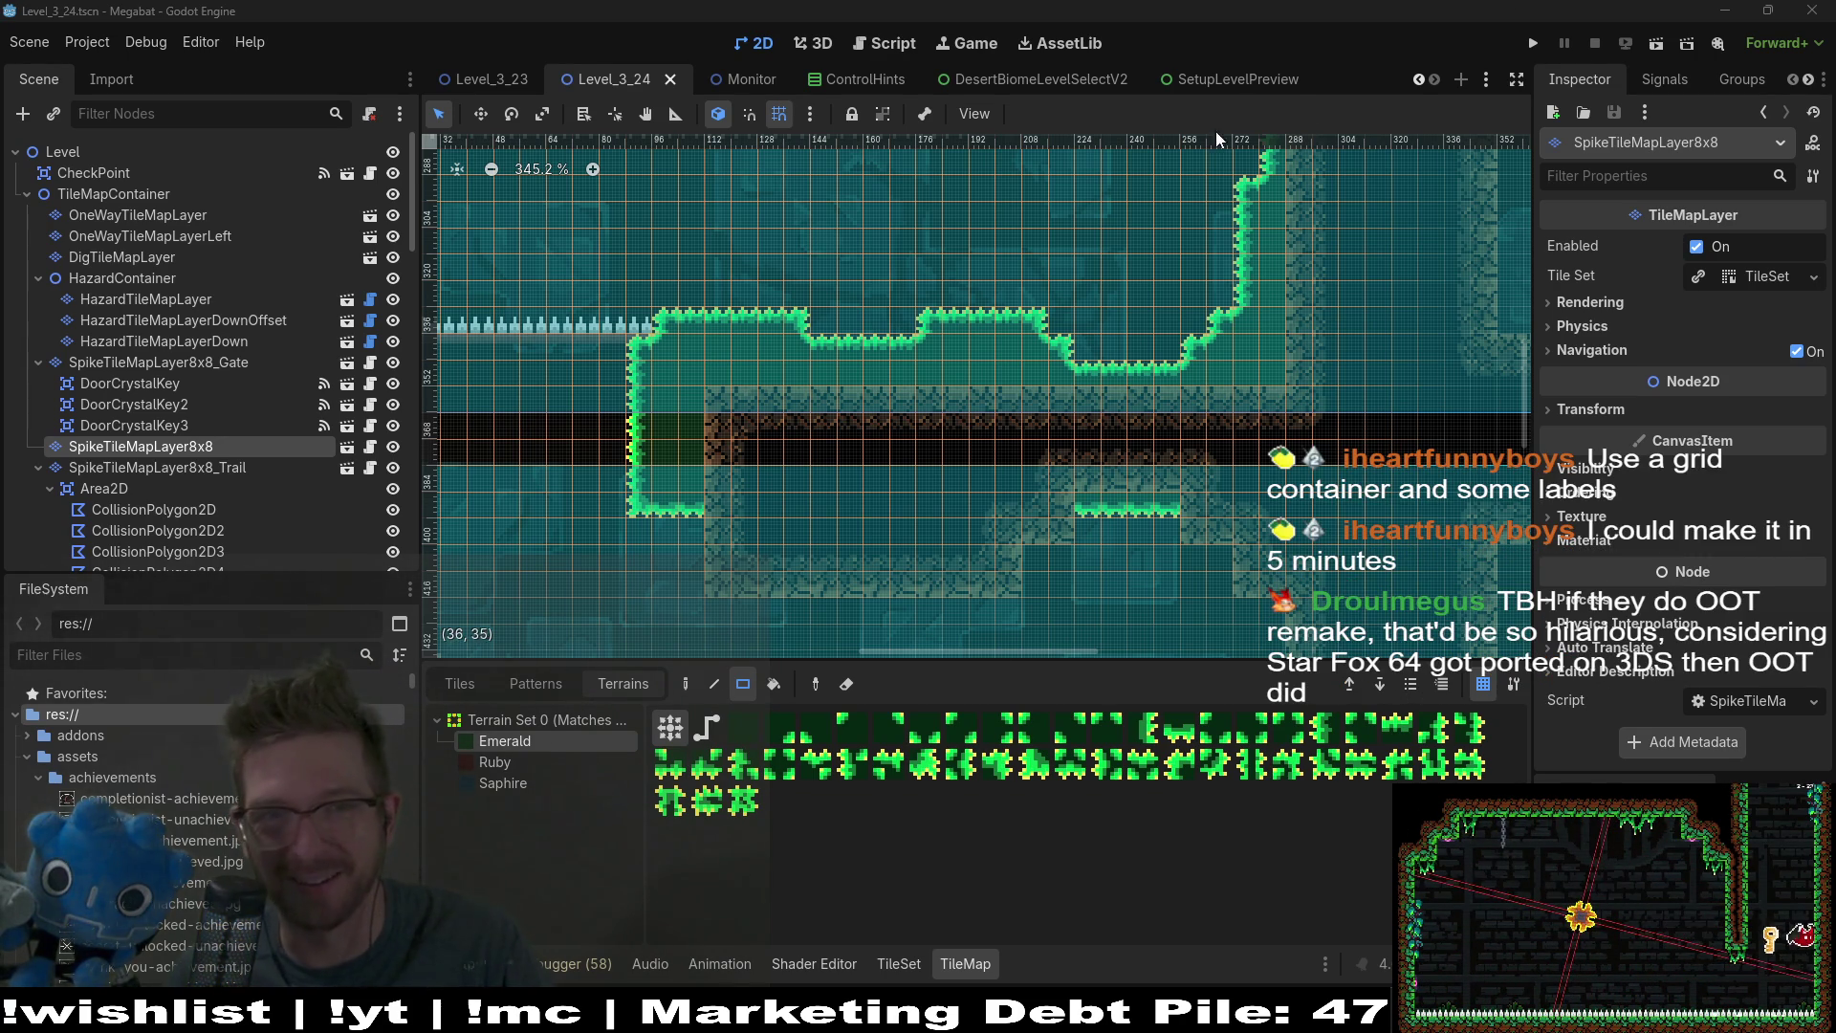
Step: Start a new scene with a User Interface root named BINGO
left_click(1464, 79)
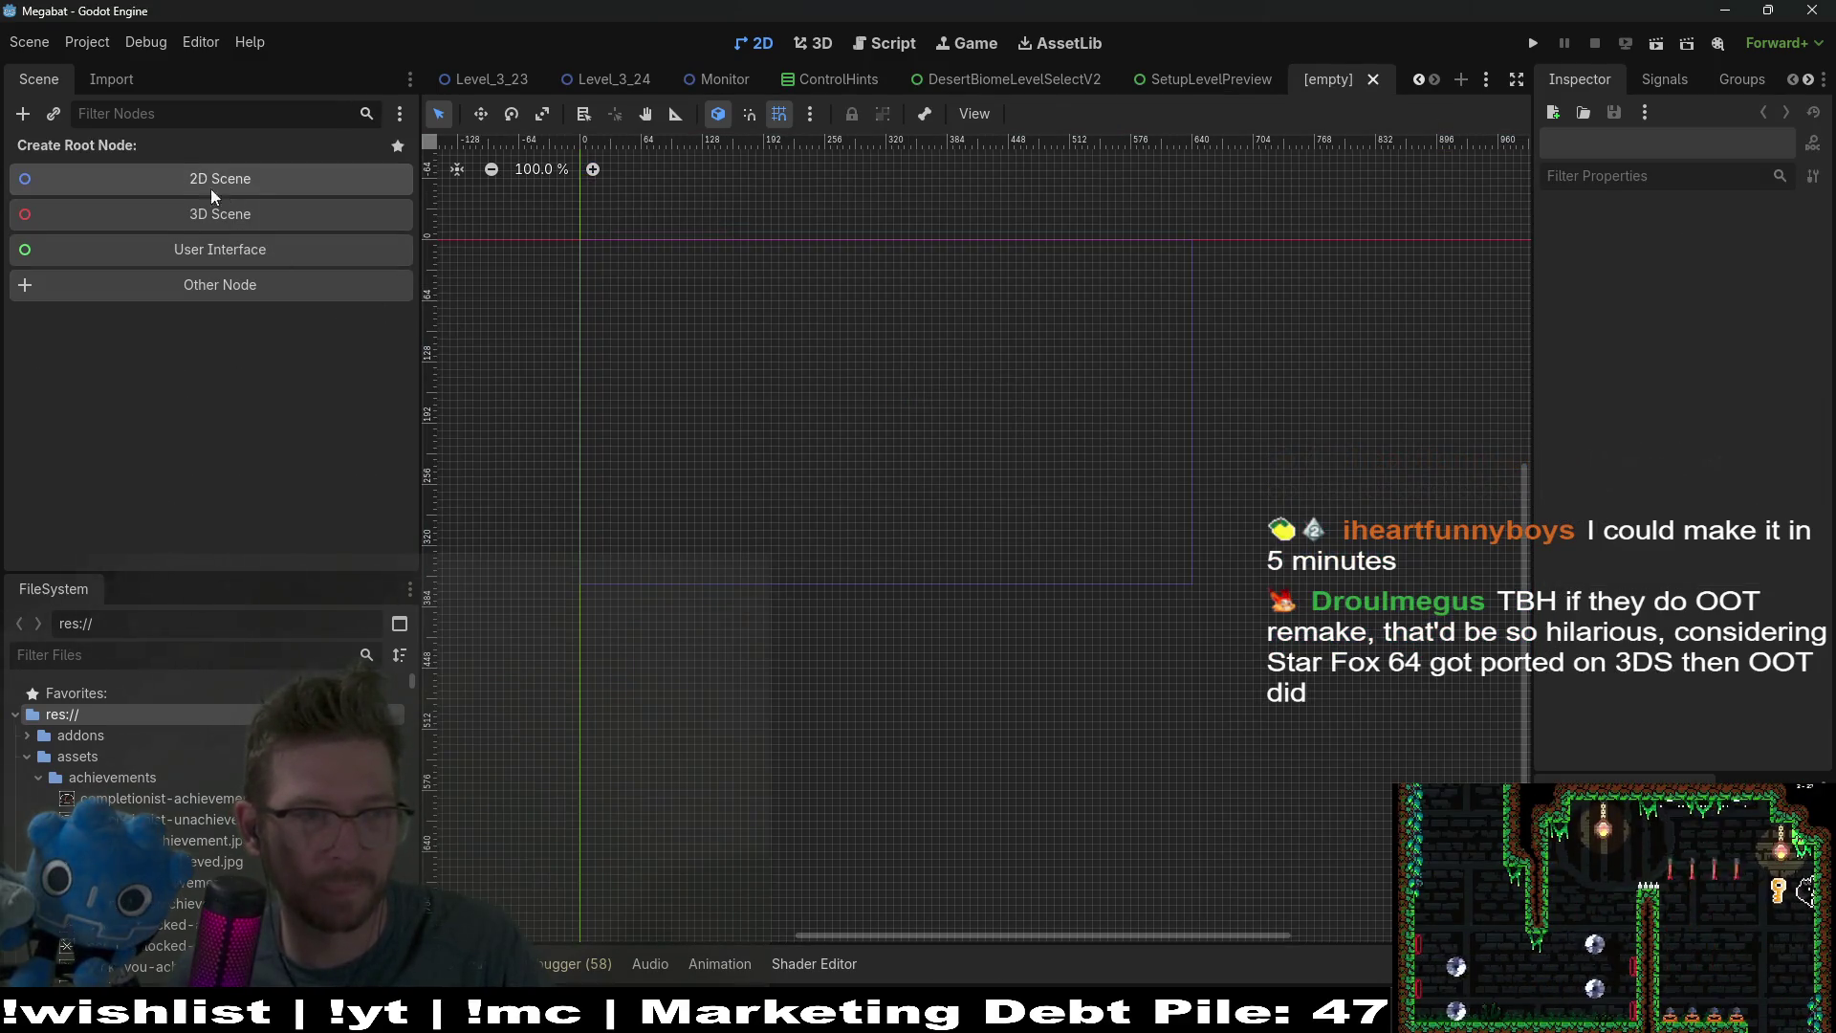
left_click(225, 249)
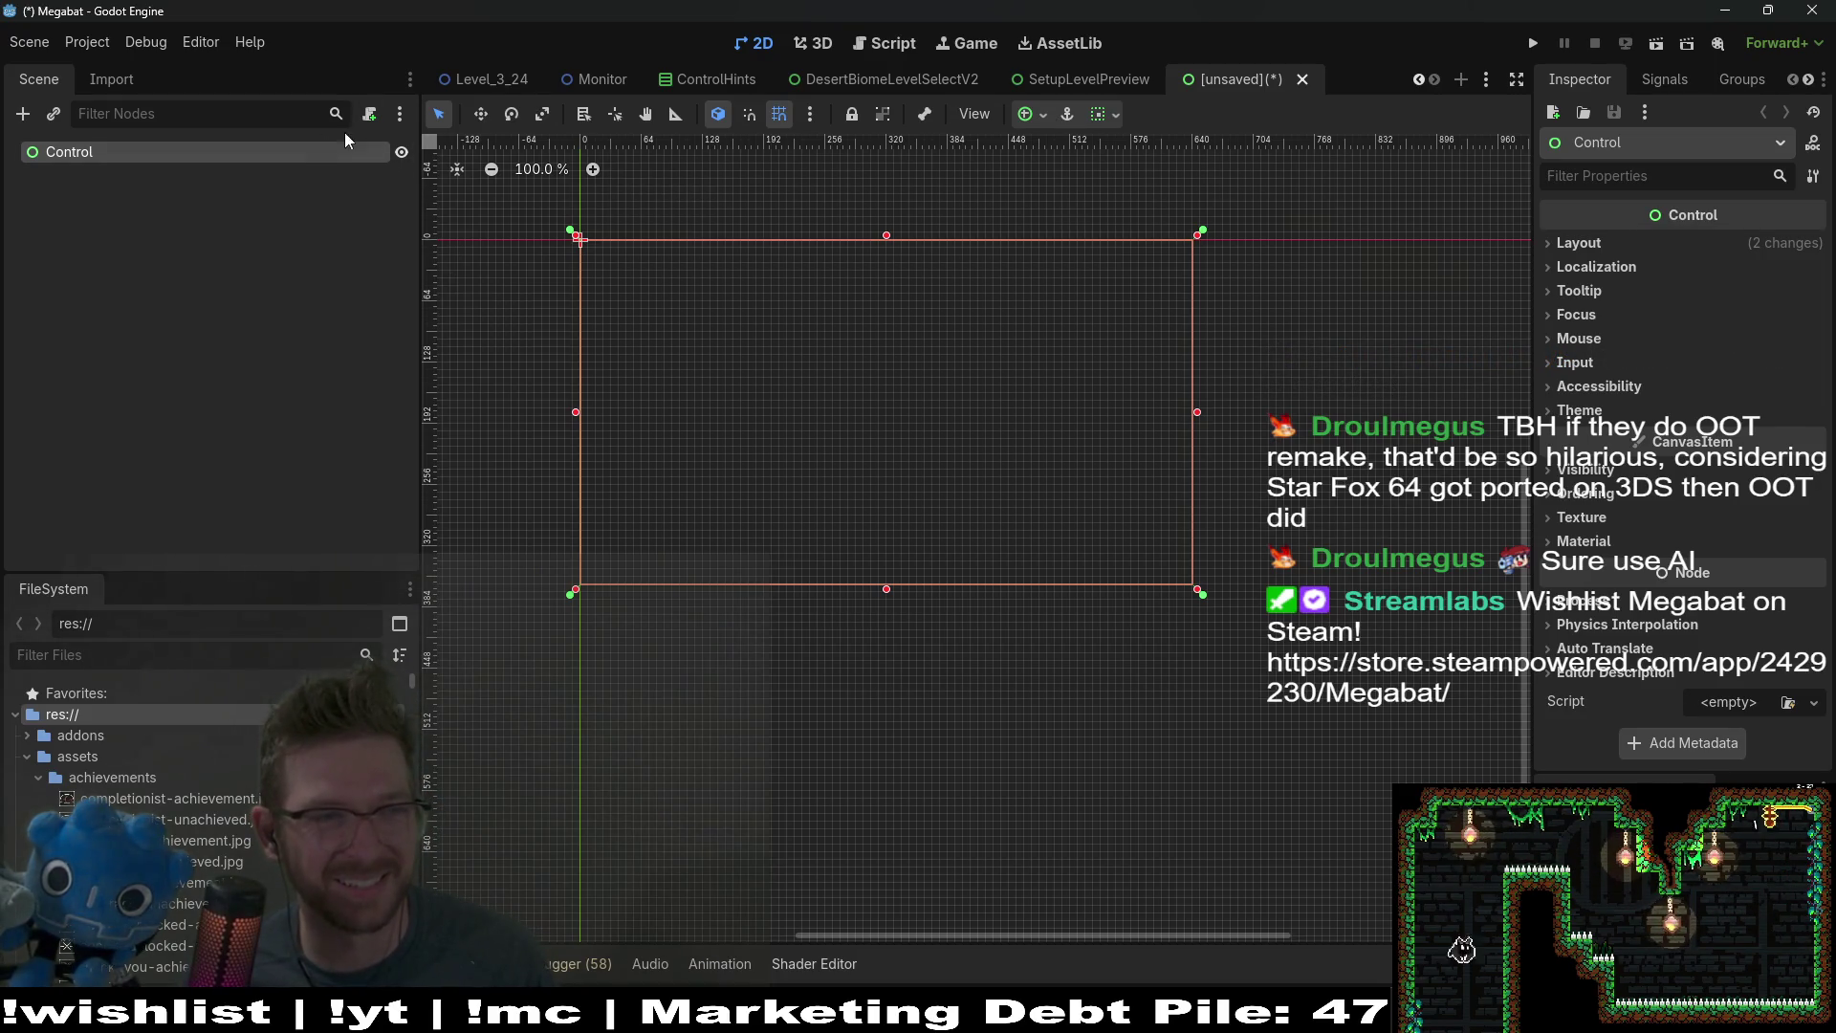
double_click(93, 153)
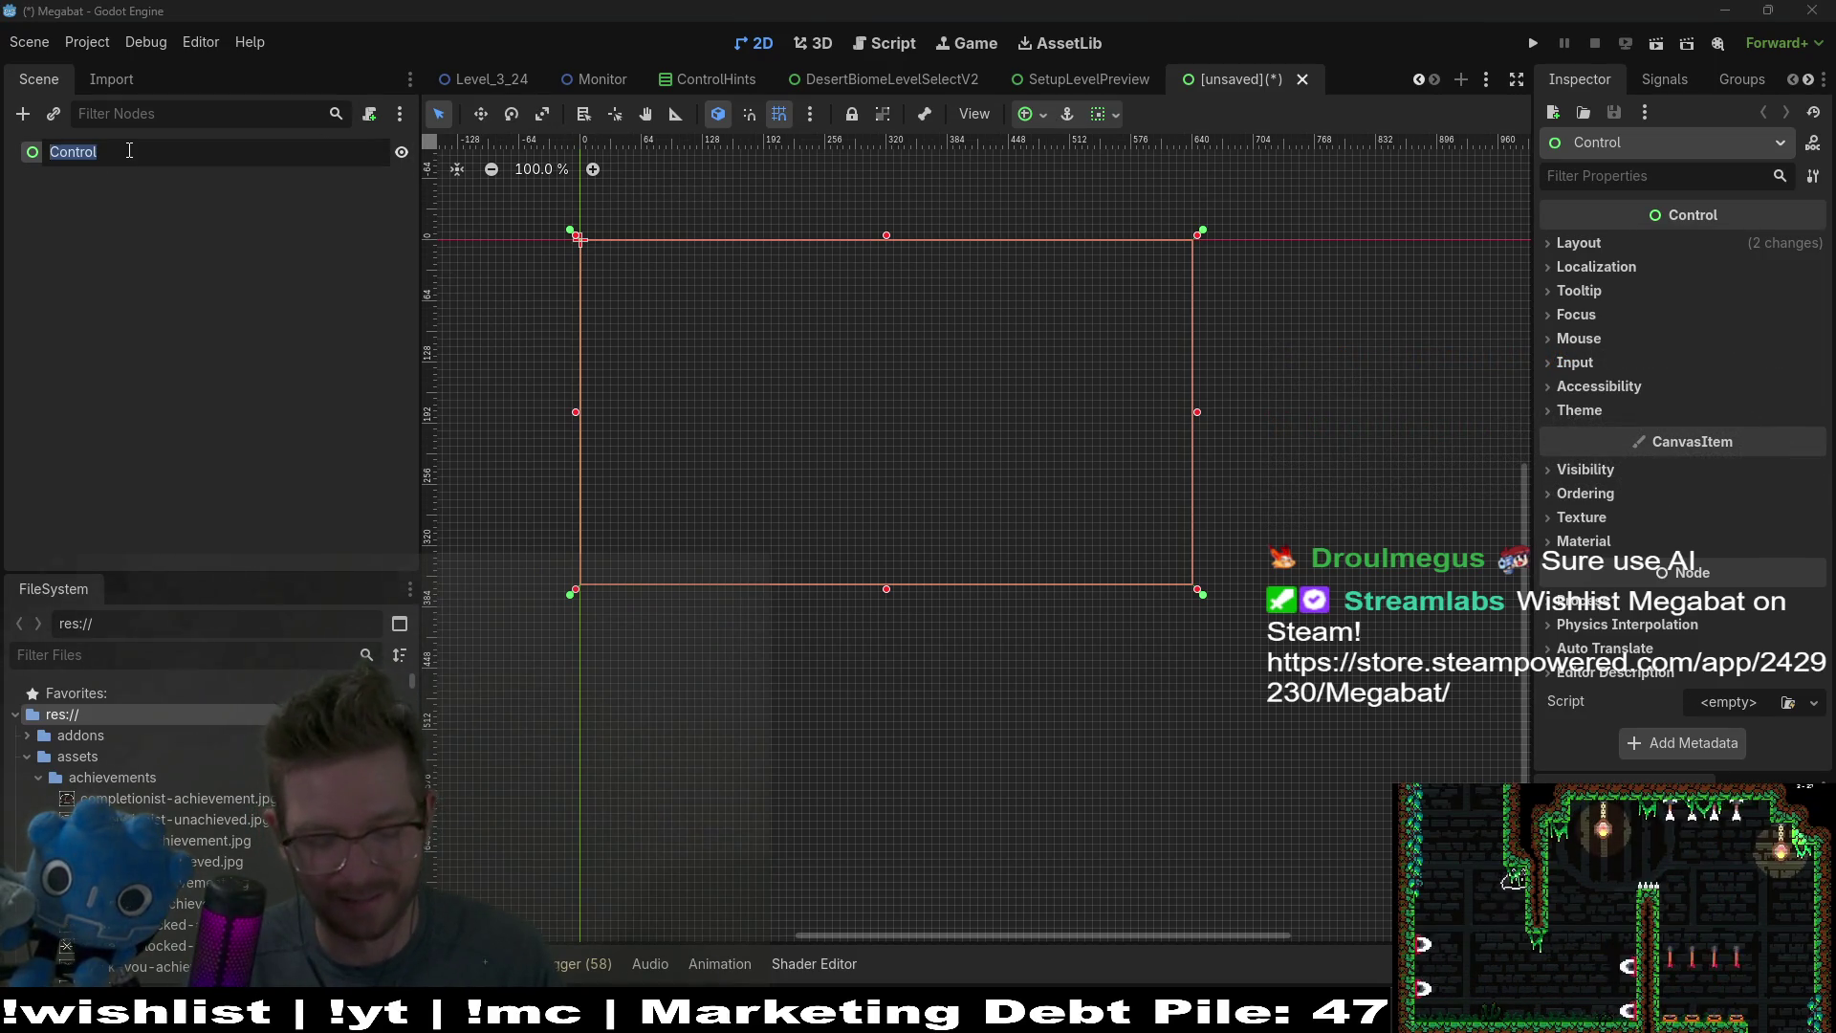
type("BINGO")
key("Return")
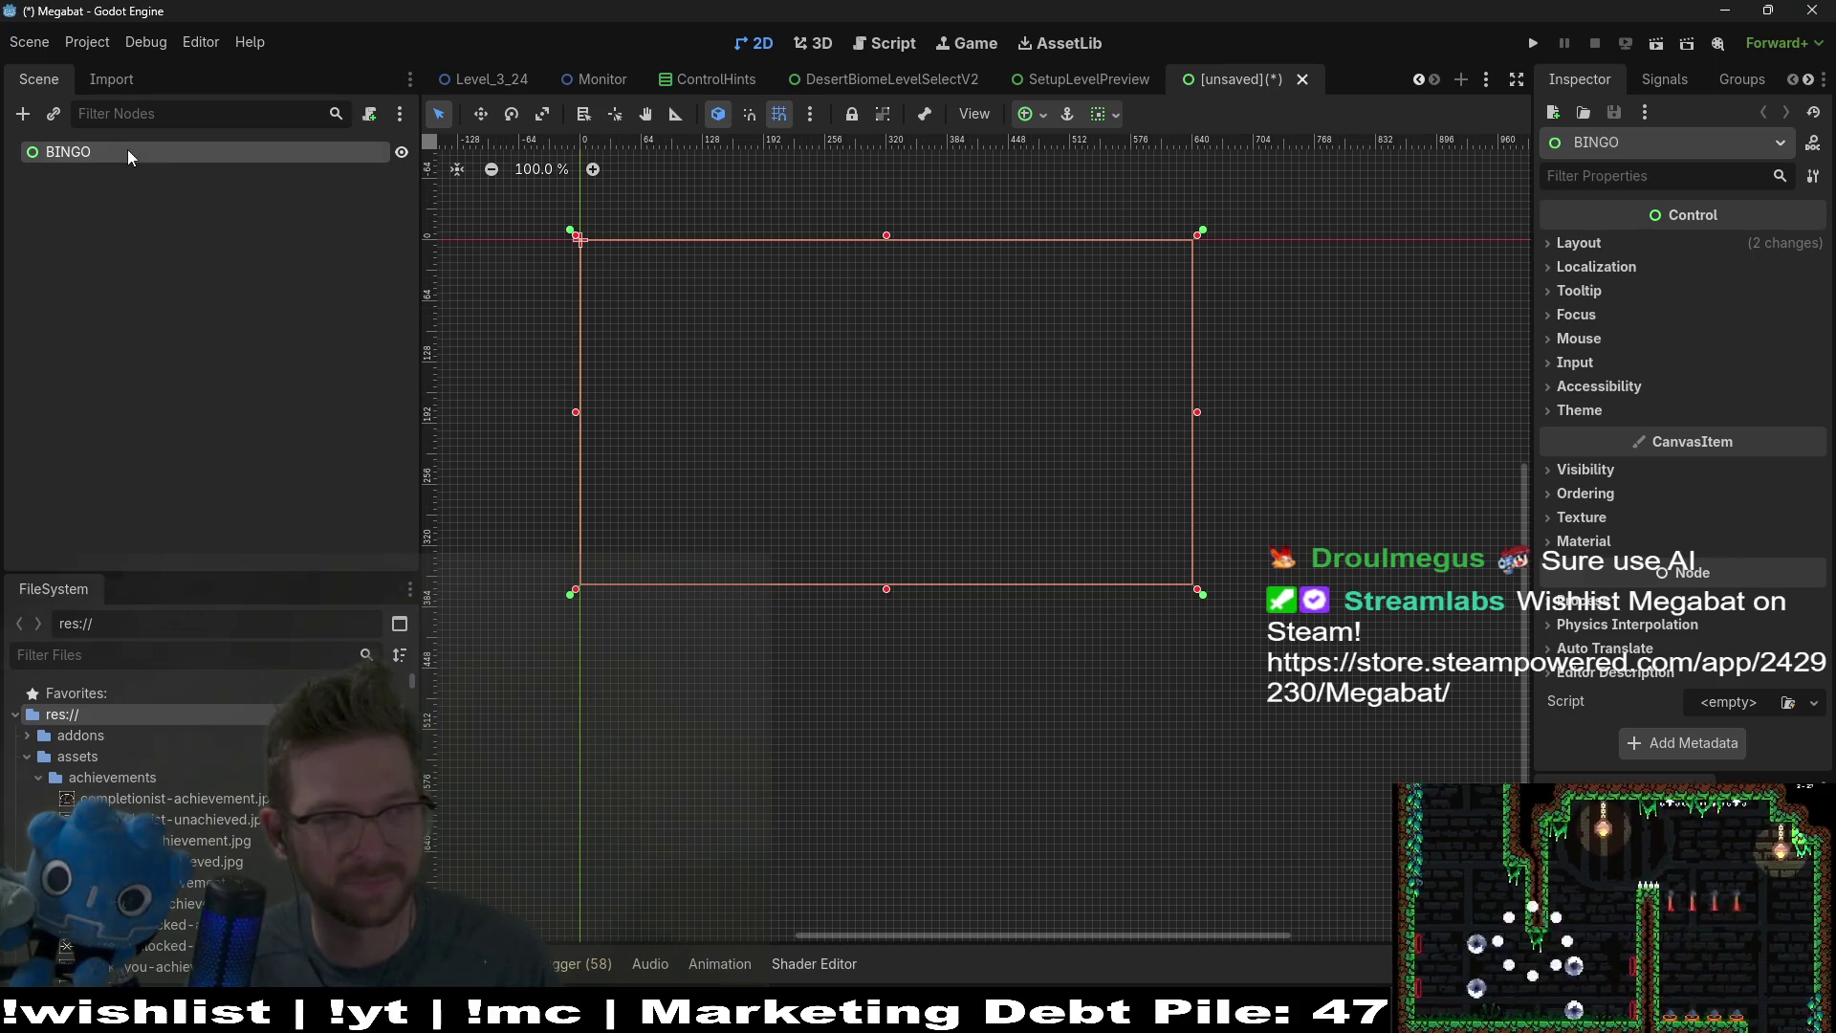
Step: Add a GridContainer as a child of BINGO
left_click(22, 113)
type("GRID")
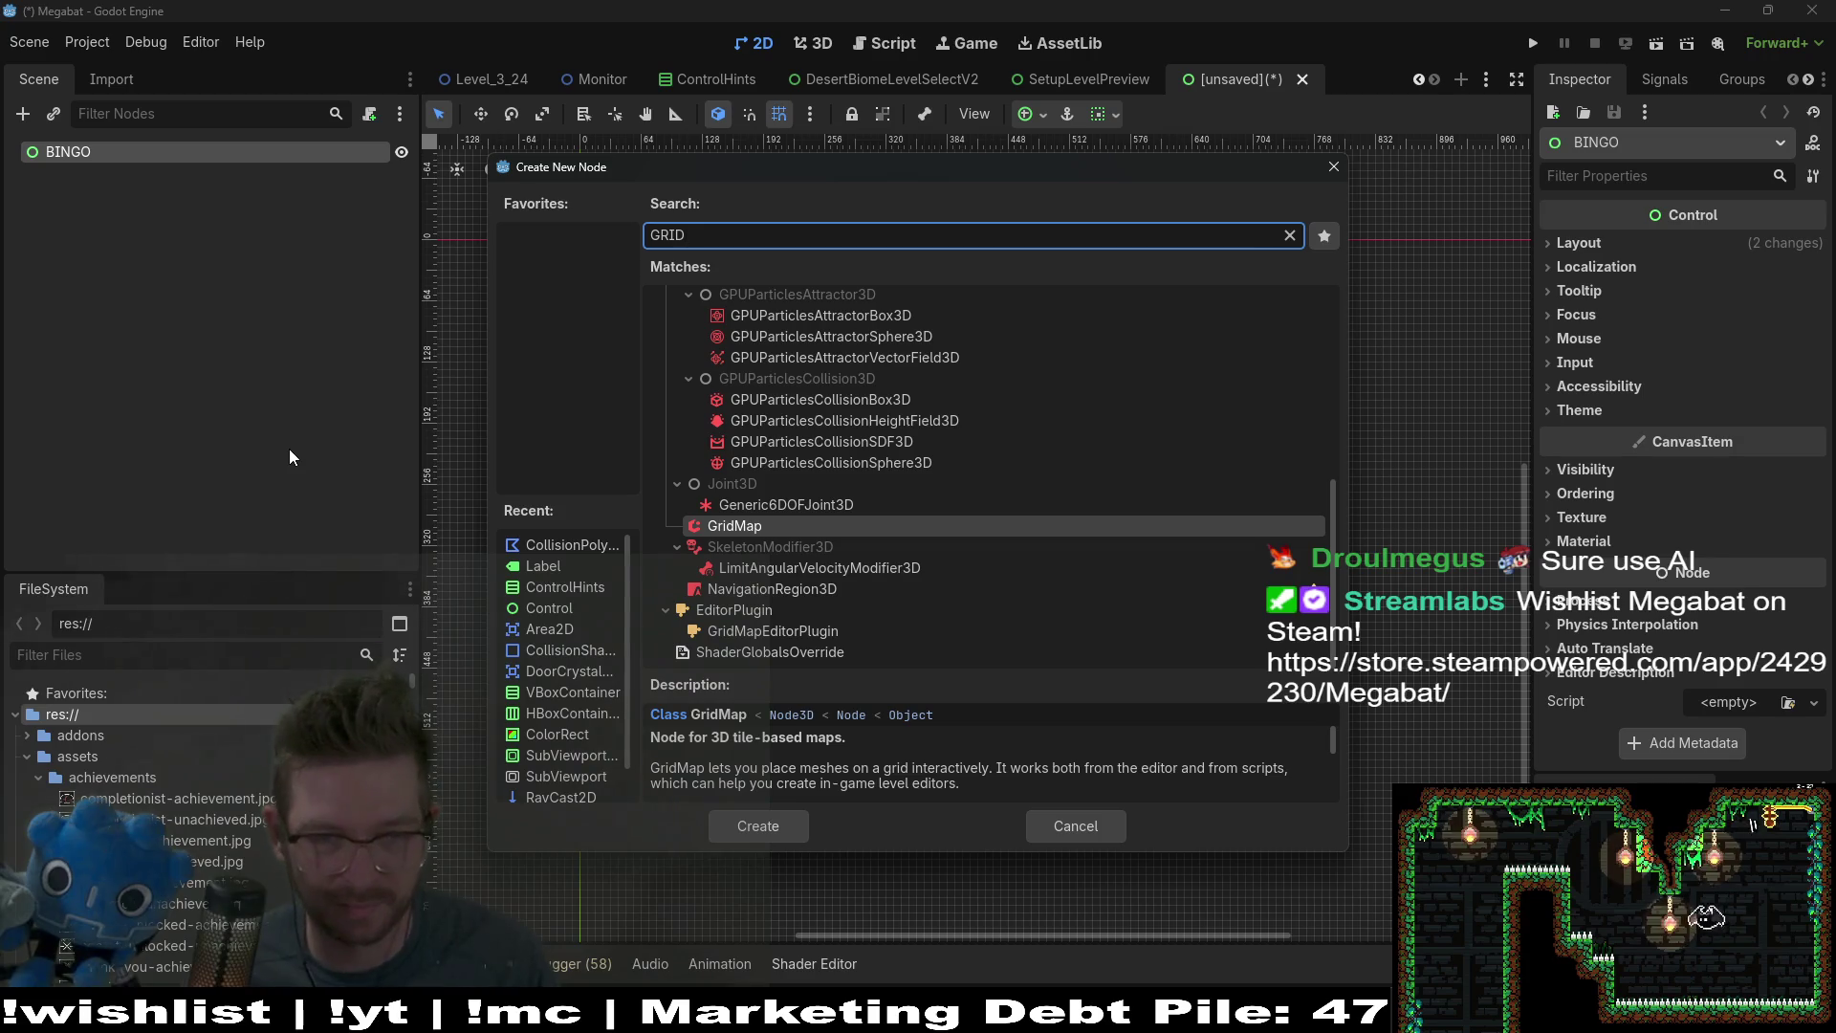
key("BackSpace")
key("BackSpace")
key("BackSpace")
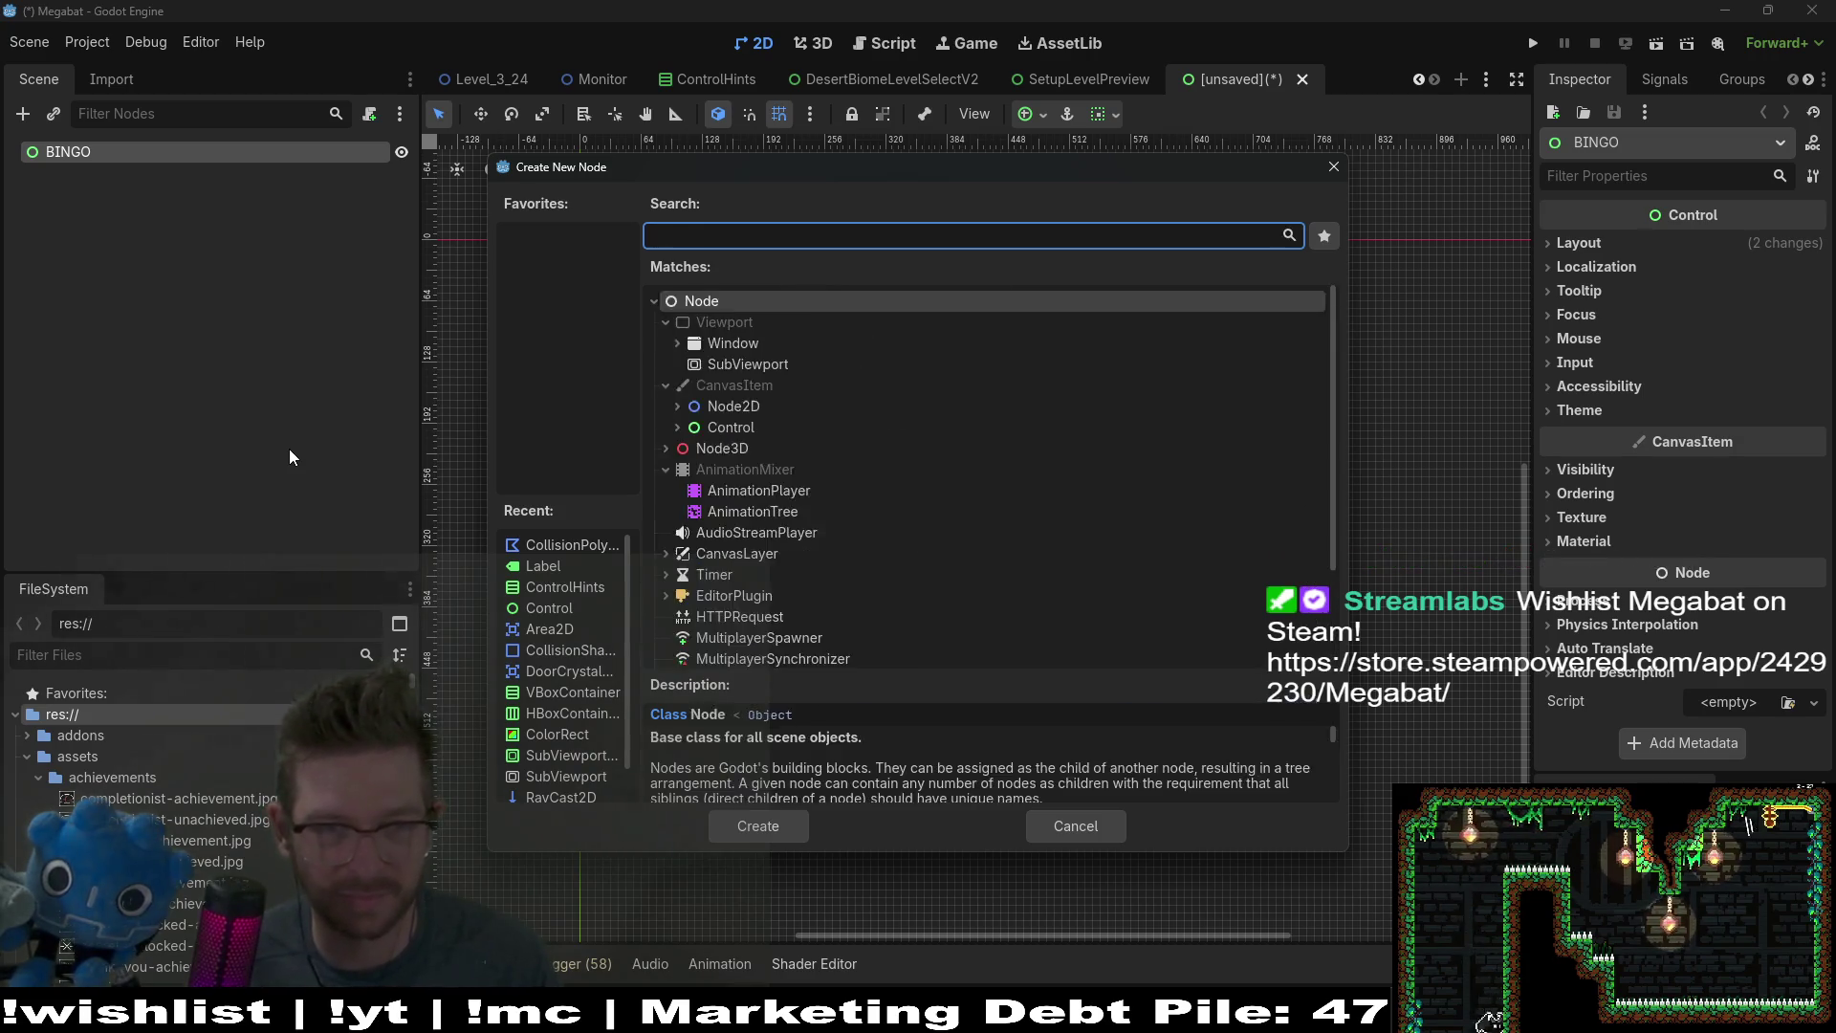
type("gridcont")
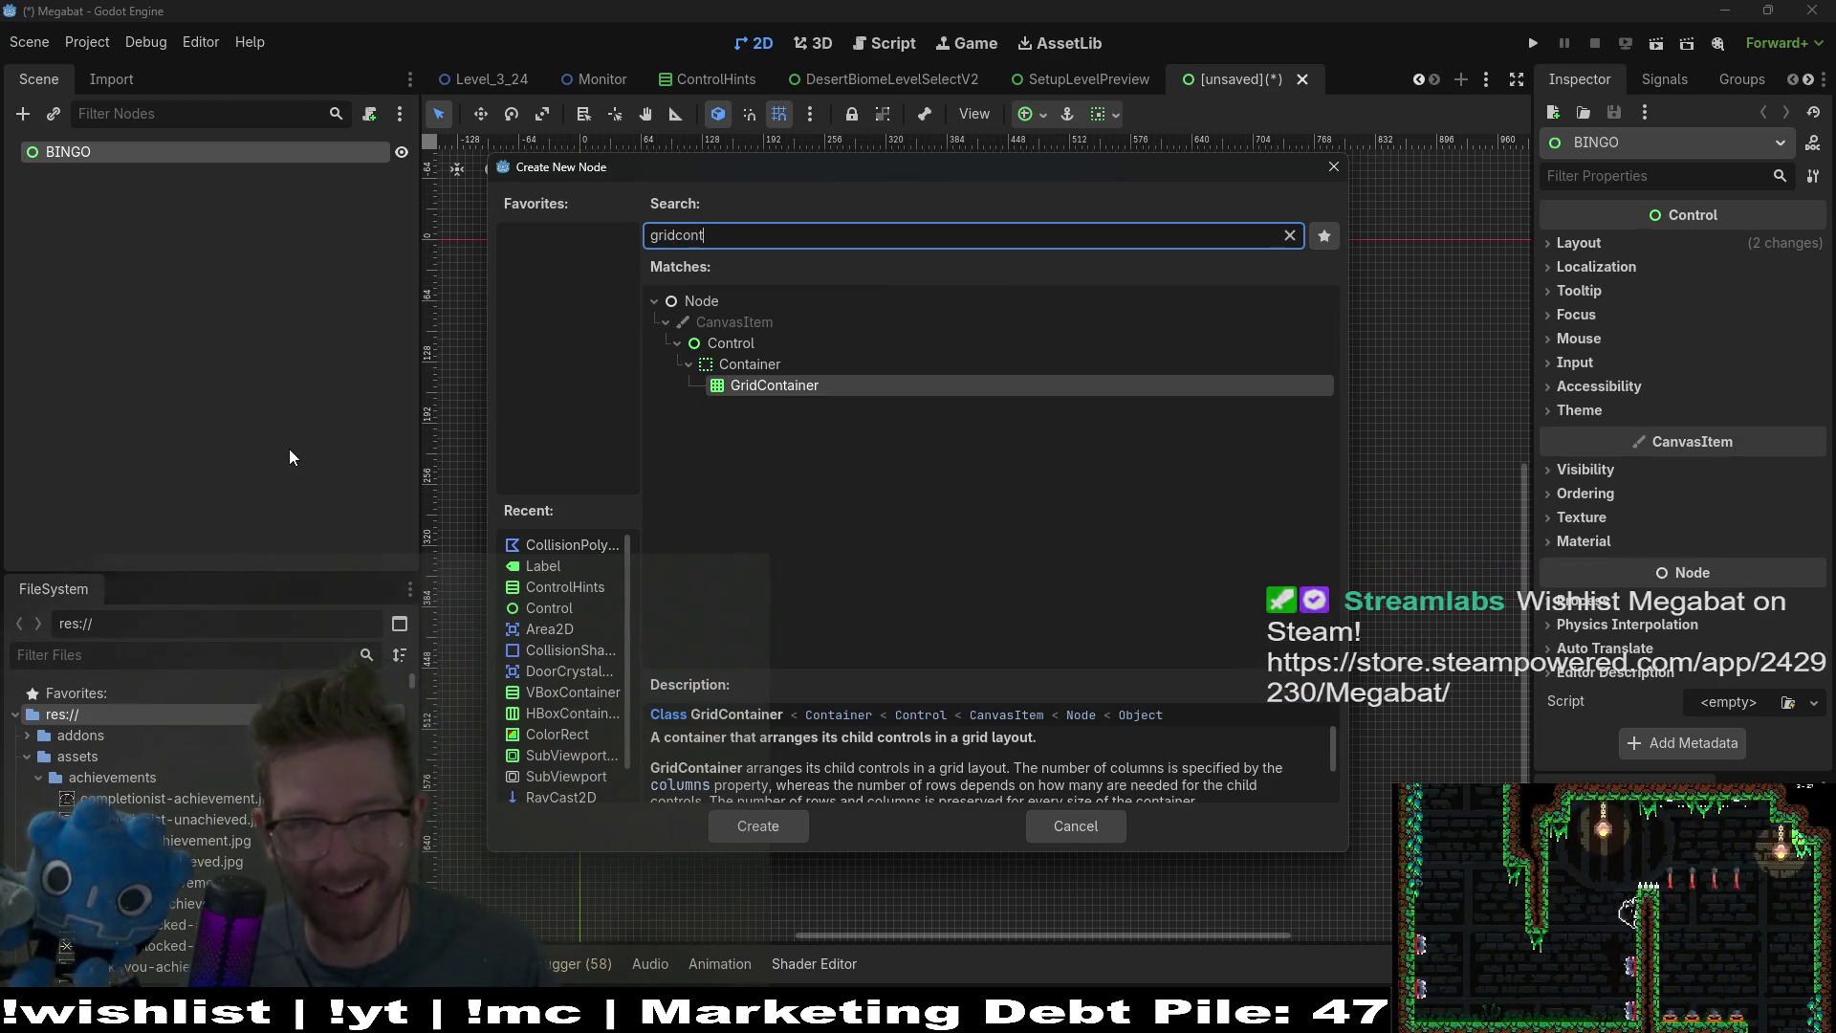
key("Return")
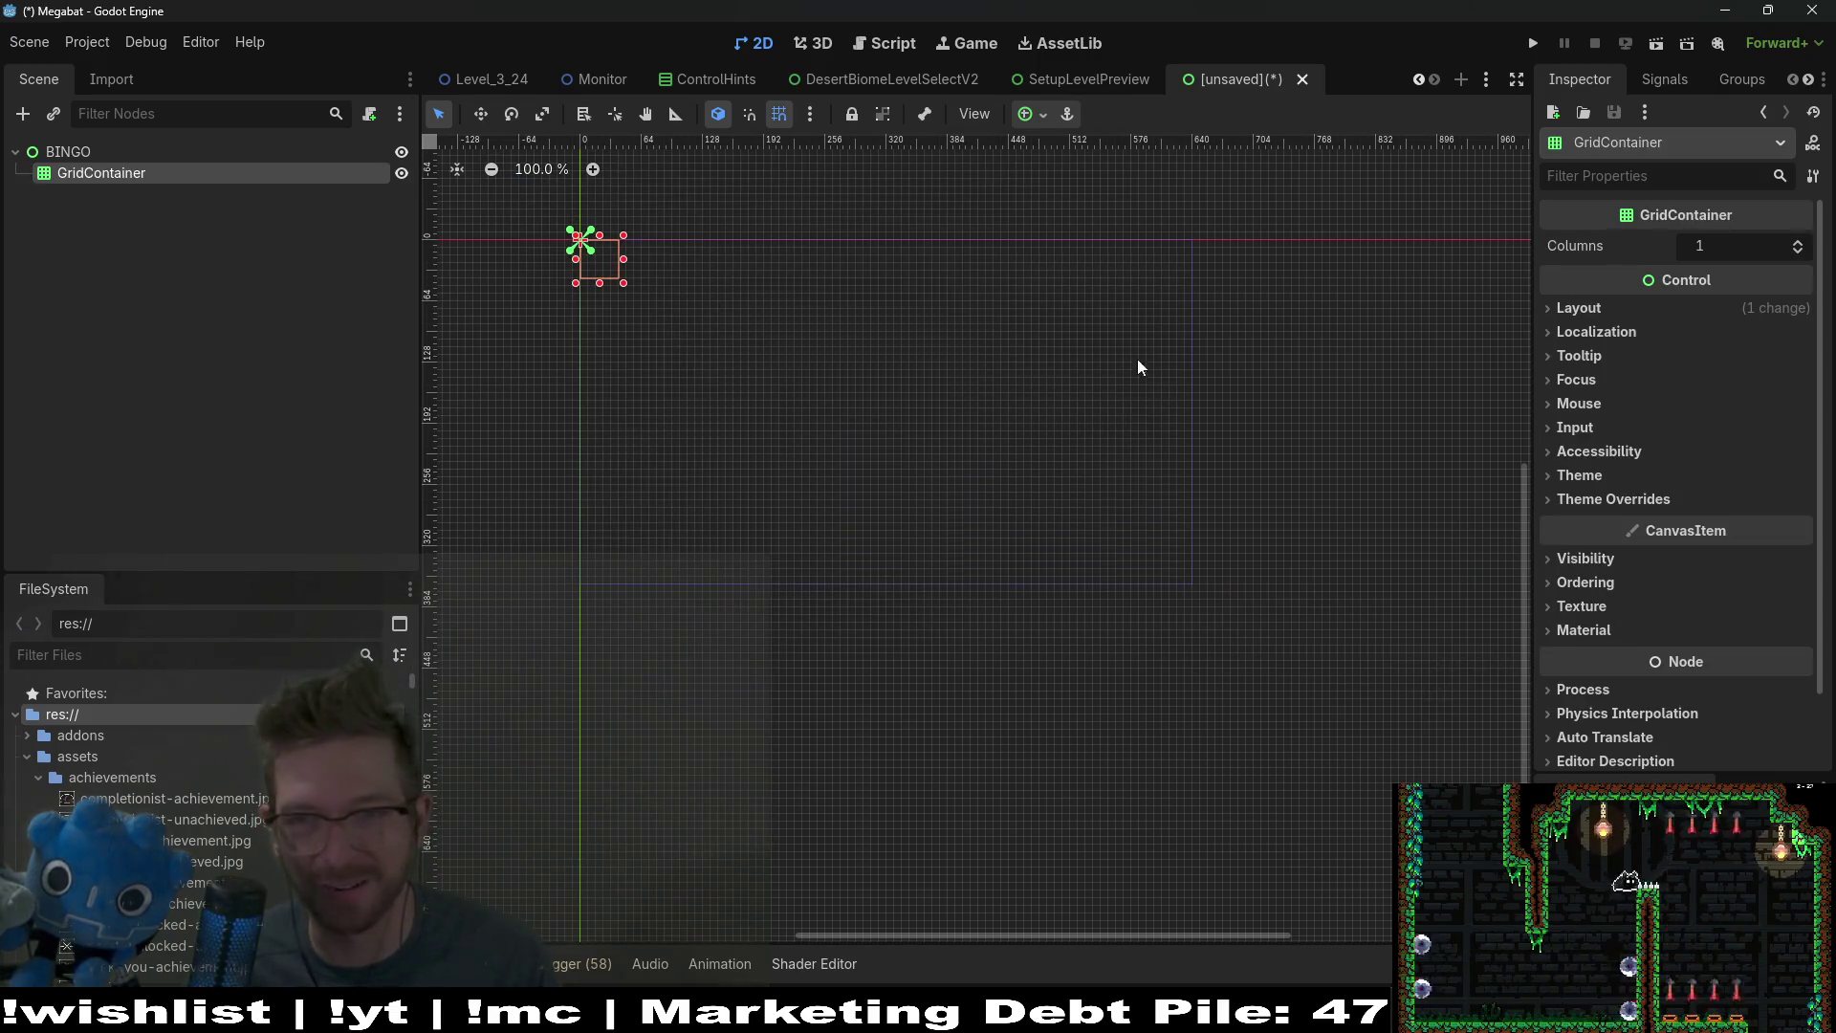
Step: Set the GridContainer's layout mode to Anchors with the Full Rect preset
left_click(1561, 308)
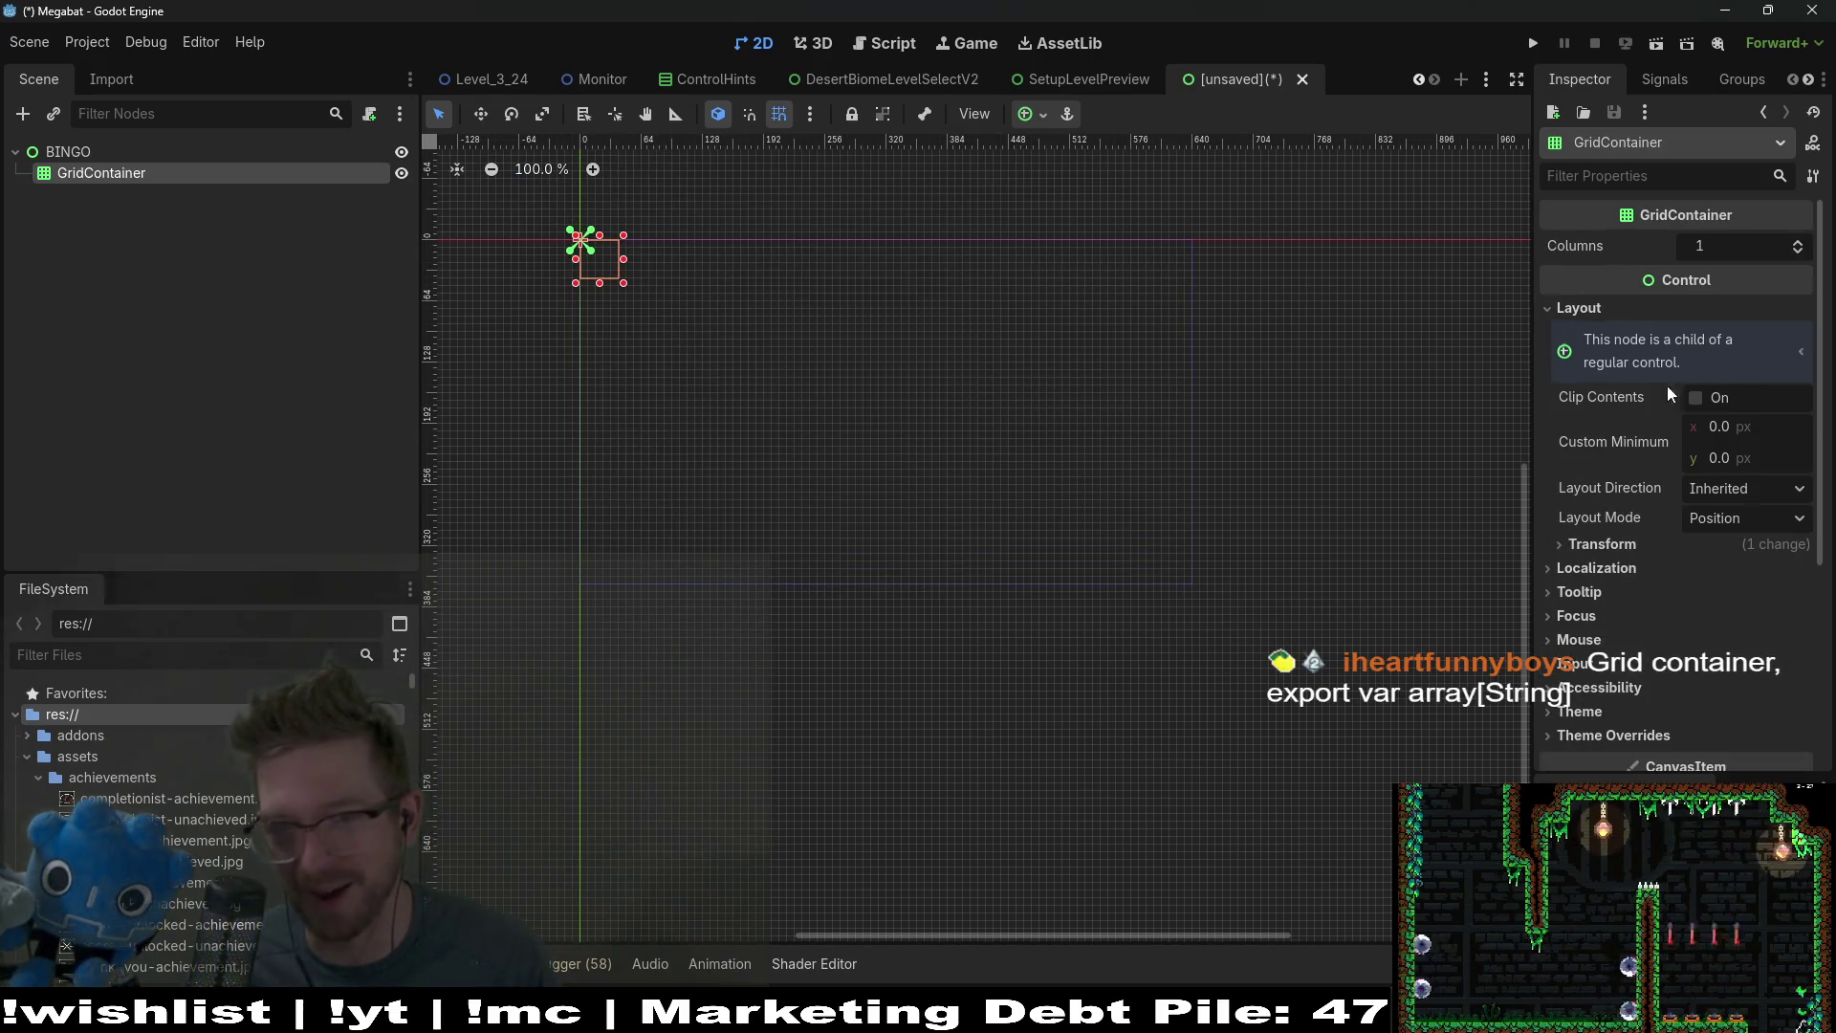
left_click(1717, 517)
left_click(1747, 573)
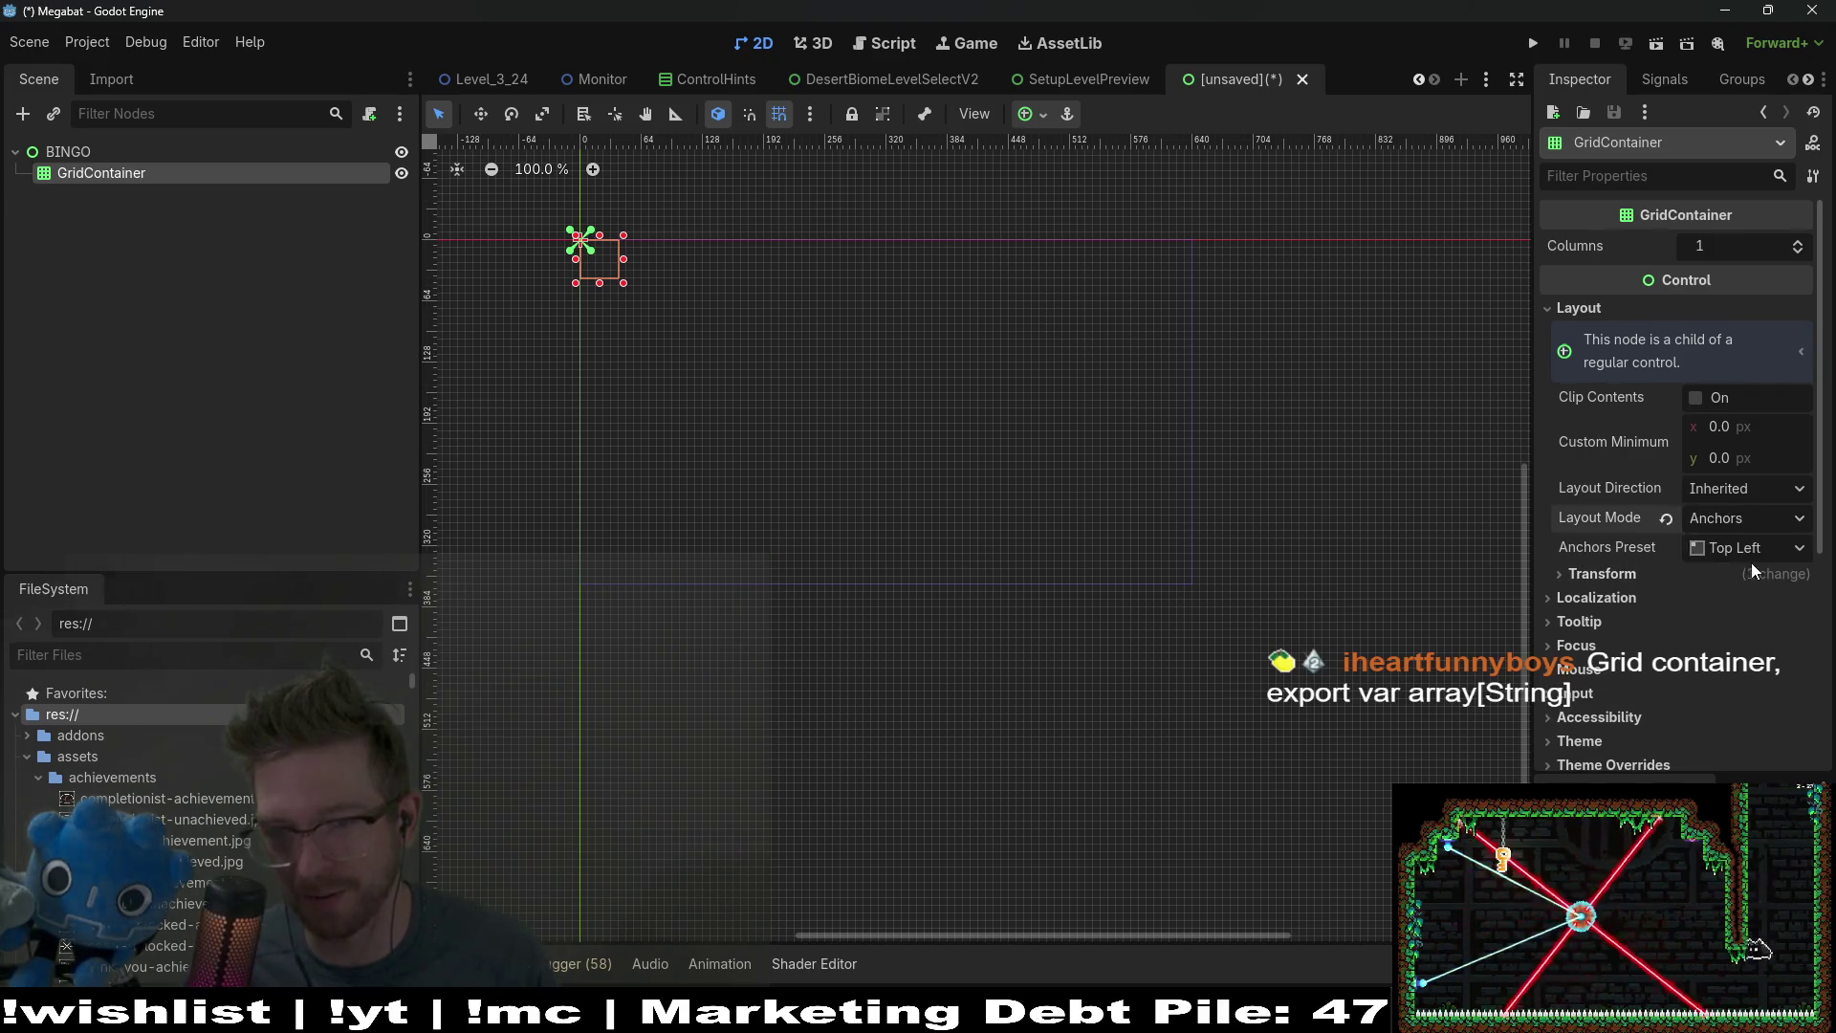
left_click(1750, 551)
left_click(1747, 603)
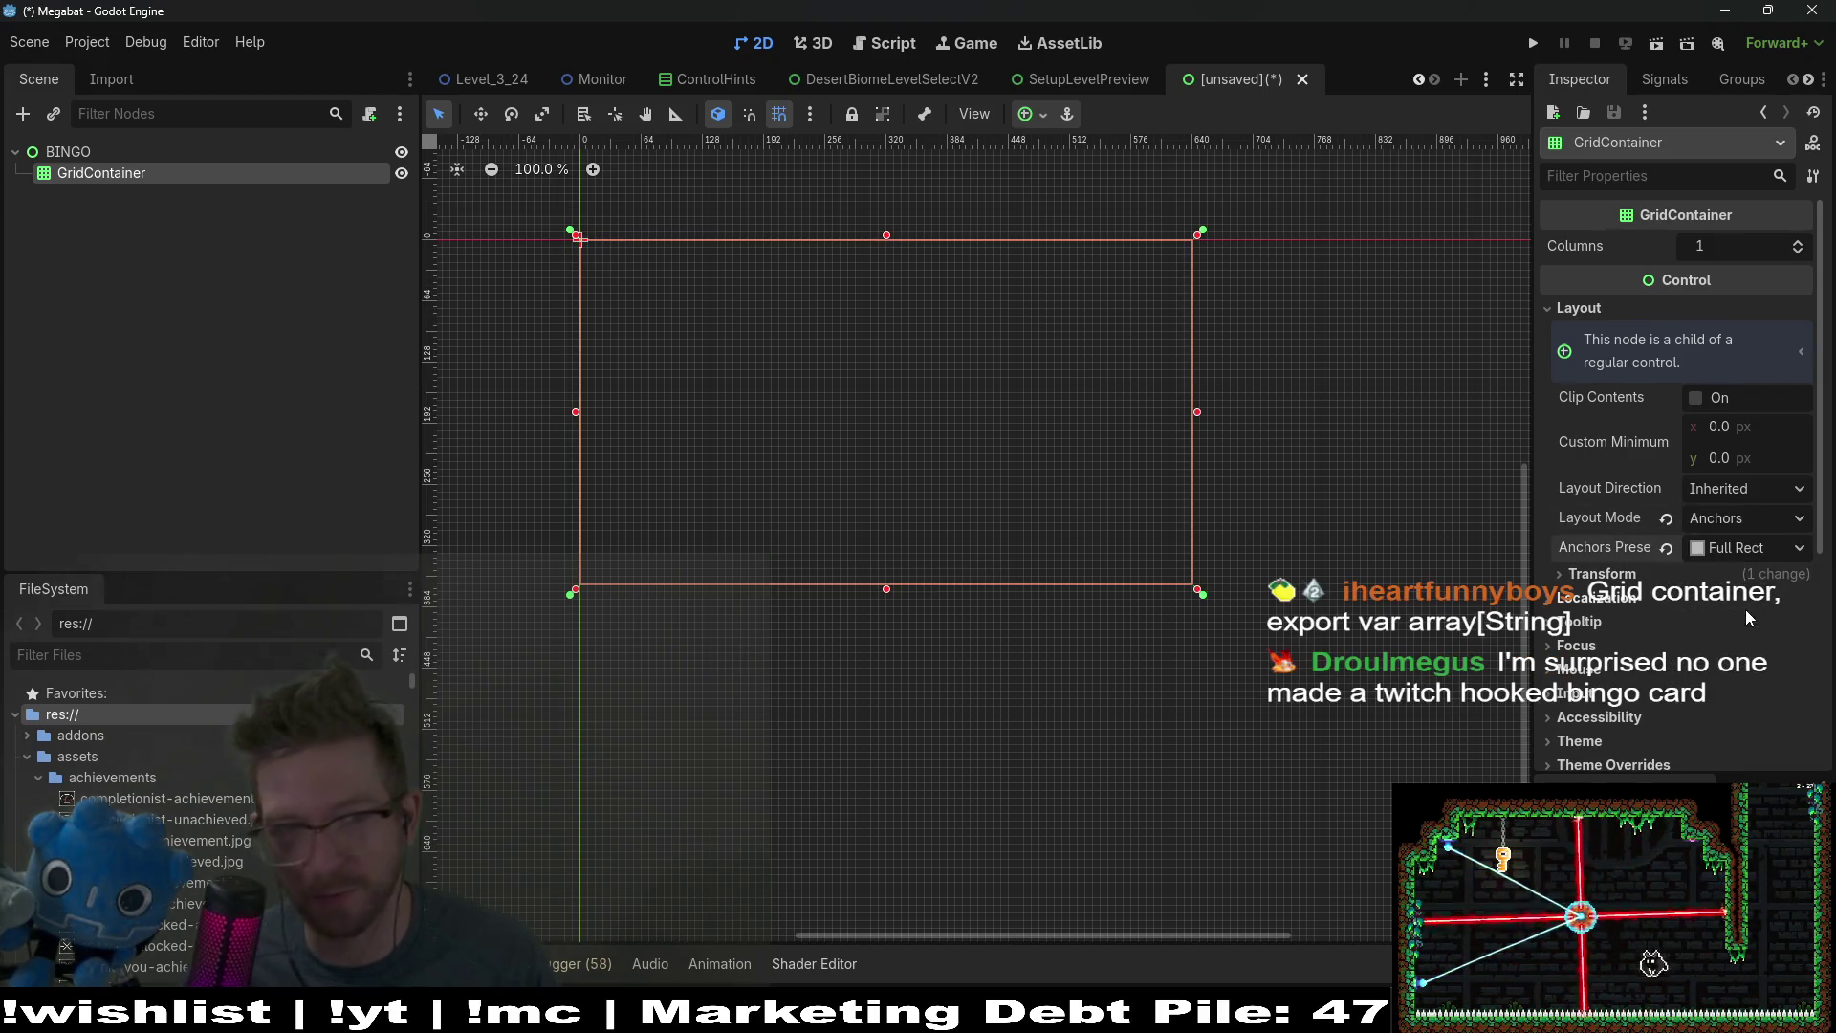
right_click(95, 176)
Step: Create a Label as a child of the GridContainer
left_click(144, 189)
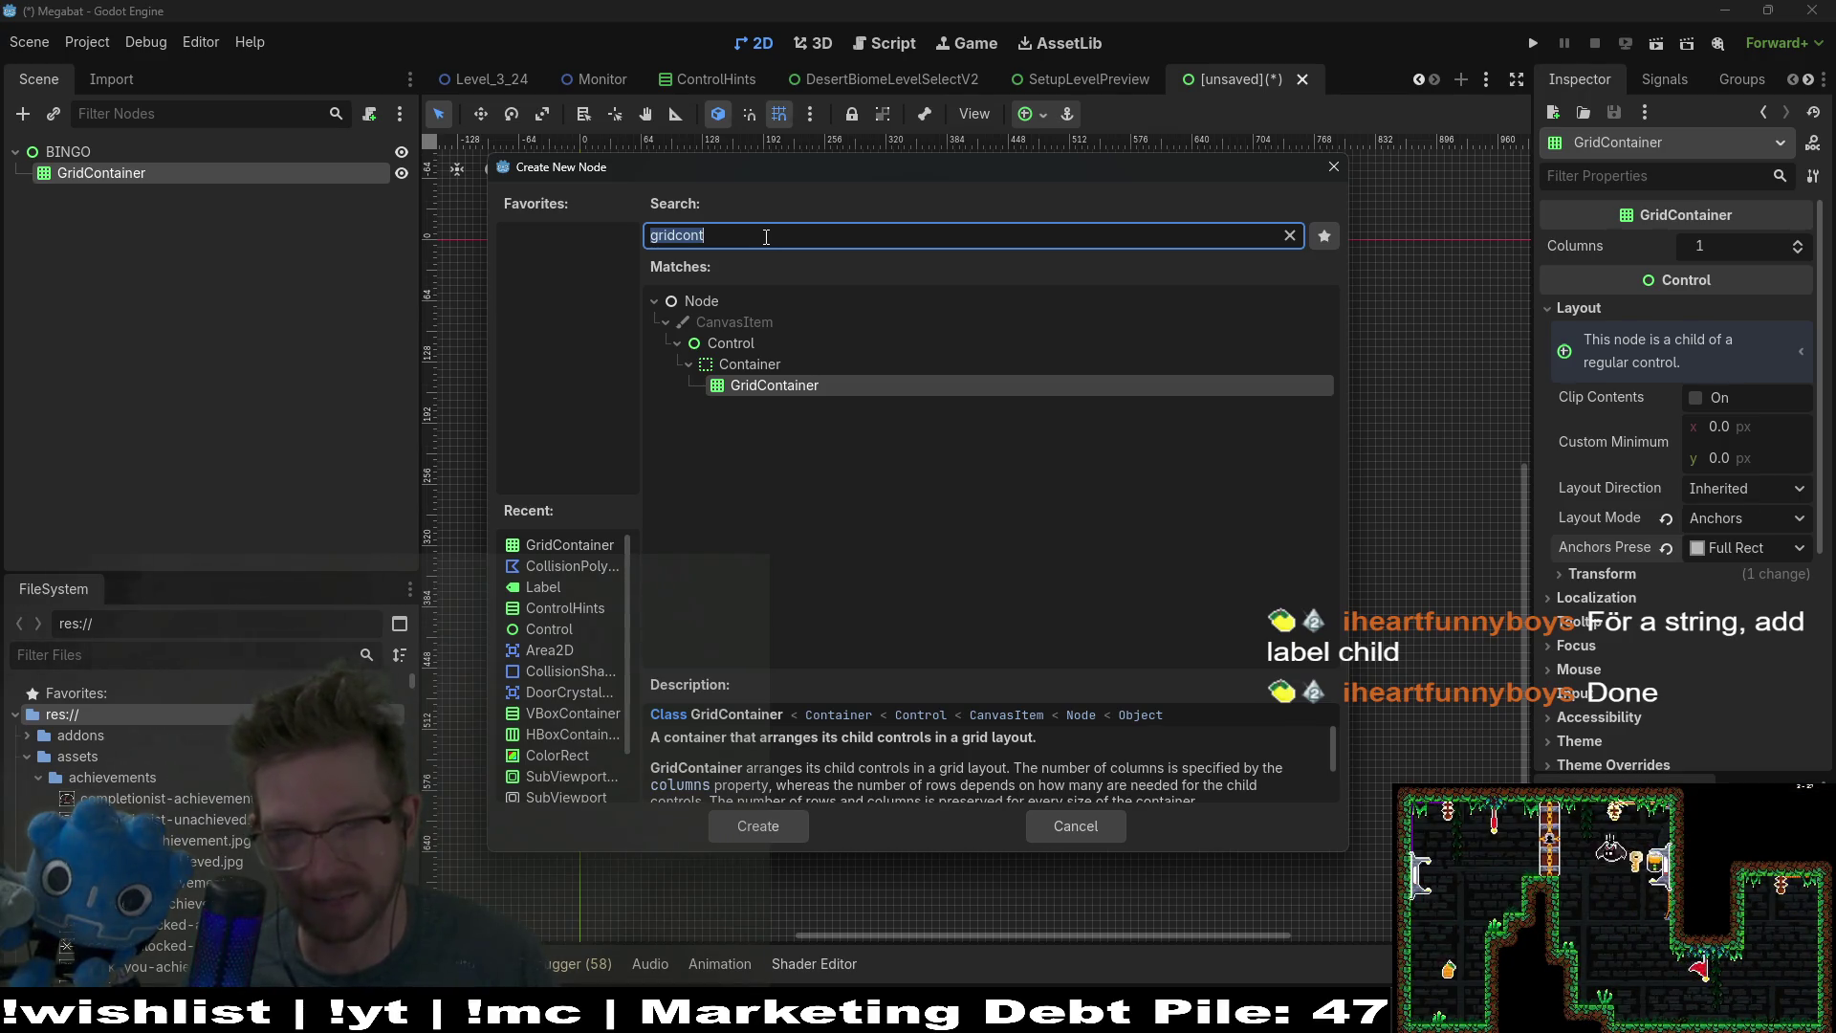
left_click(766, 236)
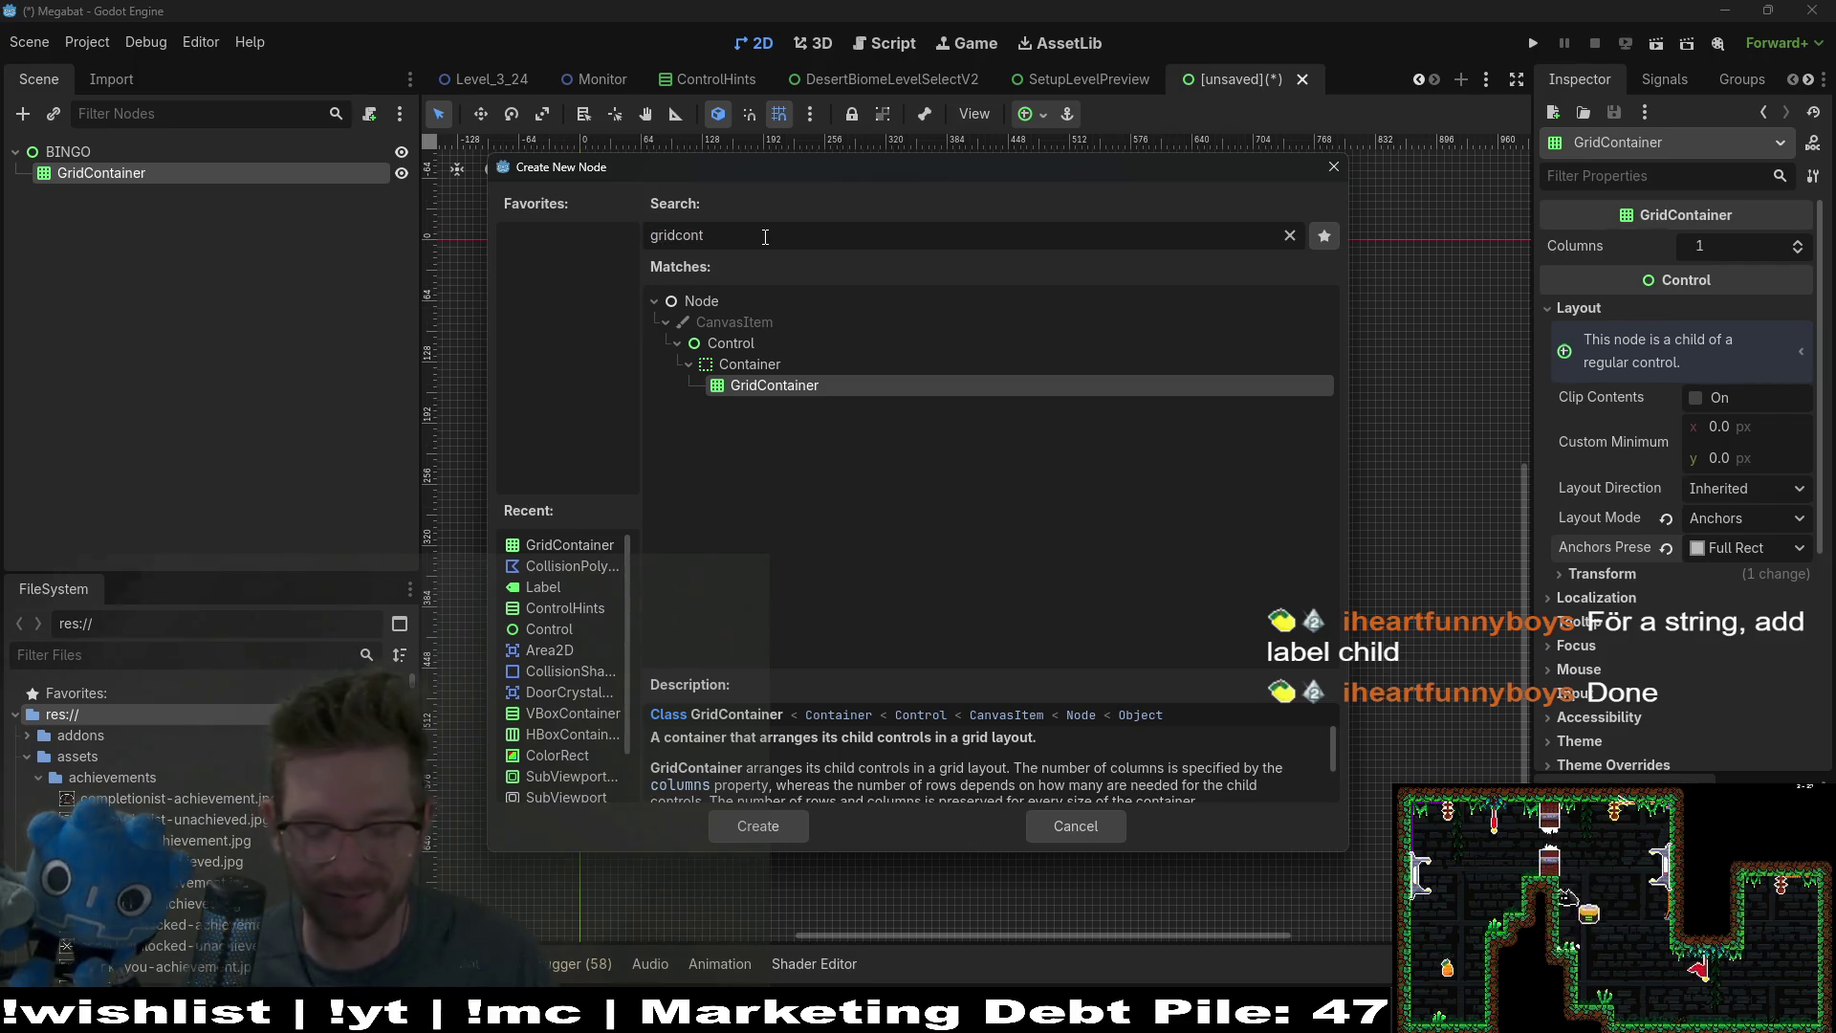
key("BackSpace")
key("BackSpace")
key("BackSpace")
type("label")
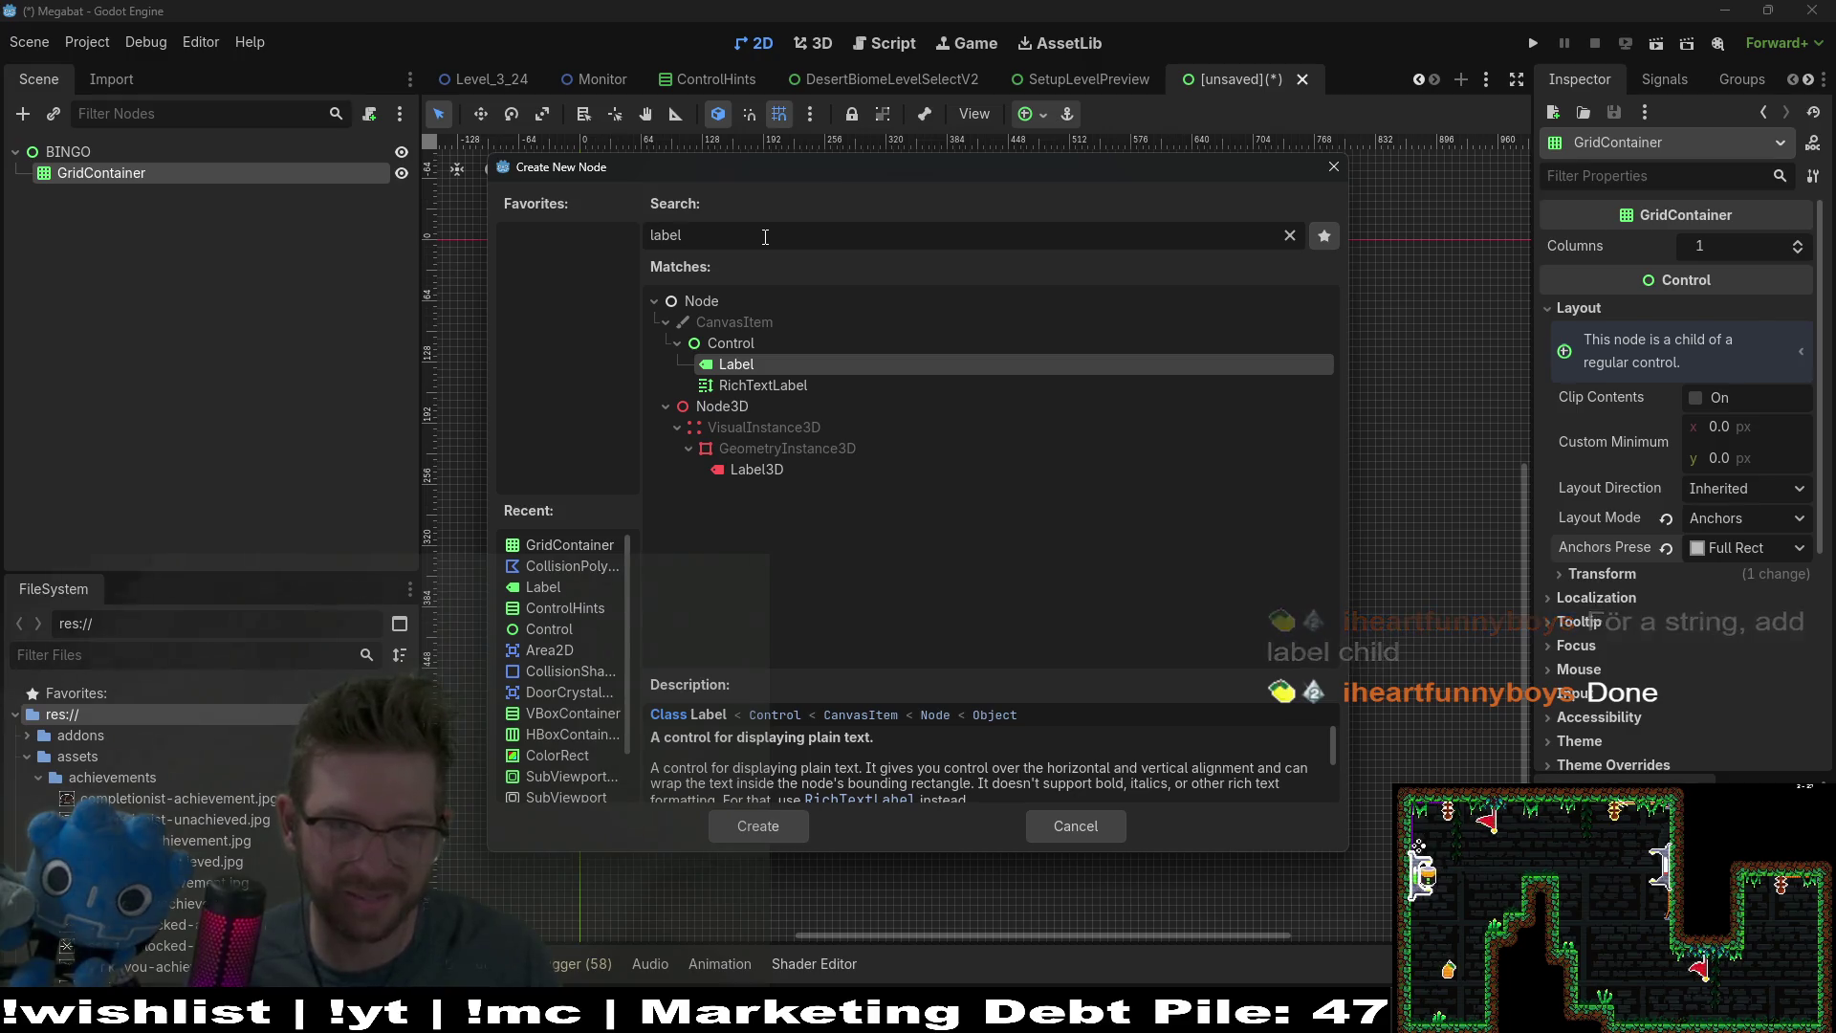
key("Return")
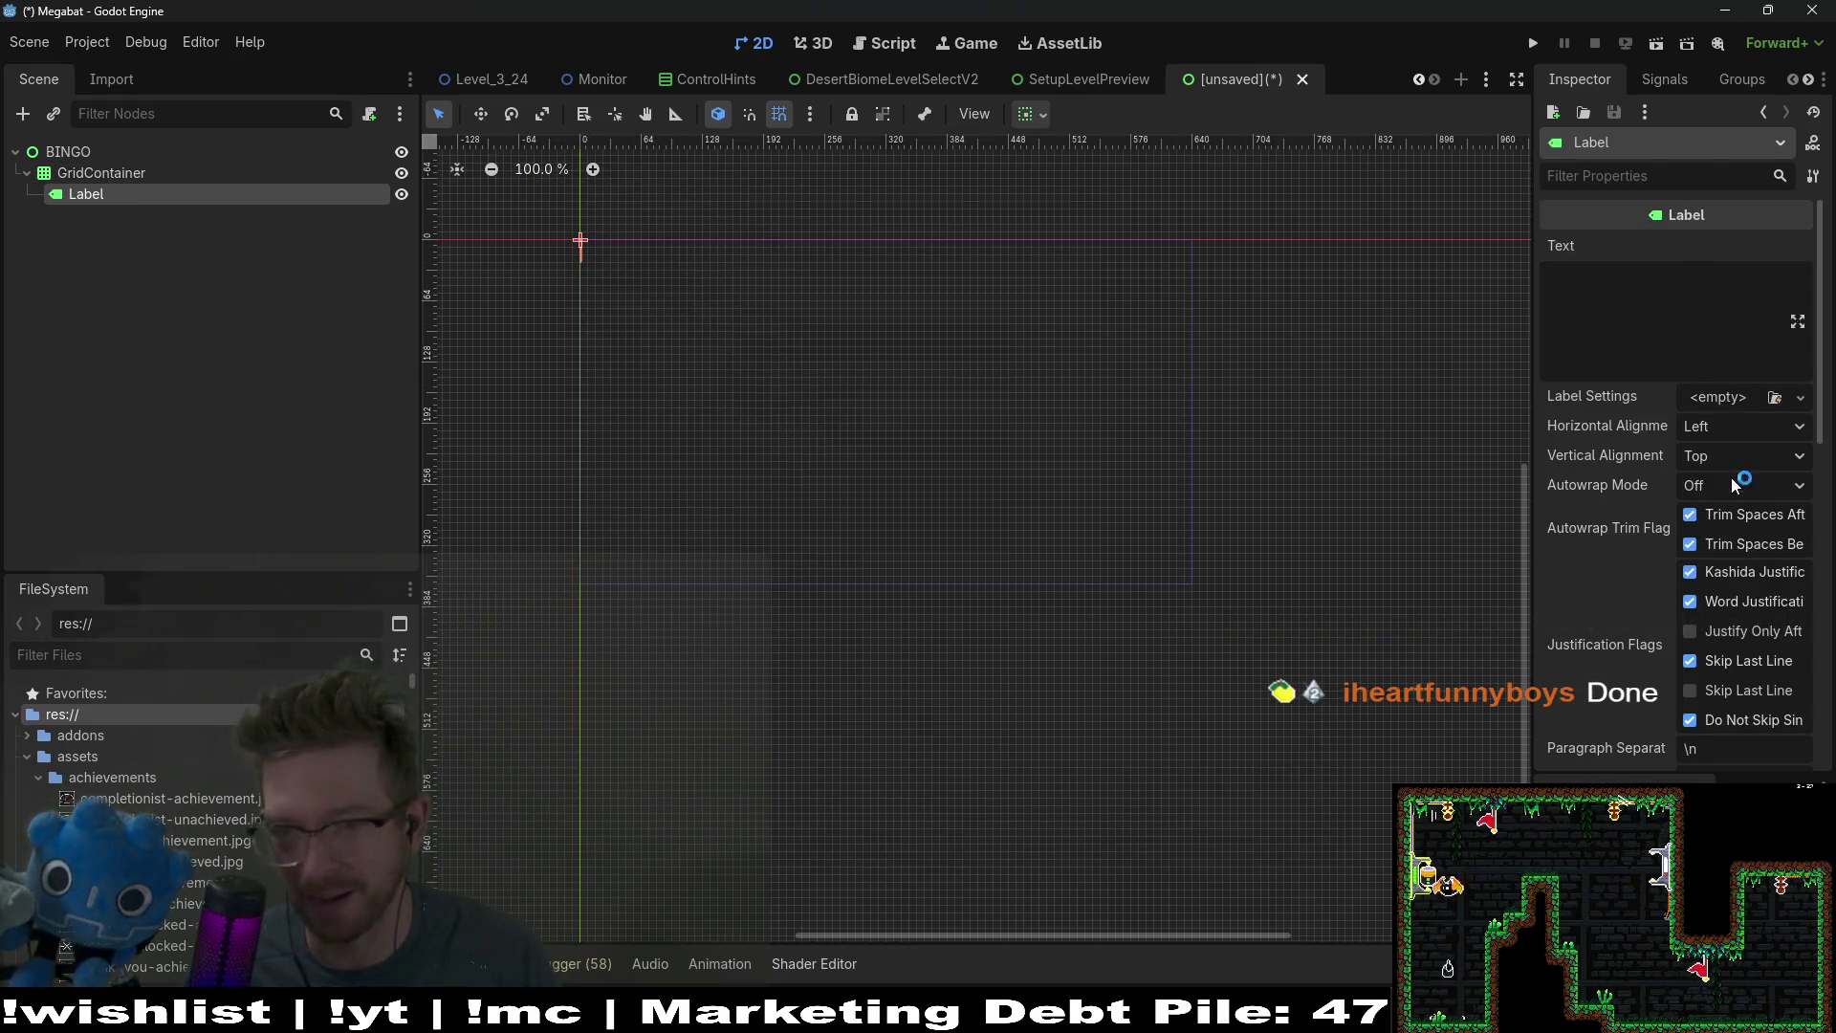
Step: Filter the Label's Inspector by 'min' and expand its Layout properties
left_click(1642, 176)
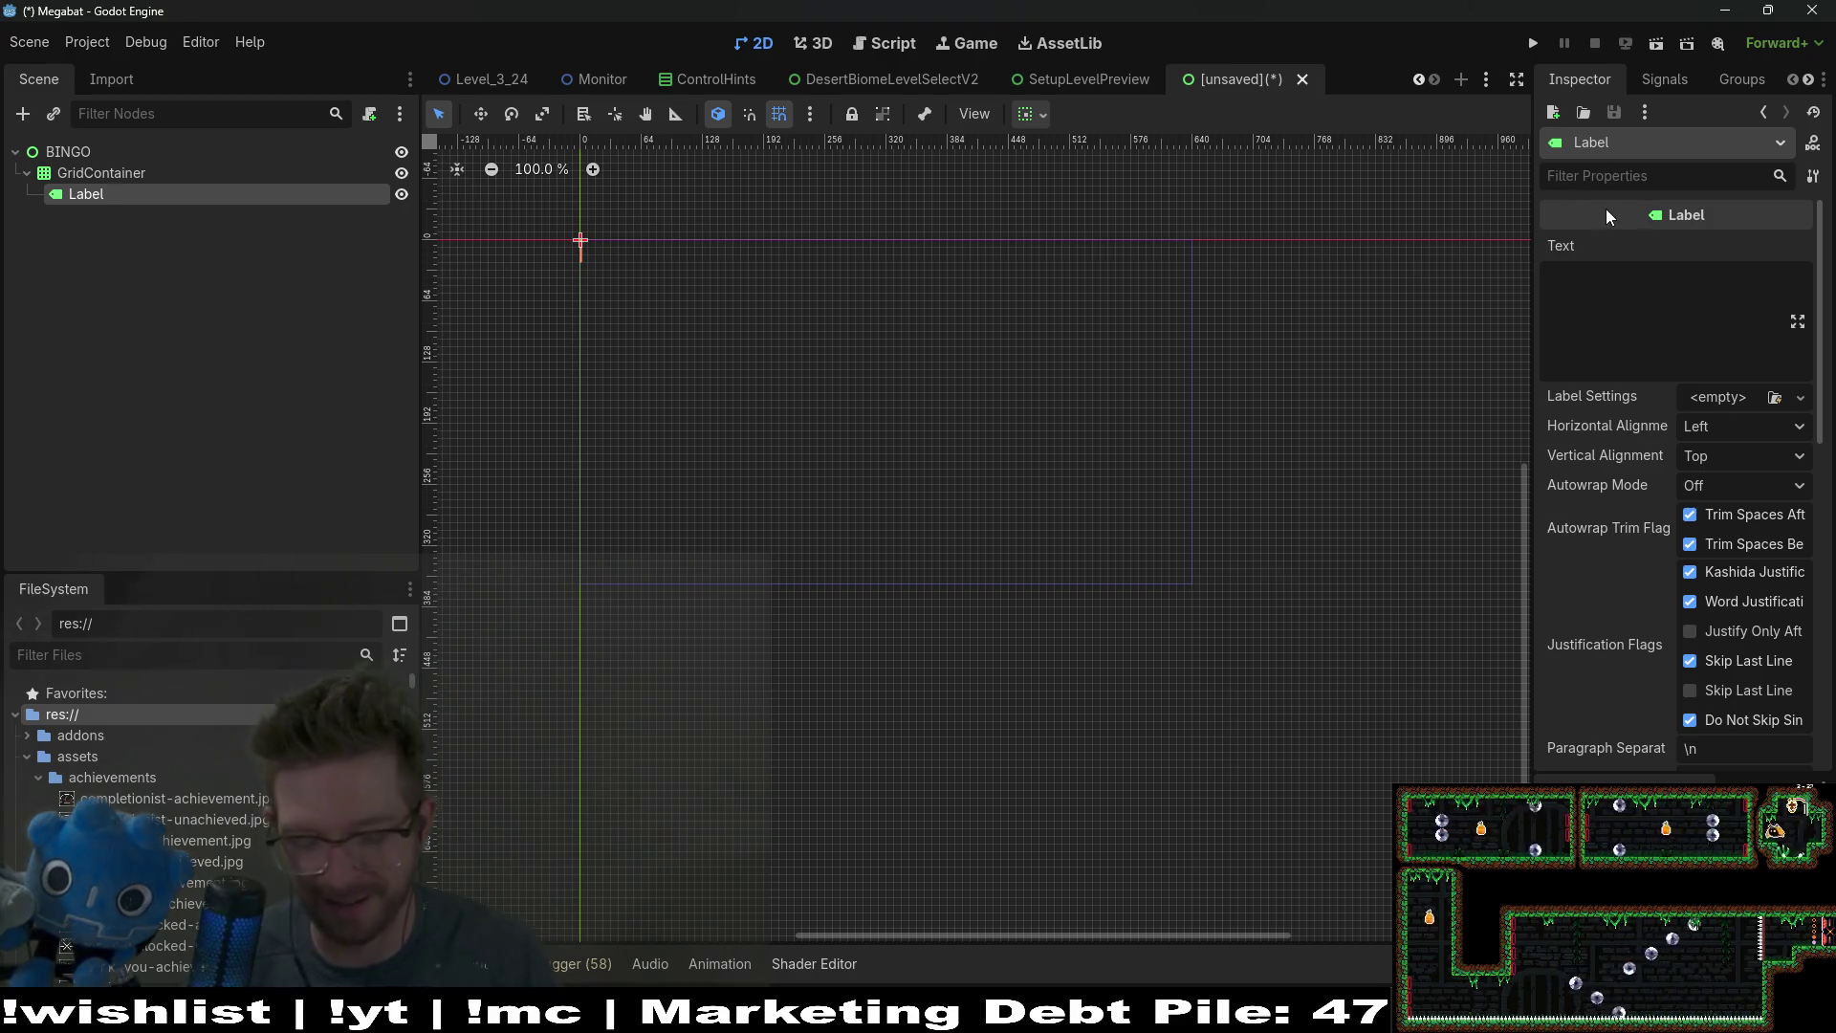
type("min")
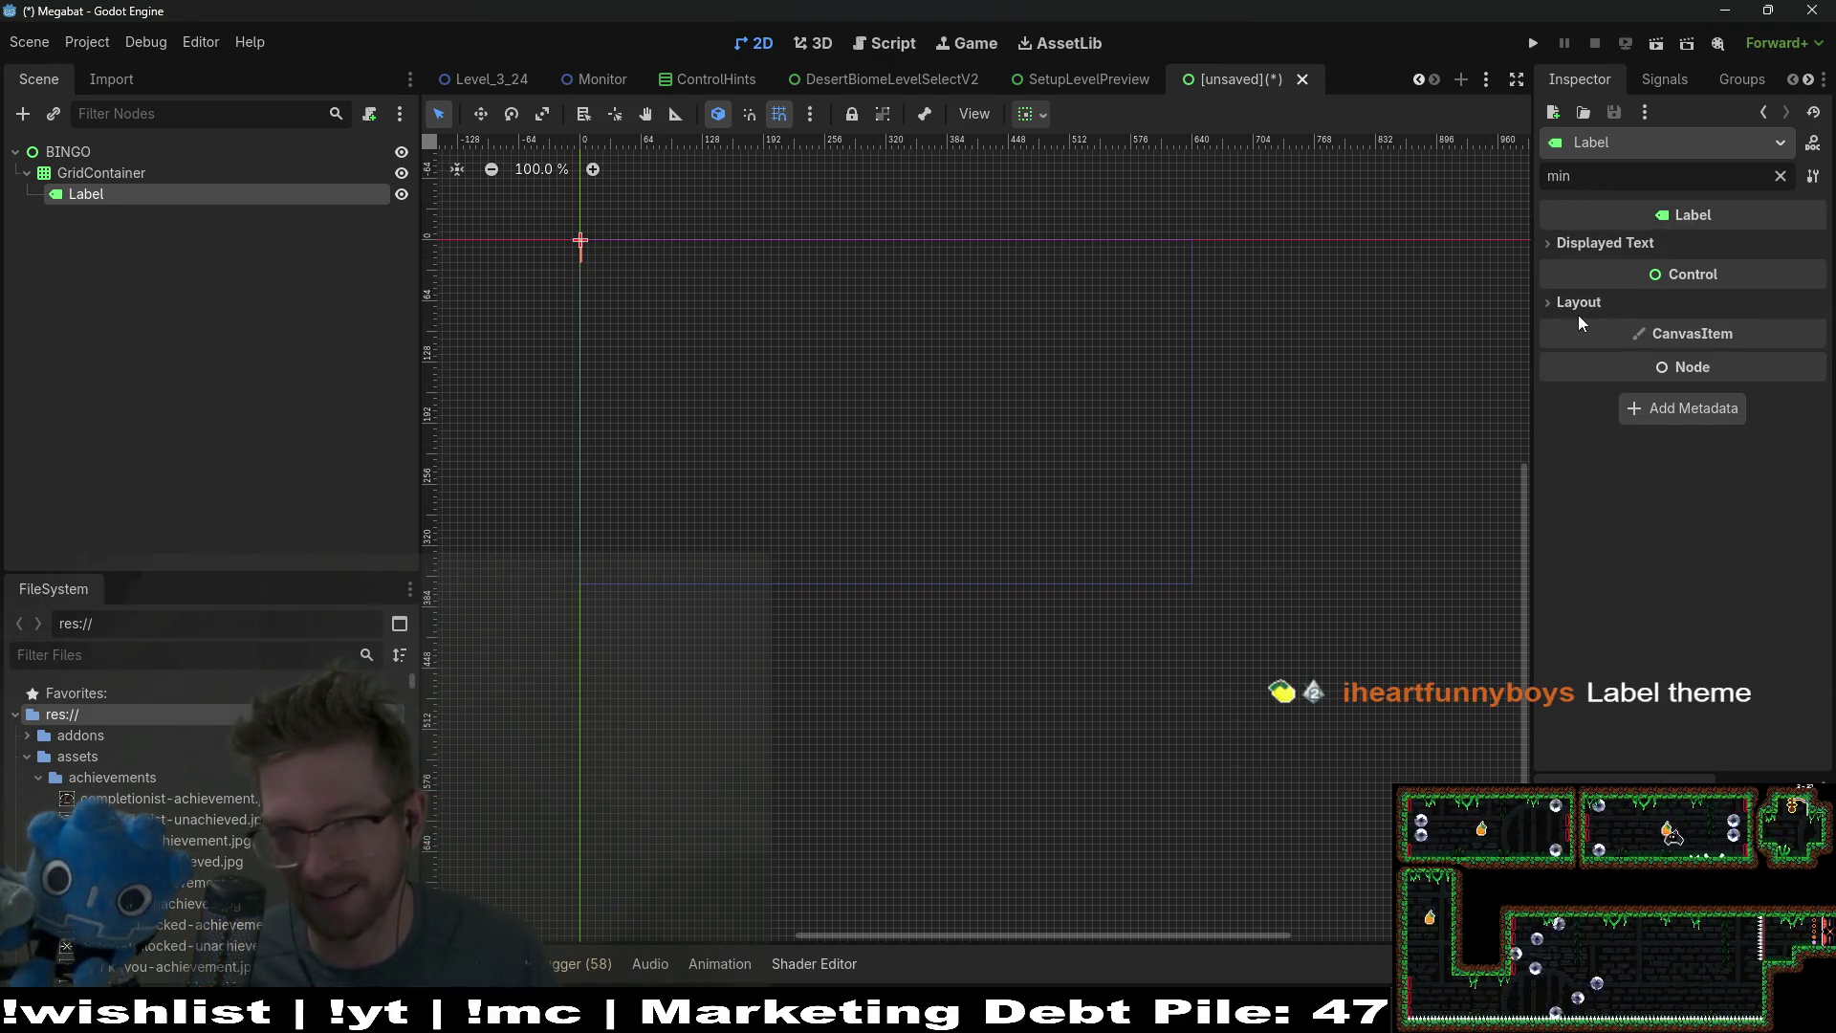
left_click(1600, 306)
left_click(1764, 388)
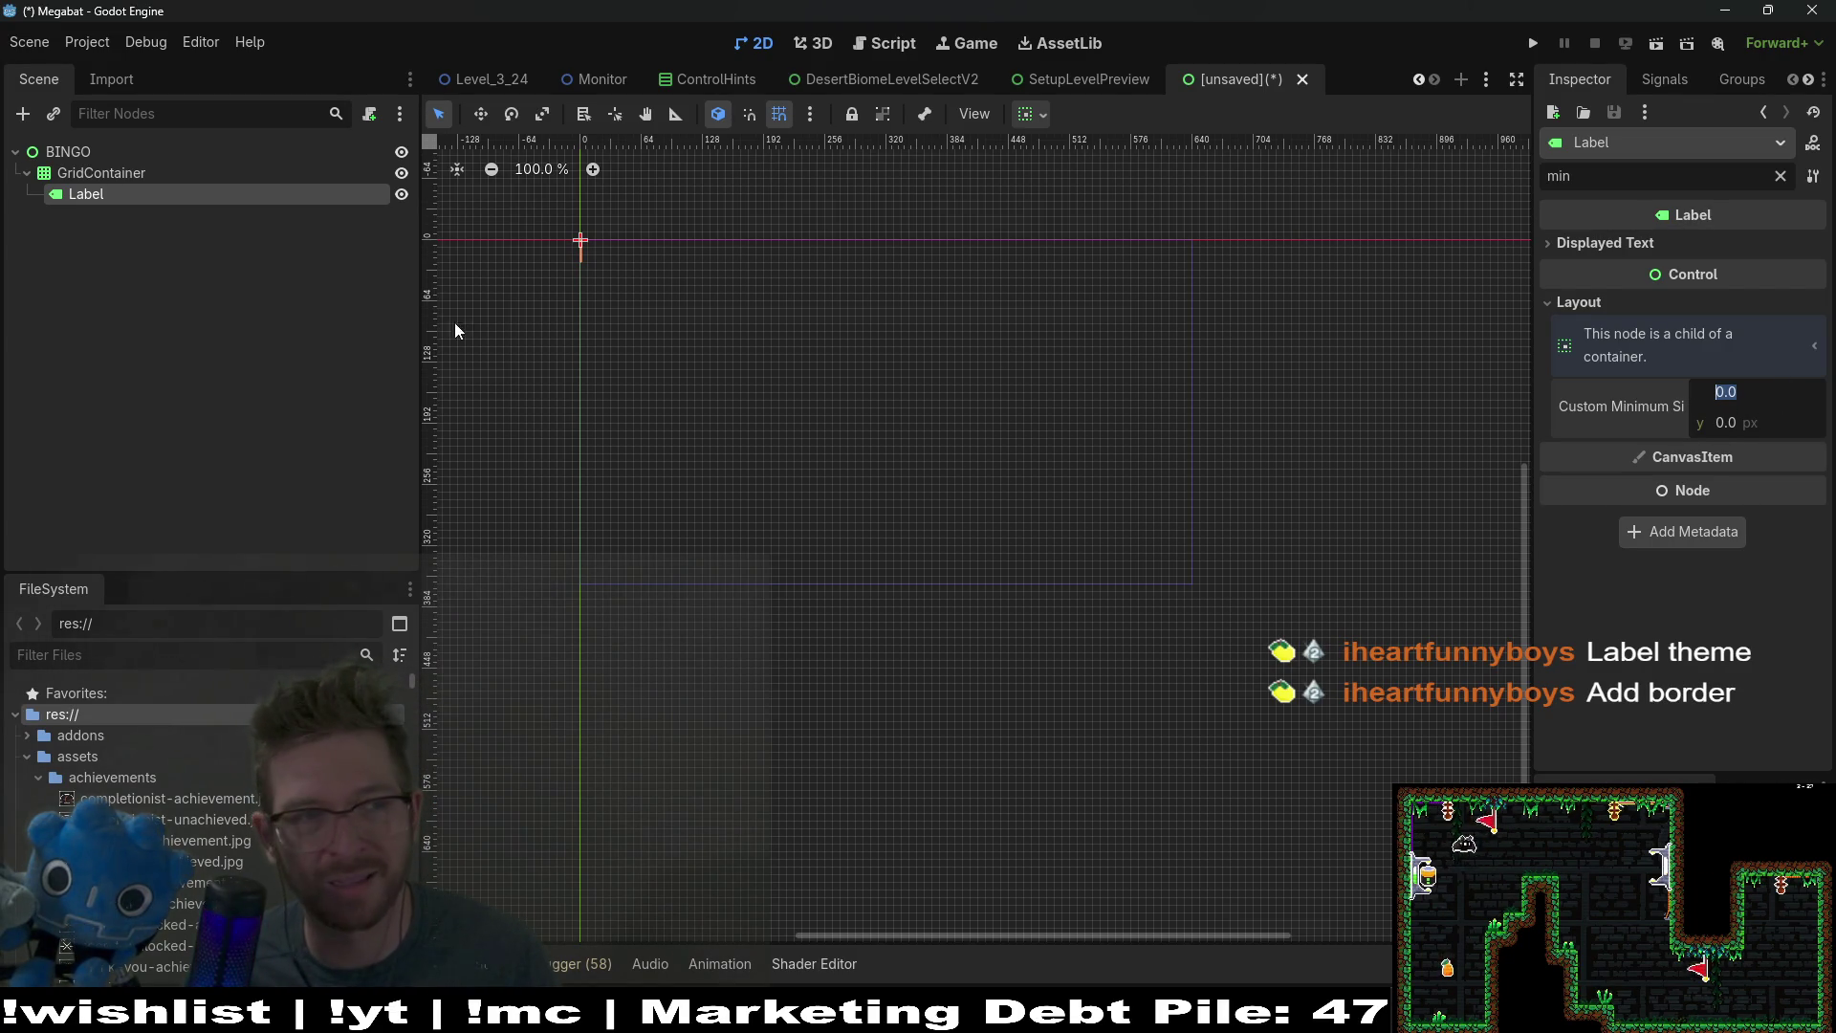
left_click(111, 153)
Step: Add a CenterContainer under BINGO and move the GridContainer inside it
right_click(100, 157)
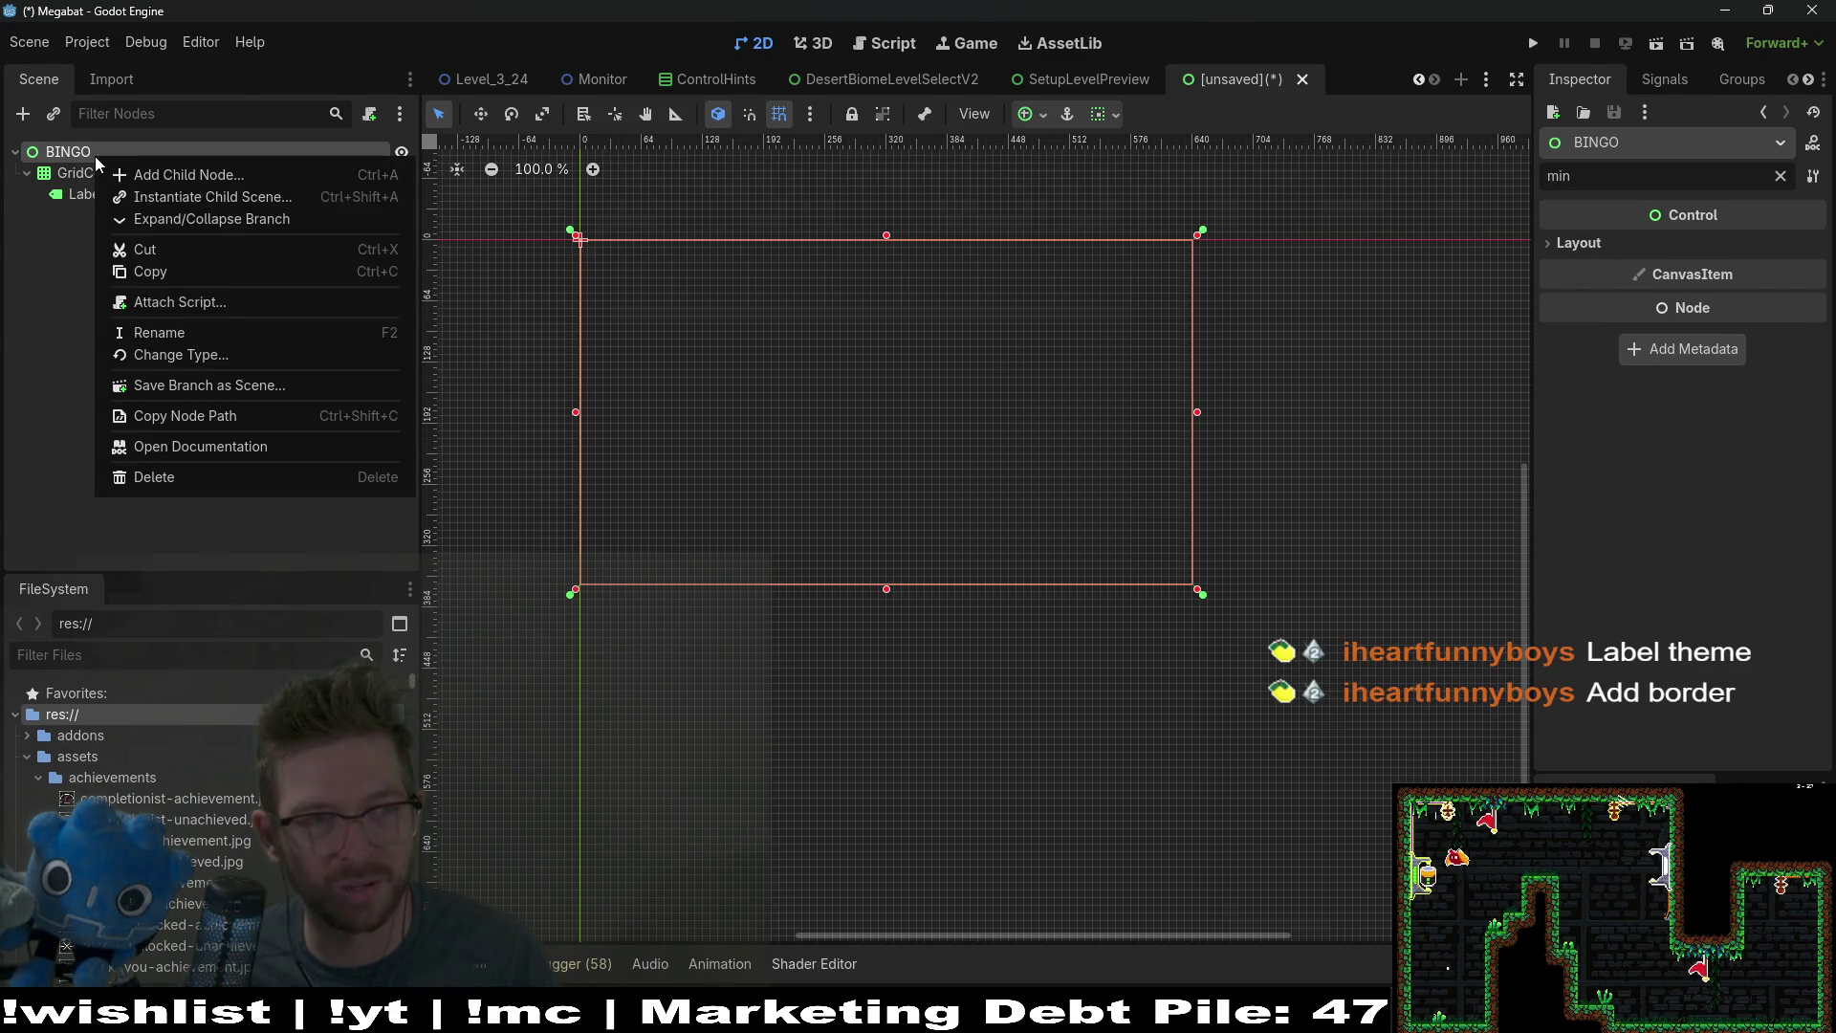
left_click(151, 178)
type("centercon")
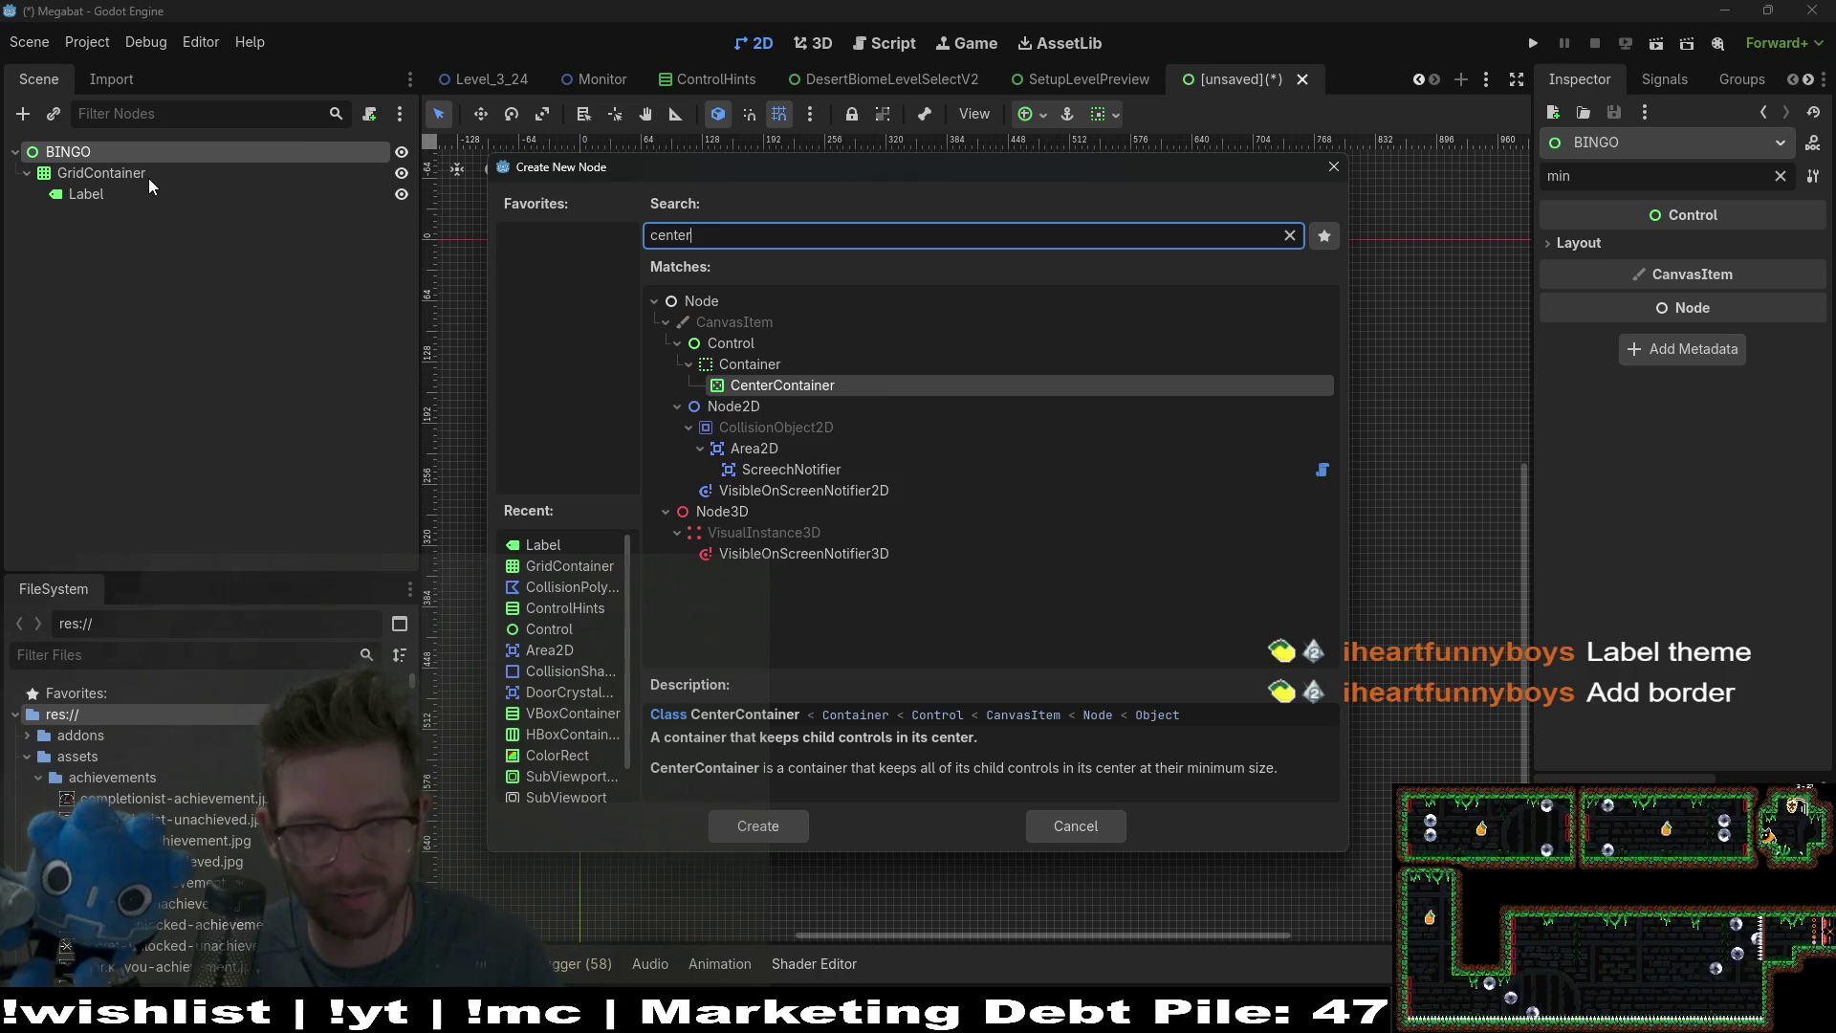
key("Return")
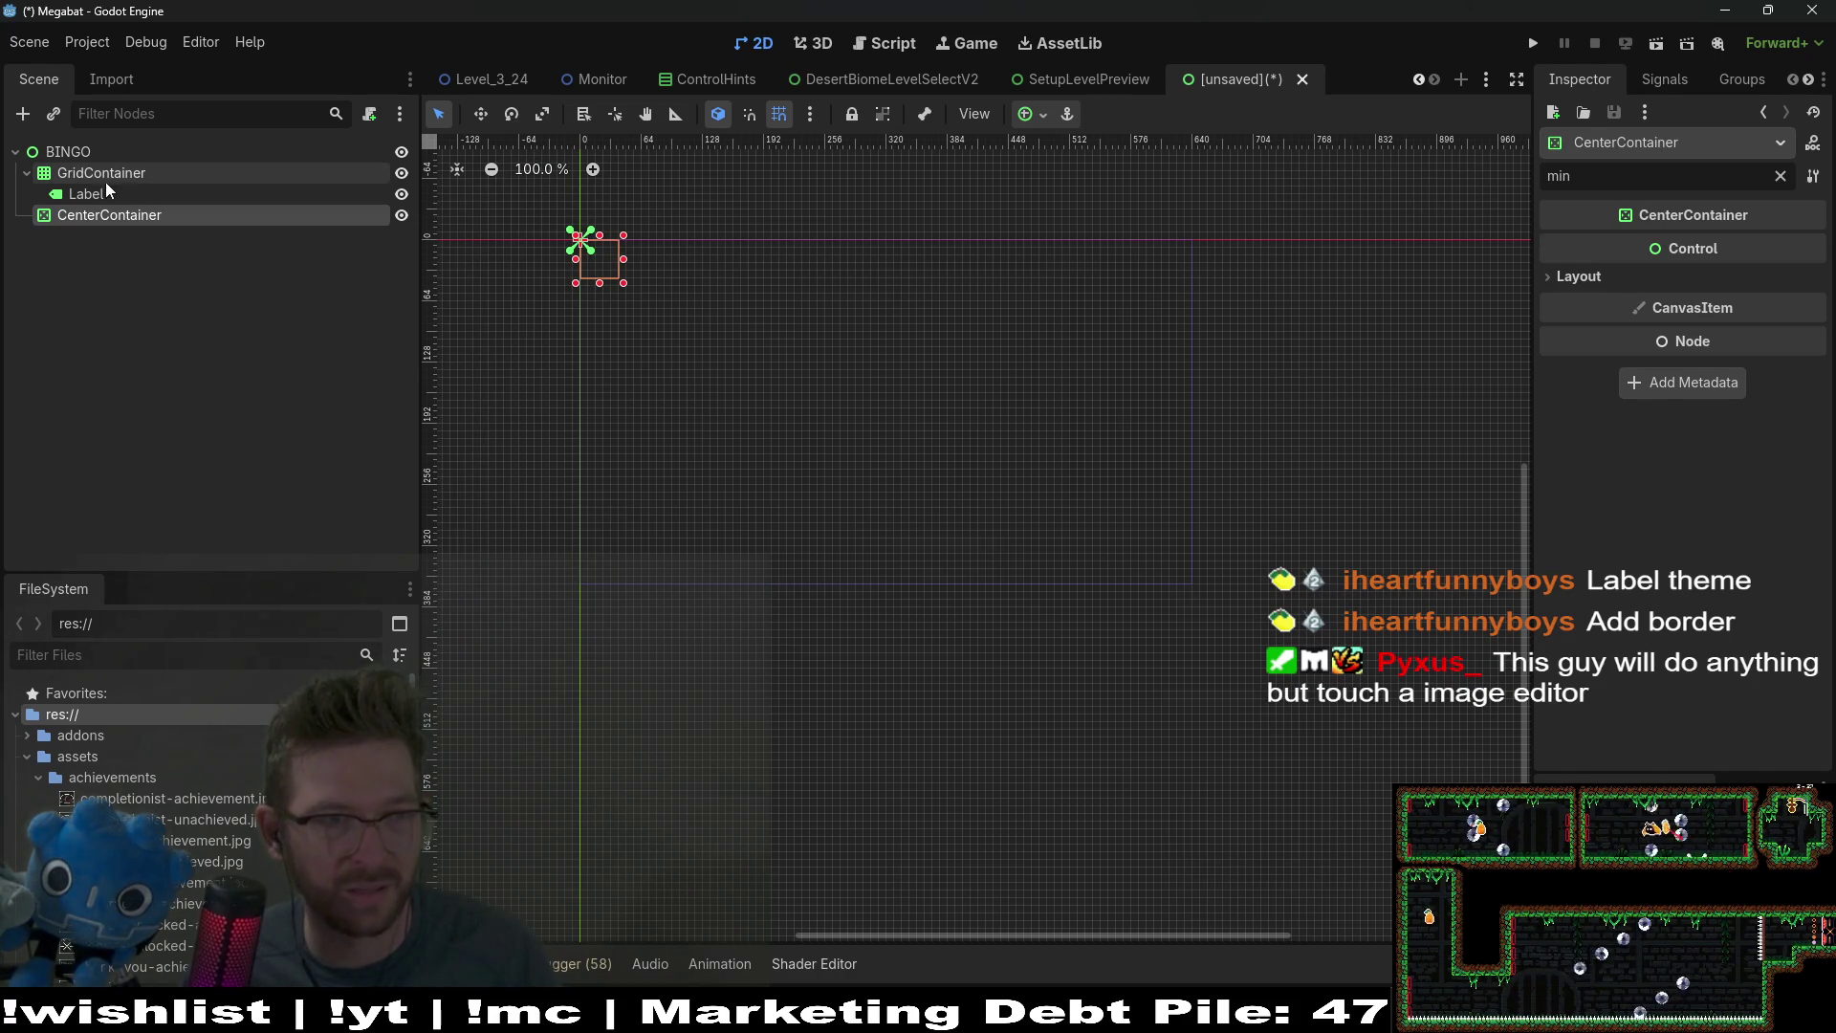
left_click_drag(105, 180, 109, 215)
Step: Set the grid Label's custom minimum size, ending at 50 × 50
left_click(112, 214)
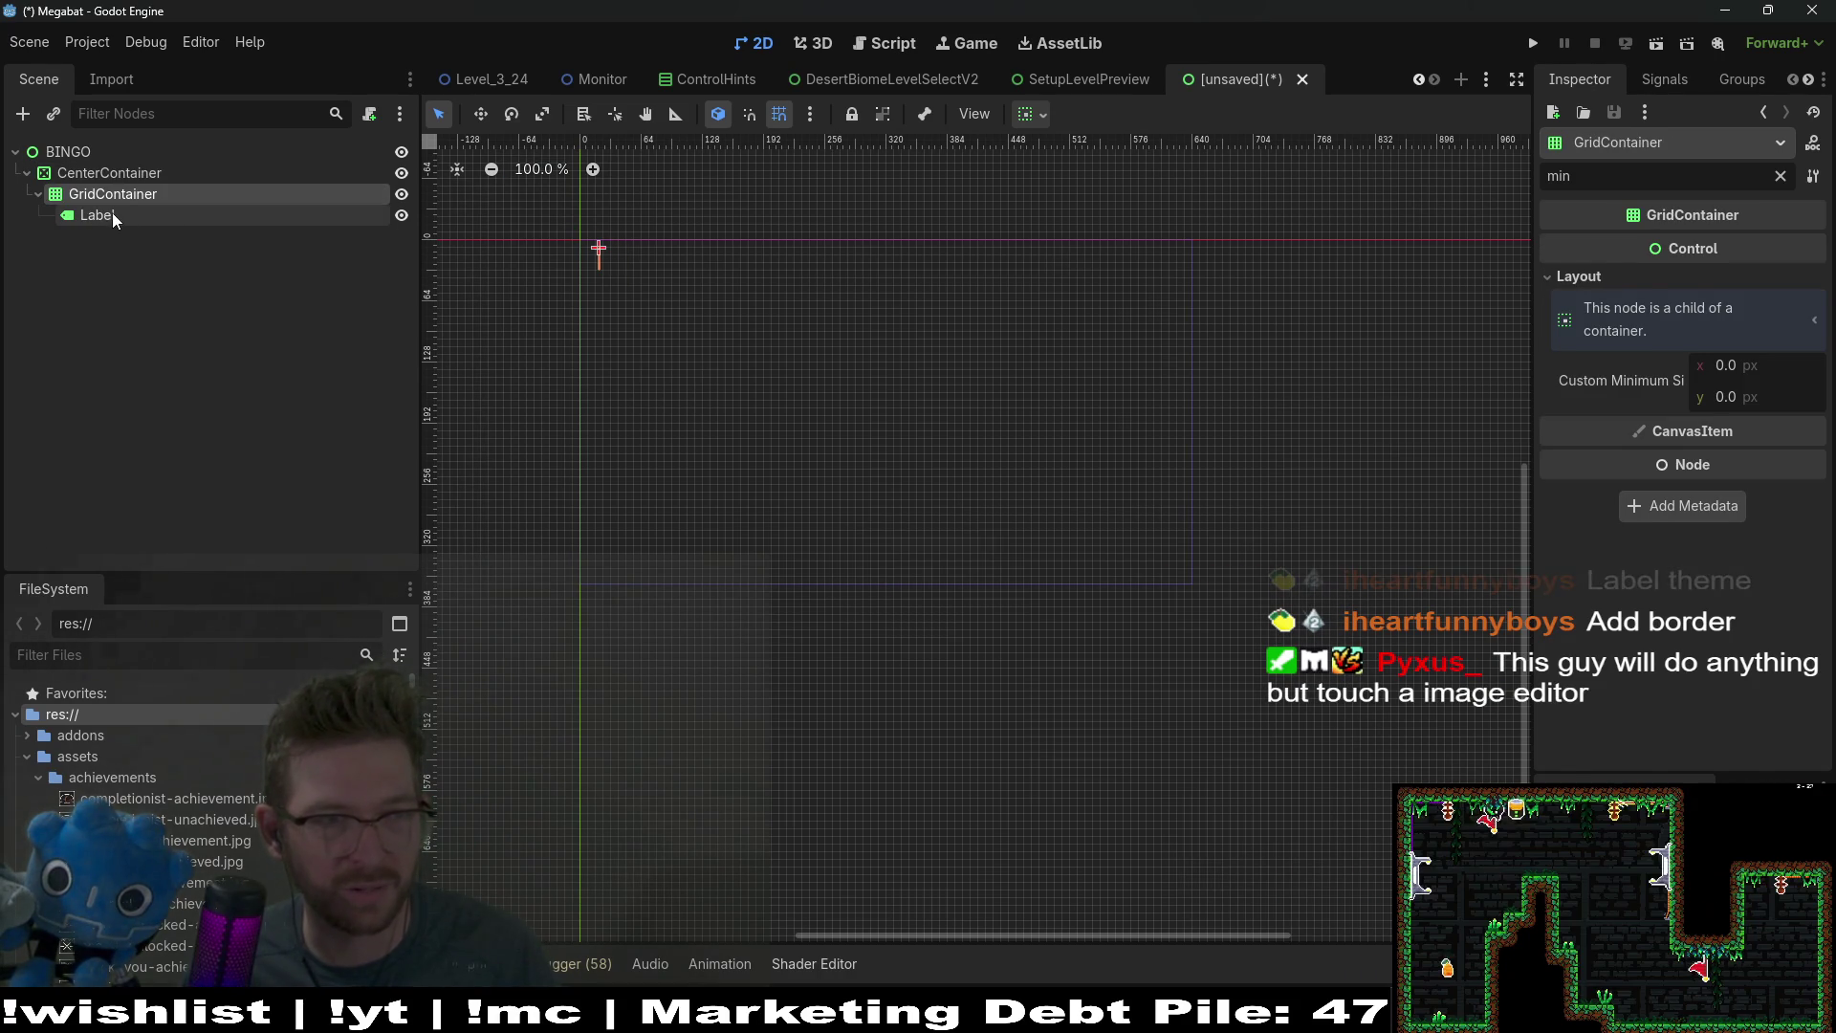
left_click(1780, 394)
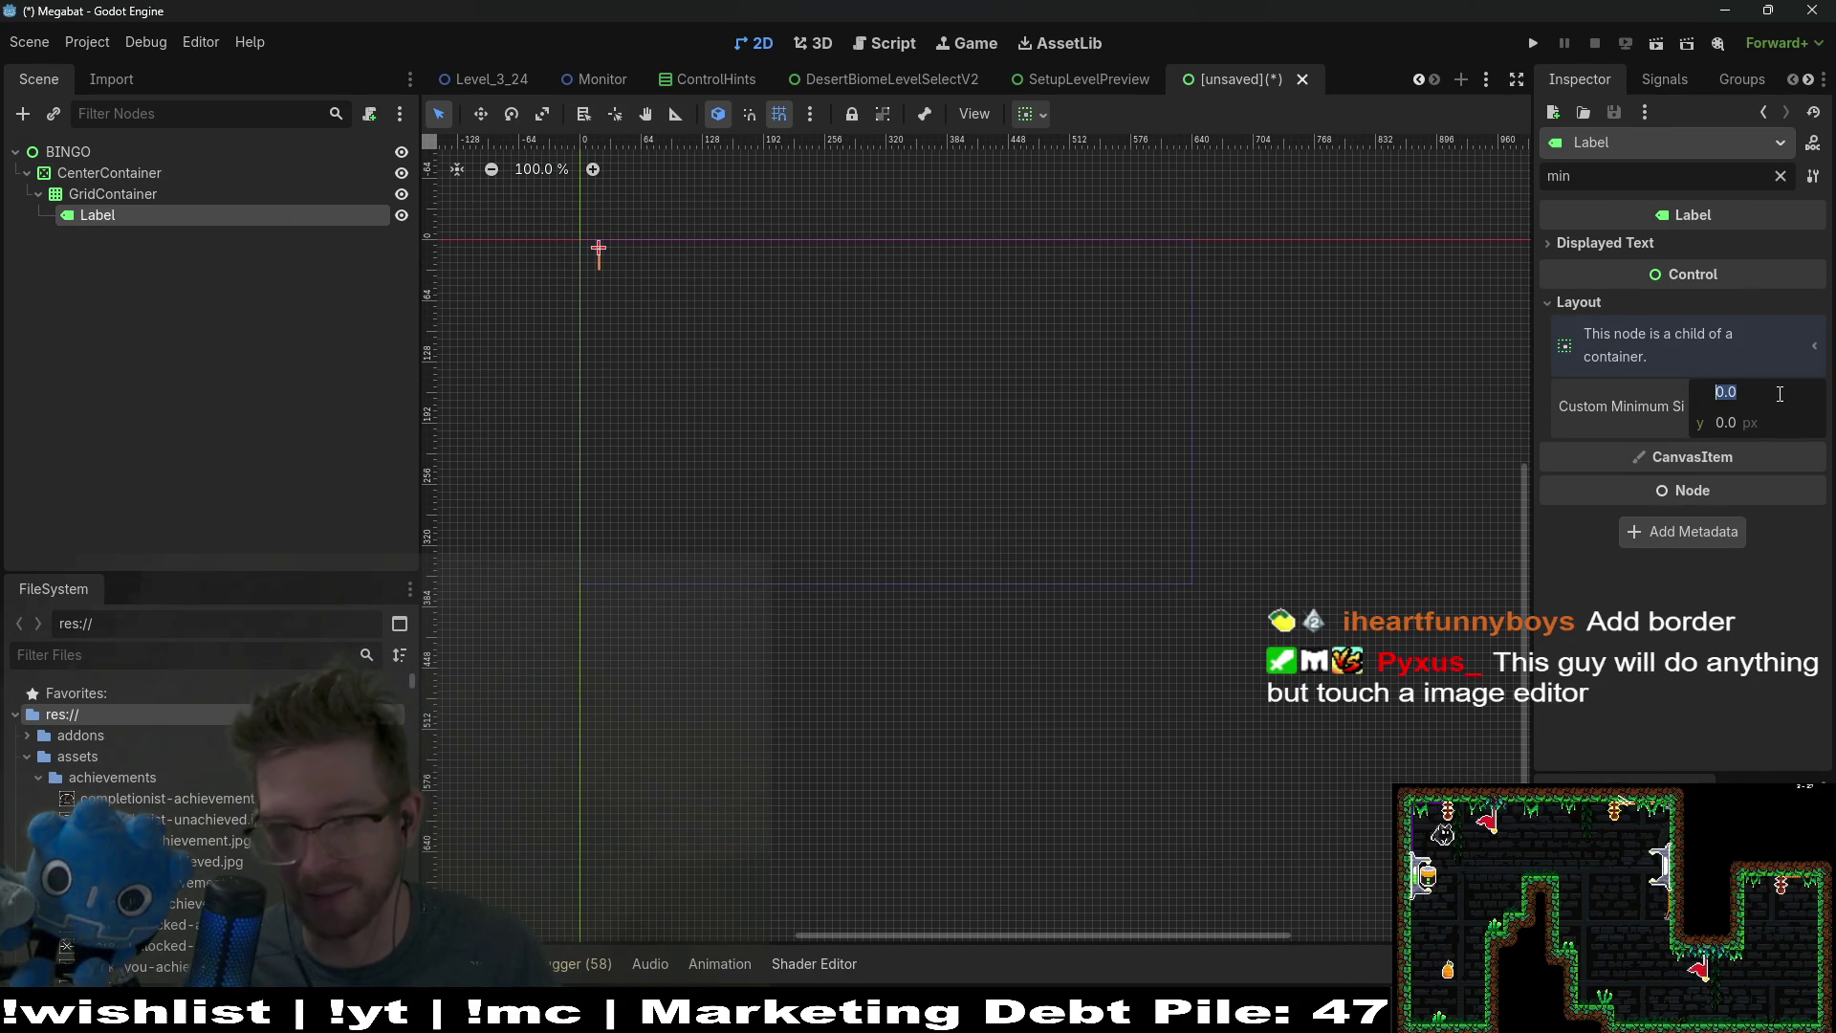
type("100")
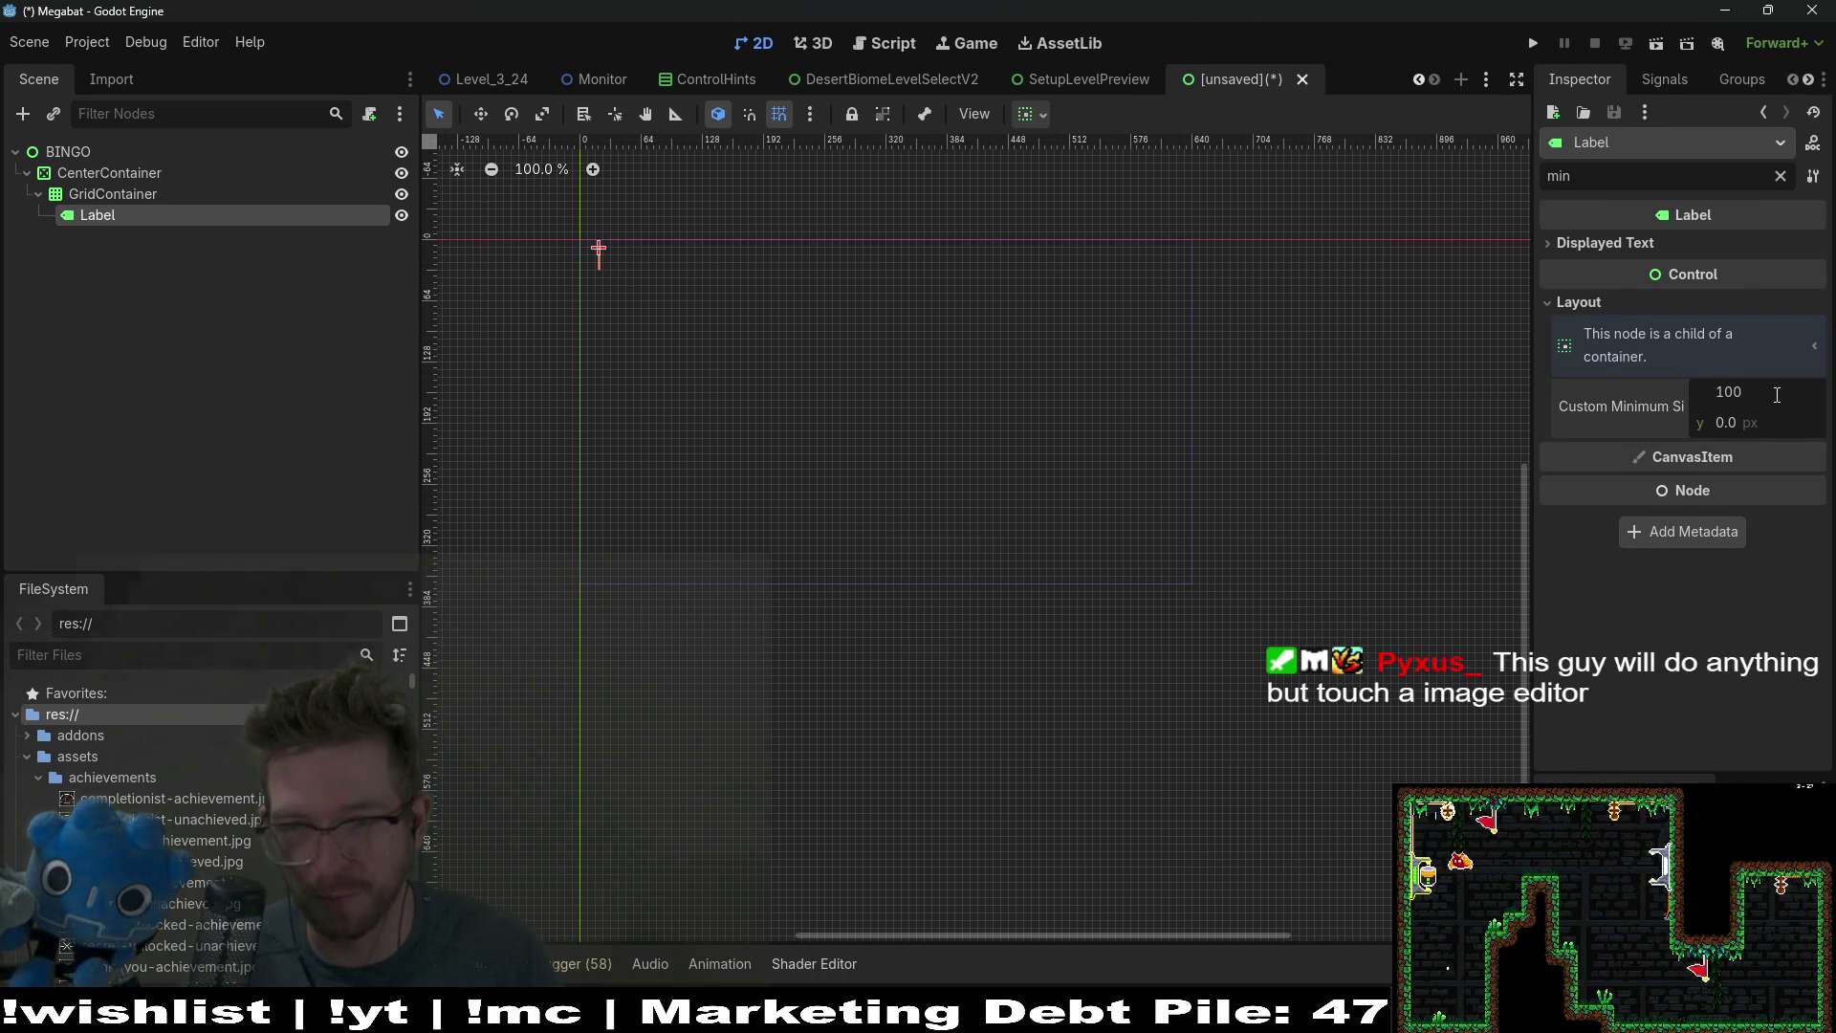
key("Tab")
type("100")
key("Return")
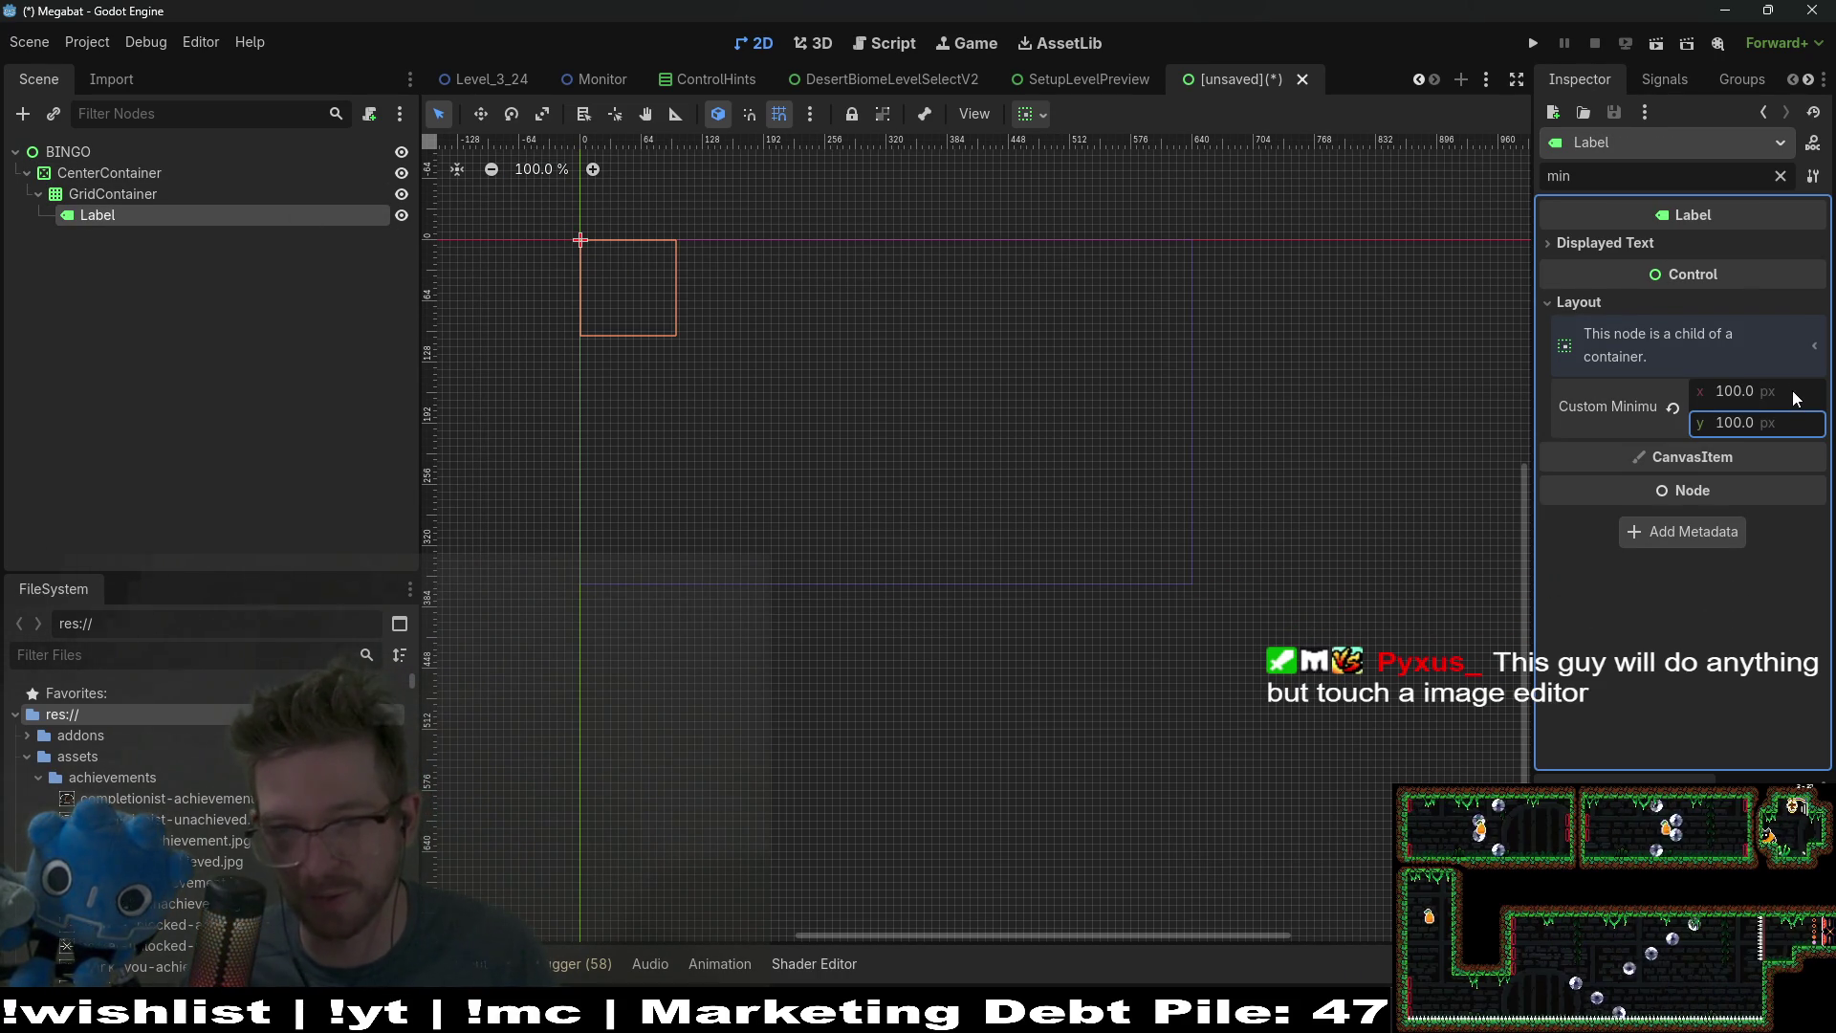
left_click(1793, 390)
type("50")
key("Tab")
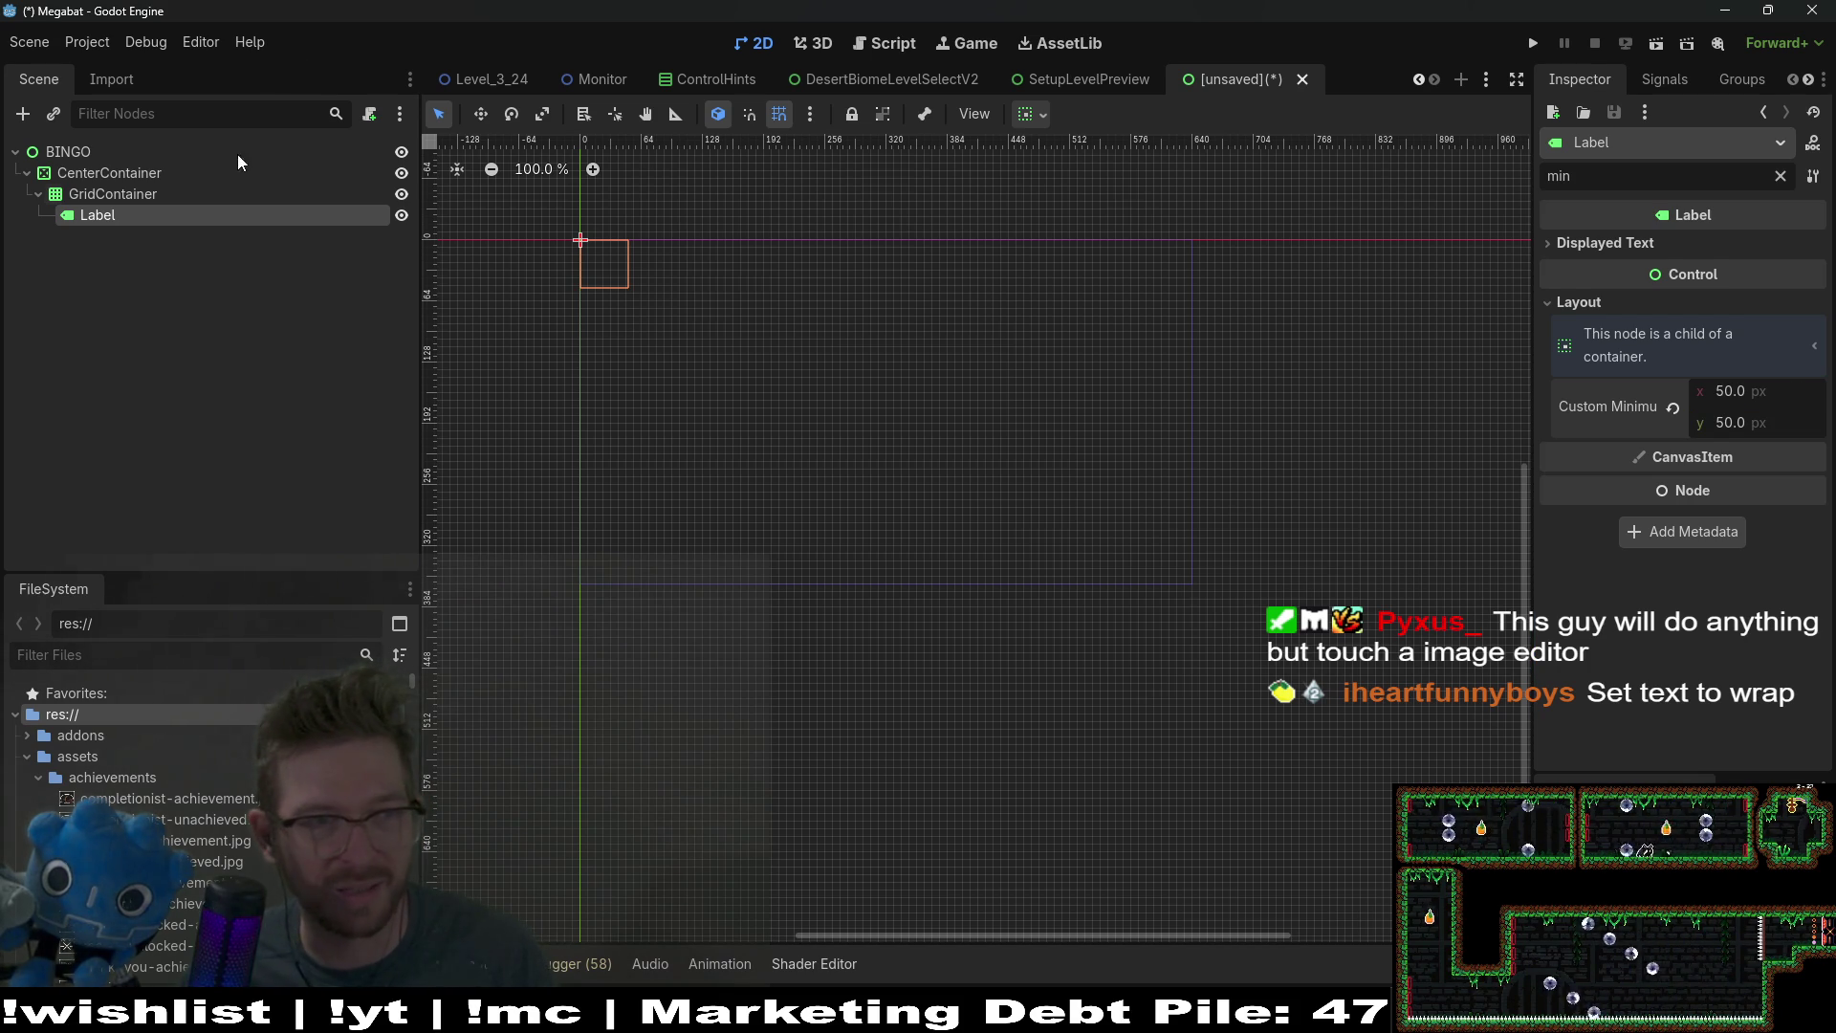
Step: Anchor the CenterContainer with the Full Rect preset so it fills the viewport
left_click(94, 168)
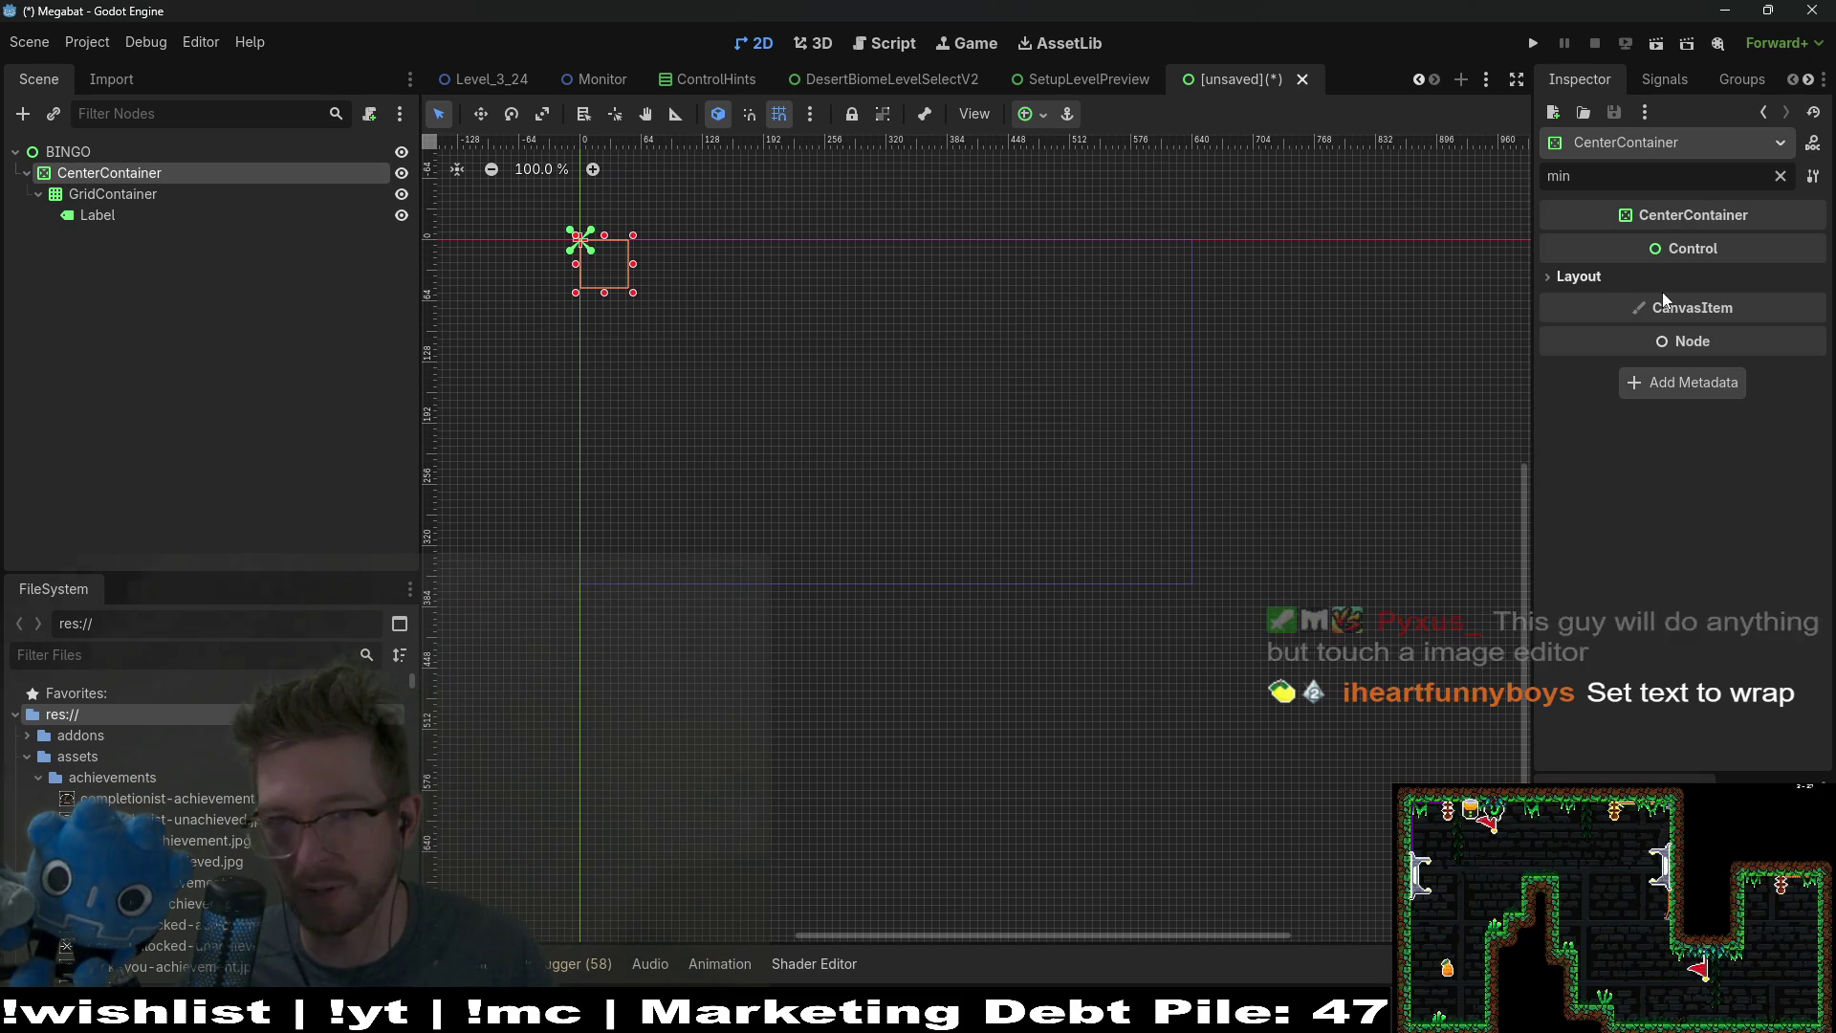
left_click(1780, 176)
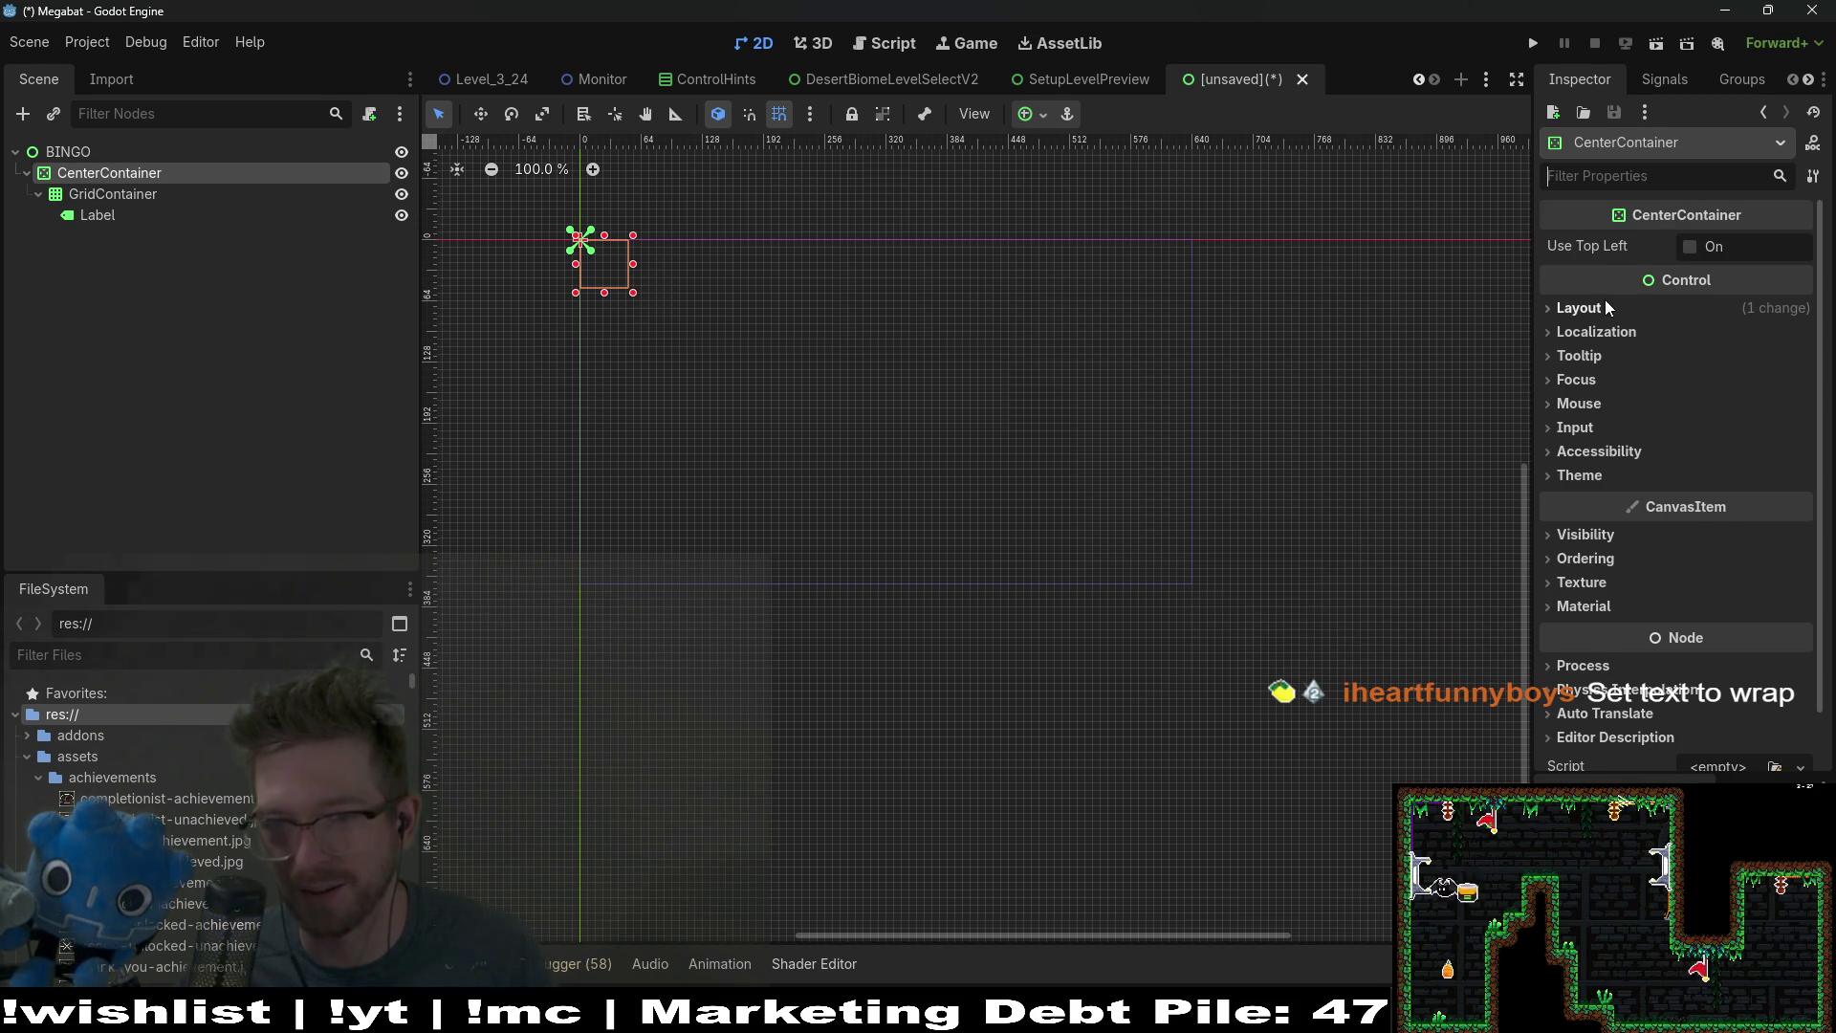
left_click(1580, 308)
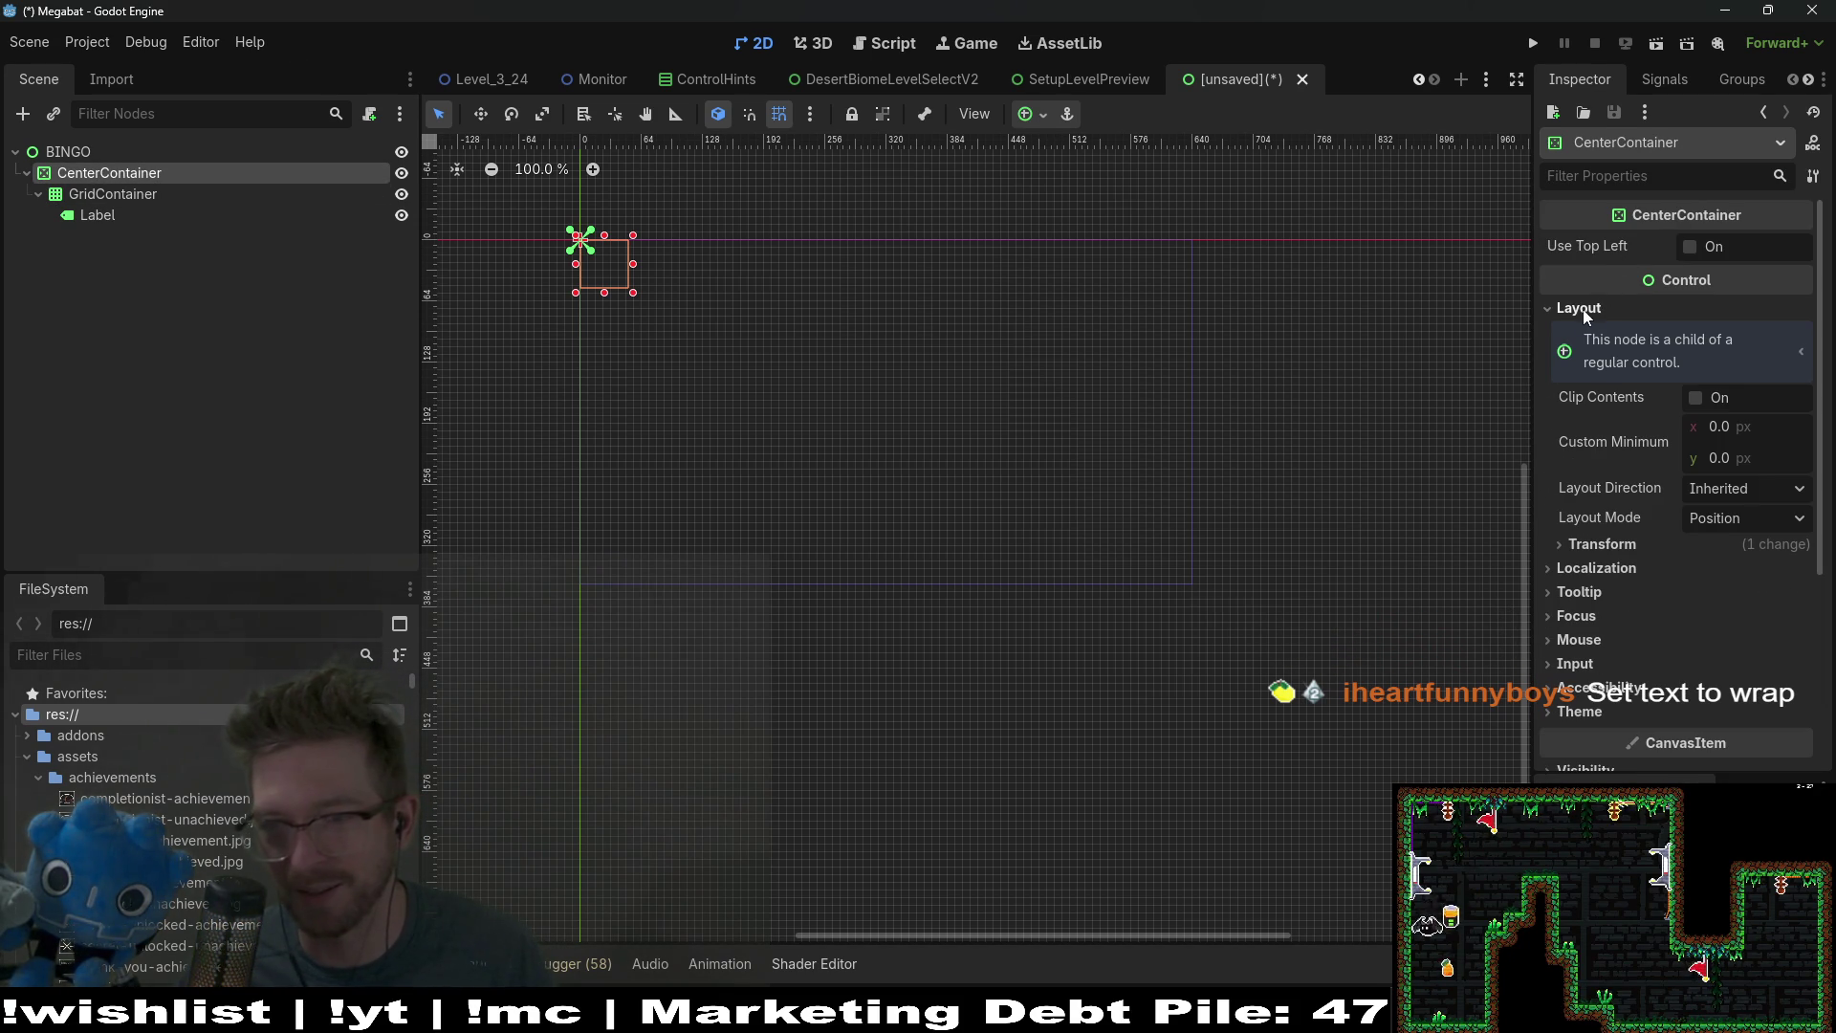
left_click(1730, 522)
left_click(1741, 576)
left_click(1752, 552)
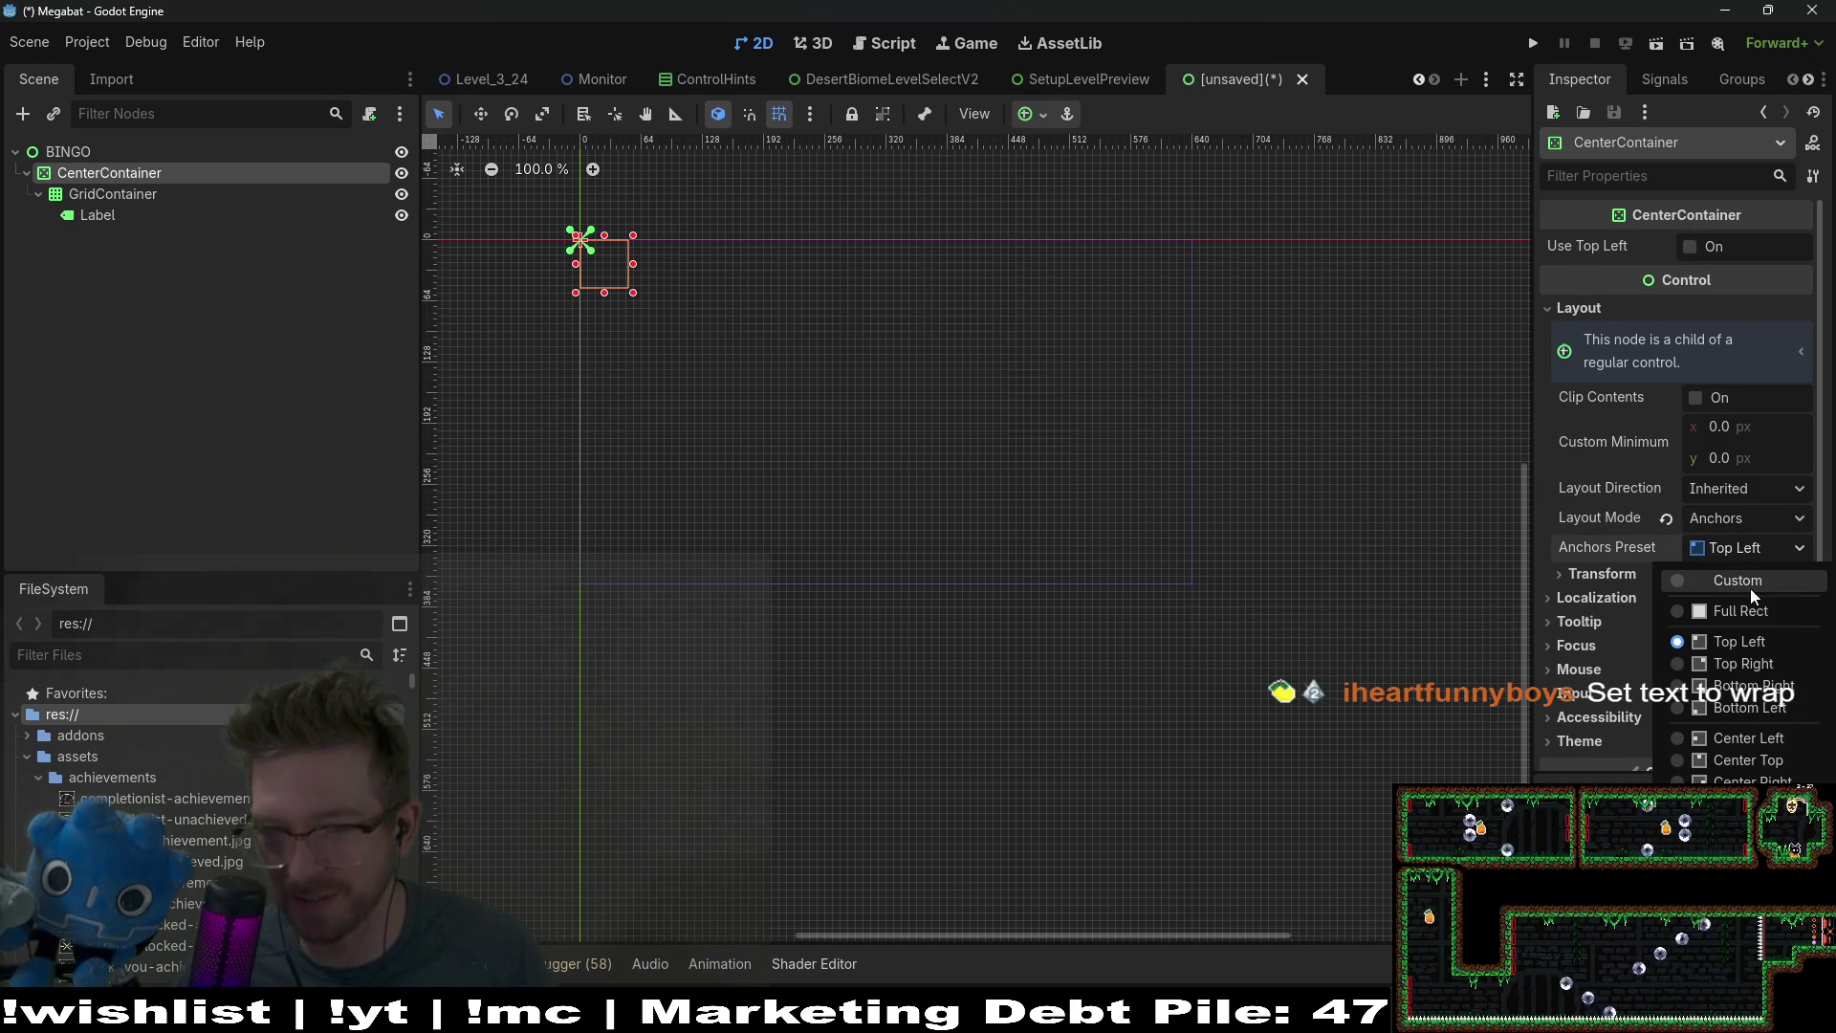
left_click(1744, 616)
left_click(81, 194)
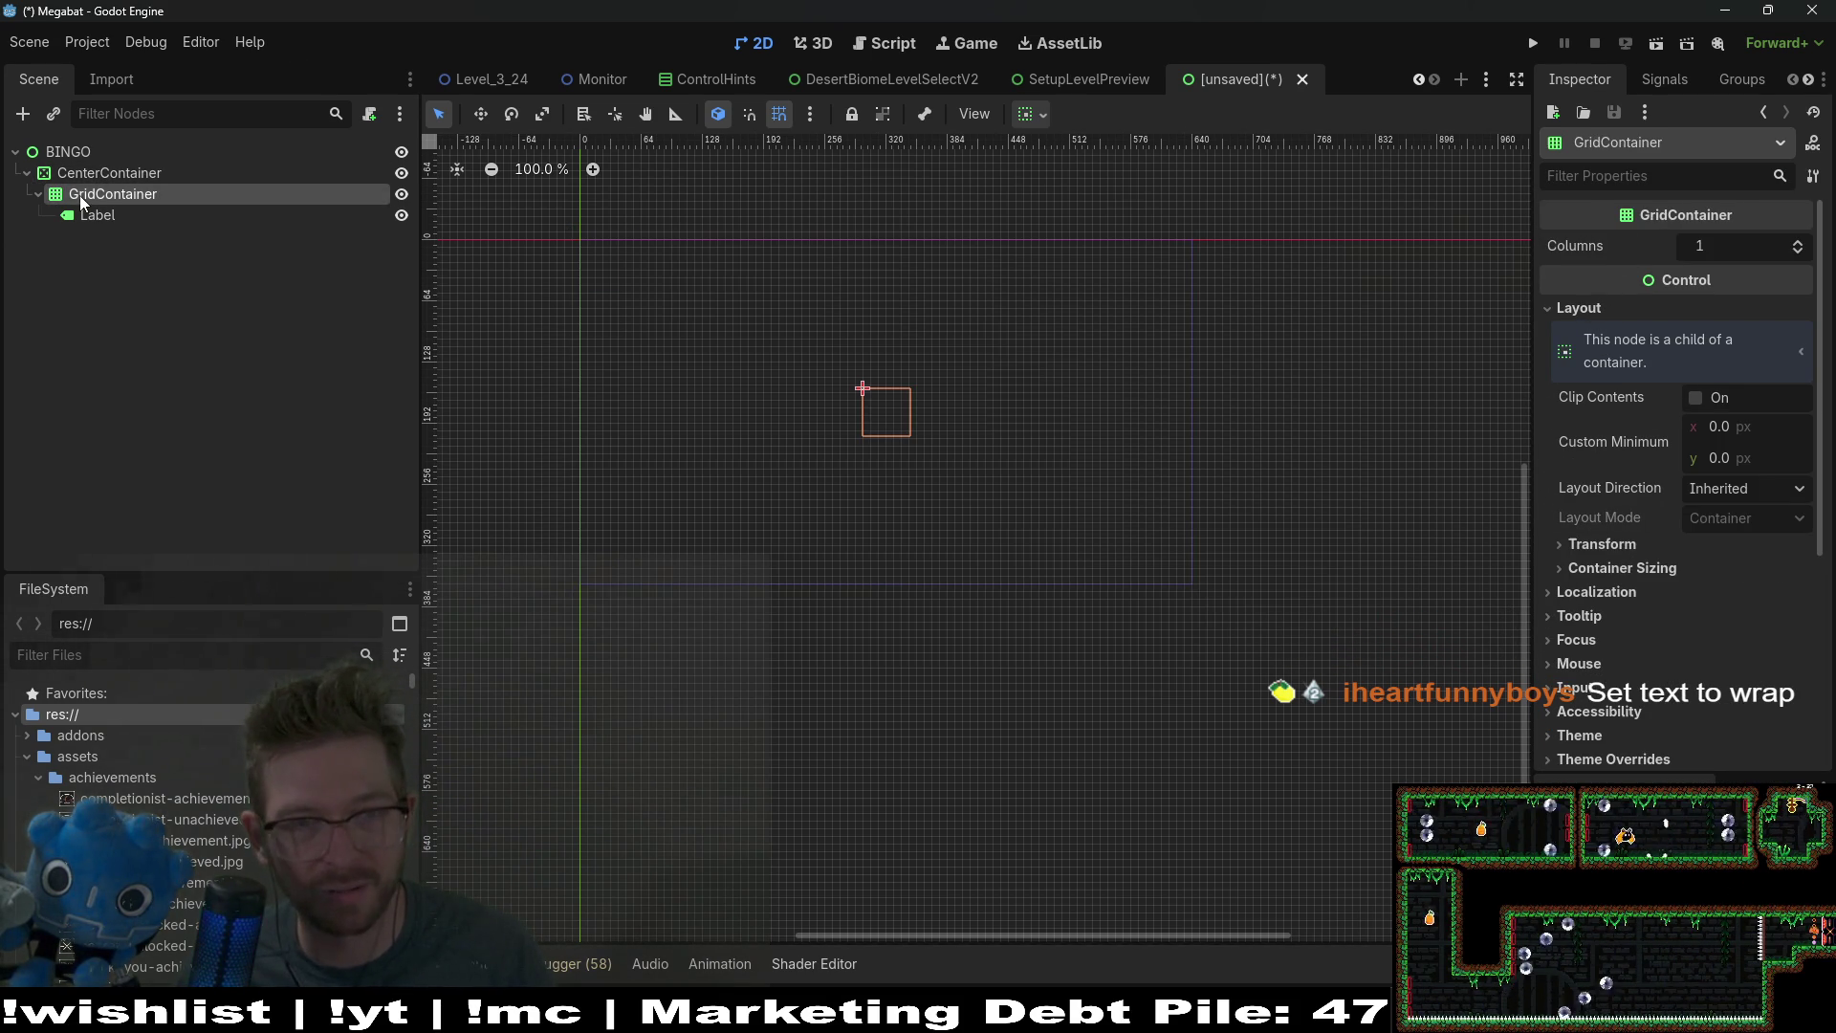
left_click(96, 213)
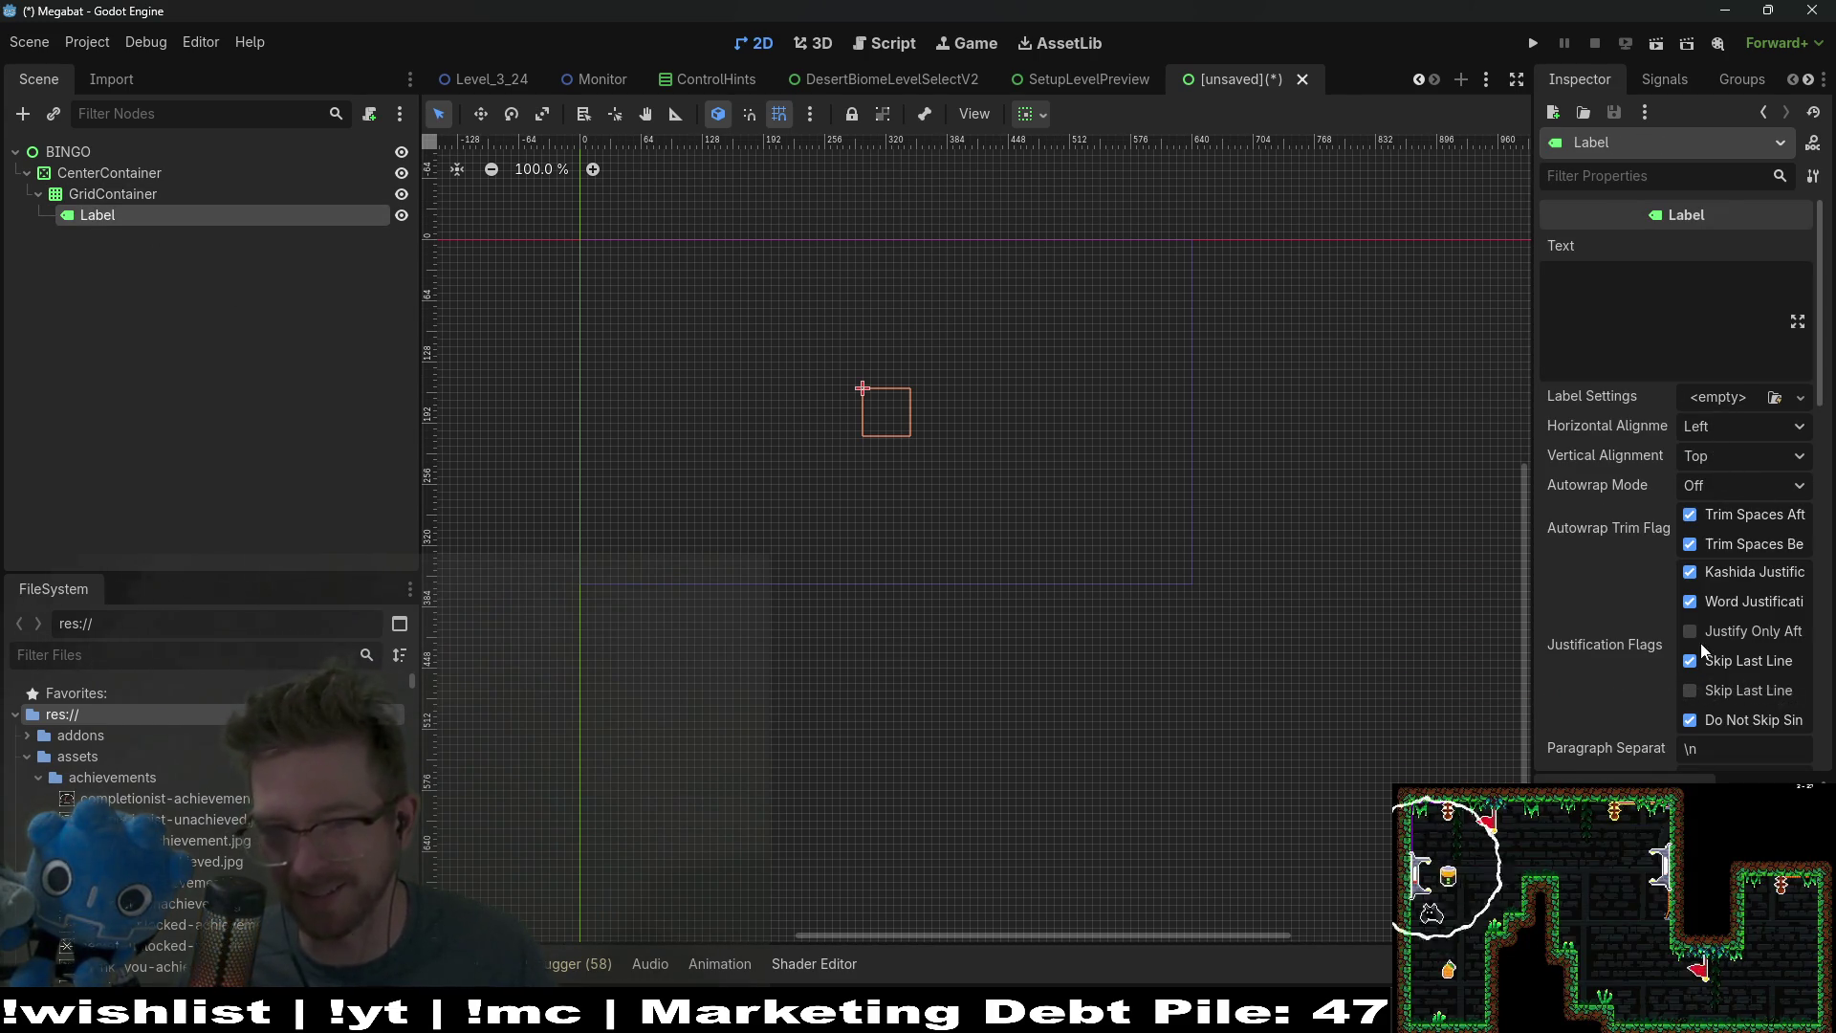
Step: Center the grid Label's text horizontally and vertically and set Autowrap Mode to Word
scroll(1697, 639, "down", 8)
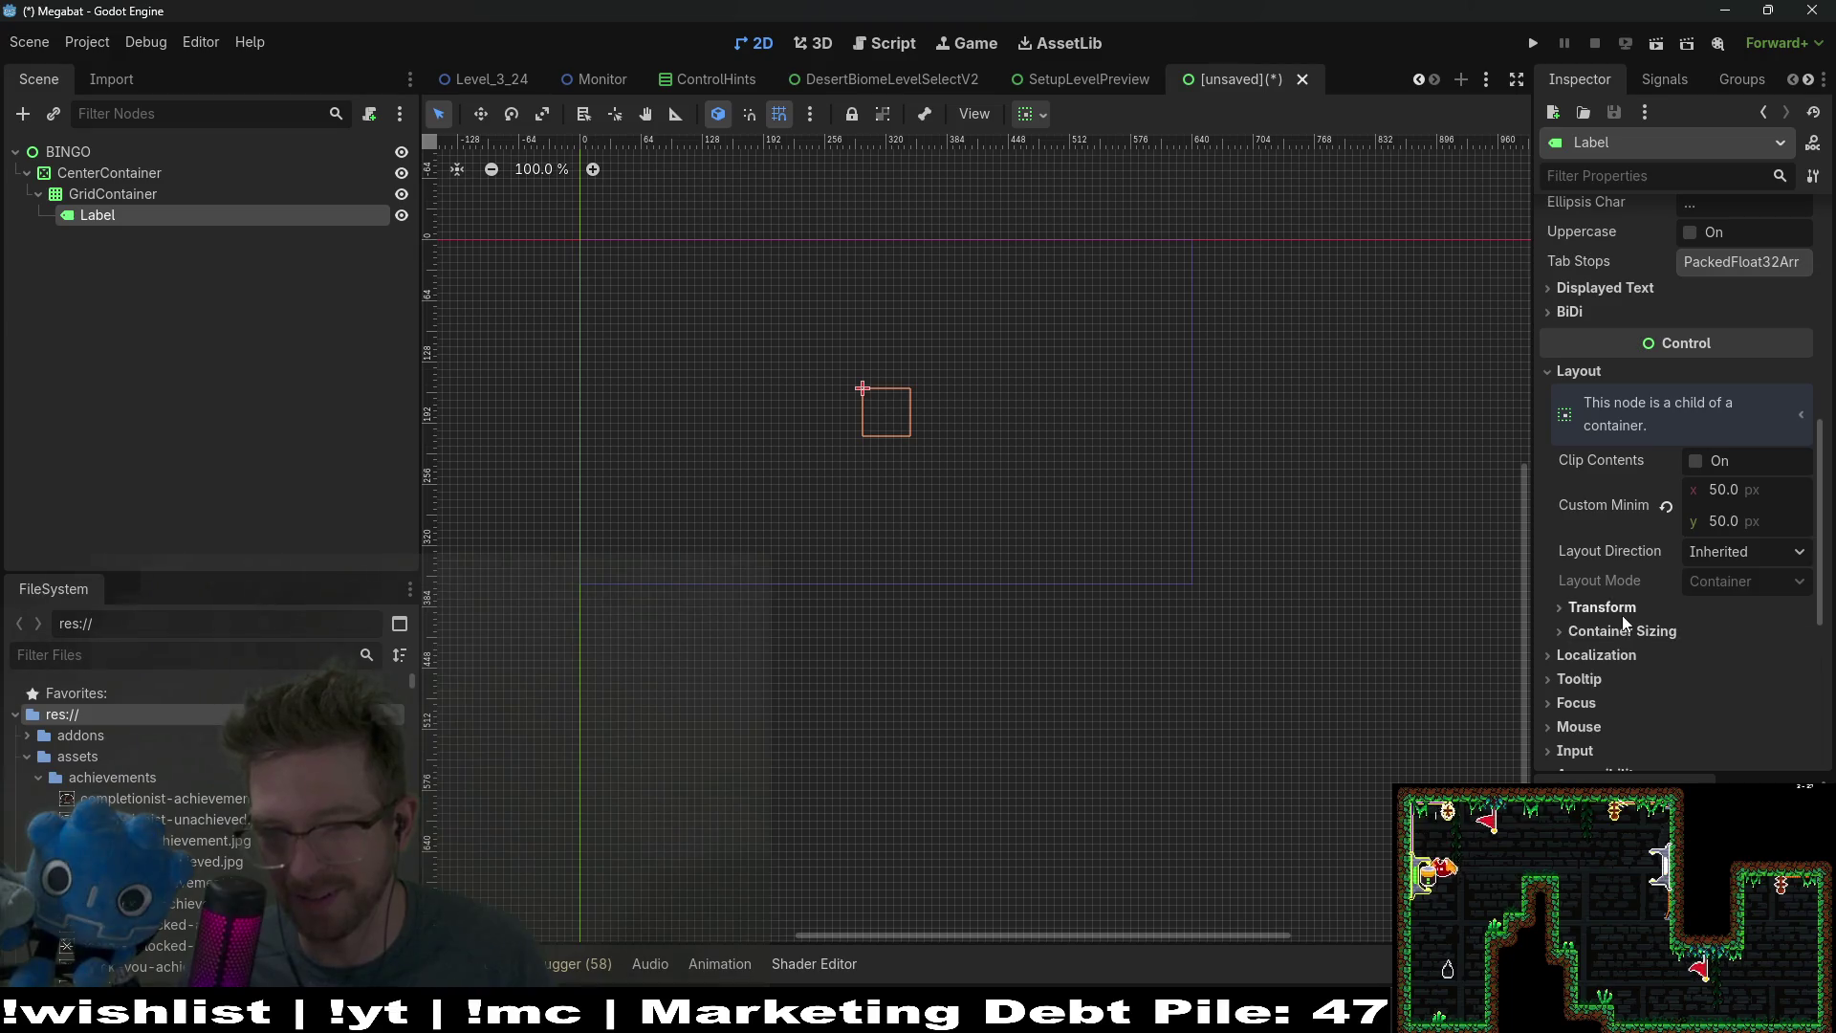
left_click(1675, 177)
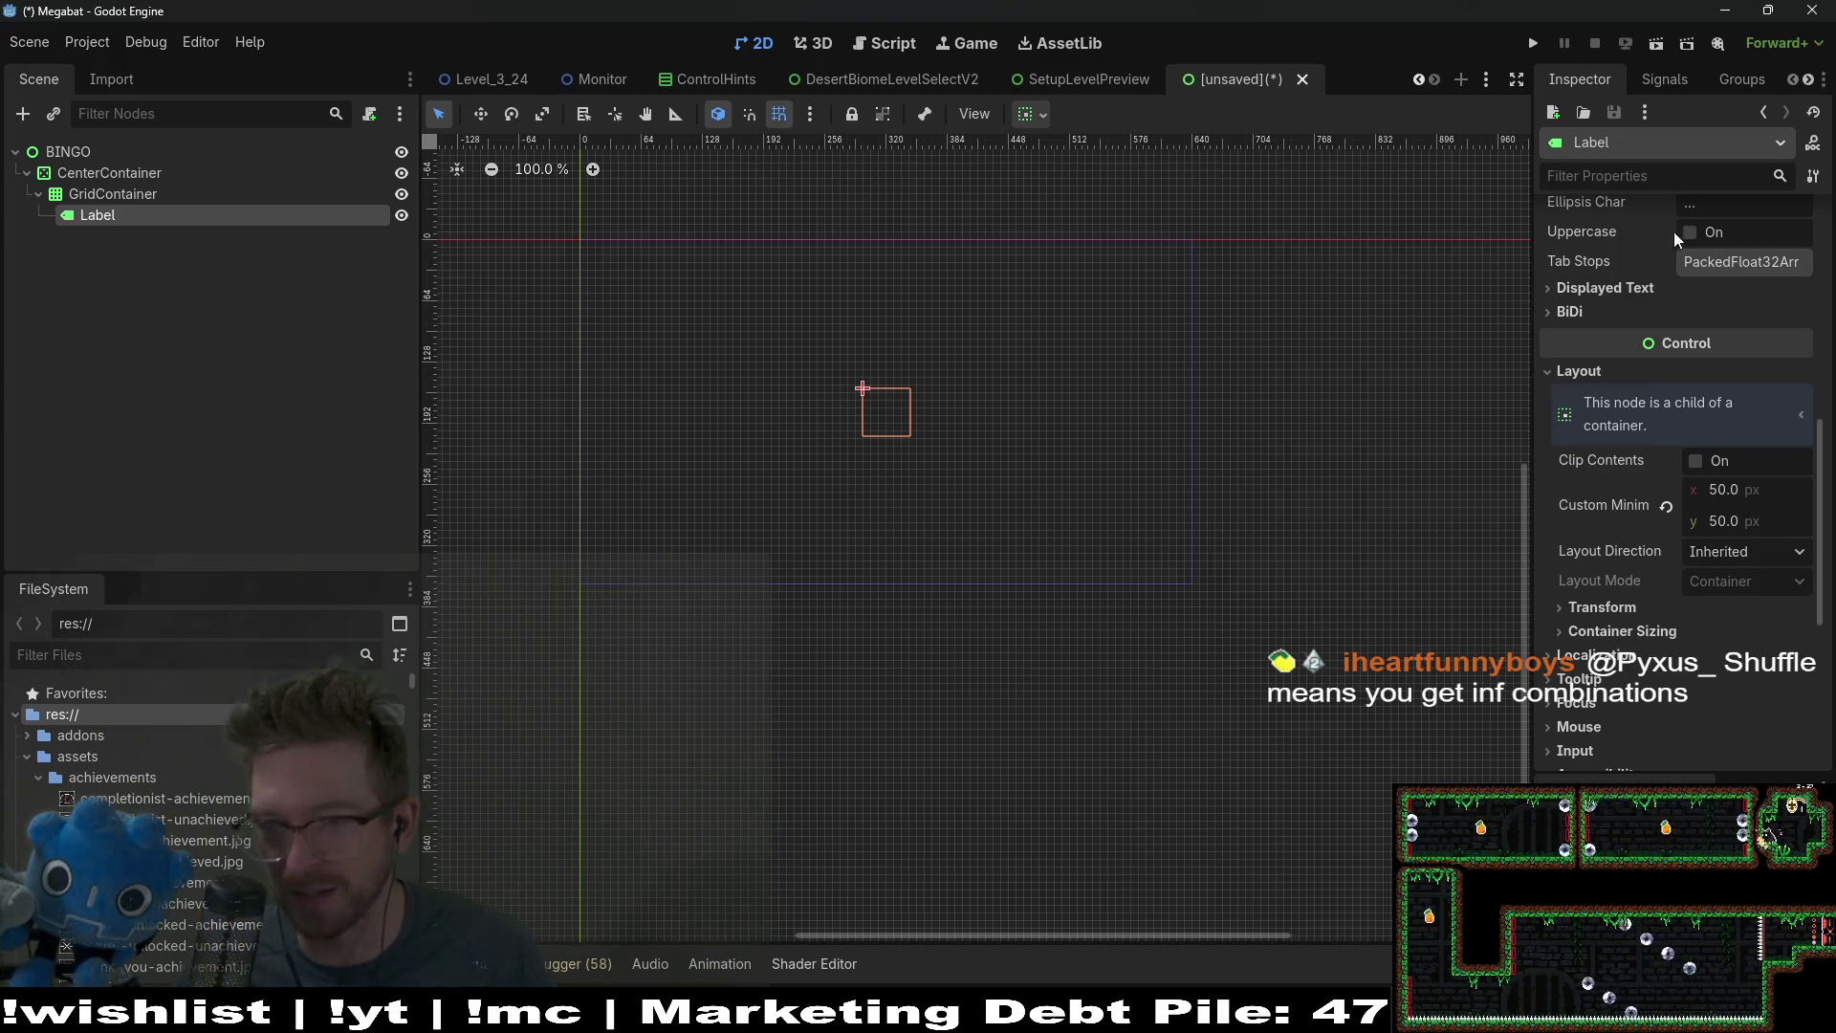
scroll(1674, 232, "up", 10)
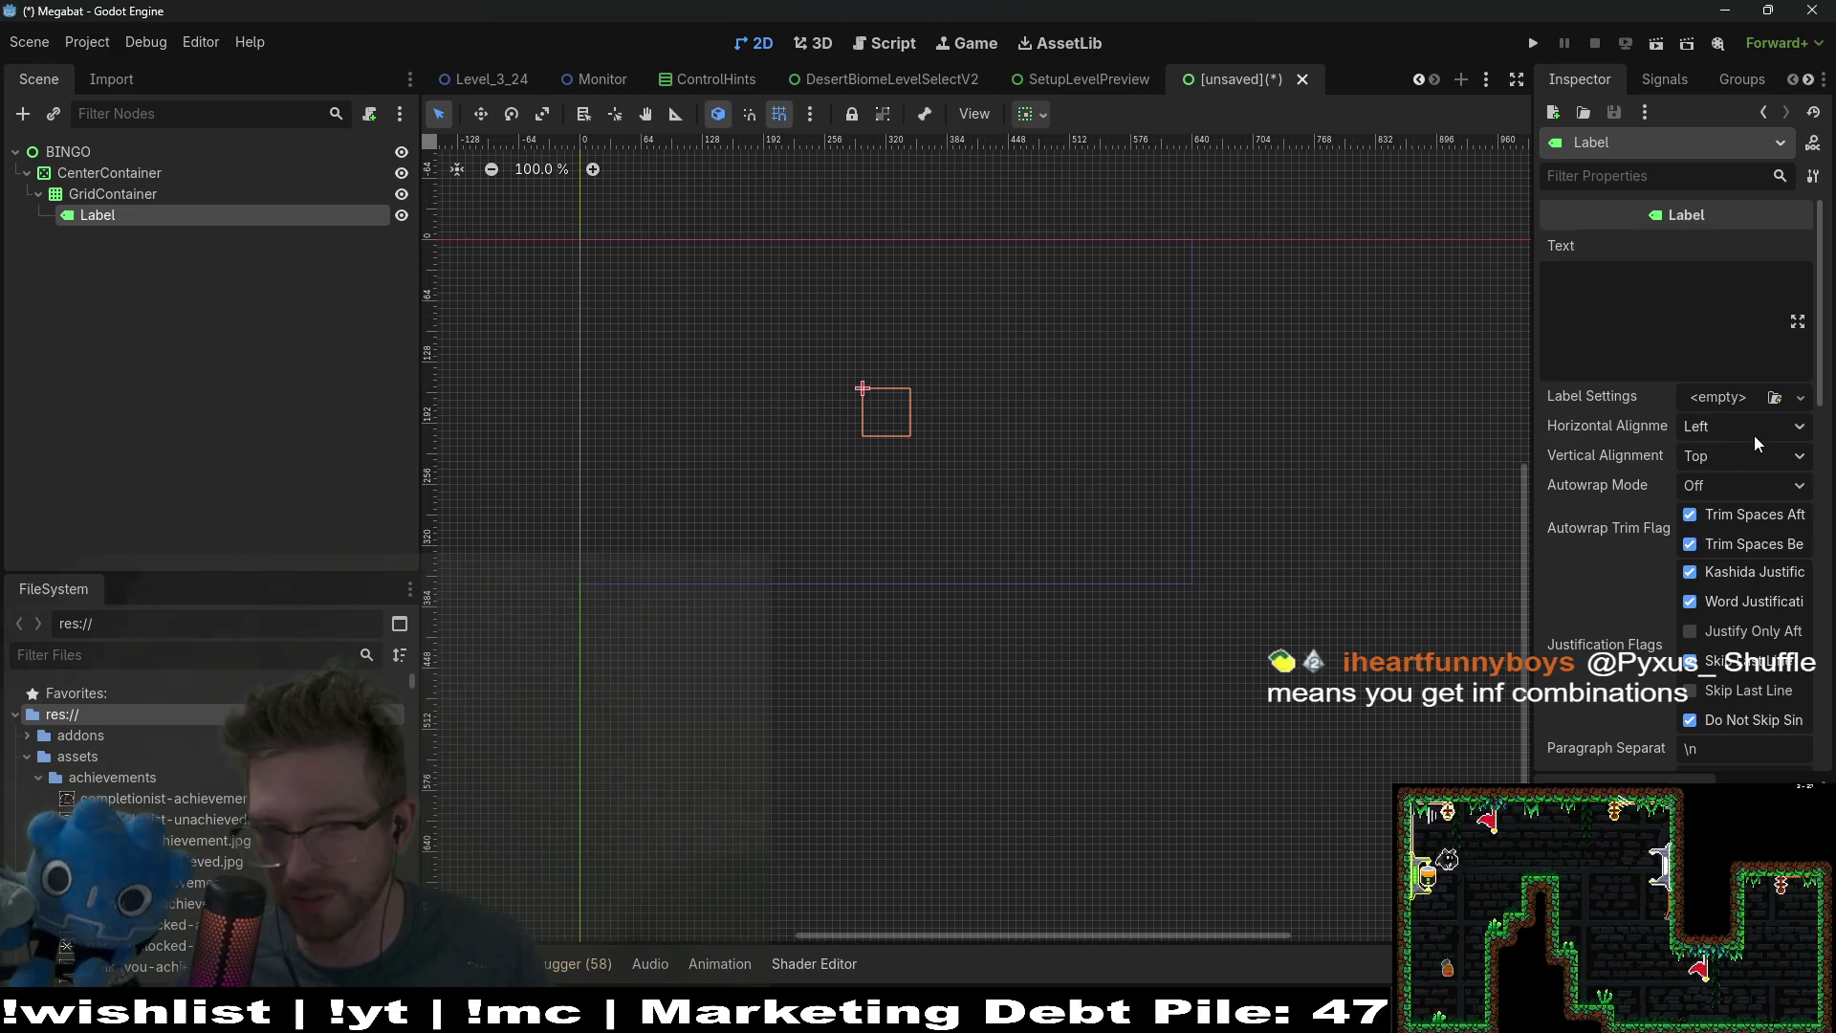
left_click(1755, 438)
left_click(1748, 479)
left_click(1750, 456)
left_click(1743, 512)
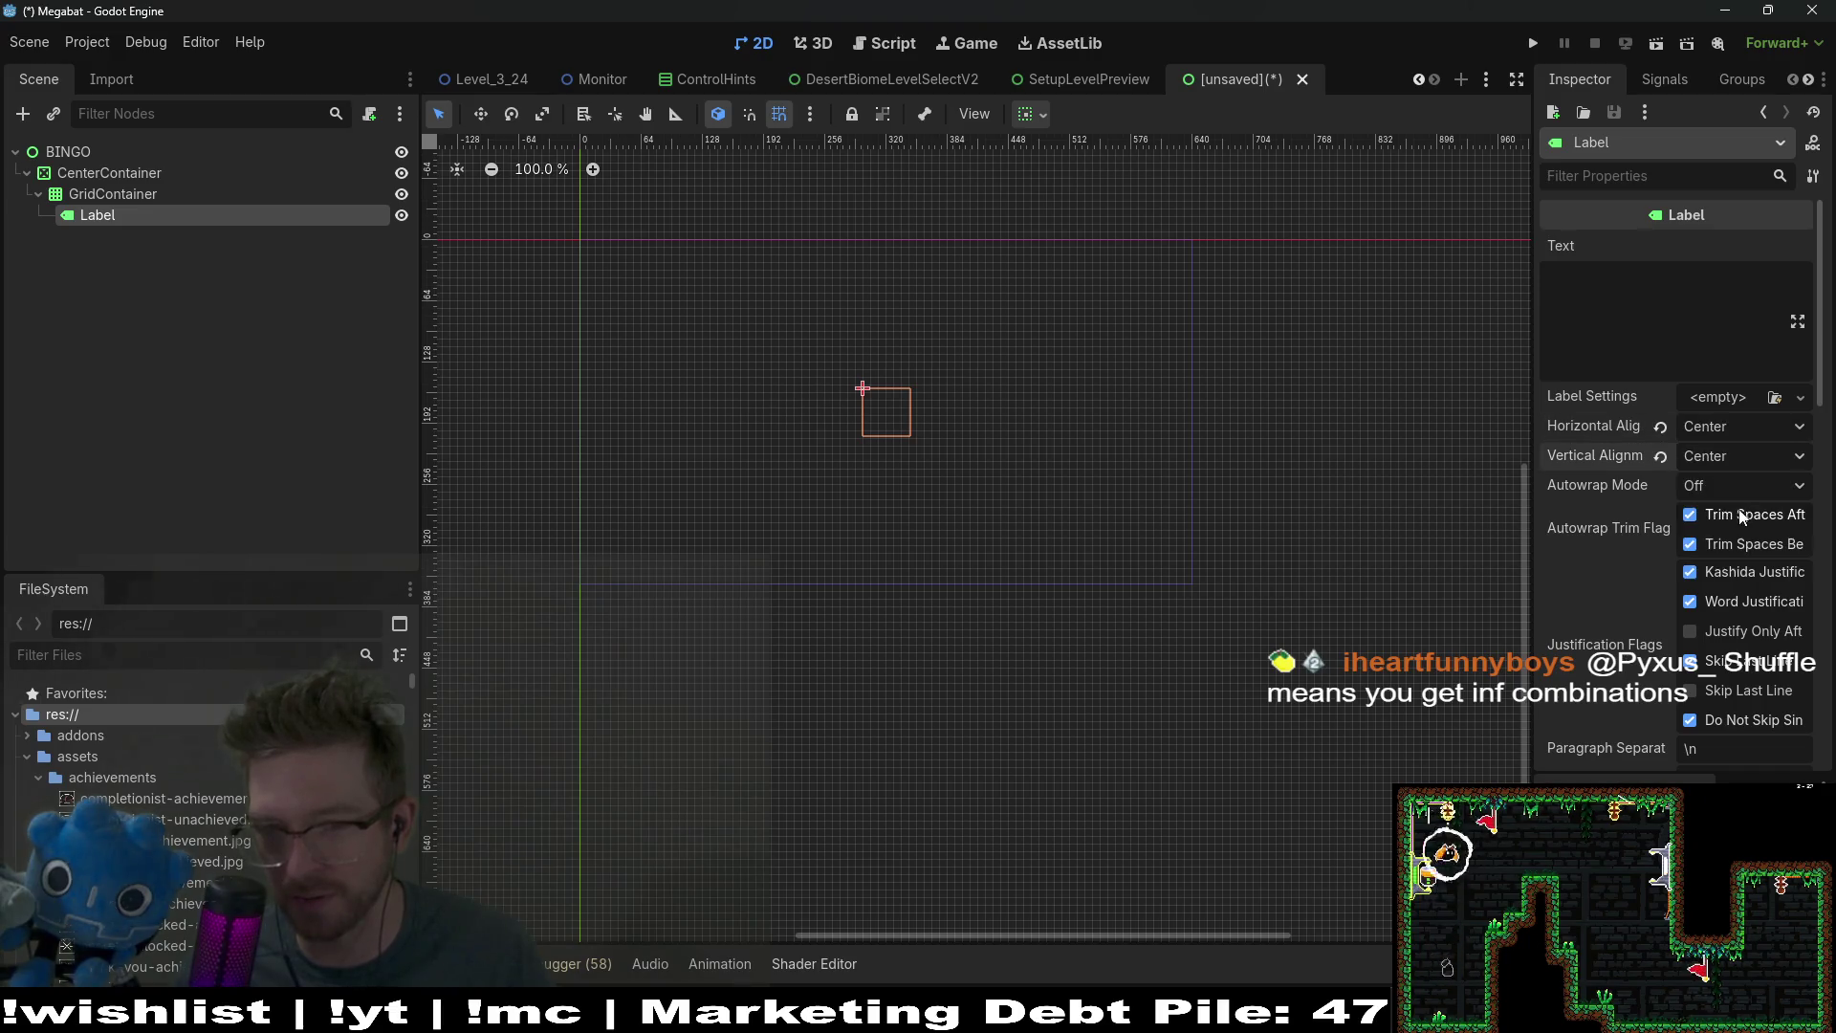
left_click(1725, 486)
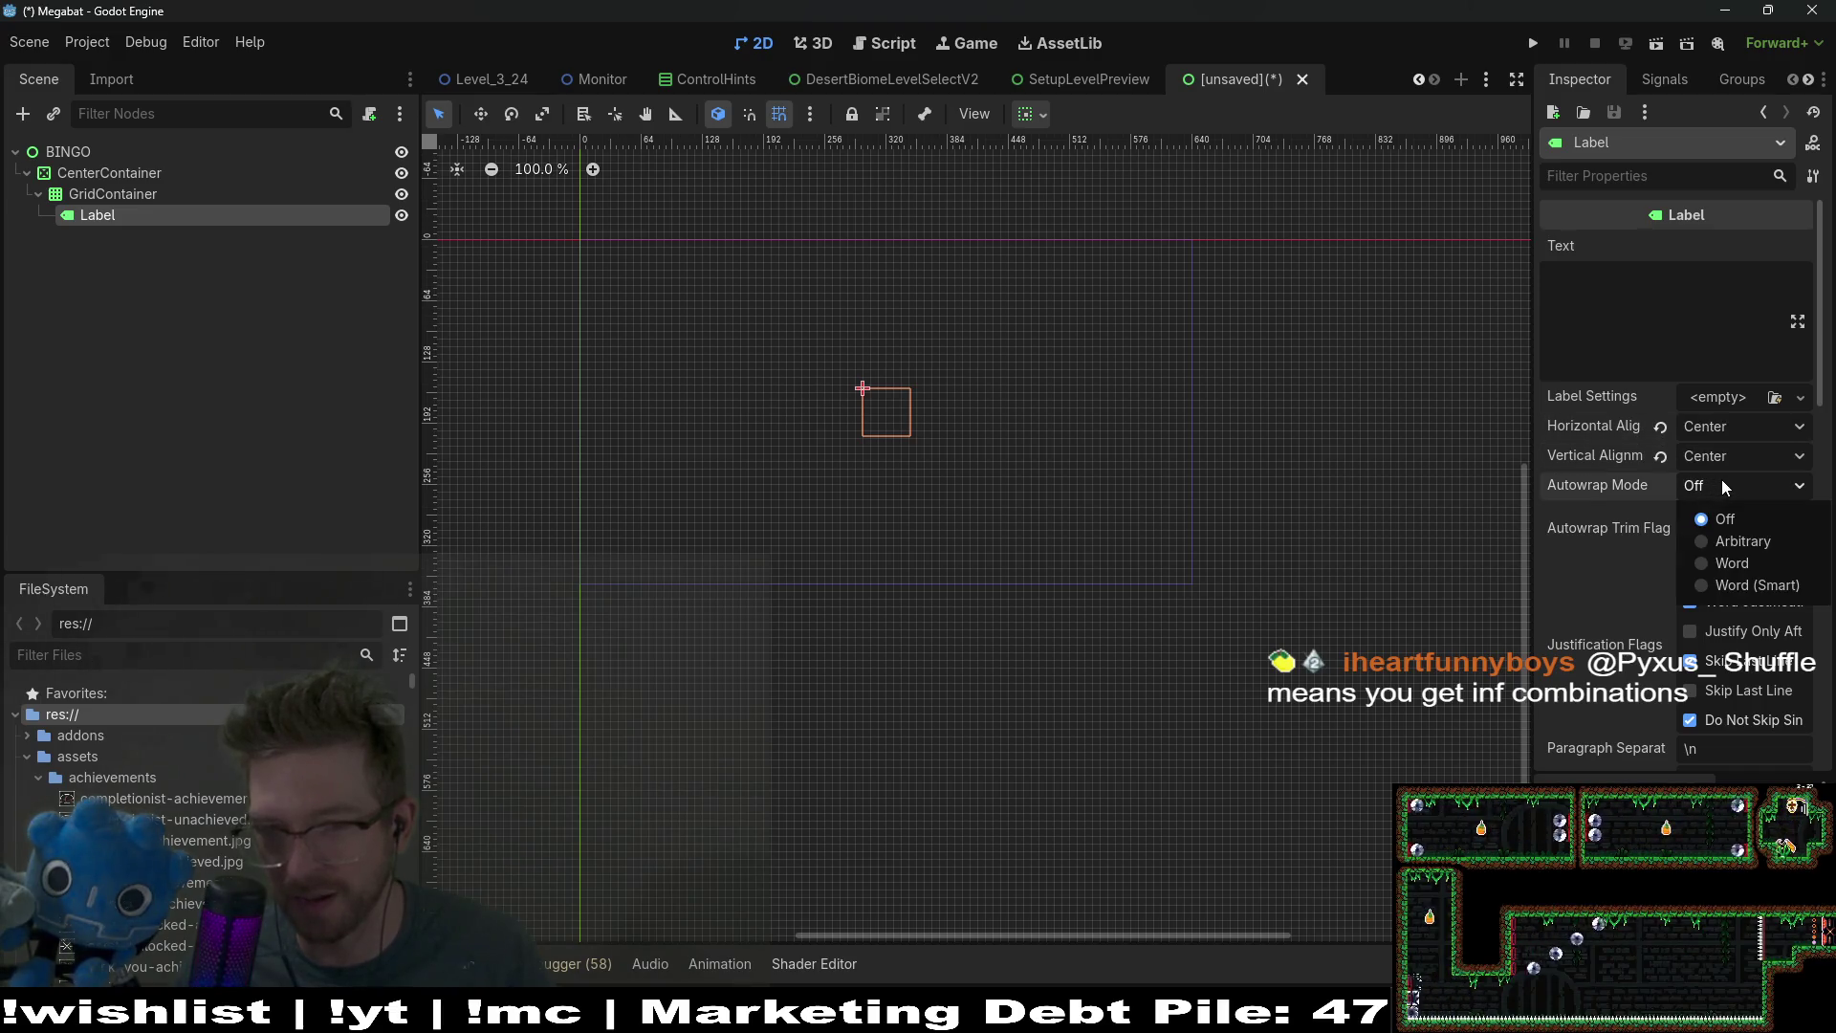
left_click(1749, 565)
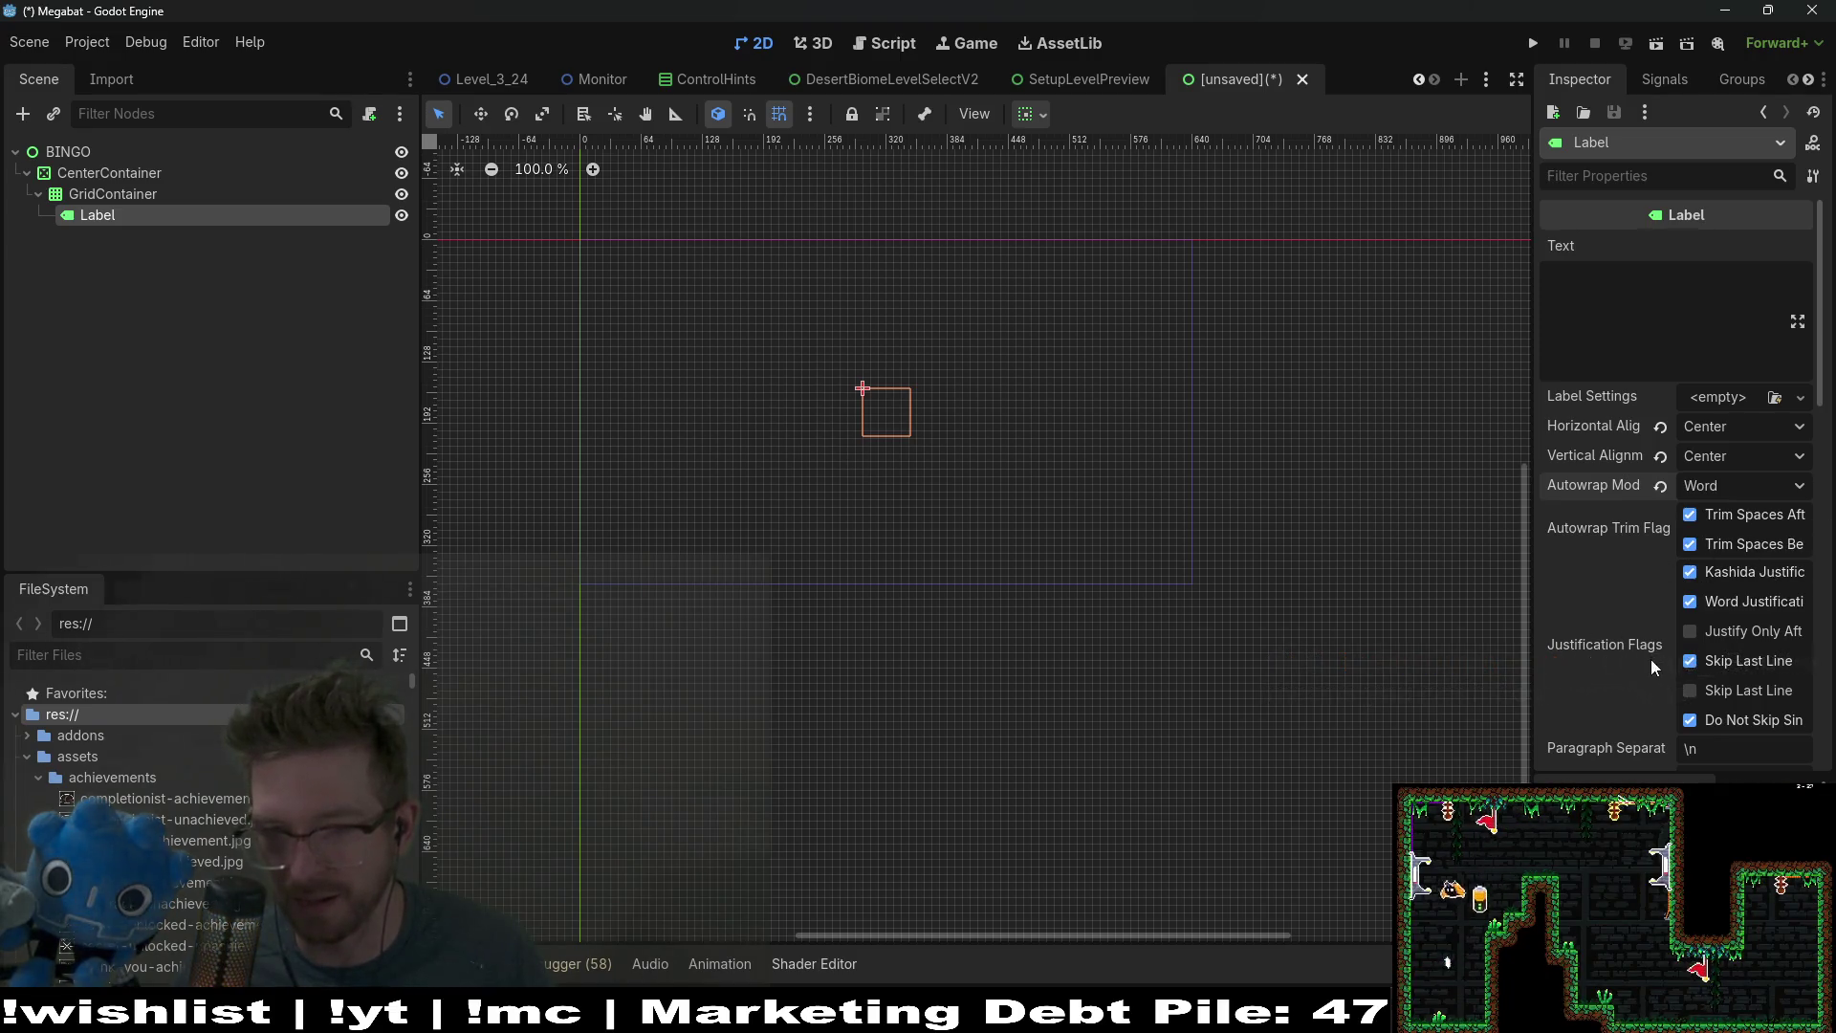
Step: Add a second Label directly under the BINGO root
scroll(1570, 671, "down", 5)
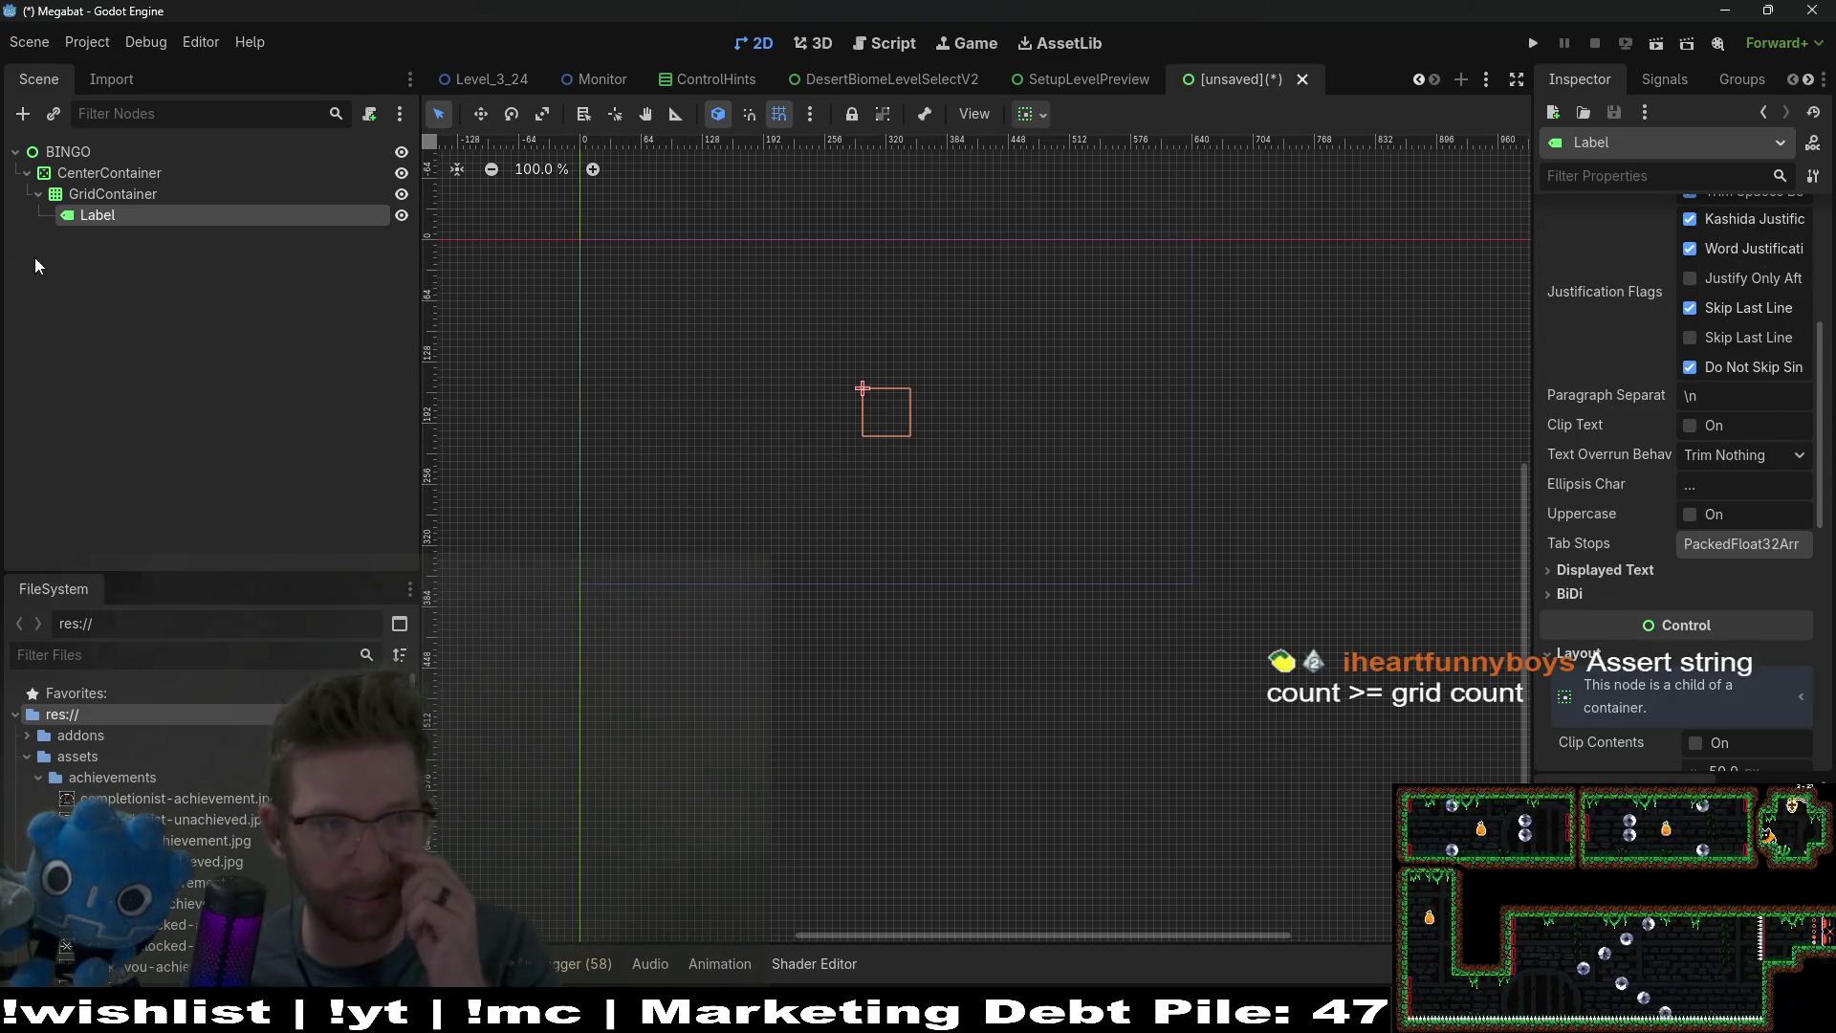
right_click(65, 151)
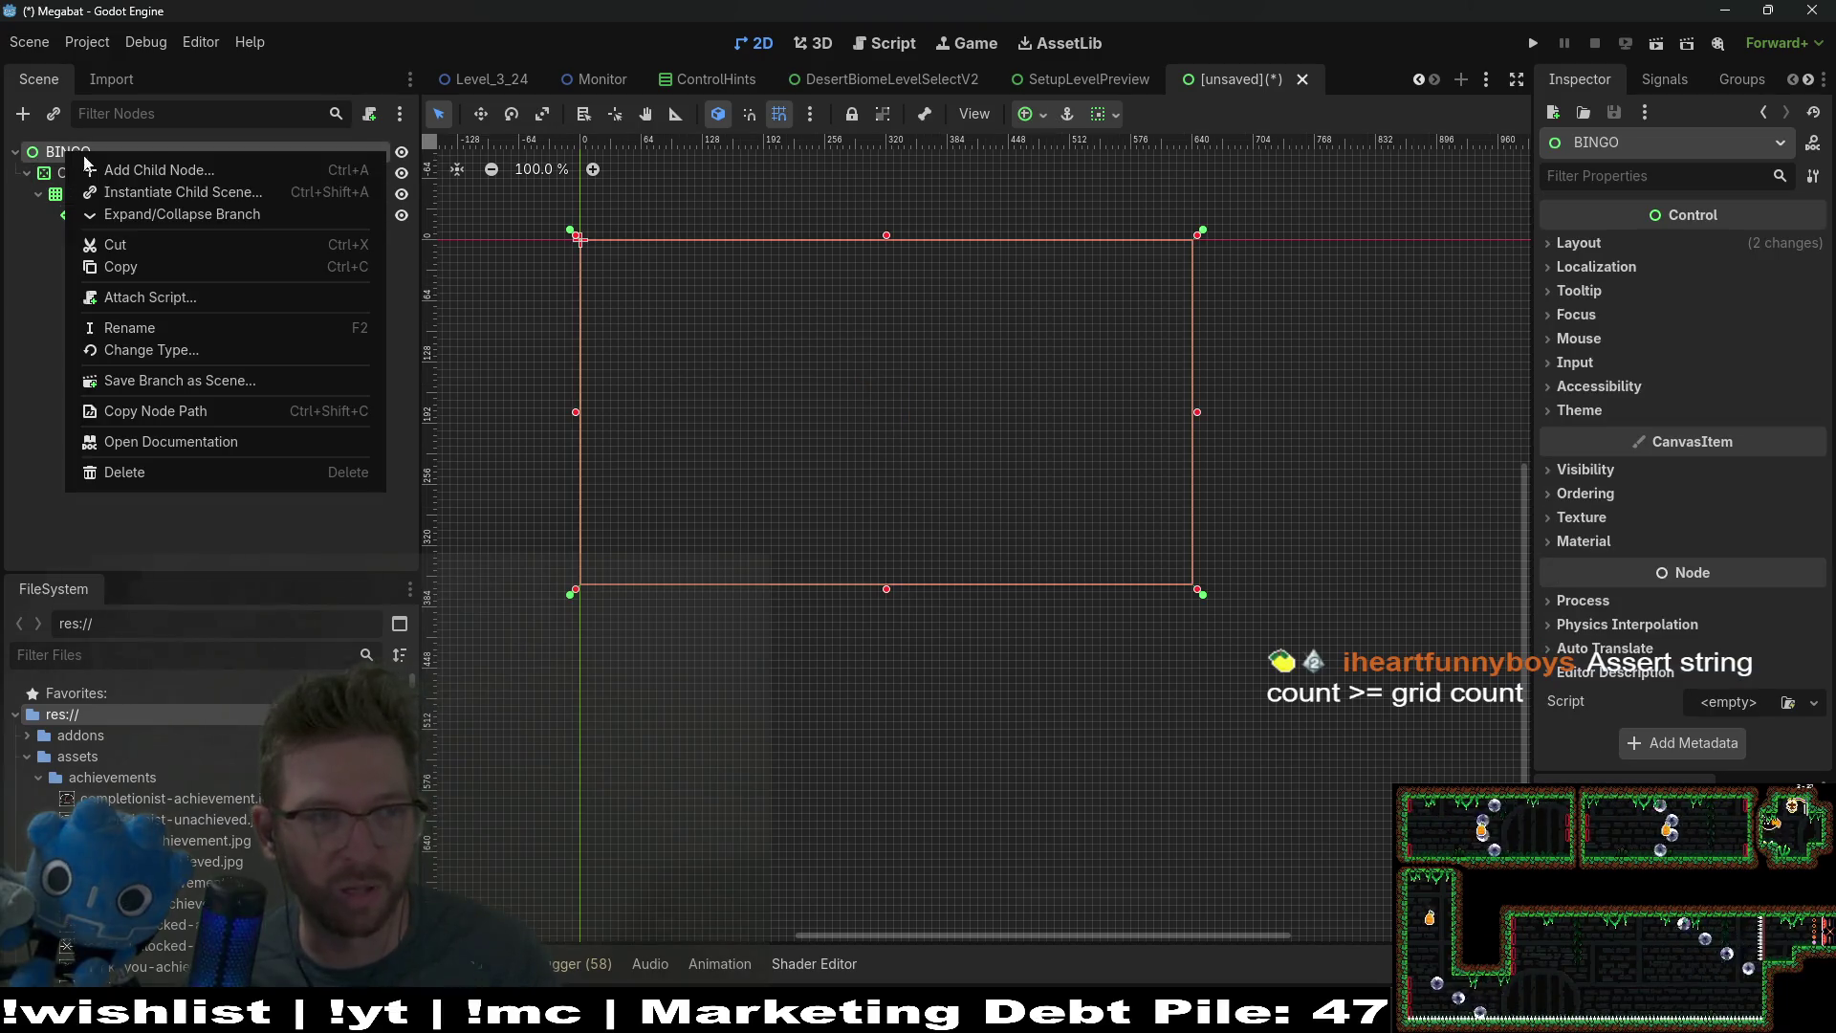
left_click(140, 170)
type("t")
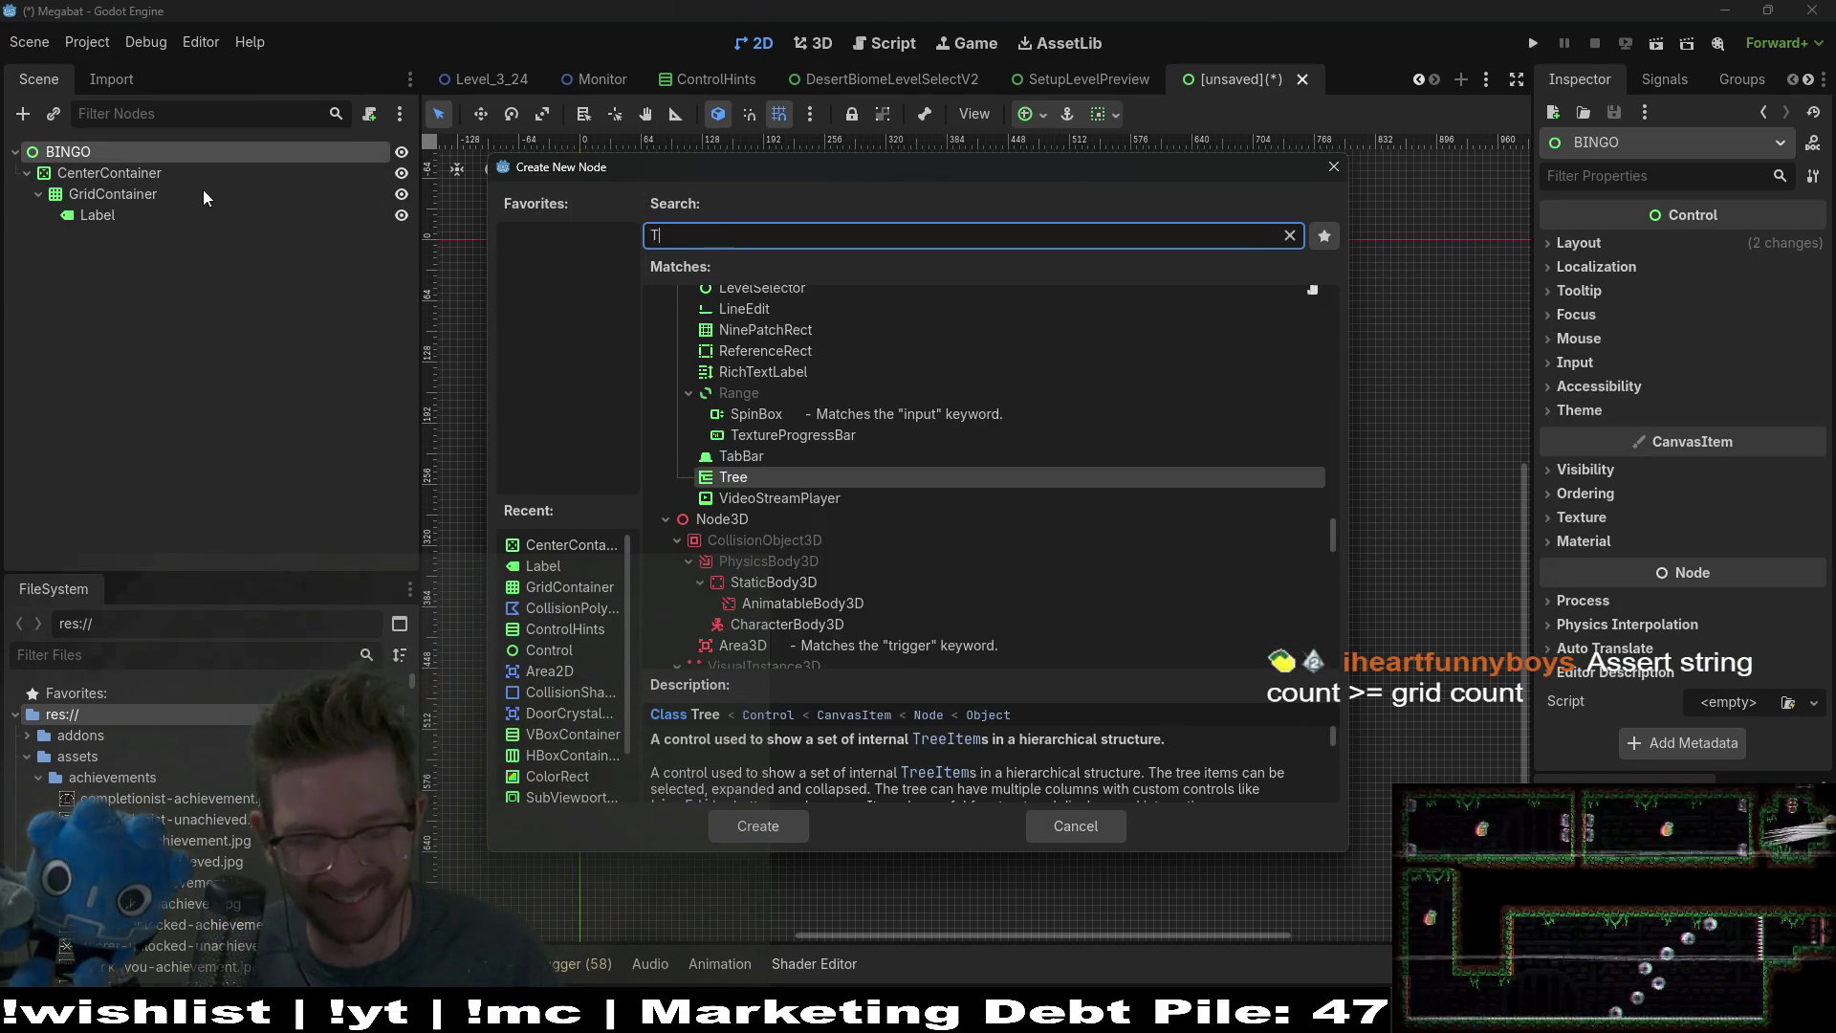
key("BackSpace")
type("label")
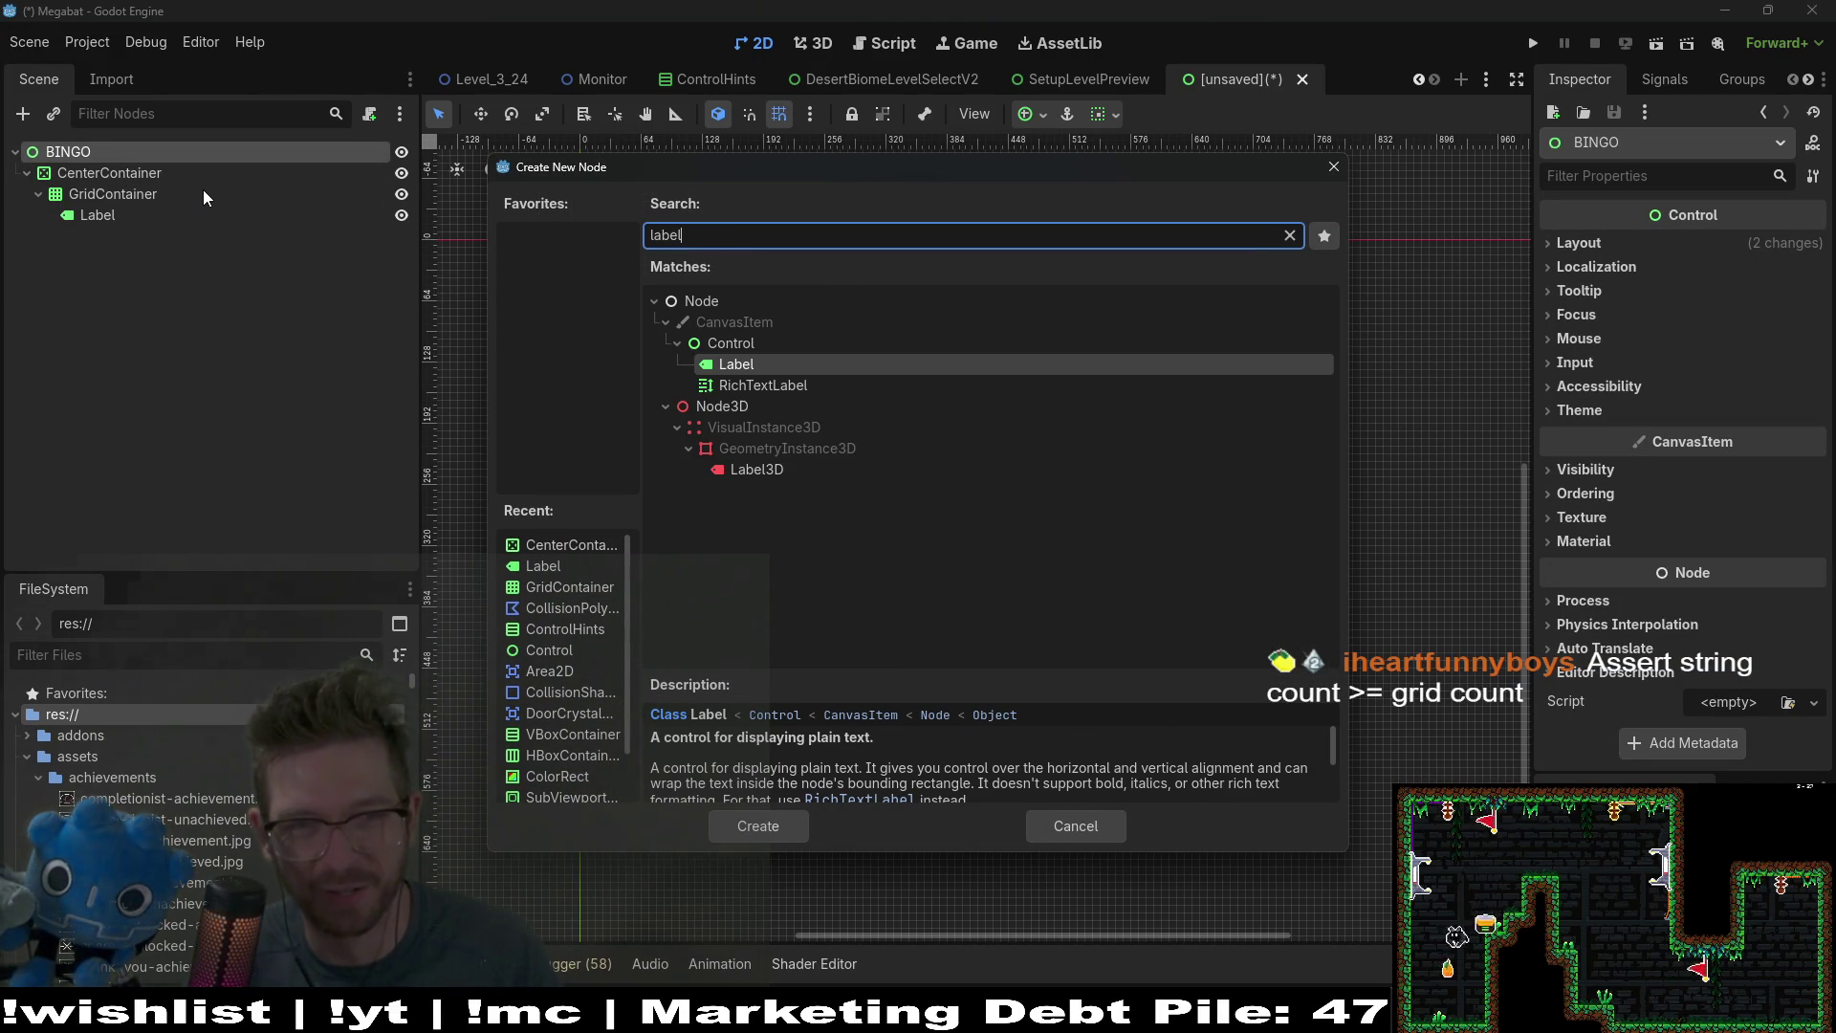
key("Return")
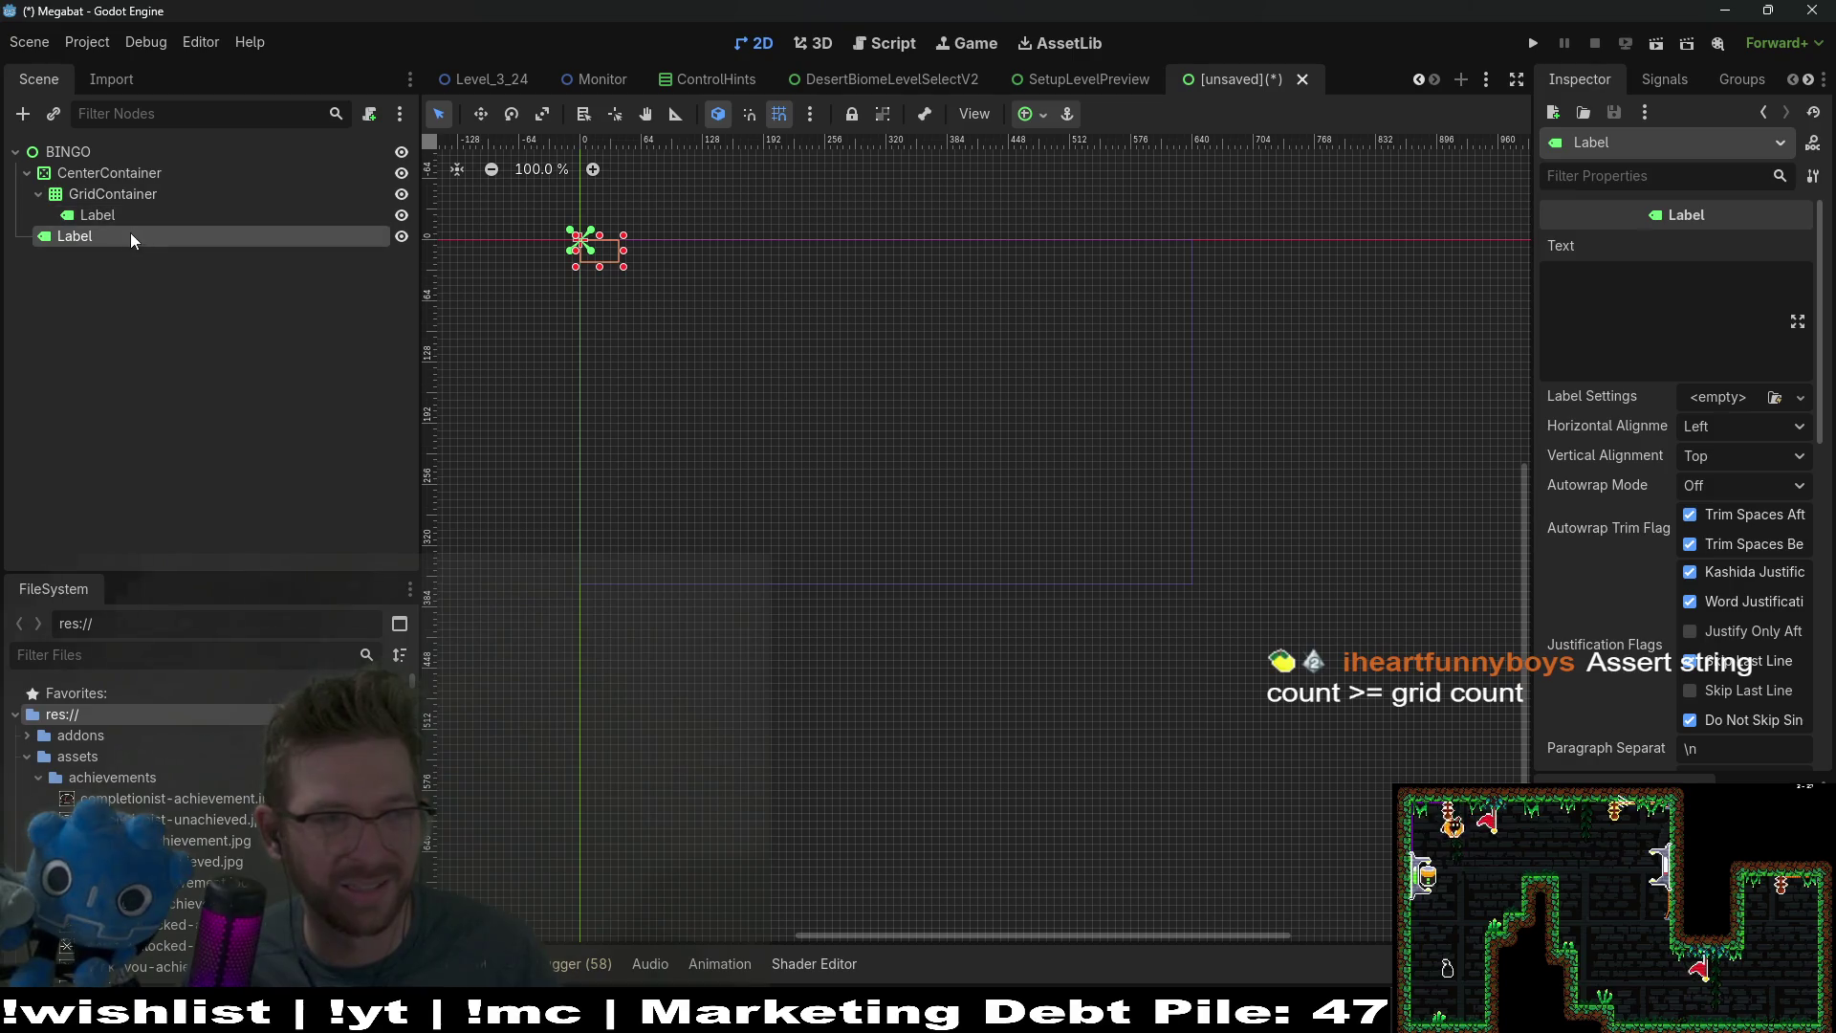
Step: Move the new Label above CenterContainer and enter the title 'NINTENDO DIRECT COPIUM BINGO CARD'
left_click_drag(130, 233, 93, 162)
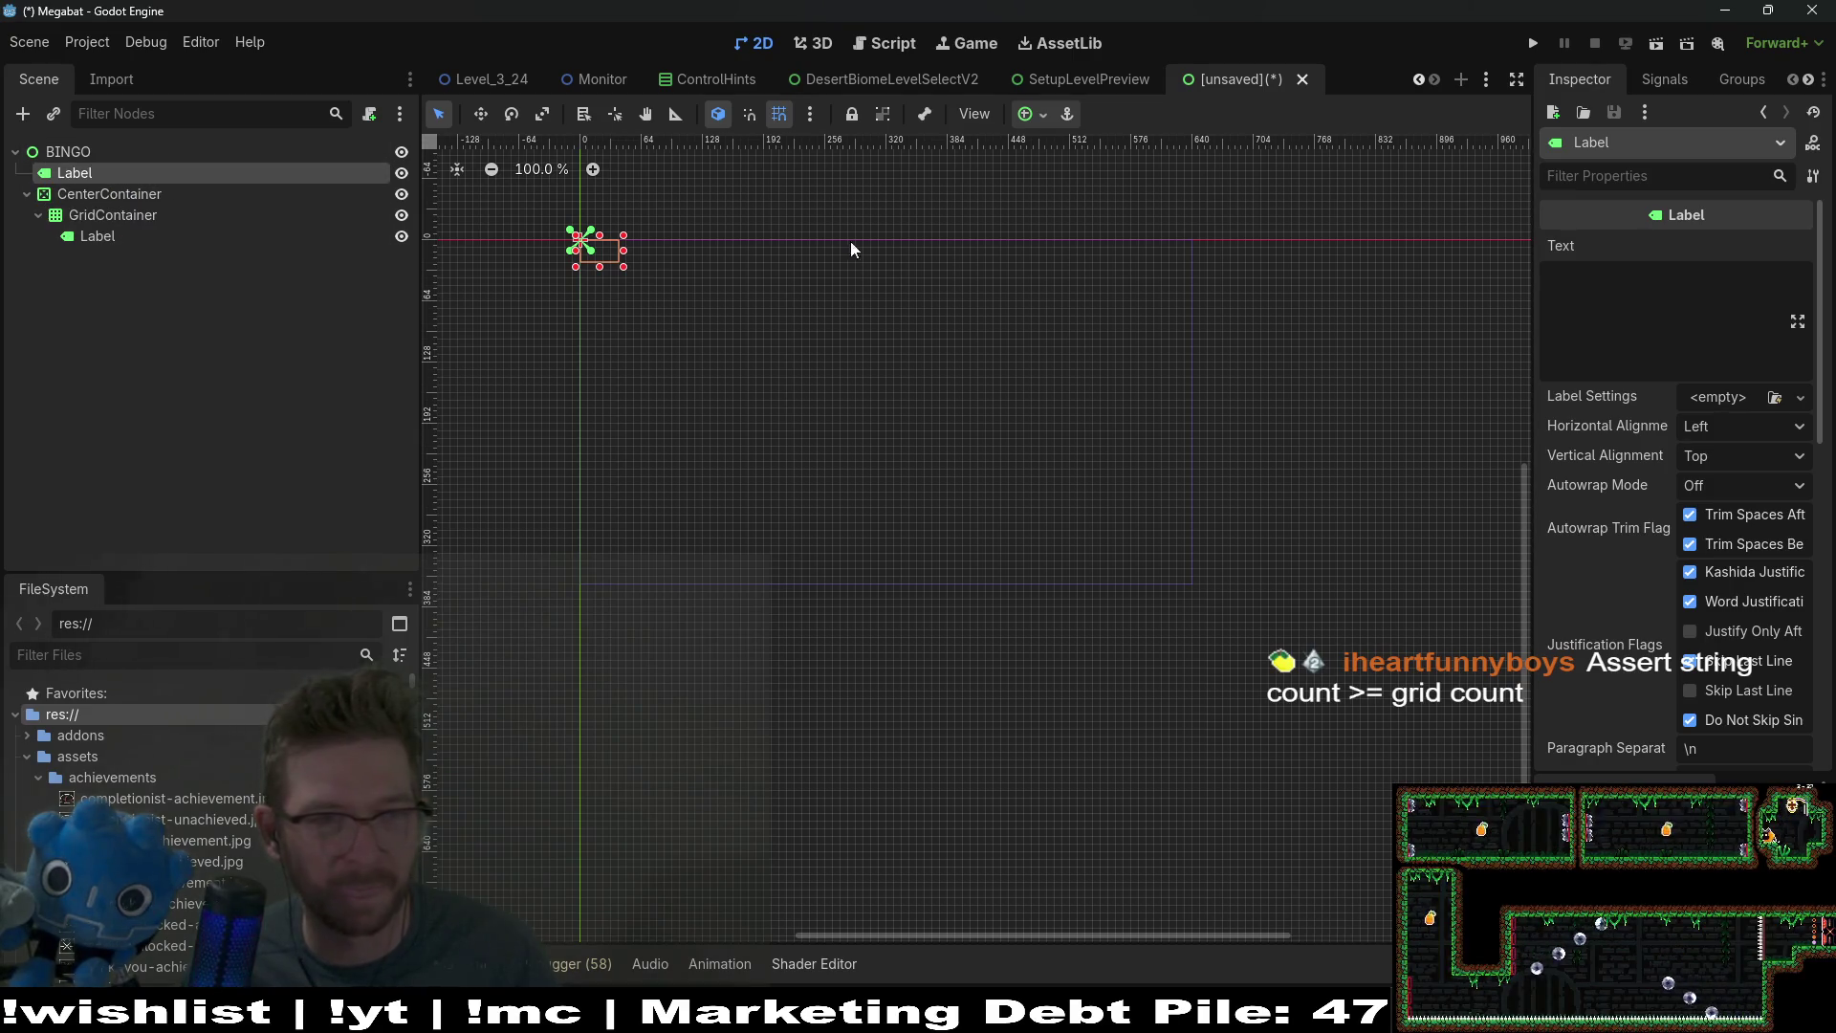
left_click(1715, 324)
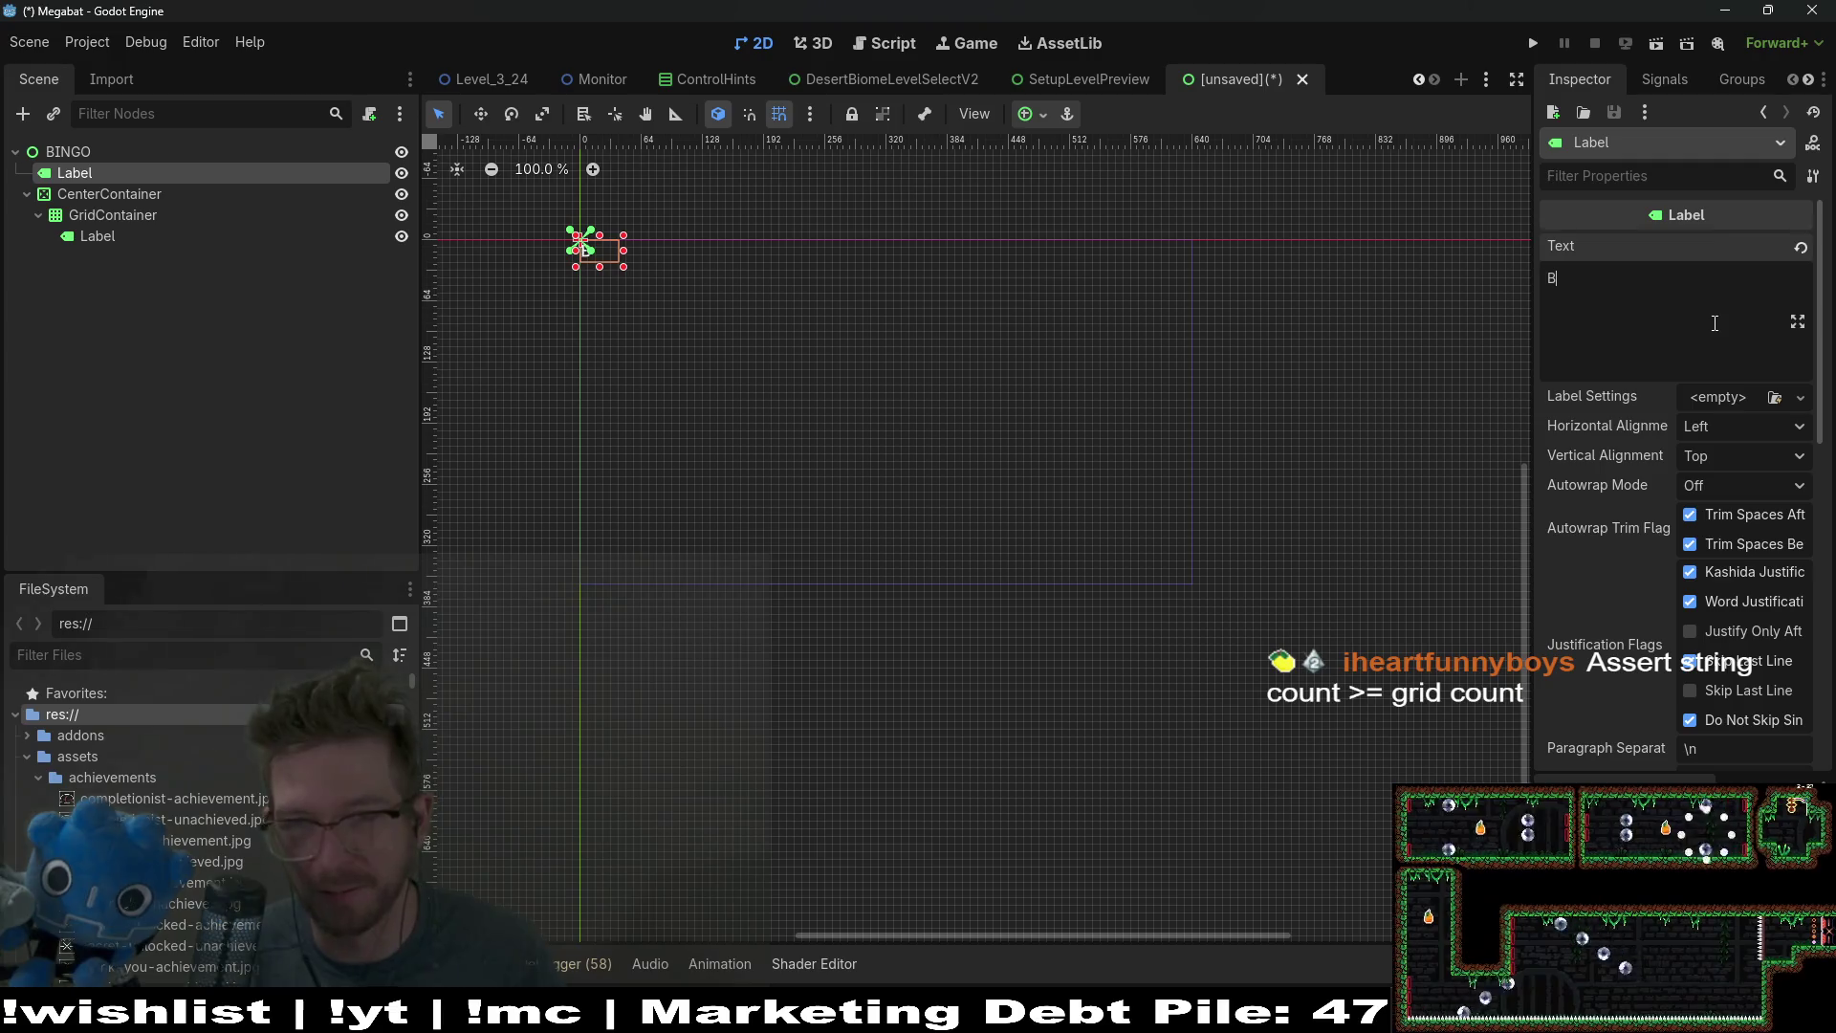
type("NINE")
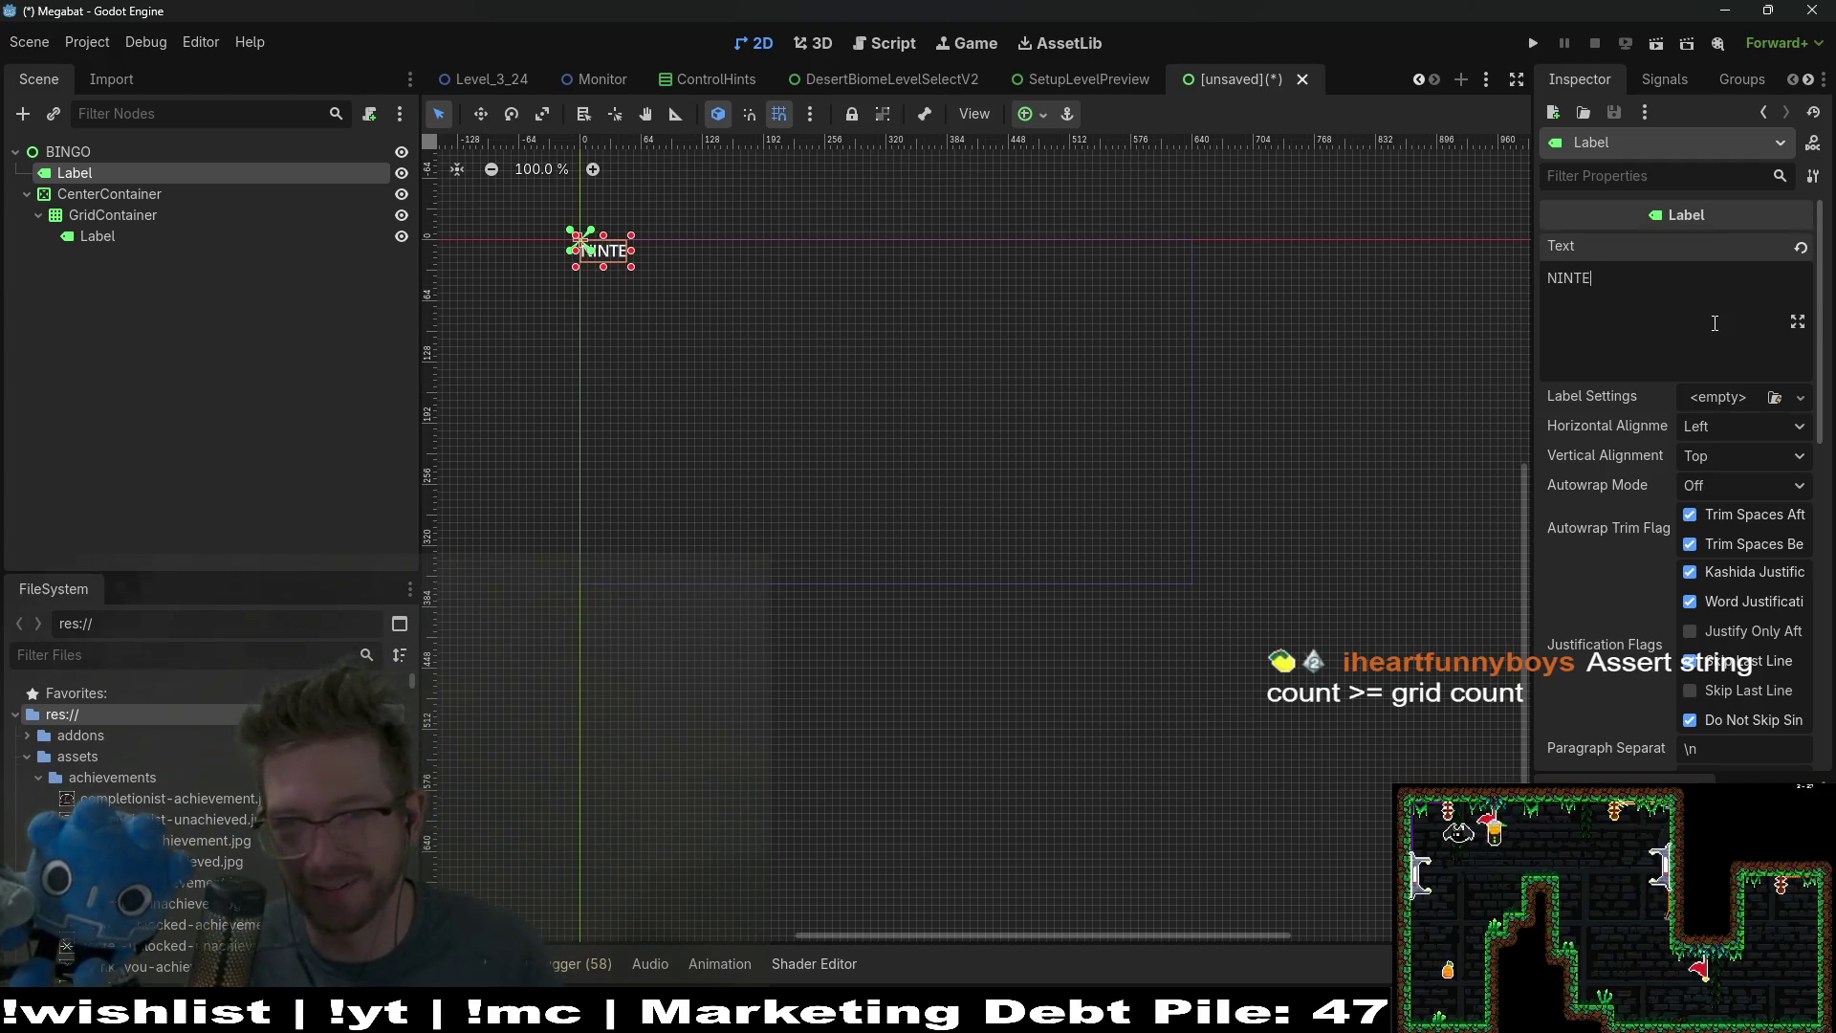
type("NT")
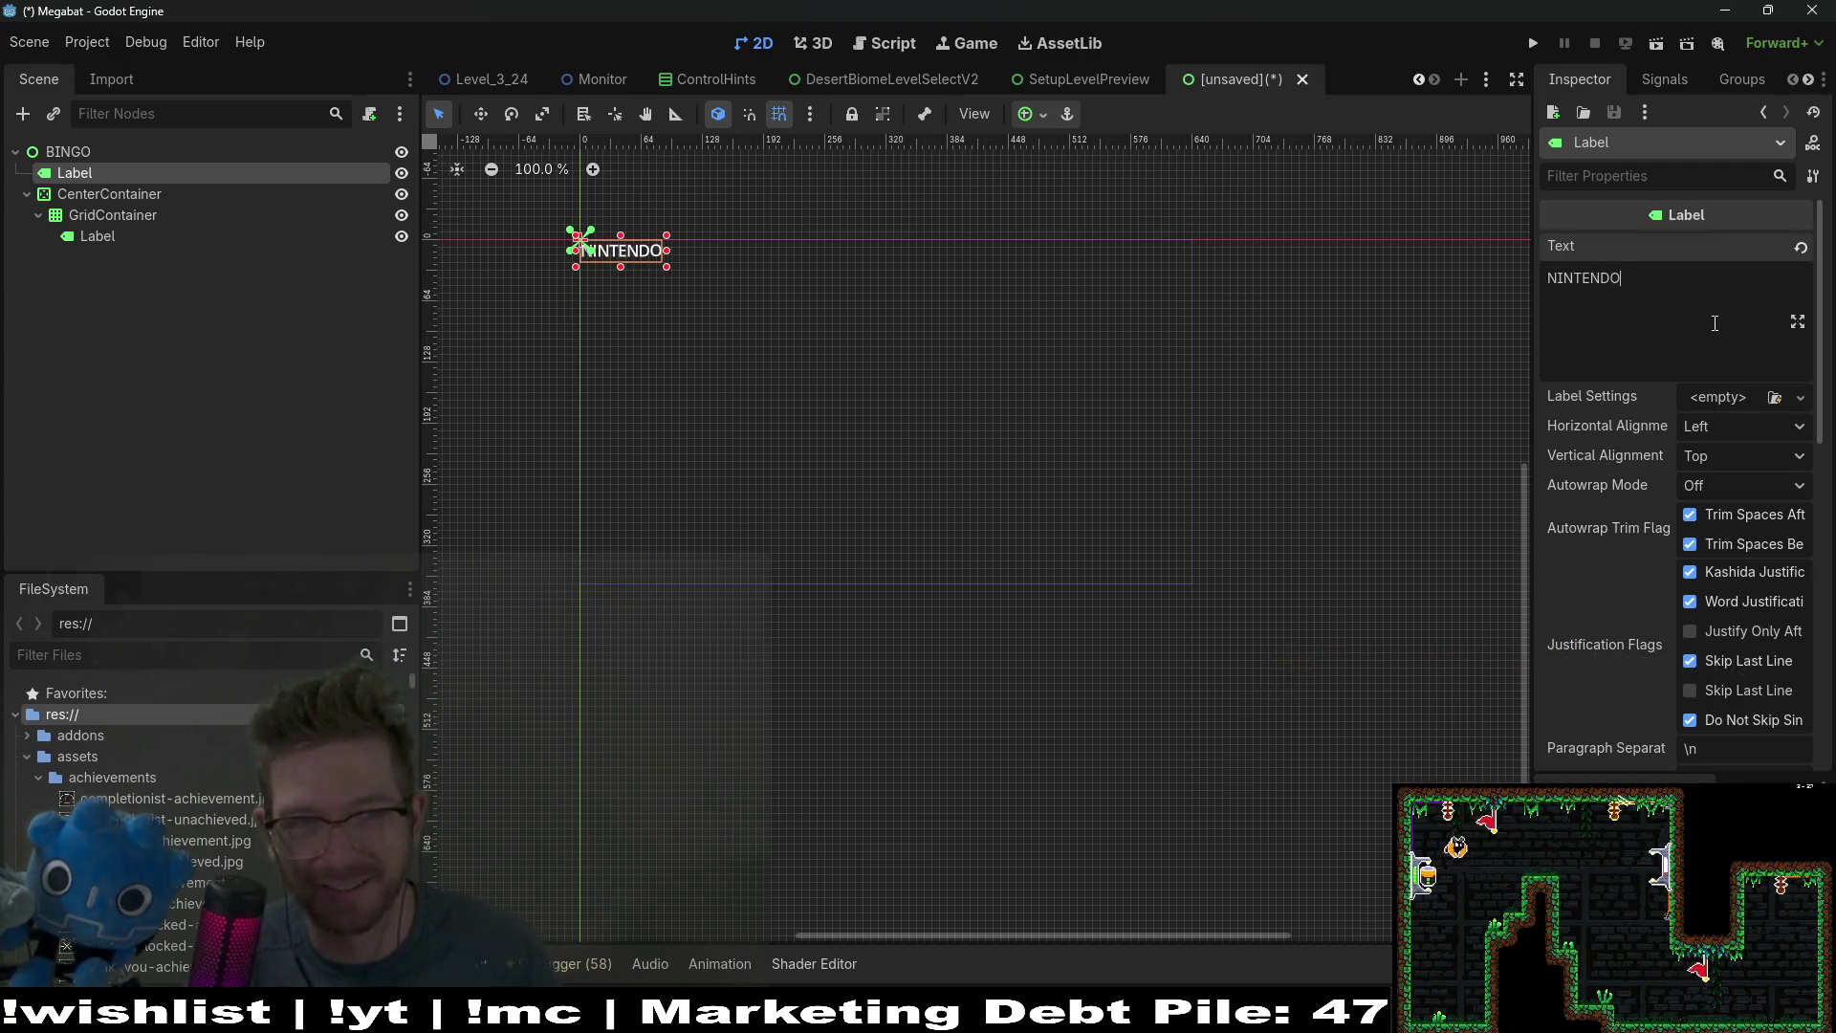
type("IRECT")
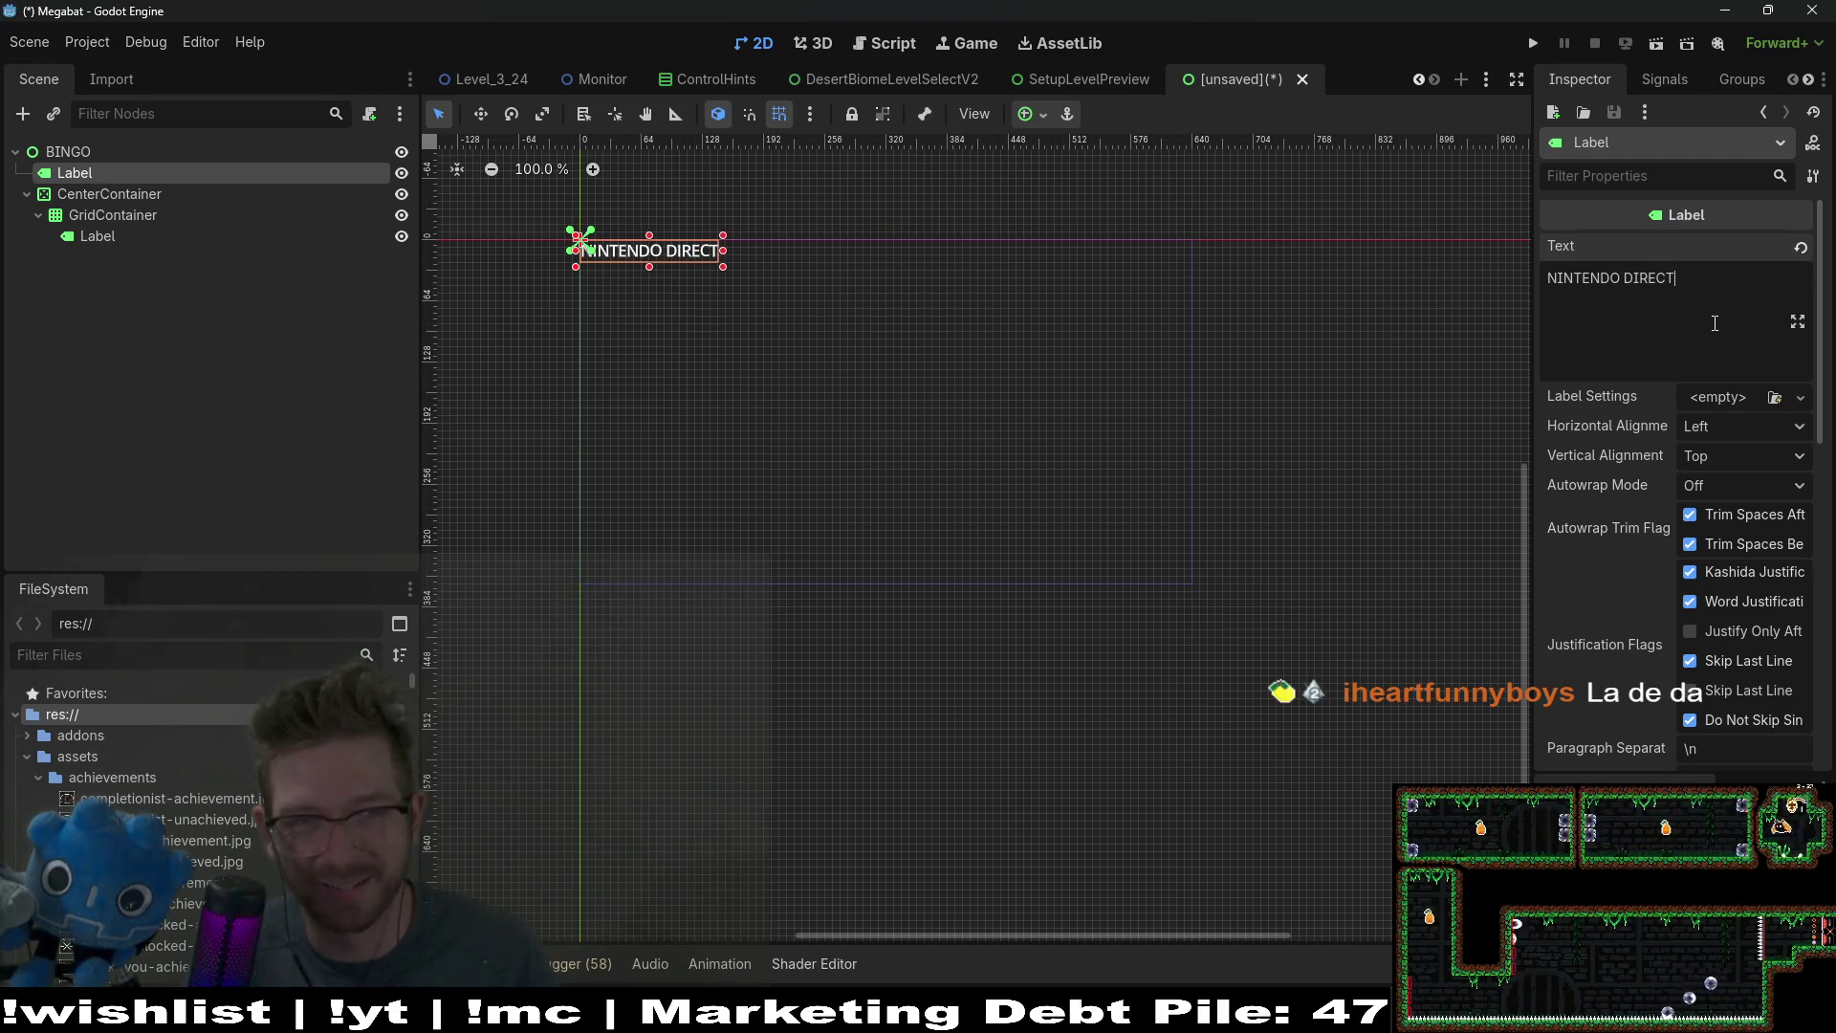
type("IBING")
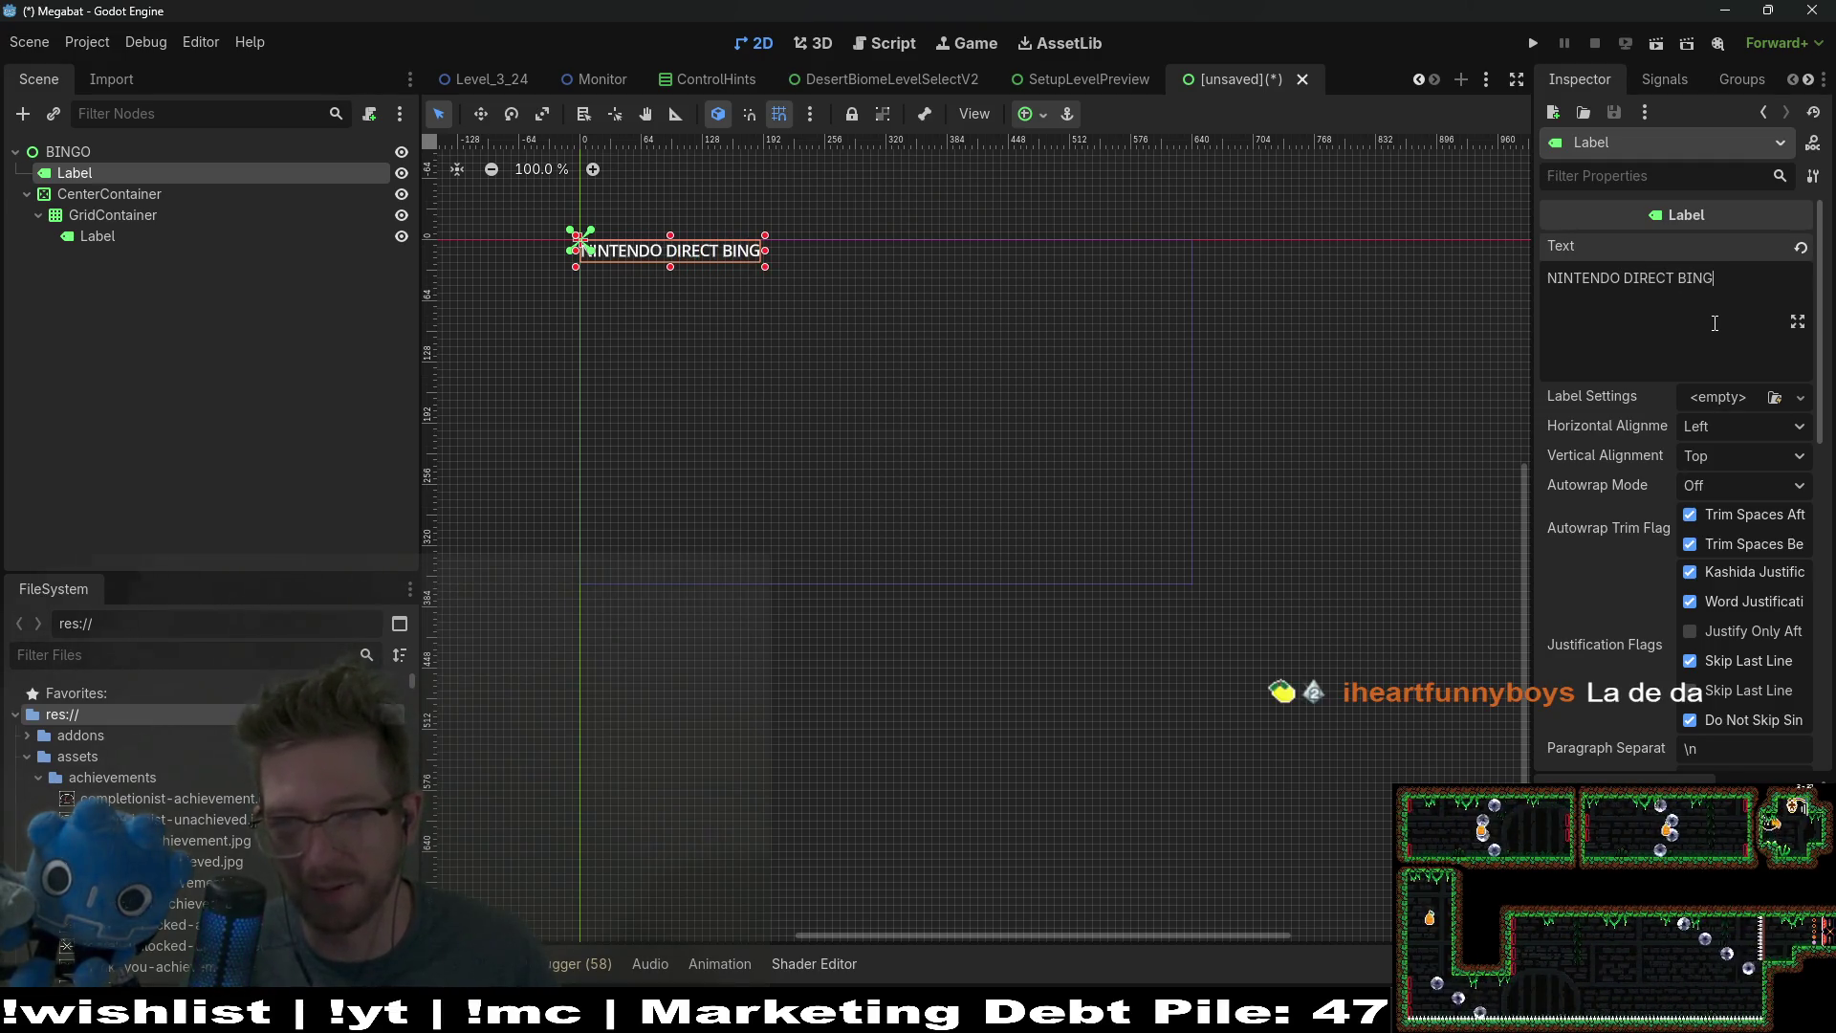
key("BackSpace")
key("BackSpace")
key("BackSpace")
type("COPIUM ")
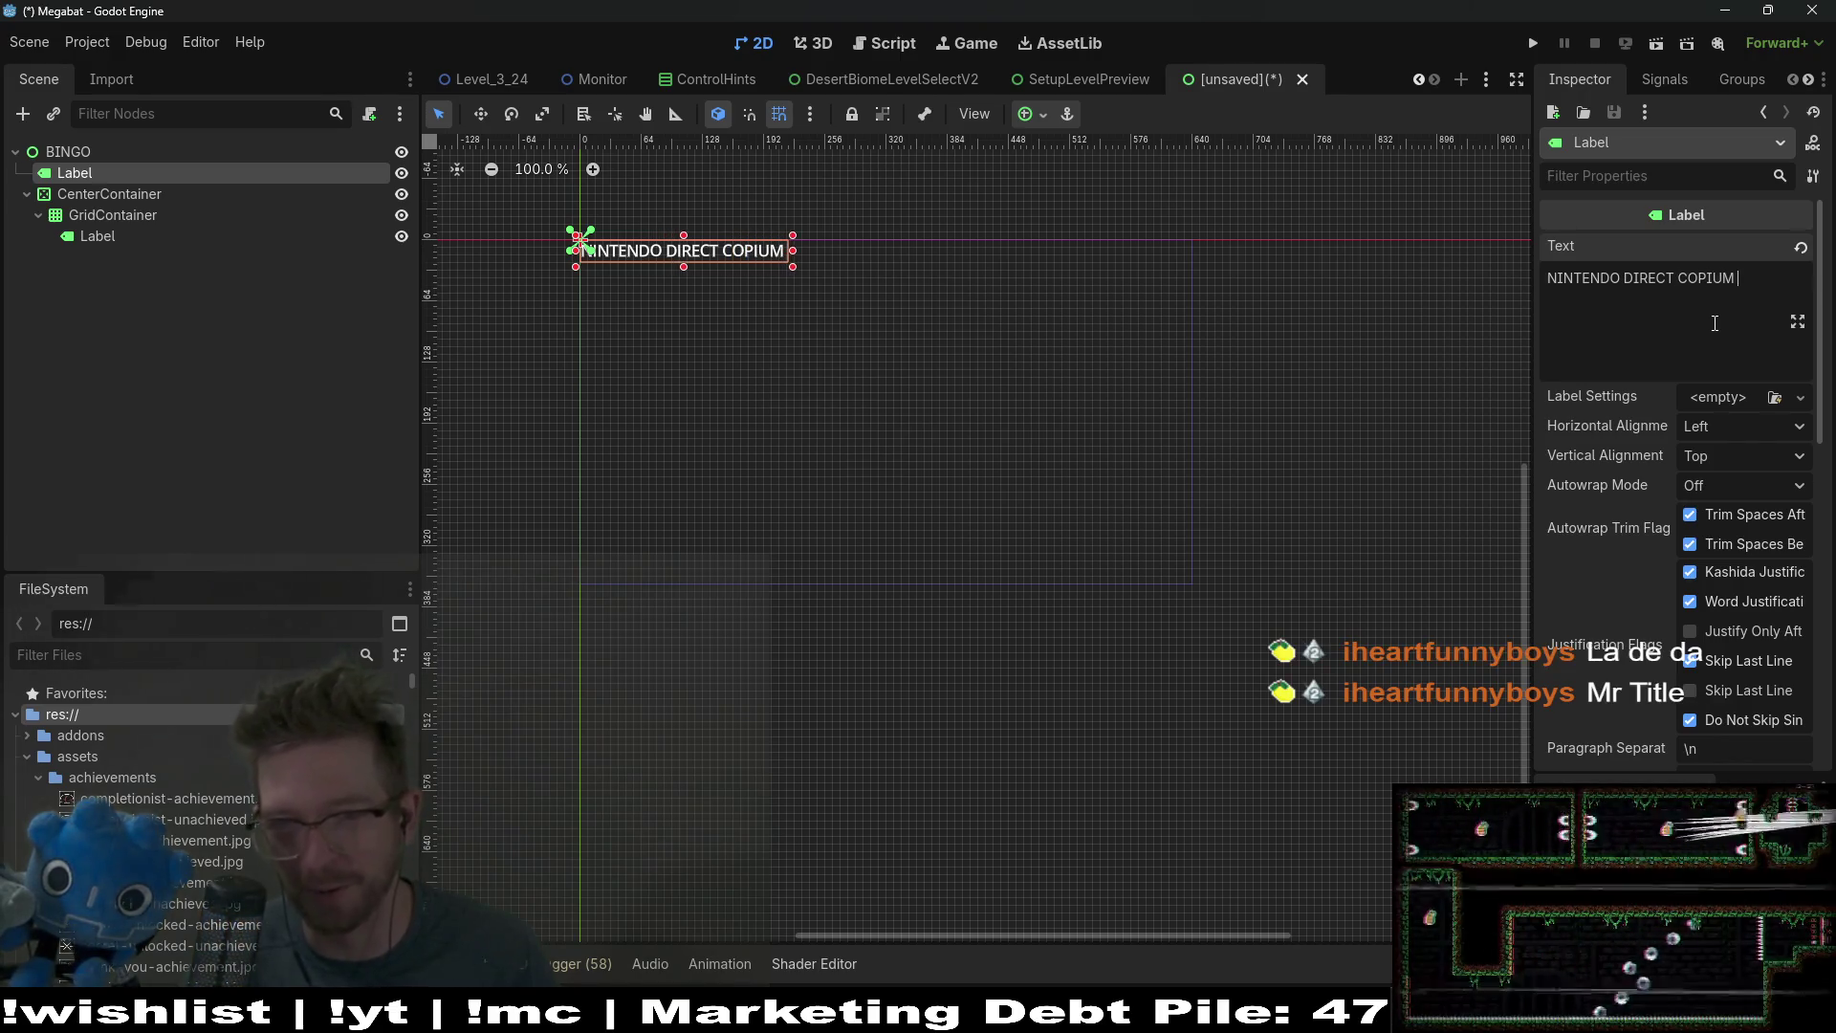
type("P")
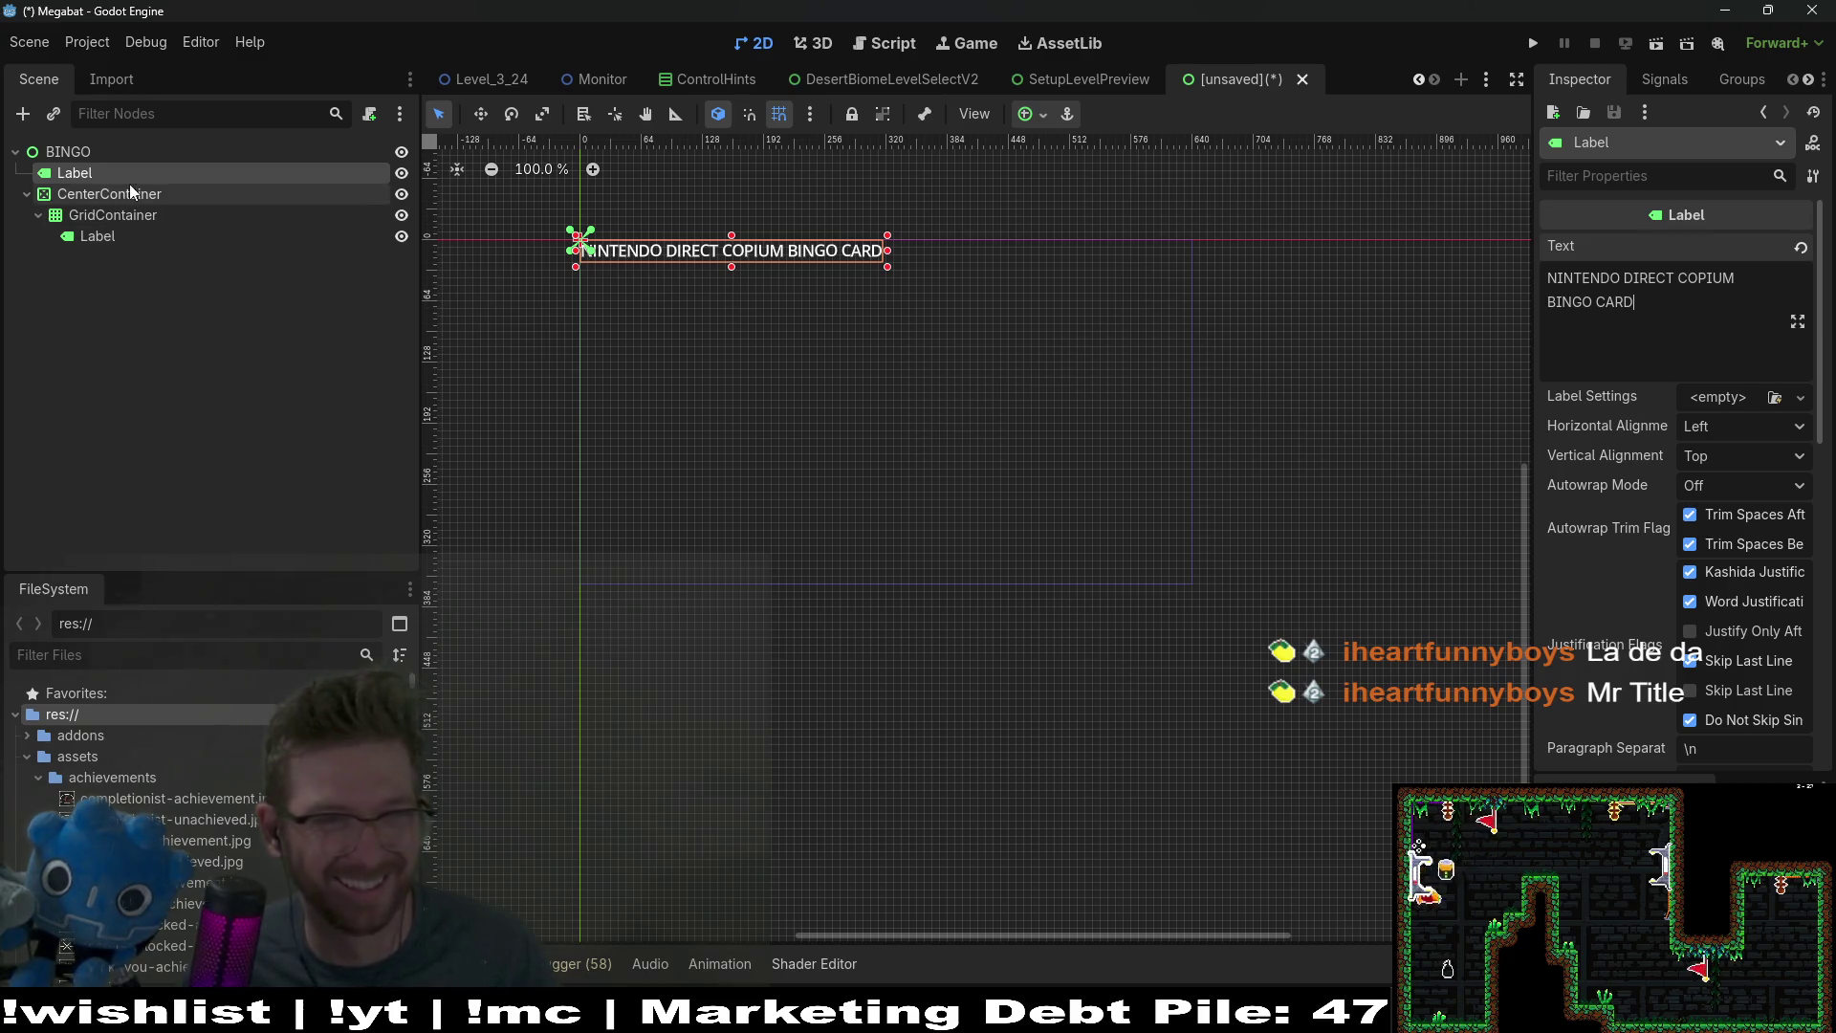
Step: Center the title text horizontally and vertically
left_click(1702, 427)
left_click(1718, 481)
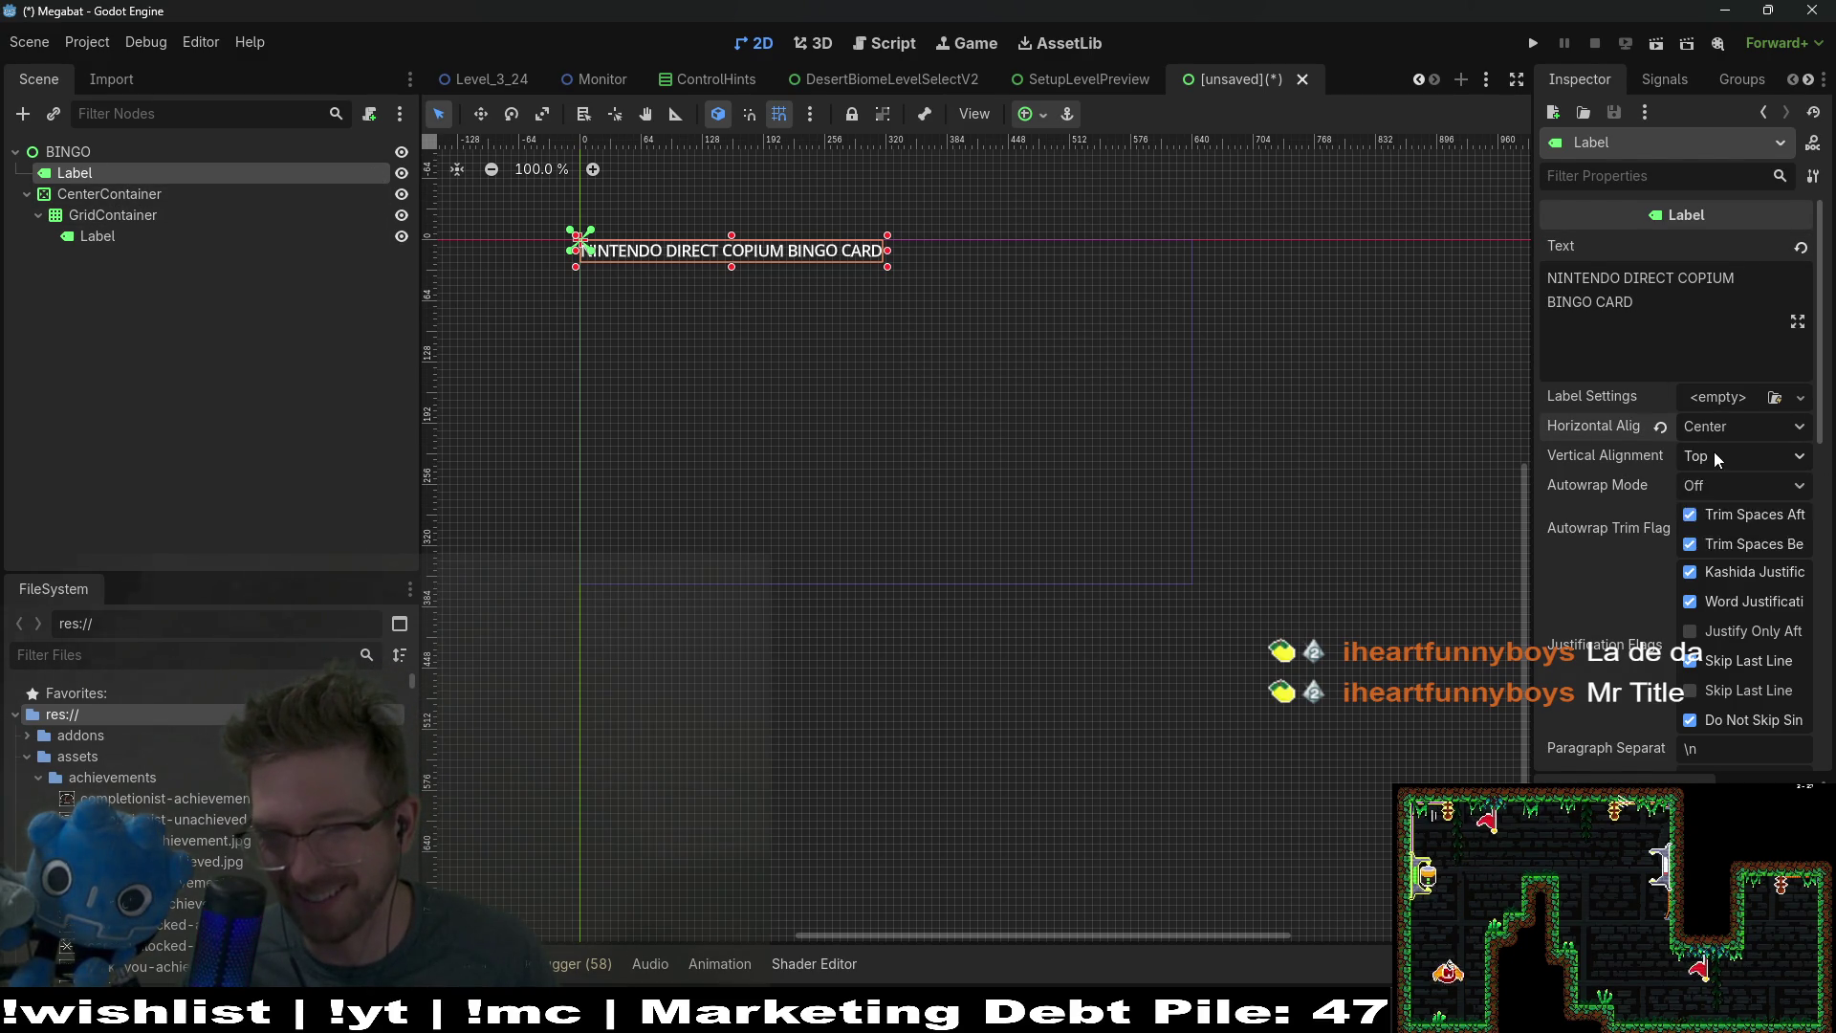
left_click(1714, 455)
left_click(1731, 507)
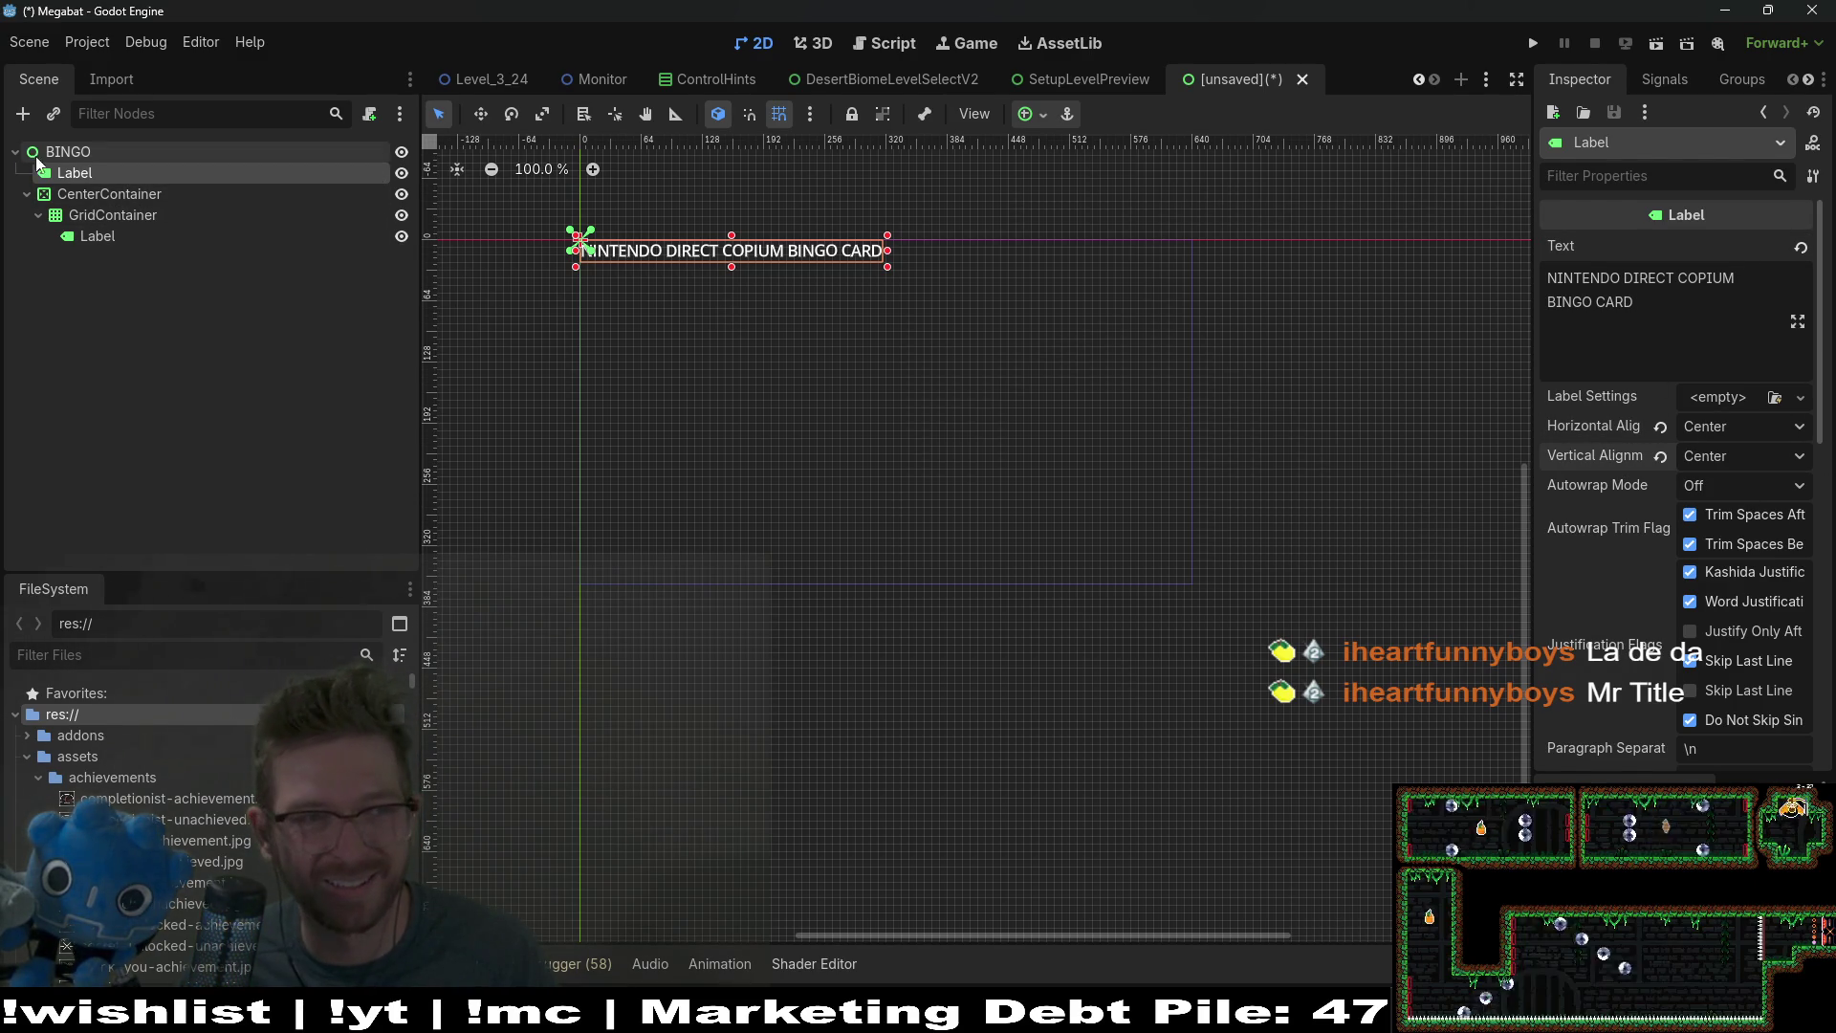
Step: Keep the title first under BINGO and drag it right to centre it over the card's top
left_click_drag(78, 175, 84, 192)
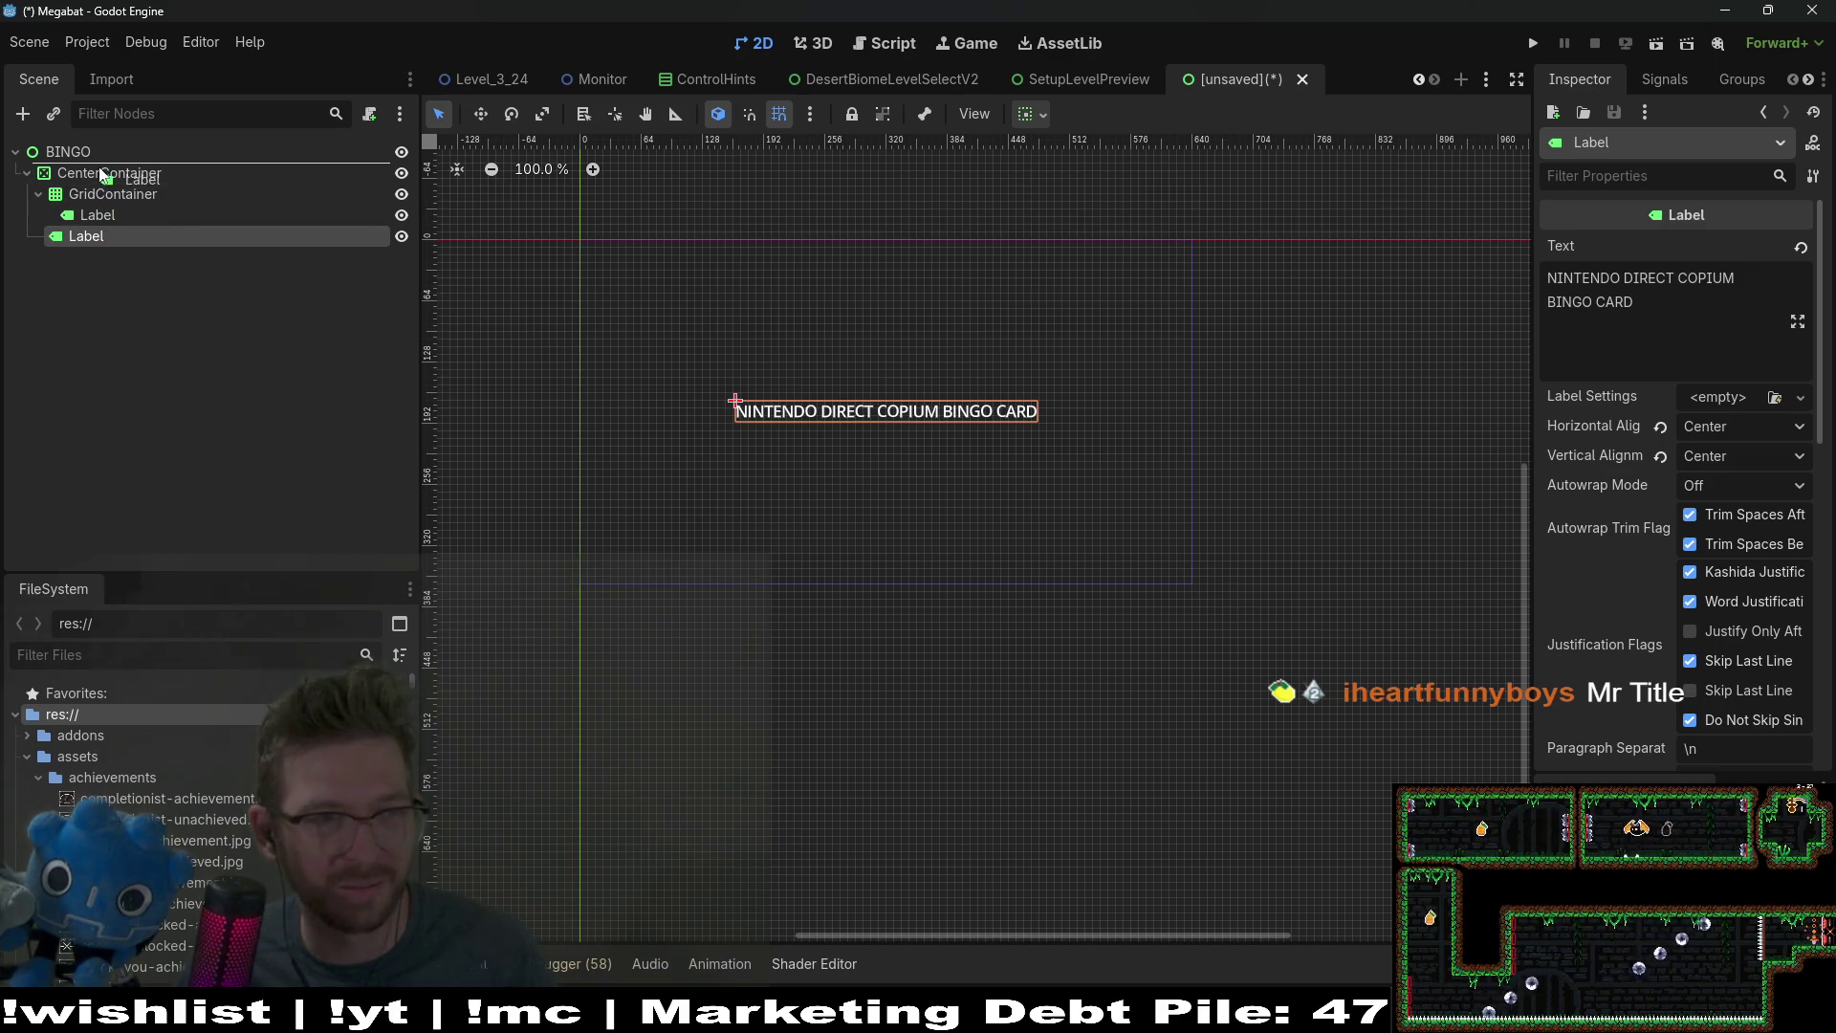
left_click_drag(71, 233, 69, 167)
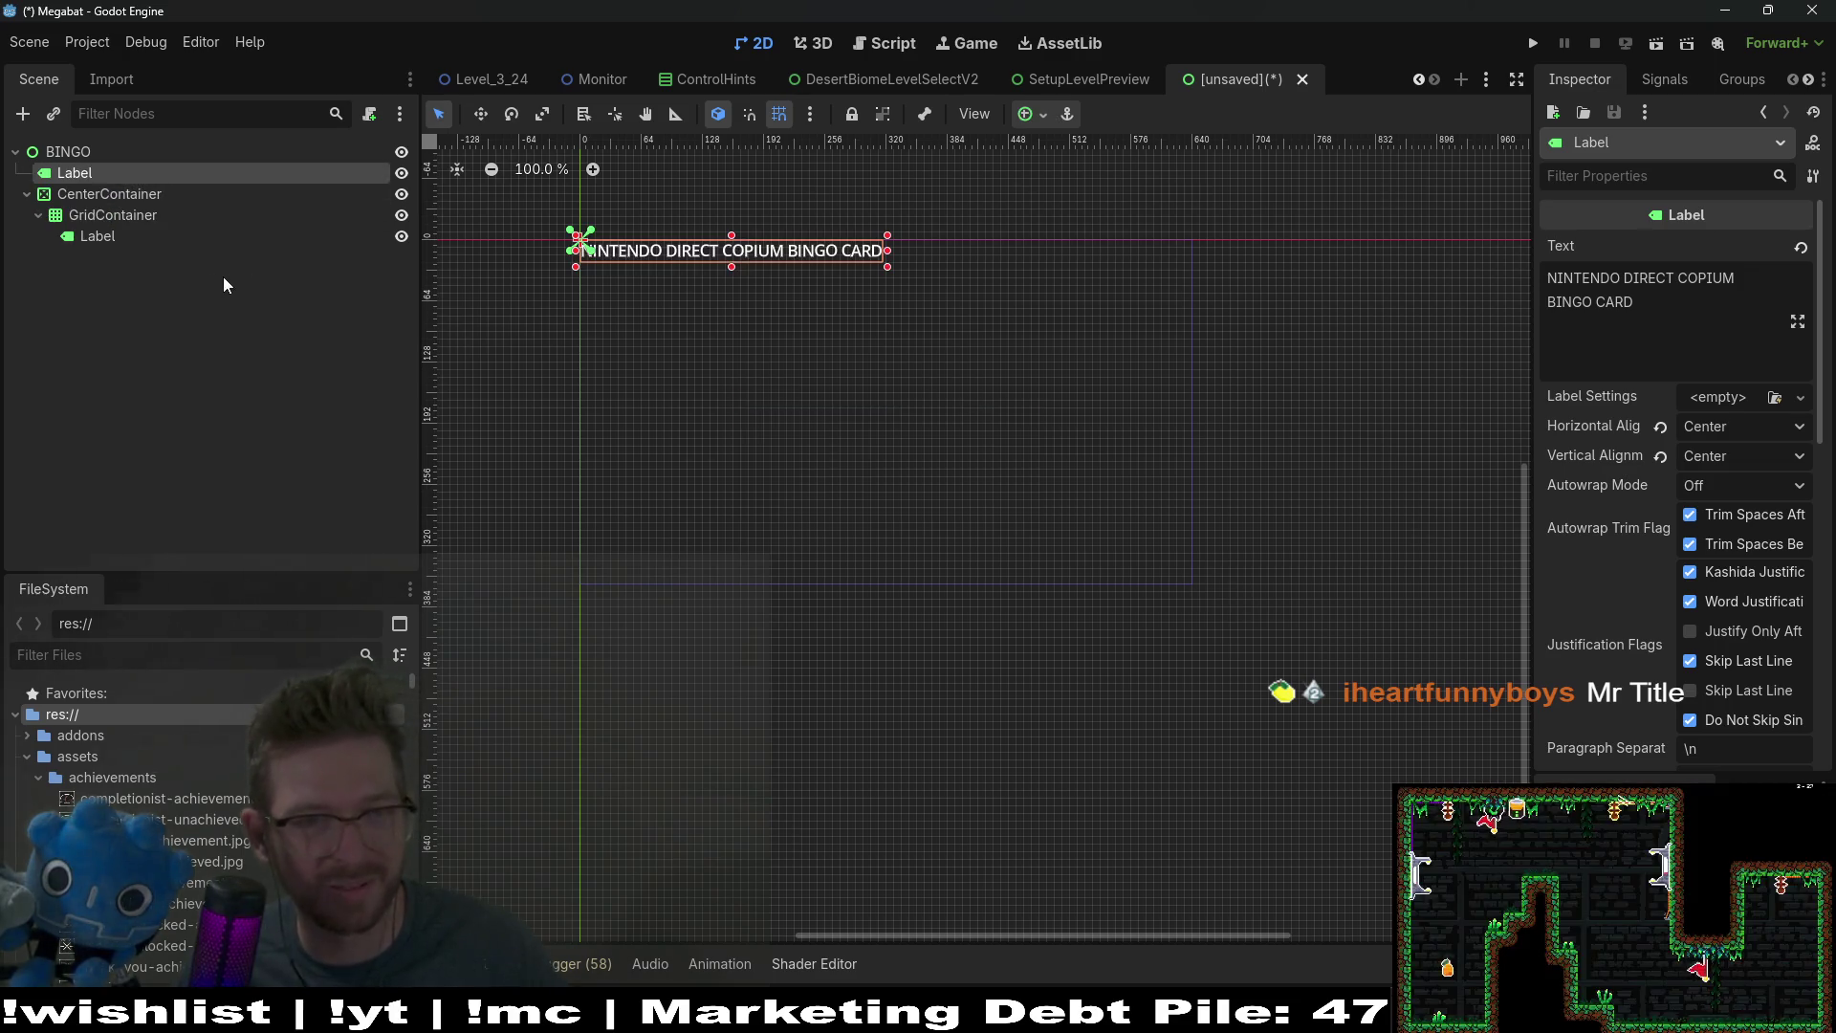
left_click(97, 196)
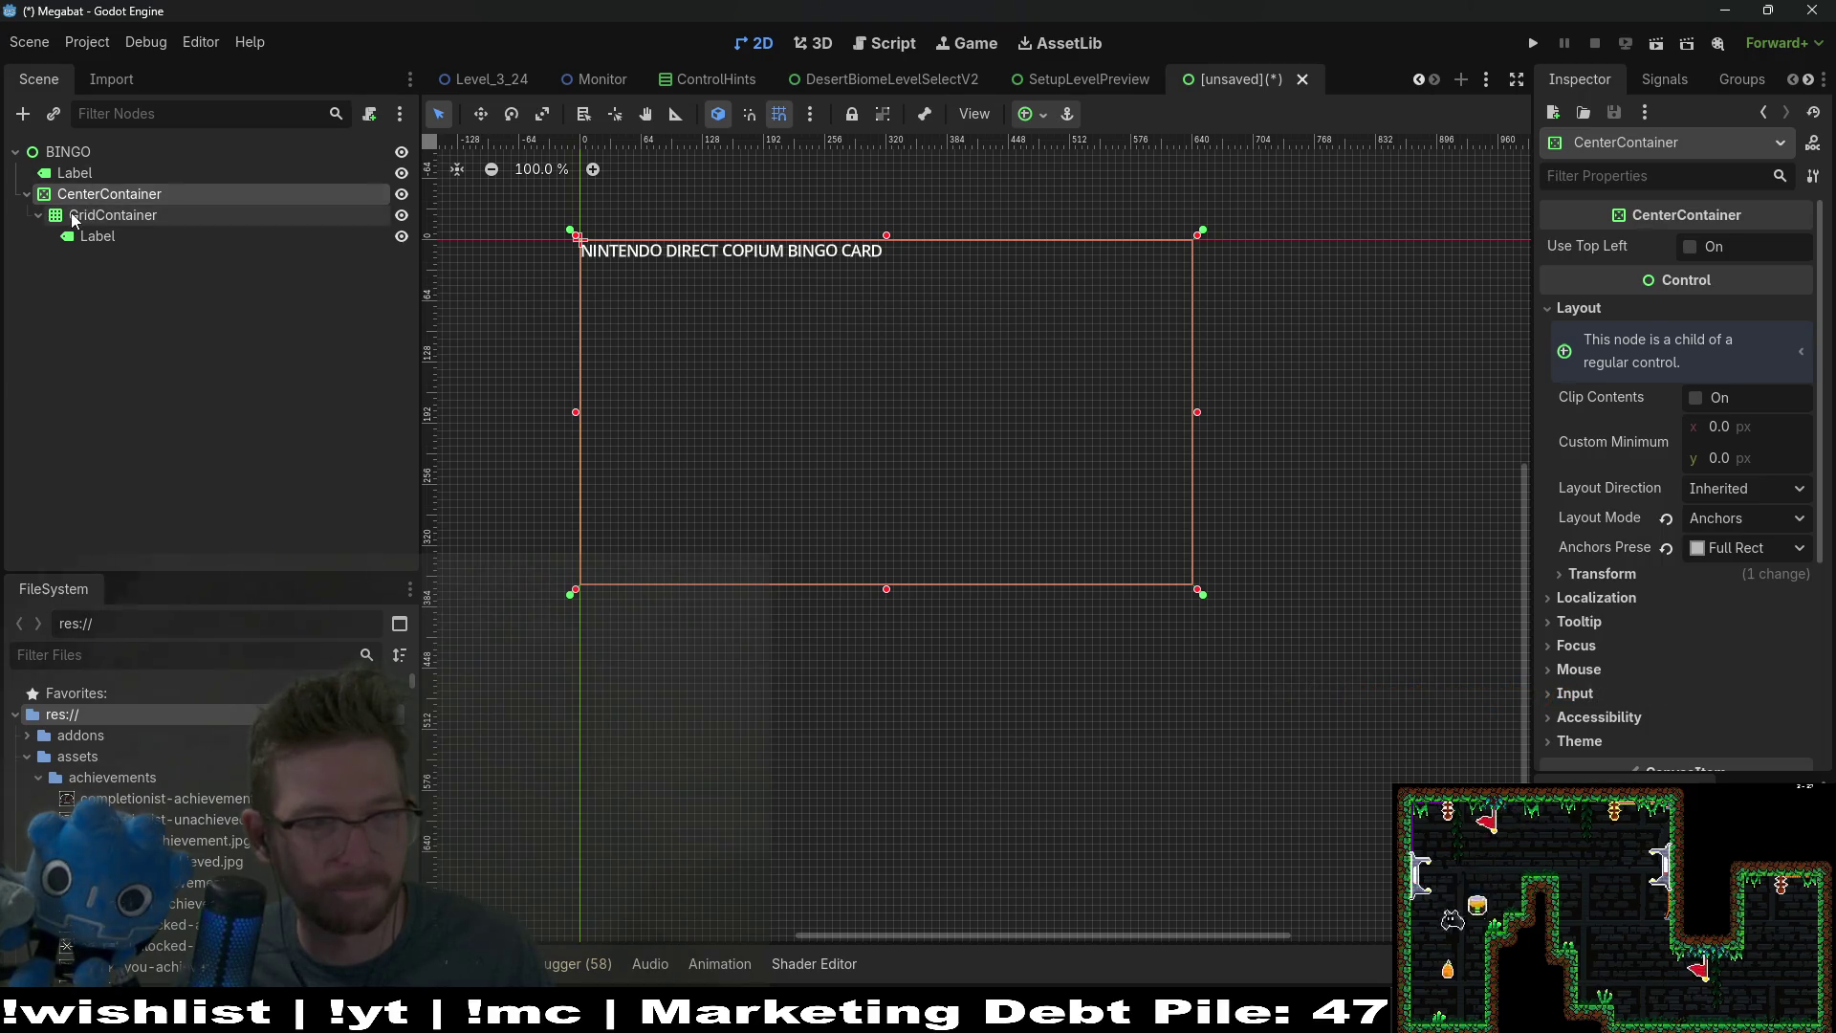
left_click(88, 214)
left_click(100, 193)
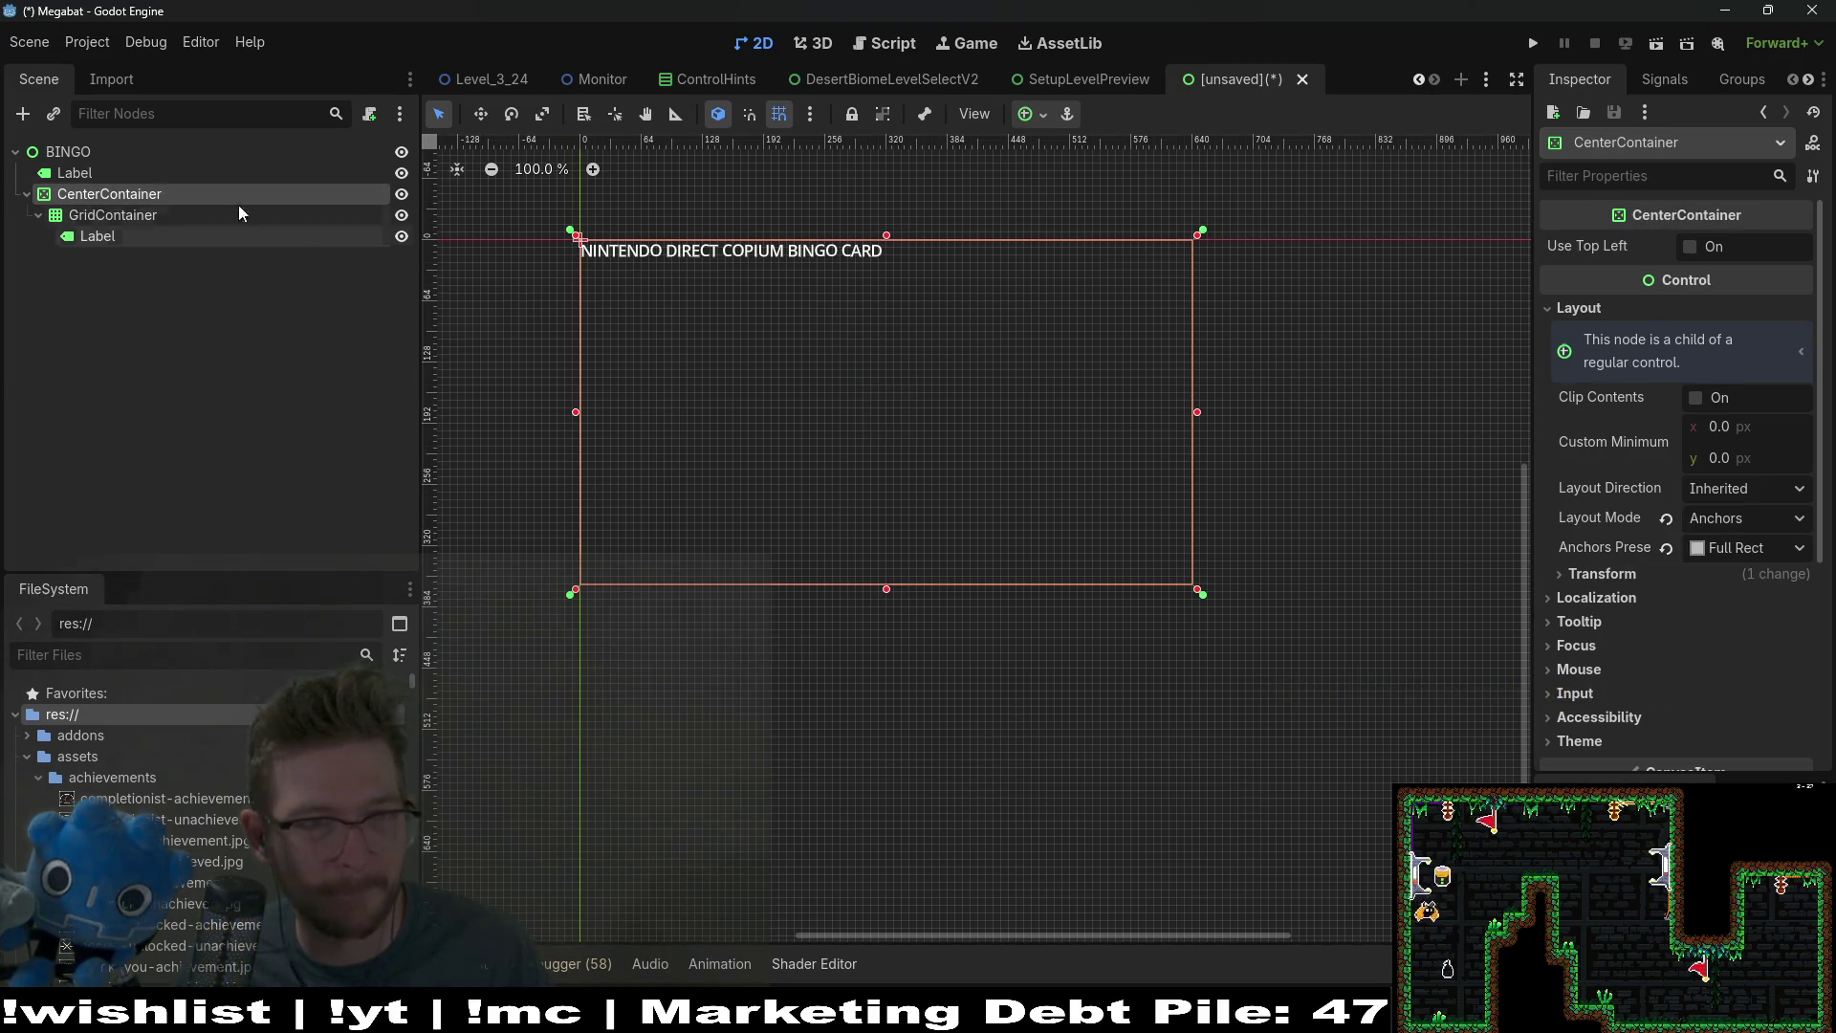
left_click(93, 212)
left_click(111, 196)
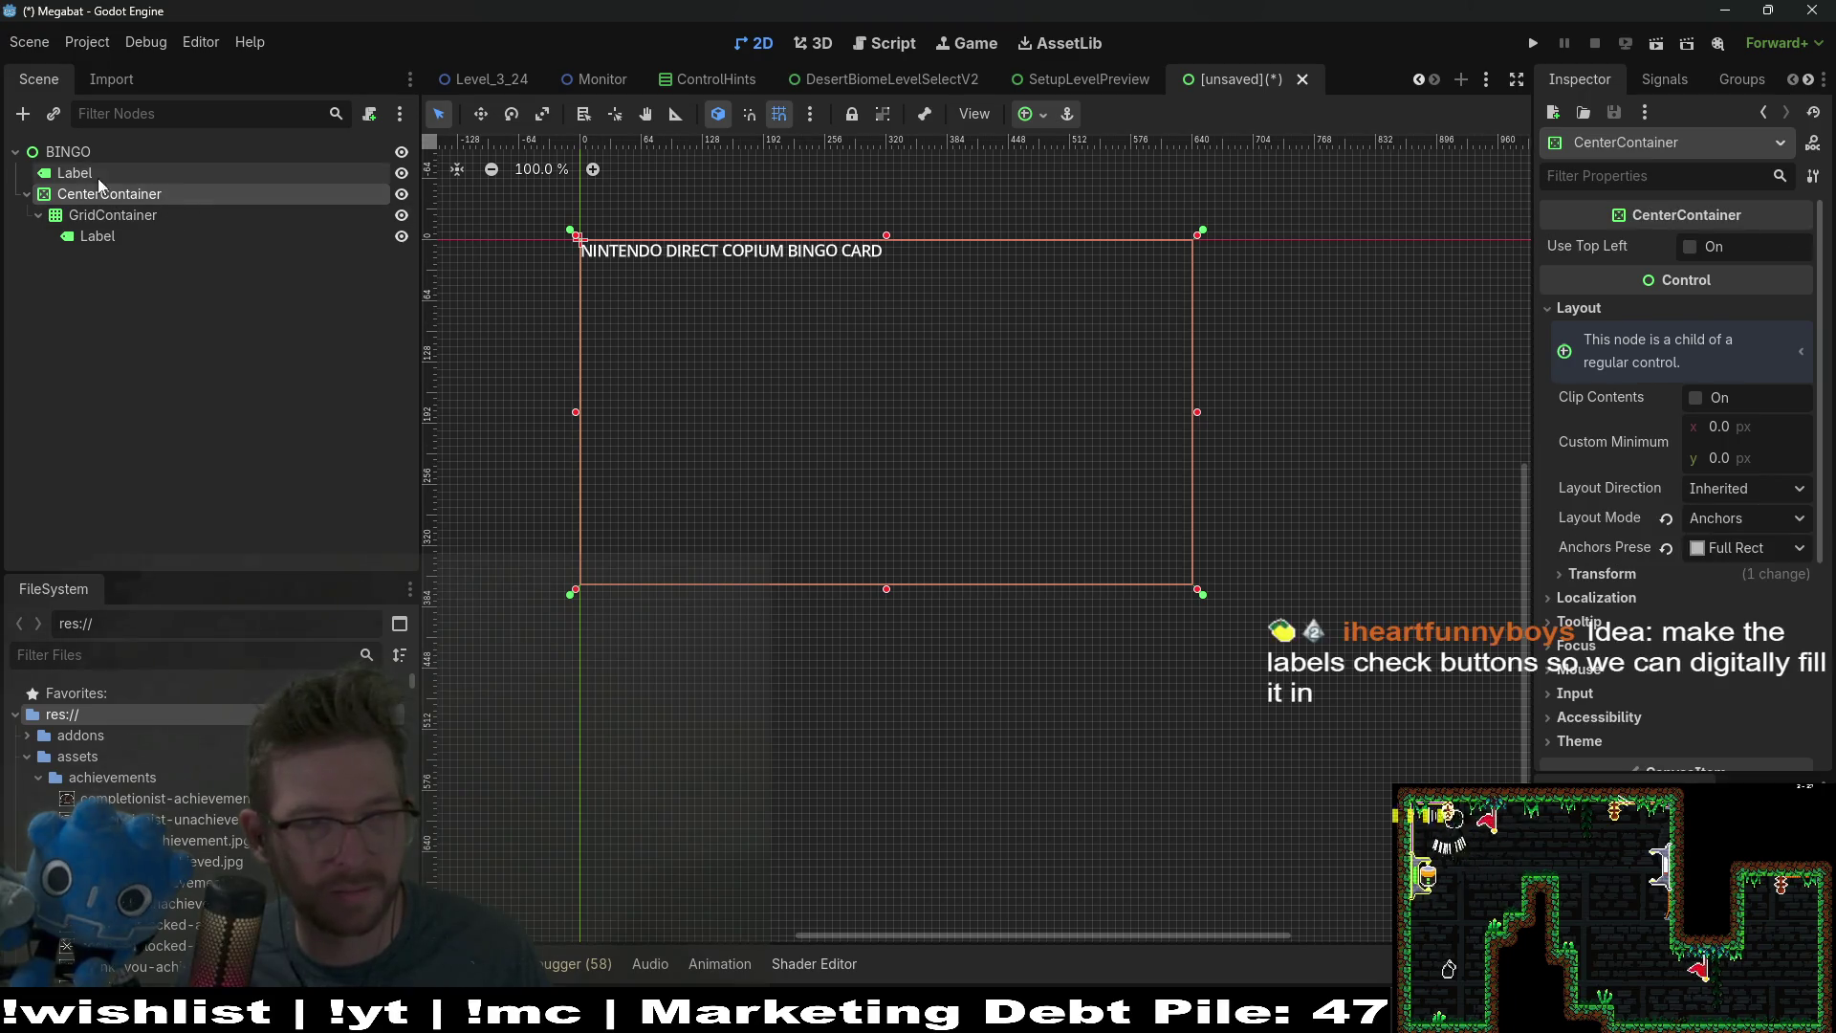
left_click(98, 176)
key("w")
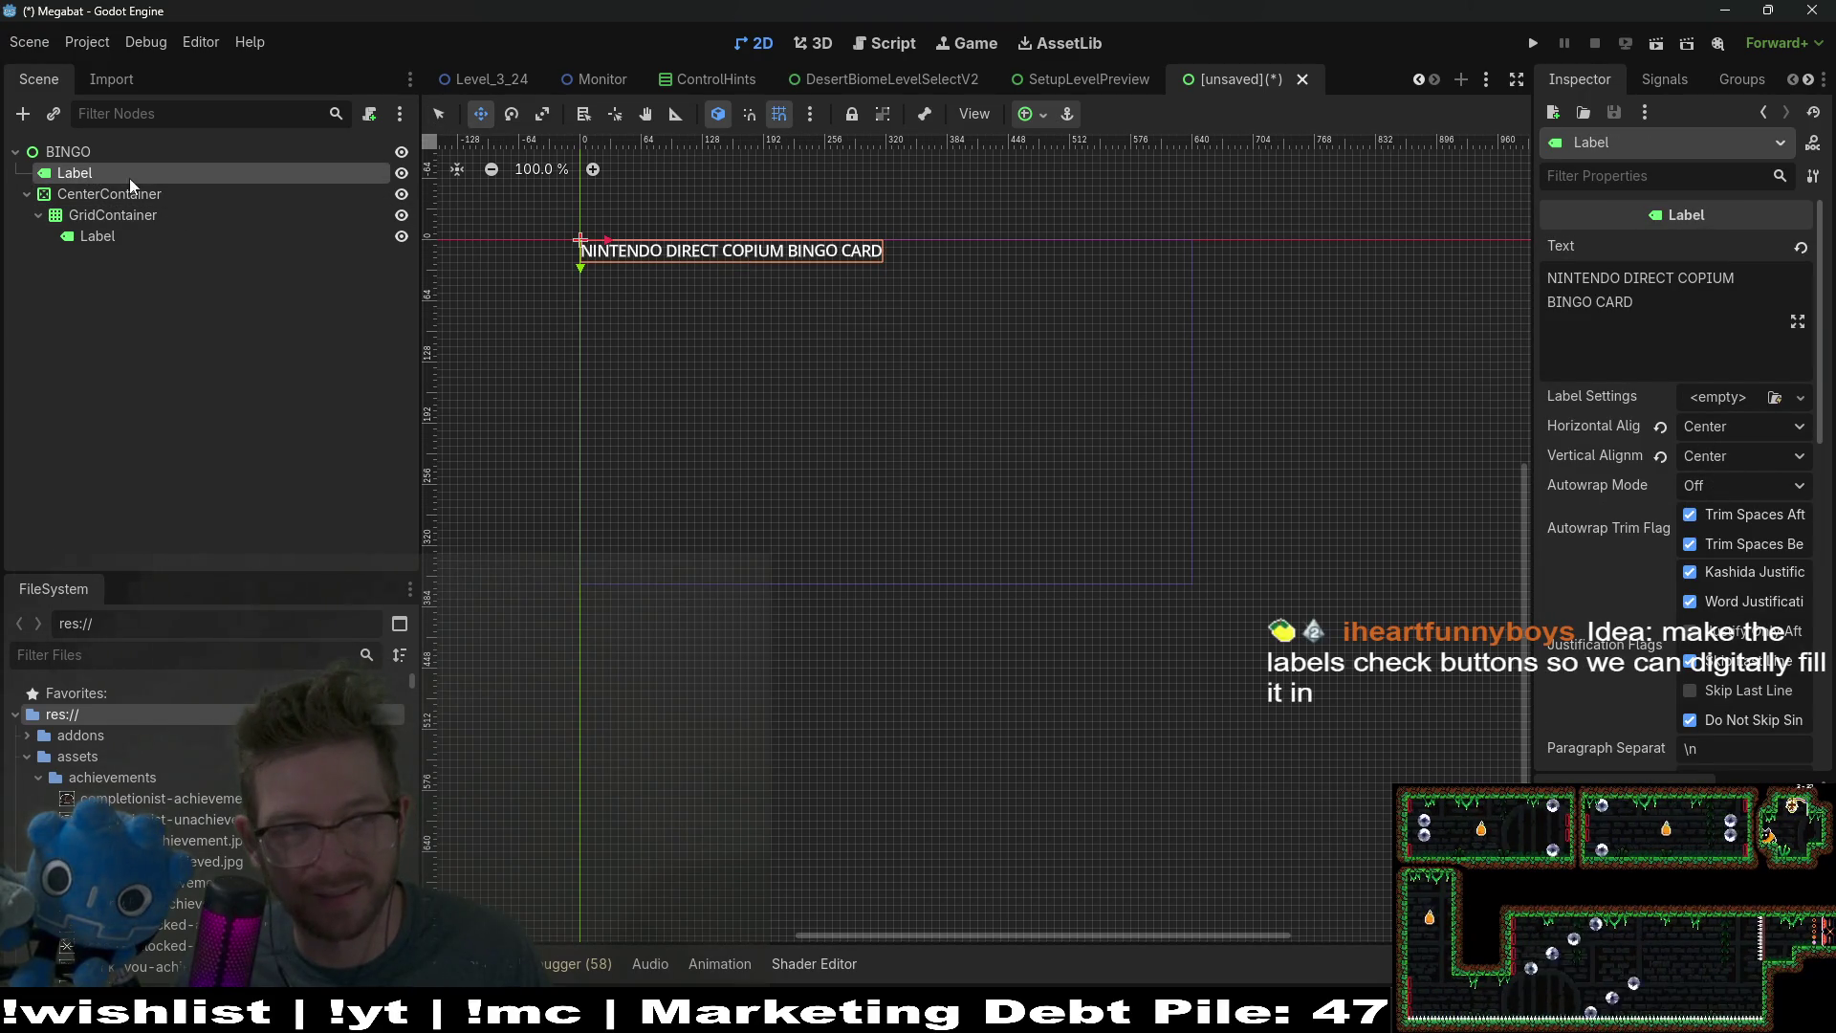
left_click_drag(772, 270, 925, 279)
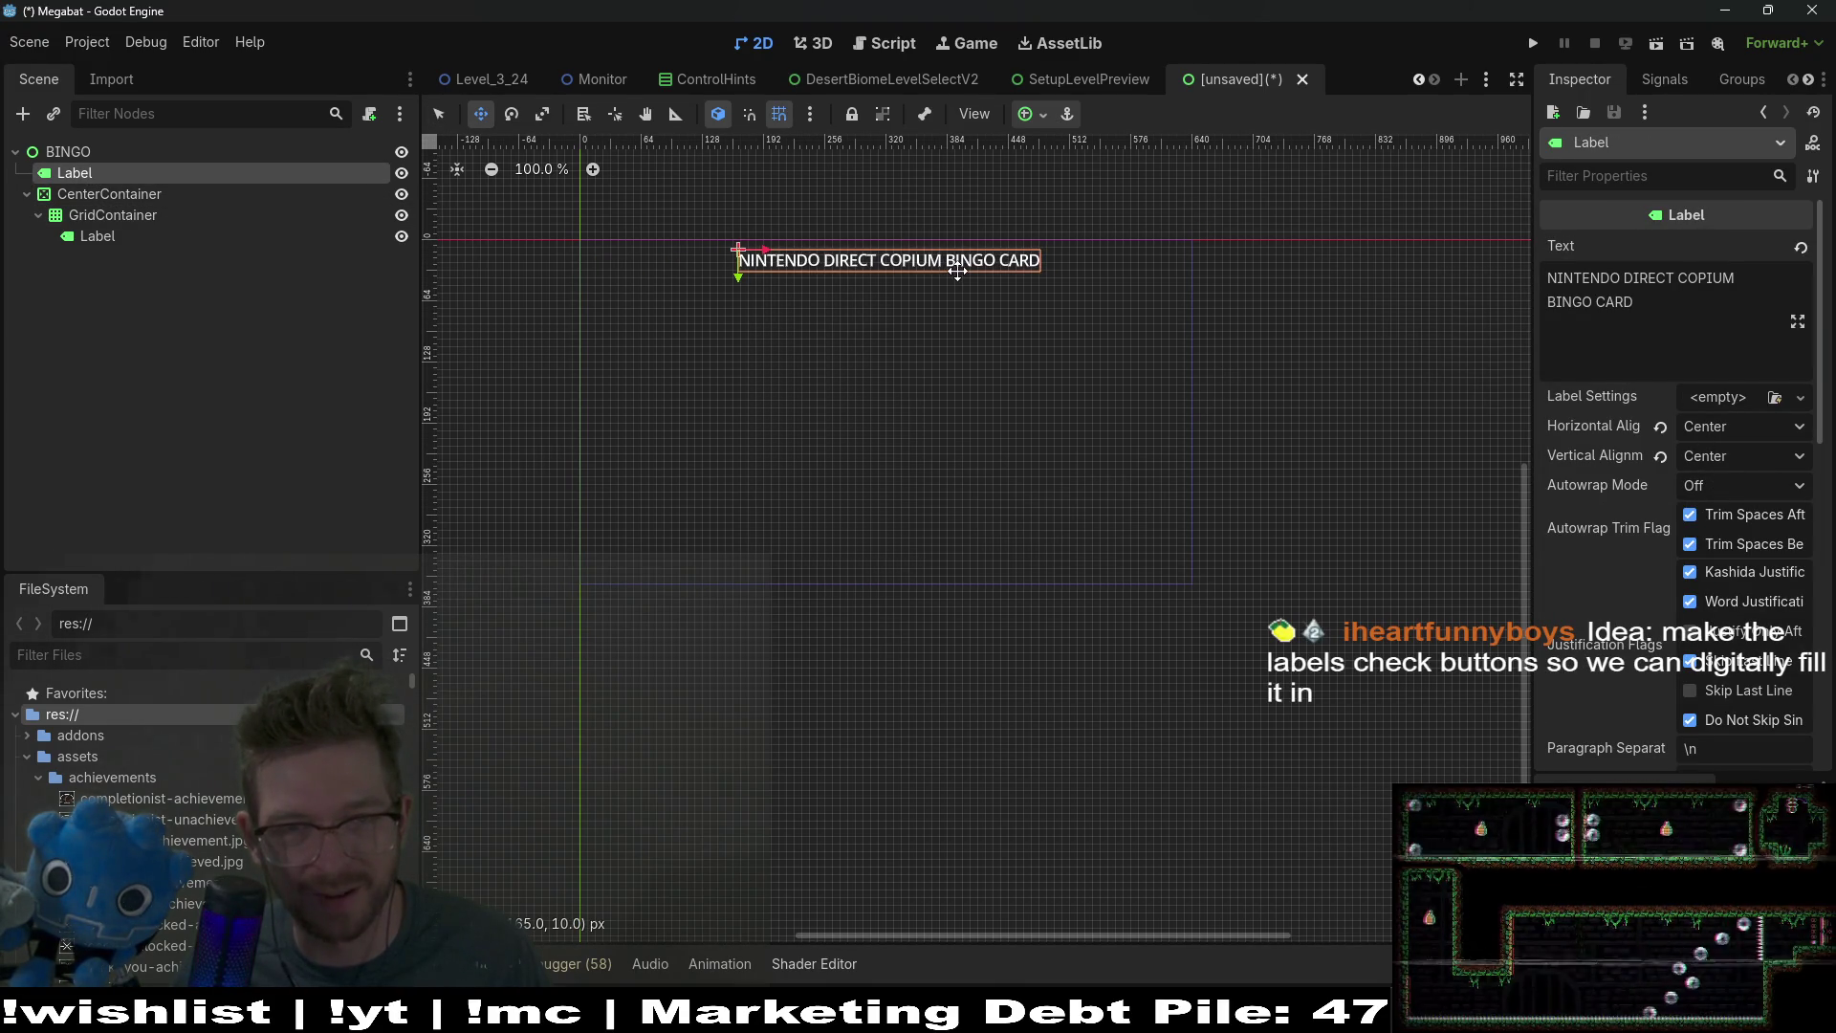
Step: Apply main_theme.tres as the BINGO root's theme
left_click(68, 152)
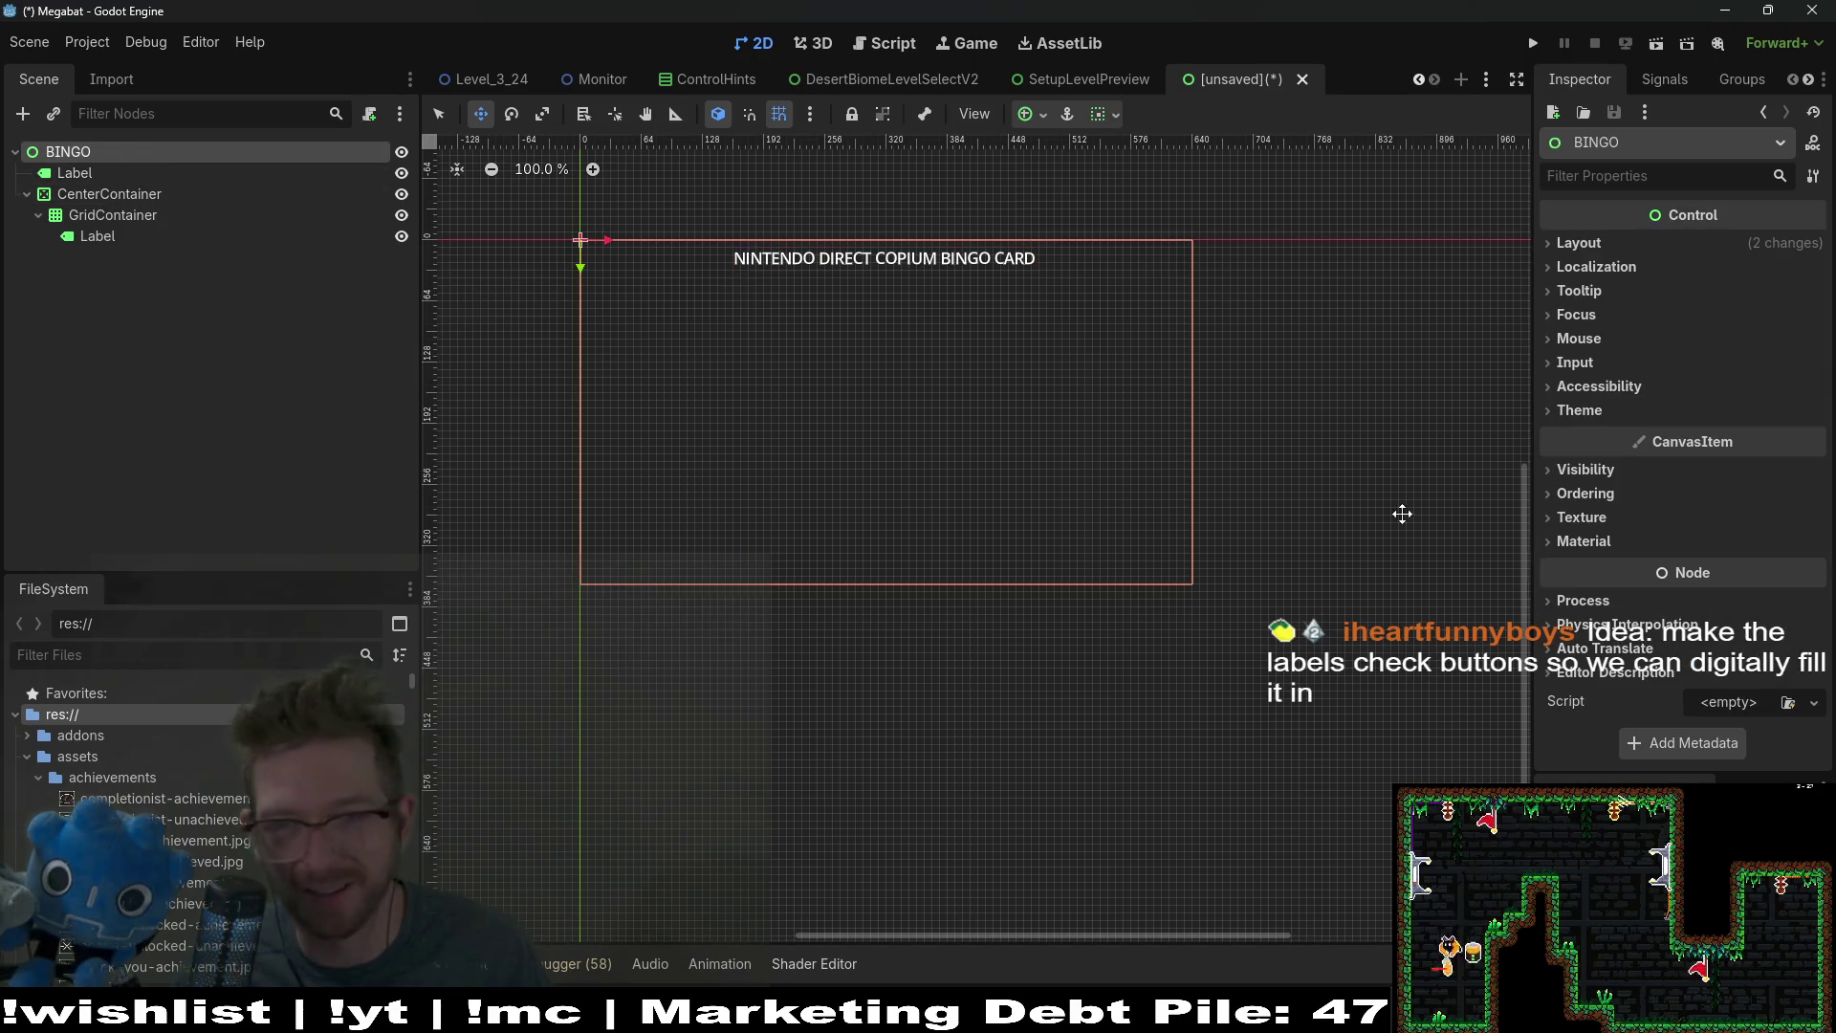
left_click(1576, 411)
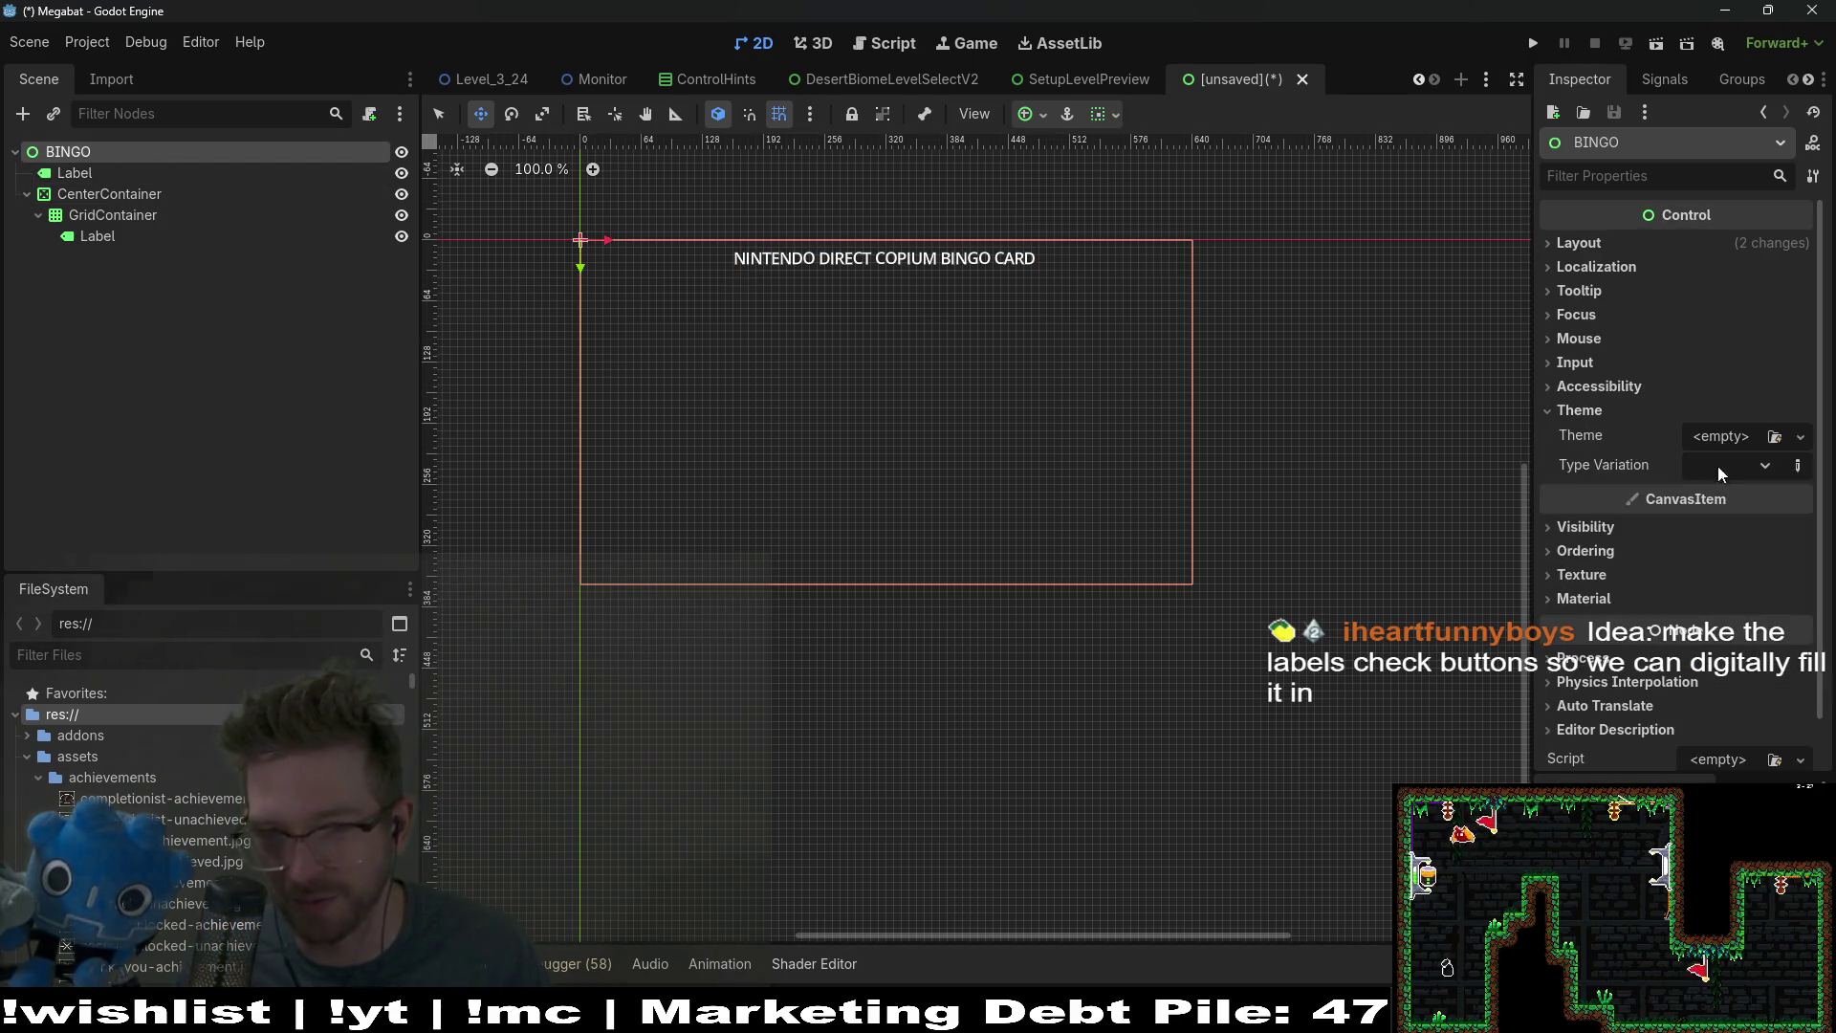
left_click(1774, 438)
left_click(646, 287)
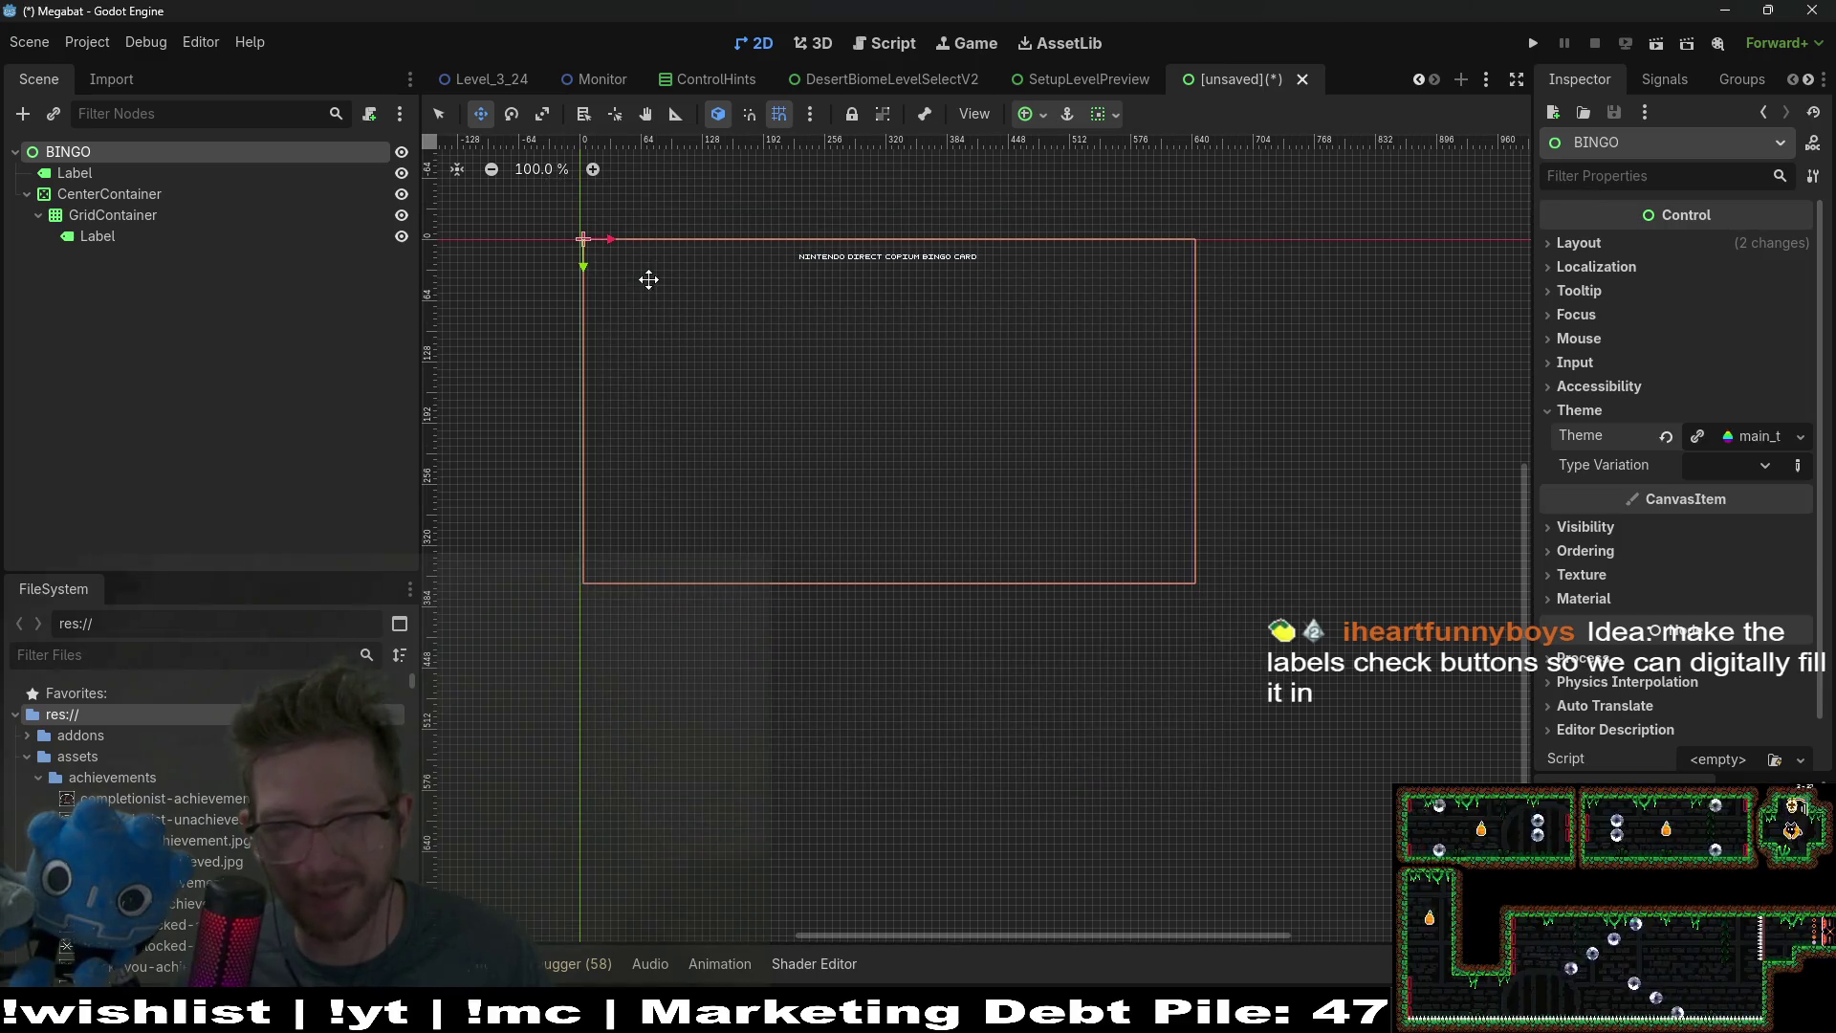
key("f")
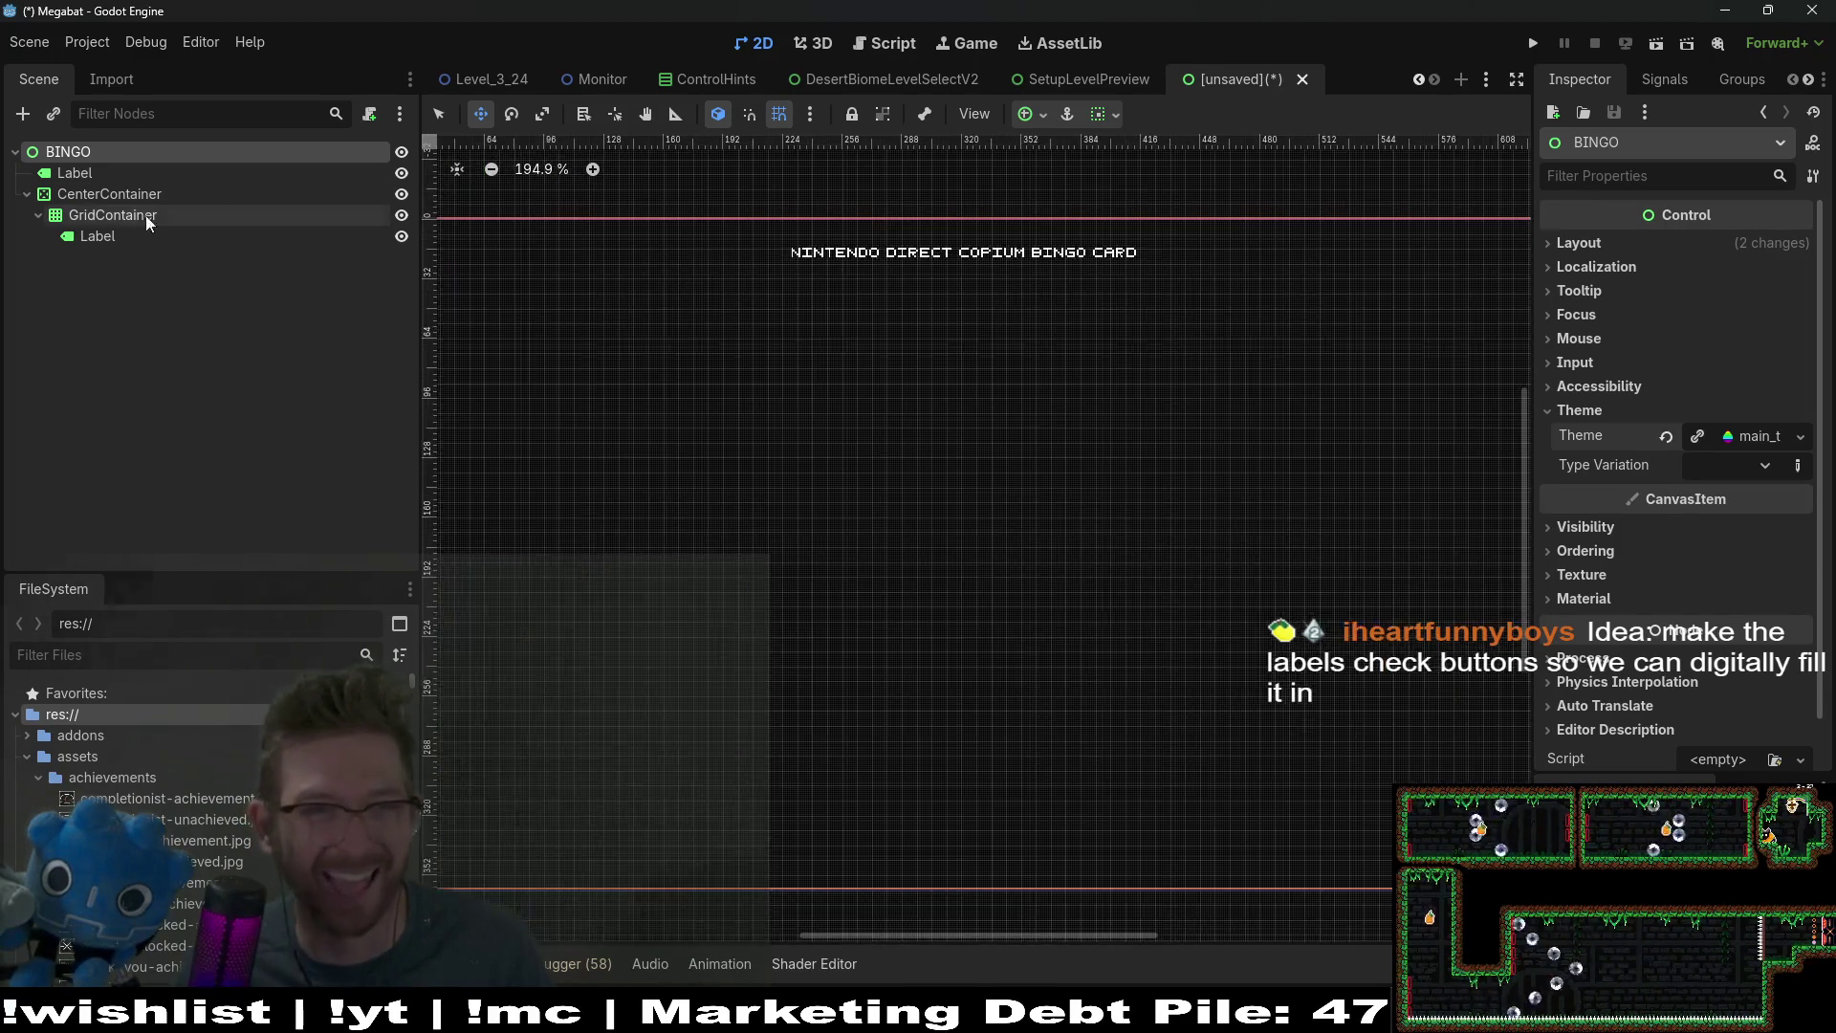
Step: Check the title's Uppercase option and its size and position (316 × 23 at 160, 8)
double_click(74, 172)
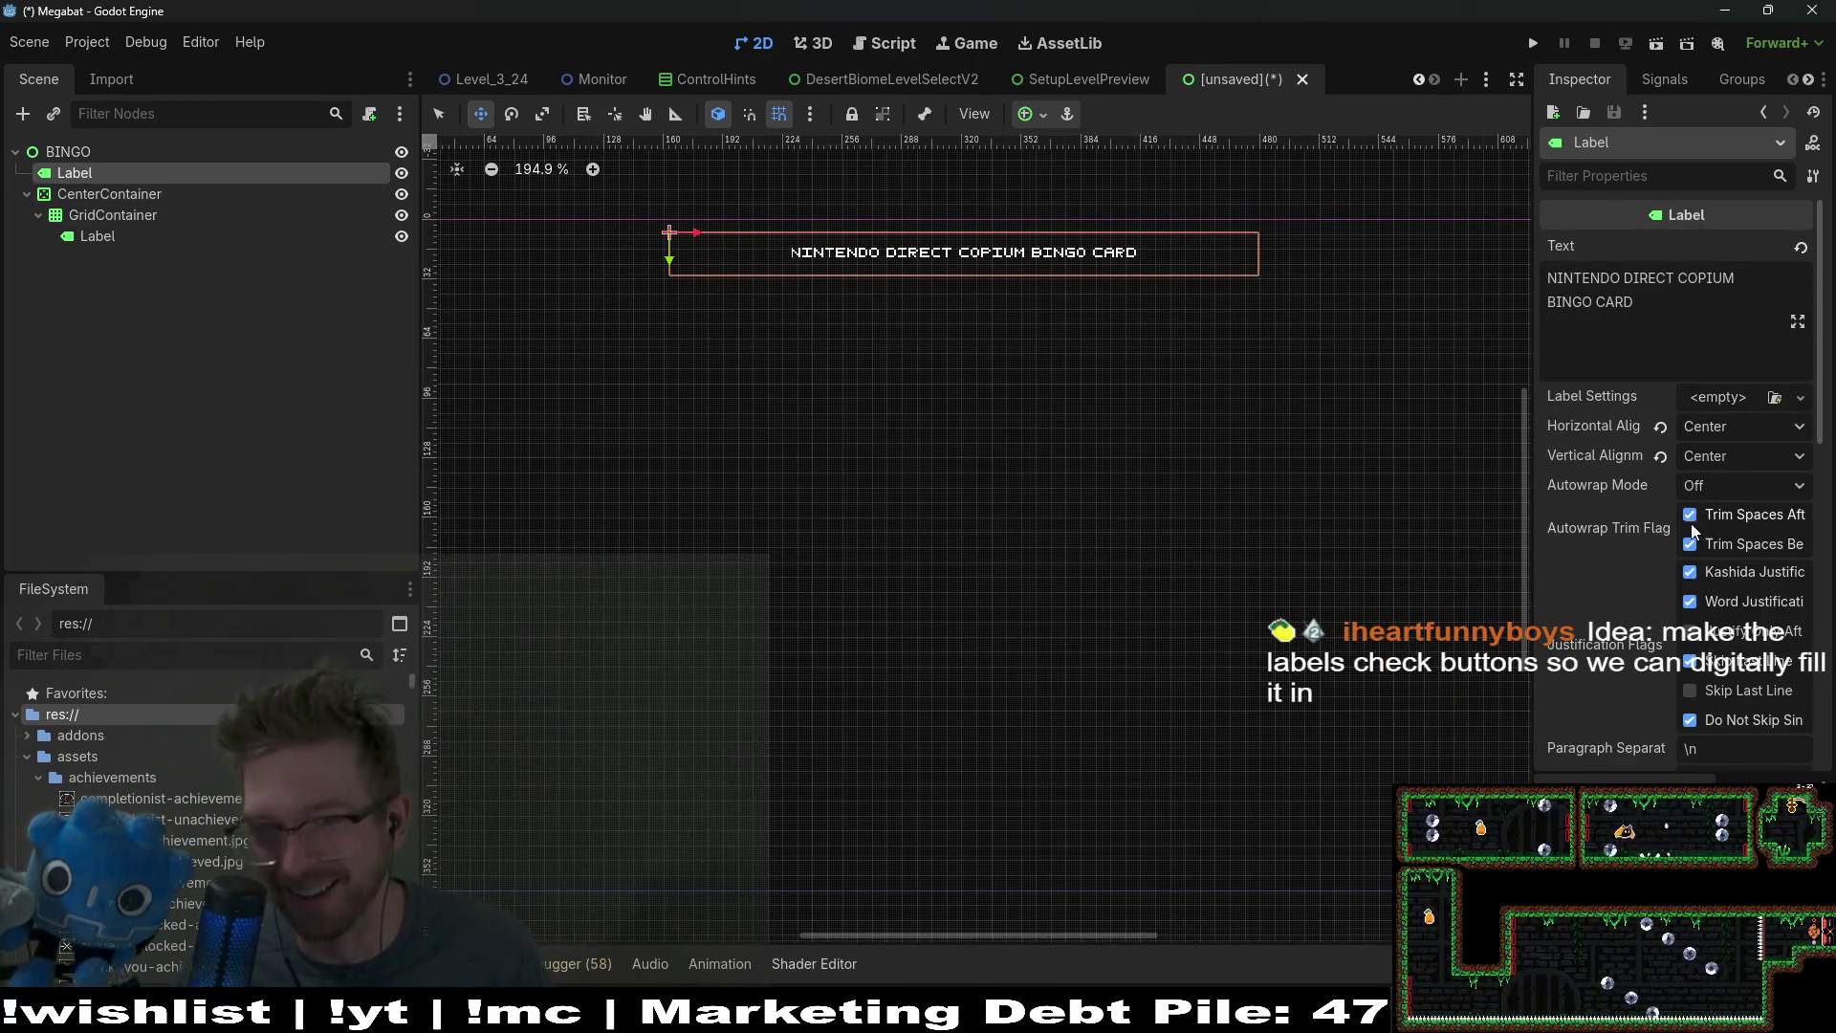
scroll(1691, 524, "down", 5)
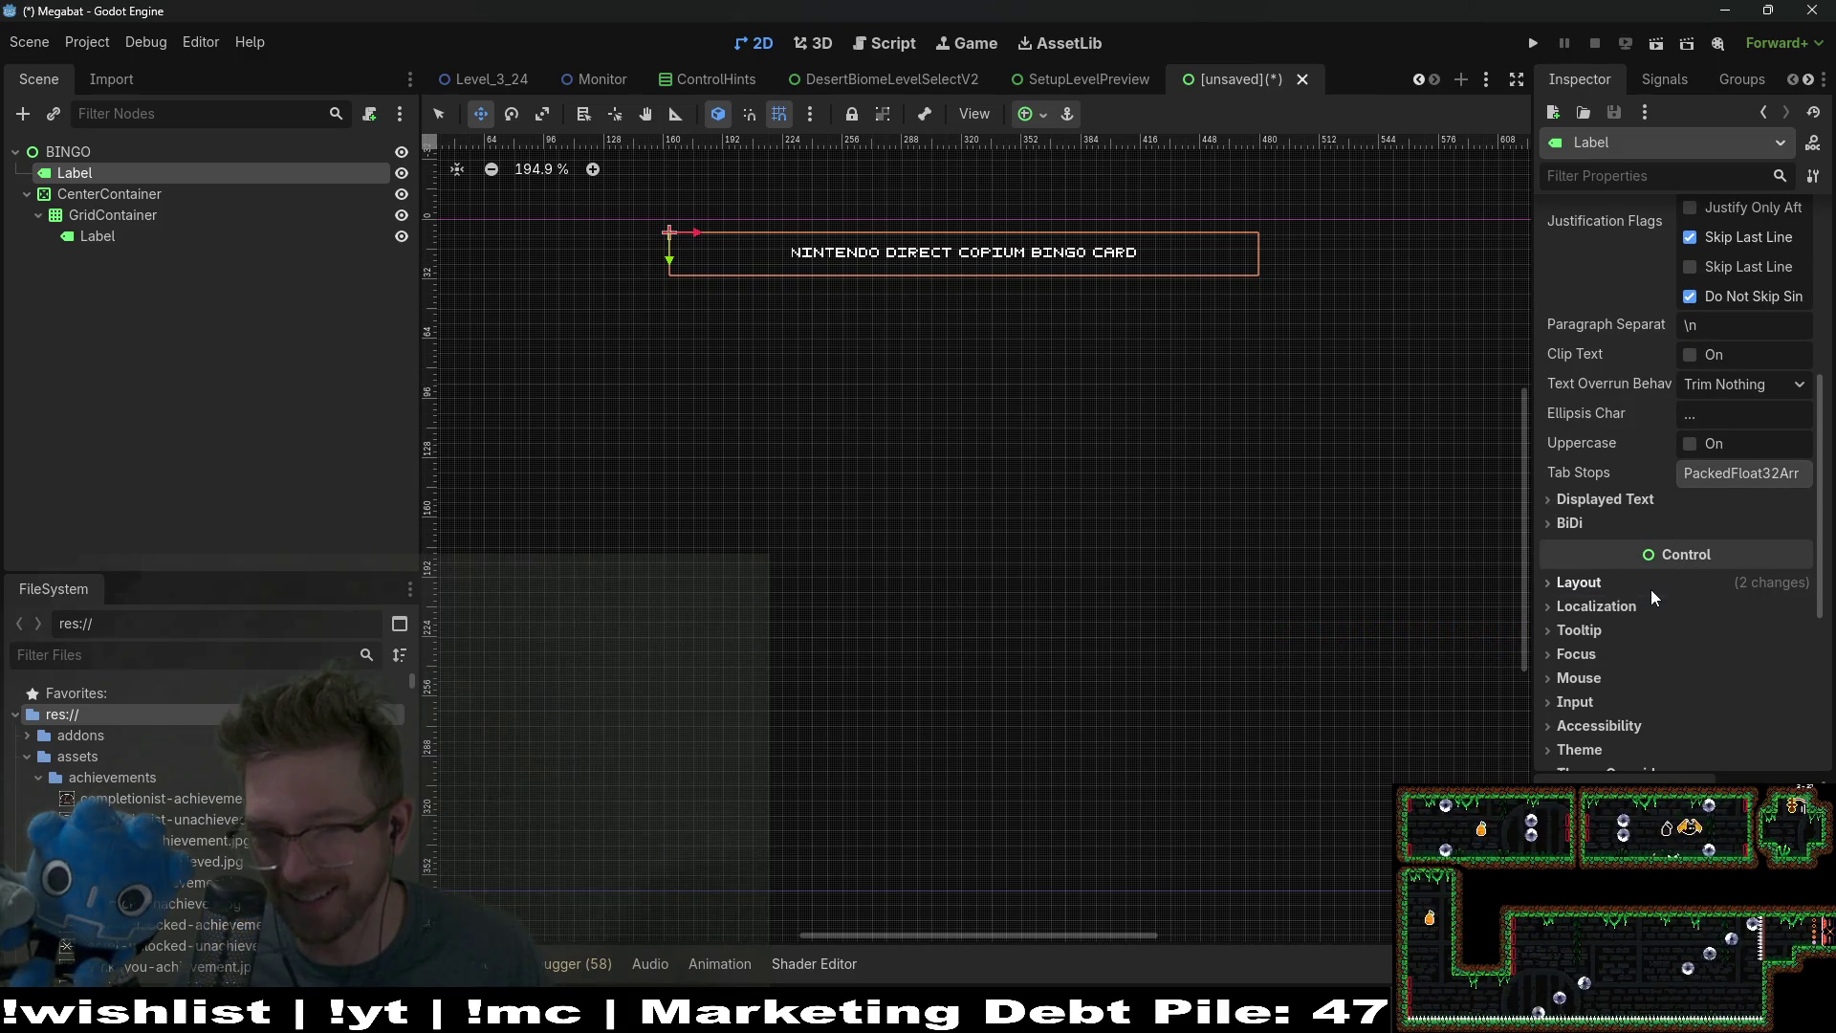
left_click(1690, 444)
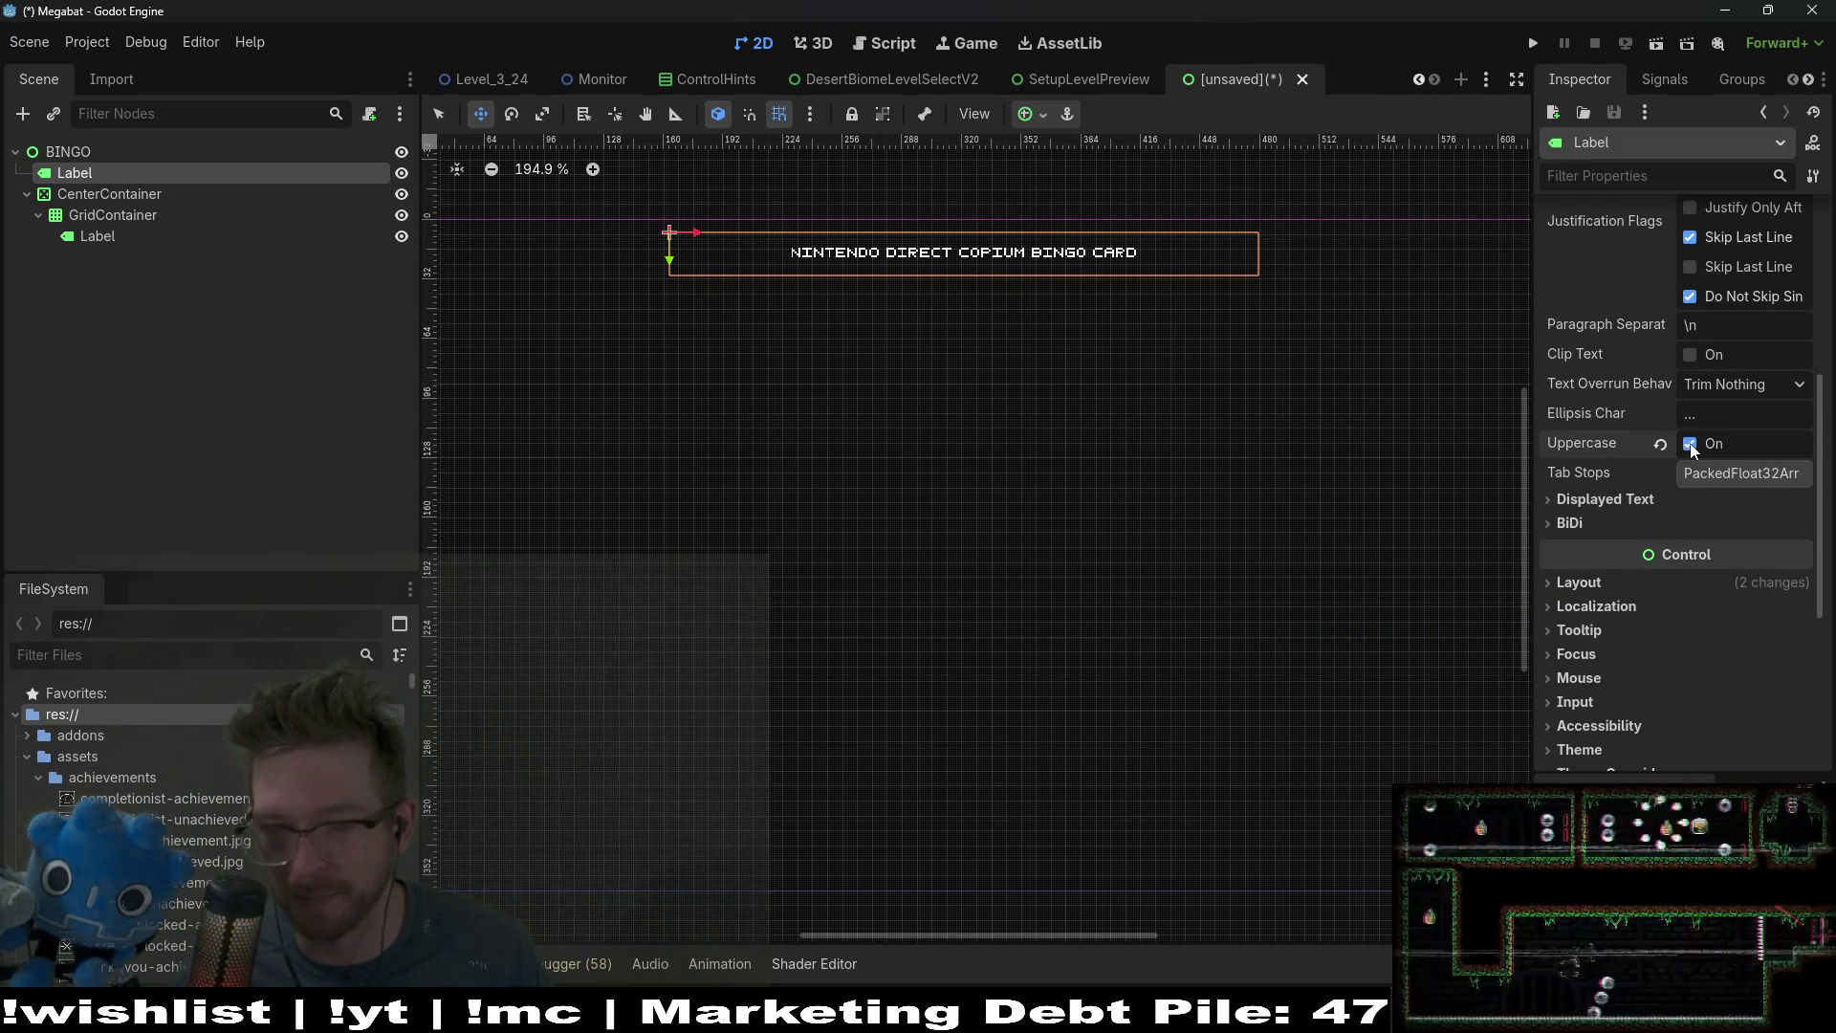
left_click(1690, 444)
left_click(1615, 579)
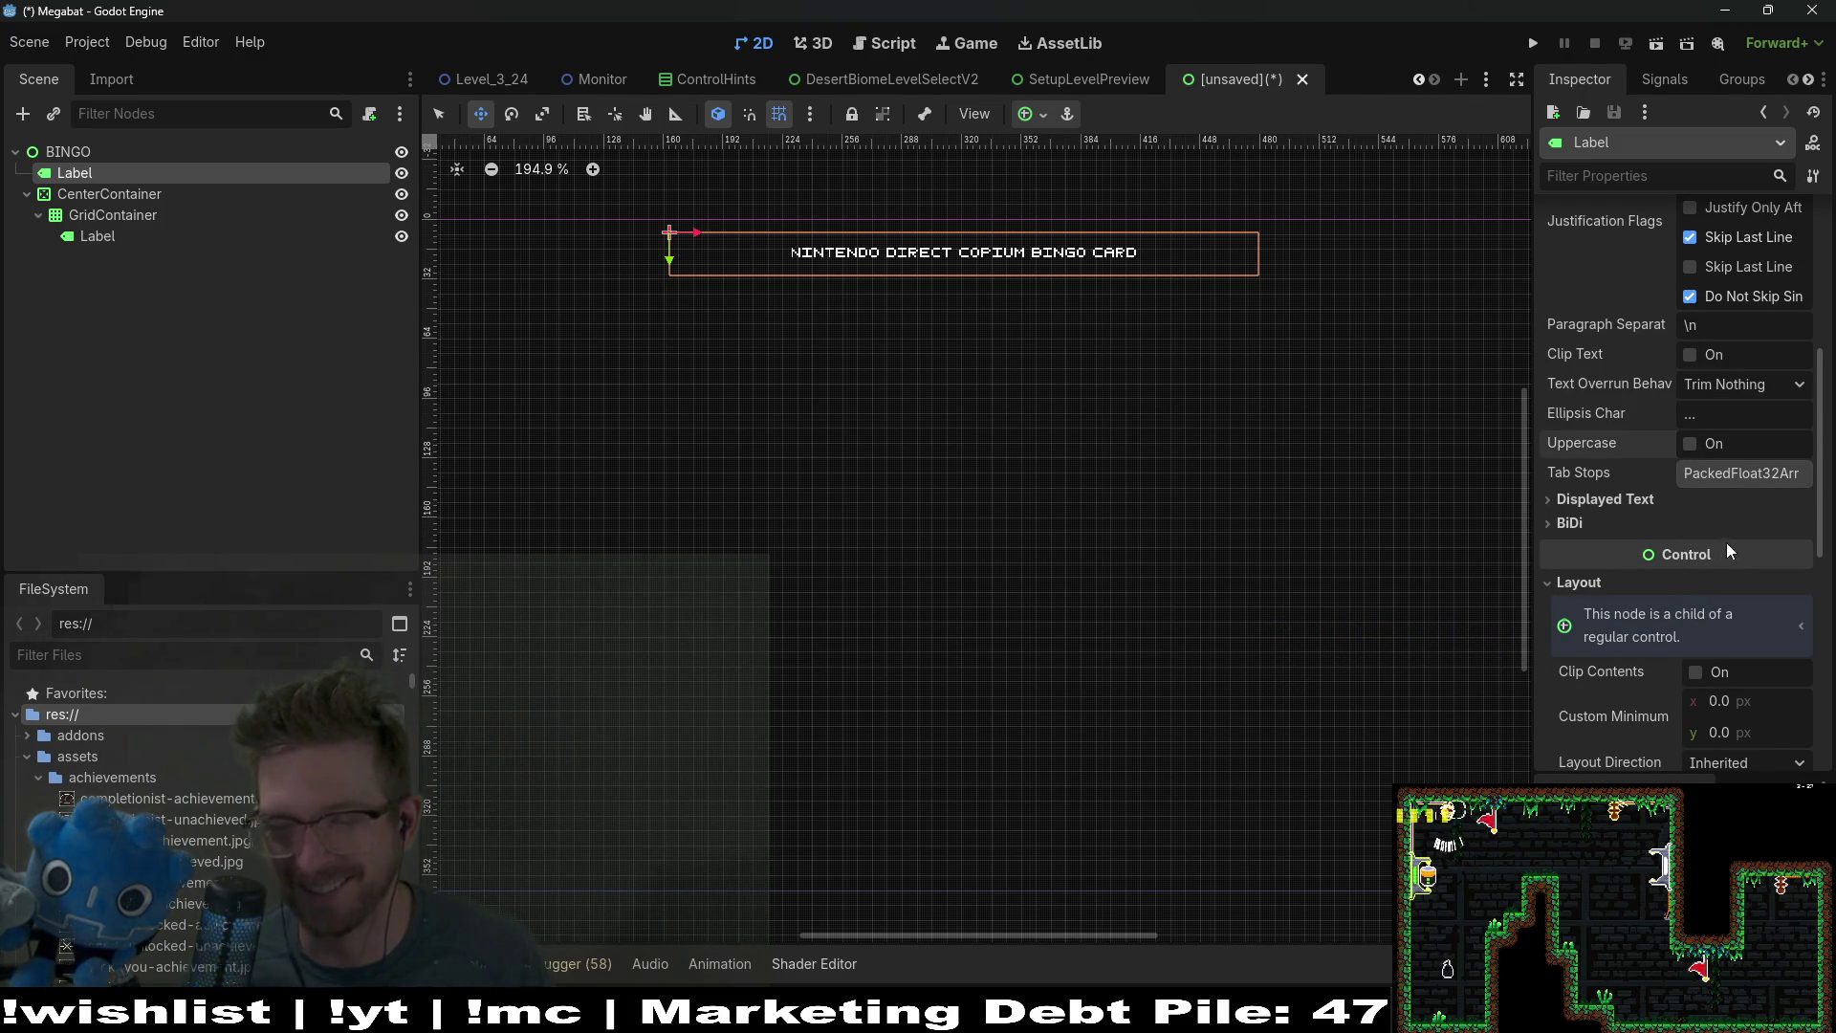
scroll(1674, 698, "down", 3)
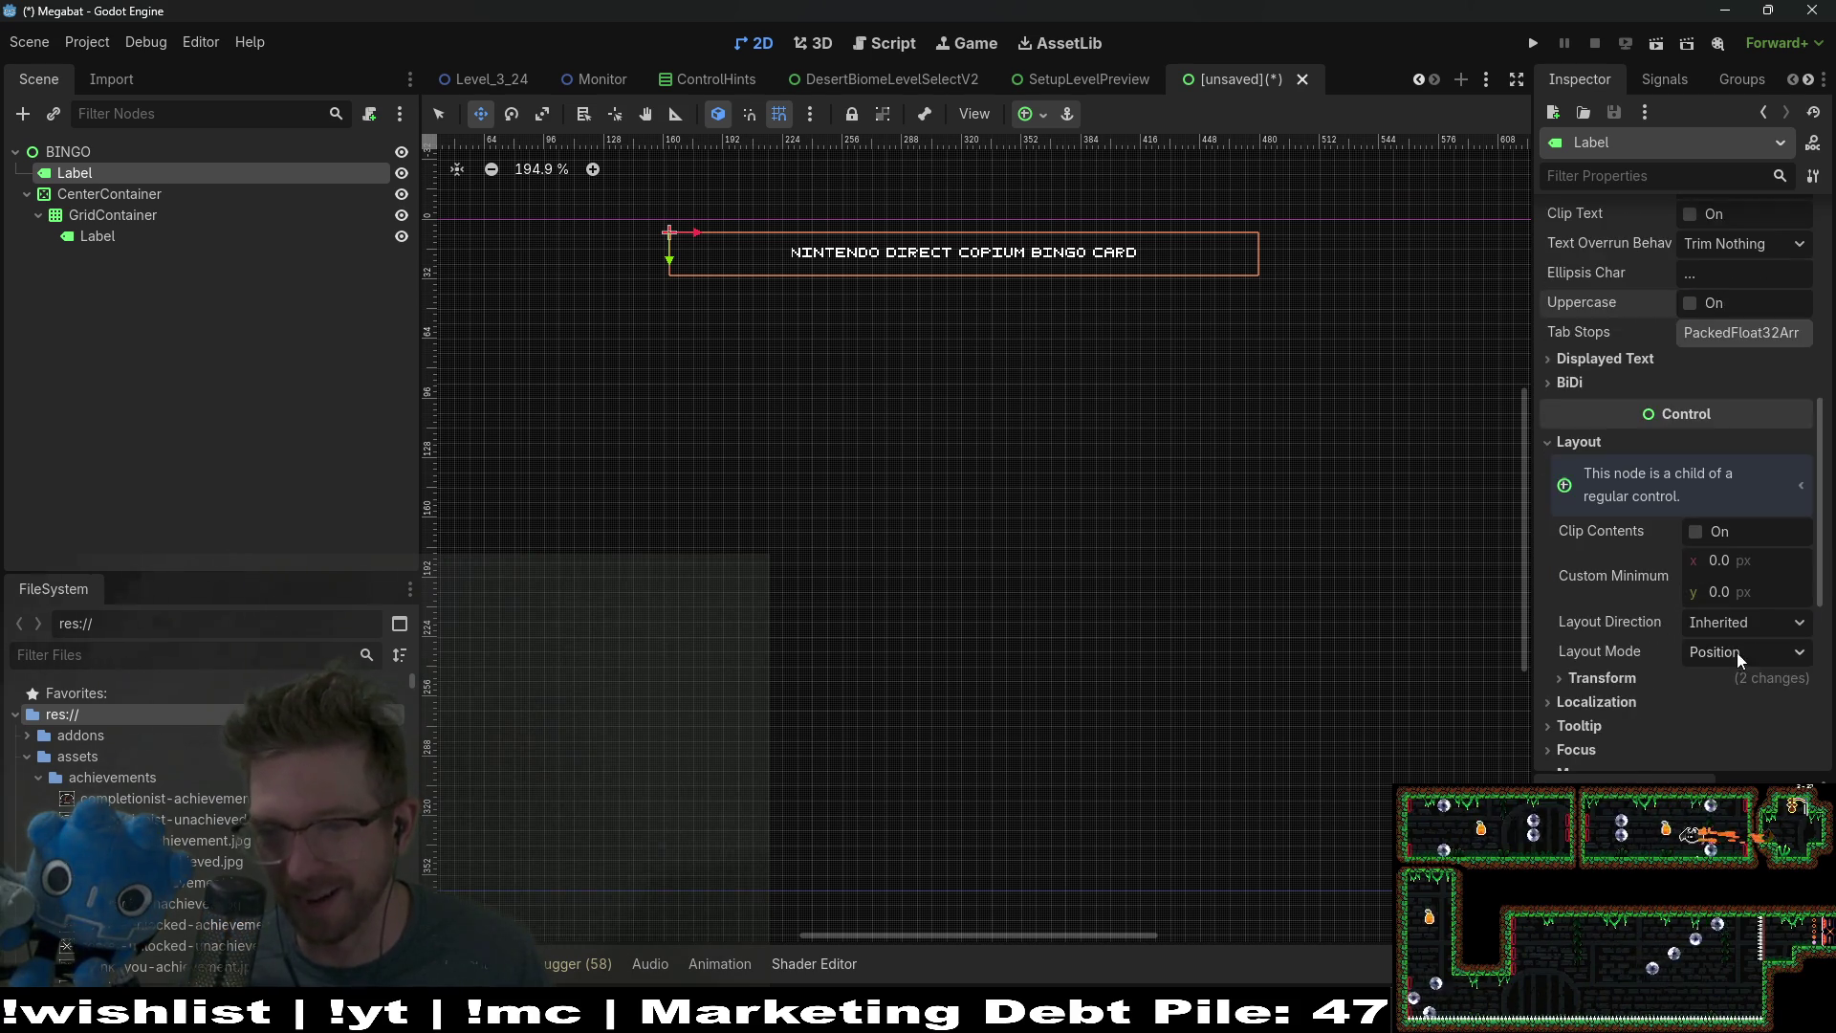
left_click(1724, 701)
left_click(1656, 683)
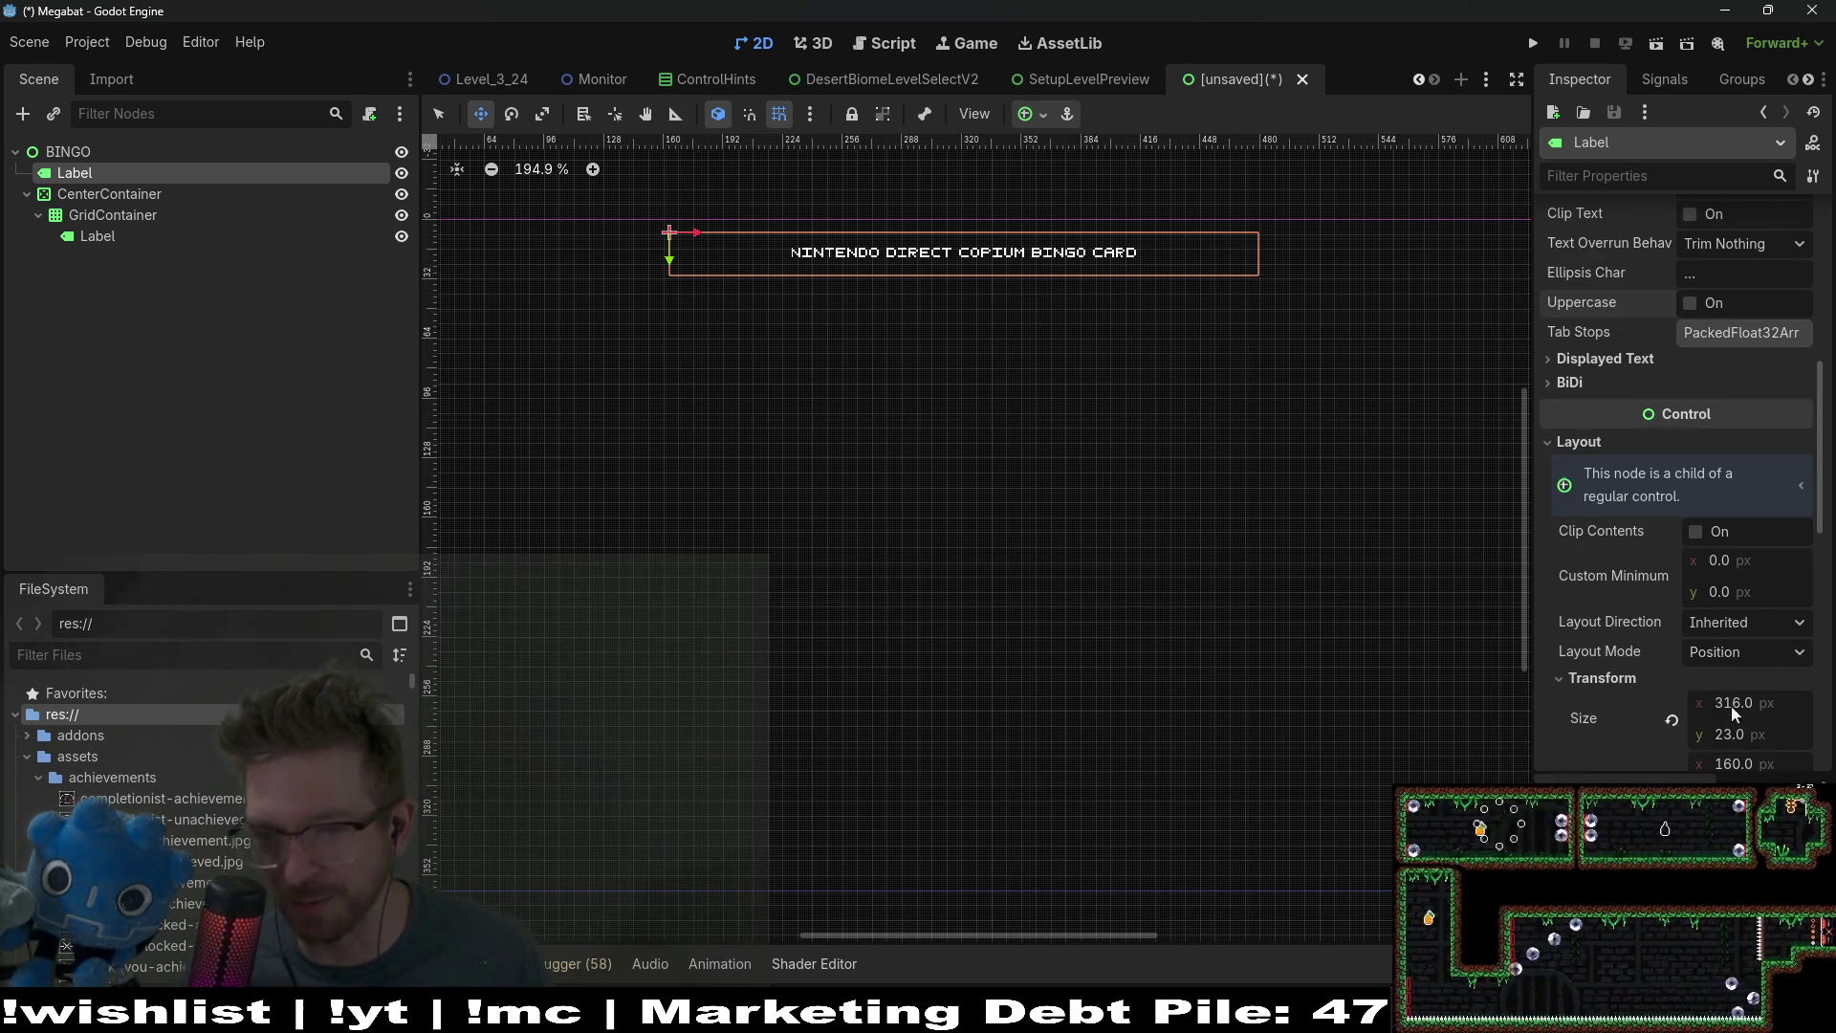
scroll(1736, 603, "down", 3)
scroll(1741, 593, "down", 6)
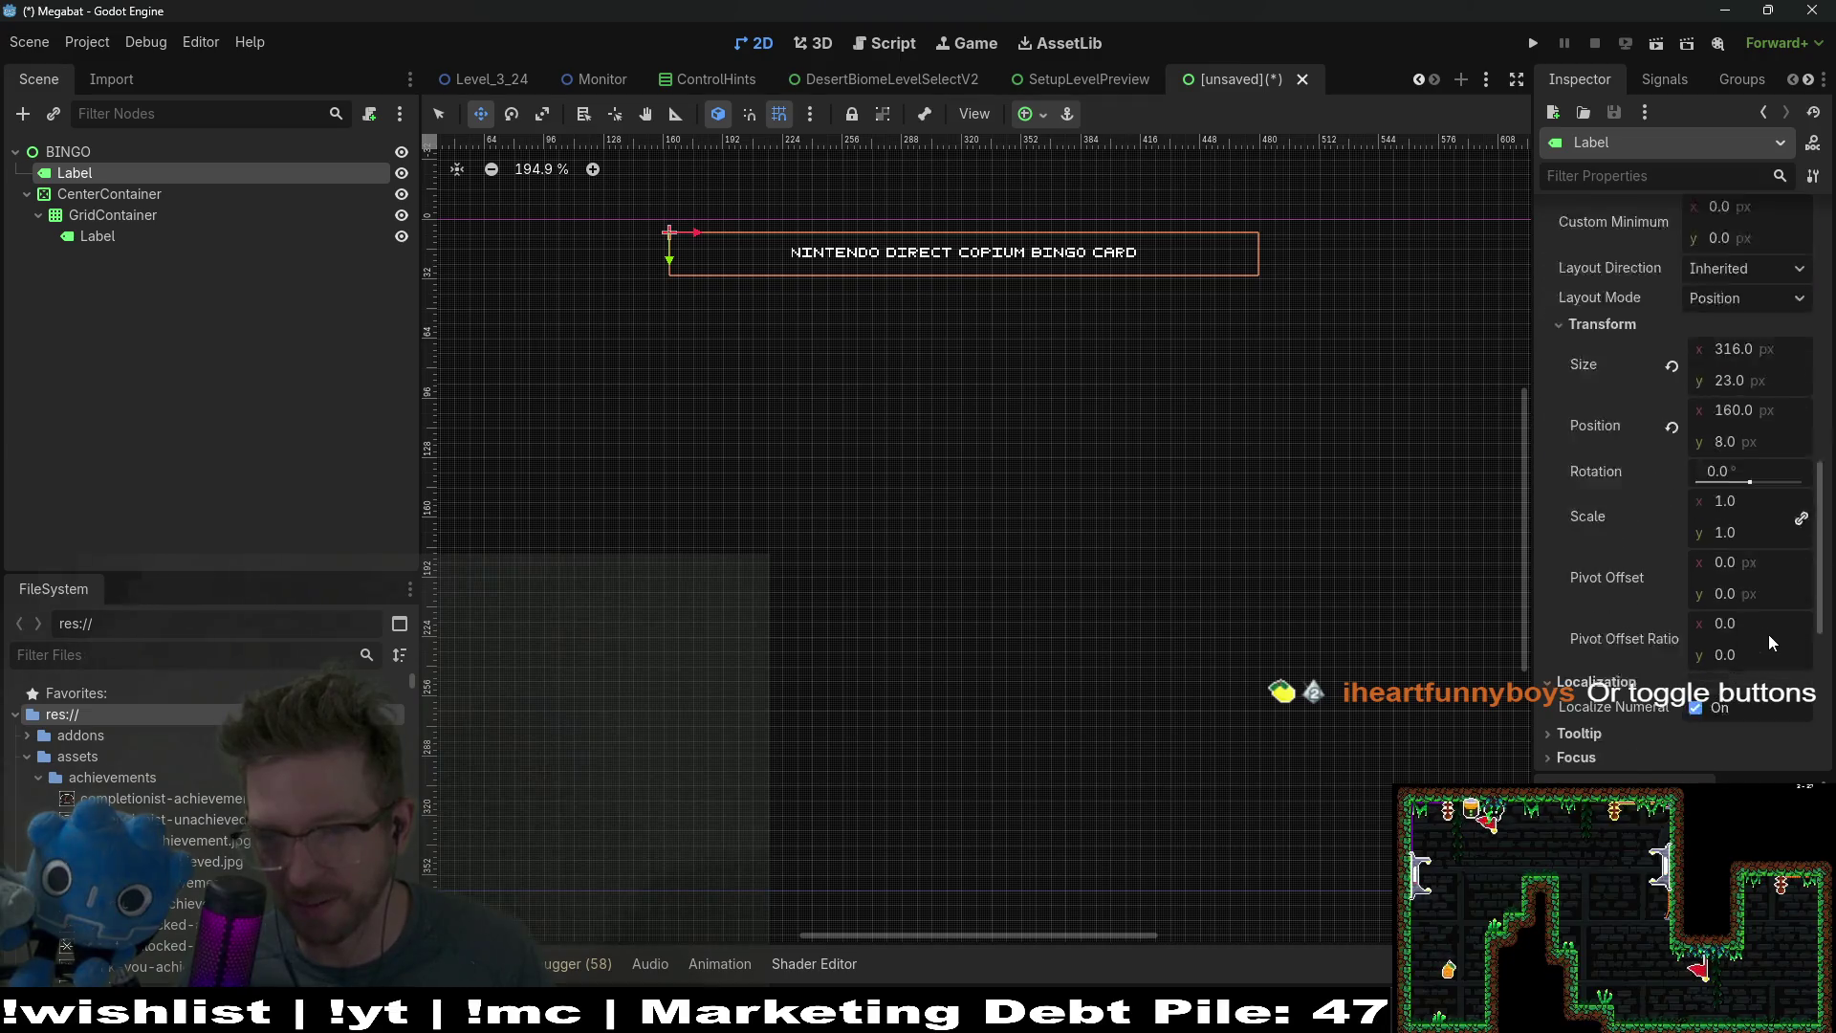
Step: Override the title's font size to 16 and nudge it slightly left
type("FONT")
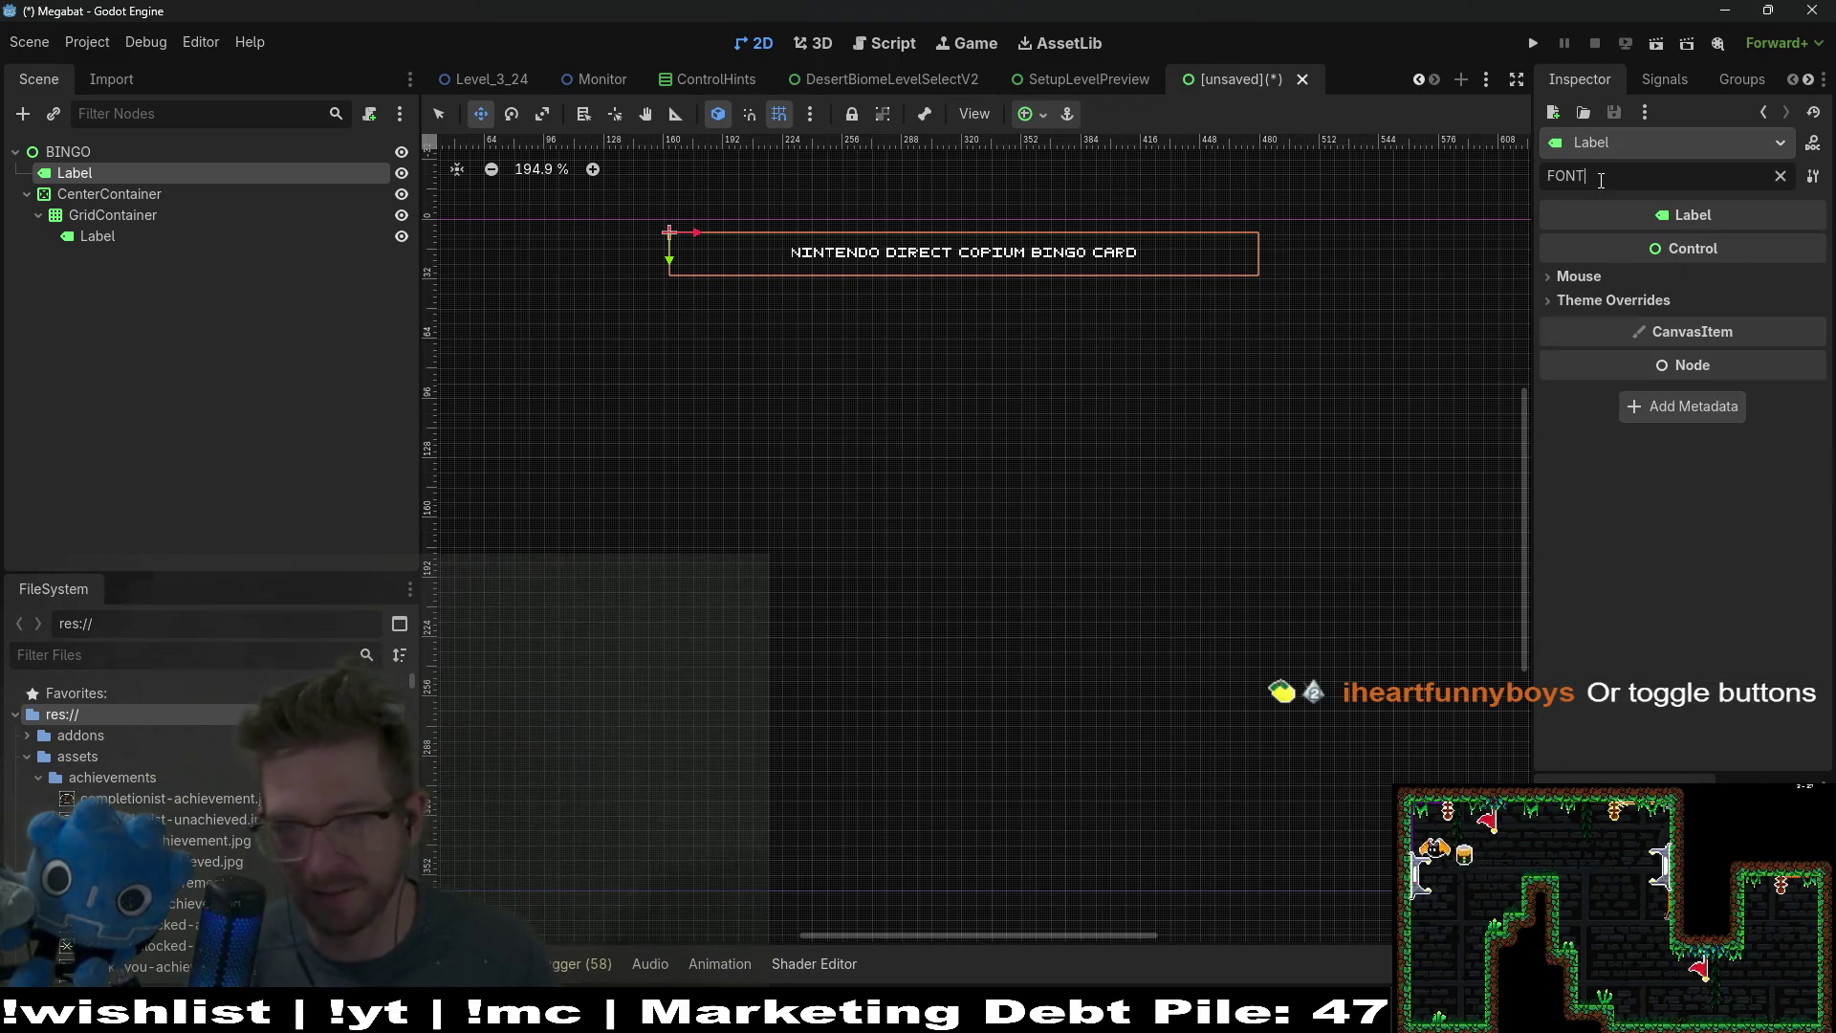
left_click(1638, 301)
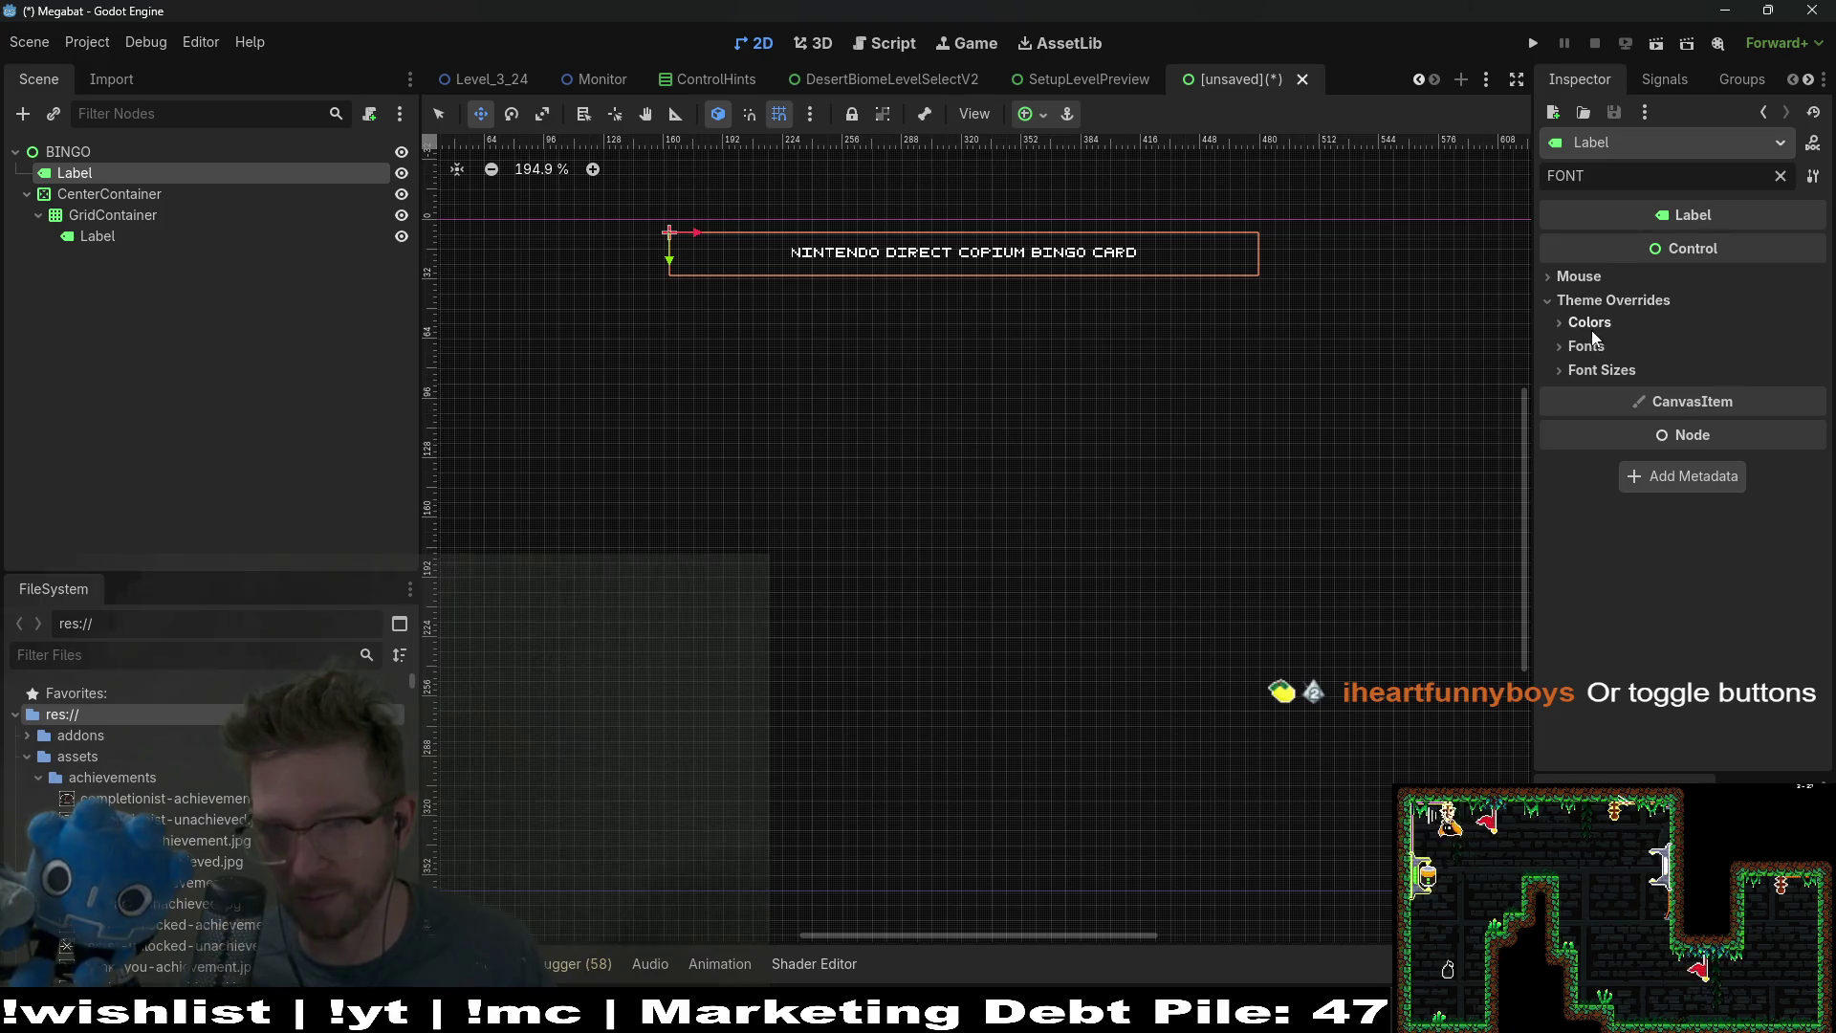
left_click(1588, 345)
left_click(1598, 397)
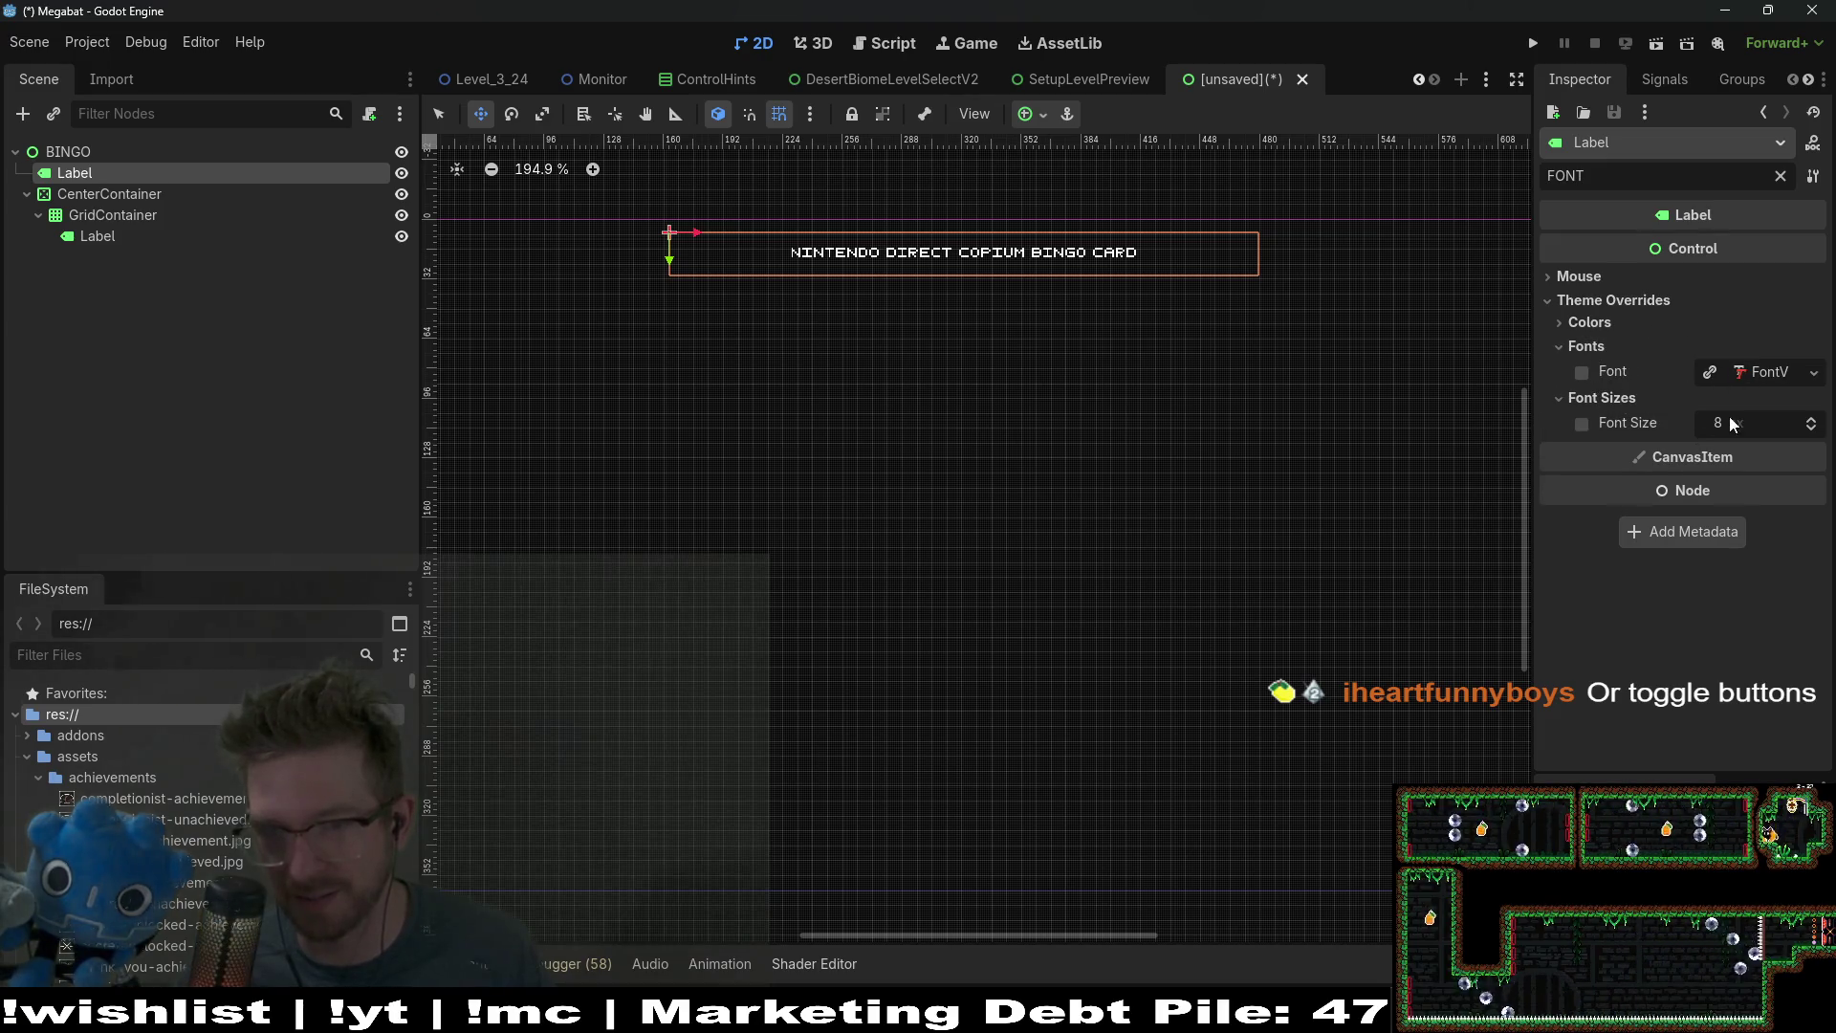
left_click(1712, 423)
type("16")
key("Return")
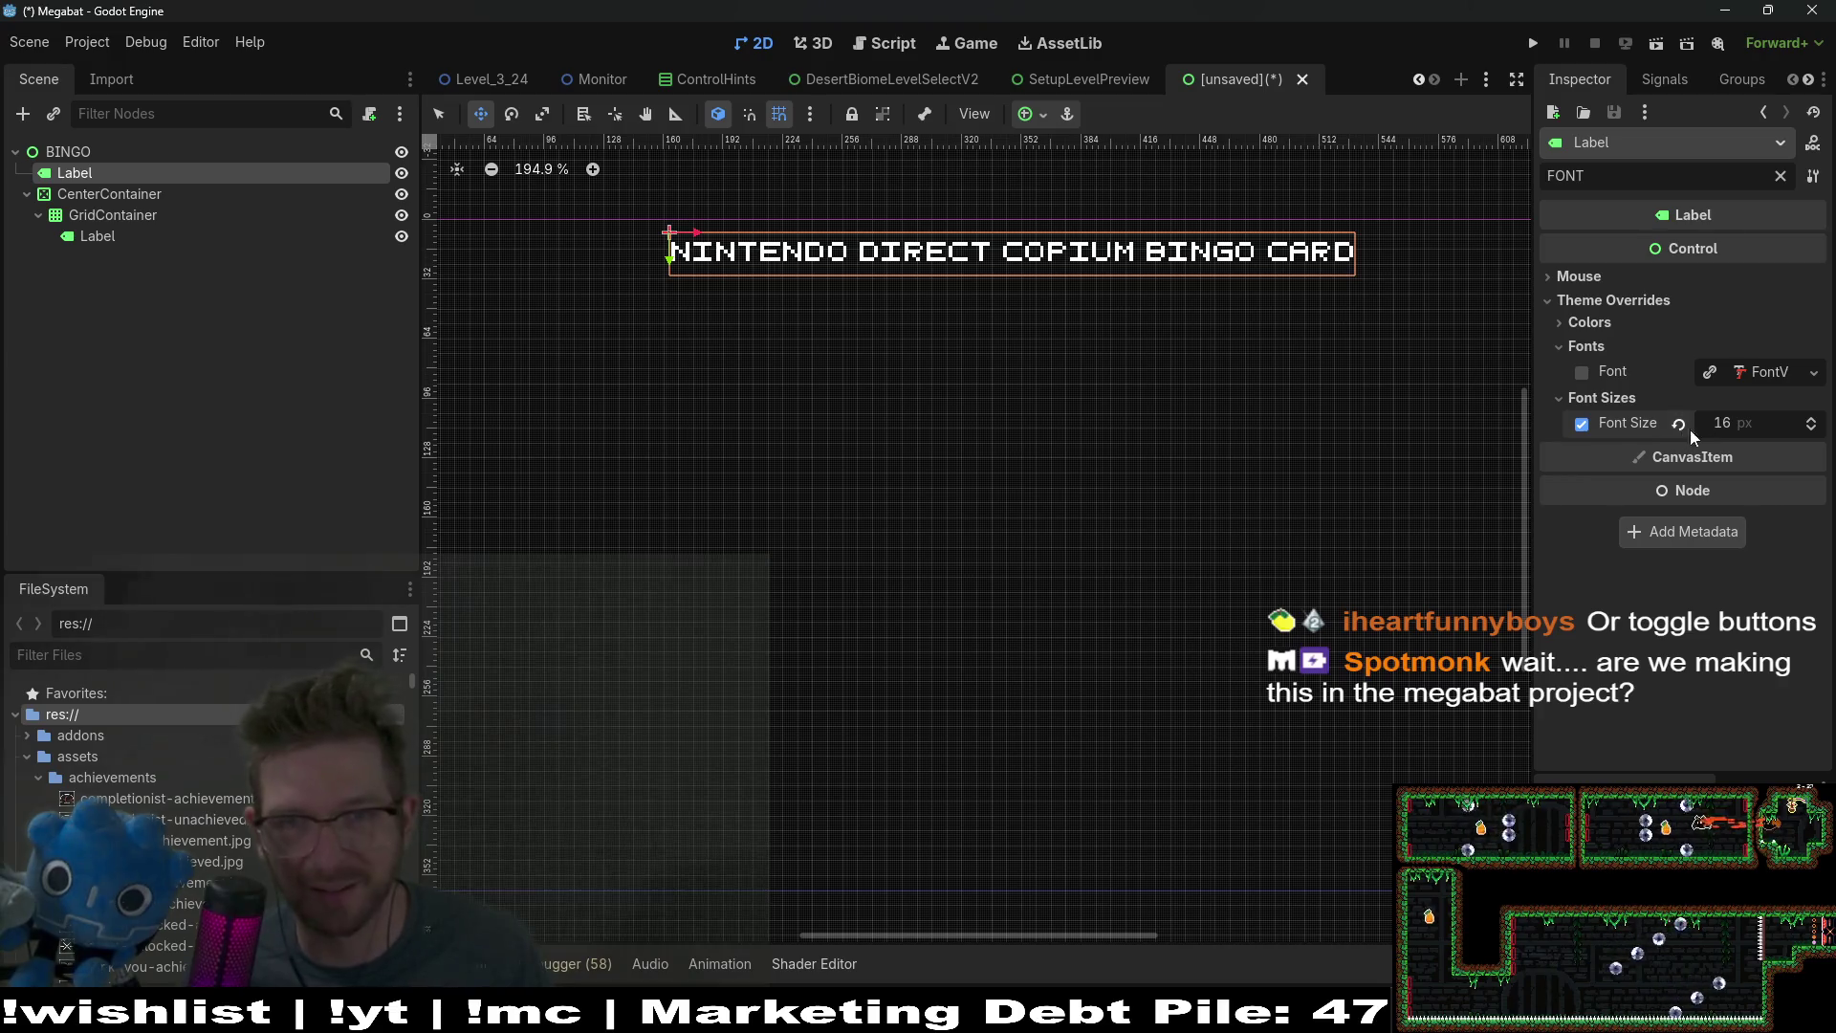
scroll(707, 338, "down", 2)
left_click_drag(818, 299, 800, 299)
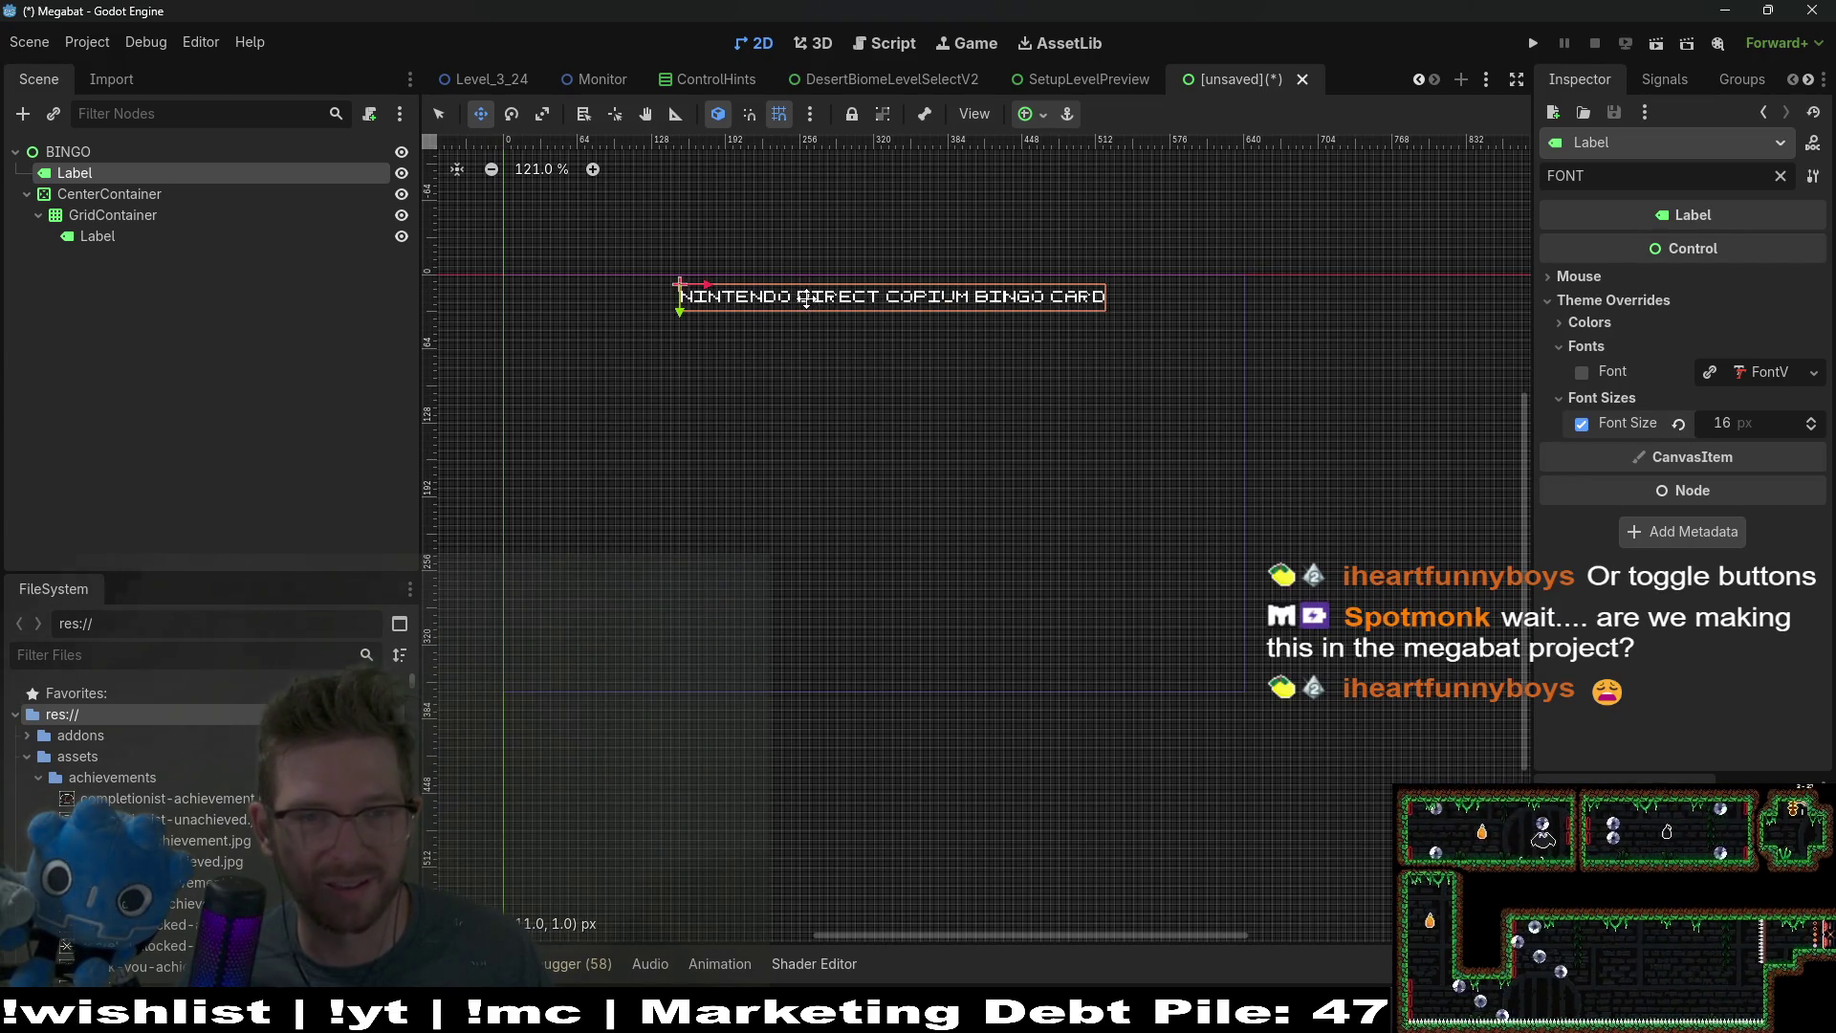
left_click(110, 215)
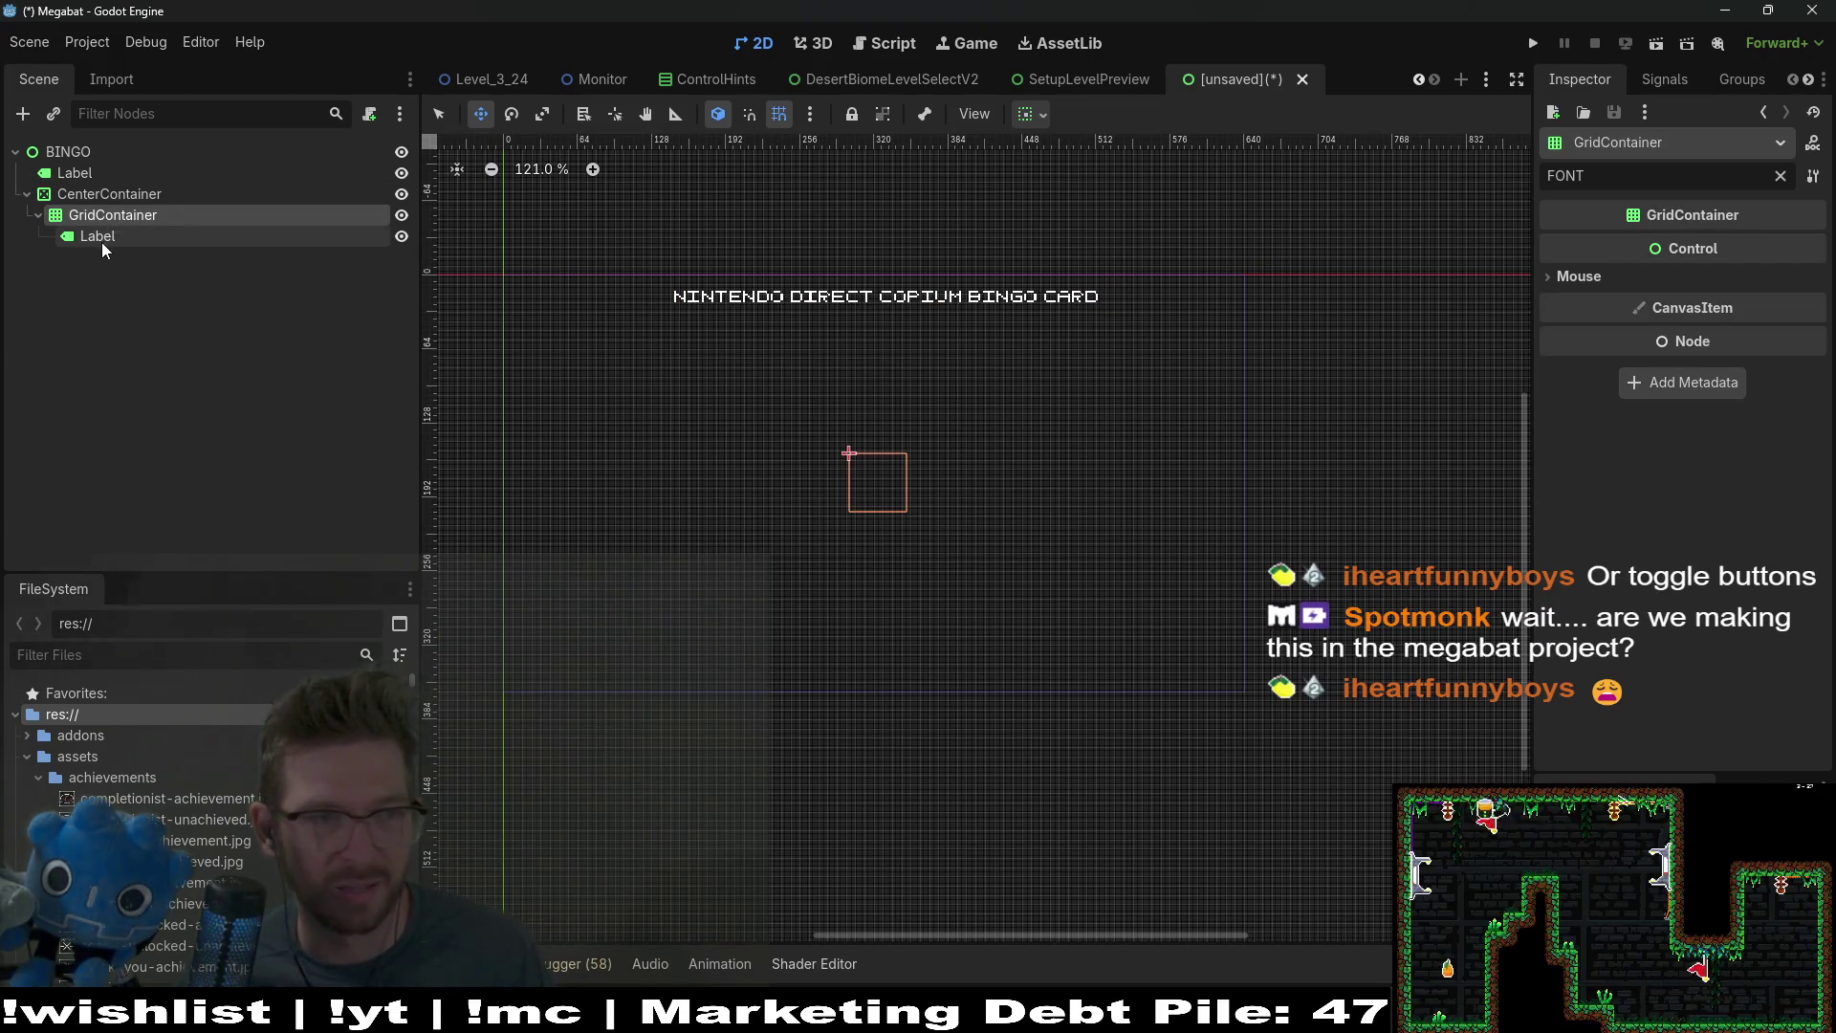
Step: Select the grid-cell Label, try a BORDER filter, then clear it and browse all properties
left_click(107, 237)
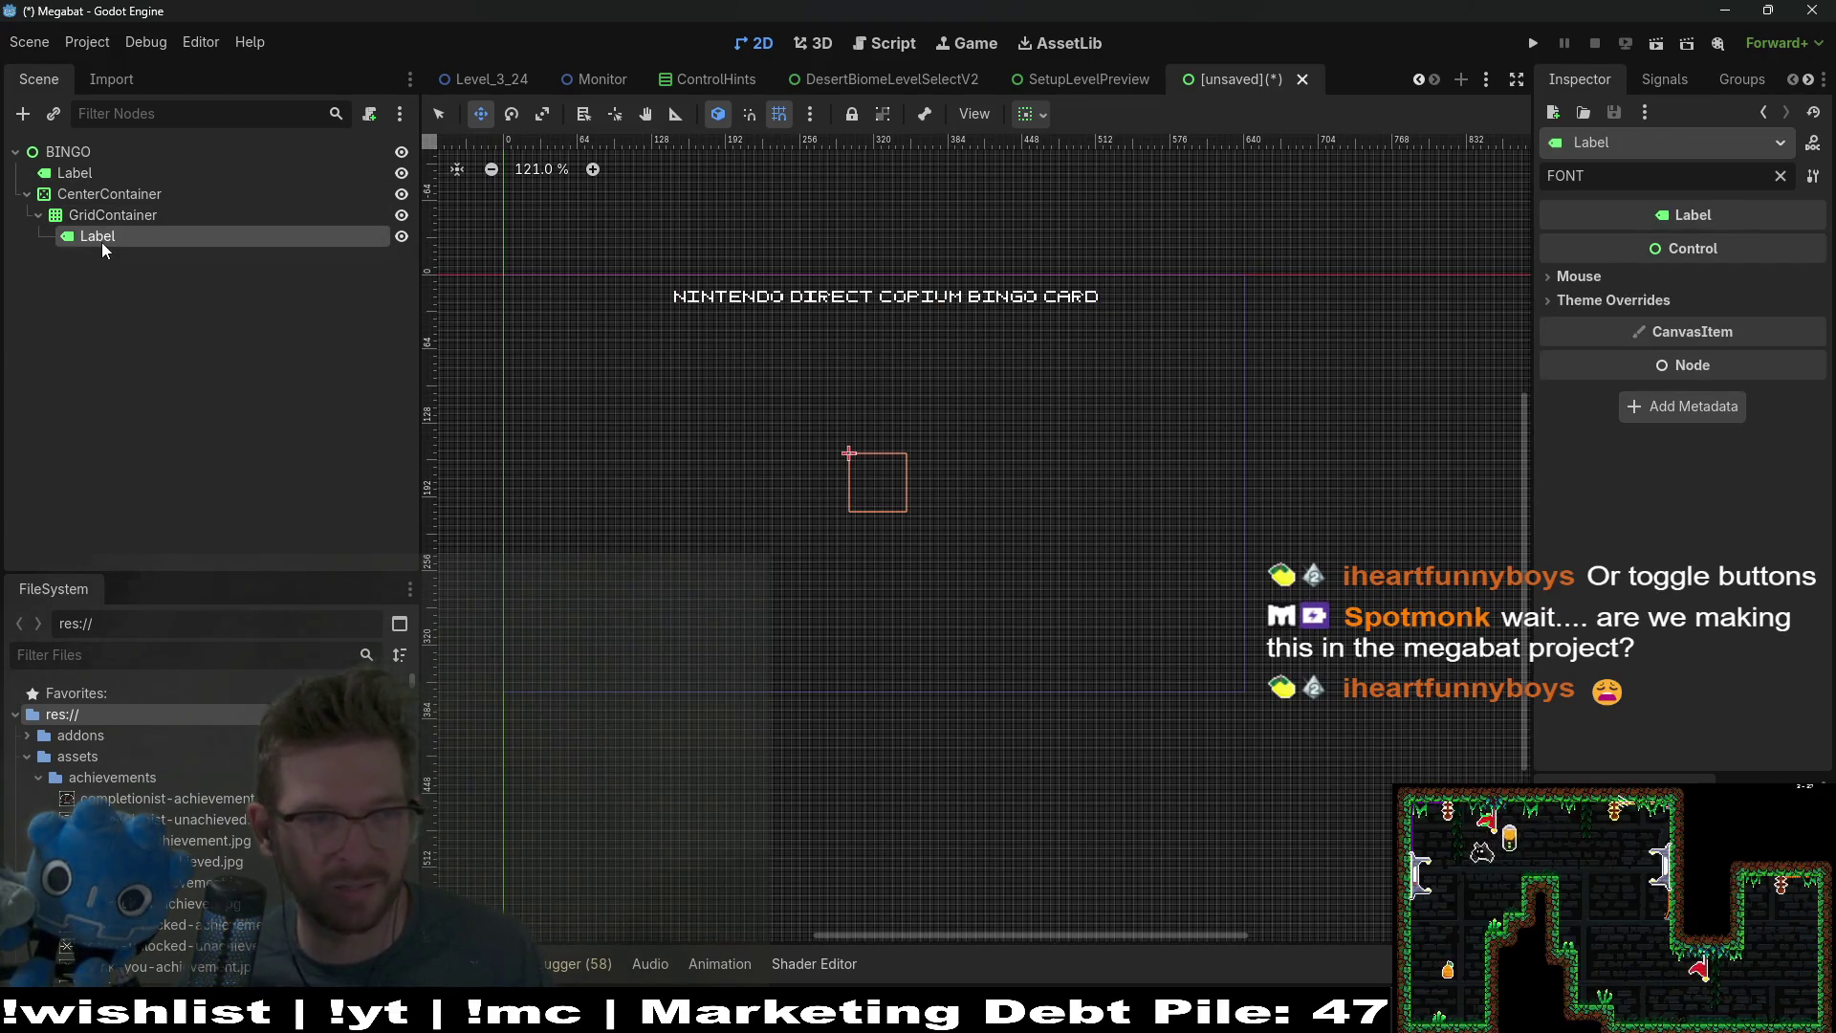
left_click(1780, 177)
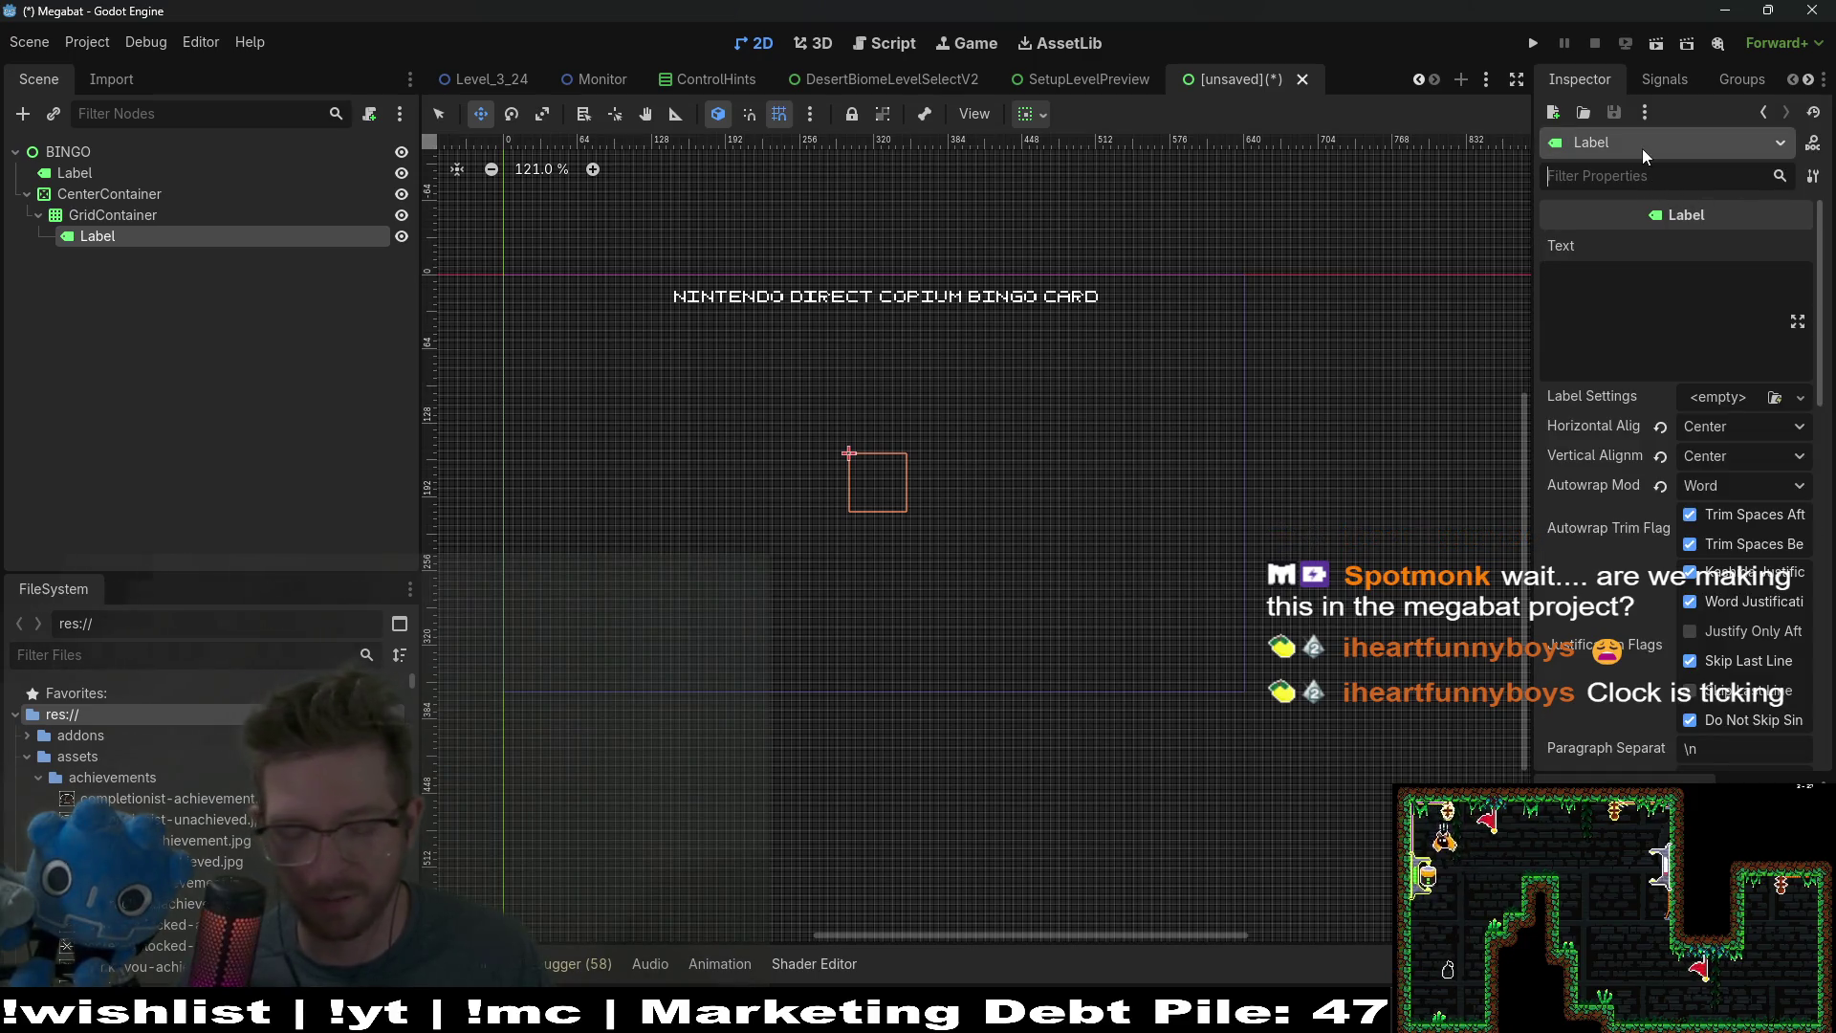
type("BORDER")
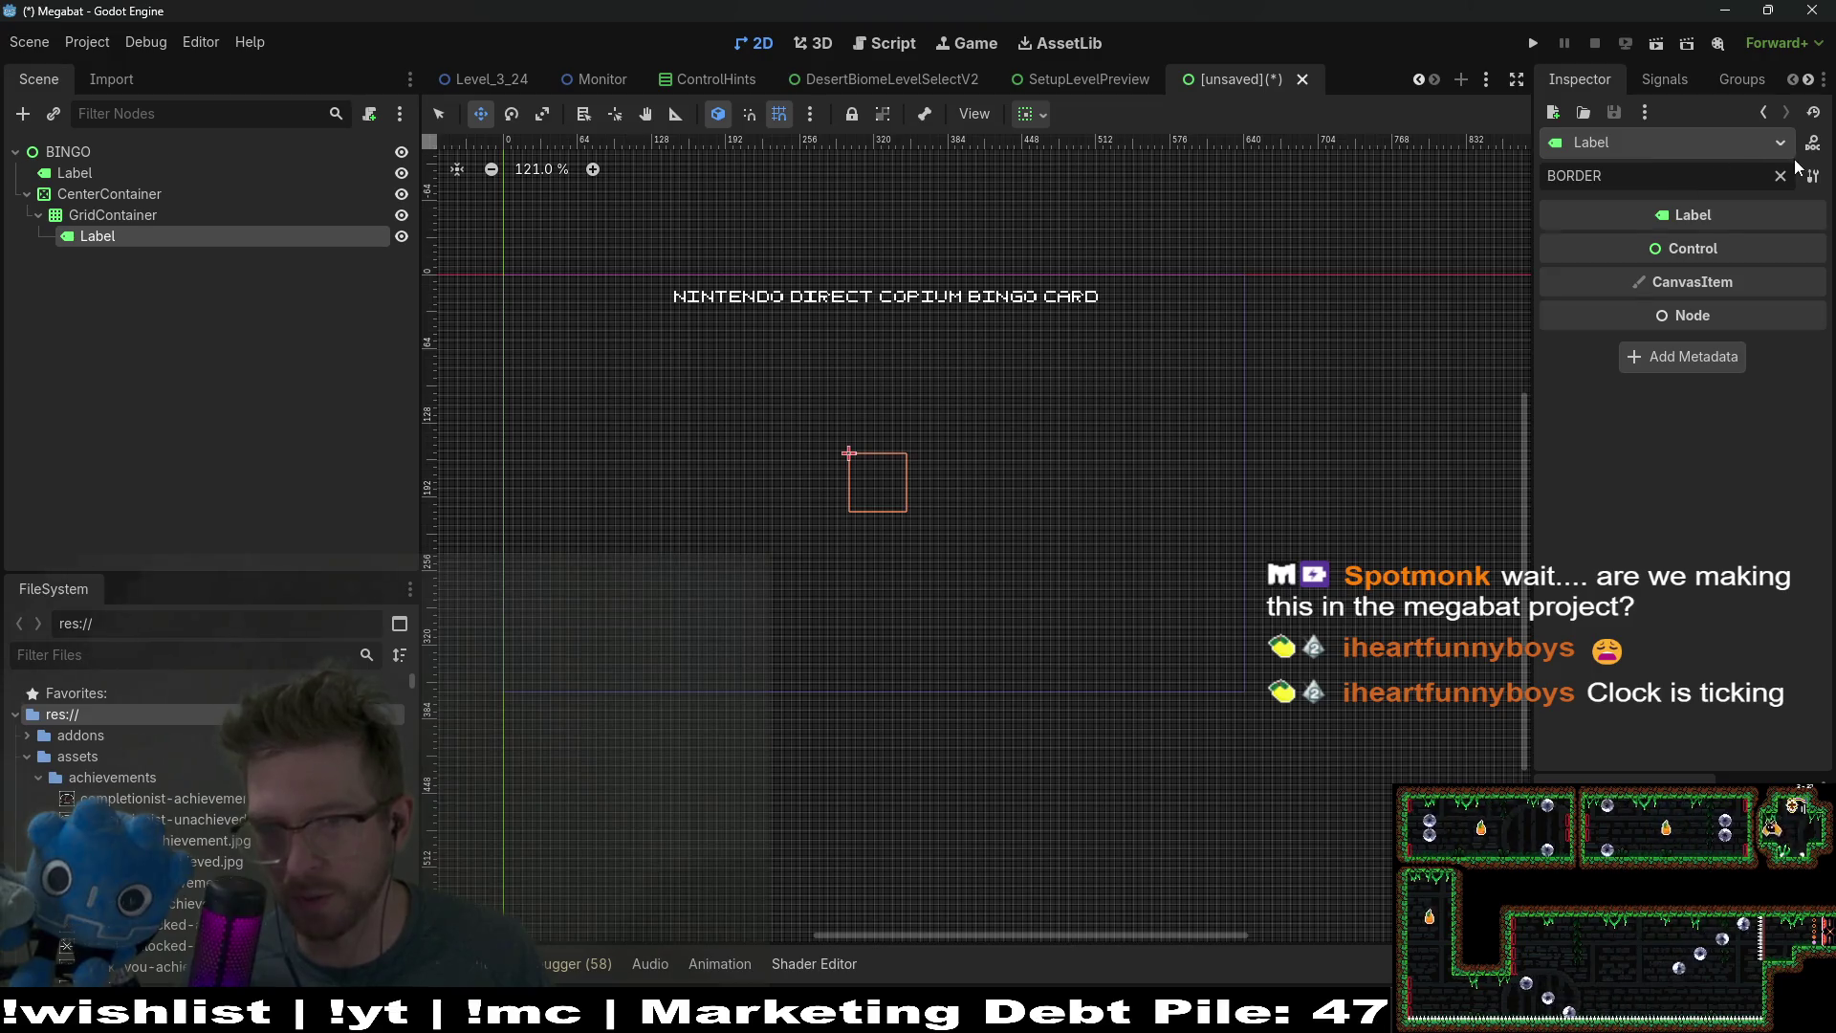
left_click(1781, 177)
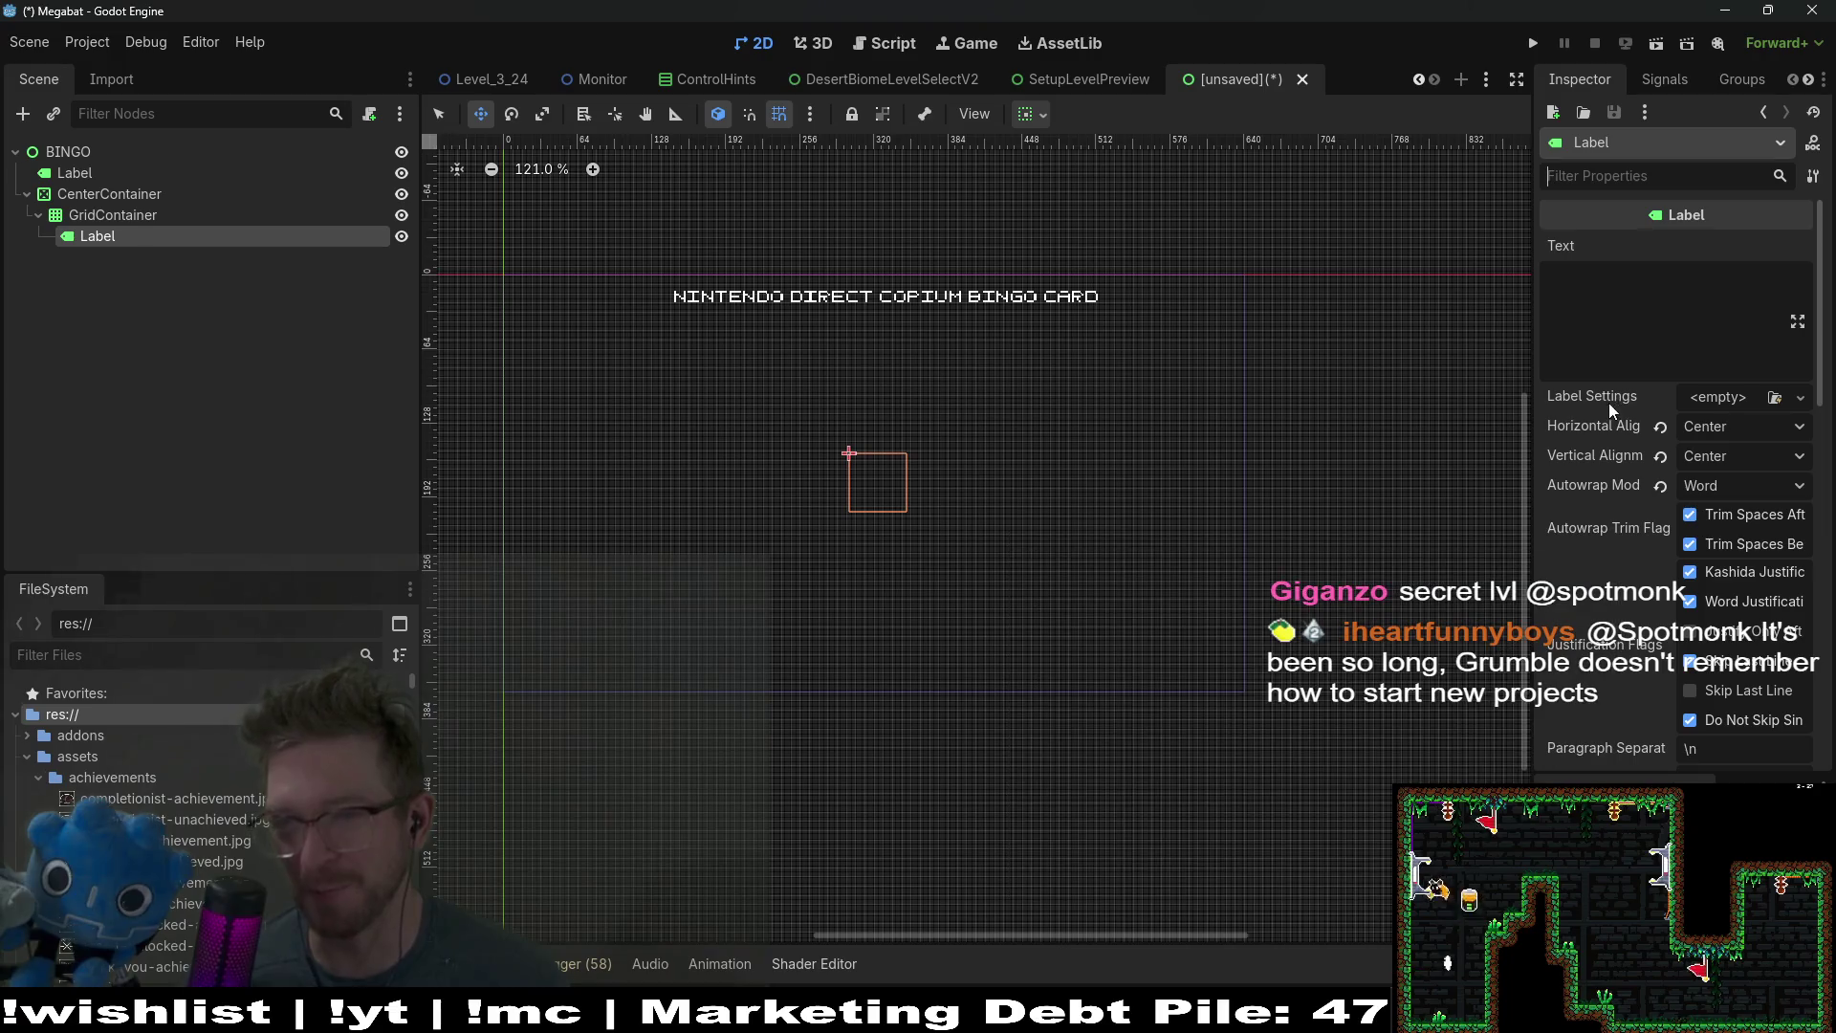
mouse_move(1620, 627)
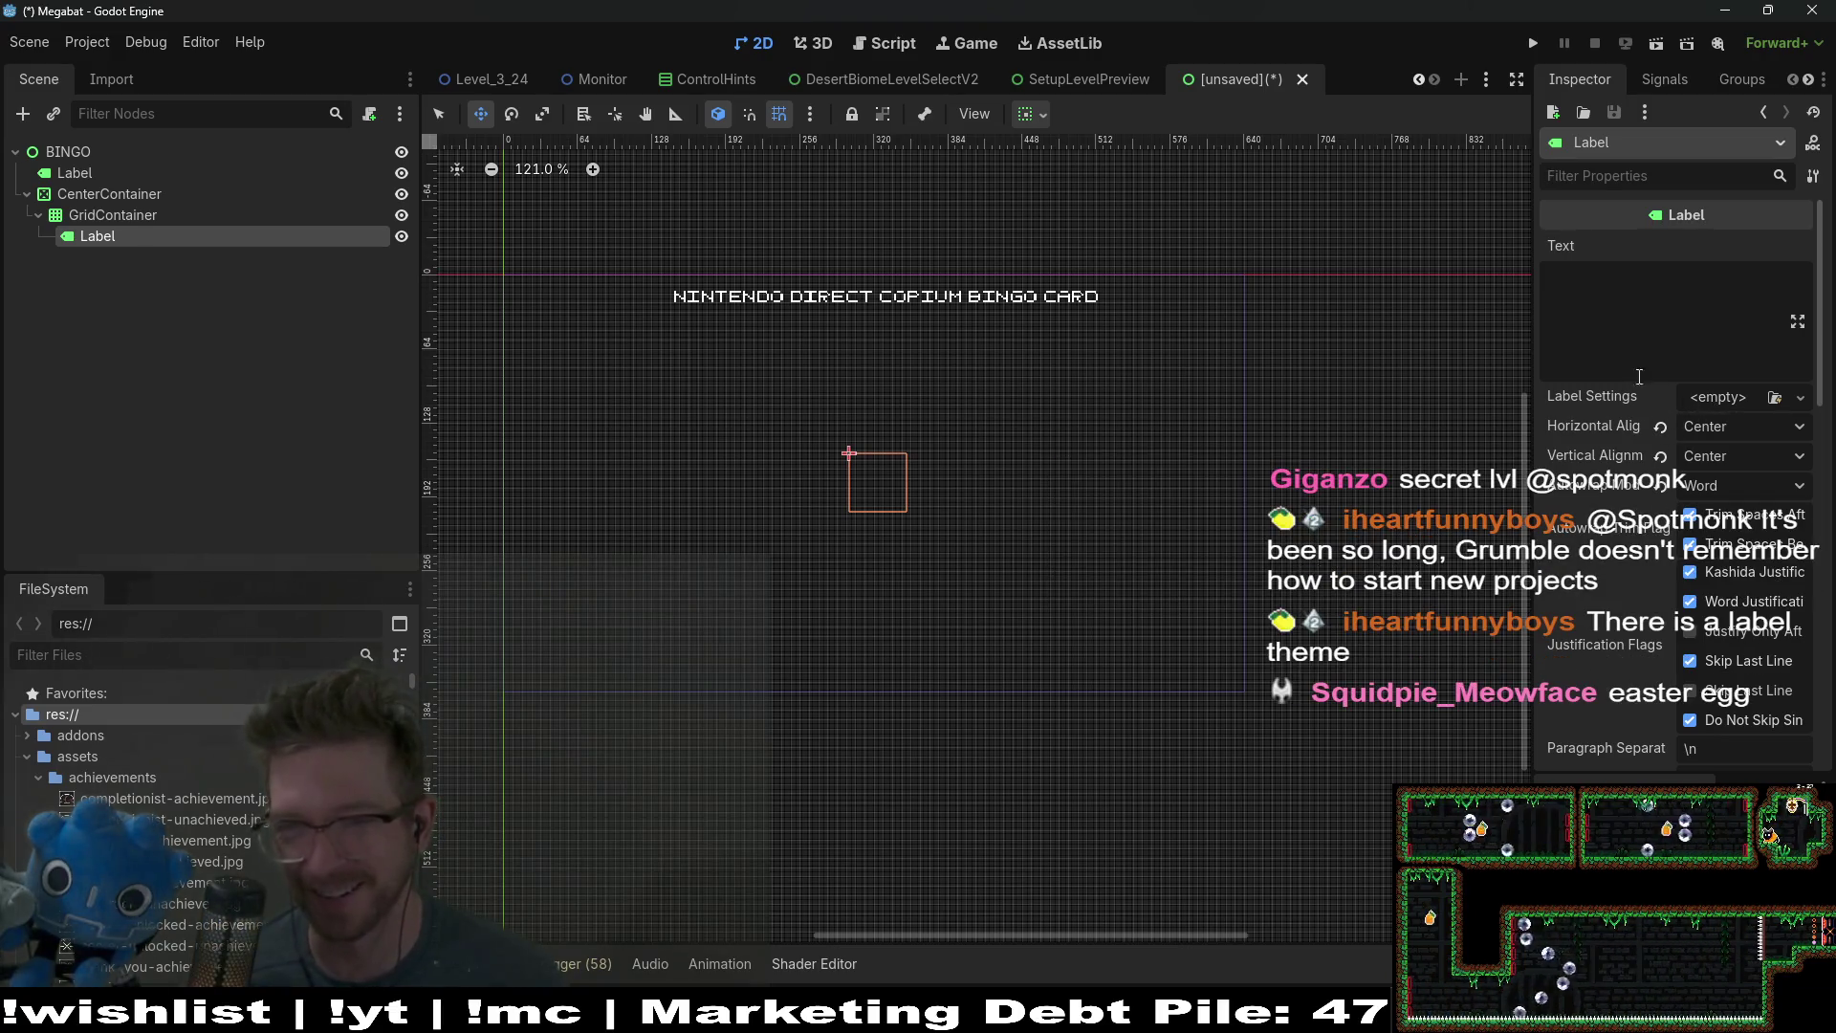
left_click(115, 215)
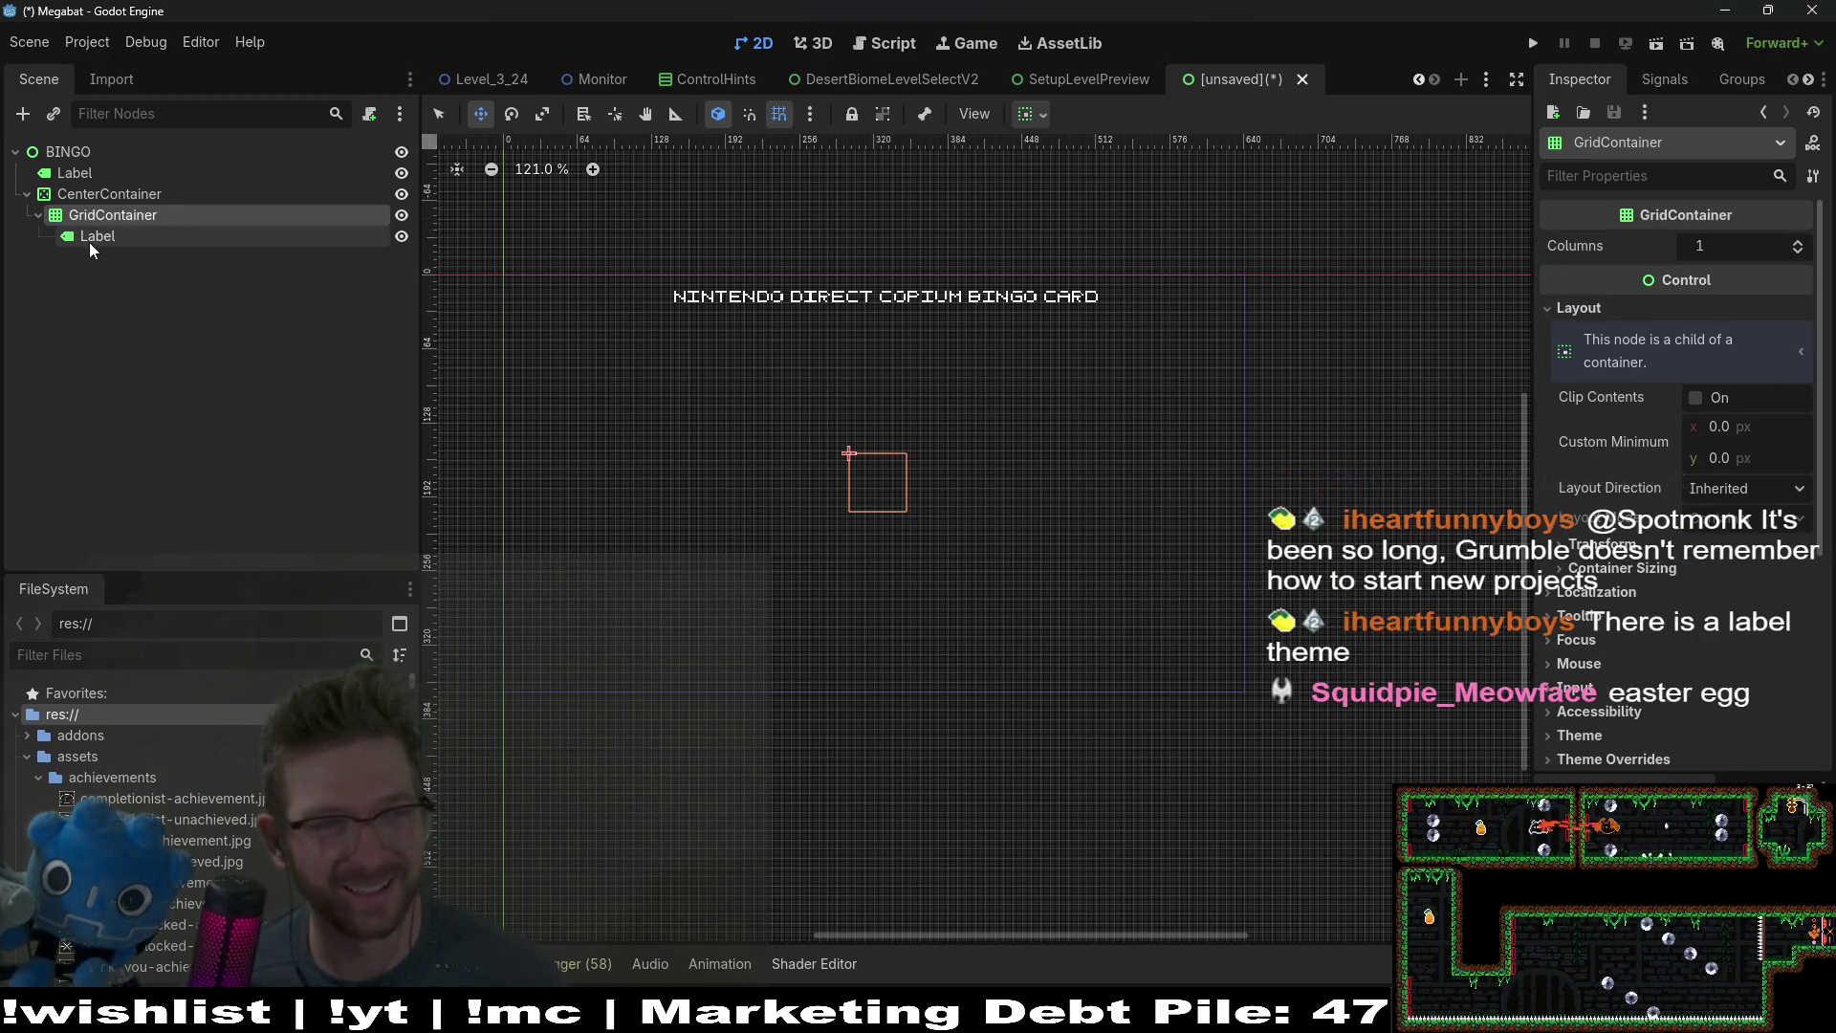
left_click(148, 241)
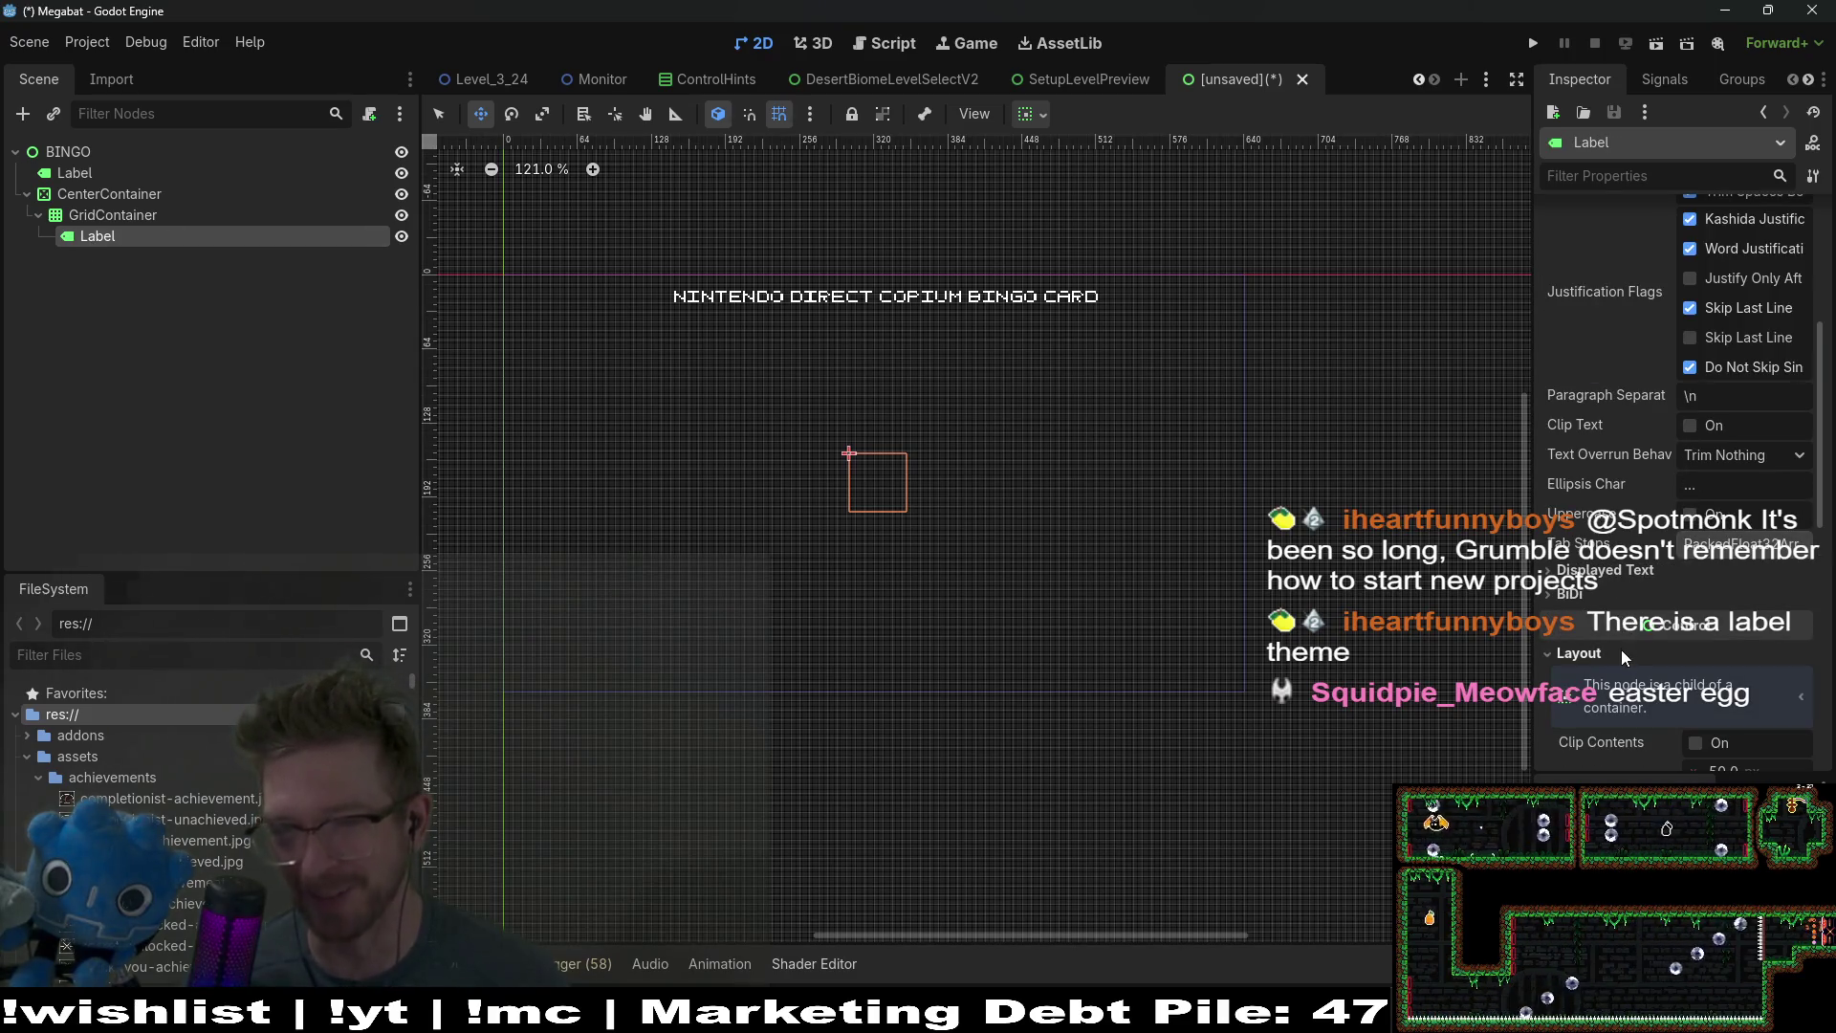
scroll(1617, 670, "down", 3)
scroll(1615, 670, "down", 3)
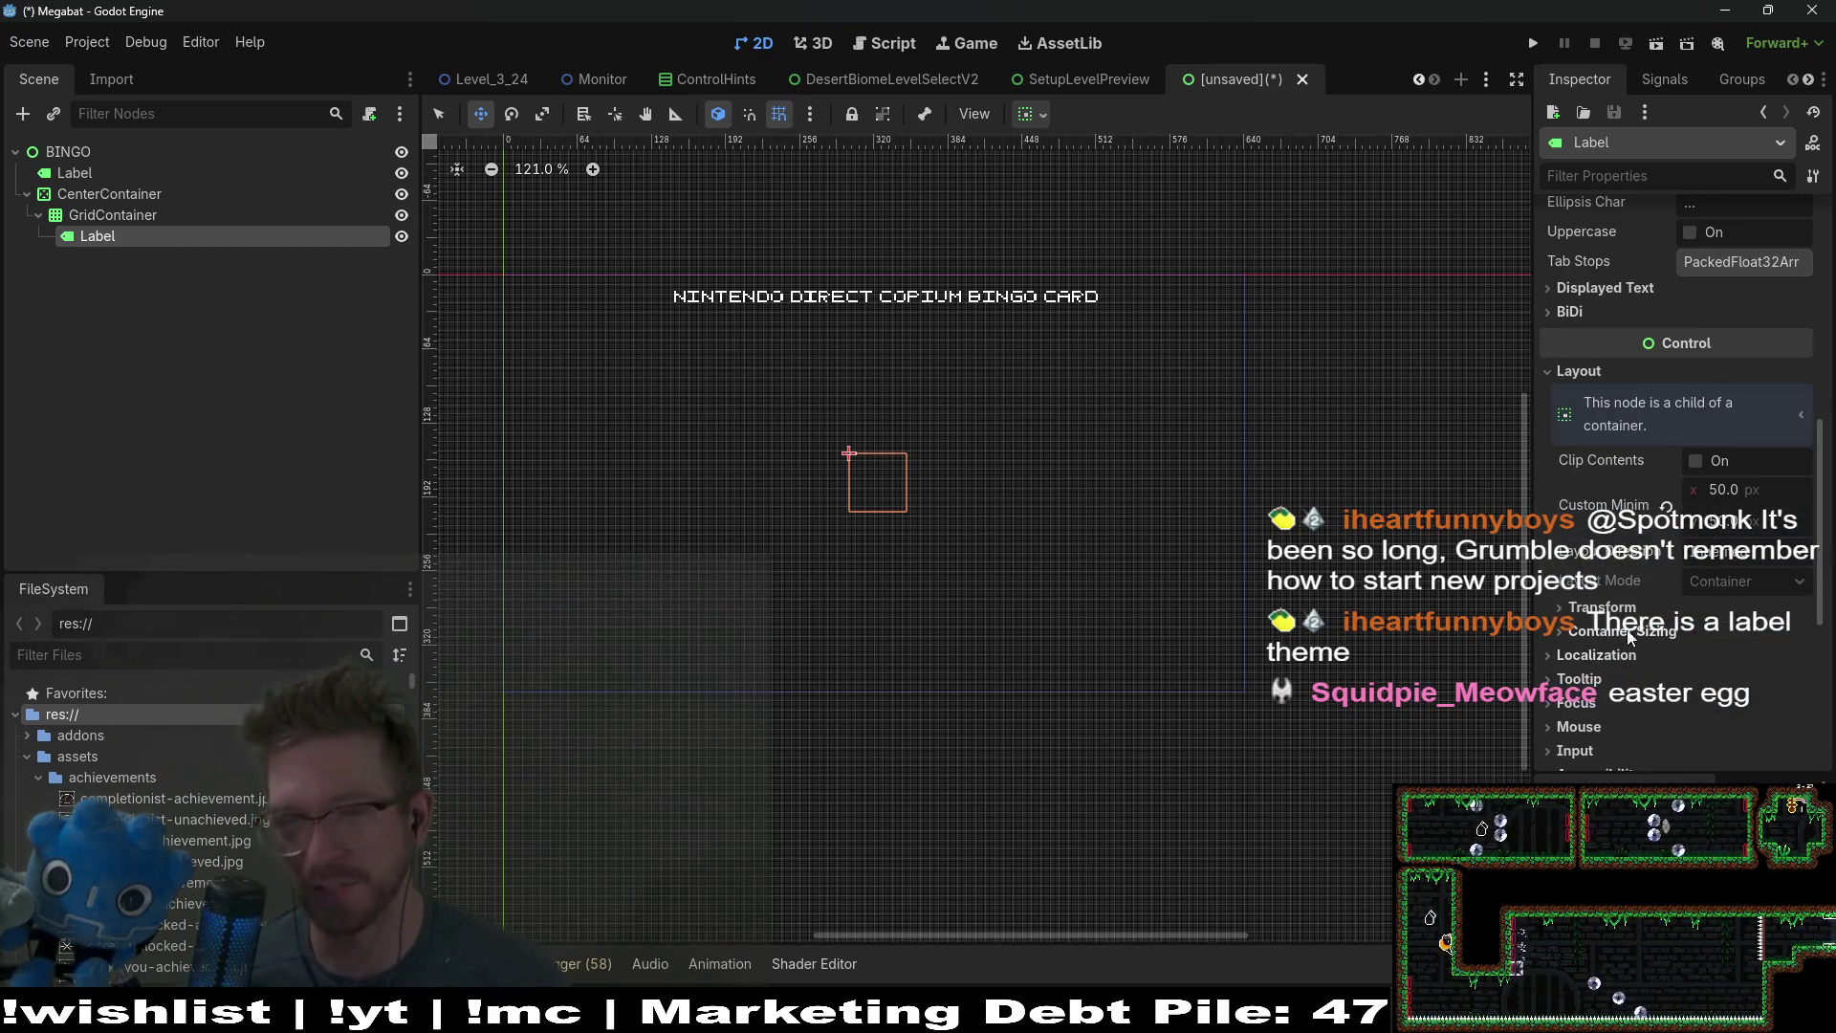
scroll(1651, 555, "up", 3)
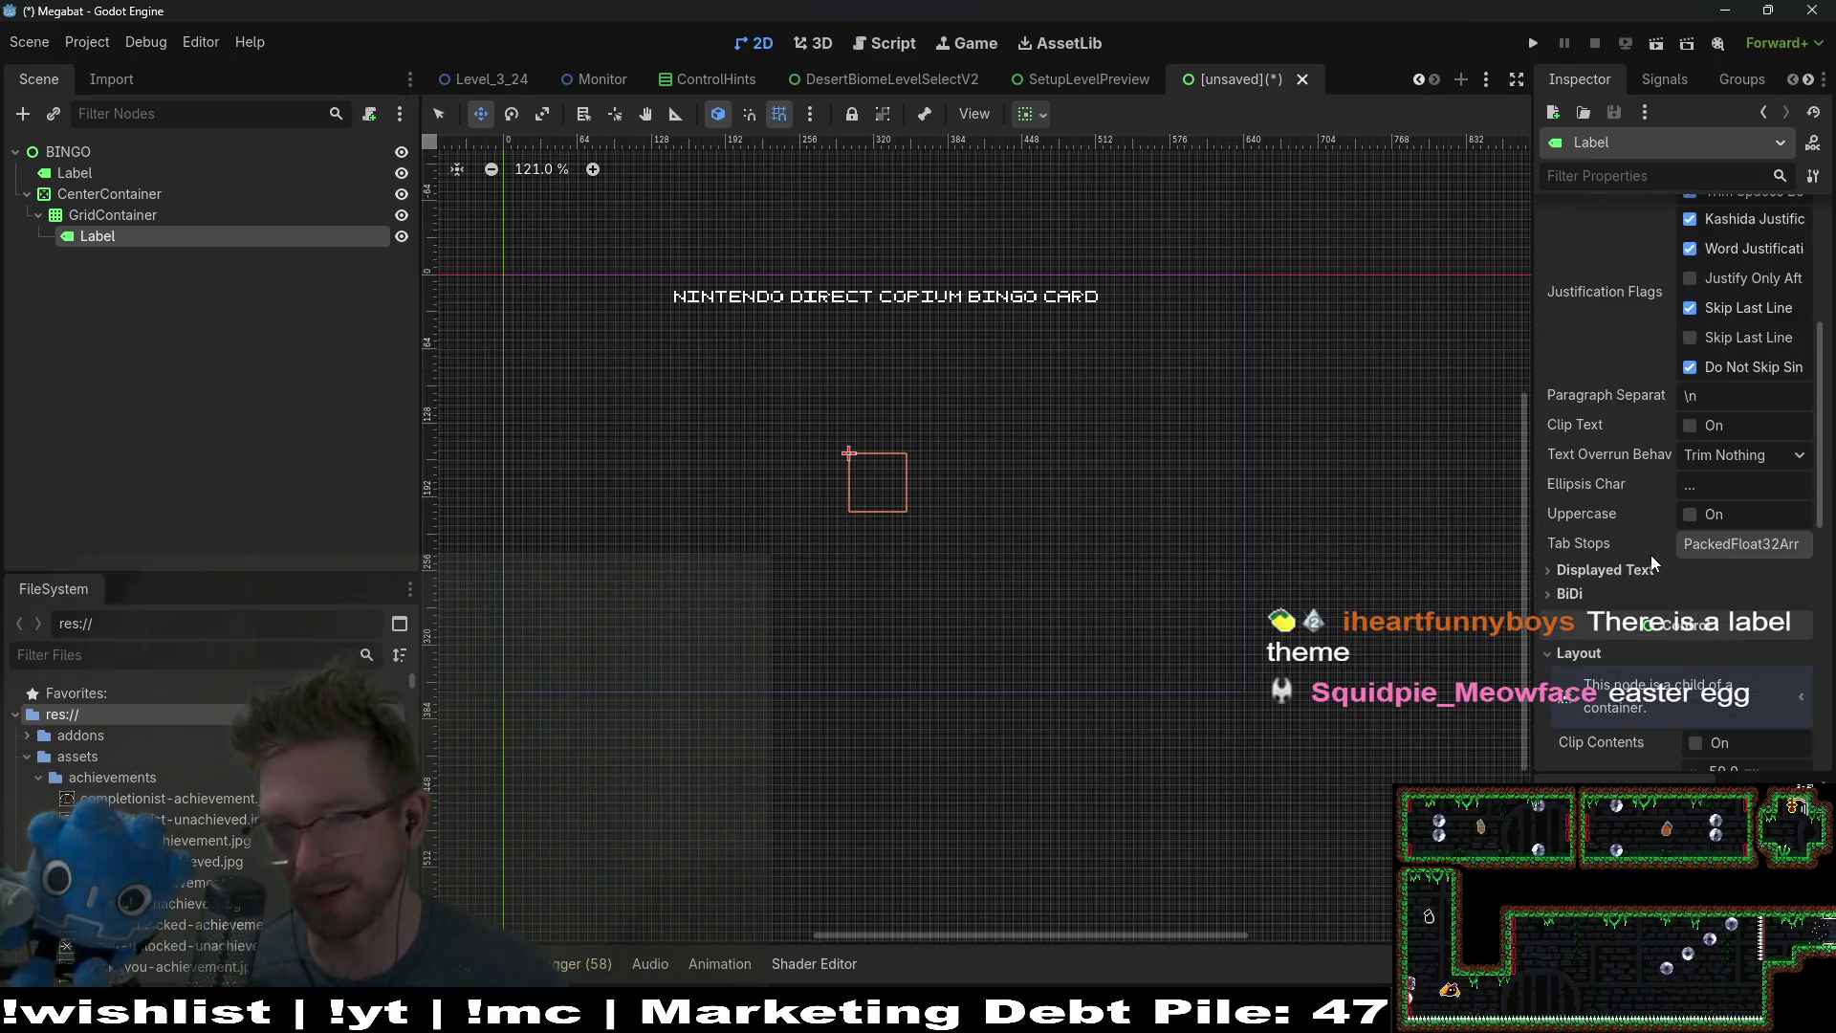
Step: Set the cell Label's Normal style override to a new StyleBoxFlat
scroll(1651, 560, "down", 3)
scroll(1649, 557, "down", 3)
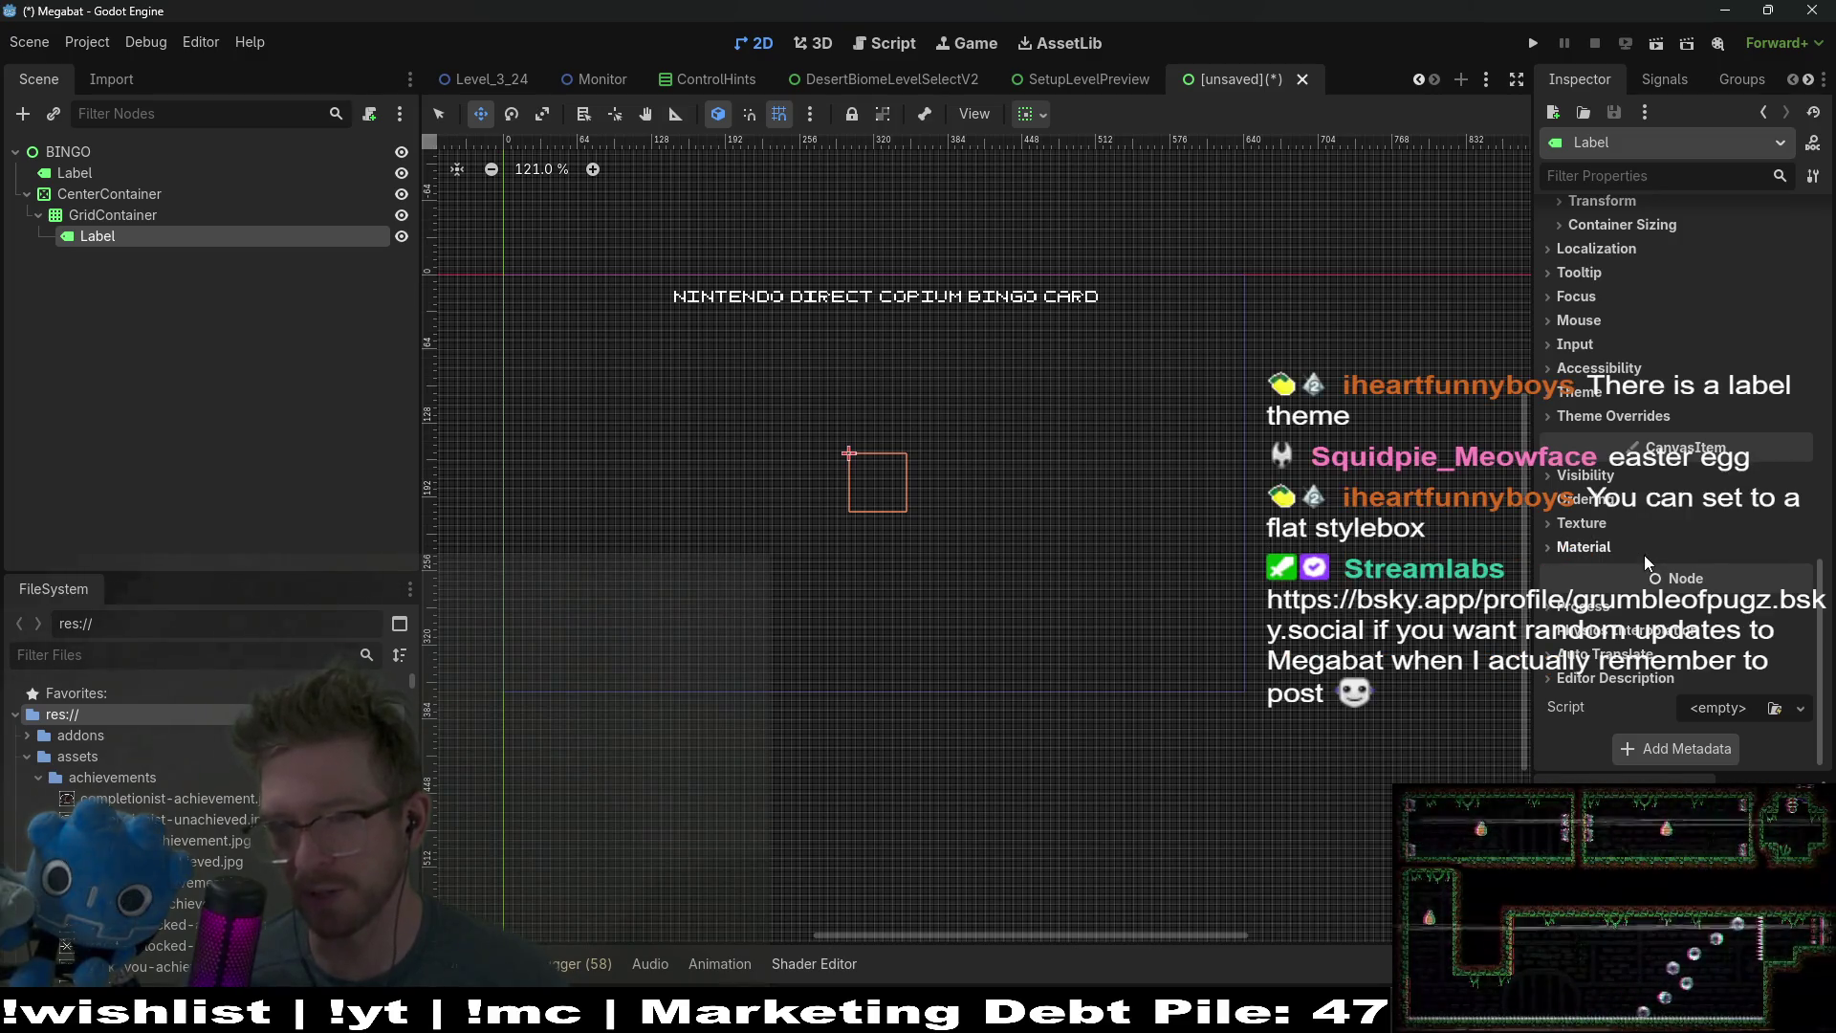
left_click(1575, 548)
left_click(1574, 526)
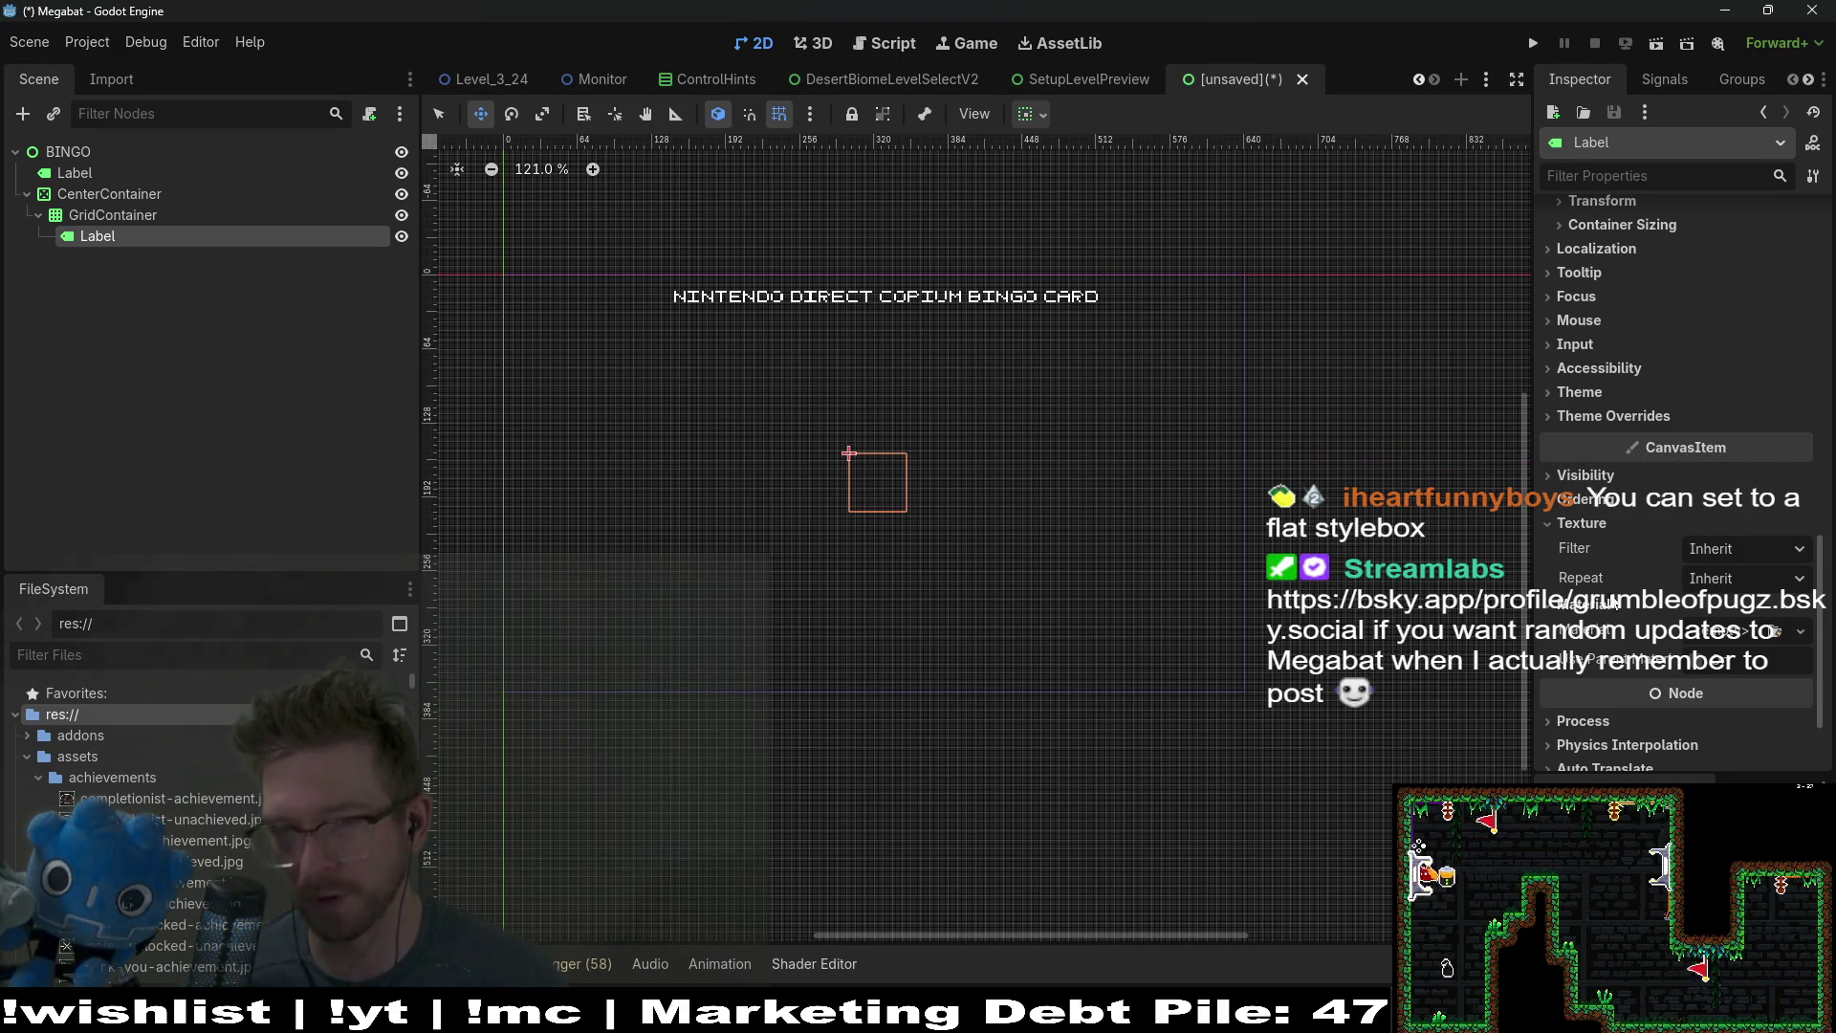
left_click(1579, 393)
left_click(1583, 474)
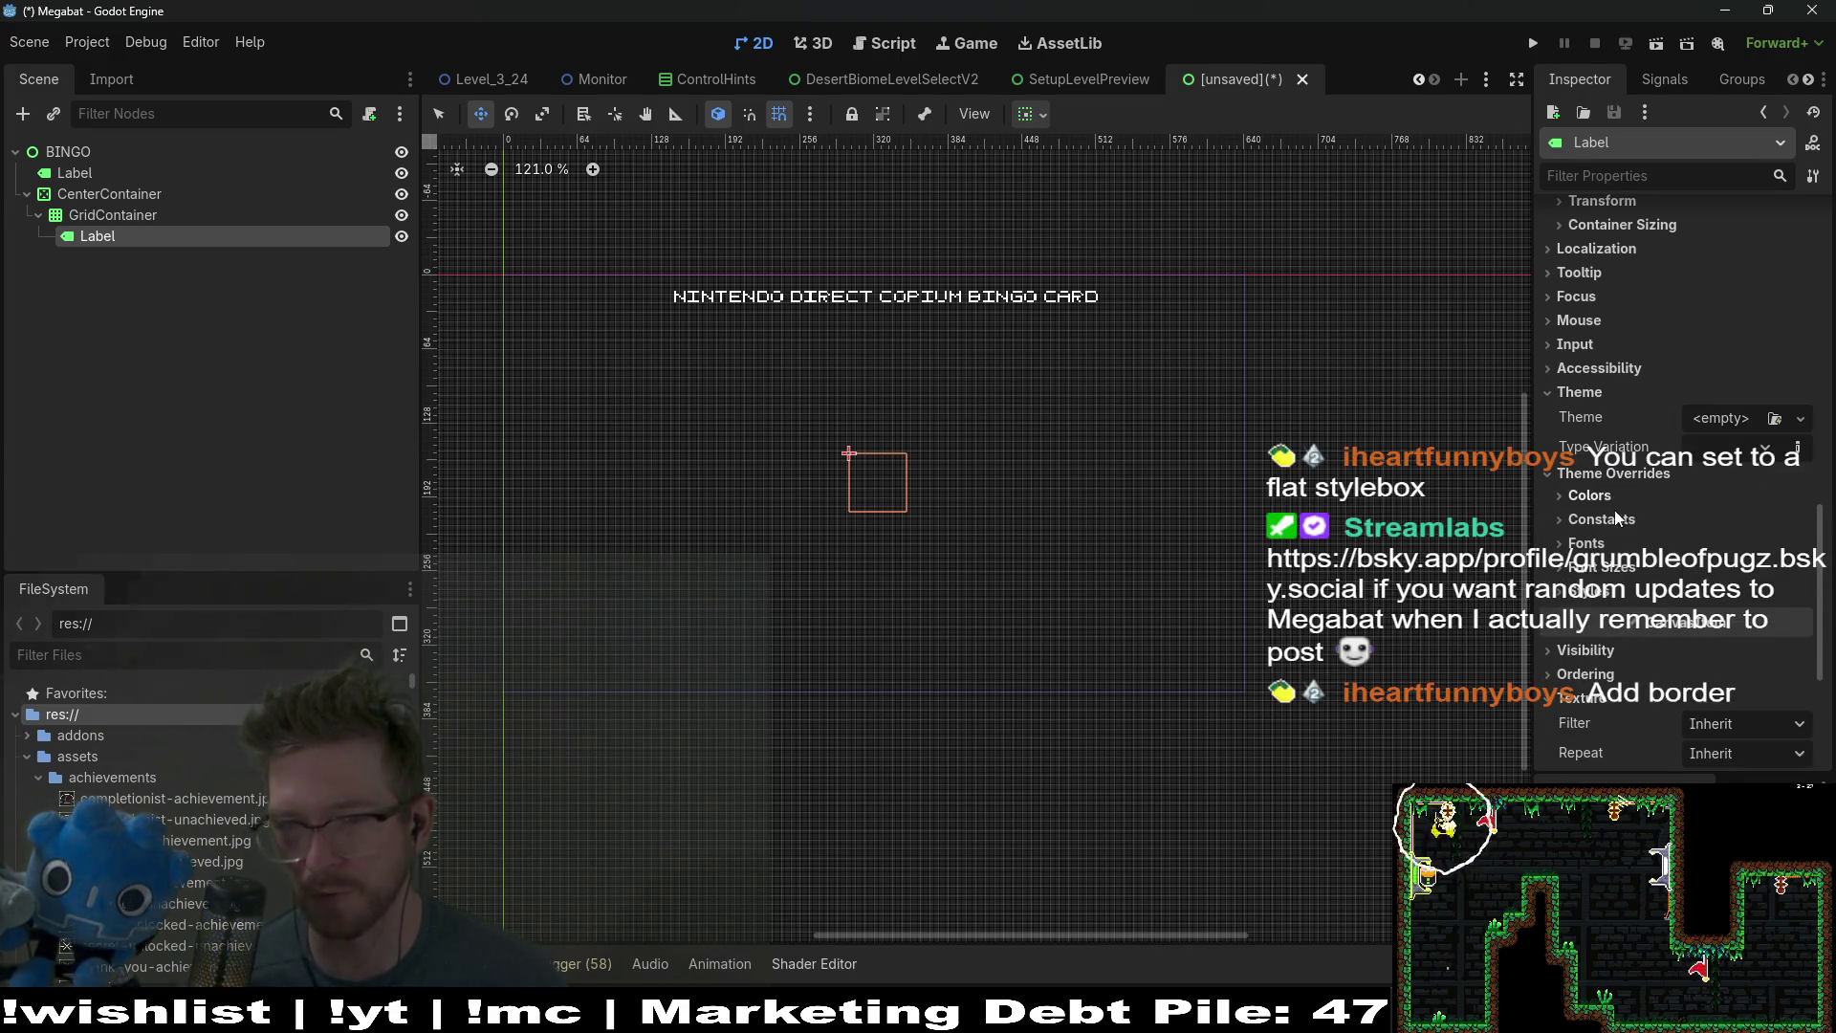
left_click(1600, 597)
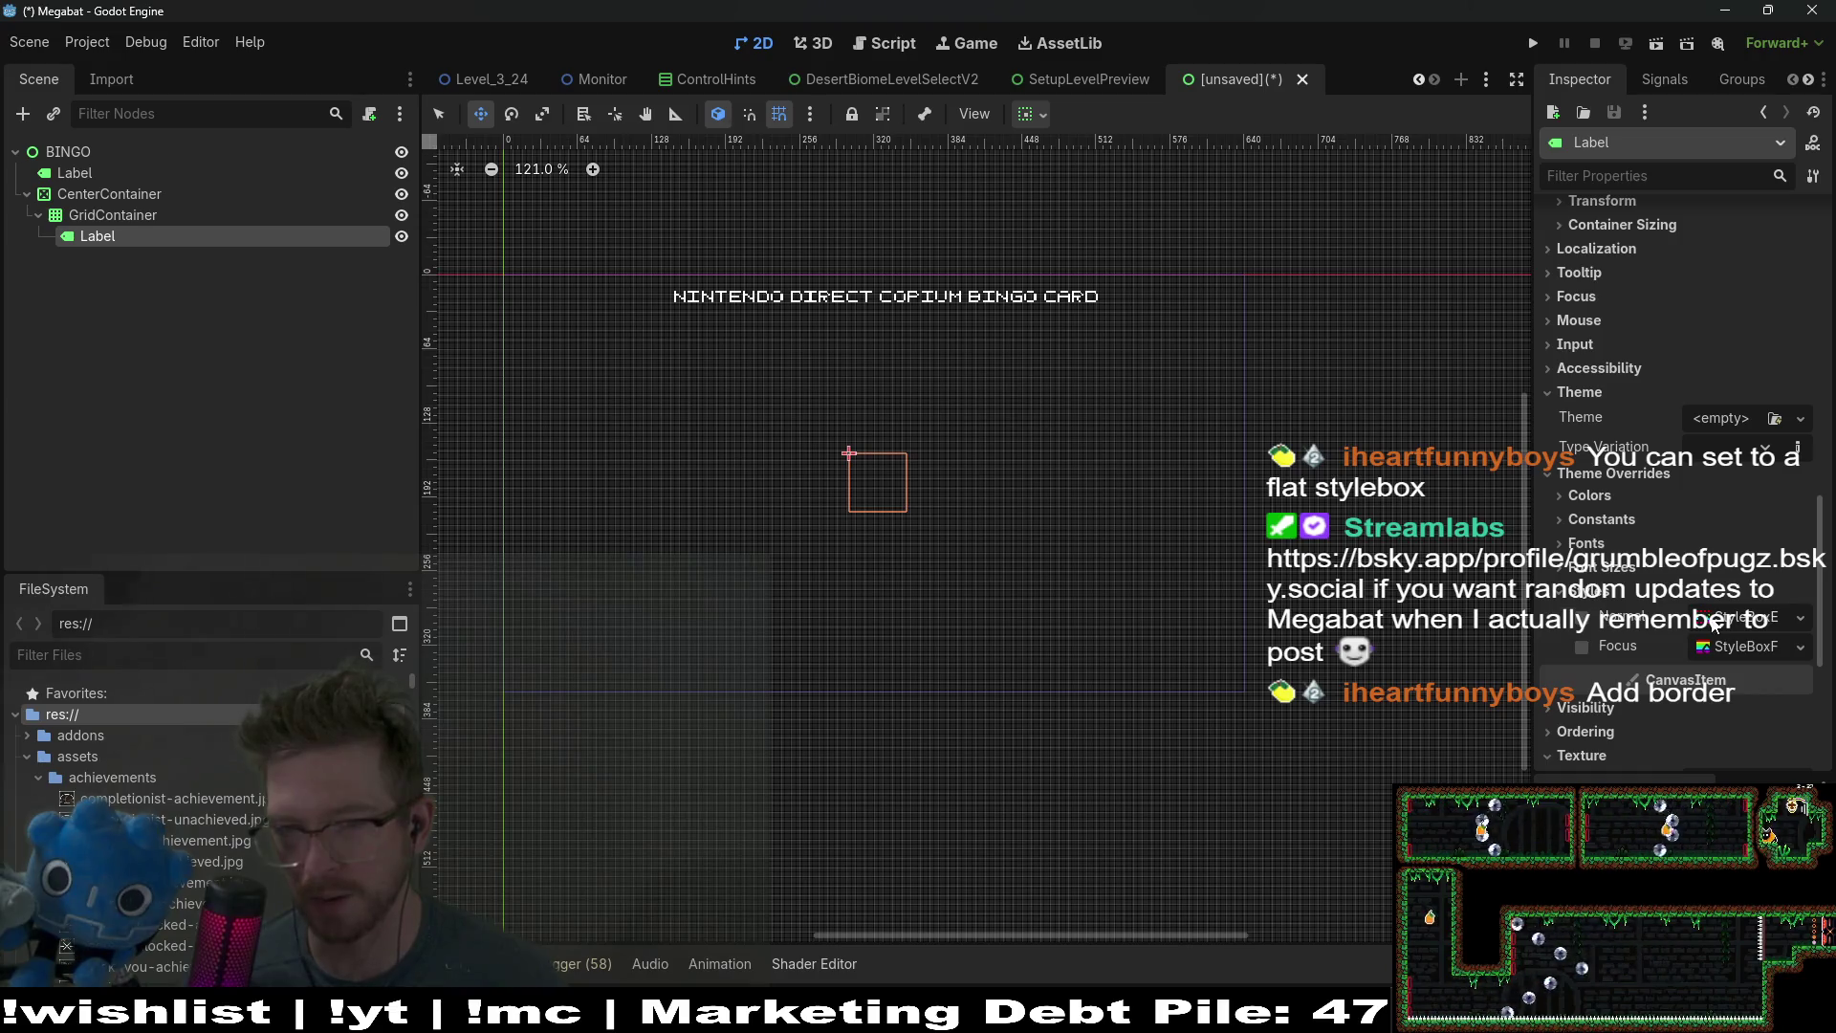
left_click(1584, 618)
left_click(1770, 619)
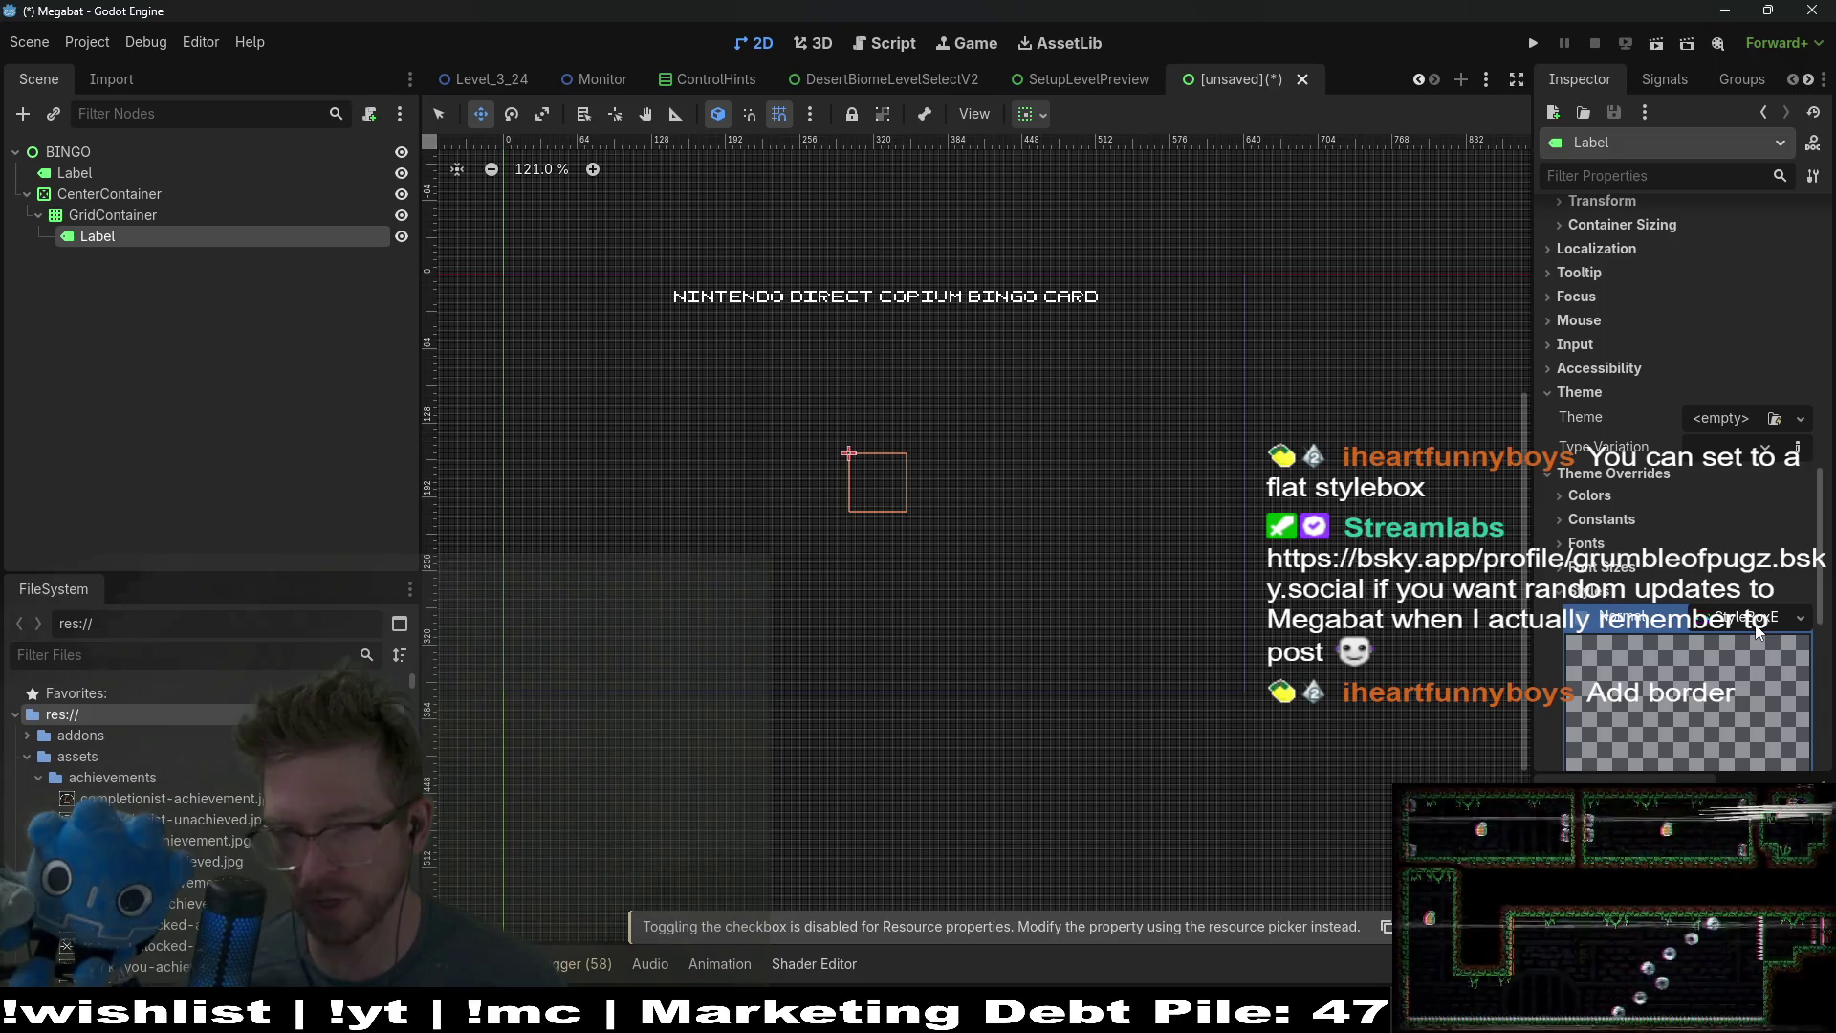
left_click(1770, 619)
left_click(1801, 617)
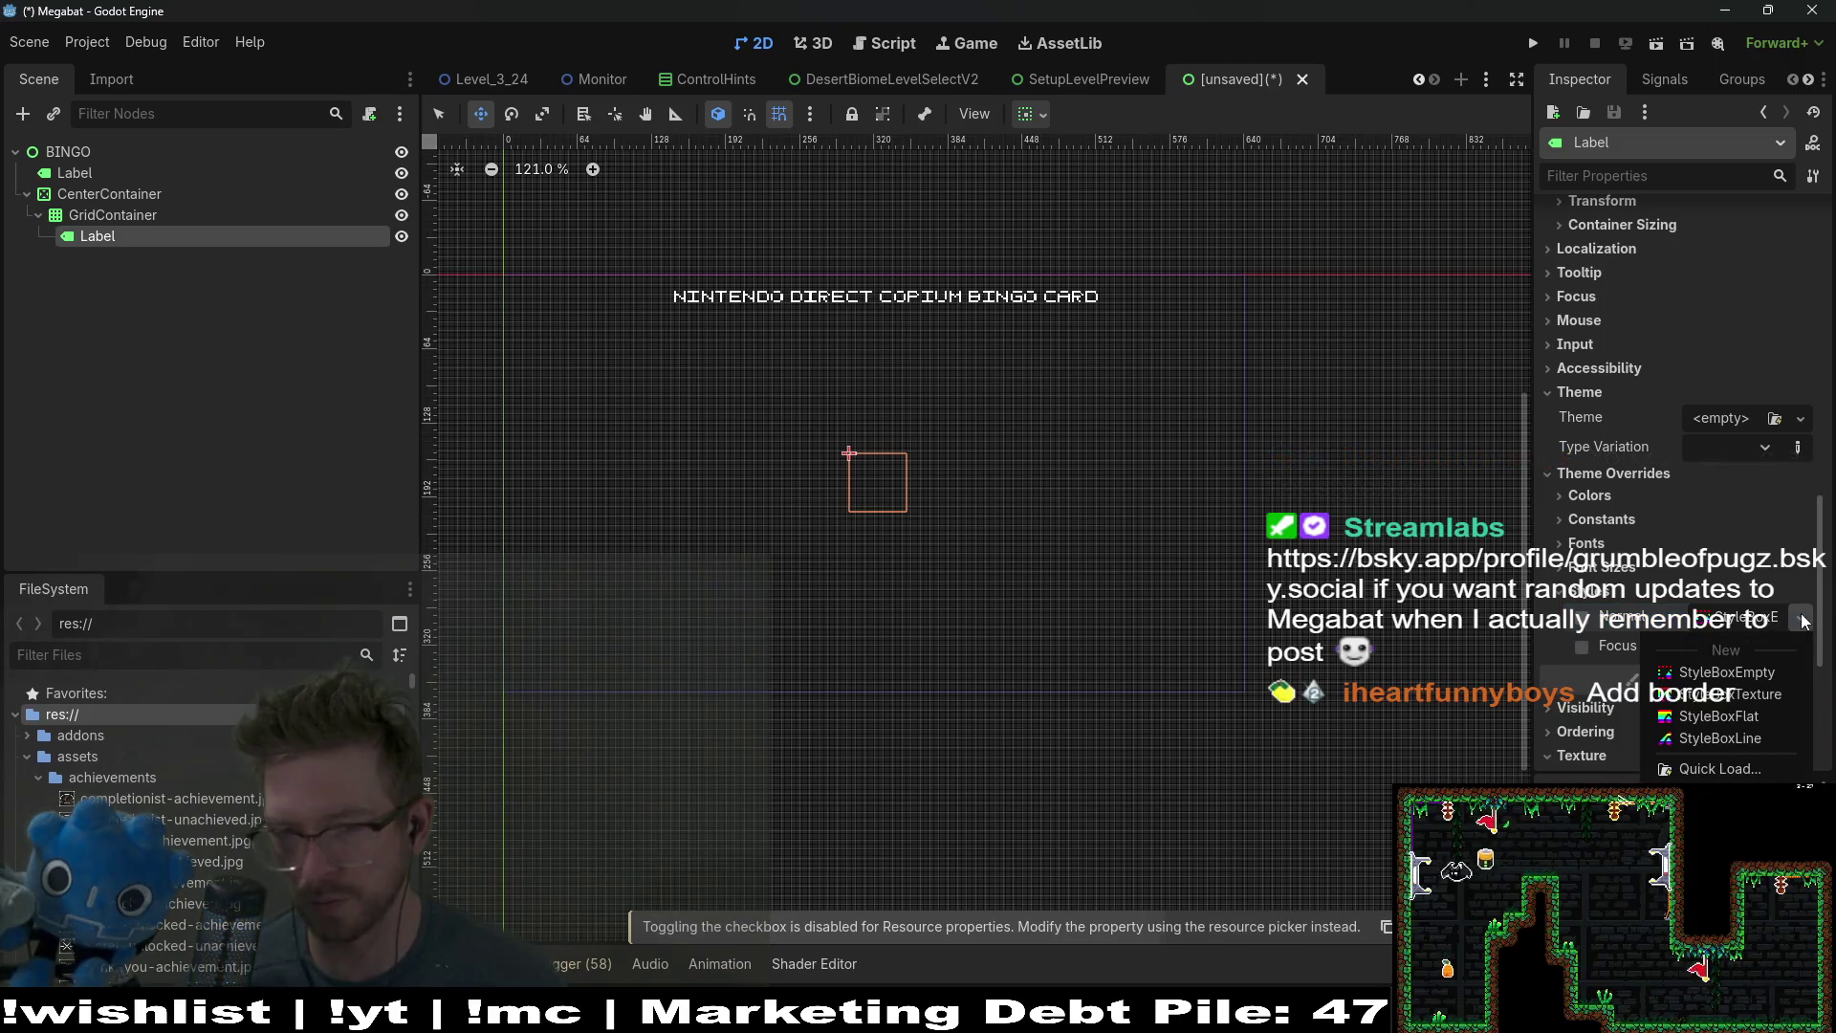
left_click(1712, 717)
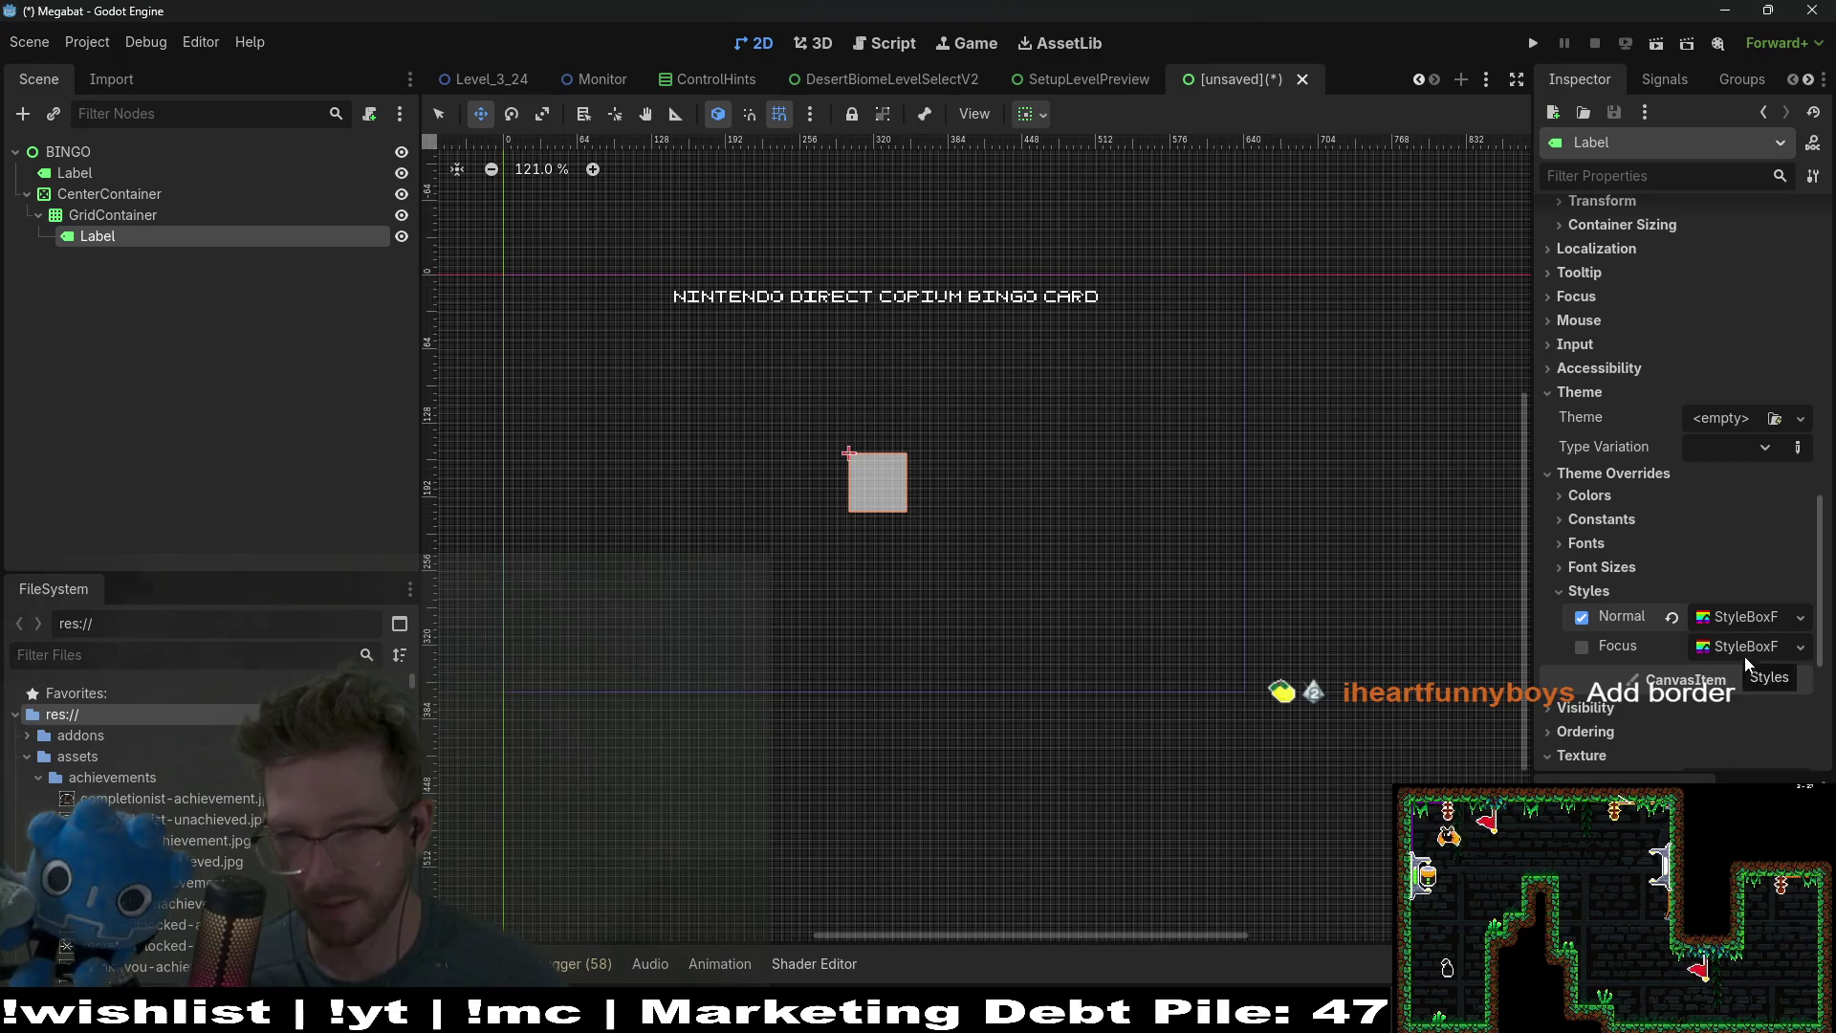
Step: Set the StyleBoxFlat's BG Color alpha to 0 for a transparent background
left_click(1747, 619)
scroll(1731, 668, "down", 5)
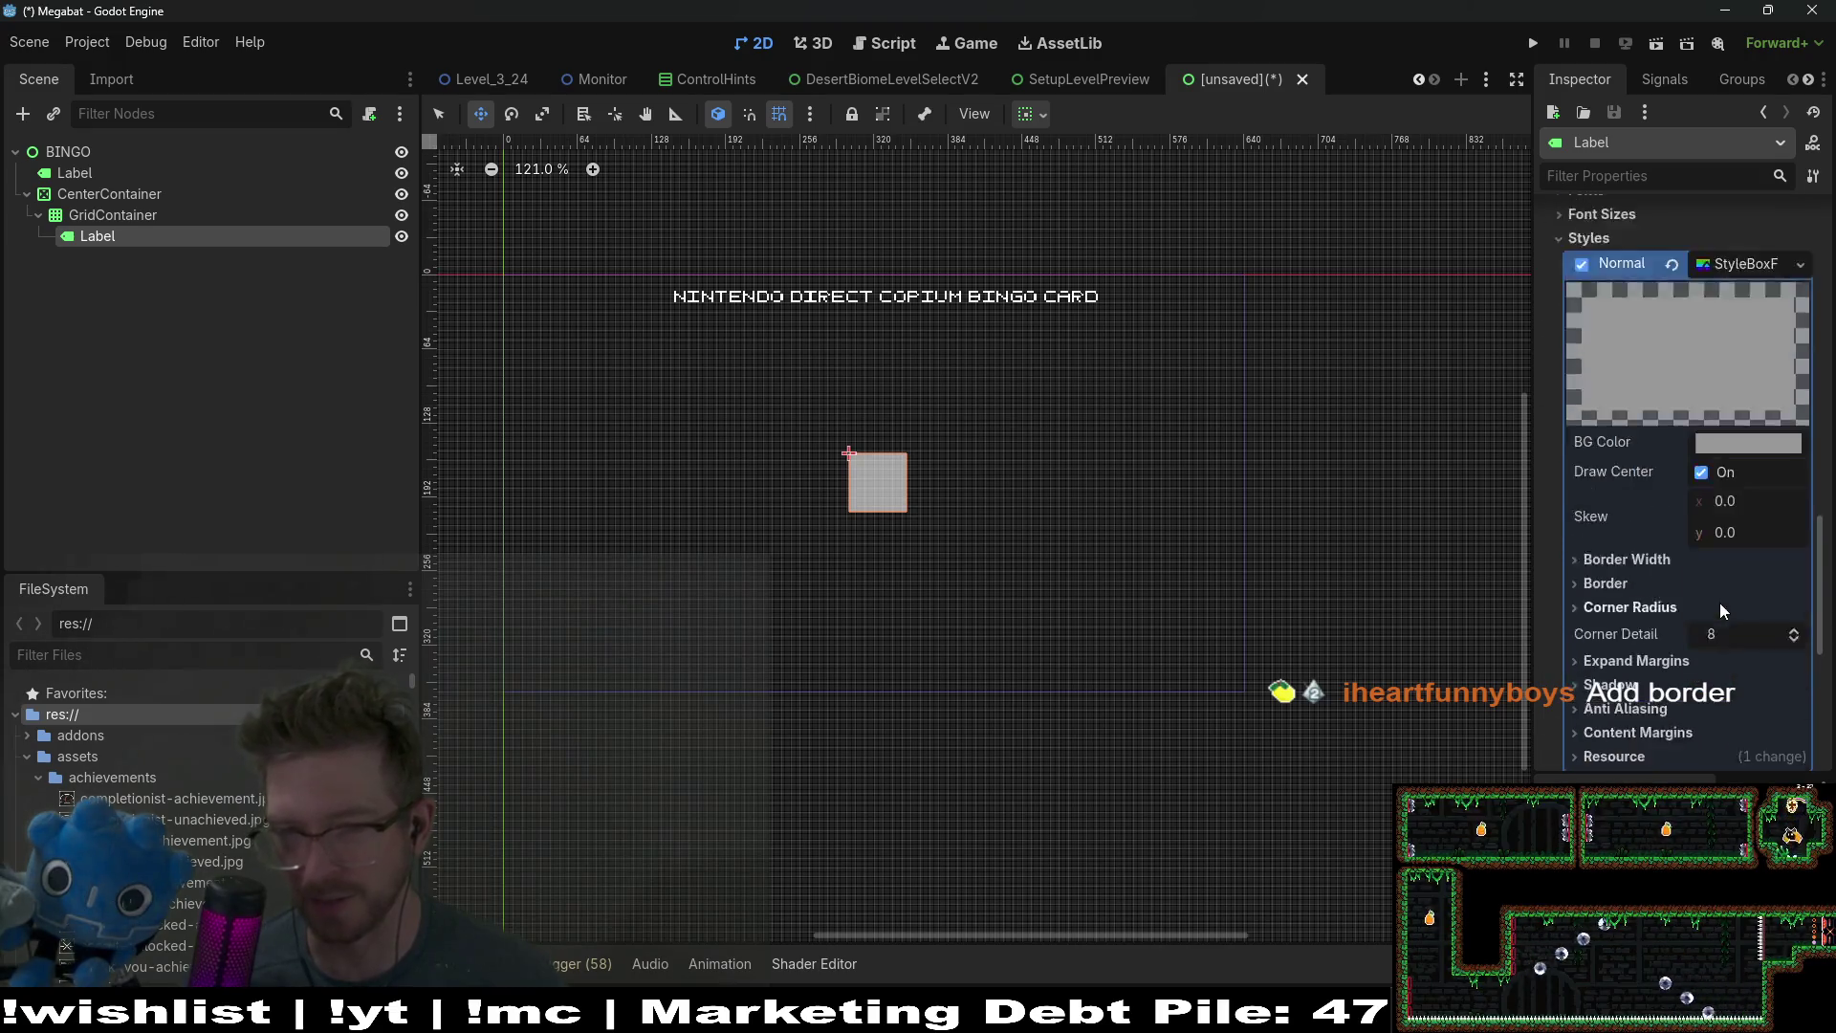
scroll(1743, 312, "up", 3)
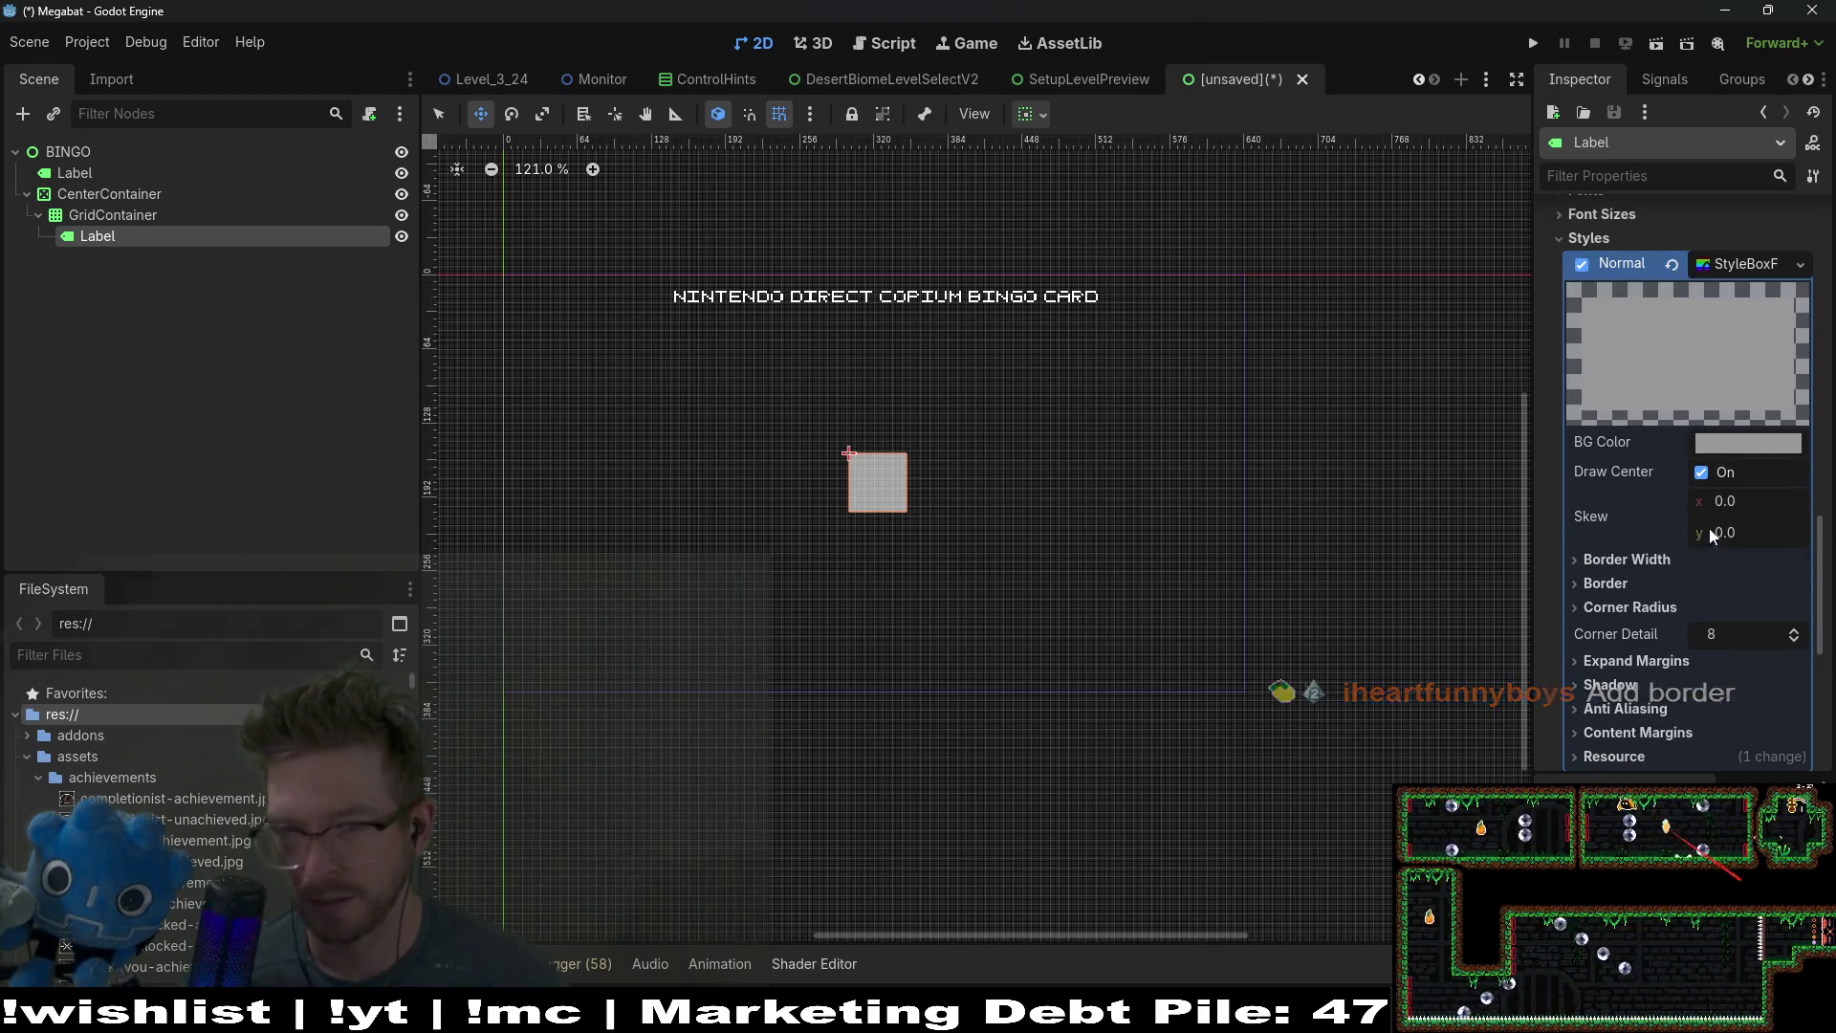
left_click(1736, 442)
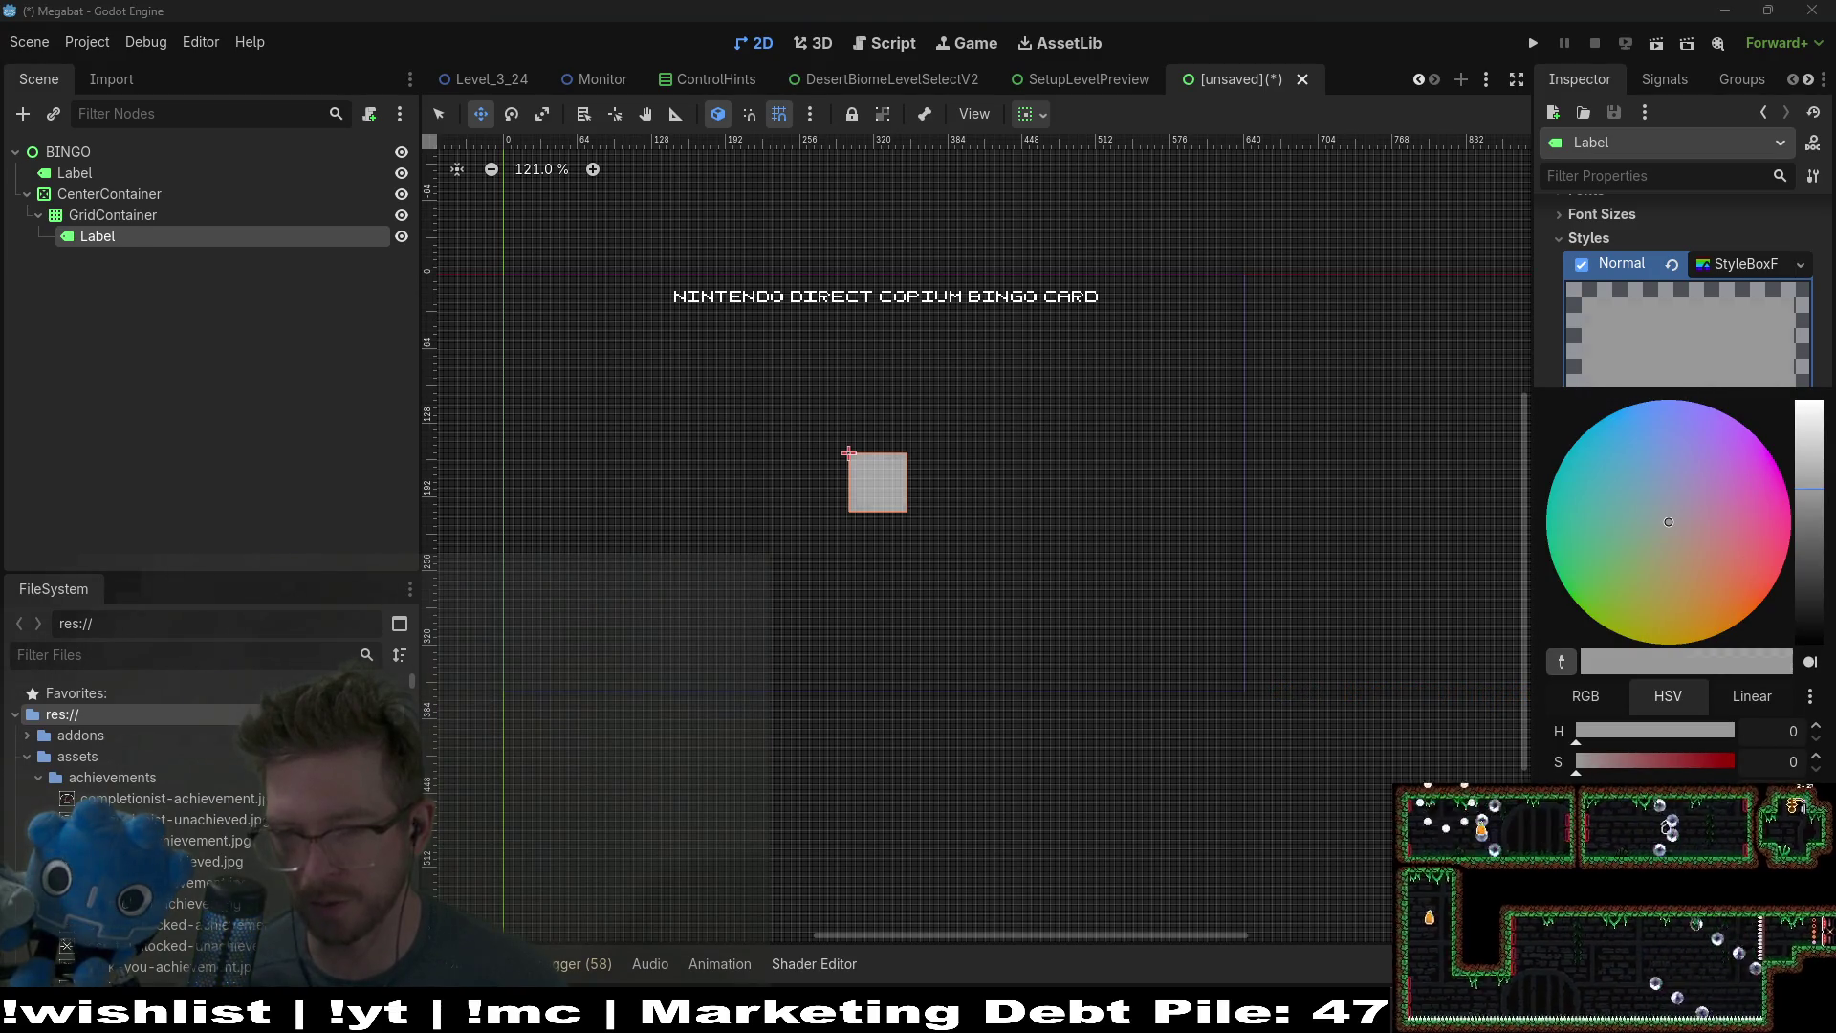
left_click_drag(1684, 822, 1518, 742)
left_click(1546, 375)
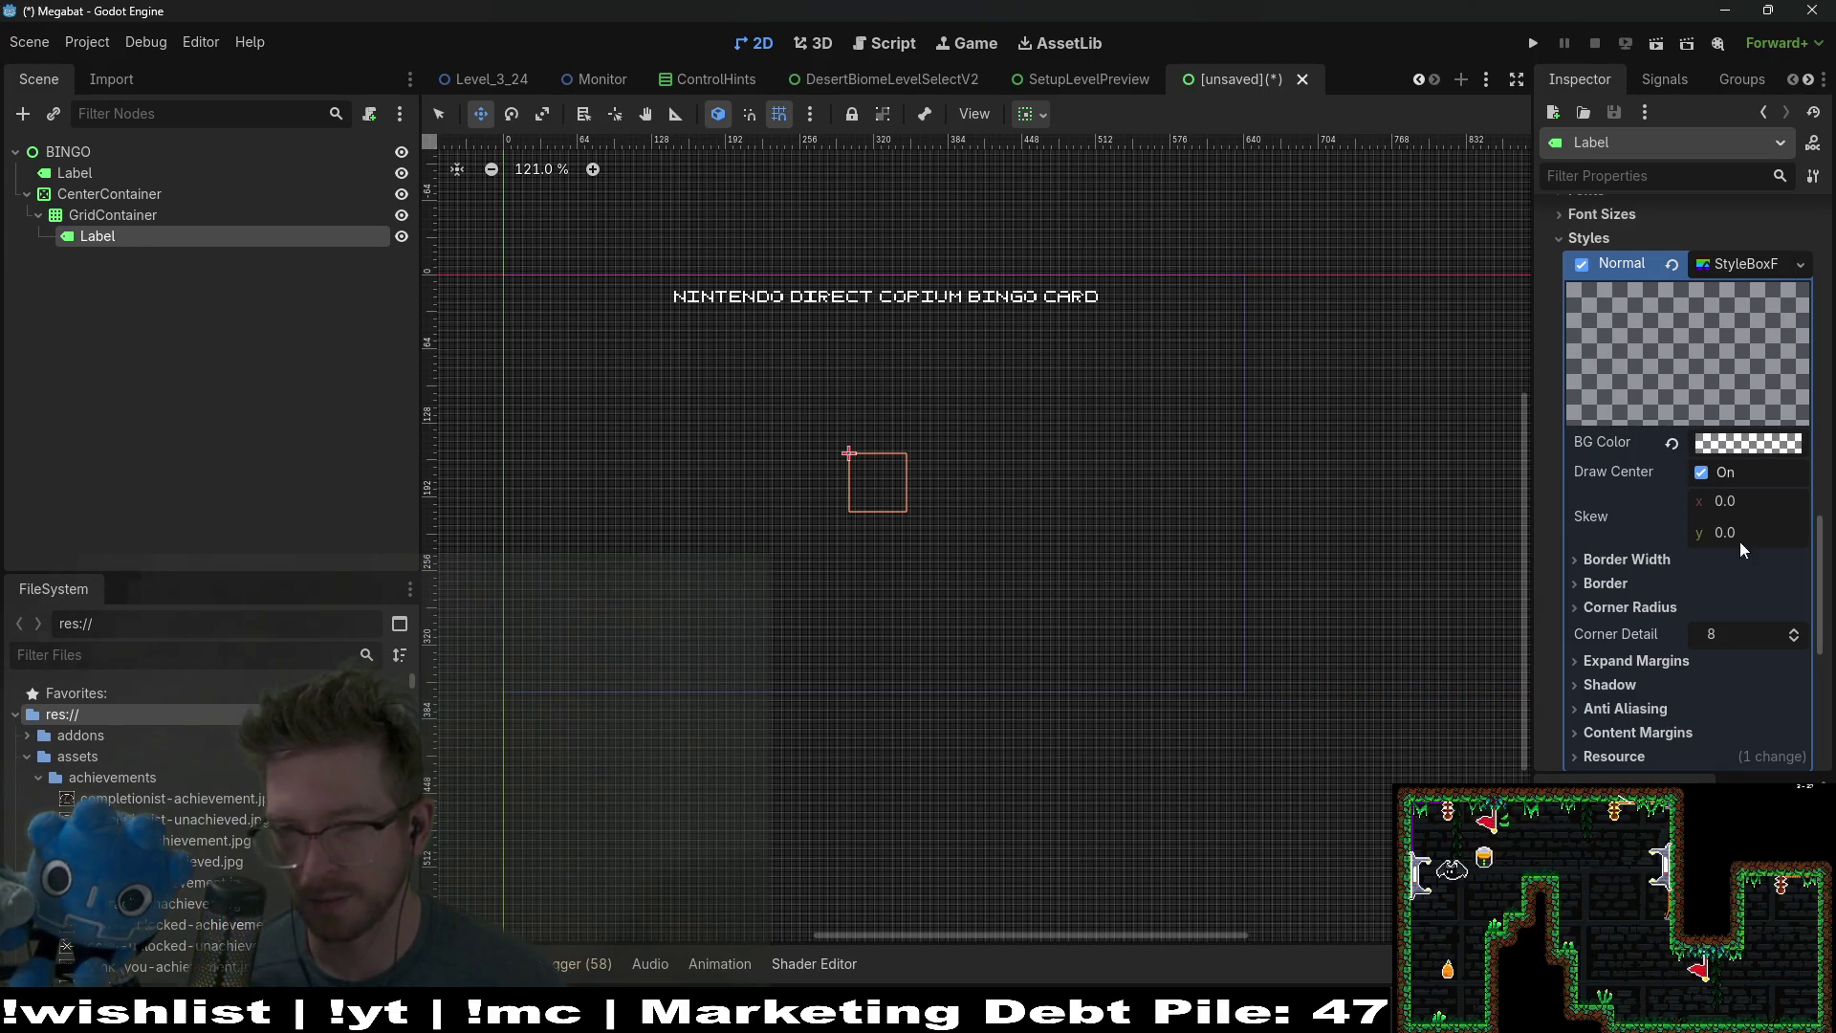
Step: Set the cell StyleBoxFlat's left, top, right and bottom border widths to 1 px
left_click(1695, 564)
left_click(1739, 593)
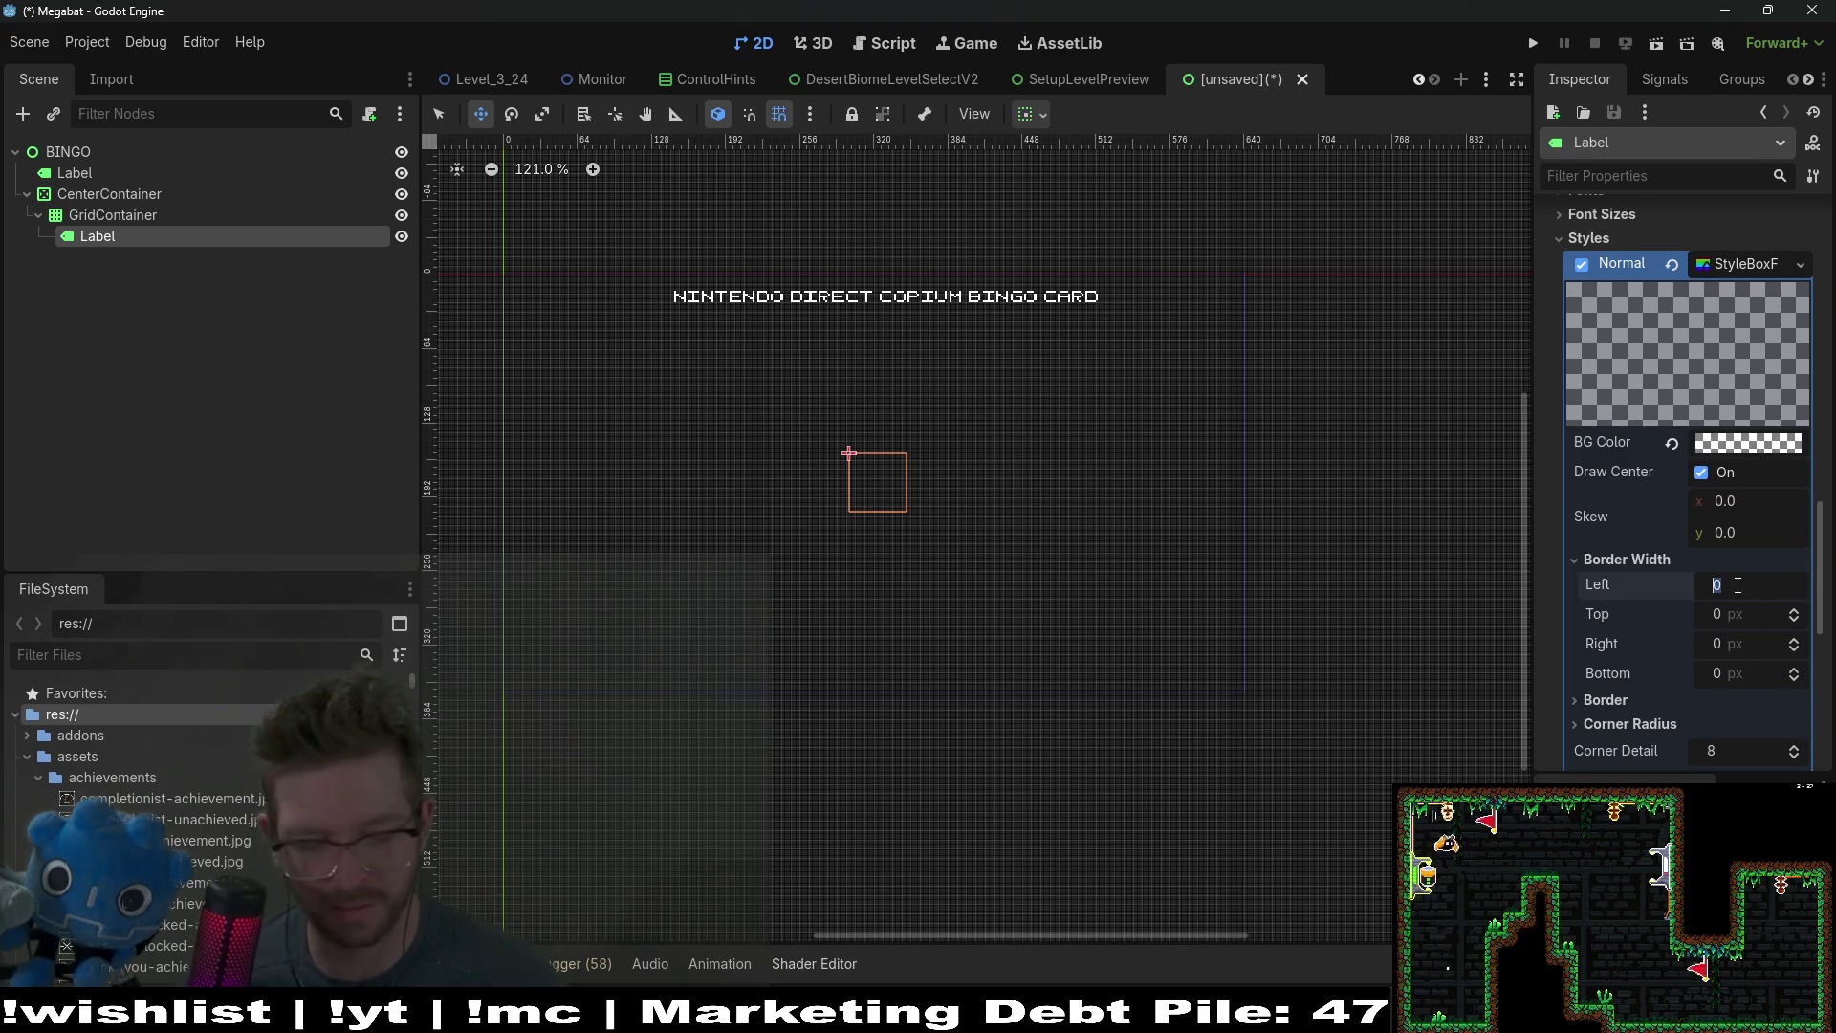
type("1")
left_click(1740, 614)
type("1")
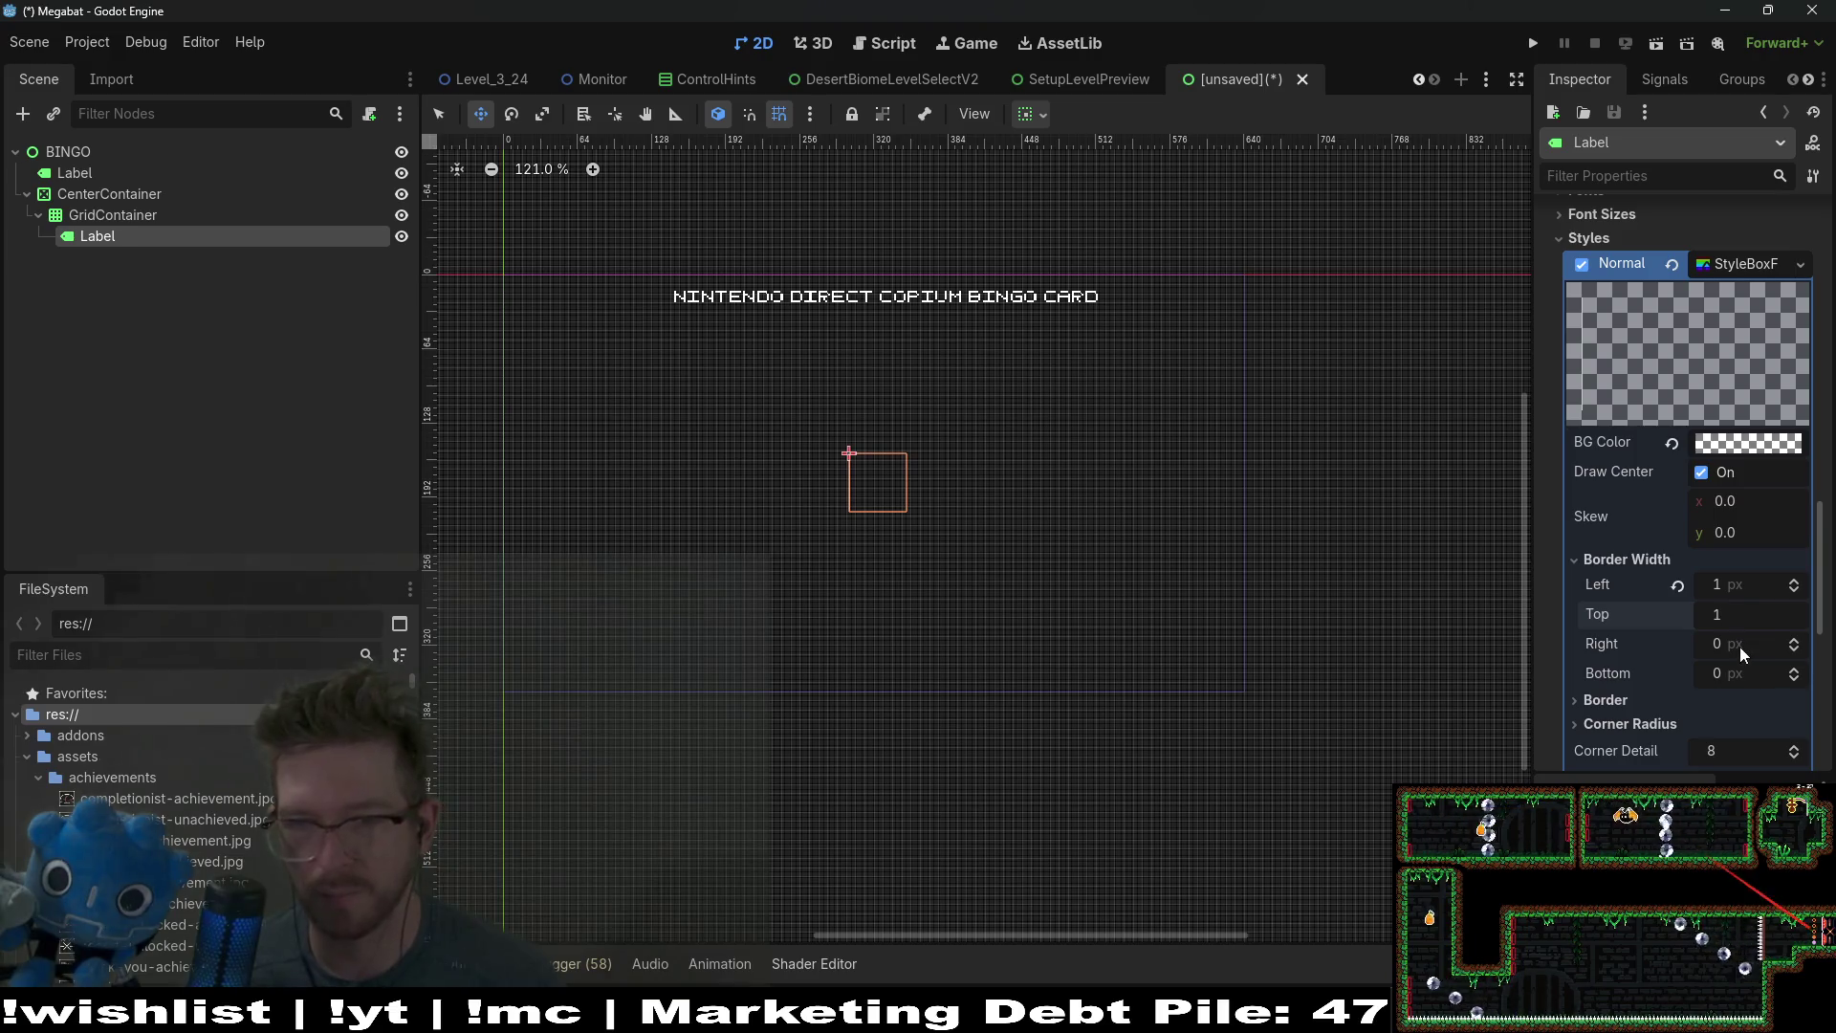
left_click(1741, 645)
type("1")
left_click(1736, 673)
type("1")
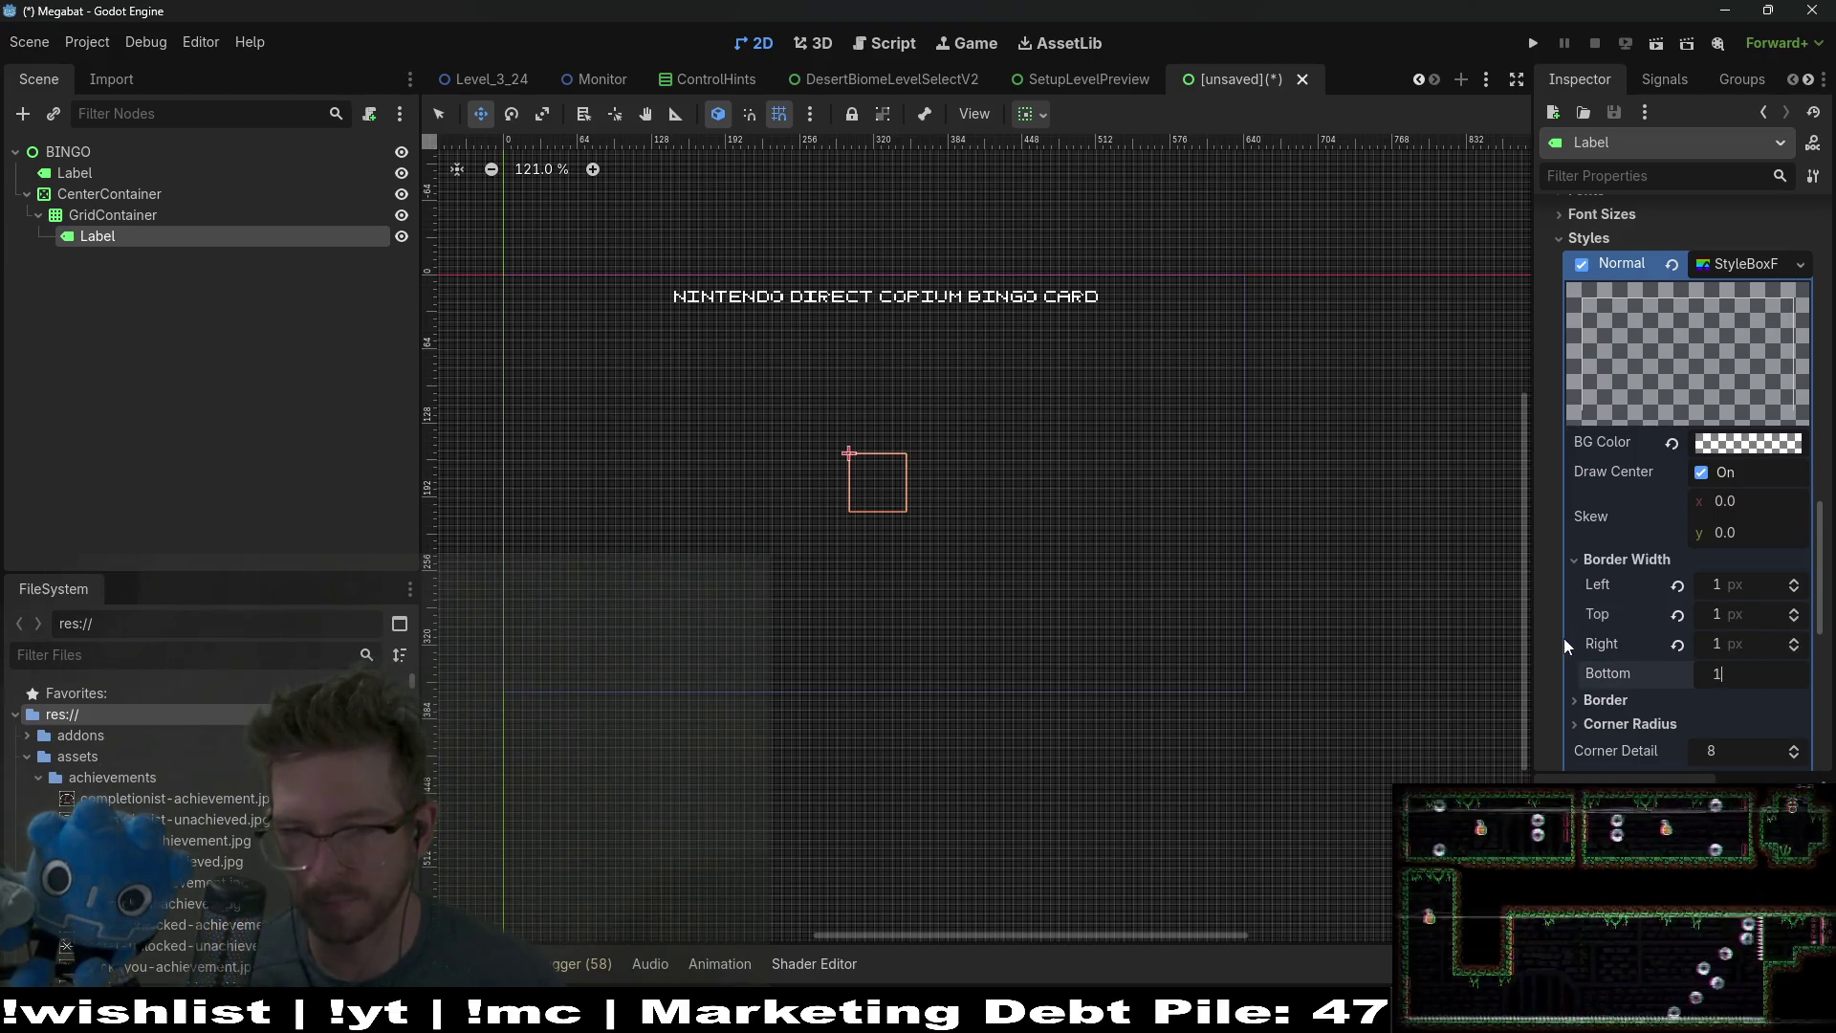
Step: Make the border colour pure white (ffffff), then return to the GridContainer
left_click(1588, 701)
scroll(1610, 684, "down", 2)
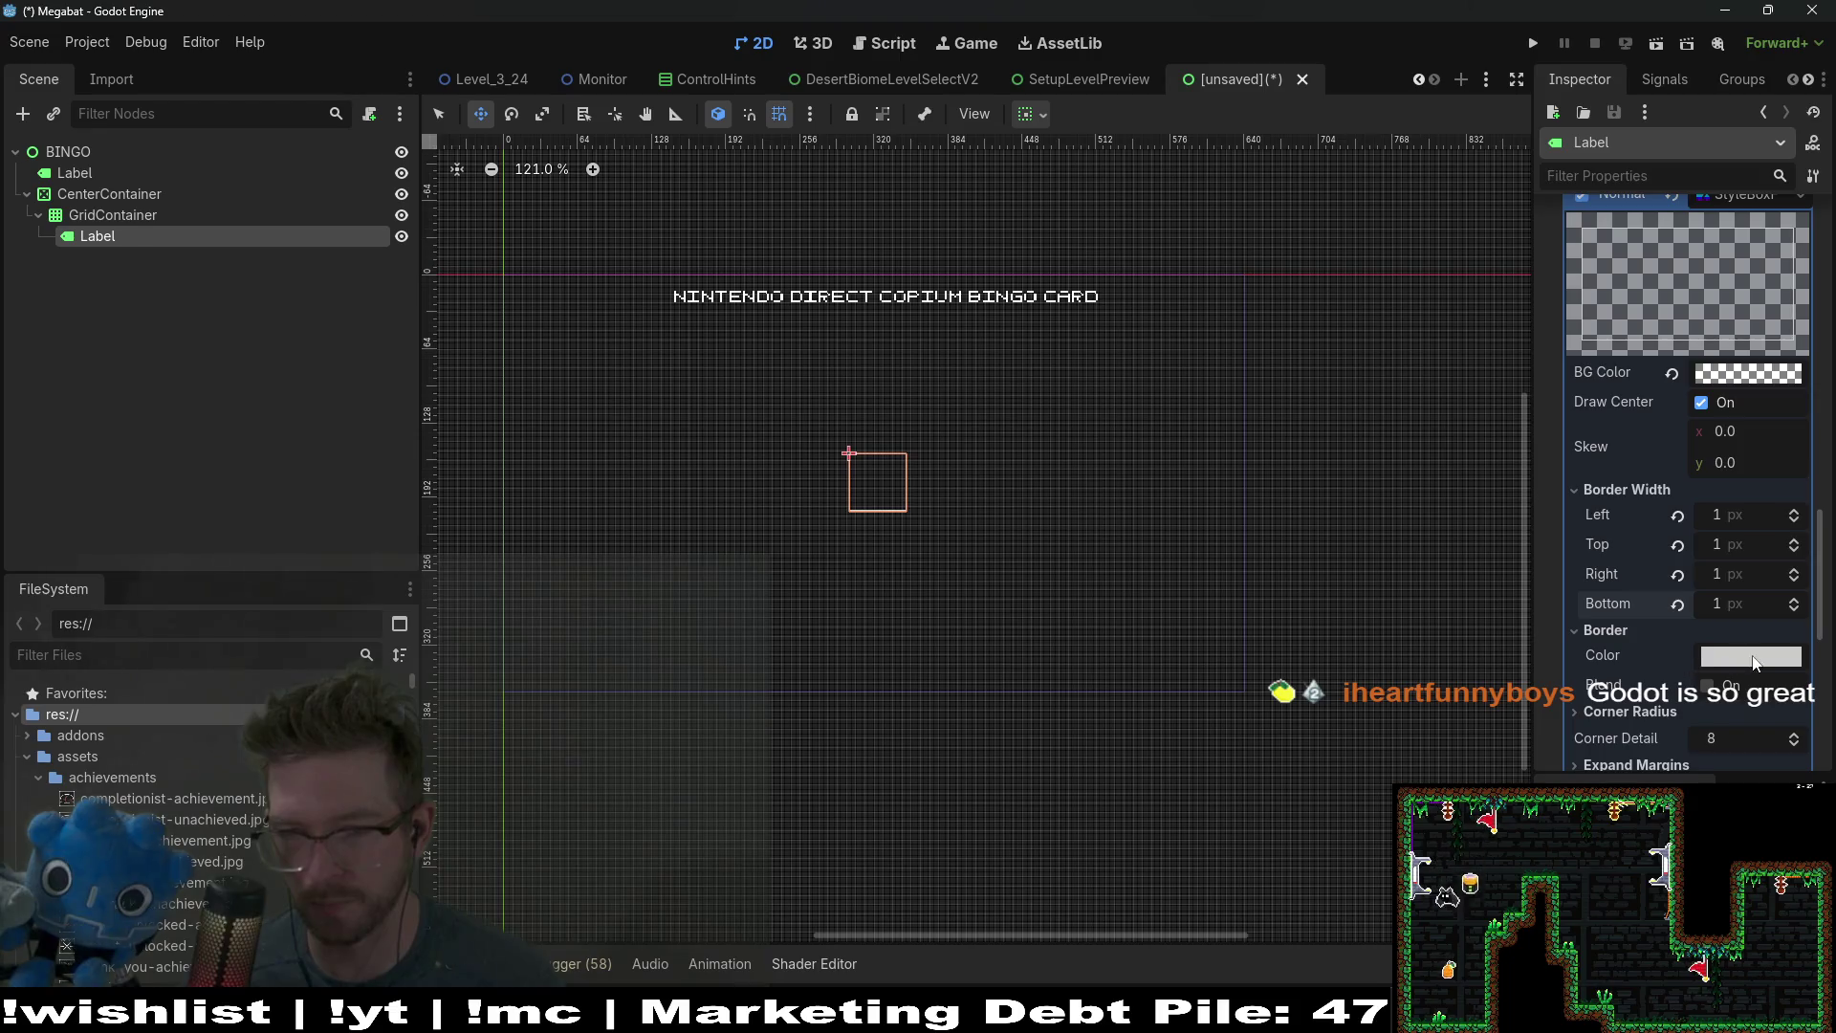
left_click(1757, 660)
left_click_drag(1700, 452, 1736, 453)
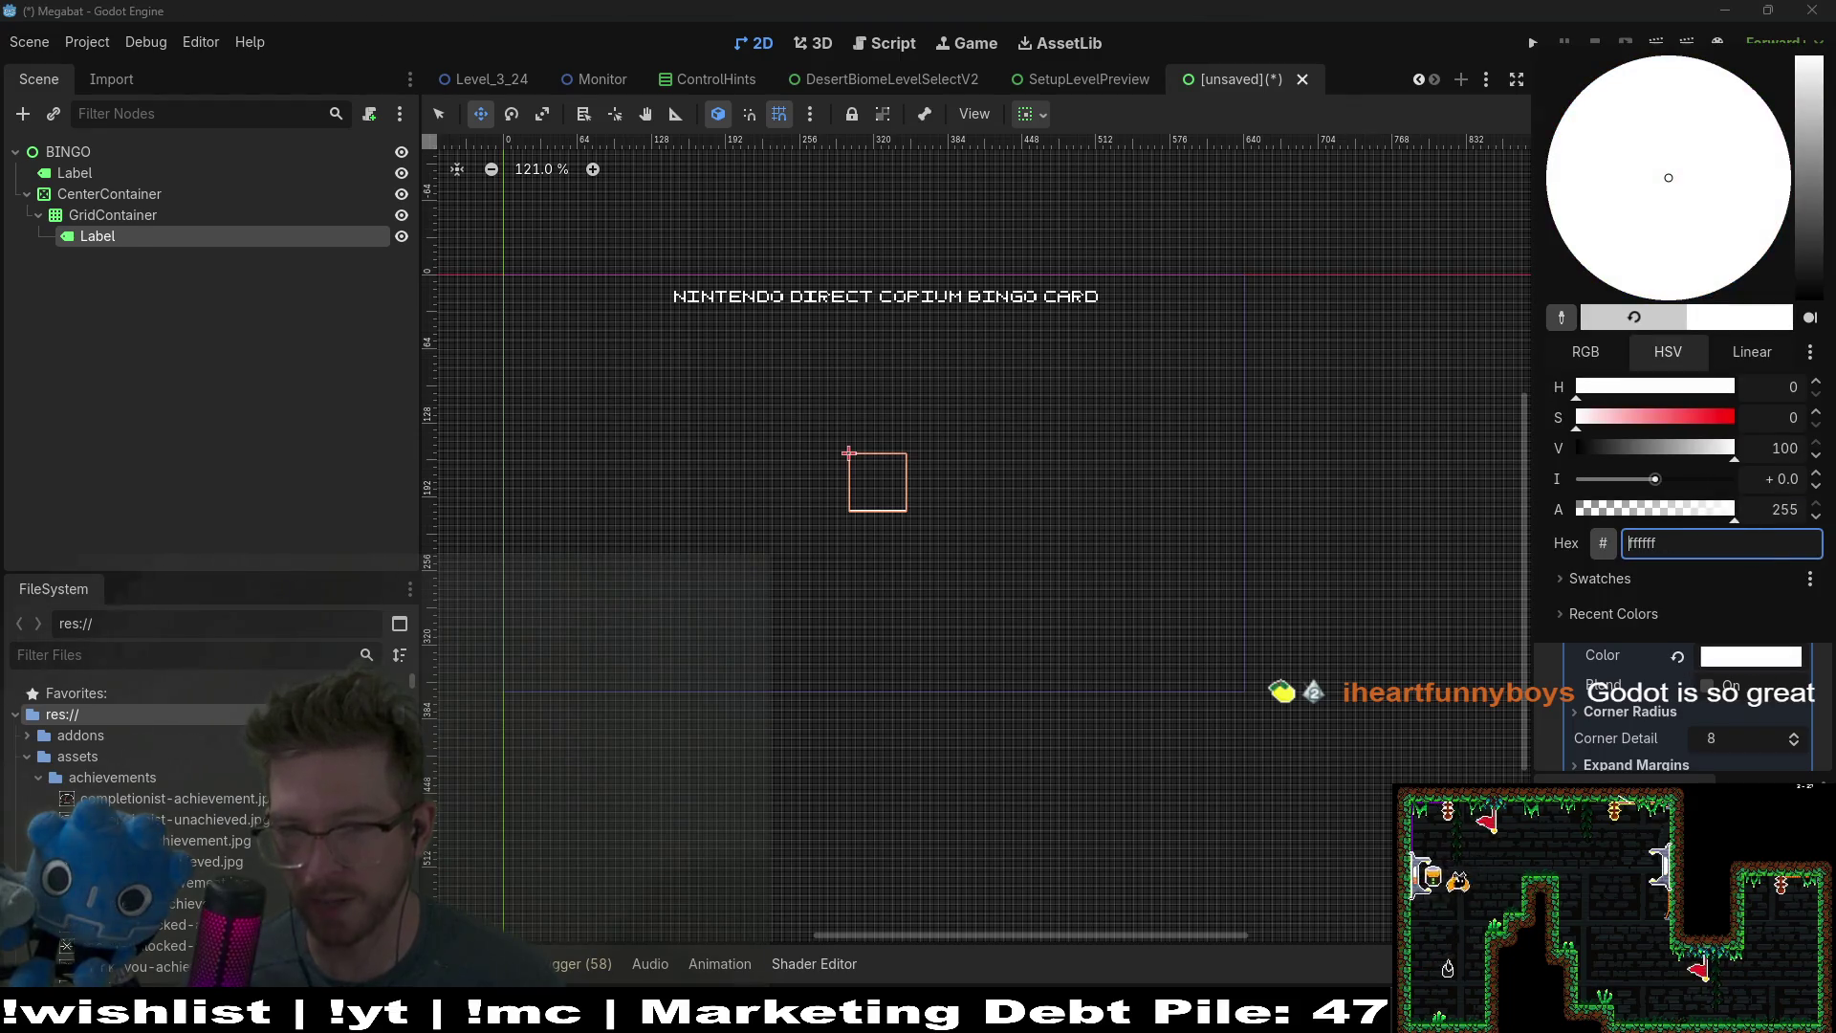
left_click(1554, 701)
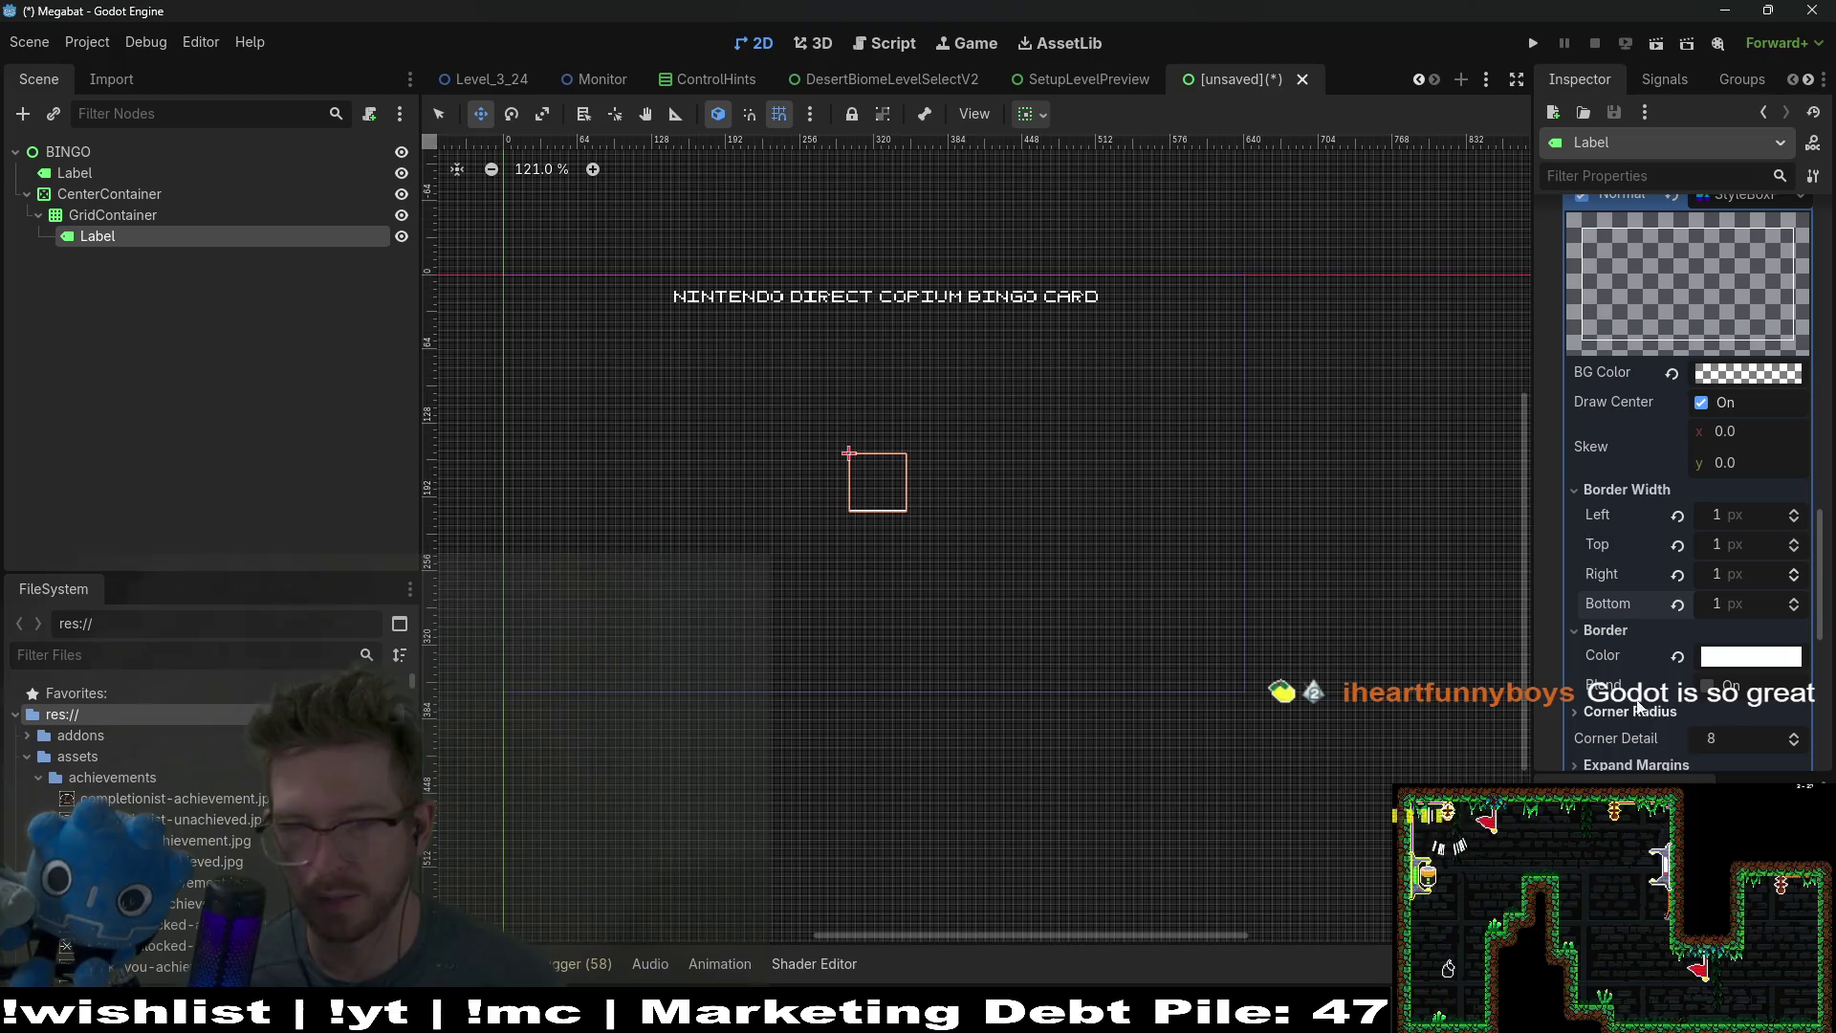
scroll(918, 467, "up", 5)
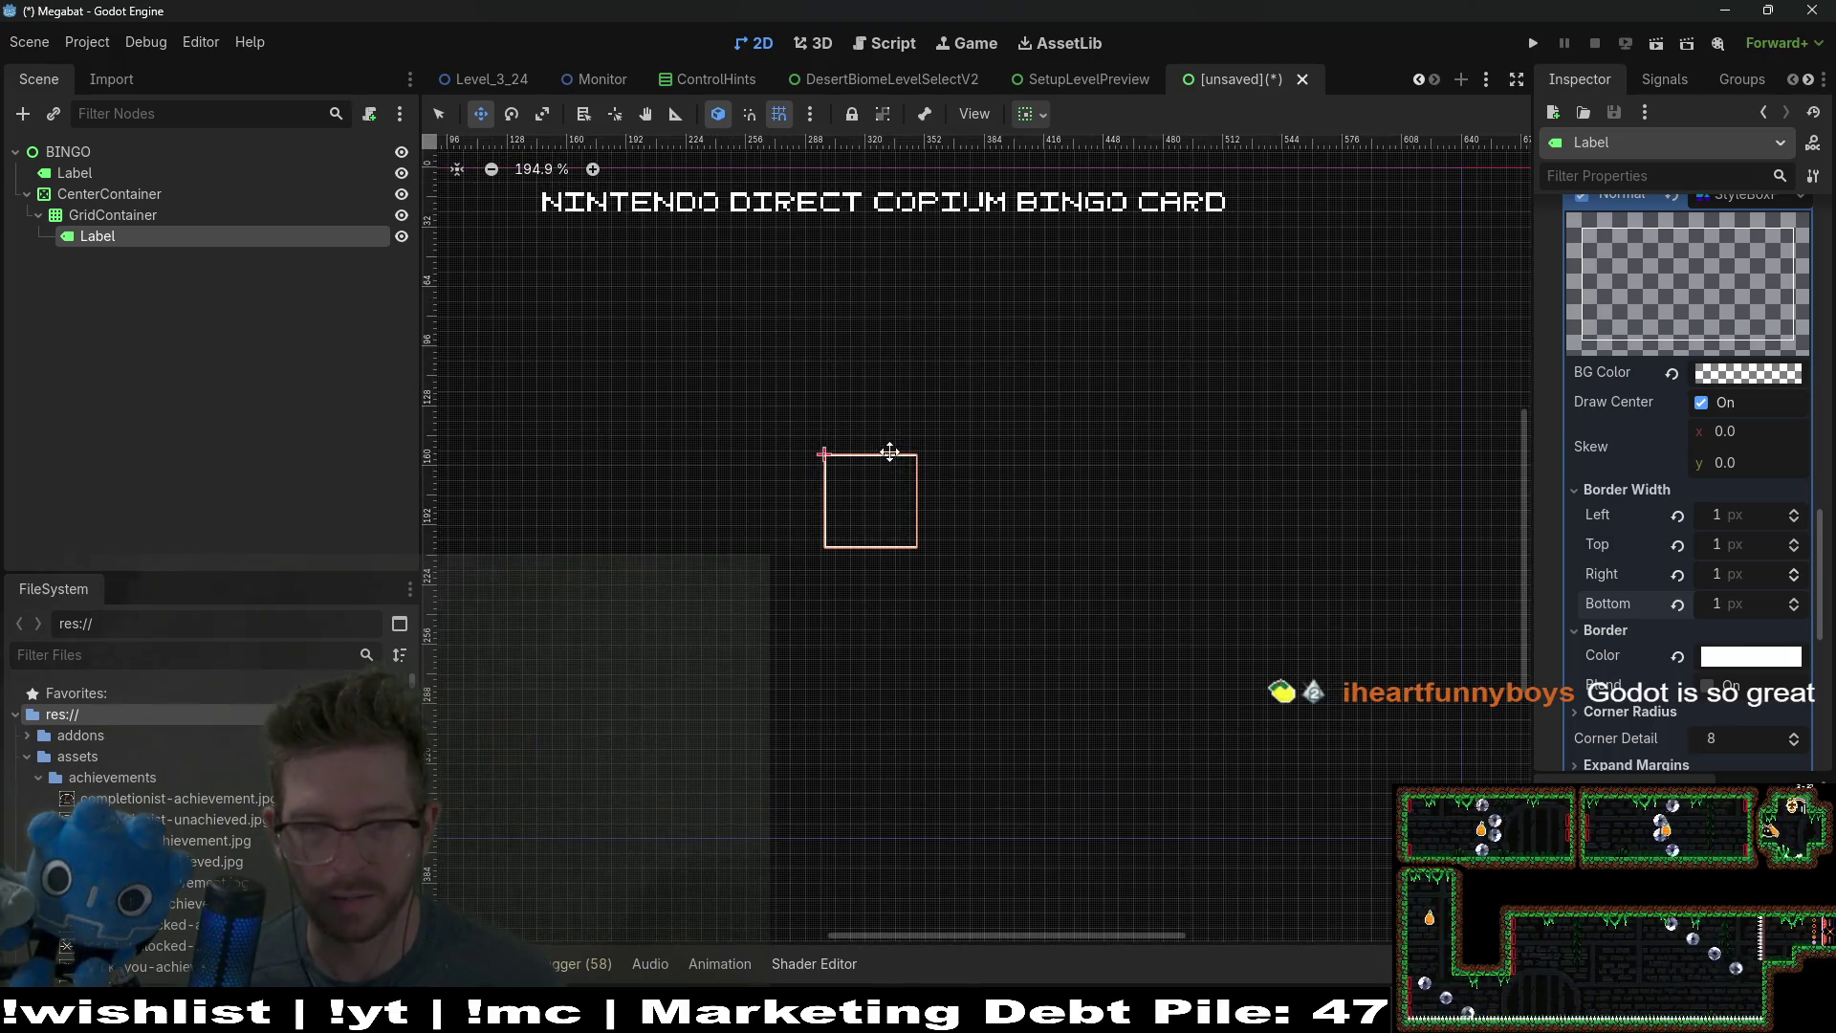
left_click(101, 215)
left_click(100, 235)
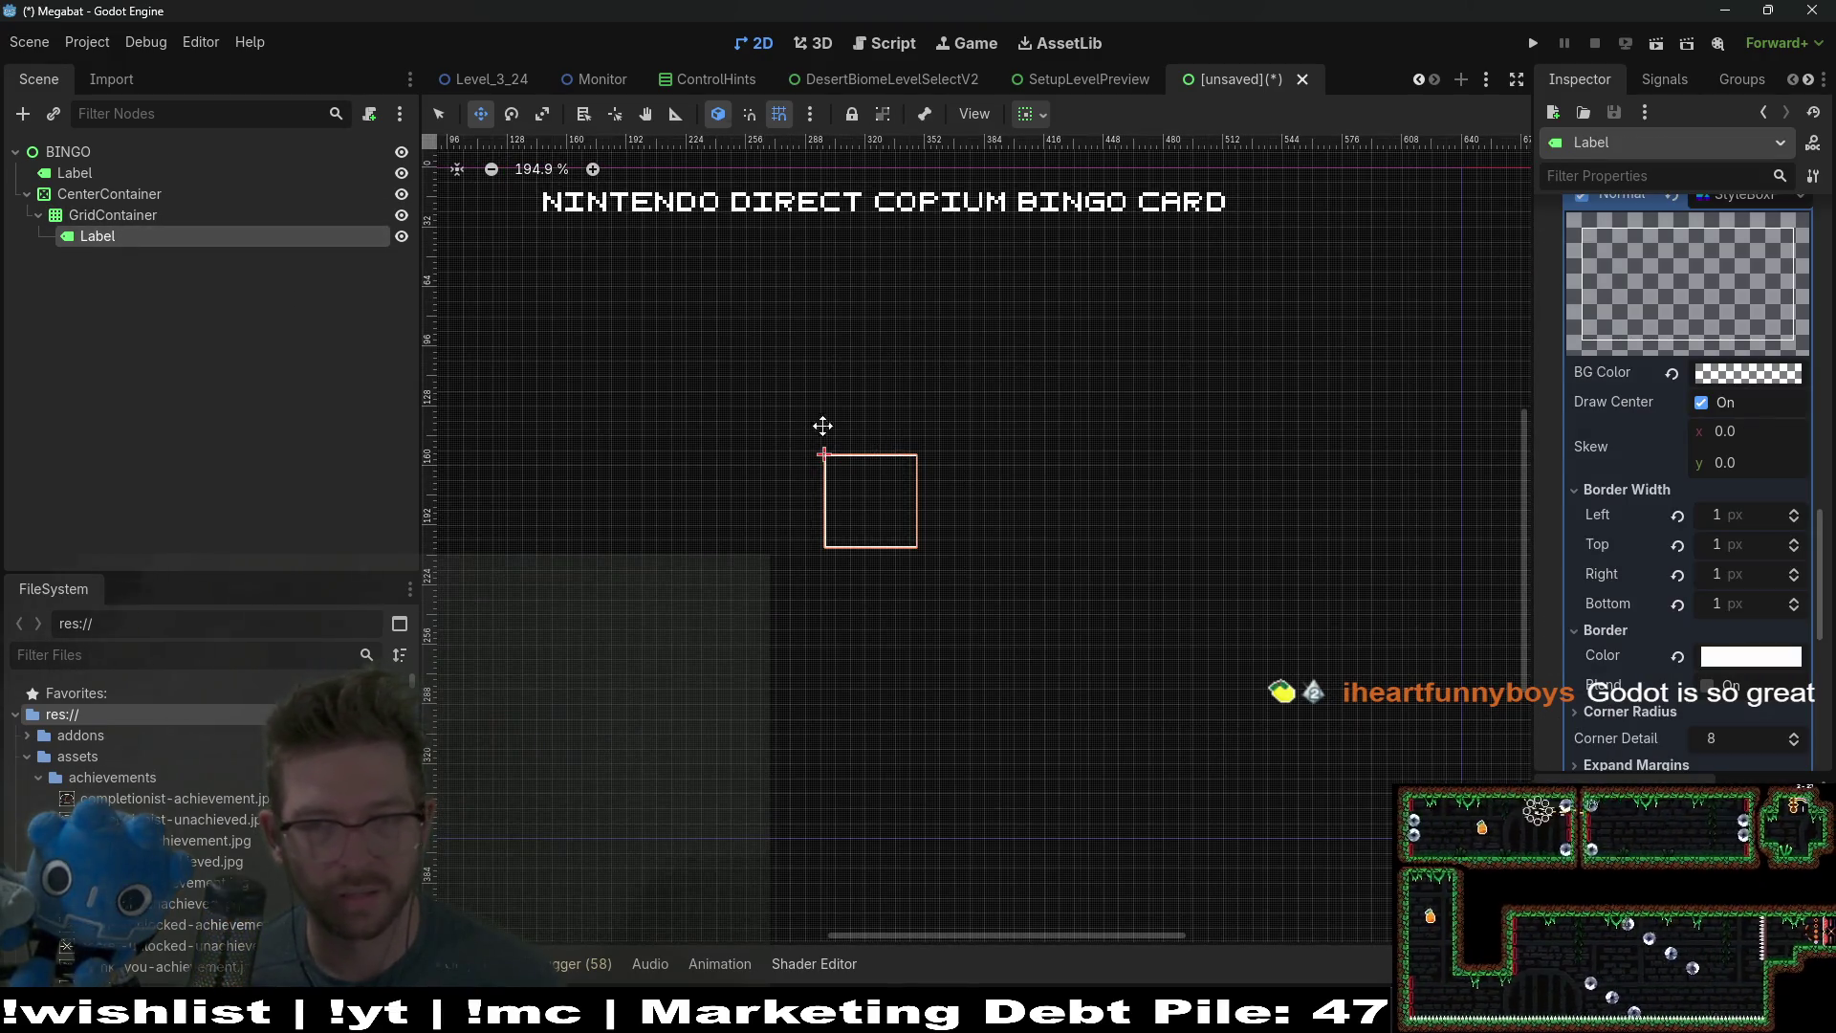
left_click(113, 215)
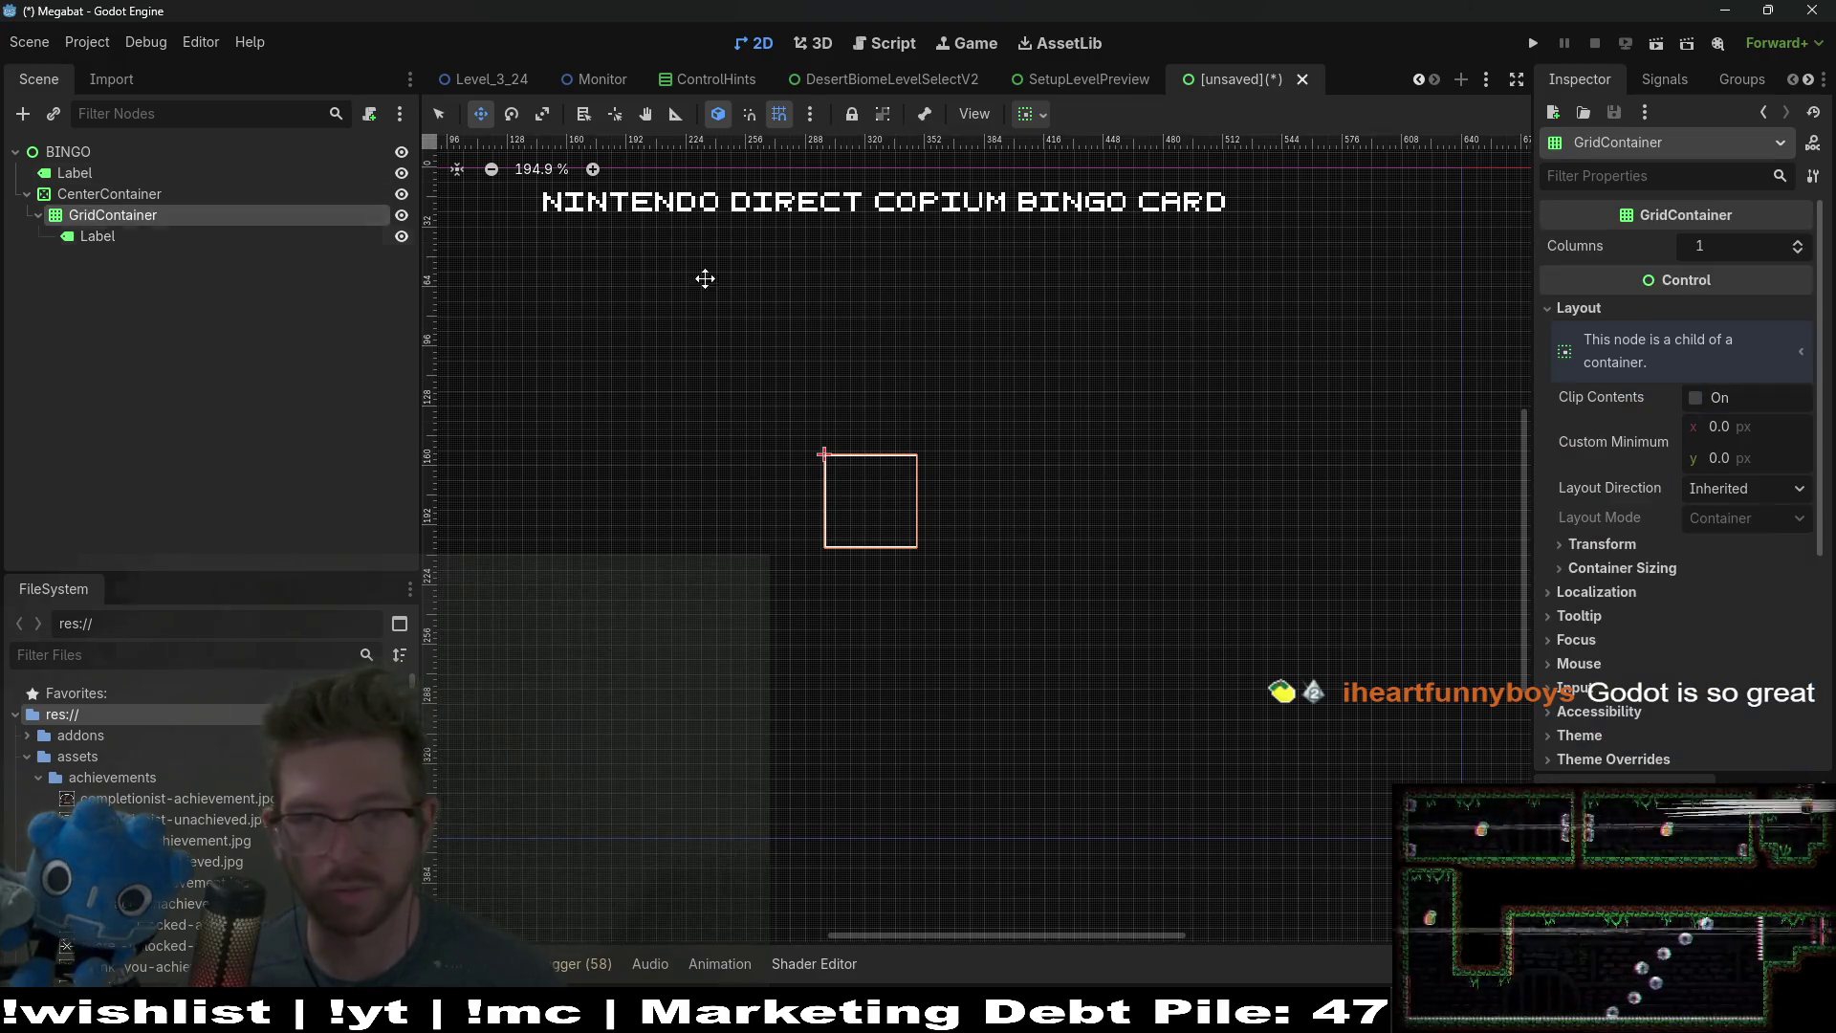
Step: Raise the grid to 5 columns and duplicate the Label cell with Ctrl+D up to 25 cells
left_click(1802, 243)
left_click(1801, 243)
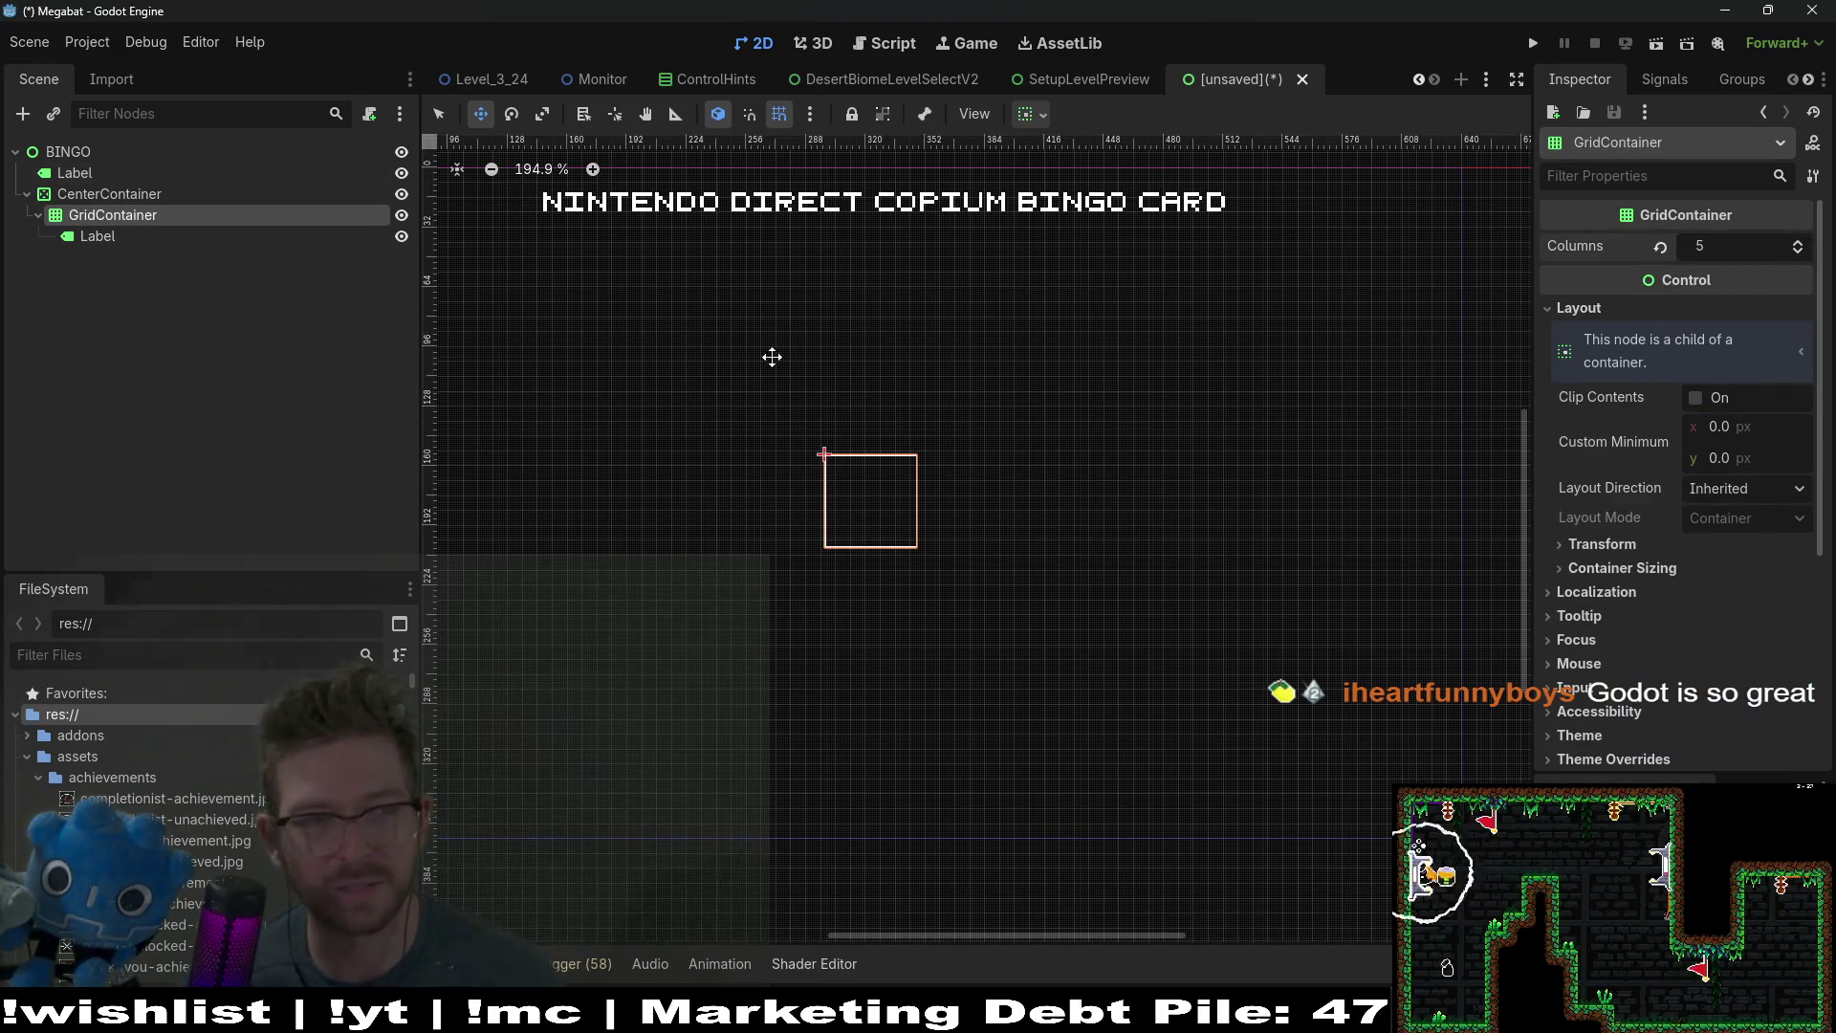
left_click(100, 236)
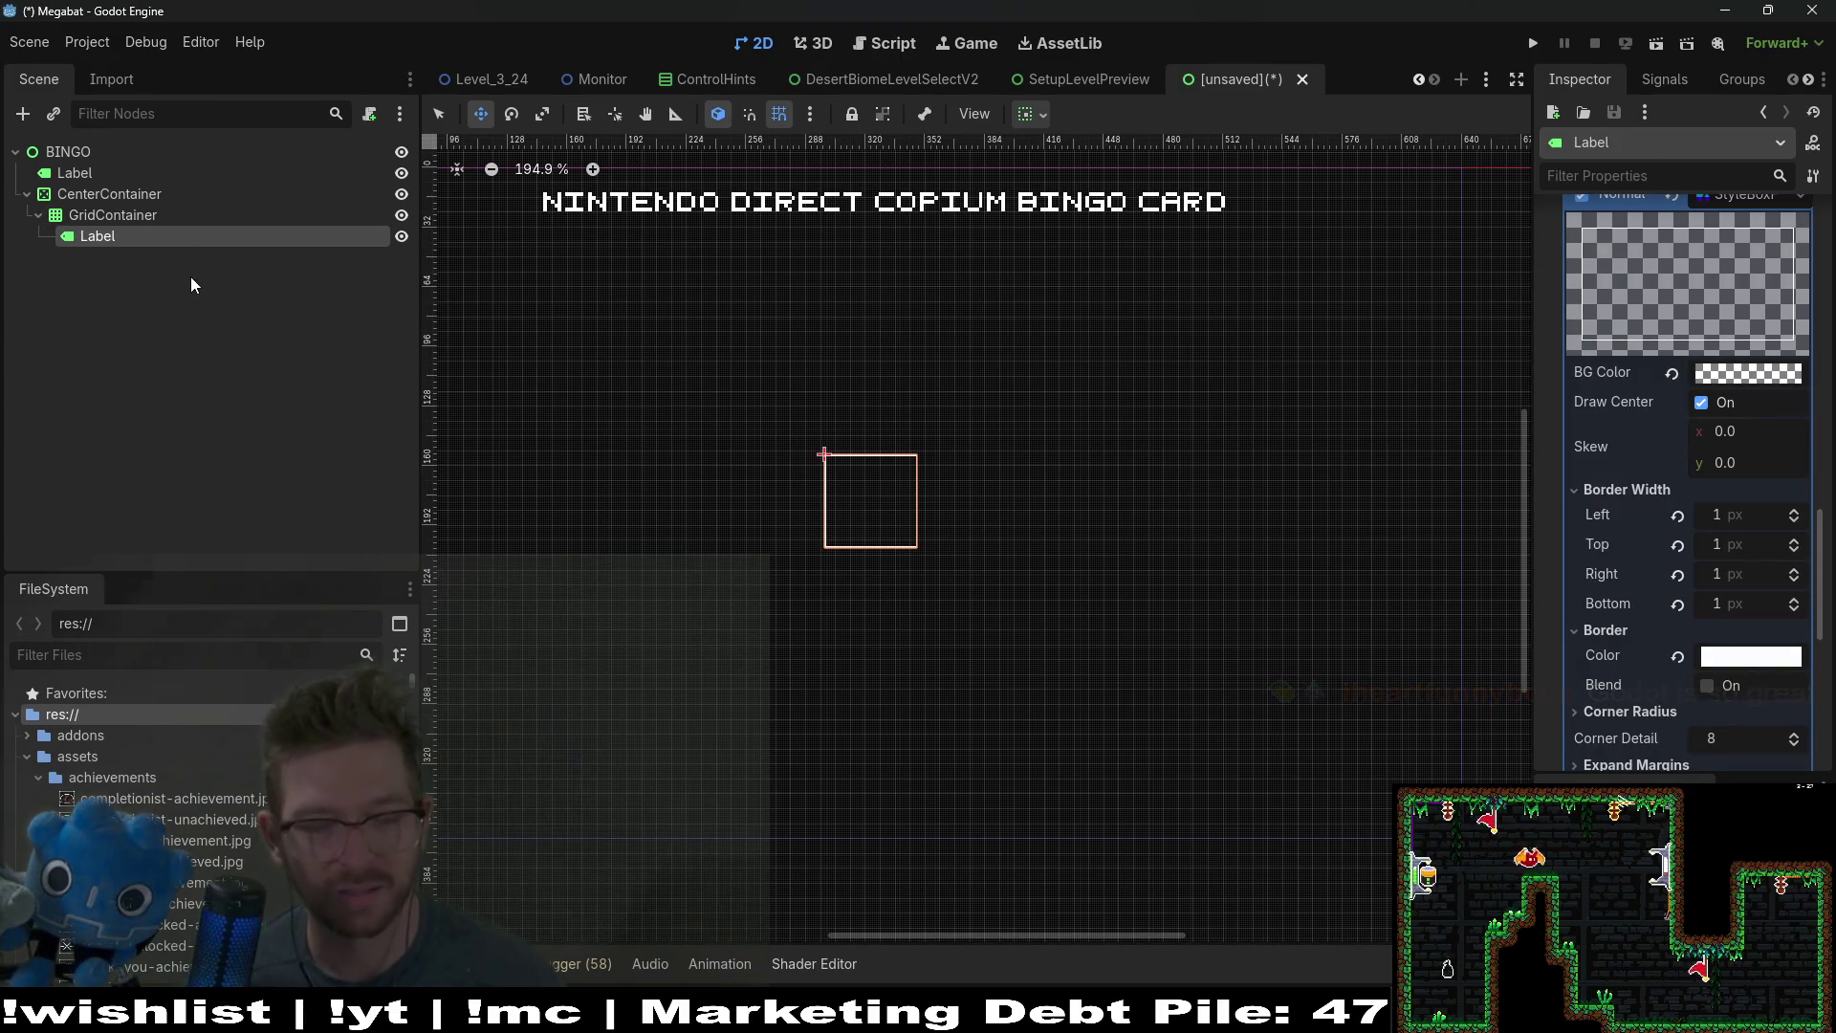
key("ctrl+d")
key("ctrl+d")
key("ctrl+d")
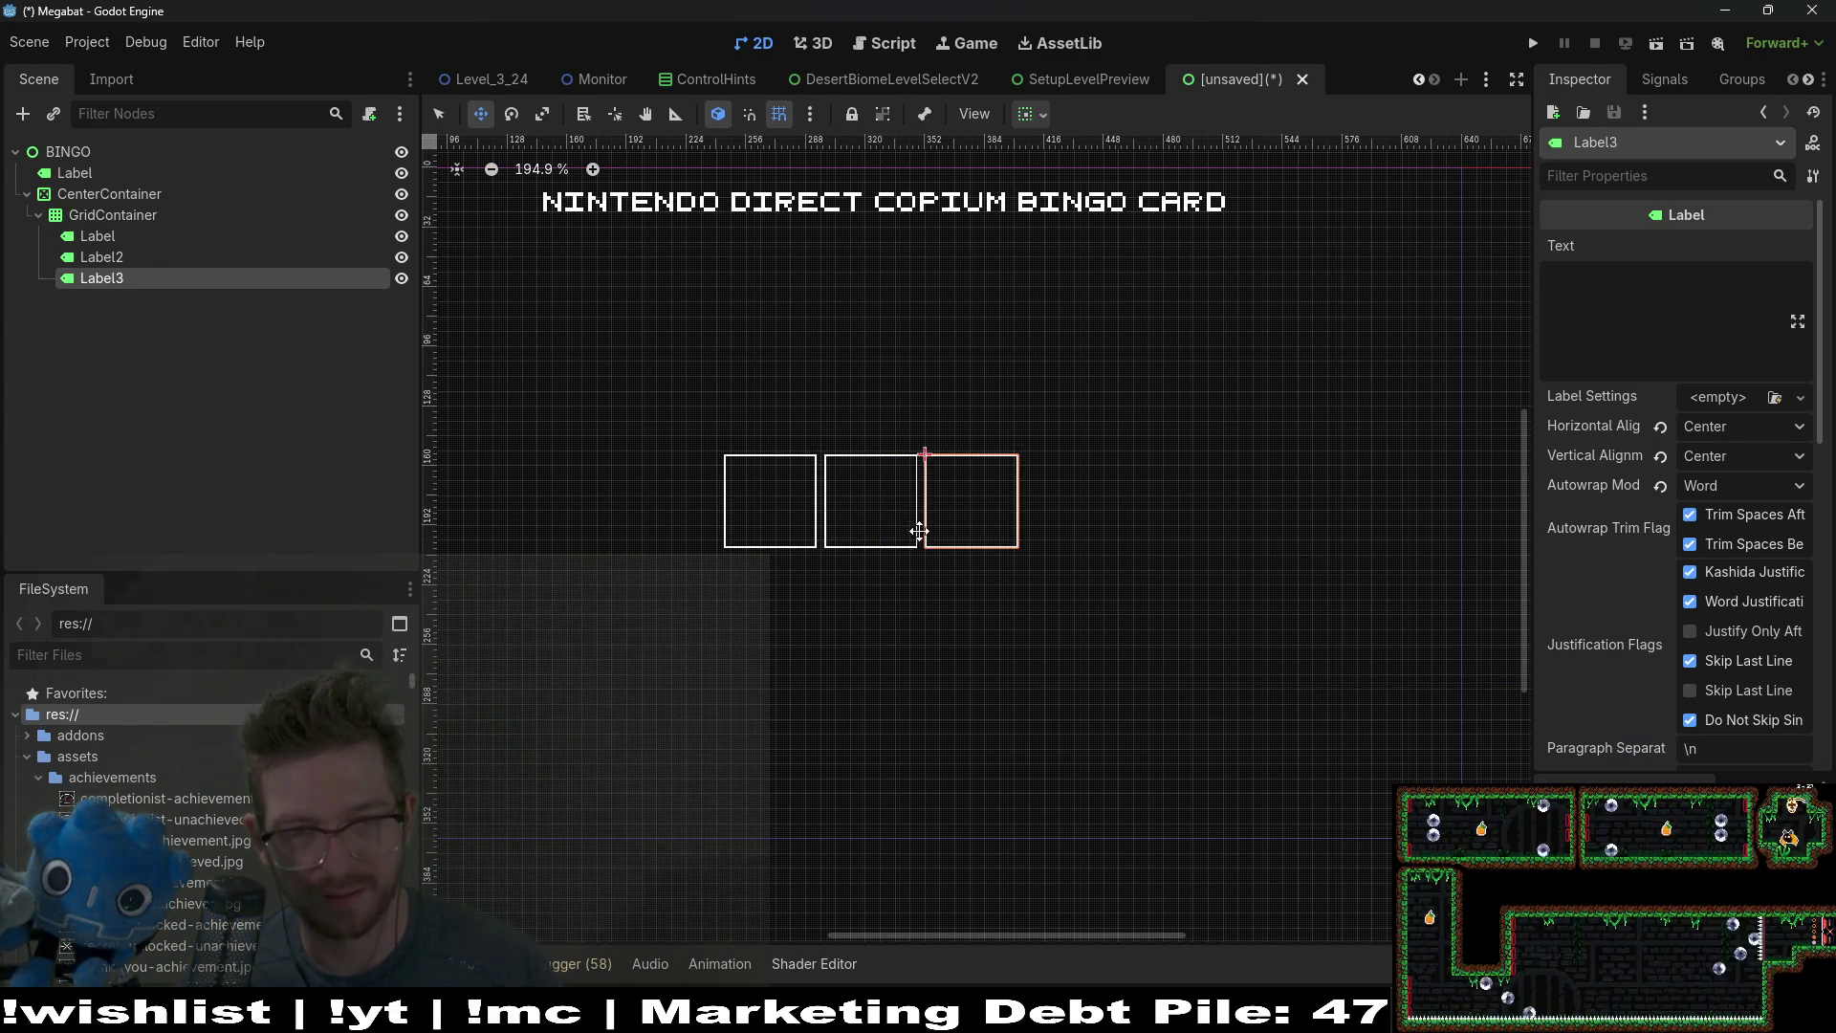
key("ctrl+d")
key("ctrl+d")
key("ctrl+d")
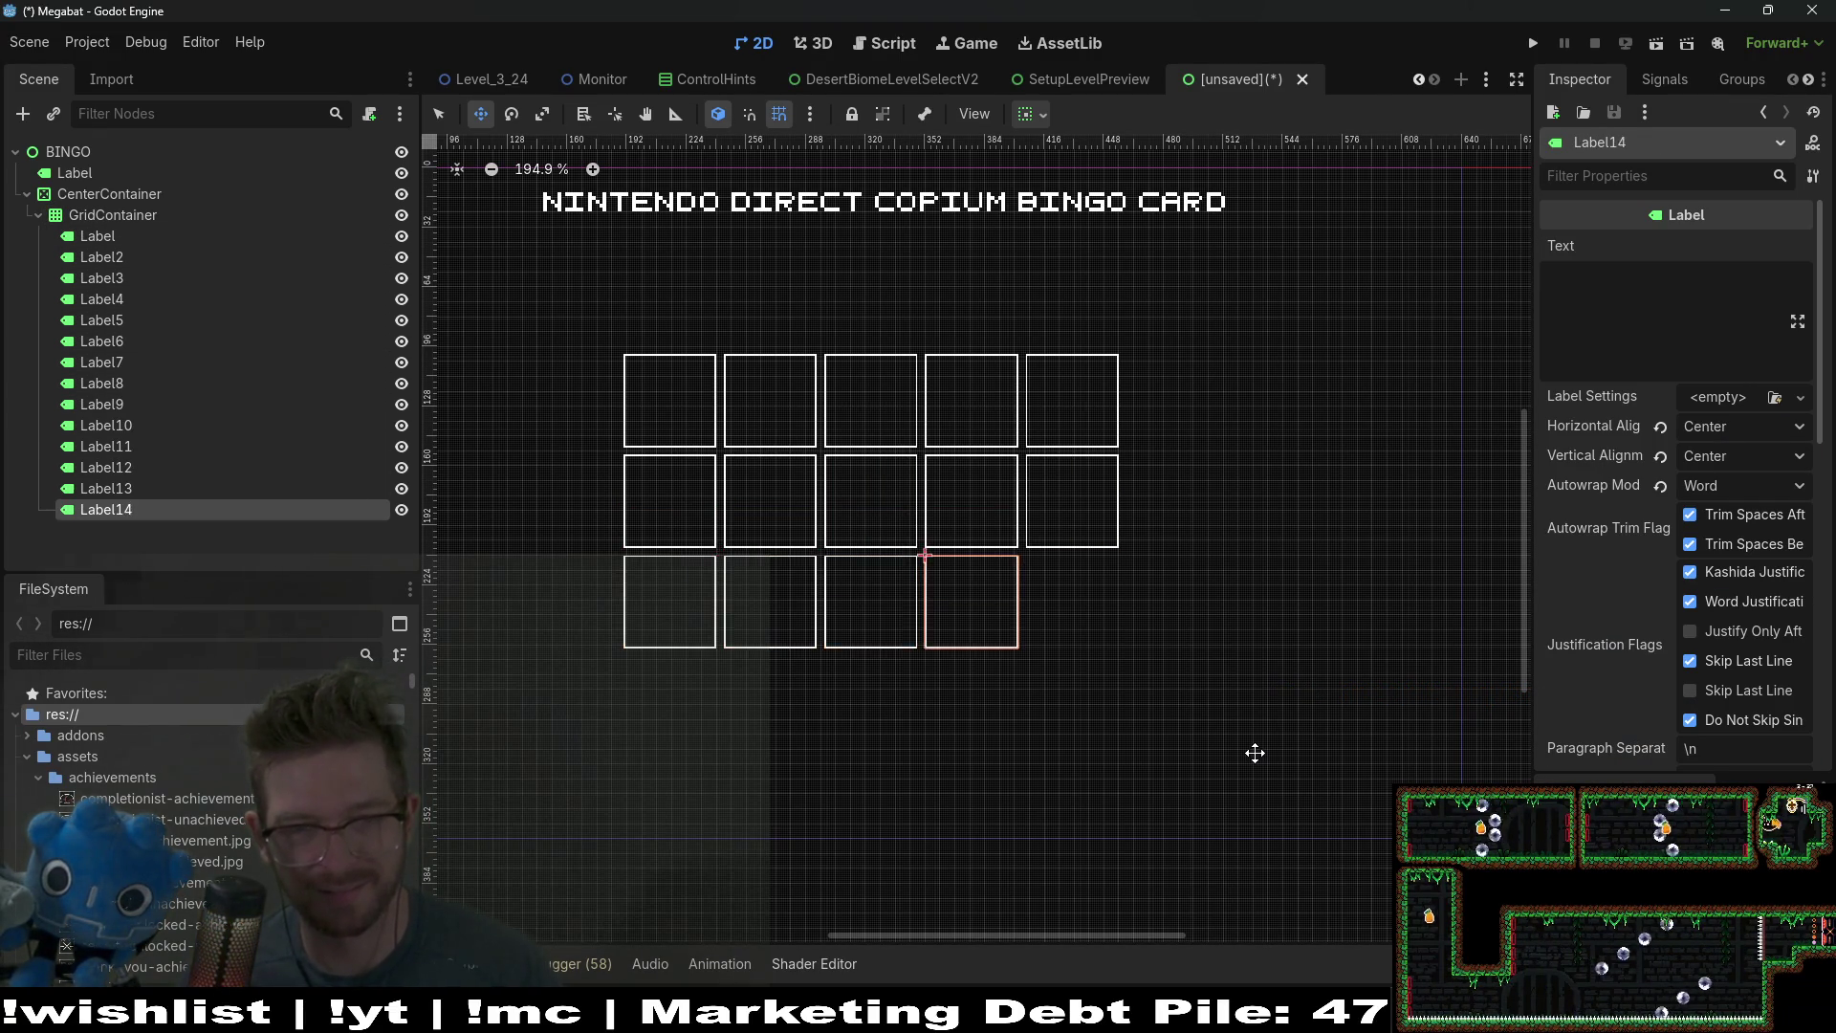
key("ctrl+d")
key("ctrl+d")
key("ctrl+d")
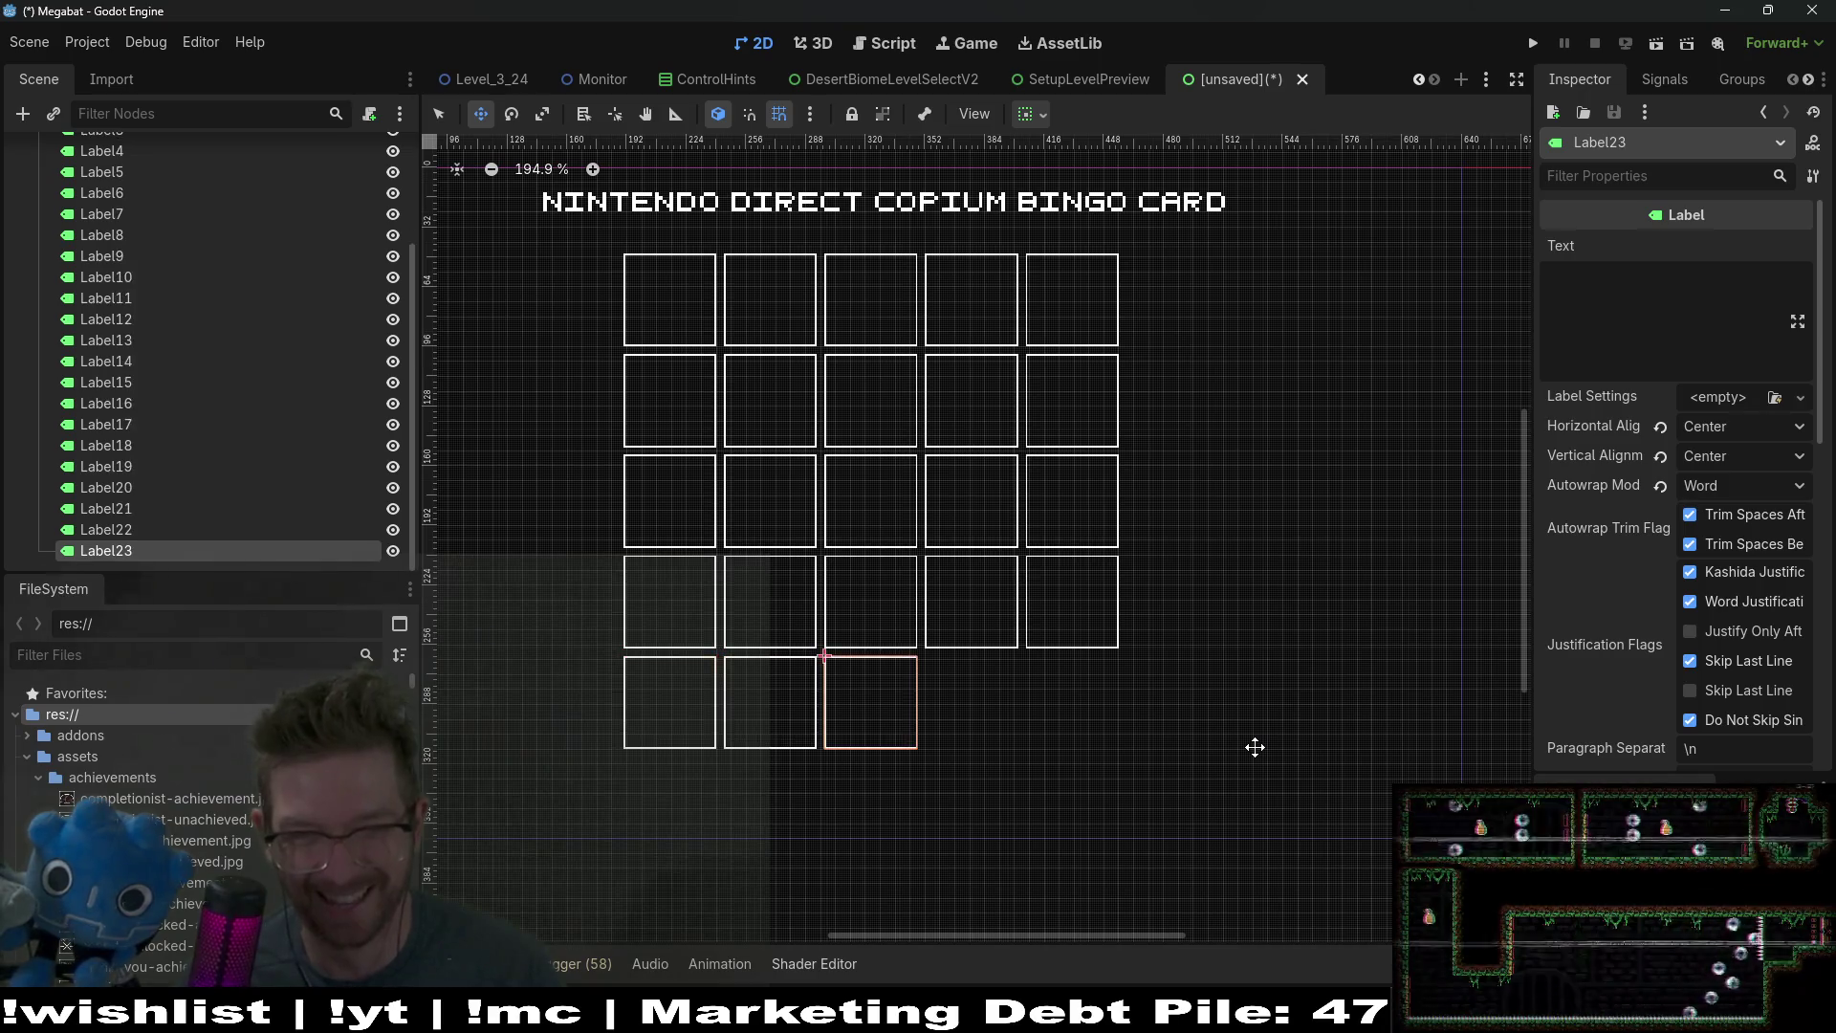
scroll(1034, 480, "left", 5)
scroll(1034, 480, "up", 2)
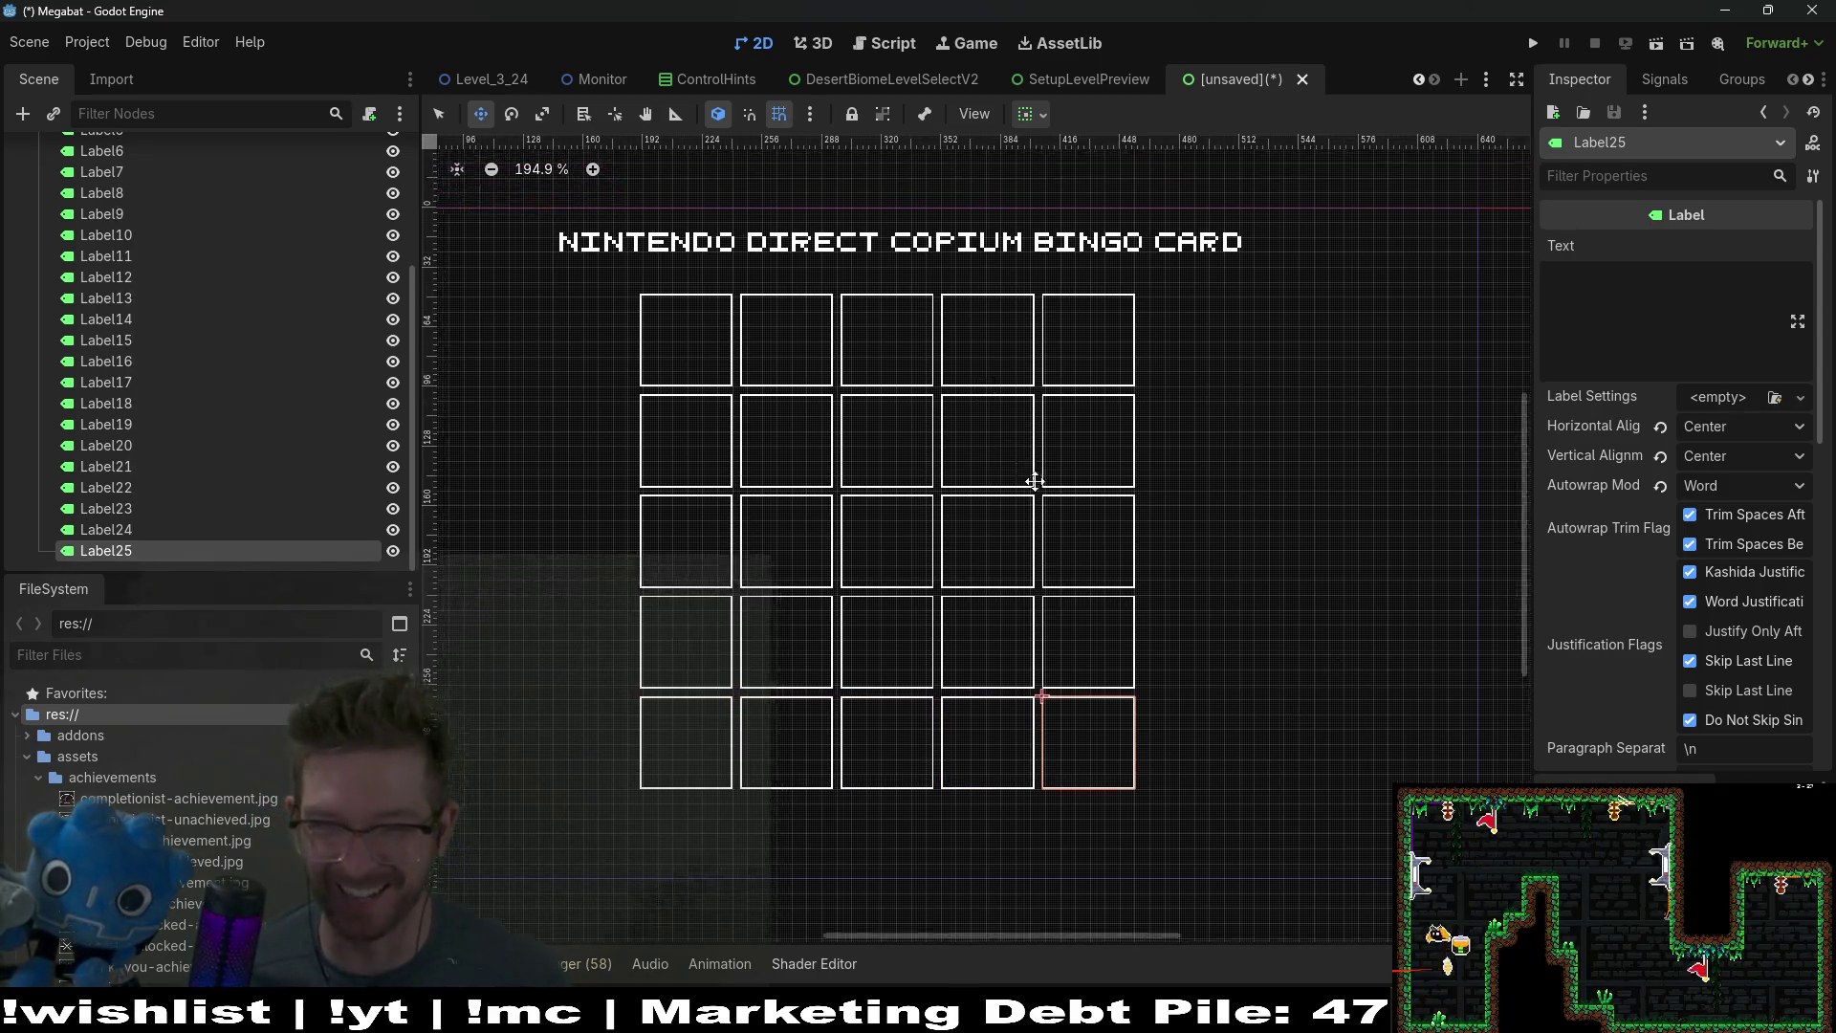
scroll(287, 344, "up", 5)
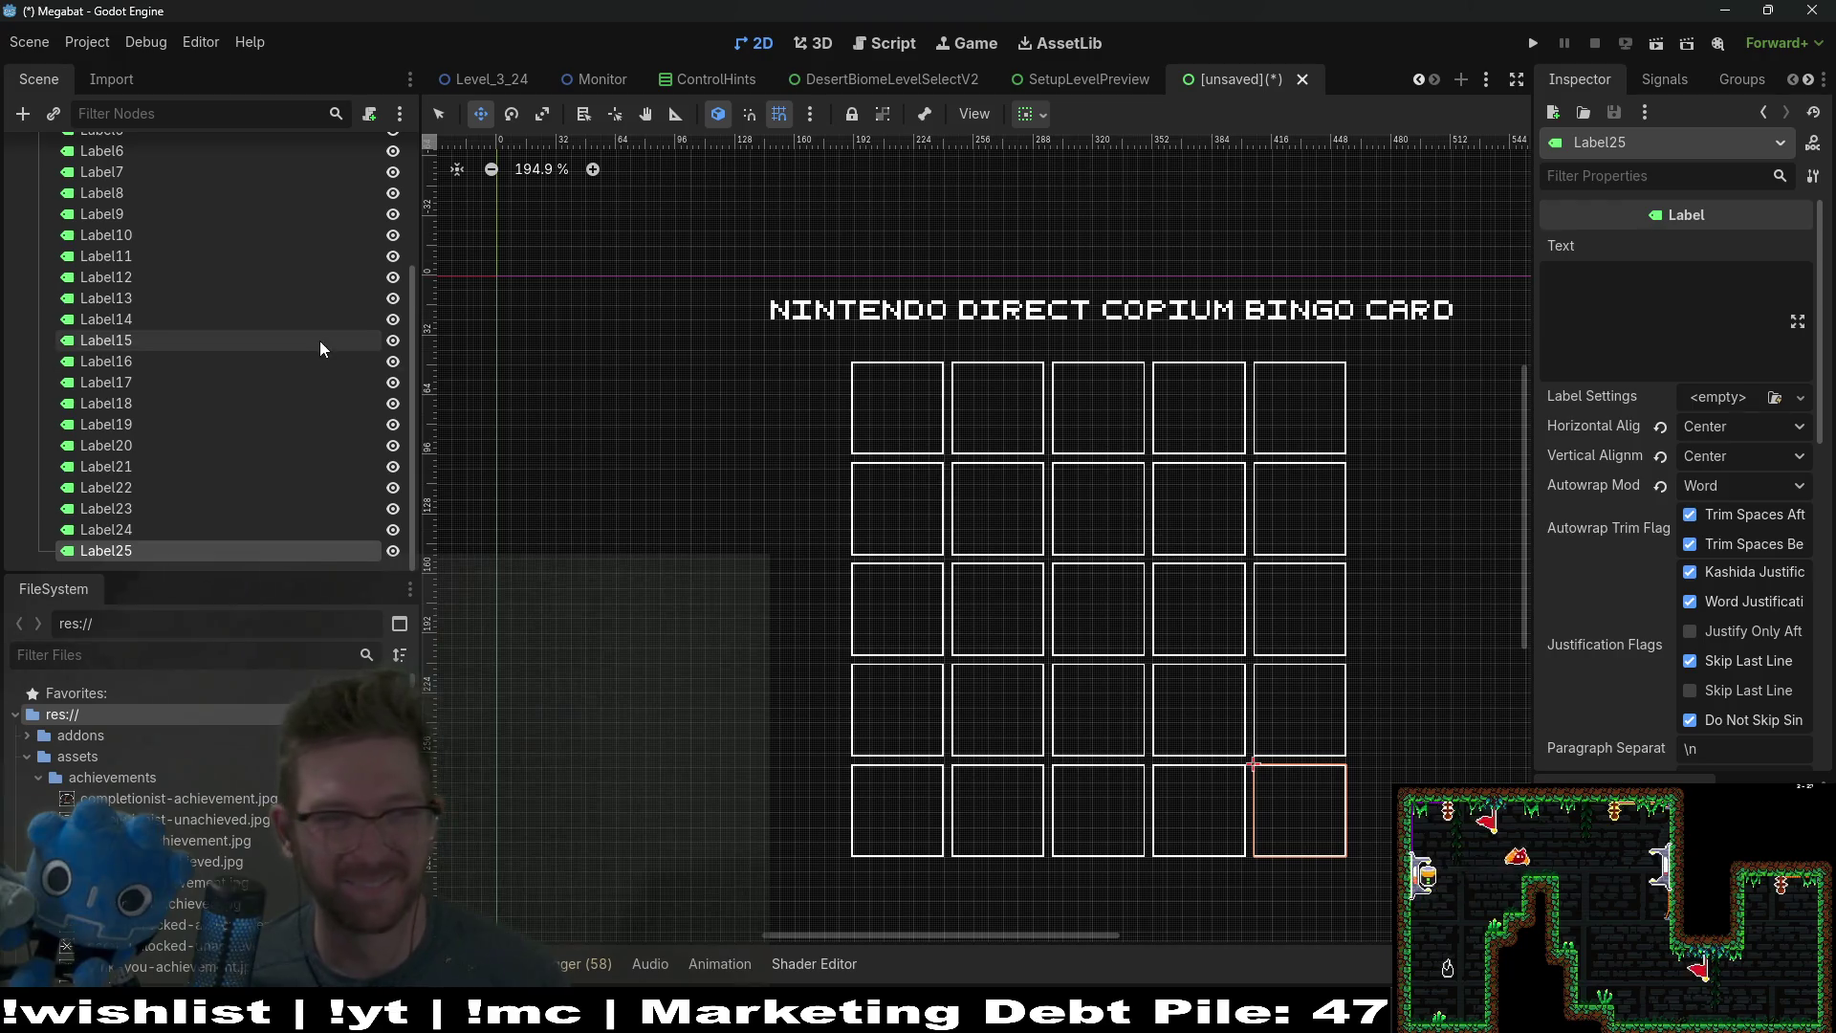
left_click(113, 215)
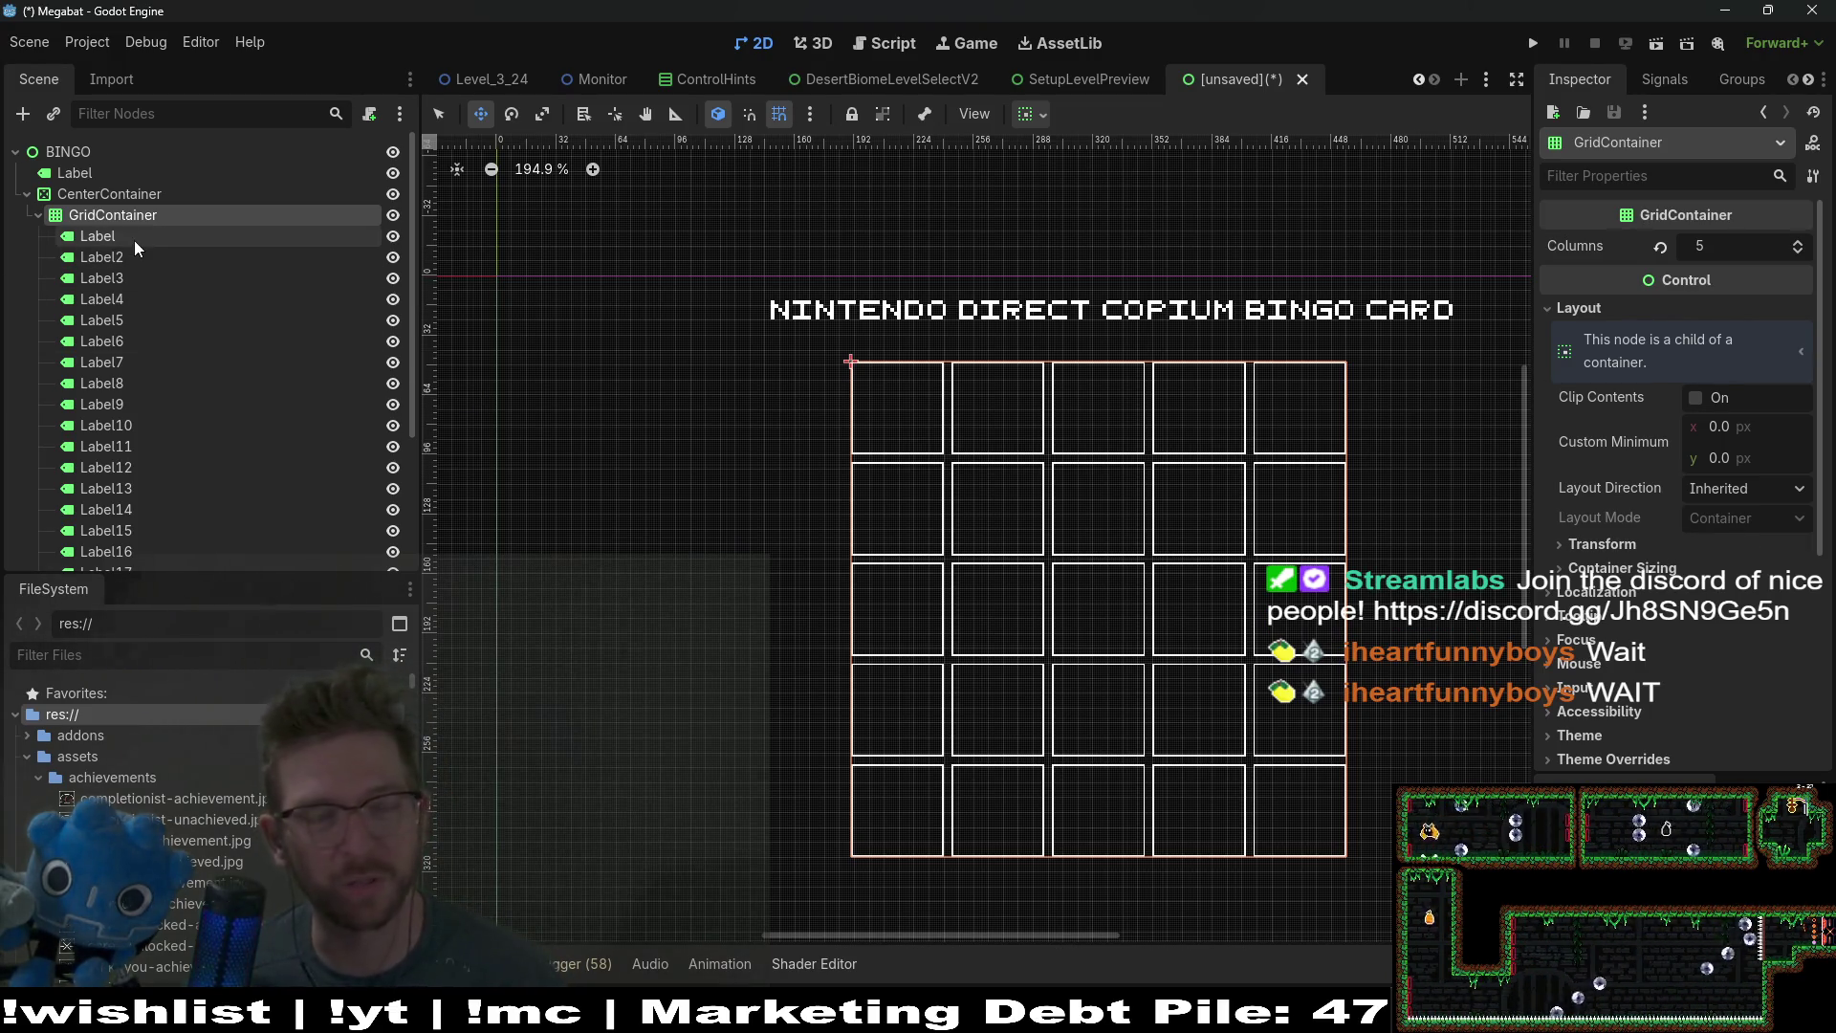
Step: Undo the duplications back to one bordered Label cell and bring up its context menu
left_click(169, 245)
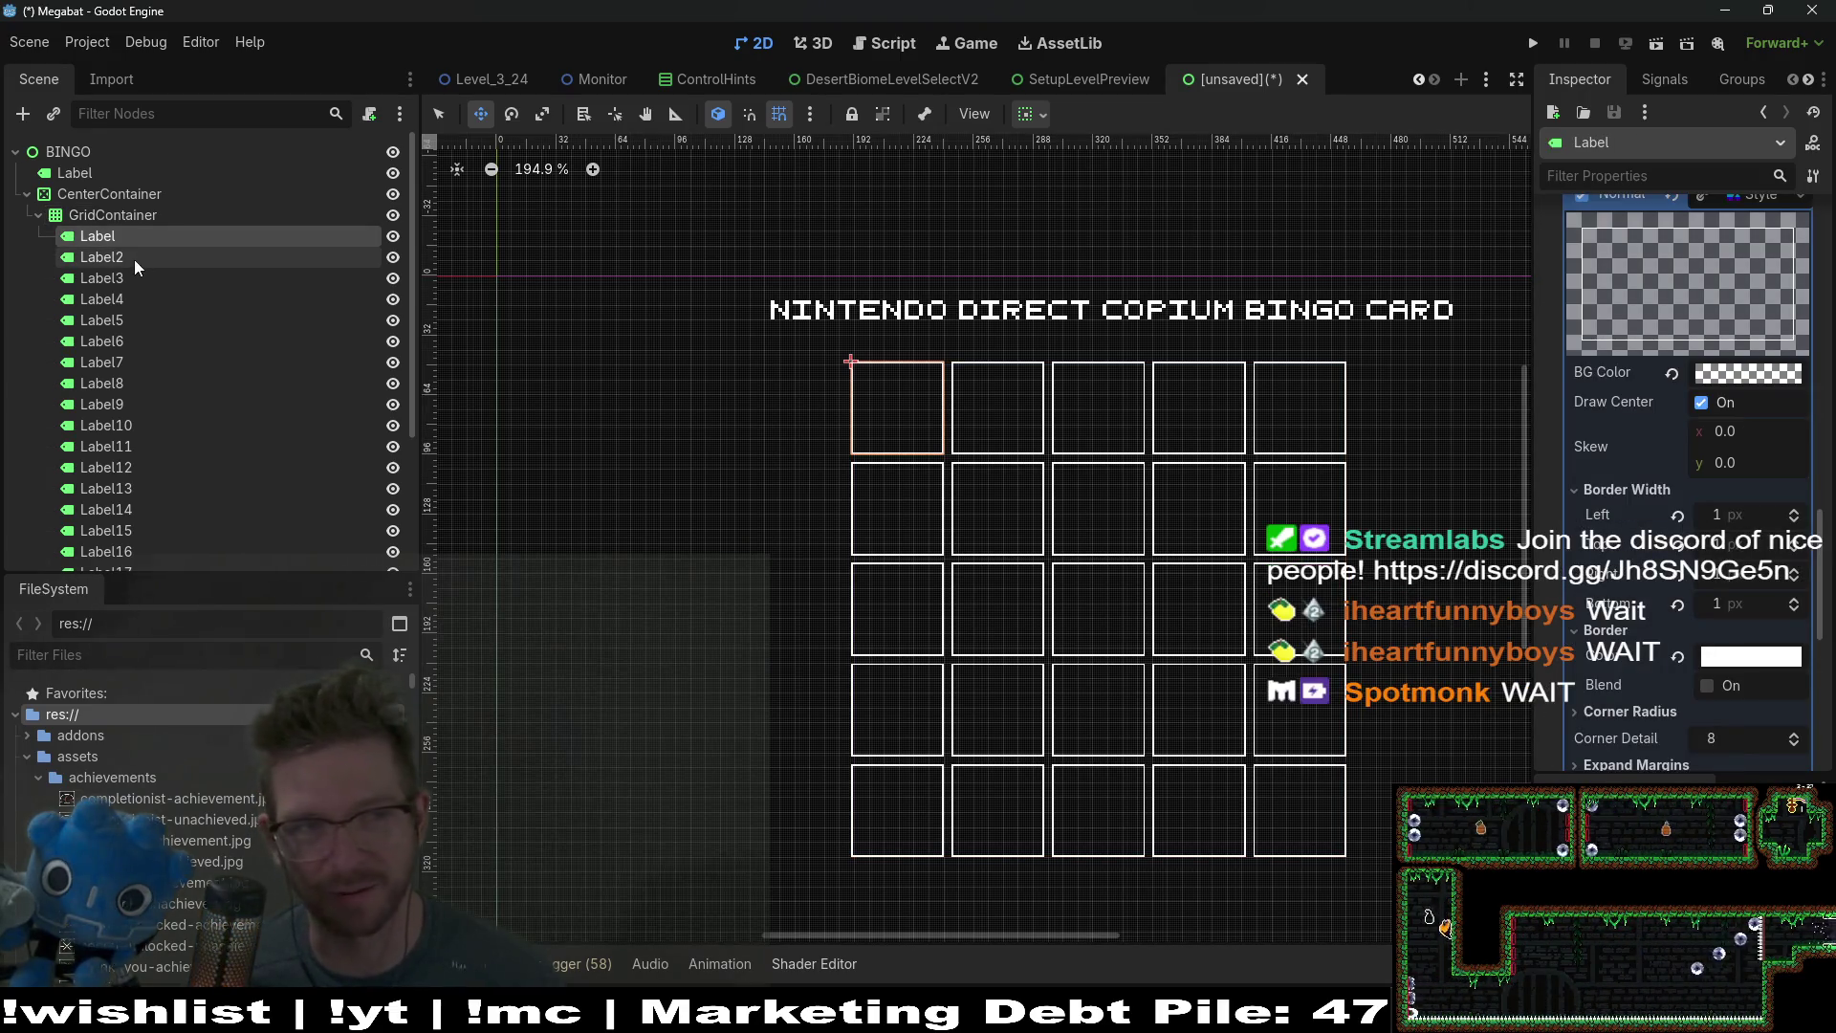
key("ctrl+z")
key("ctrl+z")
key("ctrl+z")
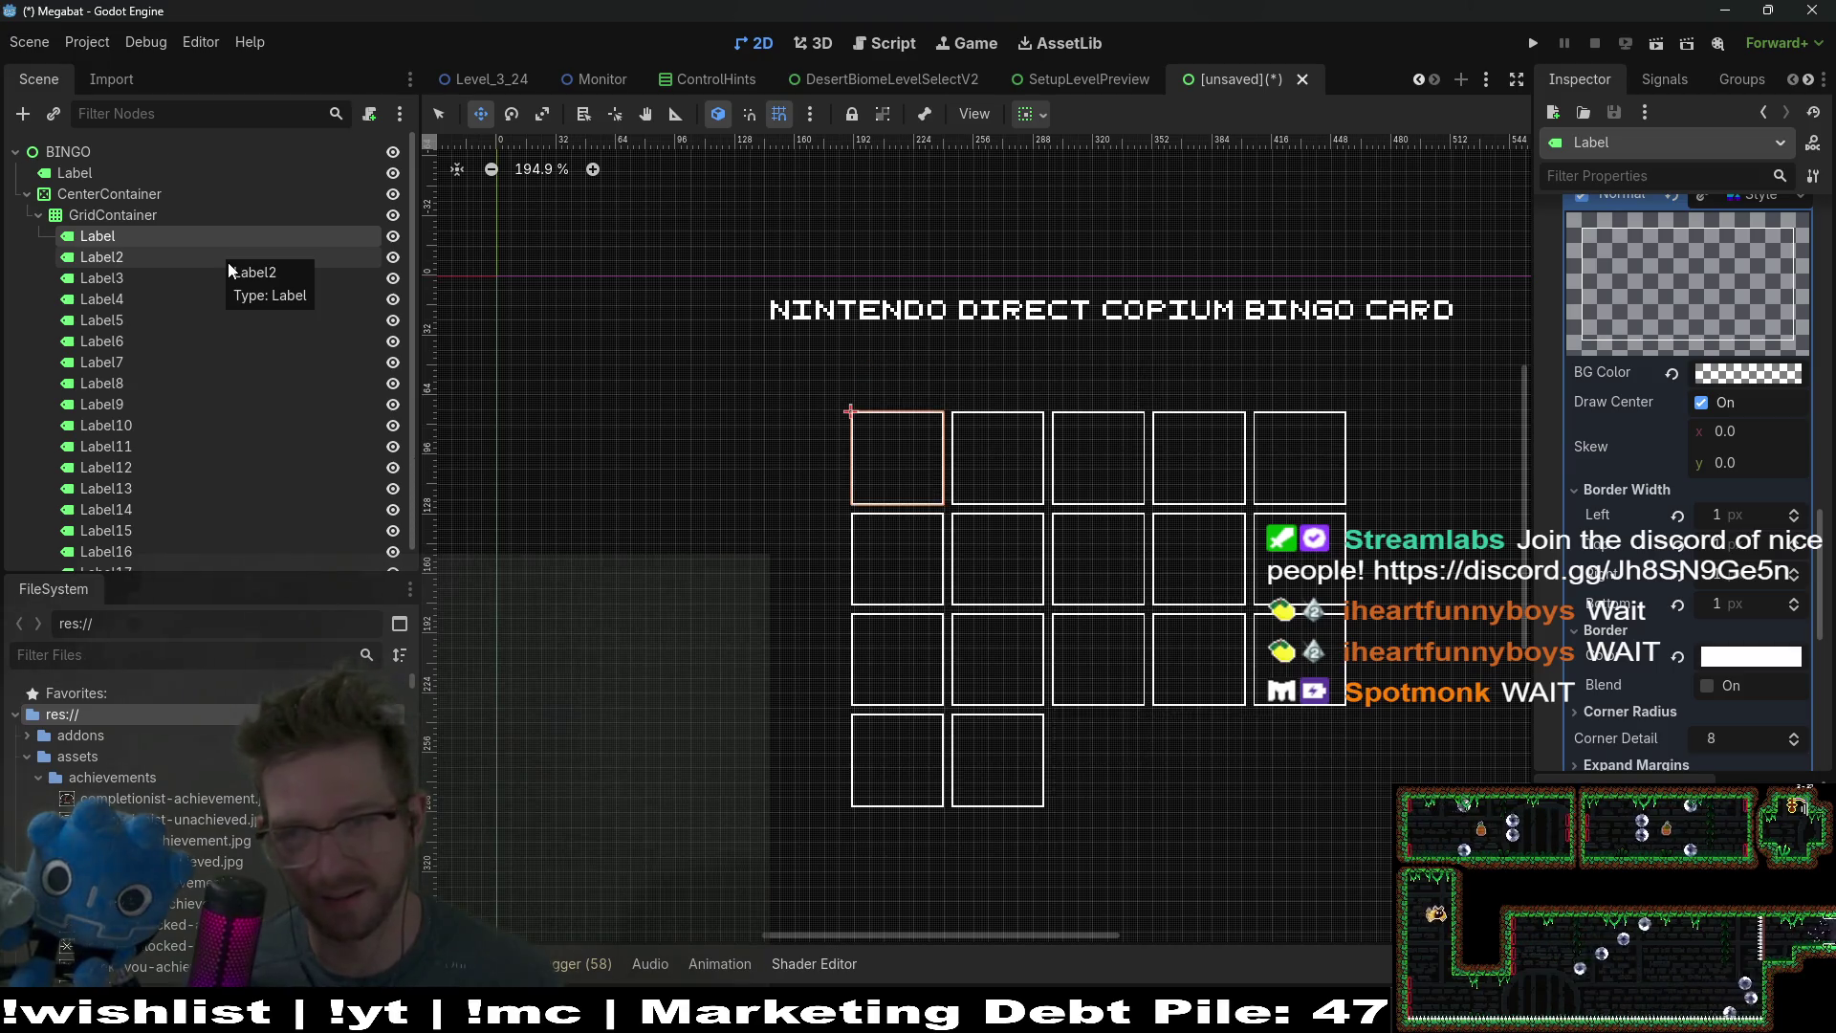
key("ctrl+z")
key("ctrl+z")
key("ctrl+z")
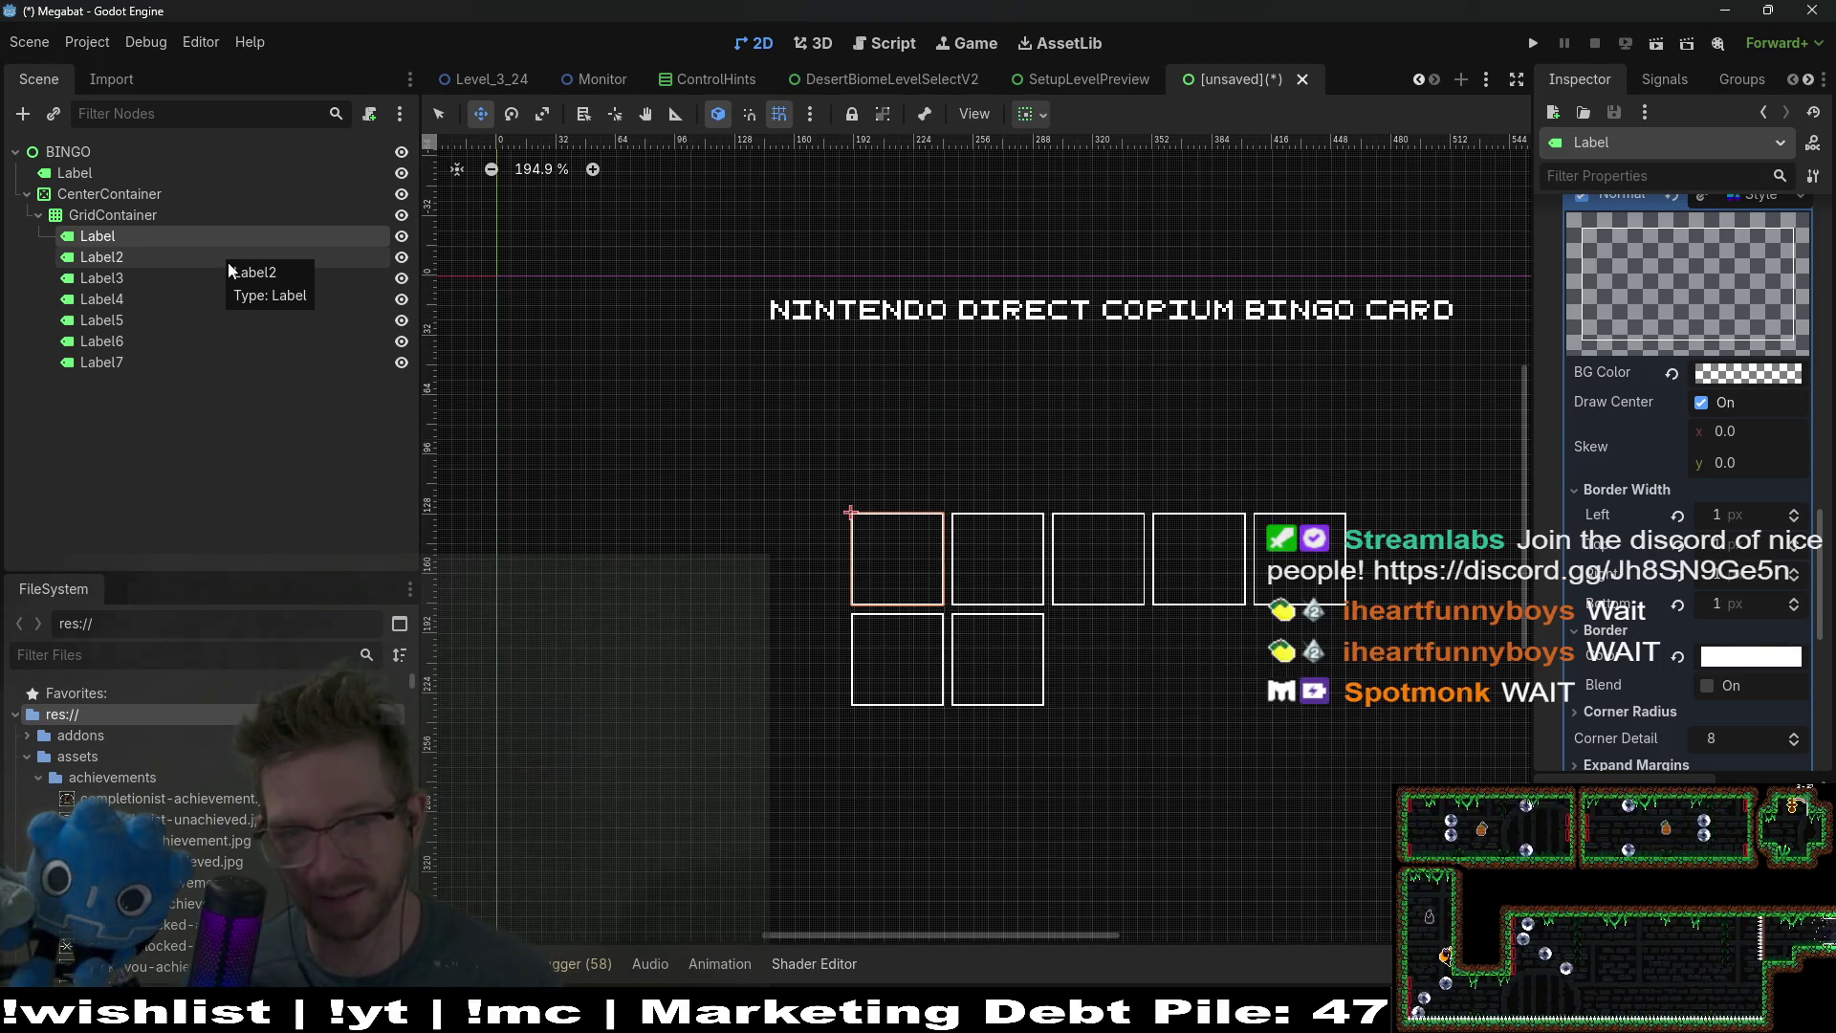
key("ctrl+z")
key("ctrl+z")
key("ctrl+z")
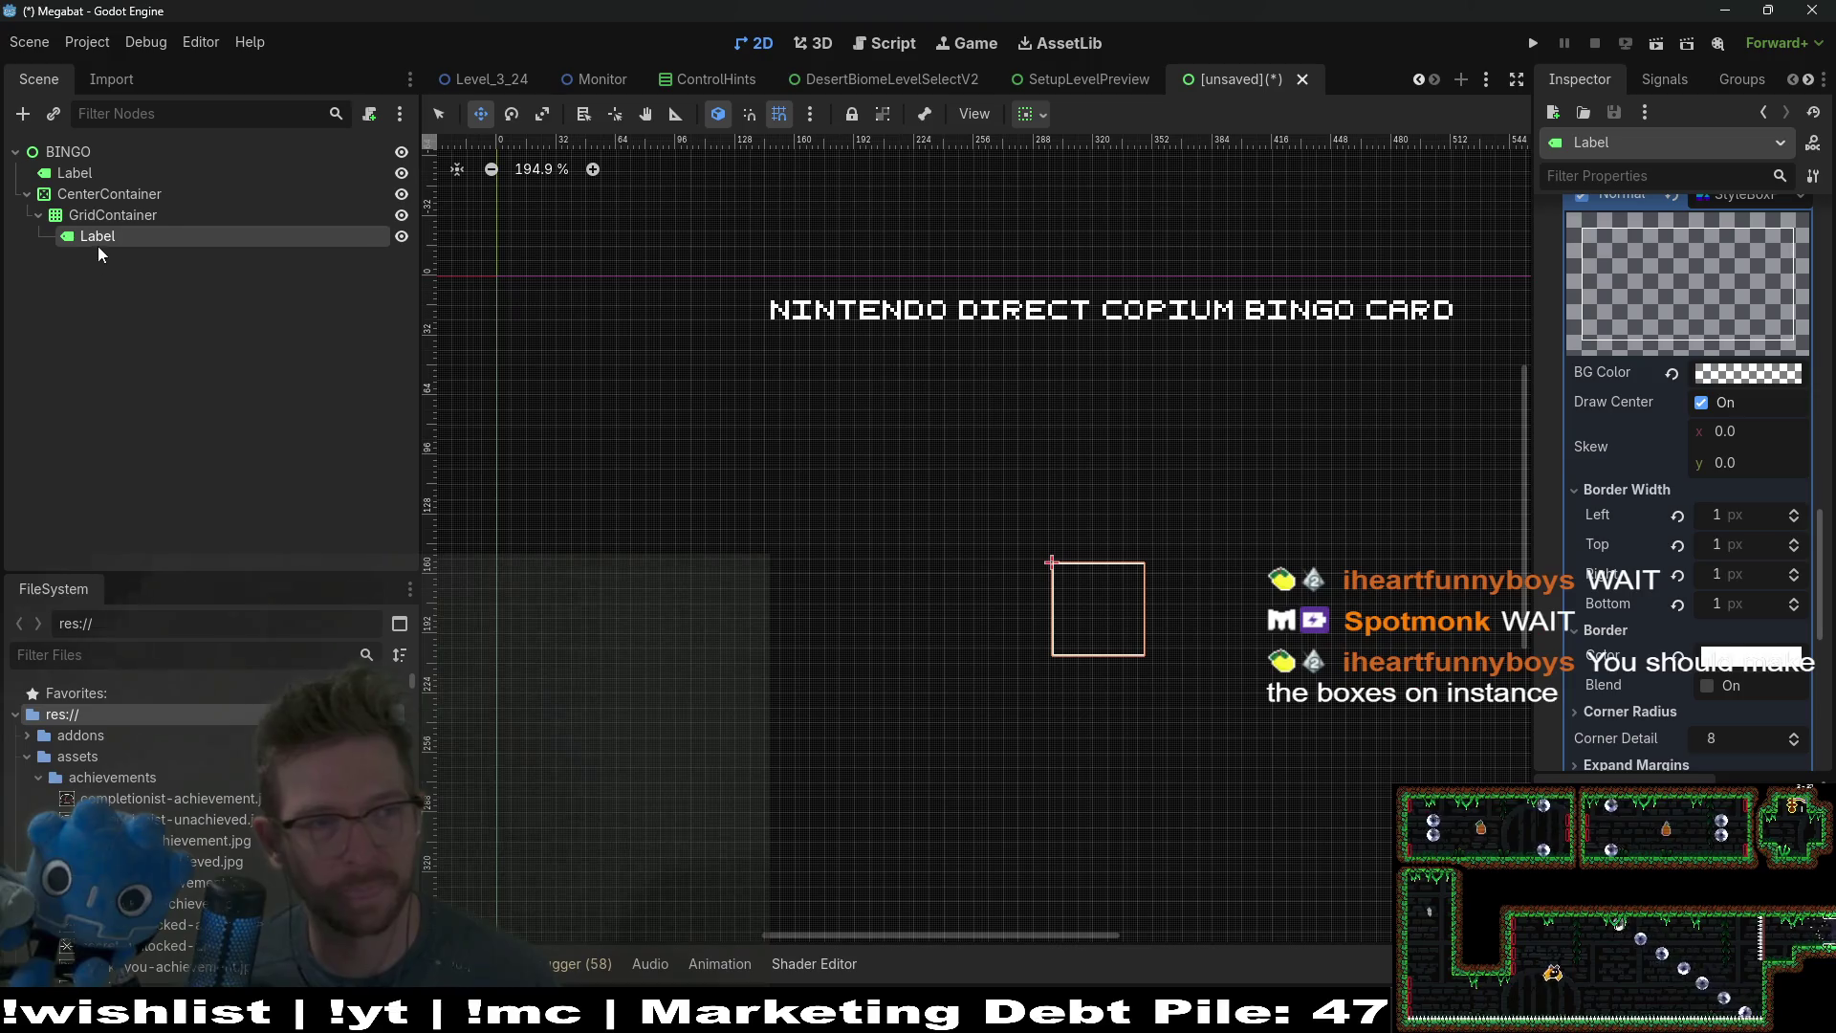
right_click(109, 236)
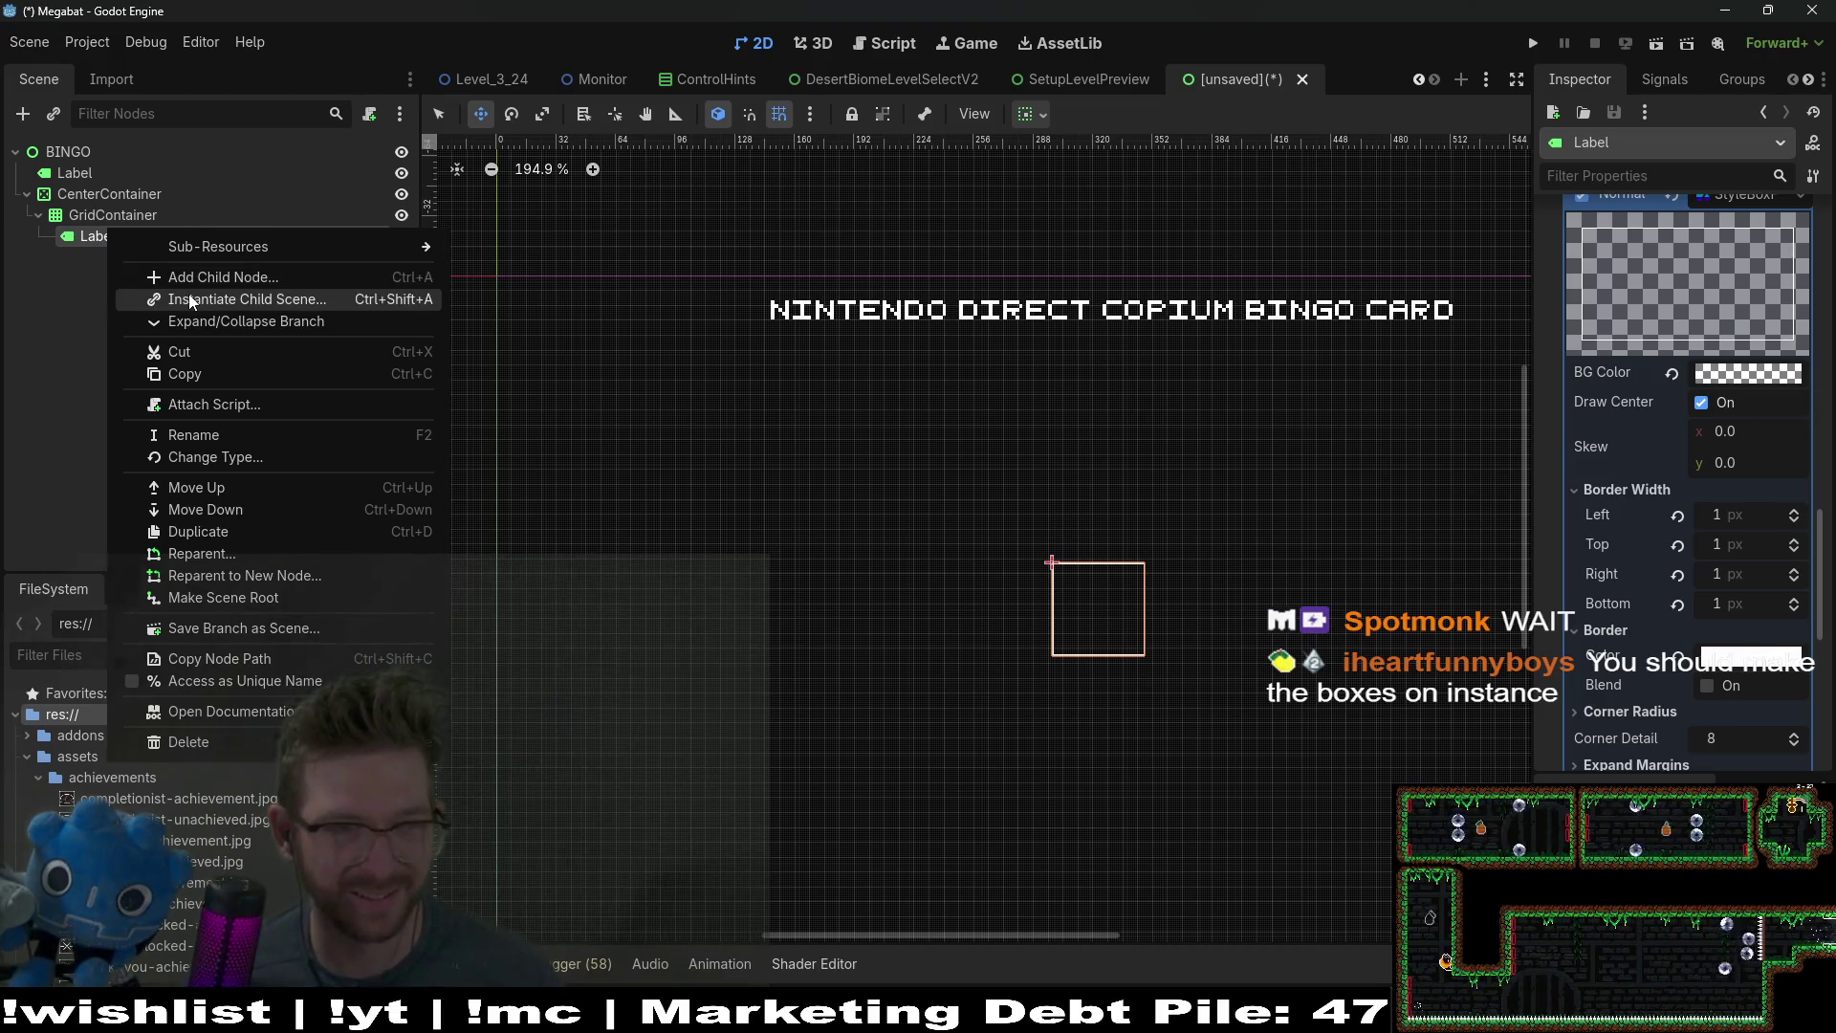
left_click(99, 238)
right_click(99, 237)
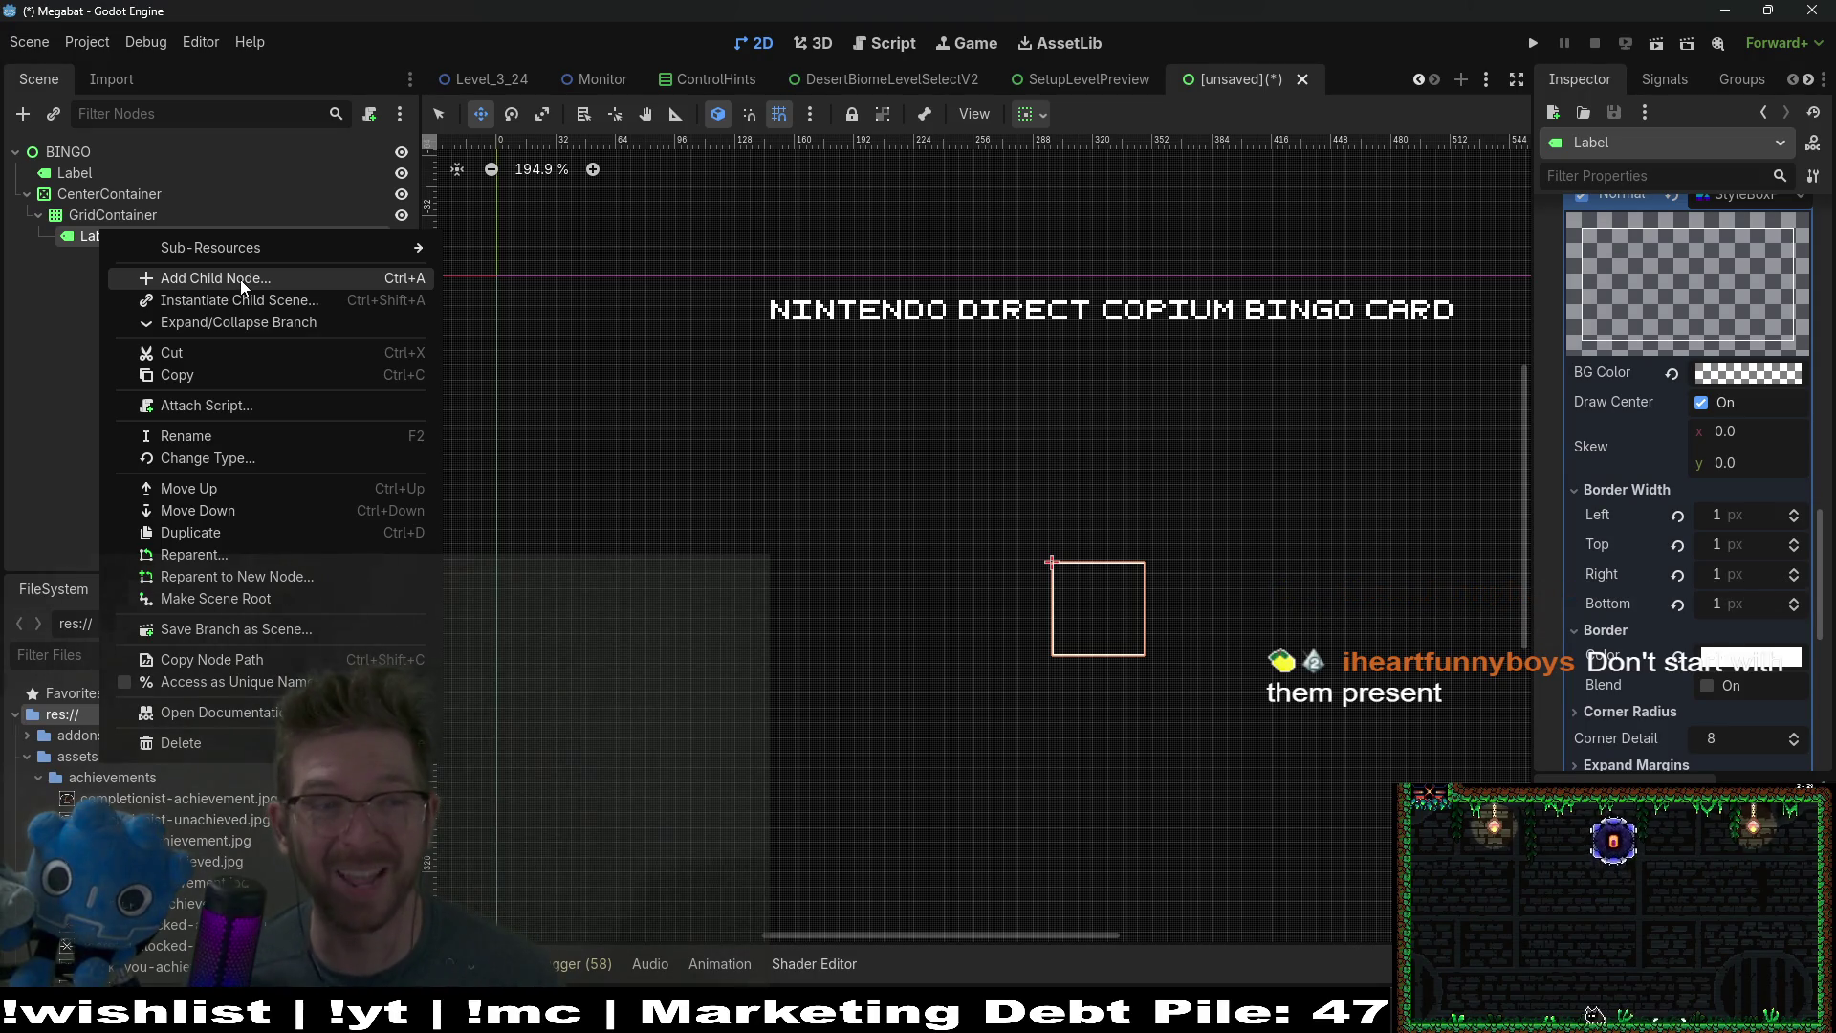
Step: Change the cell Label's type to RichTextLabel and start a test run of the scene
left_click(174, 273)
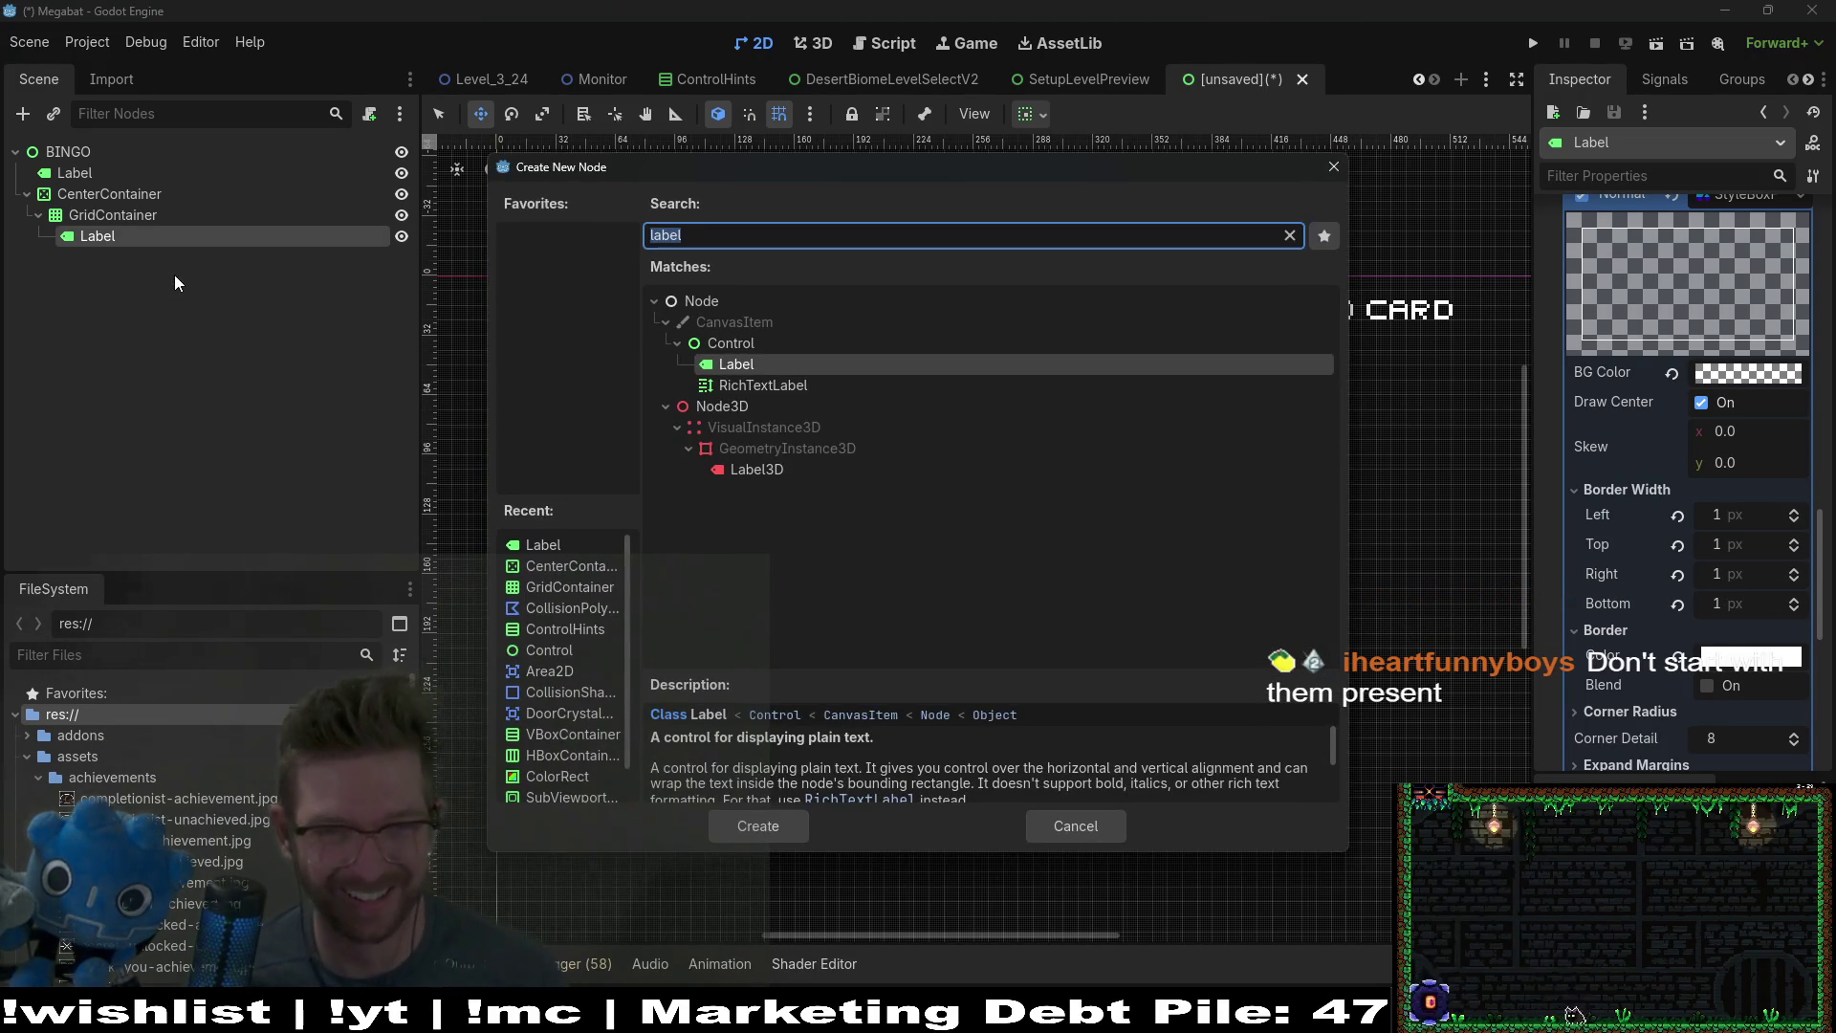
key("Escape")
right_click(103, 232)
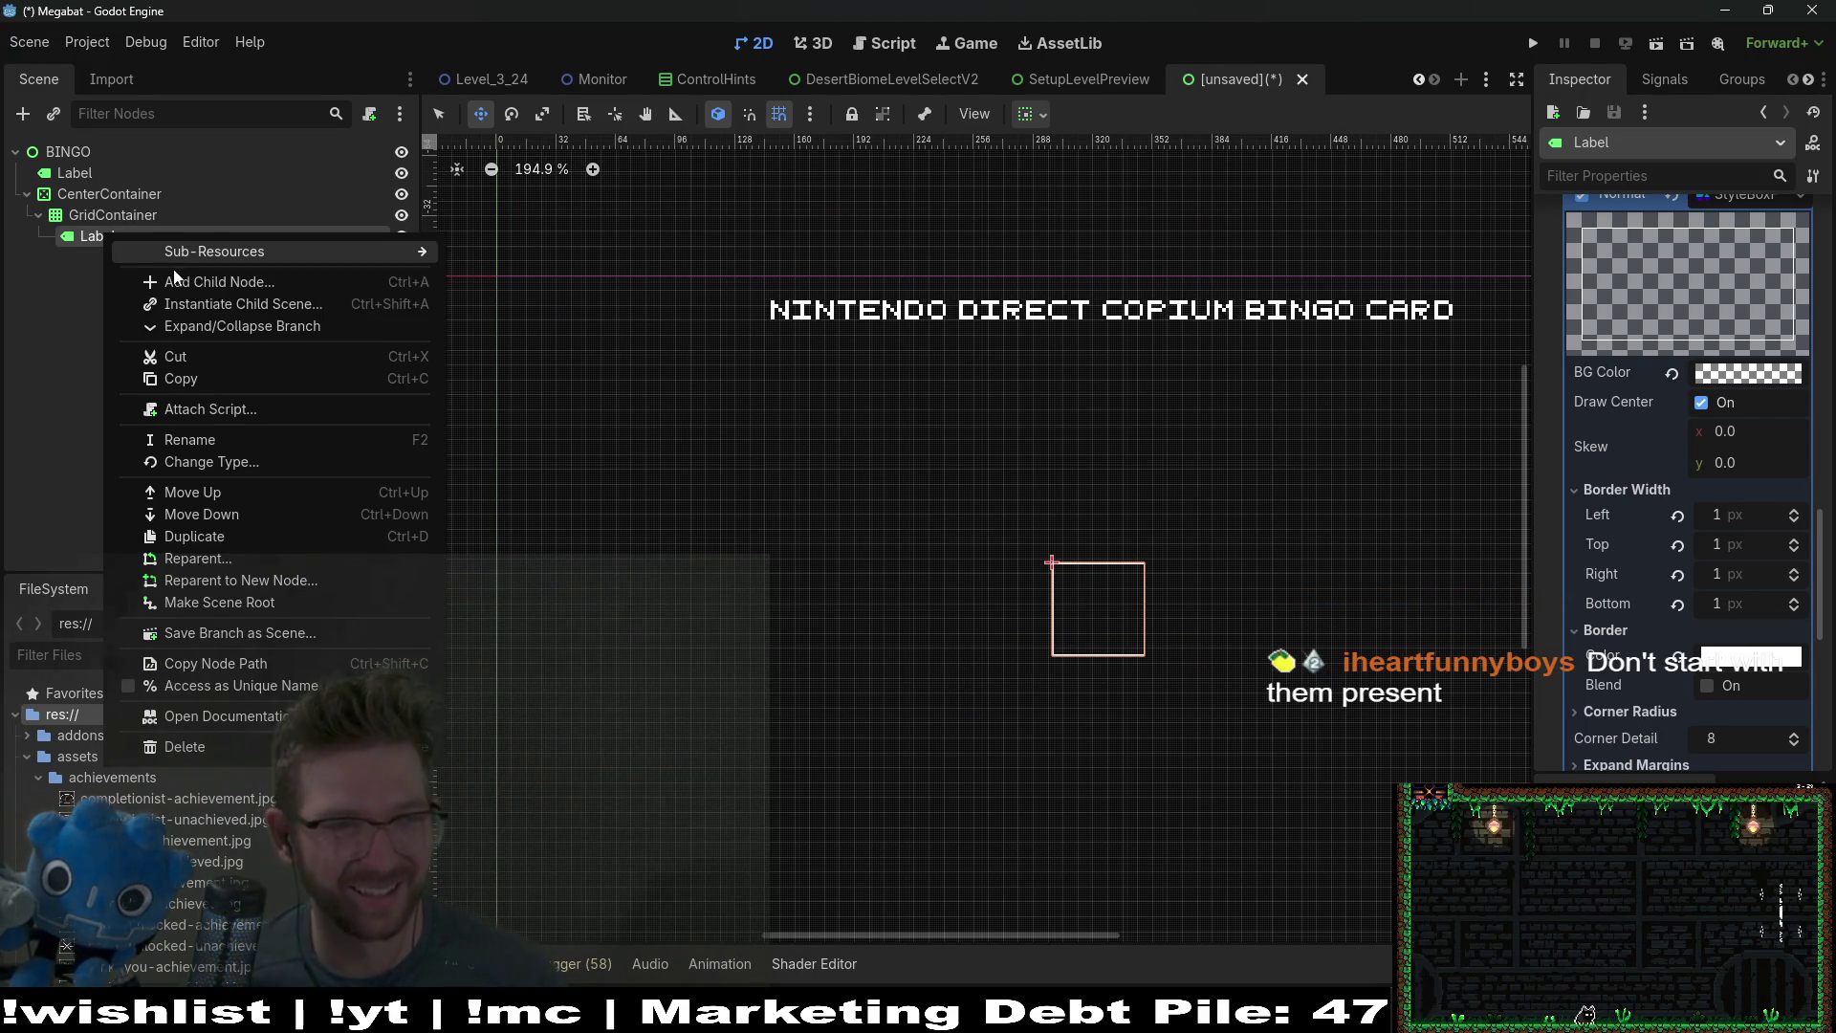
left_click(203, 462)
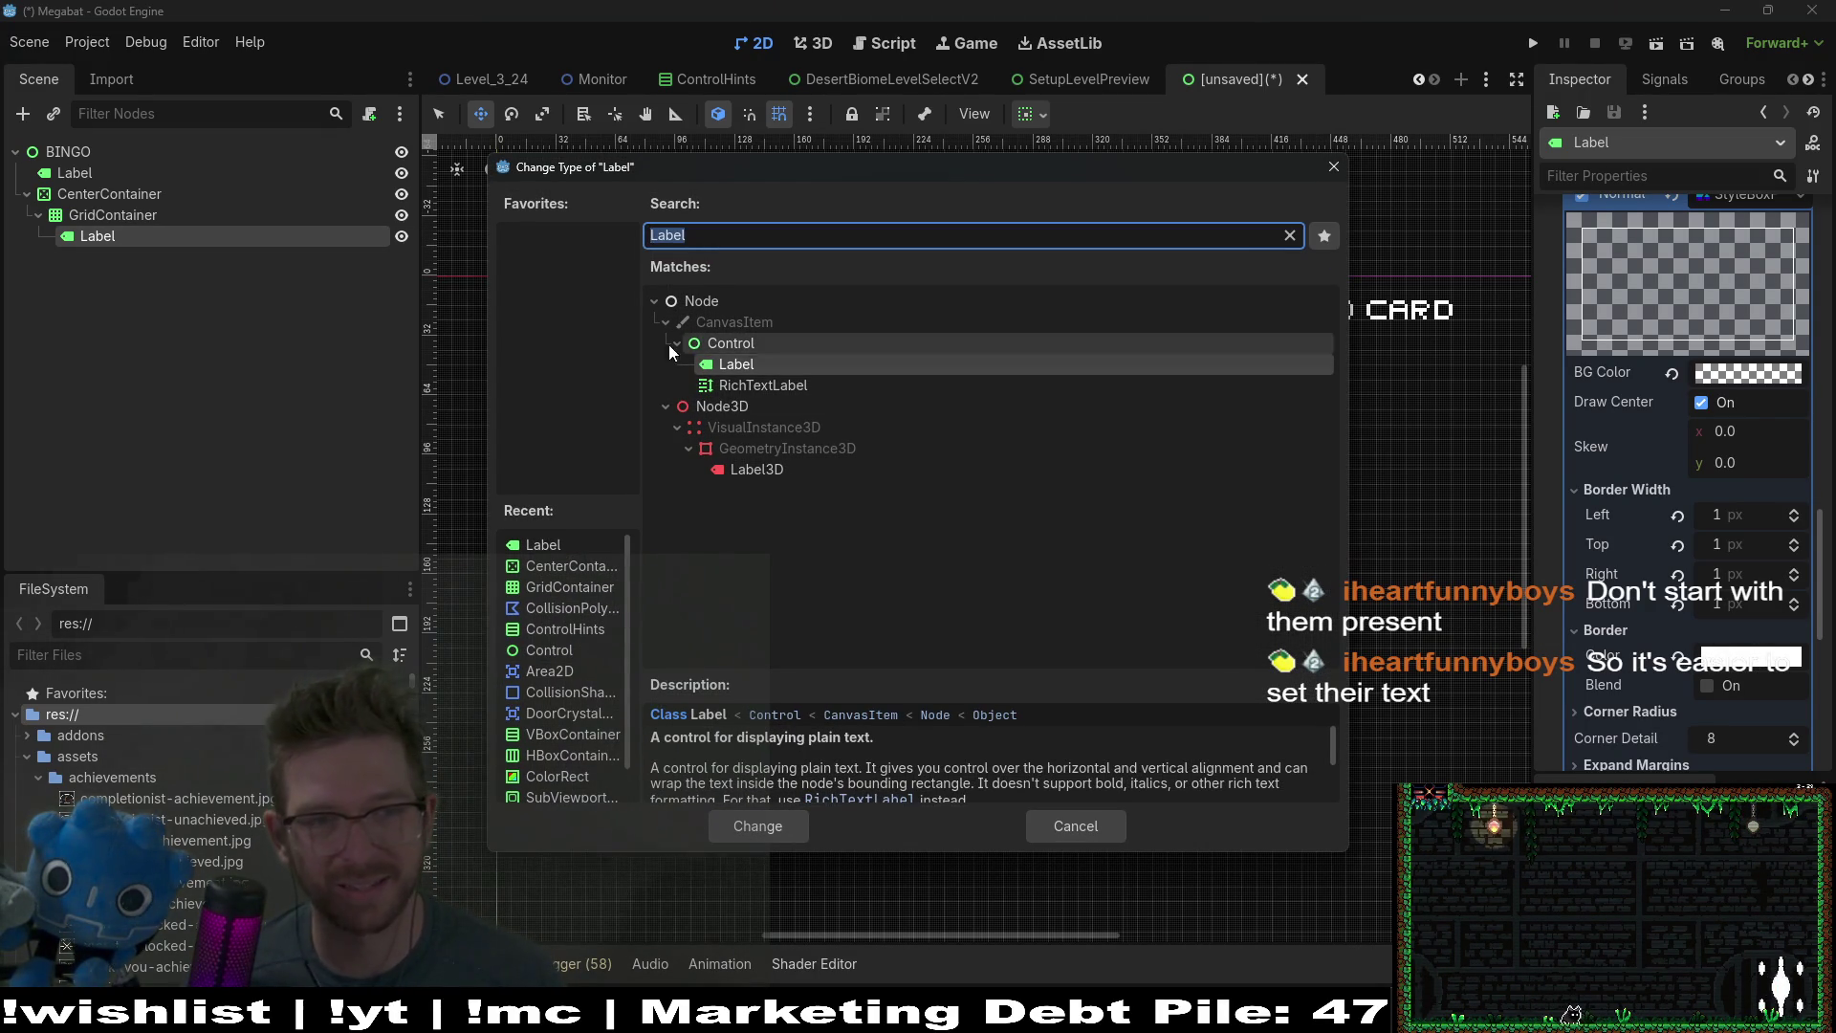
left_click(750, 387)
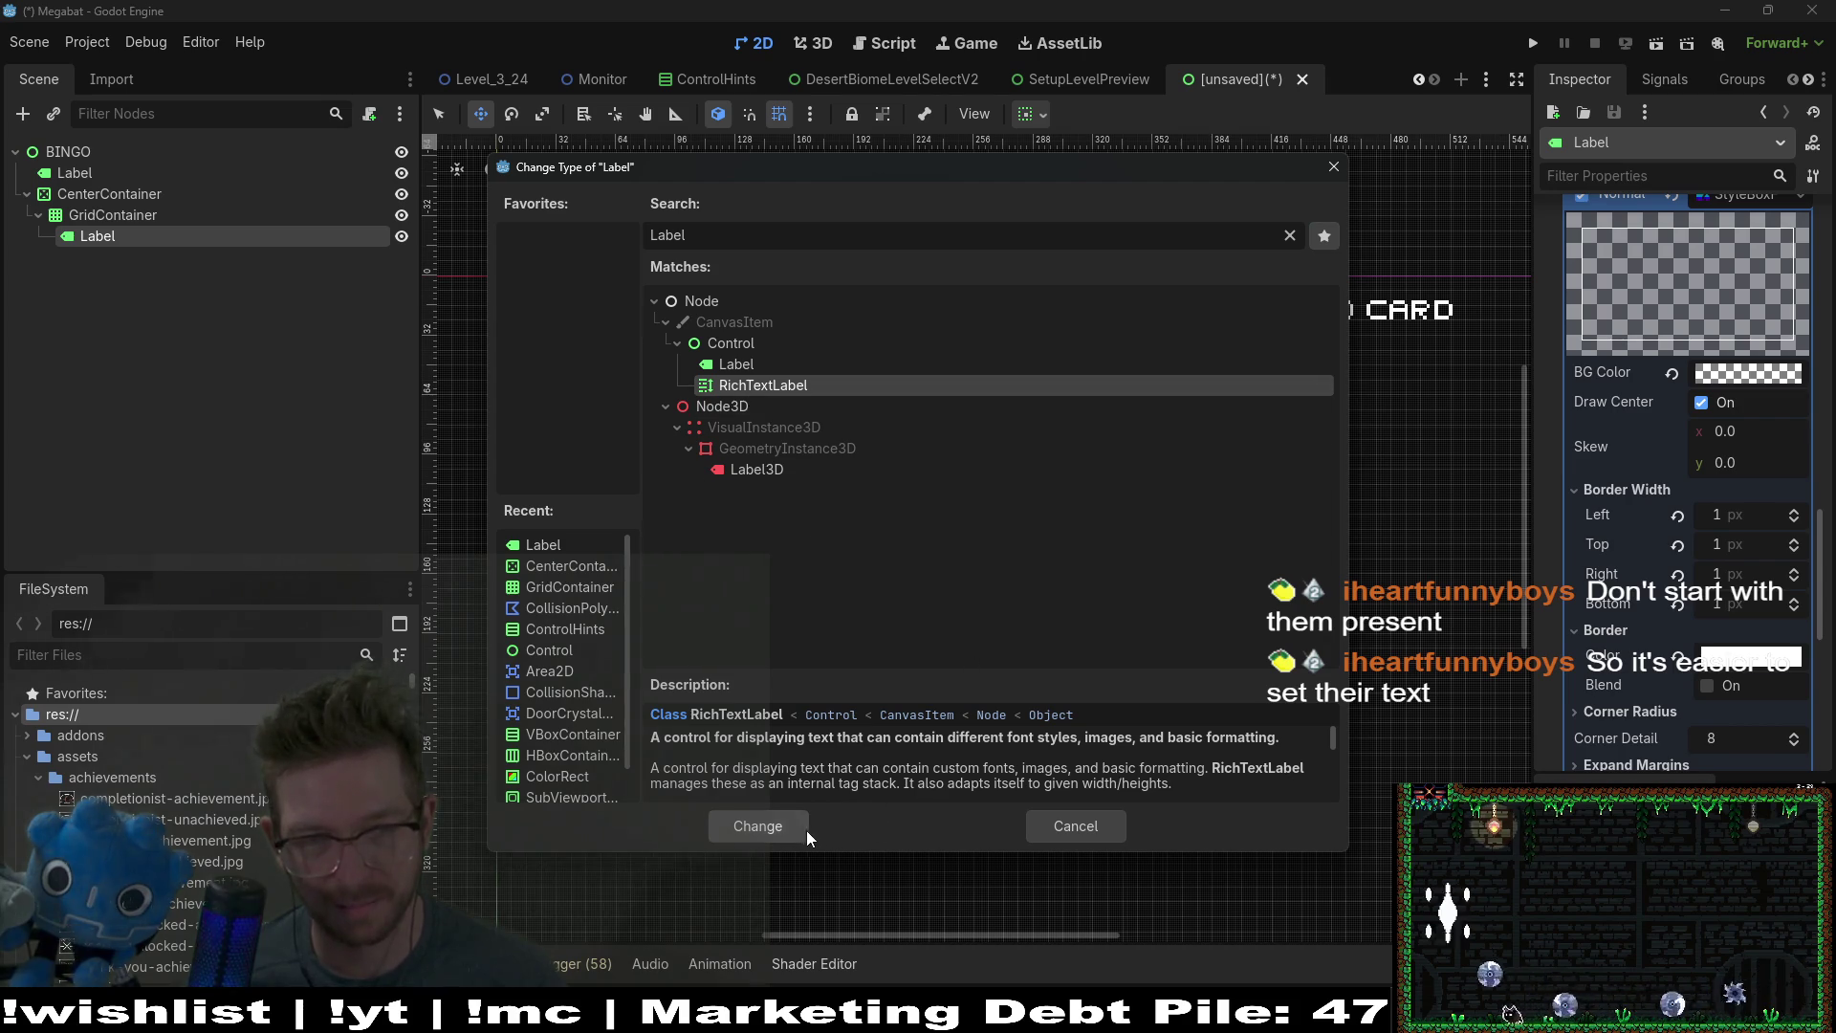
left_click(758, 834)
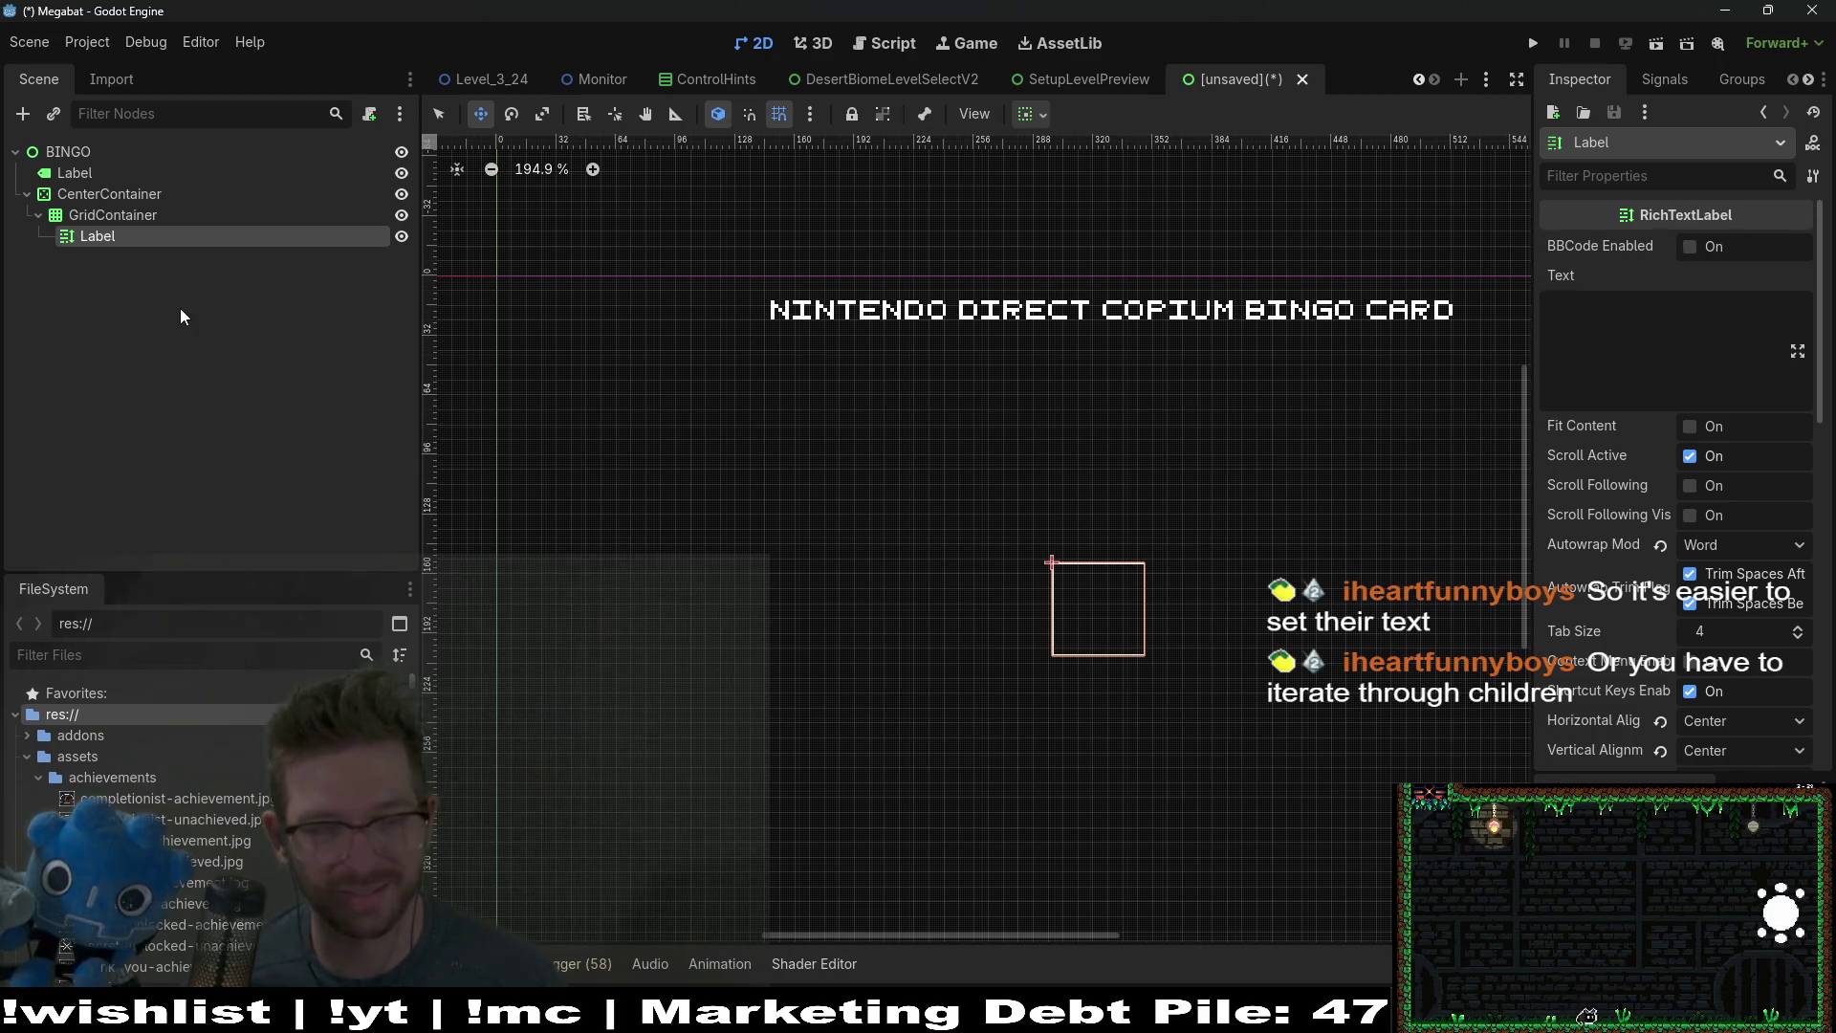
left_click(1626, 44)
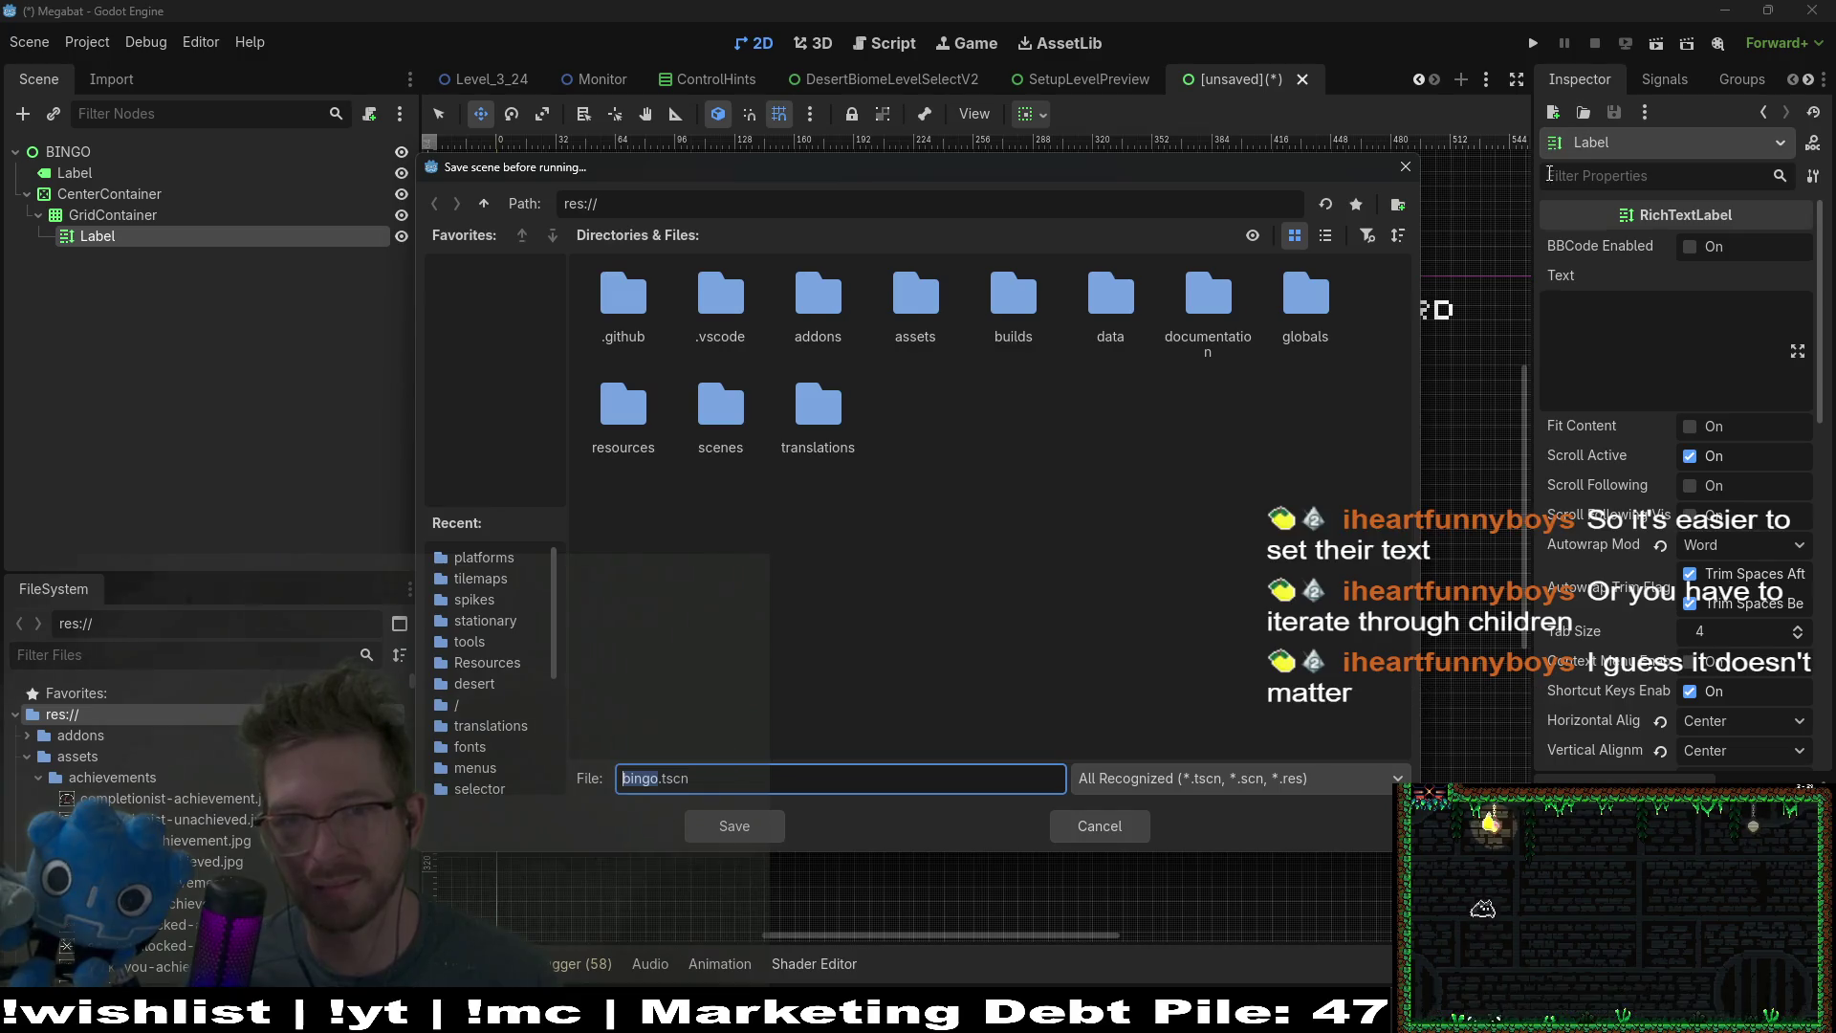
Step: Save the scene as bingo.tscn, view the test run of title and cell, then close the game window
key("Escape")
left_click(1627, 44)
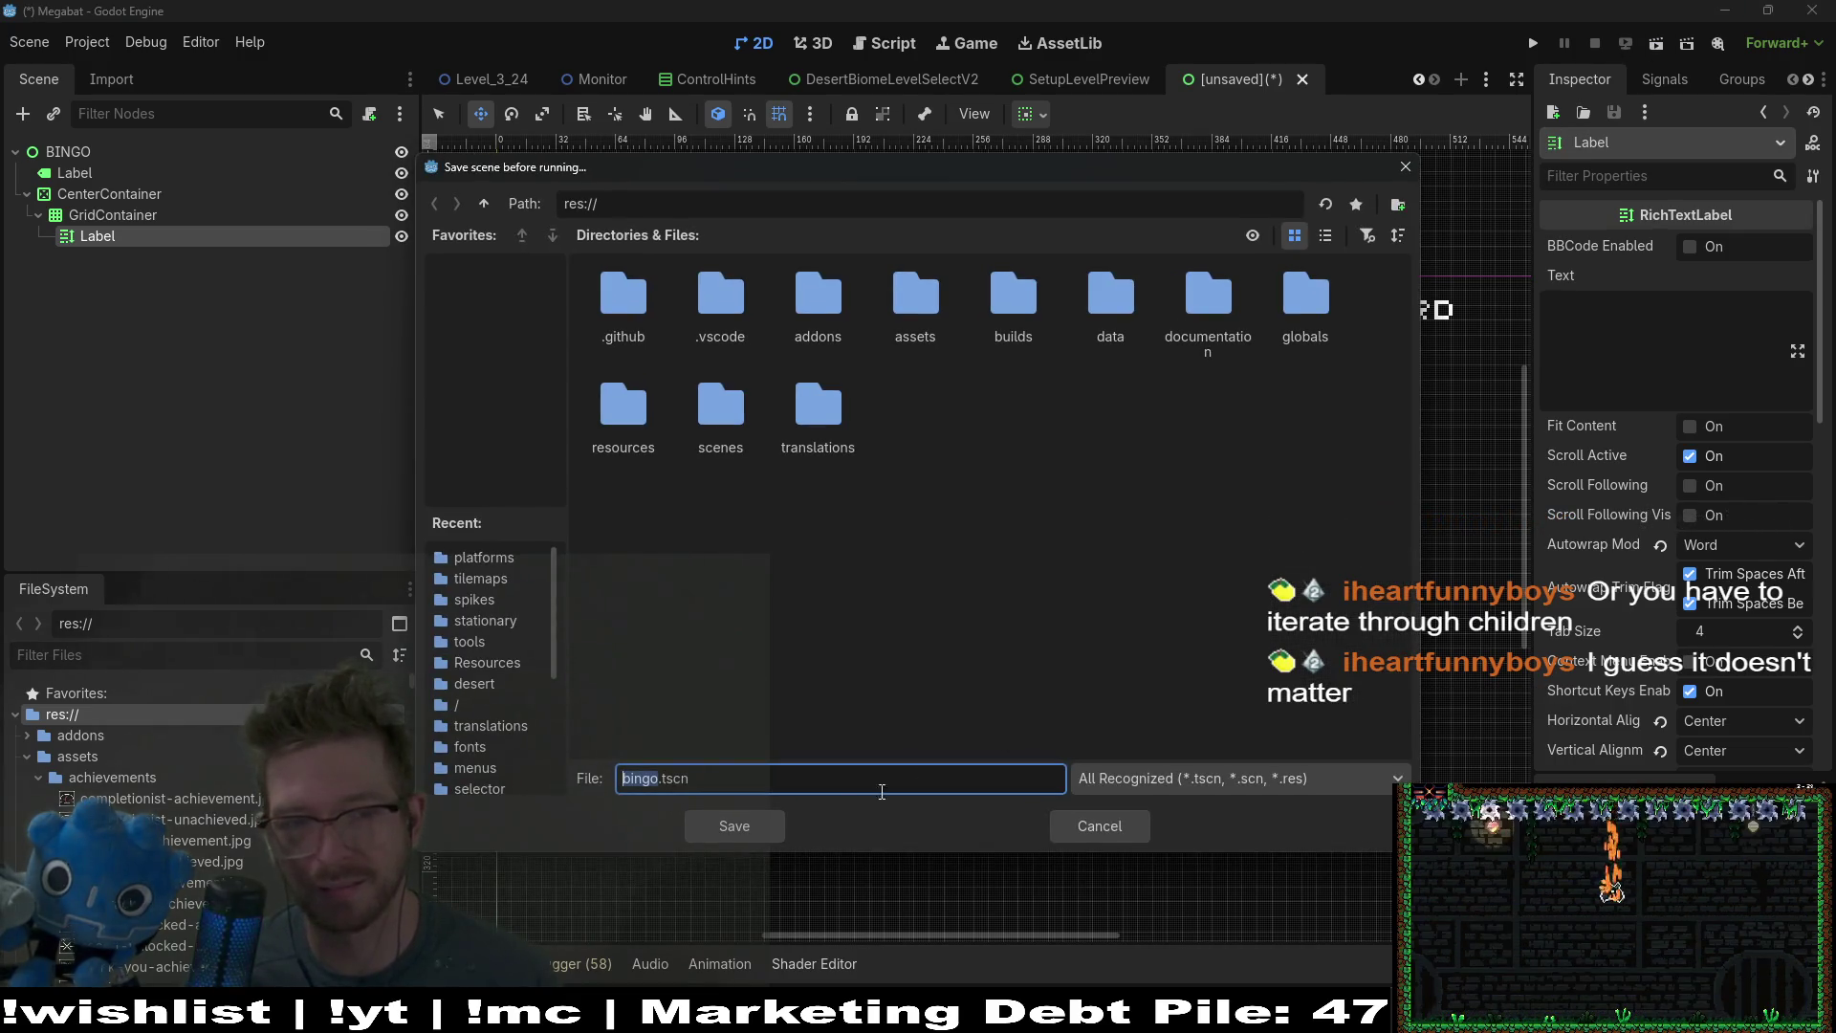
left_click(731, 828)
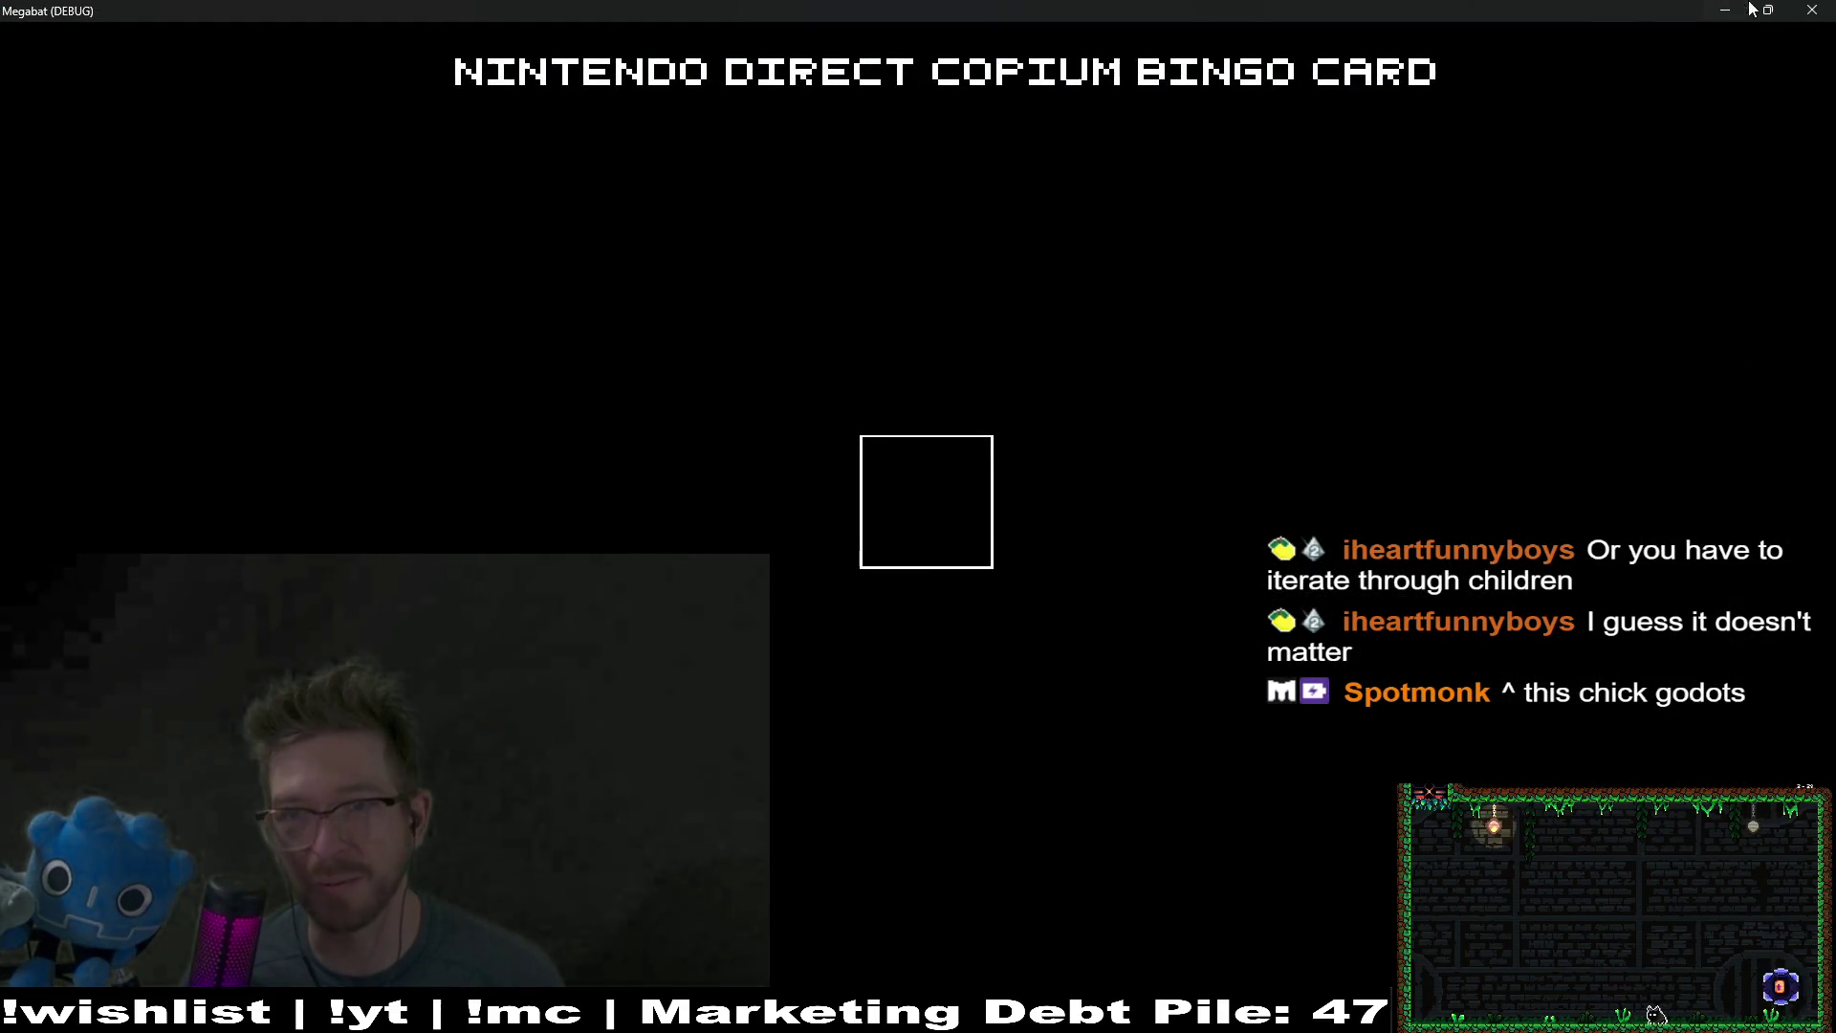
left_click(1813, 10)
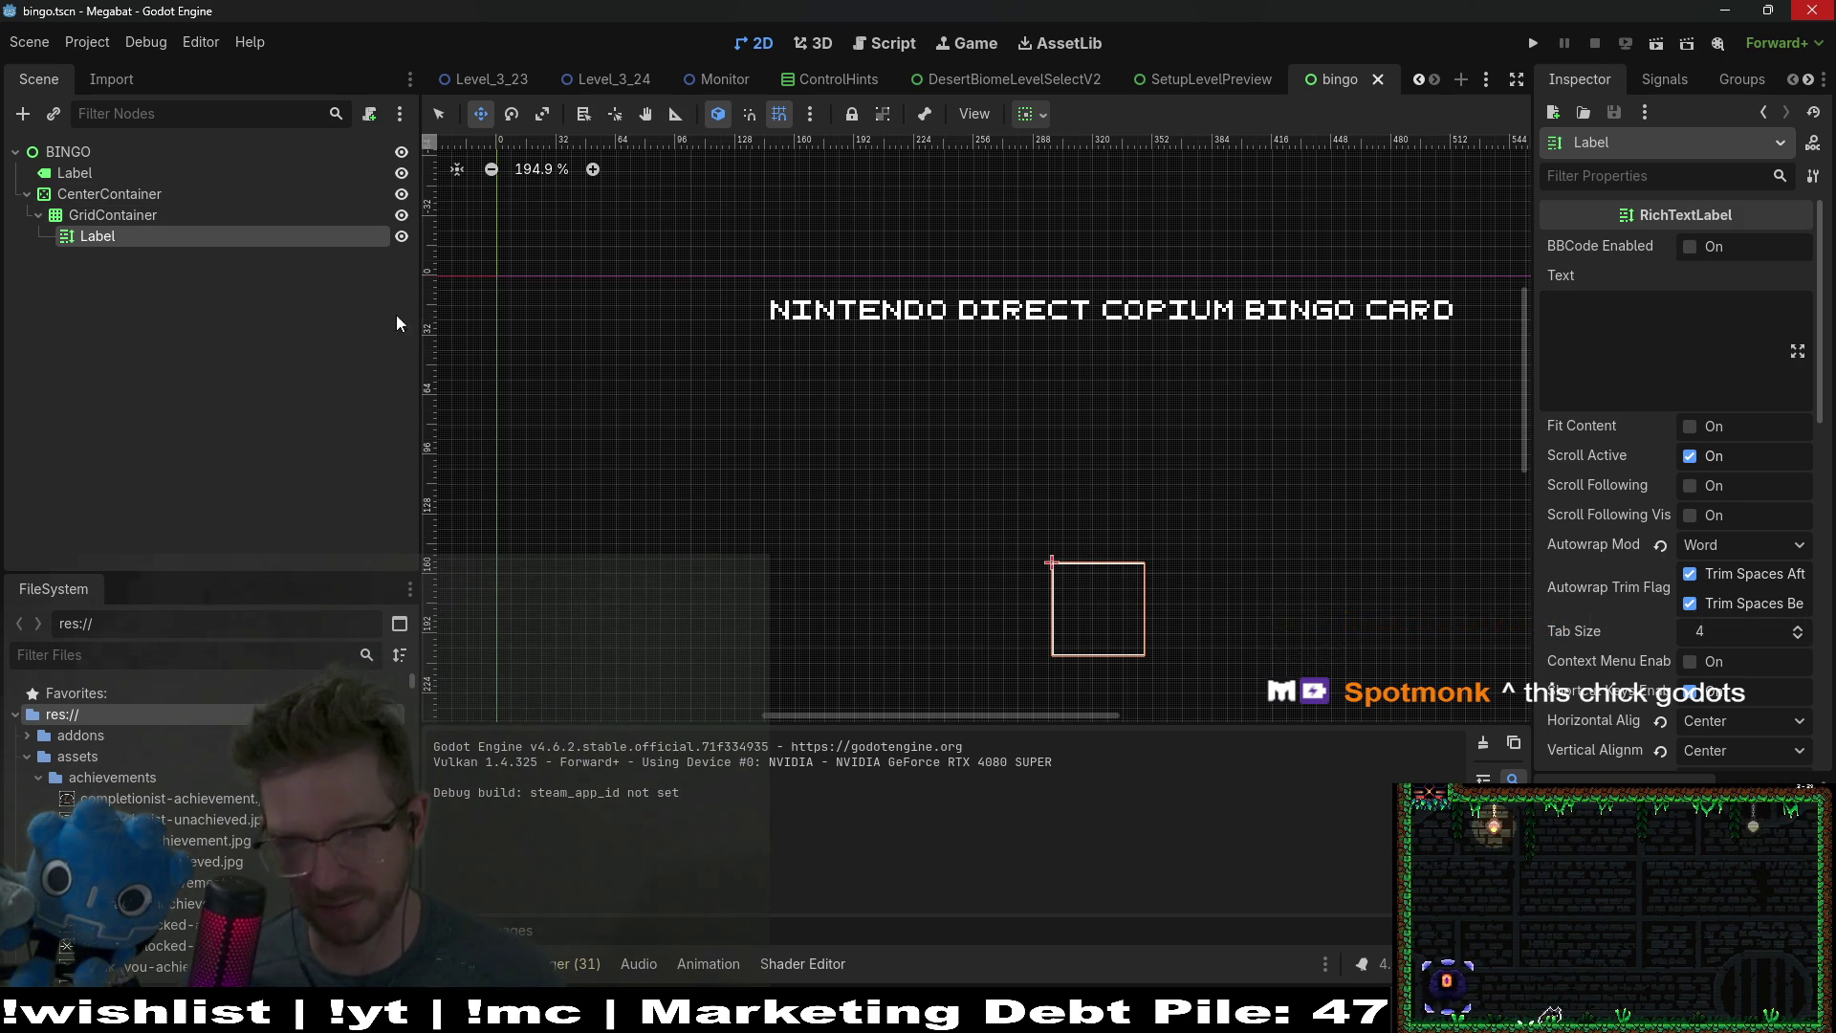
scroll(603, 332, "down", 3)
left_click(89, 217)
left_click(93, 236)
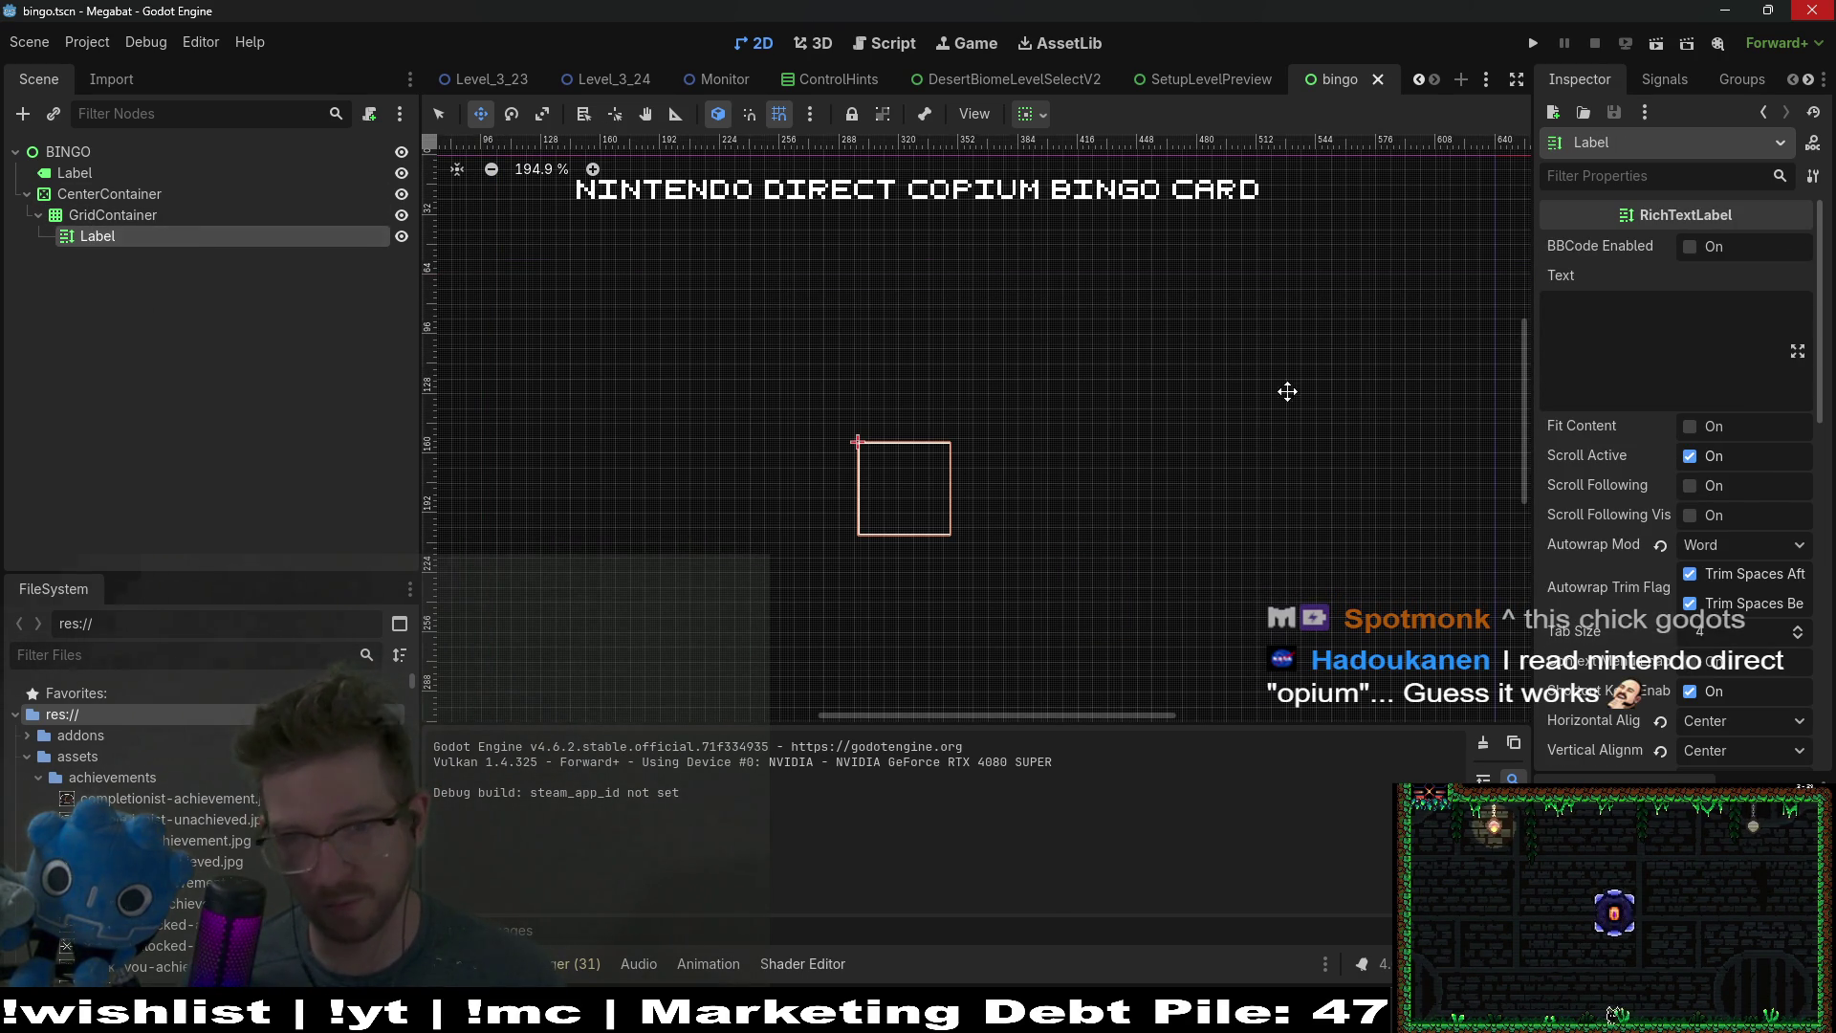
left_click(113, 215)
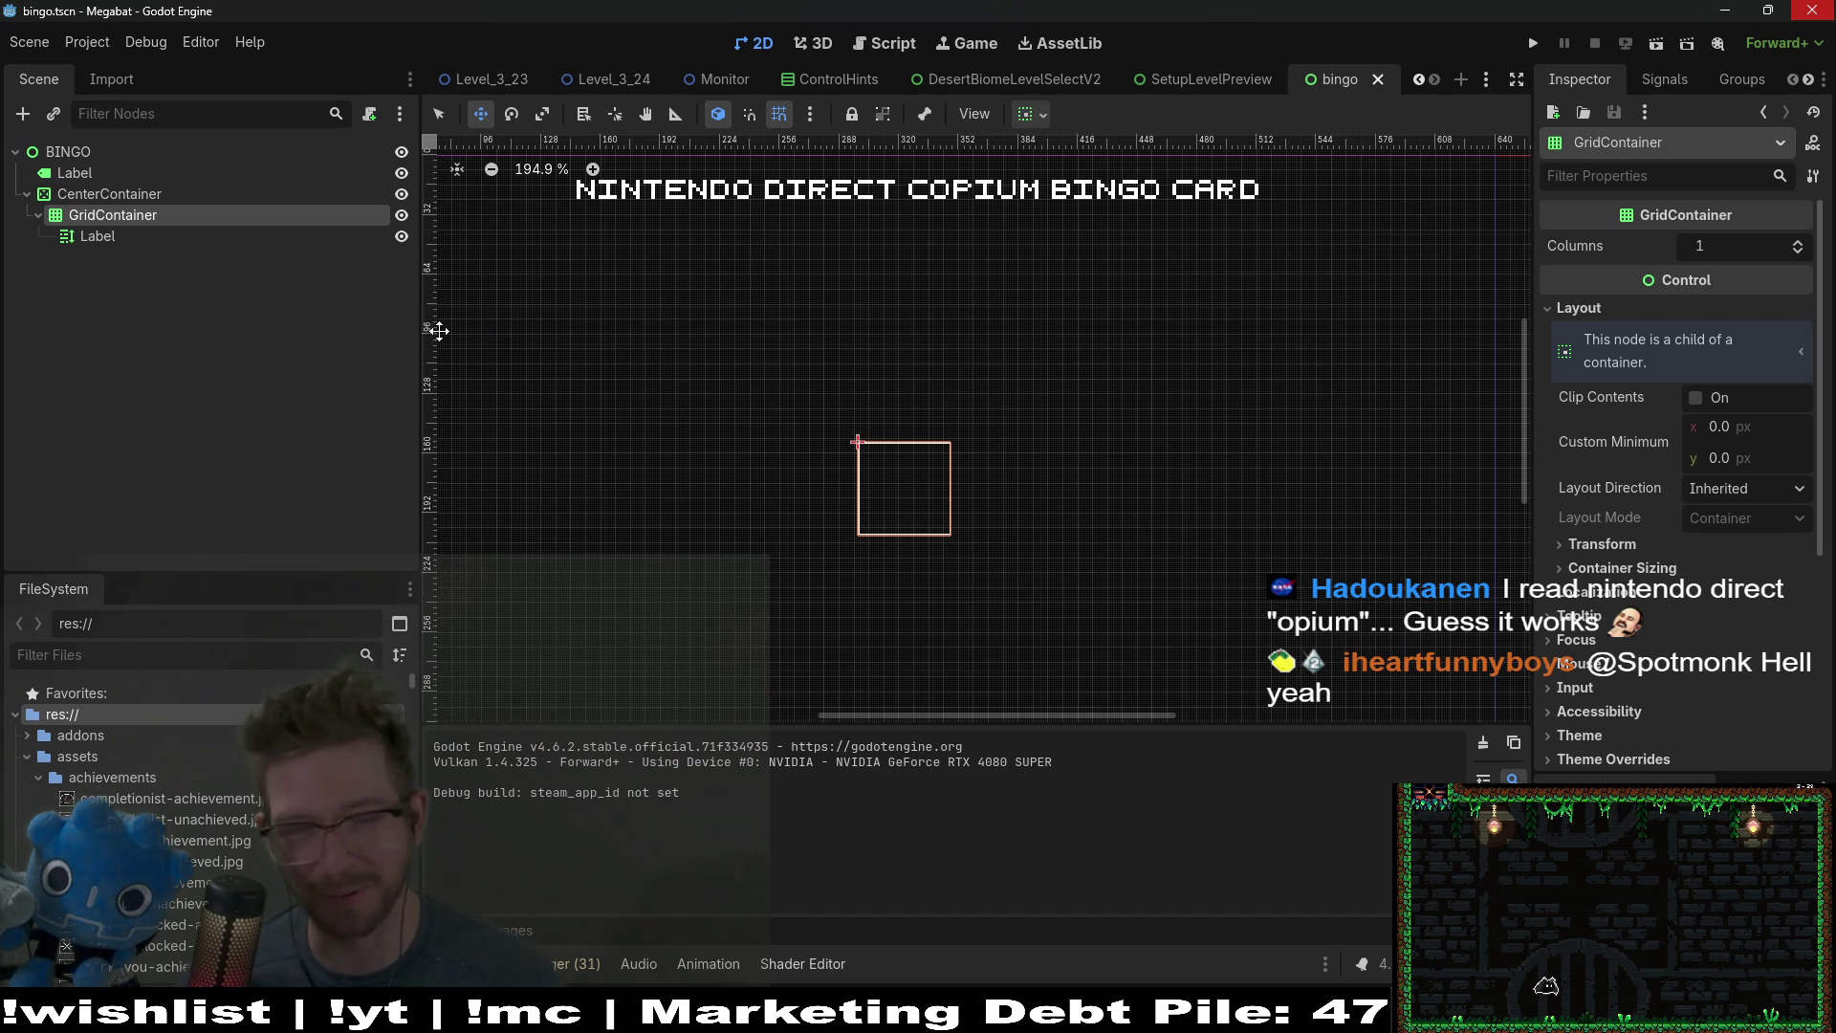
left_click(97, 237)
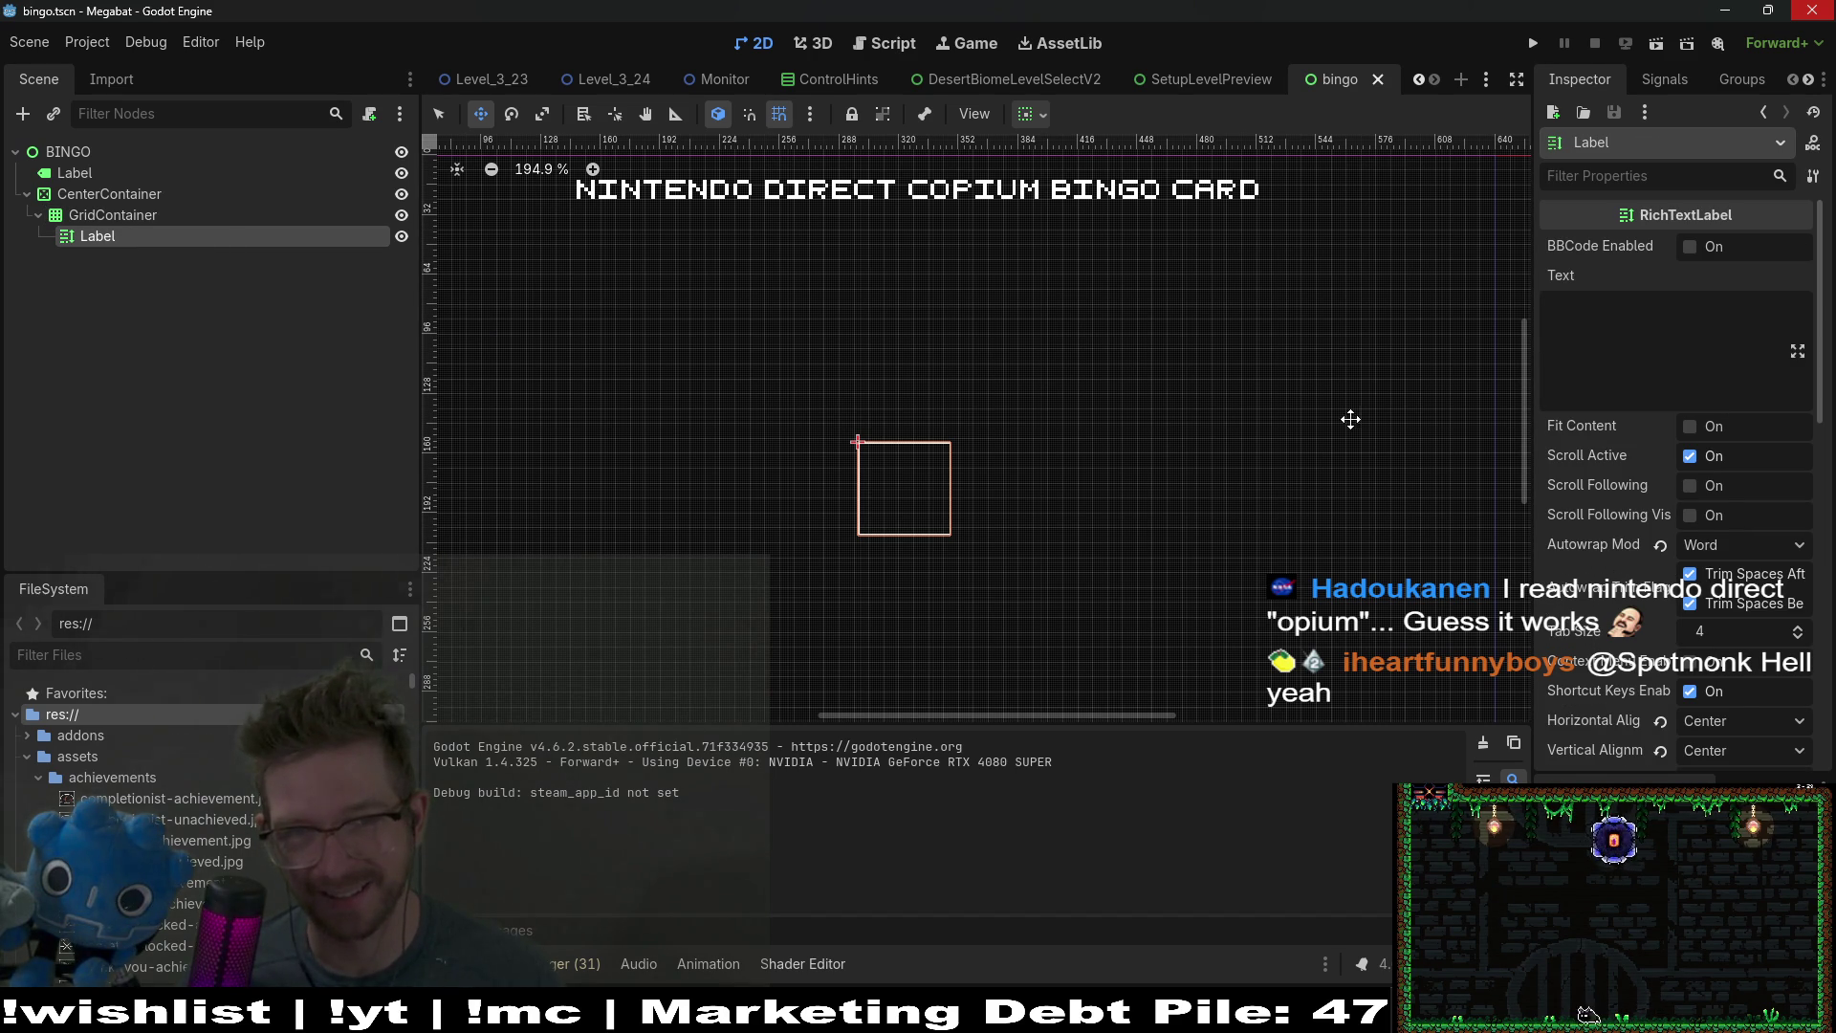
scroll(1649, 677, "down", 3)
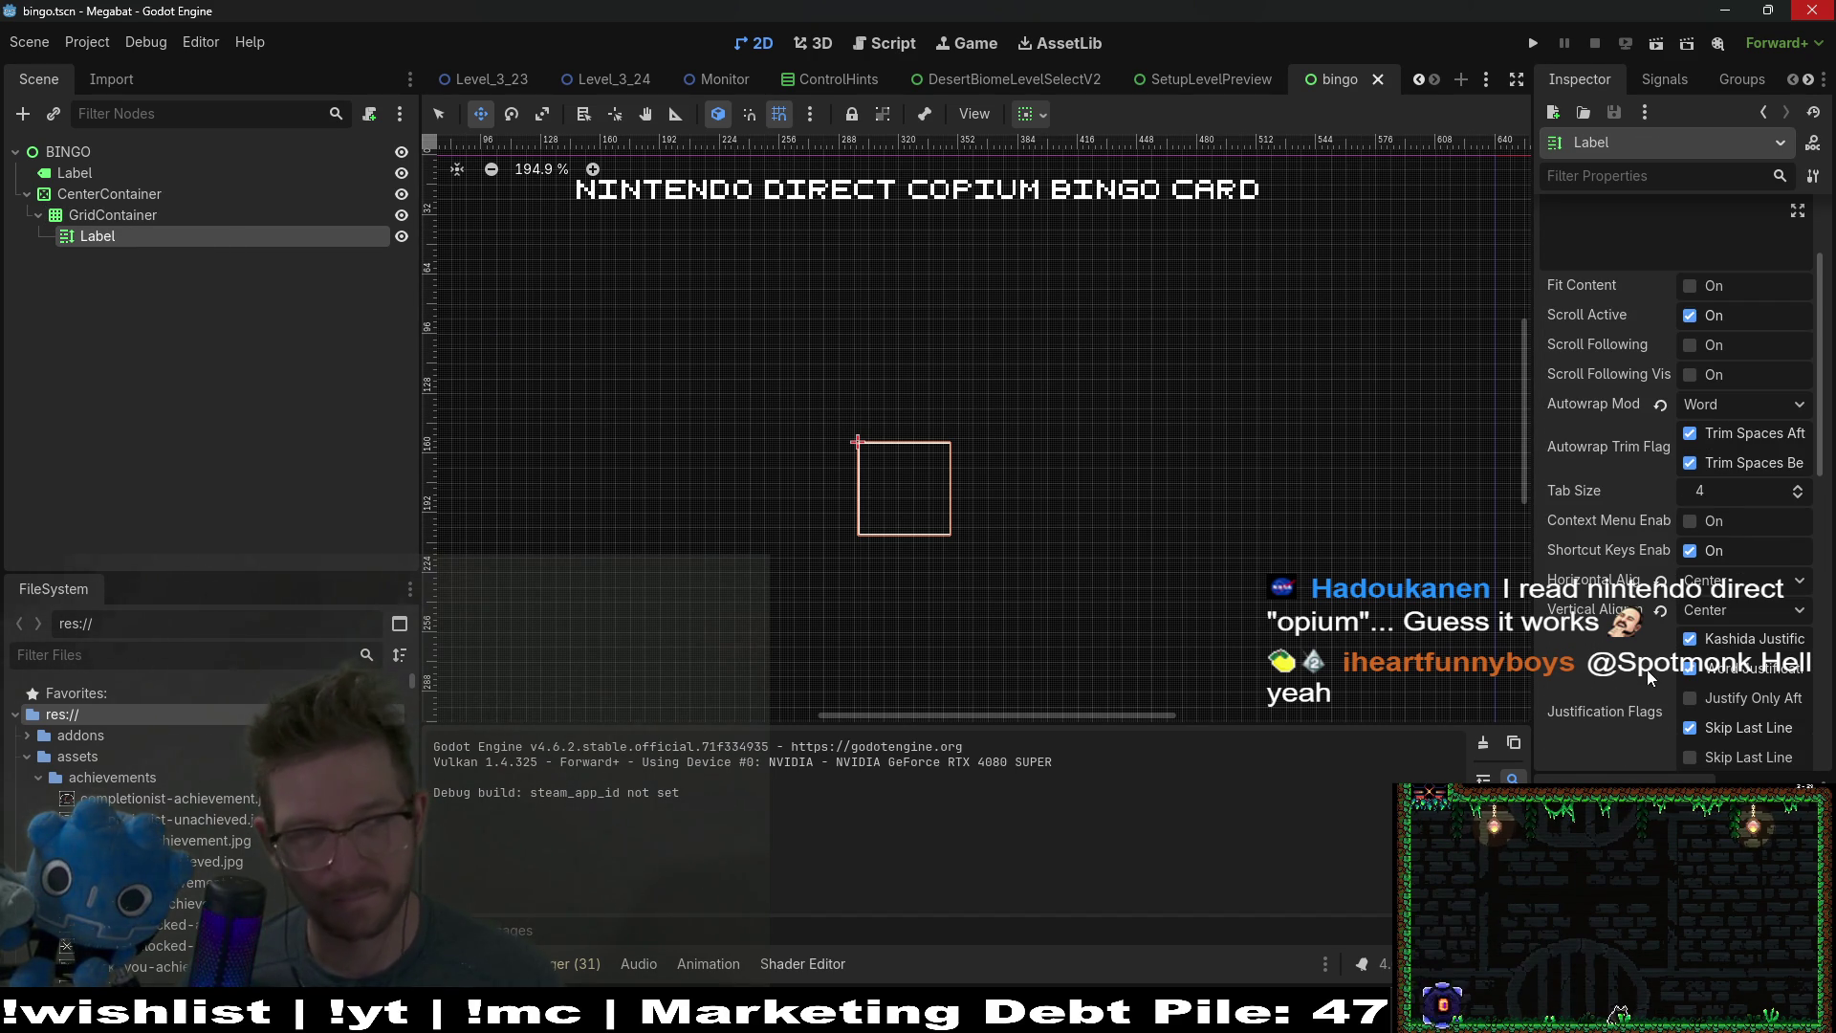
scroll(1736, 535, "up", 3)
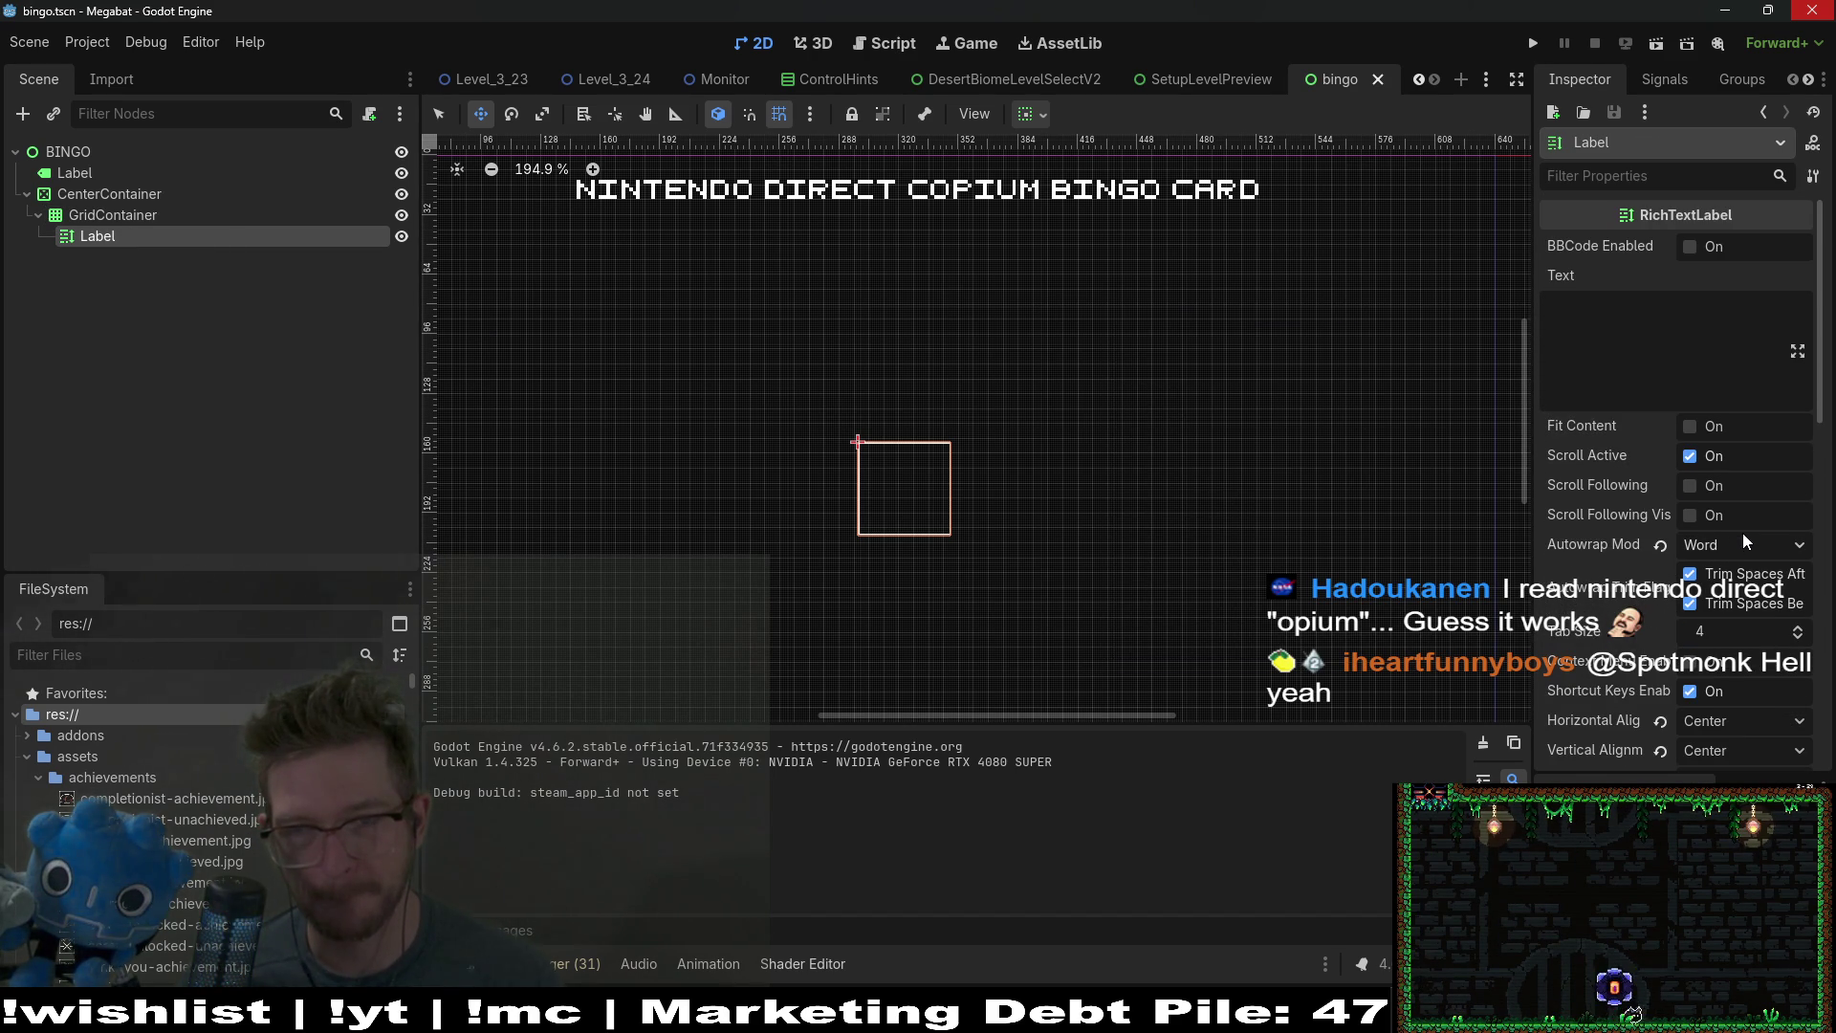
Step: Enter 'asdf' as the cell's text, run the scene with F6, and close the game window
left_click(1652, 392)
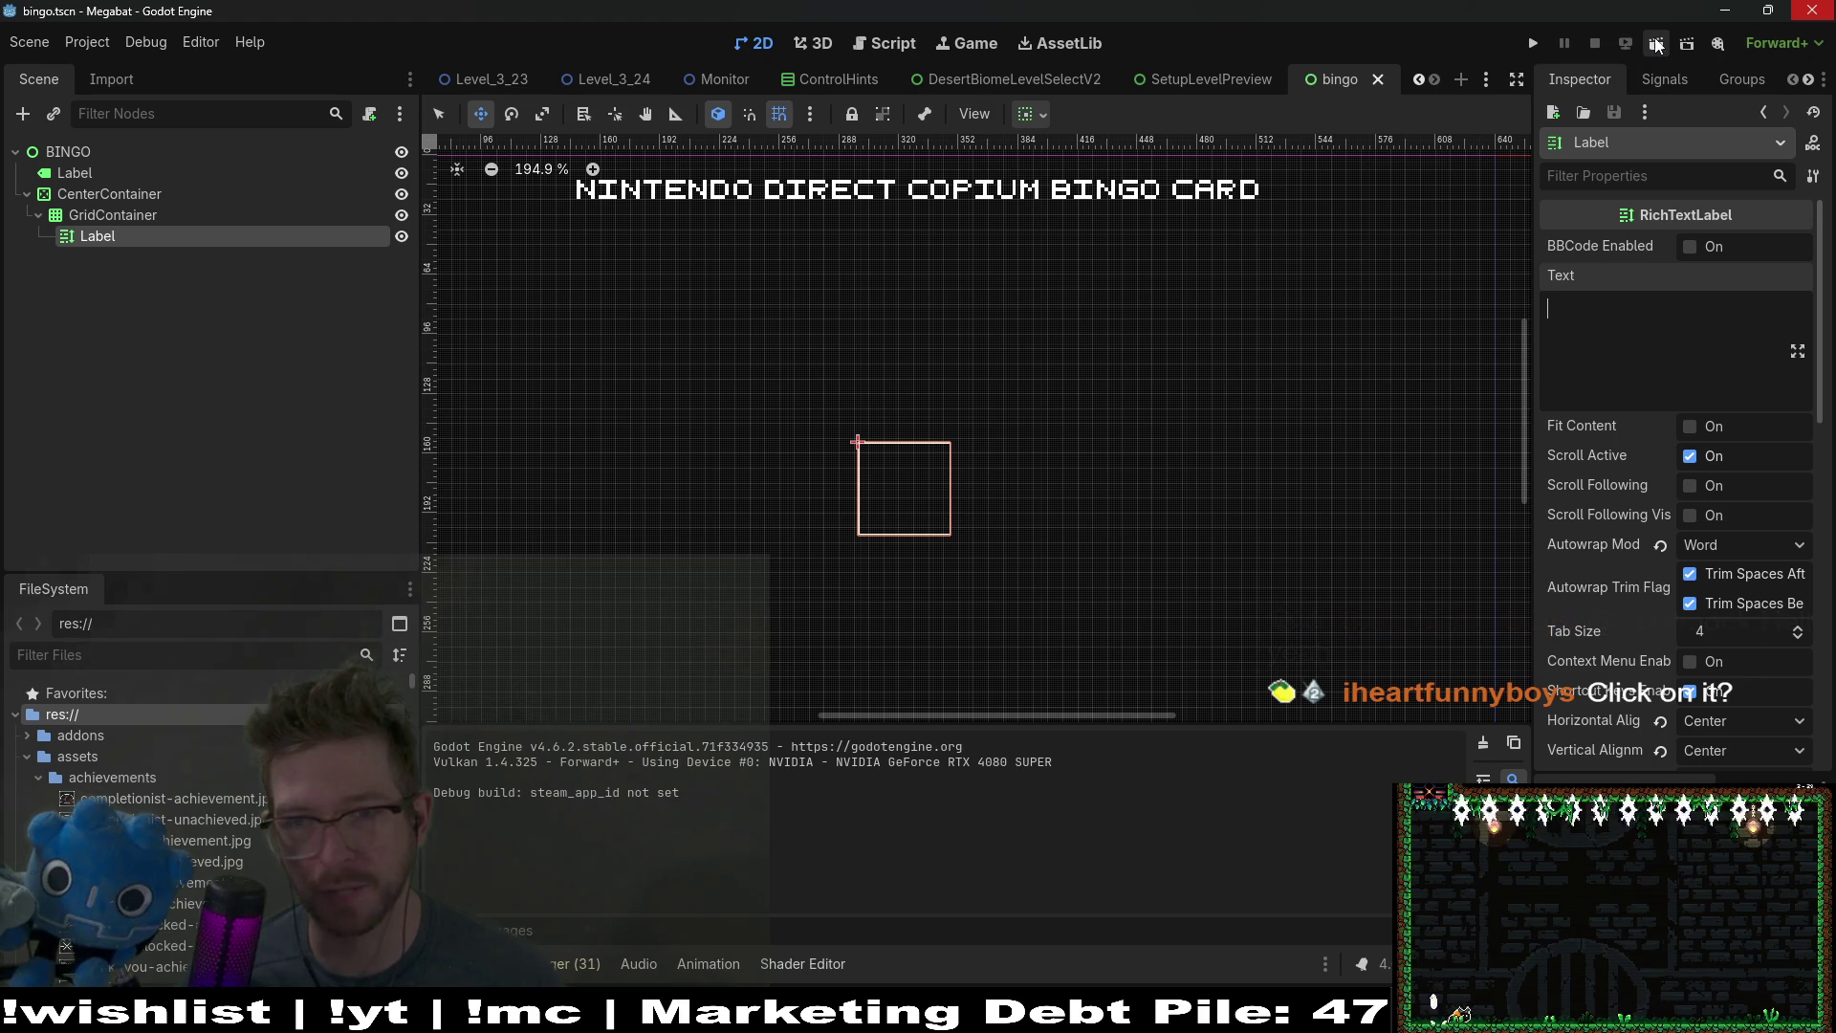
type("asdf")
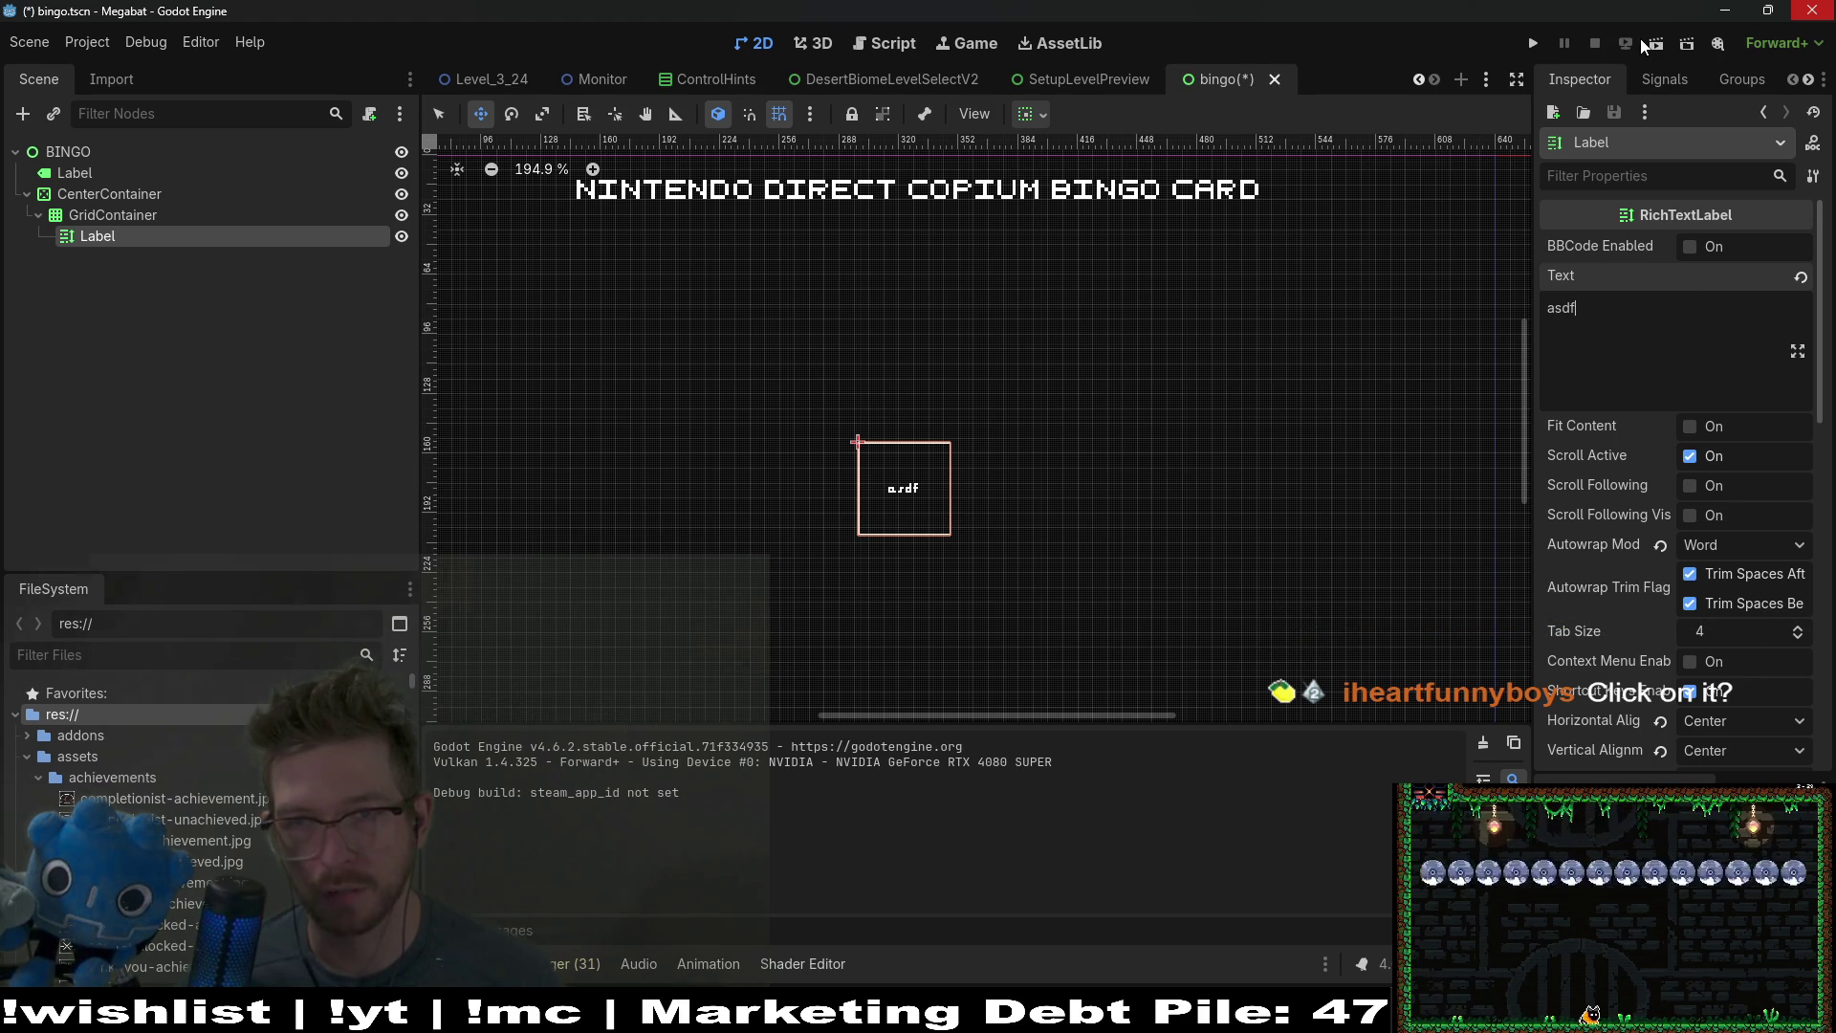
key("F6")
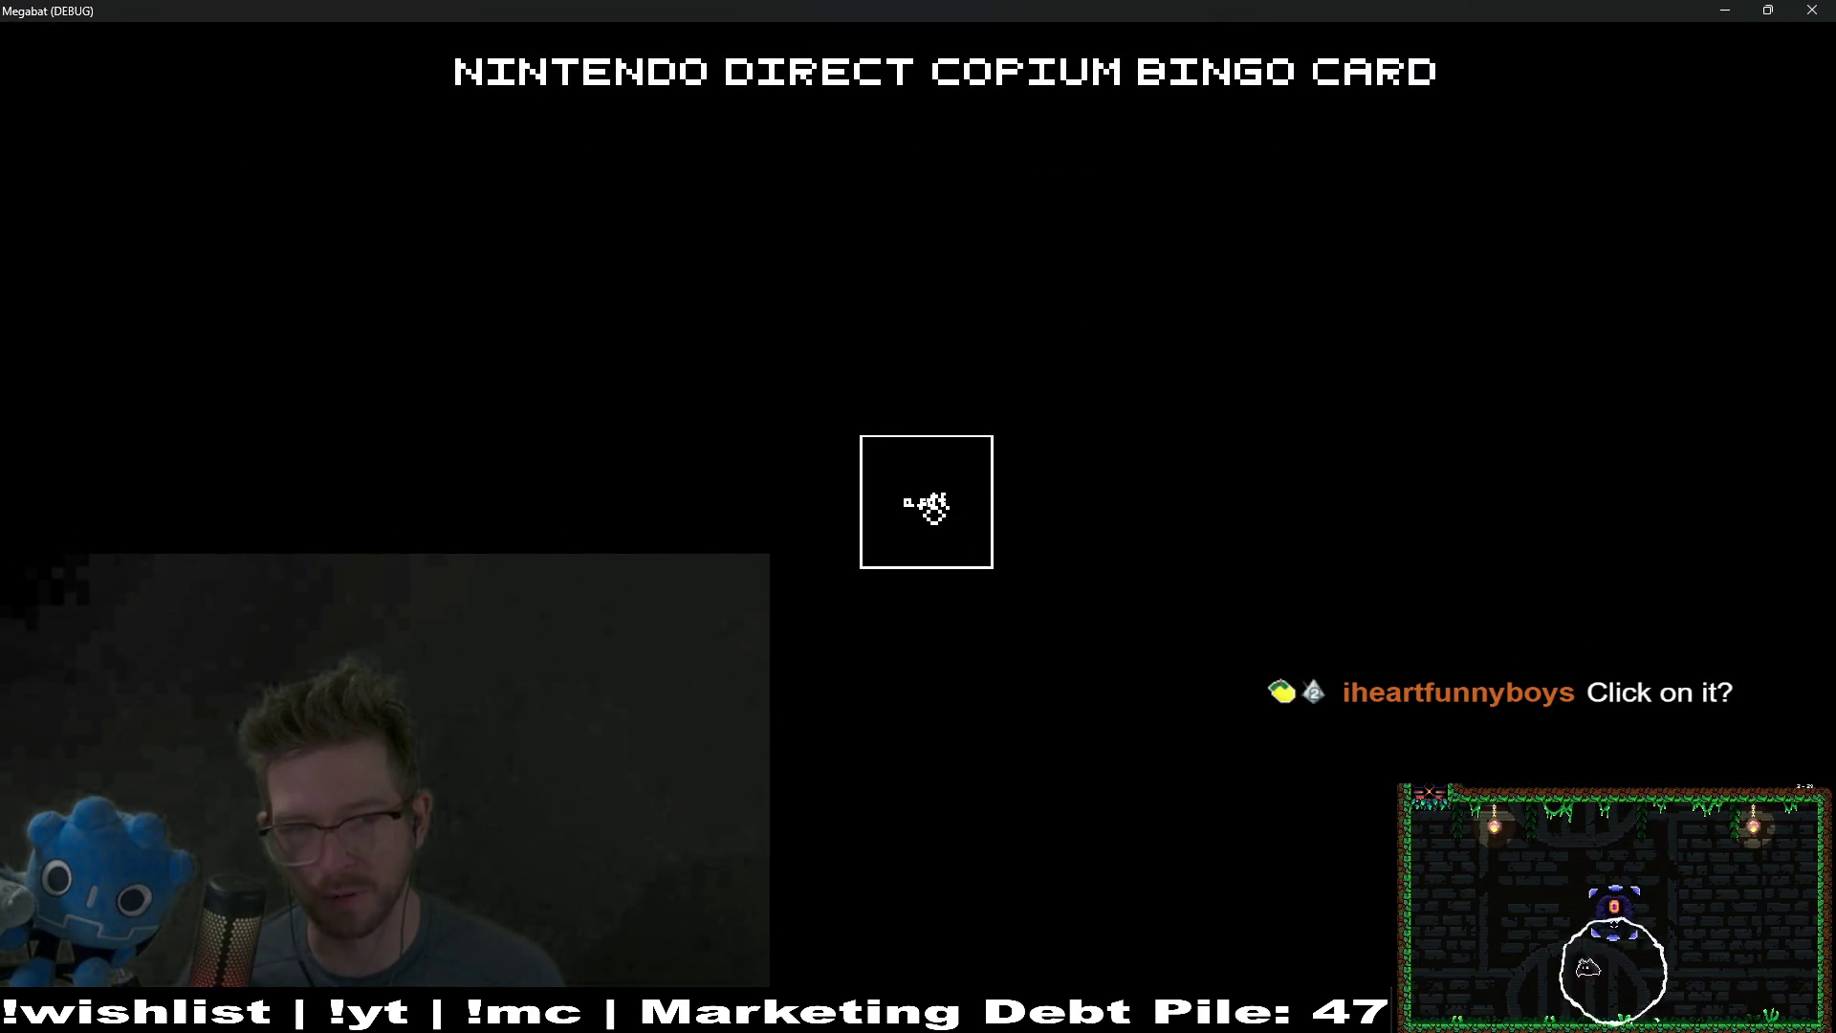
left_click(1812, 9)
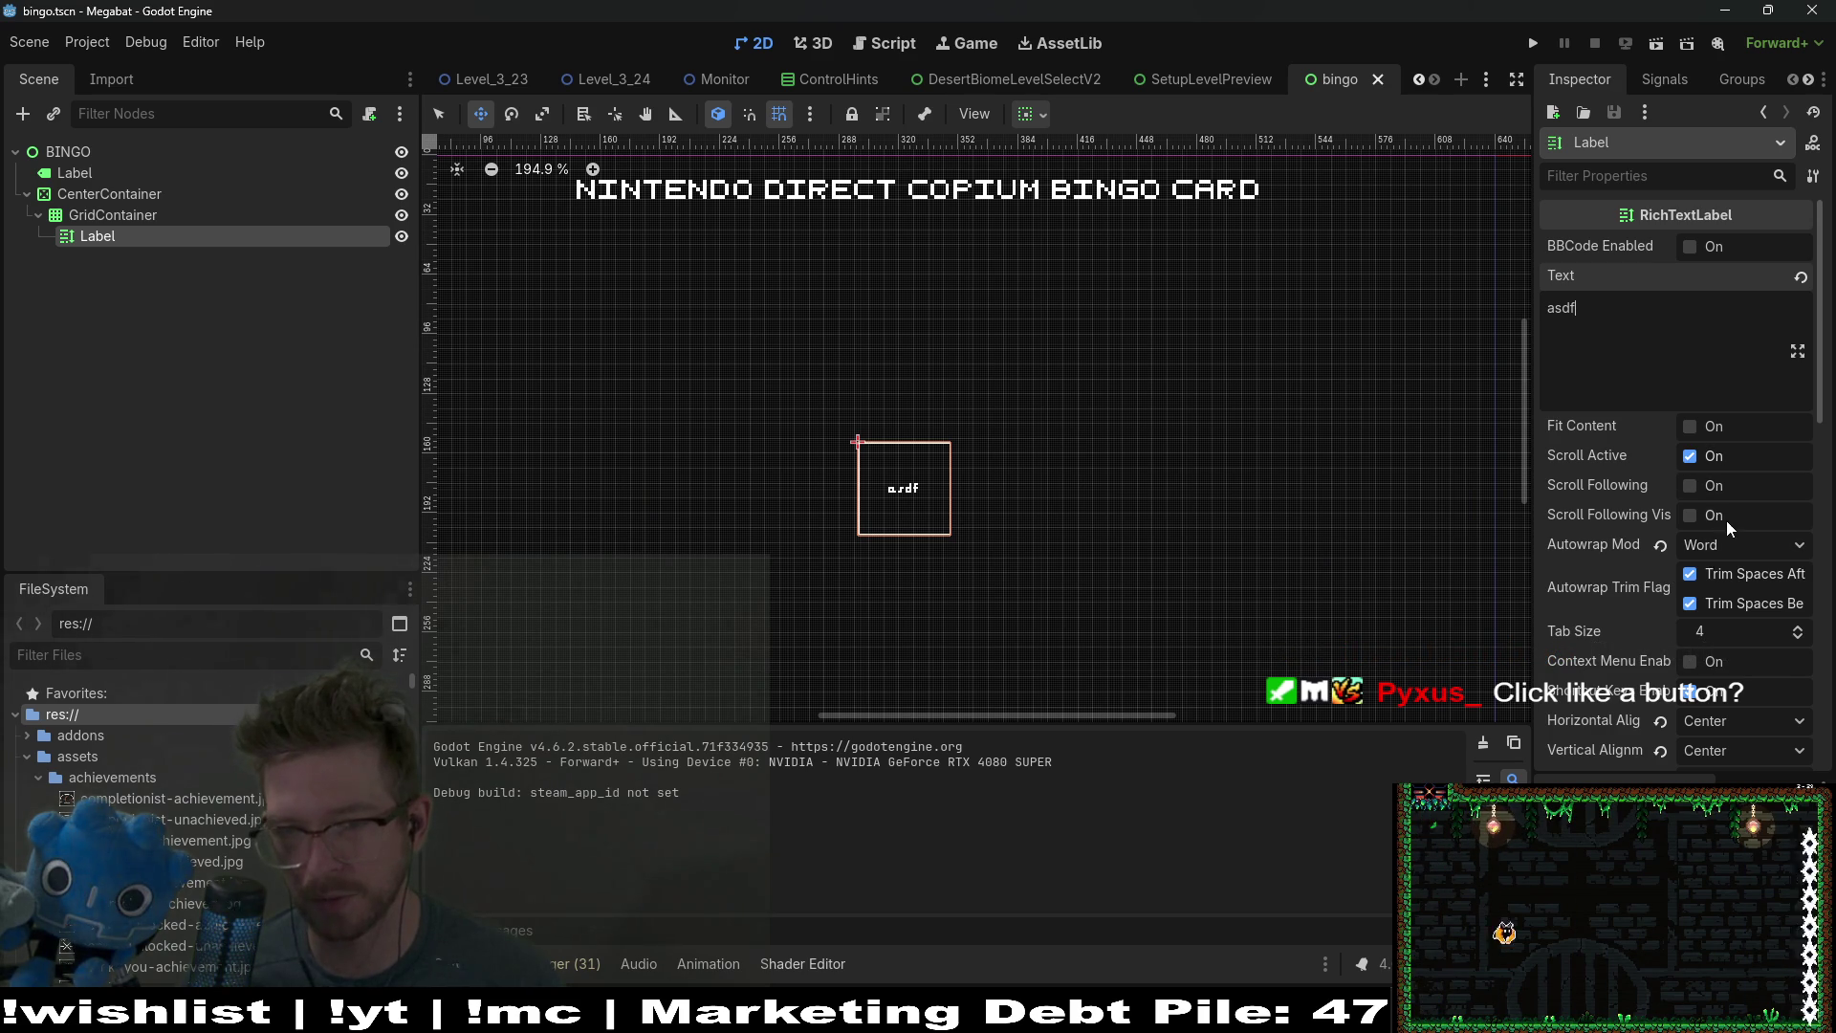
scroll(1728, 521, "down", 3)
scroll(1728, 521, "up", 3)
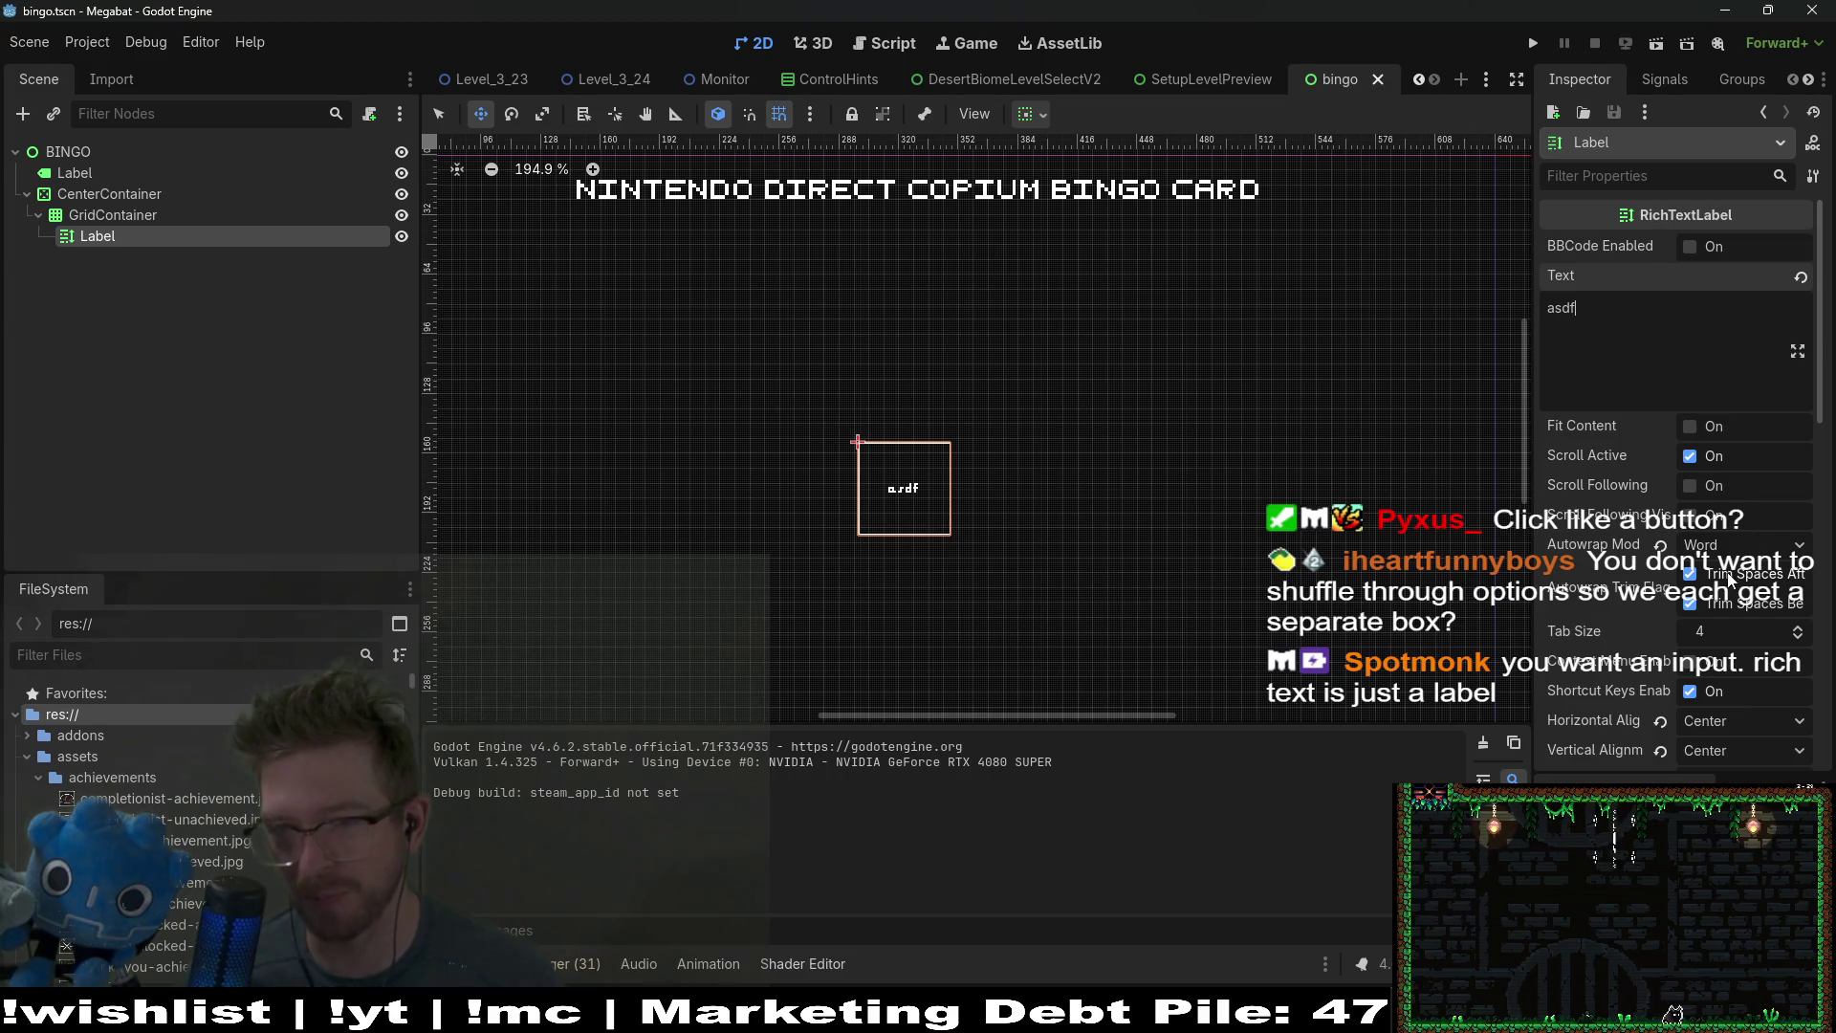
scroll(1705, 529, "down", 10)
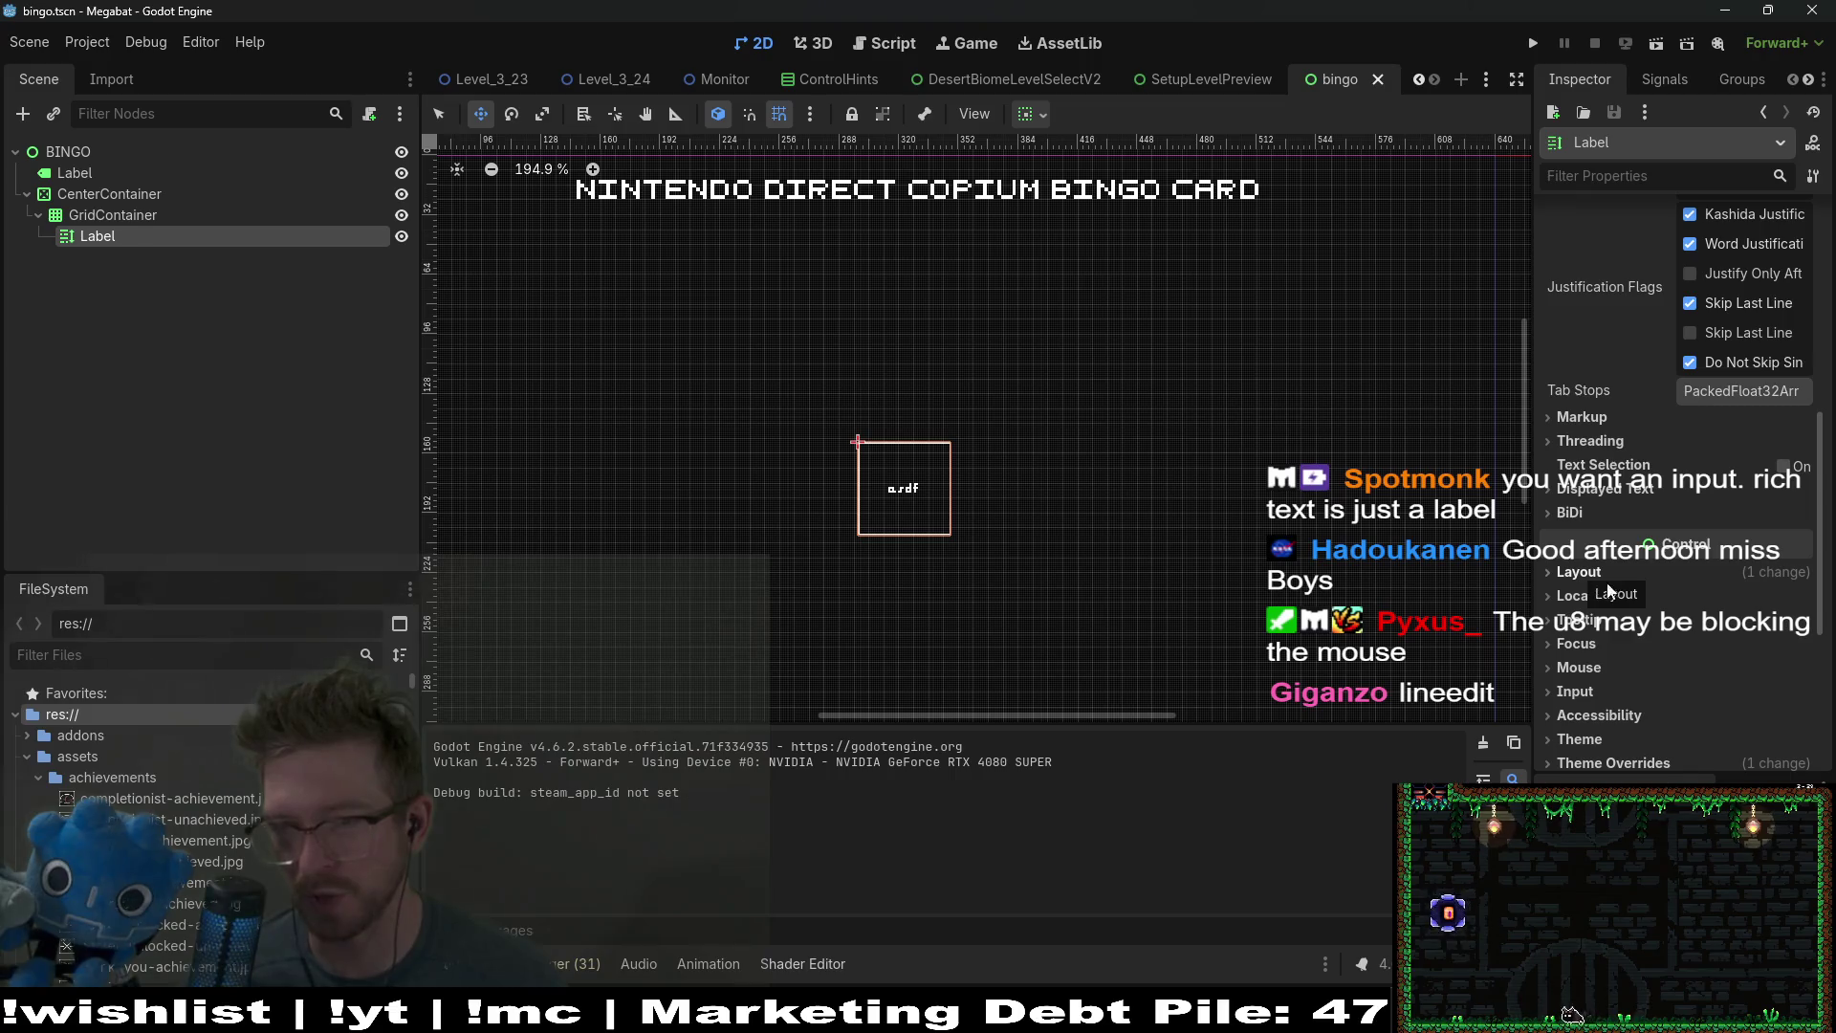
scroll(1655, 555, "up", 5)
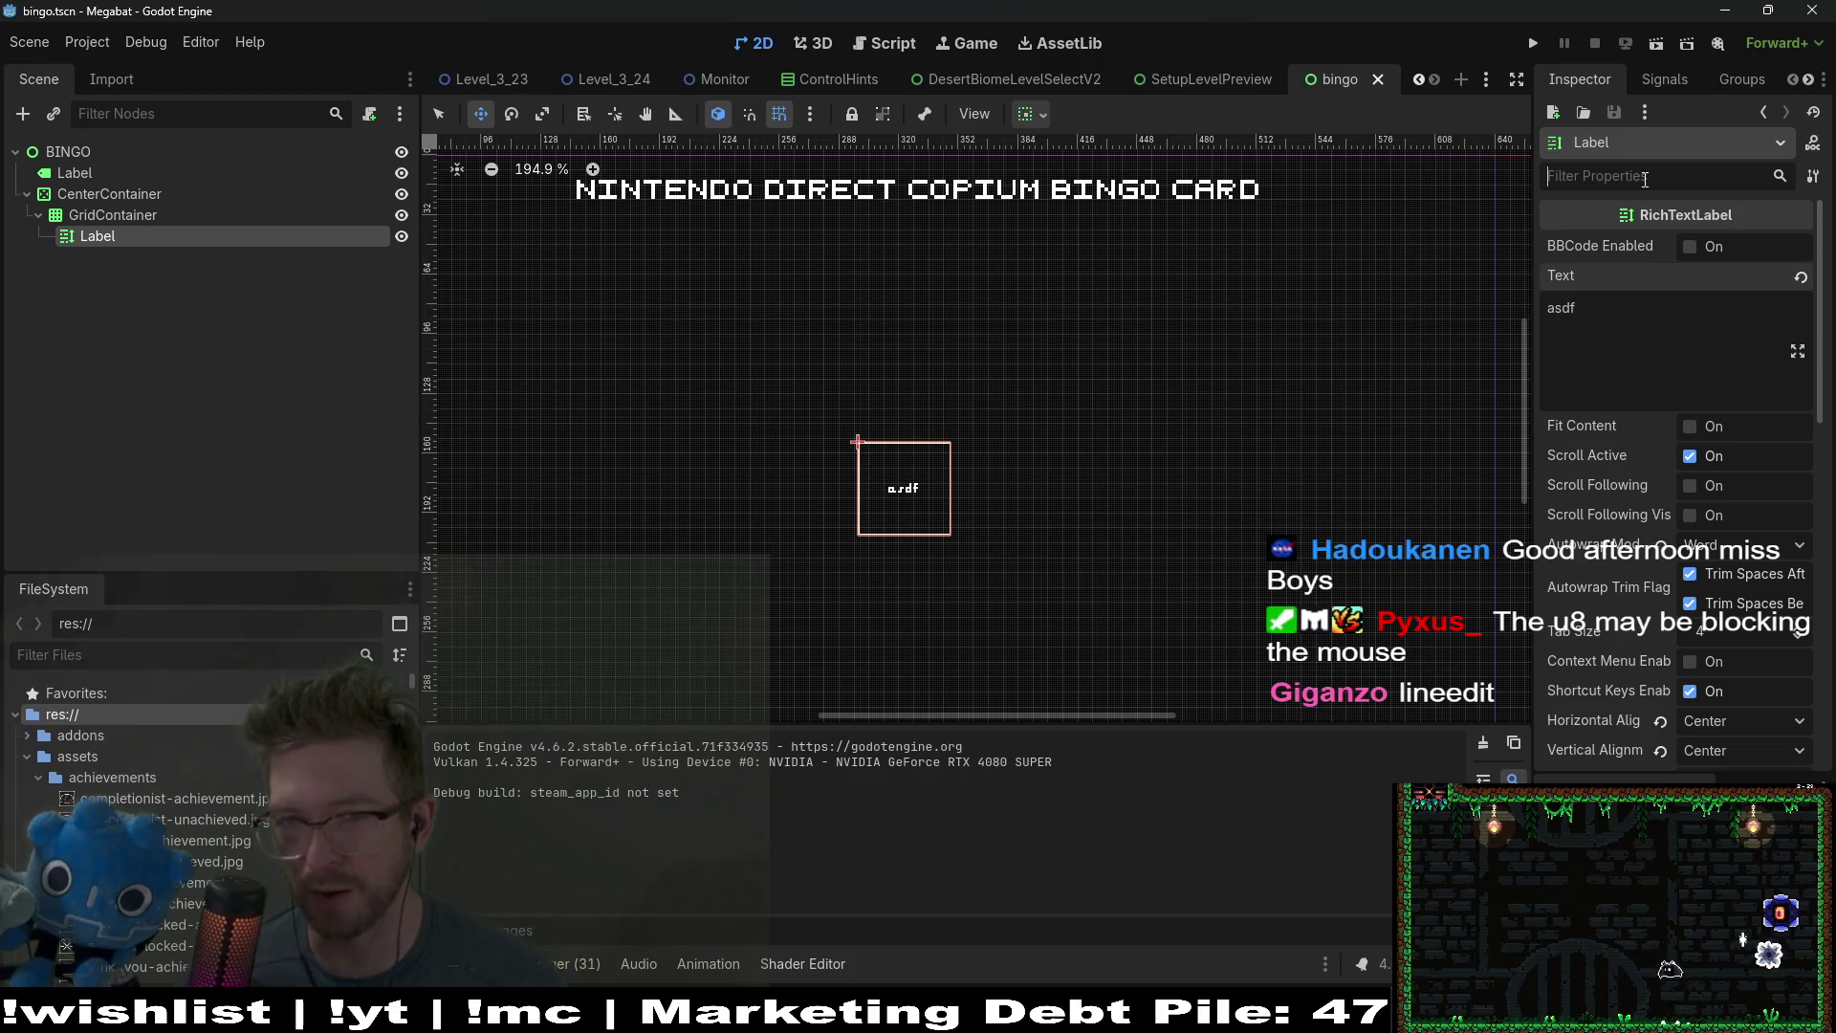
type("line")
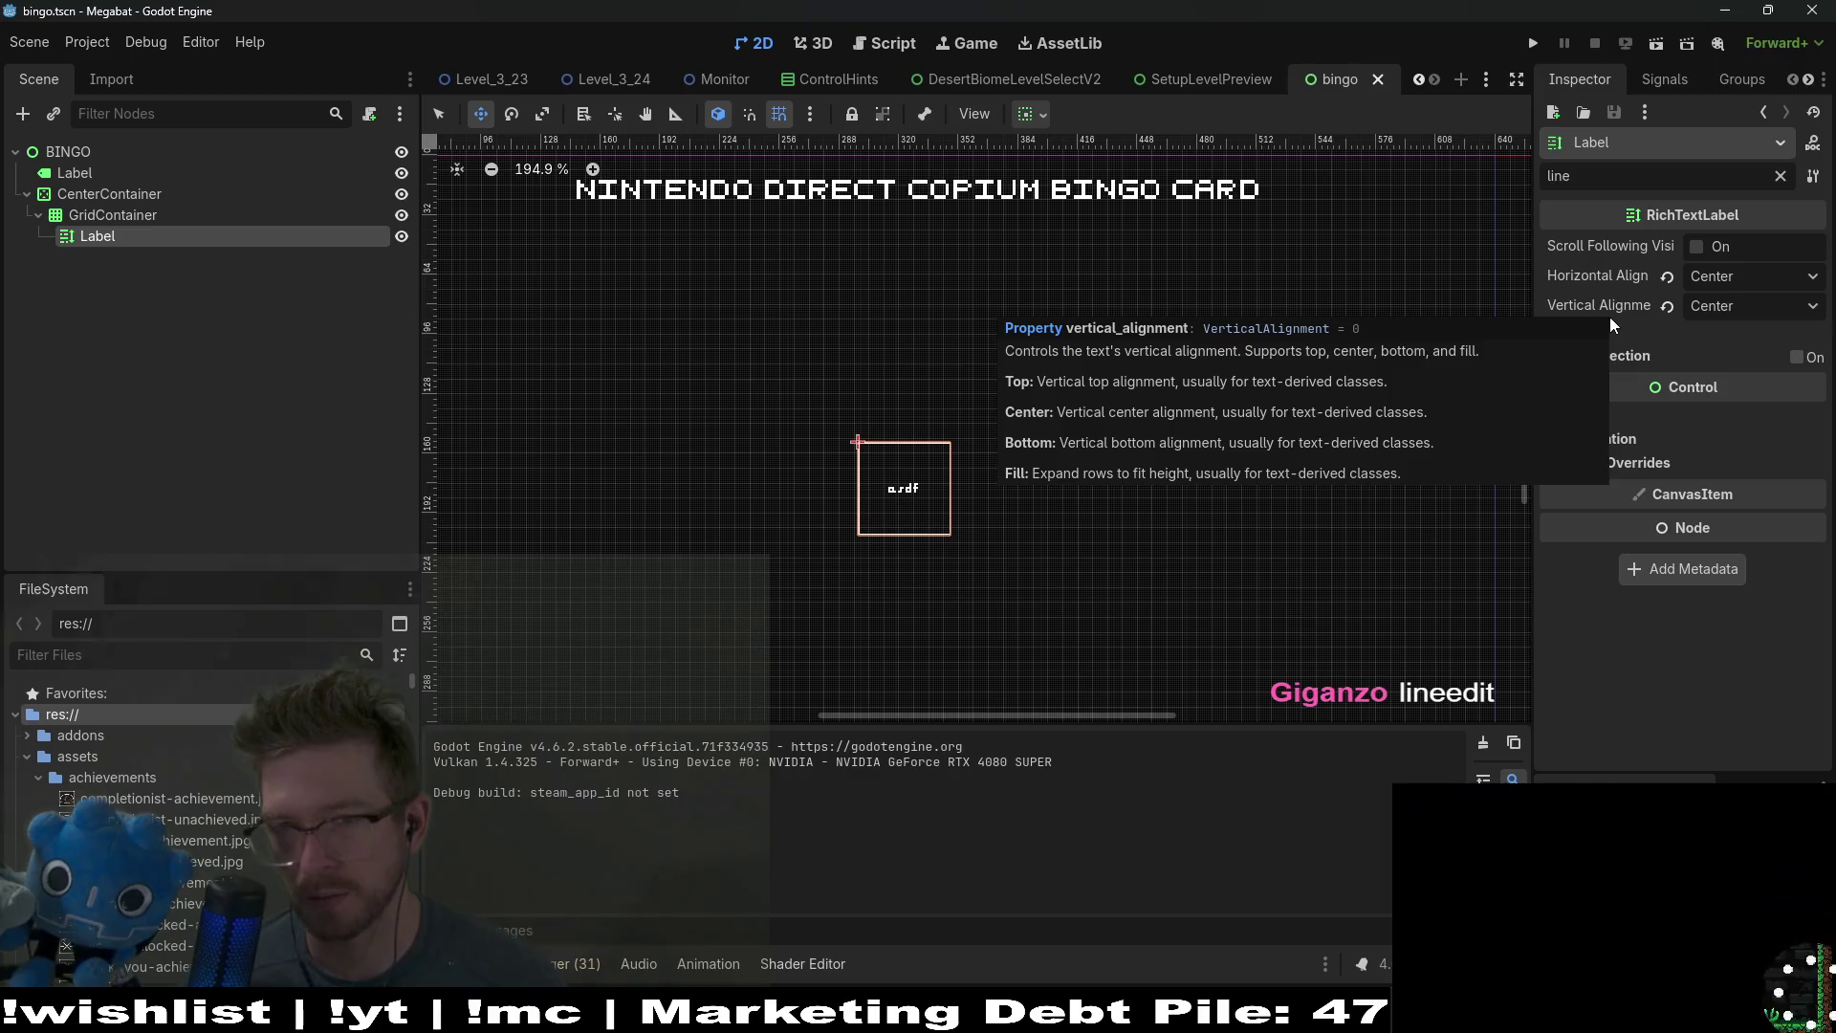
left_click(1603, 333)
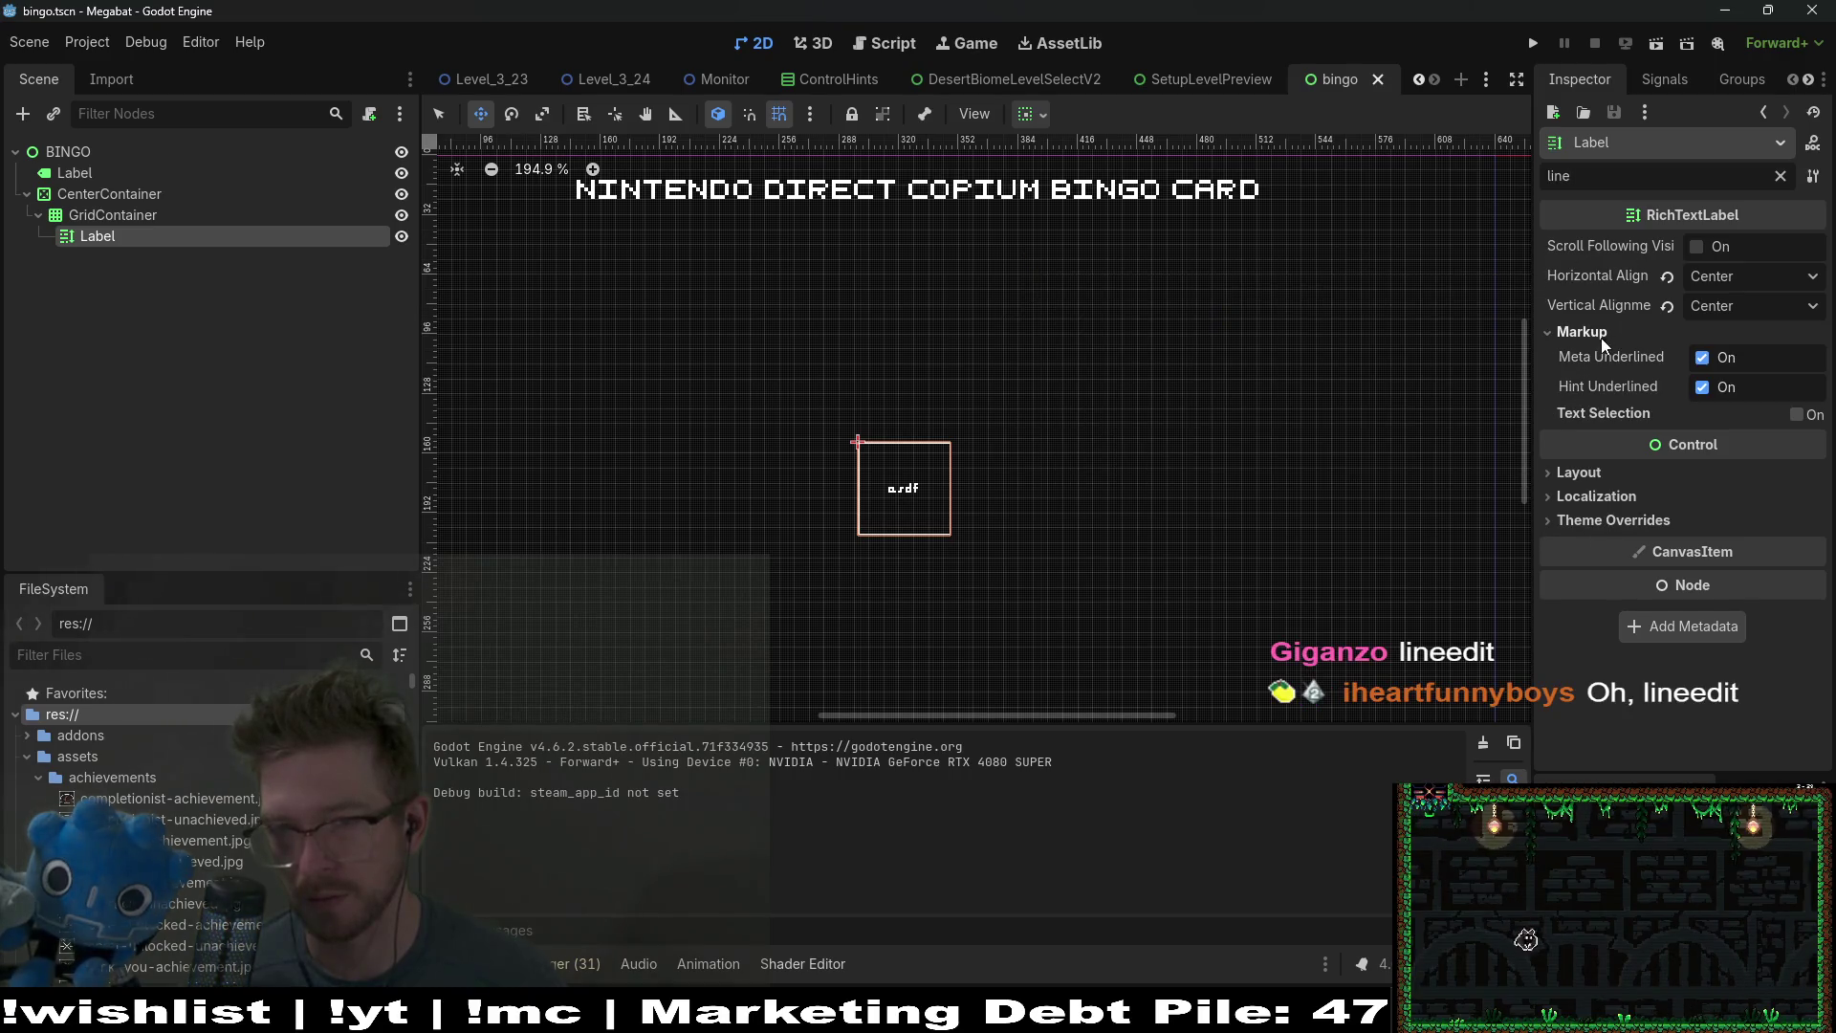
left_click(1603, 333)
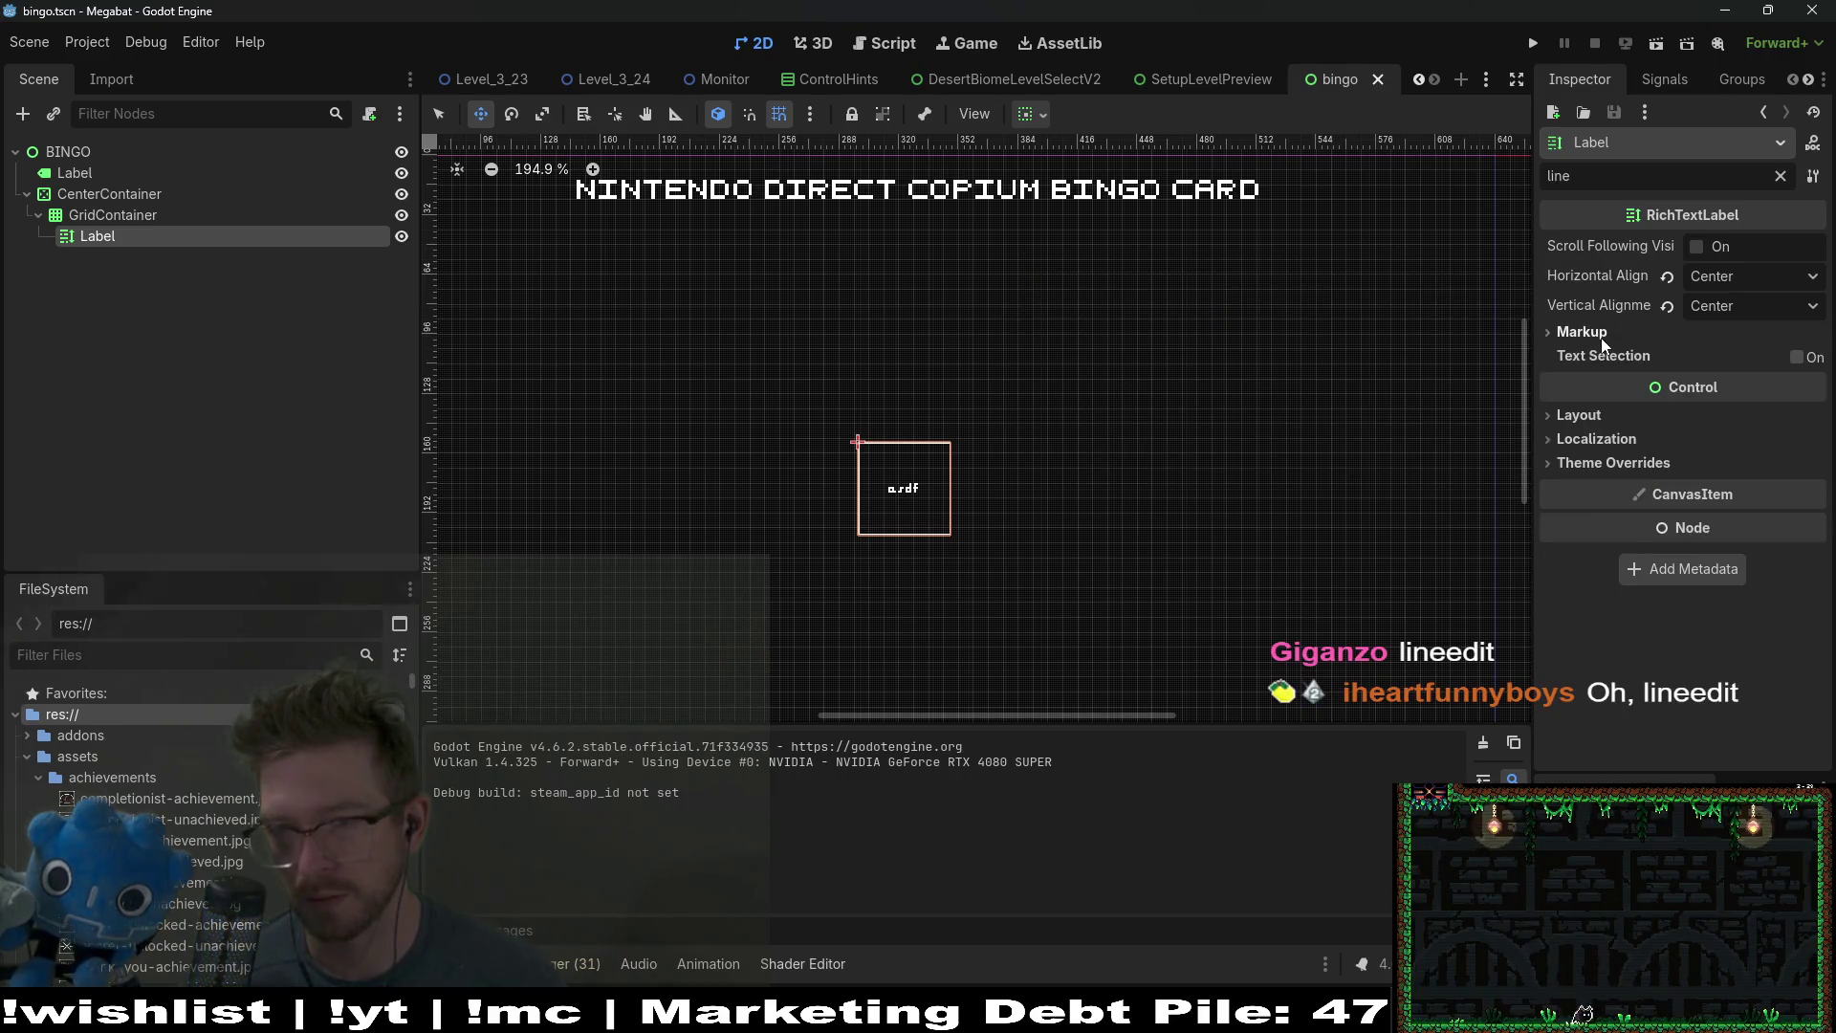
left_click(1576, 417)
left_click(1581, 417)
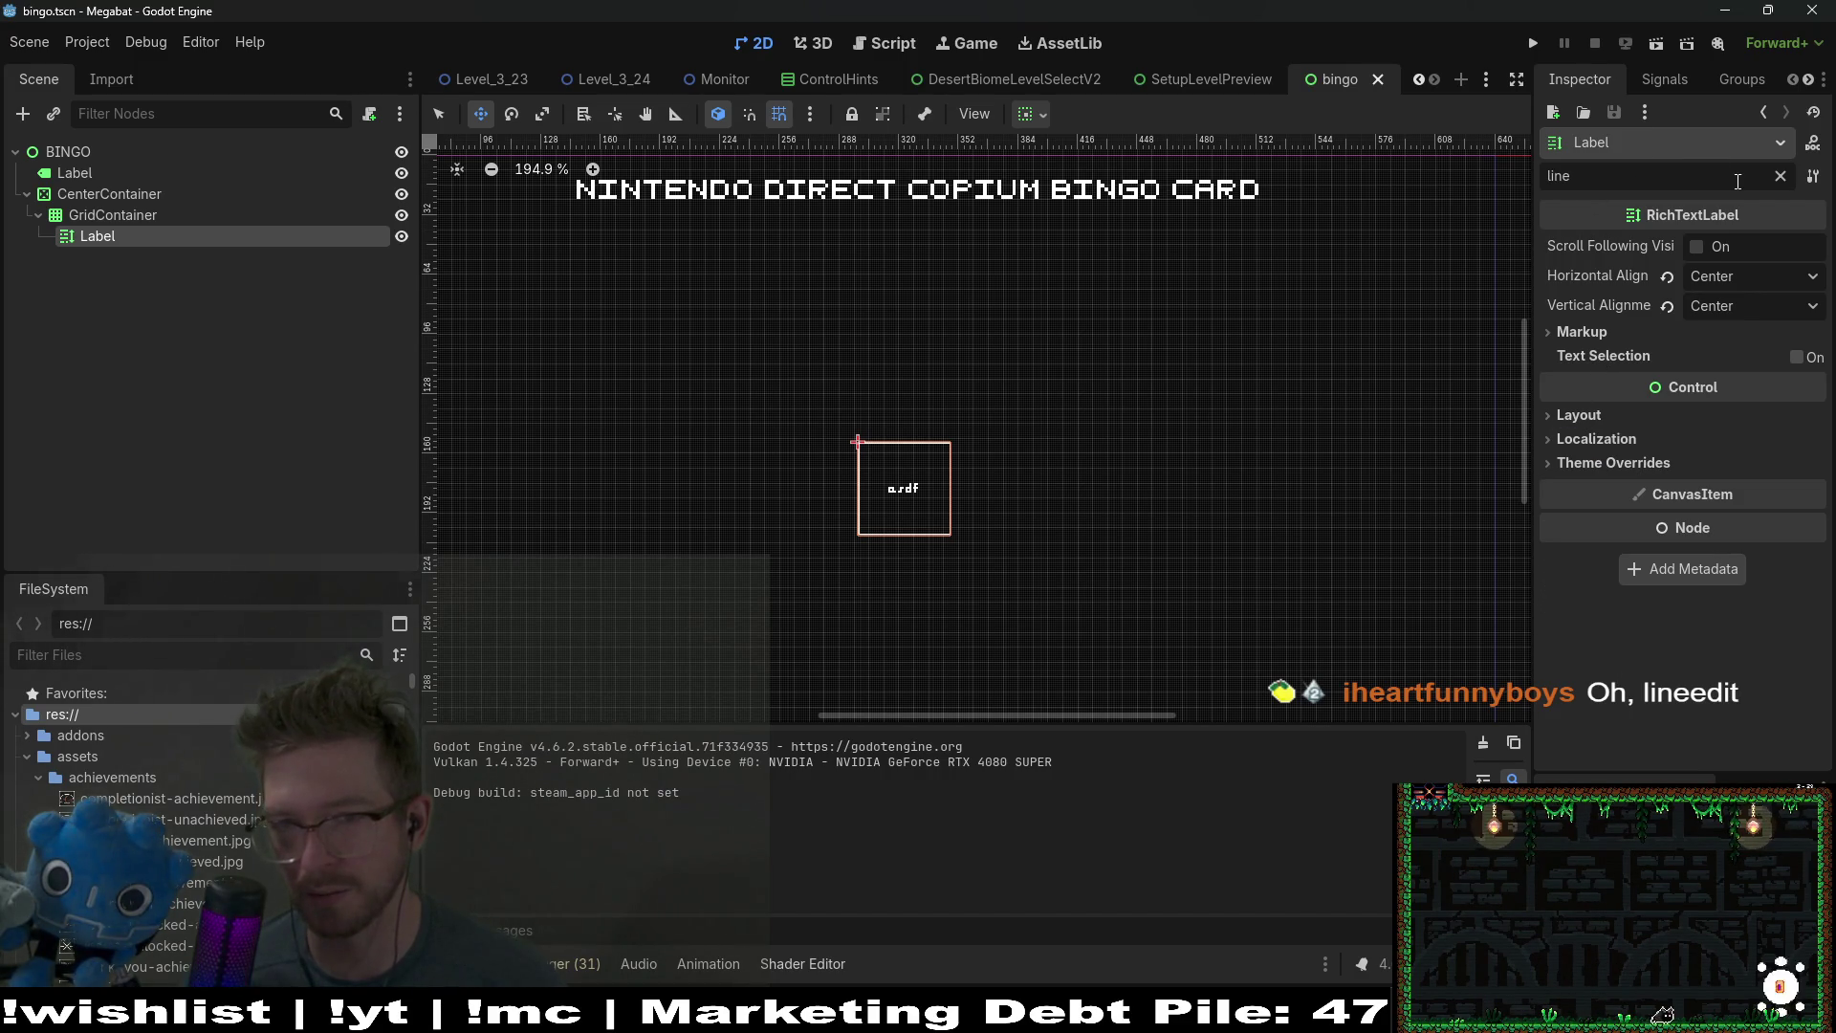
left_click(1780, 176)
type("edit")
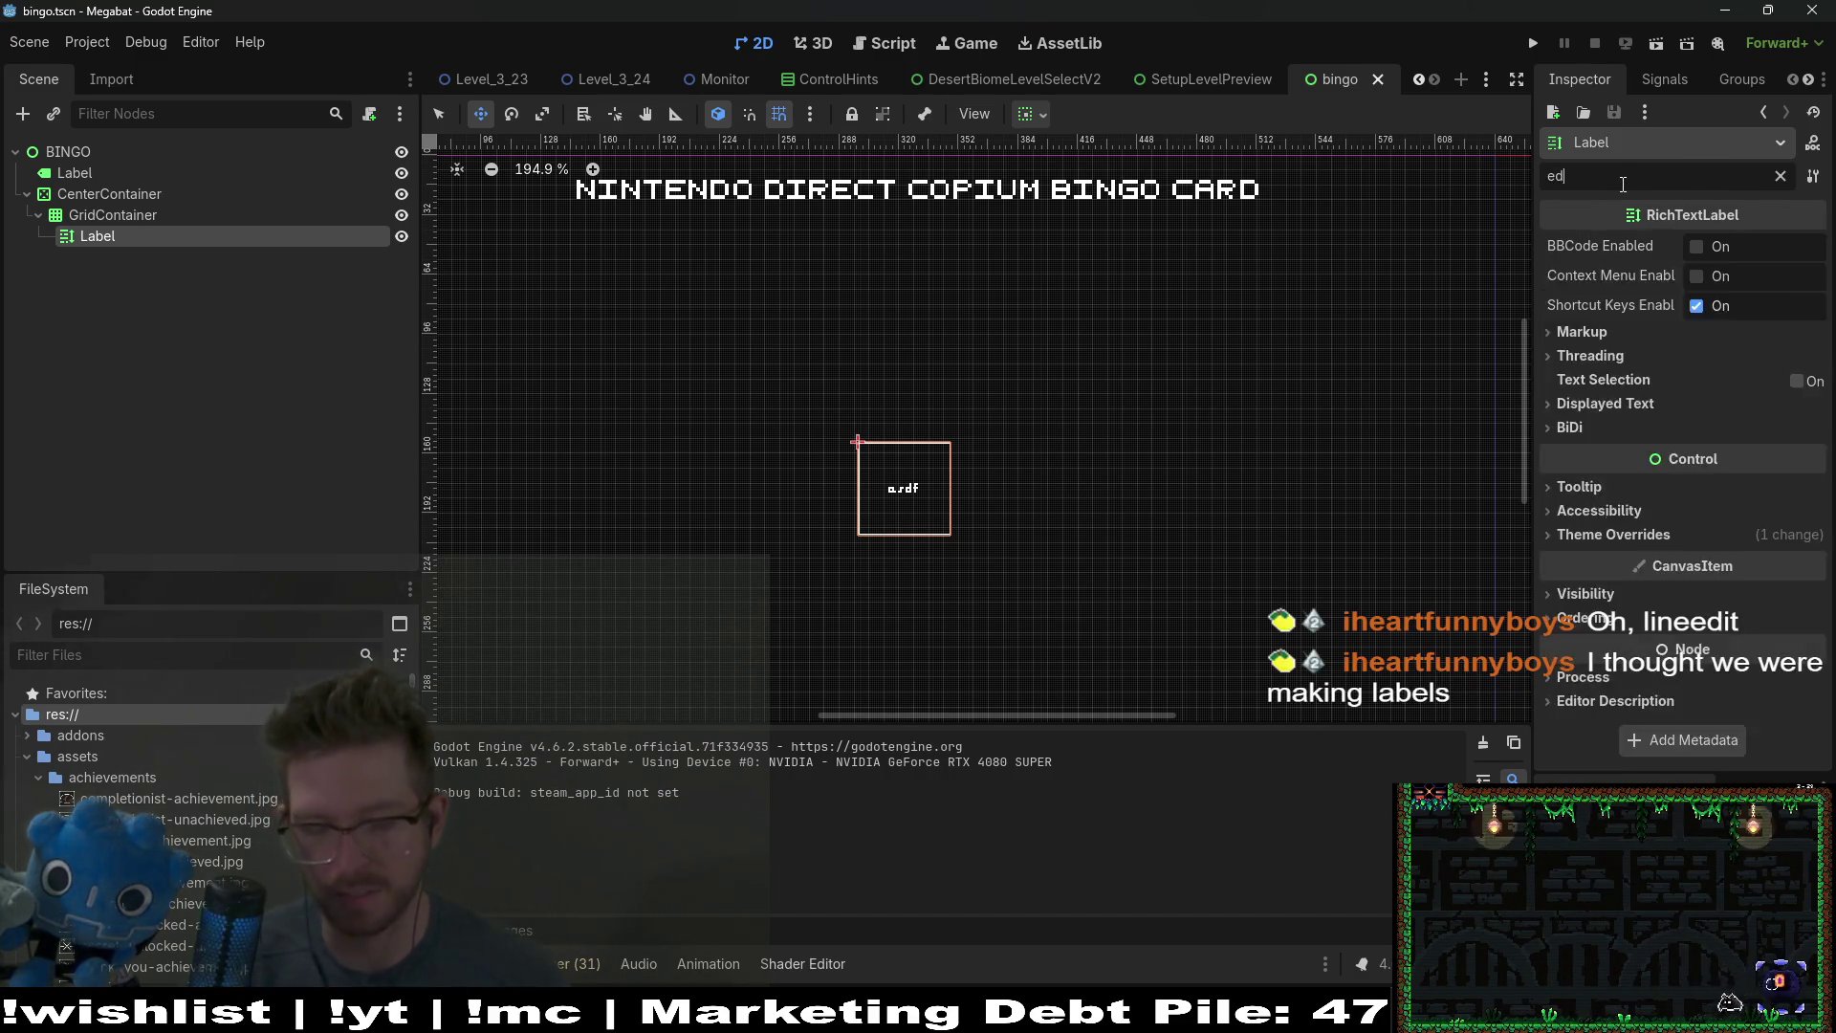
left_click(1574, 244)
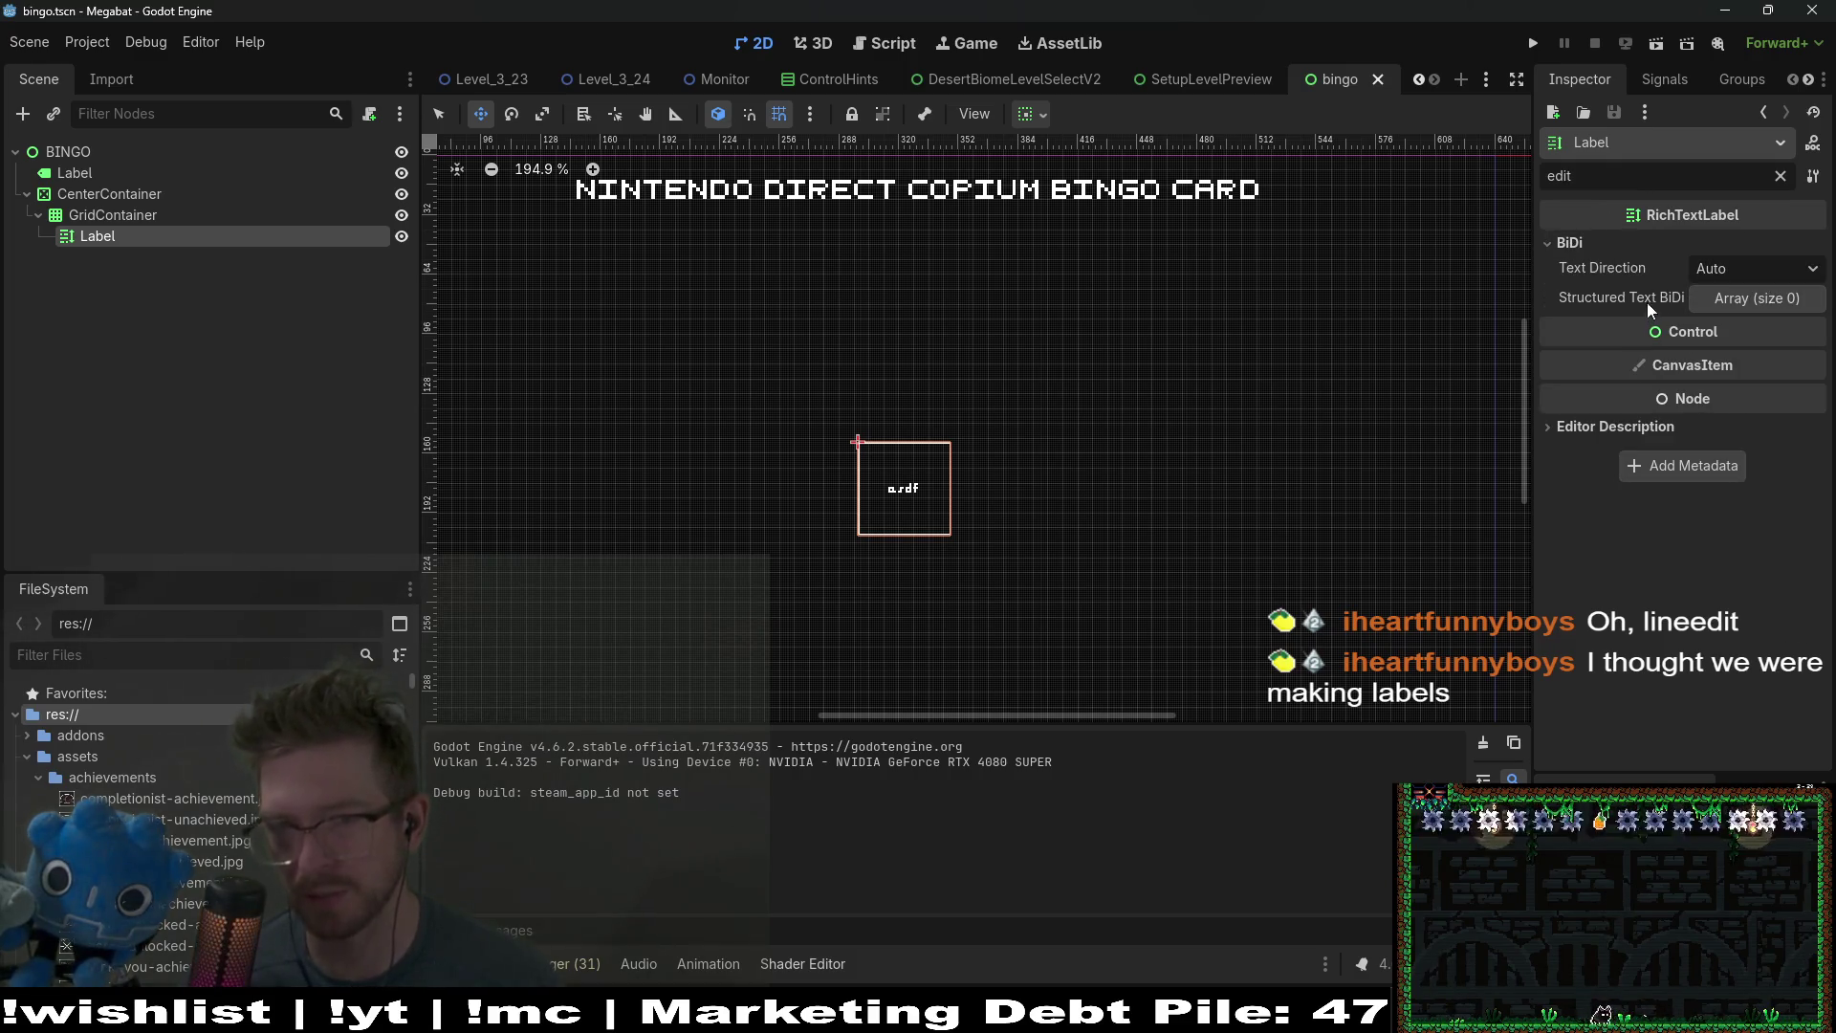
left_click(1780, 176)
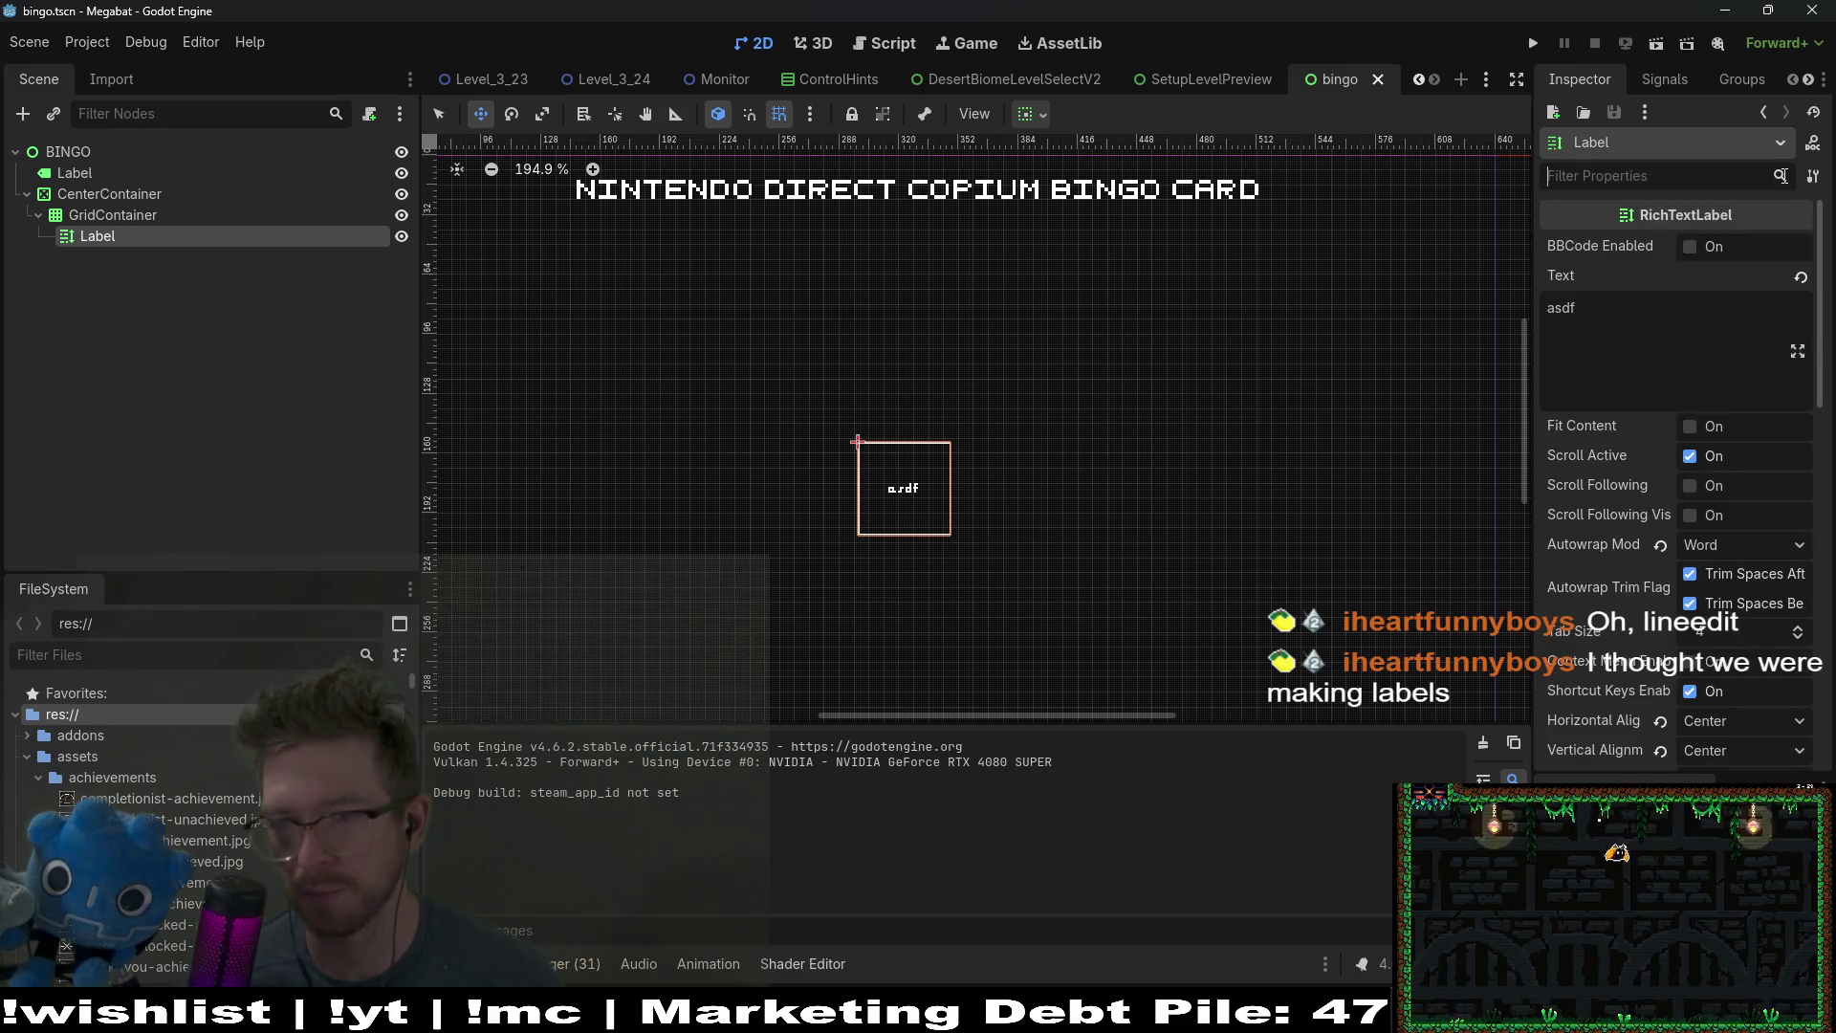
left_click(1690, 456)
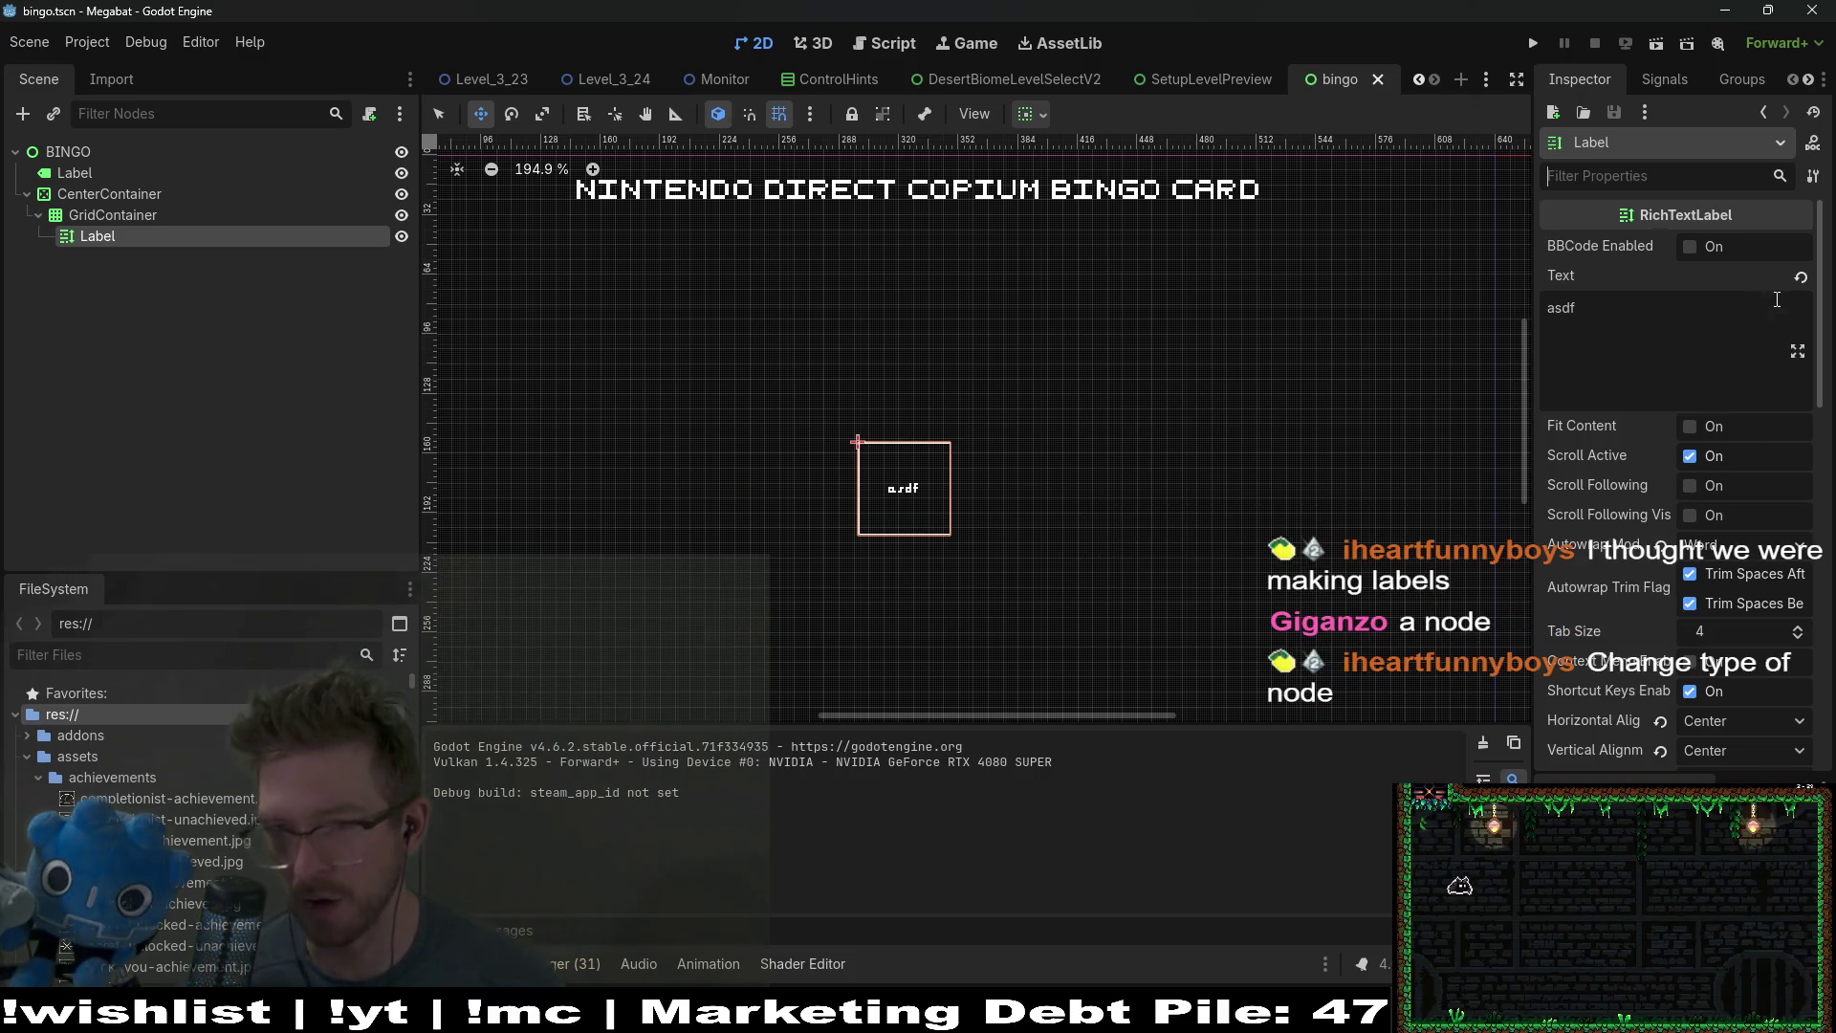
Step: Rename the cell node to RichText, then delete it and undo the deletion
double_click(87, 241)
type("RichT")
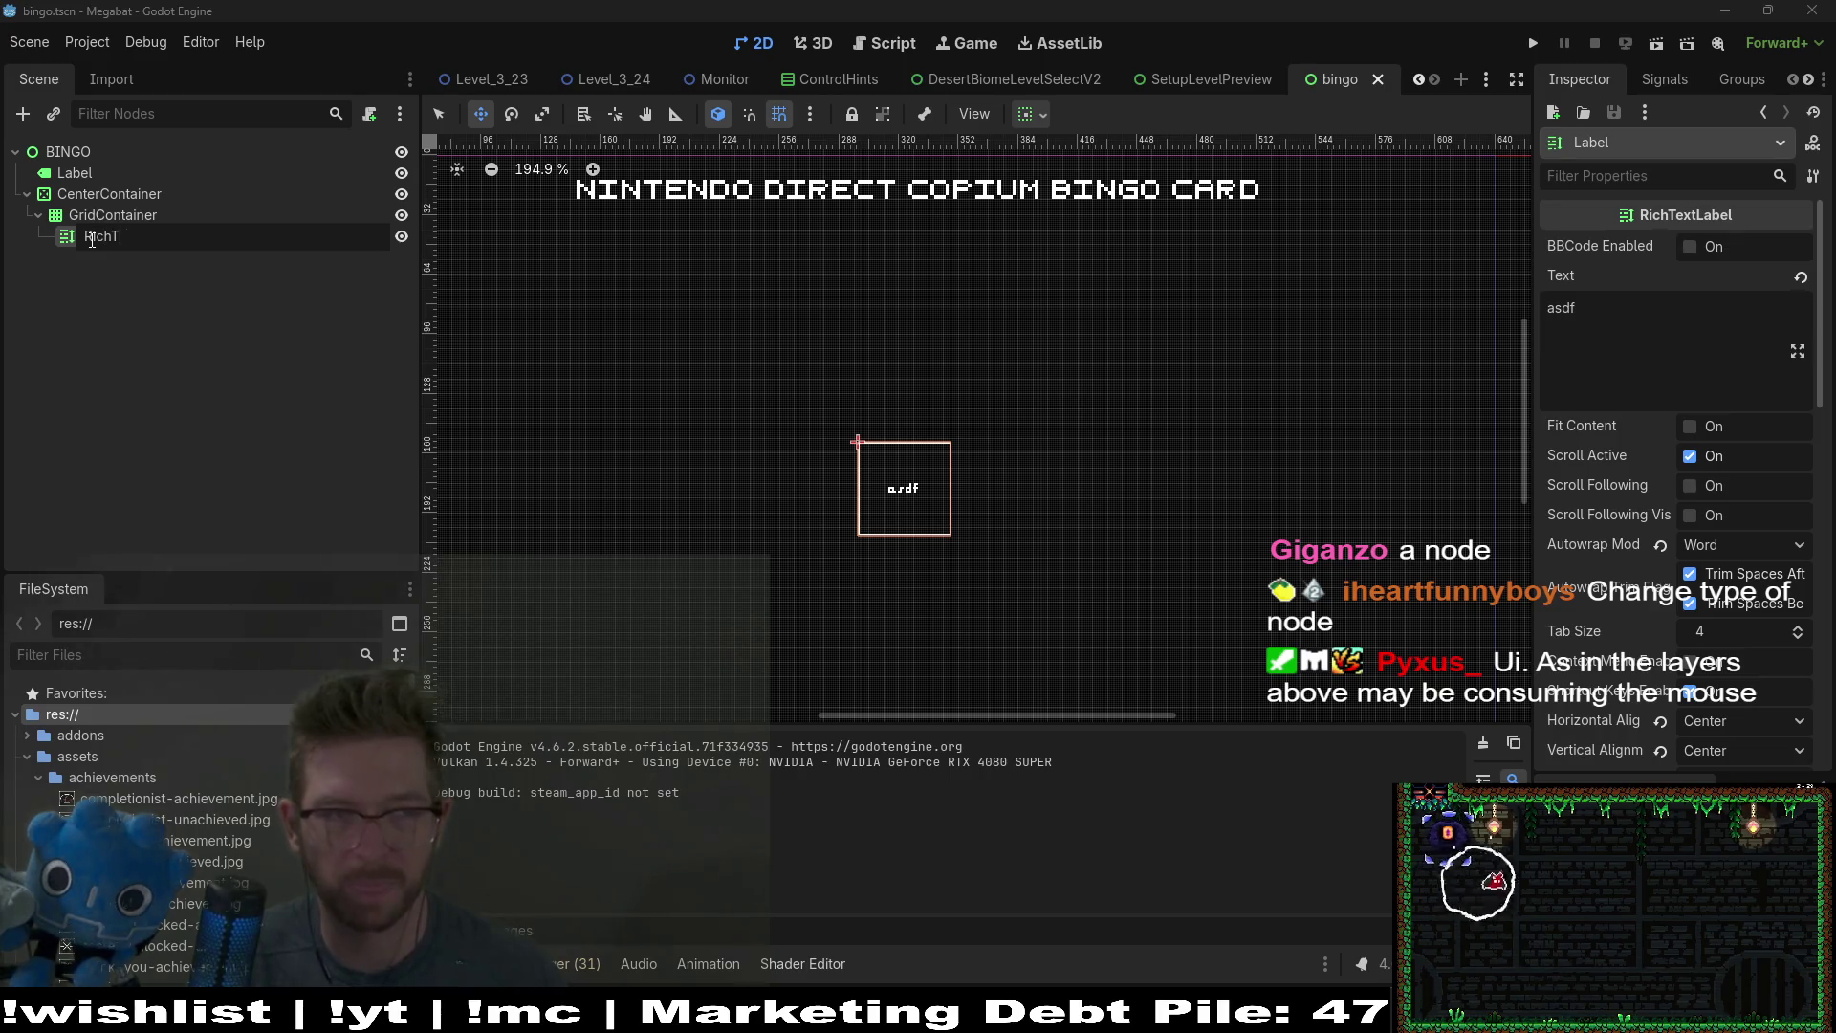
type("ext")
key("Return")
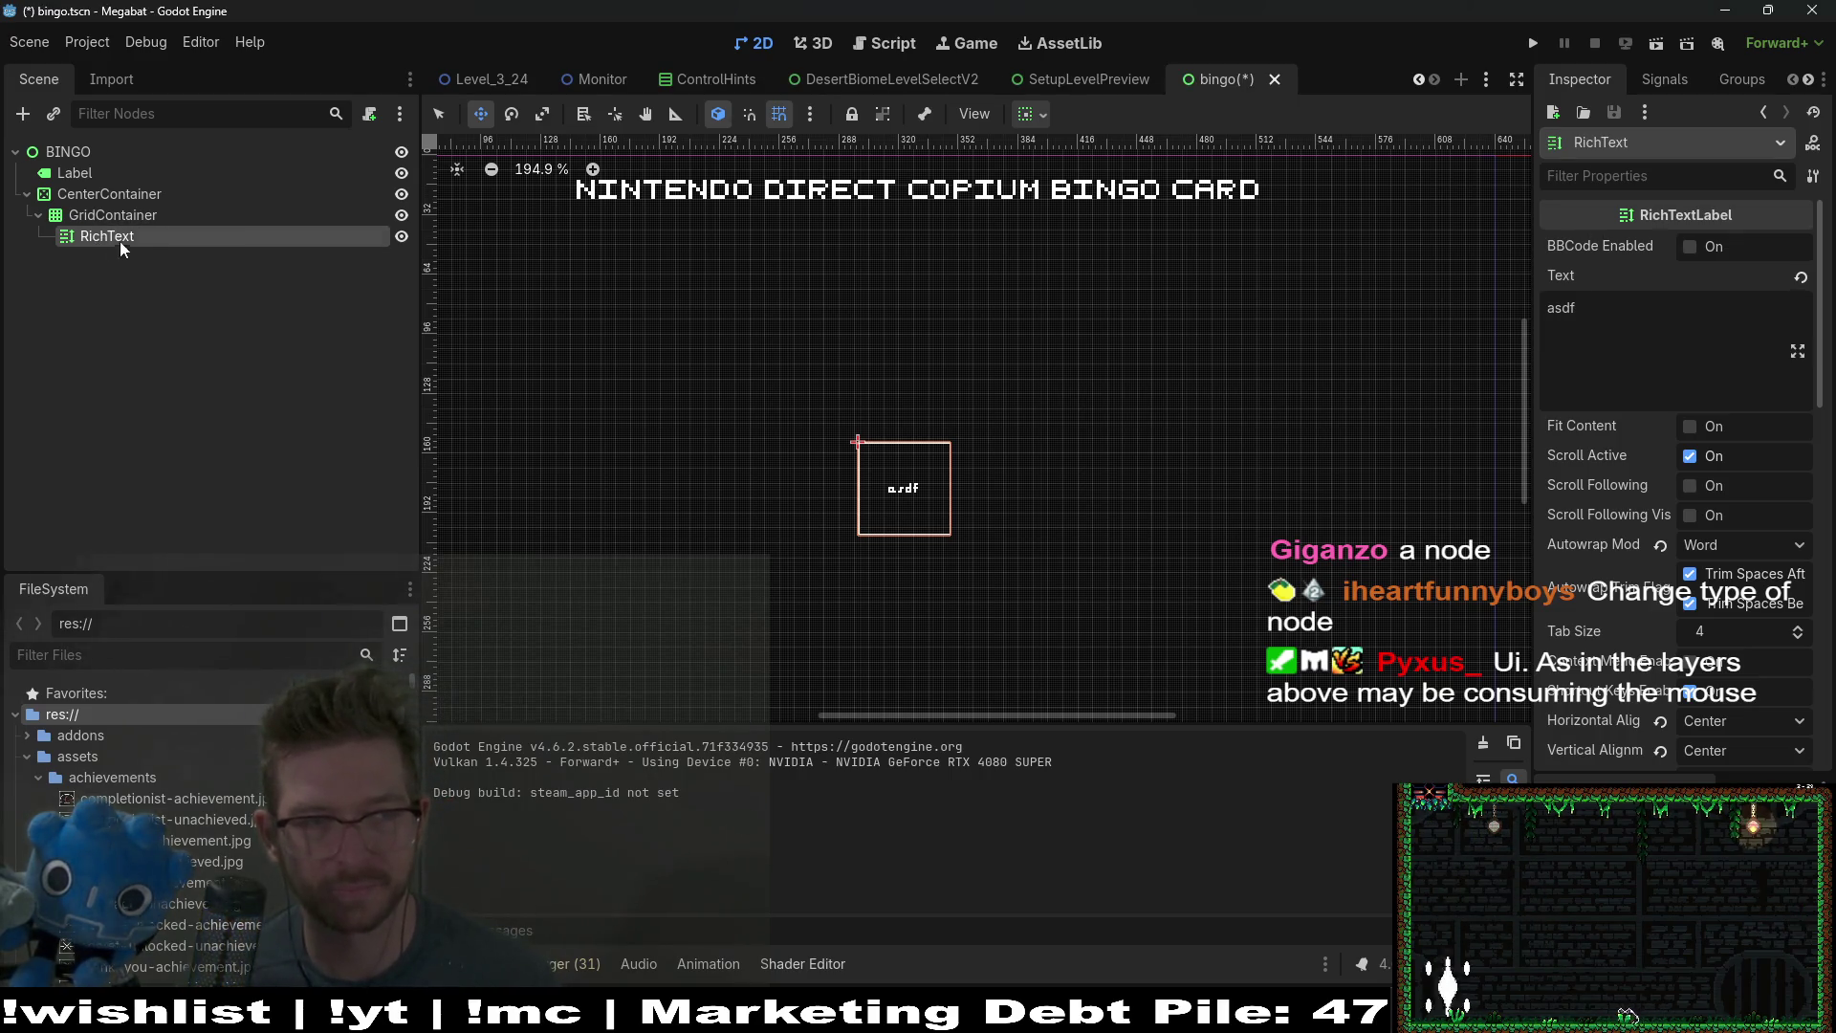
right_click(93, 232)
left_click(84, 287)
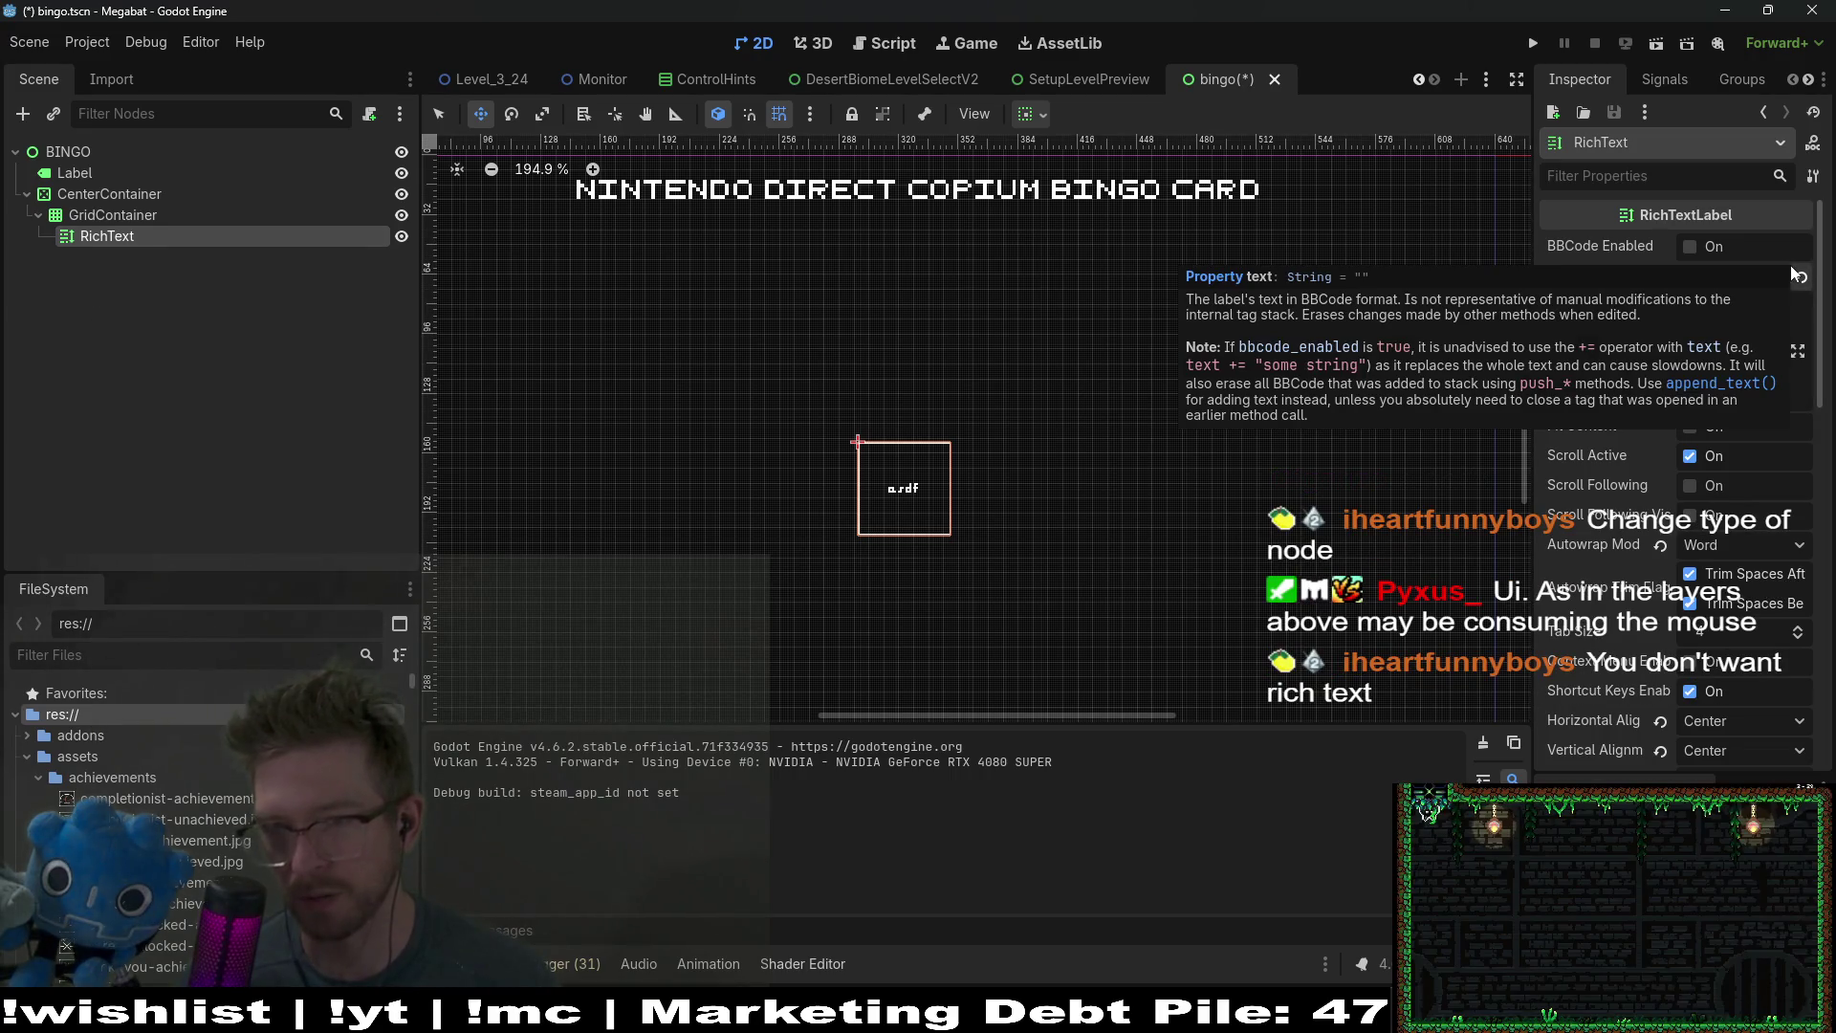
left_click(123, 216)
left_click(118, 243)
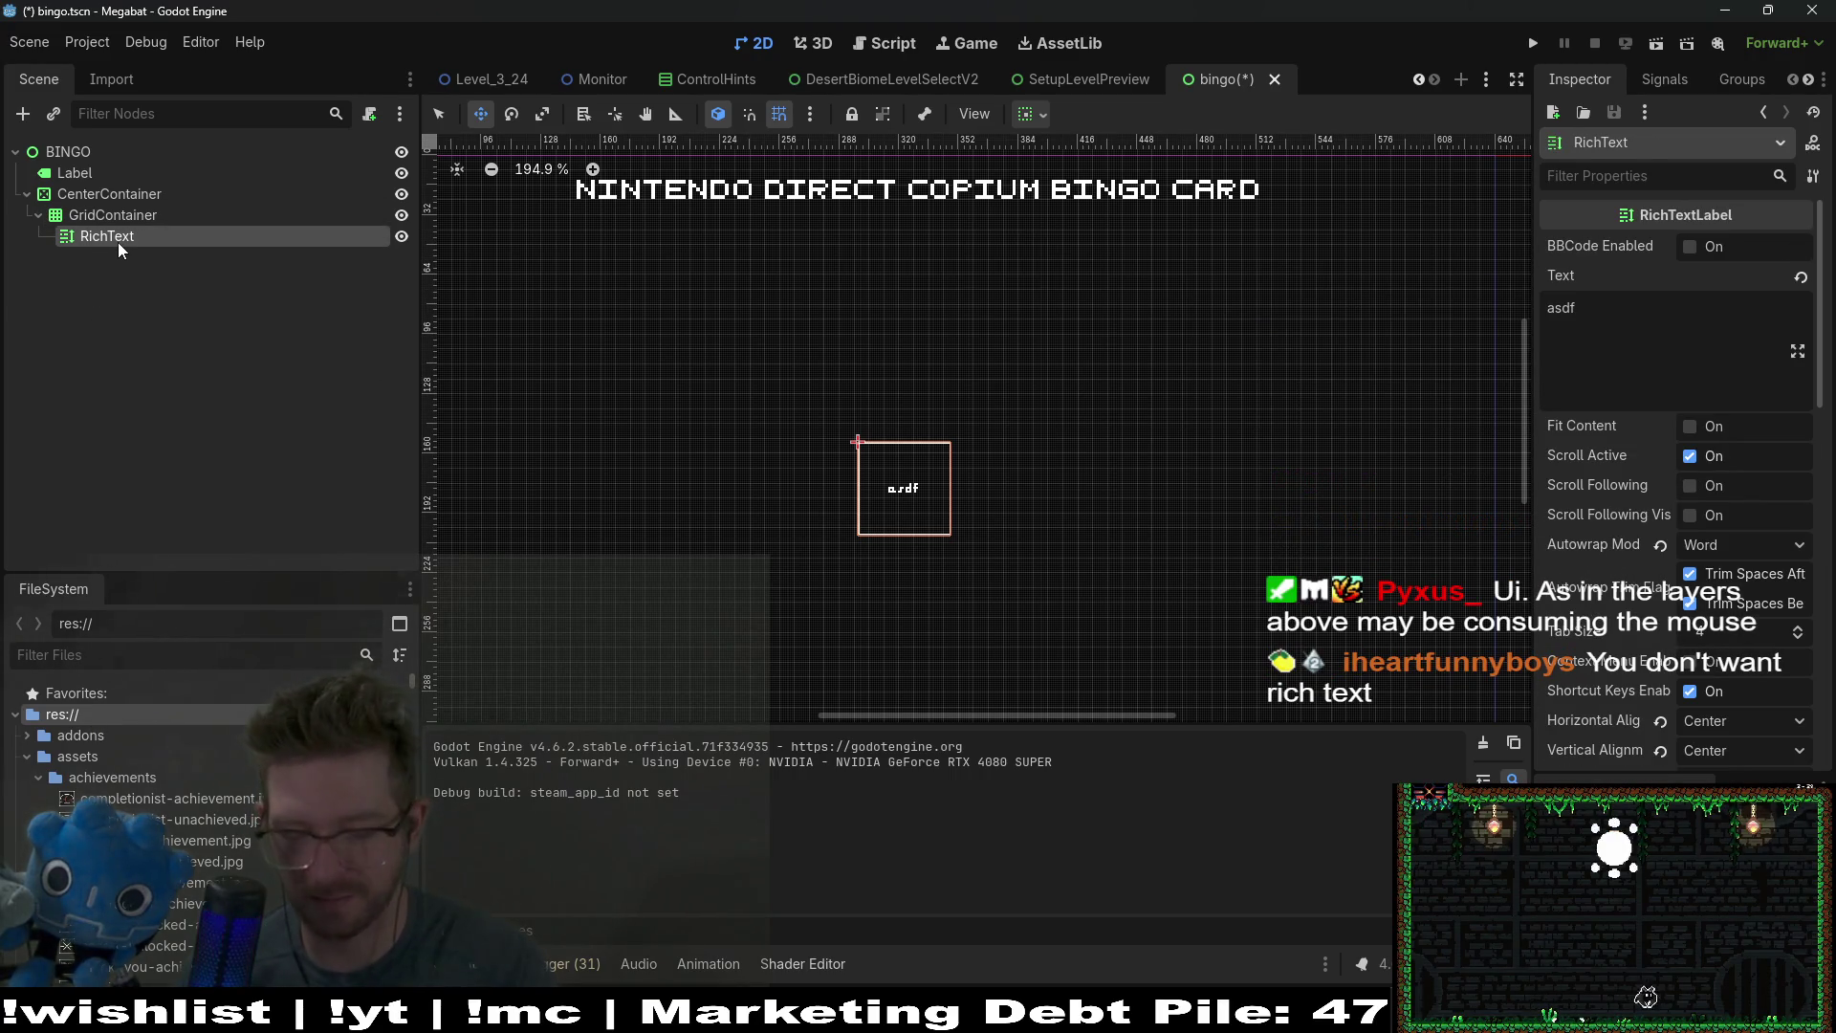
key("Delete")
left_click(107, 220)
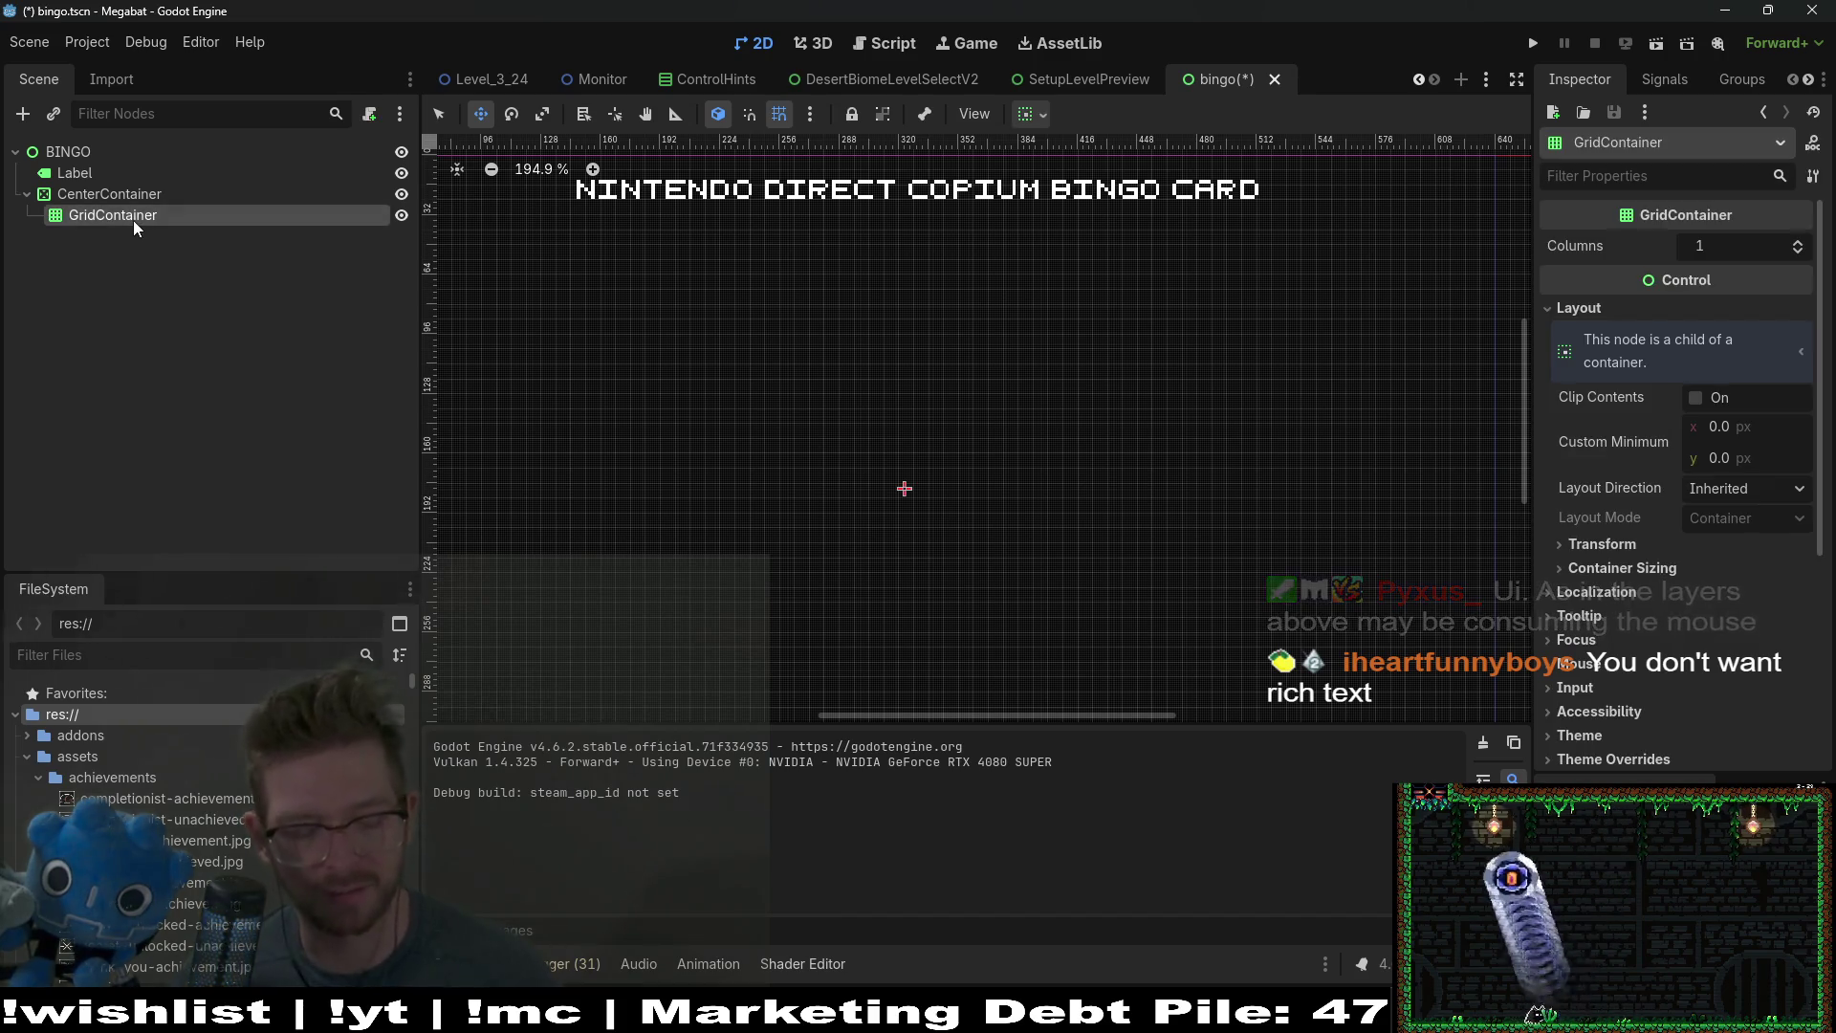
key("ctrl+z")
Step: Change the RichText node's type to LineEdit
right_click(105, 245)
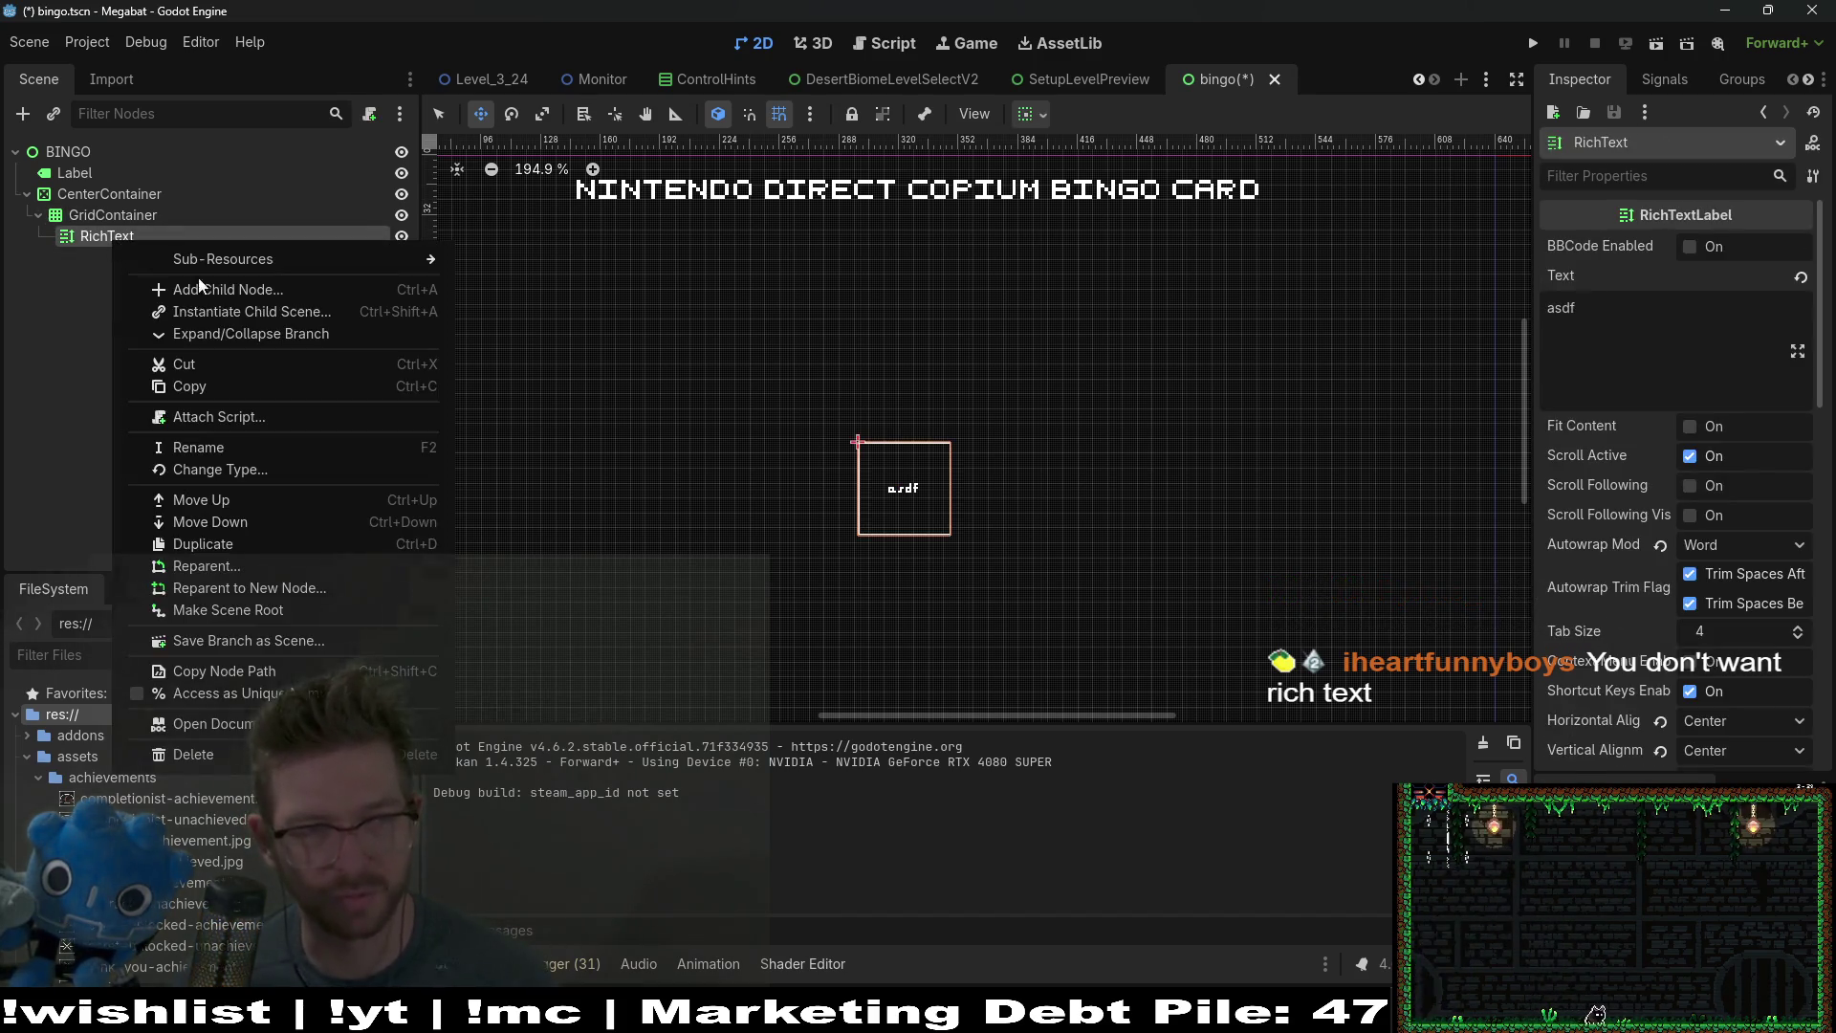
left_click(229, 470)
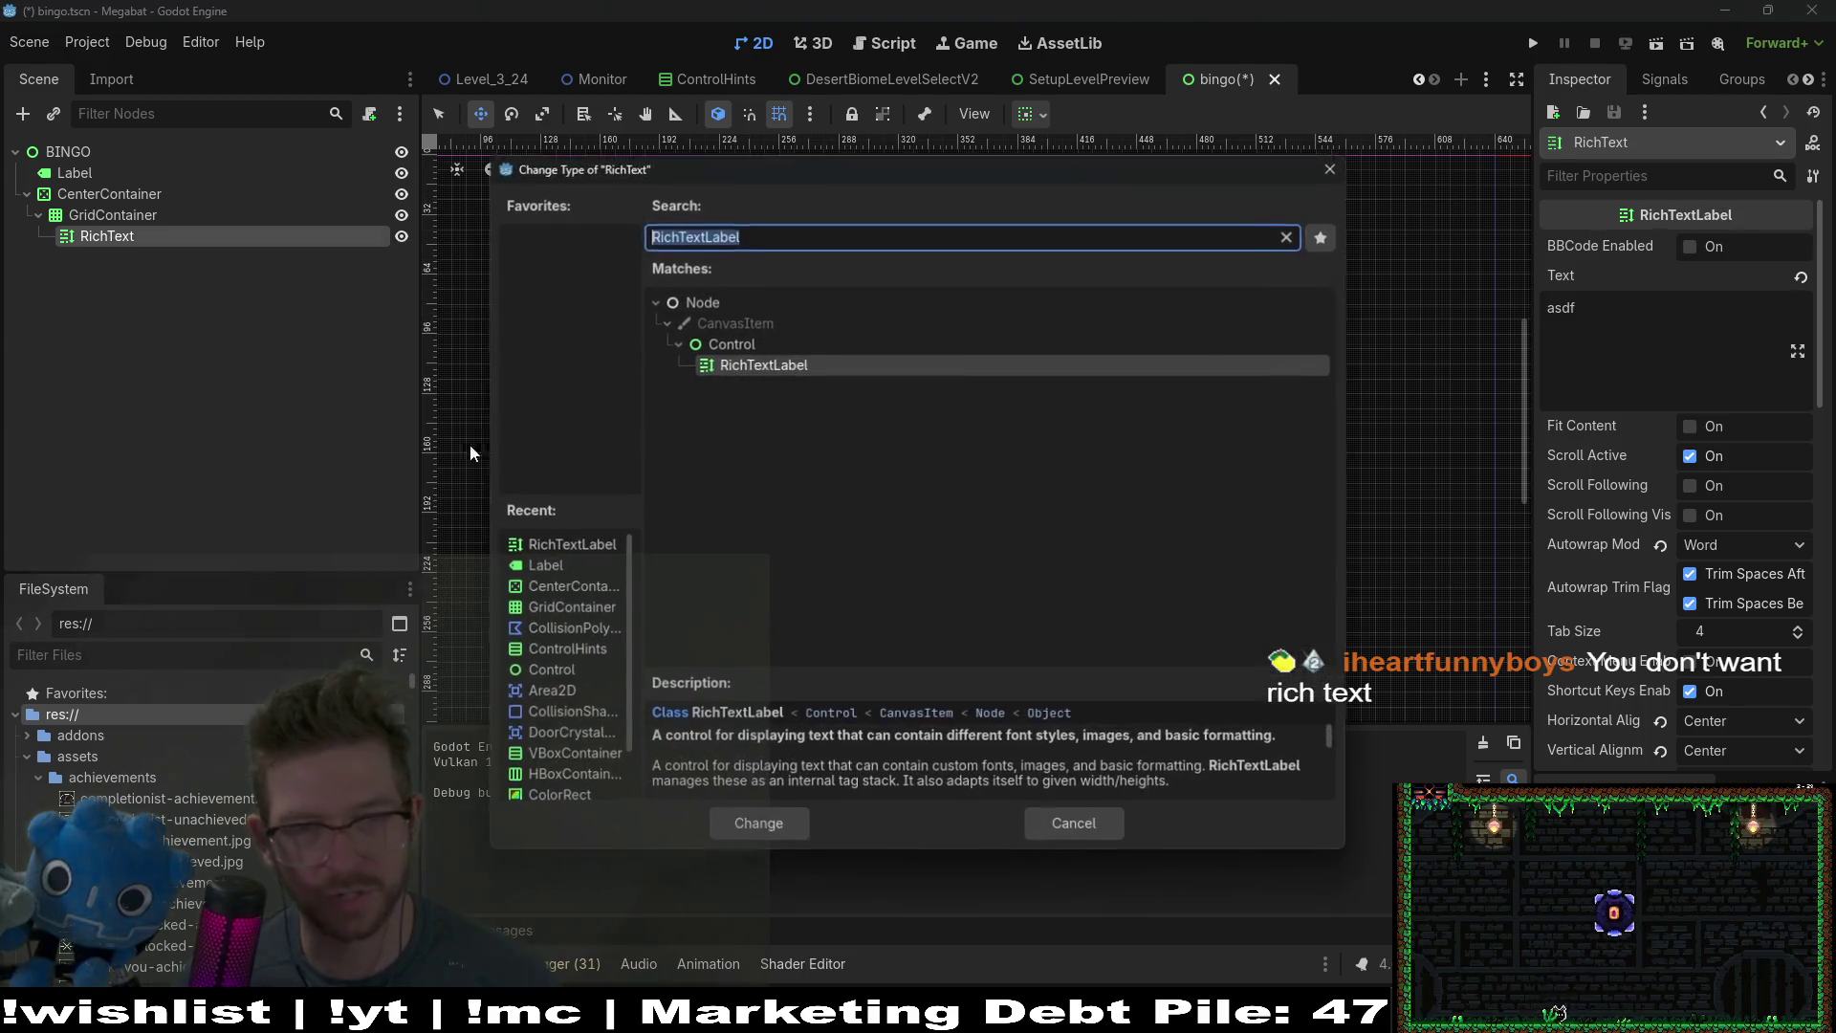
left_click(1289, 236)
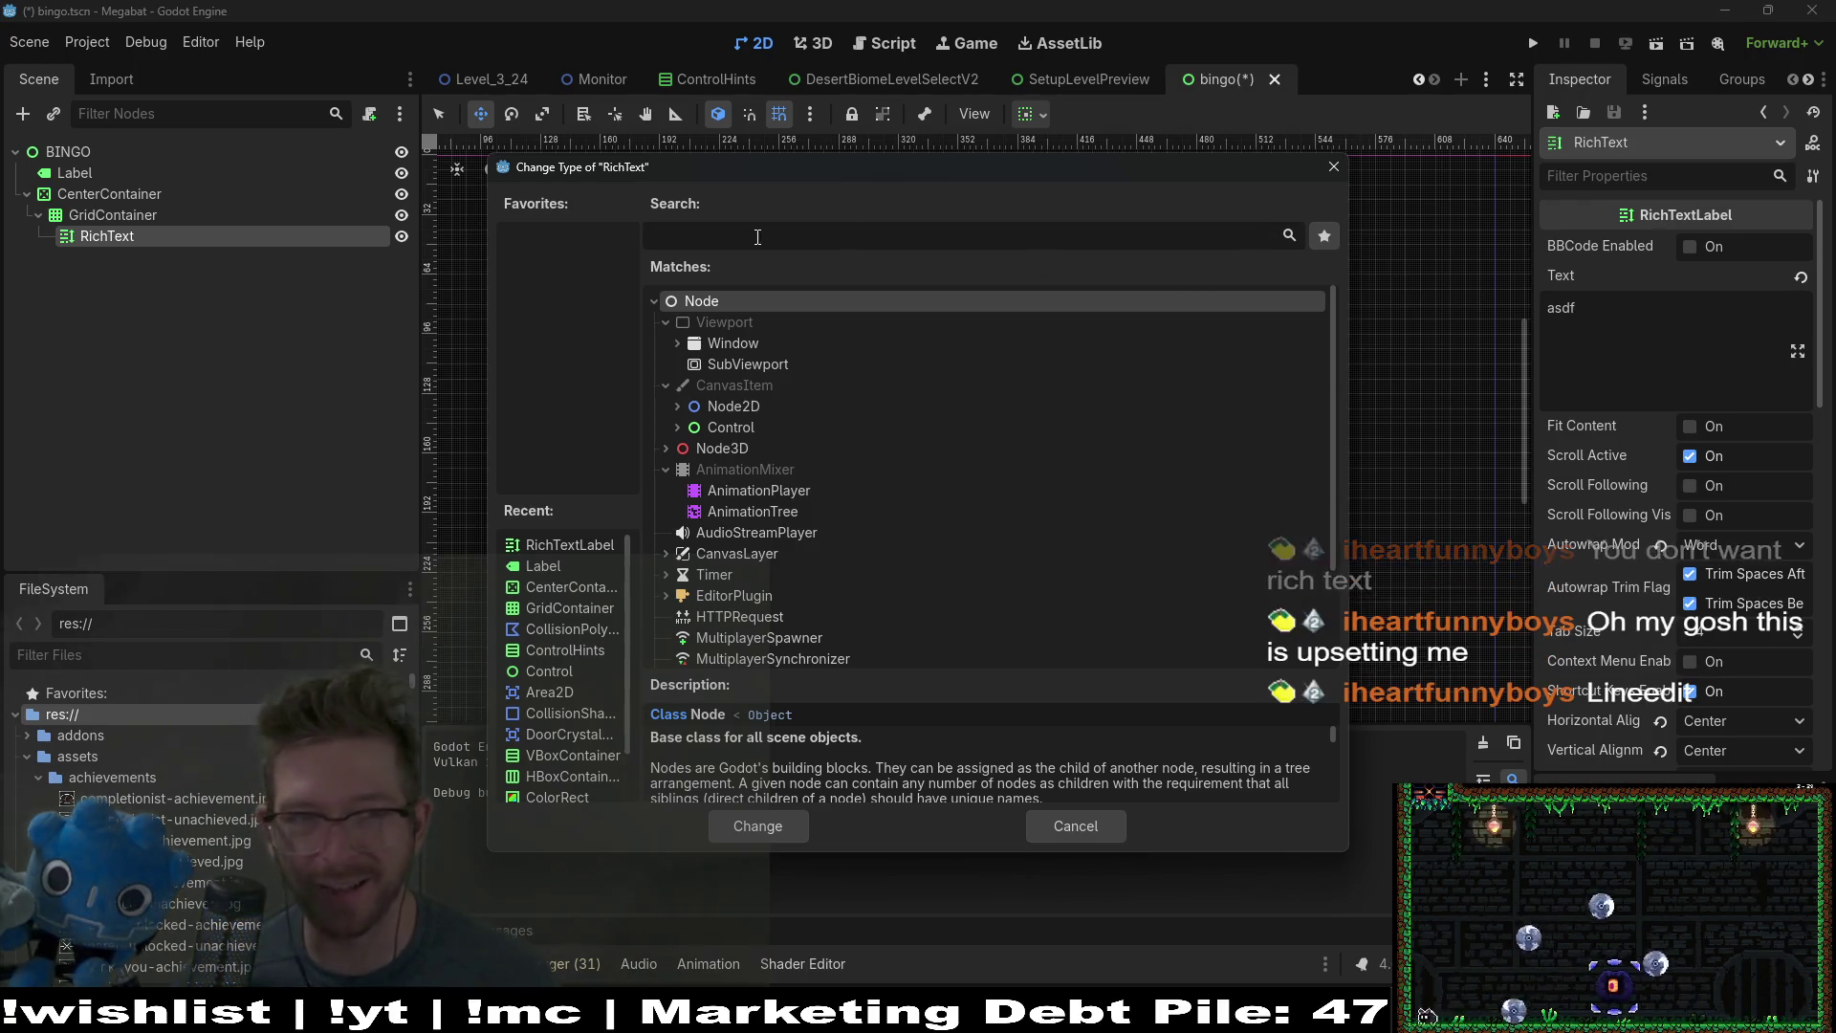
type("lineed")
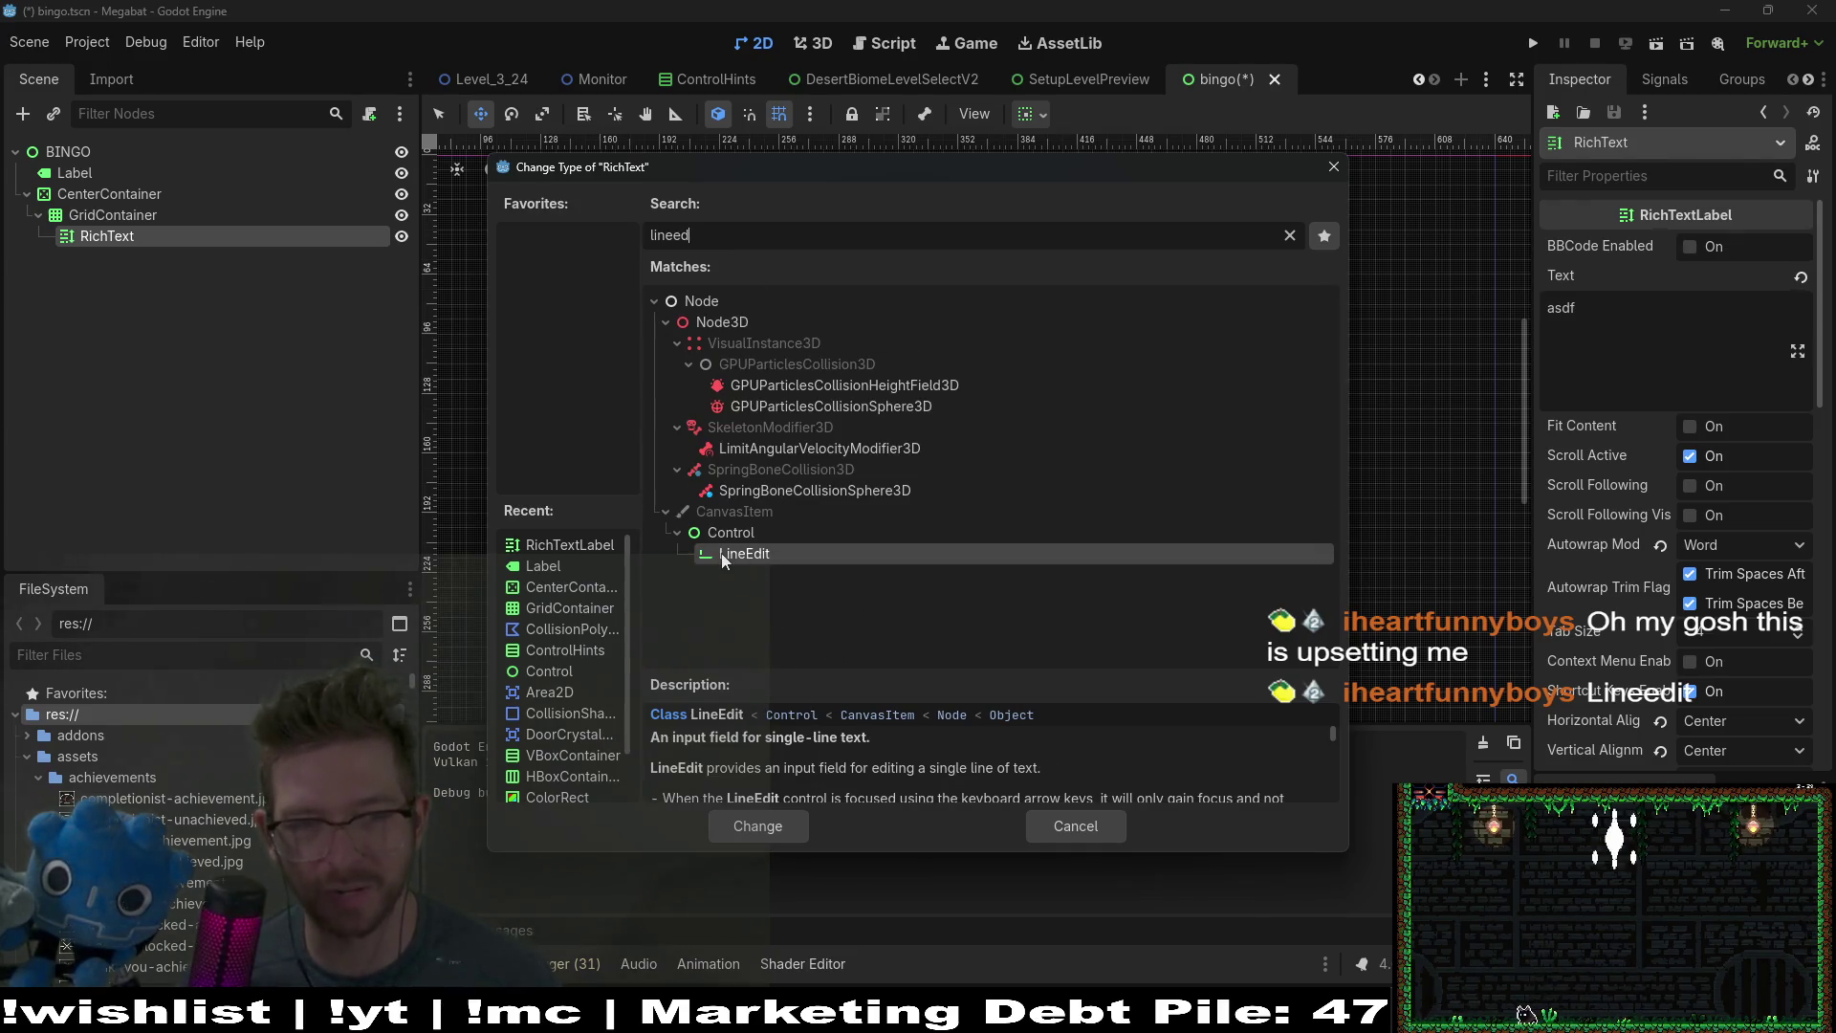
double_click(723, 554)
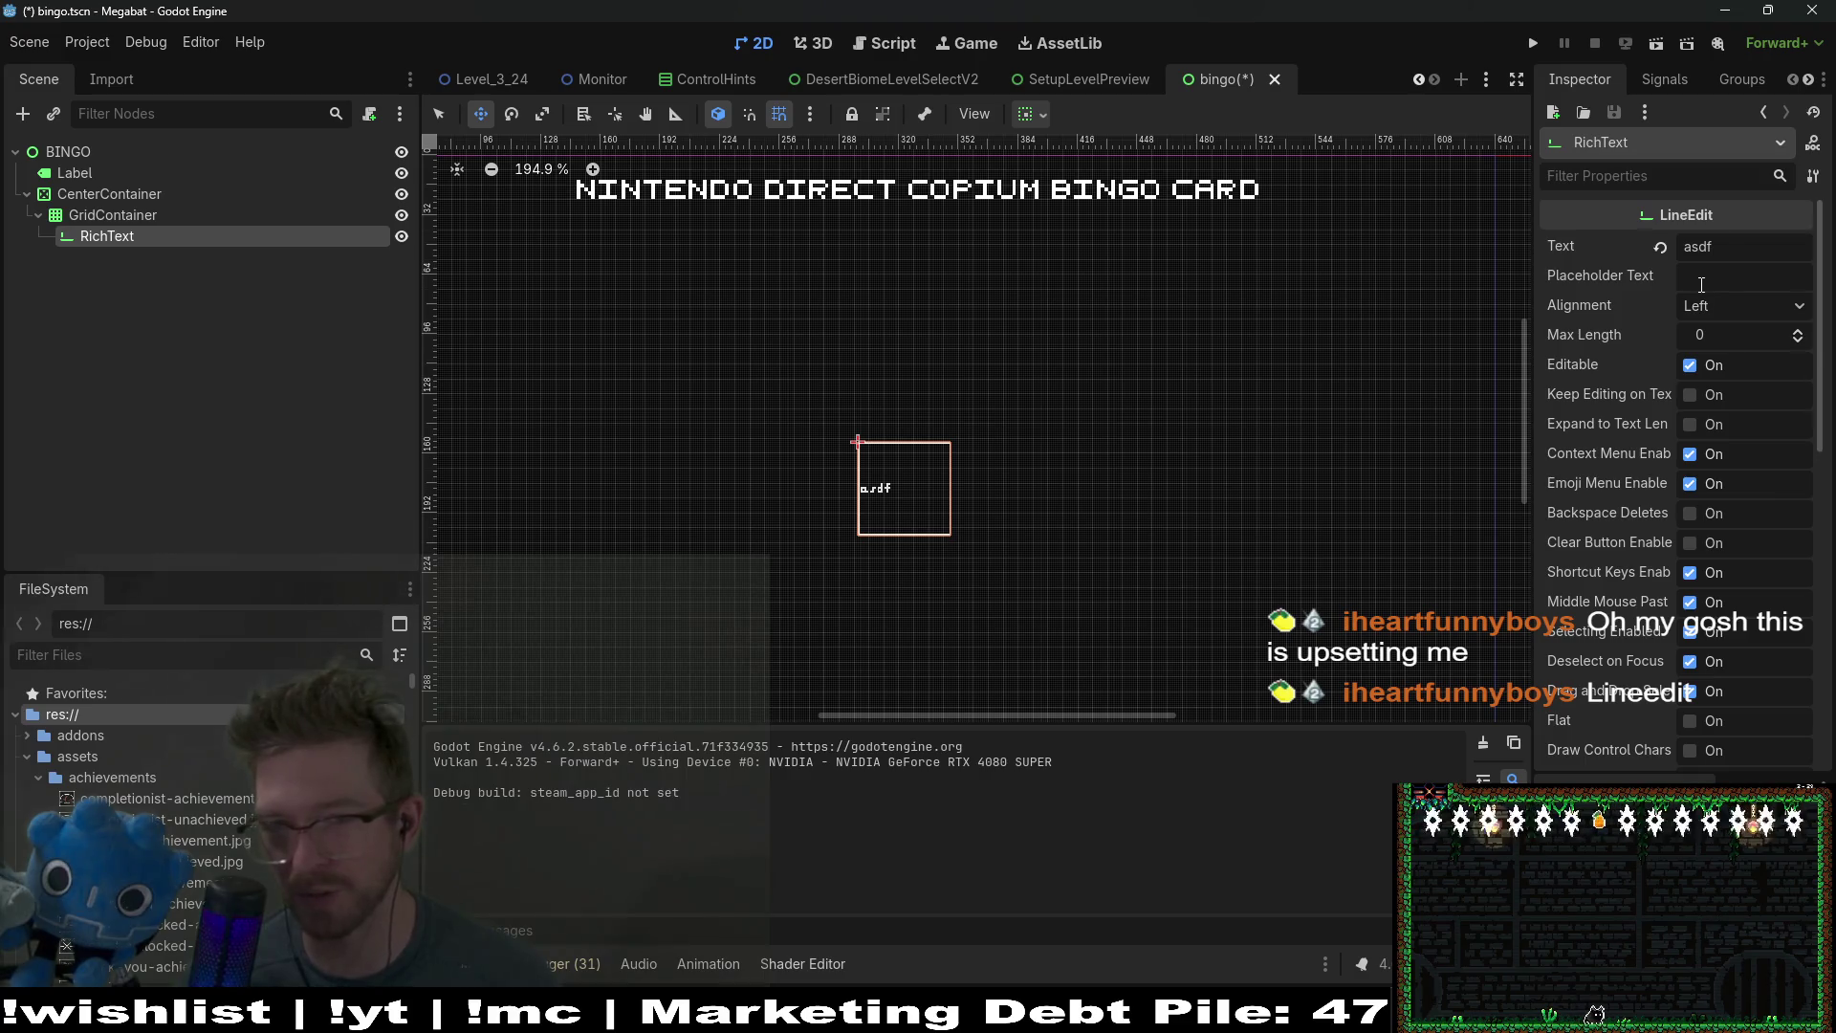
Step: Clear the cell's text and set its alignment to Center
left_click(1661, 249)
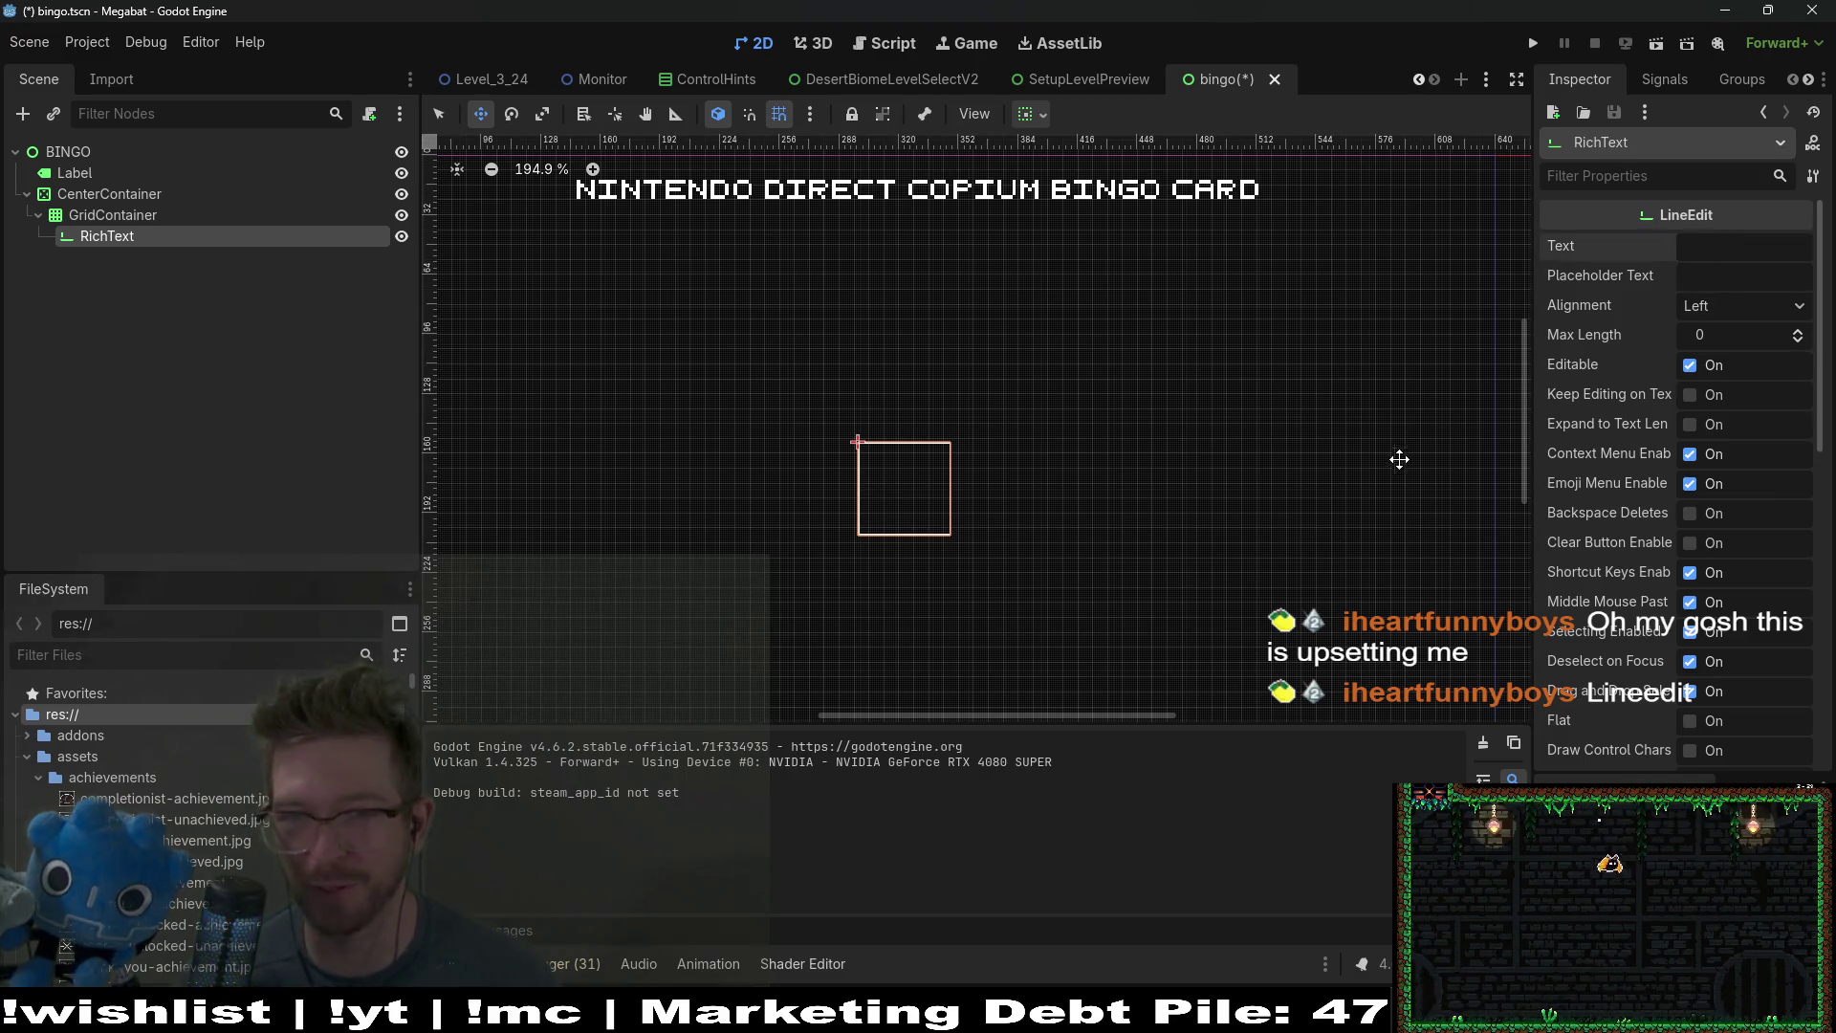
left_click(1745, 306)
left_click(1764, 364)
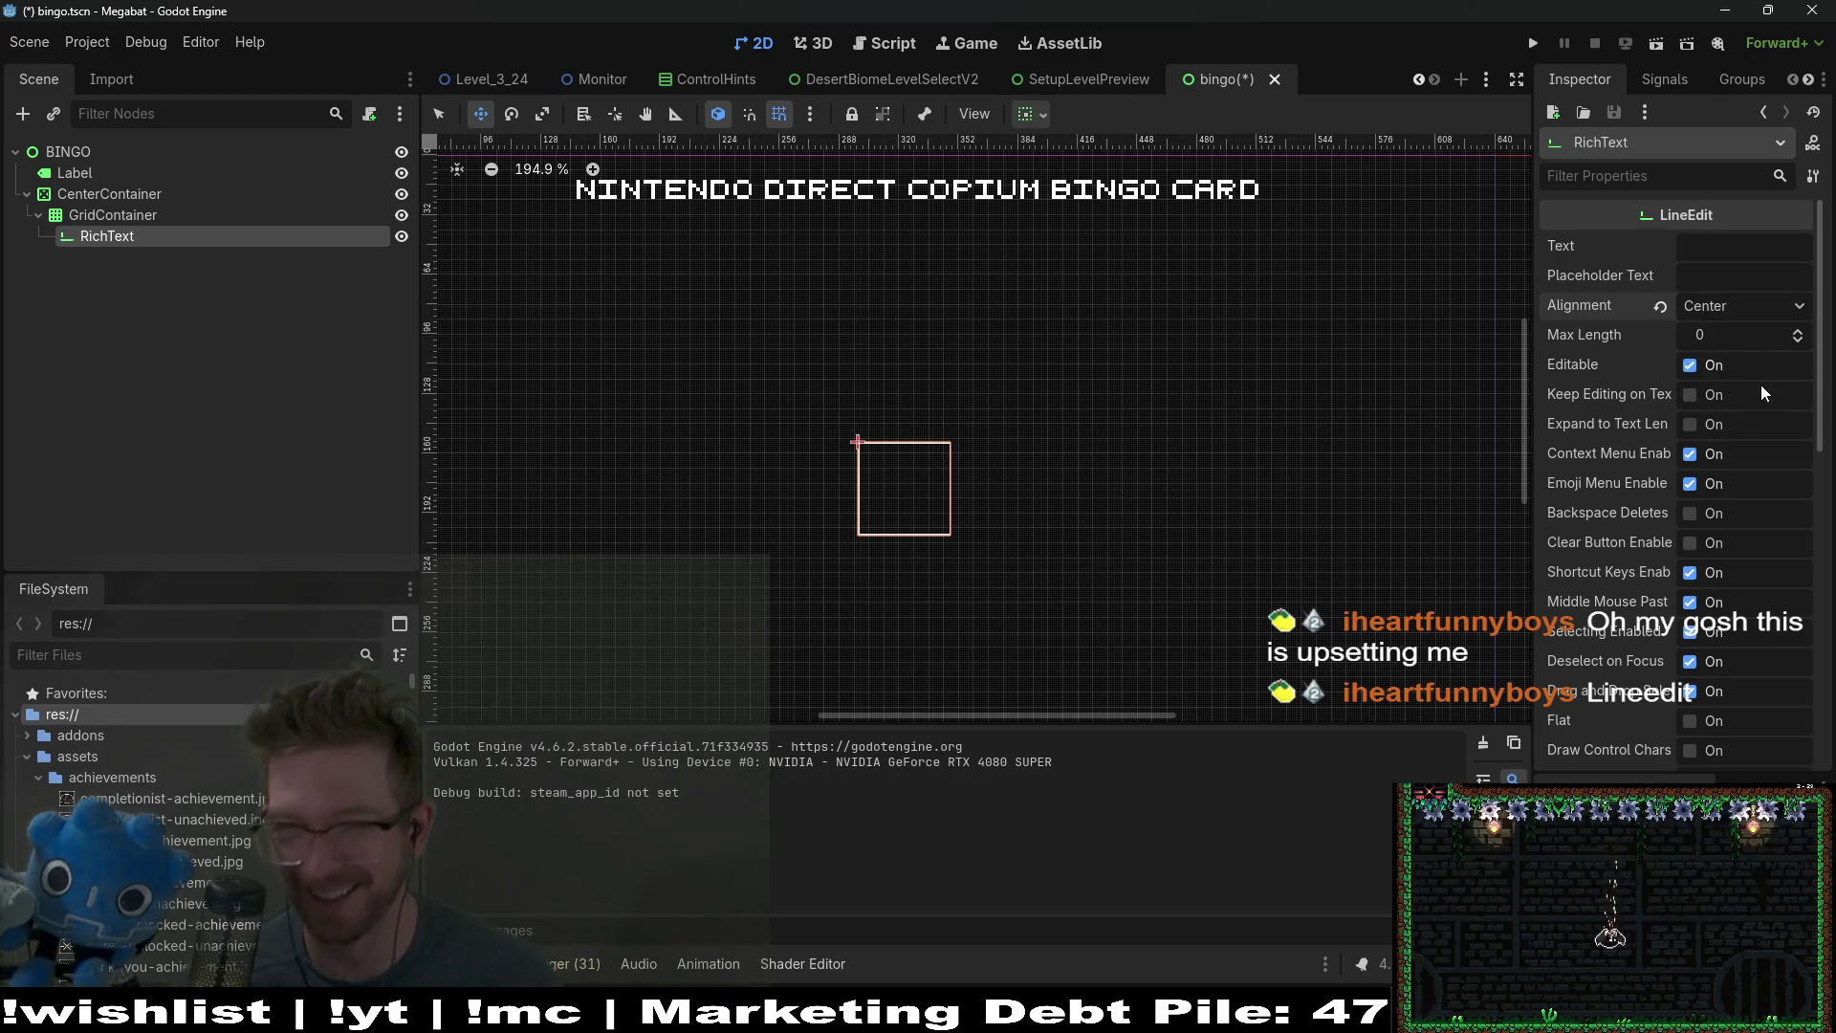
Step: Test-run the scene typing 'asdfsadf' into the cell, then close it and reselect the RichText cell
left_click(1658, 43)
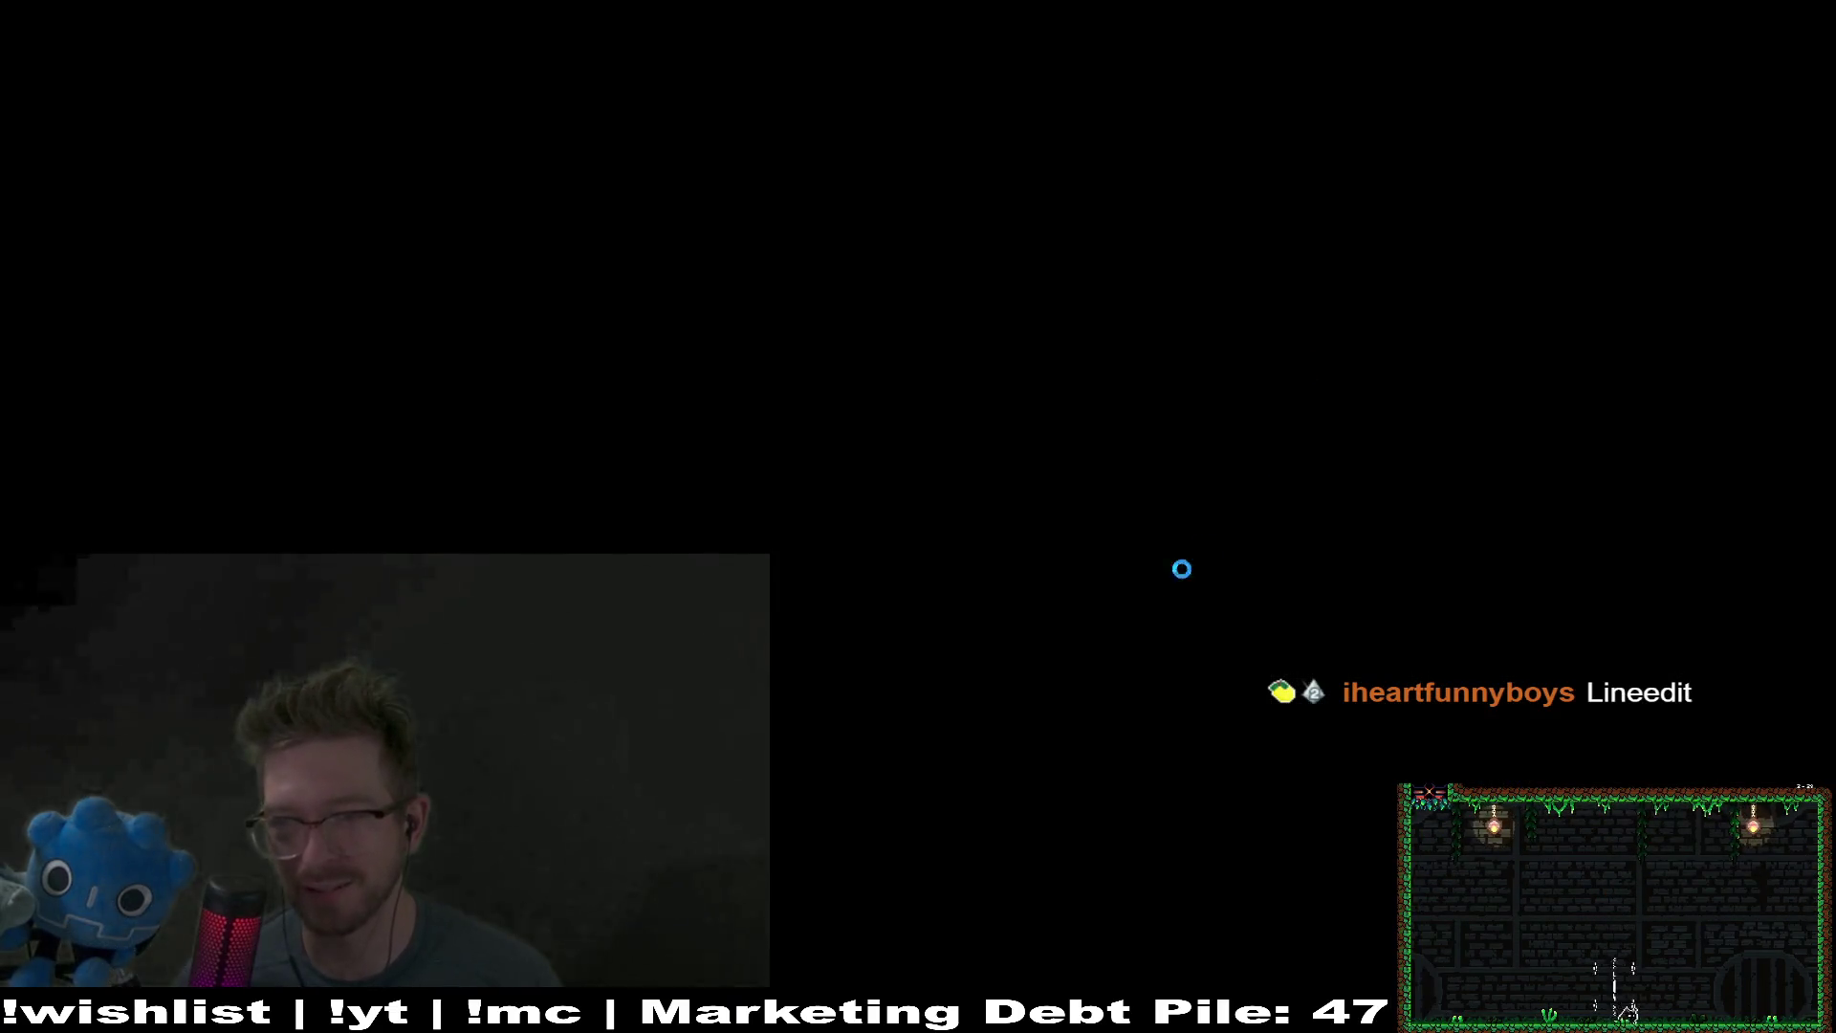
type("asdfsadf")
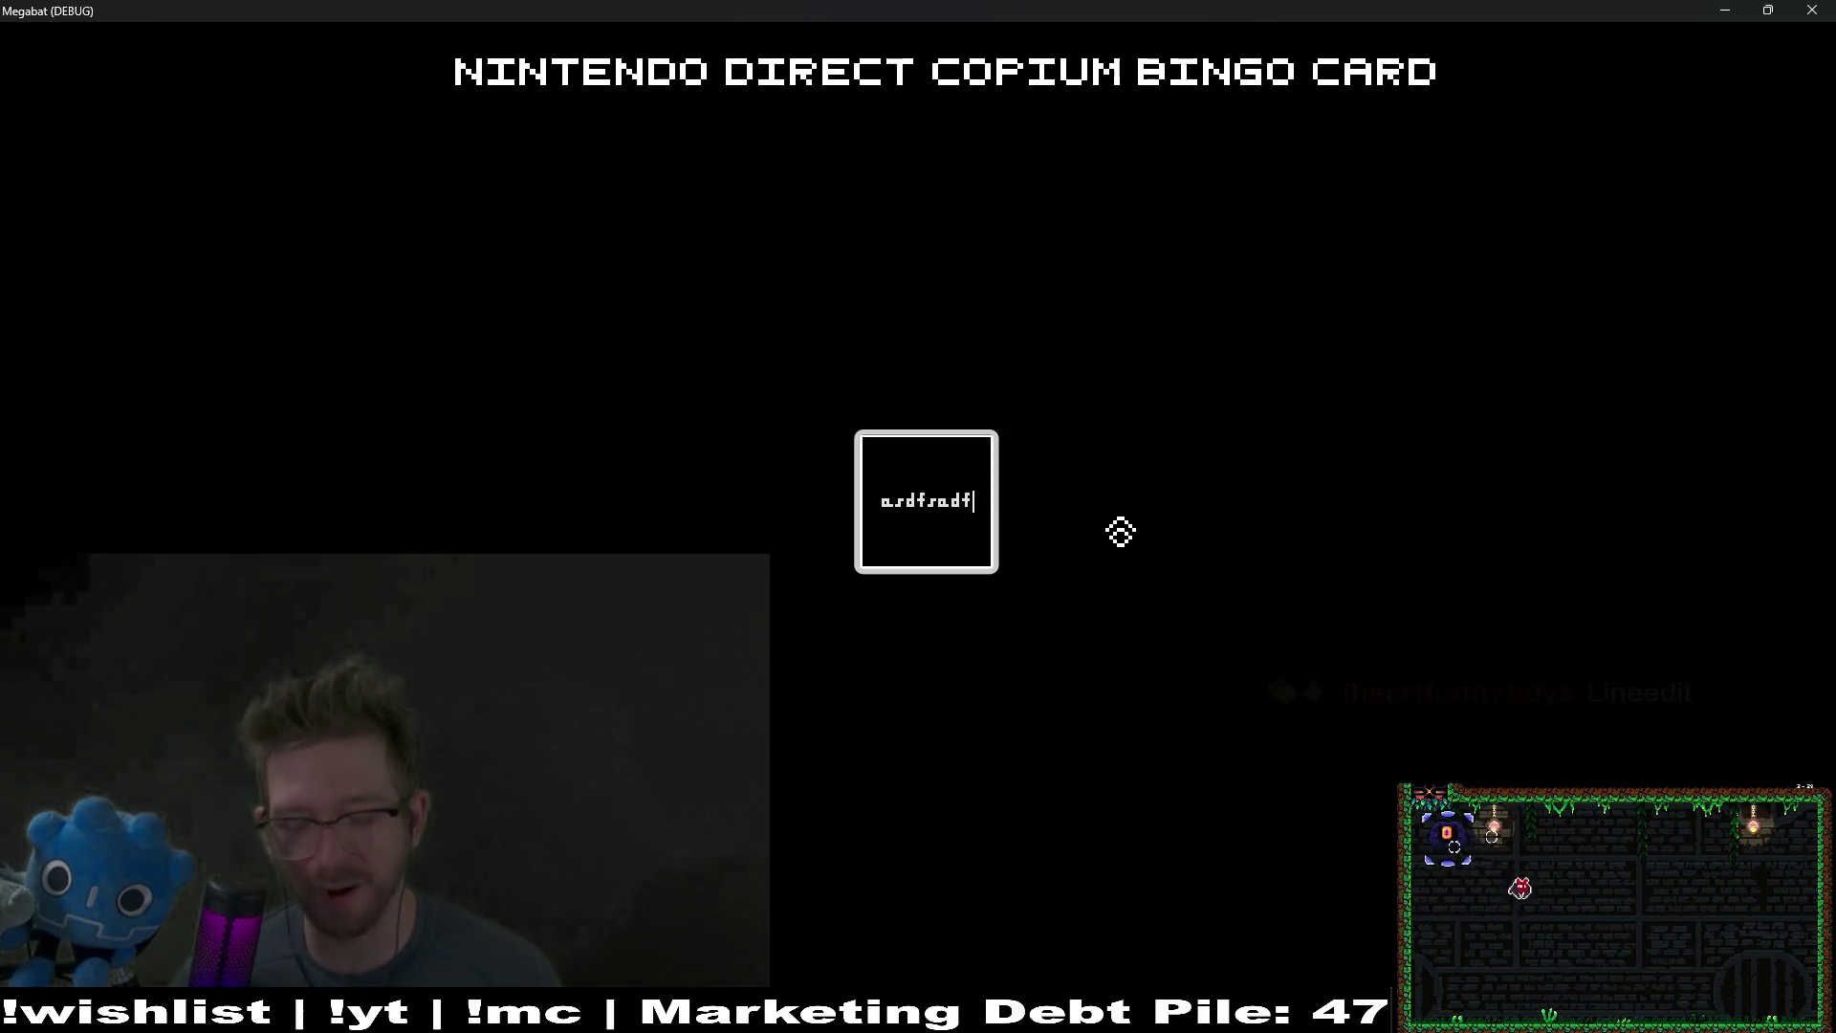
left_click(1812, 9)
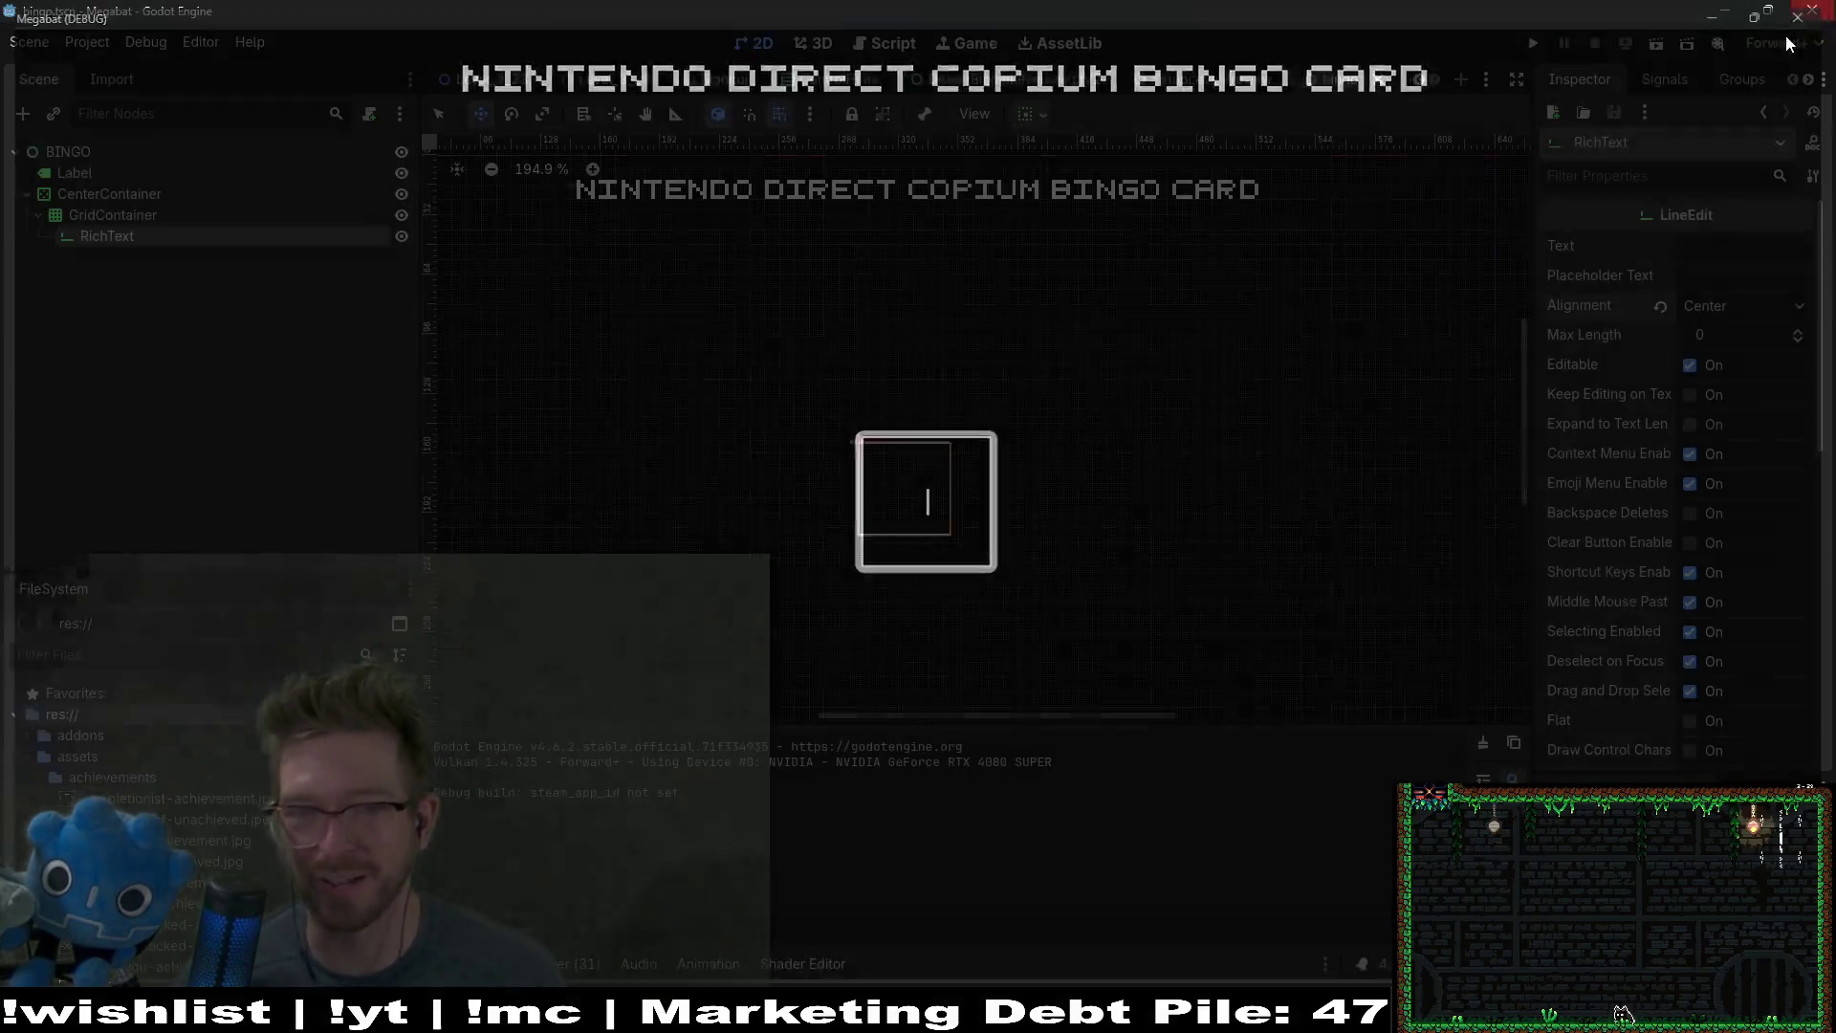
left_click(101, 216)
left_click(105, 237)
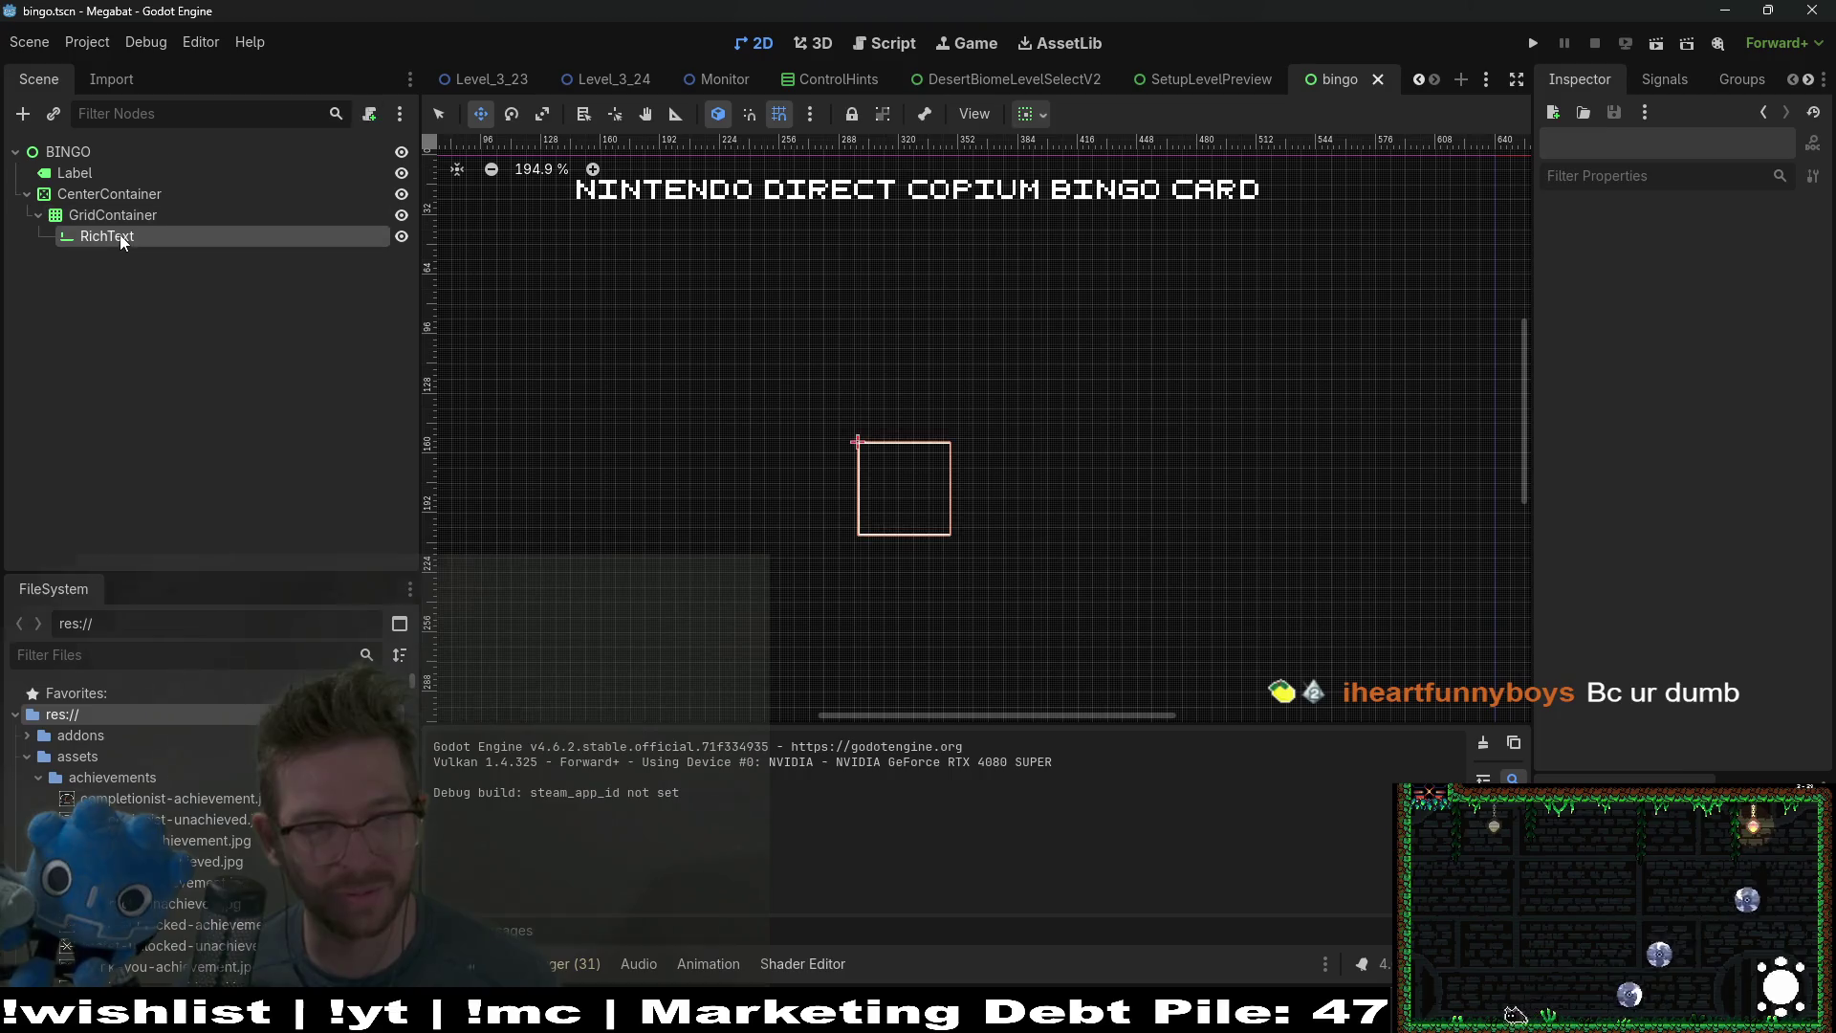
Step: Expand the cell's Theme Overrides sections down to the Styles group
scroll(1672, 606, "down", 10)
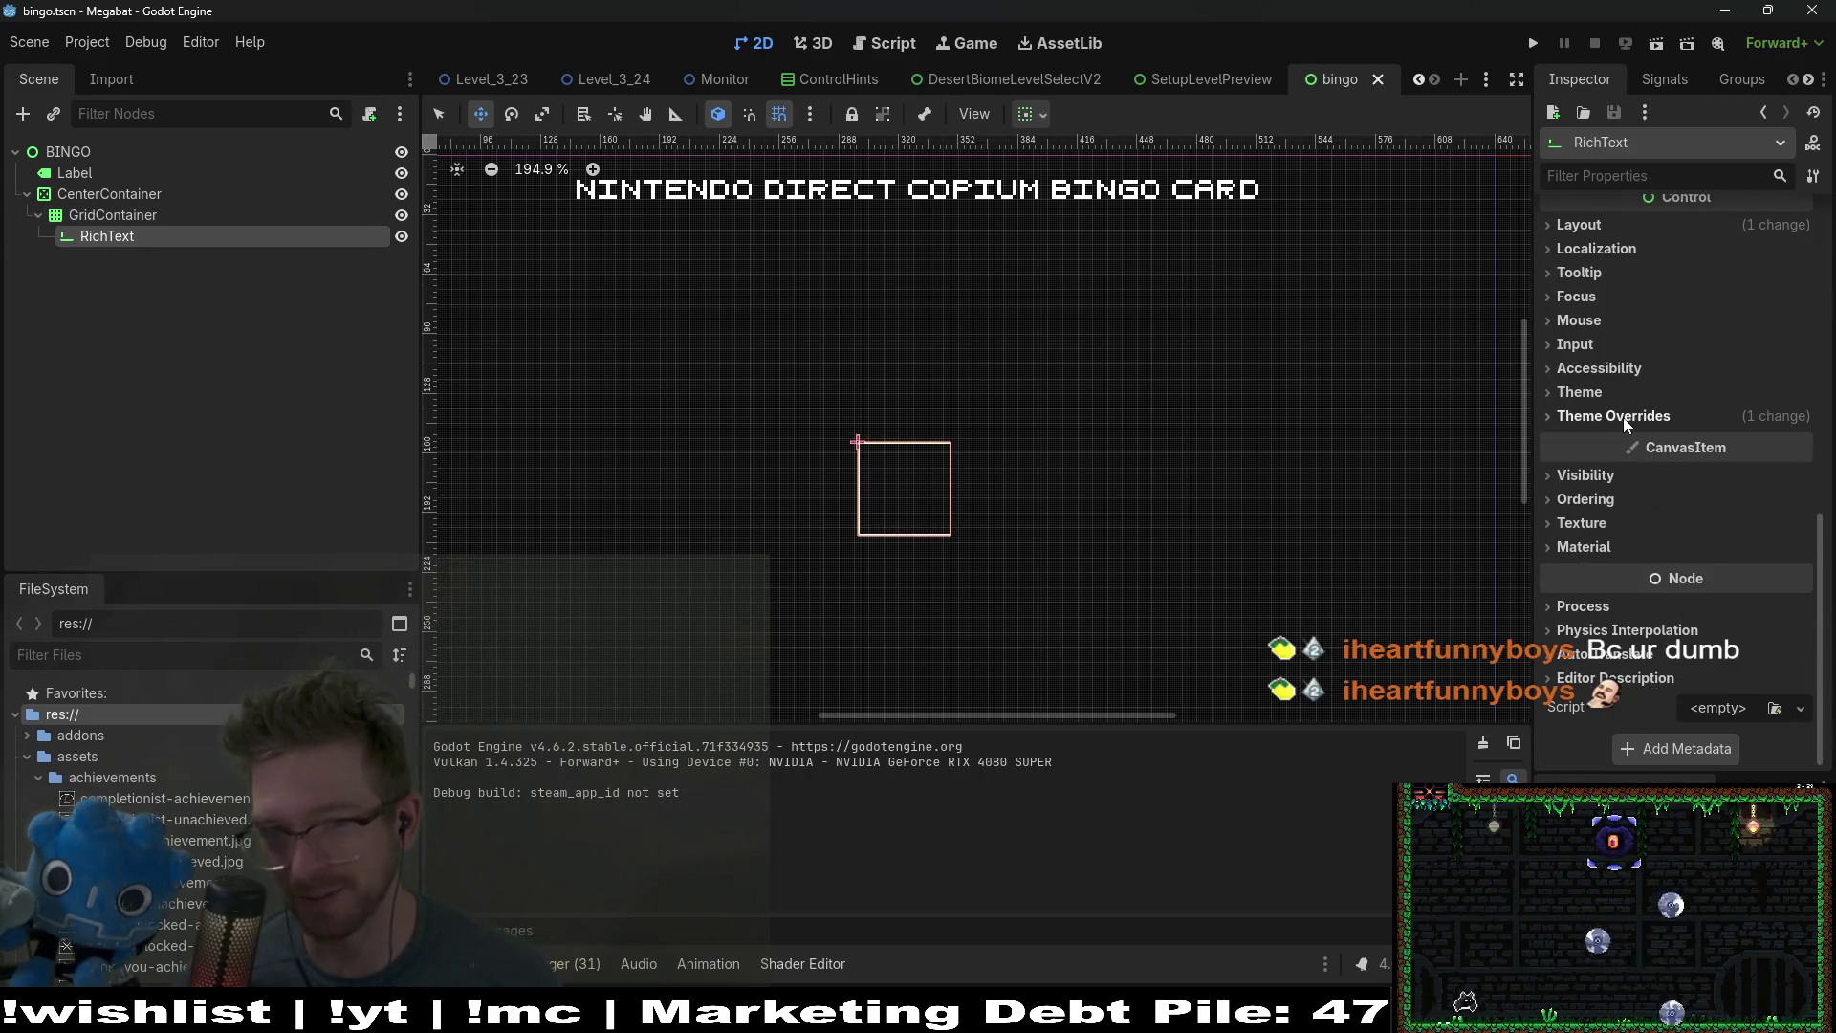
left_click(1622, 417)
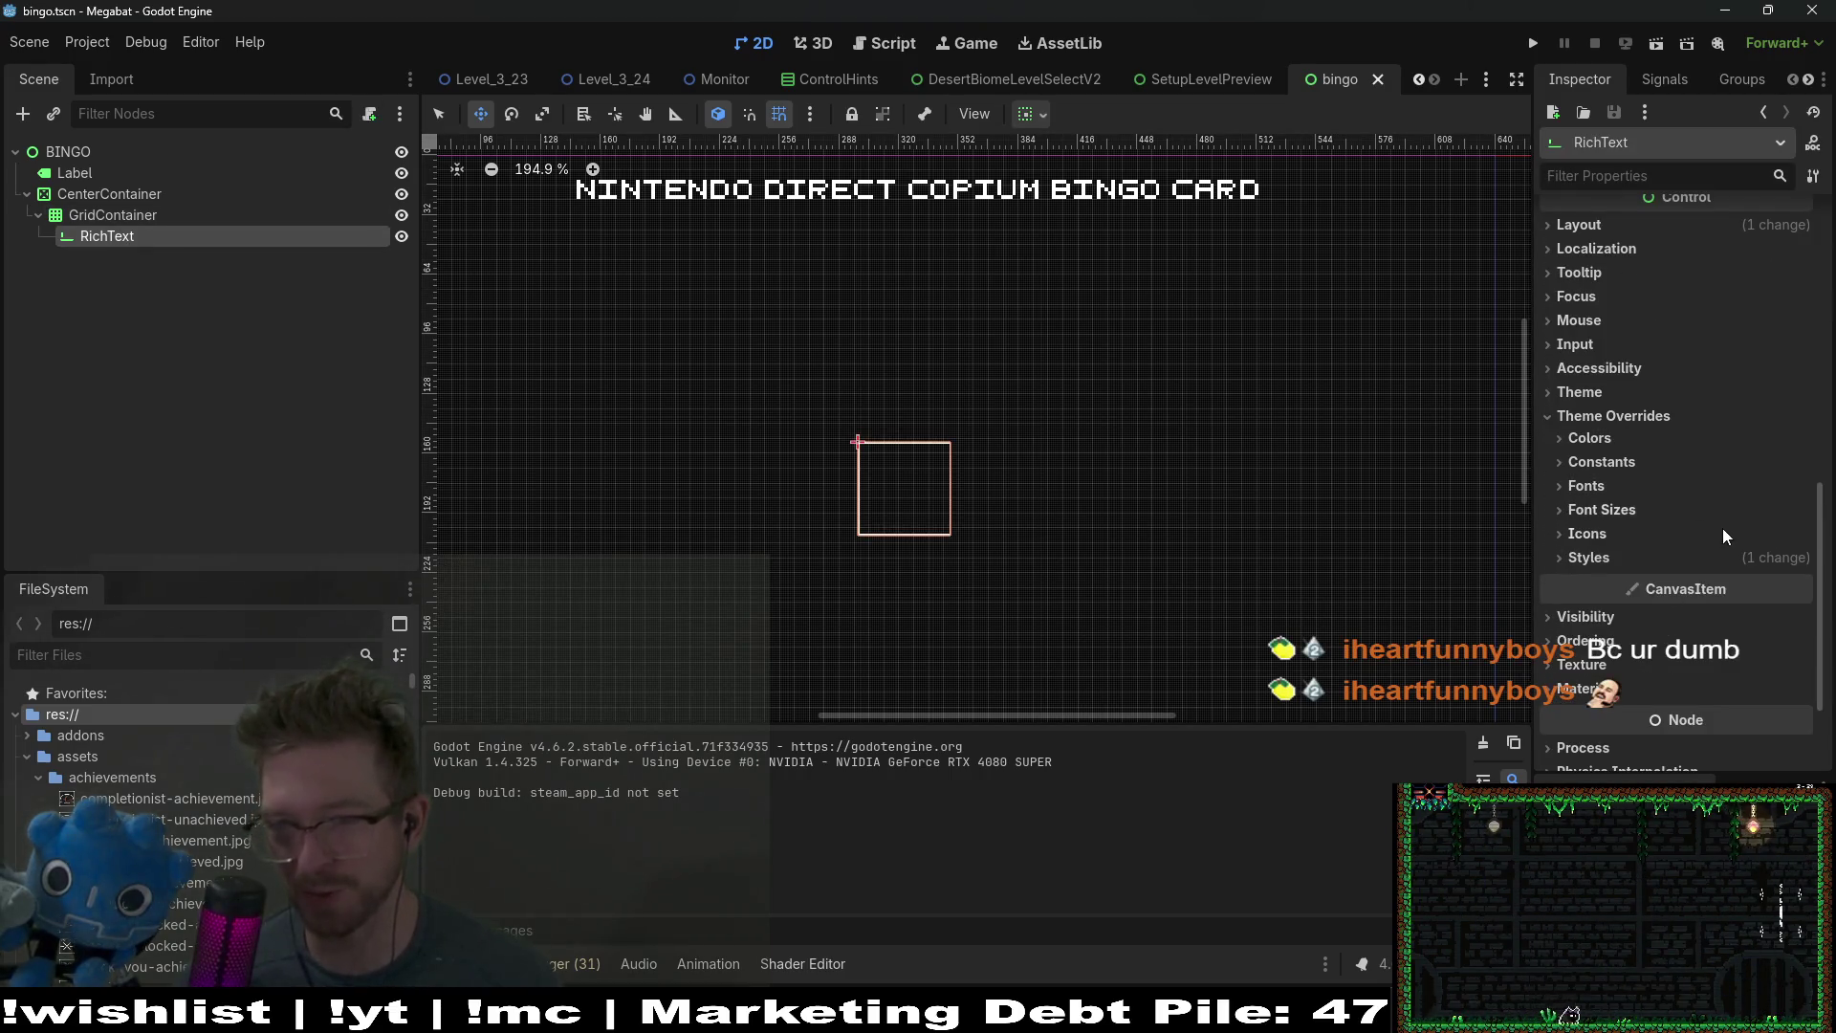
left_click(1611, 513)
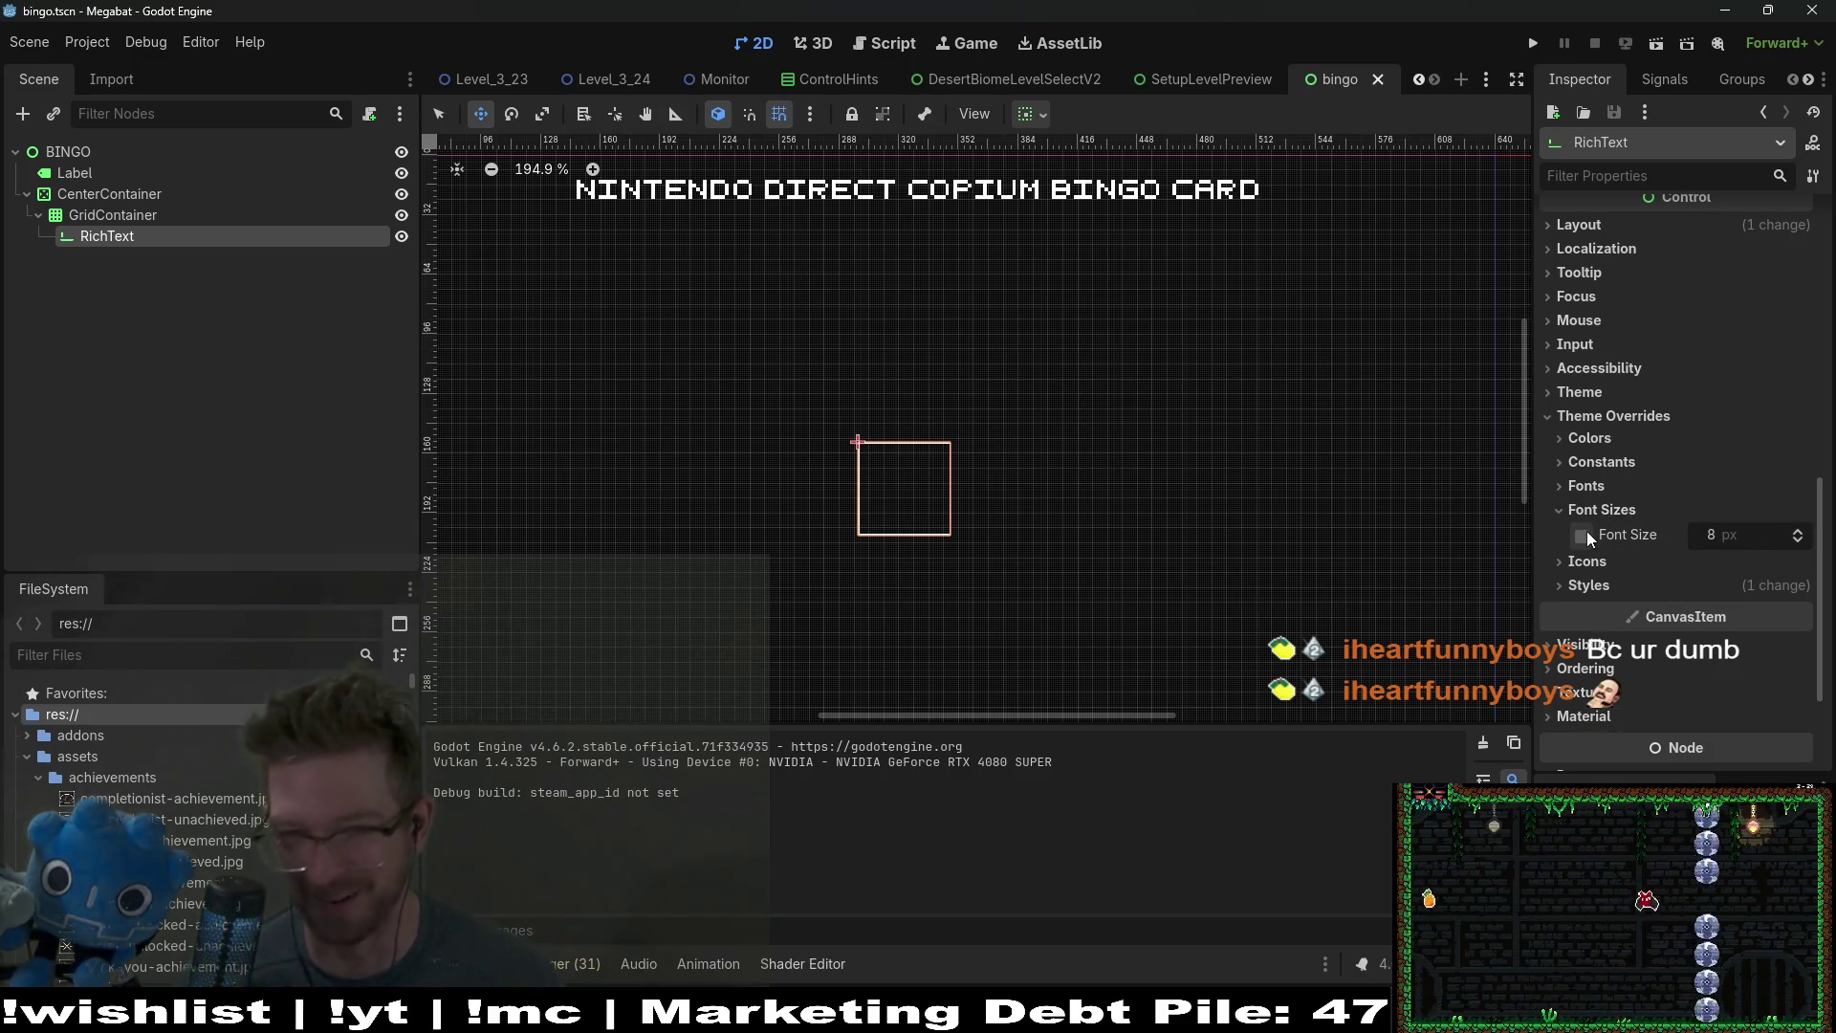
left_click(1588, 488)
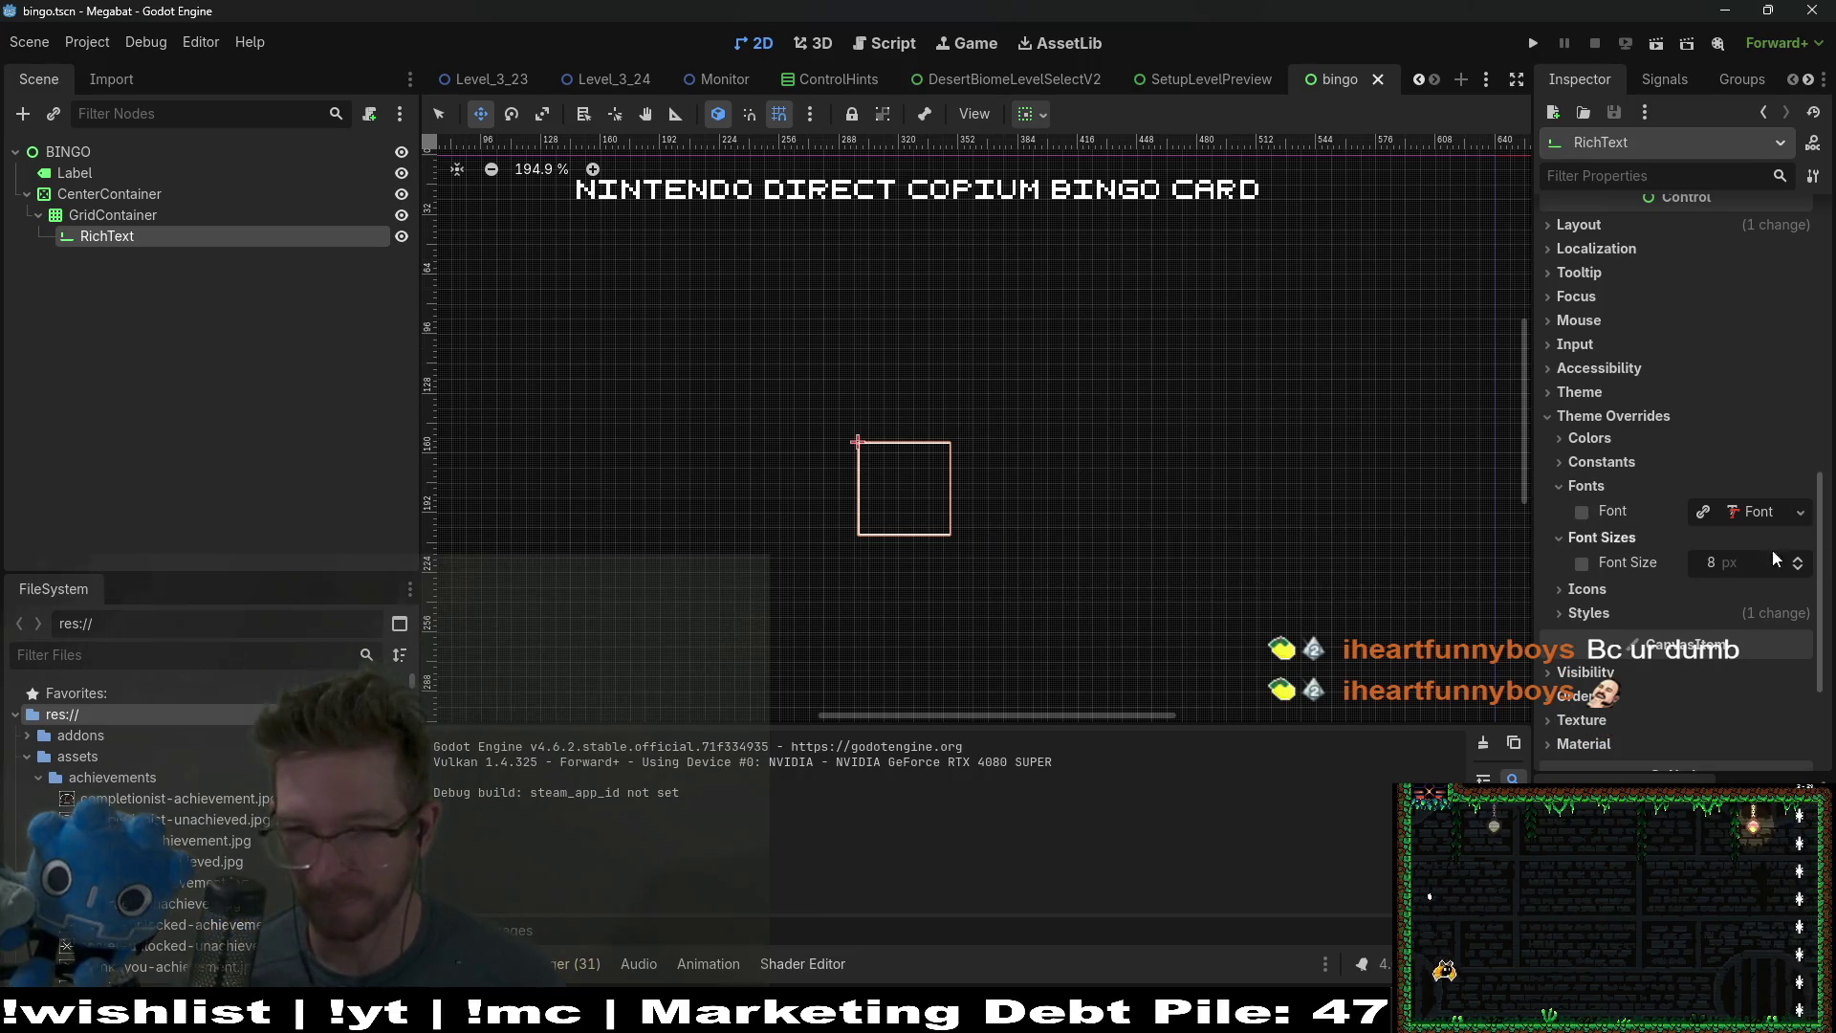
left_click(1577, 462)
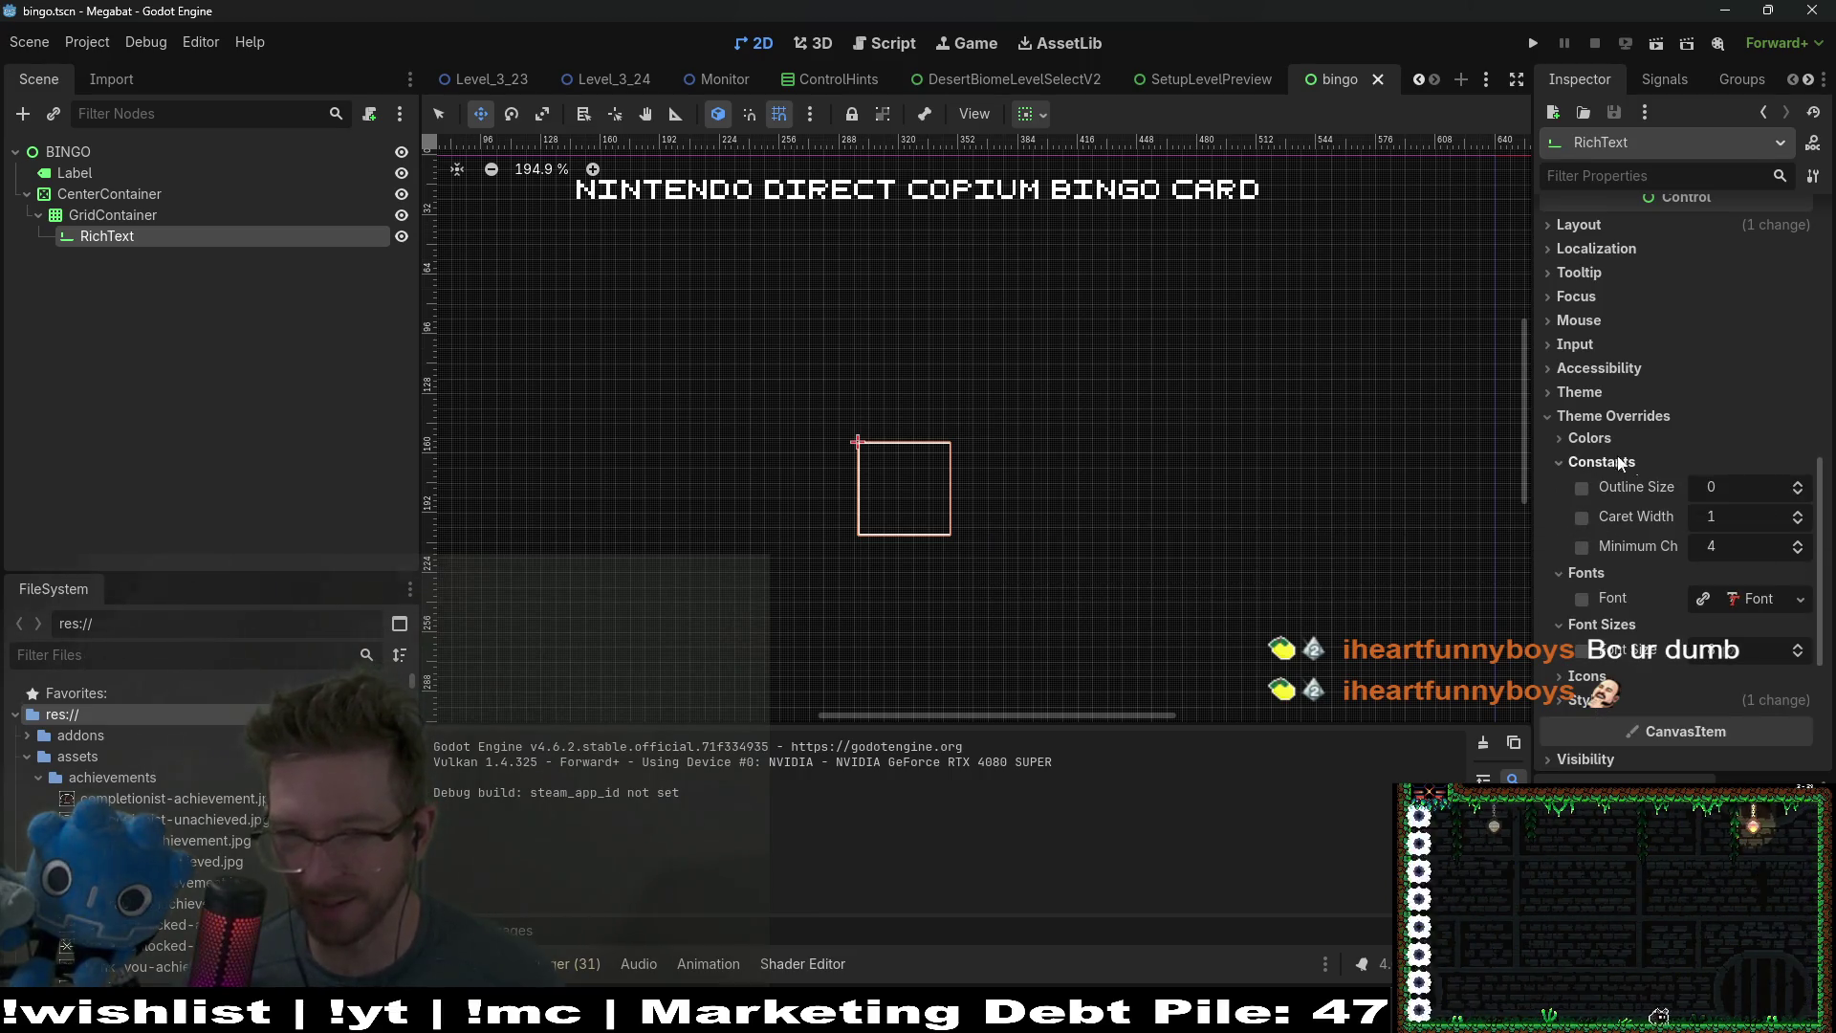
left_click(1587, 439)
left_click(1587, 438)
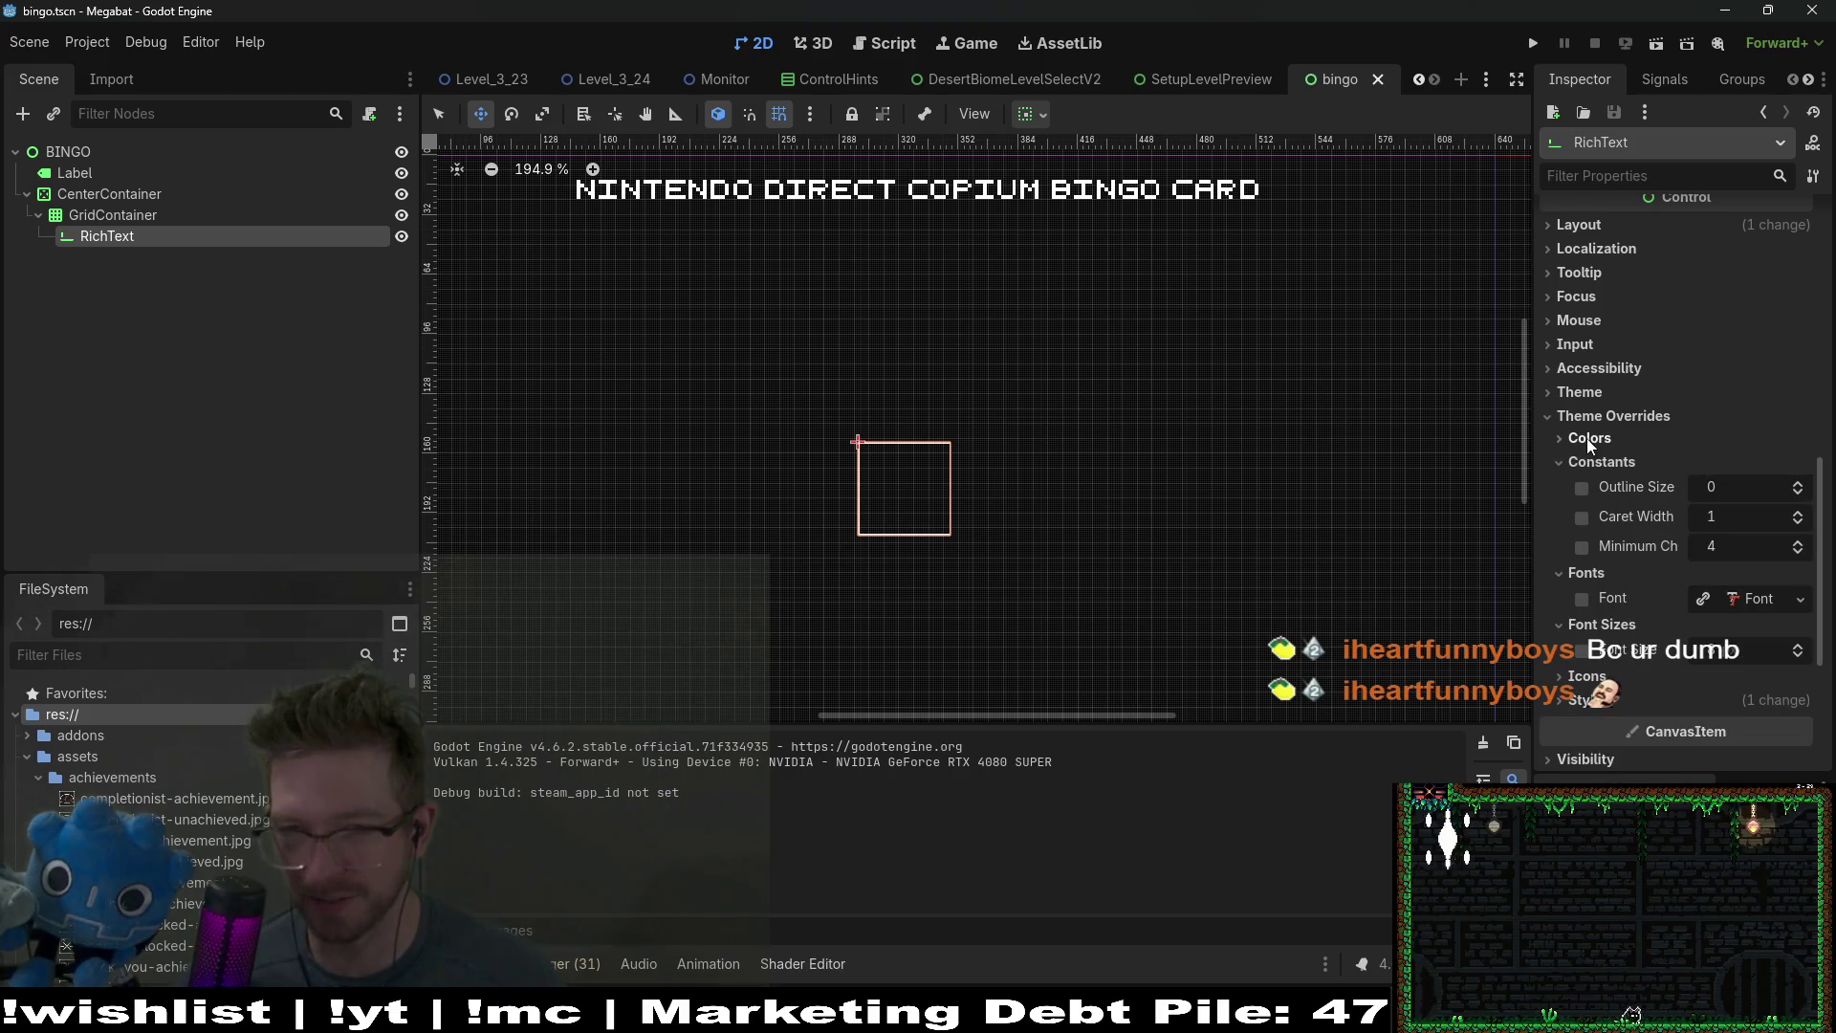
left_click(1588, 700)
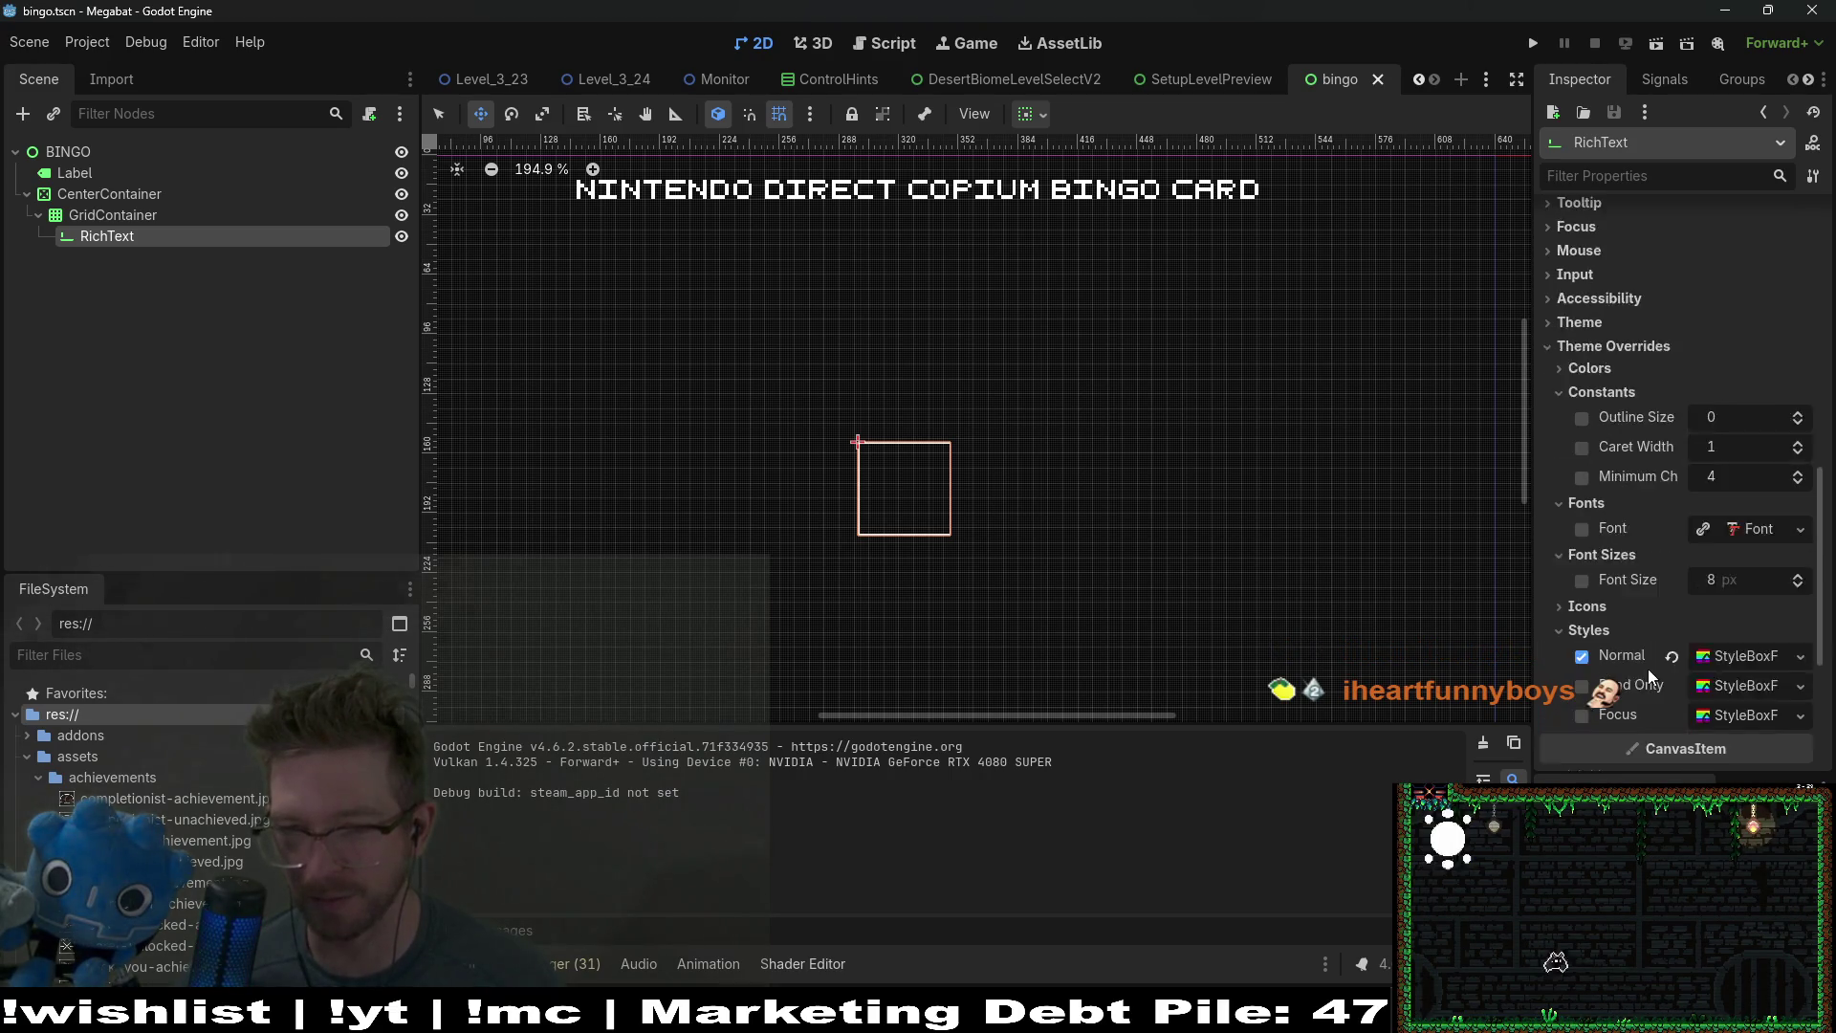
scroll(1649, 668, "down", 5)
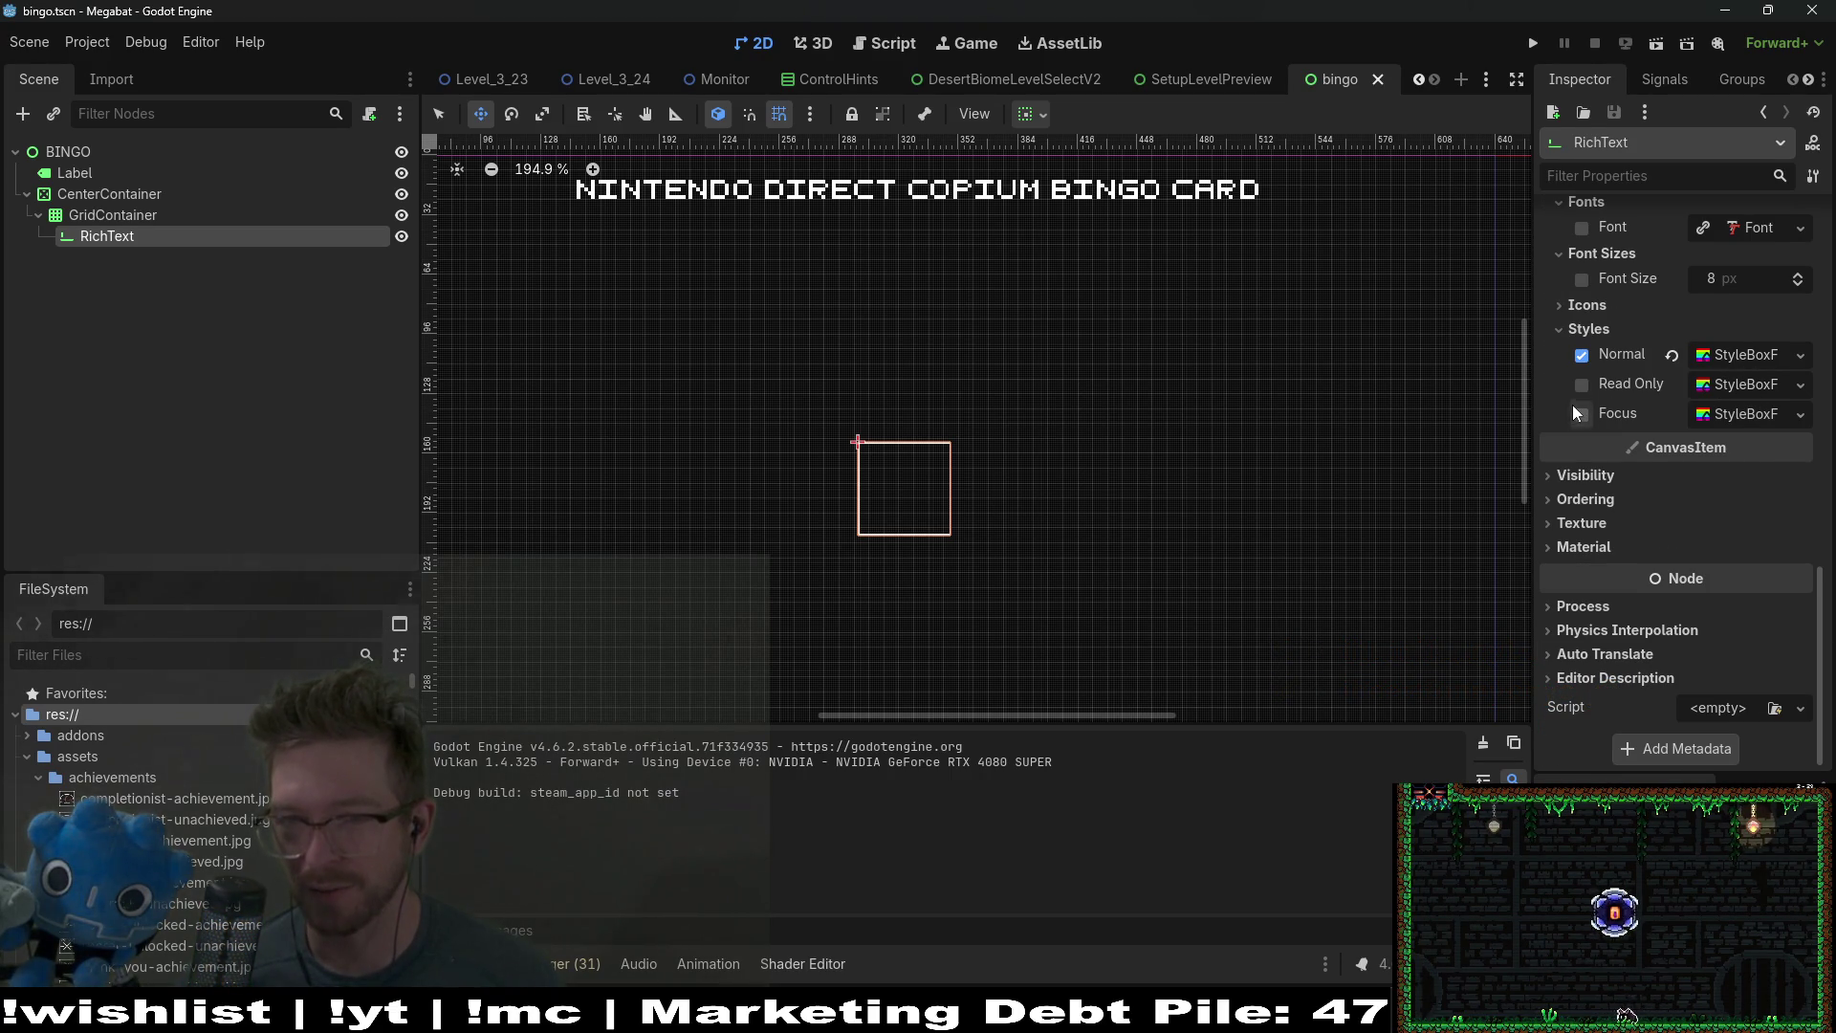
Step: Try enabling the Focus style override and inspect its border width settings
left_click(1576, 411)
left_click(1741, 415)
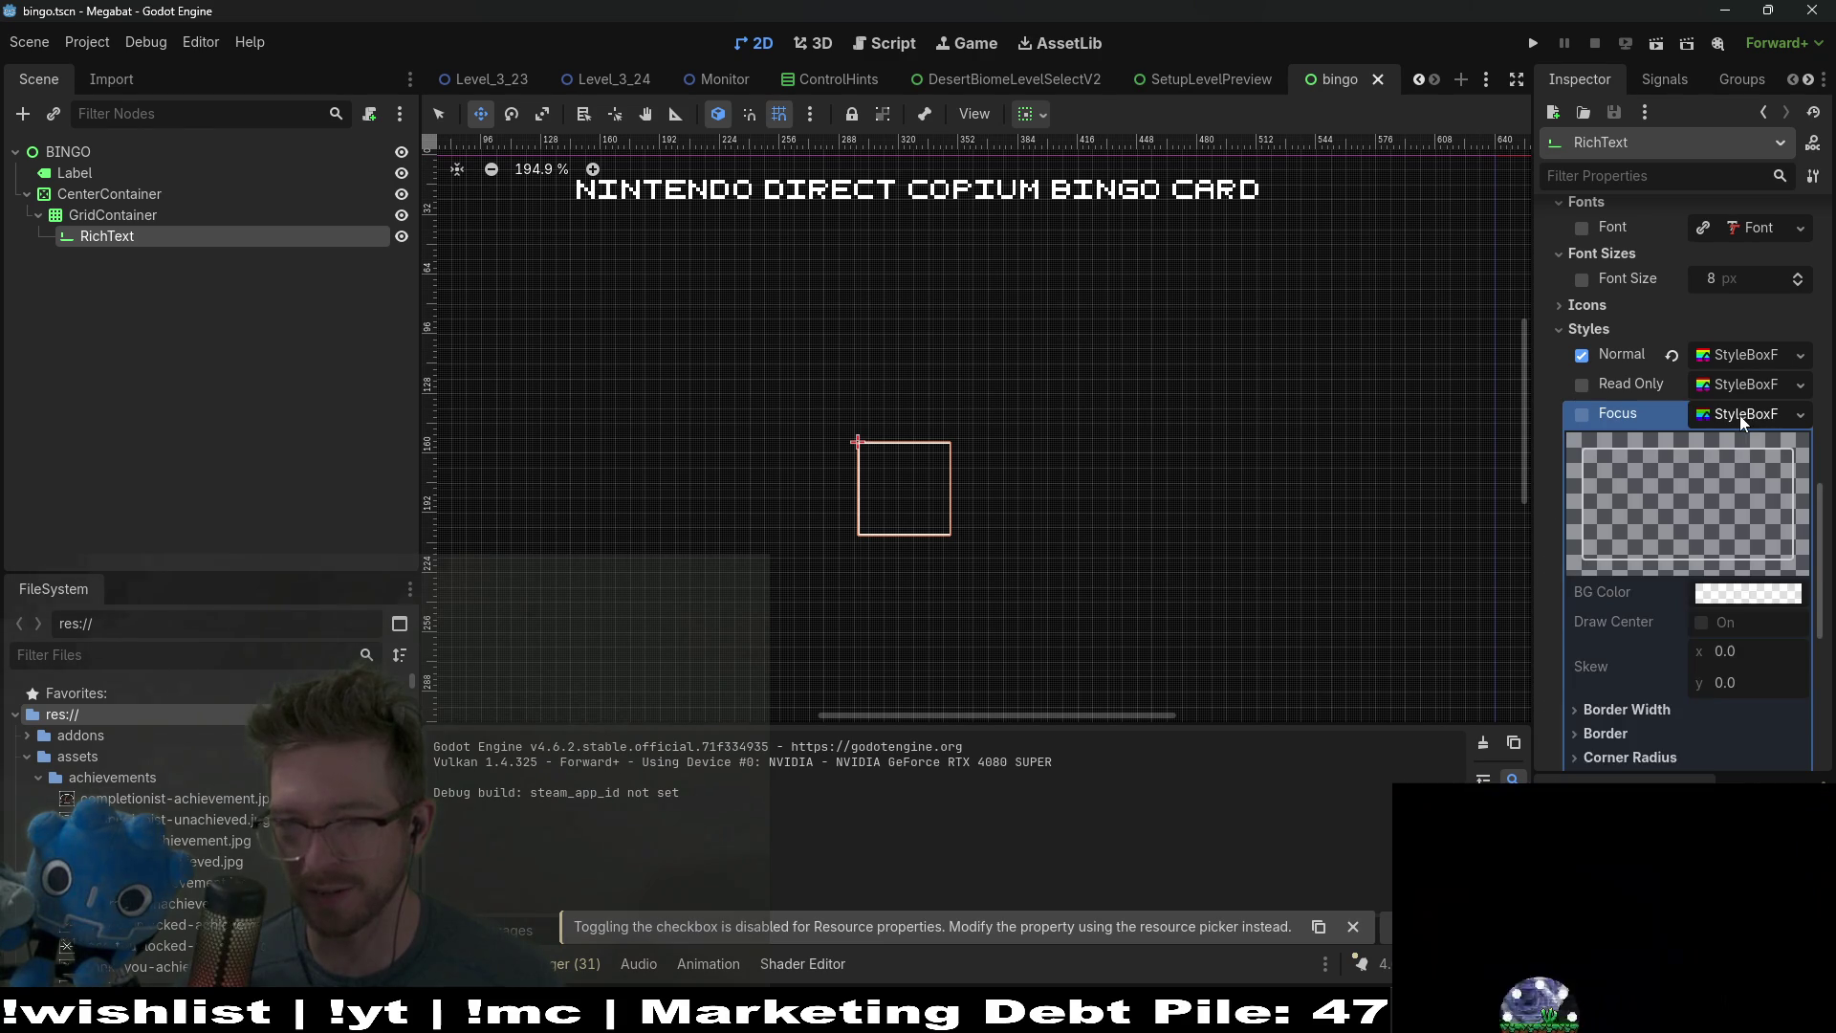
scroll(1741, 415, "down", 3)
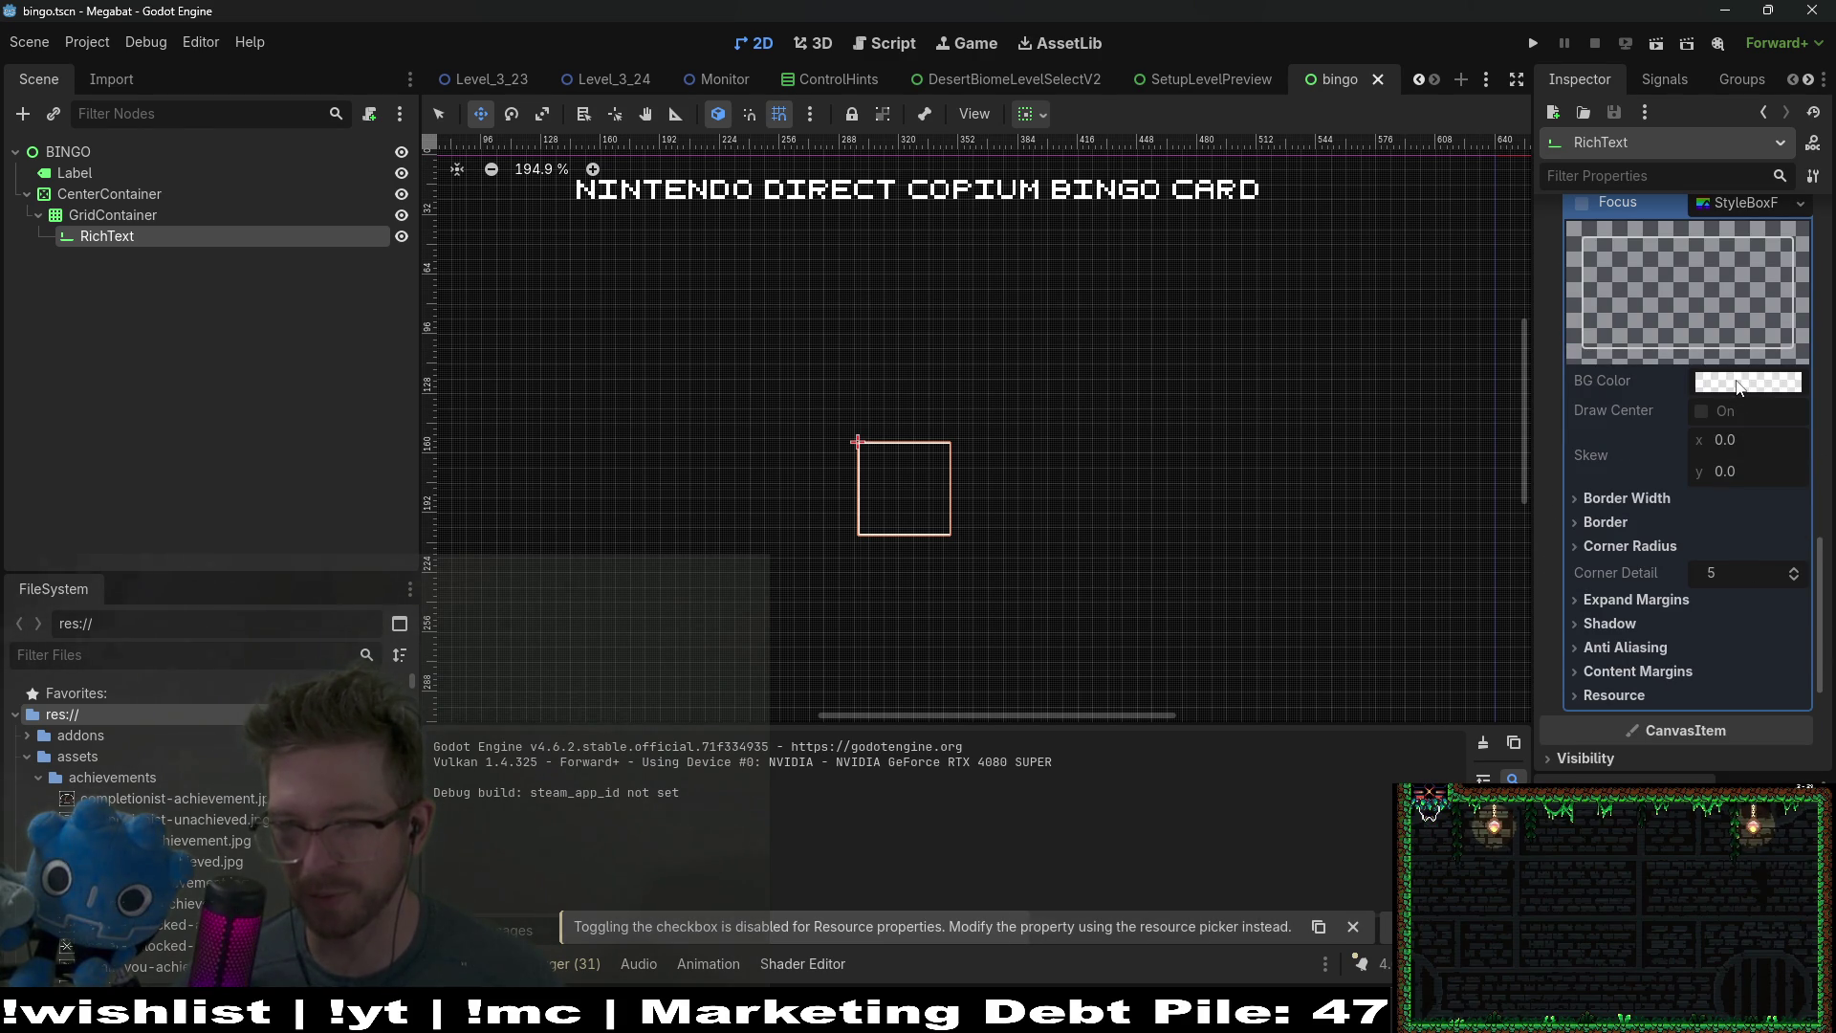
left_click(1626, 503)
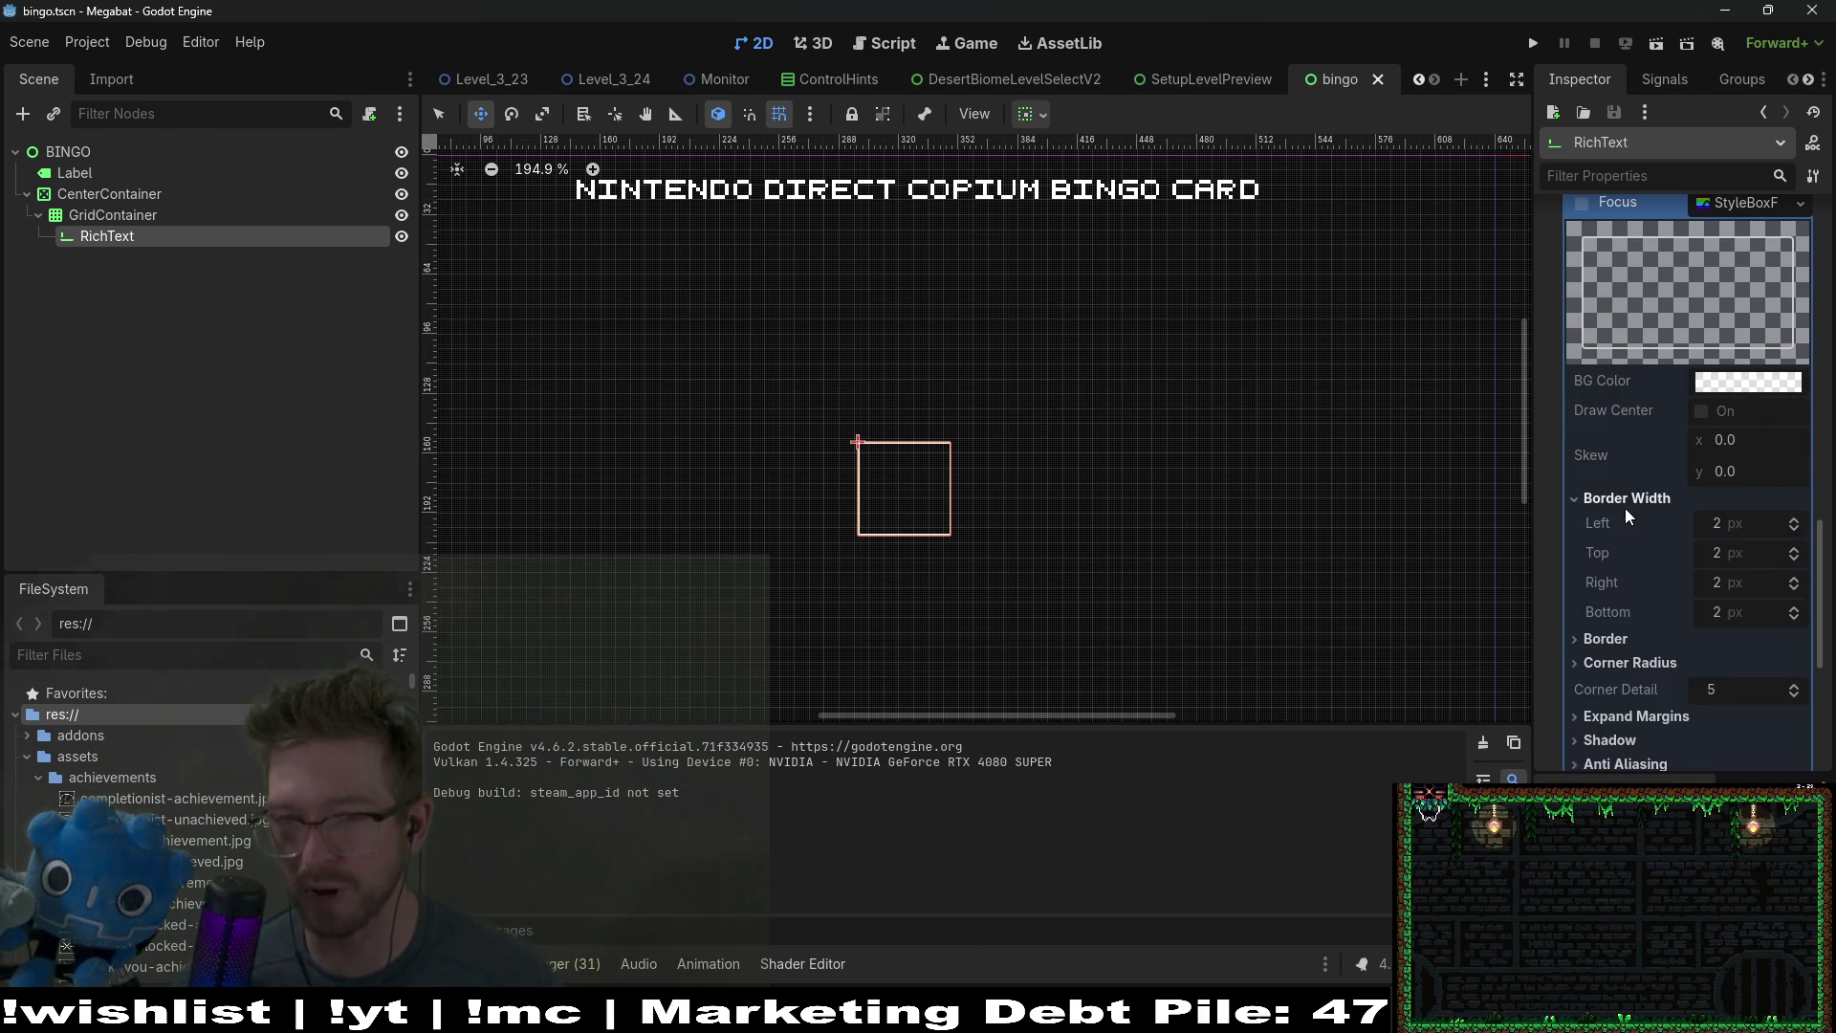
scroll(1674, 459, "up", 3)
Step: Give Focus a new StyleBoxFlat with a fully transparent background, then disable that override
left_click(1800, 418)
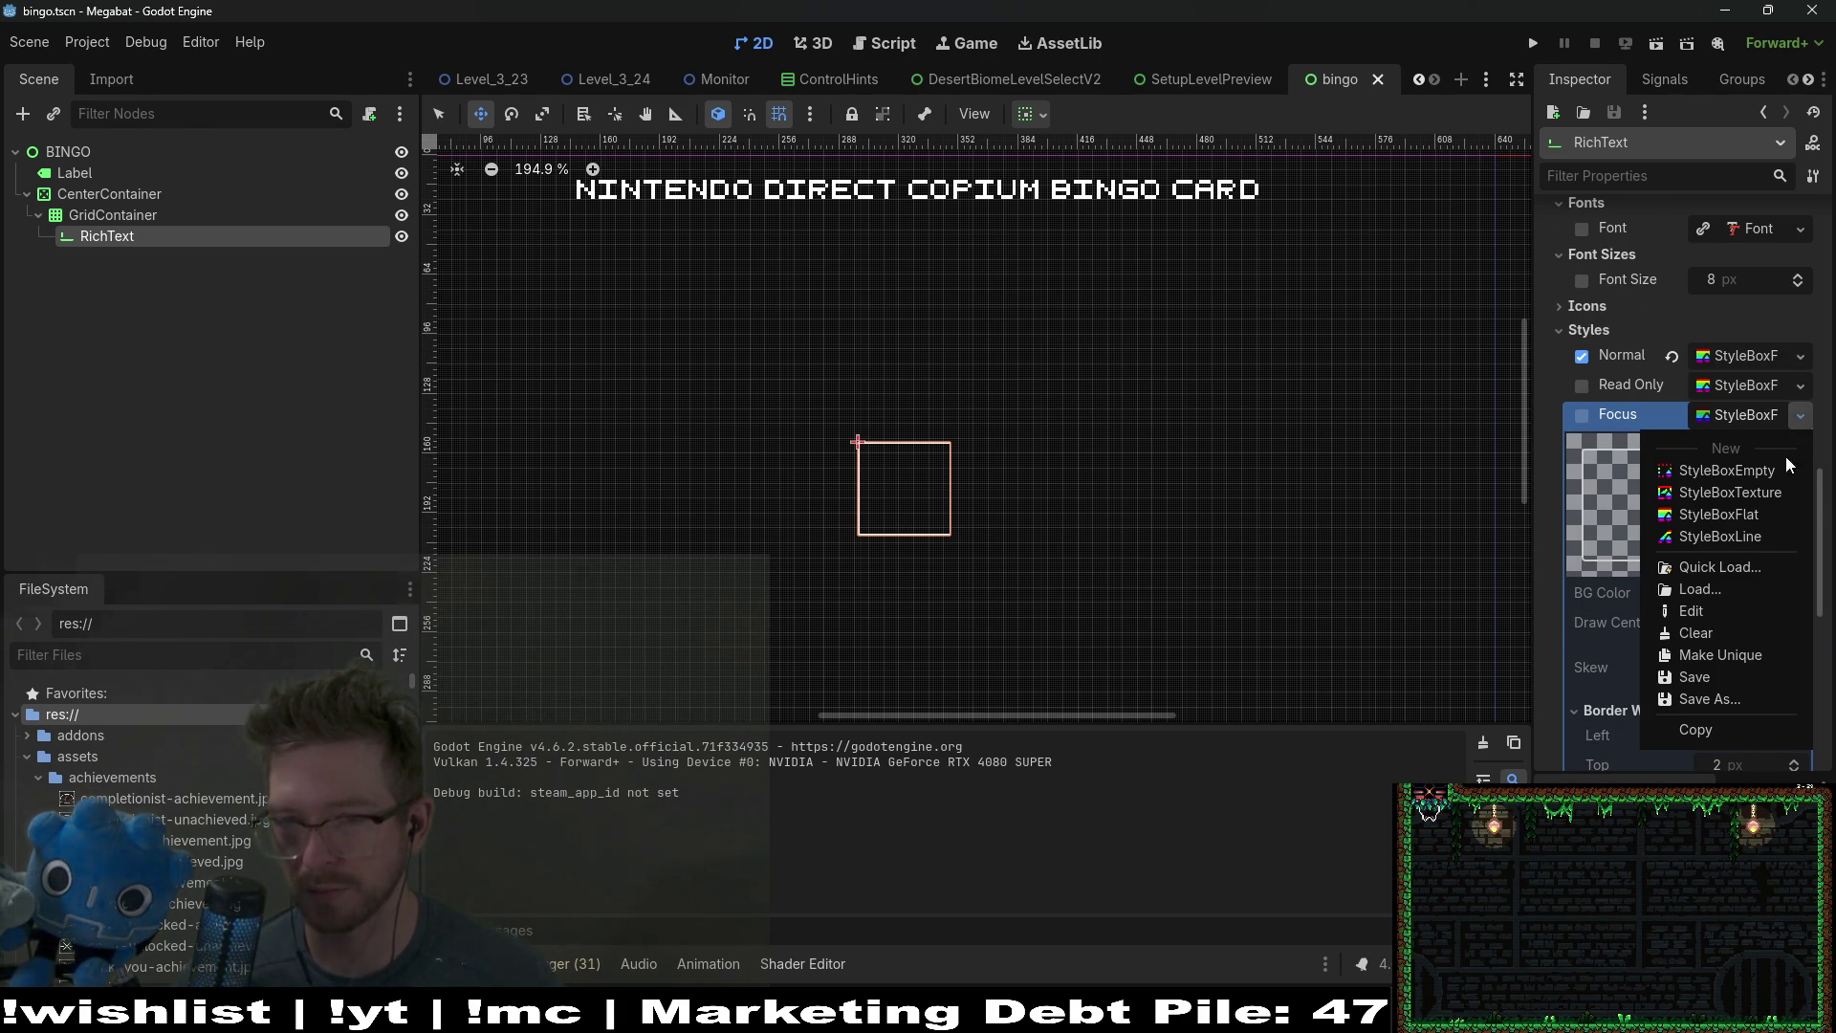
left_click(1740, 515)
scroll(1731, 559, "down", 2)
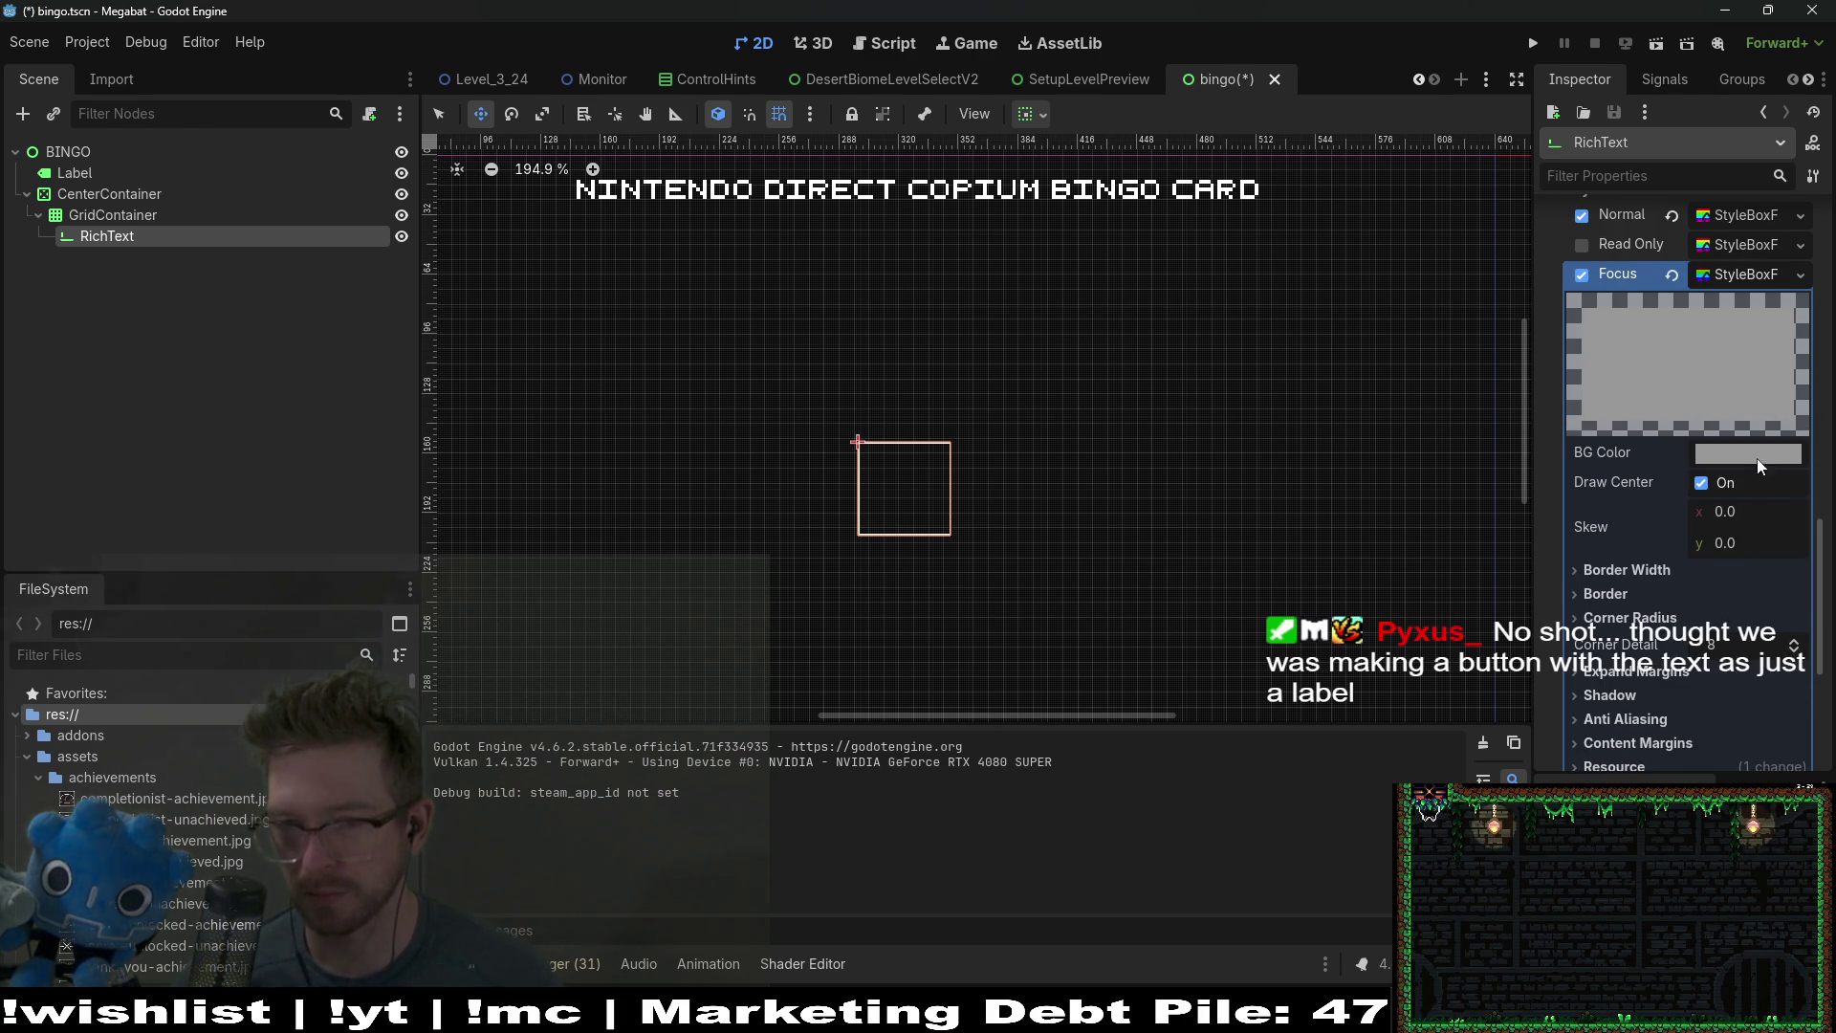
left_click(1765, 450)
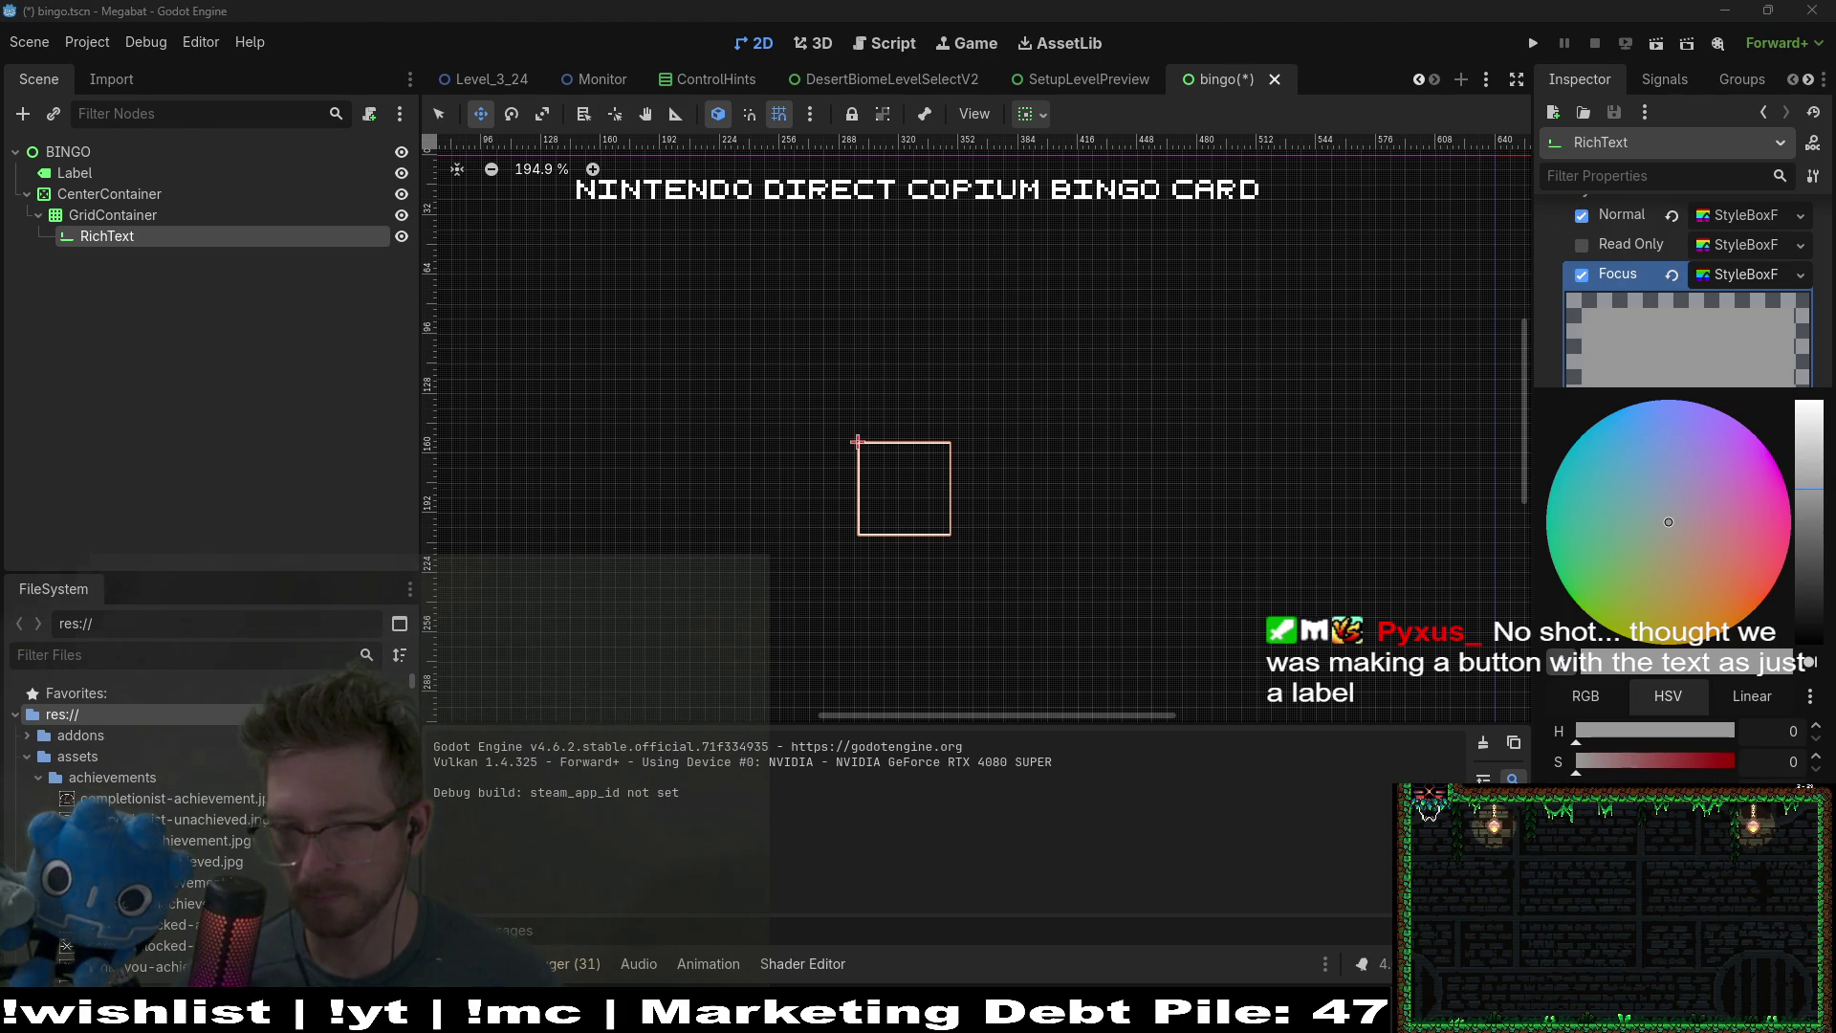
left_click_drag(1734, 822, 1527, 779)
left_click(1542, 348)
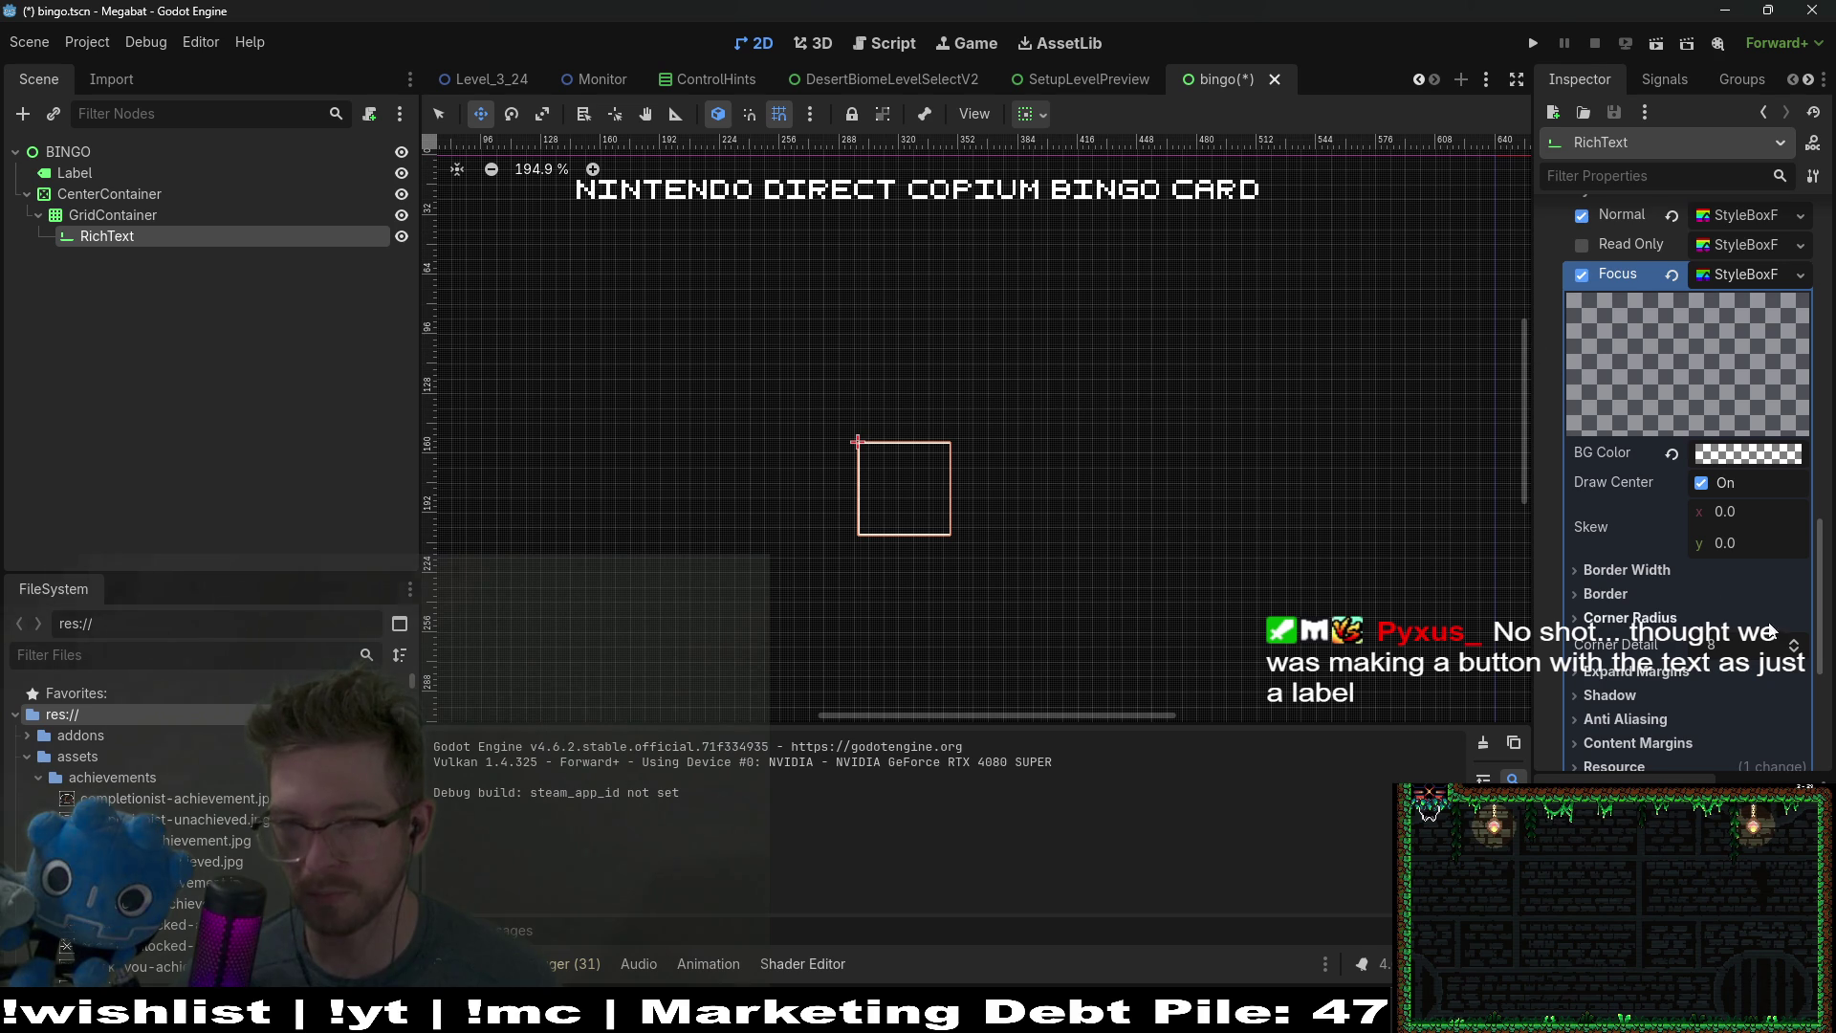
scroll(1684, 478, "up", 2)
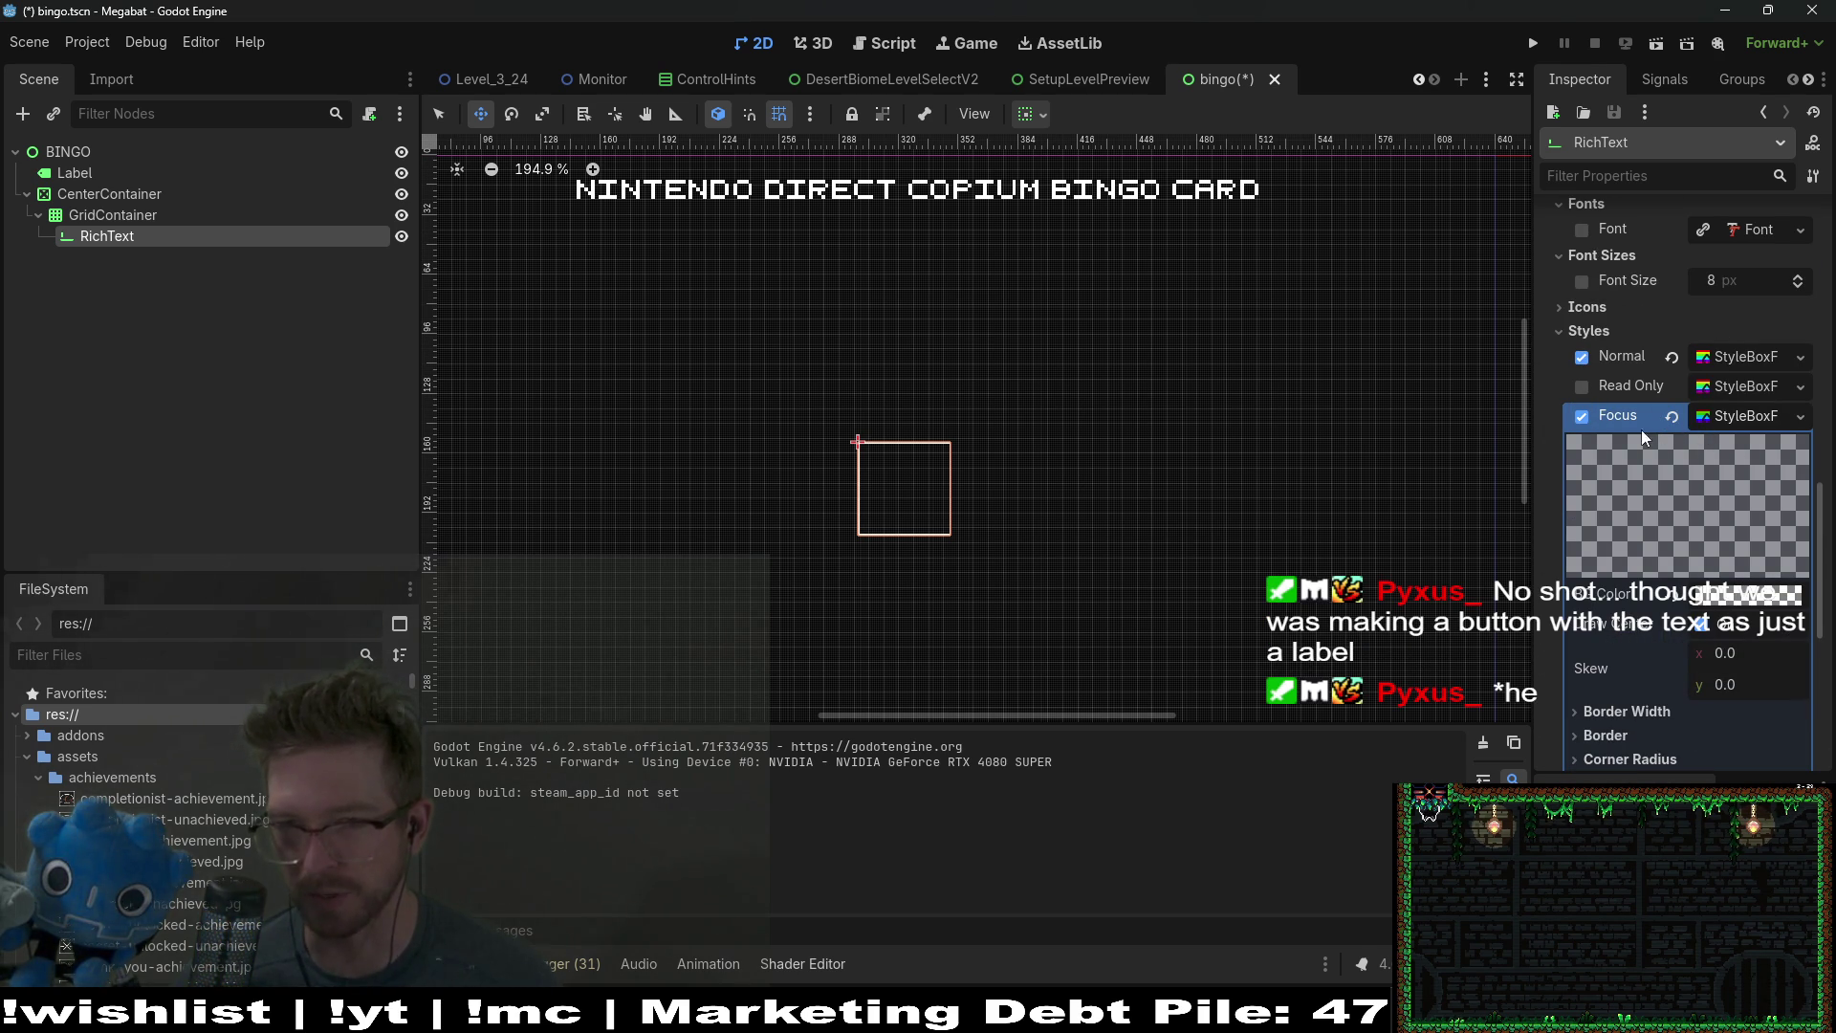
left_click(1587, 419)
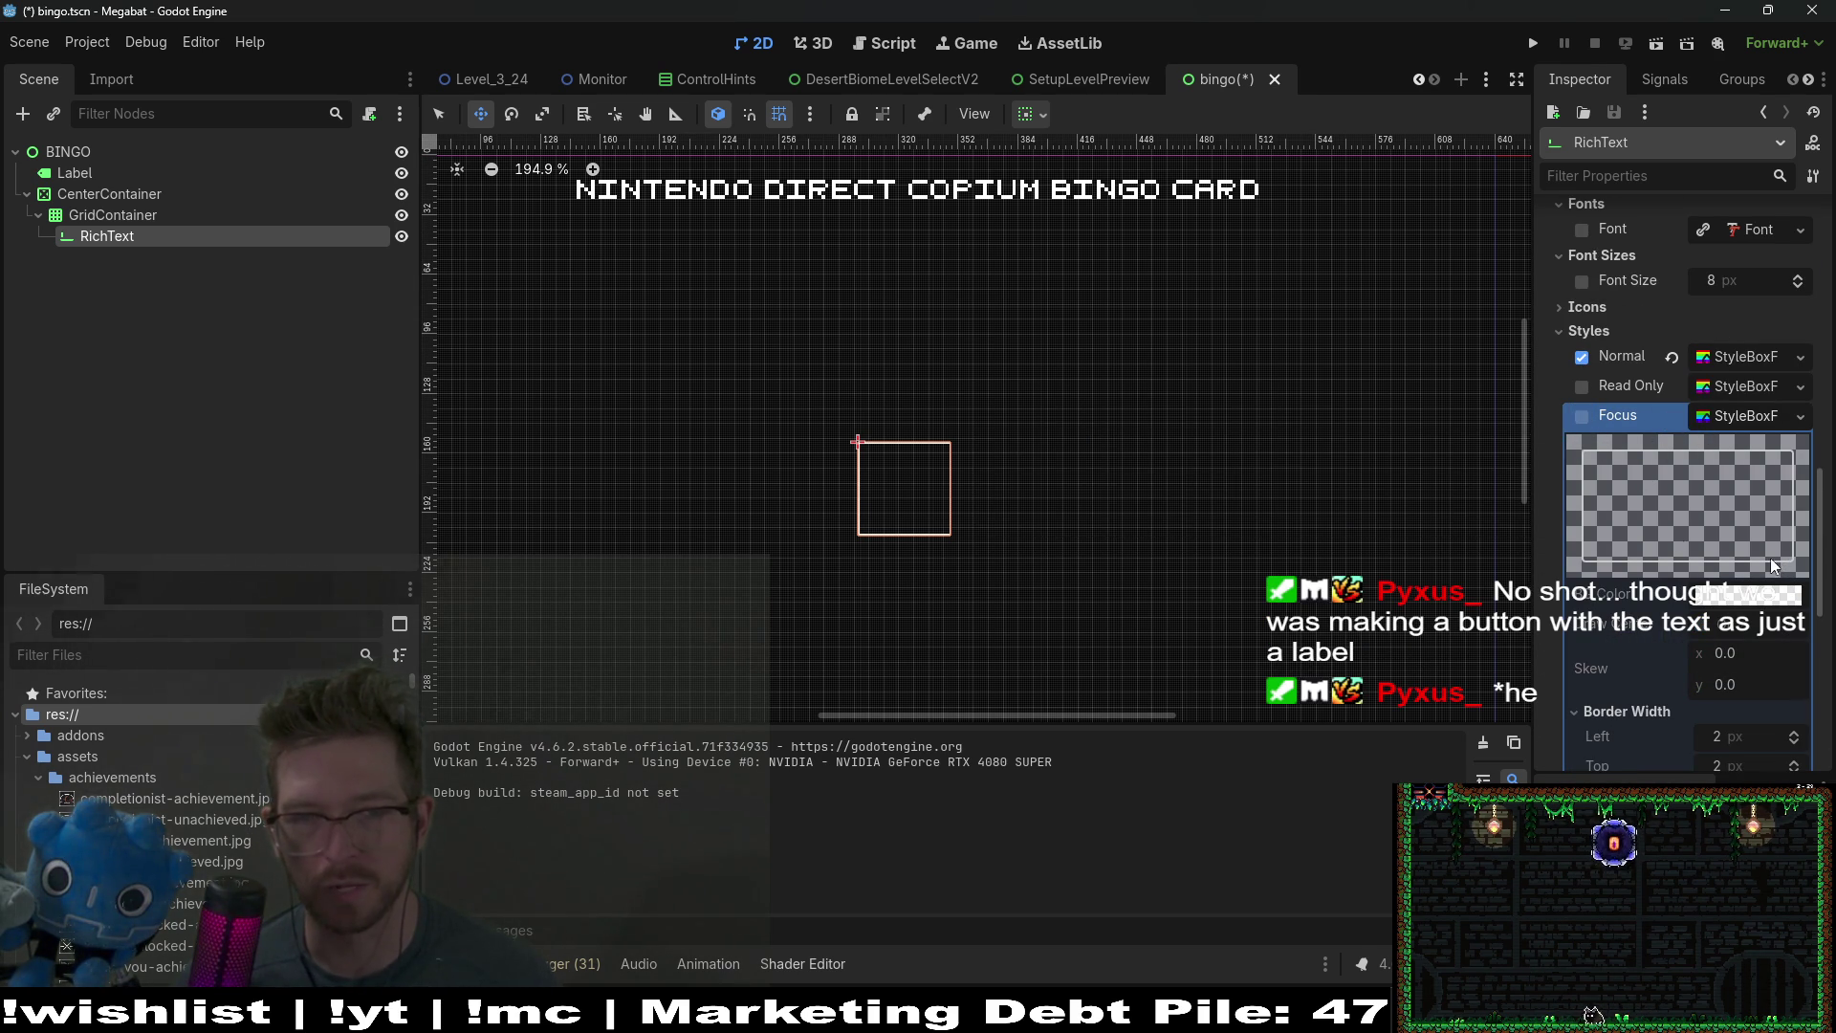
Step: Run the scene with F6, click into the cell to check its focus look, and close it
key("F6")
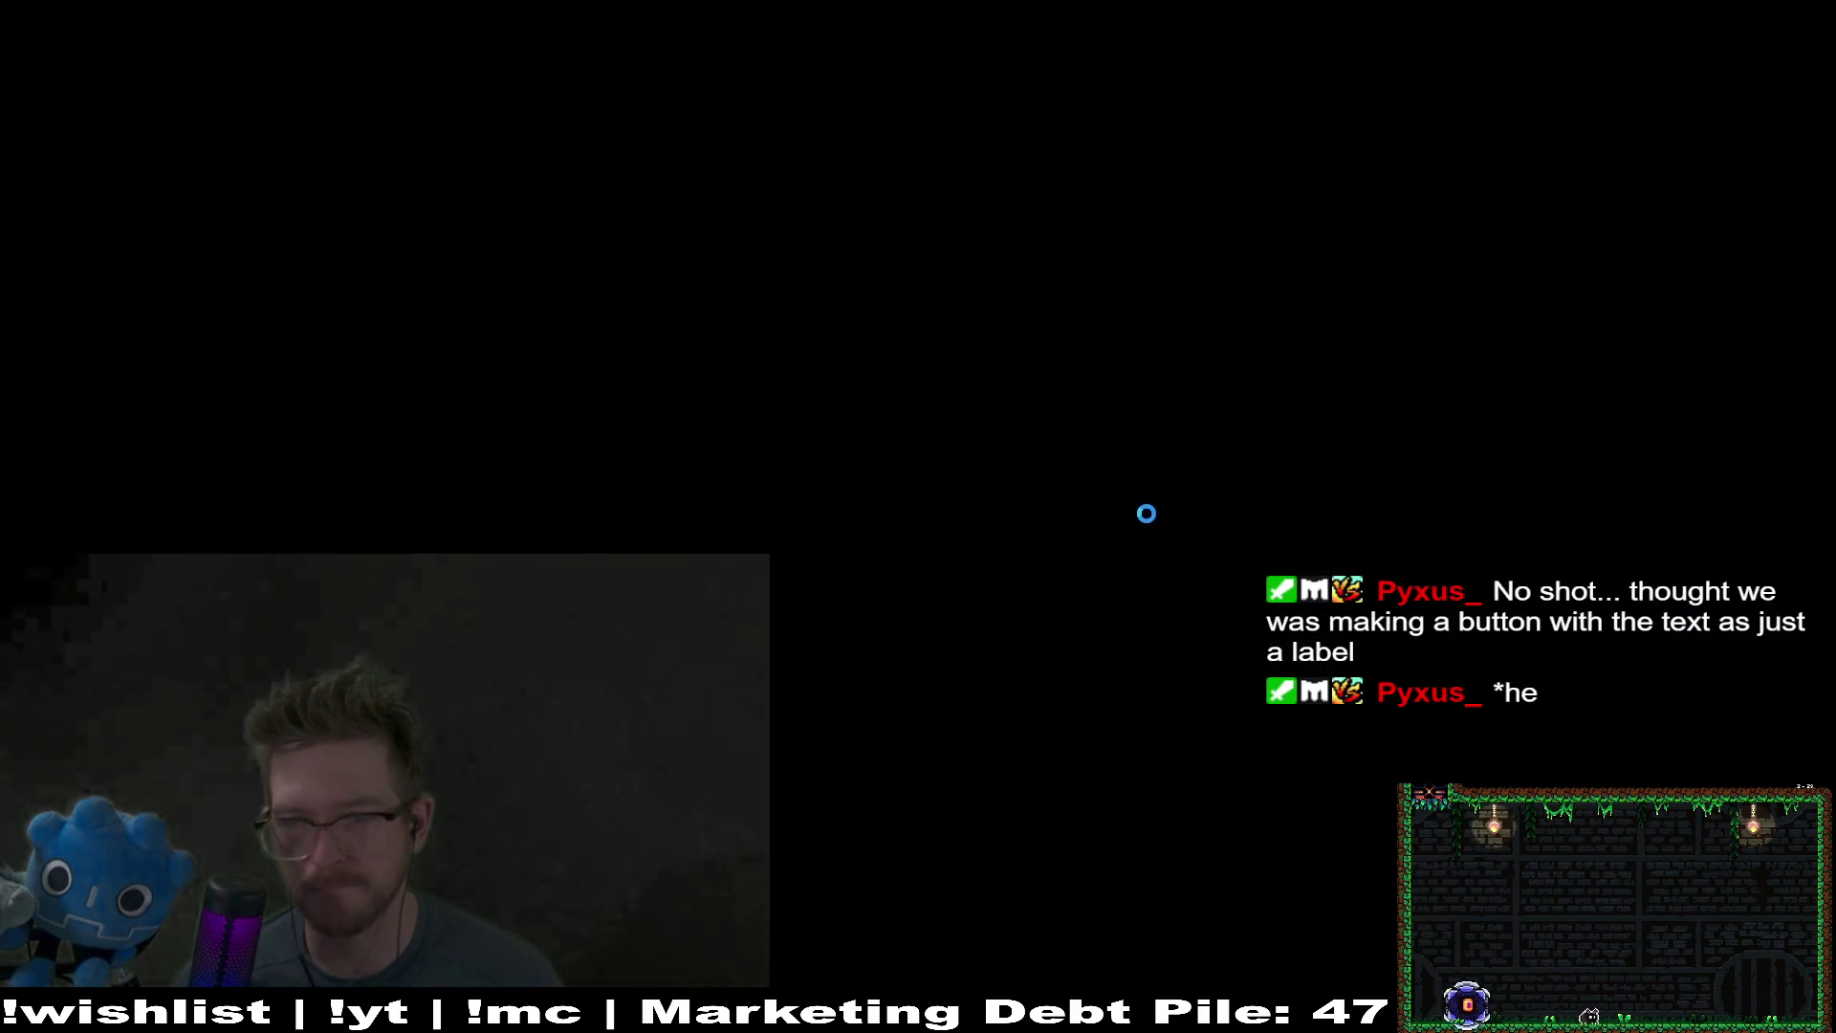
left_click(903, 521)
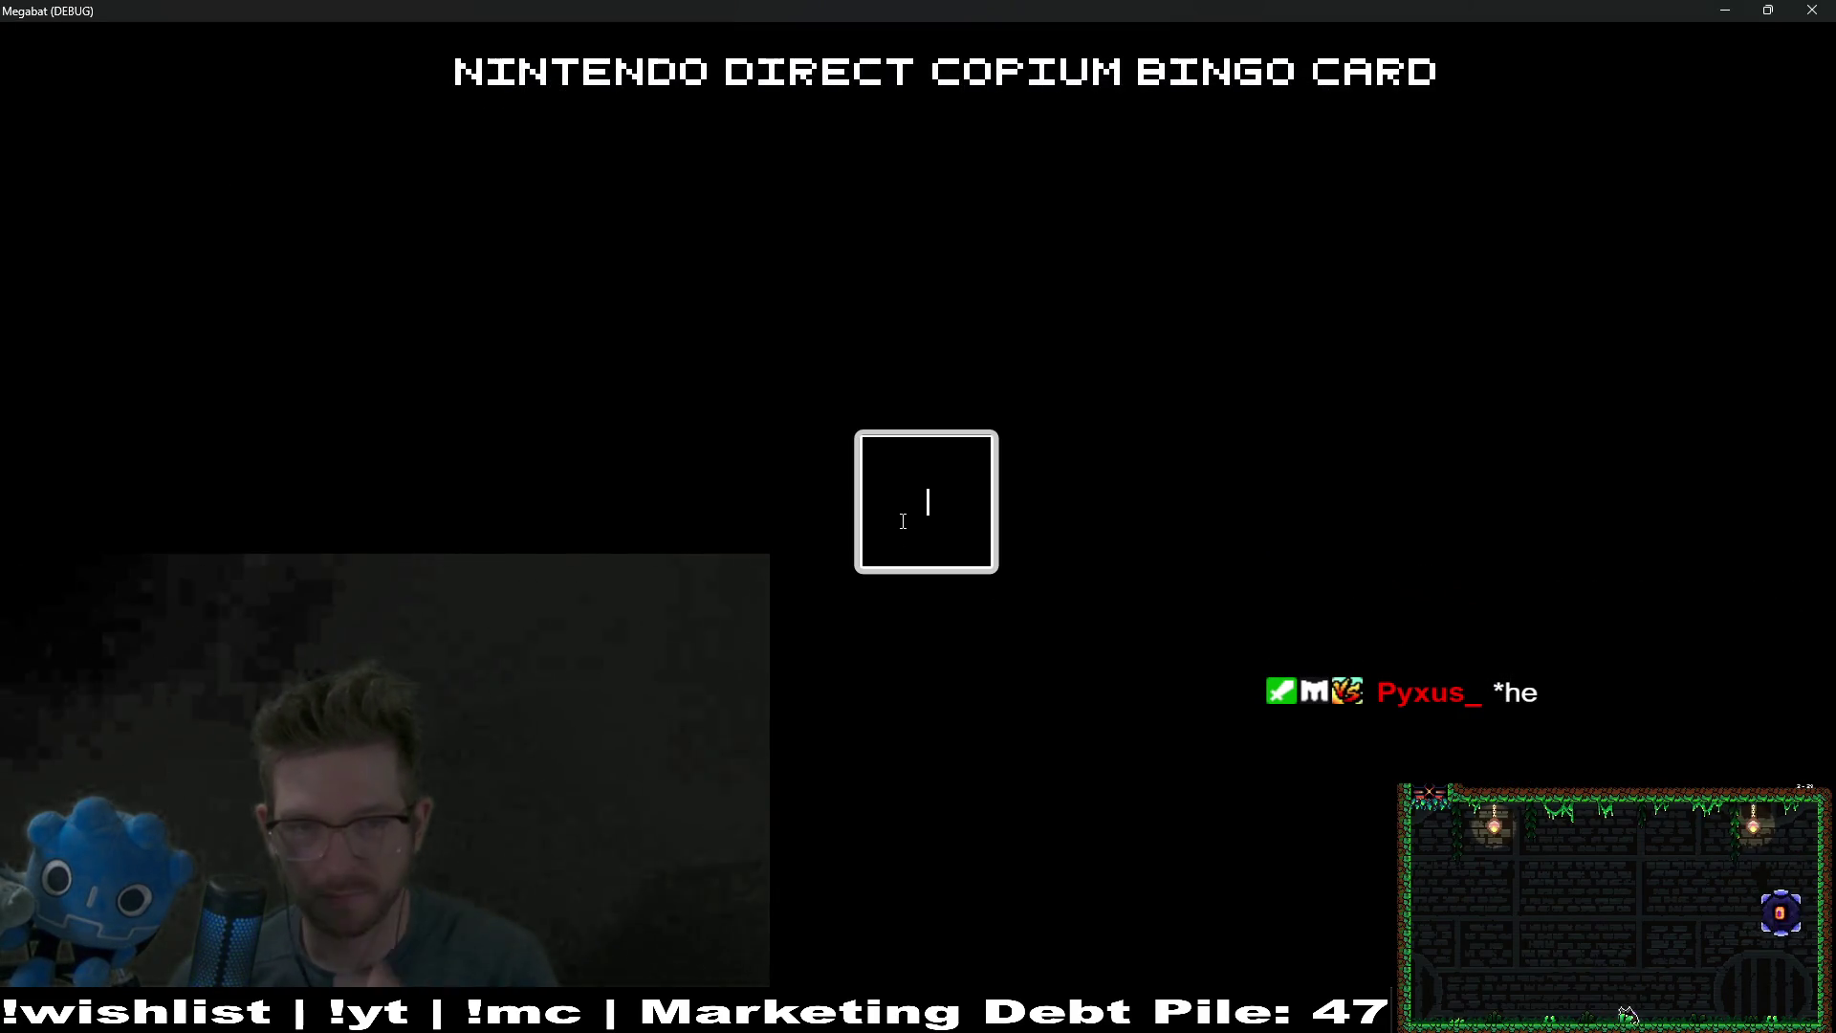
left_click(1813, 9)
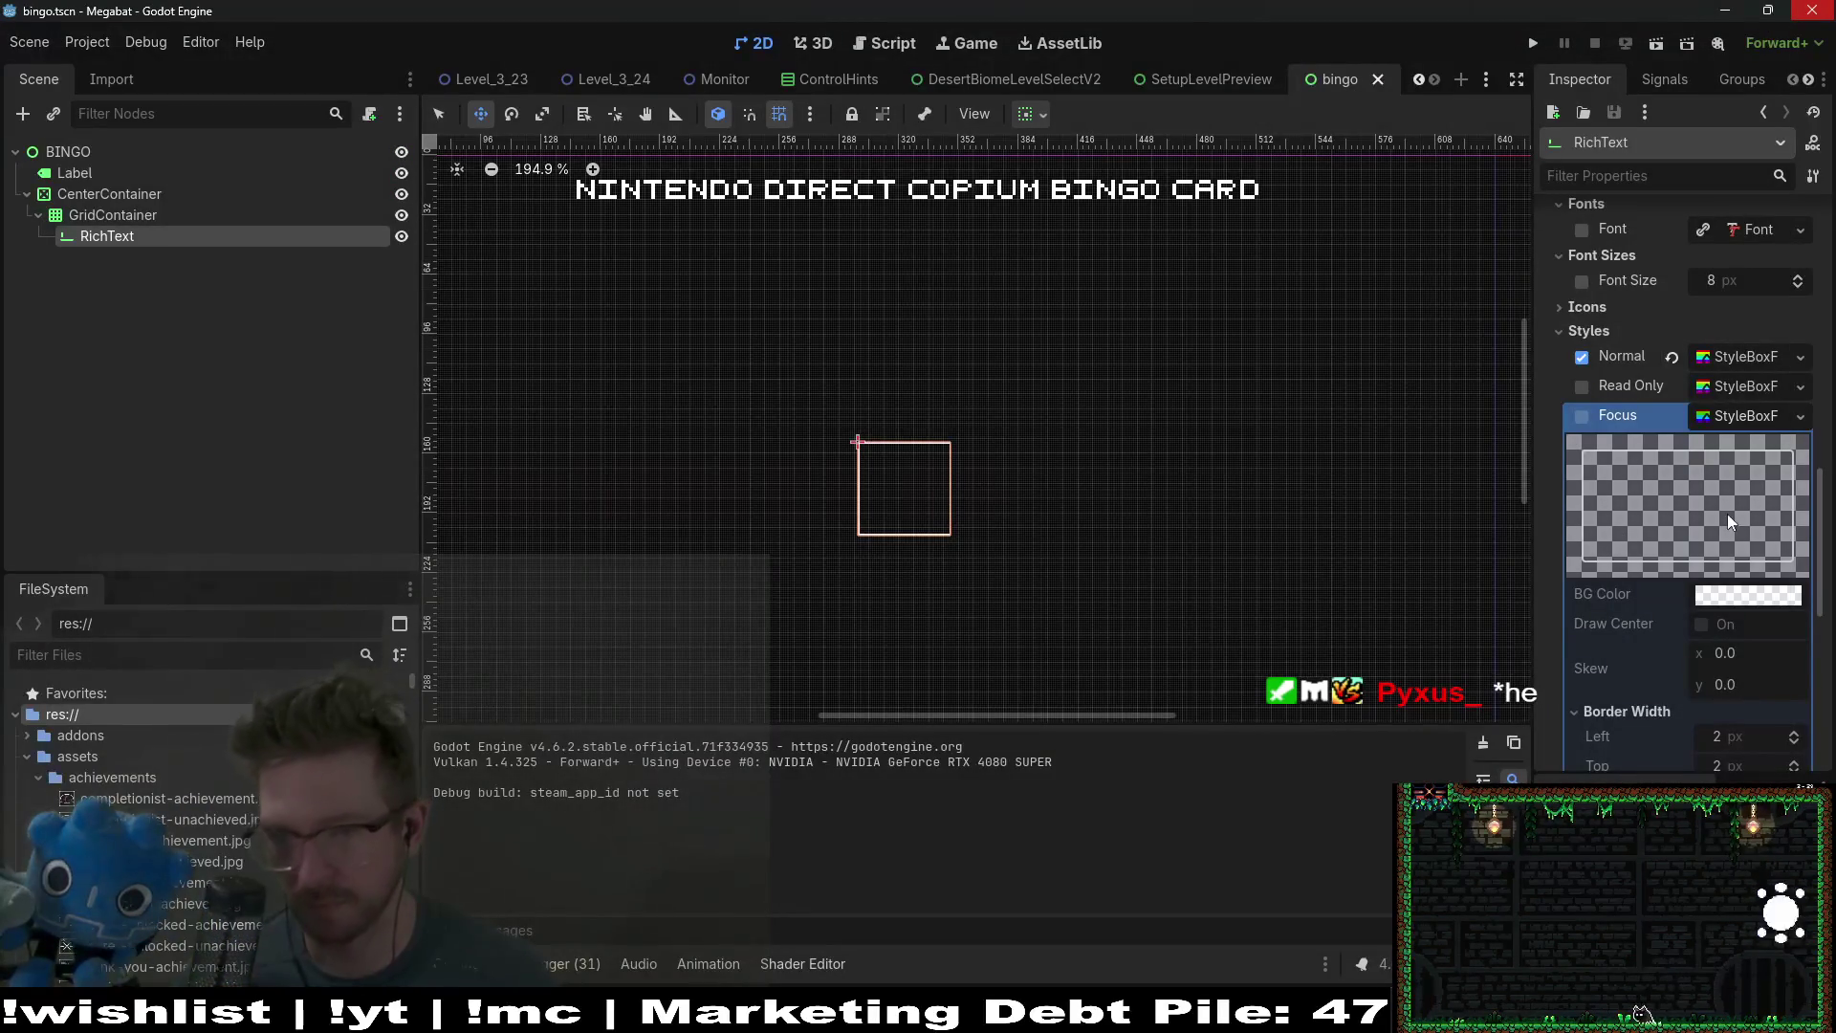
Step: Enable a new StyleBoxFlat Focus style with a fully transparent background colour
left_click(1581, 415)
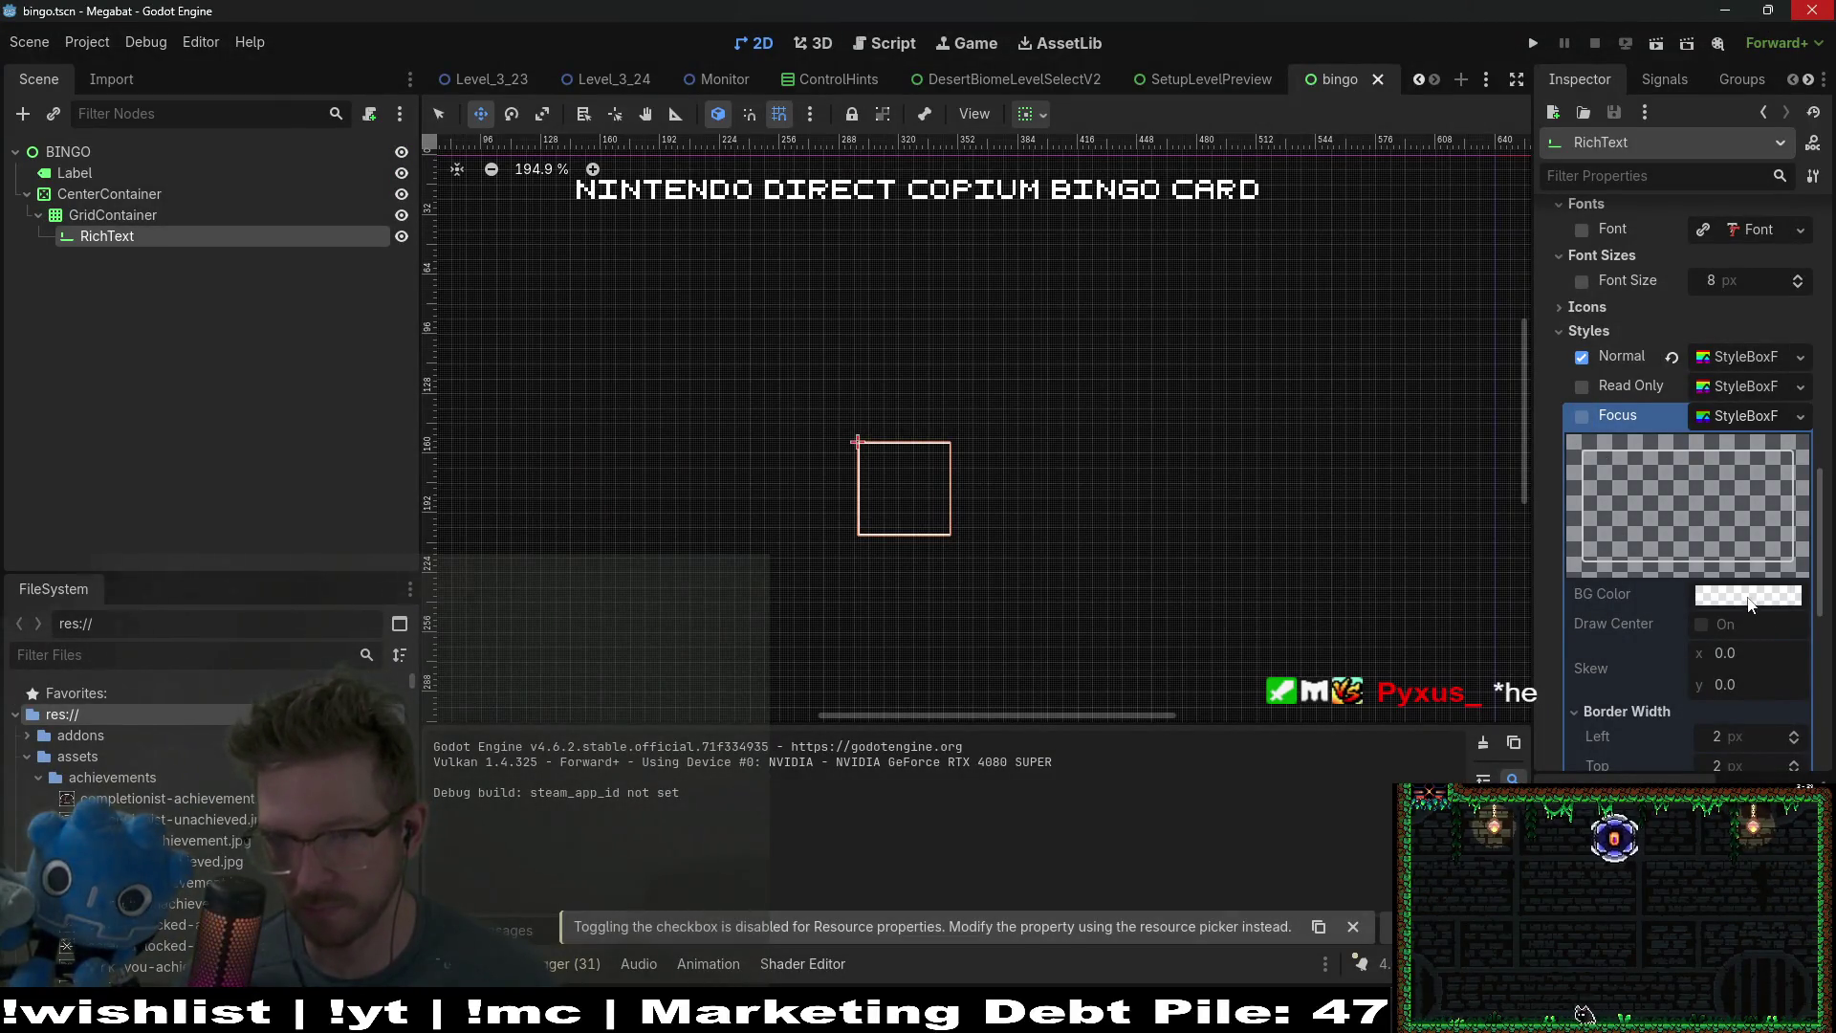
left_click(1754, 414)
left_click(1800, 416)
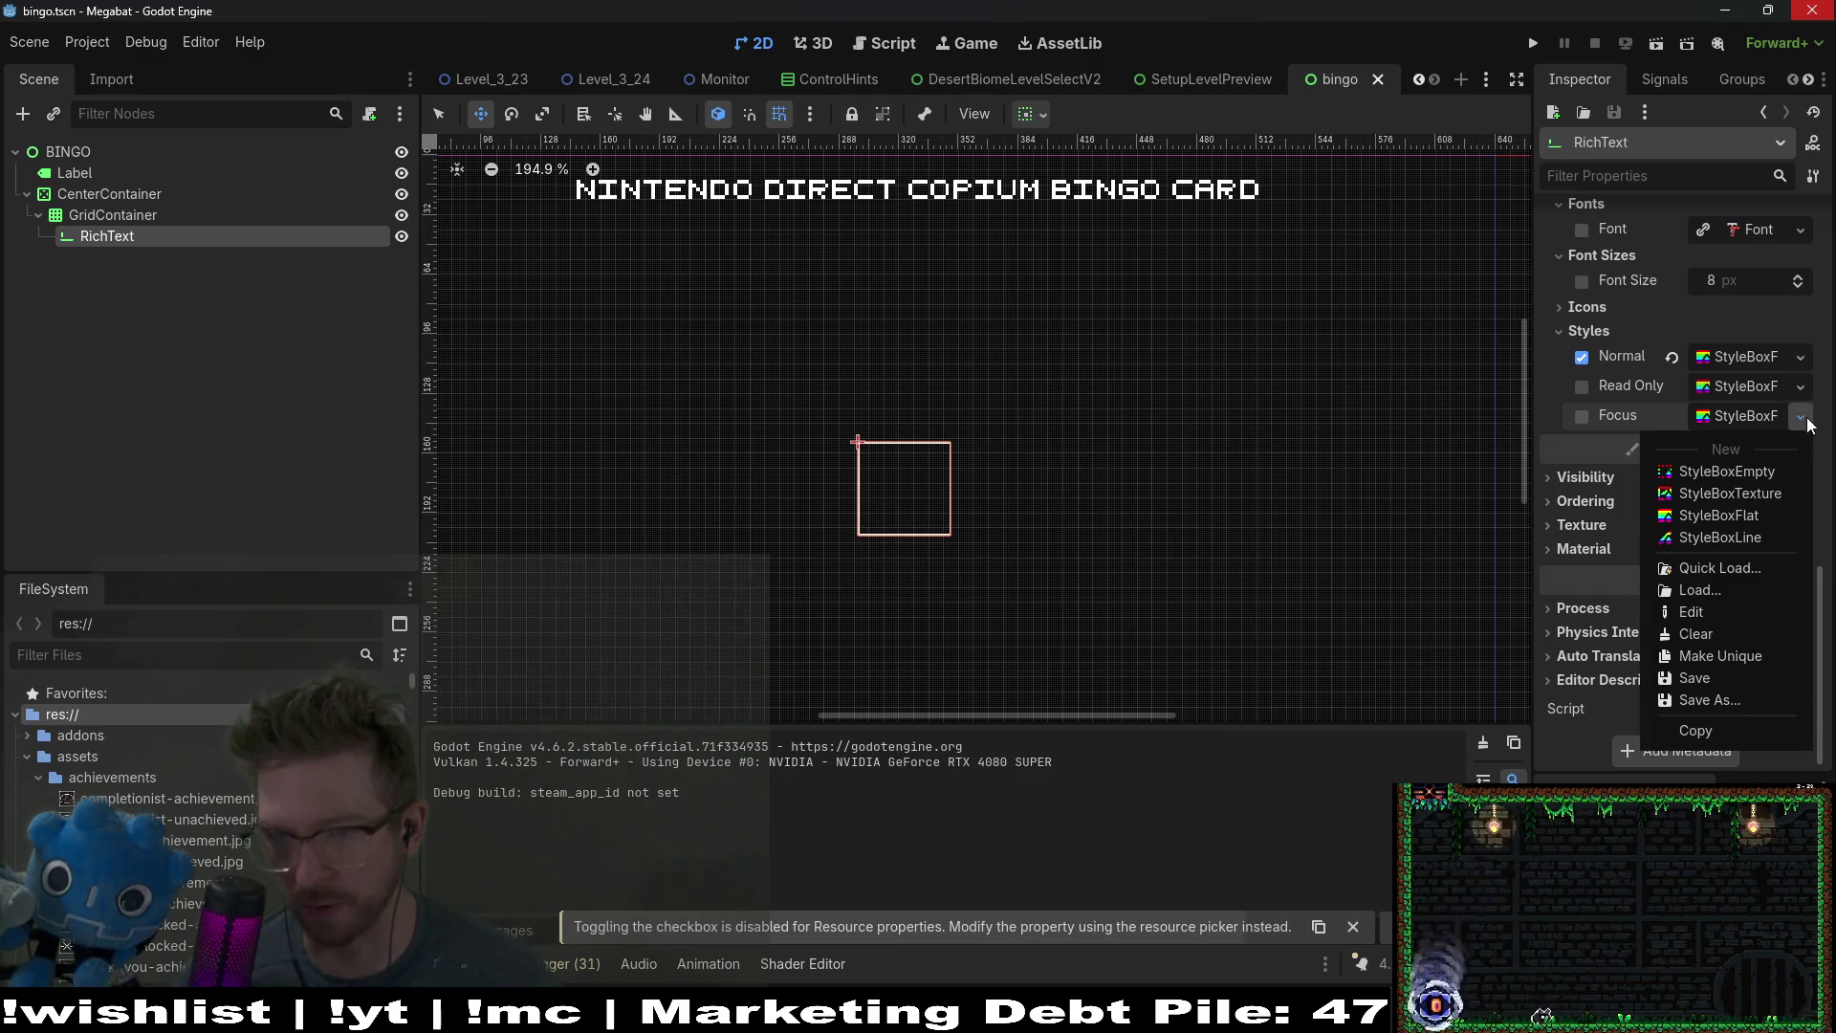
left_click(1734, 517)
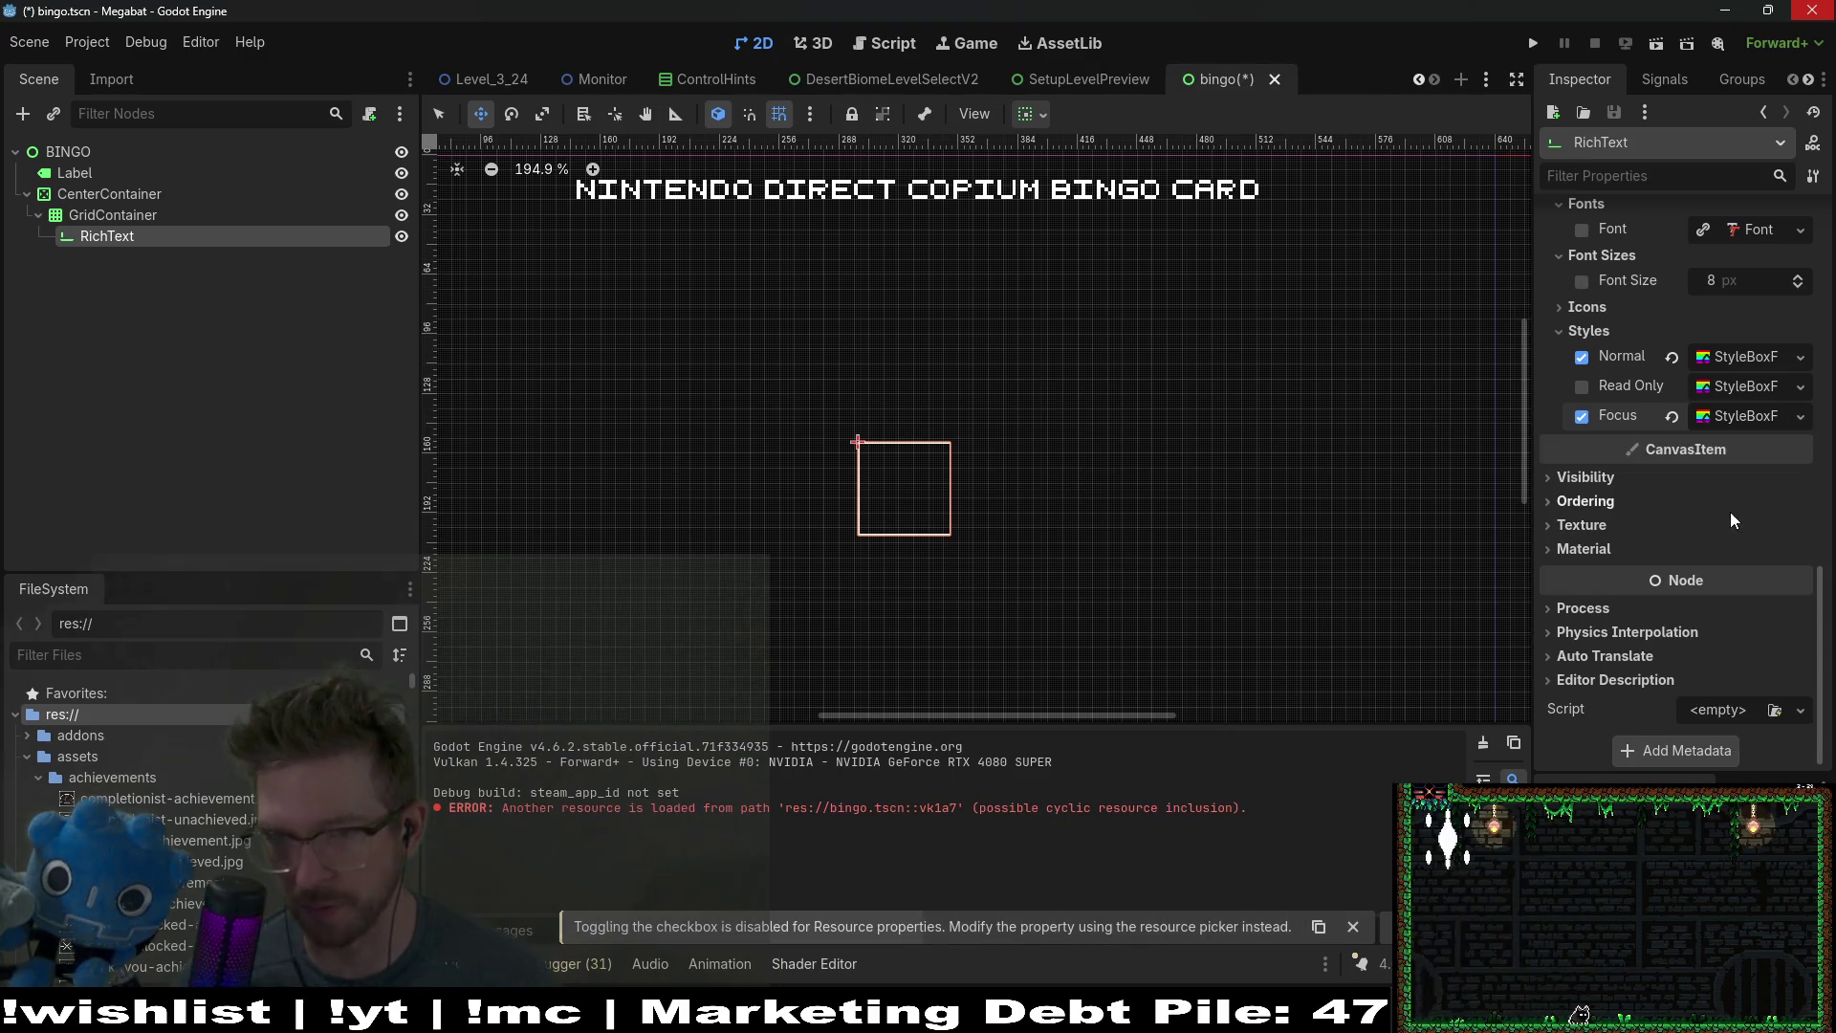
left_click(1739, 419)
left_click(1743, 594)
left_click_drag(1680, 477, 1454, 485)
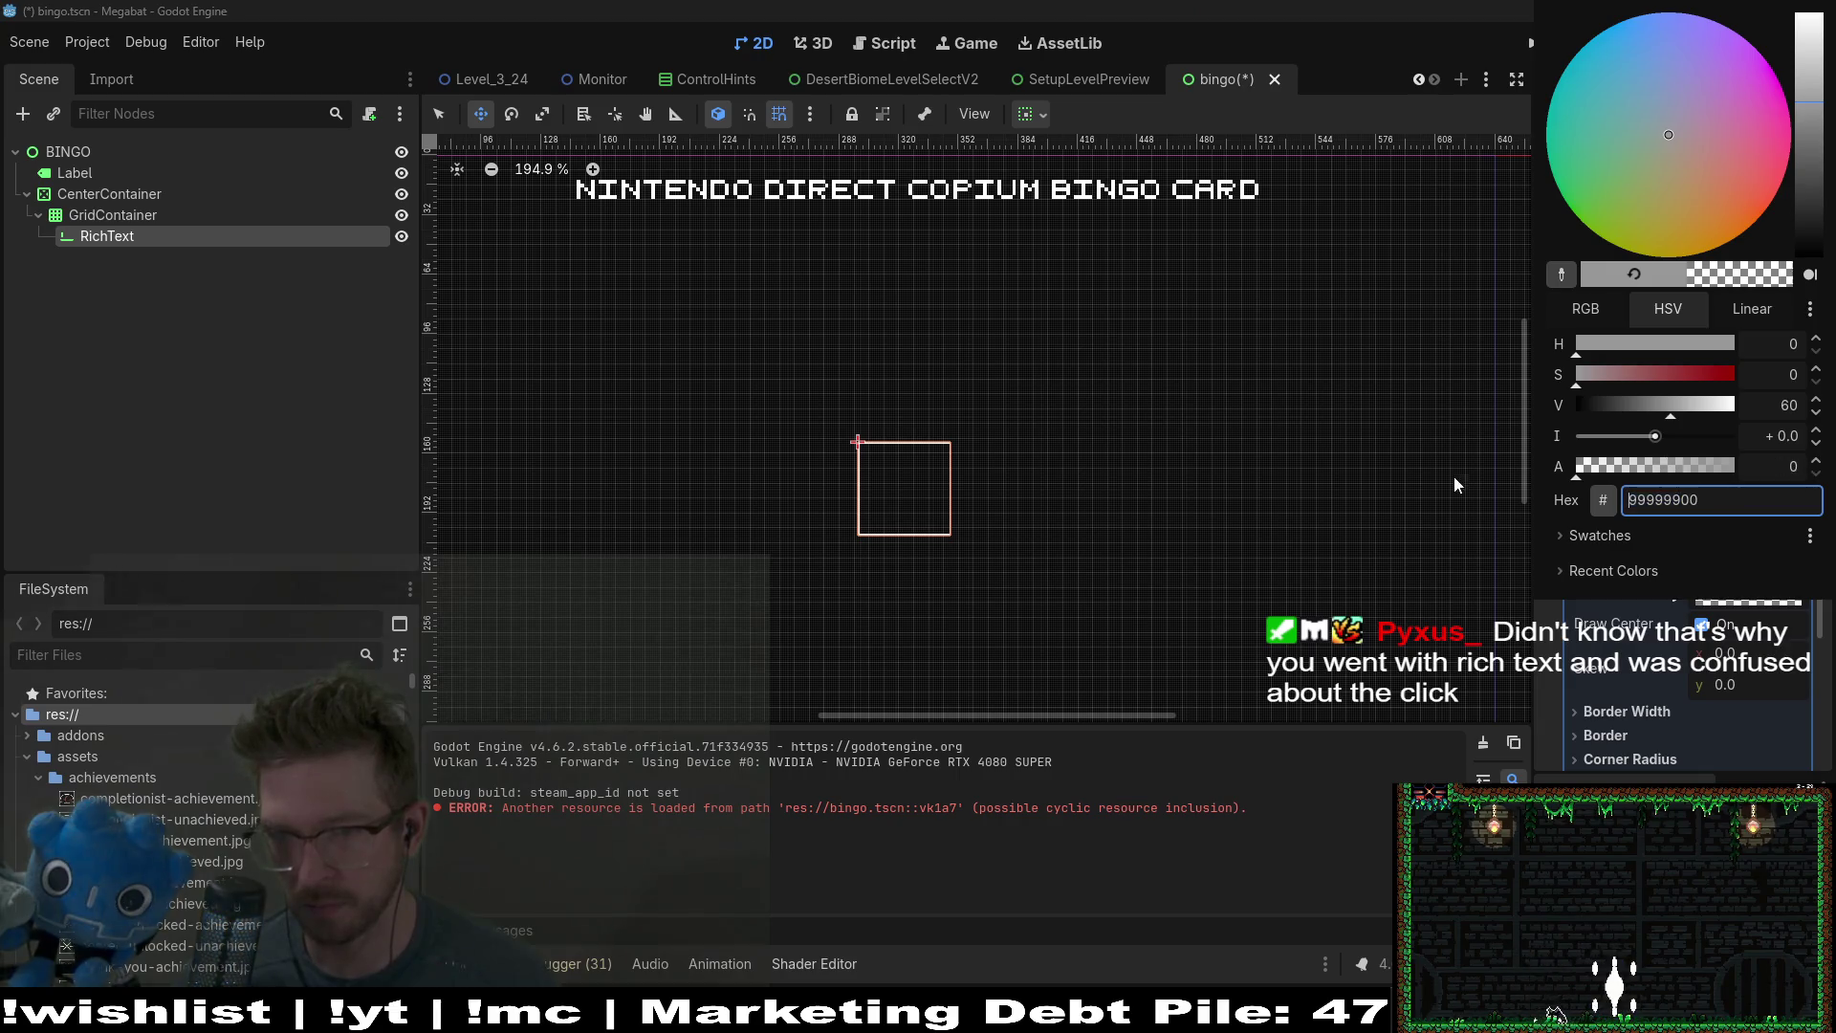
left_click(1554, 639)
scroll(1615, 576, "down", 3)
left_click(1626, 572)
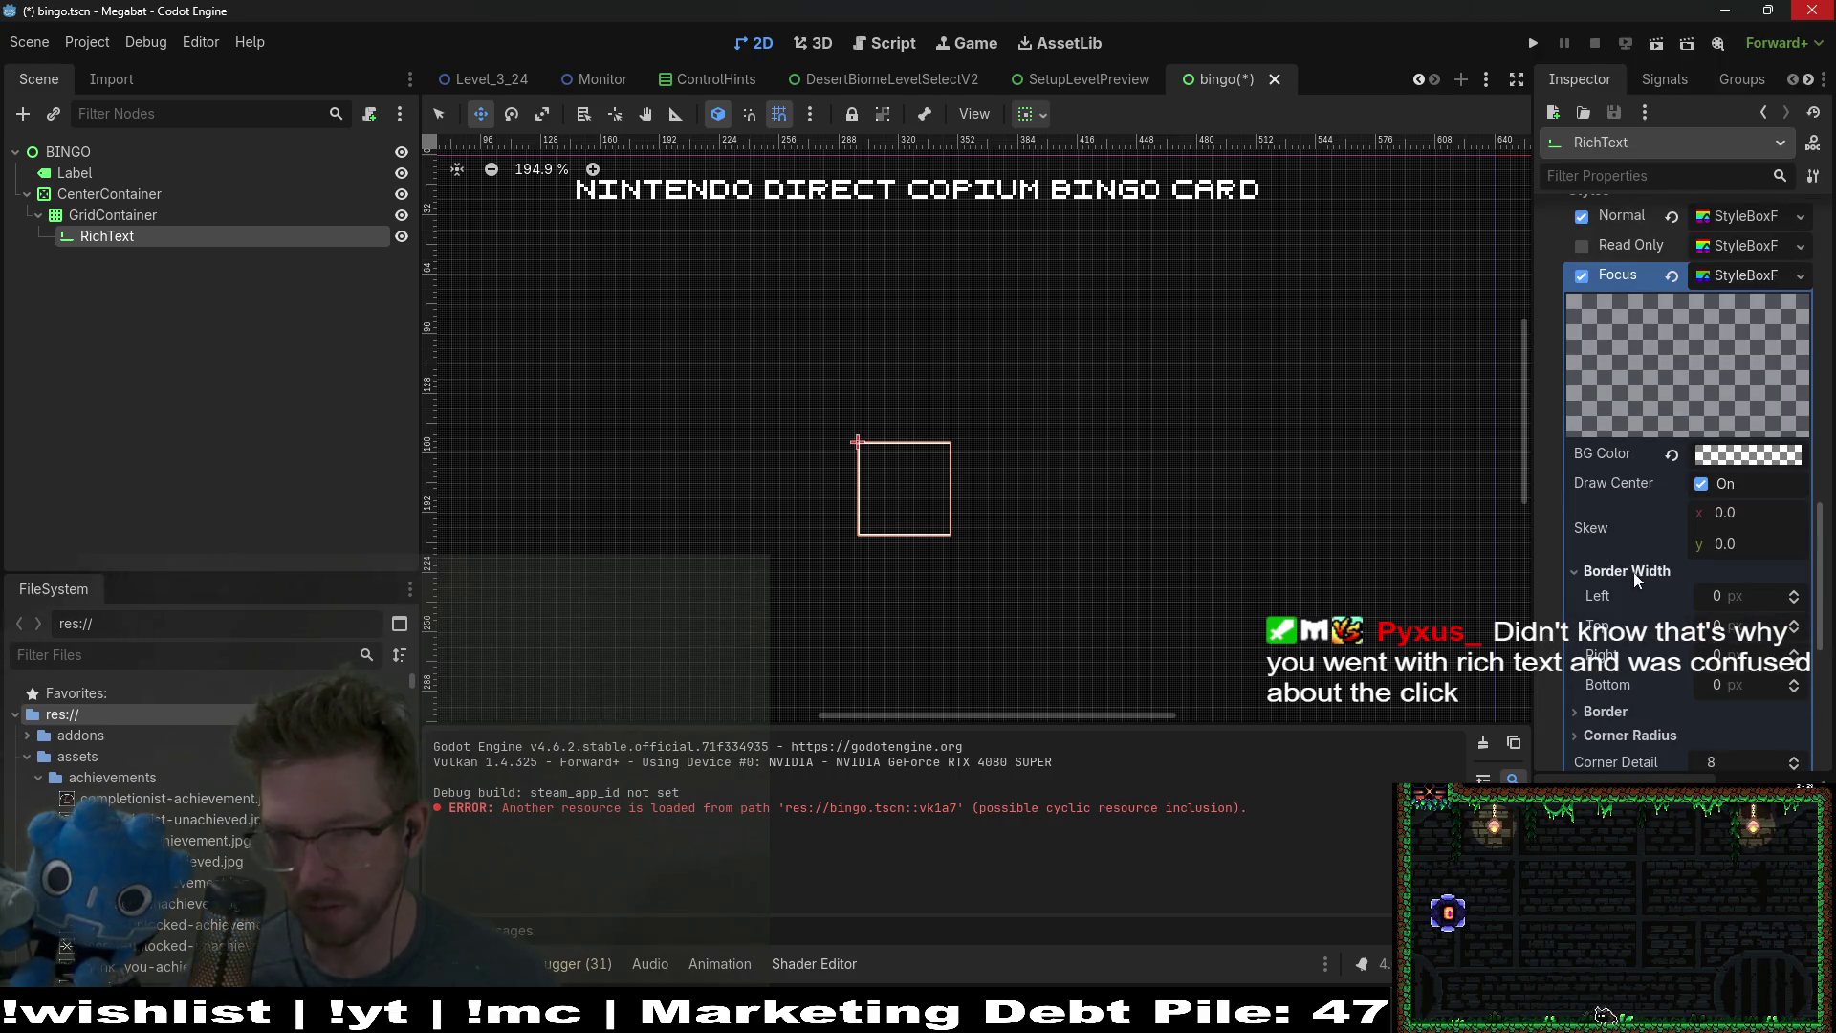
scroll(1563, 692, "down", 2)
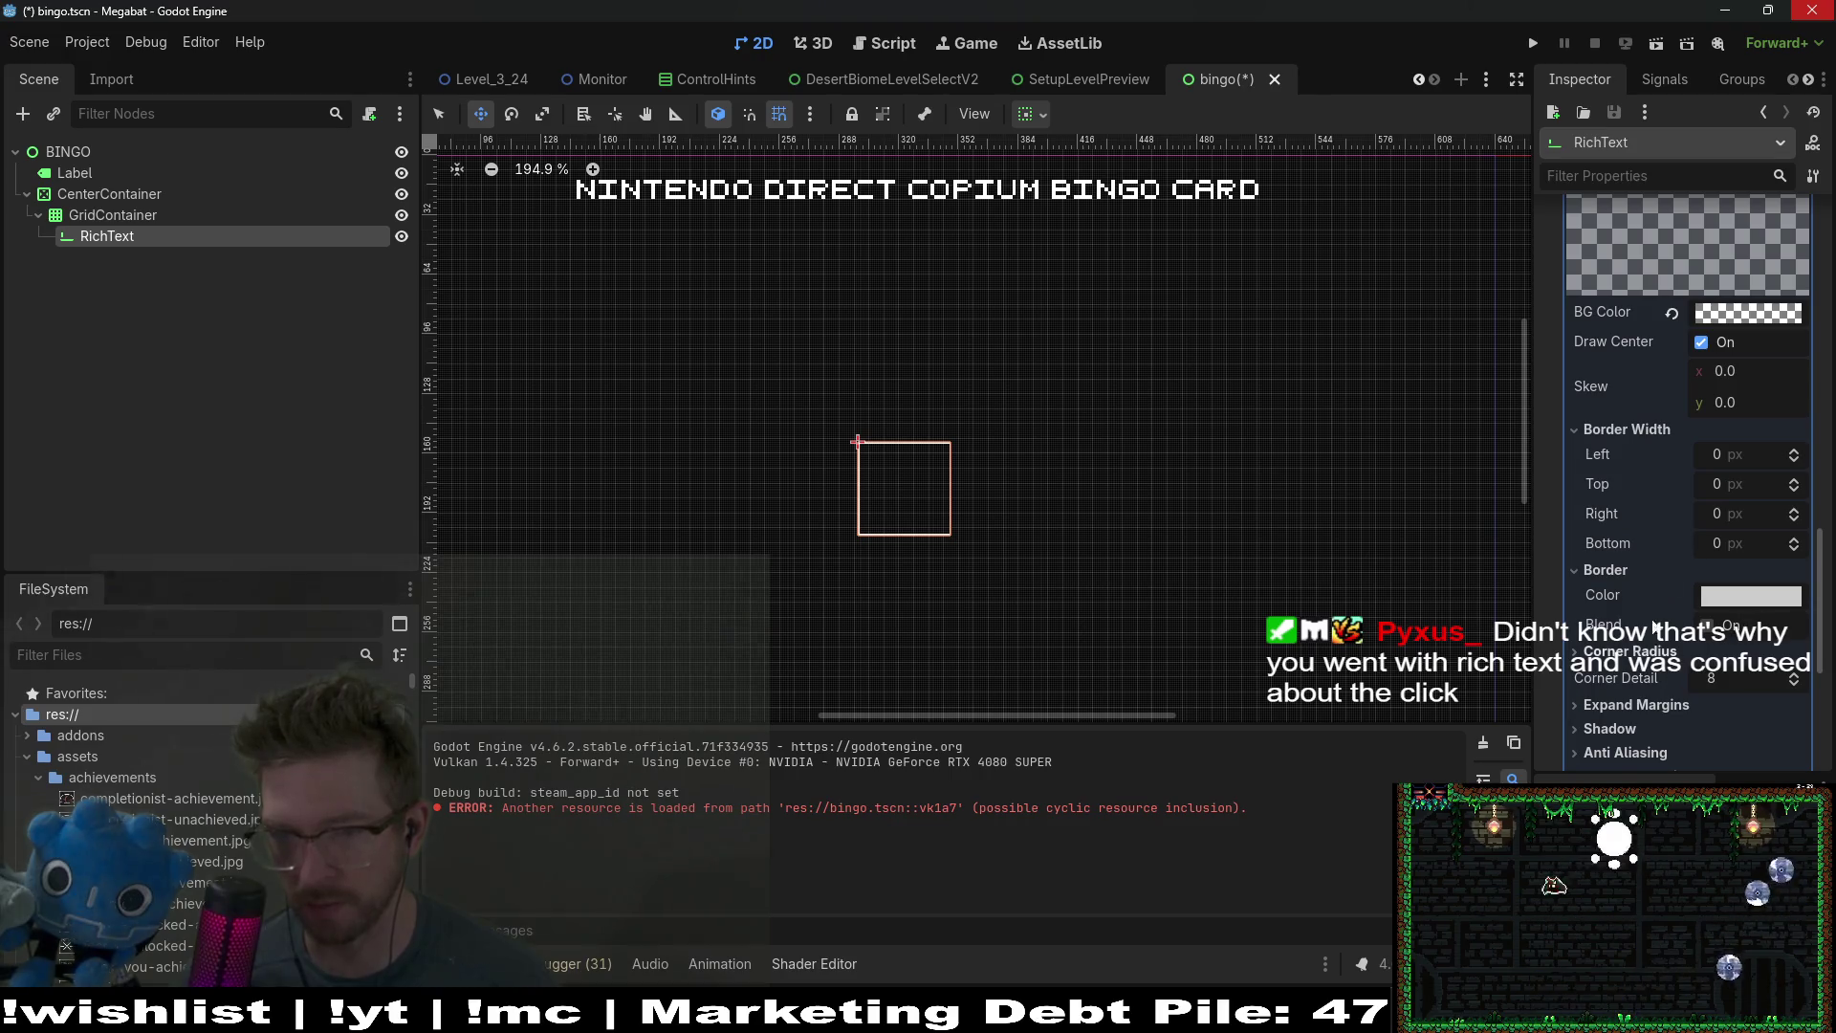
scroll(1718, 360, "up", 4)
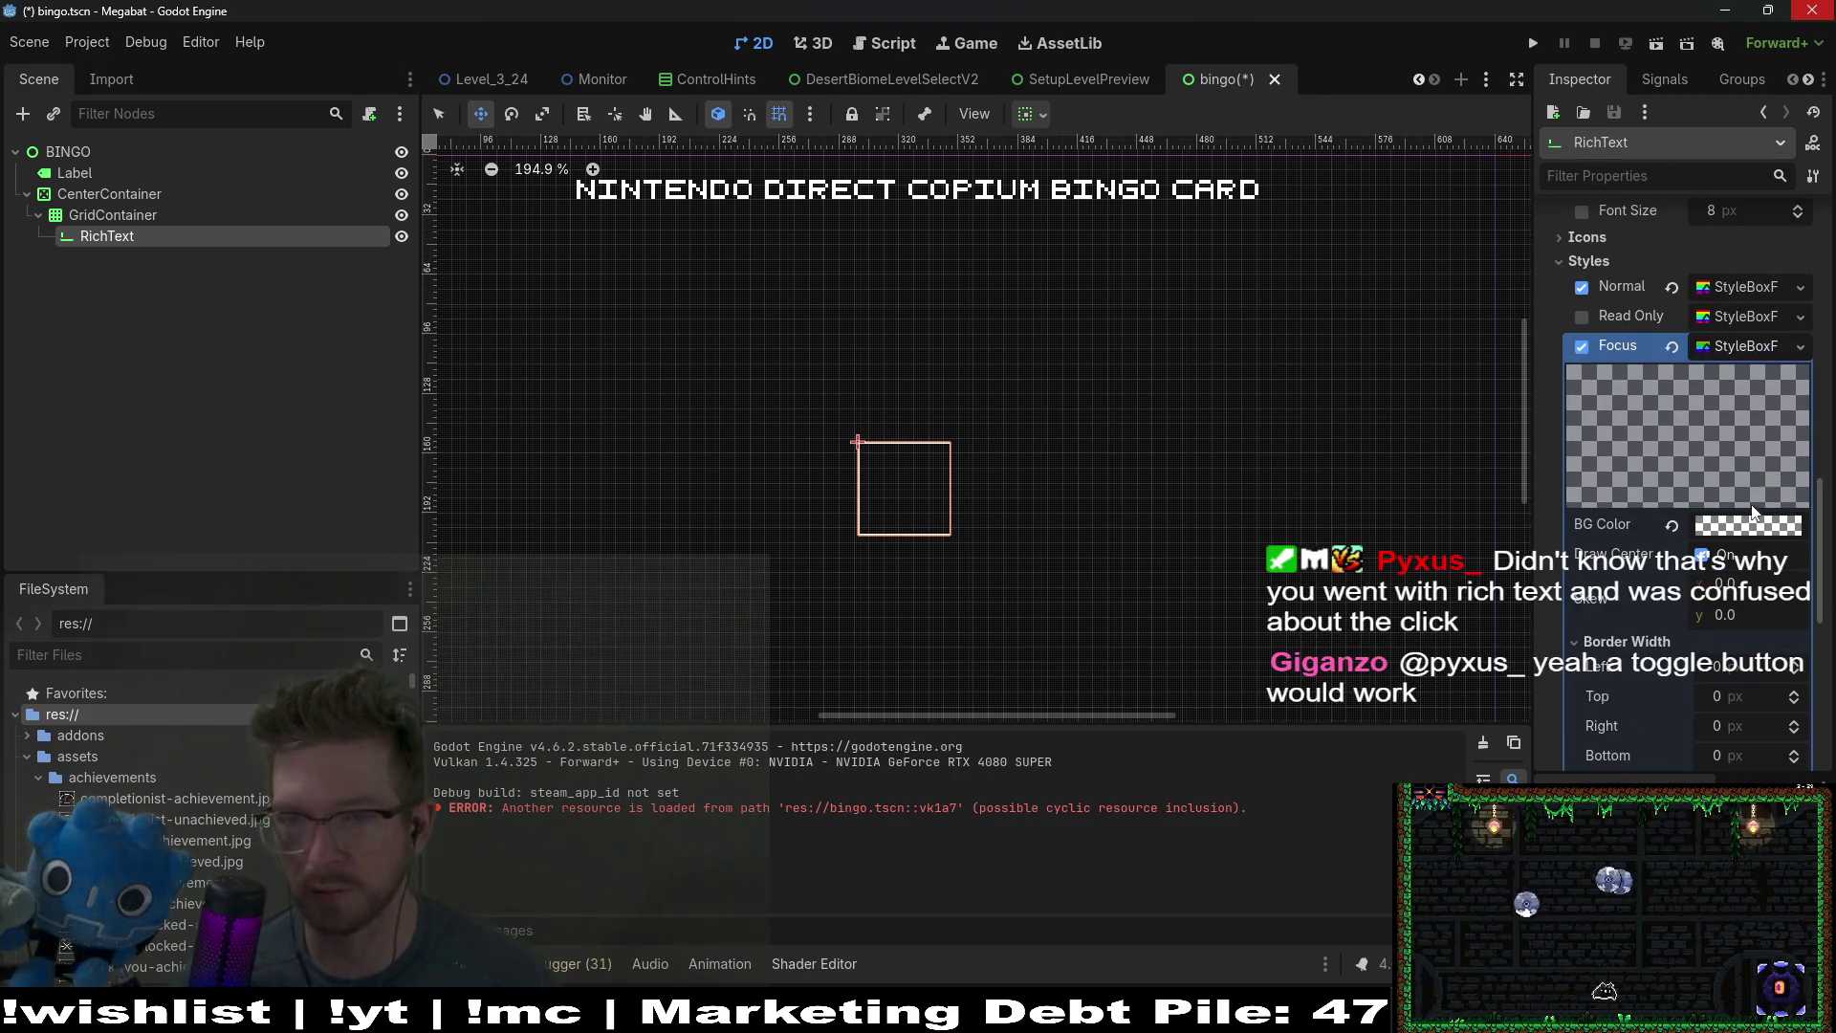
Step: Save and run the scene, type 'sdfsdf' into the cell, then stop the game with F8
left_click(1660, 50)
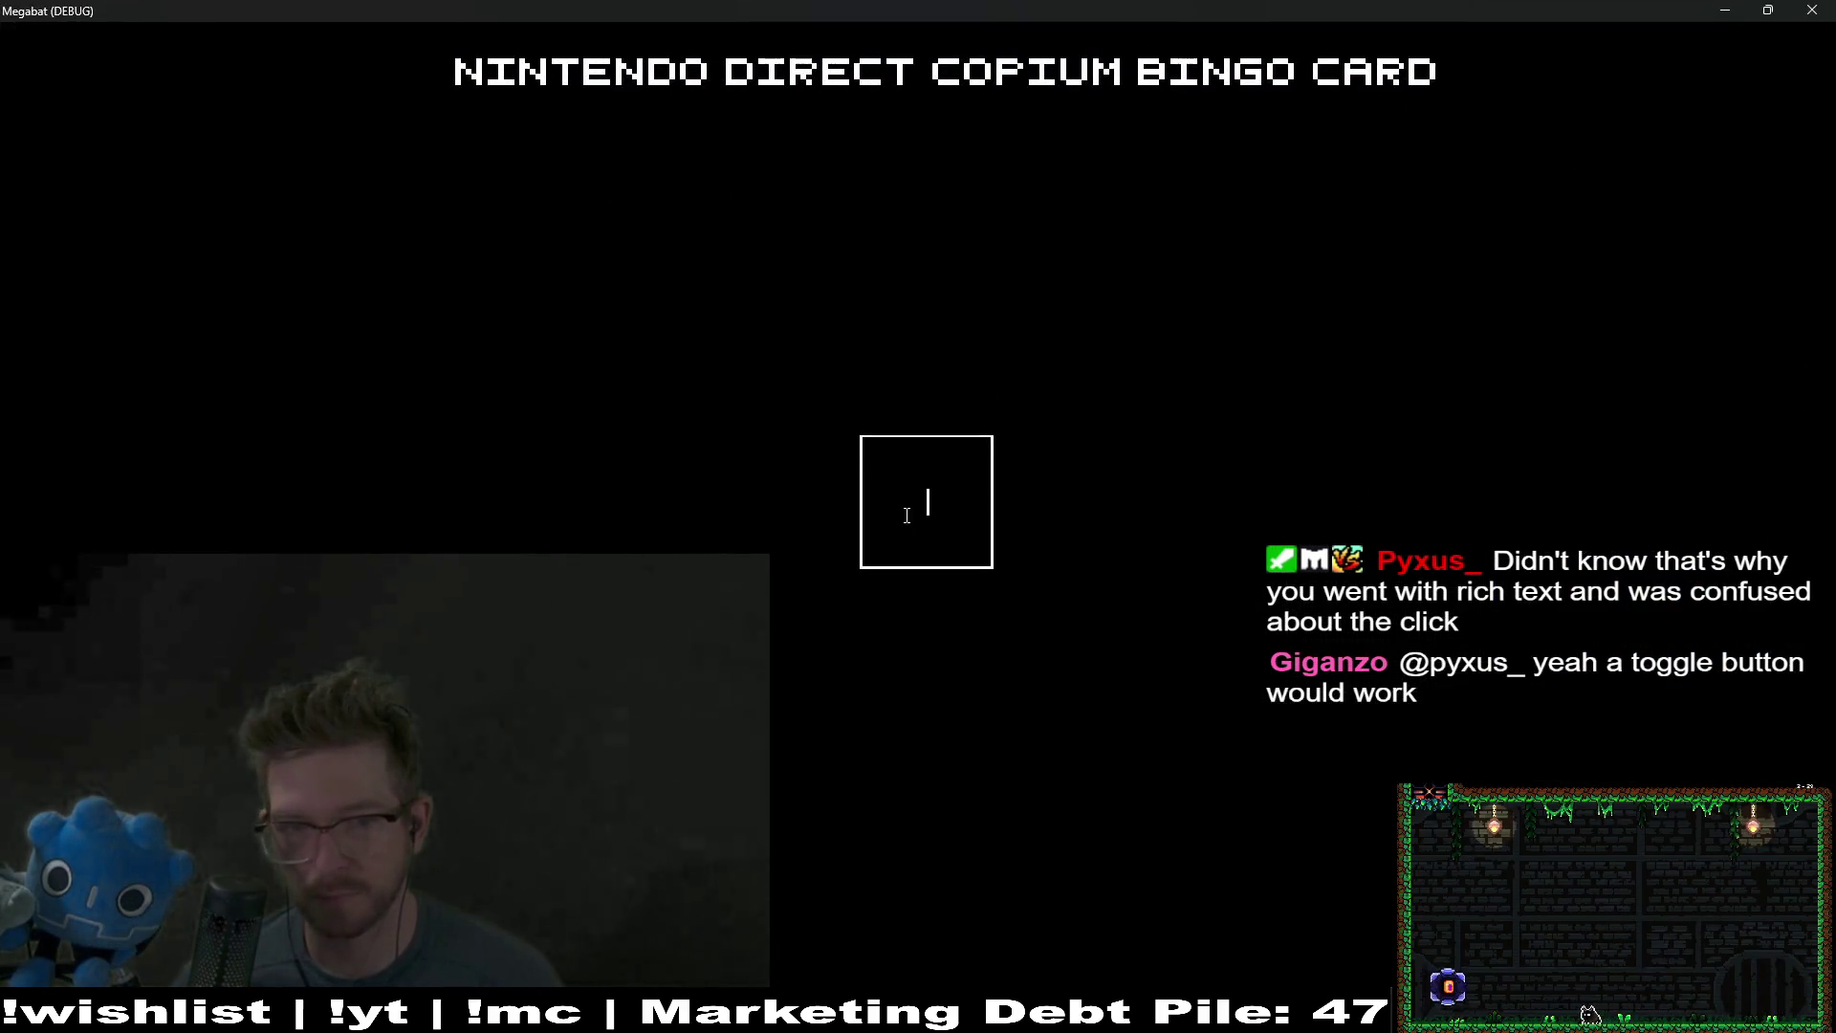
type("sdfsdf")
key("BackSpace")
key("BackSpace")
key("BackSpace")
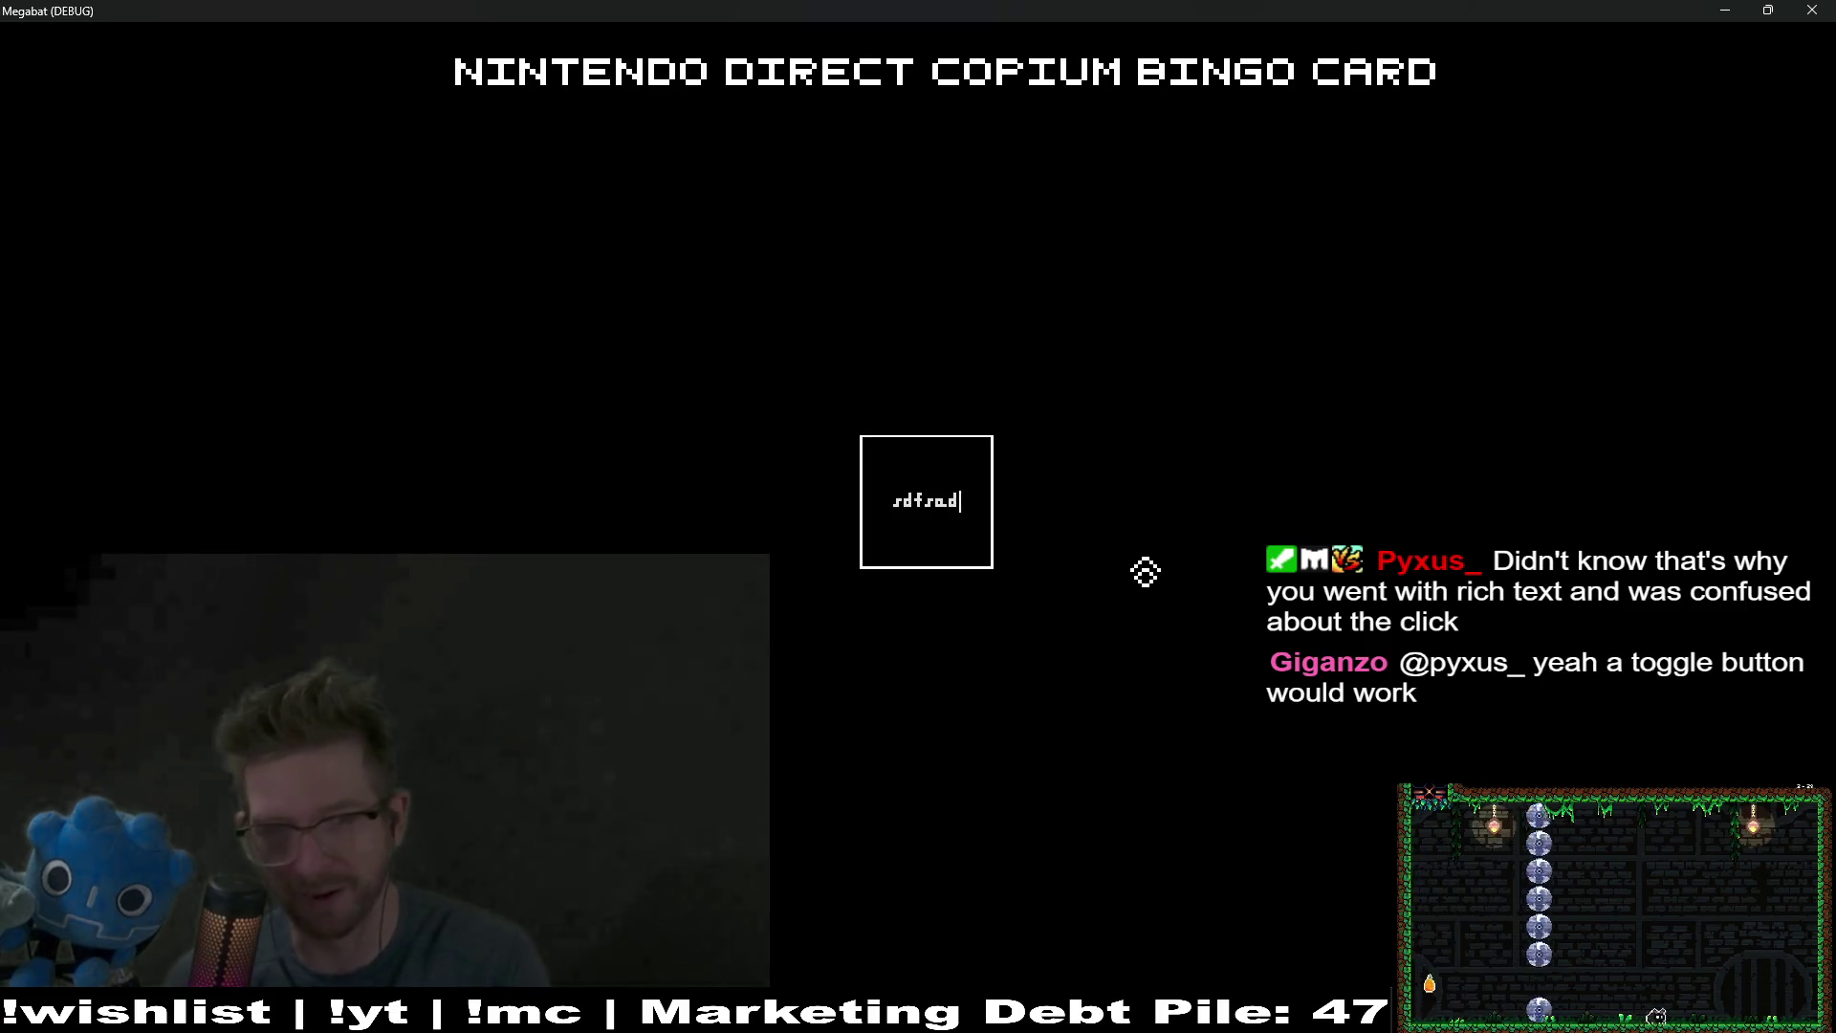
key("BackSpace")
key("BackSpace")
key("BackSpace")
key("F8")
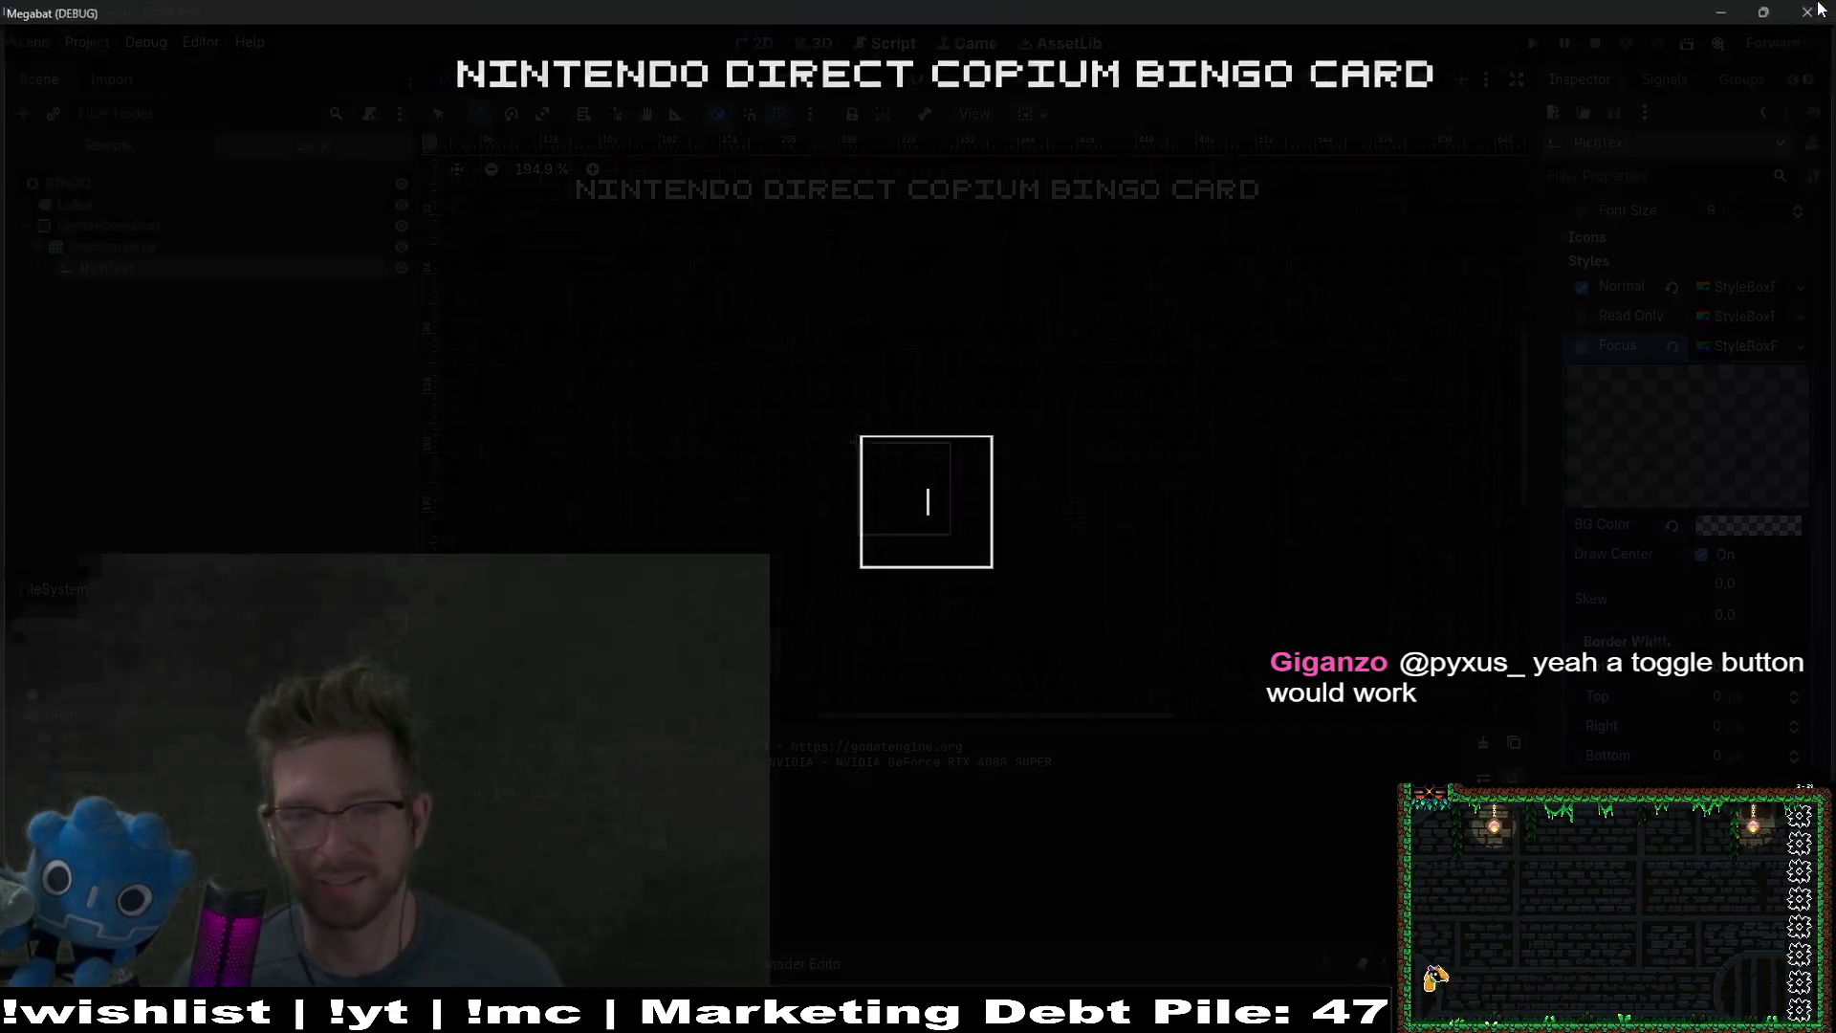
left_click(113, 214)
left_click(108, 235)
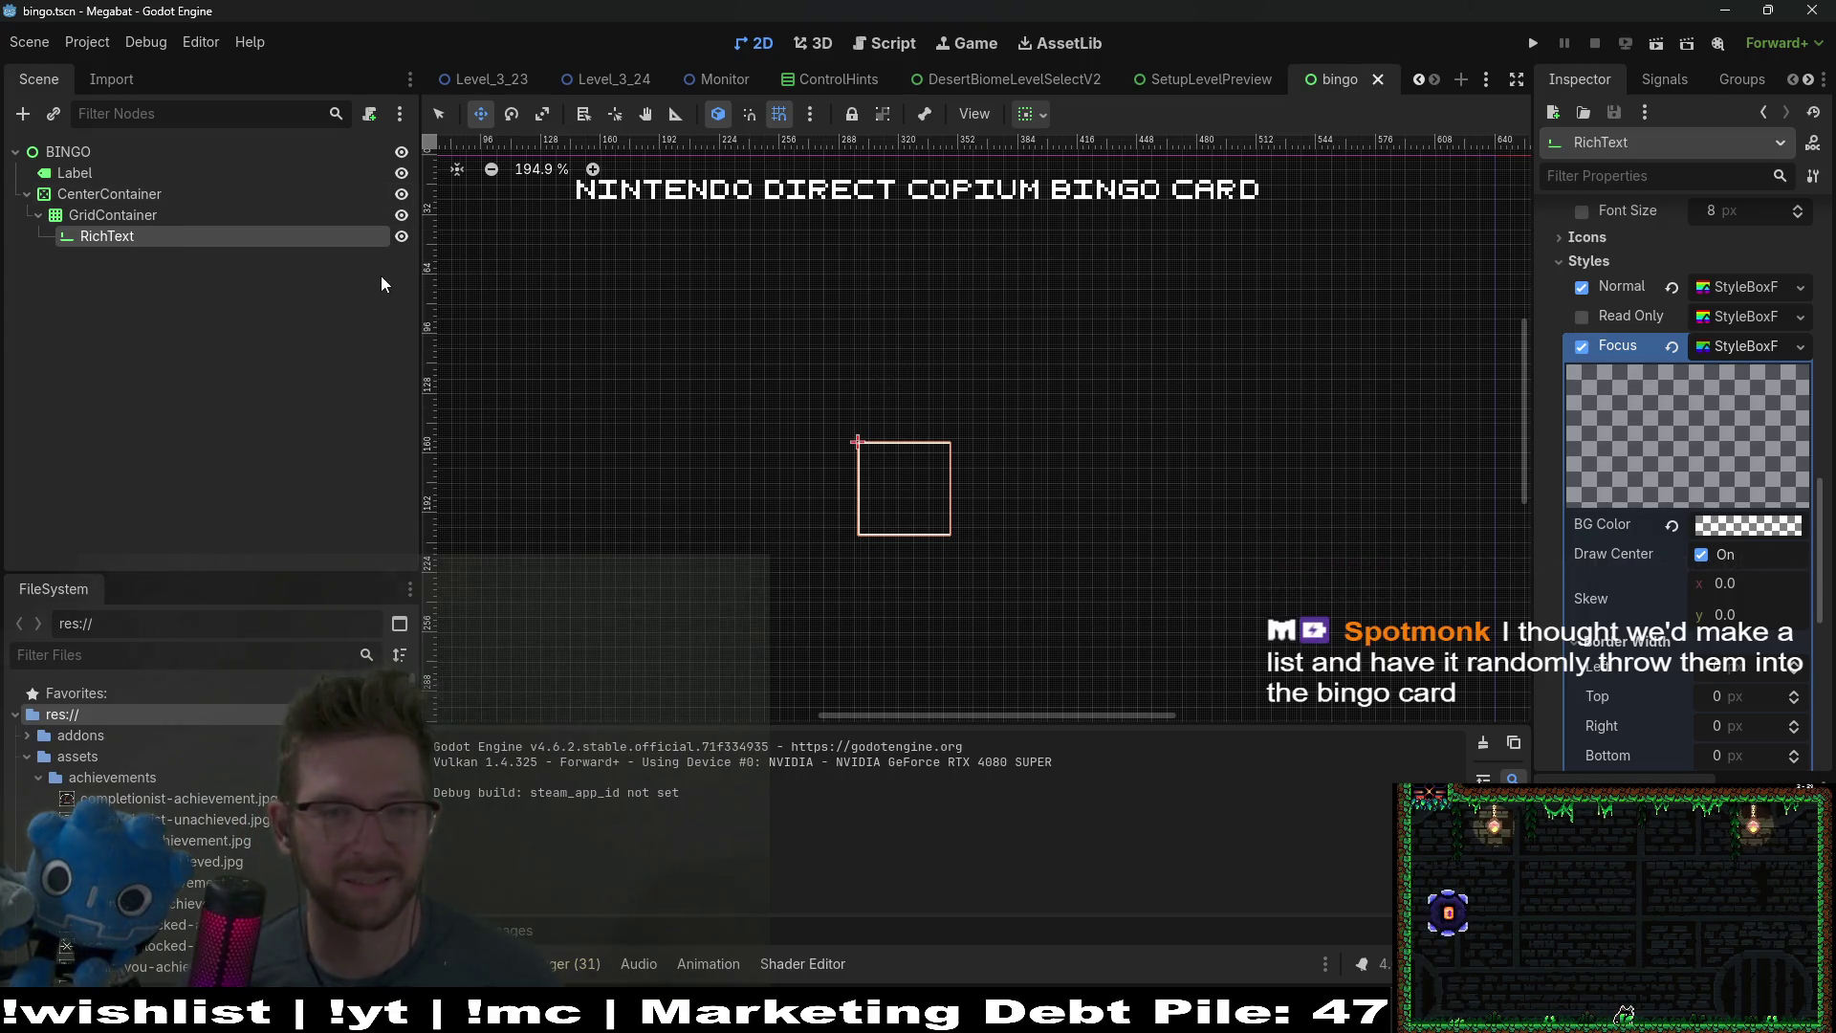
Step: Duplicate the RichText cell and set the GridContainer's Columns to 5
left_click(101, 213)
left_click(105, 235)
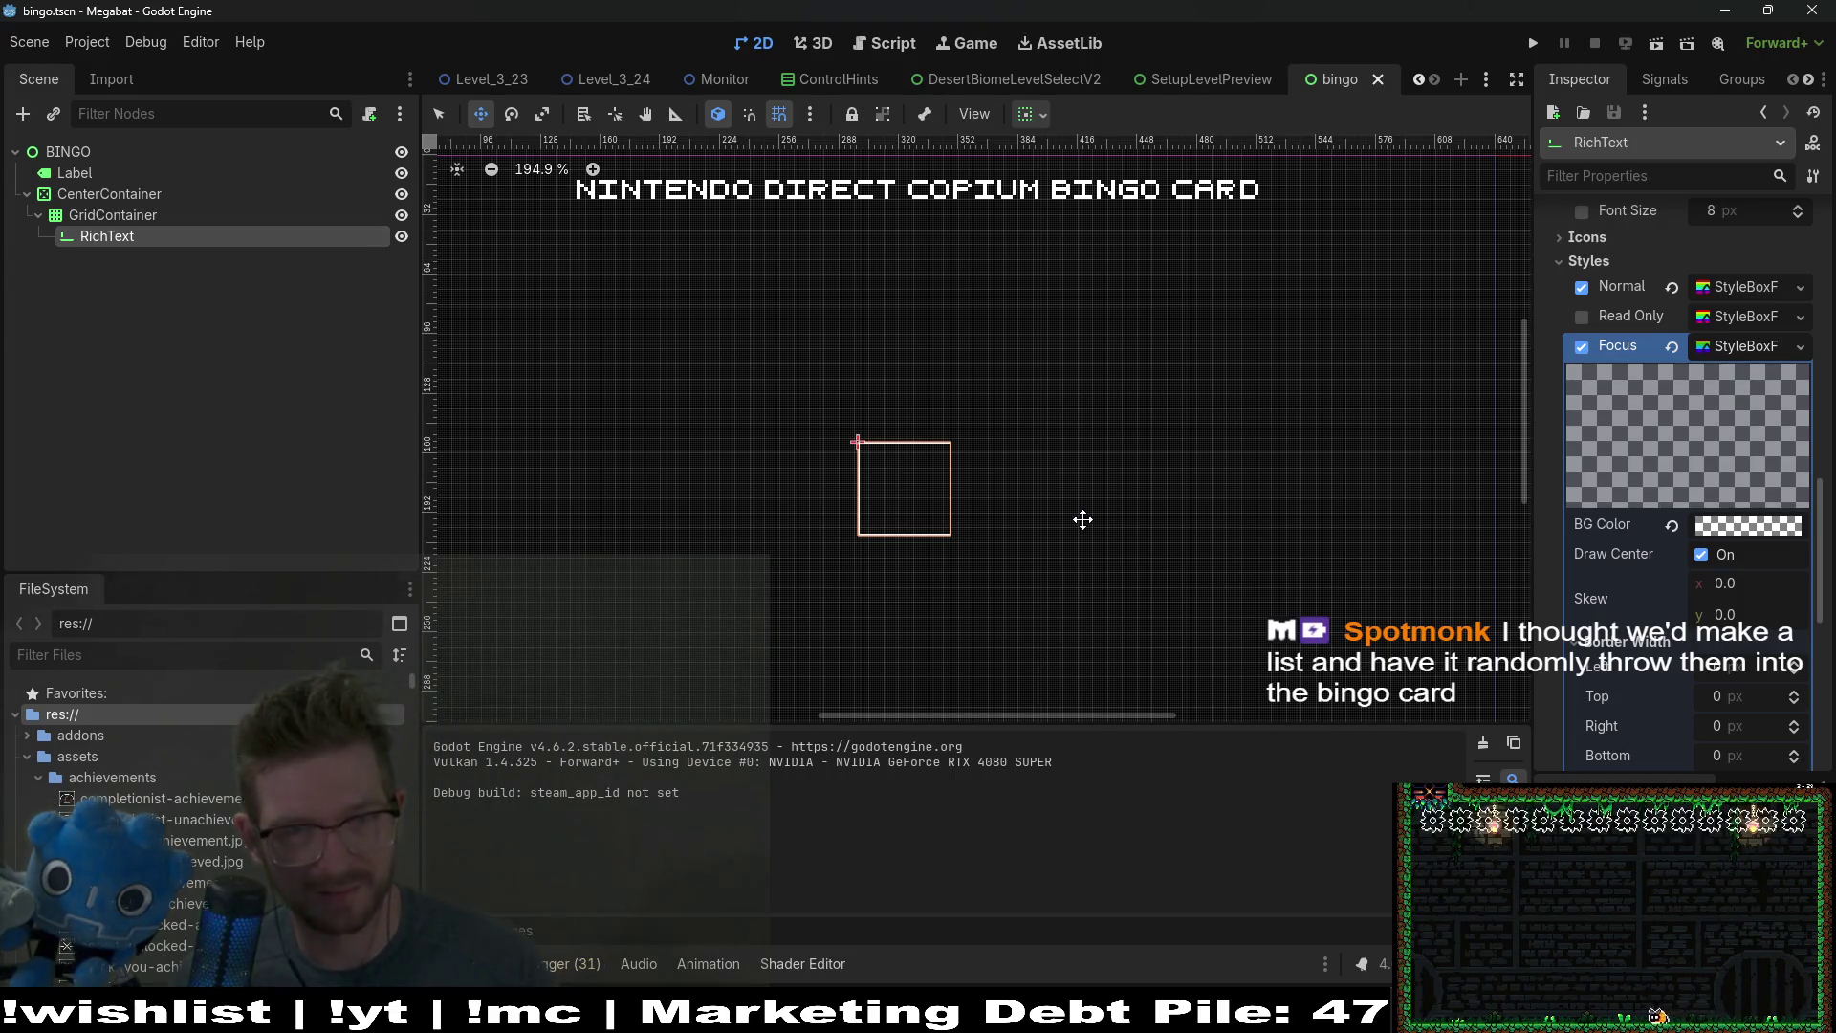
key("ctrl+d")
key("ctrl+d")
key("ctrl+d")
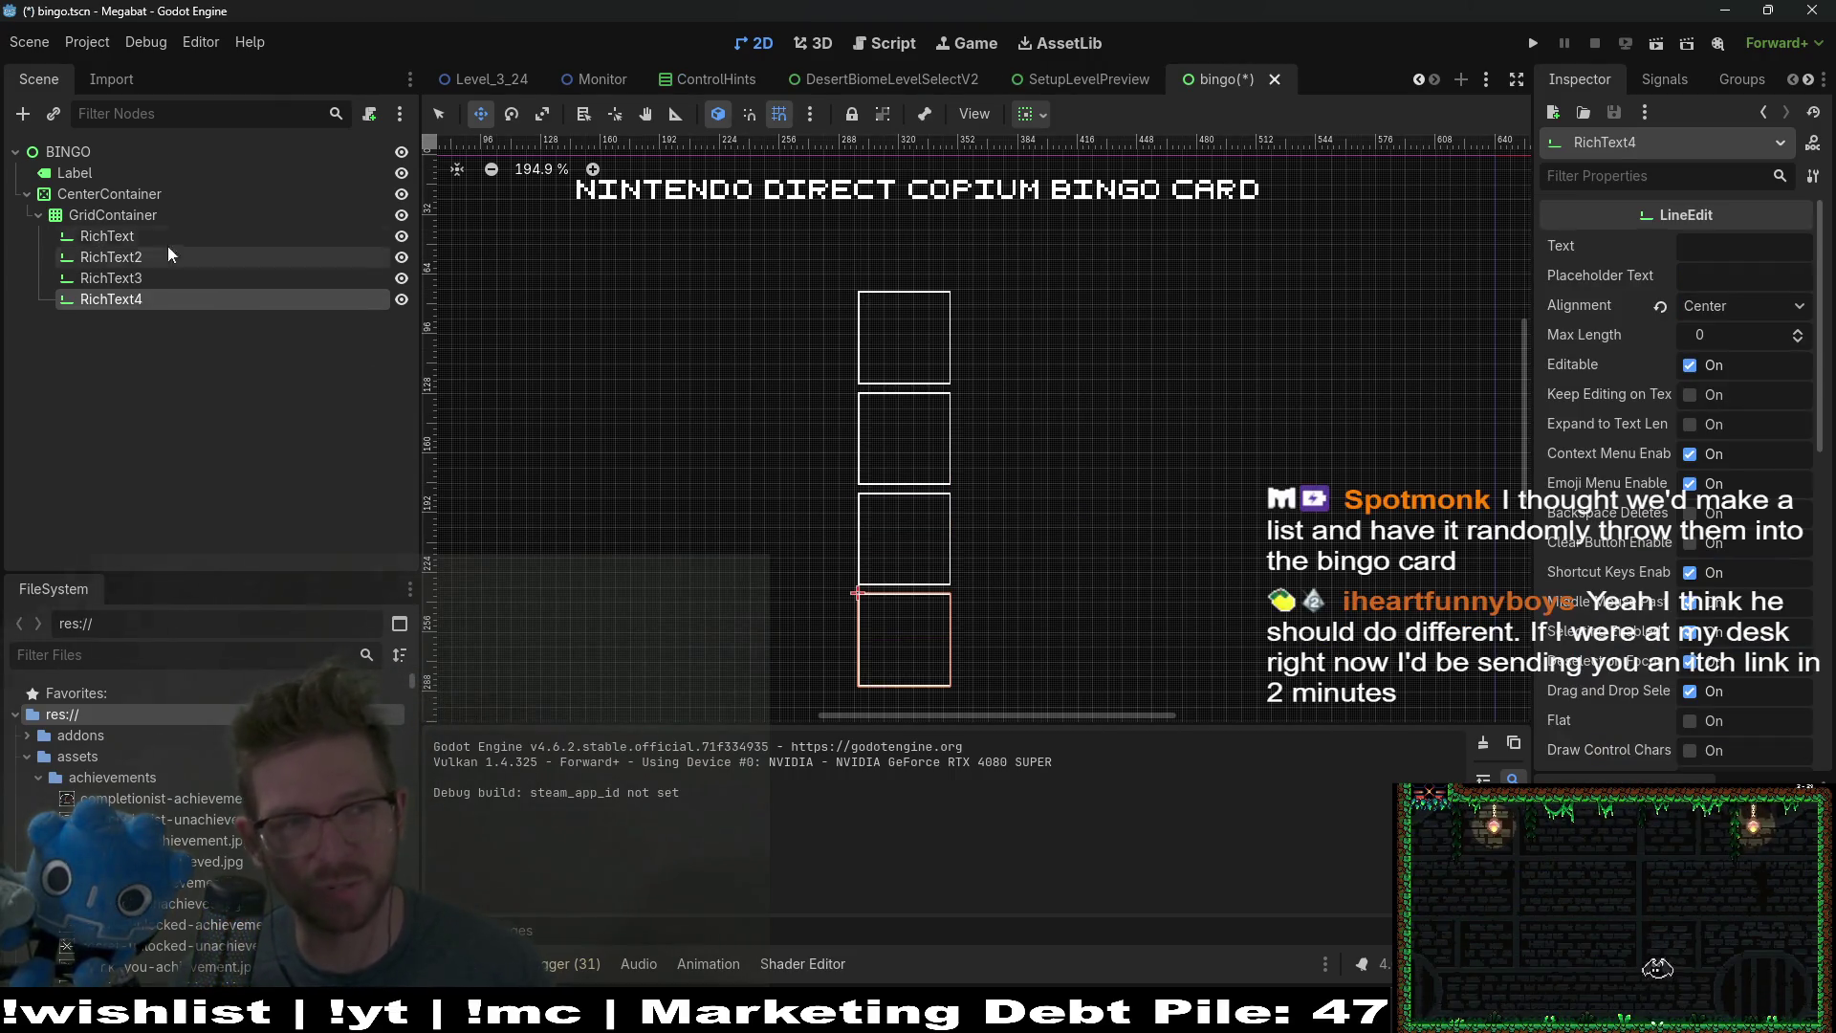
left_click(85, 206)
left_click(1752, 248)
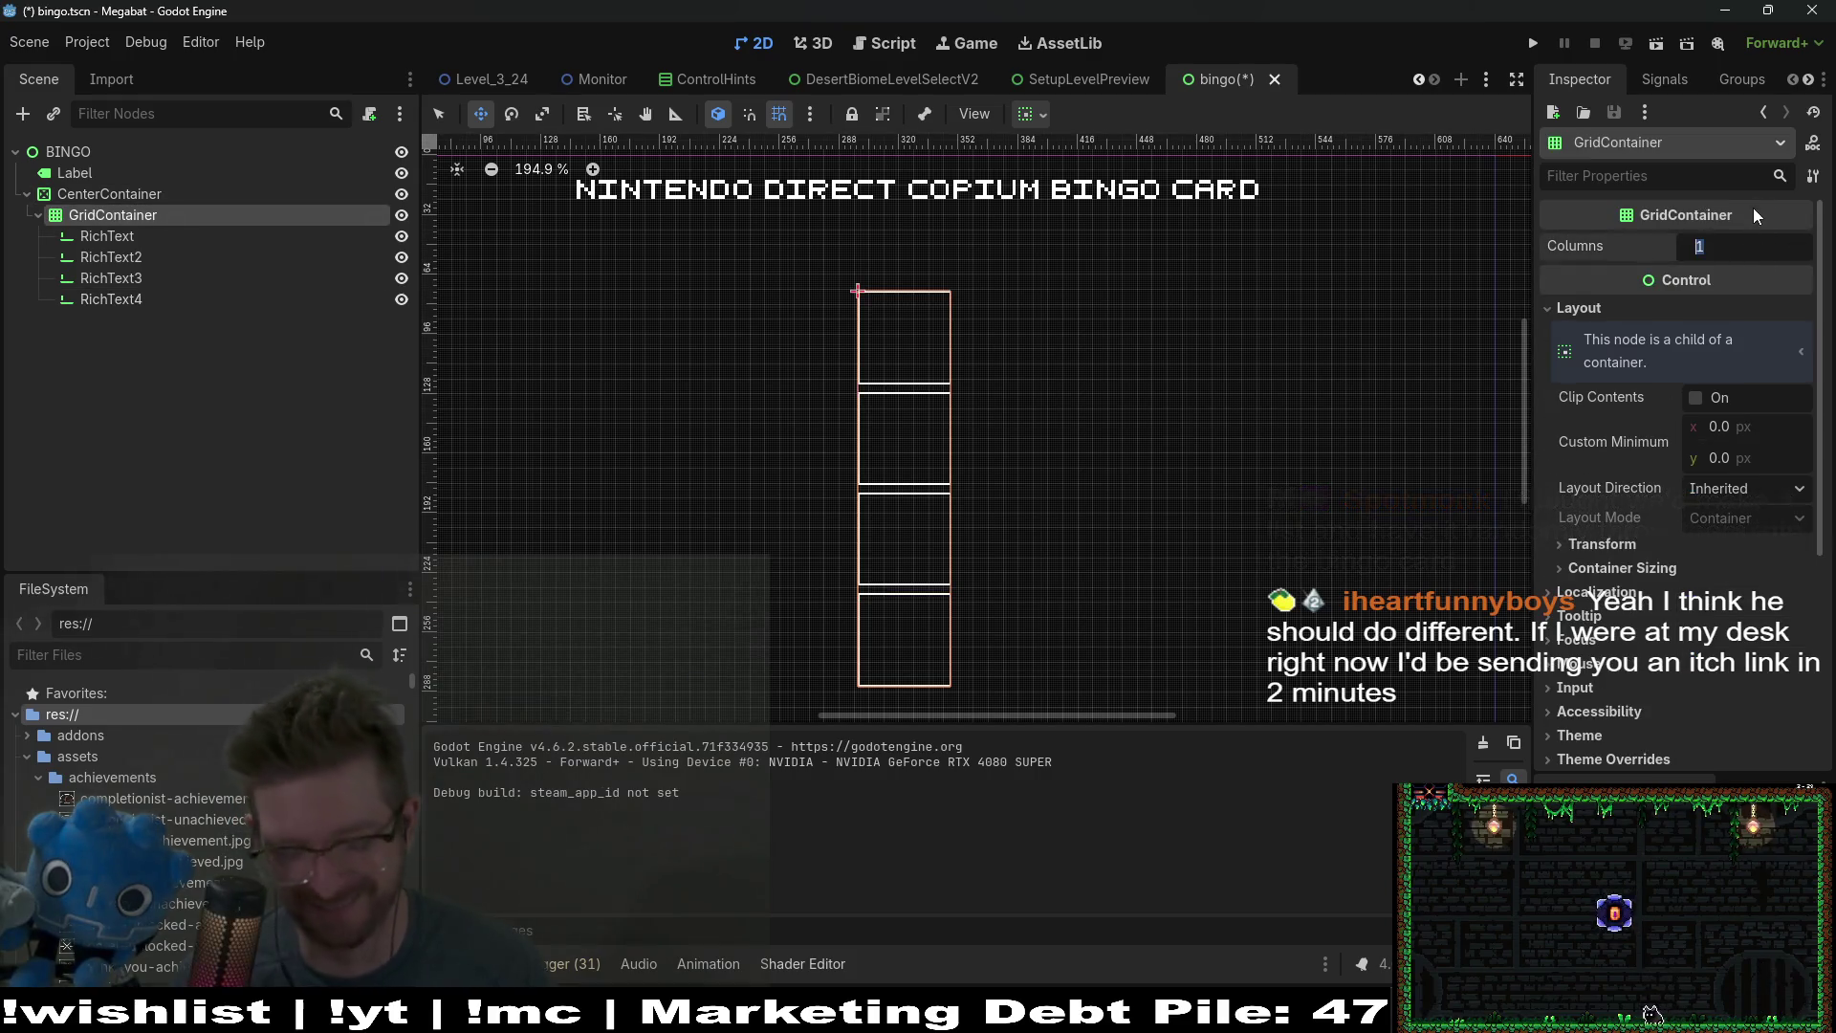
type("5")
key("Escape")
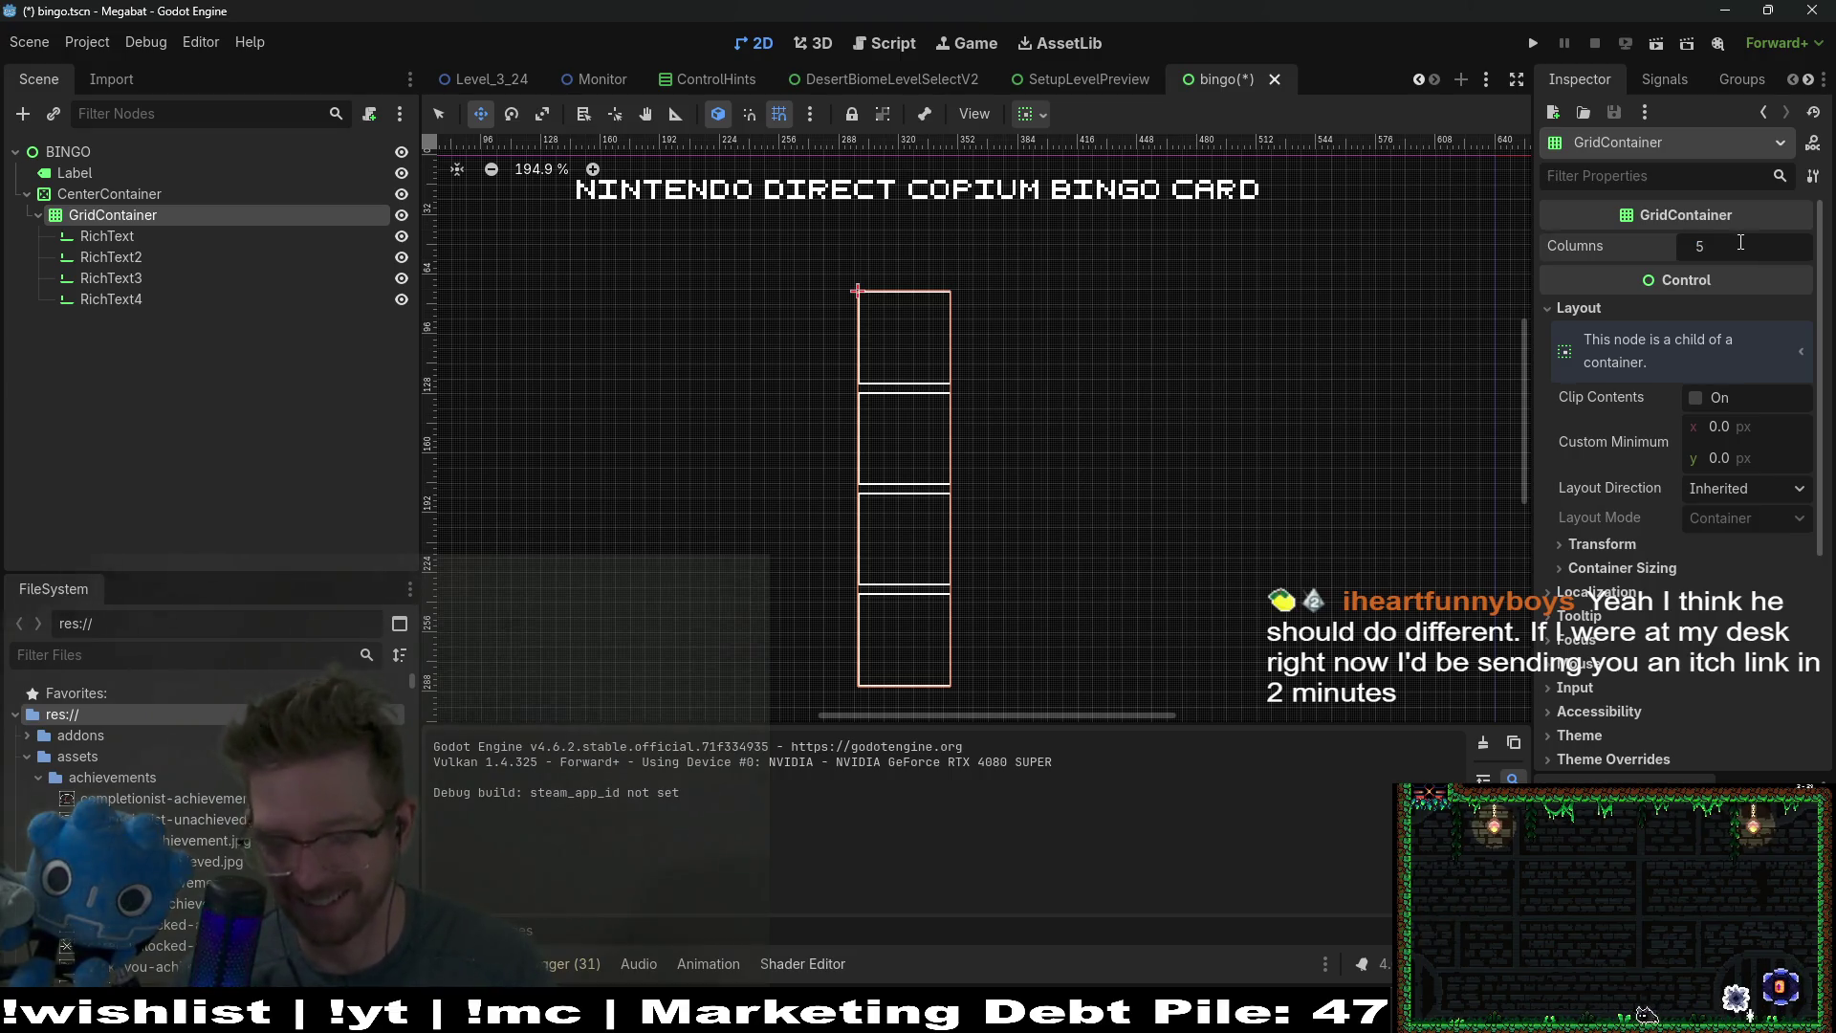
key("Return")
Step: Duplicate the last cell repeatedly to fill the grid toward 25 cells
left_click(152, 301)
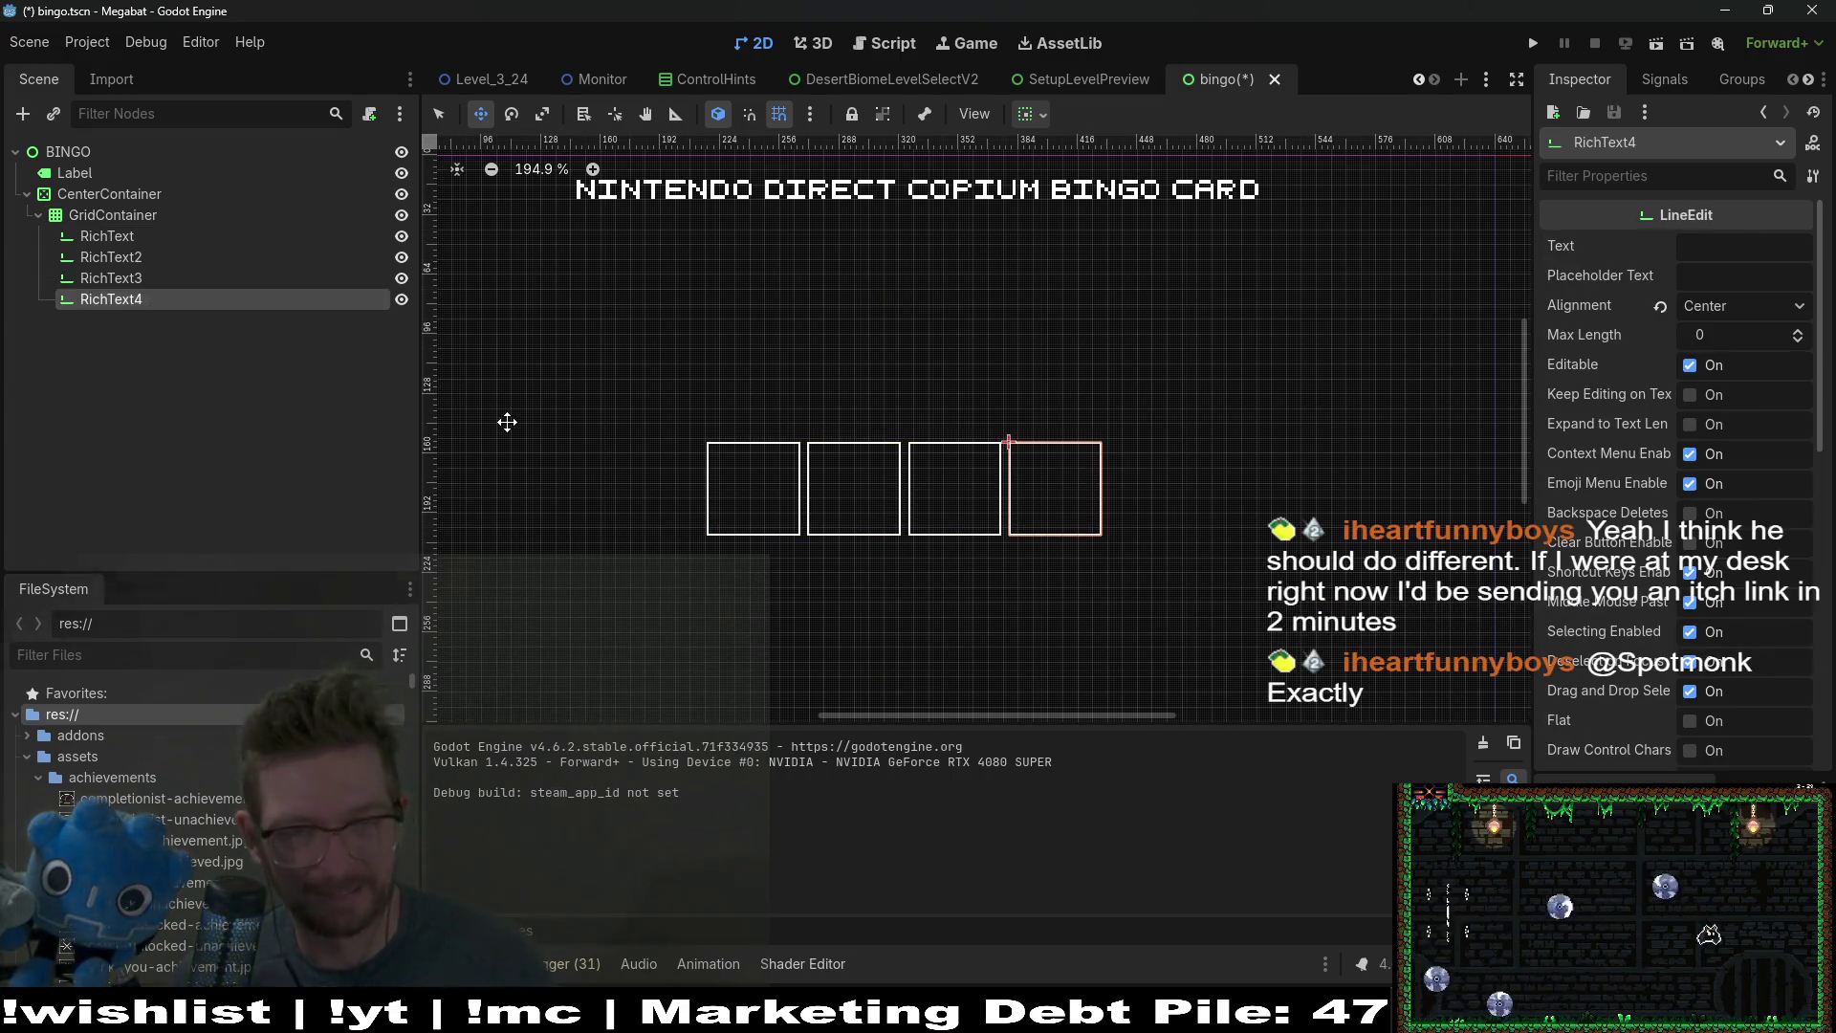
key("ctrl+d")
key("ctrl+d")
key("ctrl+d")
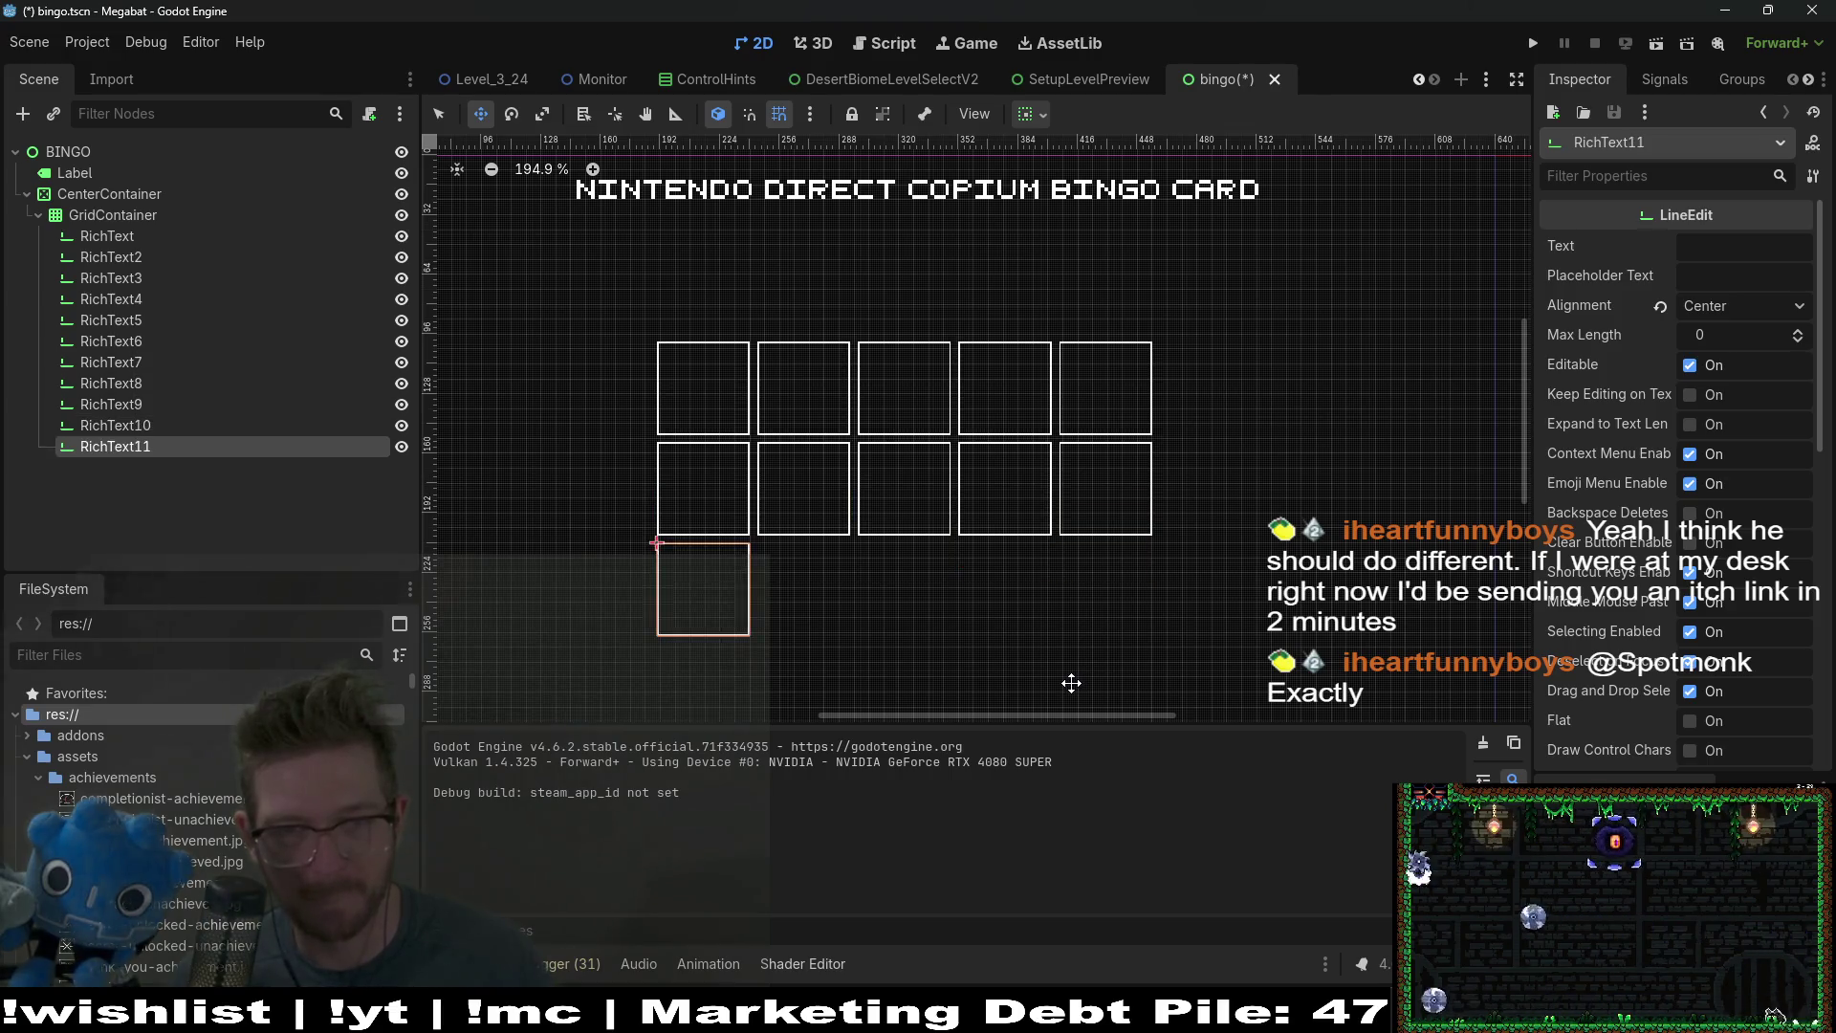
key("ctrl+d")
key("ctrl+d")
key("ctrl+d")
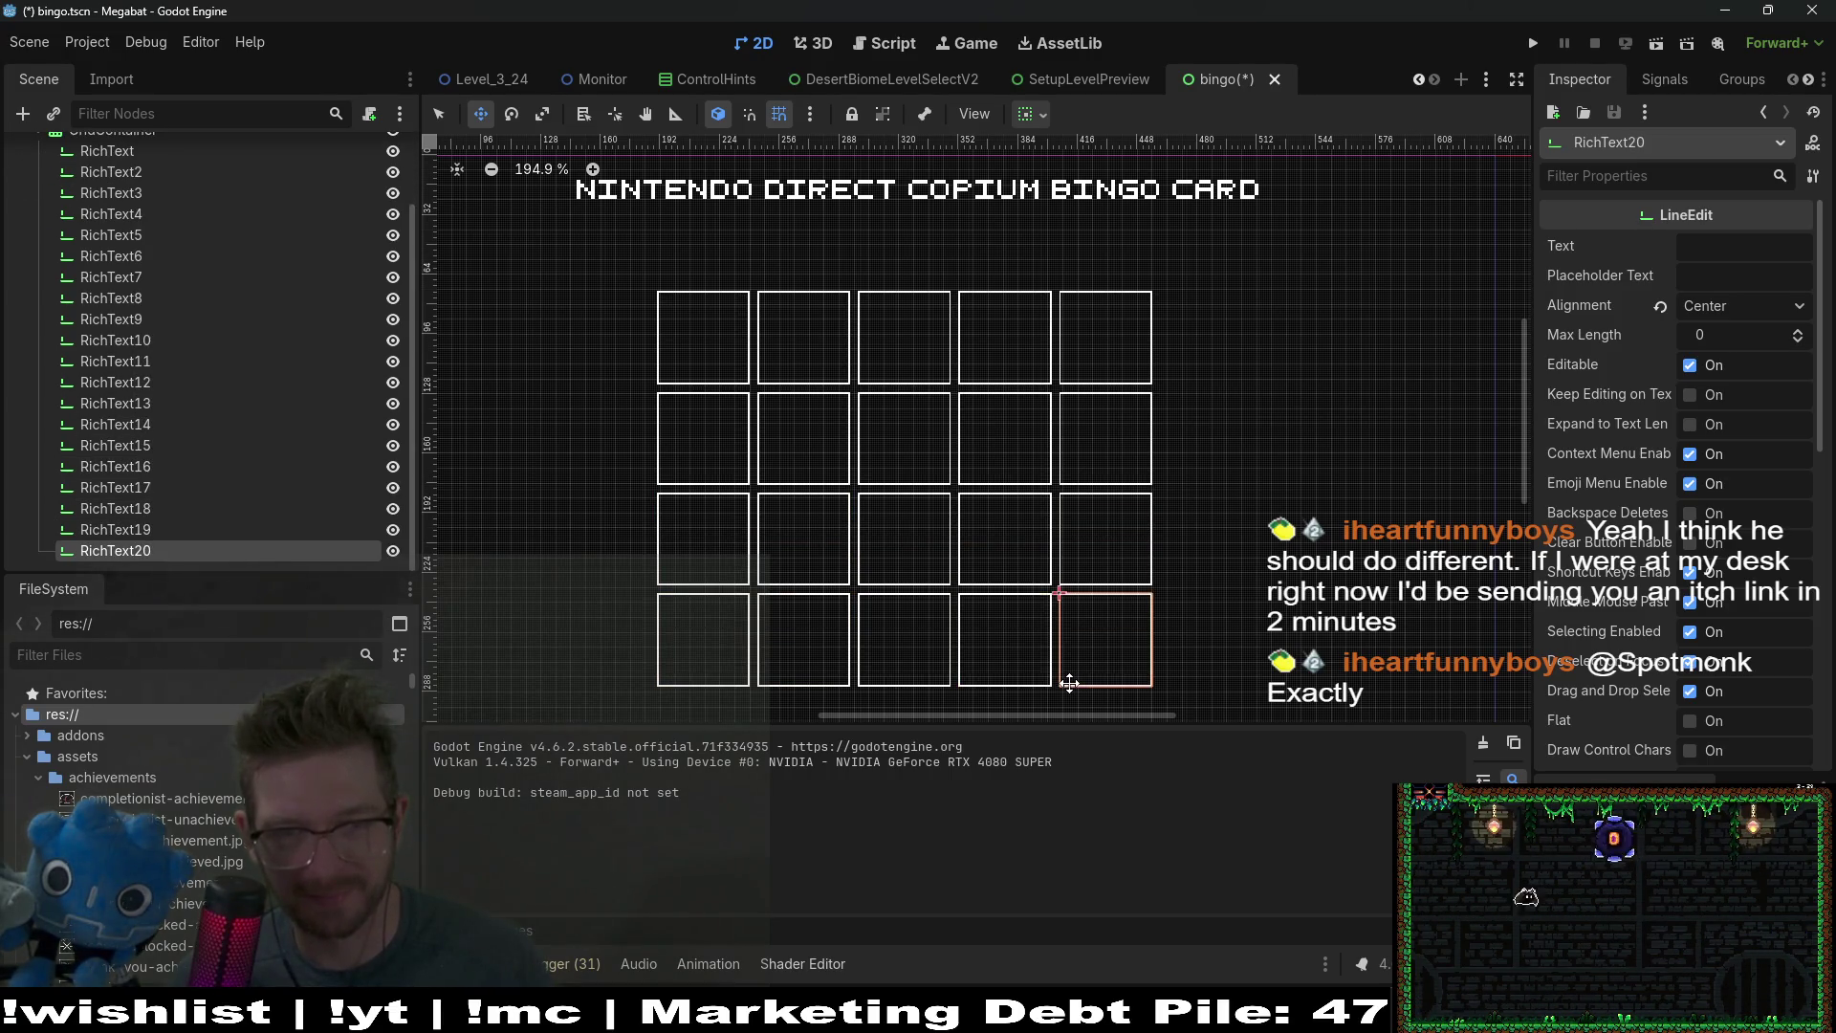
key("ctrl+d")
key("ctrl+d")
scroll(198, 364, "up", 5)
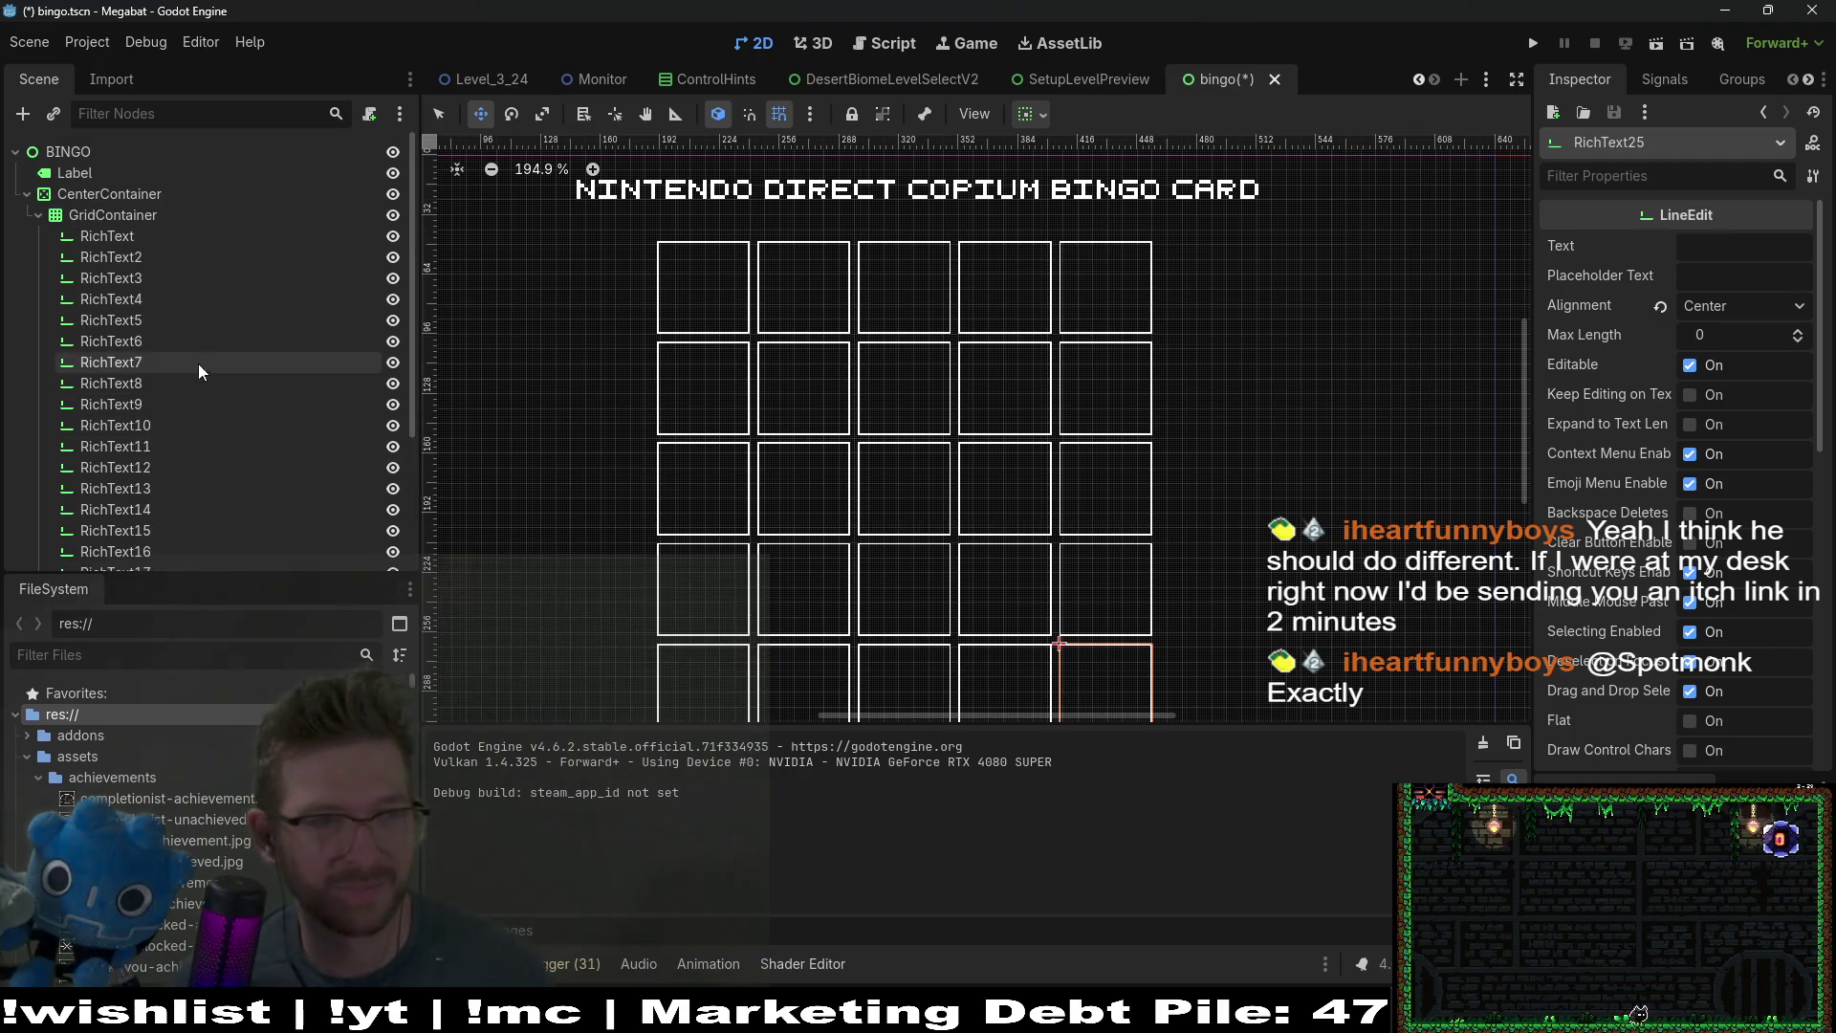
left_click(113, 216)
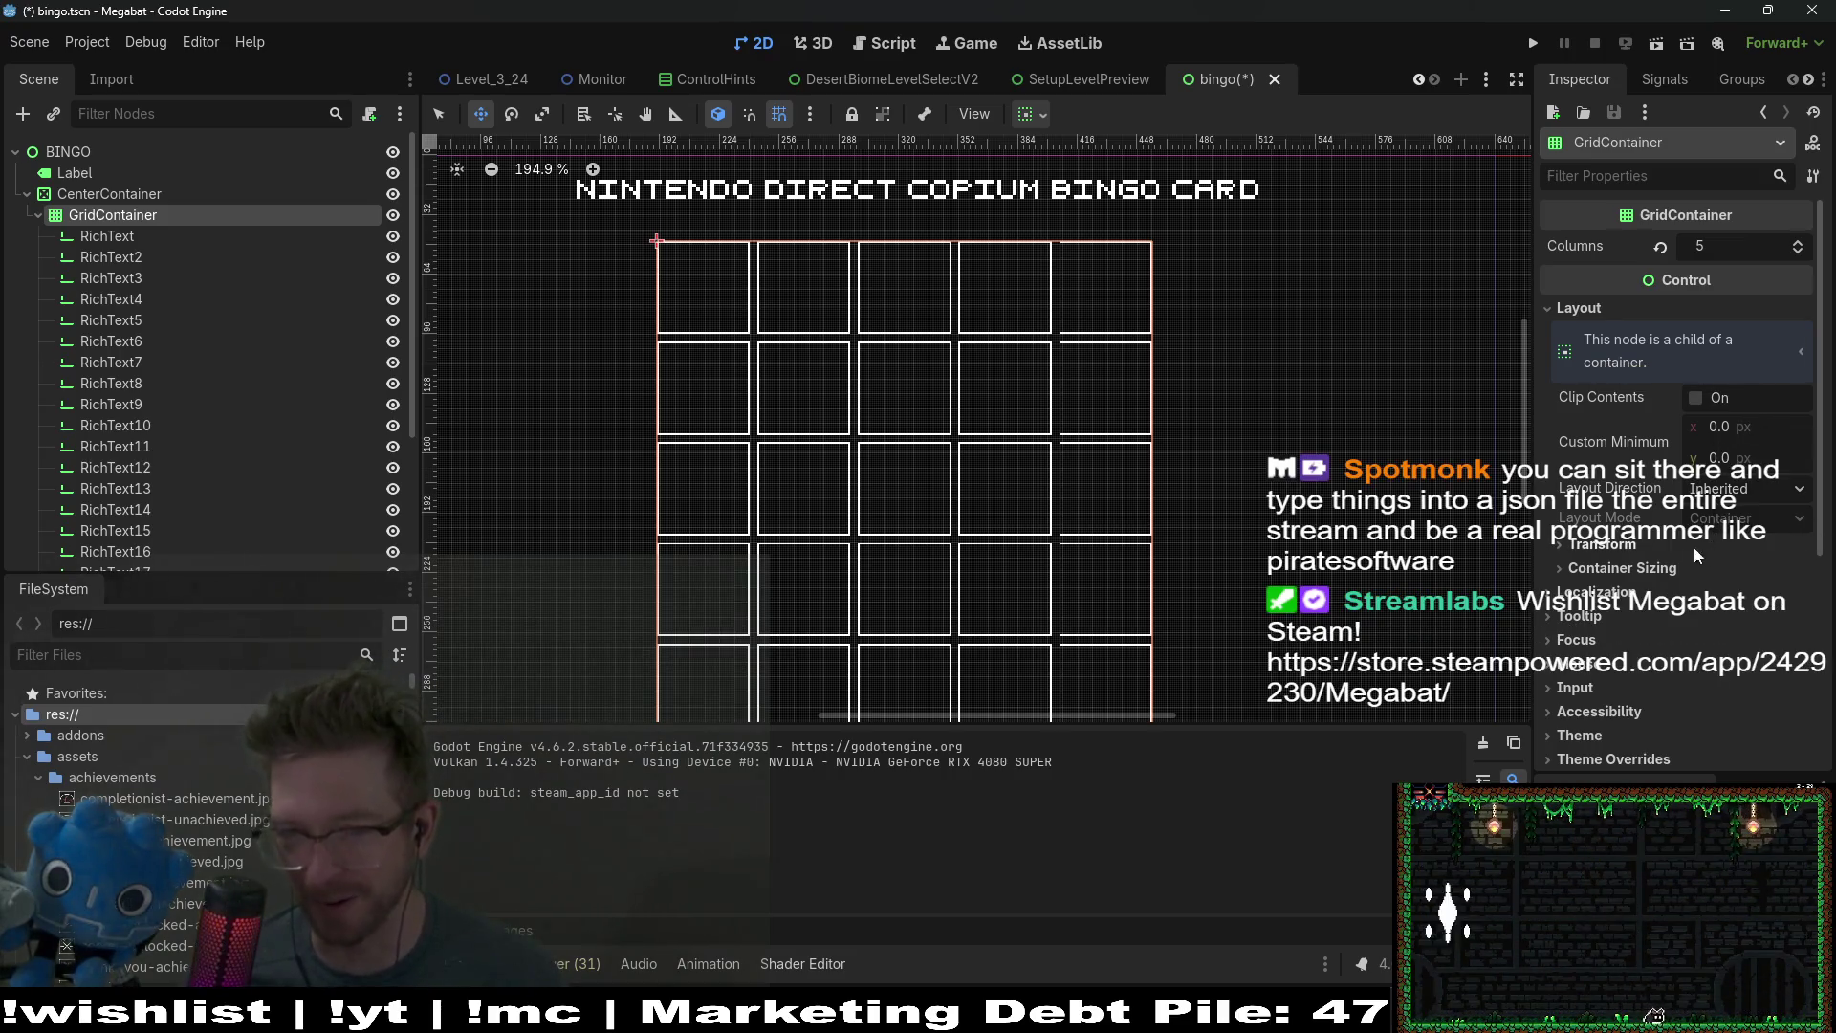
Step: Set the GridContainer's H Separation and V Separation theme constant overrides to 0
left_click(1616, 547)
left_click(1616, 549)
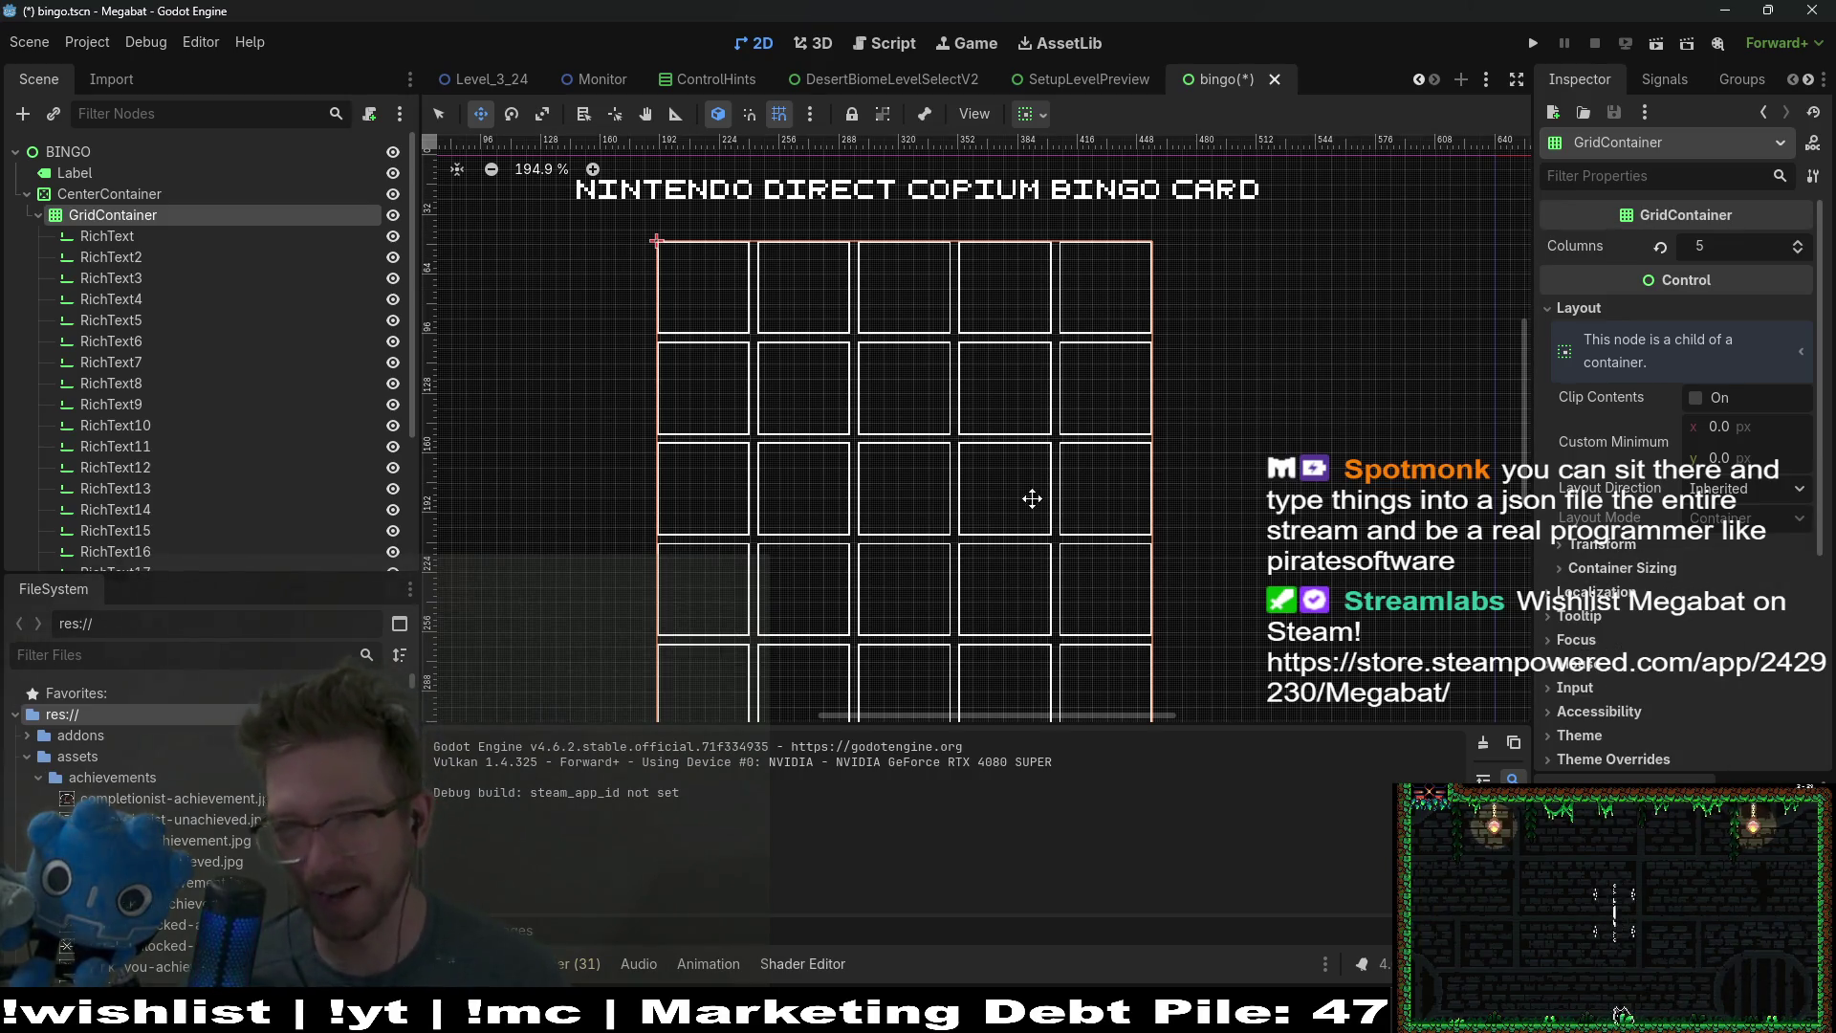
scroll(1691, 725, "down", 3)
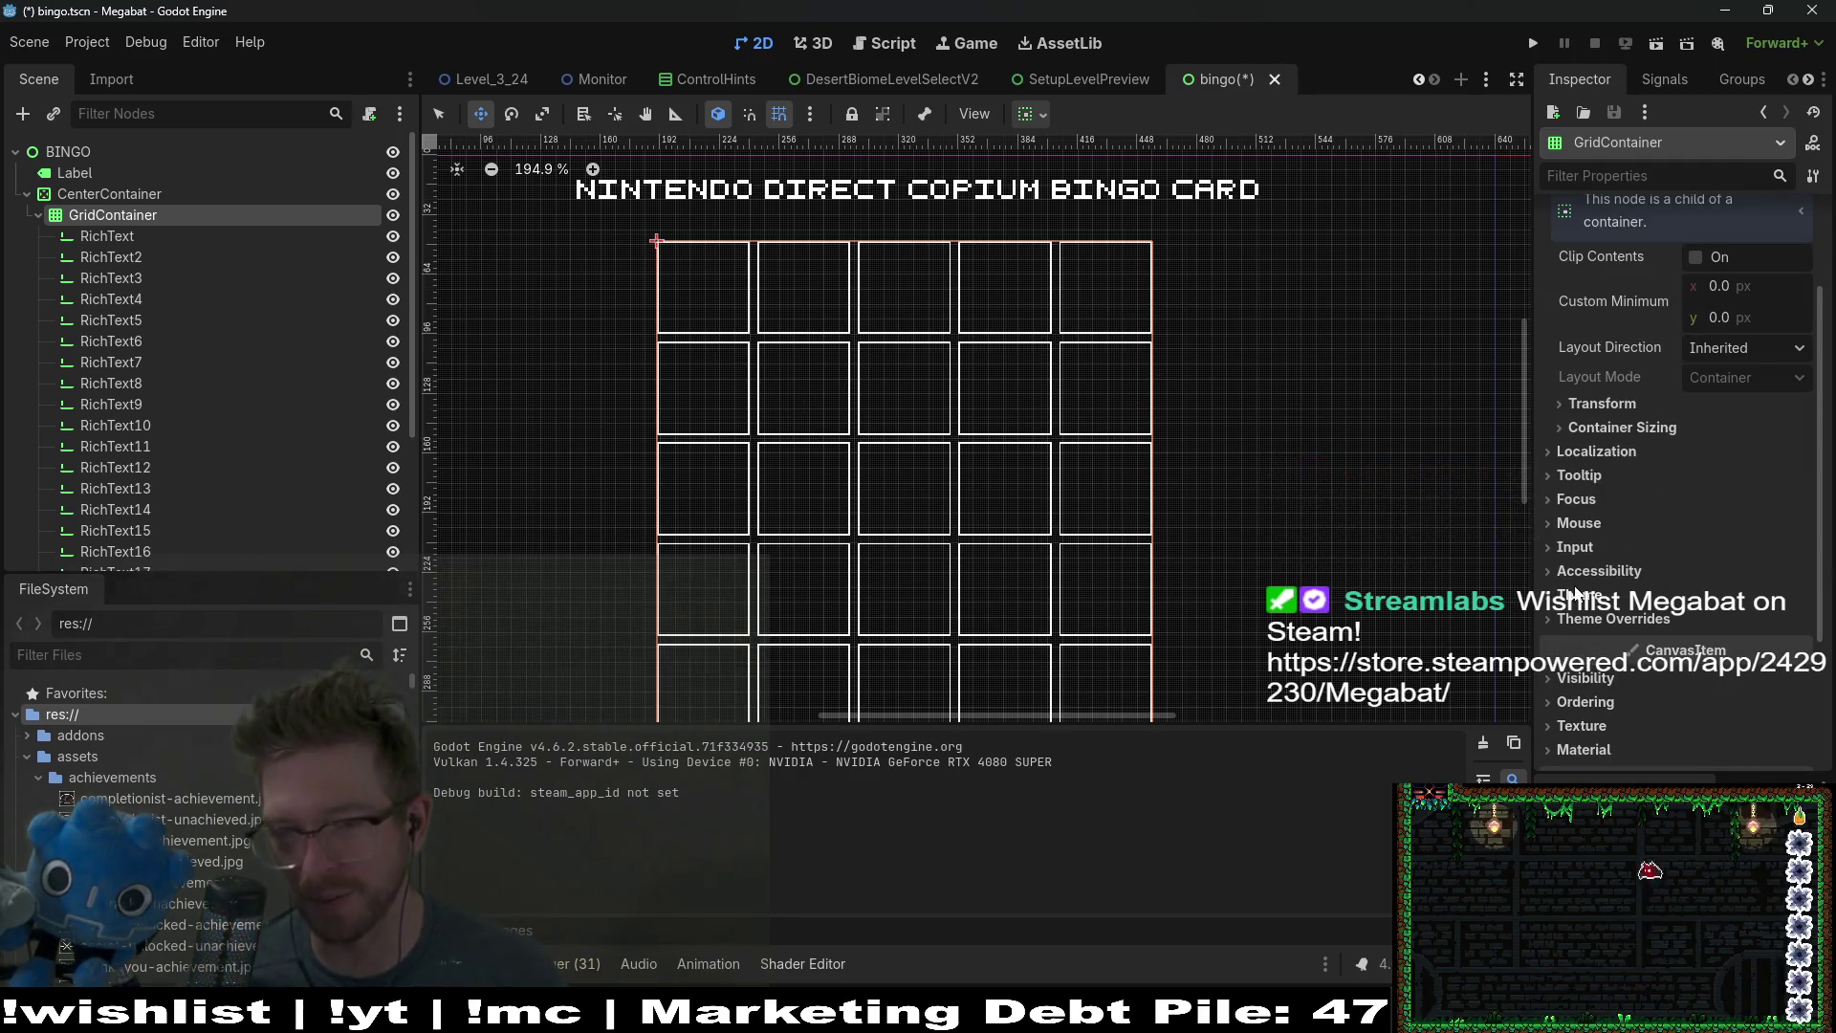
left_click(1603, 627)
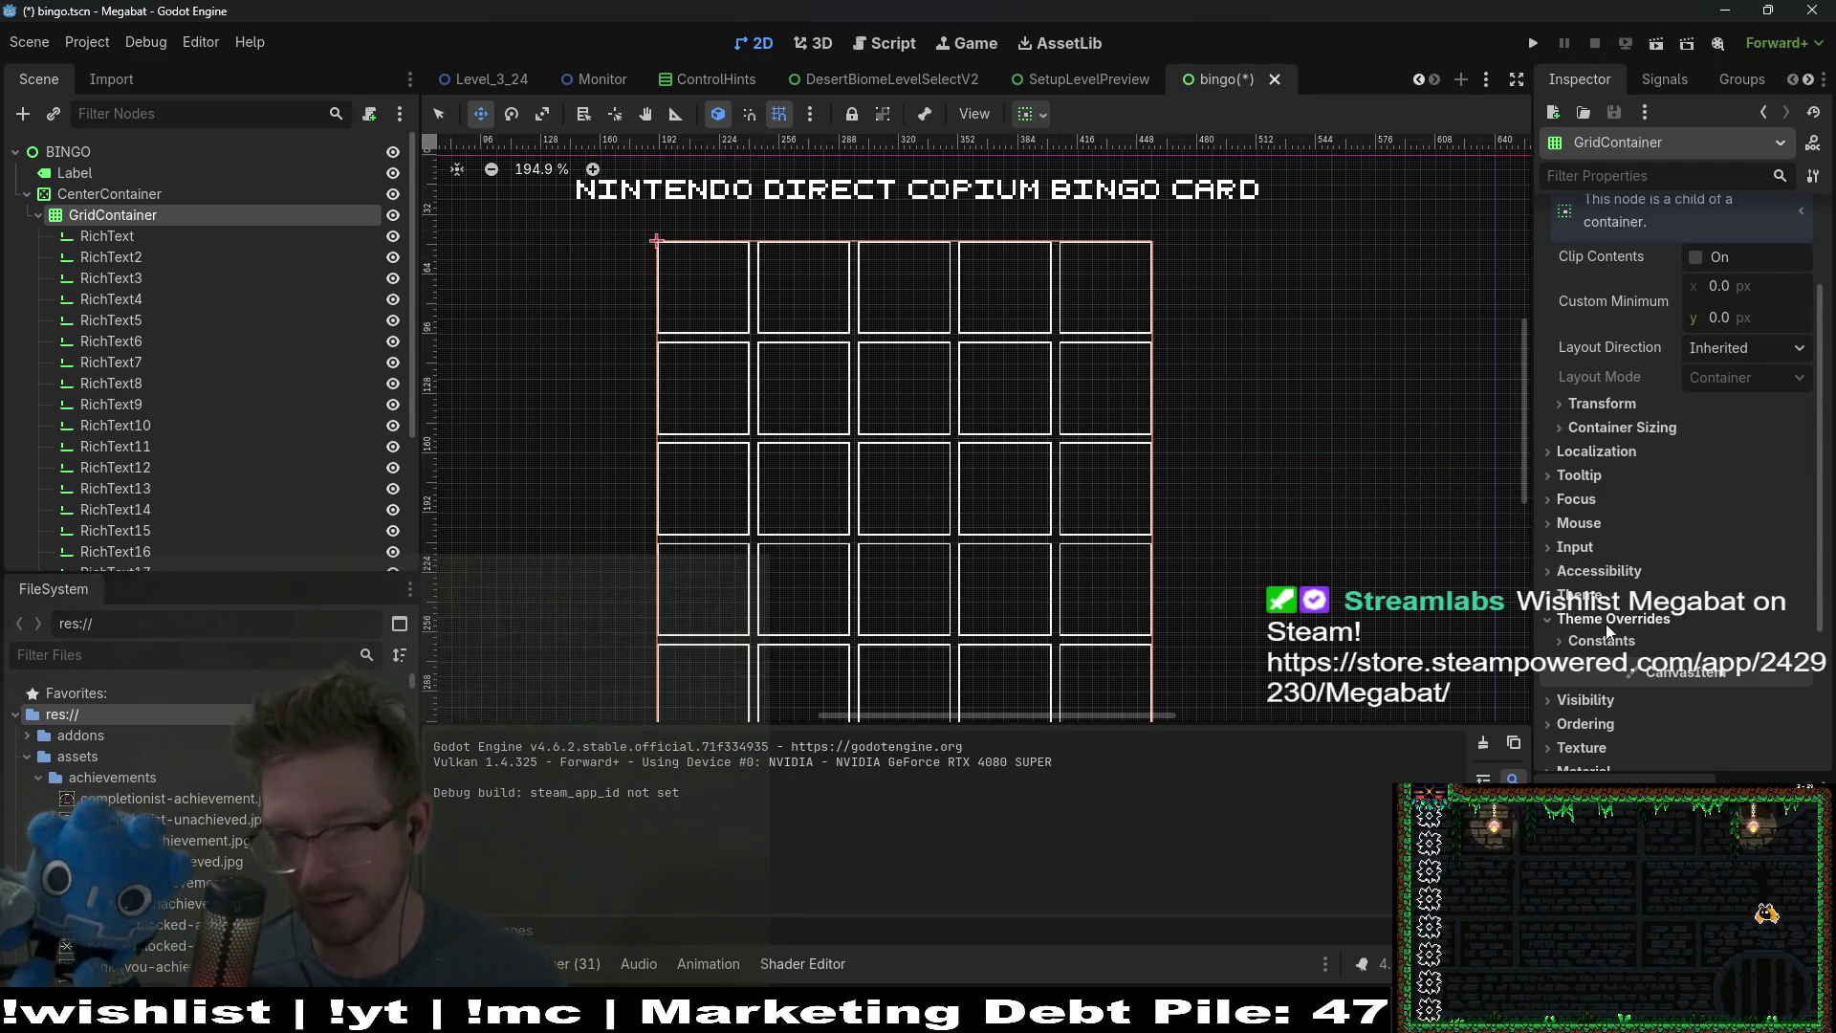
left_click(1605, 639)
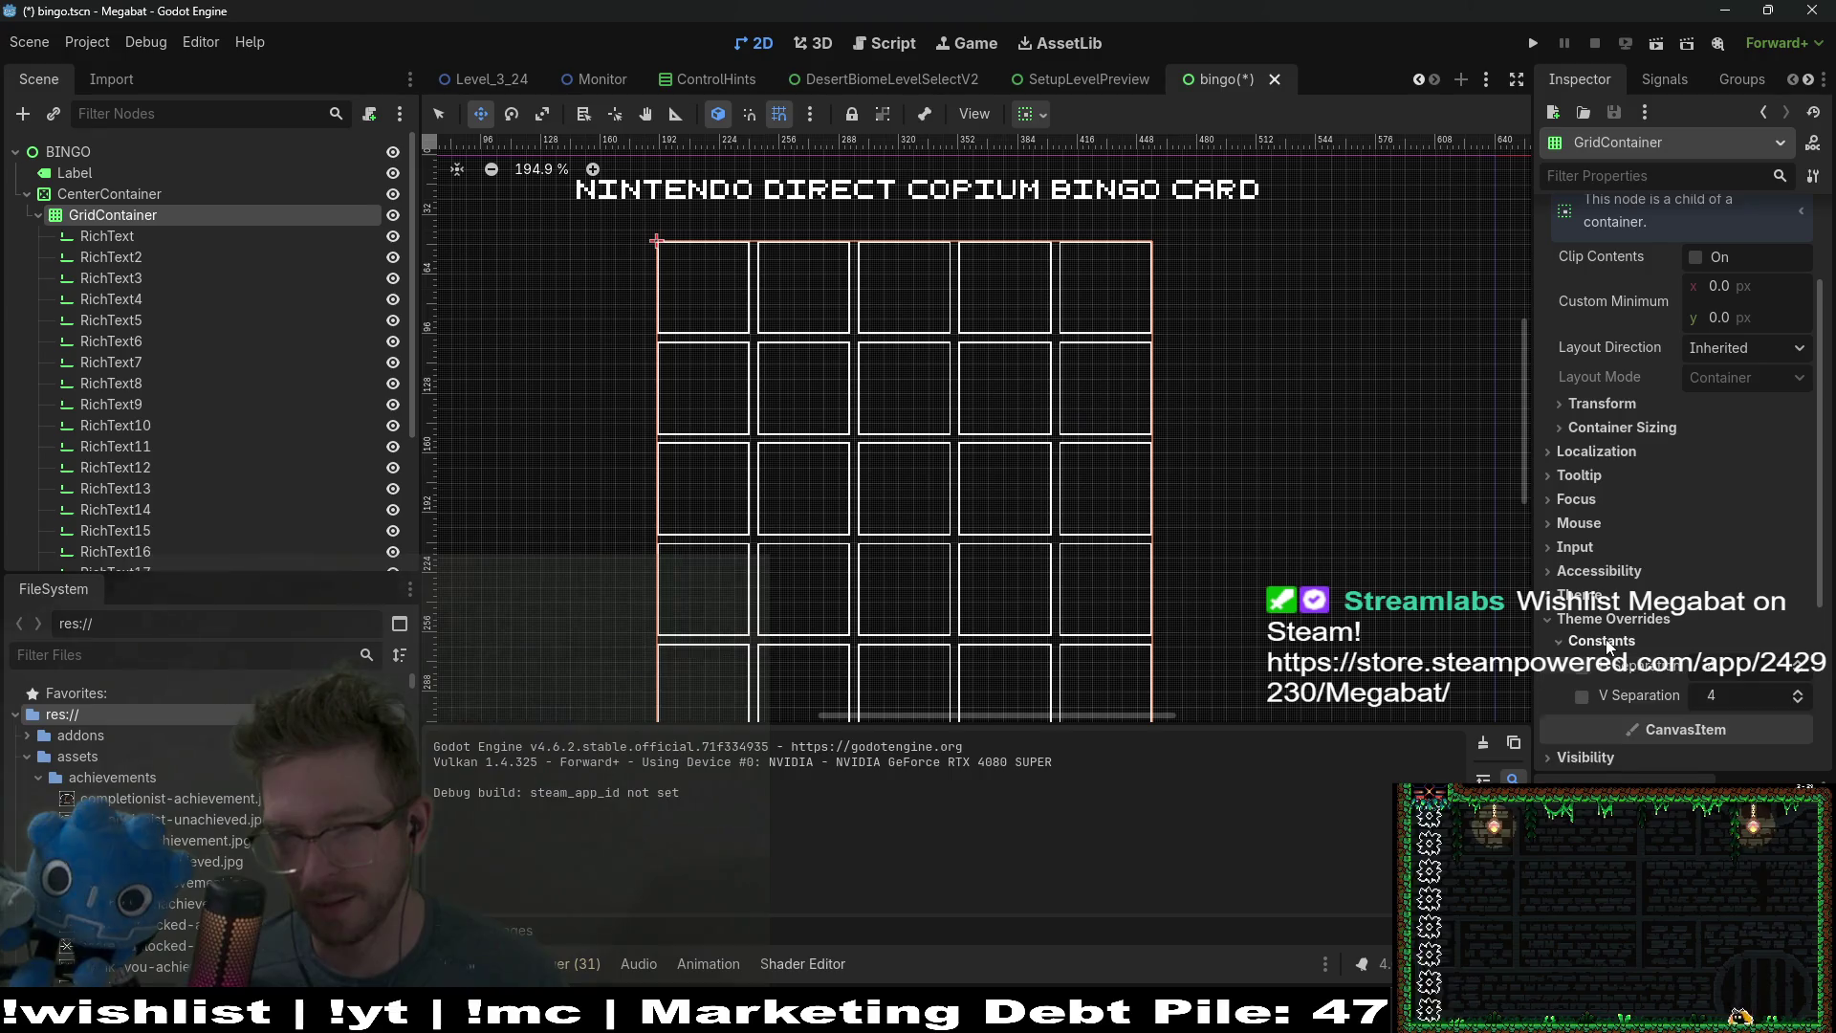
left_click(1802, 673)
left_click(1802, 675)
left_click(1798, 701)
left_click(1799, 701)
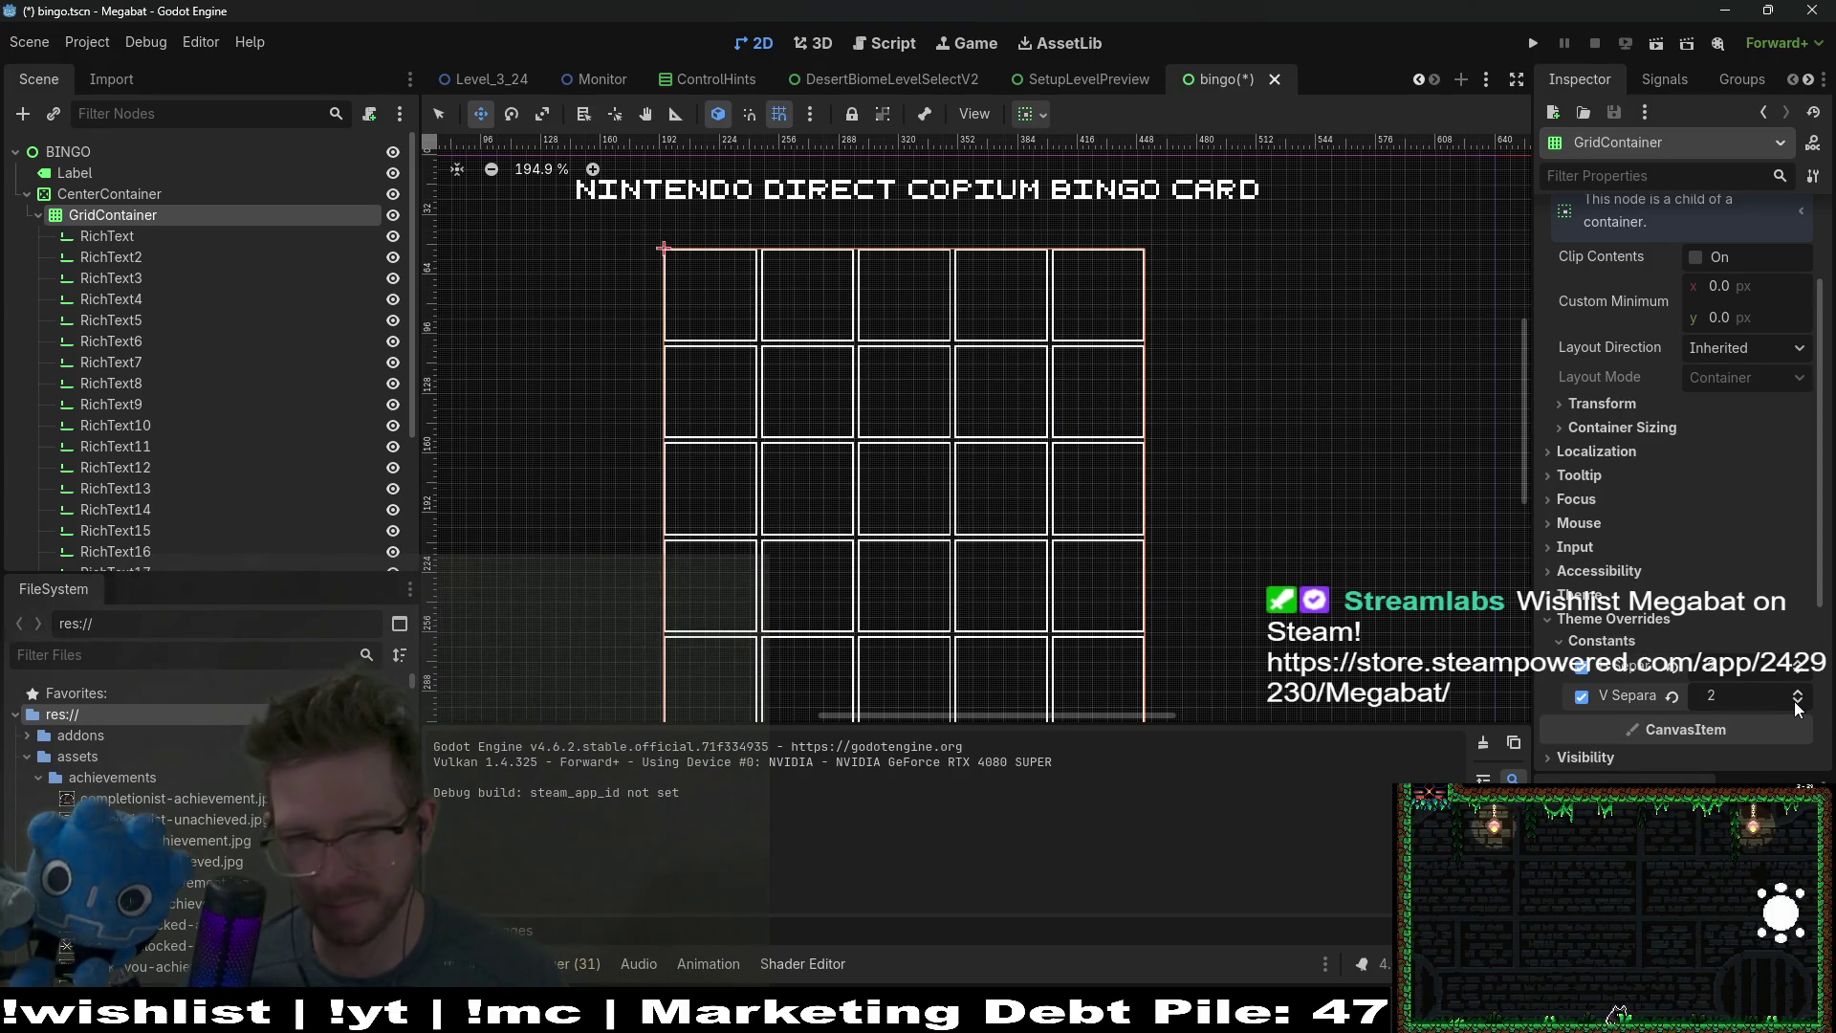
left_click(1800, 701)
left_click(1799, 701)
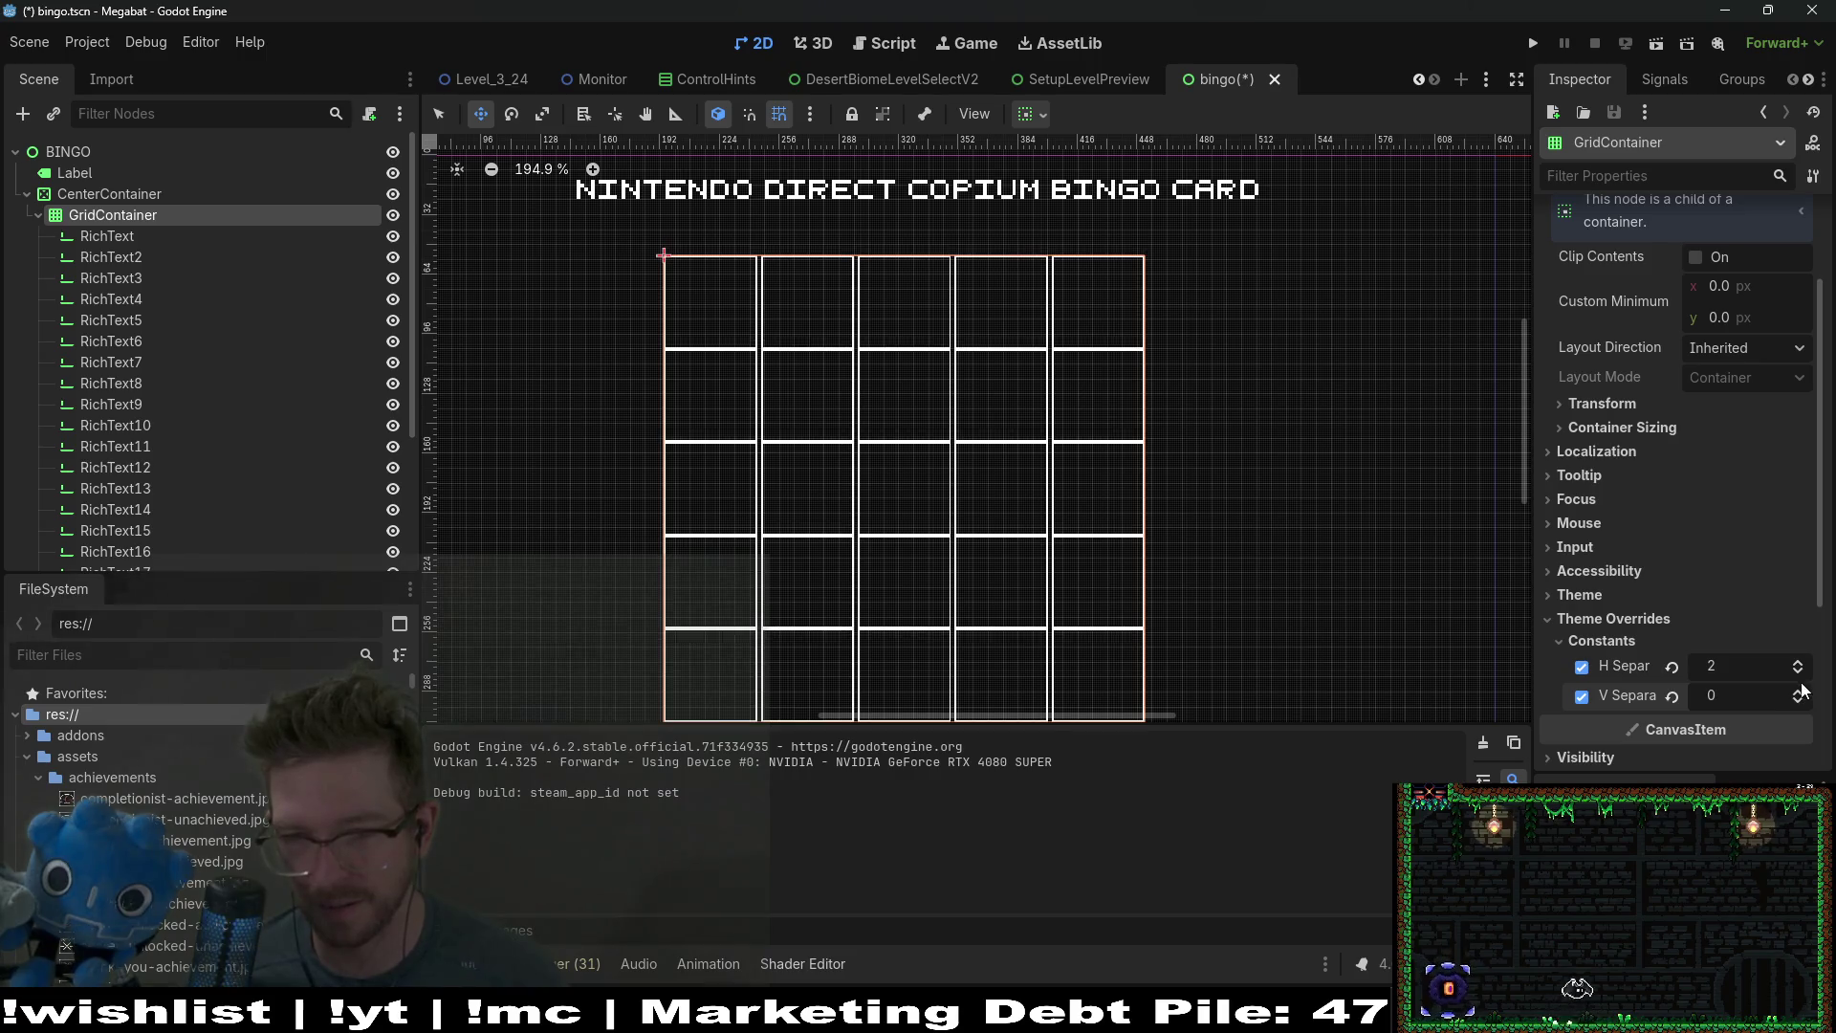
left_click(1799, 672)
left_click(1799, 673)
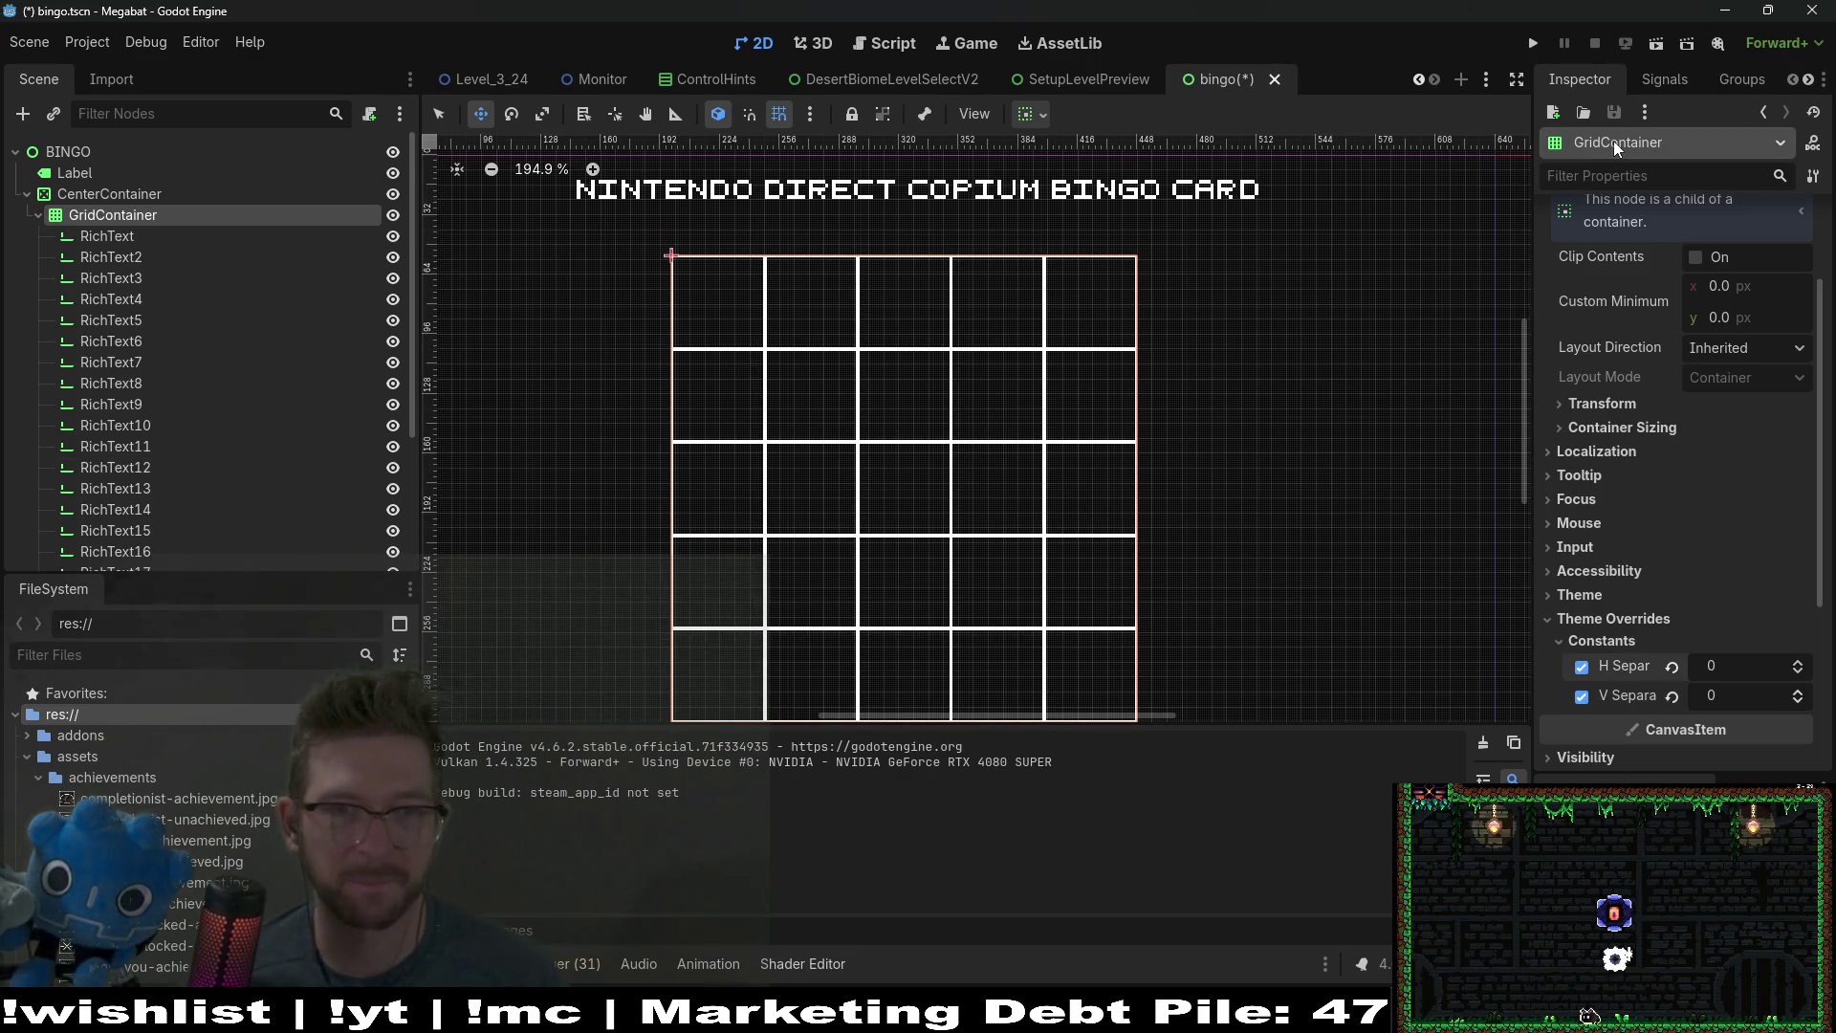
Step: Save and test-run the bingo scene to check the flush grid, then close the game
left_click(1666, 43)
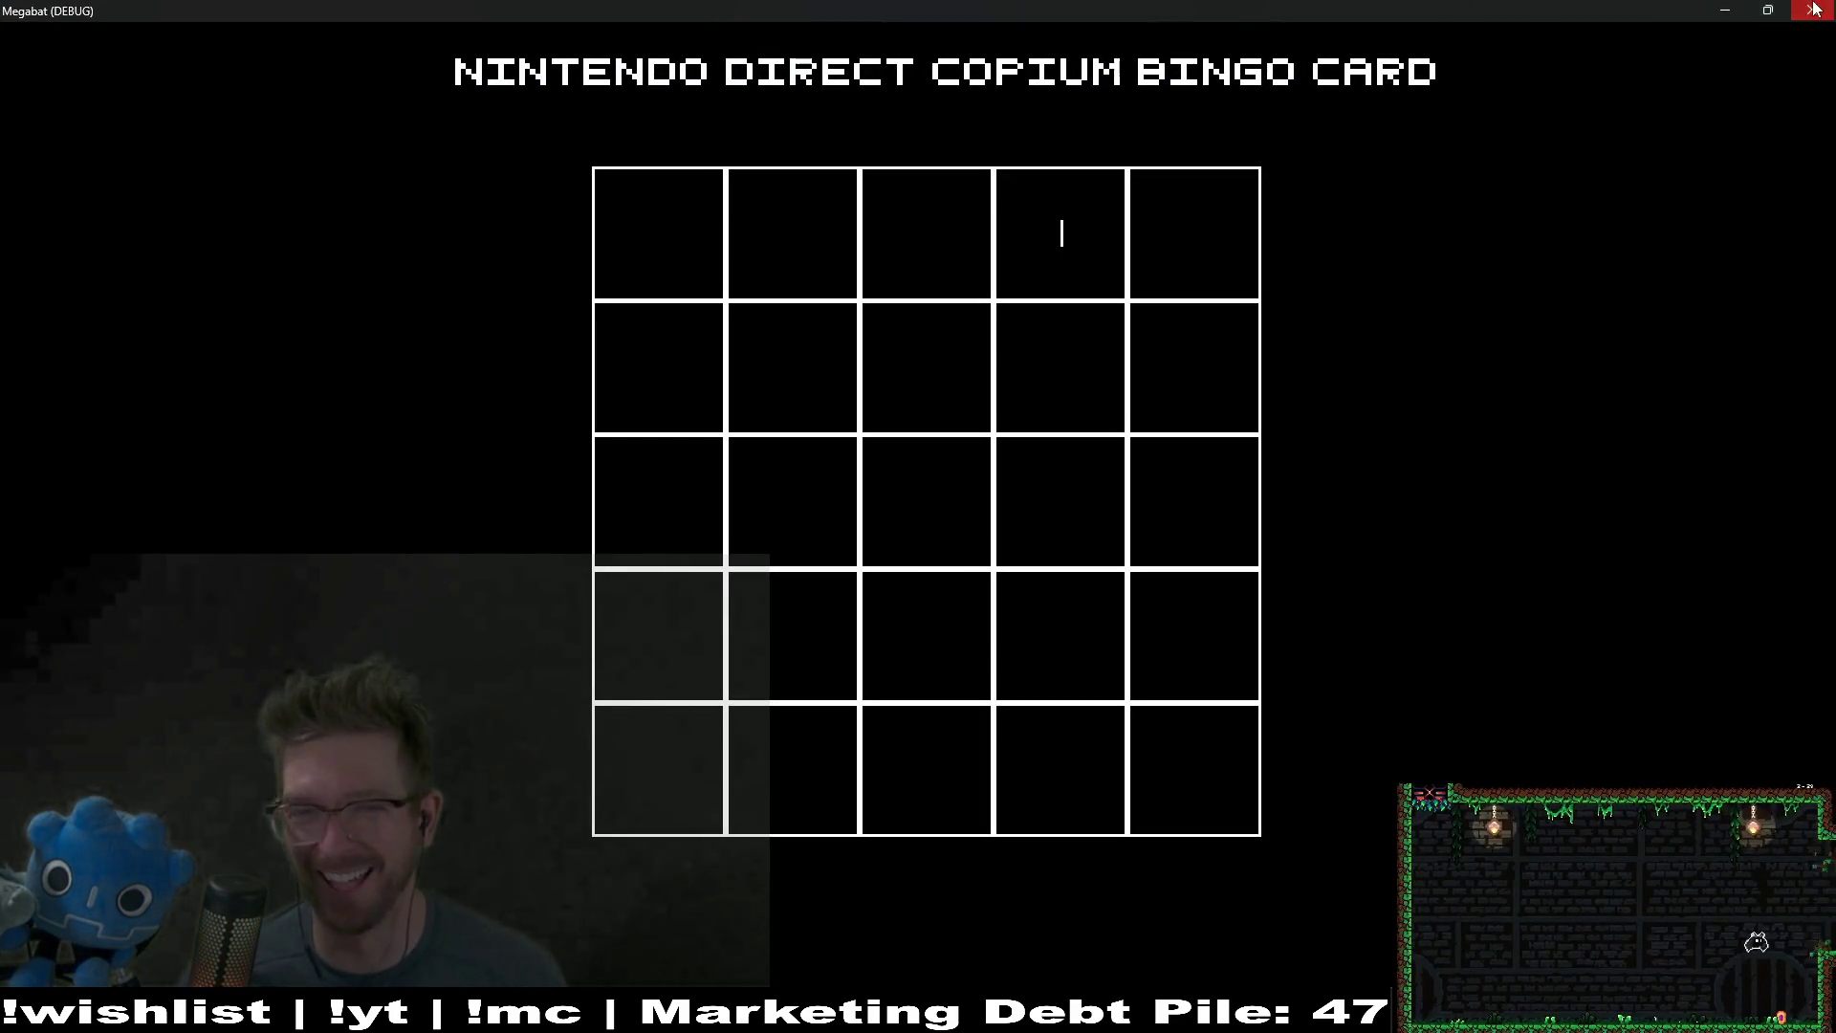
key("alt+F4")
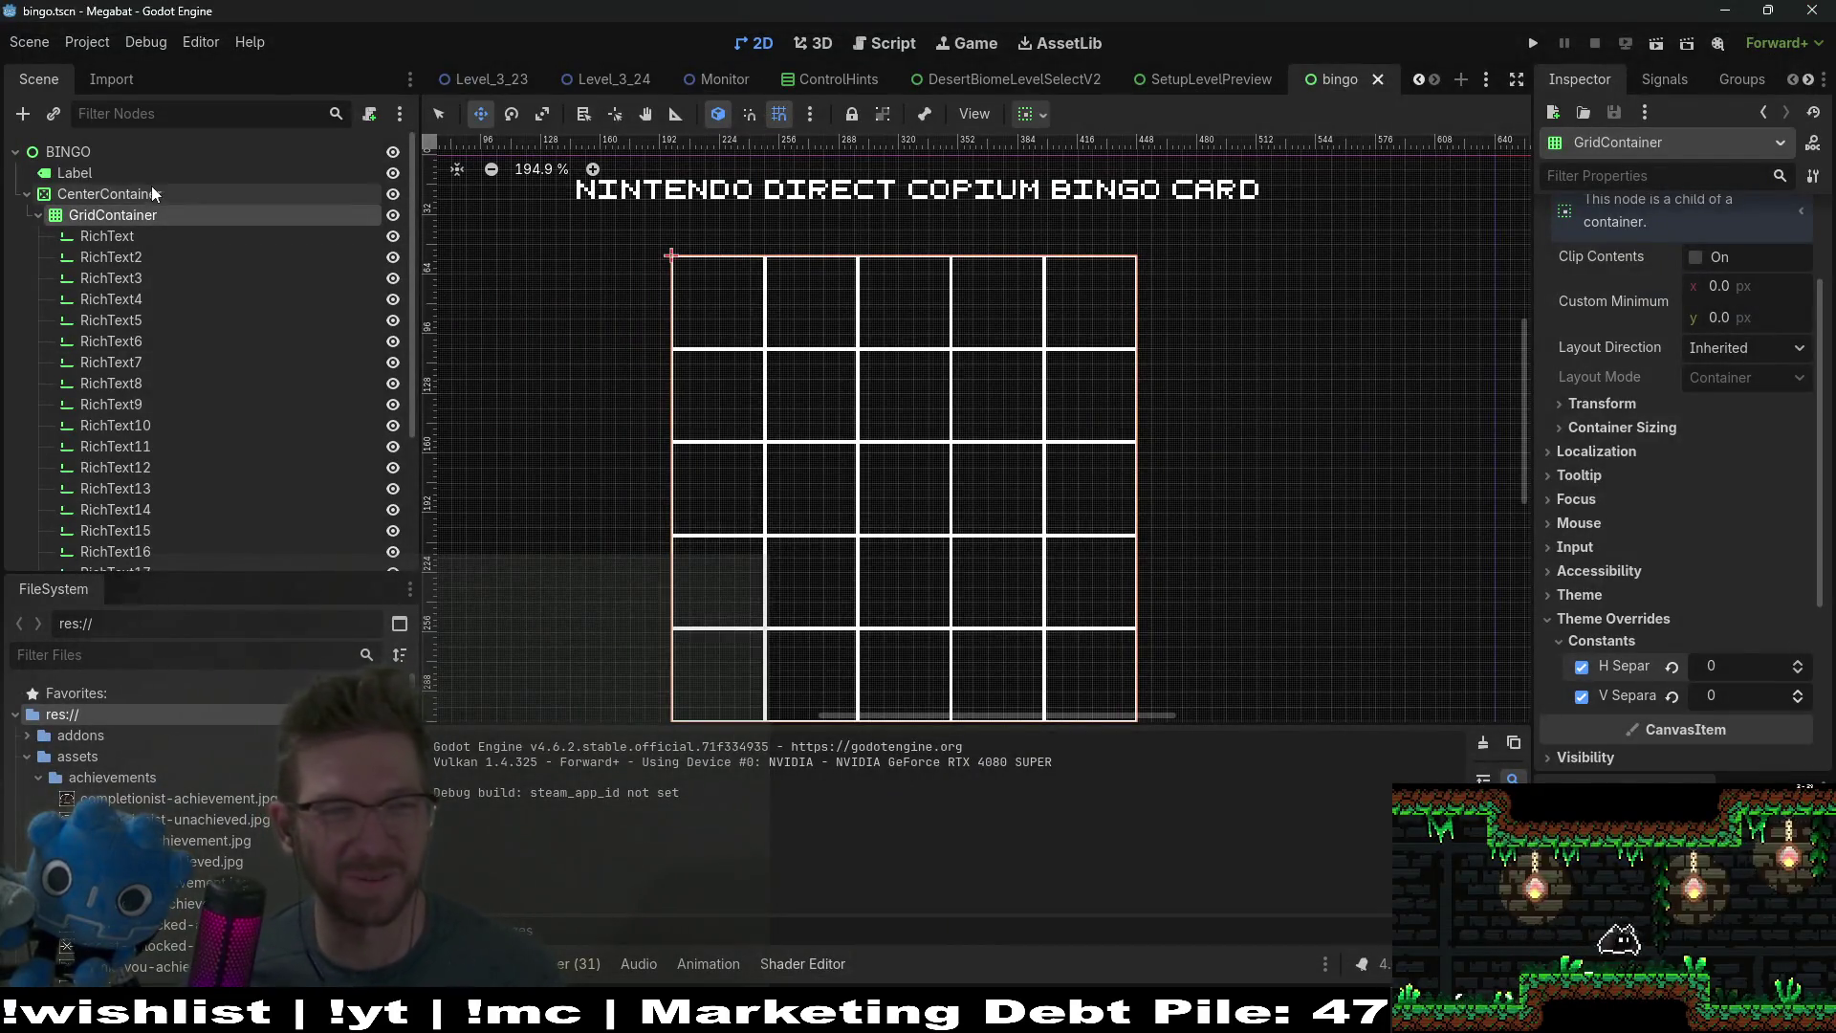
Step: Attach a new script res://bingo.gd to the BINGO root node
left_click(193, 157)
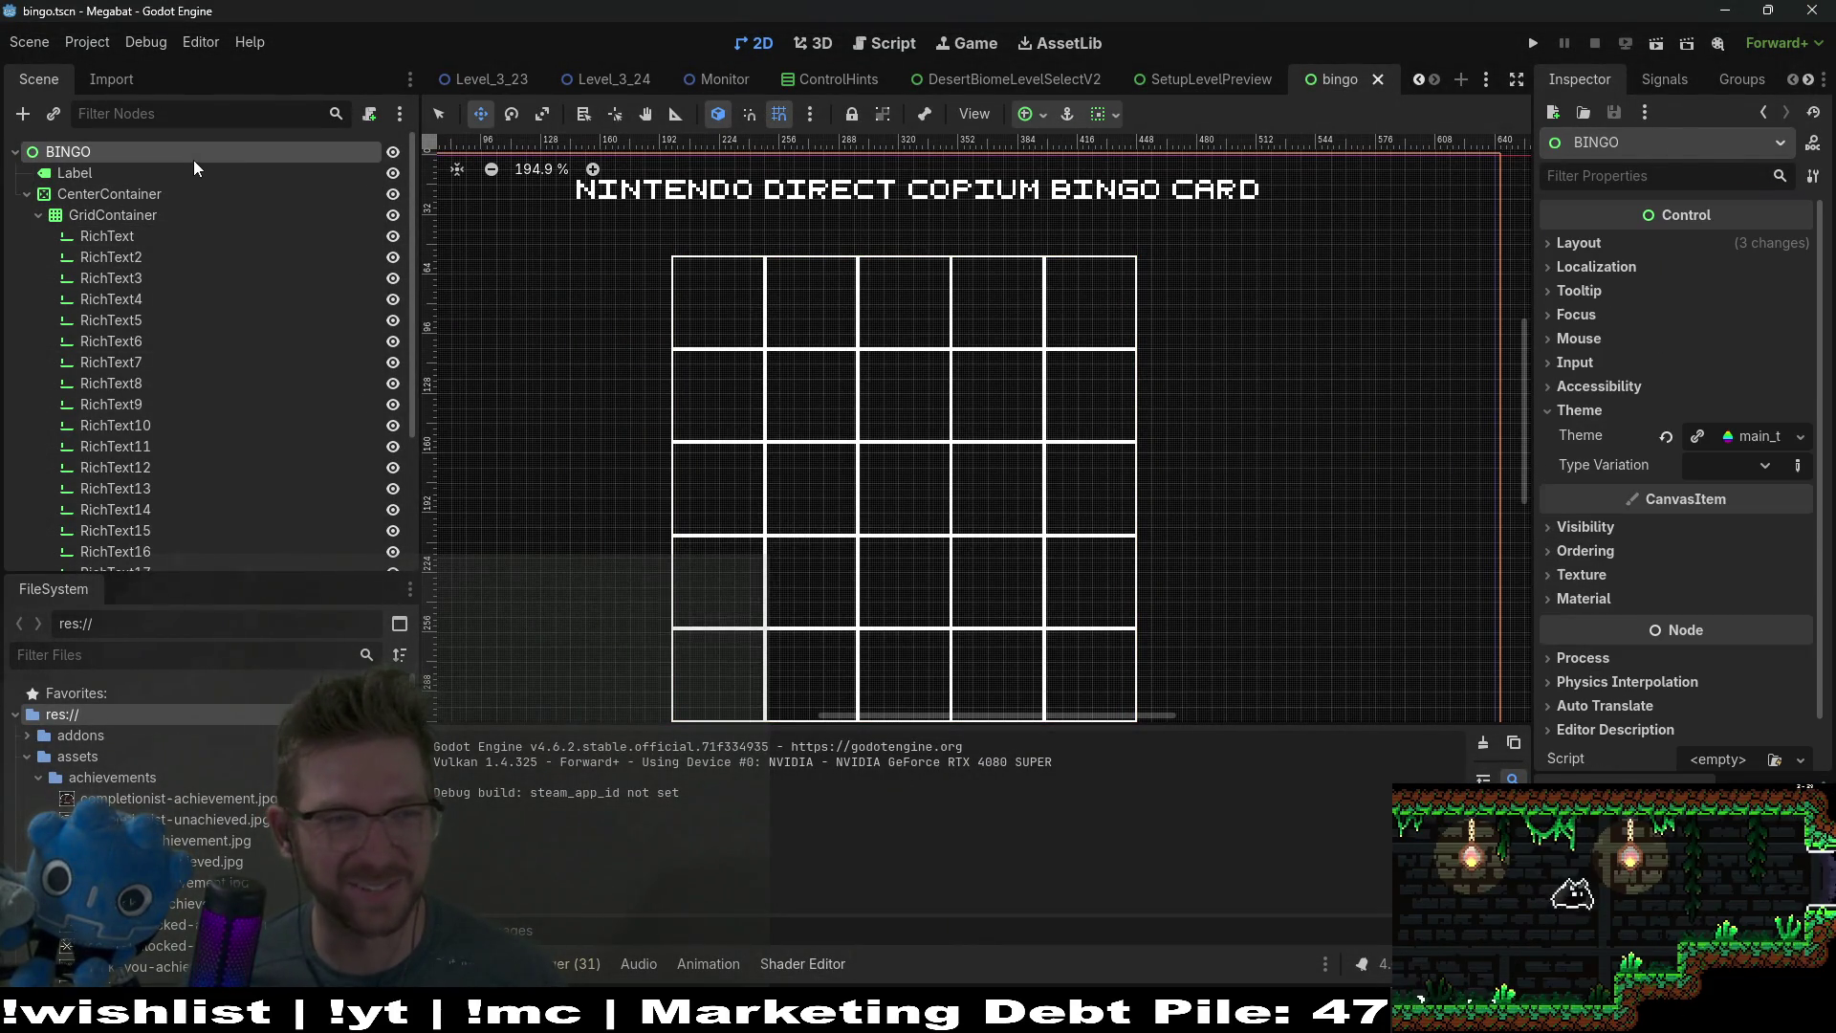
left_click(367, 115)
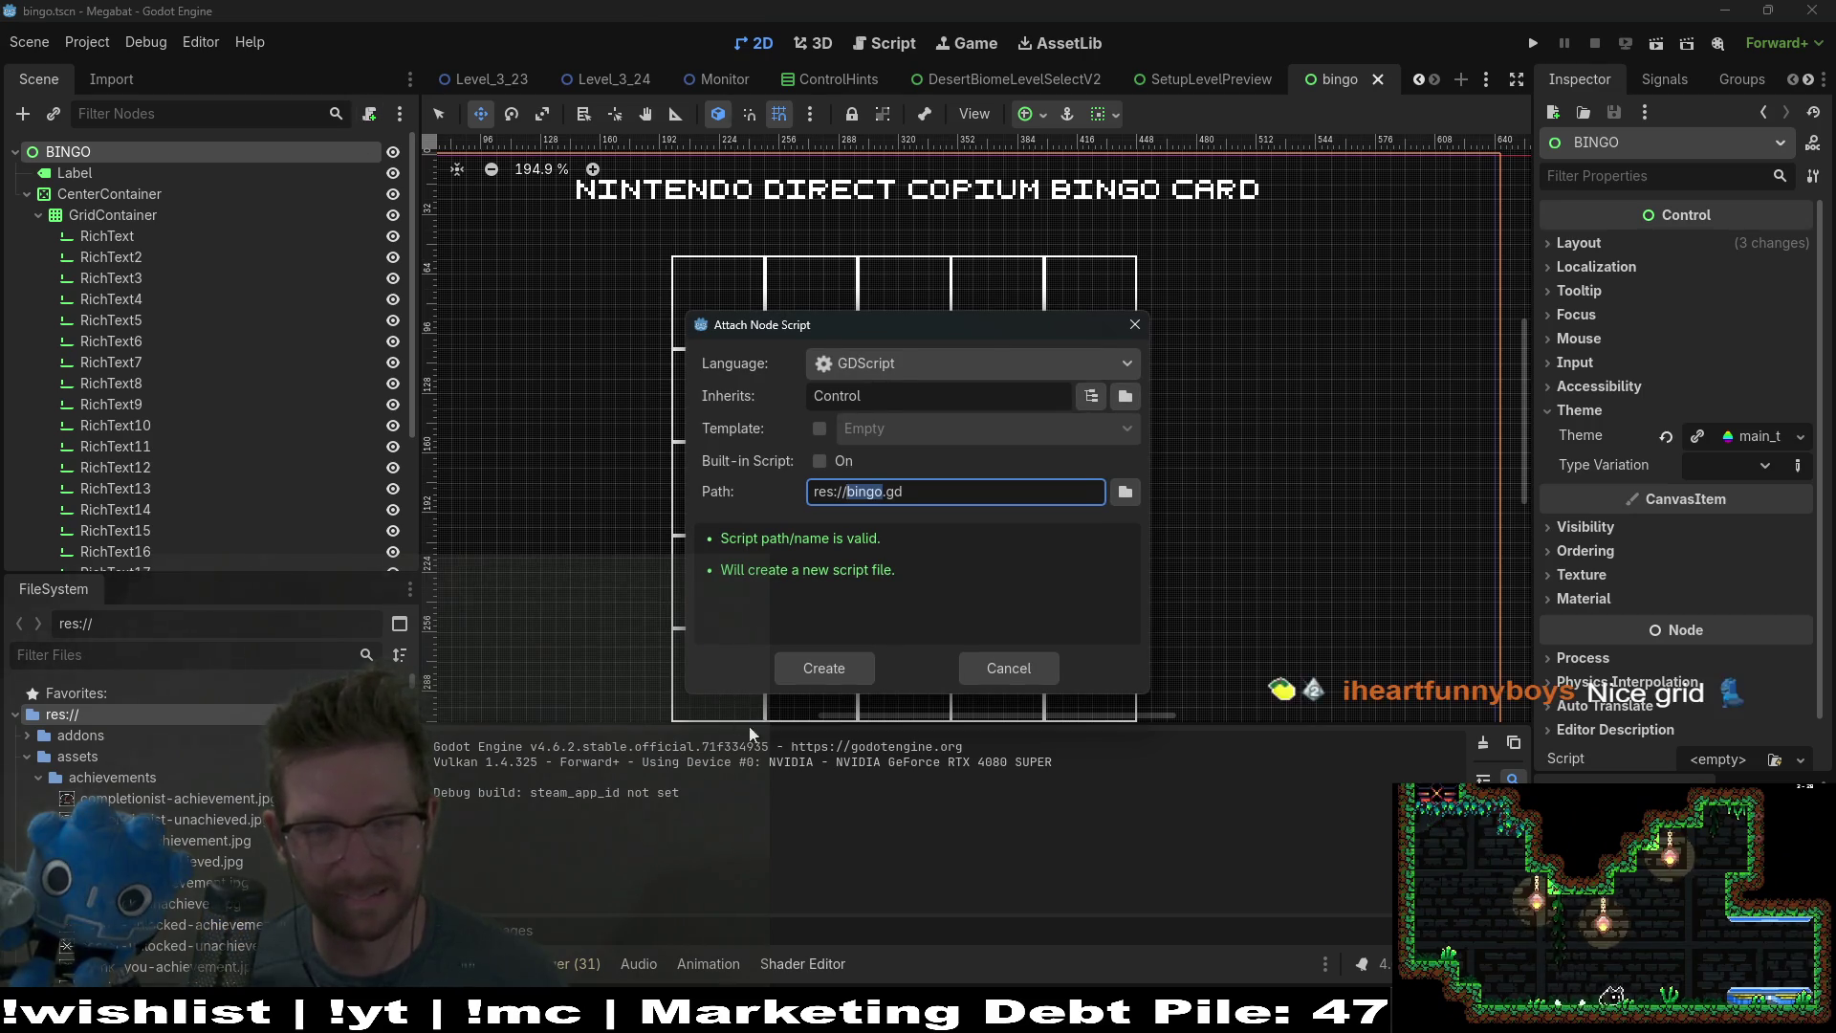
left_click(852, 675)
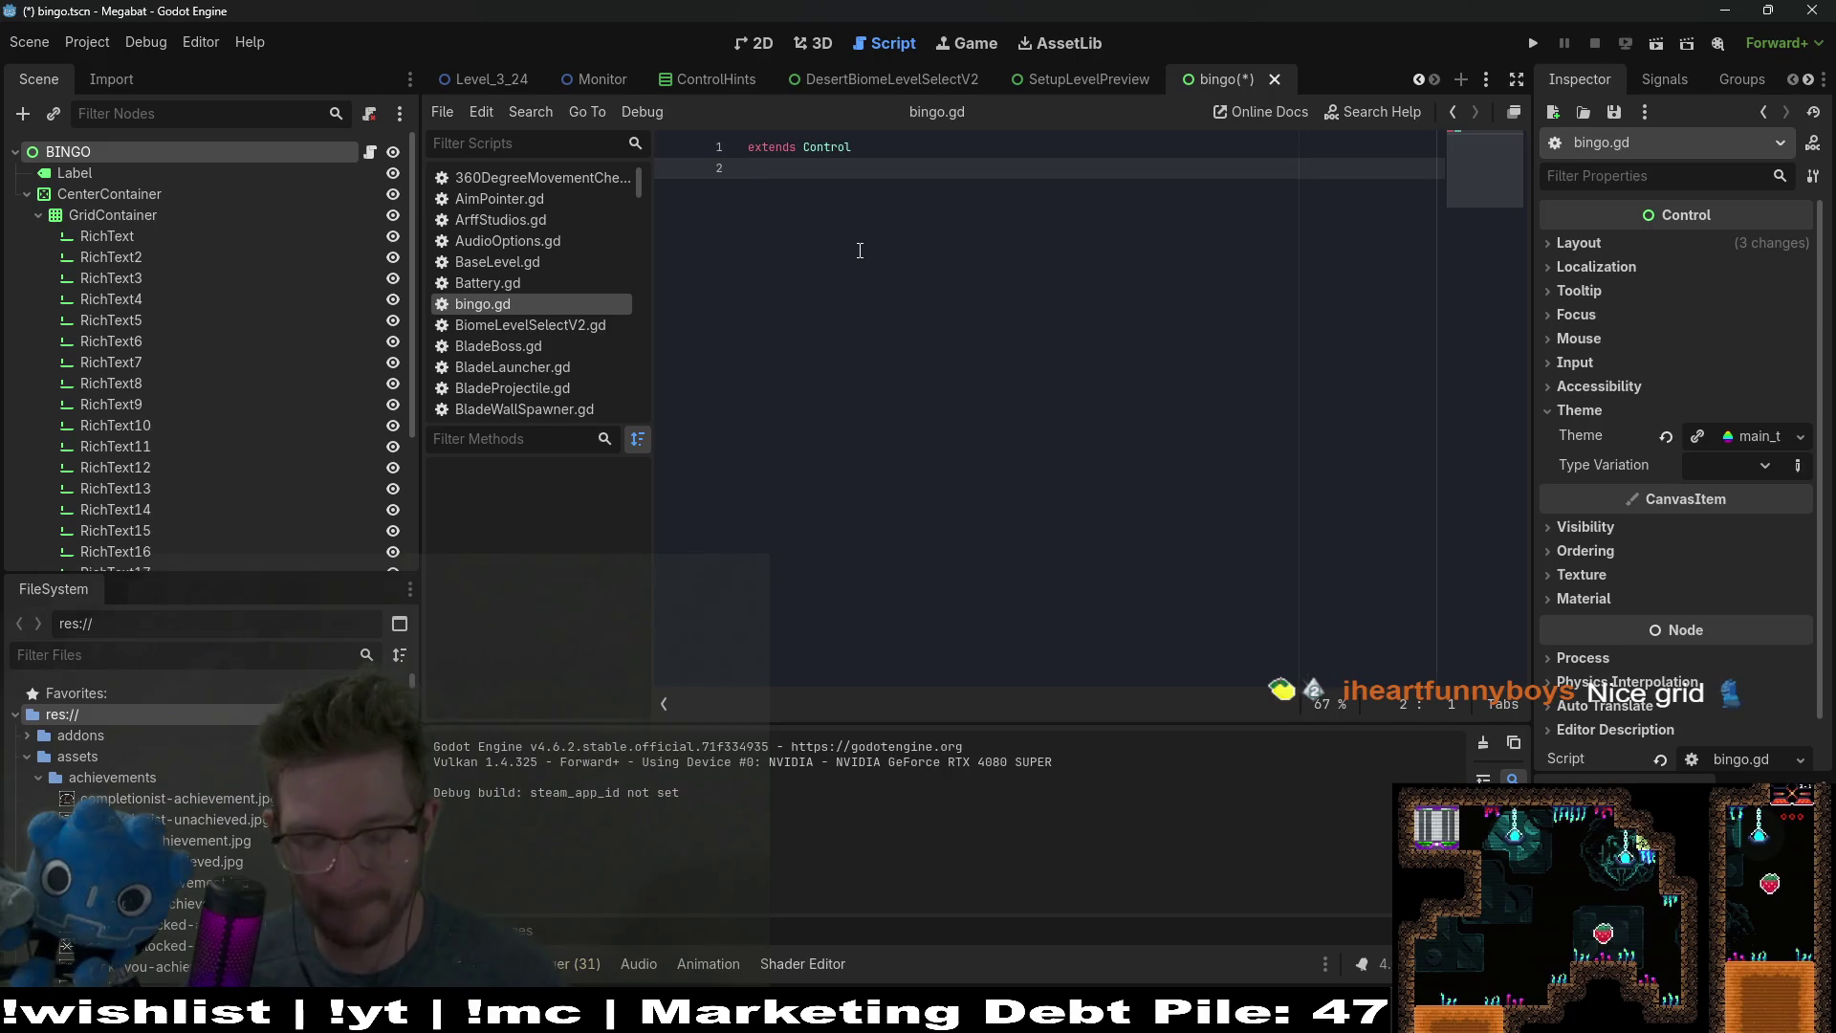
Step: Quick-open GlobalSettings.gd in the script editor
key("shift+alt+o")
type("global")
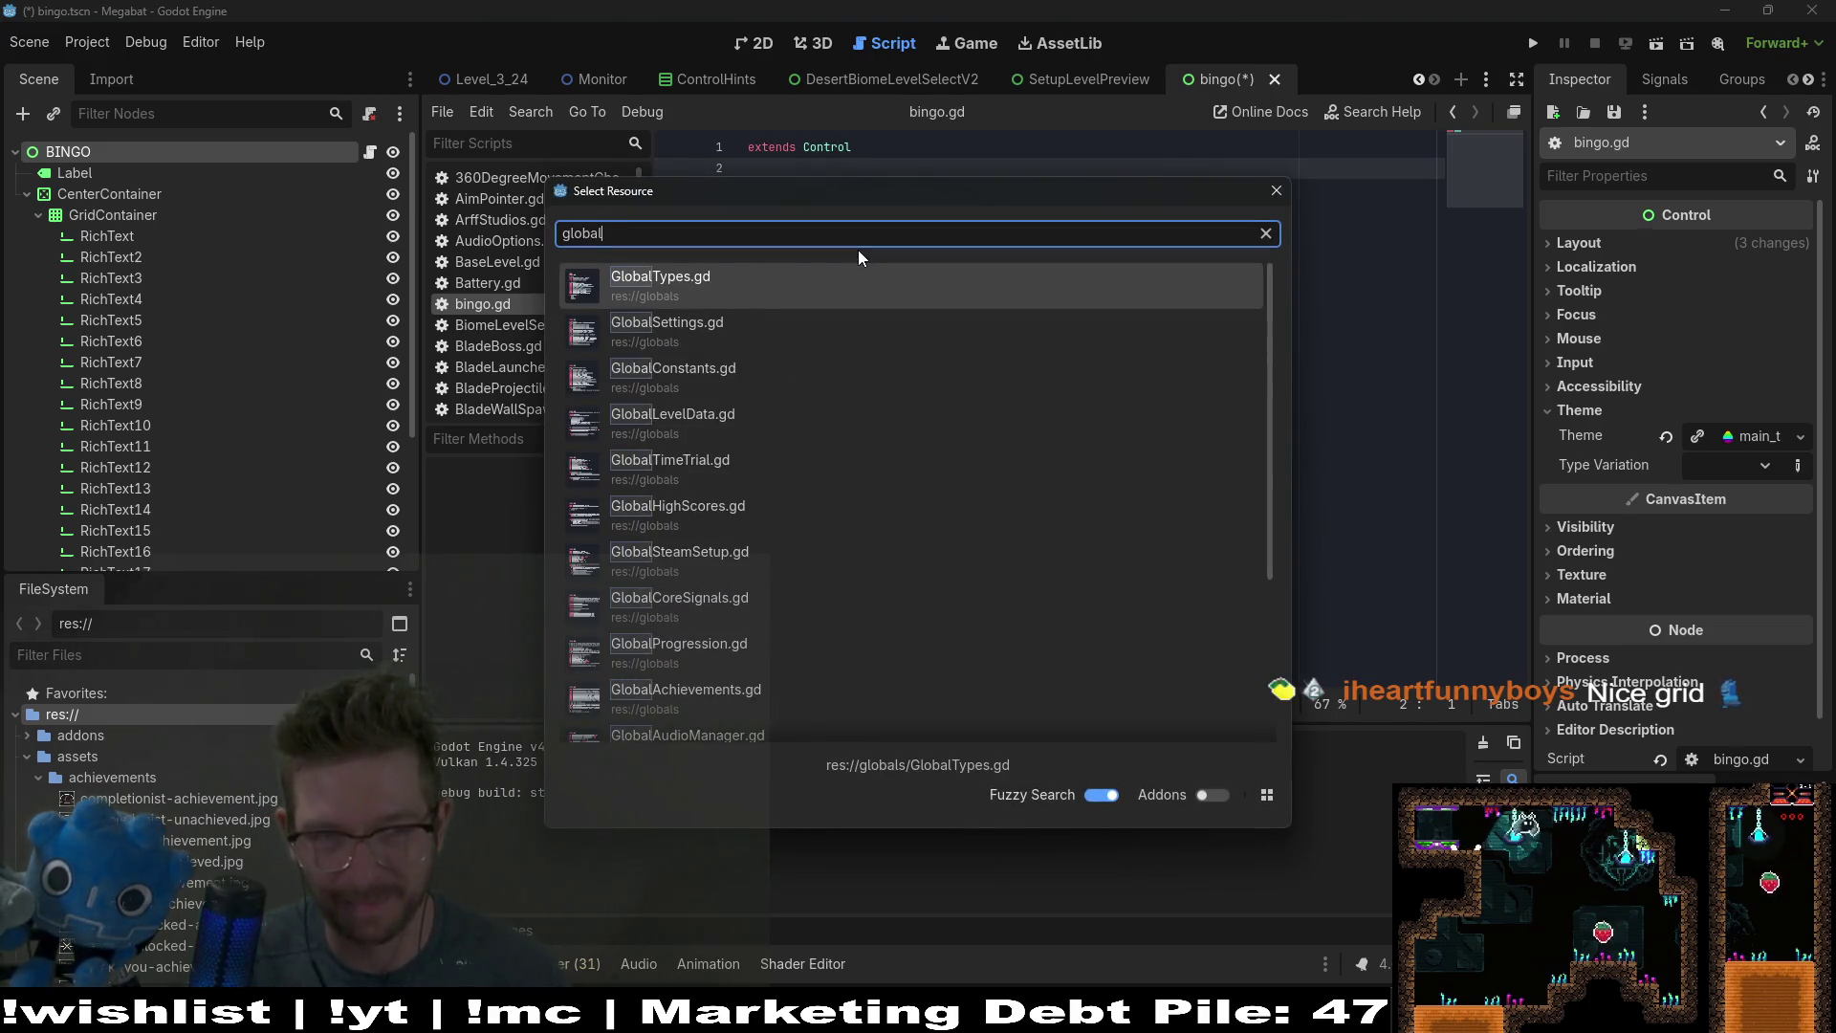
type("settings")
key("Return")
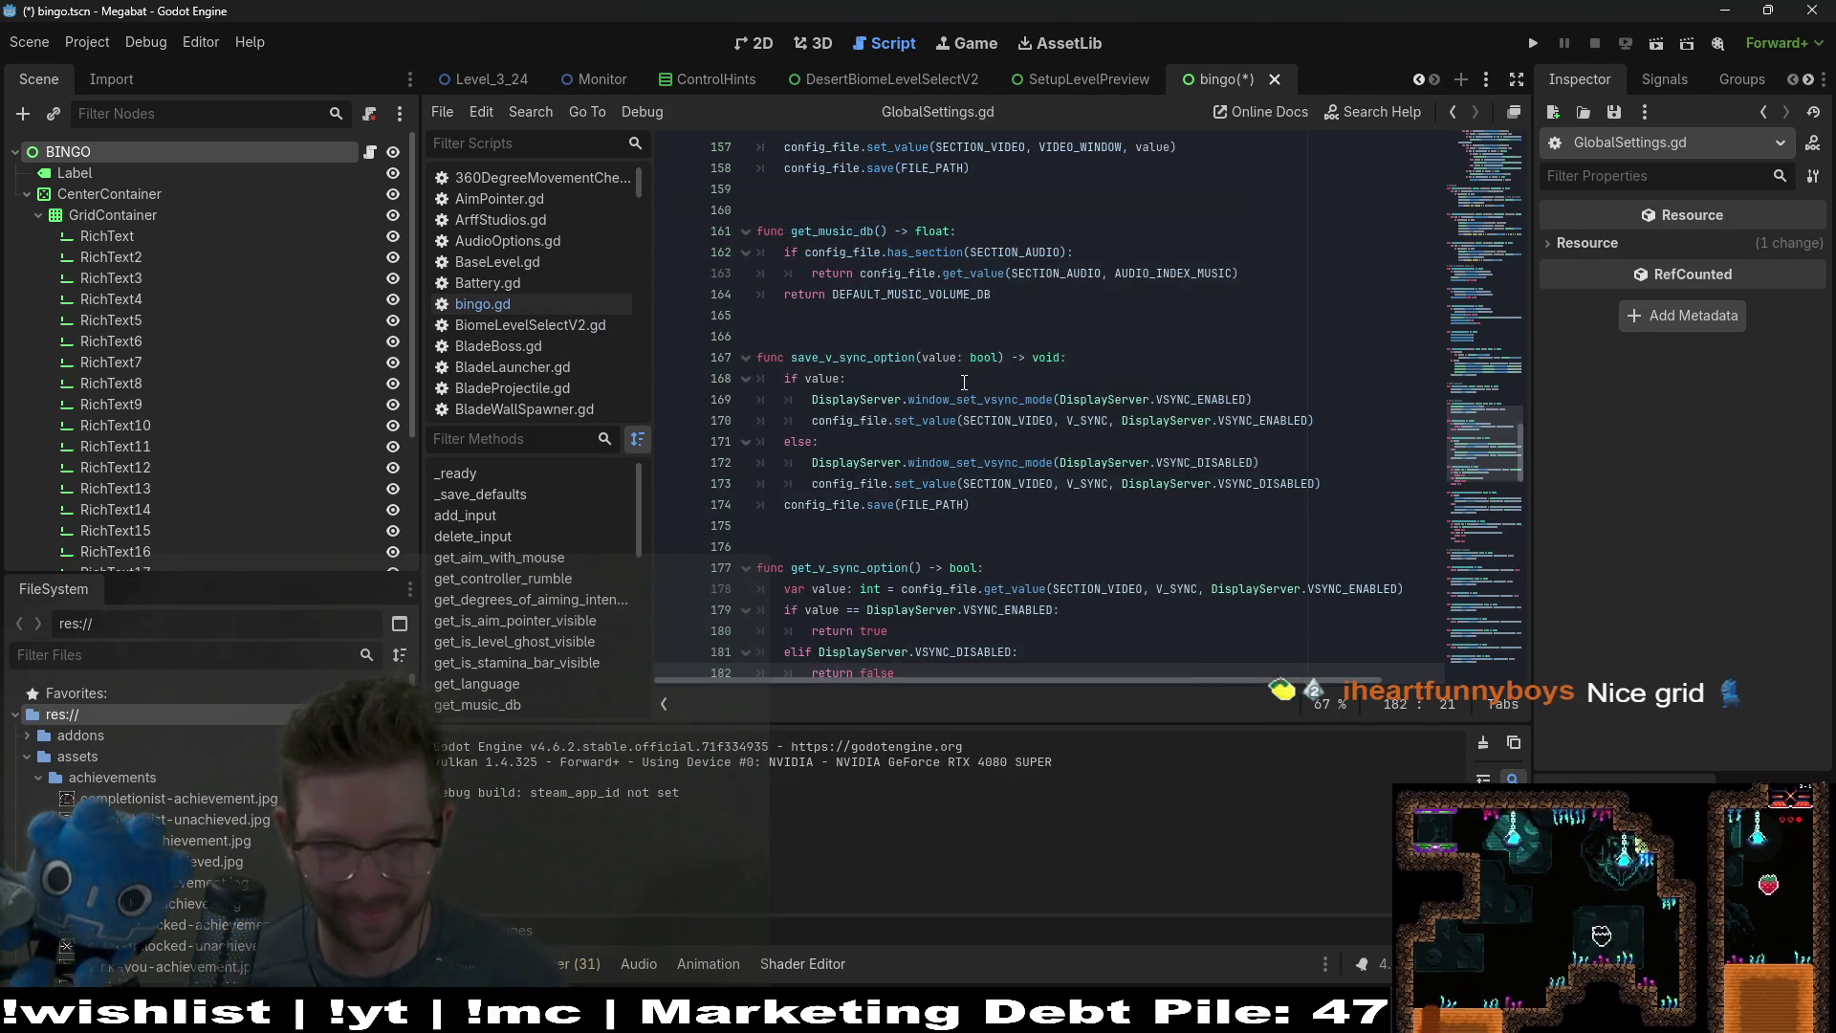
scroll(964, 383, "up", 20)
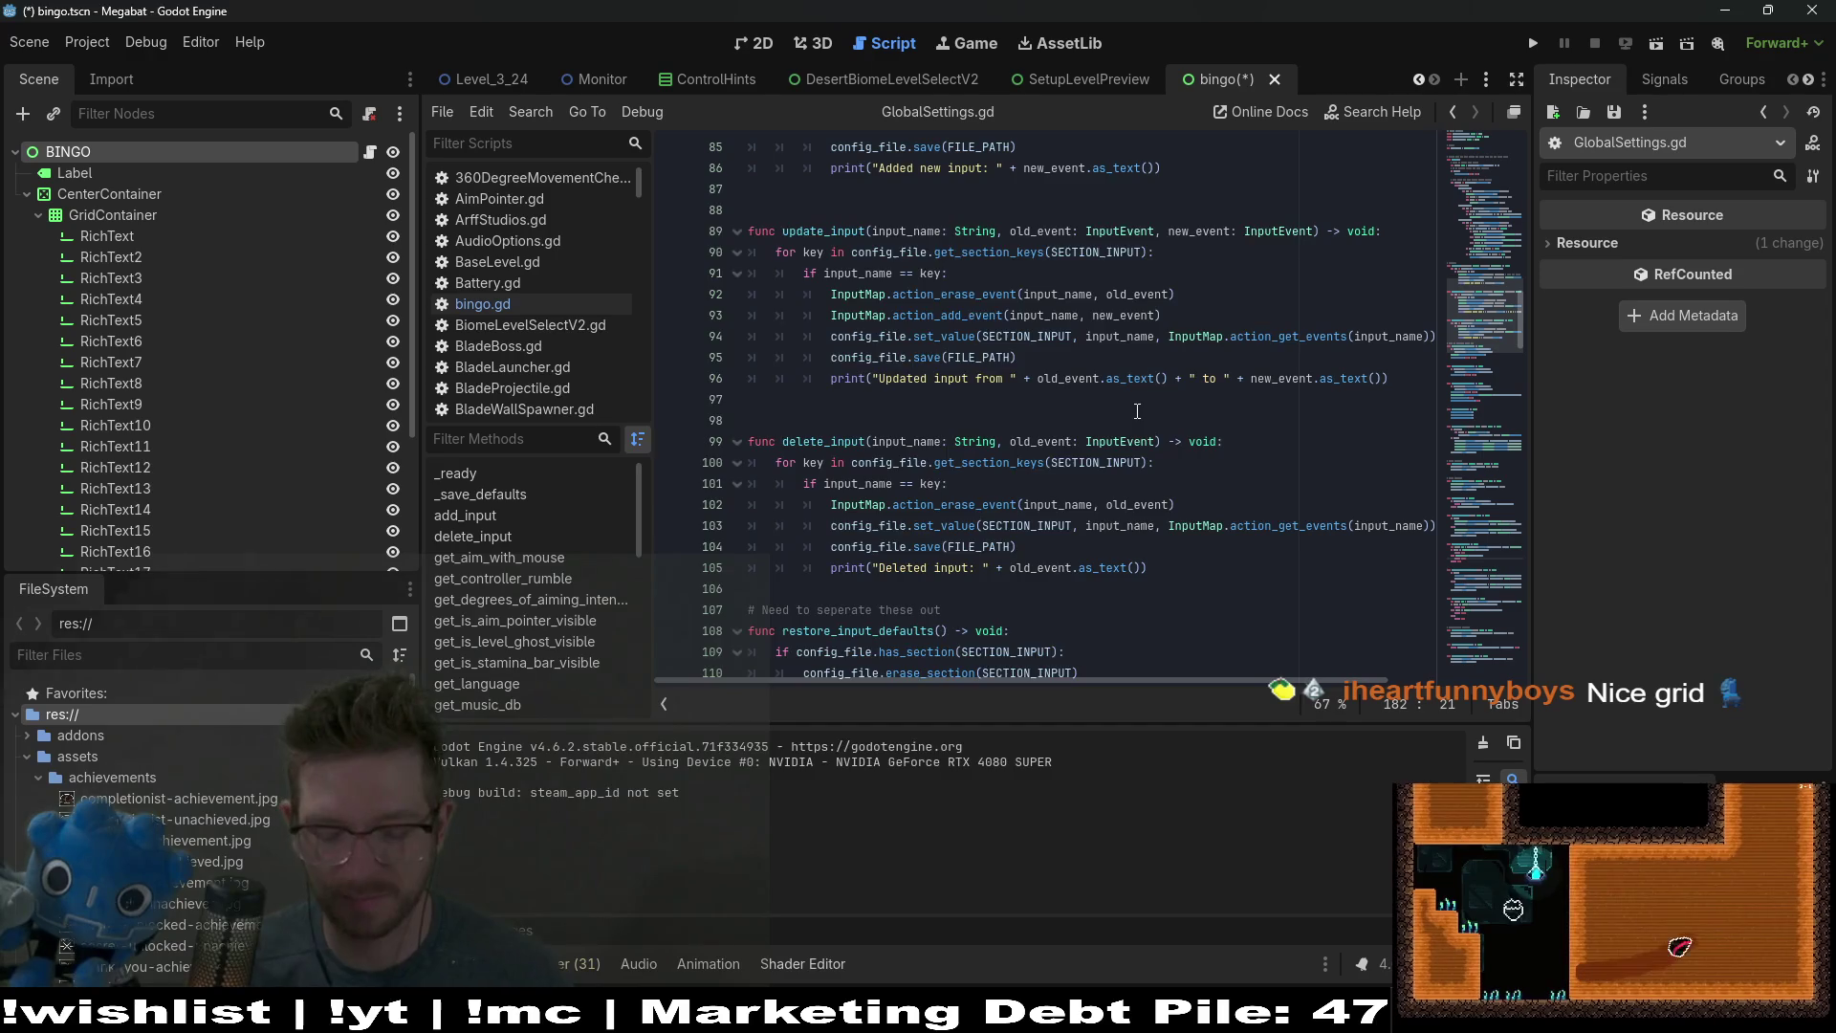
Step: Open GlobalProgression.gd, read through its code, and save the scene
key("shift+alt+o")
type("globalp")
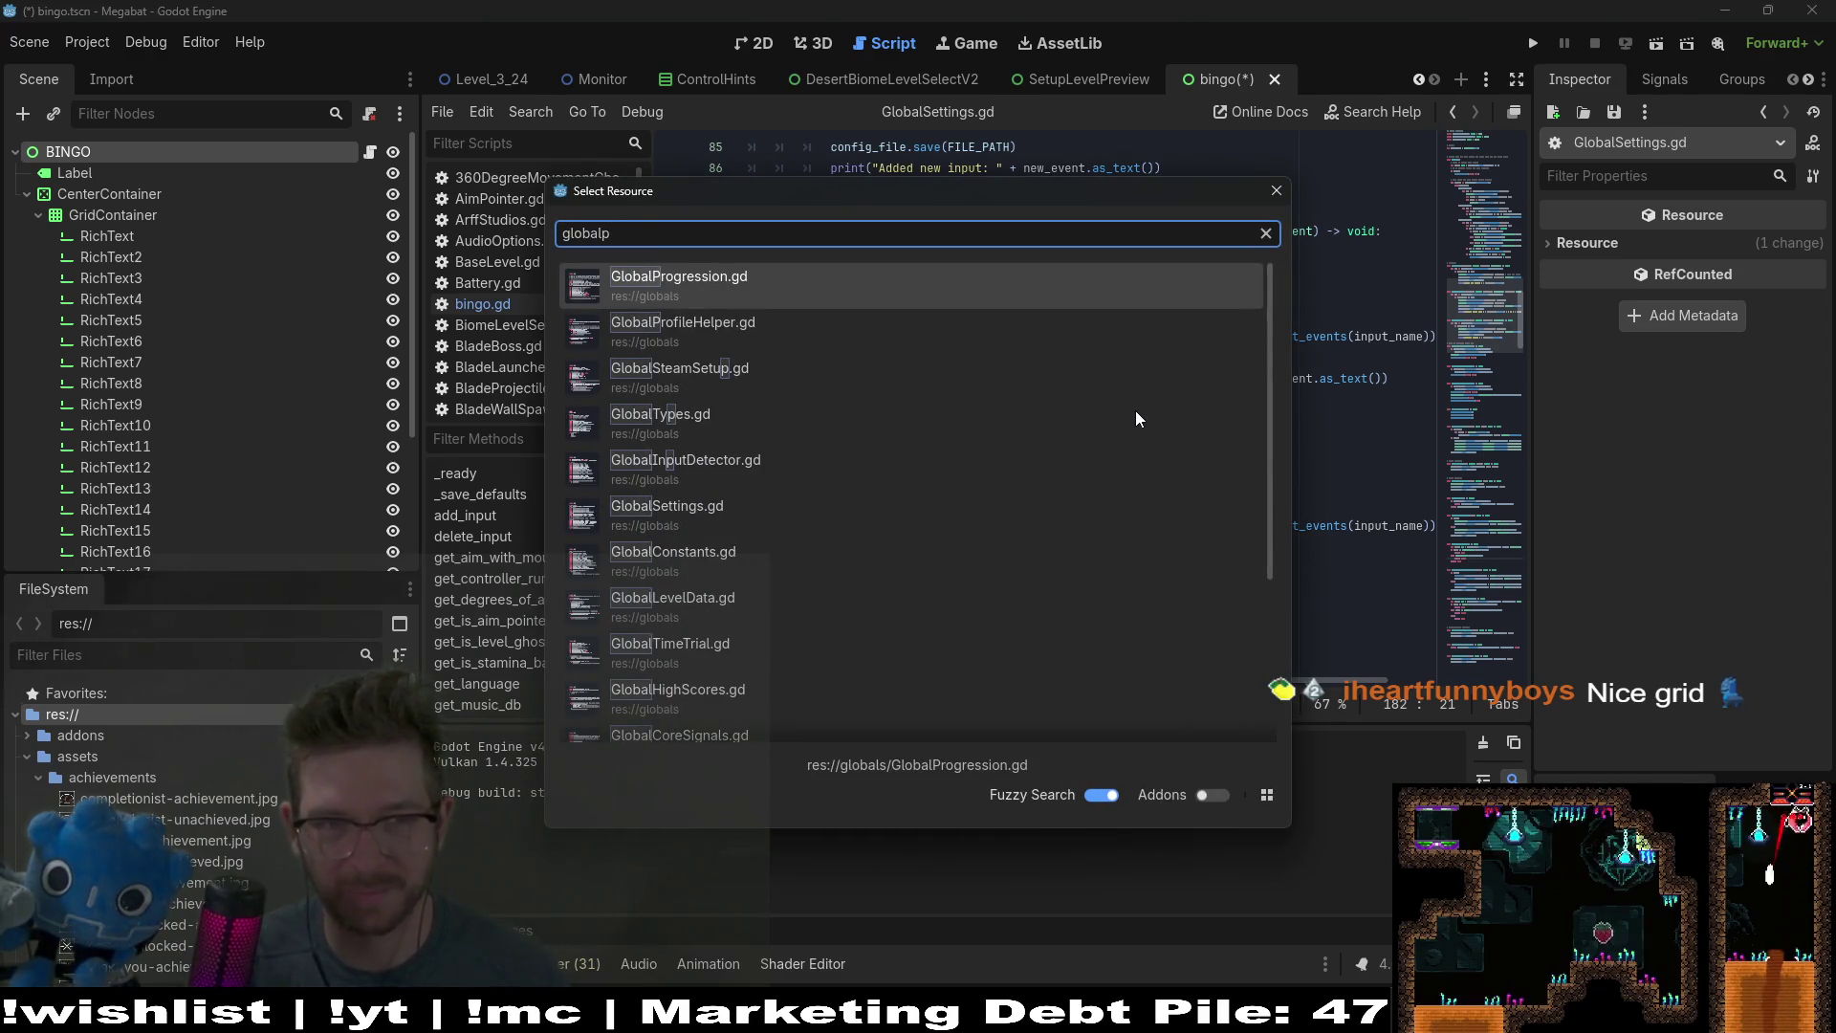
type("rogress")
key("Return")
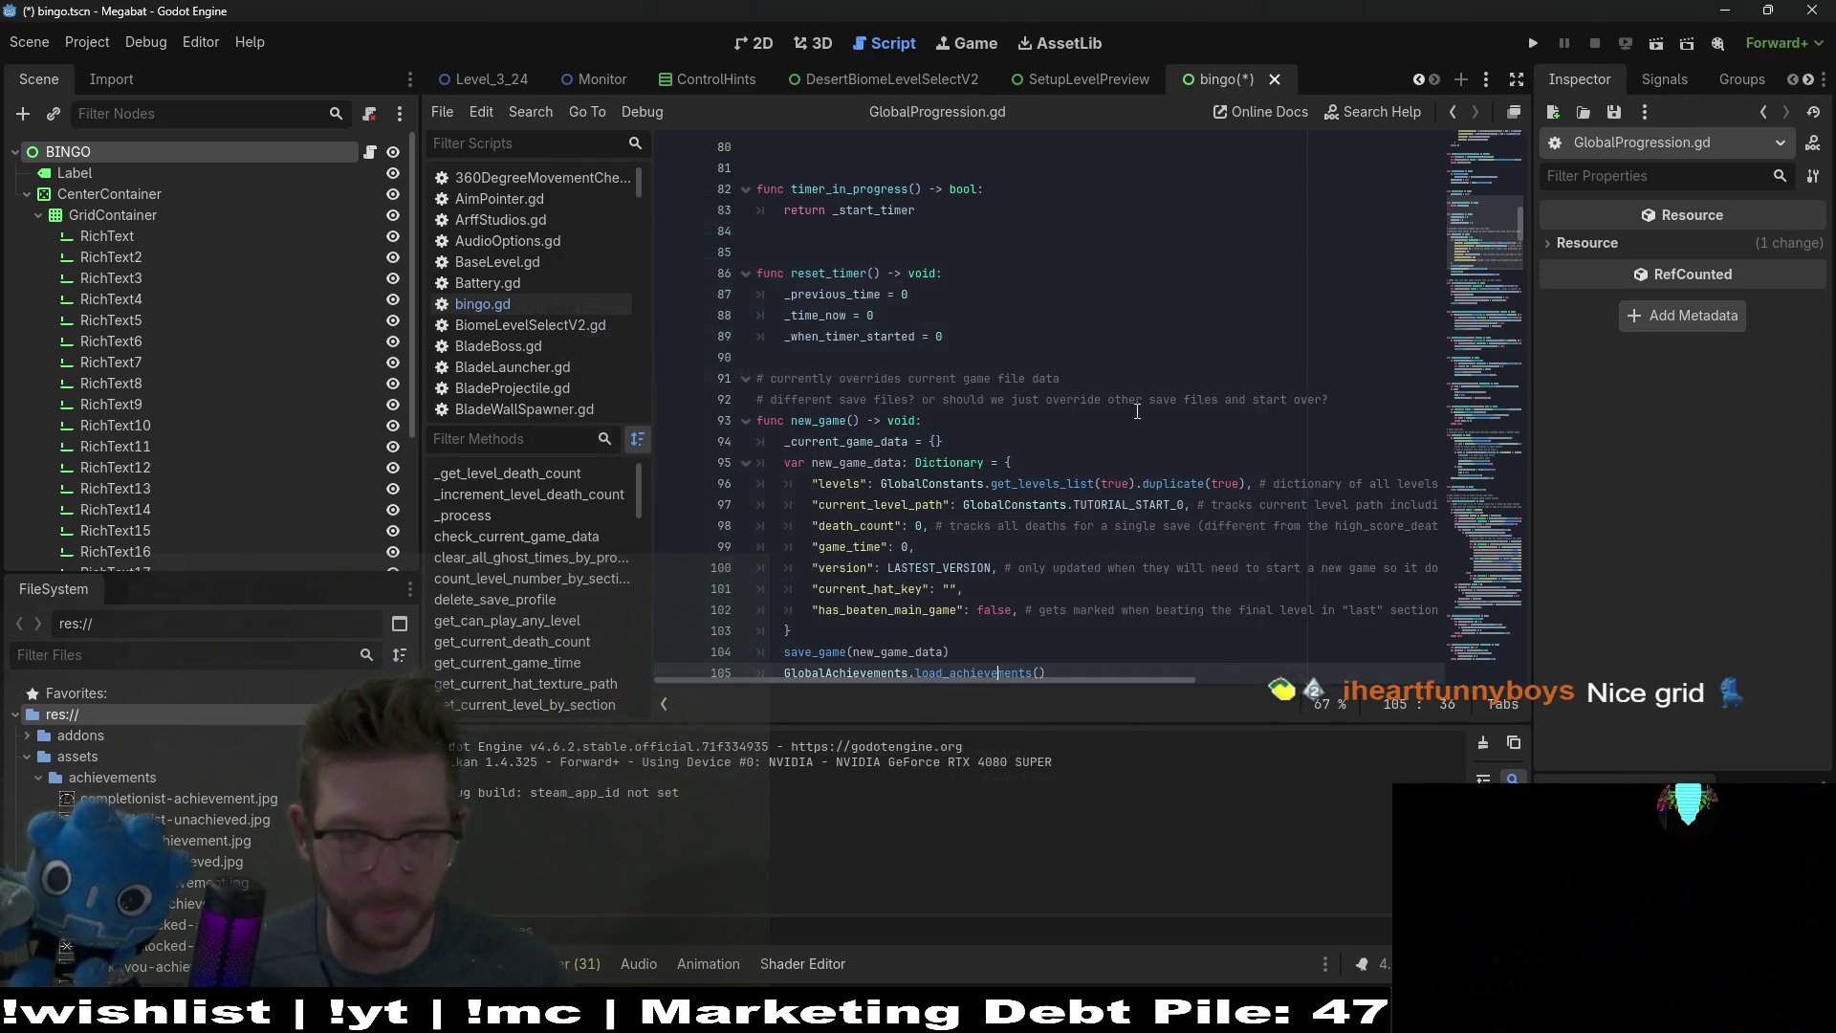
scroll(1162, 390, "down", 2)
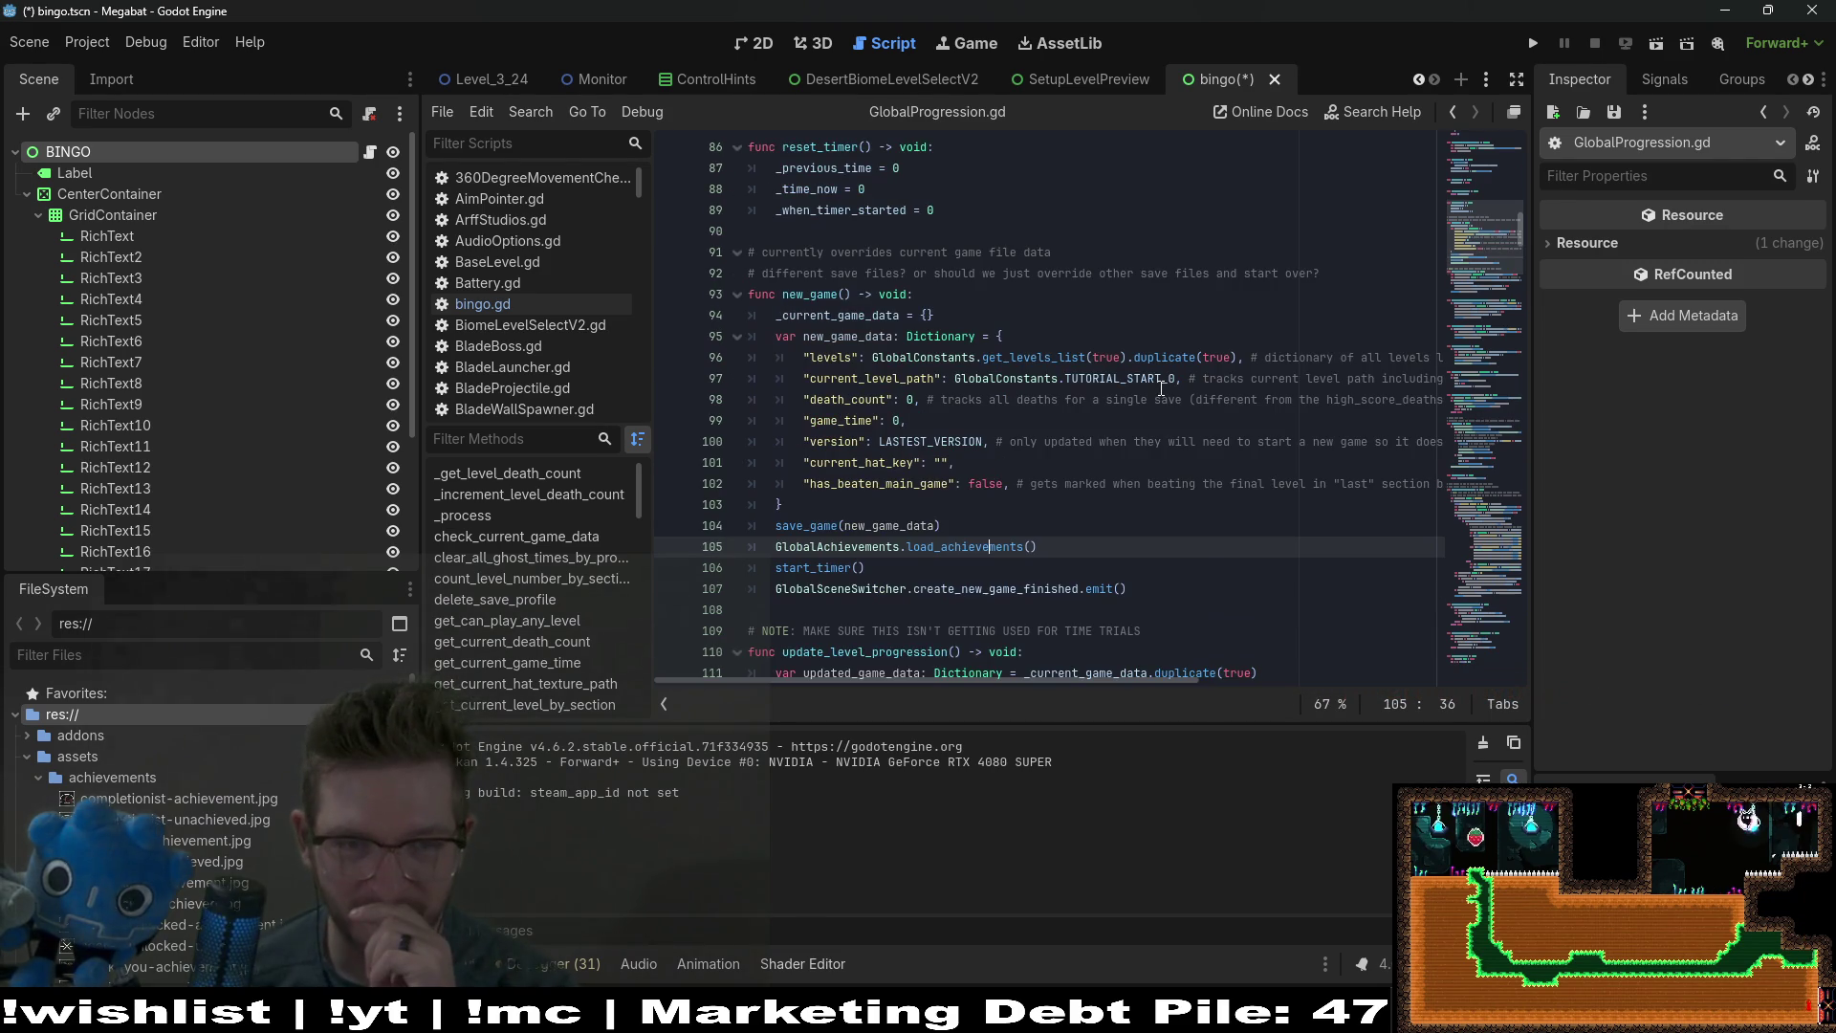
scroll(1162, 389, "down", 2)
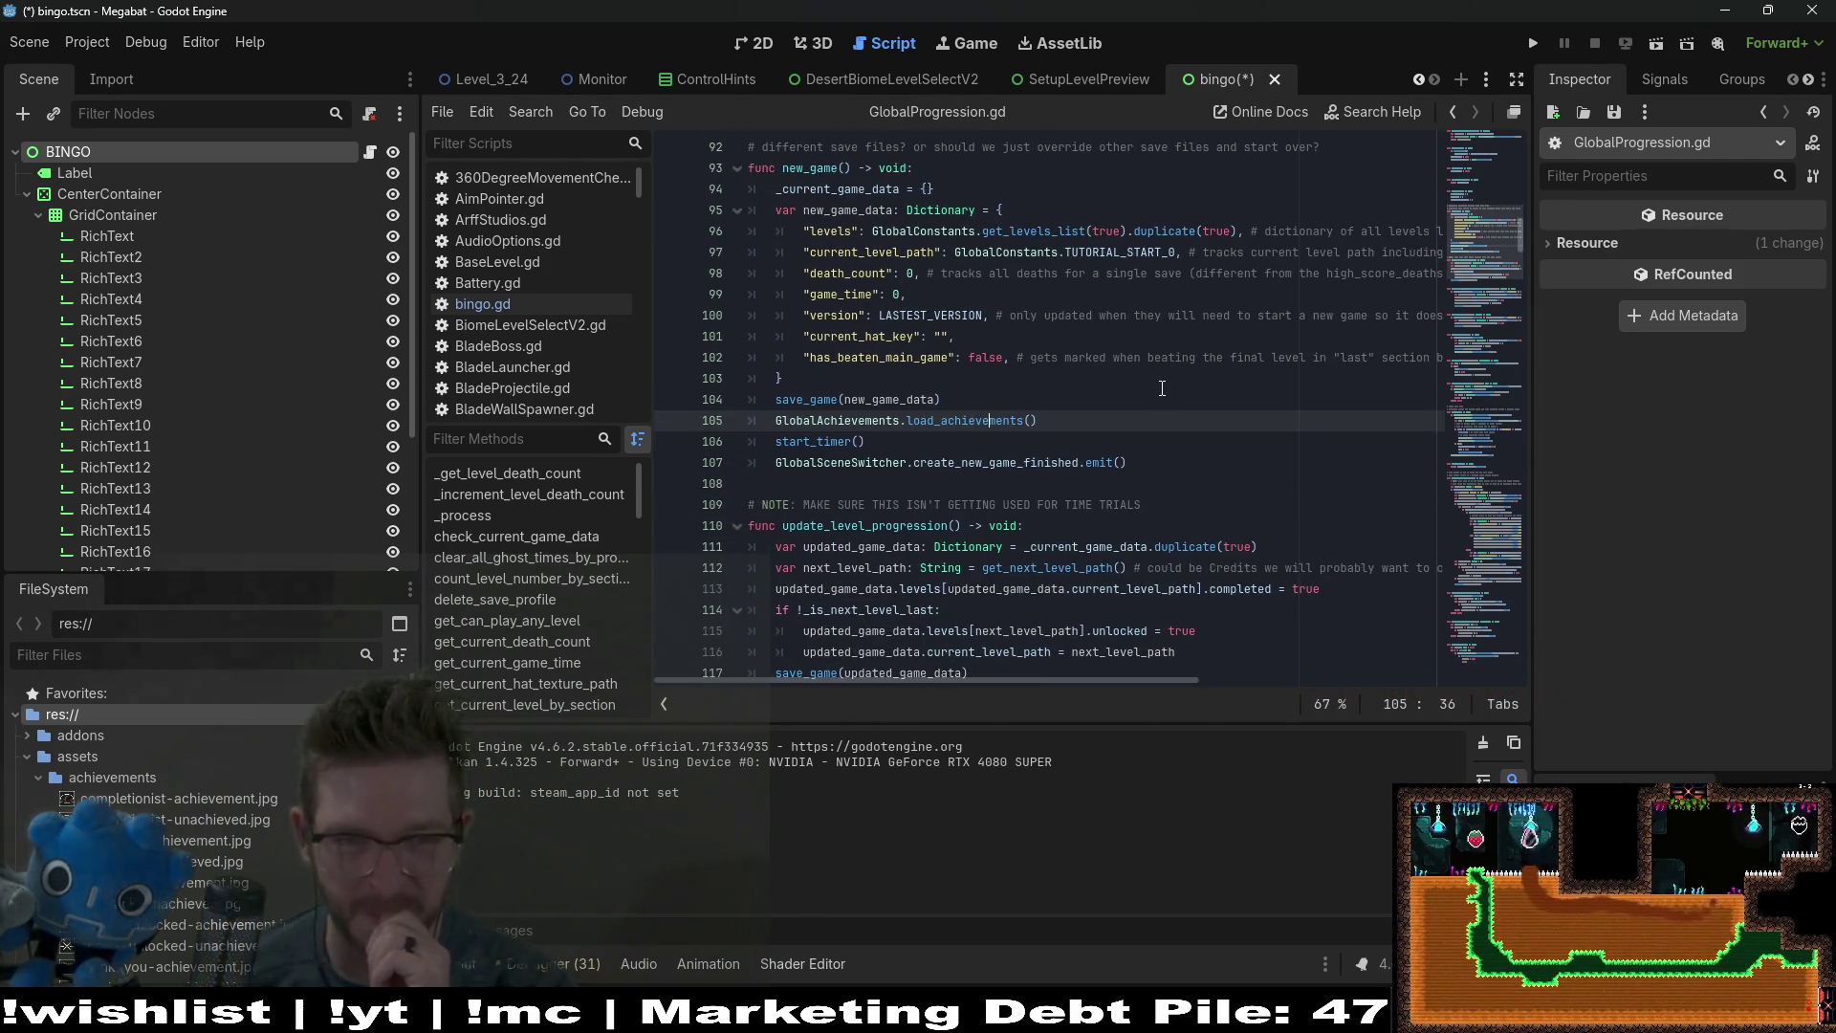
scroll(1163, 389, "up", 12)
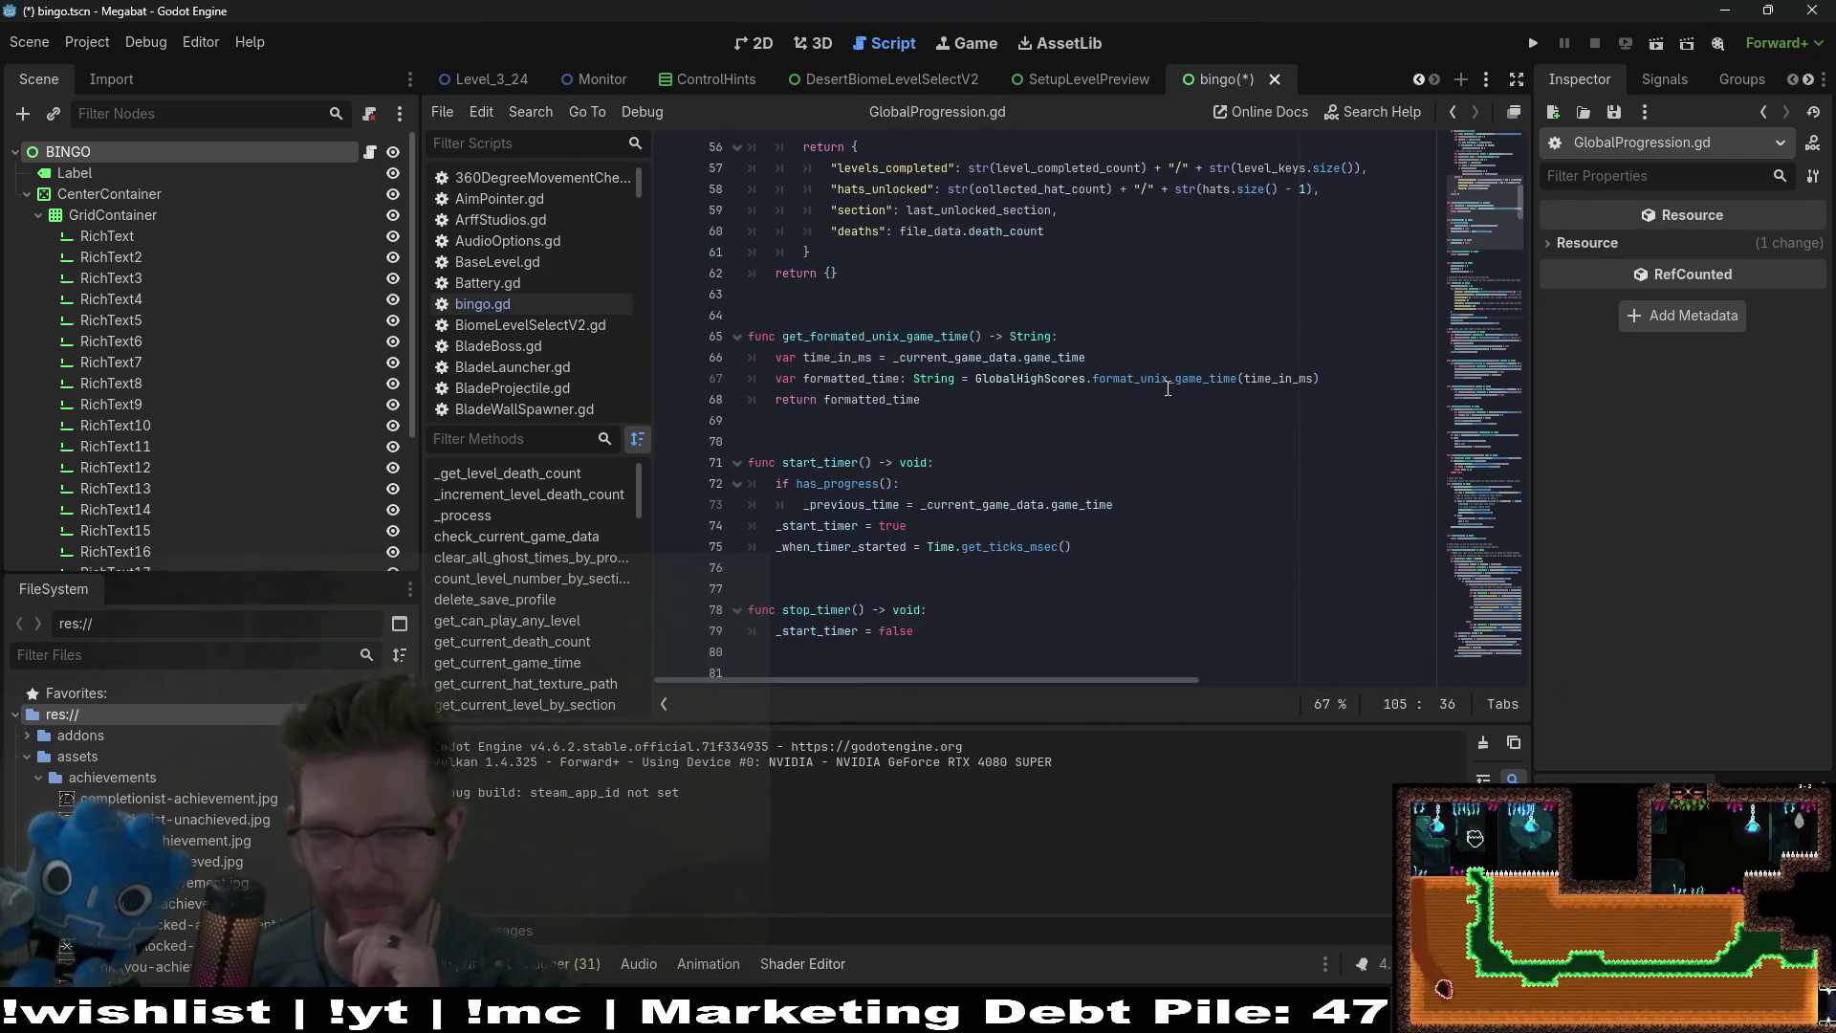
scroll(1167, 390, "up", 12)
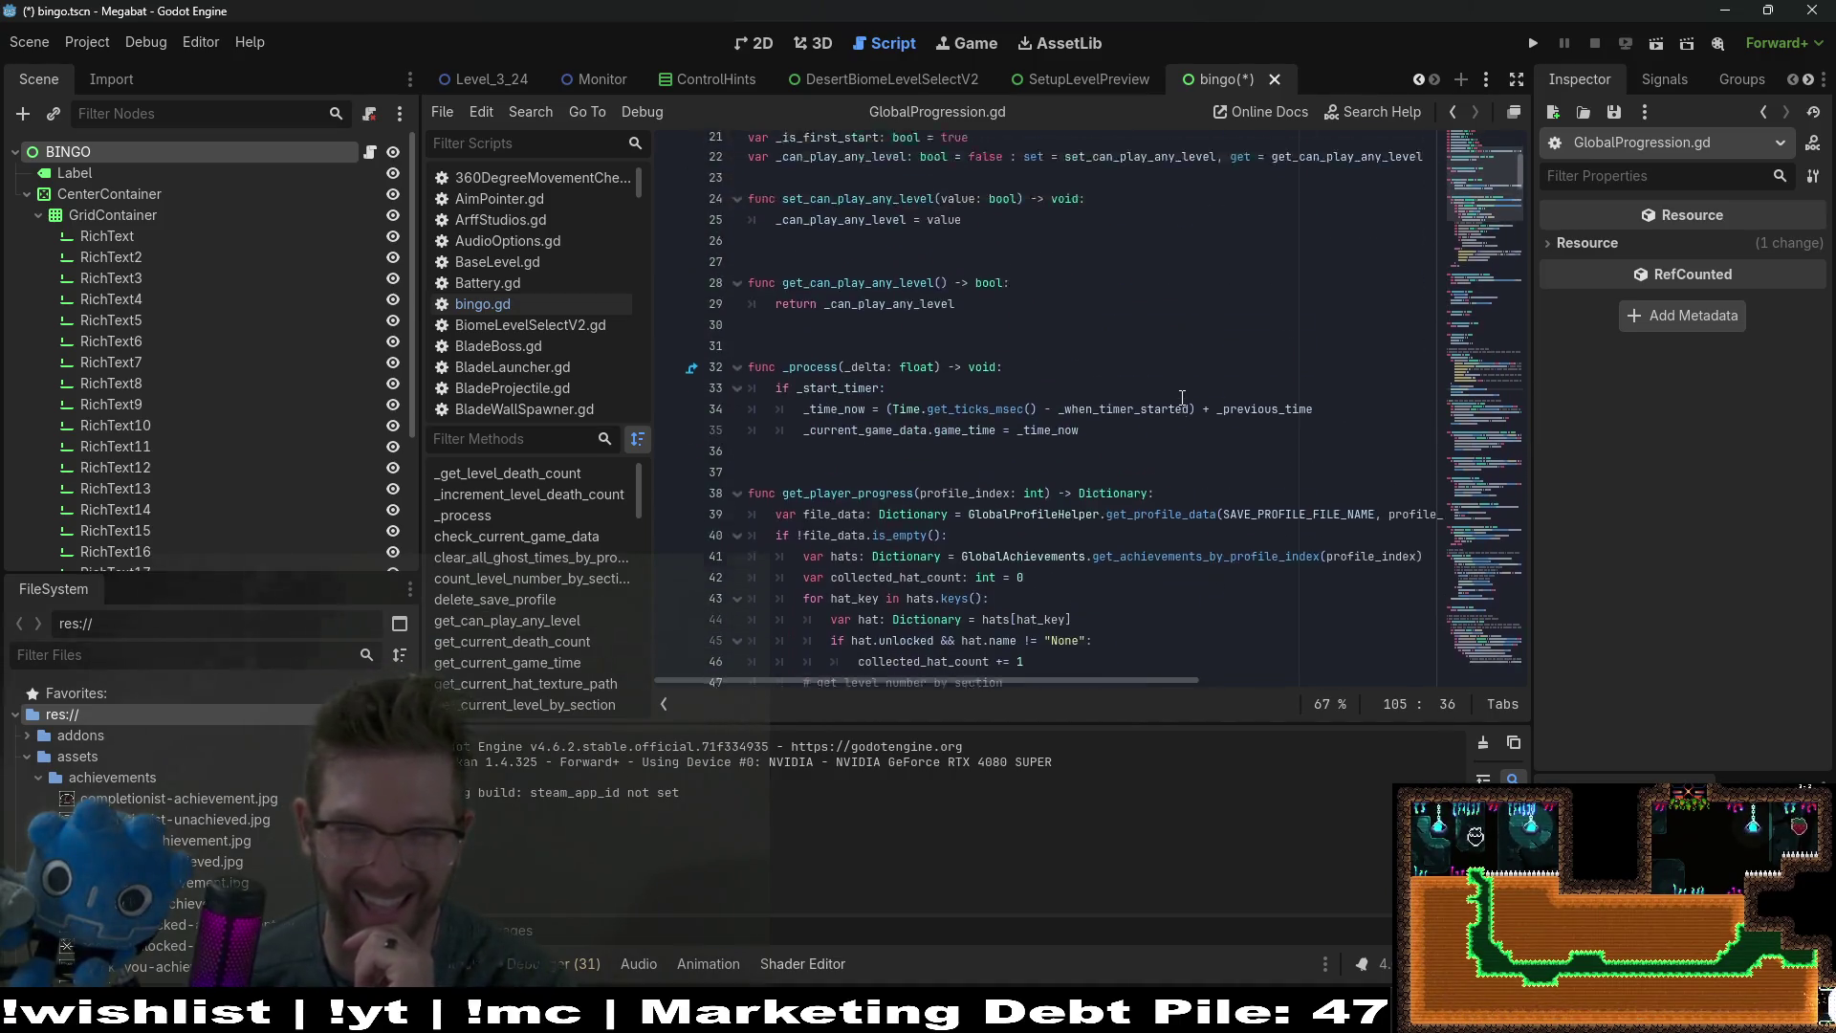
scroll(1460, 400, "down", 4)
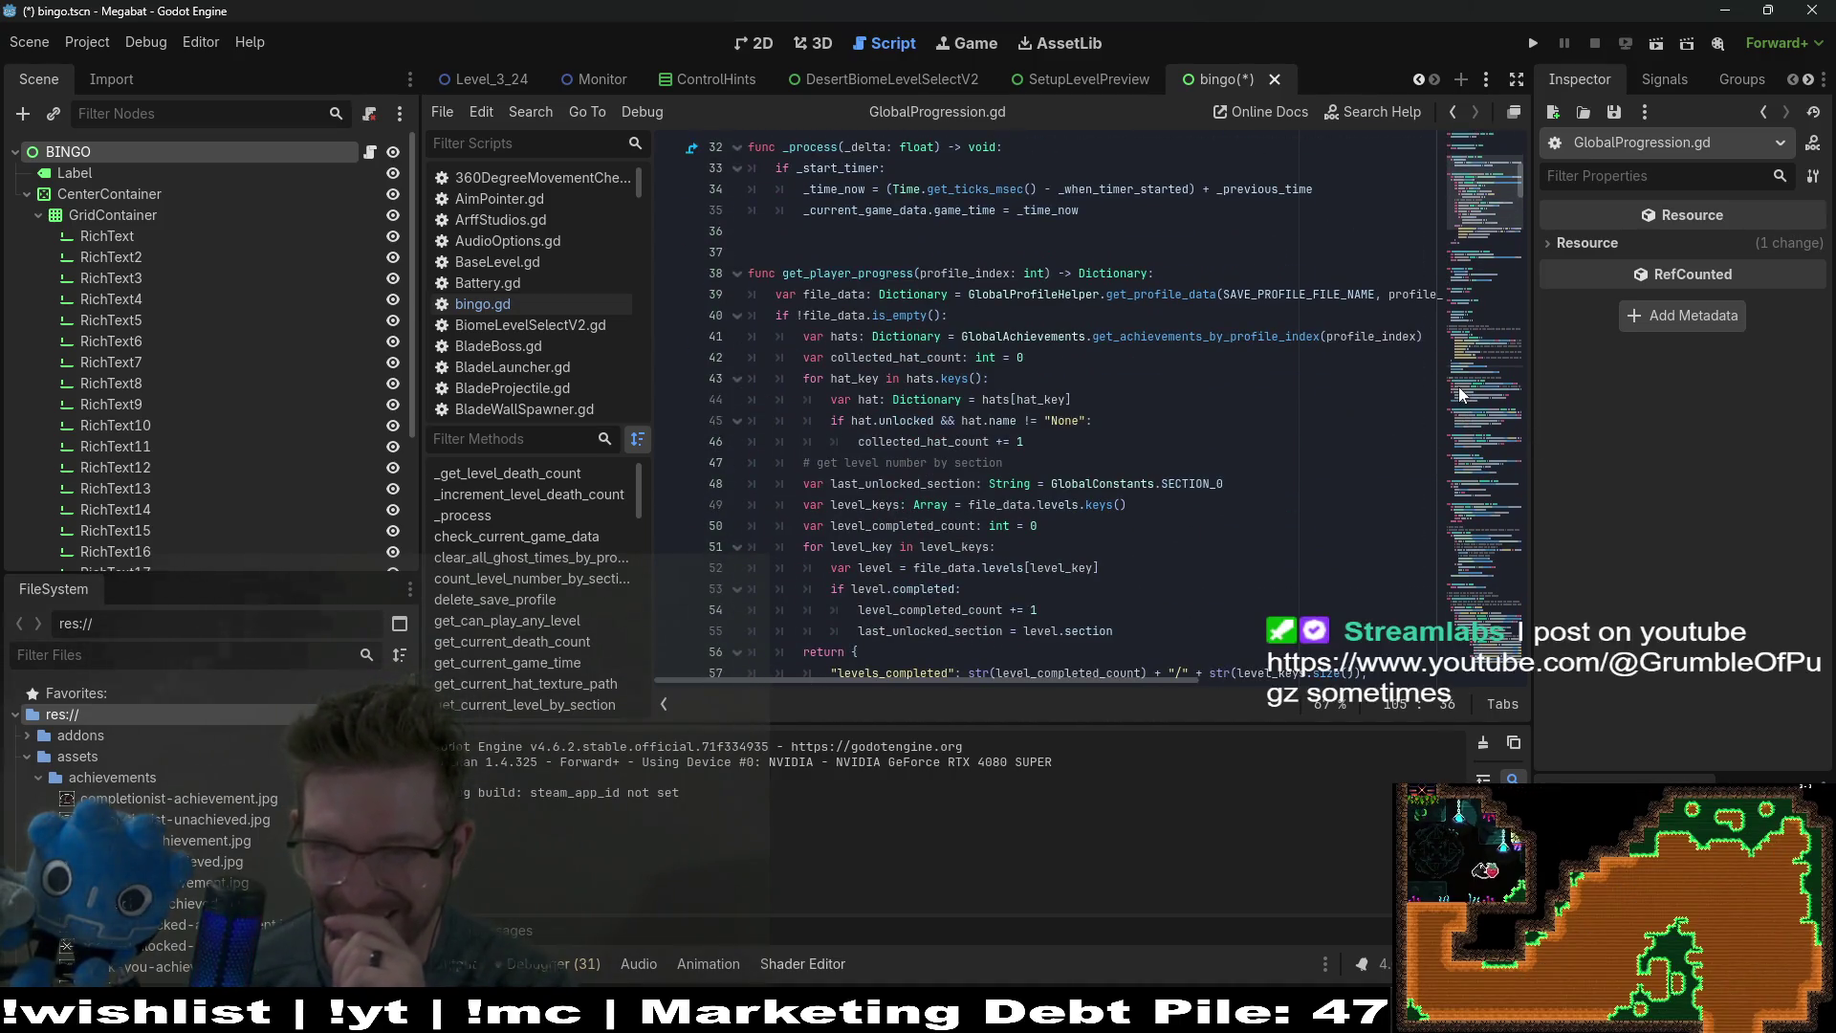
scroll(1459, 392, "down", 20)
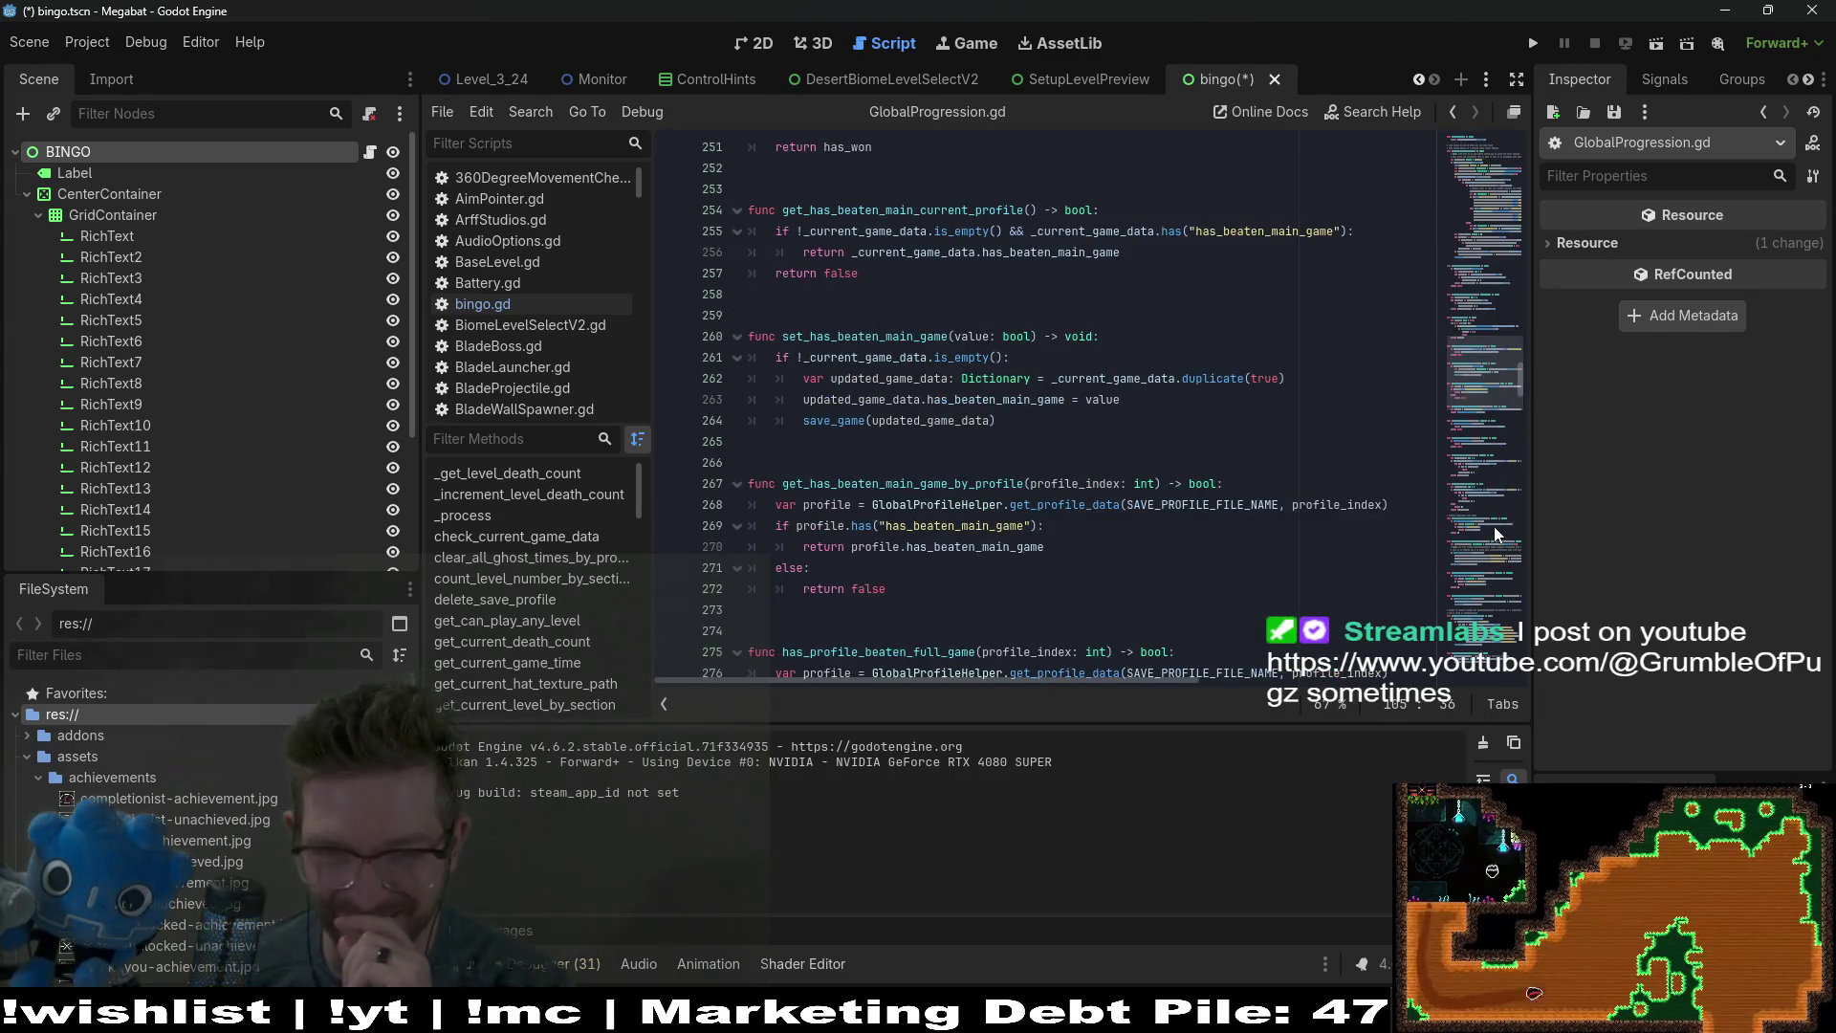
scroll(1498, 533, "down", 5)
scroll(936, 364, "up", 10)
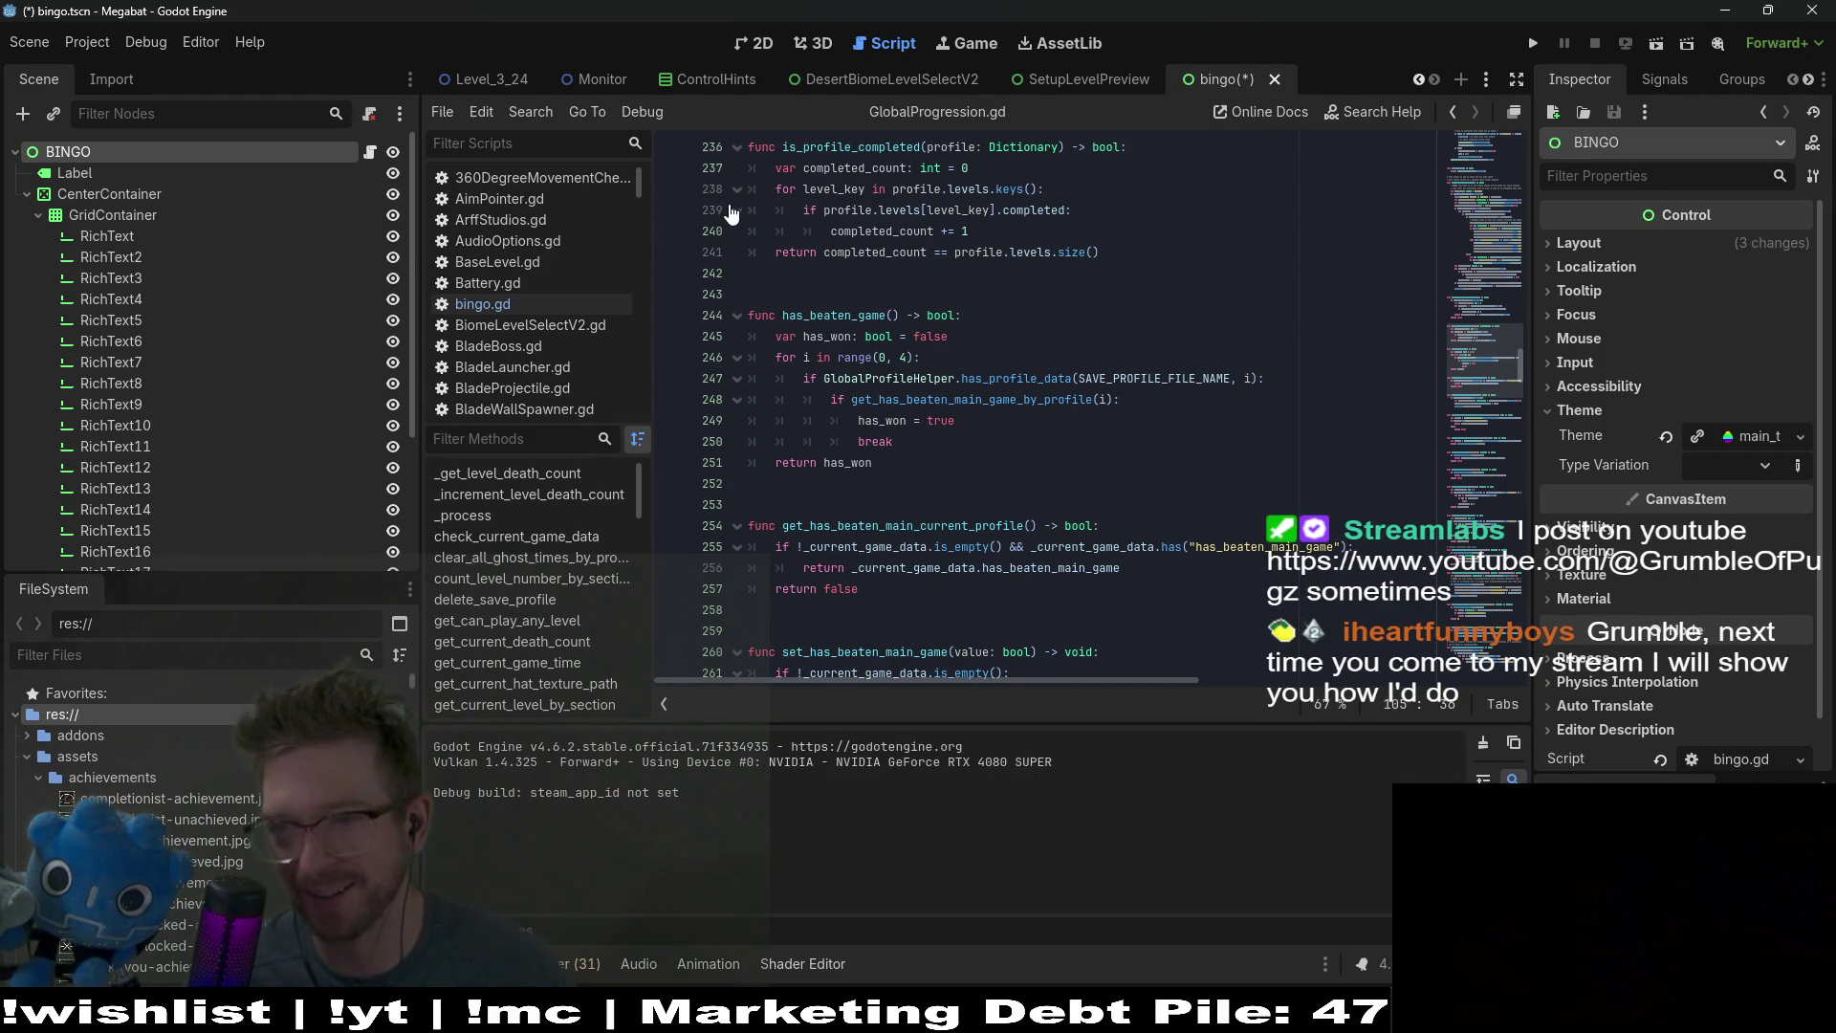
key("ctrl+s")
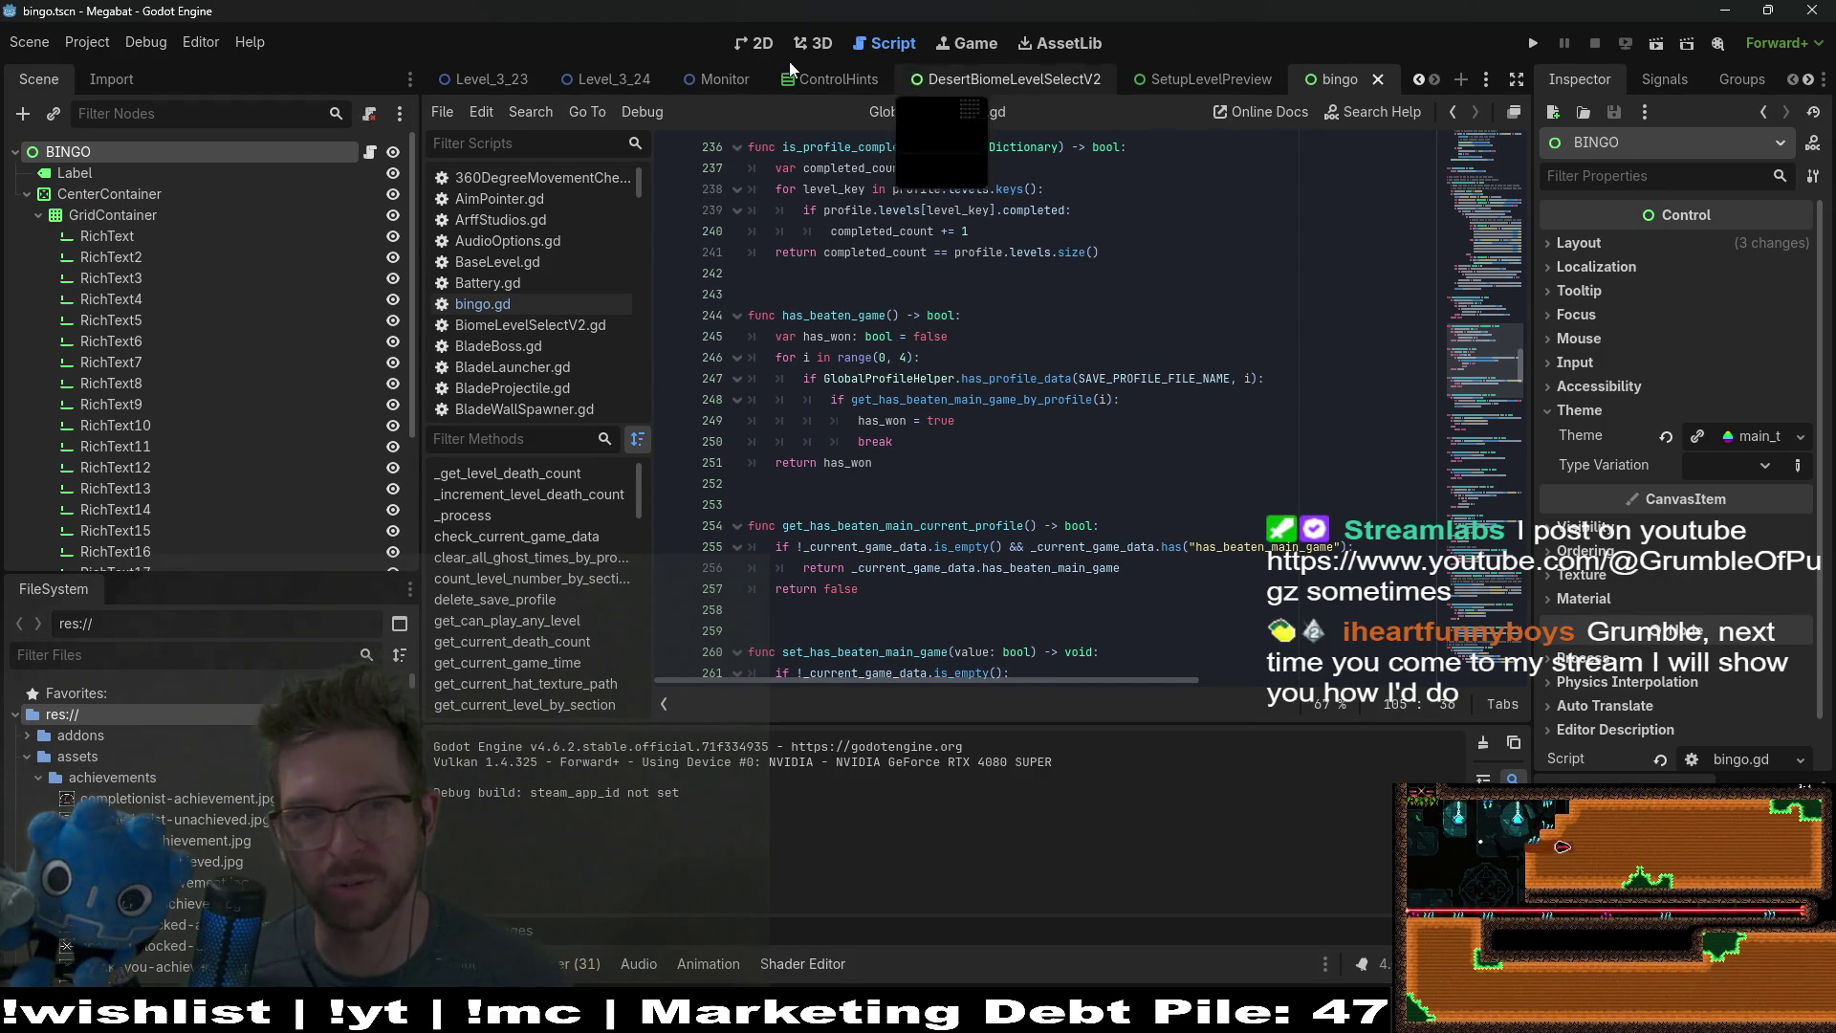
Step: Return to the 2D view of the bingo card and run the scene
left_click(754, 43)
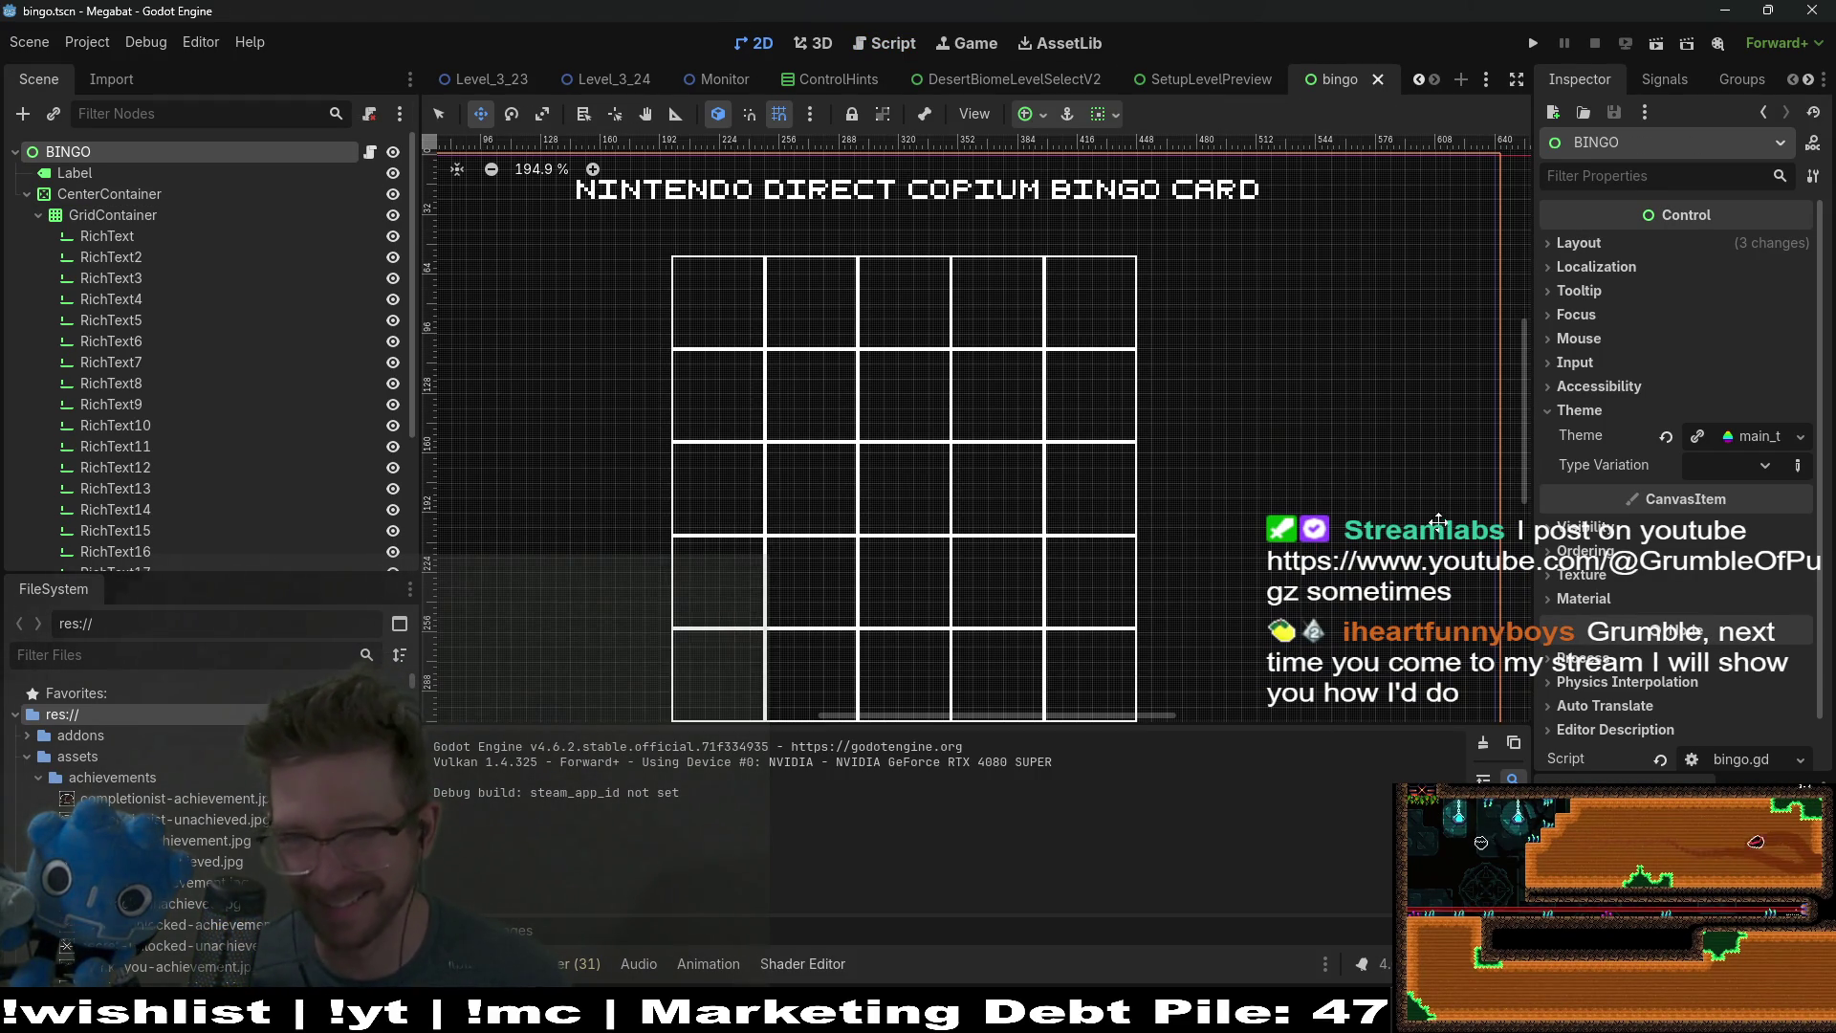
left_click_drag(1003, 477, 1041, 442)
left_click(1656, 43)
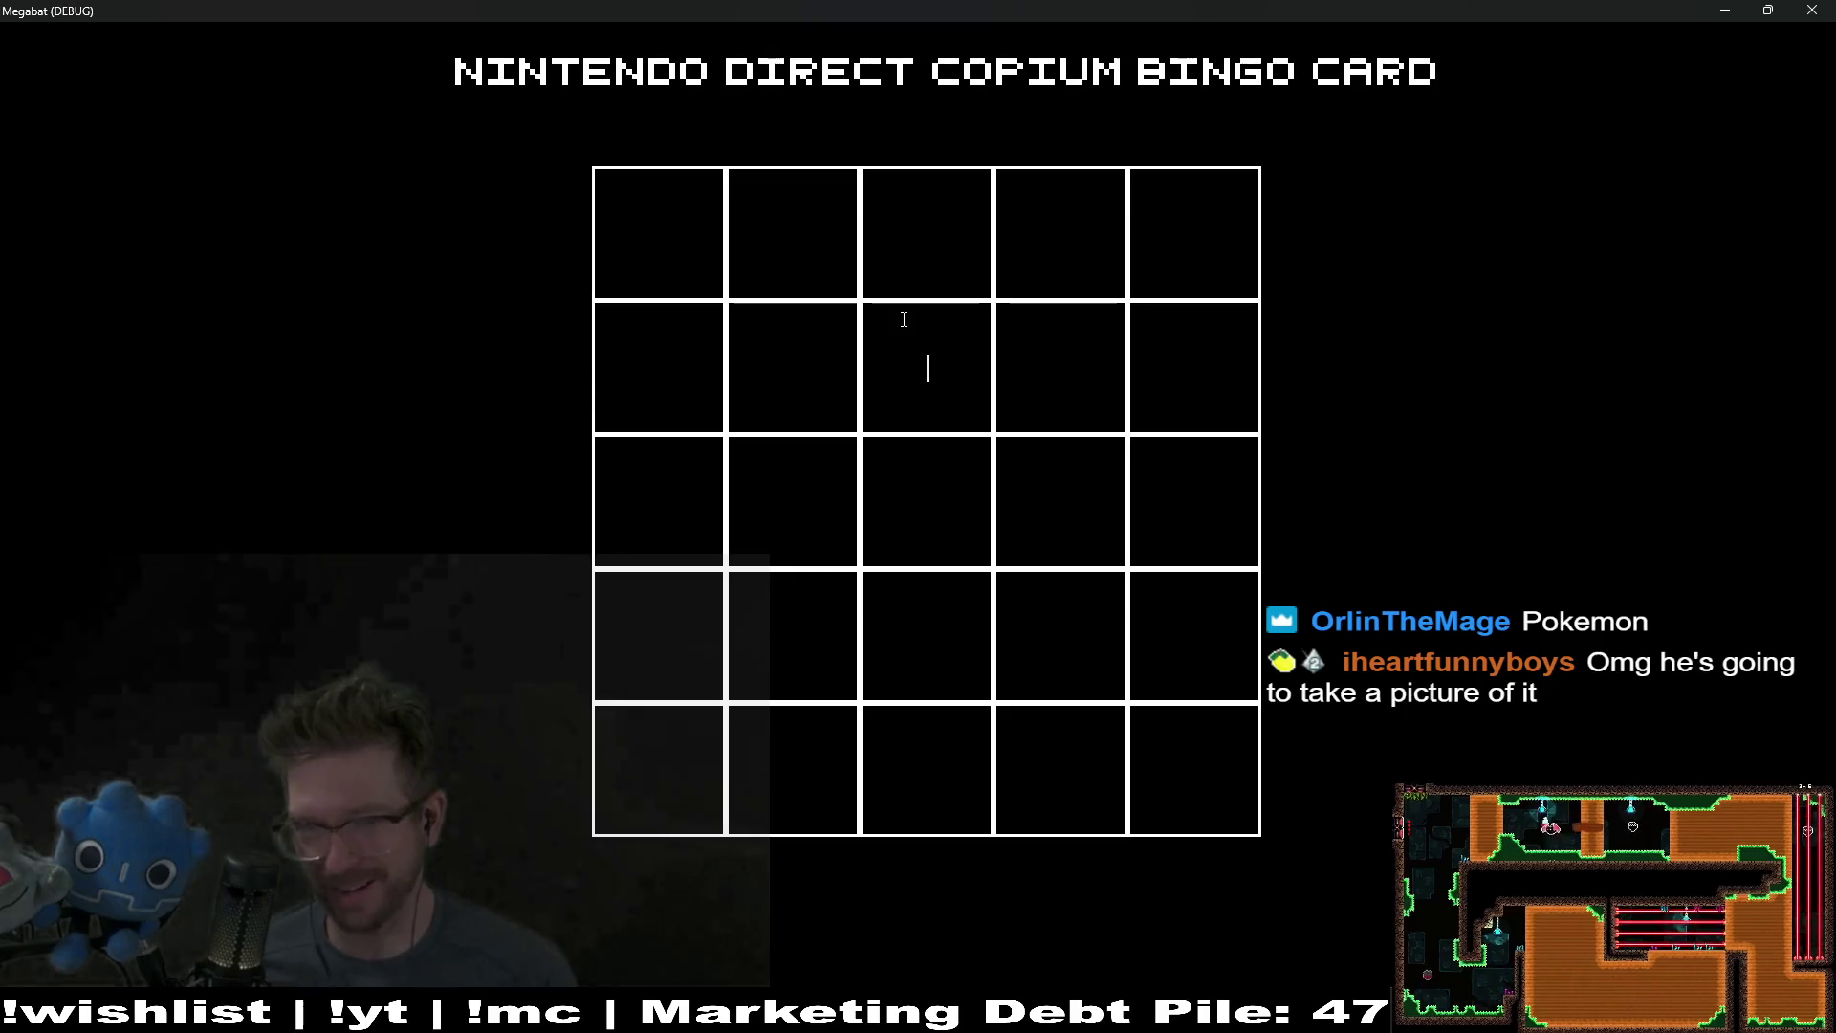
Step: Type POKEMON into the running card's centre cell, then close the game
left_click(914, 254)
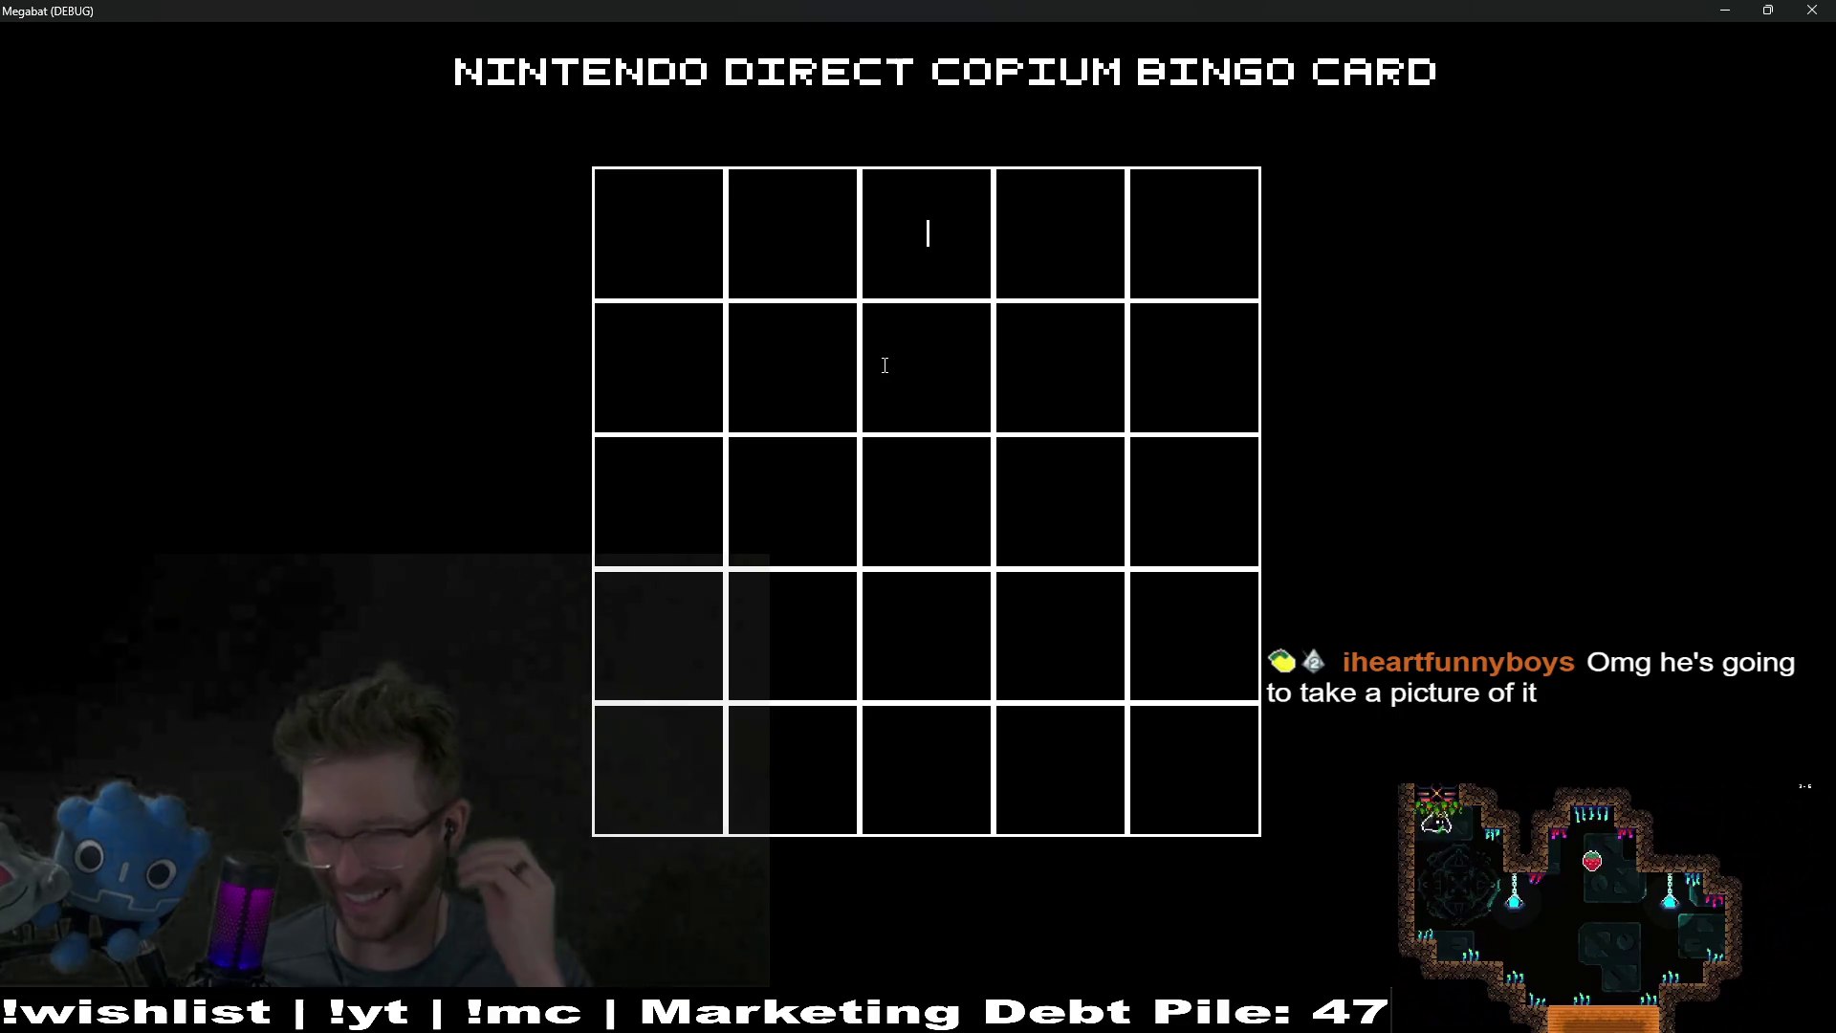
left_click(893, 504)
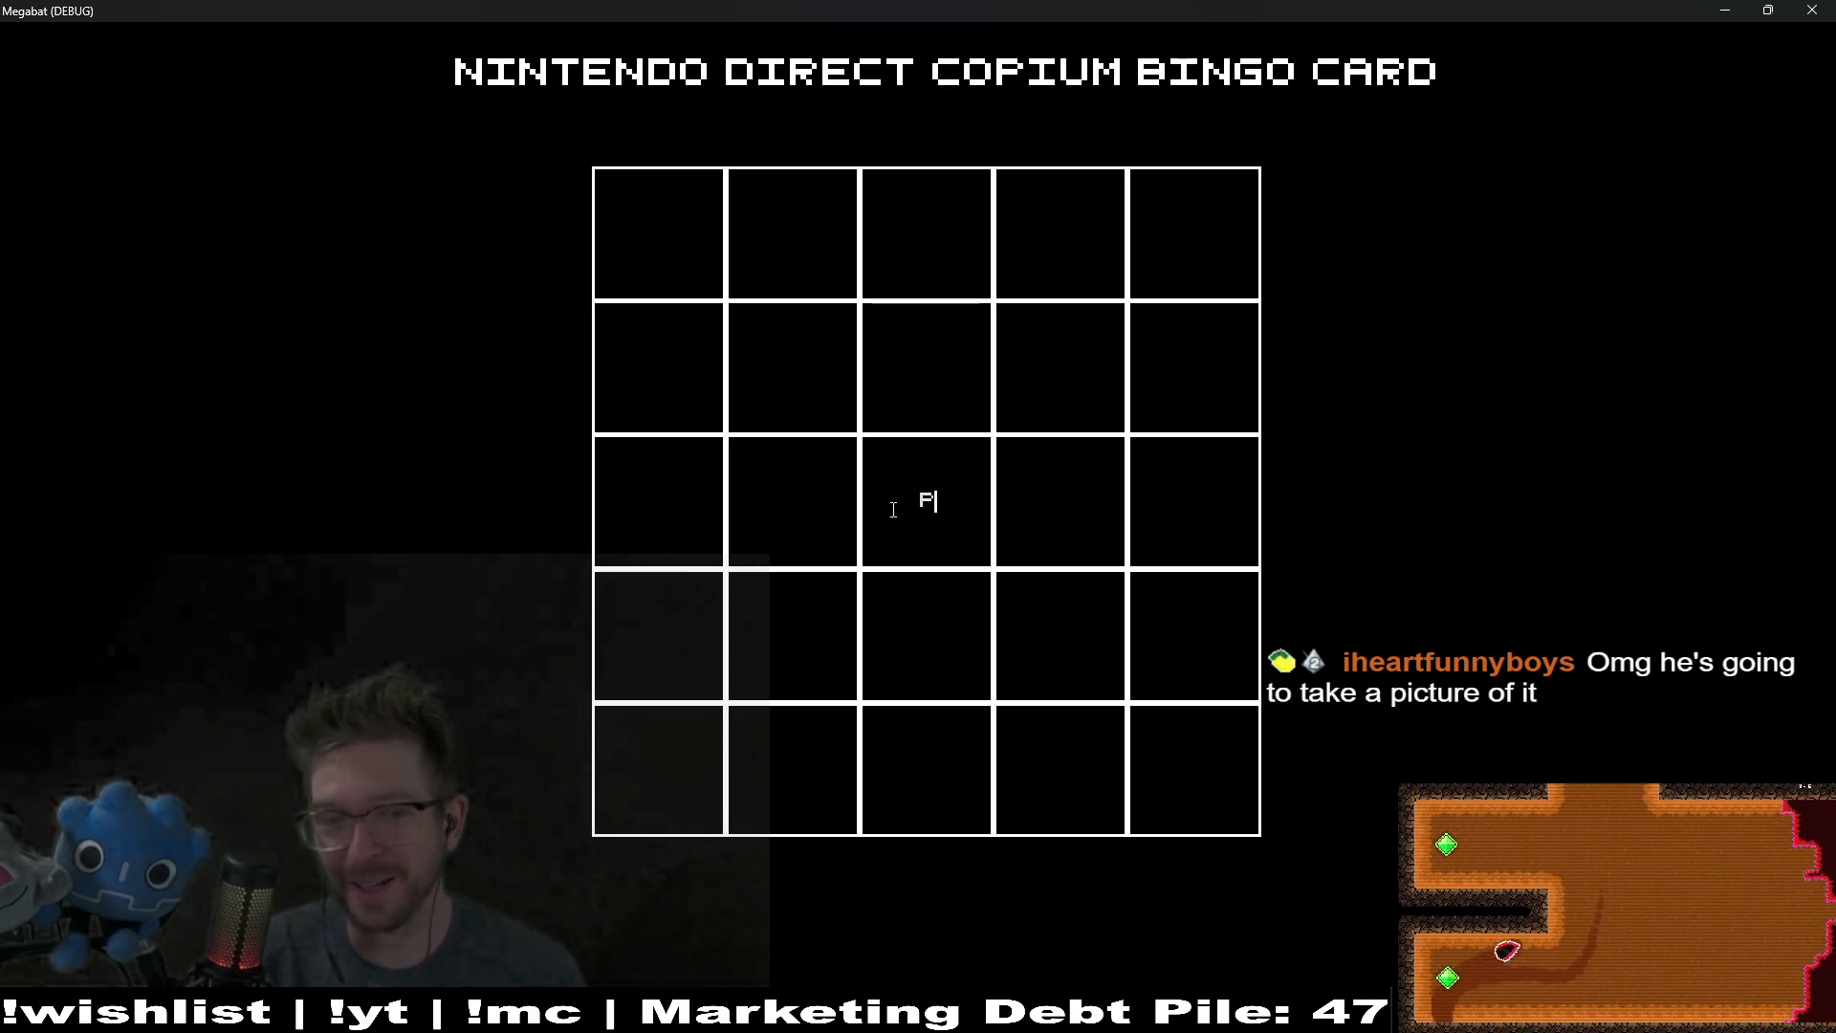
type("OKEMON")
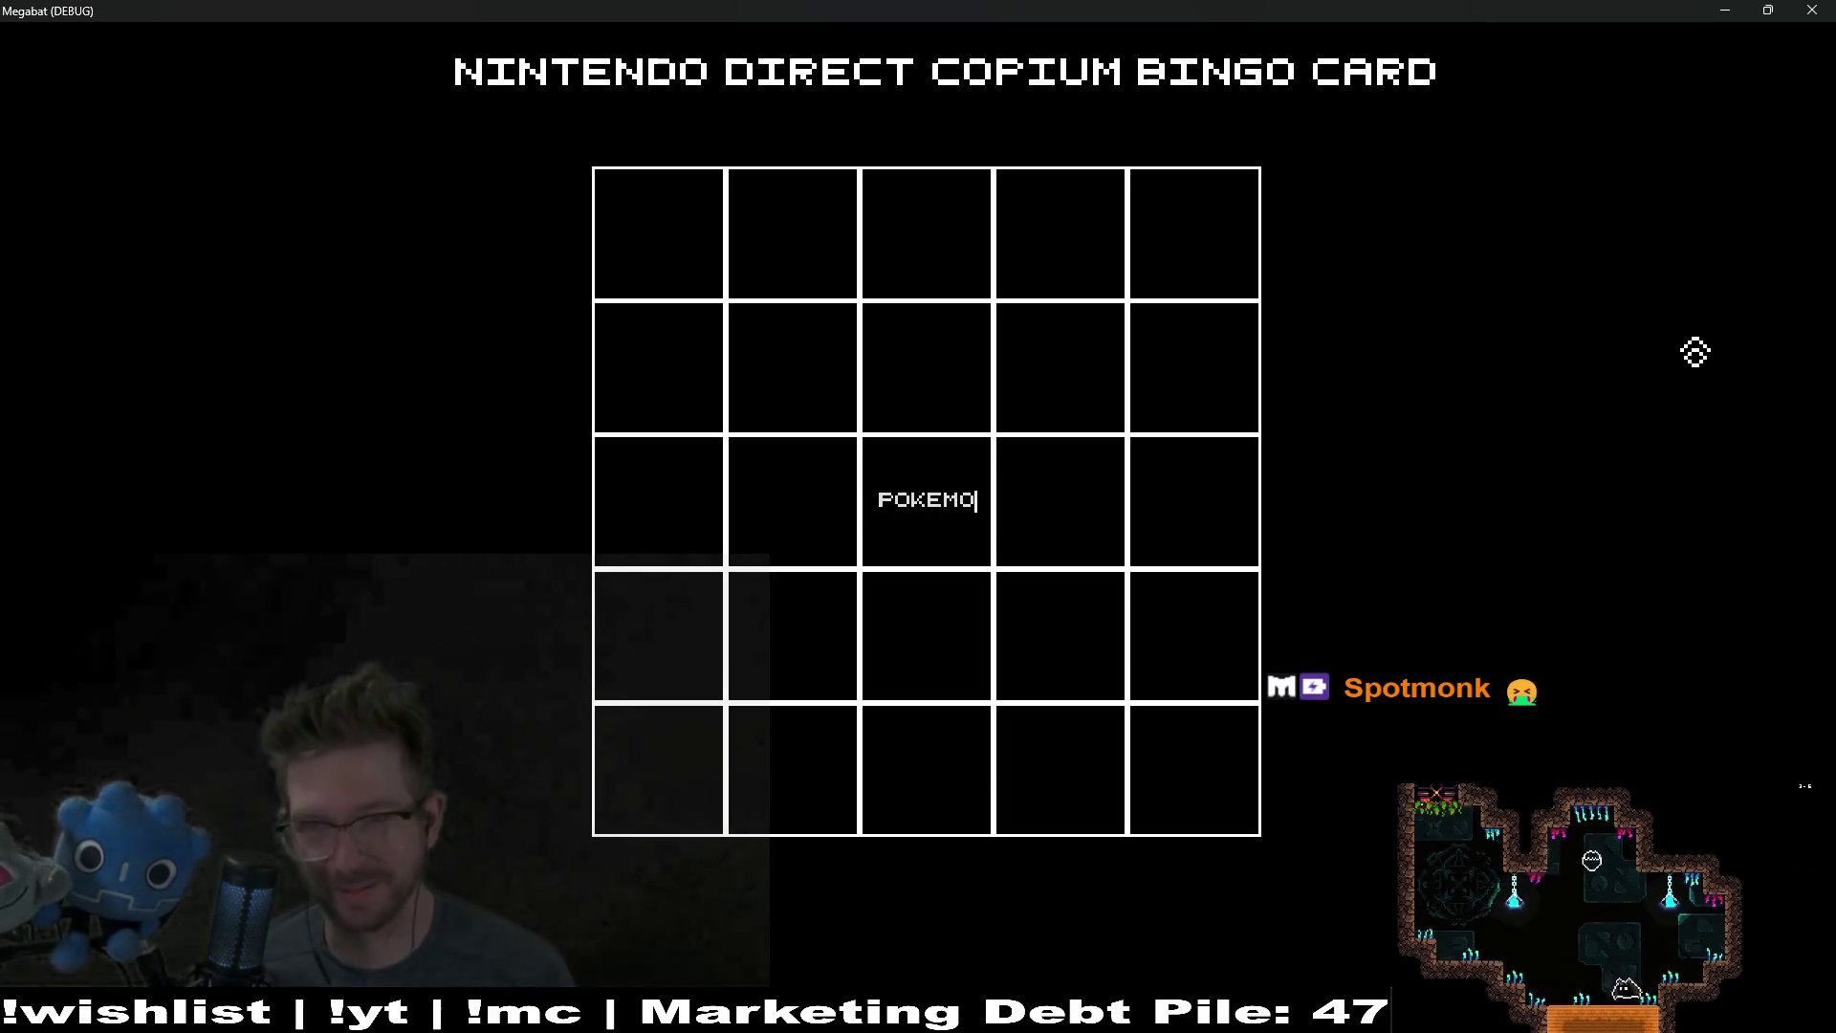
left_click(1799, 11)
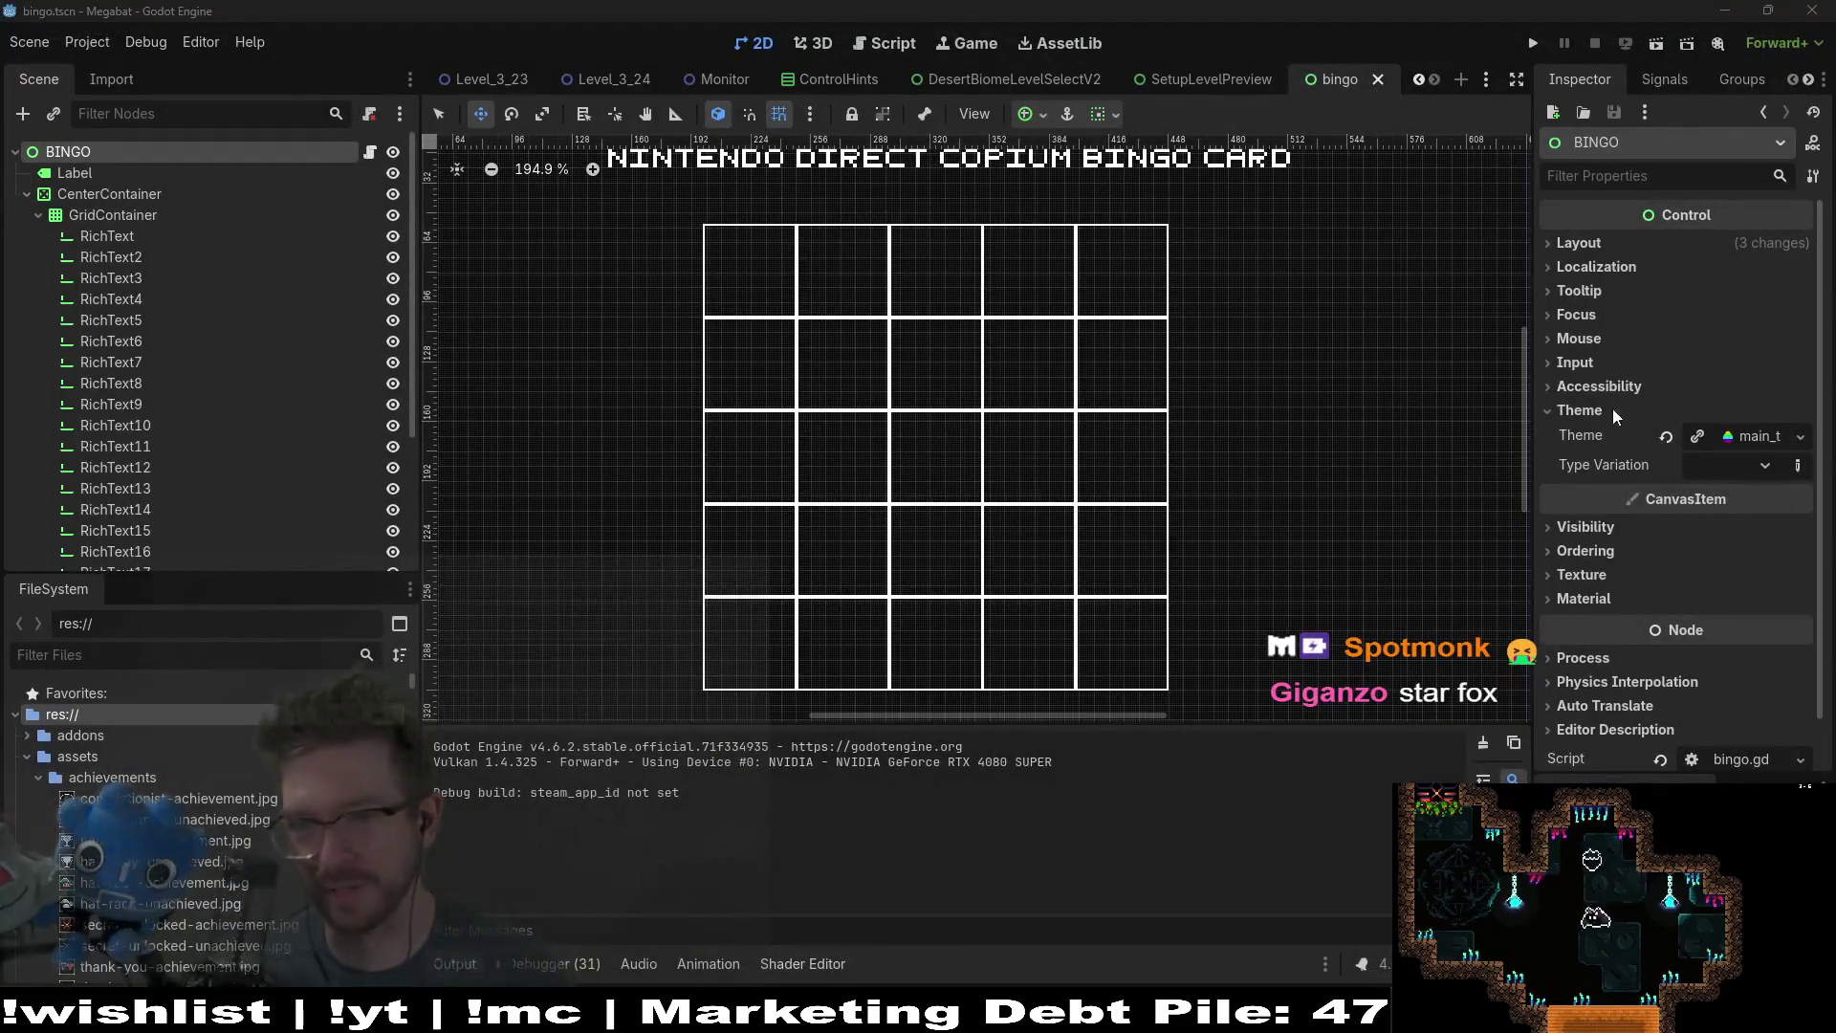
Step: Select all 25 RichText cells in the scene tree
left_click(107, 235)
scroll(132, 564, "down", 2)
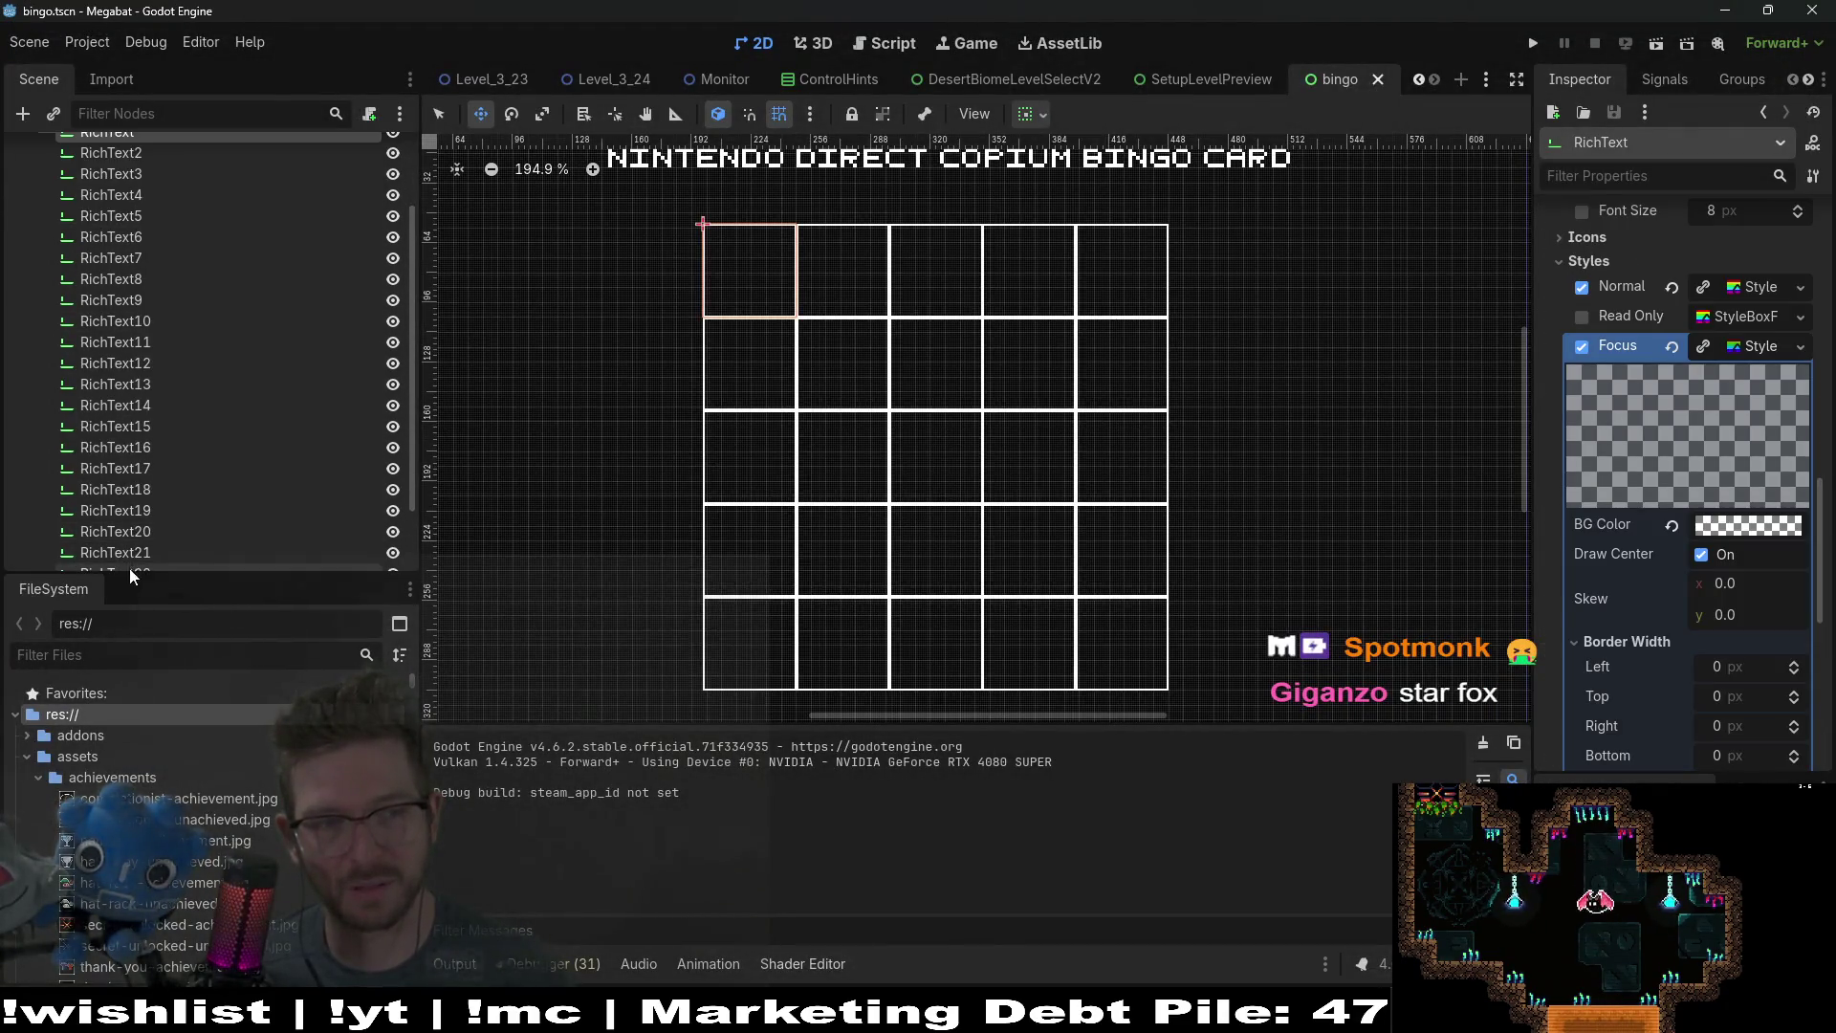
scroll(132, 574, "down", 2)
left_click(134, 552, "shift")
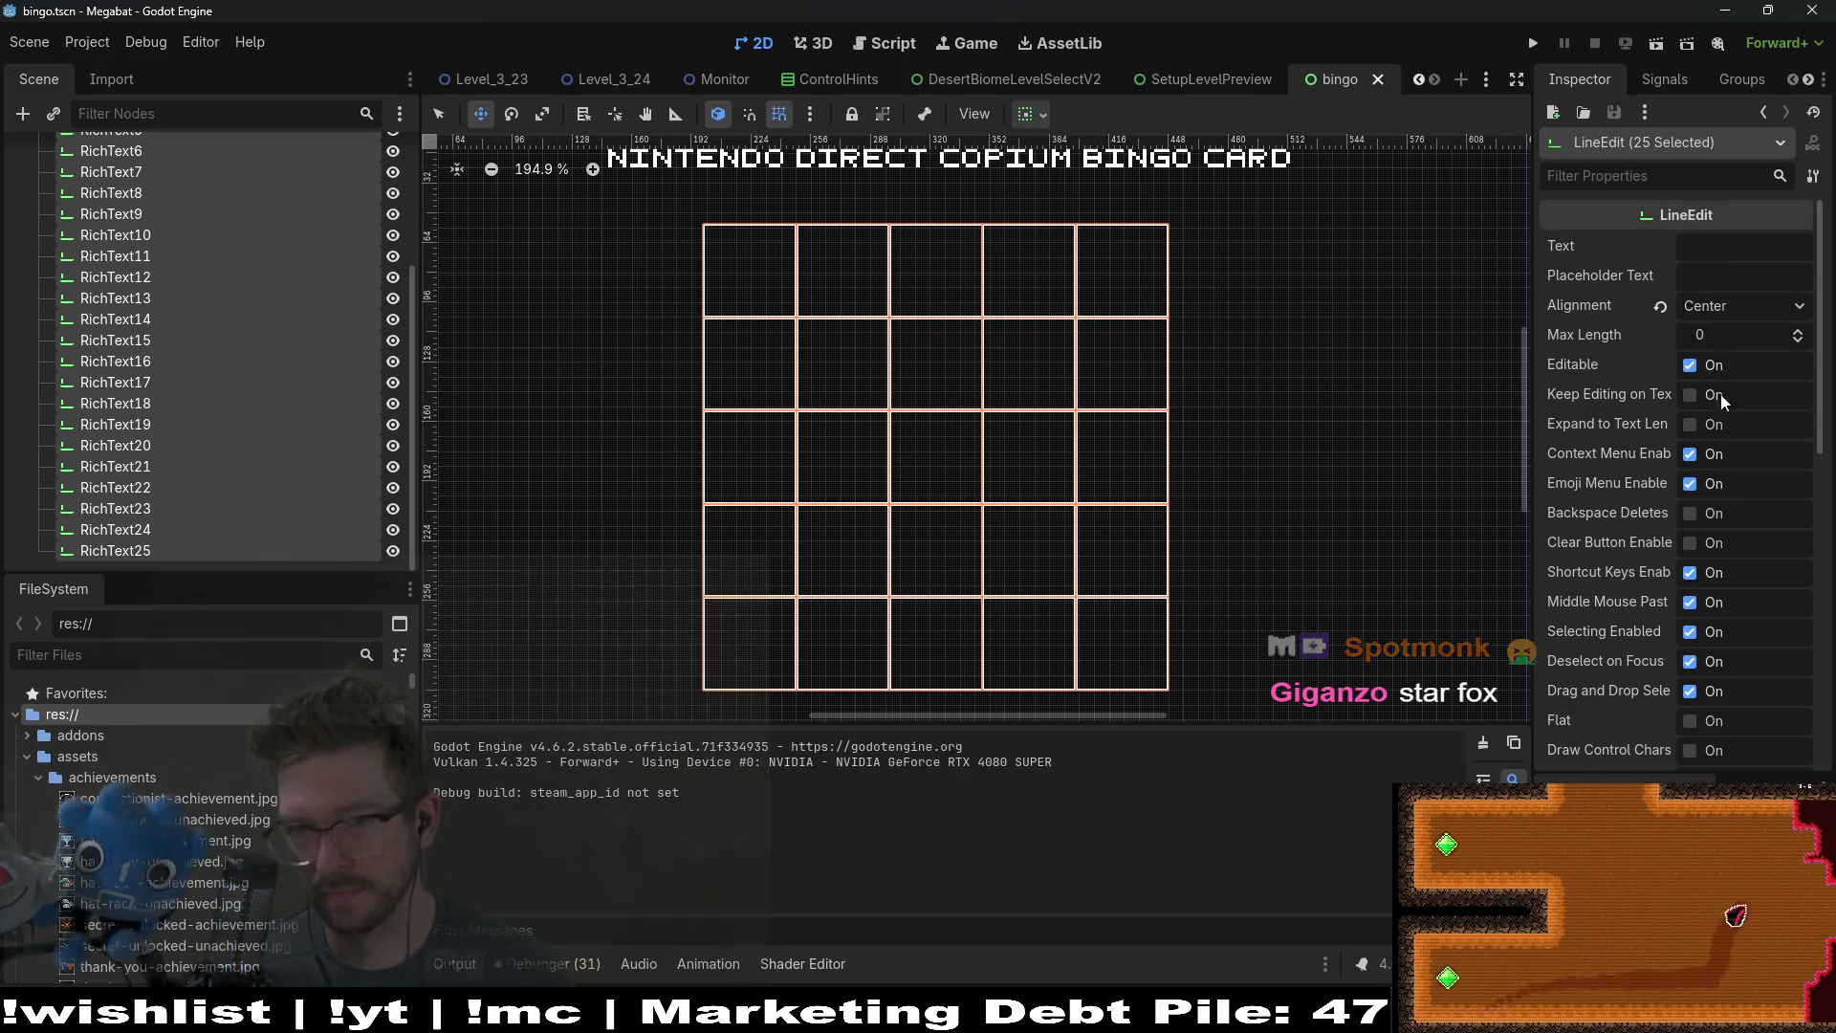
Step: Filter the cells' Inspector properties by 'tex' and launch the scene with F6
left_click(1613, 175)
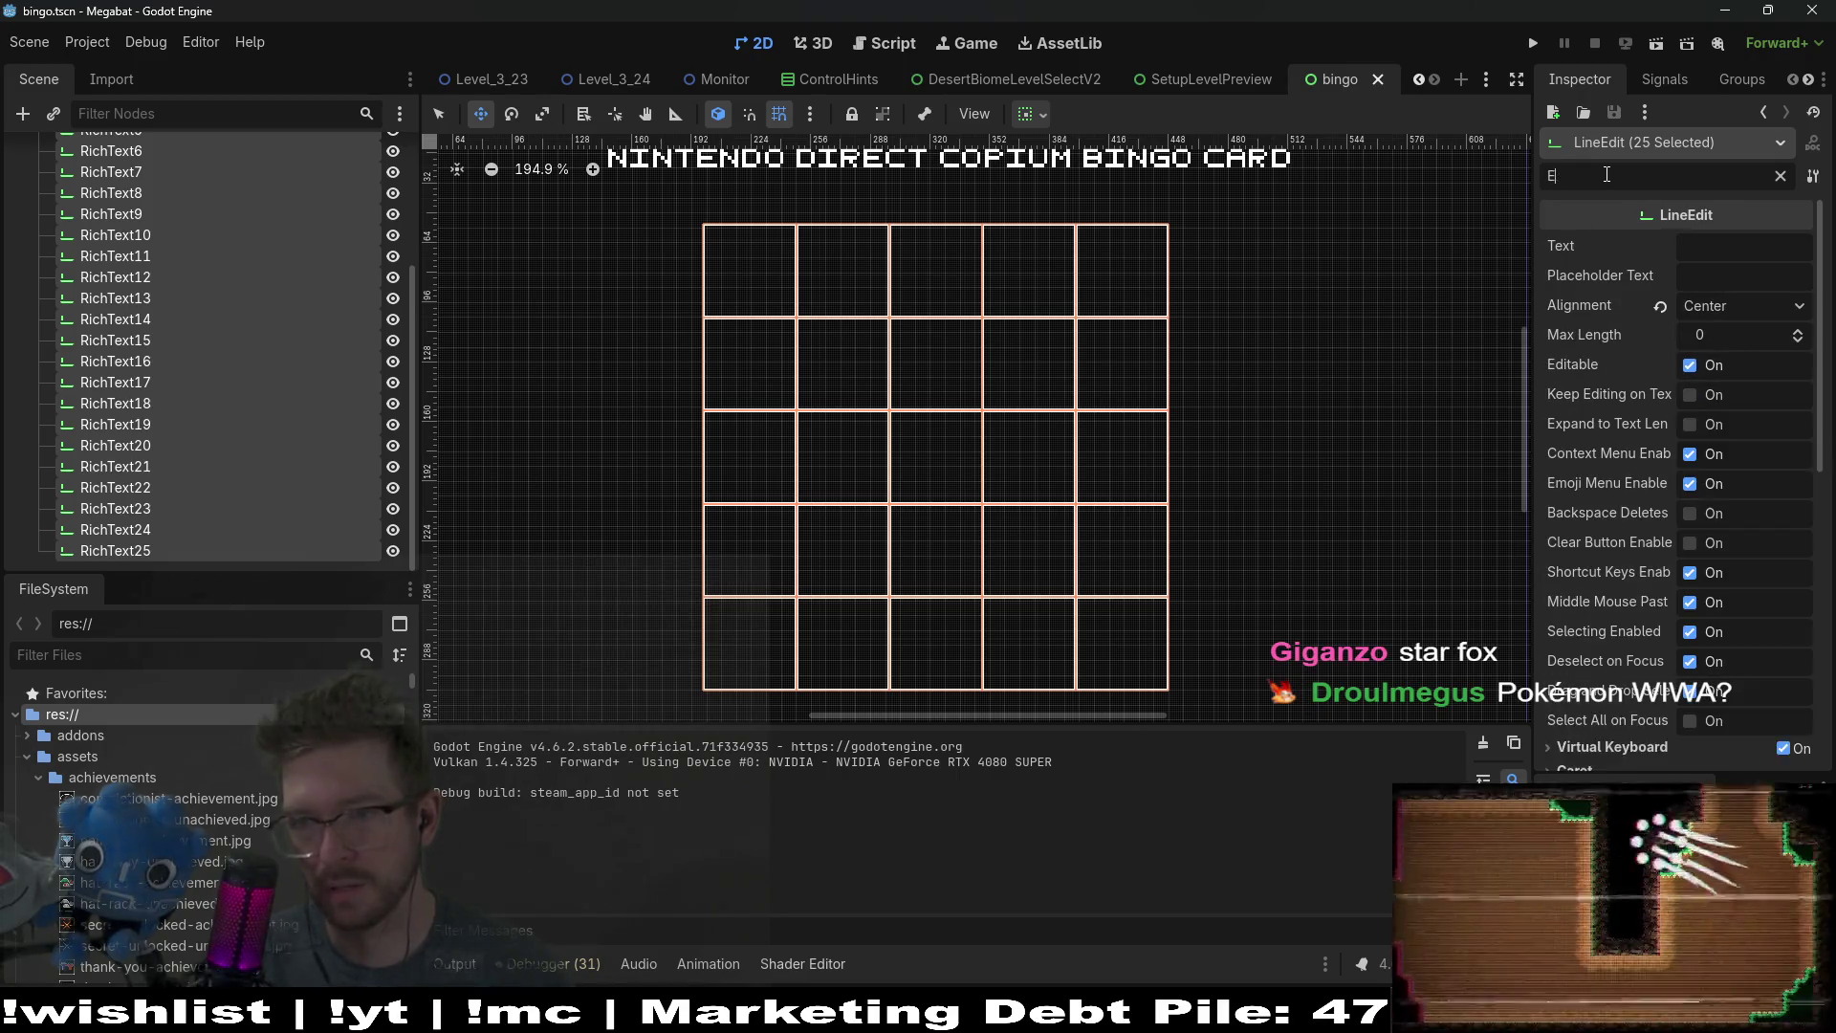
type("tex")
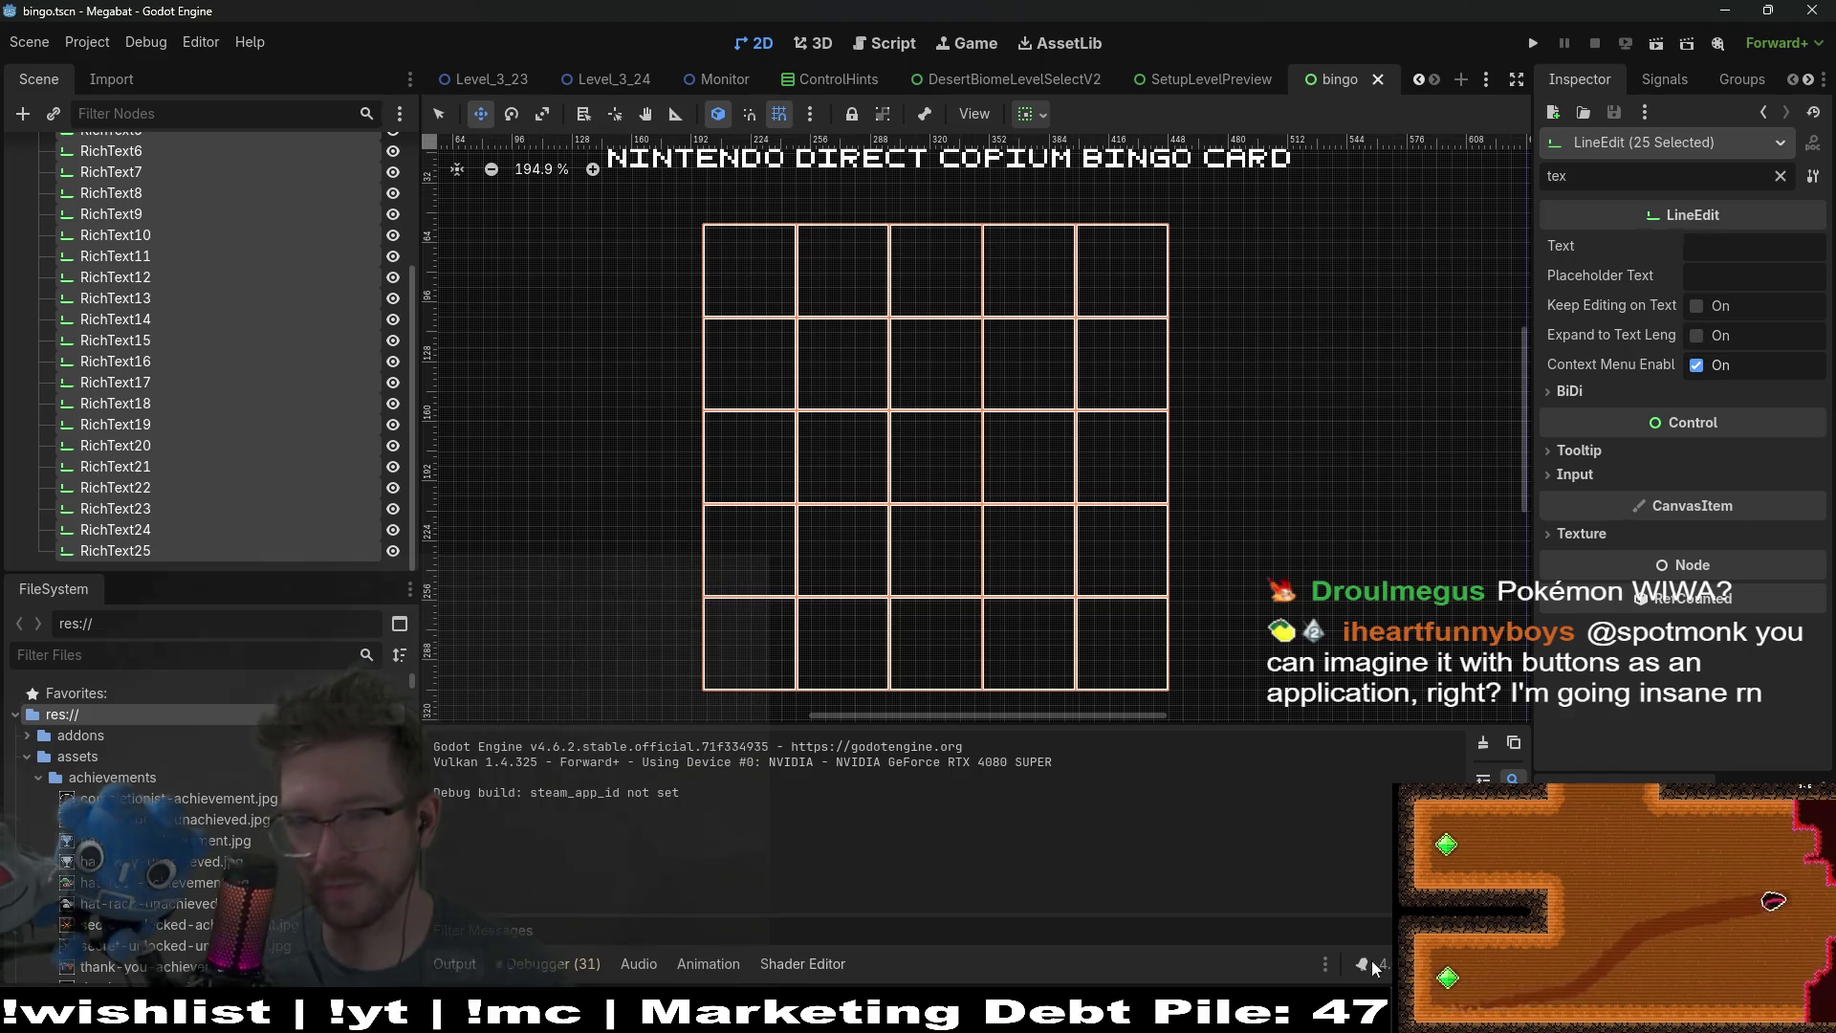
key("F6")
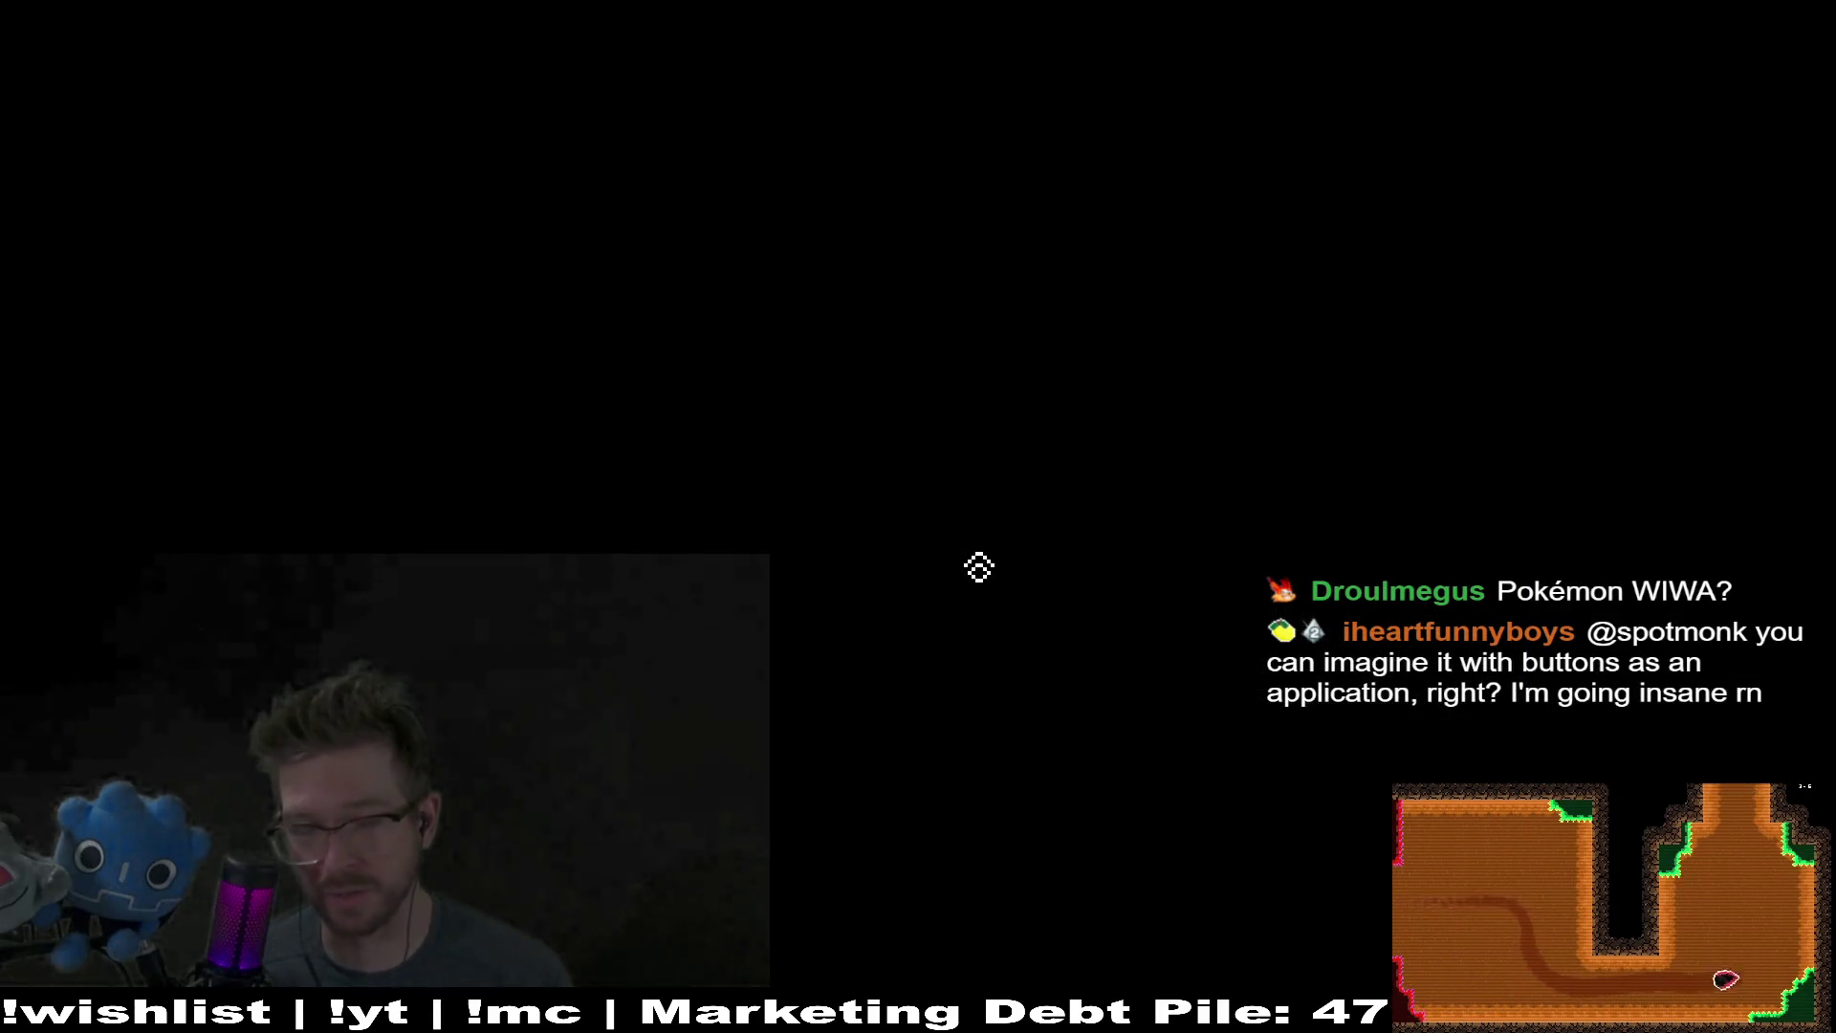
Step: Type 'asdfsaf' into the running card's centre cell, delete it, and close the game
type("asdfsaf")
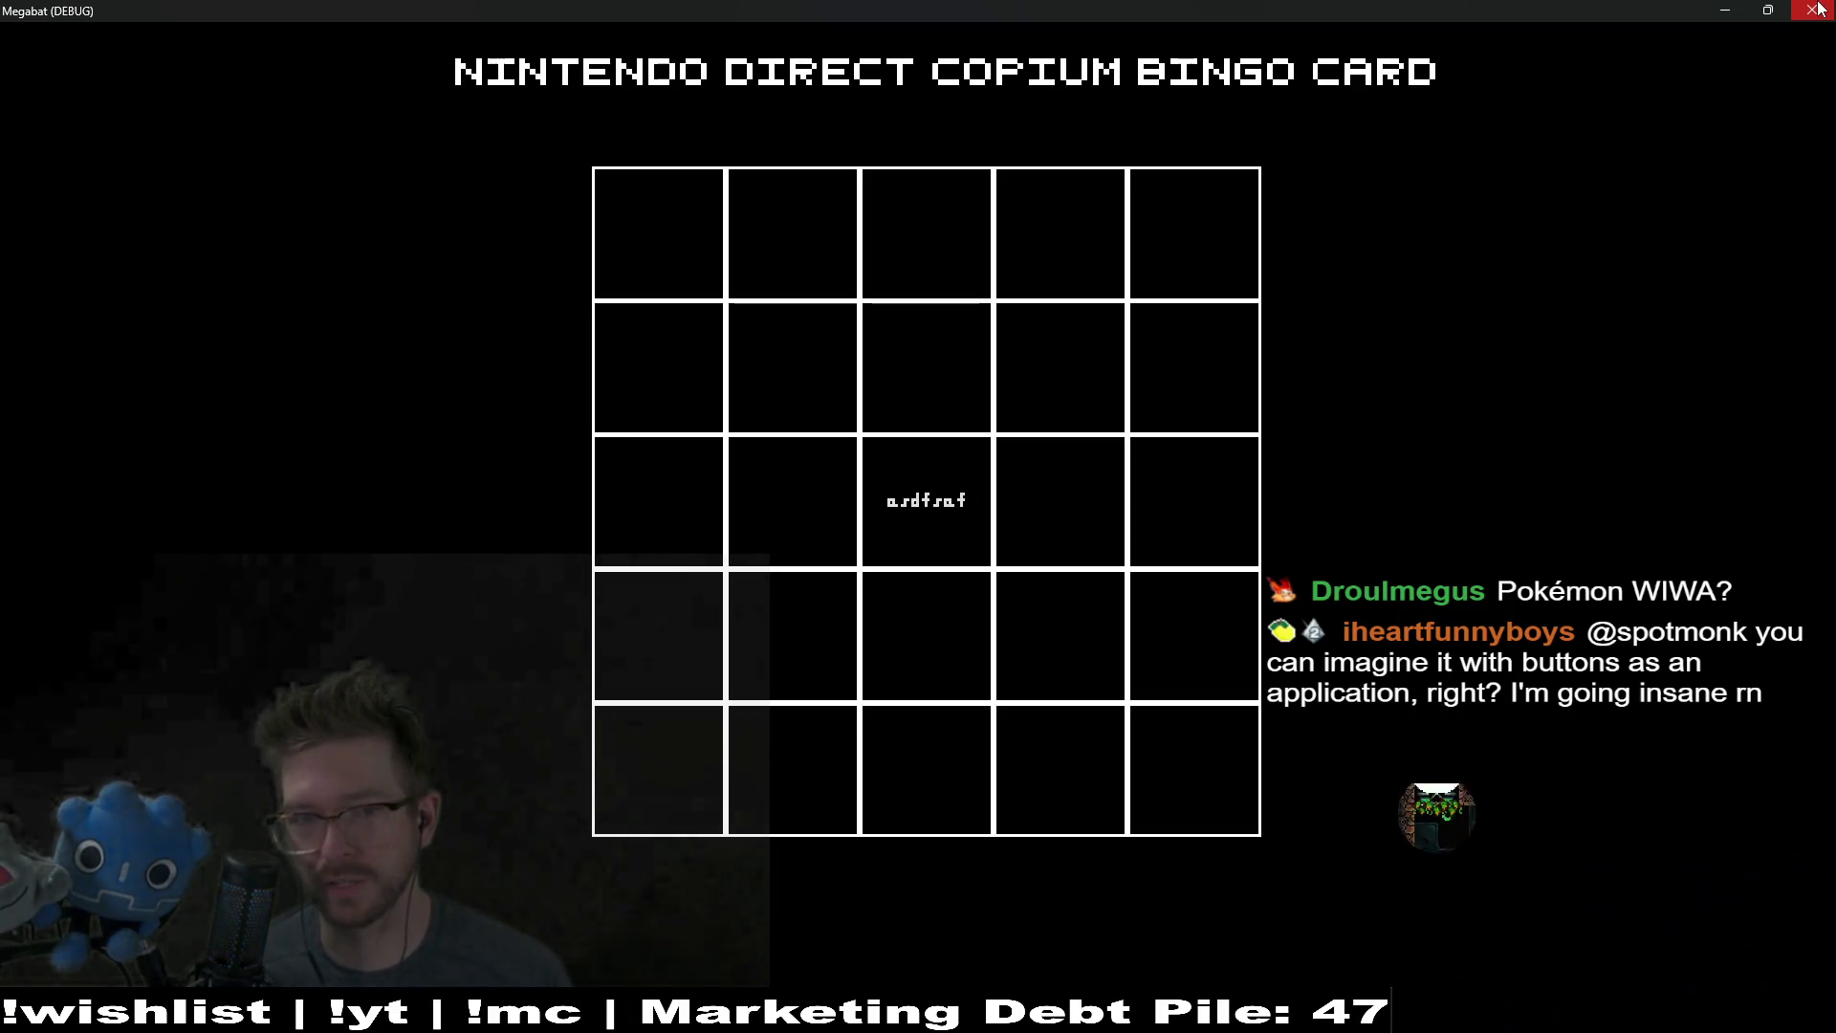
left_click(949, 521)
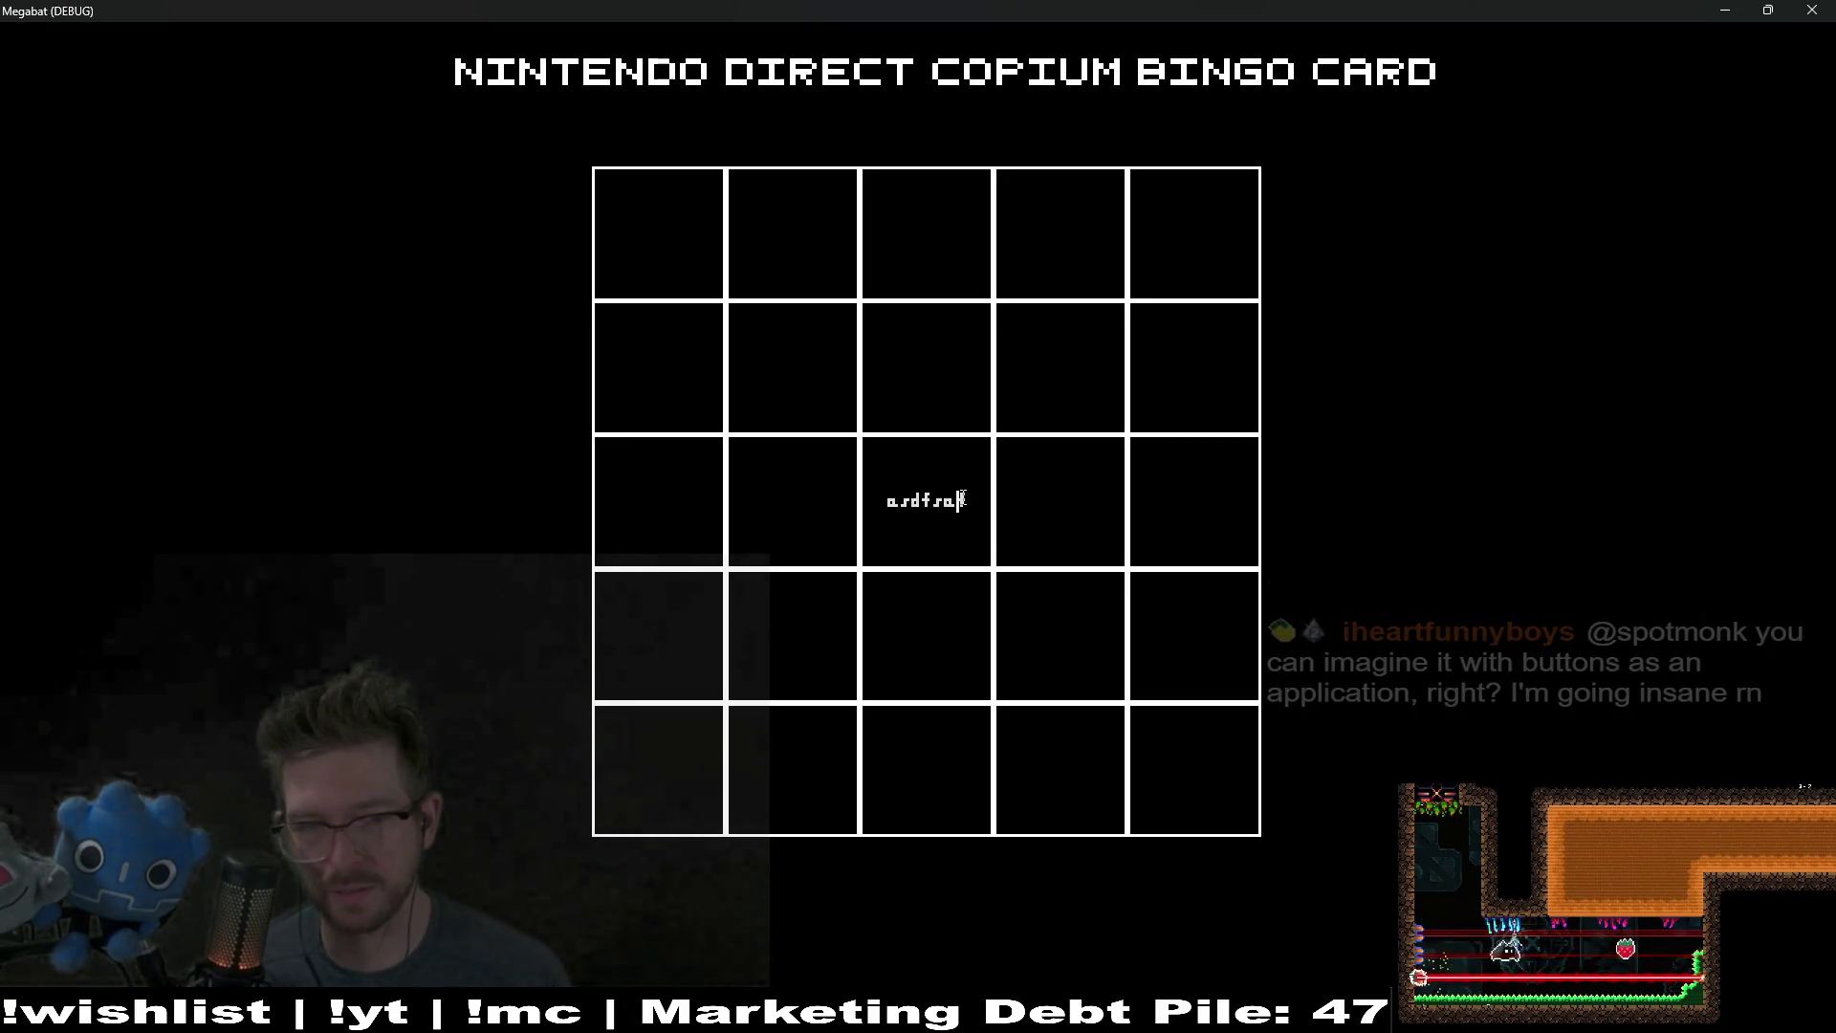
double_click(952, 505)
key("BackSpace")
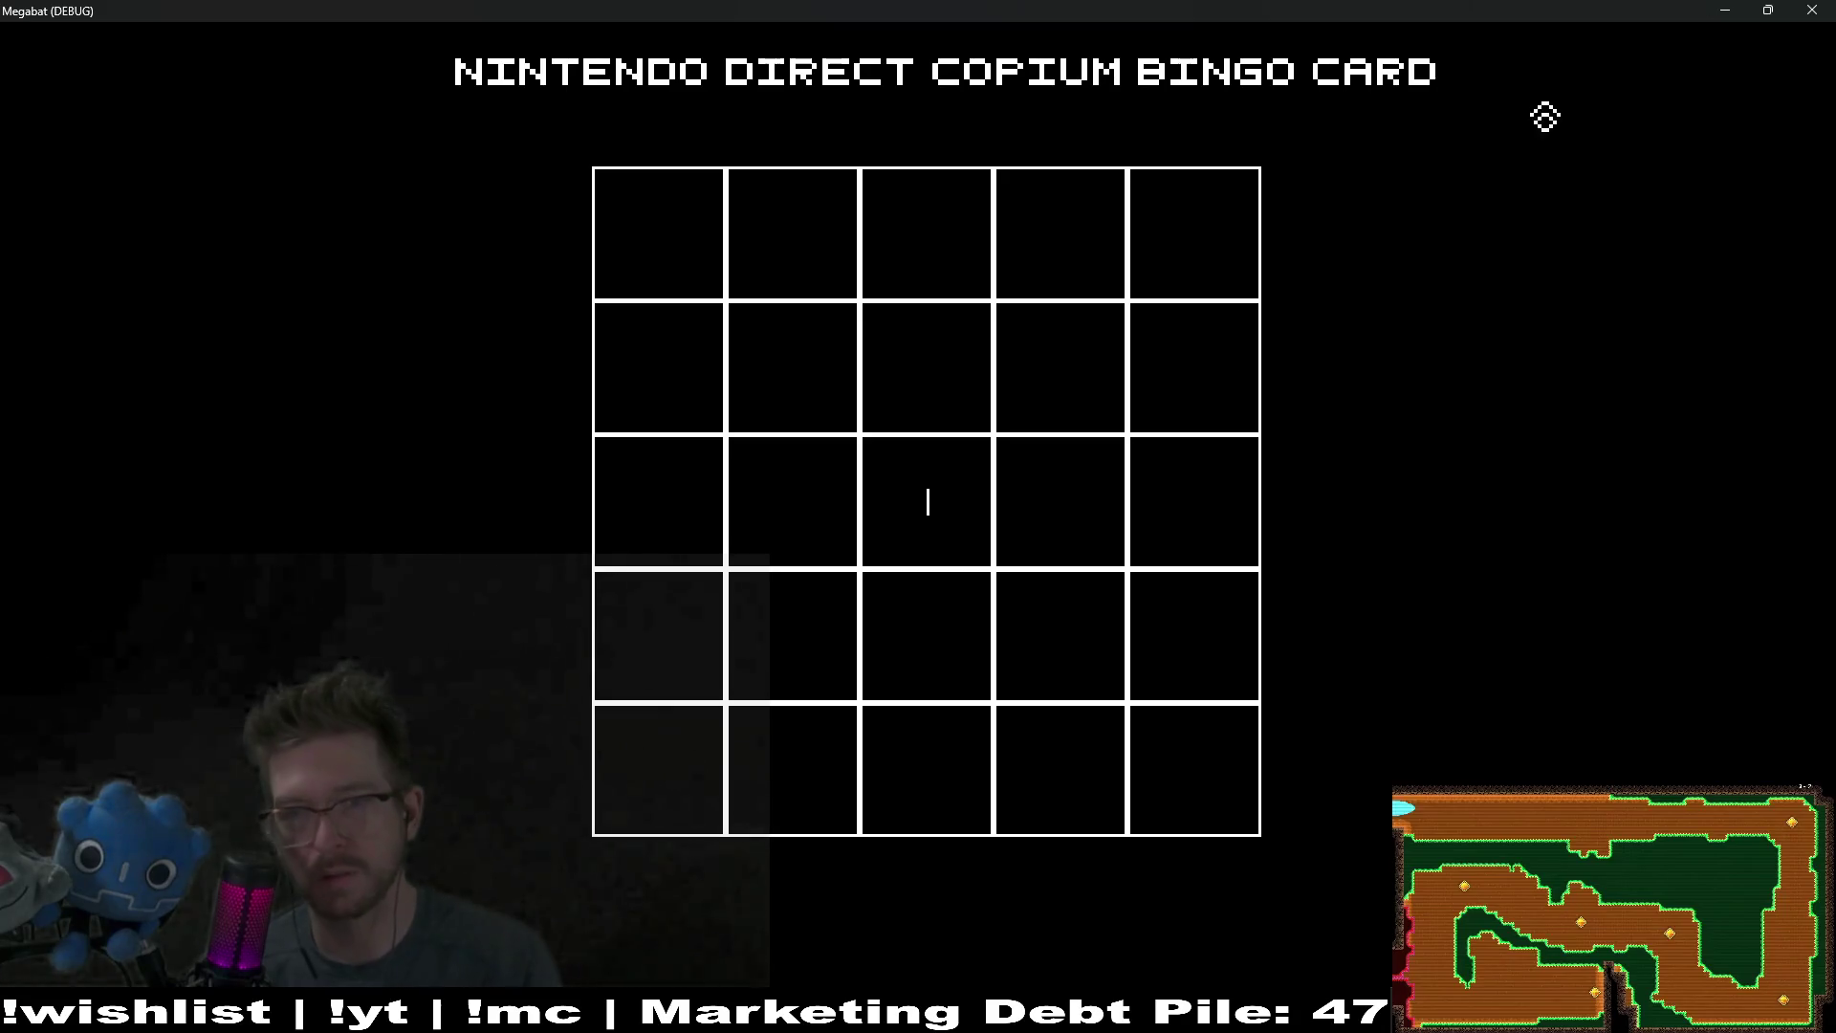
left_click(1813, 11)
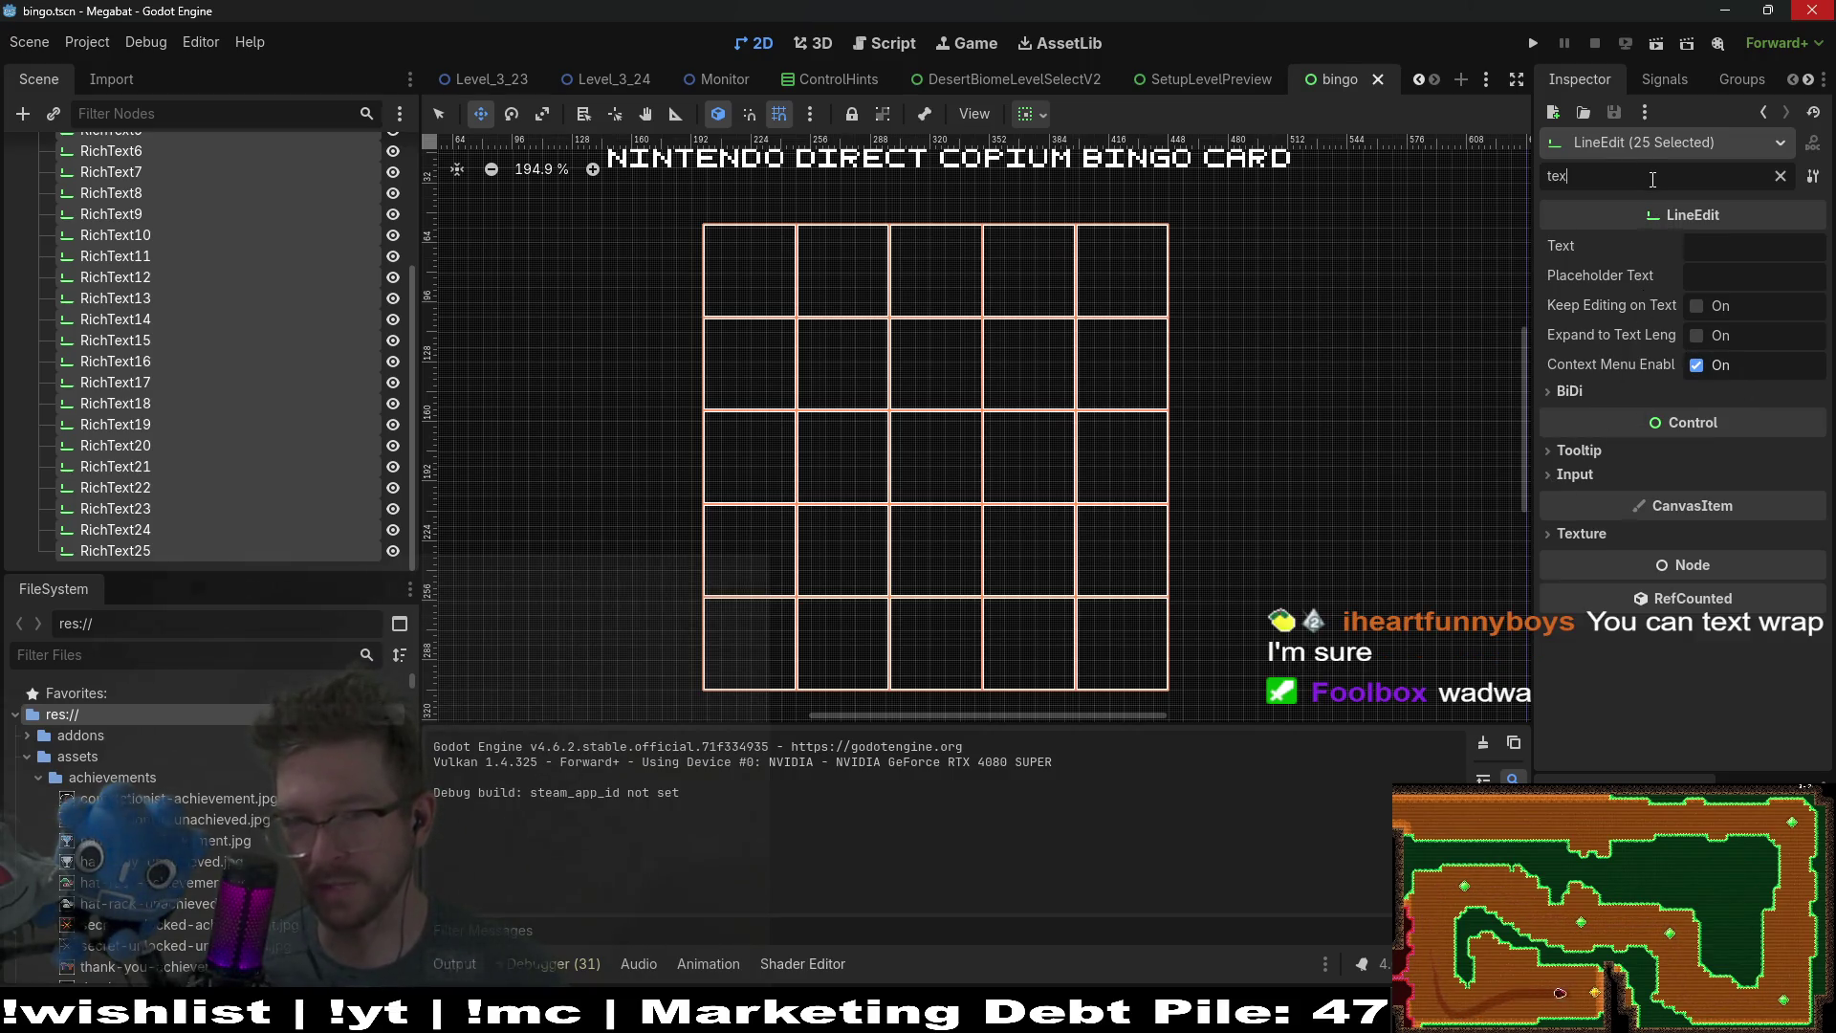
Step: Filter the cells' properties by 'wrap', then clear the filter and select the shared Text field
key("BackSpace")
key("BackSpace")
key("BackSpace")
type("wrap")
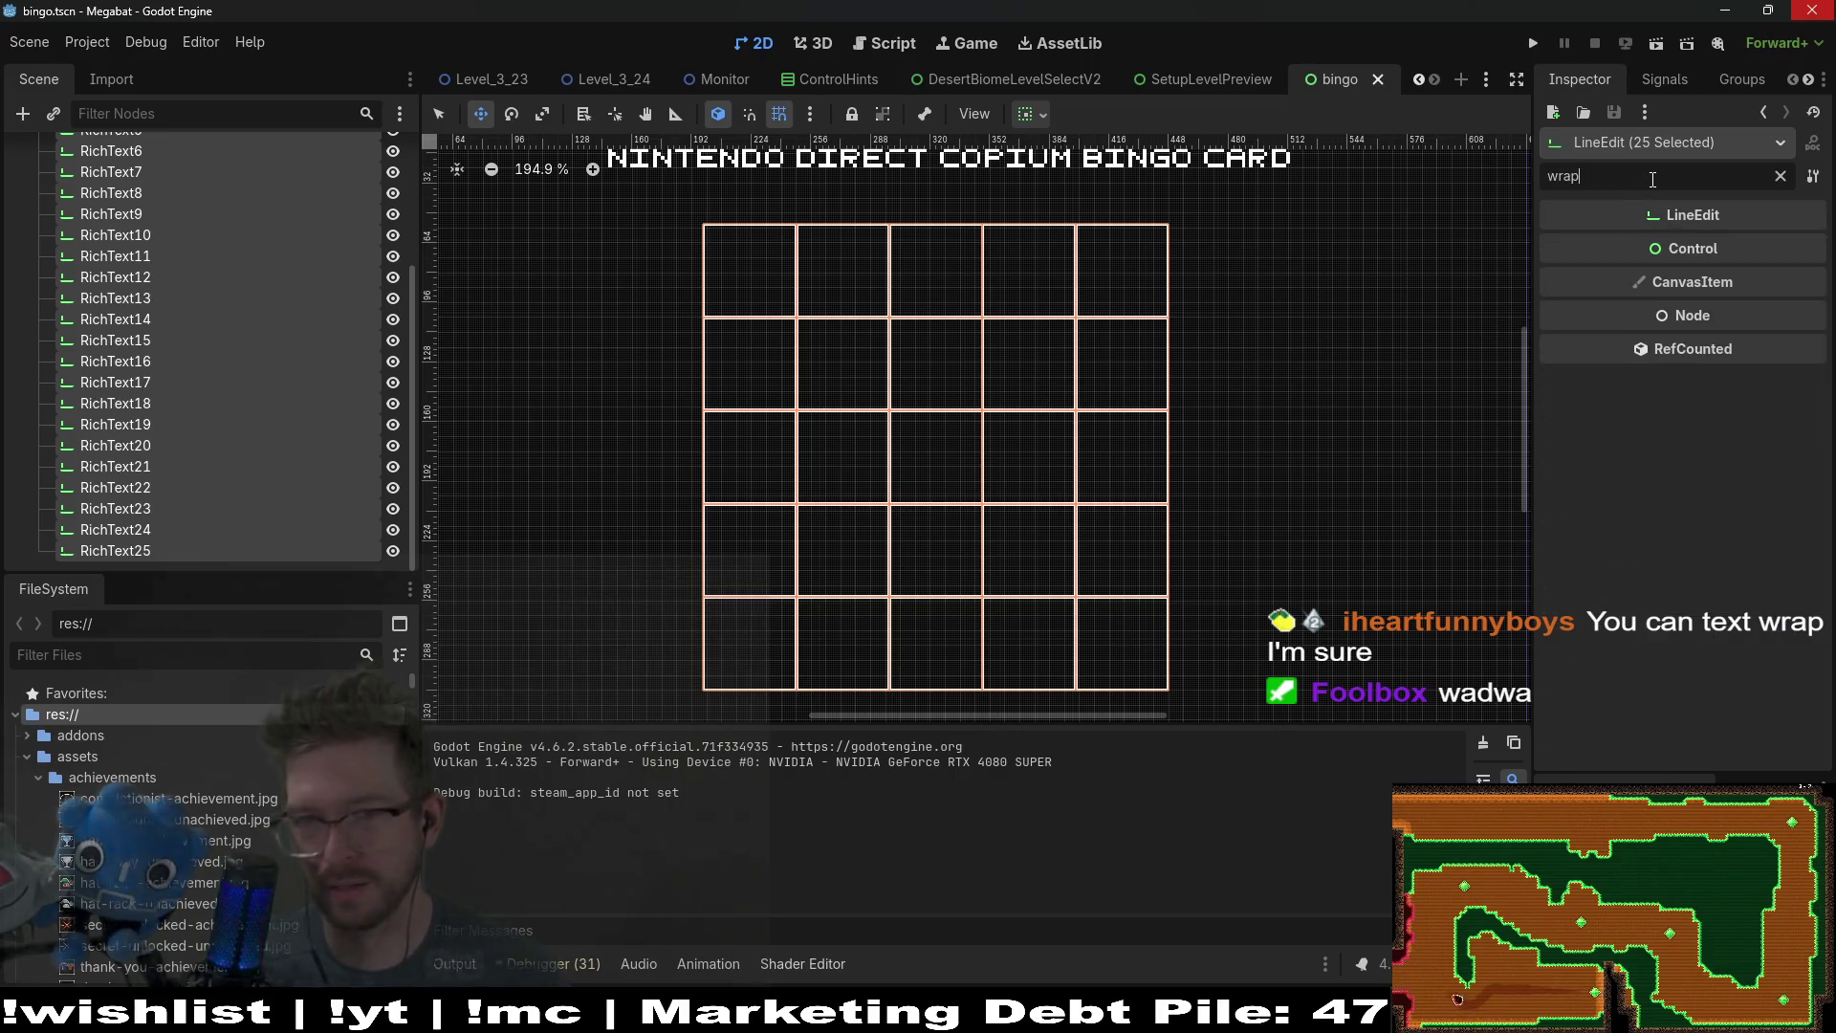
left_click(1780, 176)
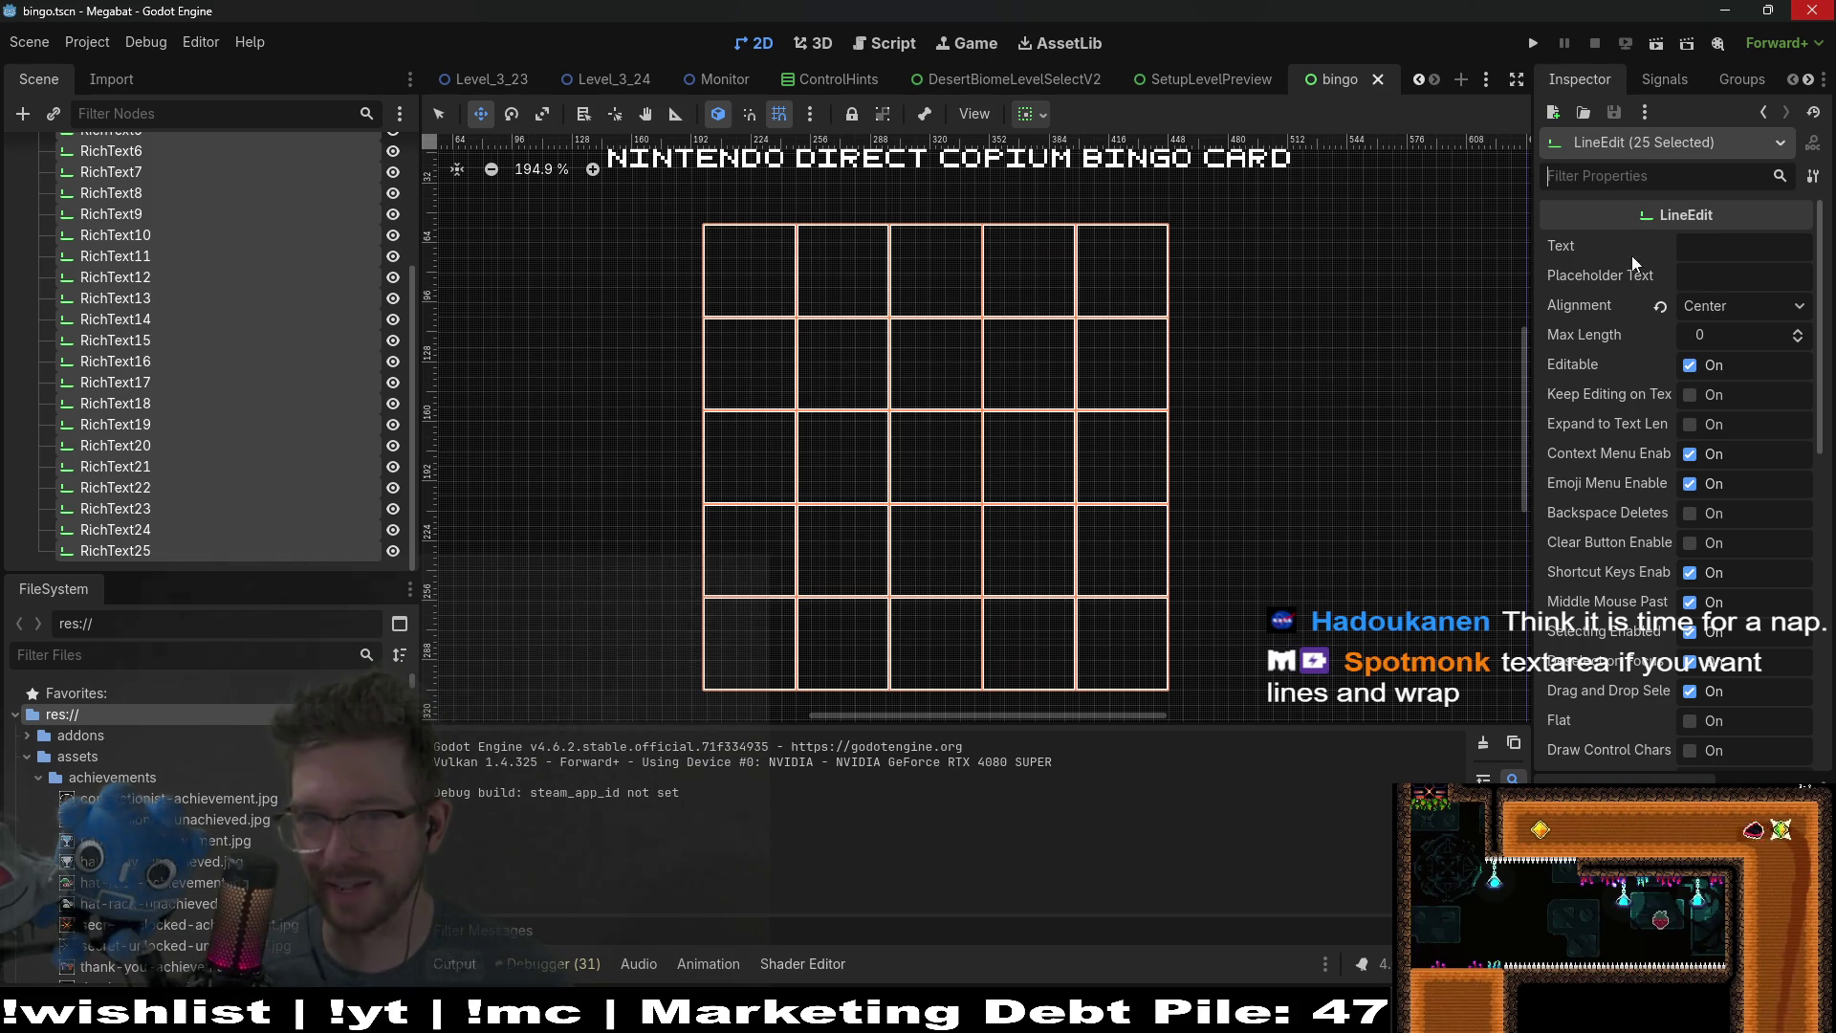
left_click(1711, 241)
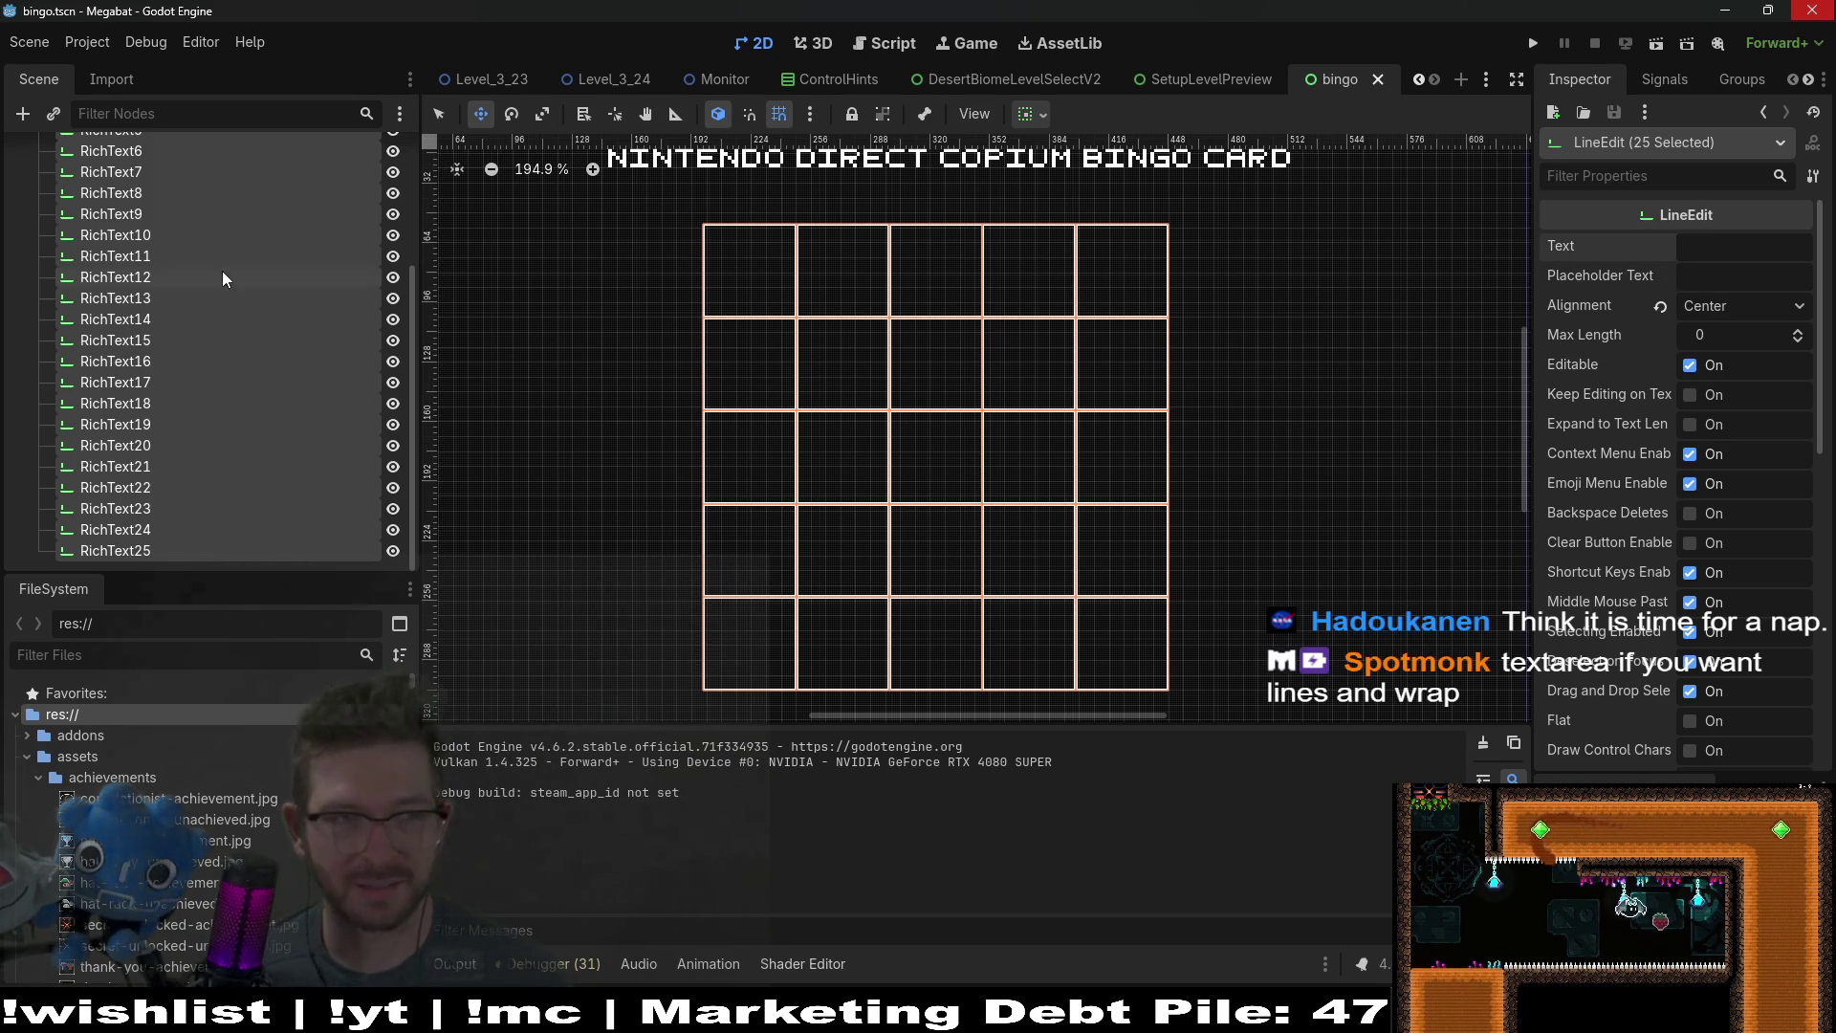
Step: Change the first RichText cell's type to TextEdit and save the scene
scroll(222, 278, "up", 3)
left_click(122, 254)
right_click(117, 234)
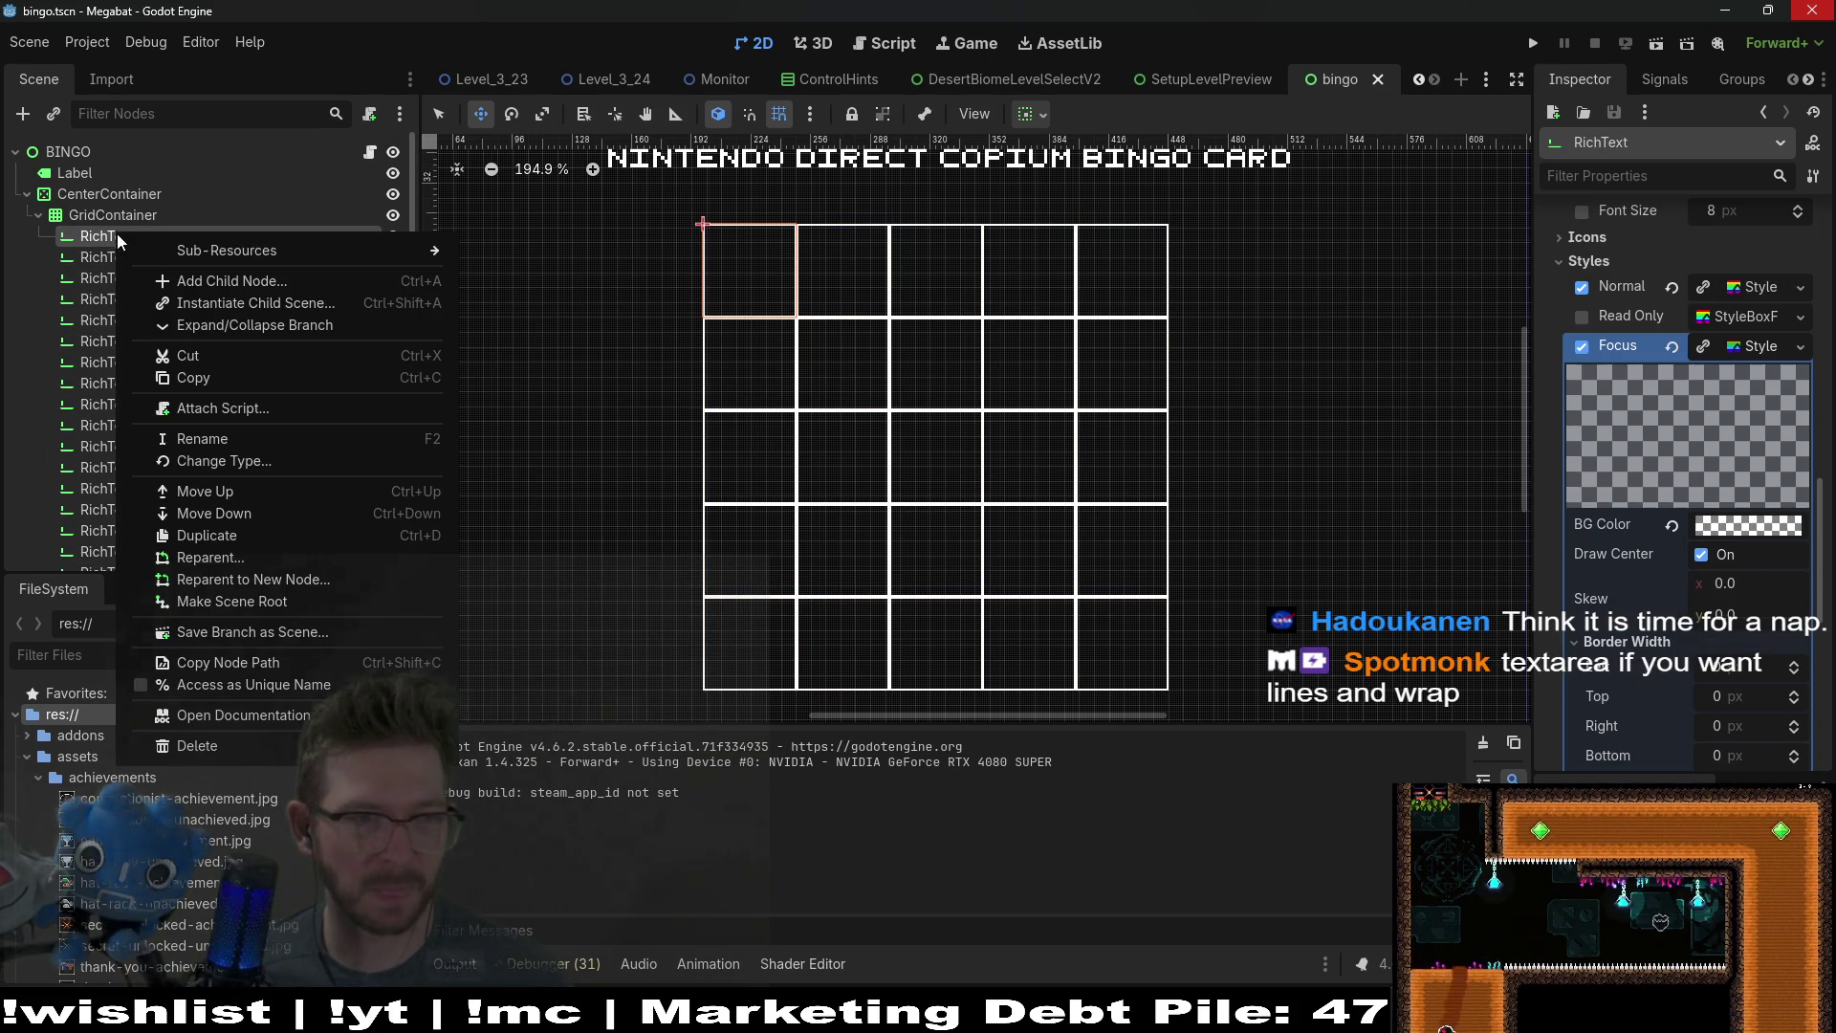
left_click(226, 463)
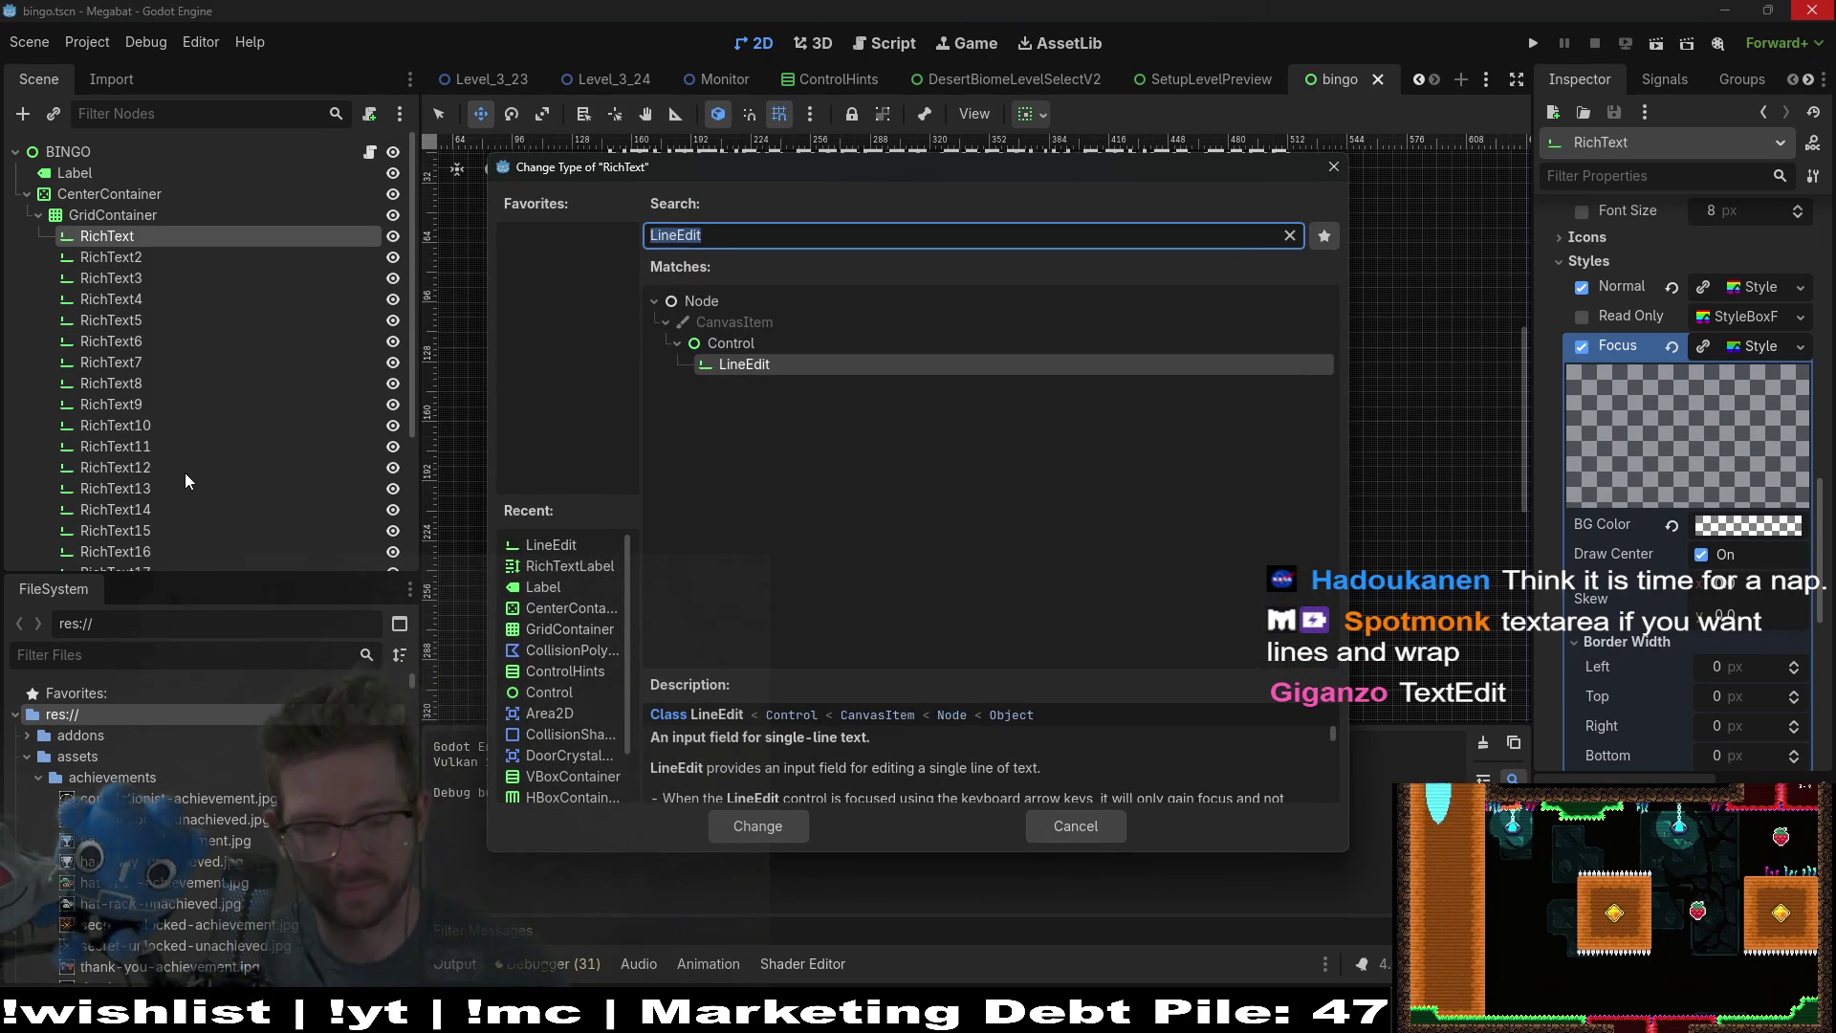
type("text")
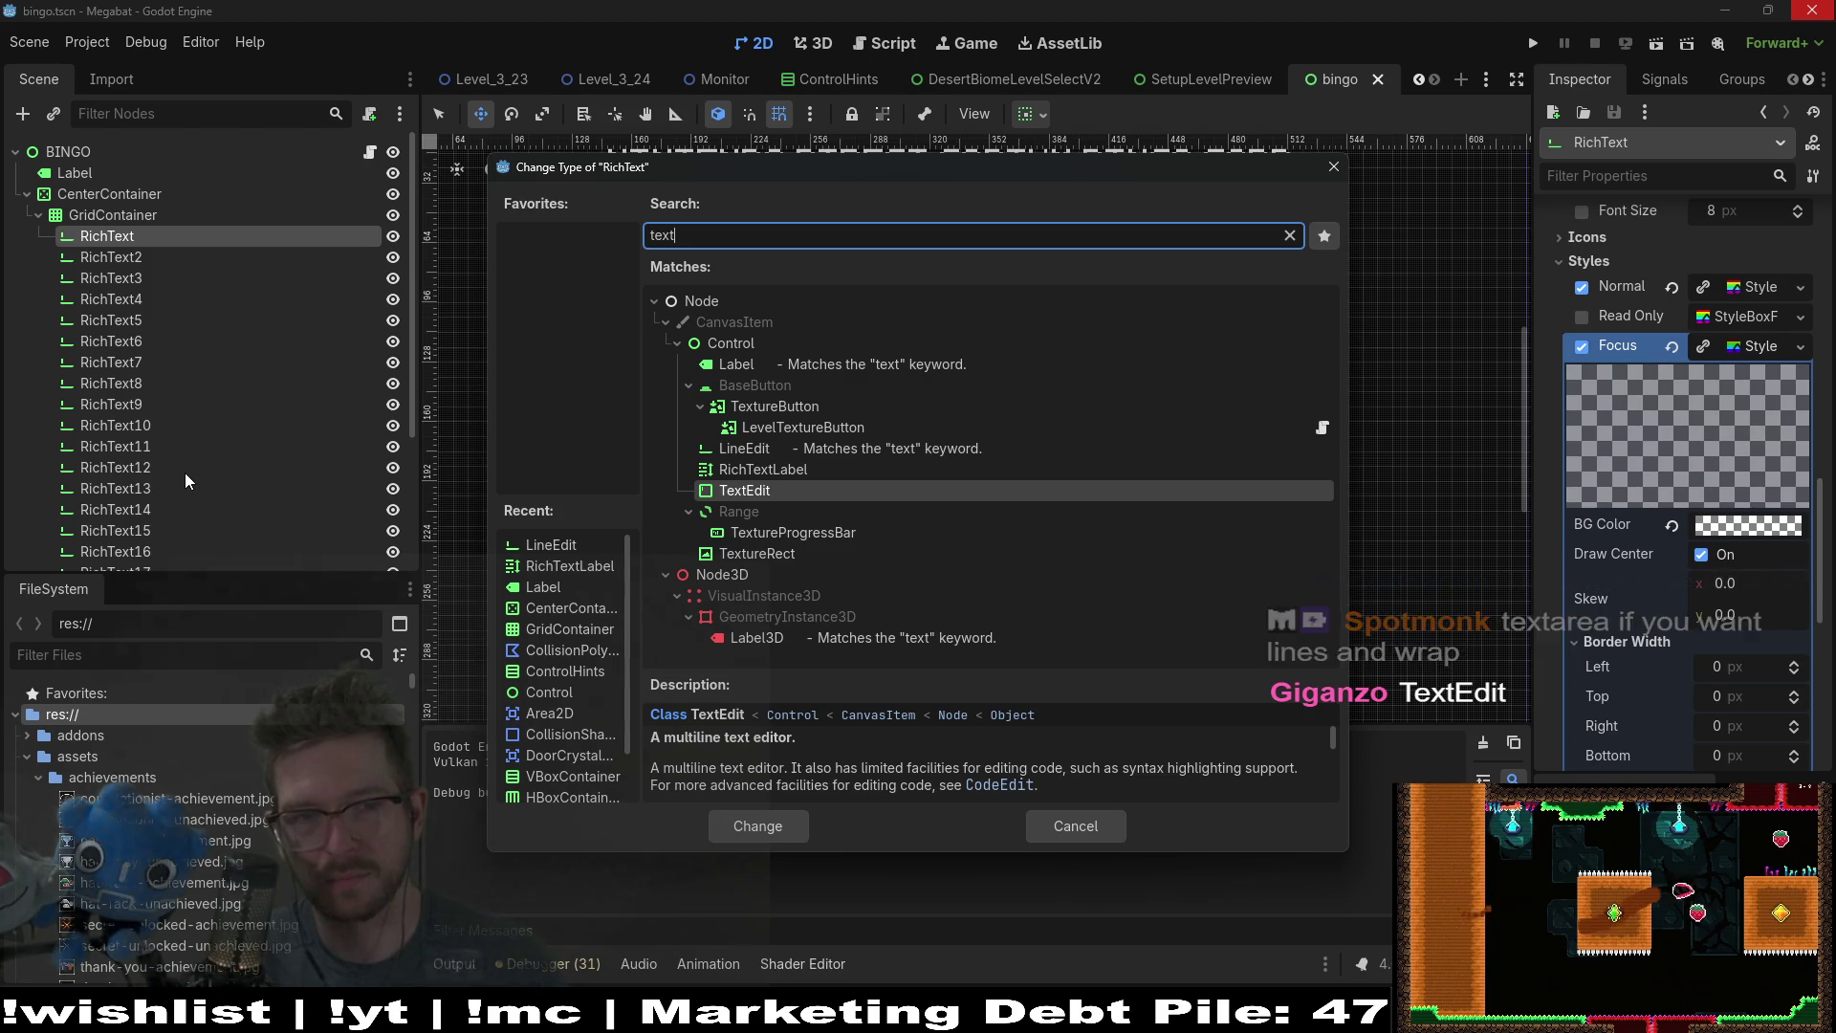
type("e")
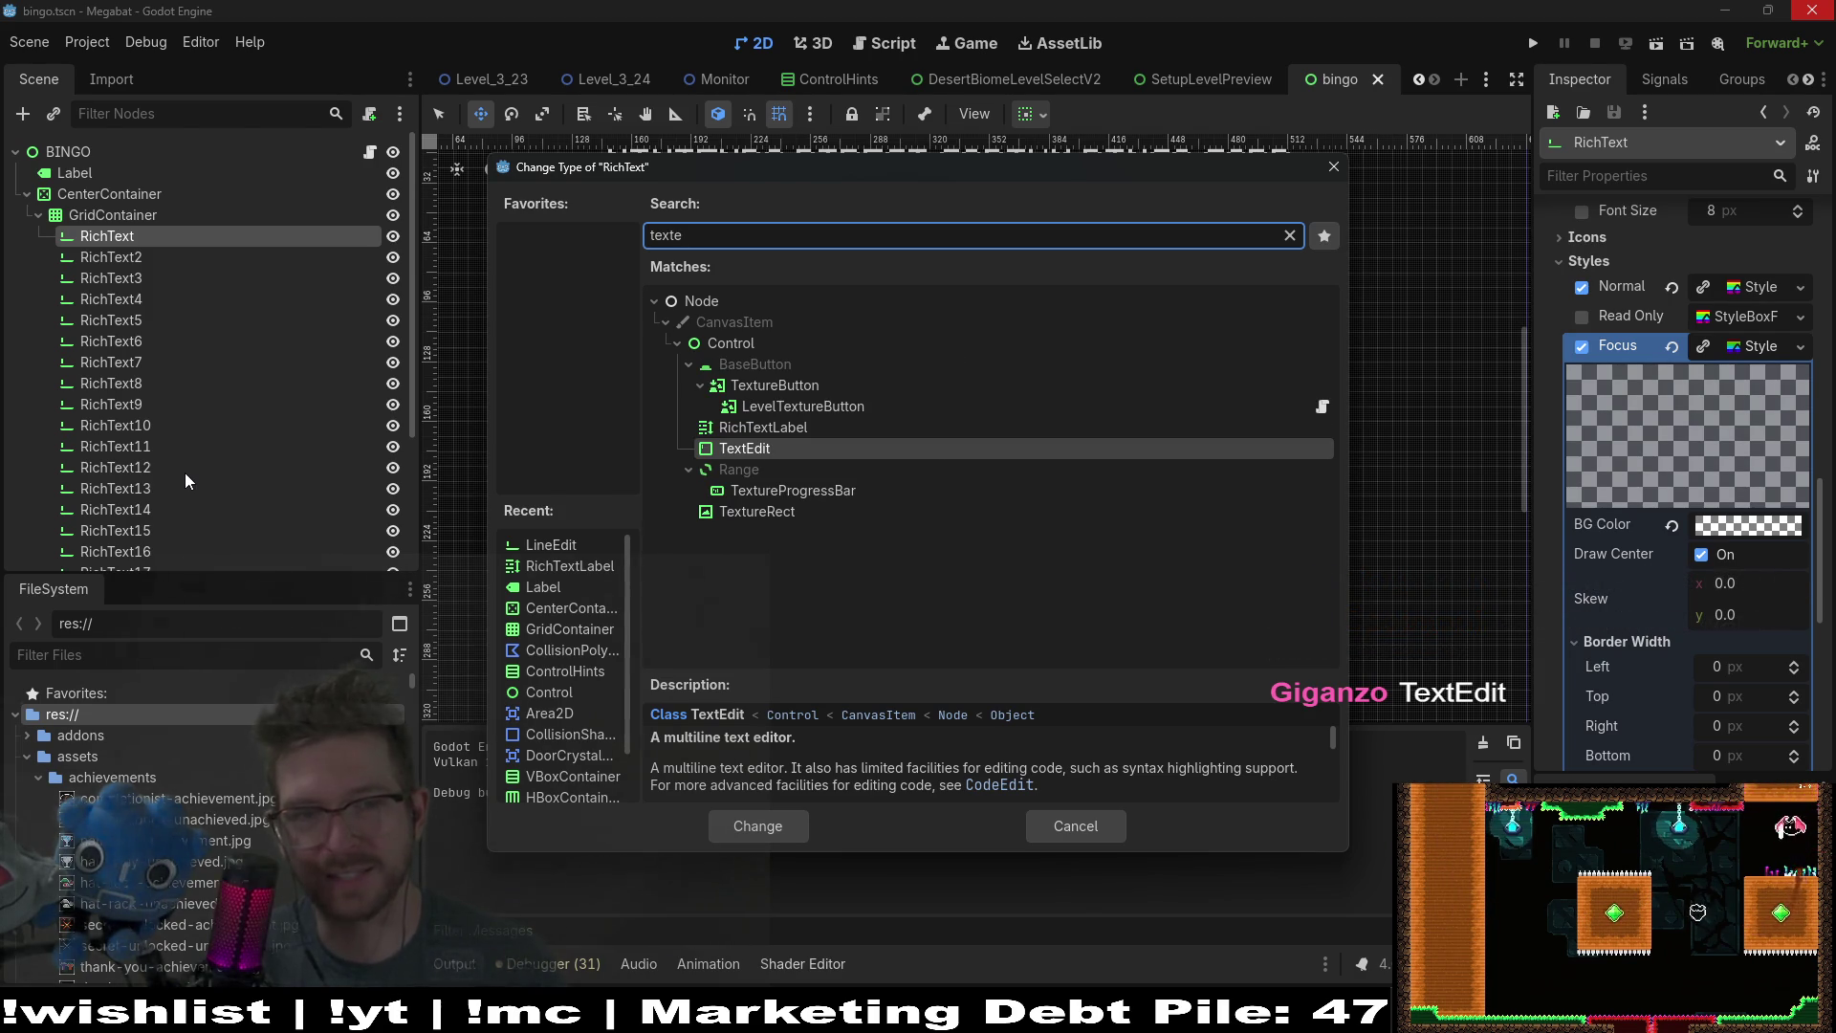
double_click(777, 455)
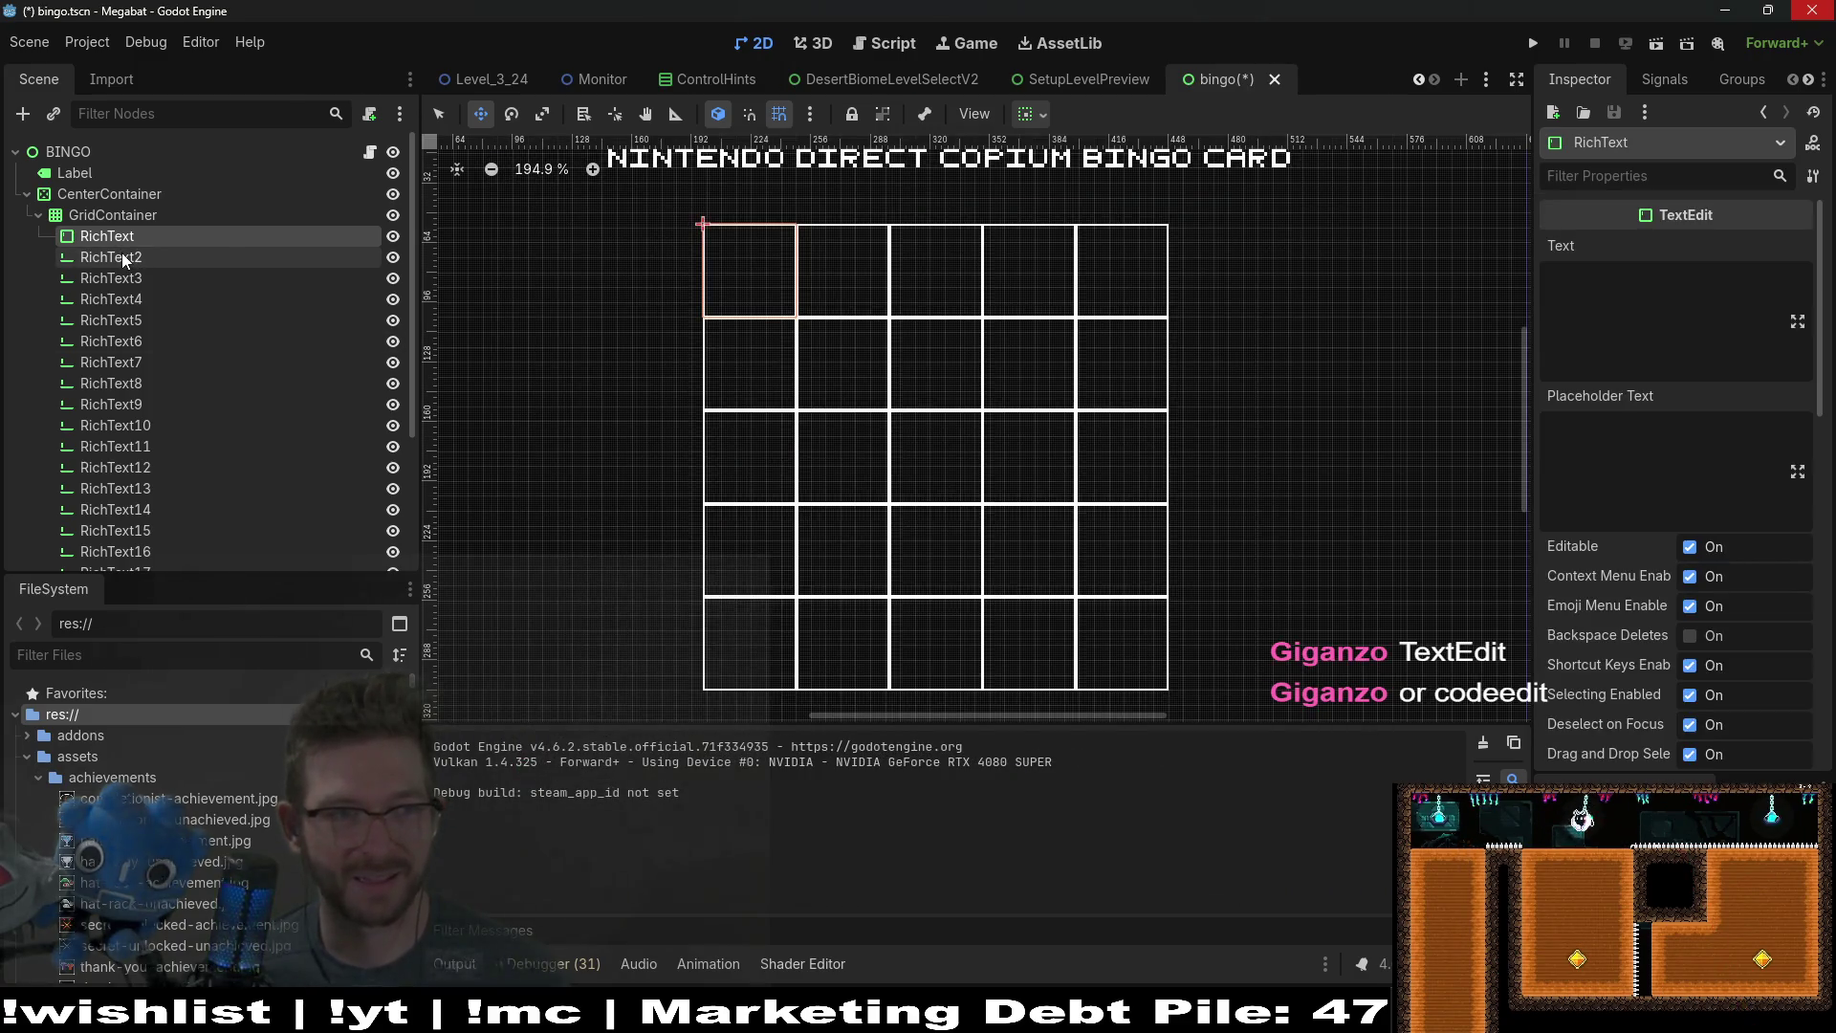
key("ctrl+s")
Step: Change all 25 RichText cells to the TextEdit type
scroll(175, 529, "down", 3)
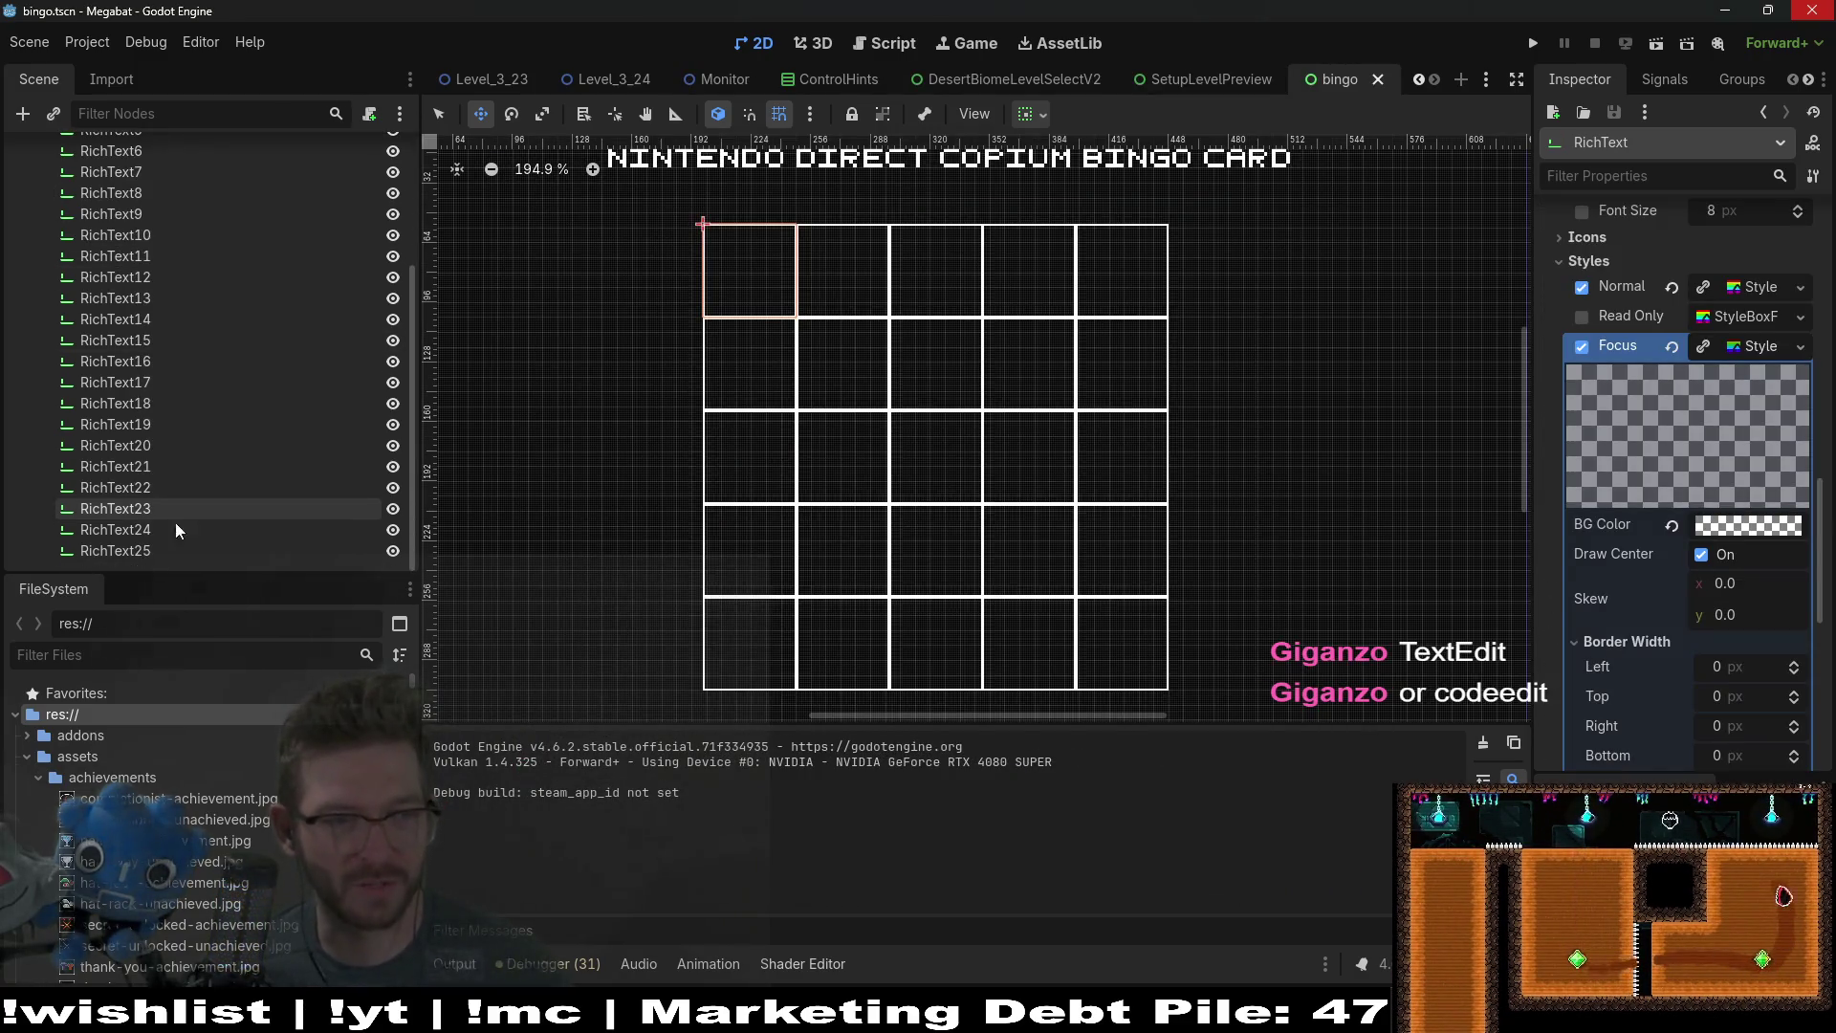
left_click(146, 546, "shift")
scroll(146, 261, "up", 5)
right_click(132, 290)
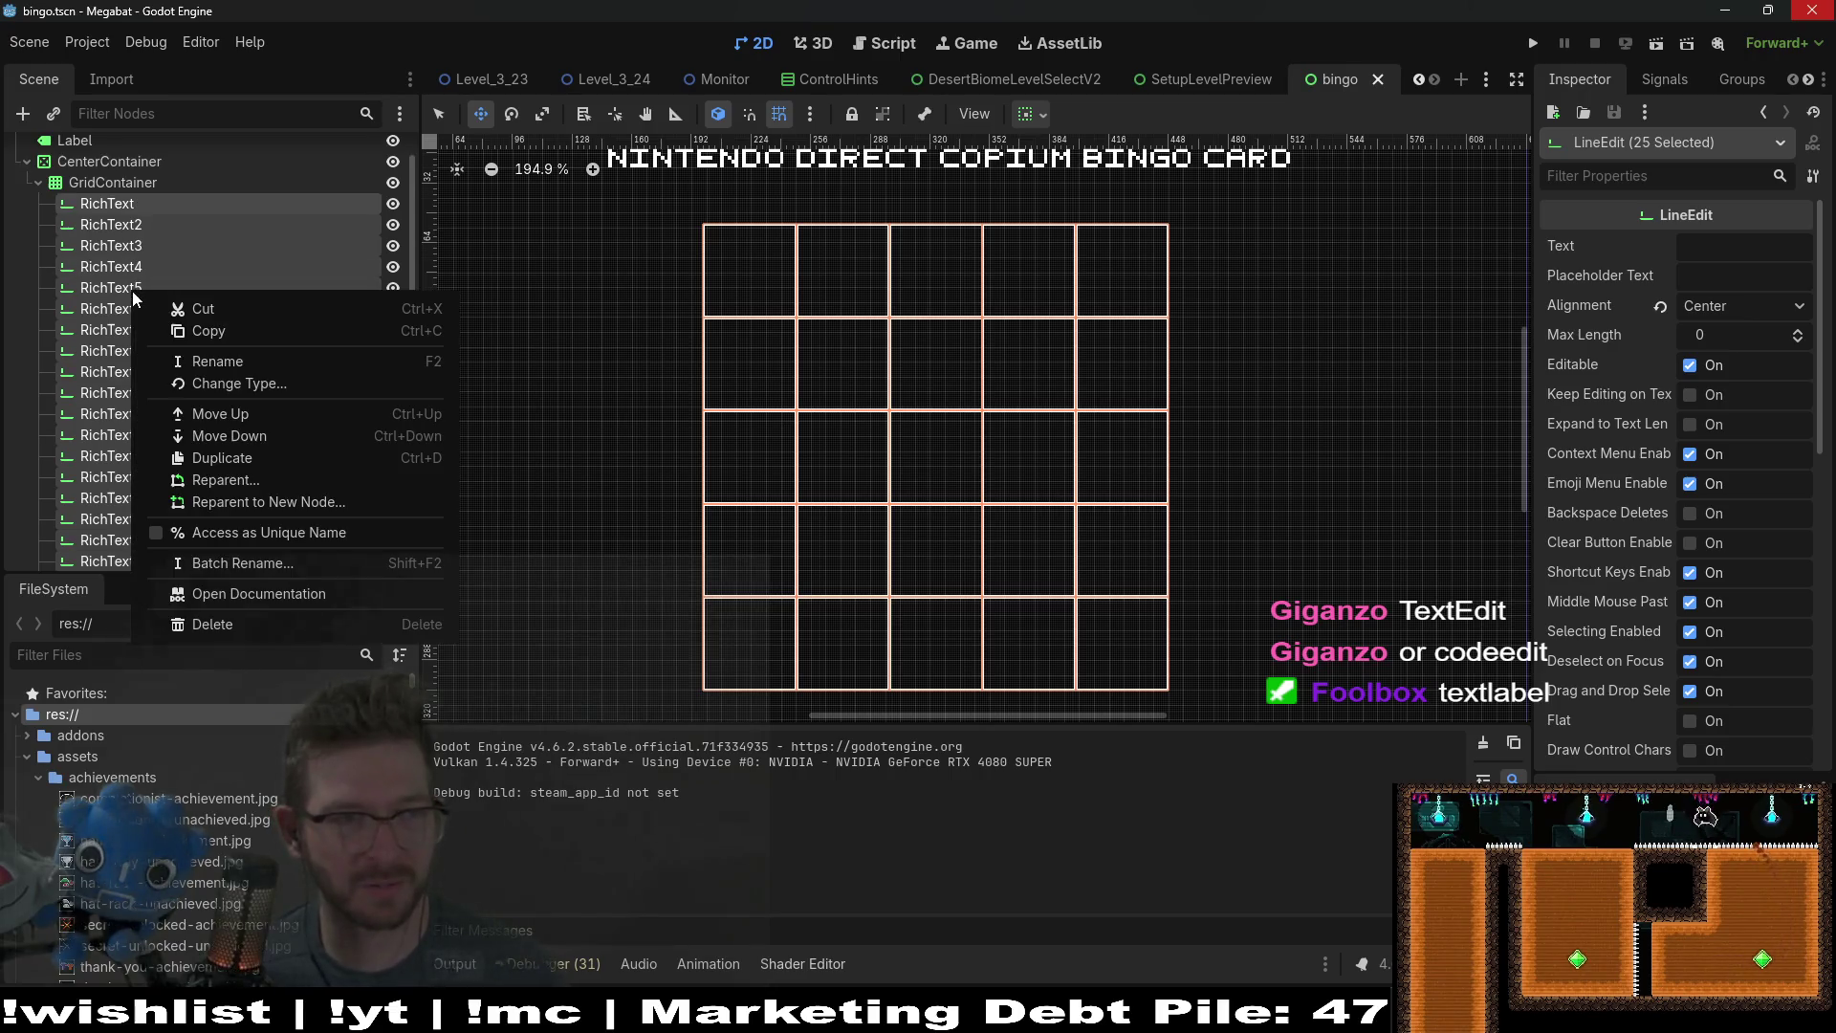
left_click(247, 383)
type("text")
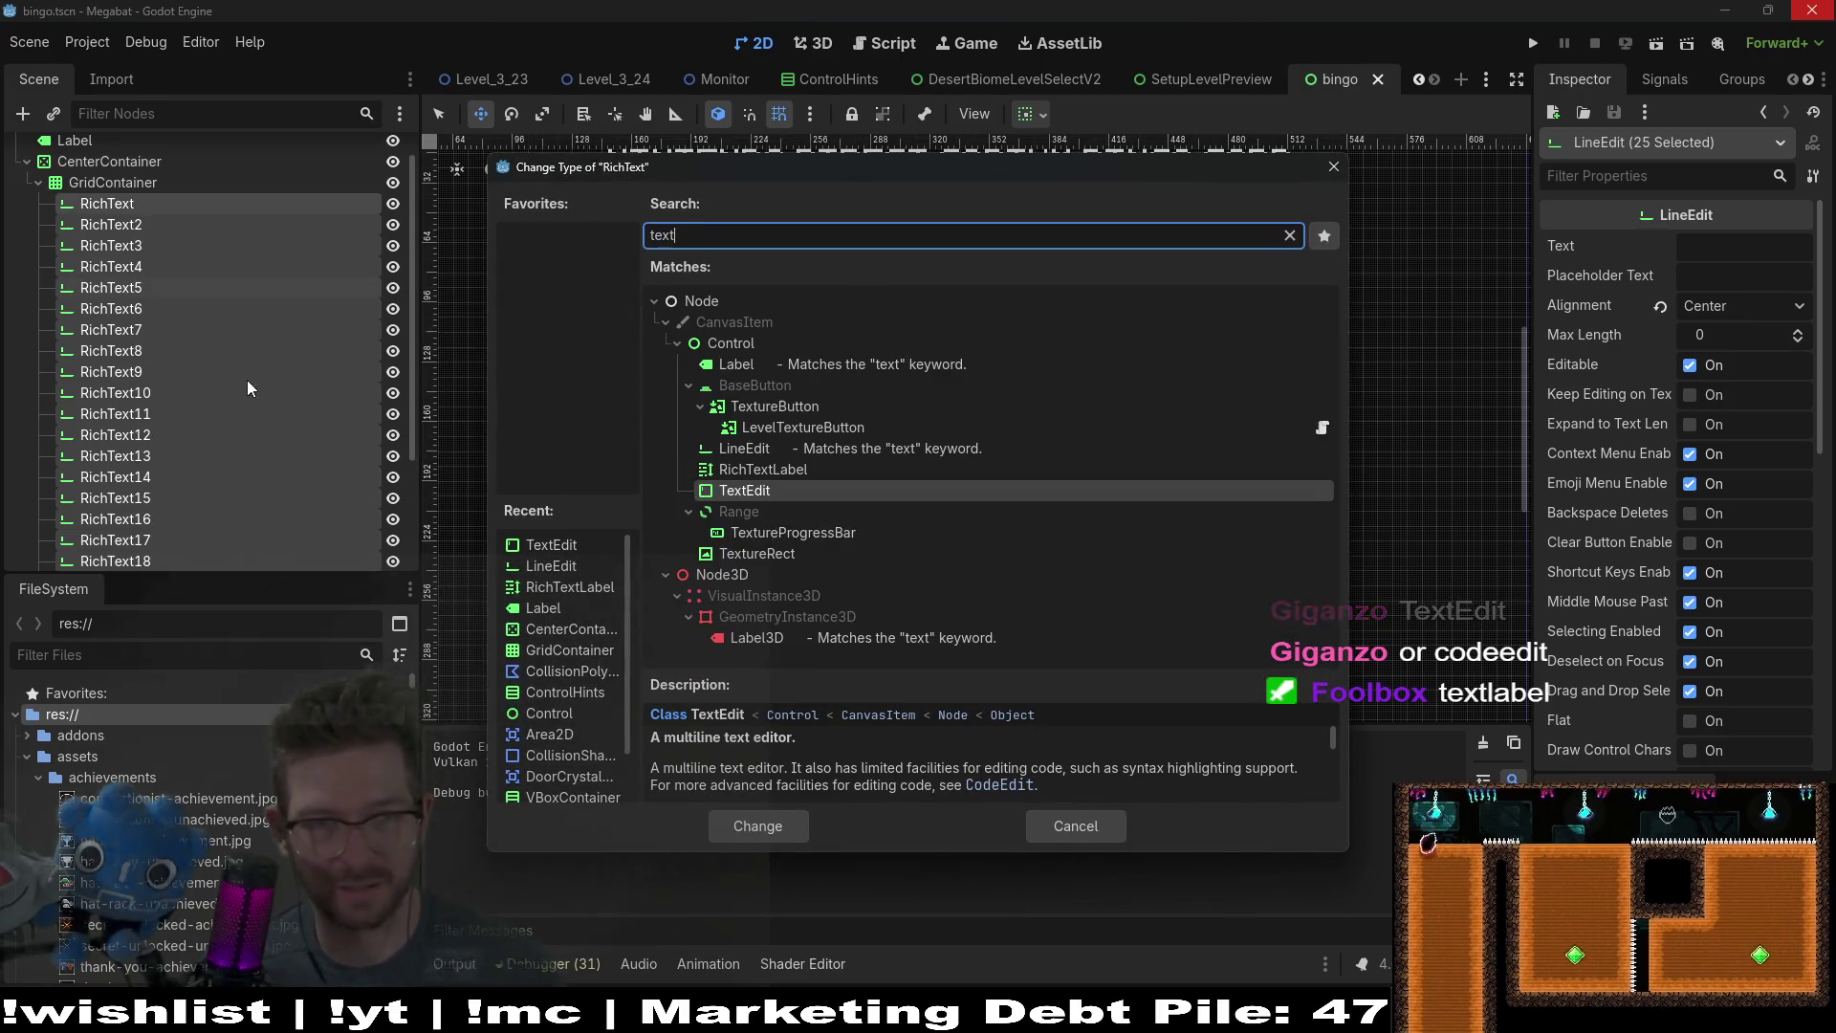
key("Escape")
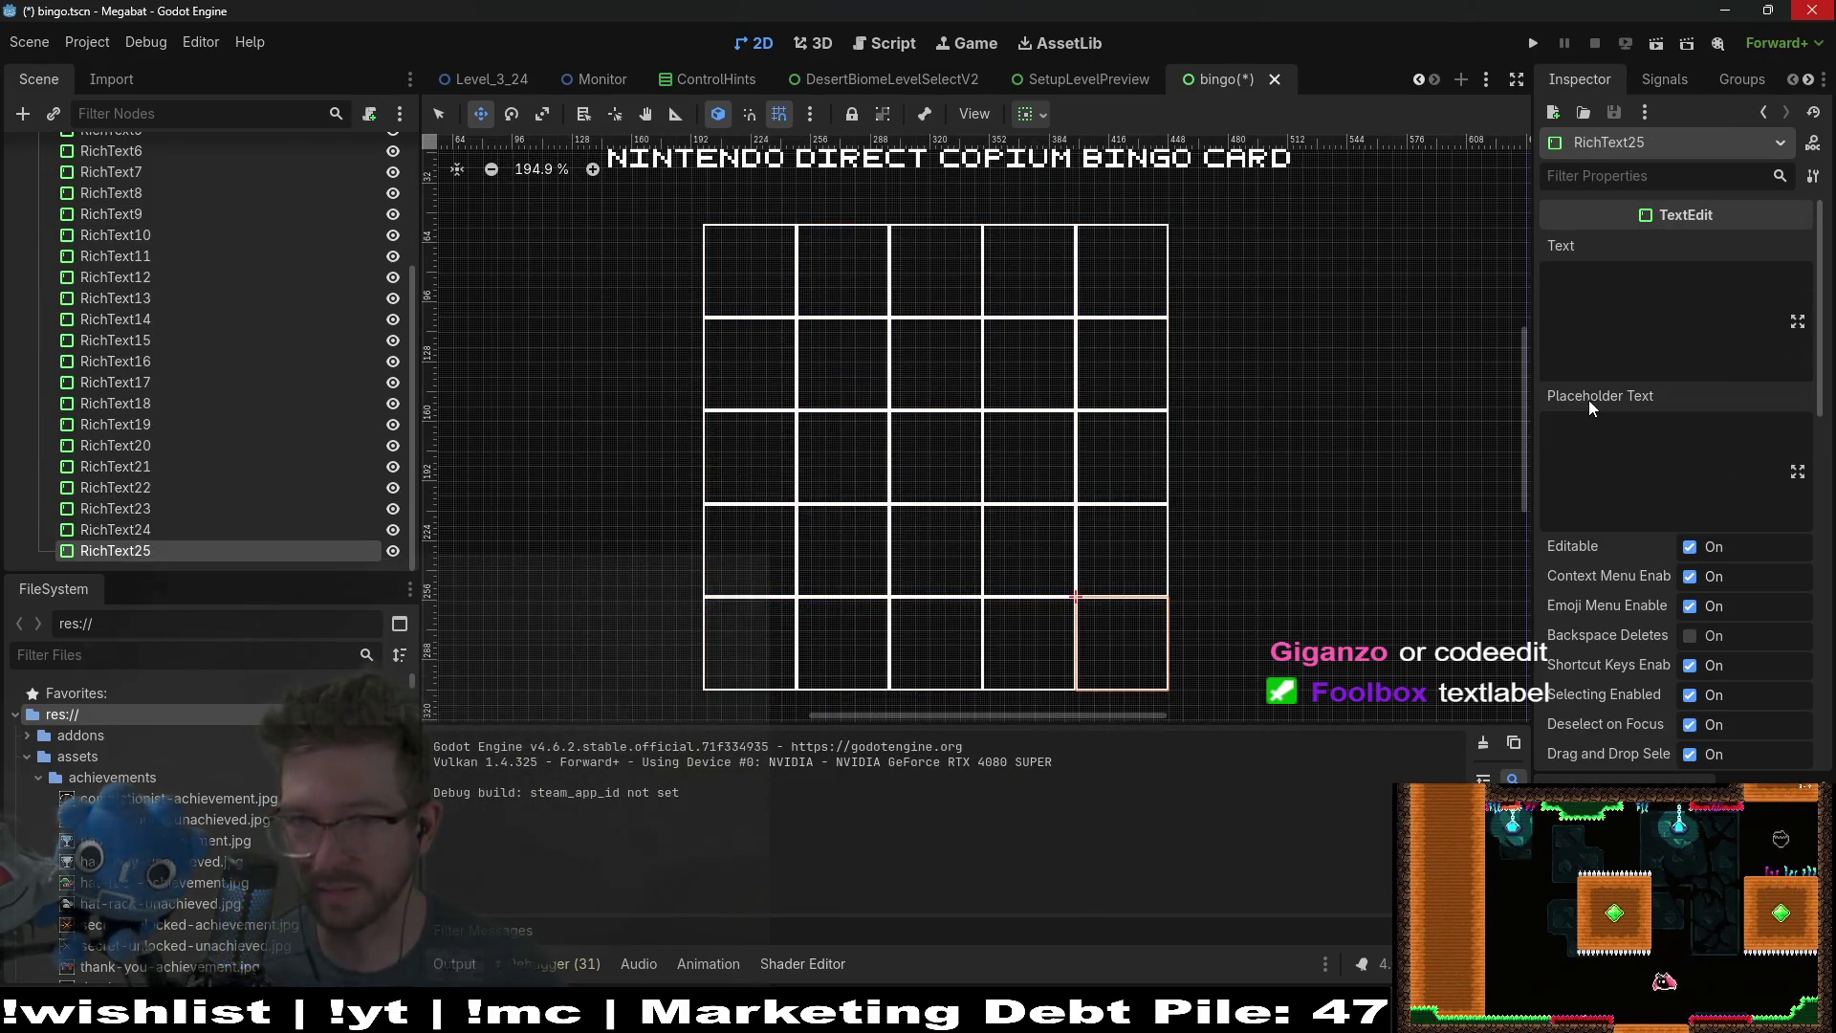
Step: Enter two lines of test text in the first cell's Text property, then clear it
left_click(132, 239)
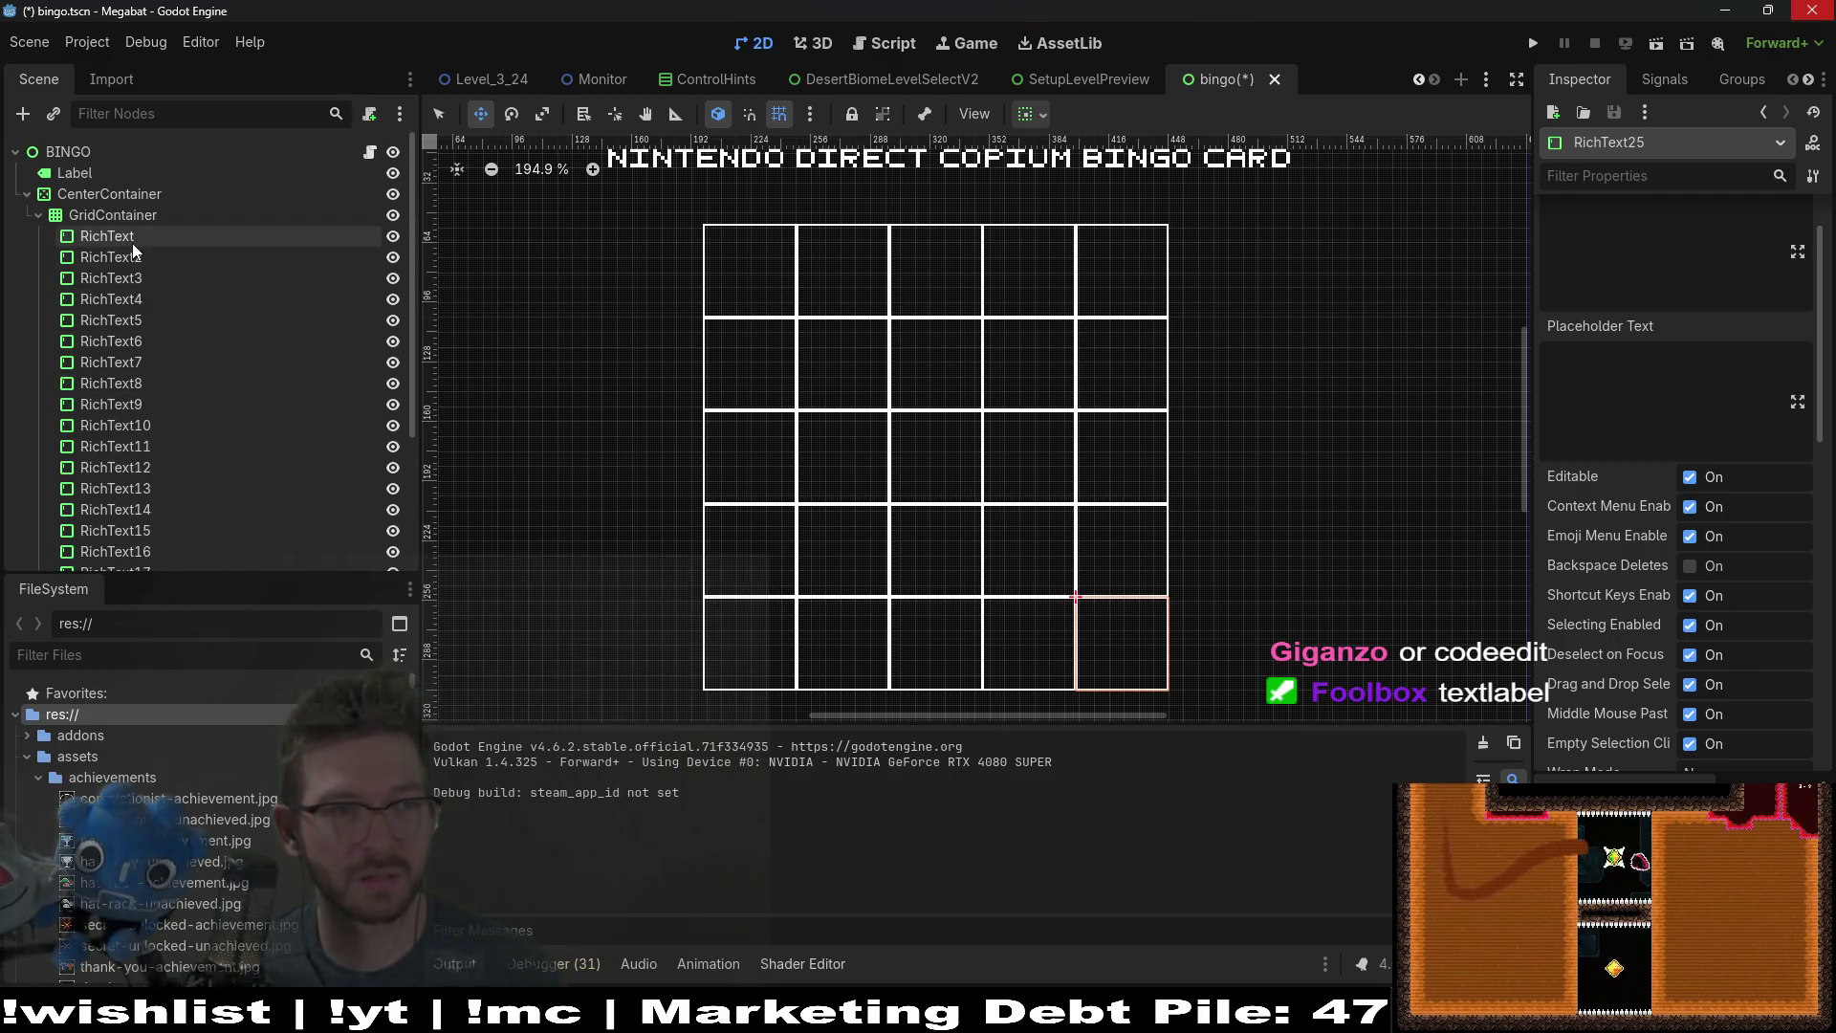
left_click(1590, 287)
type("asdfsadf")
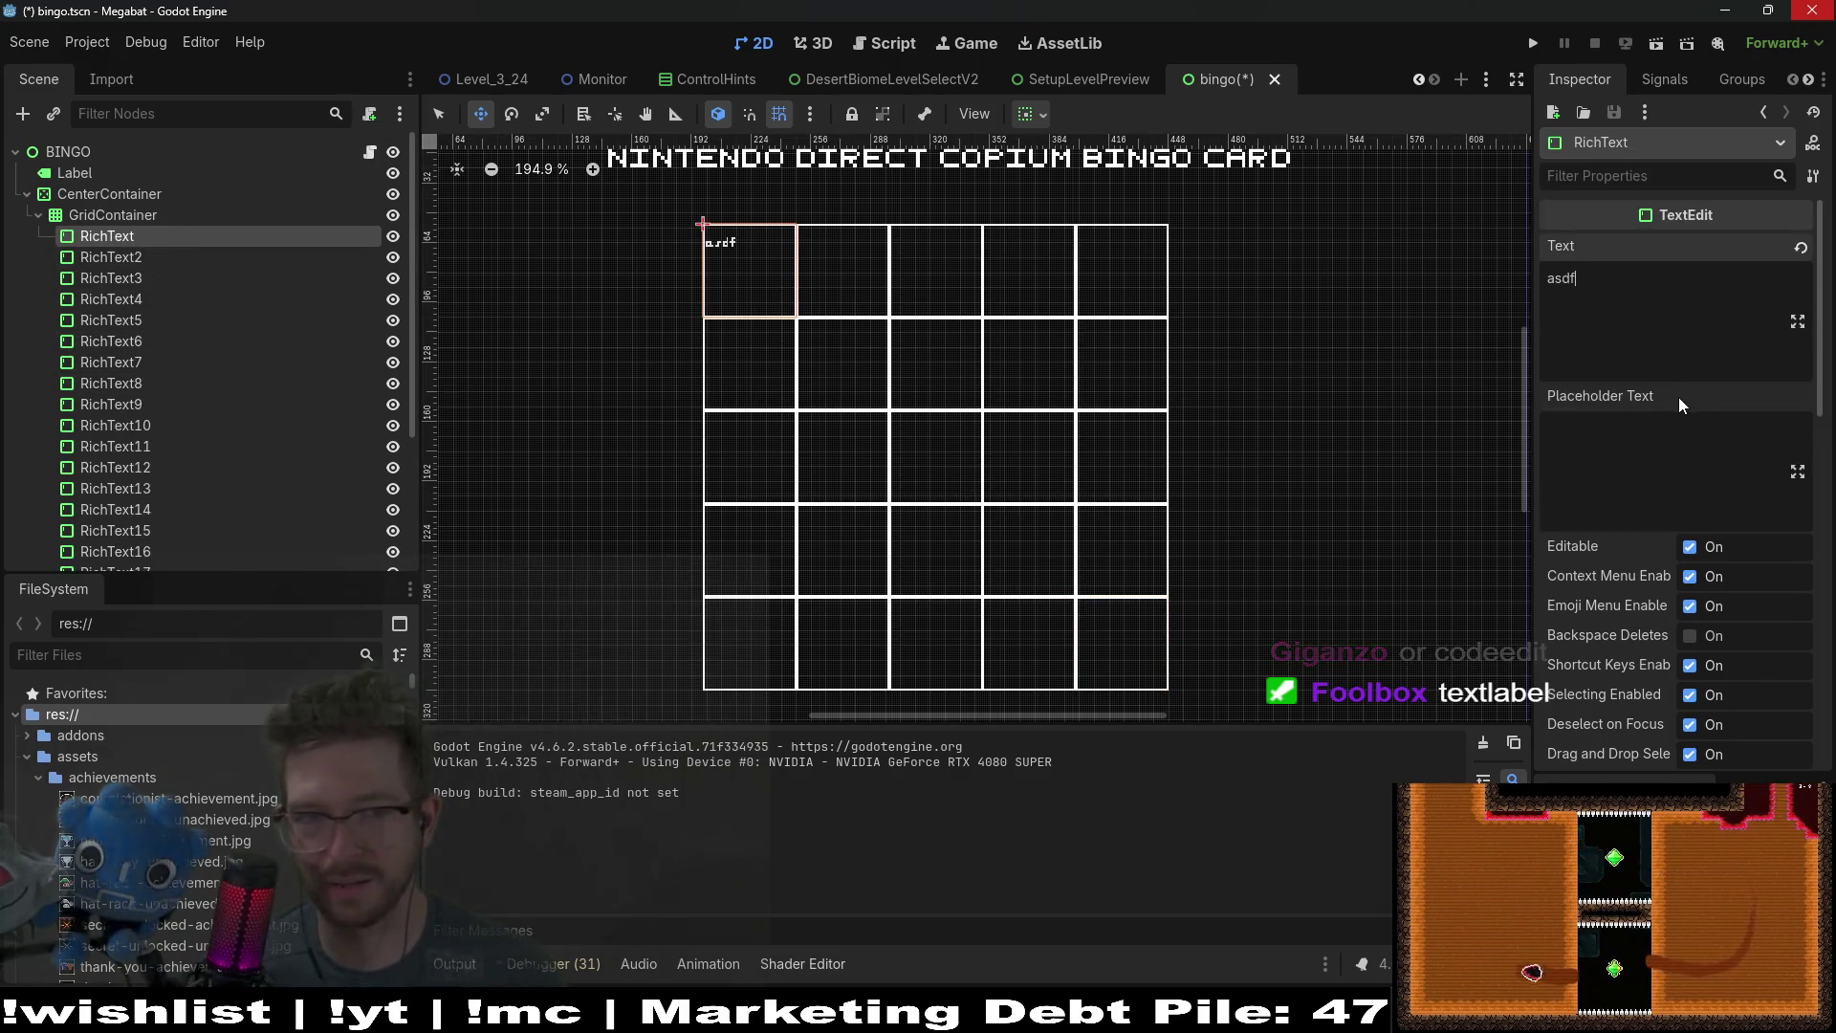
key("Return")
type("asdf")
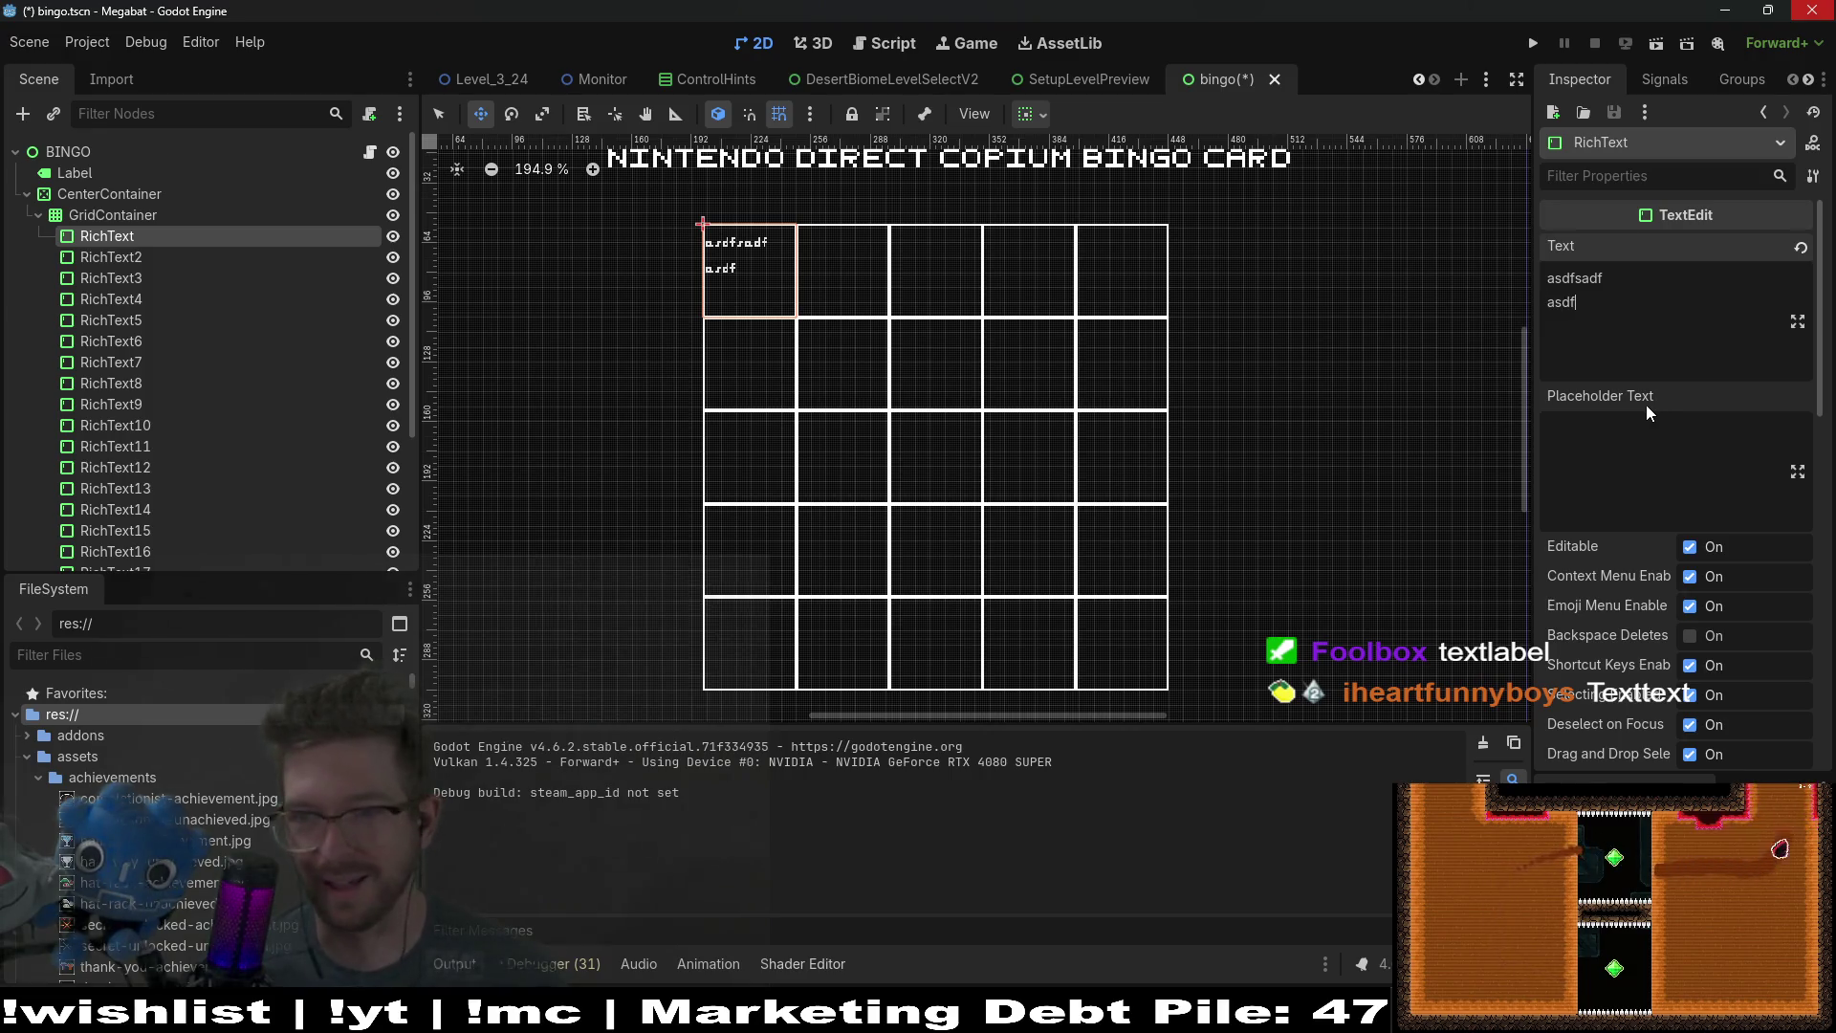
key("ctrl+a")
type("a")
key("BackSpace")
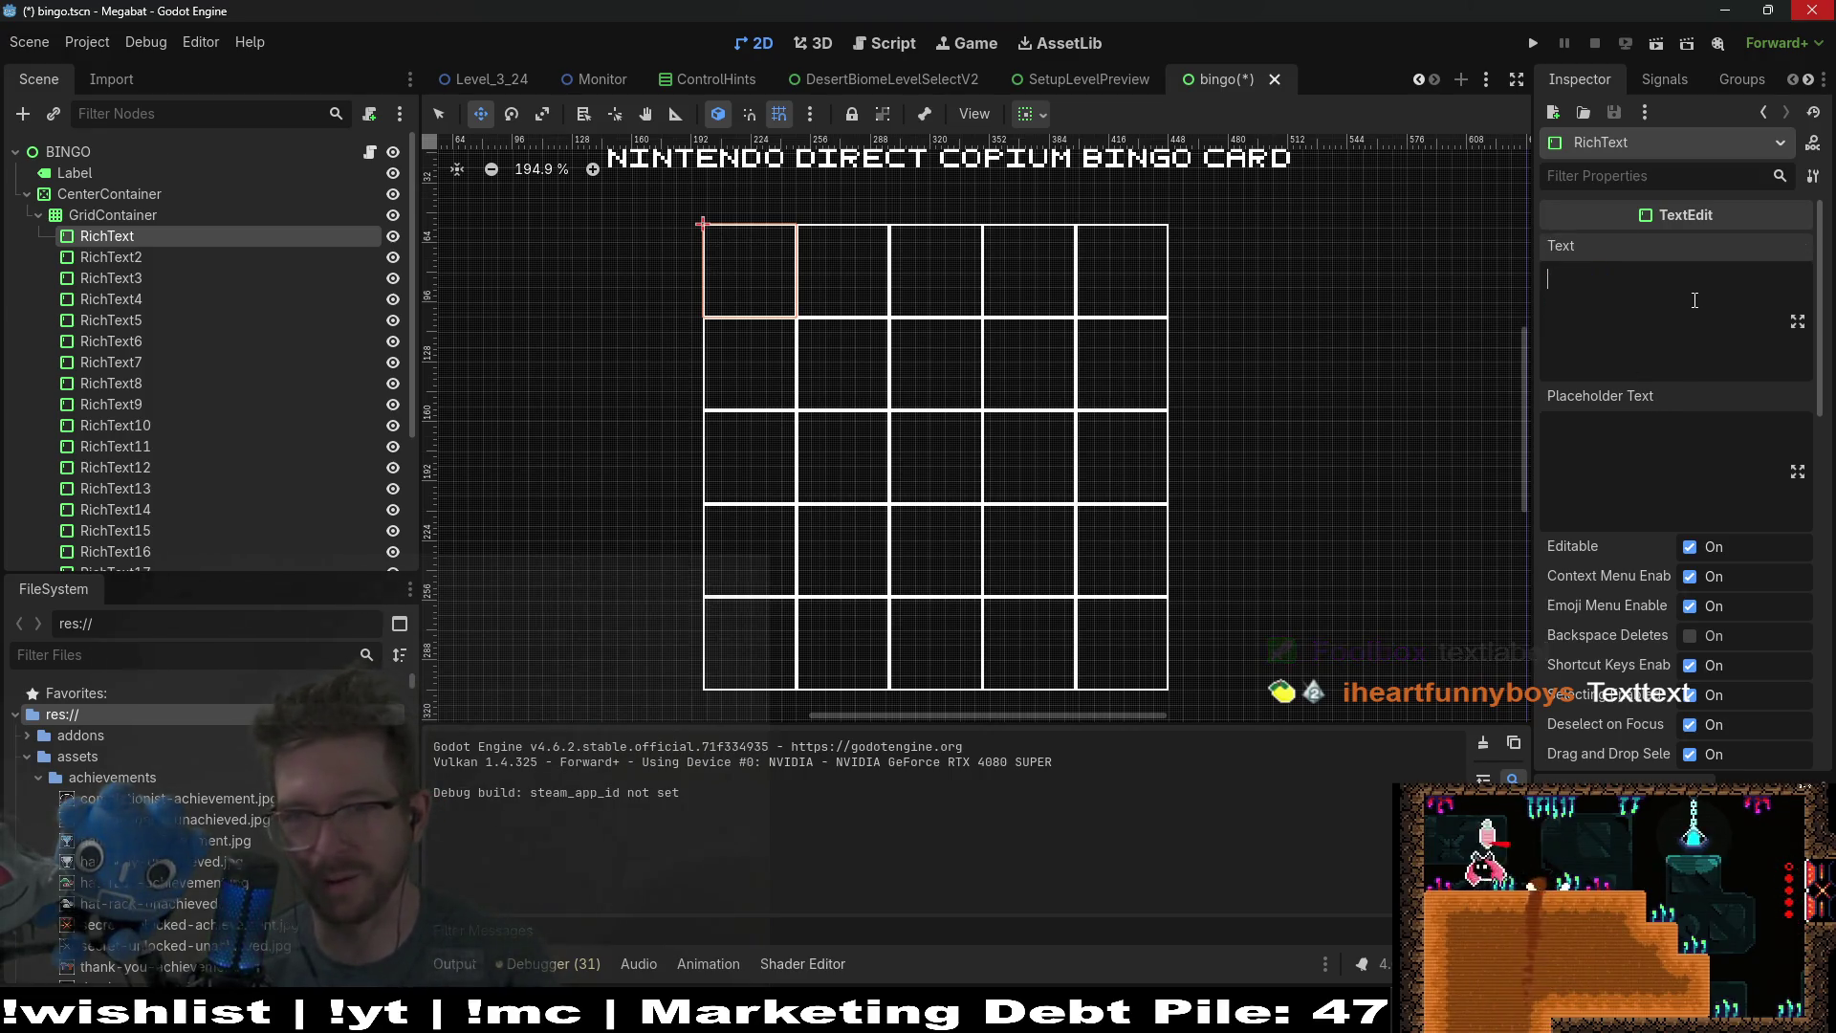
scroll(1689, 635, "down", 5)
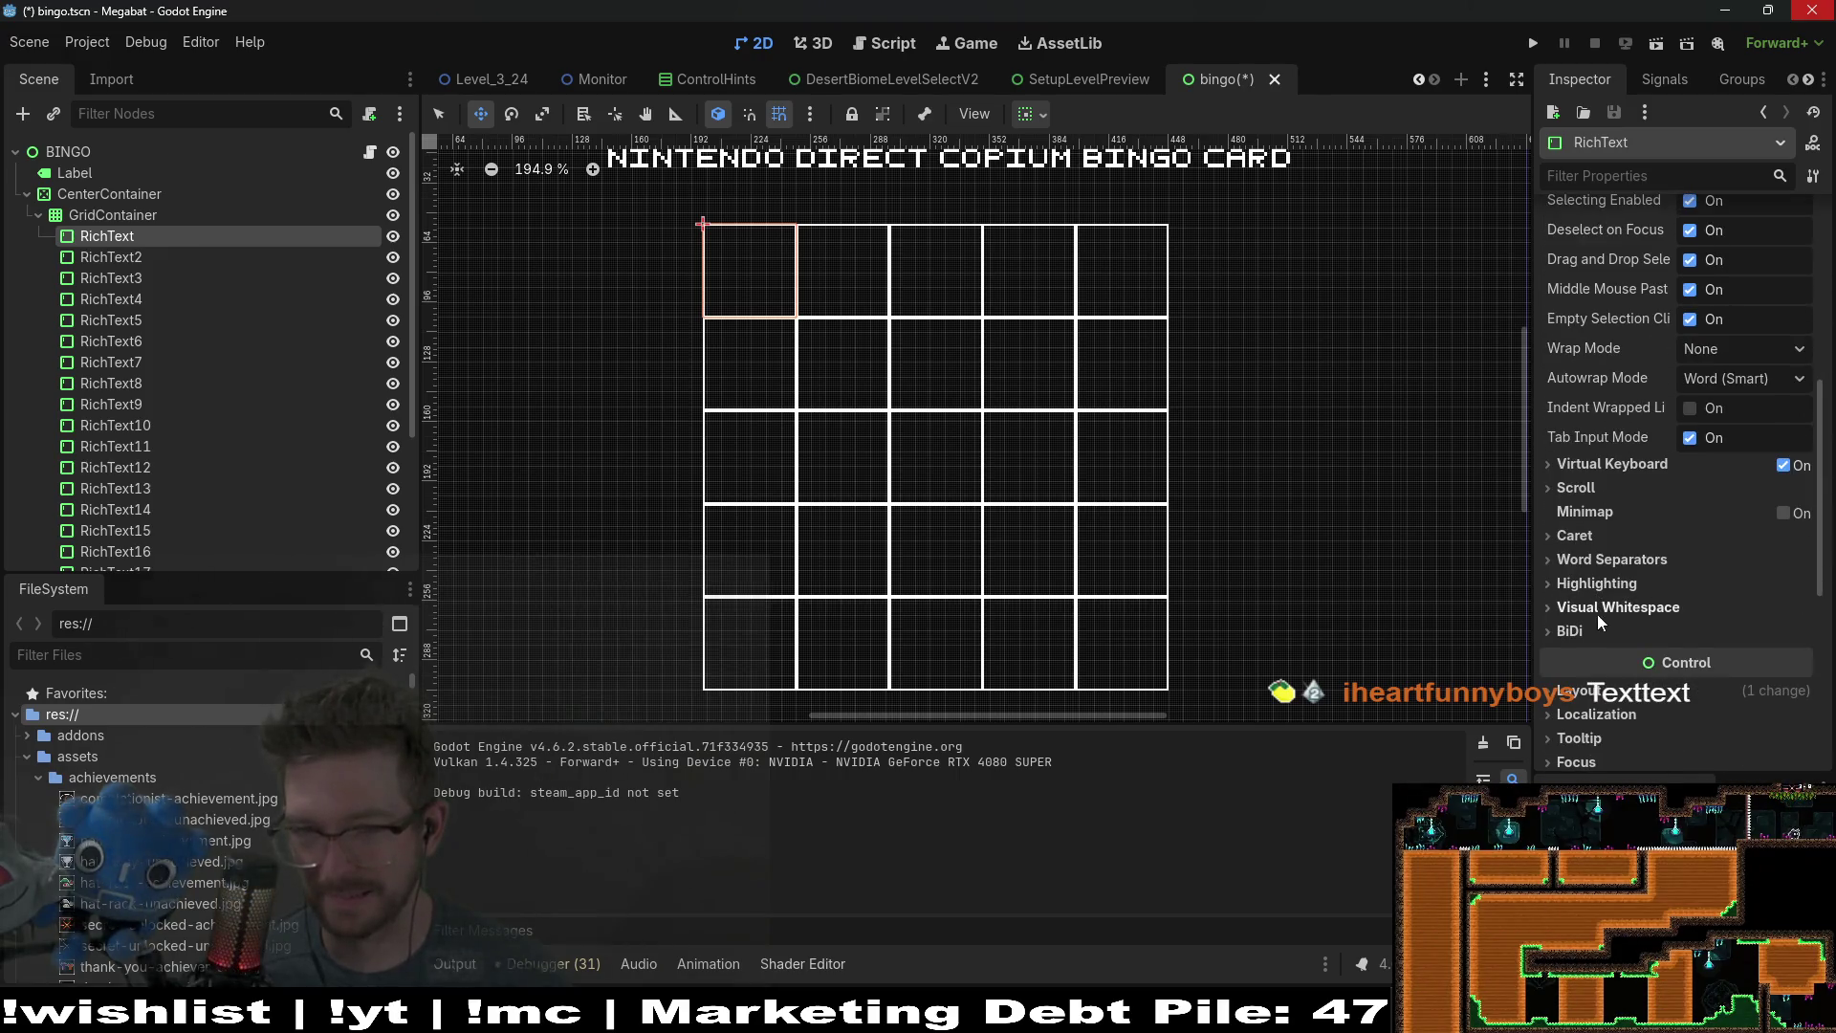
left_click(1597, 689)
scroll(1607, 662, "down", 2)
scroll(1607, 670, "up", 2)
left_click(1649, 177)
type("l")
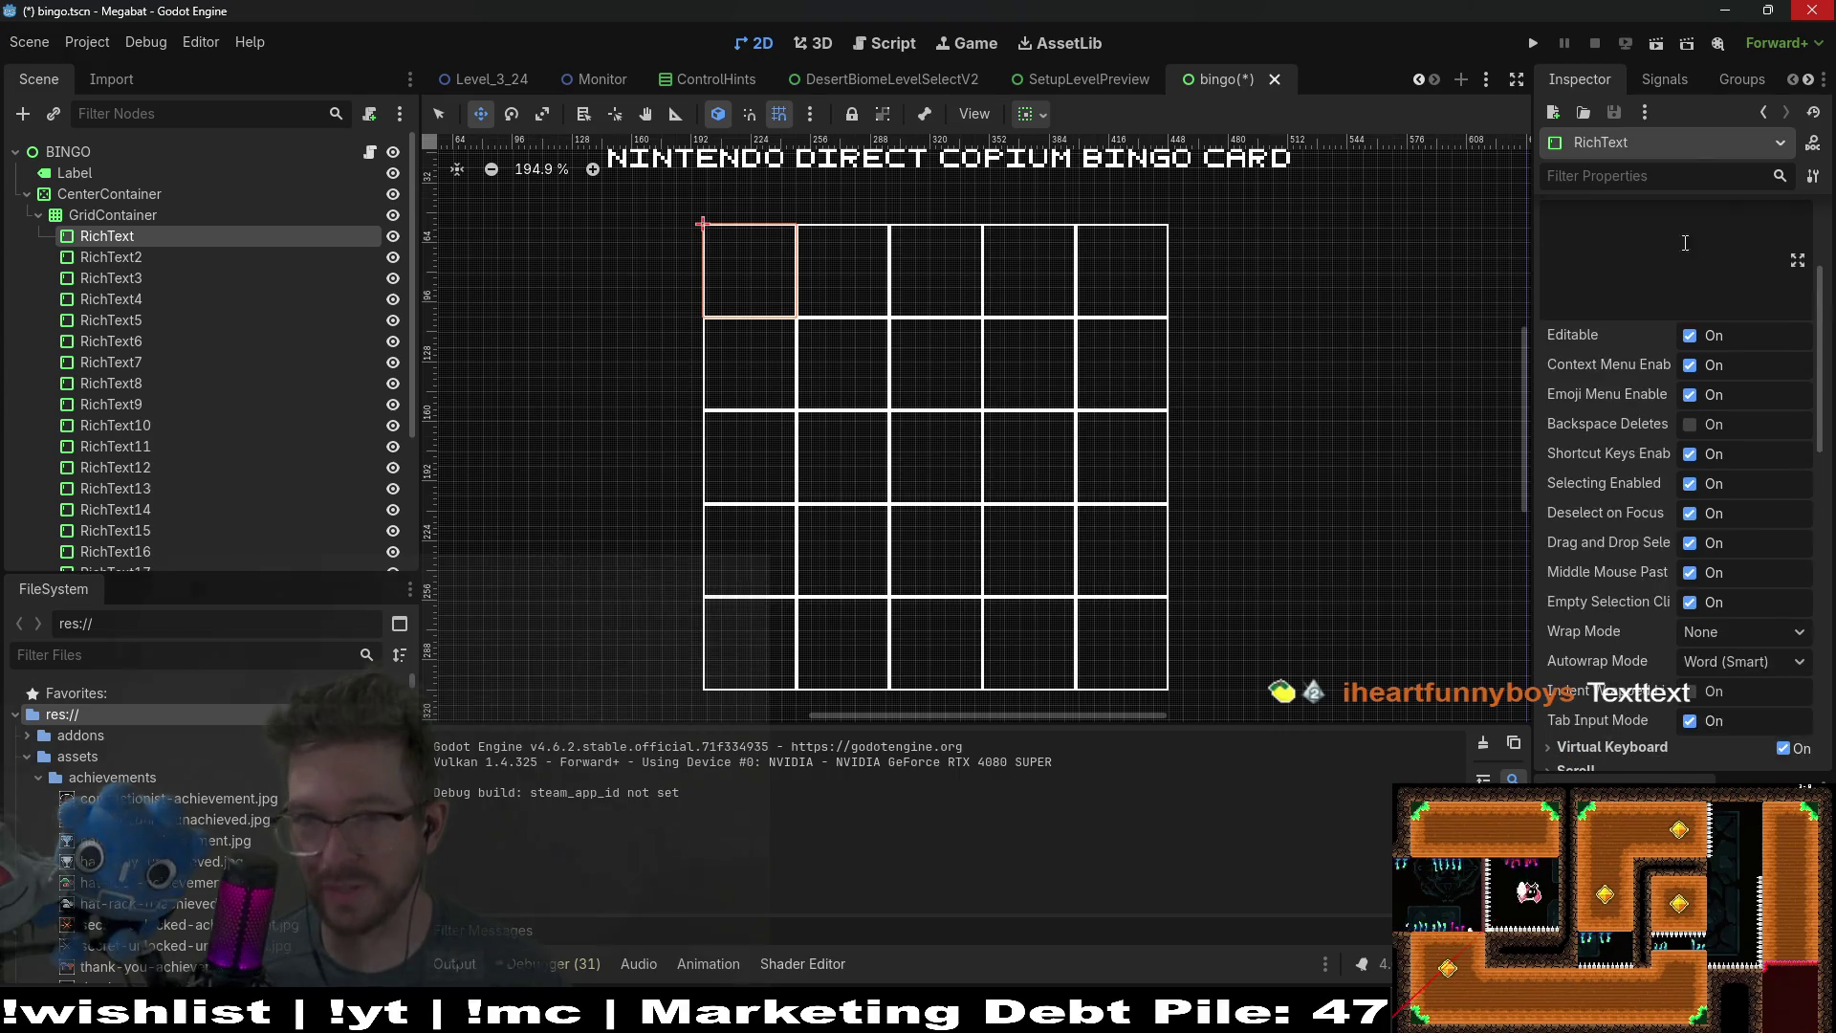
type("ayout")
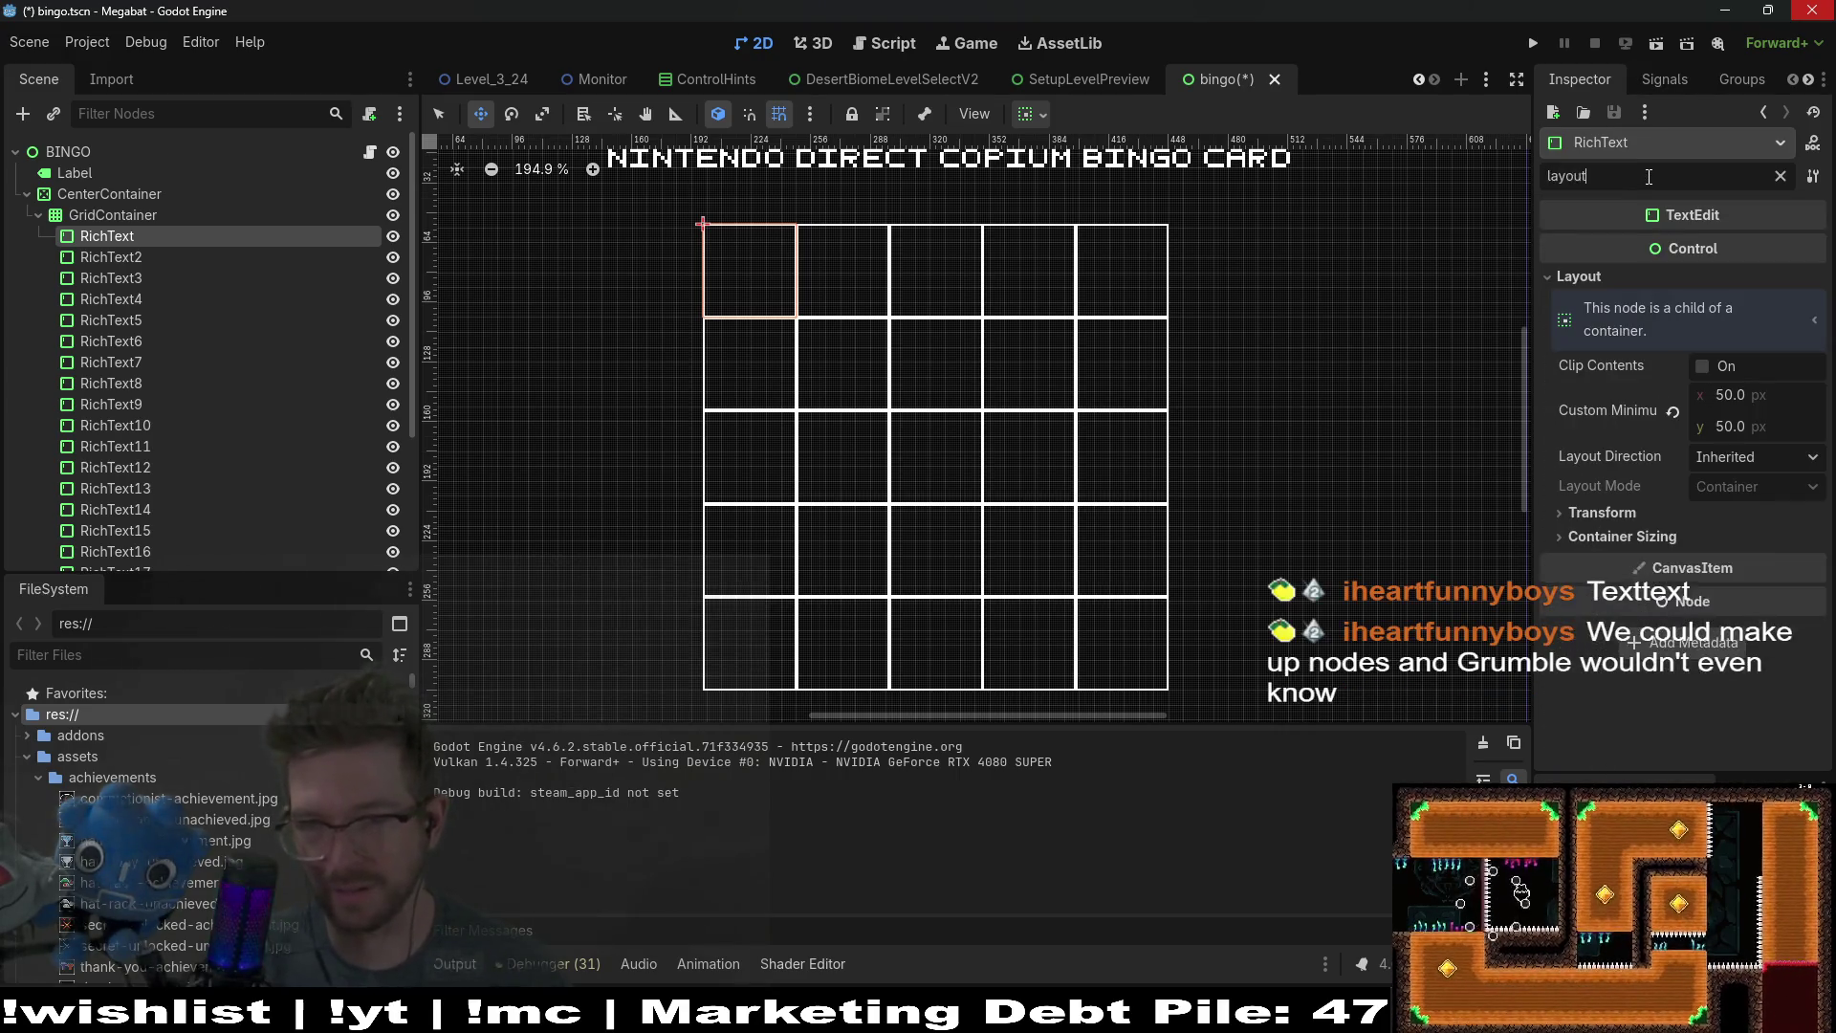
key("BackSpace")
key("BackSpace")
key("BackSpace")
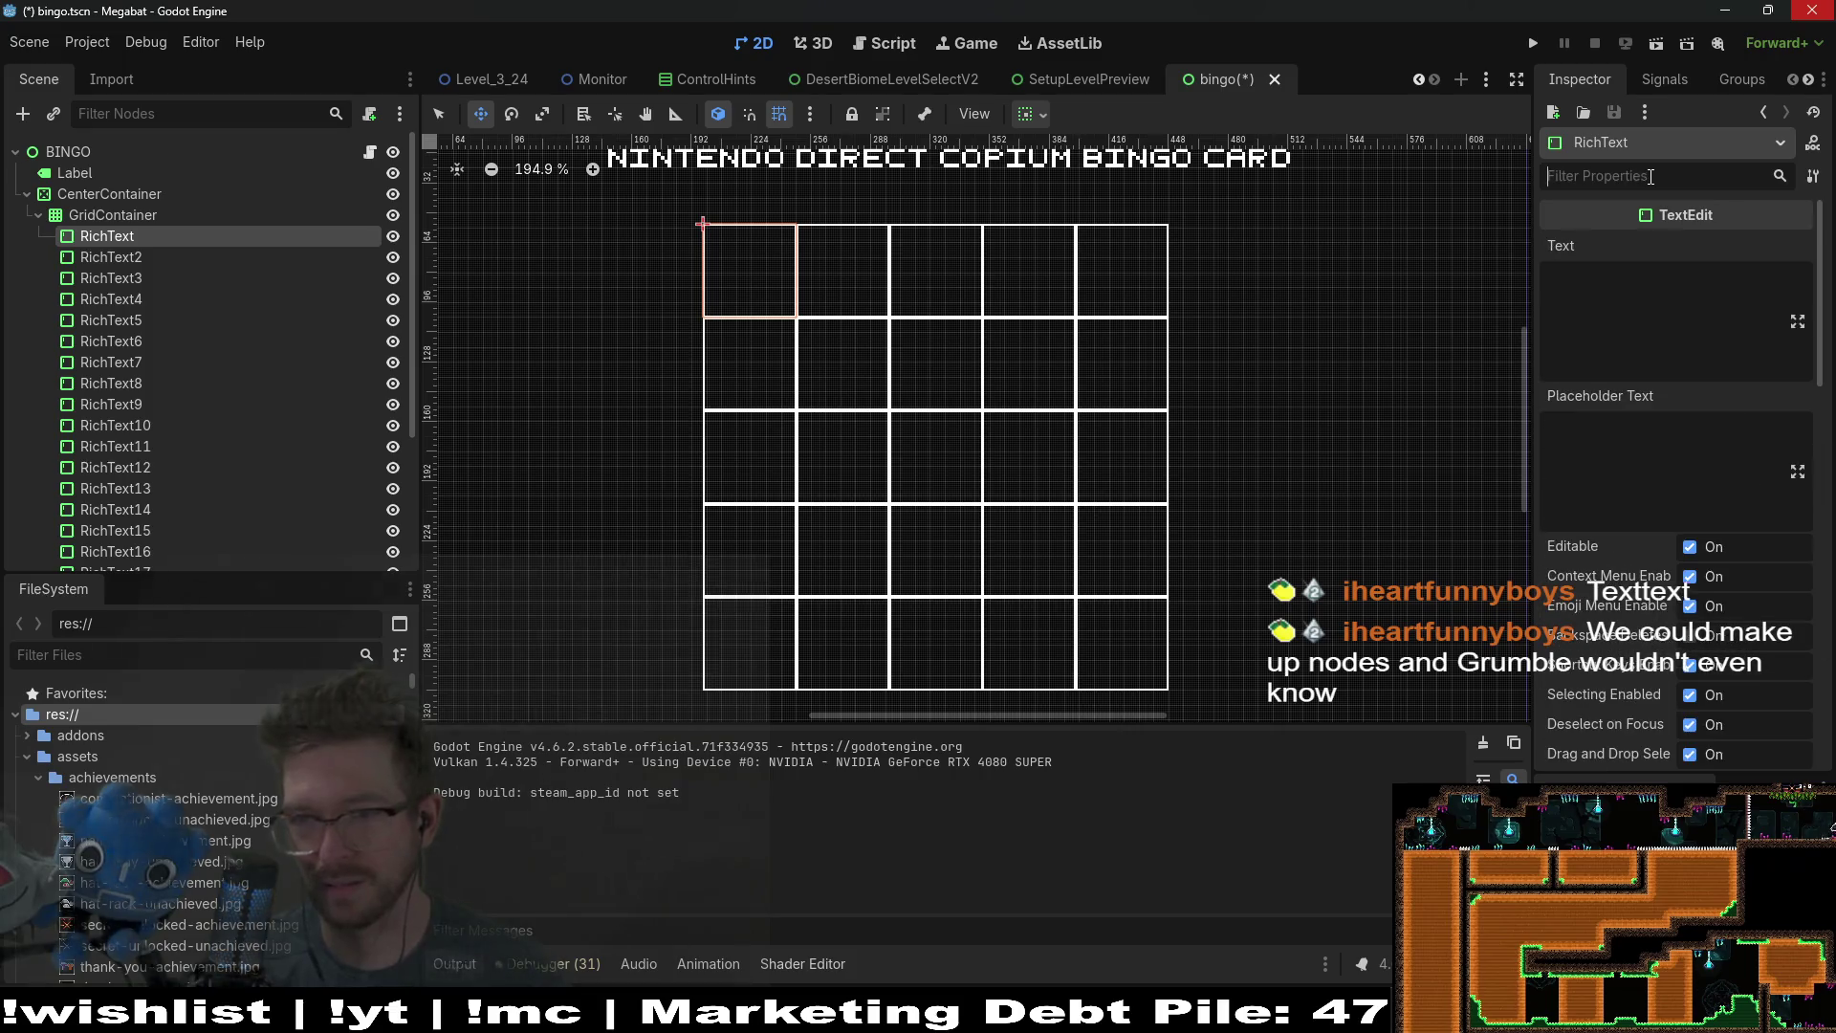
type("cen")
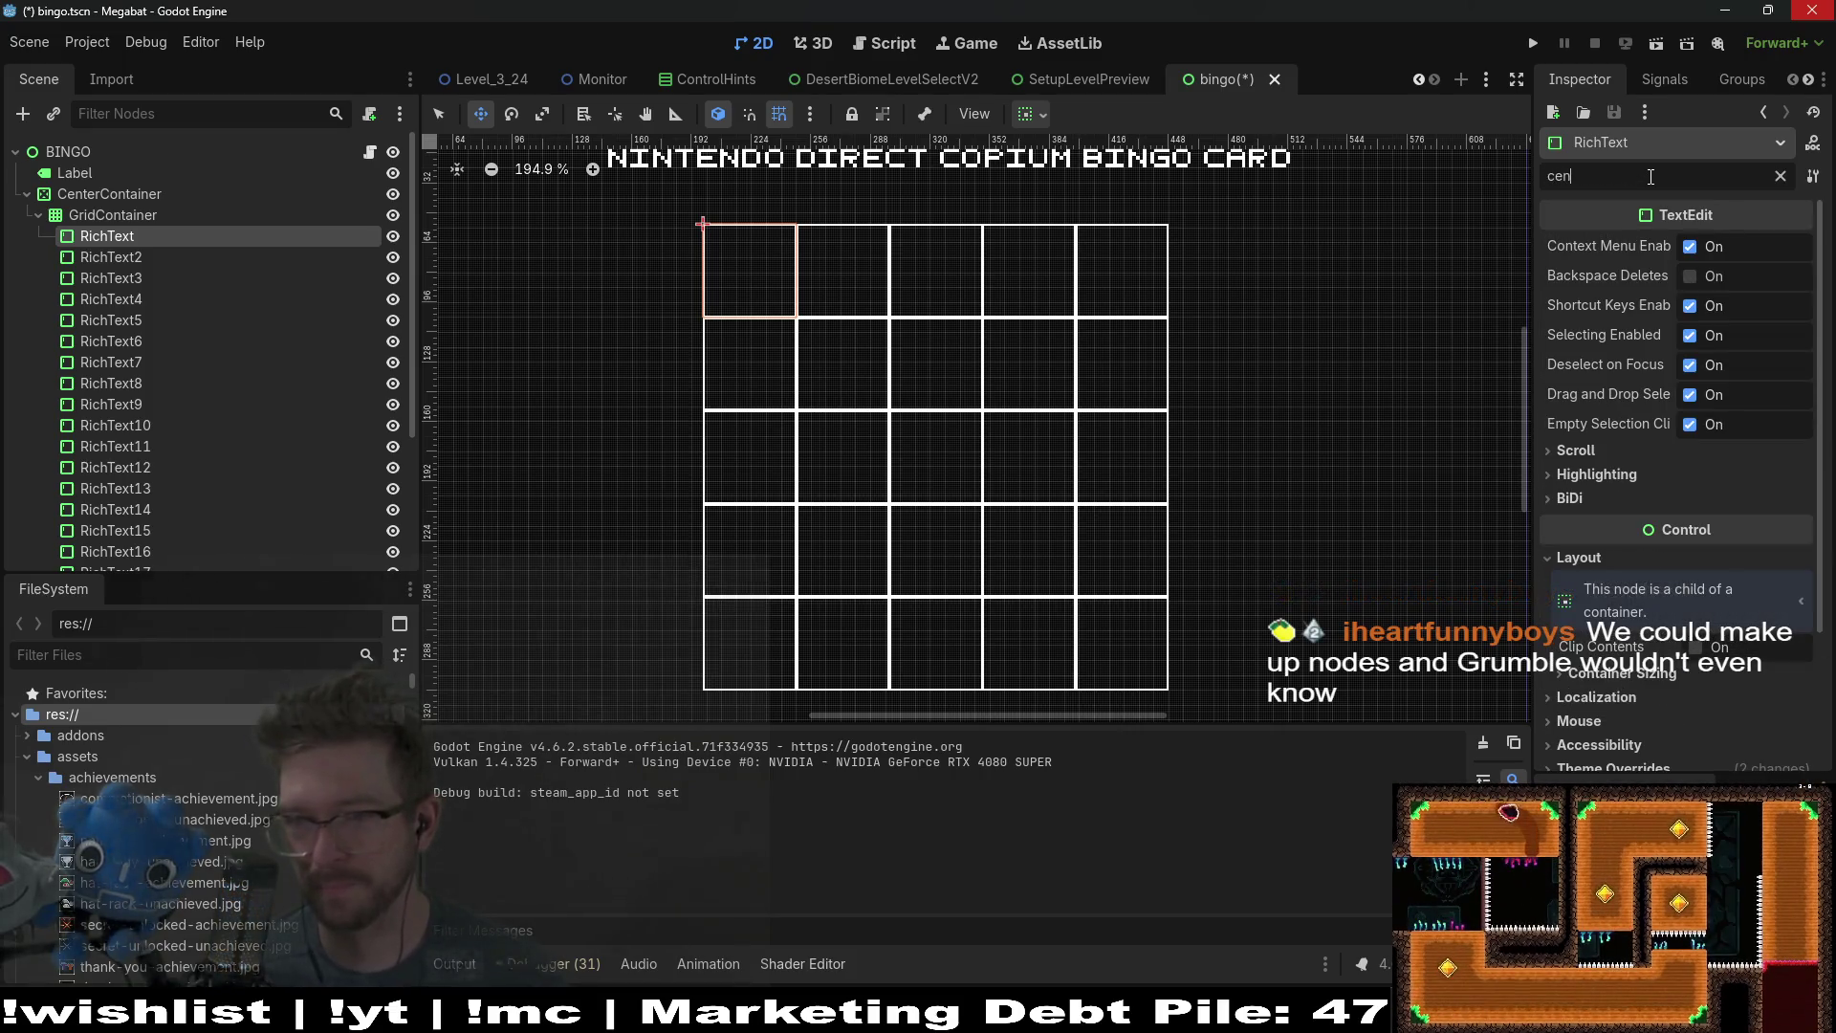
type("ter")
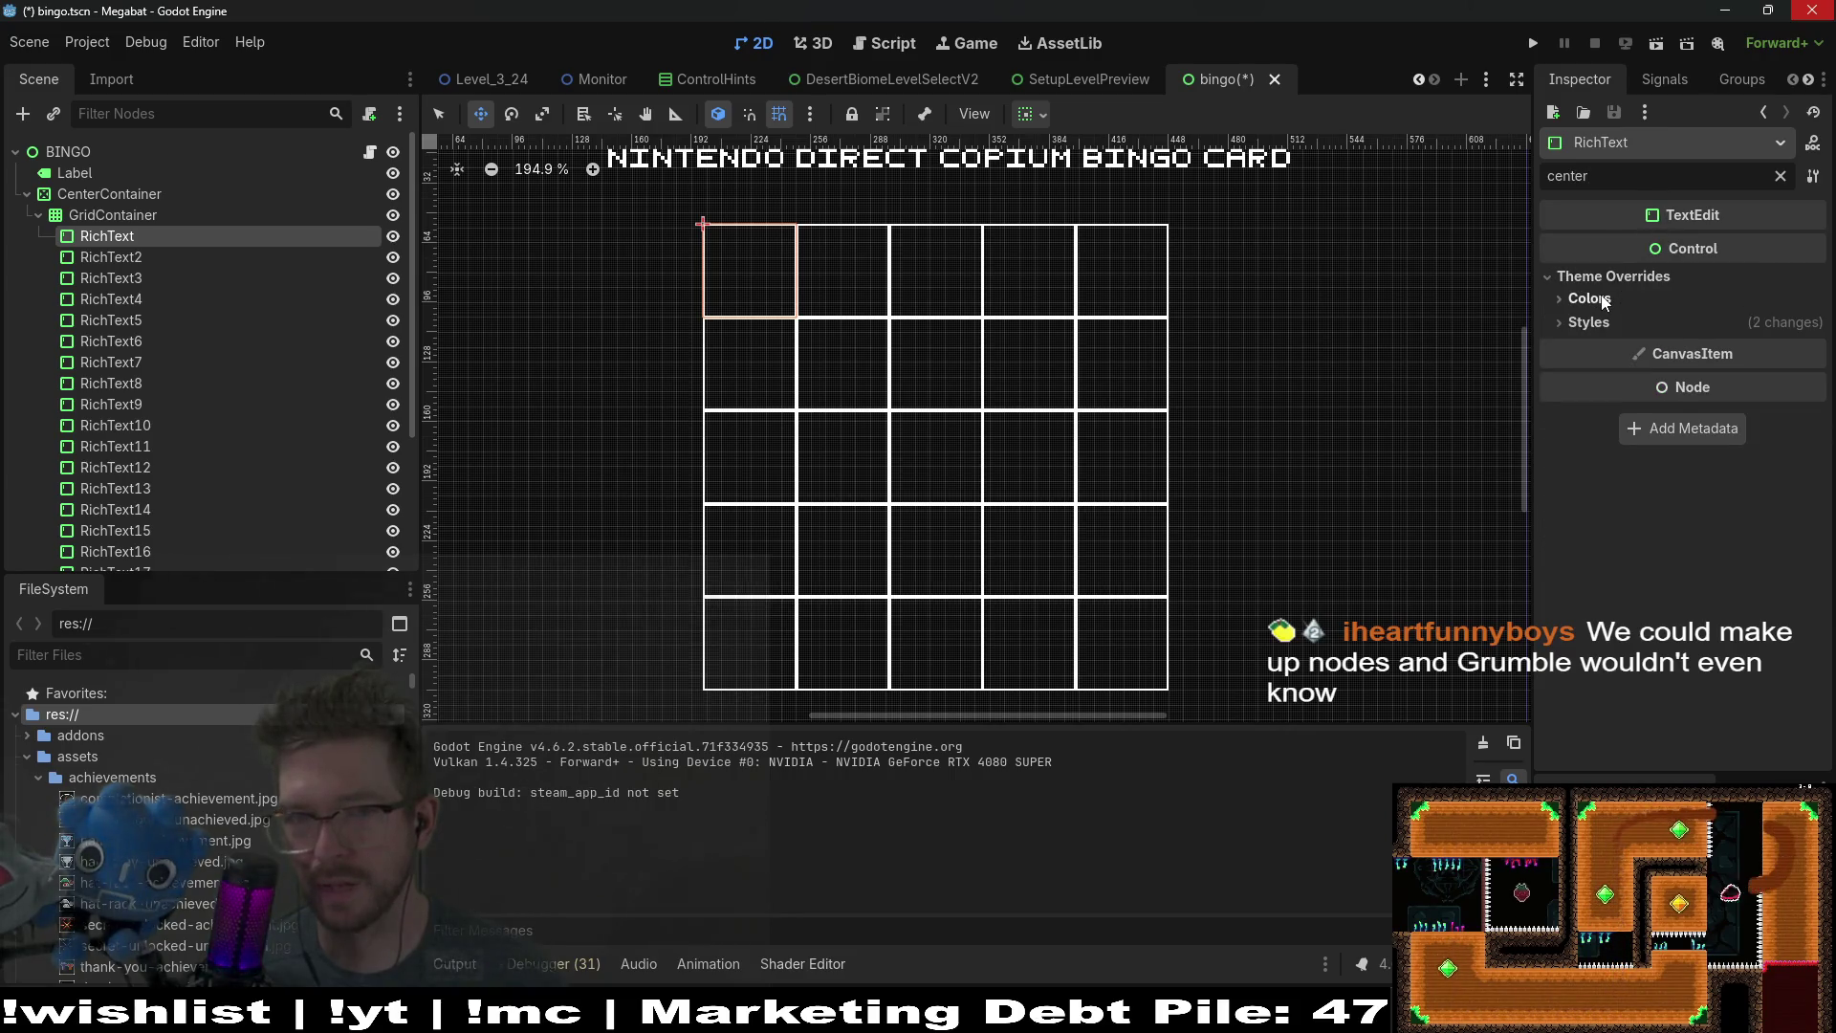
left_click(1781, 177)
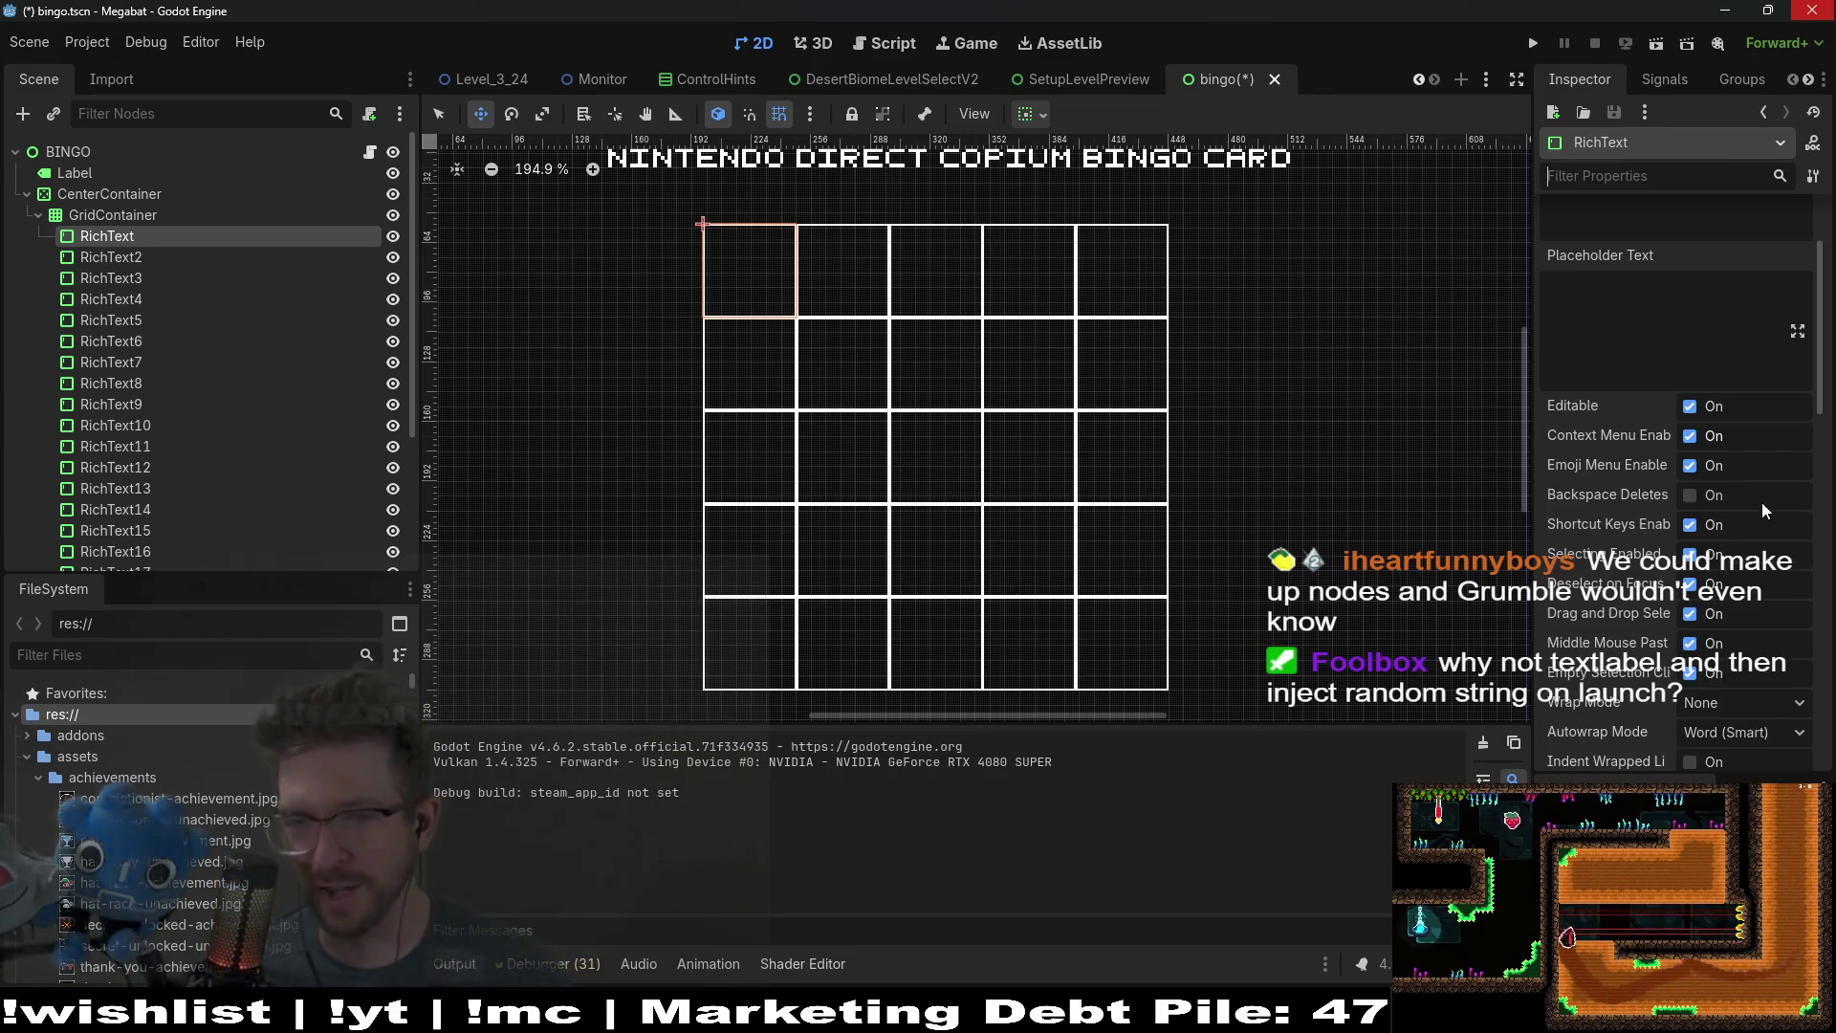
Step: Scroll the first cell's Inspector to the TextEdit section and select its empty Text field
scroll(1762, 502, "down", 3)
scroll(1754, 541, "down", 3)
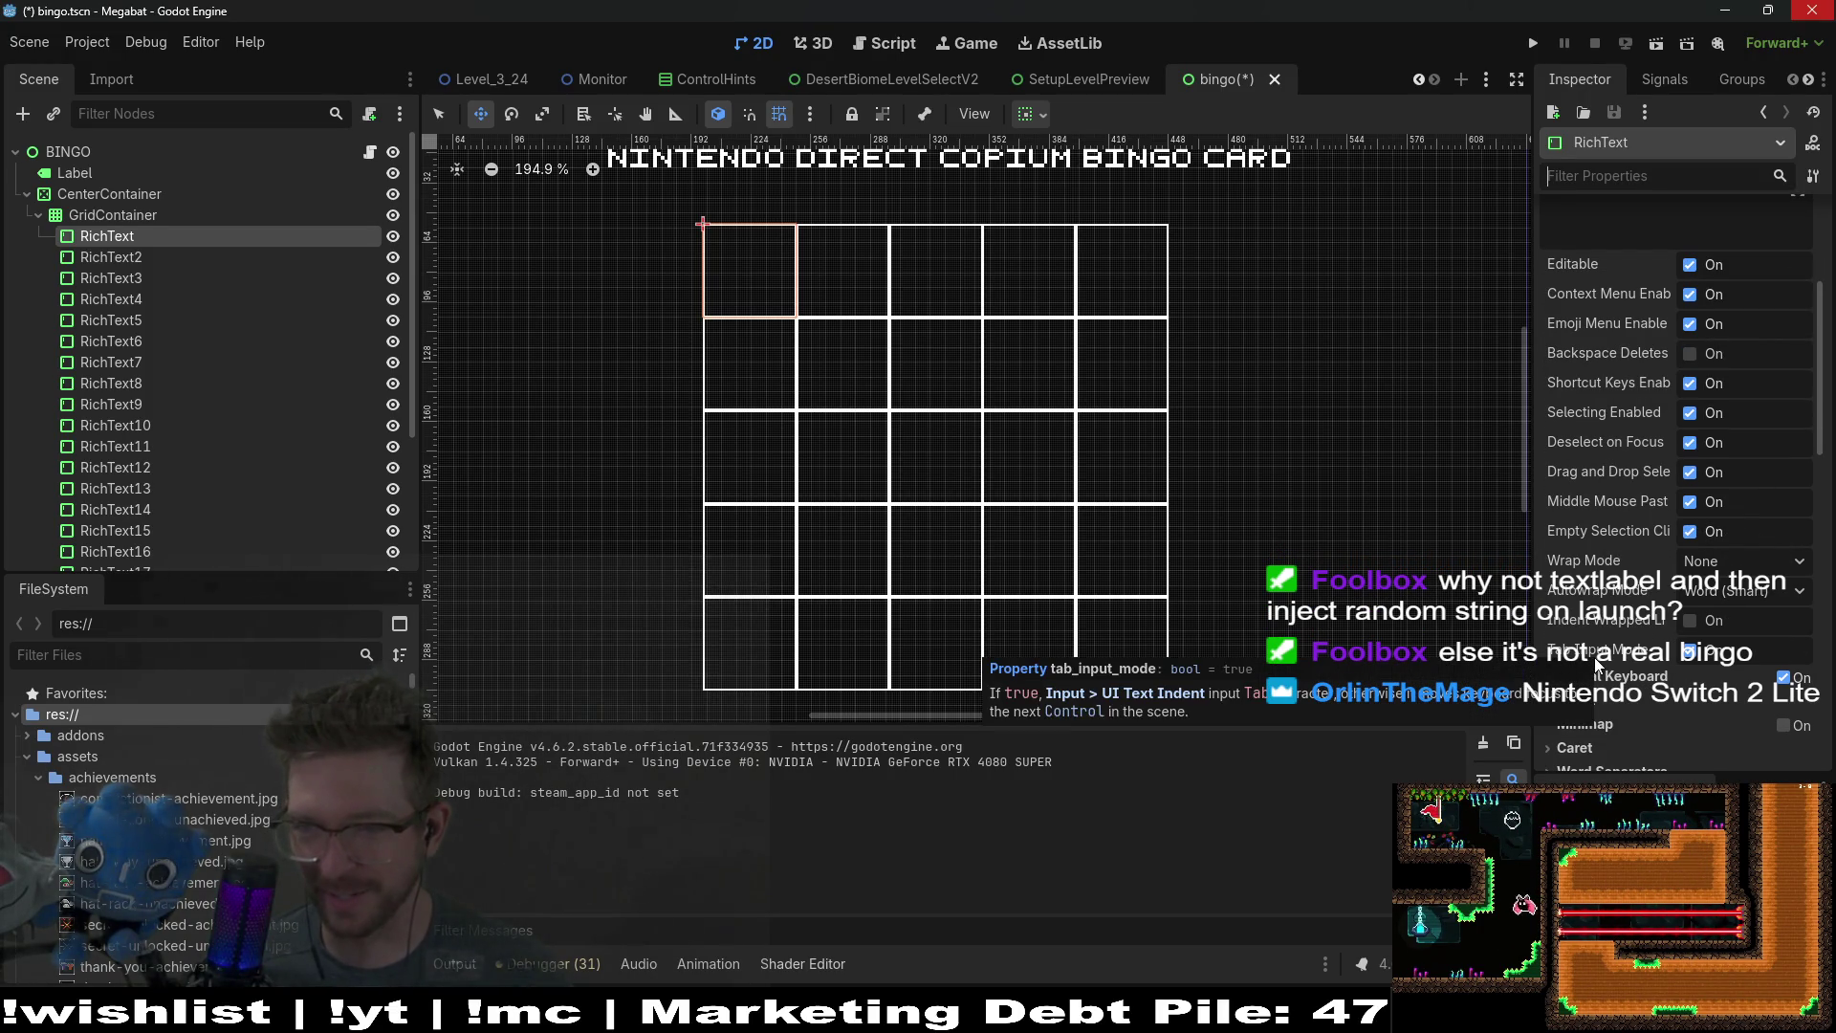
scroll(1597, 652, "down", 3)
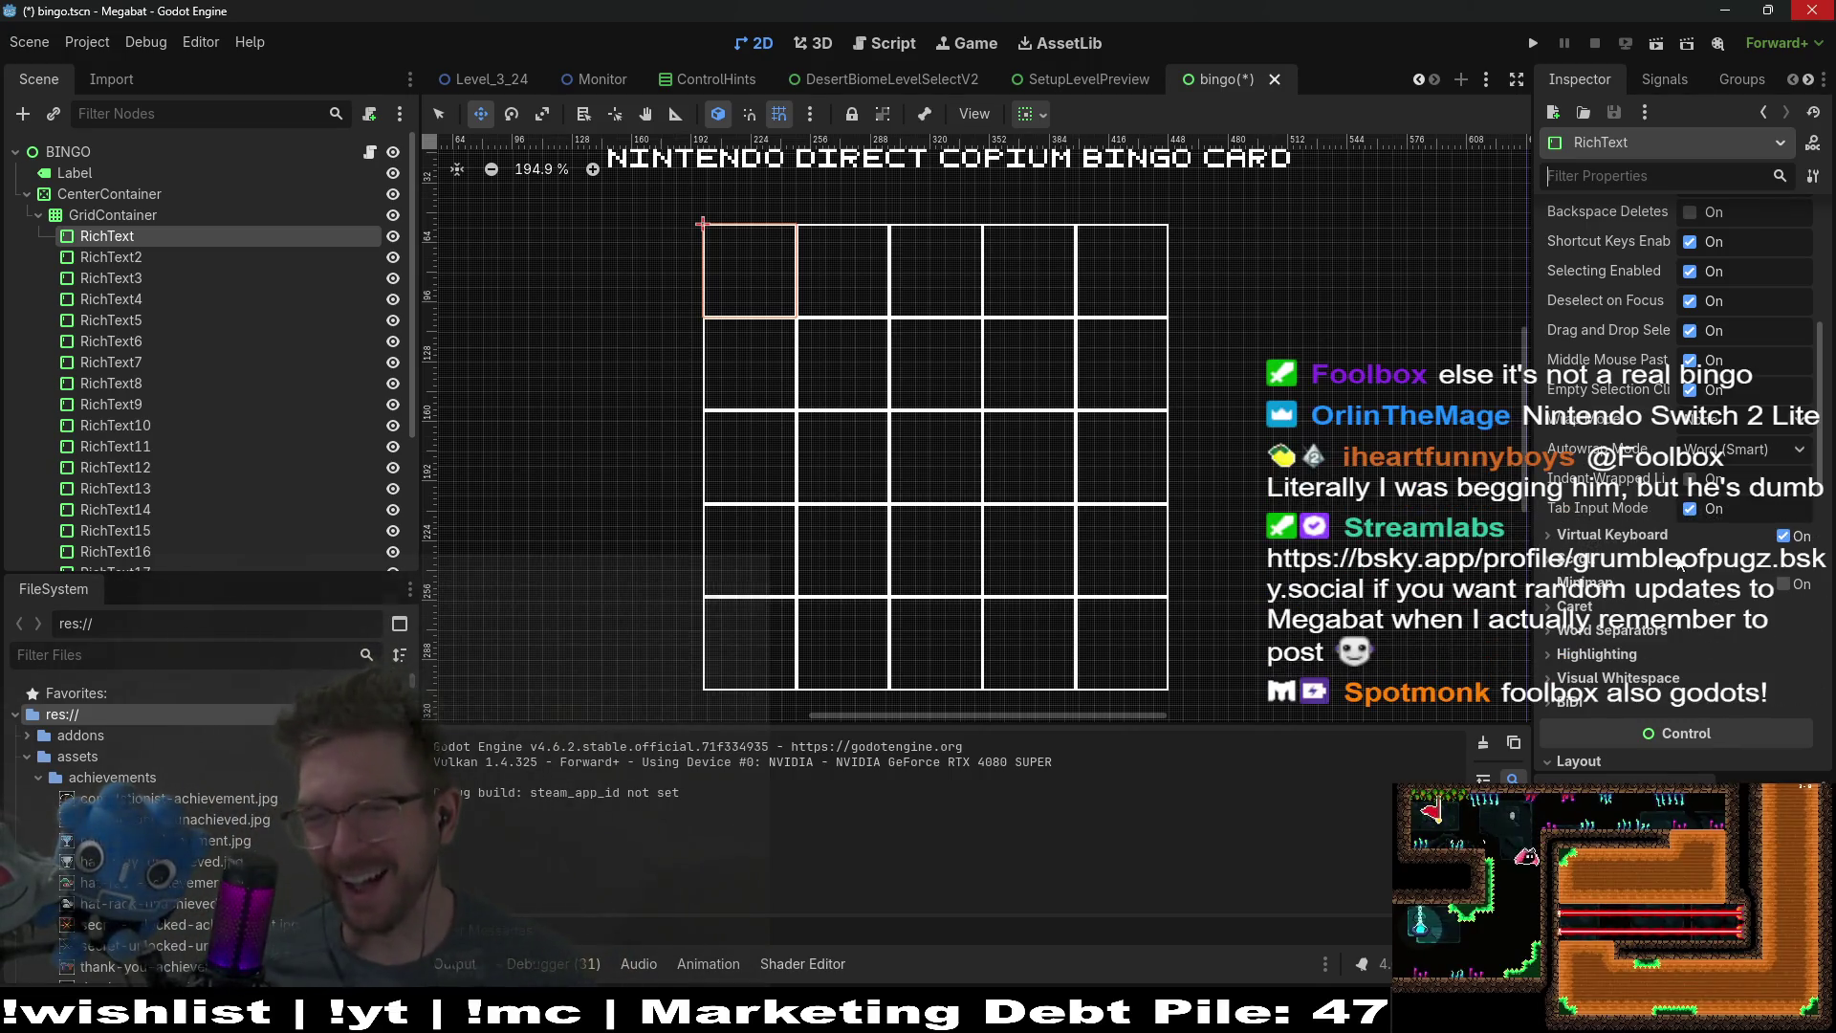
scroll(1716, 542, "up", 5)
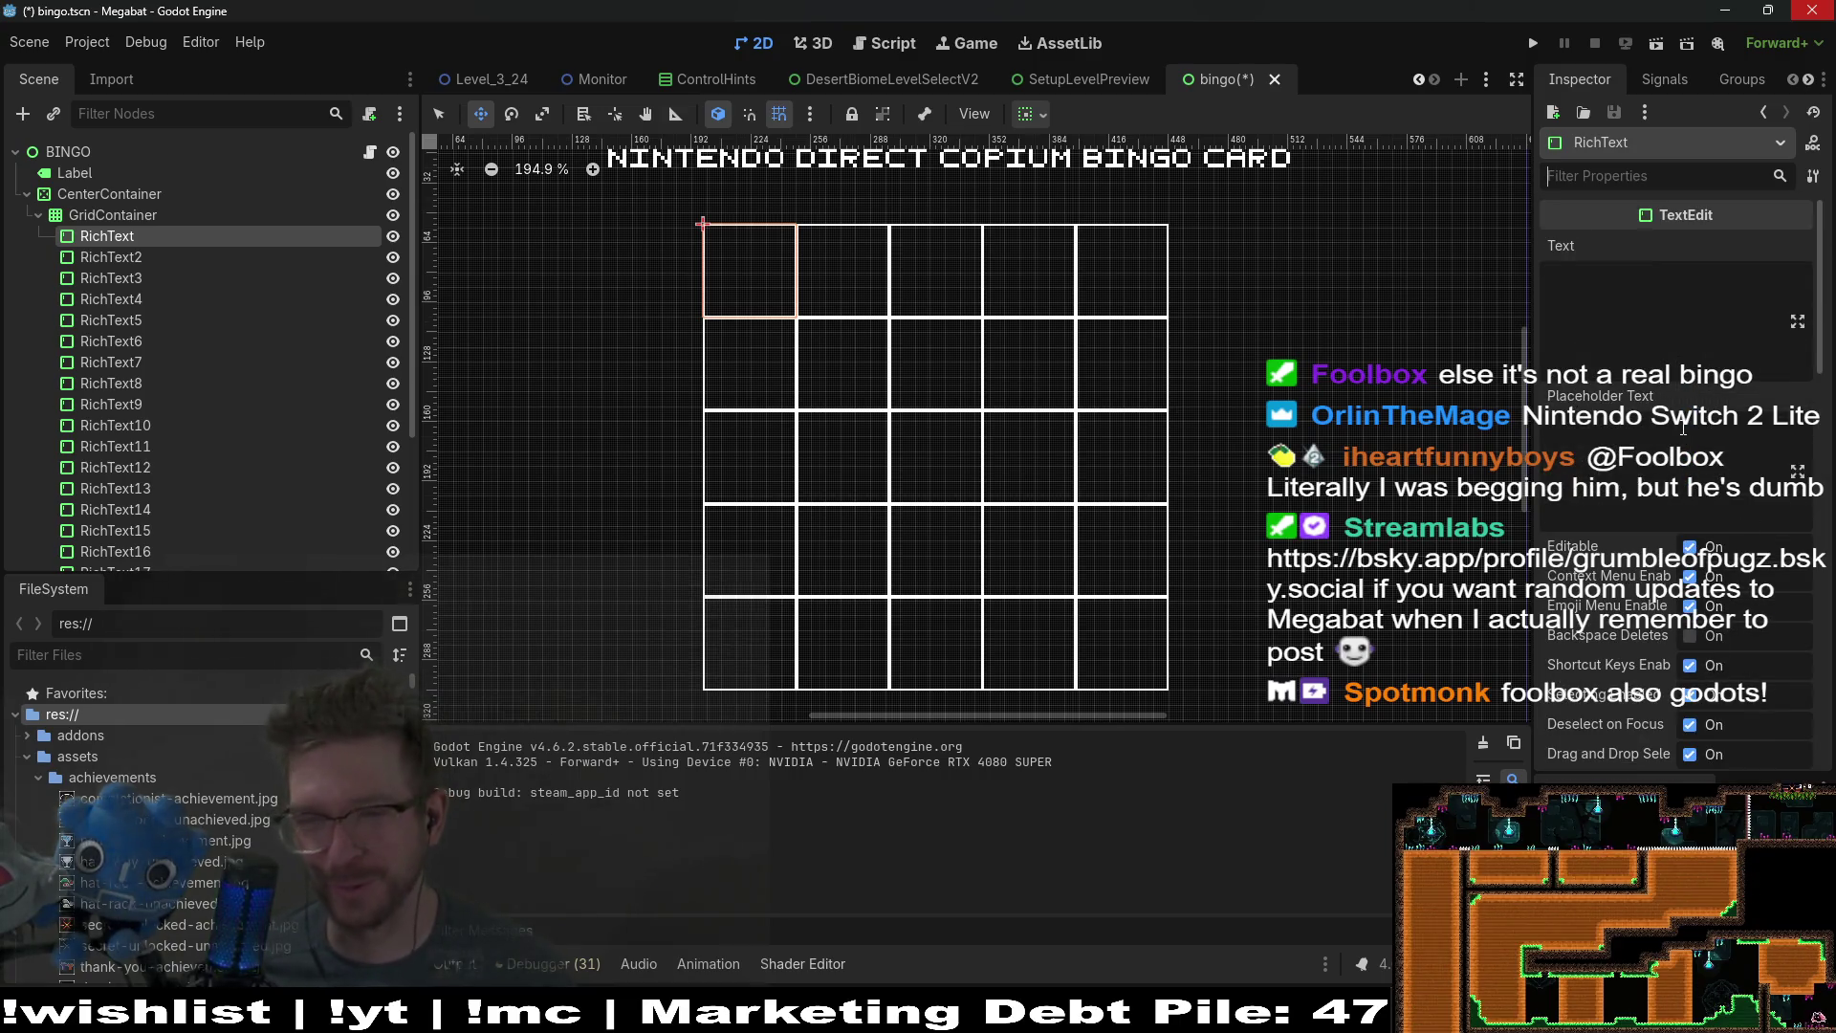
left_click(1653, 359)
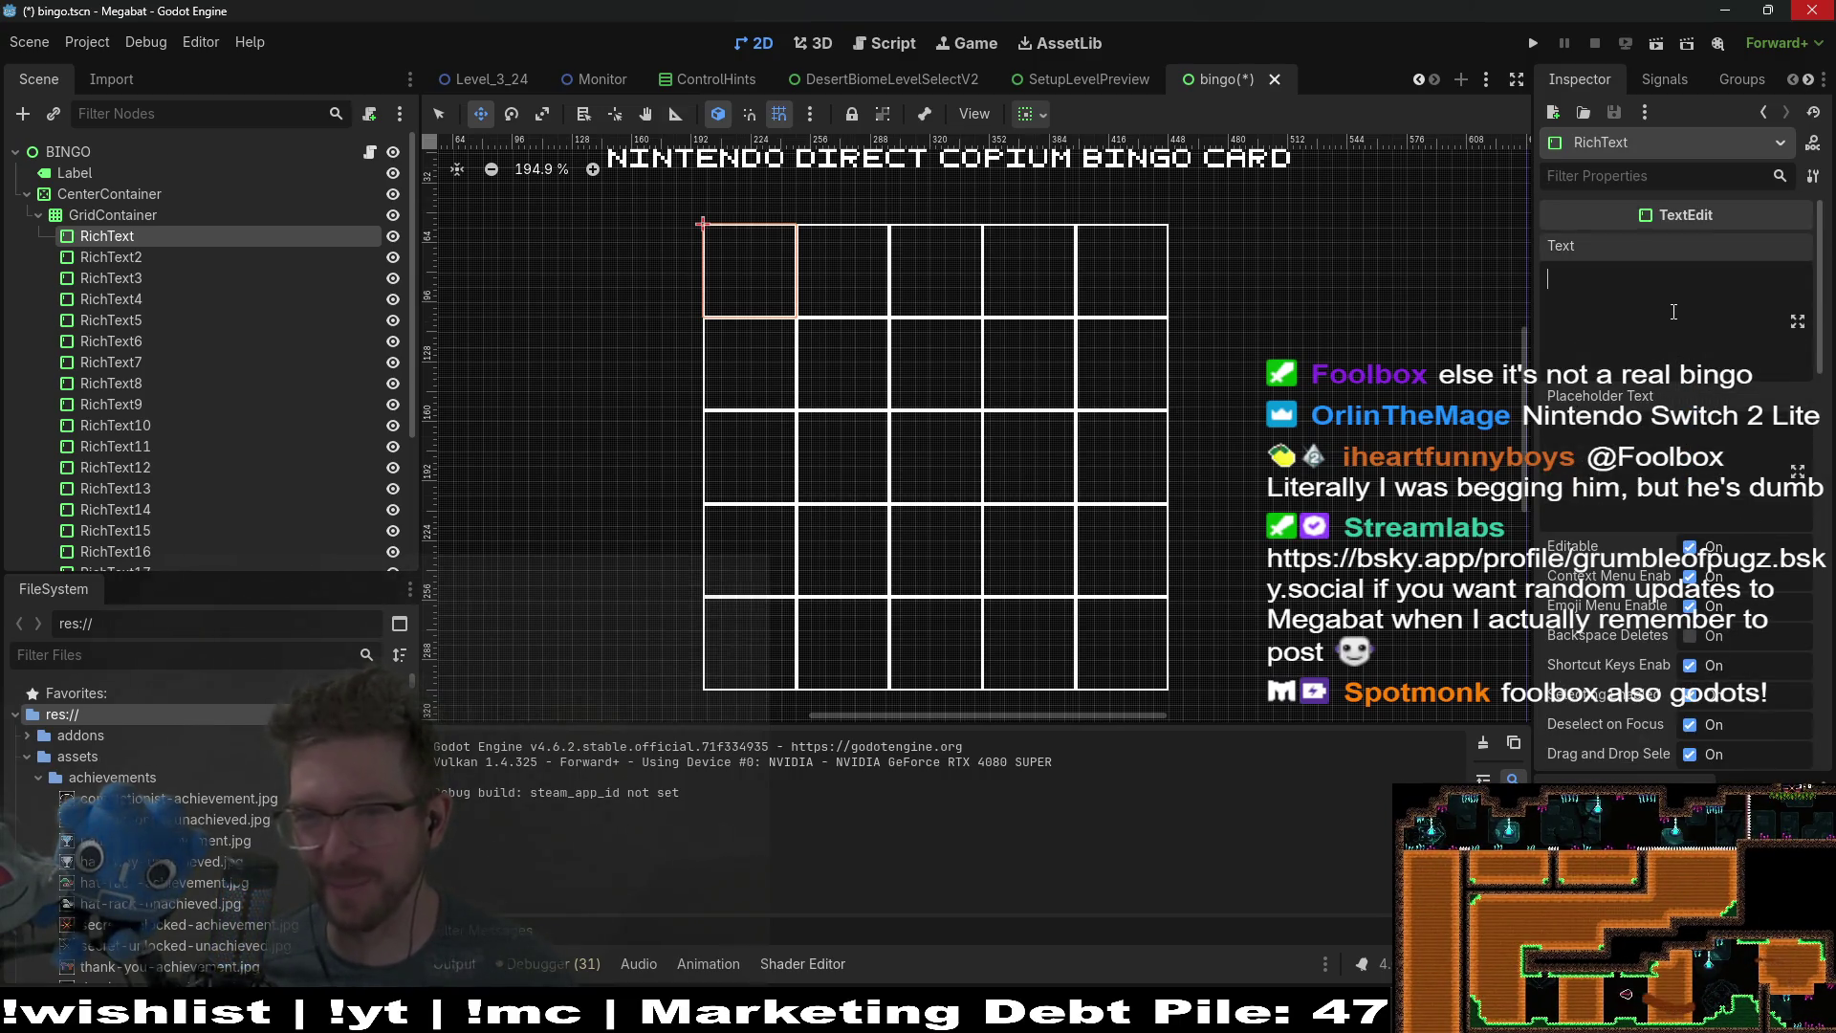
scroll(1755, 516, "down", 2)
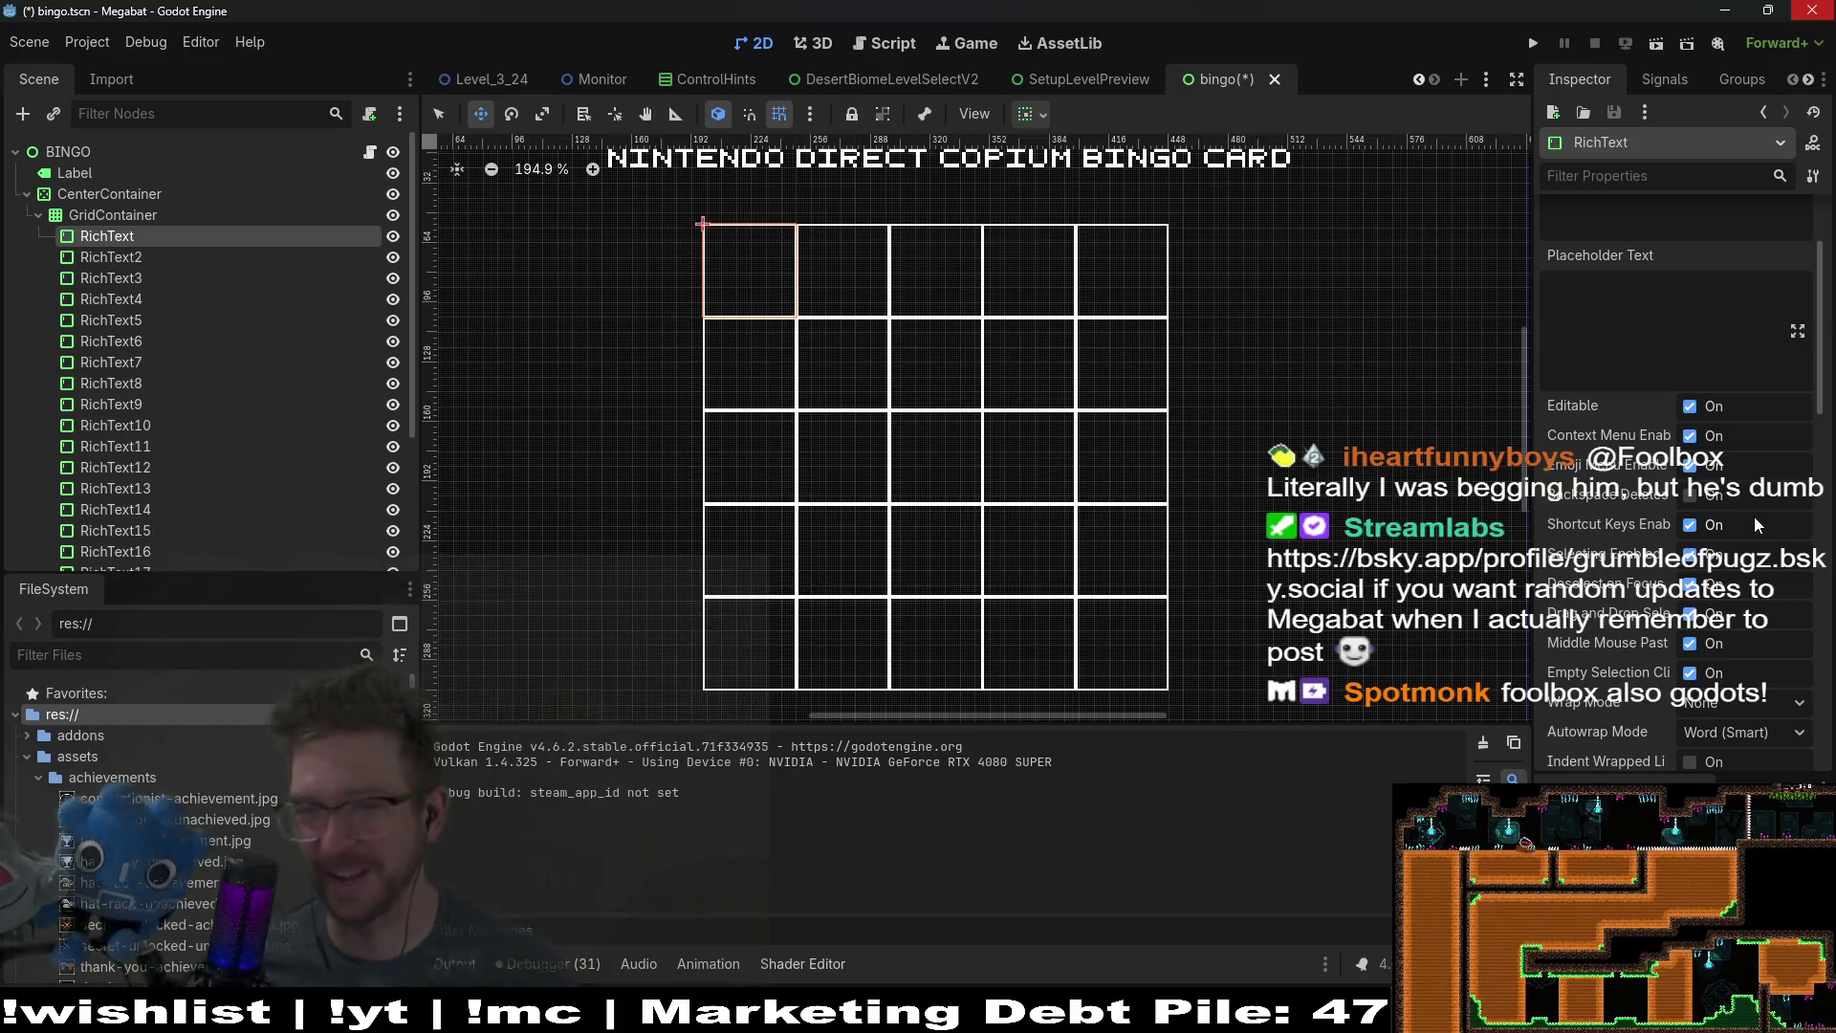
scroll(1764, 498, "down", 2)
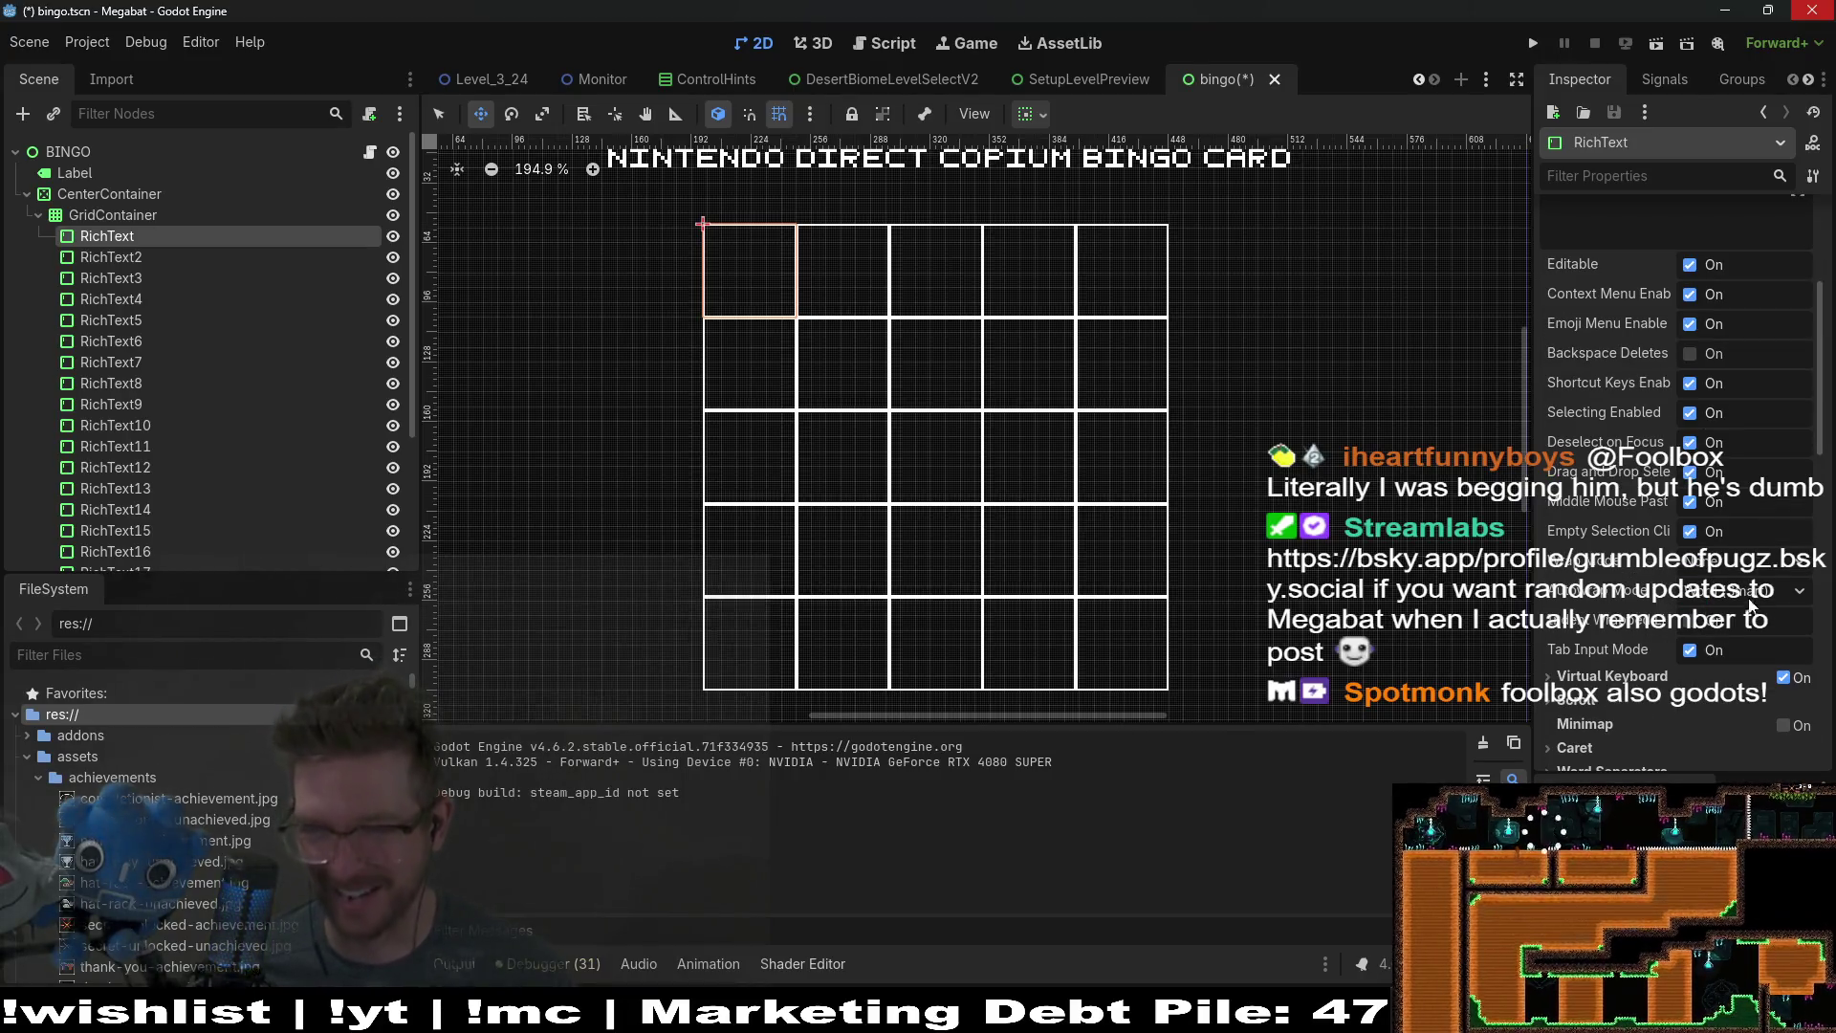
scroll(1603, 525, "up", 4)
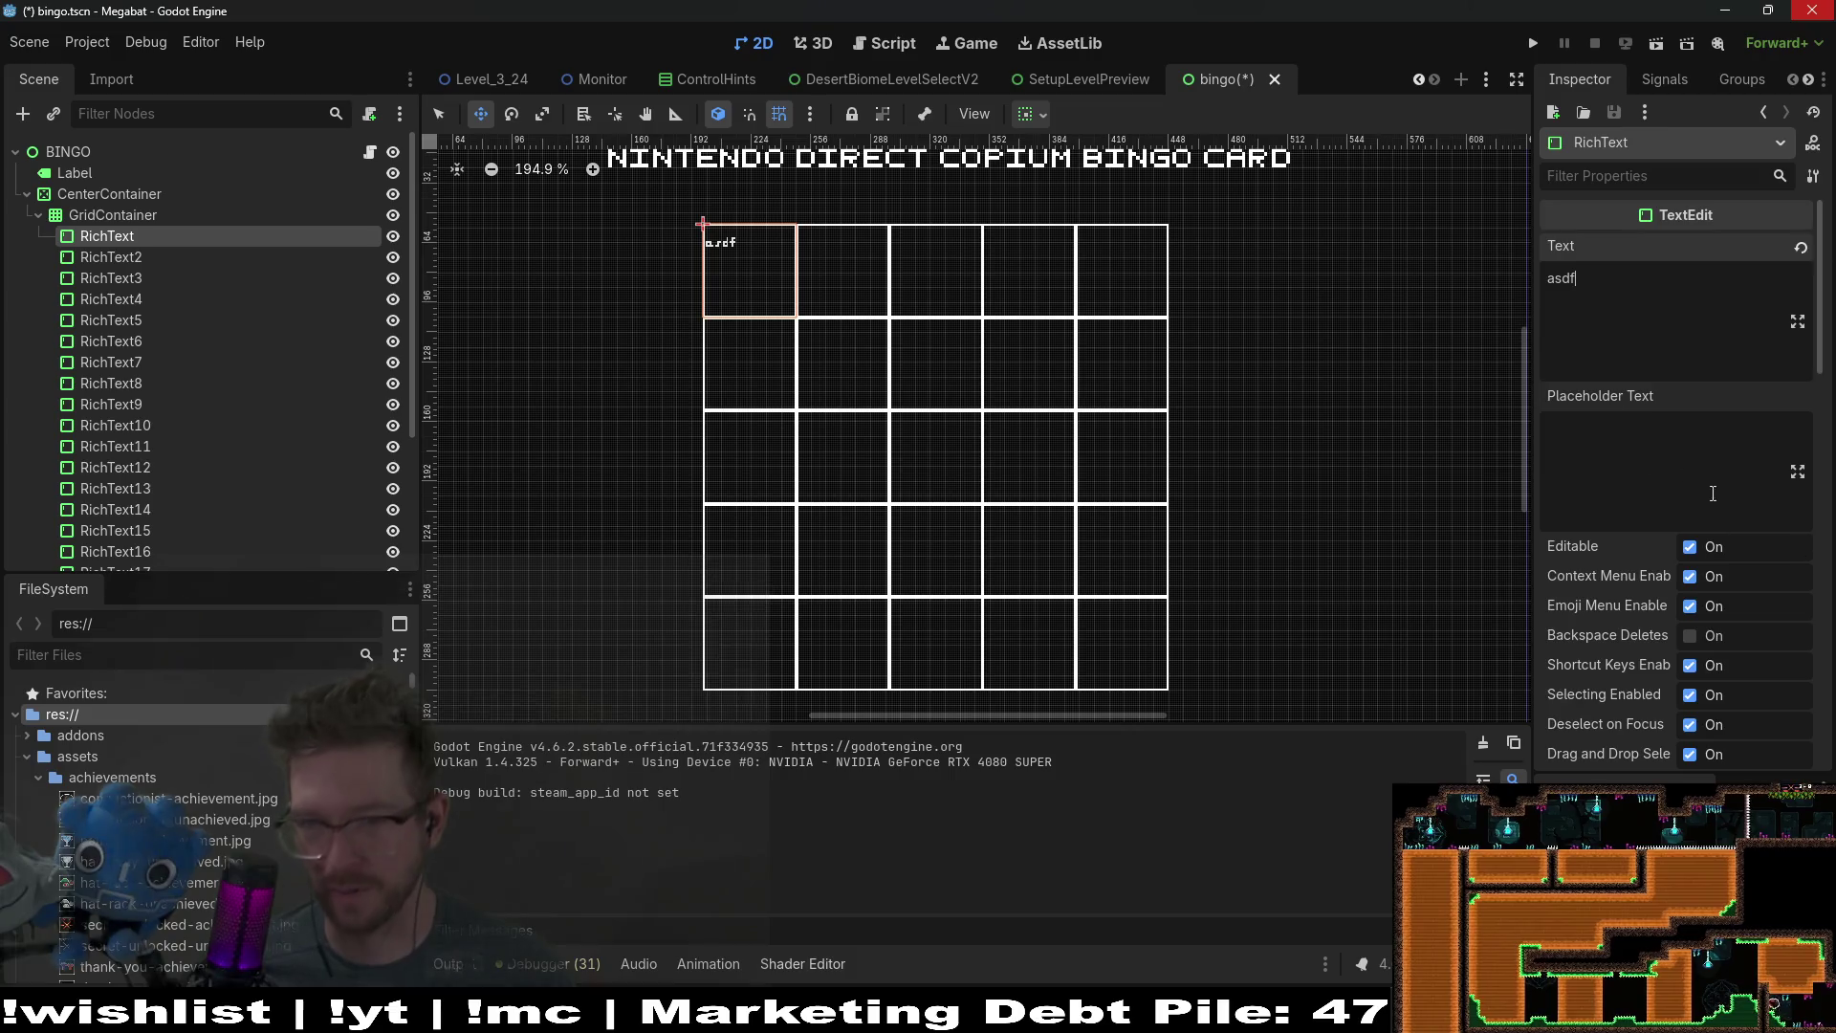
scroll(1603, 445, "down", 6)
scroll(1636, 517, "down", 1)
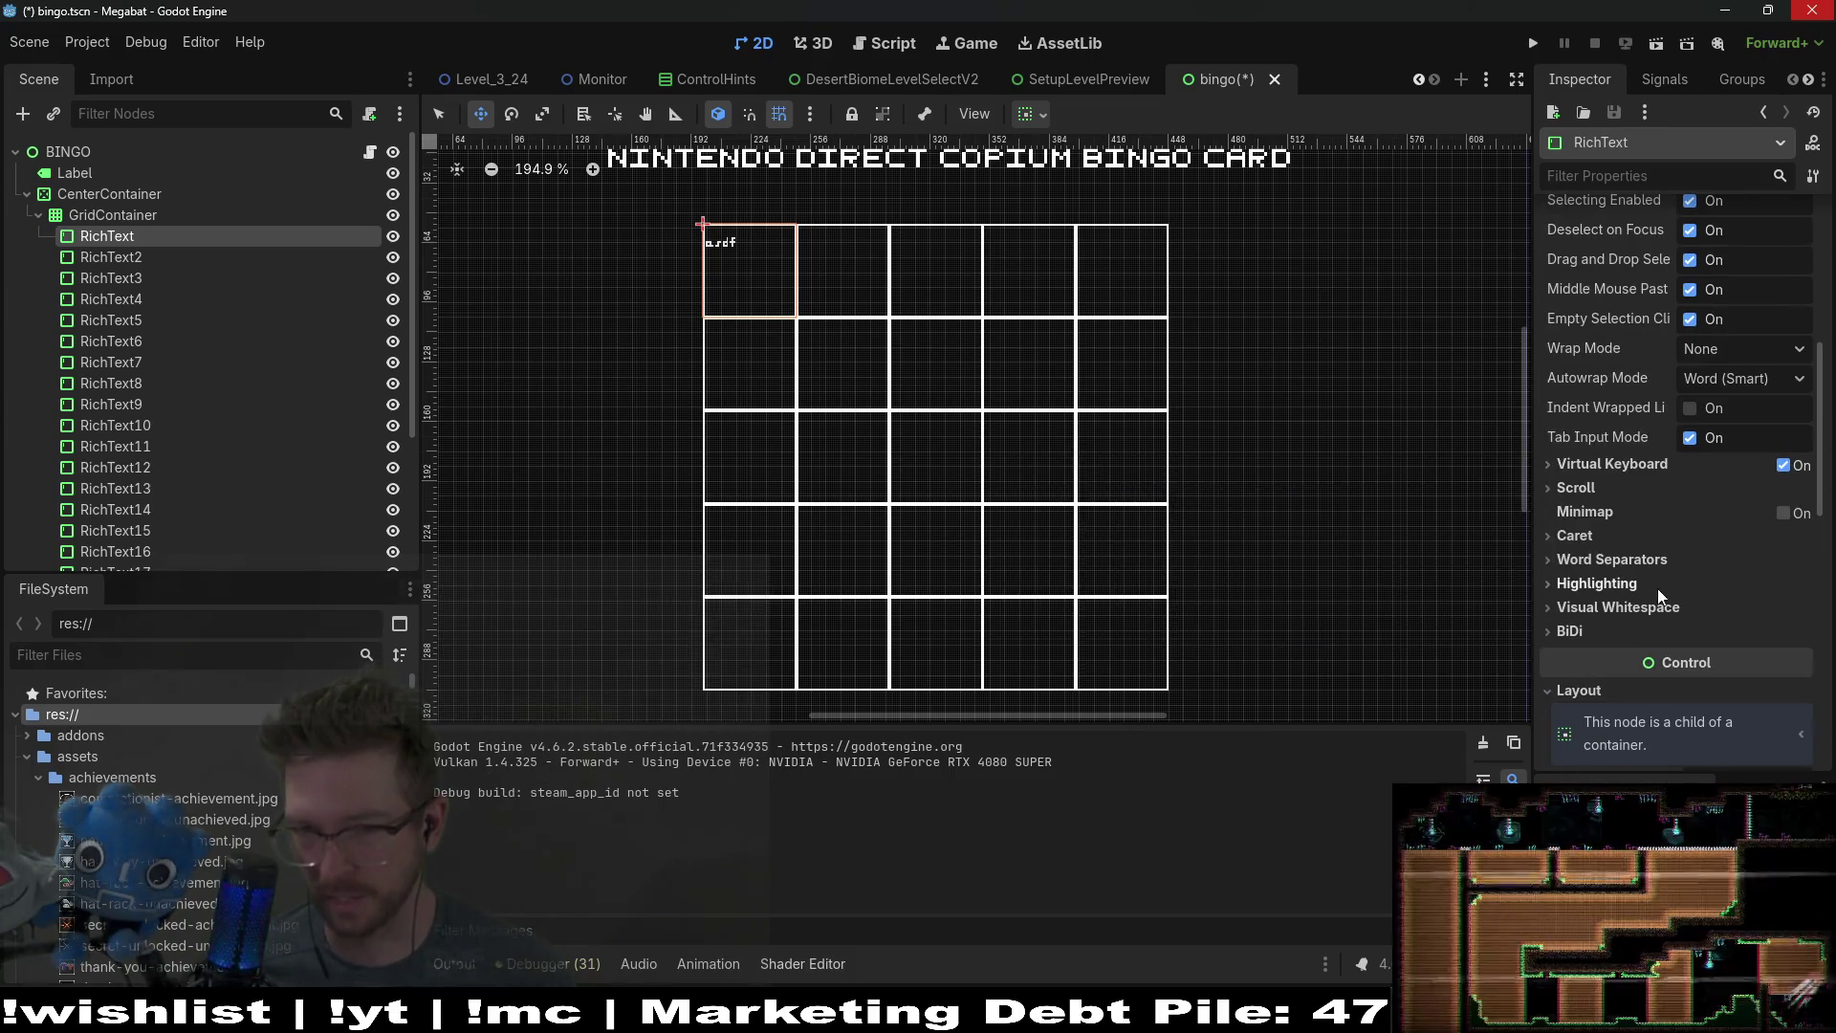
left_click(1564, 490)
left_click(1563, 489)
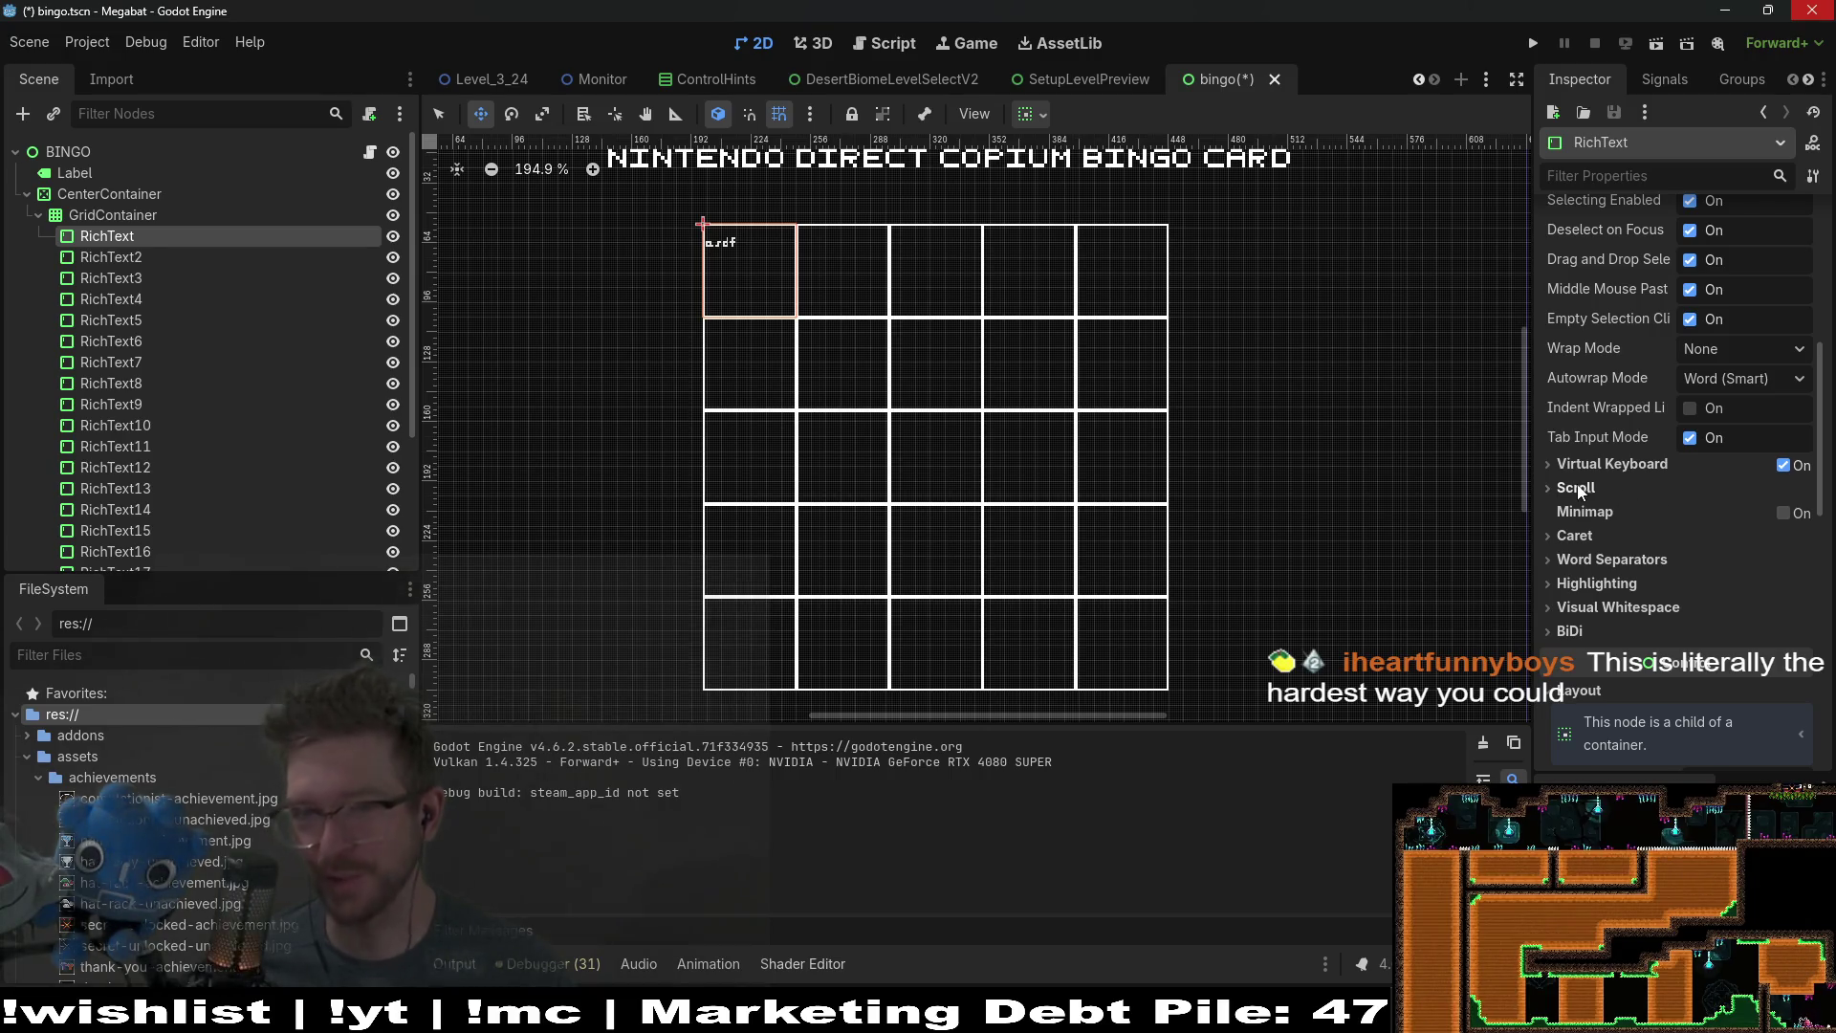
scroll(1659, 530, "down", 3)
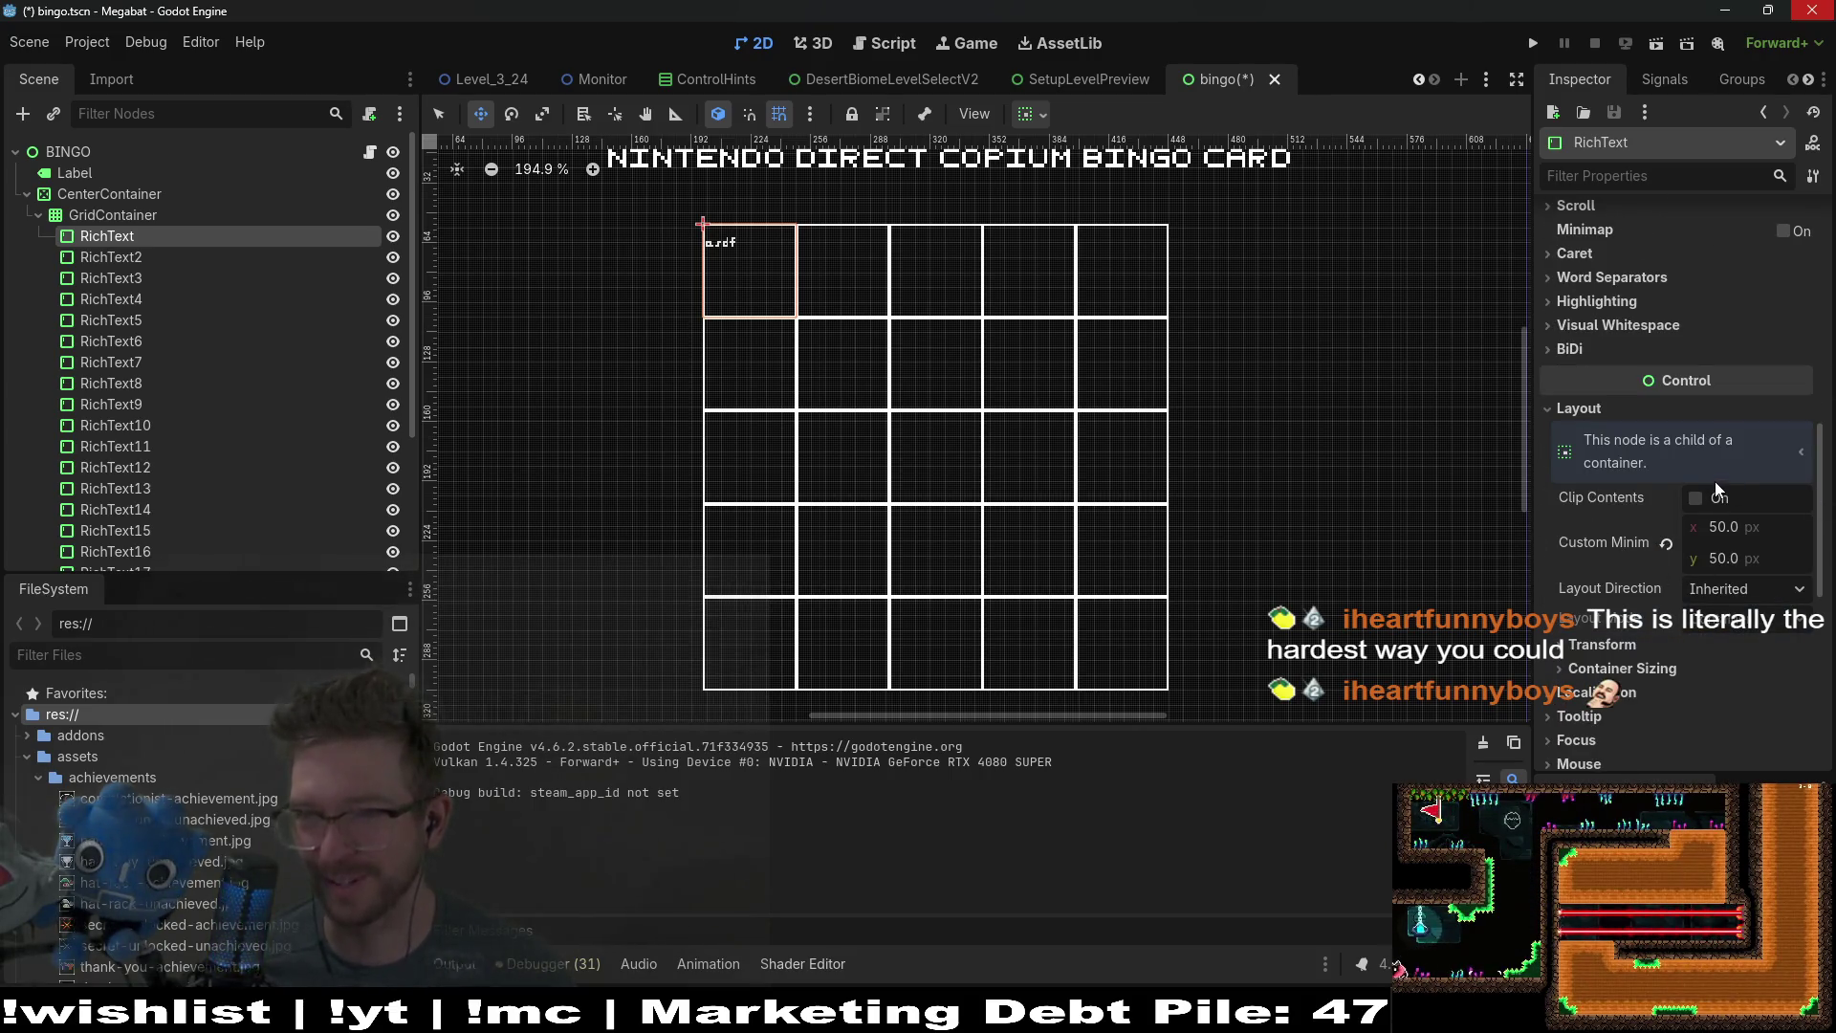
scroll(1714, 480, "down", 3)
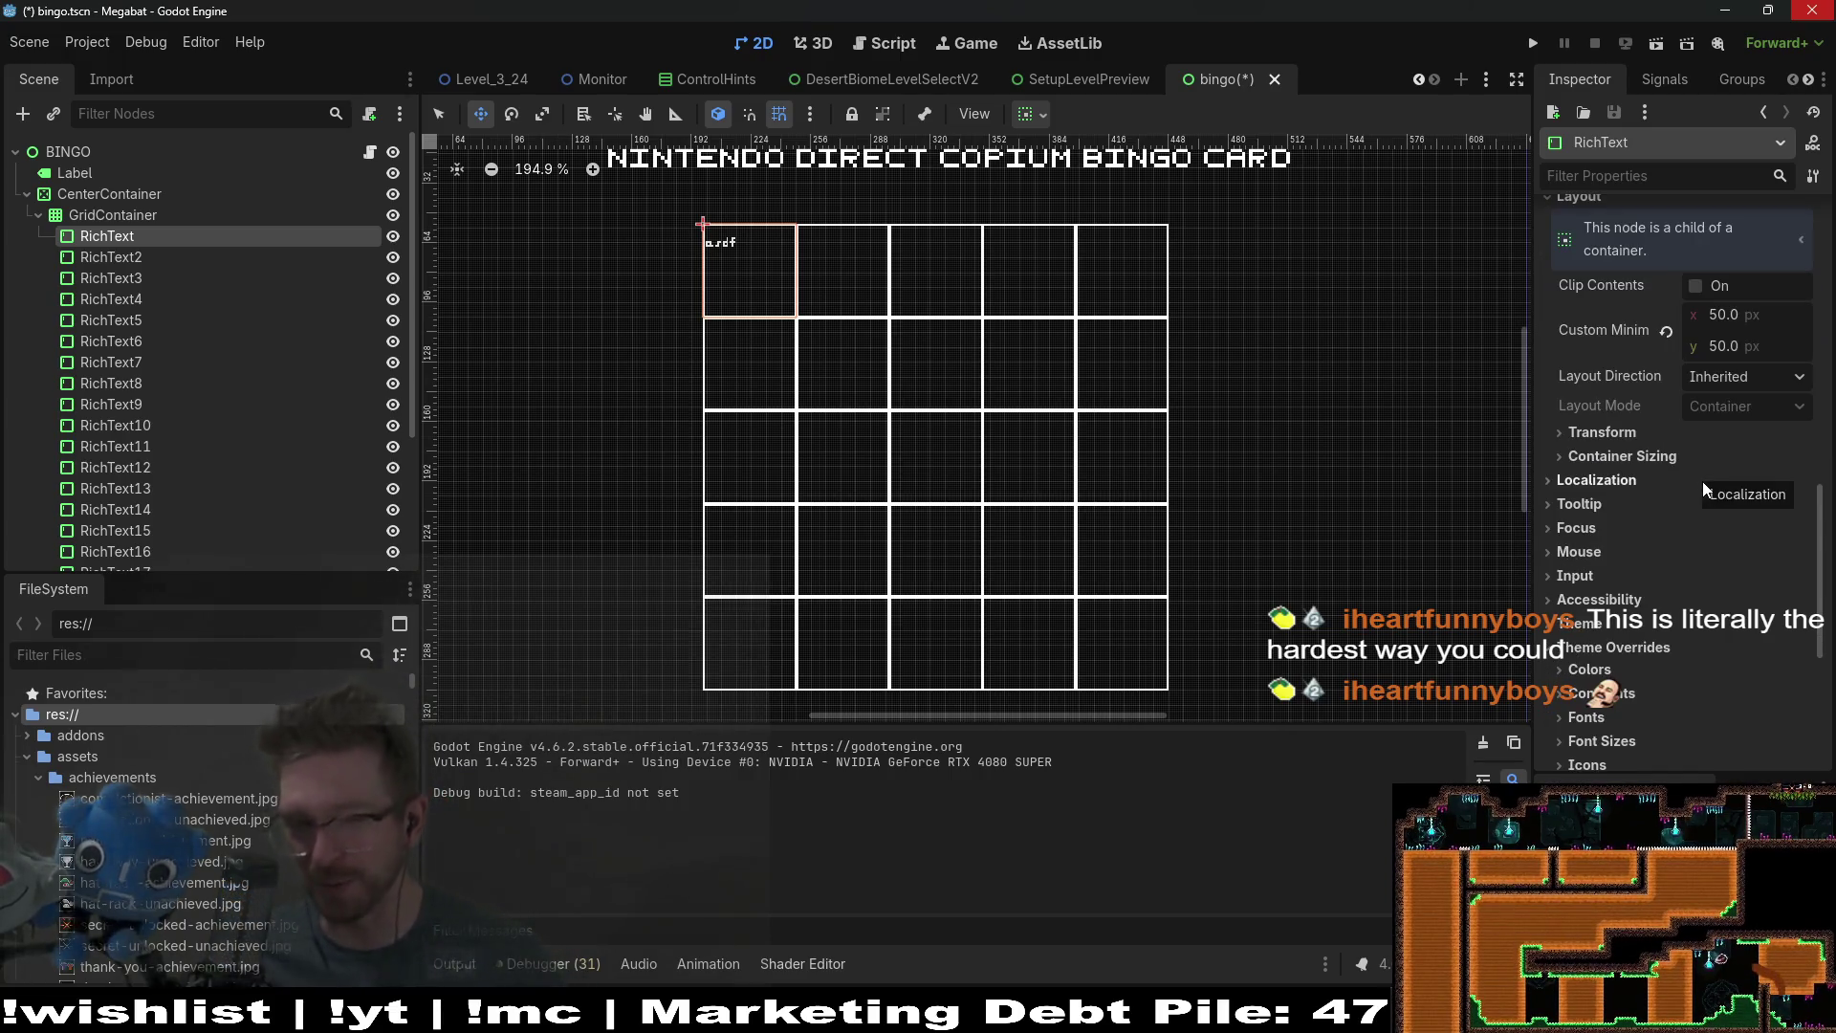
scroll(1737, 589, "down", 1)
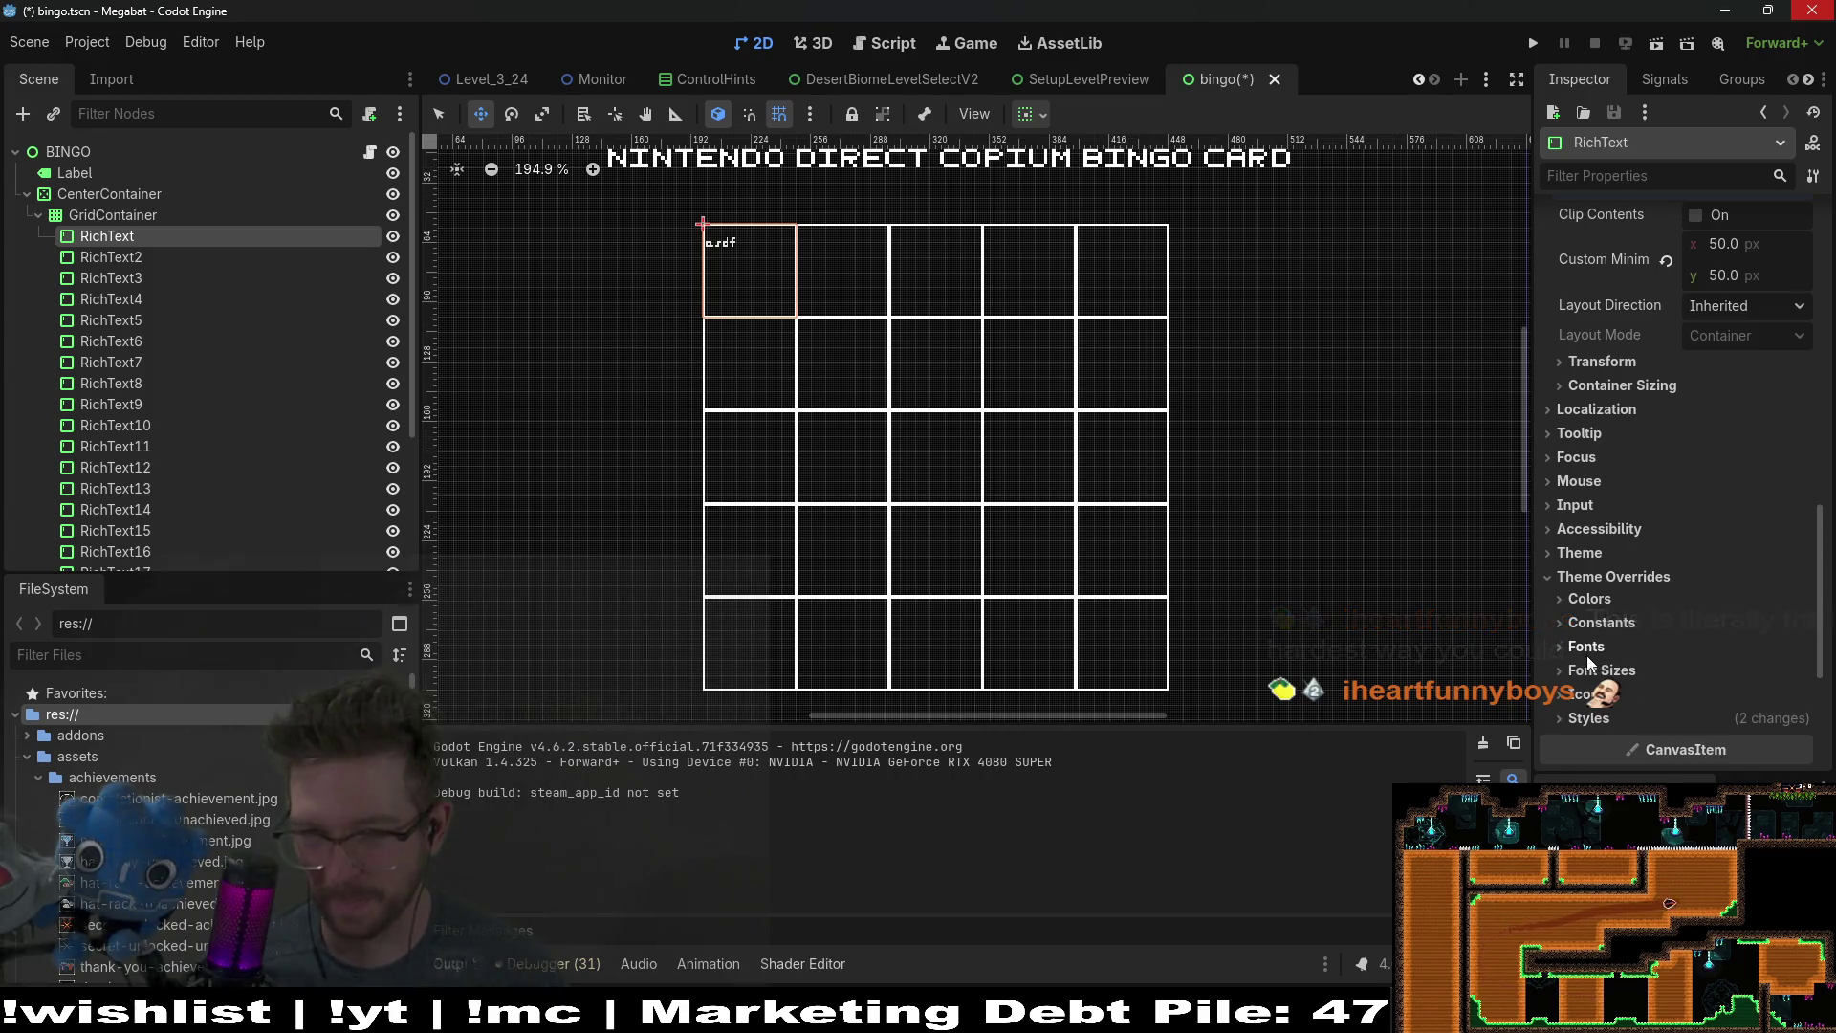
scroll(1595, 622, "up", 8)
scroll(1595, 605, "up", 5)
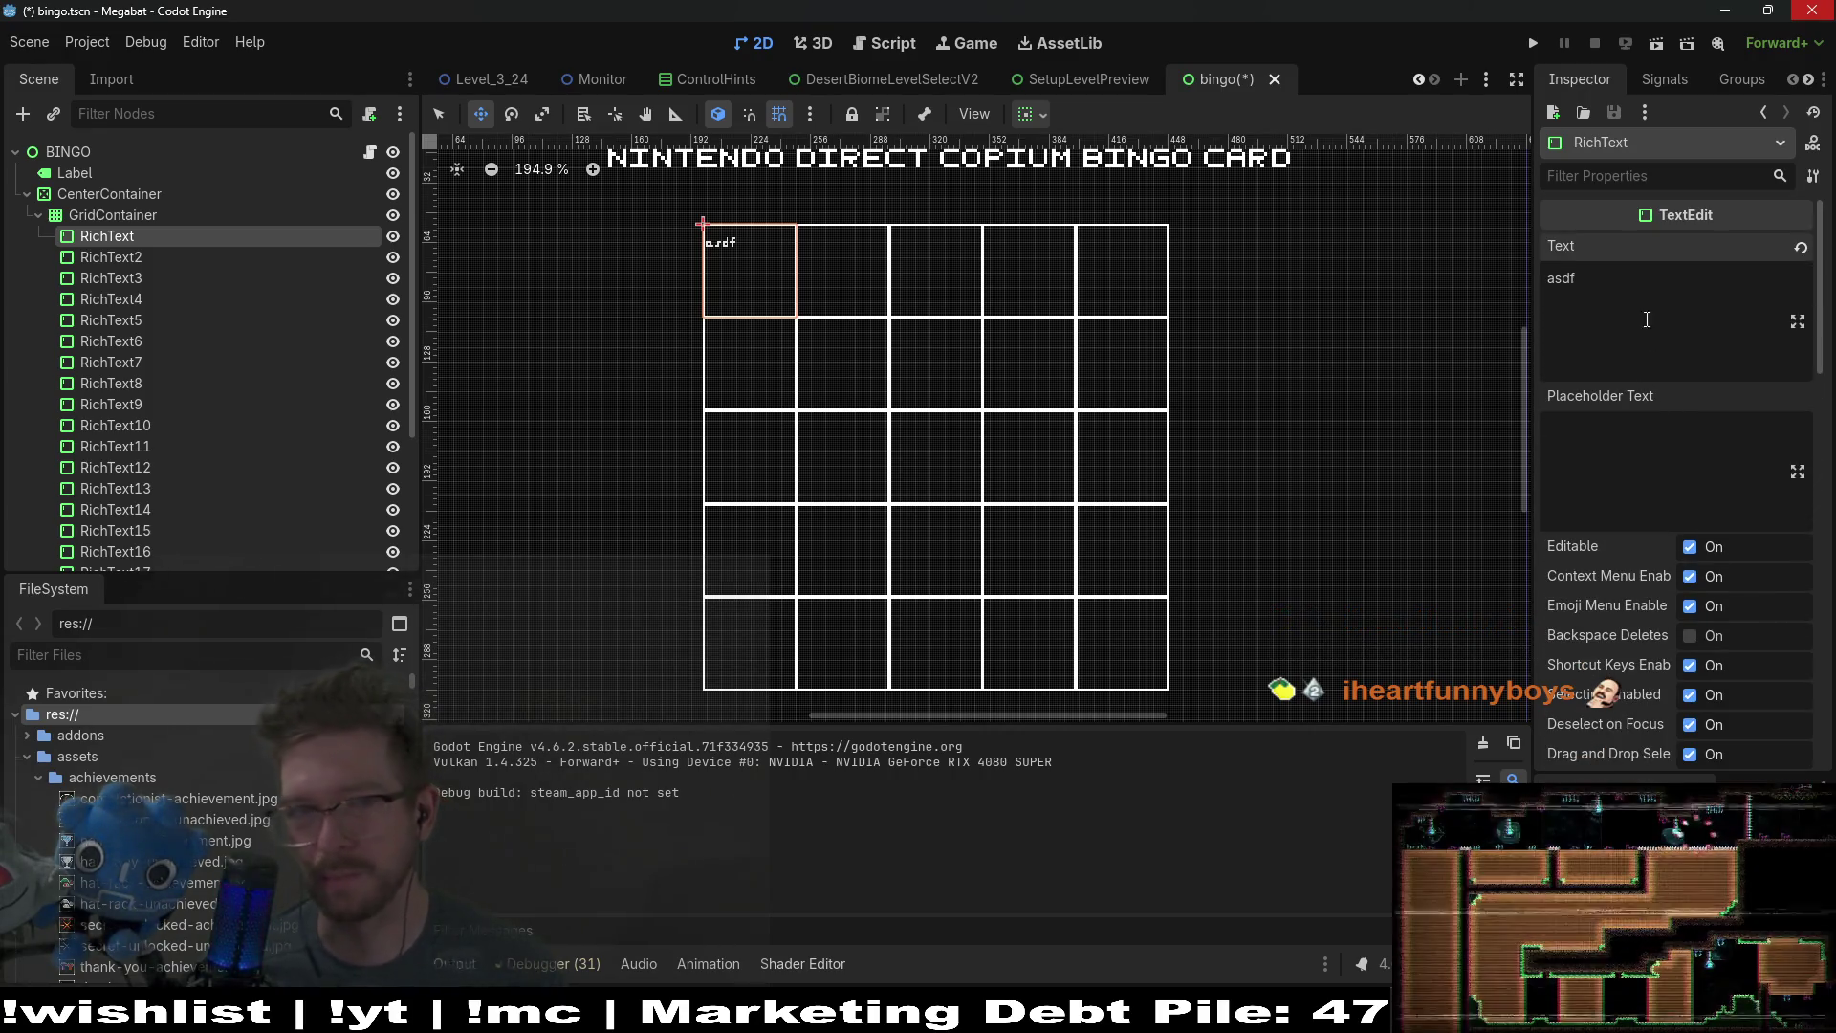
scroll(1665, 363, "down", 3)
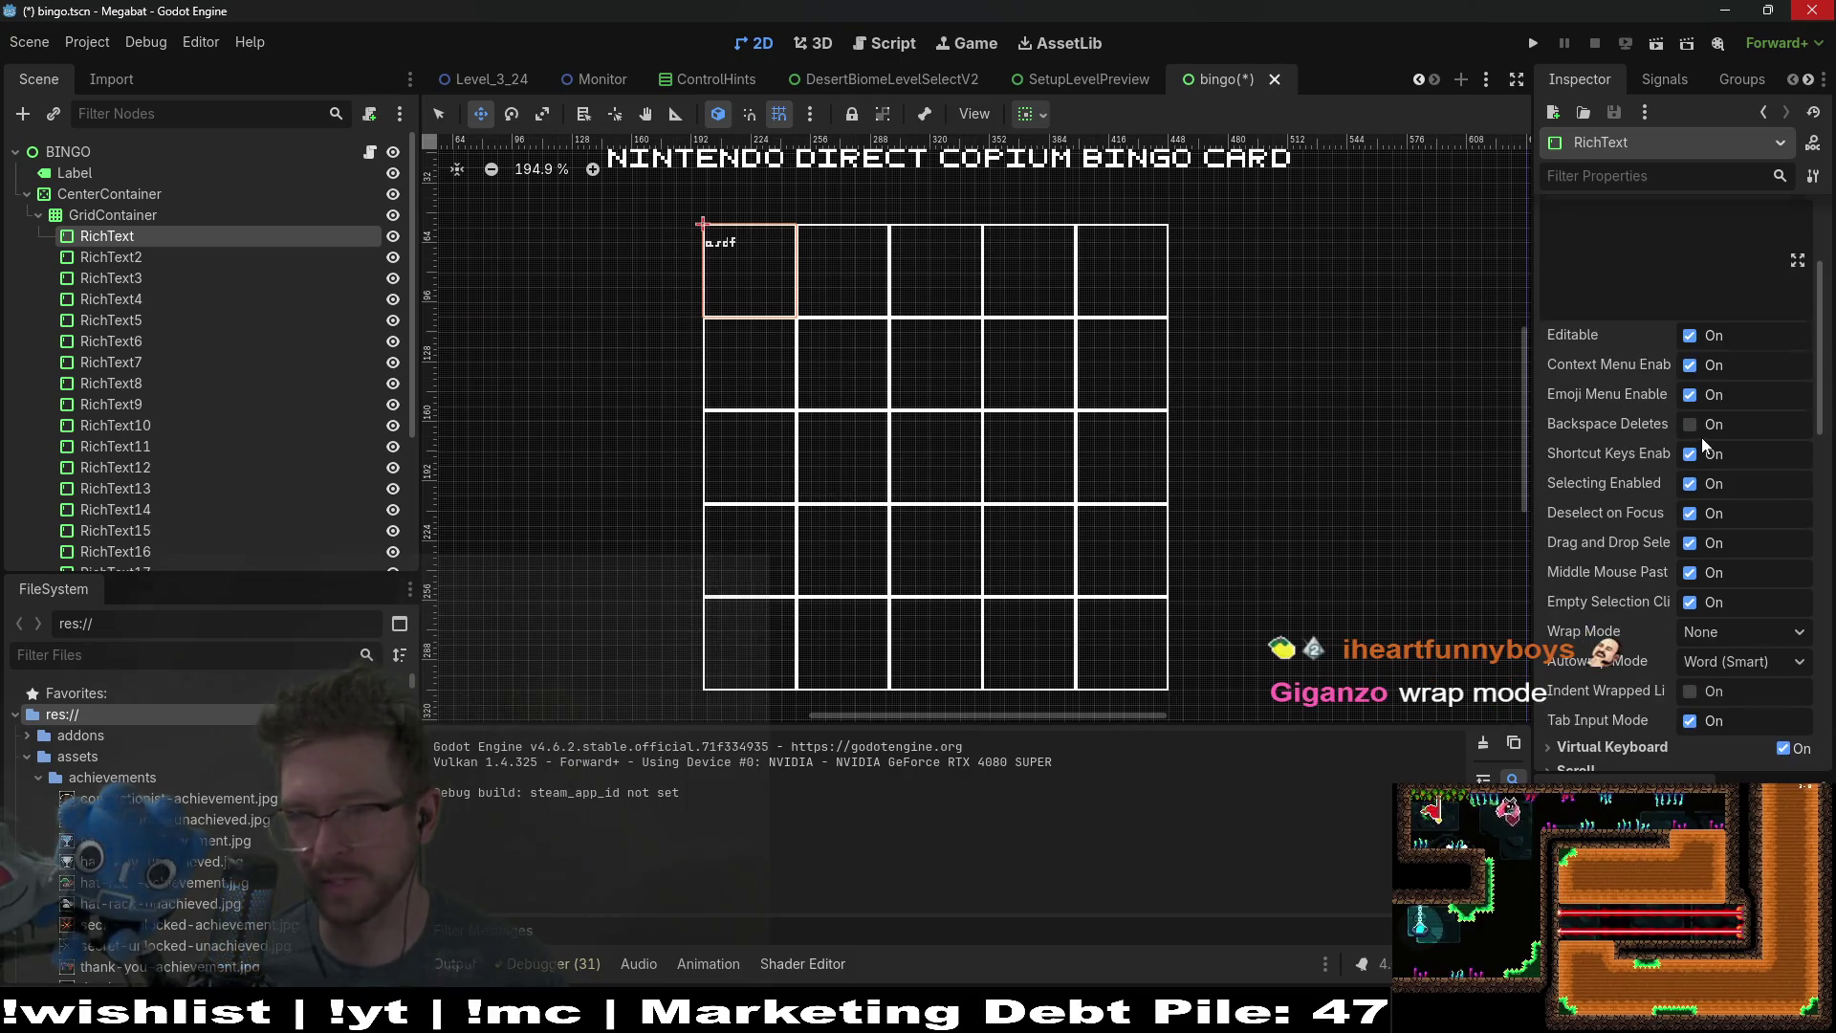
scroll(1684, 430, "up", 3)
key("ctrl+a")
Step: Filter by 'wrap', keep Wrap Mode None and Autowrap Word (Smart), then change the filter to 'center'
key("BackSpace")
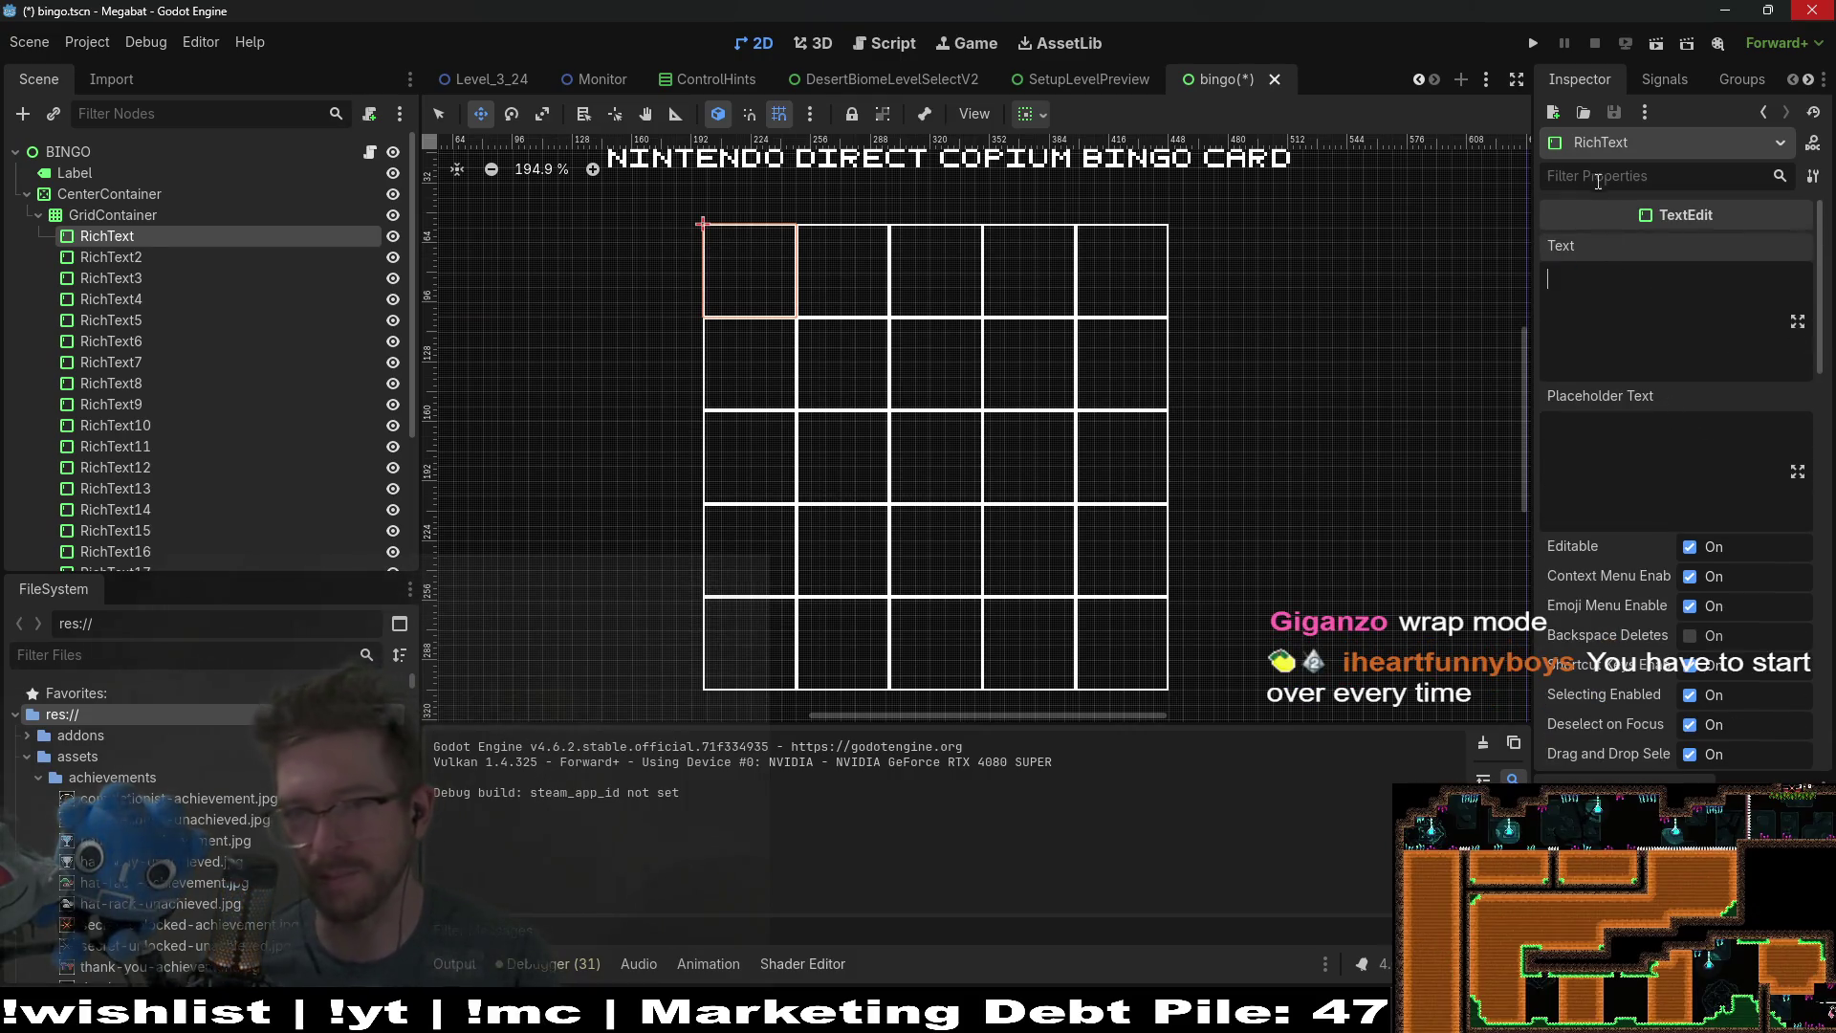
type("wrap")
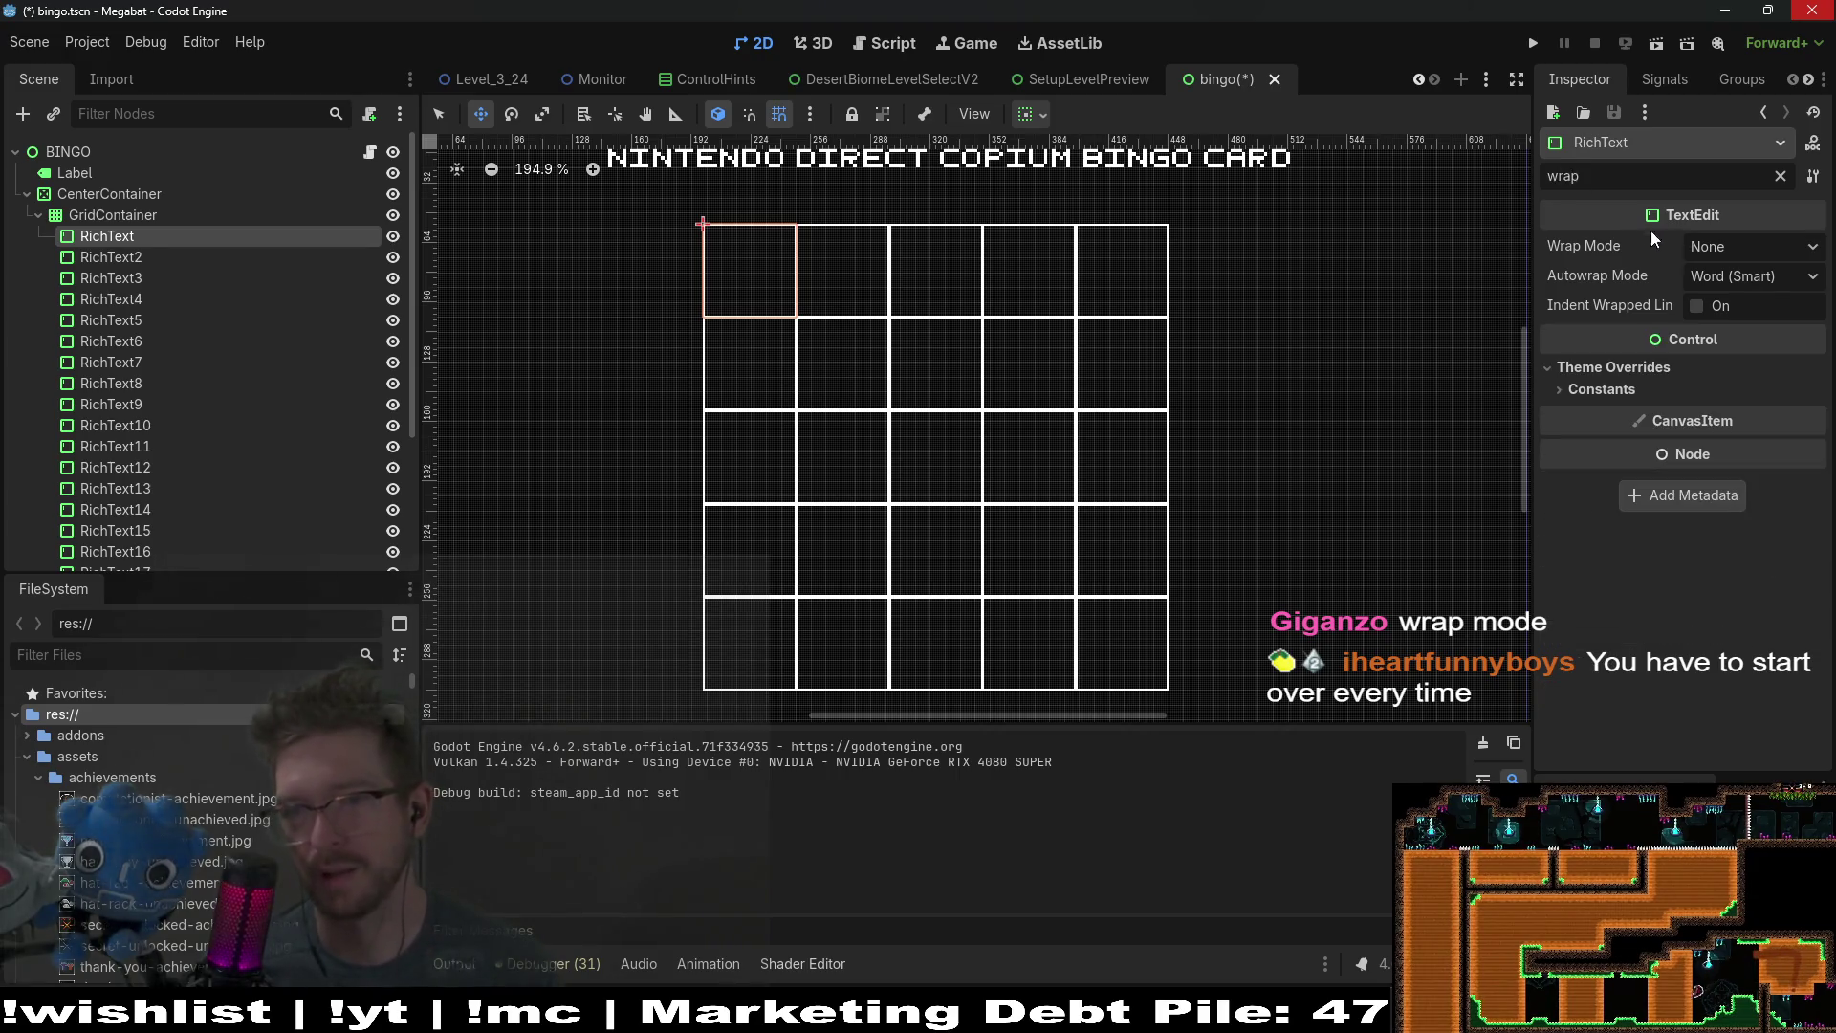
left_click(1752, 246)
left_click(1759, 278)
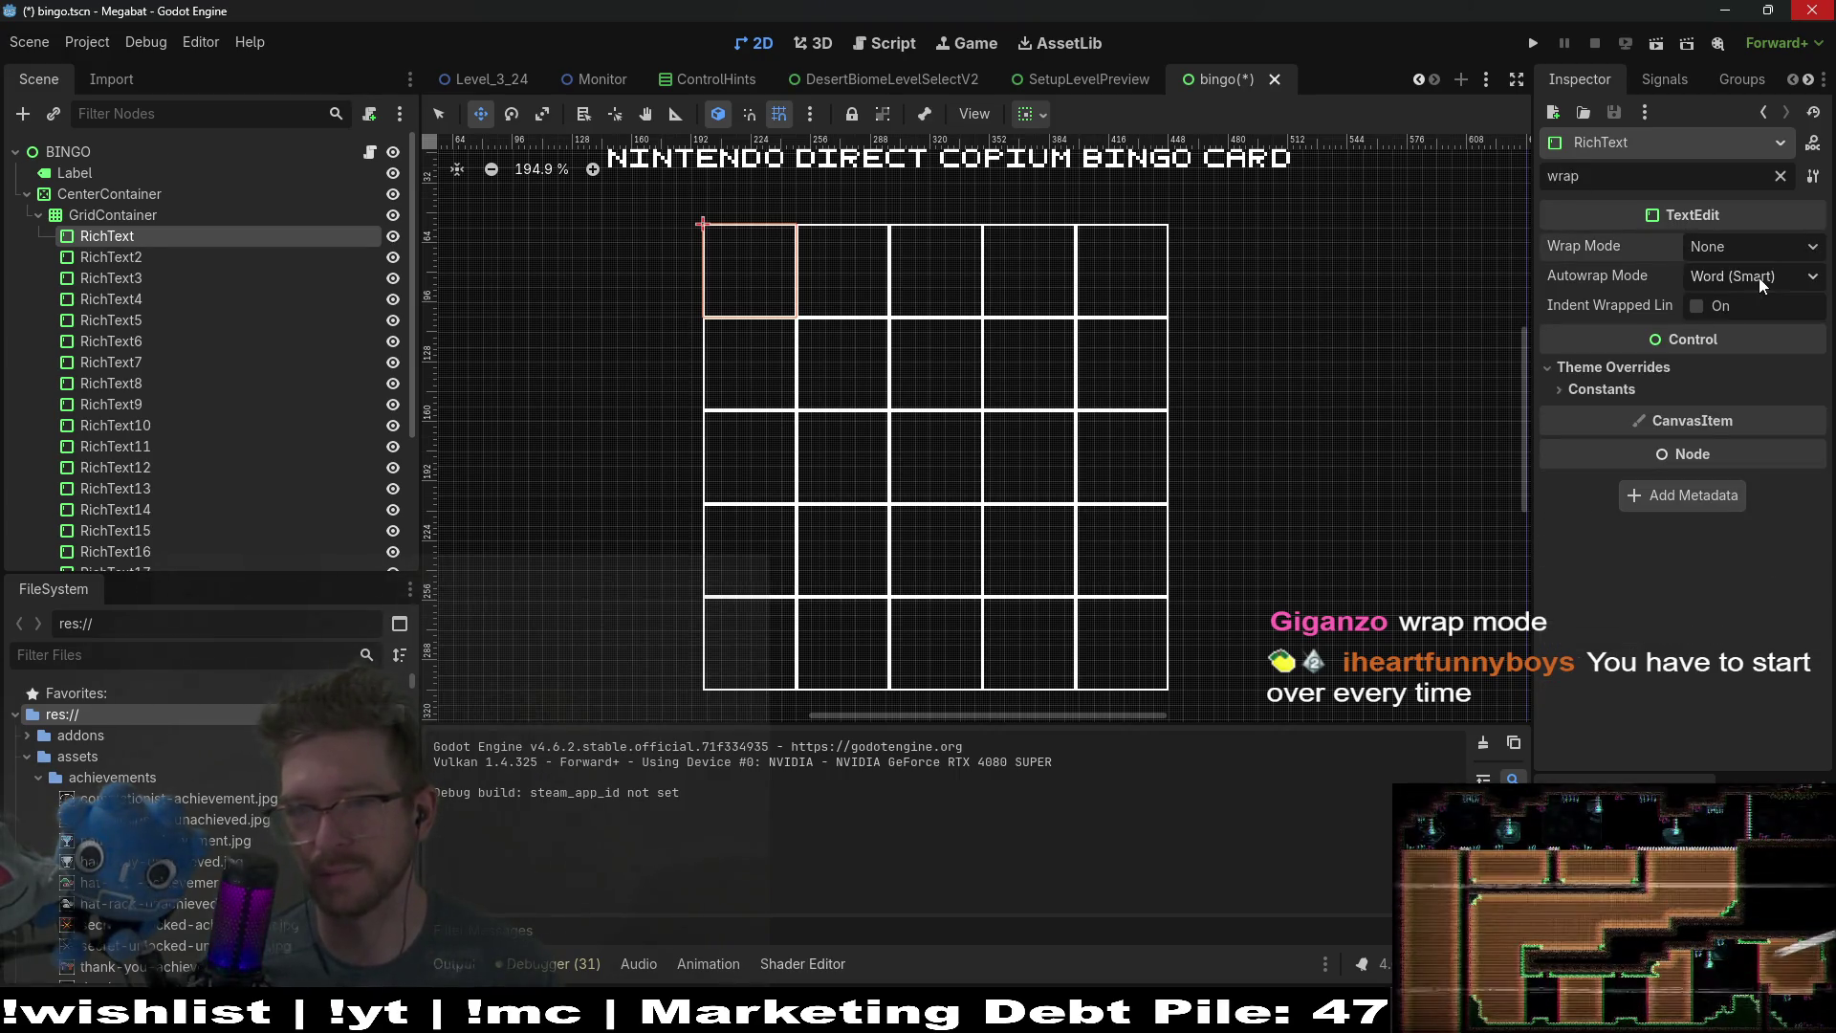
left_click(1774, 284)
left_click(1772, 285)
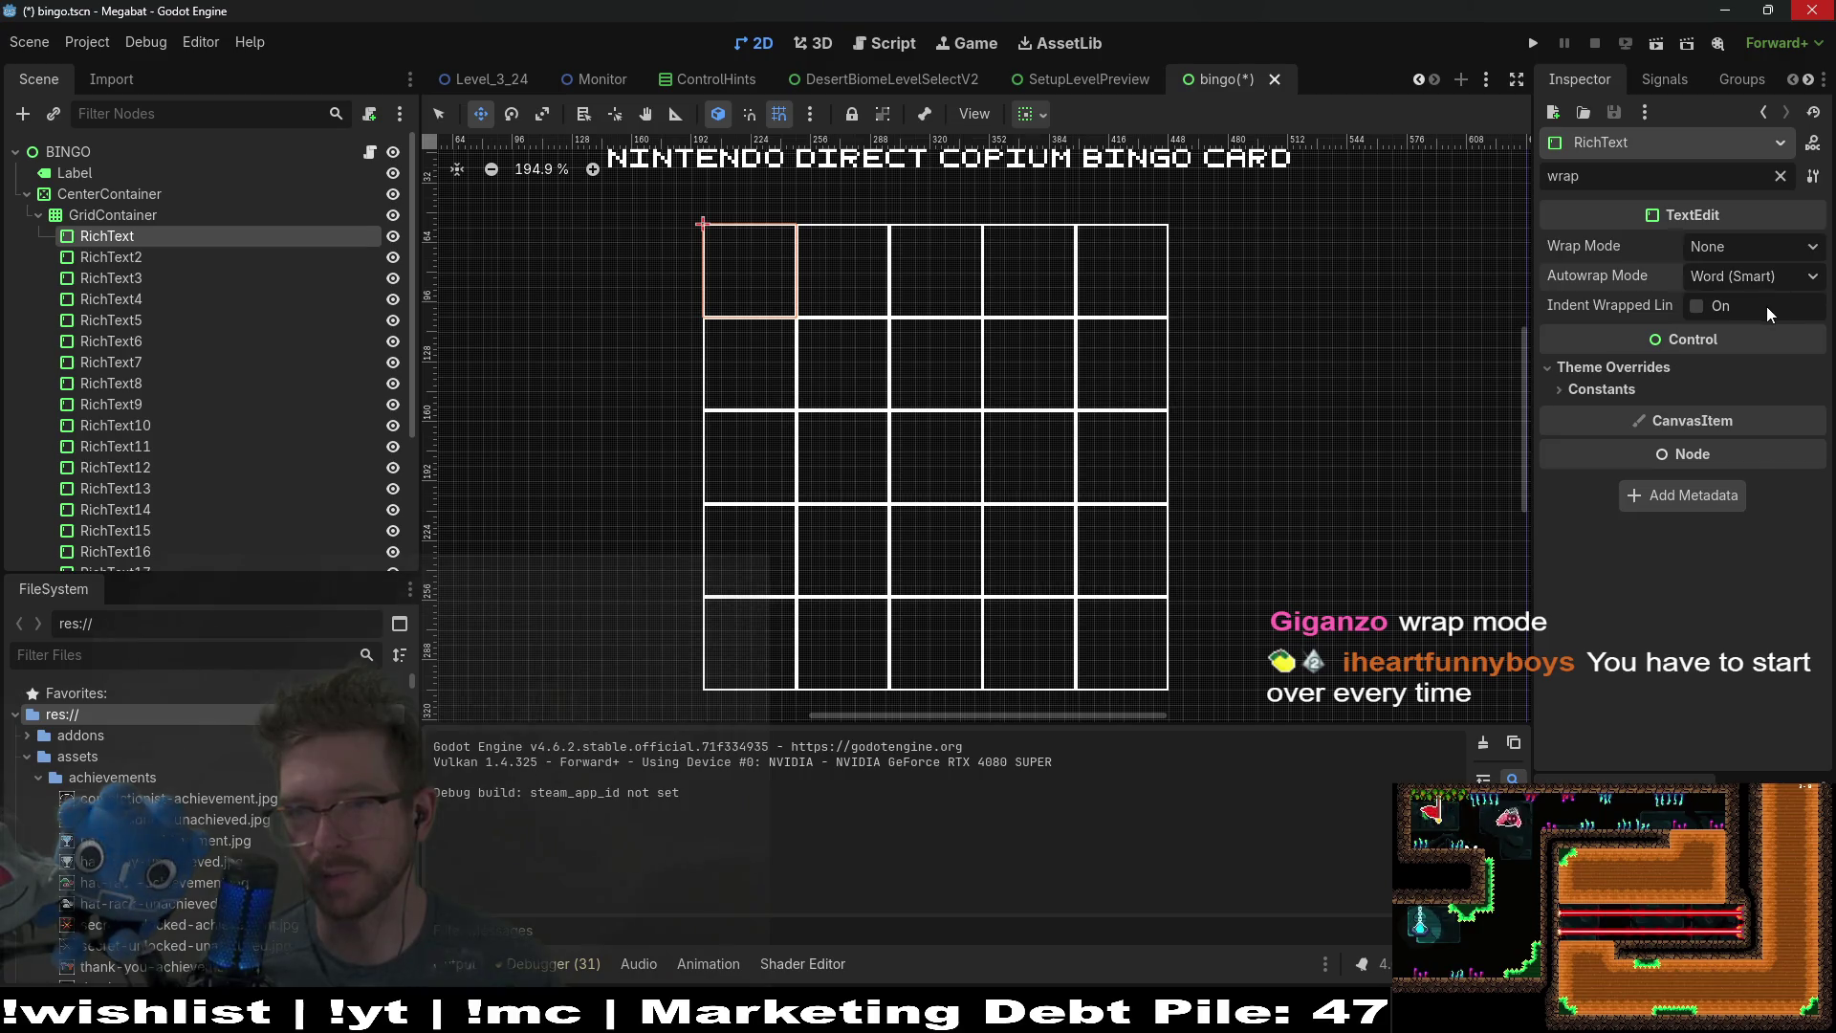
left_click(1748, 238)
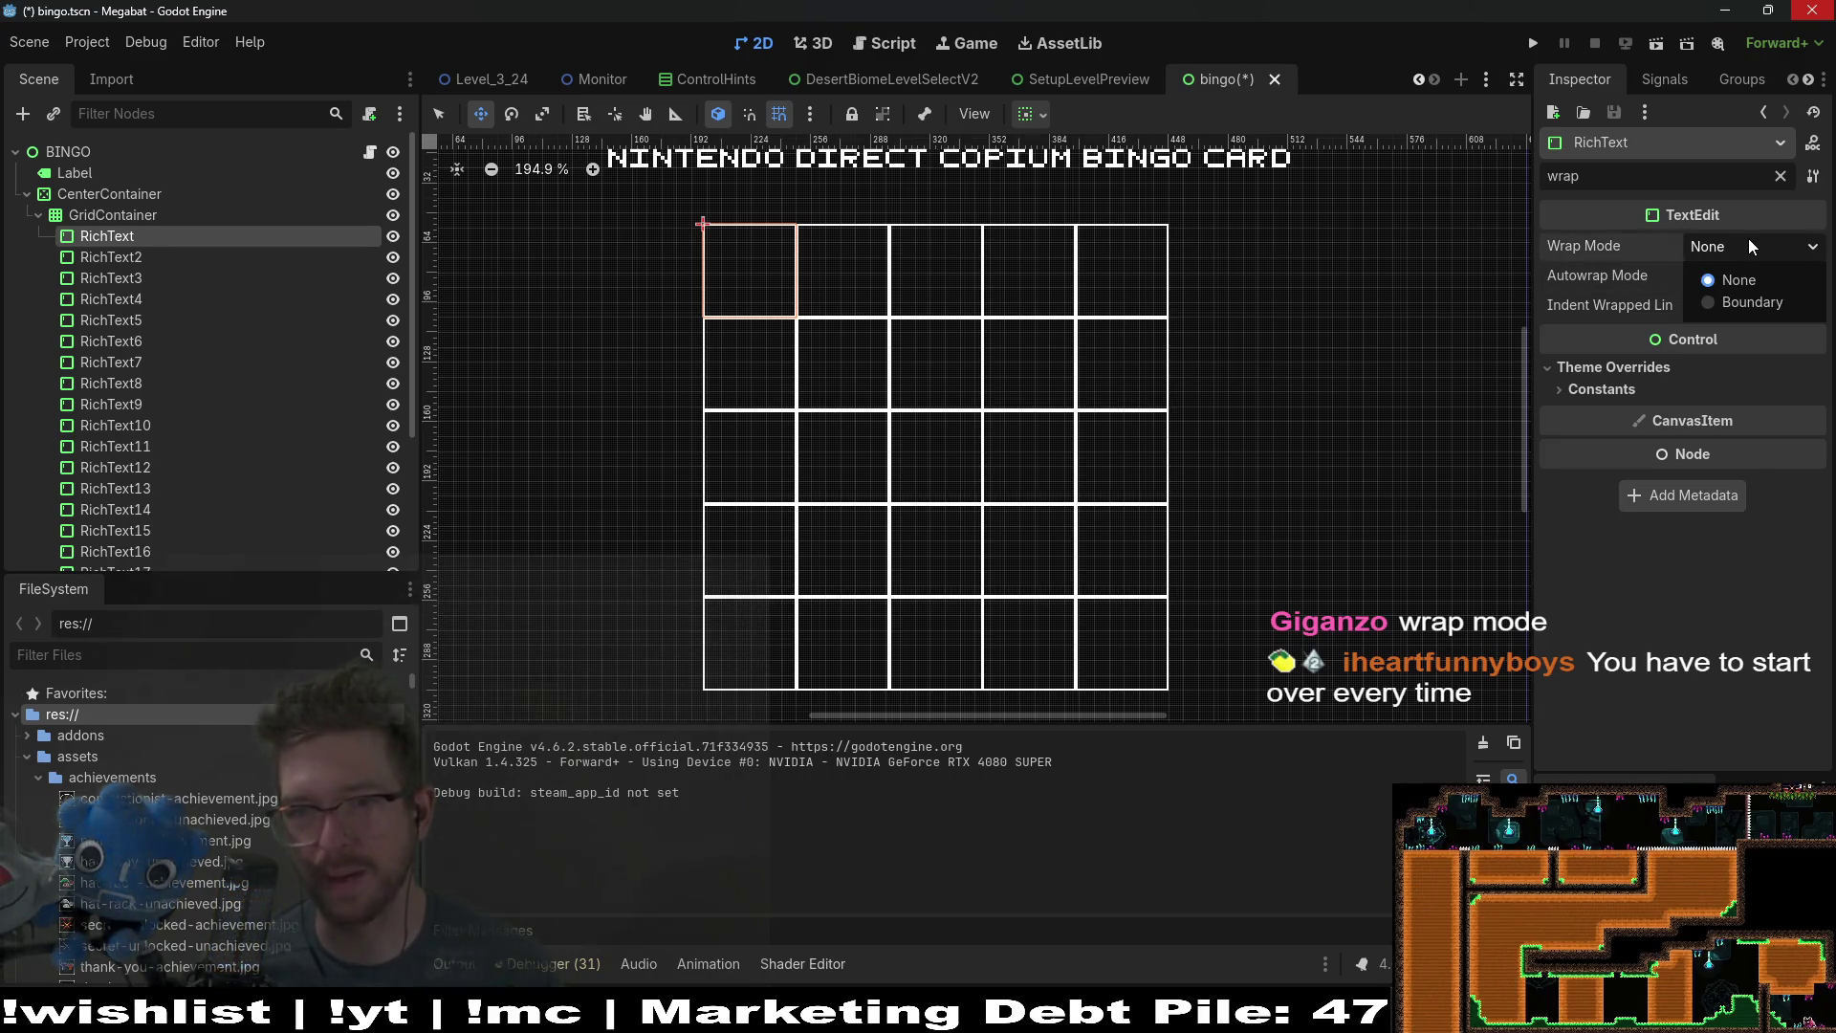
left_click(1748, 239)
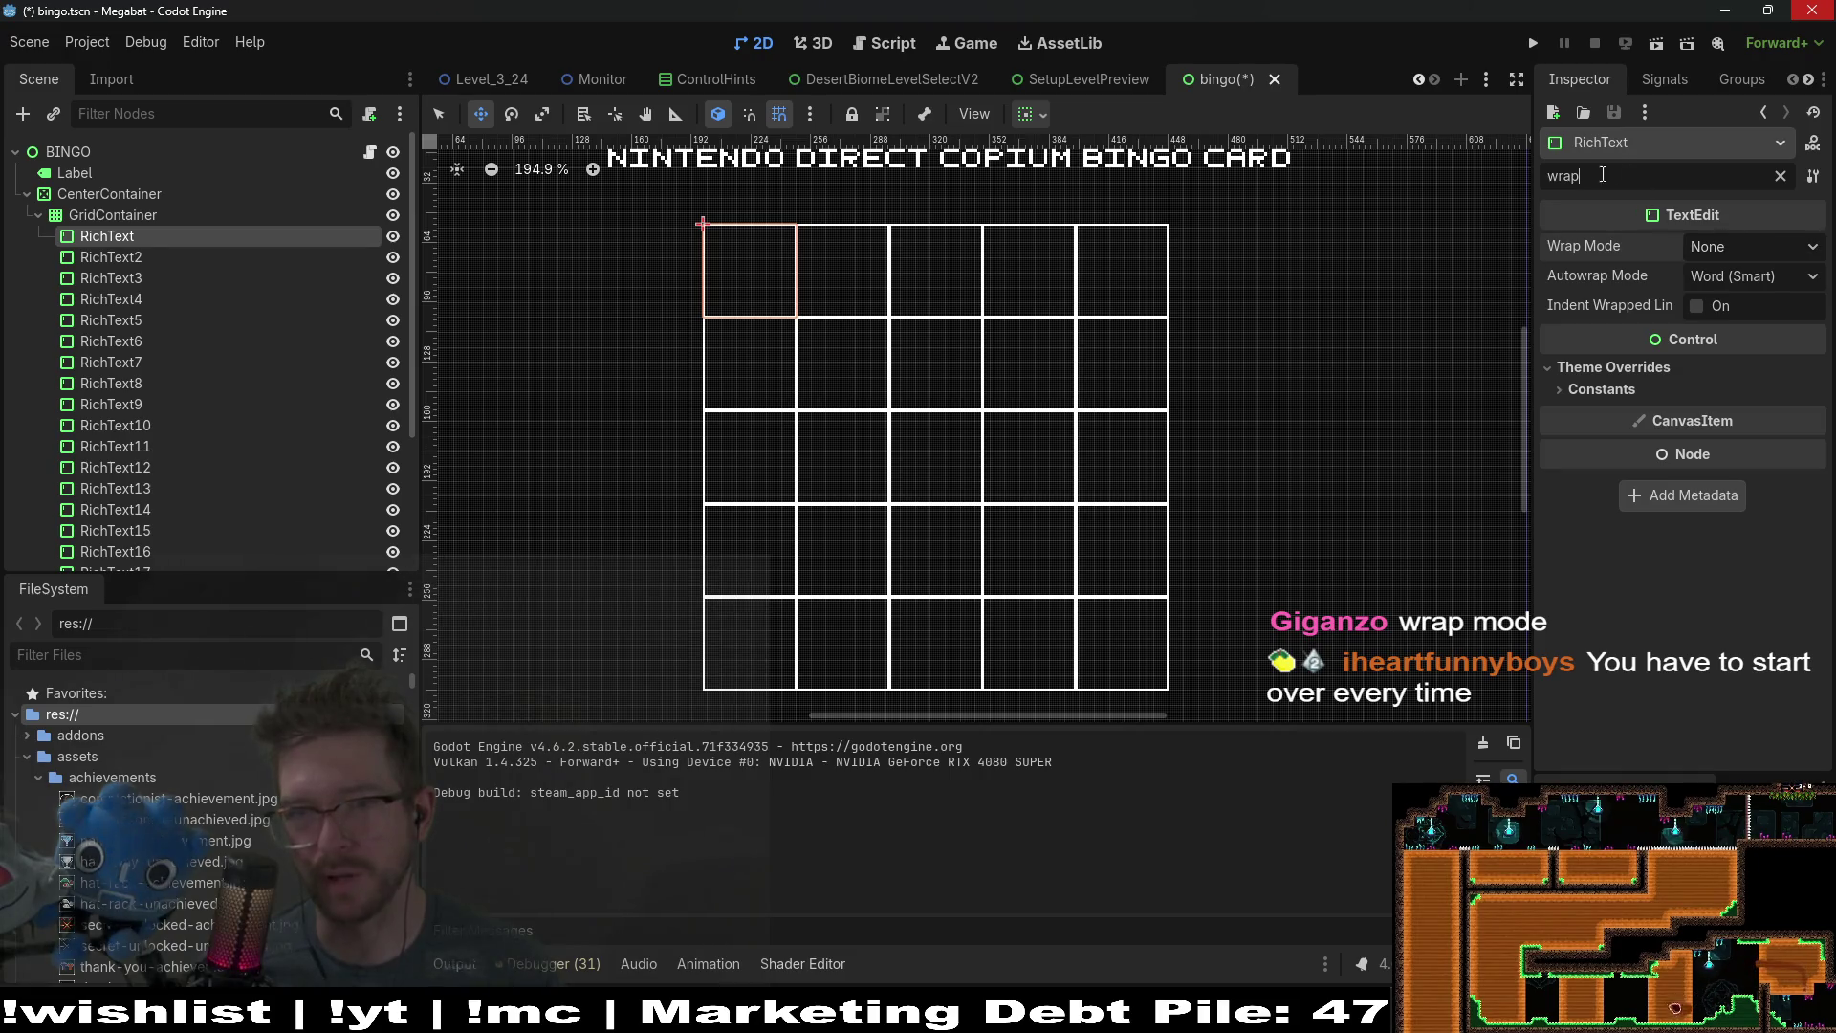
left_click_drag(1583, 176, 1462, 176)
type("center")
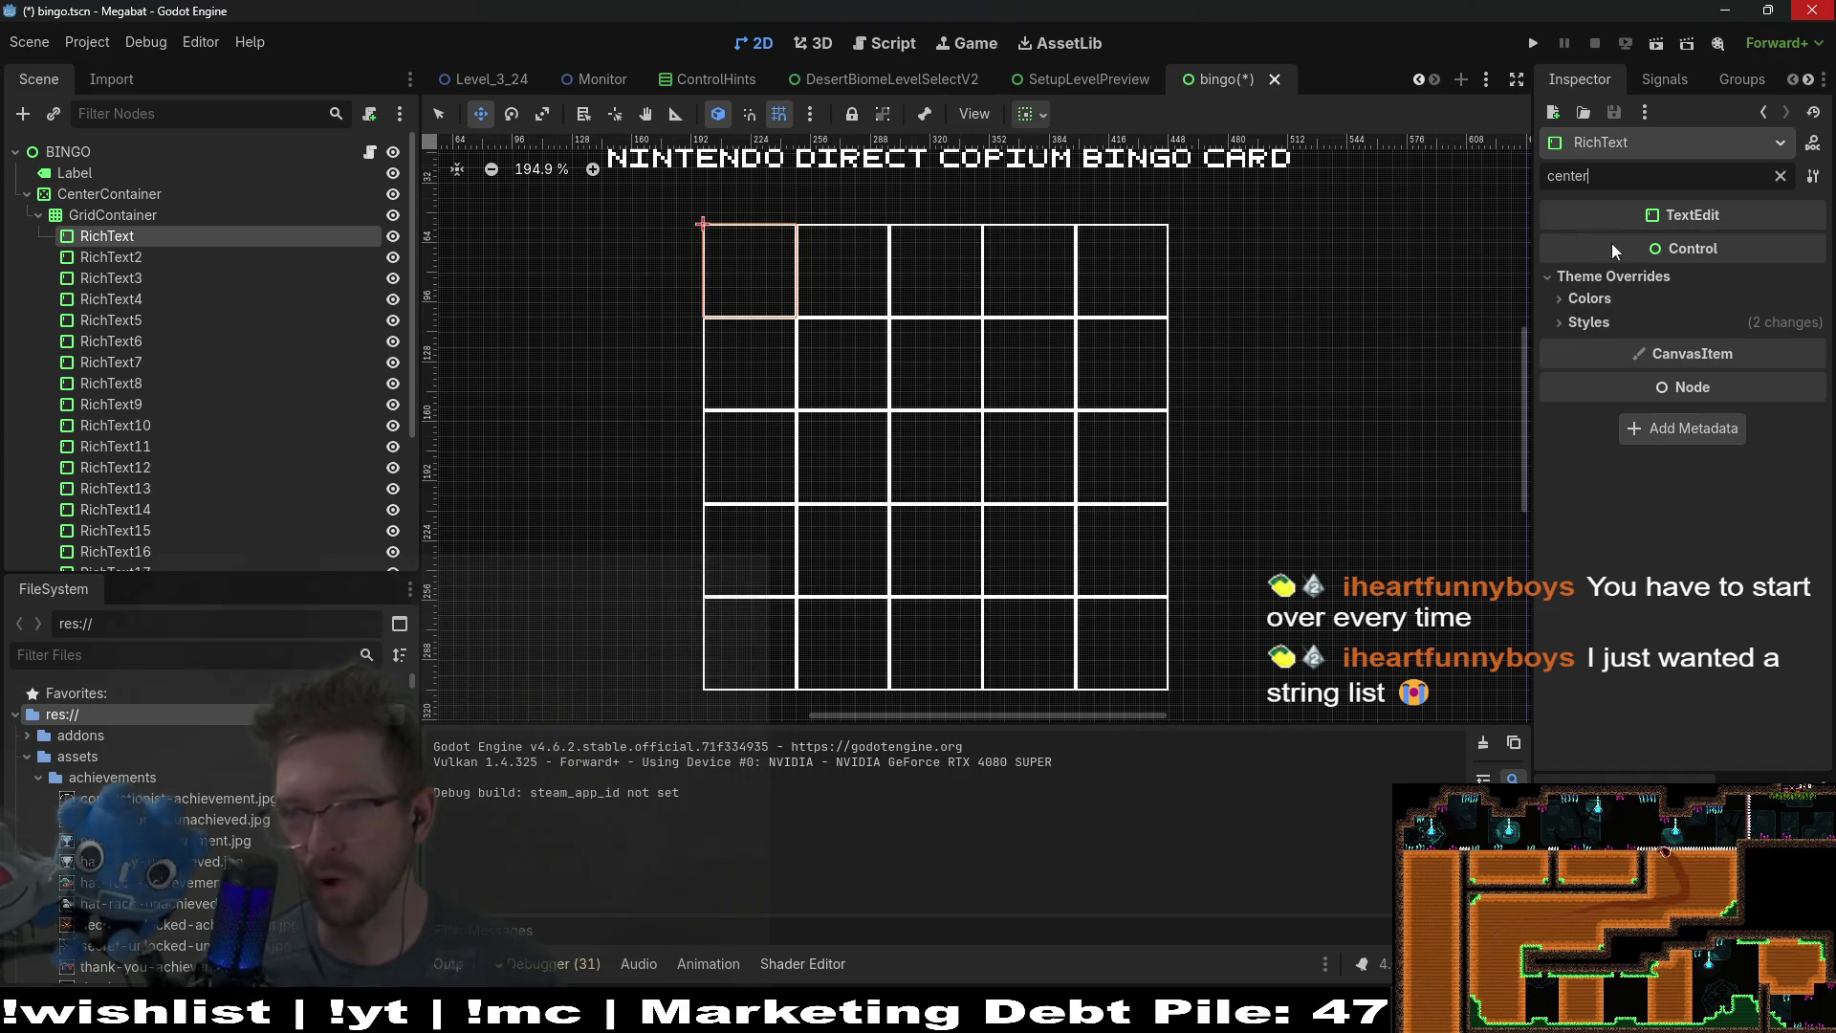
Step: Expand the Colors and Styles theme override groups and clear the property filter
left_click(1598, 299)
left_click(1585, 352)
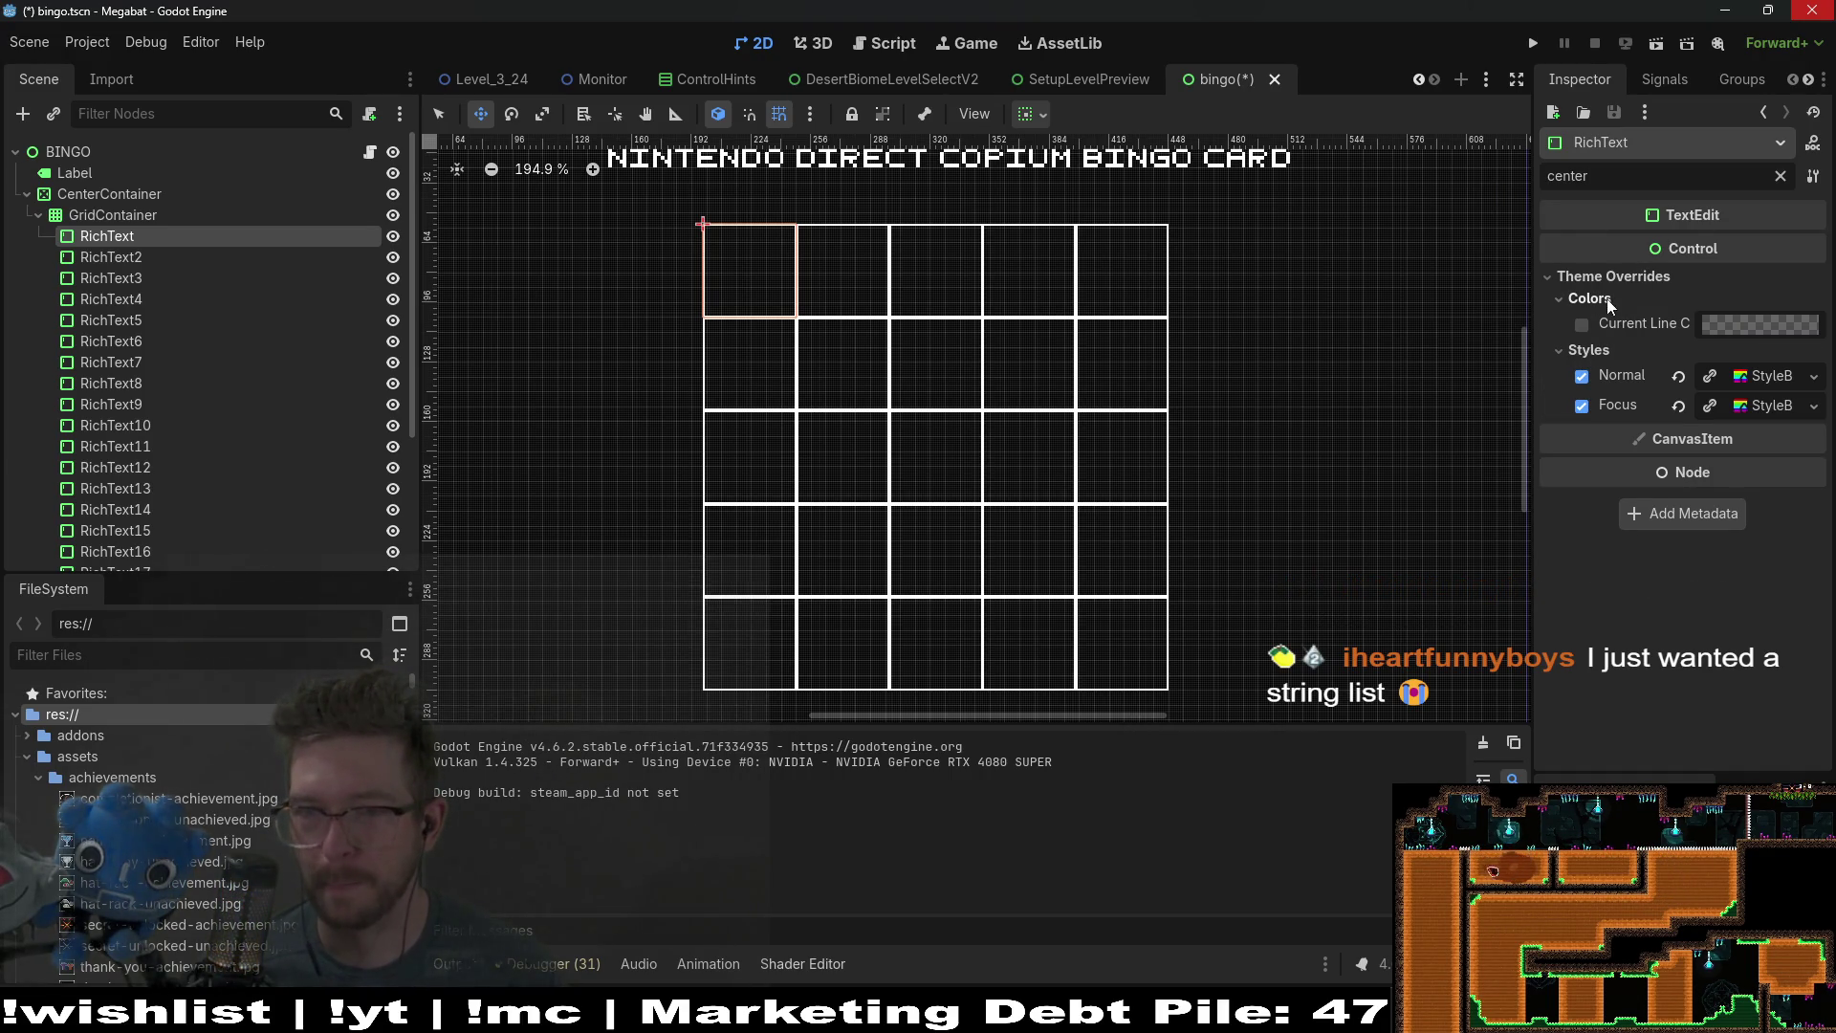
left_click(1780, 176)
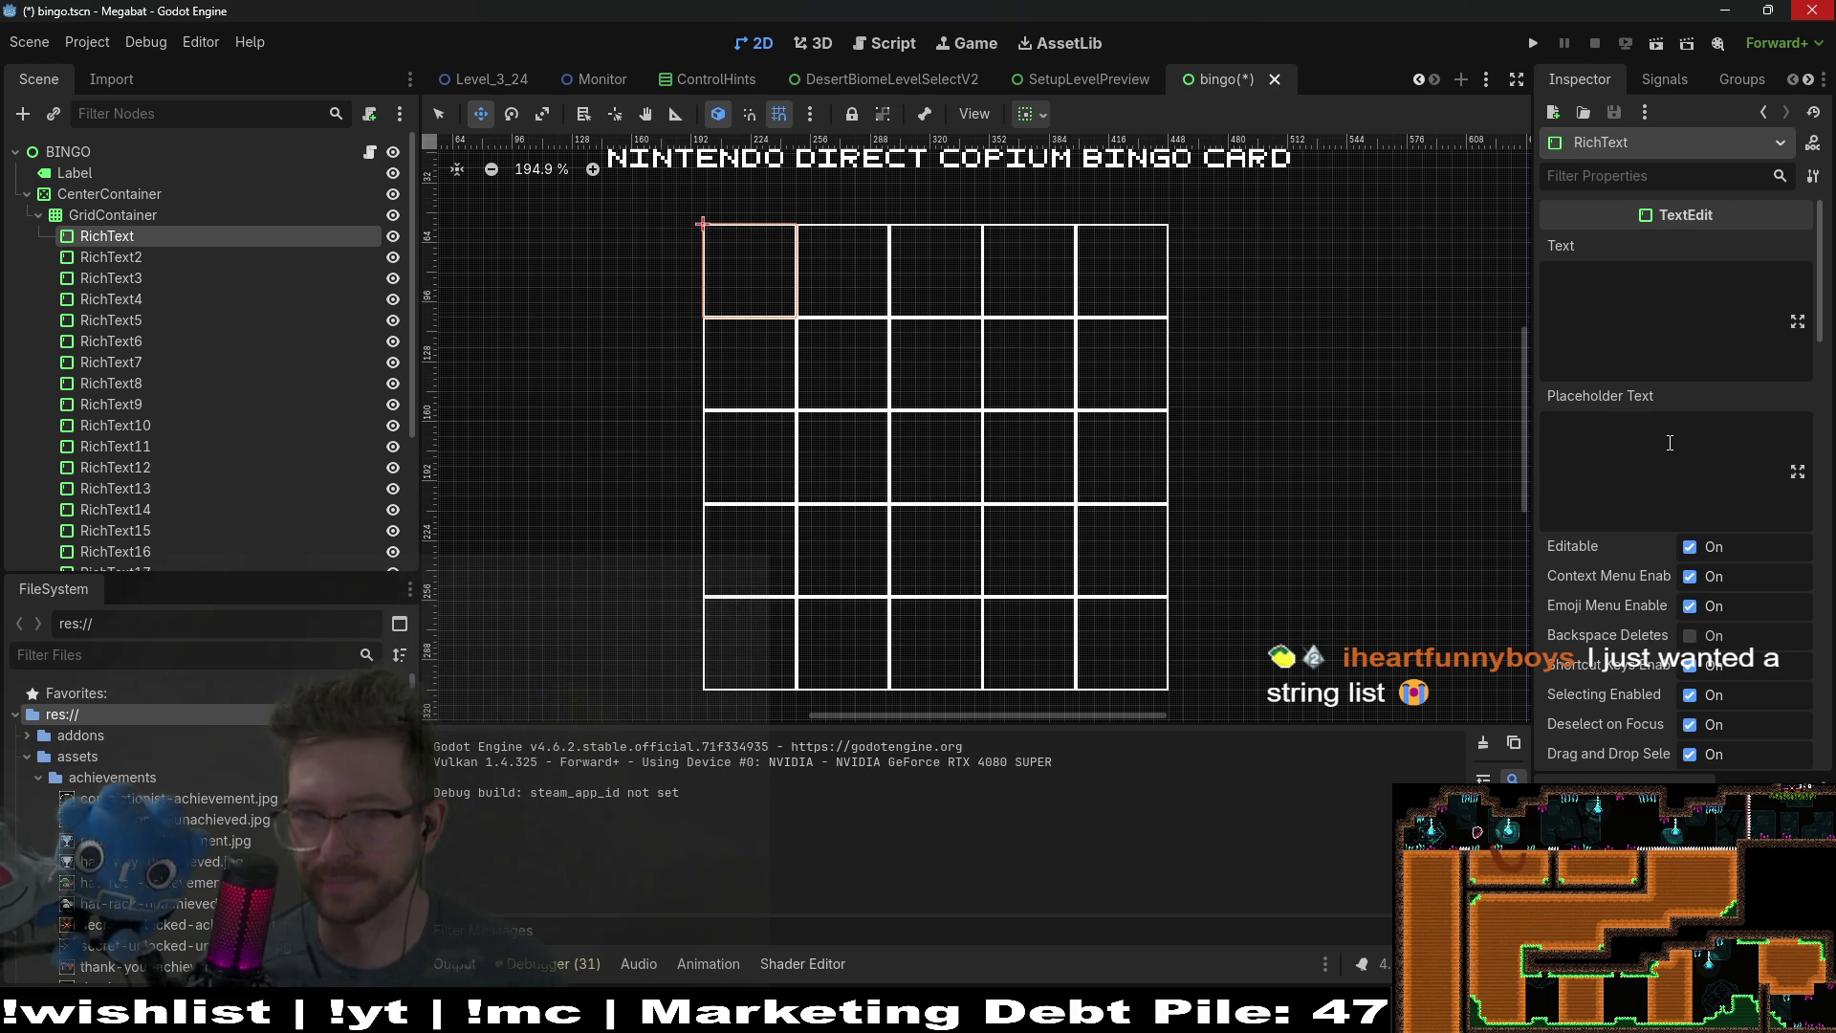
Step: Select the cell's Placeholder Text field and review the full unfiltered property list
left_click(1724, 500)
scroll(1713, 478, "down", 2)
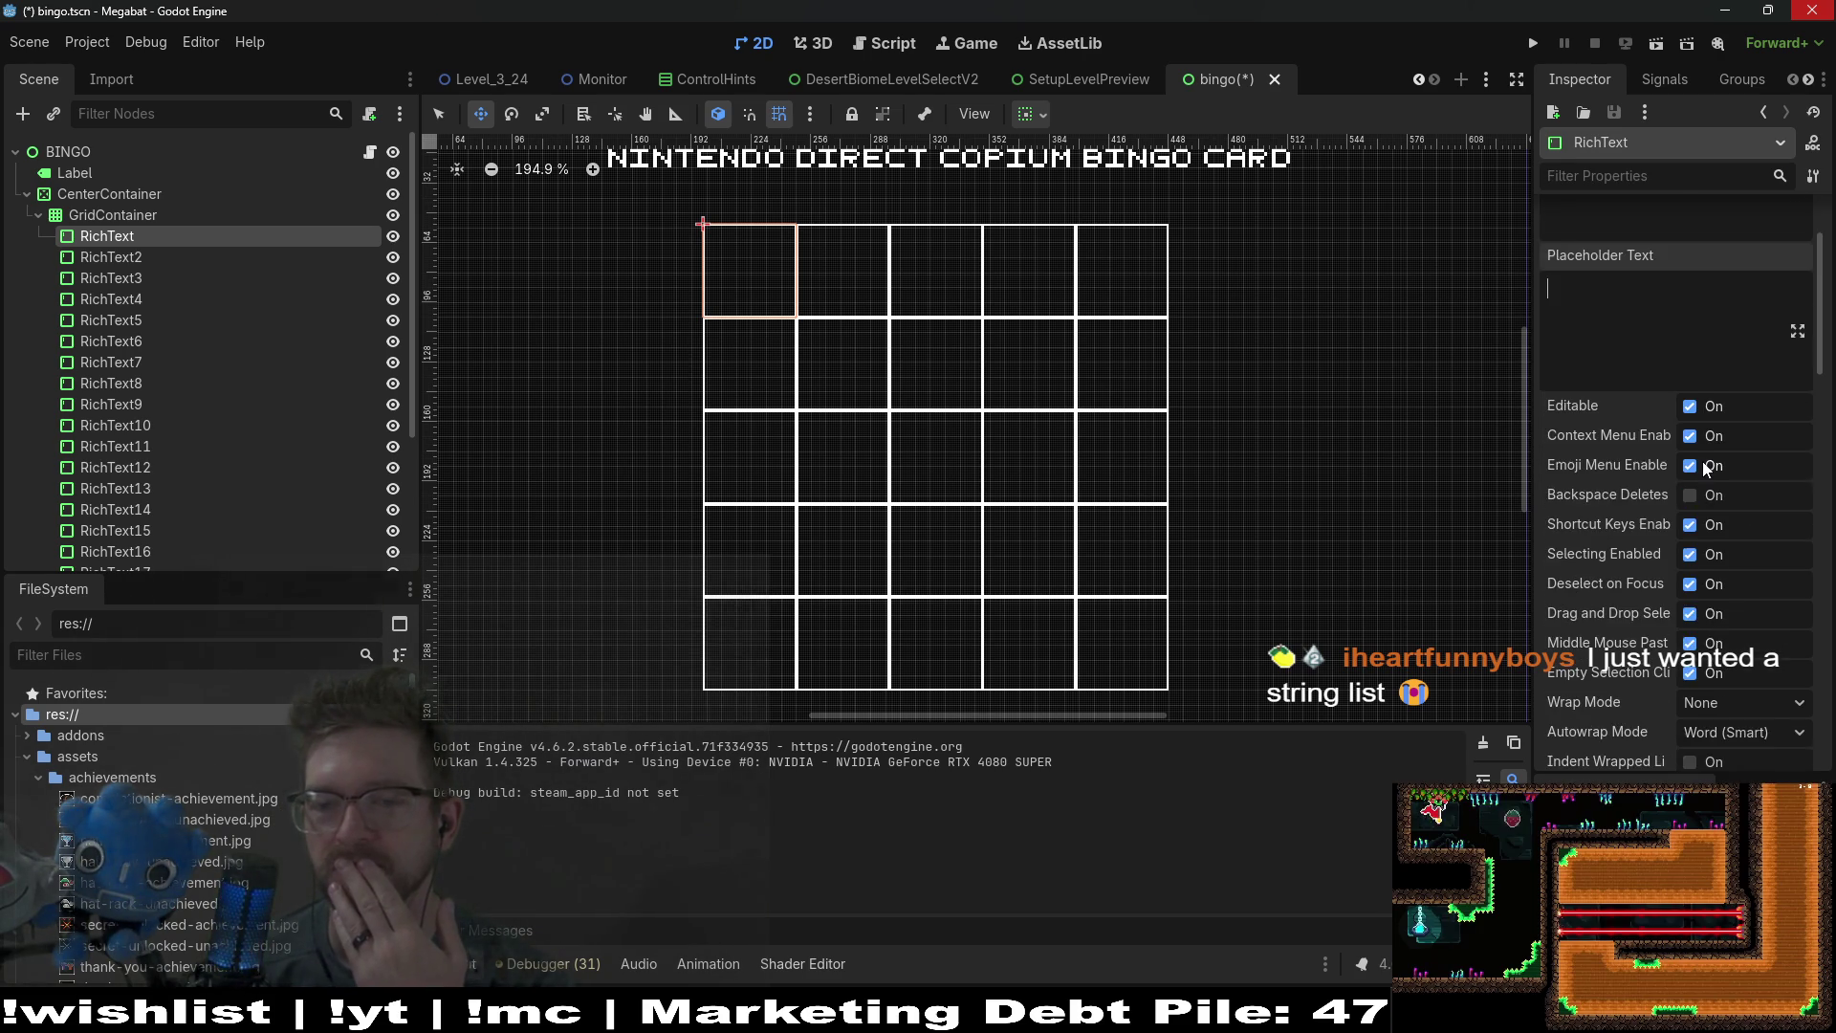
scroll(1705, 467, "down", 3)
scroll(1703, 461, "down", 2)
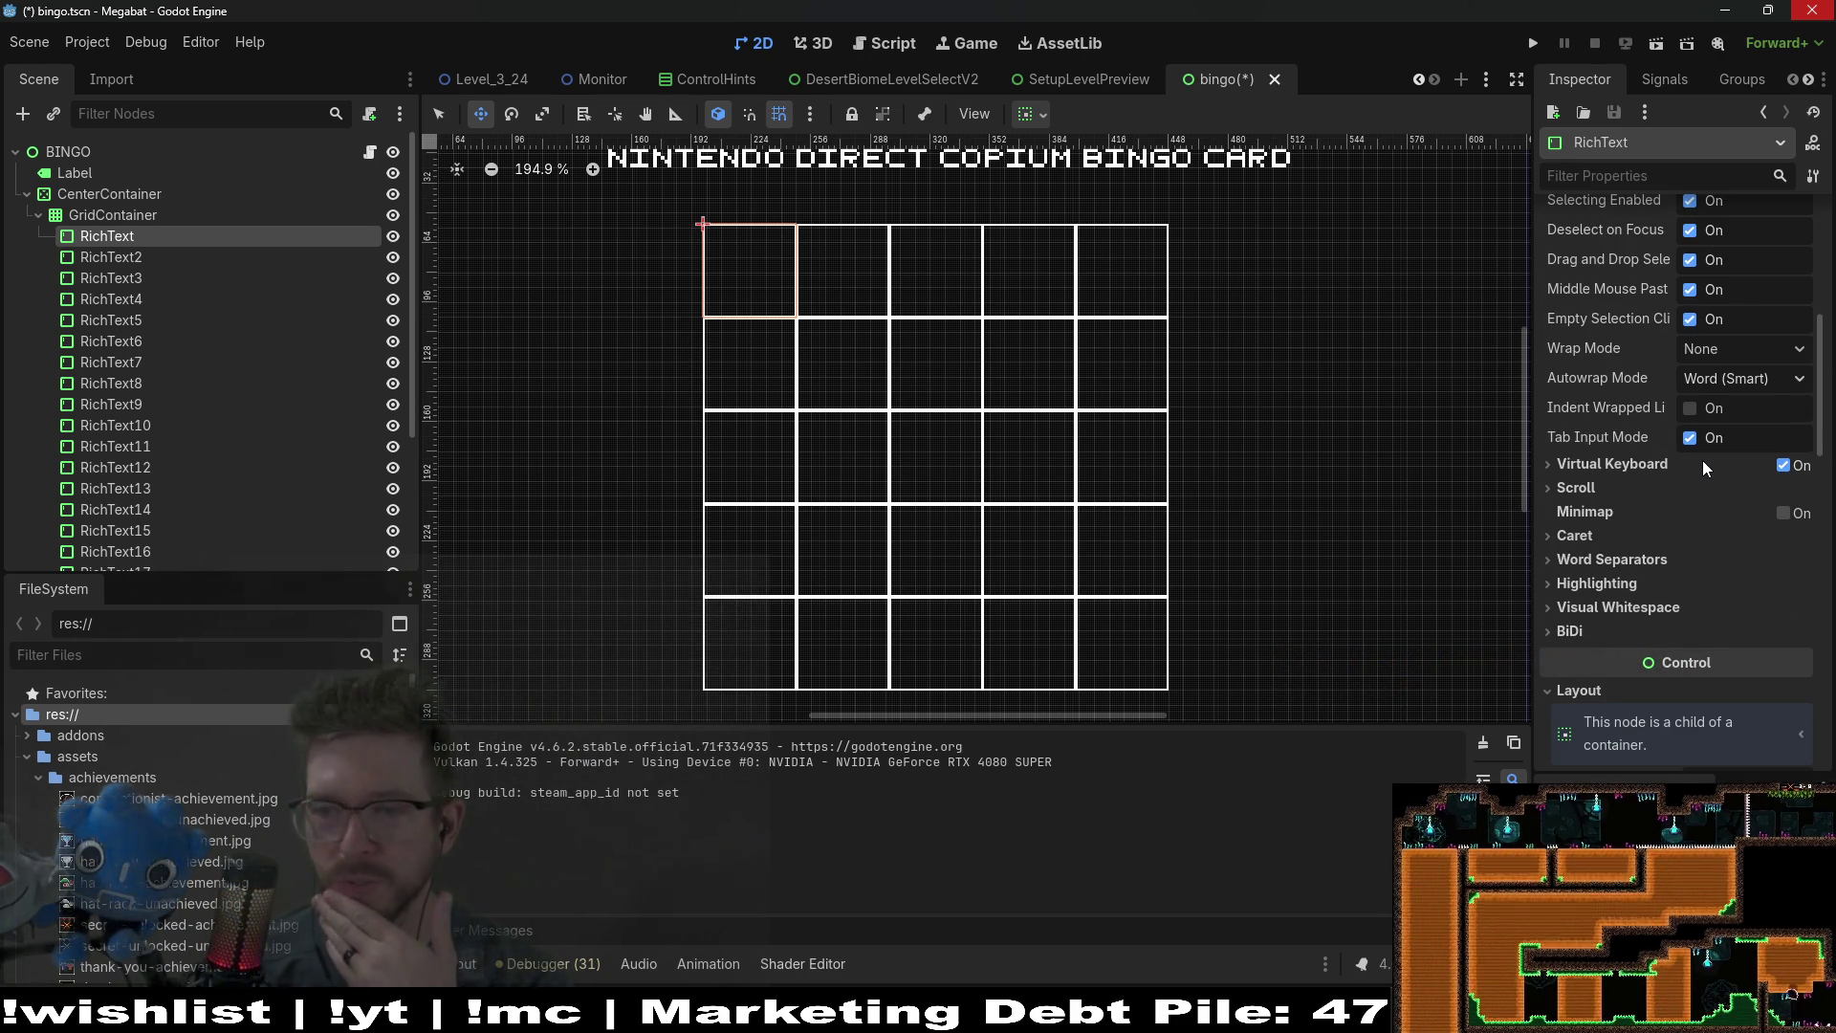
scroll(1703, 461, "up", 5)
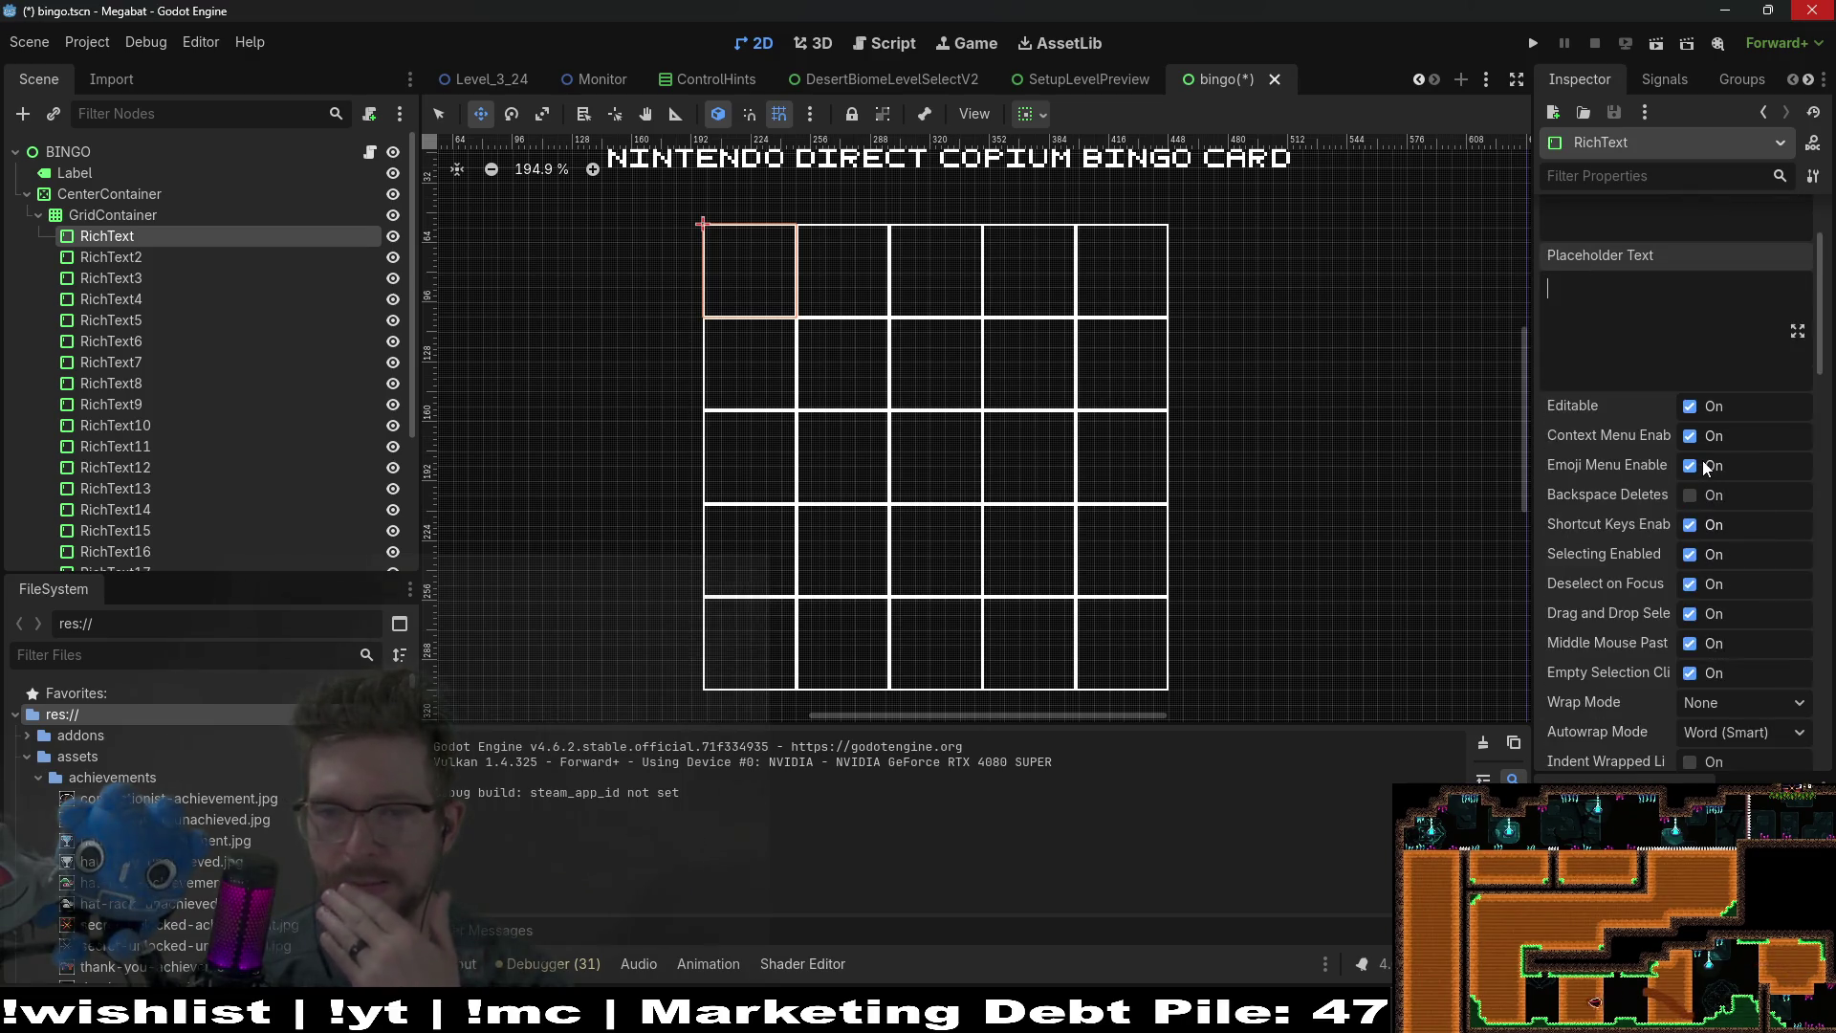
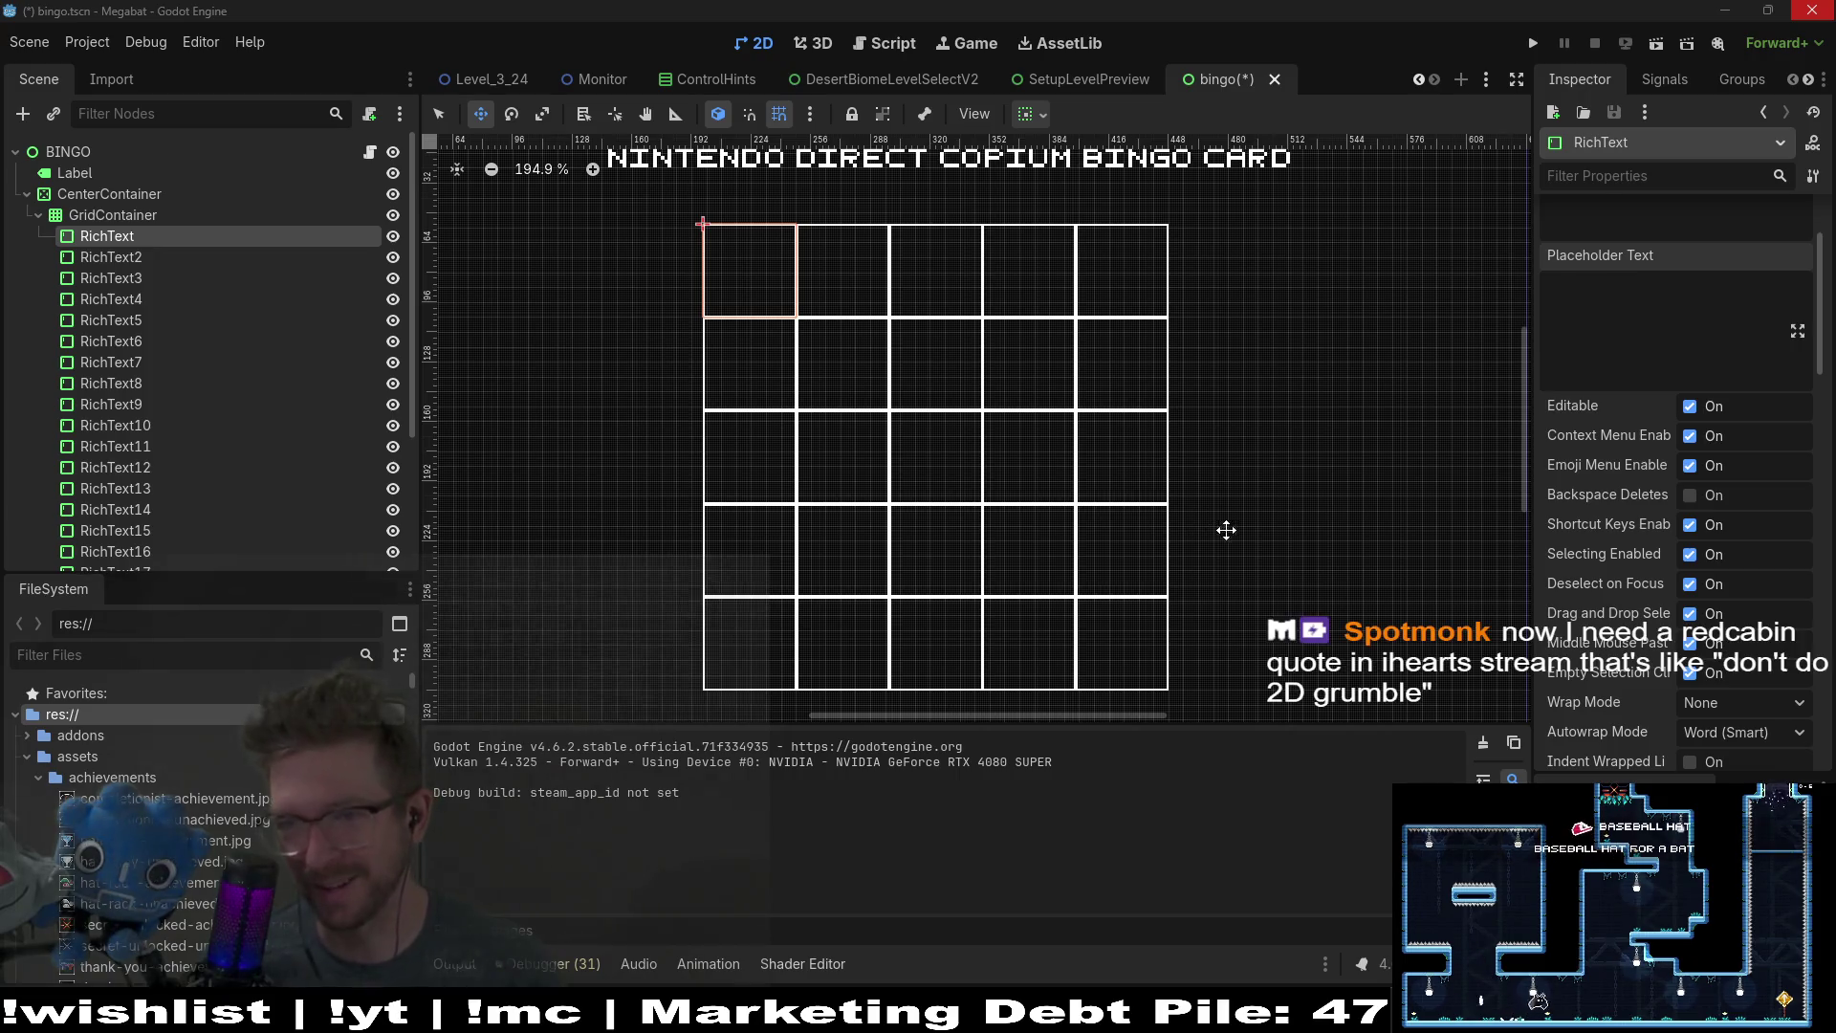
Step: Run the current bingo scene in a debug window
scroll(1144, 398, "up", 2)
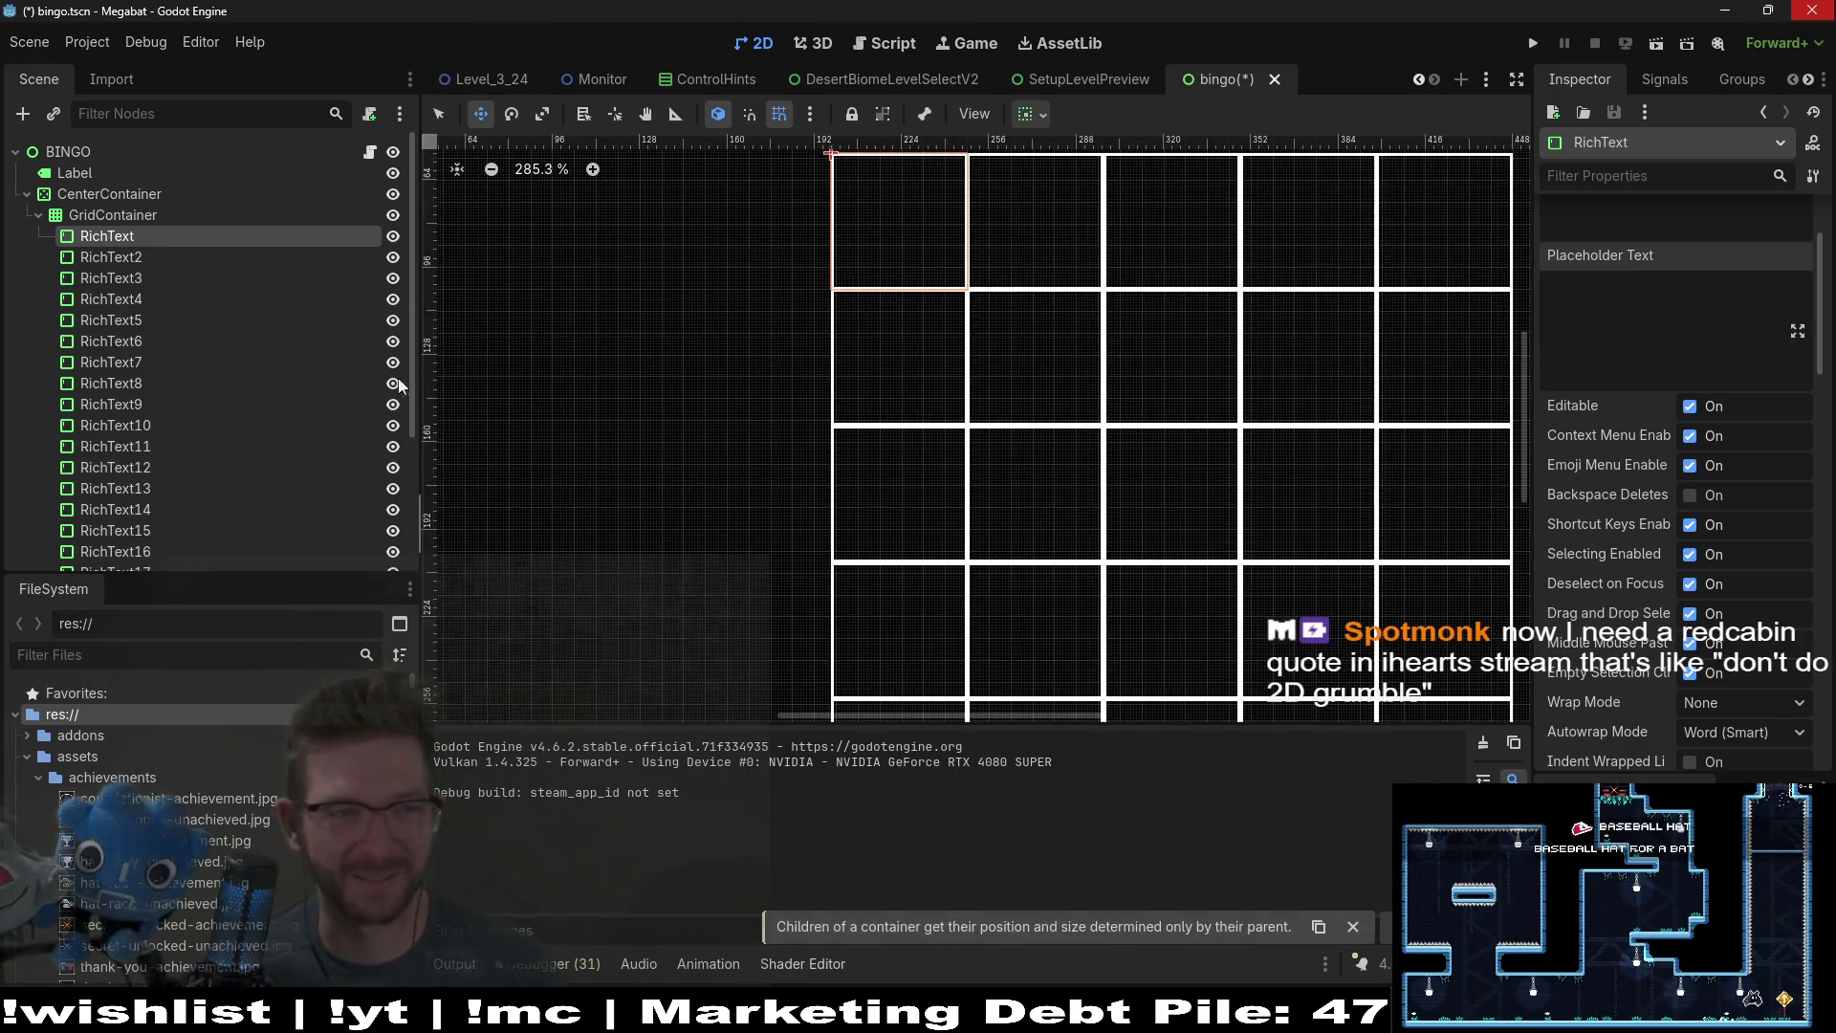
scroll(1095, 361, "down", 2)
scroll(1094, 361, "up", 1)
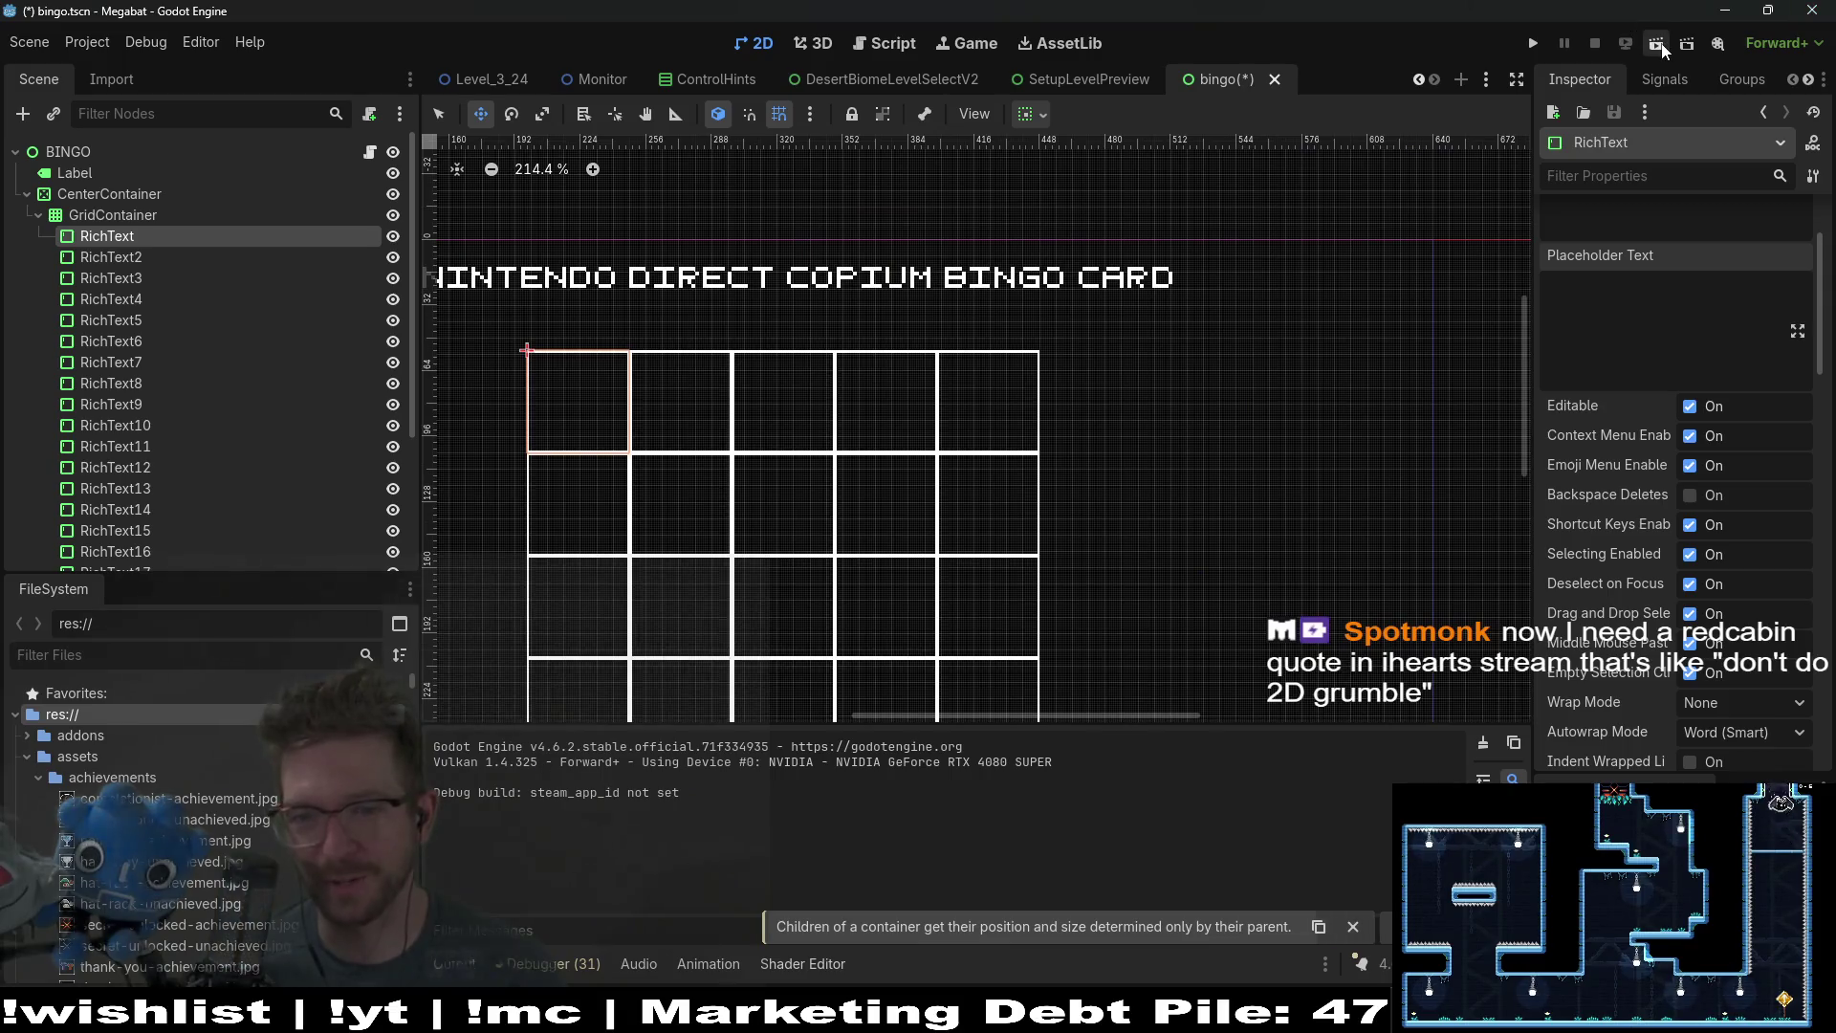
left_click(1659, 43)
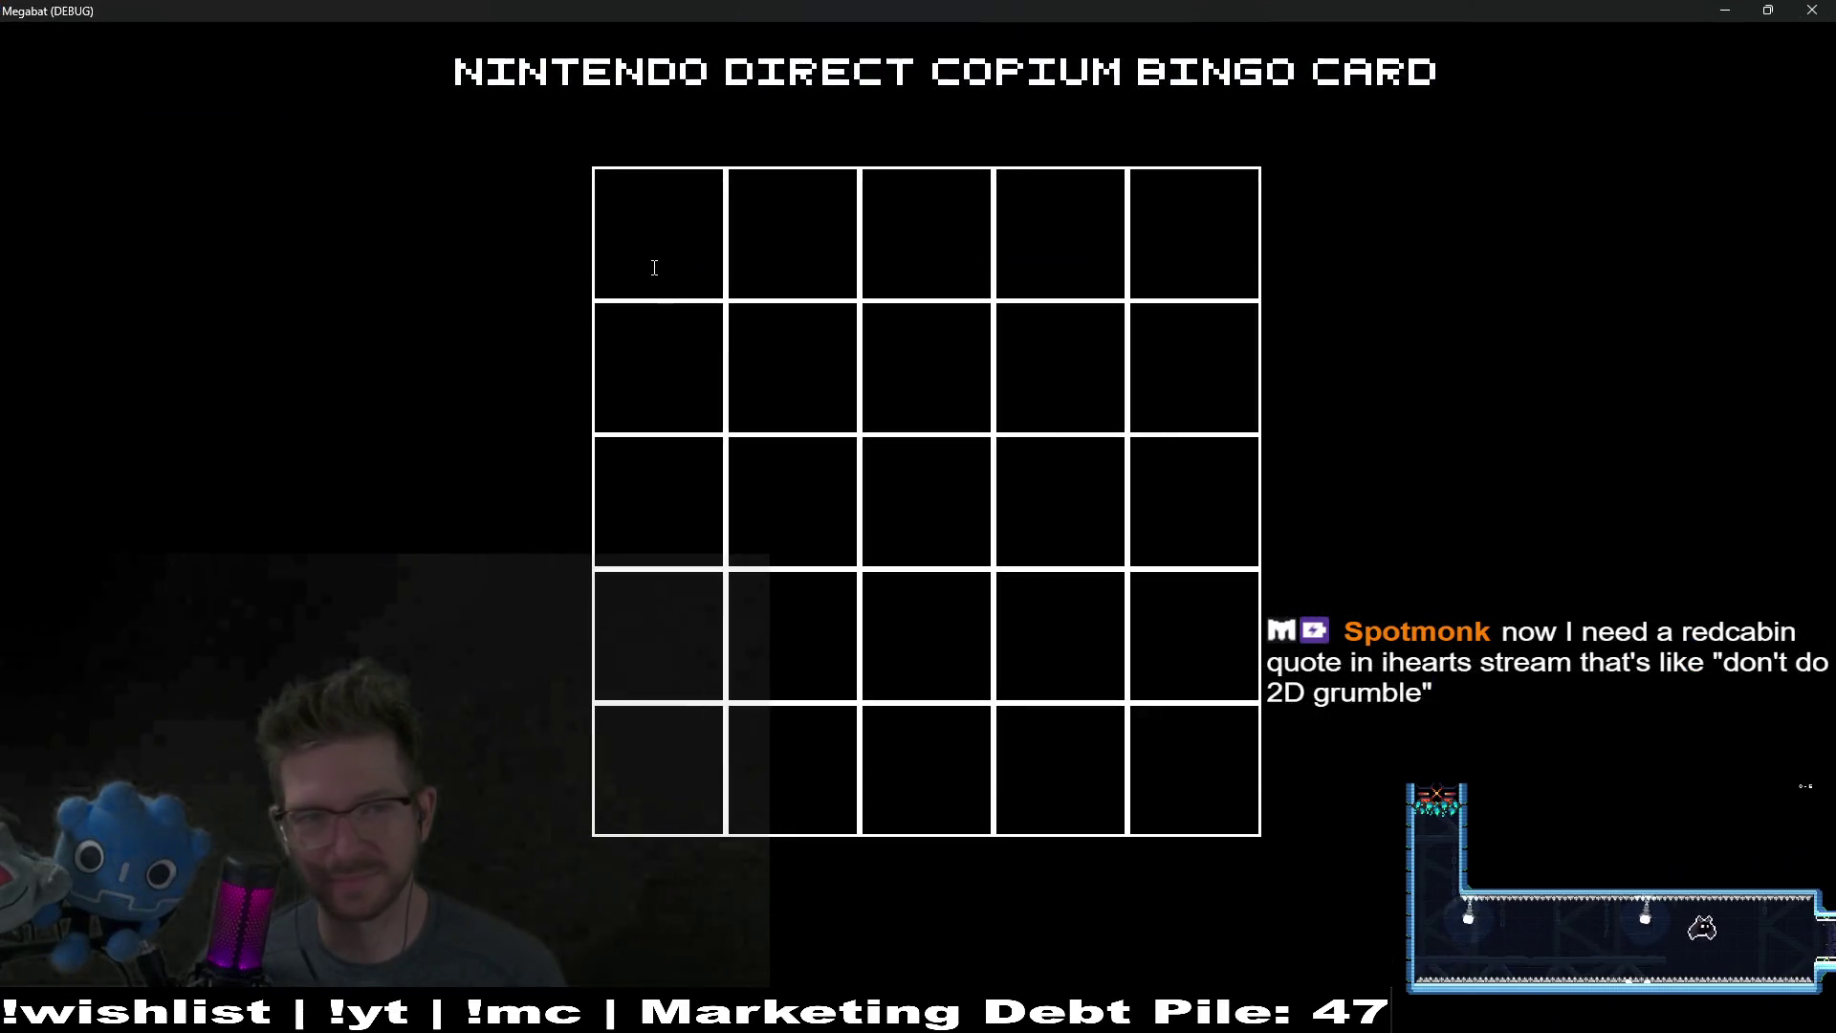
Step: Type 'asdf' into the top-left cell, delete it, then focus another cell
left_click(653, 265)
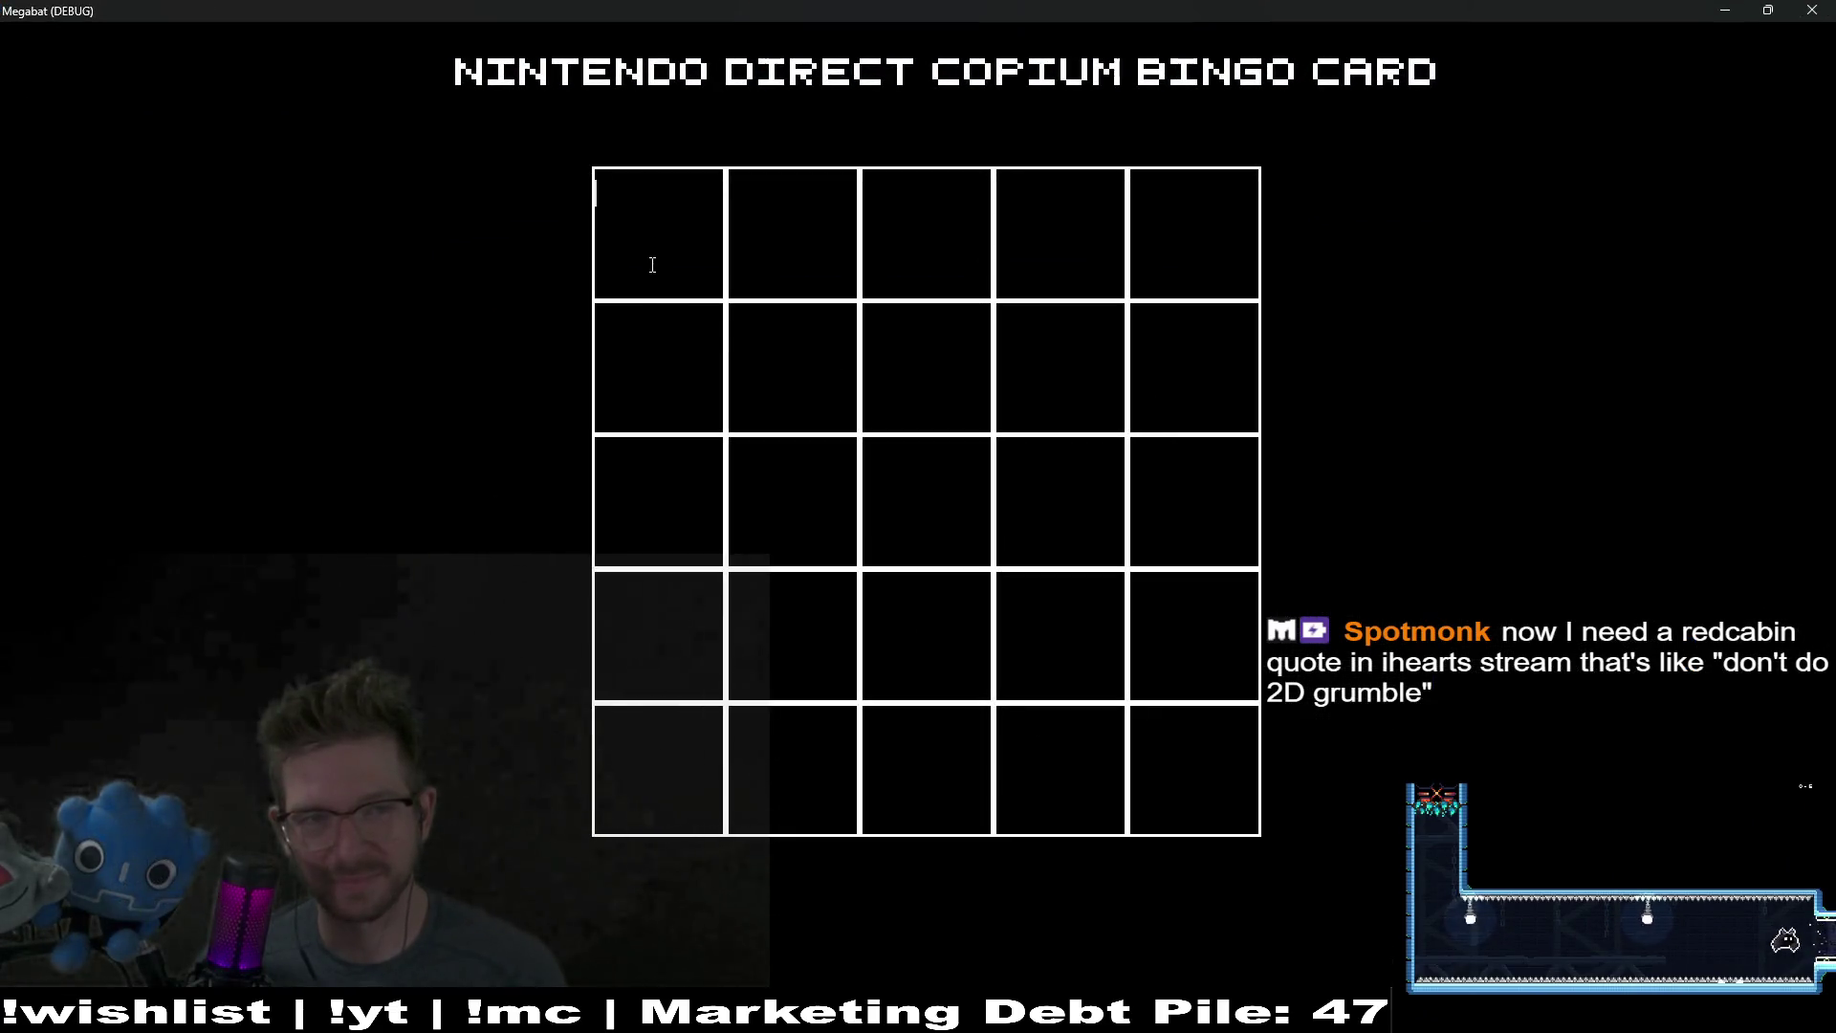
type("asdf")
key("BackSpace")
key("BackSpace")
key("BackSpace")
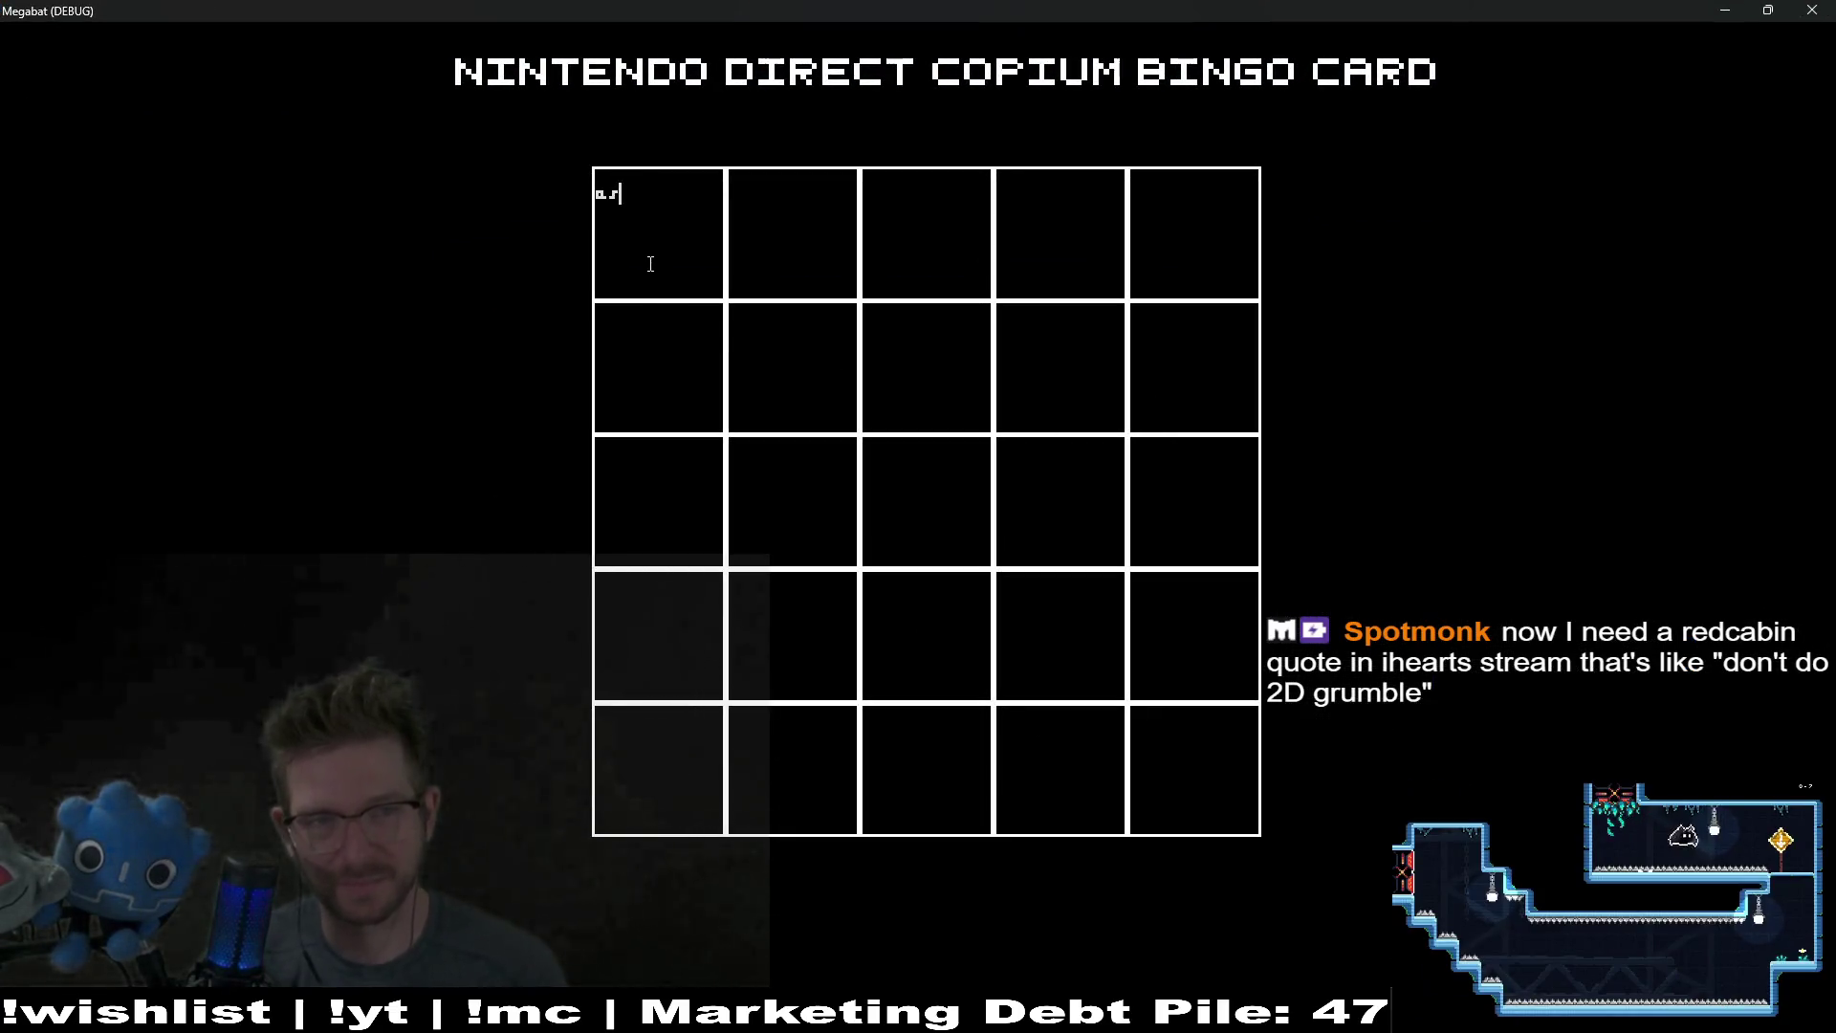
key("BackSpace")
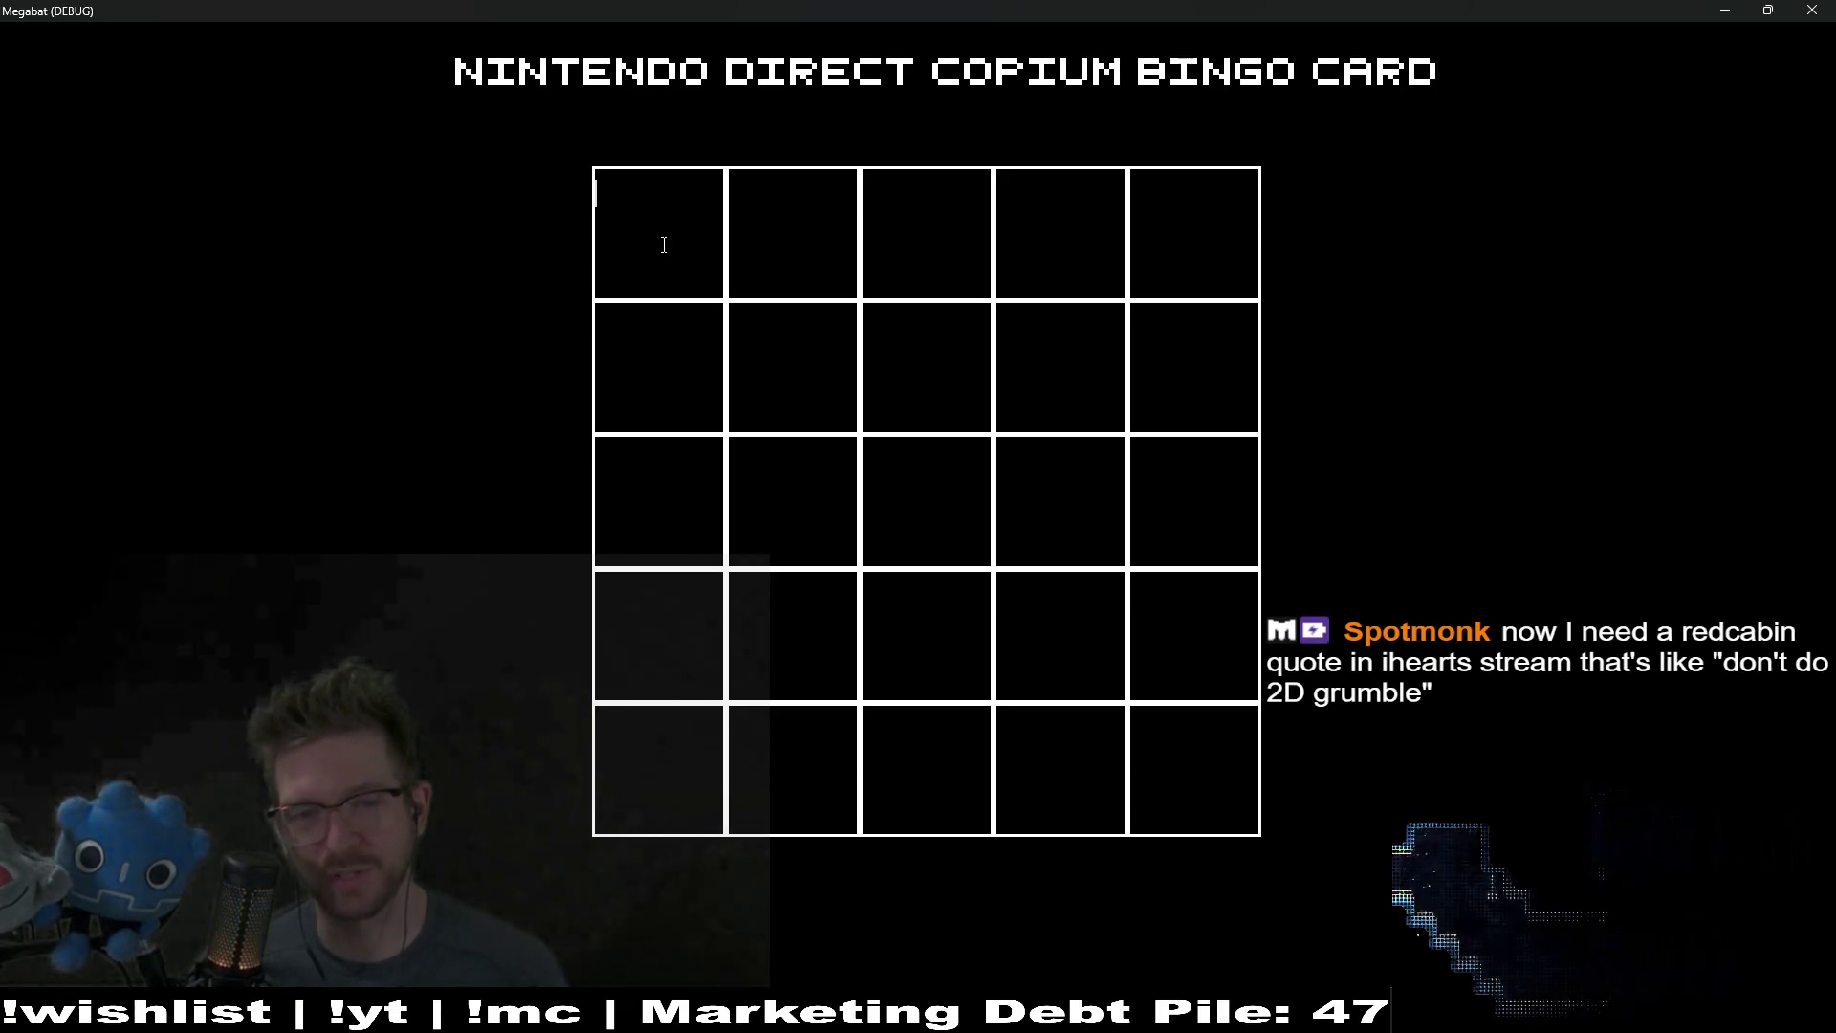
left_click(898, 495)
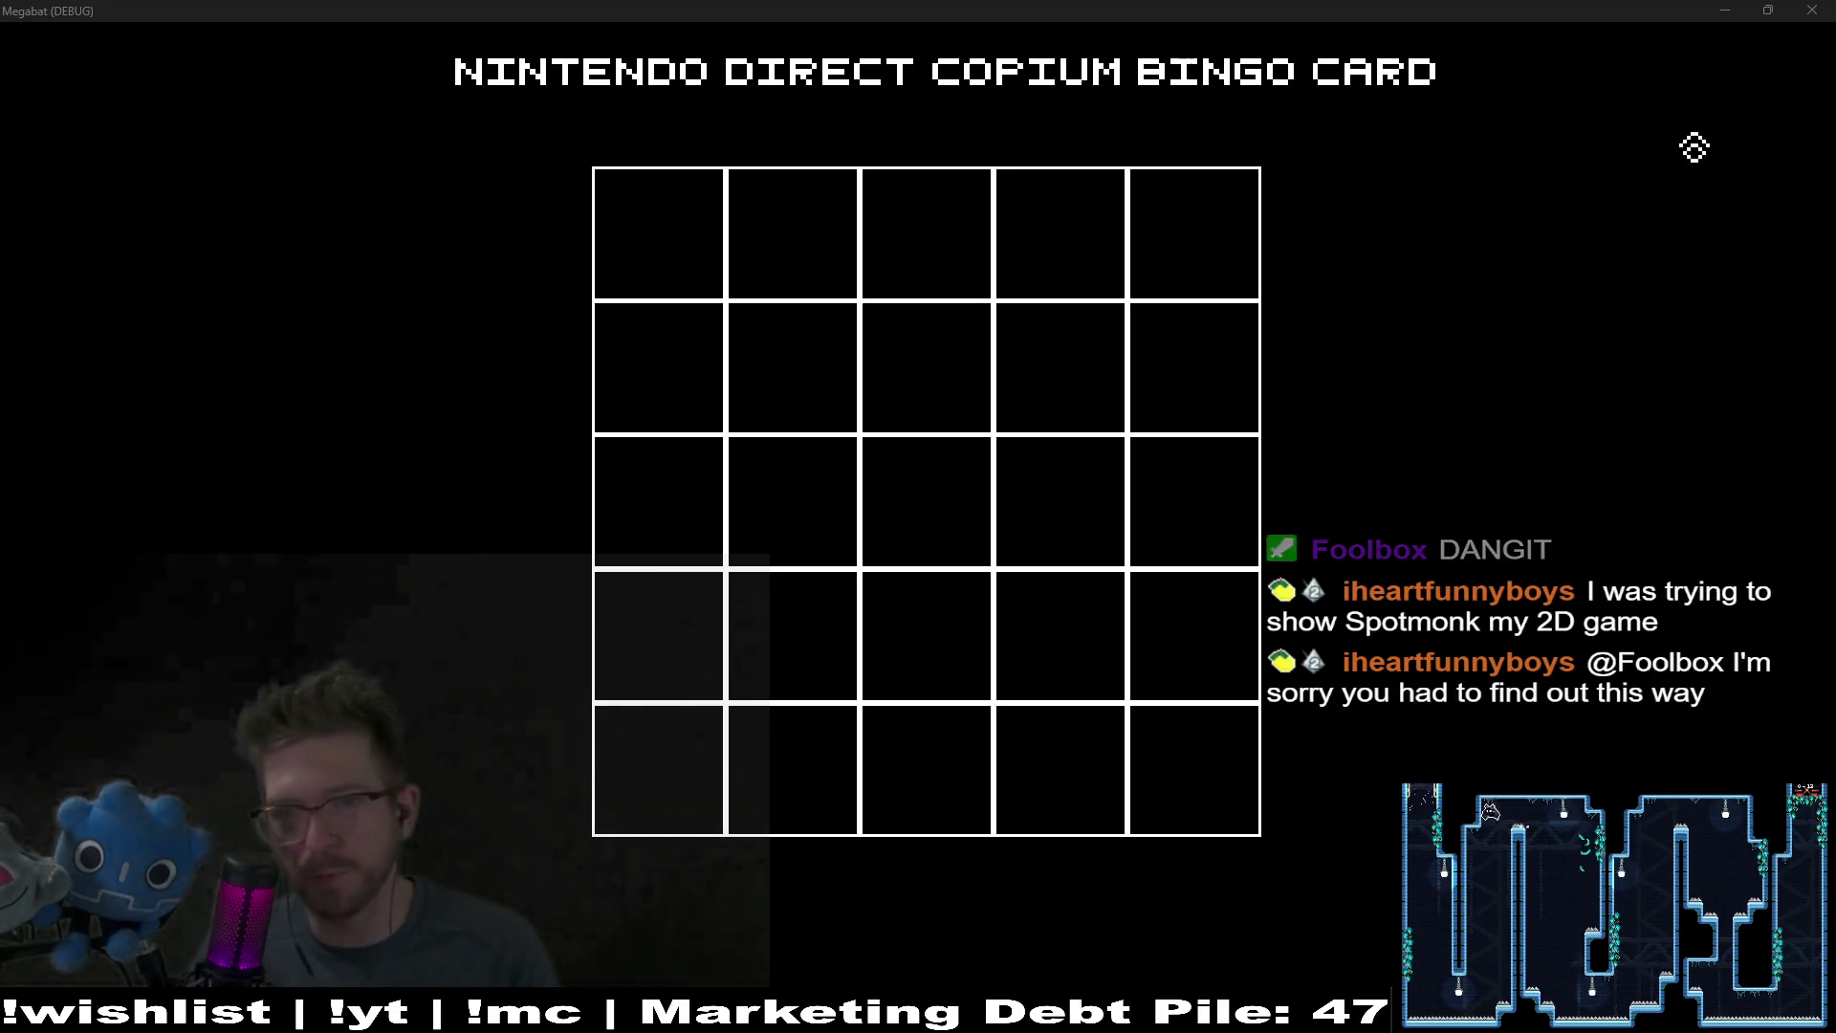
Step: Close the debug game window and inspect the RichText2 and RichText nodes' properties
left_click(1813, 10)
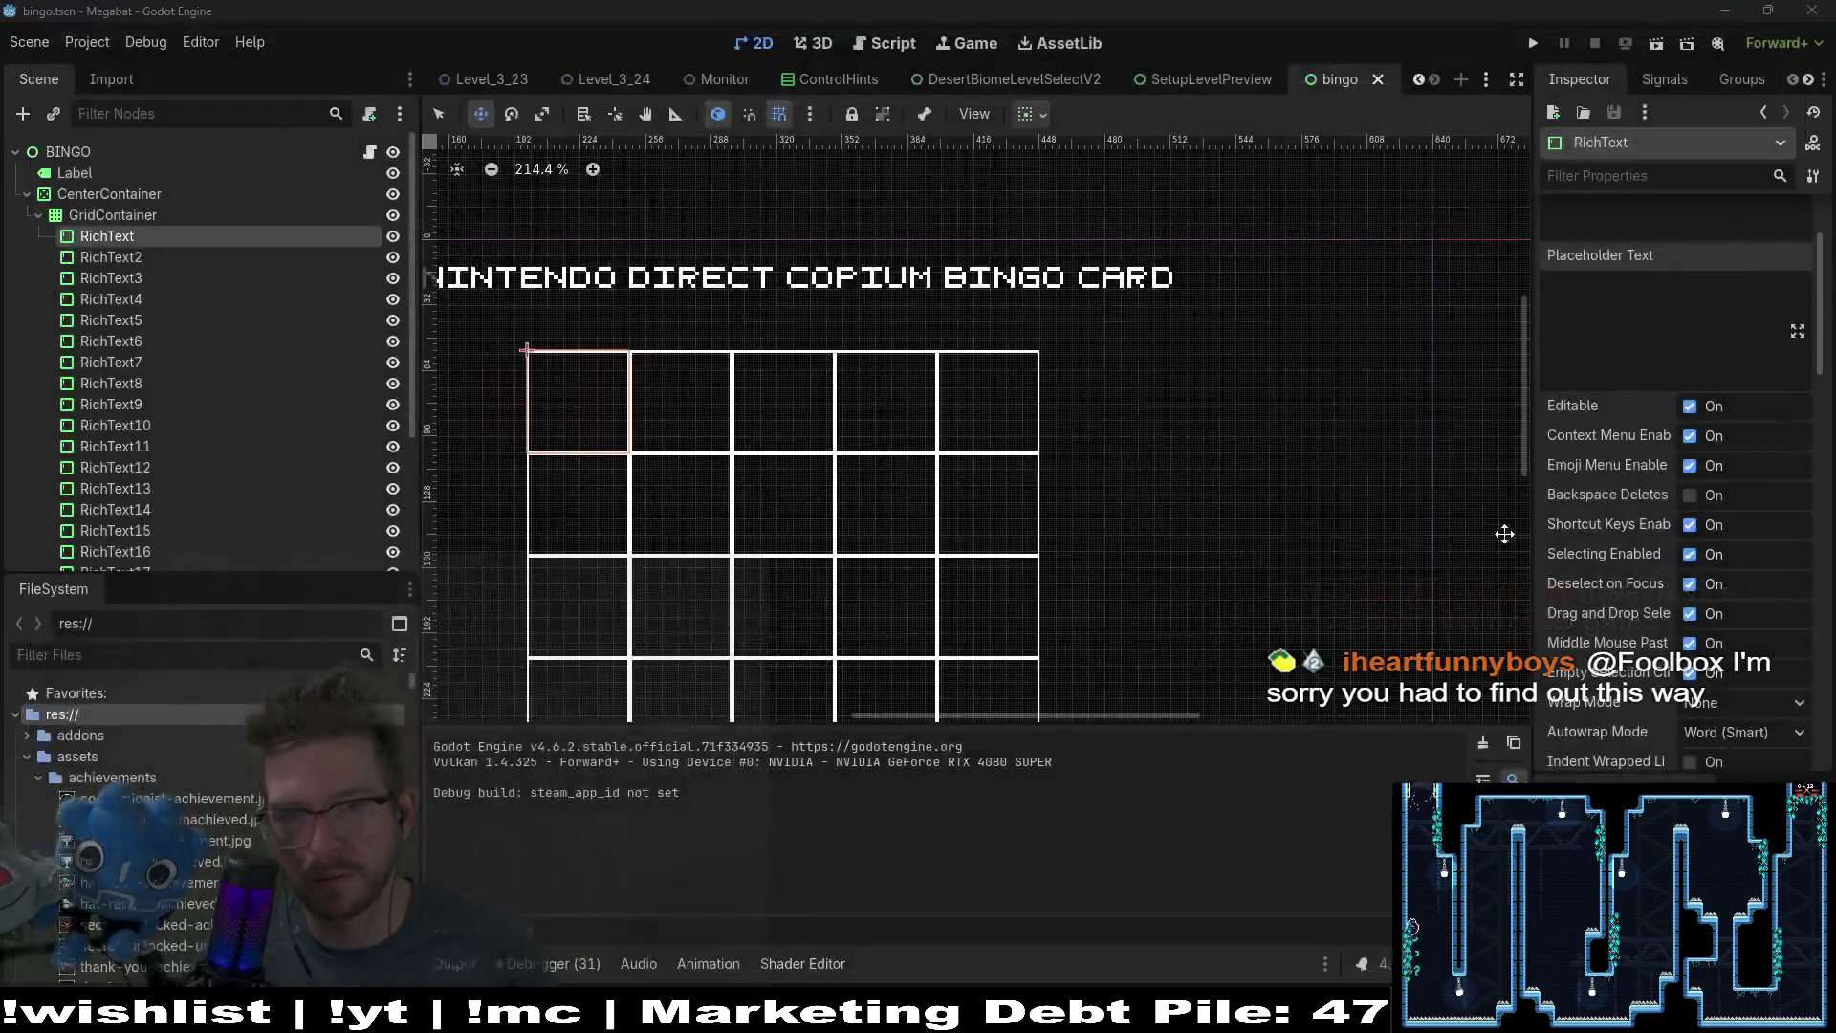
scroll(1632, 495, "down", 3)
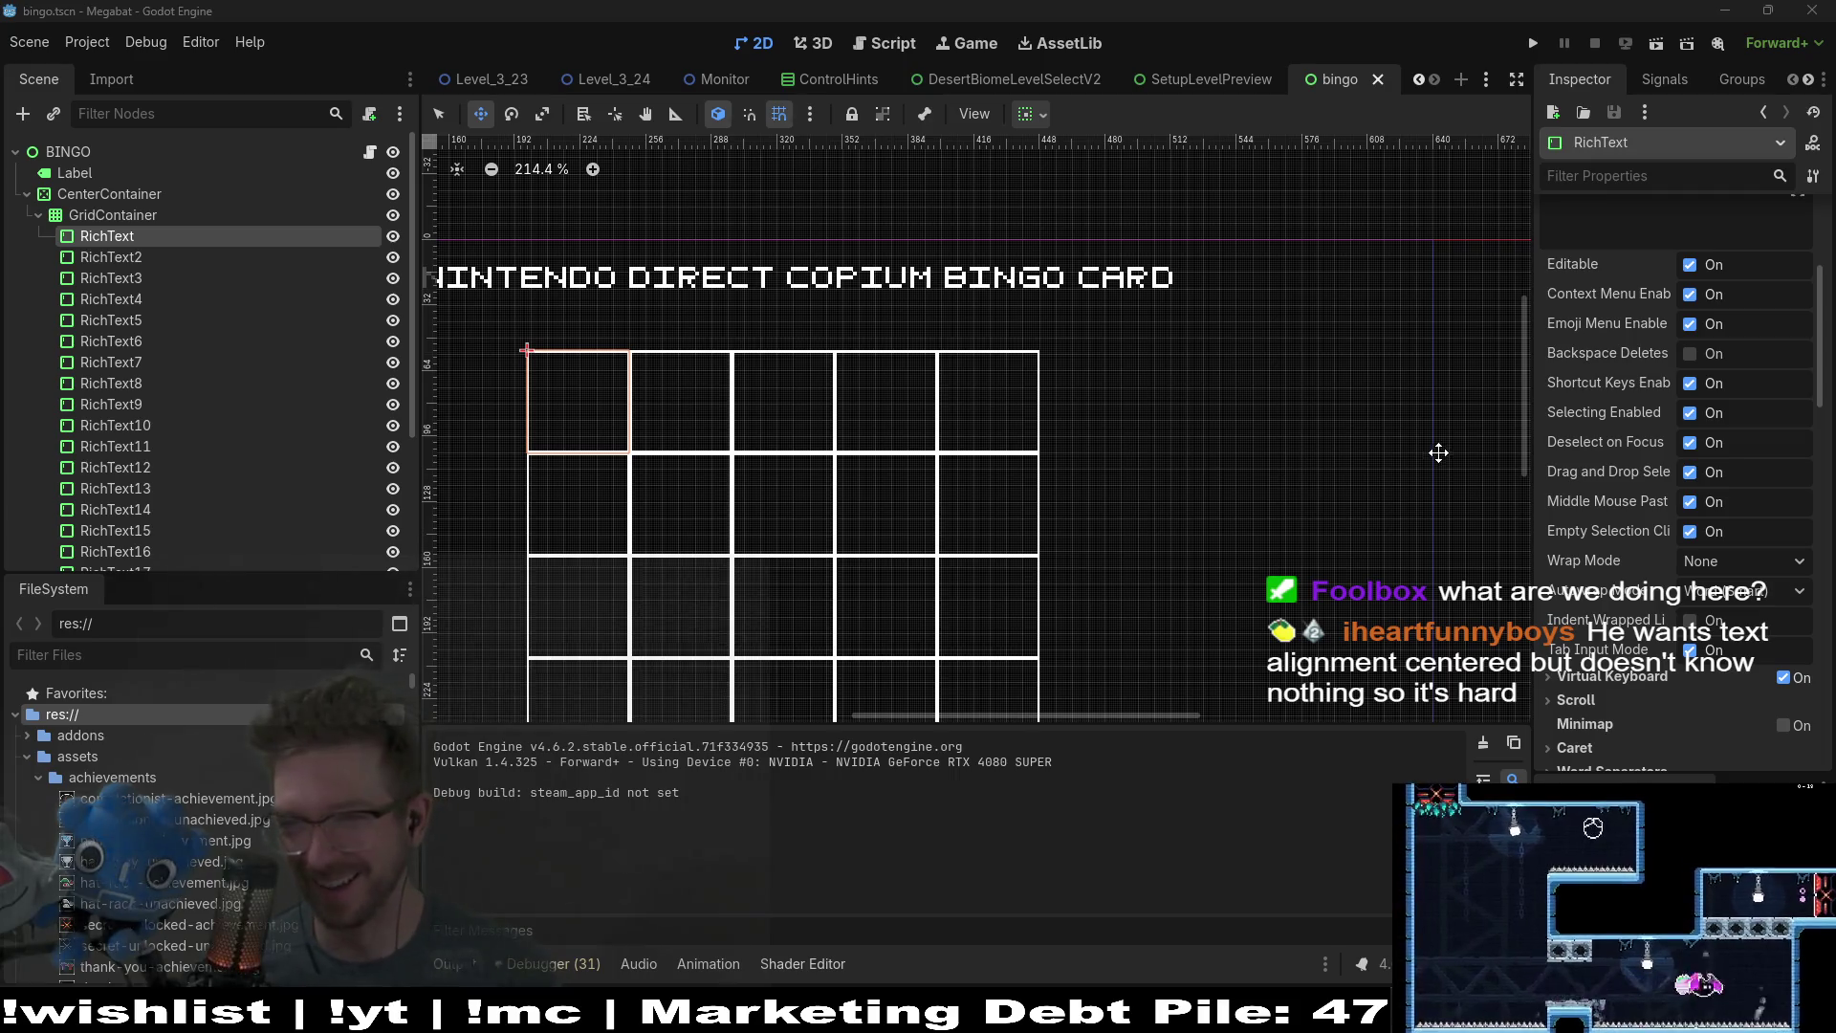
scroll(910, 421, "left", 3)
scroll(909, 422, "down", 2)
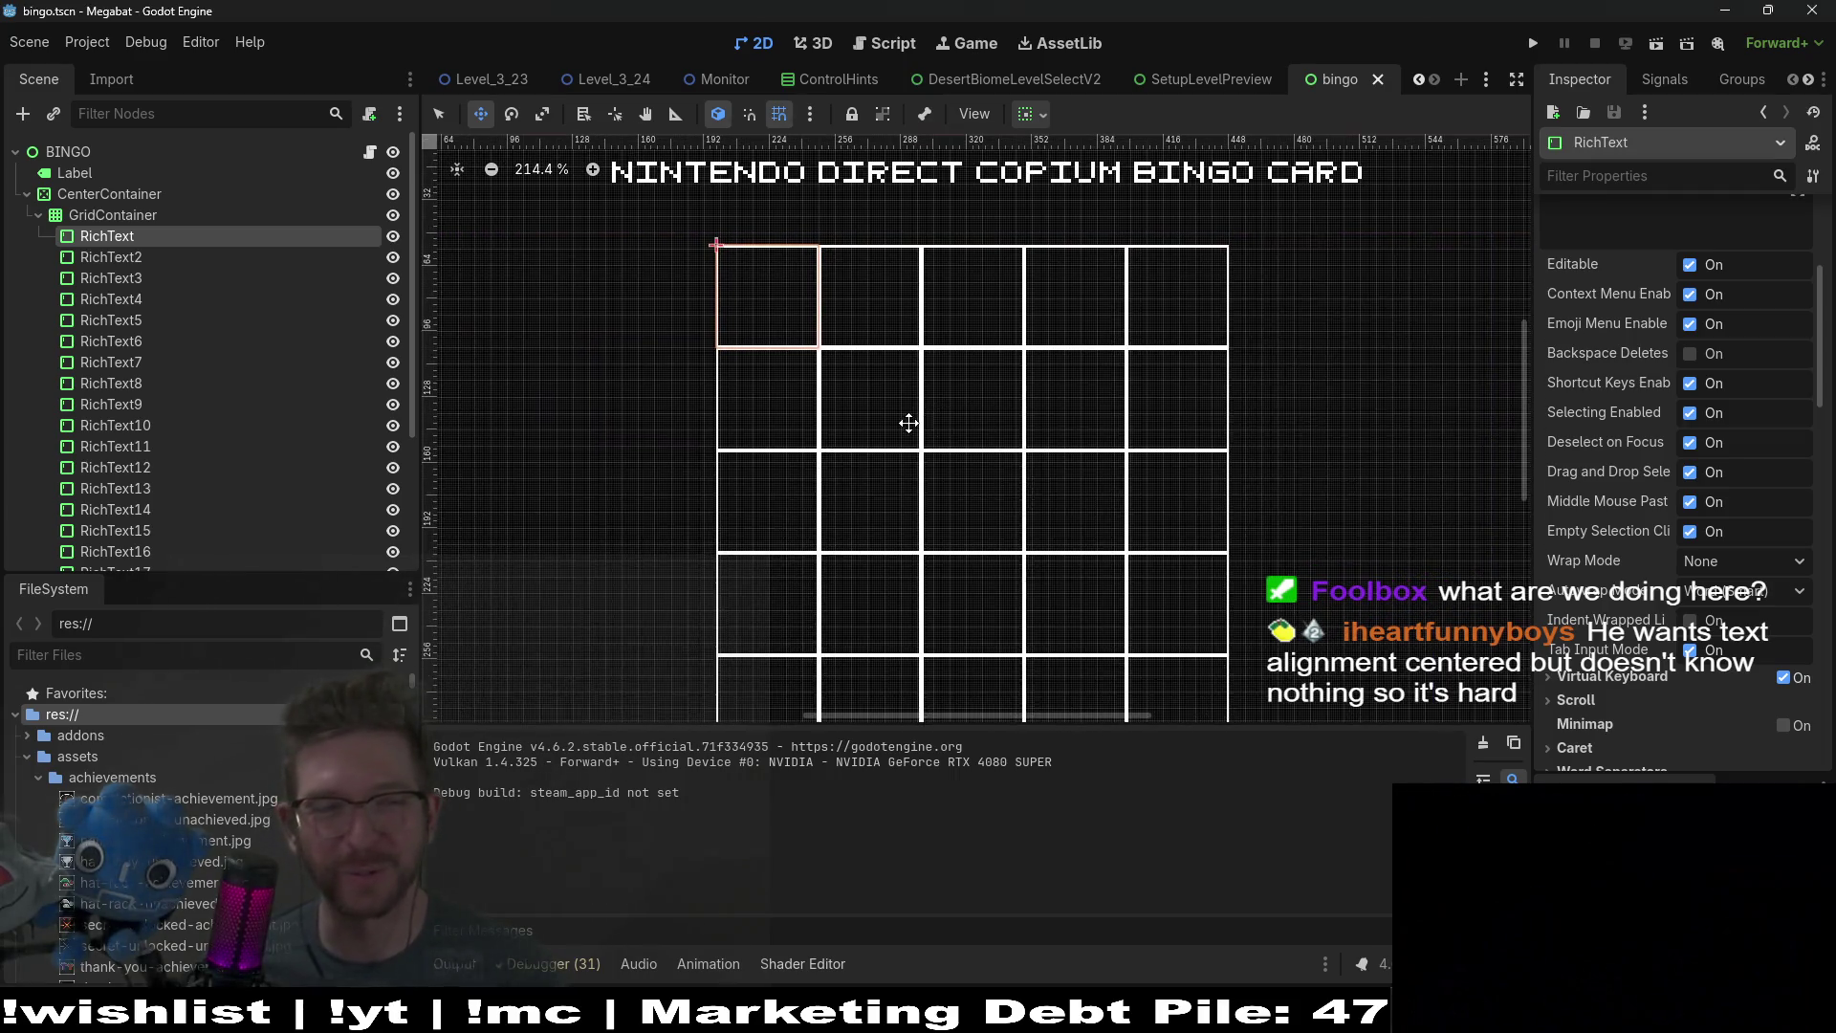
left_click(117, 258)
left_click(142, 237)
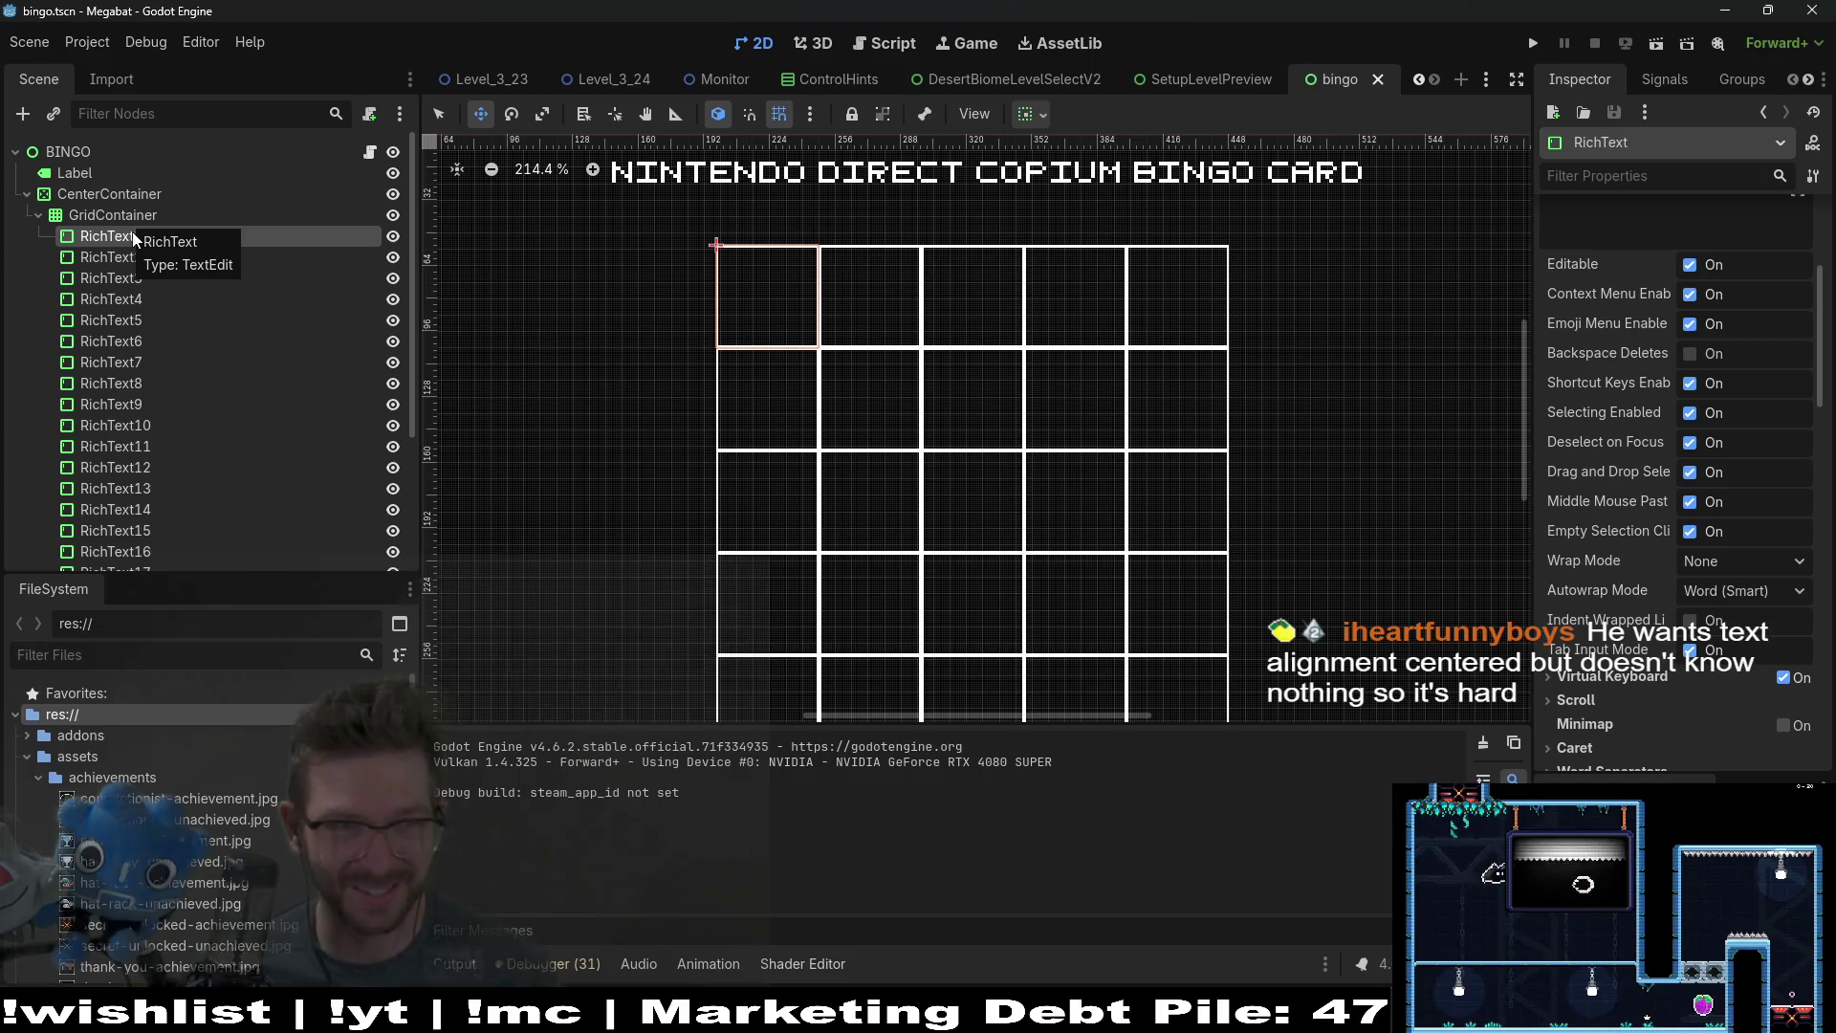
Step: Start a new scene with a plain Control as its root node
left_click(1461, 84)
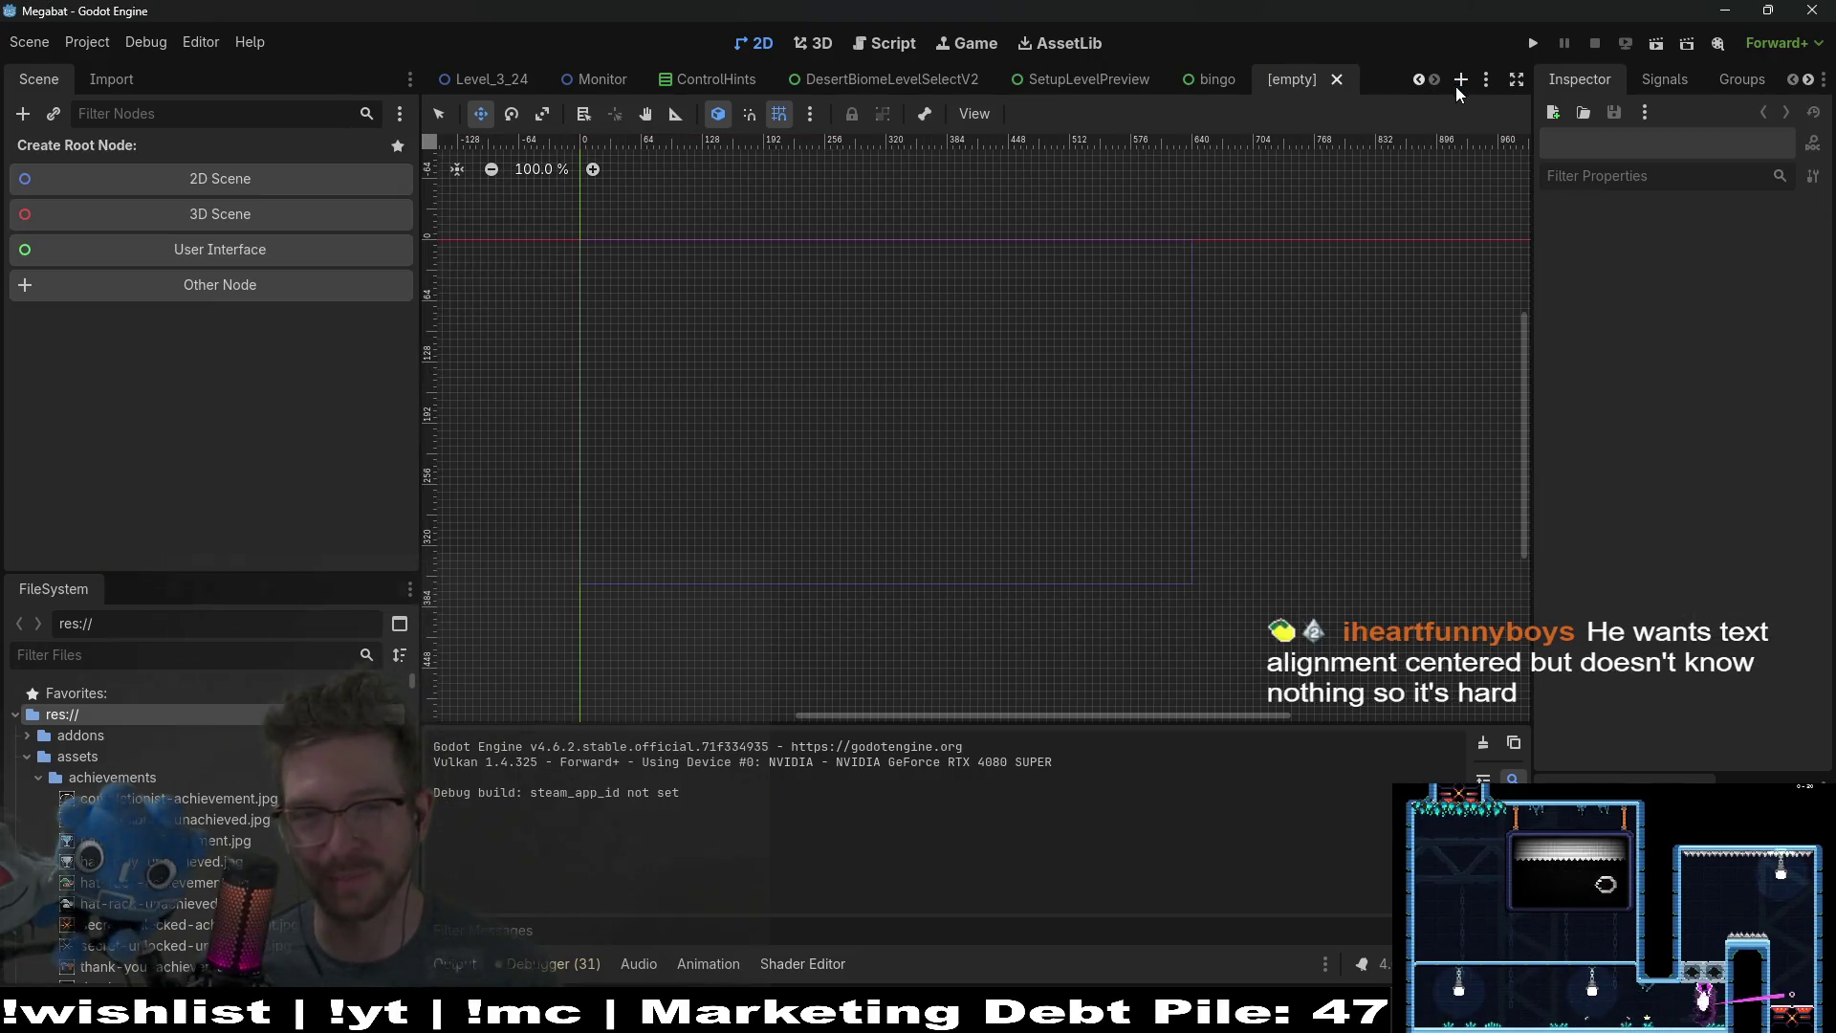
left_click(200, 253)
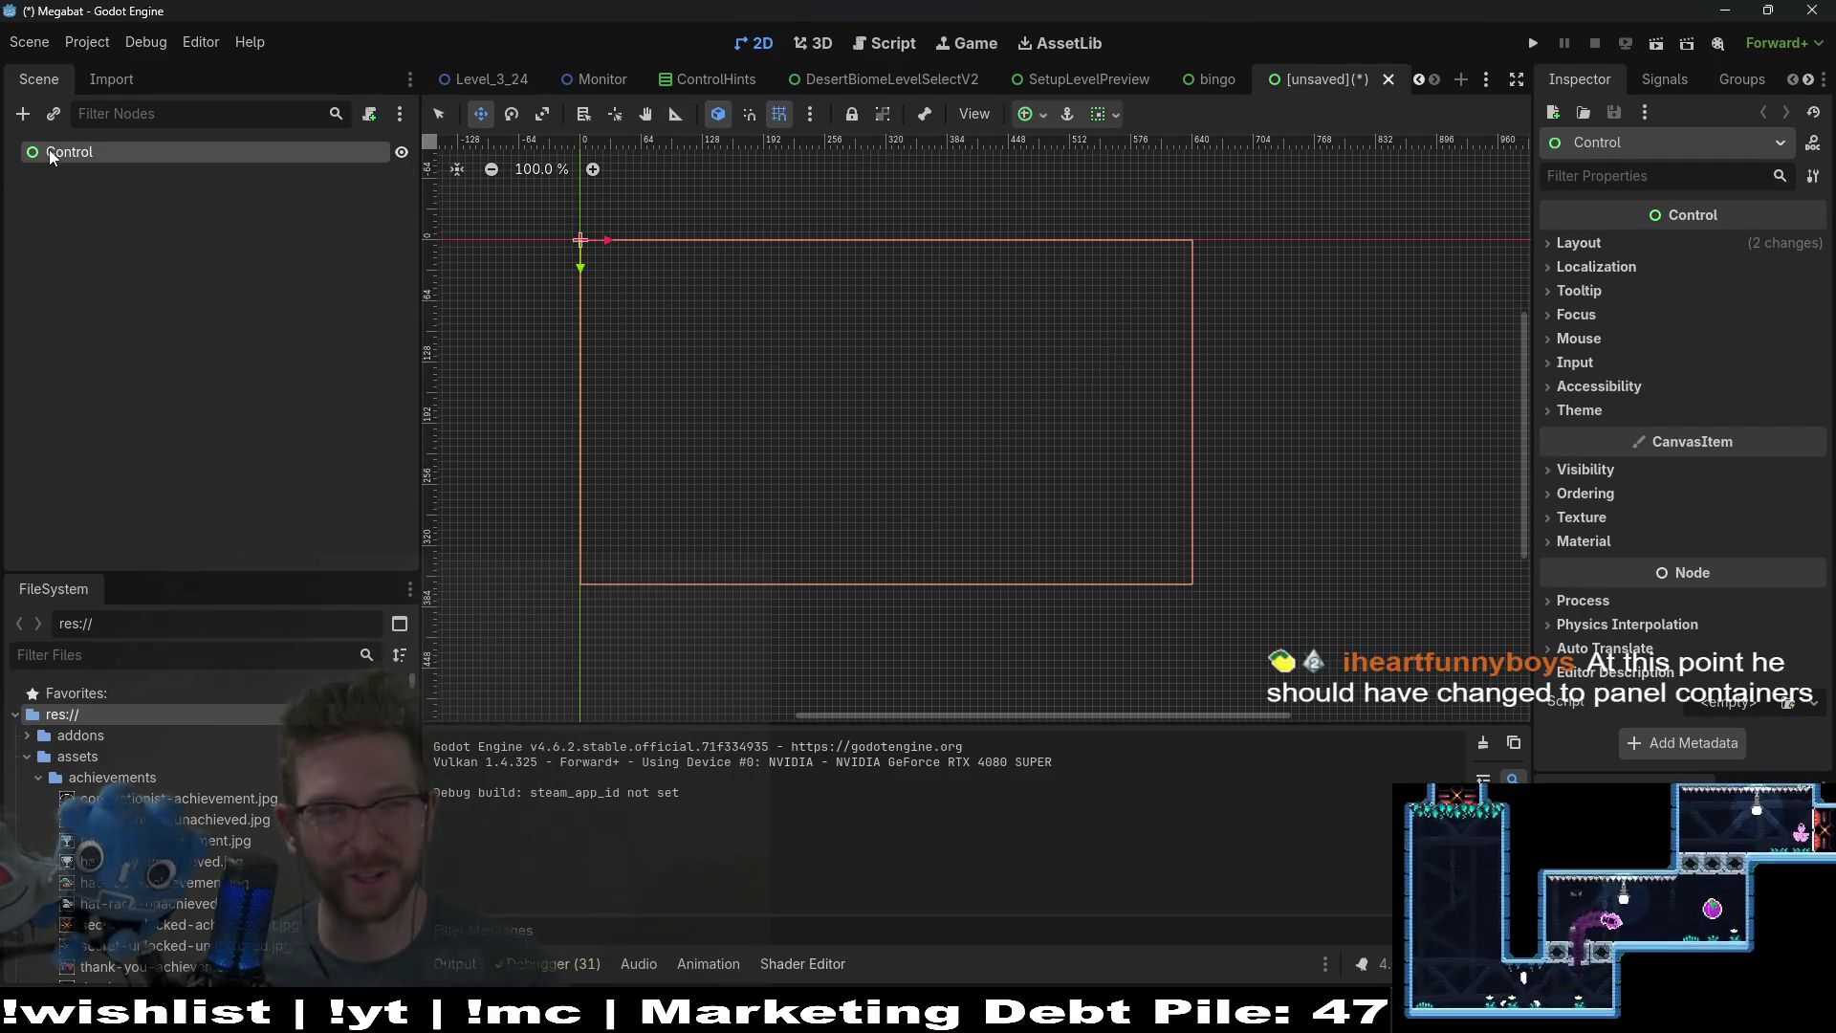
key("ctrl+z")
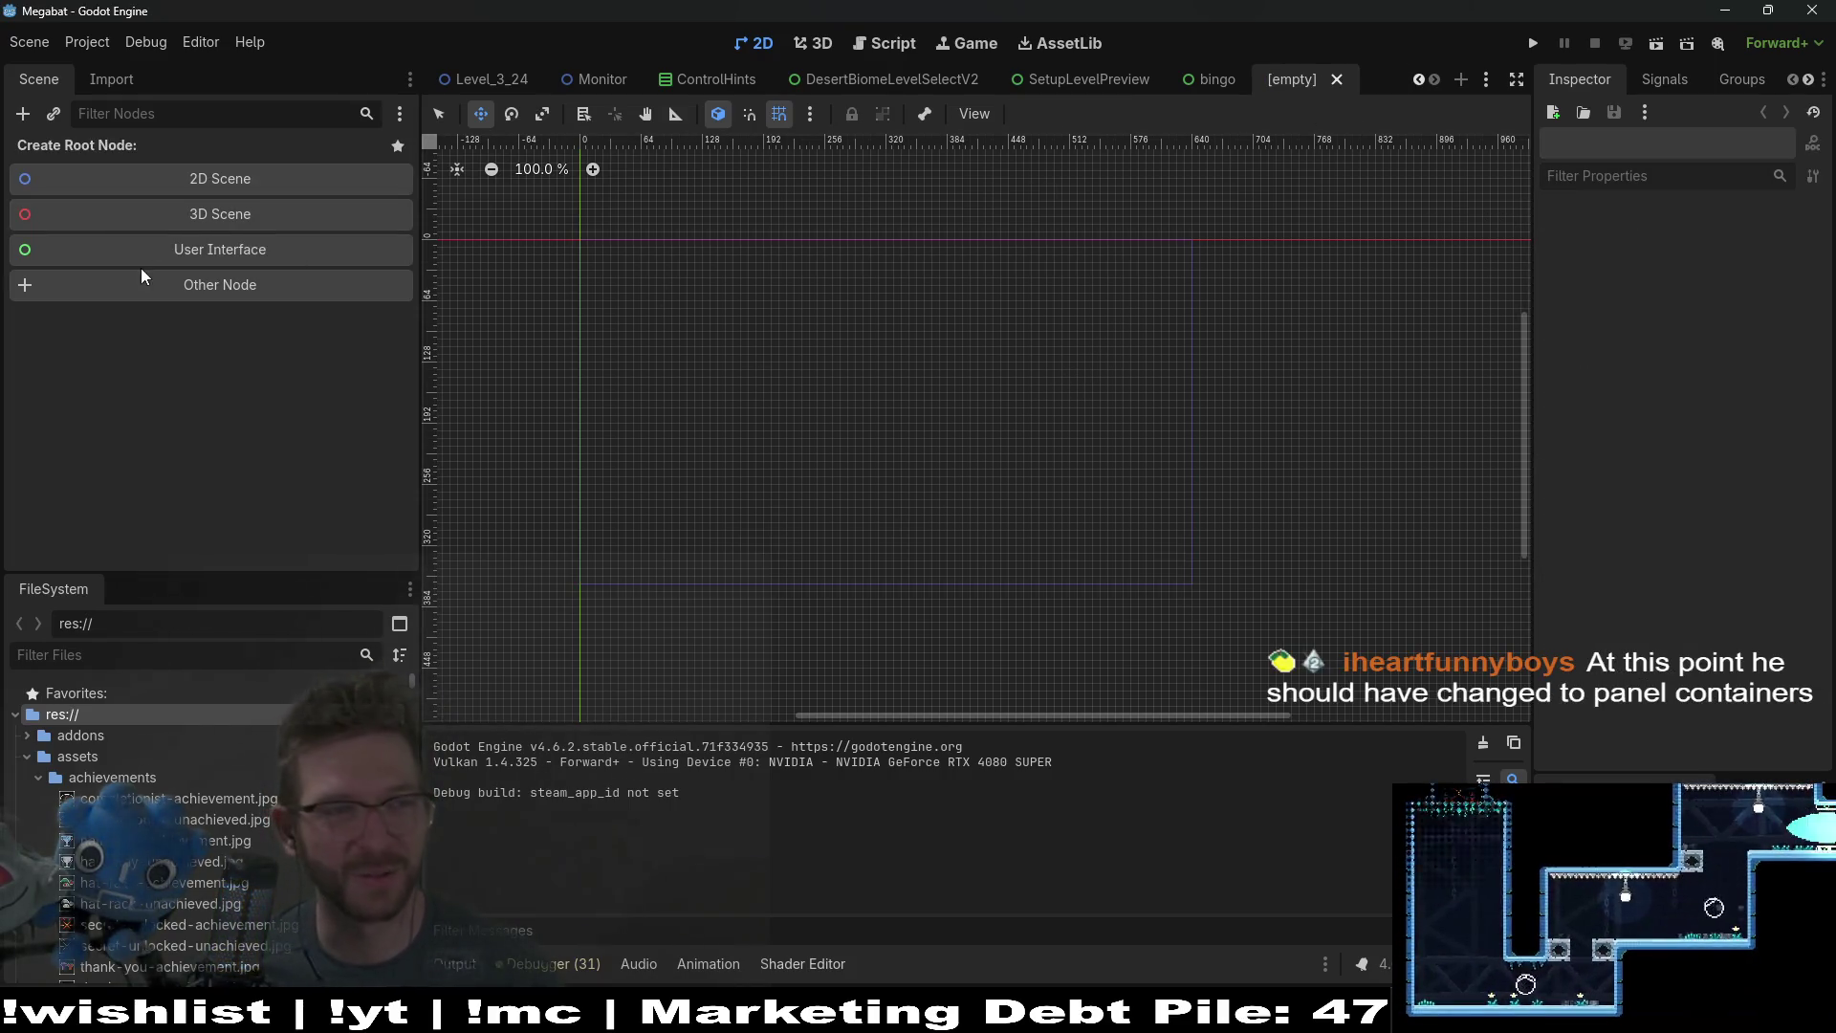
left_click(141, 284)
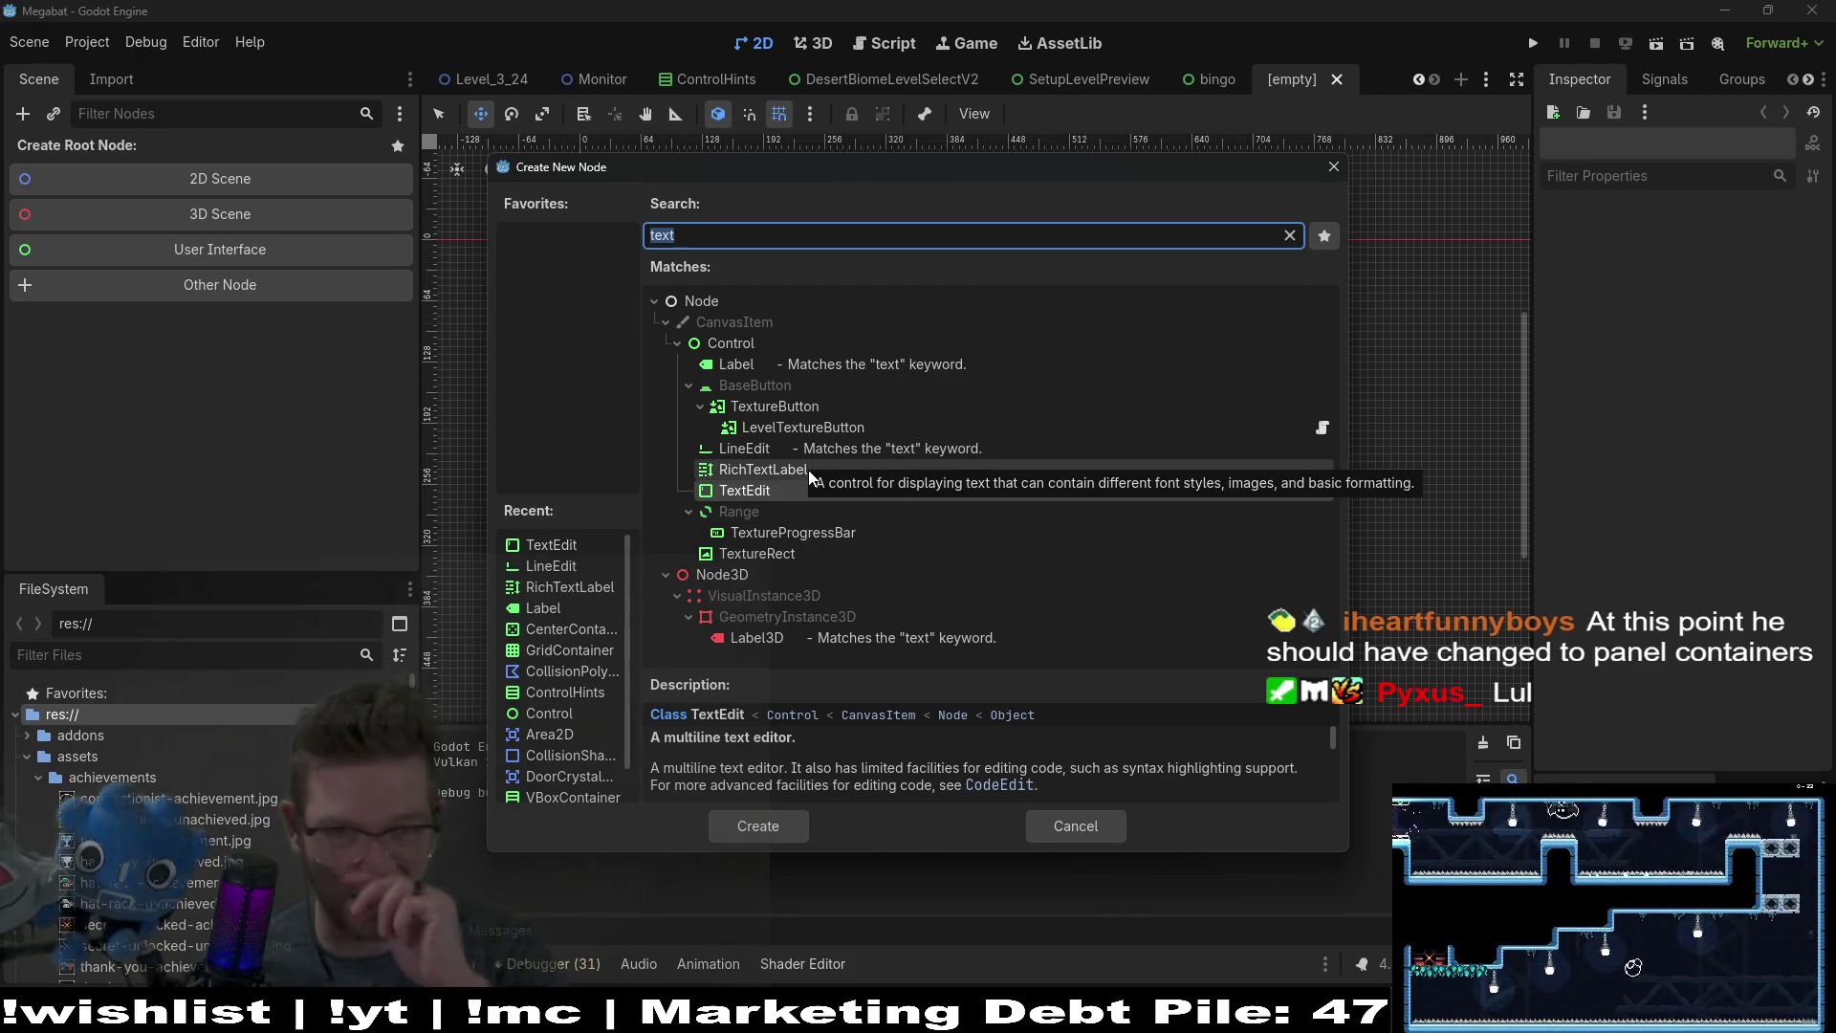
left_click(810, 472)
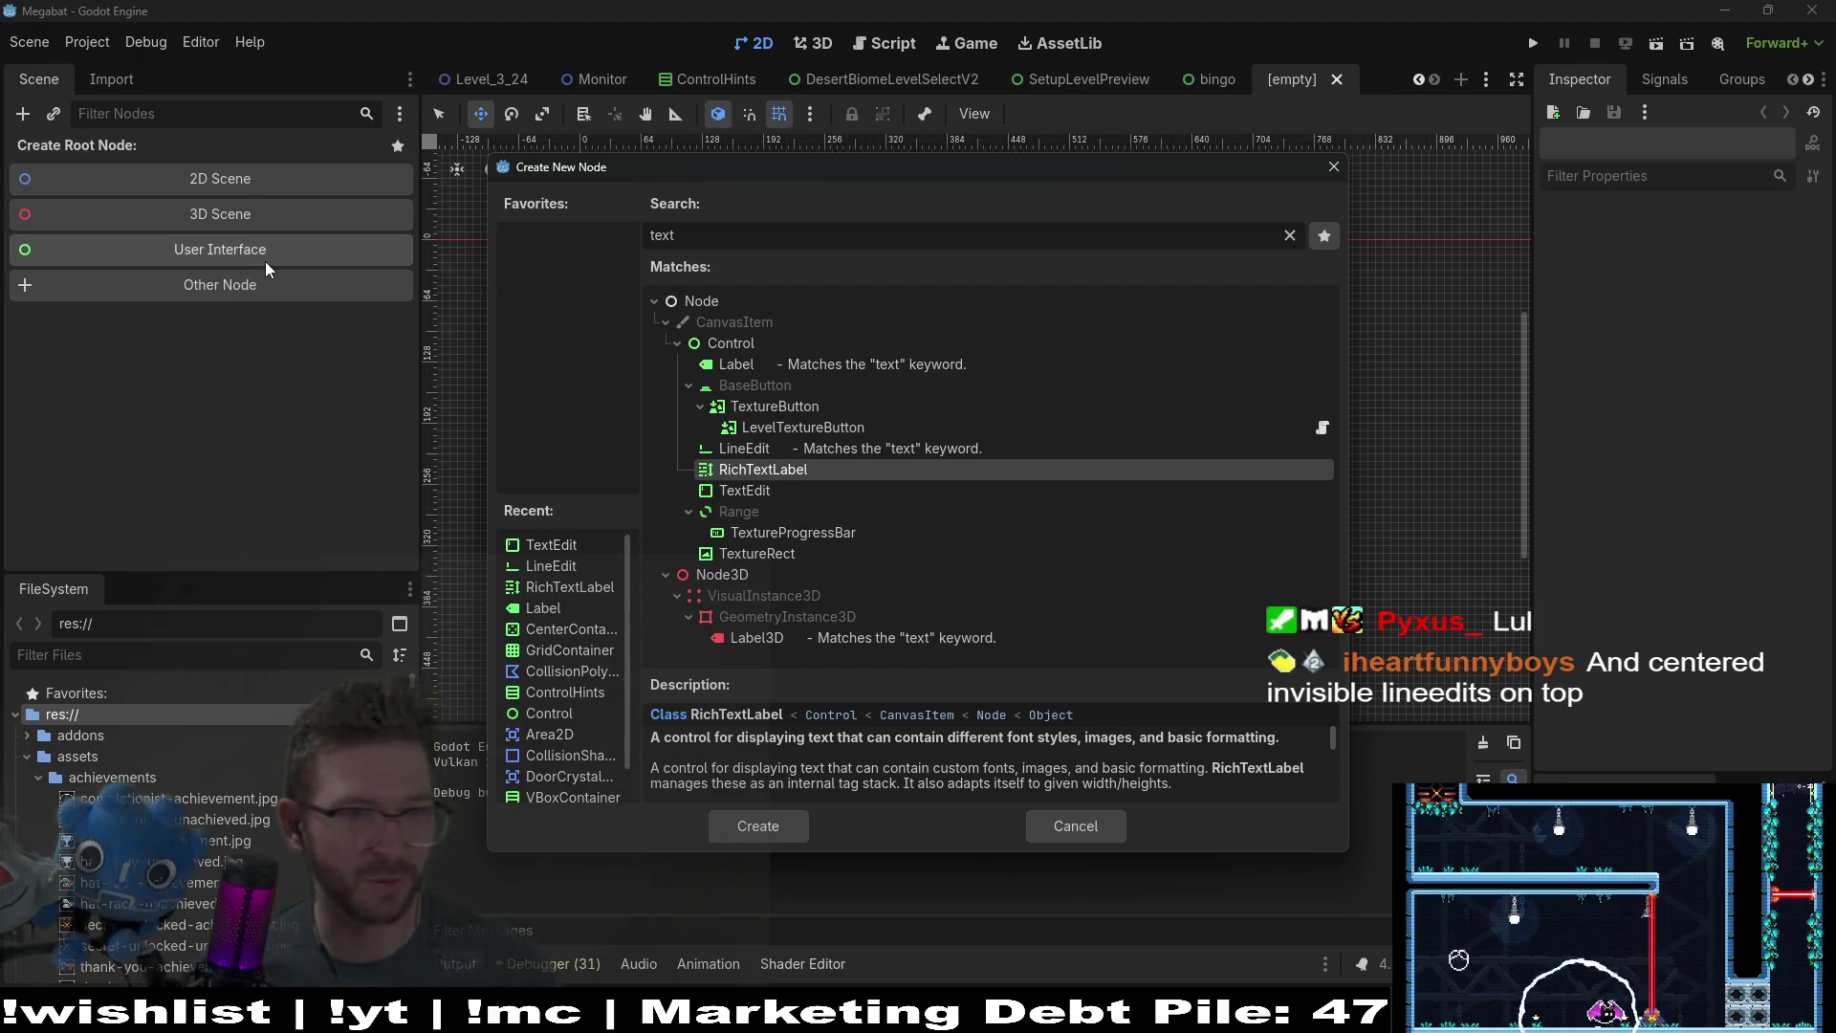
left_click(732, 346)
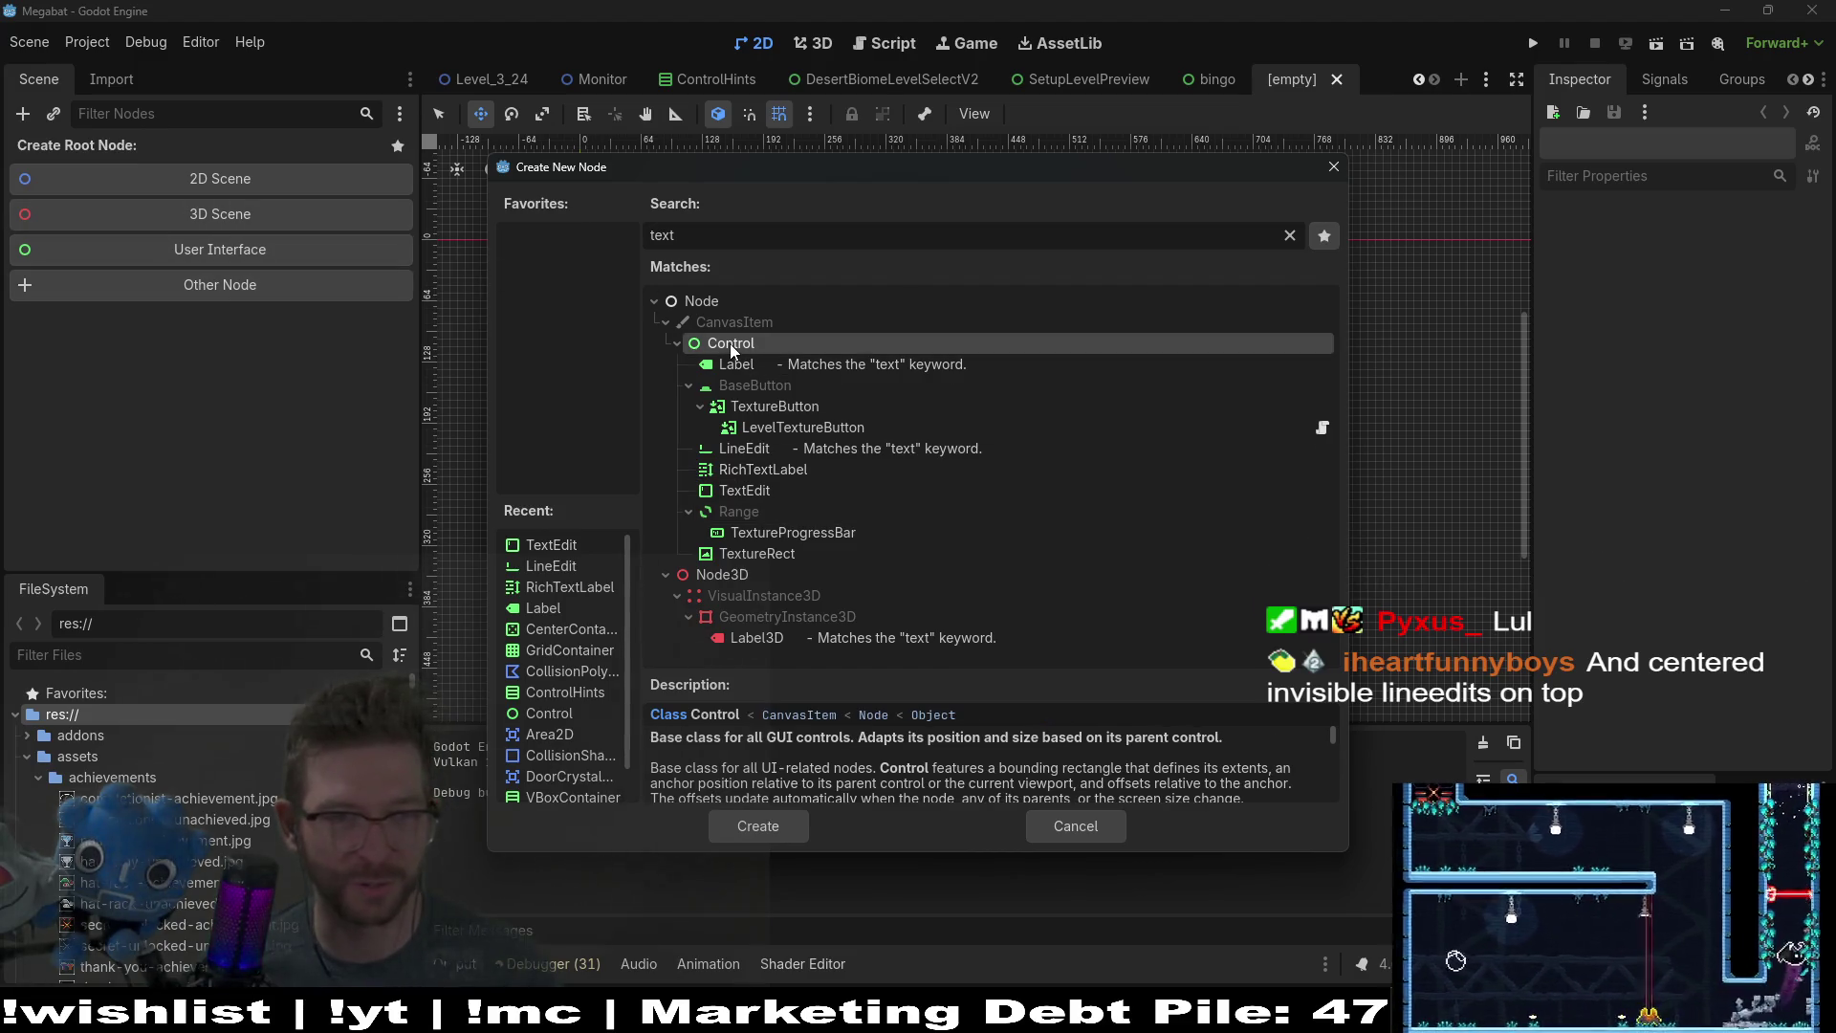
left_click(759, 825)
Step: Add a Panel as a child of the Control root
left_click(23, 115)
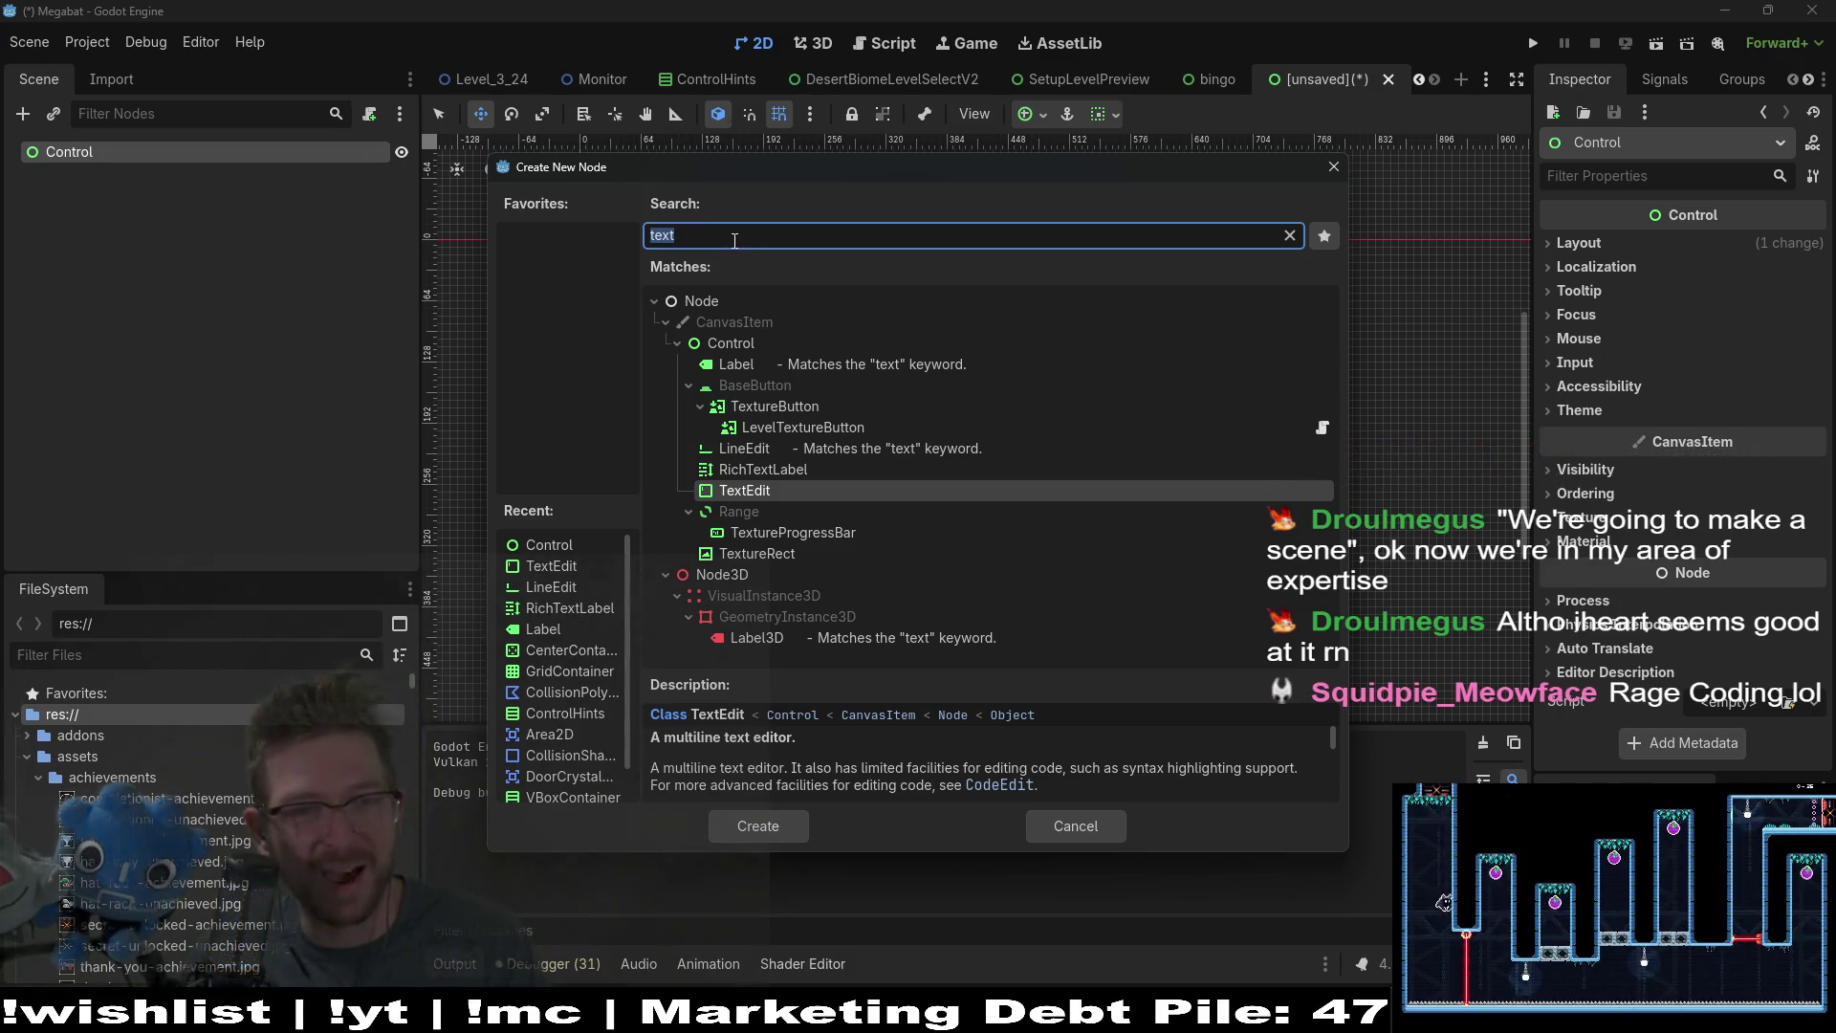
type("panel")
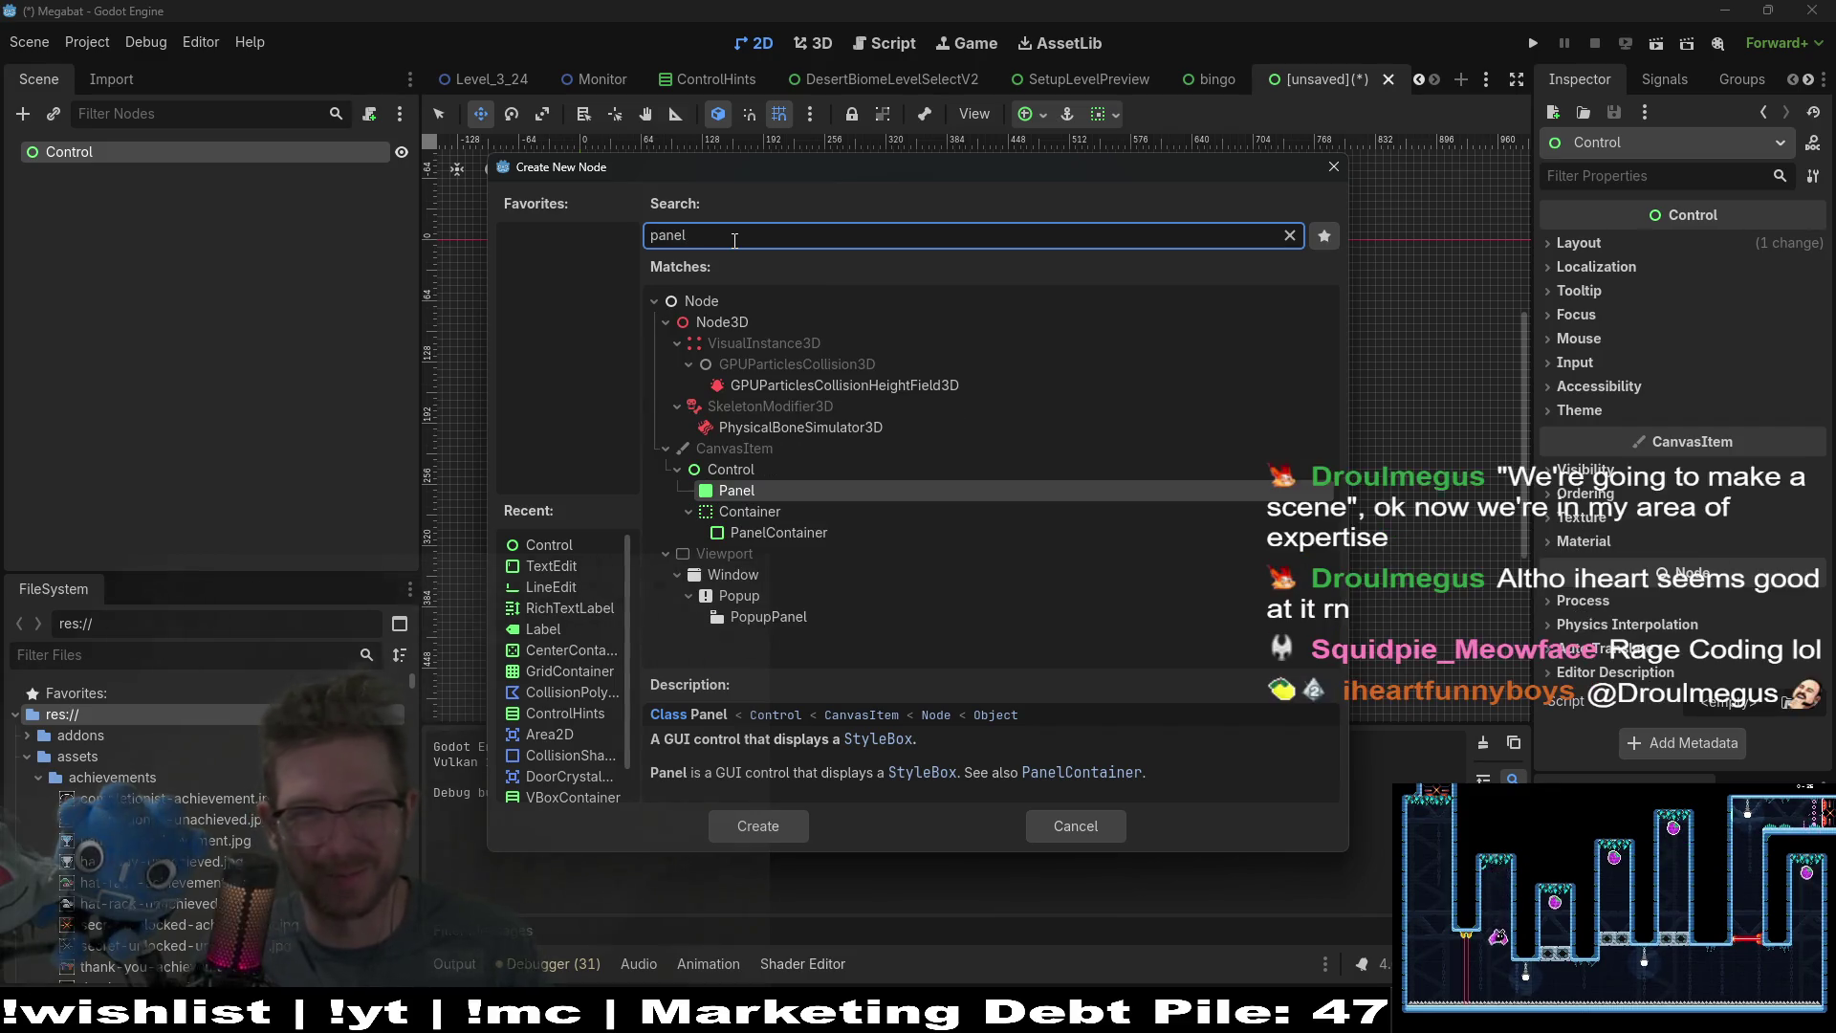
key("Return")
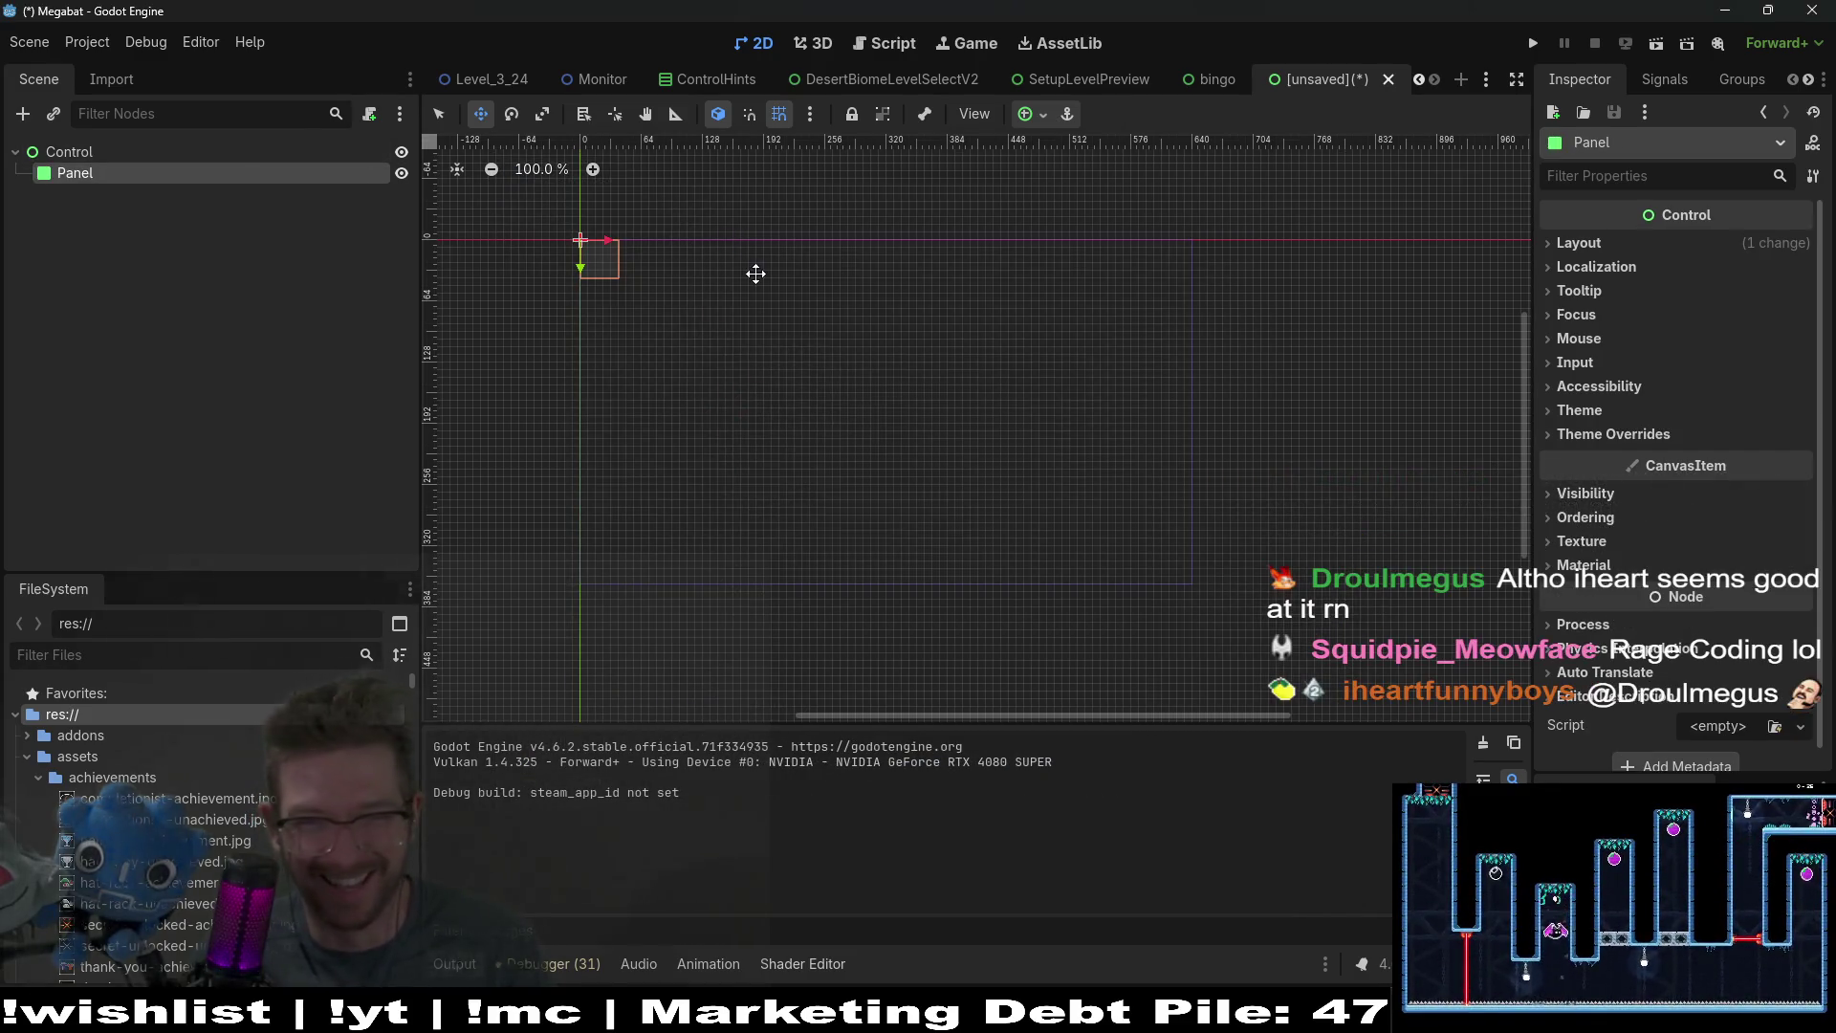
Step: Switch the Panel to Anchors layout mode with the Center anchor preset
left_click(1578, 243)
left_click(69, 152)
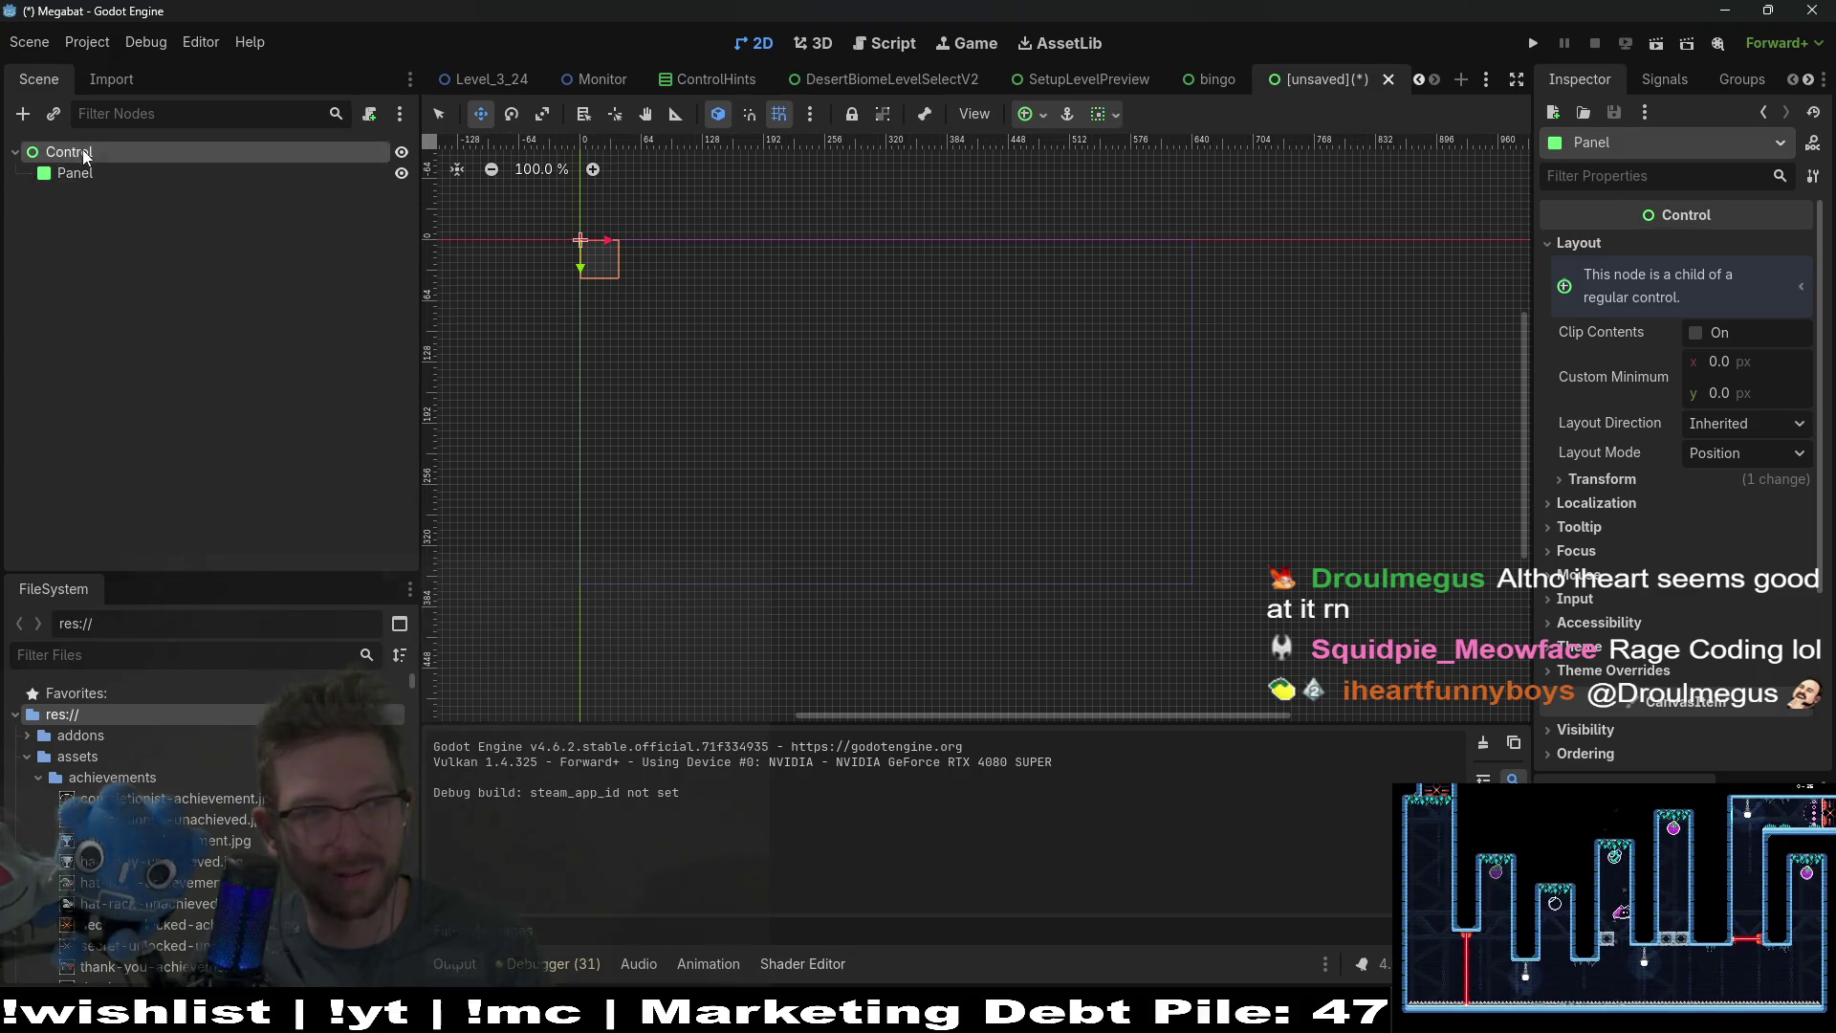
double_click(73, 152)
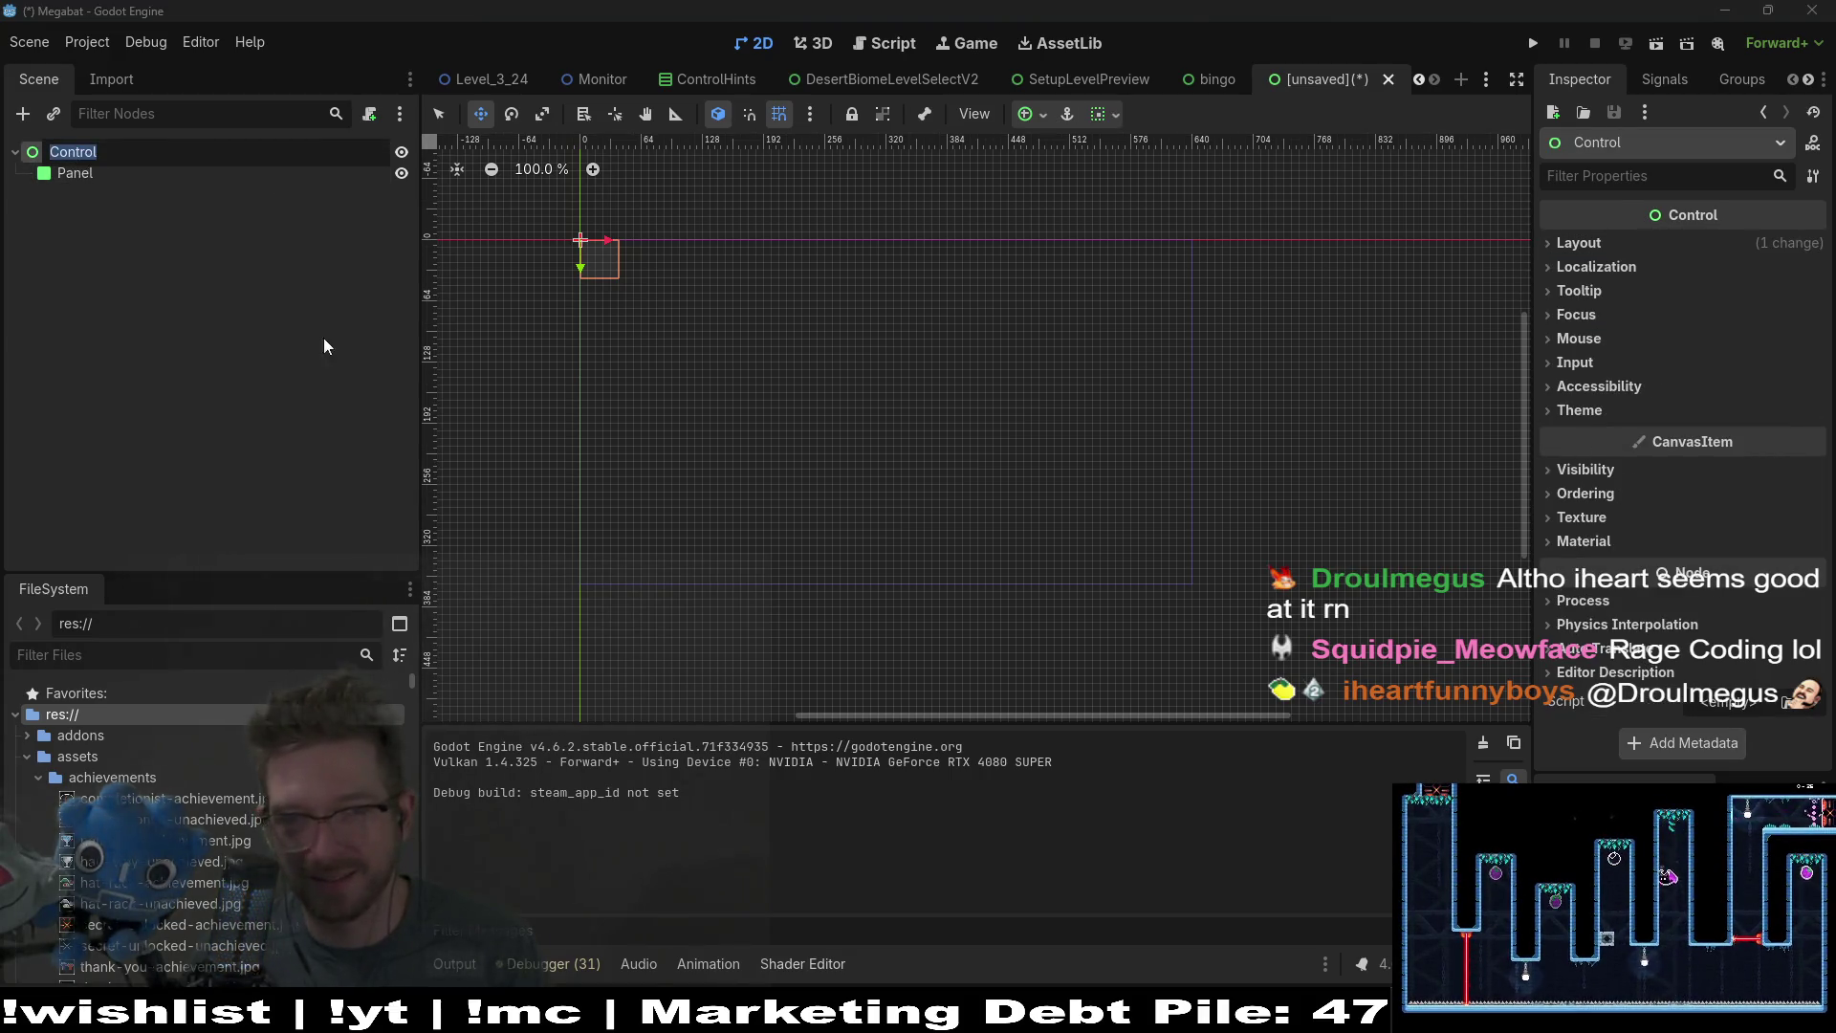
key("Escape")
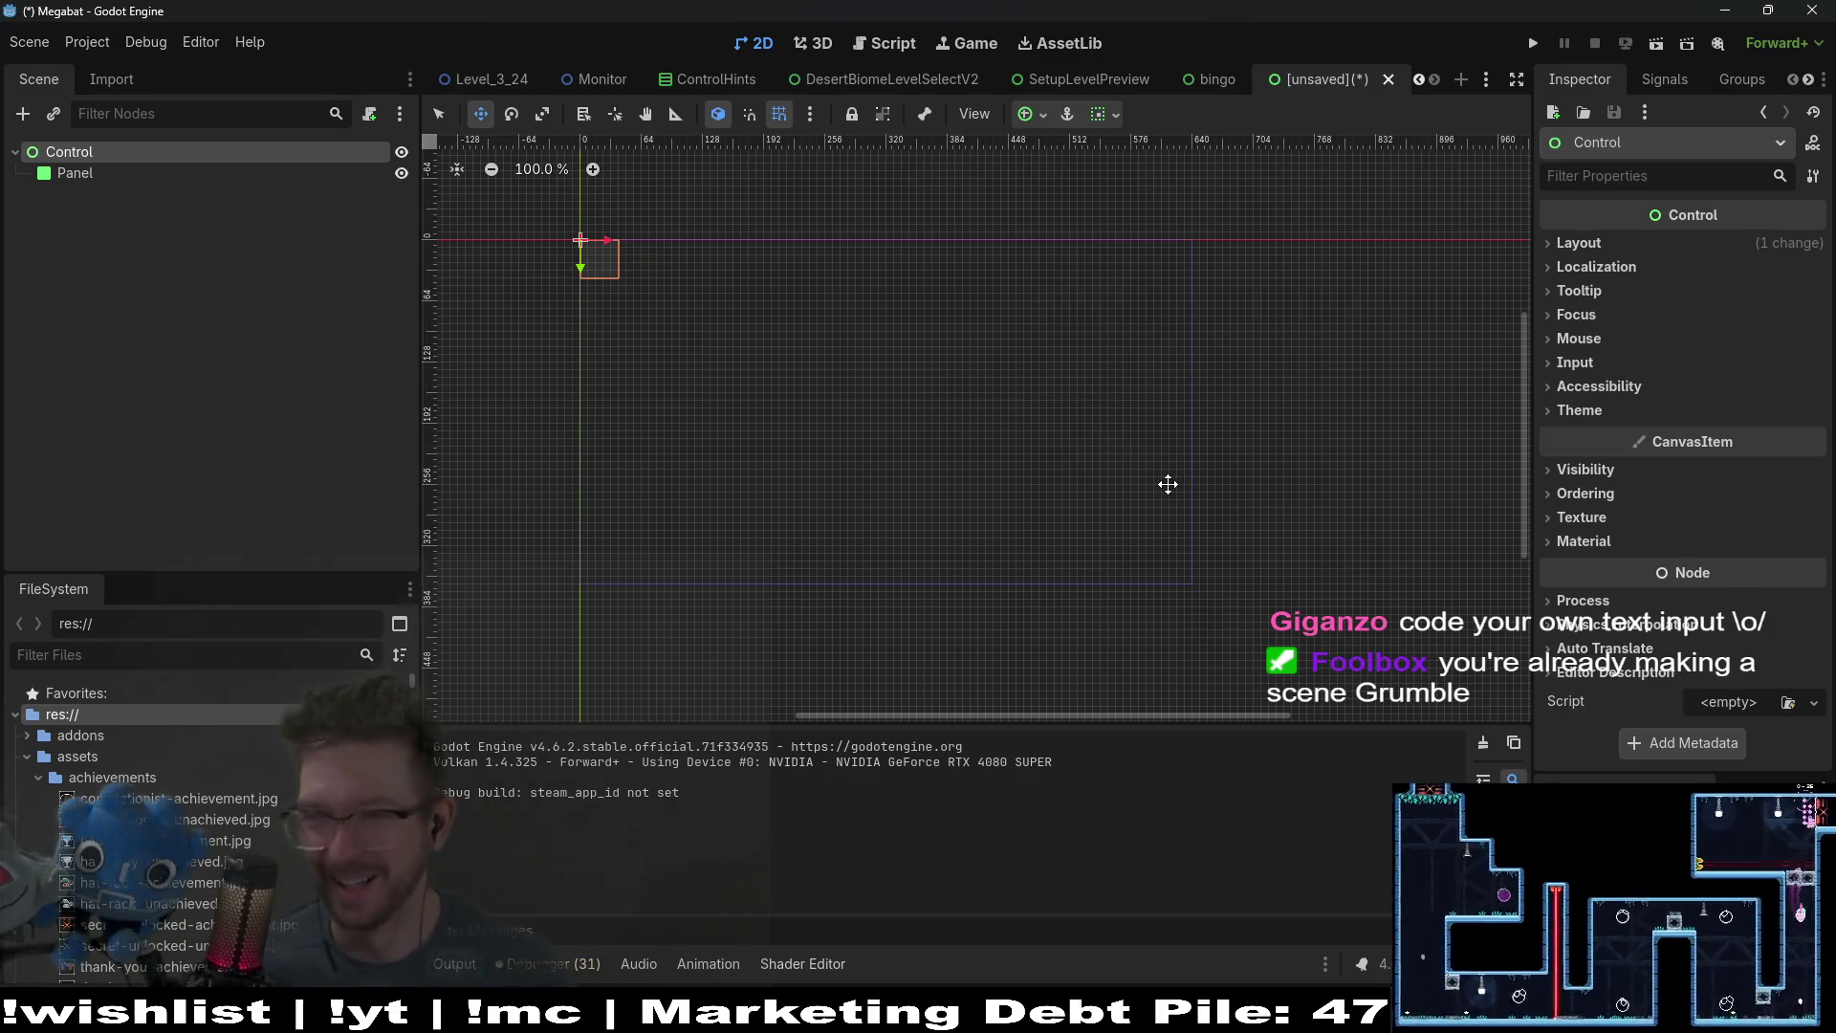
left_click(88, 176)
left_click(102, 153)
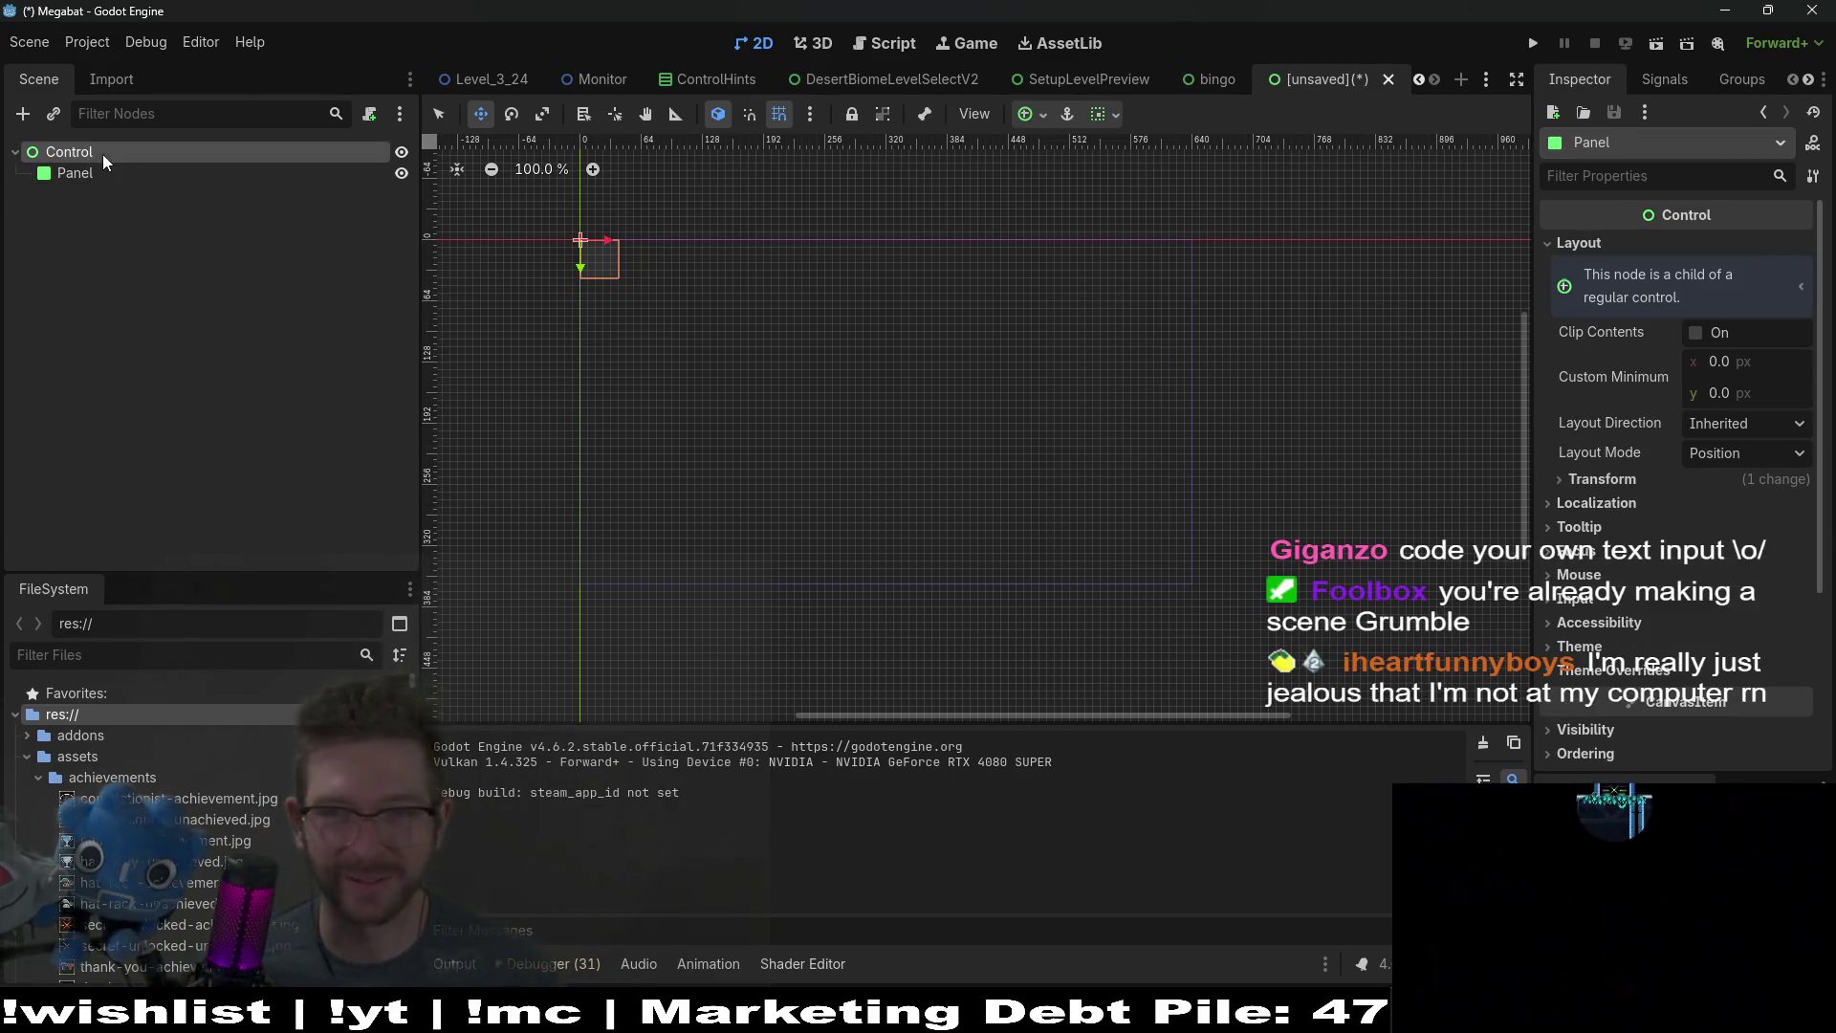
left_click(81, 173)
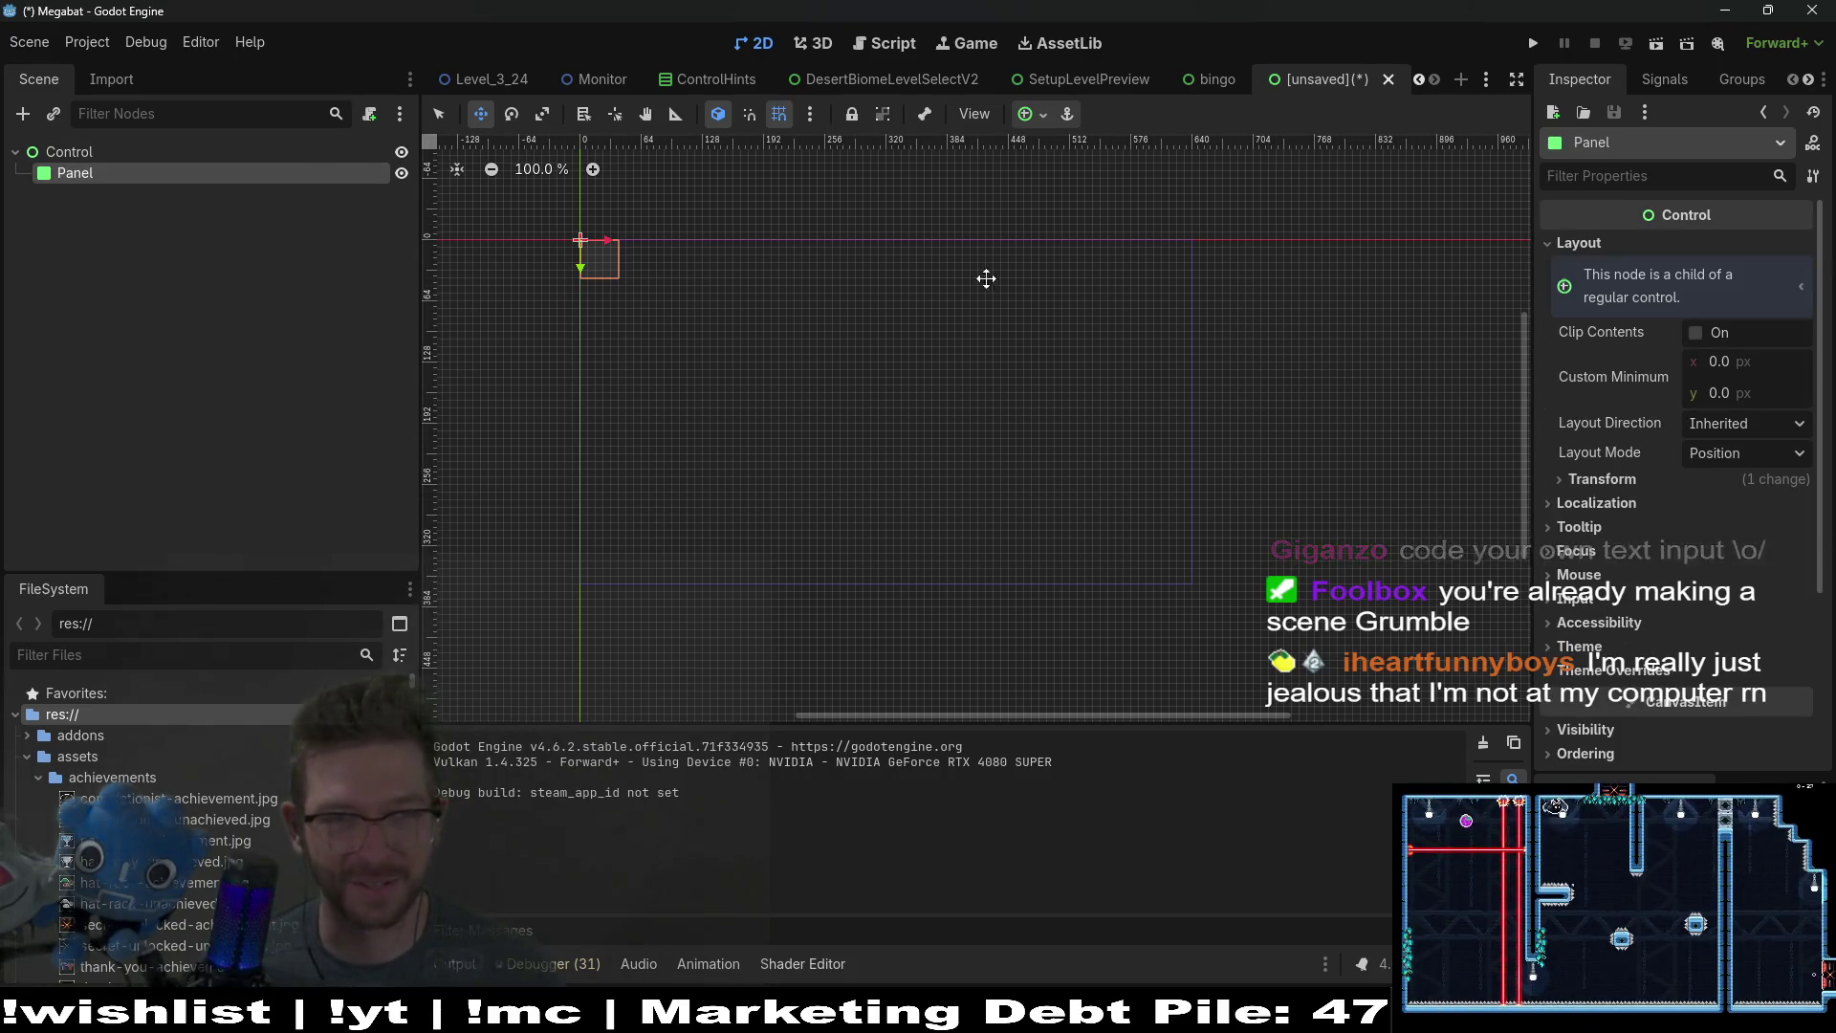
left_click(1651, 479)
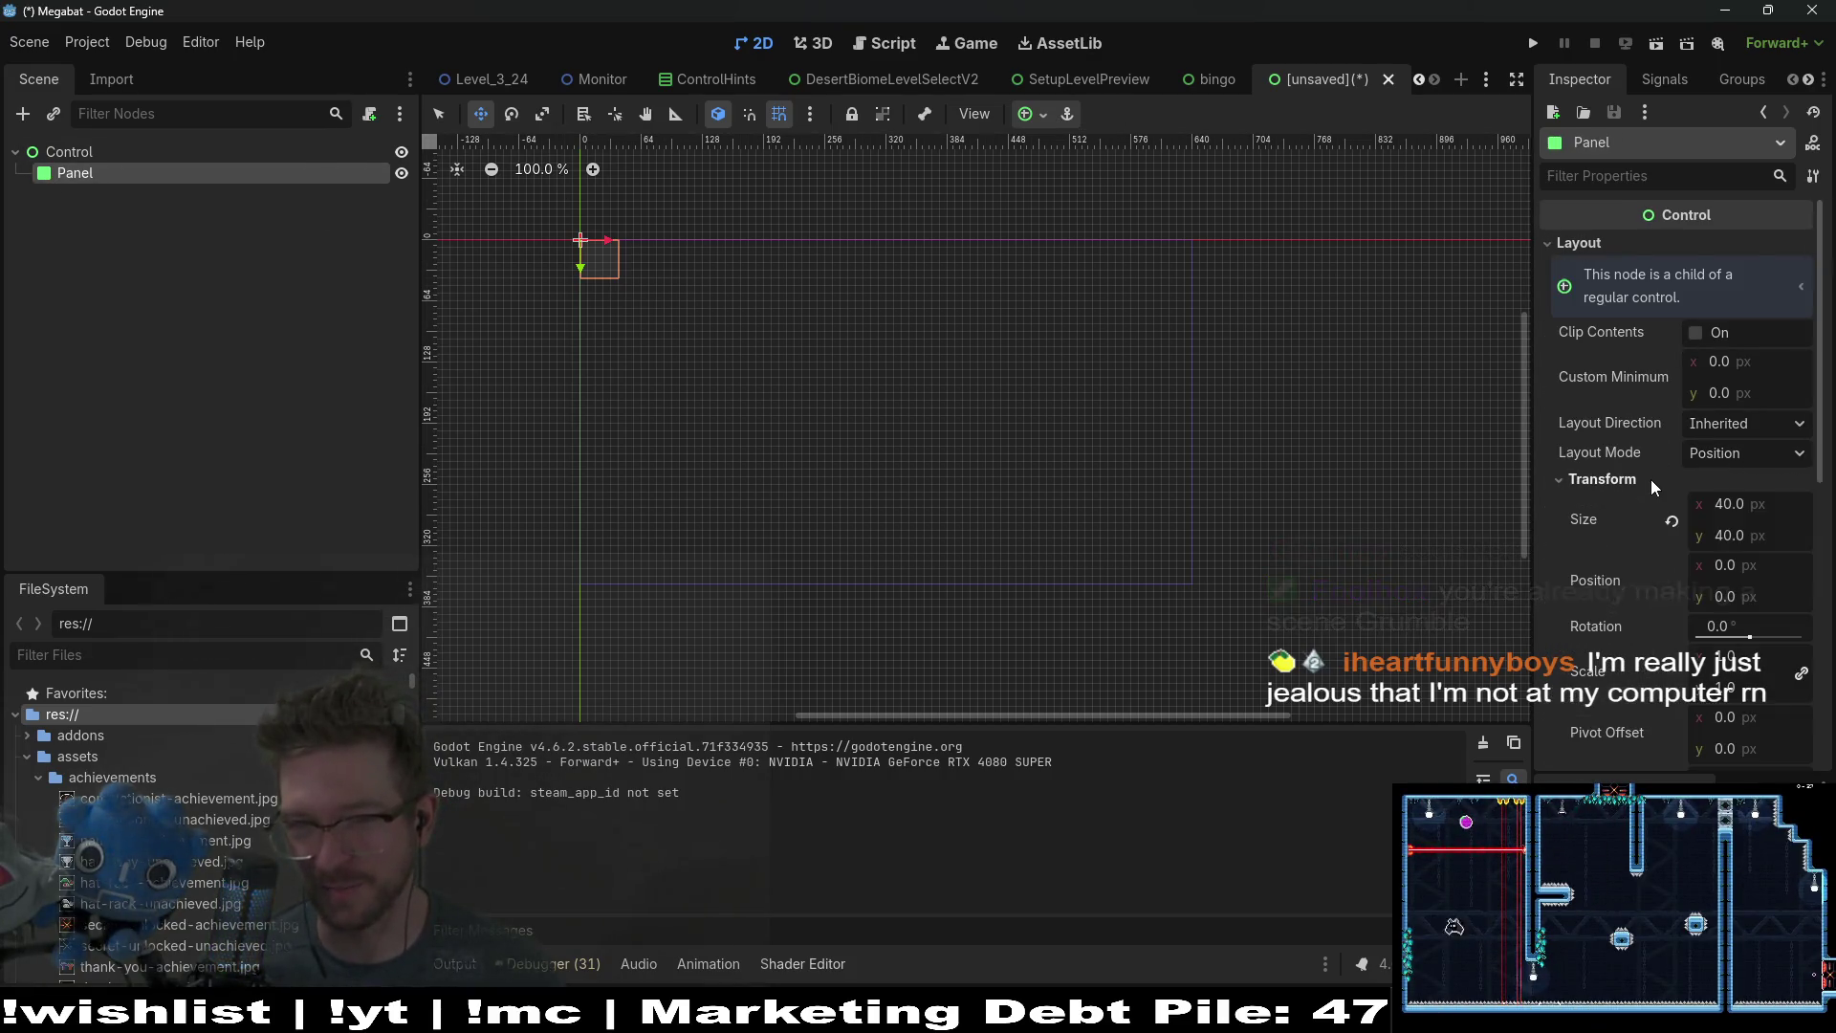
left_click(1651, 479)
left_click(1709, 451)
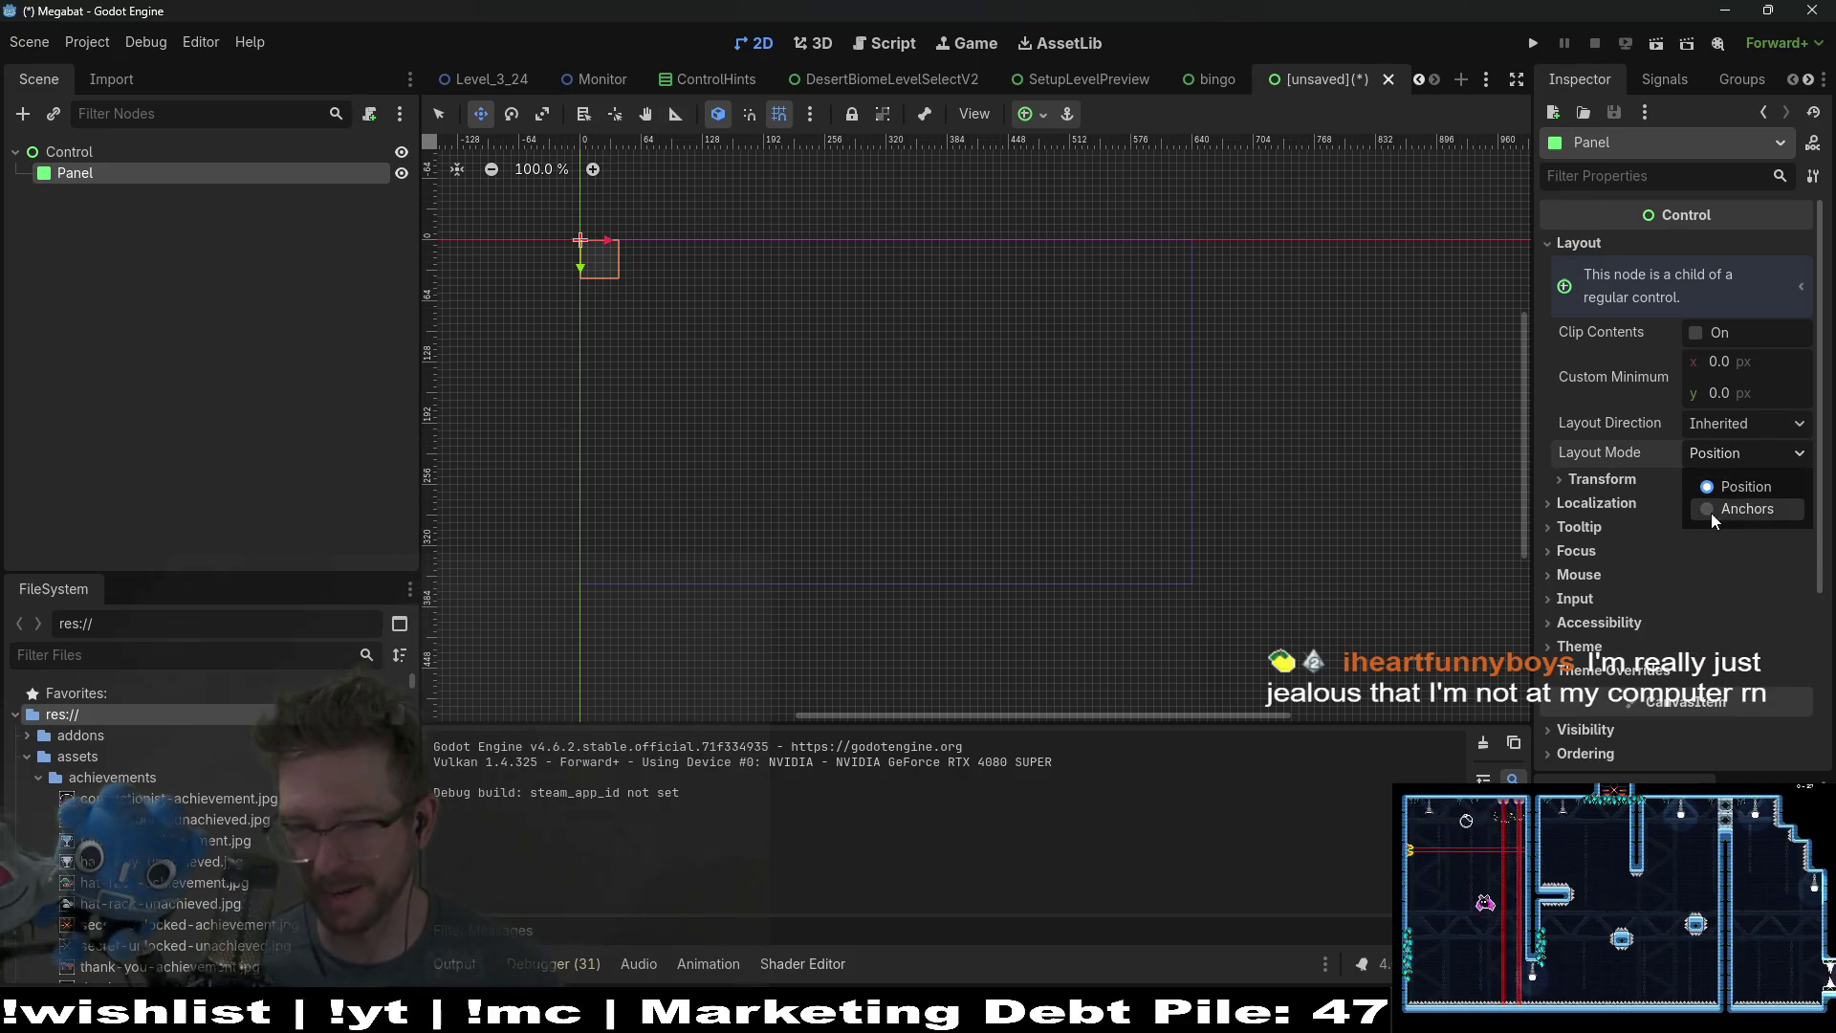
left_click(1717, 509)
left_click(1722, 484)
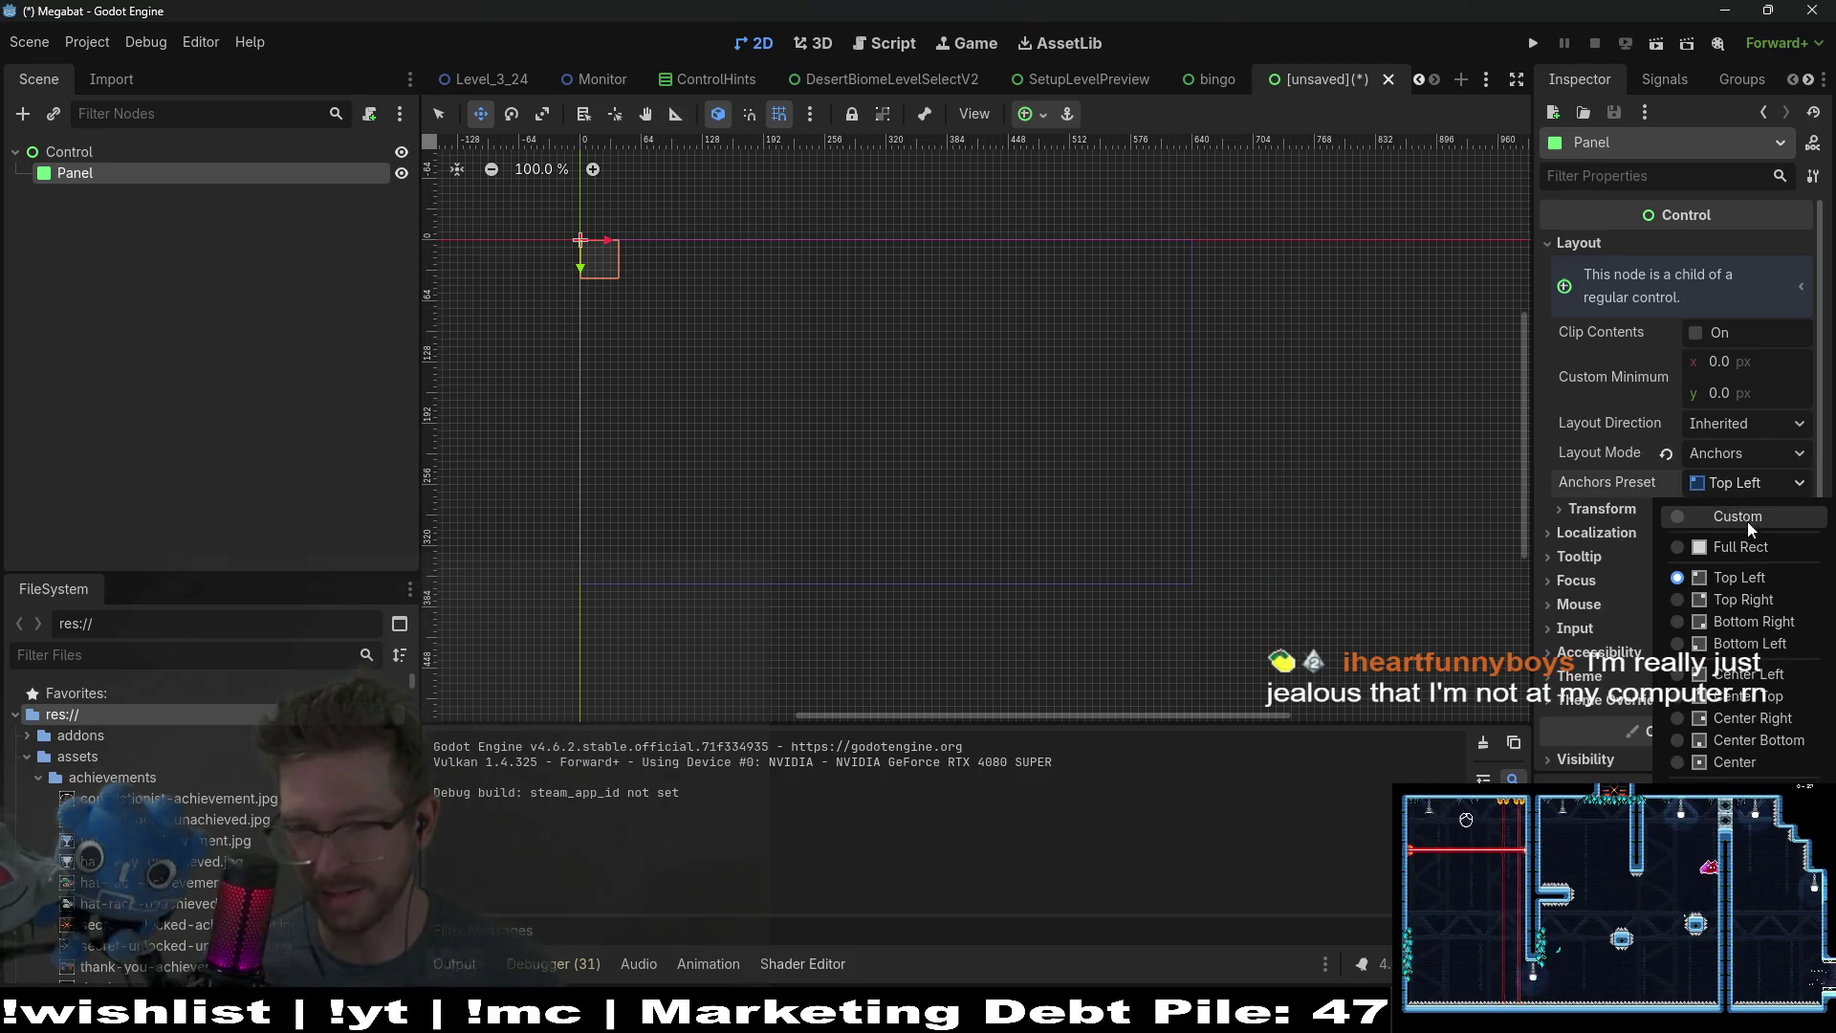
left_click(1772, 764)
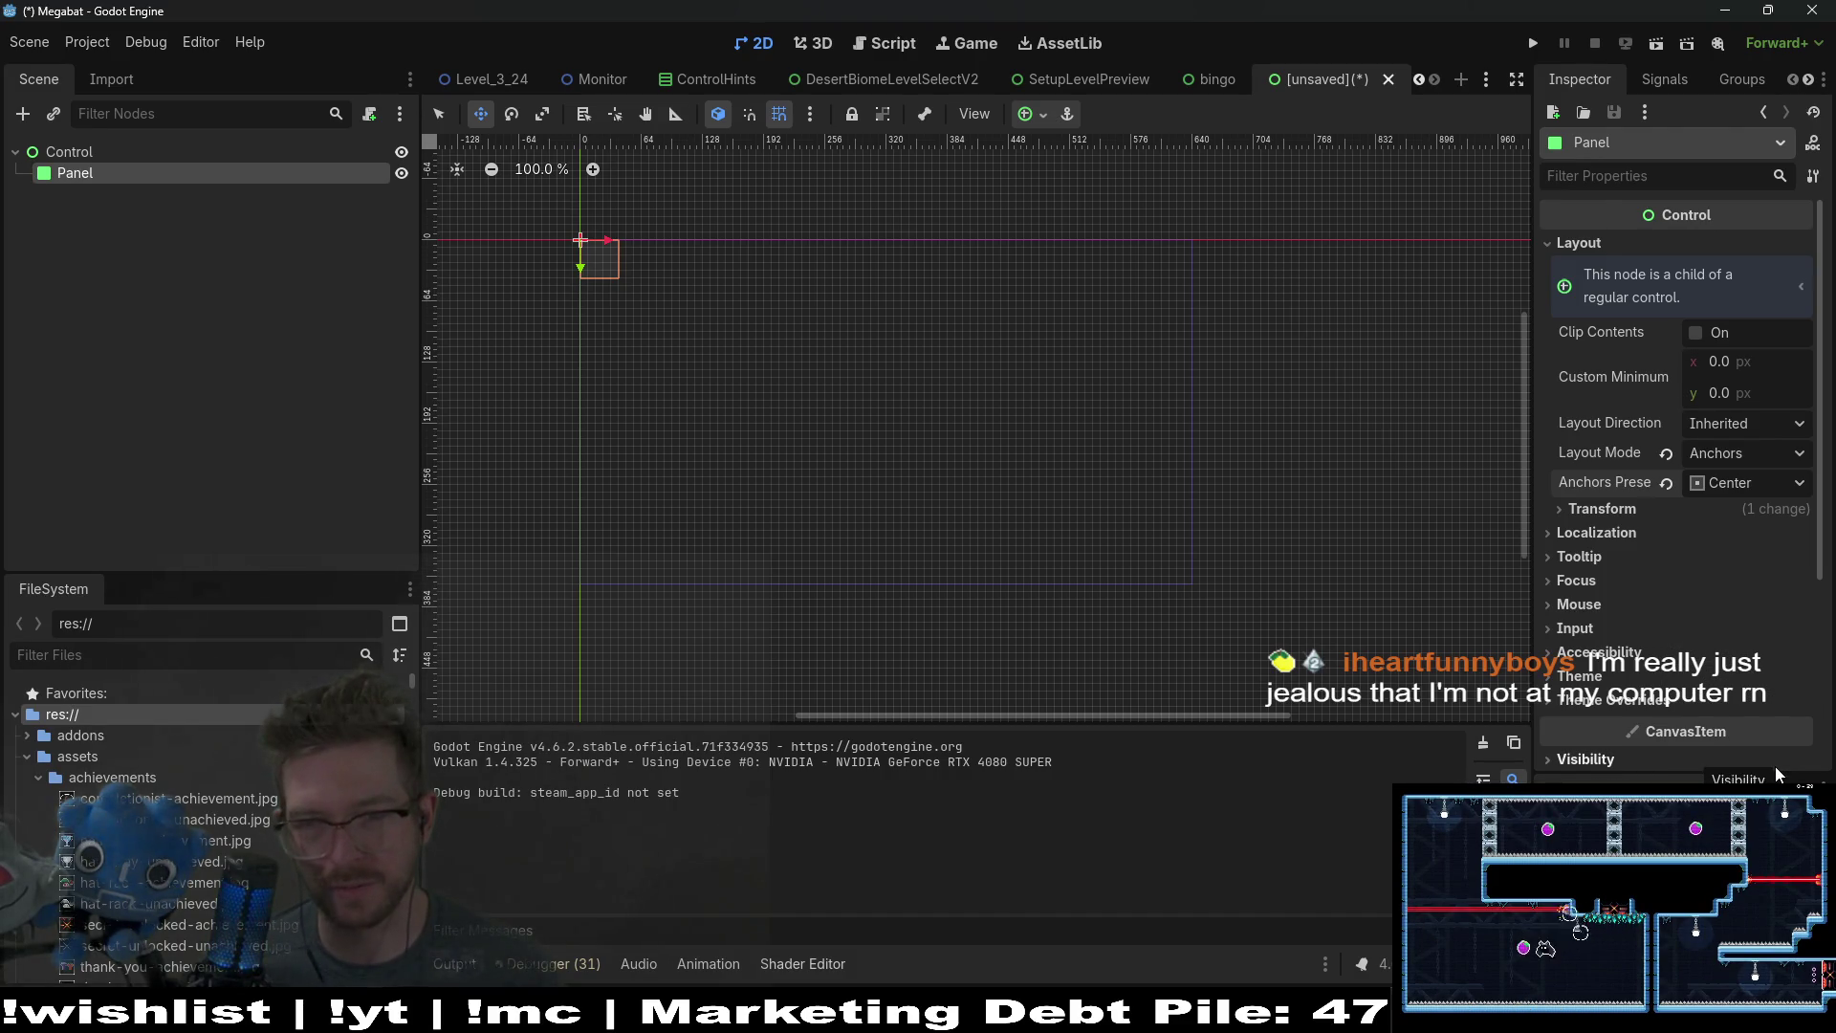
left_click(1605, 511)
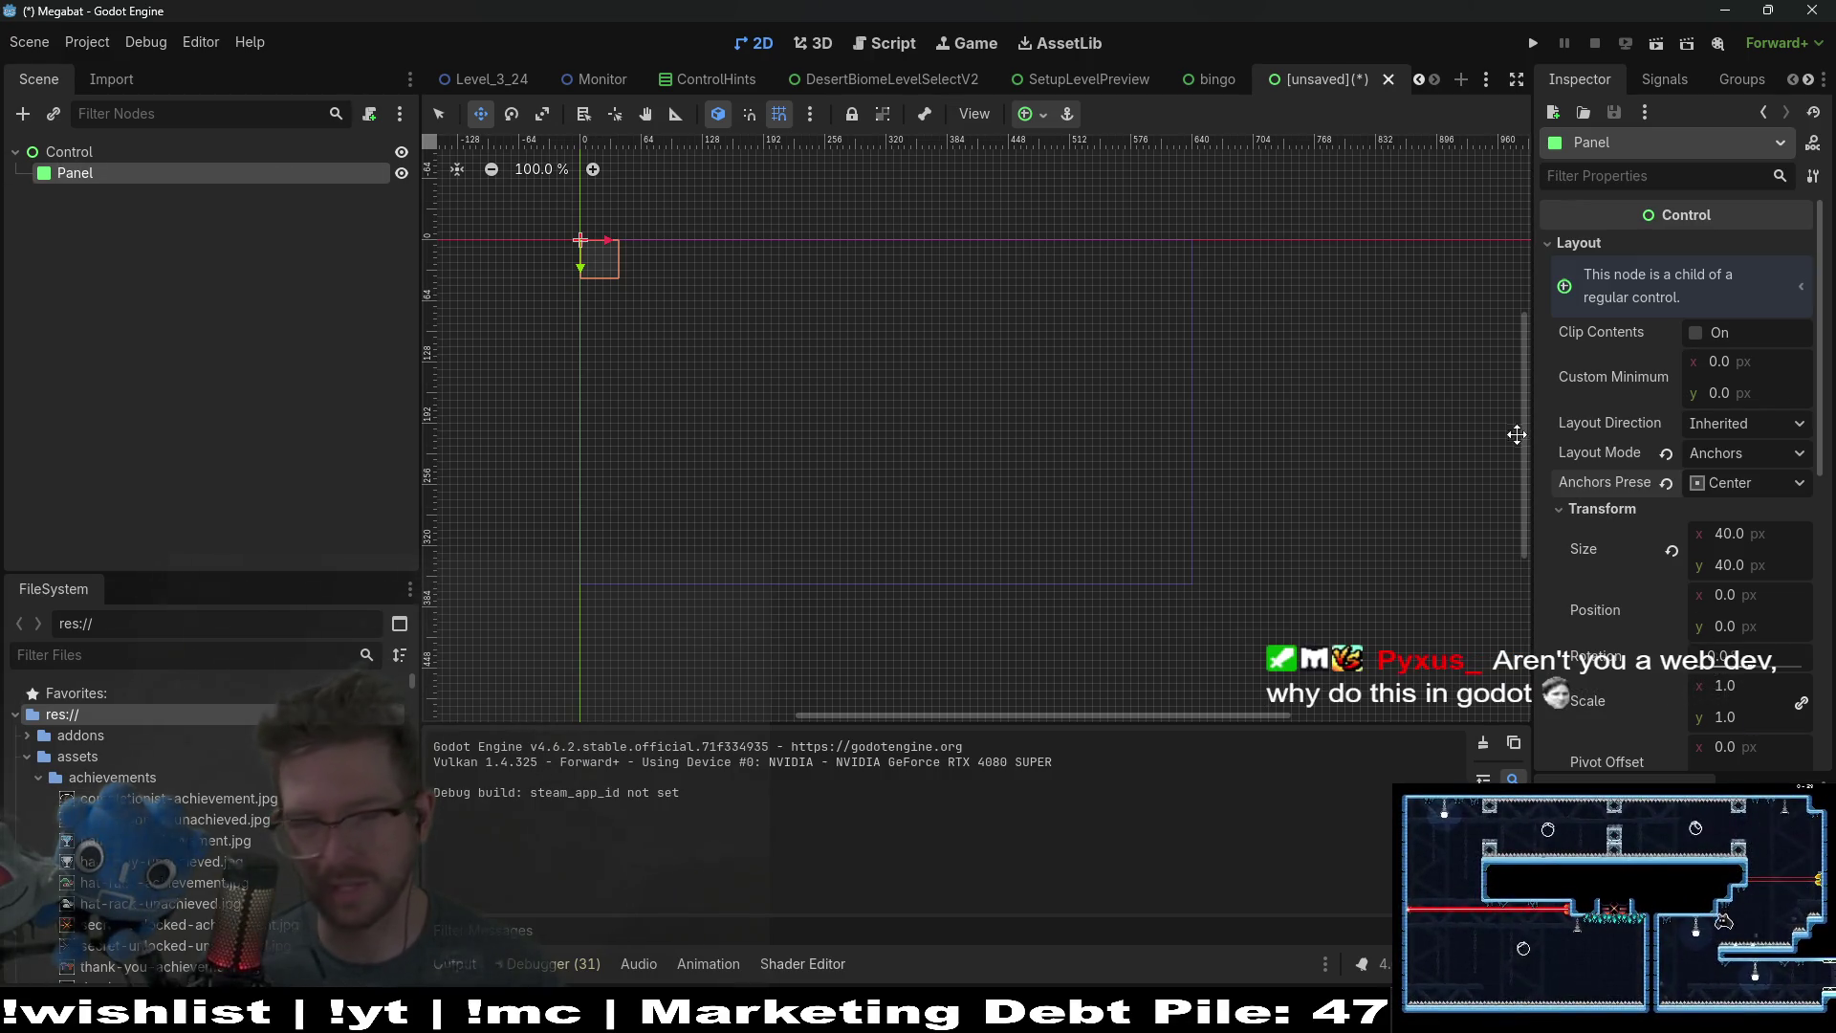
Step: Set the Panel's size height to 50 px
left_click(1789, 533)
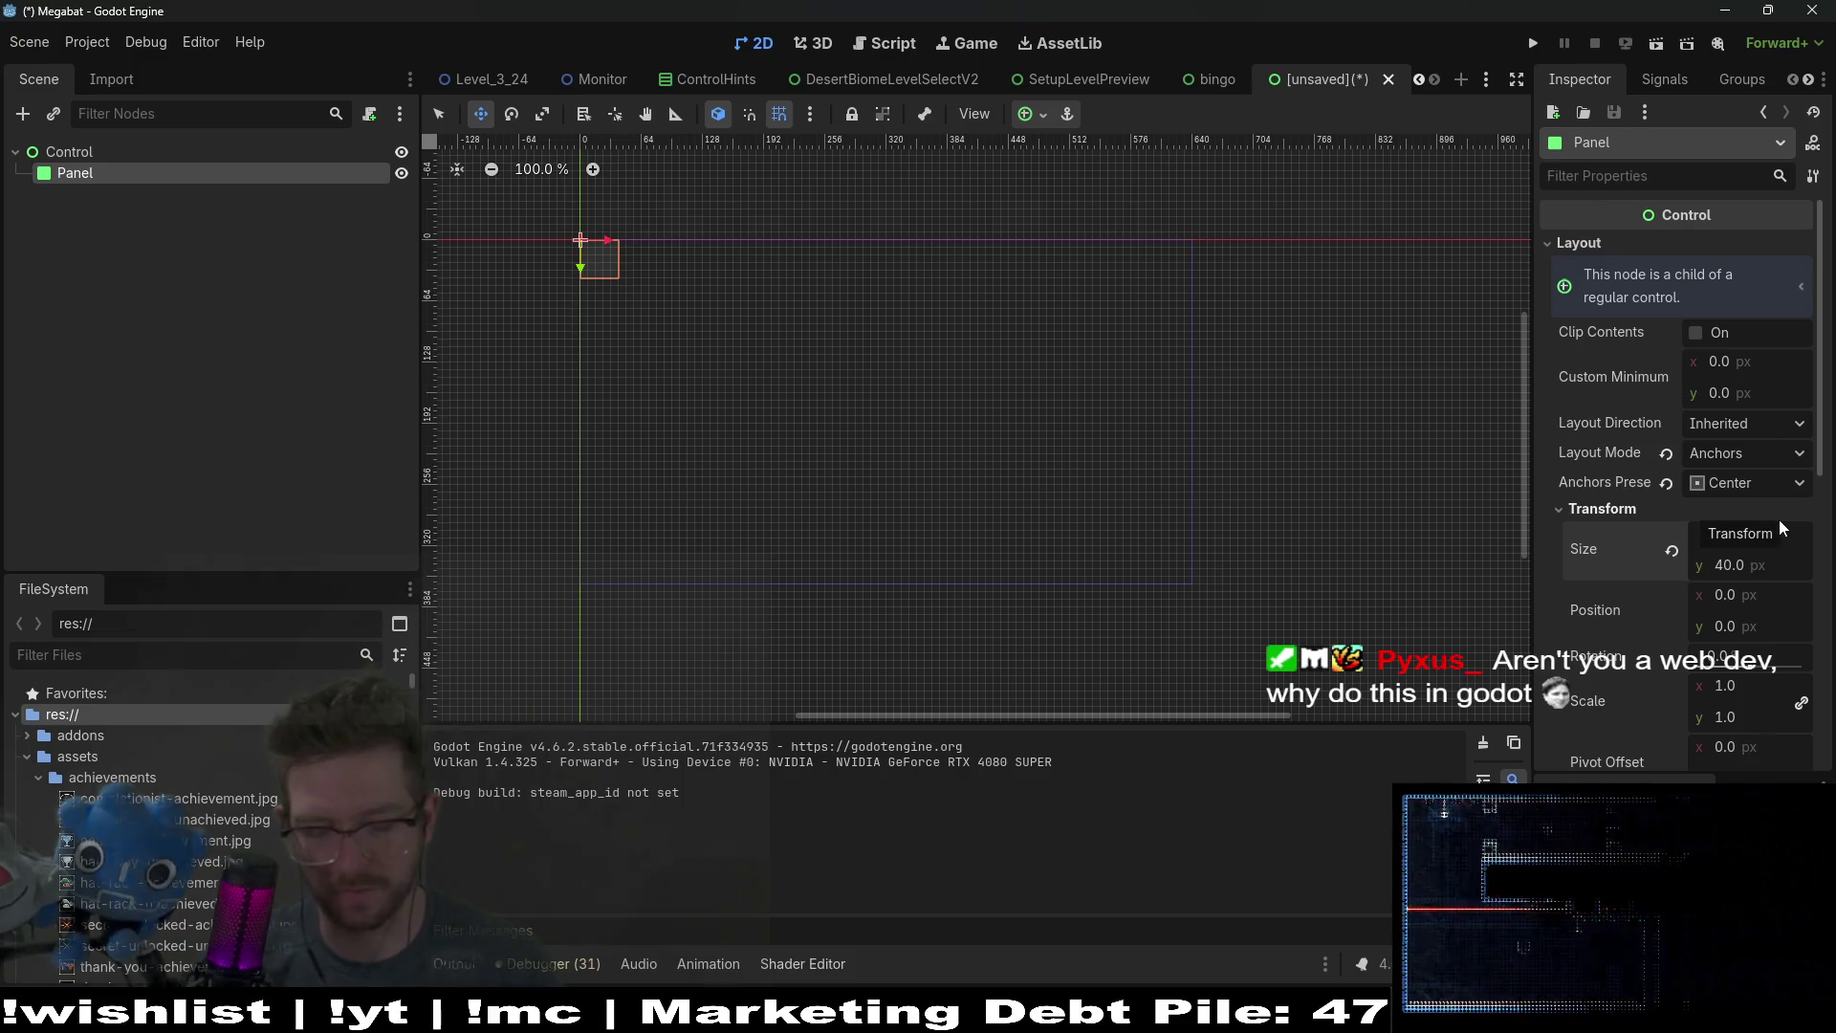
key("Tab")
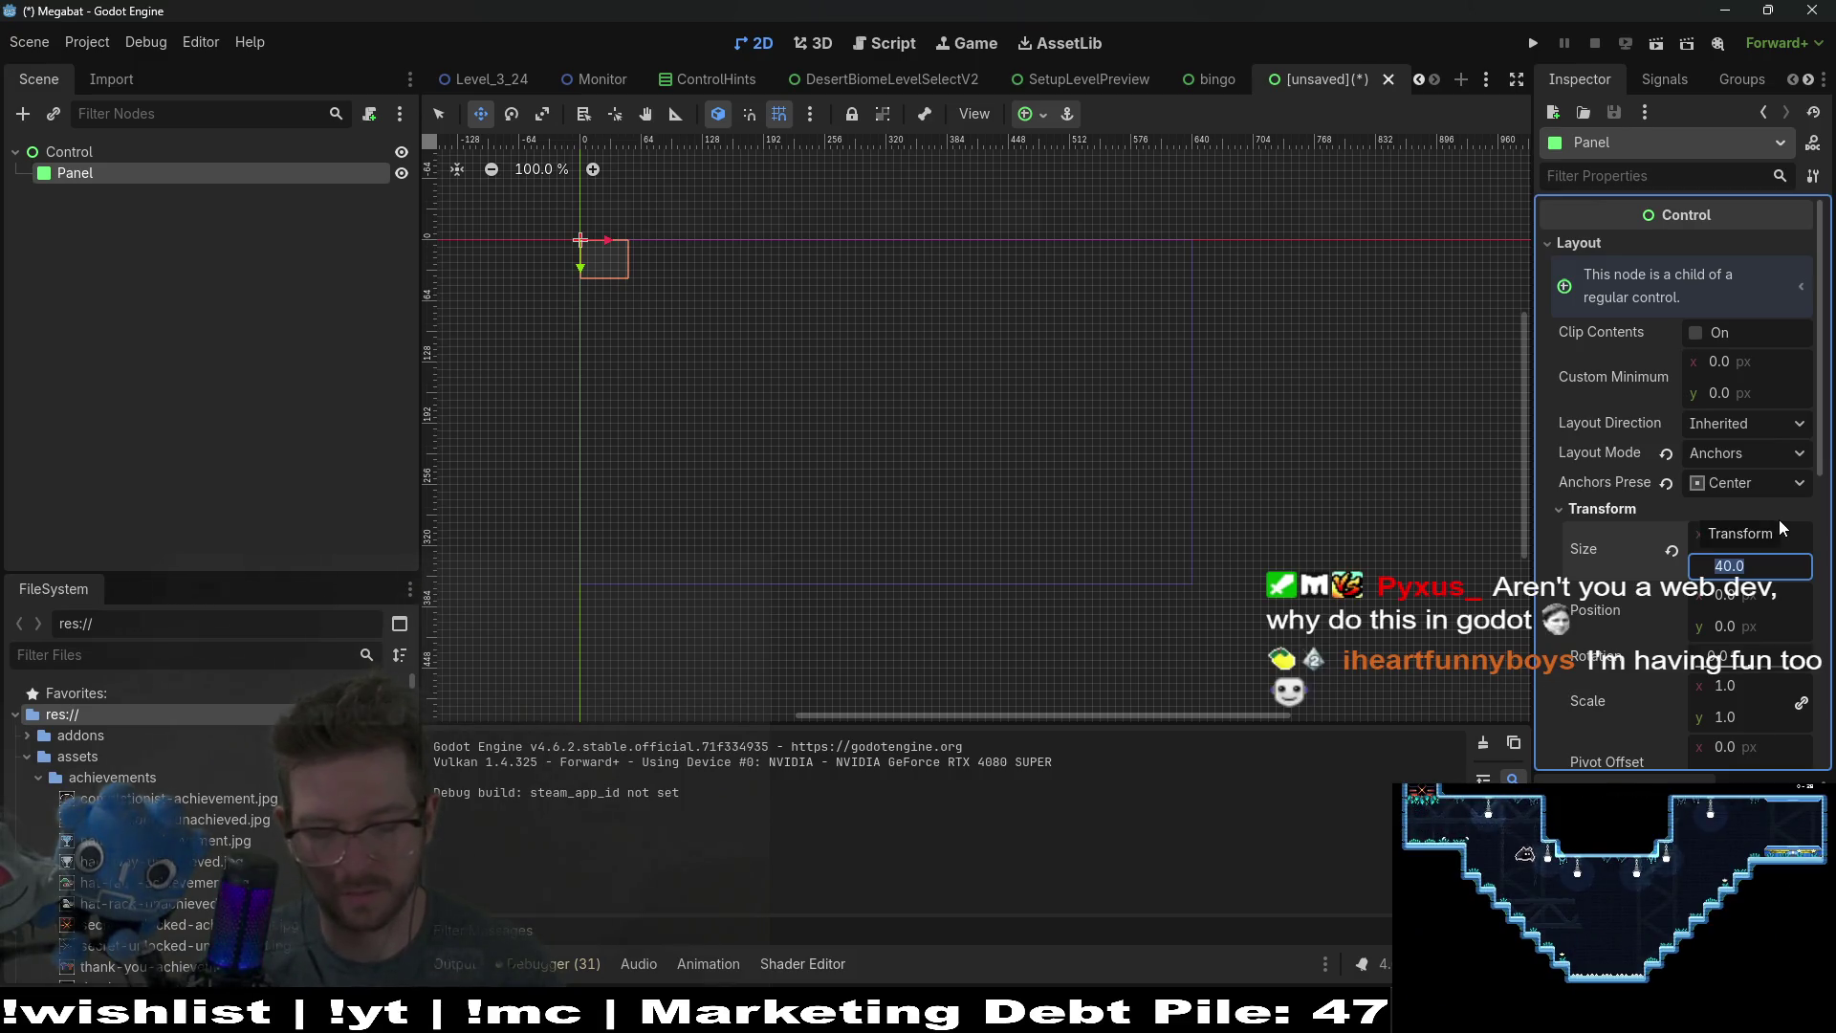
type("50")
key("Return")
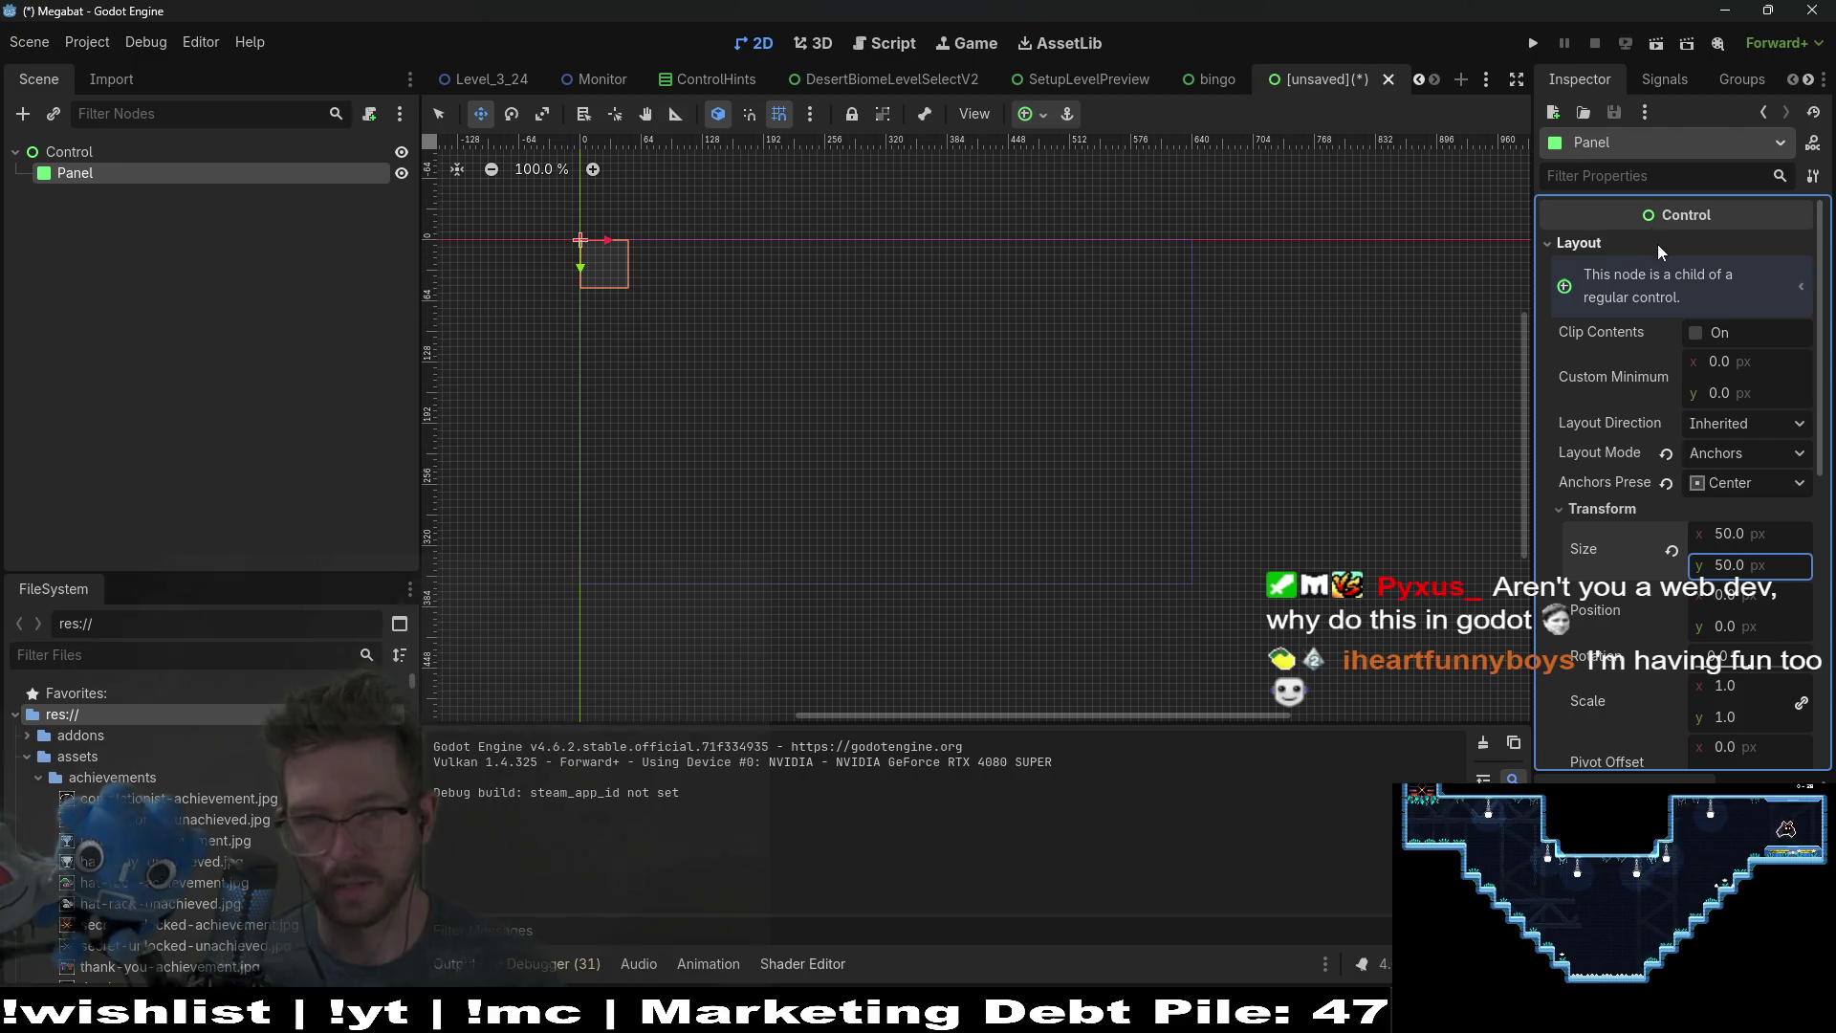
left_click(1616, 181)
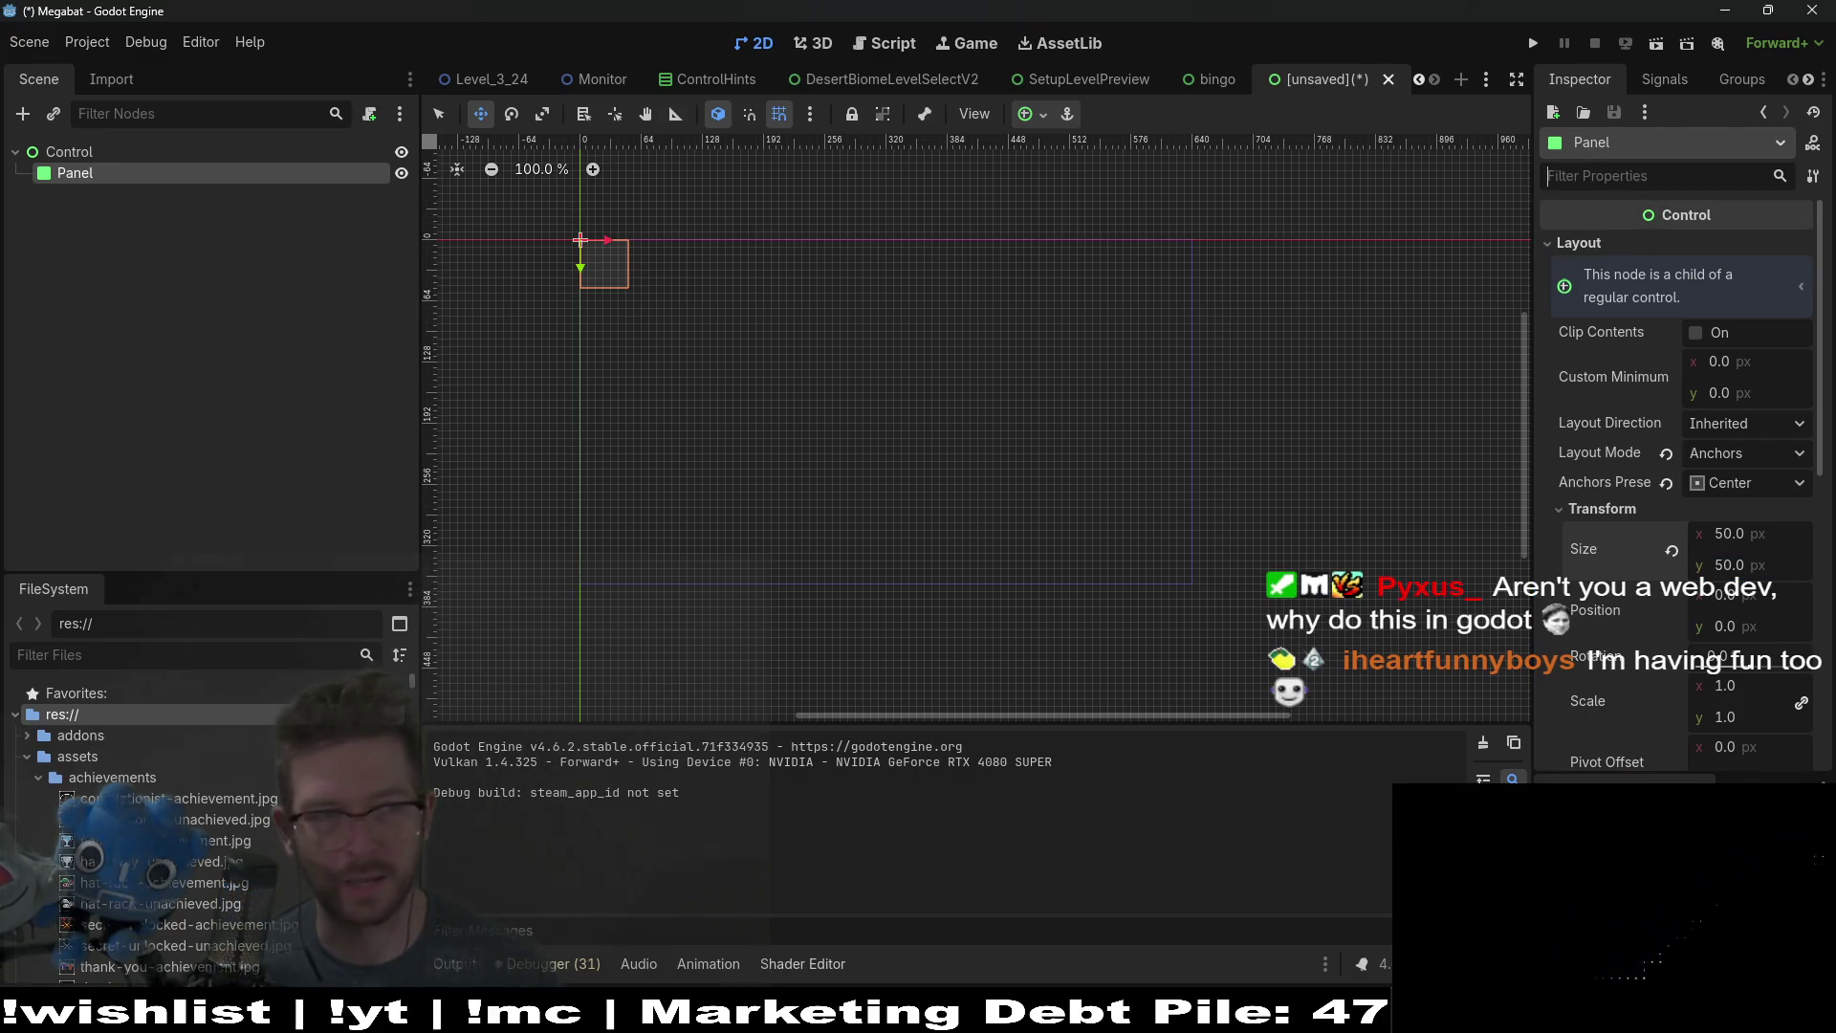
Step: Set the Control root's size to 50 × 50 px
left_click(55, 153)
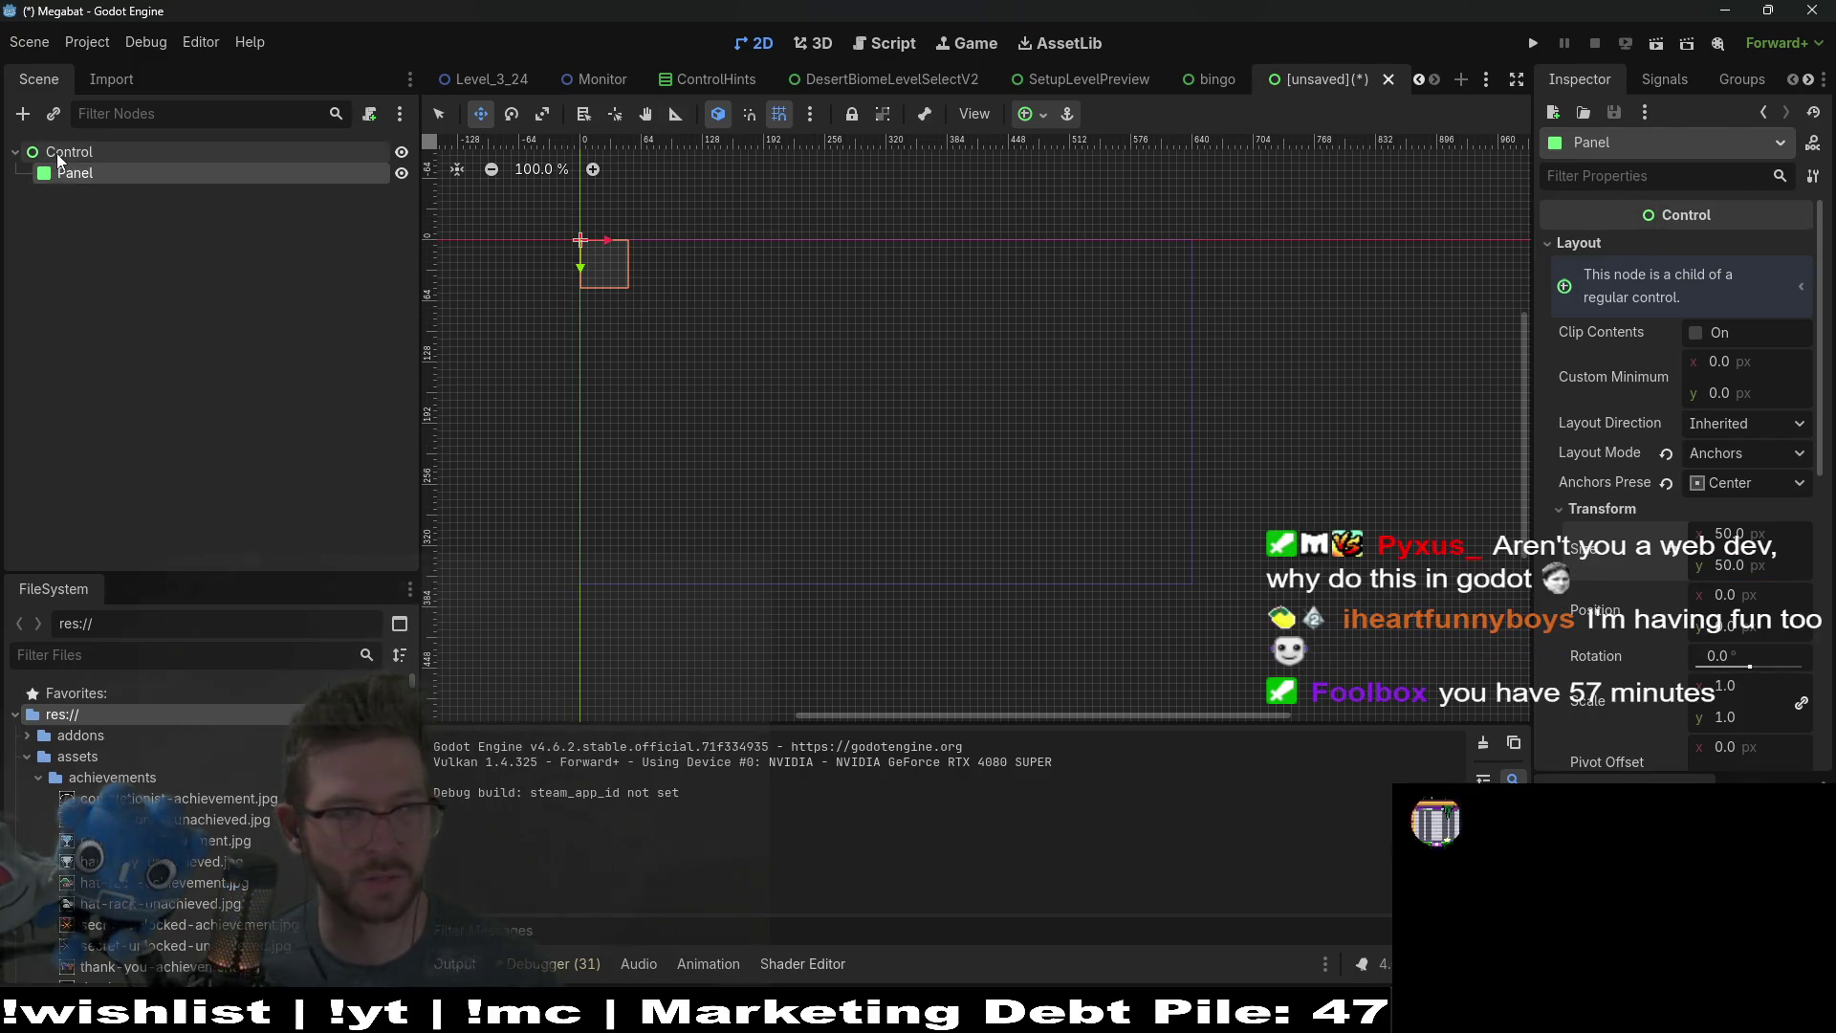
left_click(1586, 246)
left_click(1740, 501)
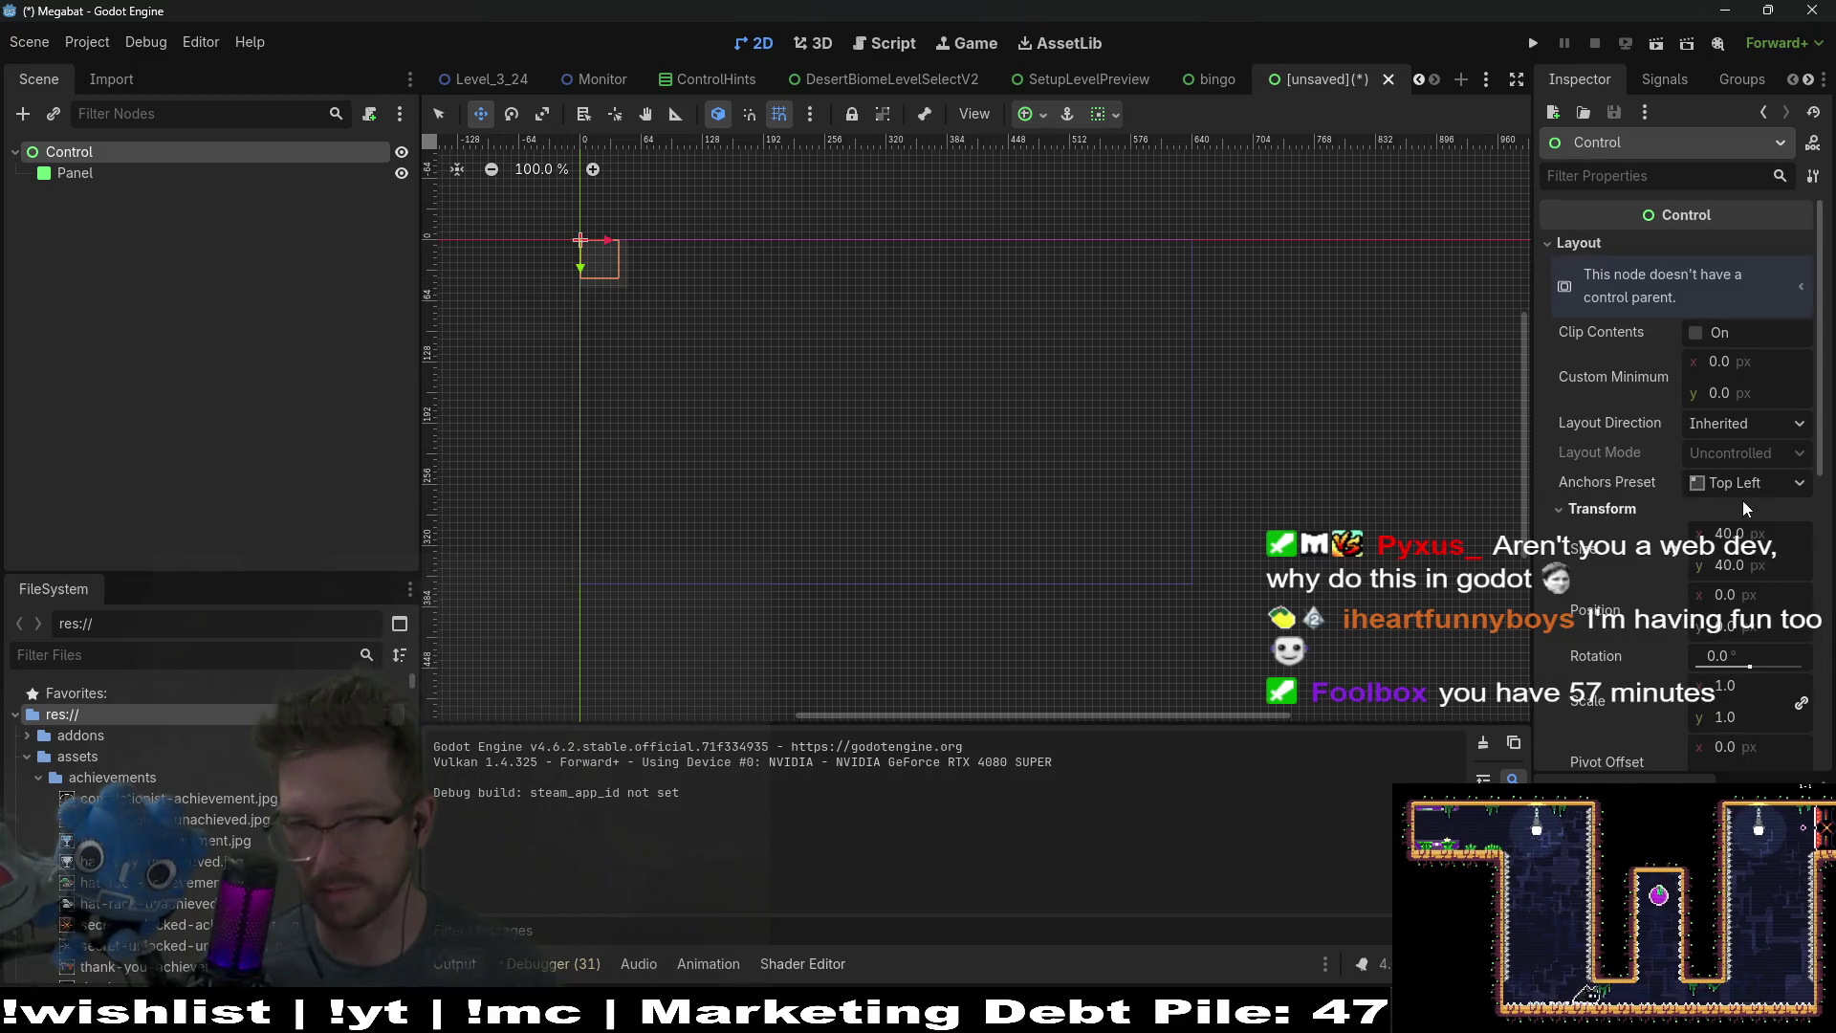
left_click(1751, 523)
type("50")
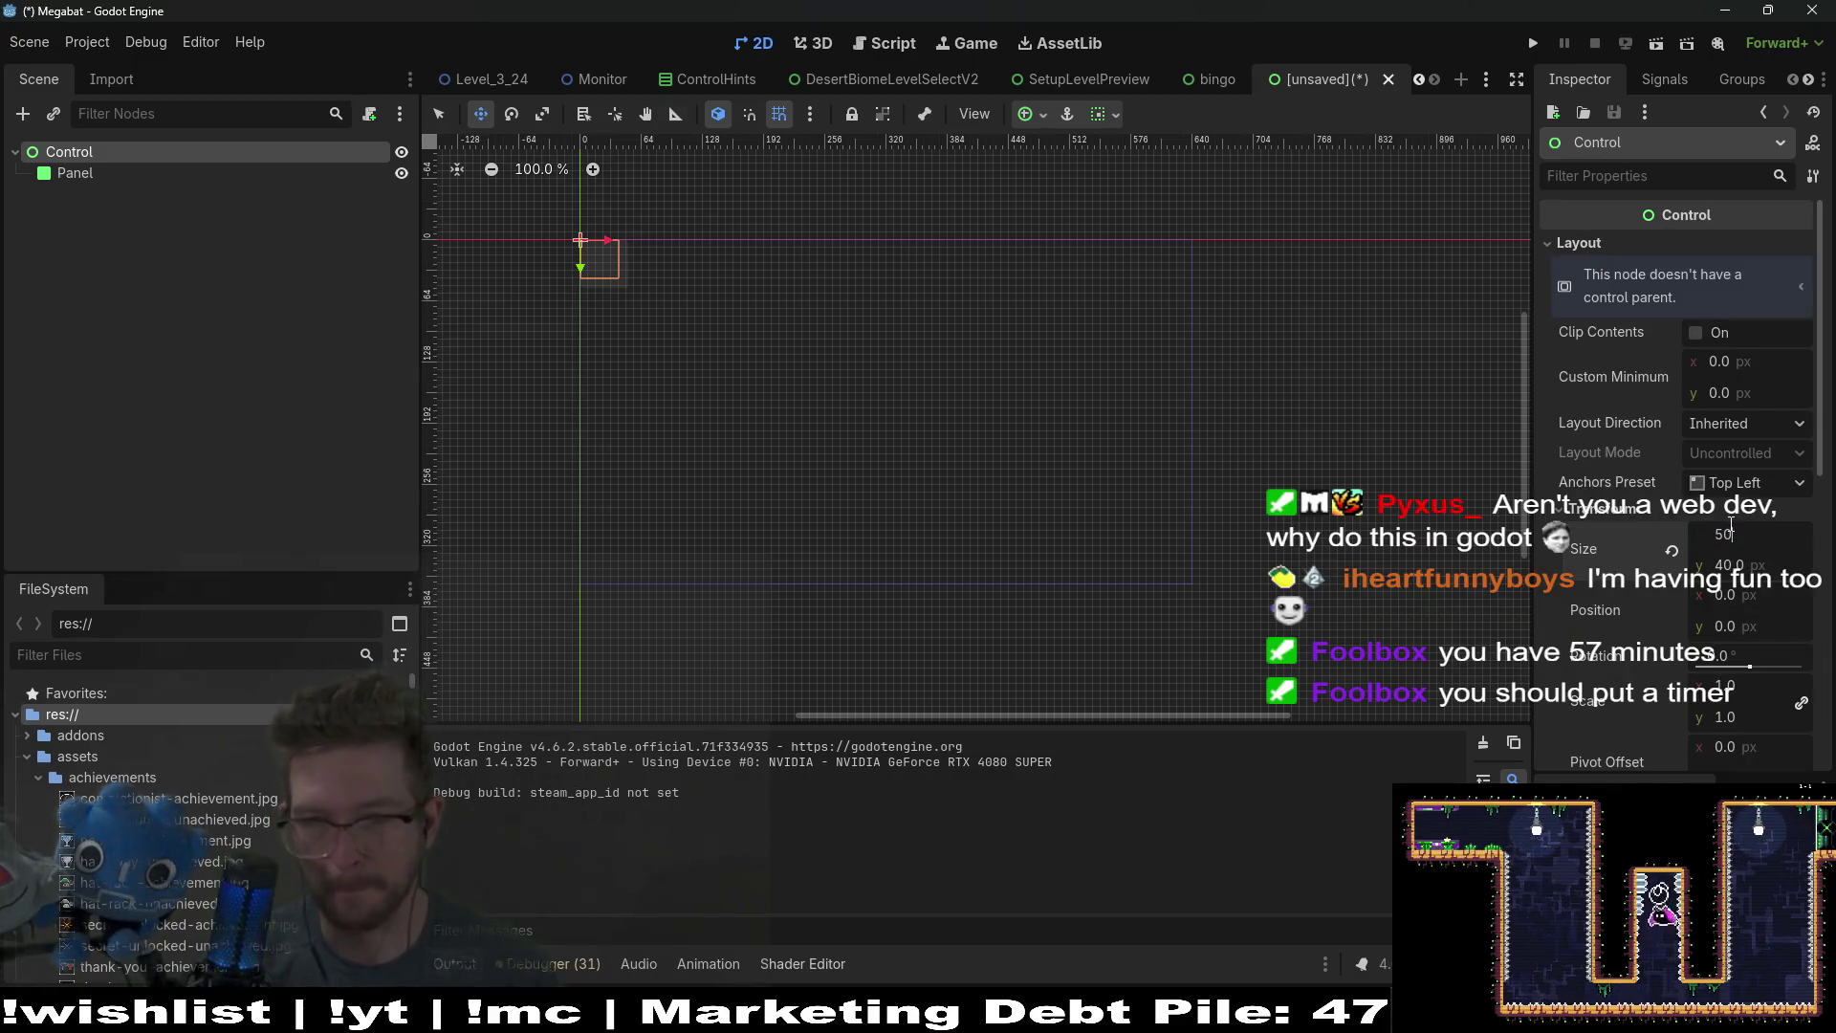
key("Tab")
type("50")
key("Return")
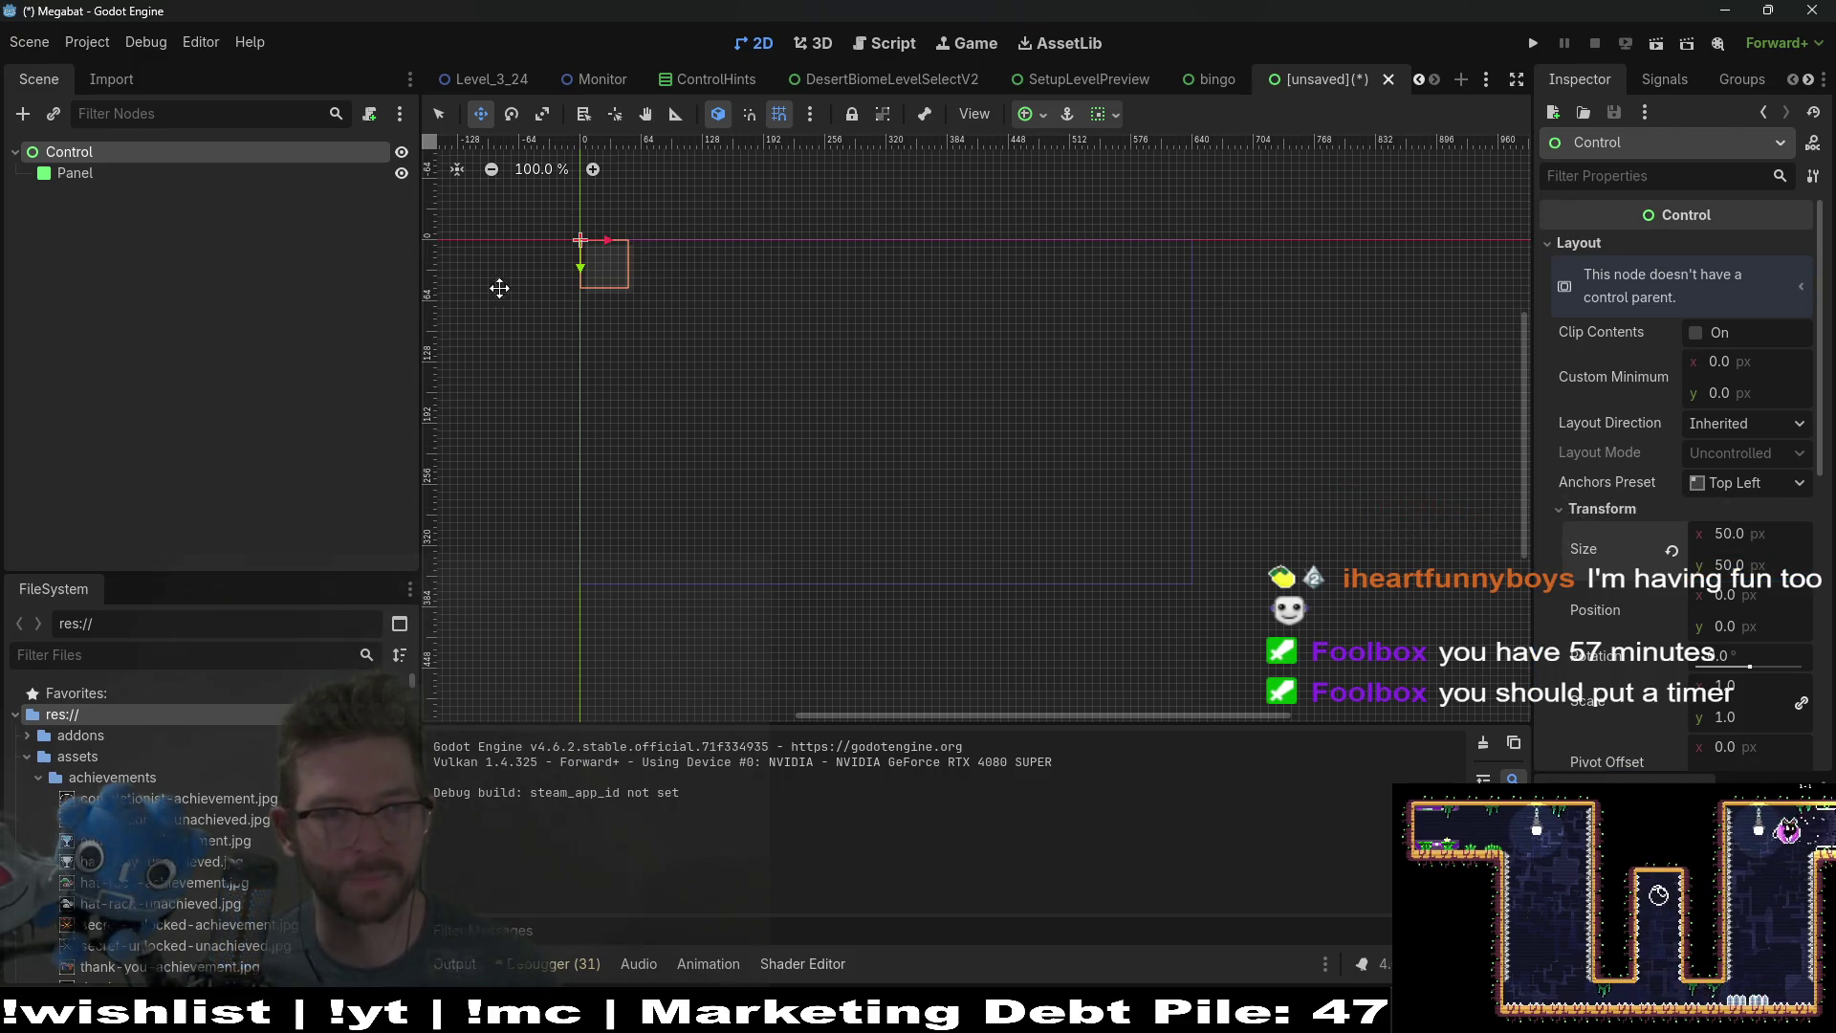
Step: Set the Panel's anchors preset to Full Rect and check its color properties
left_click(128, 172)
left_click(1747, 482)
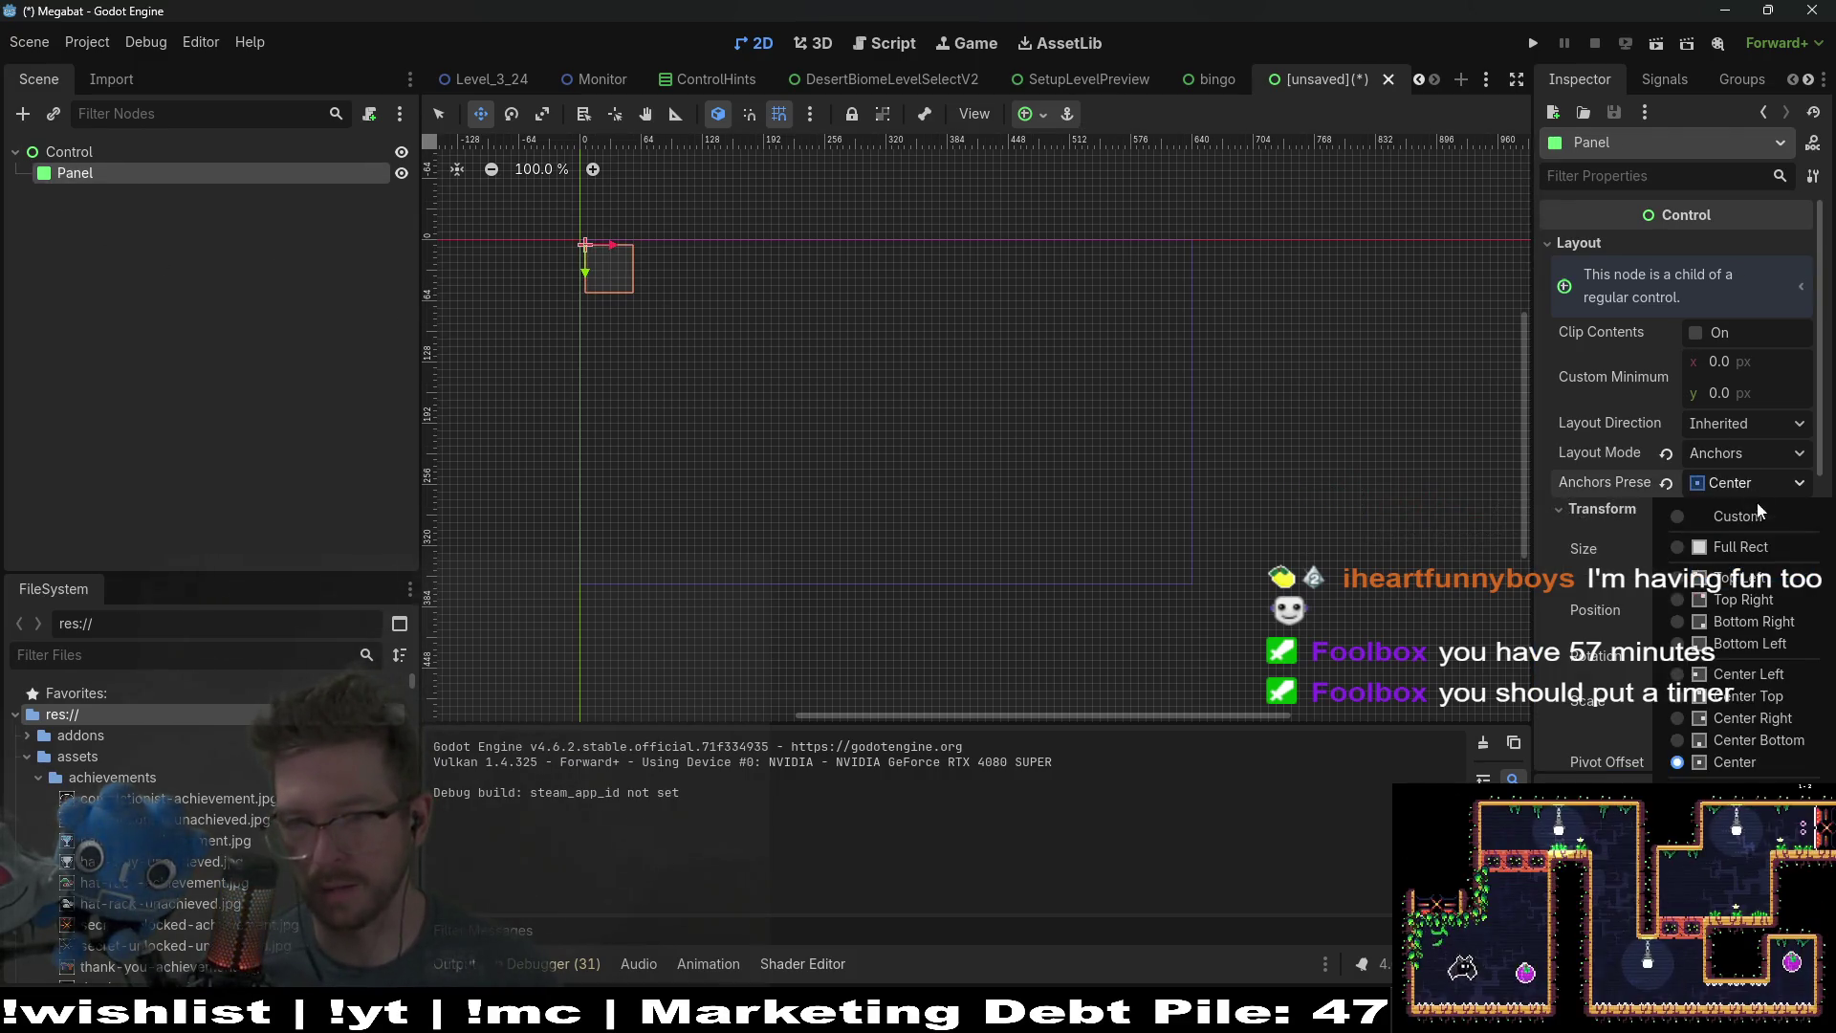
left_click(1743, 562)
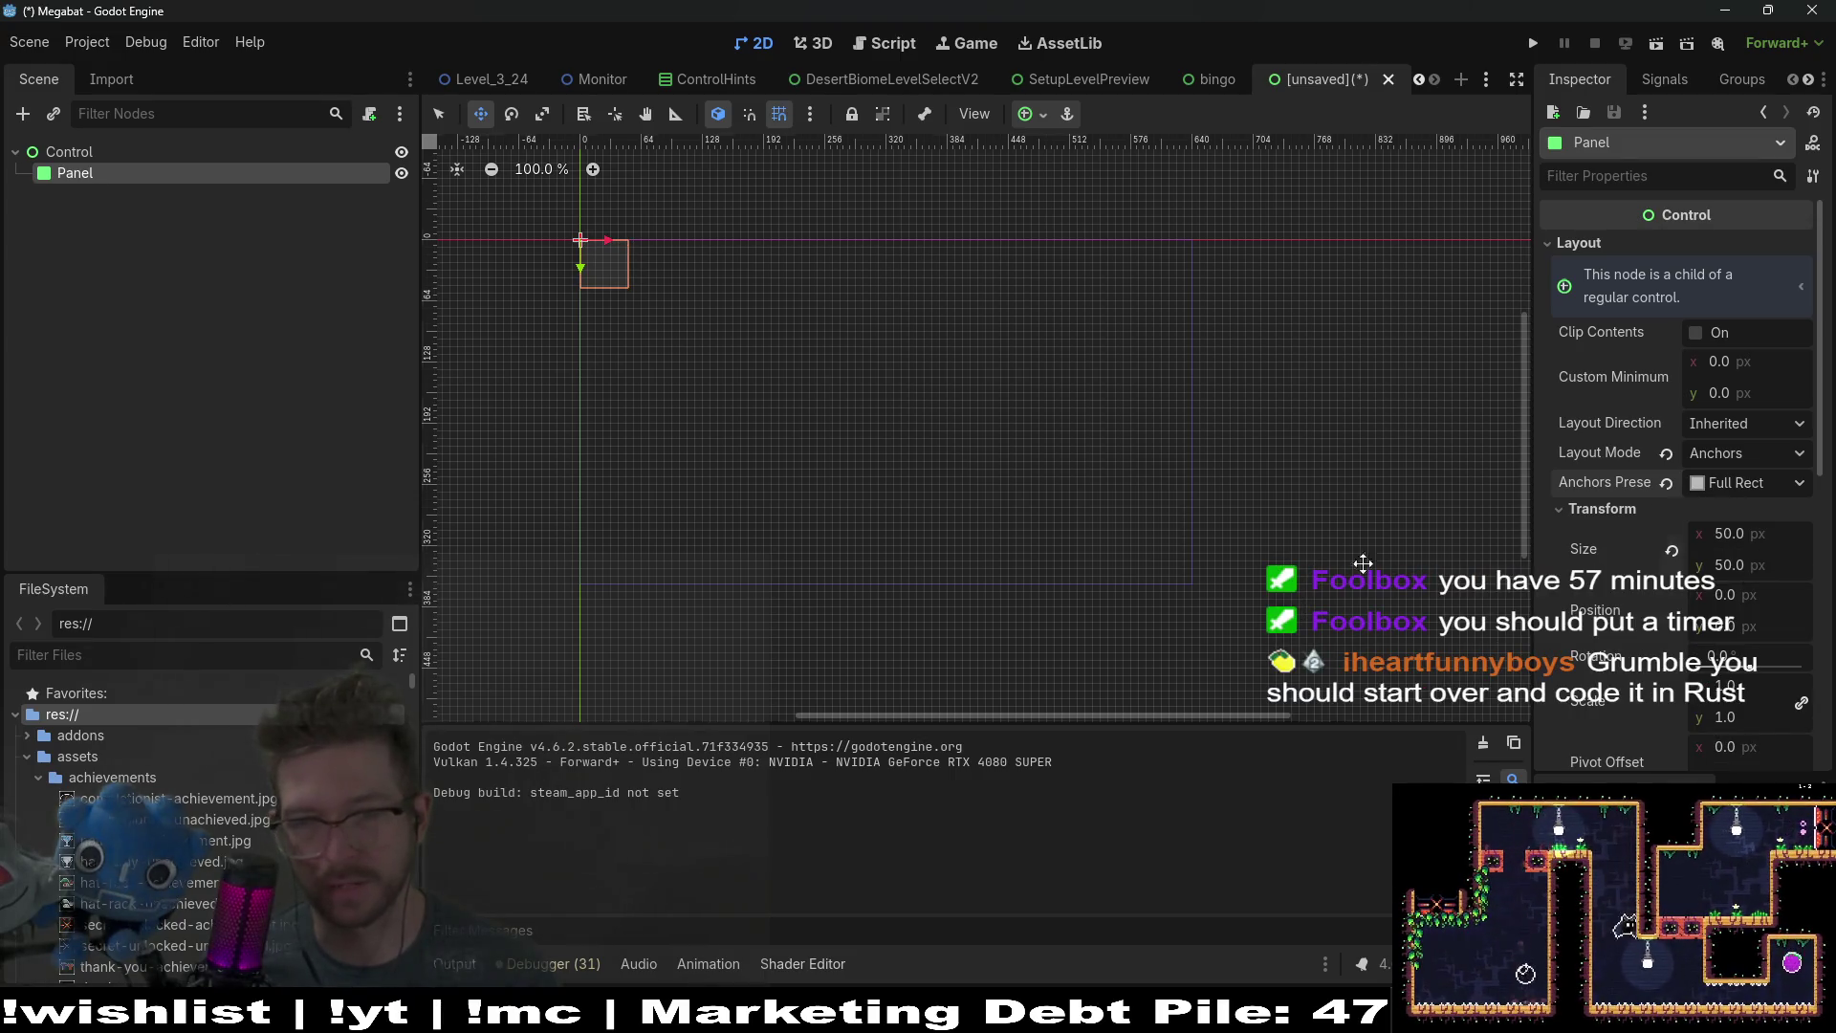
scroll(1683, 427, "down", 10)
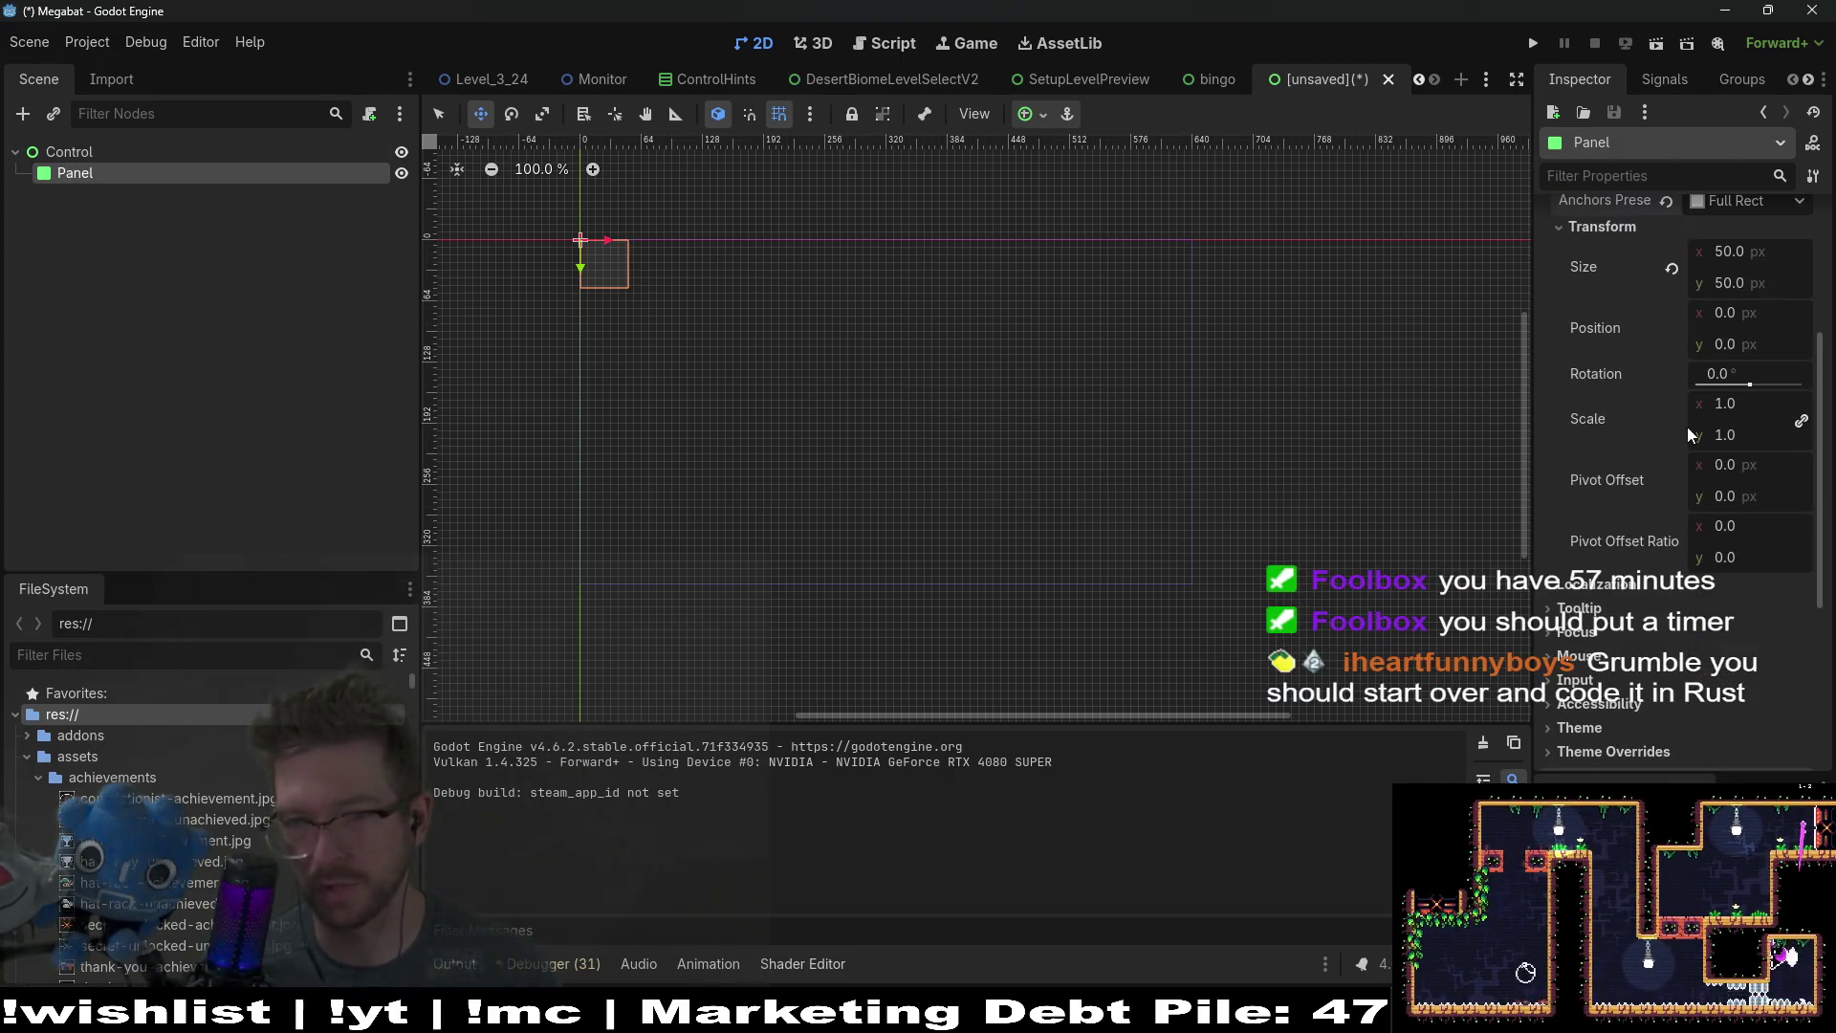
scroll(1680, 421, "up", 10)
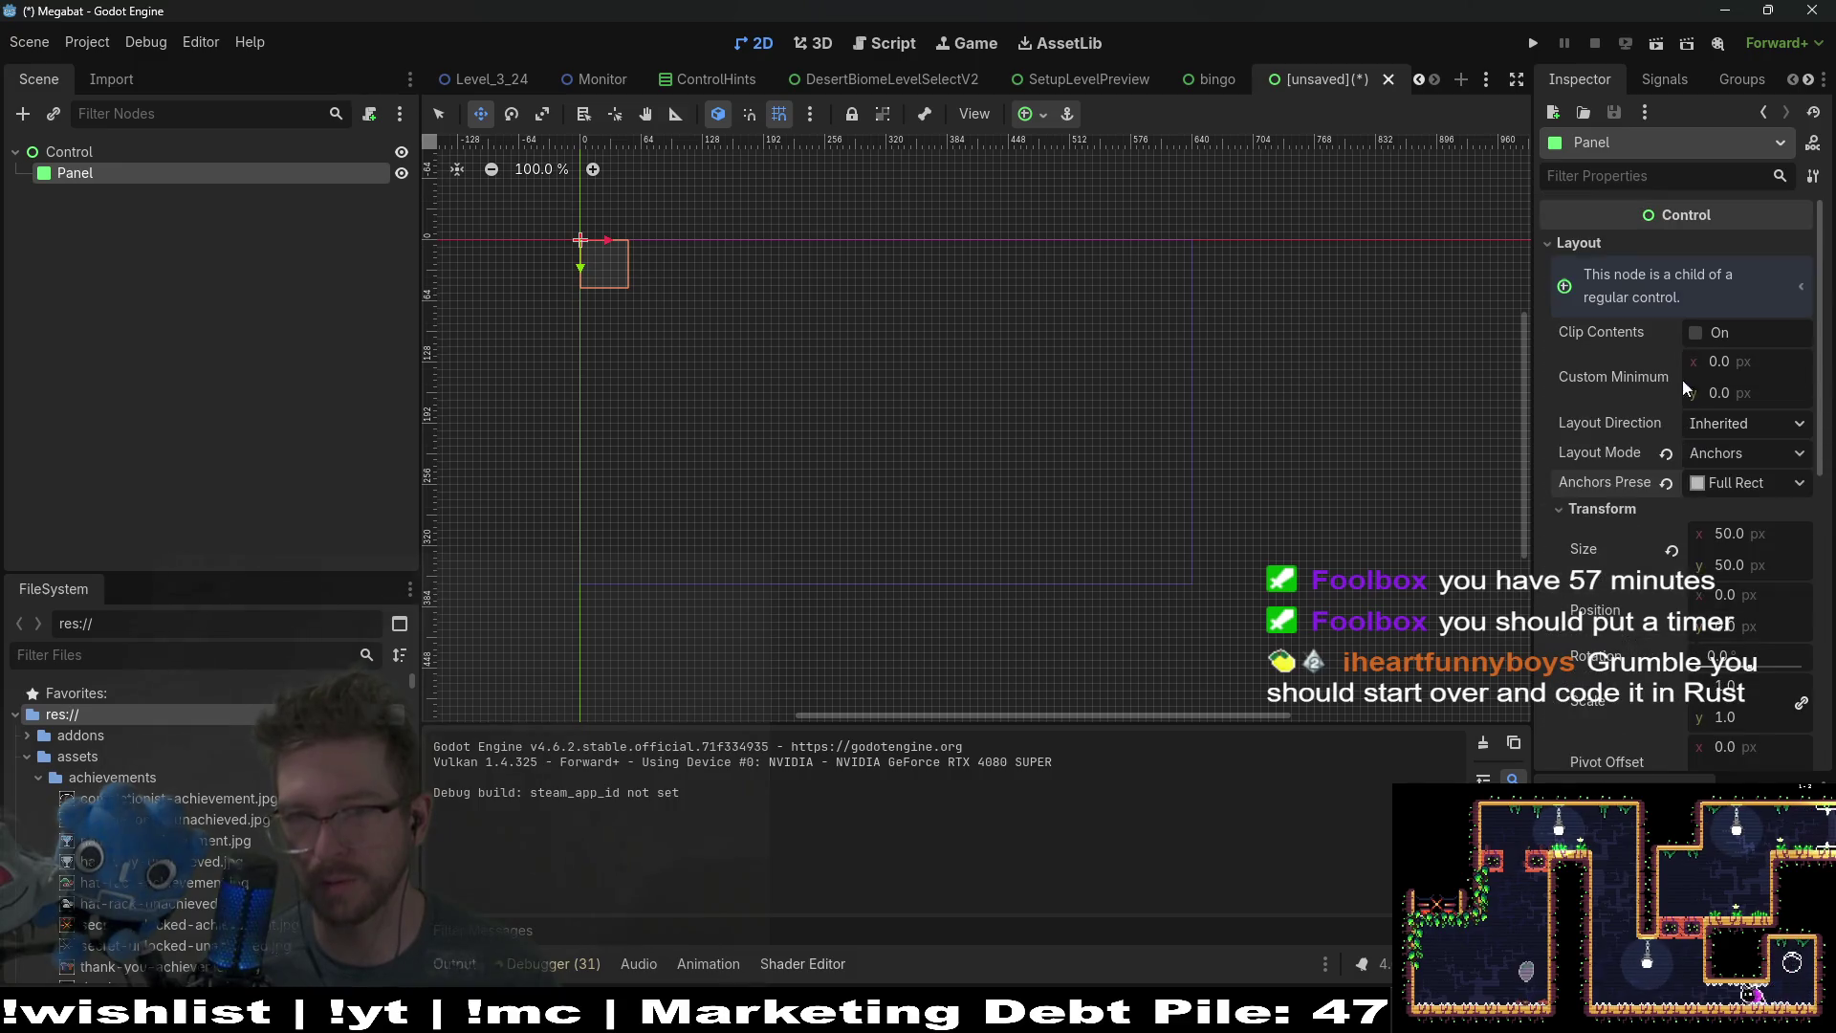
left_click(1613, 180)
type("colo")
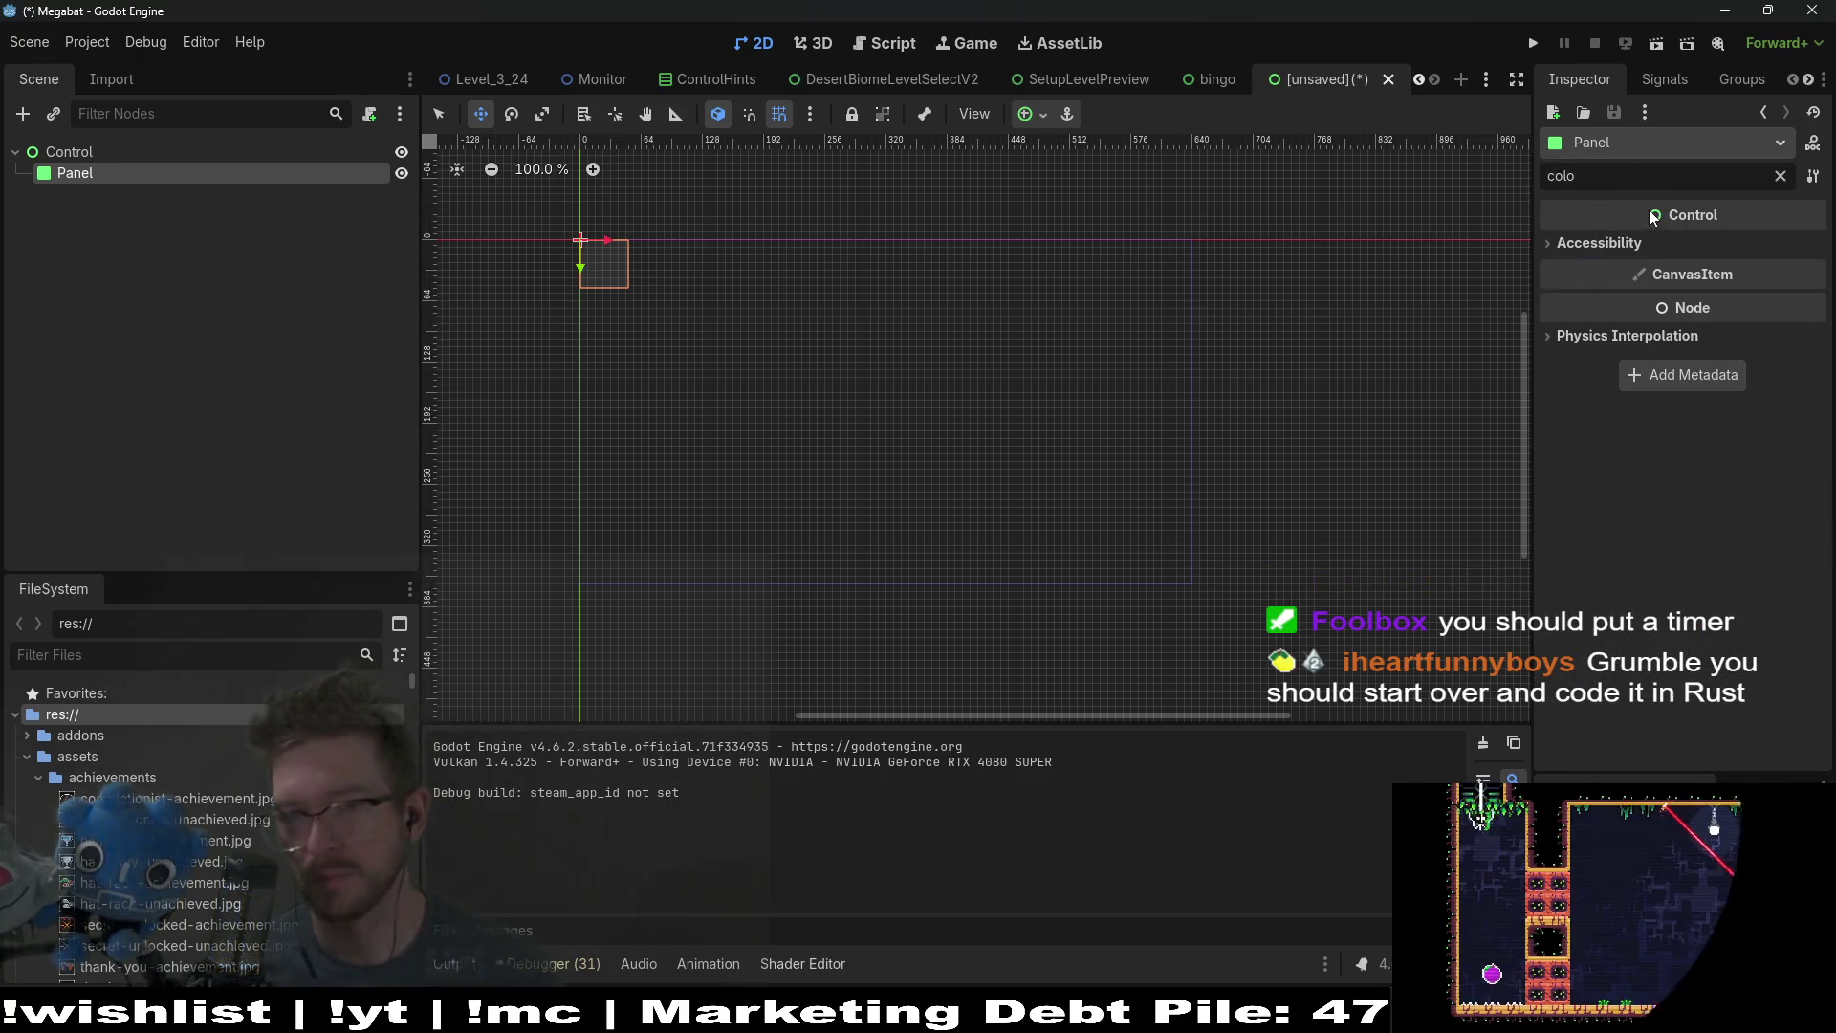
type("r")
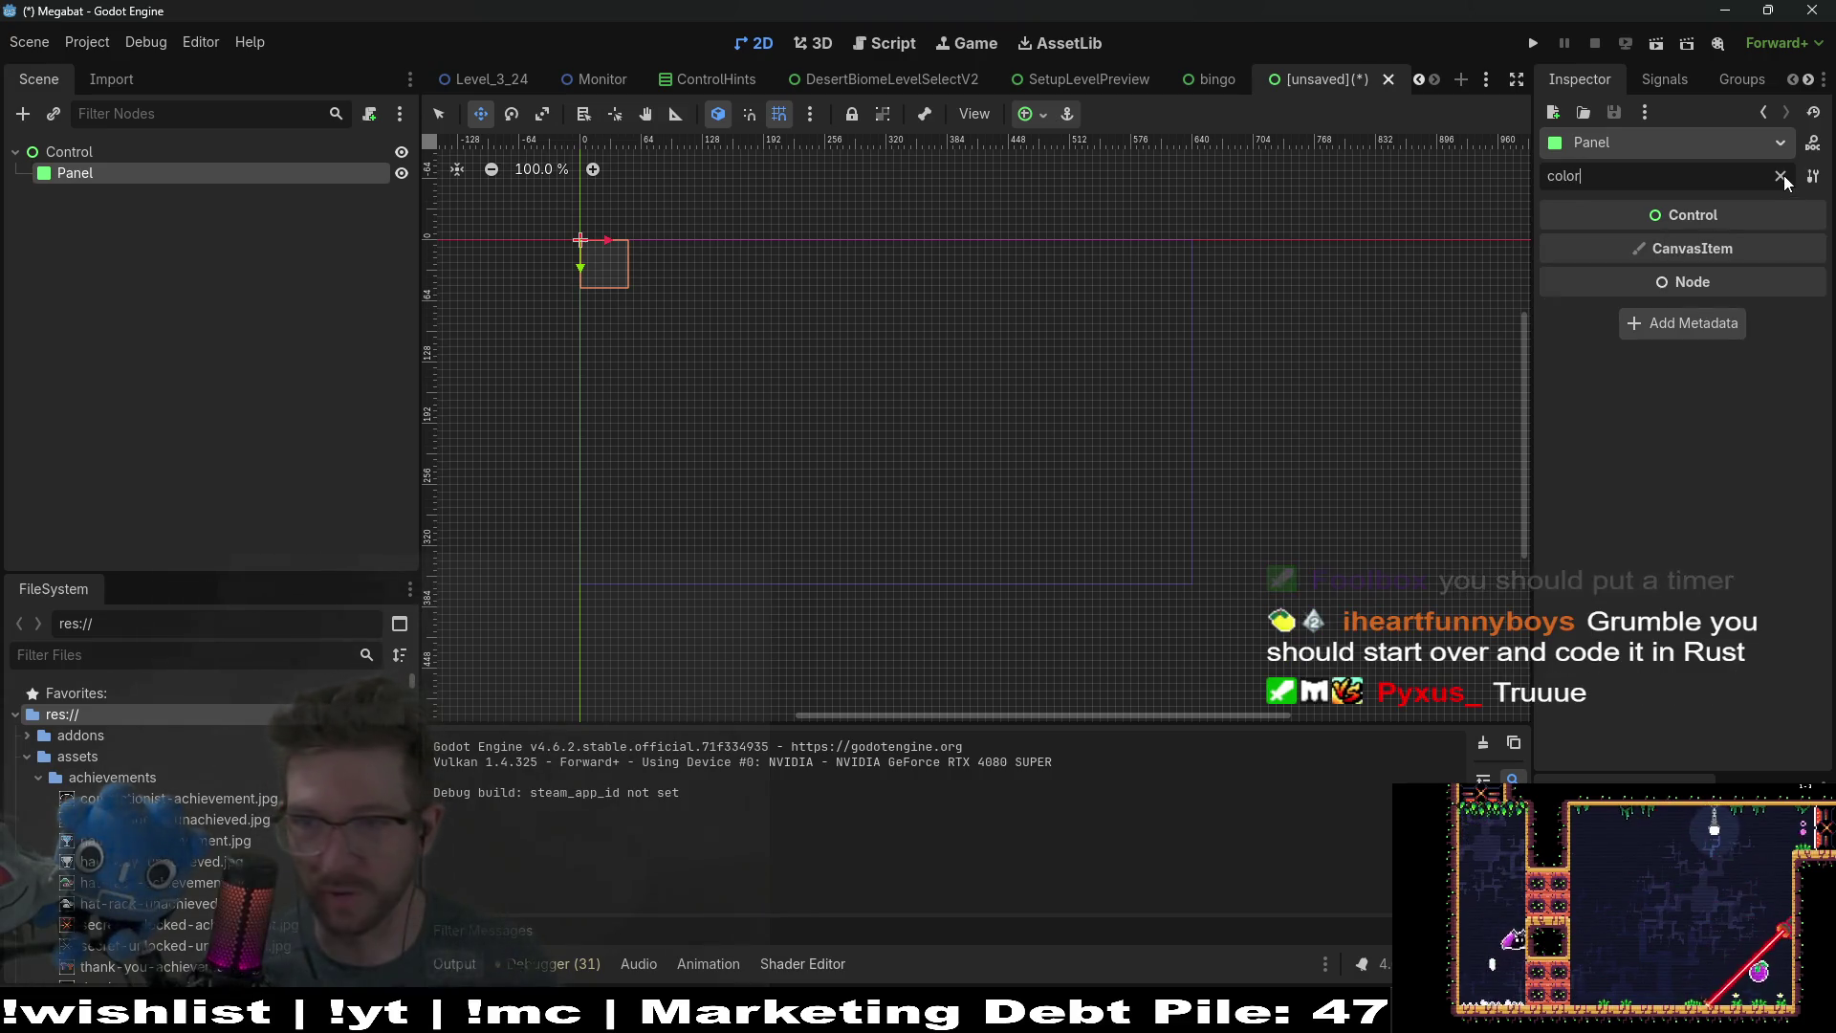
left_click(1781, 177)
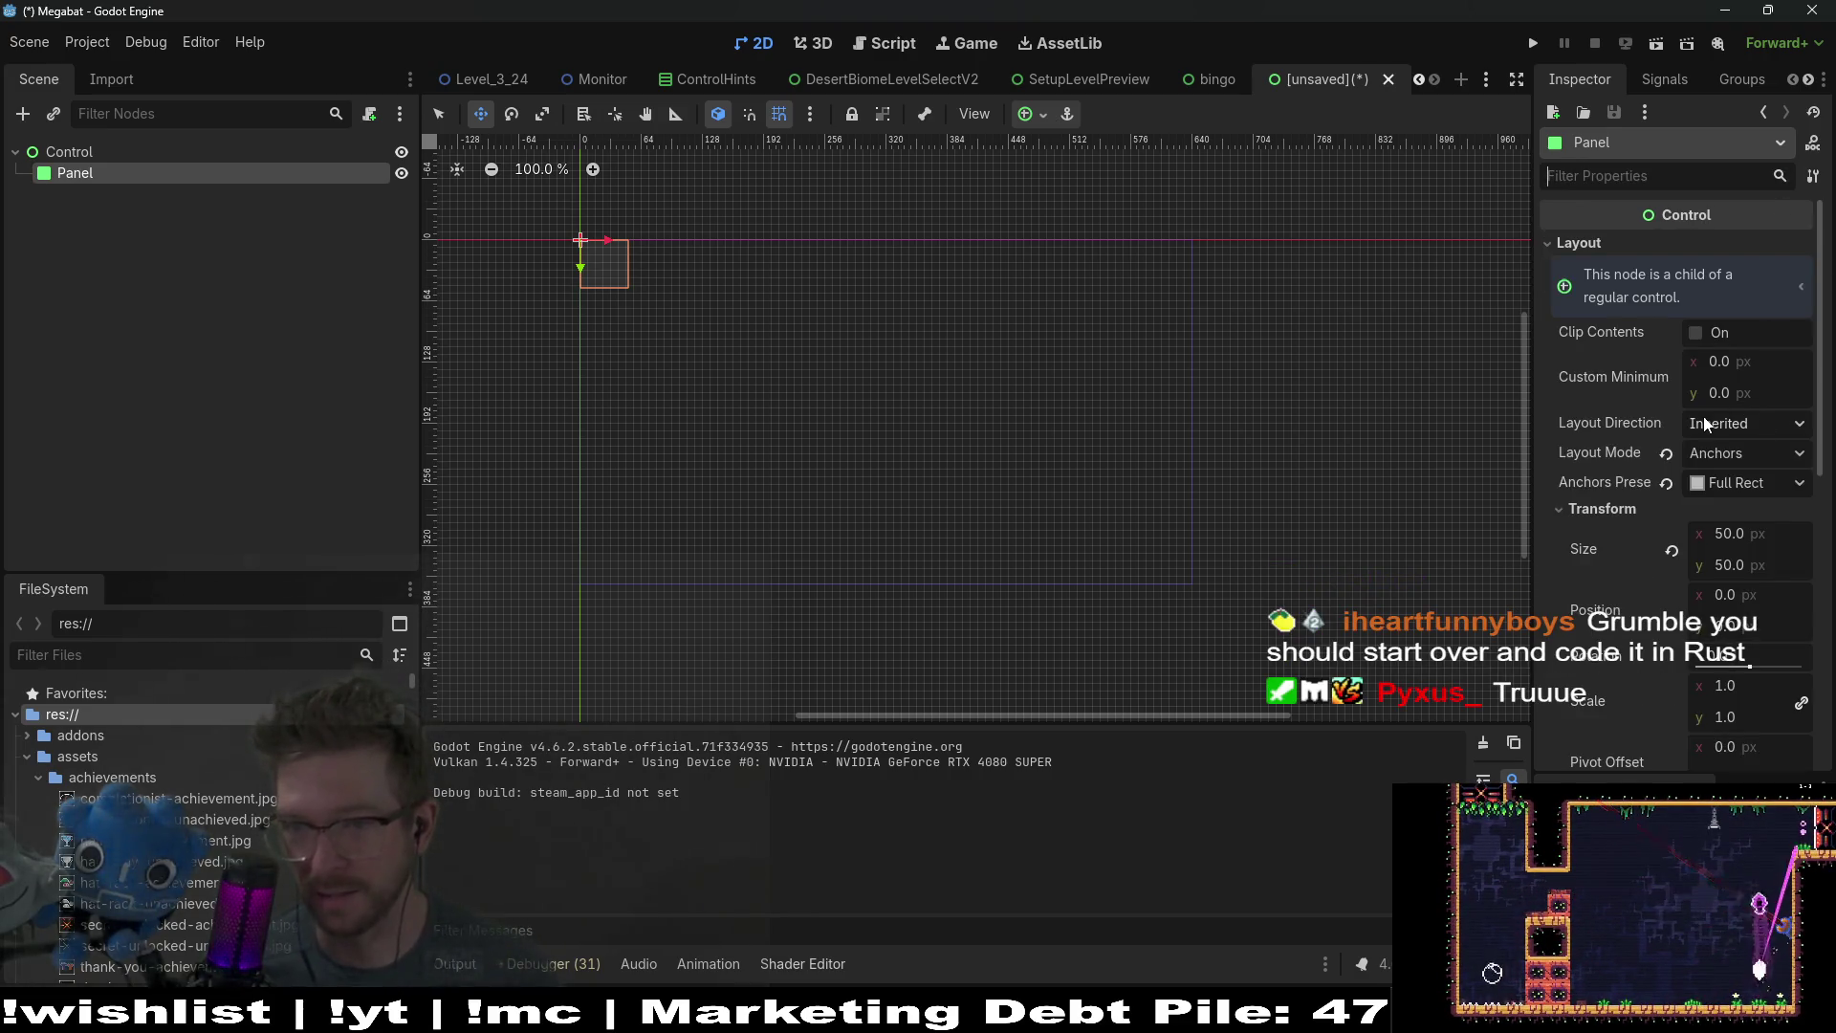
scroll(1703, 421, "down", 5)
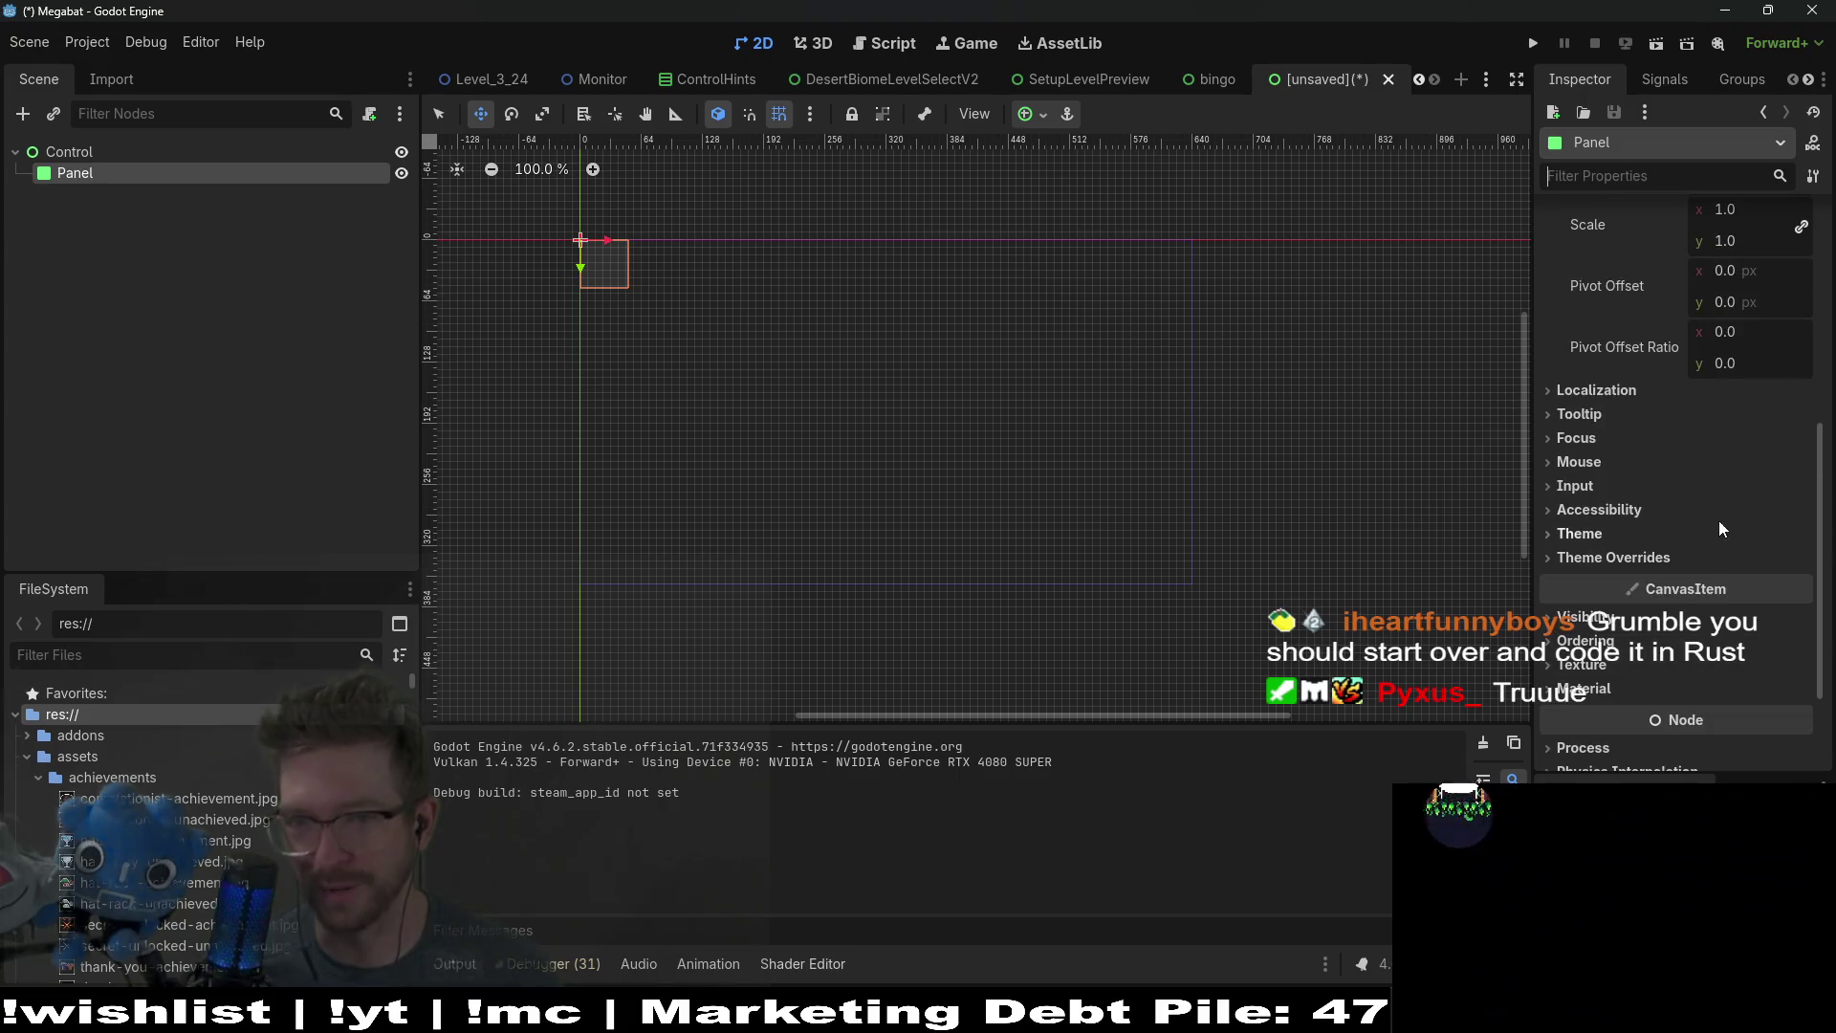
Step: Expand the Panel's Theme Overrides > Styles section
left_click(1616, 534)
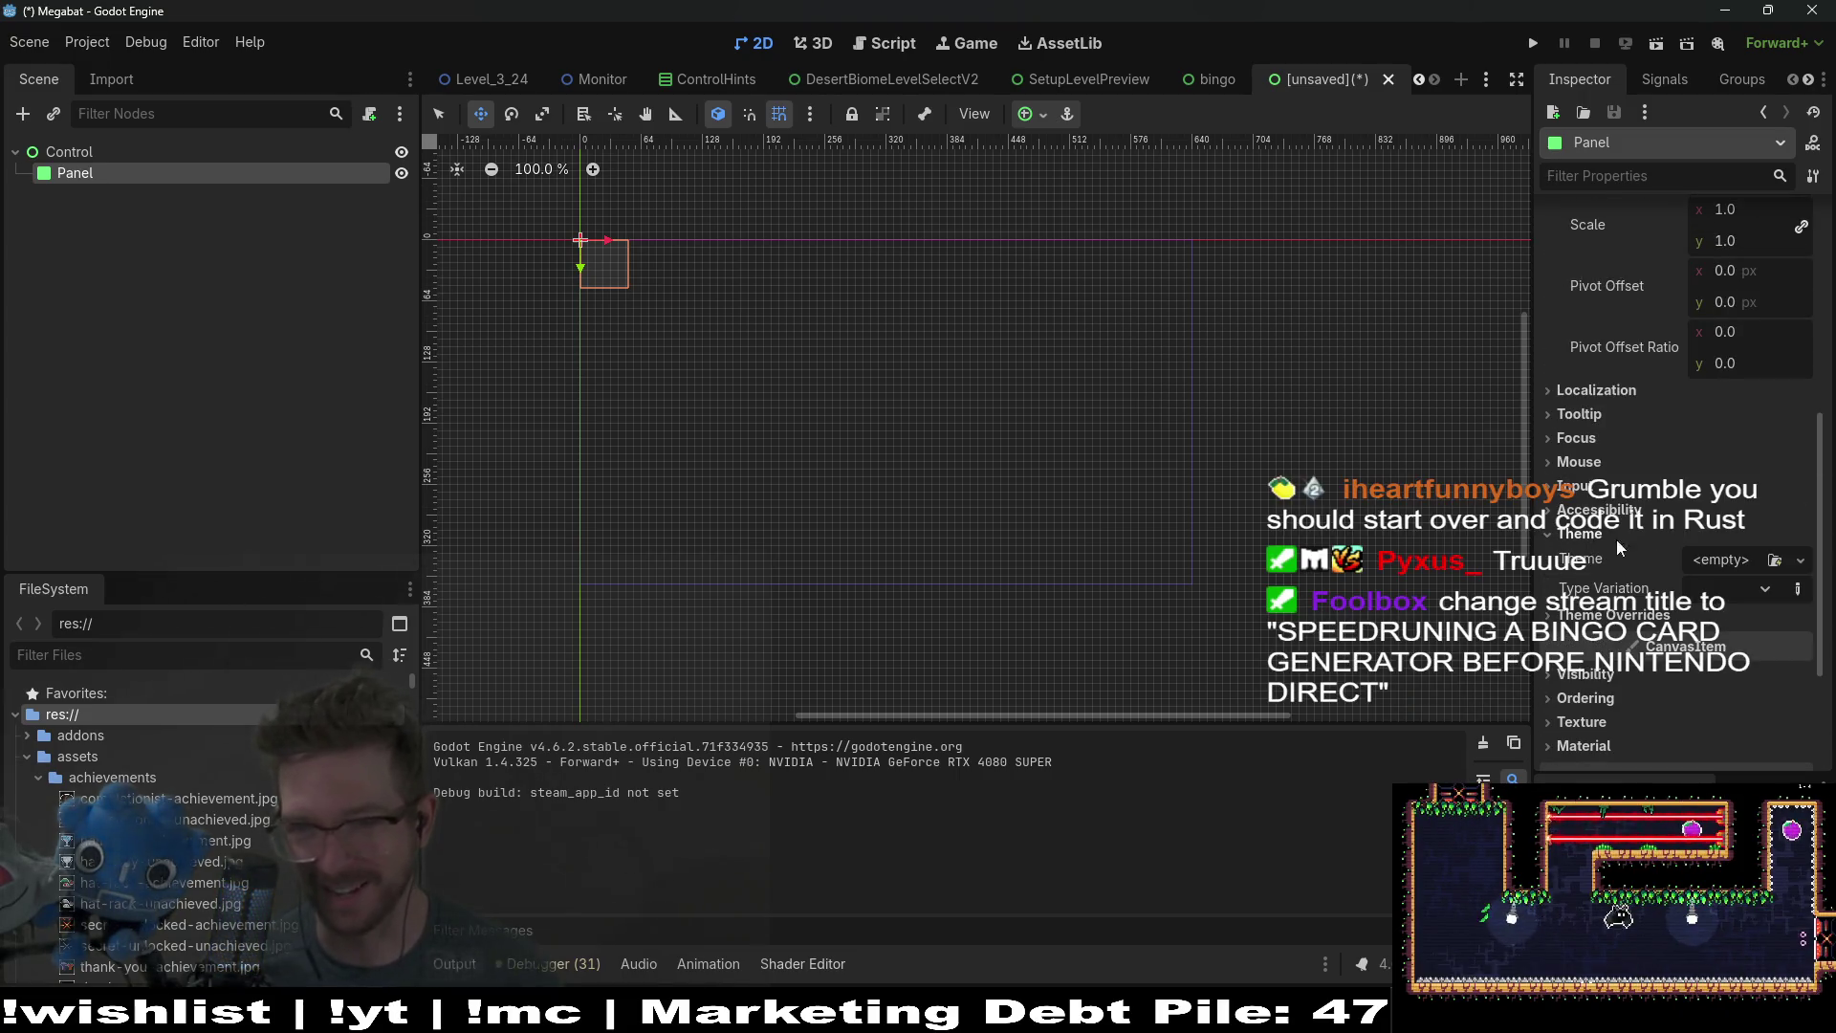
left_click(1627, 615)
left_click(1712, 637)
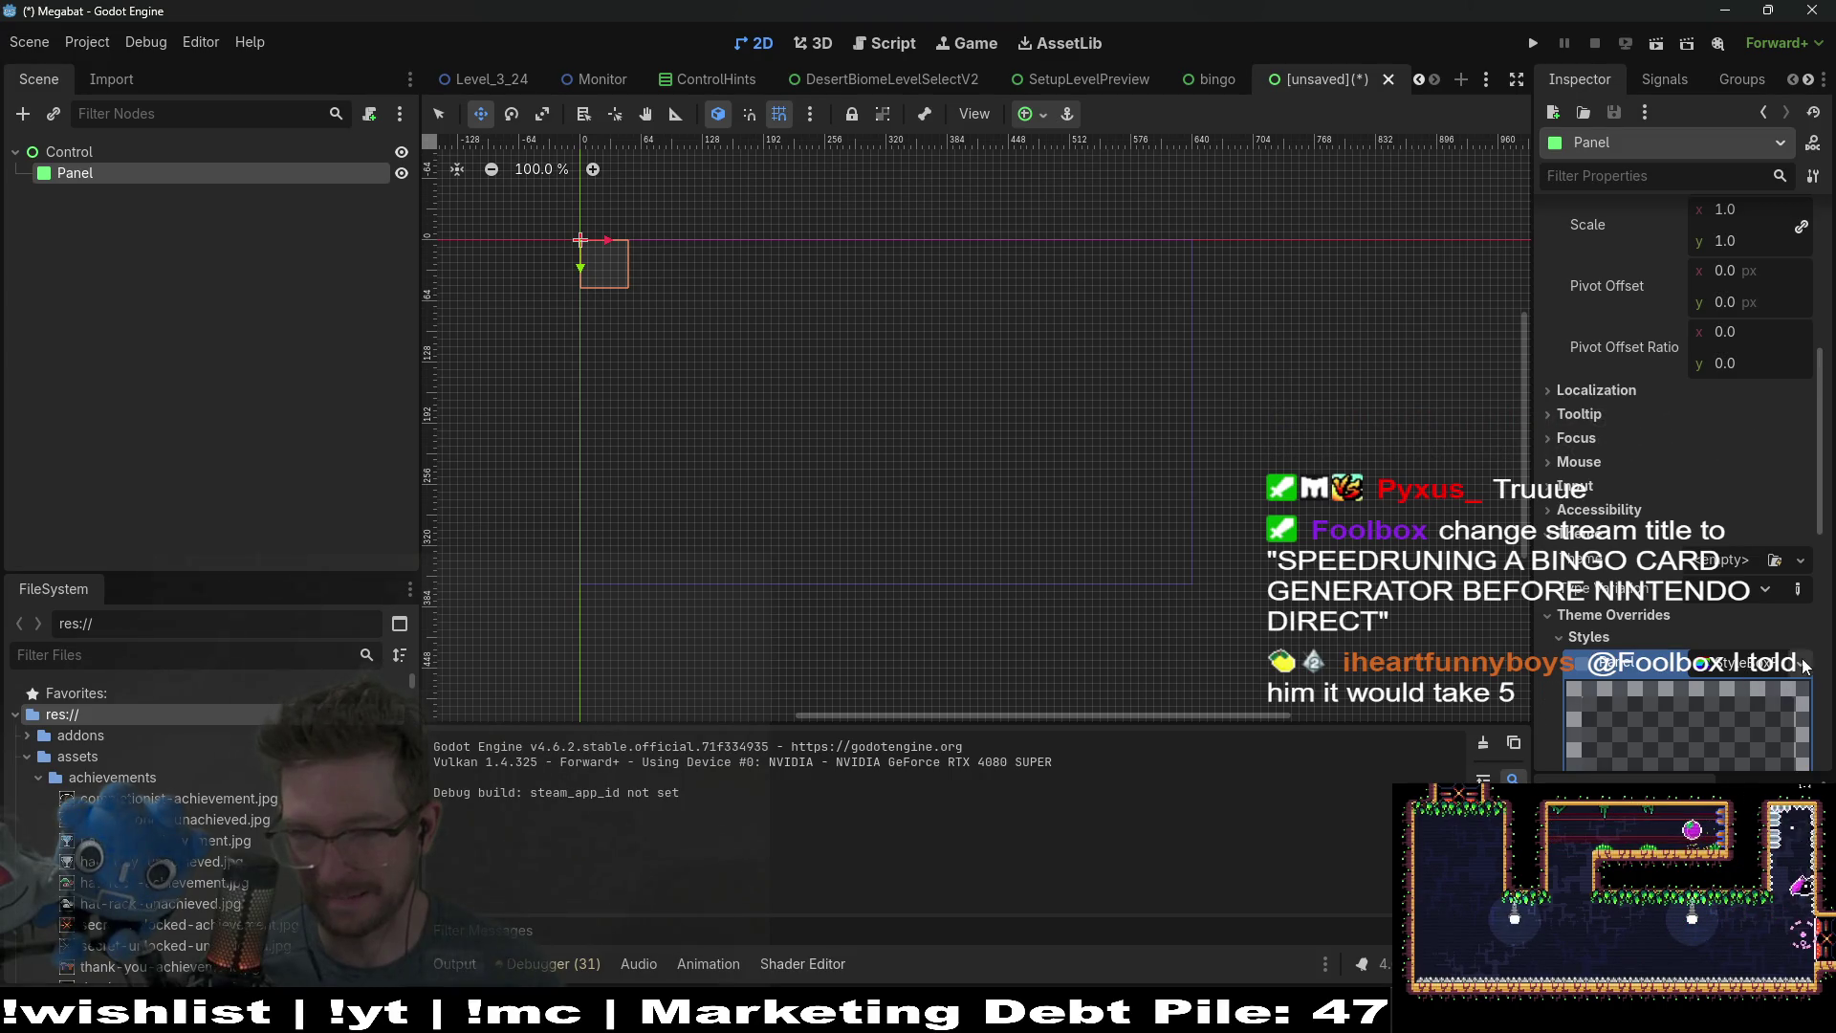
scroll(1783, 613, "down", 4)
scroll(1796, 334, "up", 1)
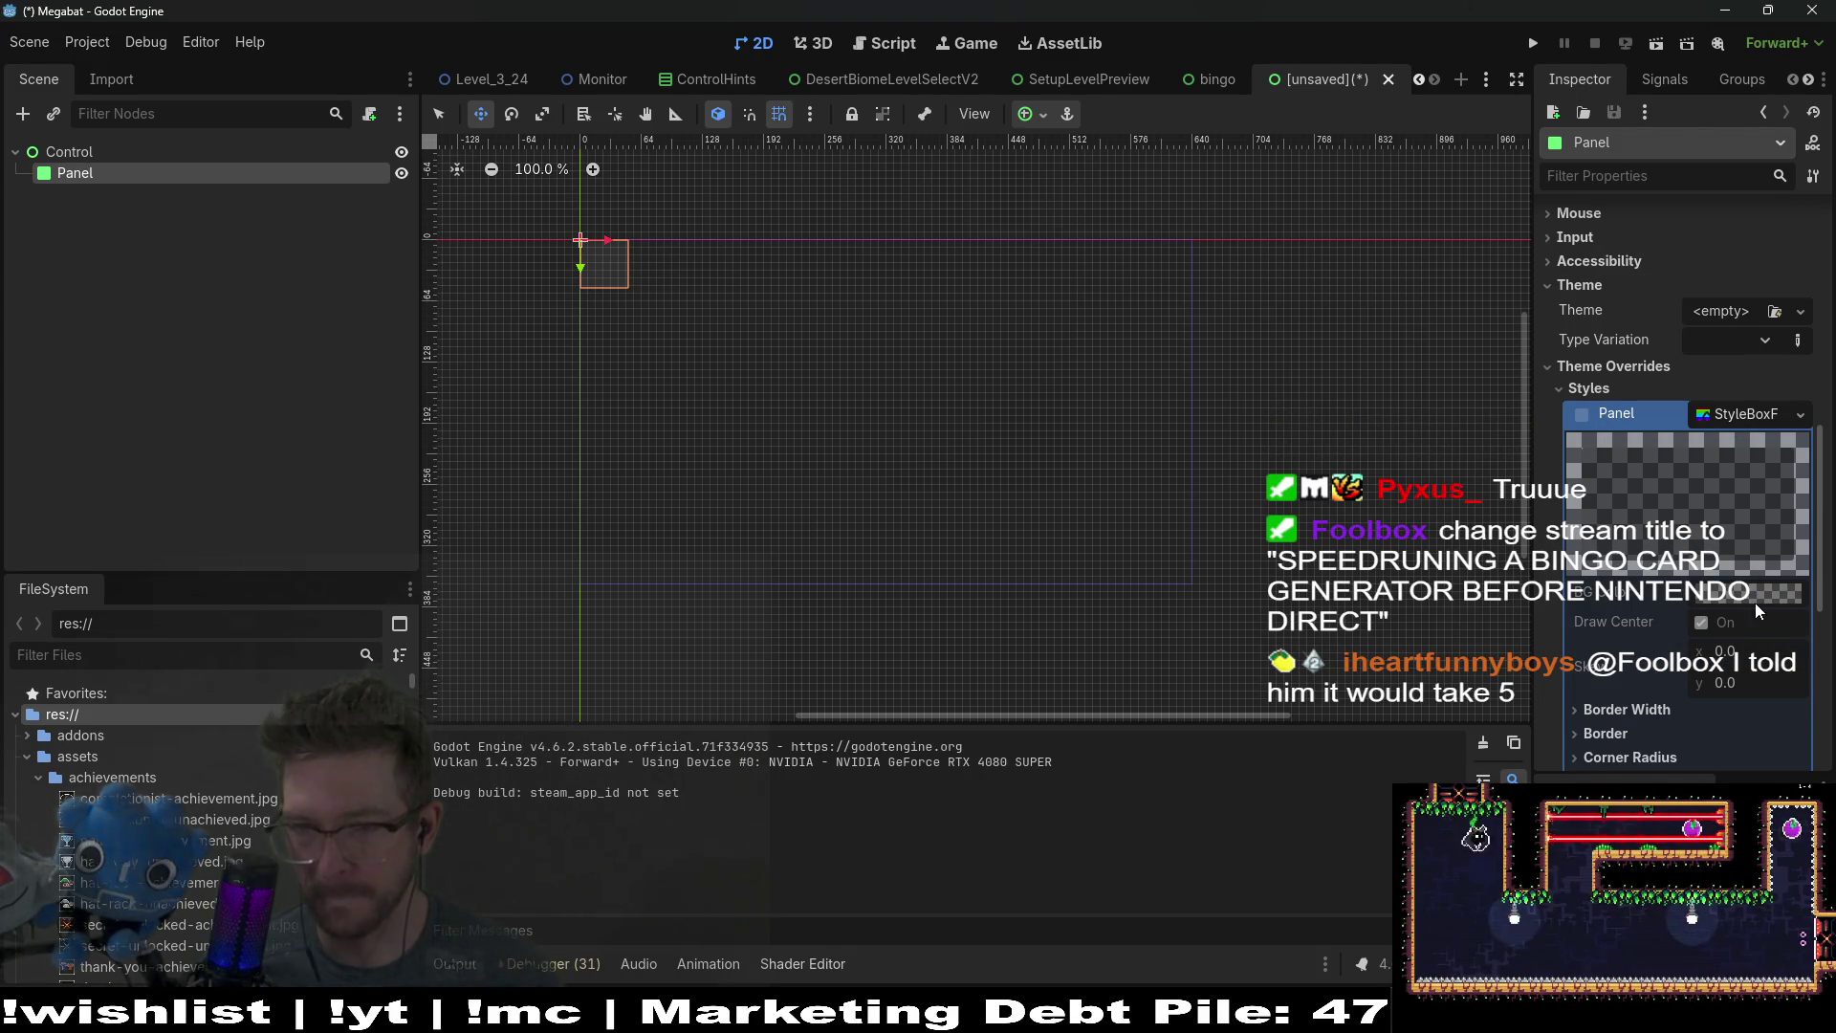
left_click(1720, 417)
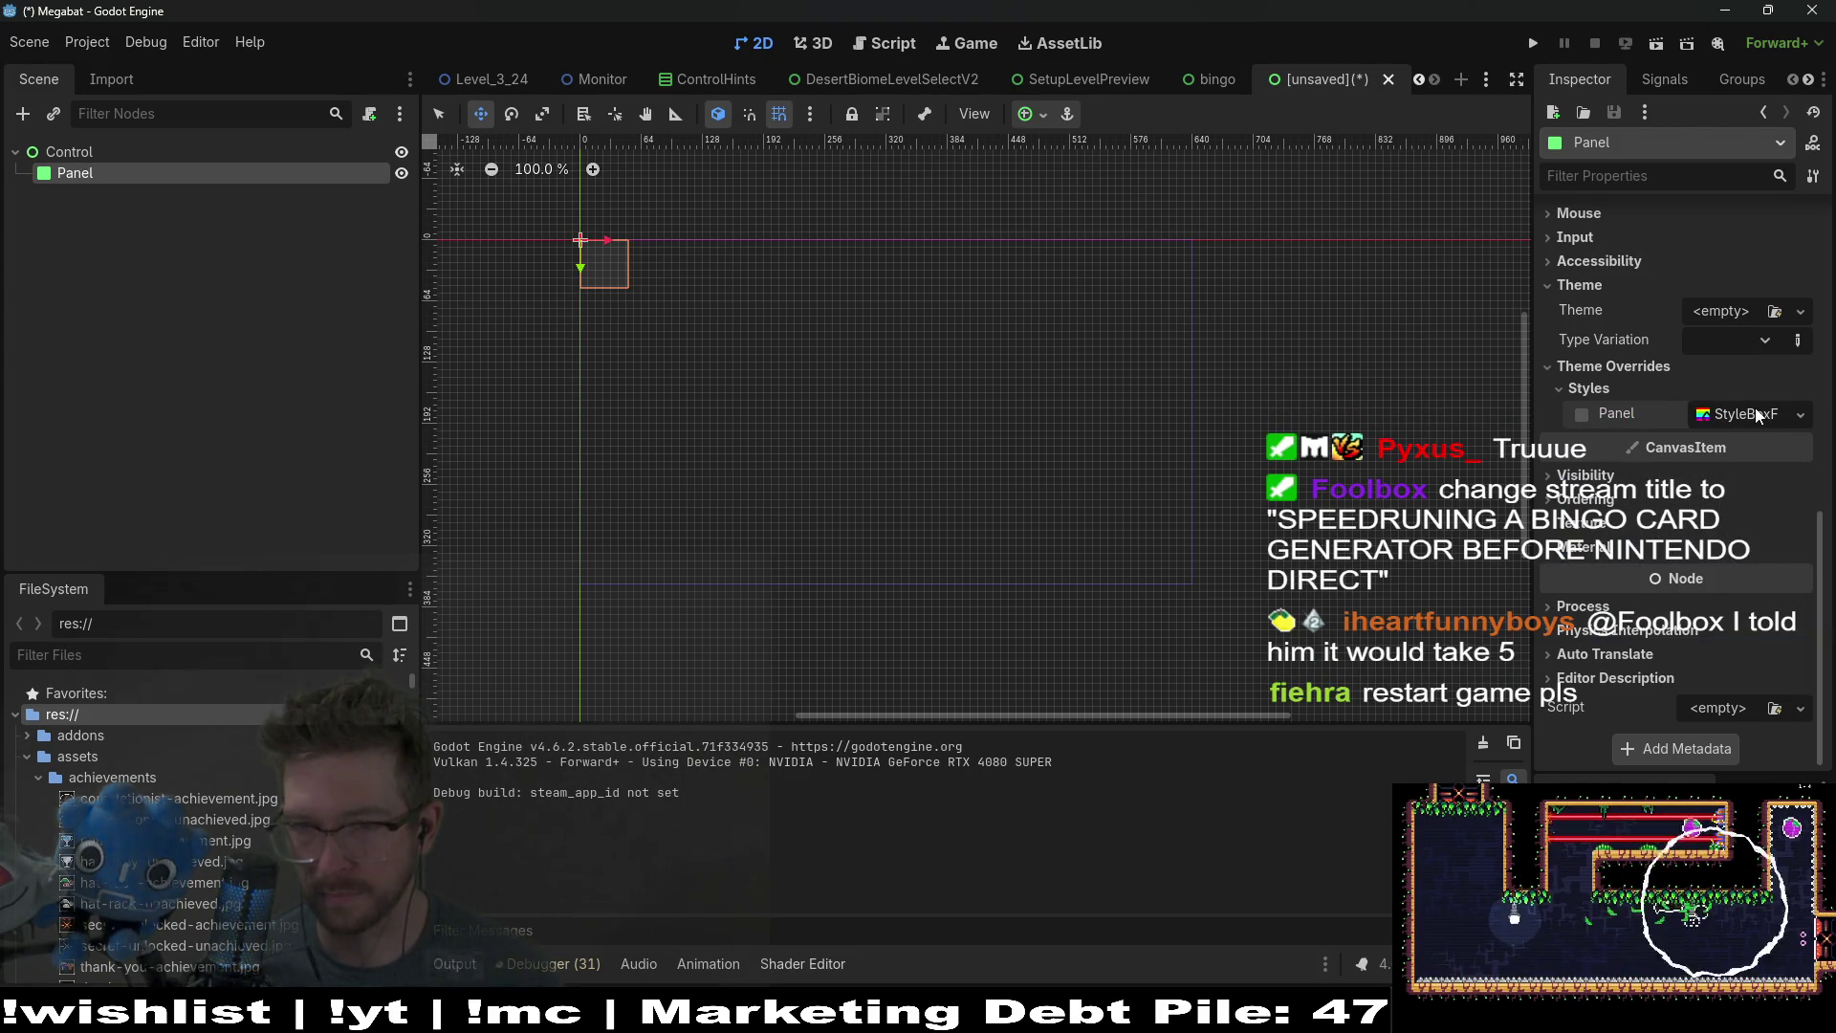
left_click(1720, 419)
scroll(1688, 540, "down", 2)
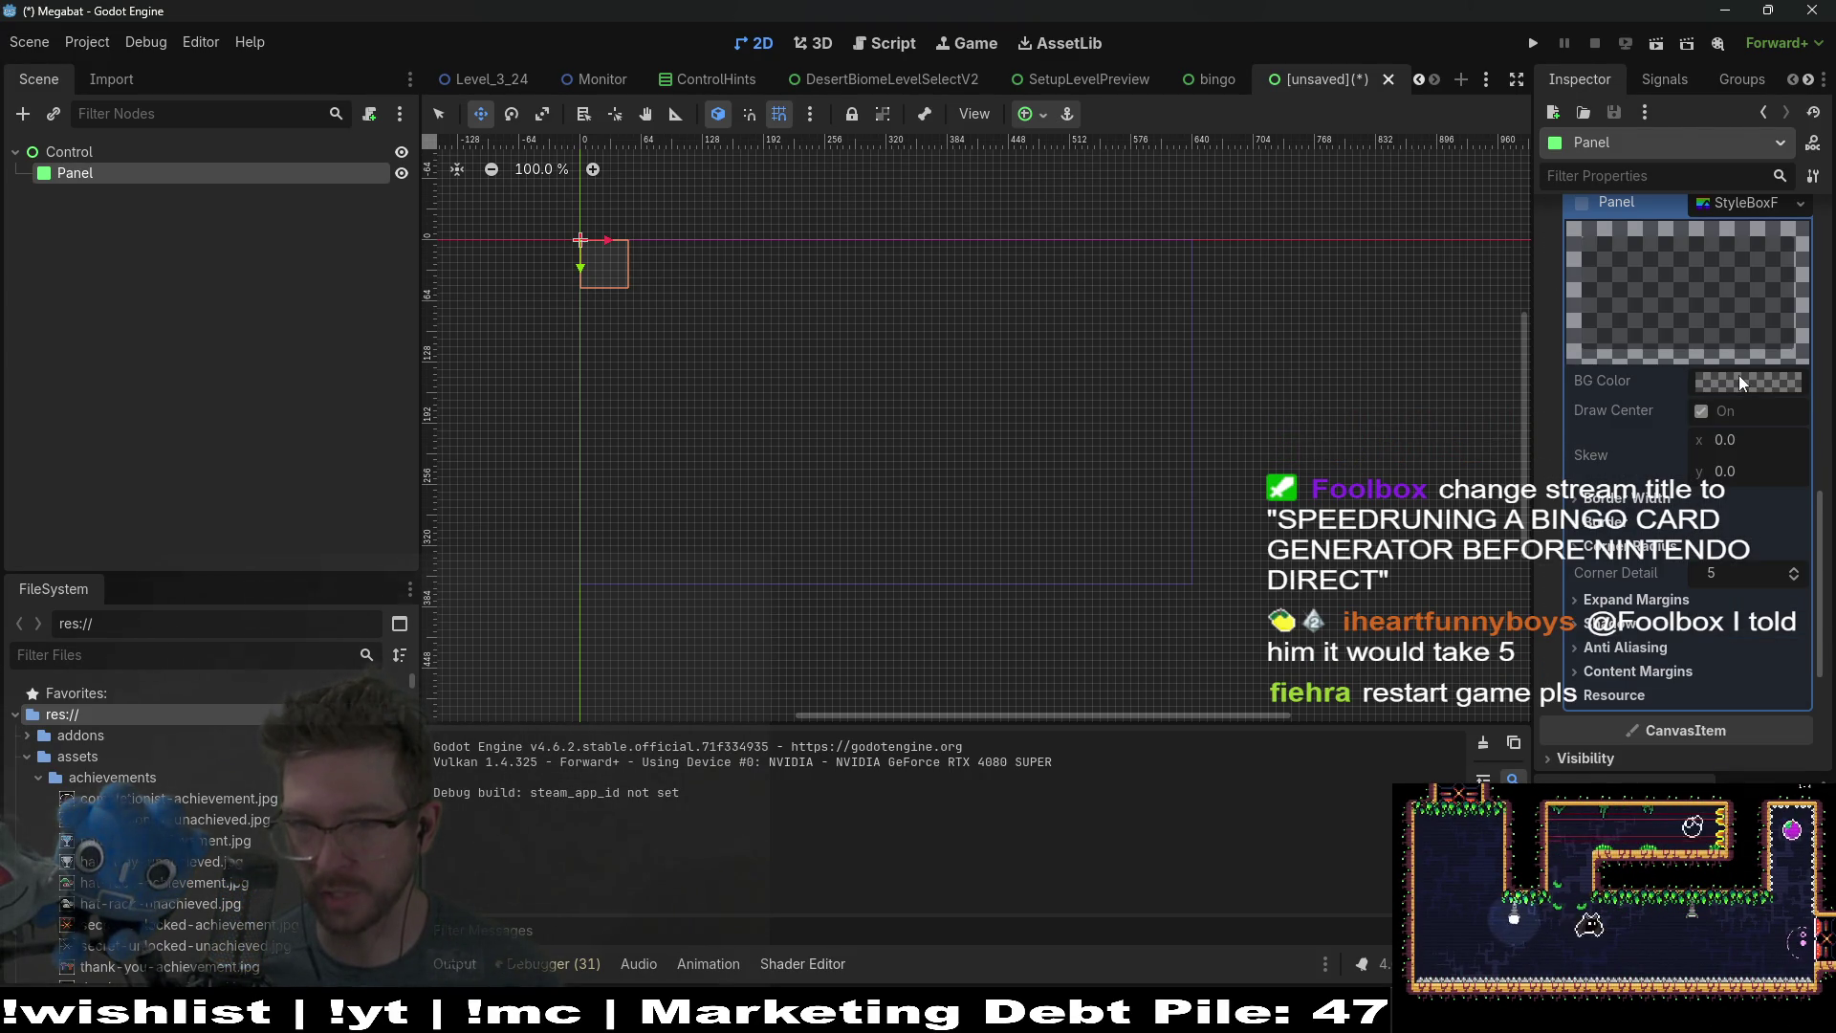
scroll(1713, 393, "up", 1)
Step: Give the Panel style a new StyleBoxFlat with a black BG Color
left_click(1581, 275)
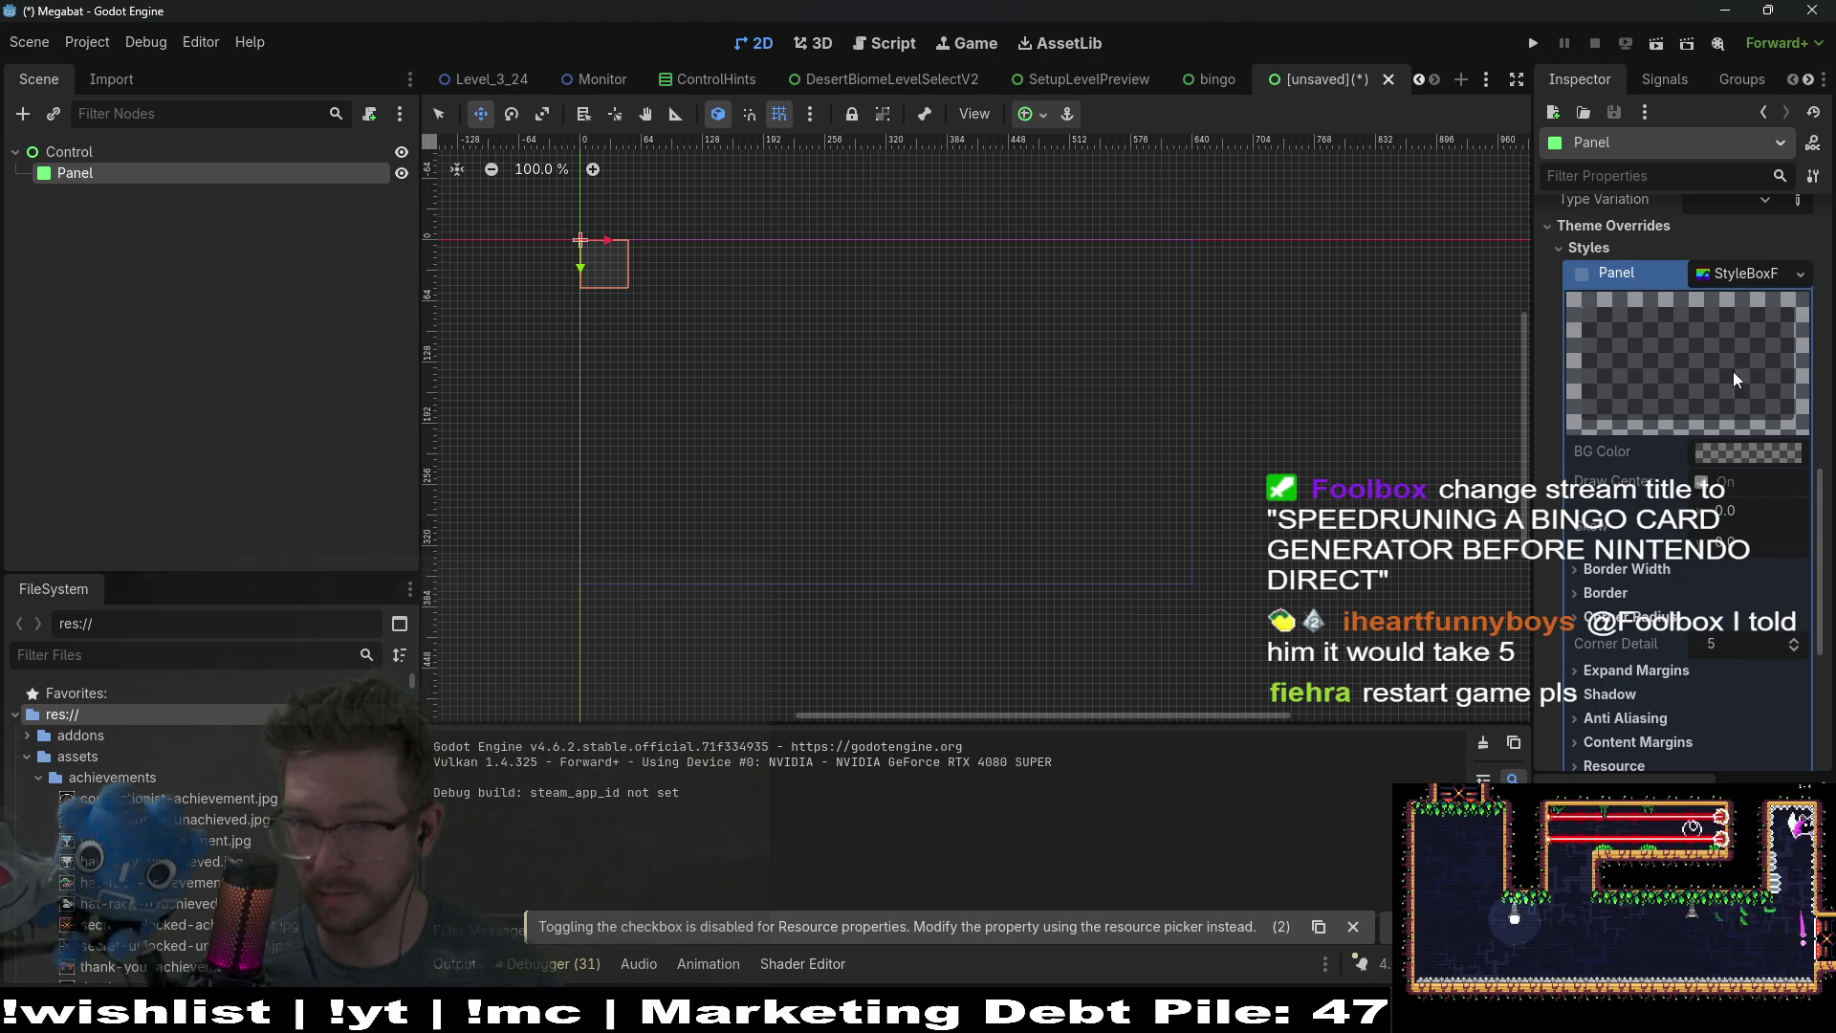
left_click(1802, 275)
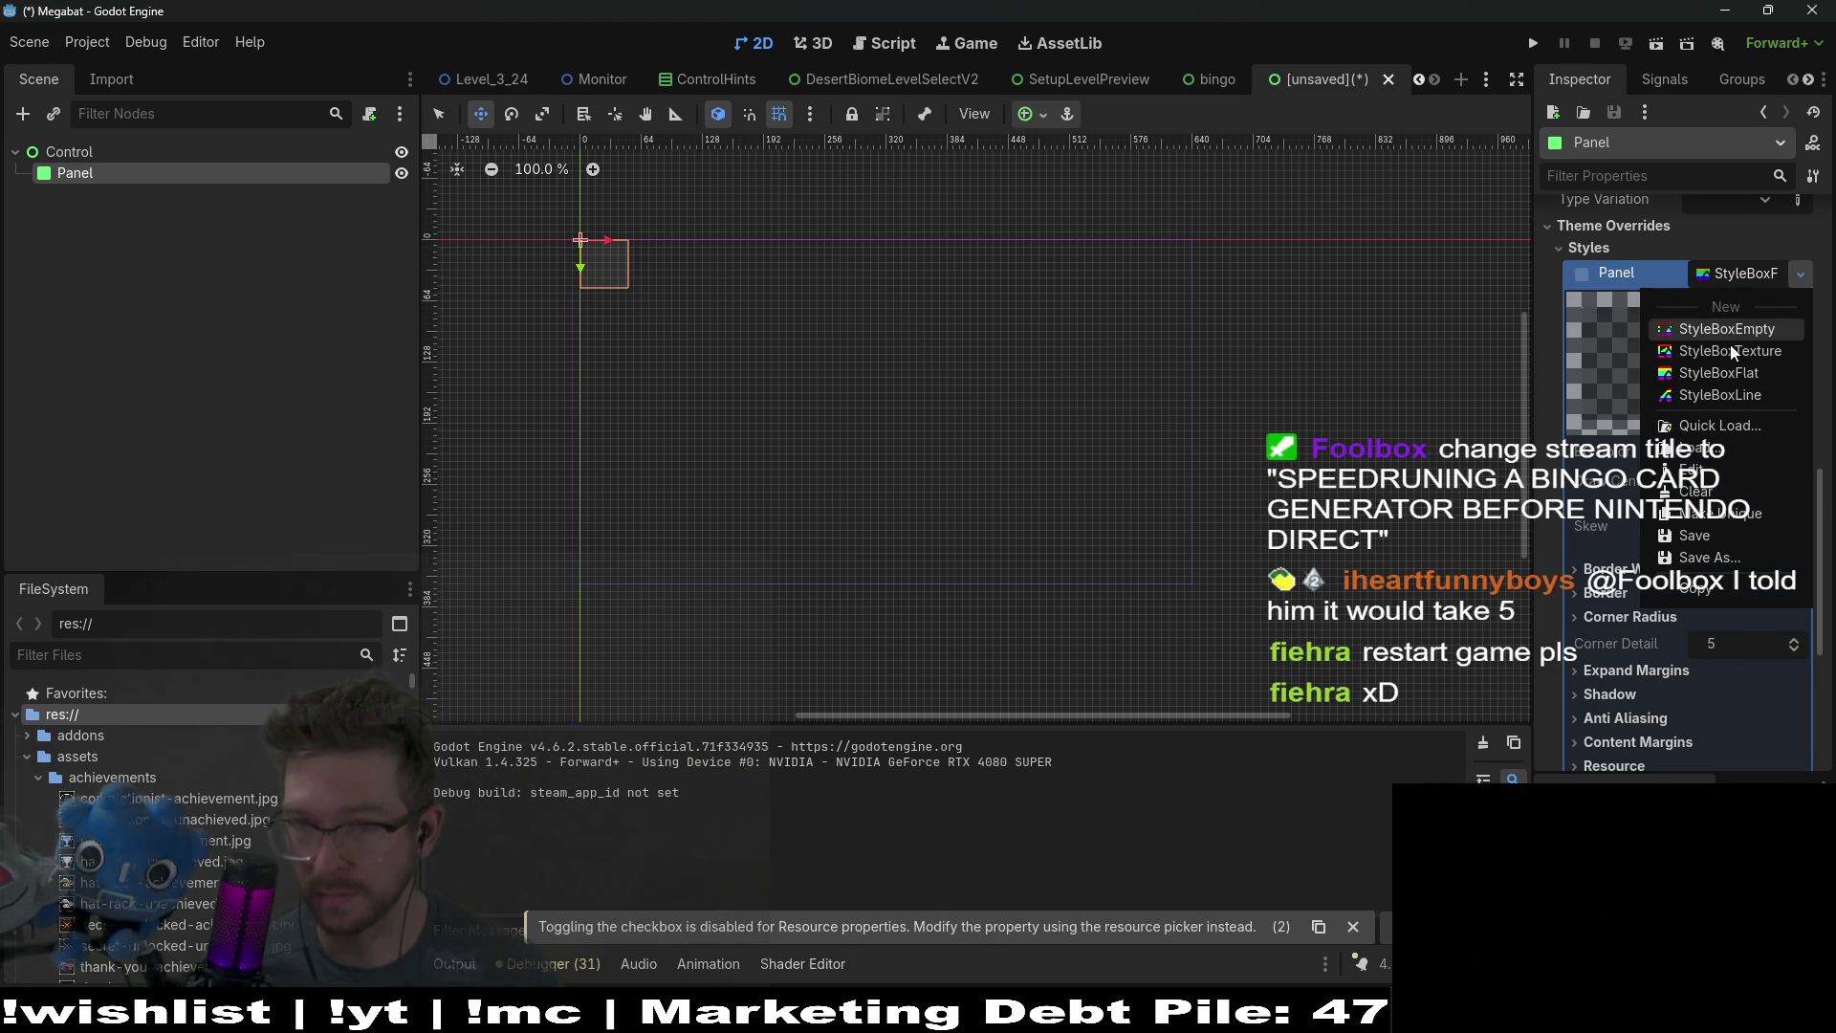
left_click(1729, 369)
left_click(1712, 567)
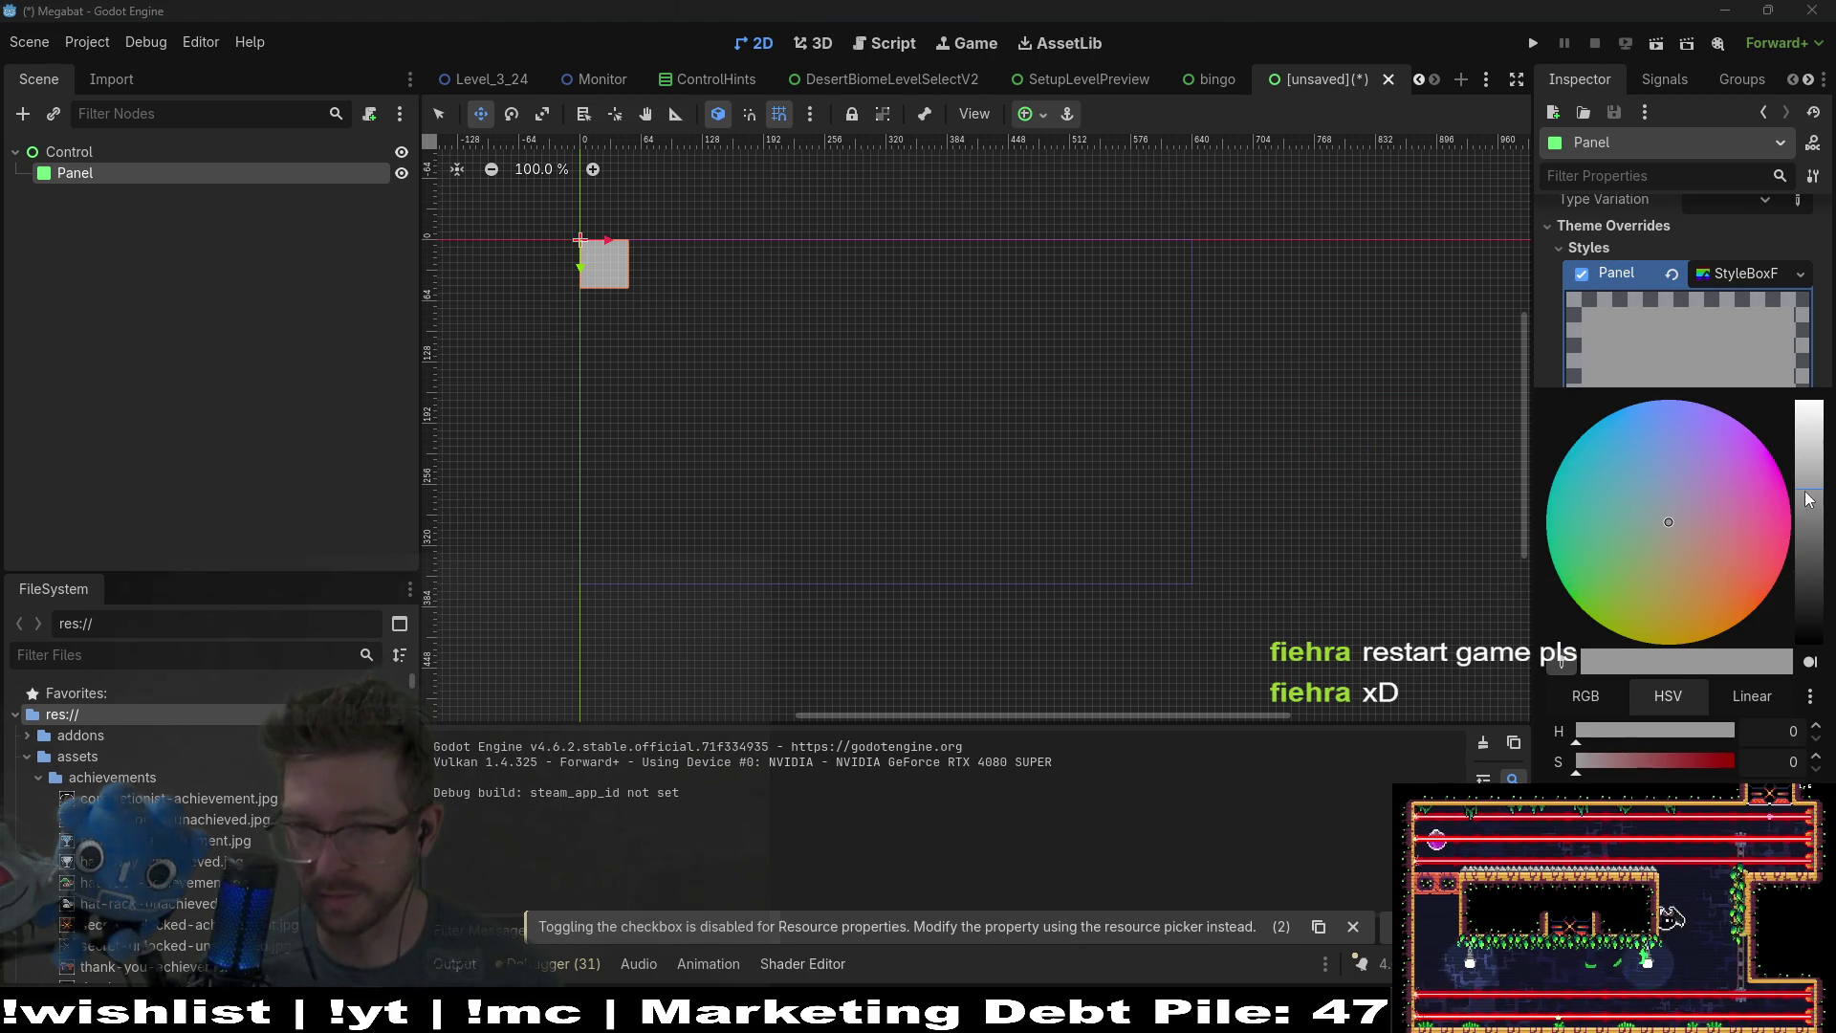
left_click_drag(1806, 500, 1806, 643)
left_click(1345, 772)
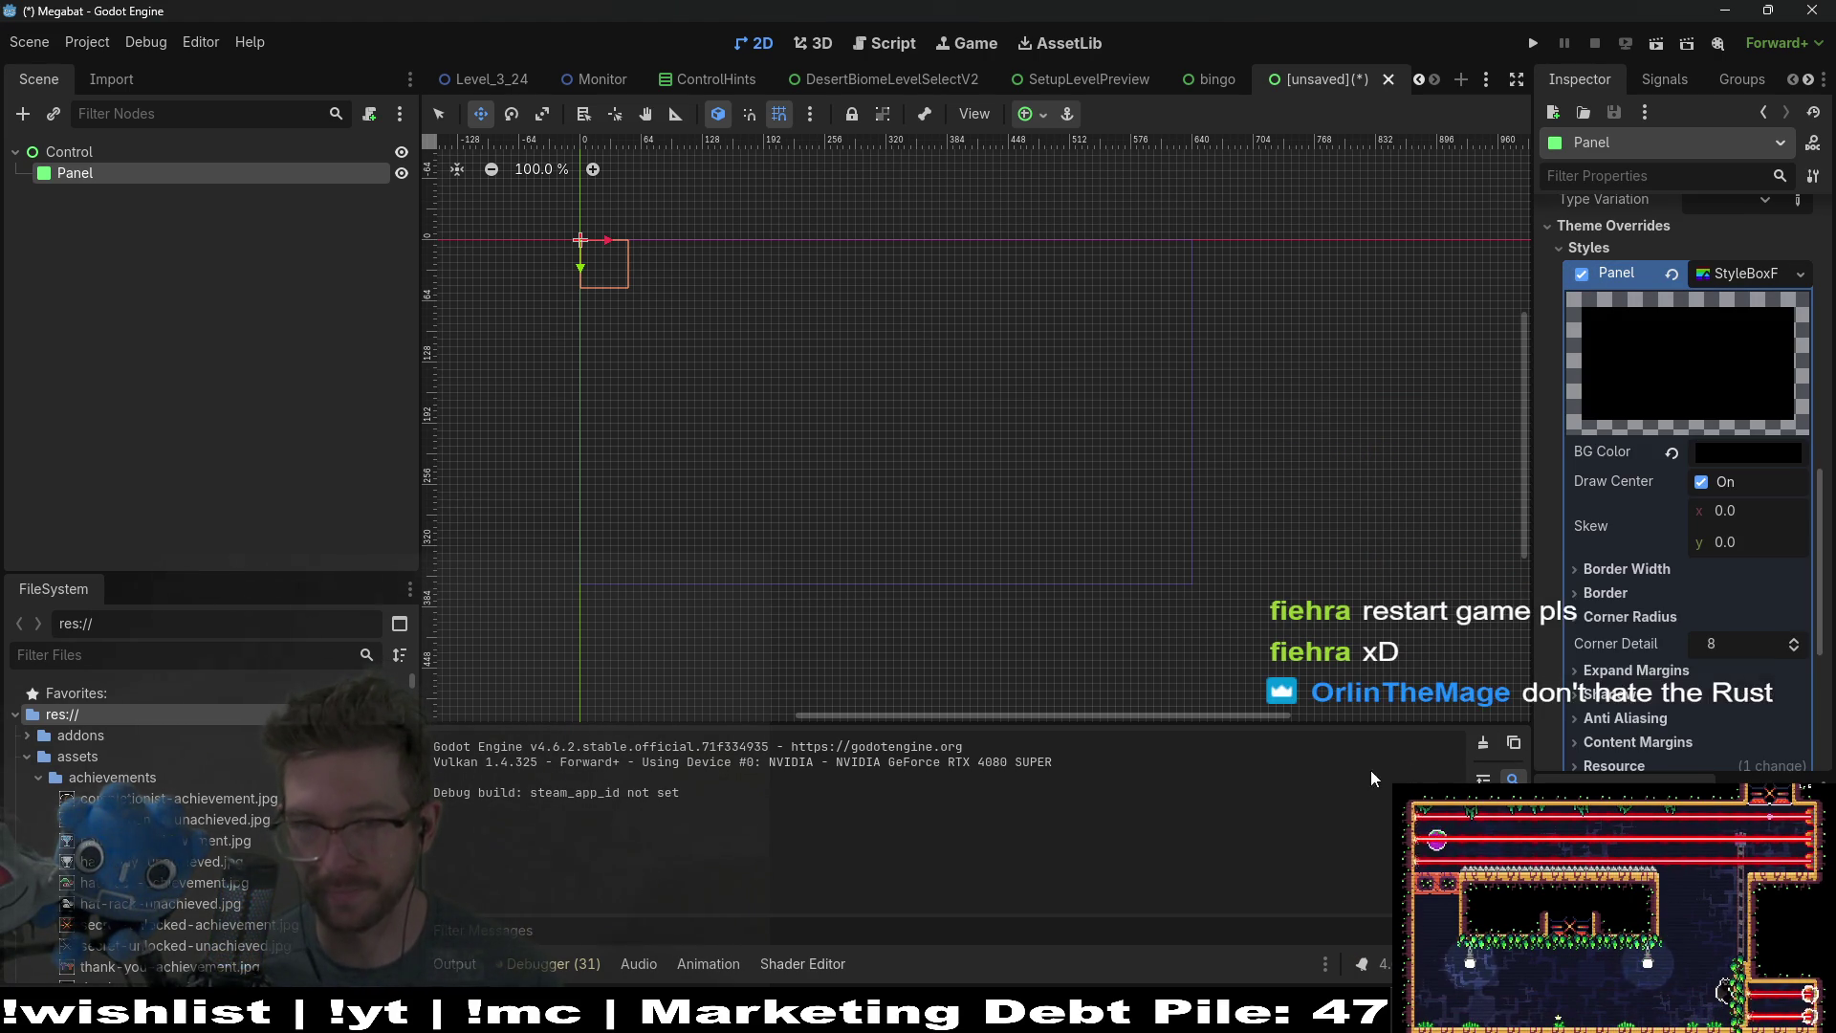
left_click(85, 152)
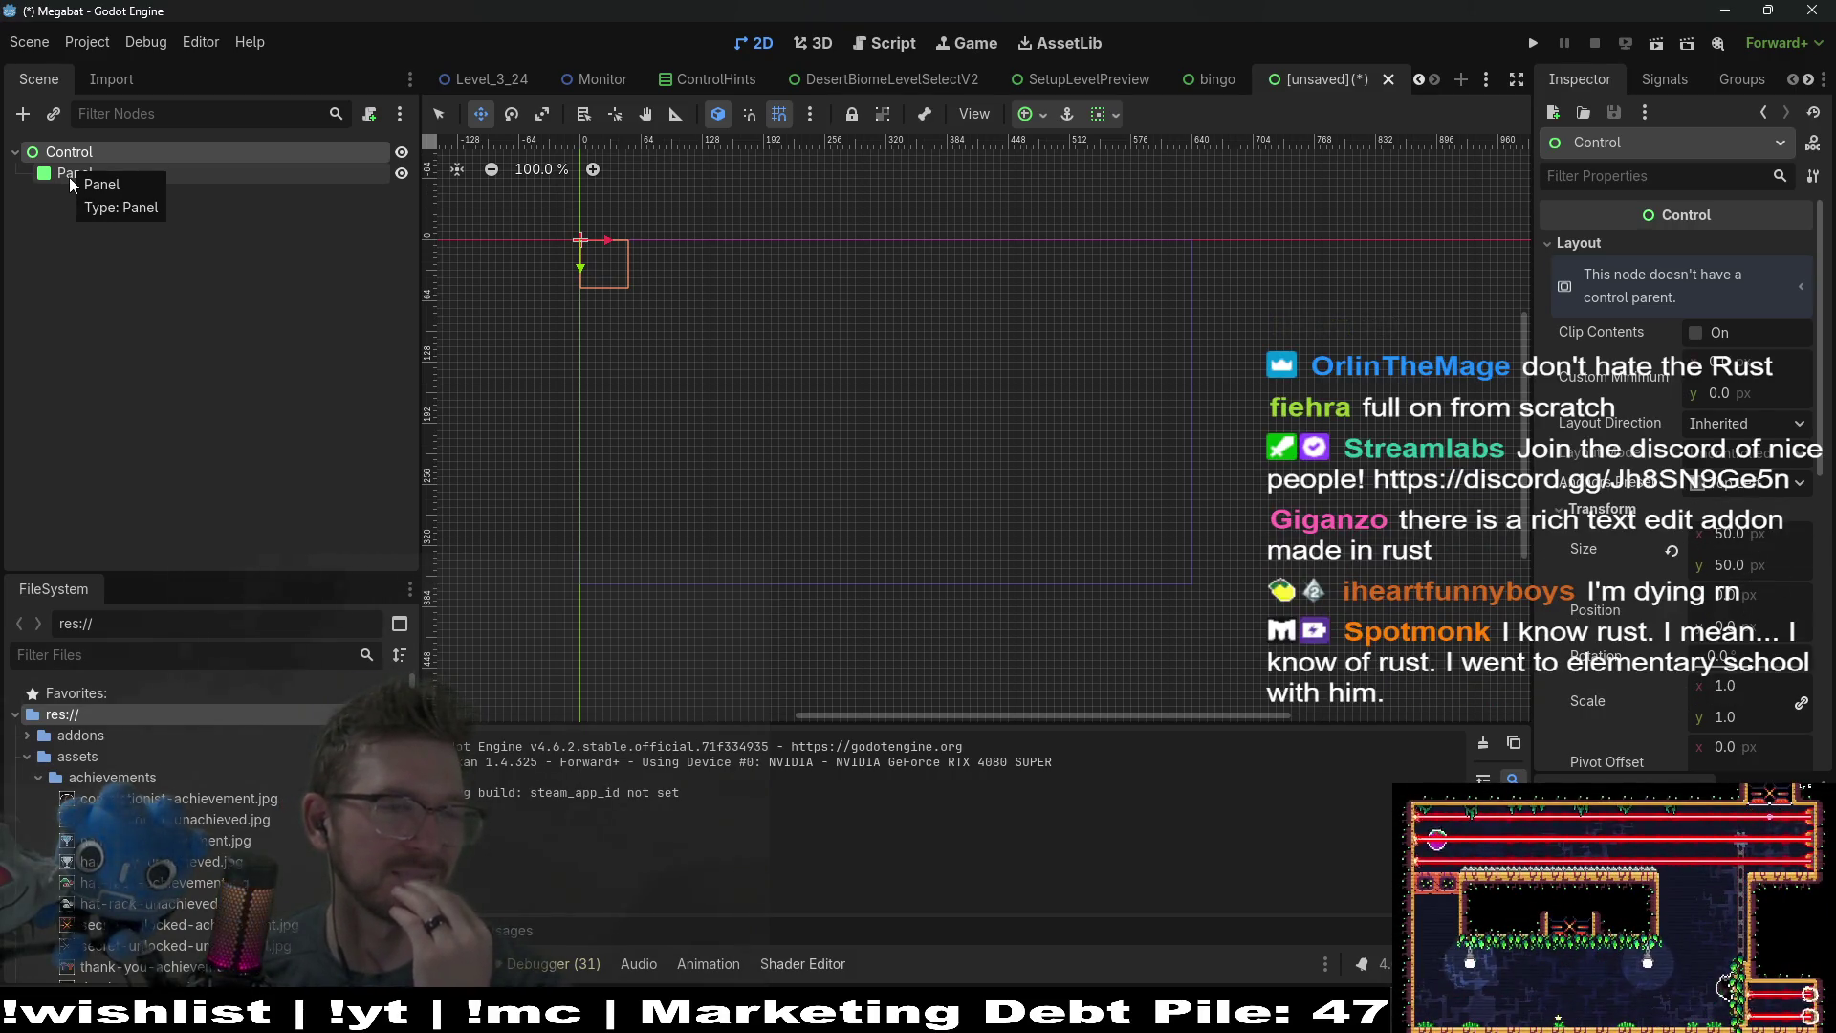
Step: Add a TextEdit as a child of the Panel
right_click(85, 173)
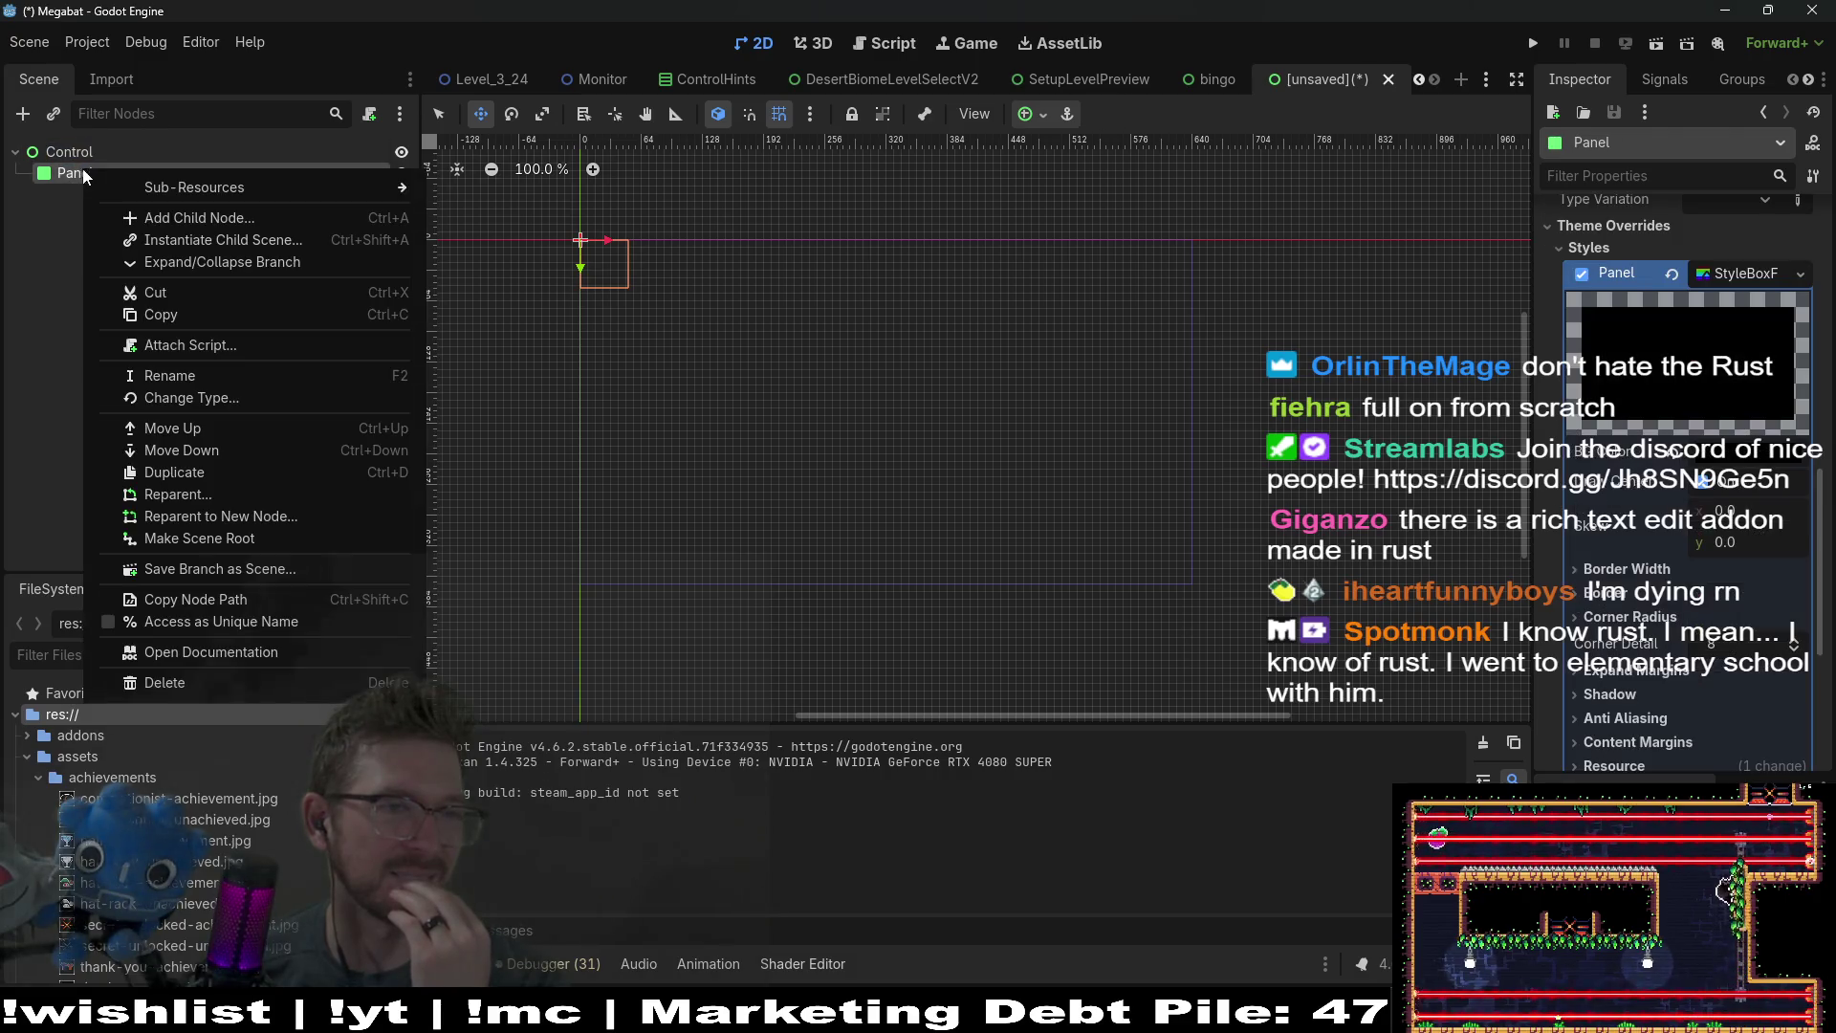
left_click(147, 217)
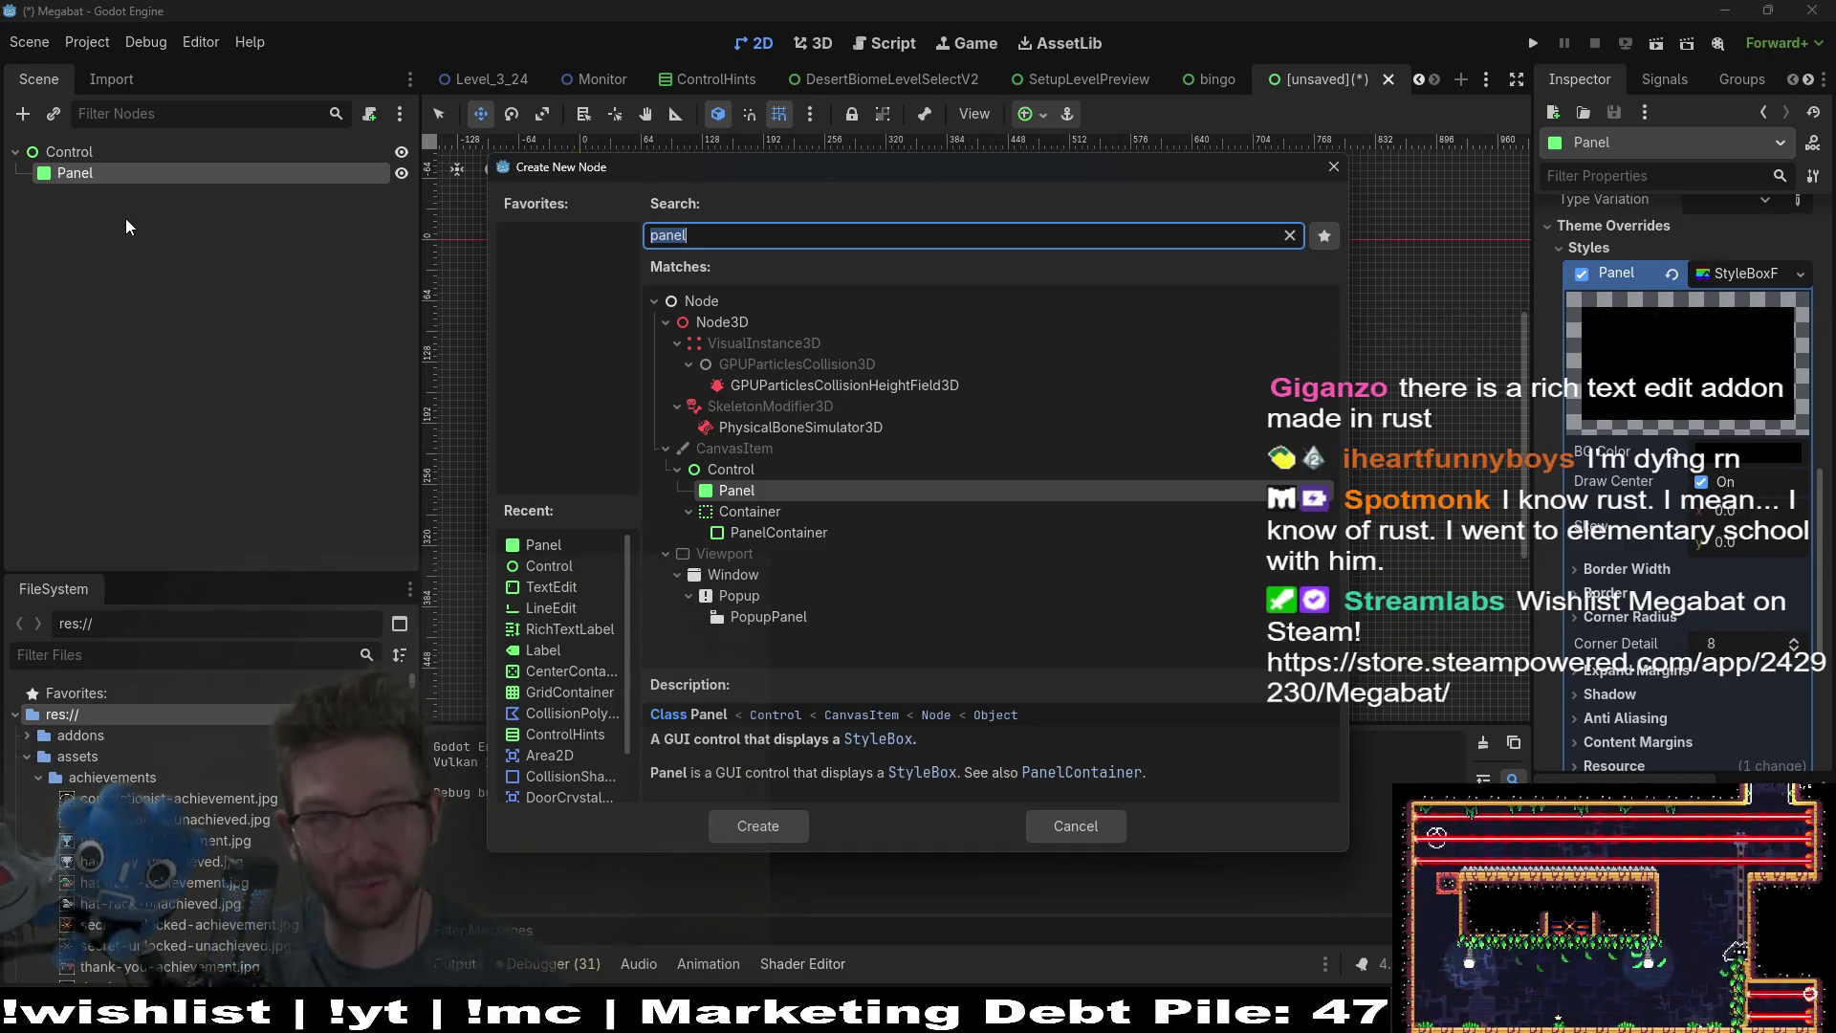
type("edit")
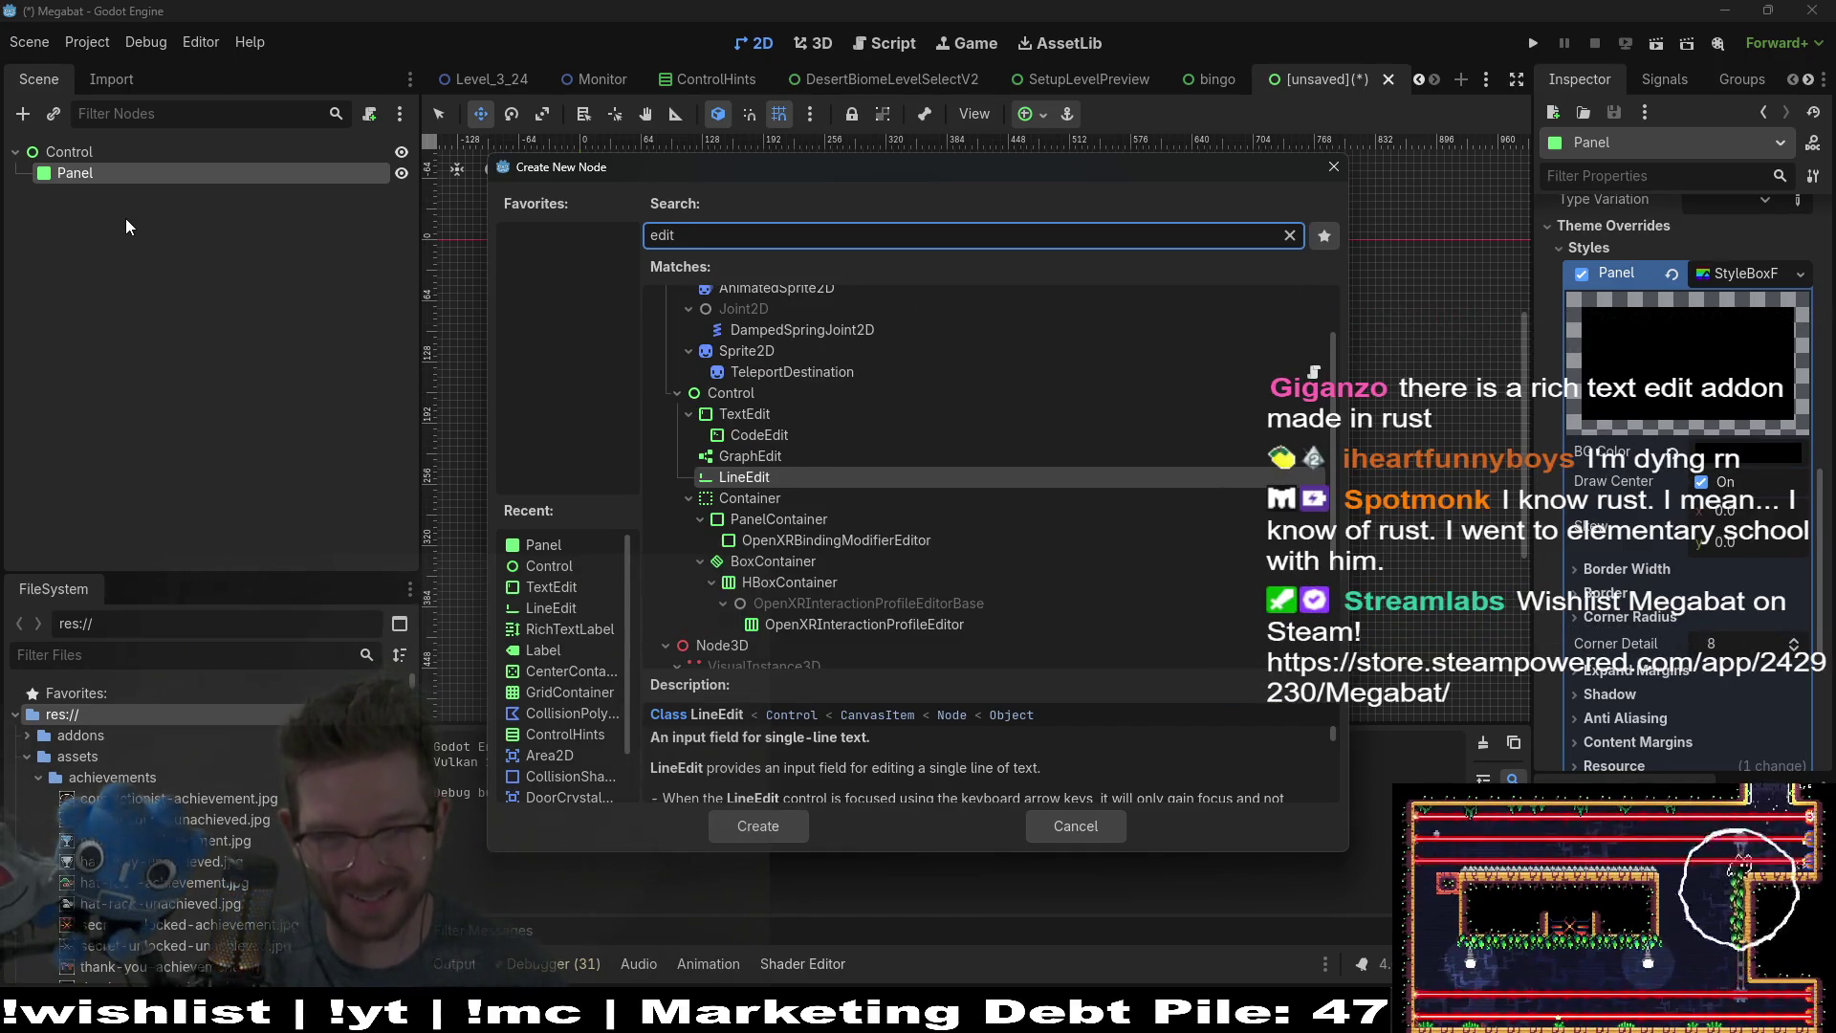
key("BackSpace")
key("BackSpace")
key("BackSpace")
type("t")
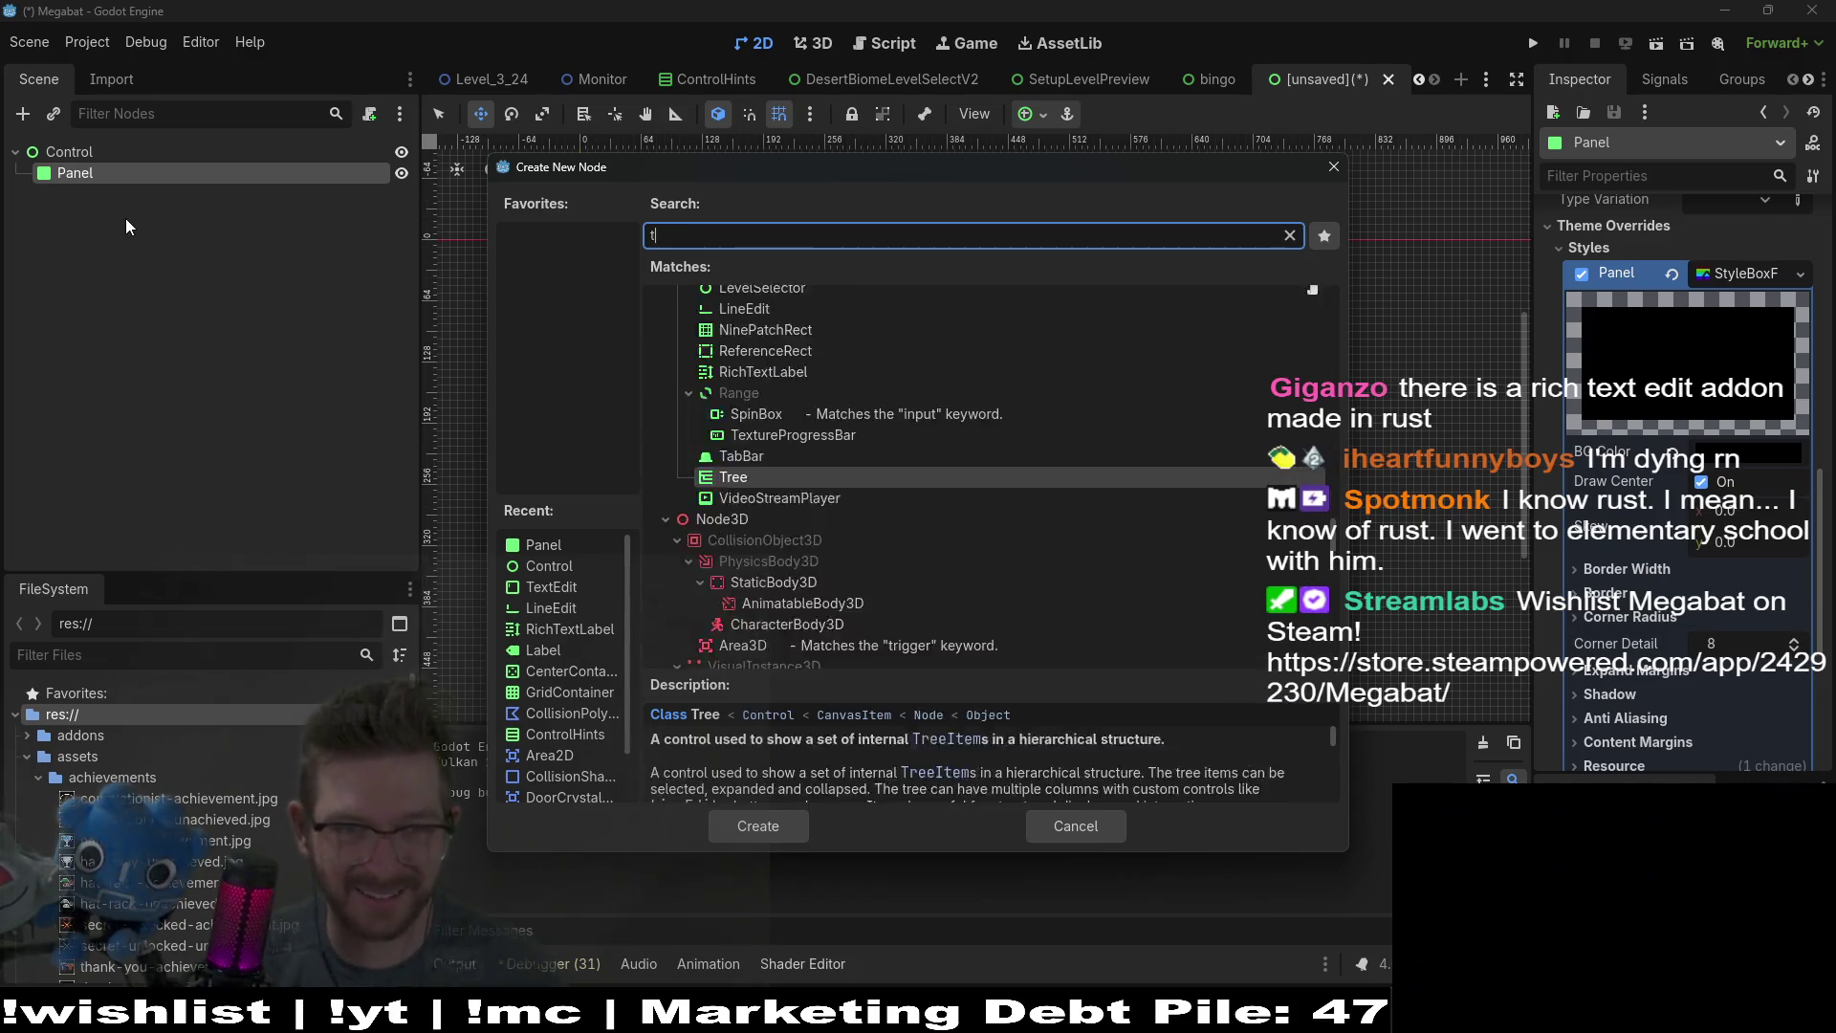
type("ext")
key("Up")
key("Up")
key("Down")
key("Down")
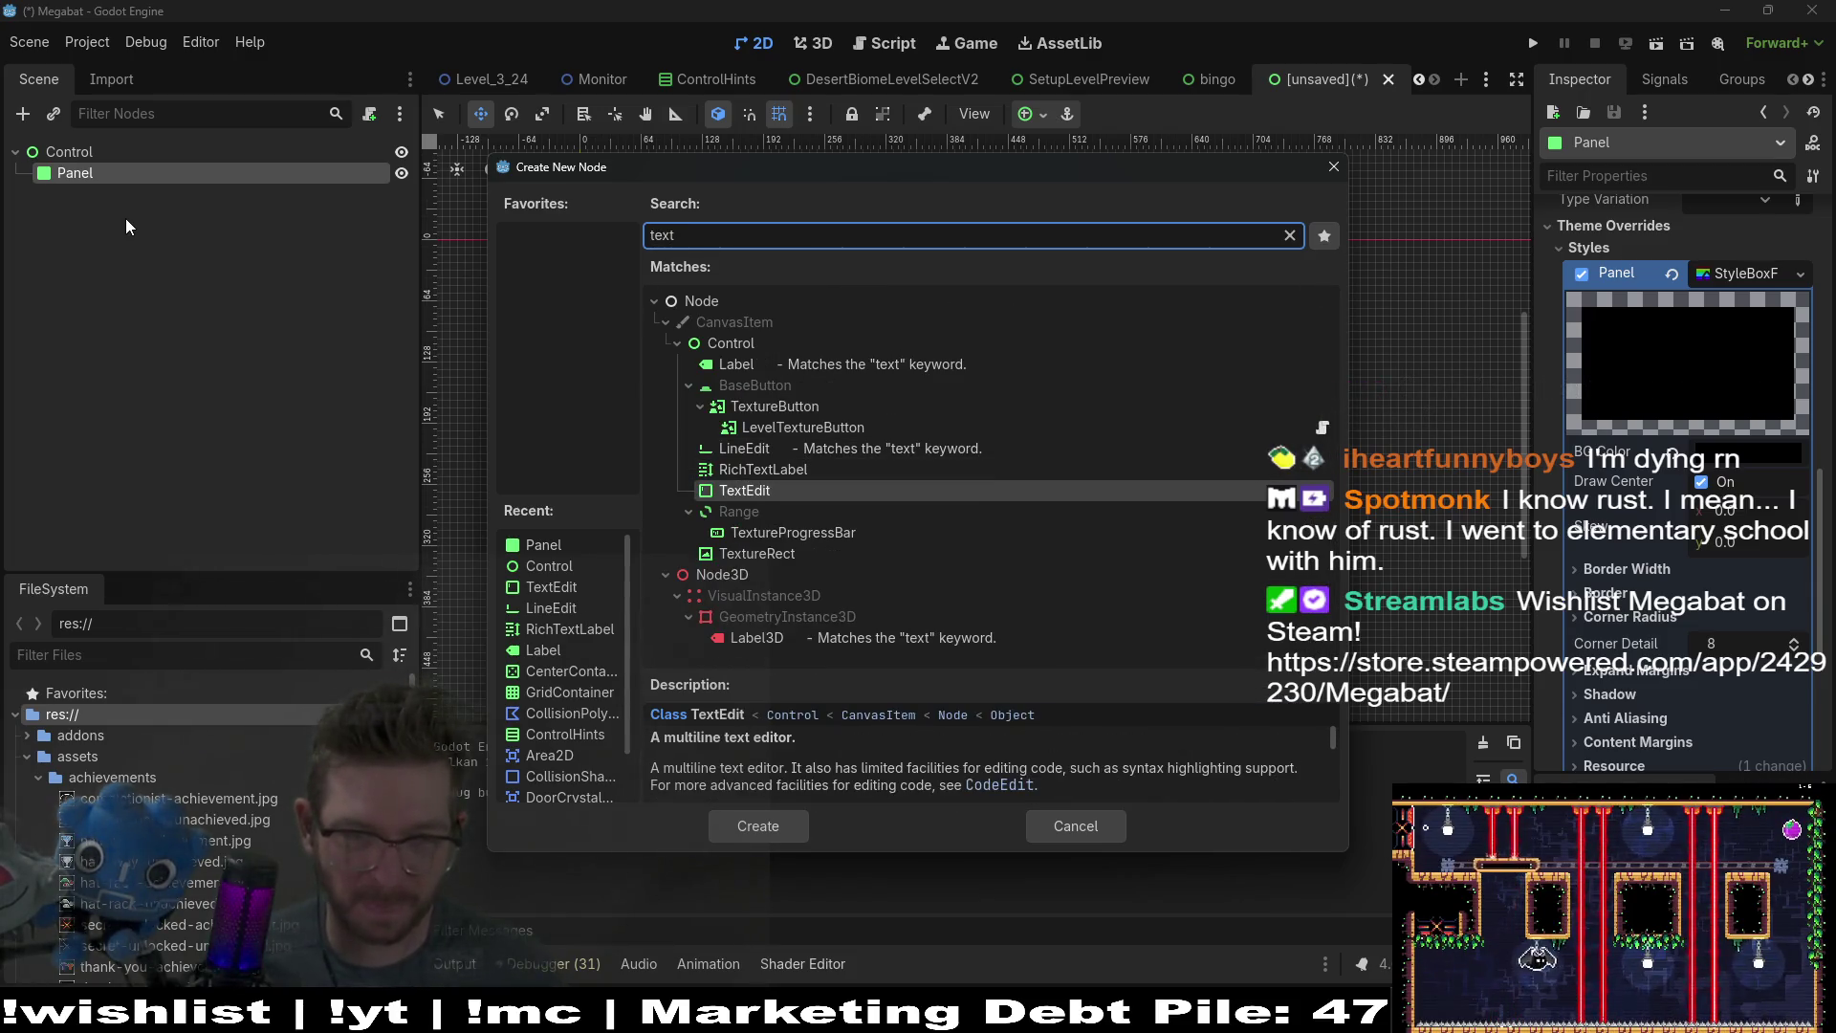
key("Return")
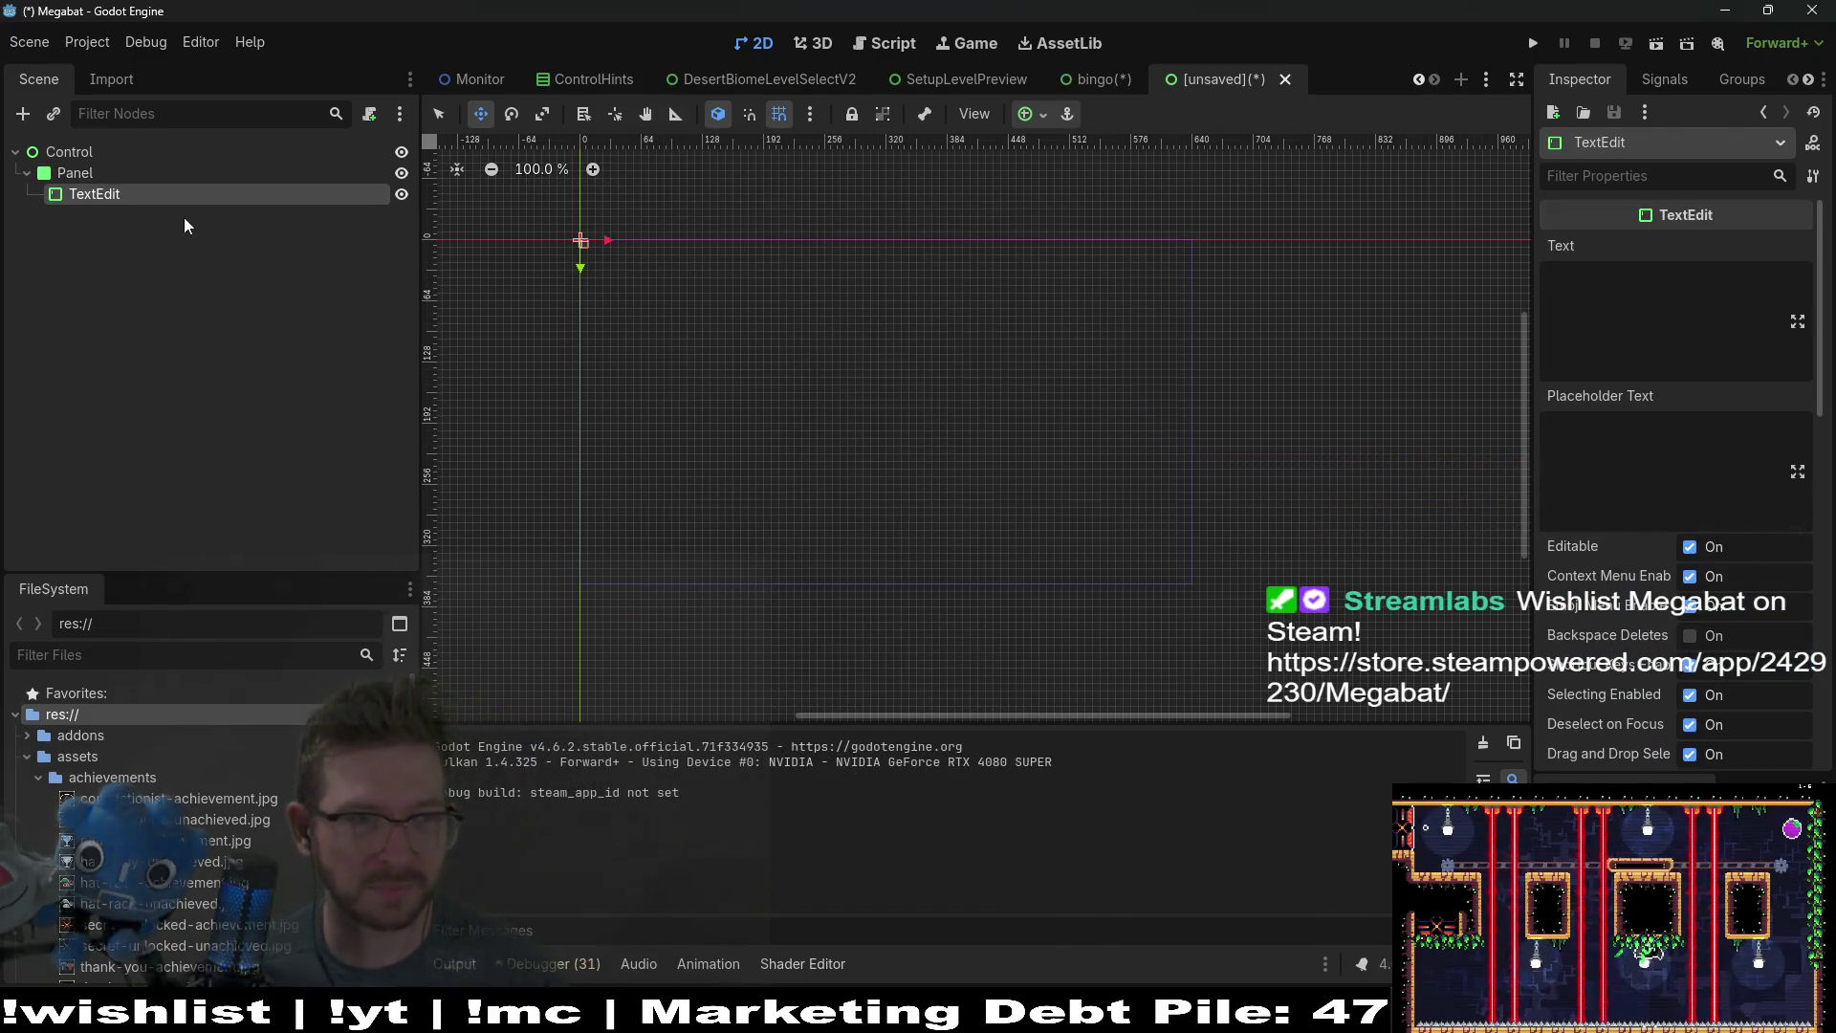
scroll(622, 234, "up", 10)
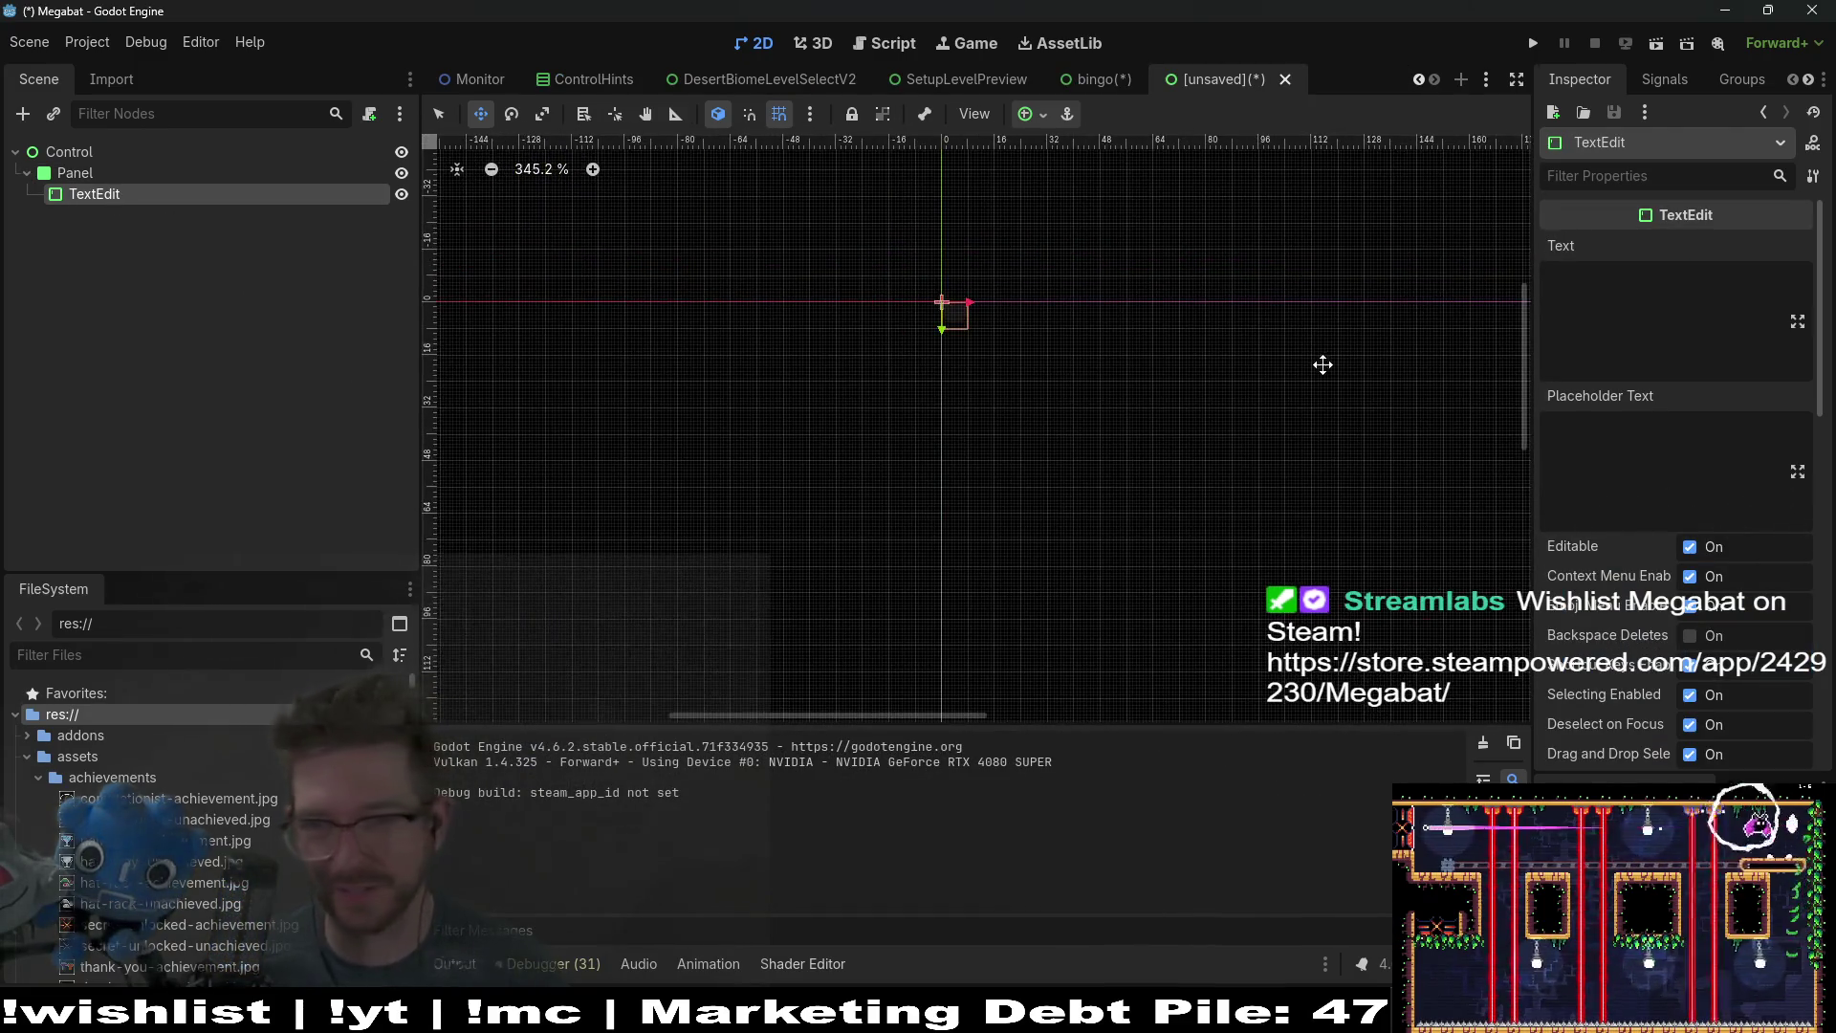
scroll(1709, 613, "down", 10)
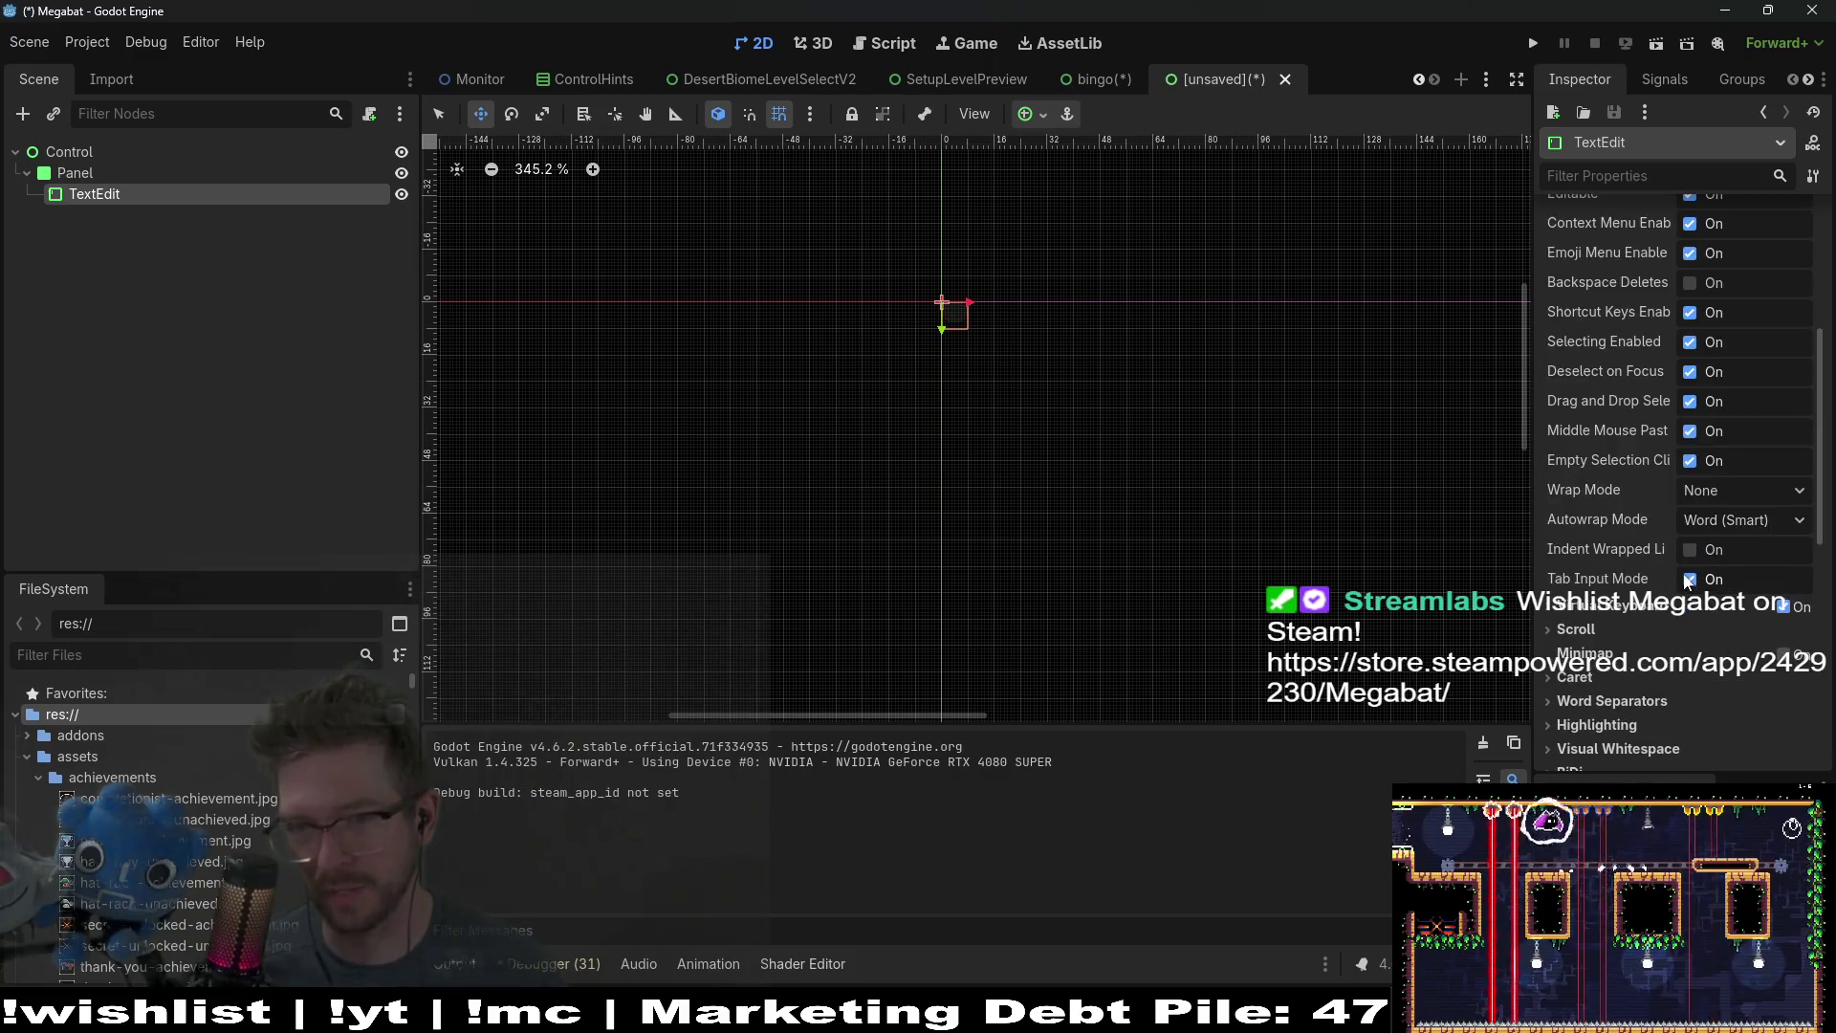
Step: Set the TextEdit to Anchors layout mode with the Full Rect preset
left_click(1597, 481)
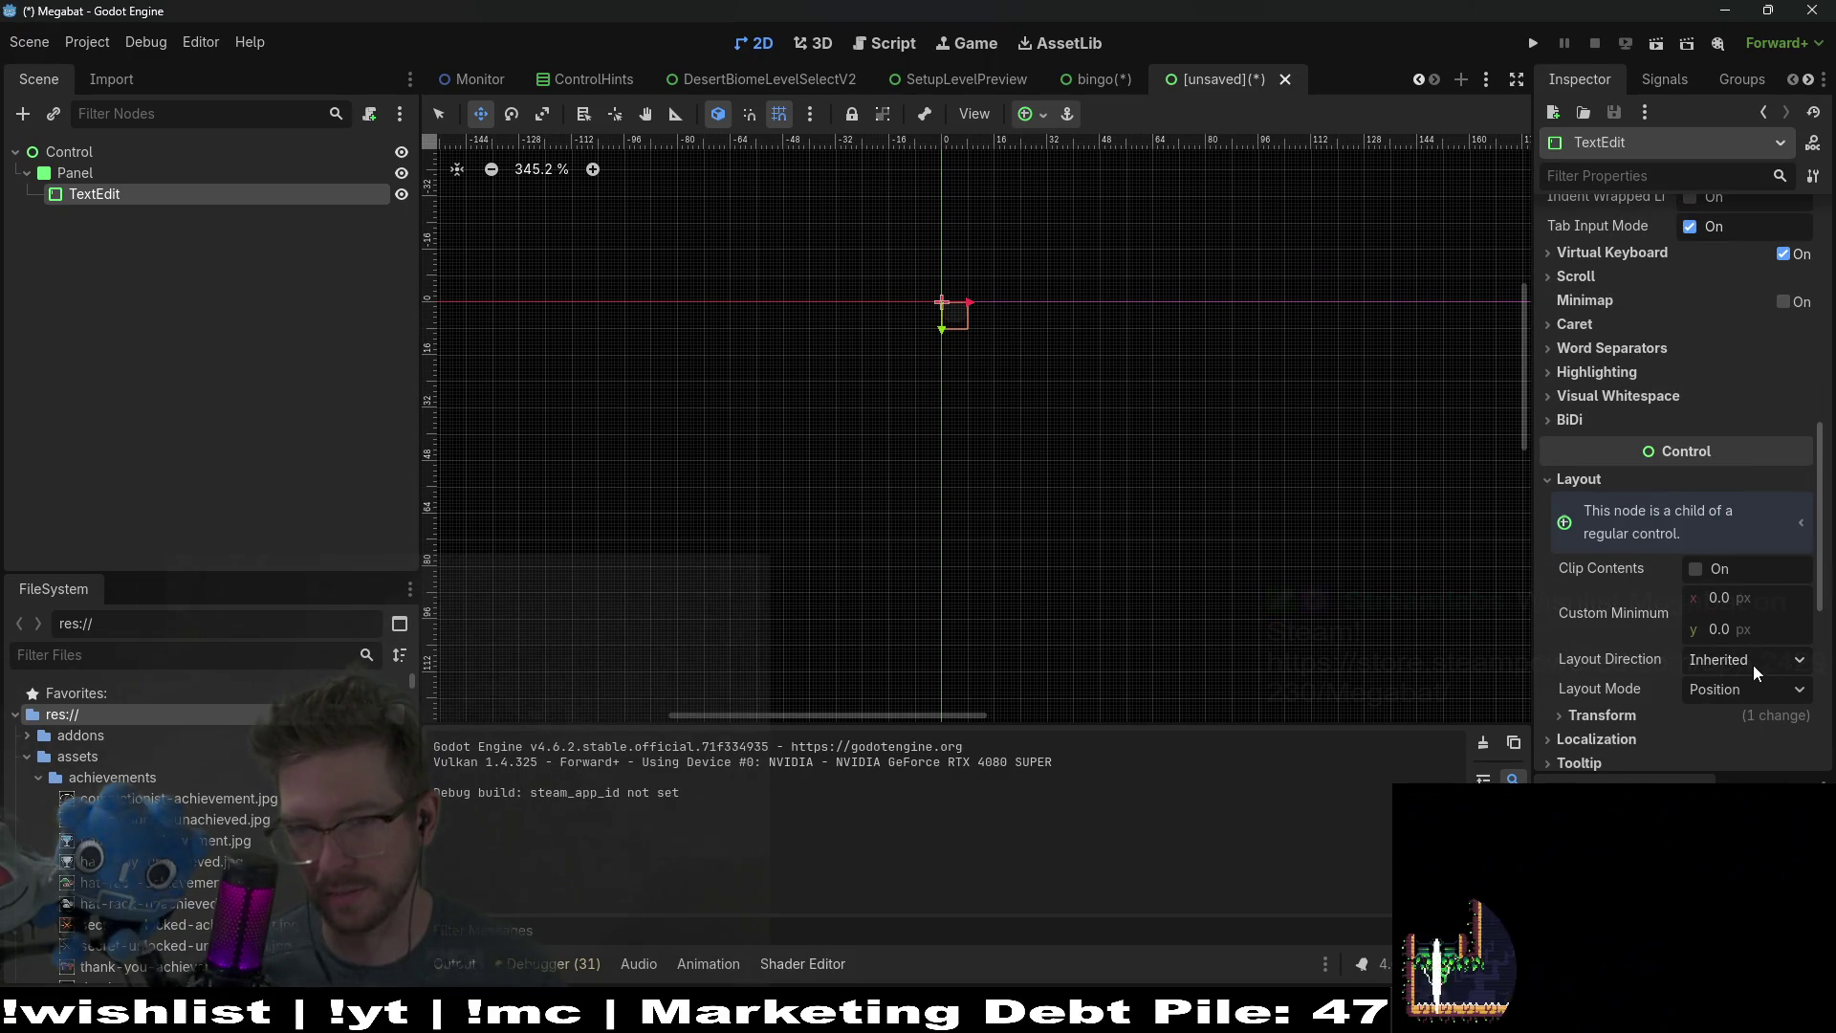
left_click(1758, 690)
left_click(1773, 745)
left_click(1771, 716)
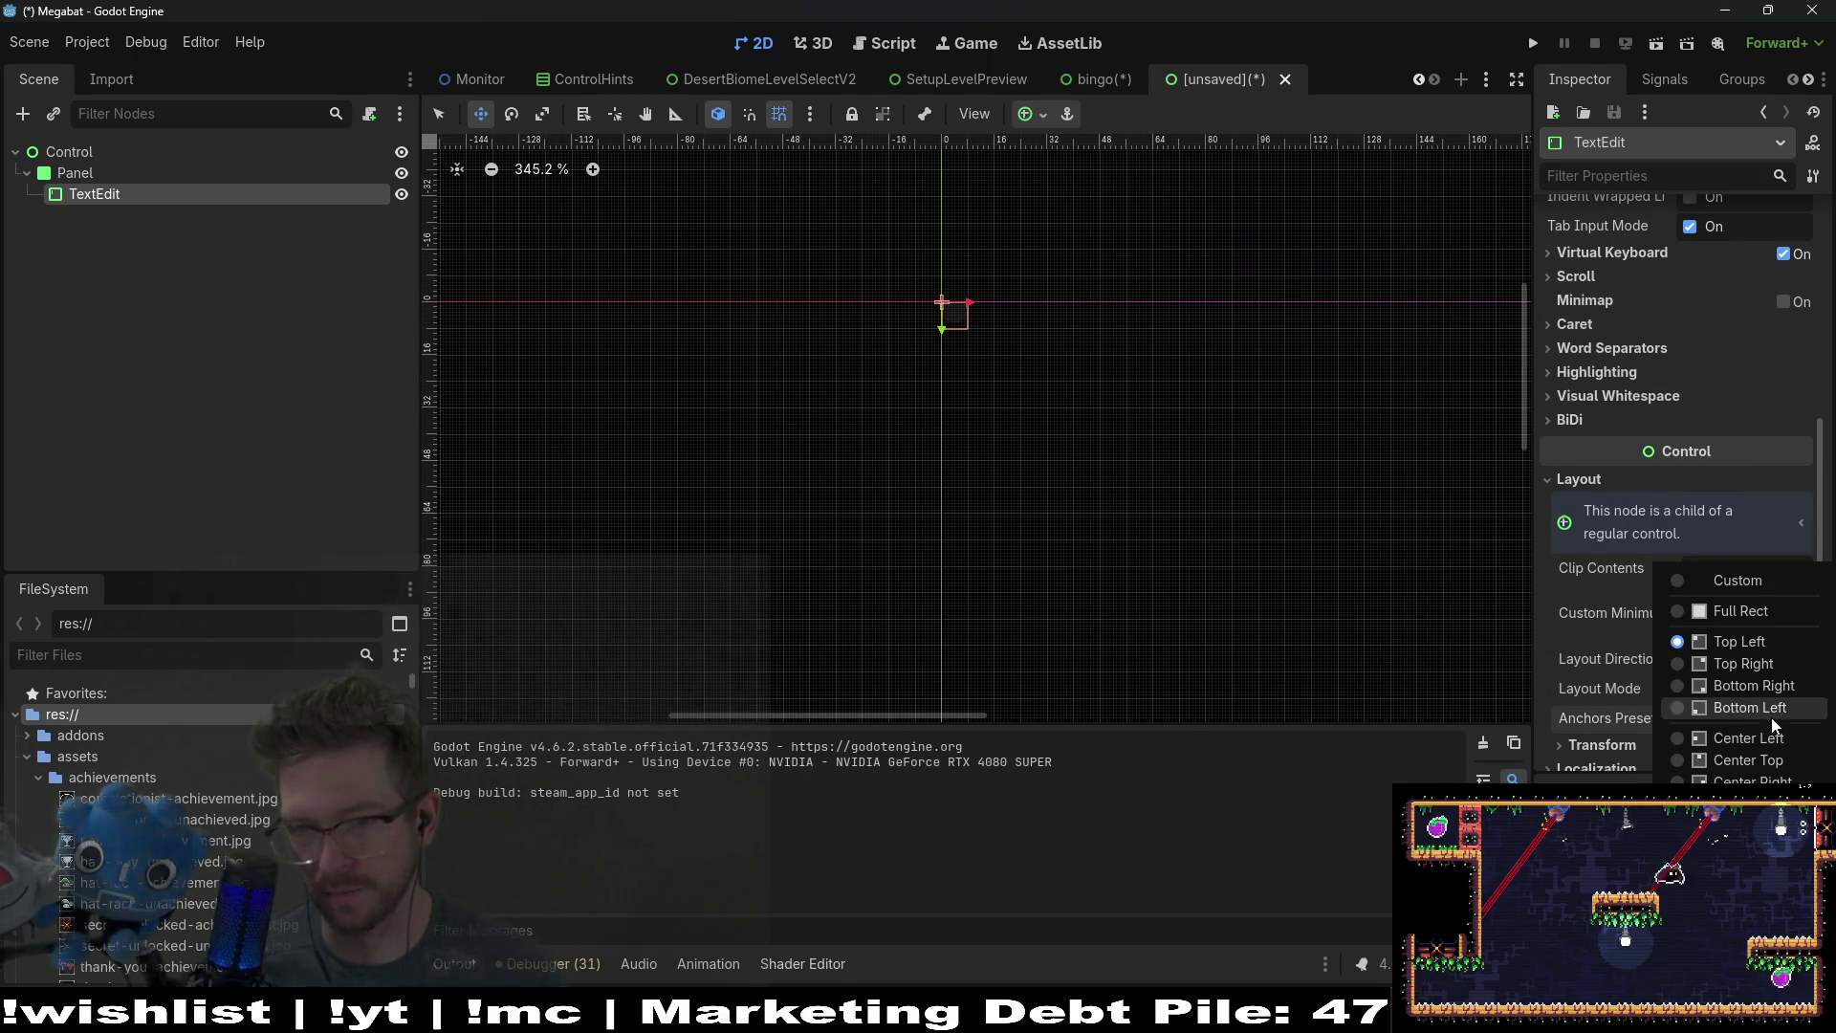
left_click(1750, 611)
left_click_drag(1240, 437, 1111, 414)
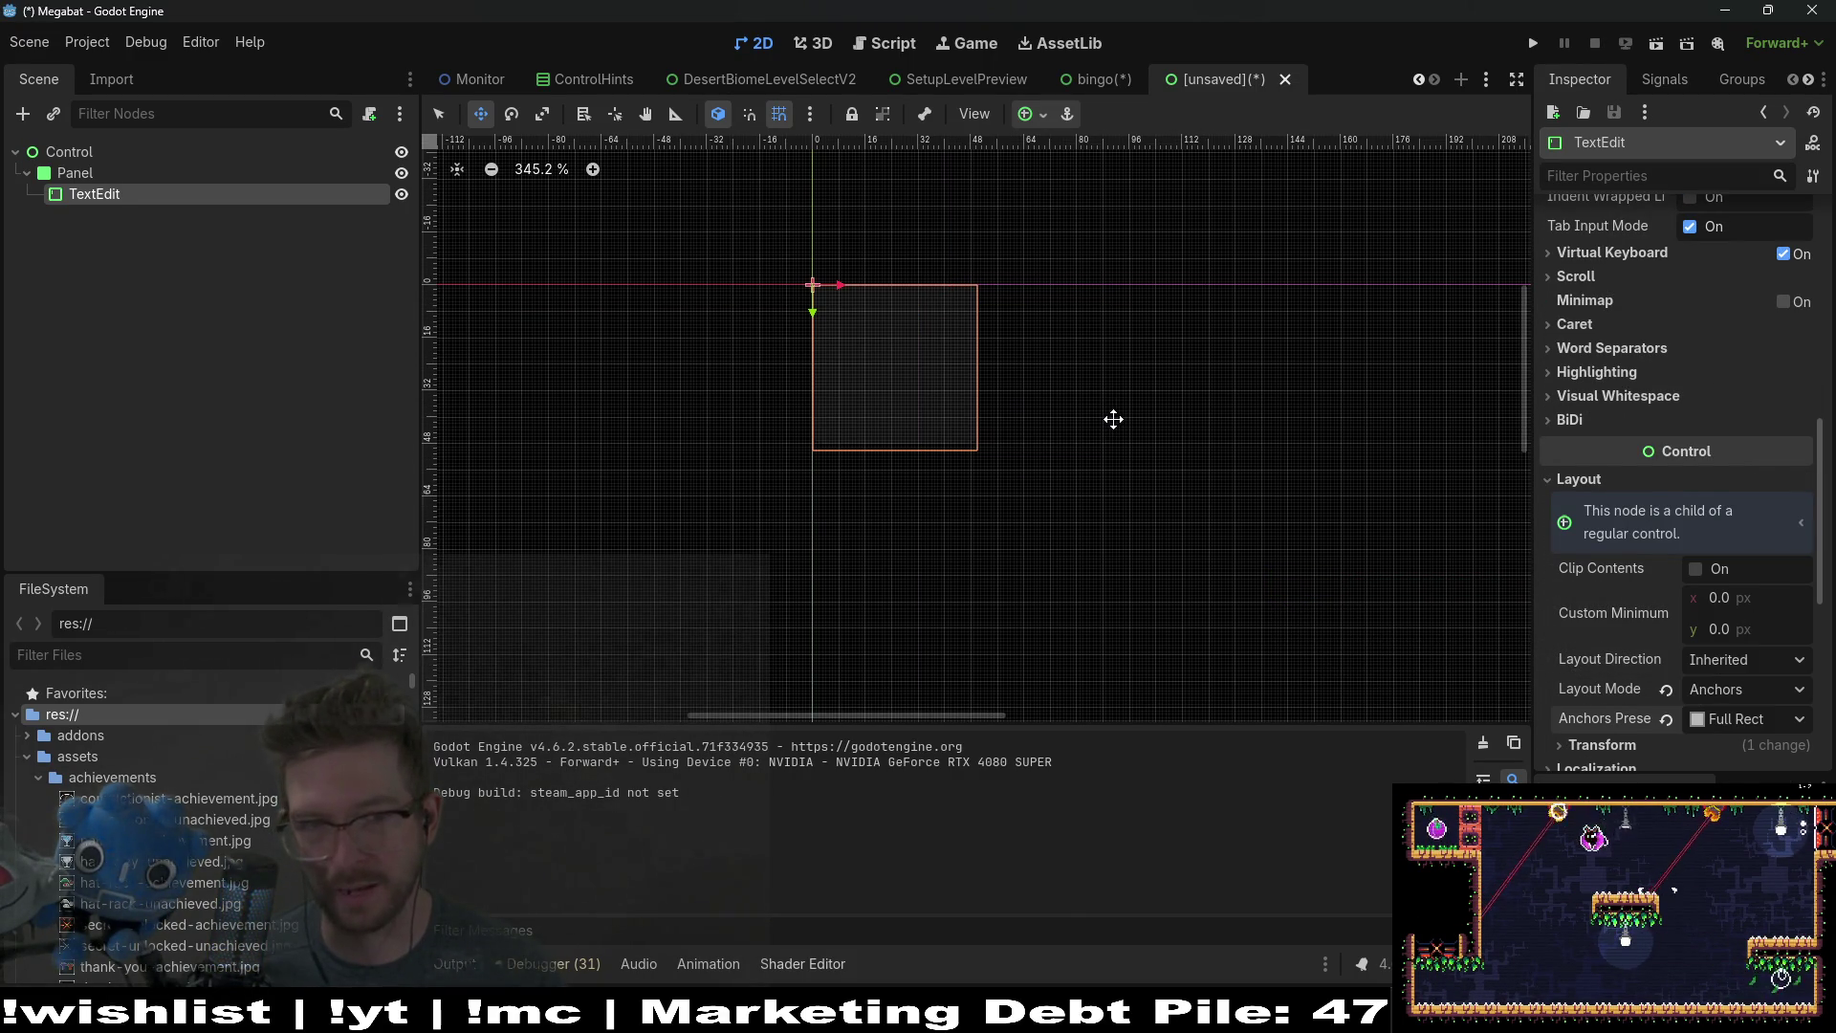
left_click(125, 174)
scroll(1742, 618, "up", 10)
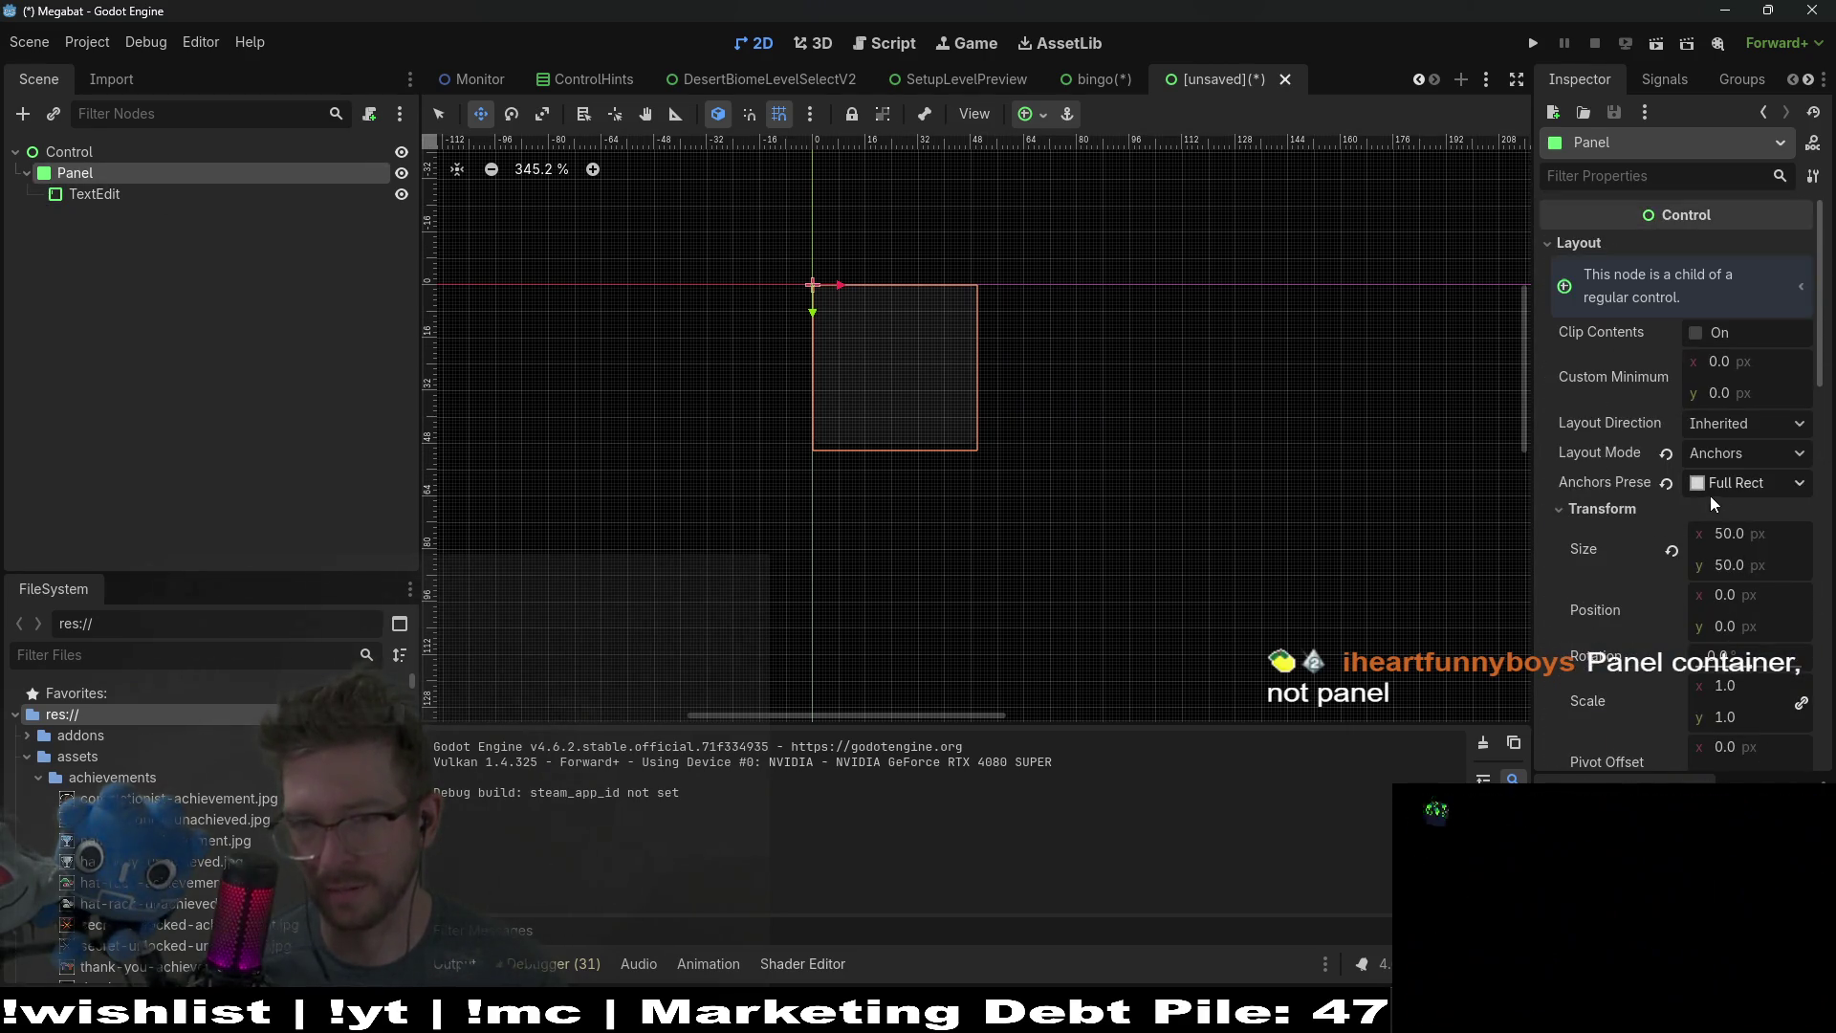
Step: Move the Panel below the TextEdit in the Scene tree, keeping Control at 50 px
scroll(953, 444, "up", 1)
scroll(953, 444, "up", 8)
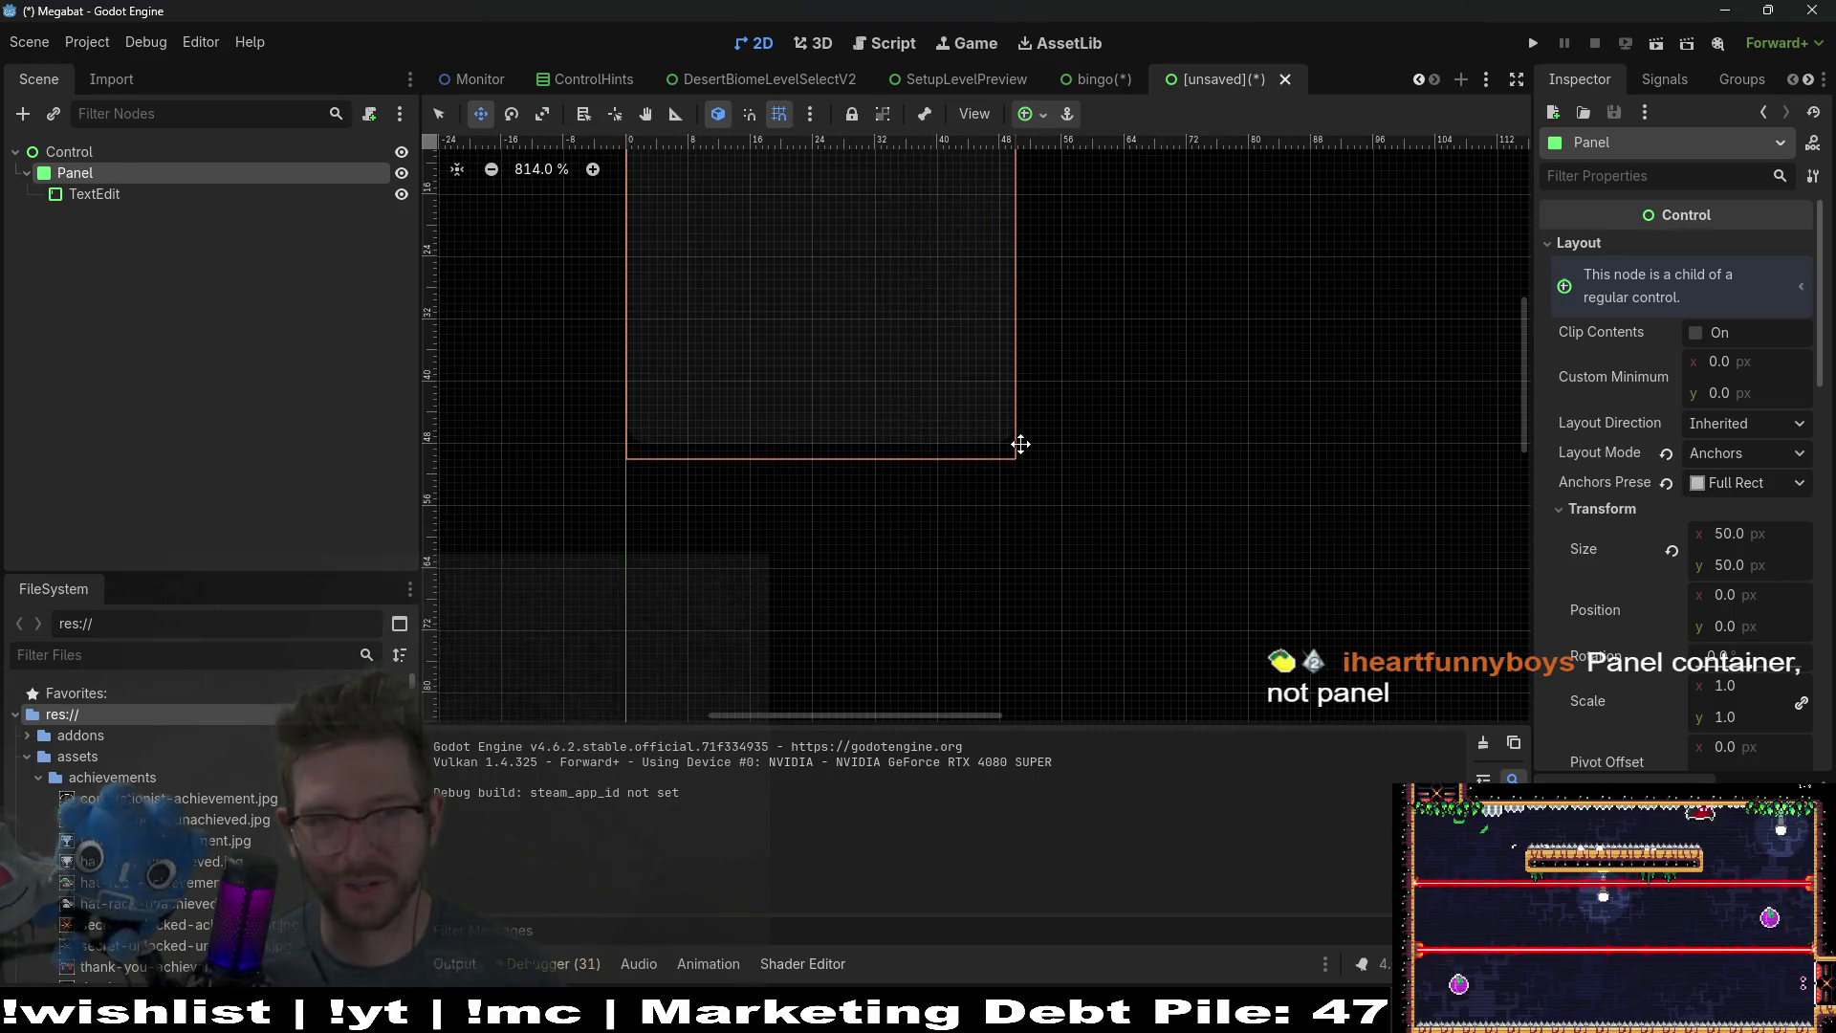
left_click(88, 195)
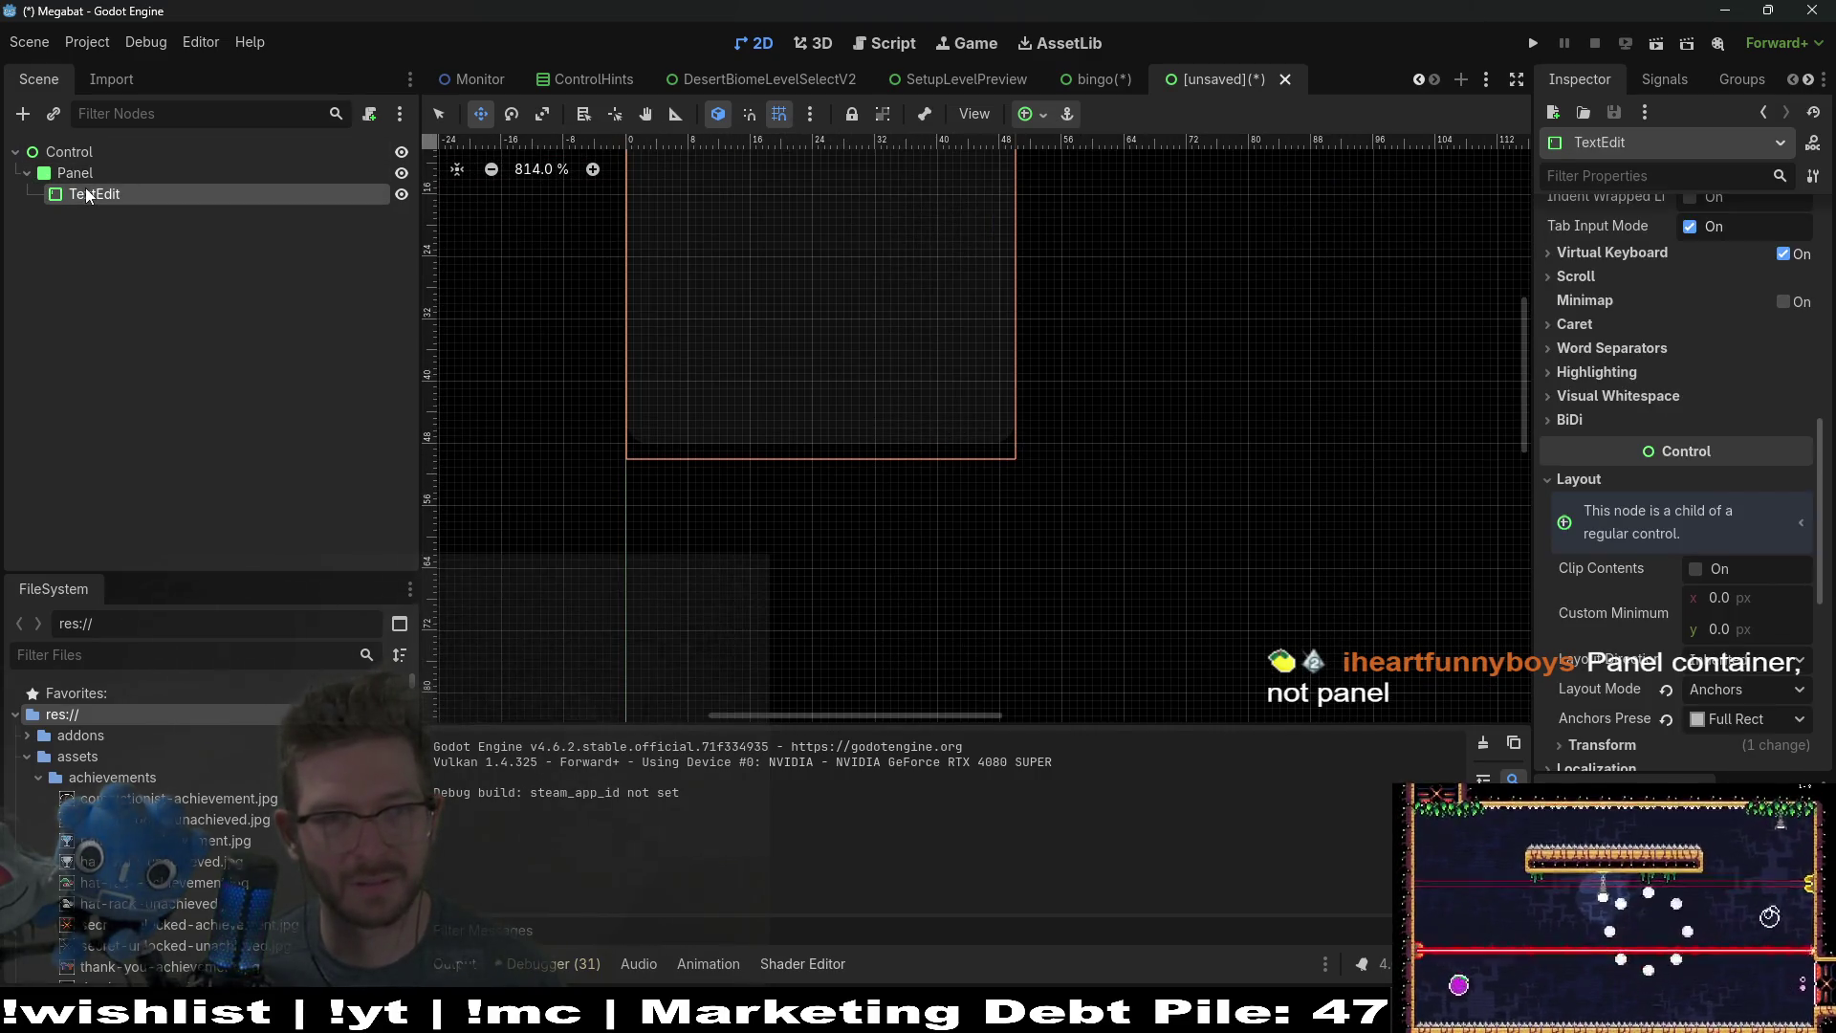
left_click(81, 151)
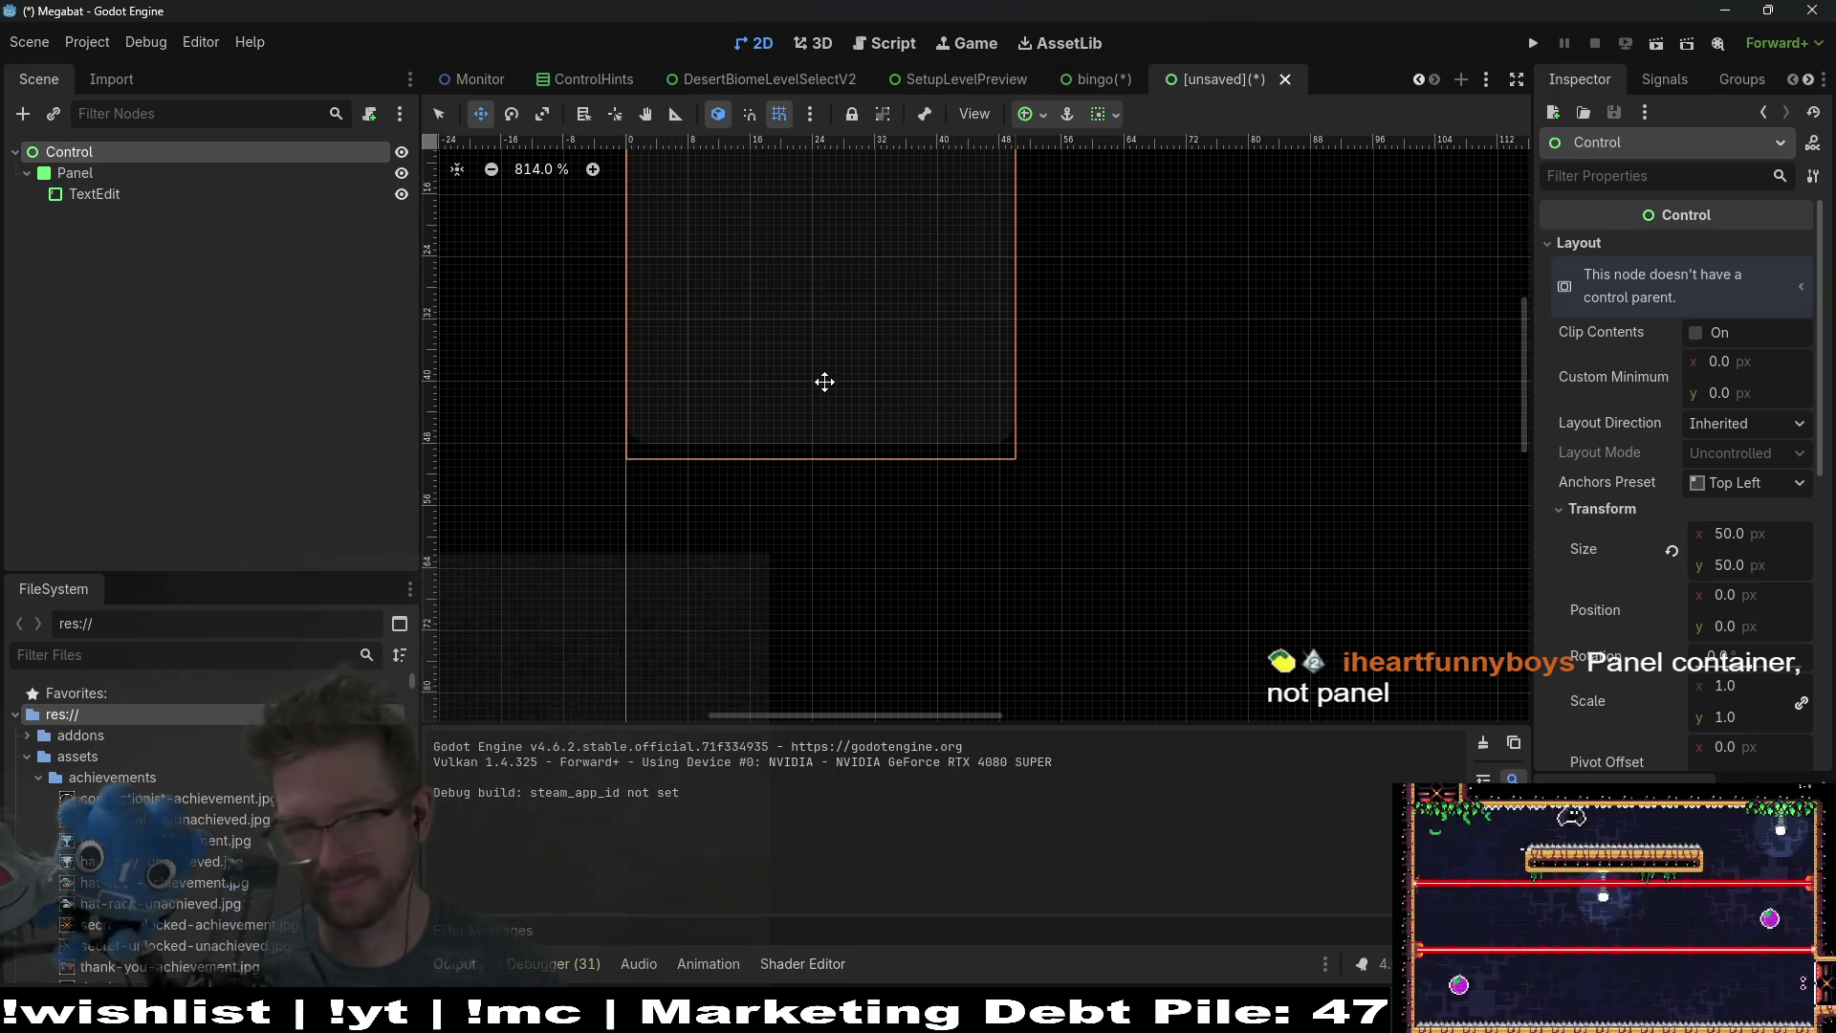
left_click_drag(1020, 464, 1022, 447)
scroll(882, 348, "up", 5)
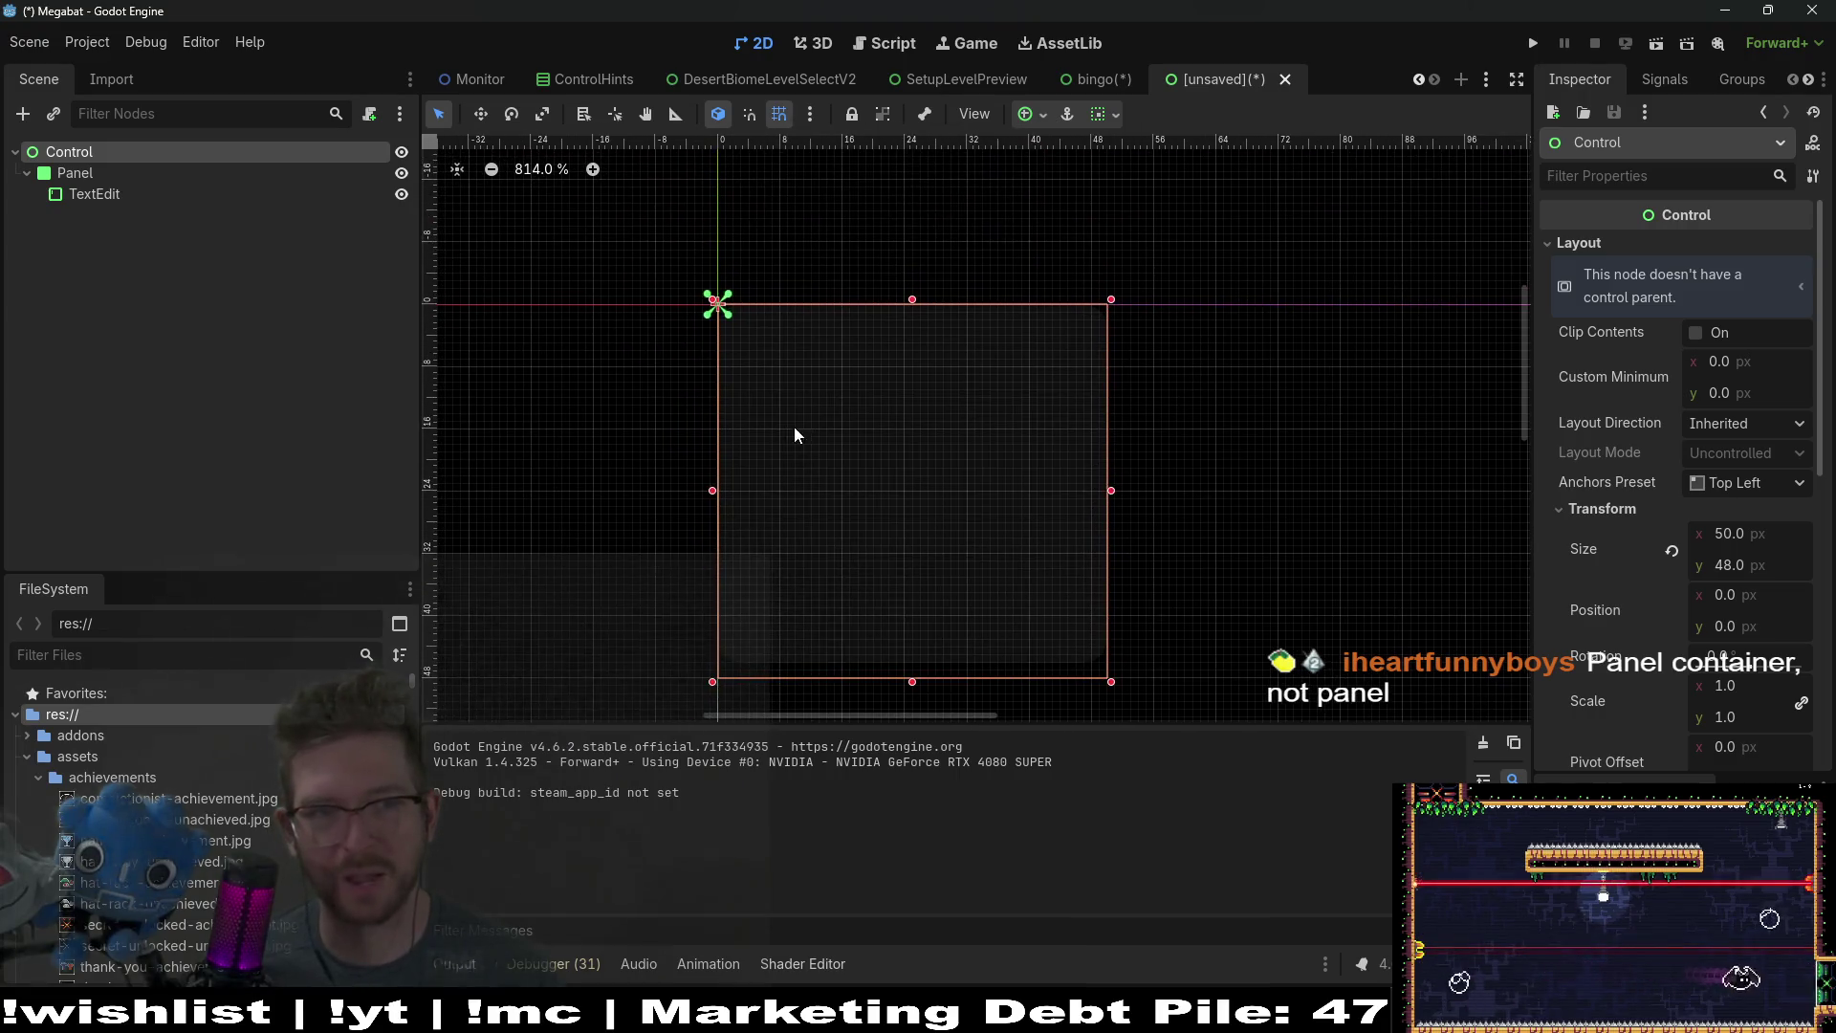
key("ctrl+z")
scroll(1081, 449, "down", 2)
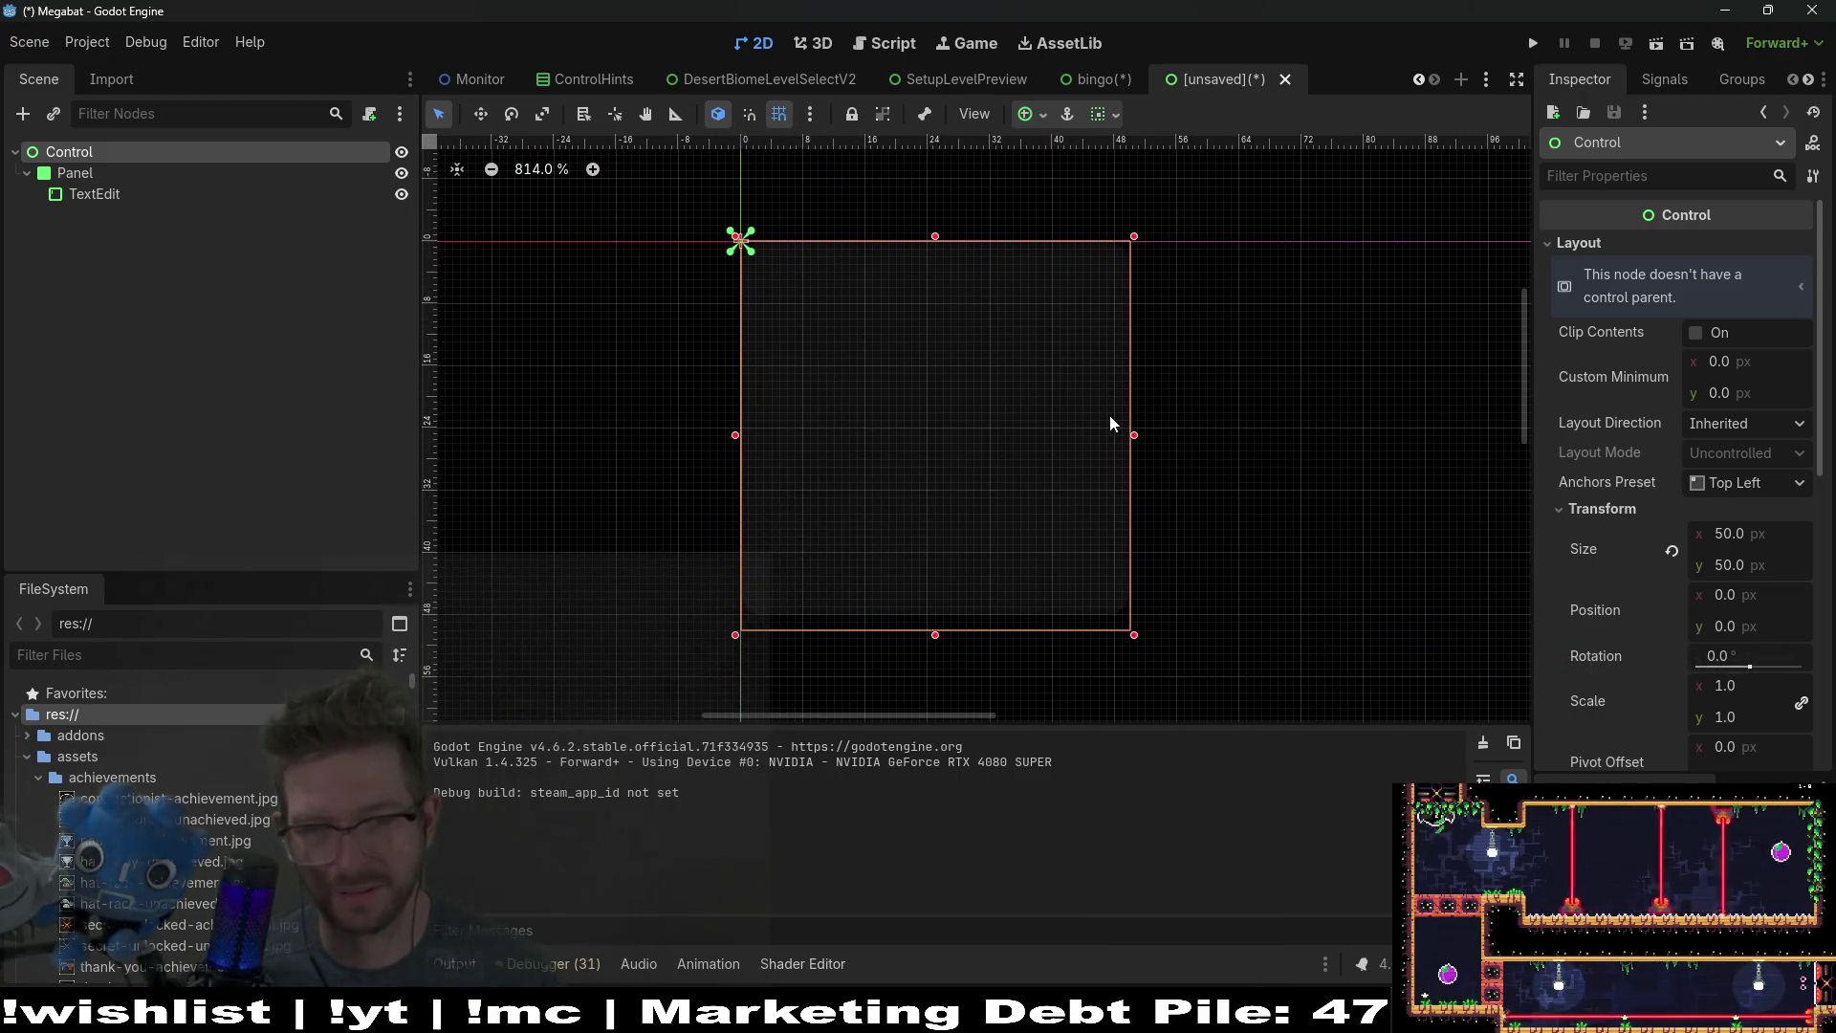
left_click(75, 174)
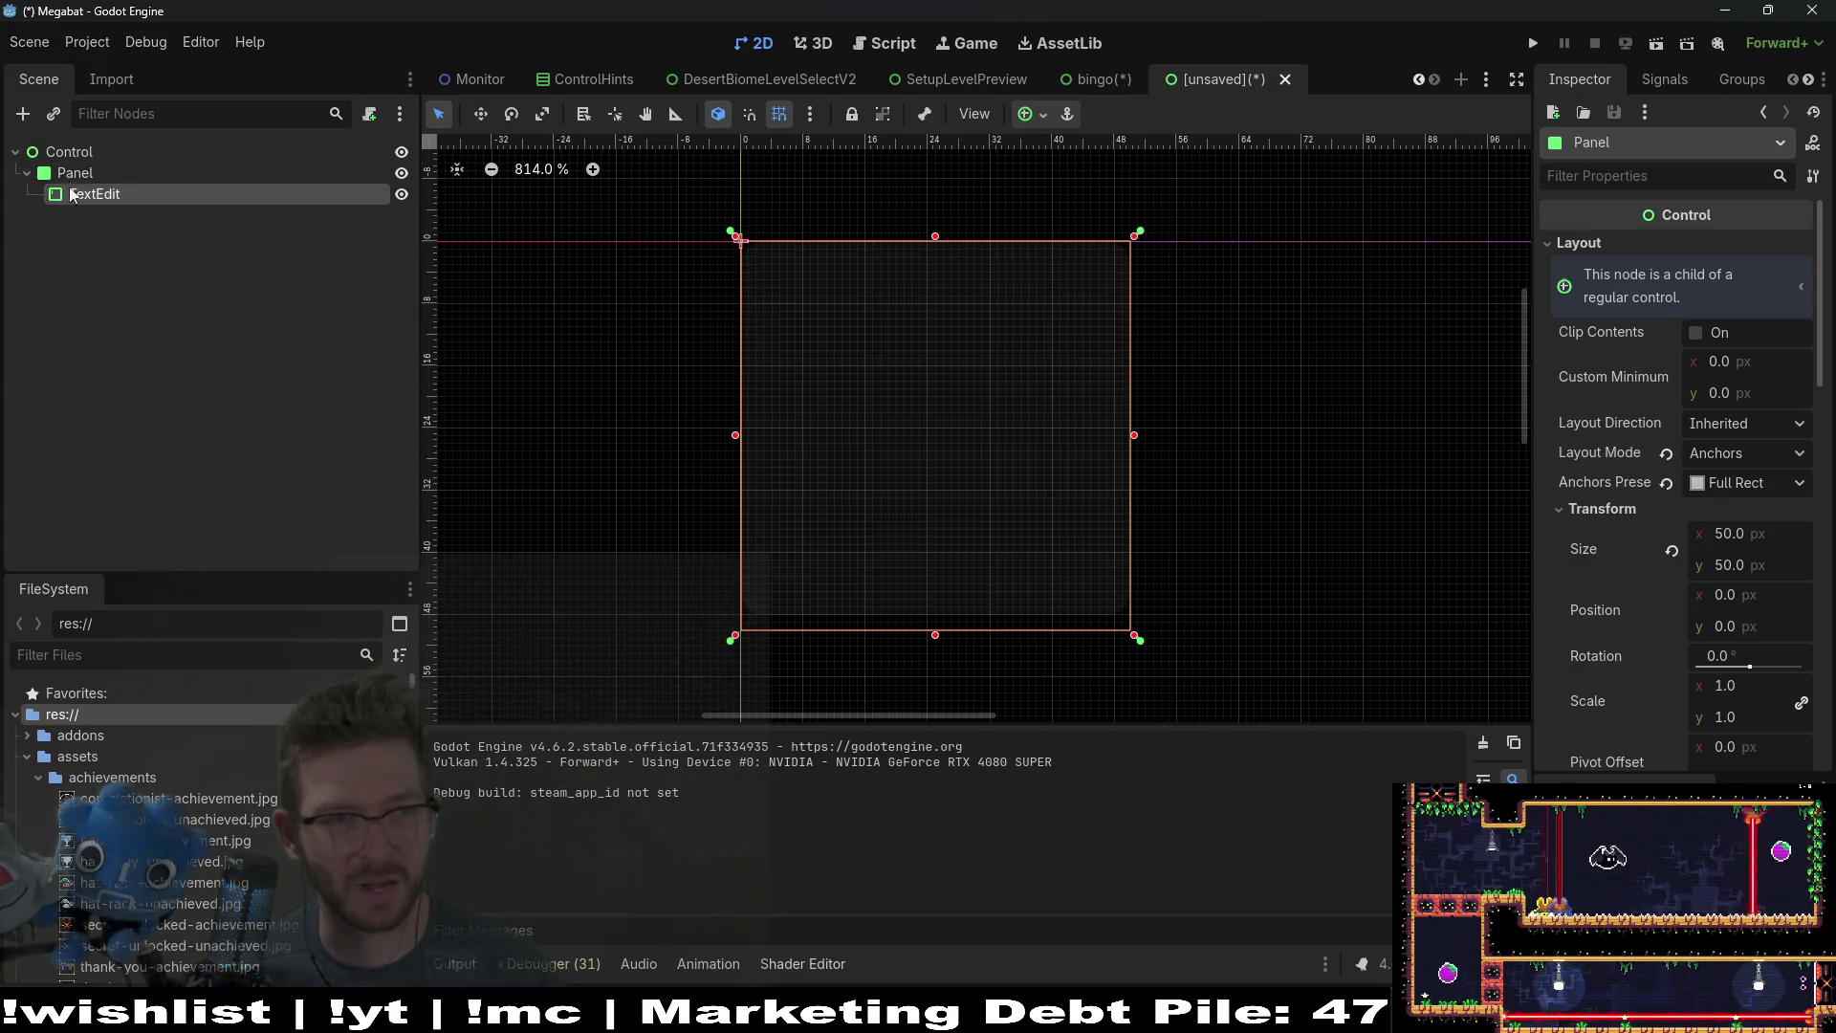
left_click_drag(71, 168, 162, 211)
left_click(80, 198)
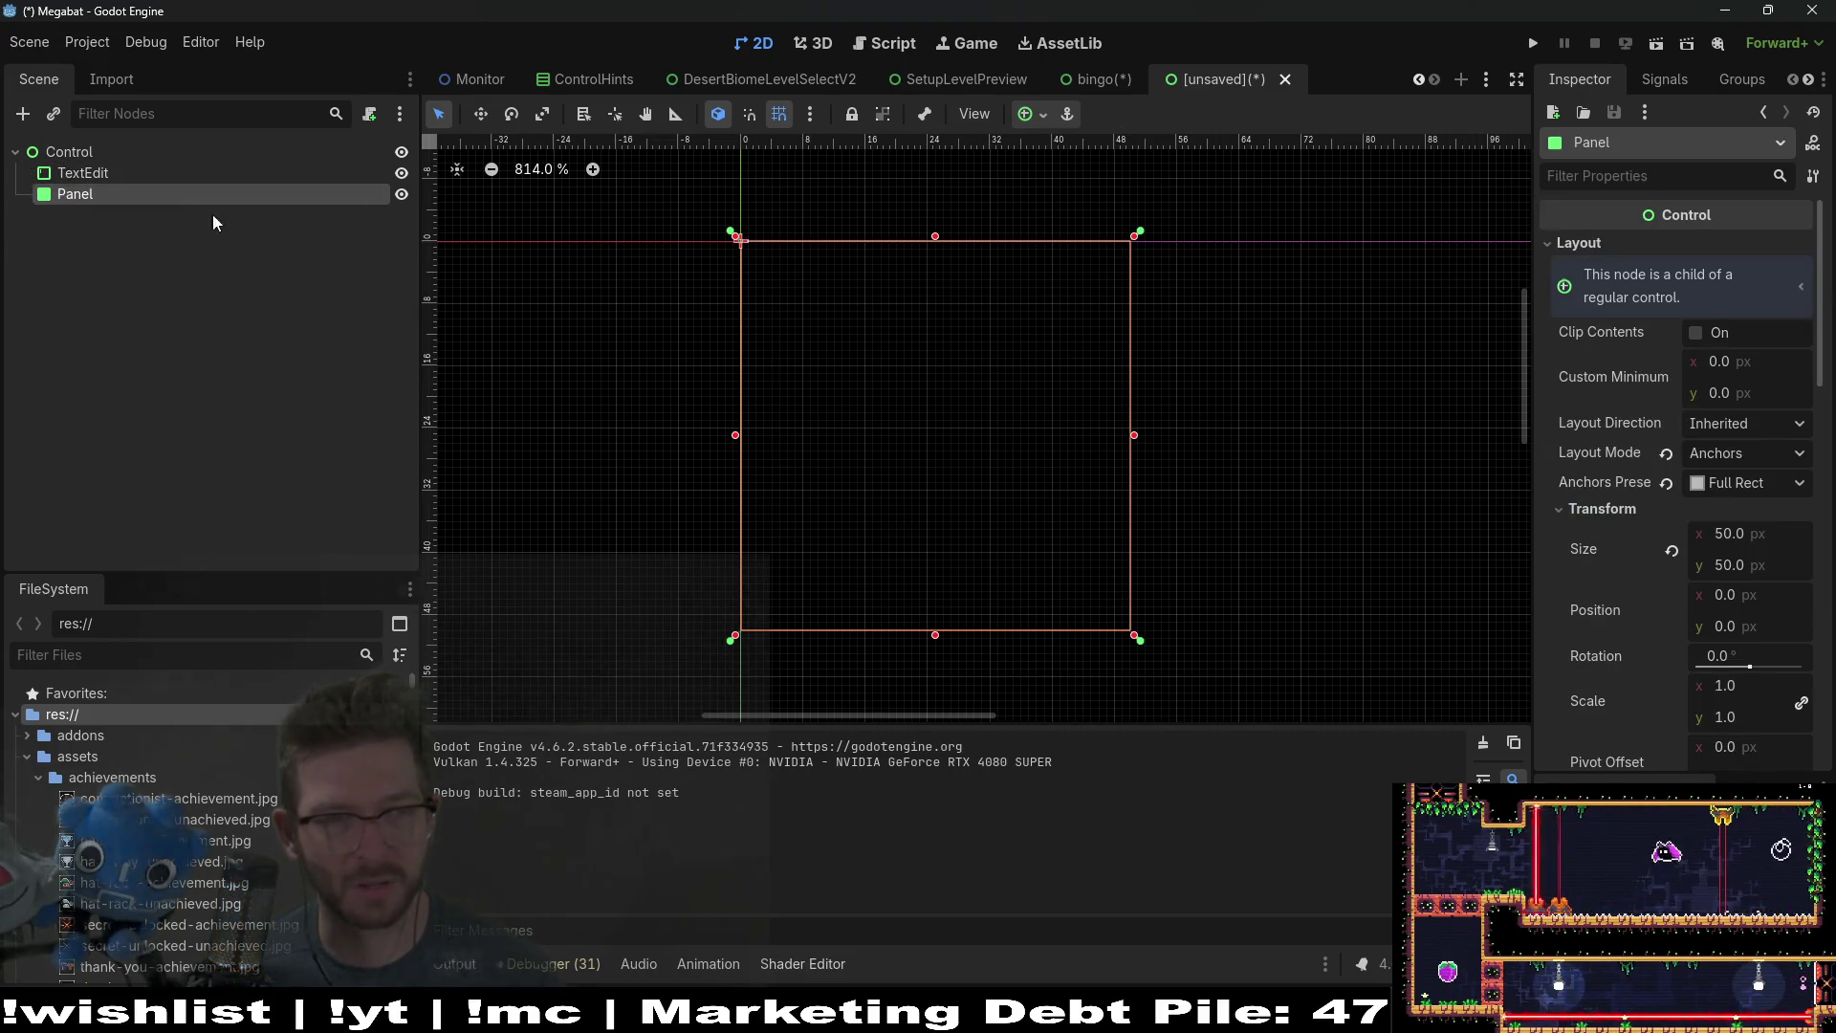
Step: Add a RichTextLabel child under Control via the 'rich' search
left_click(57, 152)
left_click(22, 114)
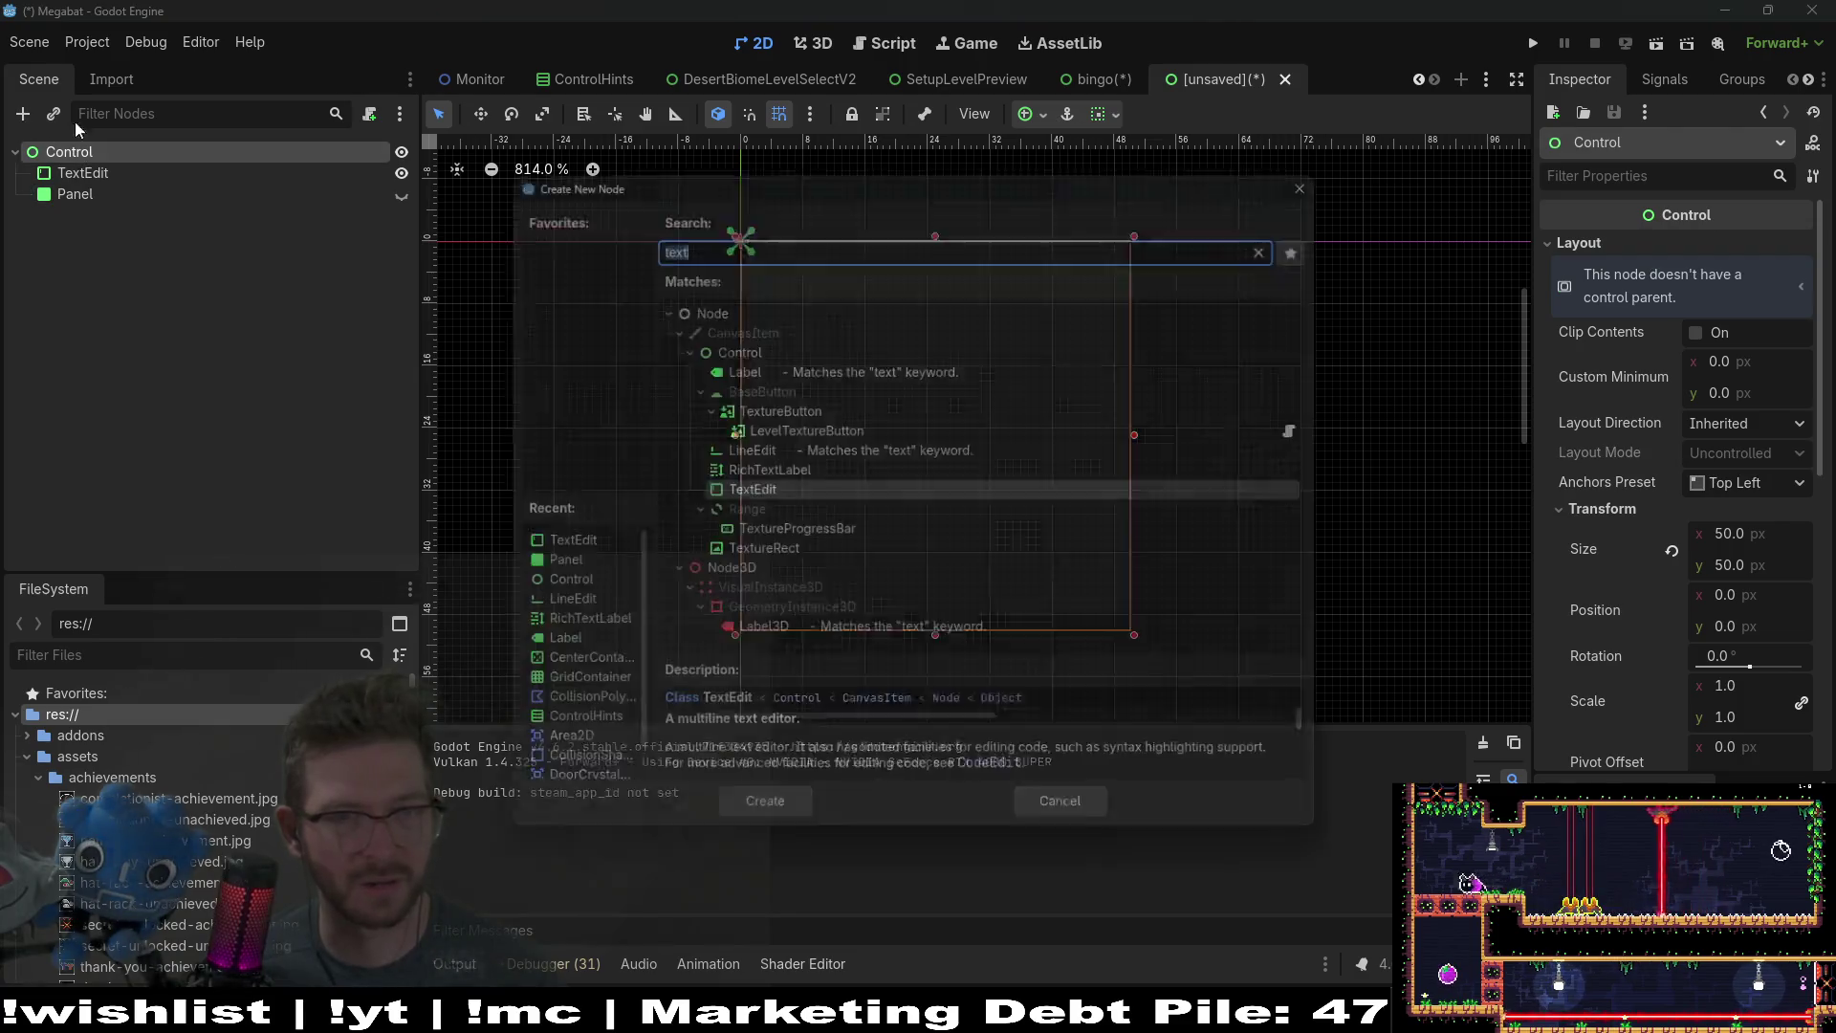
type("rich")
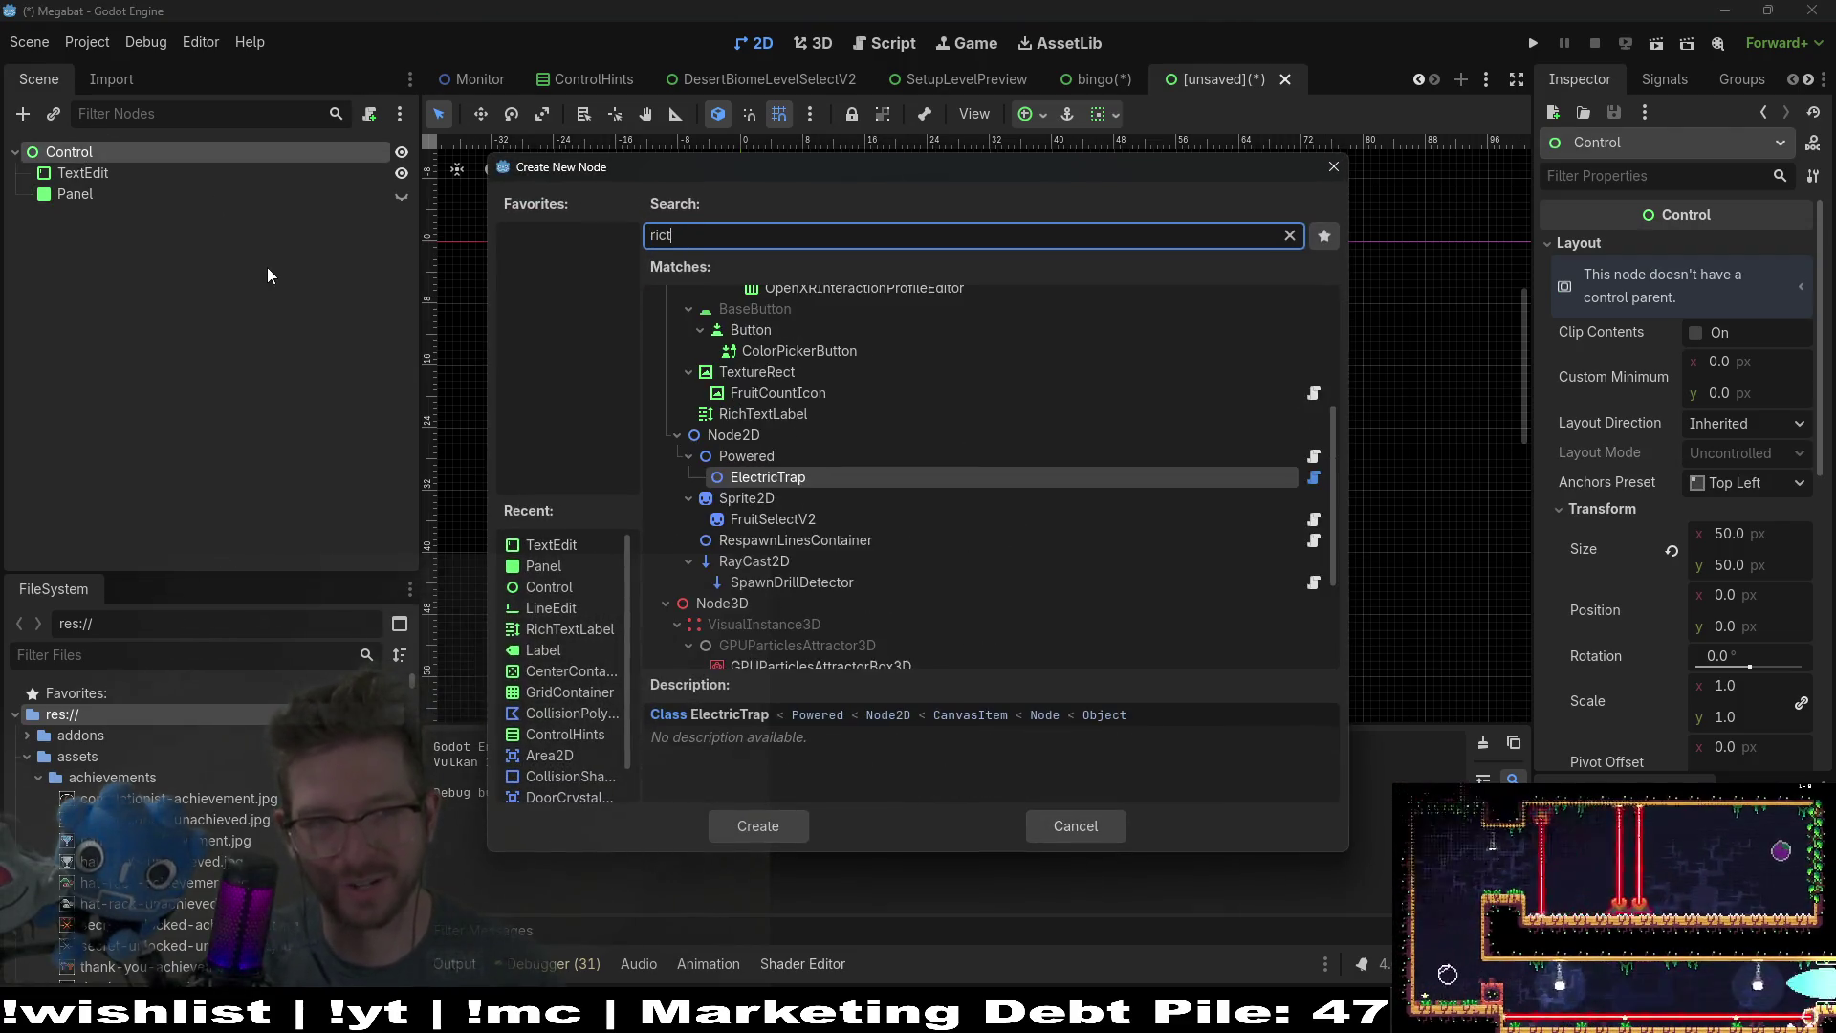
key("Return")
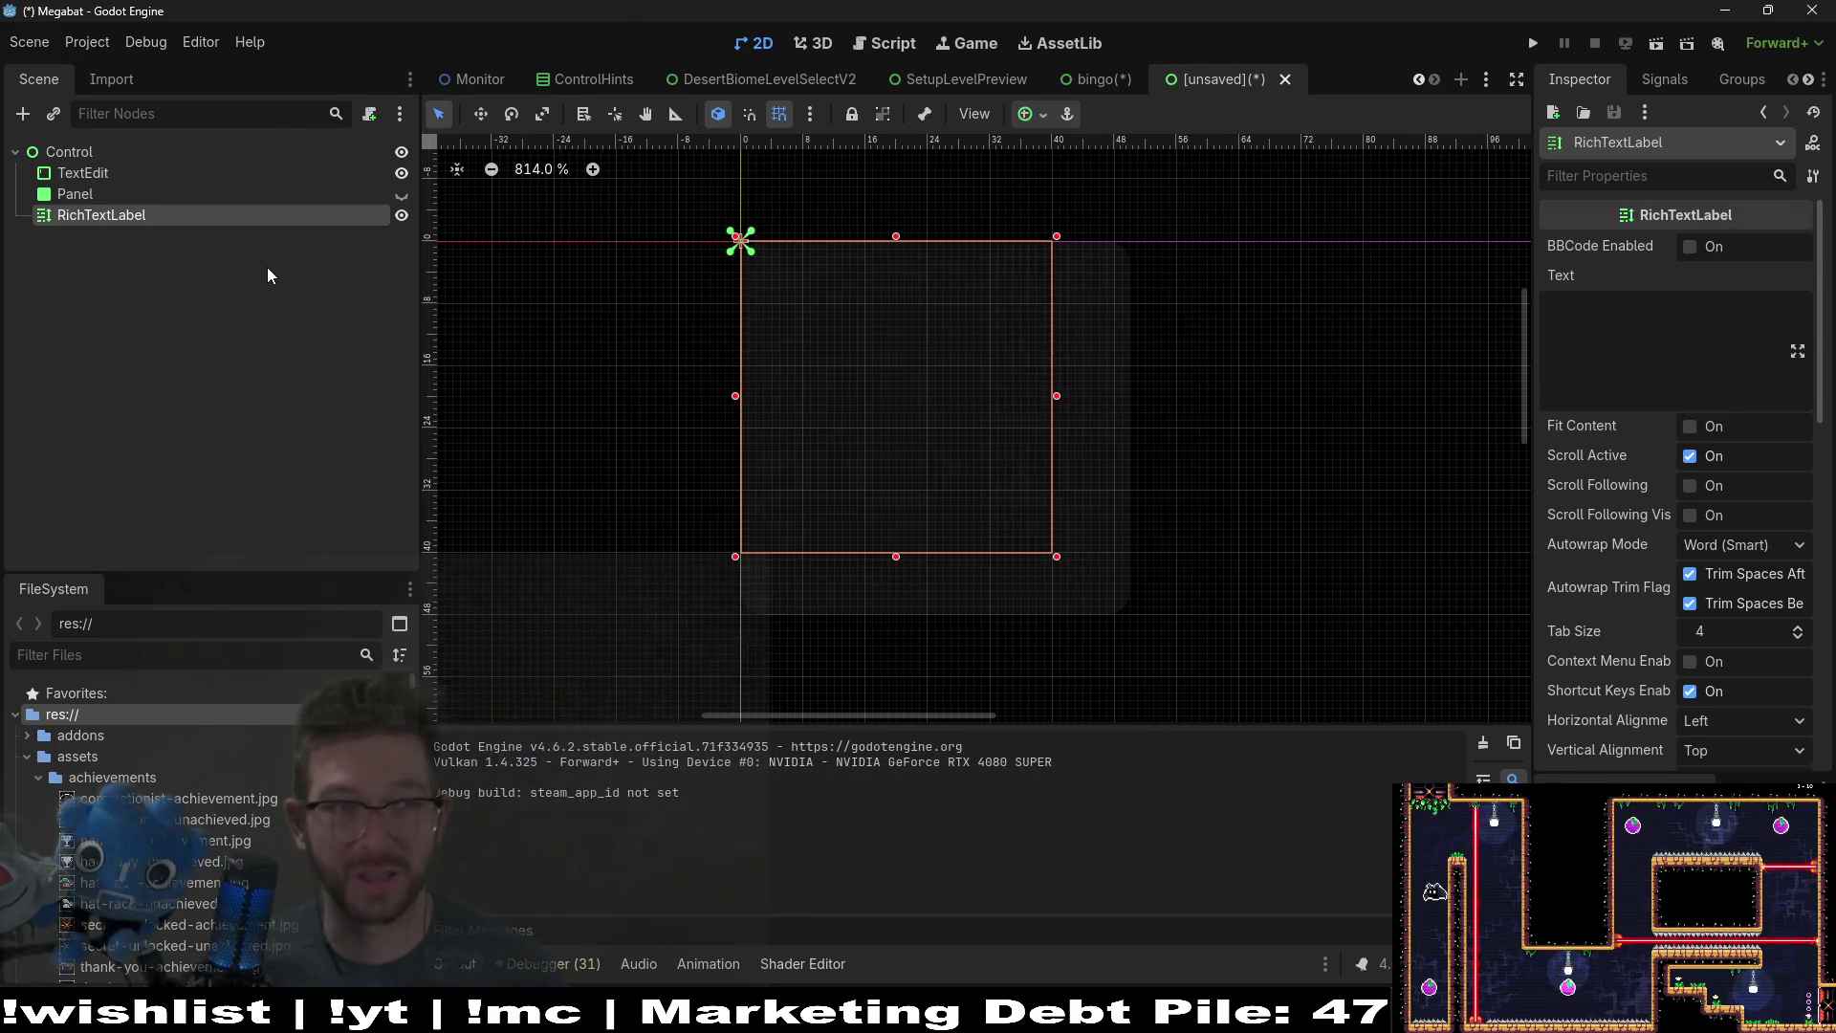
left_click(1693, 316)
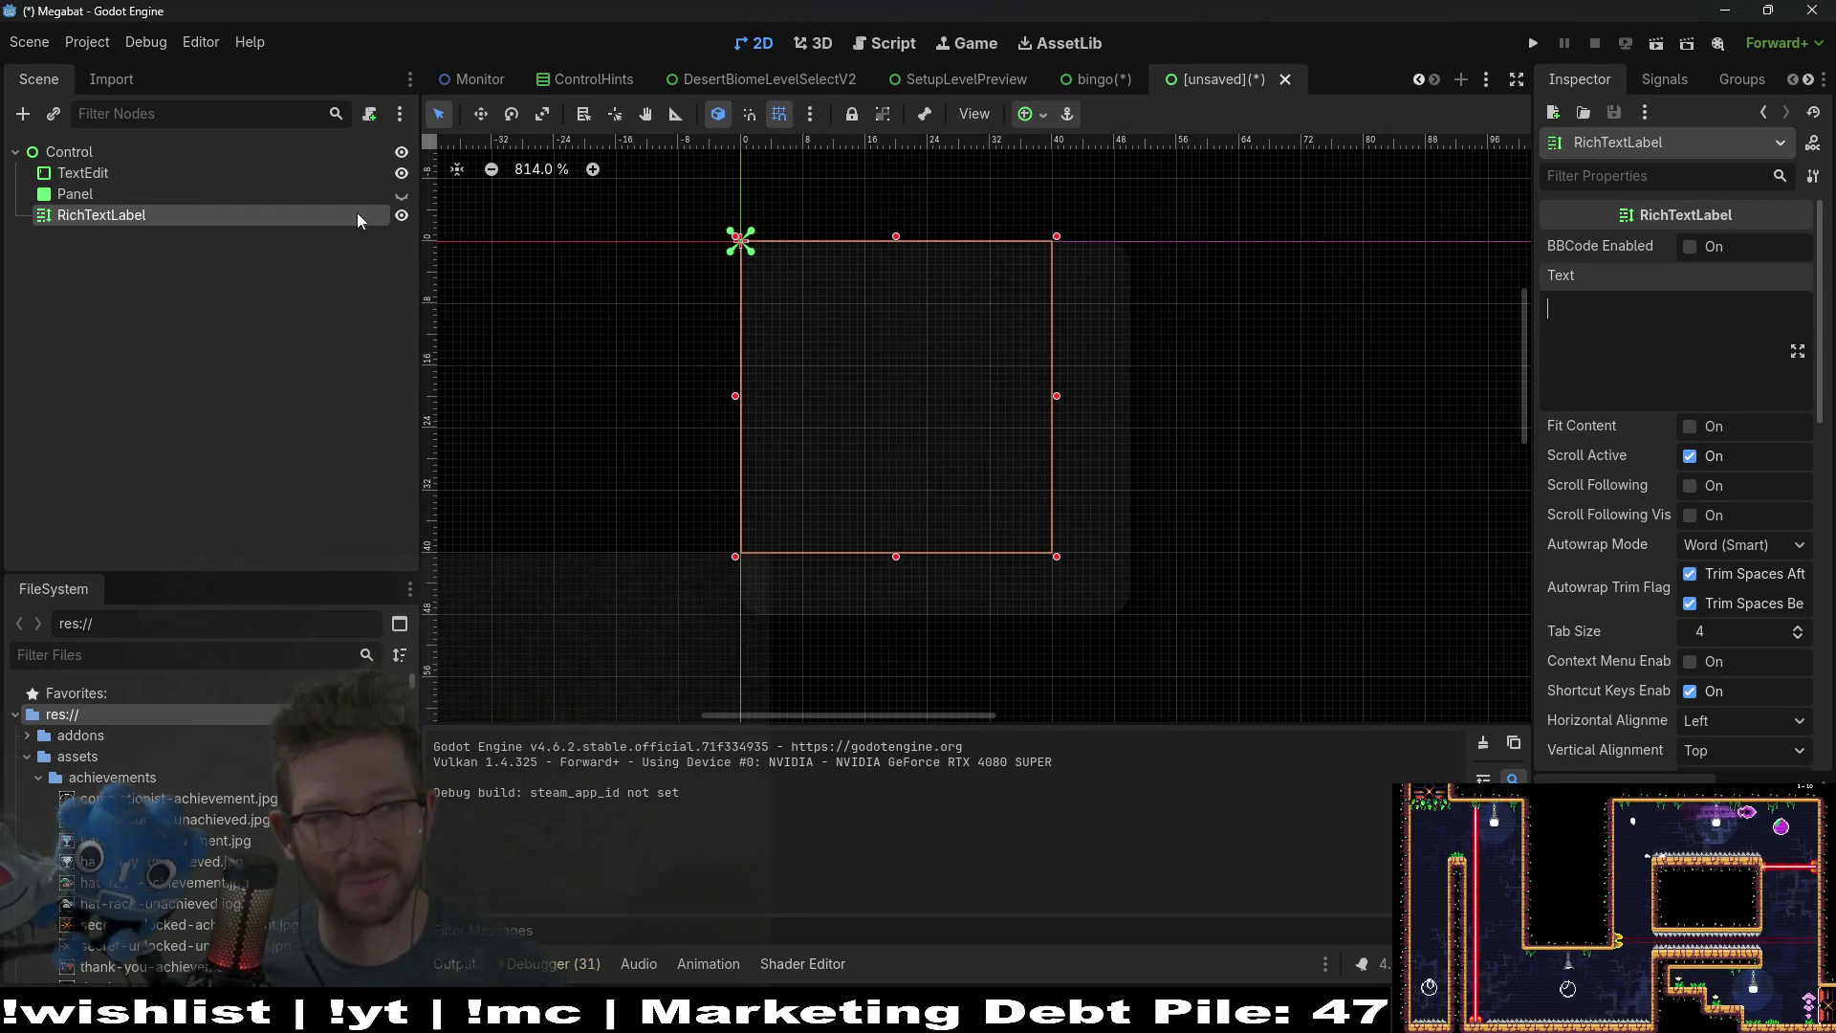
left_click(168, 199)
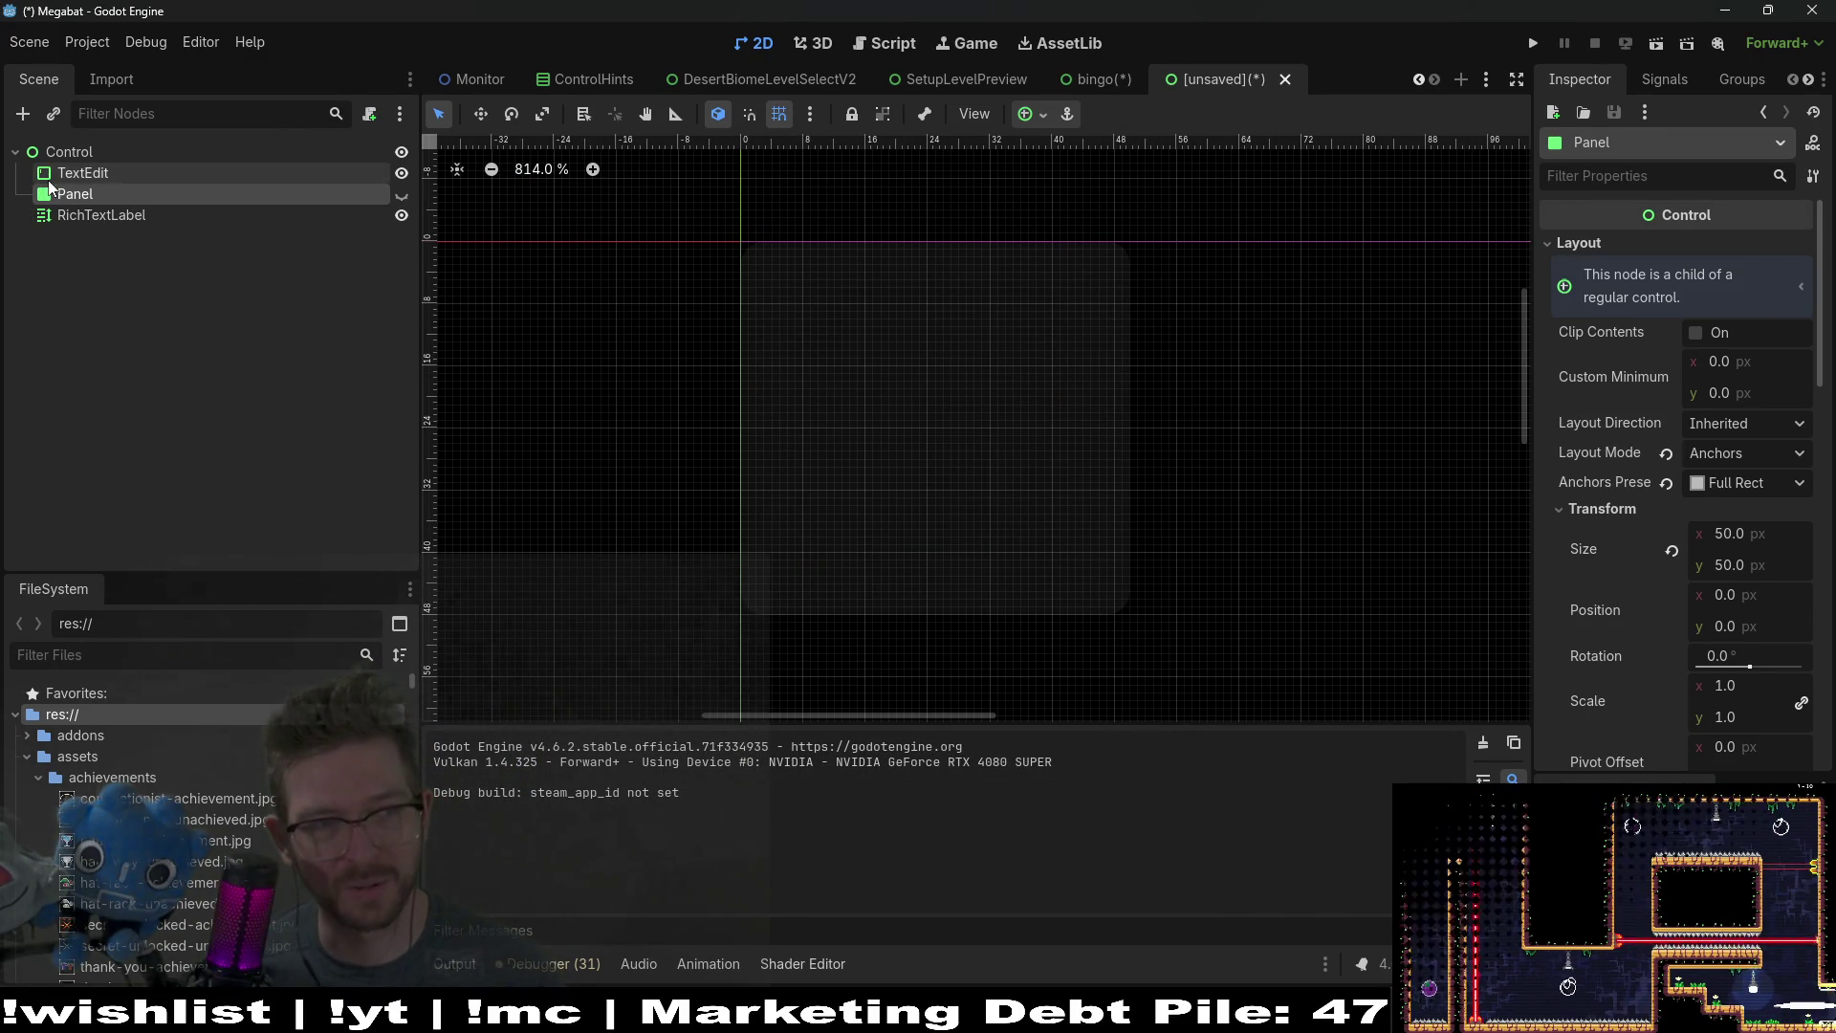
Step: Make the TextEdit and Panel visible again and select the TextEdit
left_click(83, 173)
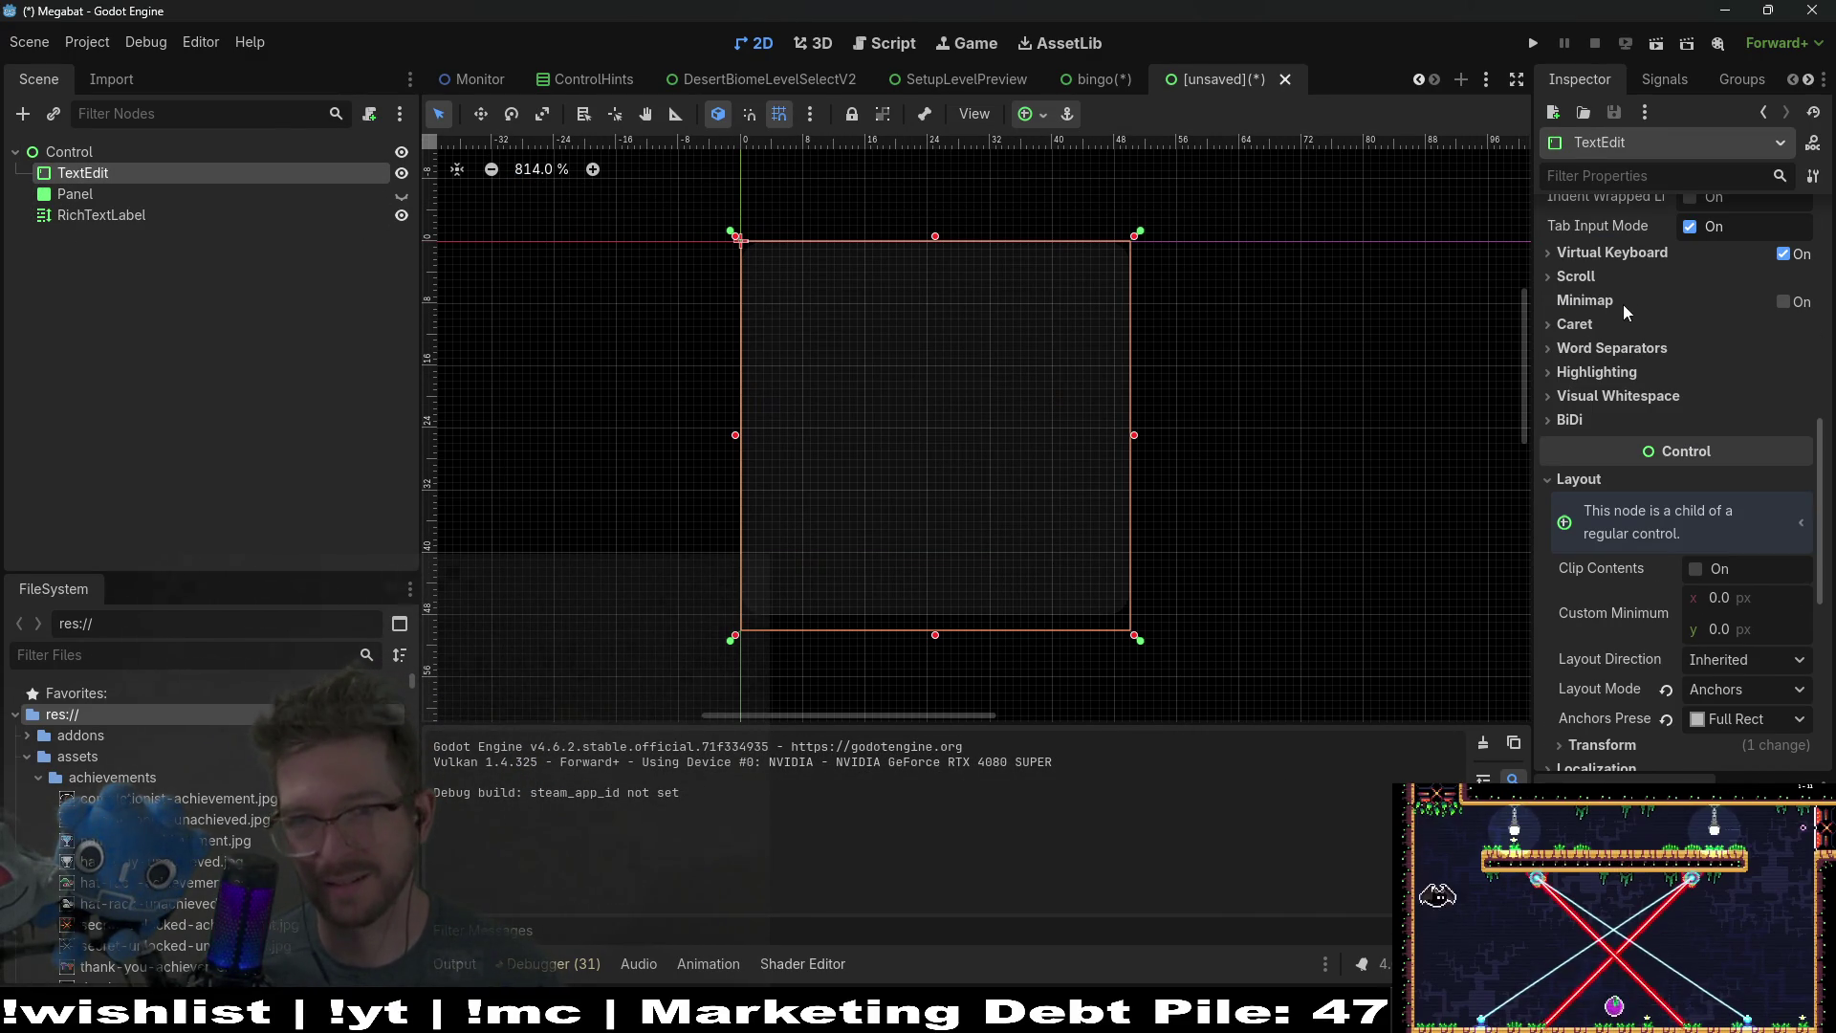
left_click(402, 174)
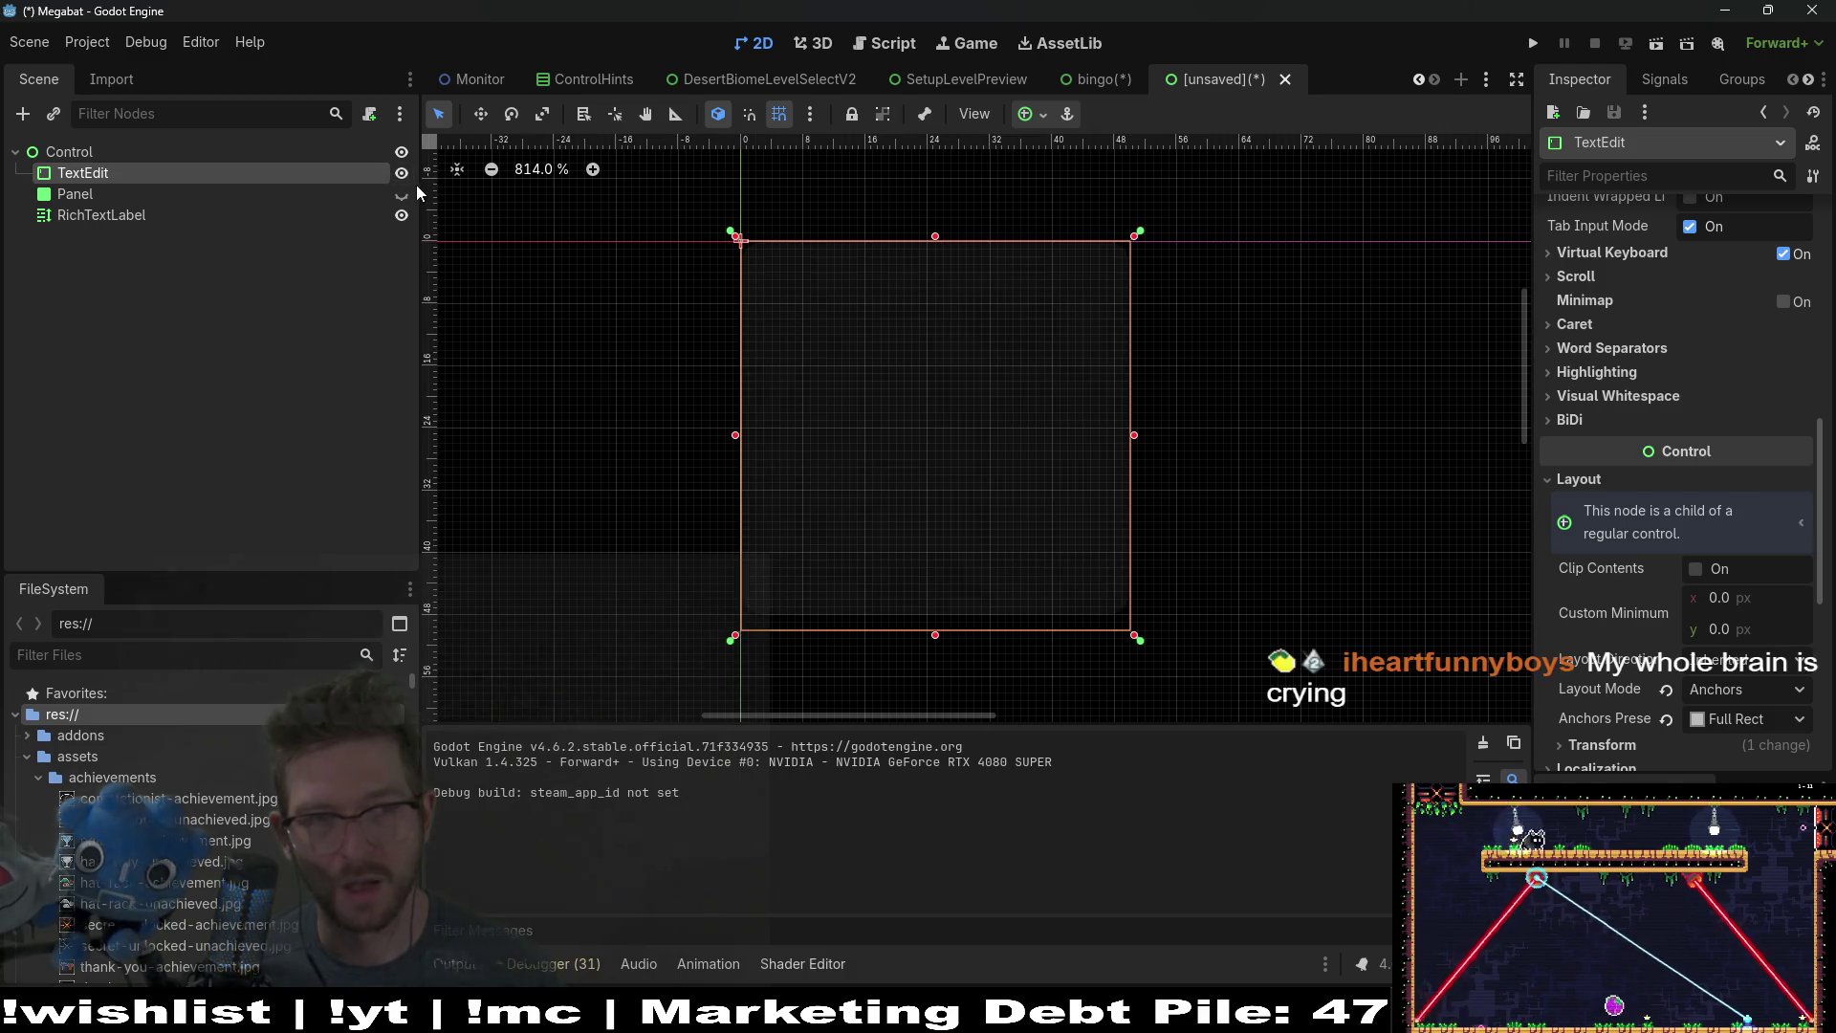
left_click(402, 194)
left_click(231, 196)
left_click(221, 174)
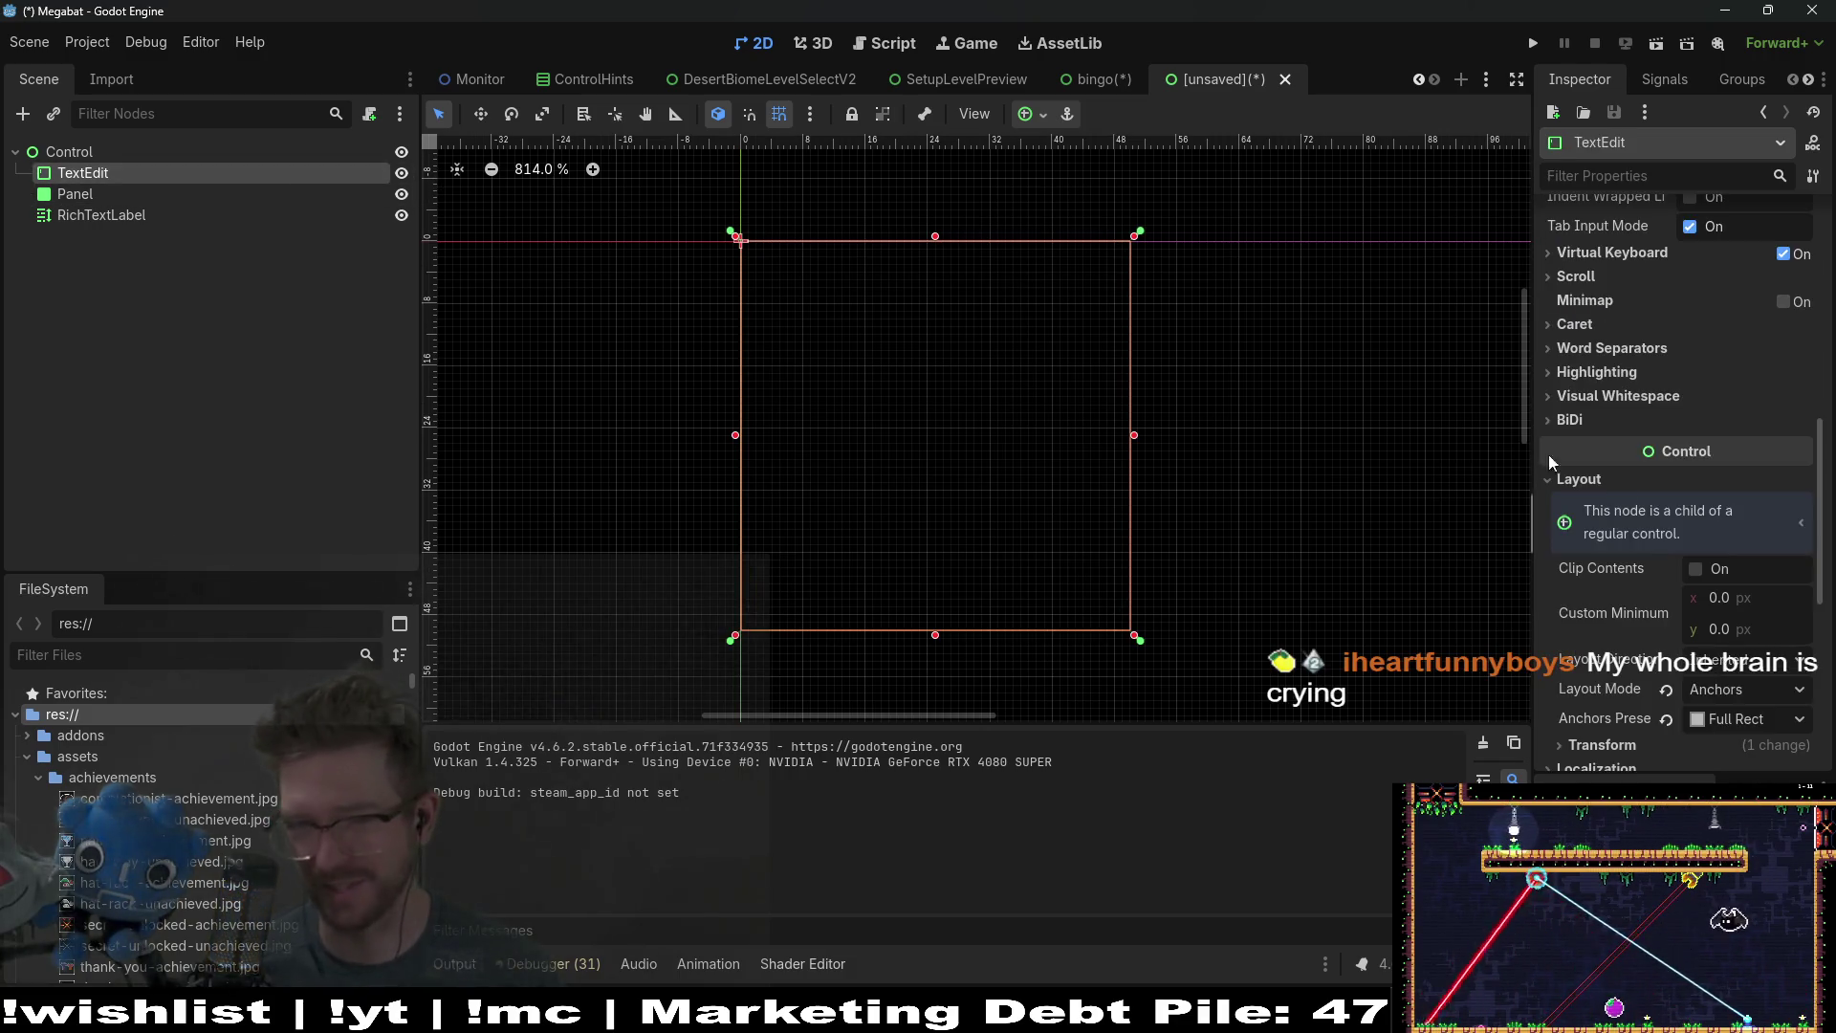
scroll(1676, 493, "down", 5)
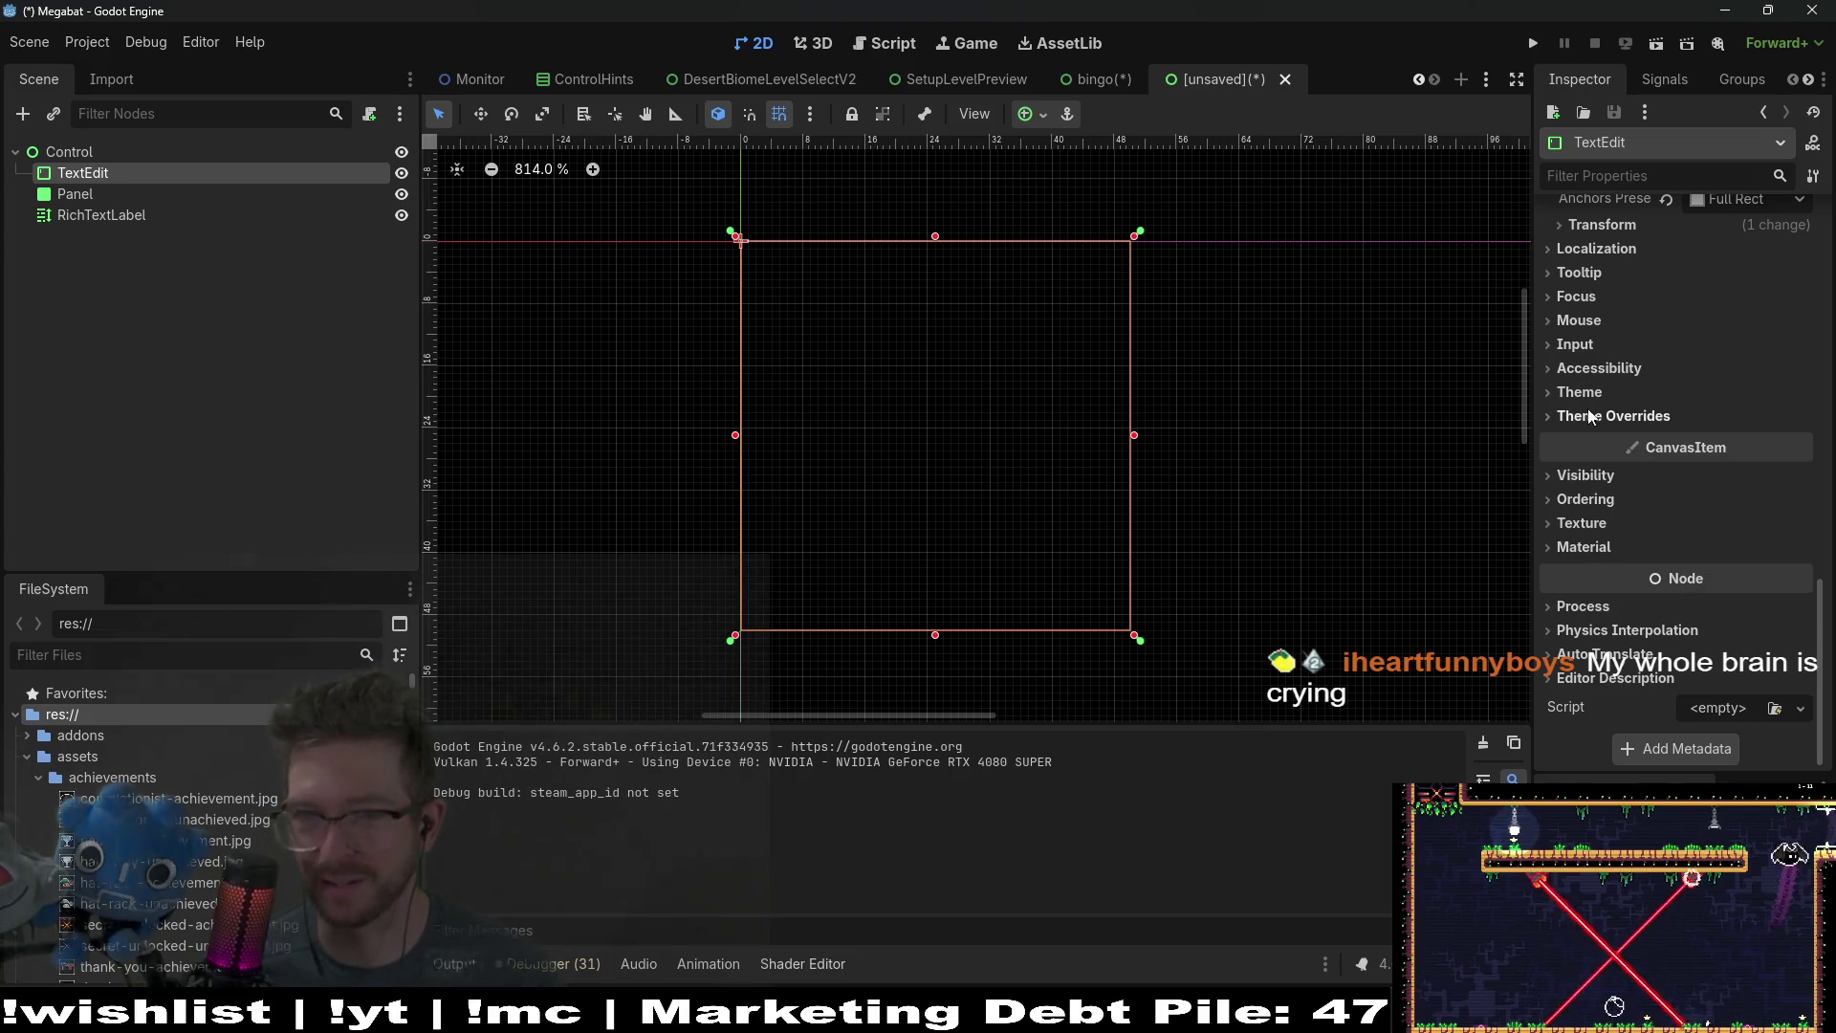
Step: Expand the TextEdit's Theme Overrides down to its Styles section
left_click(1616, 416)
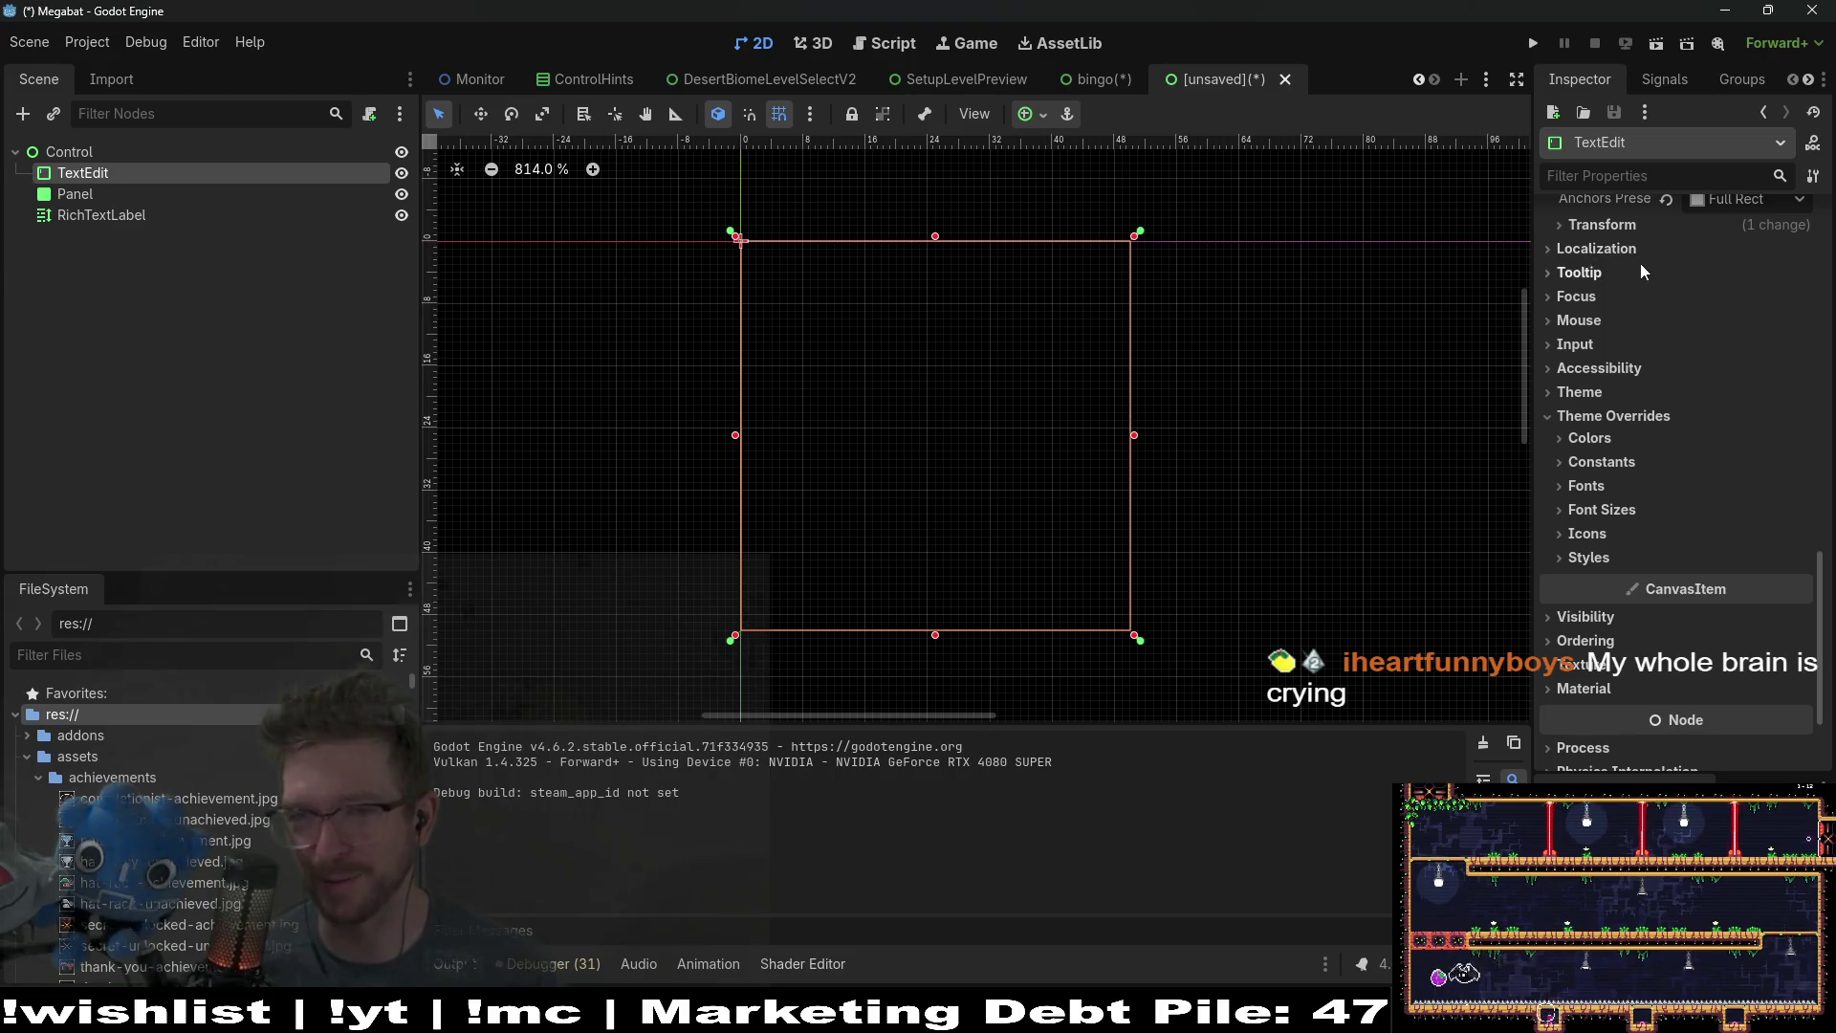
scroll(1243, 526, "up", 3)
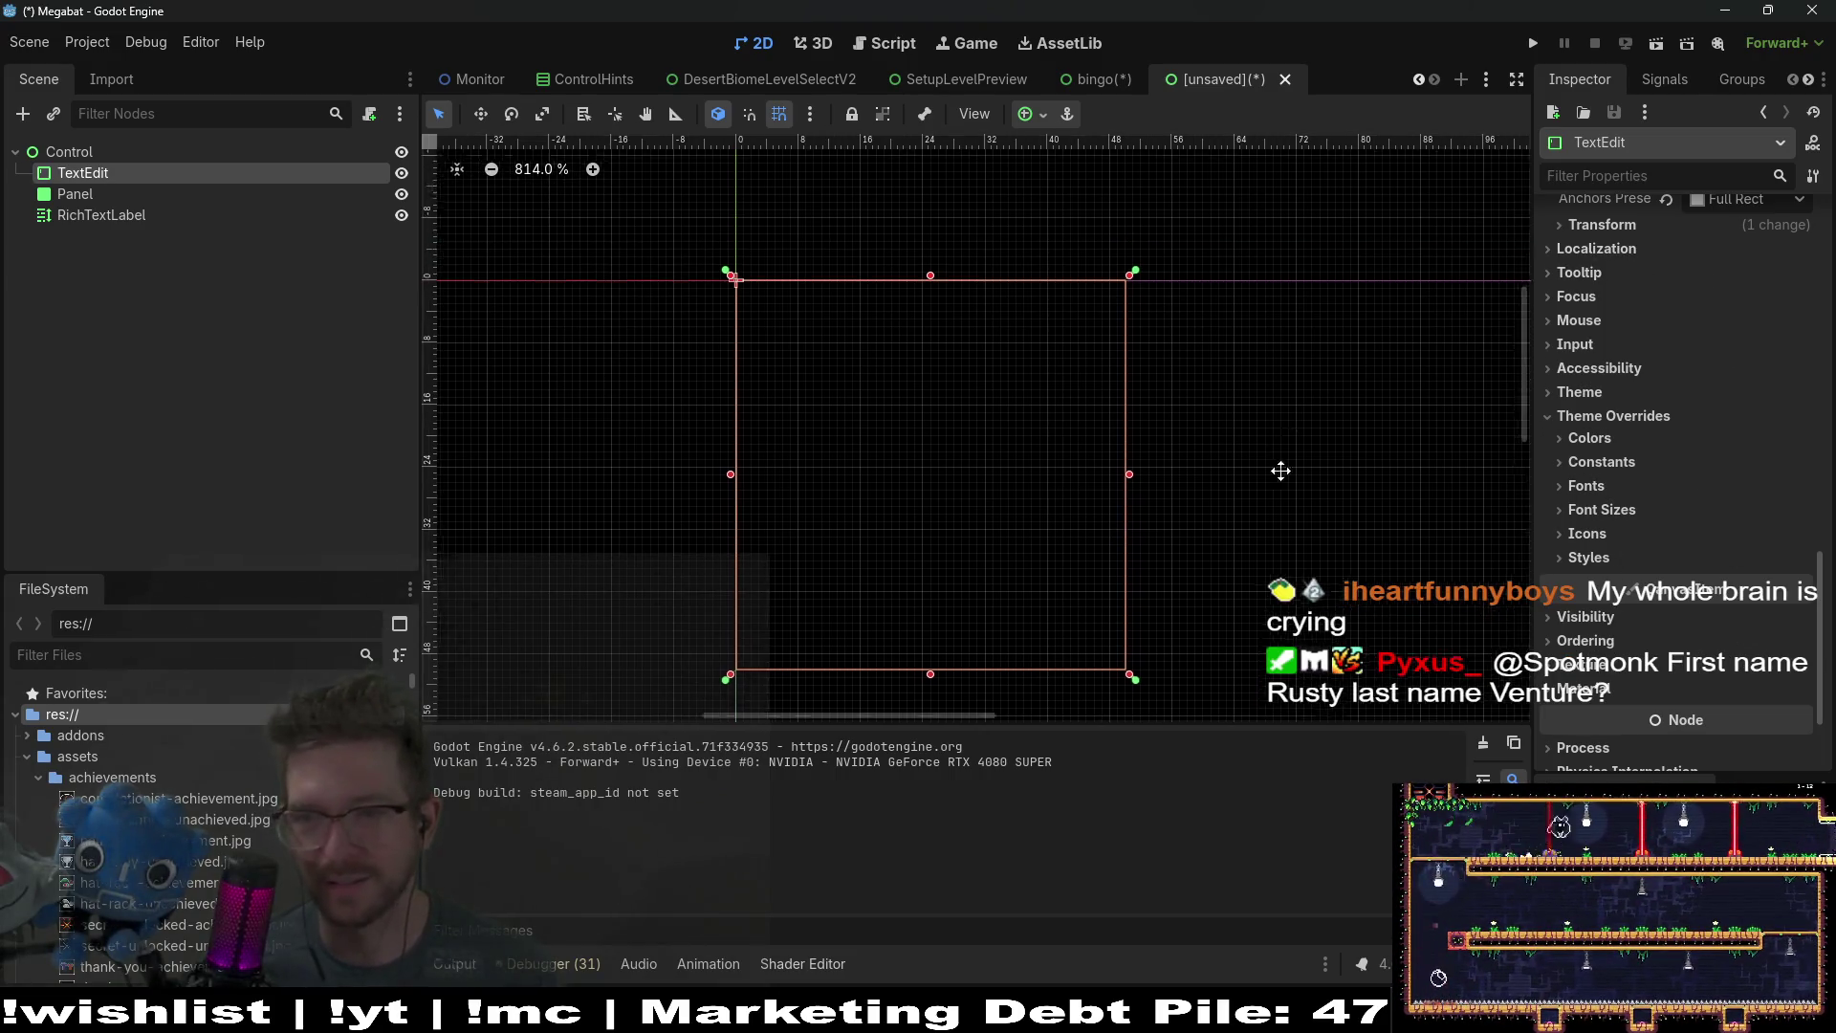
scroll(1269, 569, "down", 2)
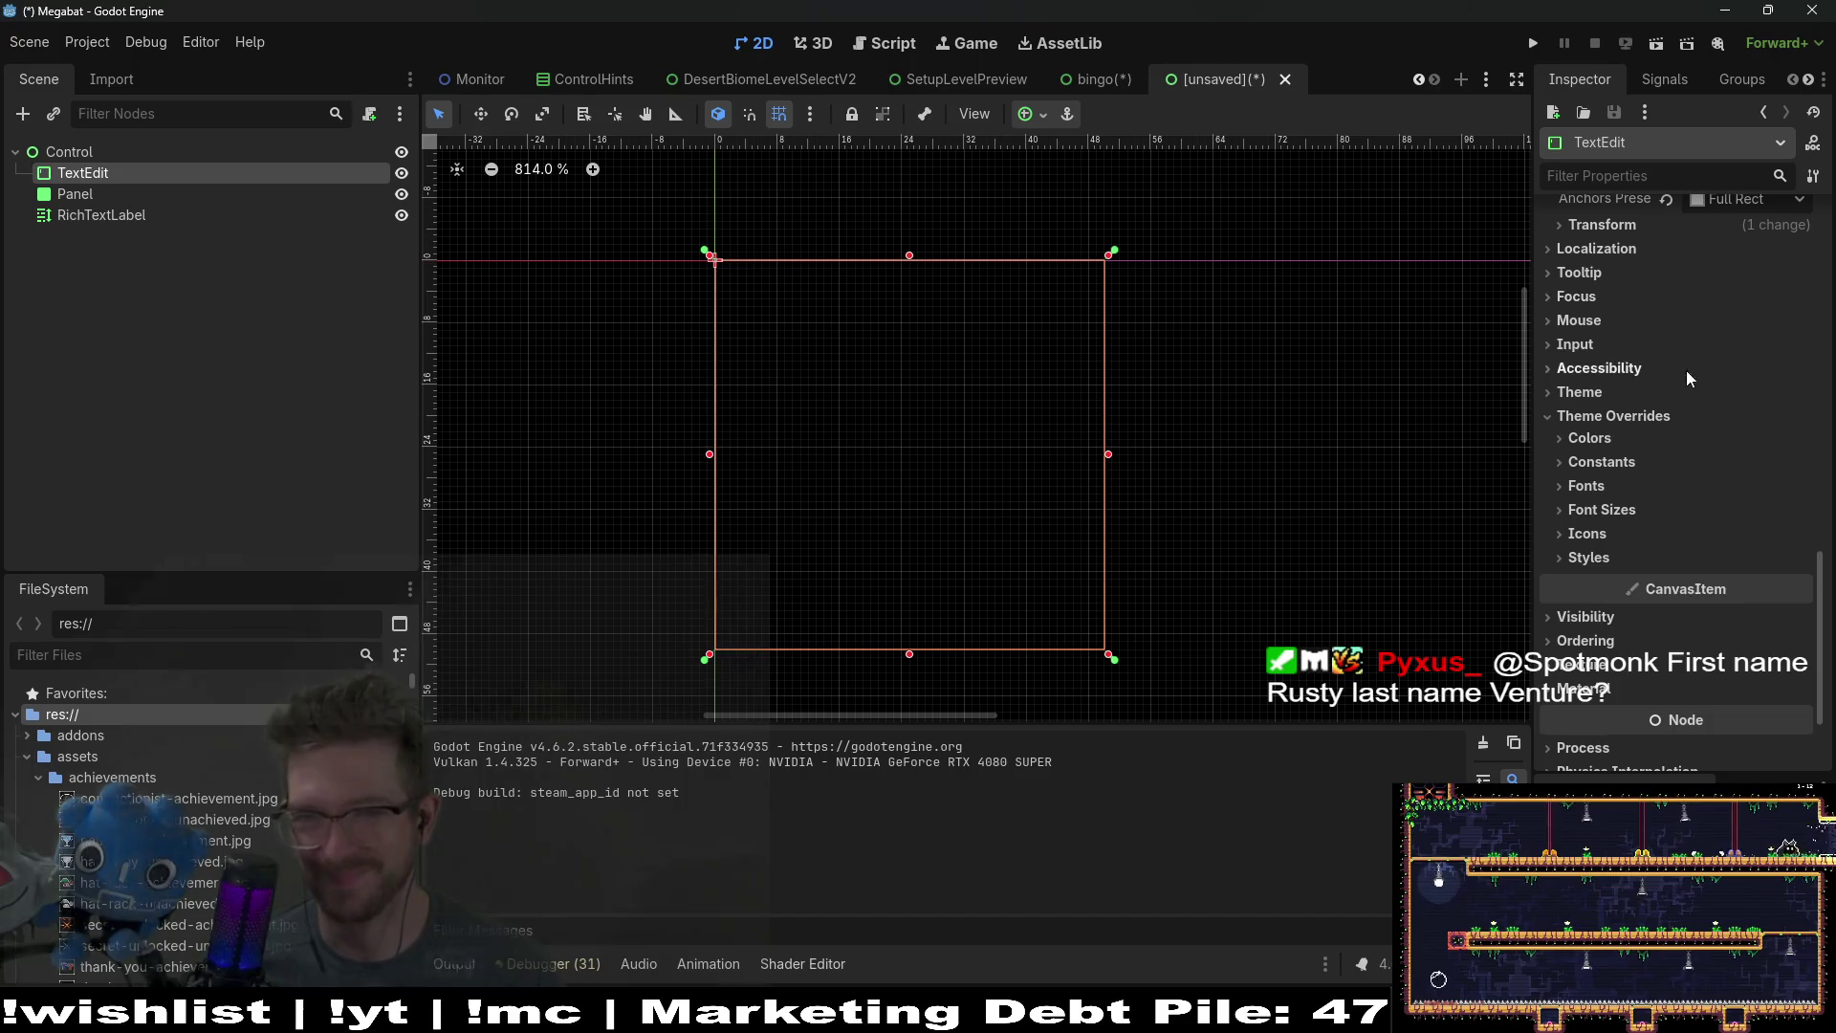
left_click(1603, 415)
left_click(1599, 416)
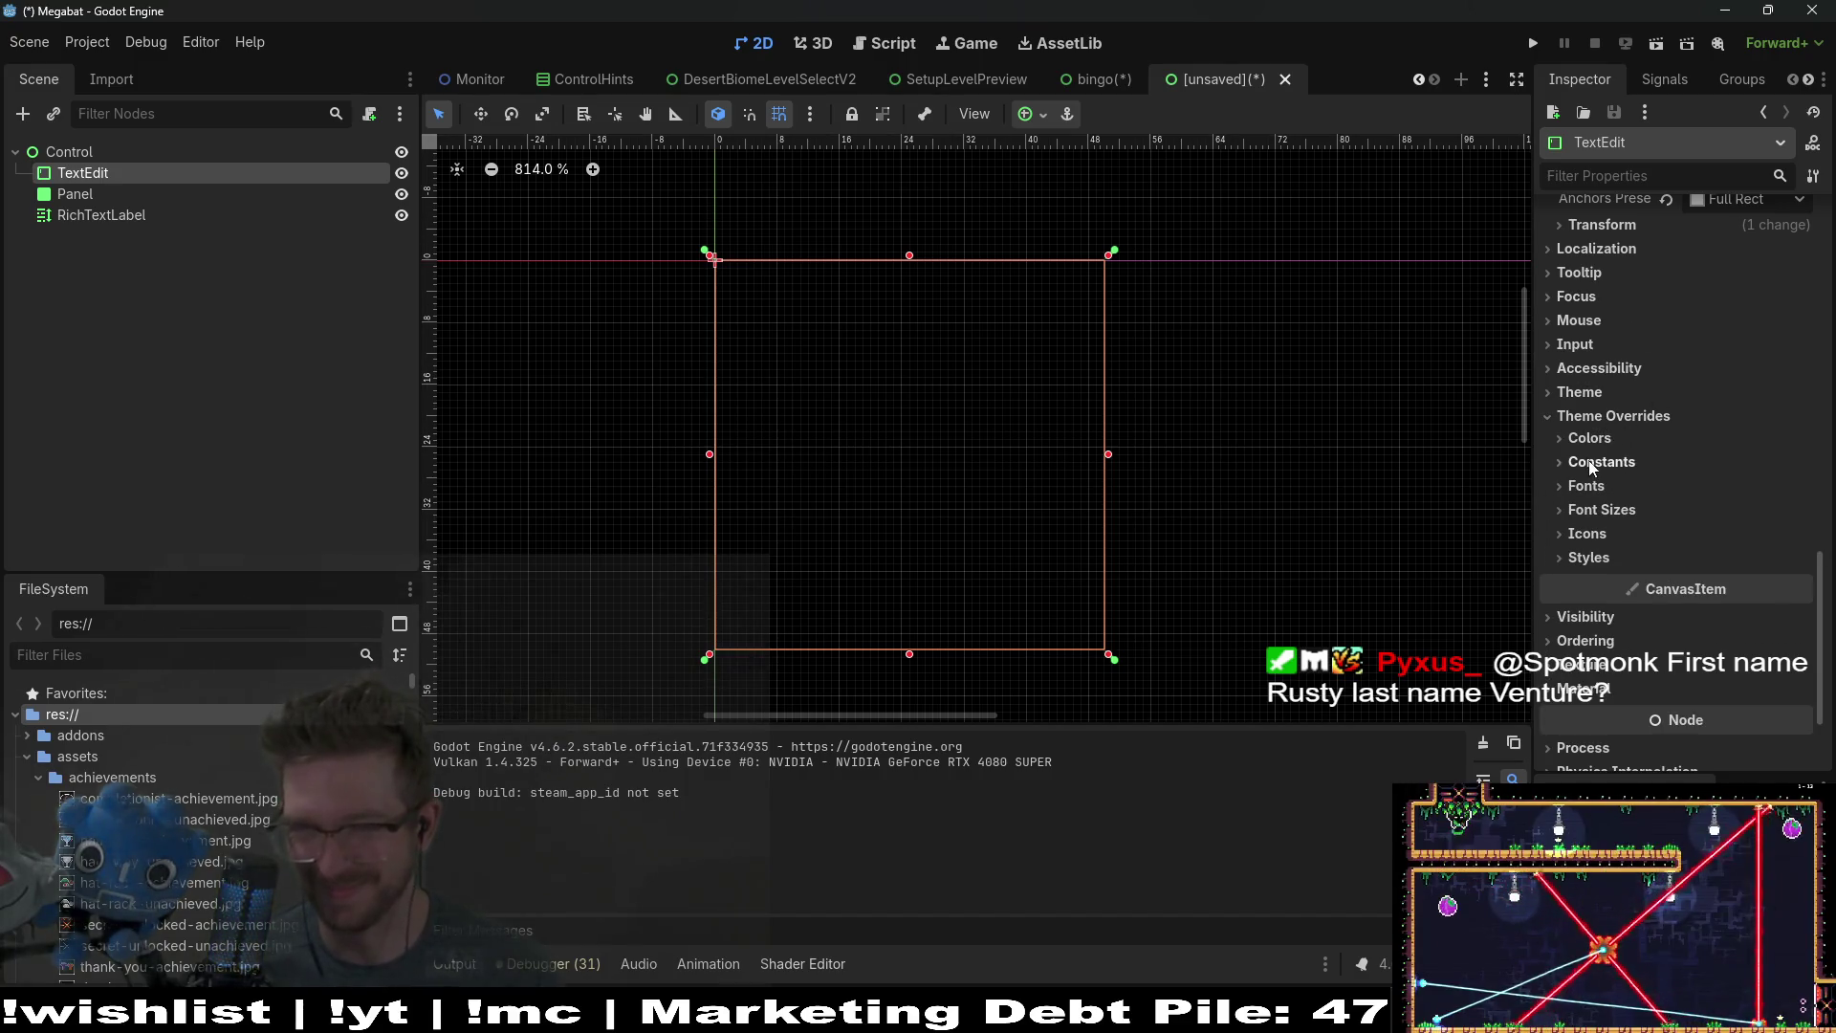
left_click(1592, 438)
left_click(1592, 438)
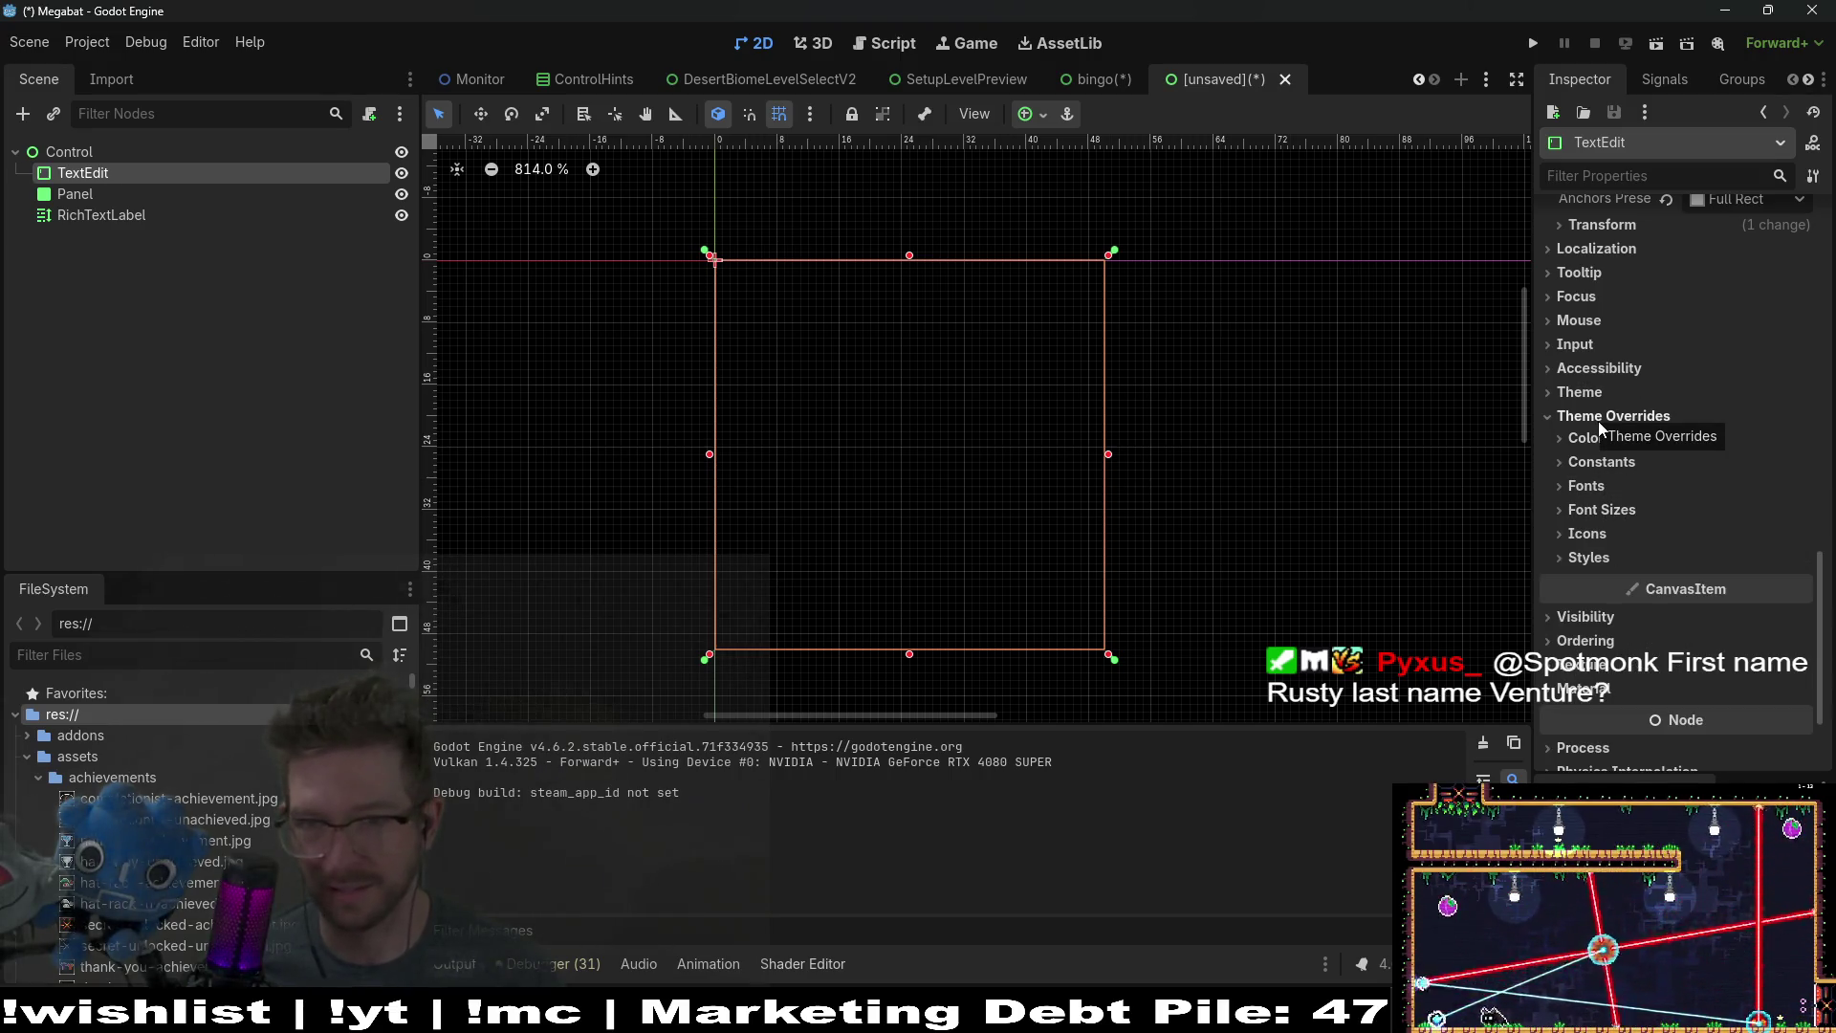
left_click(1613, 552)
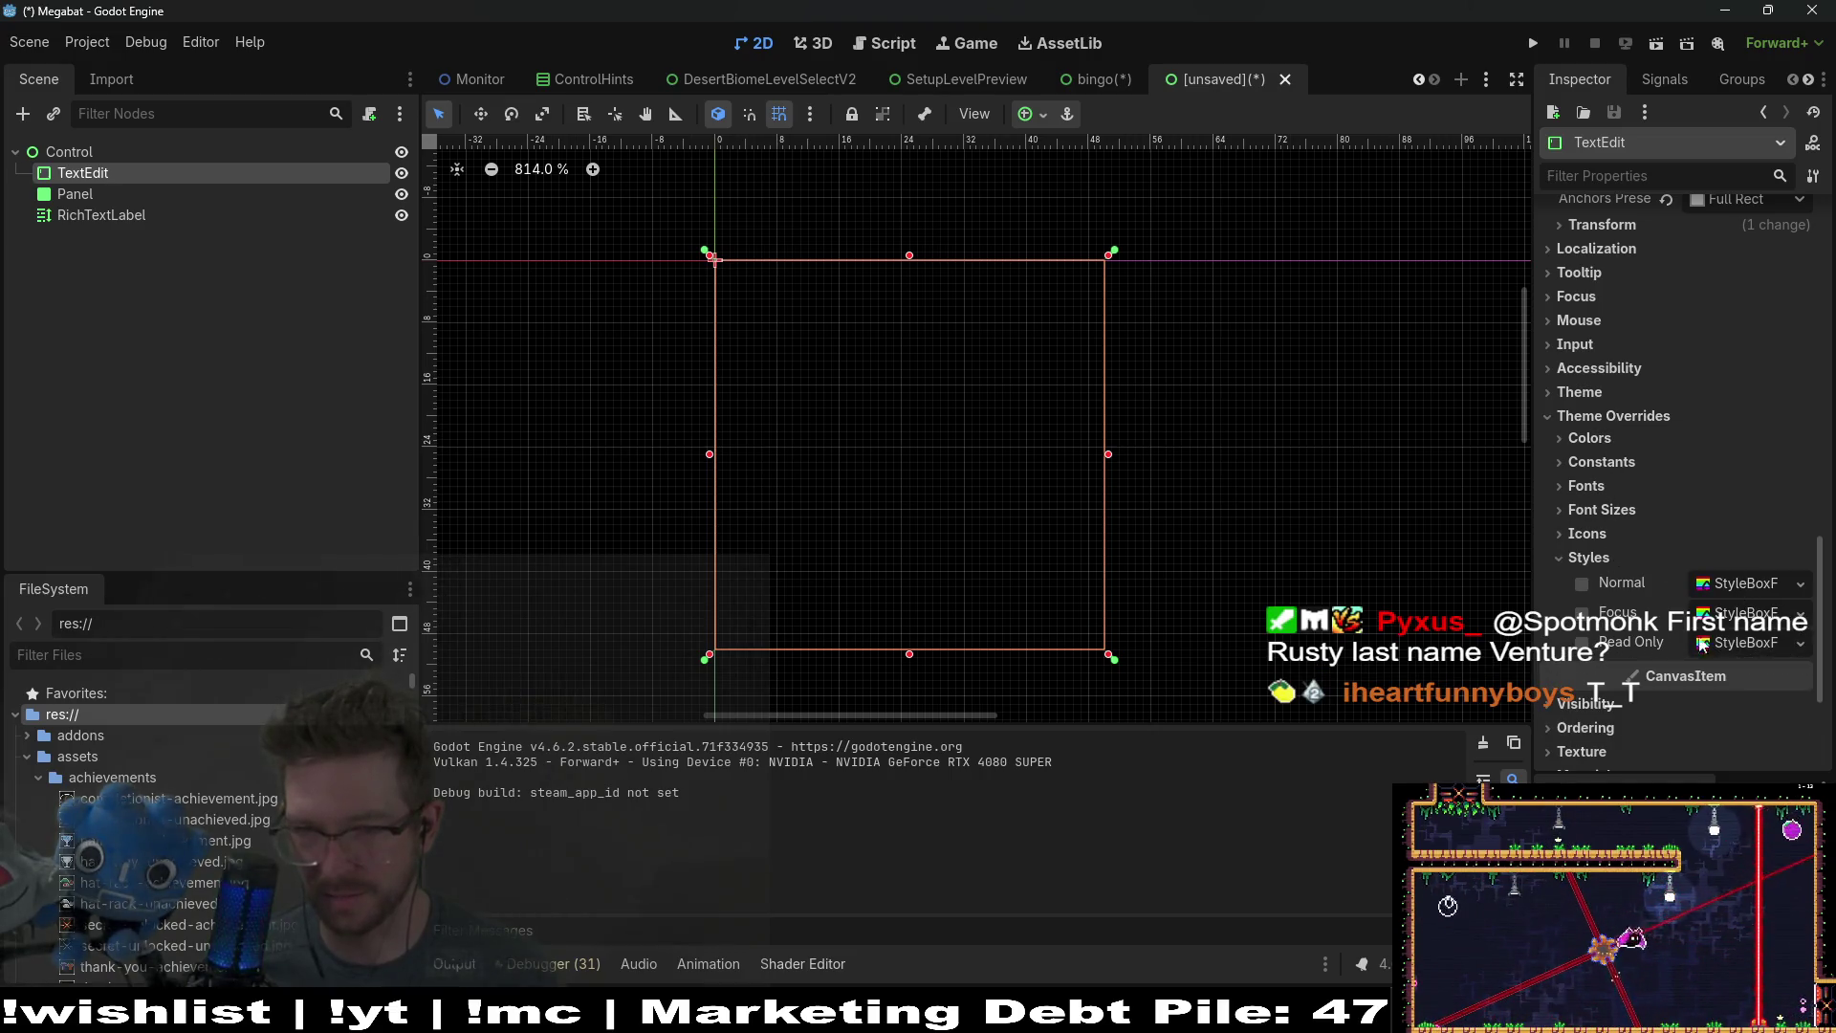
Step: Create a StyleBoxFlat for the Normal style with a fully transparent black background
left_click(1584, 584)
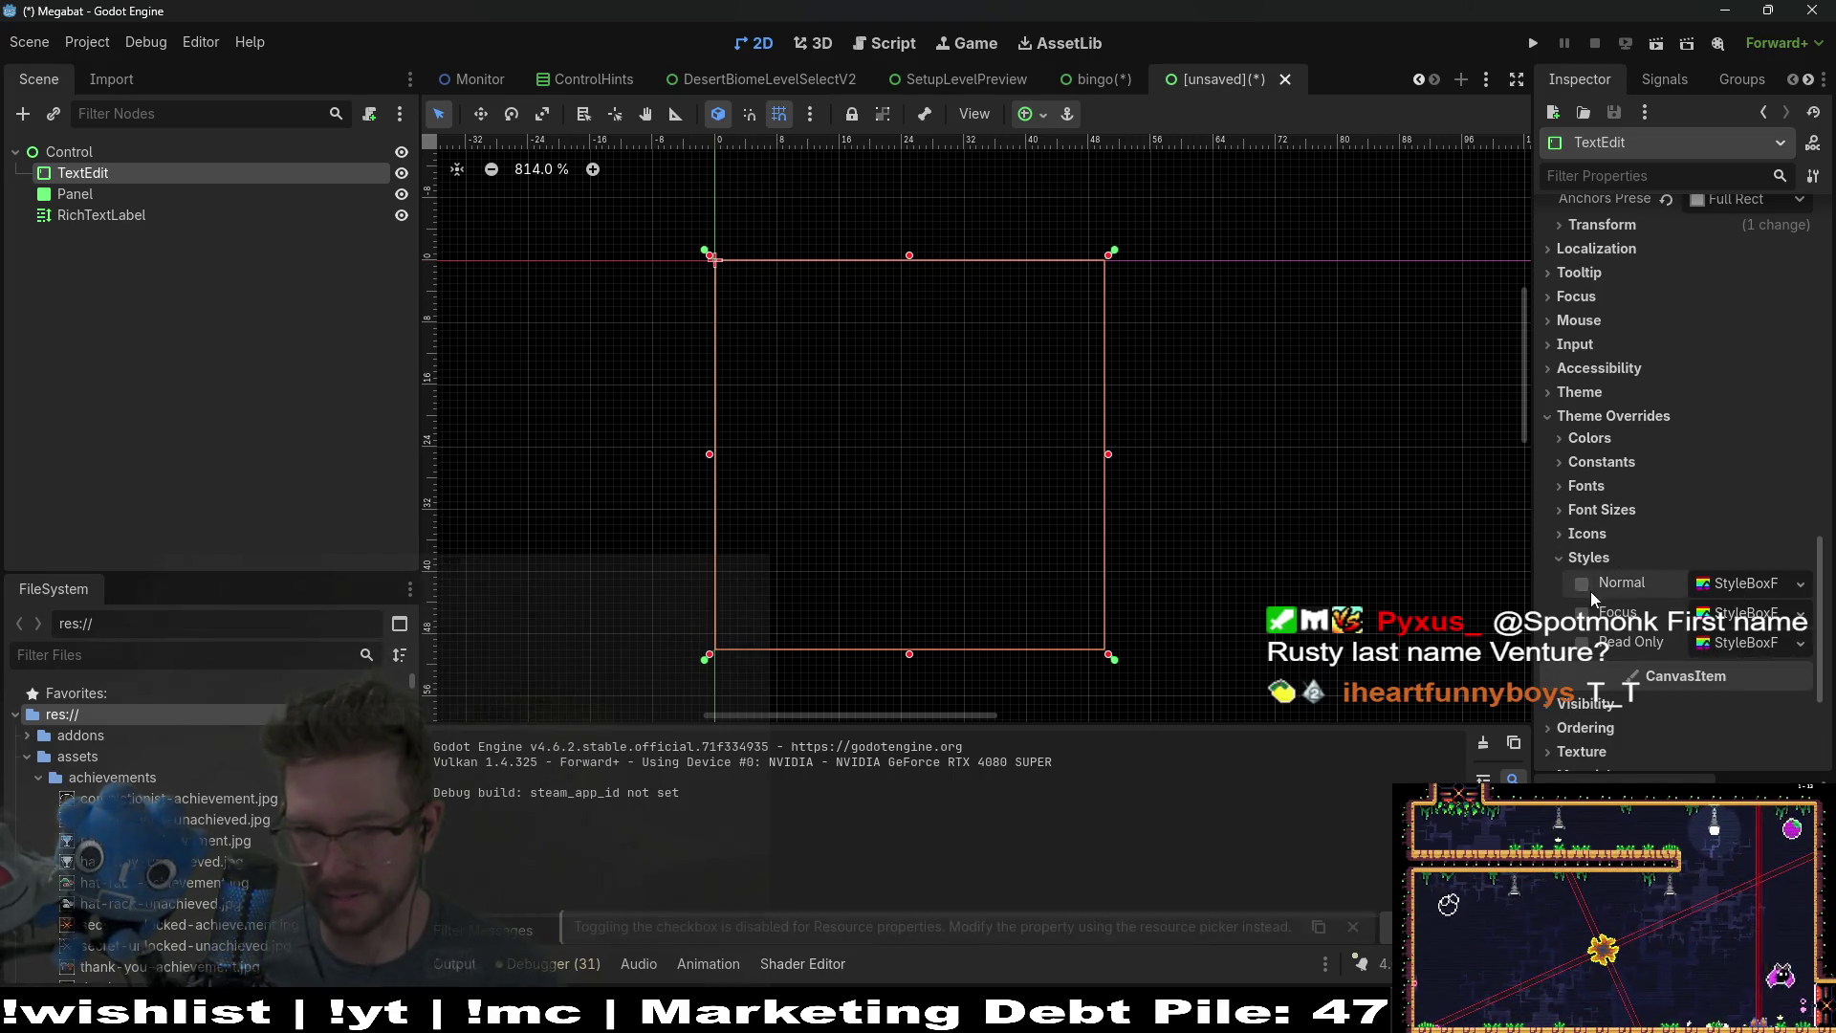
left_click(1763, 586)
left_click(1801, 584)
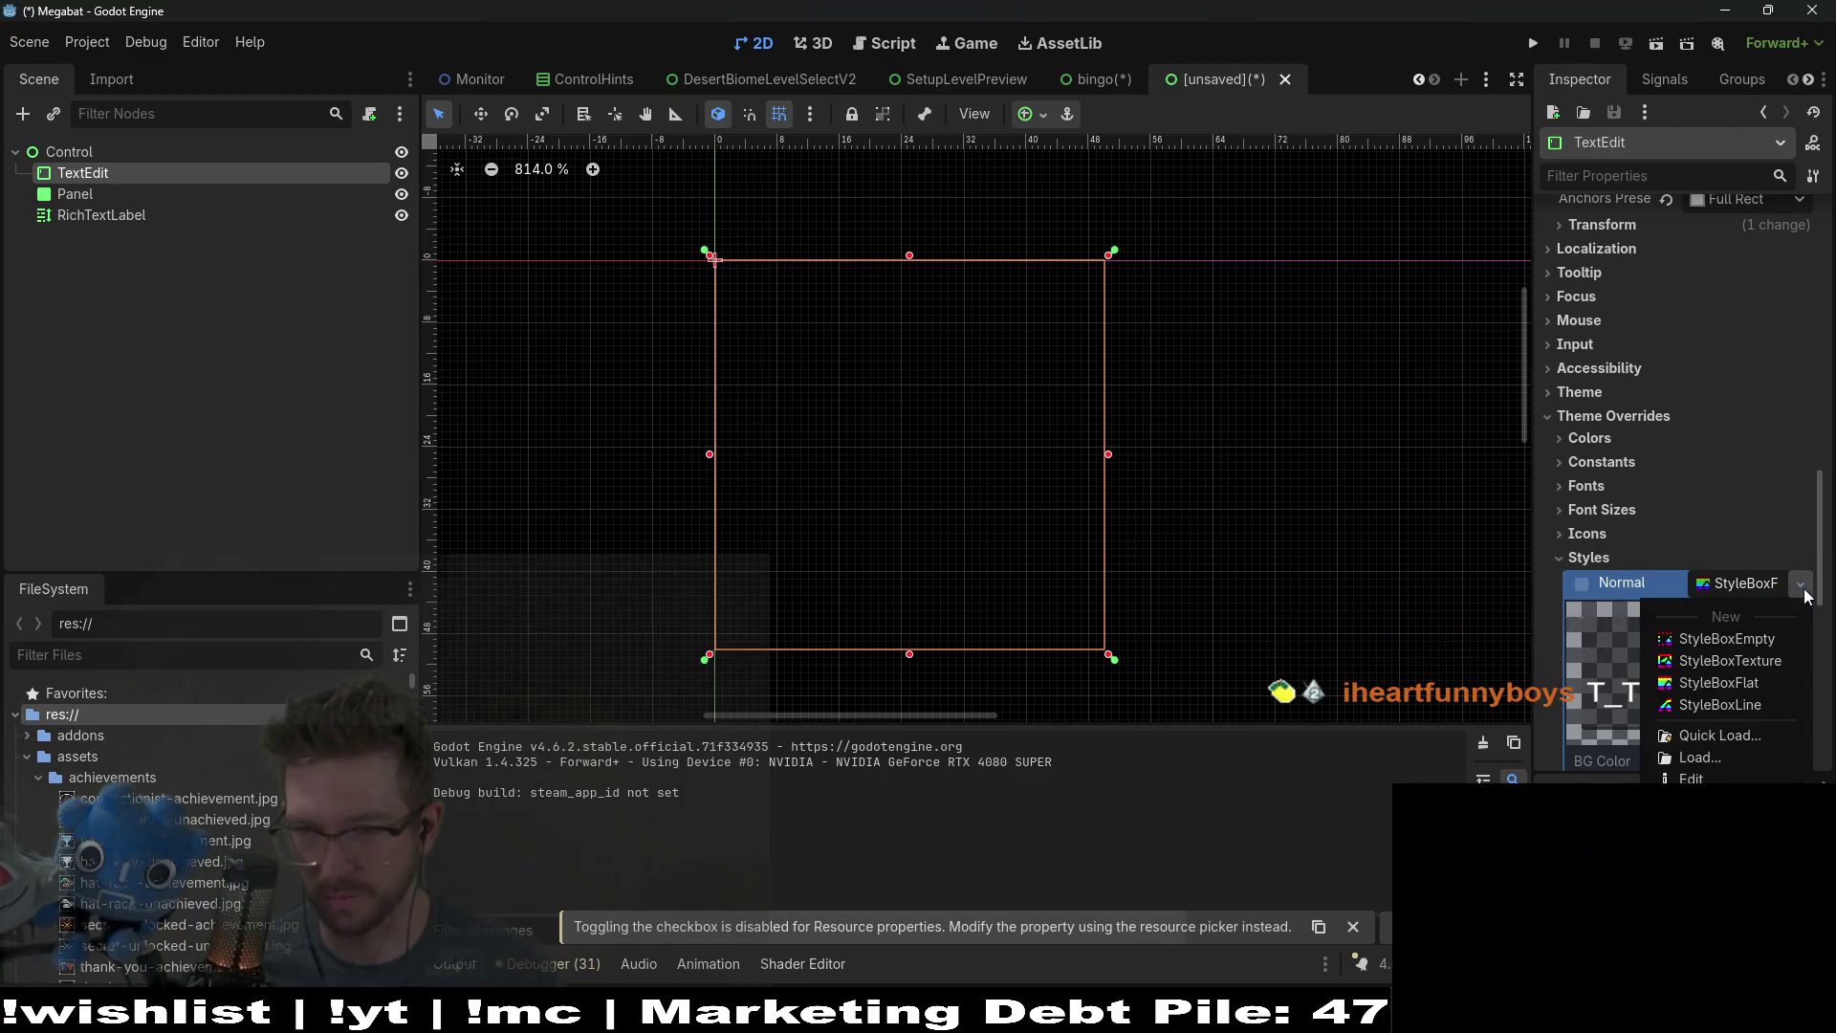
left_click(1734, 685)
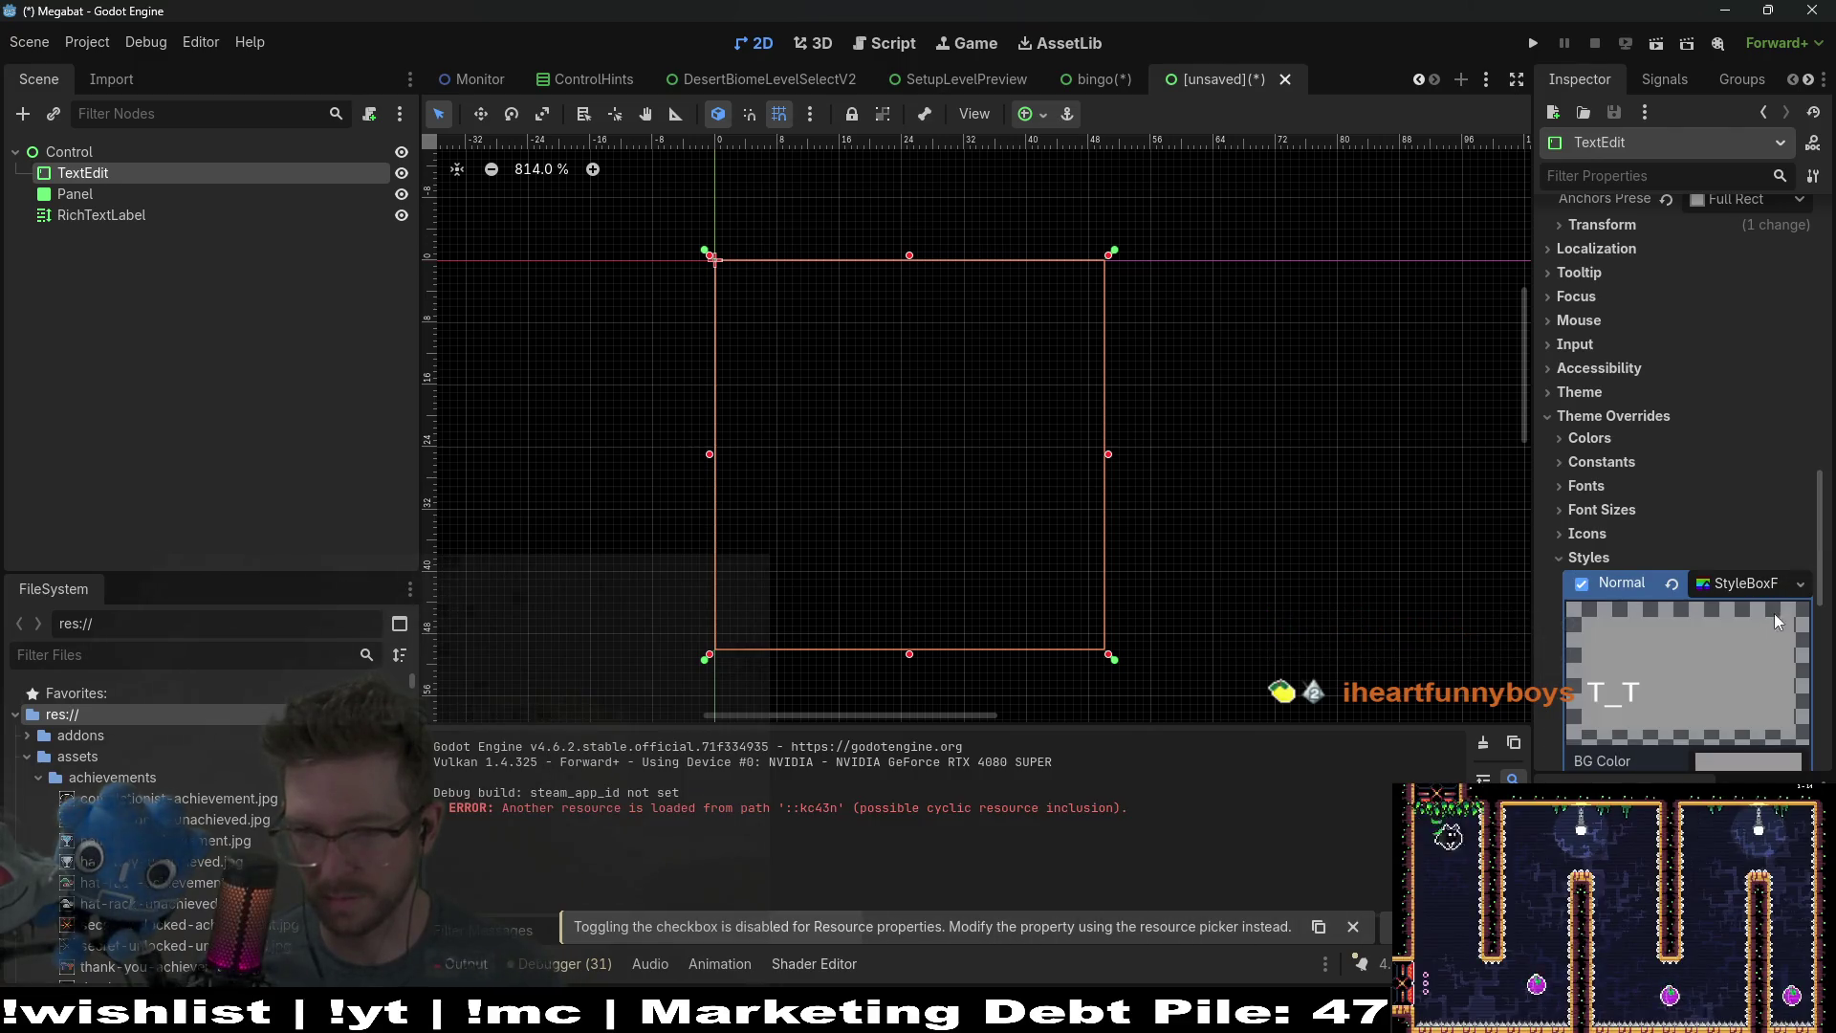
left_click(1758, 754)
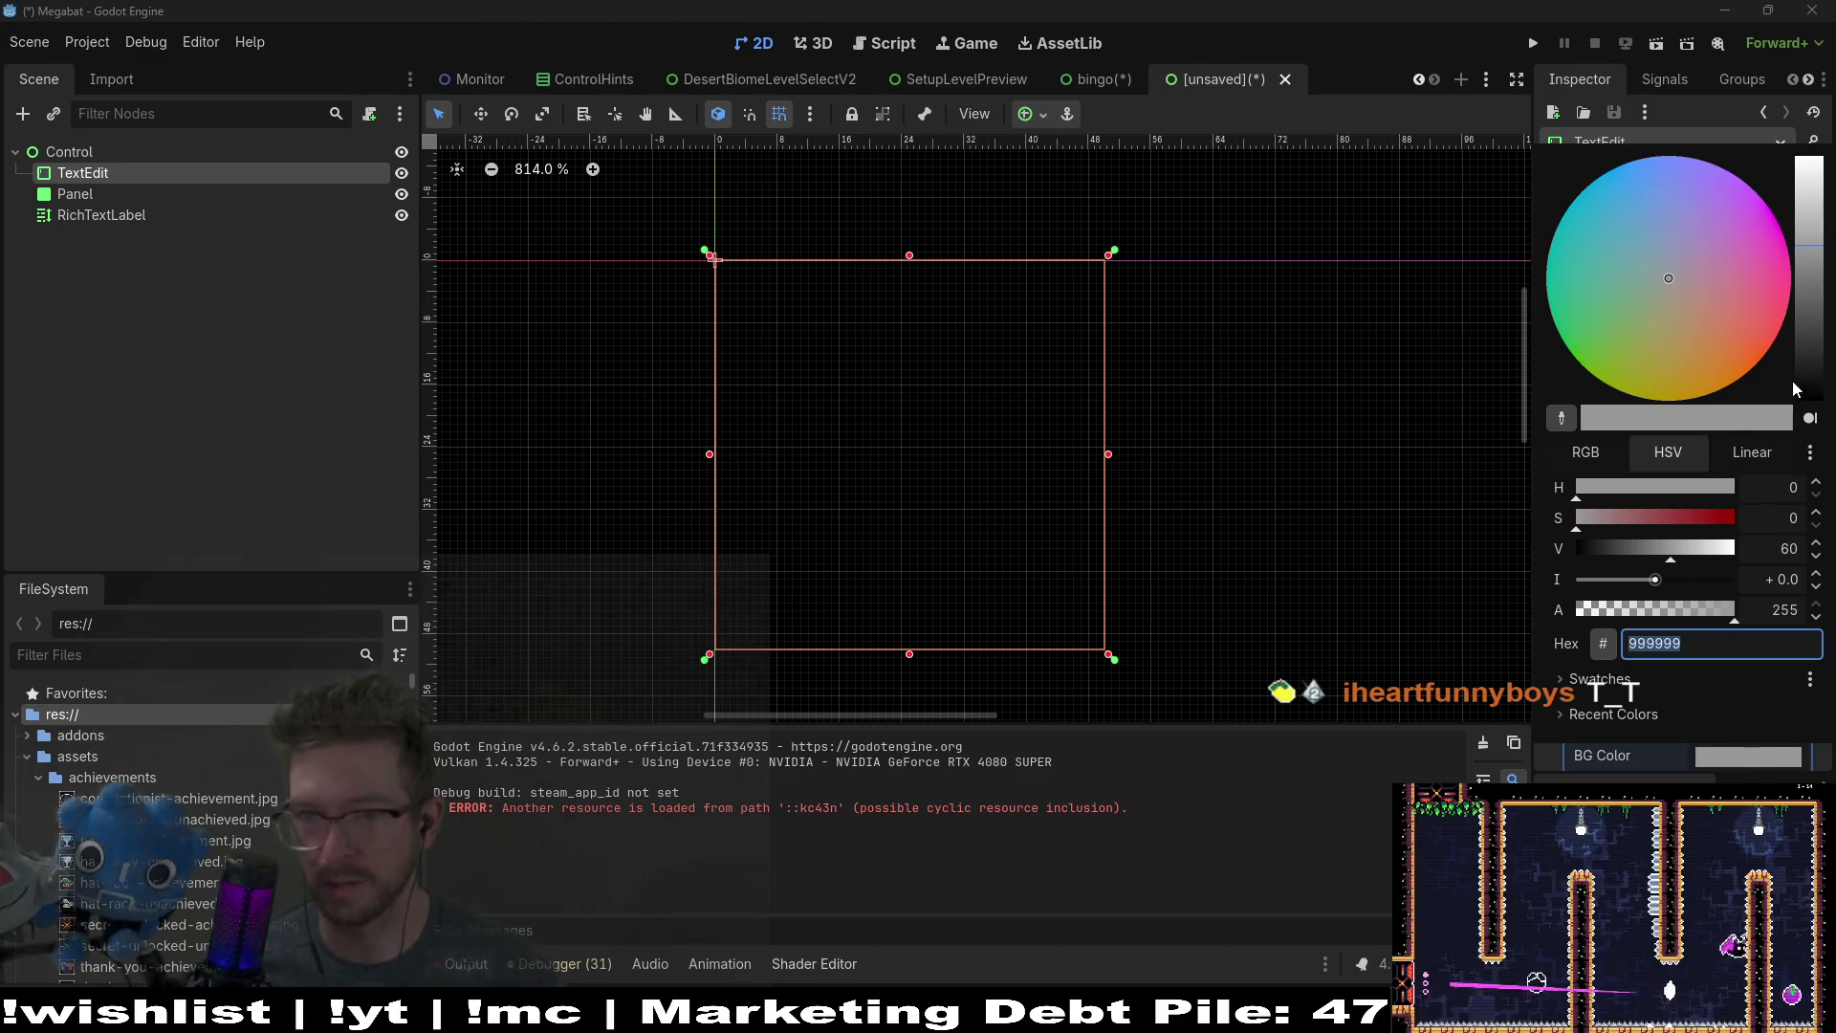
left_click_drag(1795, 389, 1796, 411)
left_click_drag(1666, 608, 1460, 628)
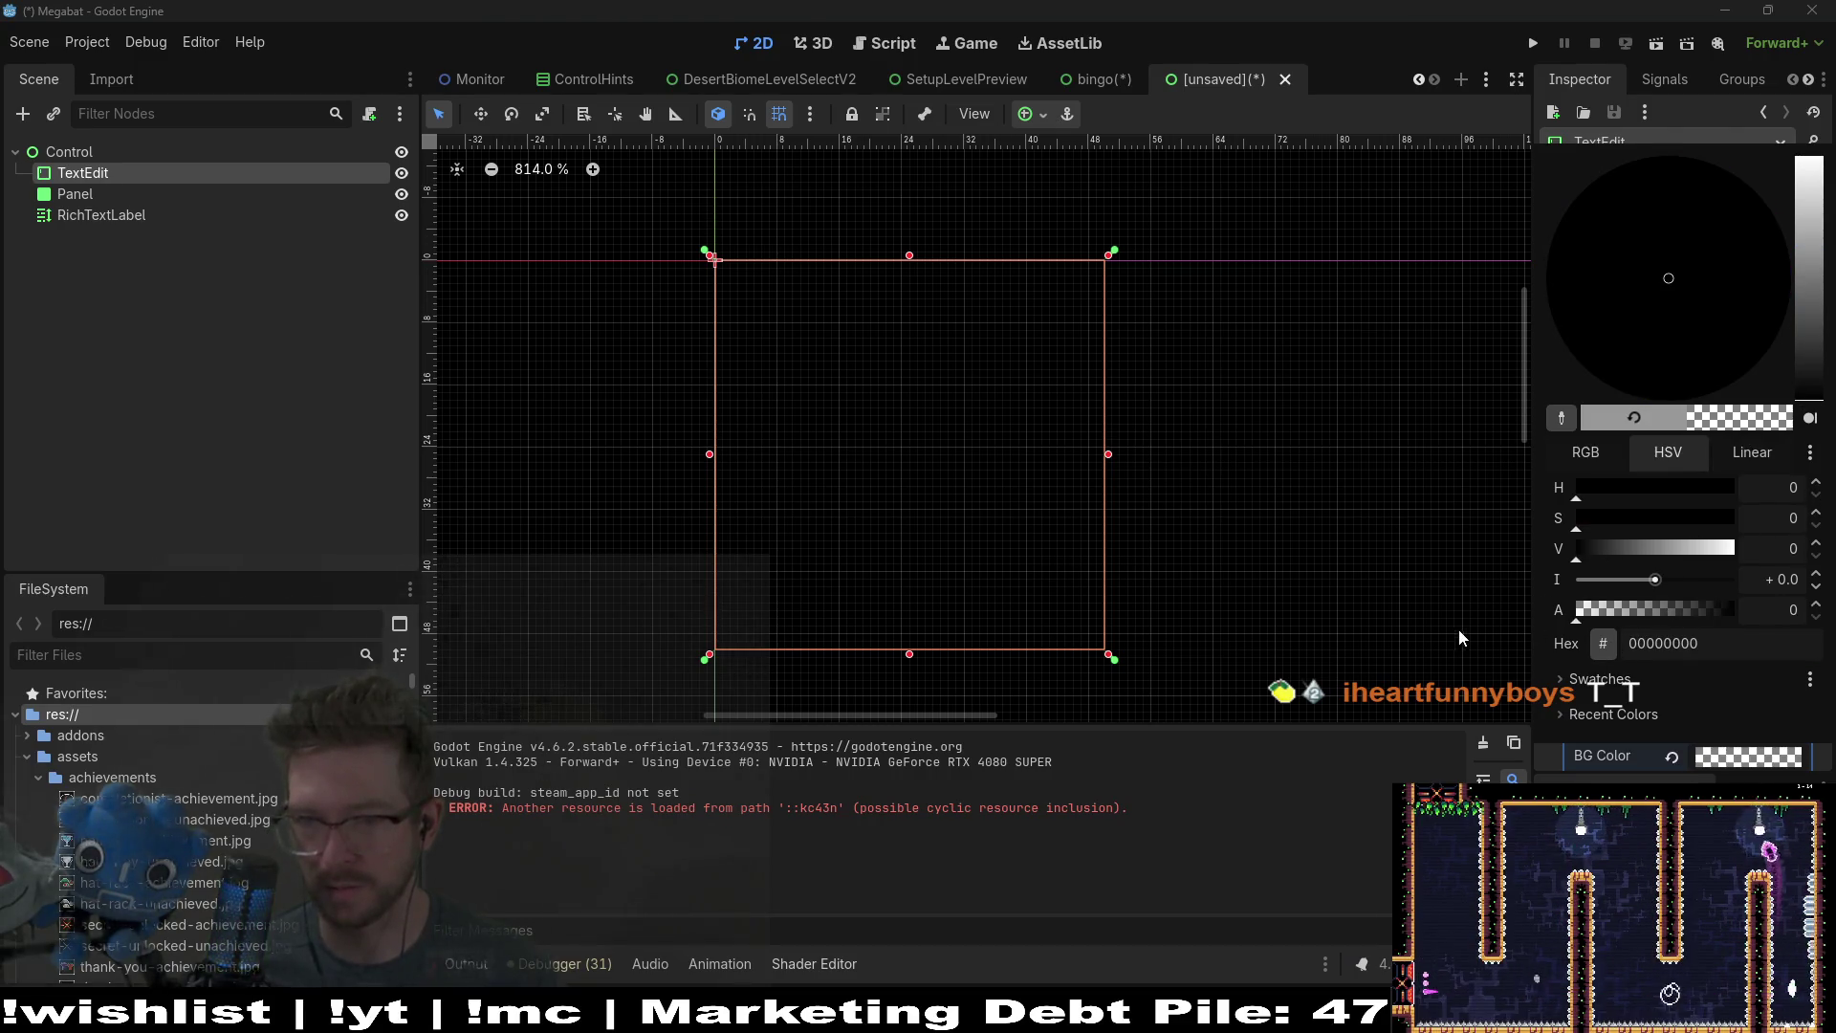
left_click(1430, 777)
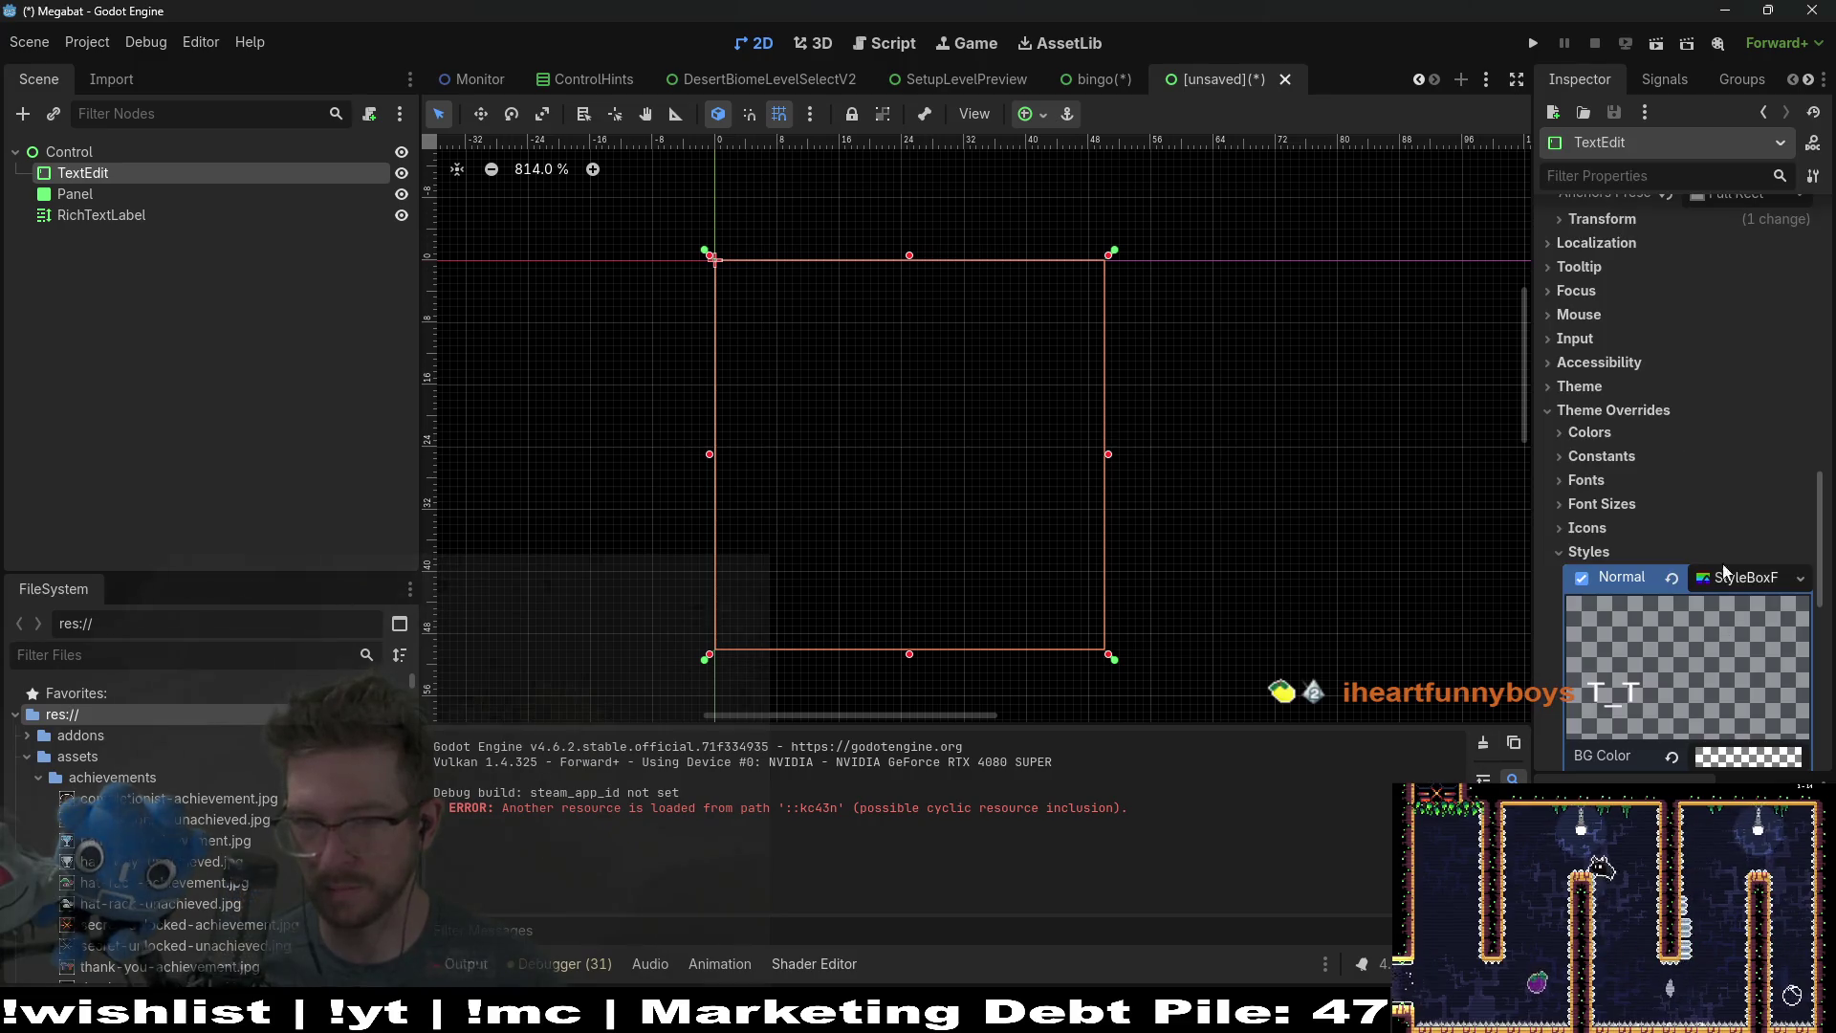
scroll(1643, 645, "down", 4)
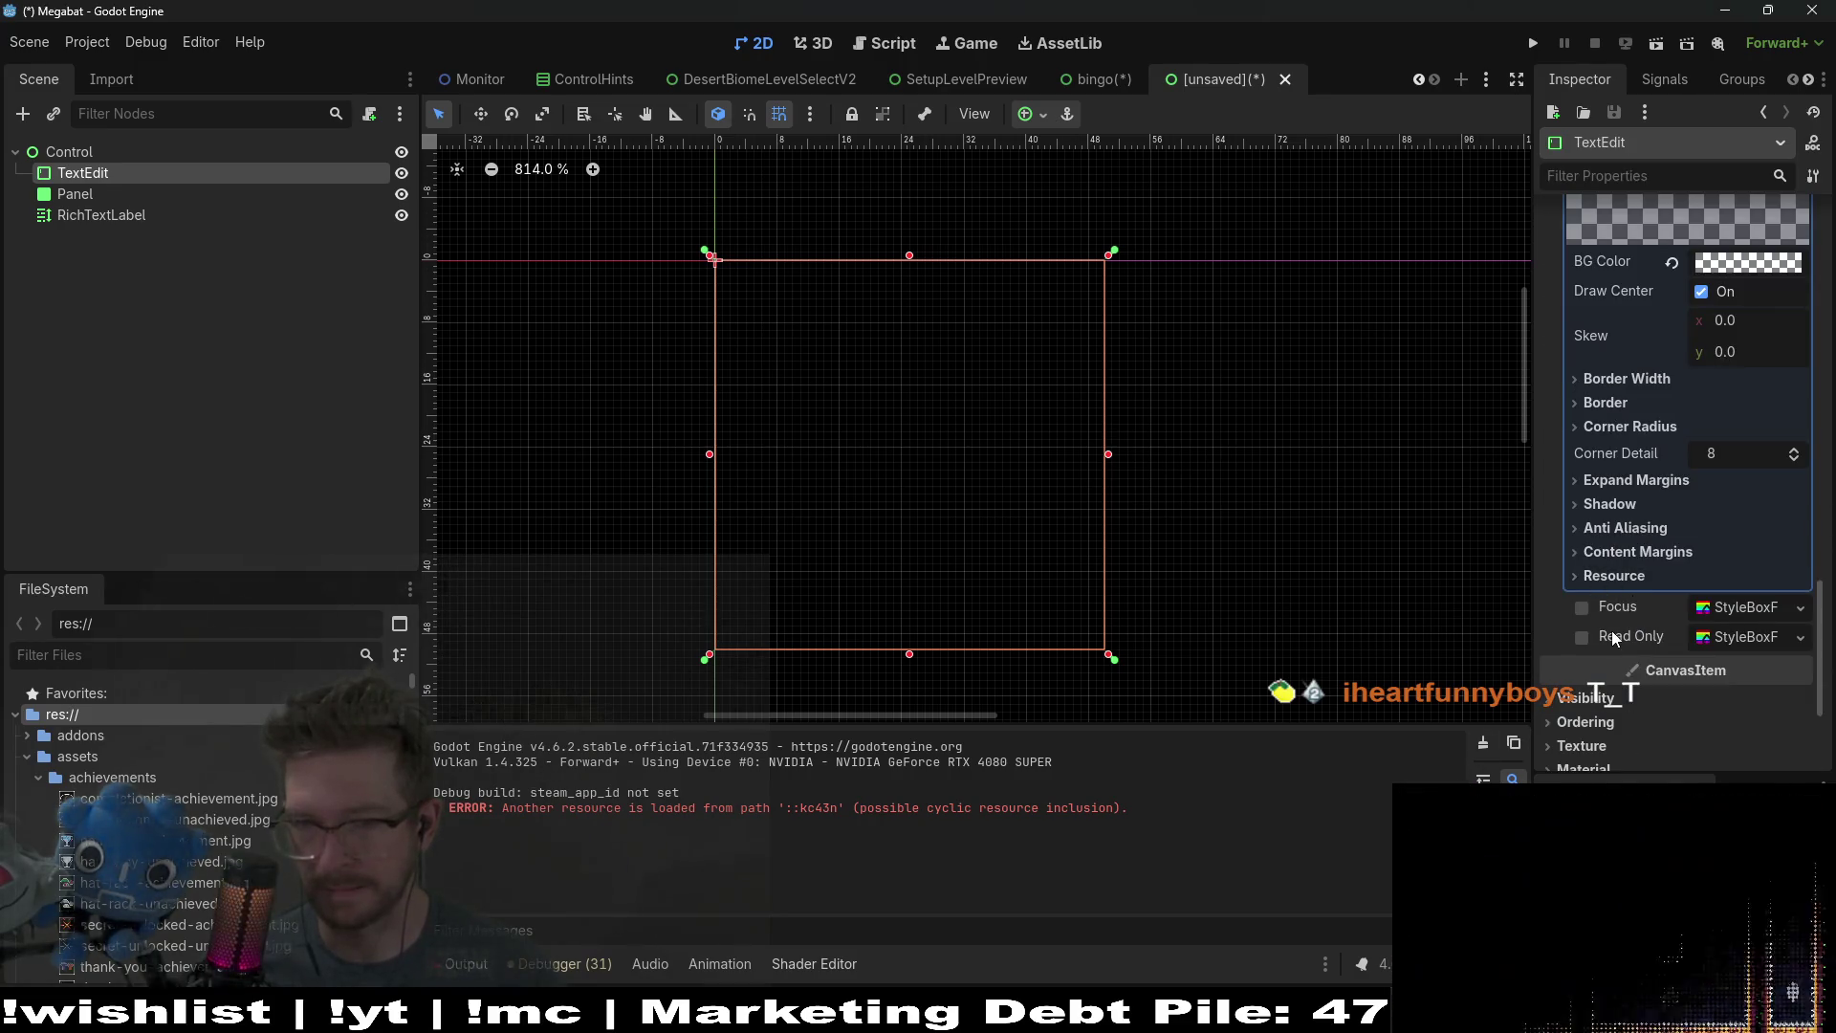
Step: Create a StyleBoxFlat for the Focus style and darken its background colour to black
left_click(1578, 608)
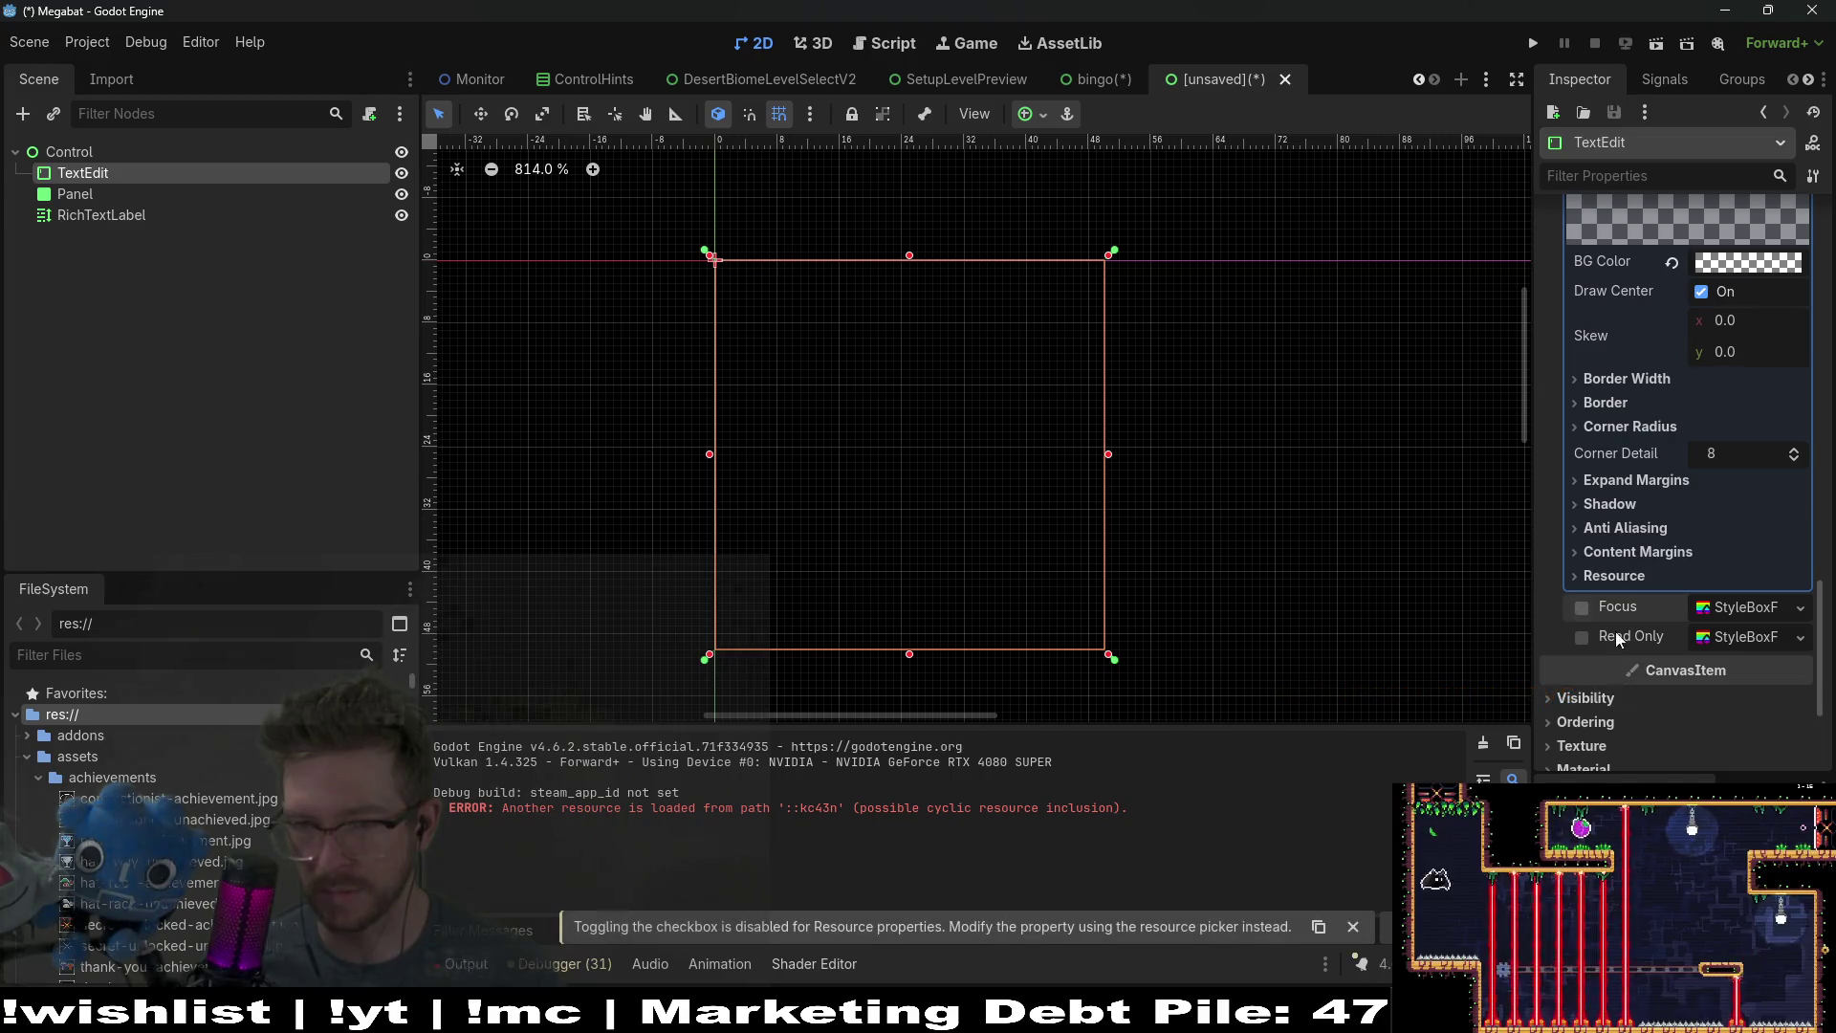
left_click(1735, 636)
left_click(1801, 608)
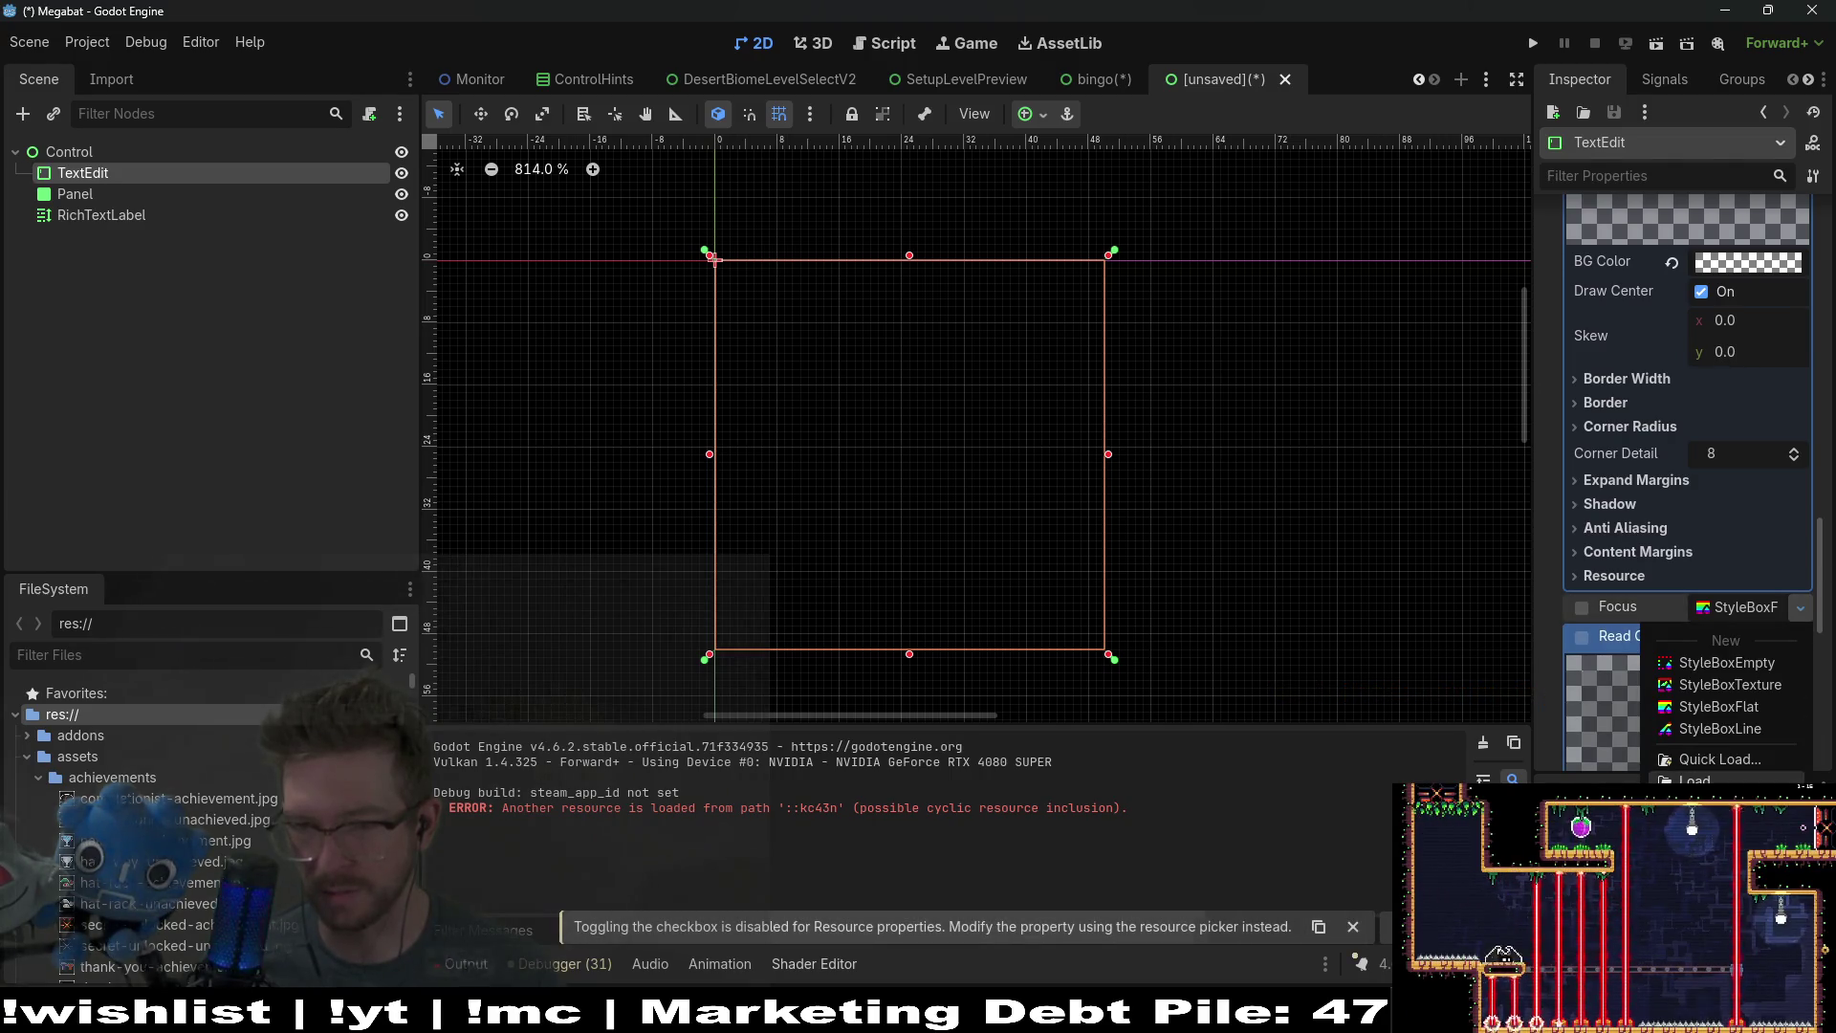
left_click(1720, 707)
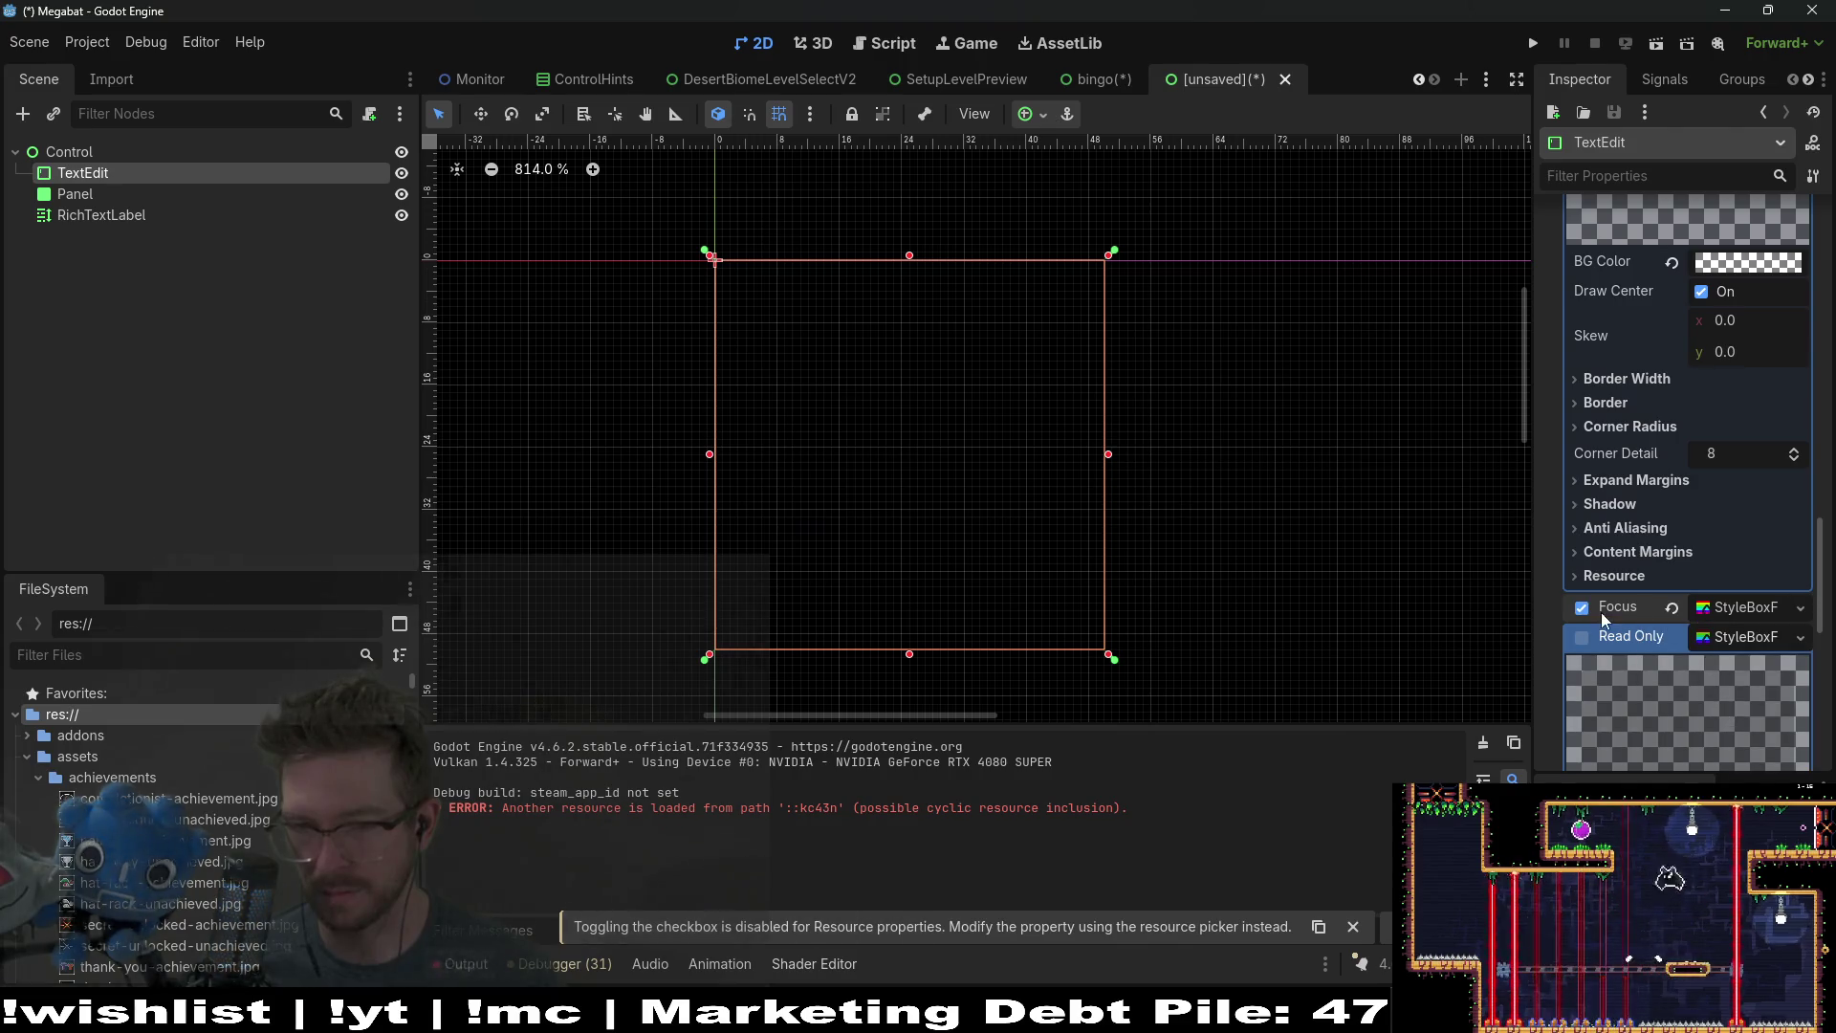
left_click(1739, 608)
scroll(1739, 675, "down", 4)
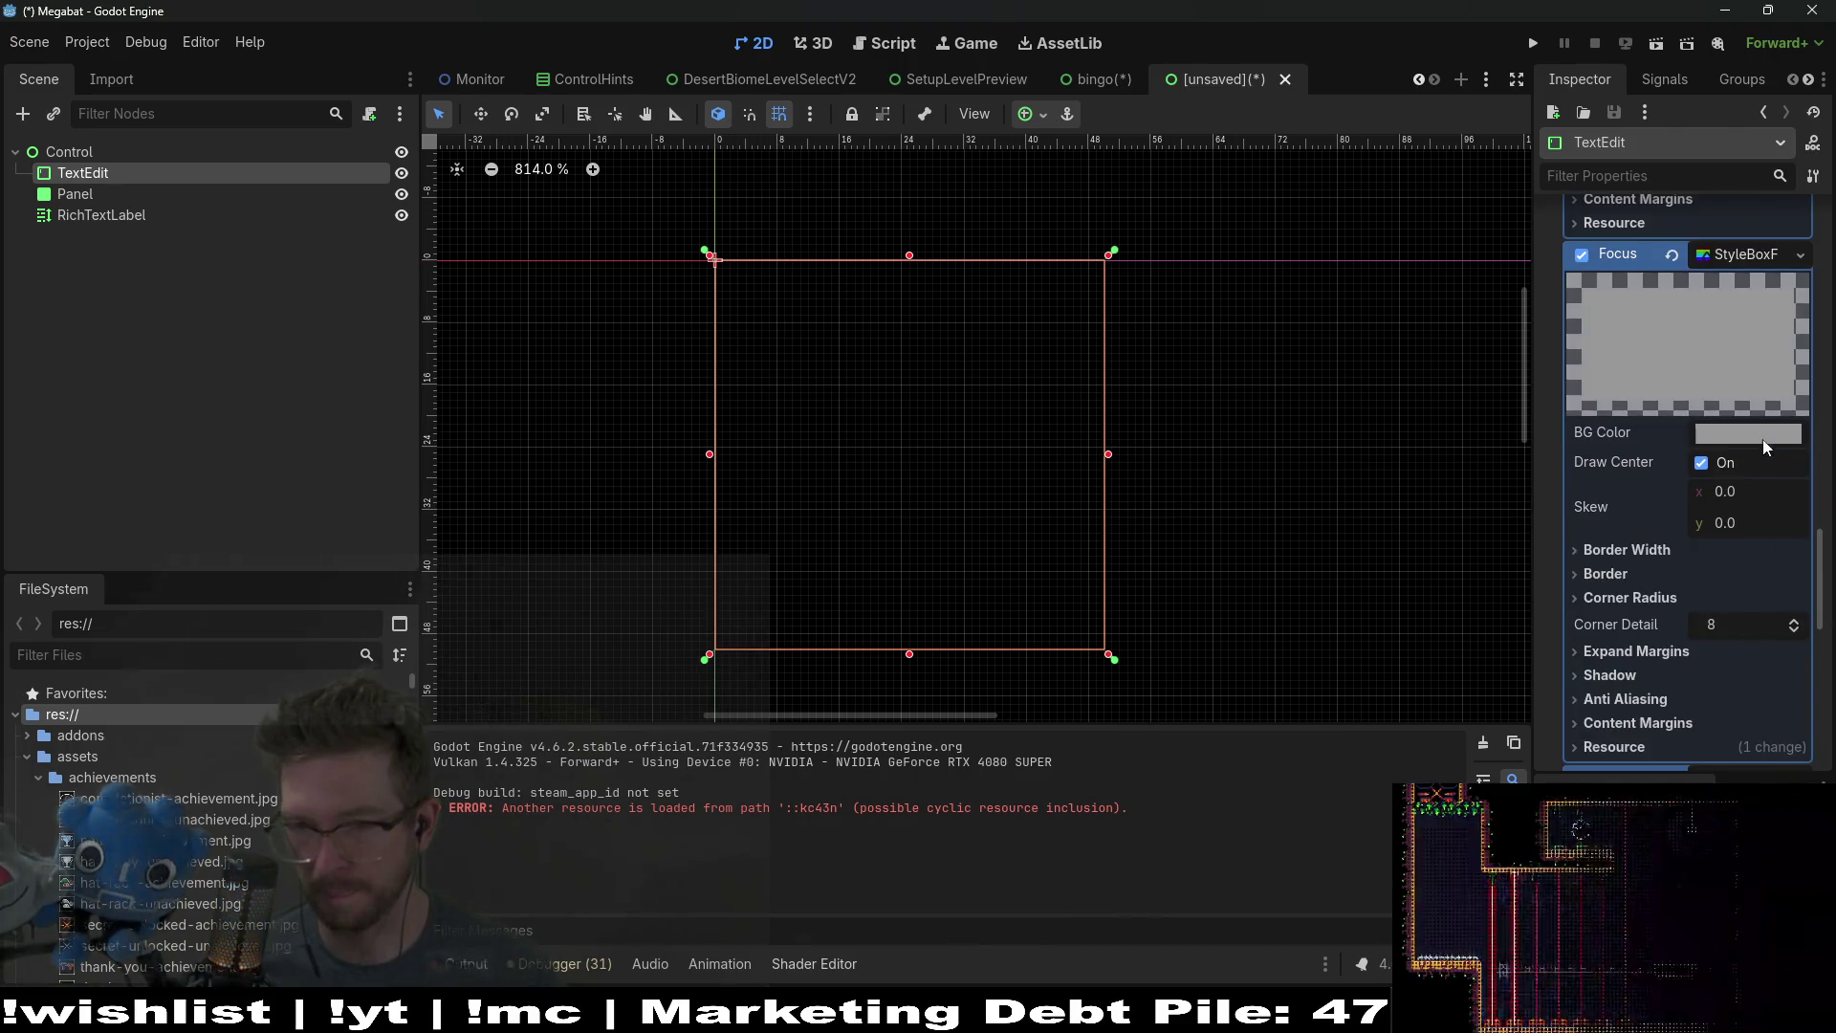
left_click(1760, 432)
left_click_drag(1808, 497, 1807, 645)
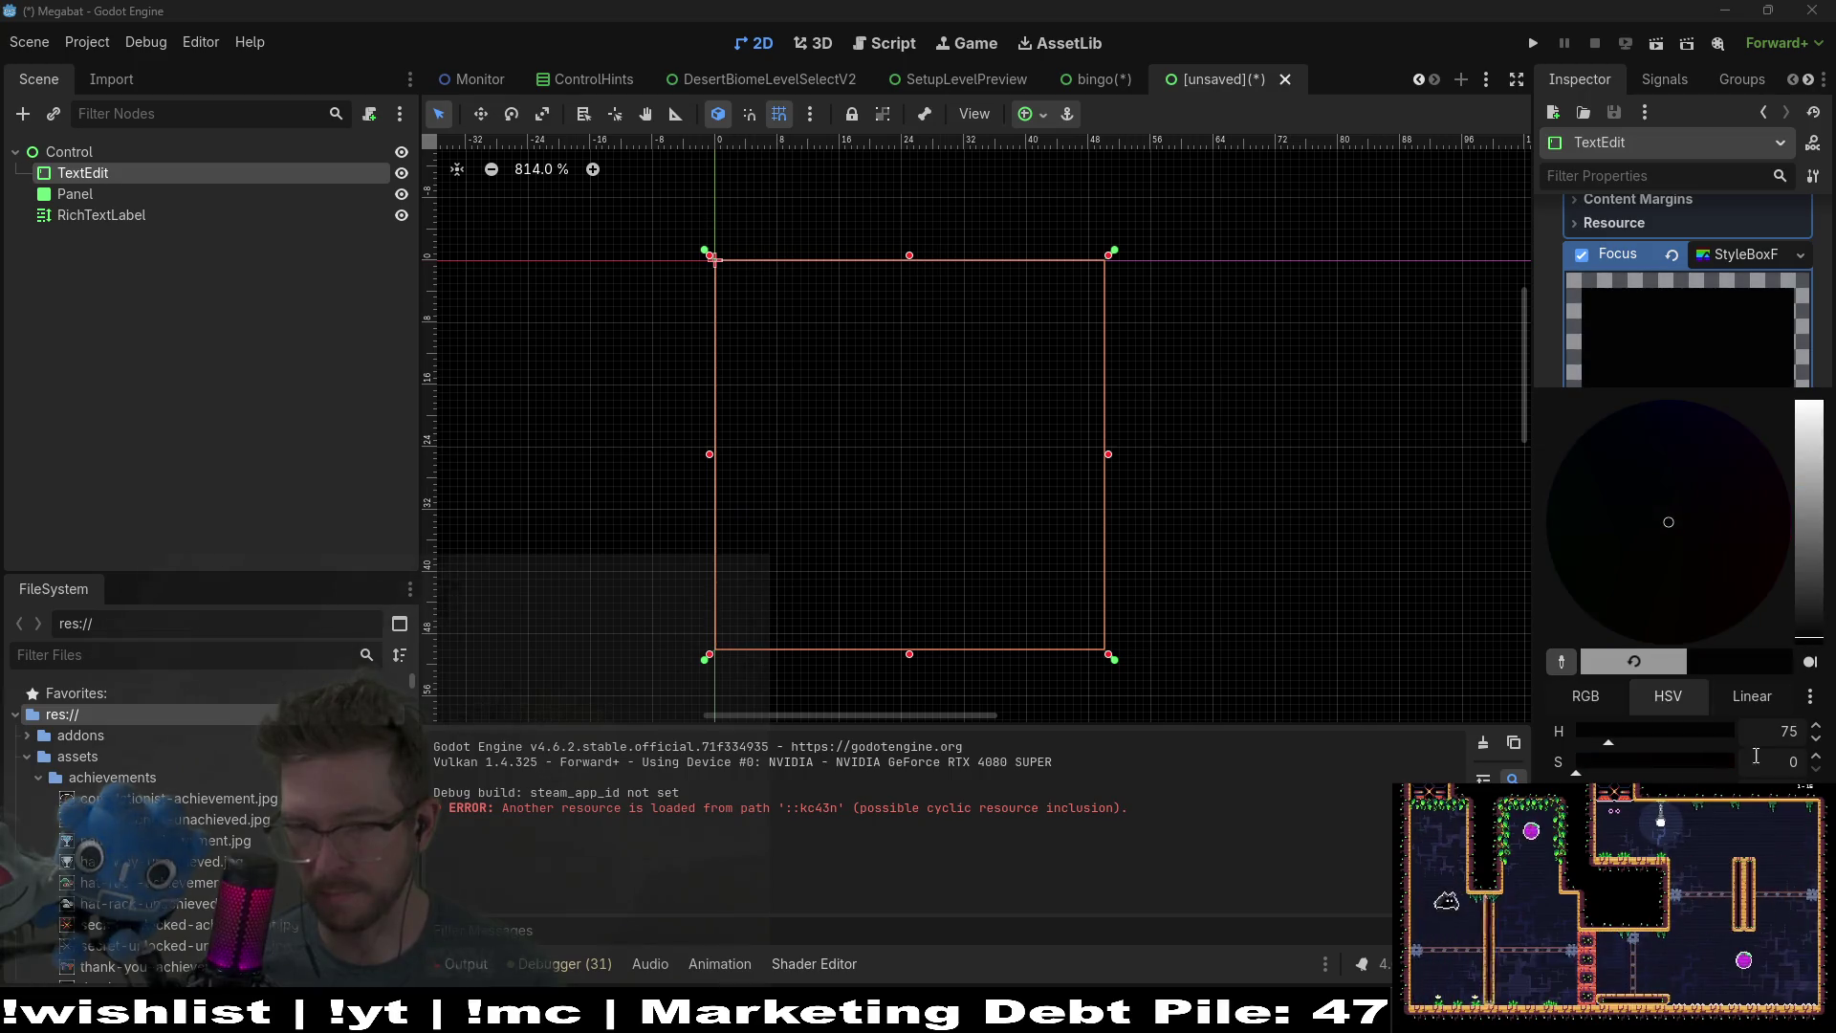
key("Escape")
scroll(1716, 502, "up", 5)
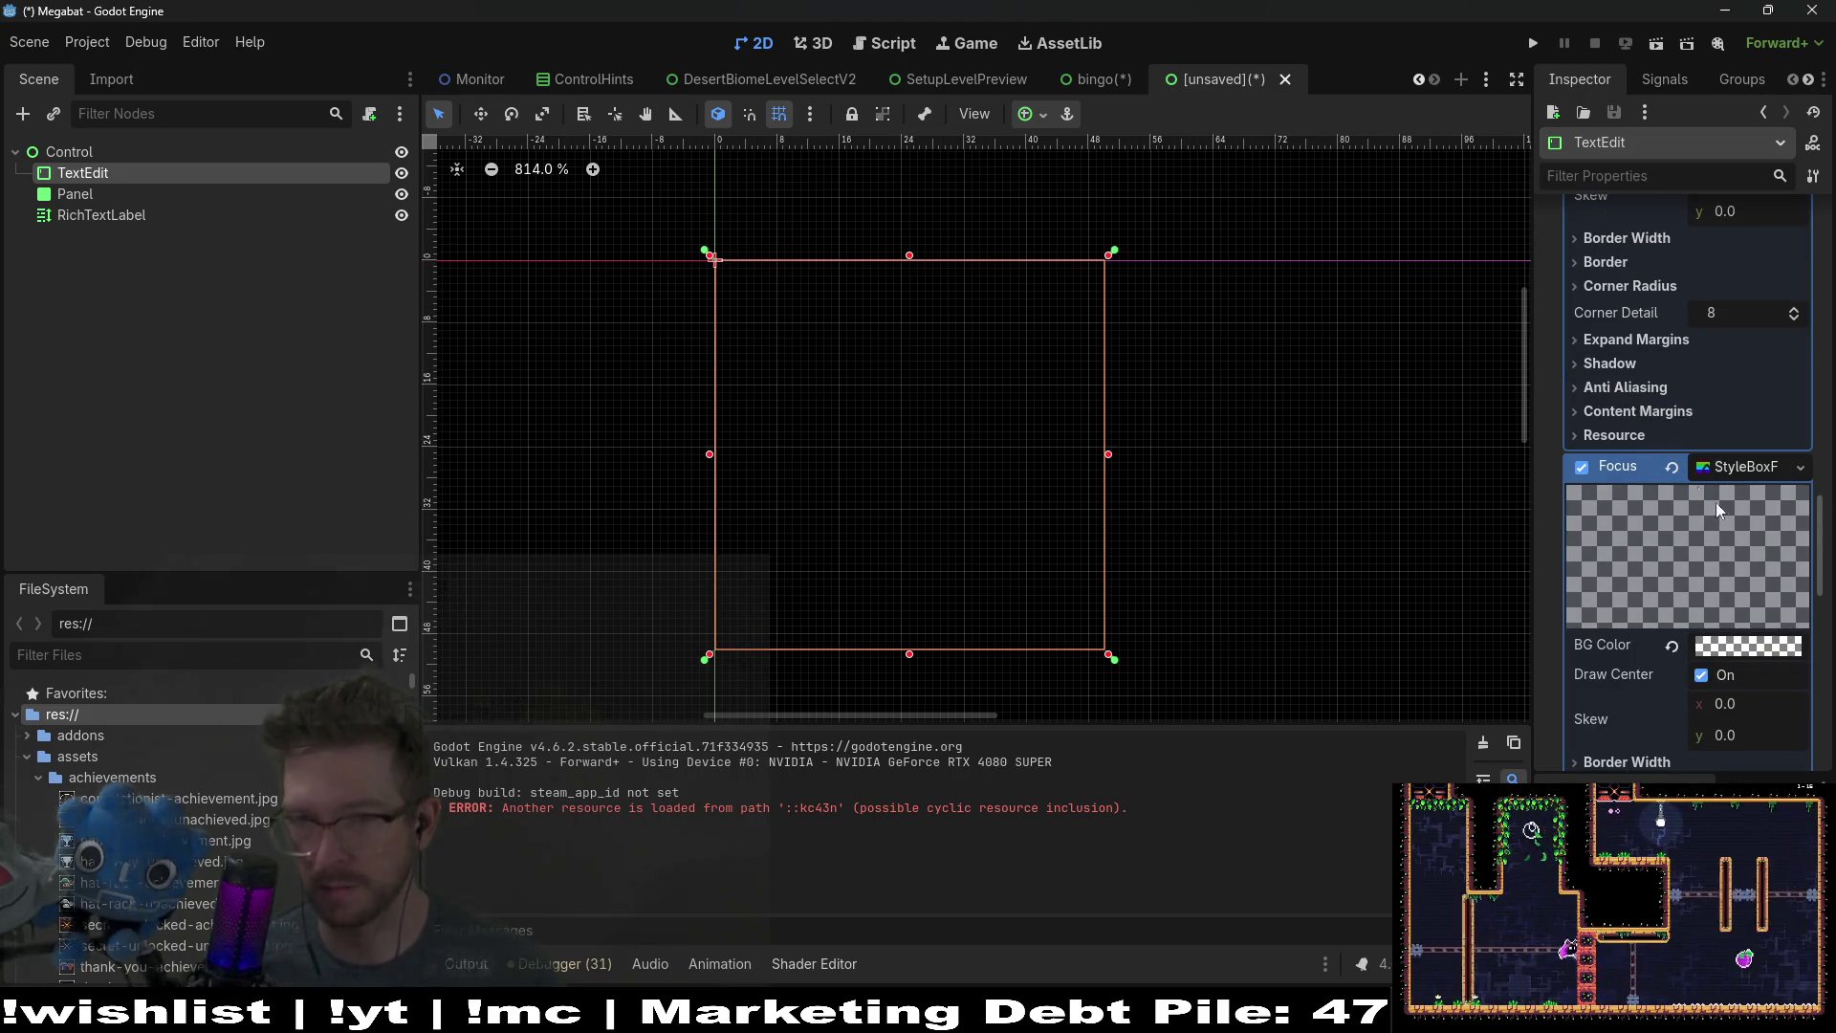
left_click(1733, 335)
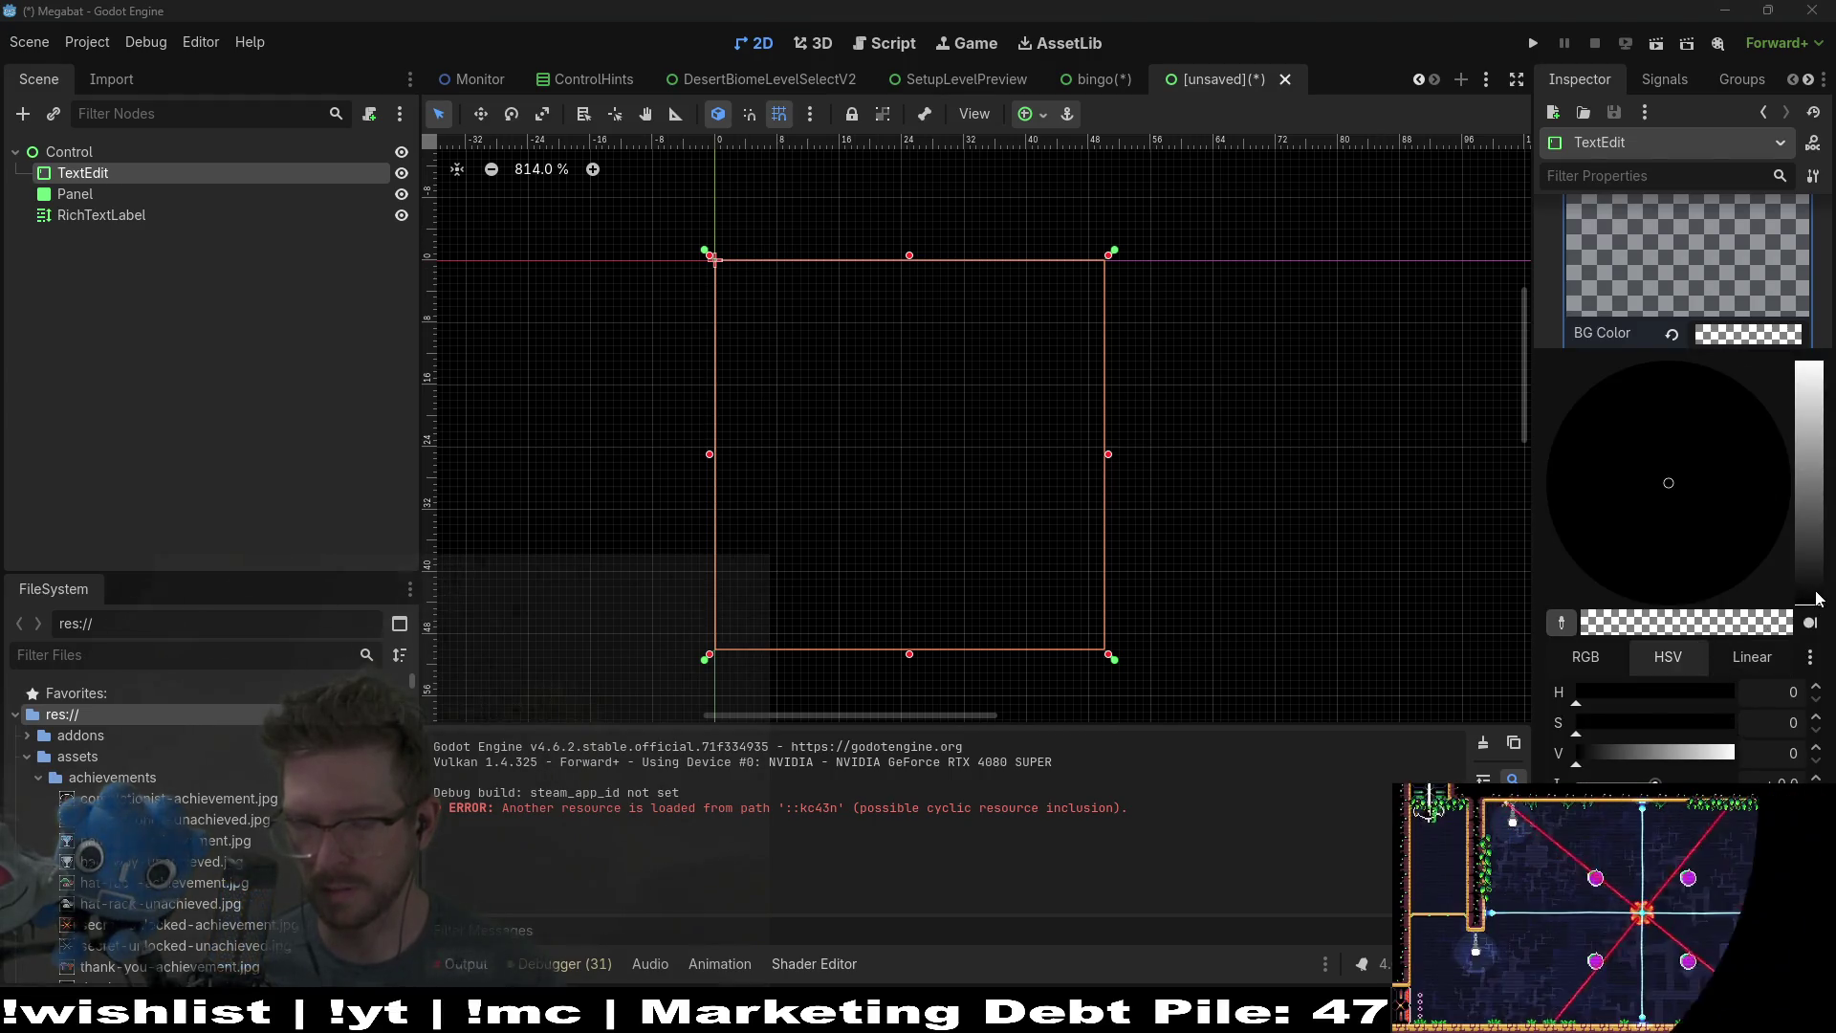
Step: Set the left, top, right and bottom border widths to 1 px and the border colour to white
left_click(1524, 697)
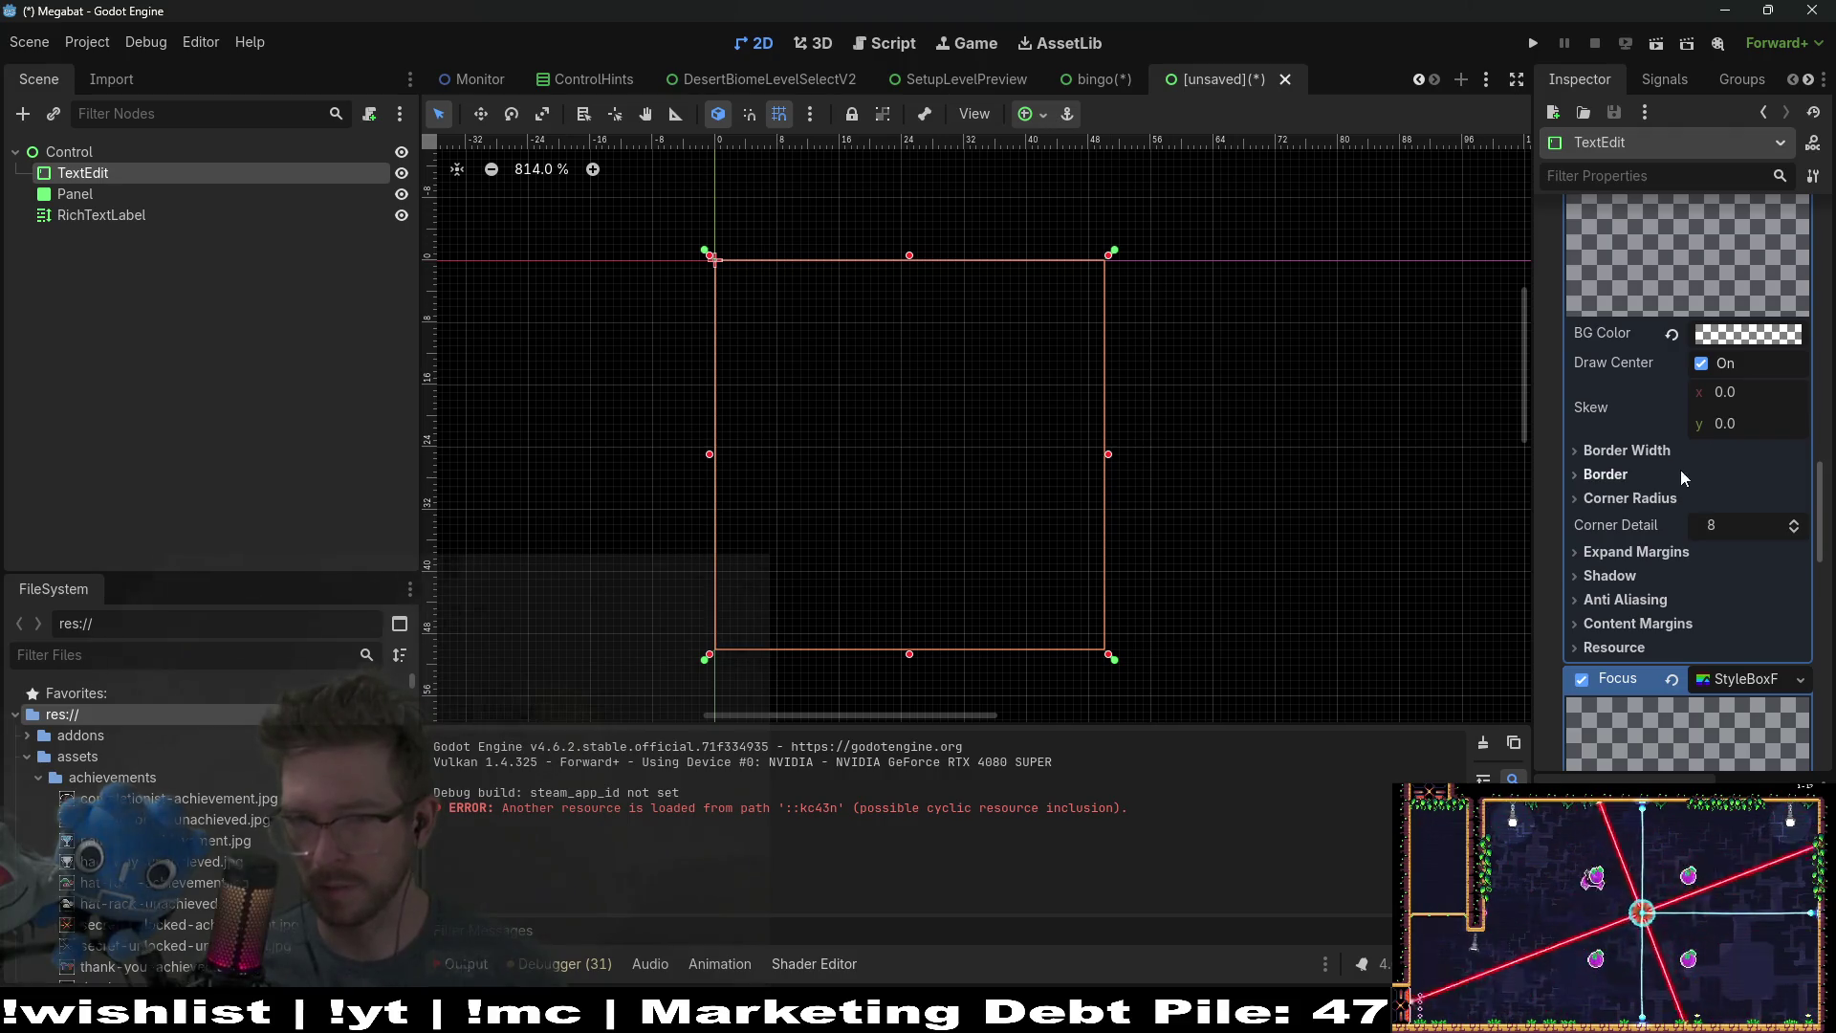
left_click(1635, 450)
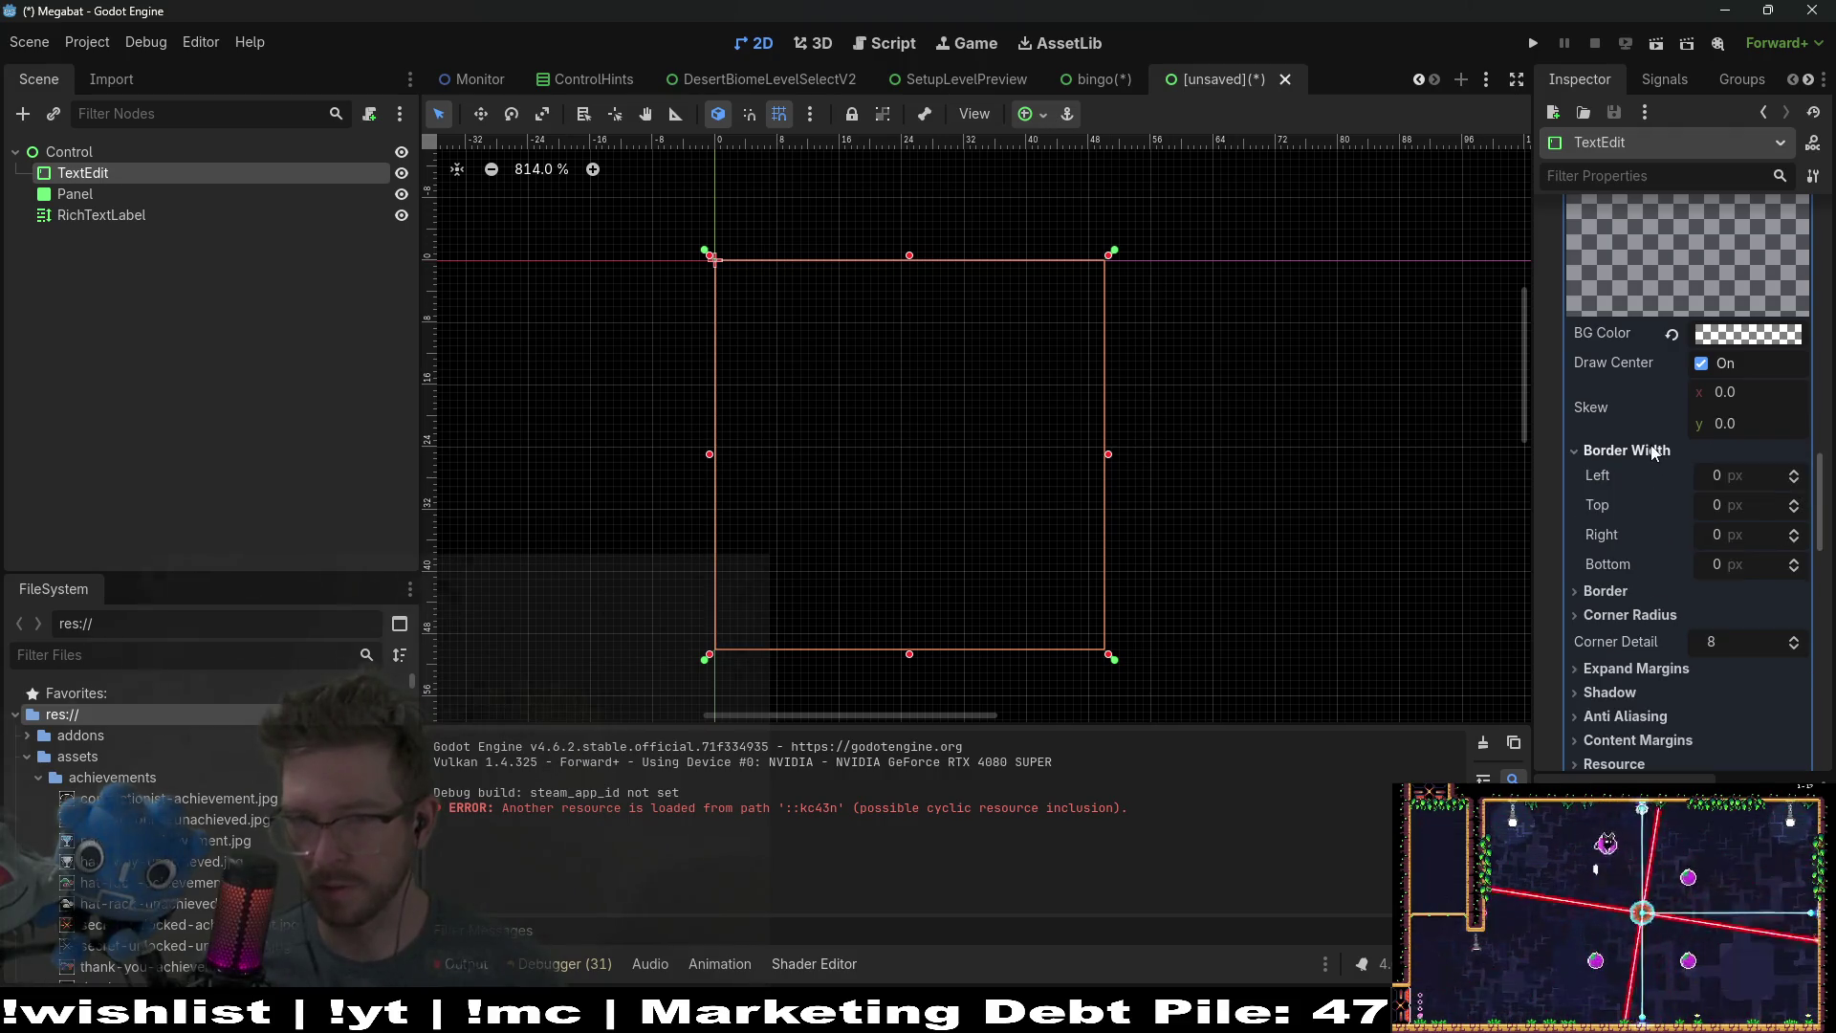
left_click(1794, 471)
left_click(1795, 502)
left_click(1794, 531)
left_click(1797, 560)
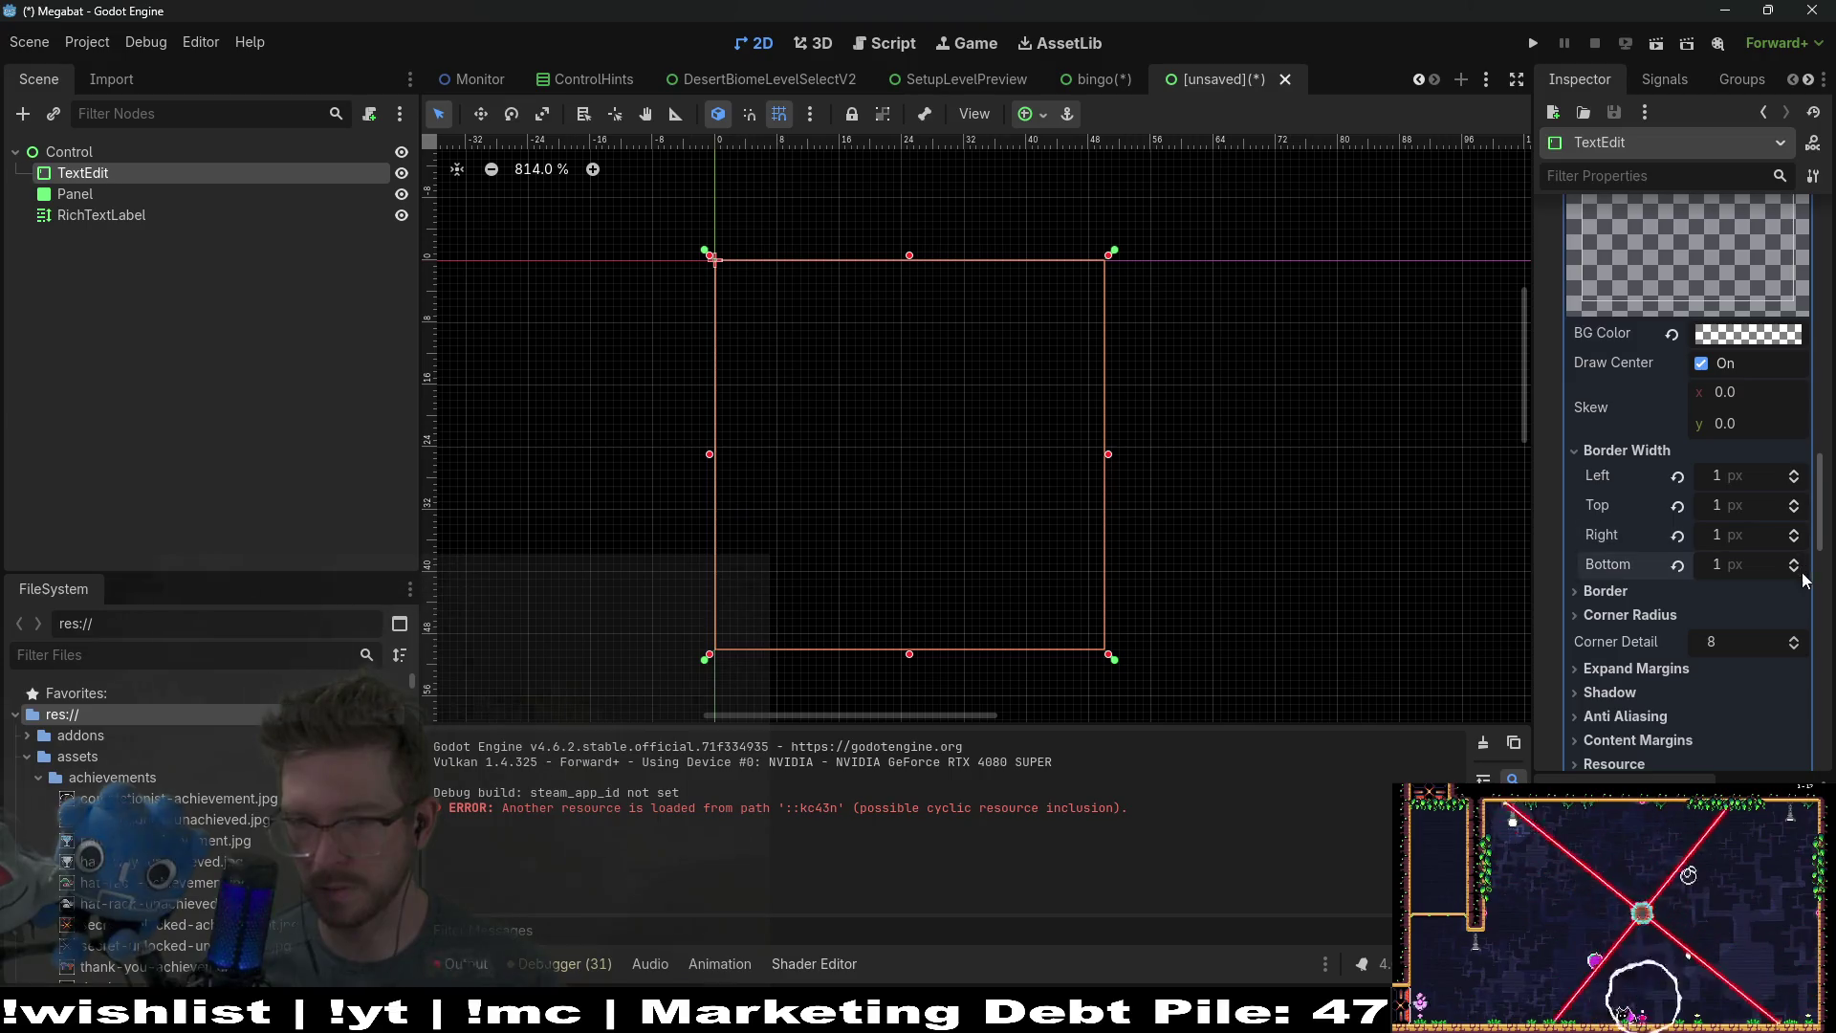
left_click(1616, 593)
left_click(1767, 617)
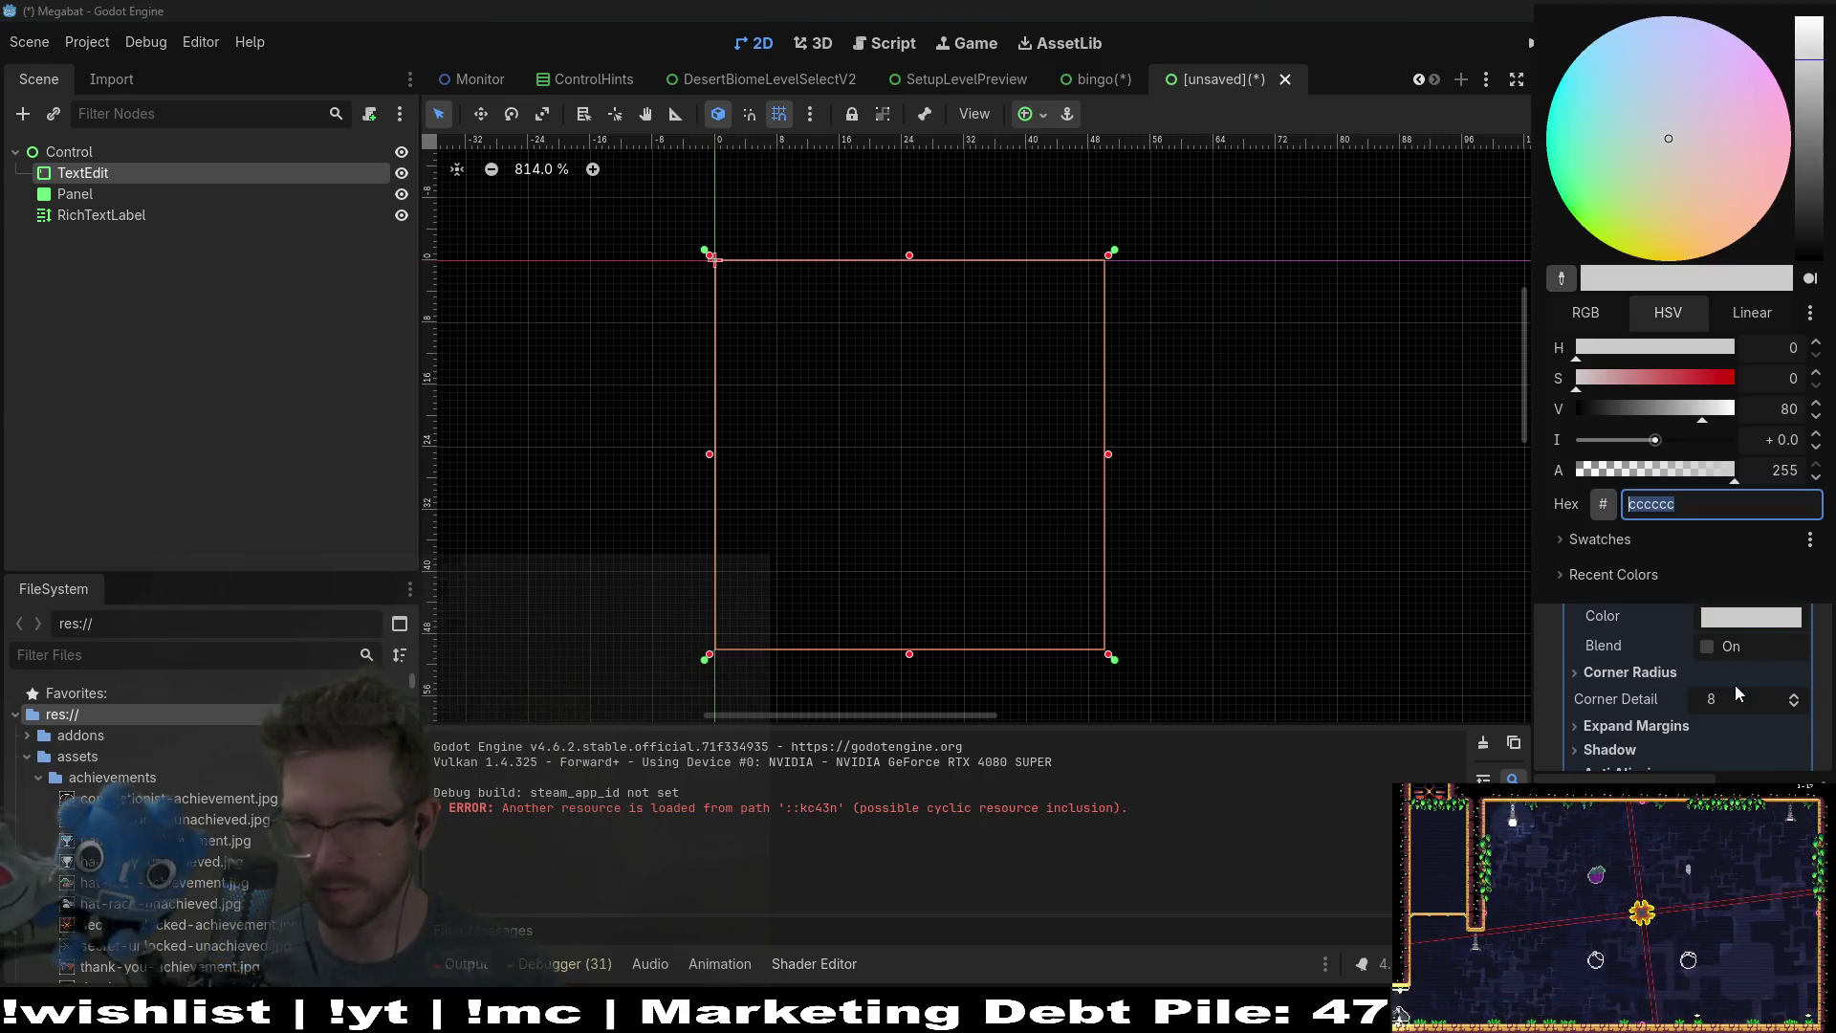
left_click_drag(1811, 96, 1818, 7)
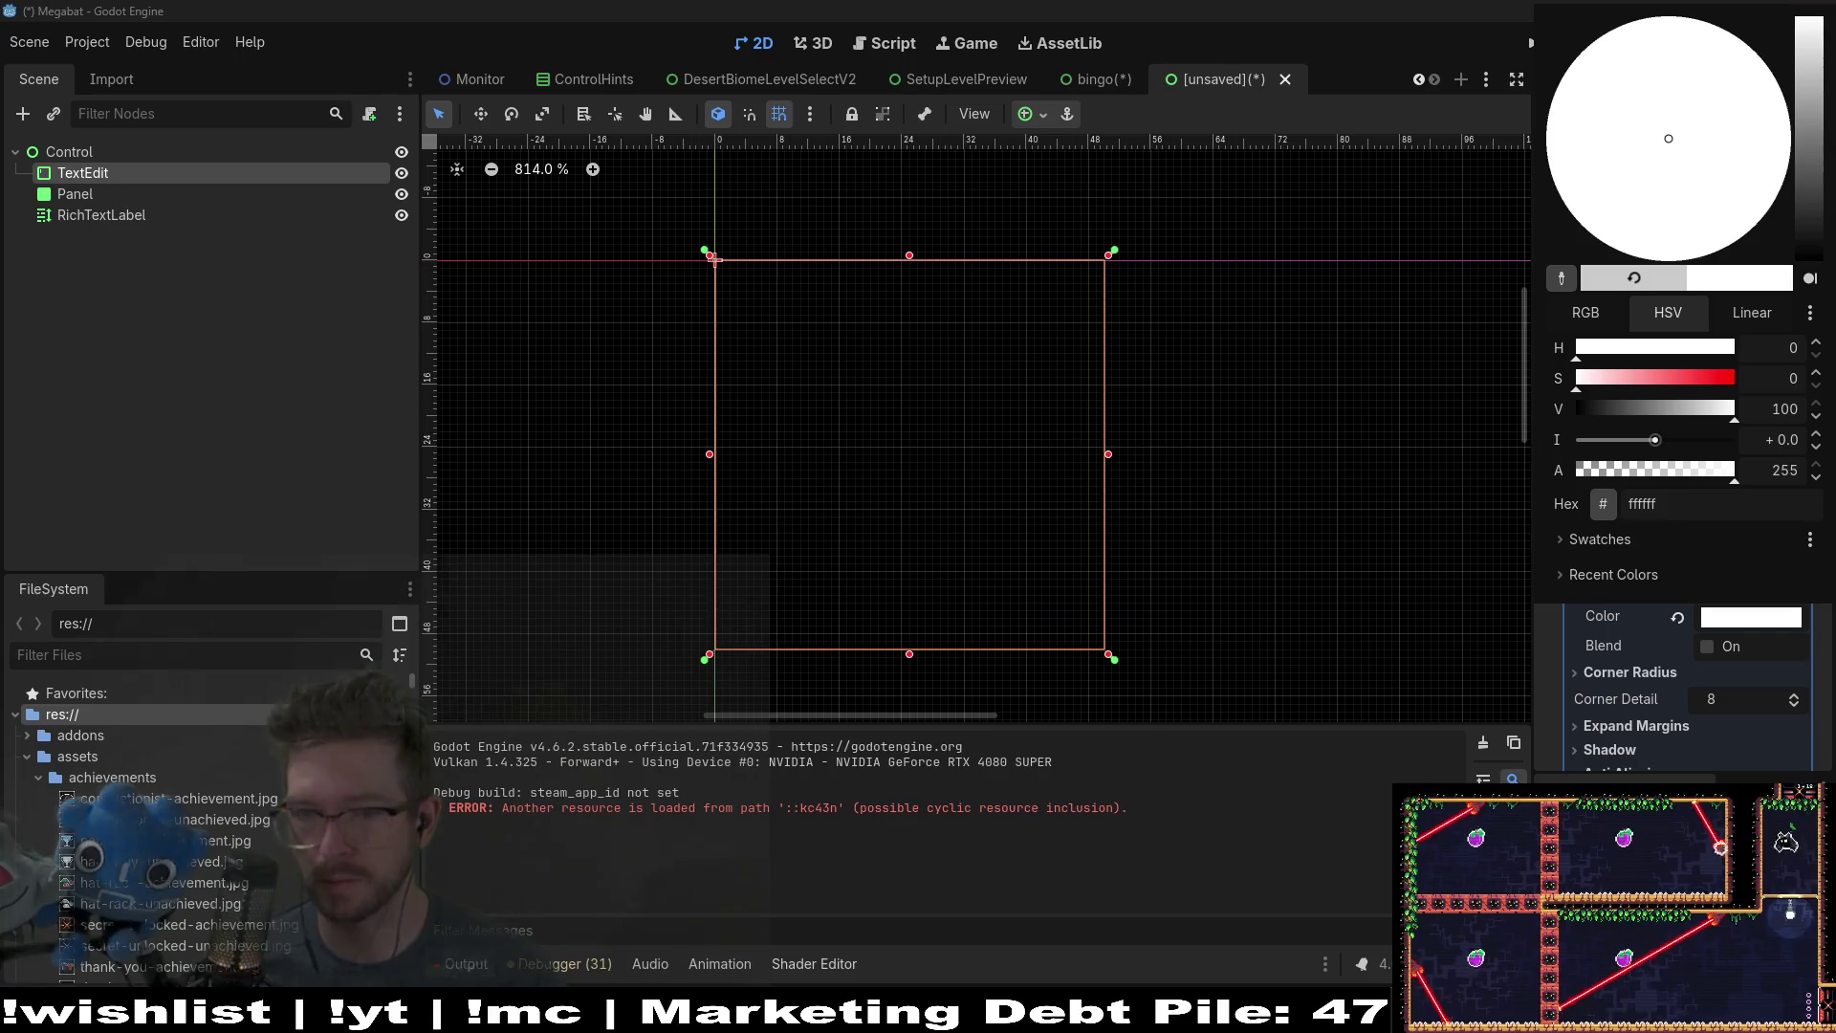
key("Escape")
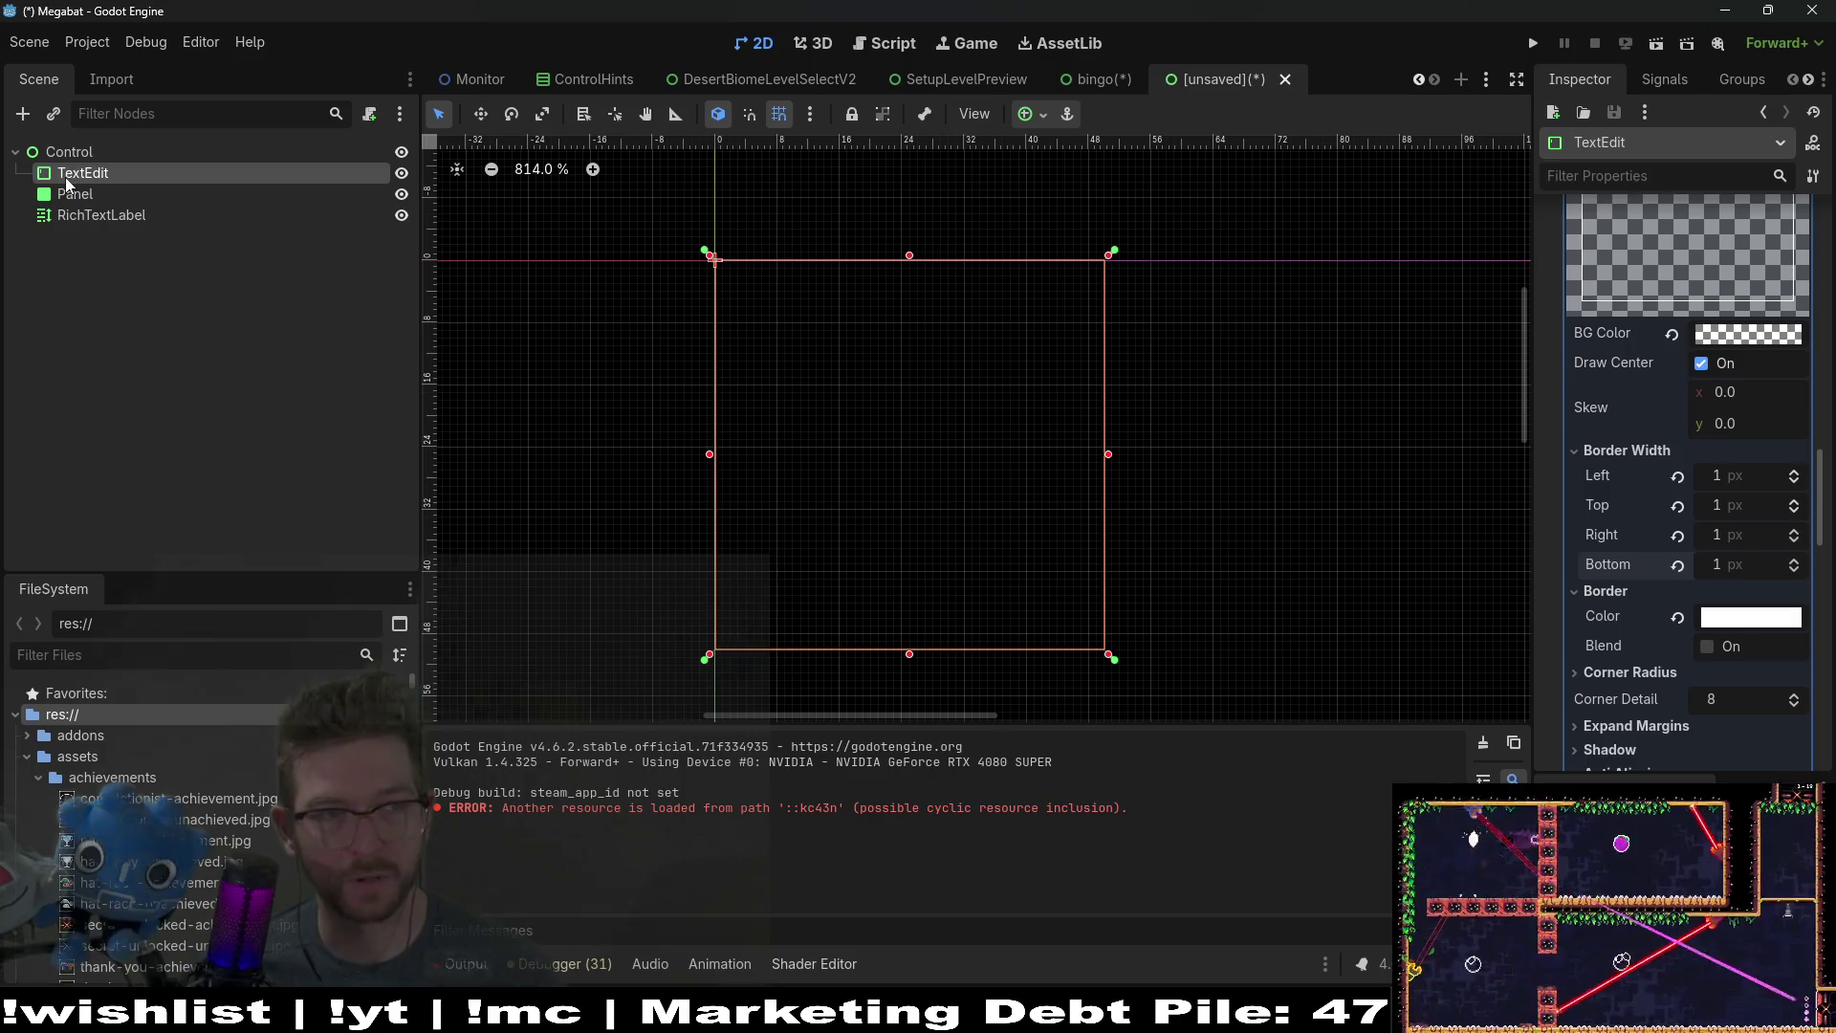
left_click(90, 157)
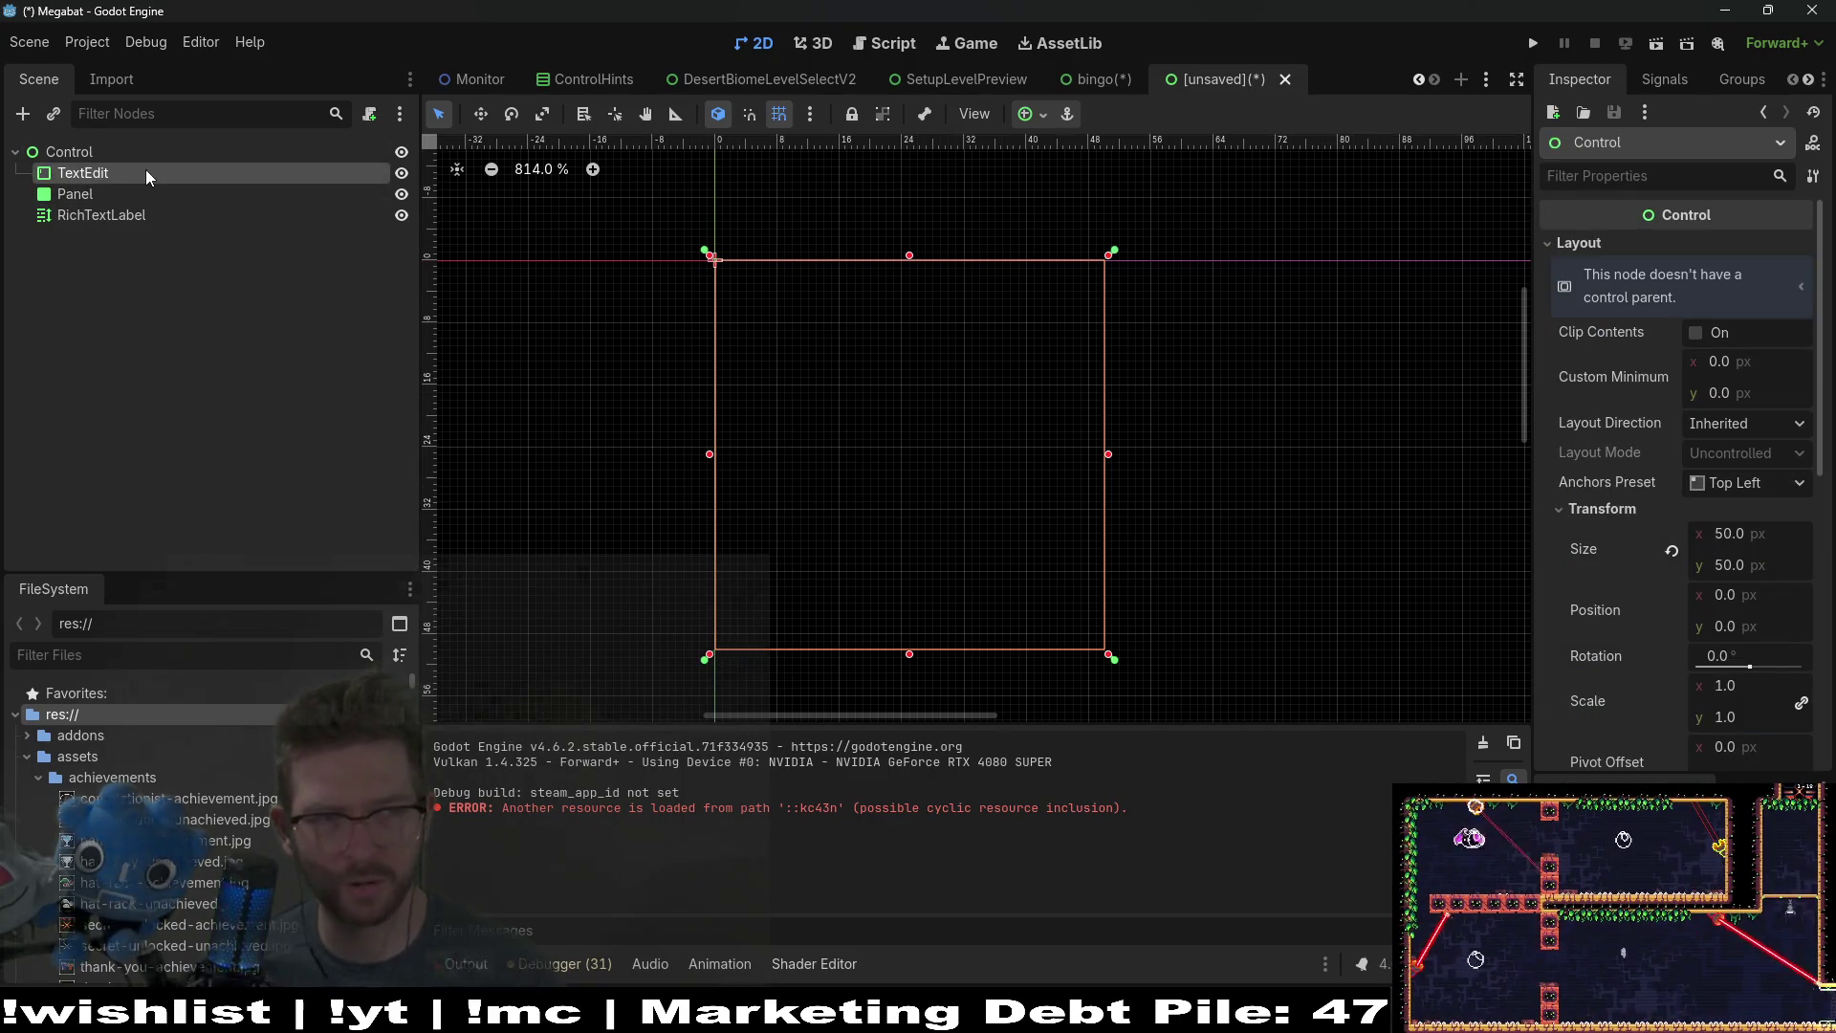
Step: Select the RichTextLabel and briefly filter its Inspector properties for 'control'
left_click(146, 172)
left_click(125, 191)
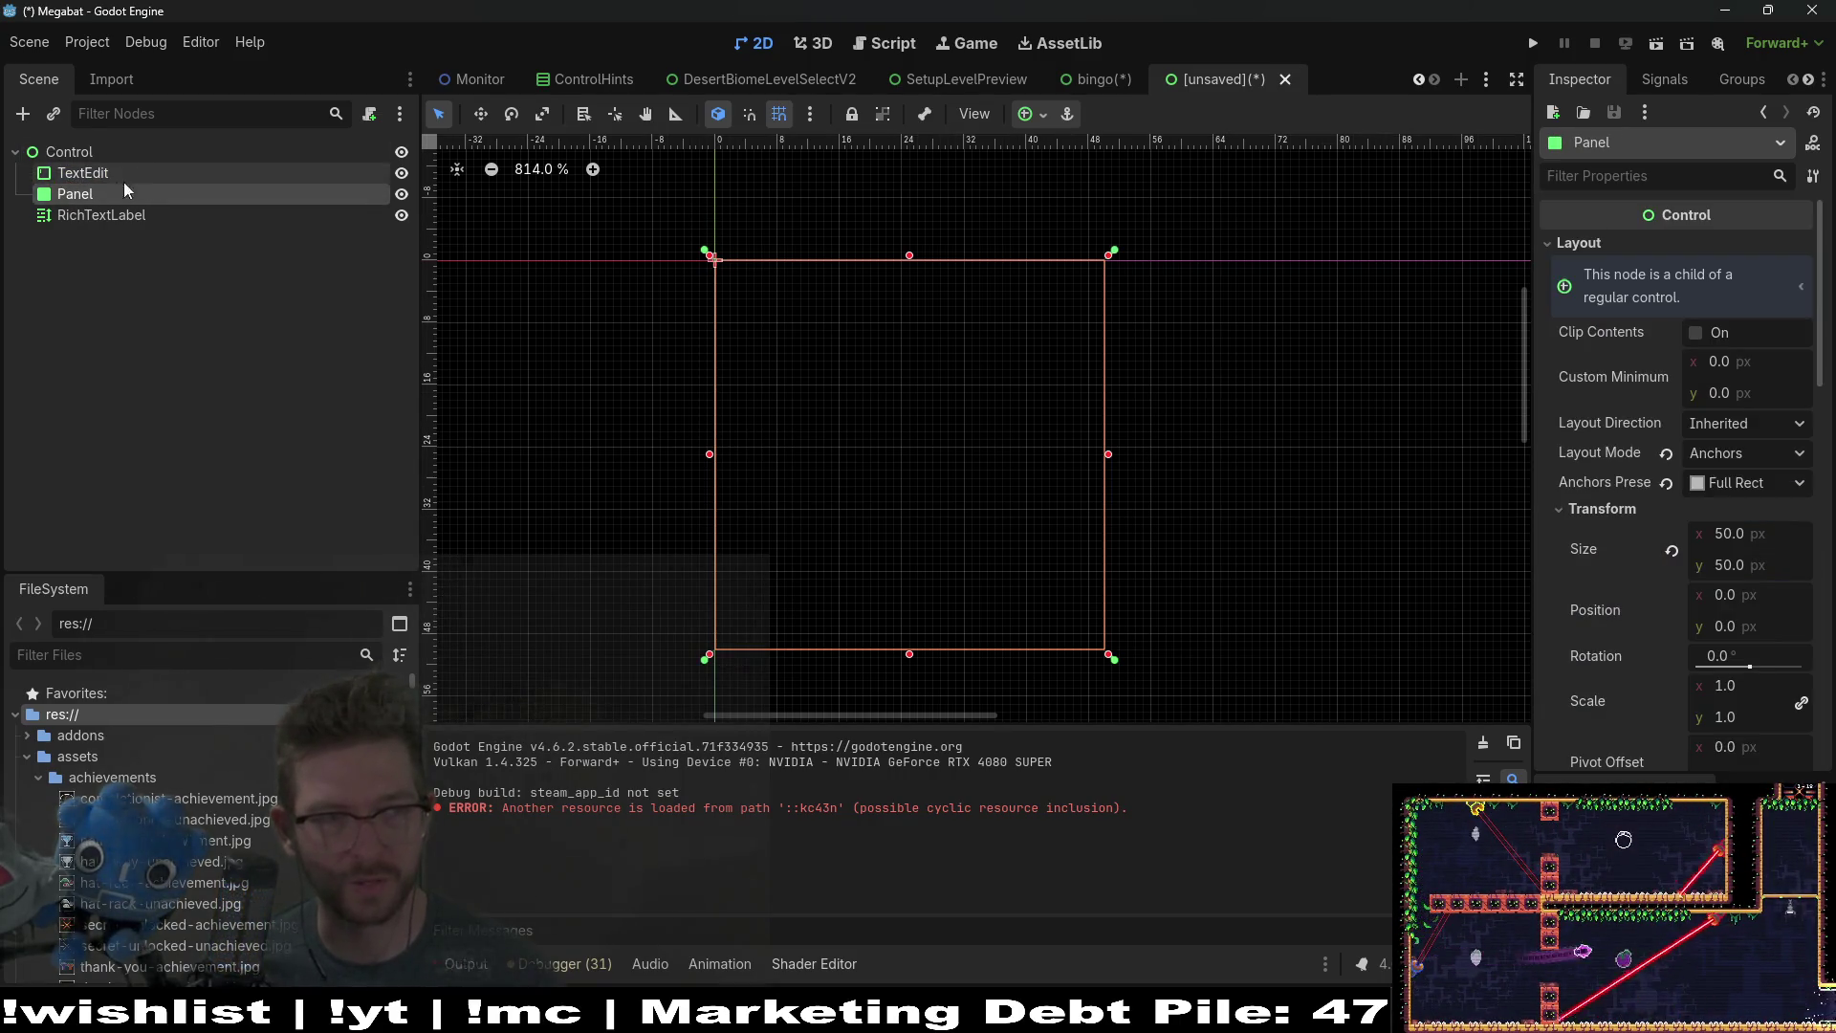
left_click(105, 153)
left_click(112, 218)
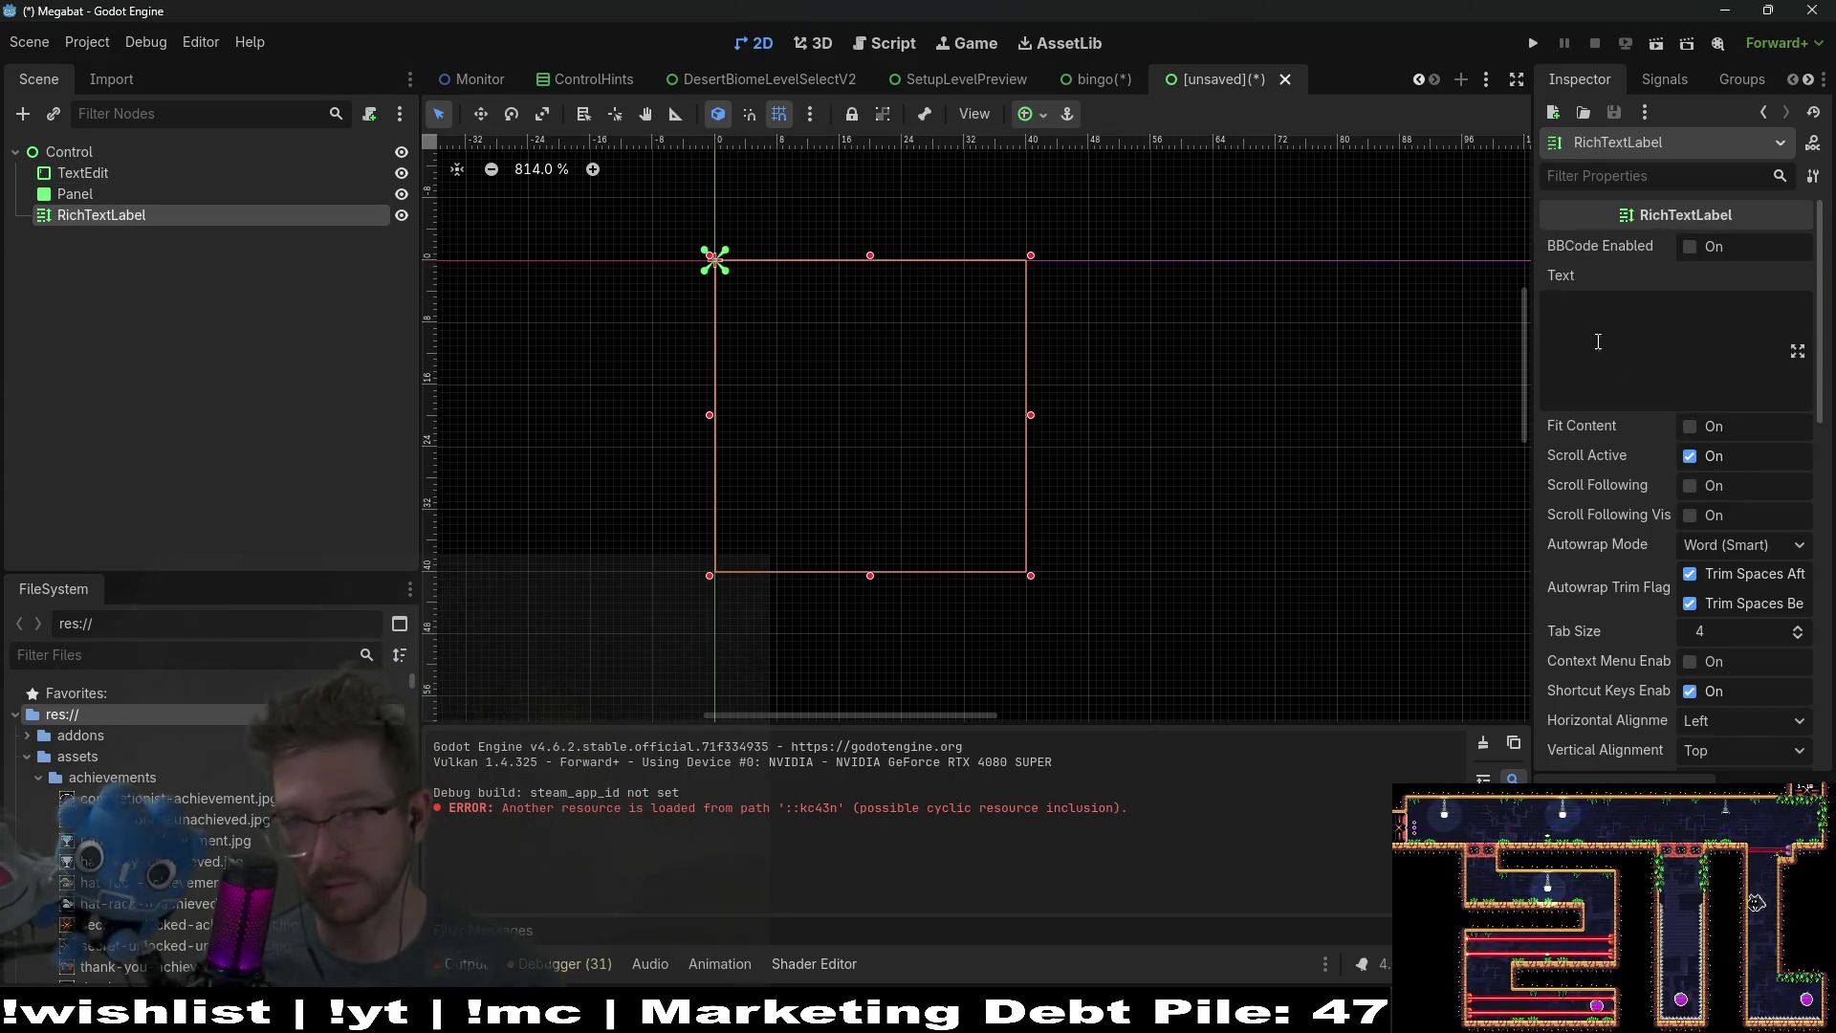
scroll(1617, 383, "down", 5)
scroll(1684, 536, "up", 5)
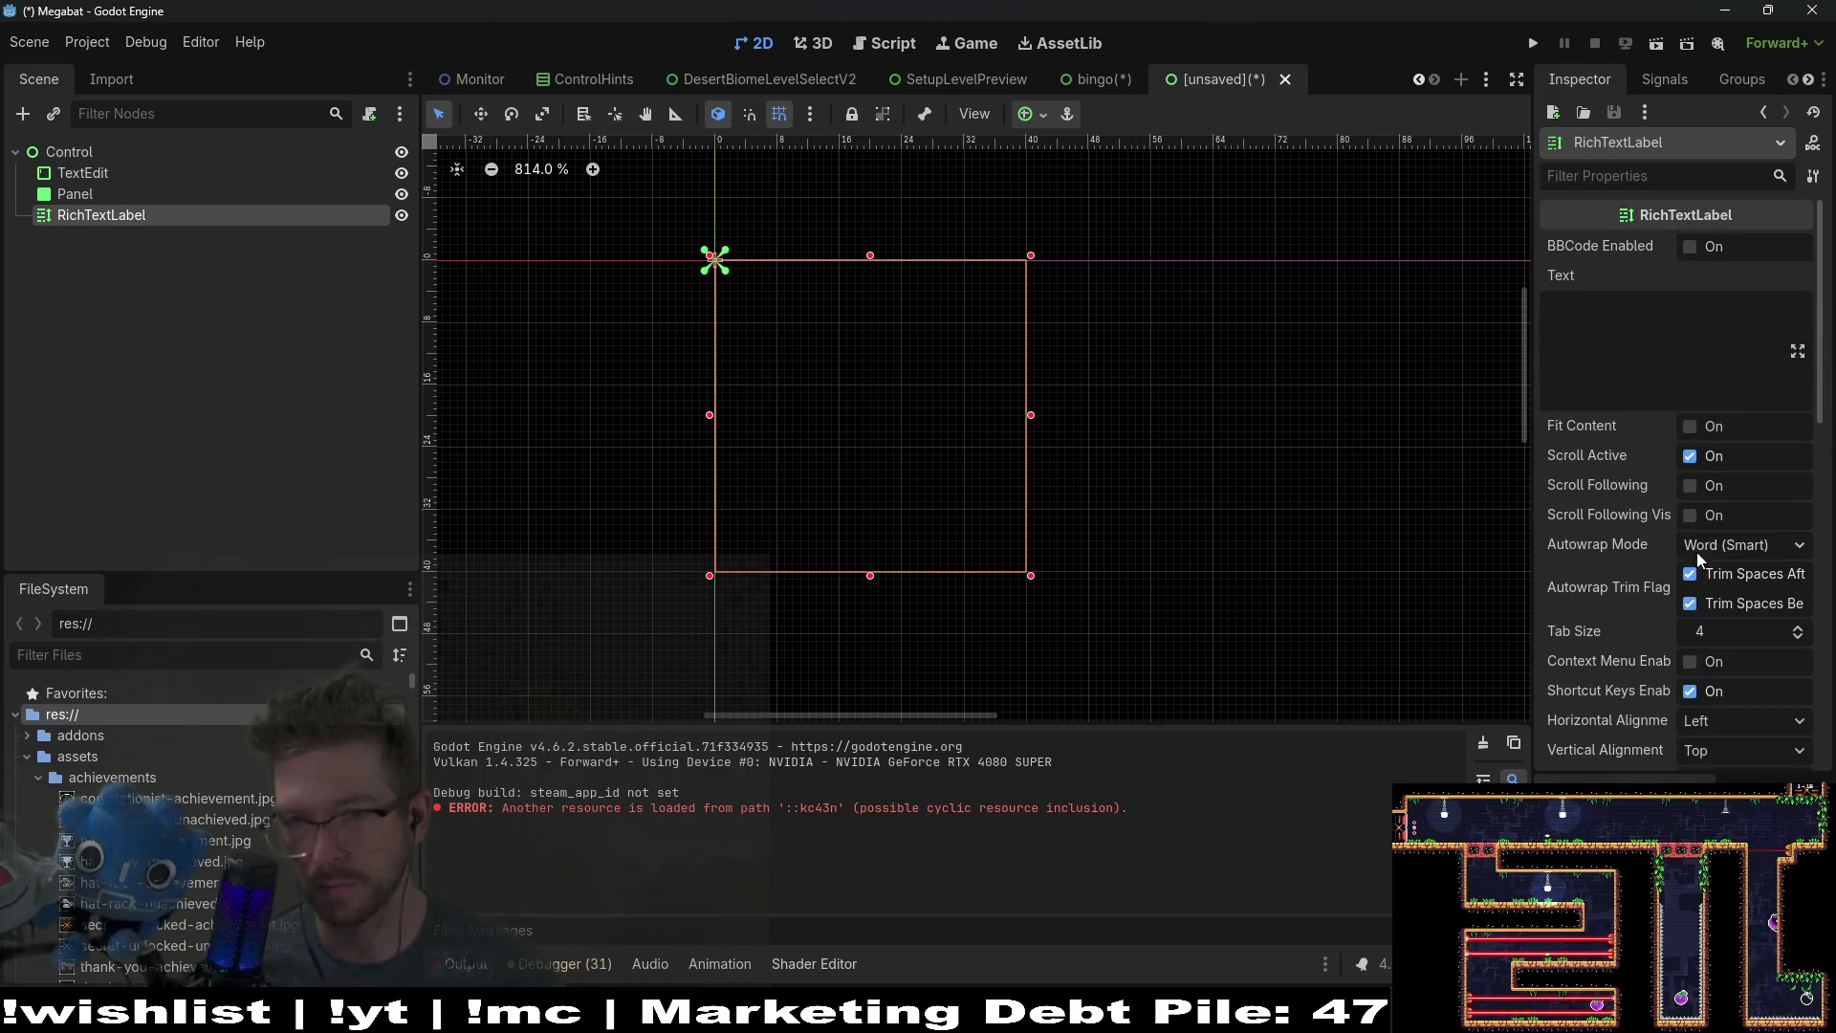
left_click(1619, 174)
type("control")
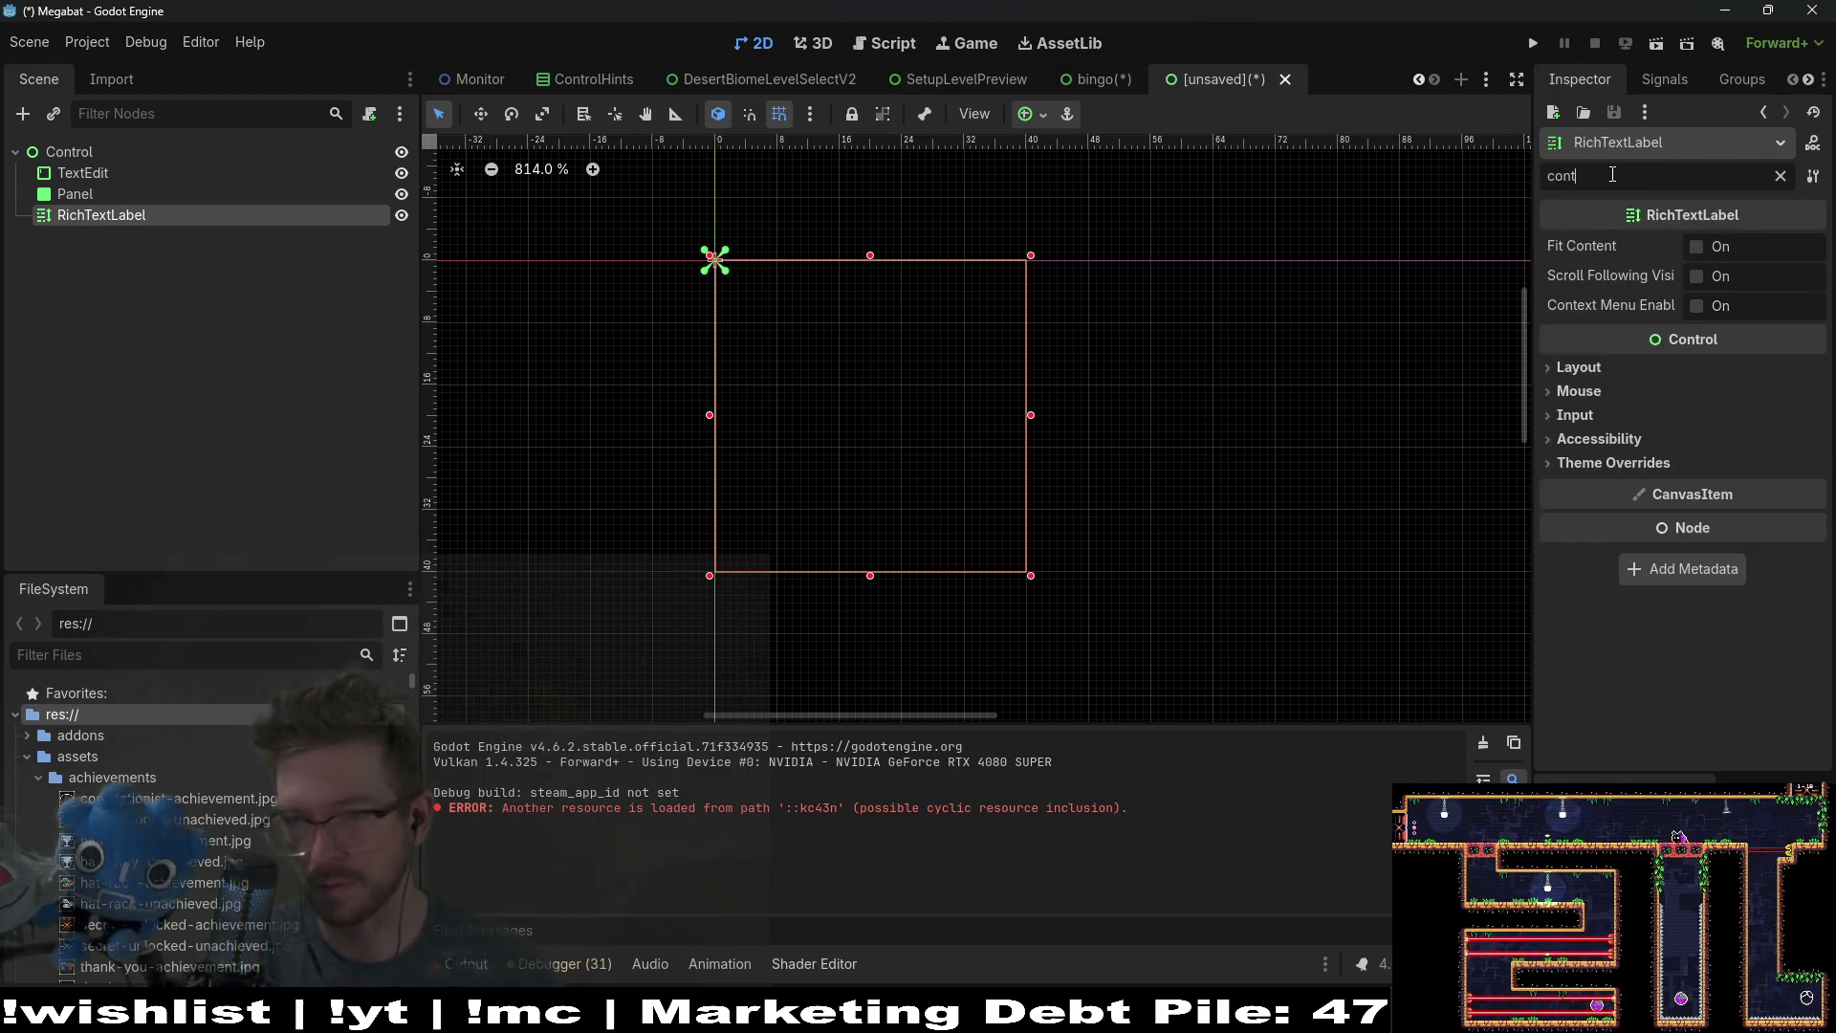
left_click(1781, 176)
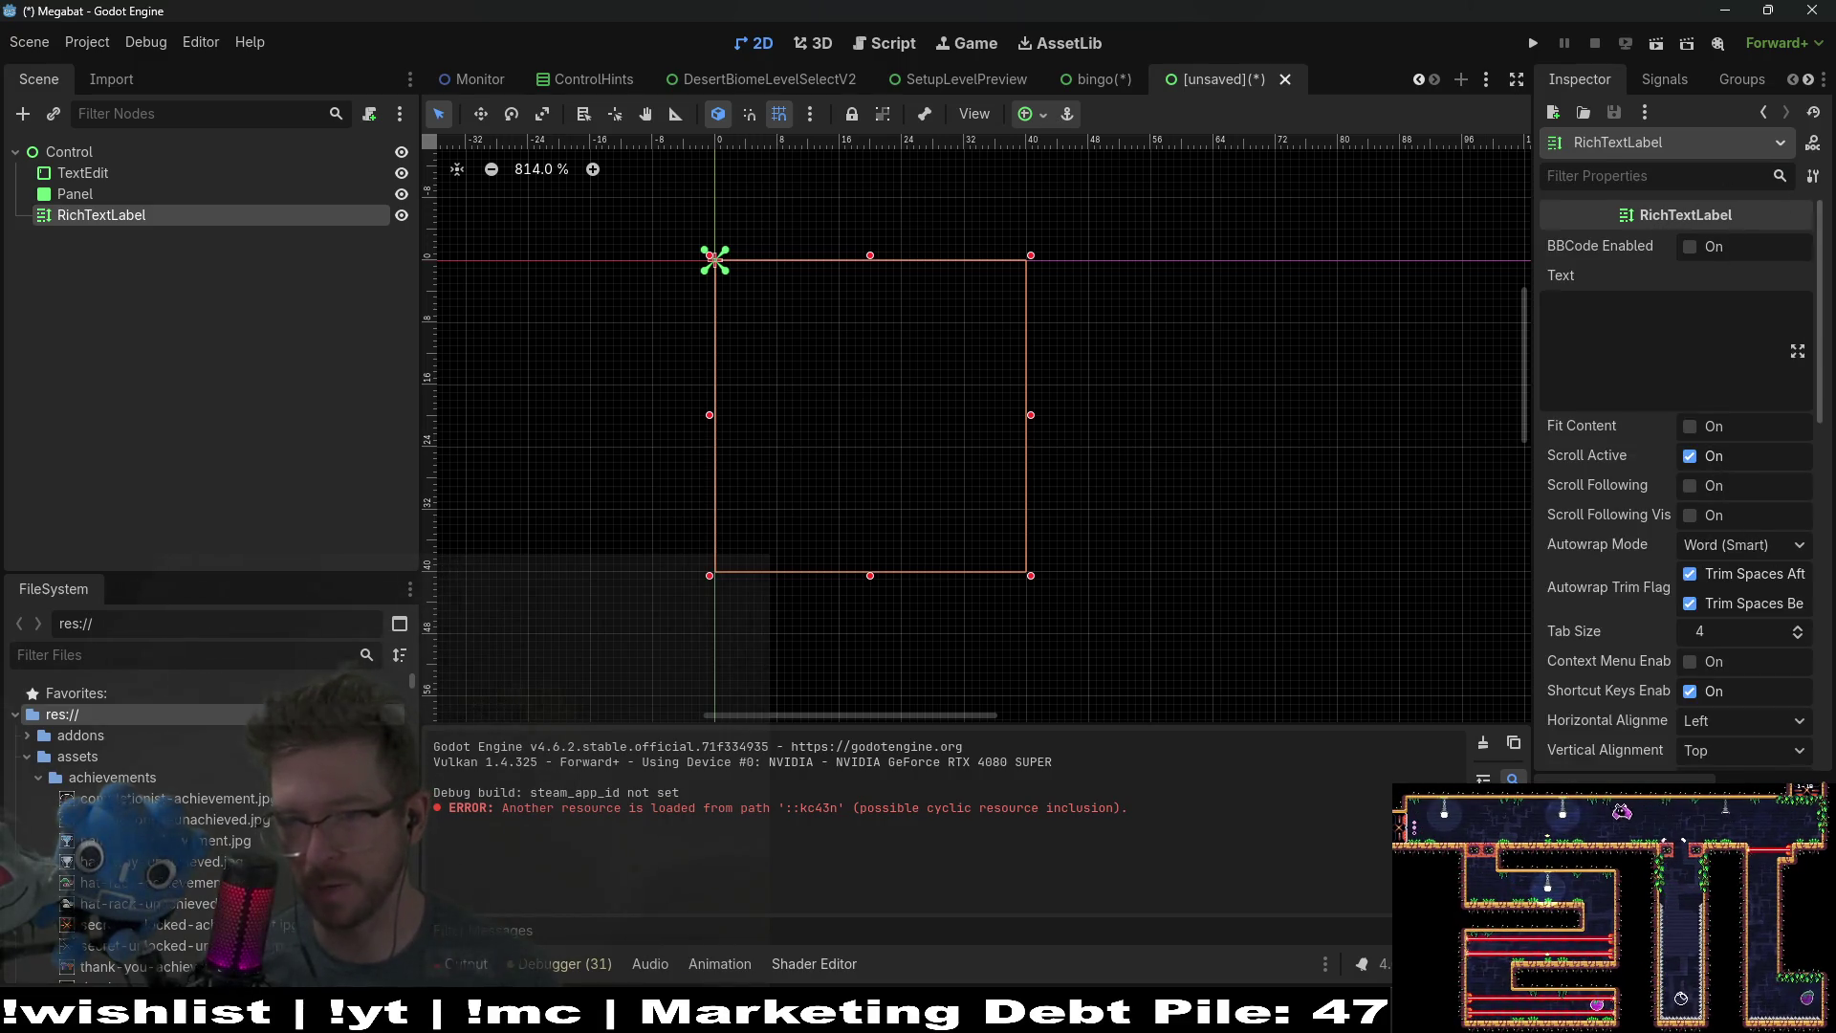
Step: Set the RichTextLabel's Layout Mode to Anchors with the Full Rect preset, then compare TextEdit and Panel
scroll(1758, 531, "down", 2)
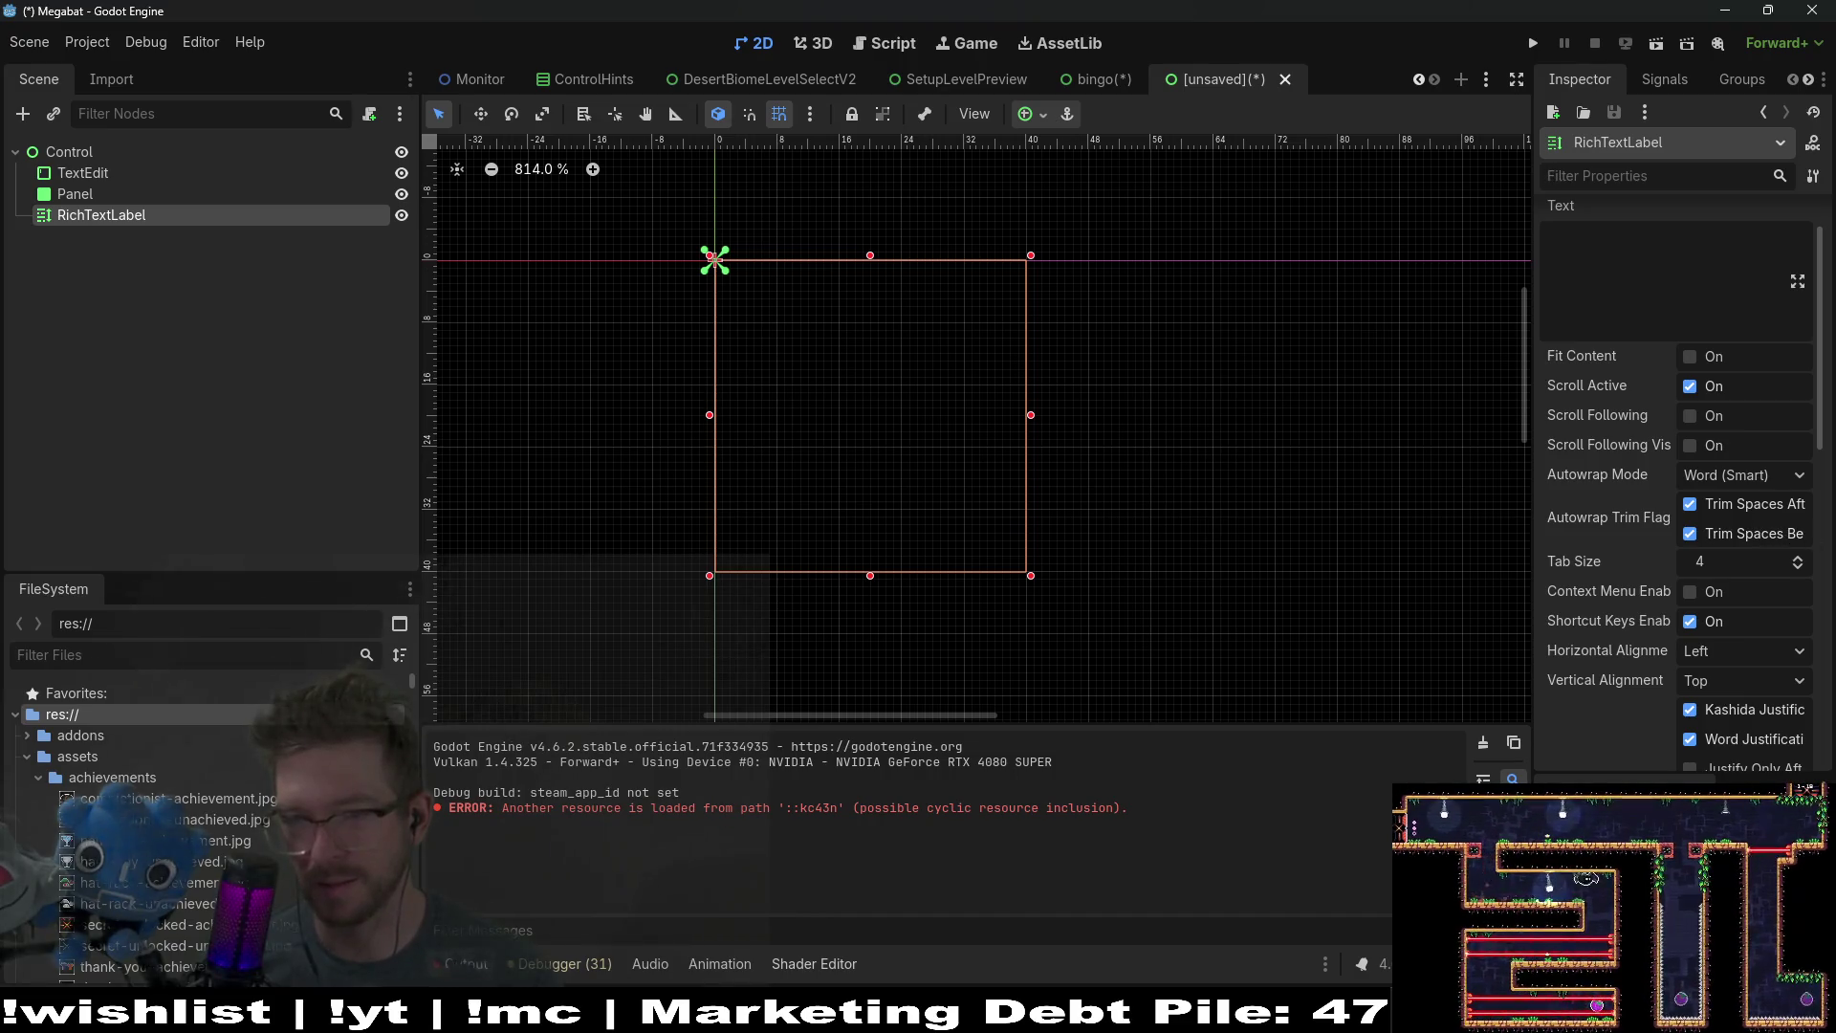
scroll(1781, 565, "down", 5)
scroll(1775, 577, "down", 2)
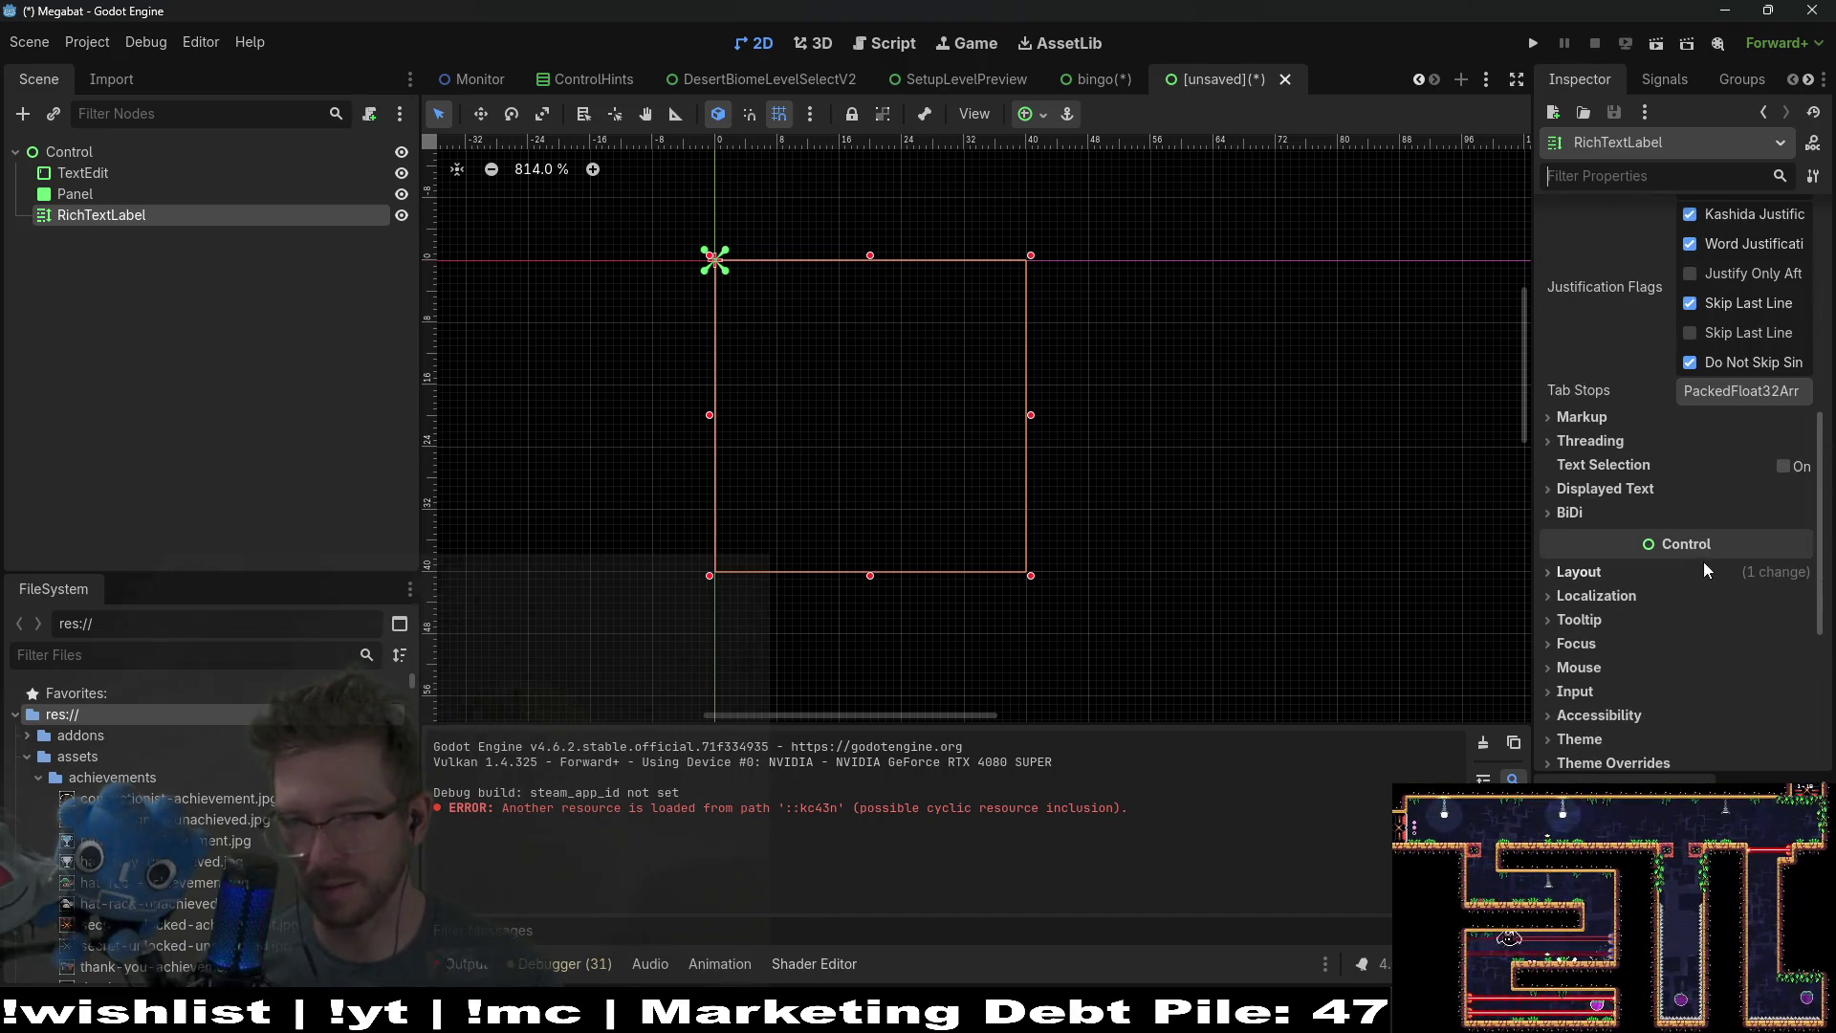
left_click(1604, 571)
scroll(1755, 669, "down", 2)
left_click(1760, 642)
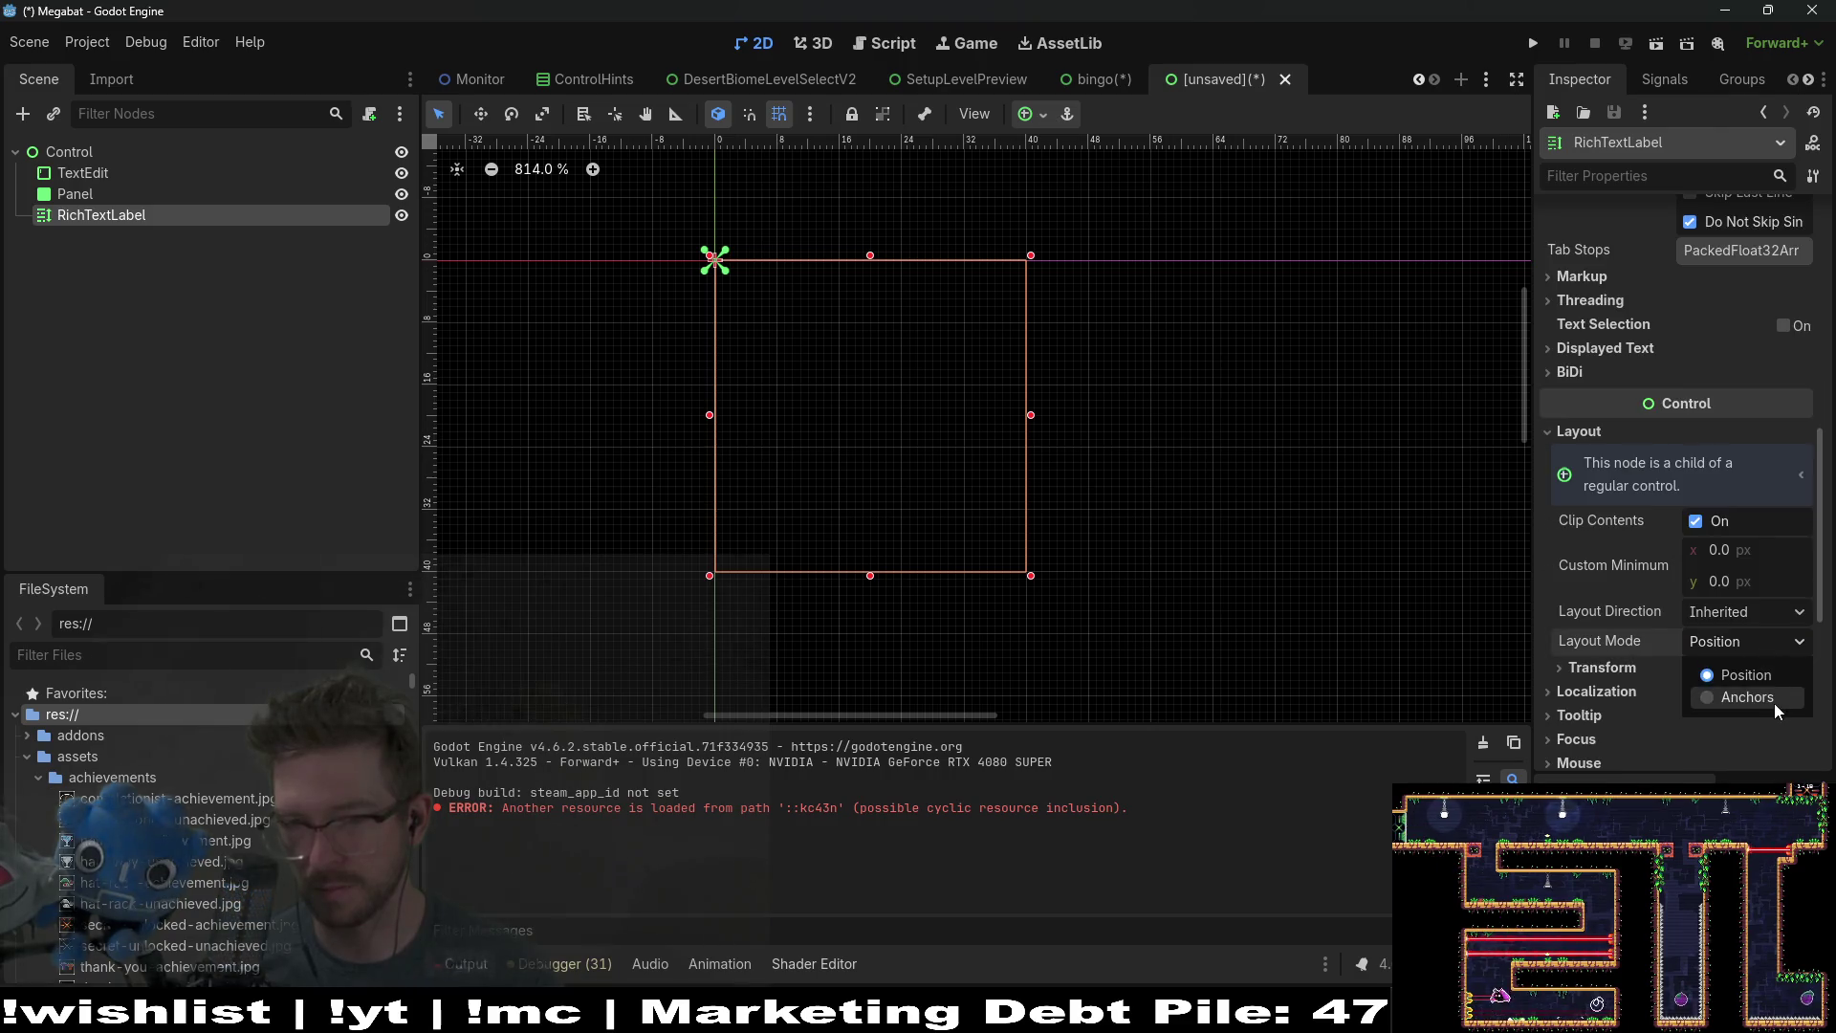
left_click(1775, 698)
left_click(1772, 670)
left_click(1749, 617)
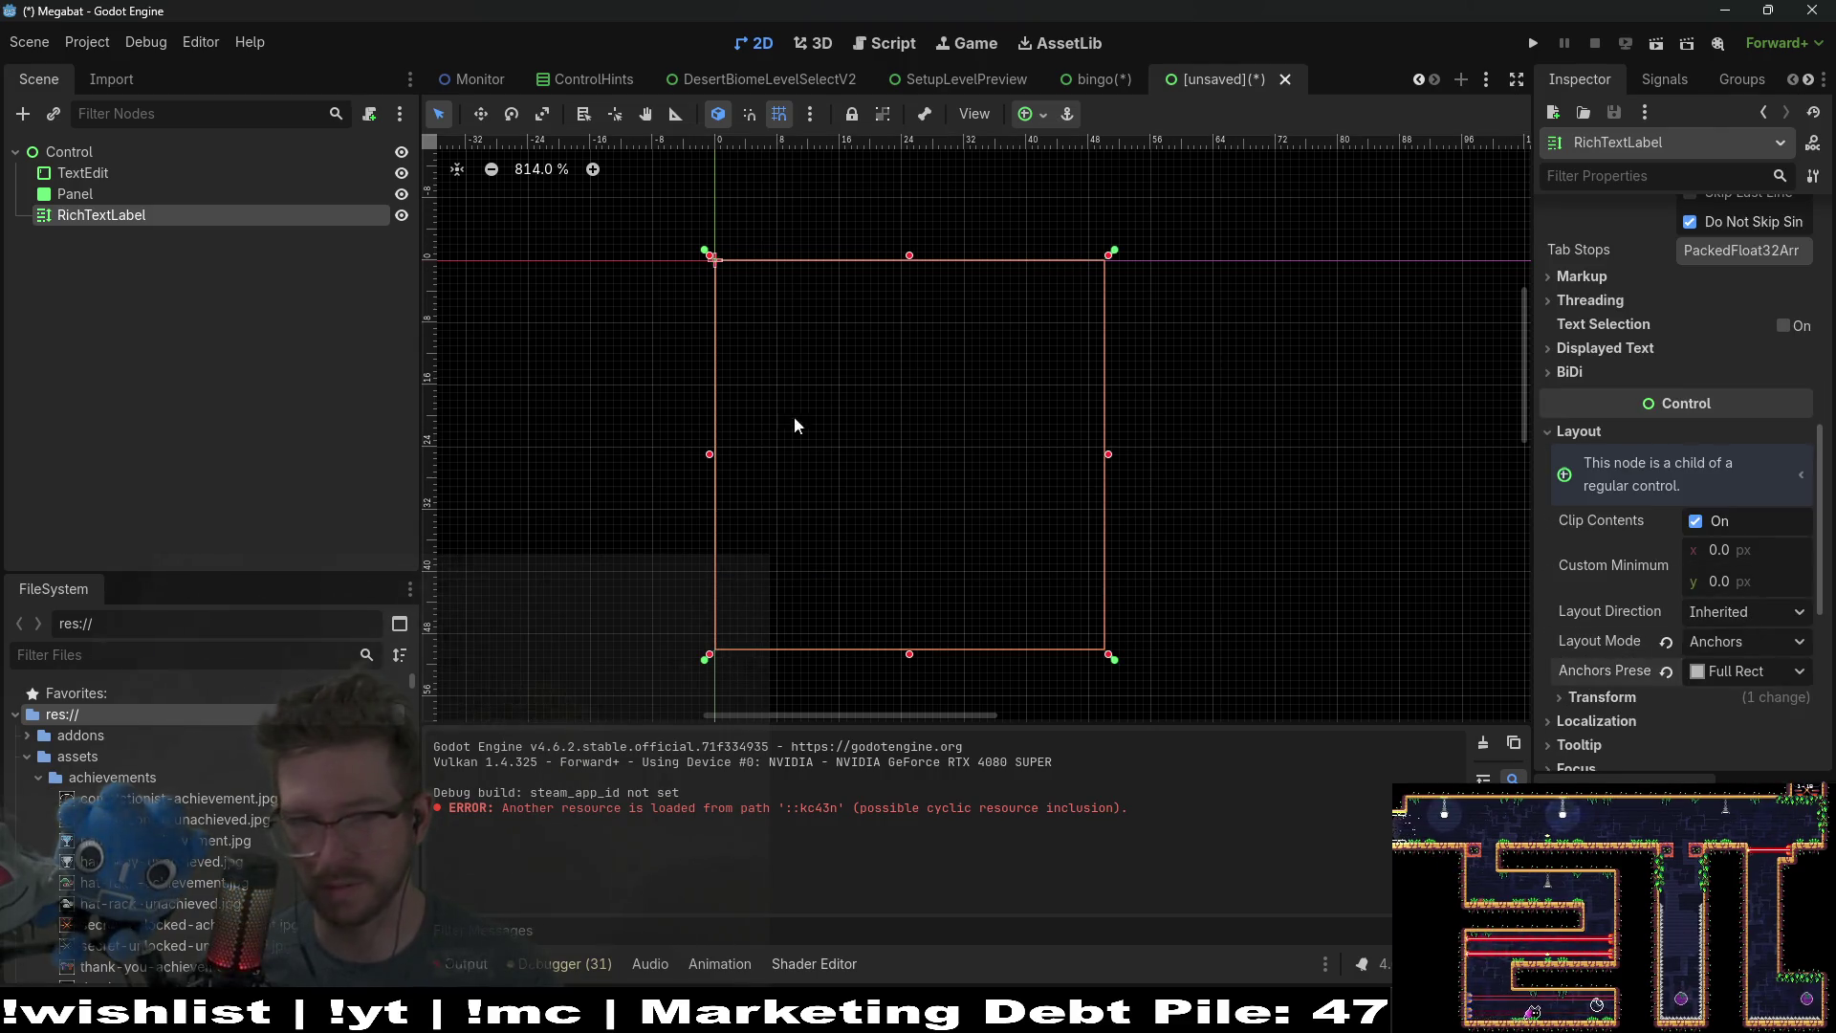
left_click(82, 174)
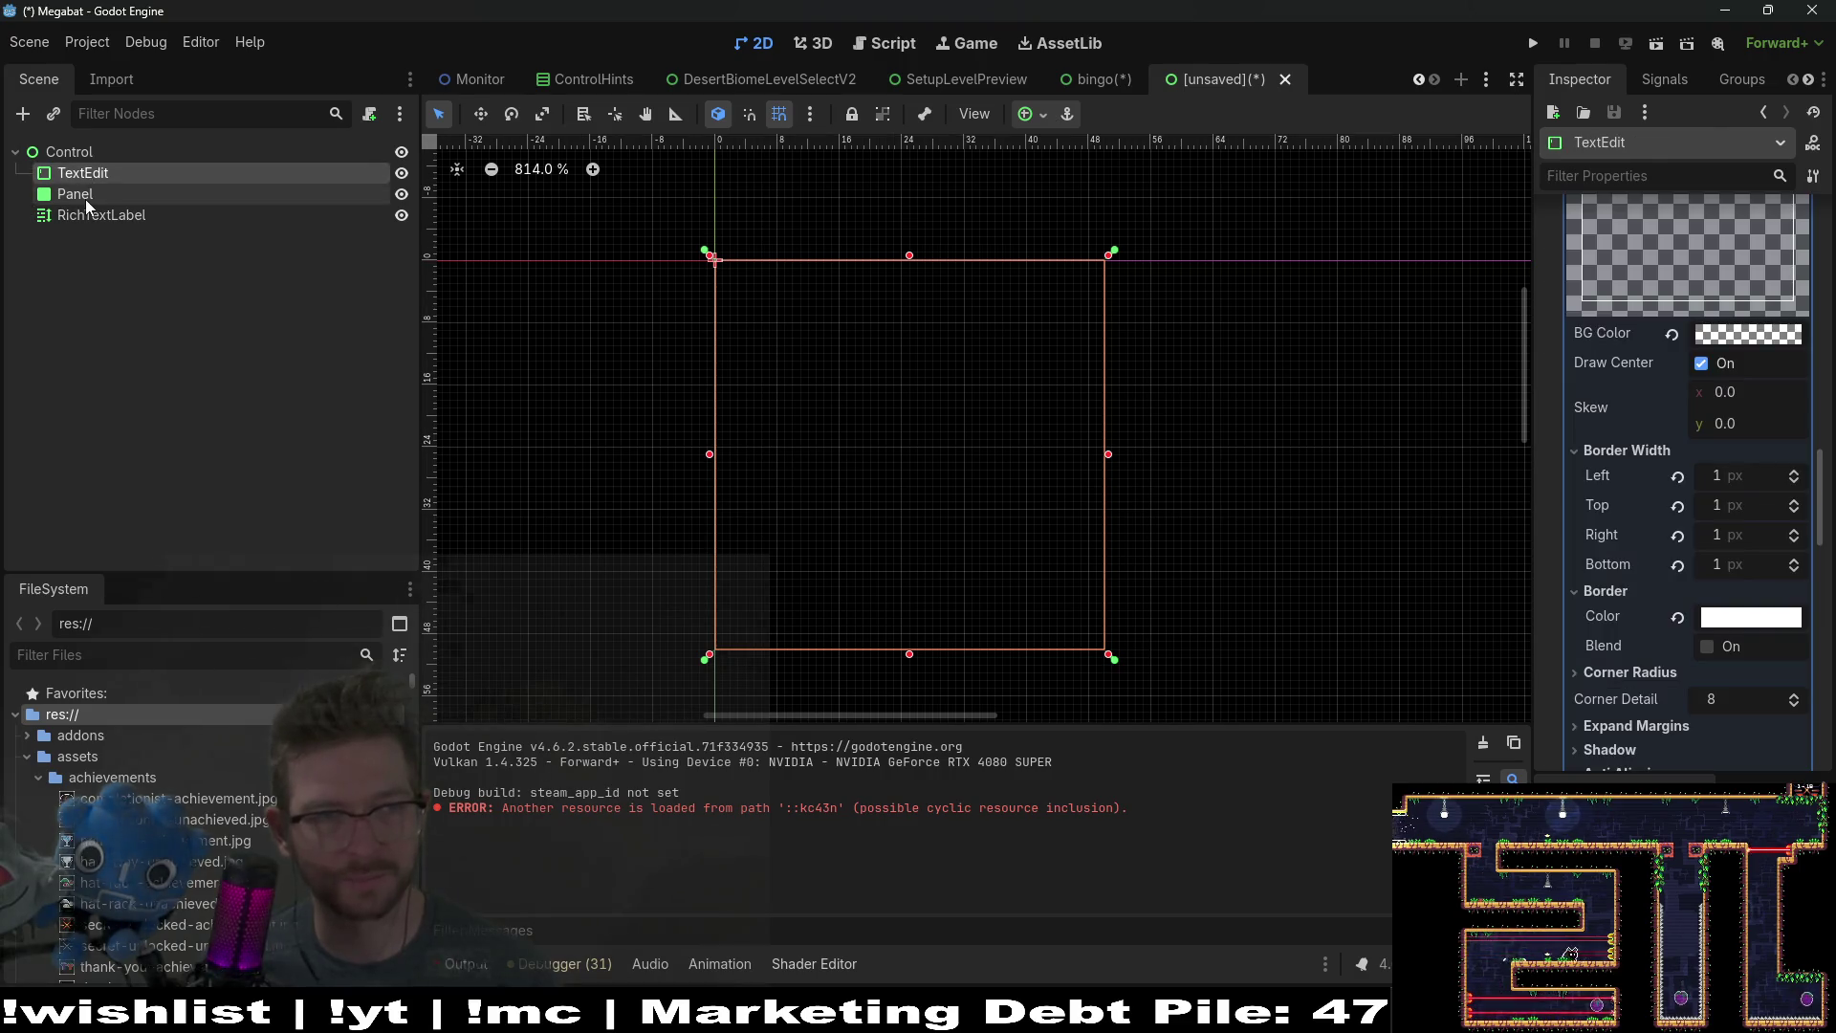
left_click(99, 196)
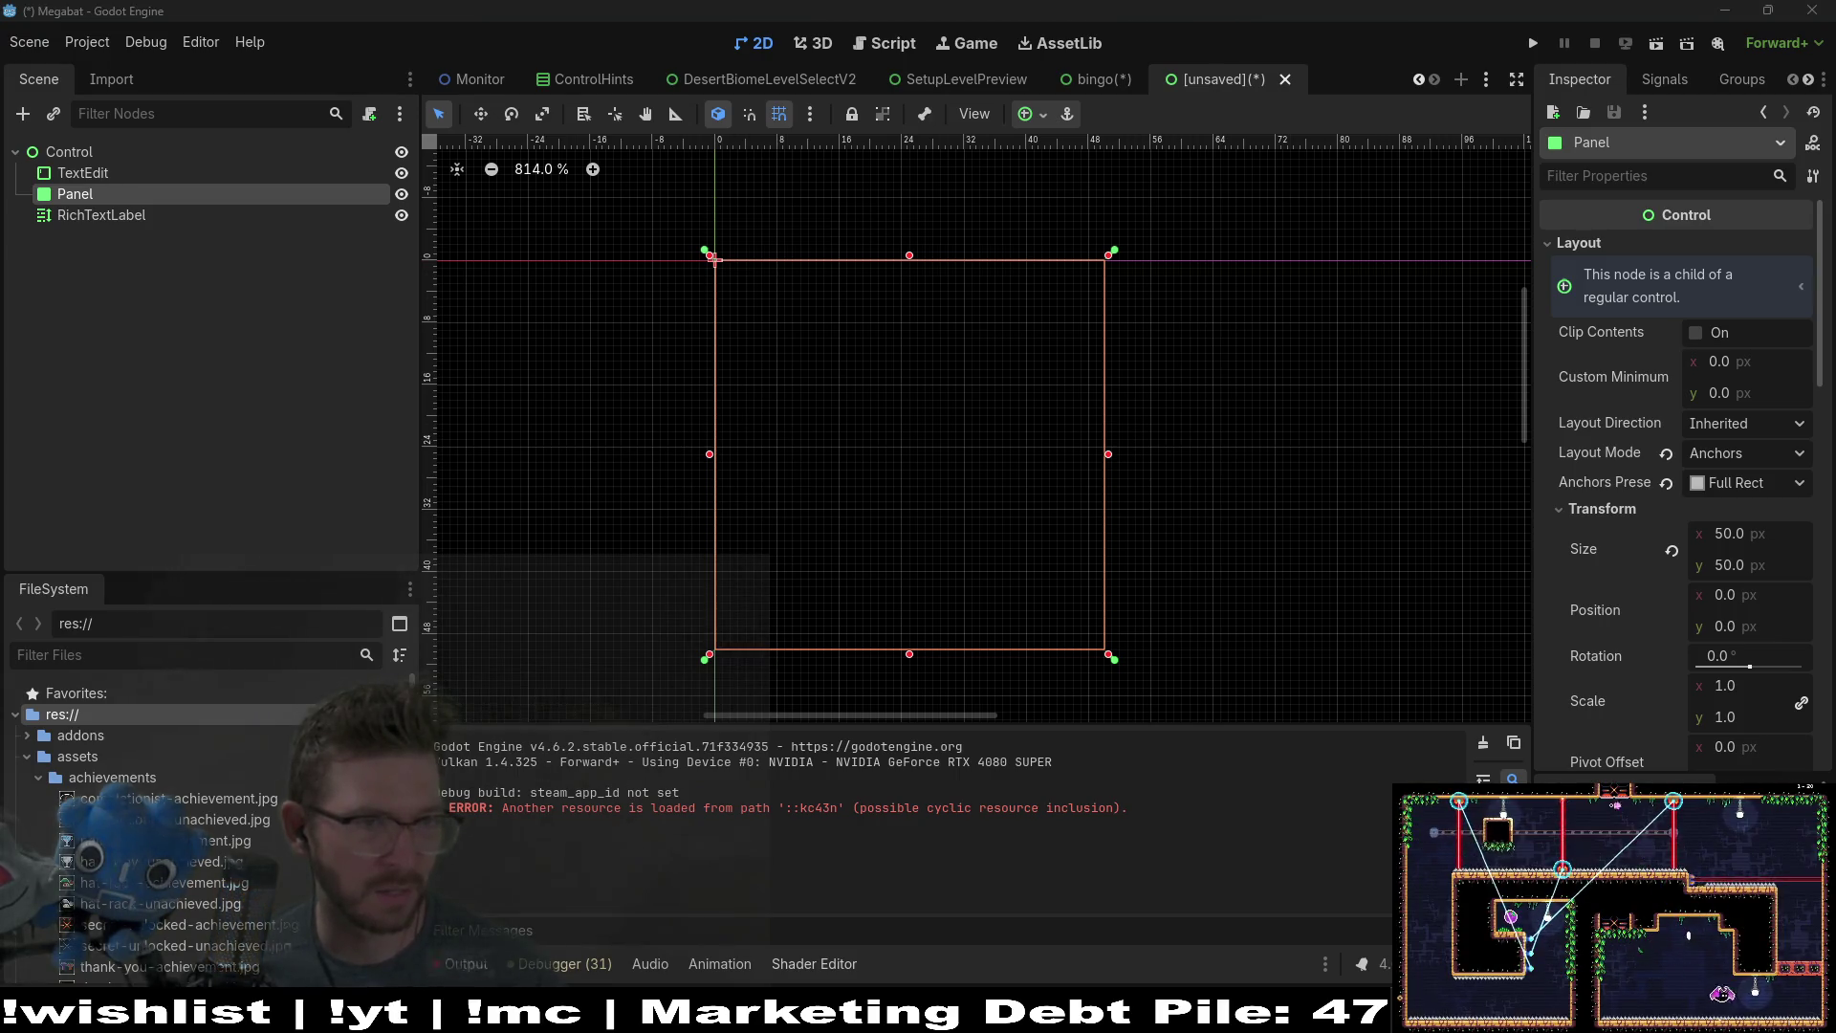
left_click(69, 149)
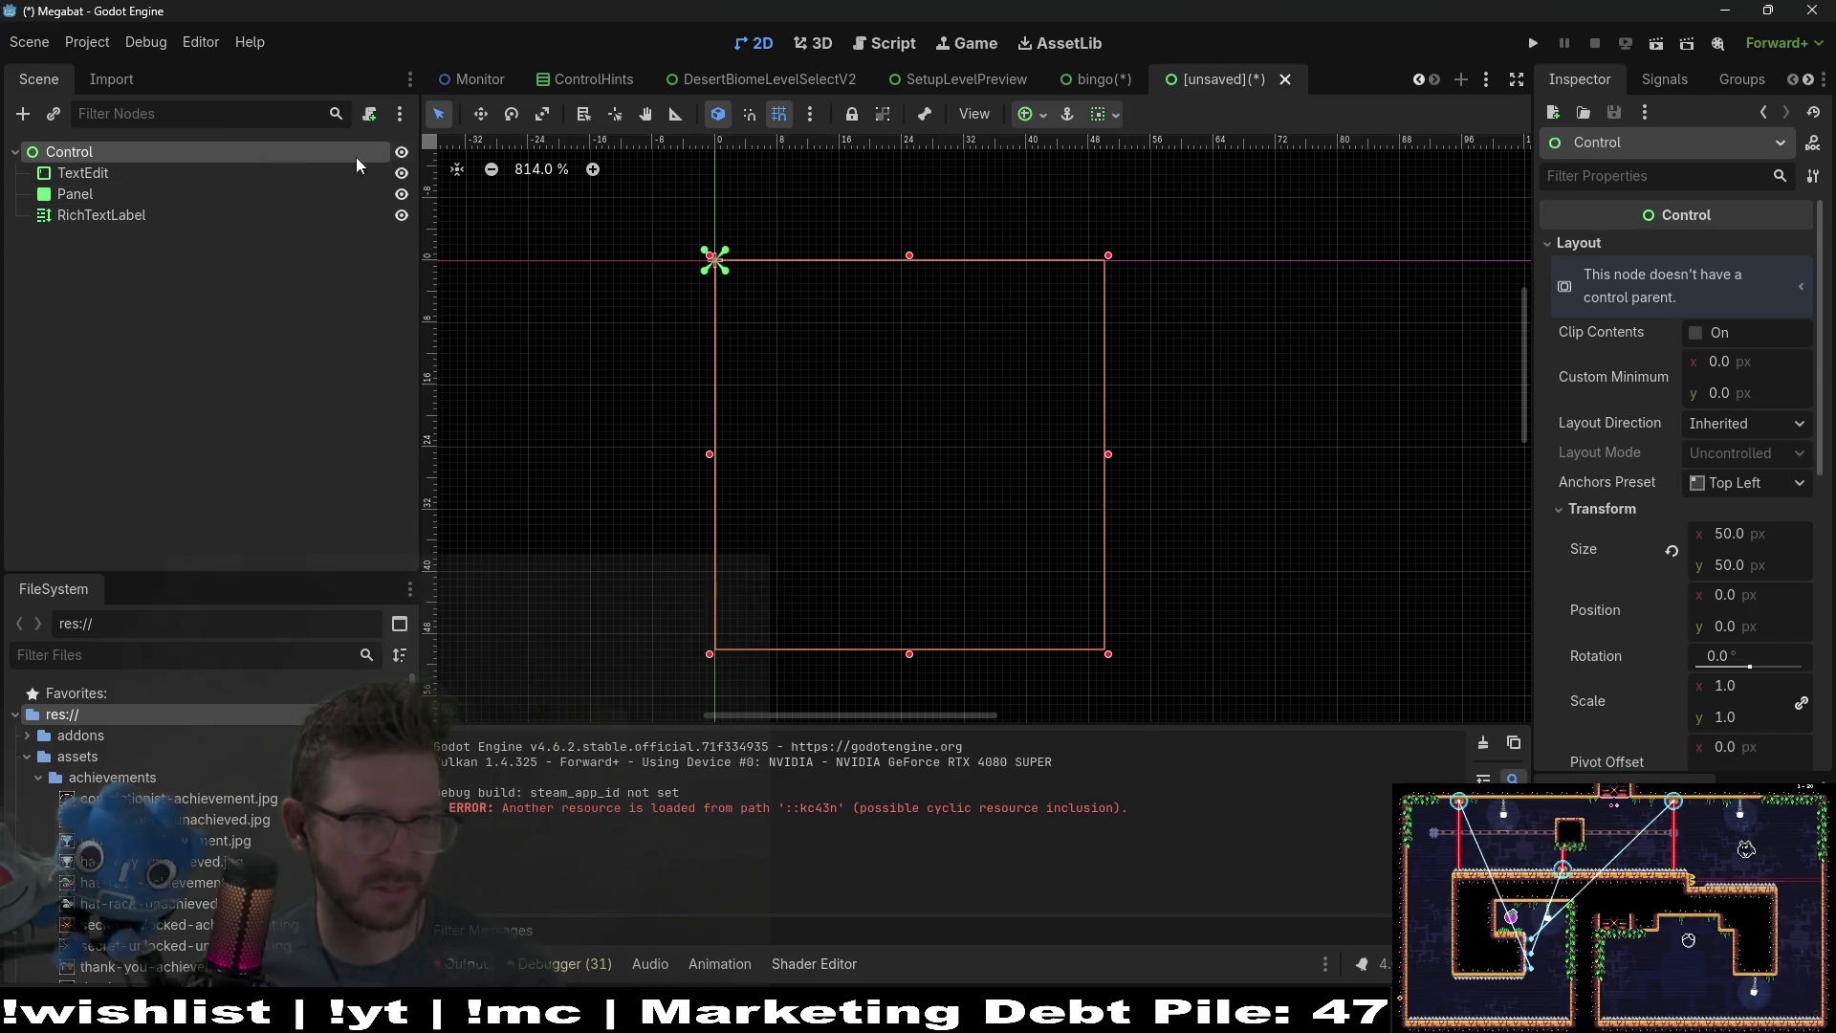
Step: Rename the root Control node to BingoSlot
double_click(80, 151)
type("BingoC")
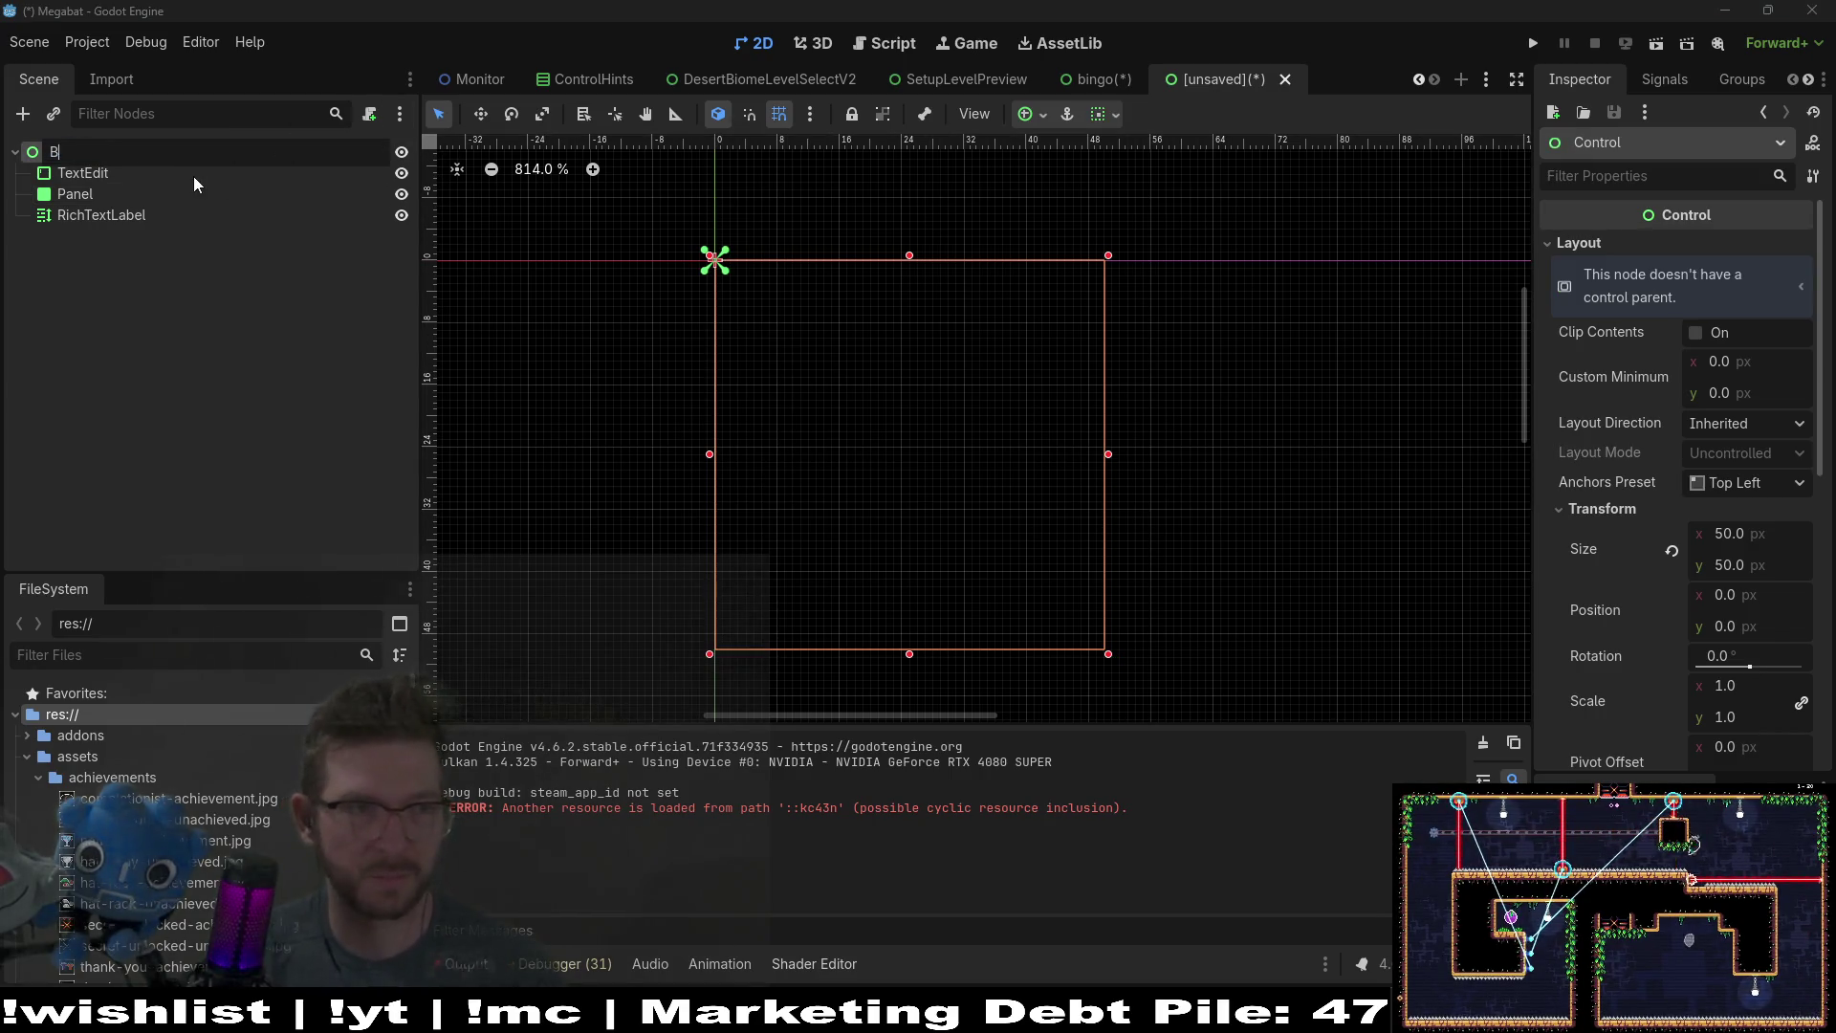
key("BackSpace")
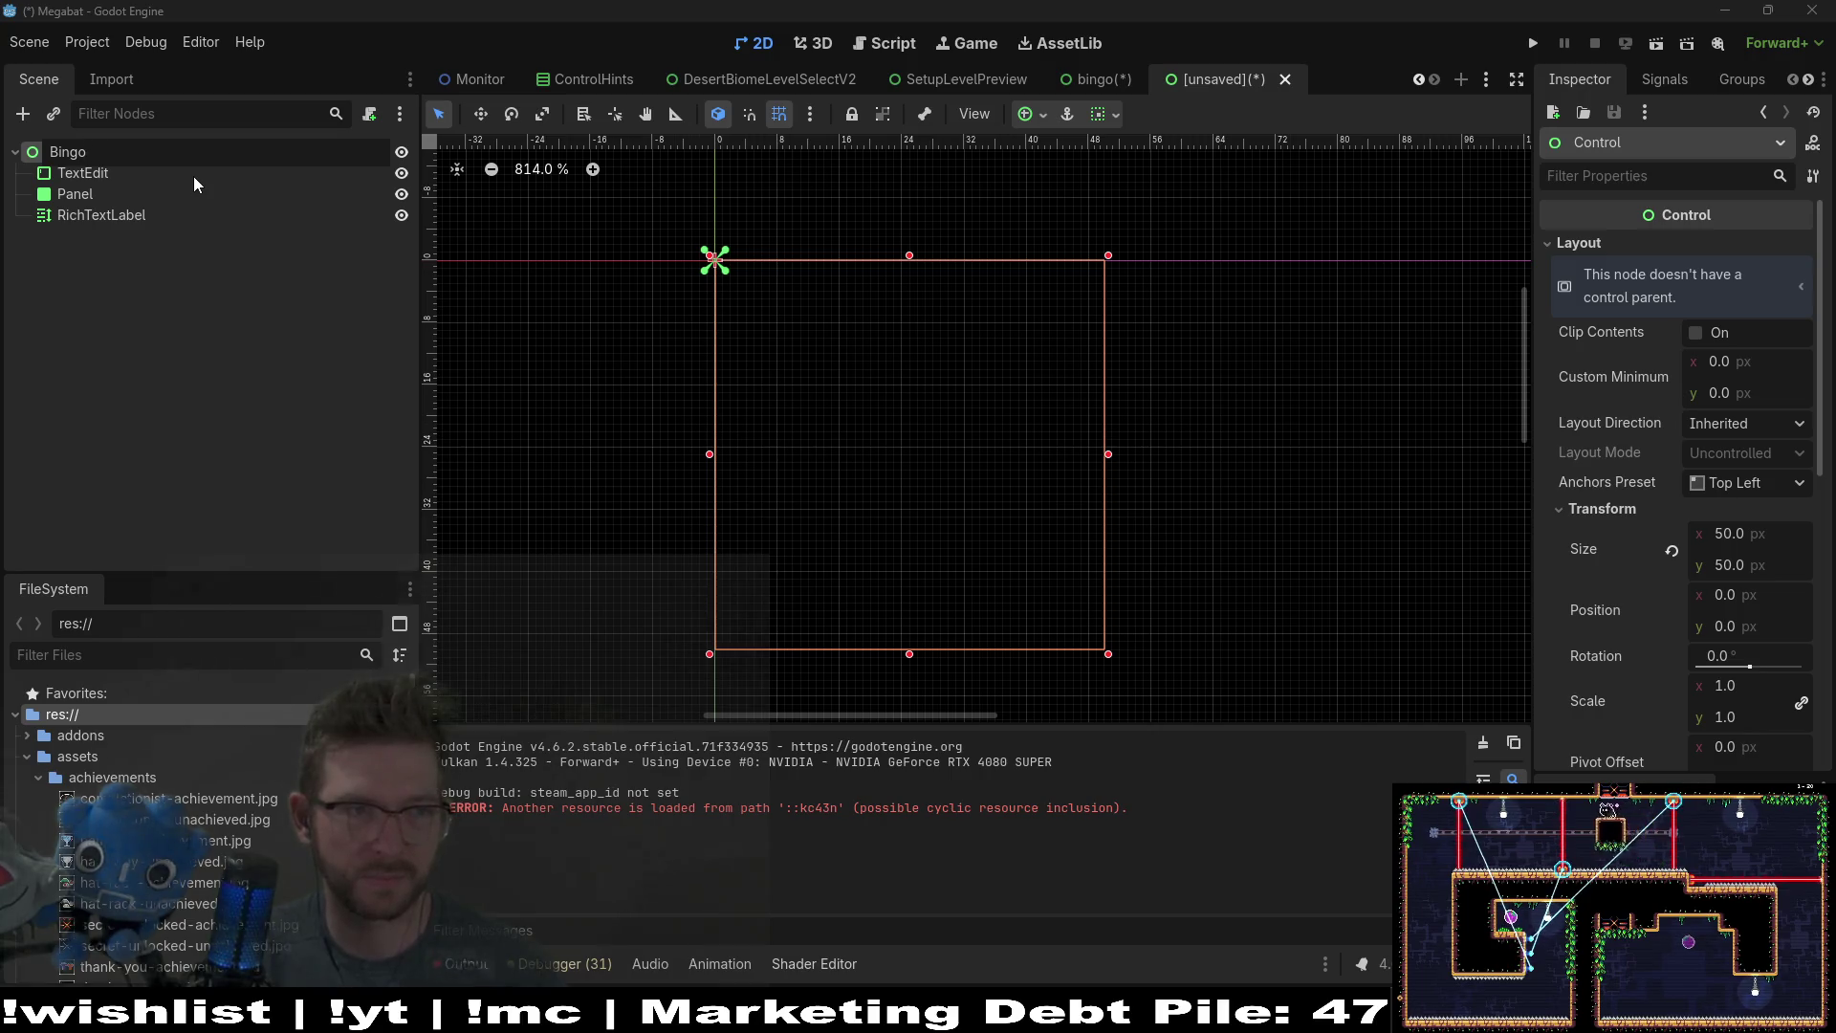
type("Slot")
key("Return")
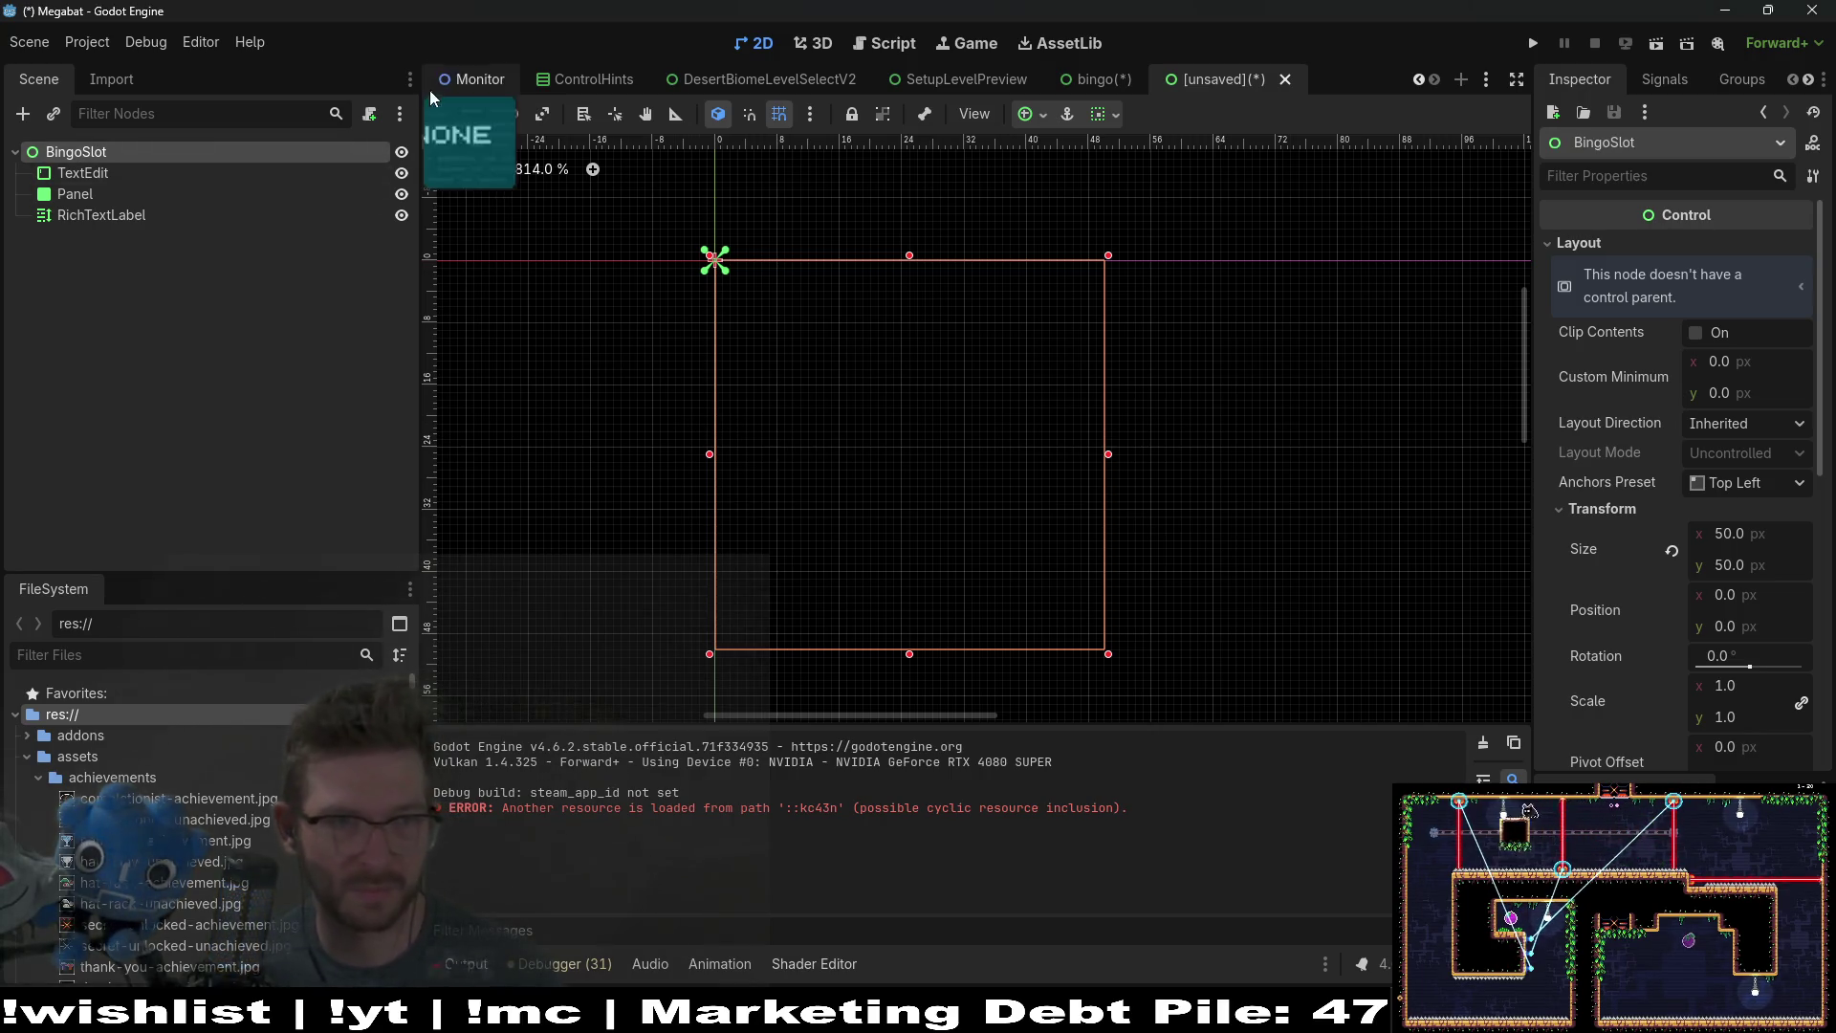
Step: Save the scene as bingo_slot.tscn inside a new 'bingo' folder
key("ctrl+s")
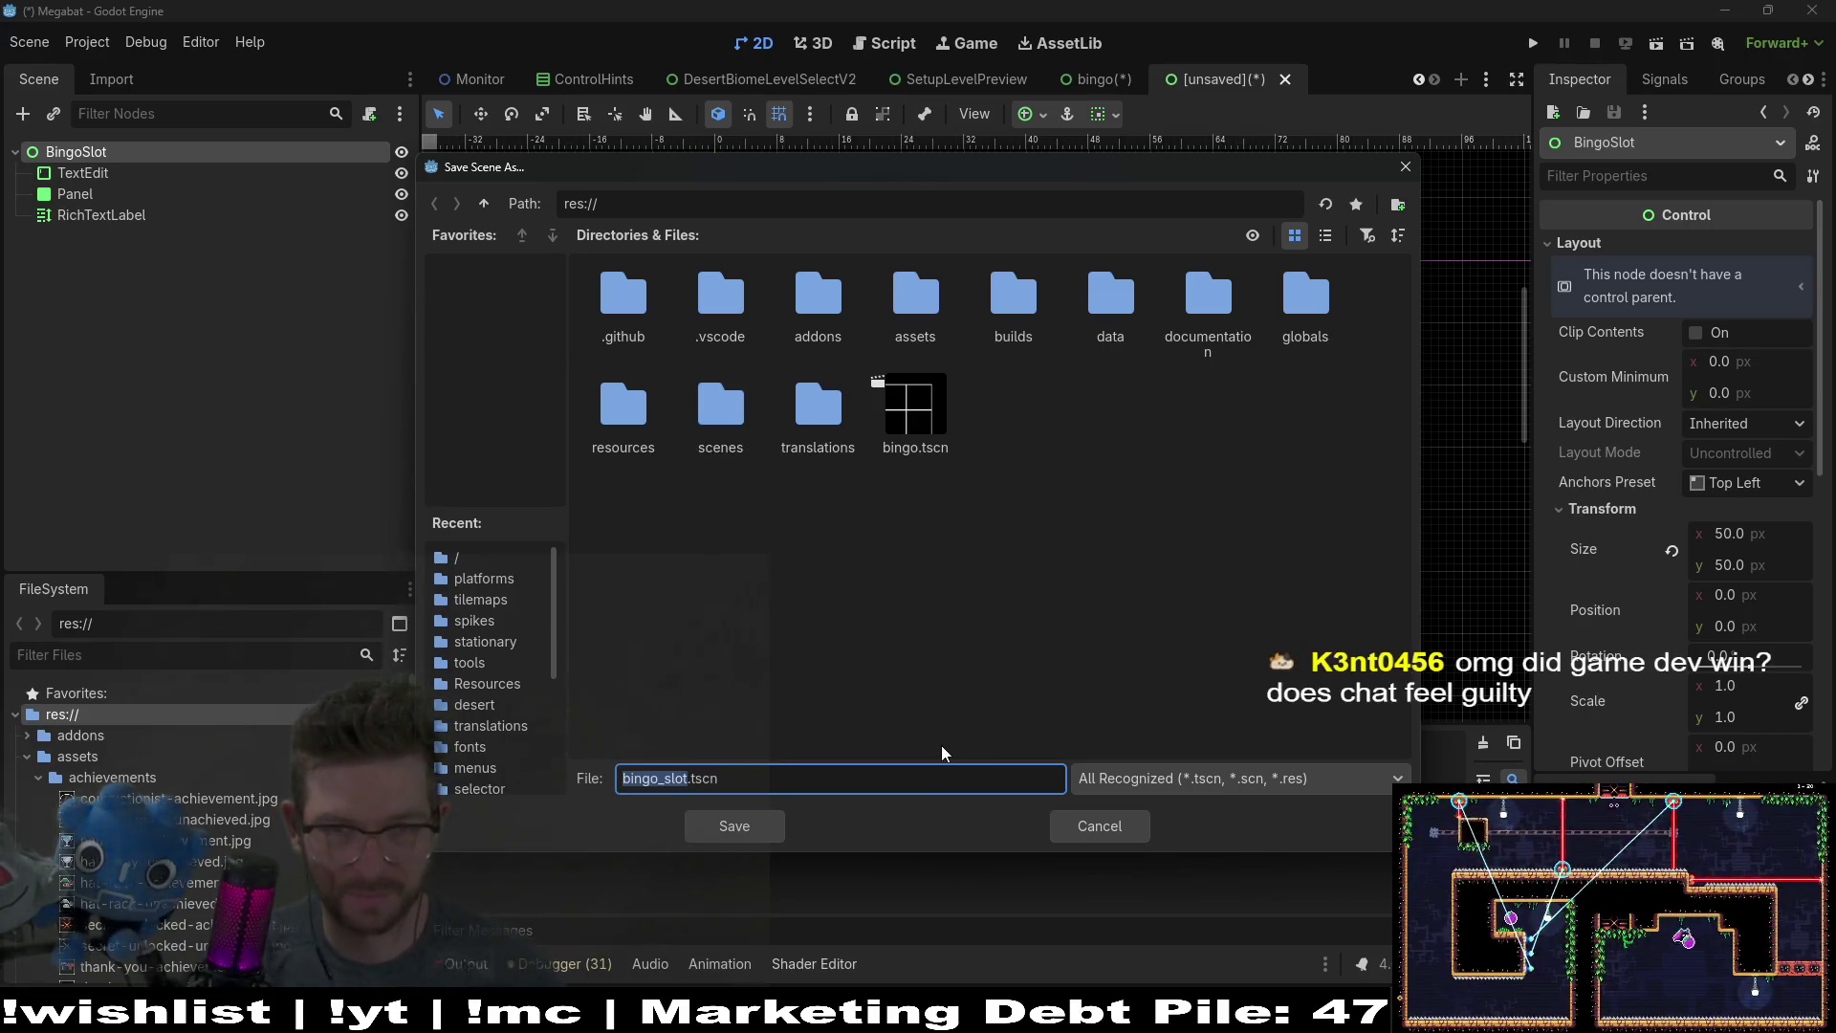
left_click(941, 753)
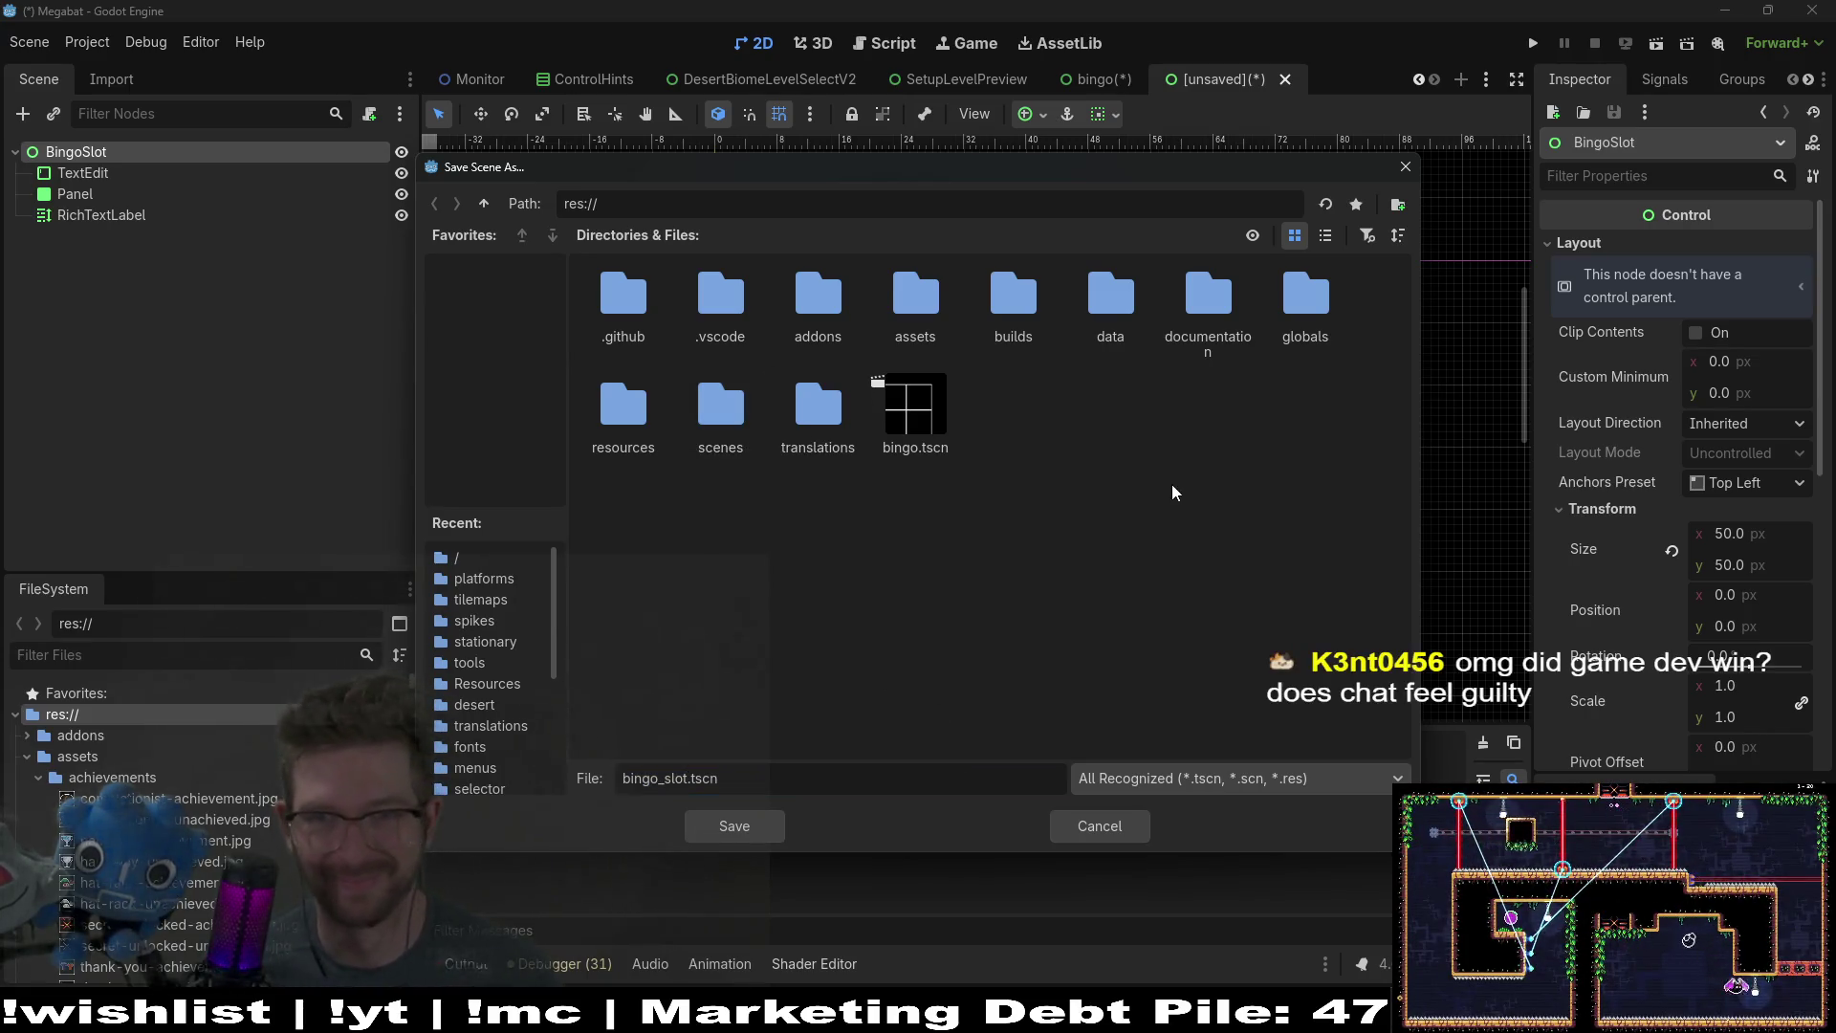
left_click(1396, 204)
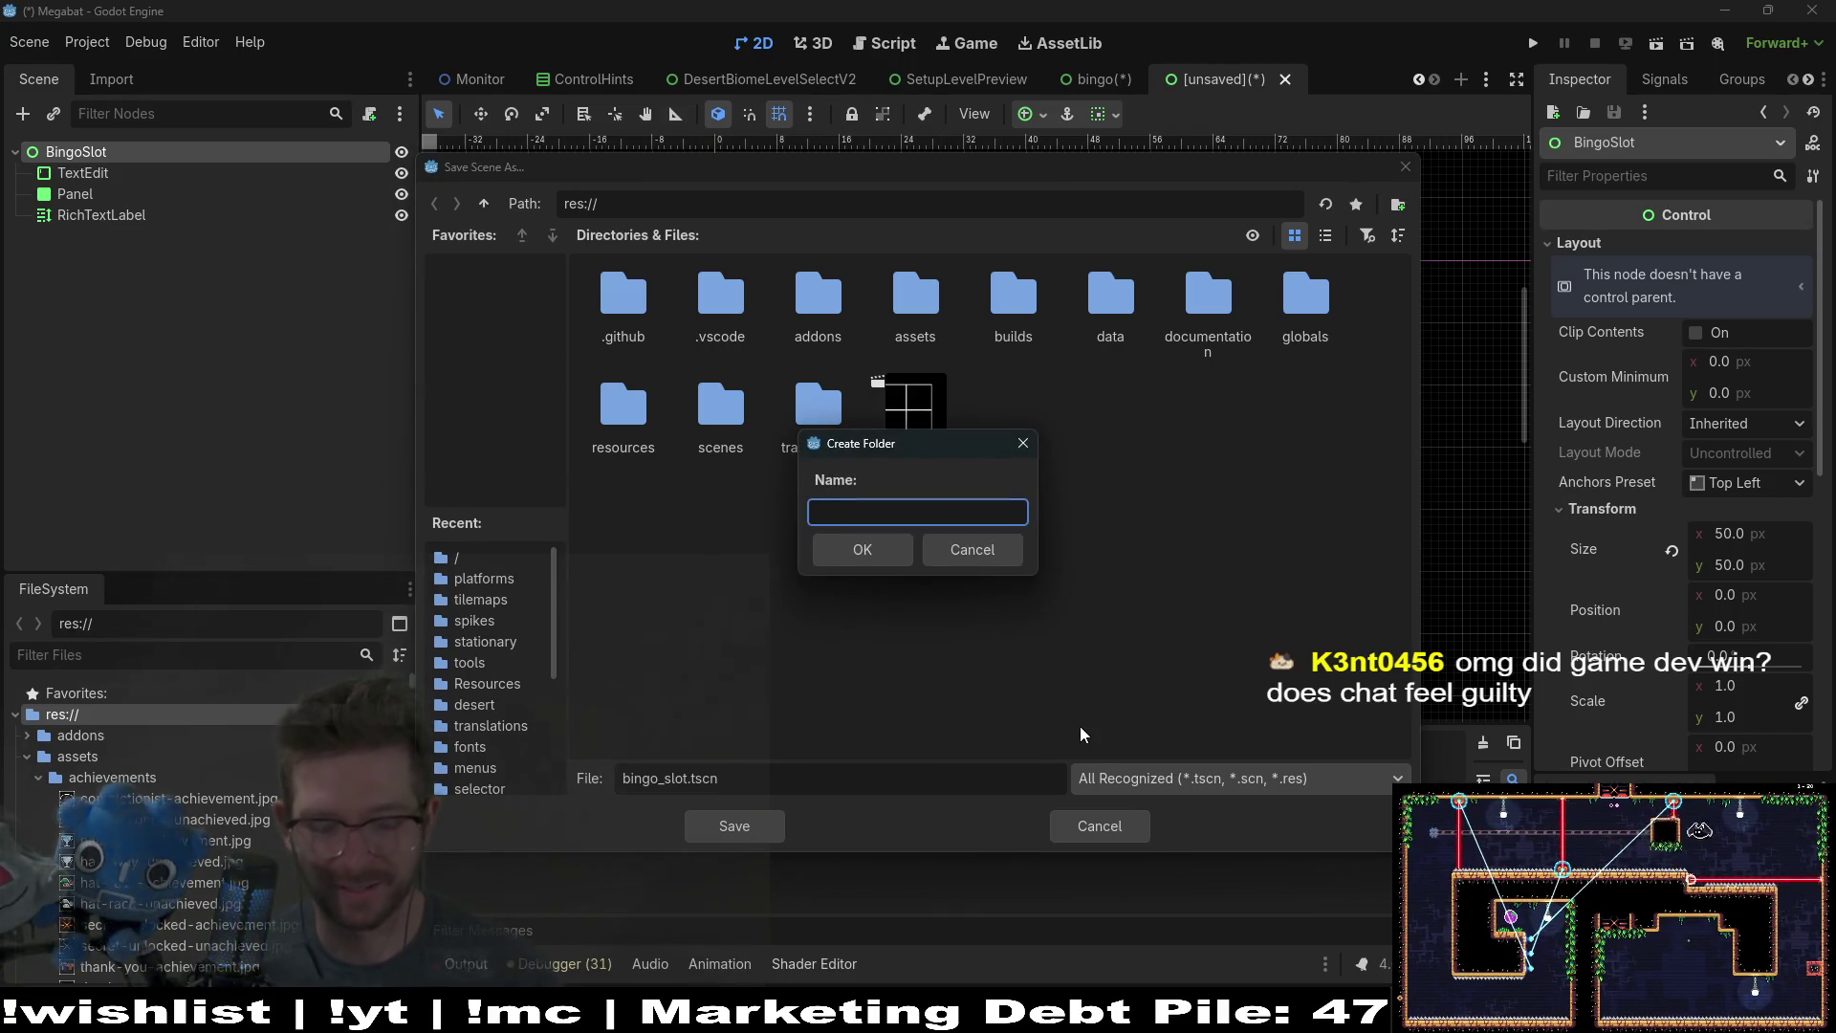
type("bingo")
key("Return")
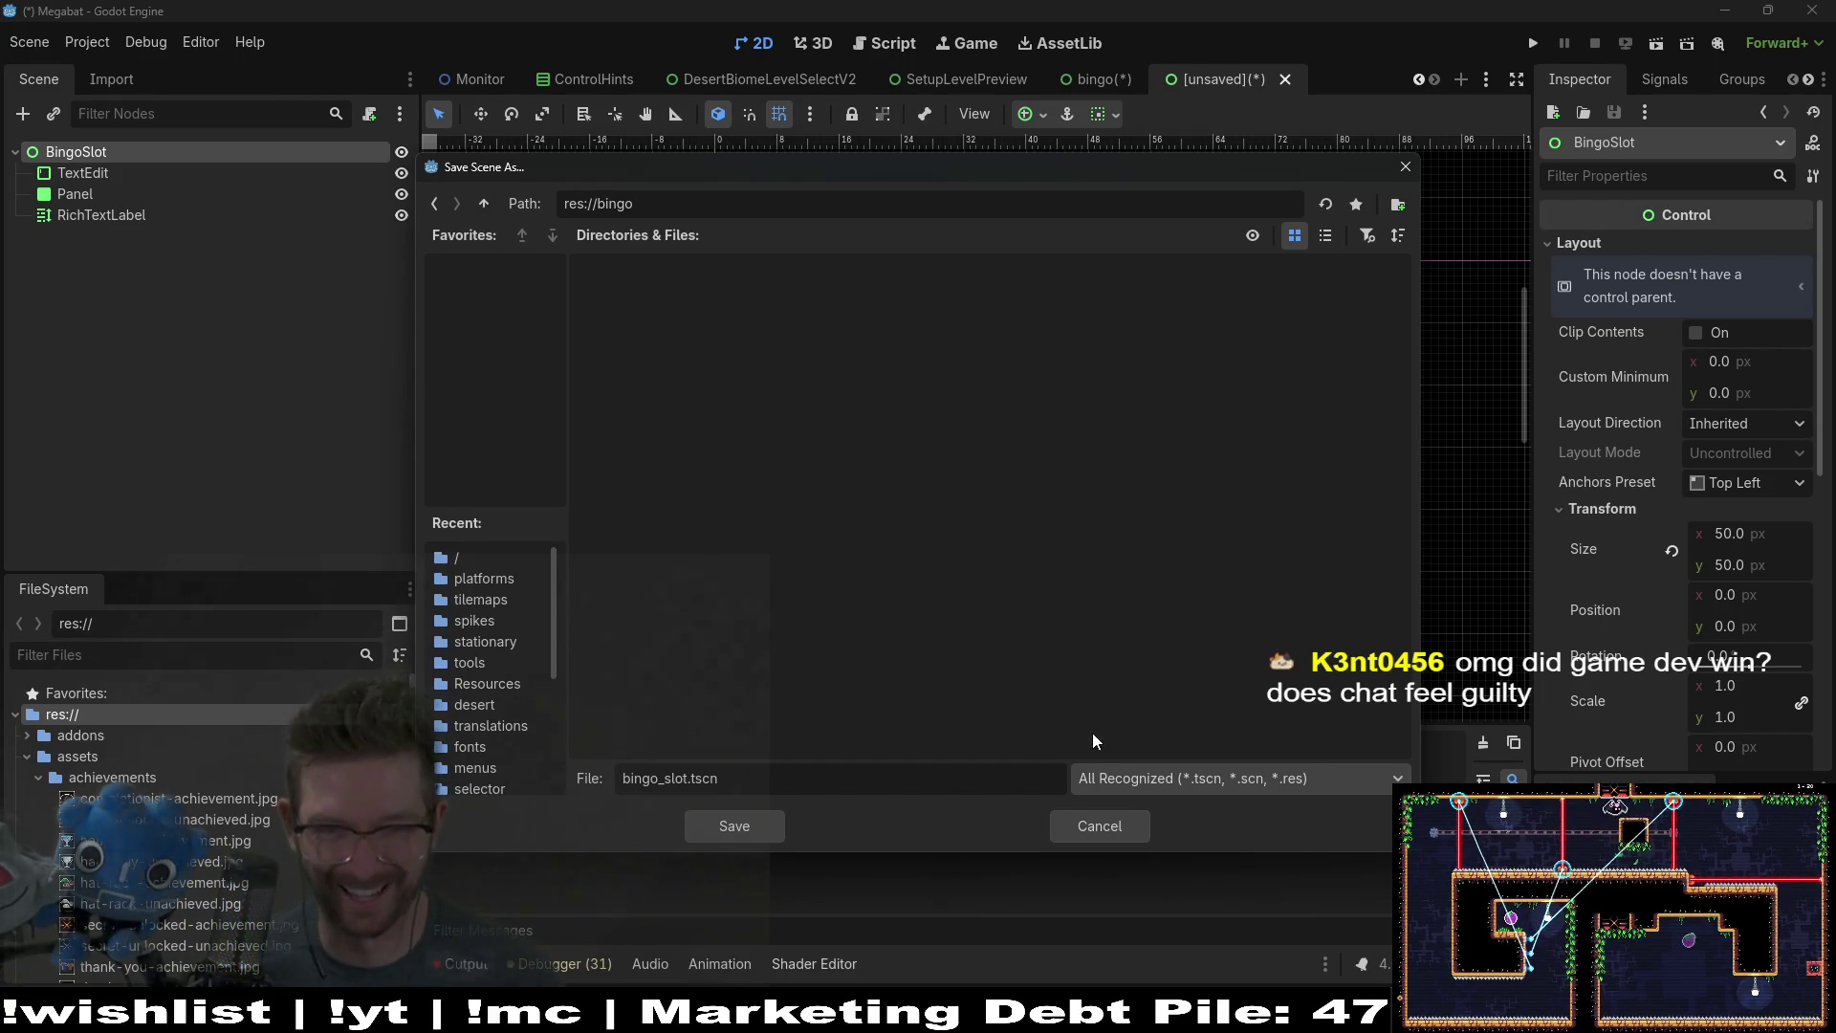
left_click(745, 834)
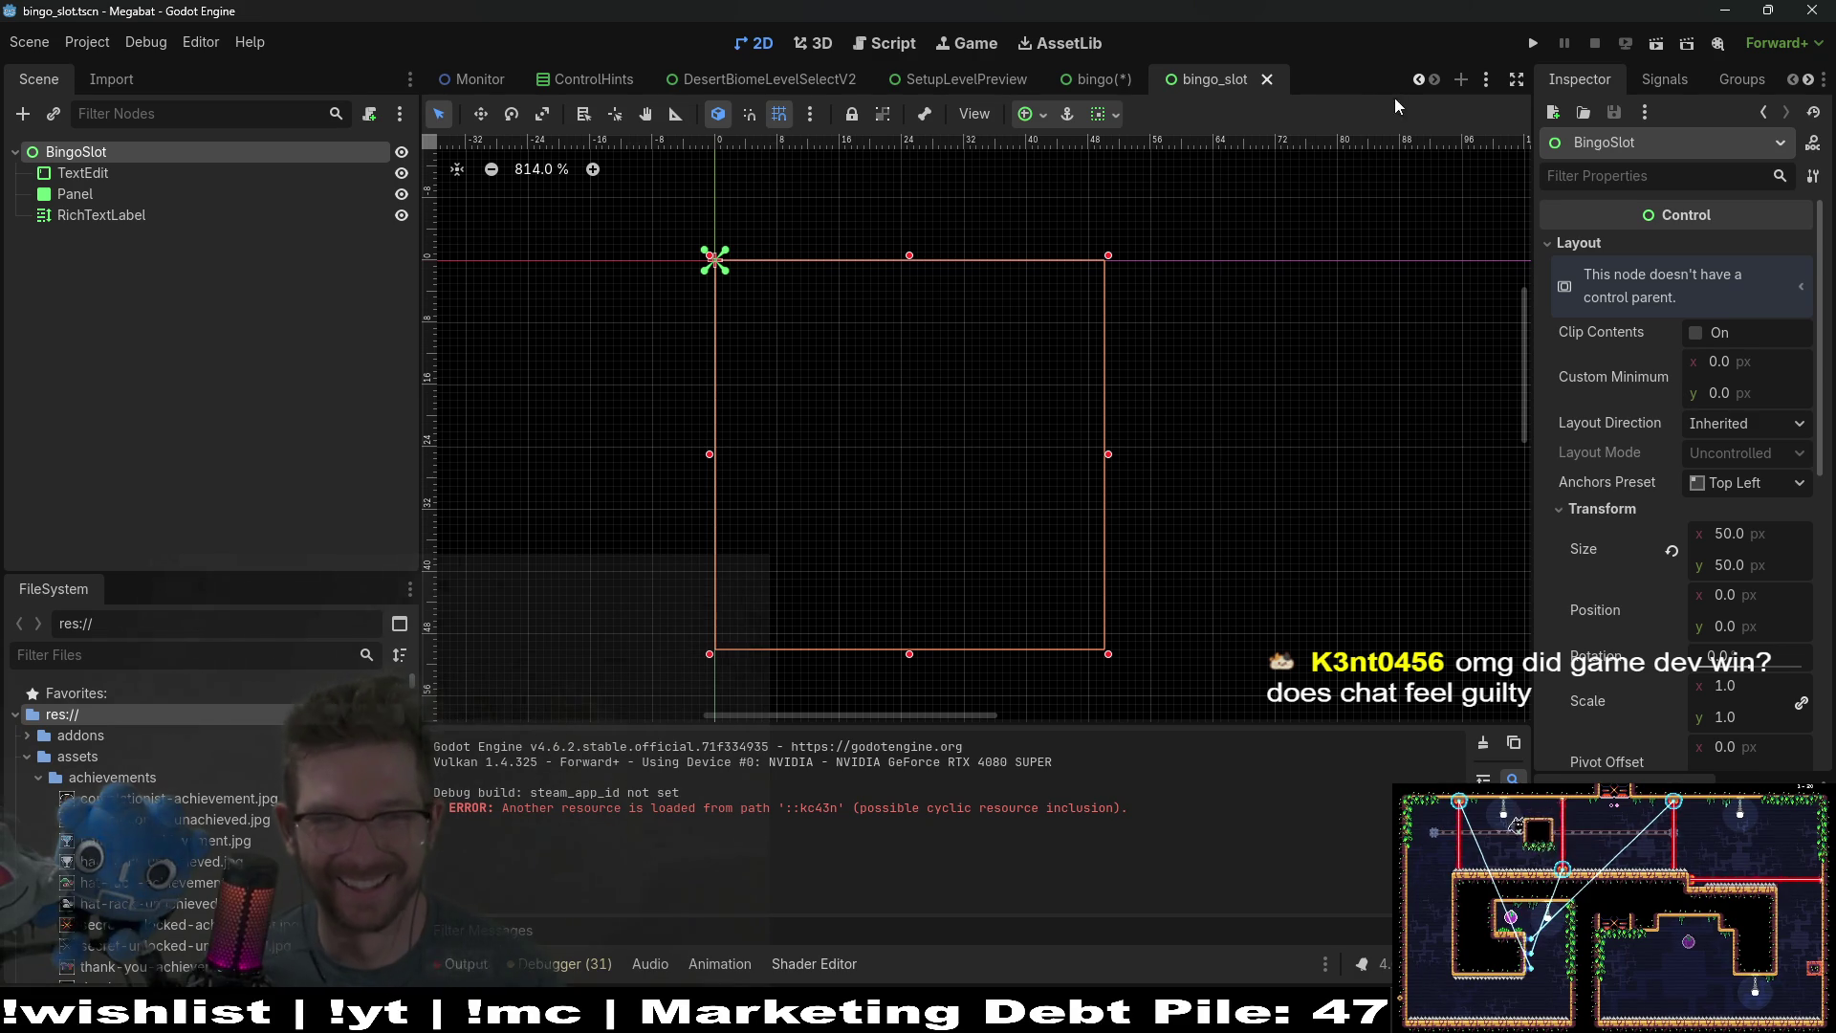
left_click(1100, 80)
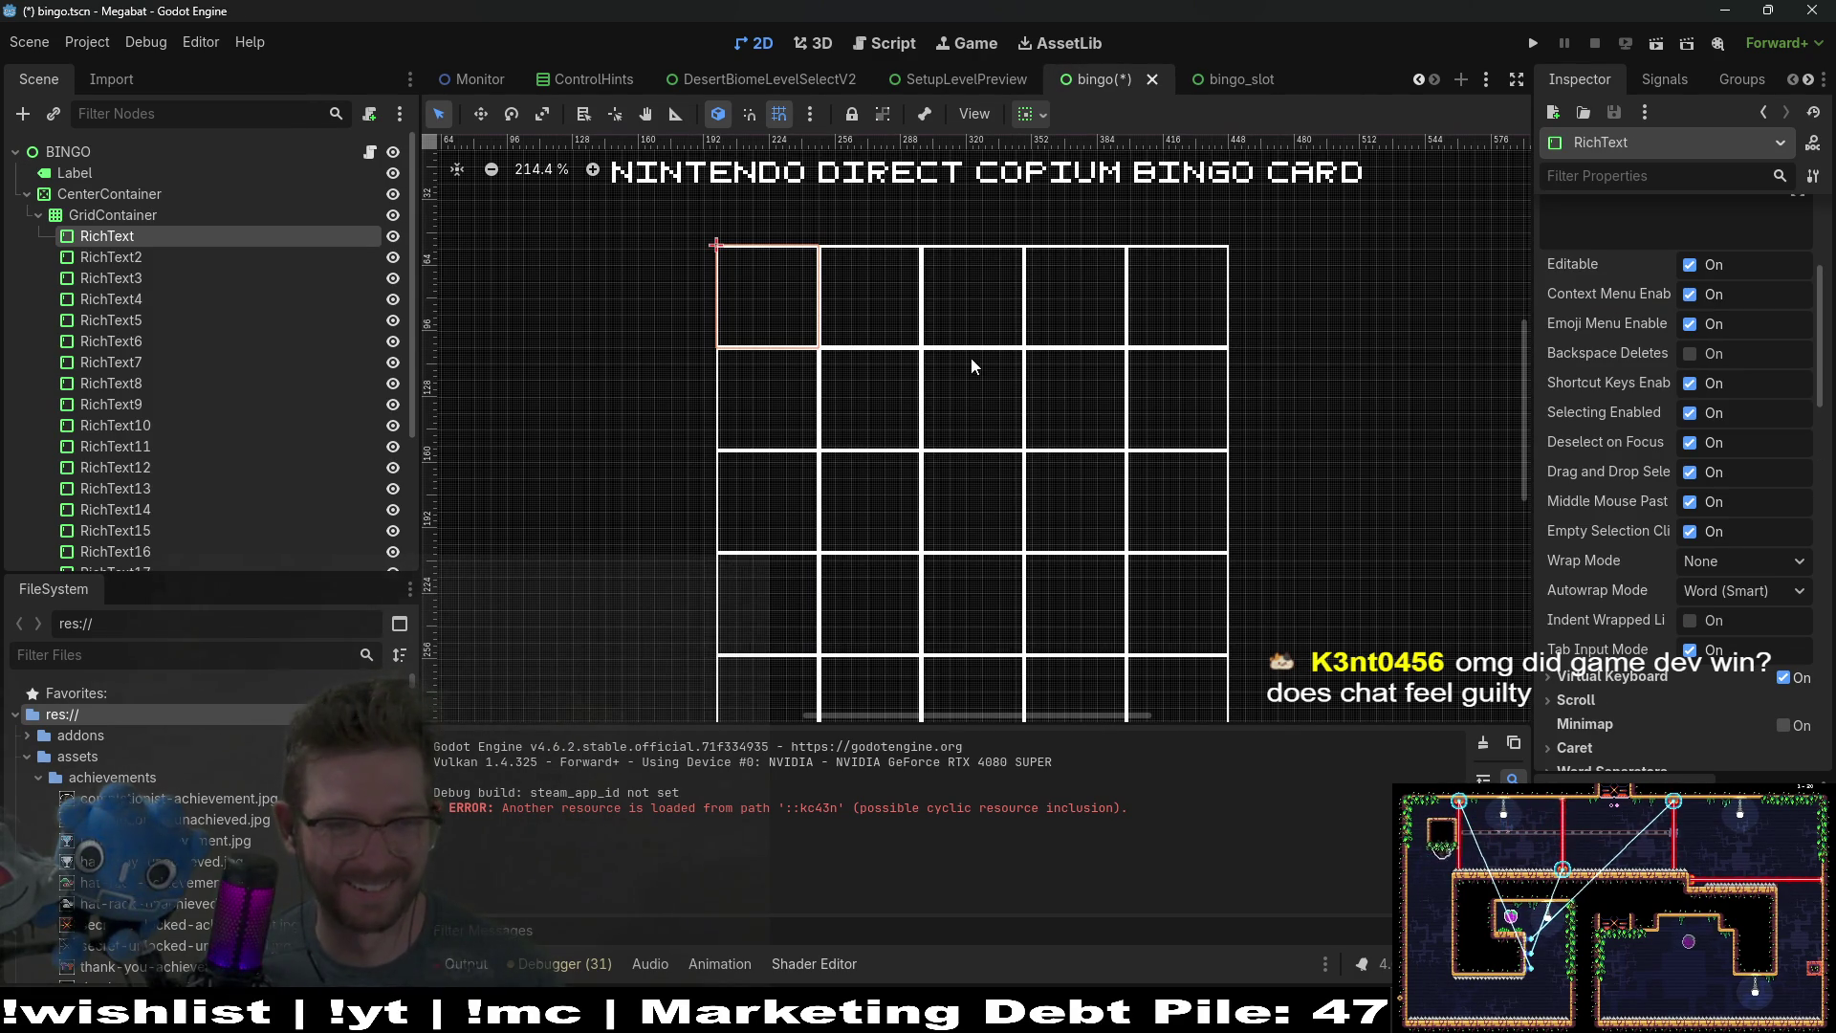
Step: Save the bingo card scene, return to bingo_slot, and leave BingoSlot's Top Left anchor preset unchanged
key("ctrl+s")
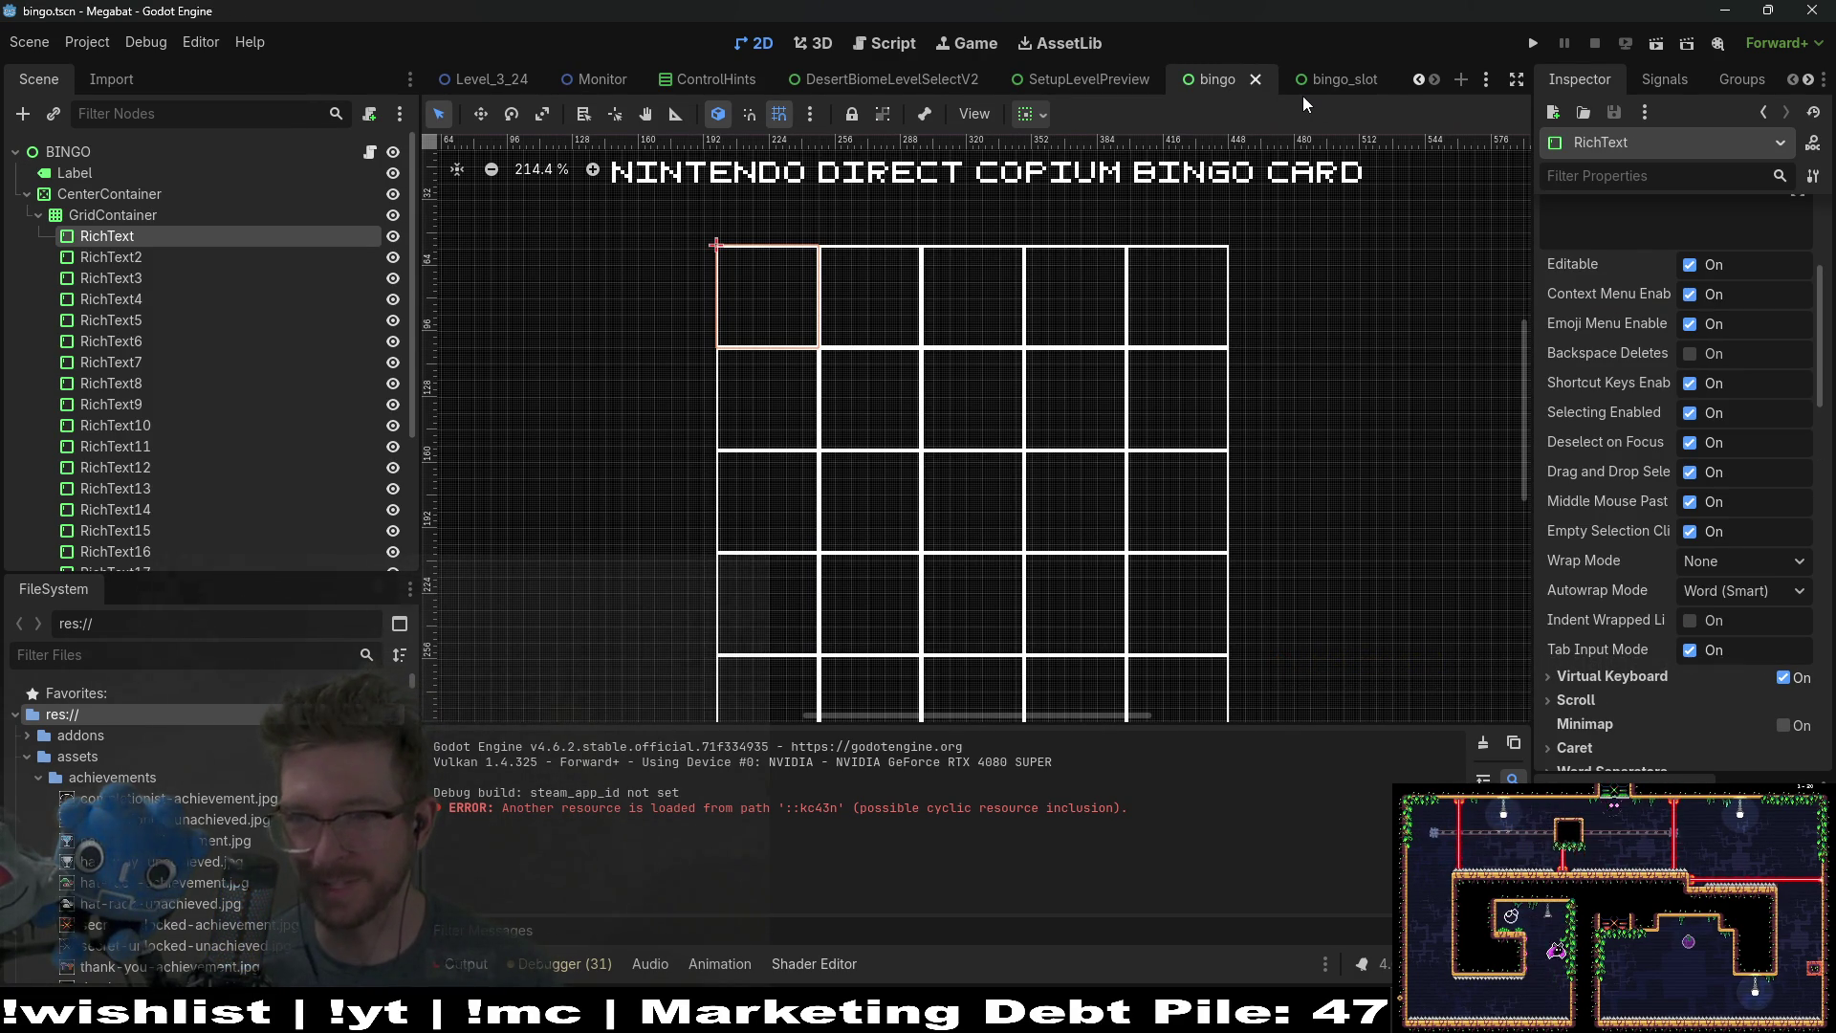
left_click(1335, 77)
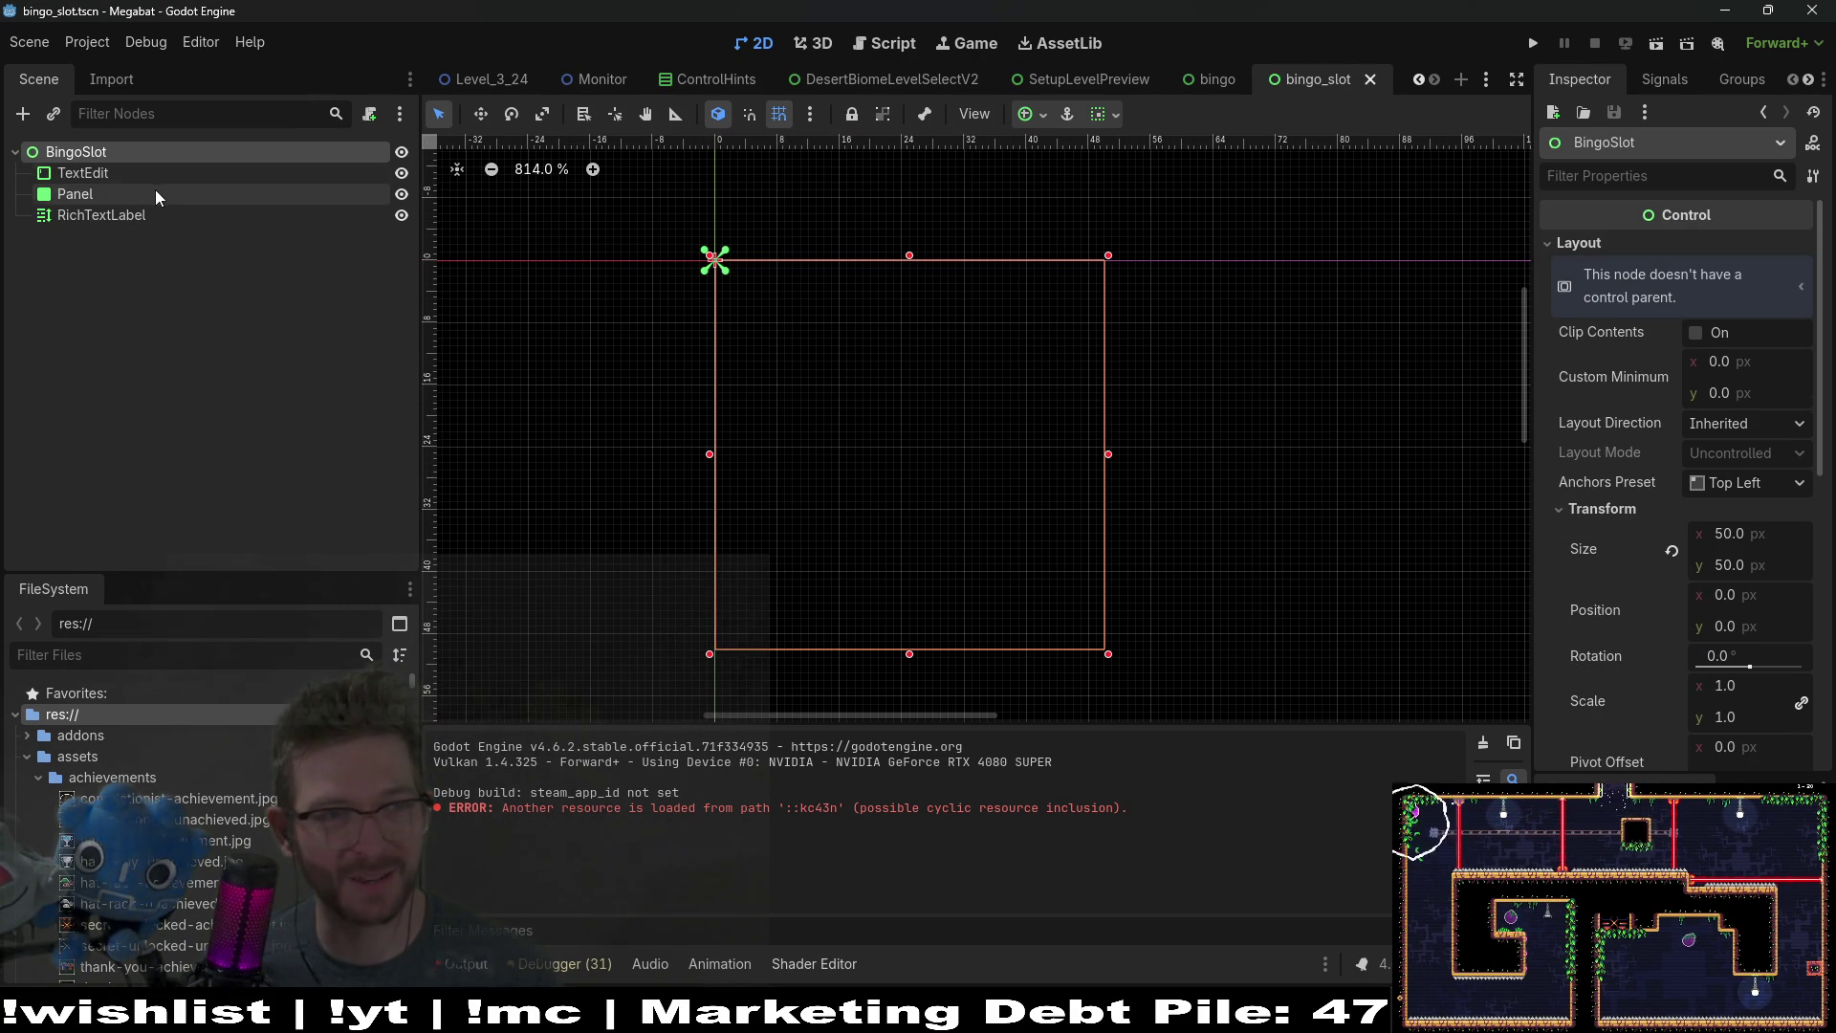
left_click(124, 171)
left_click(83, 154)
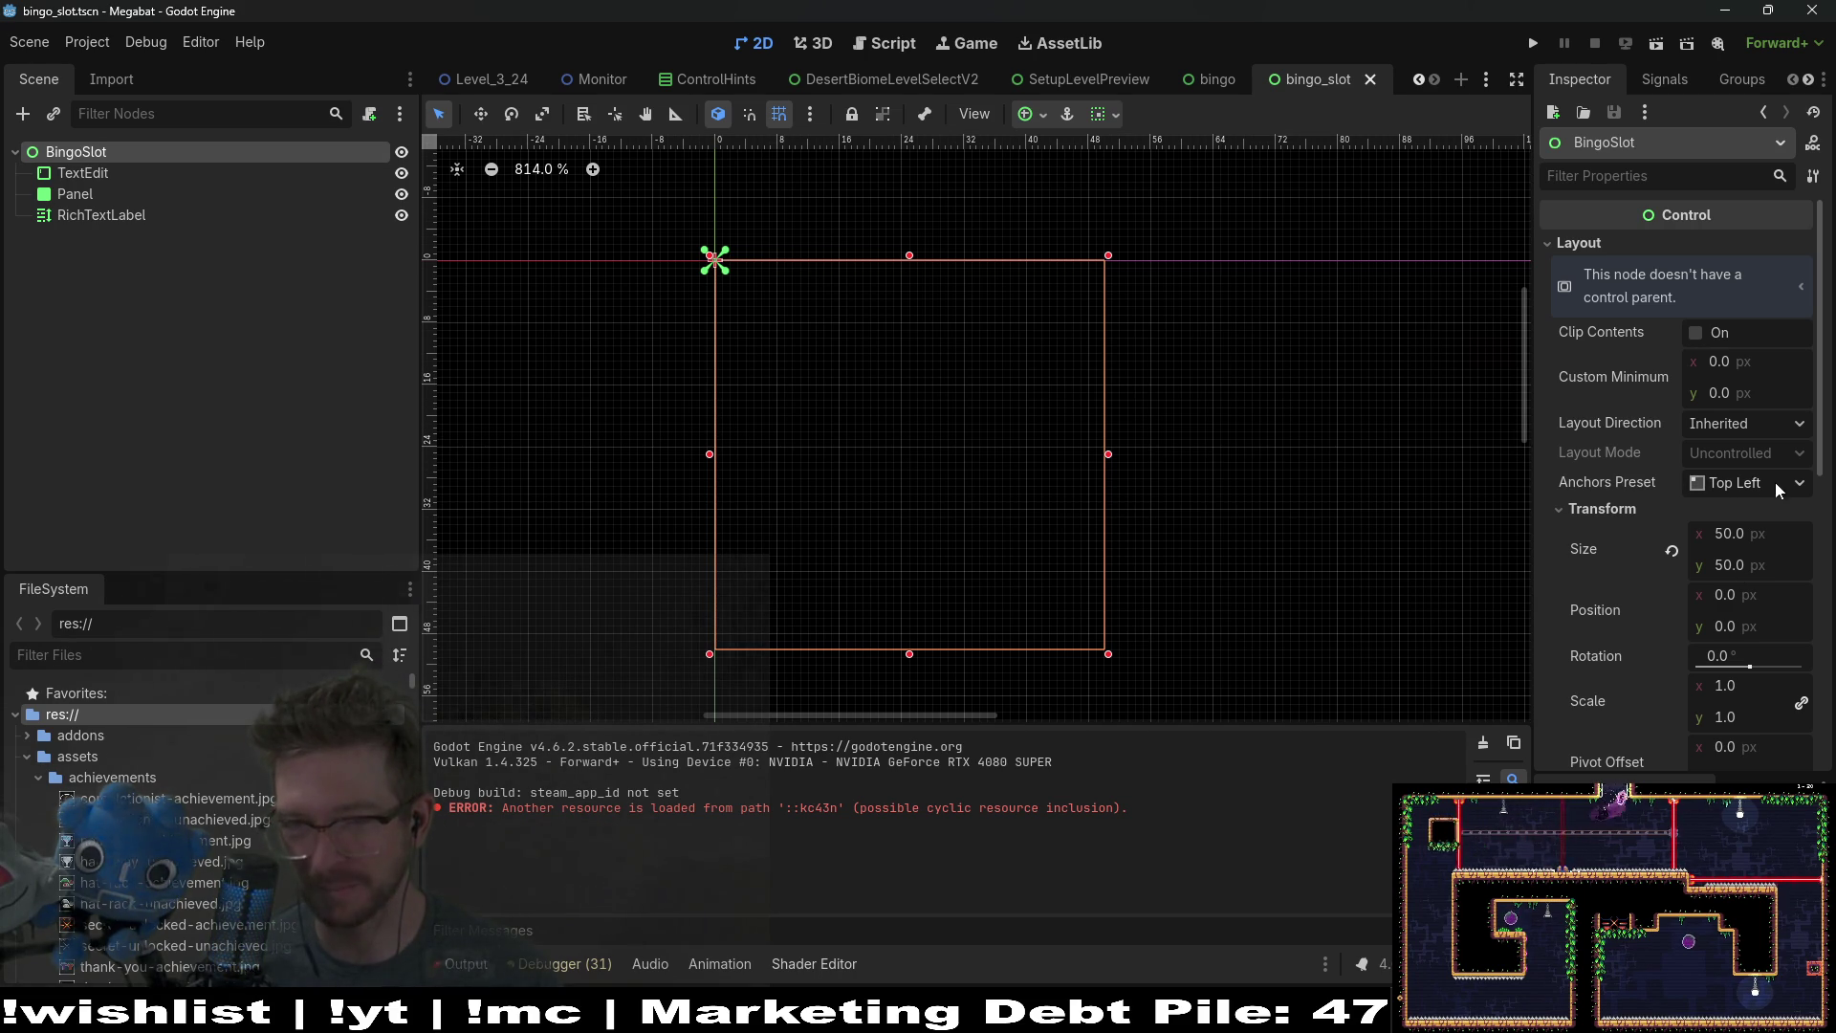
left_click(1731, 486)
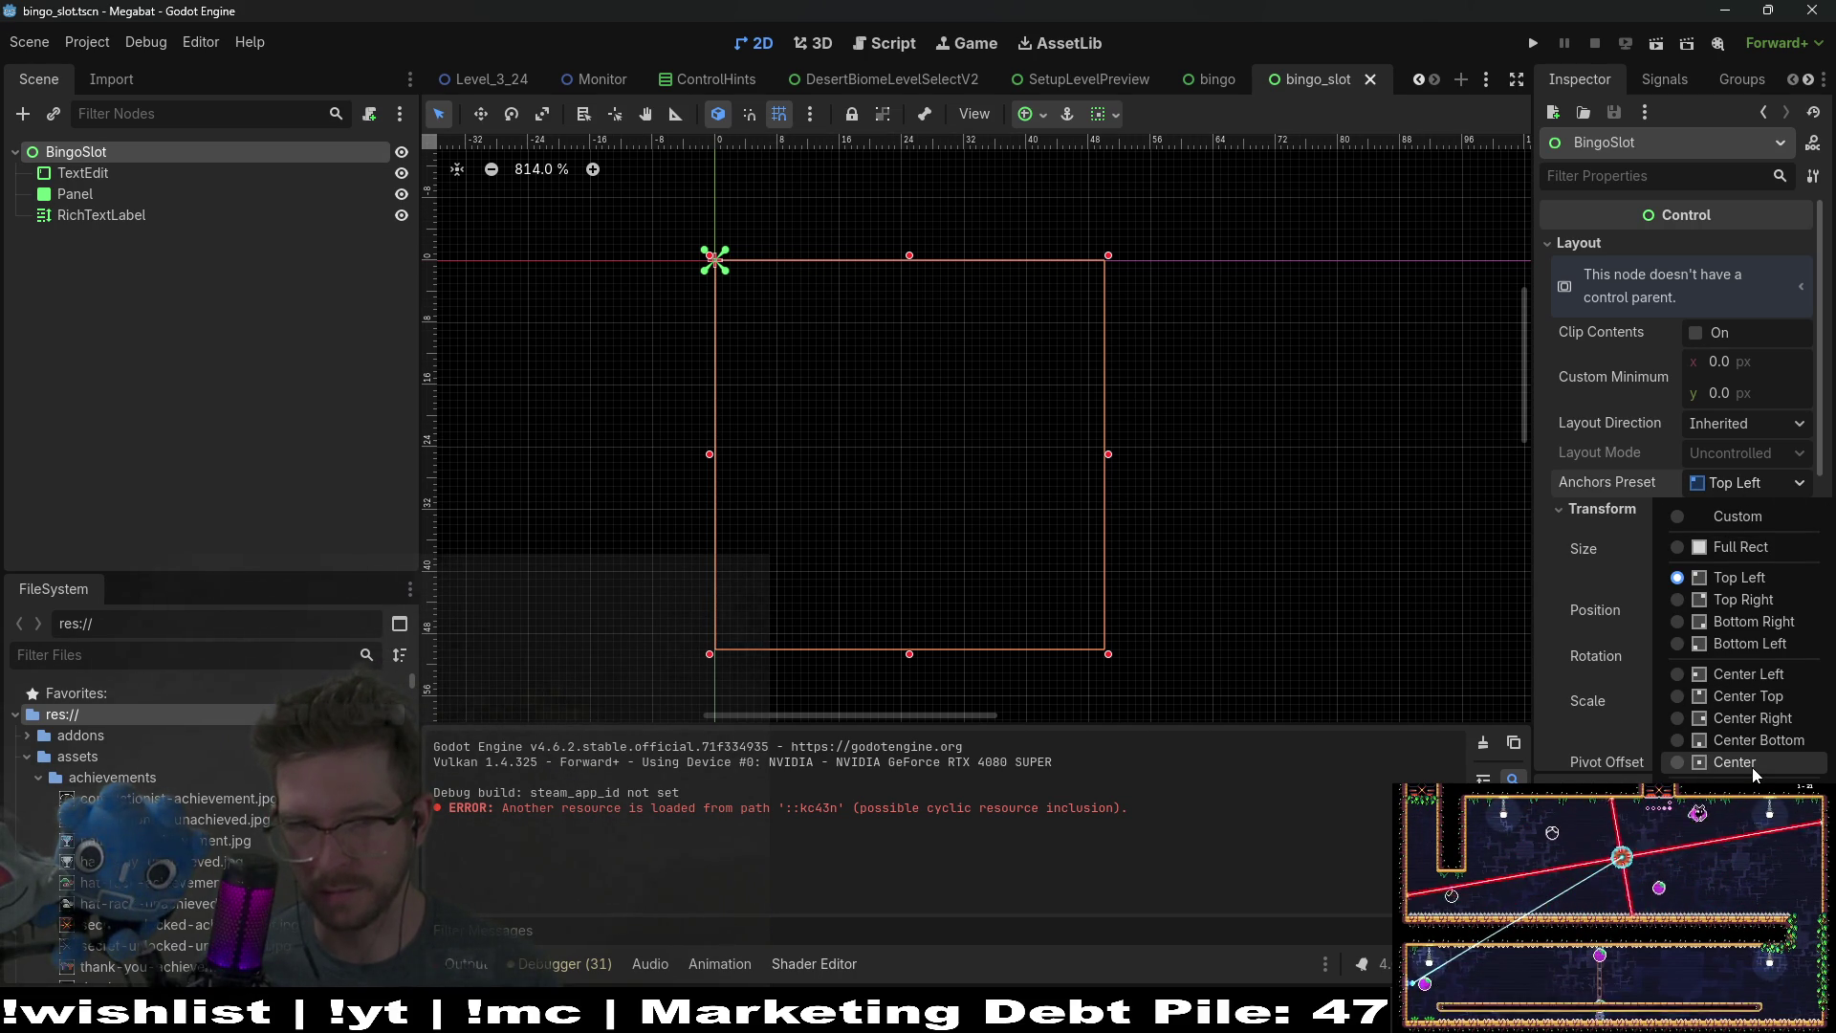
key("Escape")
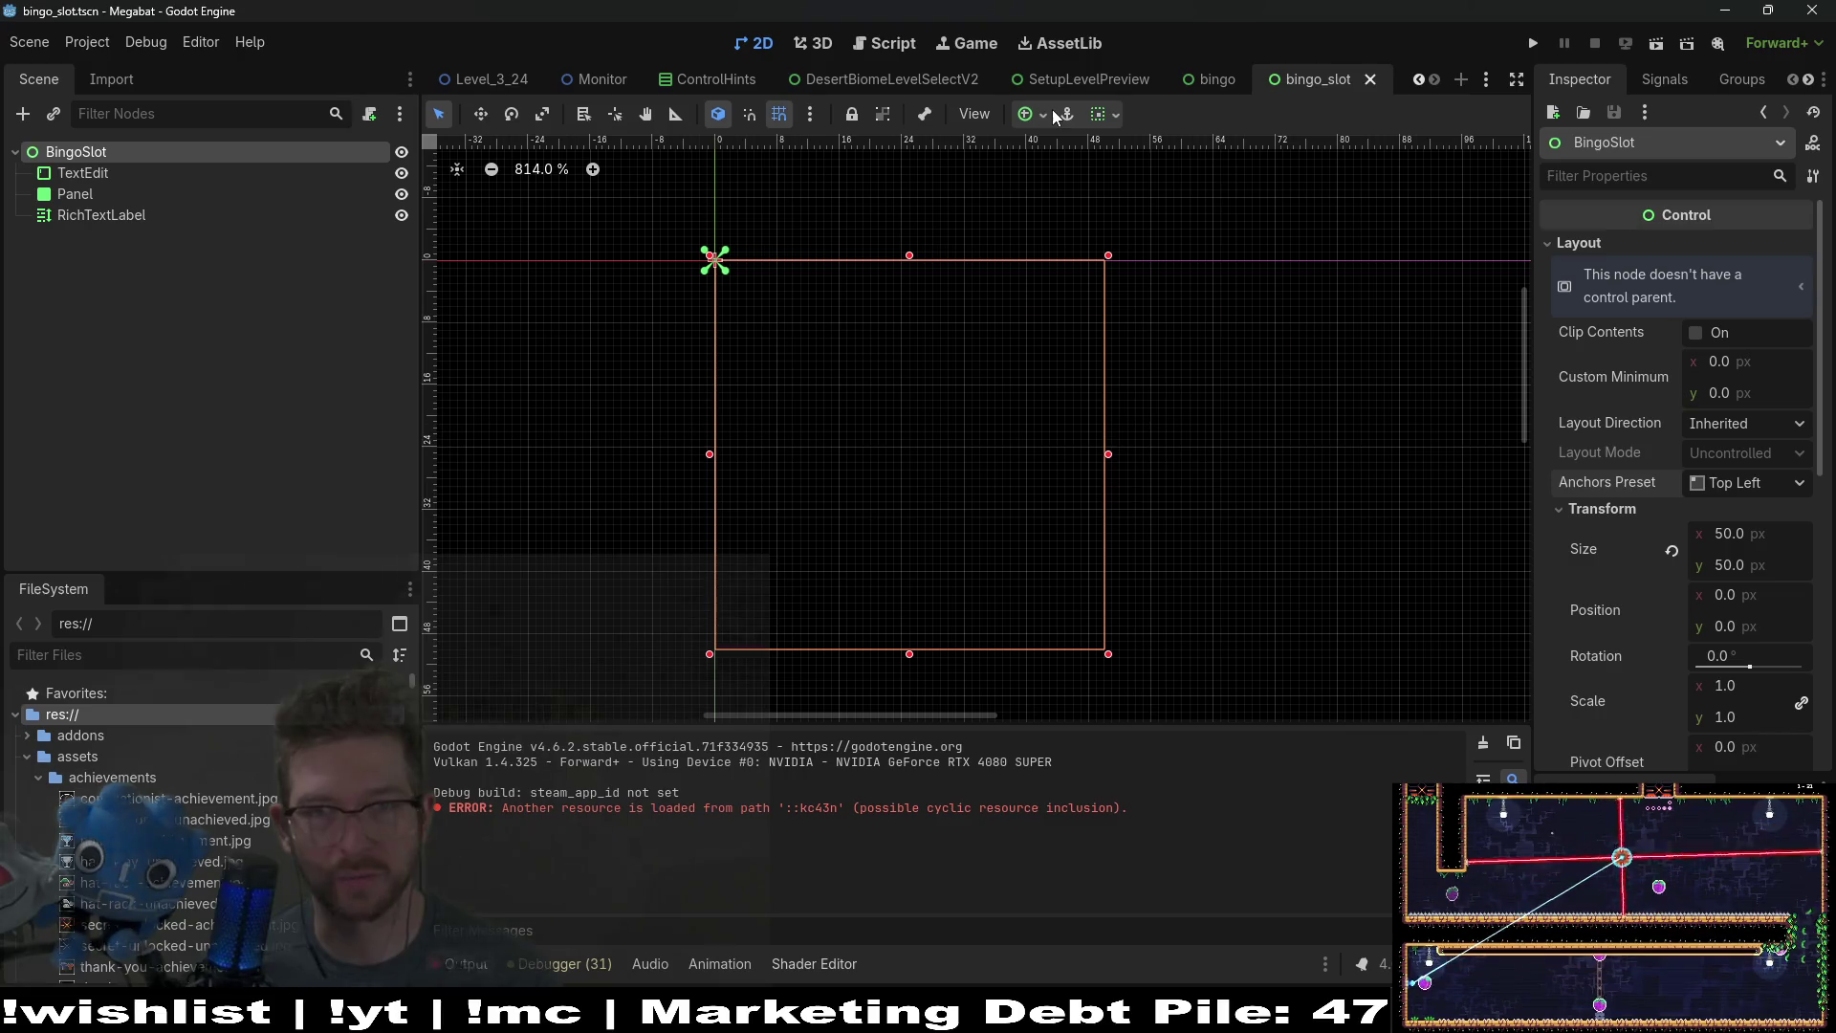
left_click(82, 195)
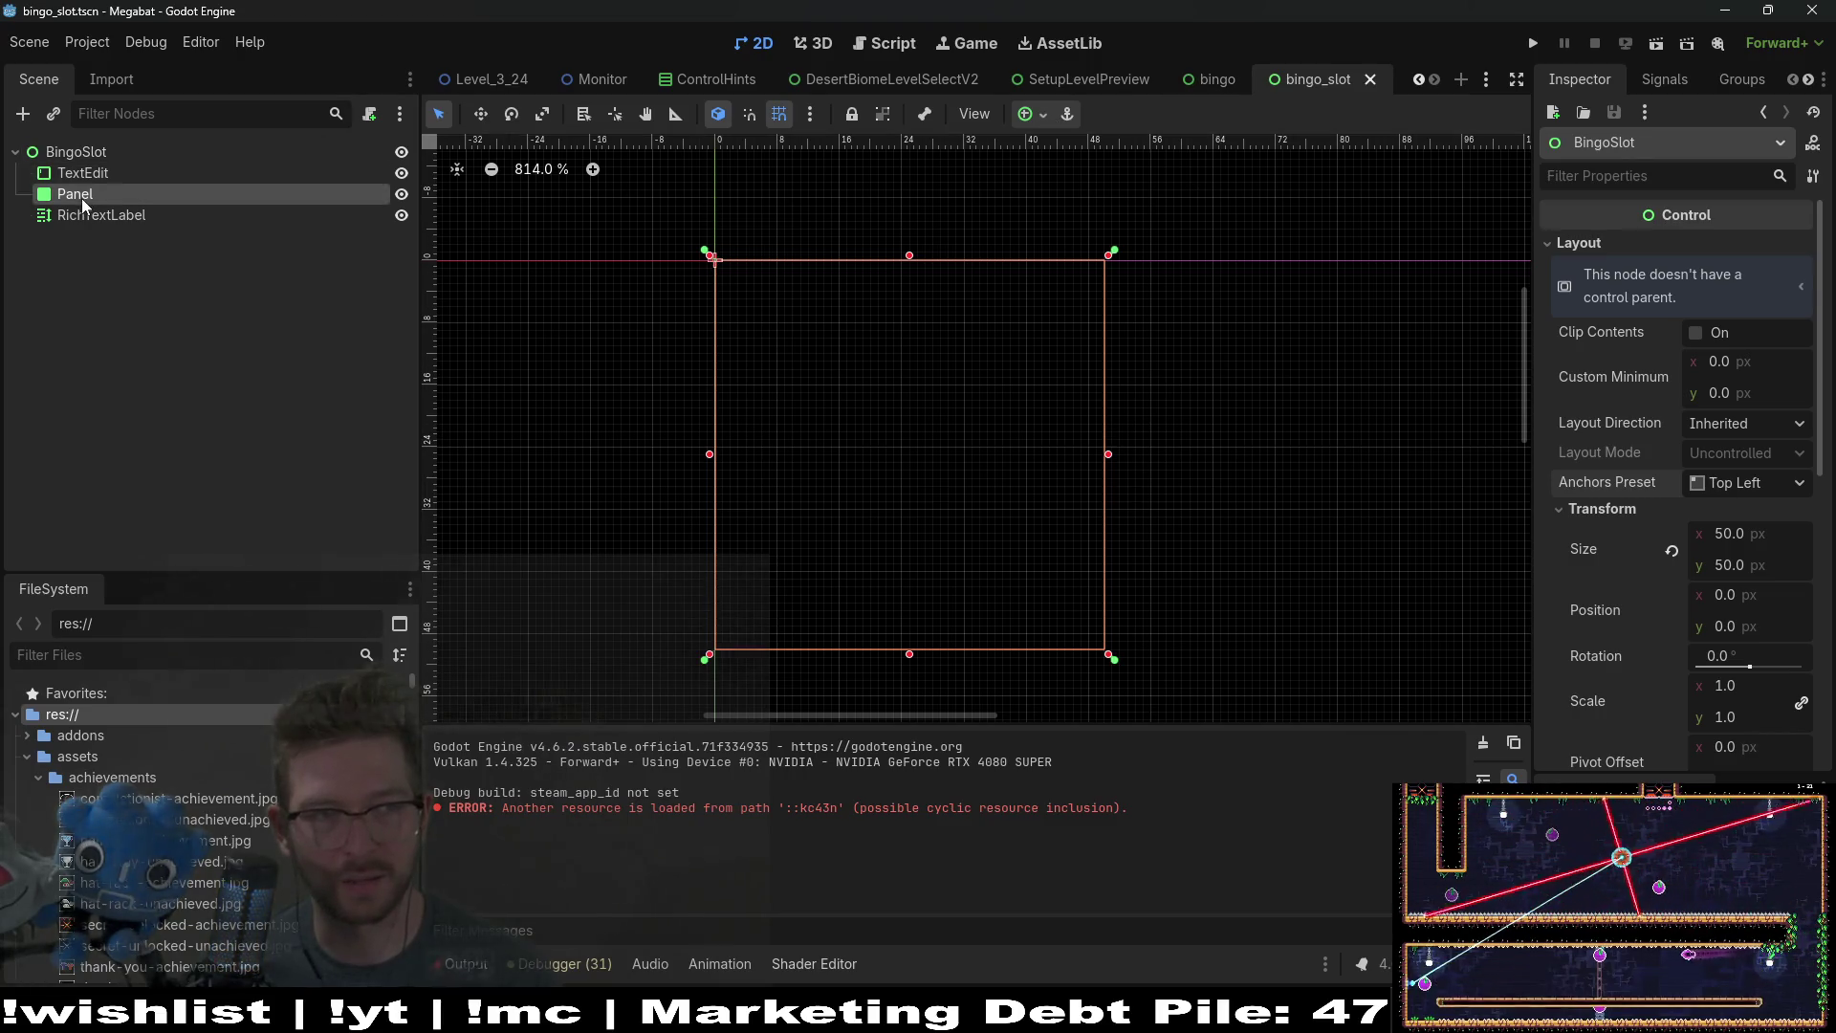
Step: Attach a new bingo_slot.gd script to BingoSlot and save the scene
left_click(122, 153)
left_click(369, 114)
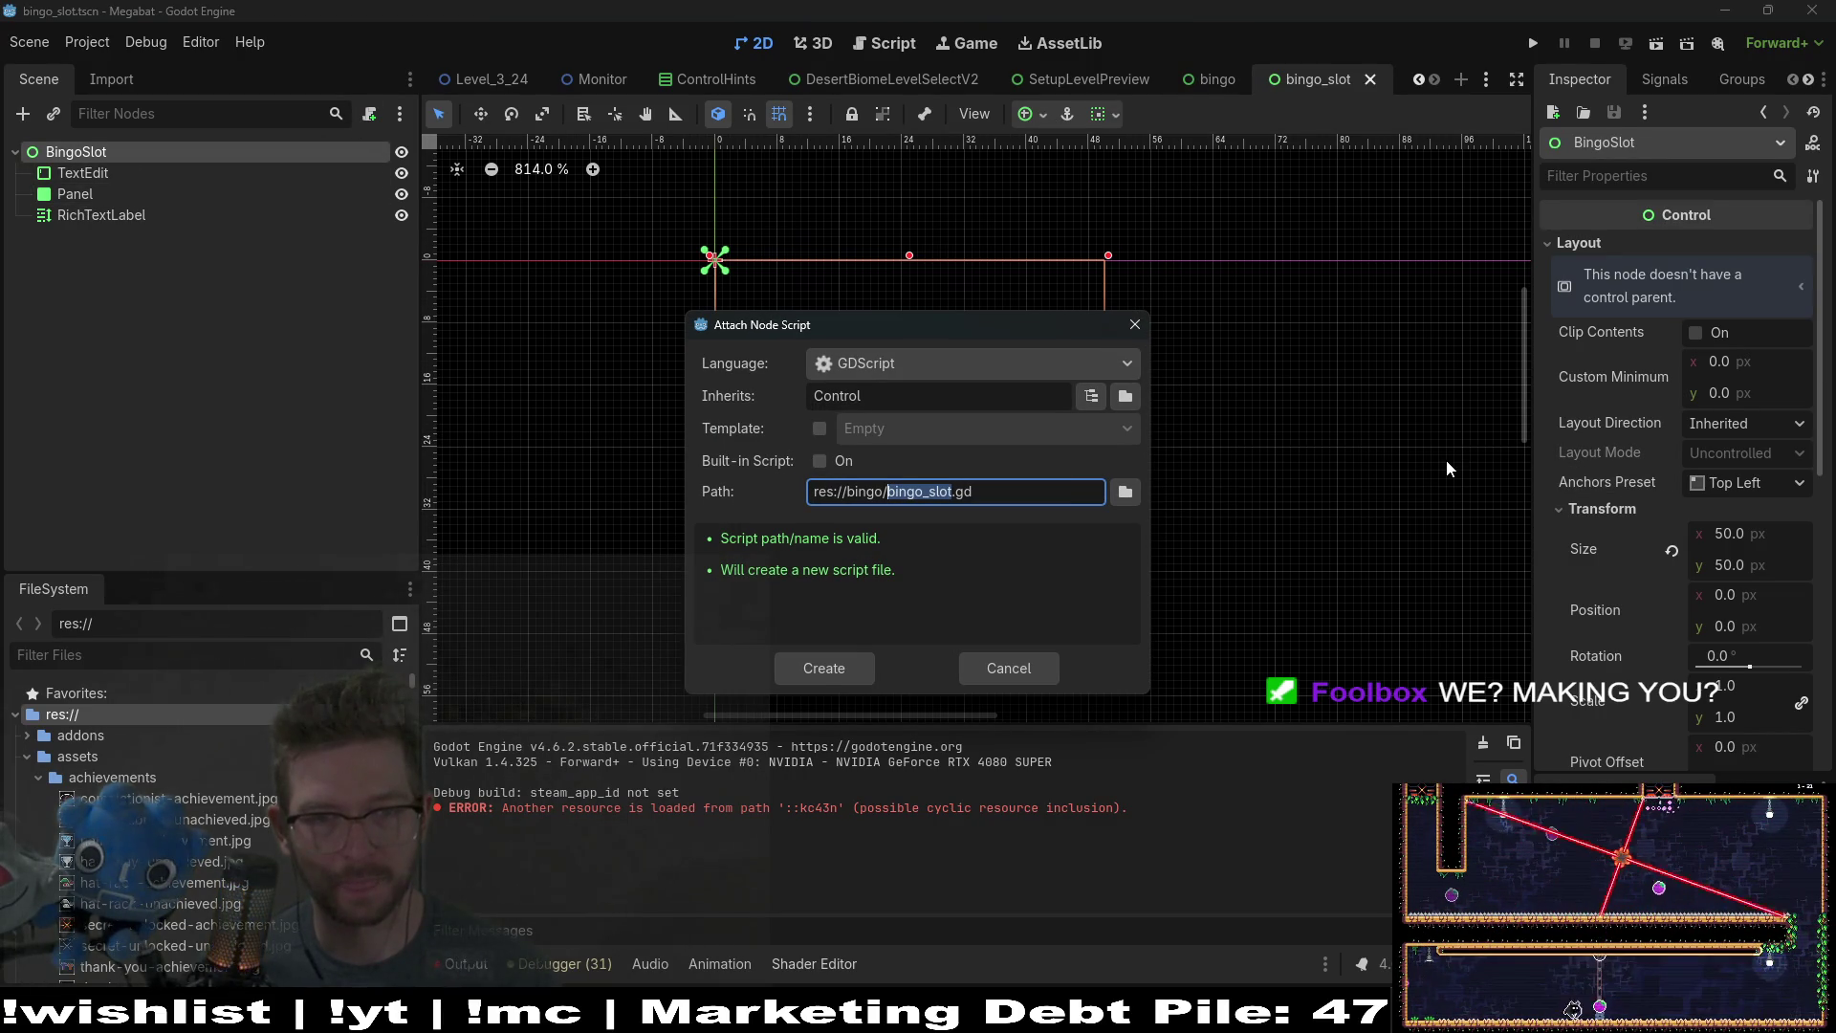
left_click(821, 672)
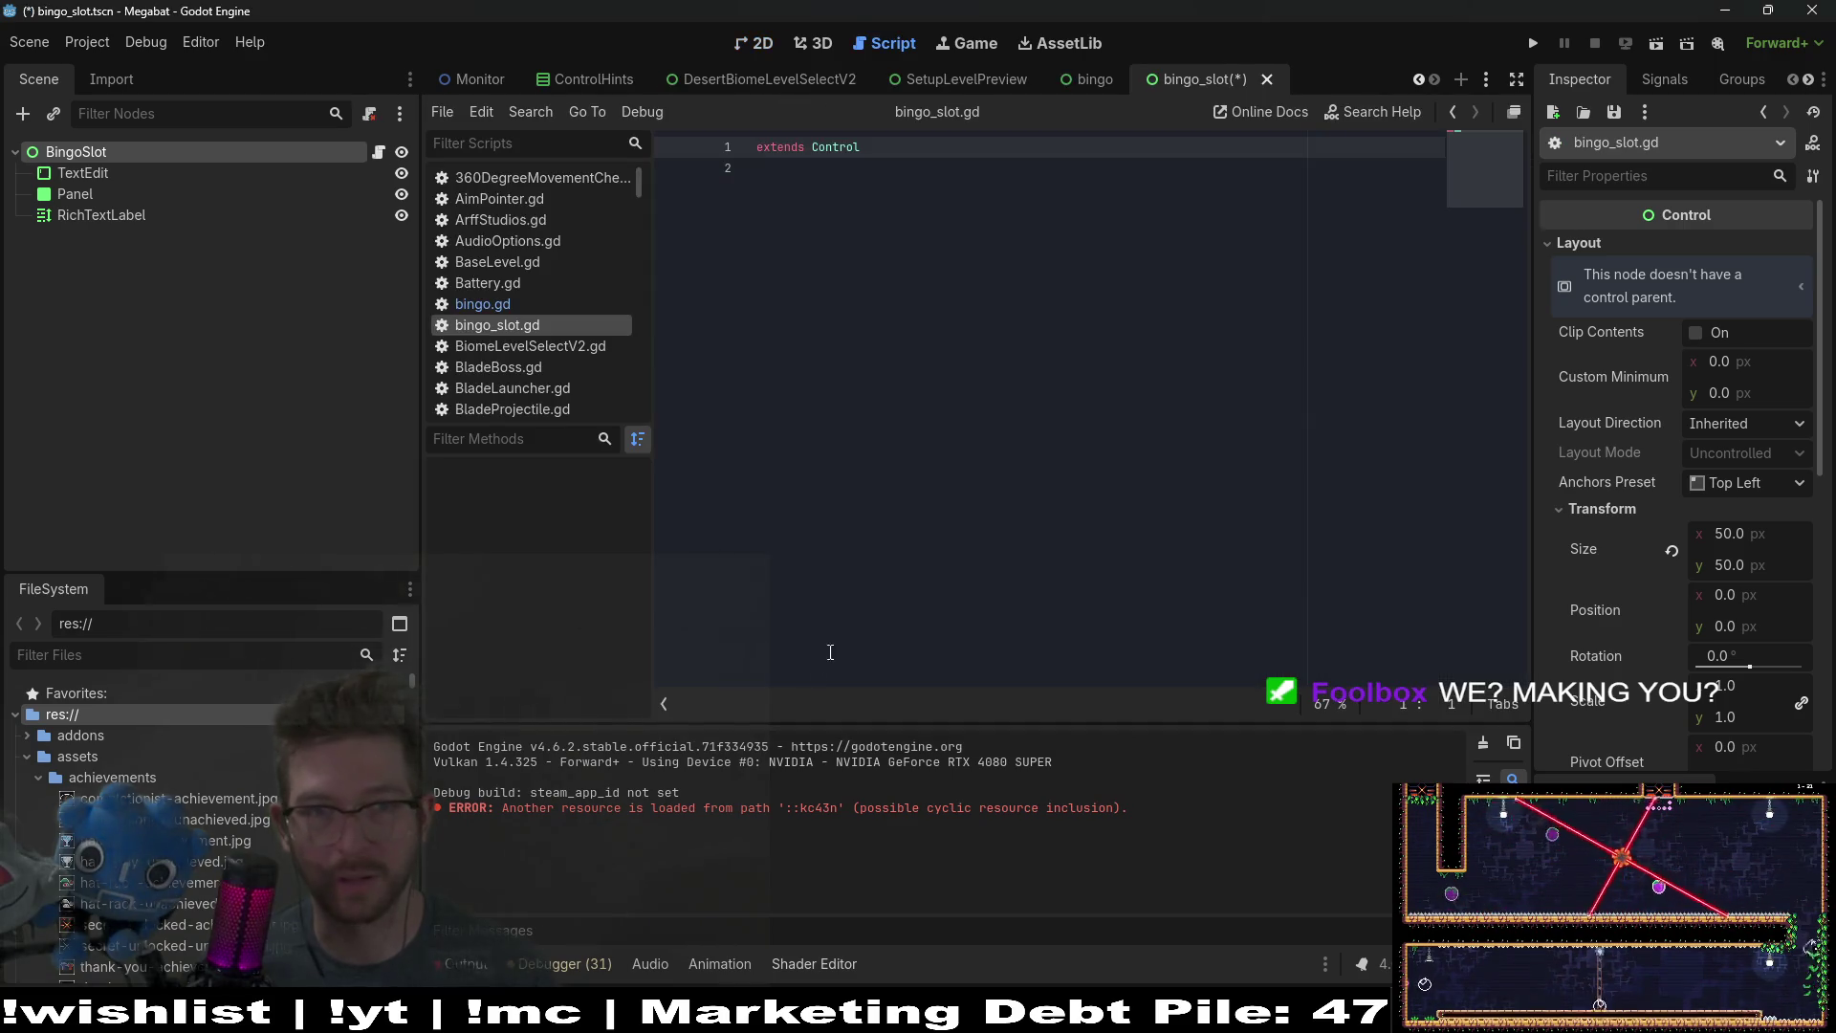
left_click(1267, 332)
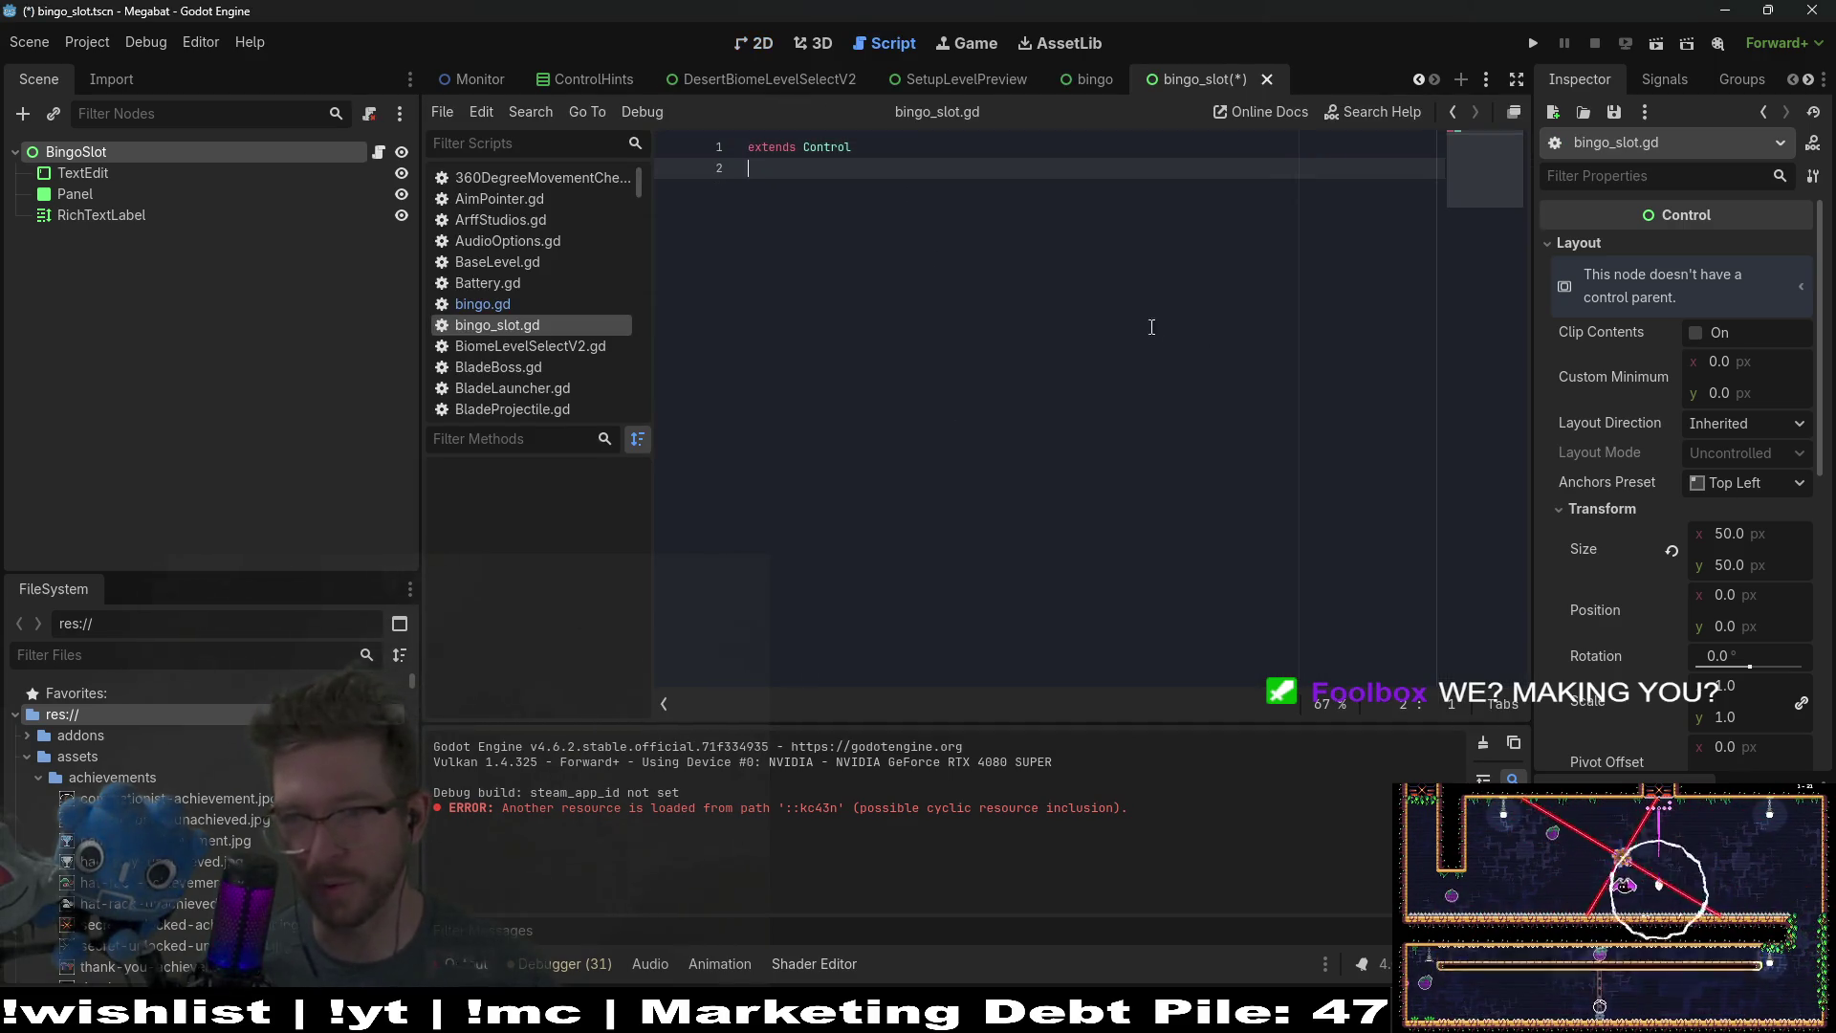
left_click(229, 271)
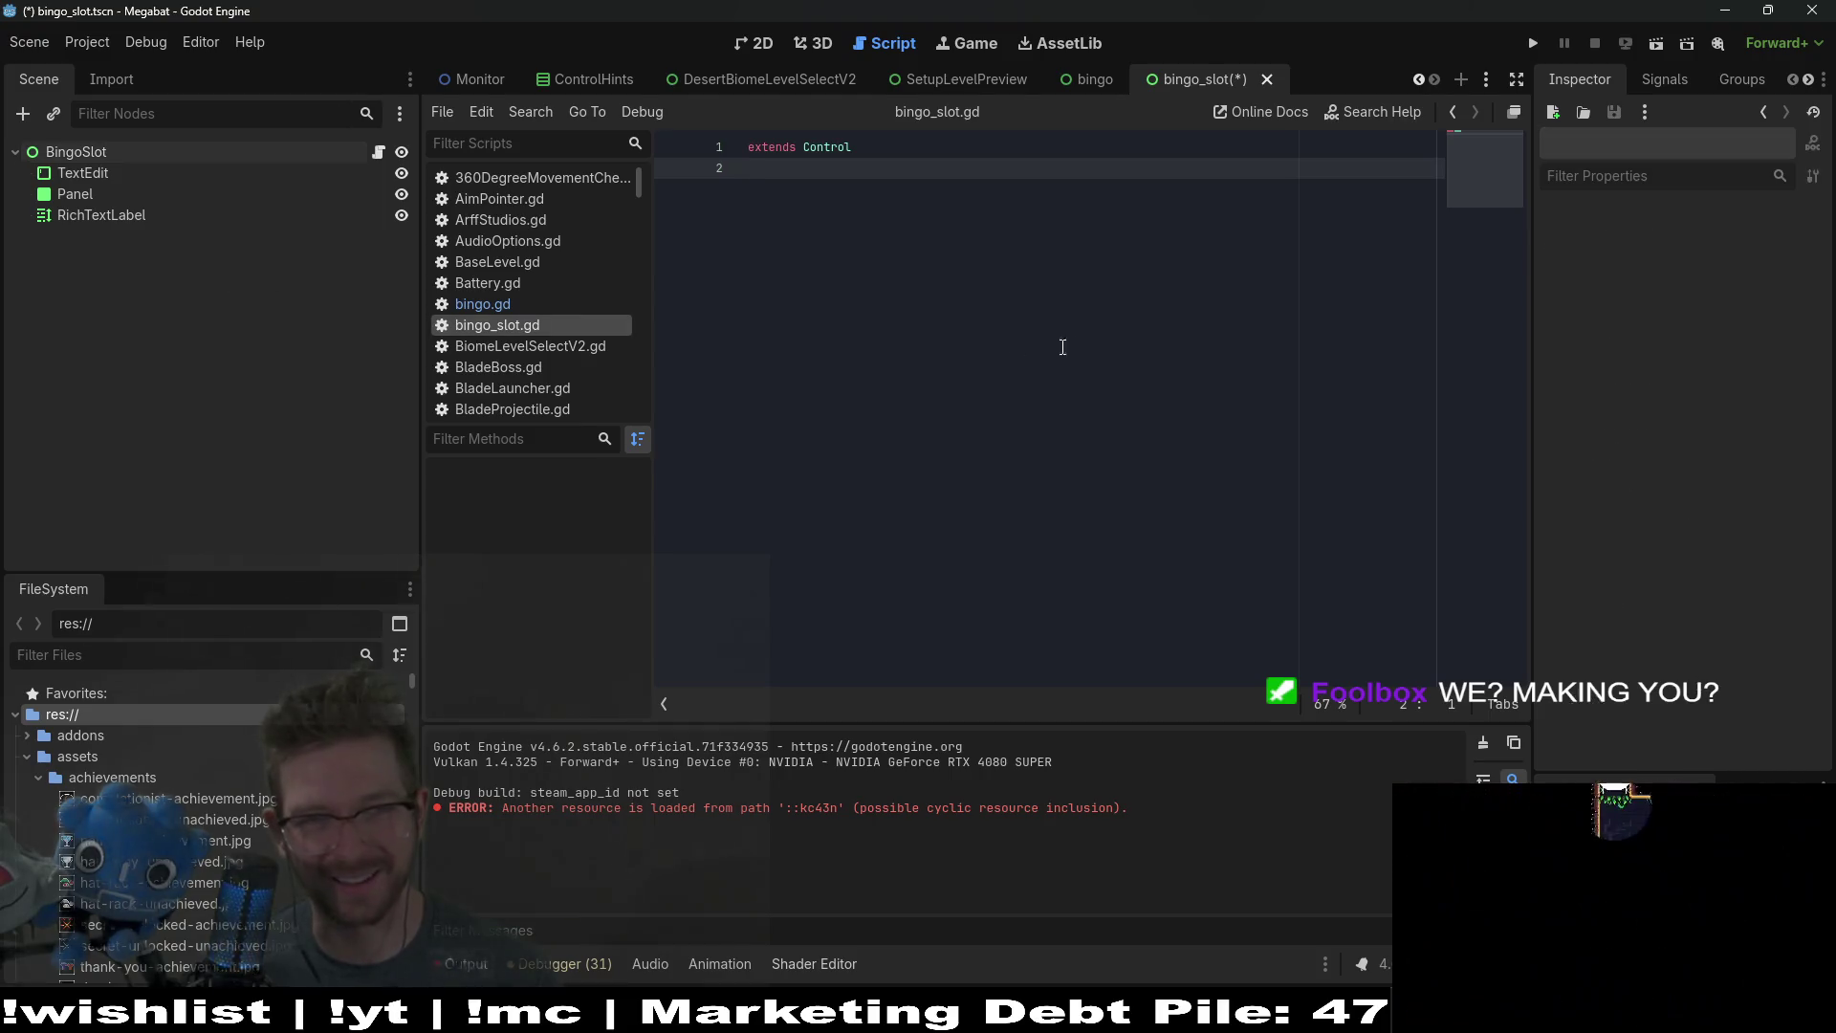
key("ctrl+s")
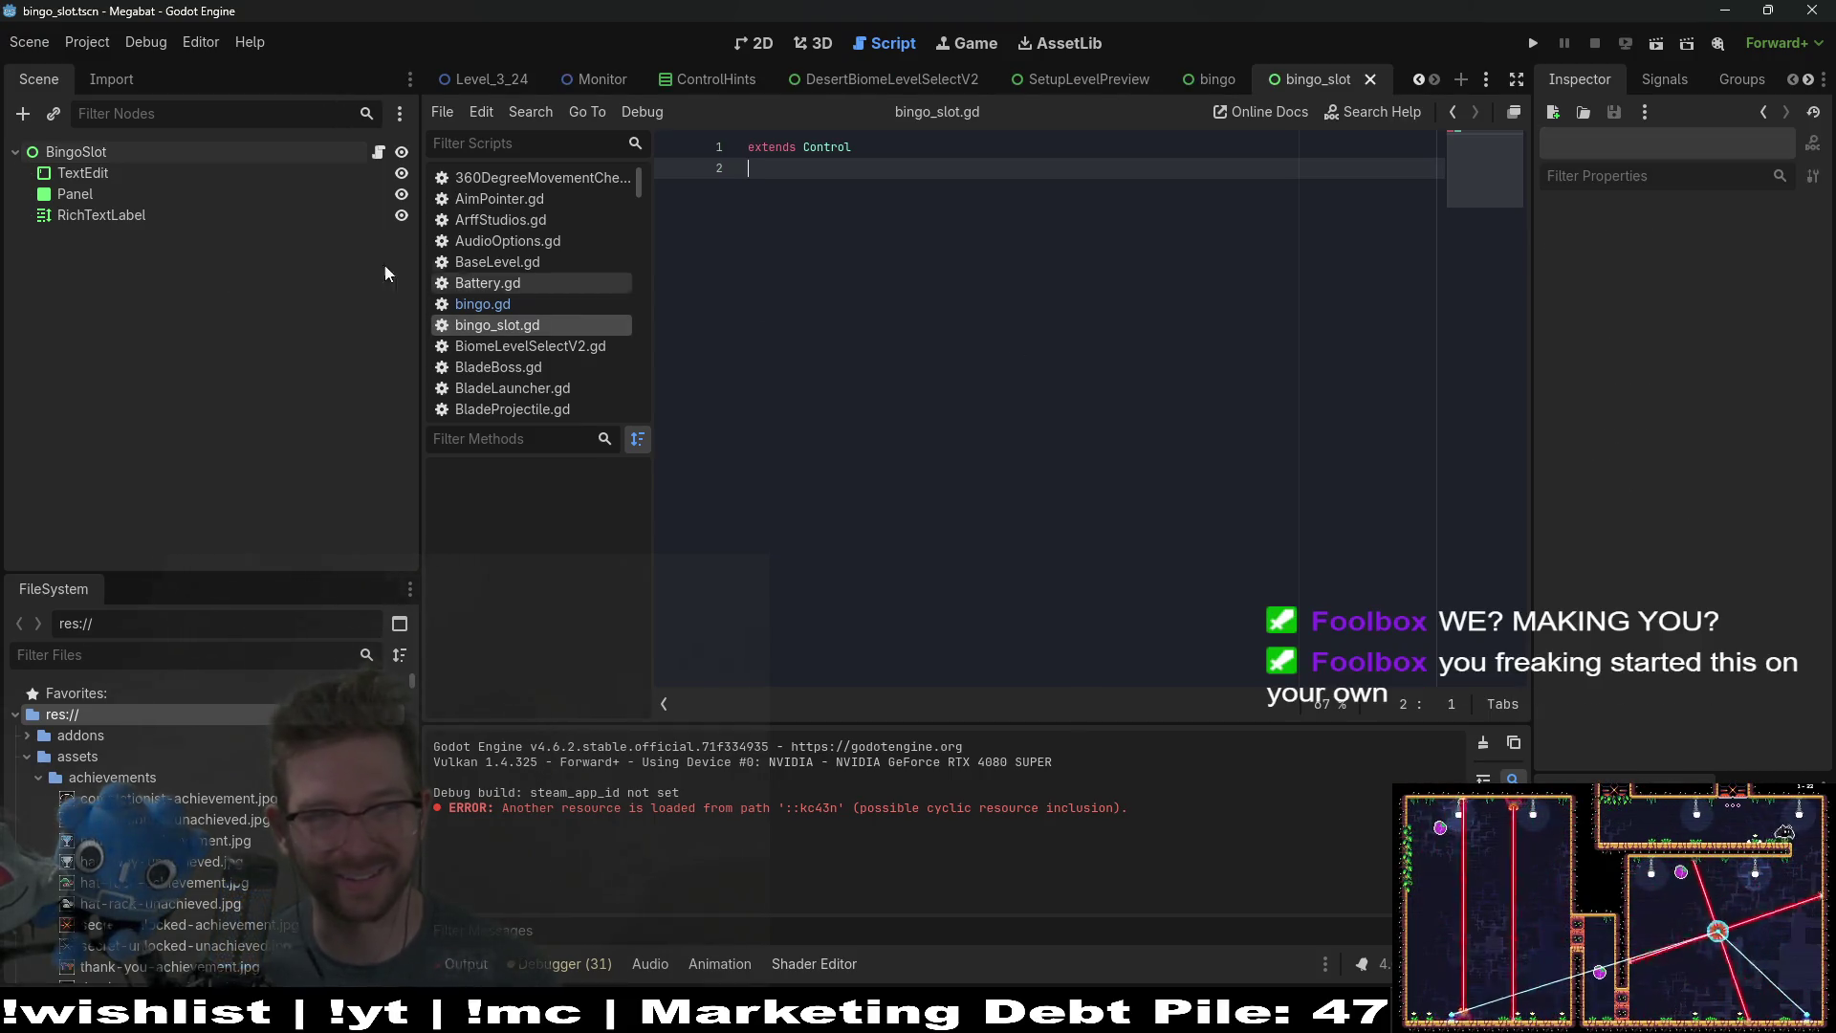
Step: Return to the BingoSlot scene and run it as the current scene
left_click(1213, 79)
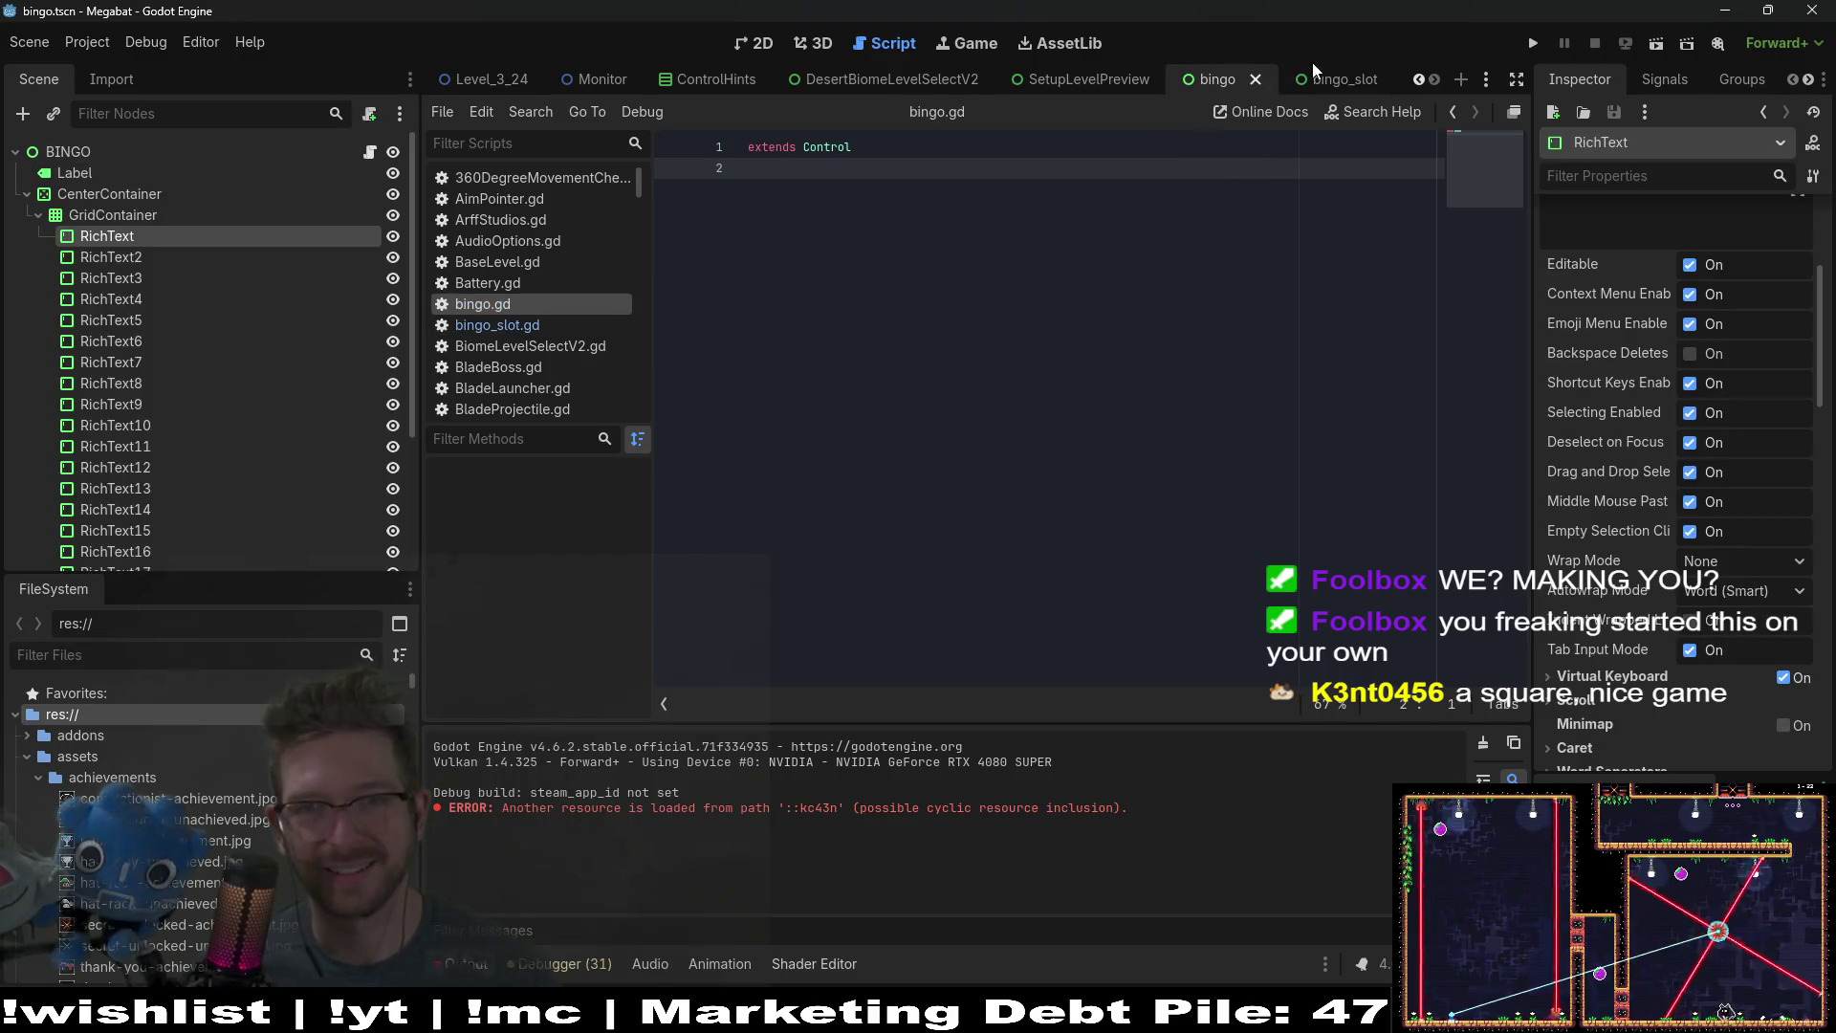
left_click(1327, 79)
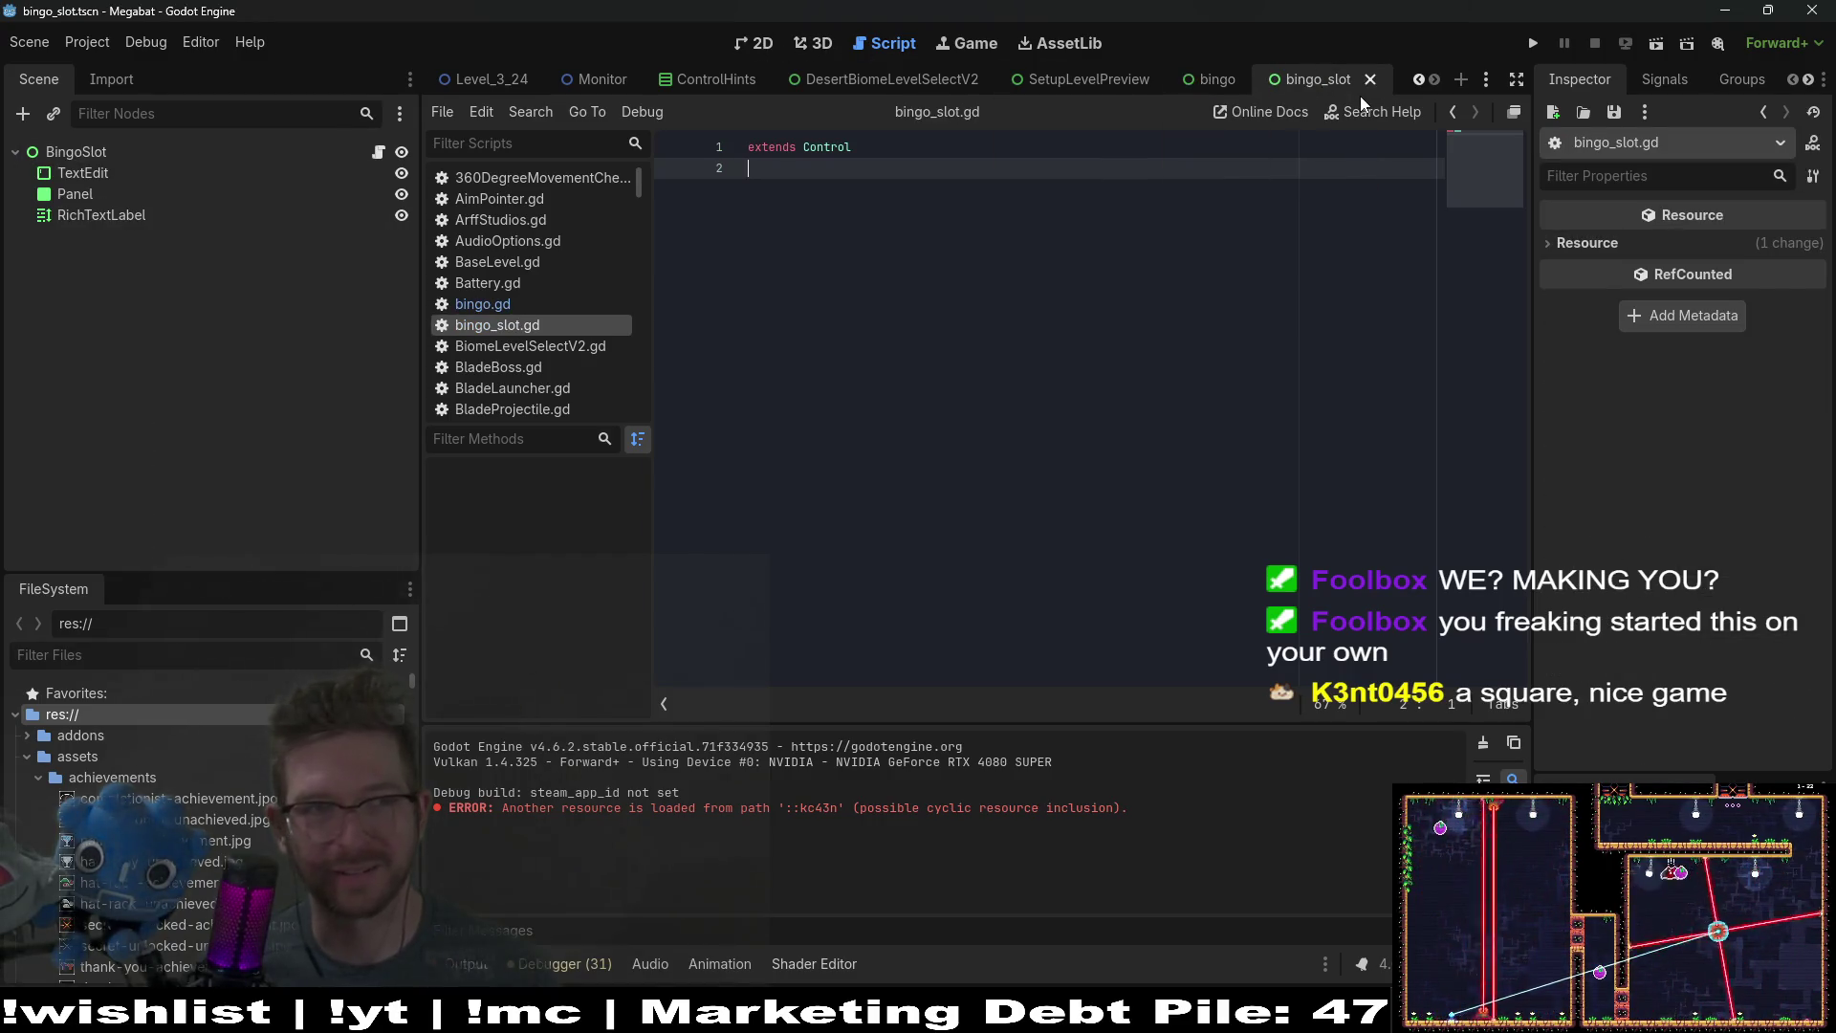
left_click(1658, 45)
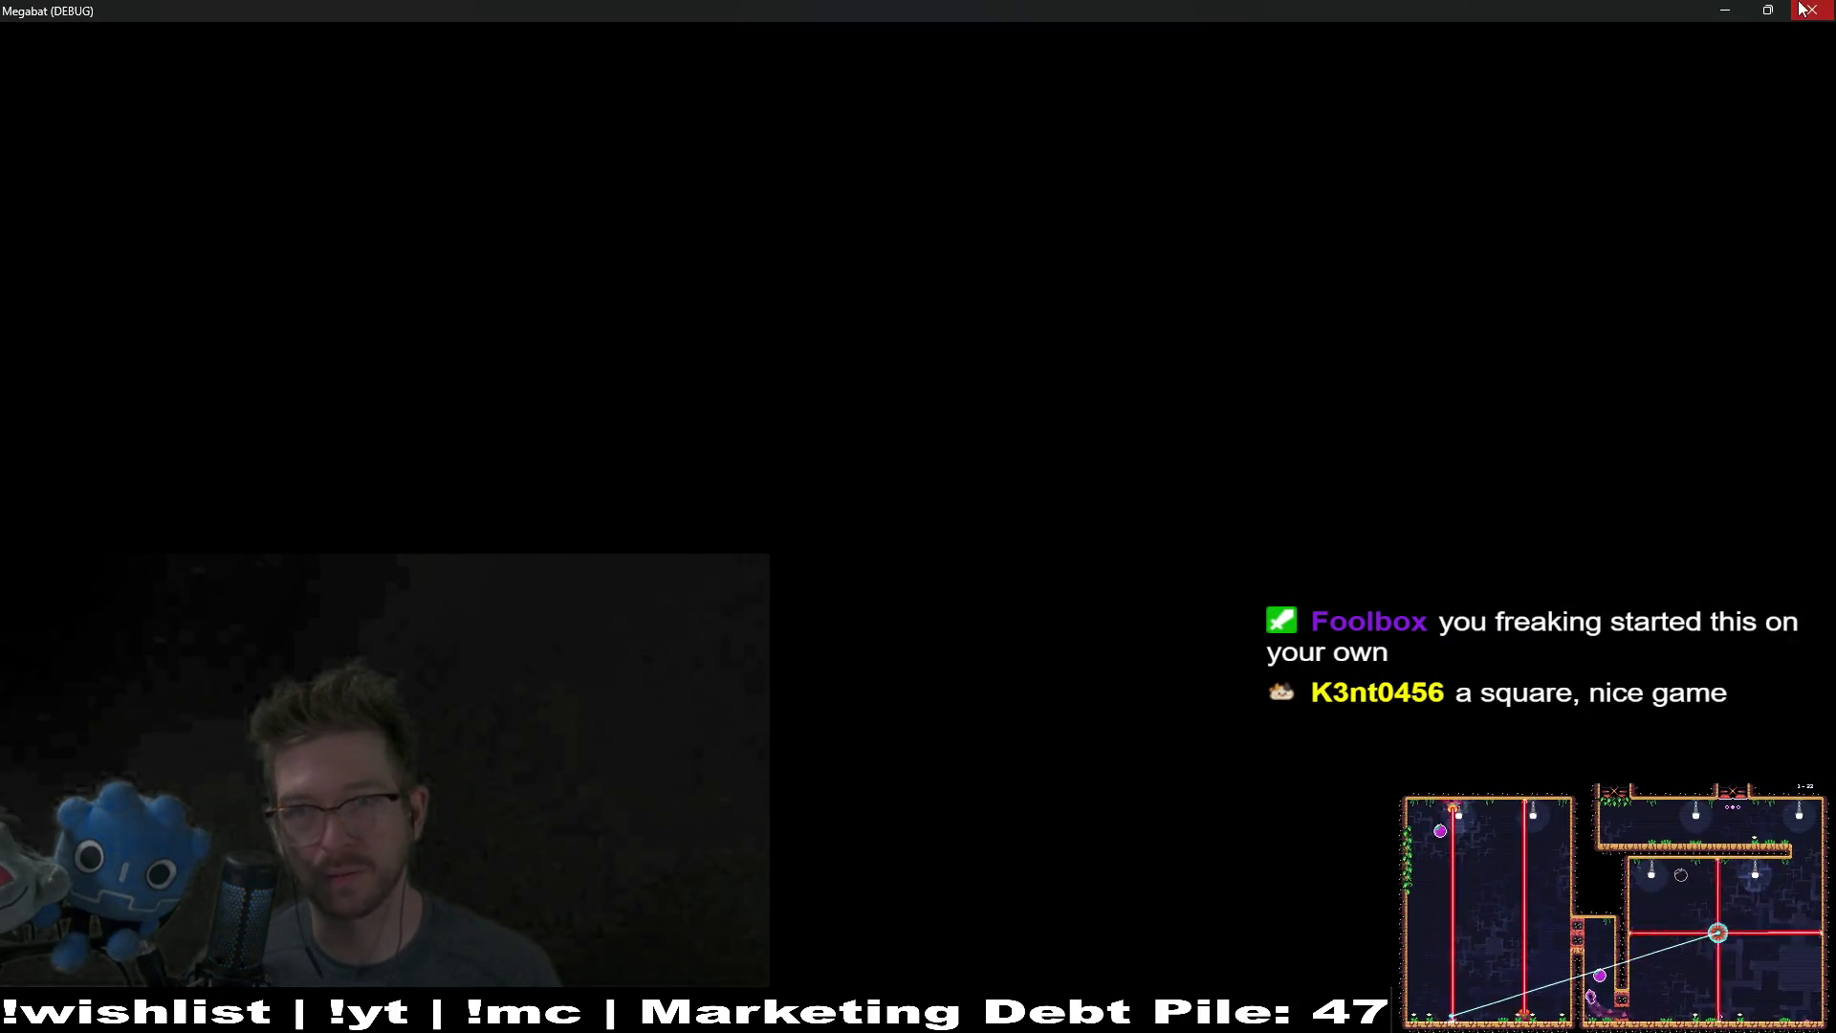
Step: Close the test window and hide the RichTextLabel and Panel in the 2D view
left_click(1802, 10)
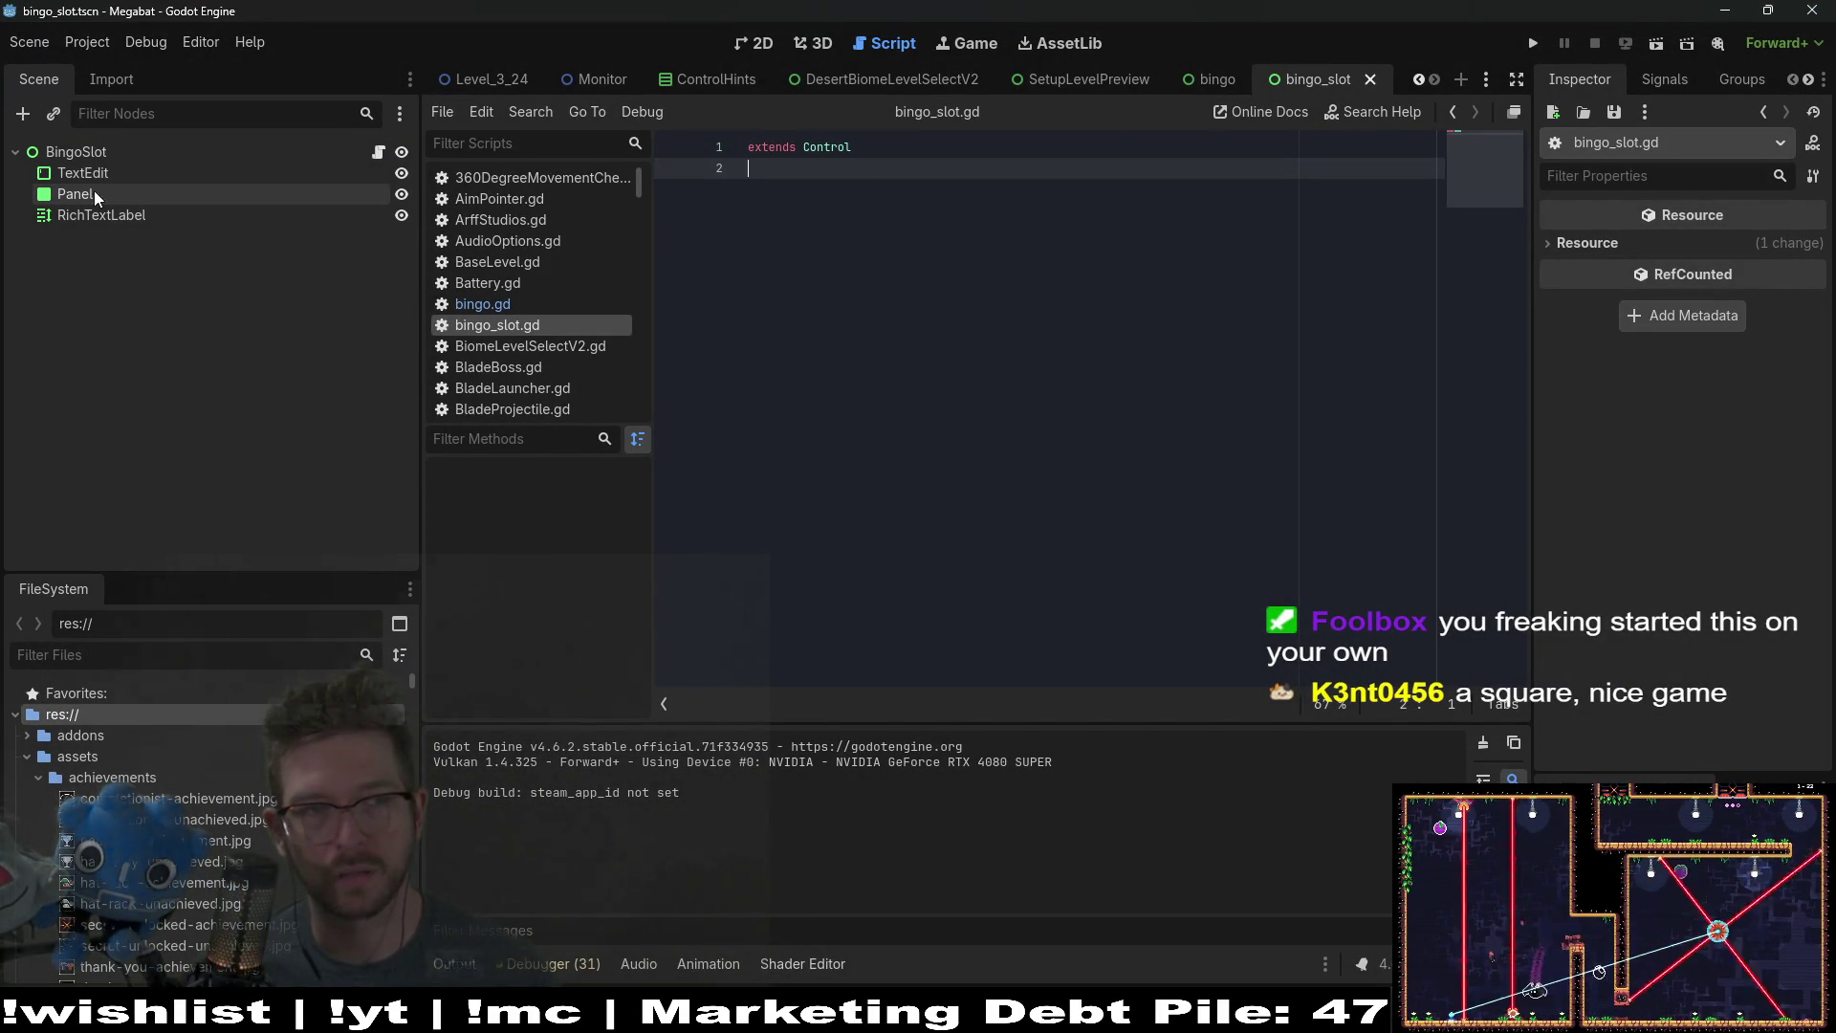
left_click(1658, 44)
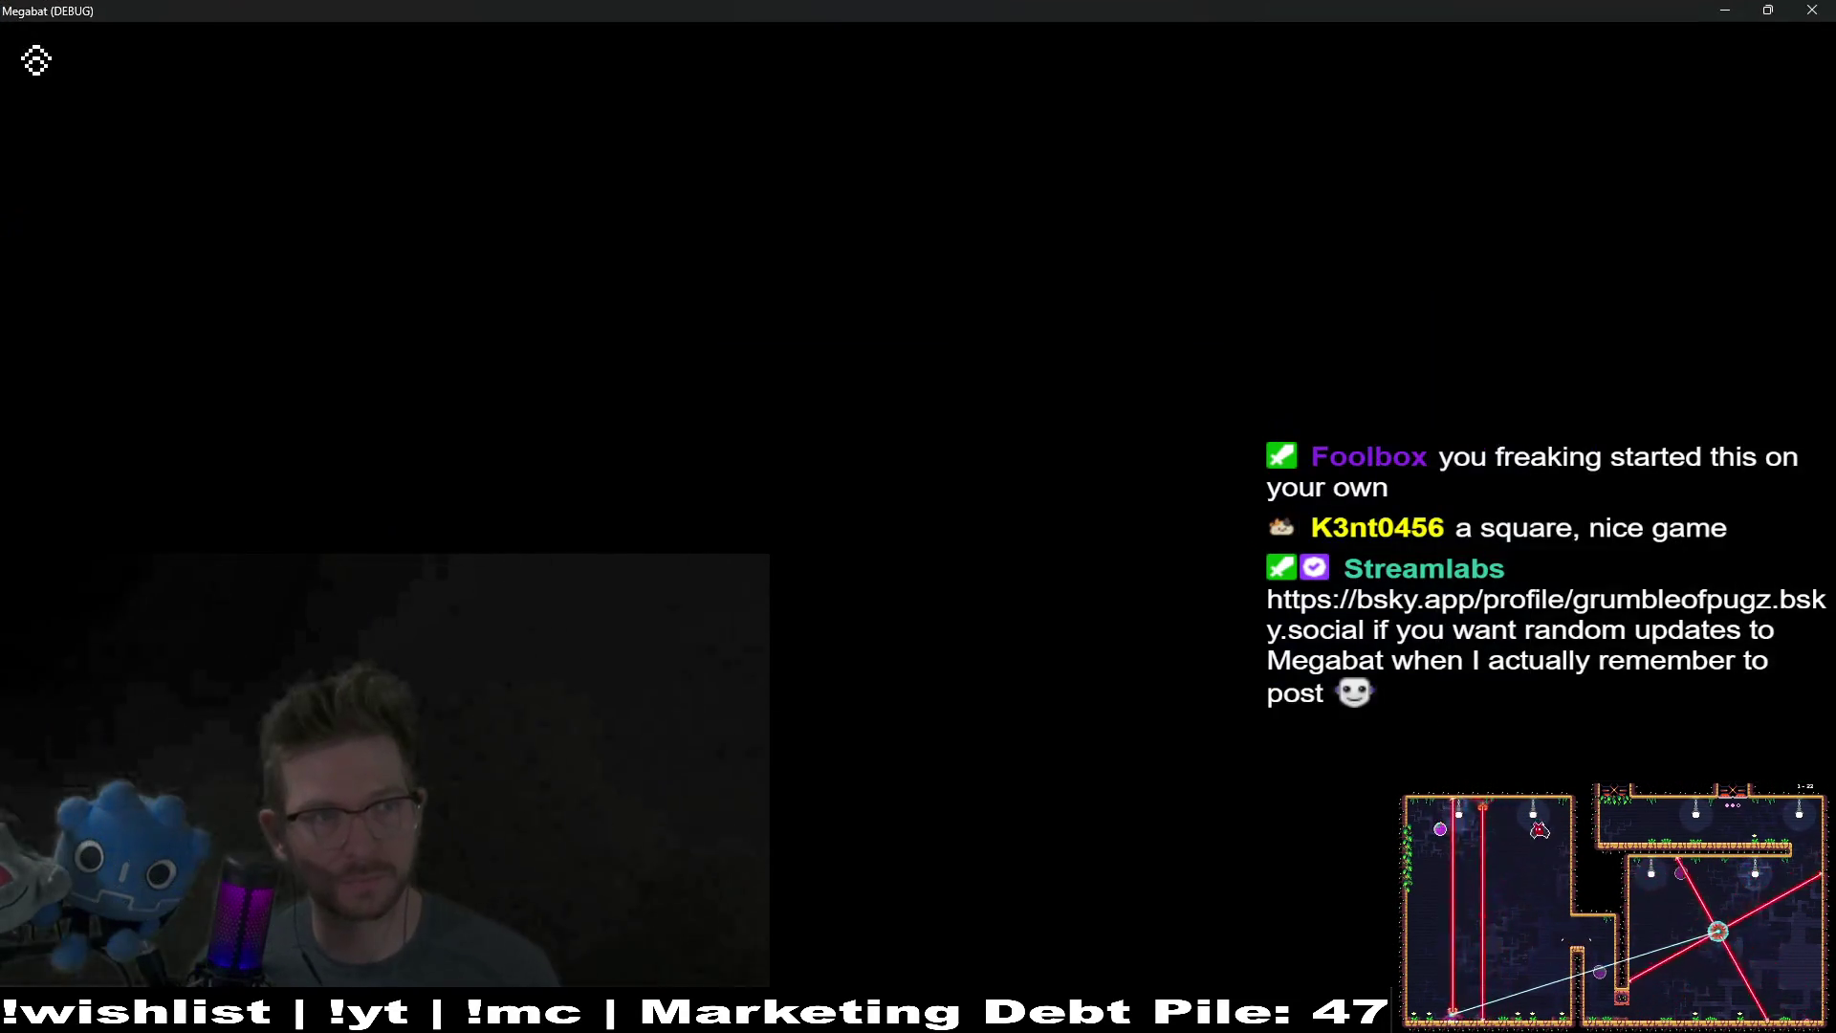
left_click(1814, 9)
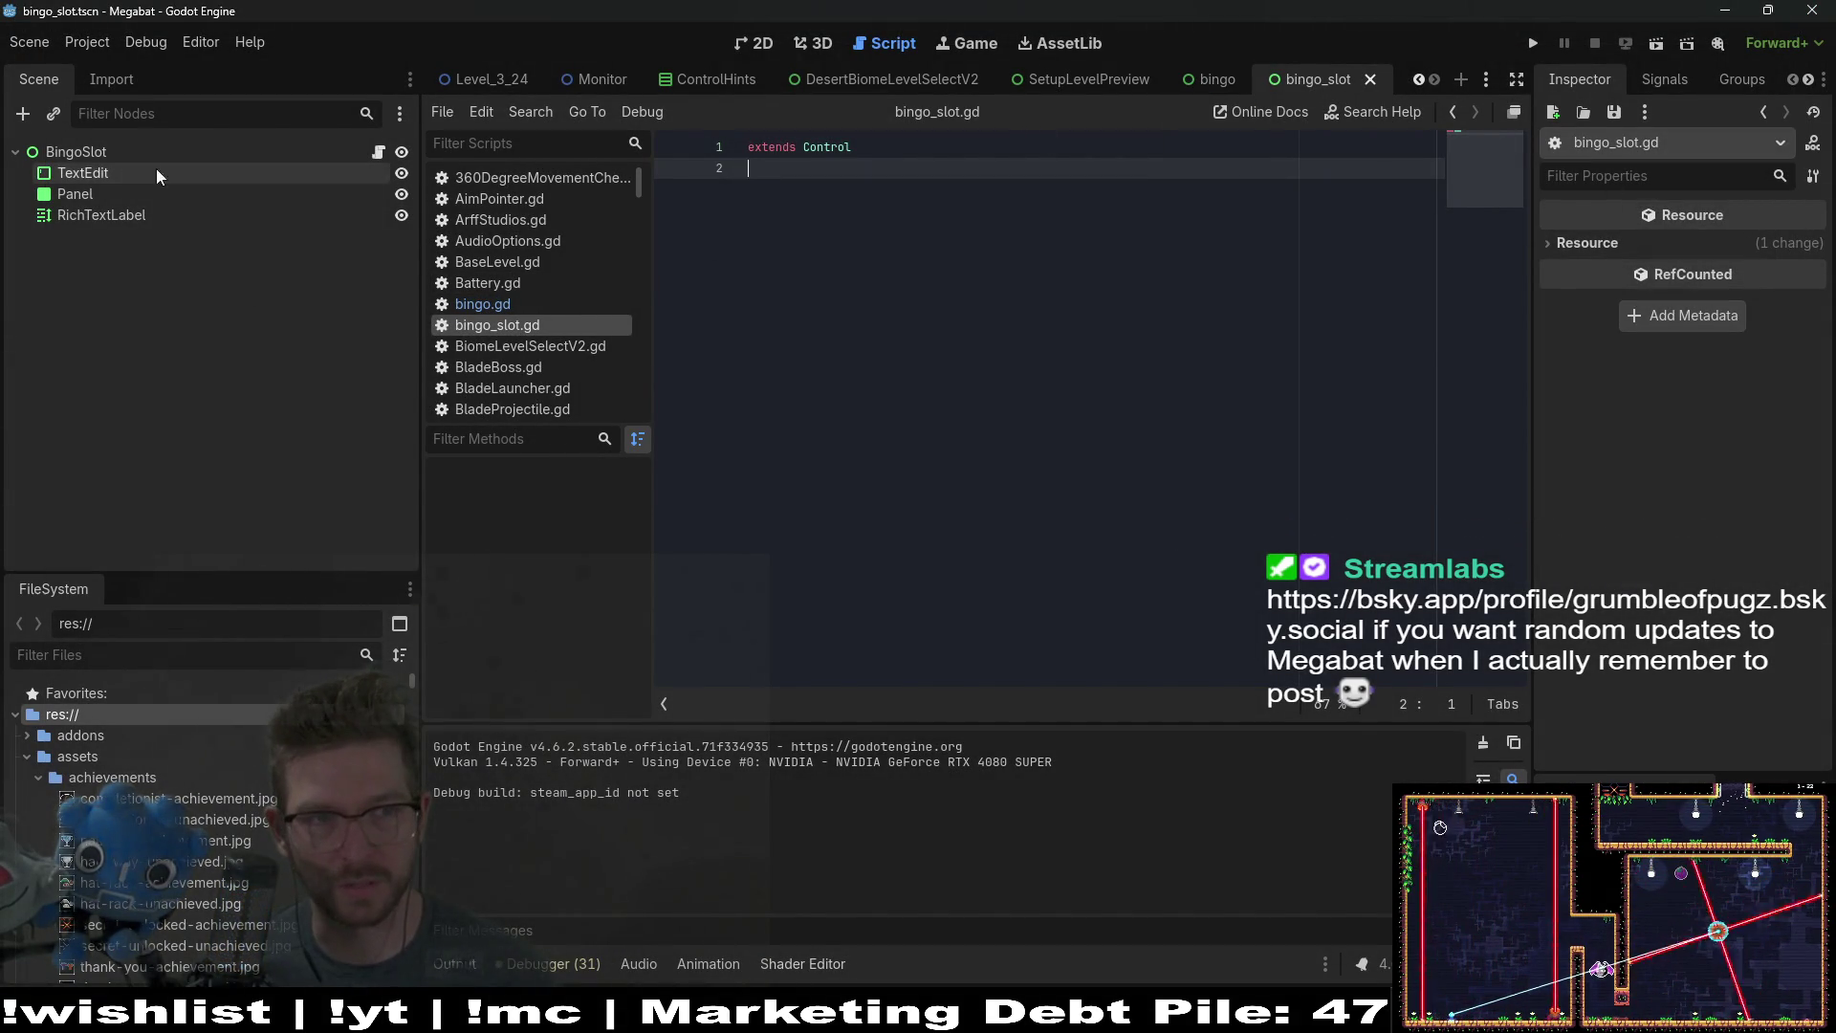
left_click(111, 174)
left_click(91, 211)
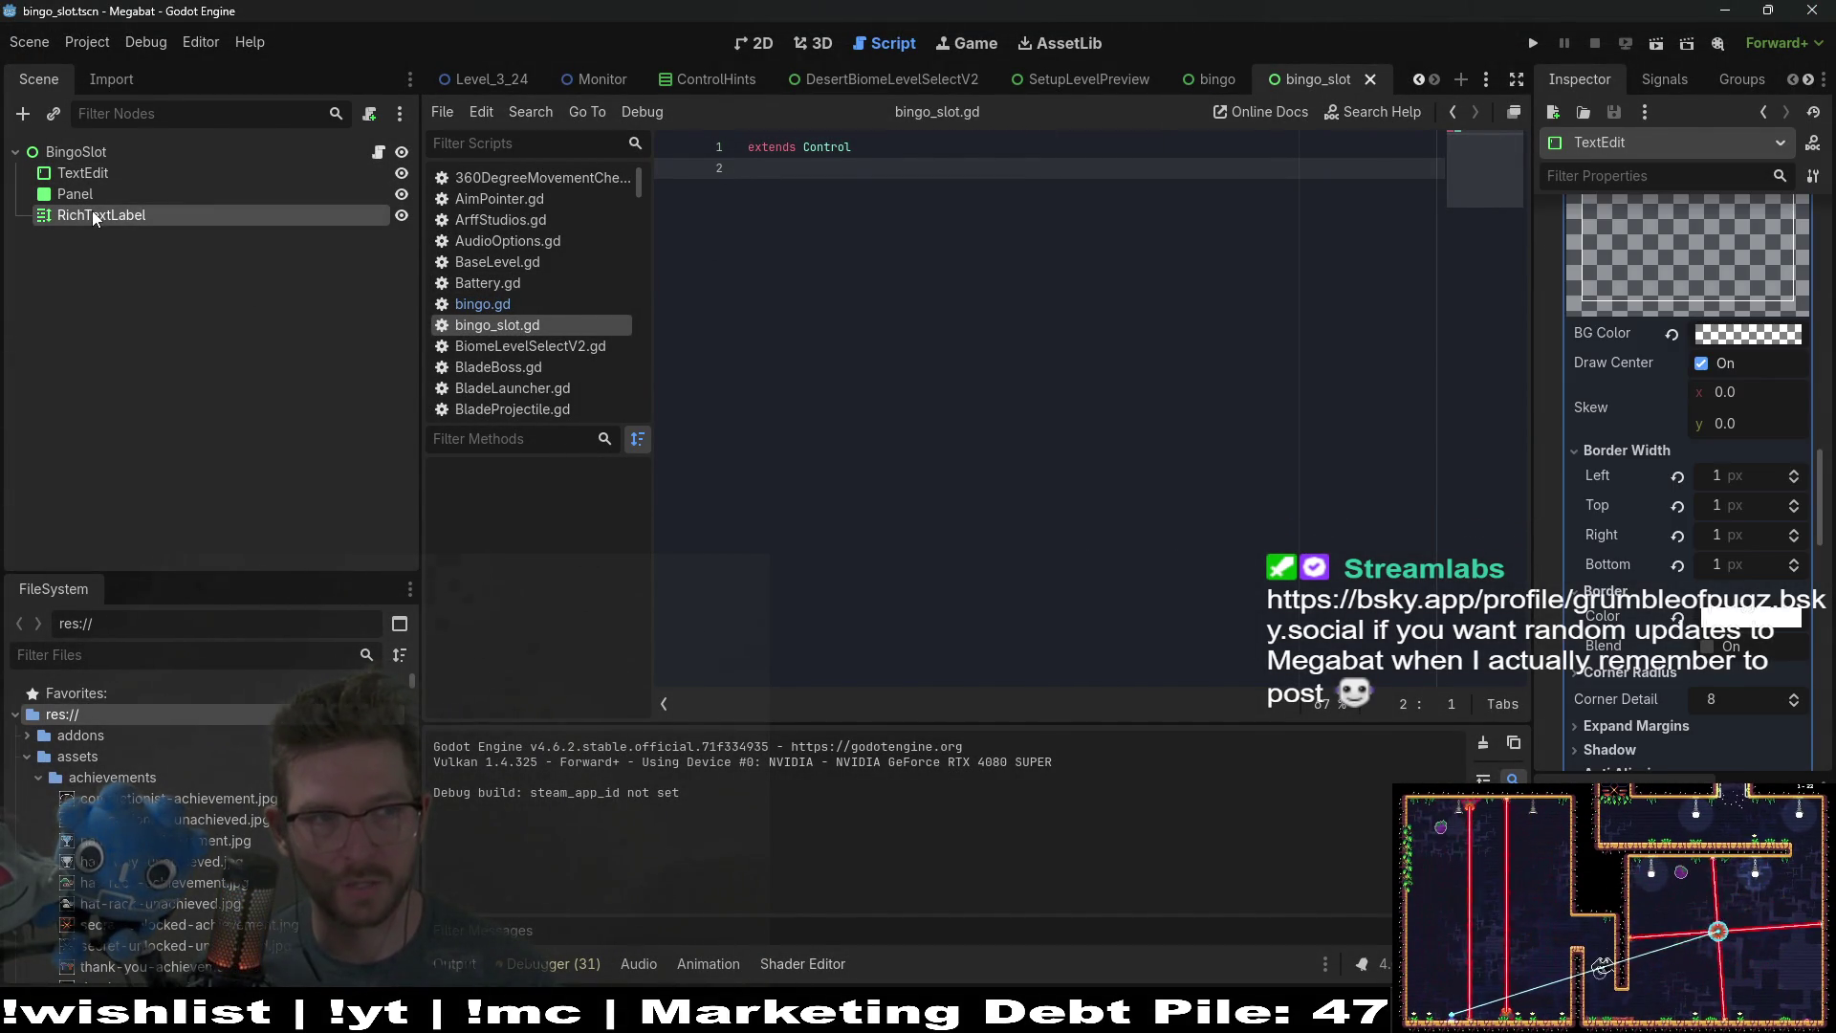
left_click(756, 49)
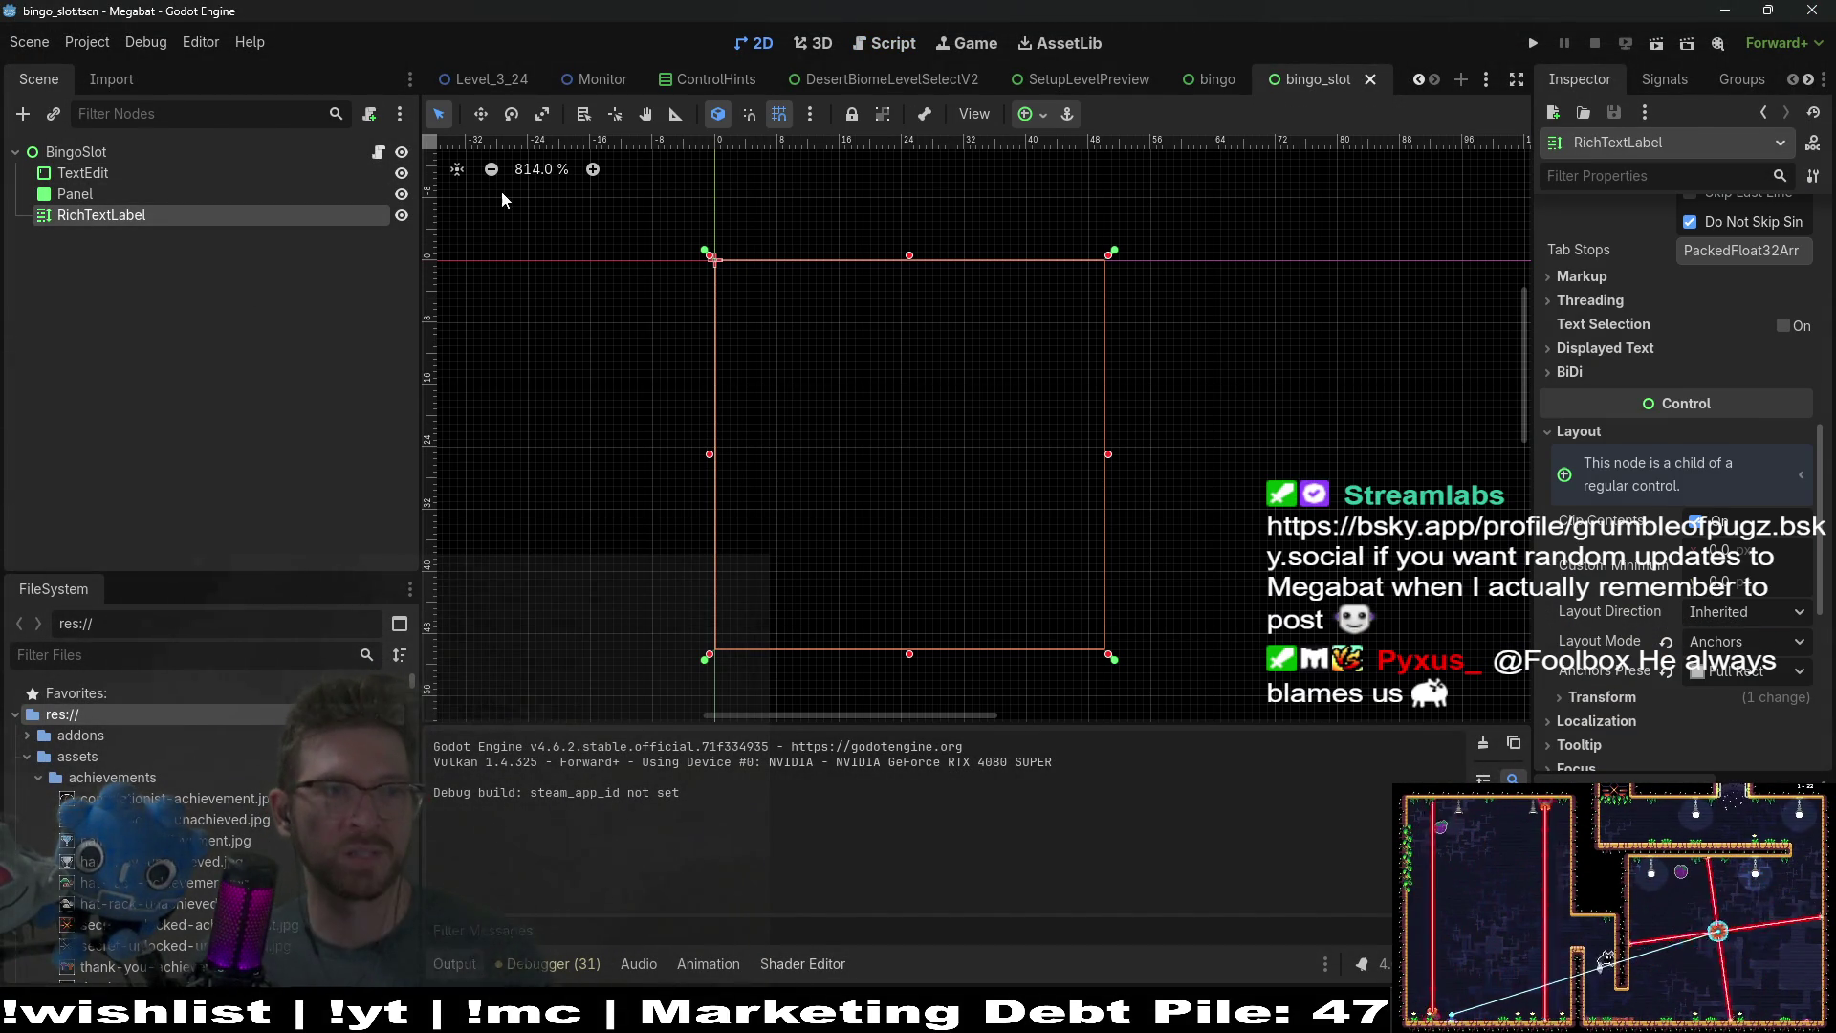
left_click(401, 216)
left_click(402, 194)
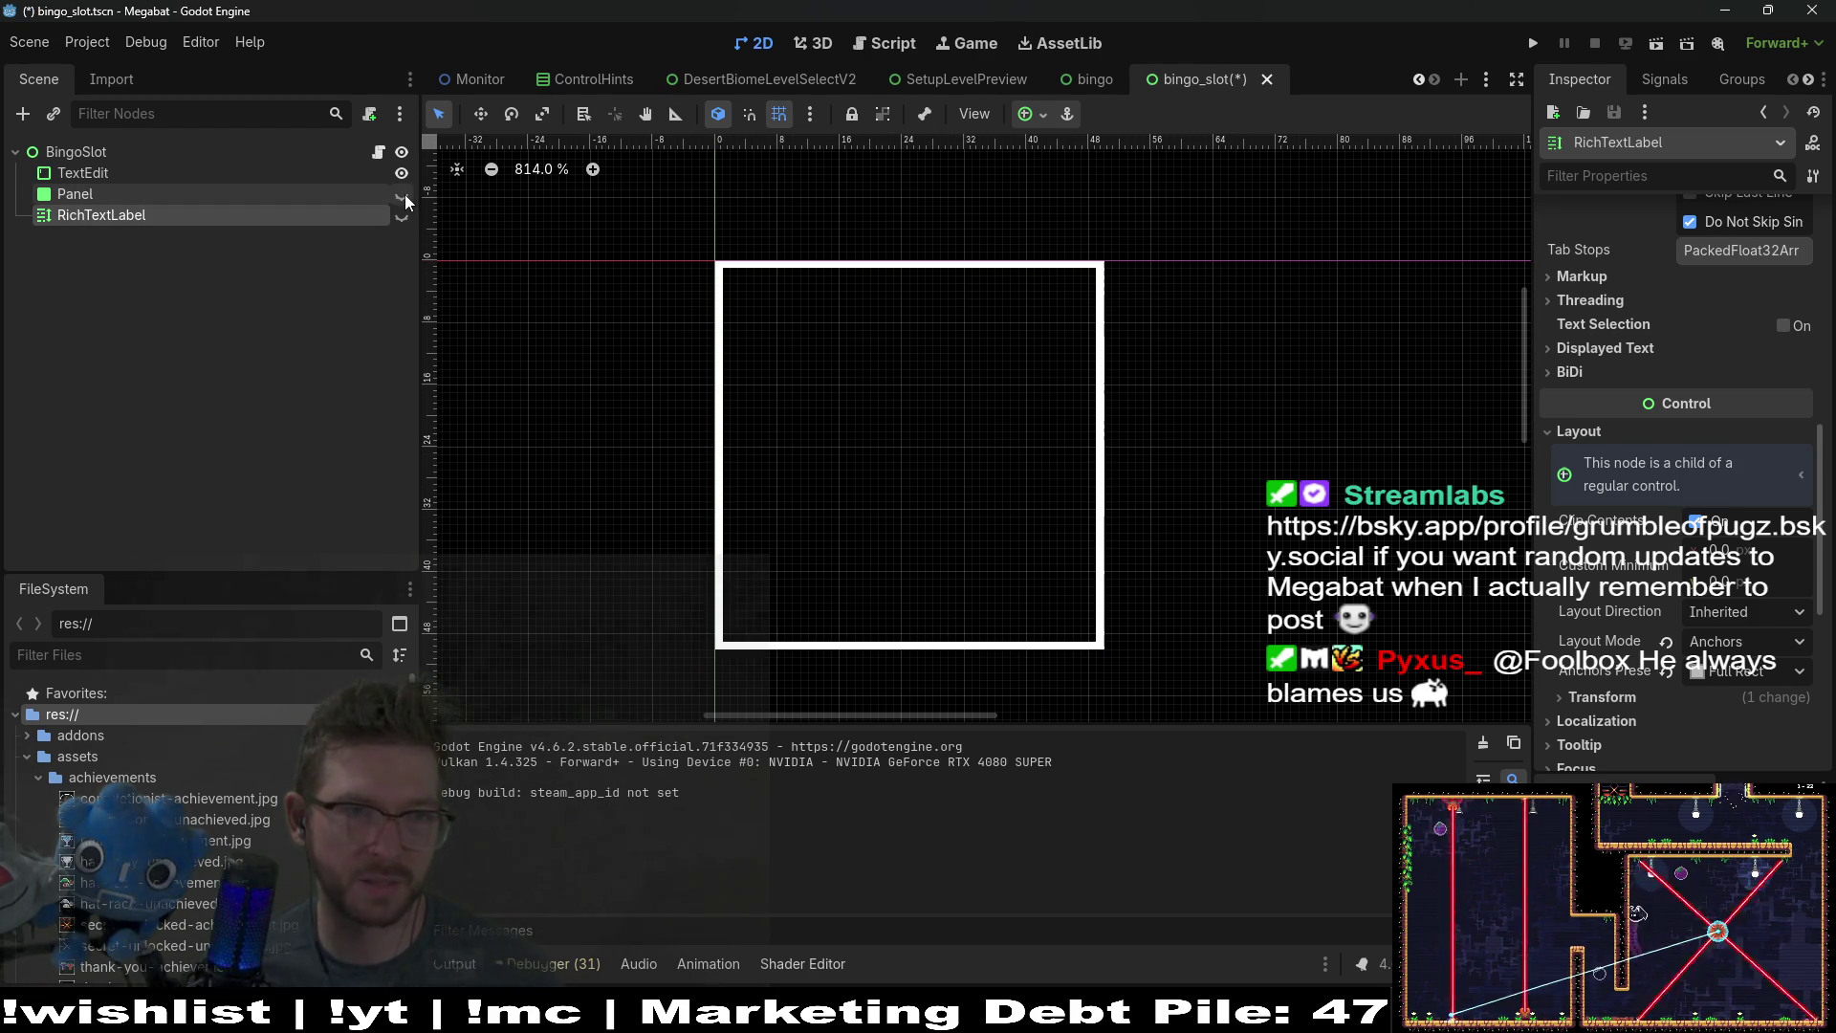
Step: Run the scene again and type 'sdfas' into the TextEdit to test it
left_click(178, 172)
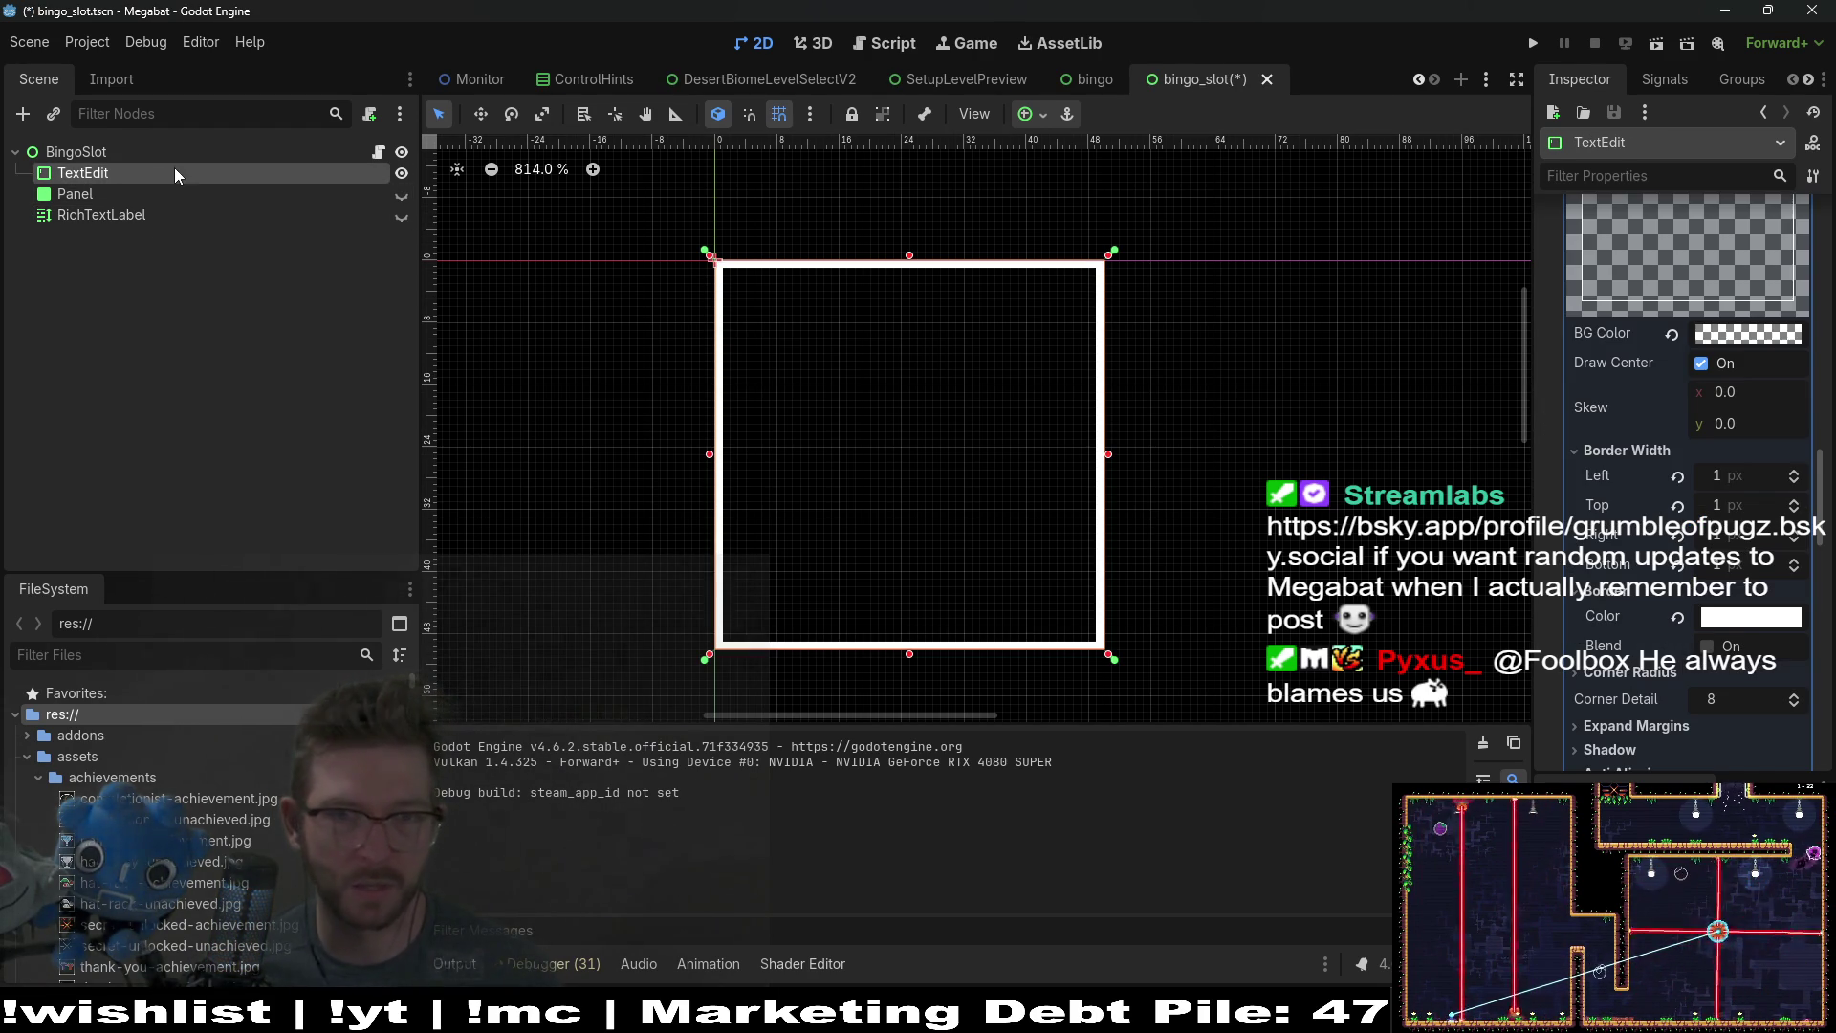
left_click(1655, 53)
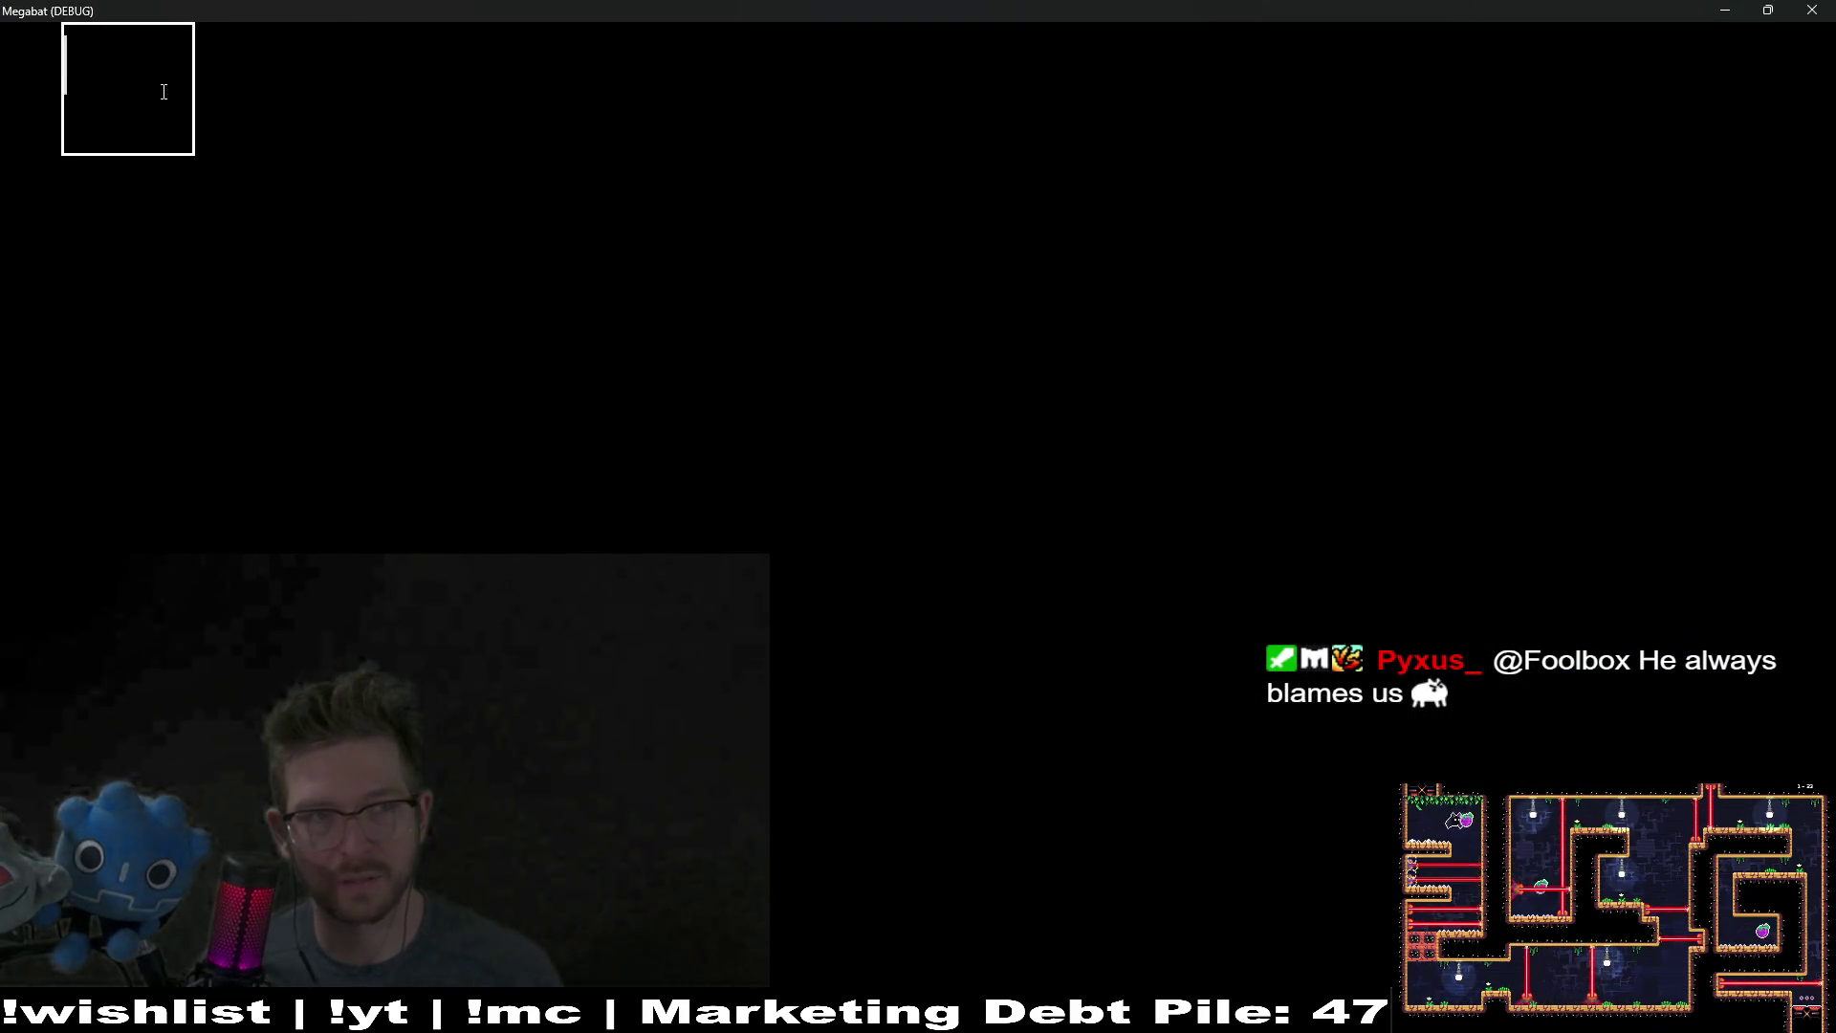
type("sdfas")
left_click(1812, 10)
left_click(76, 151)
scroll(1674, 459, "down", 10)
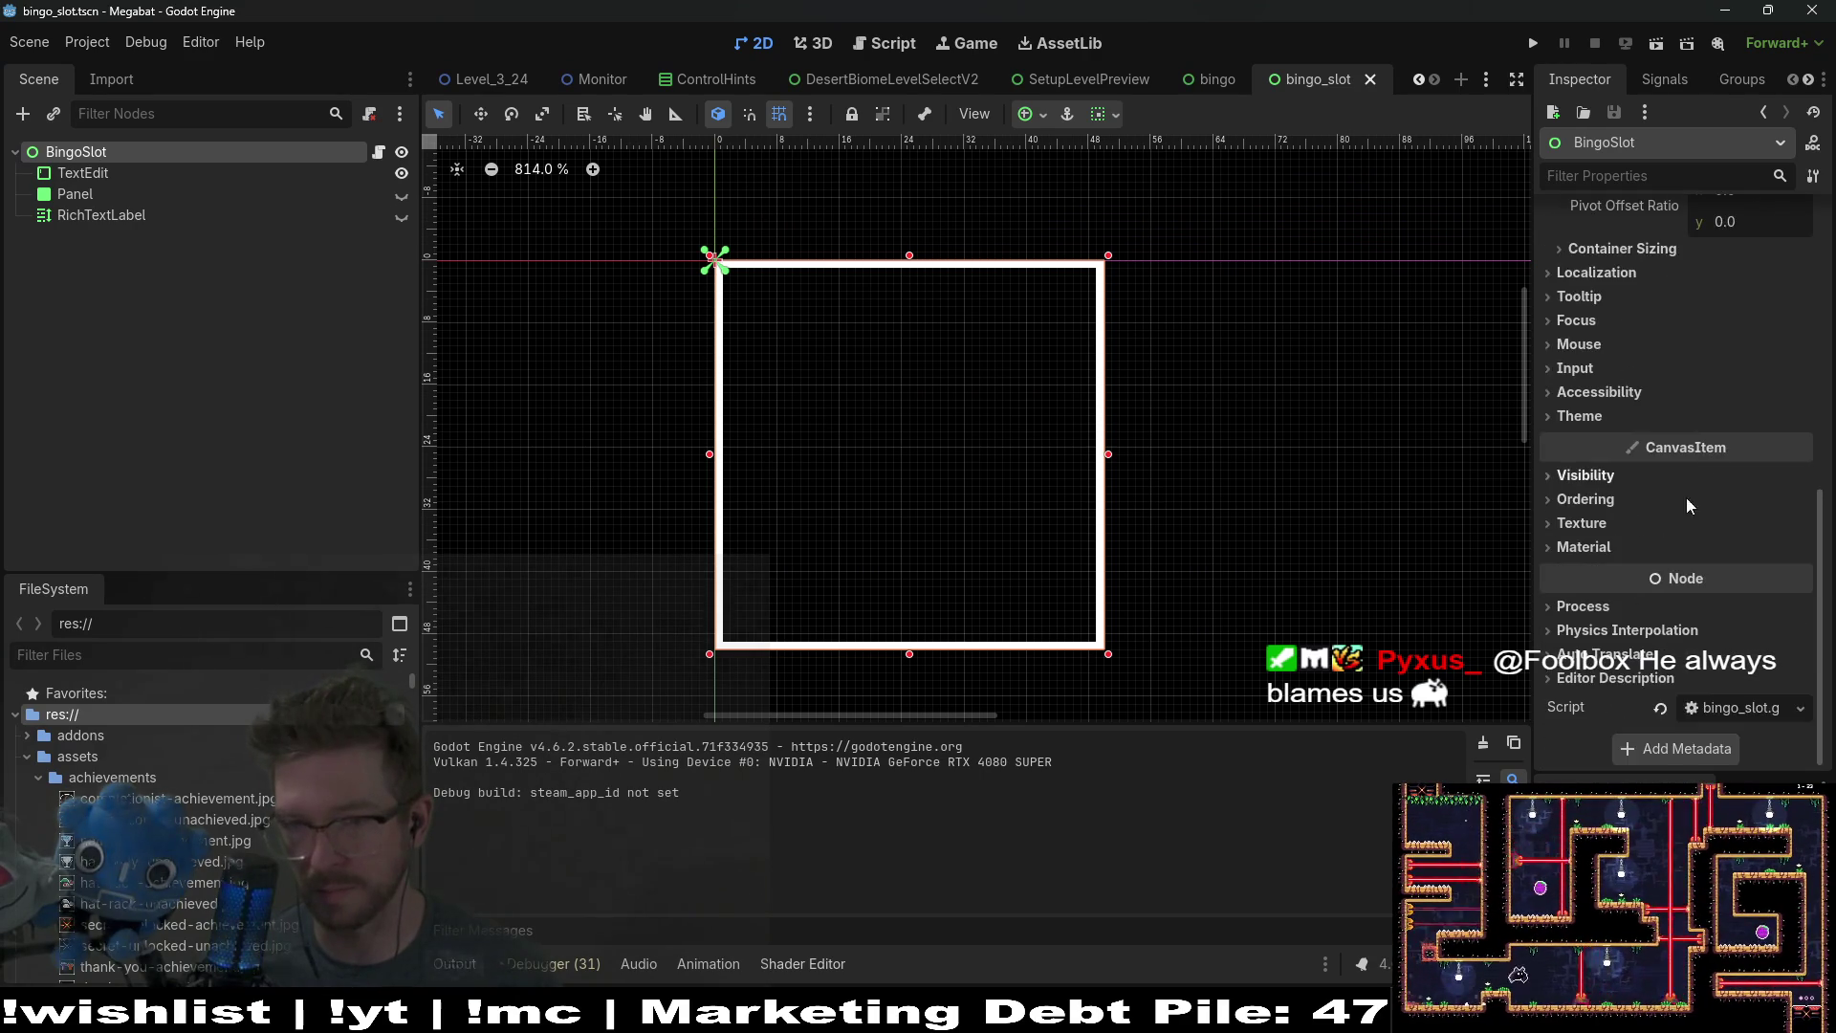
Step: Assign main_theme.tres as BingoSlot's Theme, then save, run and stop the scene
left_click(1584, 548)
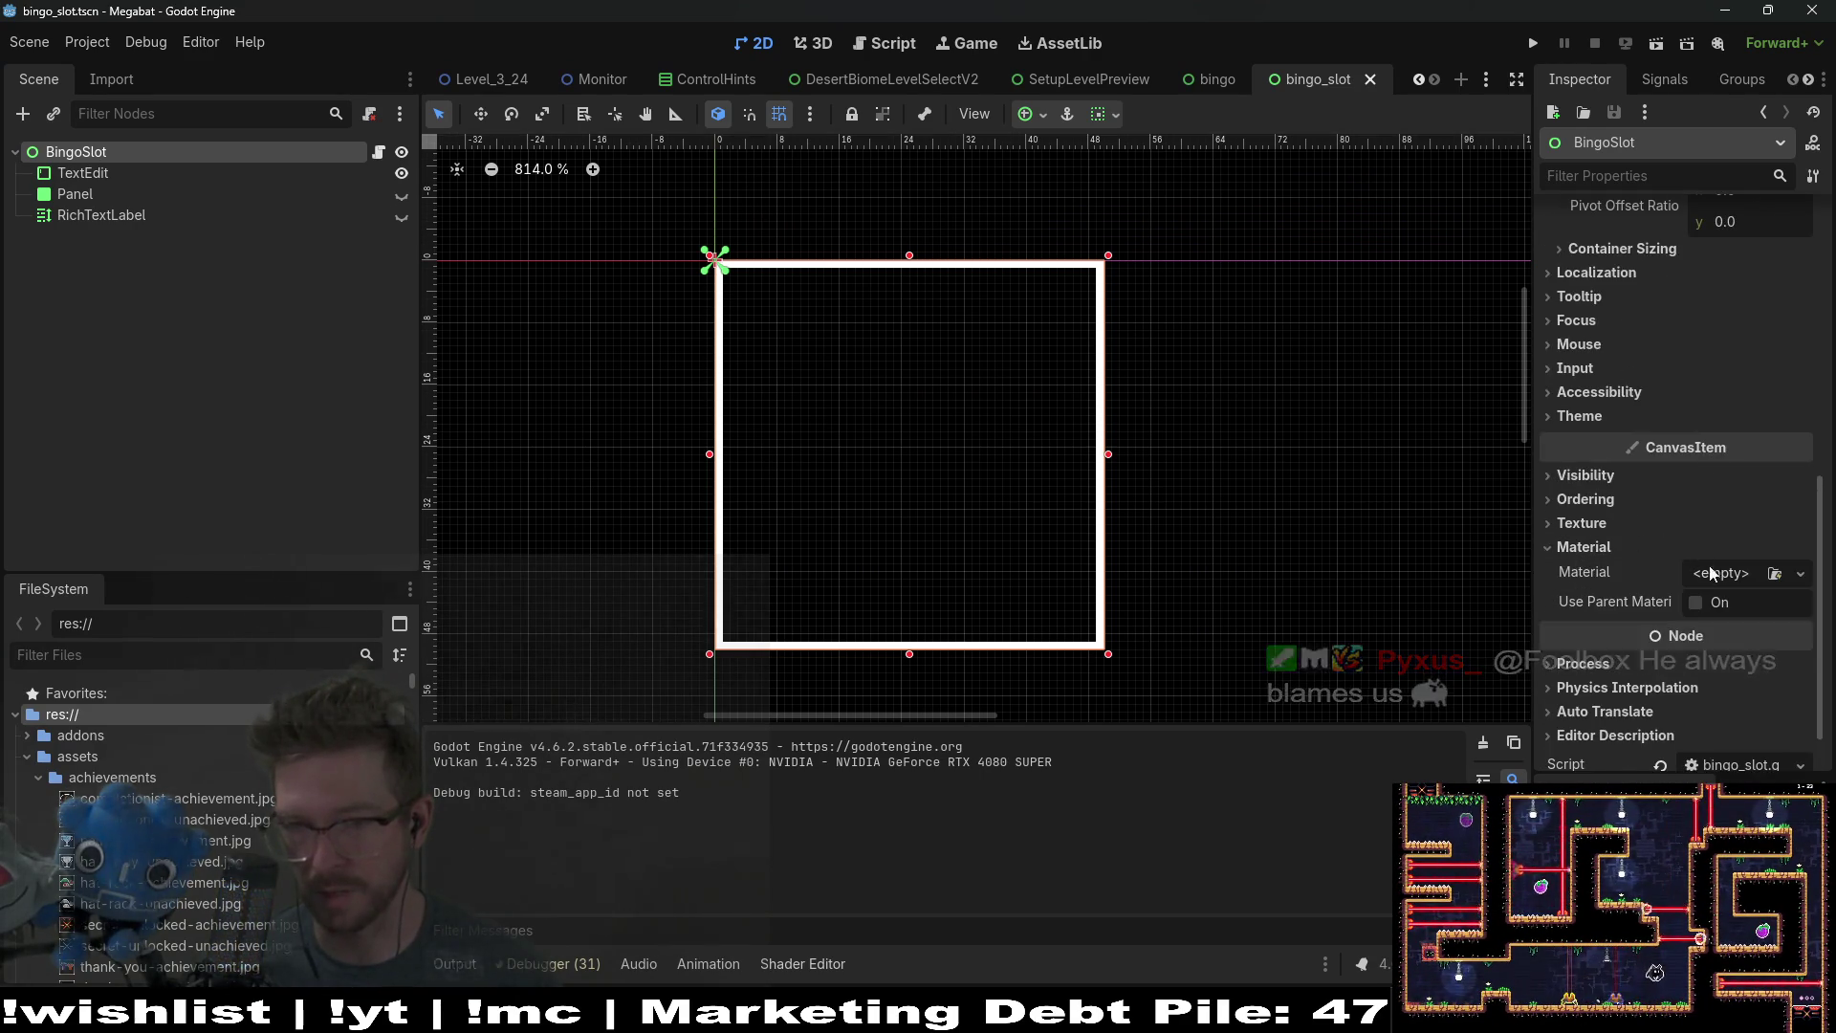
left_click(1584, 524)
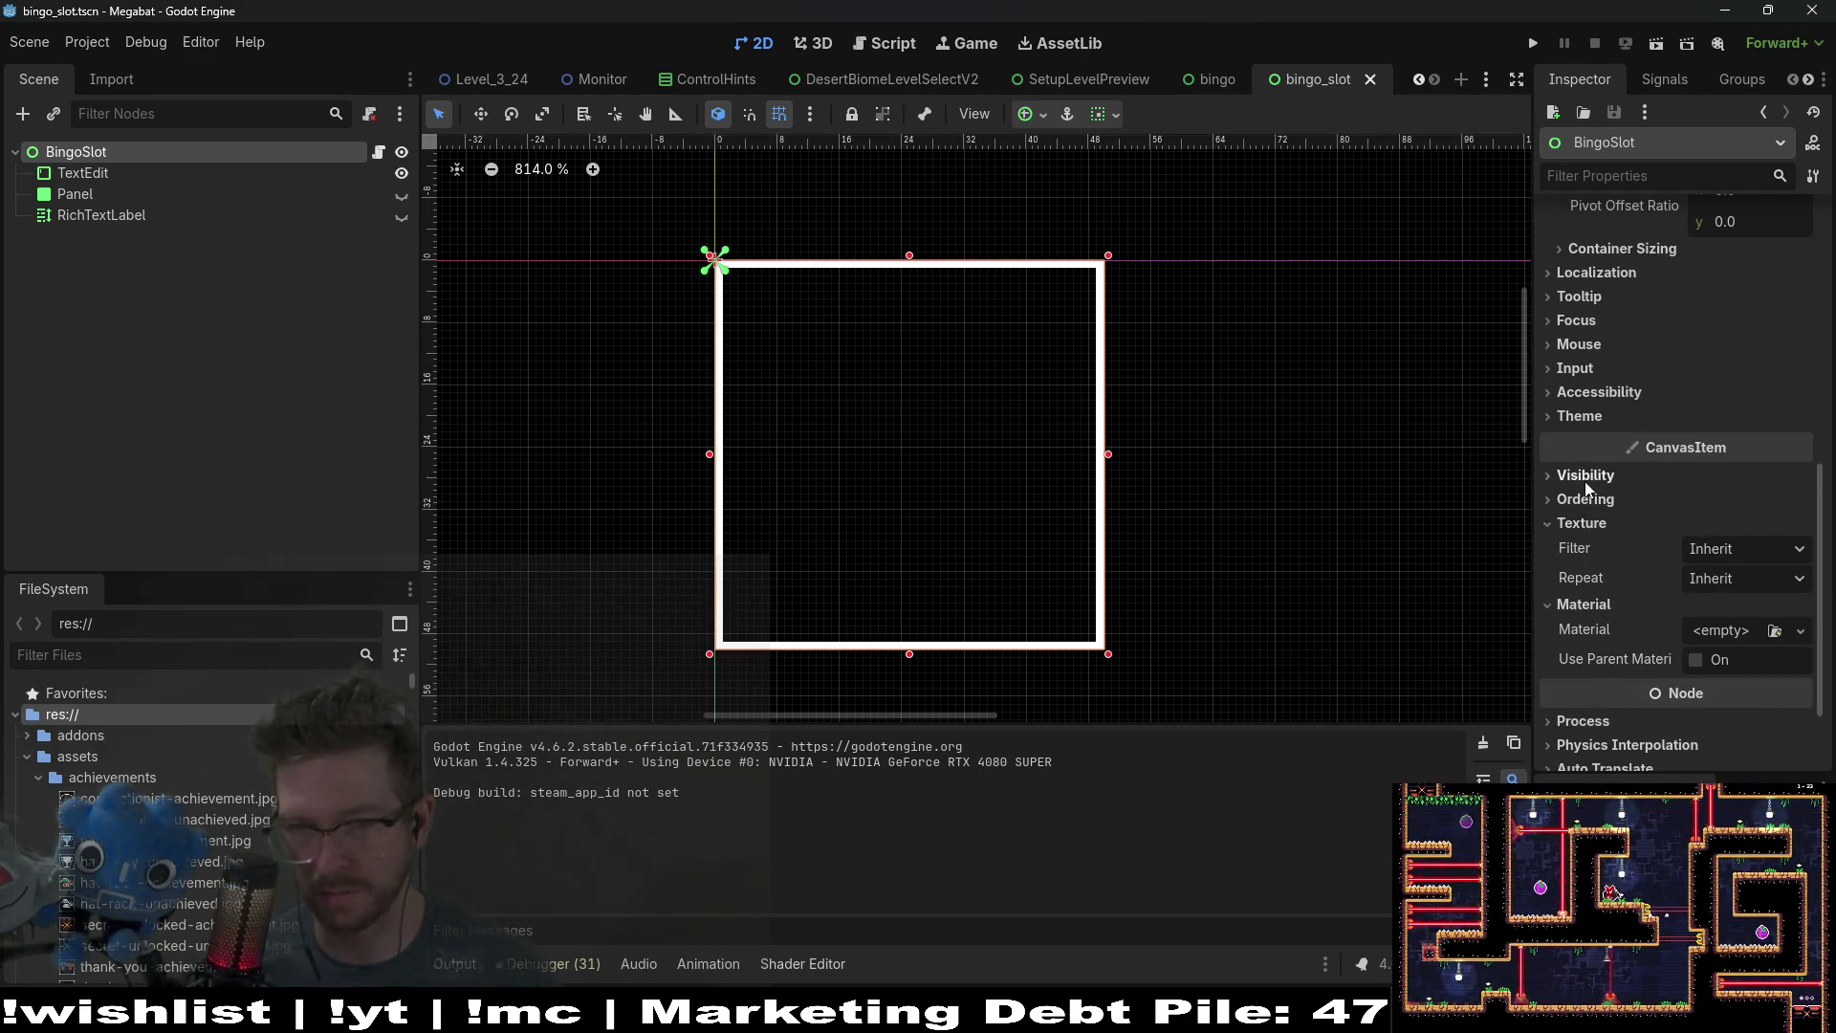
scroll(1605, 666, "up", 5)
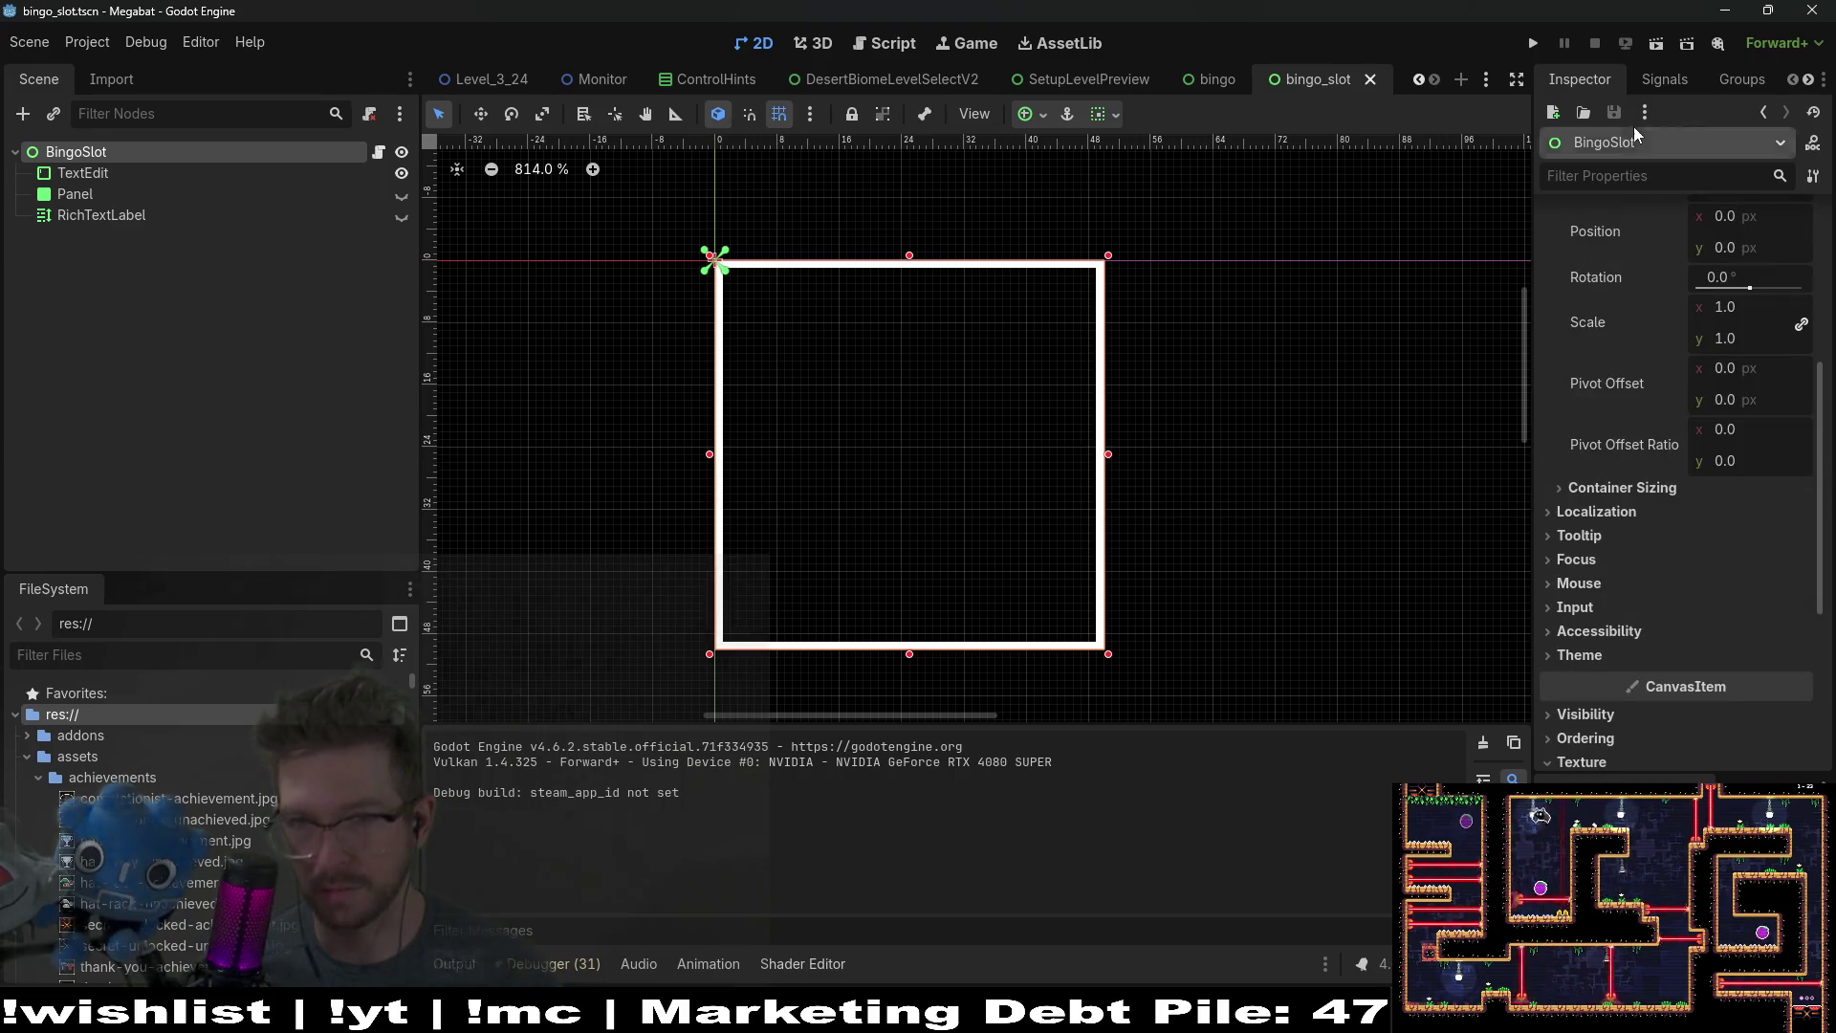
type("theme")
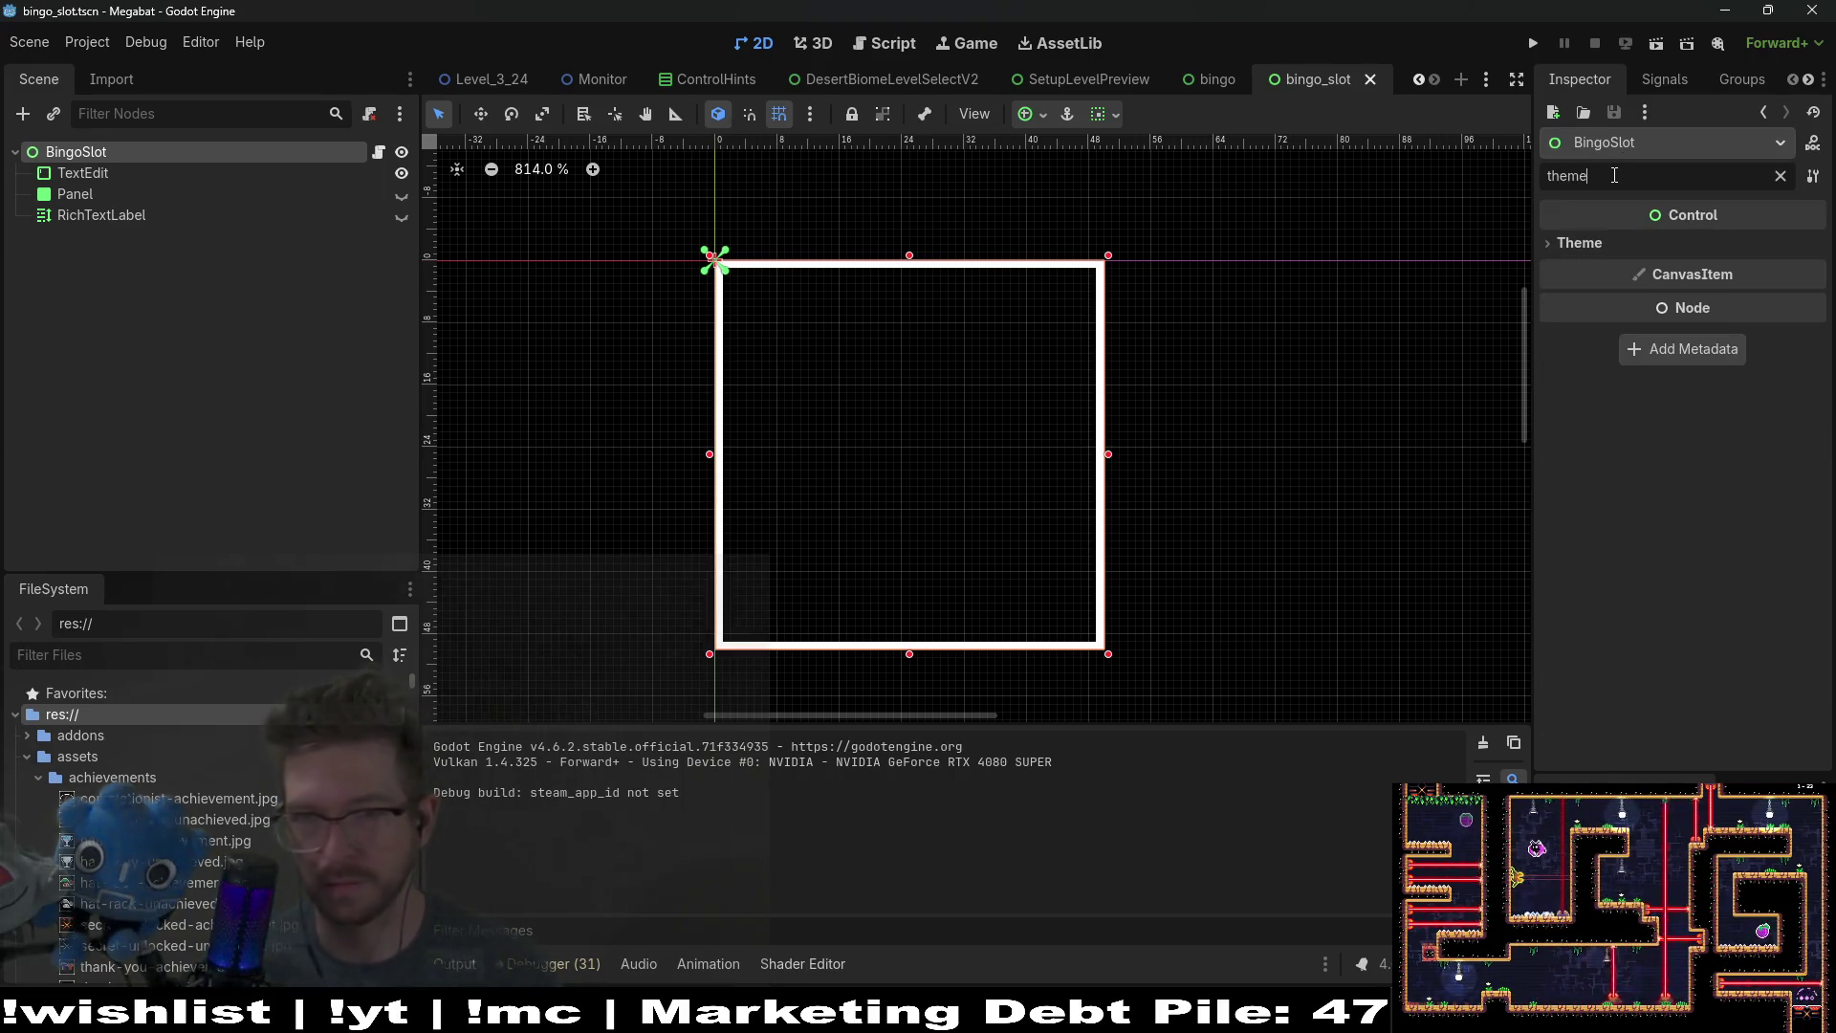
left_click(1579, 243)
left_click(1788, 270)
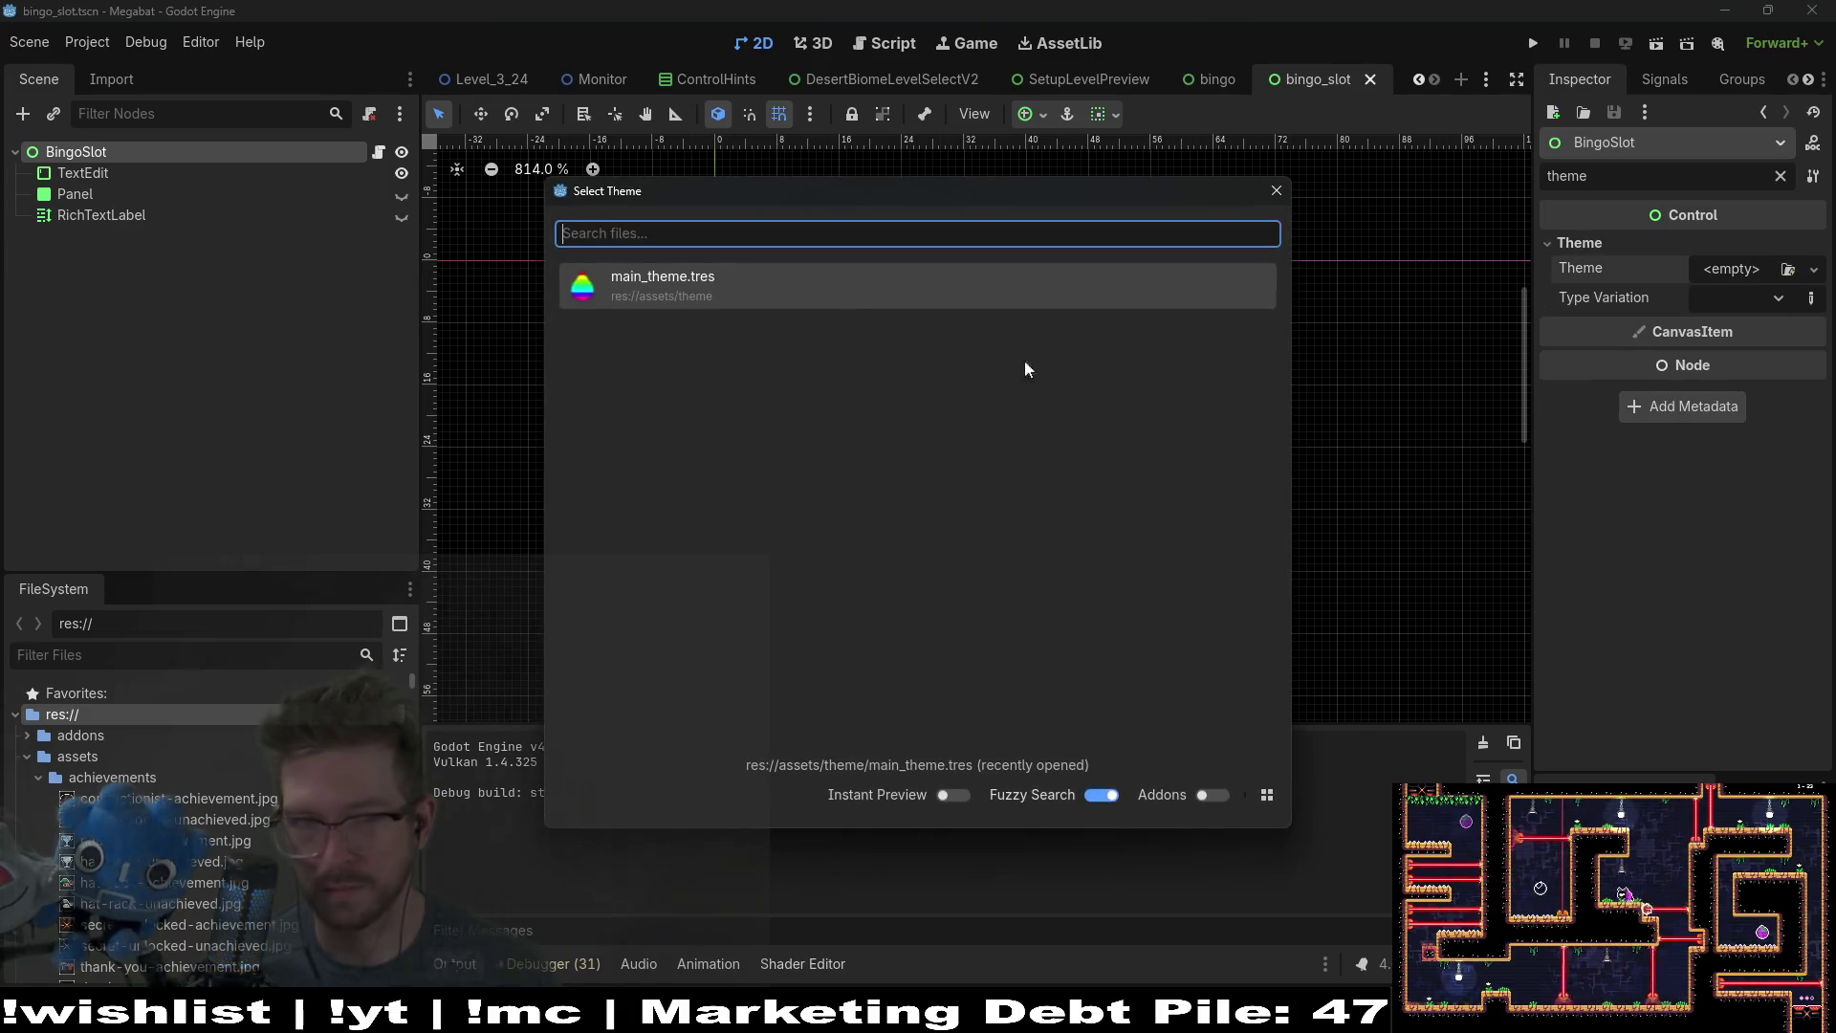
double_click(721, 291)
left_click(1657, 40)
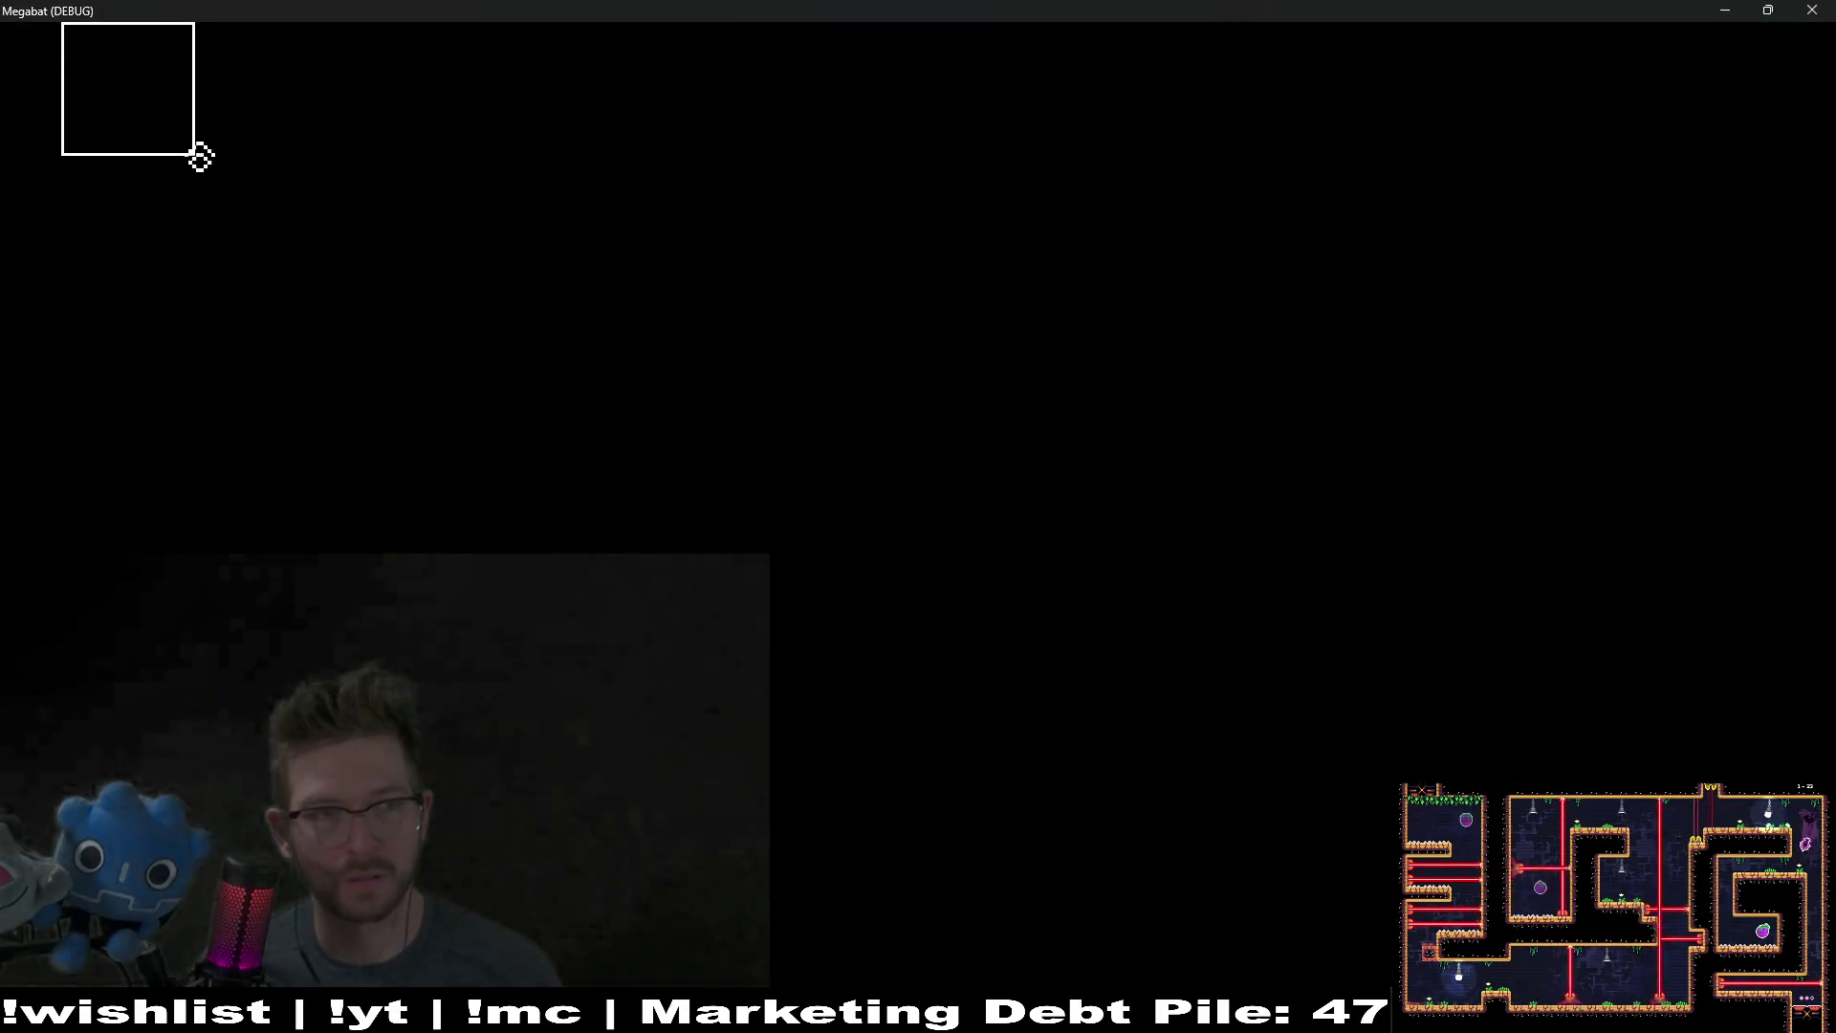
type("asfasdf")
key("F8")
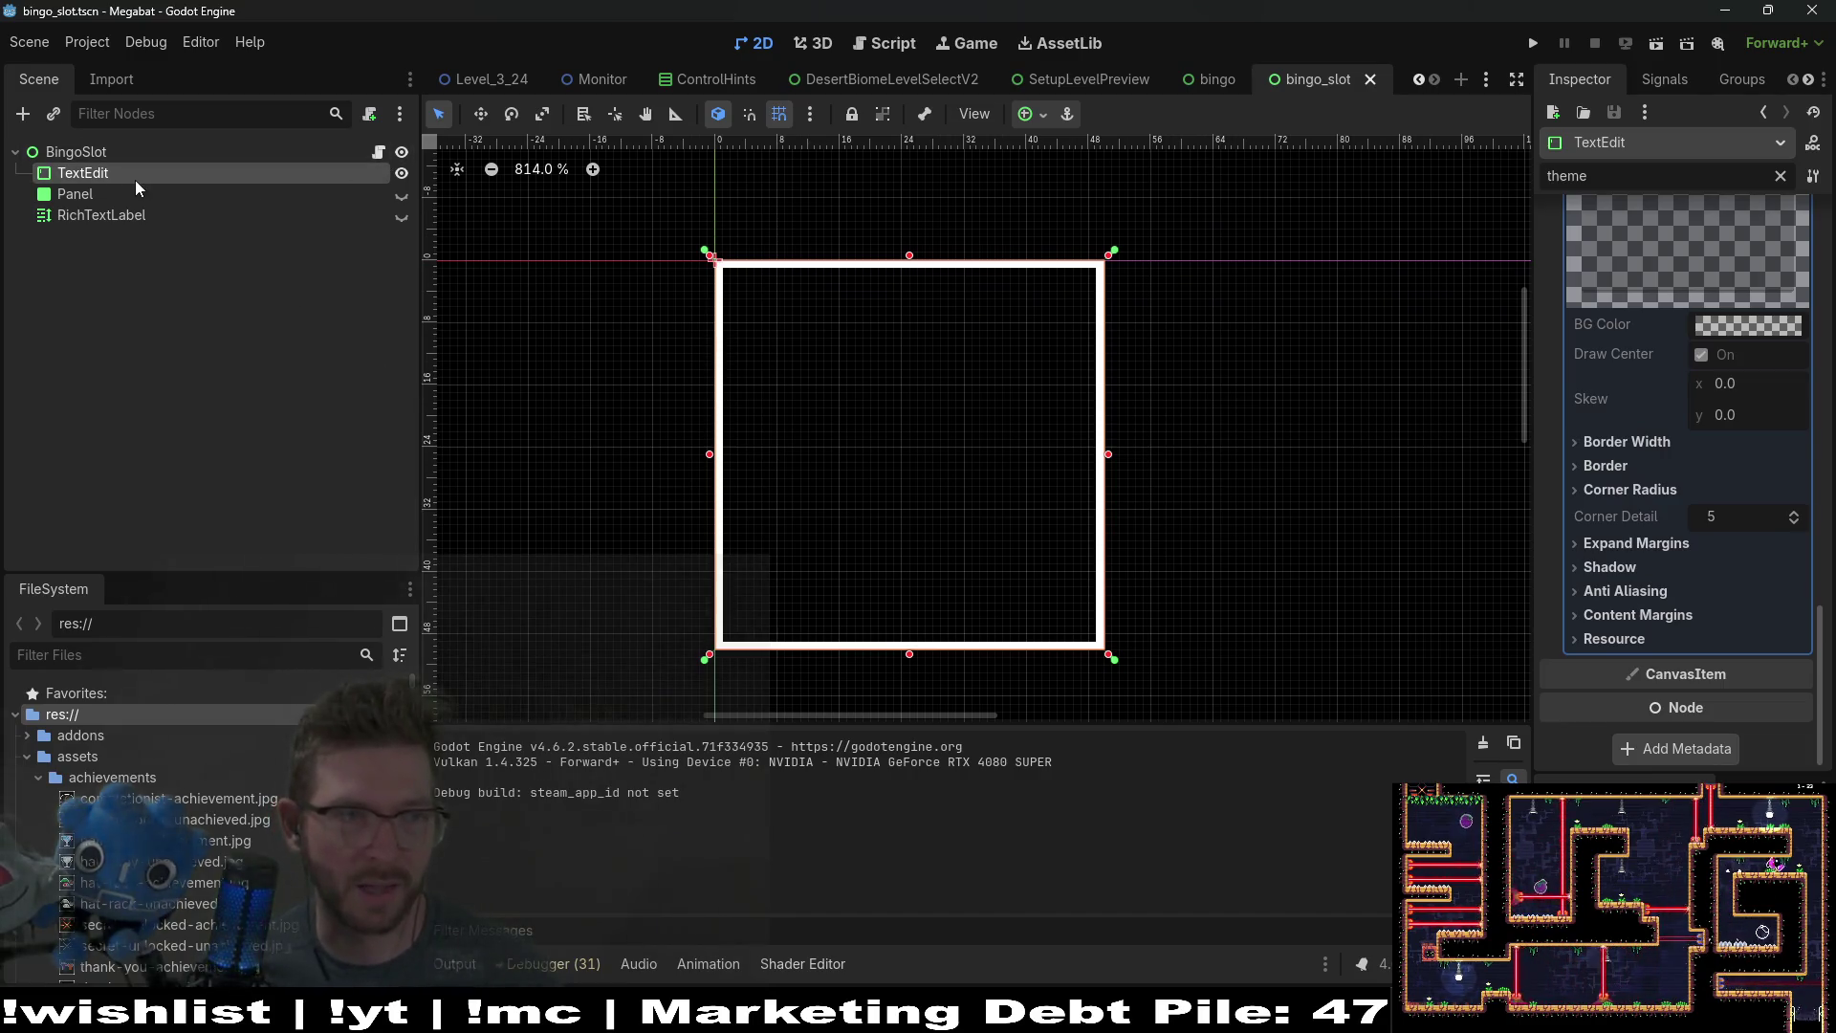
Step: Connect BingoSlot's focus_entered signal to a new _on_focus_entered method and save
left_click(1652, 68)
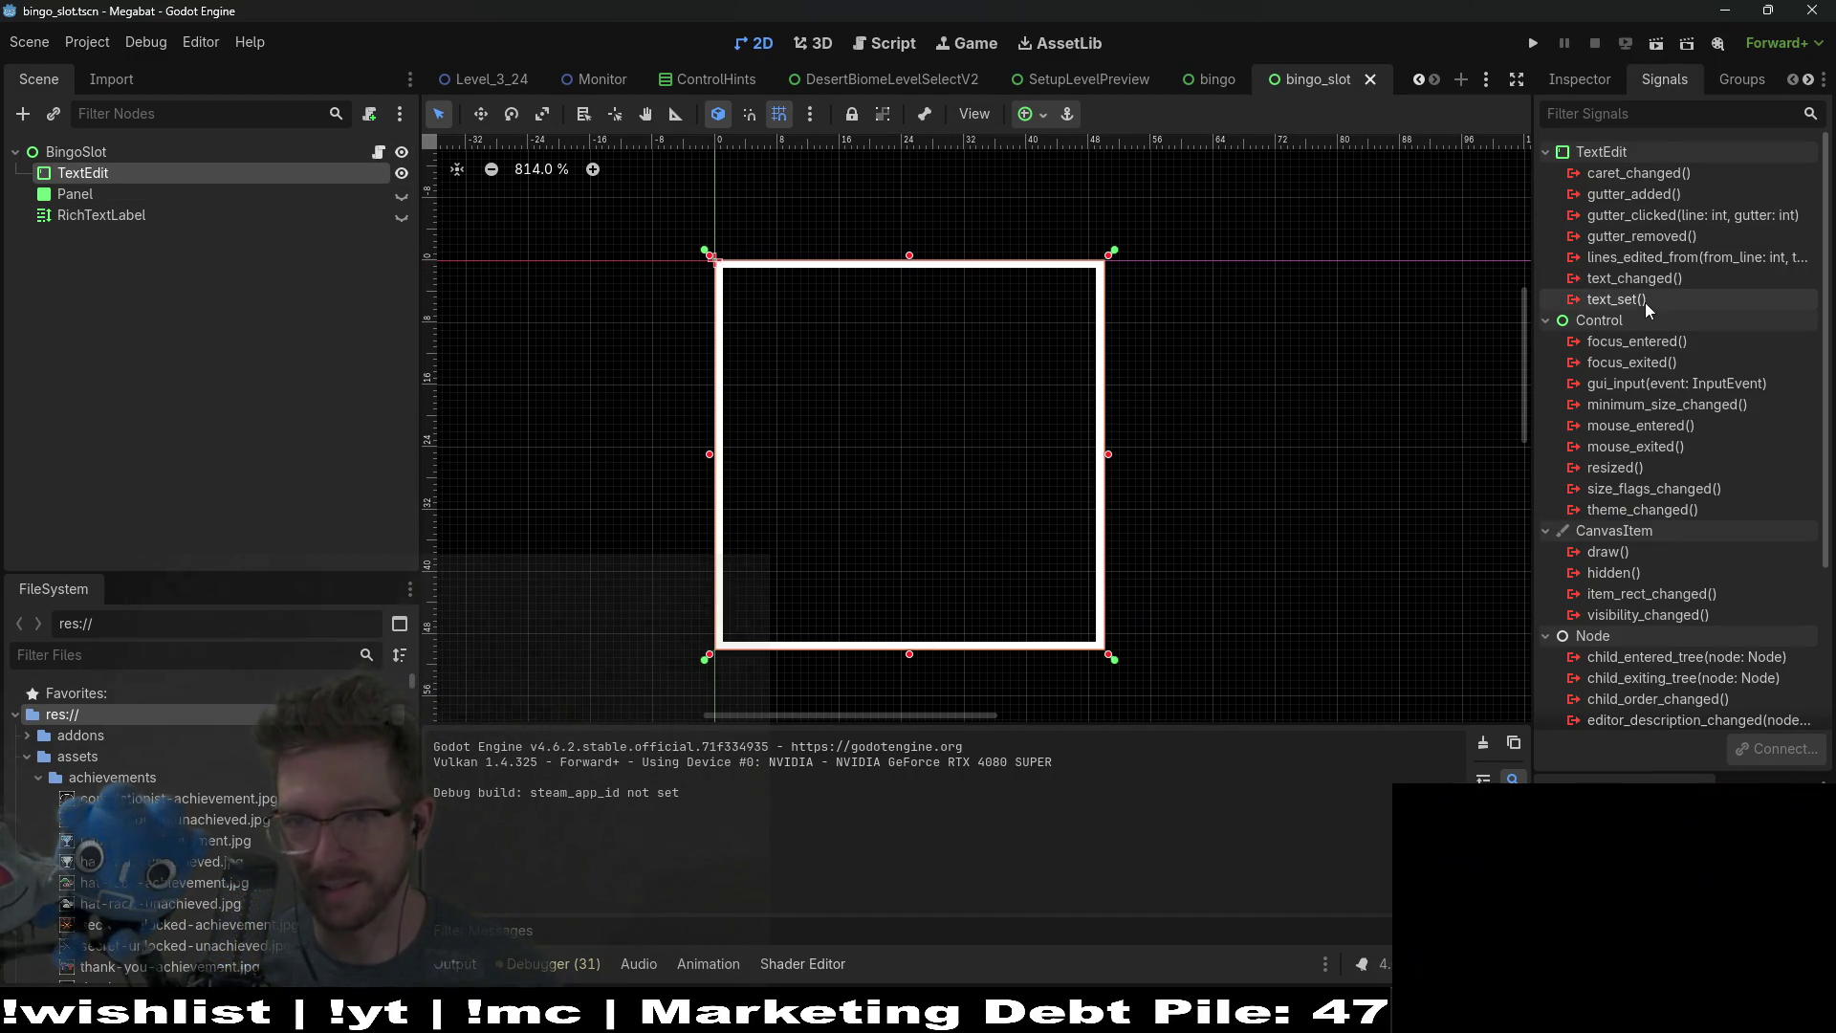
left_click(1695, 341)
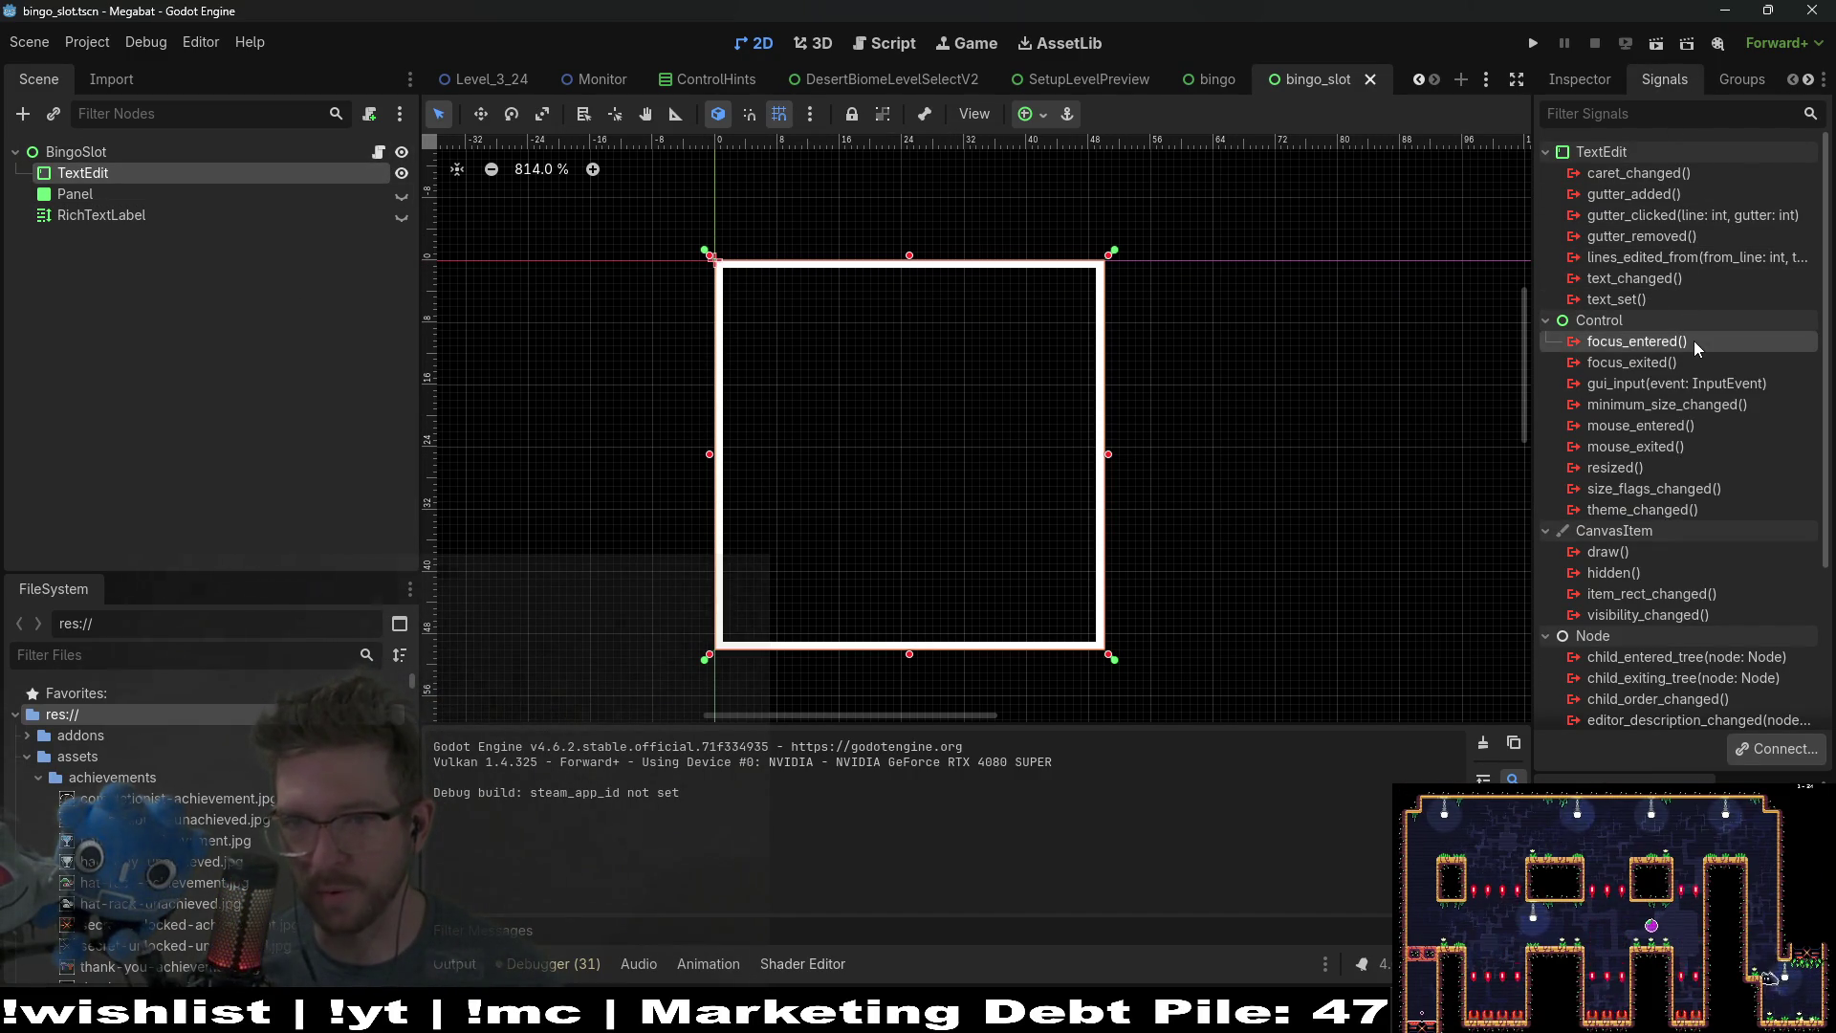
right_click(1658, 345)
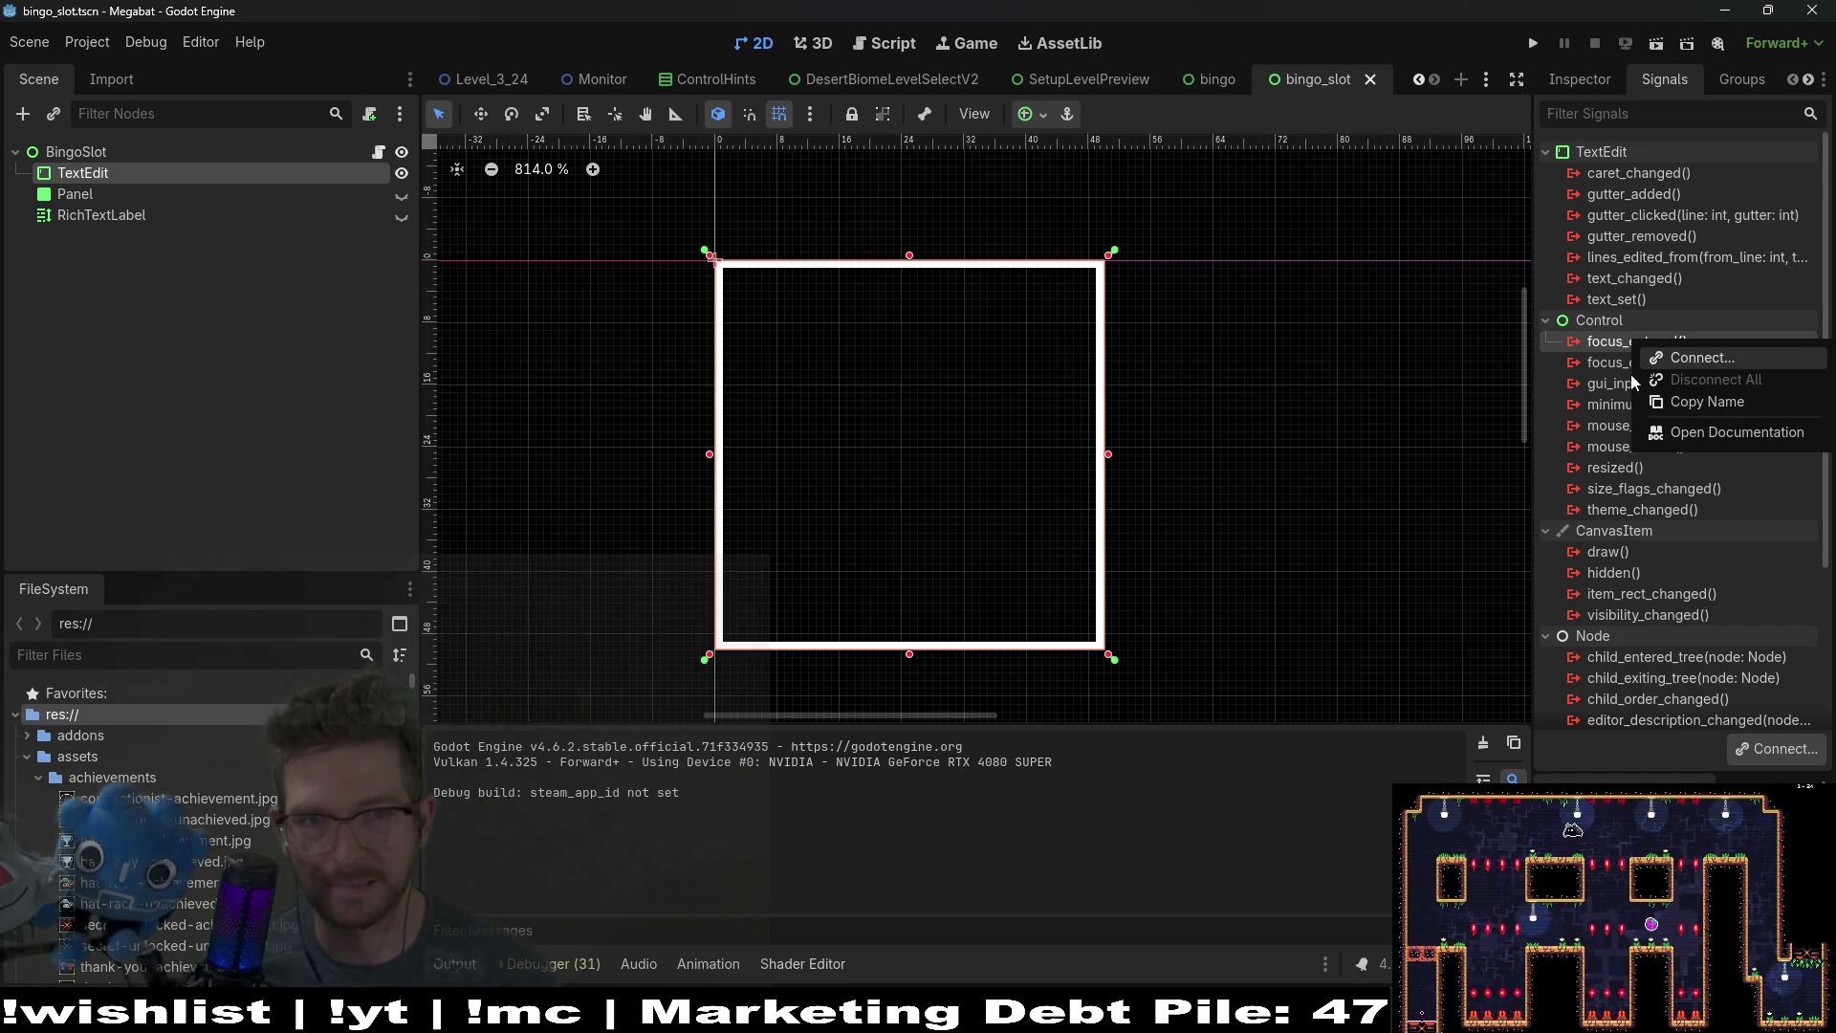
left_click(140, 175)
left_click(116, 151)
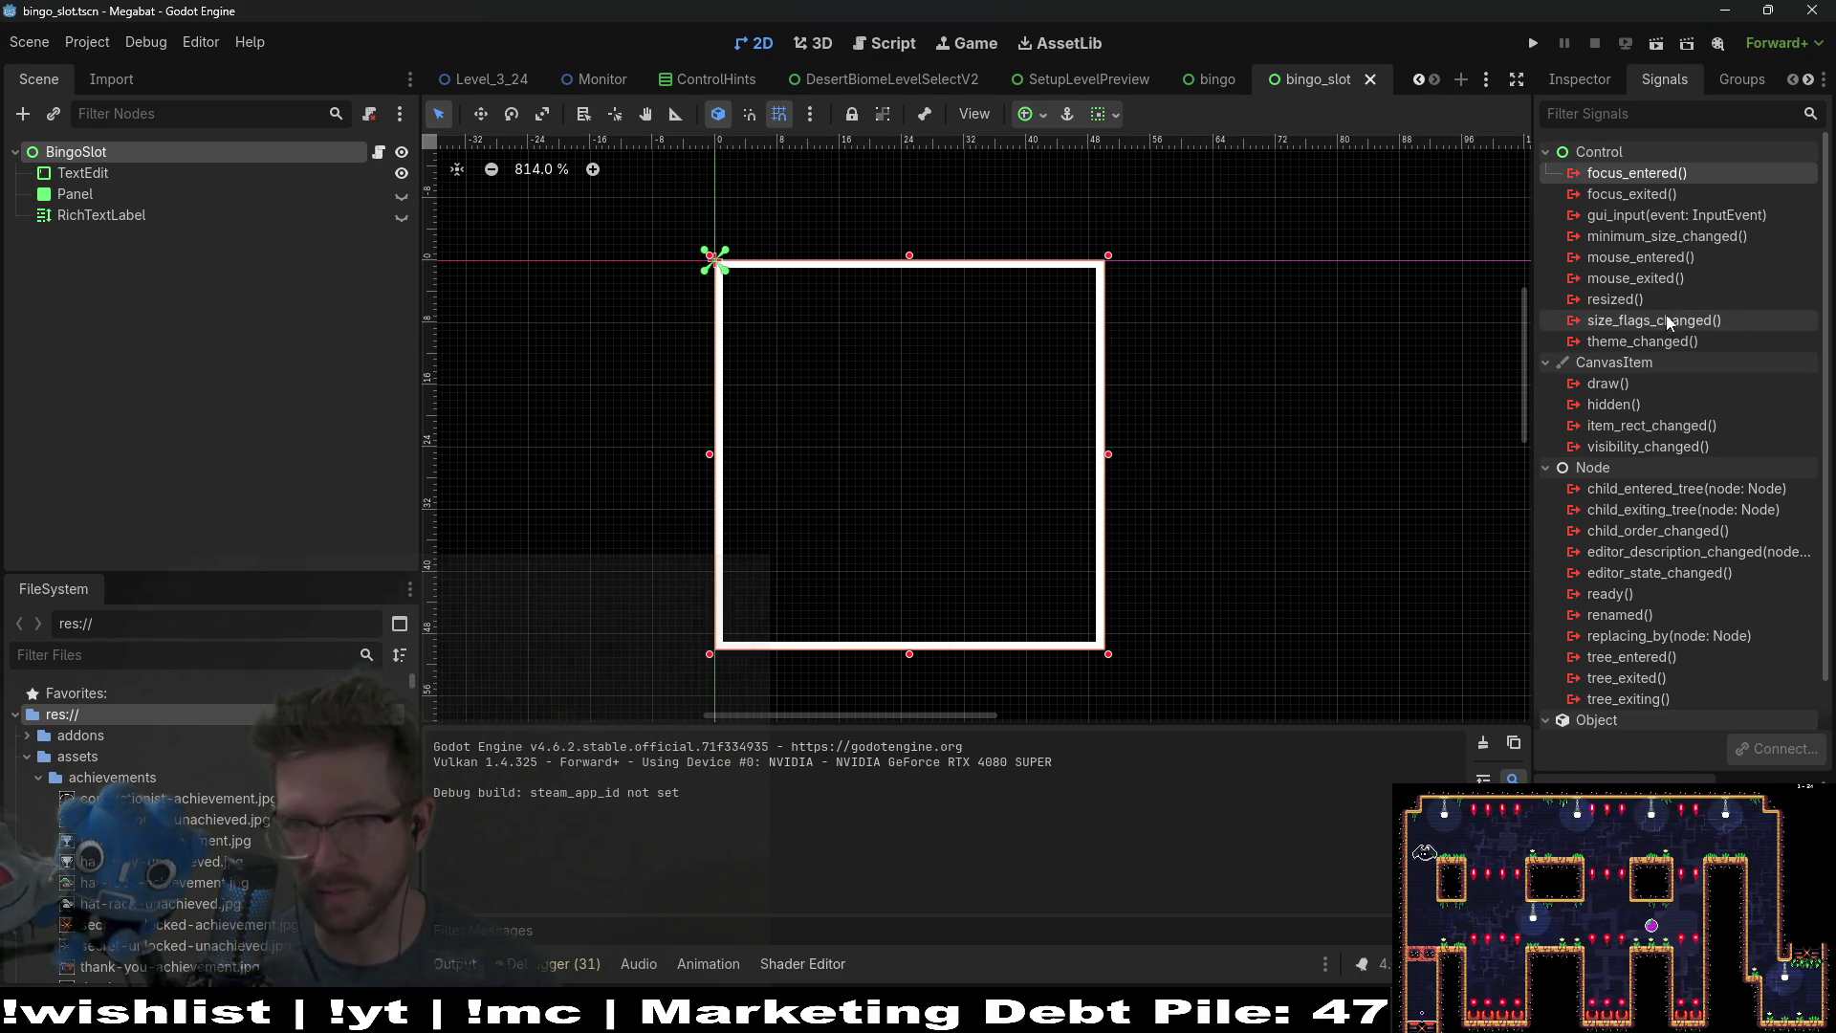
right_click(1624, 176)
left_click(1655, 194)
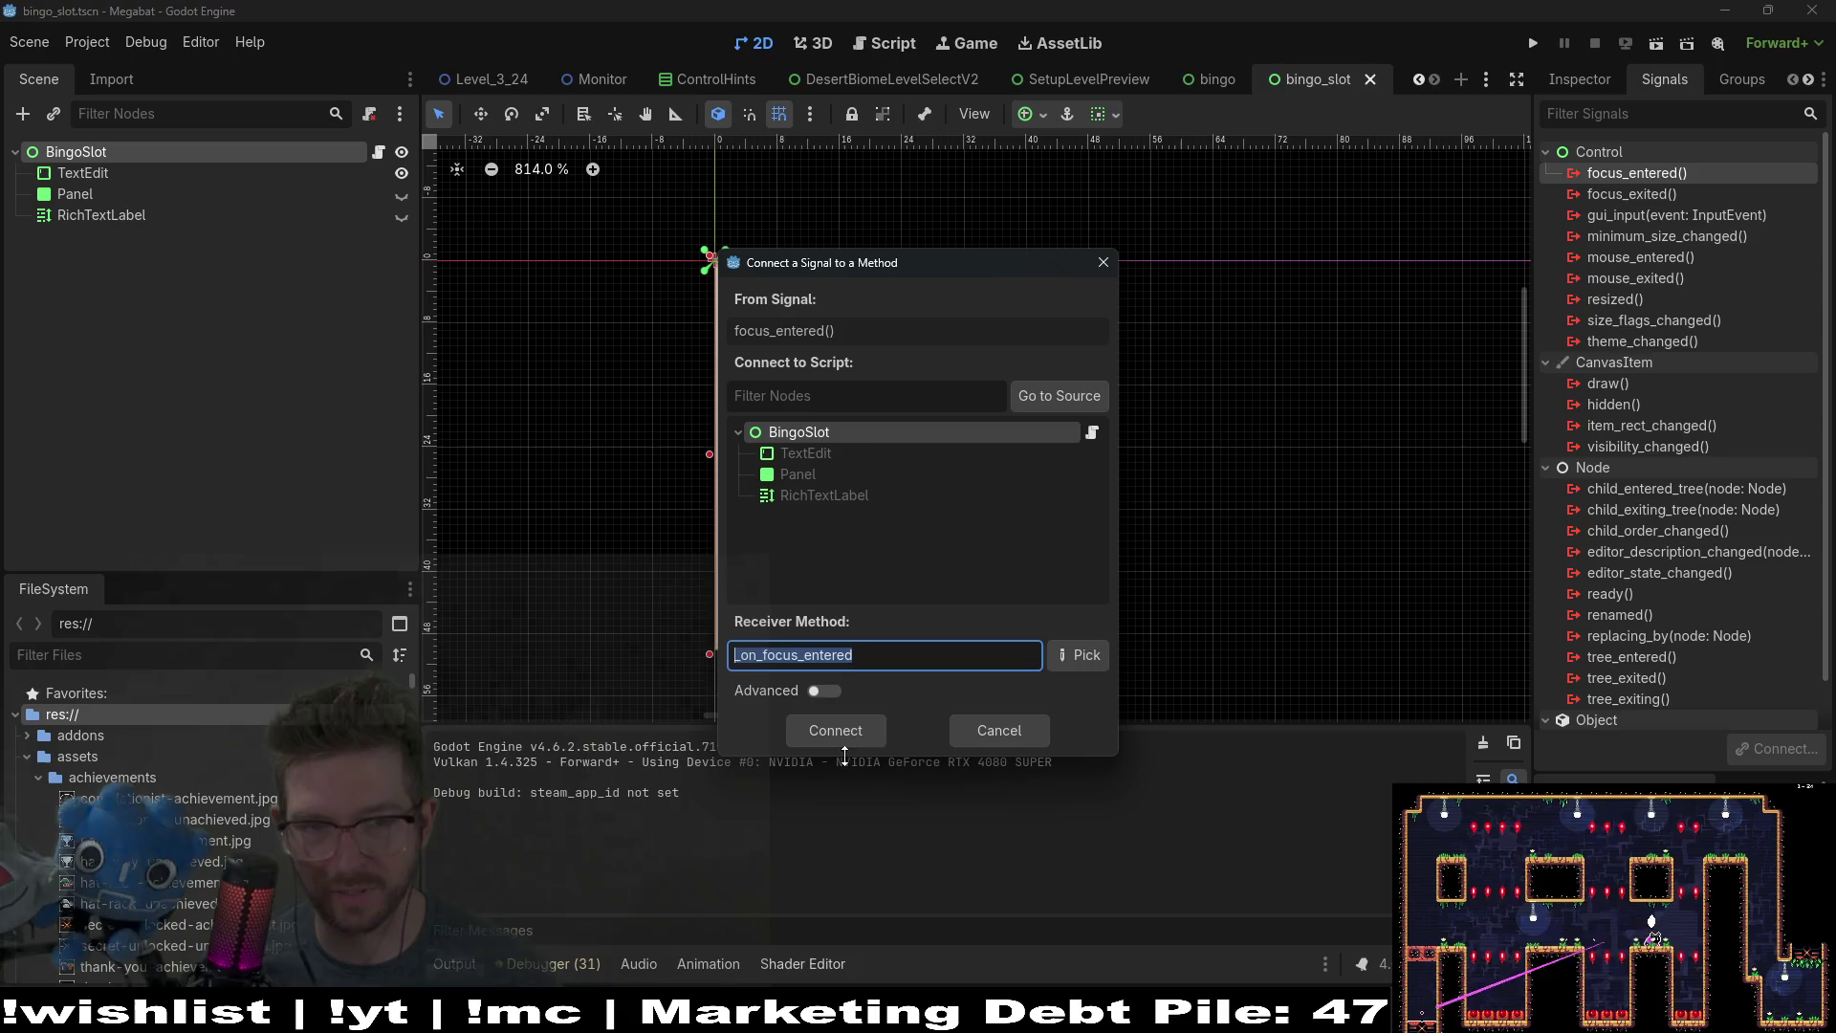
left_click(865, 730)
key("ctrl+s")
Step: Replace the method's placeholder with print("TEST") and test-run the scene
left_click_drag(845, 220, 764, 225)
type("prin")
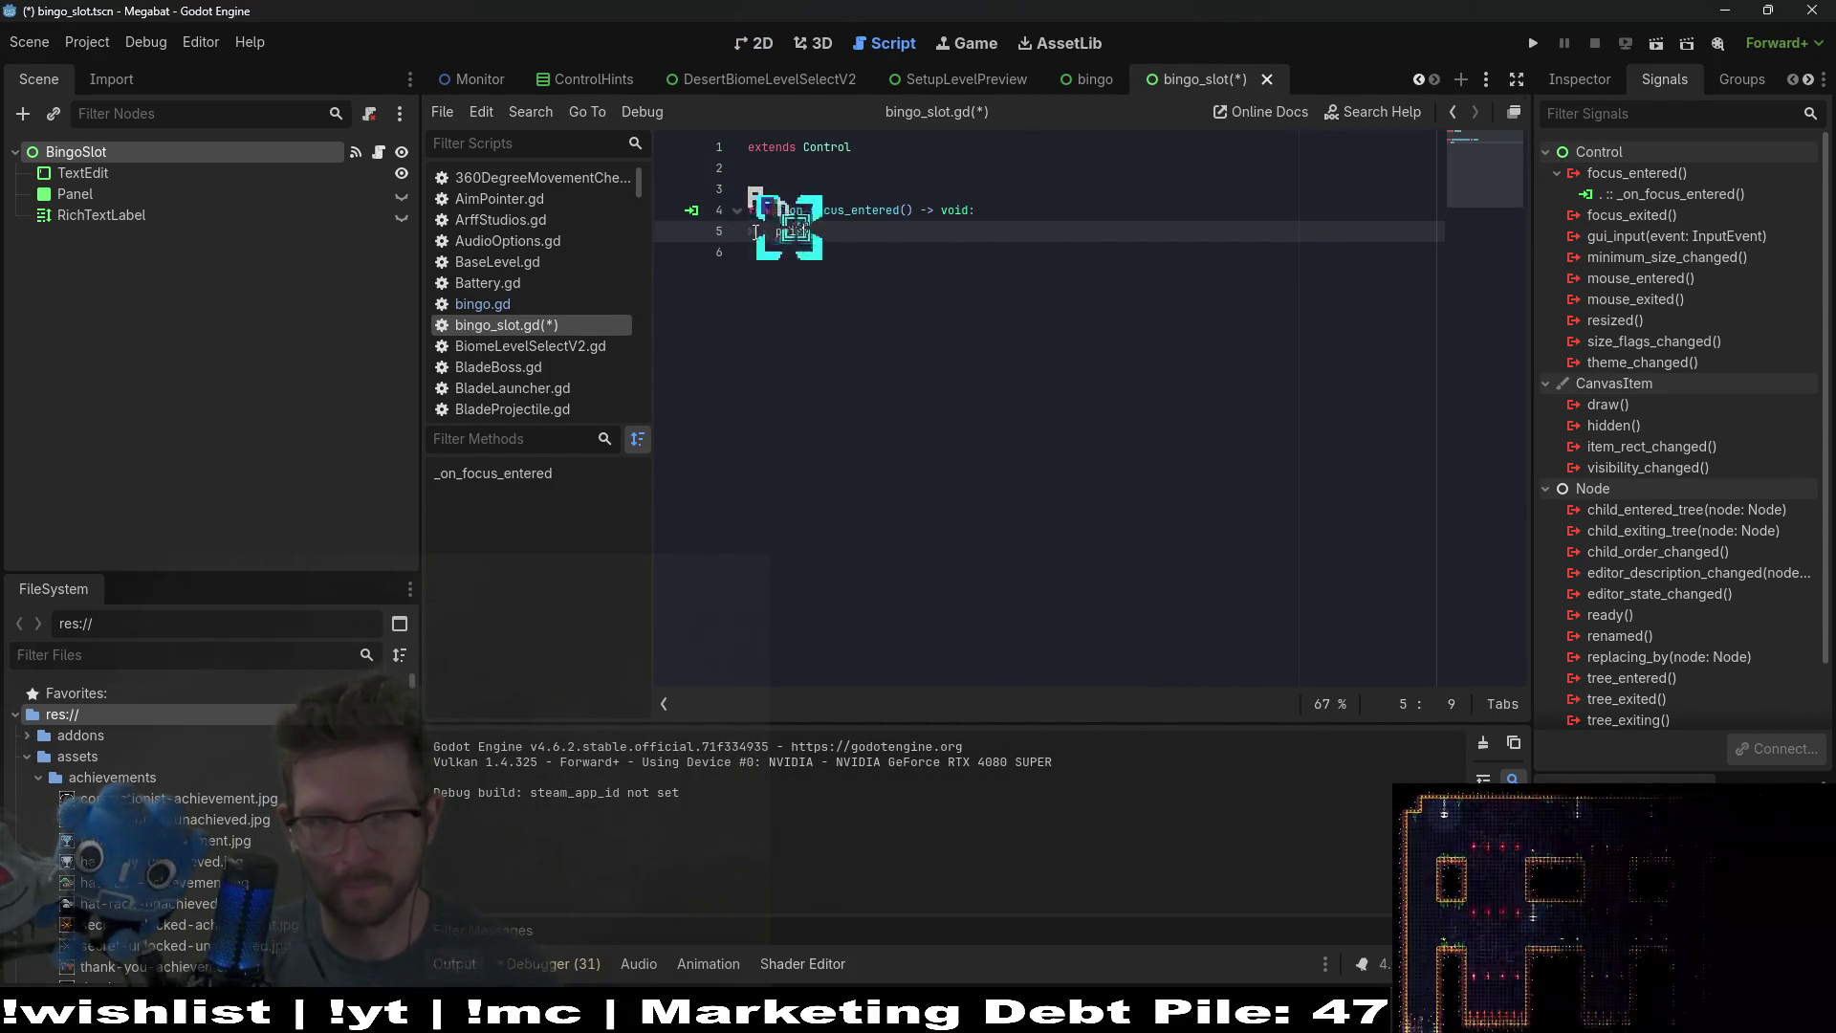
type("t(\"TEST")
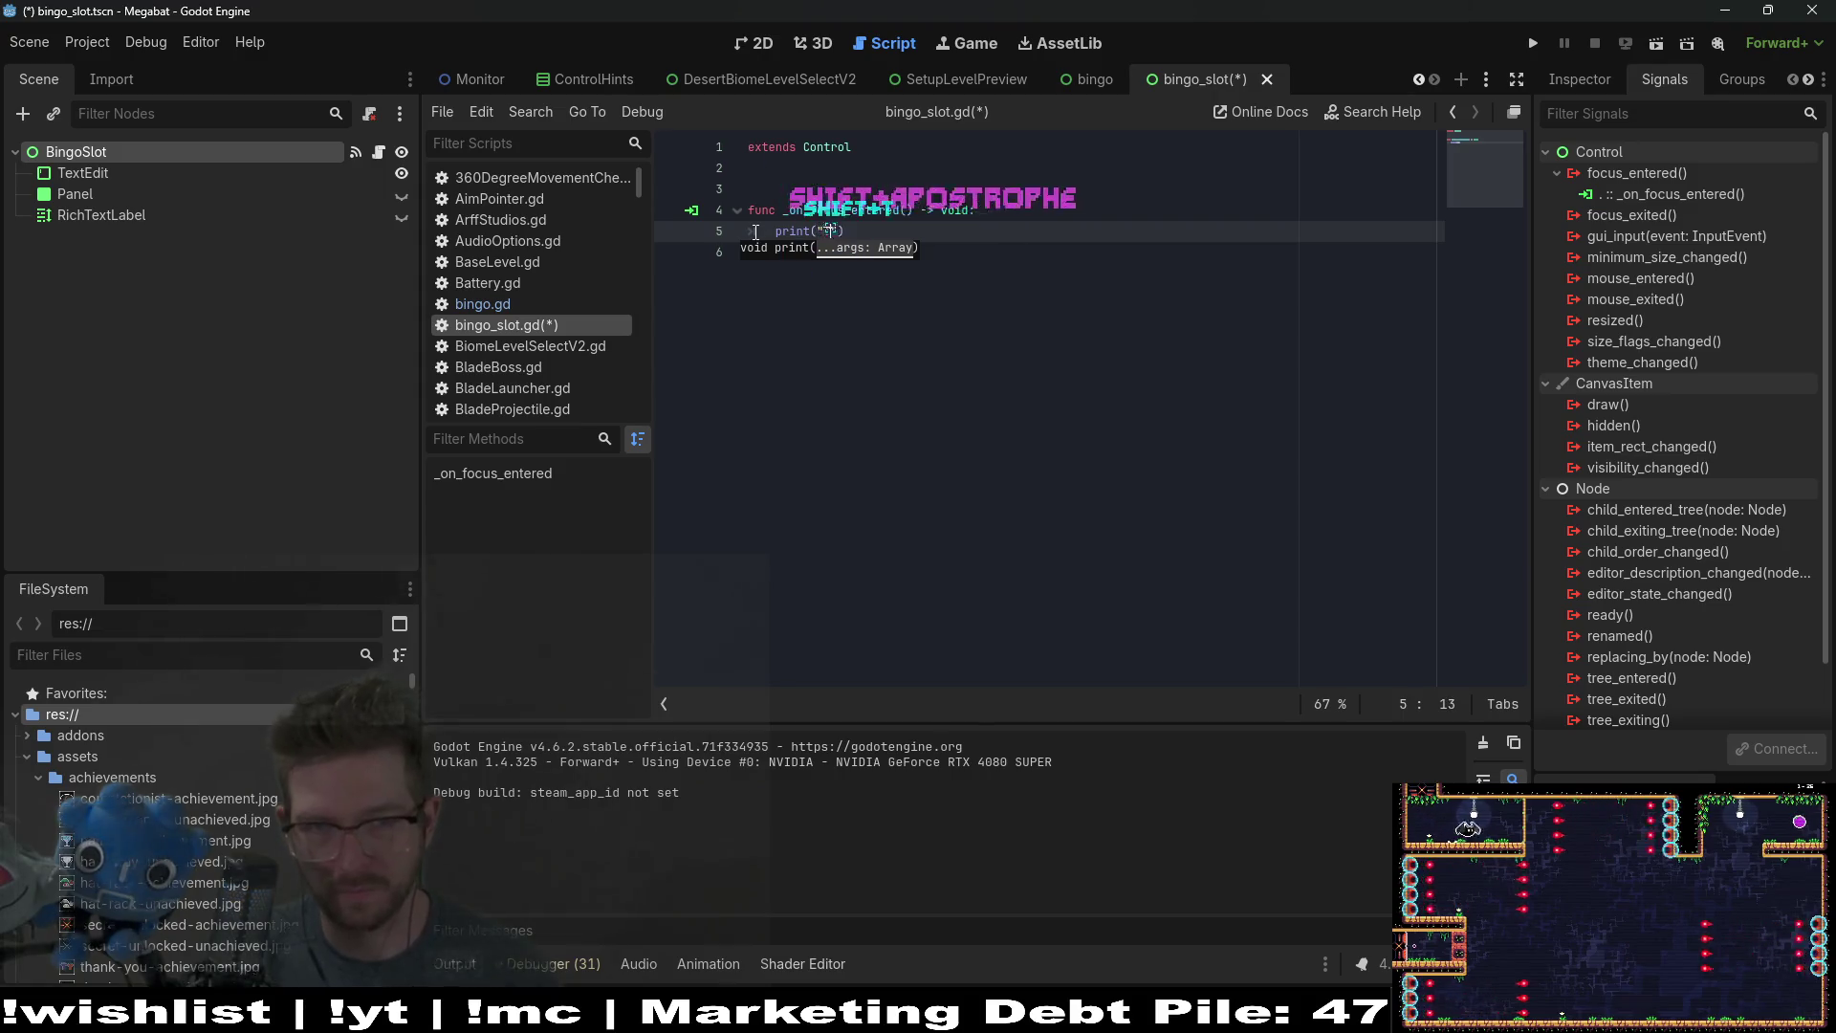
left_click(1536, 44)
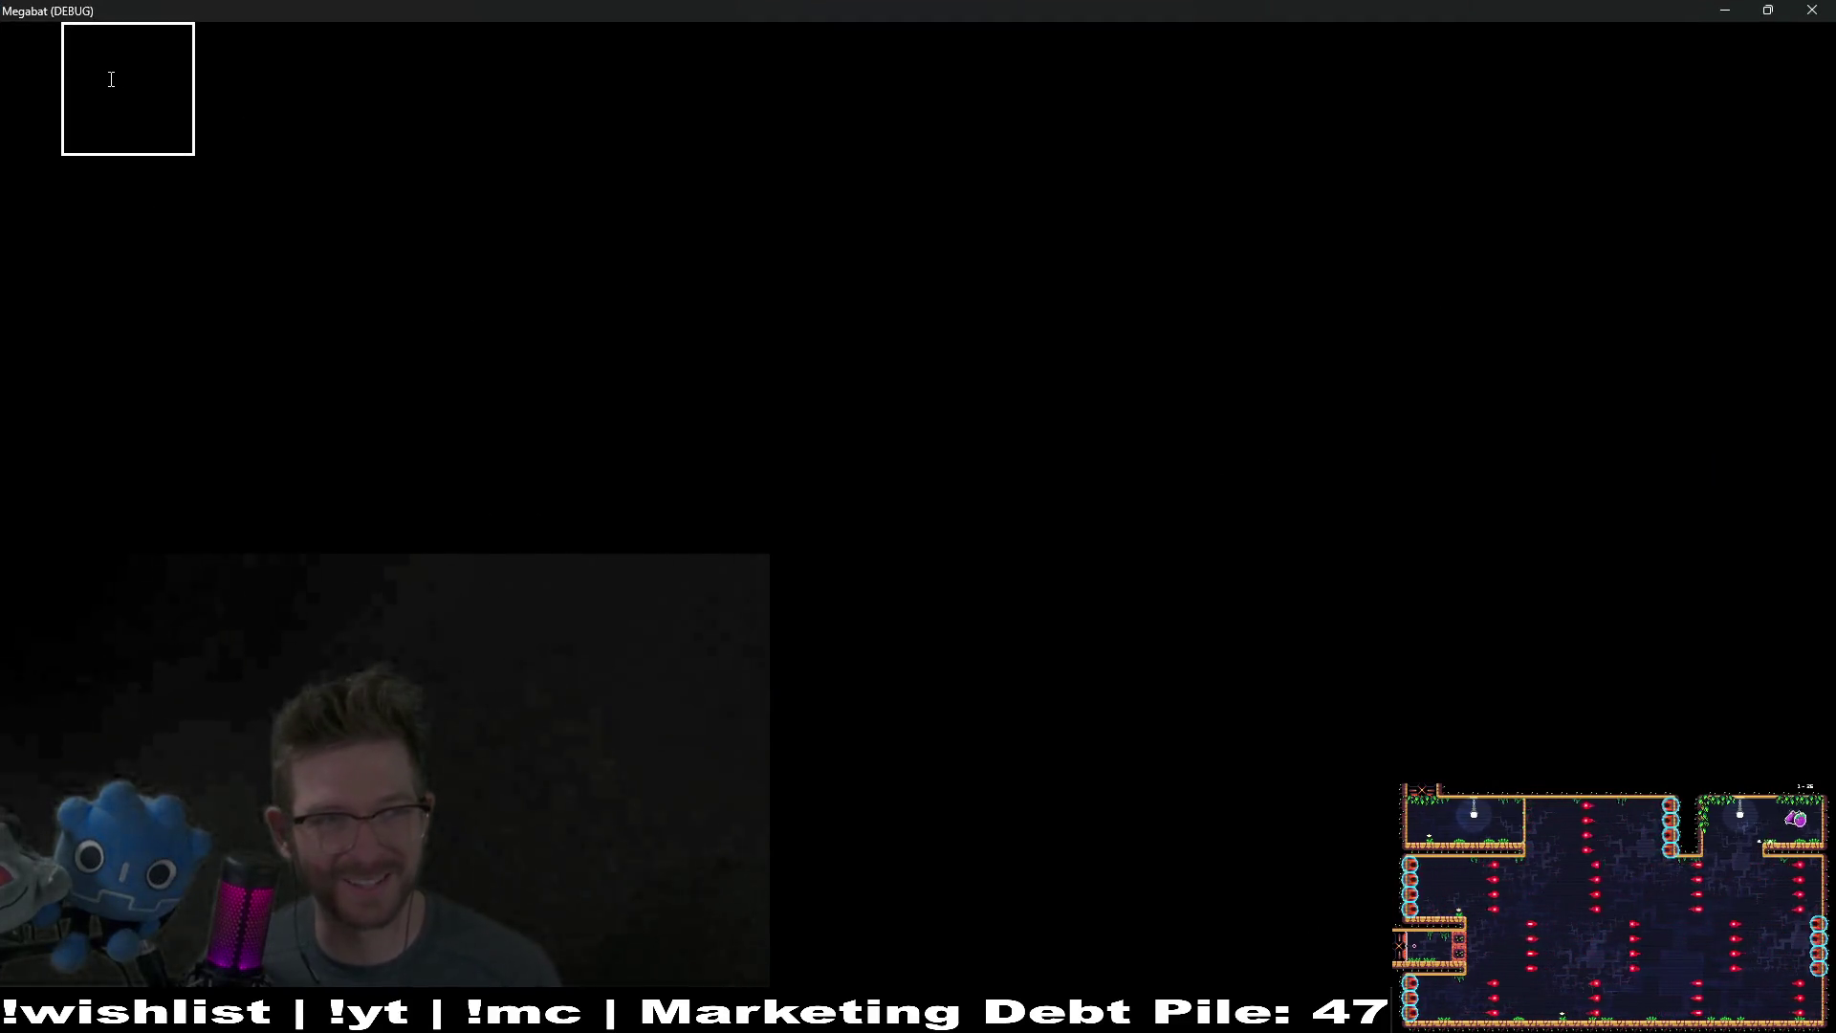
type("asdf")
left_click(1824, 16)
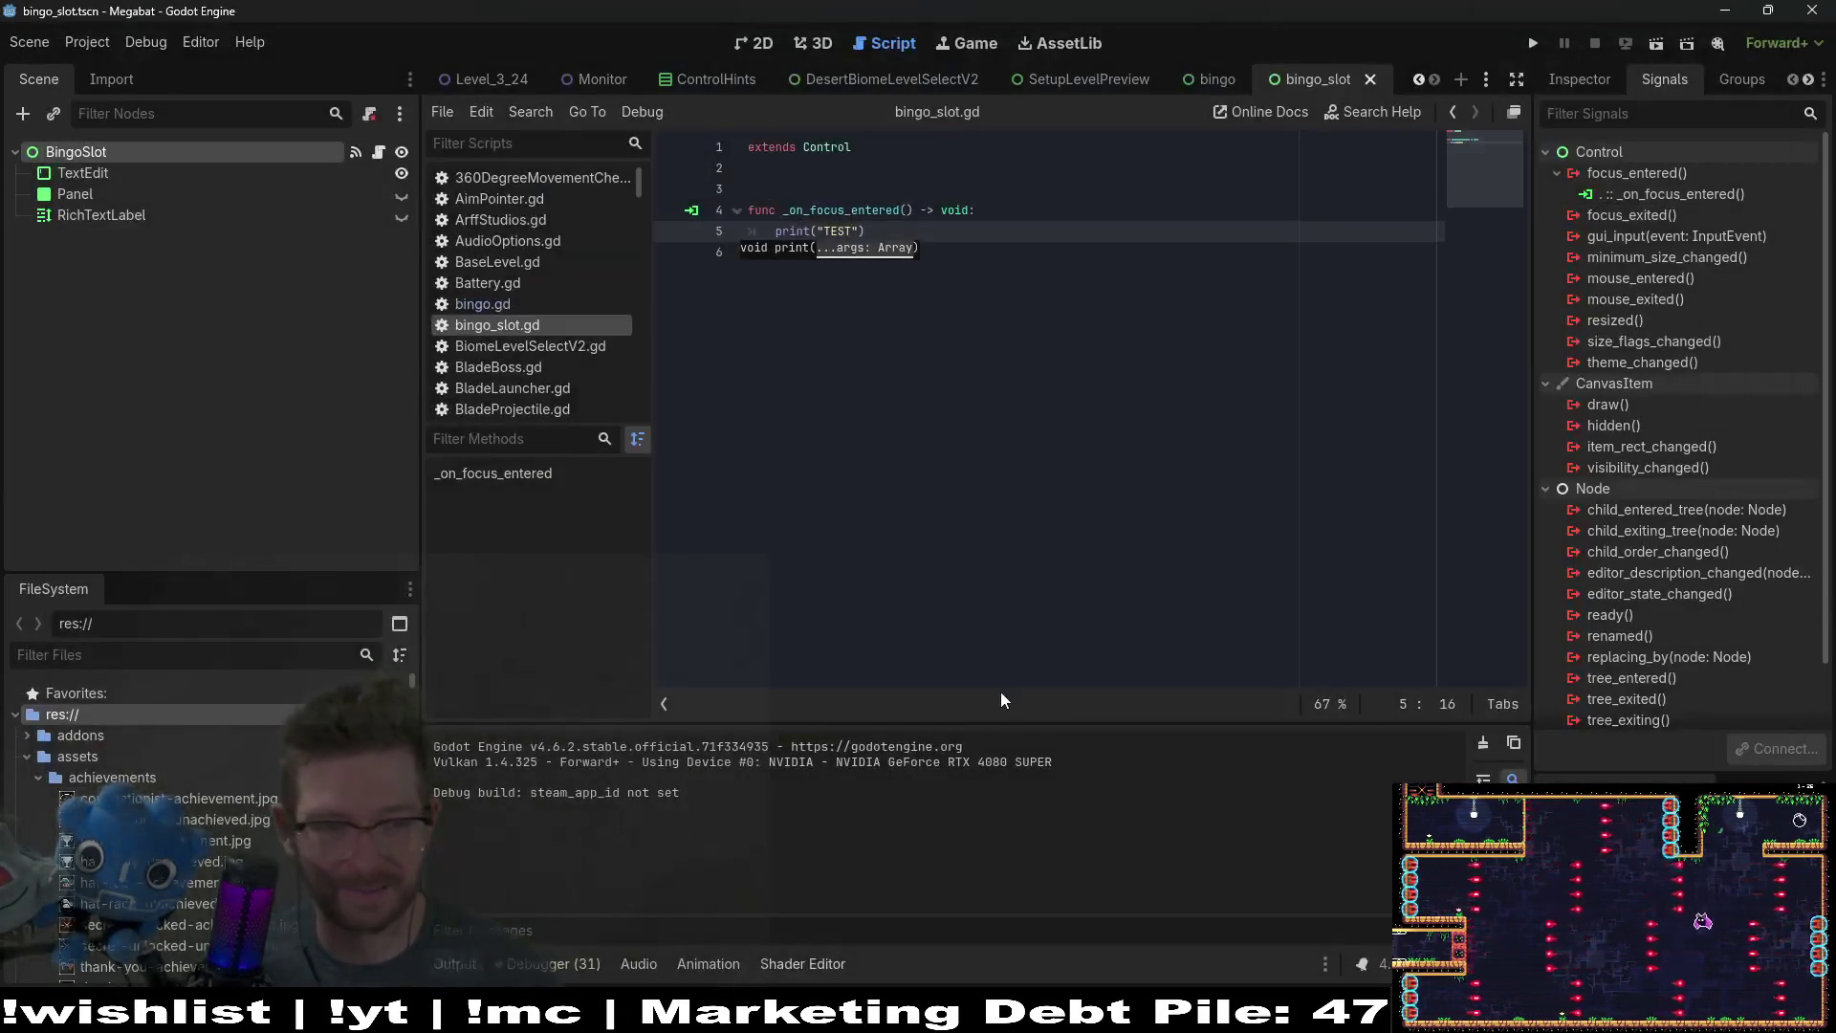
left_click(902, 336)
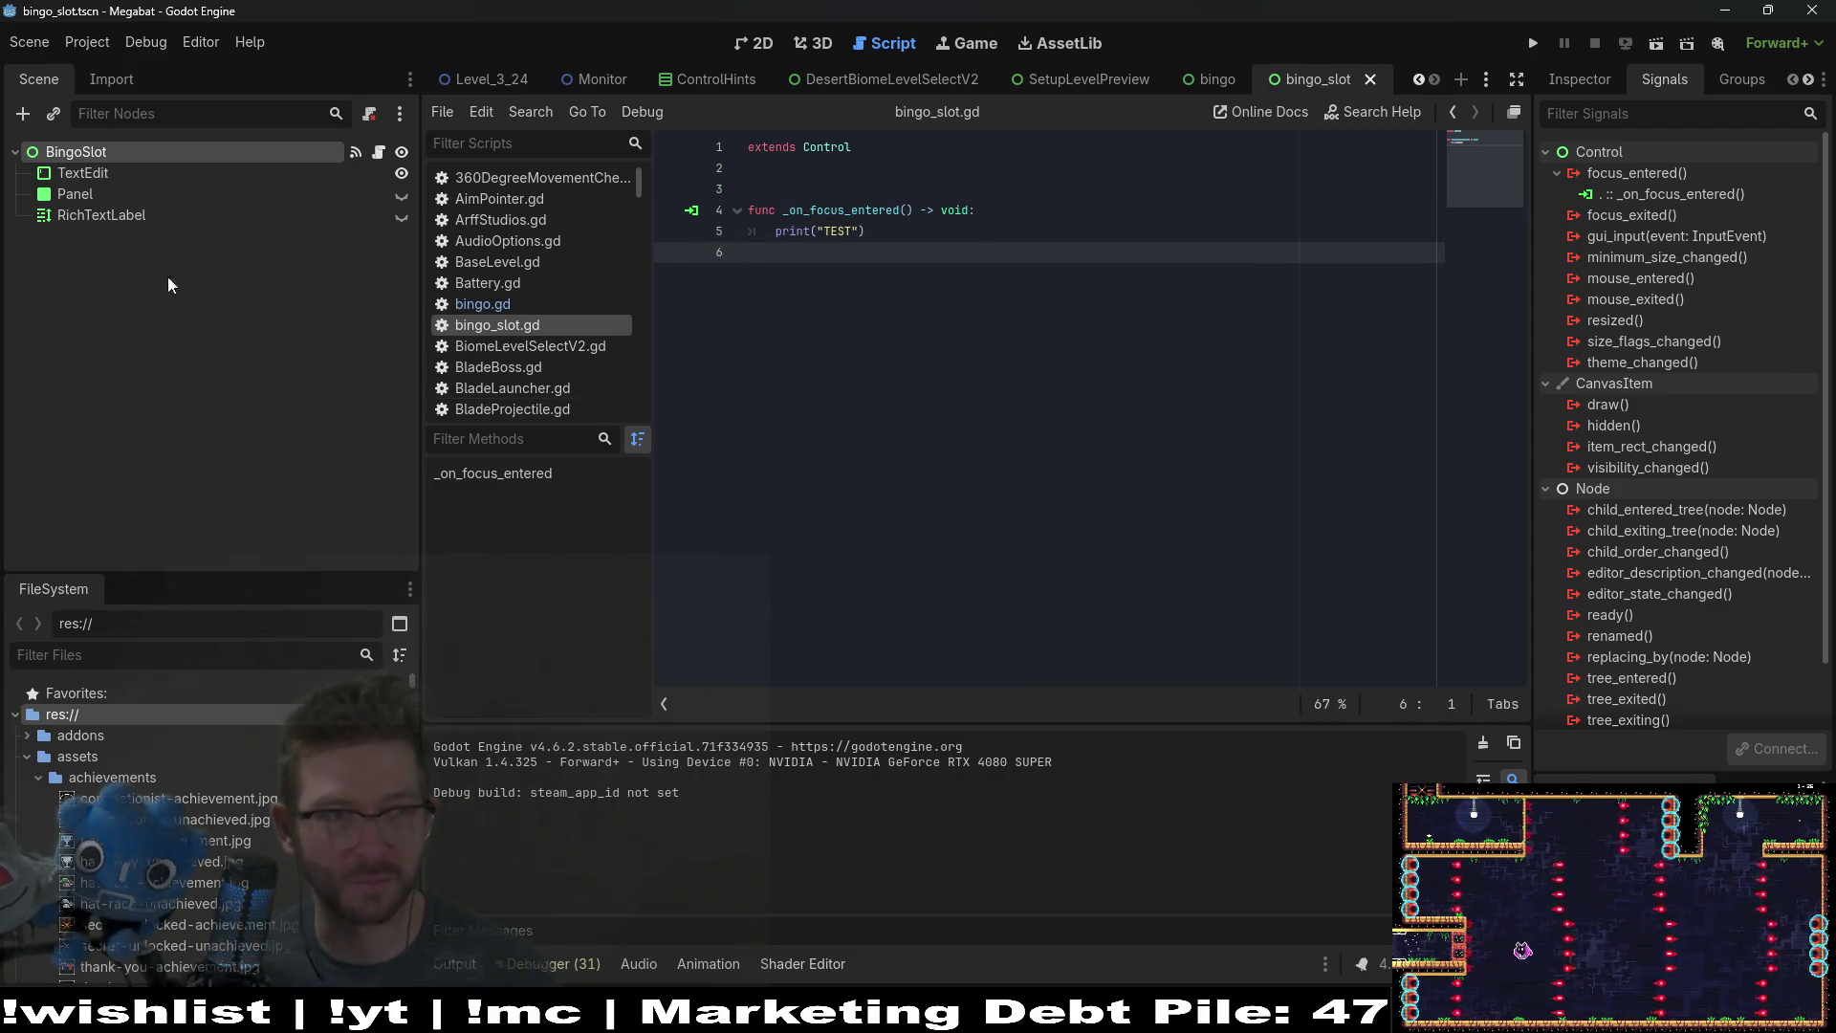
Step: Connect the TextEdit's focus_entered signal to a new handler in the bingo_slot script and save
left_click(96, 216)
left_click(87, 177)
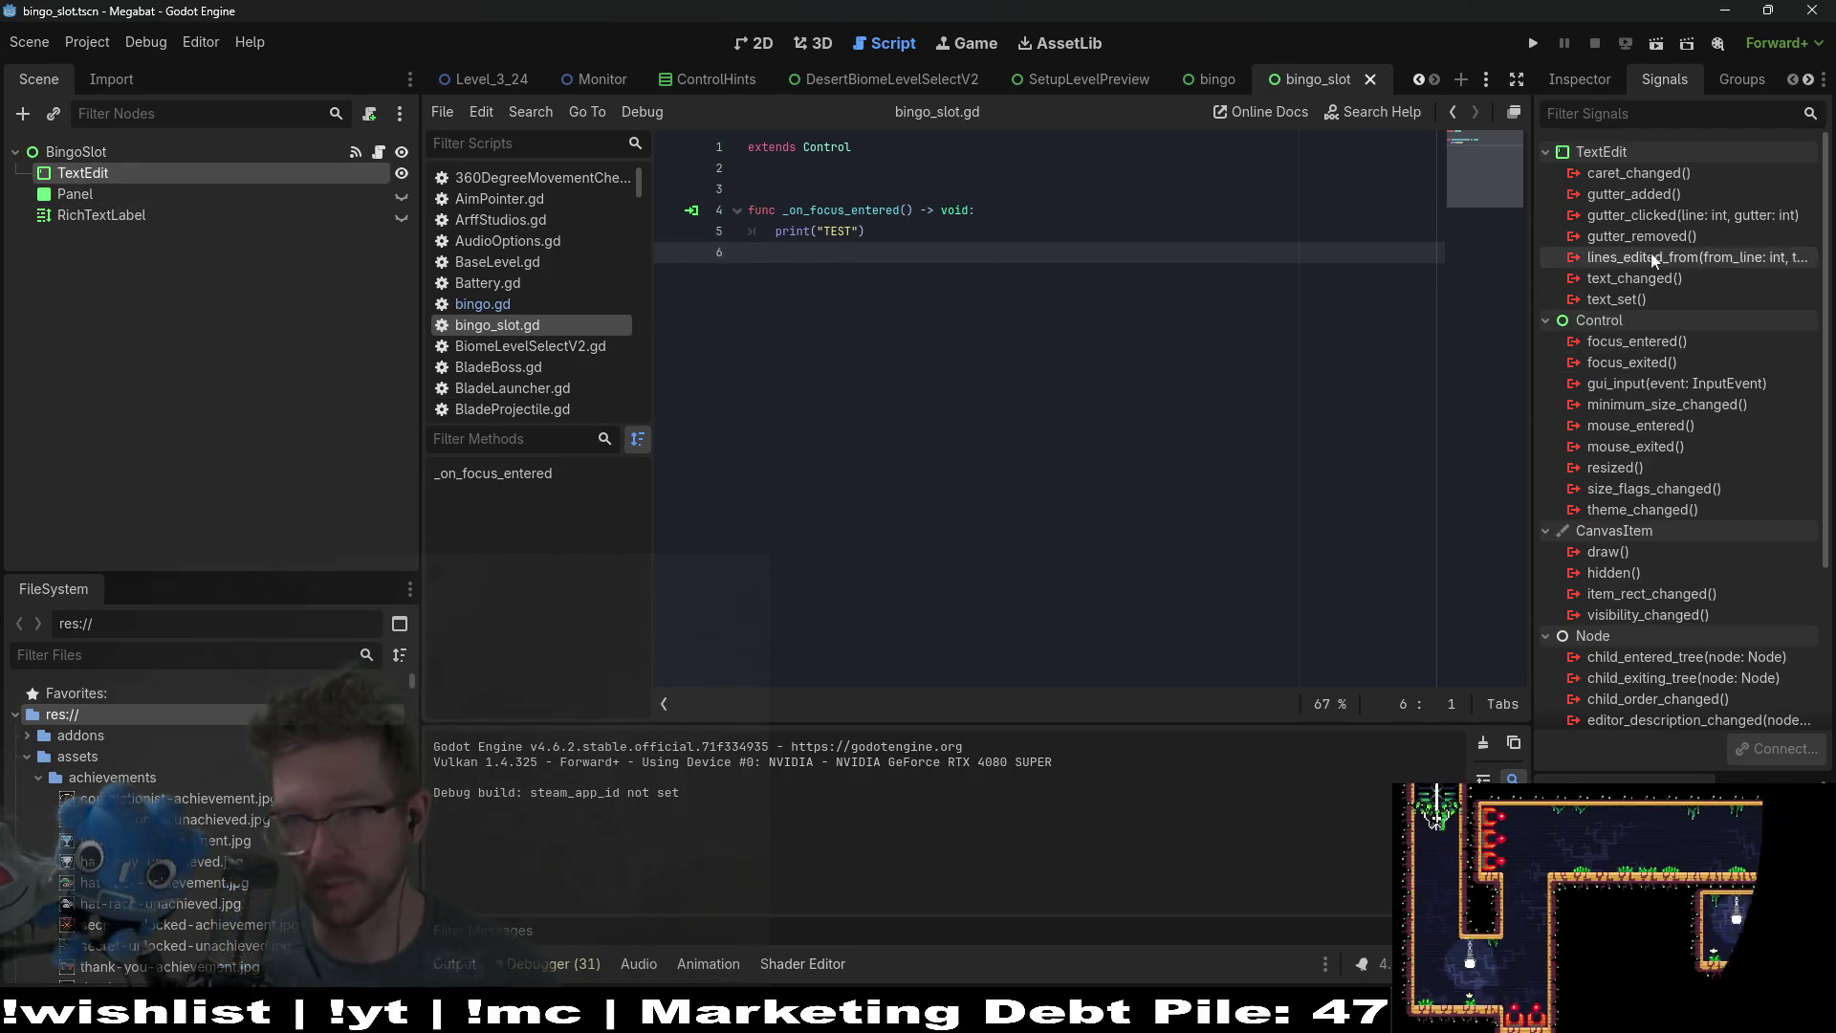
right_click(1673, 346)
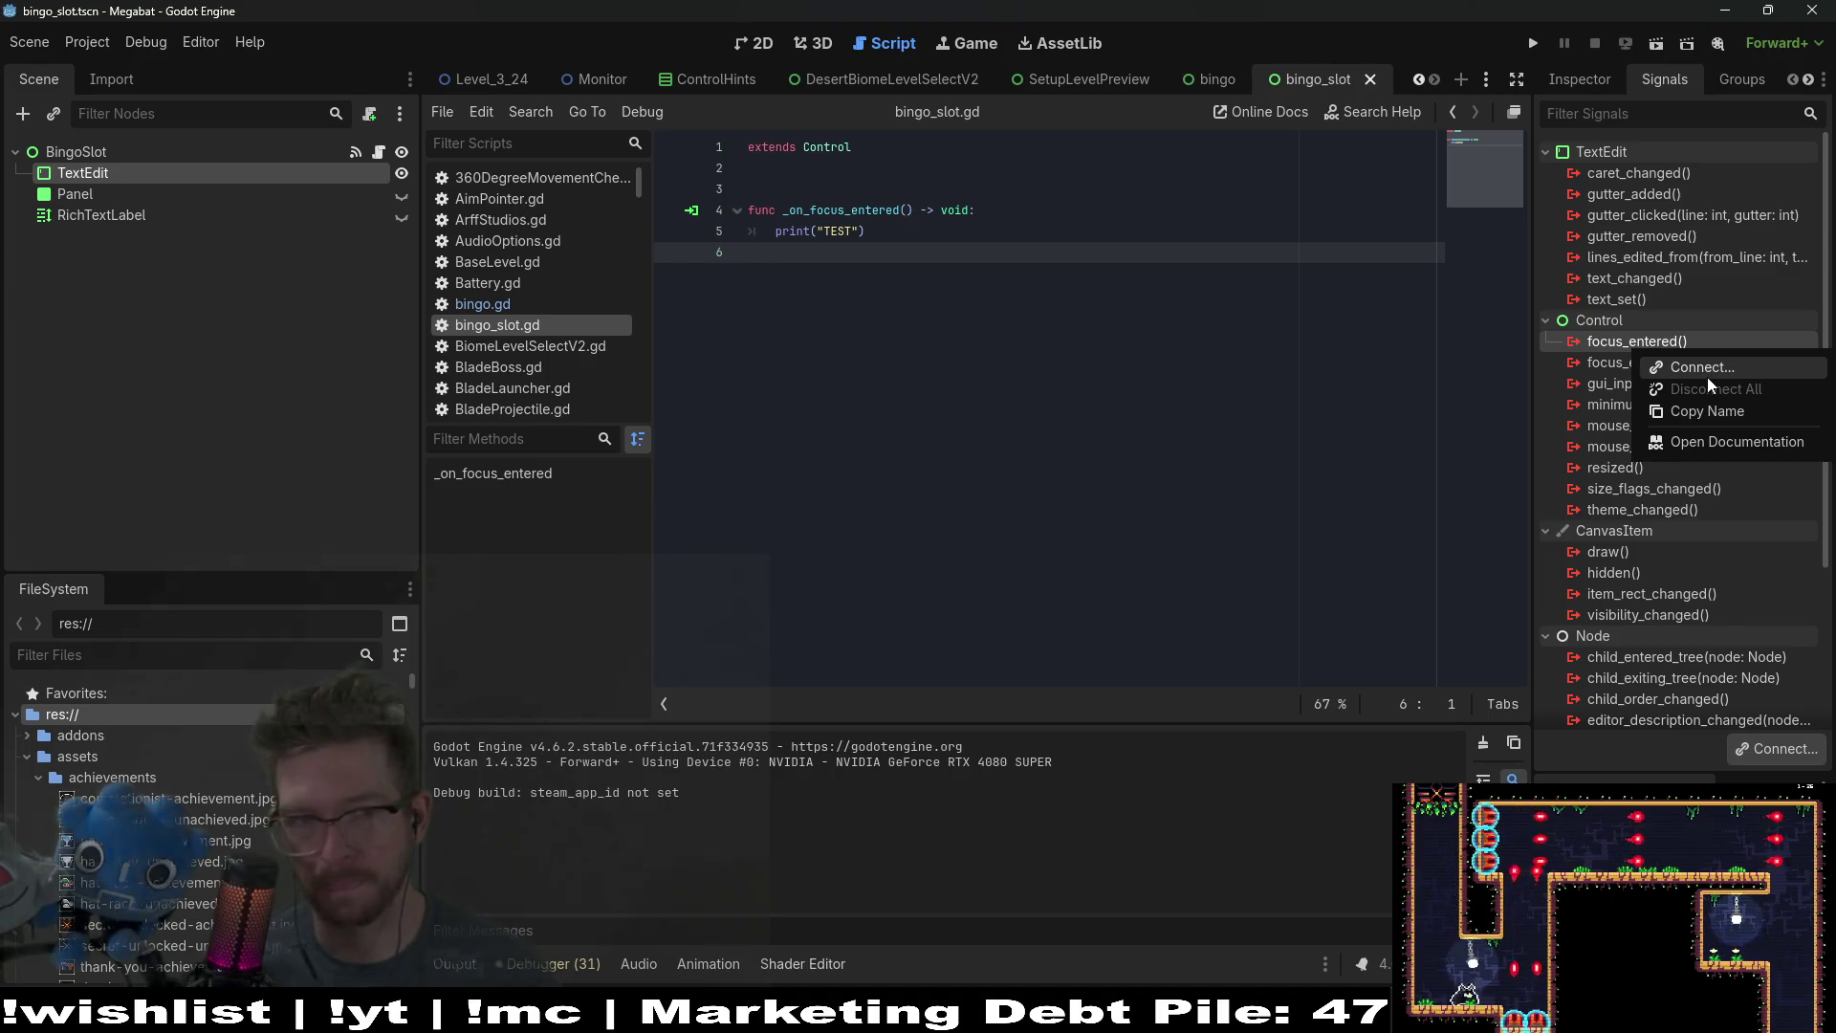
left_click(1708, 376)
left_click(857, 729)
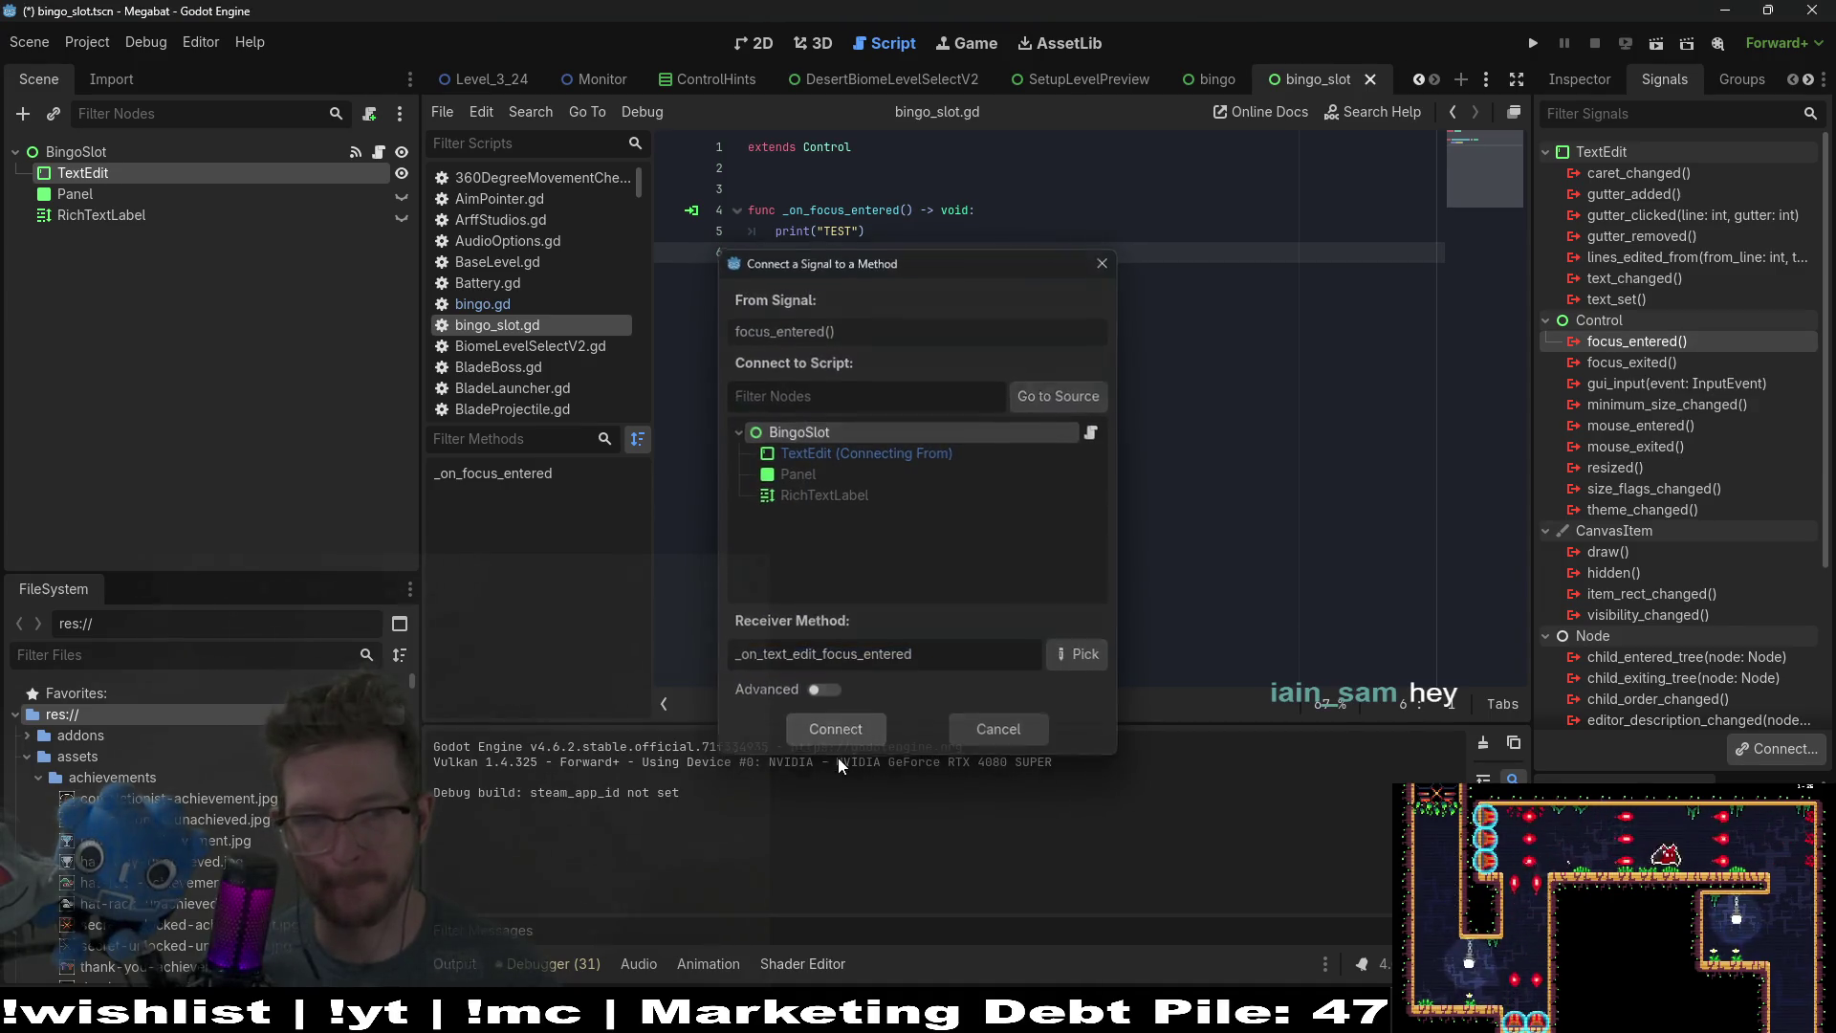
key("ctrl+s")
Step: Replace the handler's pass with print("TEST 12"), save, and test-run the scene
left_click_drag(1012, 315, 757, 319)
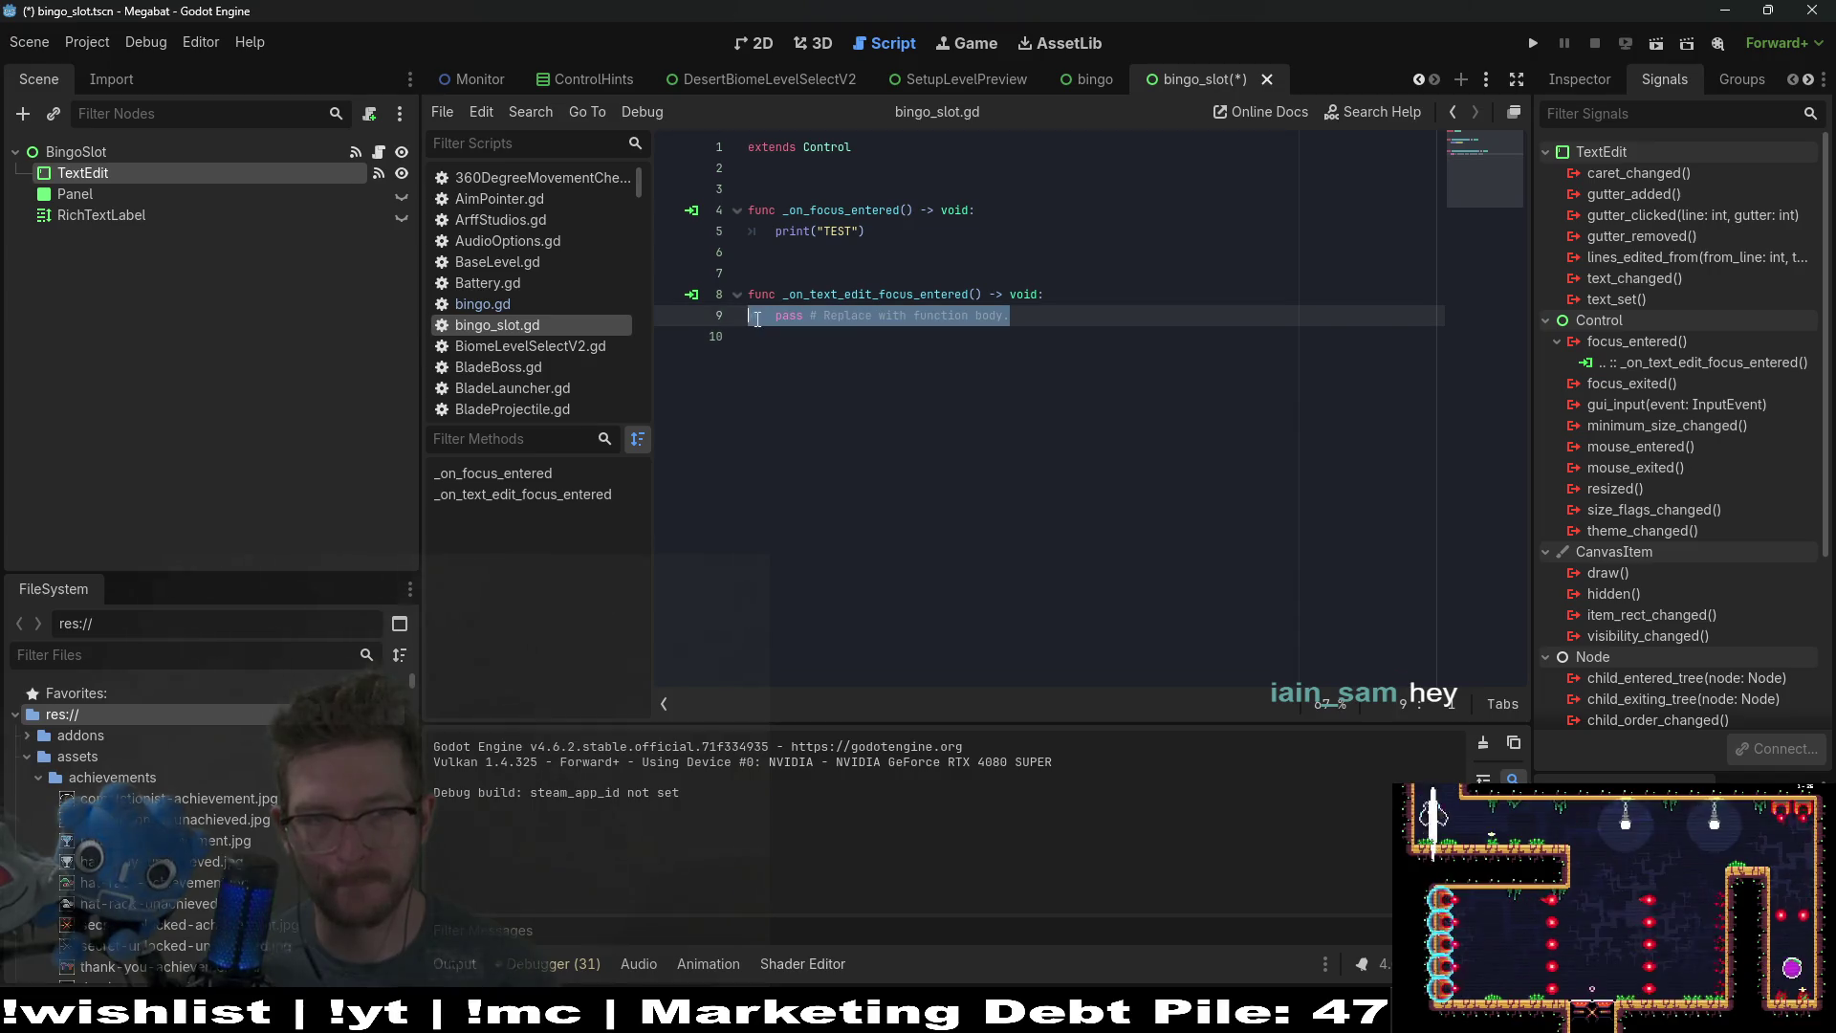
key("BackSpace")
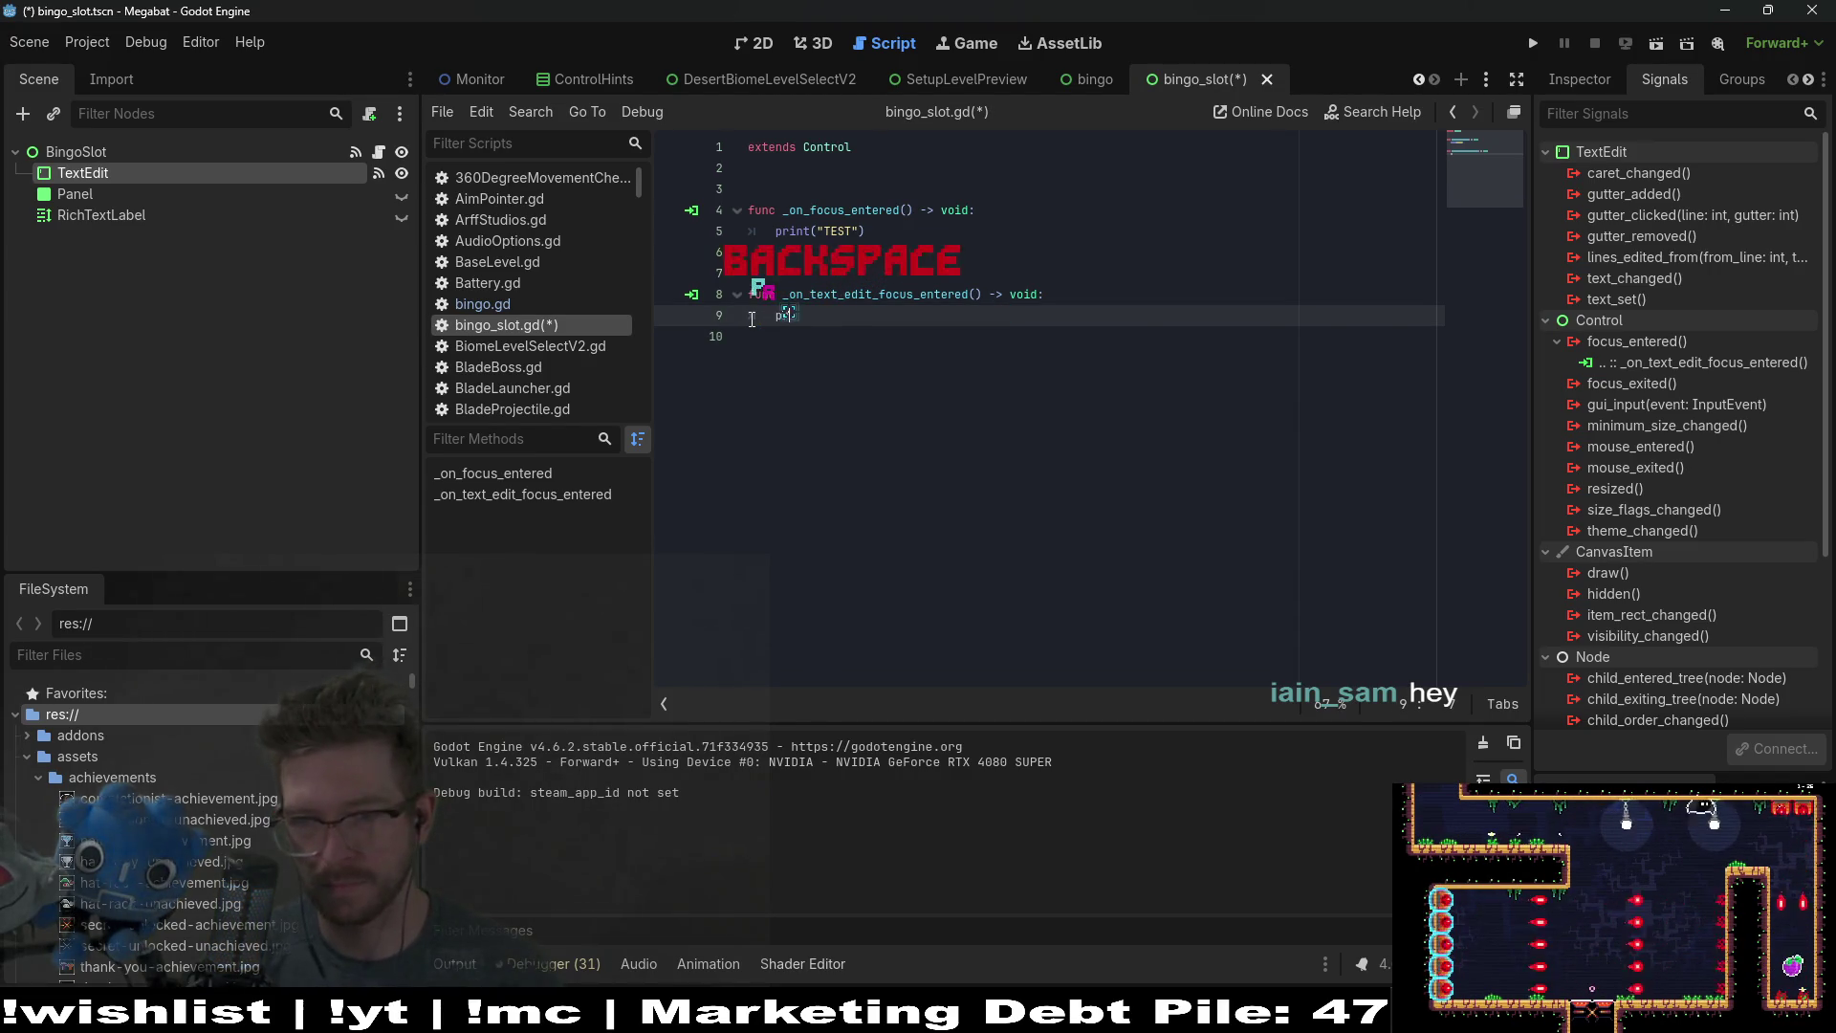
type("print")
type("(\"TEST")
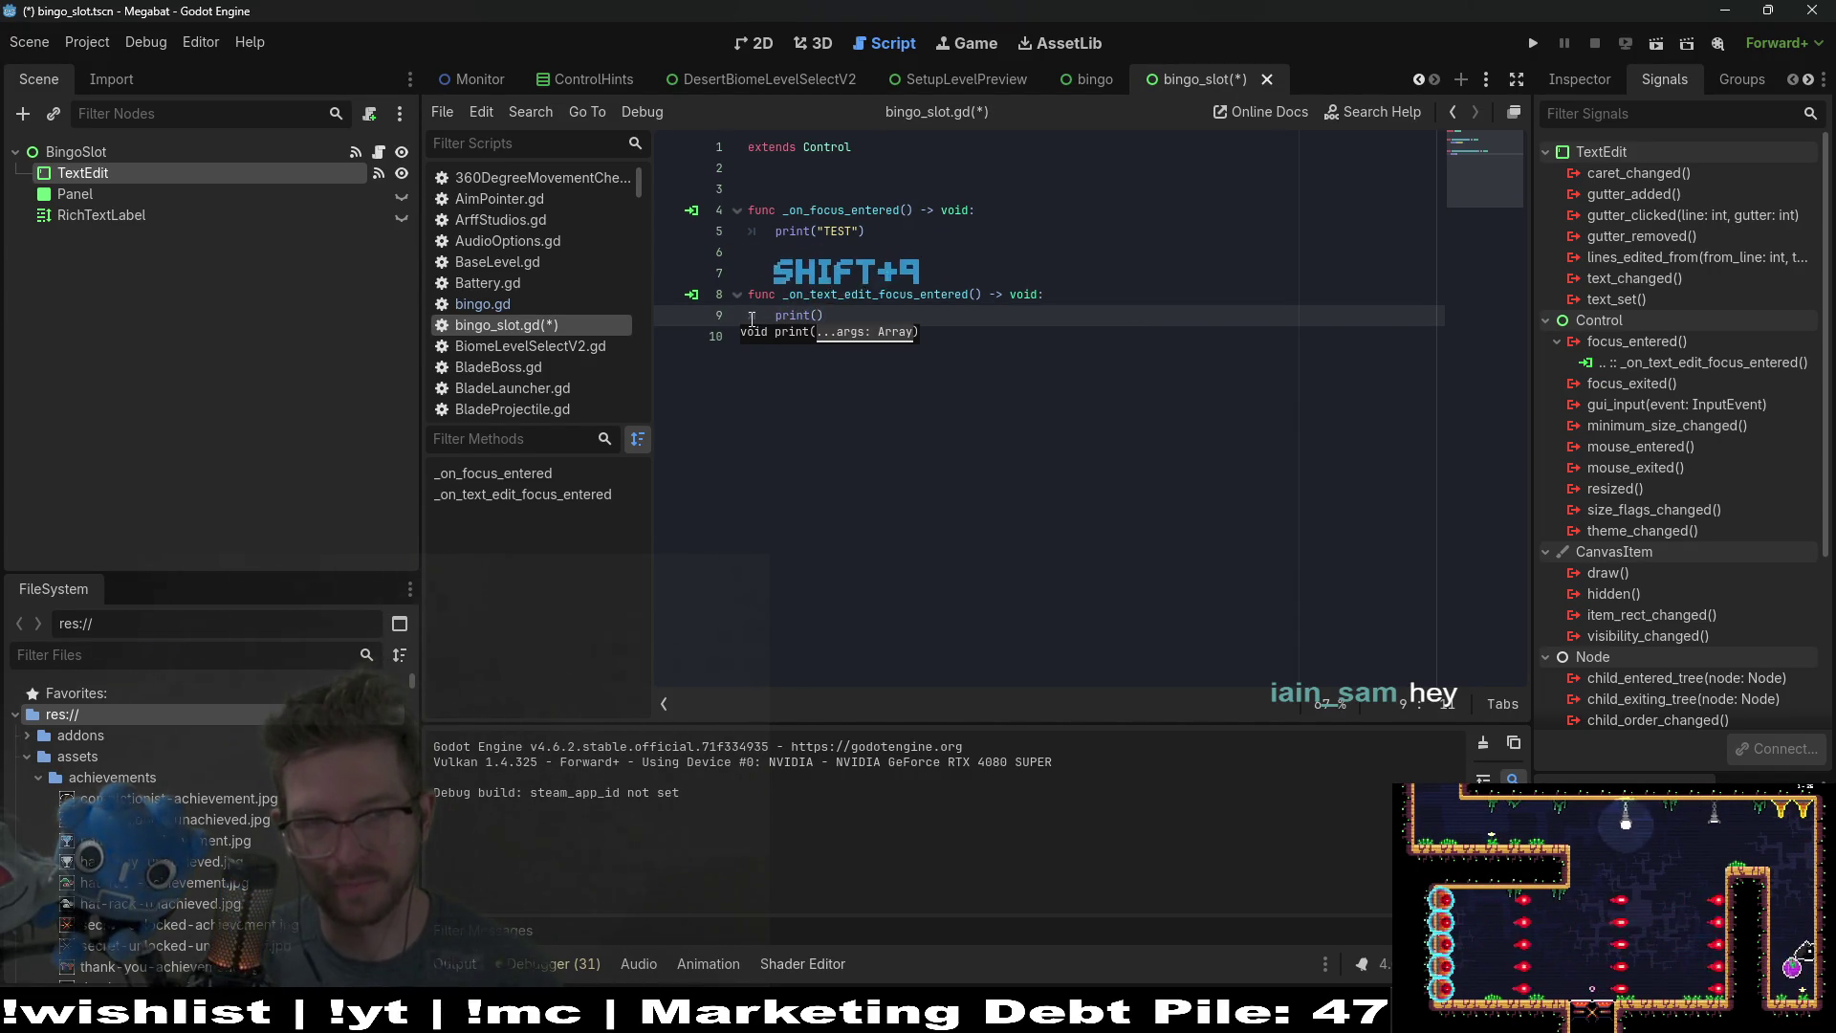
type(" 12")
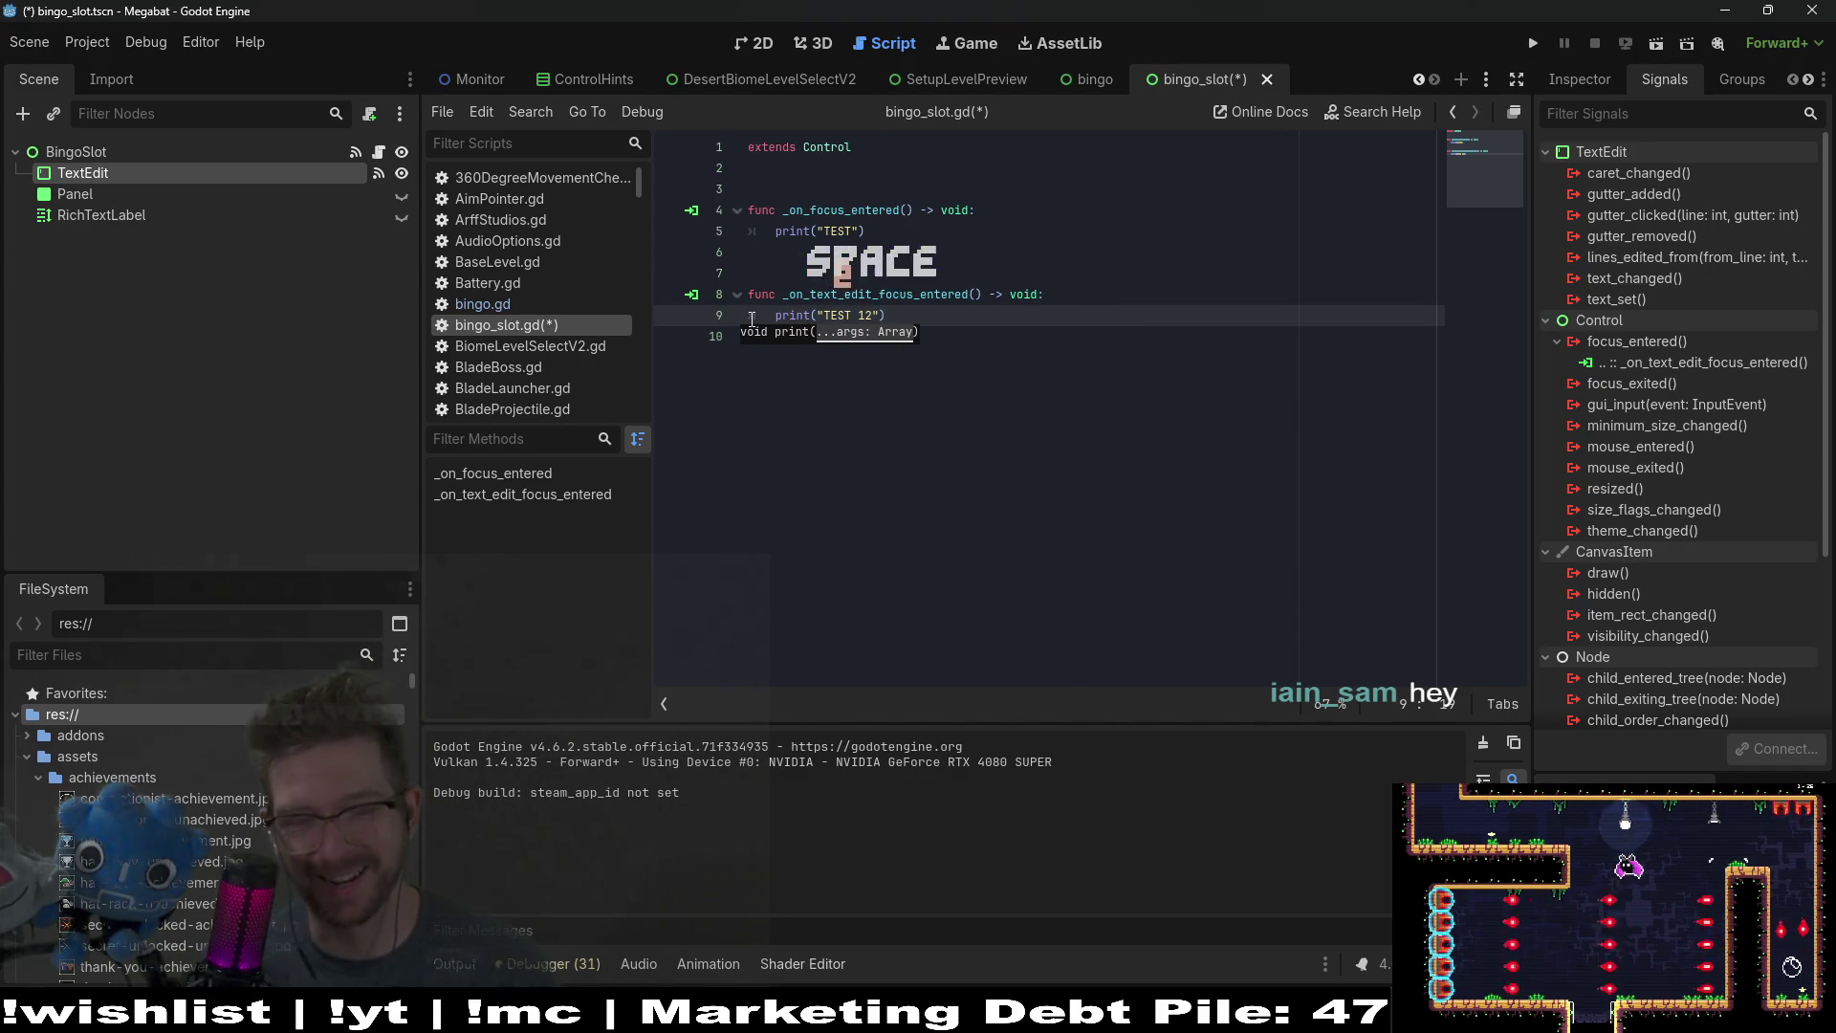
key("ctrl+s")
left_click(1683, 45)
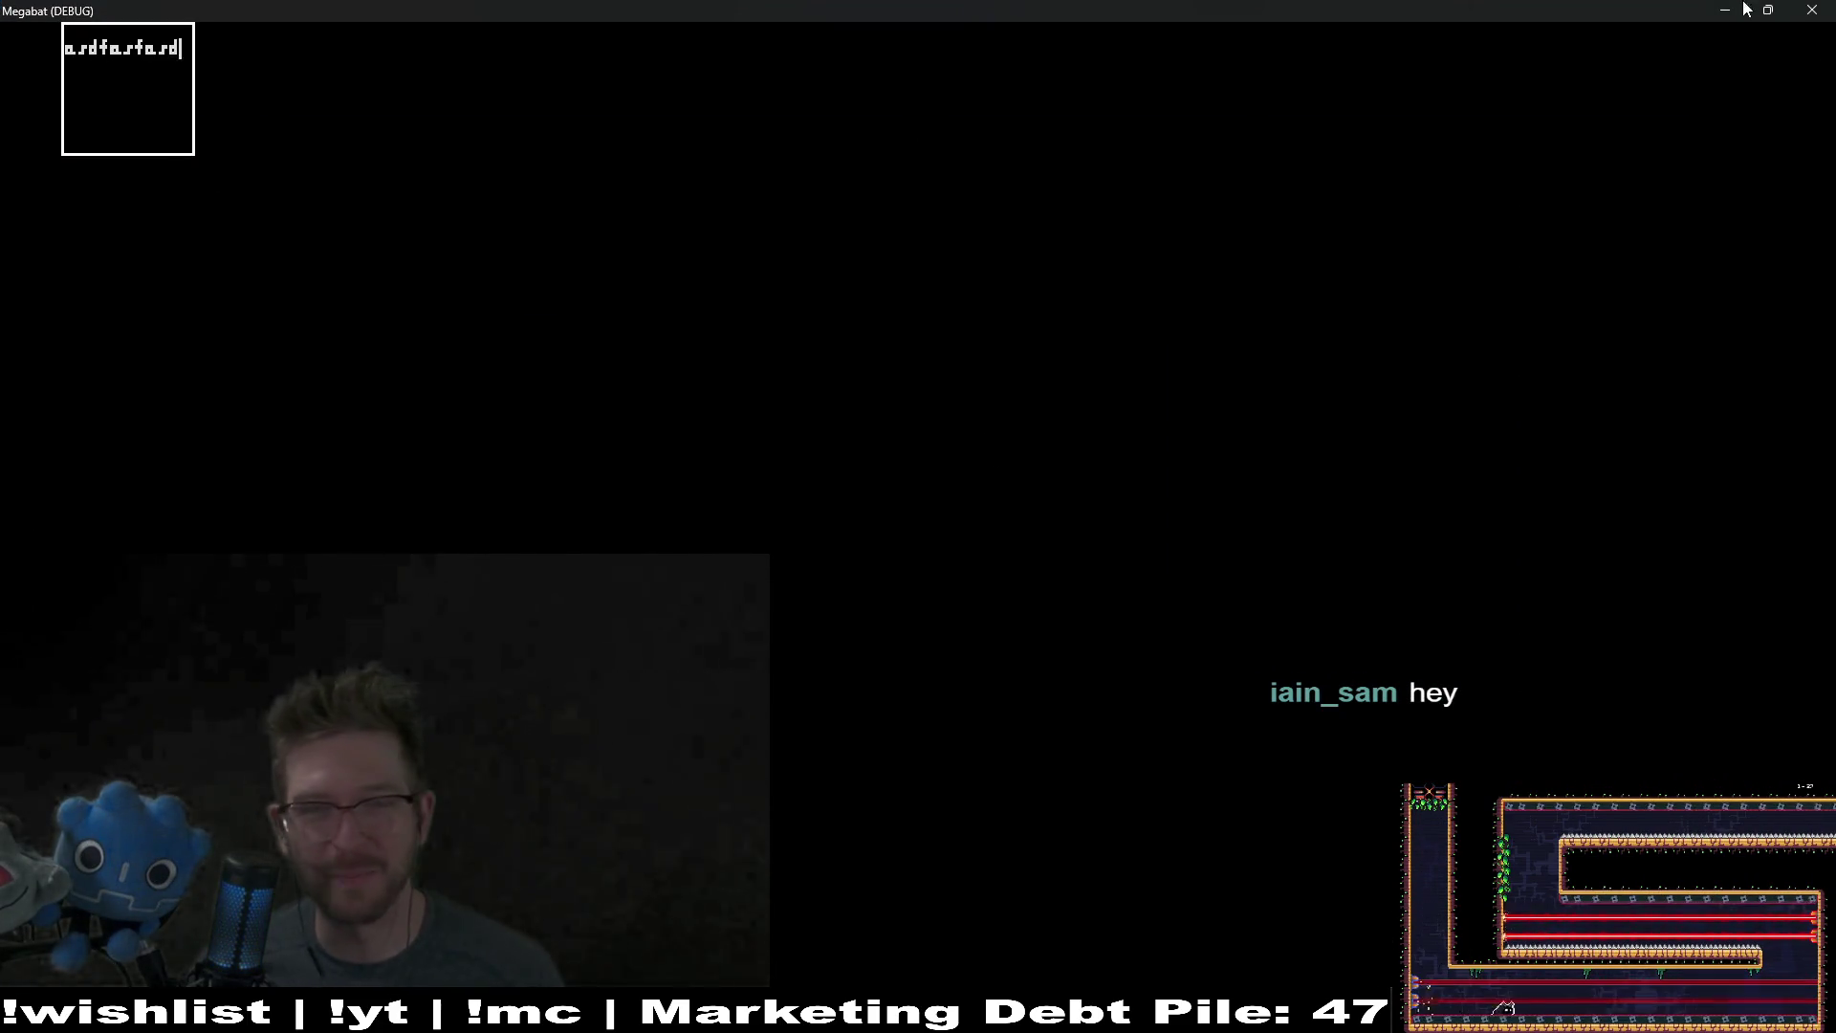
left_click(1813, 9)
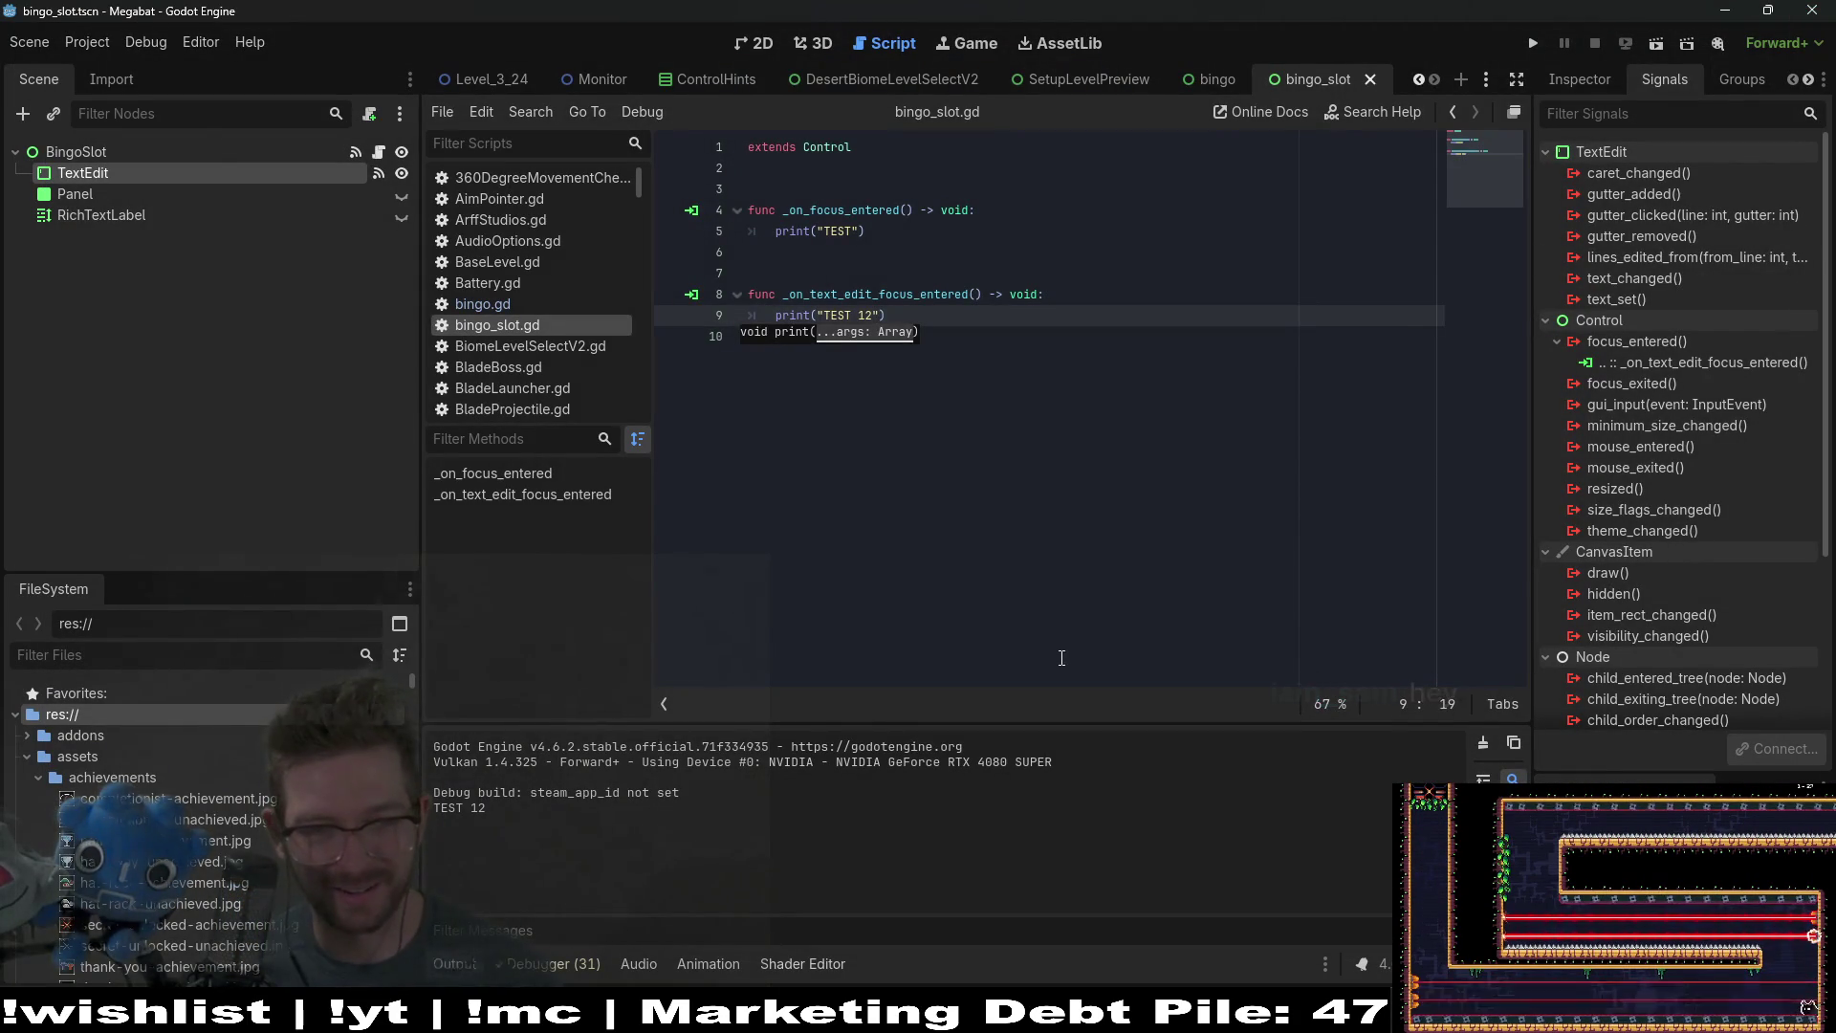
Step: Connect the TextEdit's focus_exited signal to a new _on_text_edit_focus_exited handler and save
left_click(930, 544)
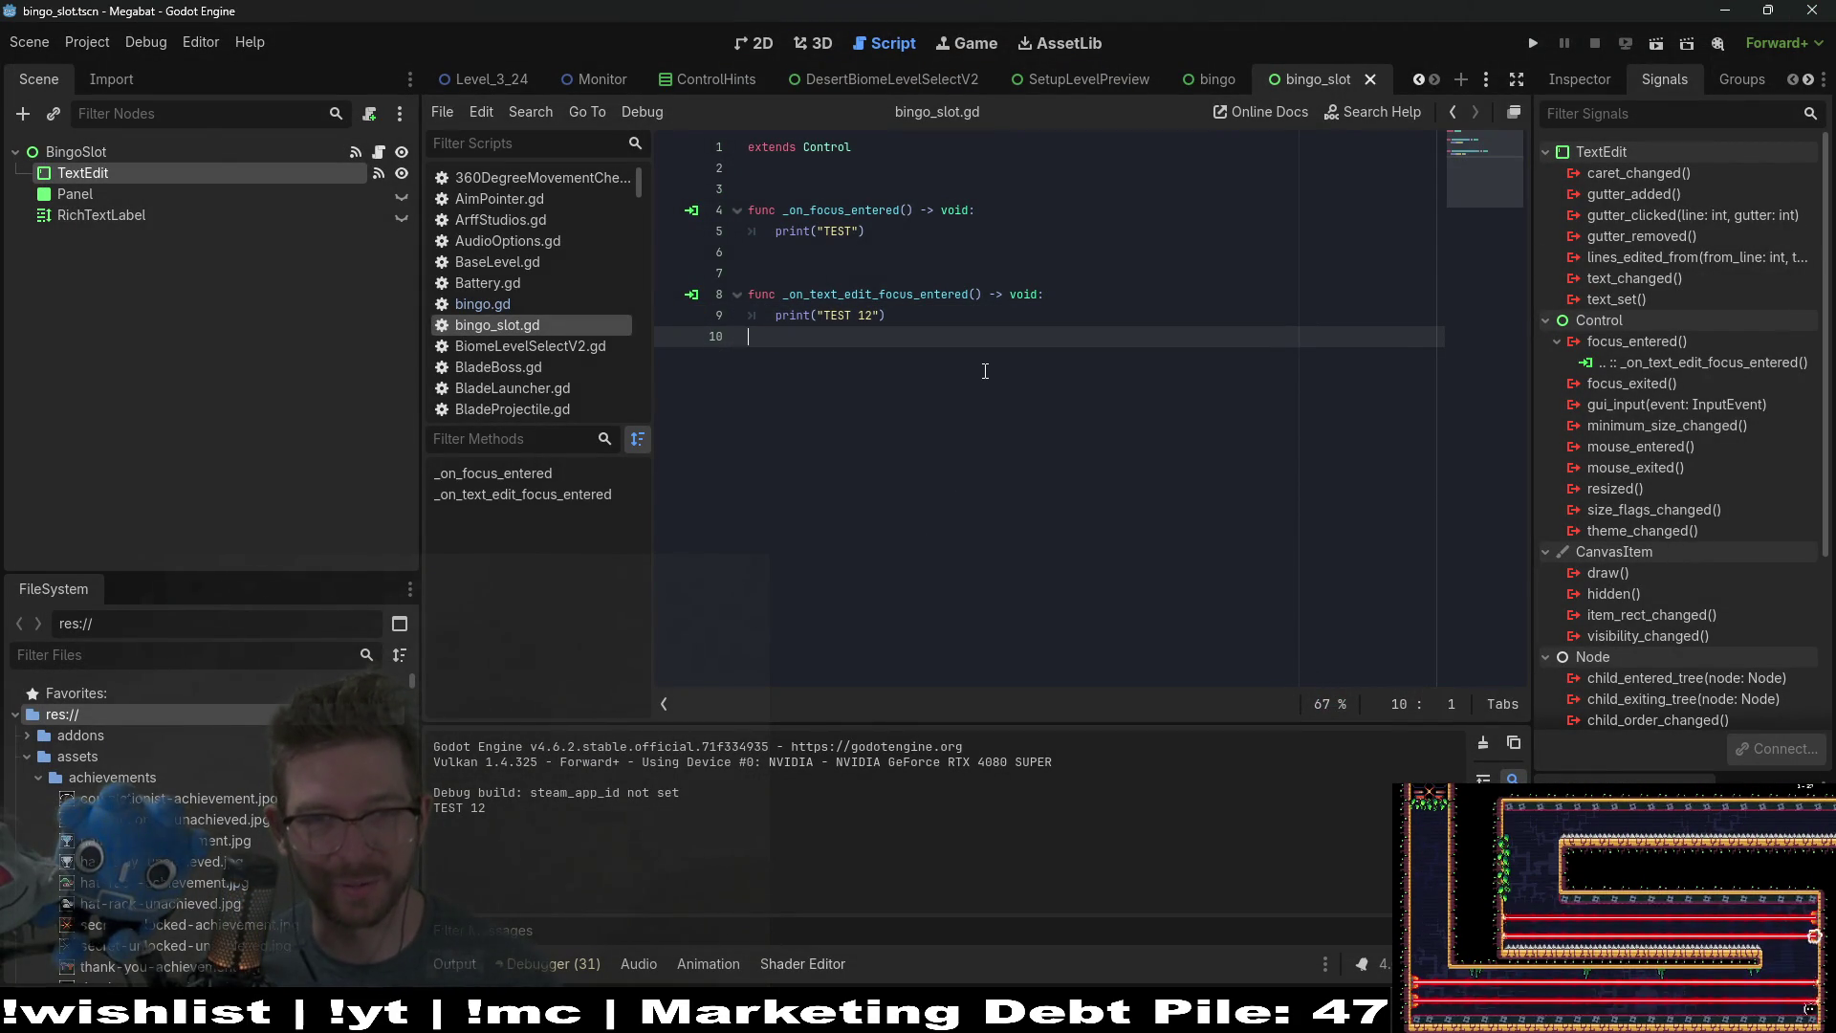
right_click(1628, 383)
left_click(1656, 408)
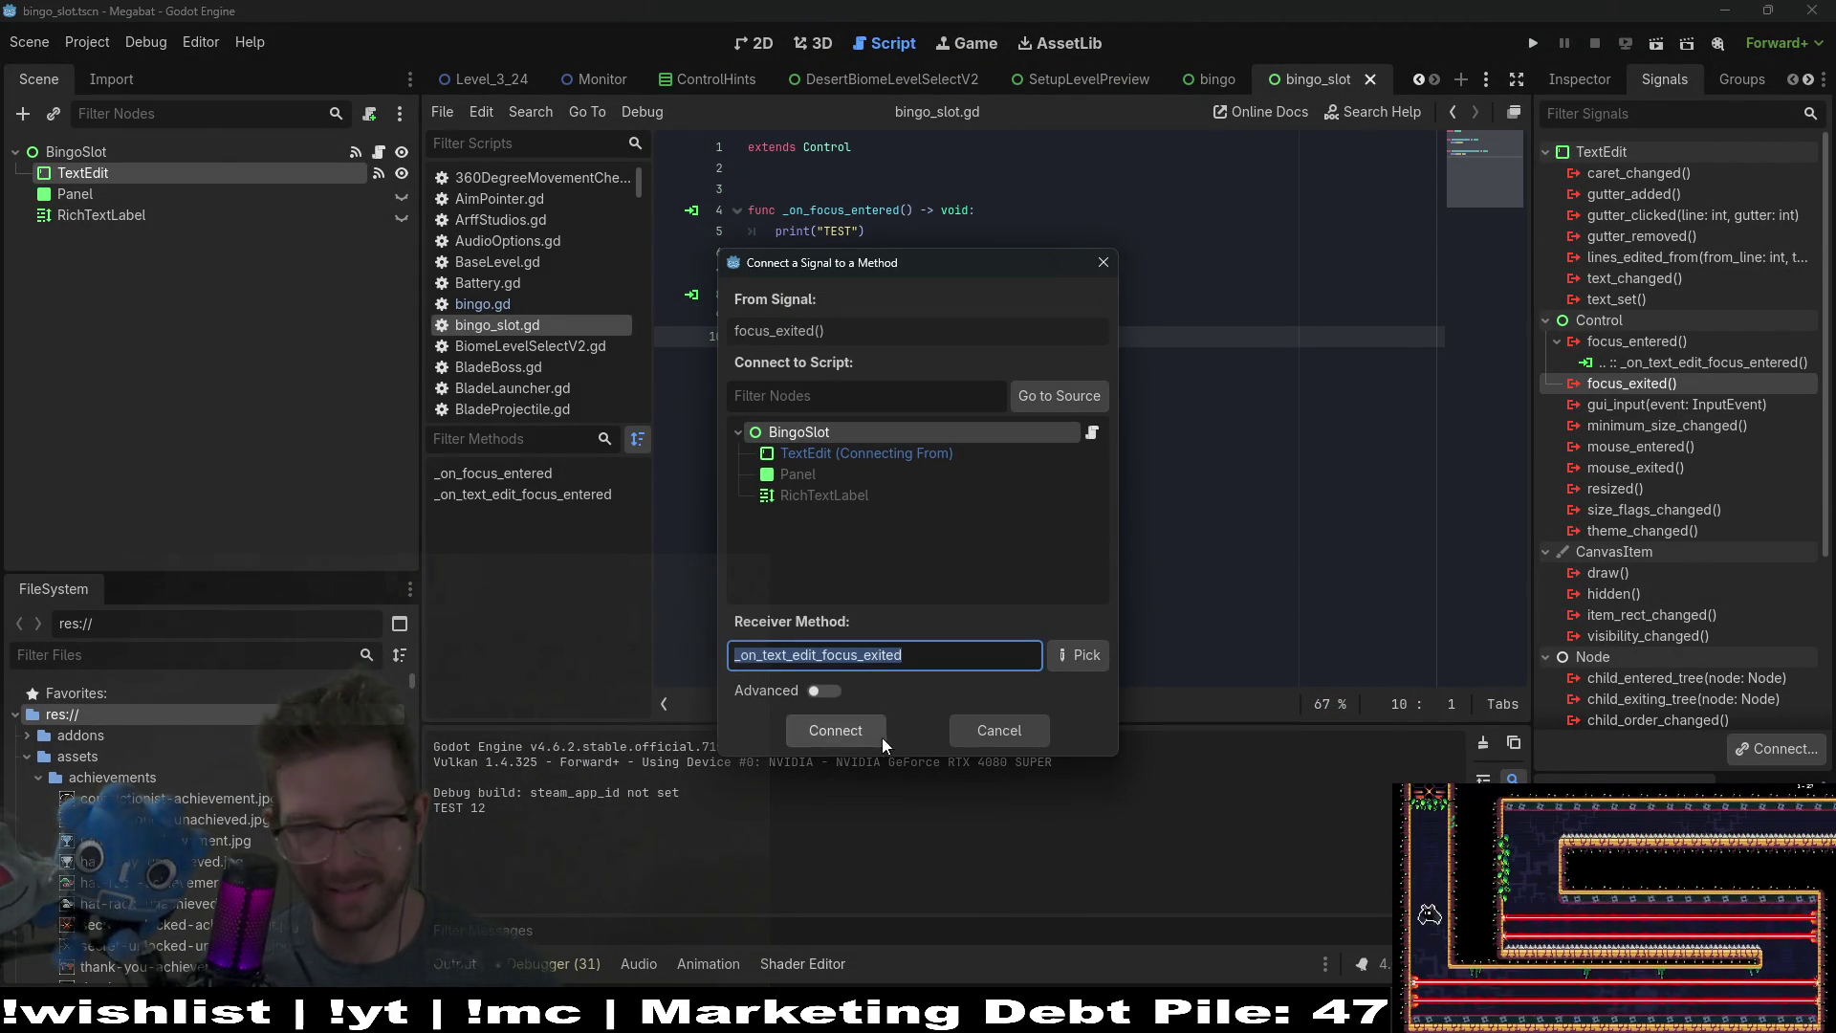
left_click(852, 740)
key("ctrl+s")
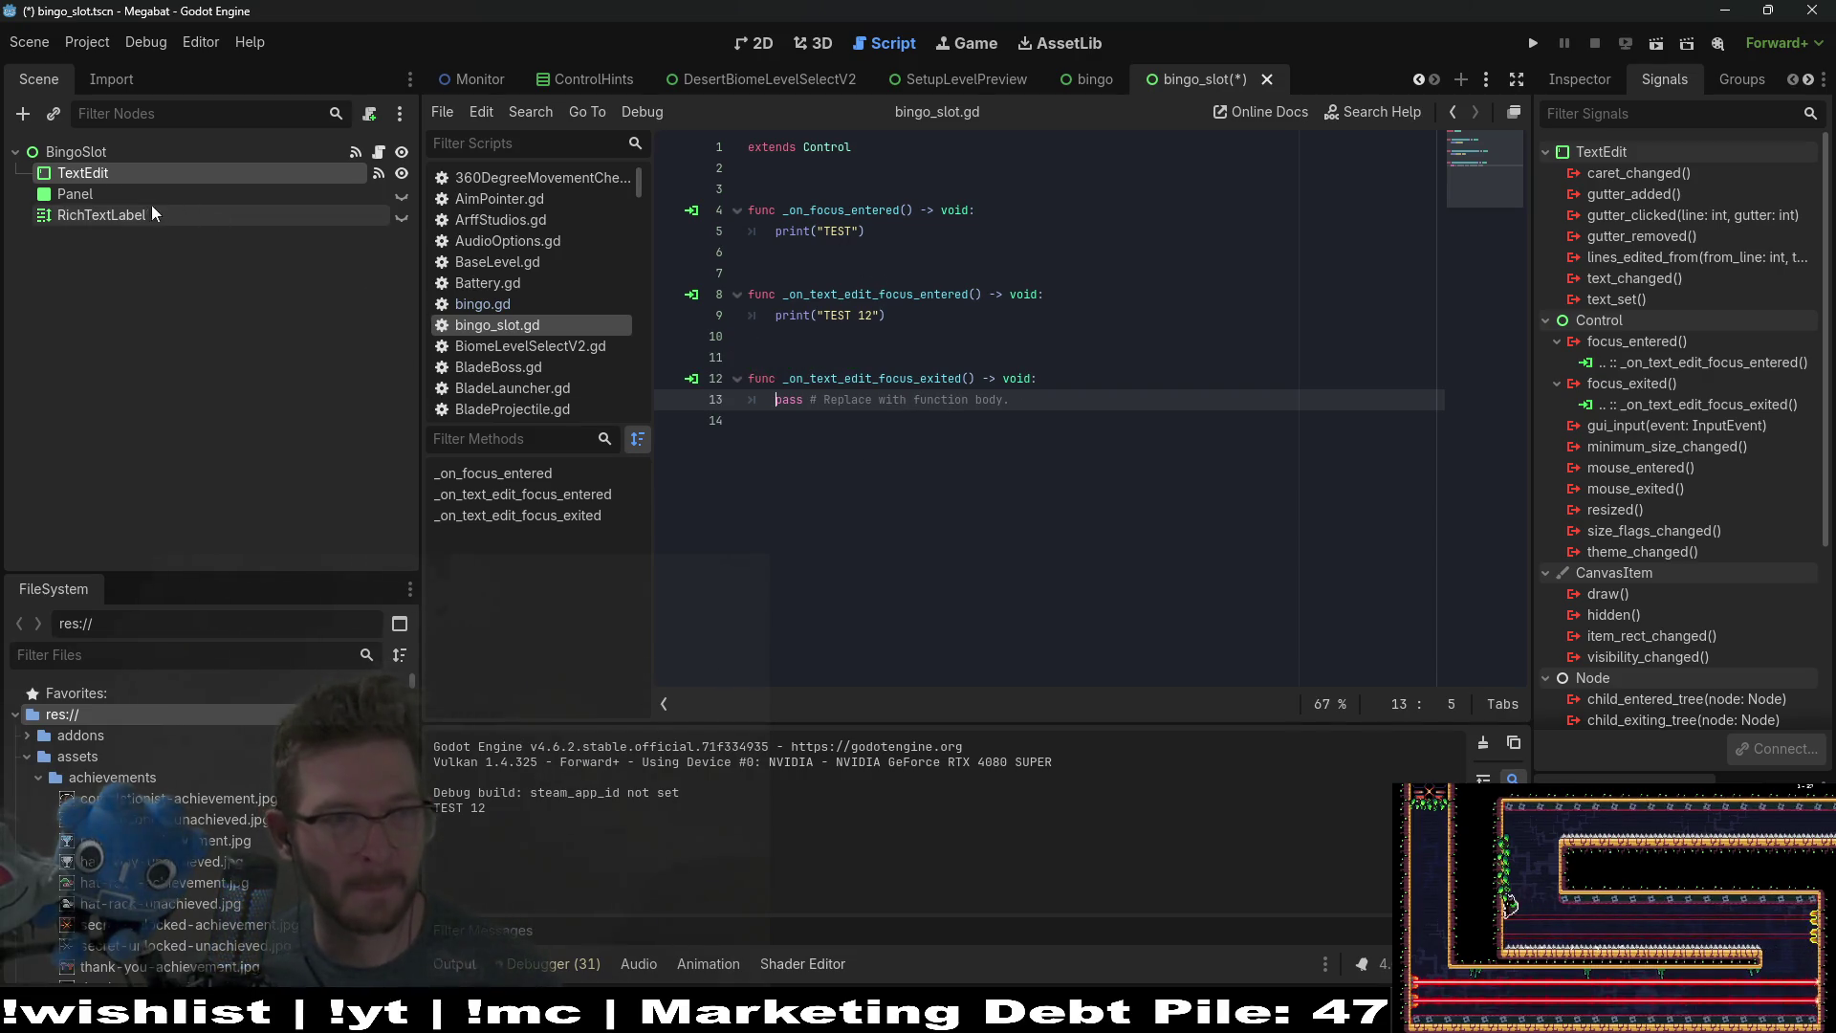
left_click(125, 214)
left_click(807, 167)
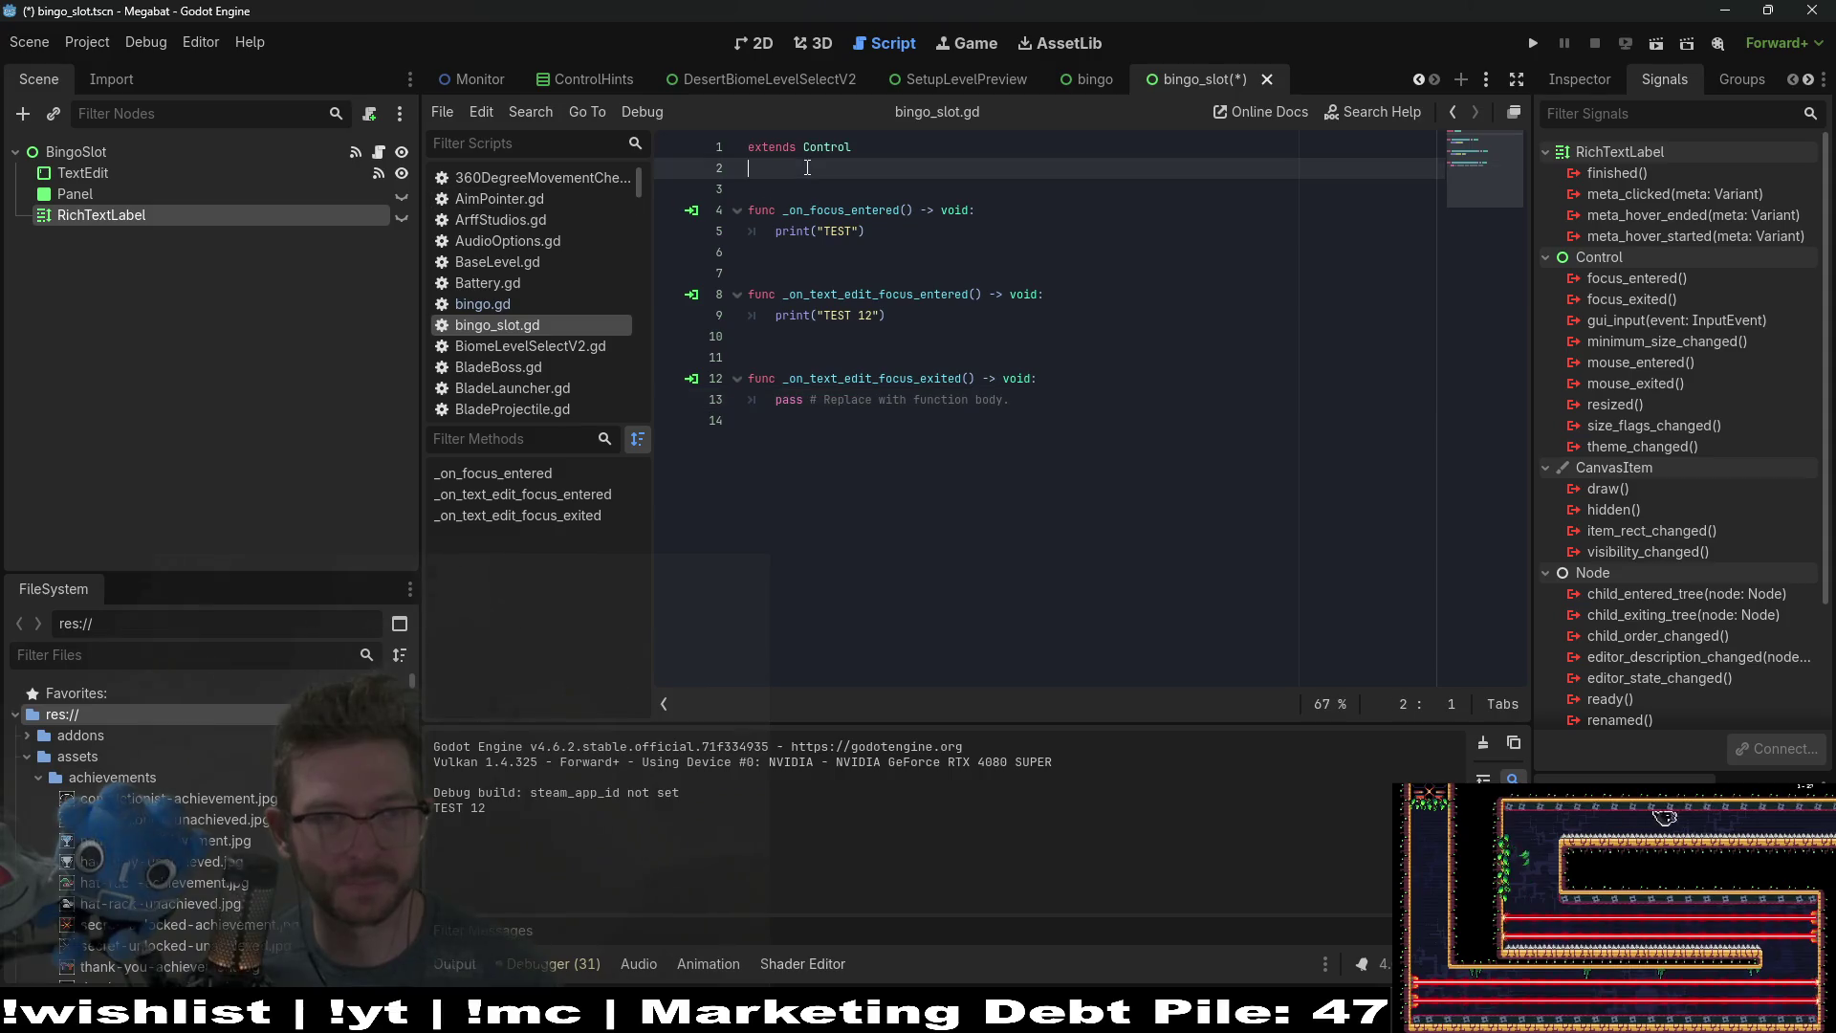
key("Return")
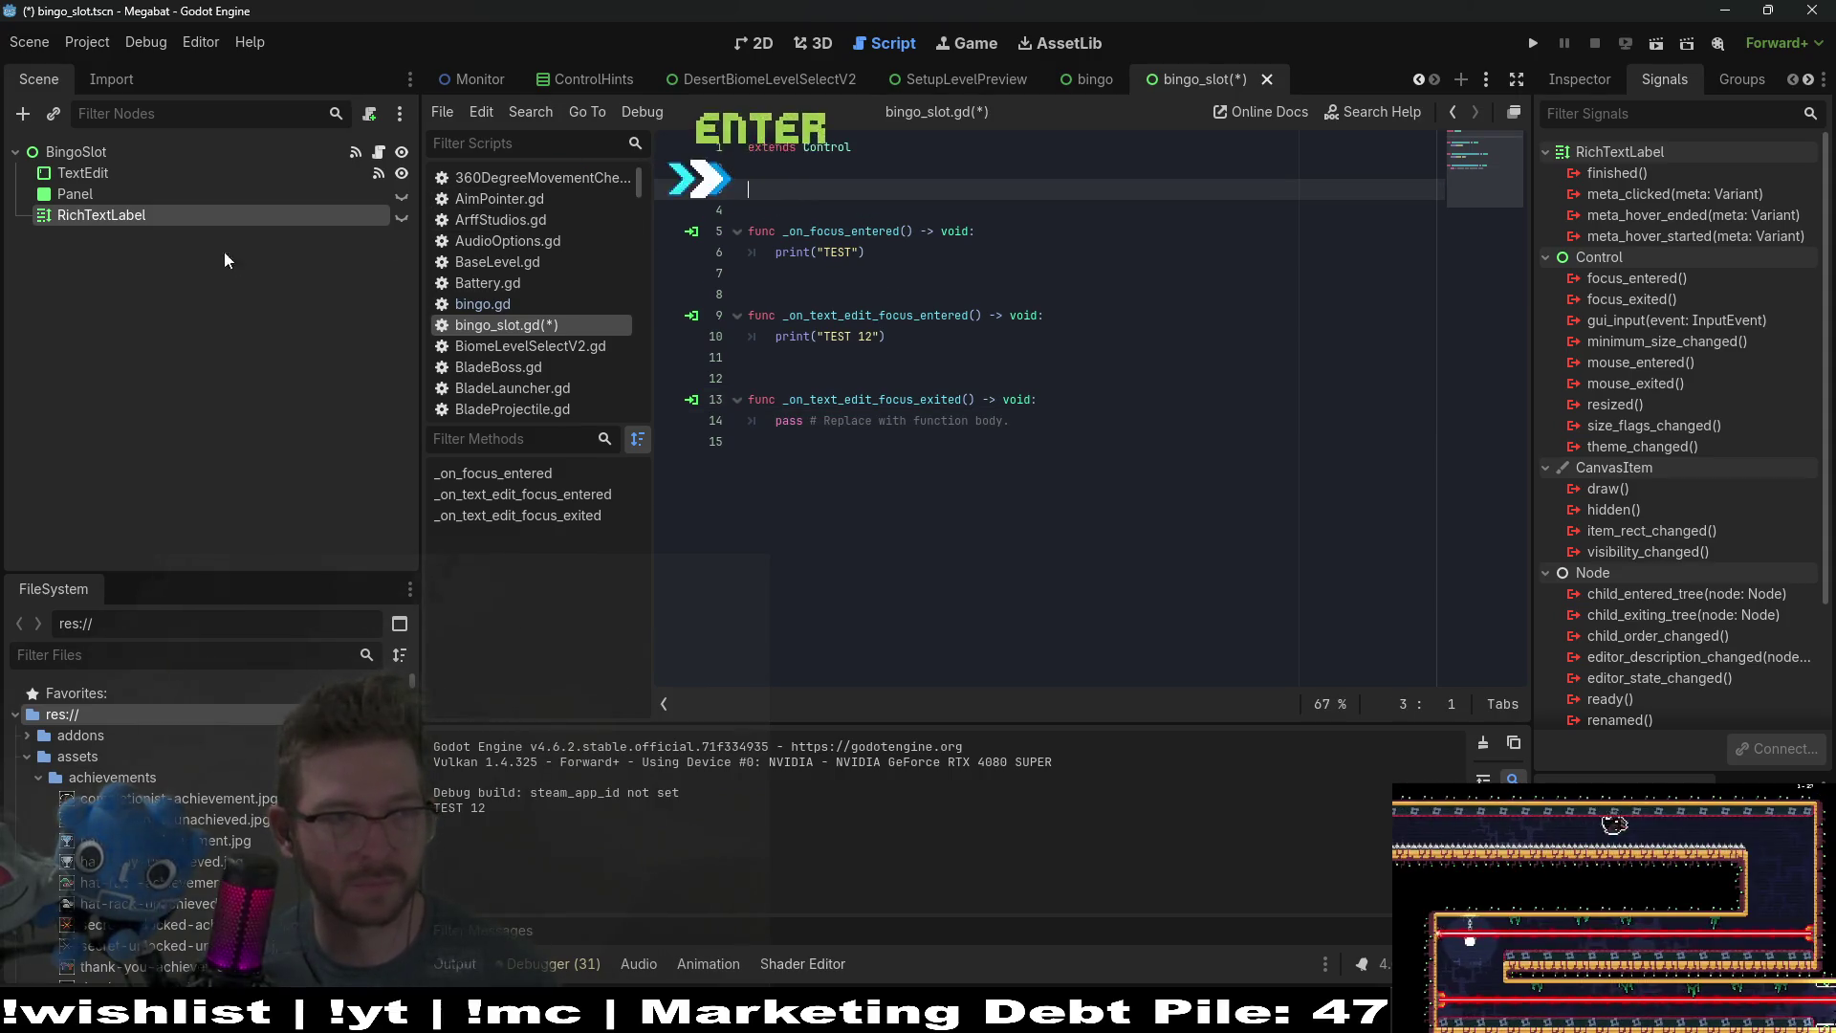
mouse_move(174, 212)
left_mouse_down()
mouse_move(828, 170)
mouse_move(824, 189)
left_mouse_up()
key("Return")
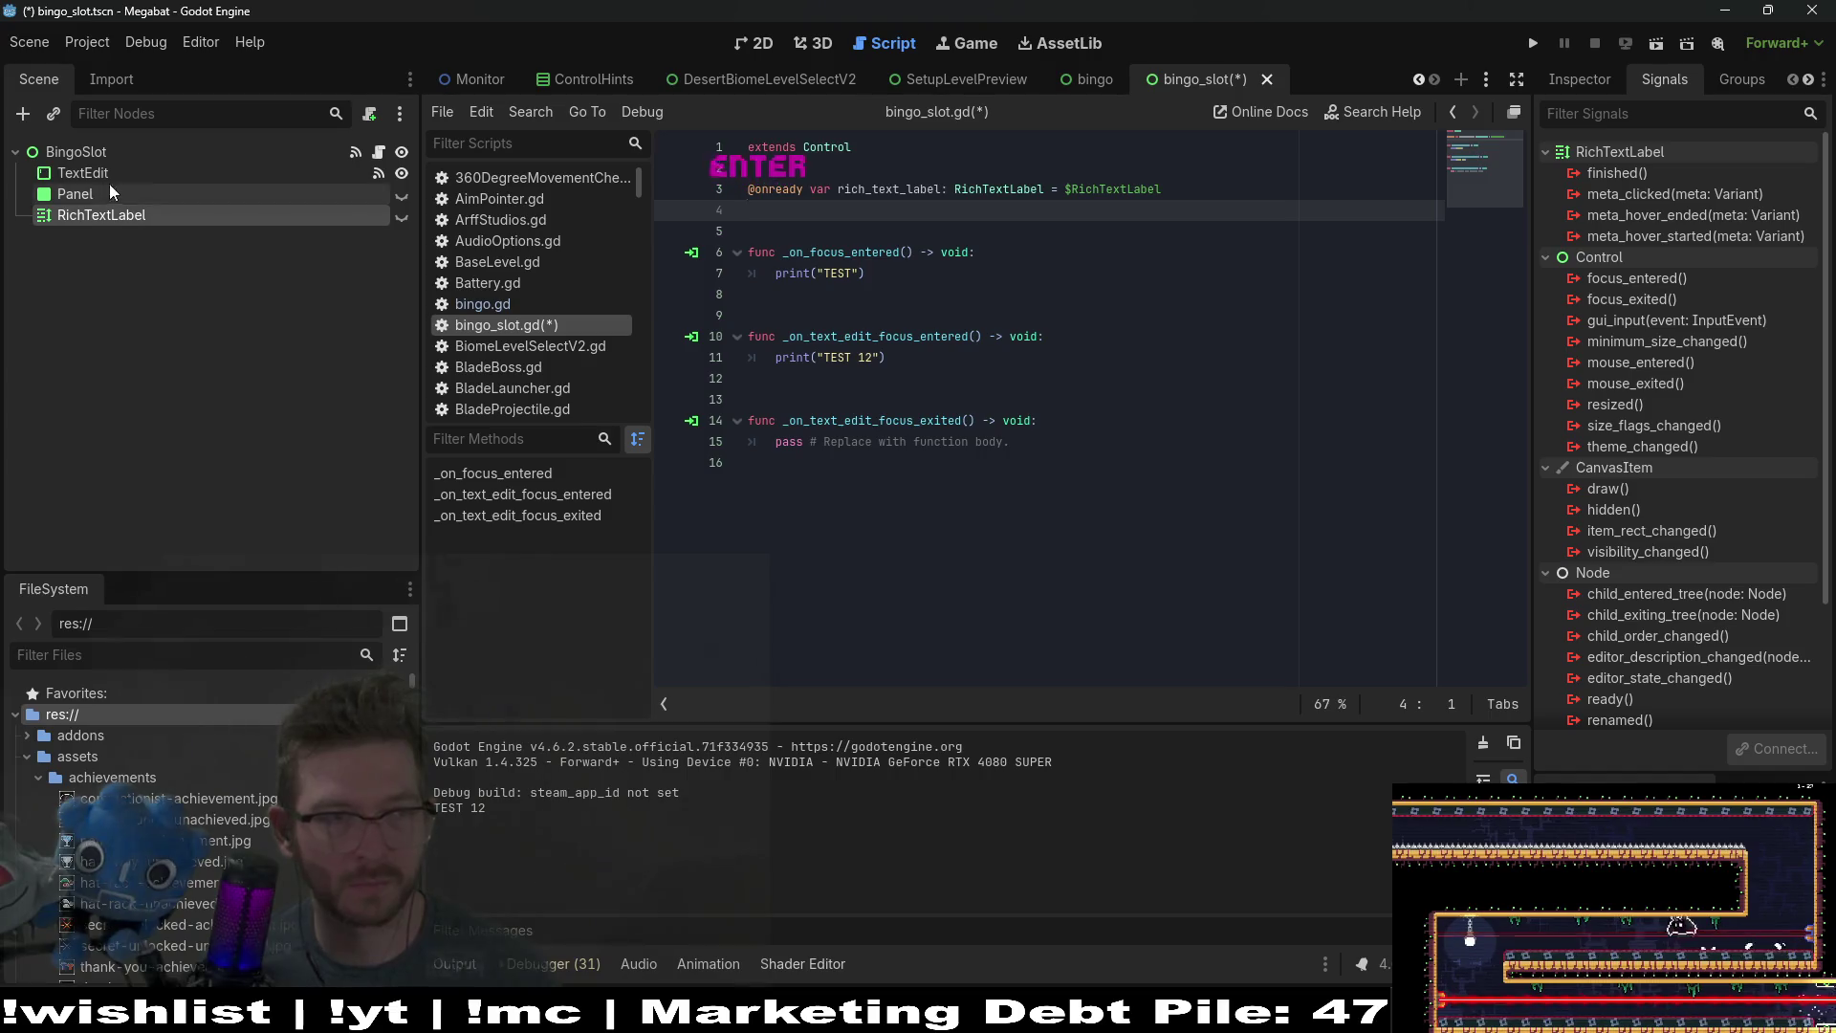
mouse_move(94, 181)
left_mouse_down()
mouse_move(716, 178)
mouse_move(779, 158)
mouse_move(828, 187)
left_mouse_up()
key("Return")
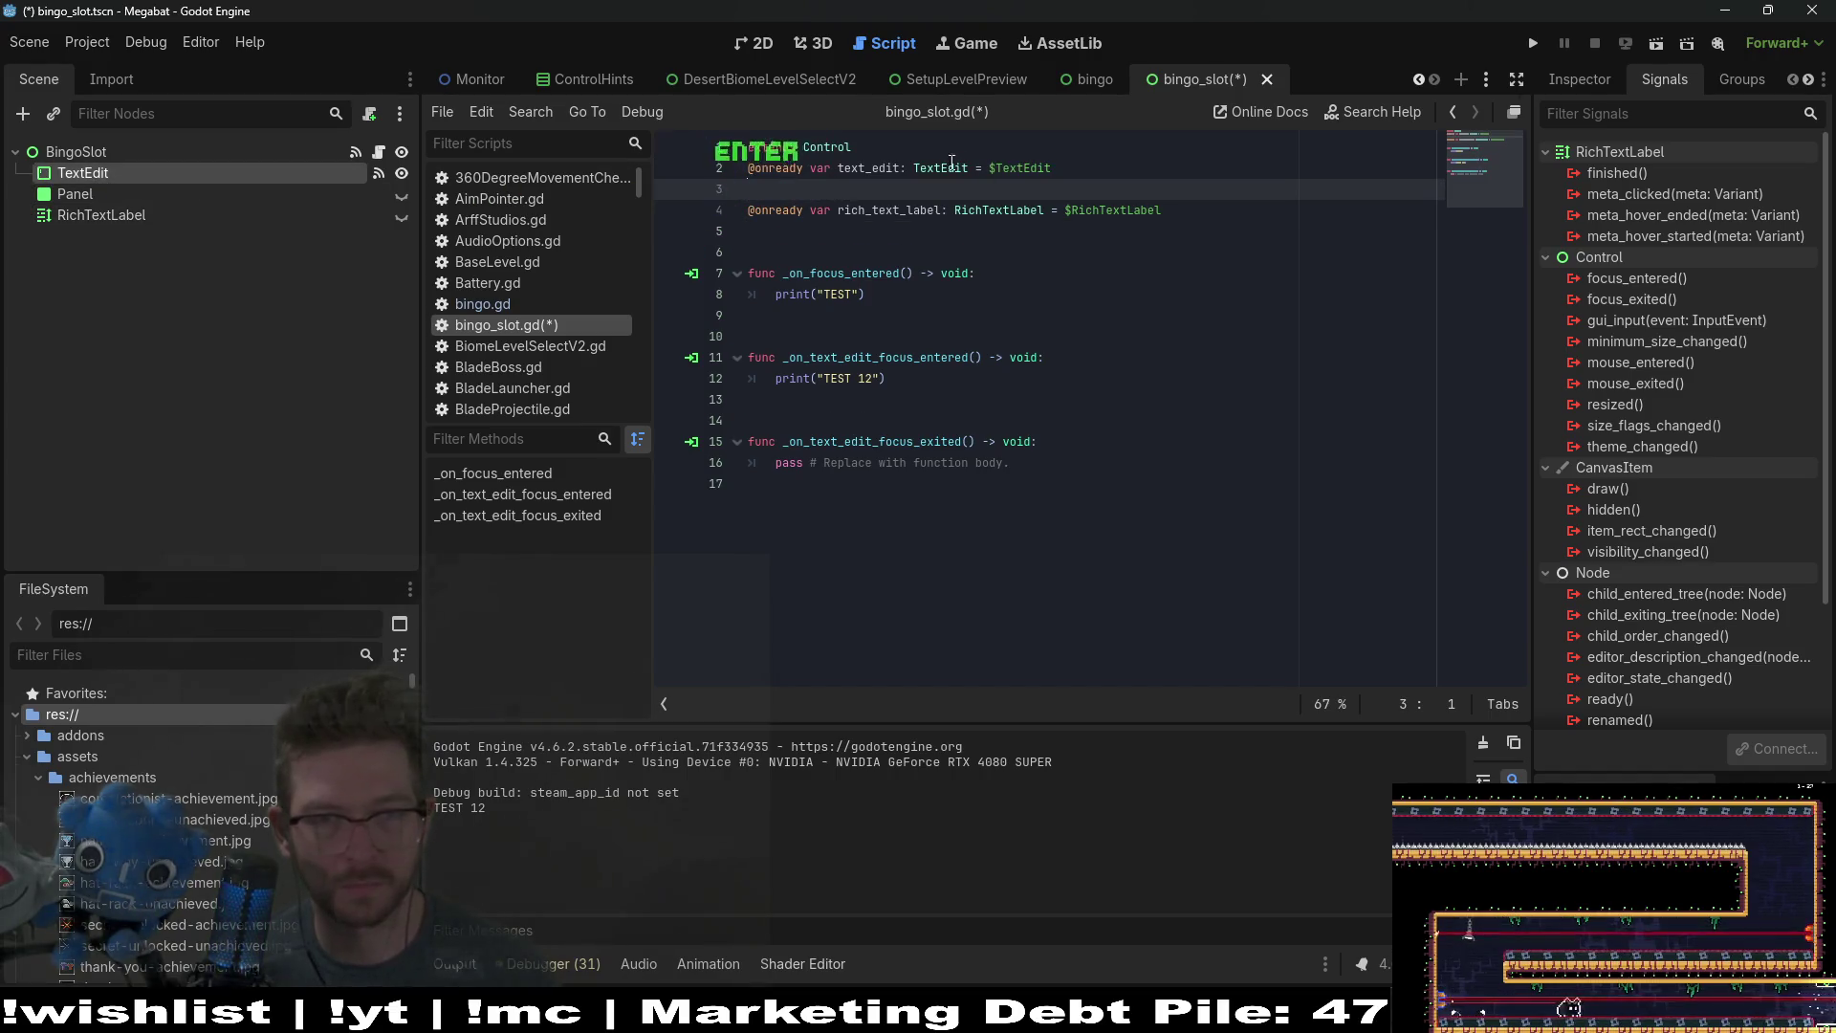
key("ctrl+z")
double_click(867, 189)
key("ctrl+c")
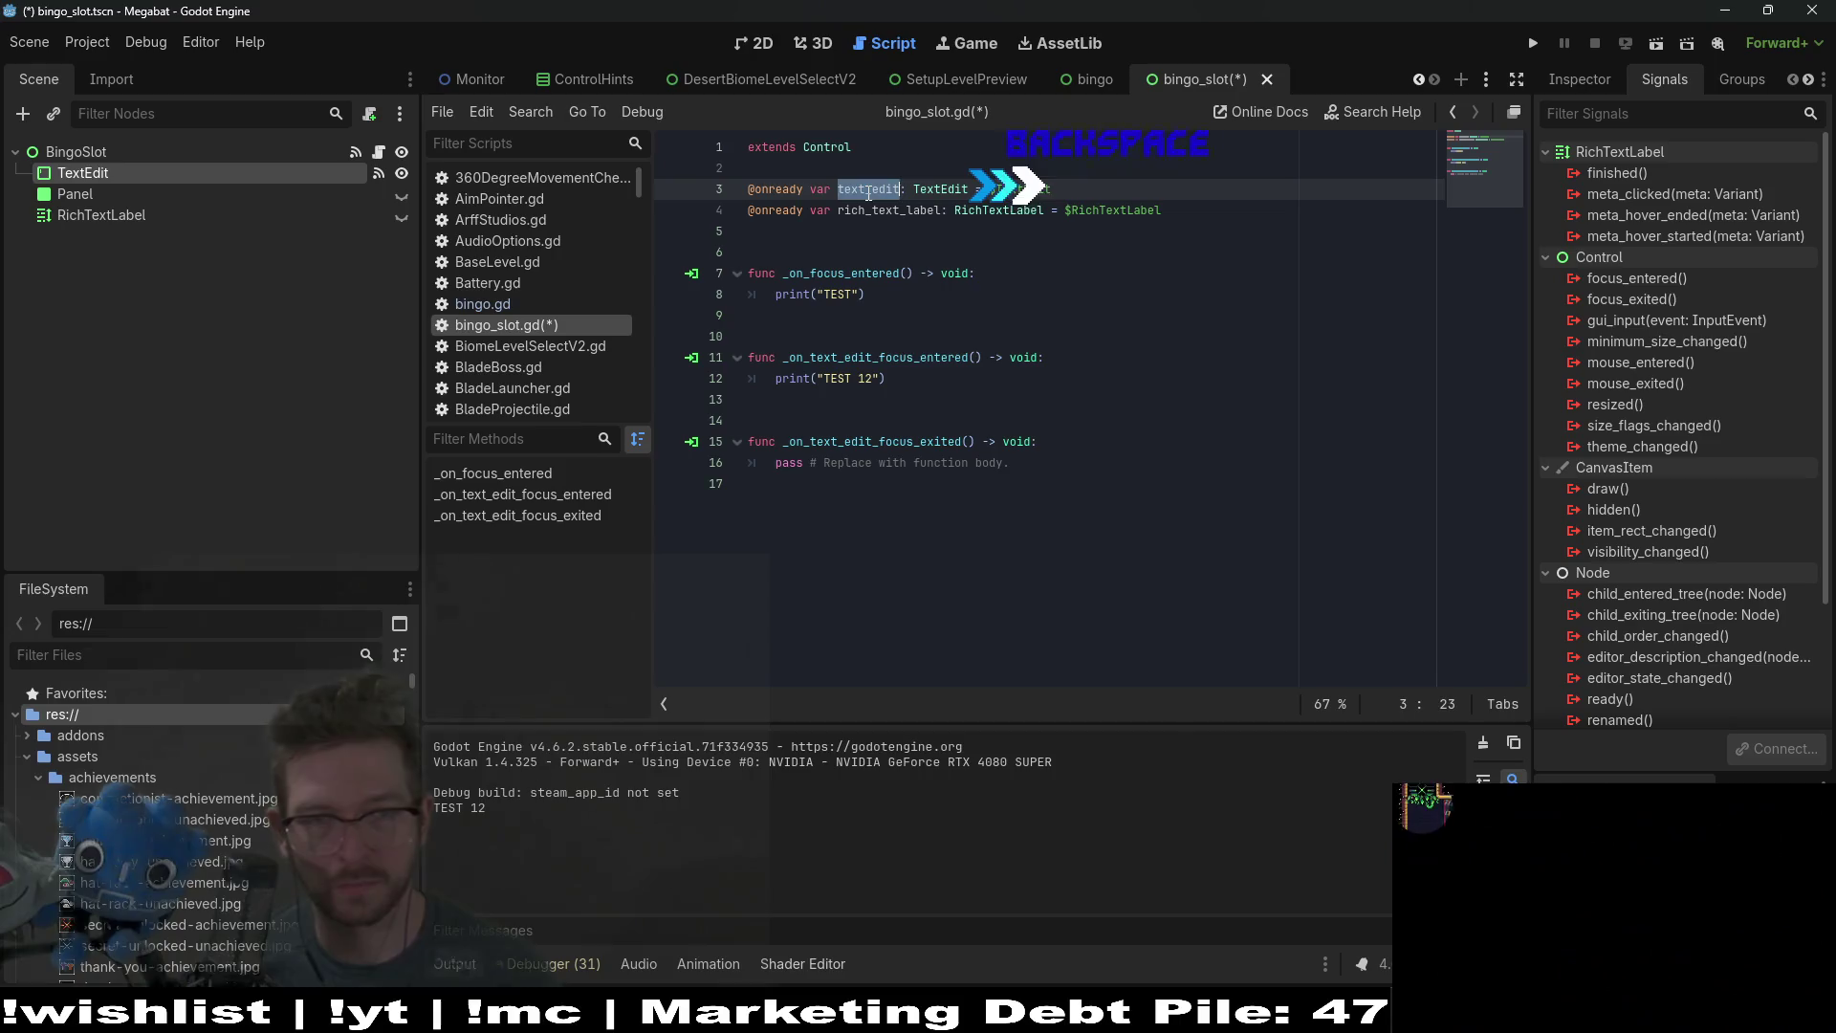
Step: Replace pass in the focus_exited handler with text_edit.hide() and rich_text_label.show()
left_click_drag(1040, 467, 773, 463)
key("BackSpace")
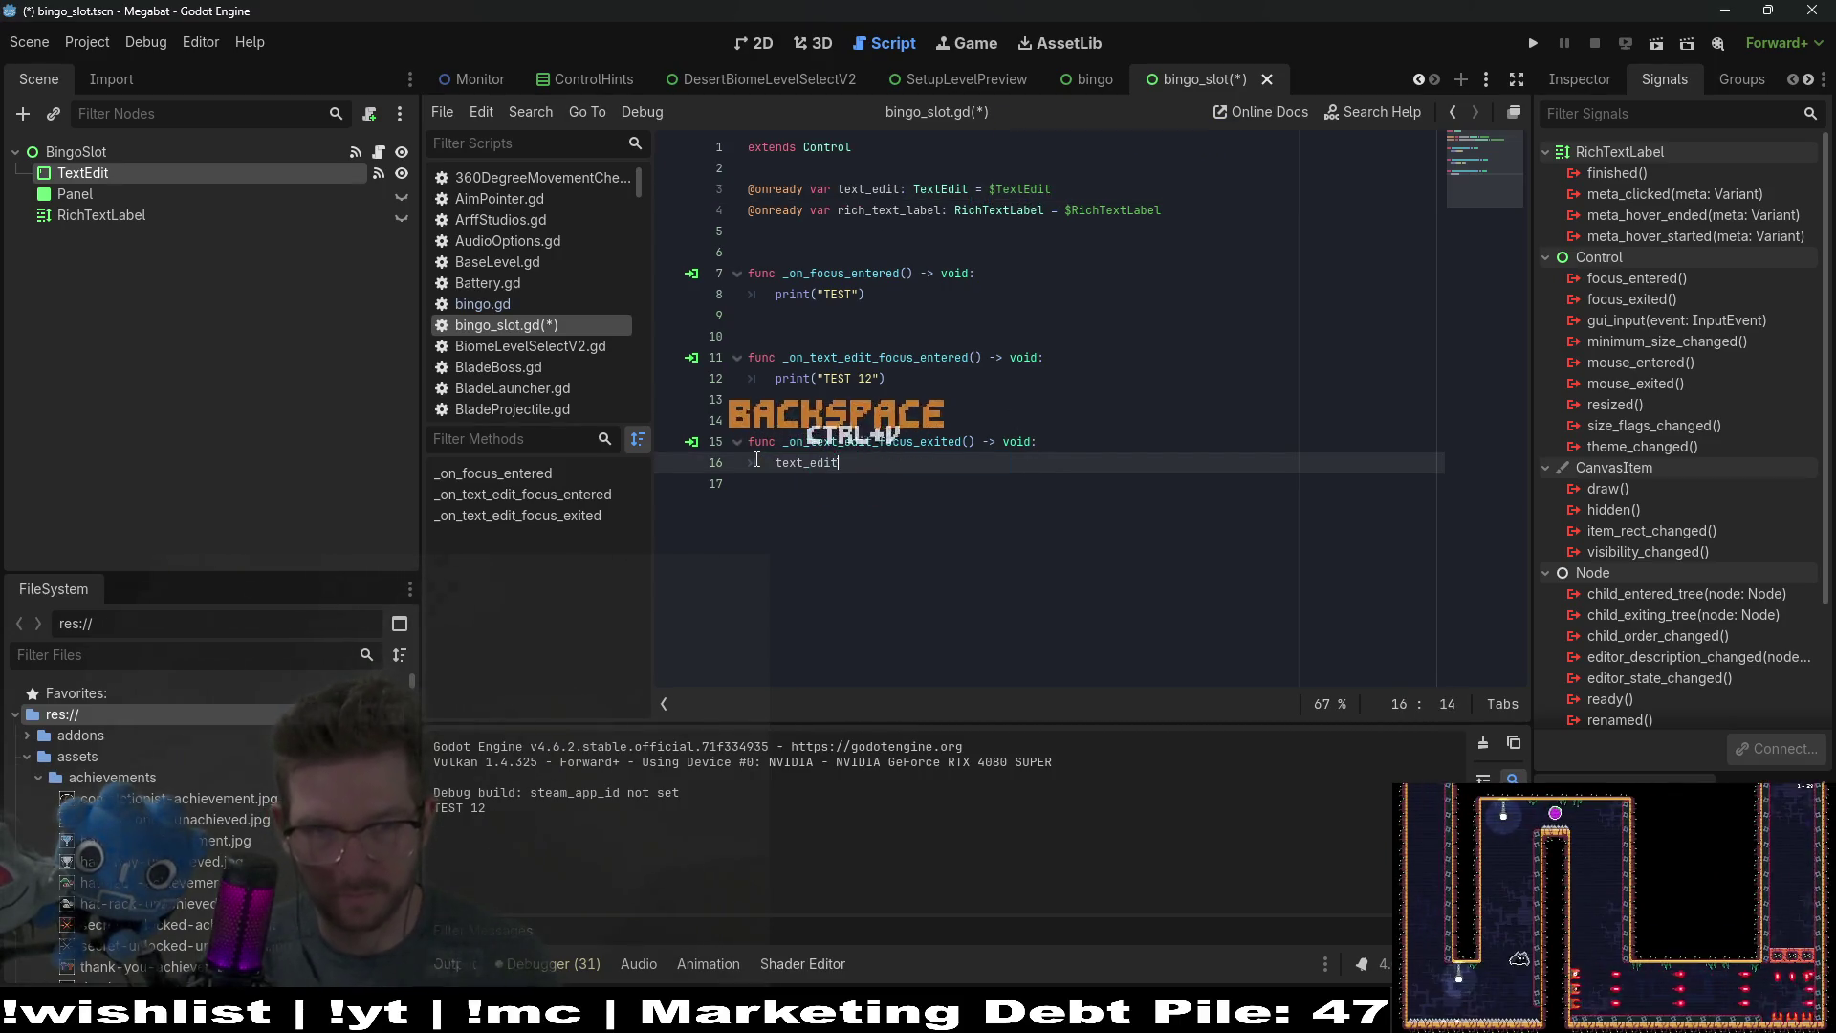
key("ctrl+v")
type(".hide")
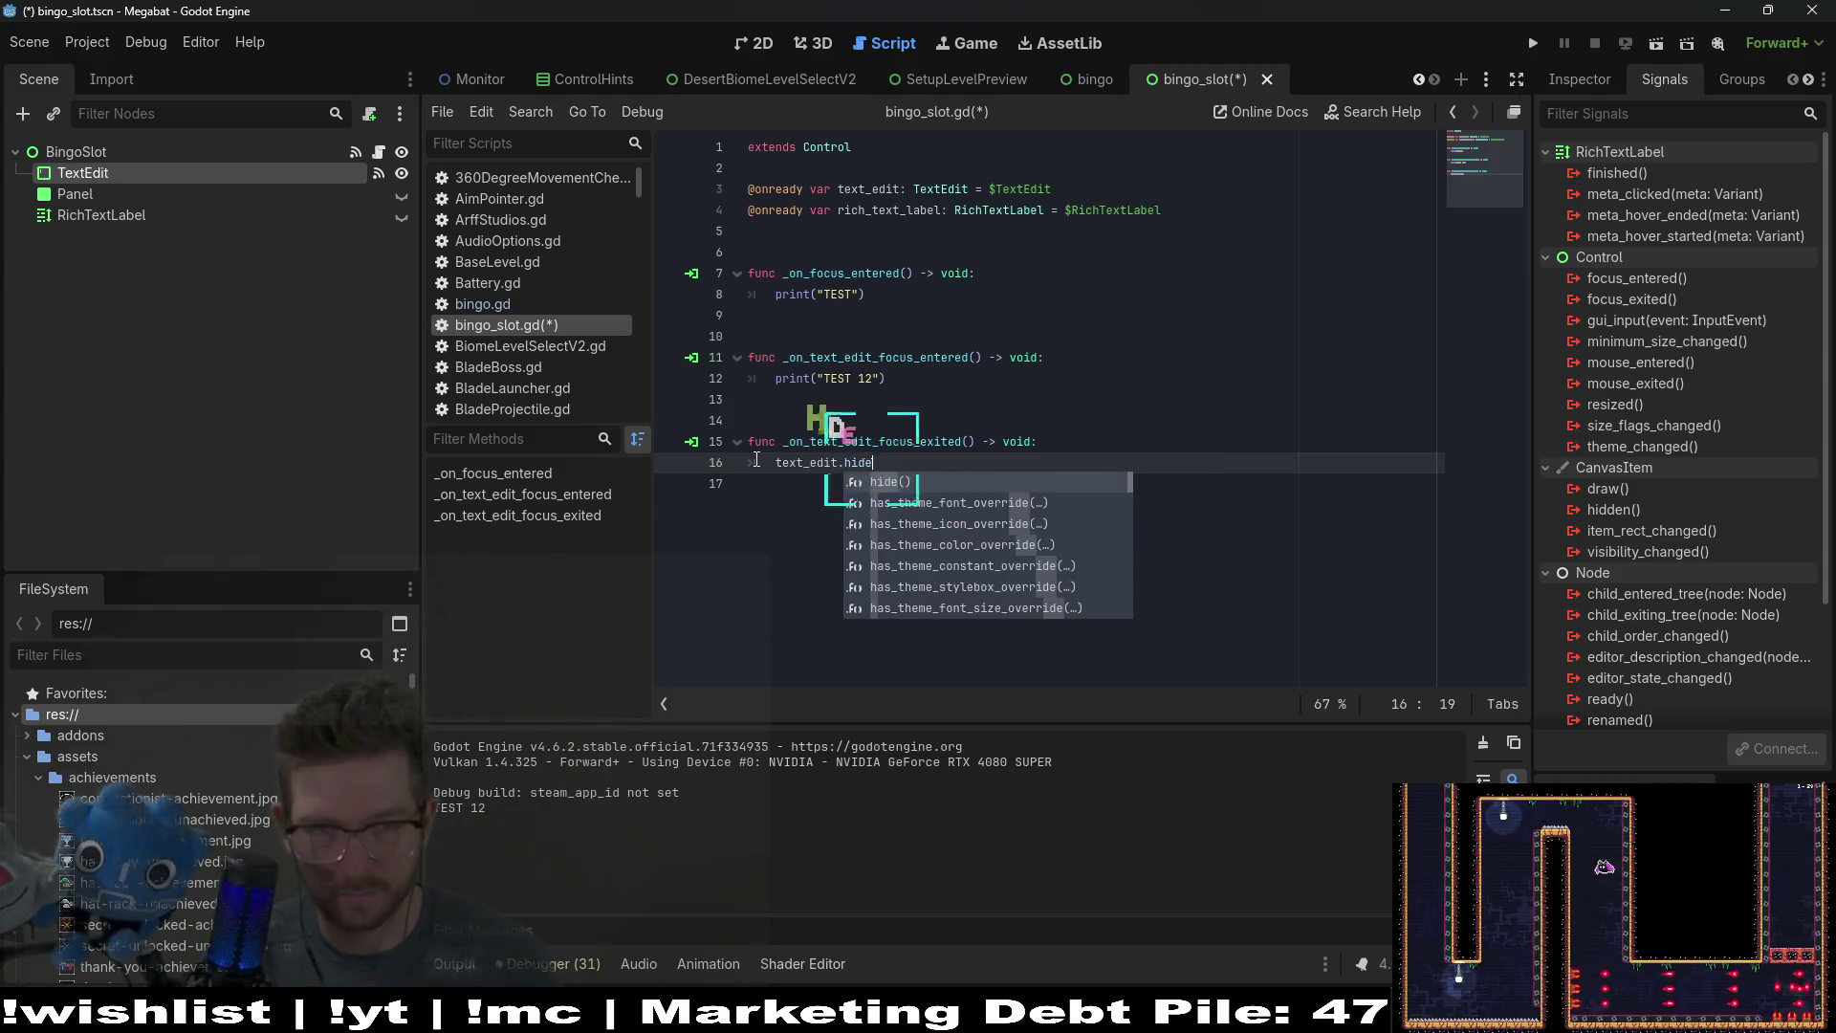
type("()")
key("Return")
type("t")
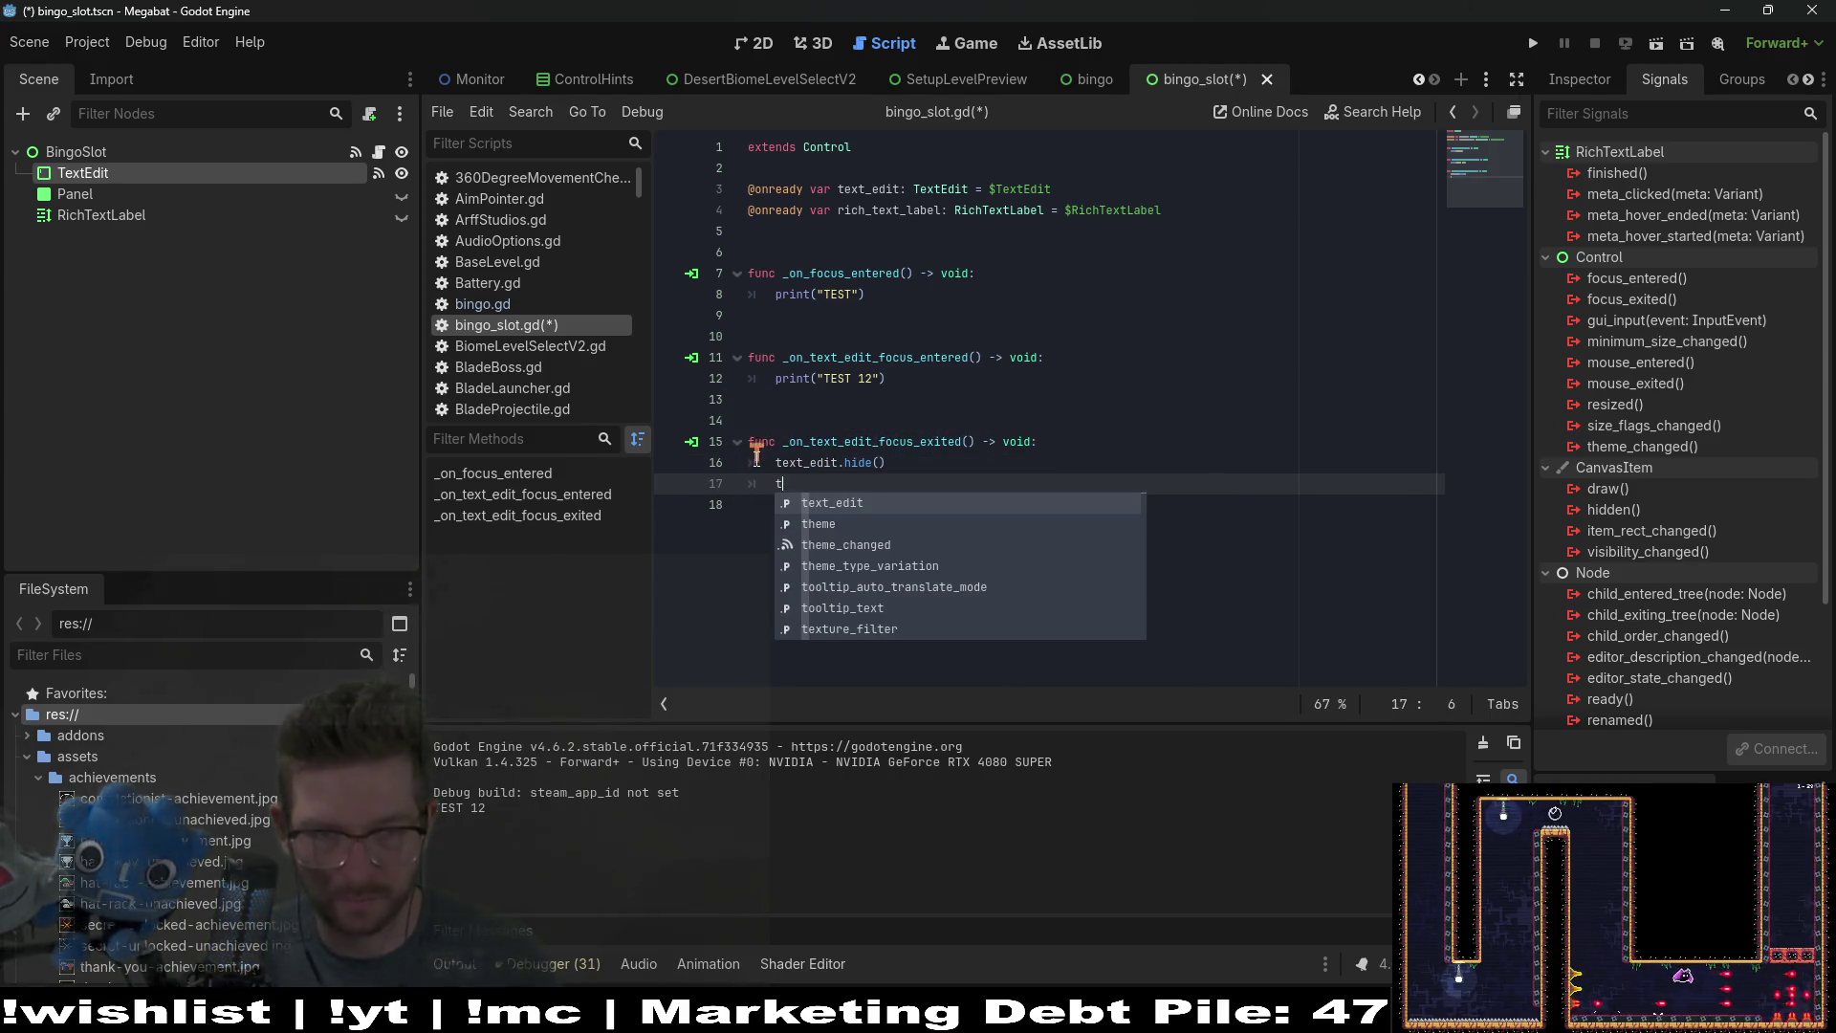
key("BackSpace")
left_click(909, 208)
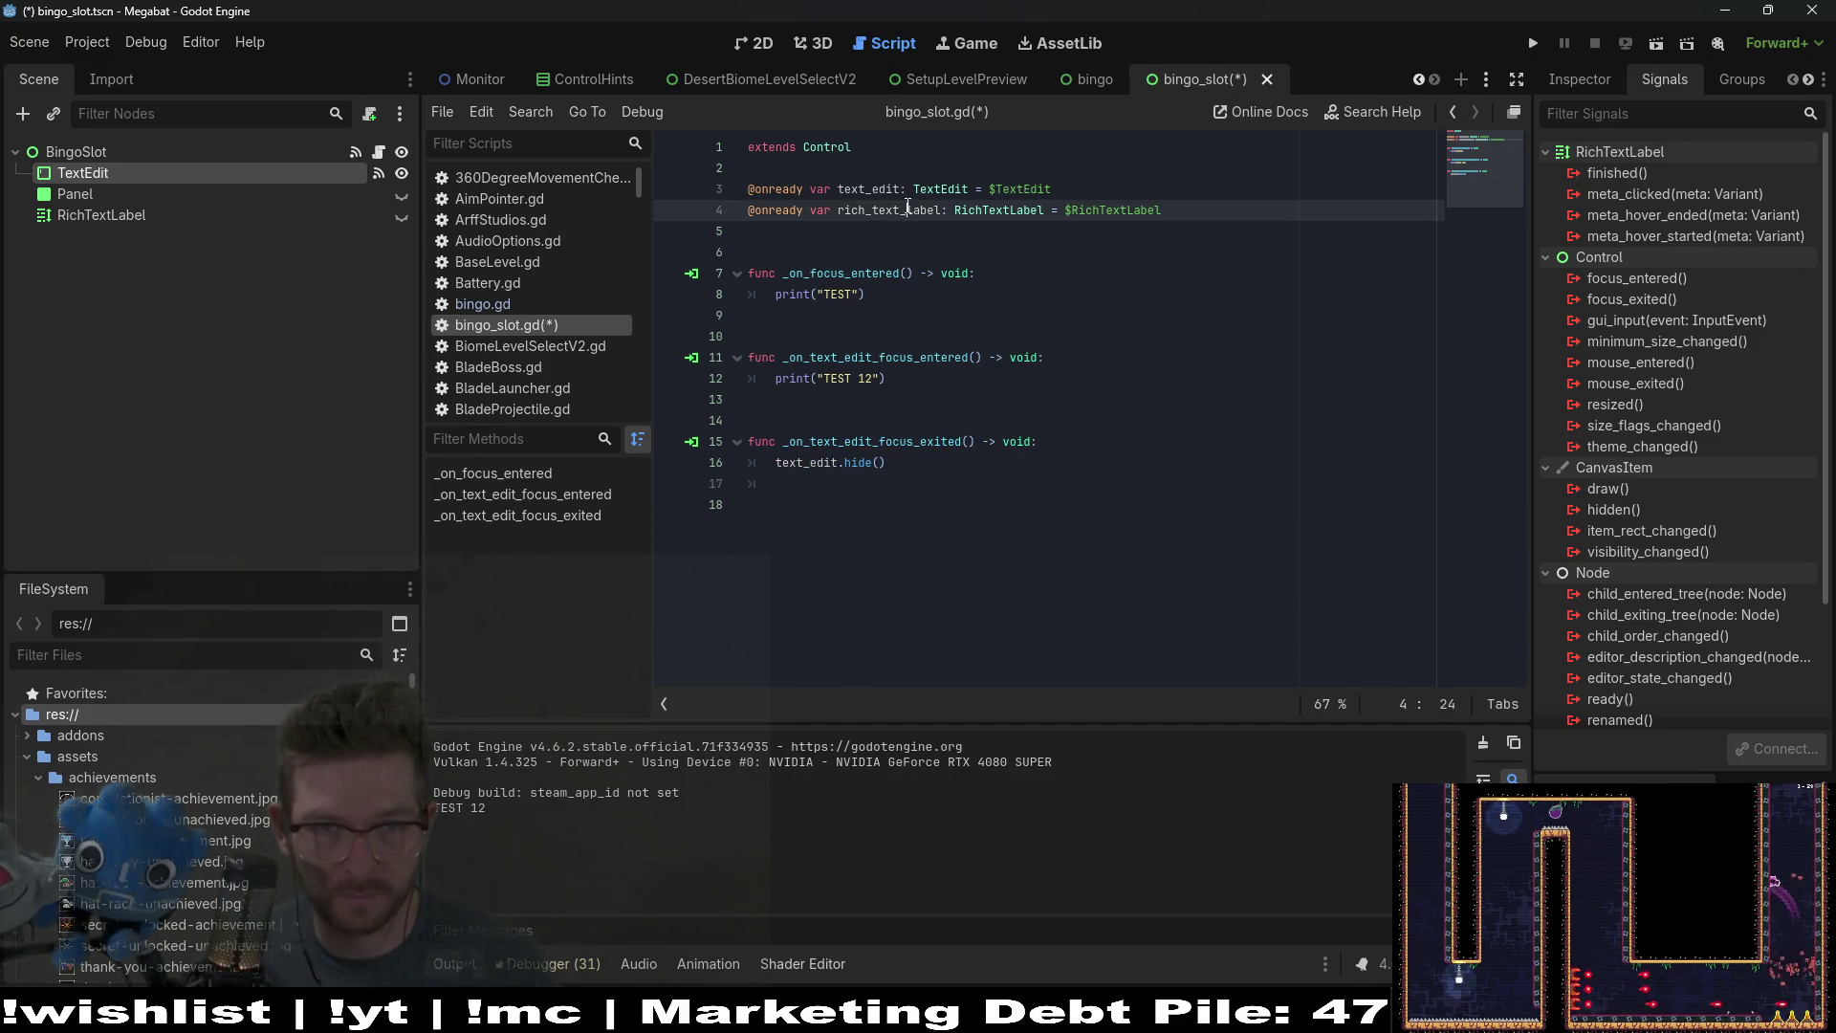
left_click(812, 484)
type(".show()")
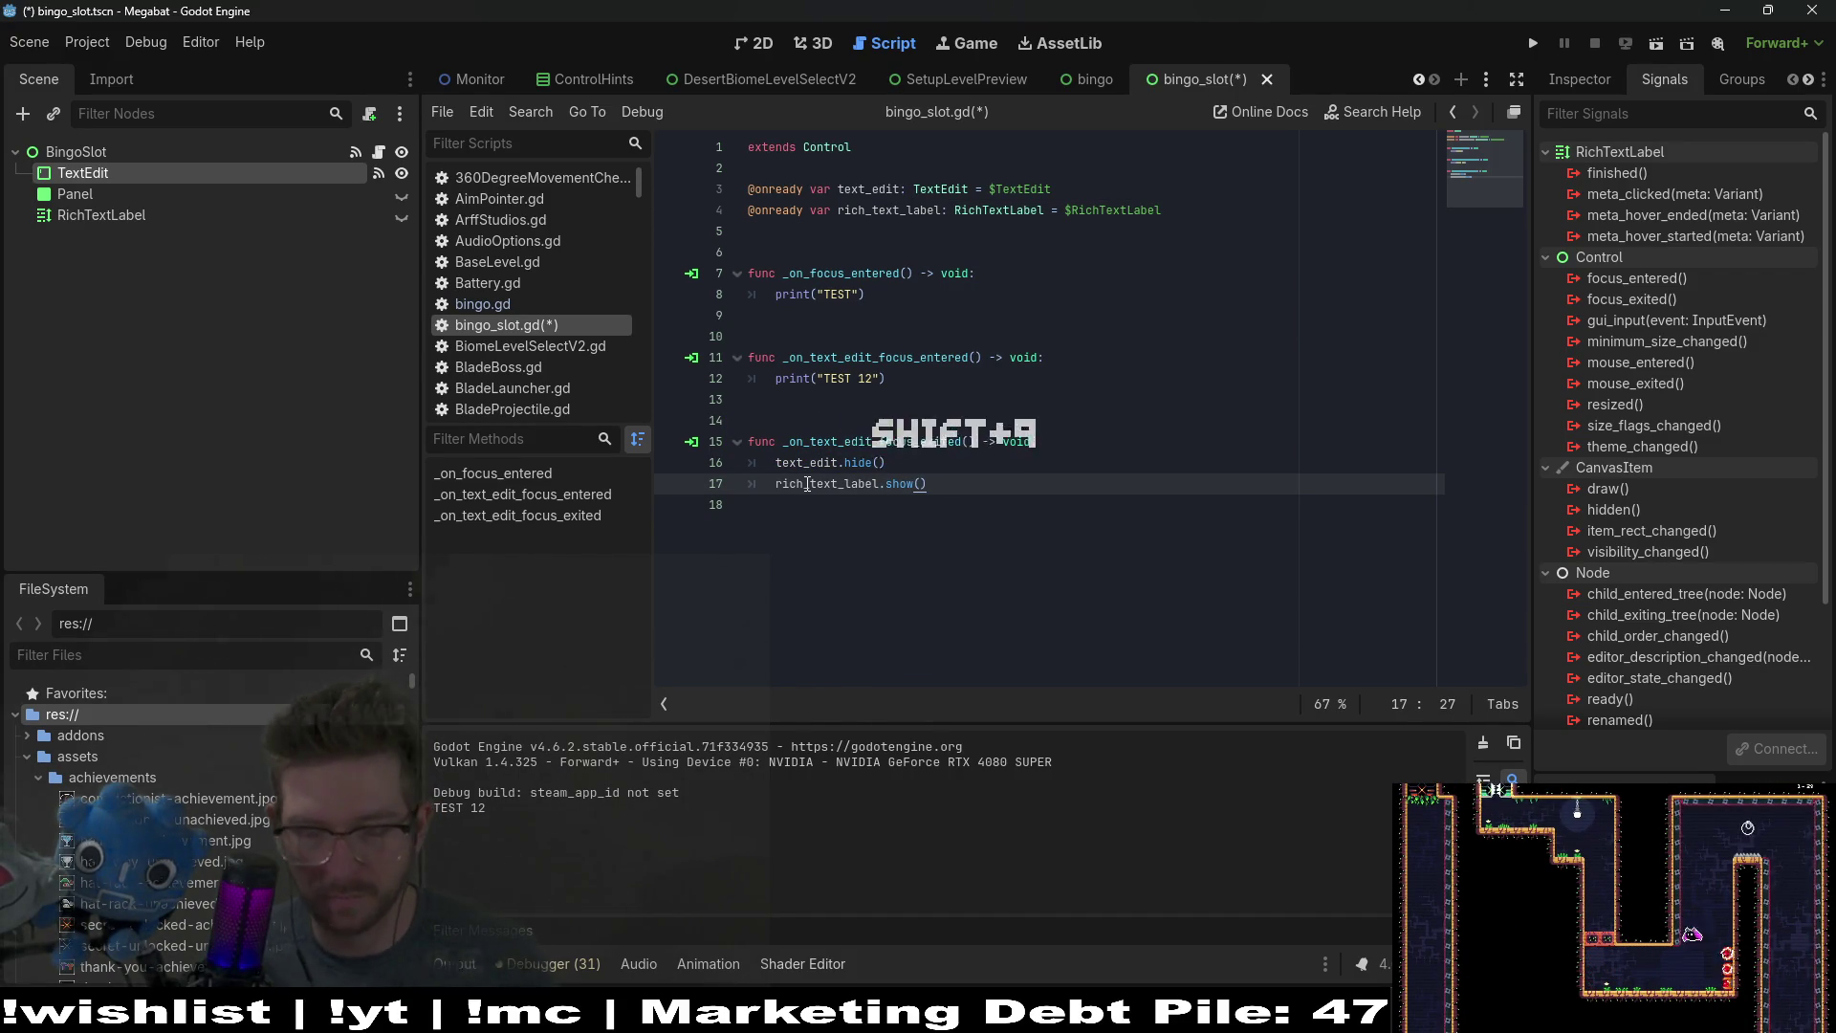
key("shift+Up")
key("shift+Up")
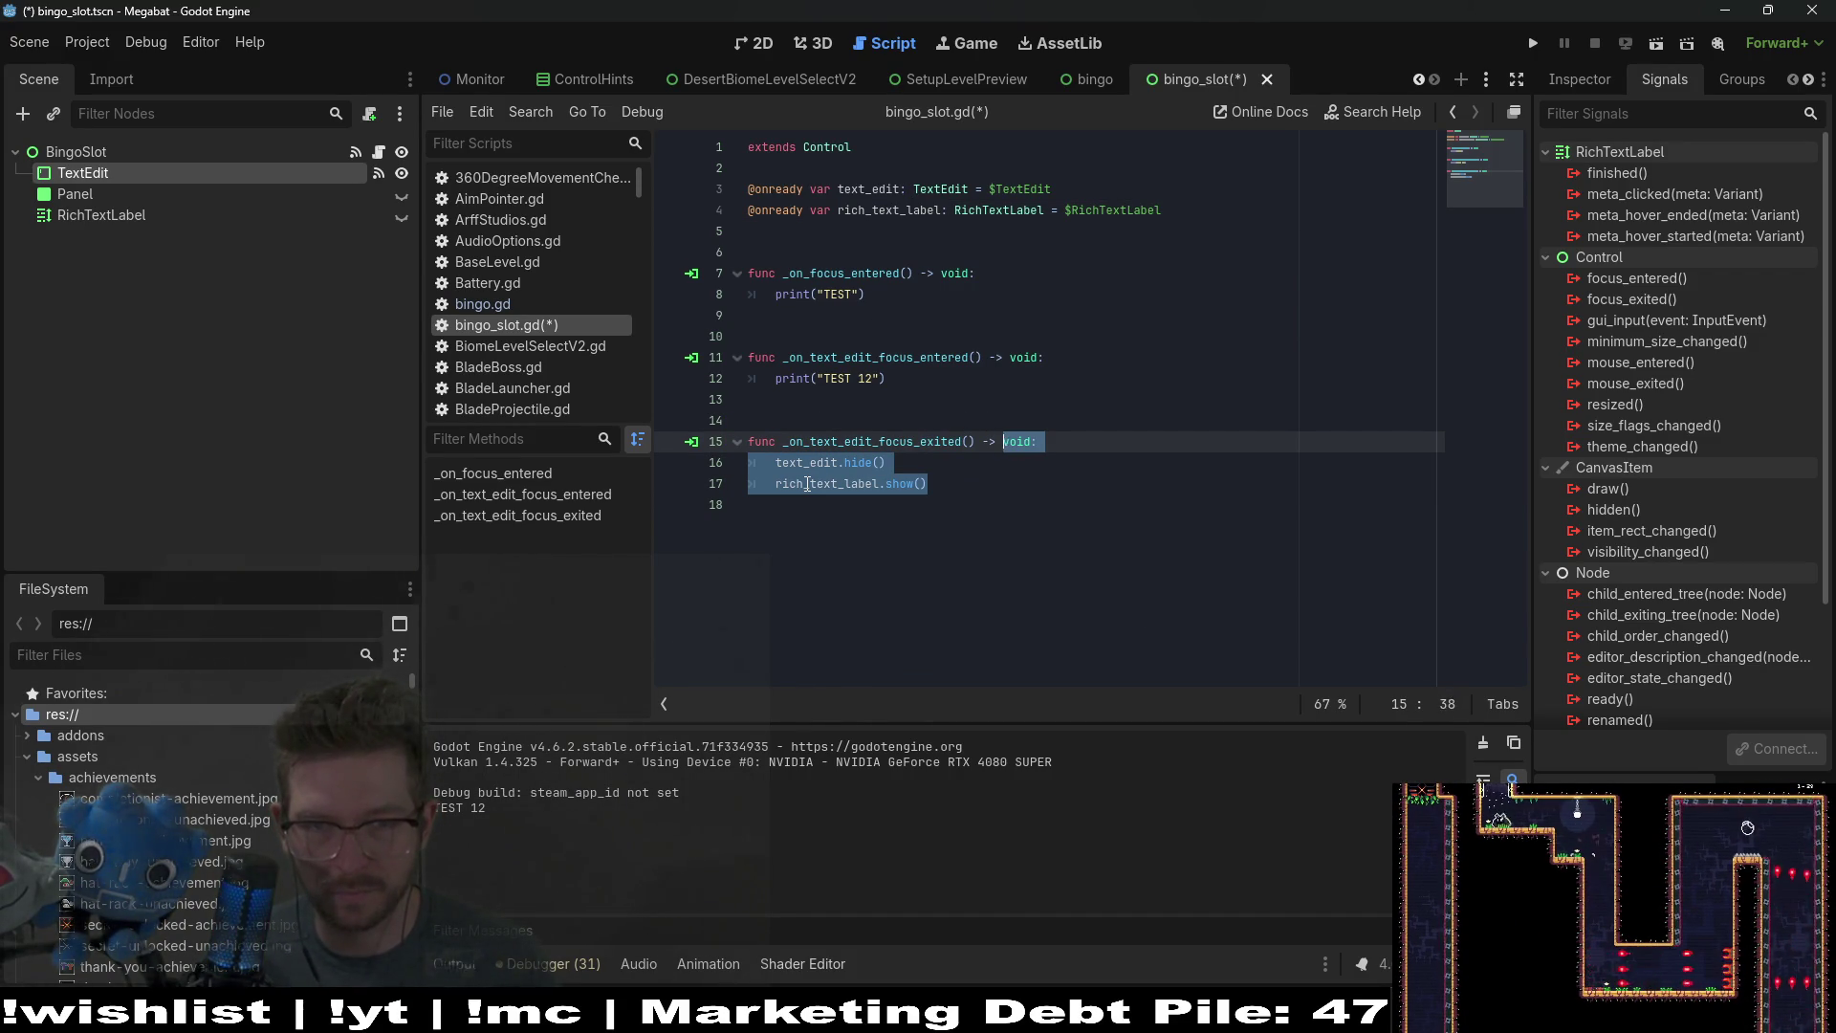
Step: Replace the TEST 12 print in focus_entered with text_edit.show() and rich_text_label.hide()
left_click(908, 379)
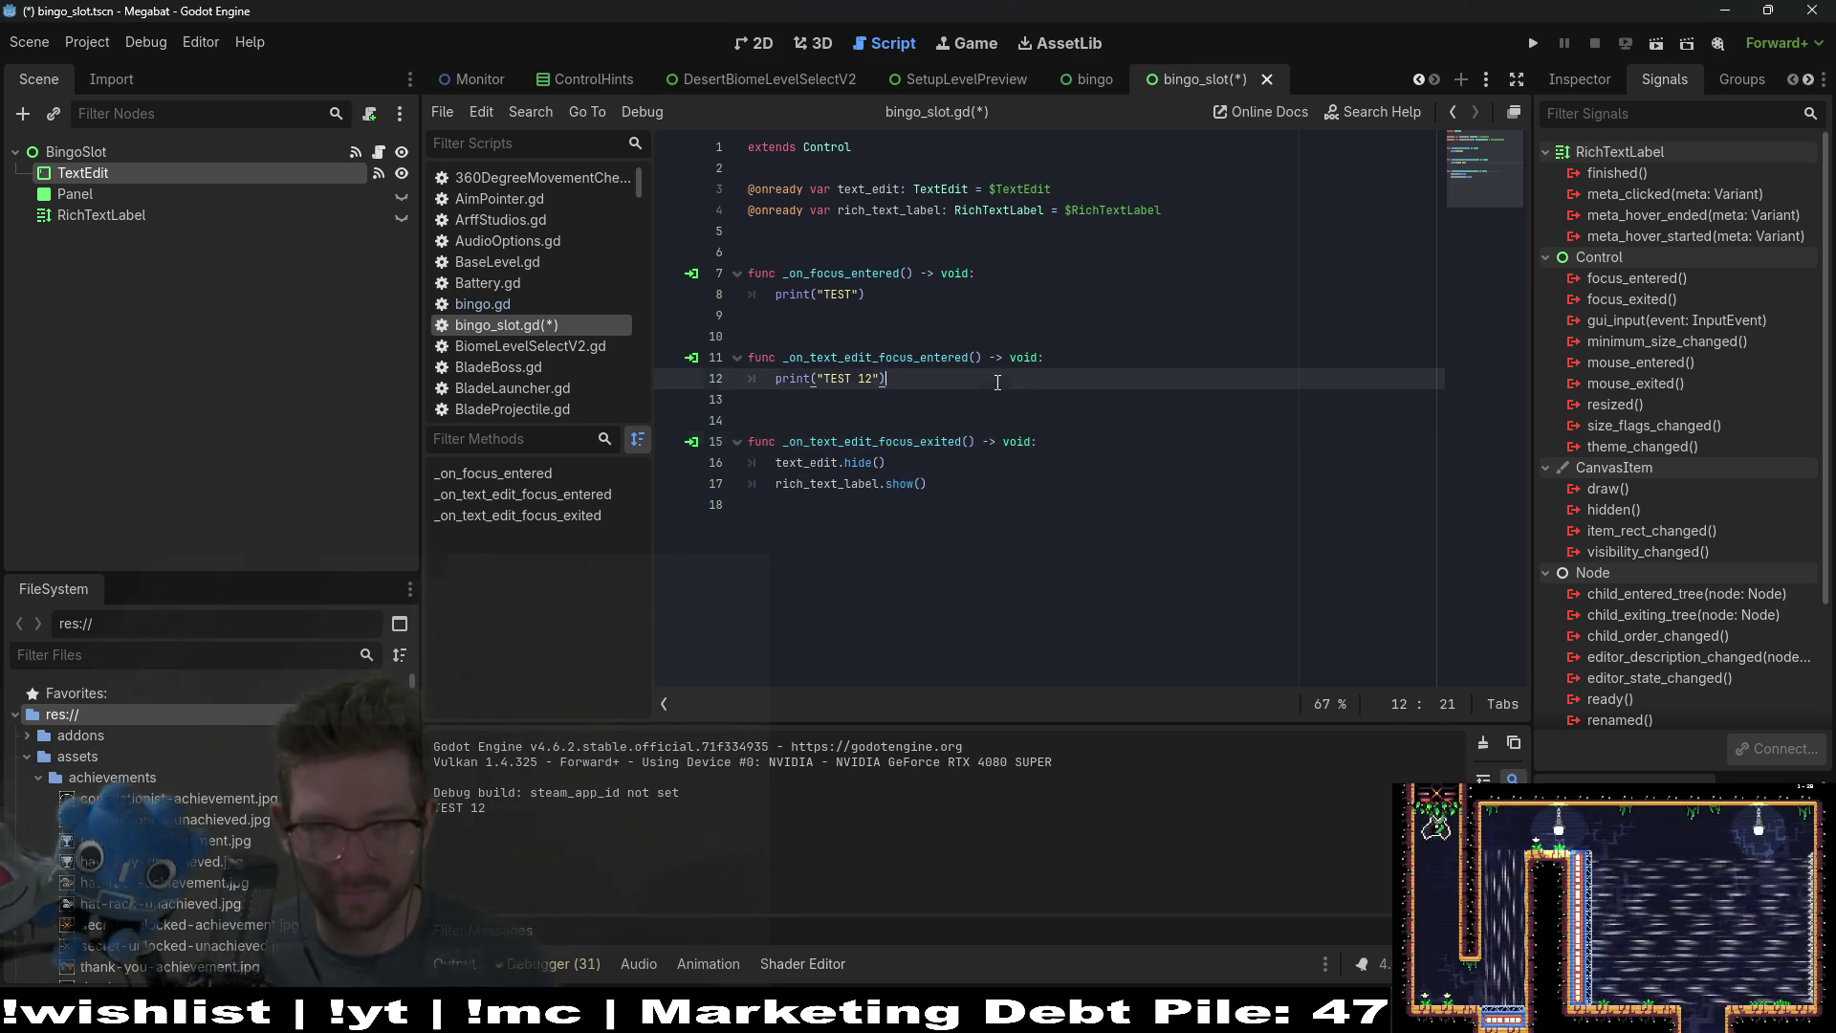
key("shift+Up")
type("text_edit.hide() \trich_text_label.show()")
left_click(904, 386)
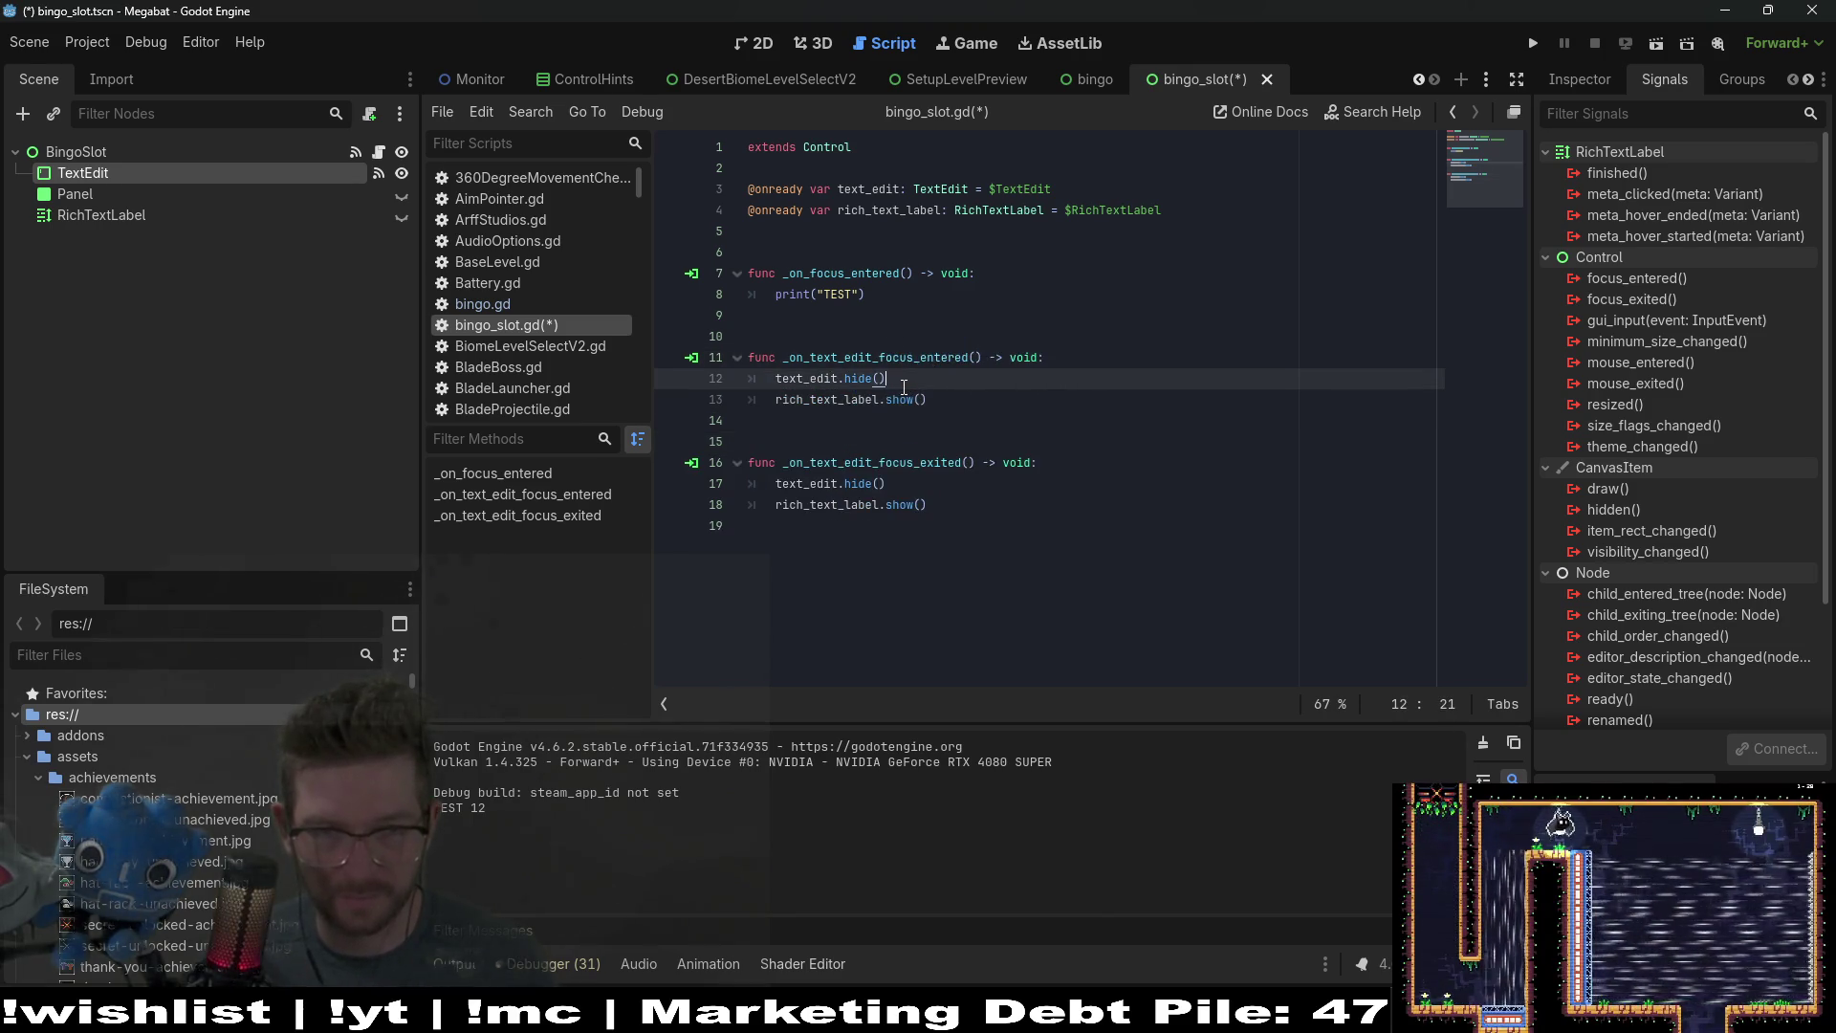
type("show")
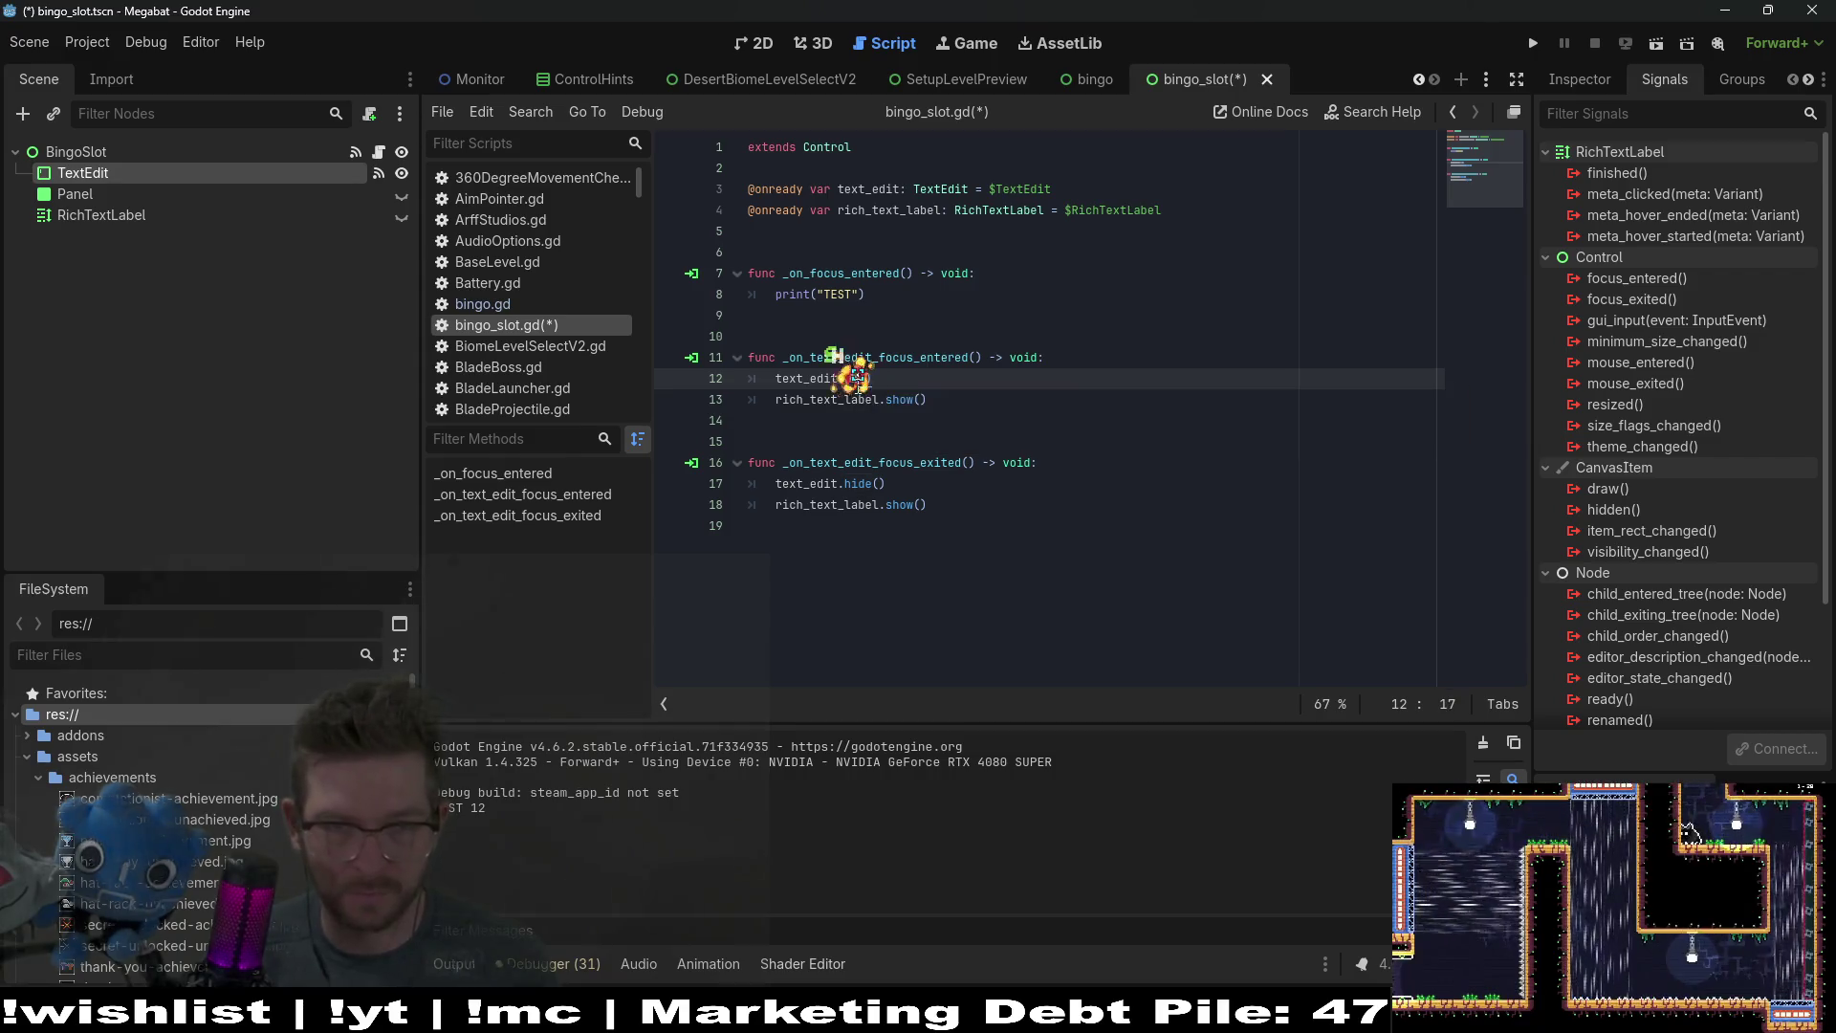
double_click(895, 399)
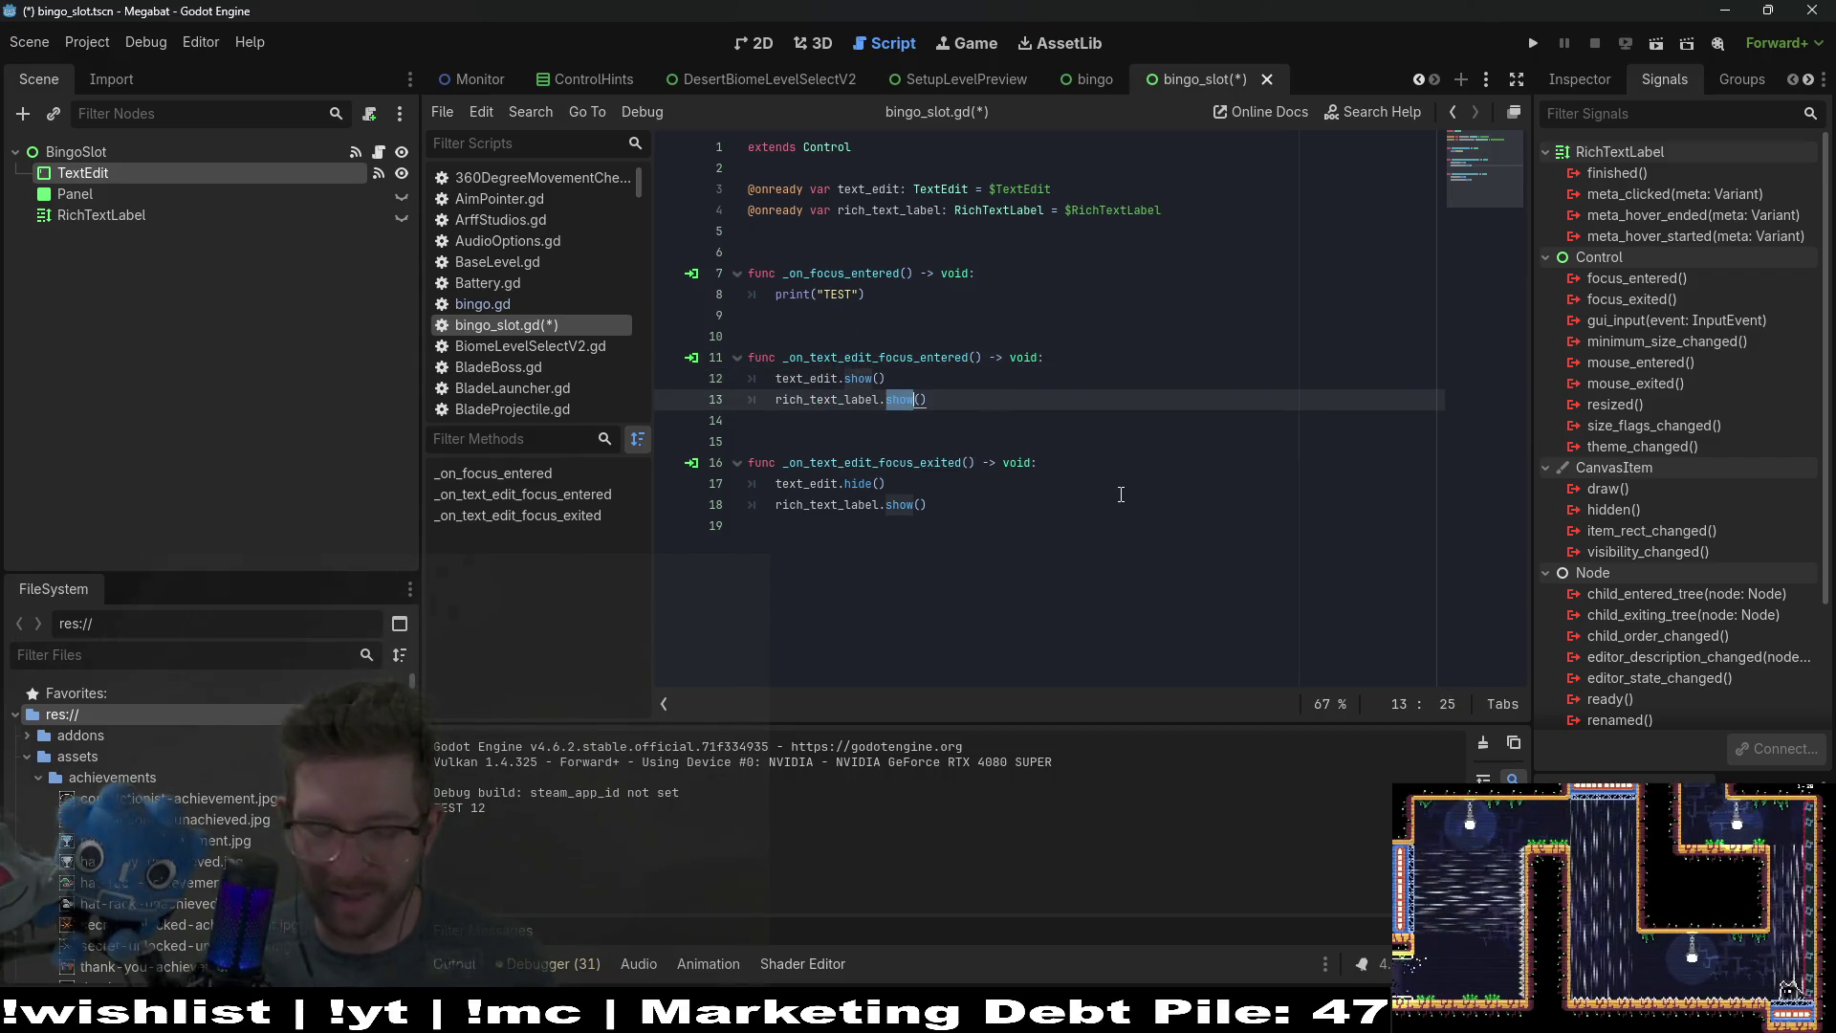
type("hide")
left_click(1163, 351)
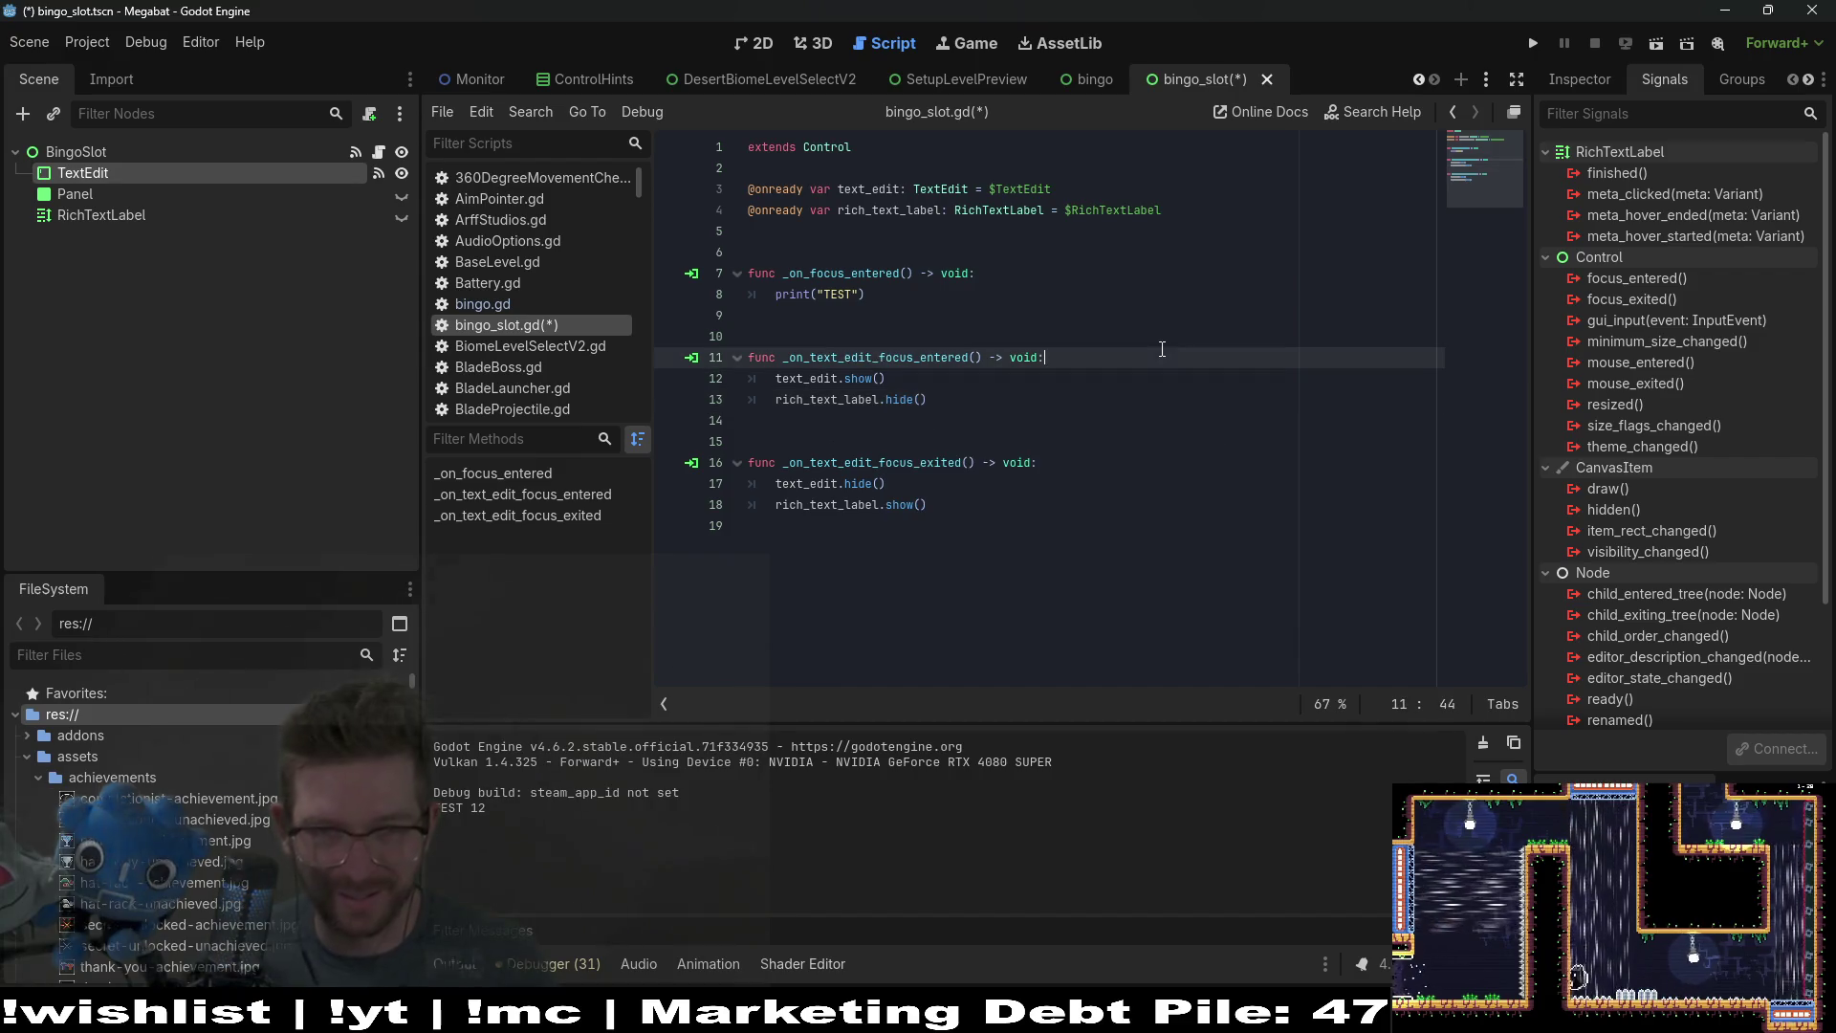
Step: Add rich_text_label.text = text_edit.text to the focus_exited handler, save, and run the scene
left_click(967, 403)
left_click(959, 489)
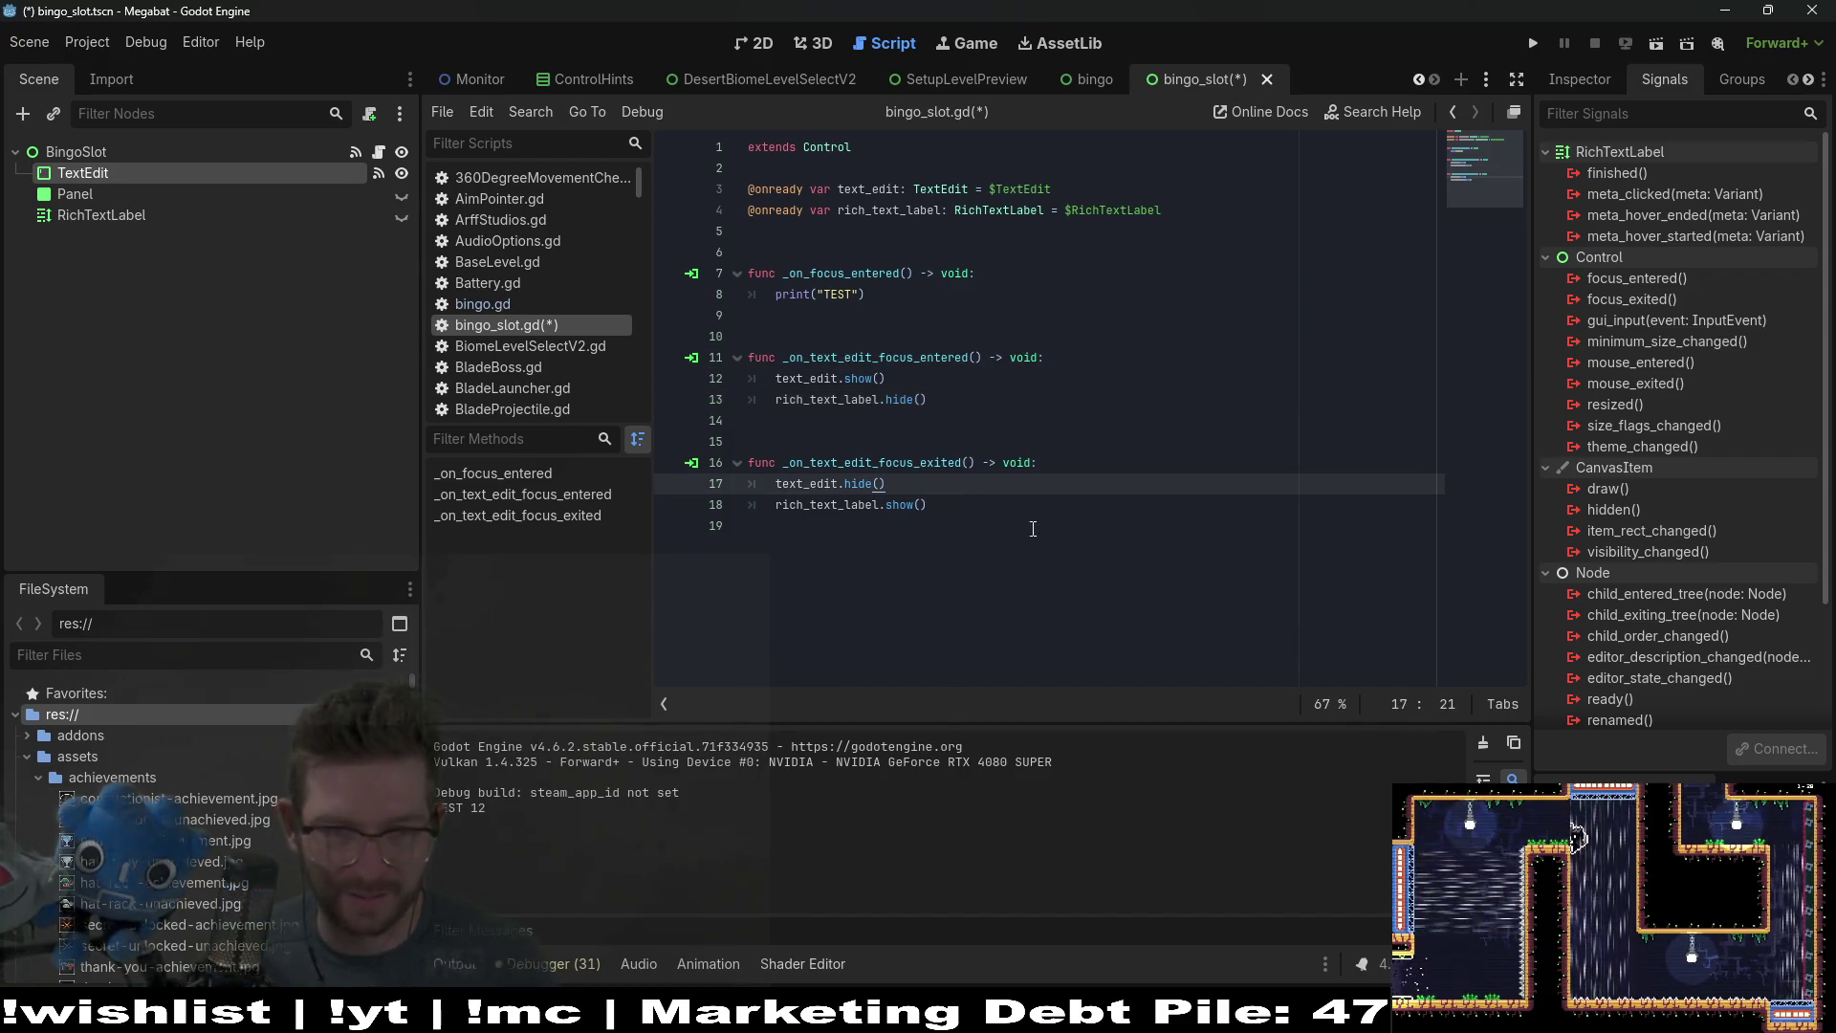
key("Down")
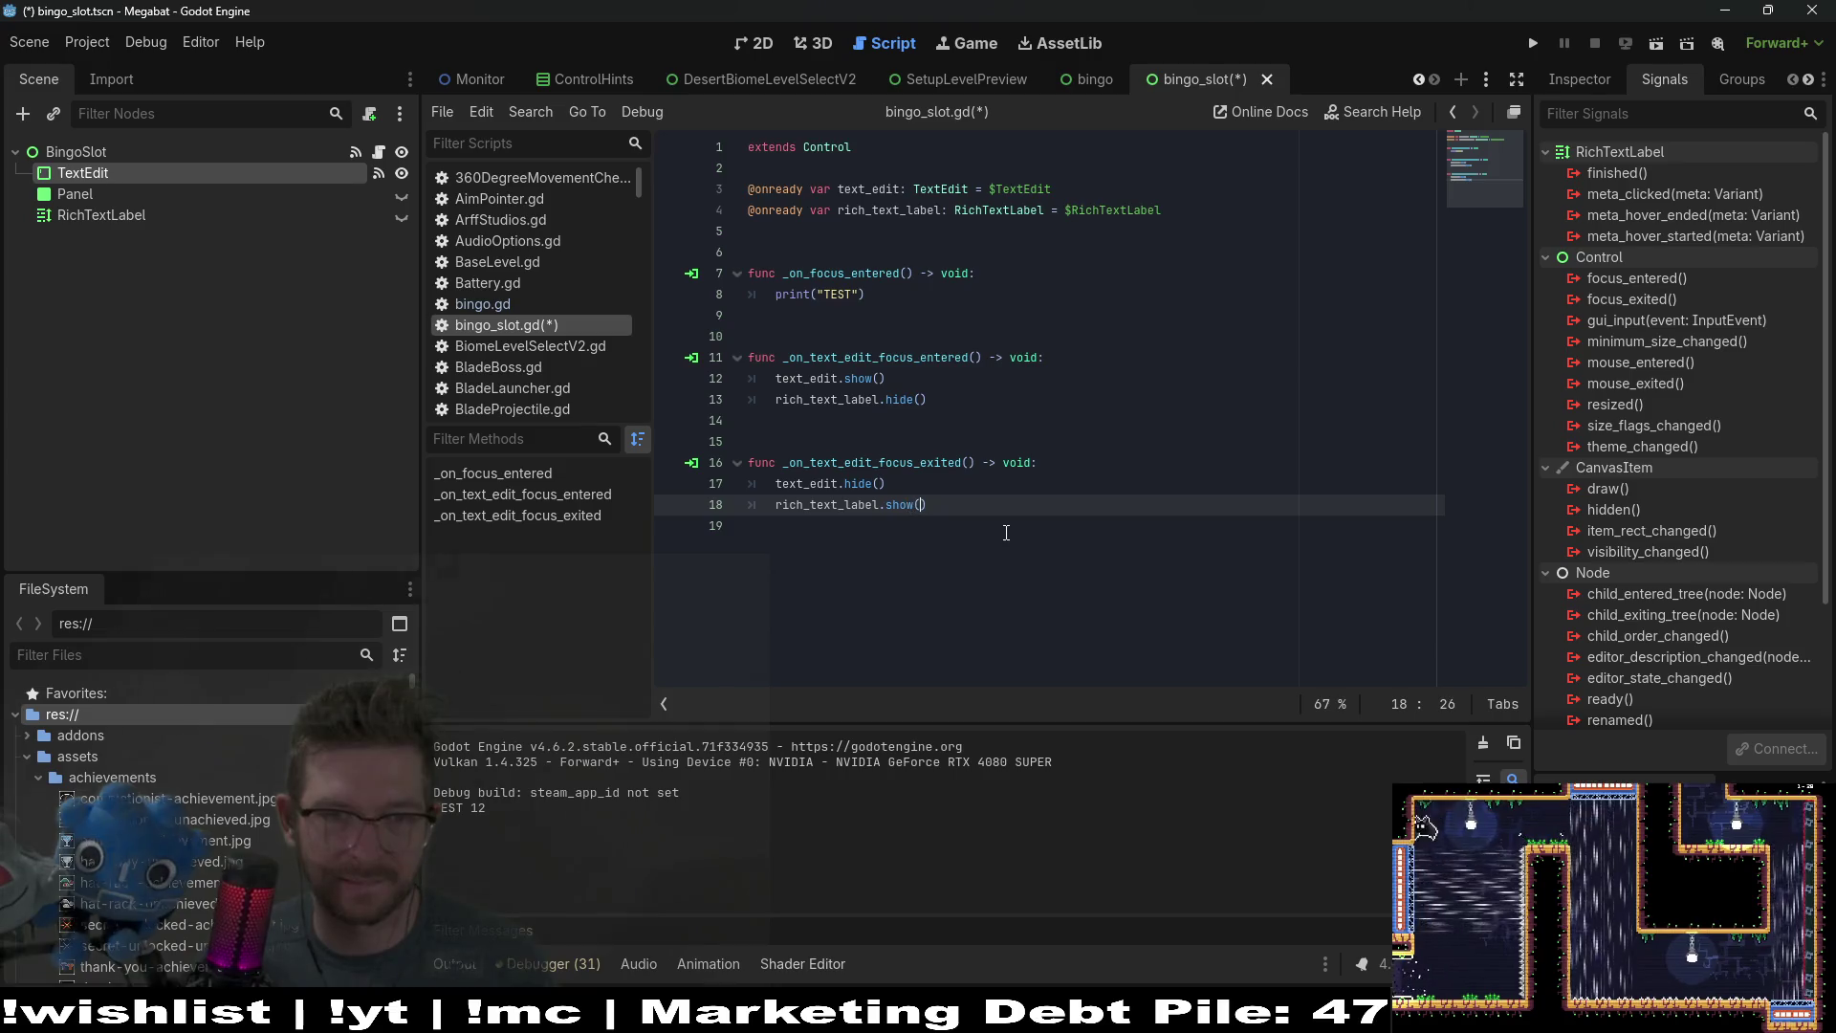
key("Return")
type("$")
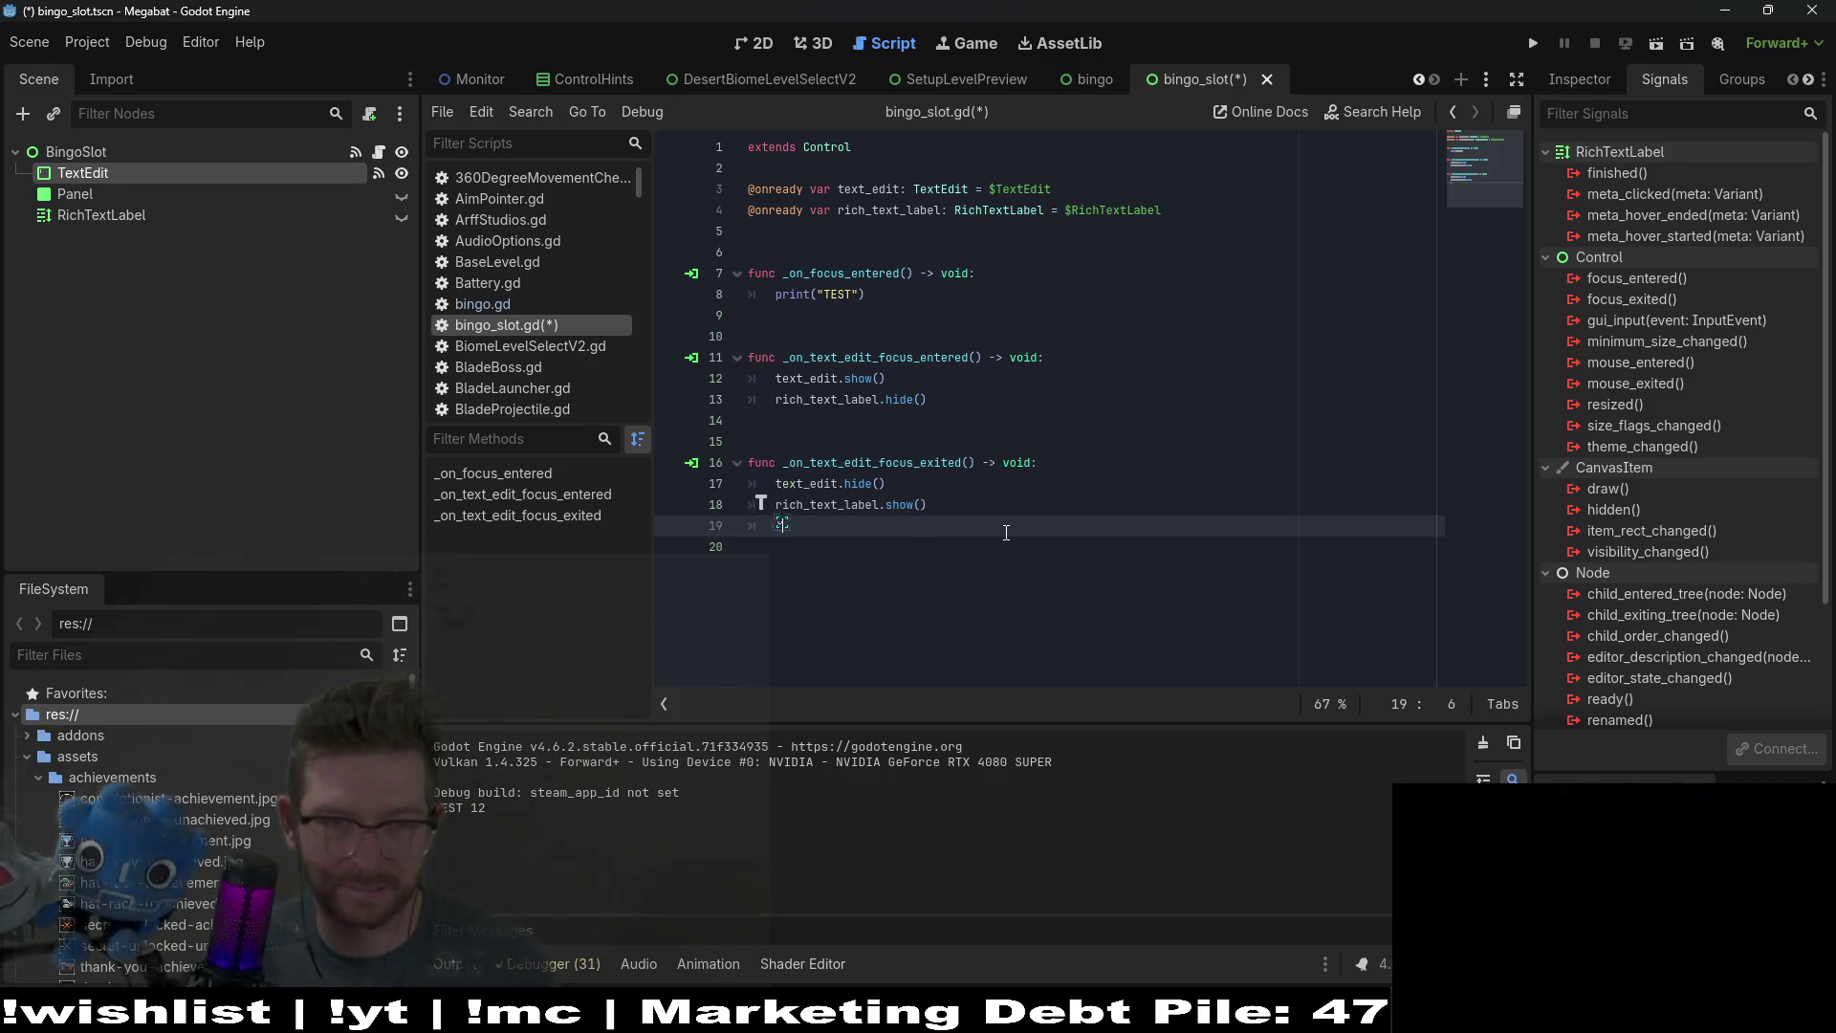
key("BackSpace")
key("BackSpace")
key("BackSpace")
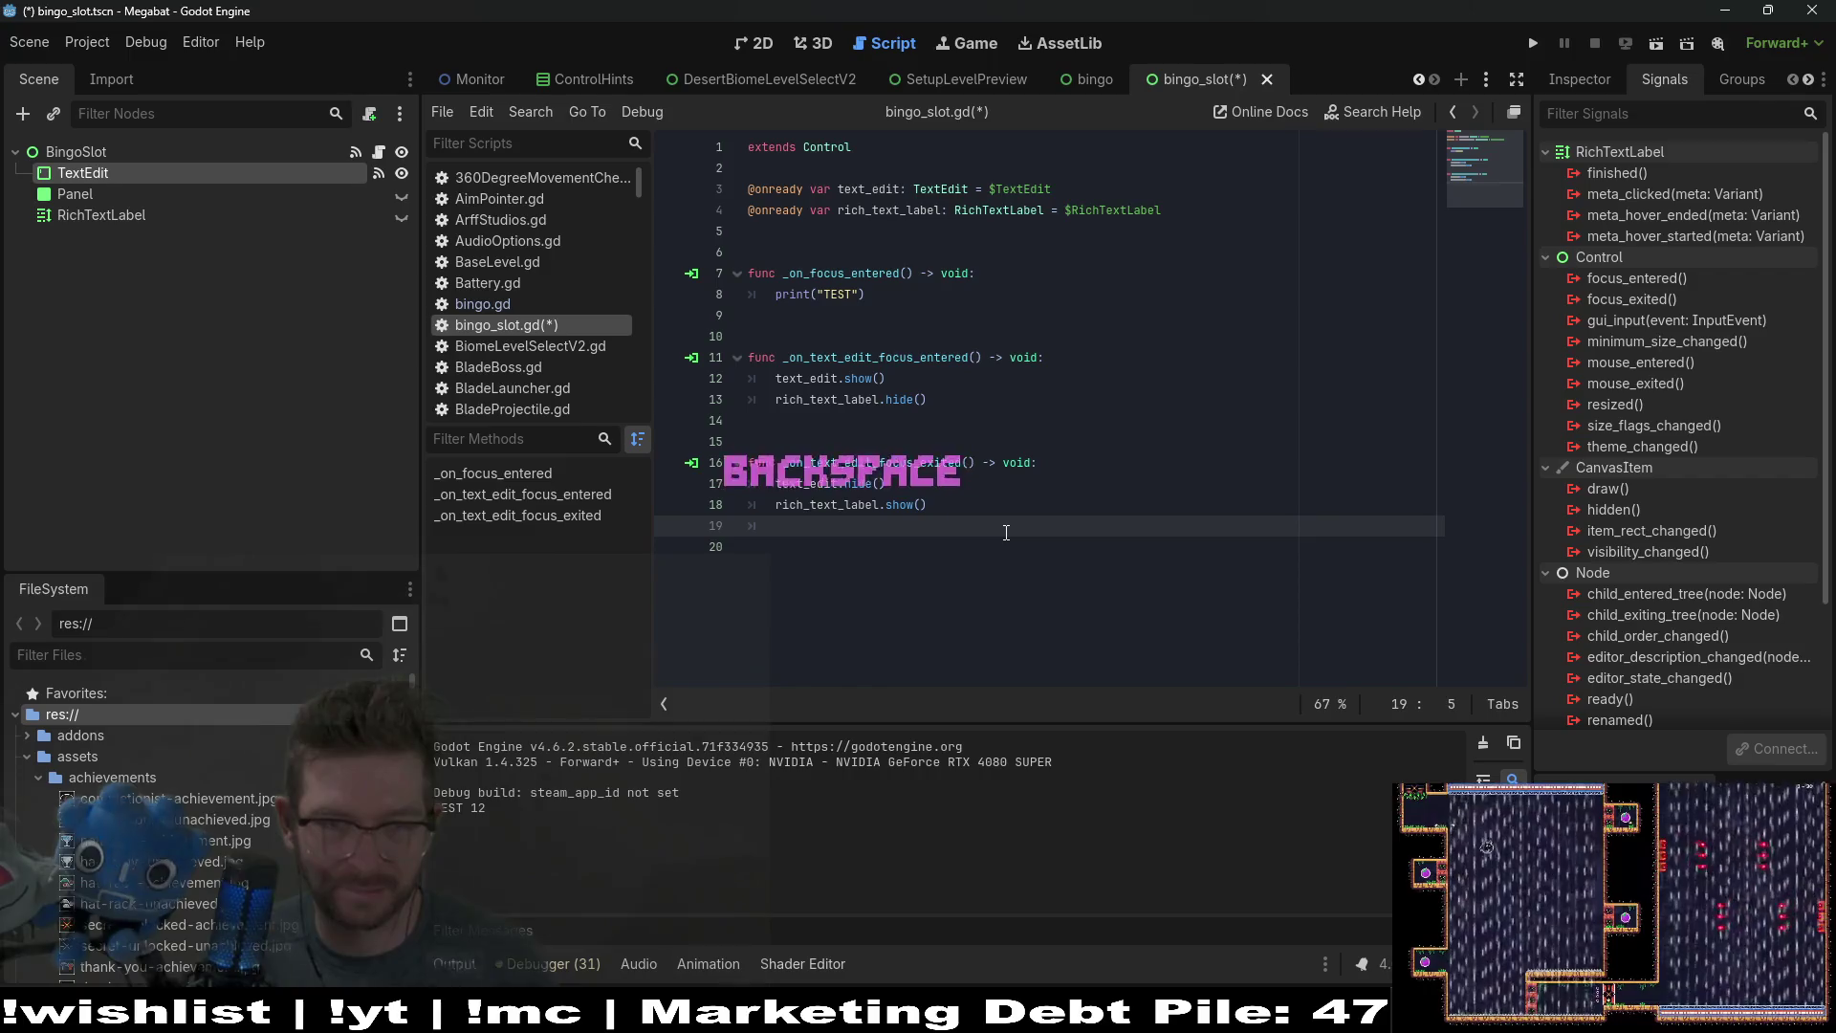
type("rich")
key("Return")
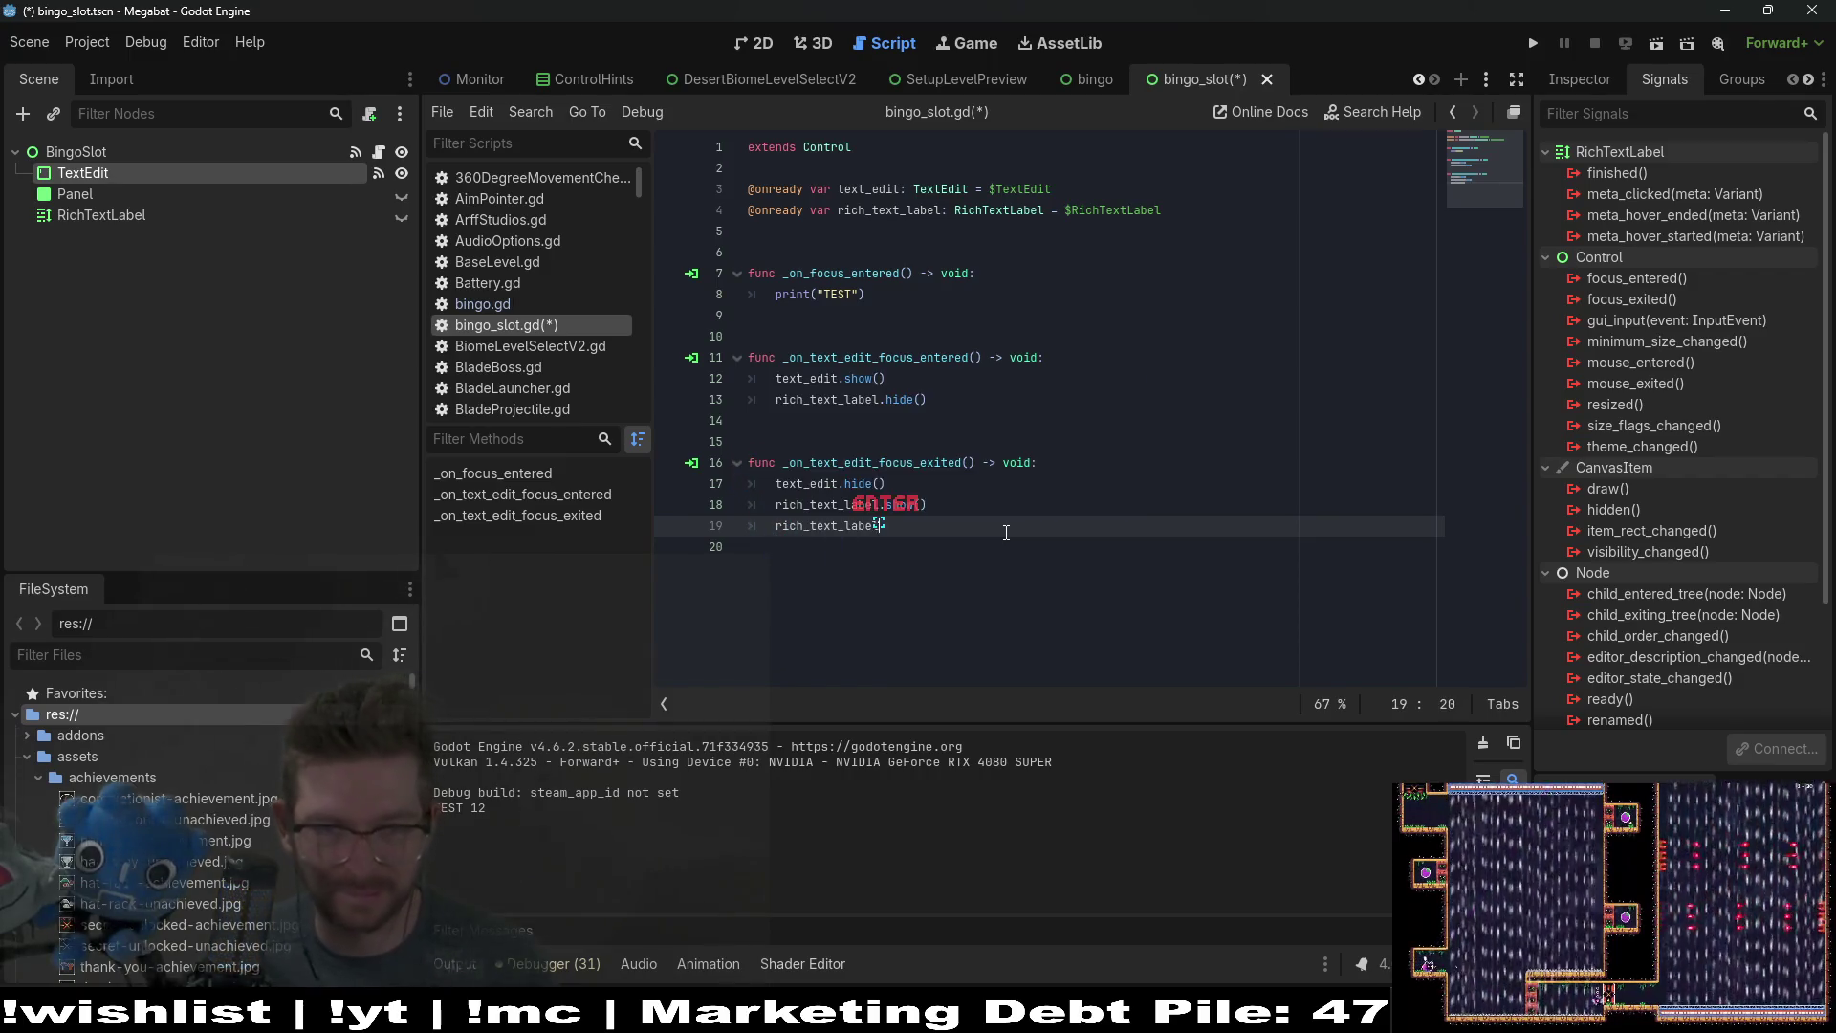
type(".tex")
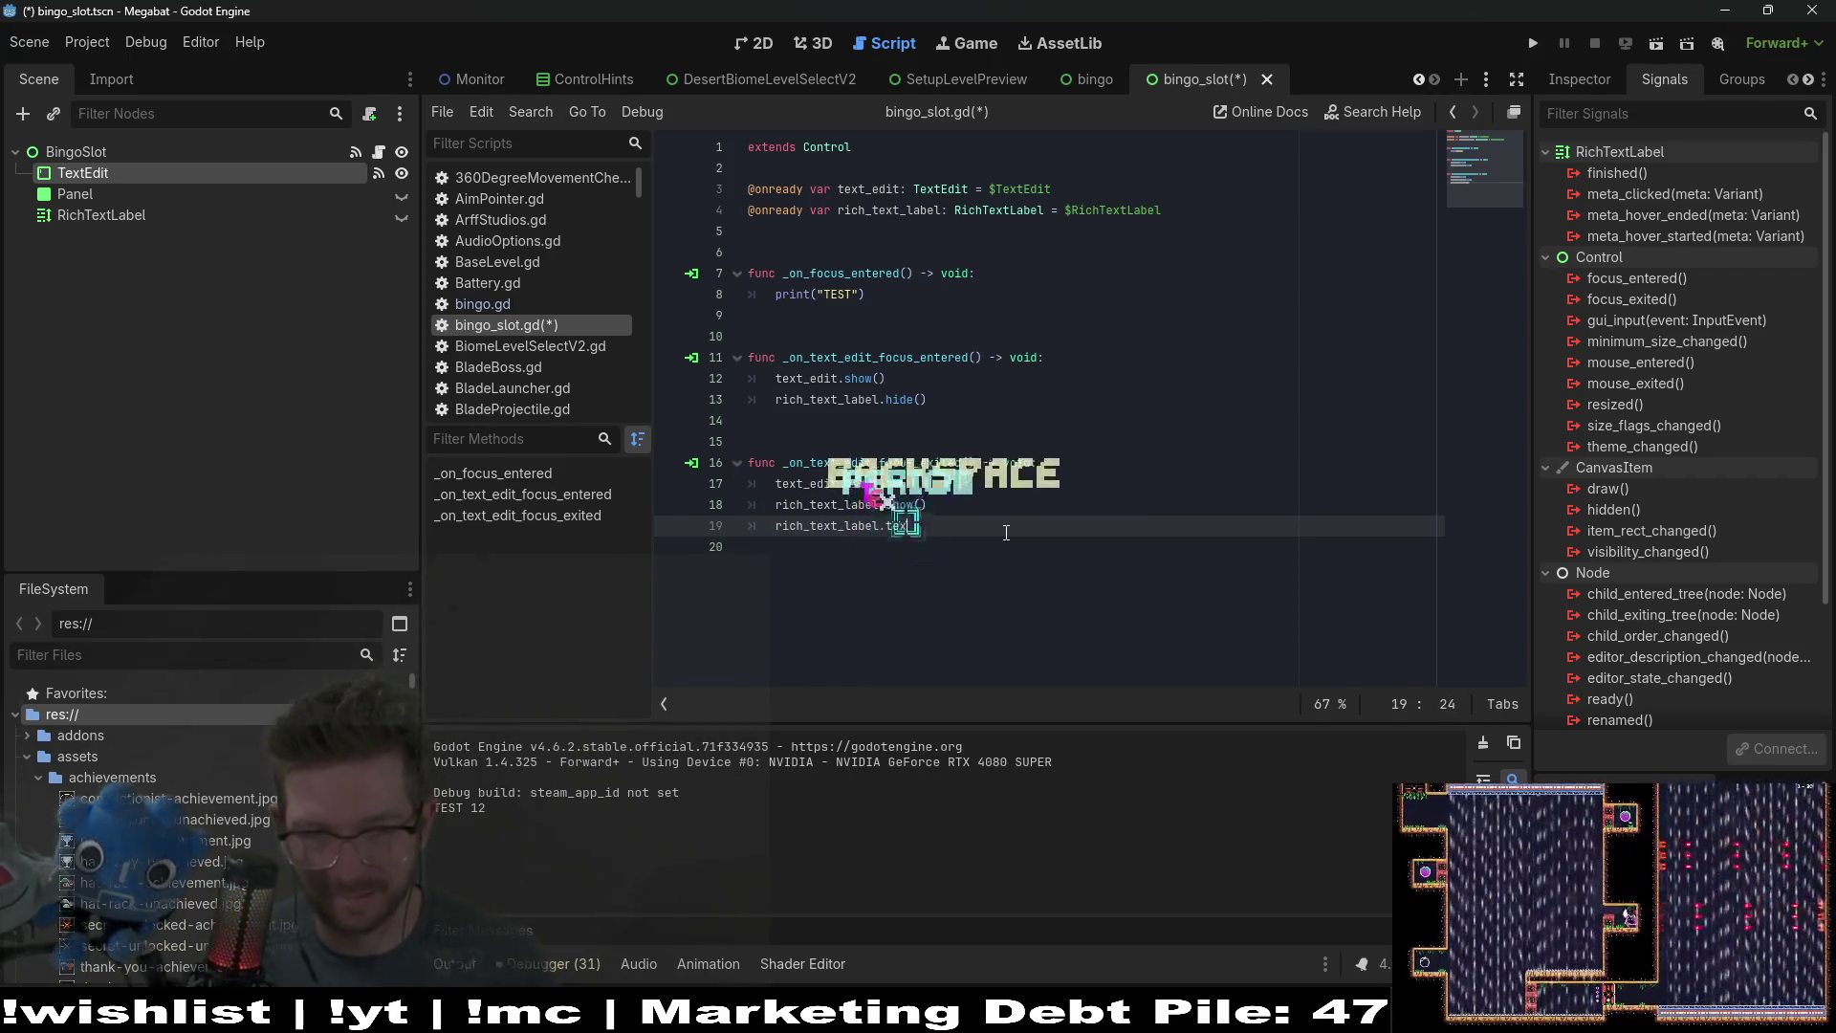
type("t = ")
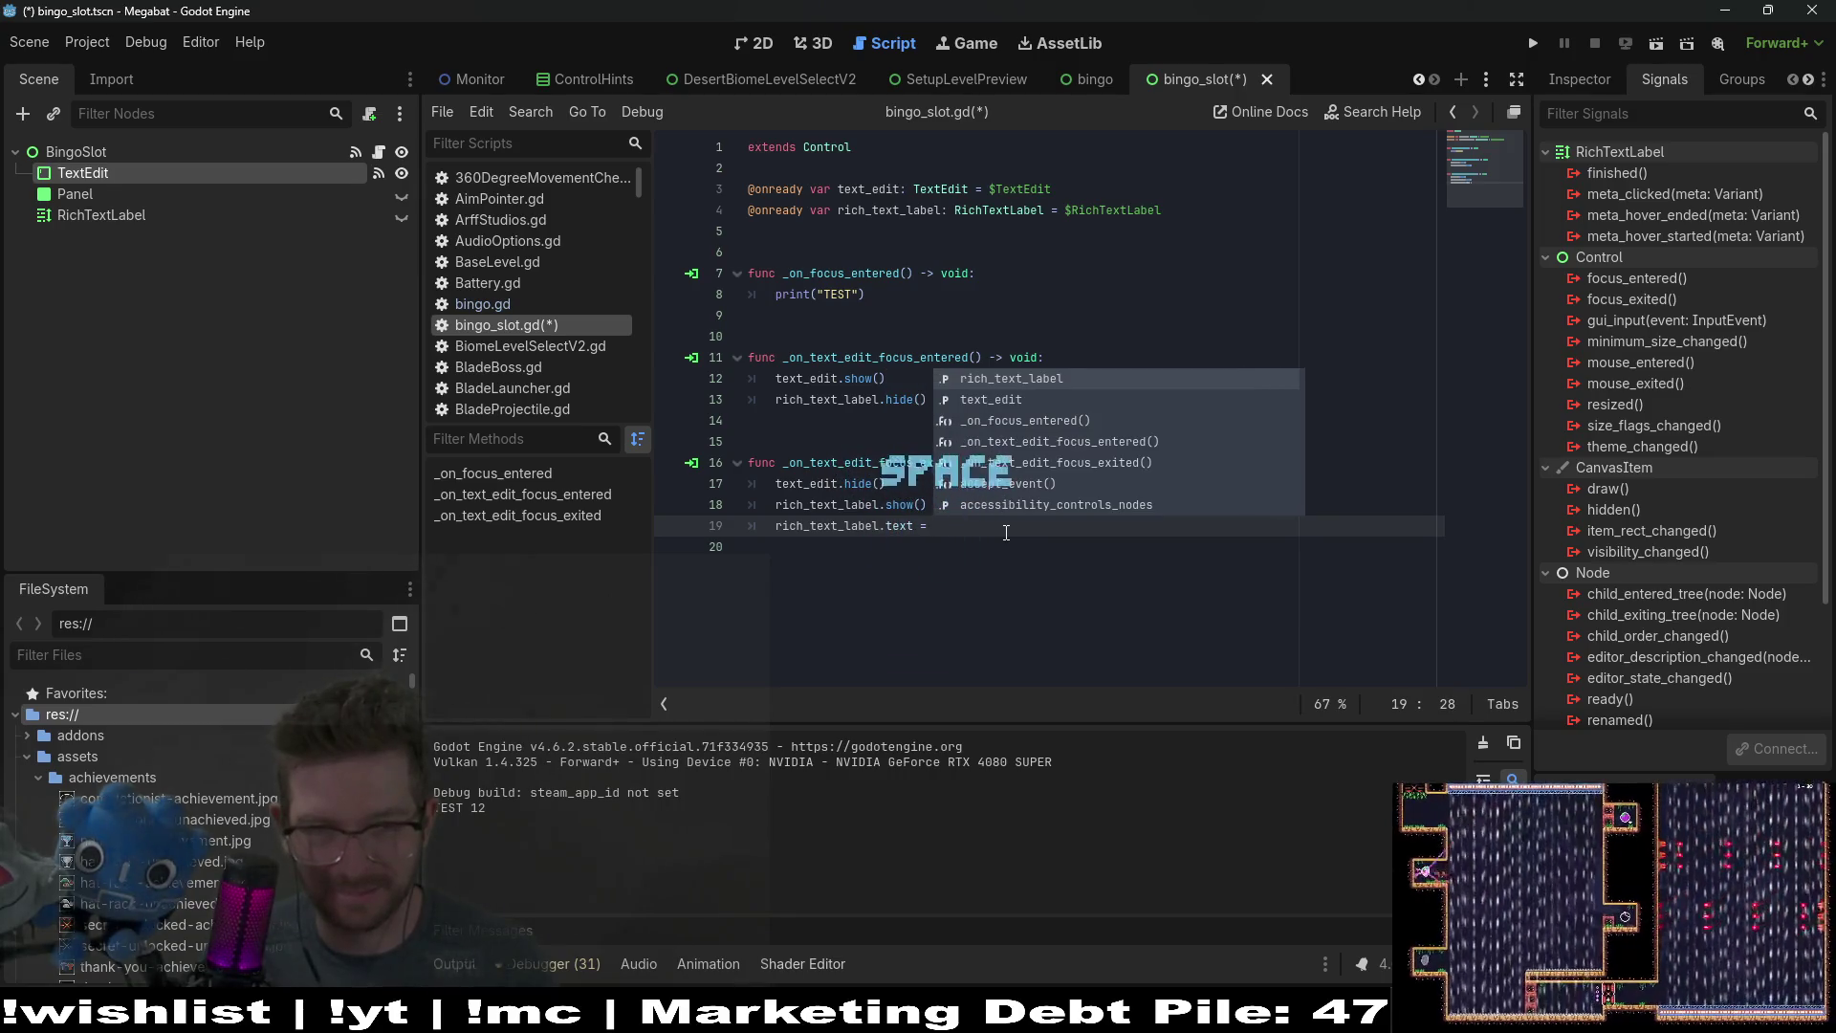
type("text")
key("Return")
type(".tex")
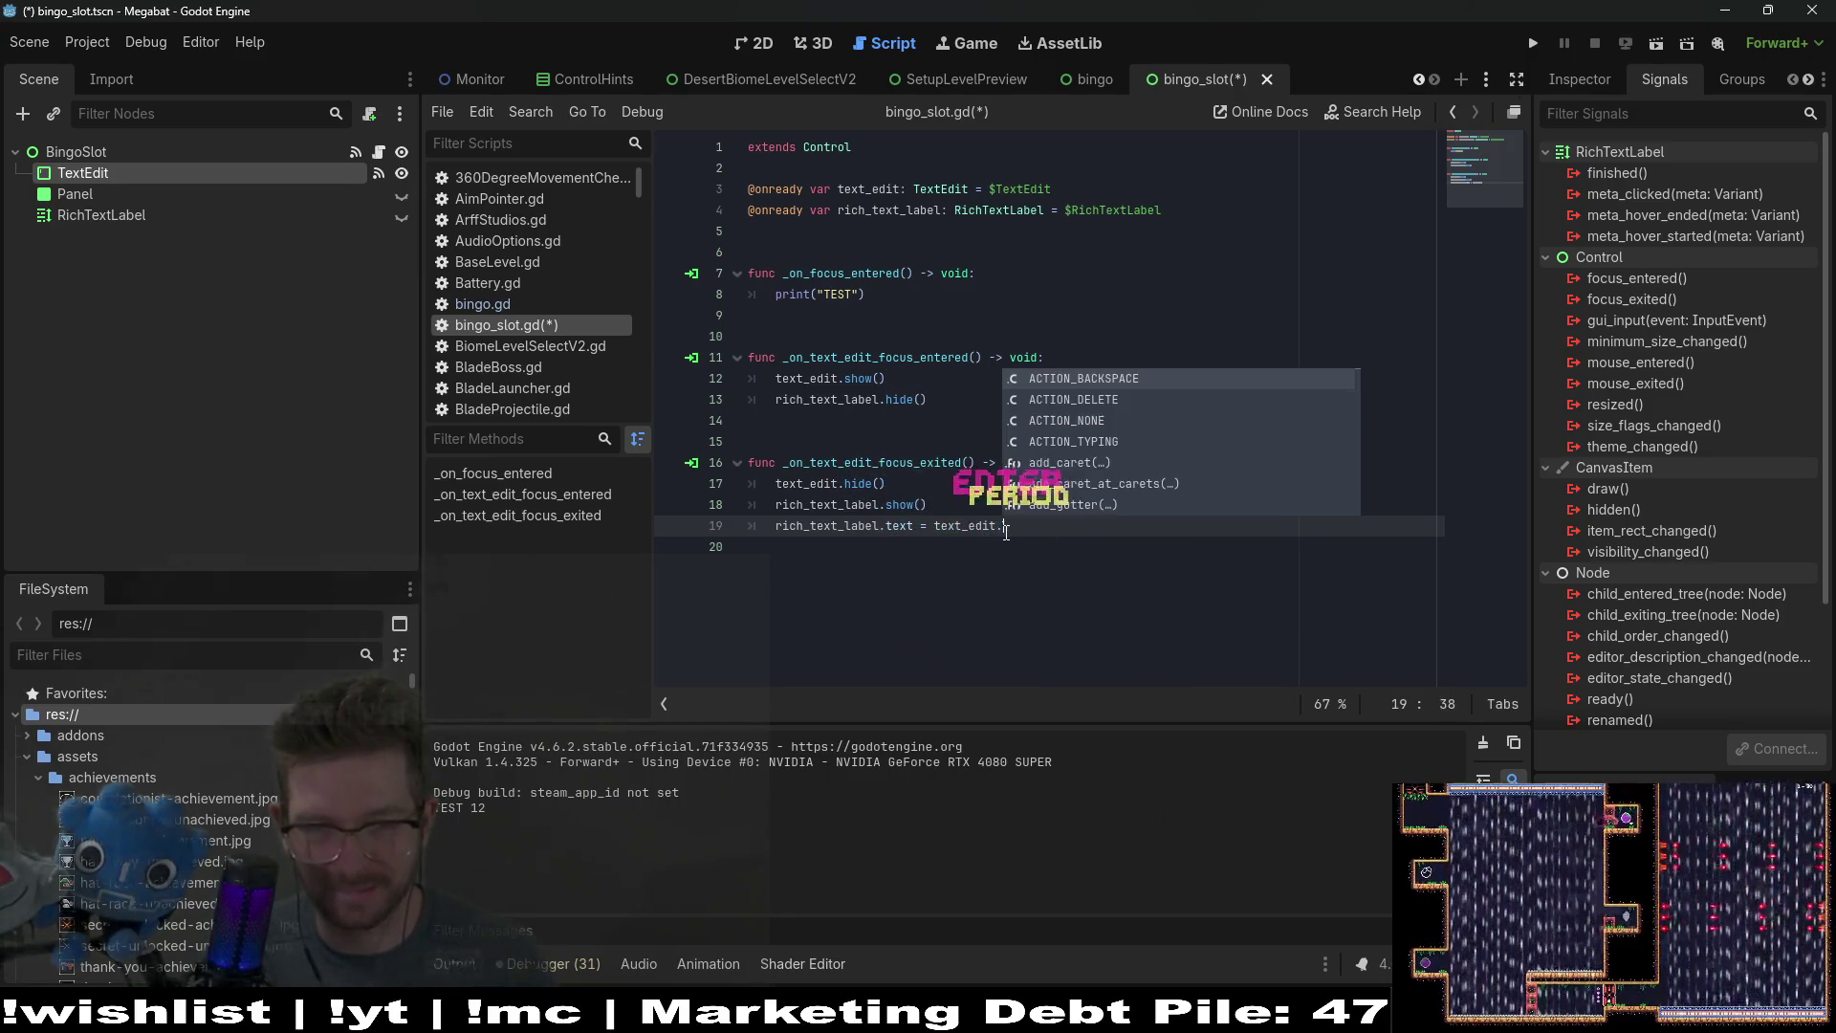
key("Return")
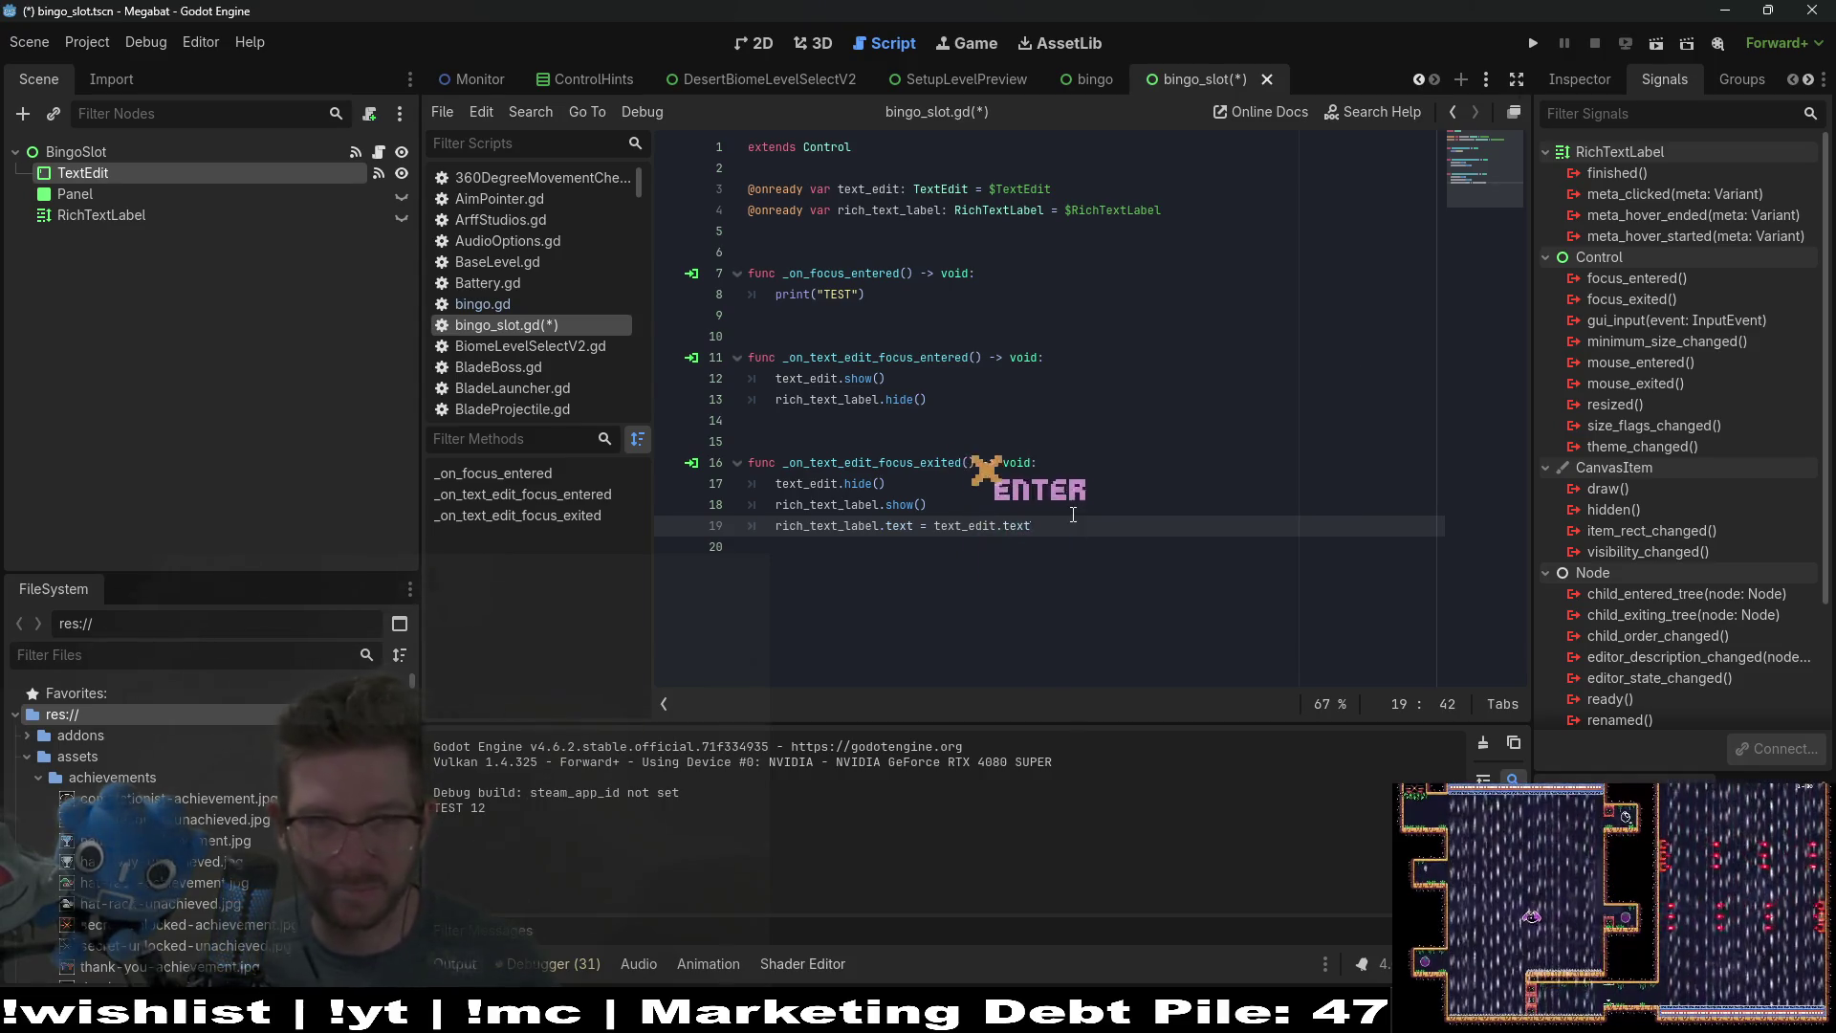
key("ctrl+s")
left_click(1657, 44)
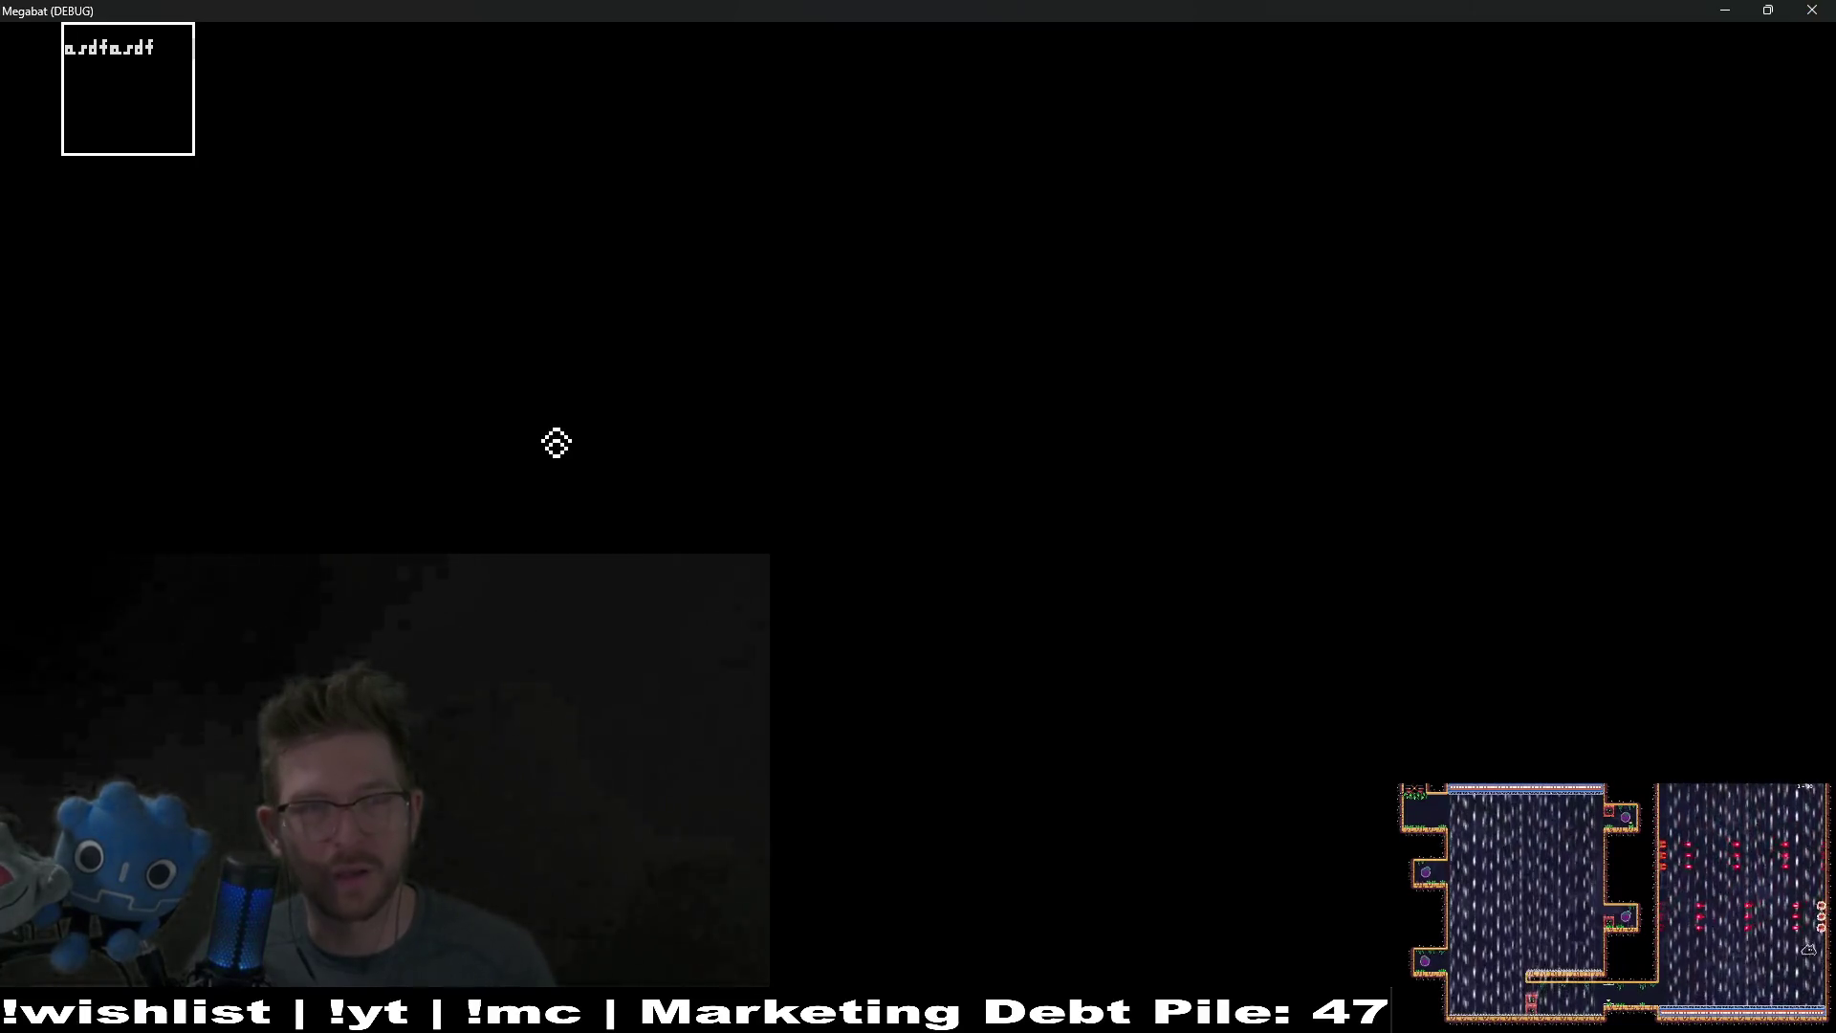
Step: Close the Megabat (DEBUG) game window and select the BingoSlot root node back in the editor
left_click(1813, 10)
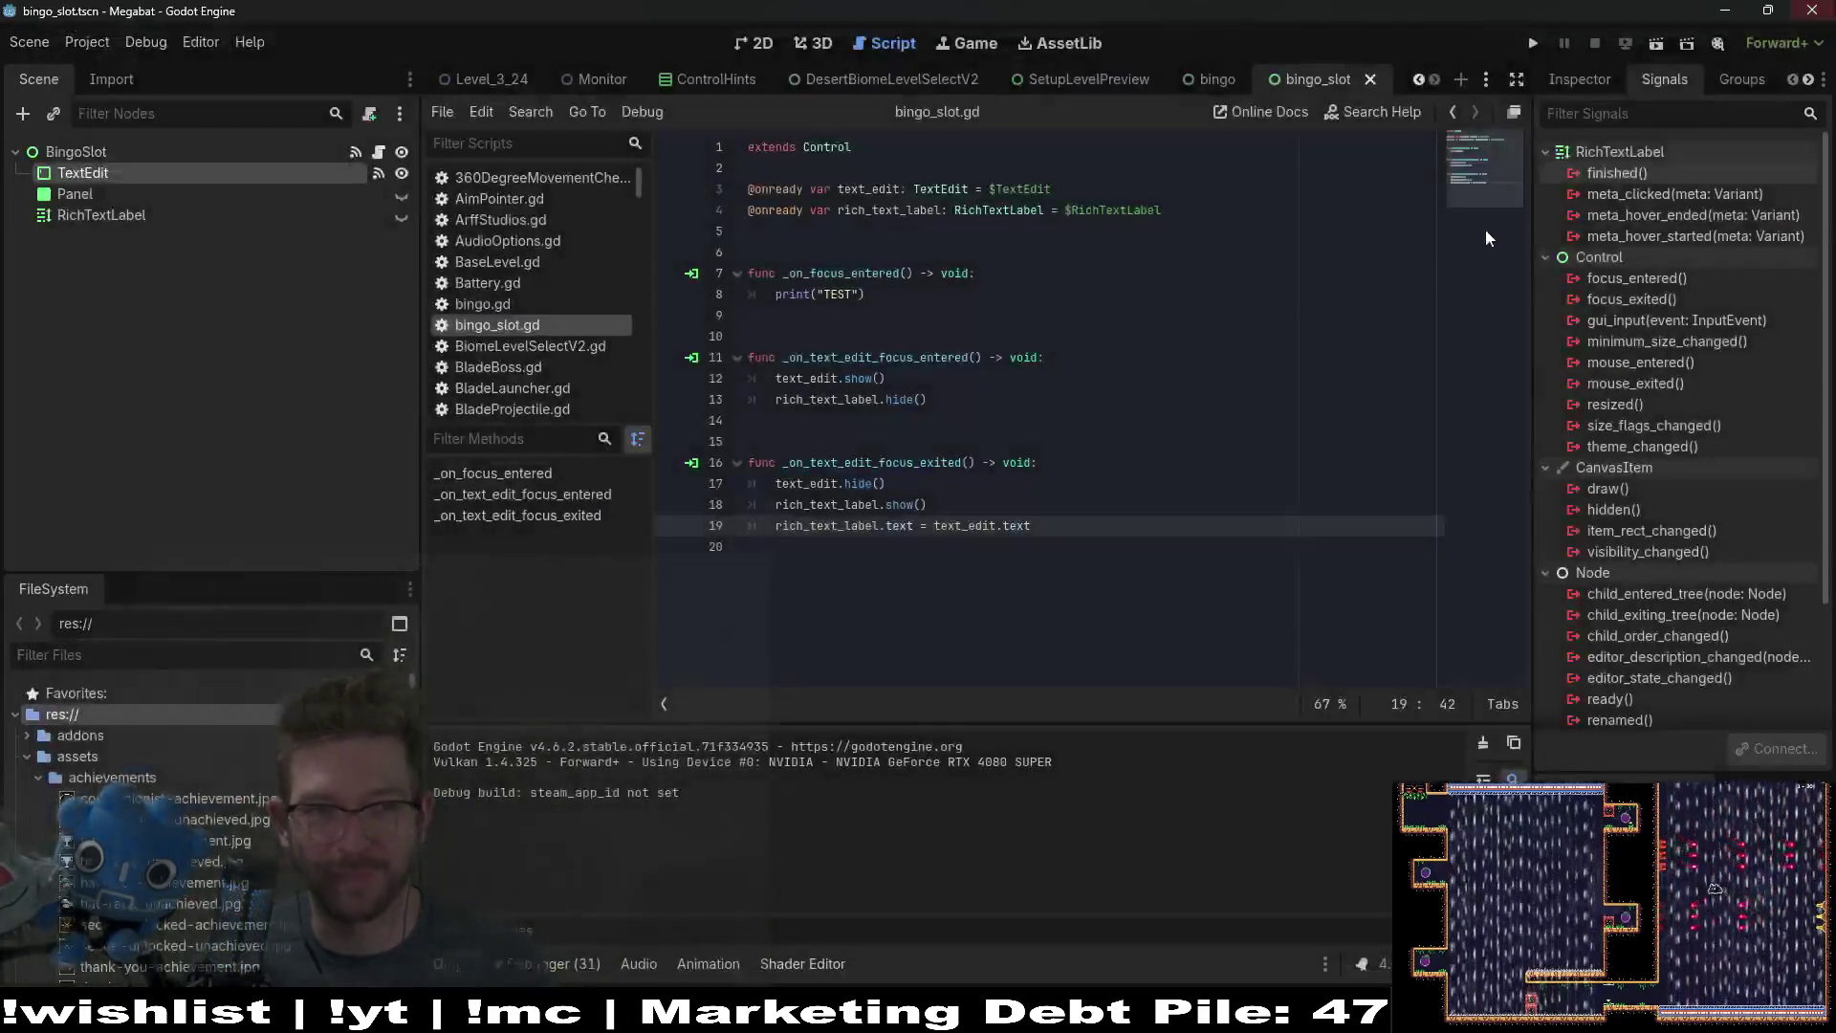
left_click(1057, 610)
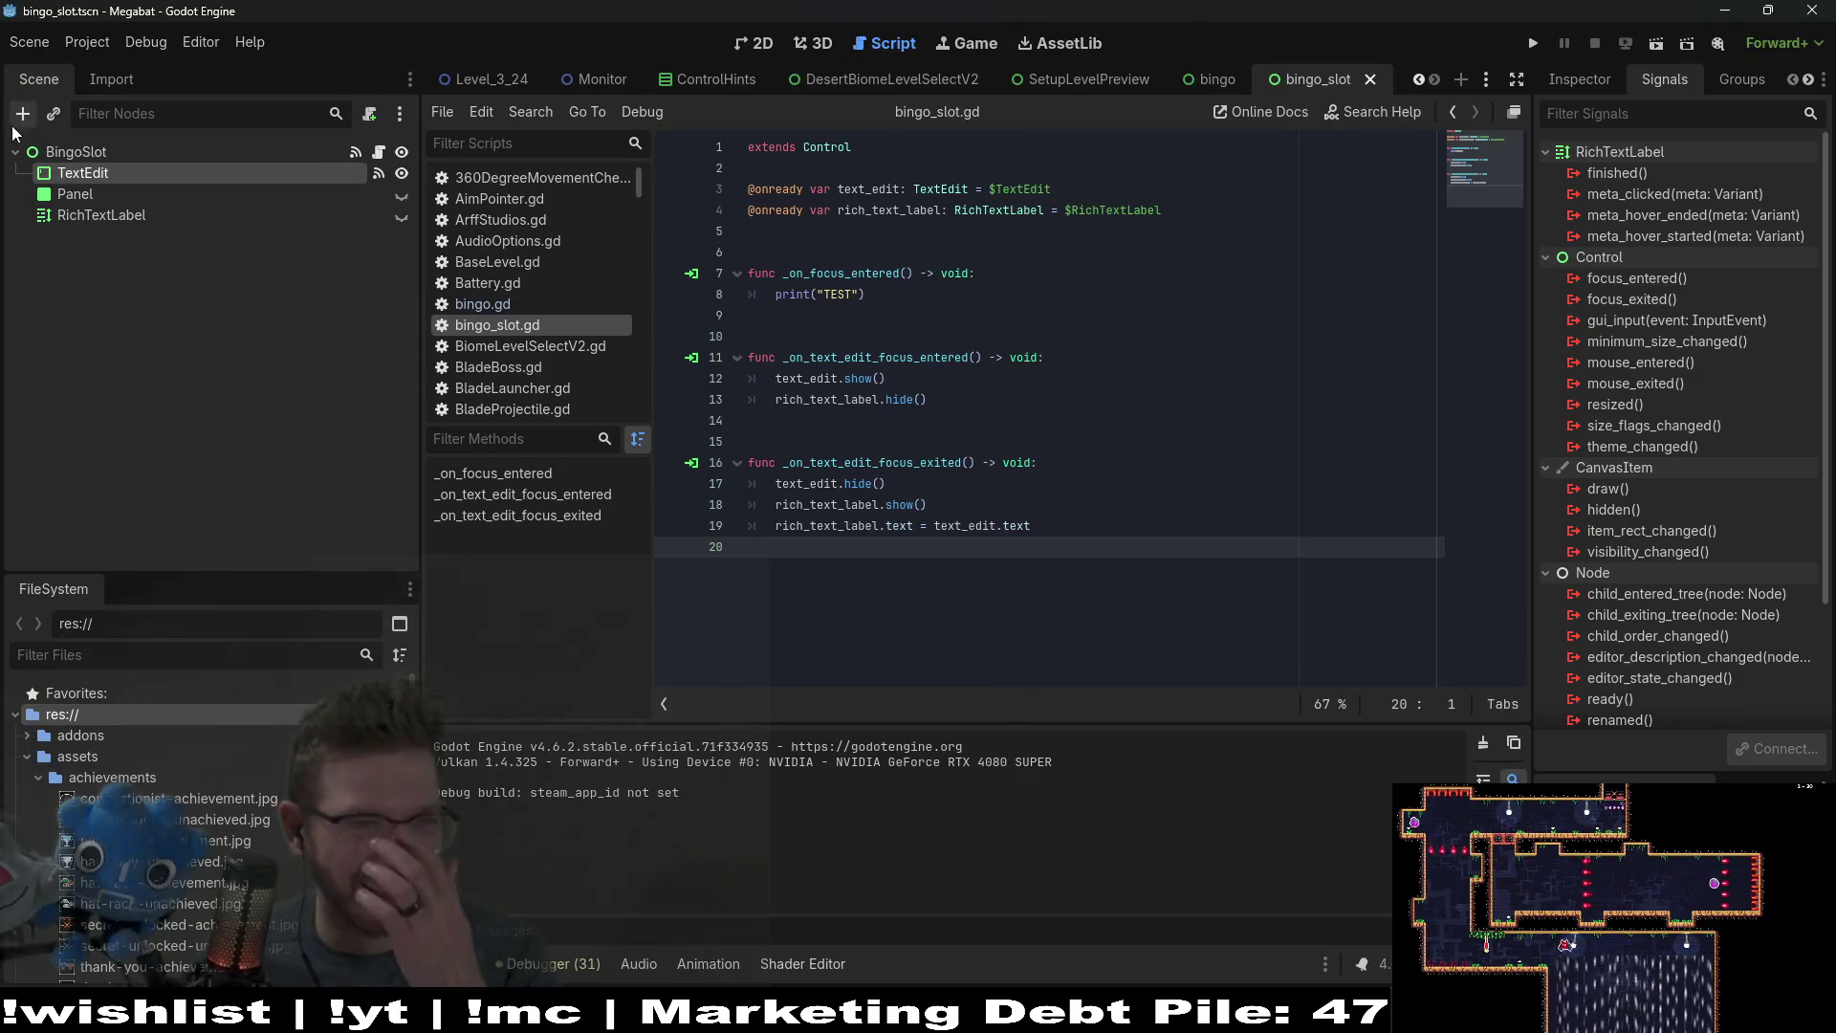
left_click(101, 155)
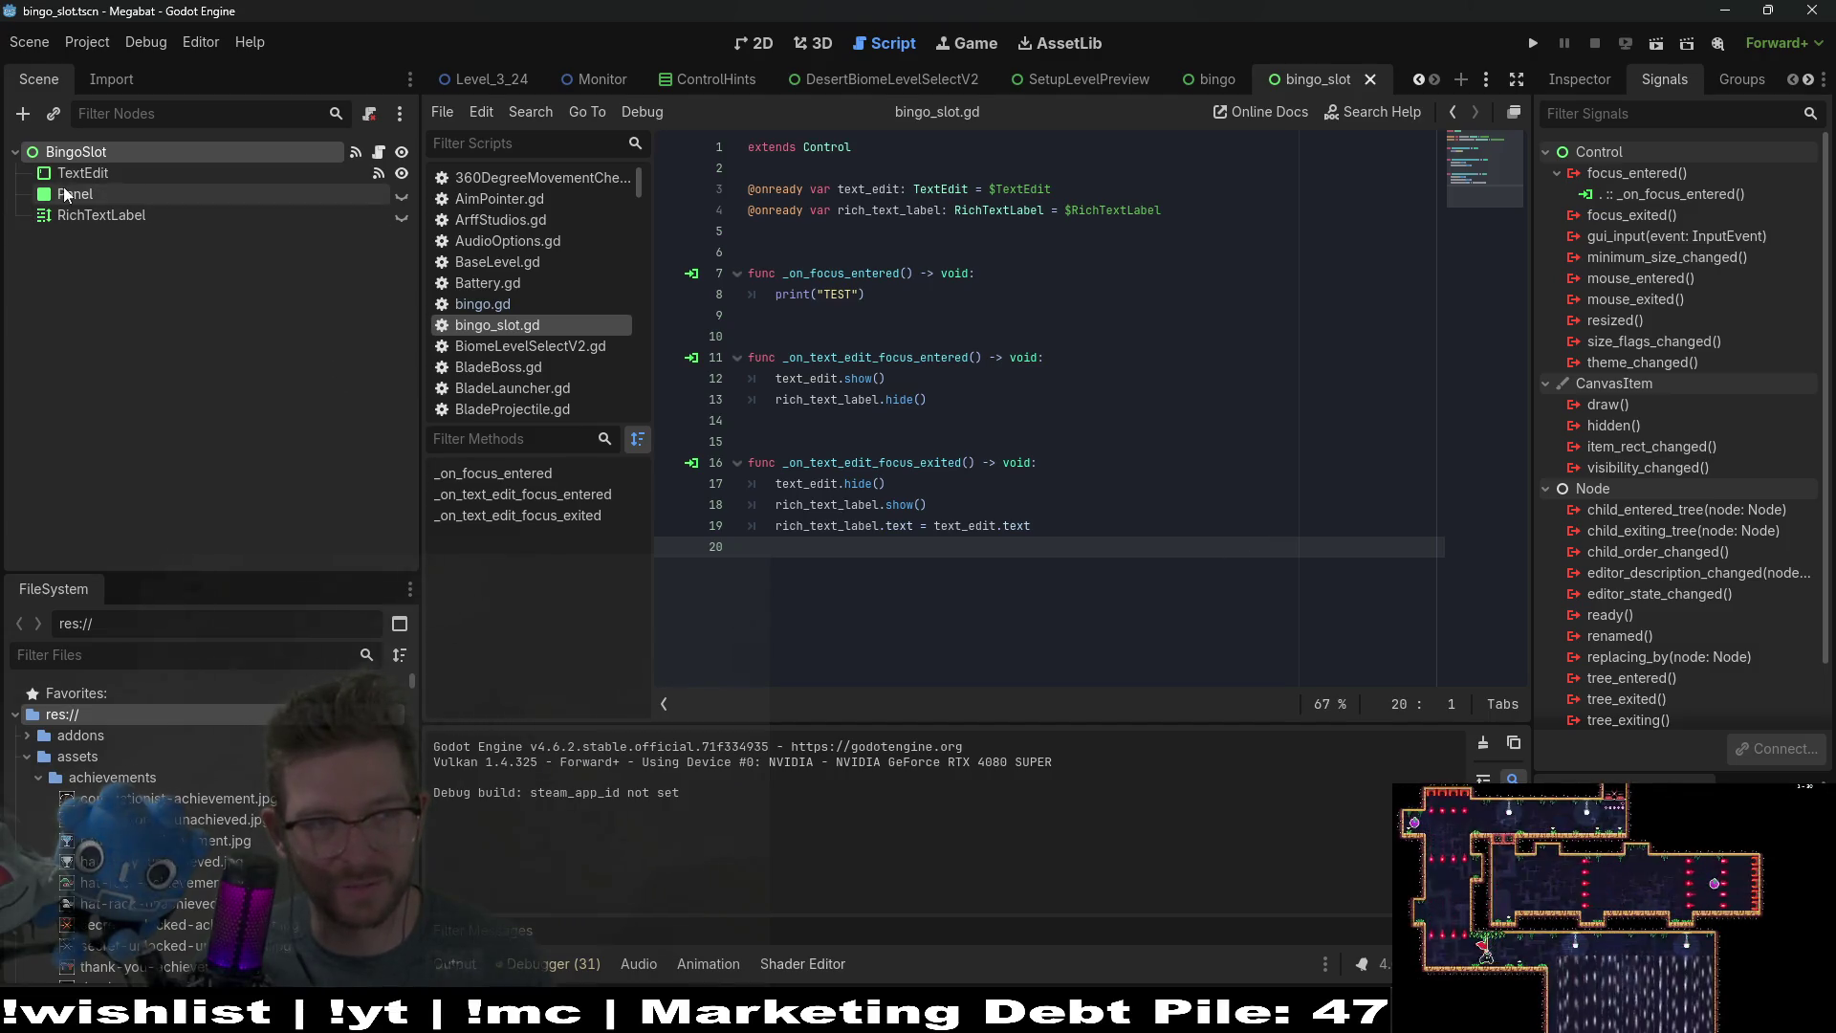
Step: Delete the Panel node from the BingoSlot scene
left_click(91, 180)
left_click(87, 201)
key("Delete")
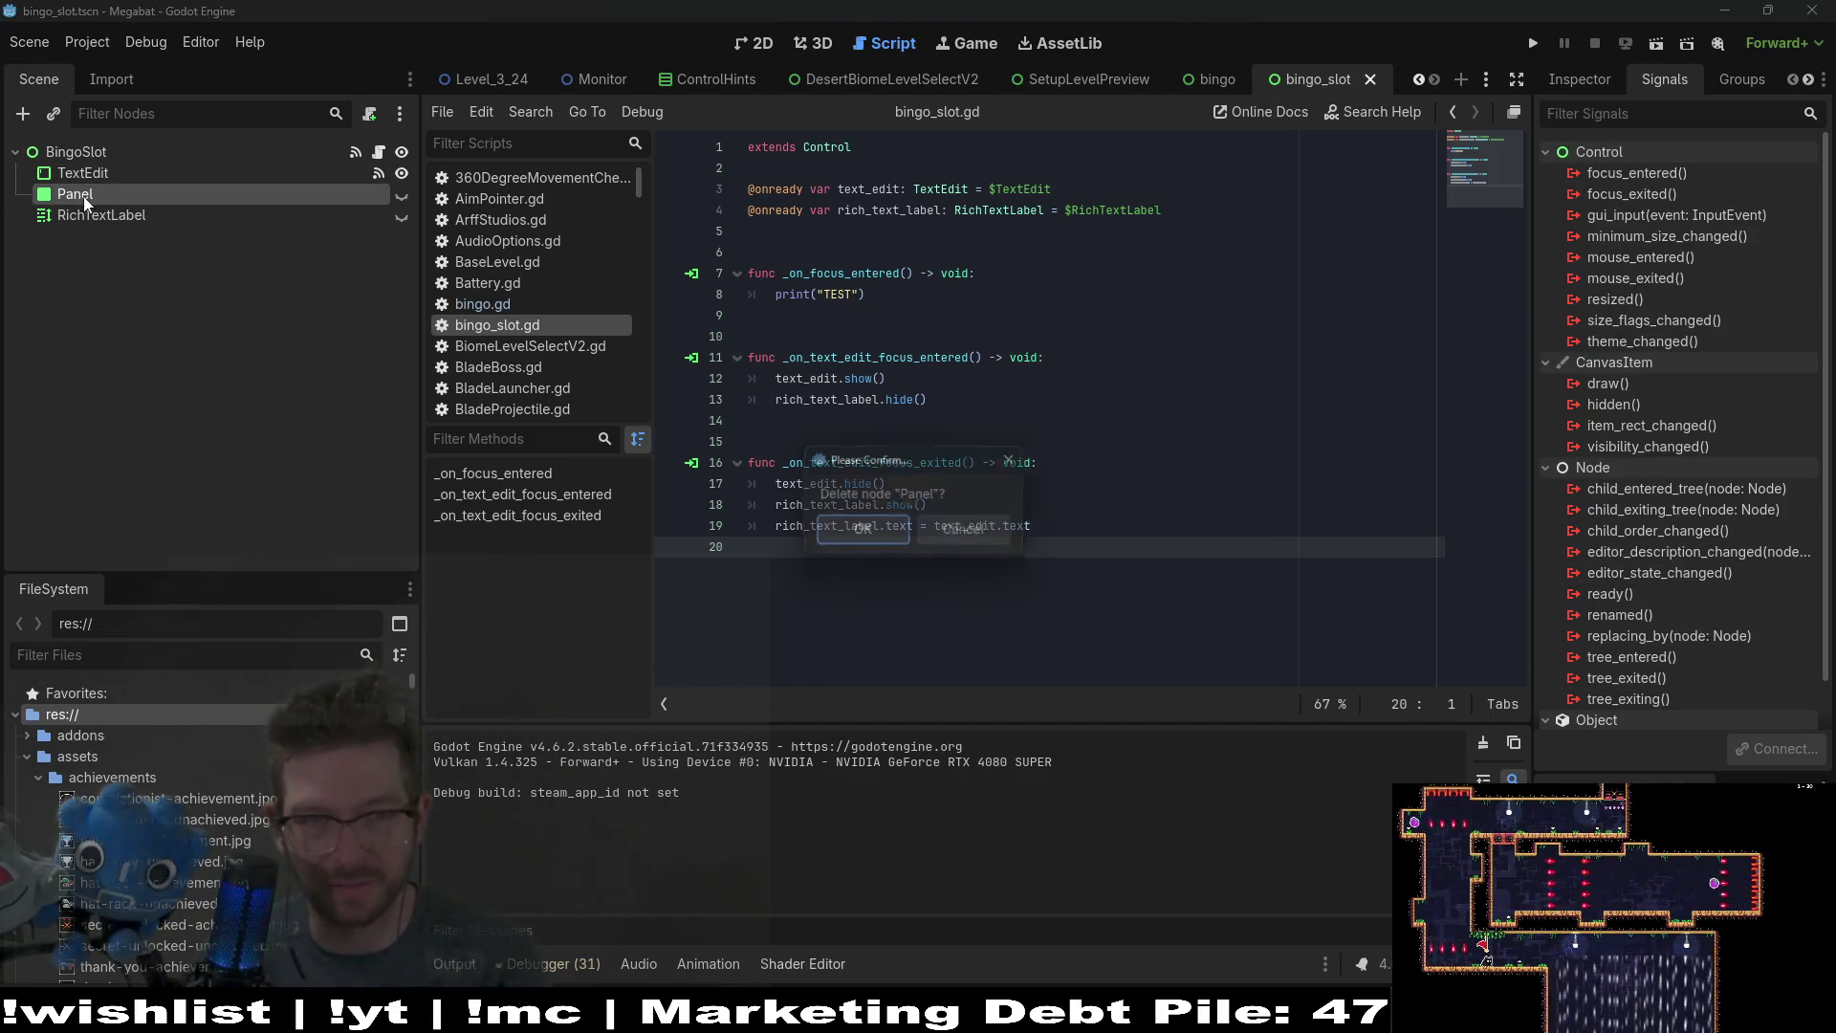
key("Return")
Step: Add print("focus") and print("leave focus") at the top of the TextEdit focus handlers and save
left_click(84, 174)
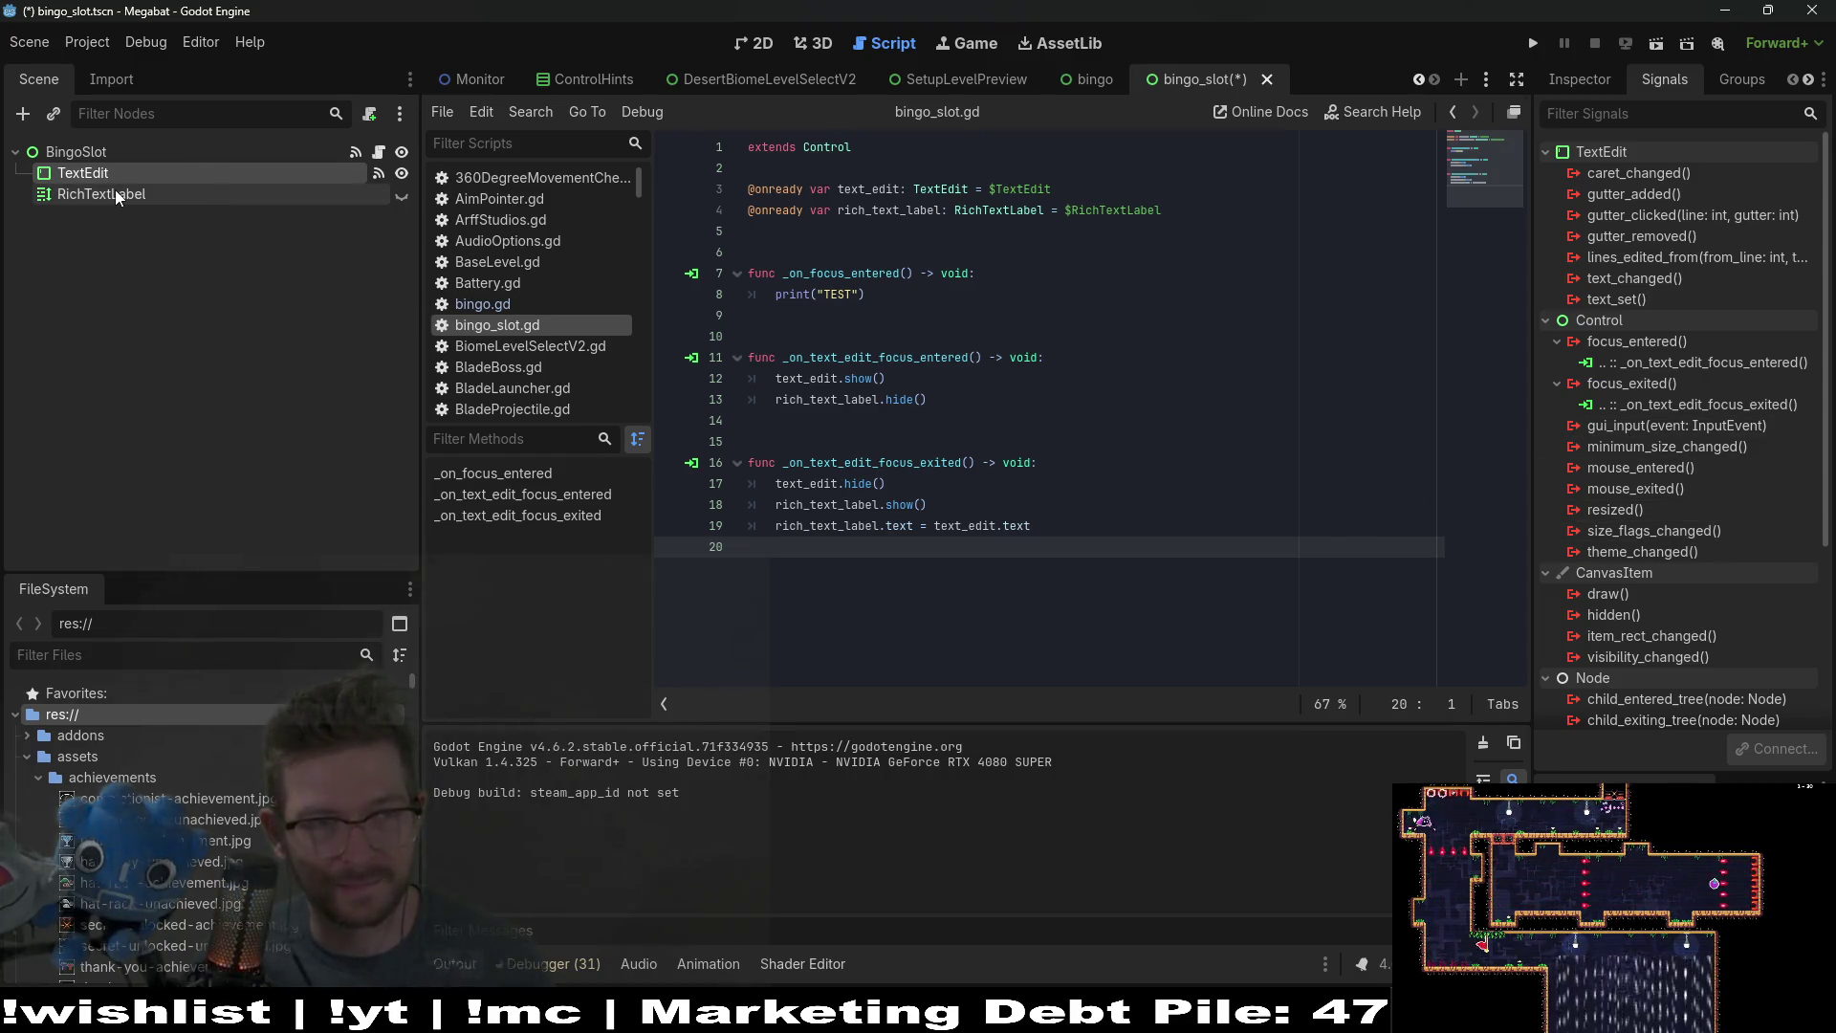
left_click(1072, 485)
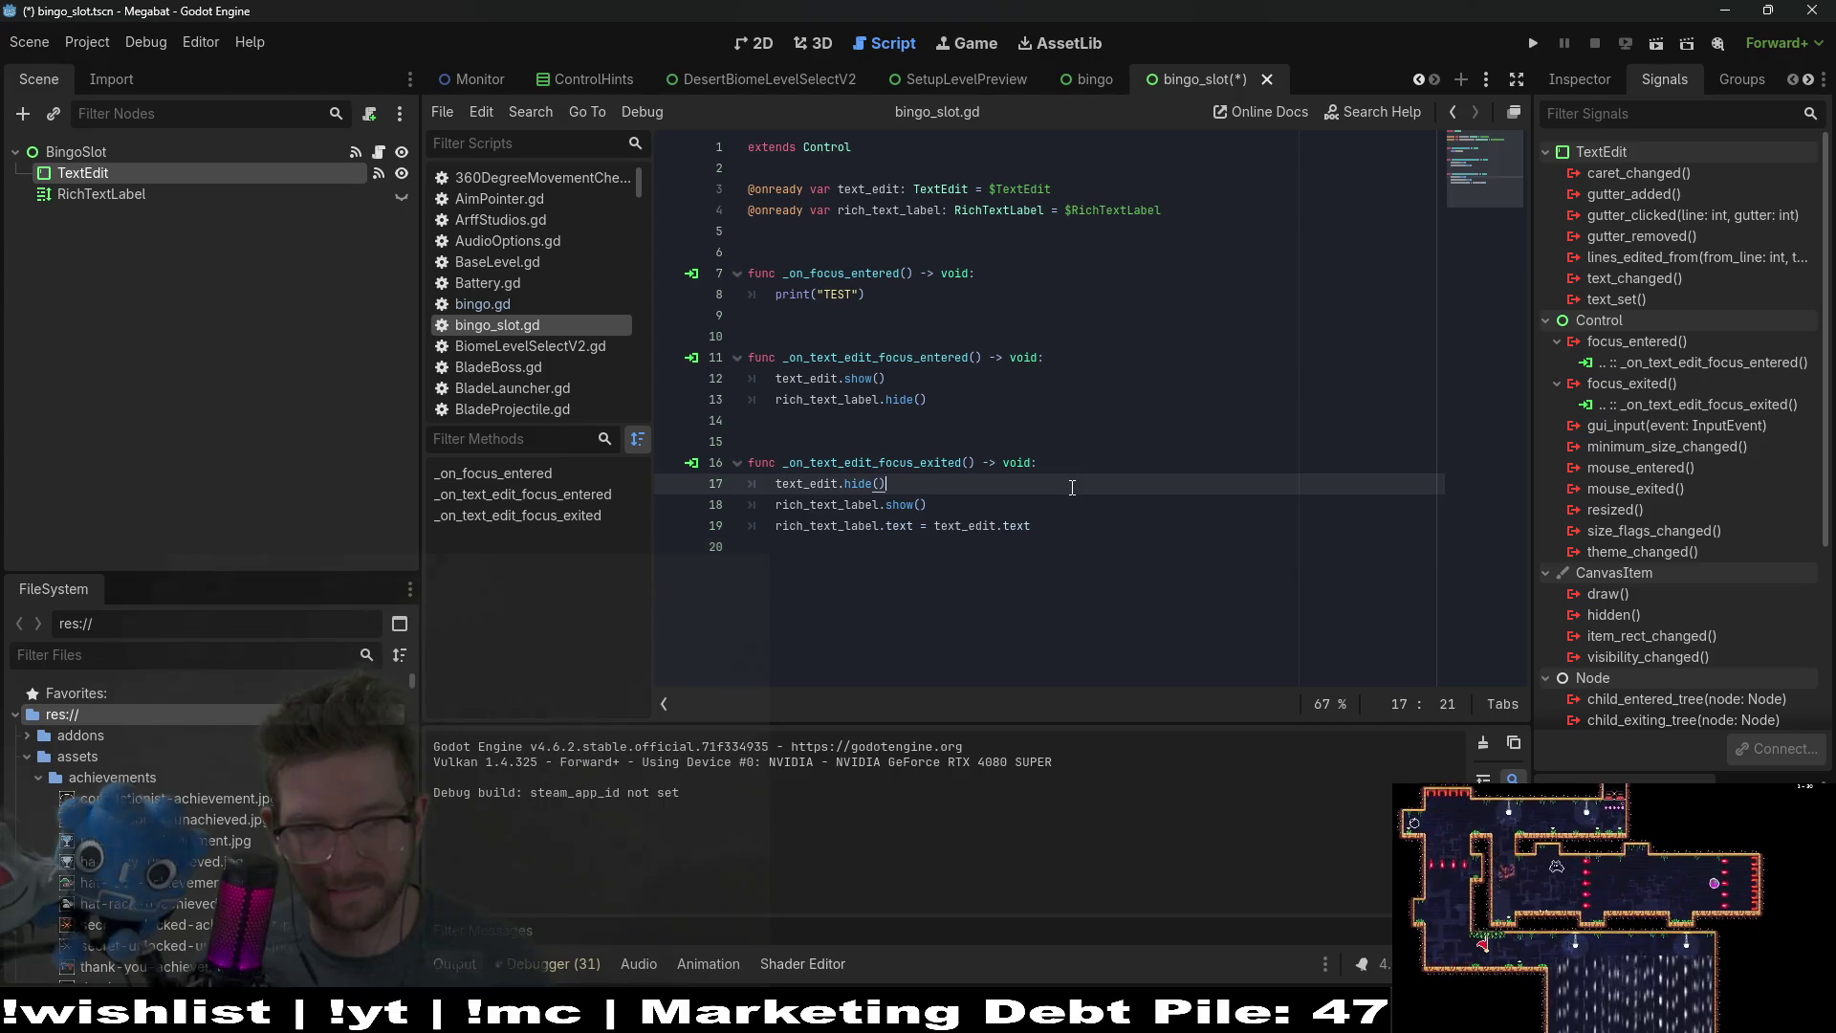
left_click(1062, 359)
key("Return")
type("print(")
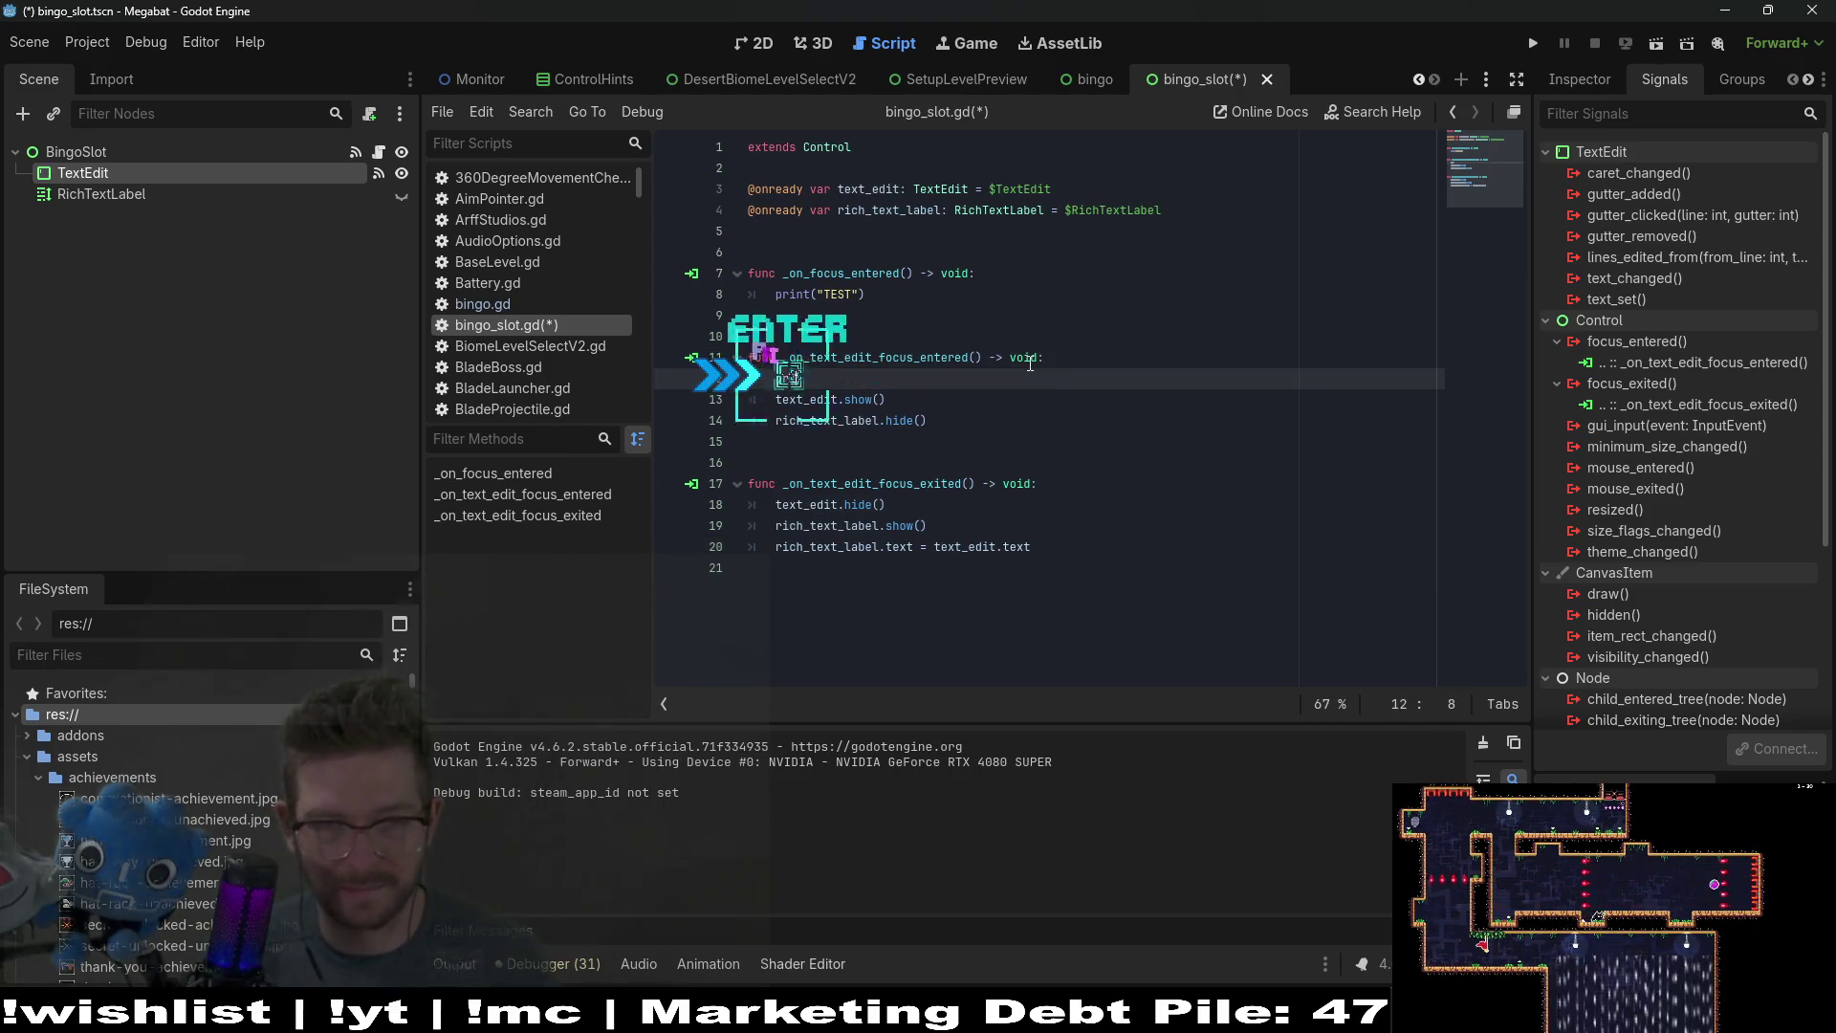
type("\"focus")
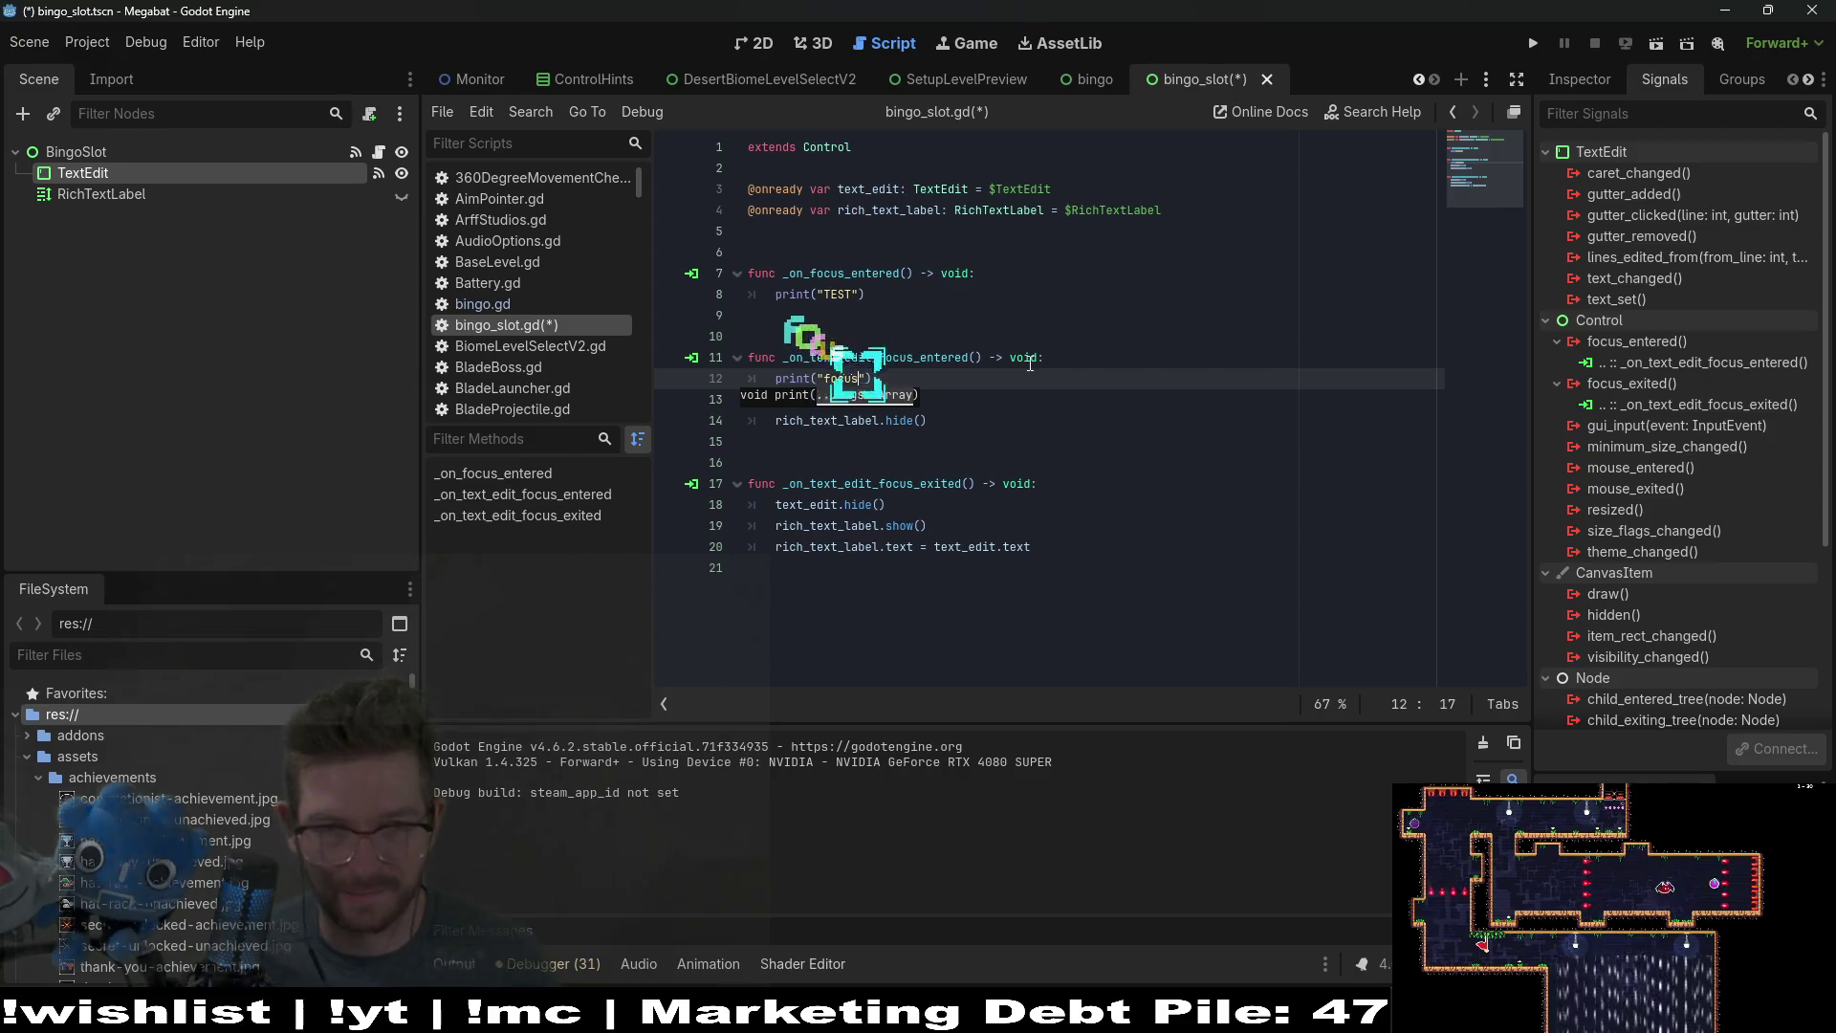
left_click(1059, 486)
key("Return")
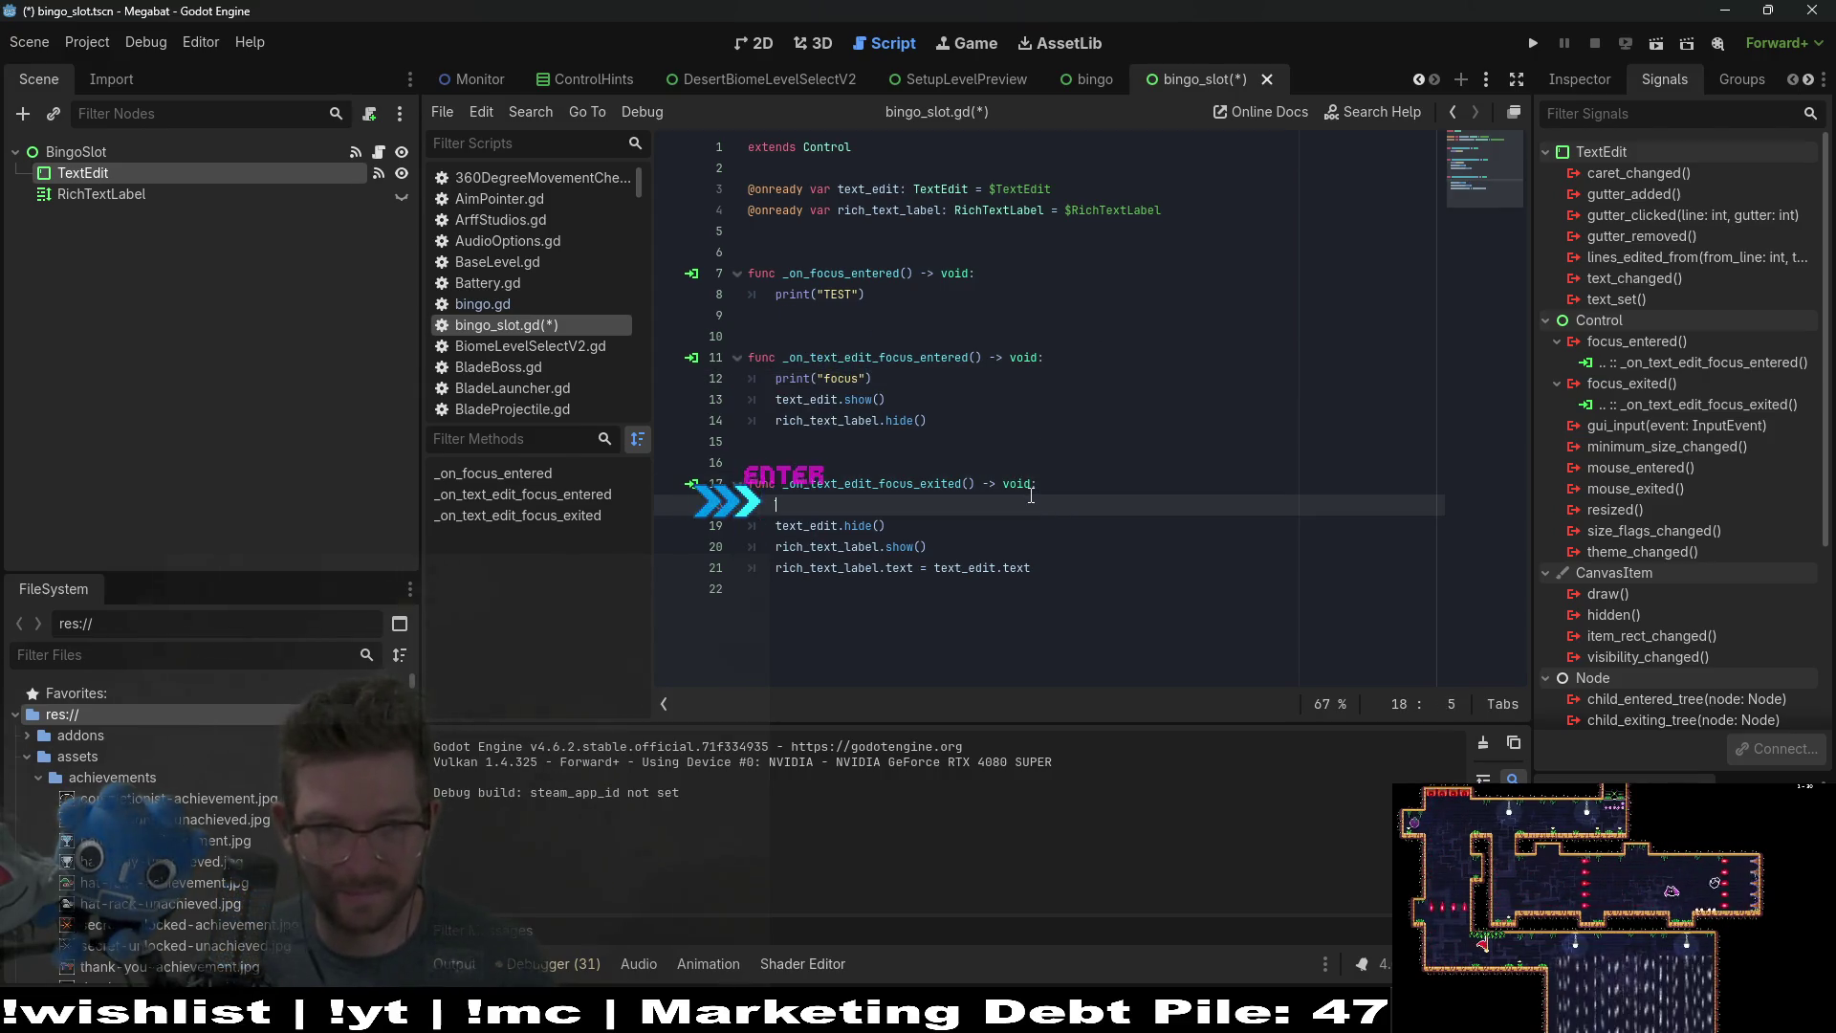
type("print(\"los")
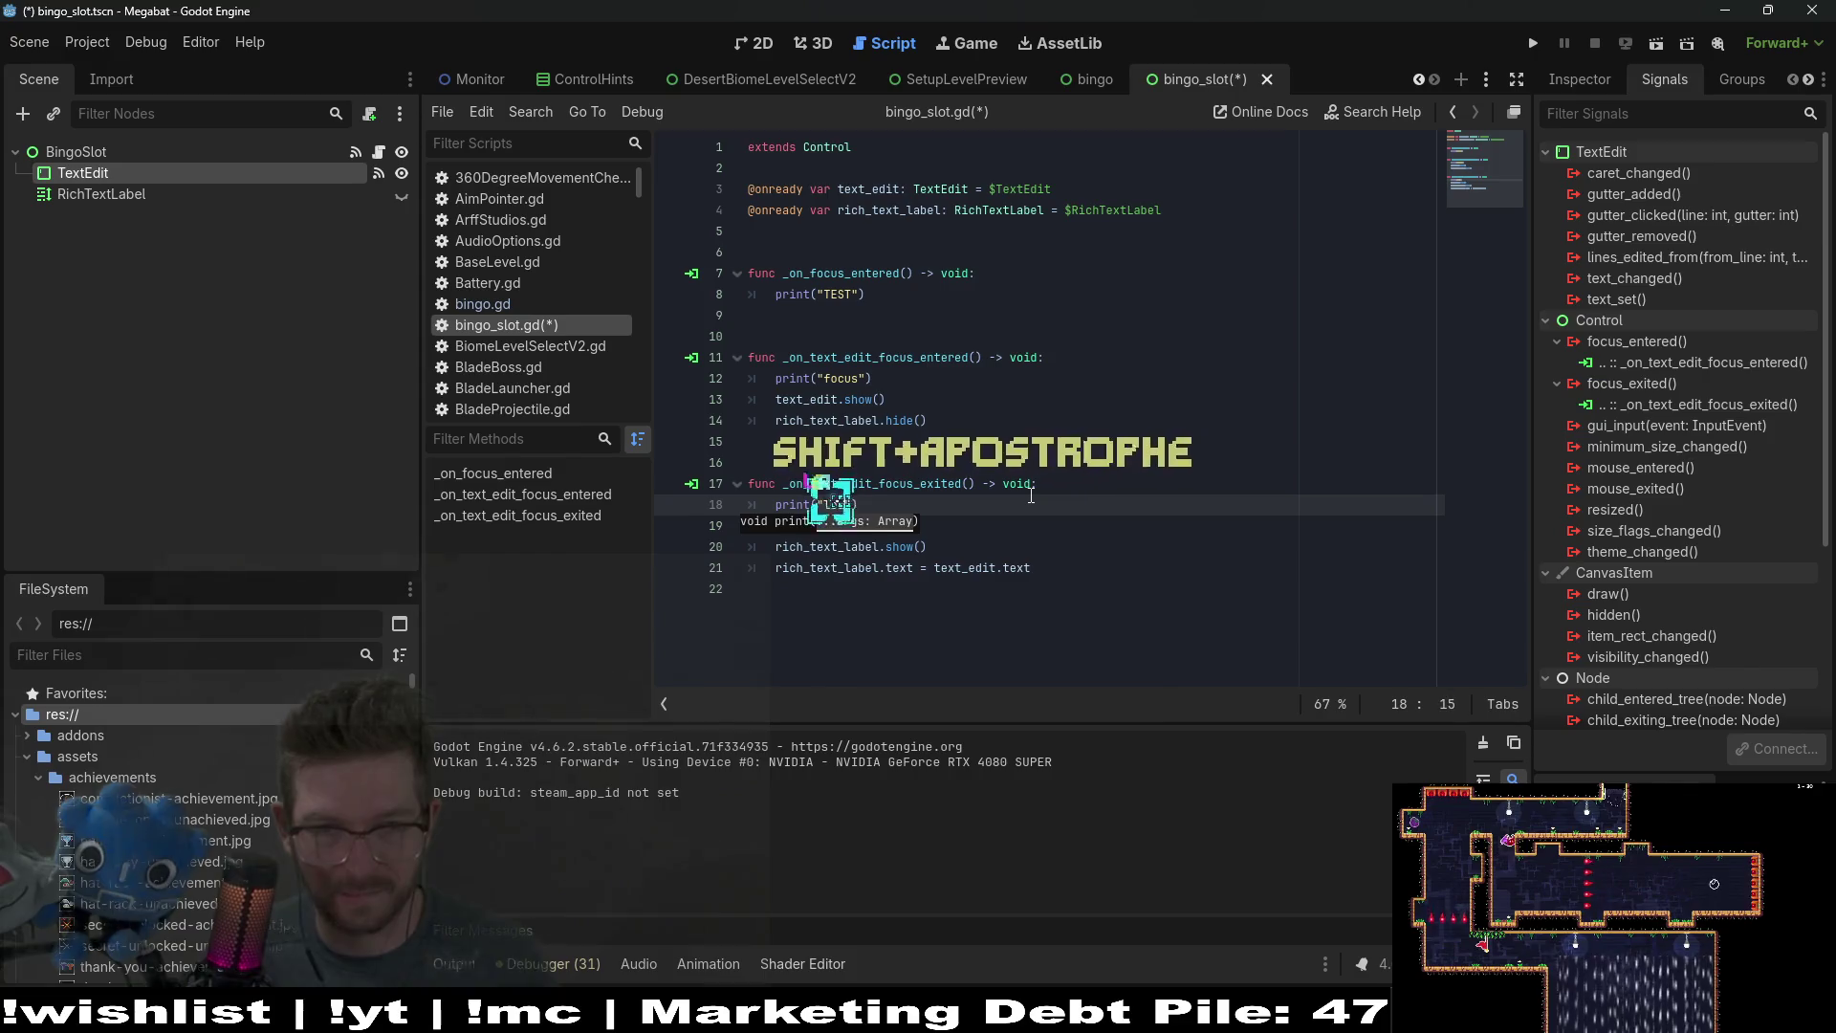
type("leave focus")
key("ctrl+s")
left_click(1005, 421)
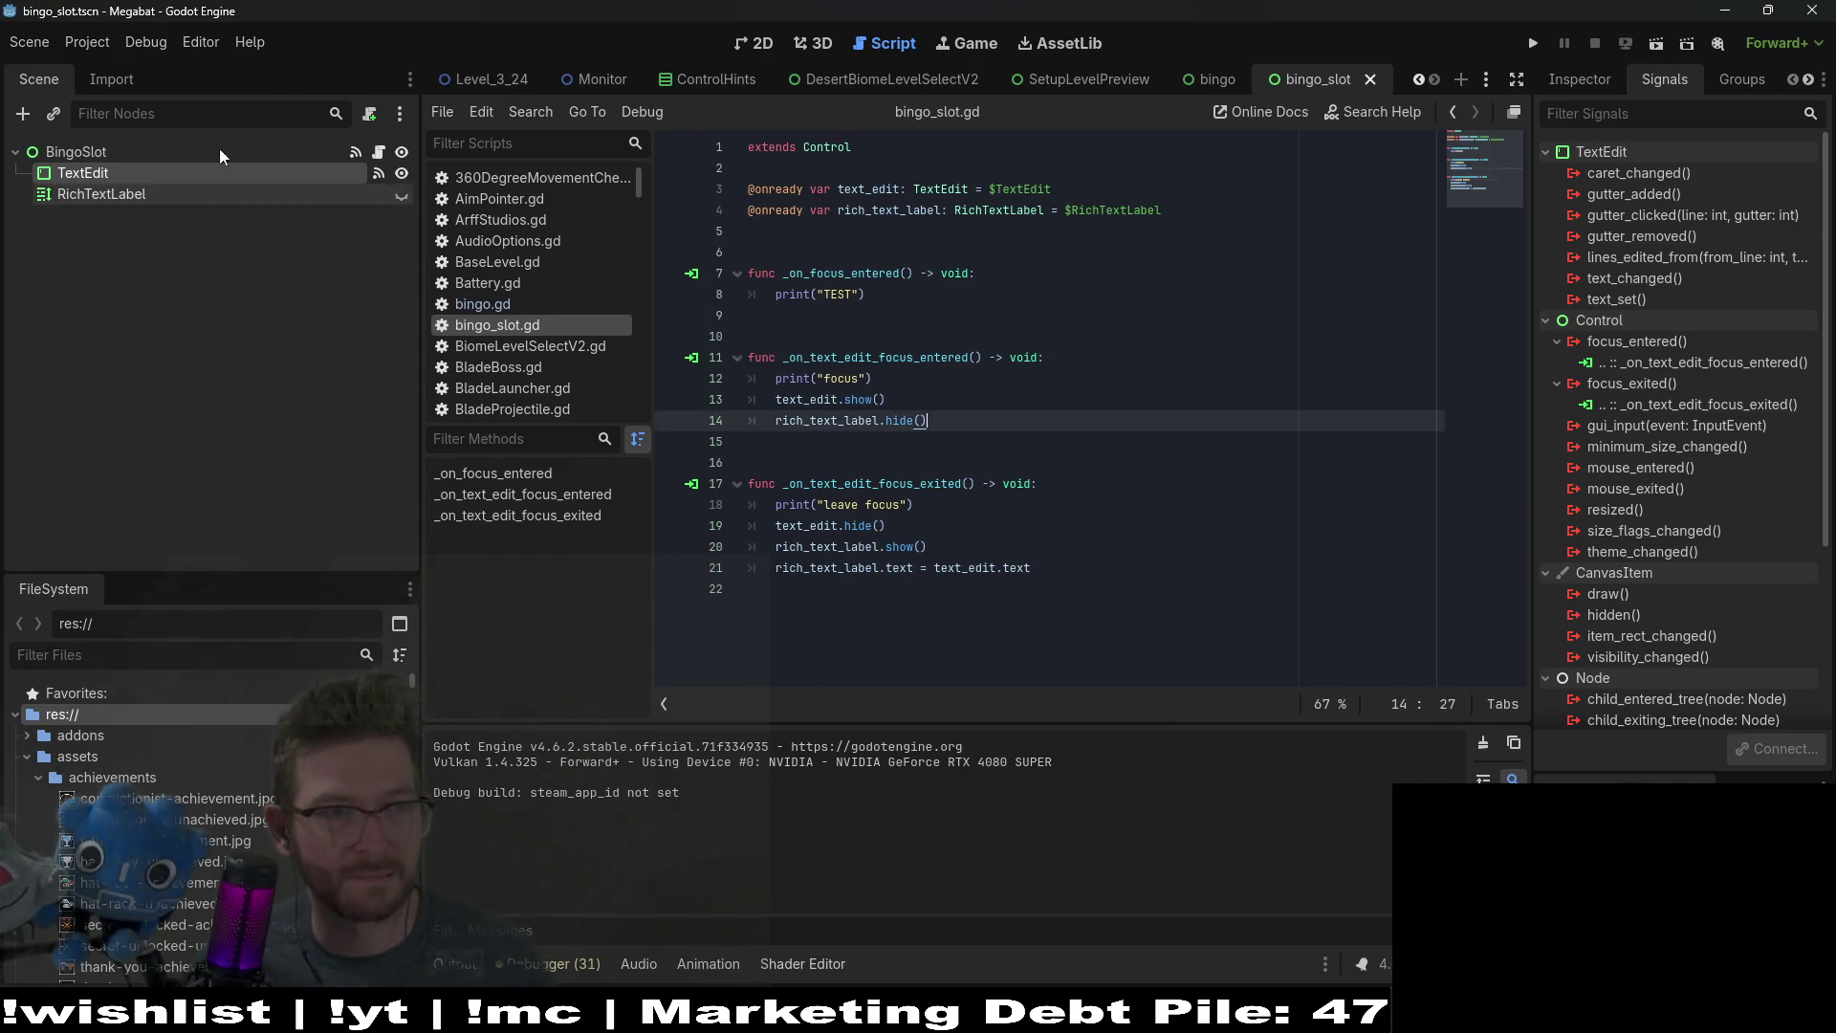
Step: Clear the Inspector's 'theme' filter, widen the dock, and scroll through all TextEdit properties
left_click(1588, 84)
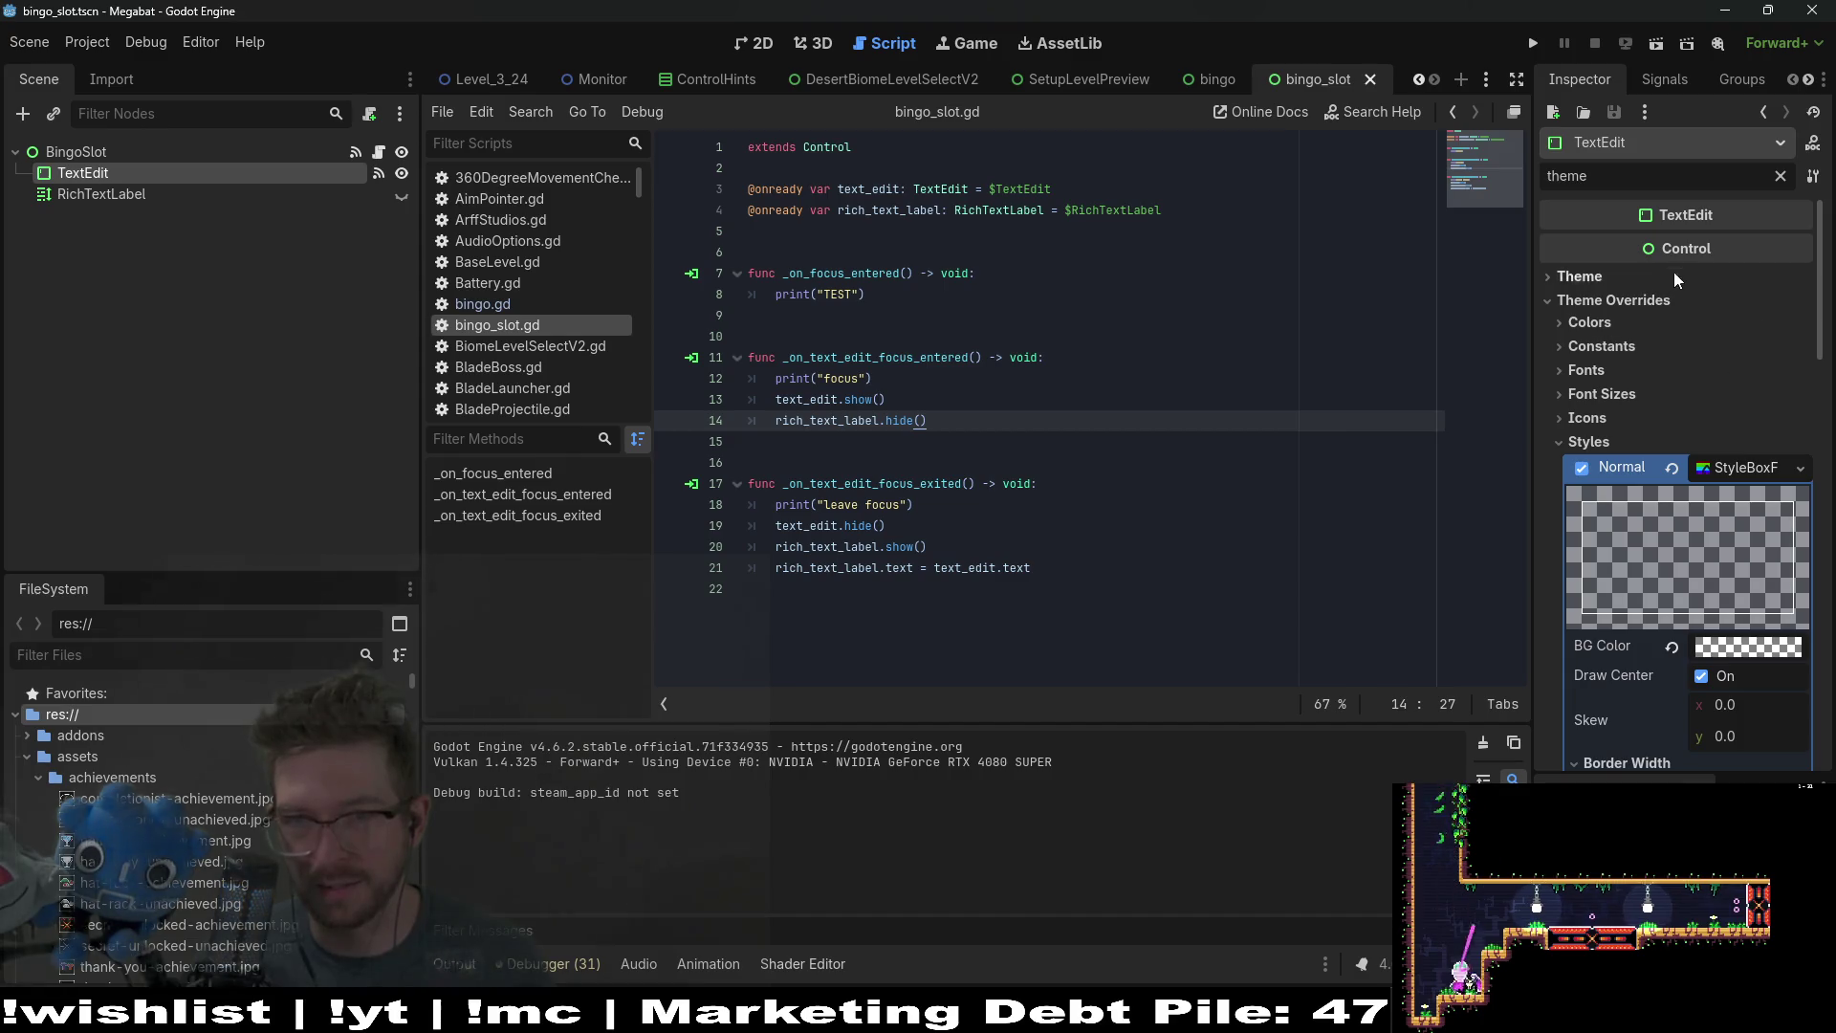
left_click(1780, 176)
scroll(1706, 481, "down", 3)
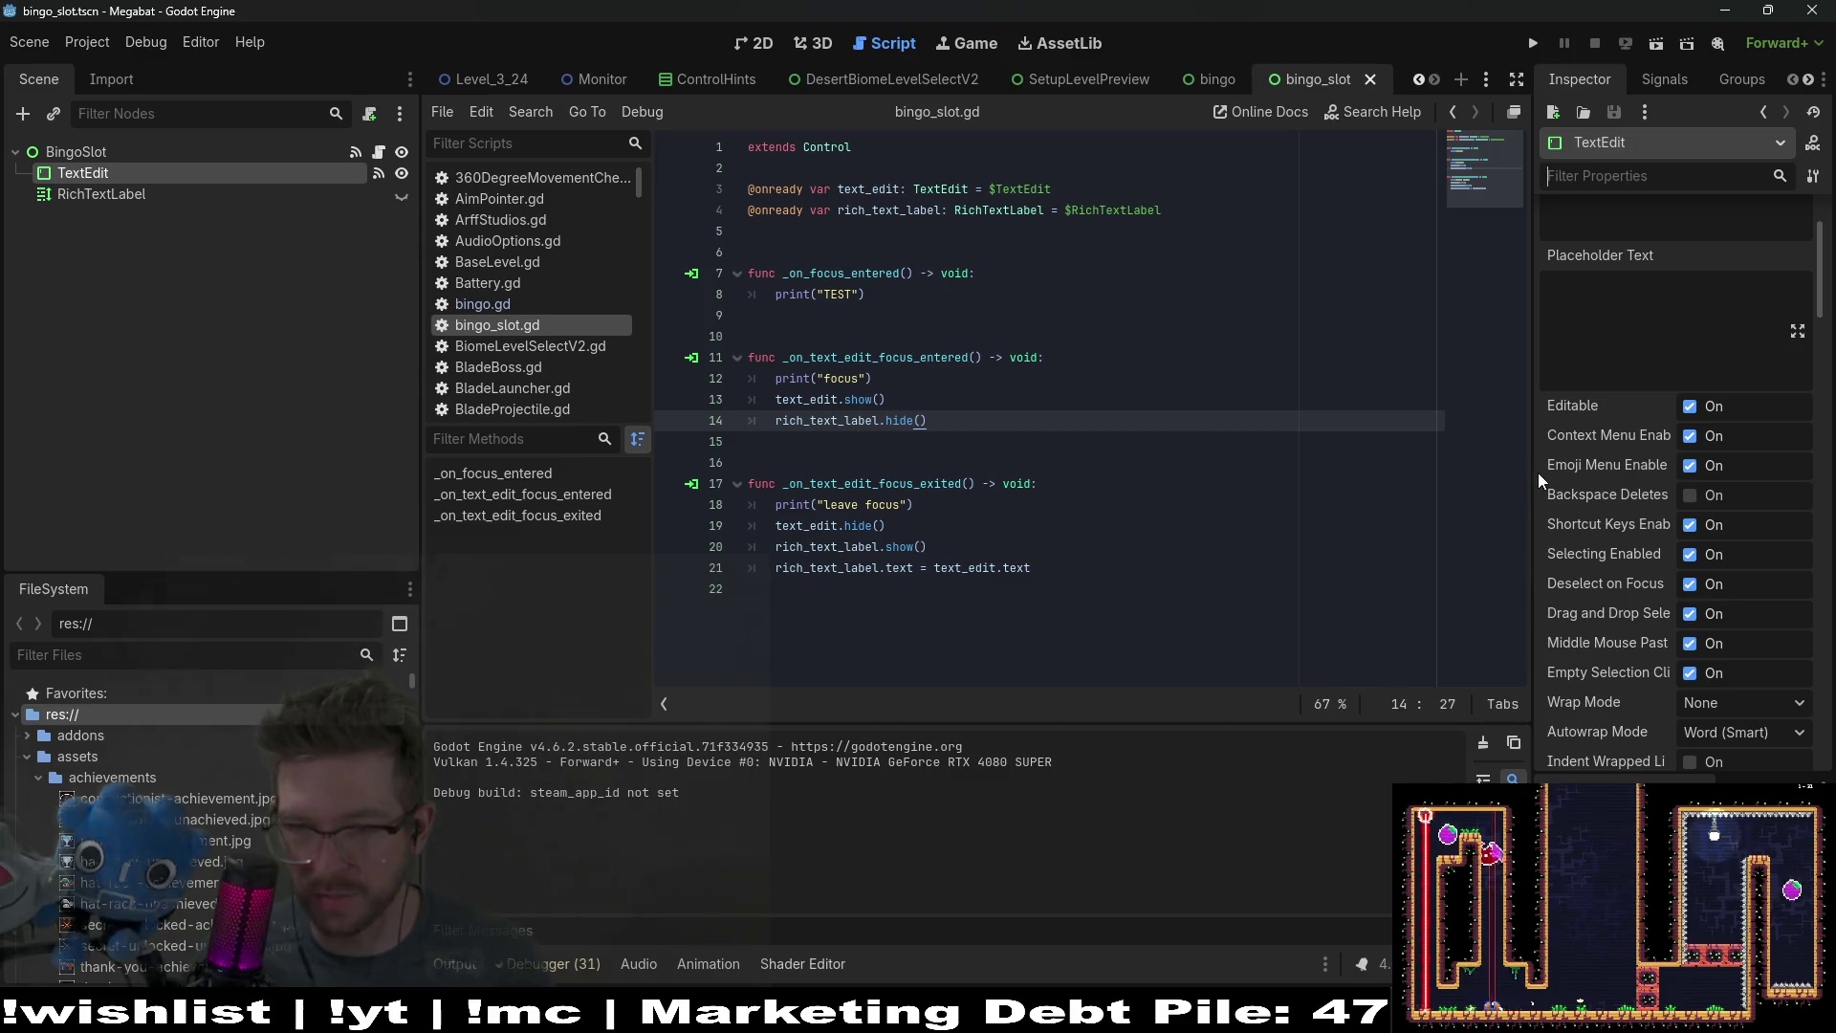
left_click_drag(1538, 472, 1284, 473)
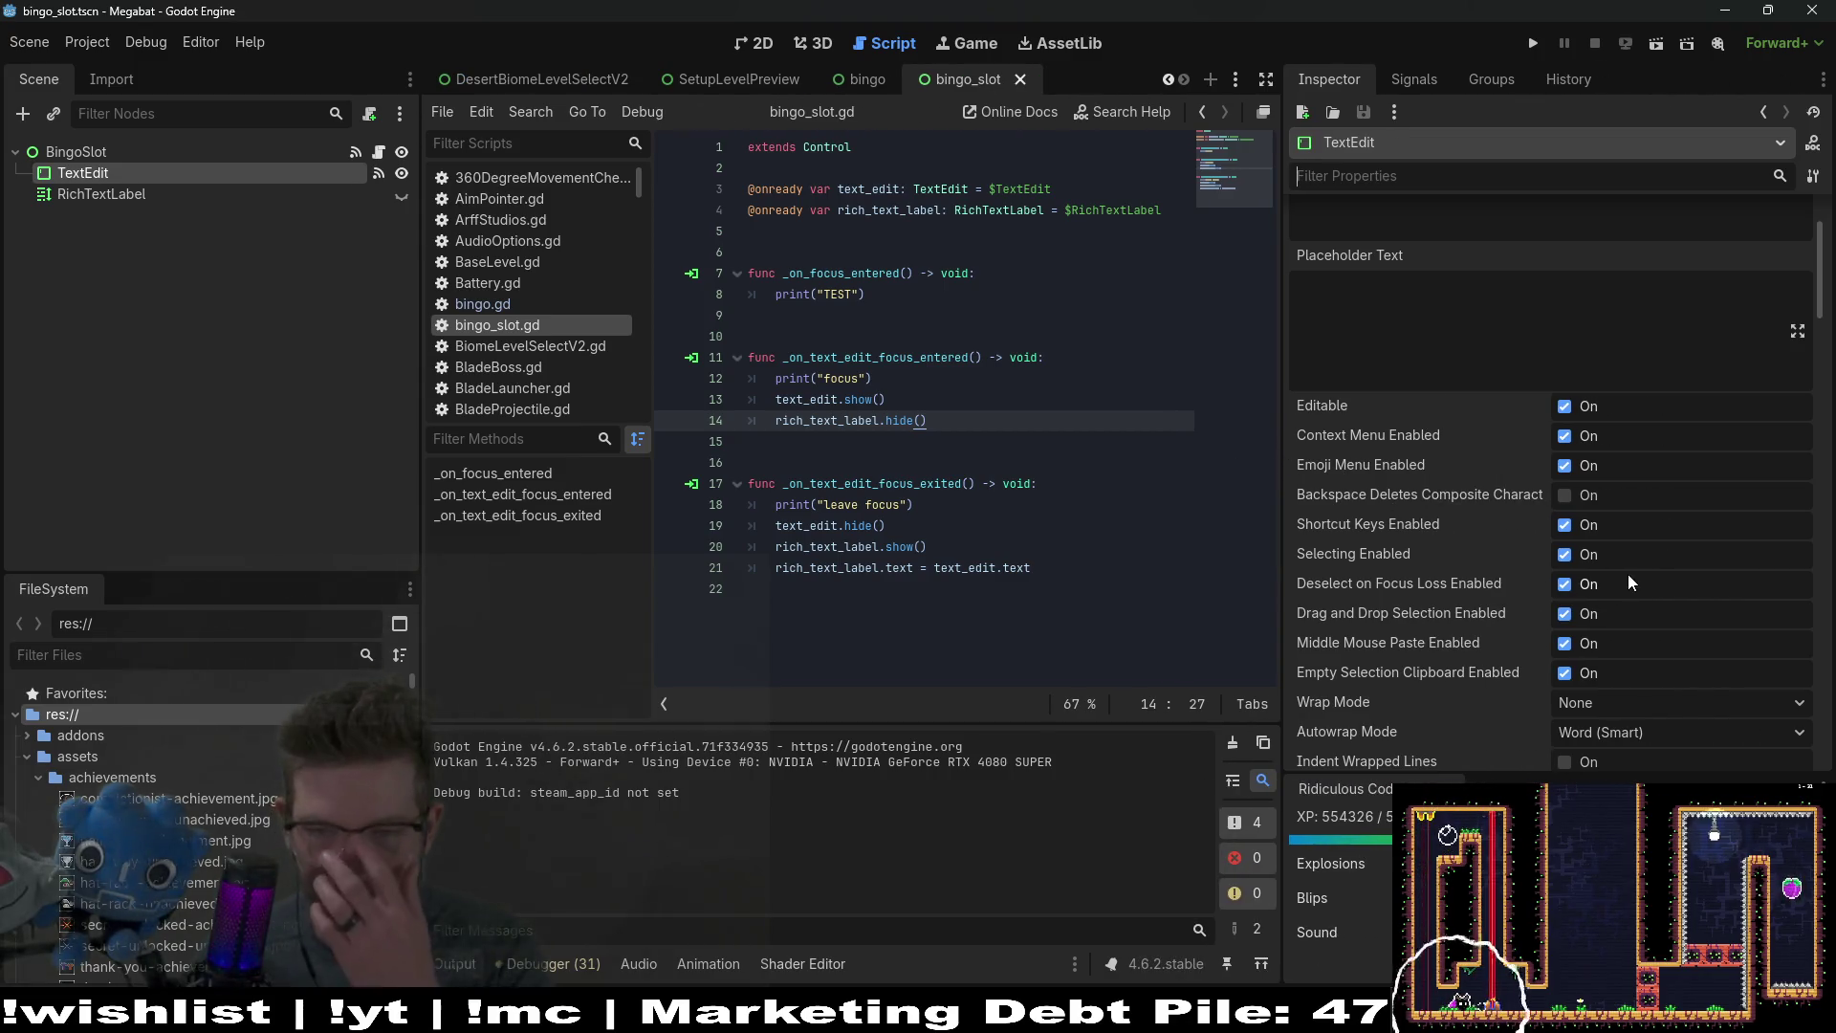
scroll(1708, 615, "down", 7)
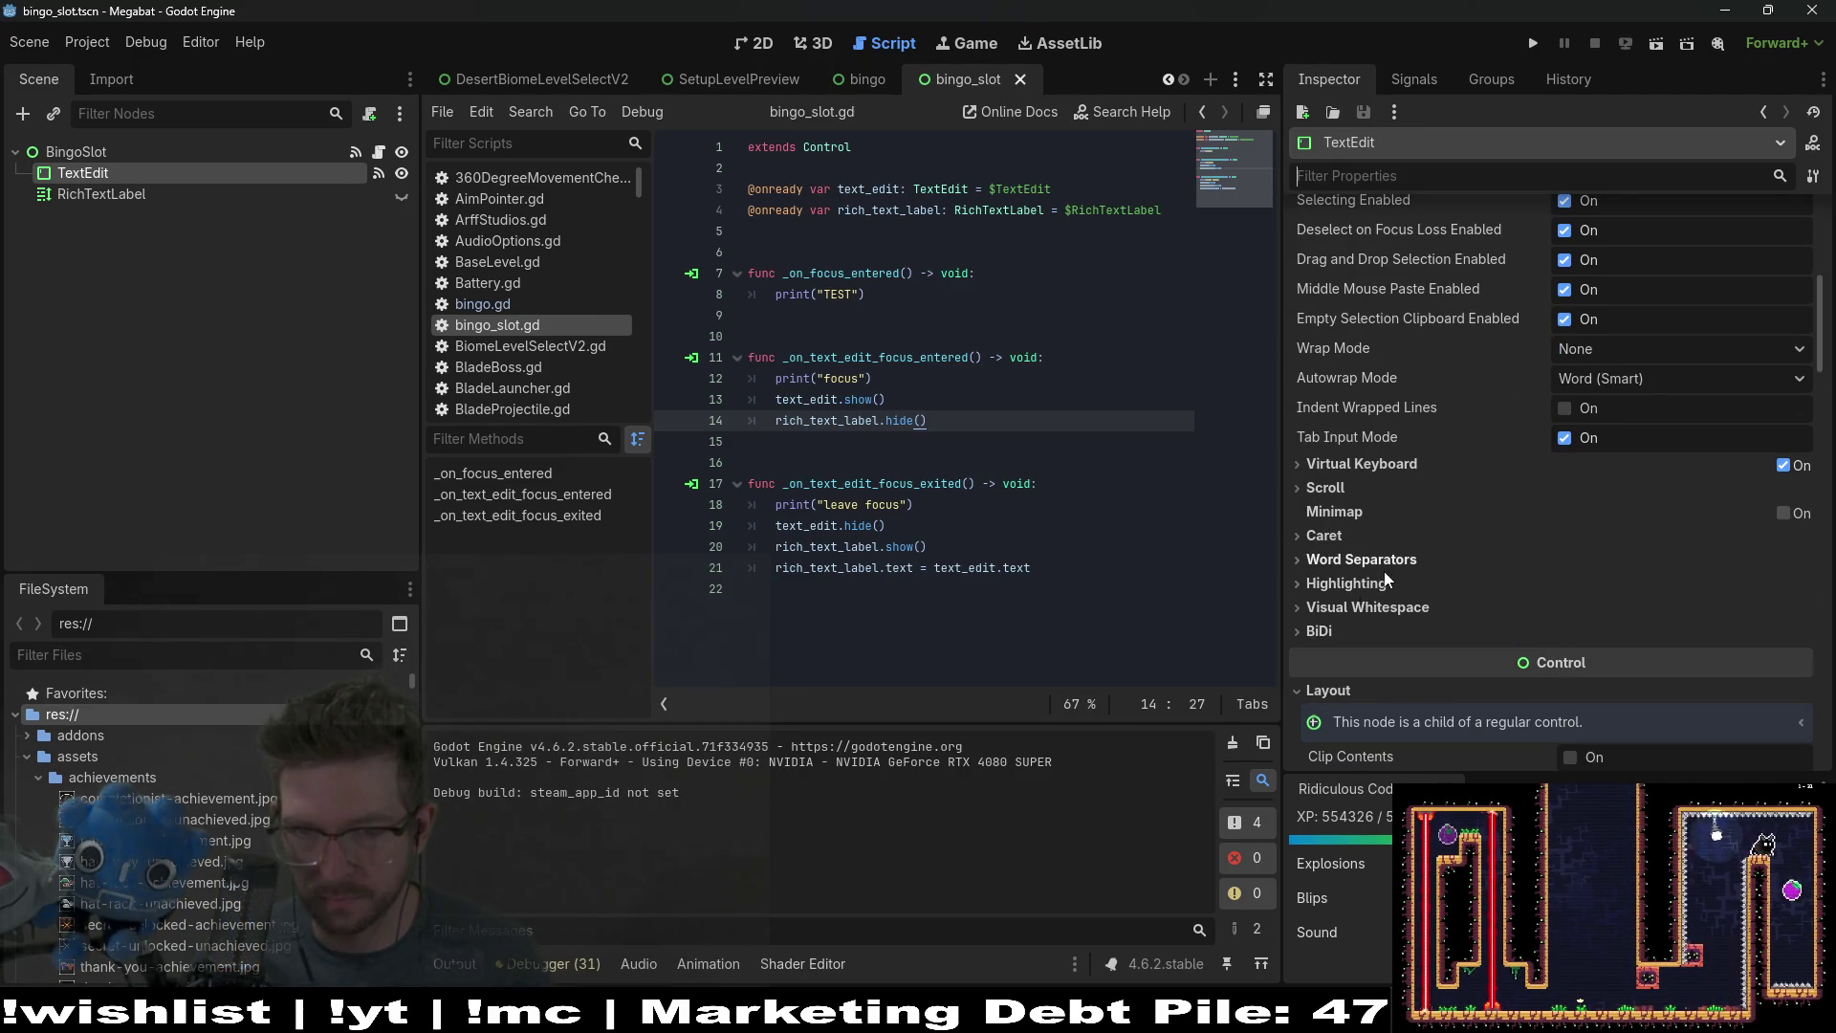
scroll(1419, 496, "down", 7)
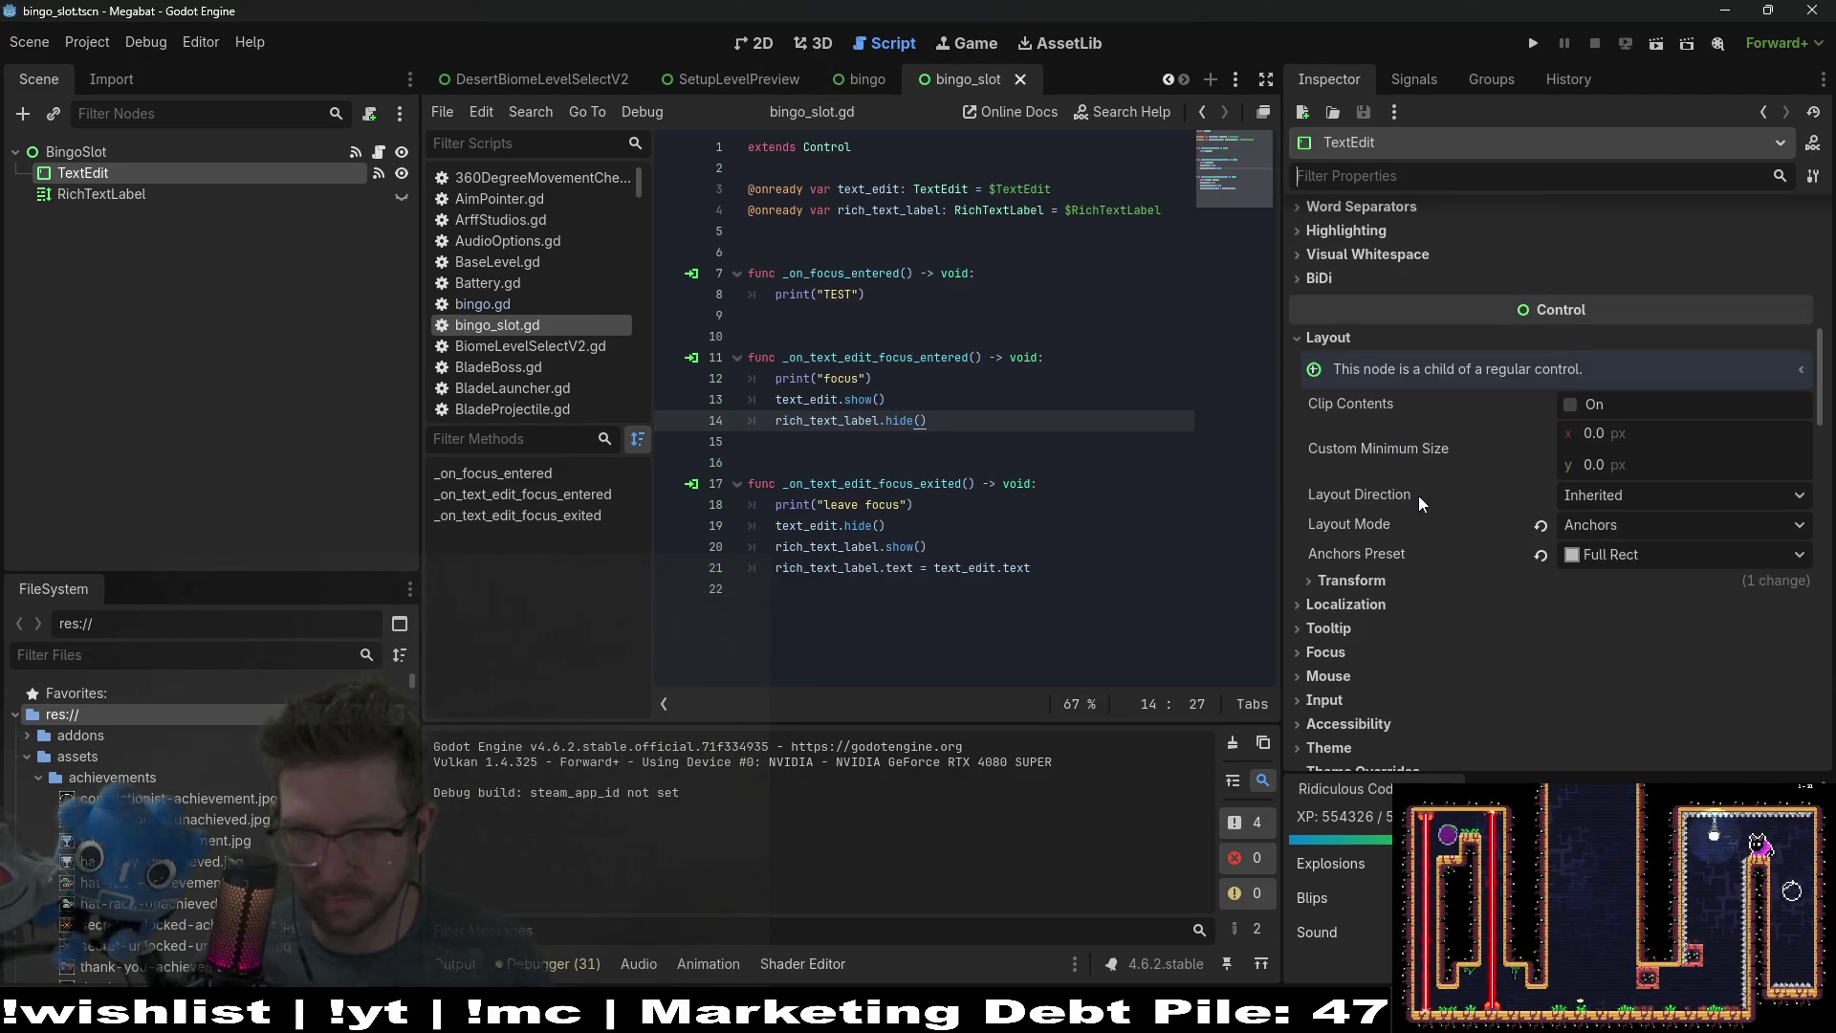
scroll(1419, 495, "up", 10)
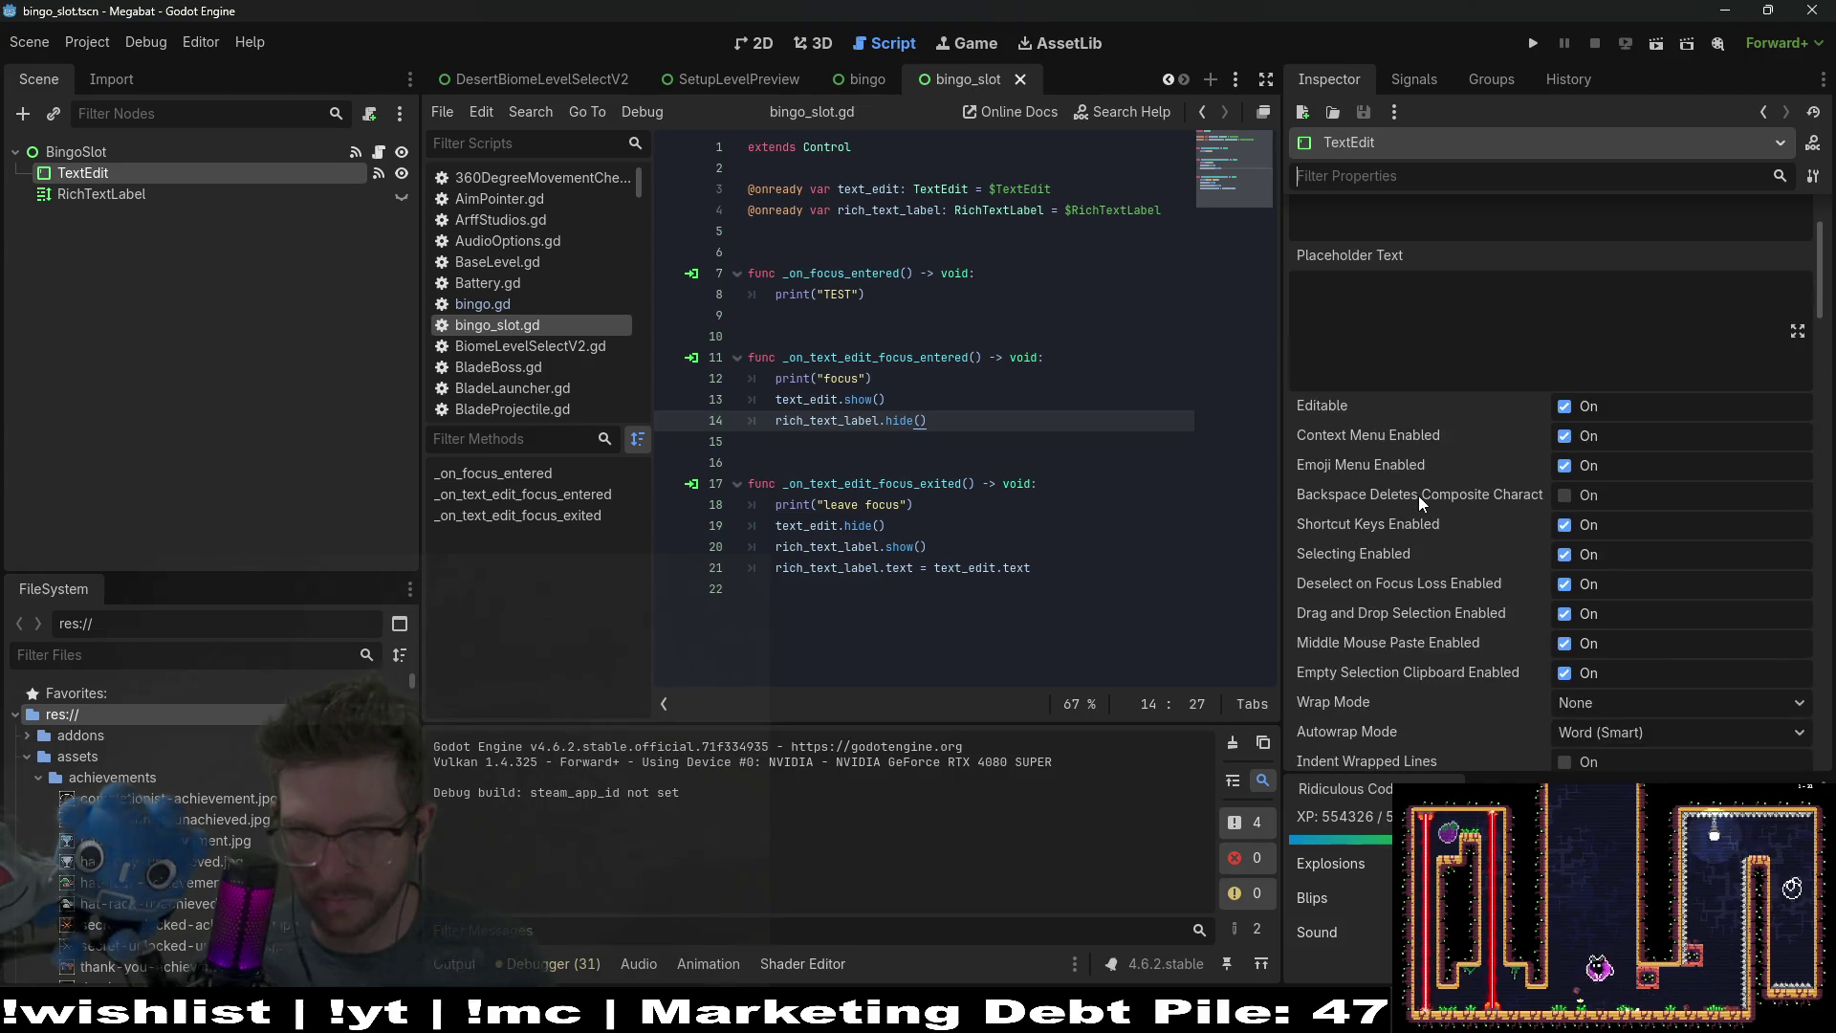
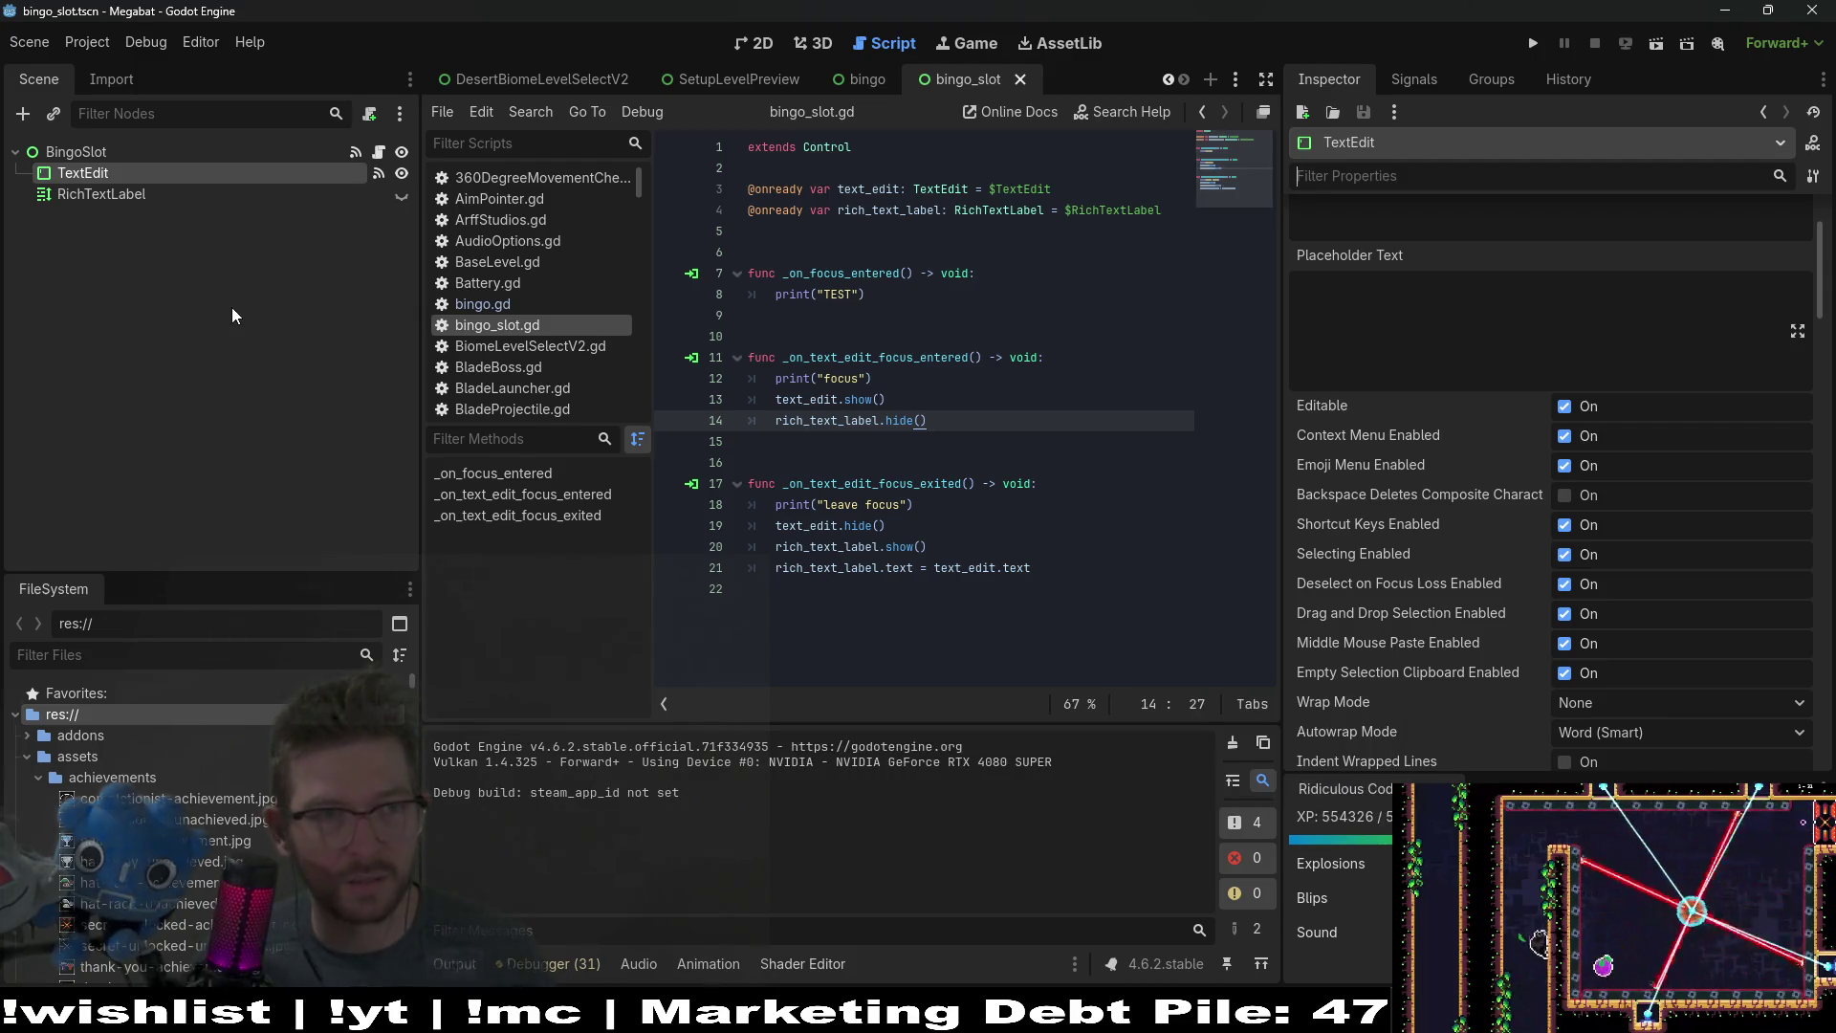
Step: Test-run the bingo_slot scene and try typing in its text box
left_click(165, 254)
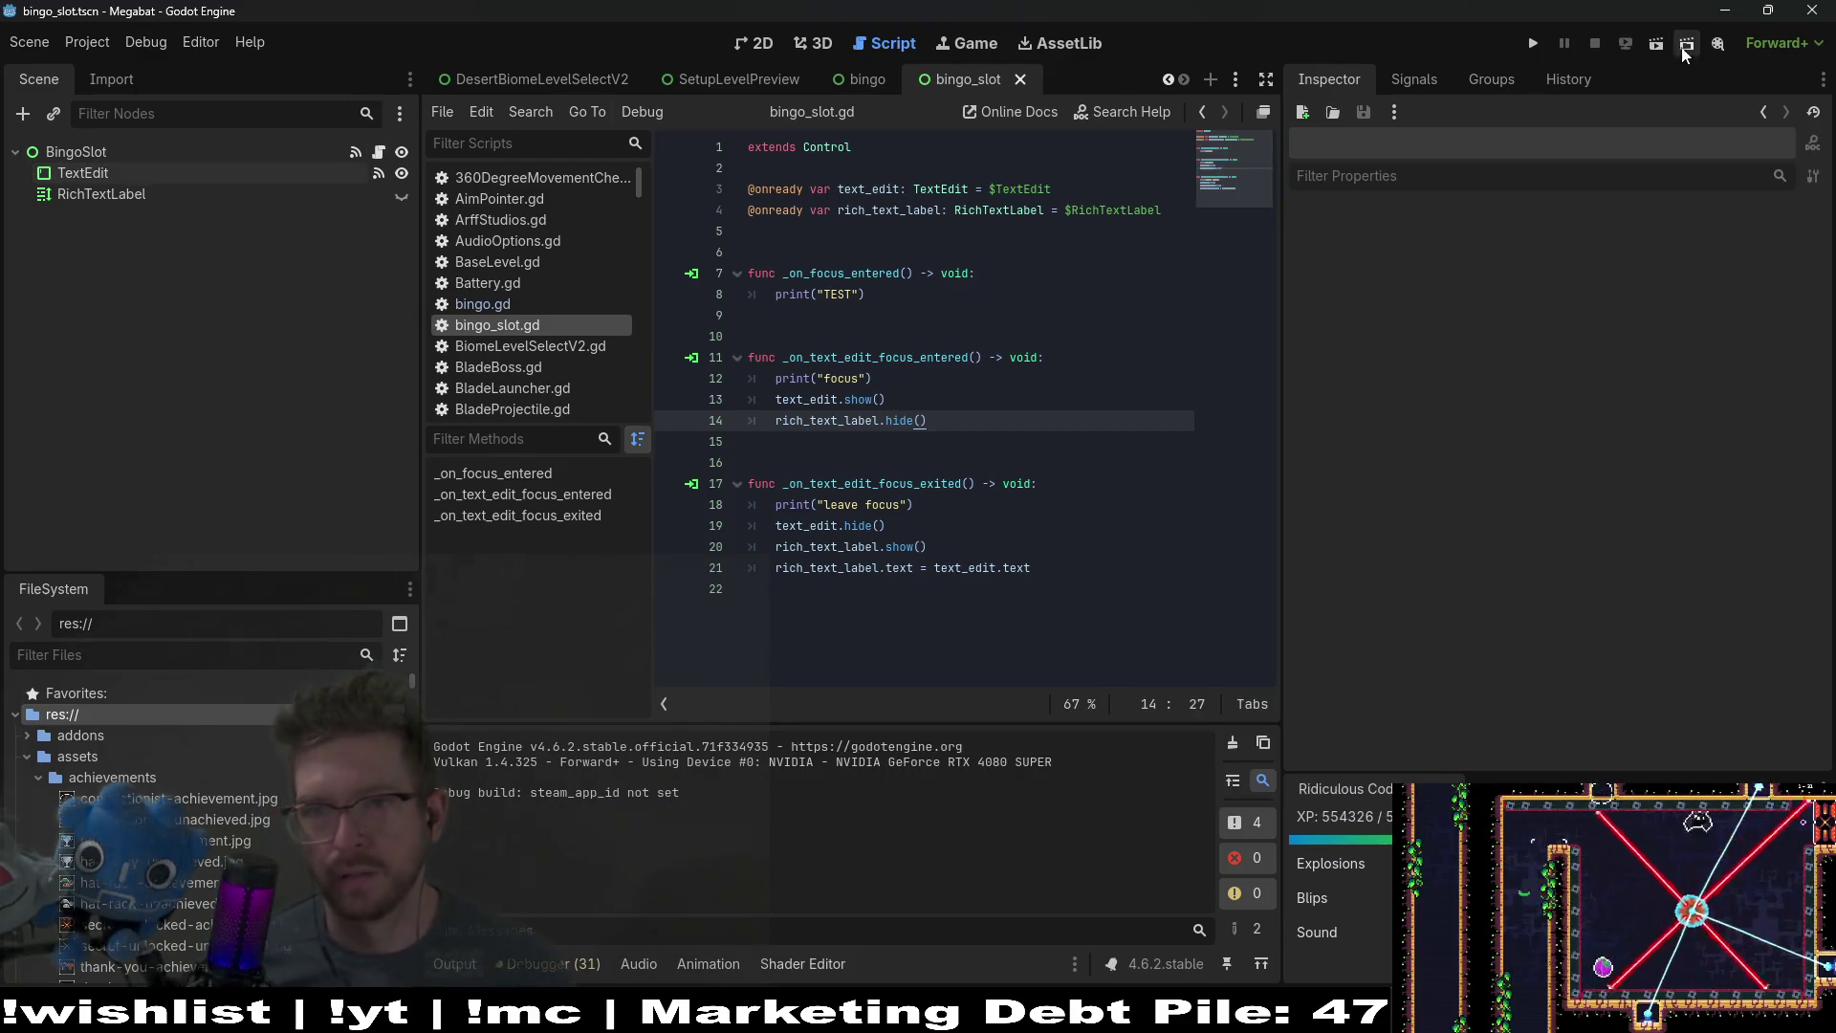
left_click(1656, 44)
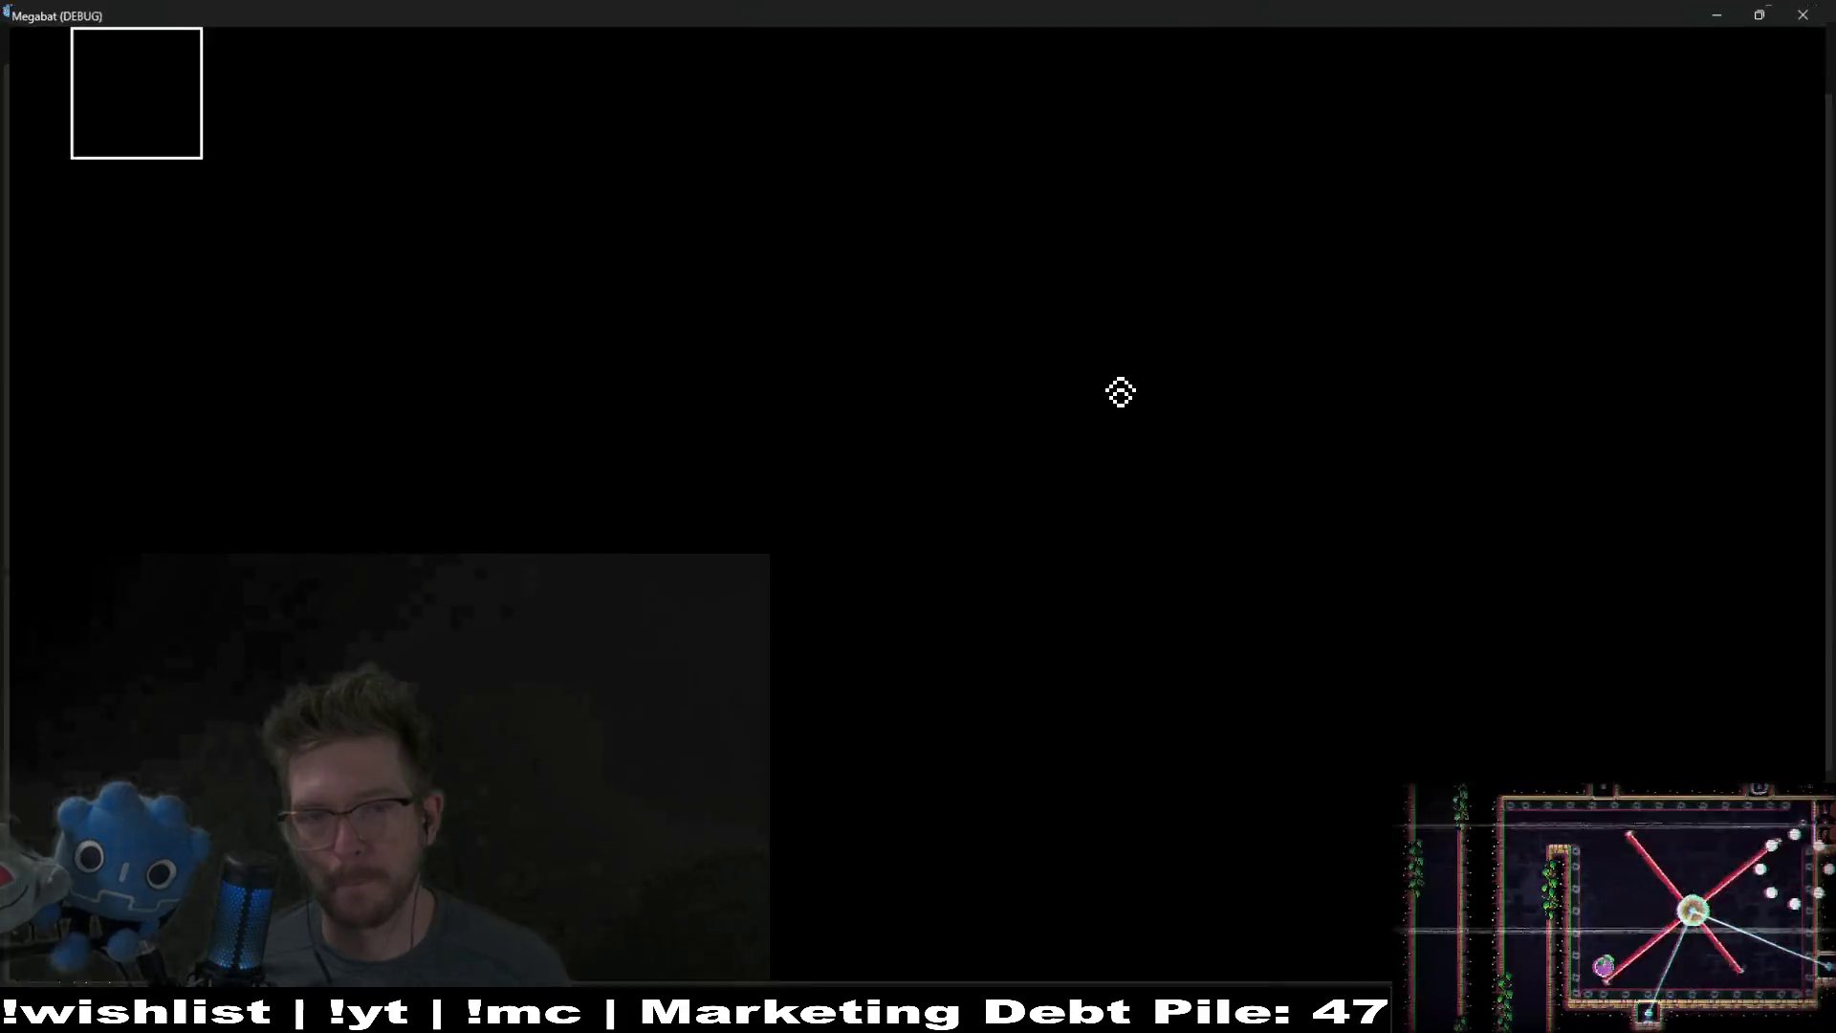
left_click(127, 75)
type("asdfasdf")
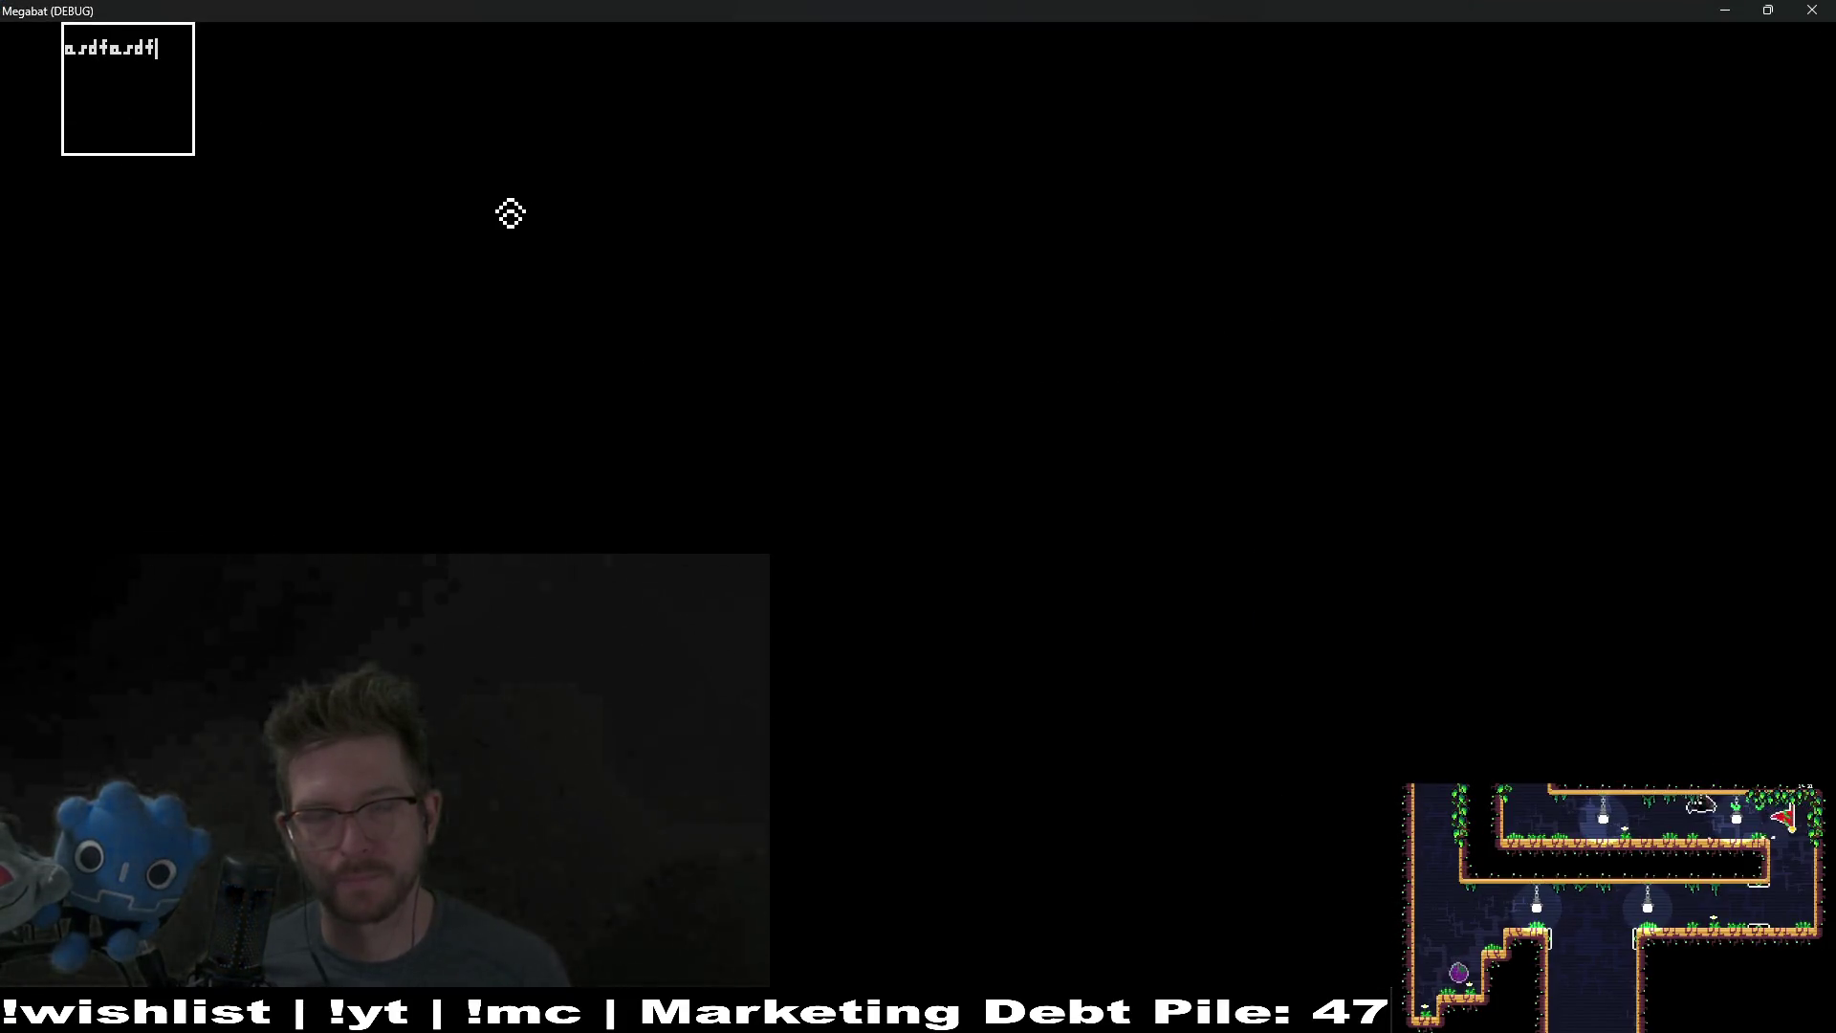
left_click(1827, 9)
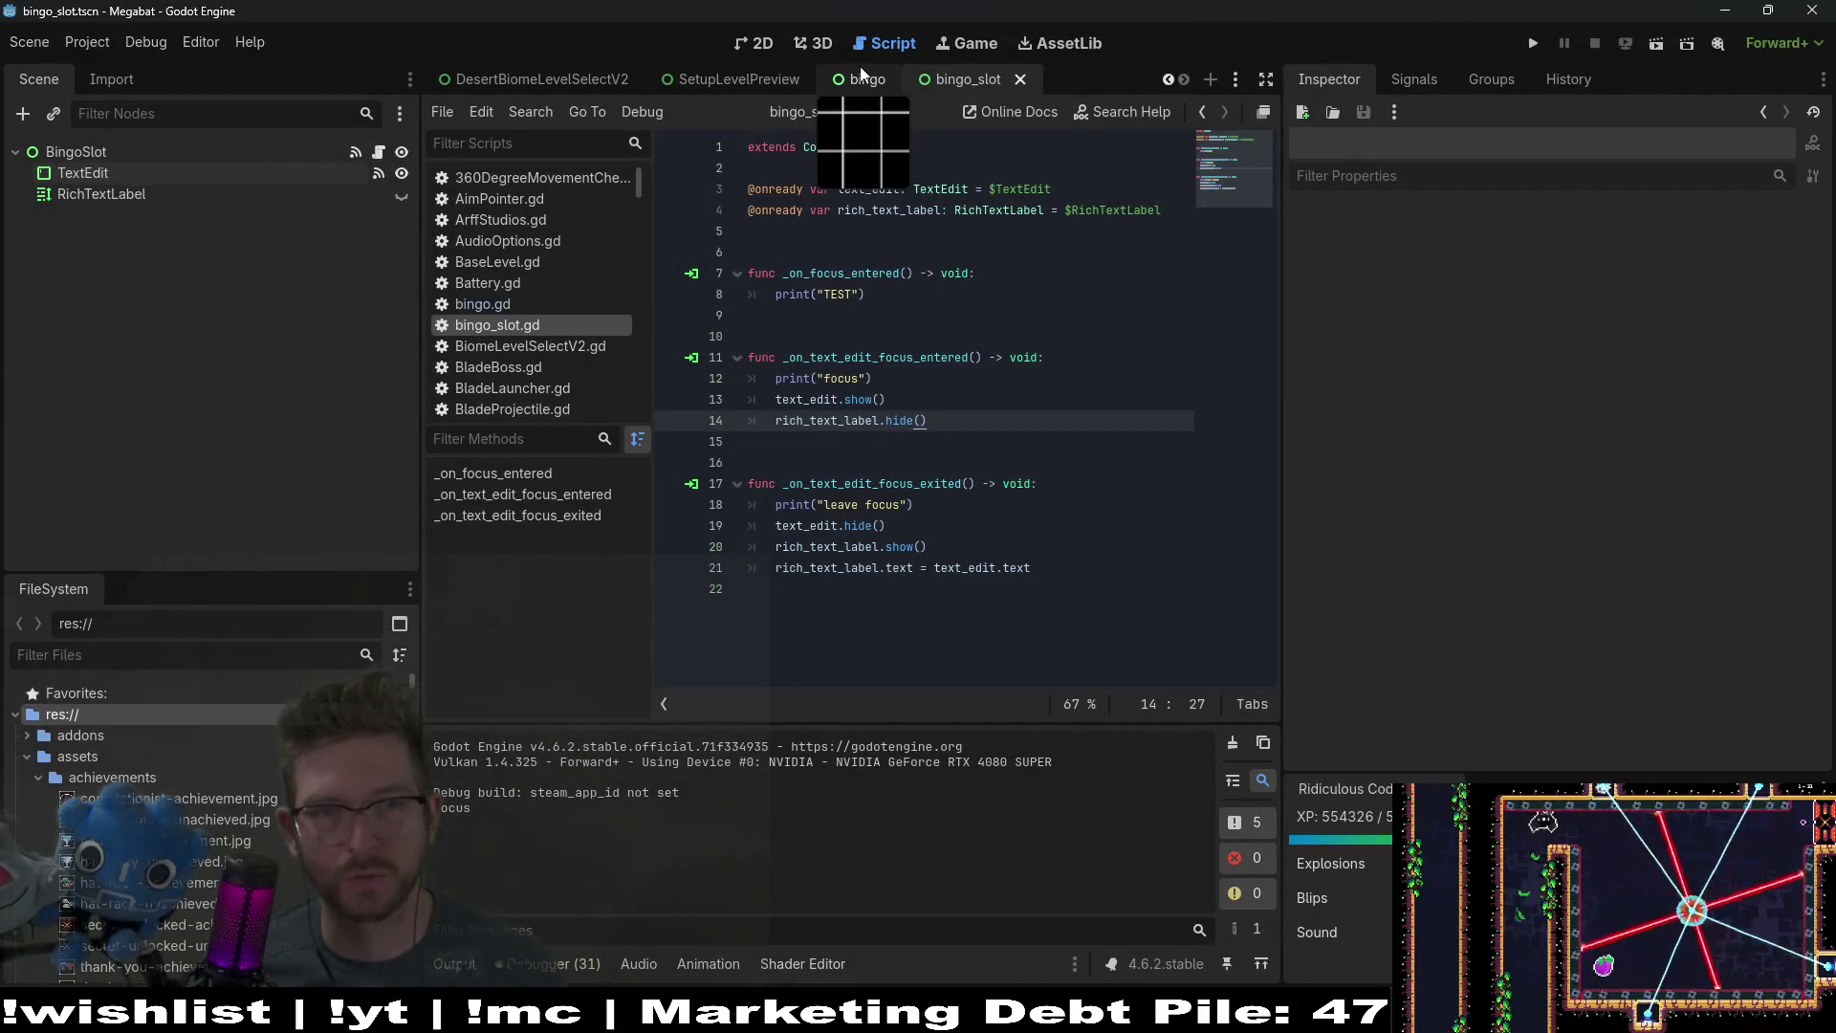
Step: In the bingo scene, replace the RichText cells with a bingo_slot instance and its duplicate
left_click(858, 77)
scroll(169, 508, "down", 5)
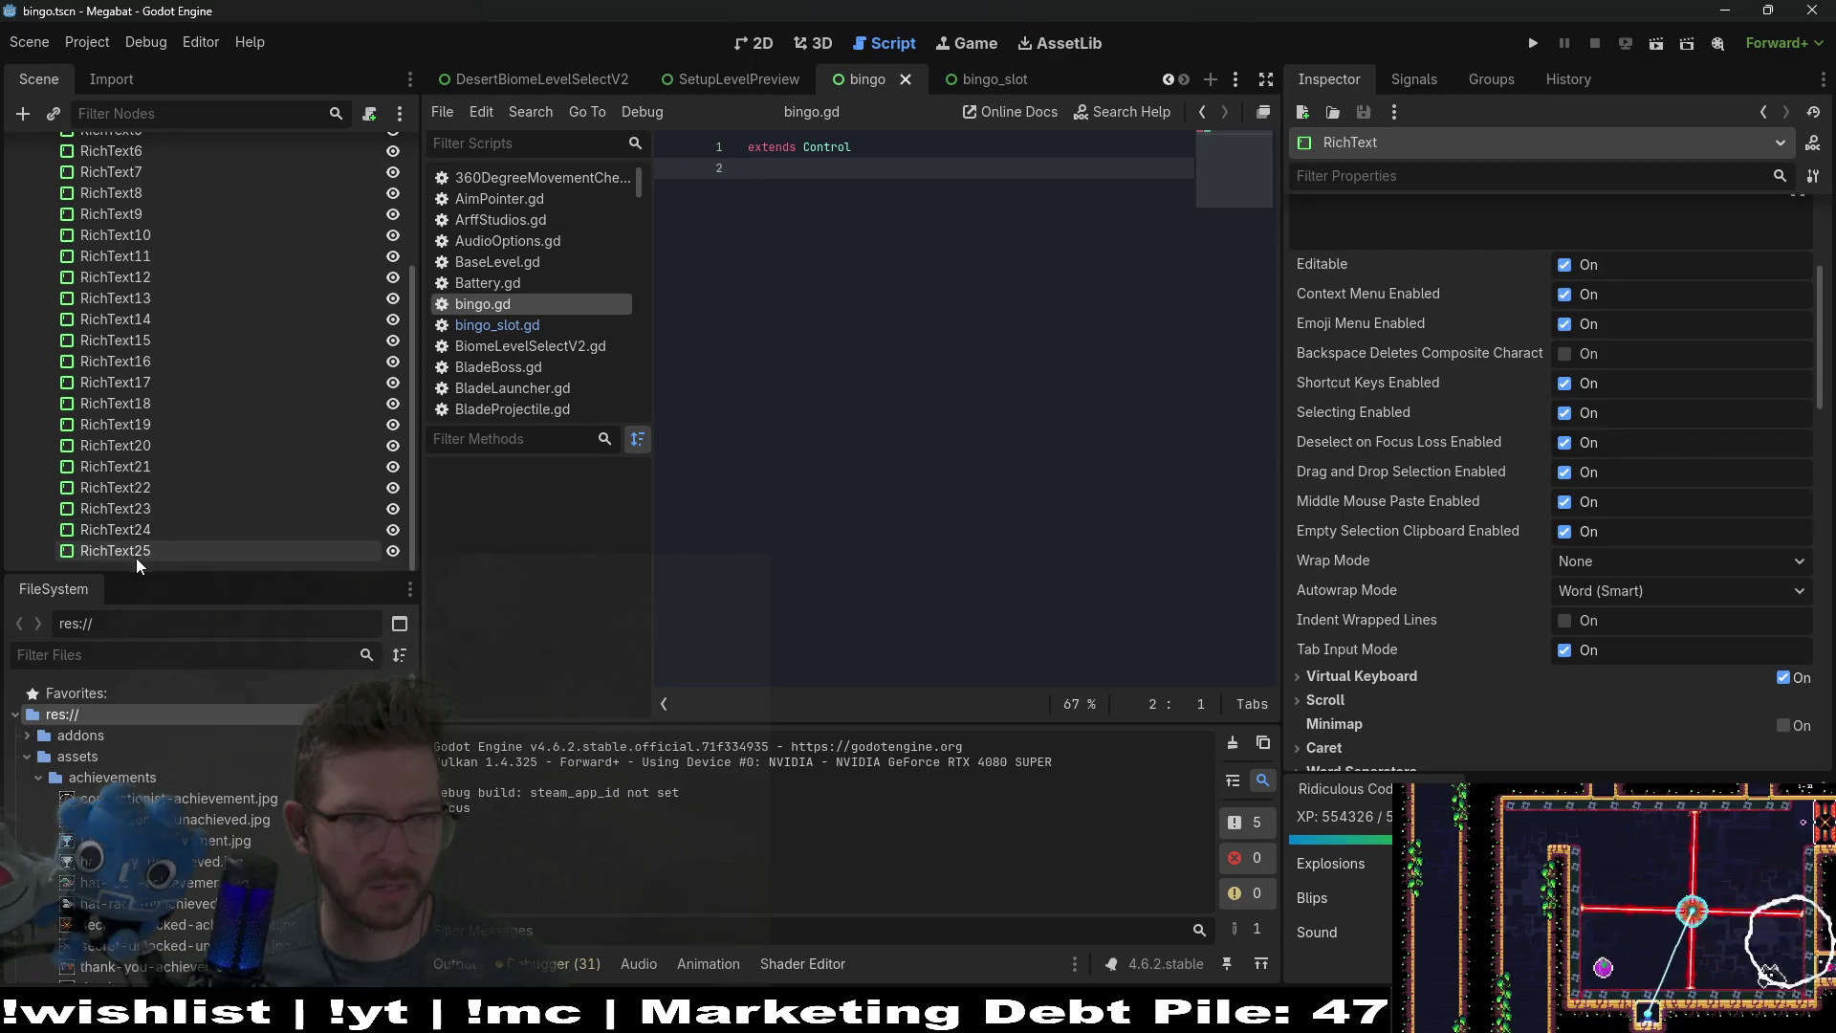
scroll(153, 479, "up", 3)
scroll(162, 435, "up", 2)
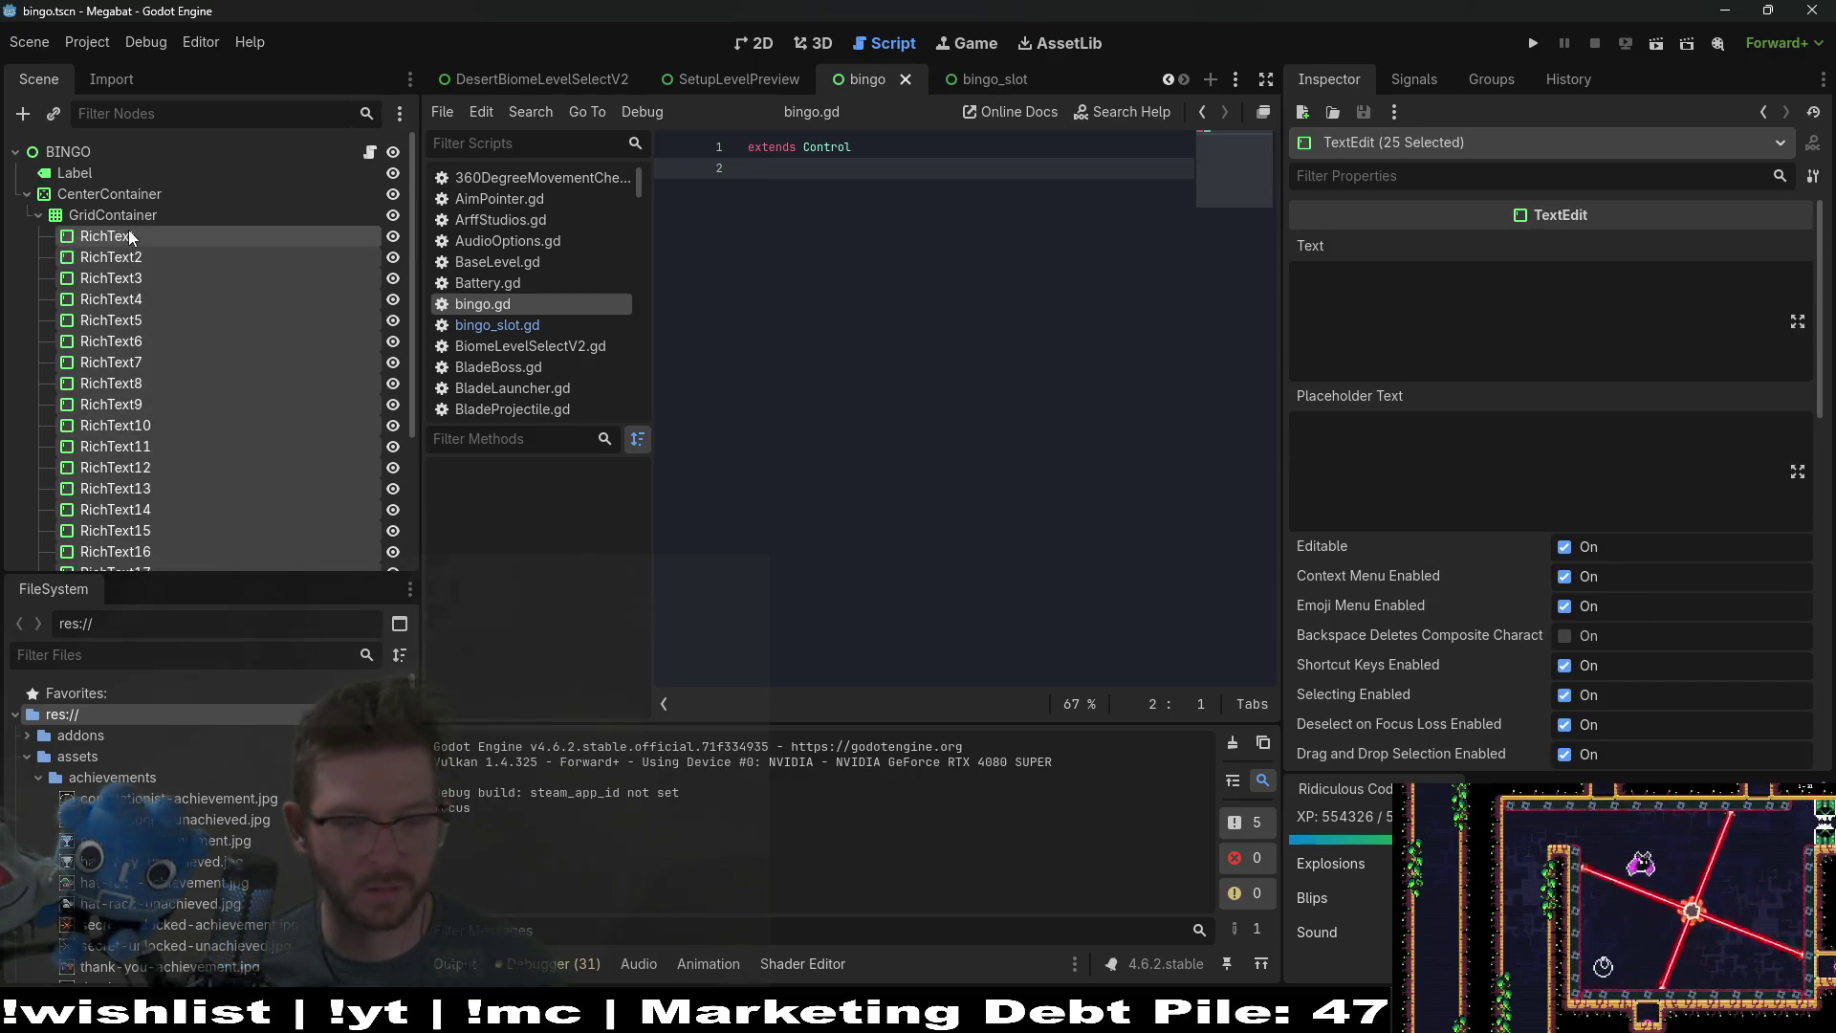
key("Delete")
right_click(119, 220)
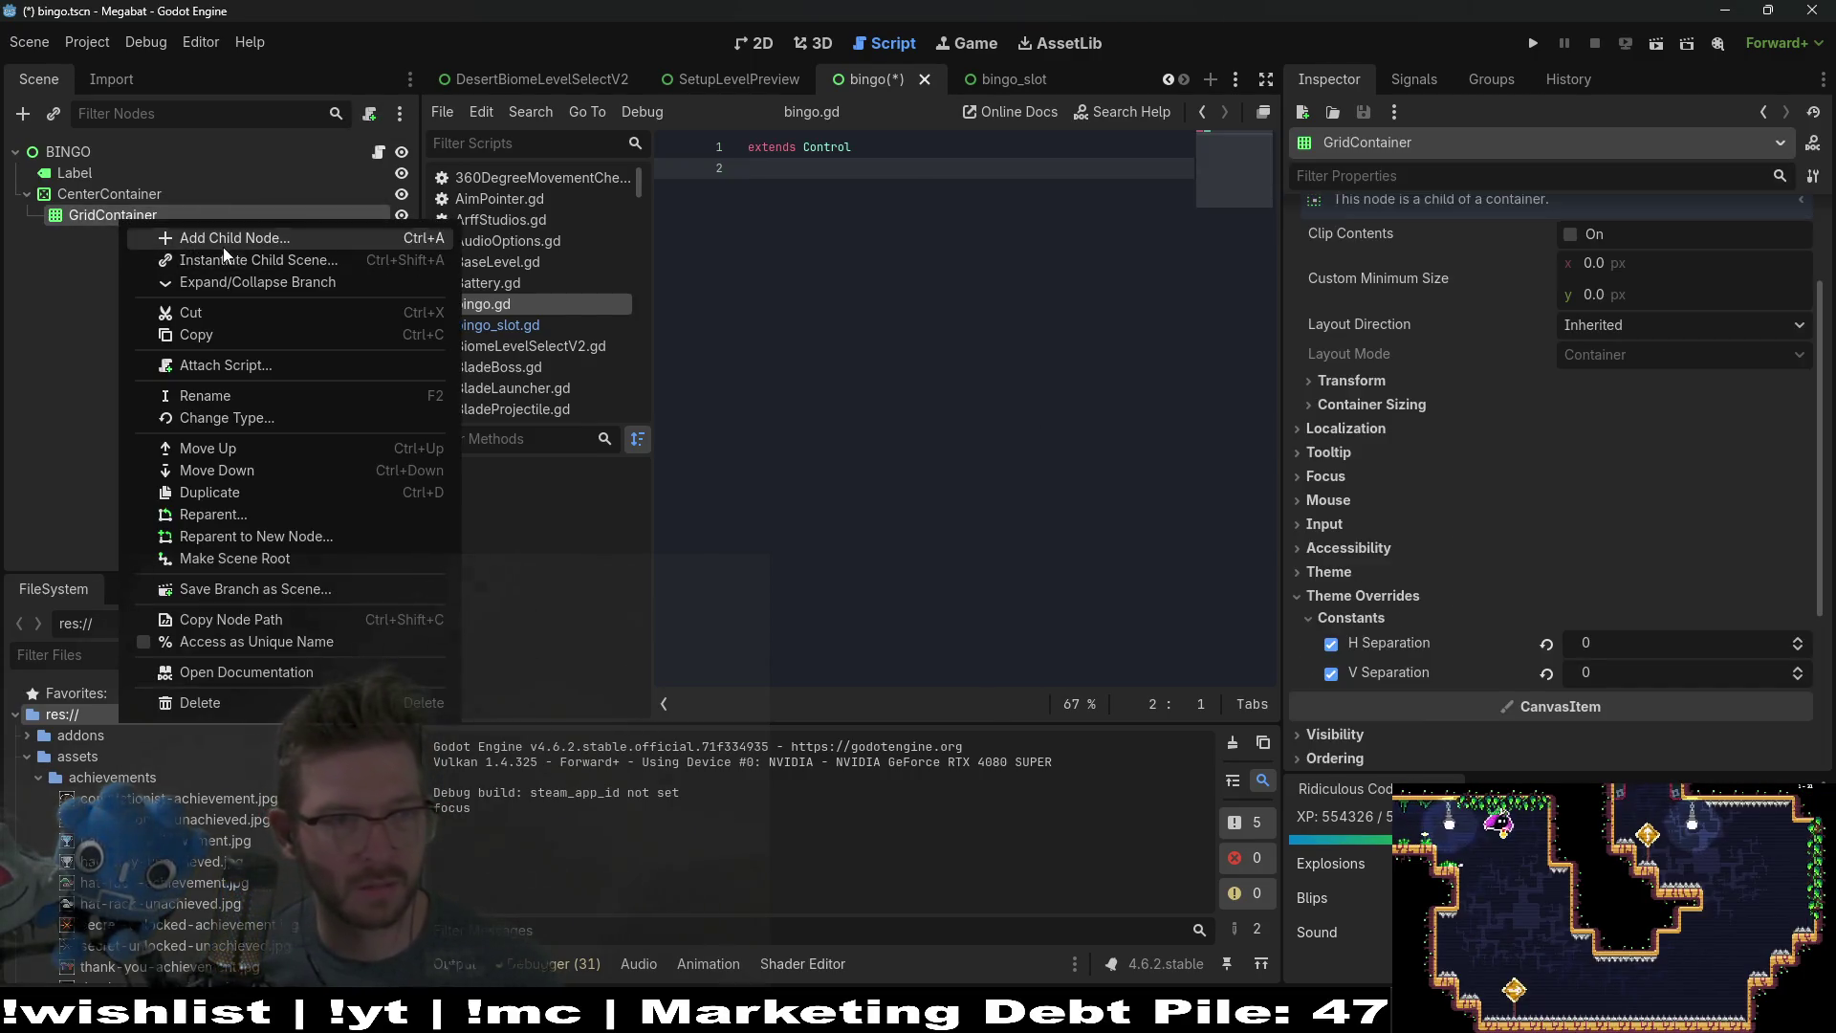
left_click(253, 259)
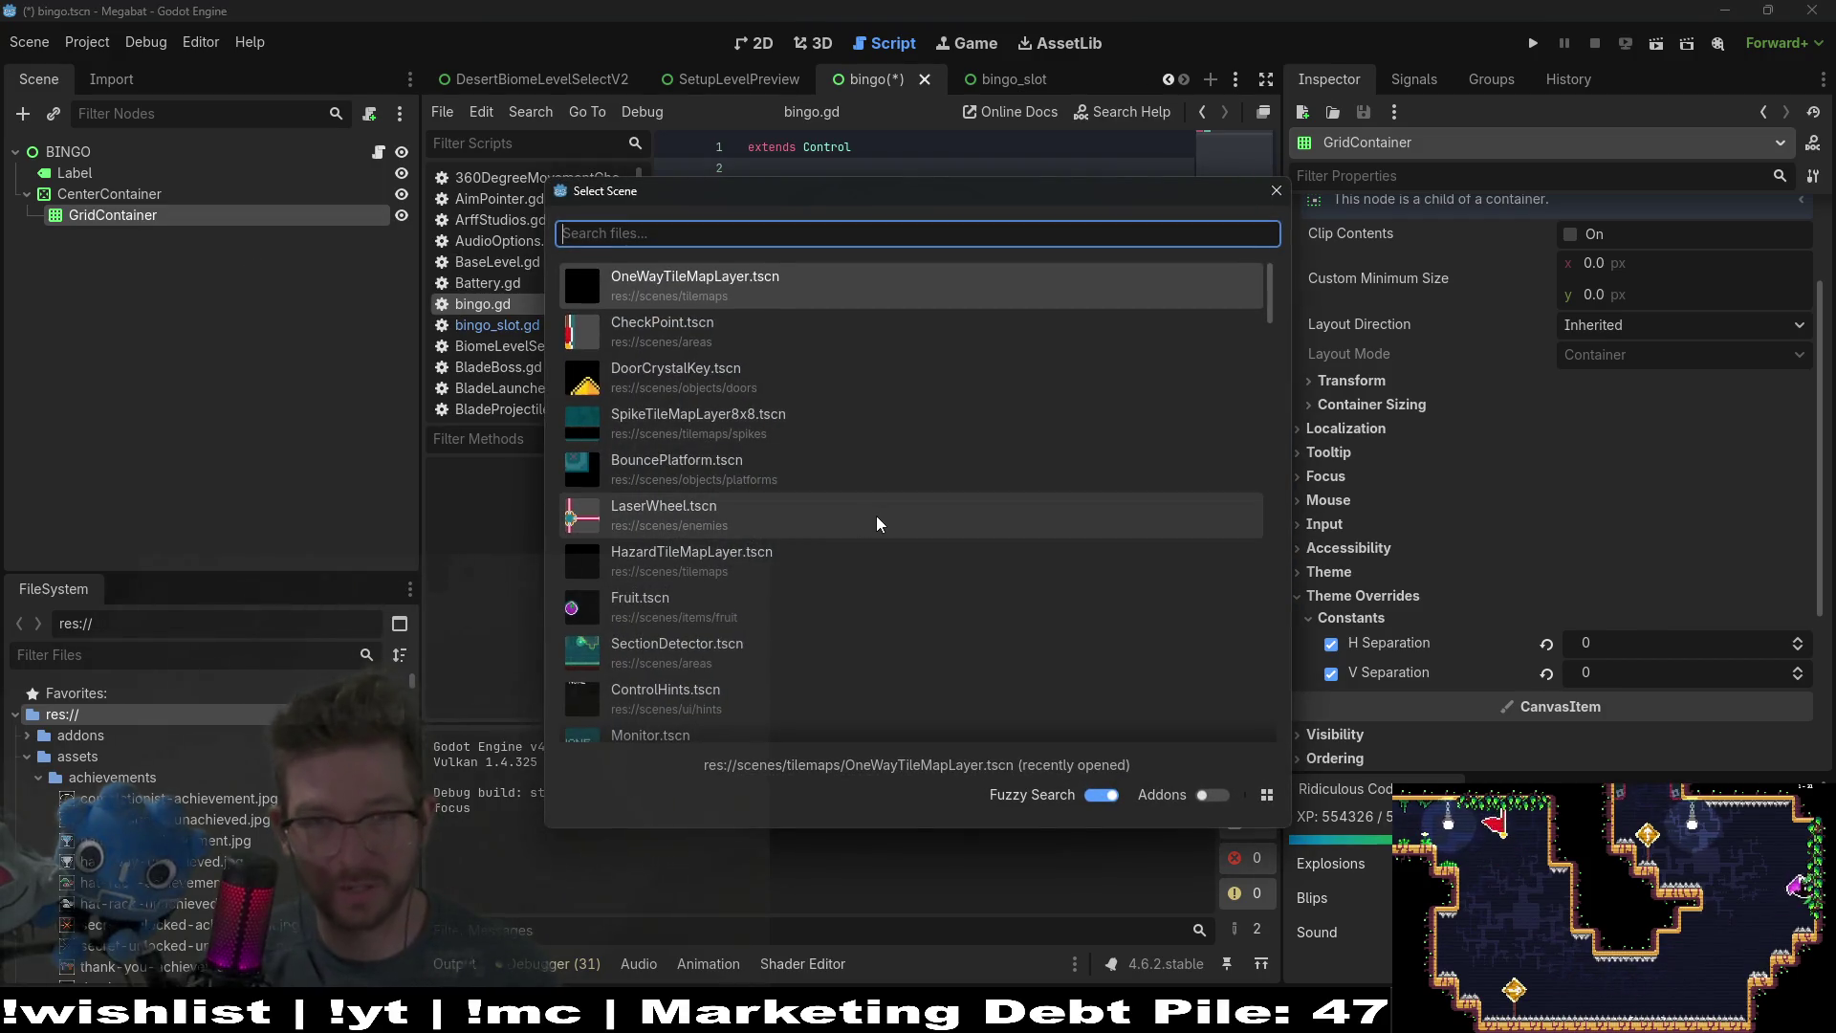
type("bingo_slot")
key("Return")
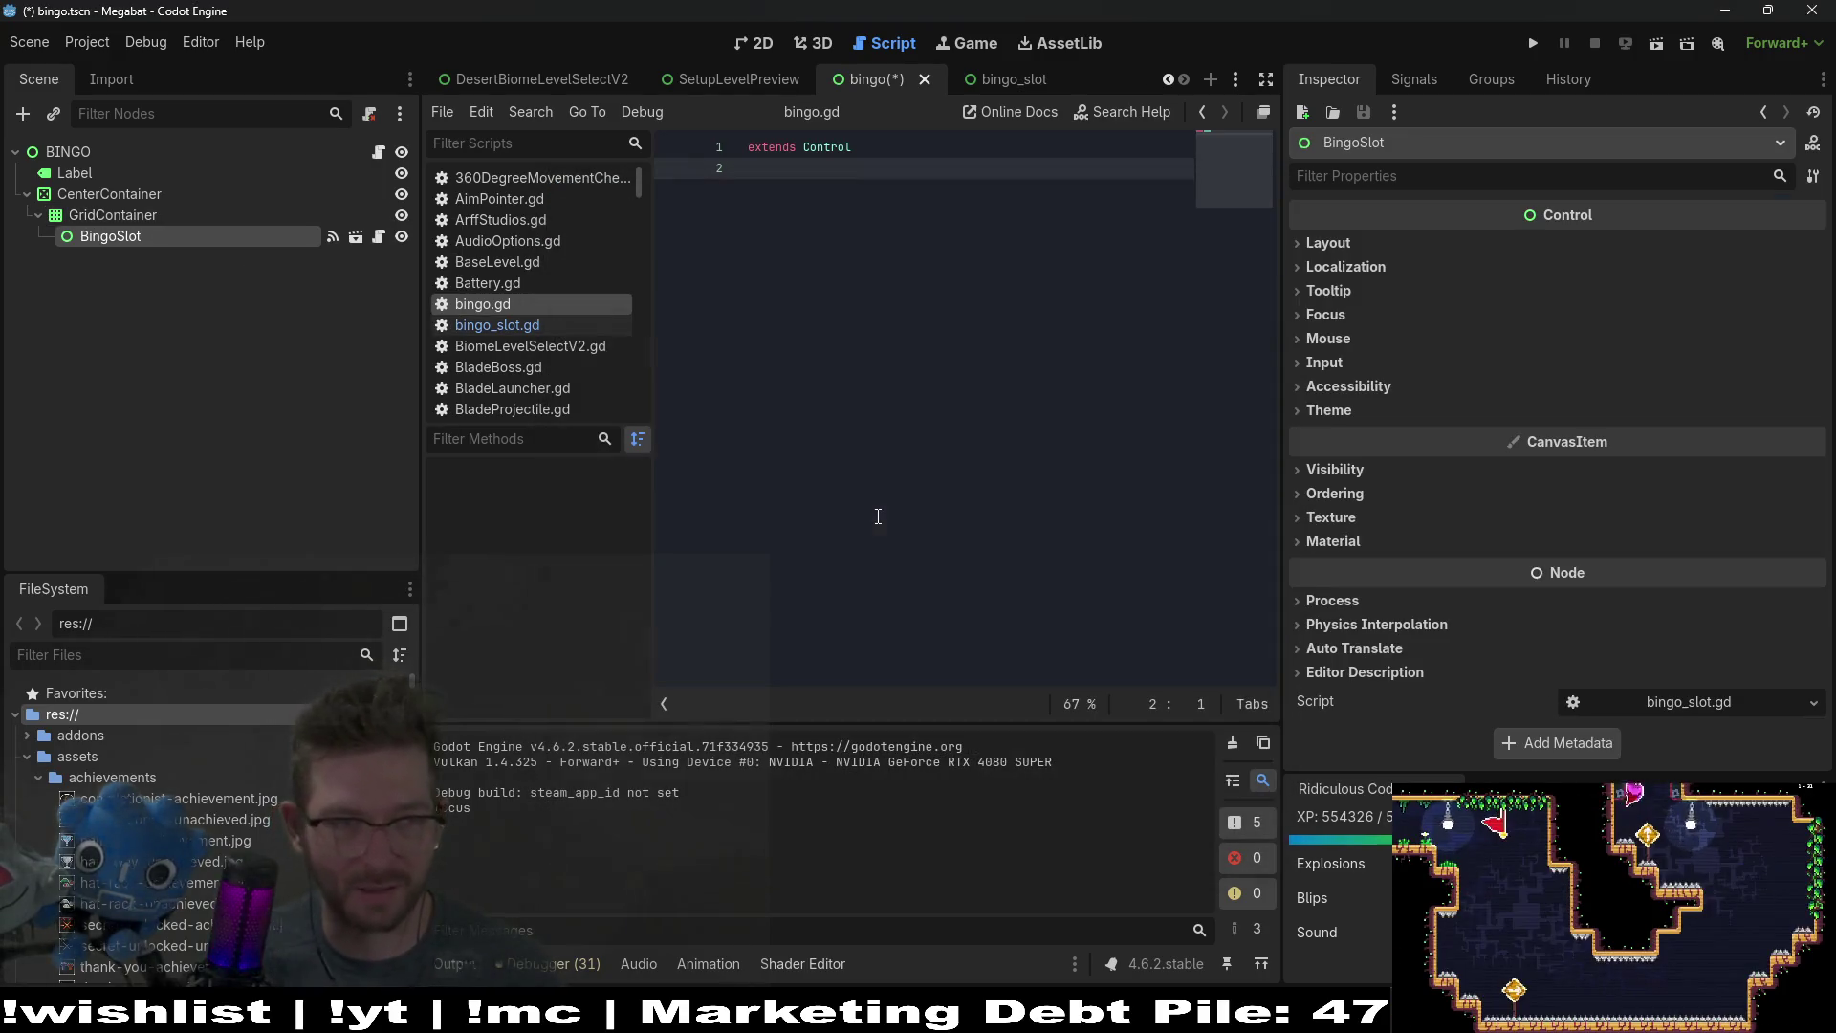
key("ctrl+d")
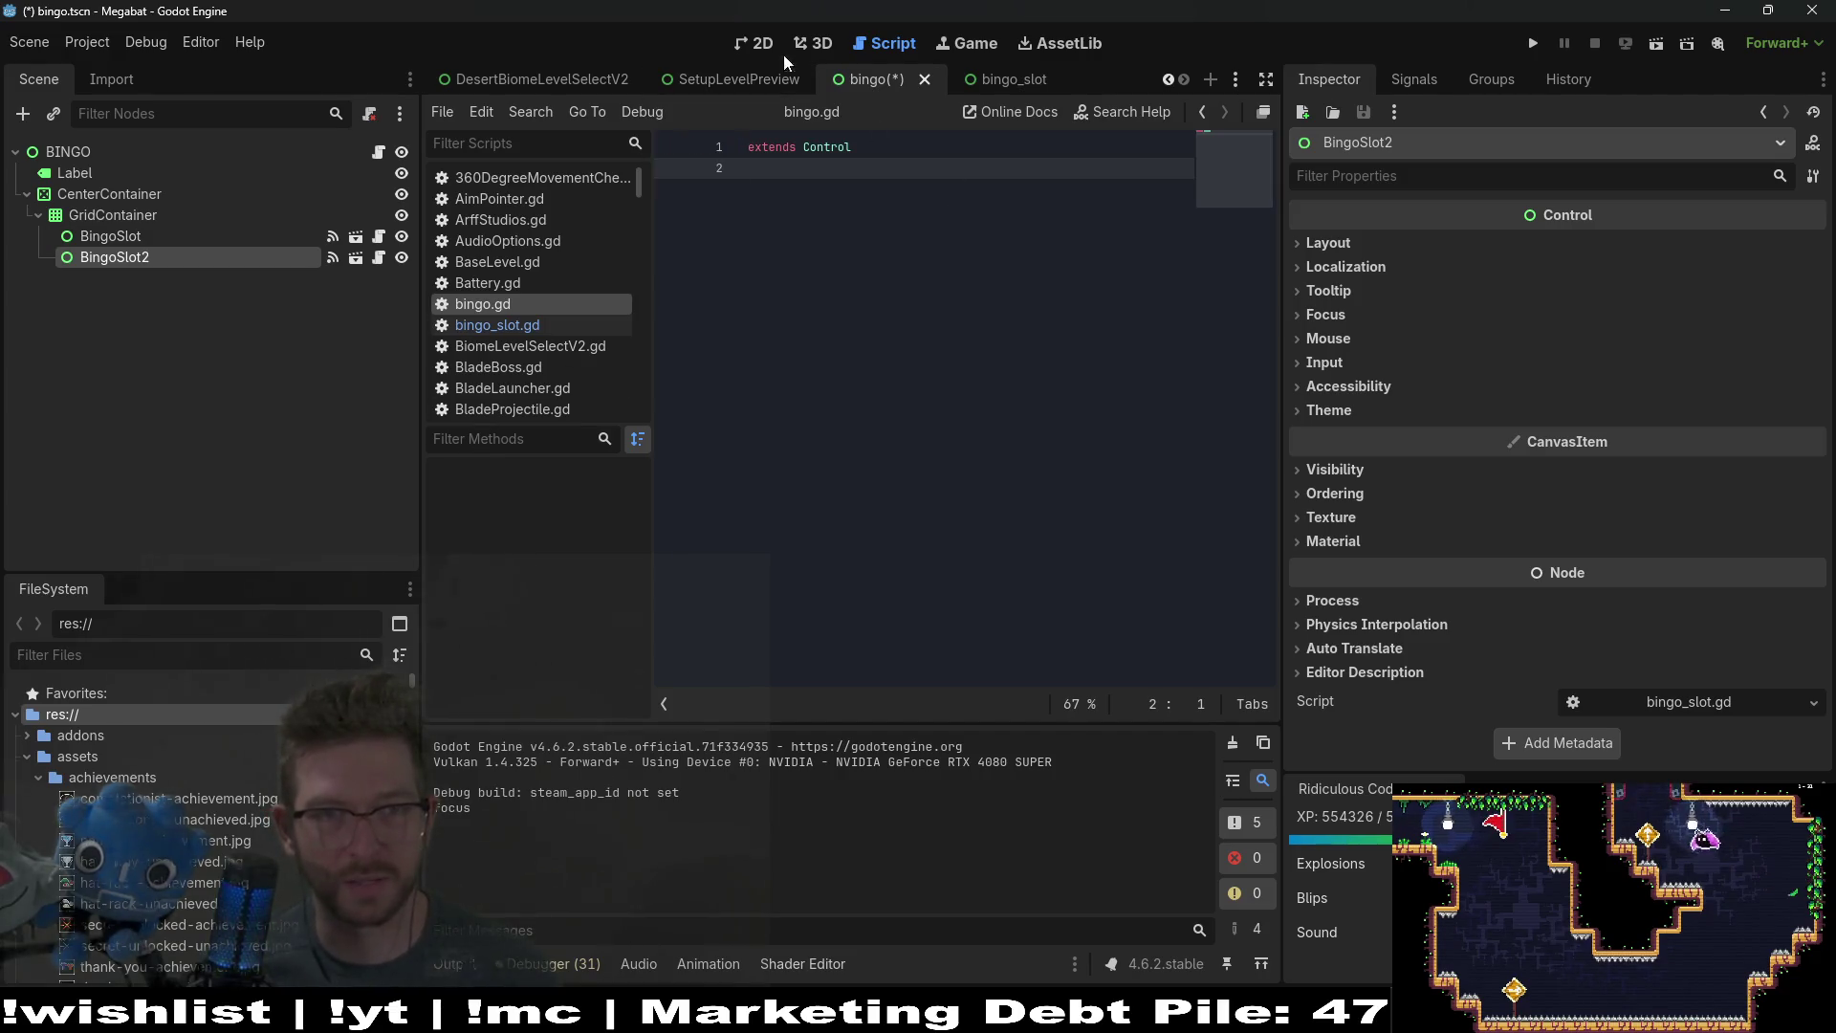
Step: Test-run the bingo scene with the two BingoSlot instances
left_click(768, 45)
left_click(1653, 53)
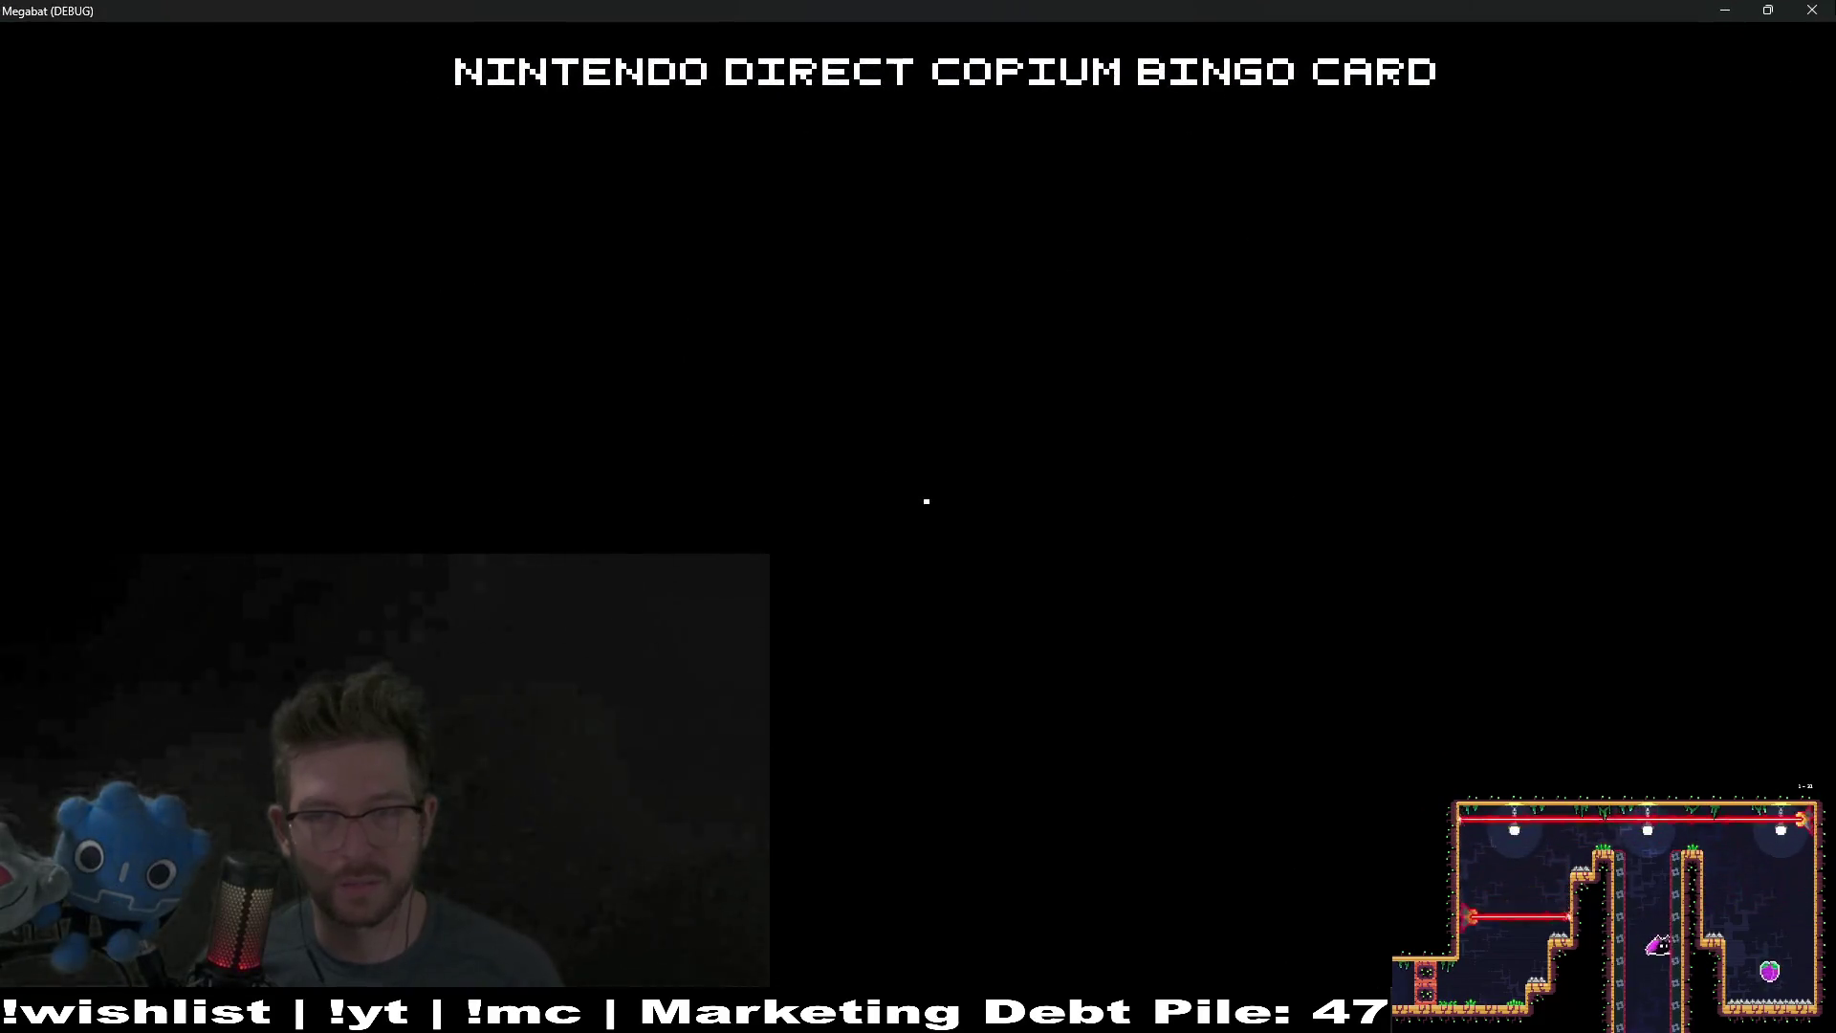
key("F8")
Step: In bingo_slot, give the TextEdit a 50×50 custom minimum size
left_click(112, 214)
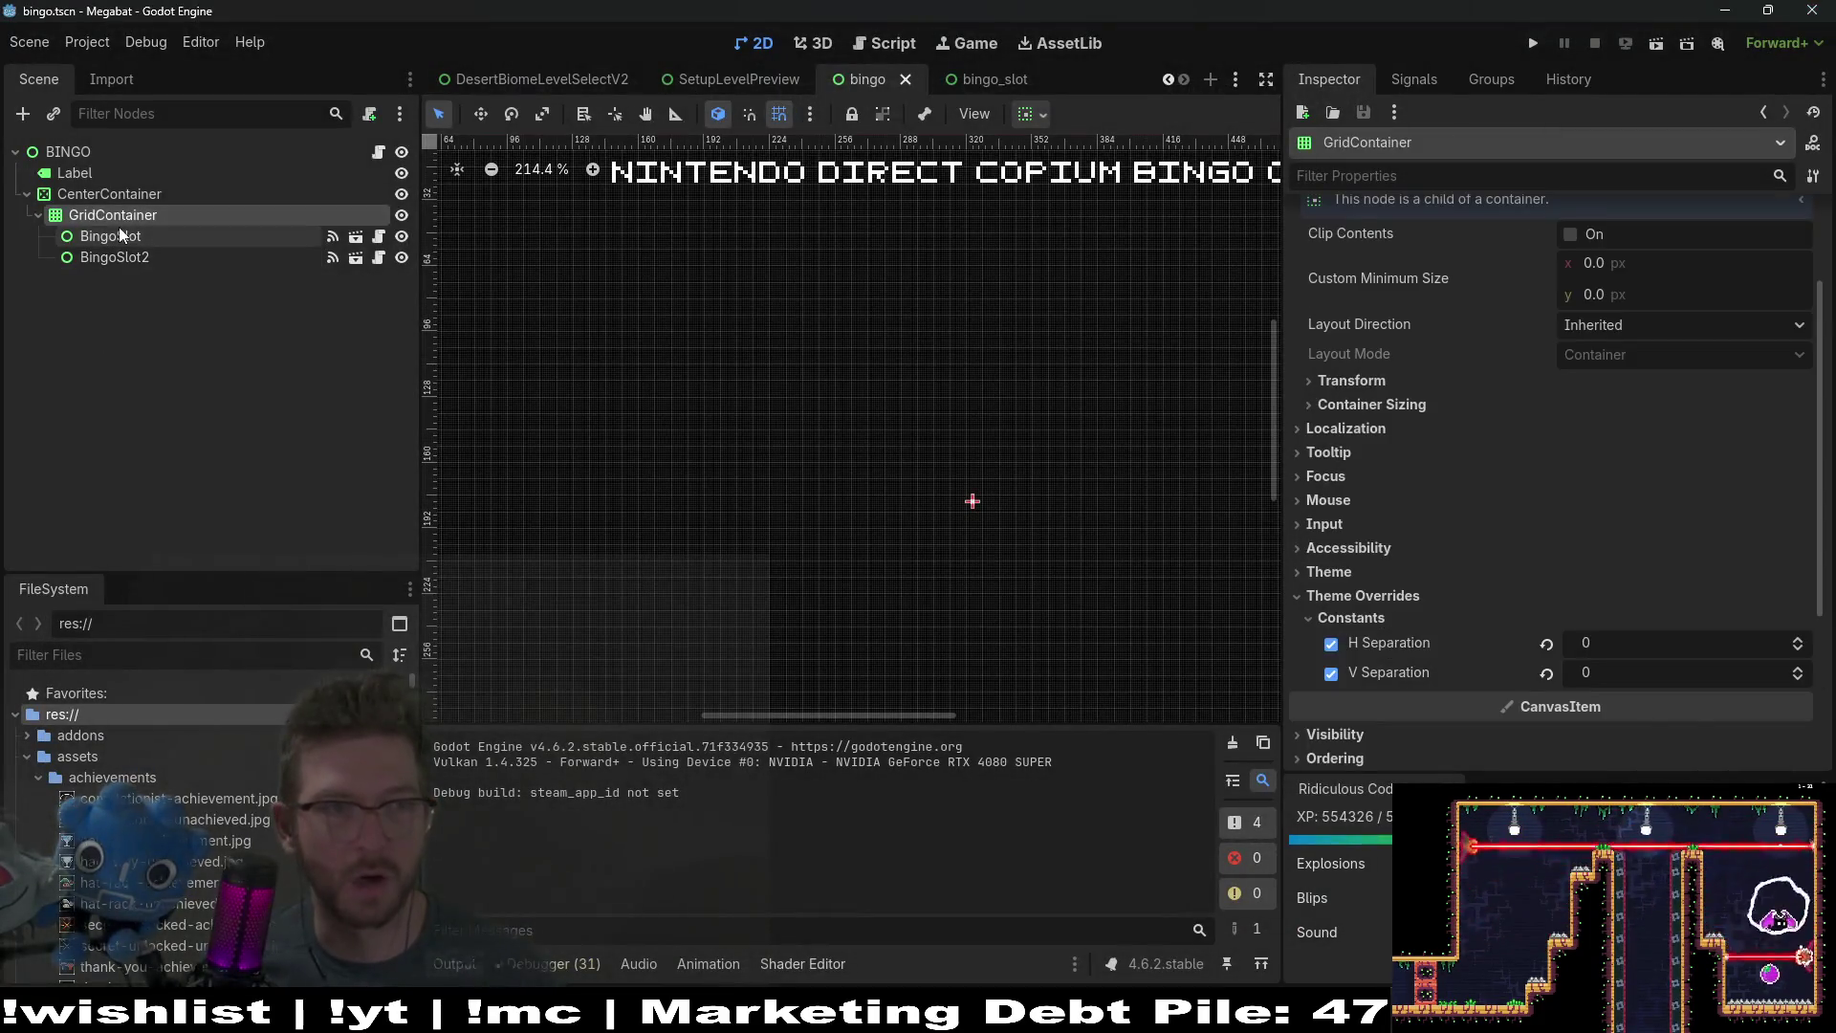
left_click(110, 235)
left_click(966, 79)
left_click(90, 193)
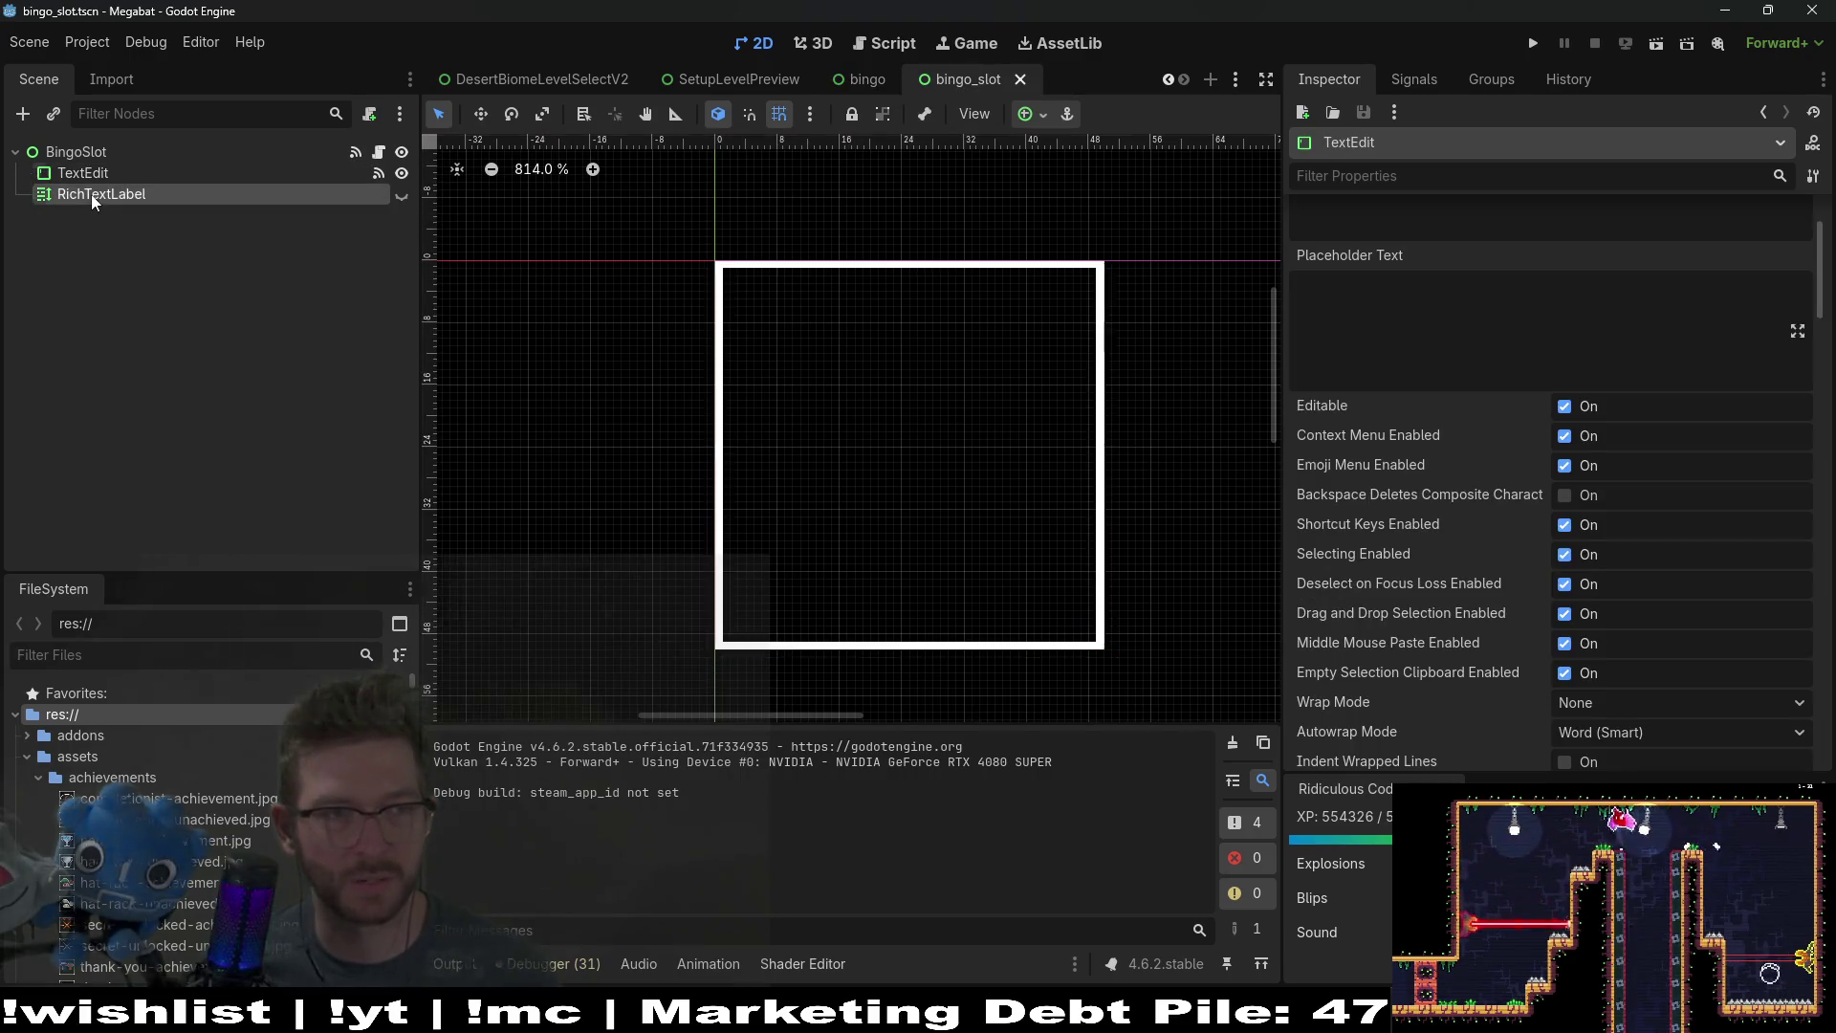
left_click(89, 153)
left_click(86, 173)
left_click(84, 153)
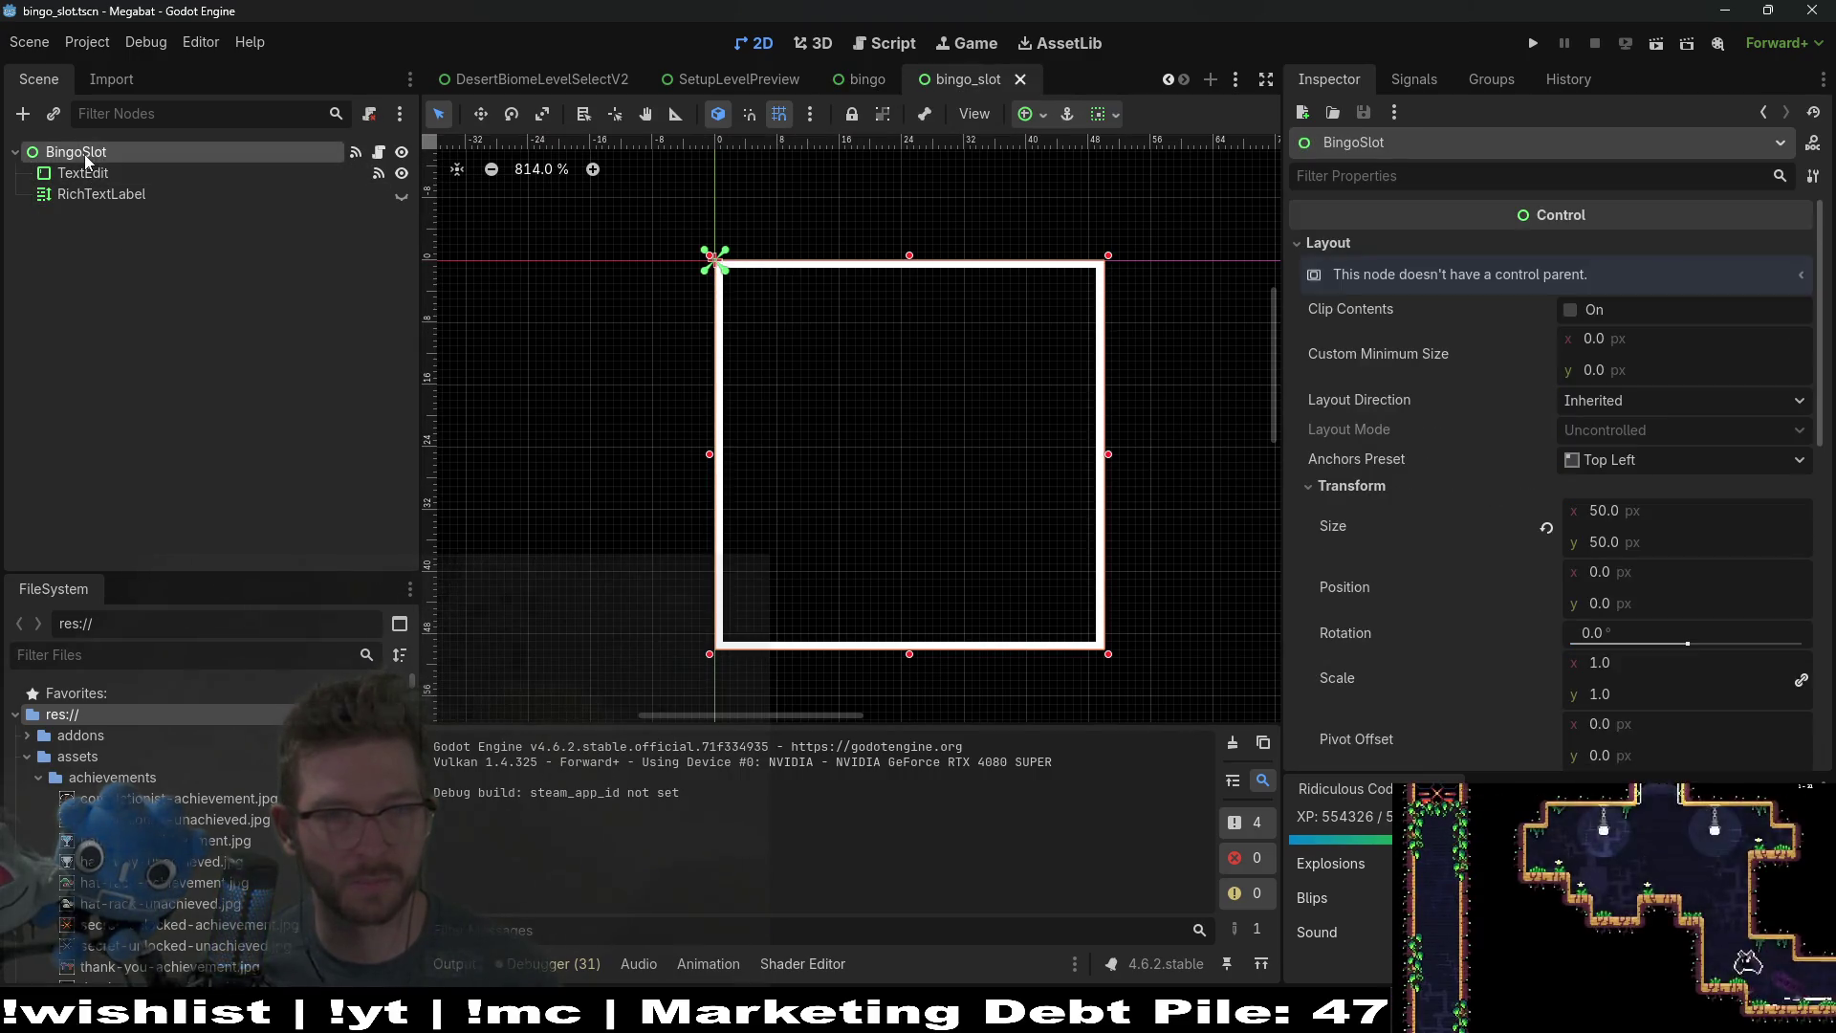
left_click(143, 173)
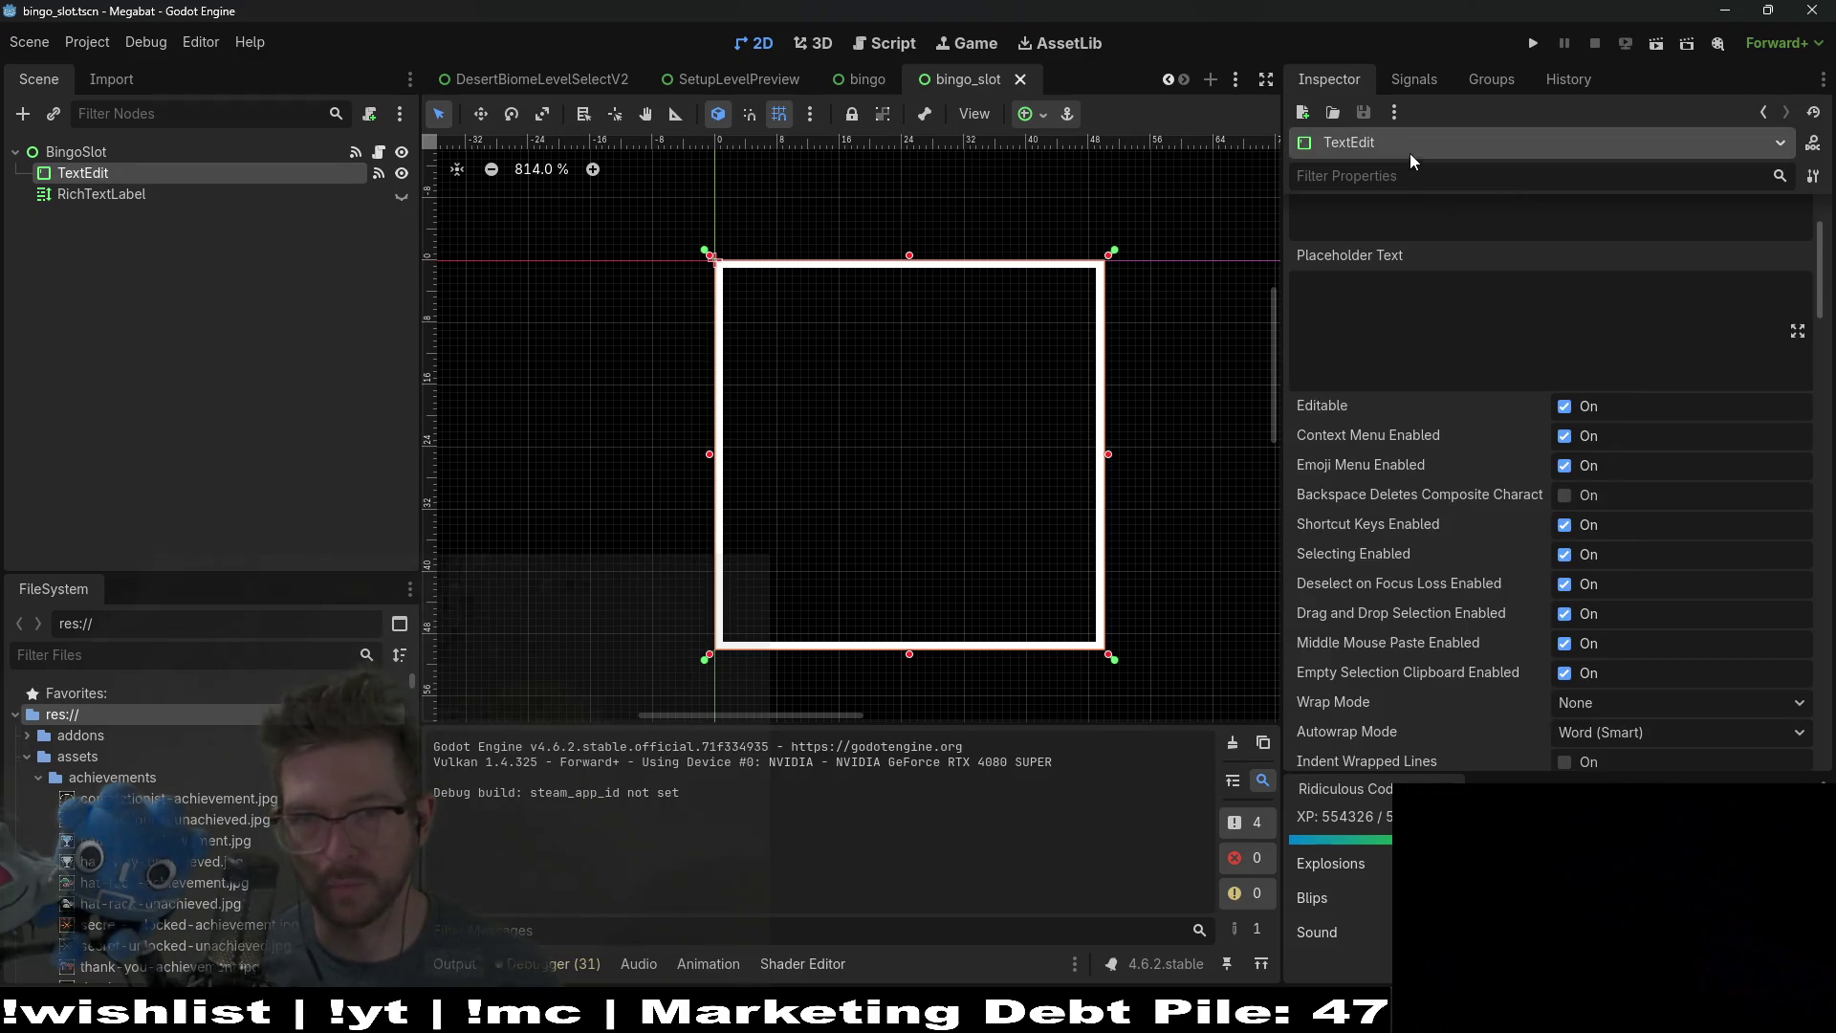
left_click(1396, 178)
type("min")
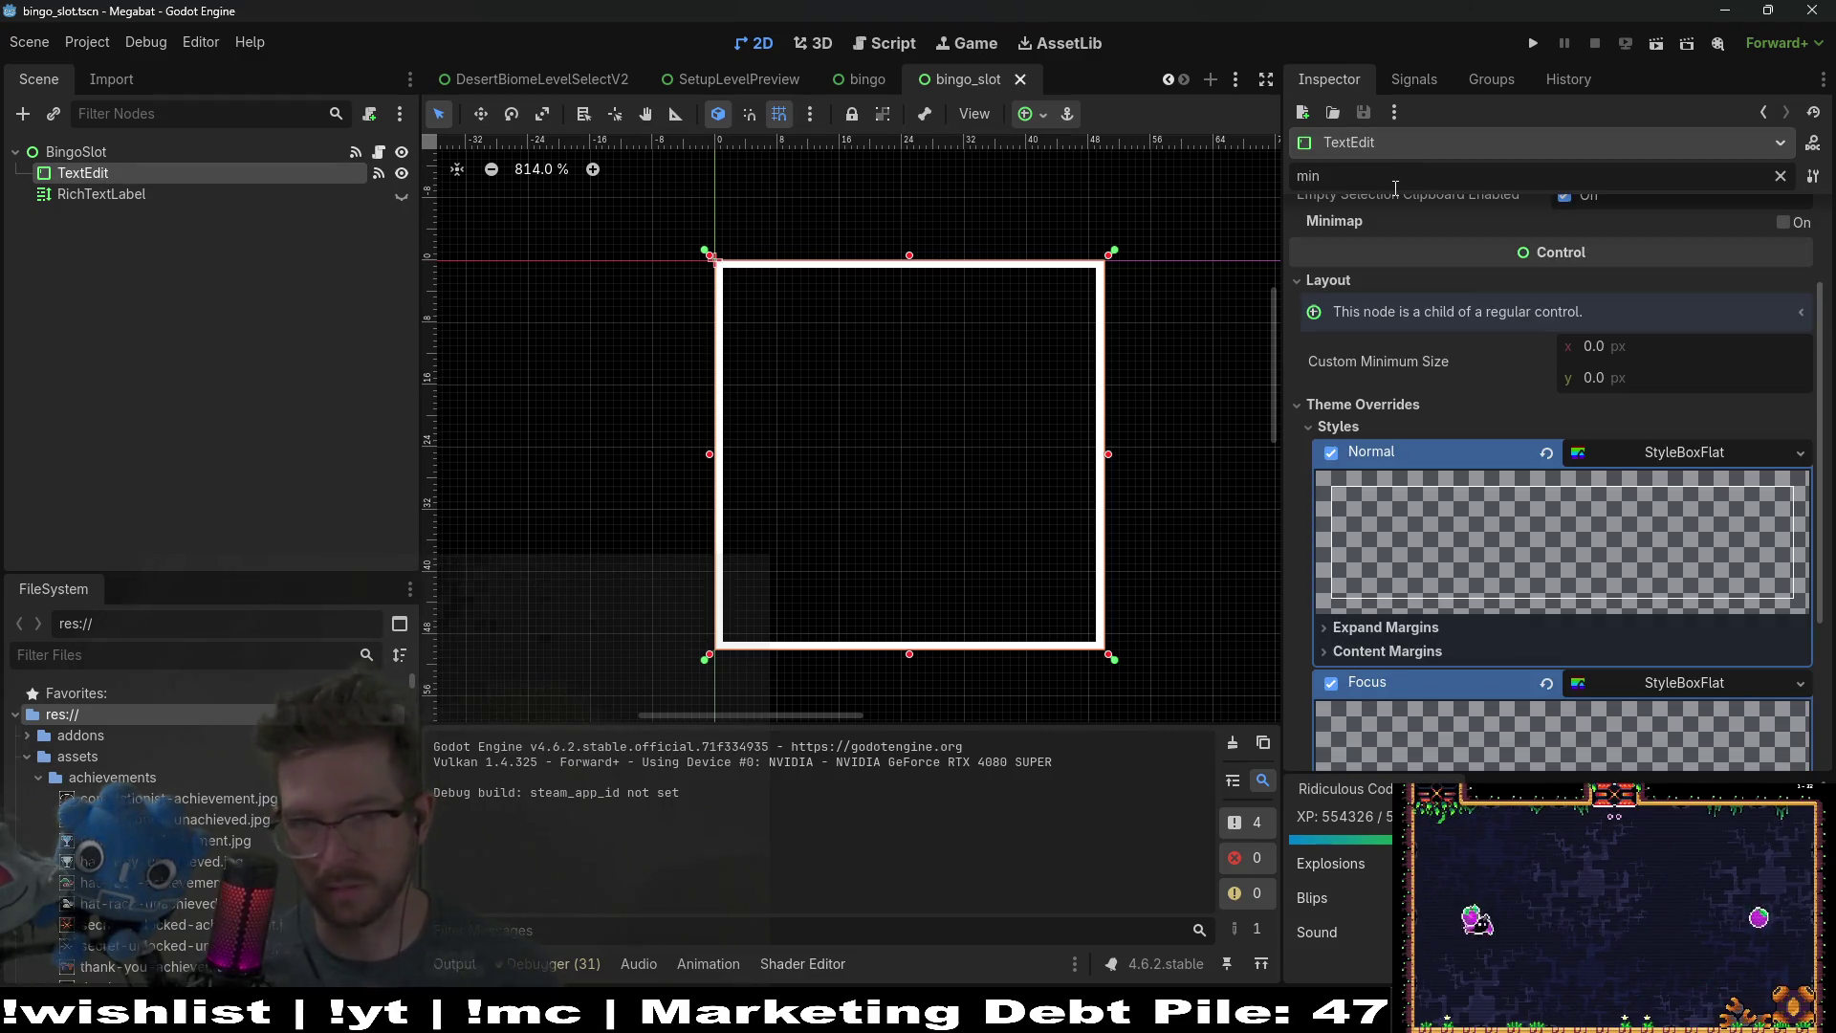
type("_s")
key("BackSpace")
key("BackSpace")
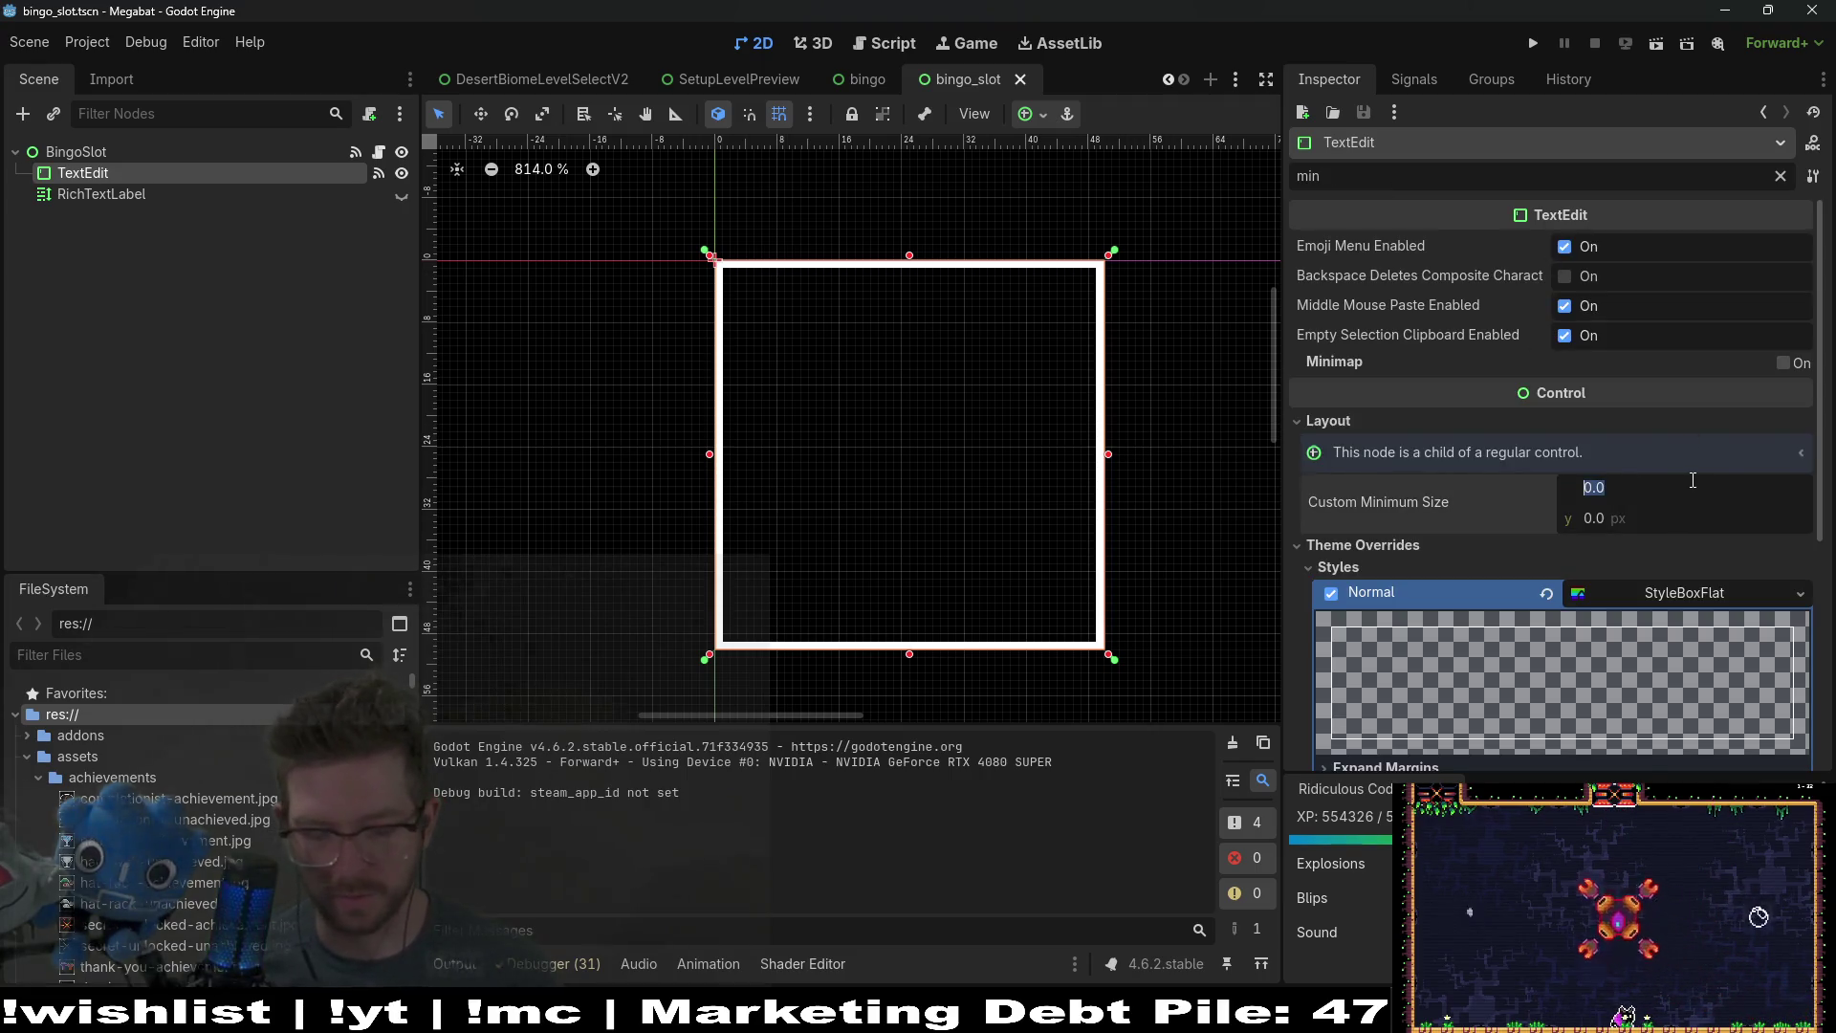
type("50")
key("Tab")
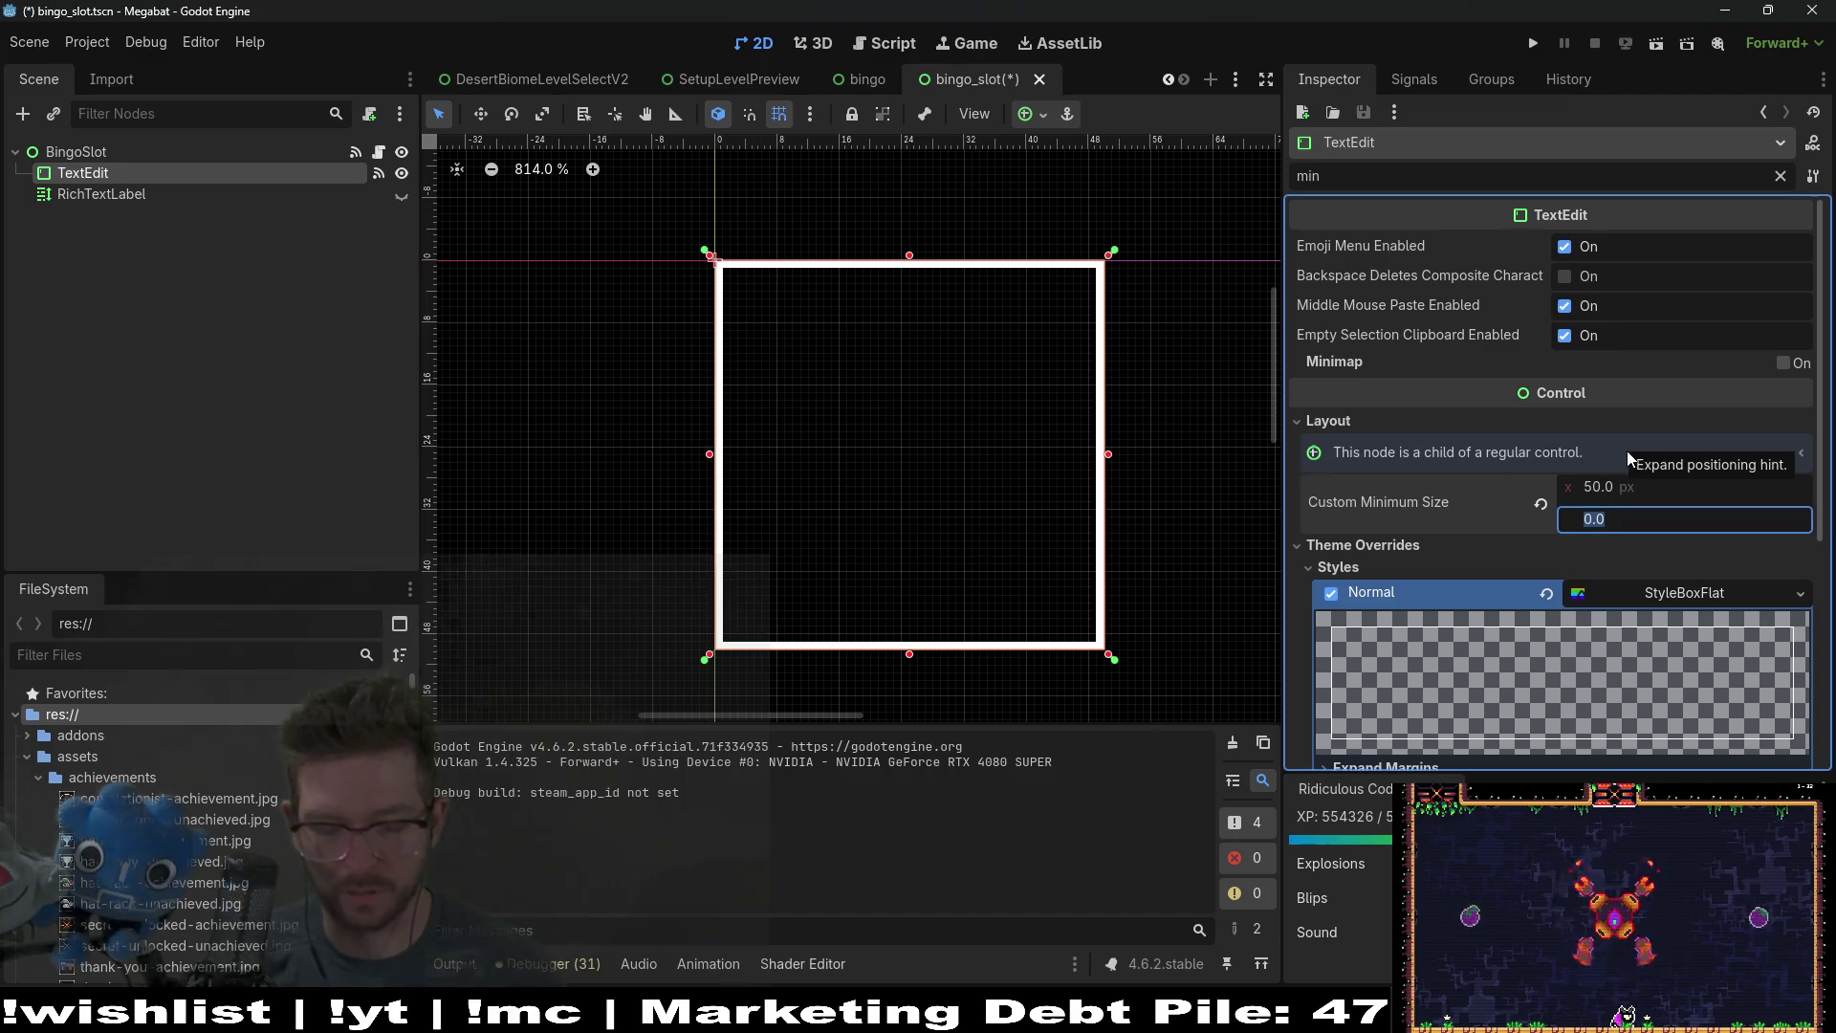
type("50")
key("Return")
Step: Give the RichTextLabel a 50×50 minimum size, save, and test-run the bingo scene
left_click(123, 195)
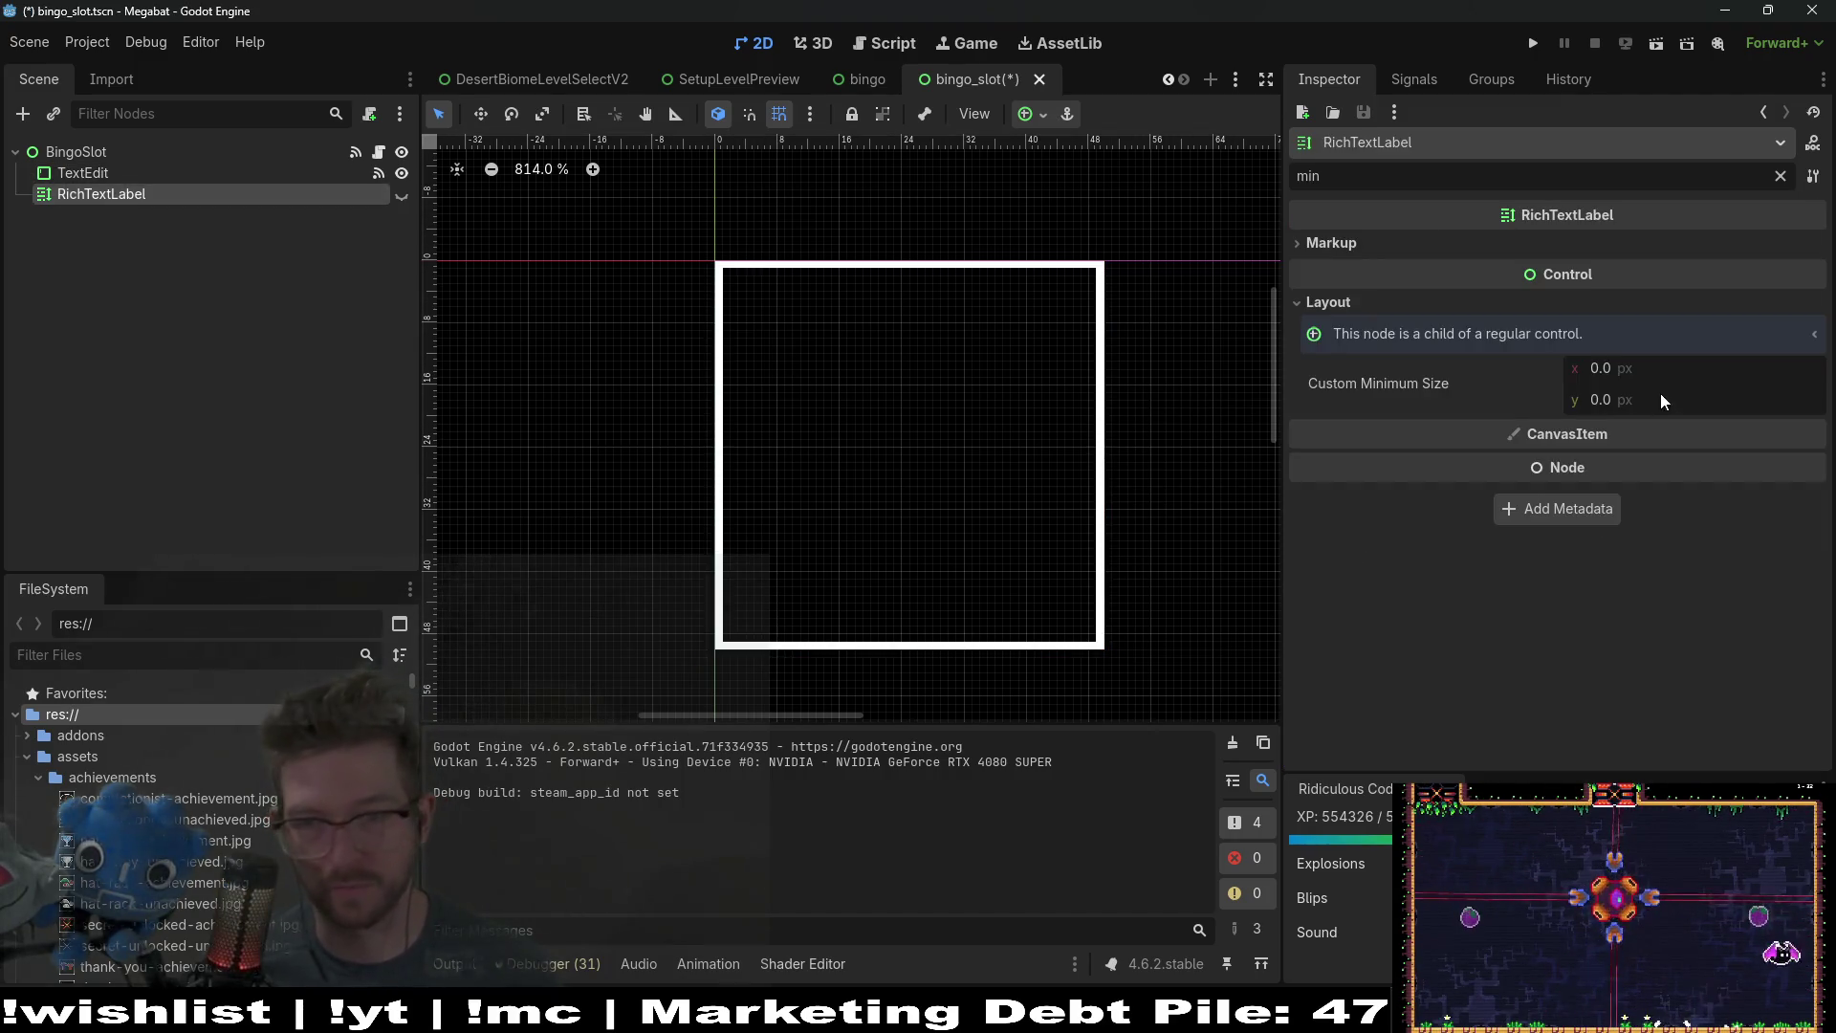
left_click(1641, 369)
type("0")
key("Tab")
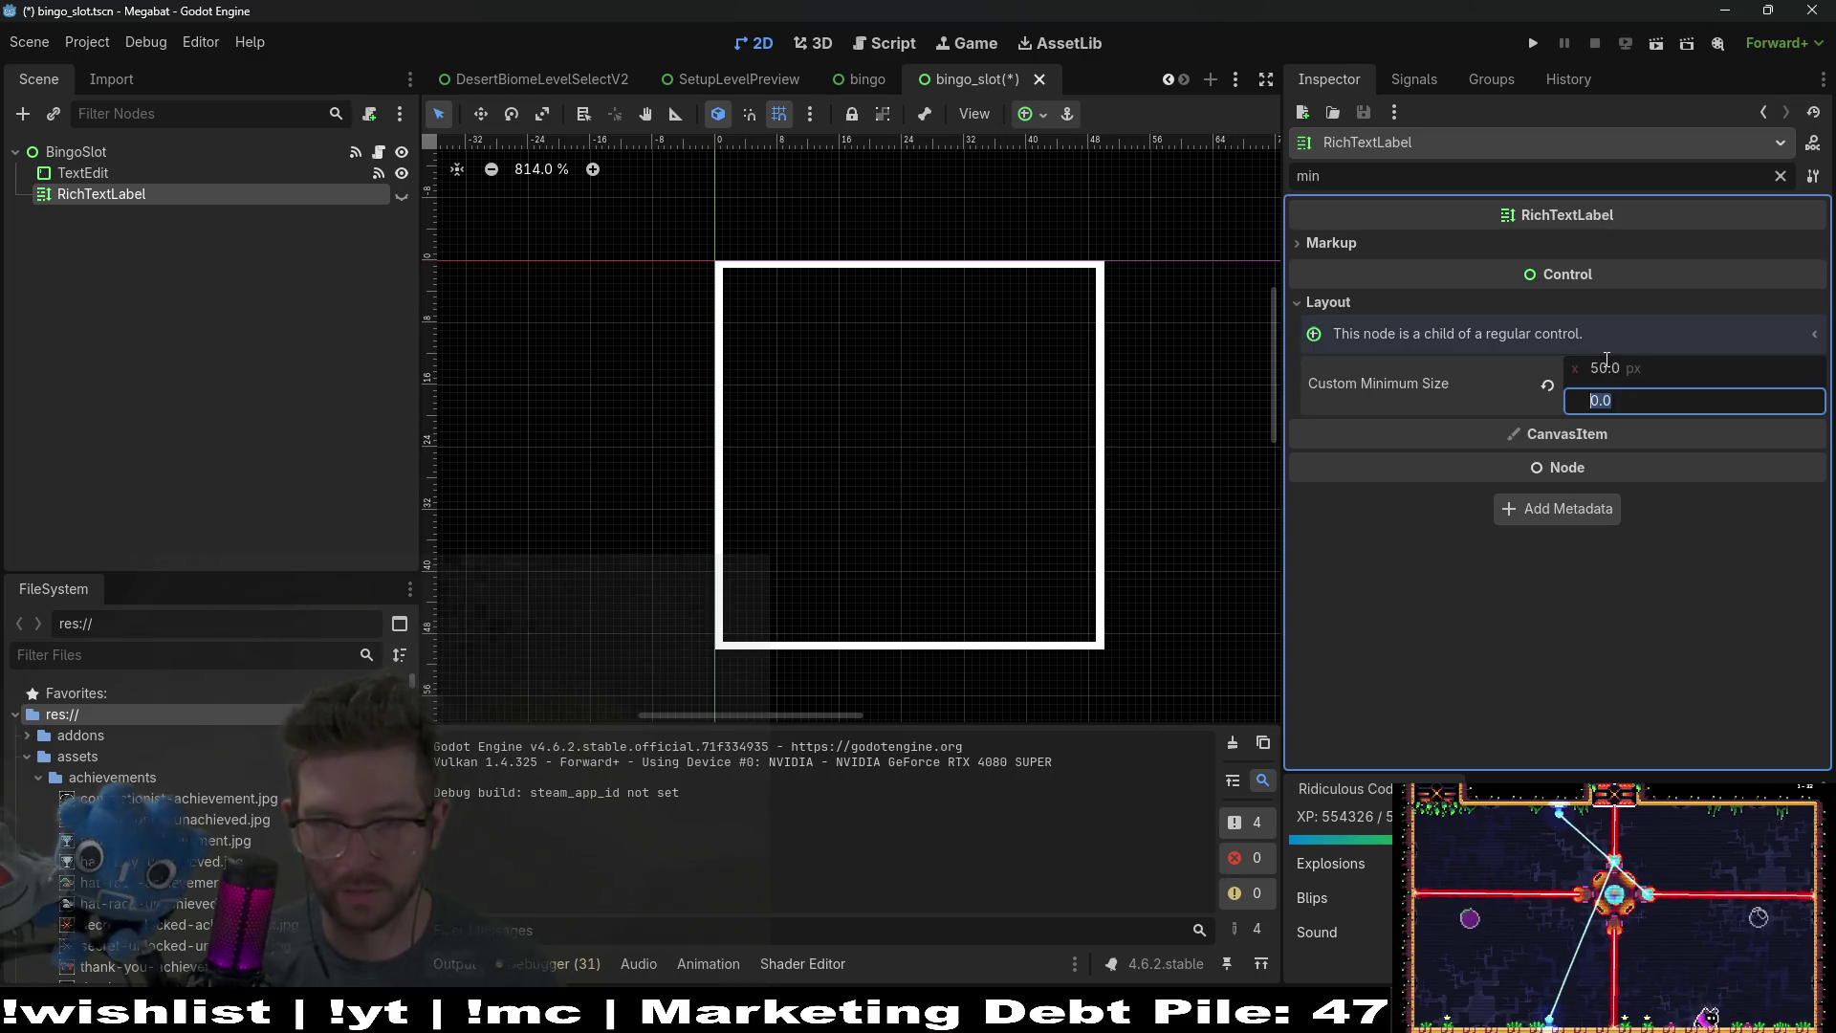
key("ctrl+s")
left_click(856, 82)
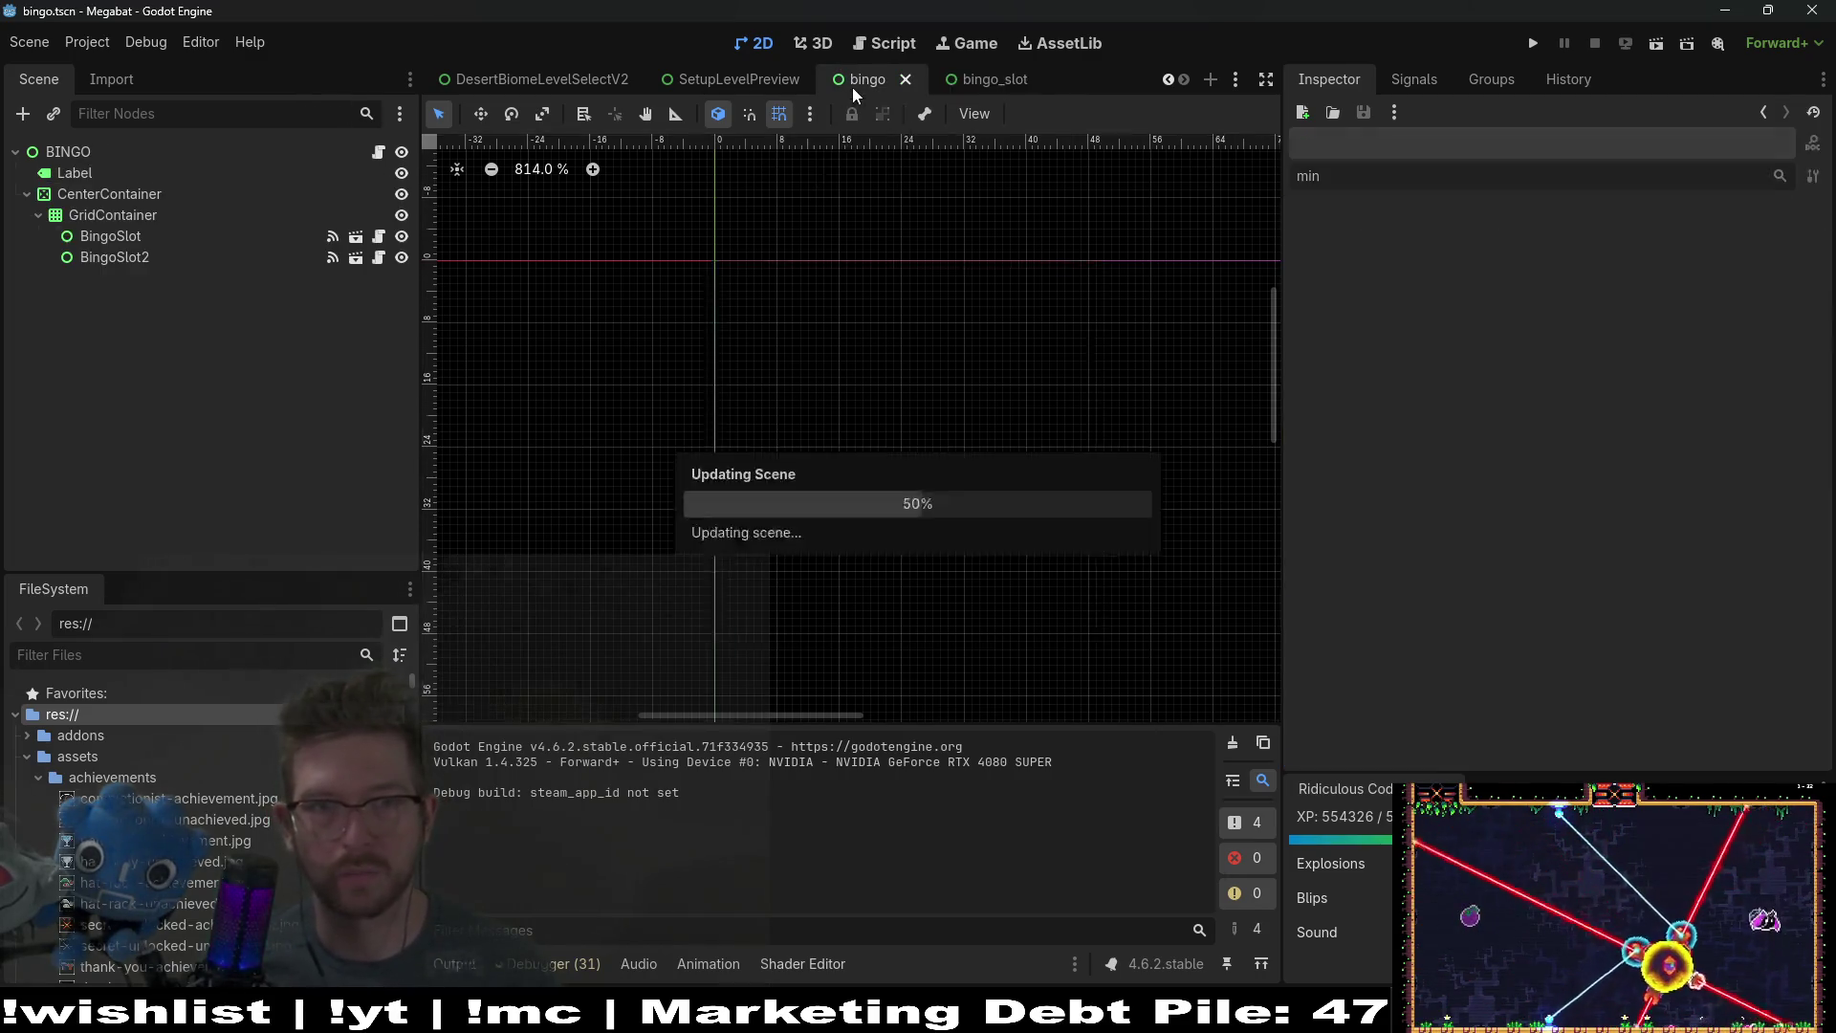
left_click(1646, 50)
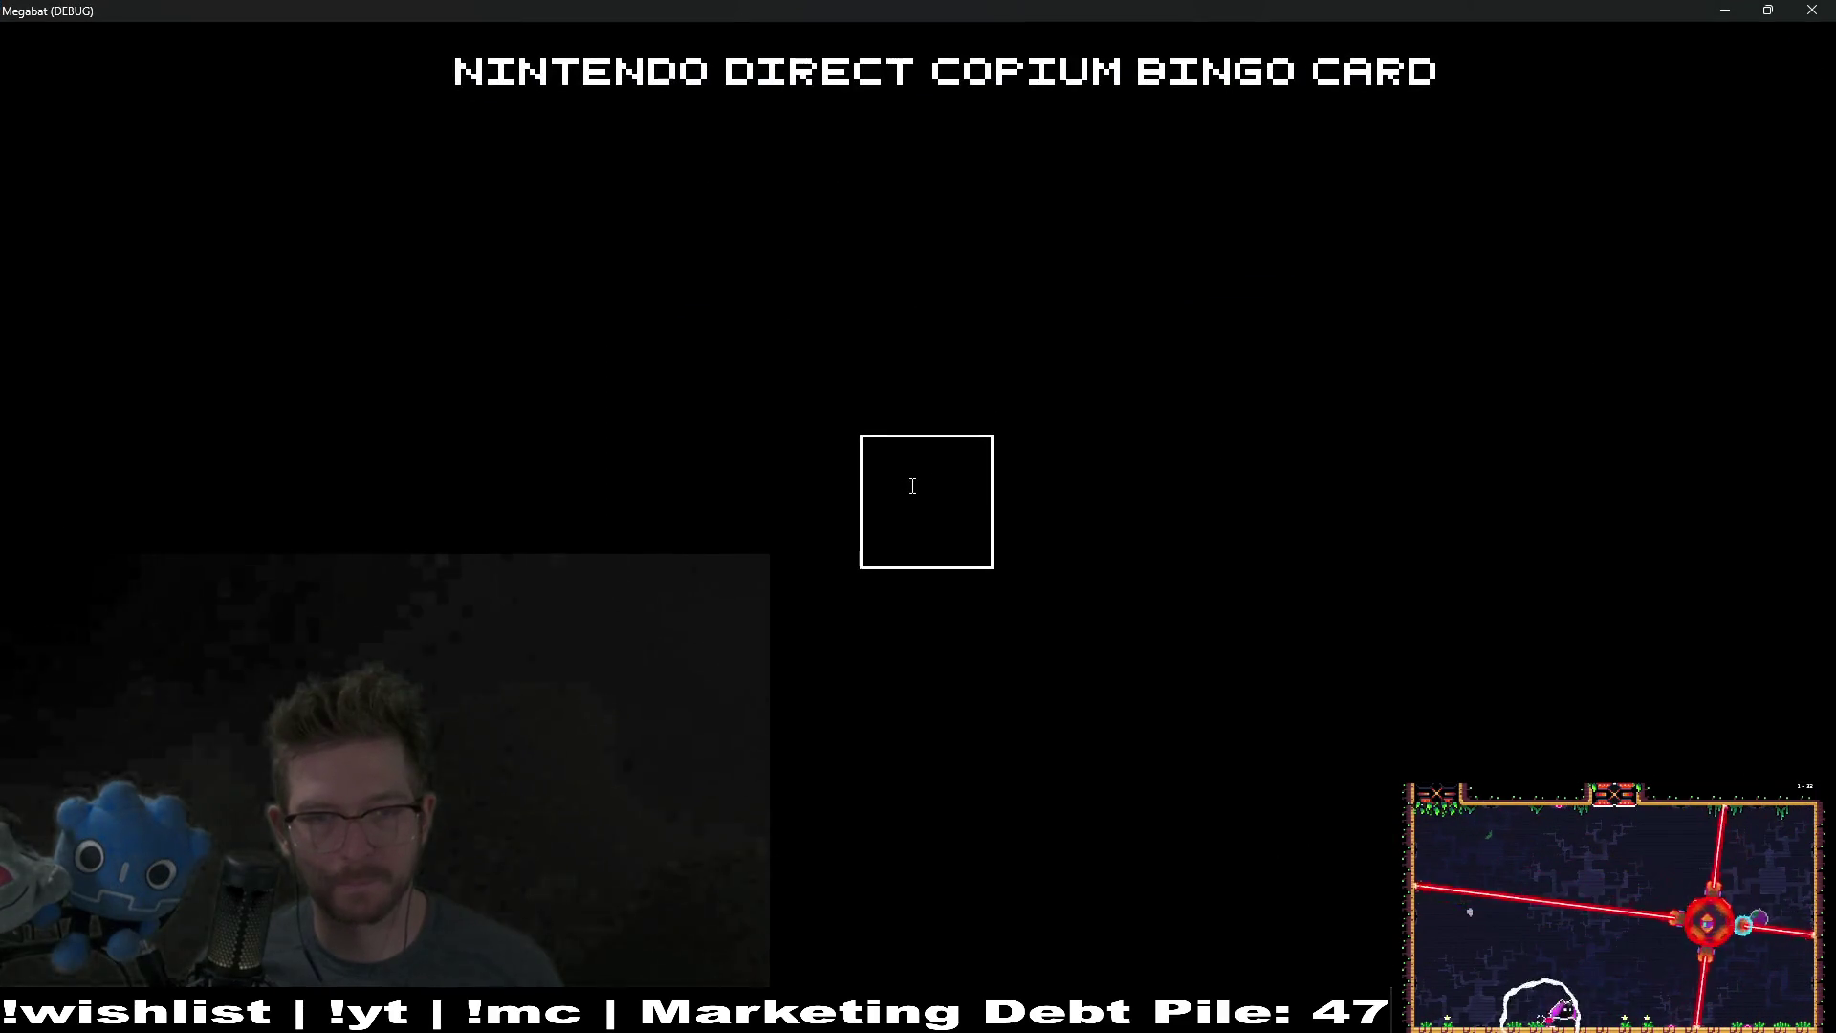
Step: Set the BingoSlot root's custom minimum size to 50×50 and save bingo_slot
left_click(1817, 10)
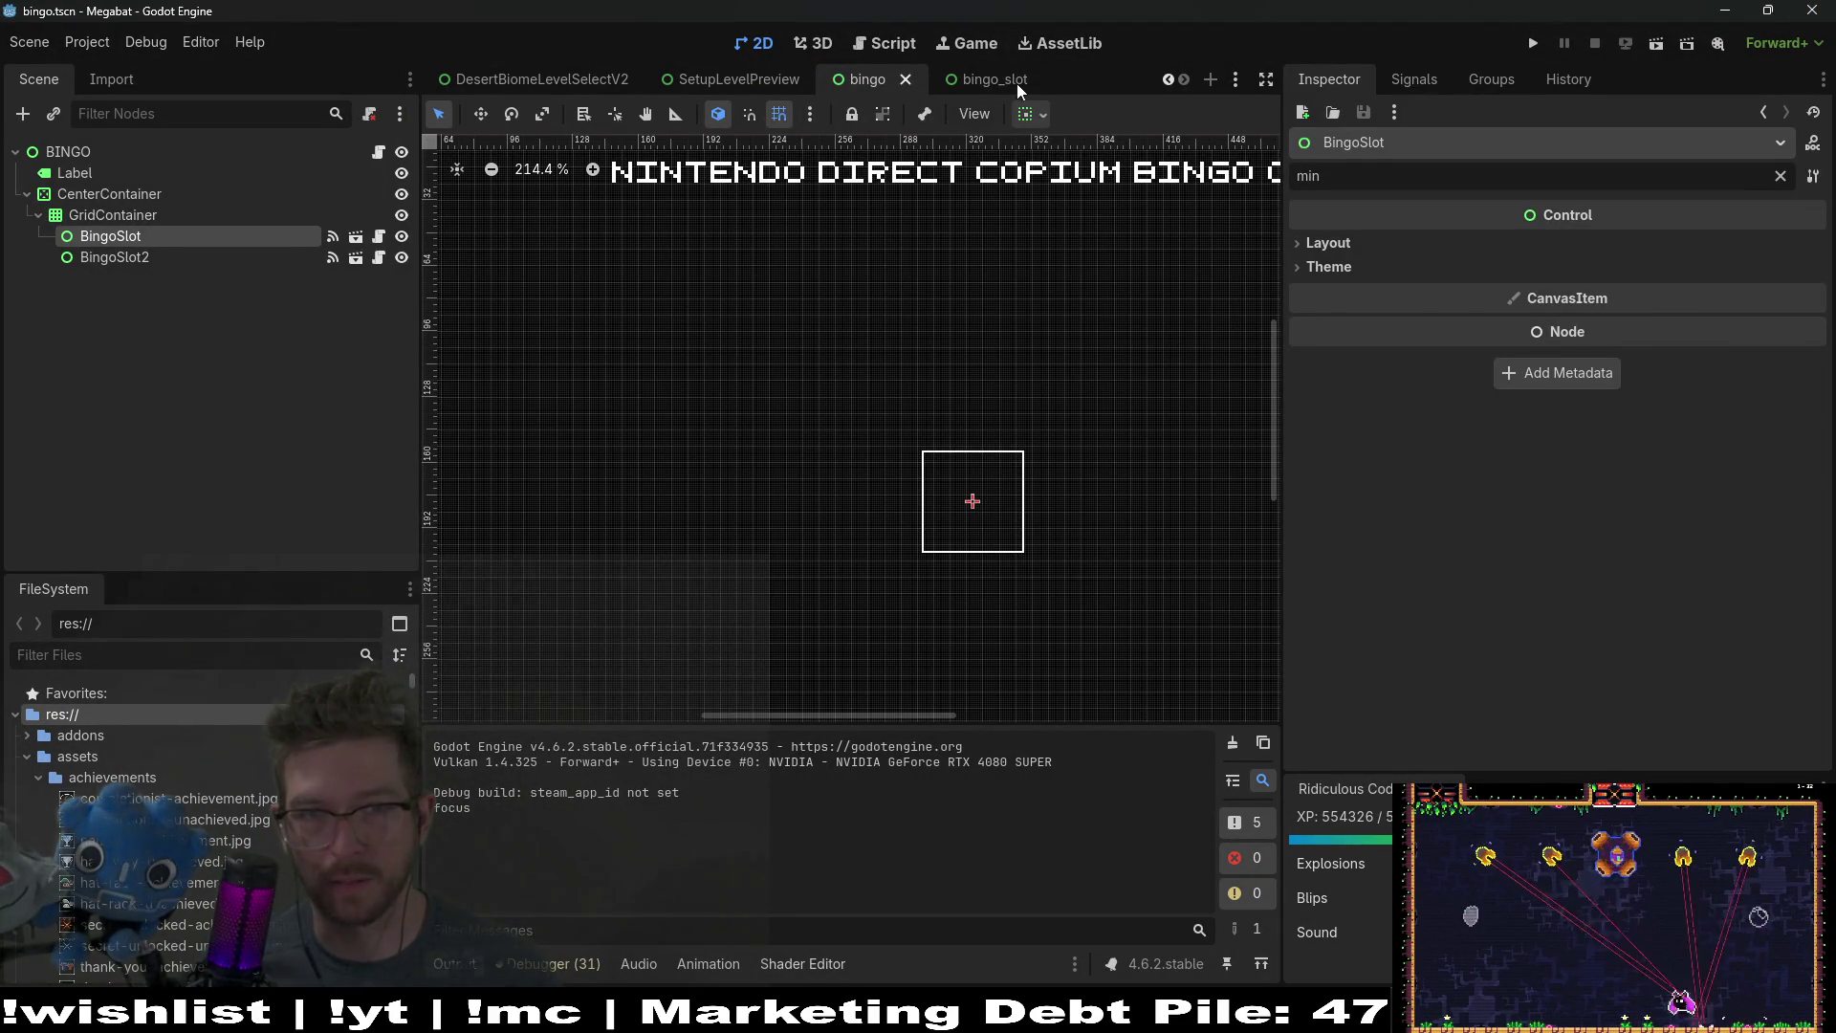
left_click(985, 80)
left_click(77, 151)
left_click(1633, 311)
key("Tab")
type("50")
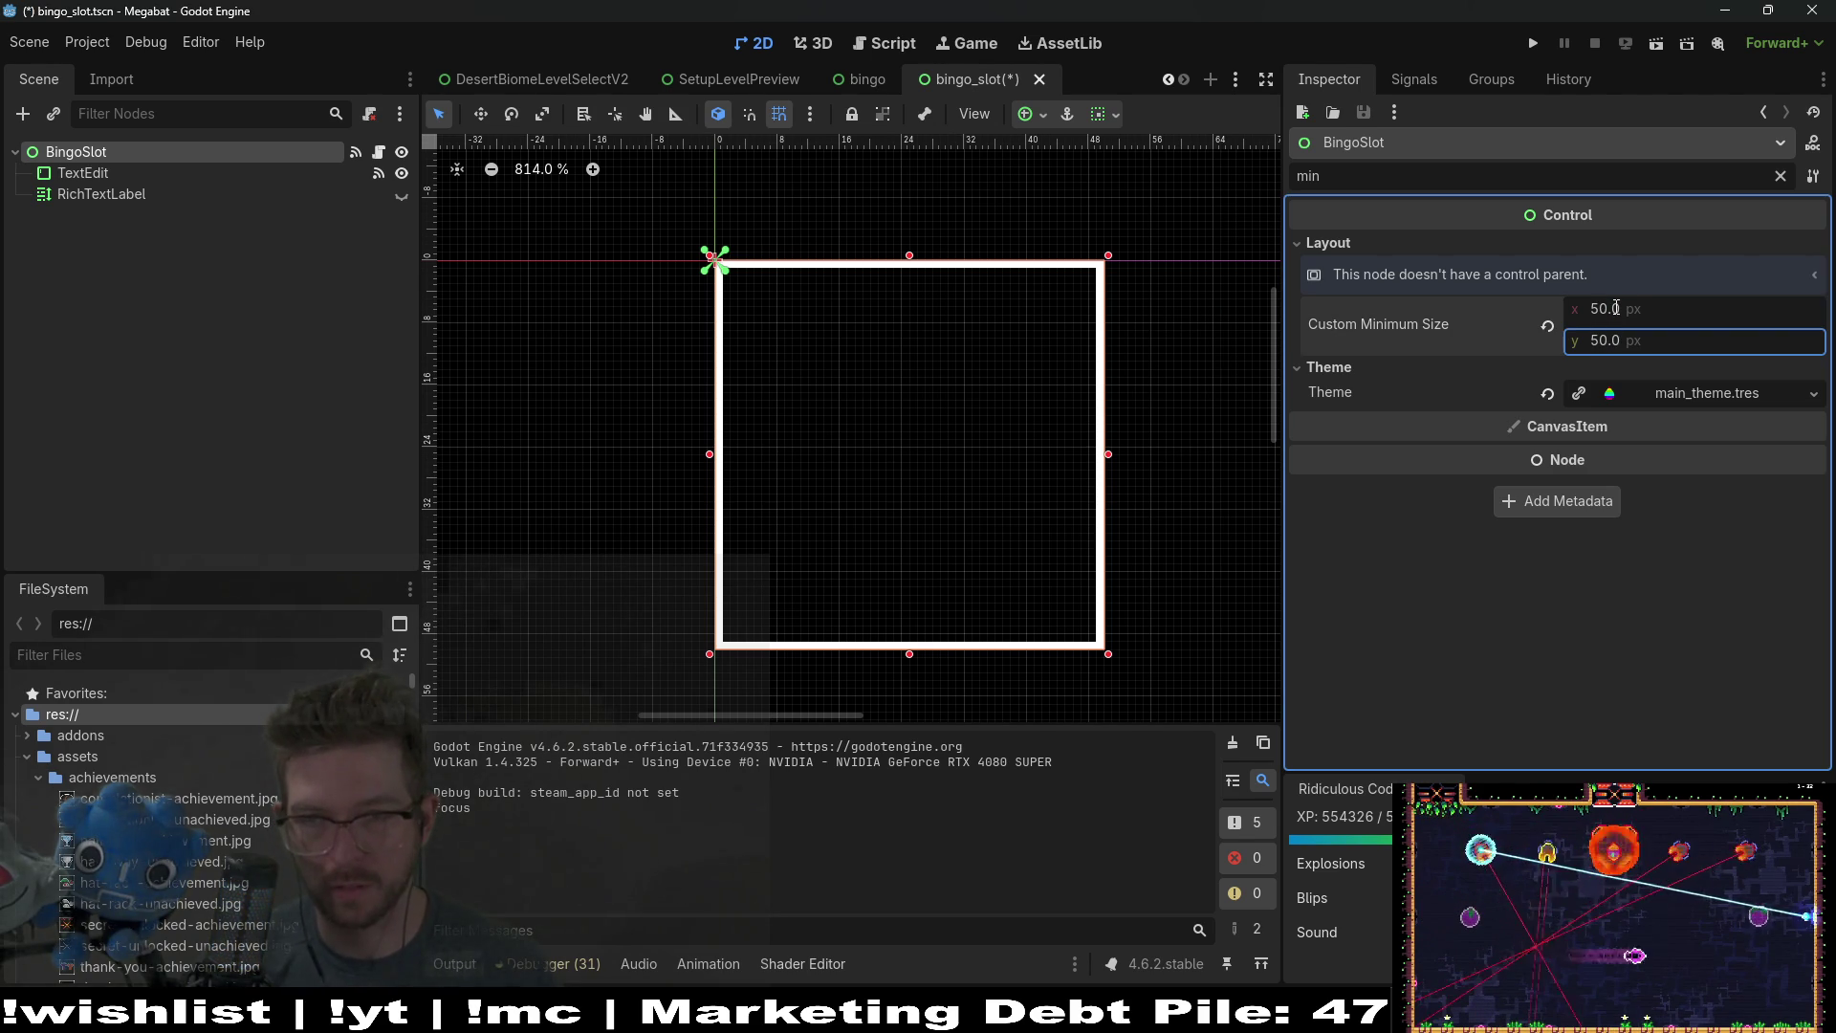
key("ctrl+s")
Step: Run the bingo scene, type 'fasdf' into a slot, focus the second slot, then close it
left_click(886, 83)
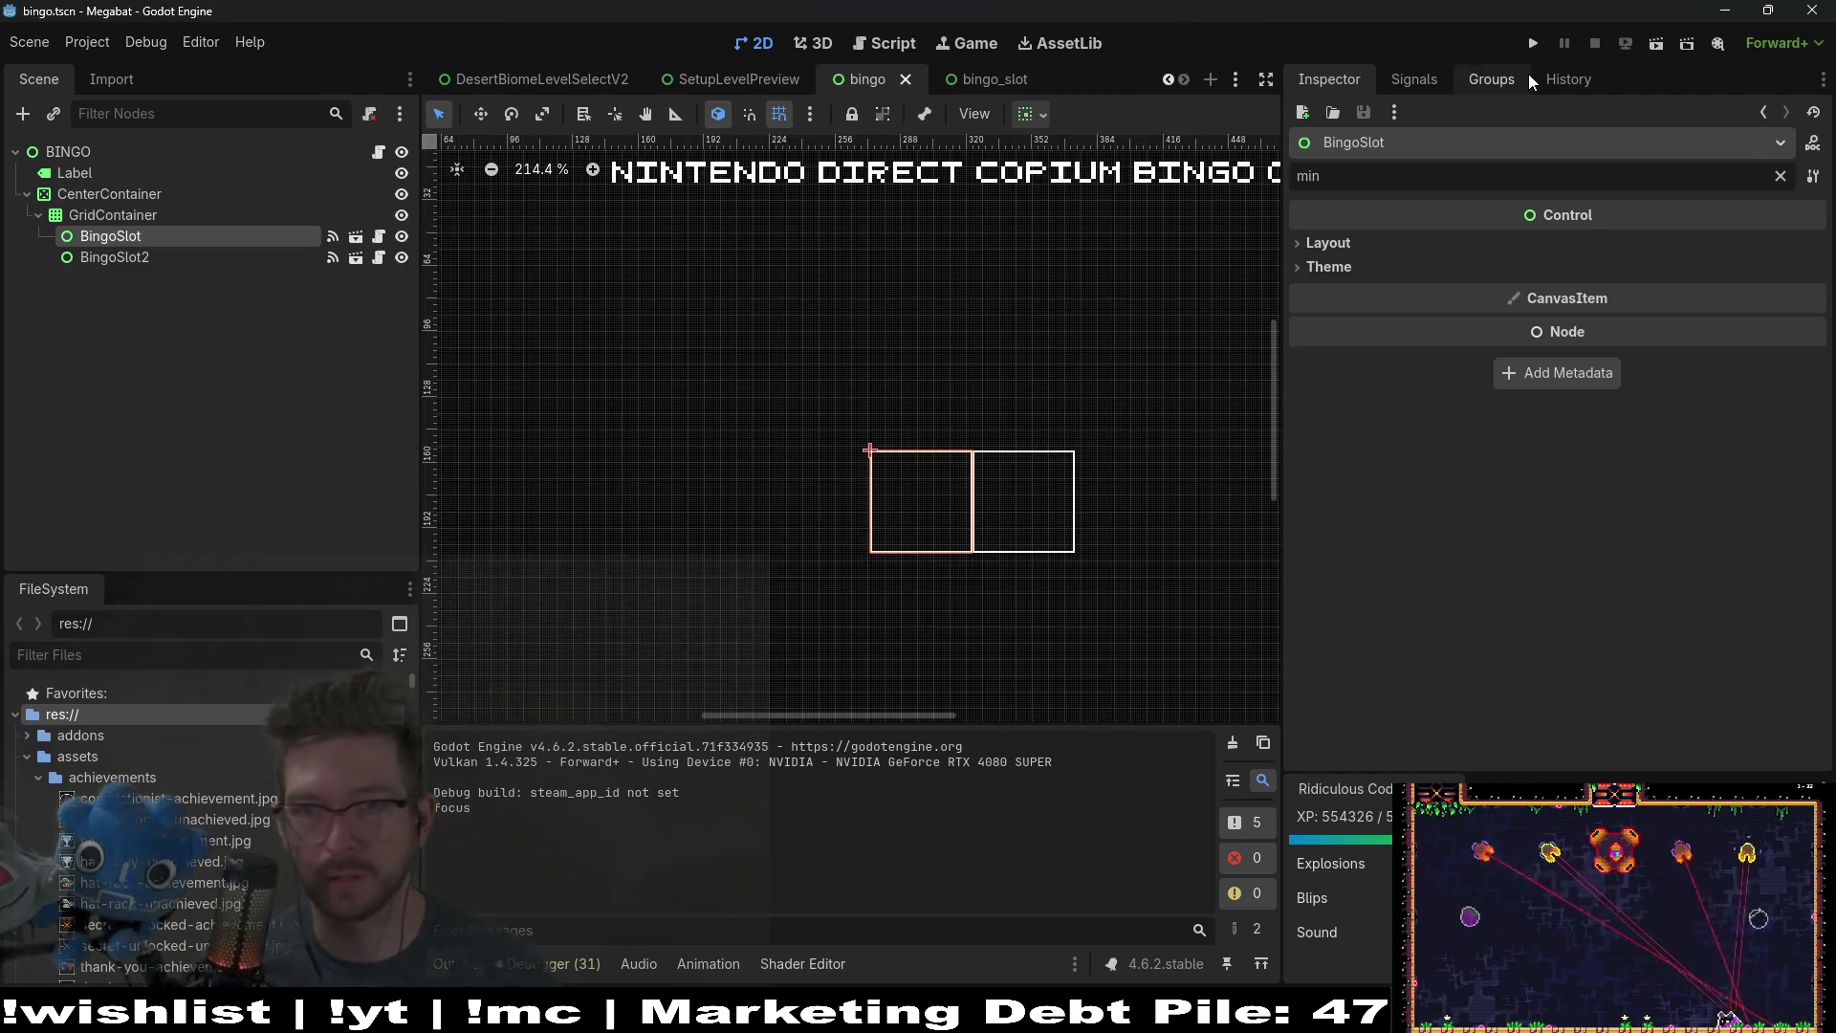
left_click(1656, 43)
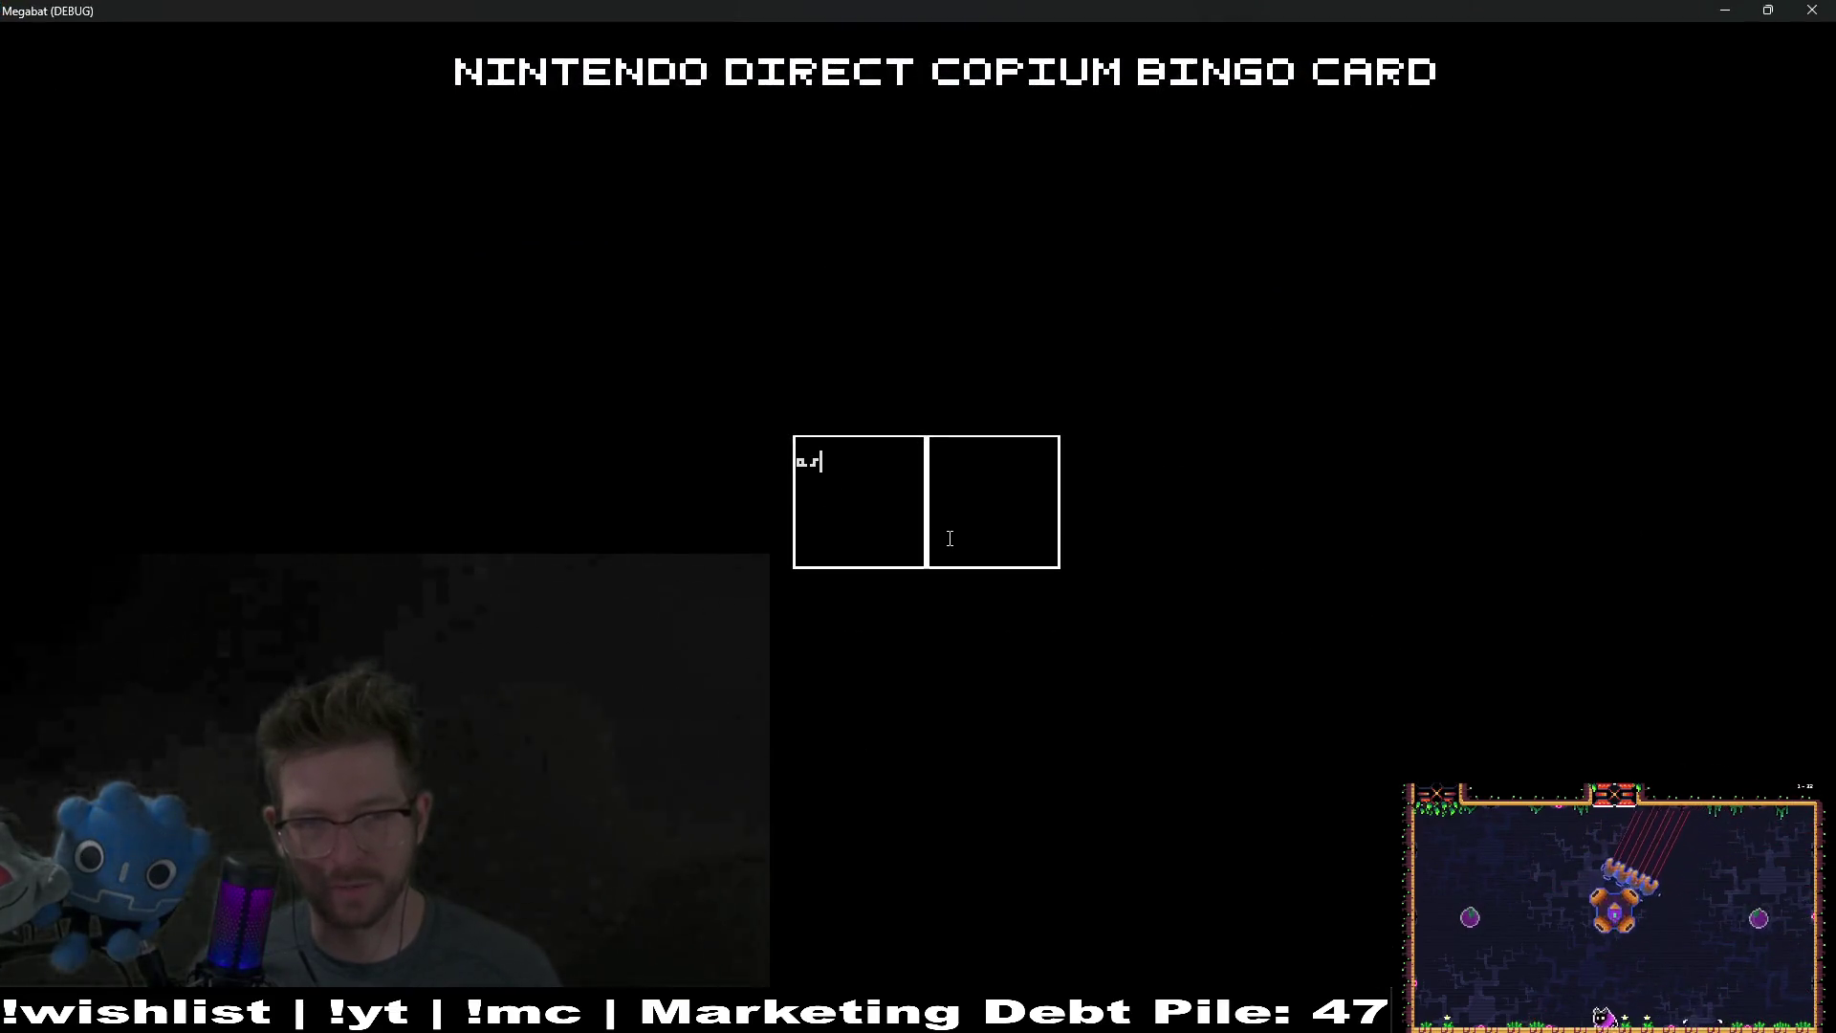
type("fasdf")
left_click(1040, 500)
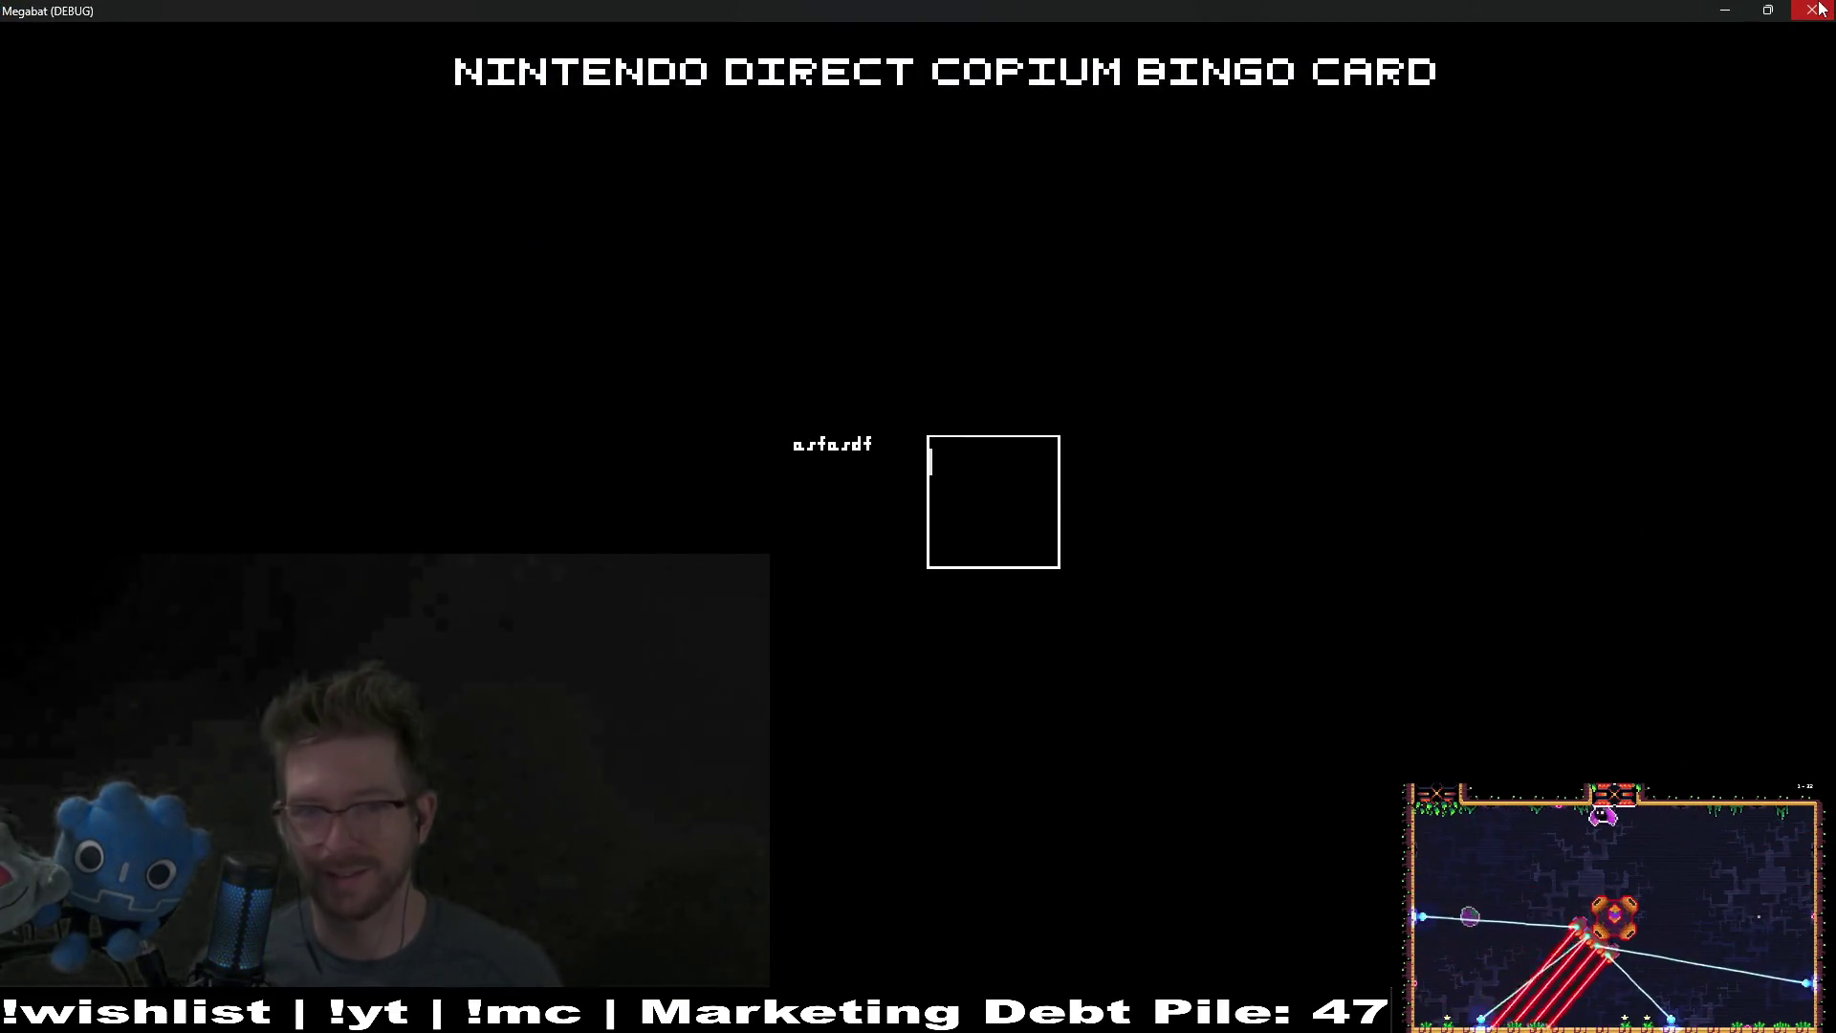
left_click(1813, 10)
key("Down")
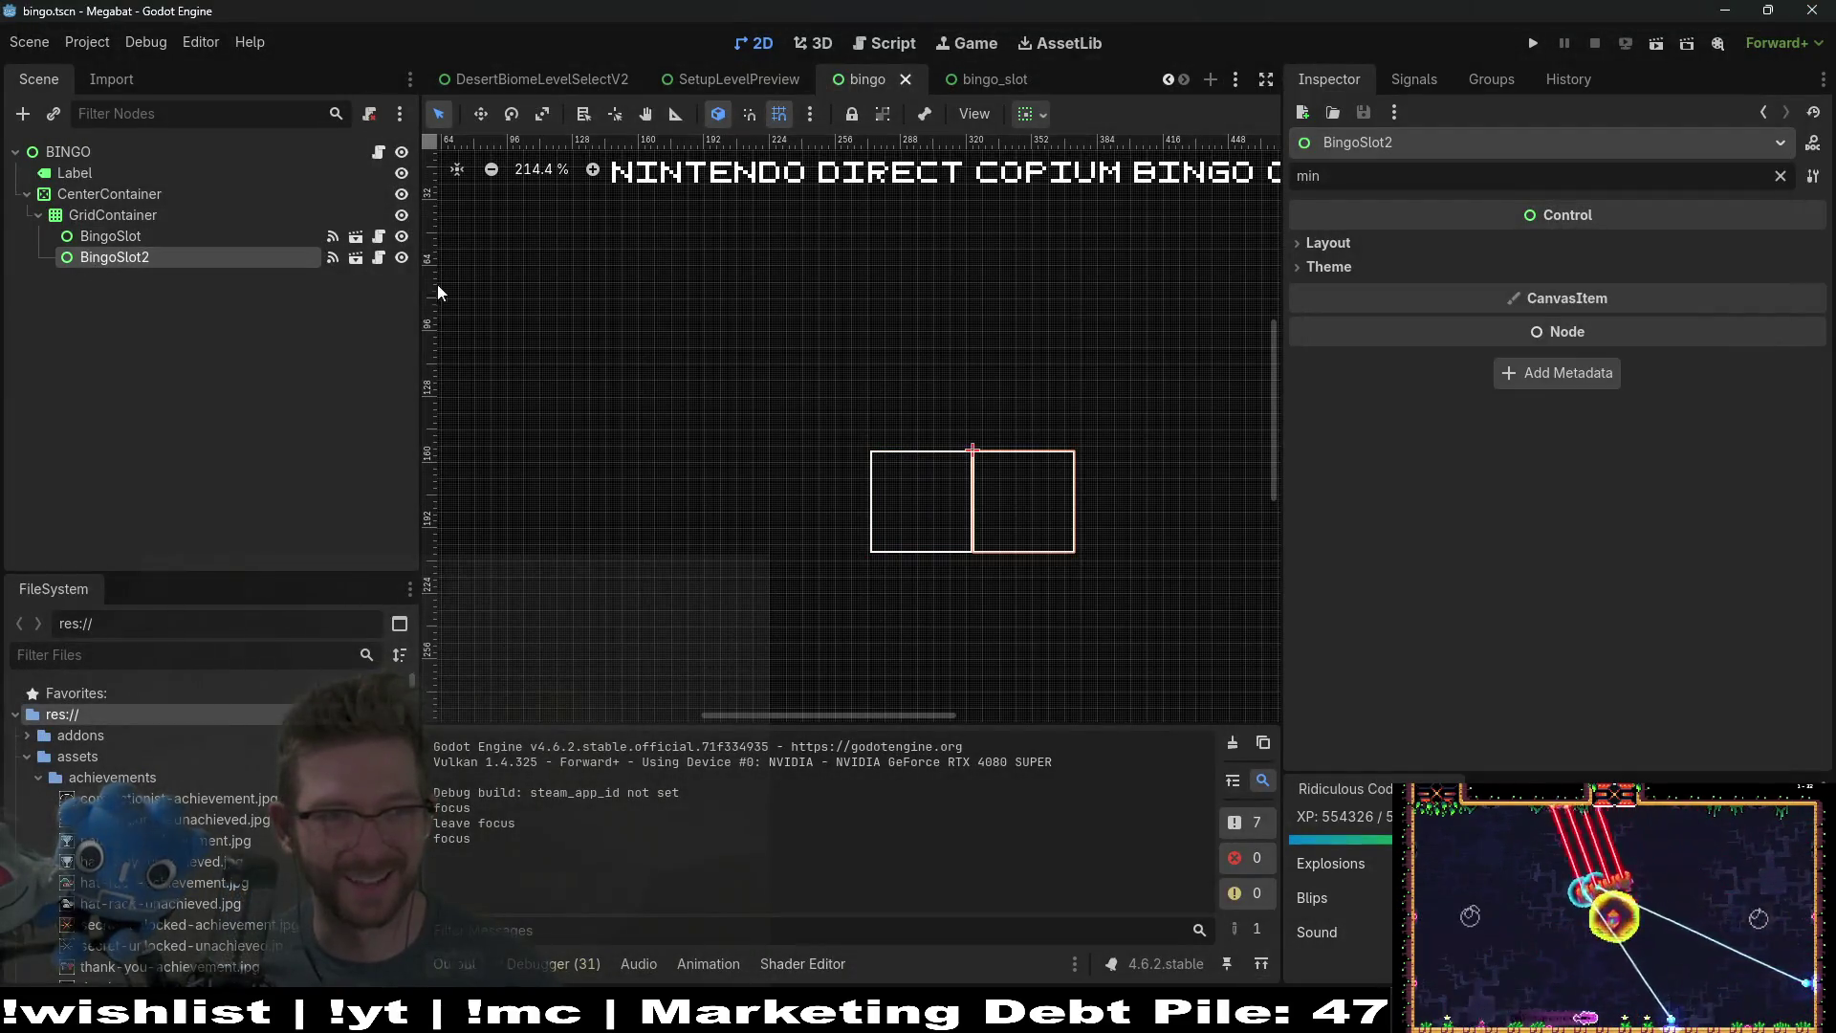
Step: Inspect the theme override styles of the TextEdit and RichTextLabel nodes
left_click(968, 79)
left_click(74, 196)
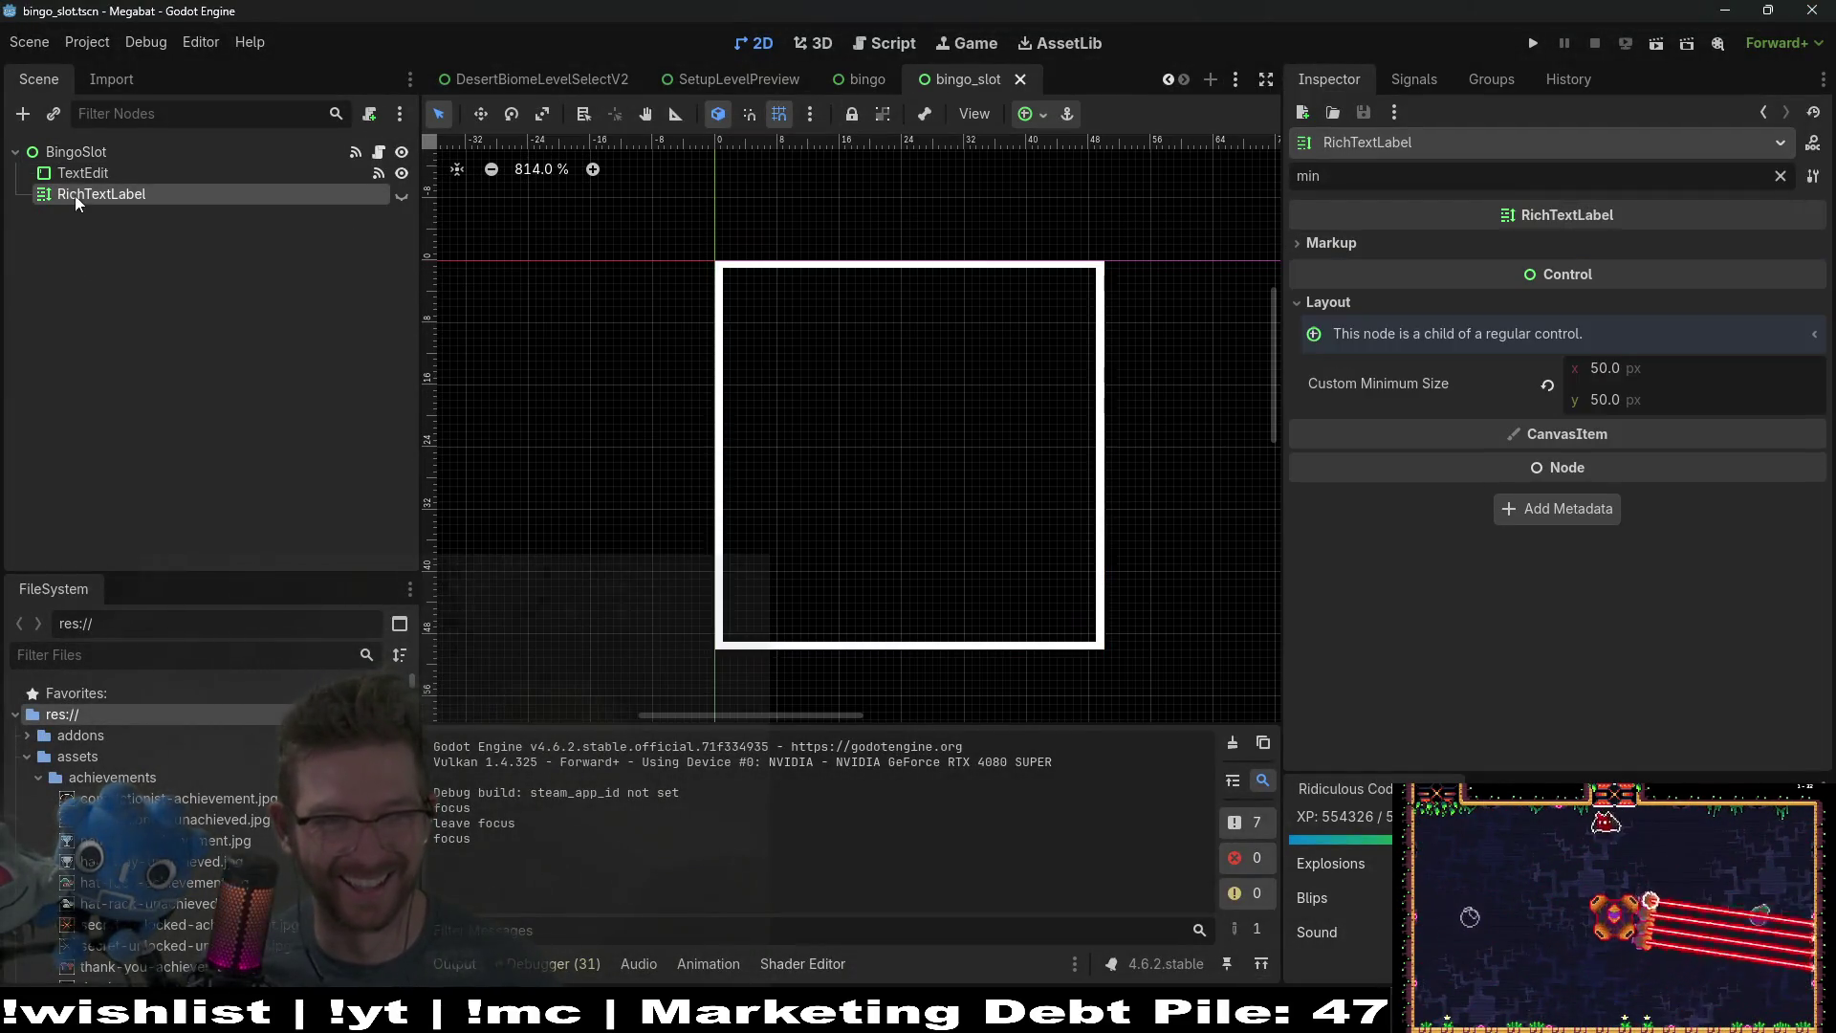
left_click(83, 174)
left_click(112, 193)
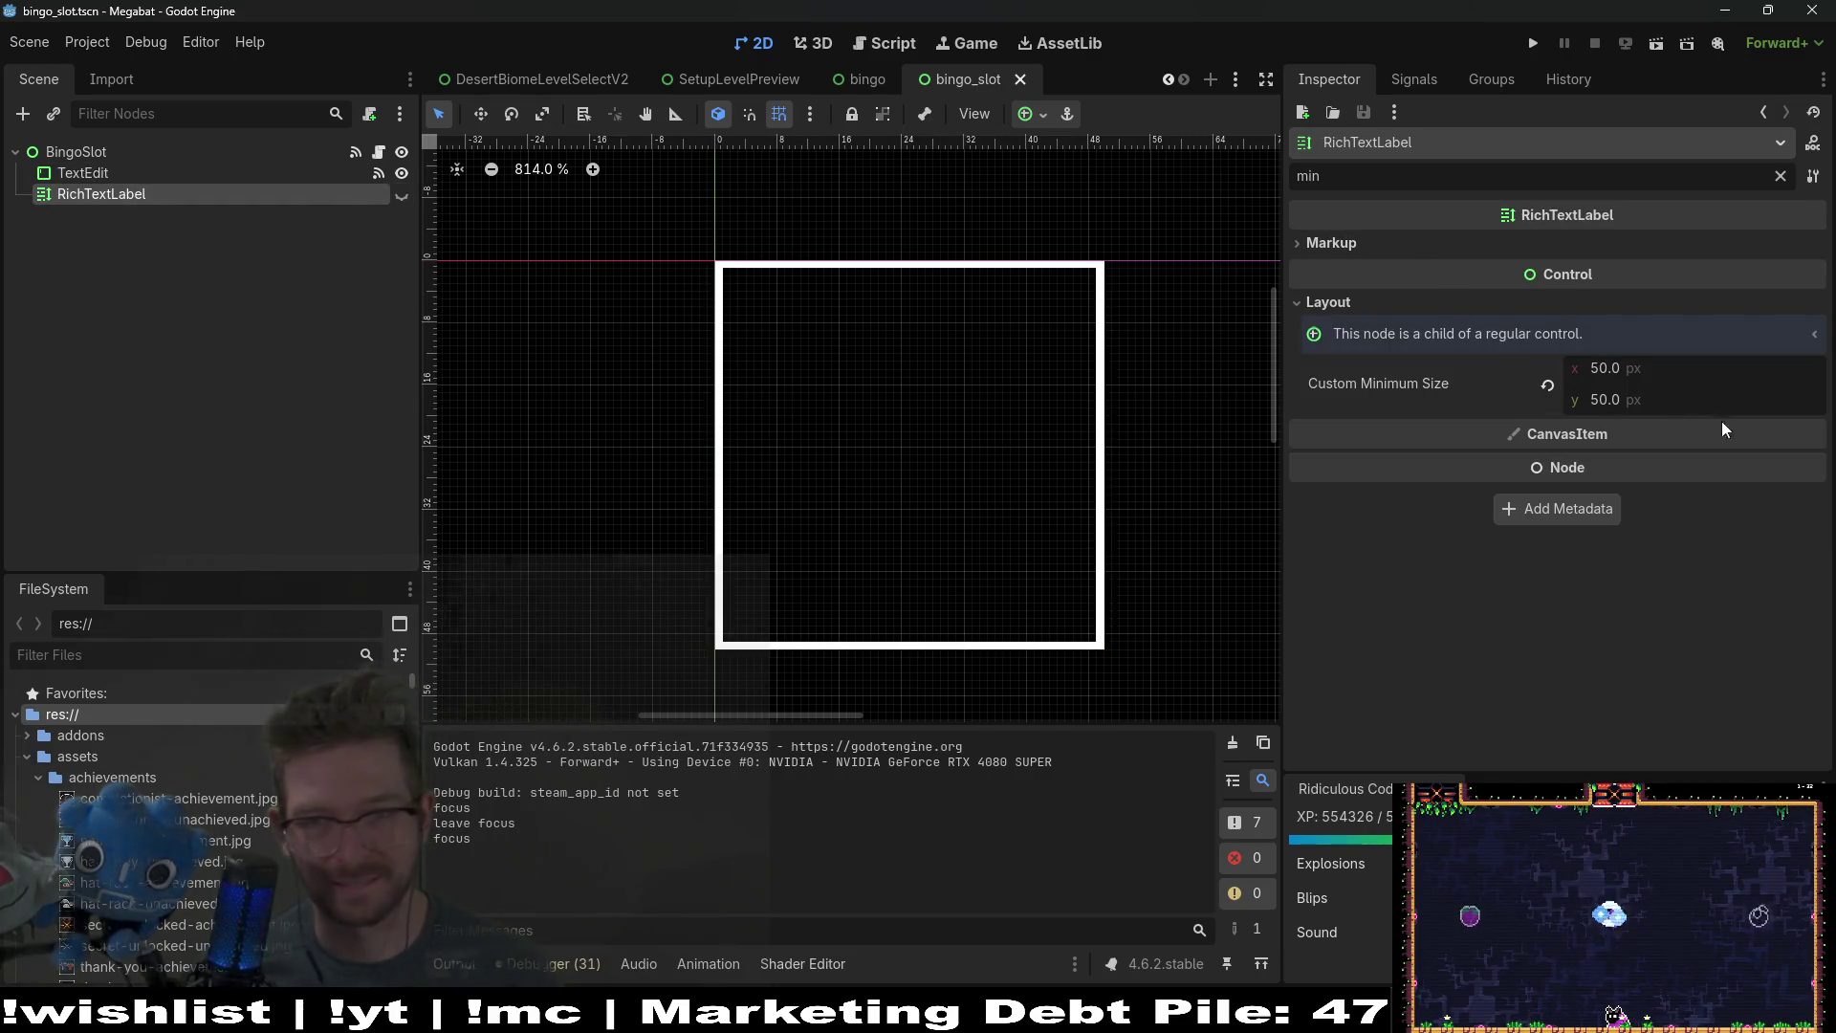
left_click(1780, 176)
scroll(1660, 499, "down", 15)
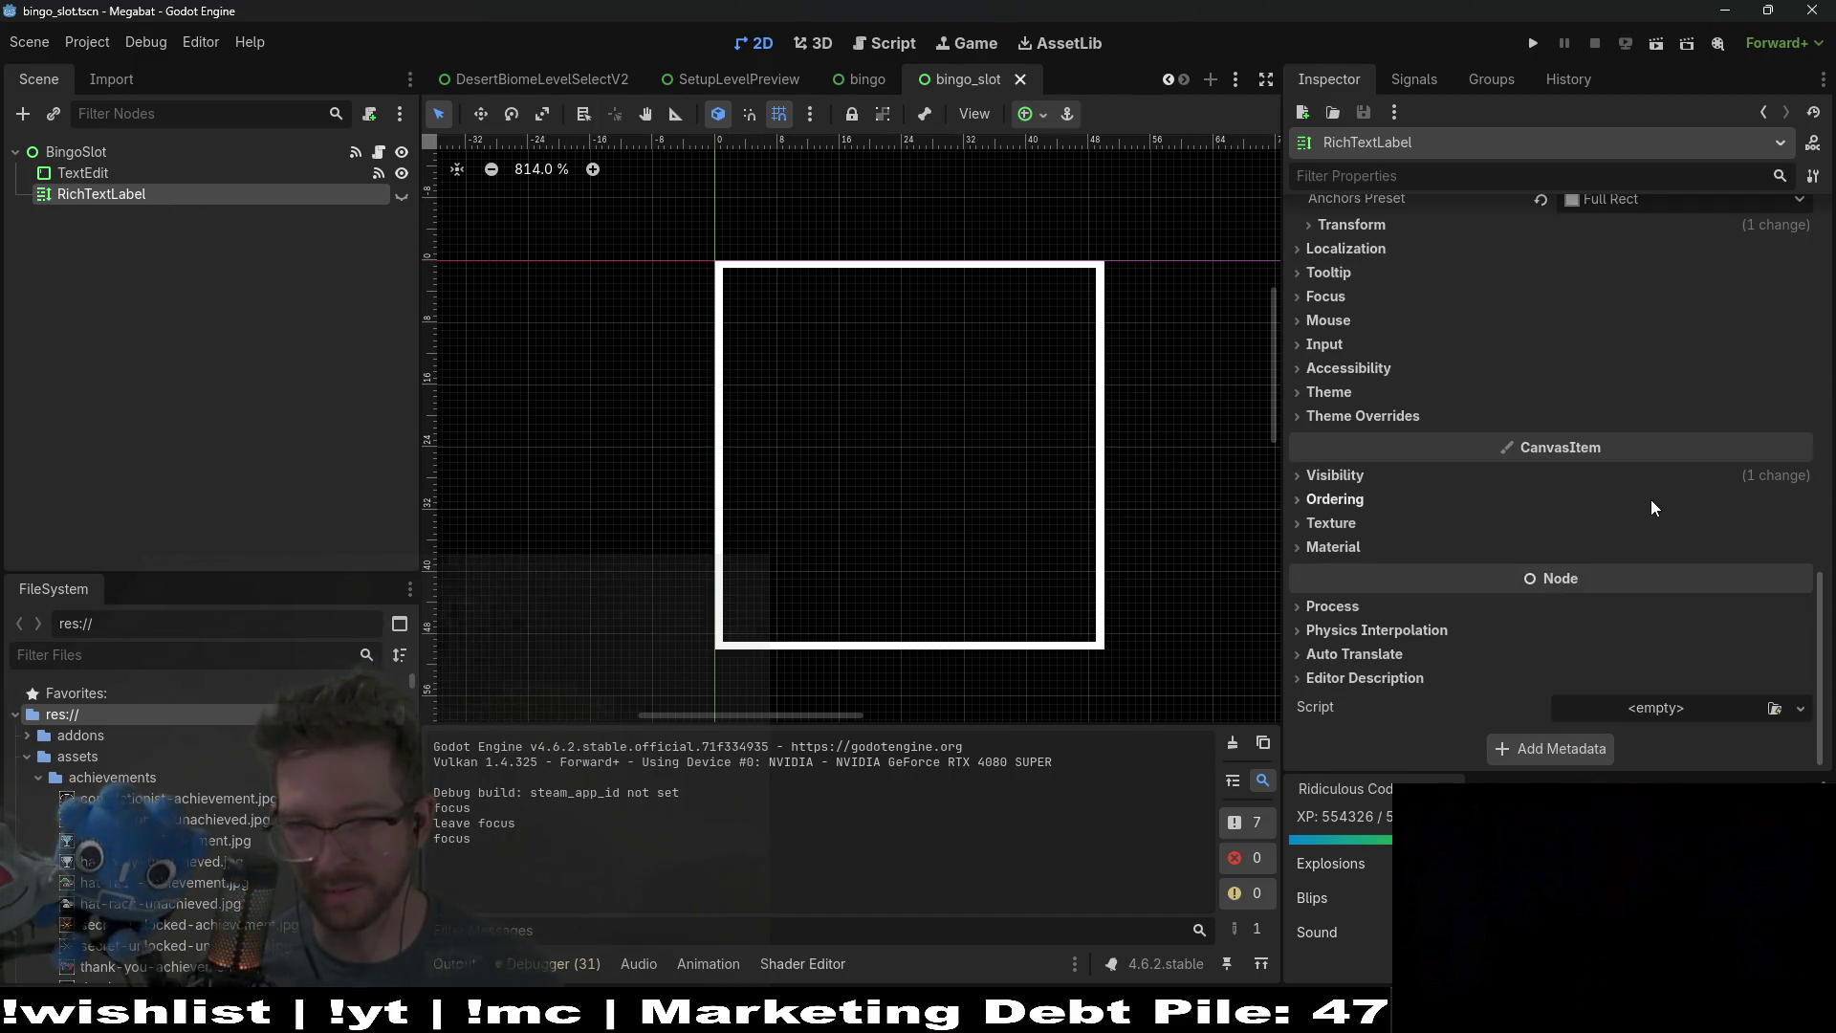
left_click(1348, 417)
left_click(120, 174)
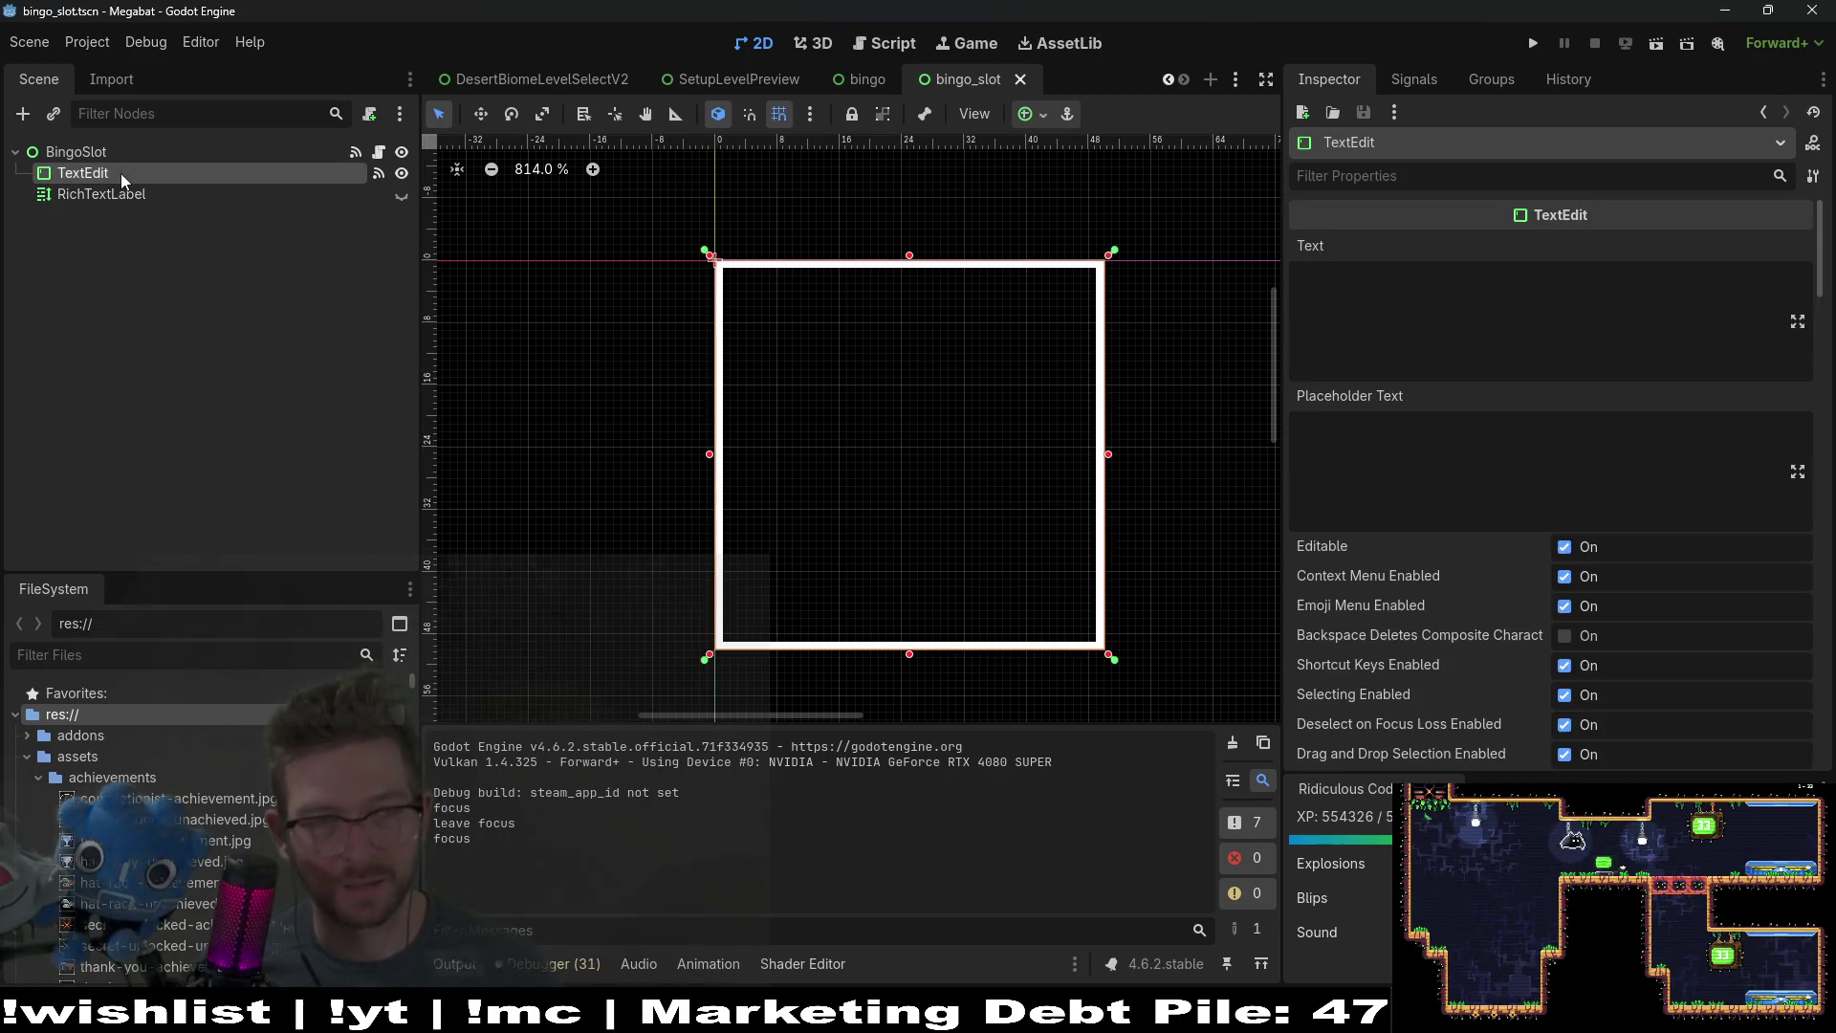
scroll(1508, 547, "down", 20)
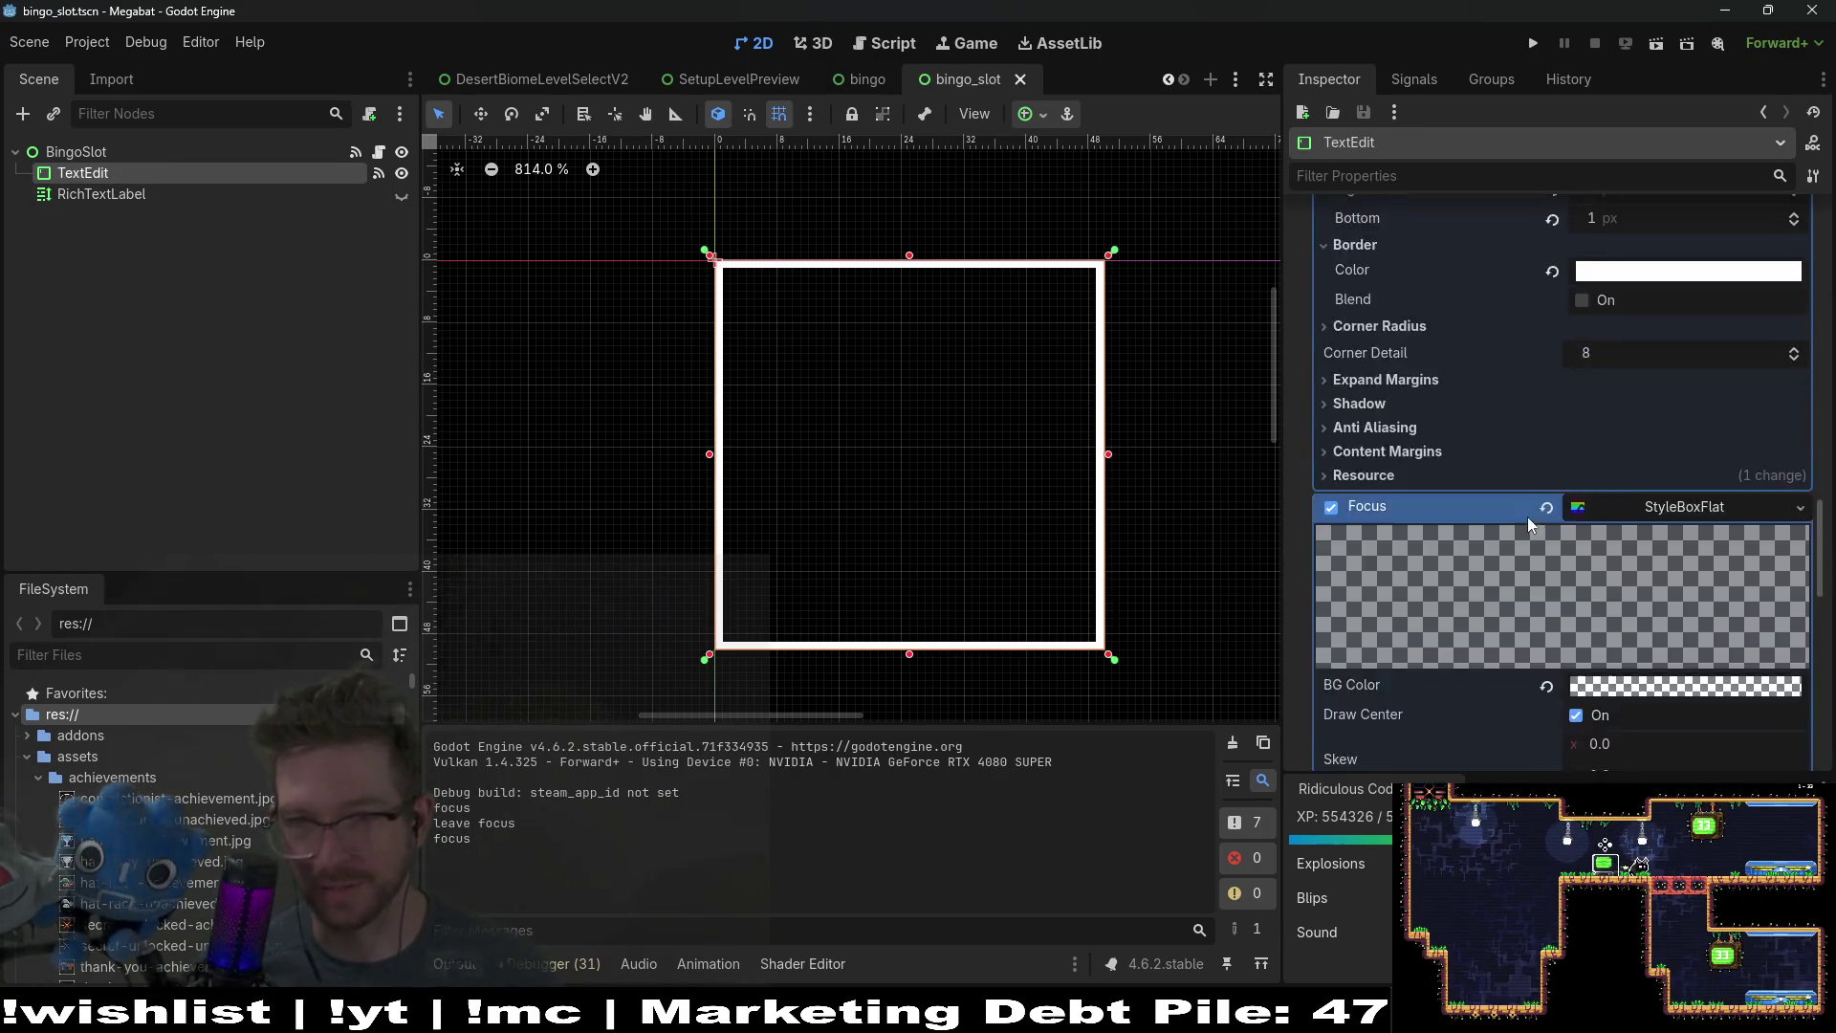
scroll(1525, 516, "up", 5)
left_click(1802, 516)
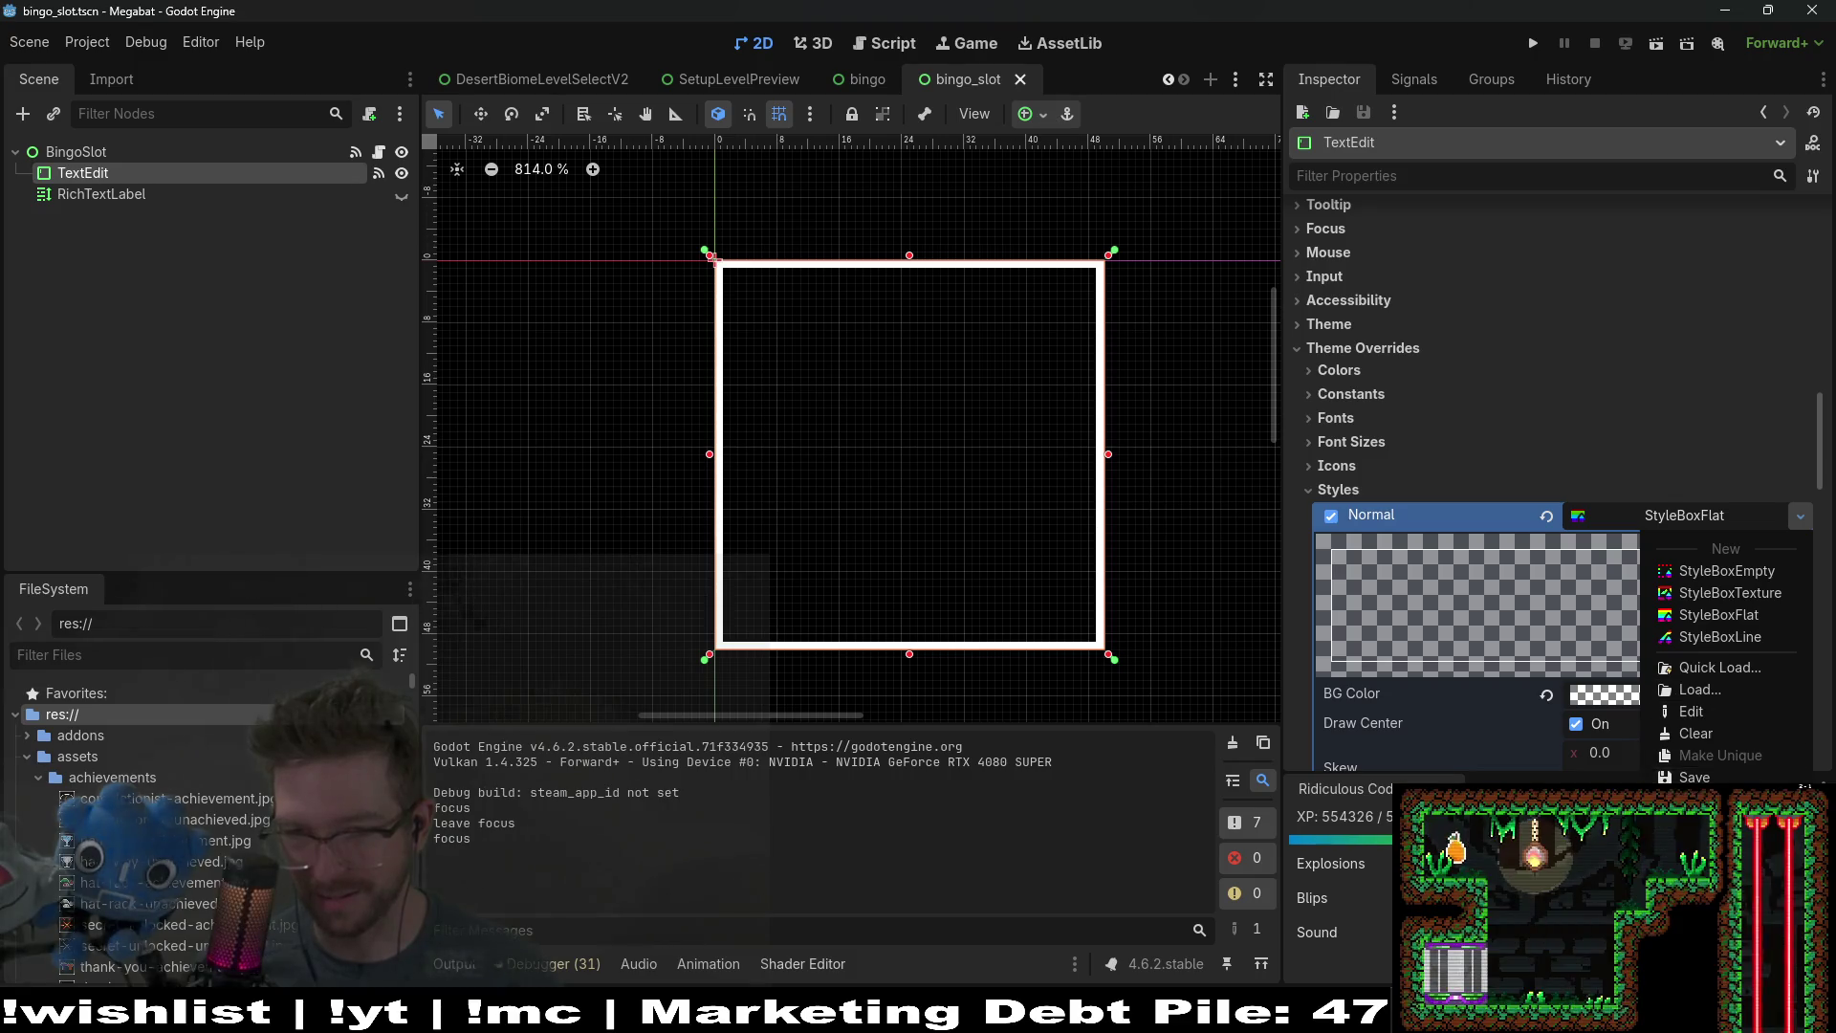
key("Escape")
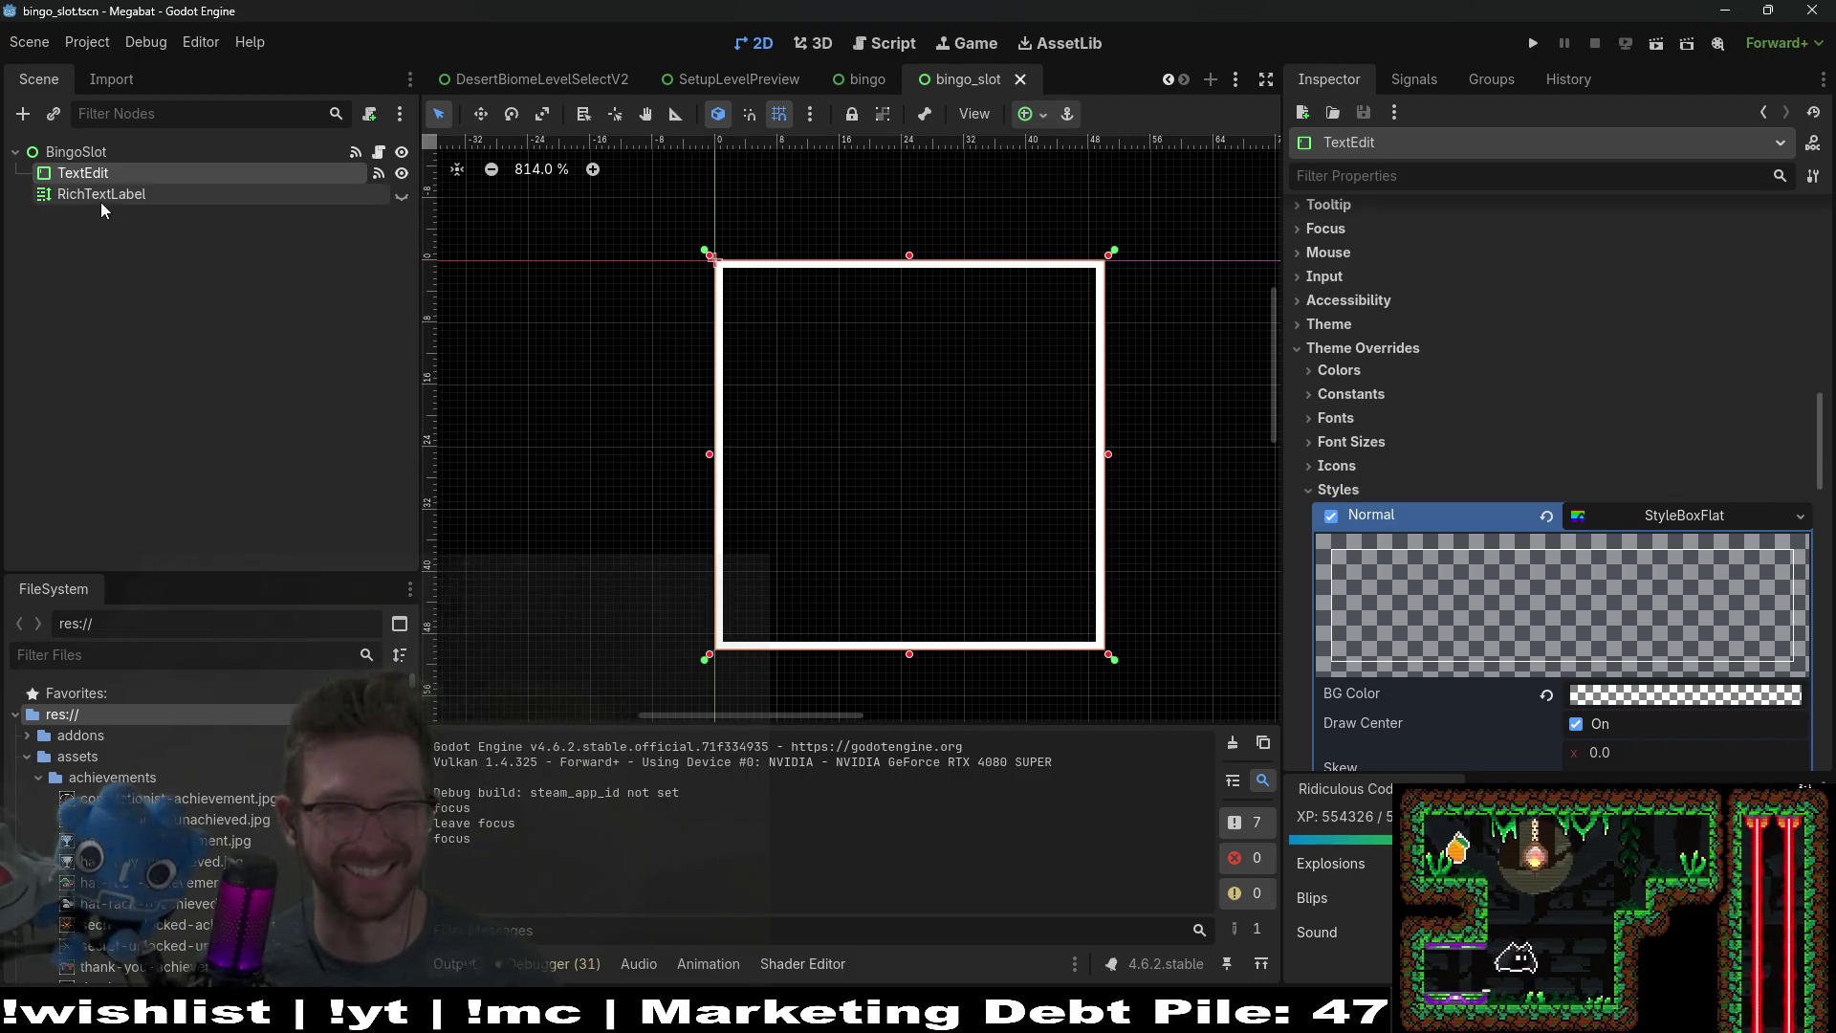
left_click(101, 196)
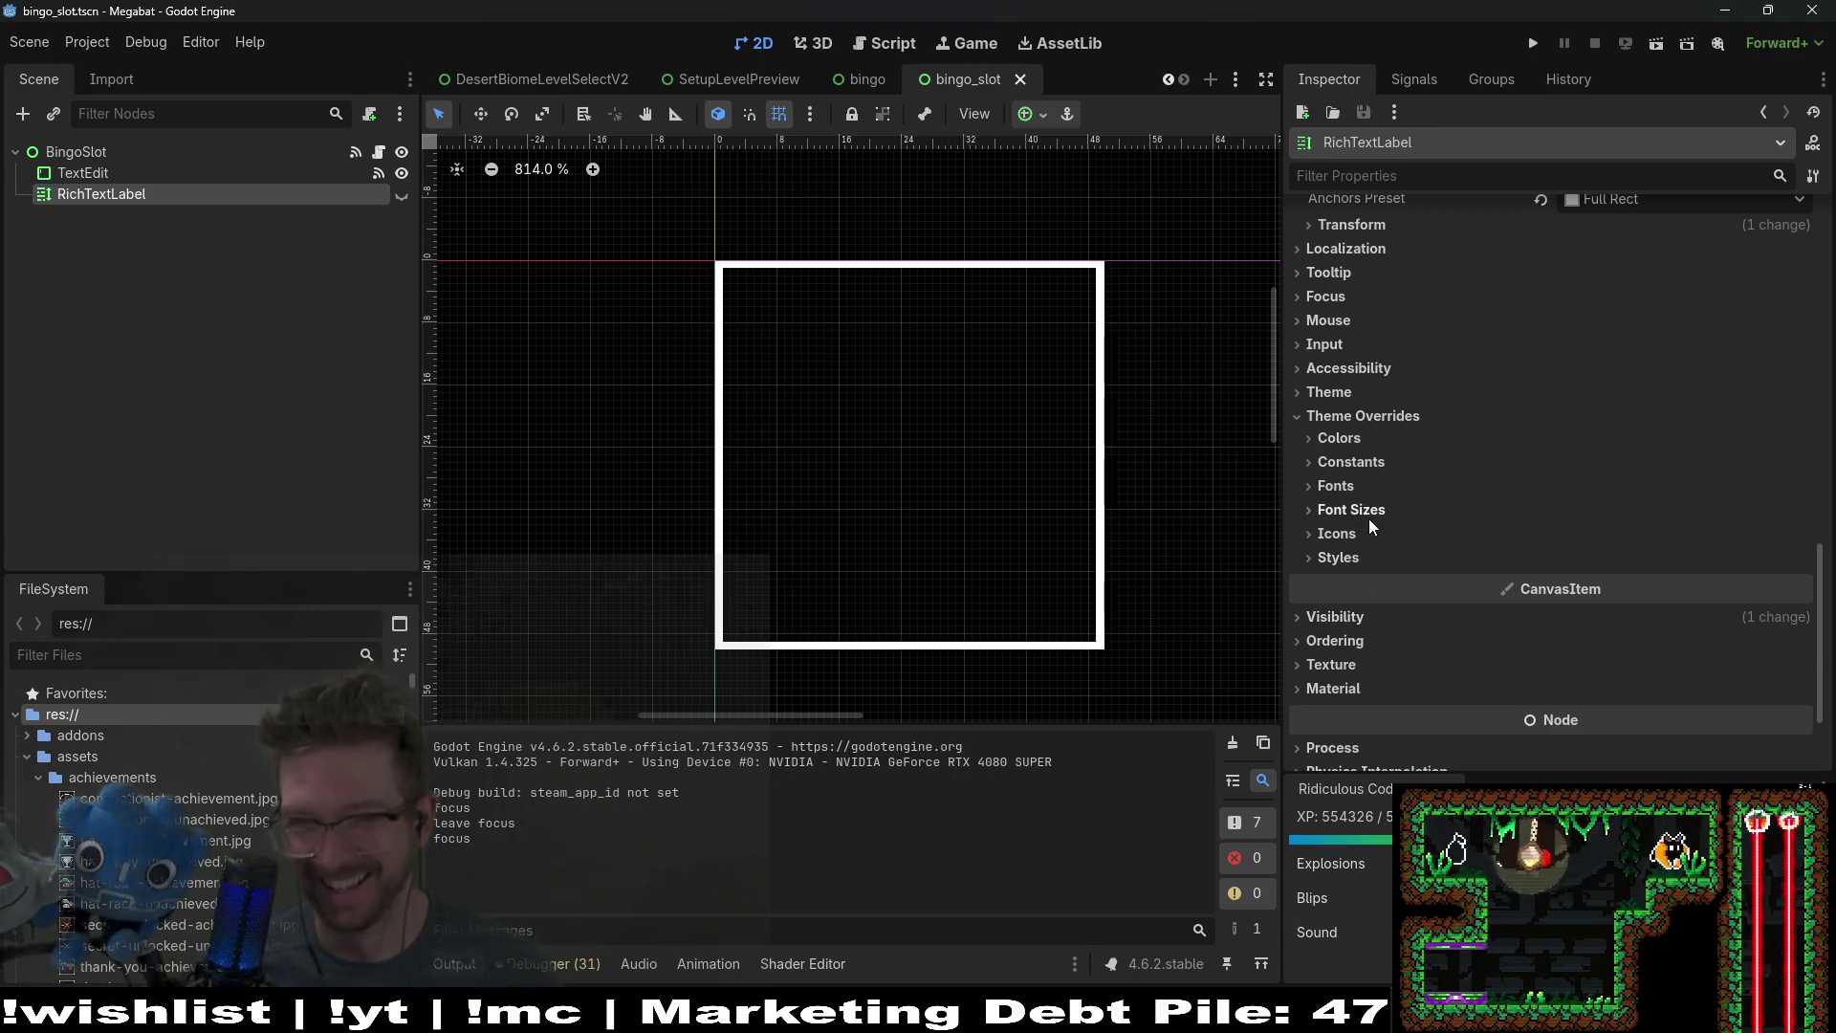
scroll(1377, 545, "down", 1)
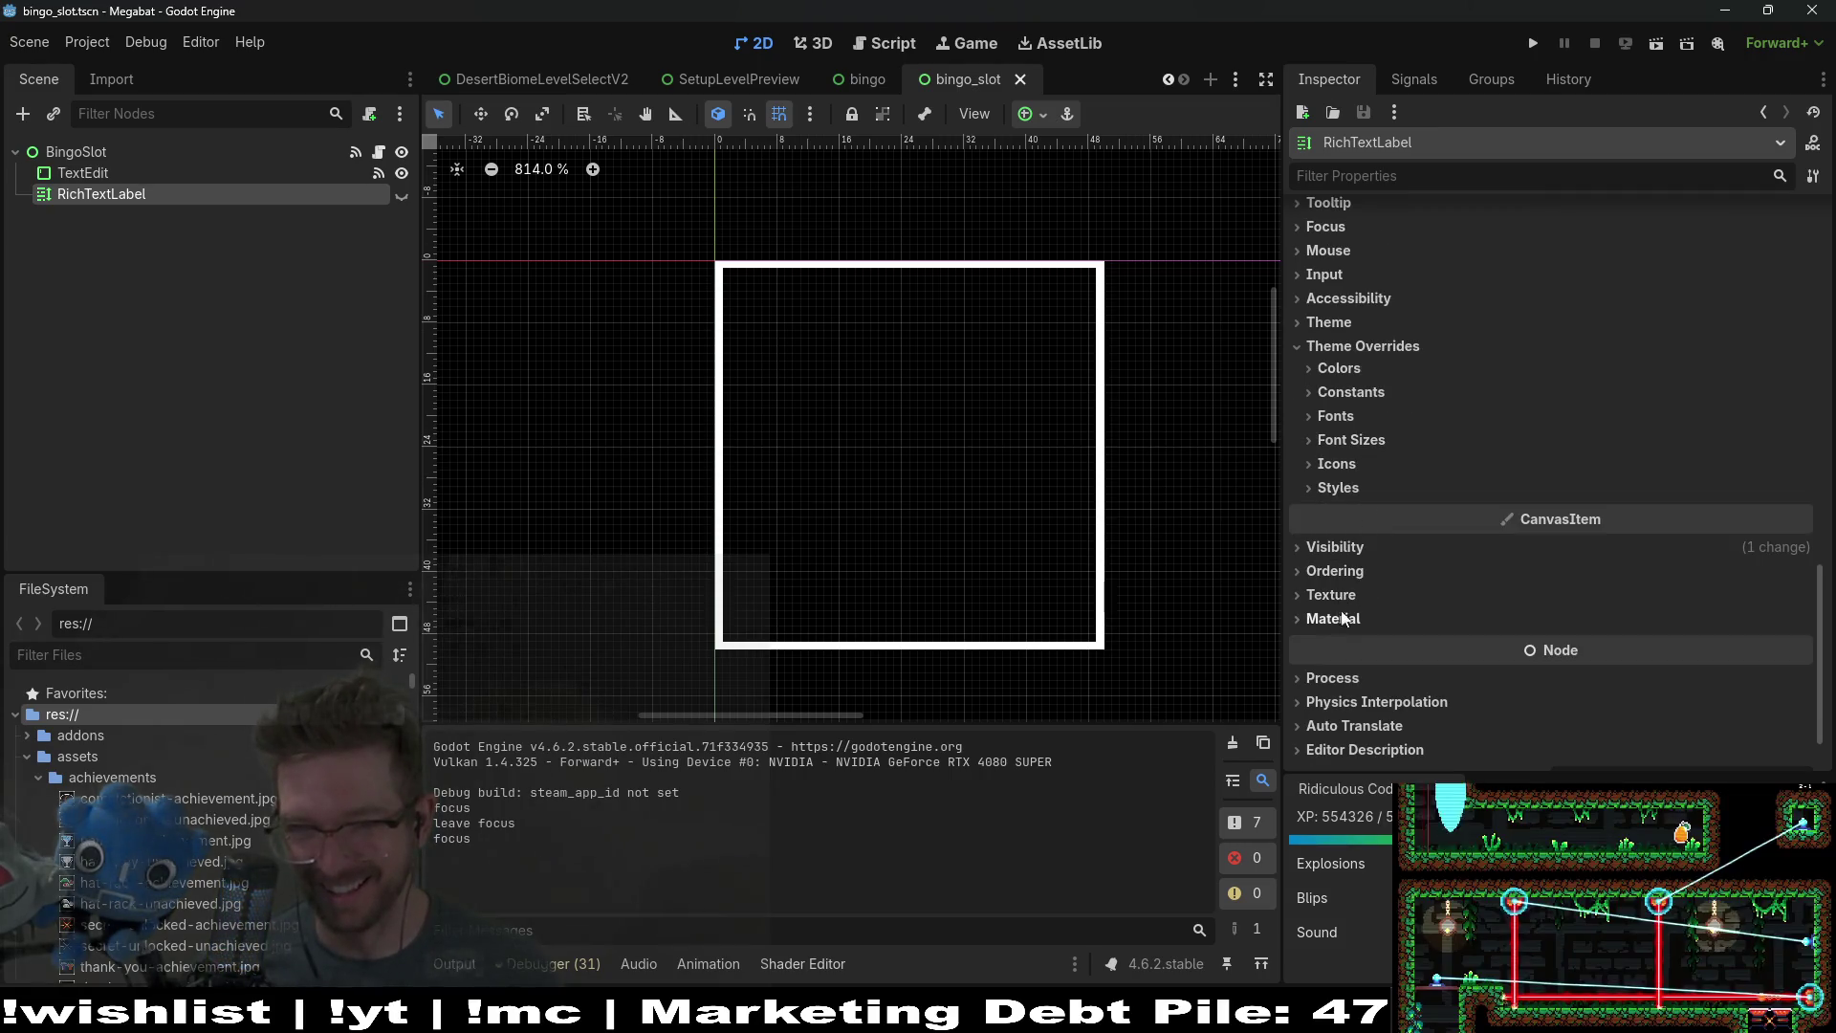
scroll(1357, 549, "down", 1)
Step: Give the RichTextLabel's Normal style override a new StyleBoxFlat
left_click(1360, 173)
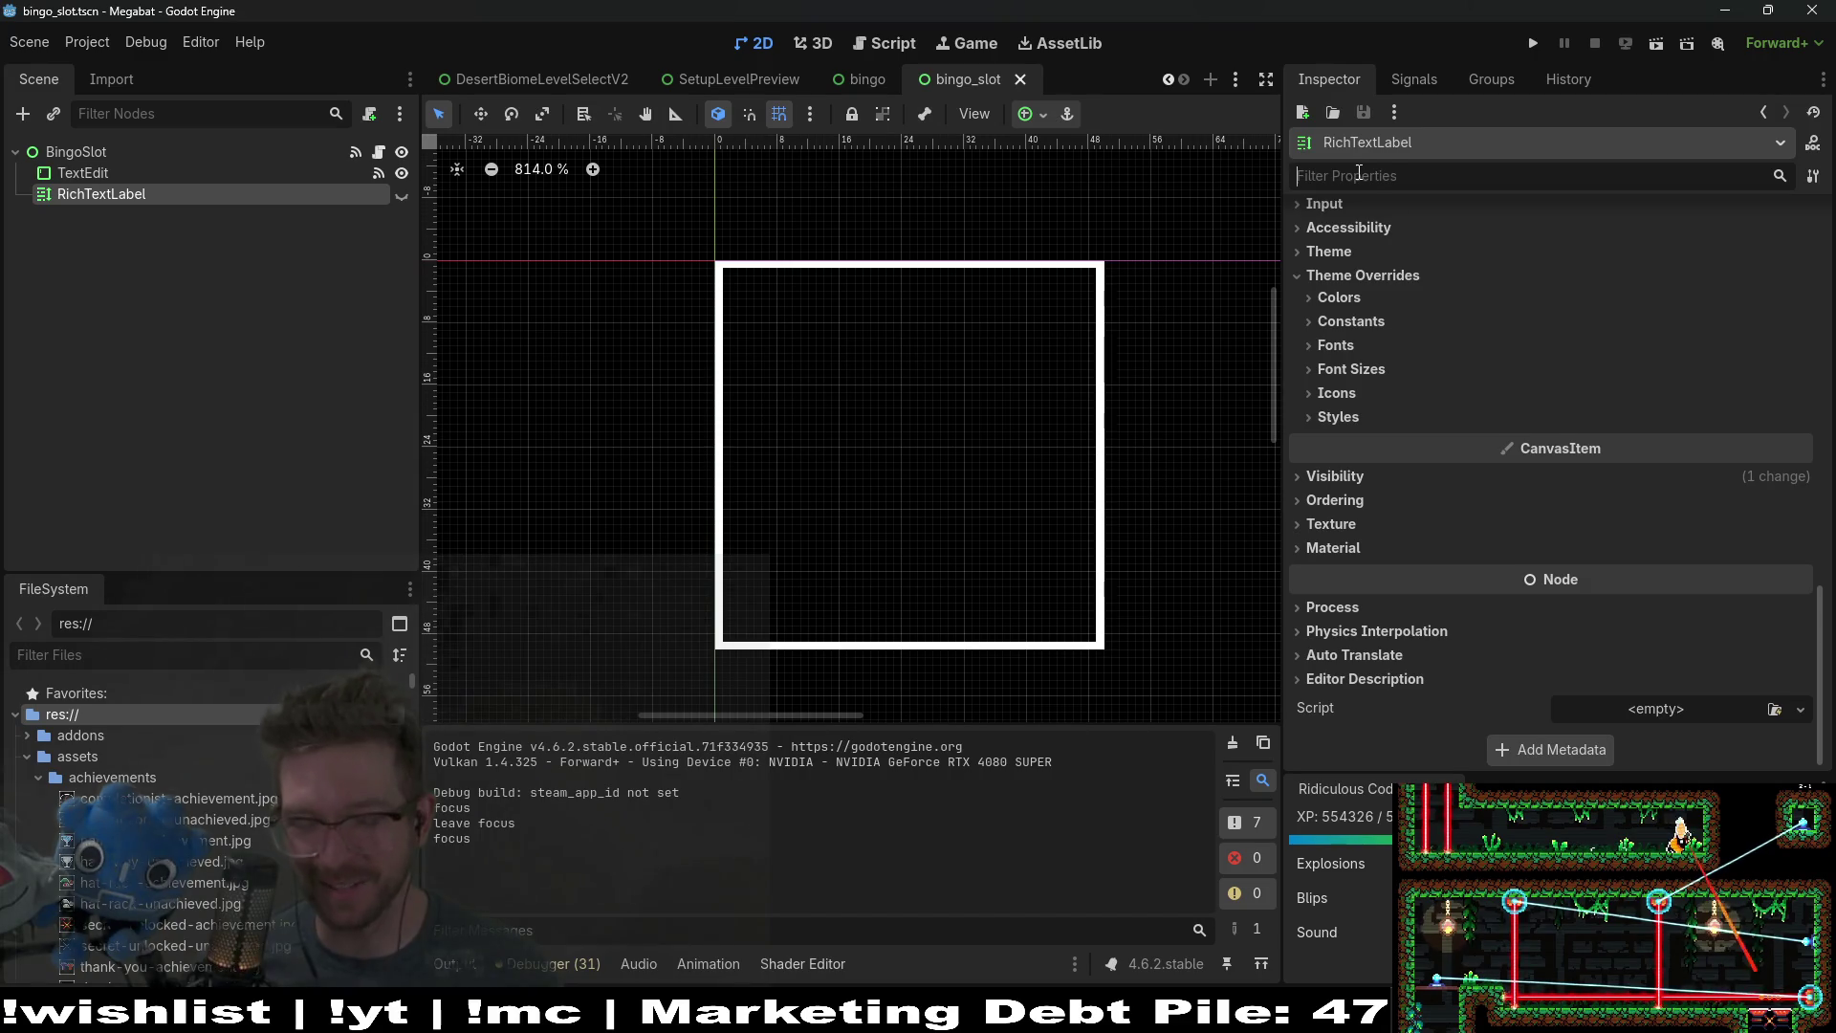
type("theme")
left_click(1345, 300)
left_click(1345, 301)
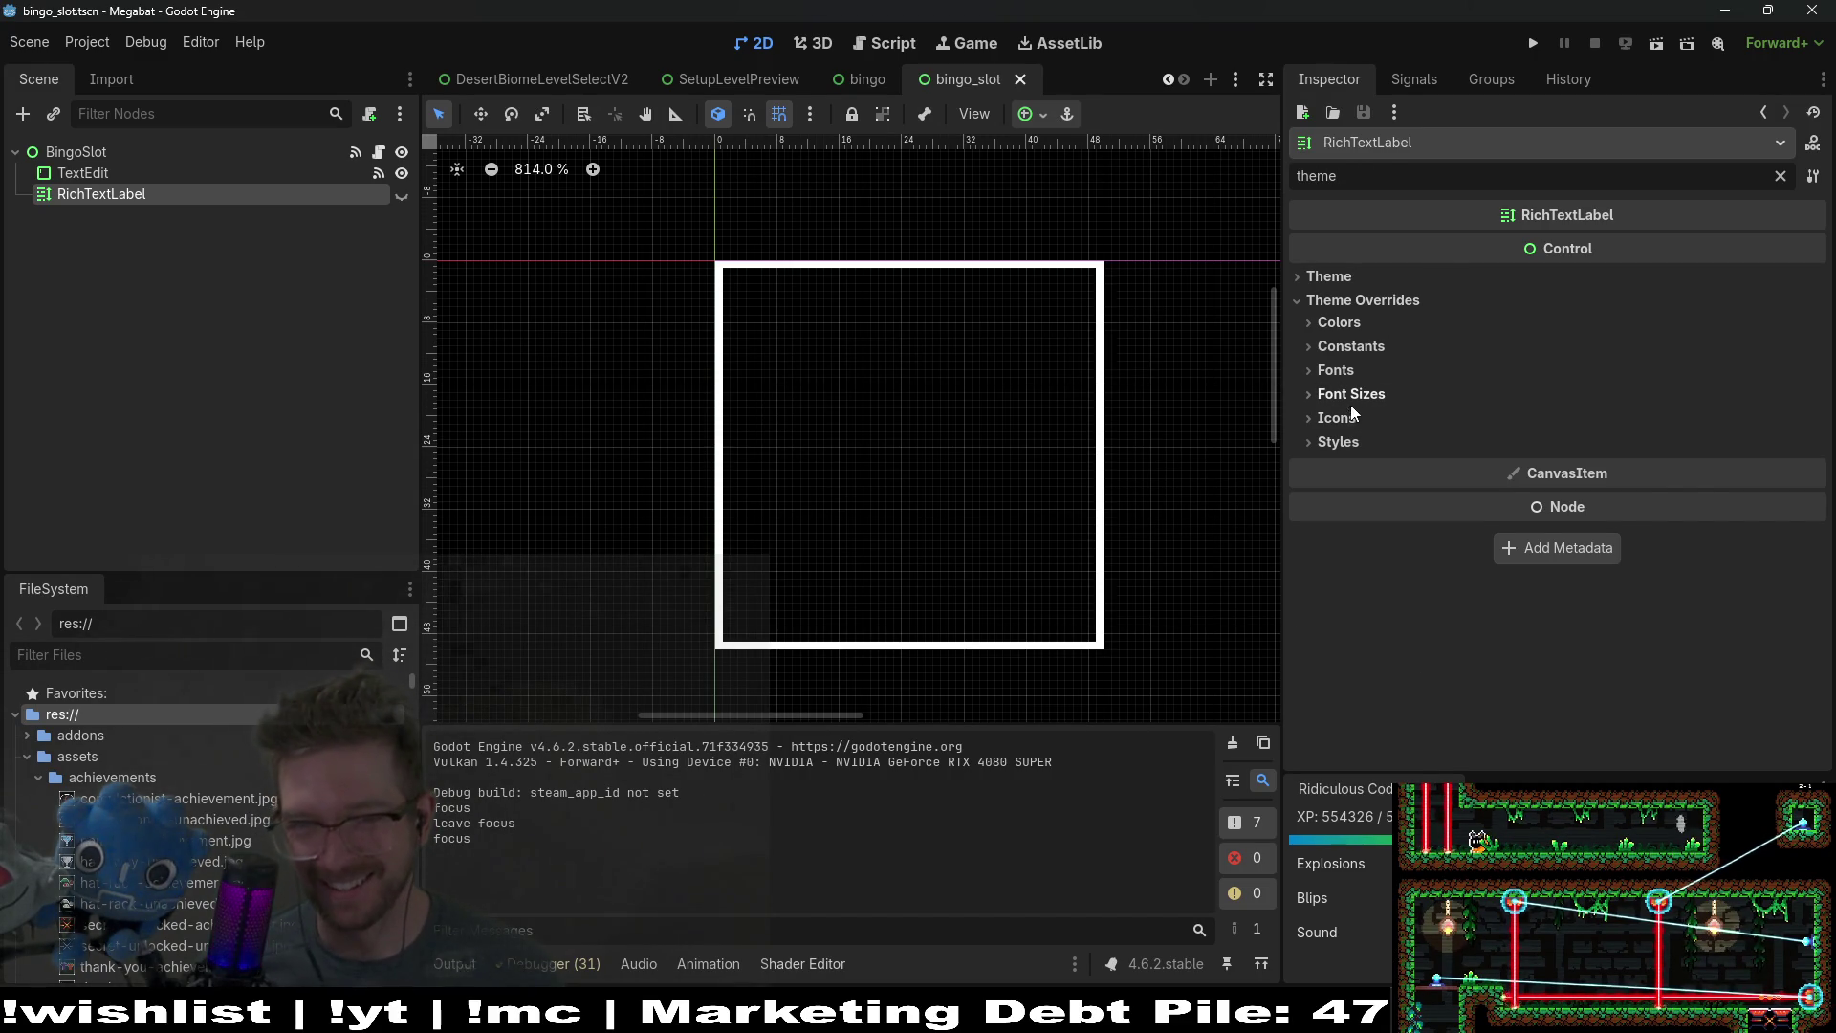
left_click(1344, 443)
left_click(1814, 469)
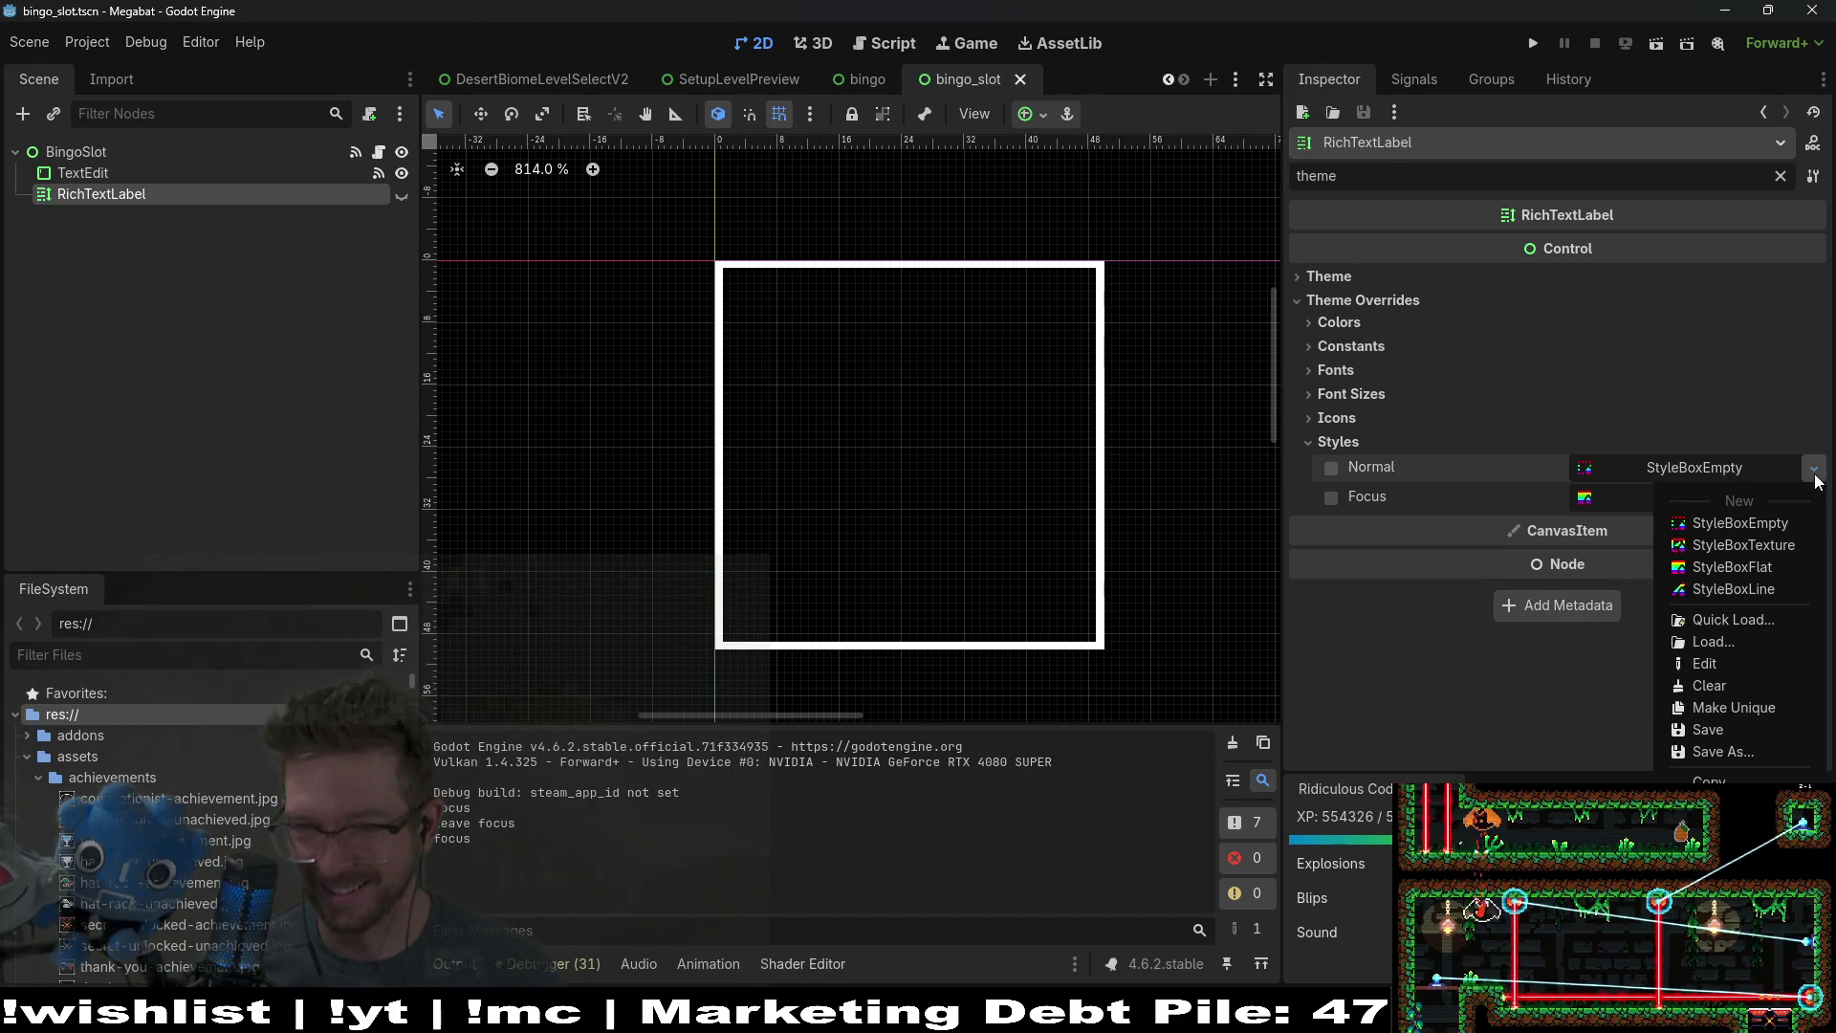
left_click(1733, 567)
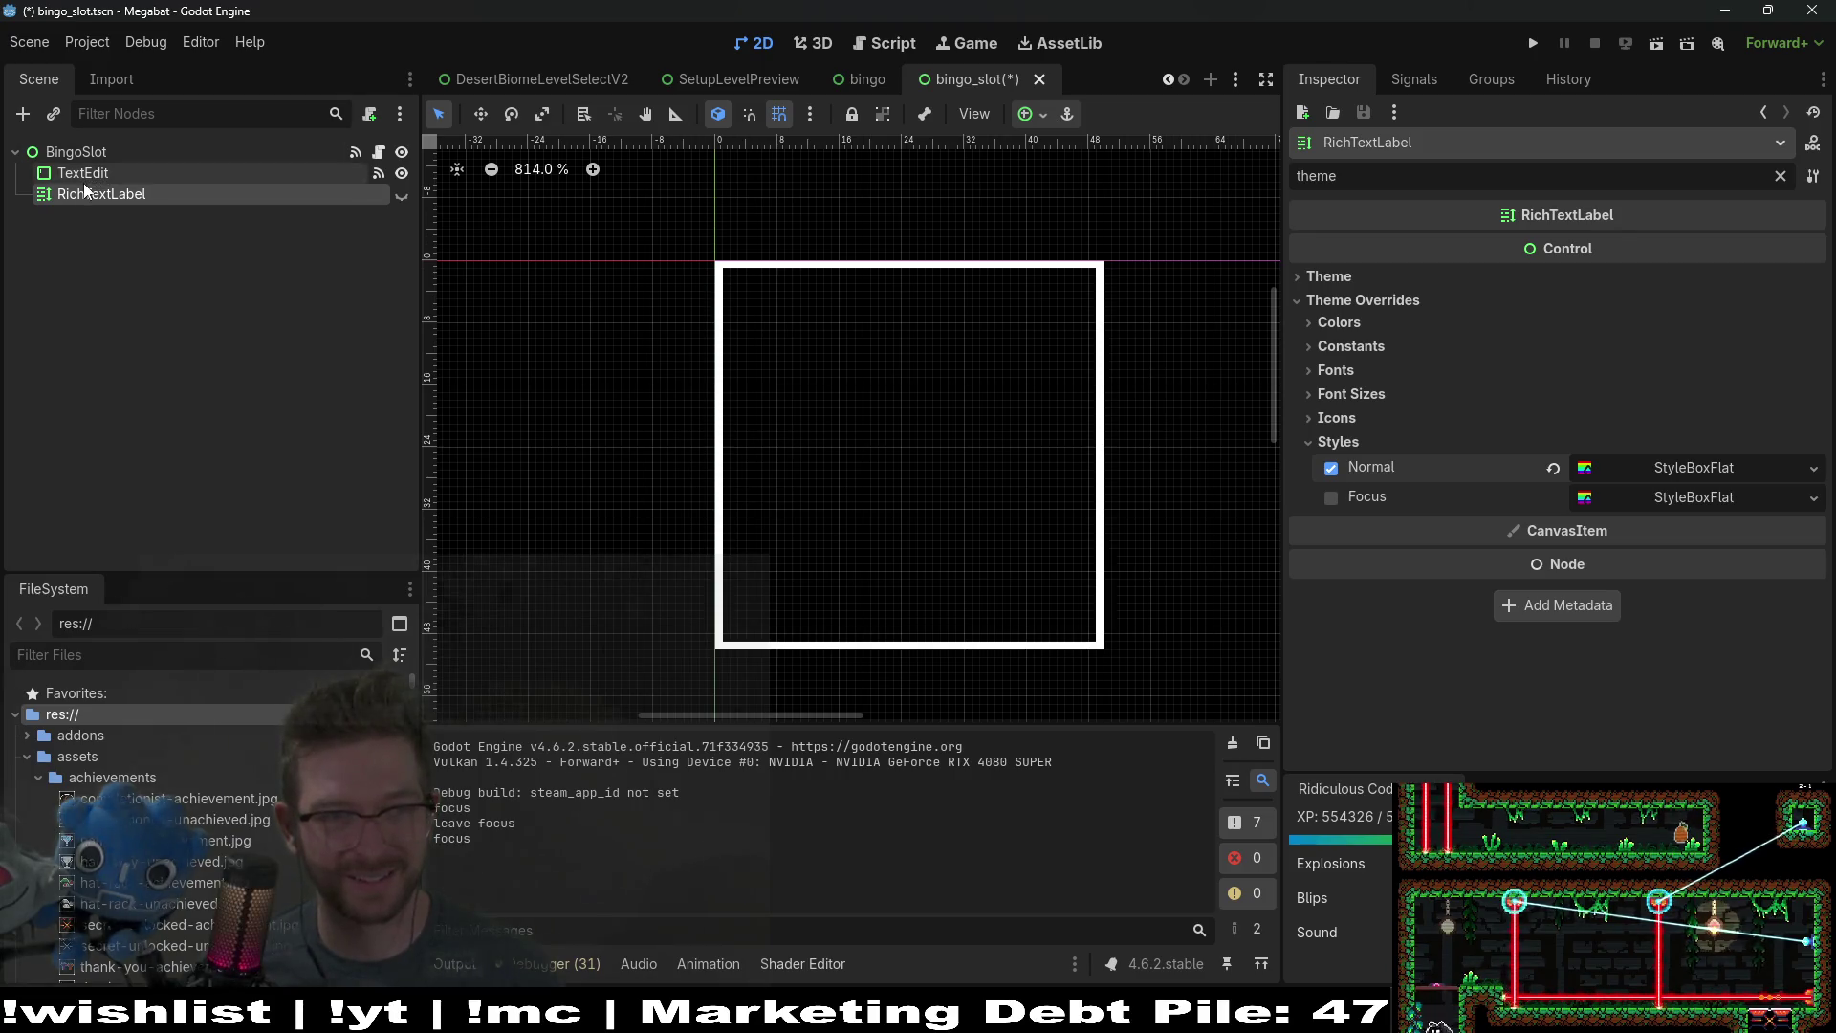
Step: Toggle the TextEdit and RichTextLabel visibility to compare them, then save the slot scene
left_click(402, 196)
left_click(244, 173)
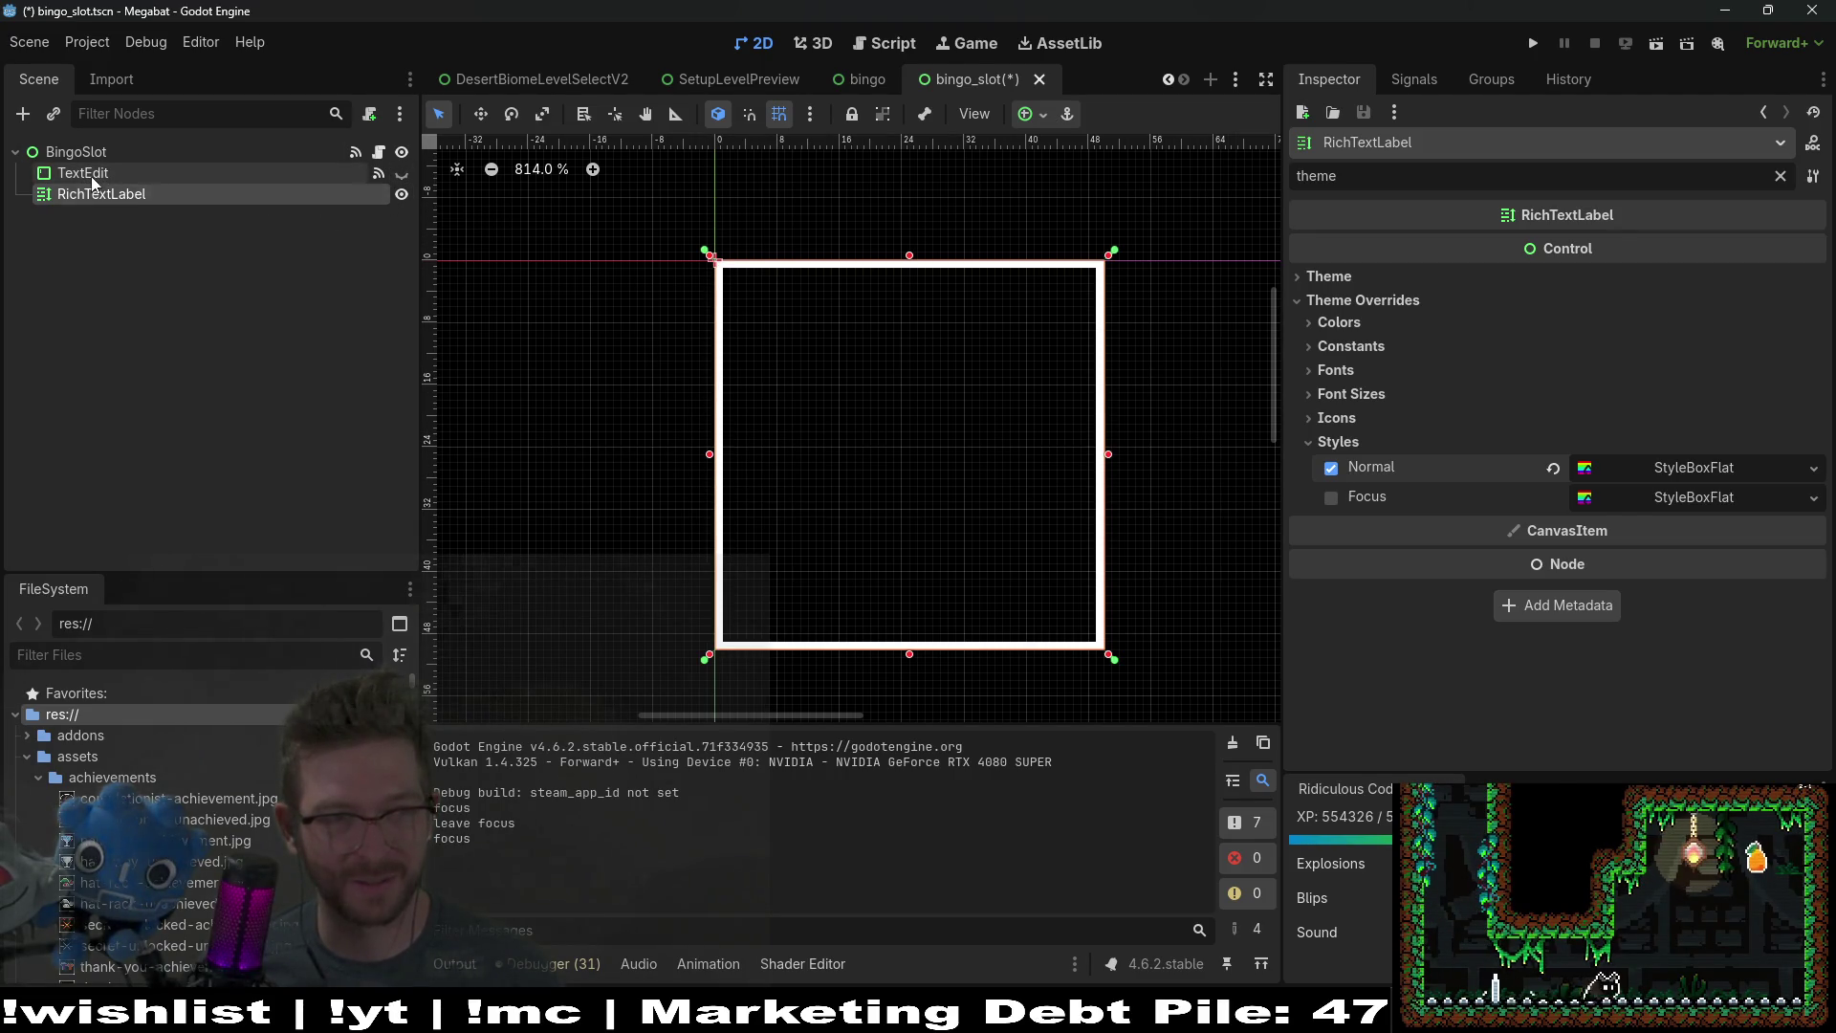
scroll(1637, 446, "down", 4)
scroll(1638, 446, "down", 1)
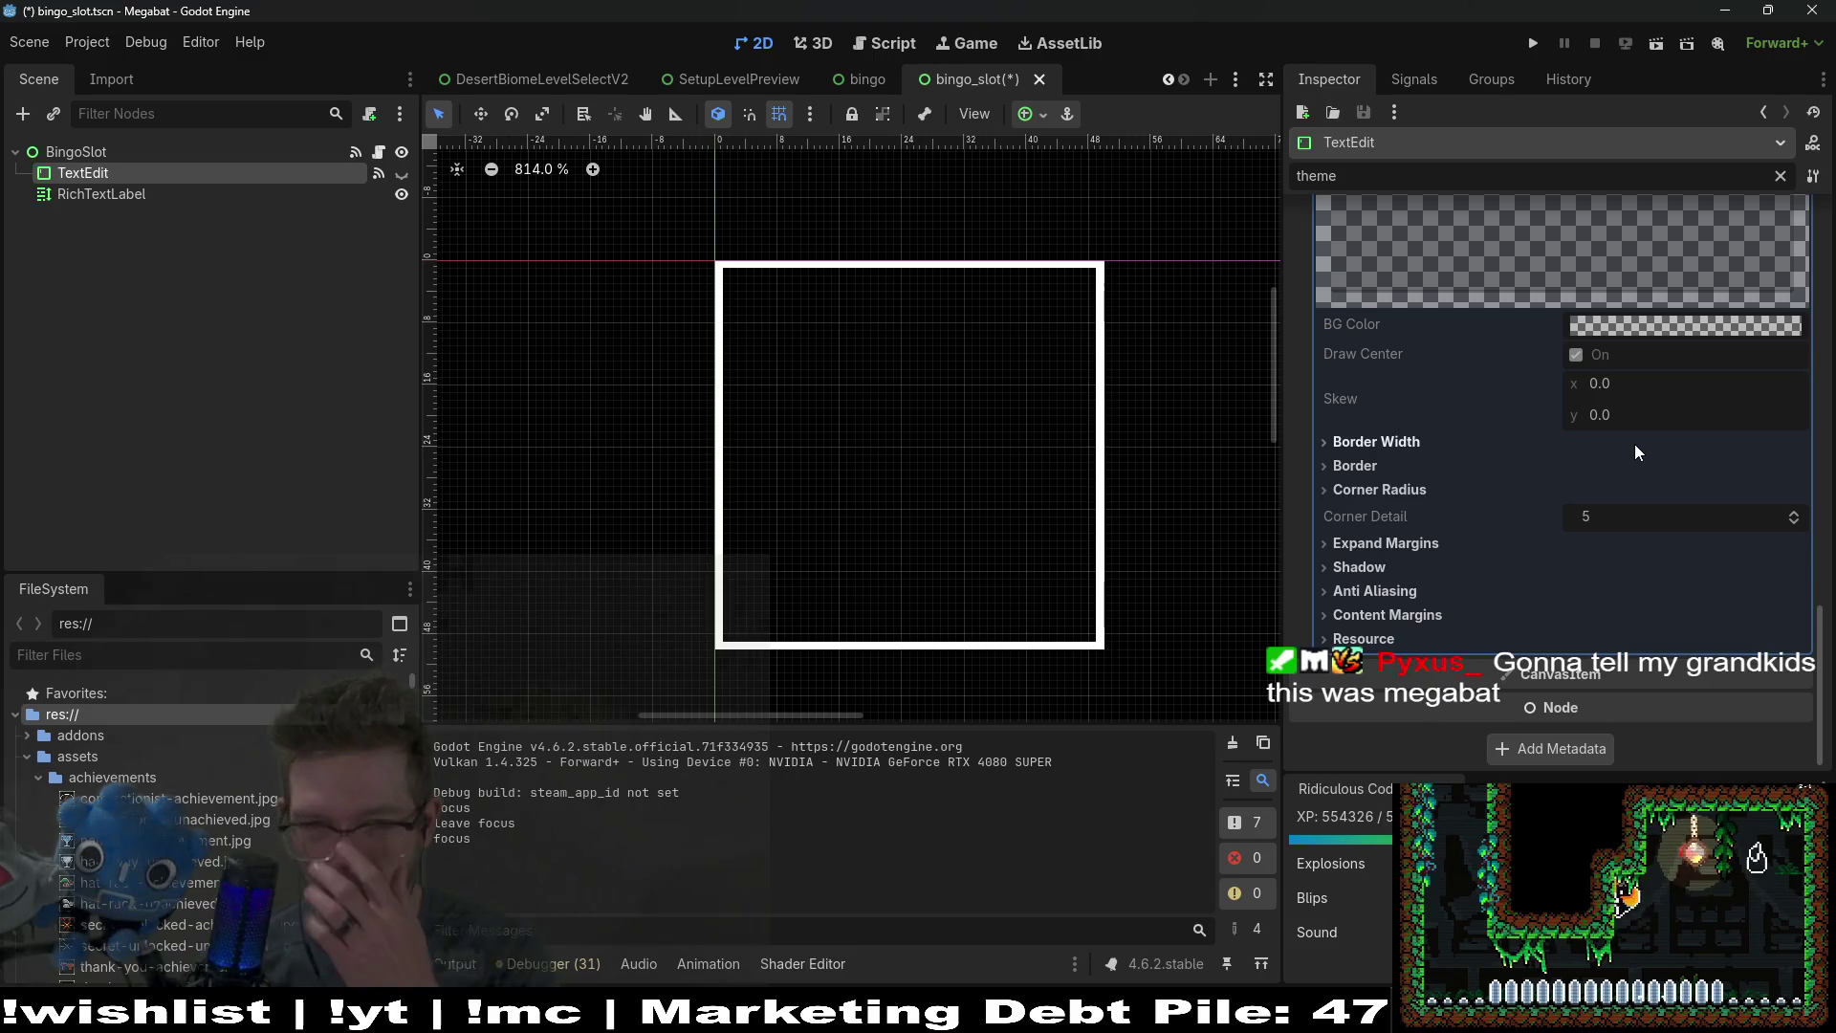
left_click(139, 197)
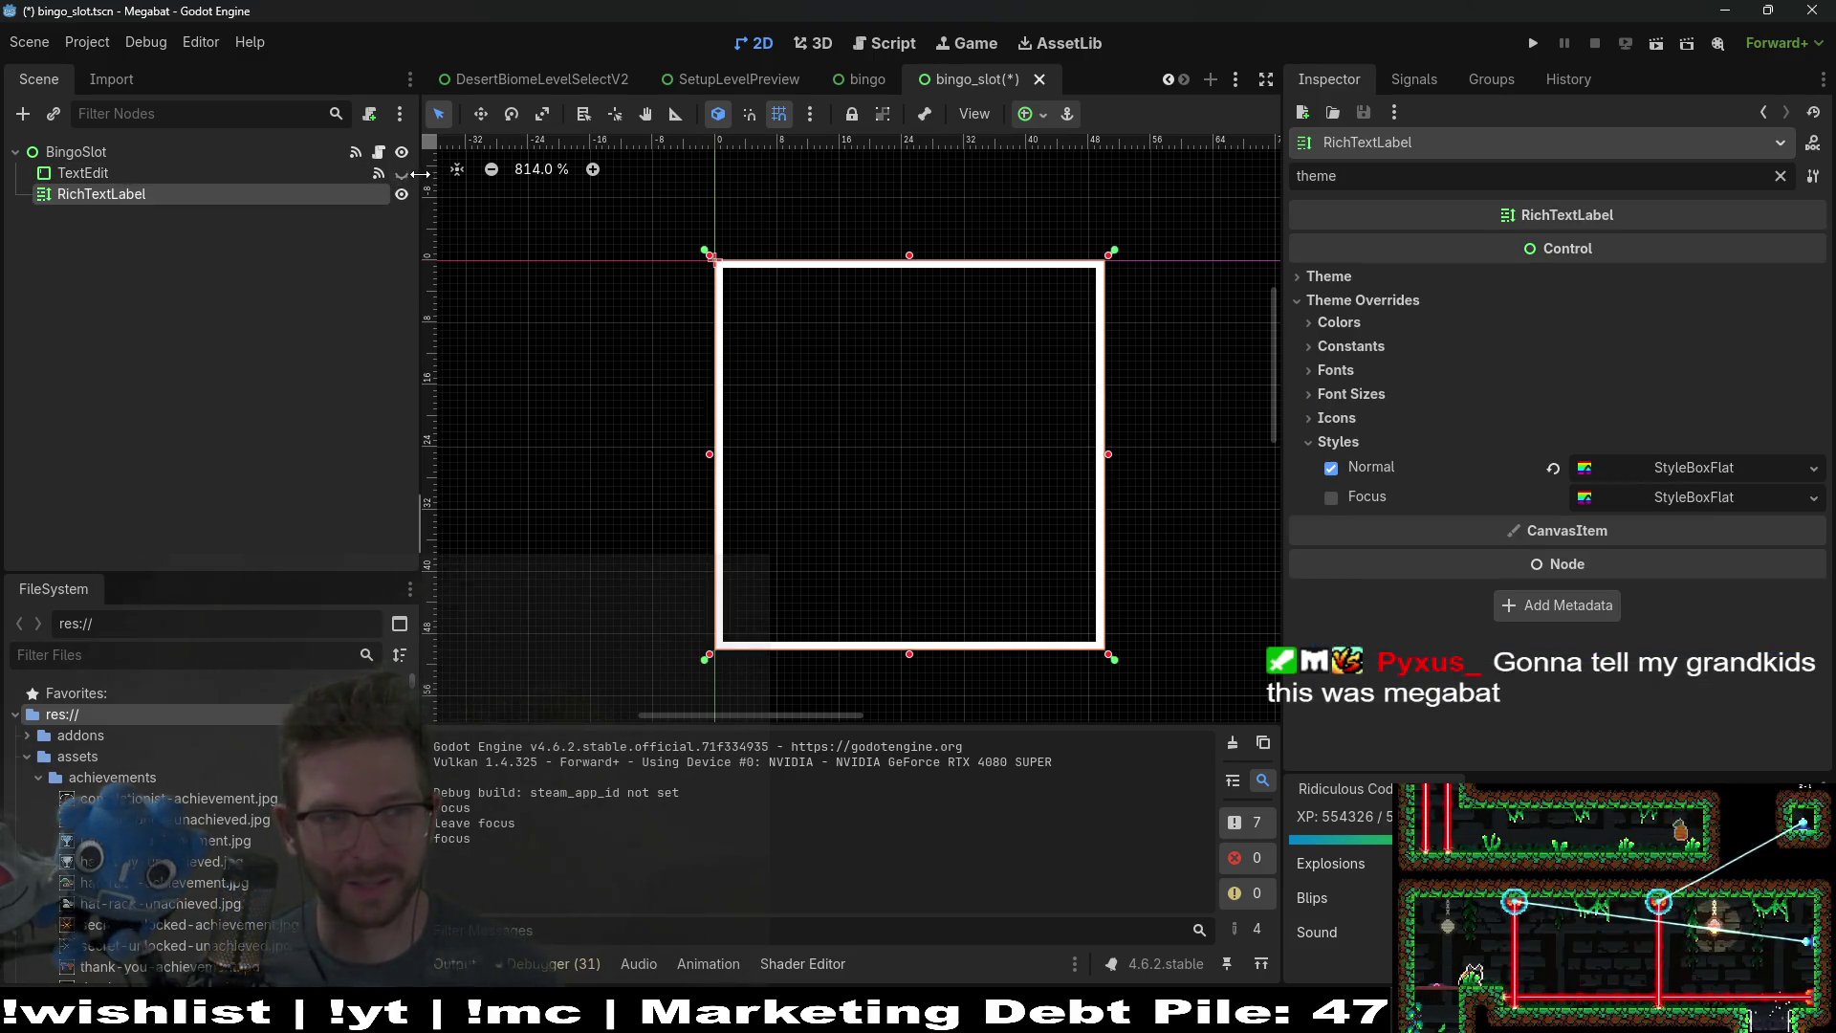
left_click(402, 173)
left_click(402, 194)
key("ctrl+s")
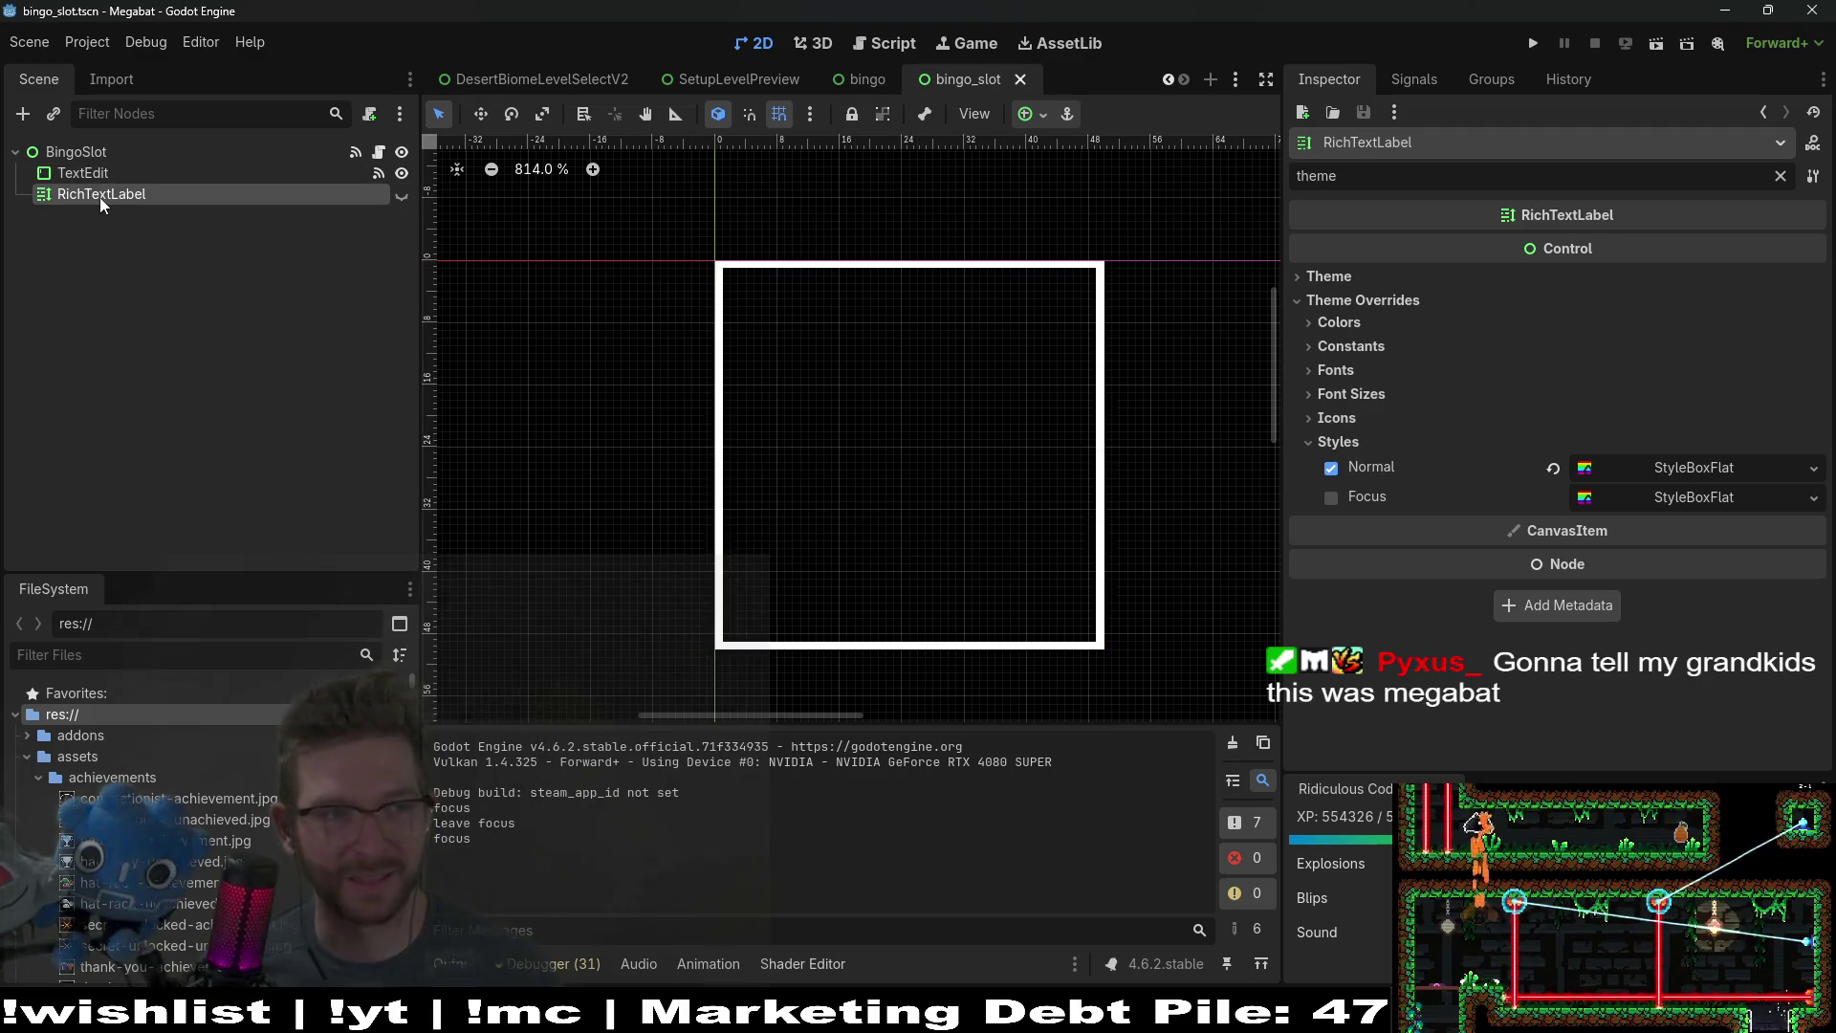
Step: Set the RichTextLabel's horizontal and vertical alignment to Center
left_click(116, 179)
left_click(118, 191)
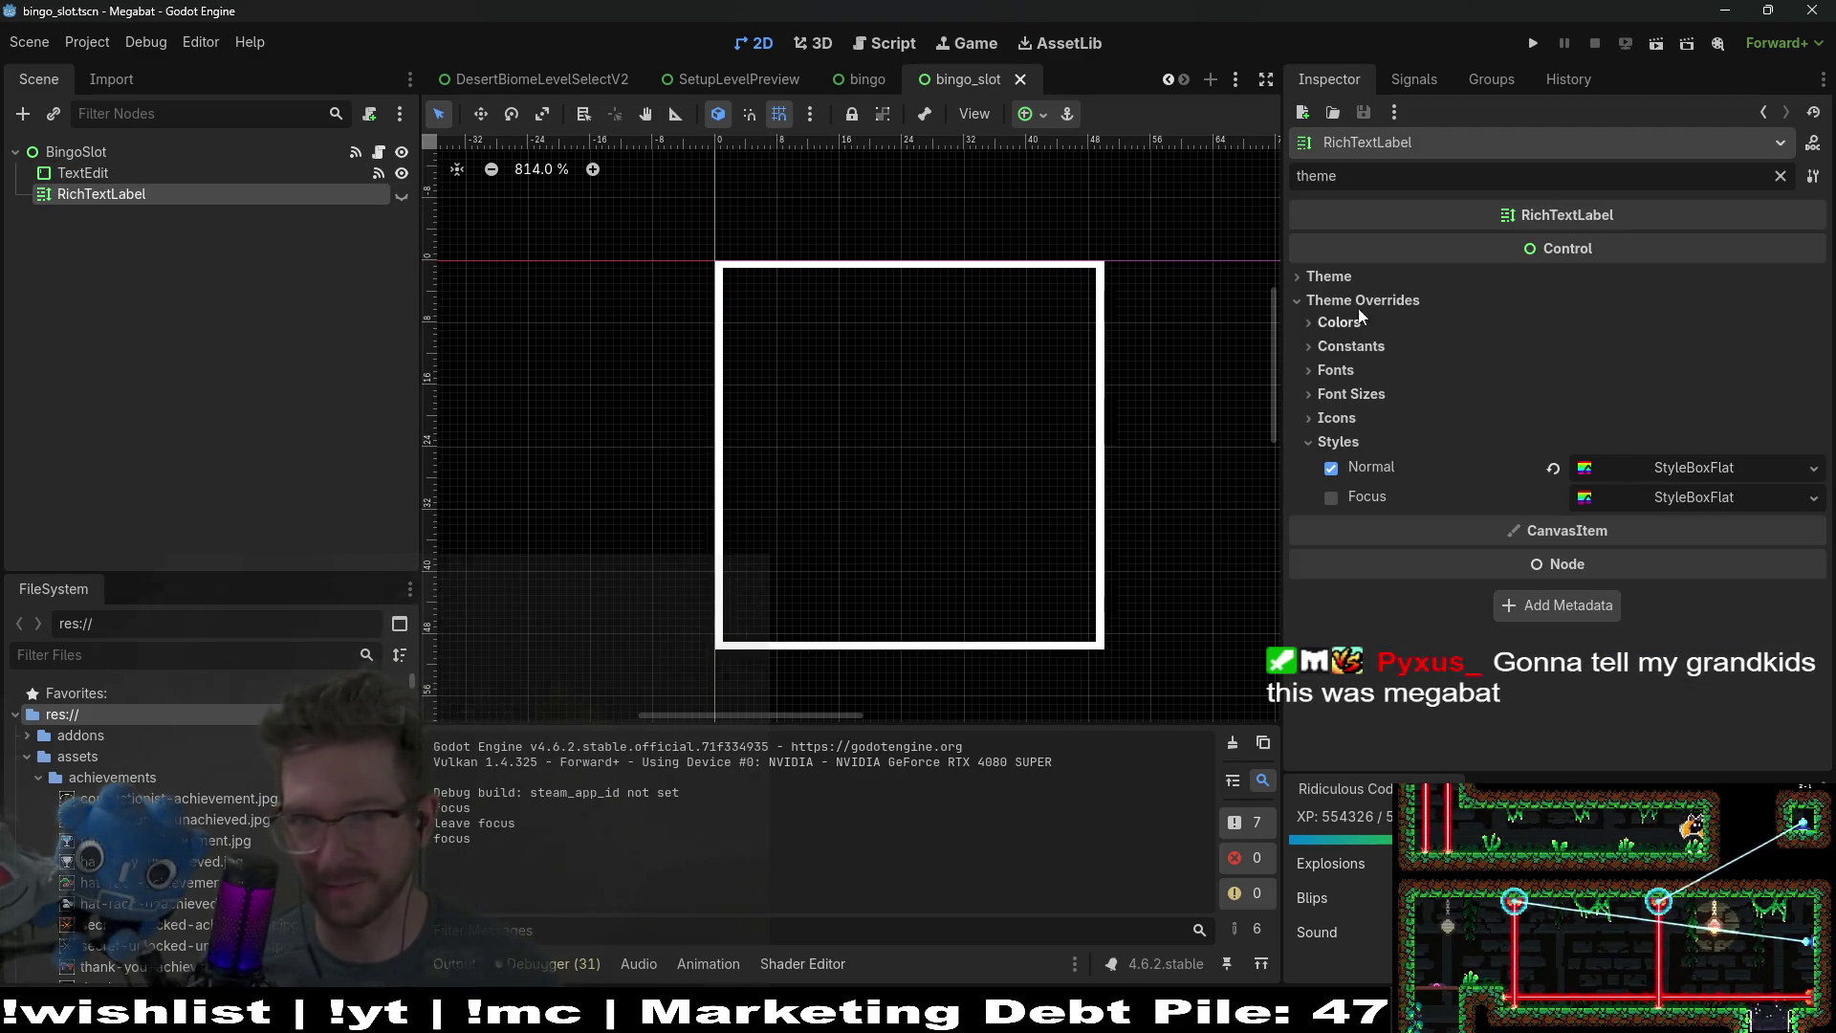
left_click(1781, 176)
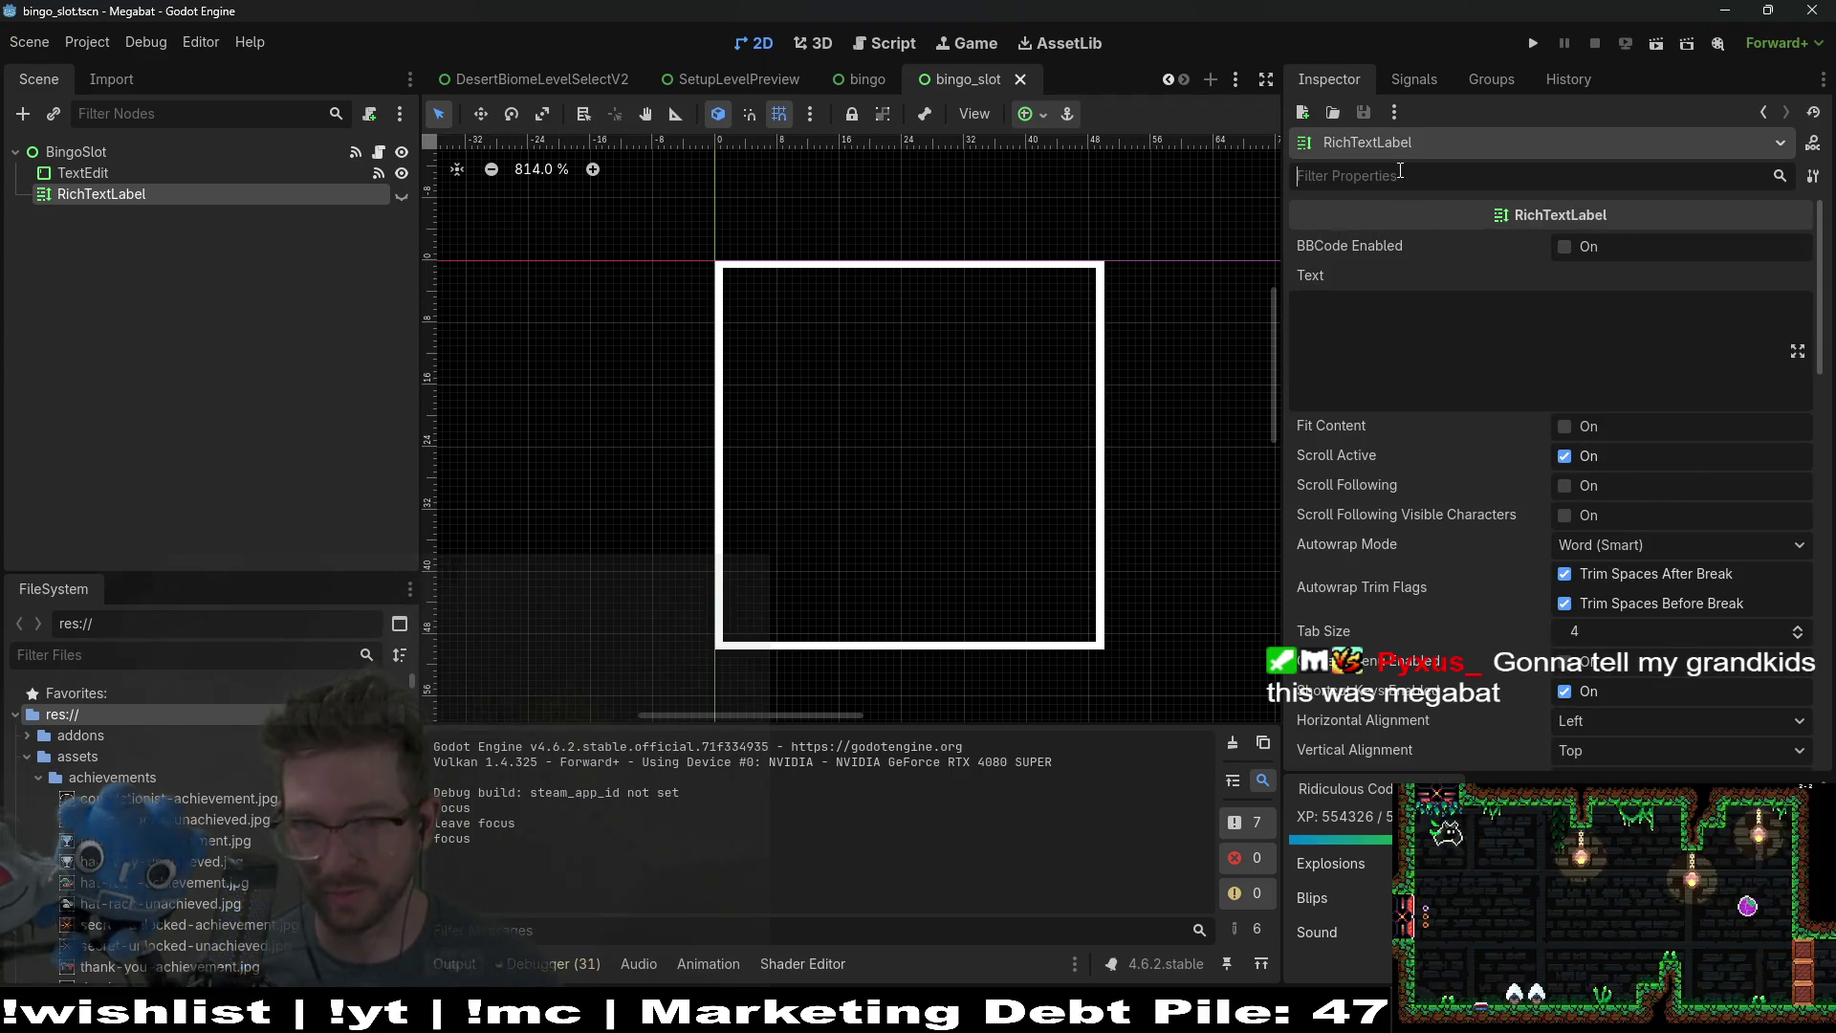
left_click(1626, 721)
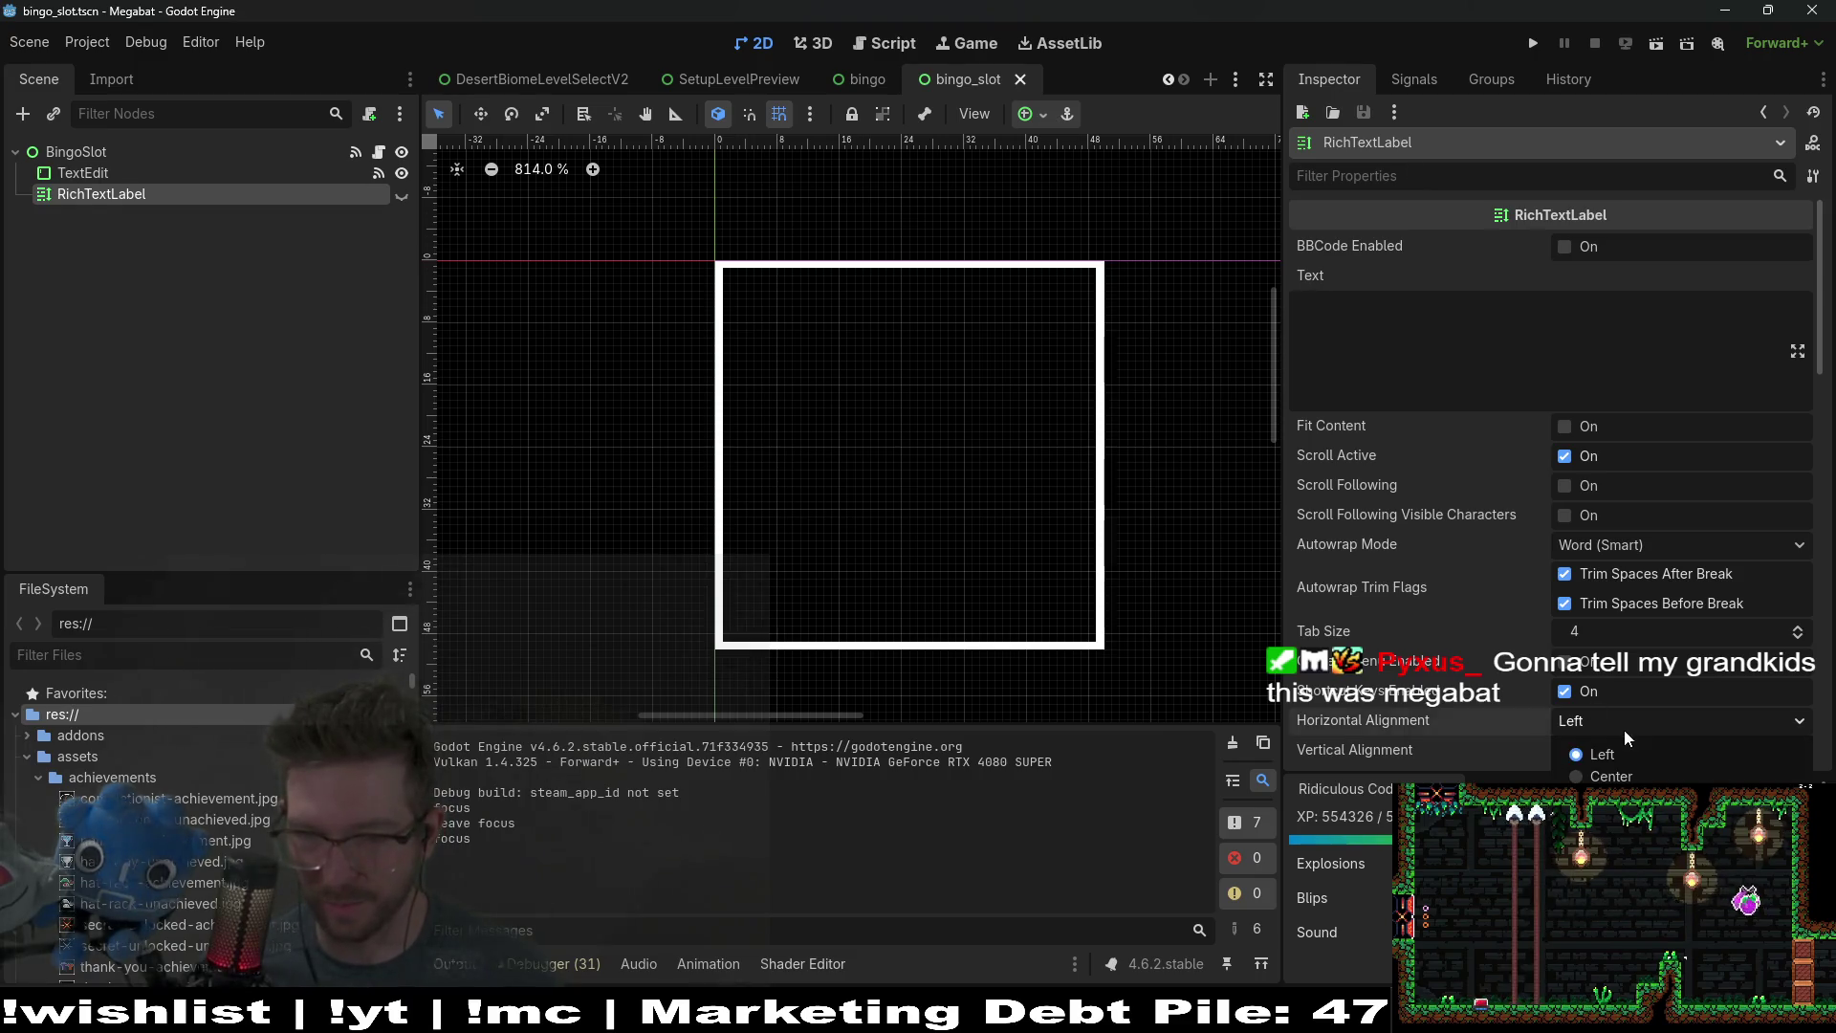
left_click(1605, 761)
left_click(1605, 755)
left_click(1605, 795)
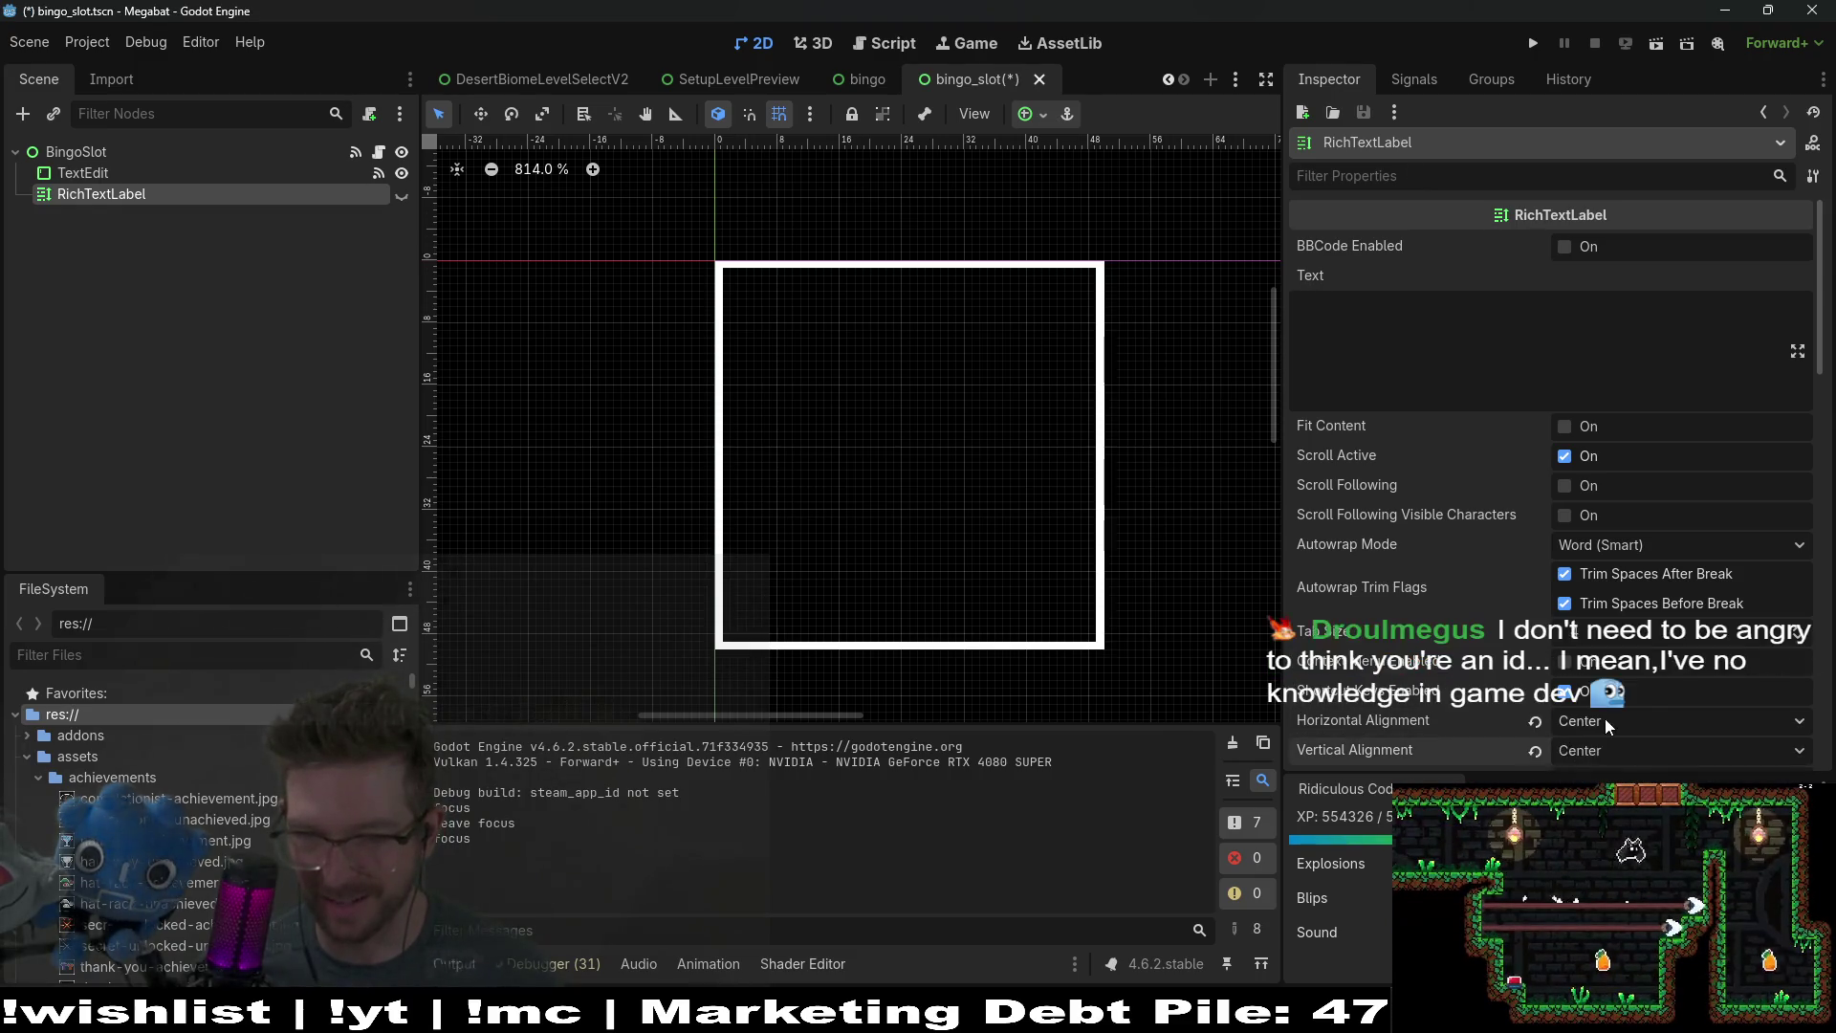
scroll(1605, 719, "down", 3)
left_click(1660, 46)
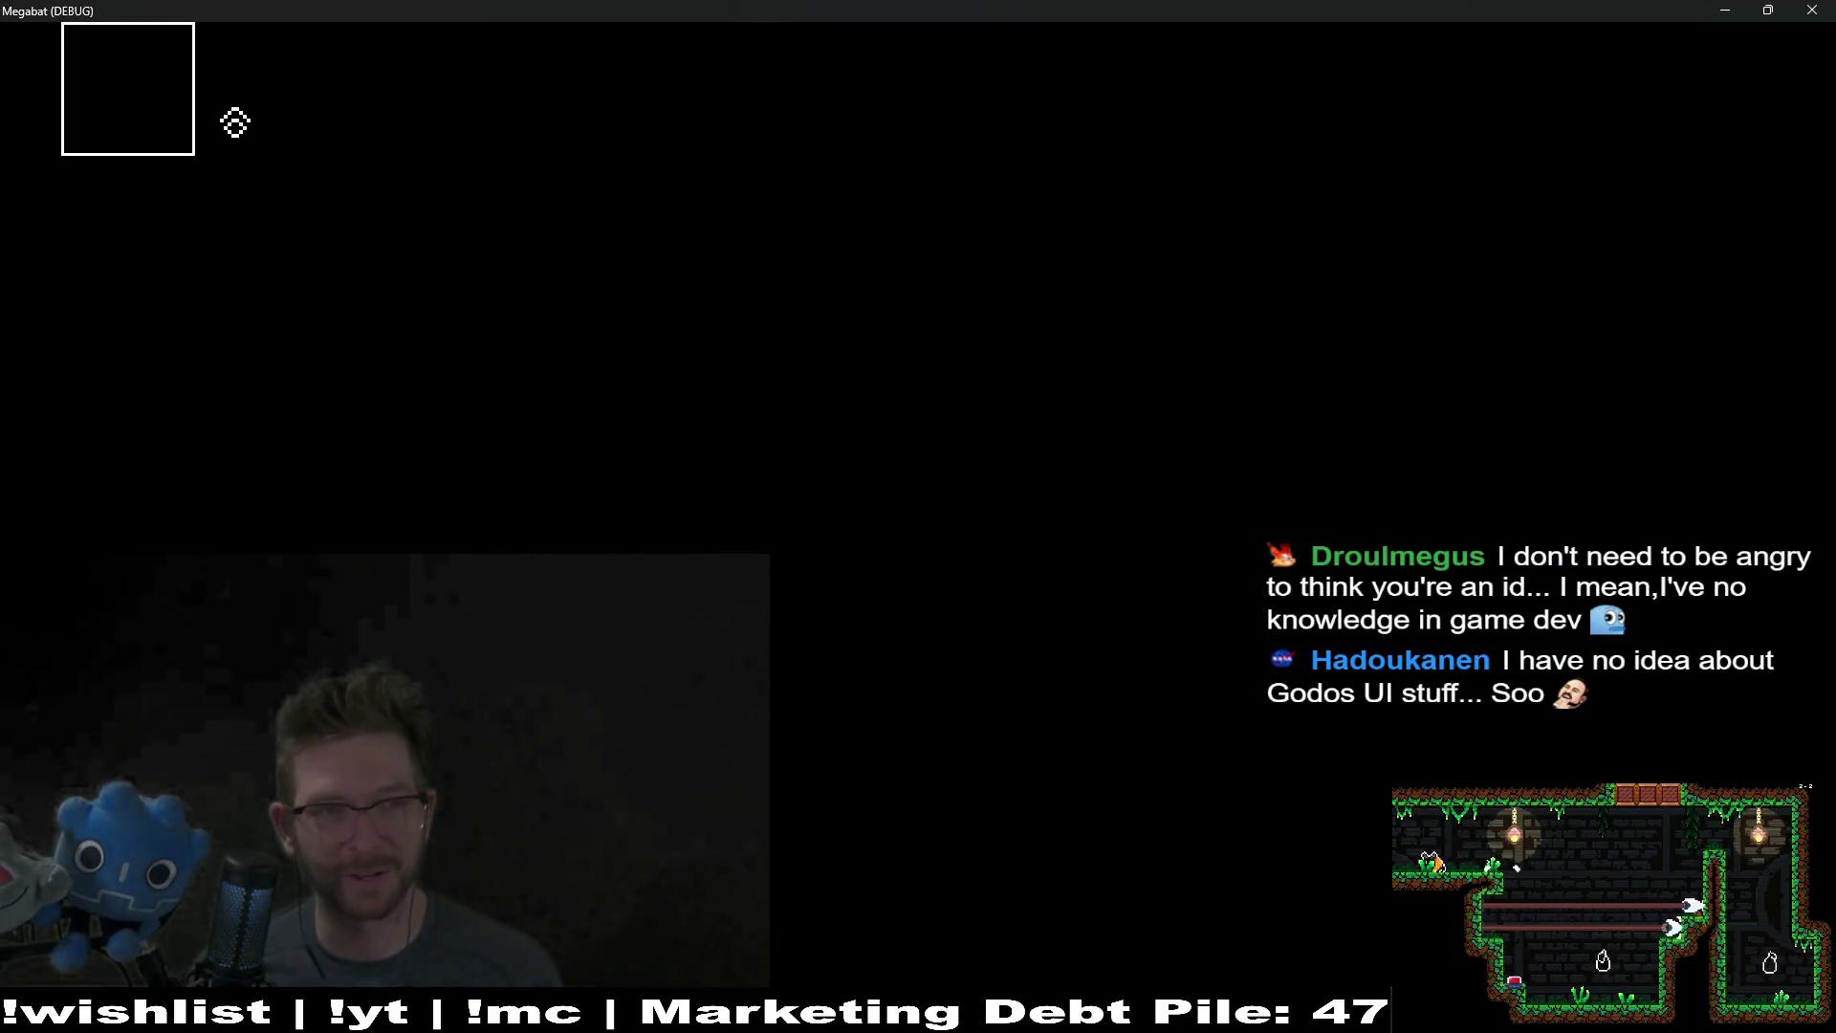
left_click(1812, 9)
left_click(880, 79)
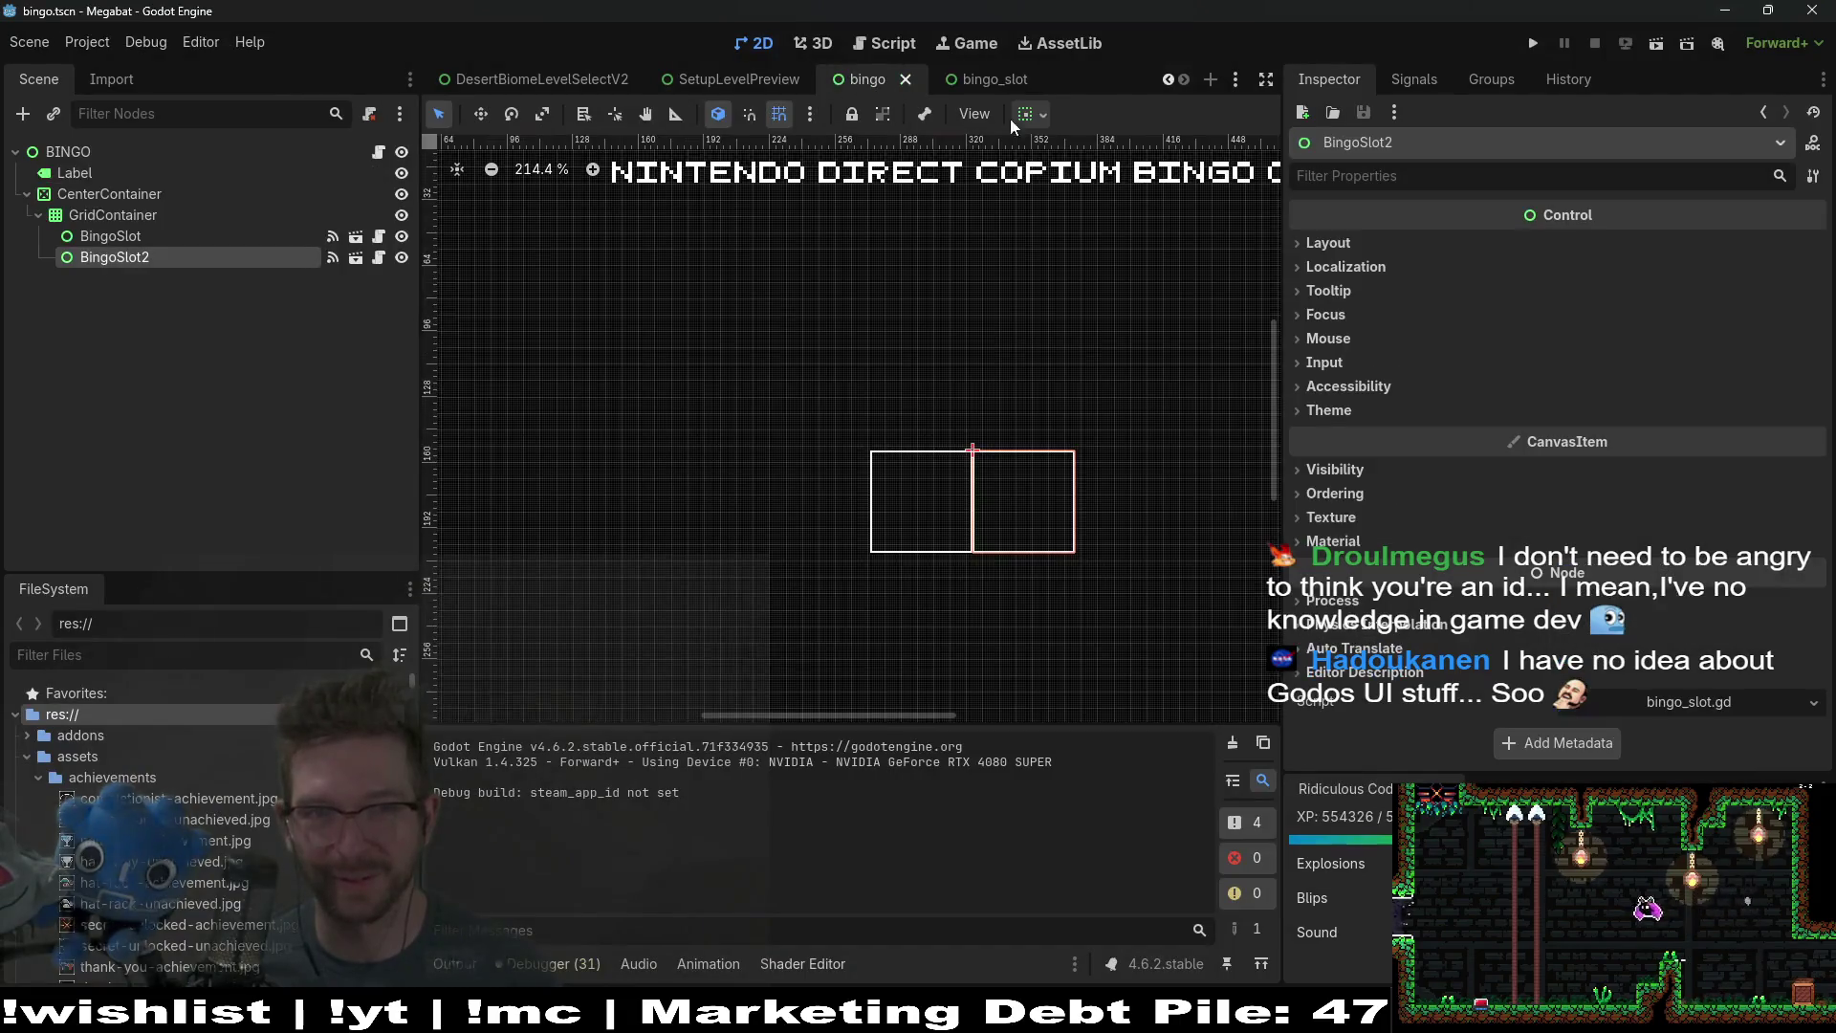
left_click(1655, 42)
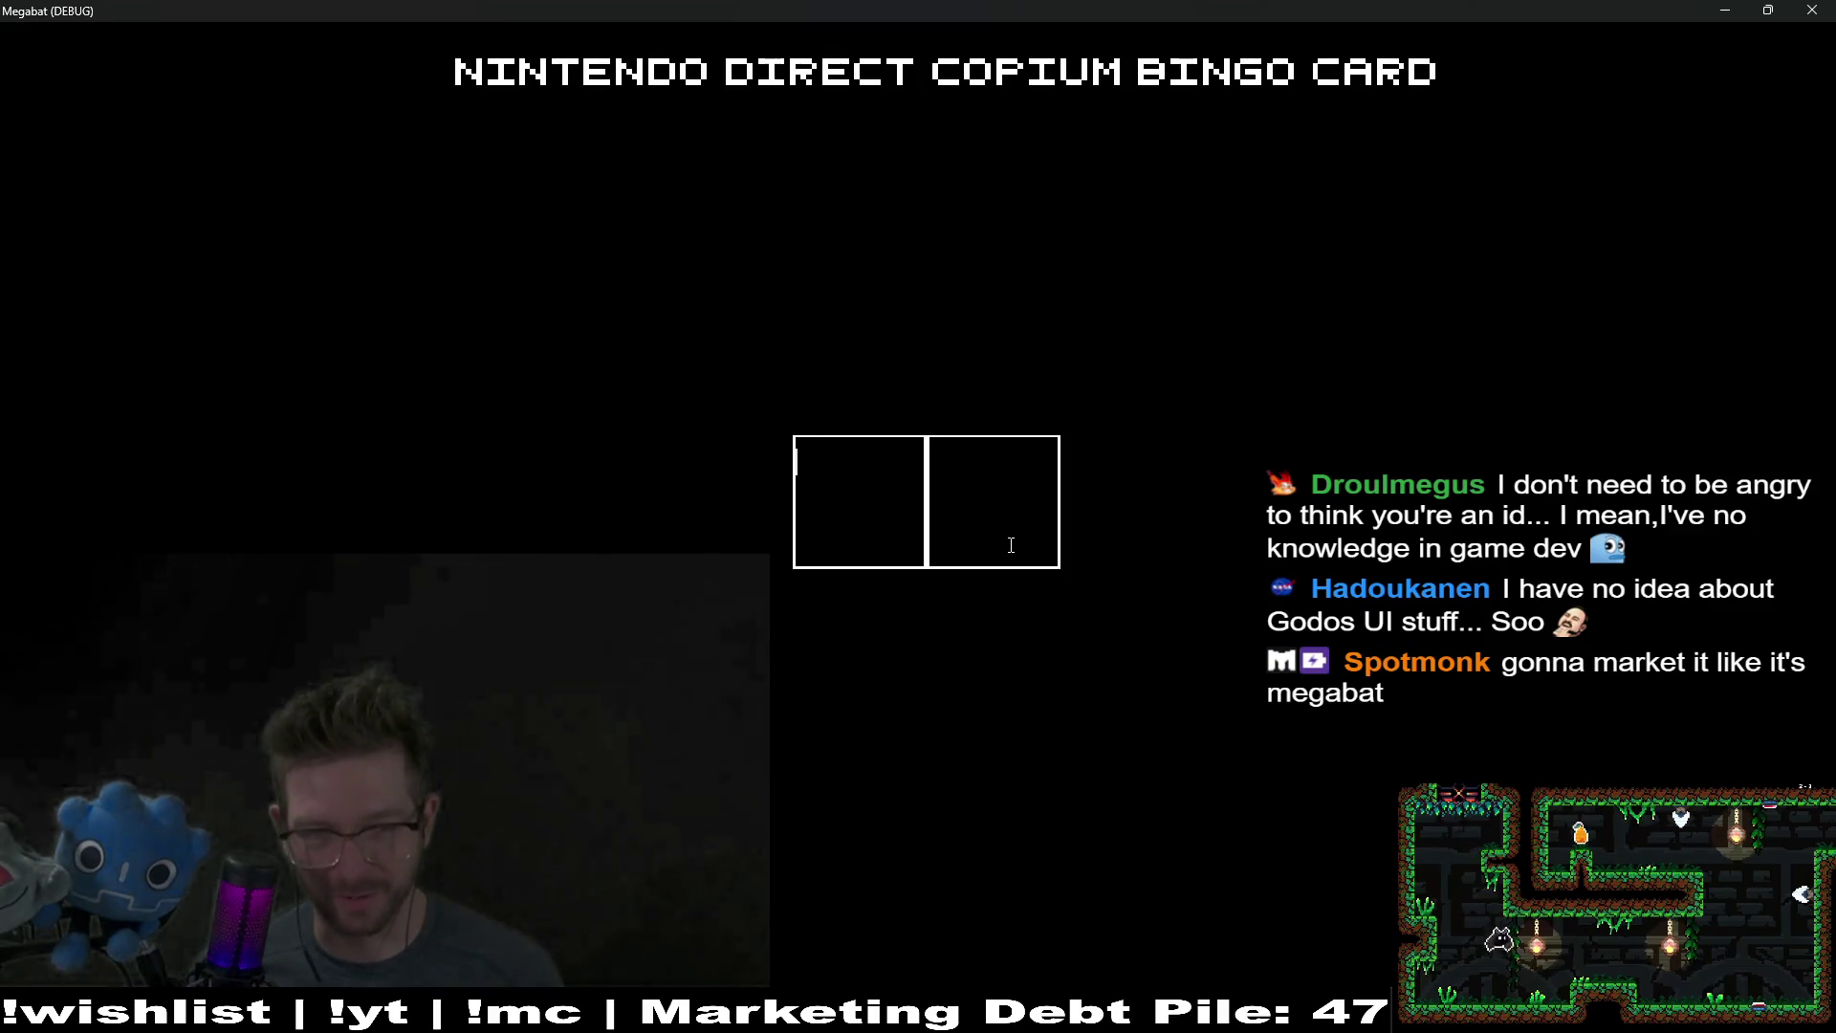
type("asdfasdf")
left_click(1013, 508)
type("asdfasdf")
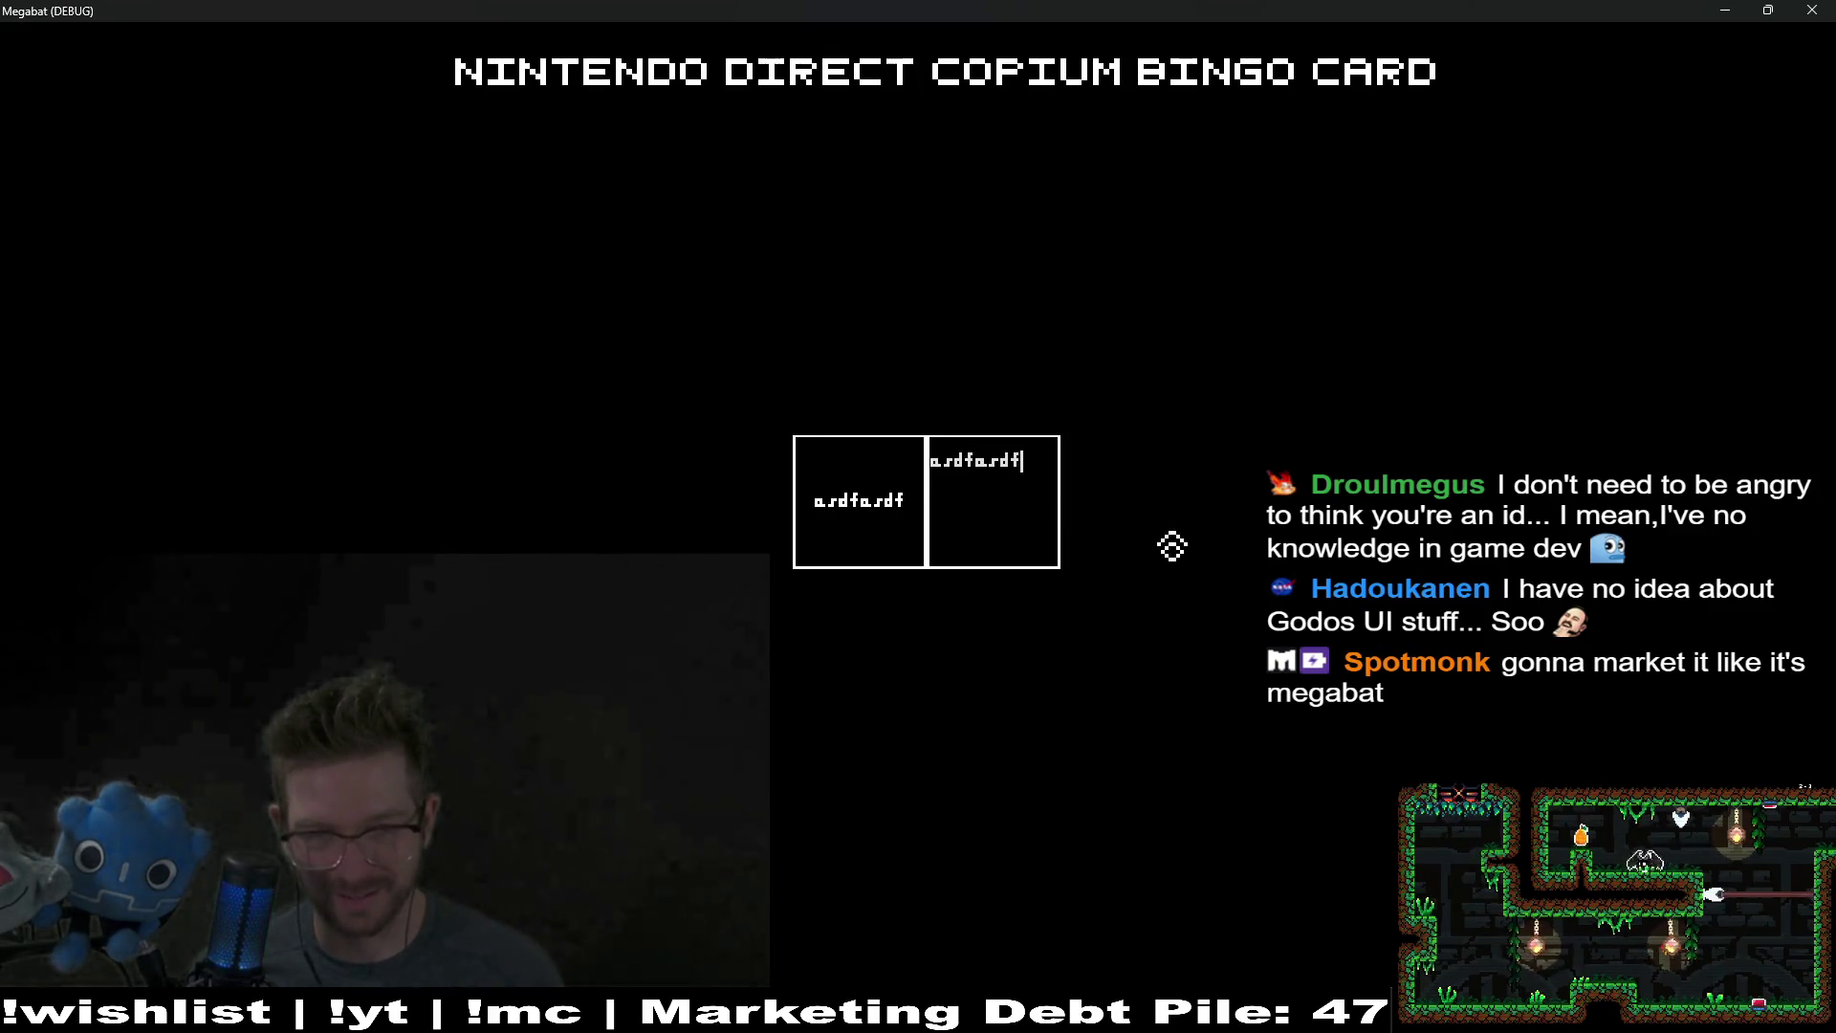
key("alt+F4")
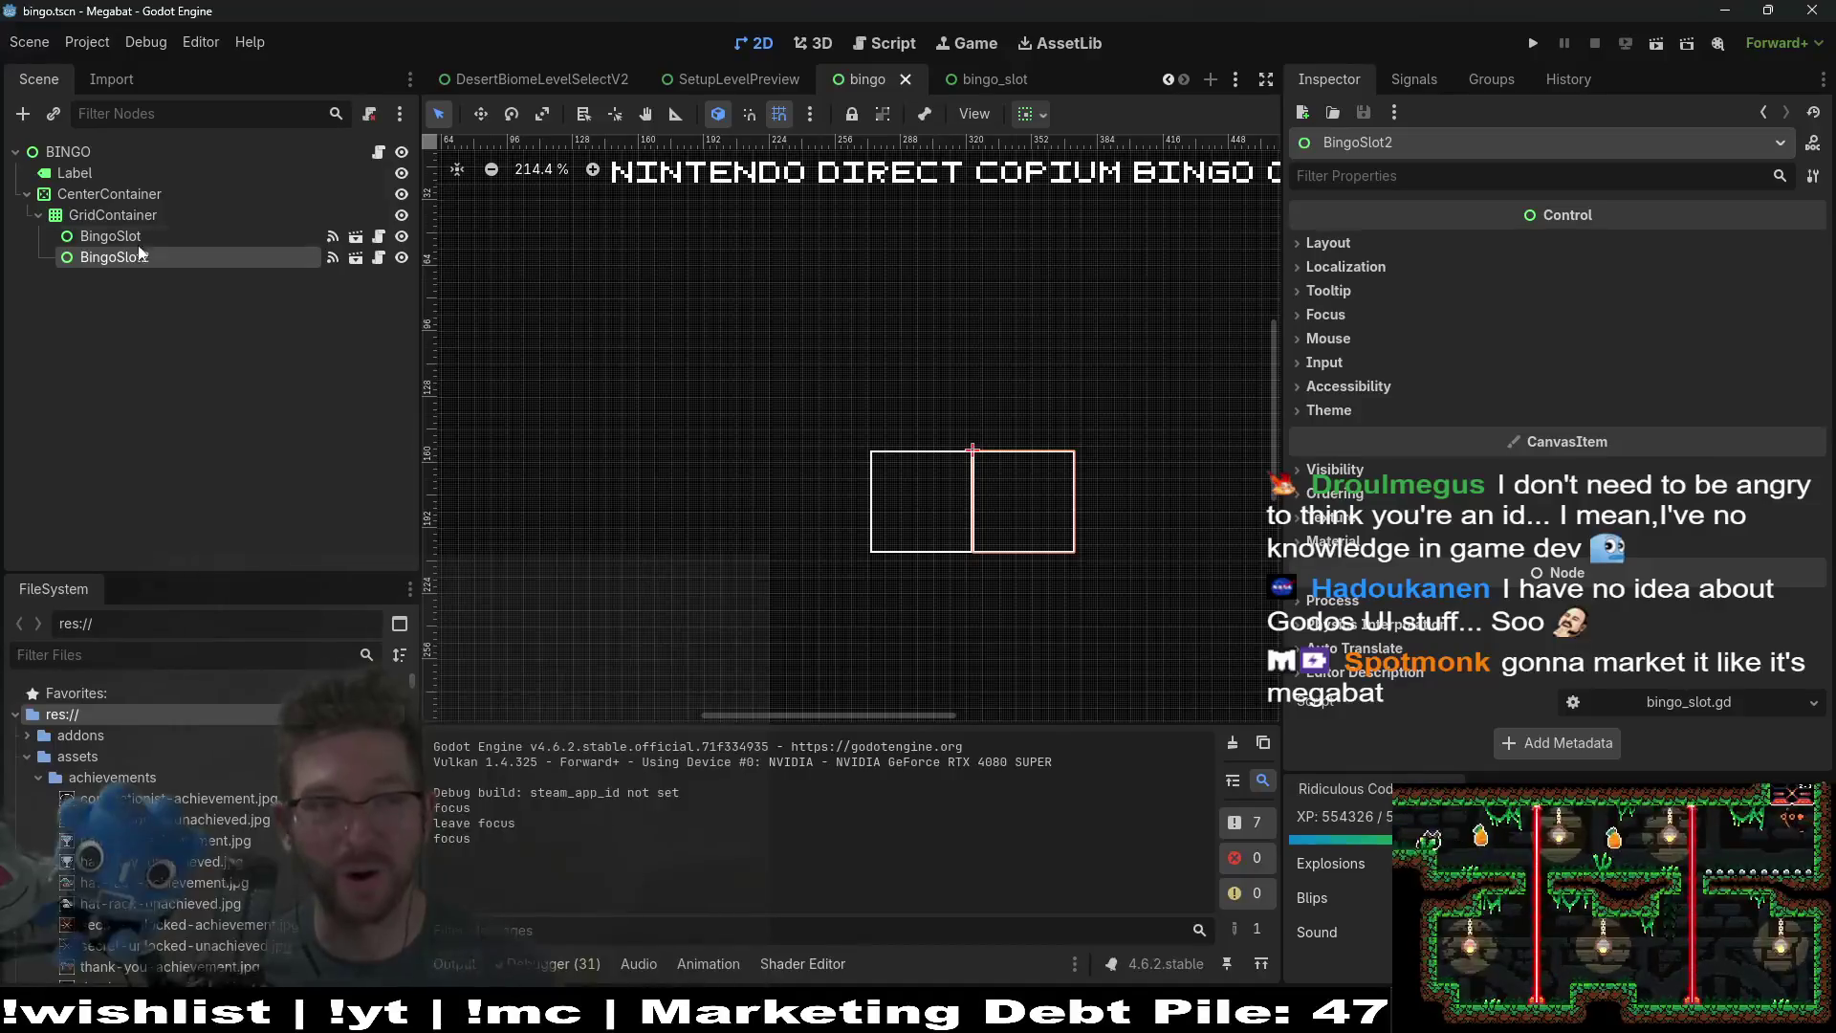
left_click(120, 213)
Step: Review the BingoSlot root's signals, groups and attached script
left_click(954, 76)
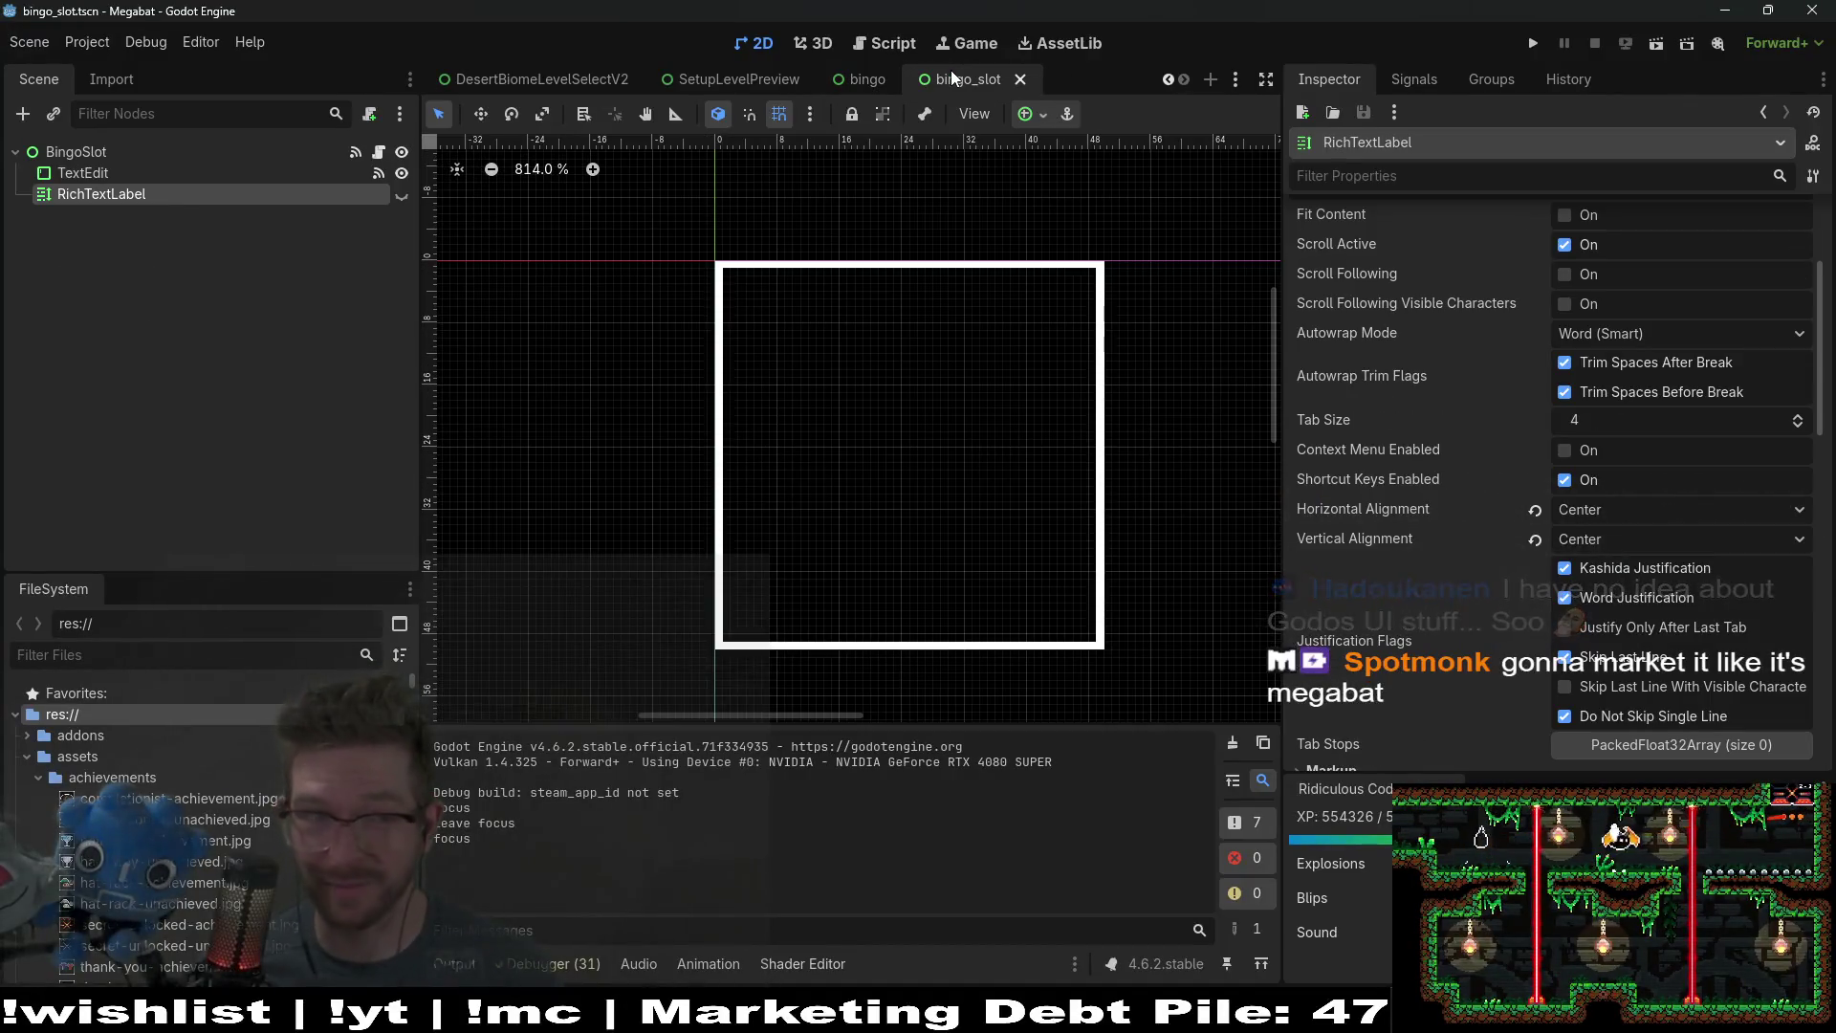
left_click(77, 152)
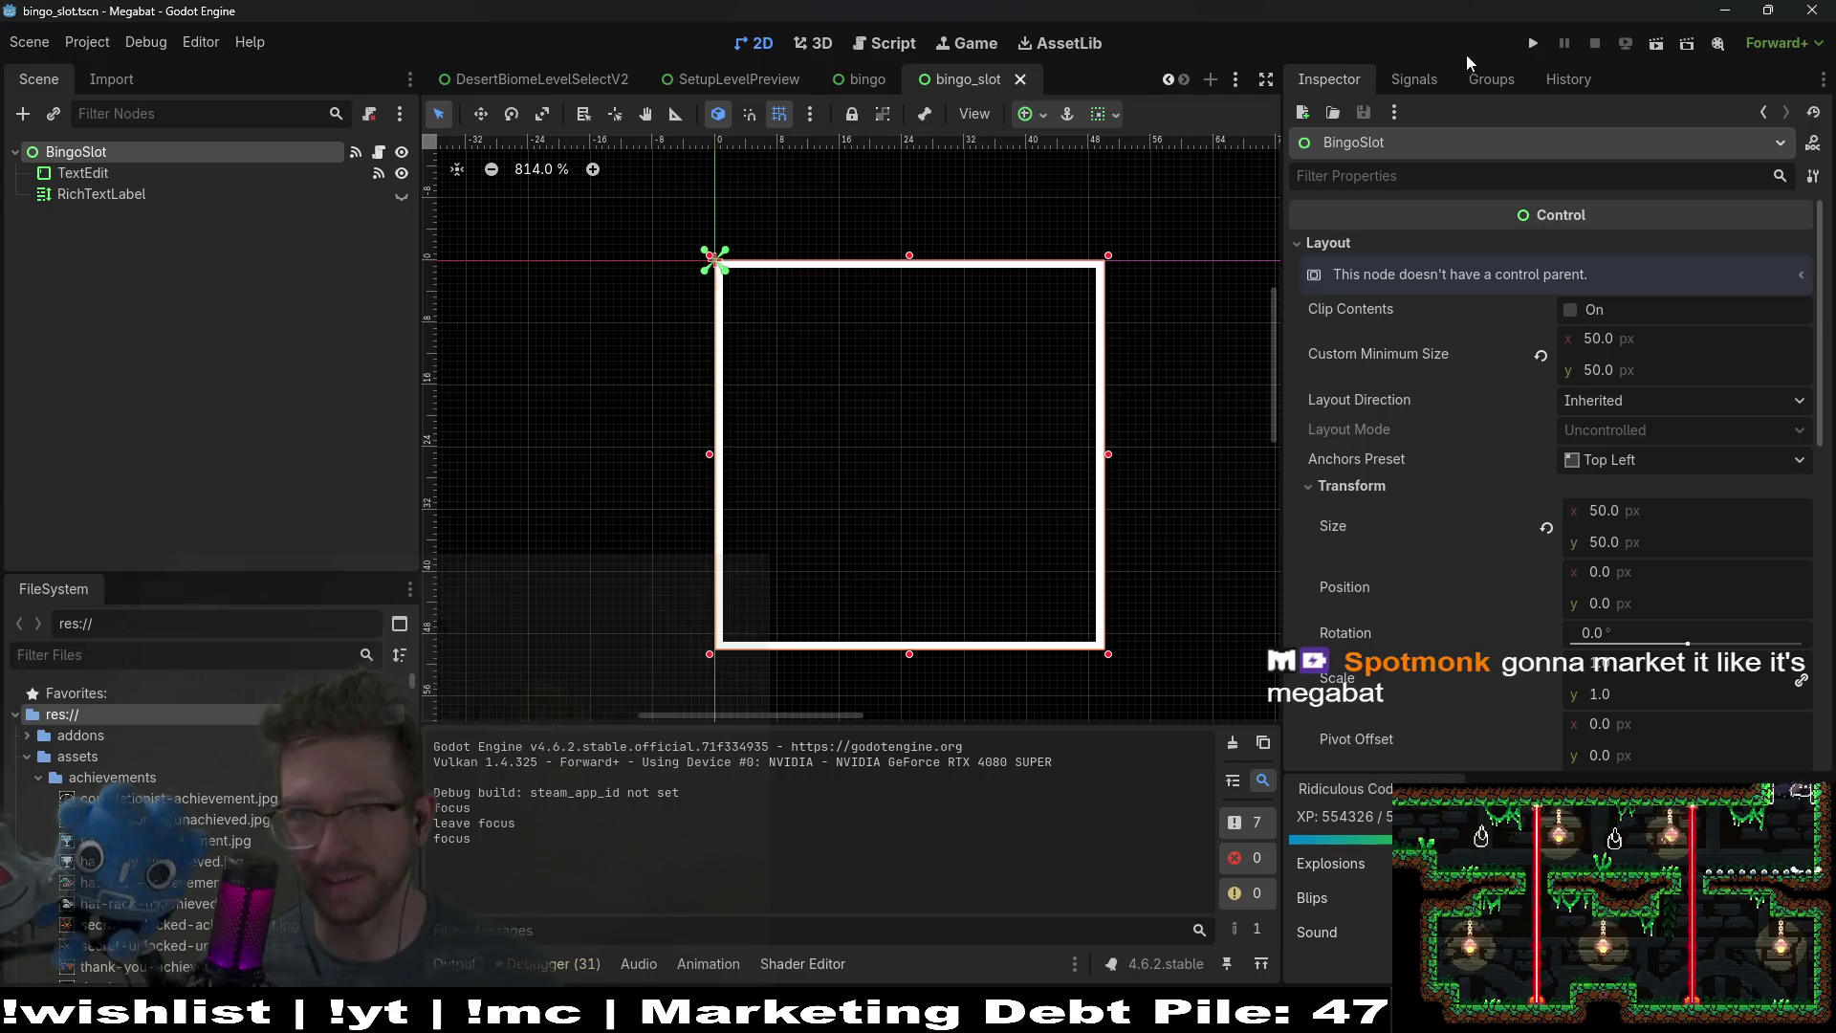
left_click(1415, 79)
left_click(1481, 78)
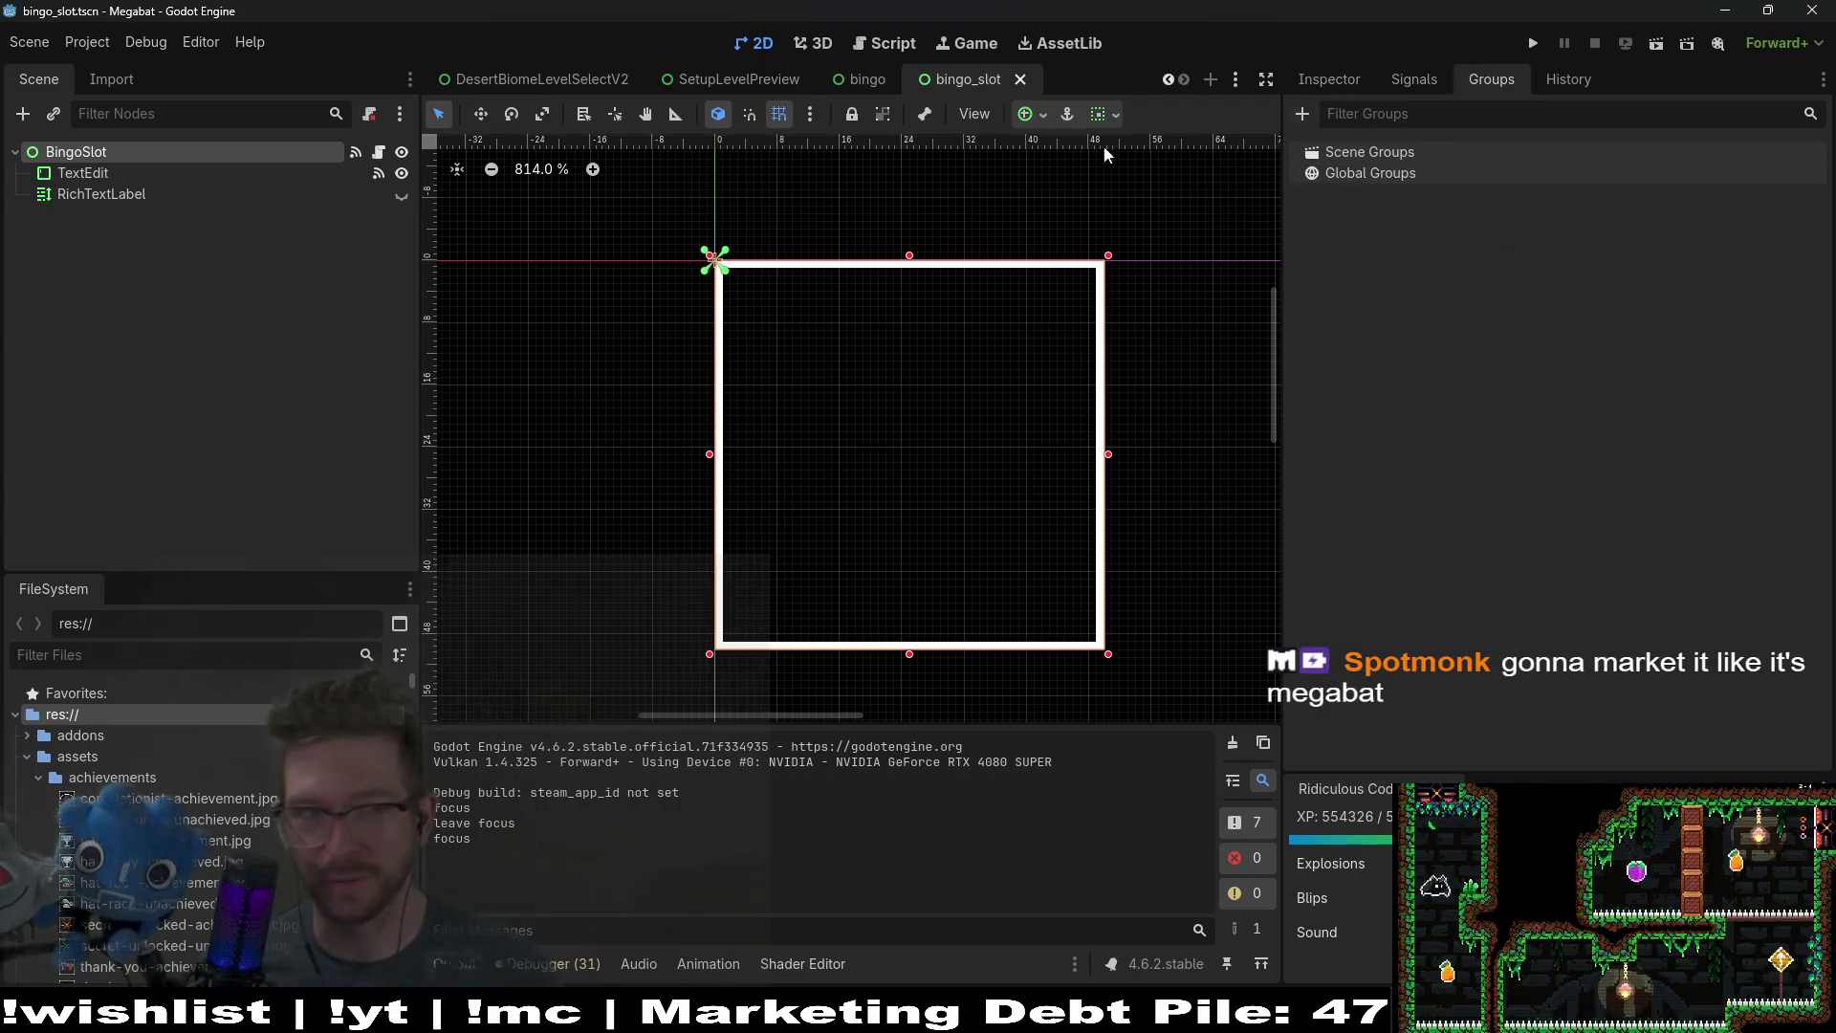
left_click(106, 195)
left_click(95, 153)
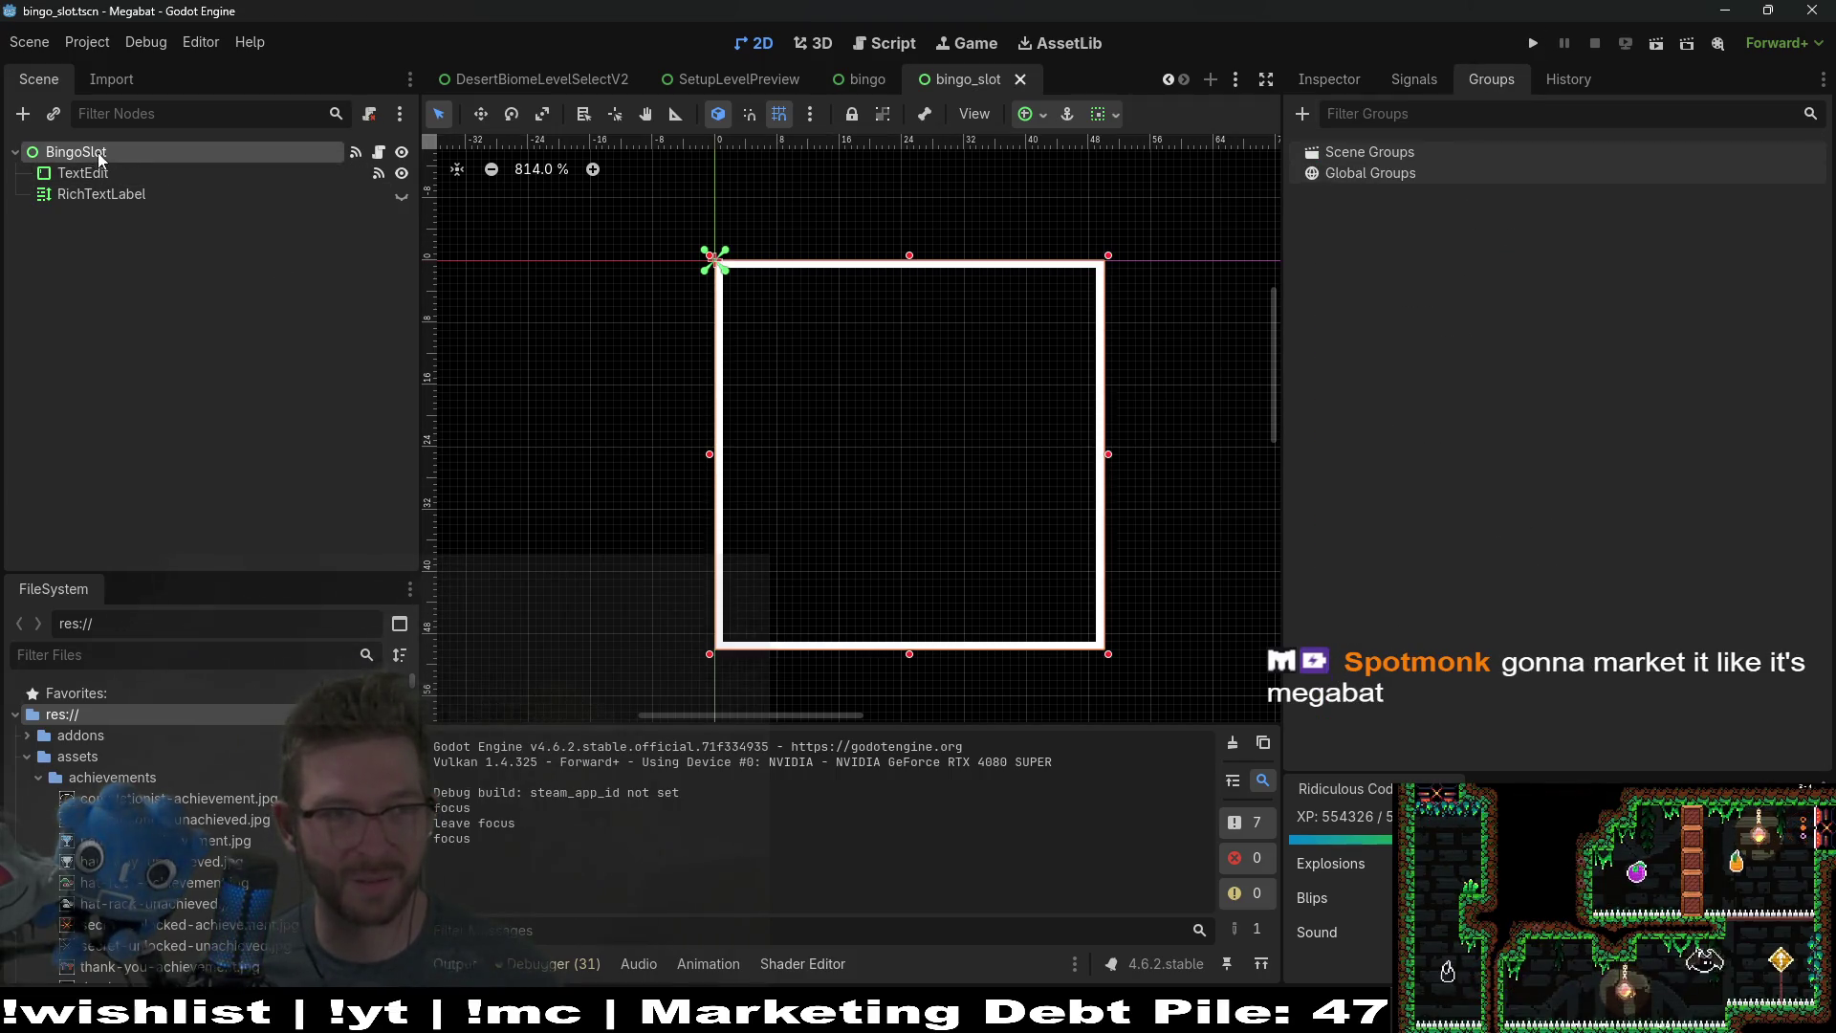
left_click(381, 152)
left_click(1331, 81)
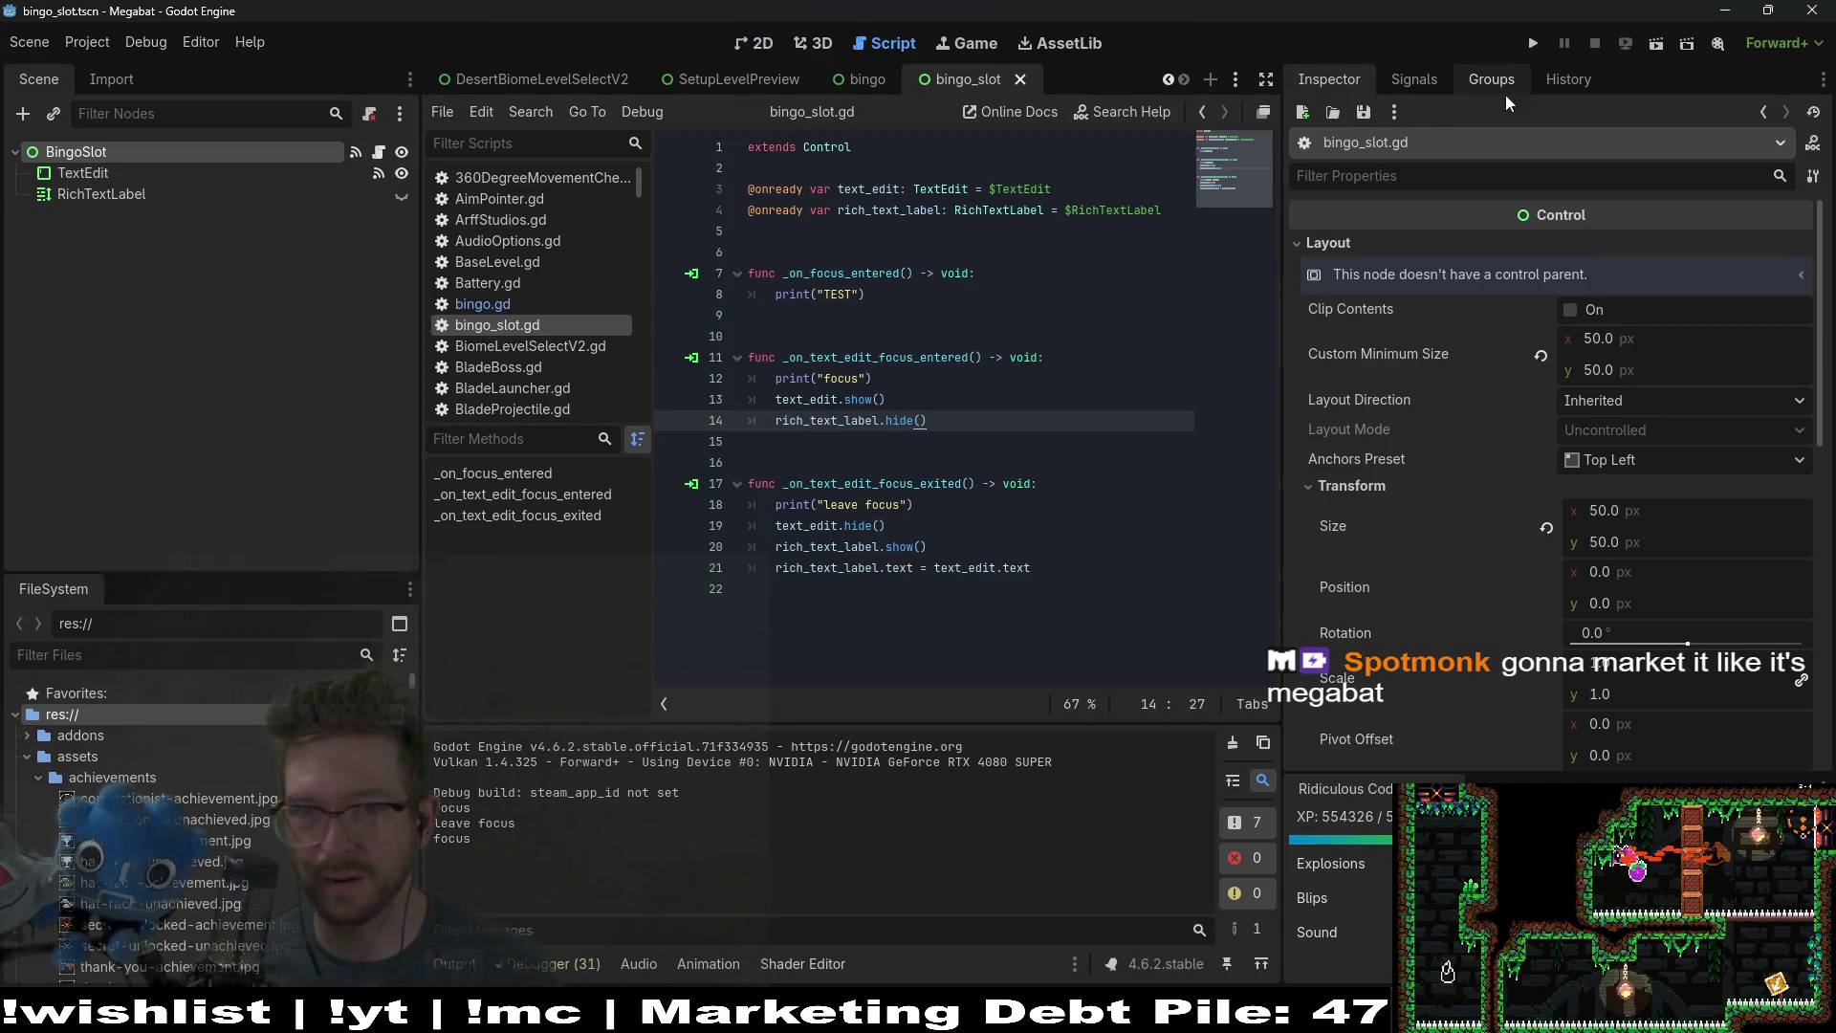
left_click(1423, 73)
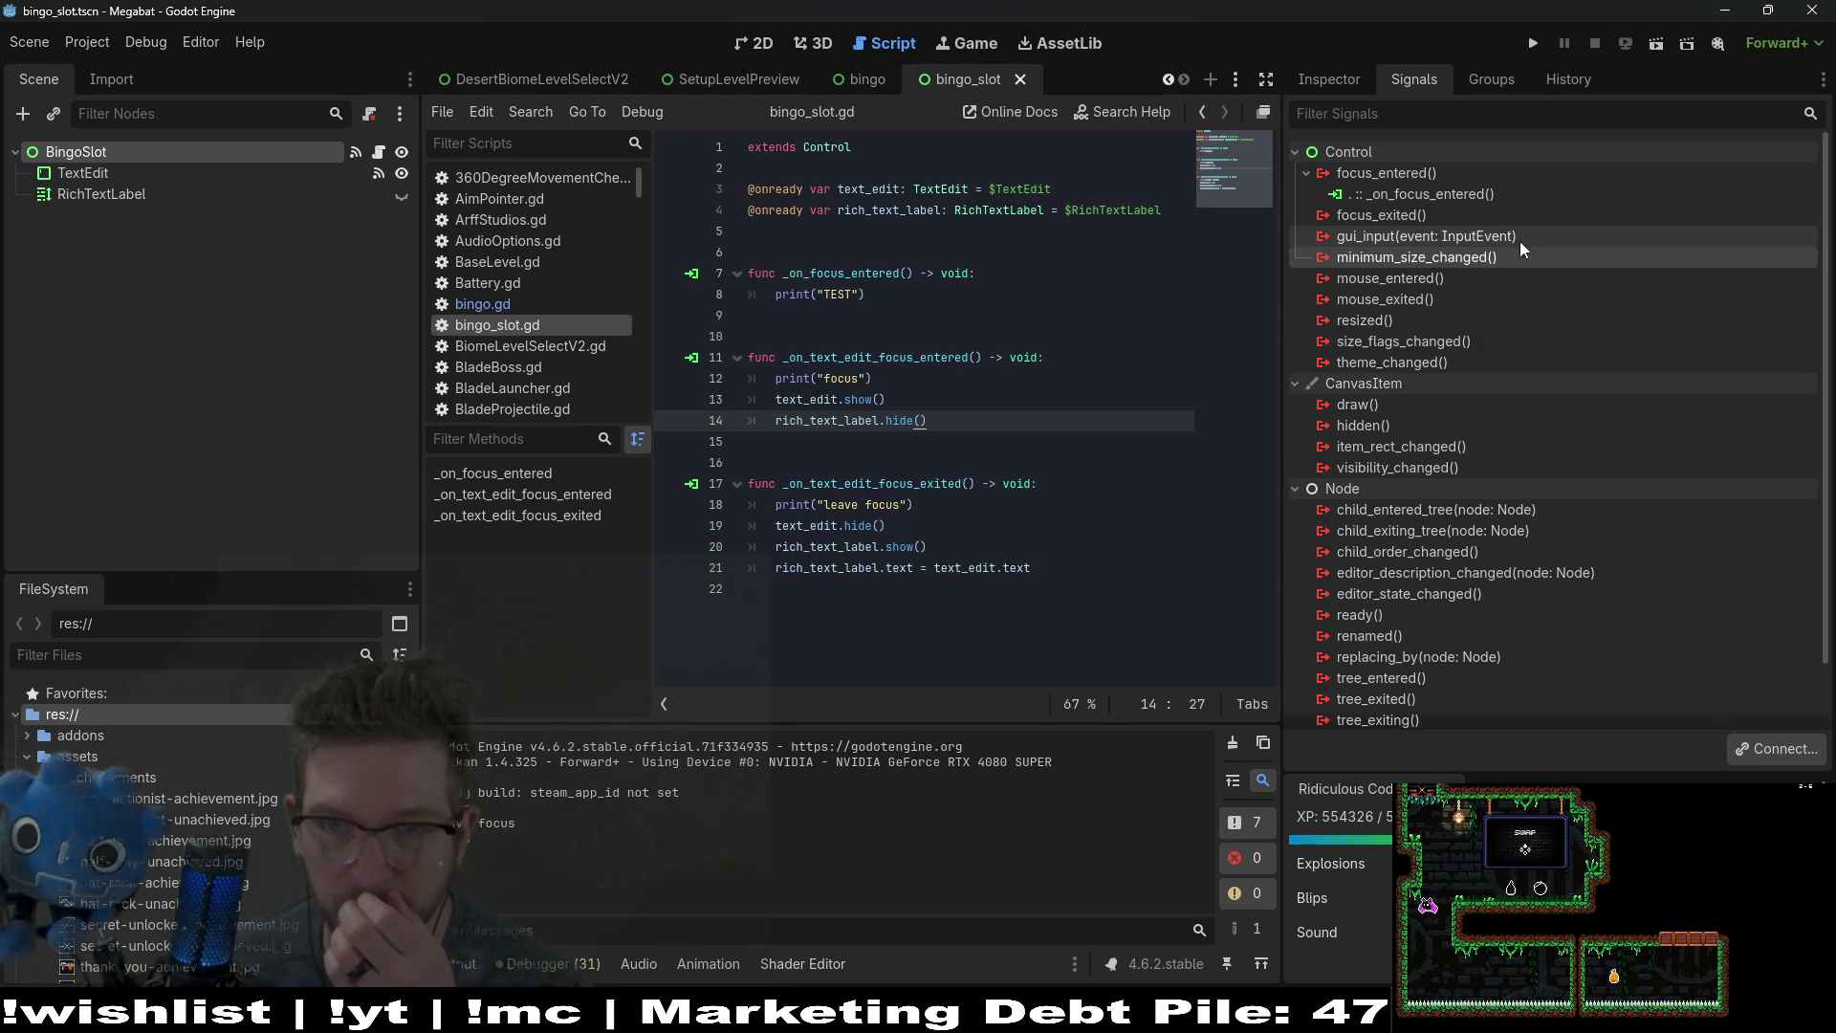
Step: Disconnect the _on_focus_entered handler and test-run the bingo_slot scene
right_click(1414, 191)
left_click(1469, 258)
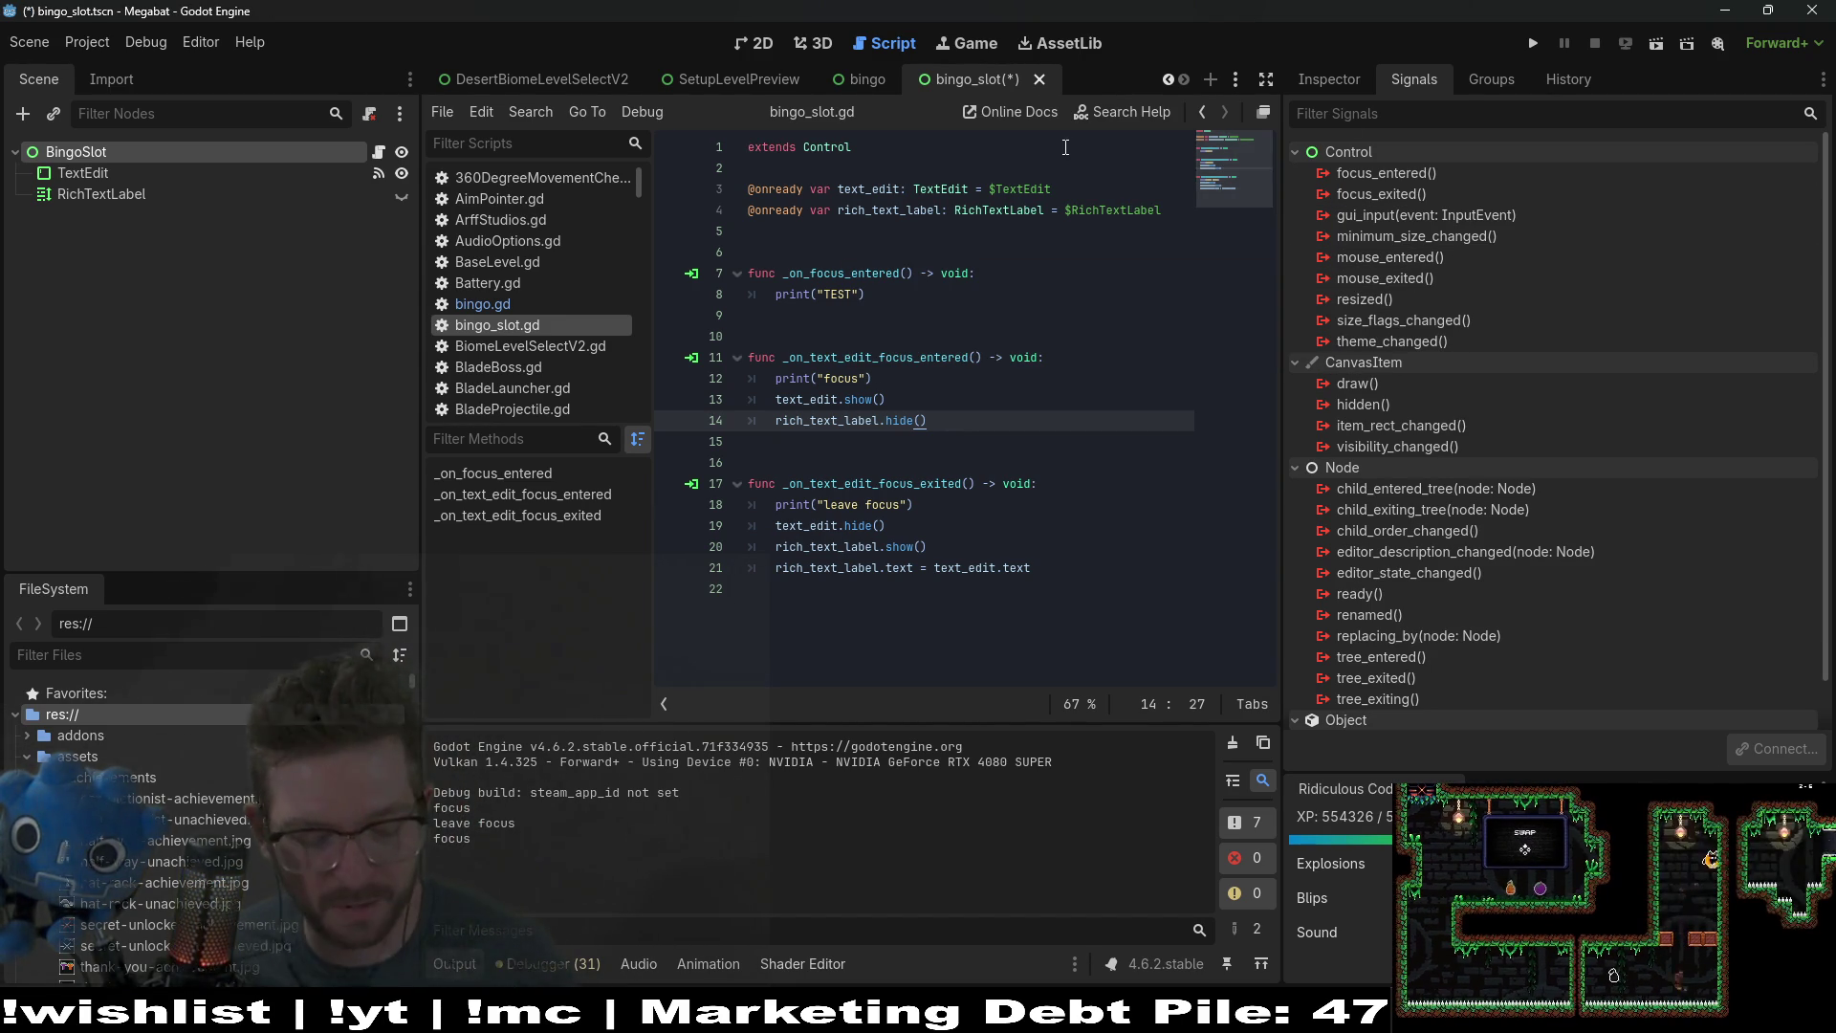
left_click(1657, 43)
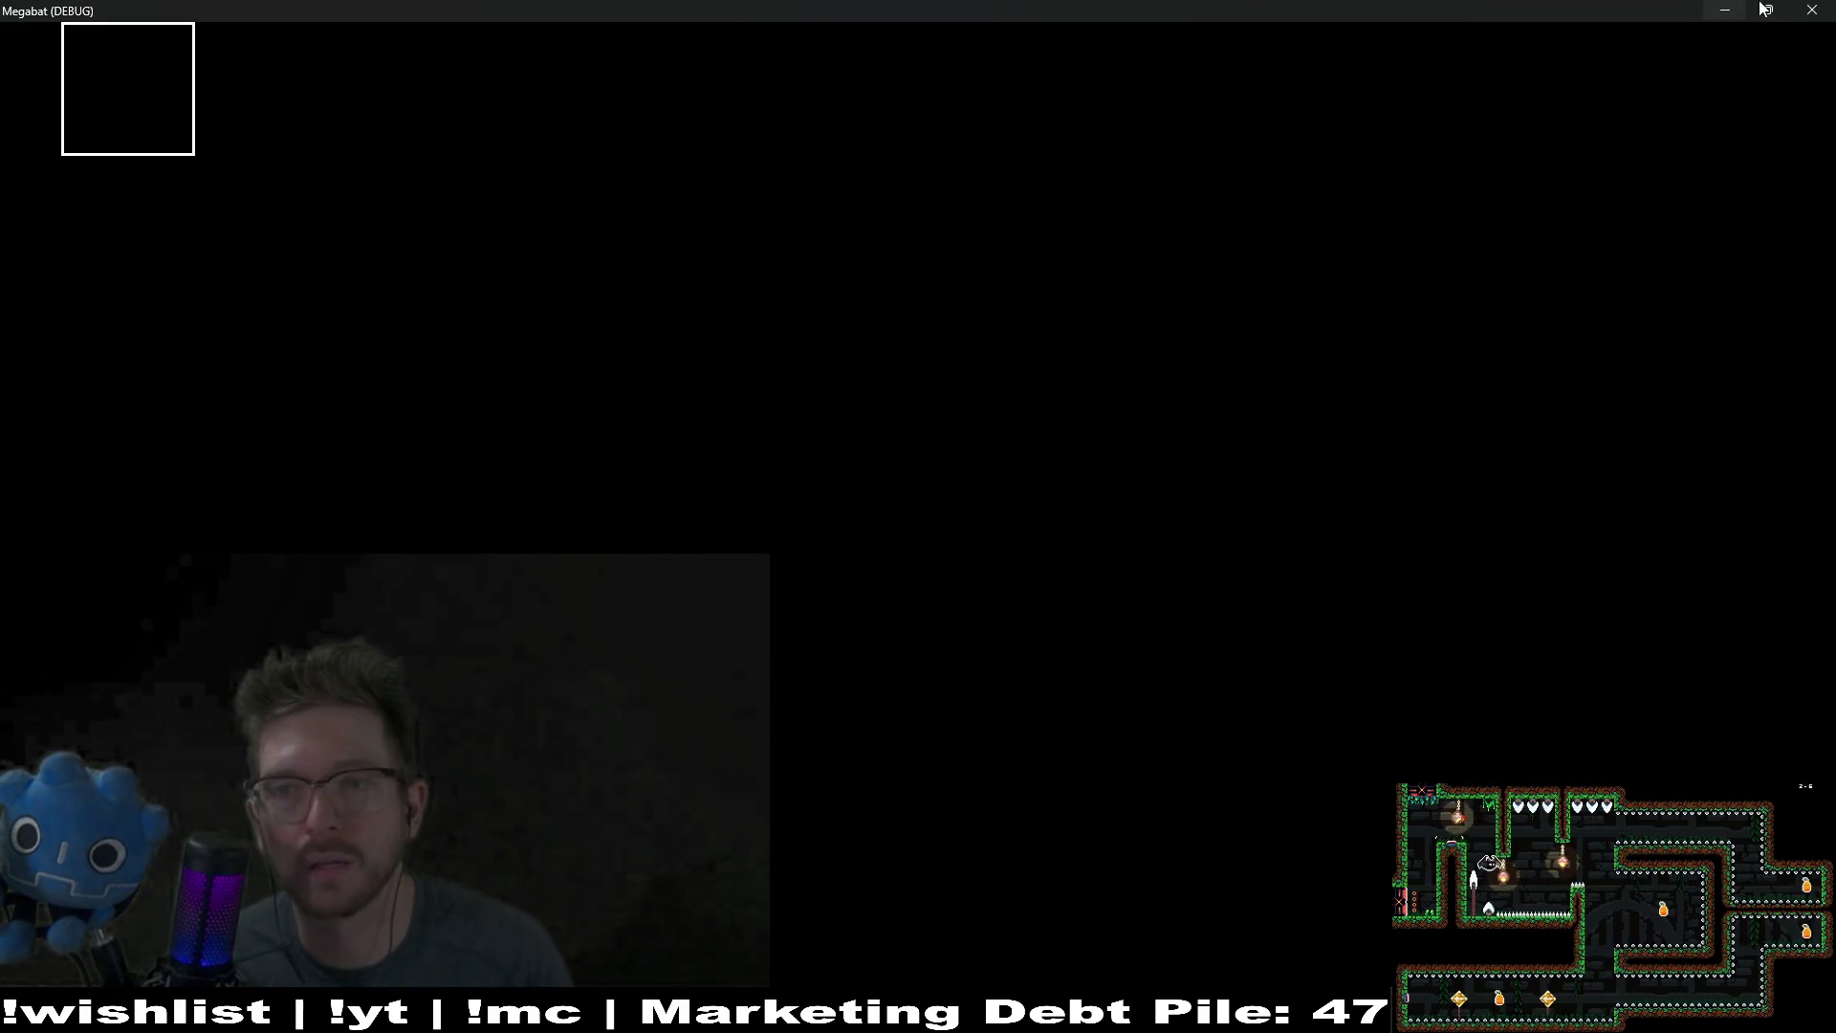
left_click(1811, 9)
Step: Run the bingo card scene, focus the second box, then close the game
left_click(865, 79)
left_click(1653, 50)
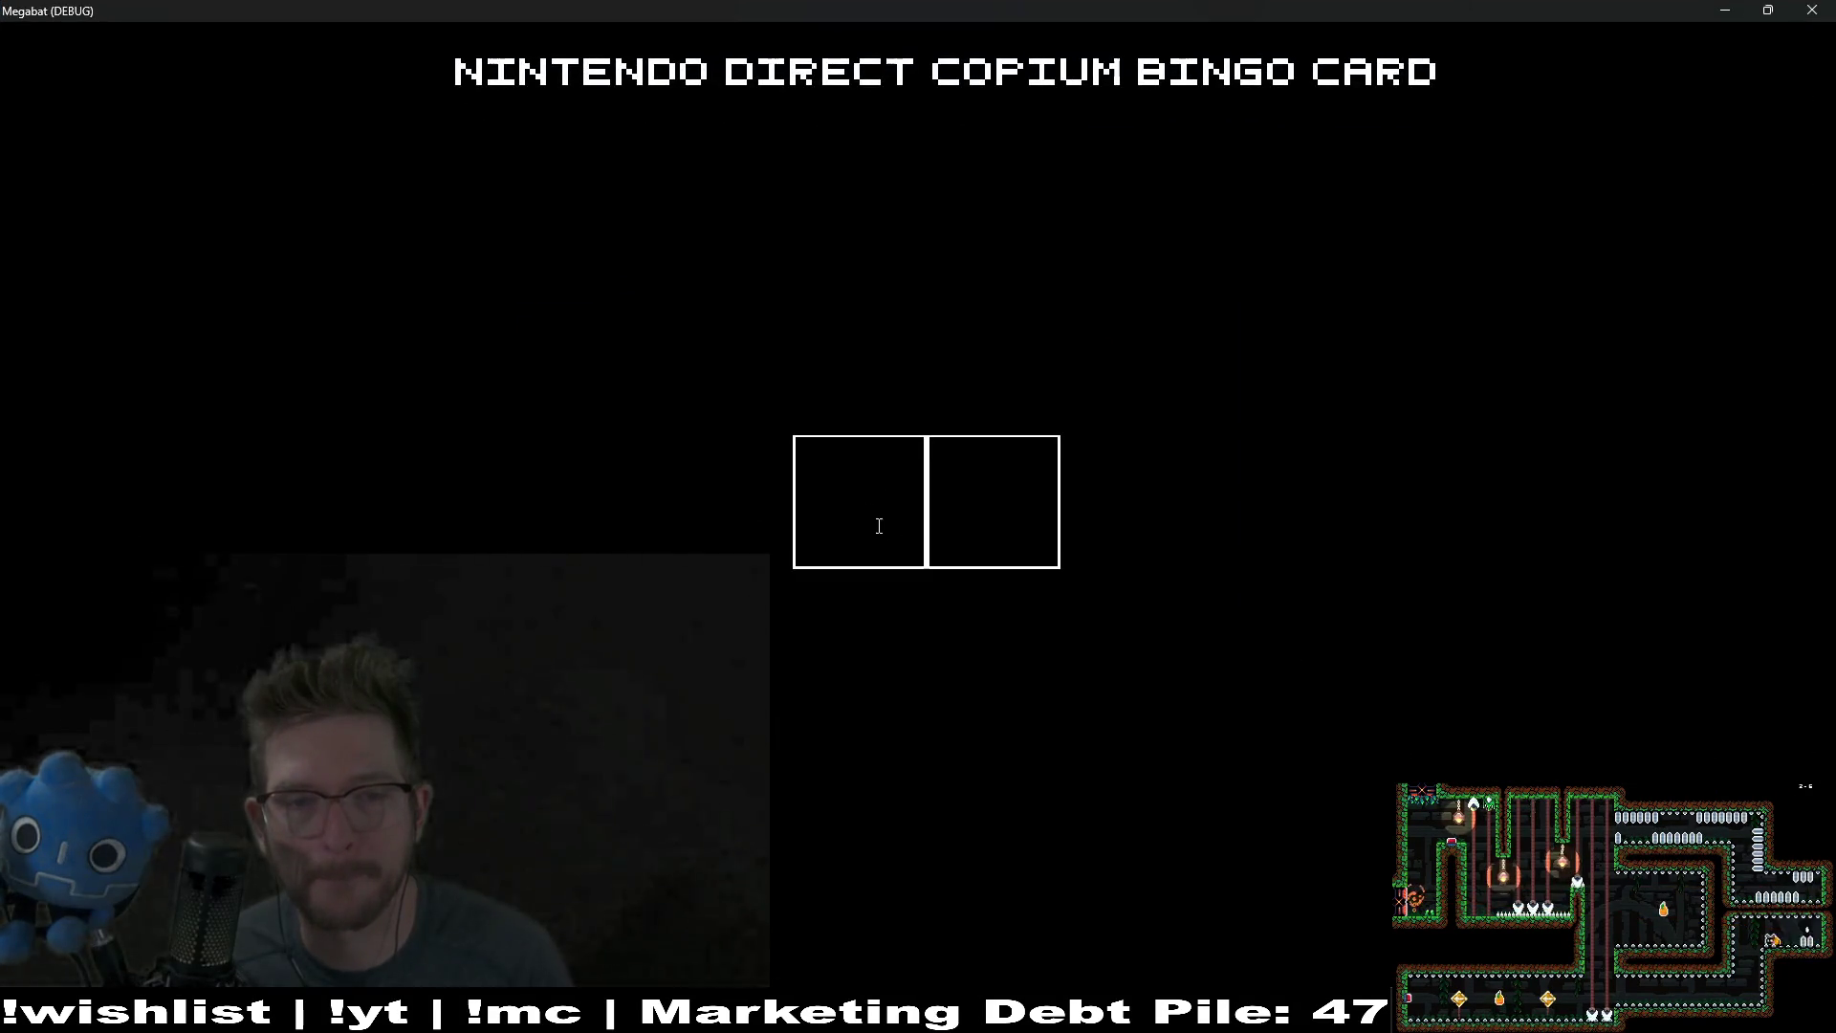
left_click(1025, 527)
type("asdf")
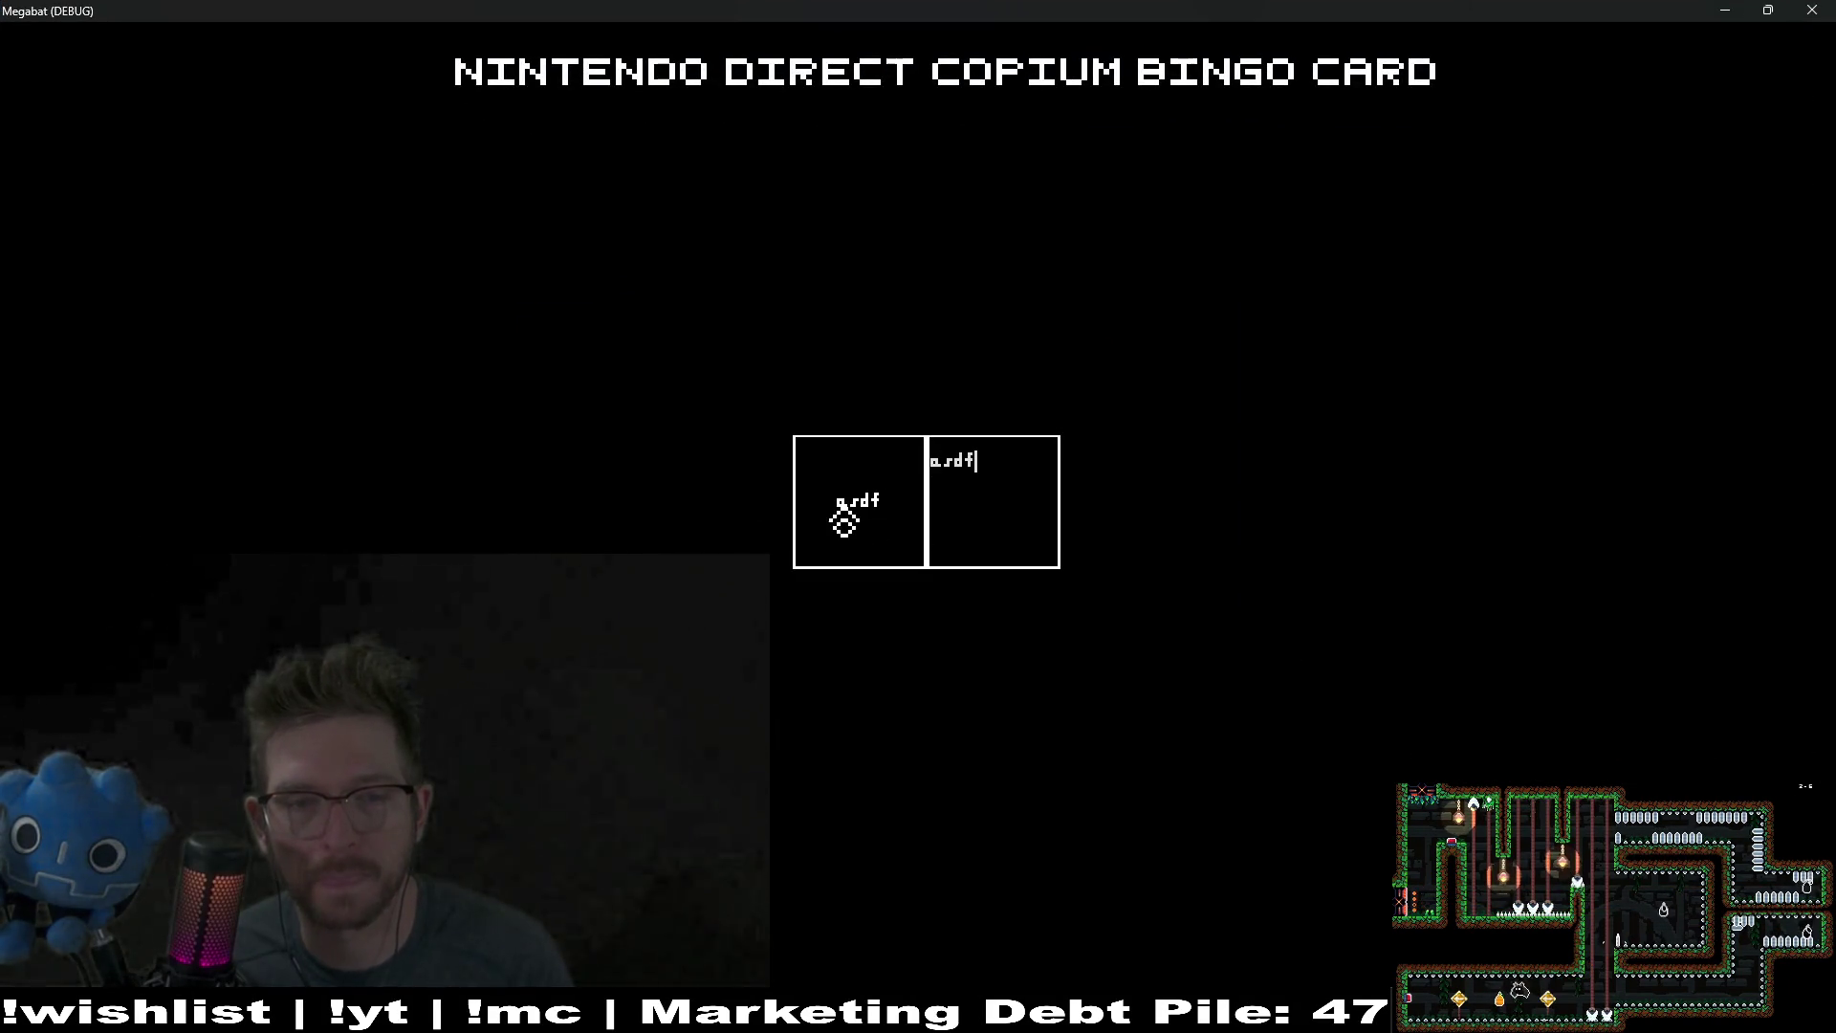
left_click(1811, 10)
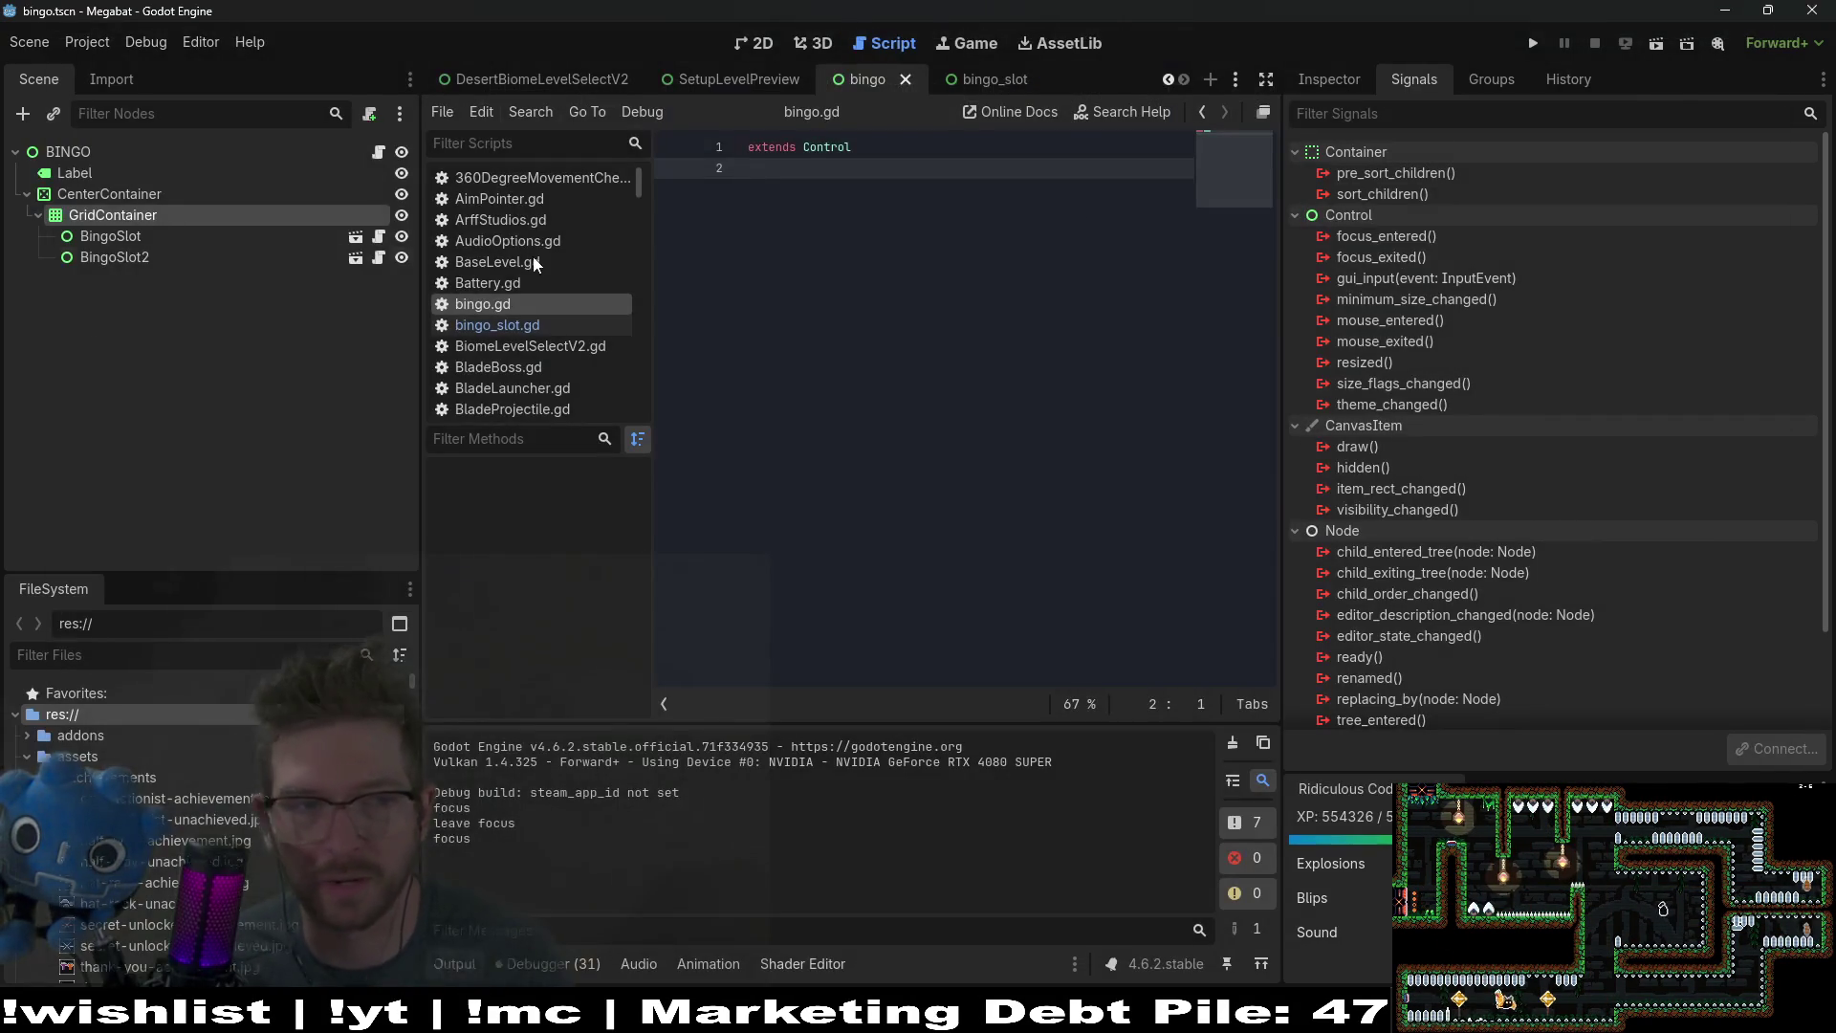
Step: Connect BingoSlot's gui_input to a new handler containing print(event), and save the script
left_click(988, 81)
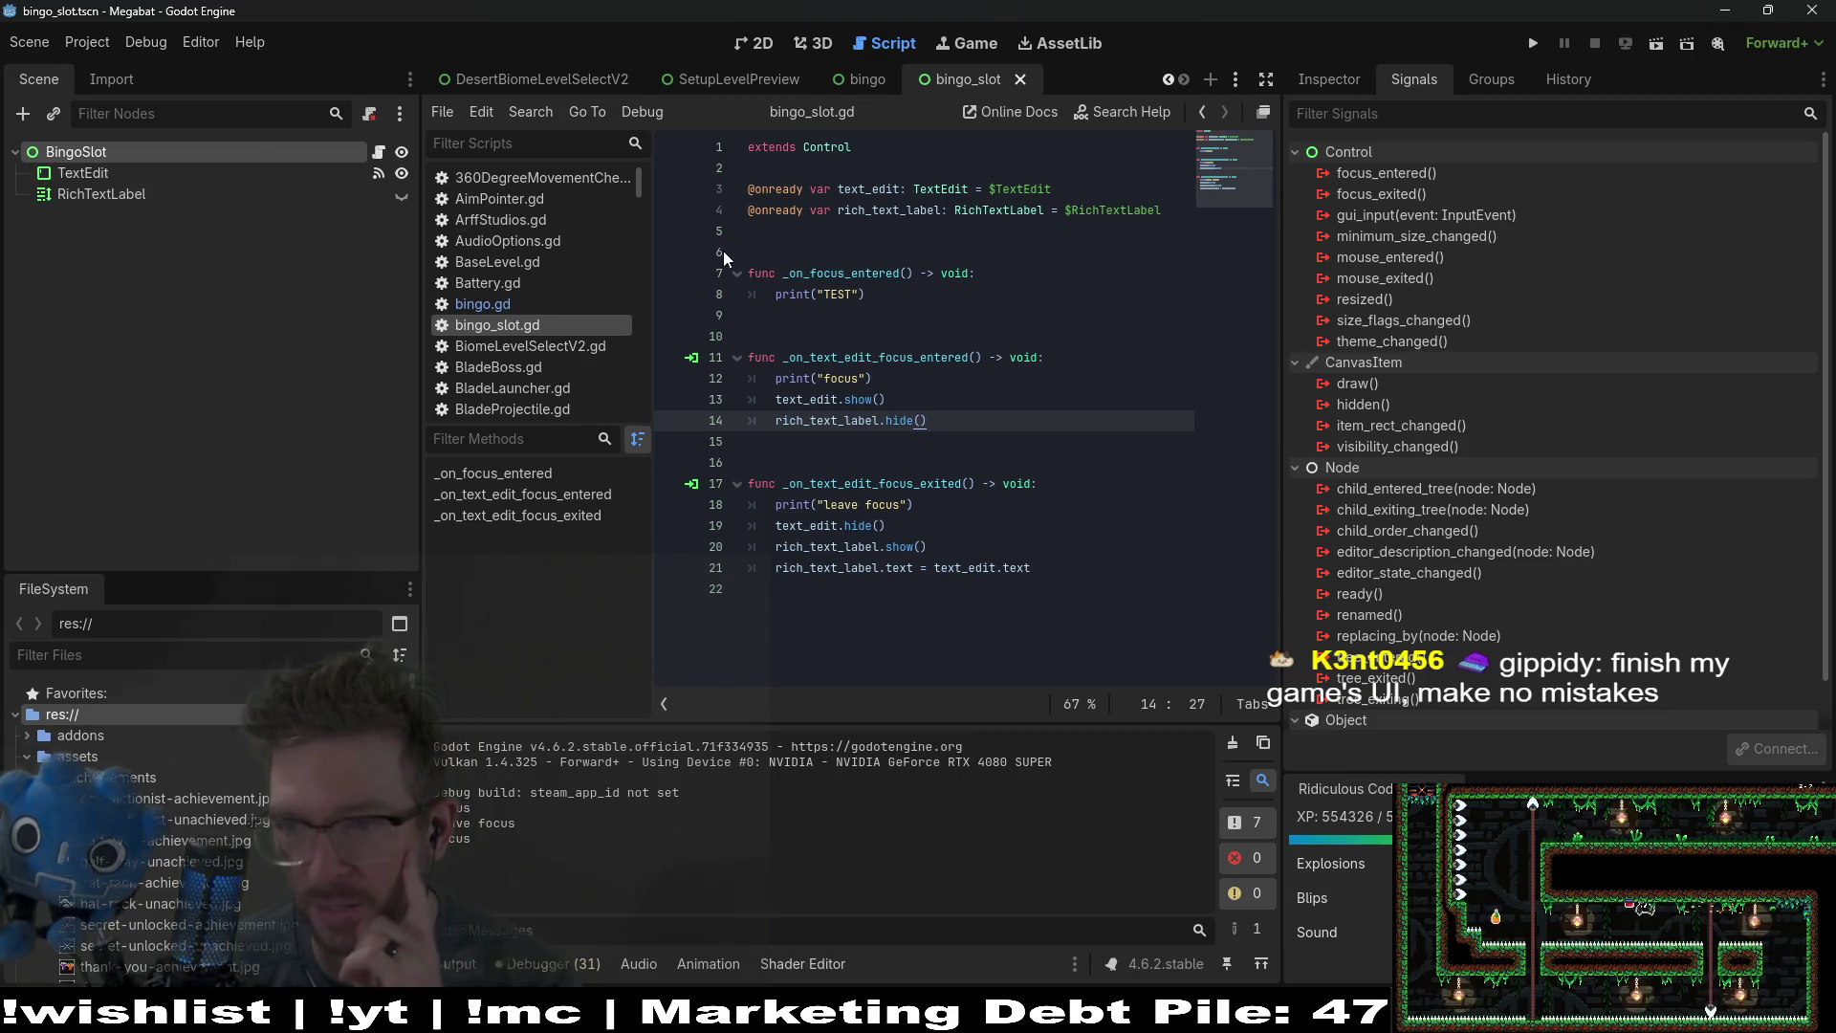
left_click(84, 170)
left_click(84, 153)
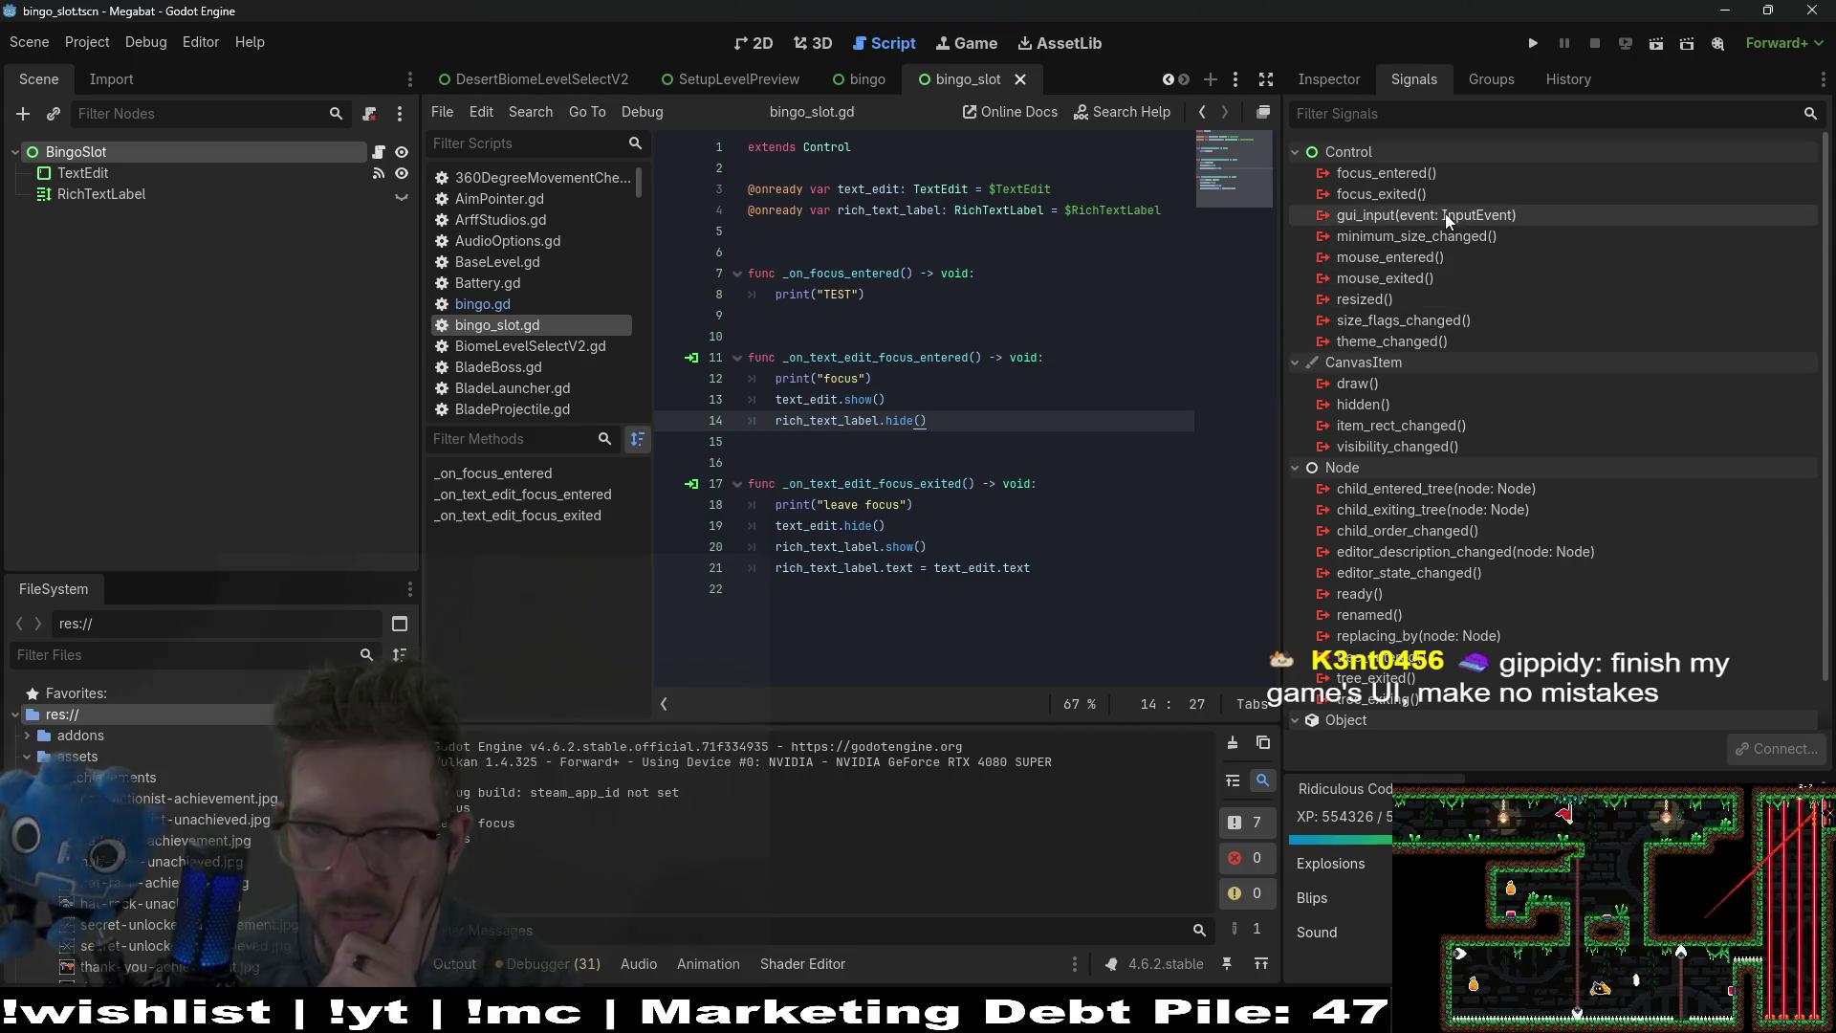
right_click(1442, 215)
left_click(1499, 229)
key("Return")
key("BackSpace")
key("BackSpace")
key("BackSpace")
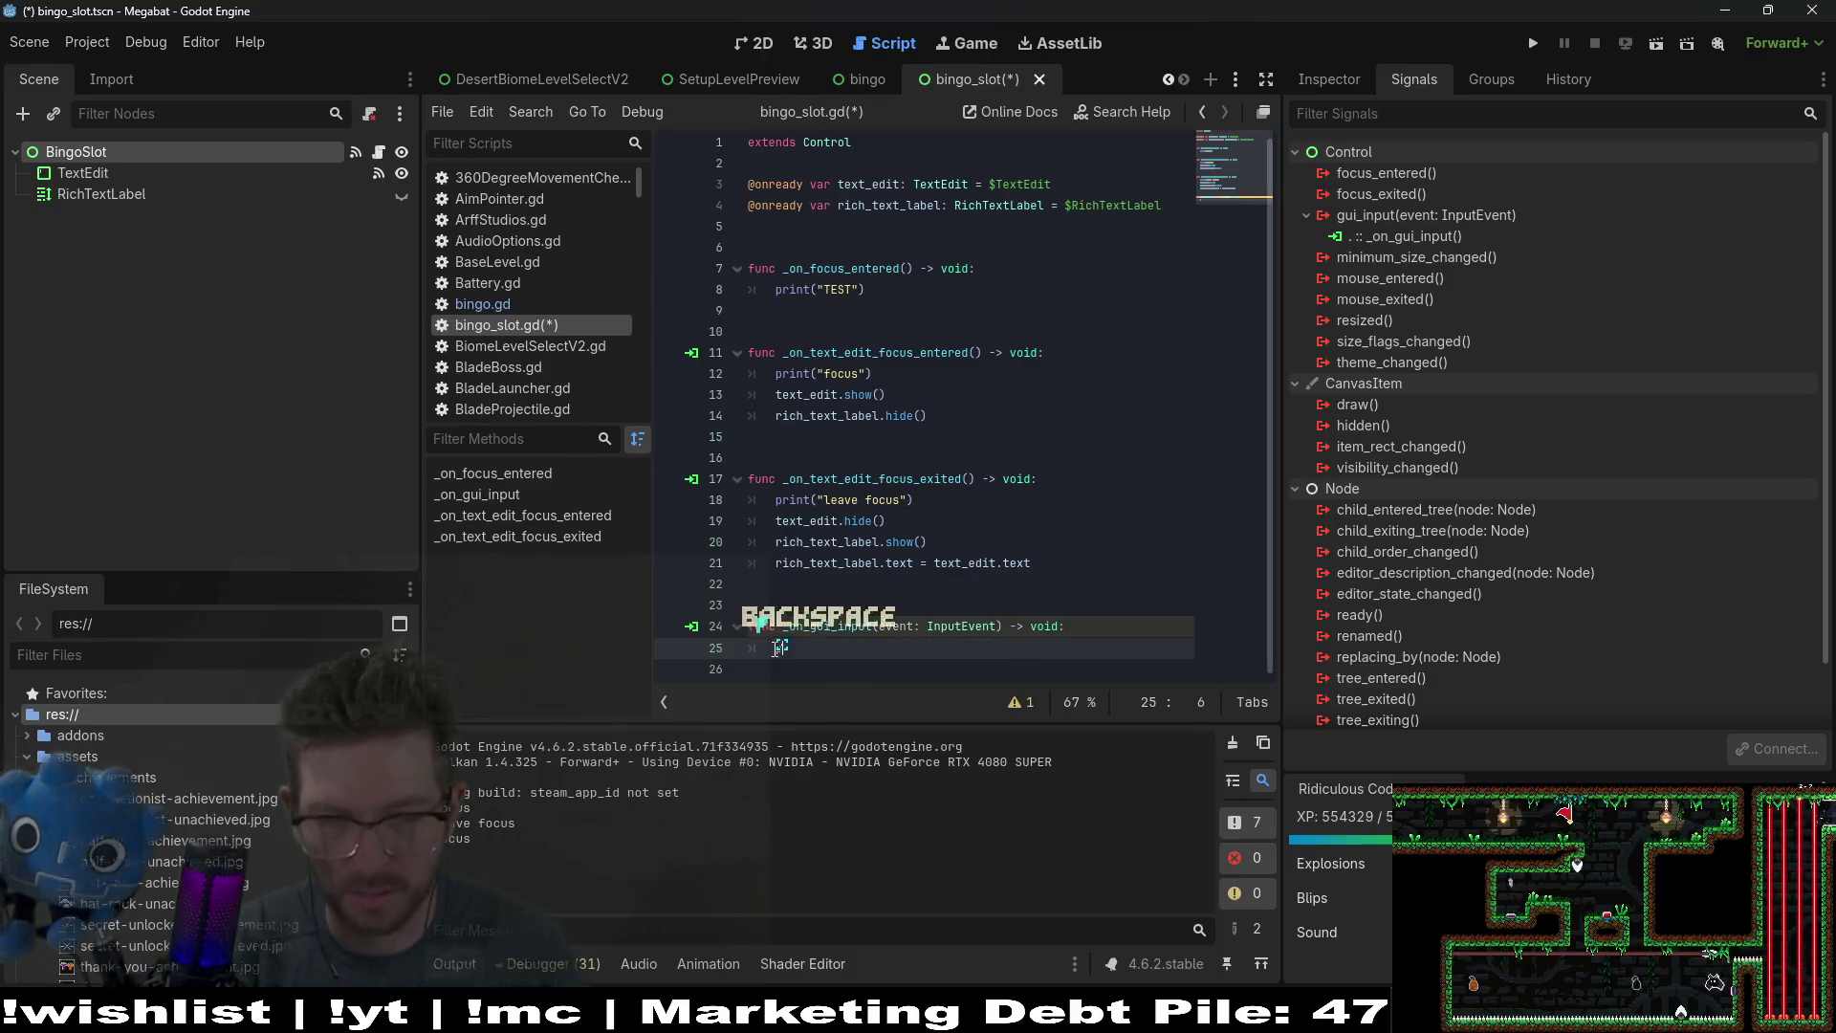
type("print(event")
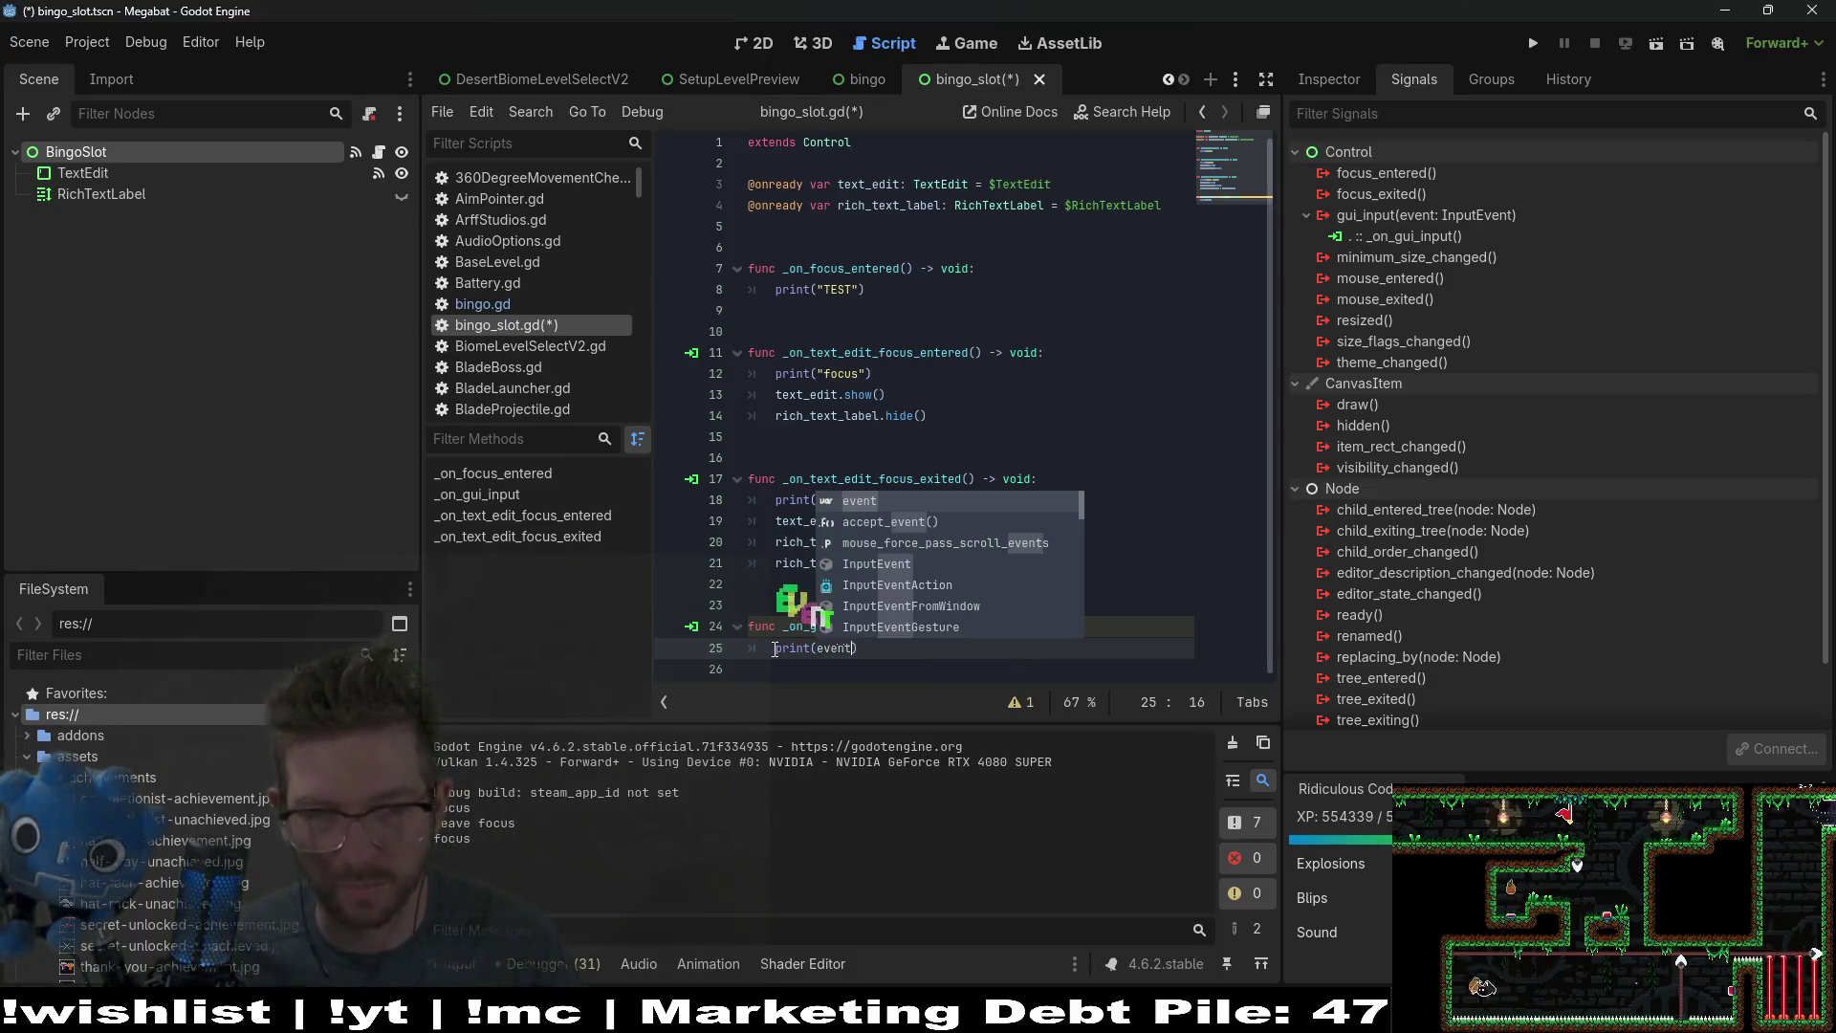
key("ctrl+s")
left_click(1025, 381)
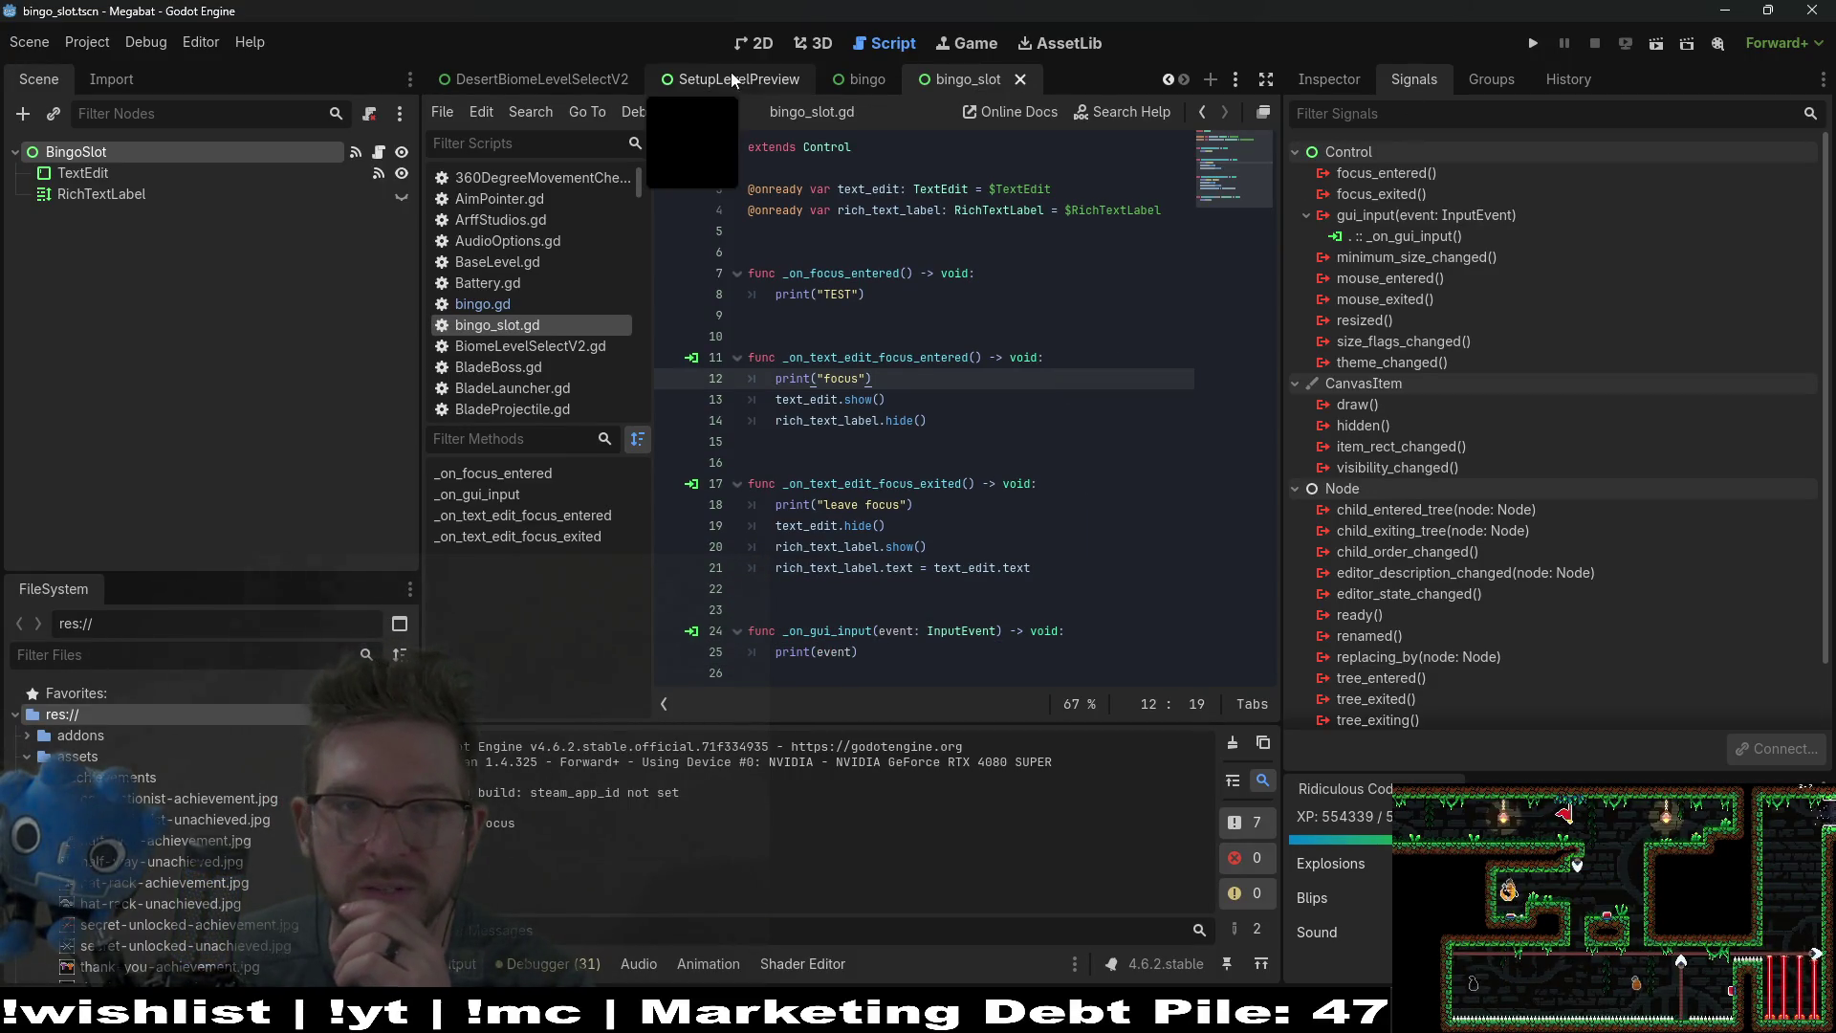
Step: Run the bingo scene, type 'sadfsad' and 'asdfasdf' into the two slots, then close it
left_click(867, 85)
left_click(1656, 43)
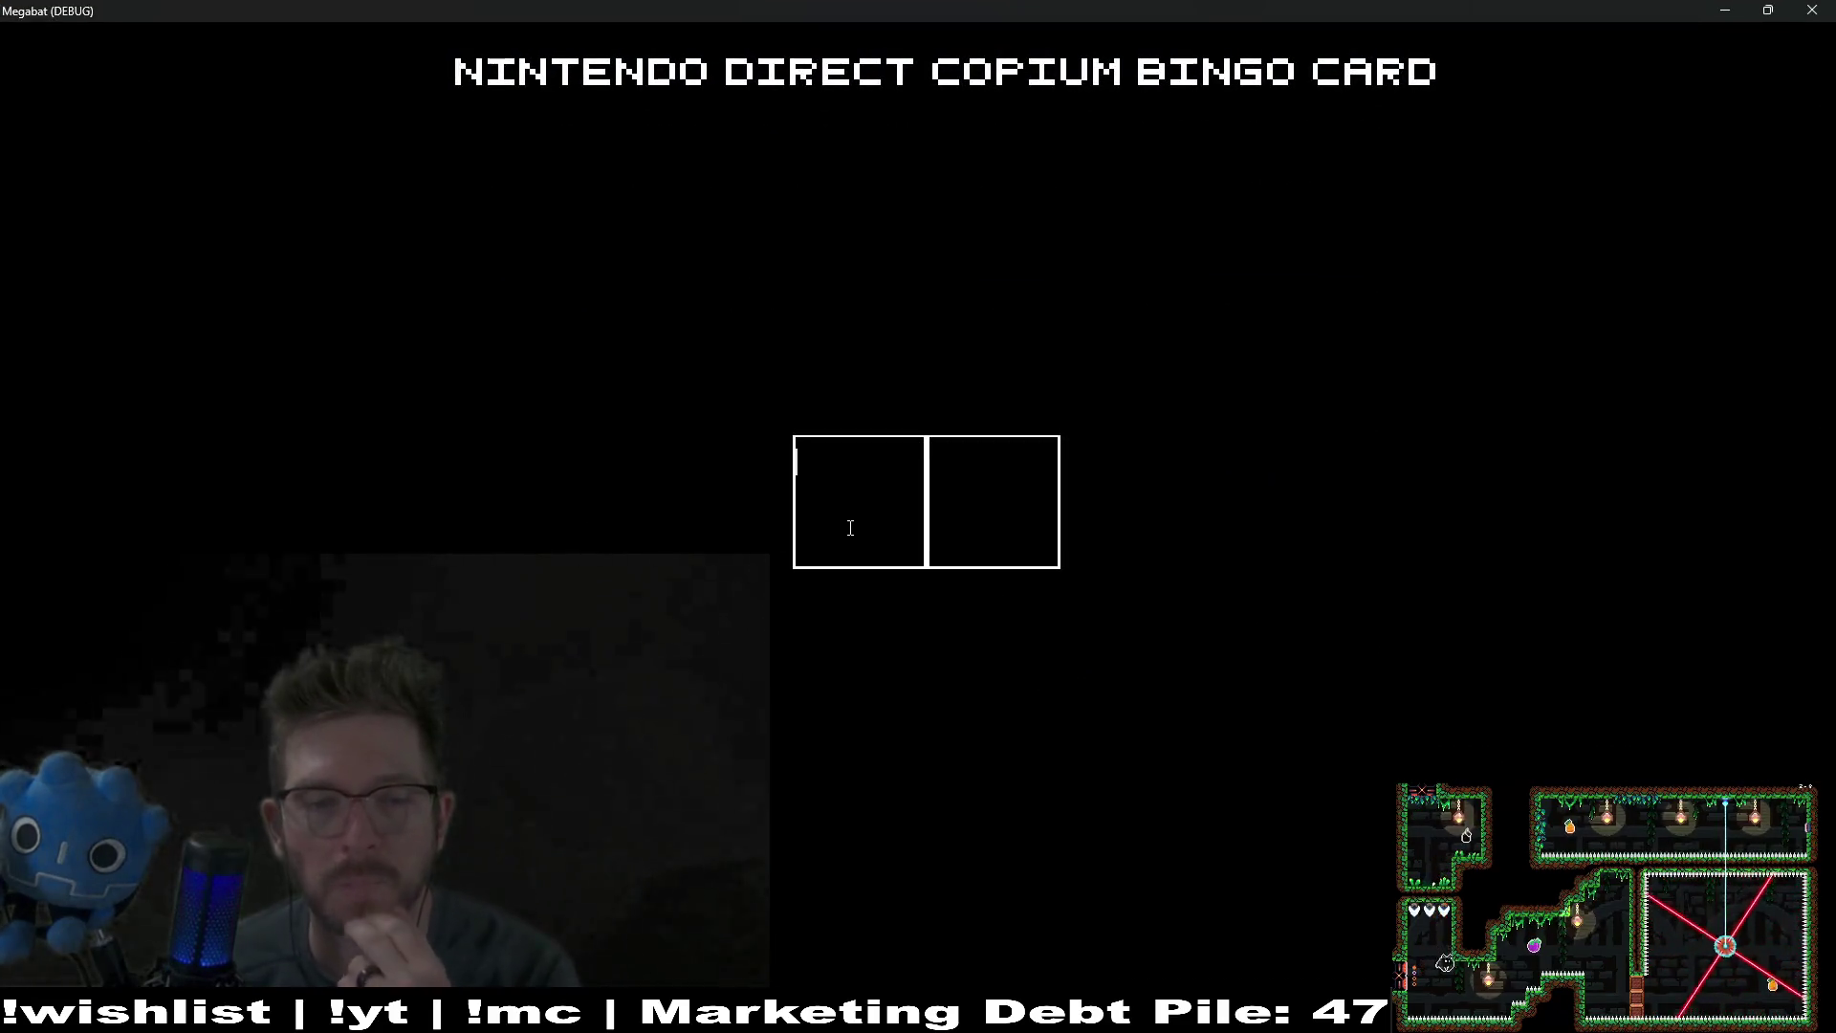
type("sadfsadf")
left_click(999, 511)
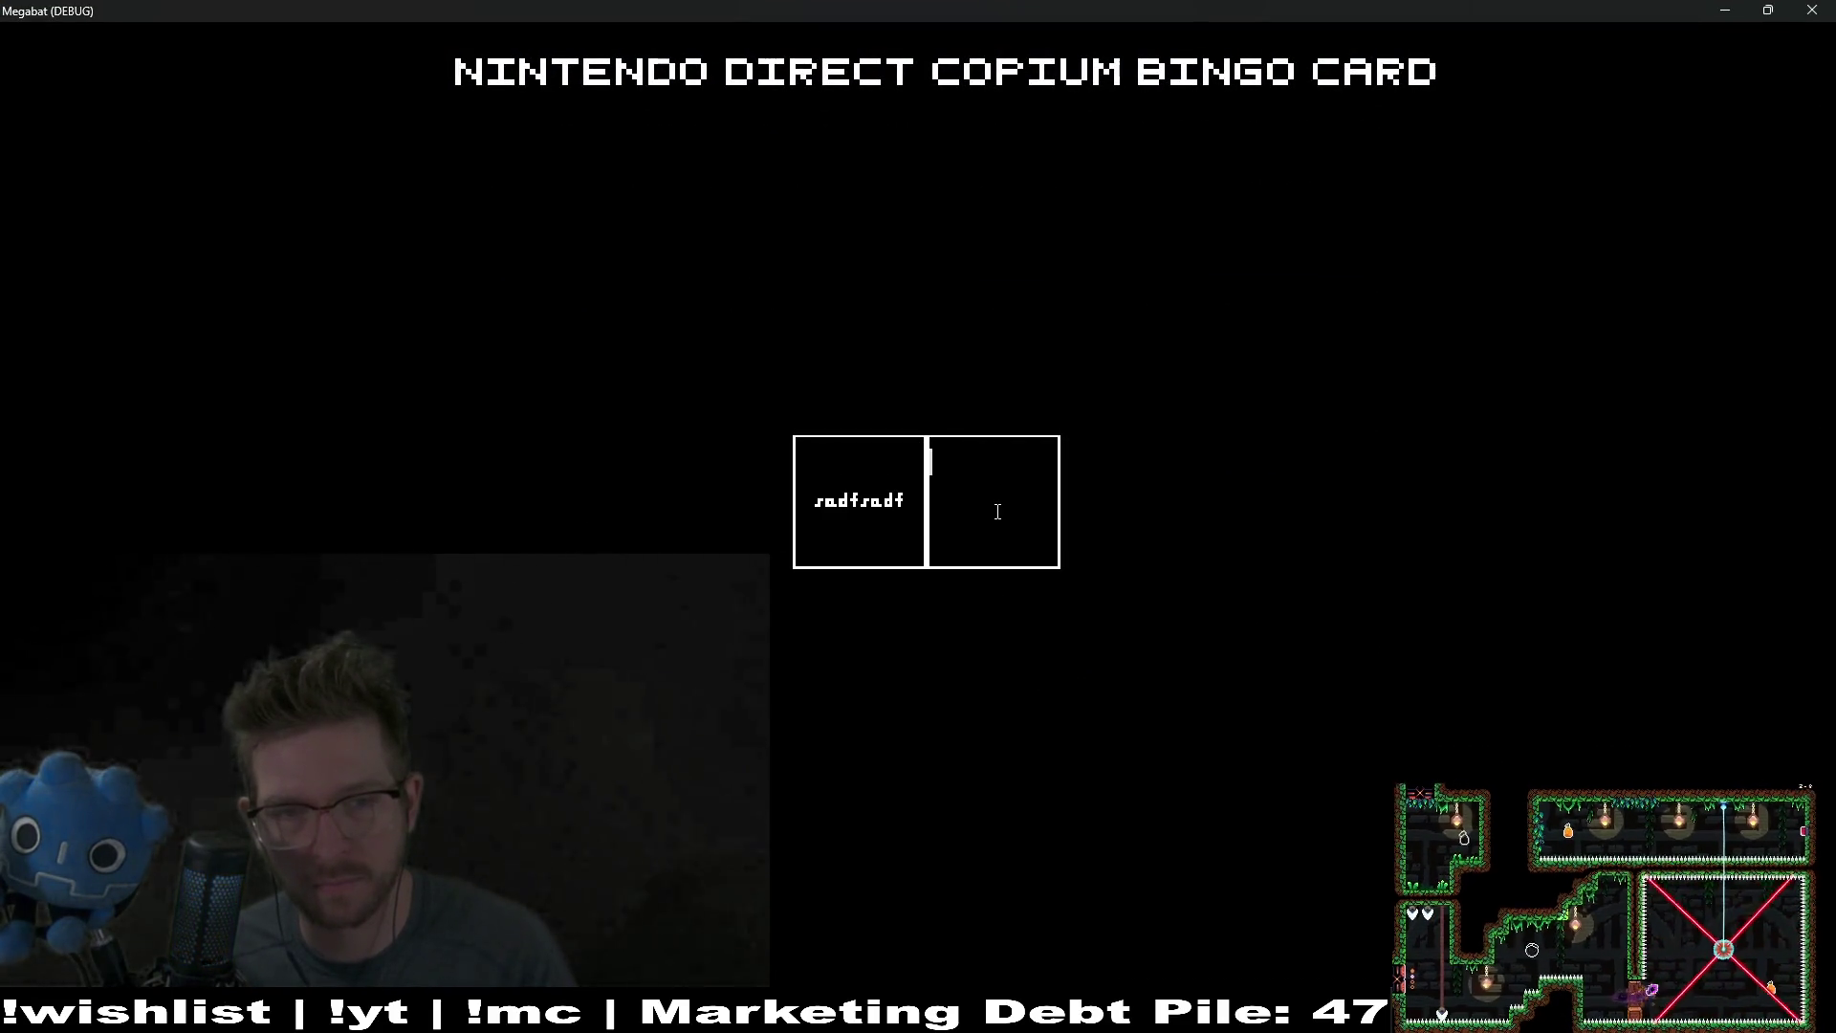
type("asdfasdf")
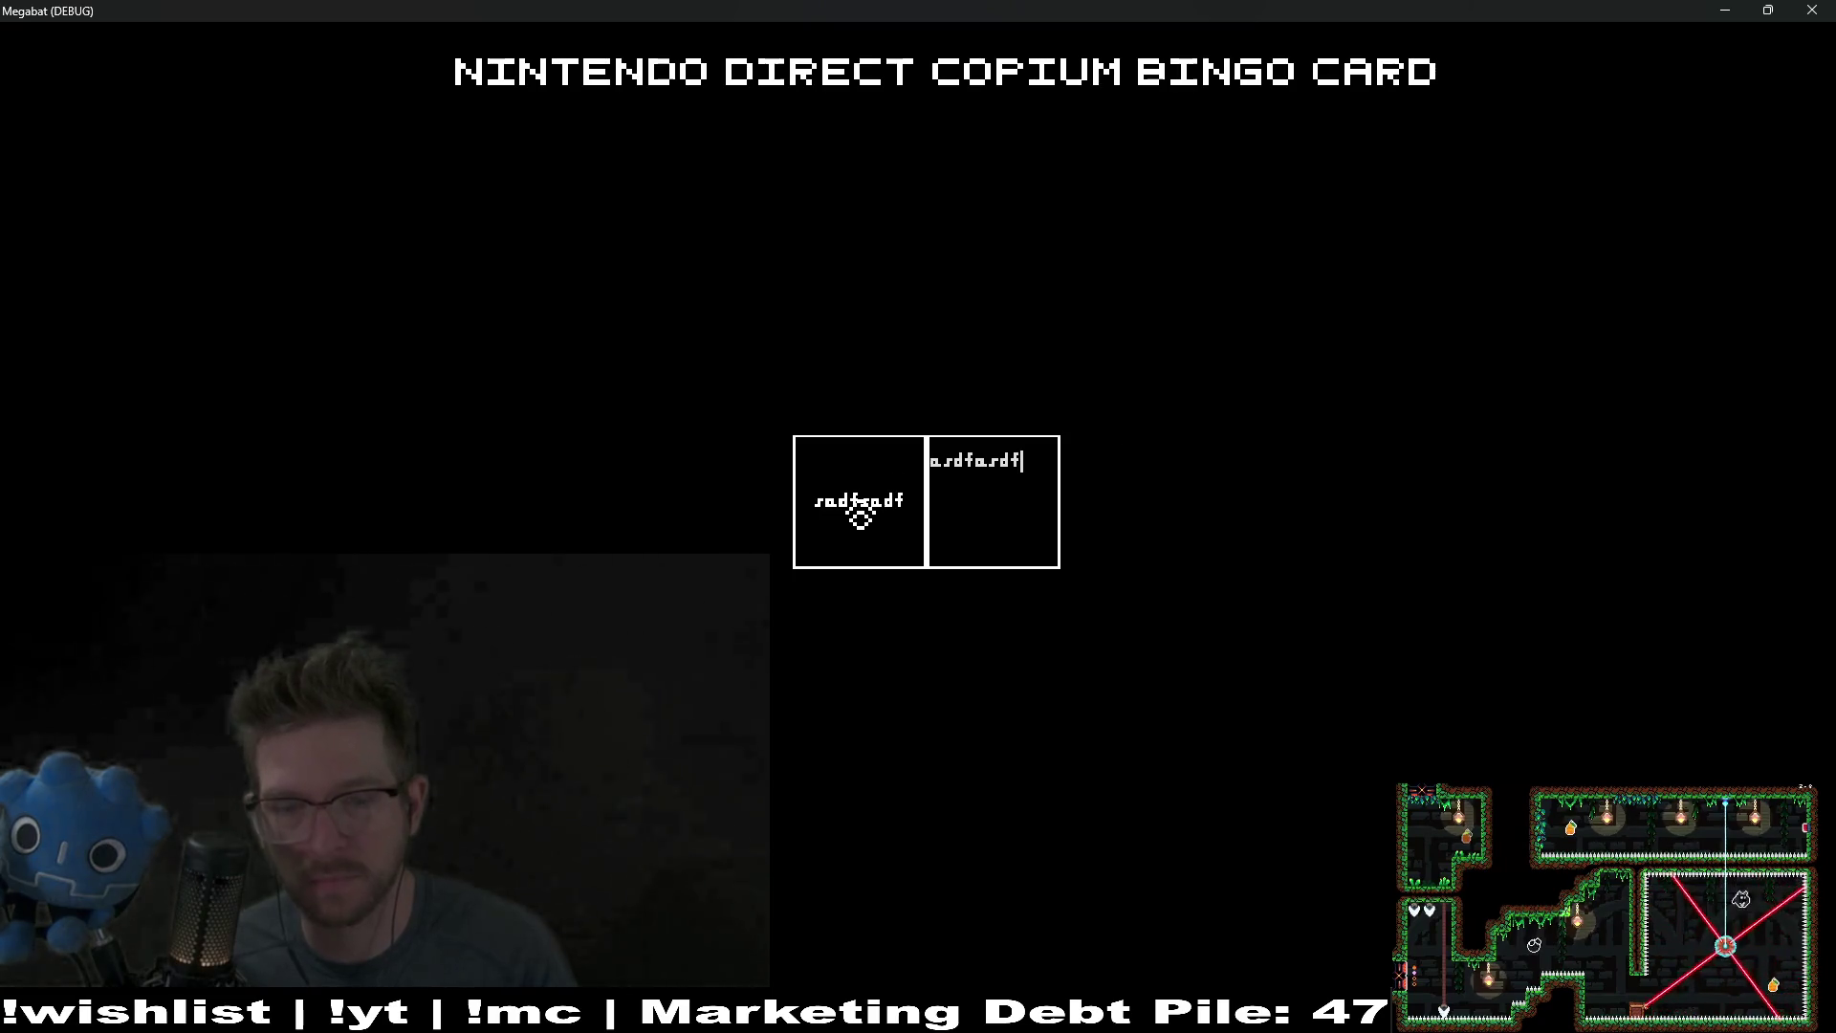
left_click(1811, 12)
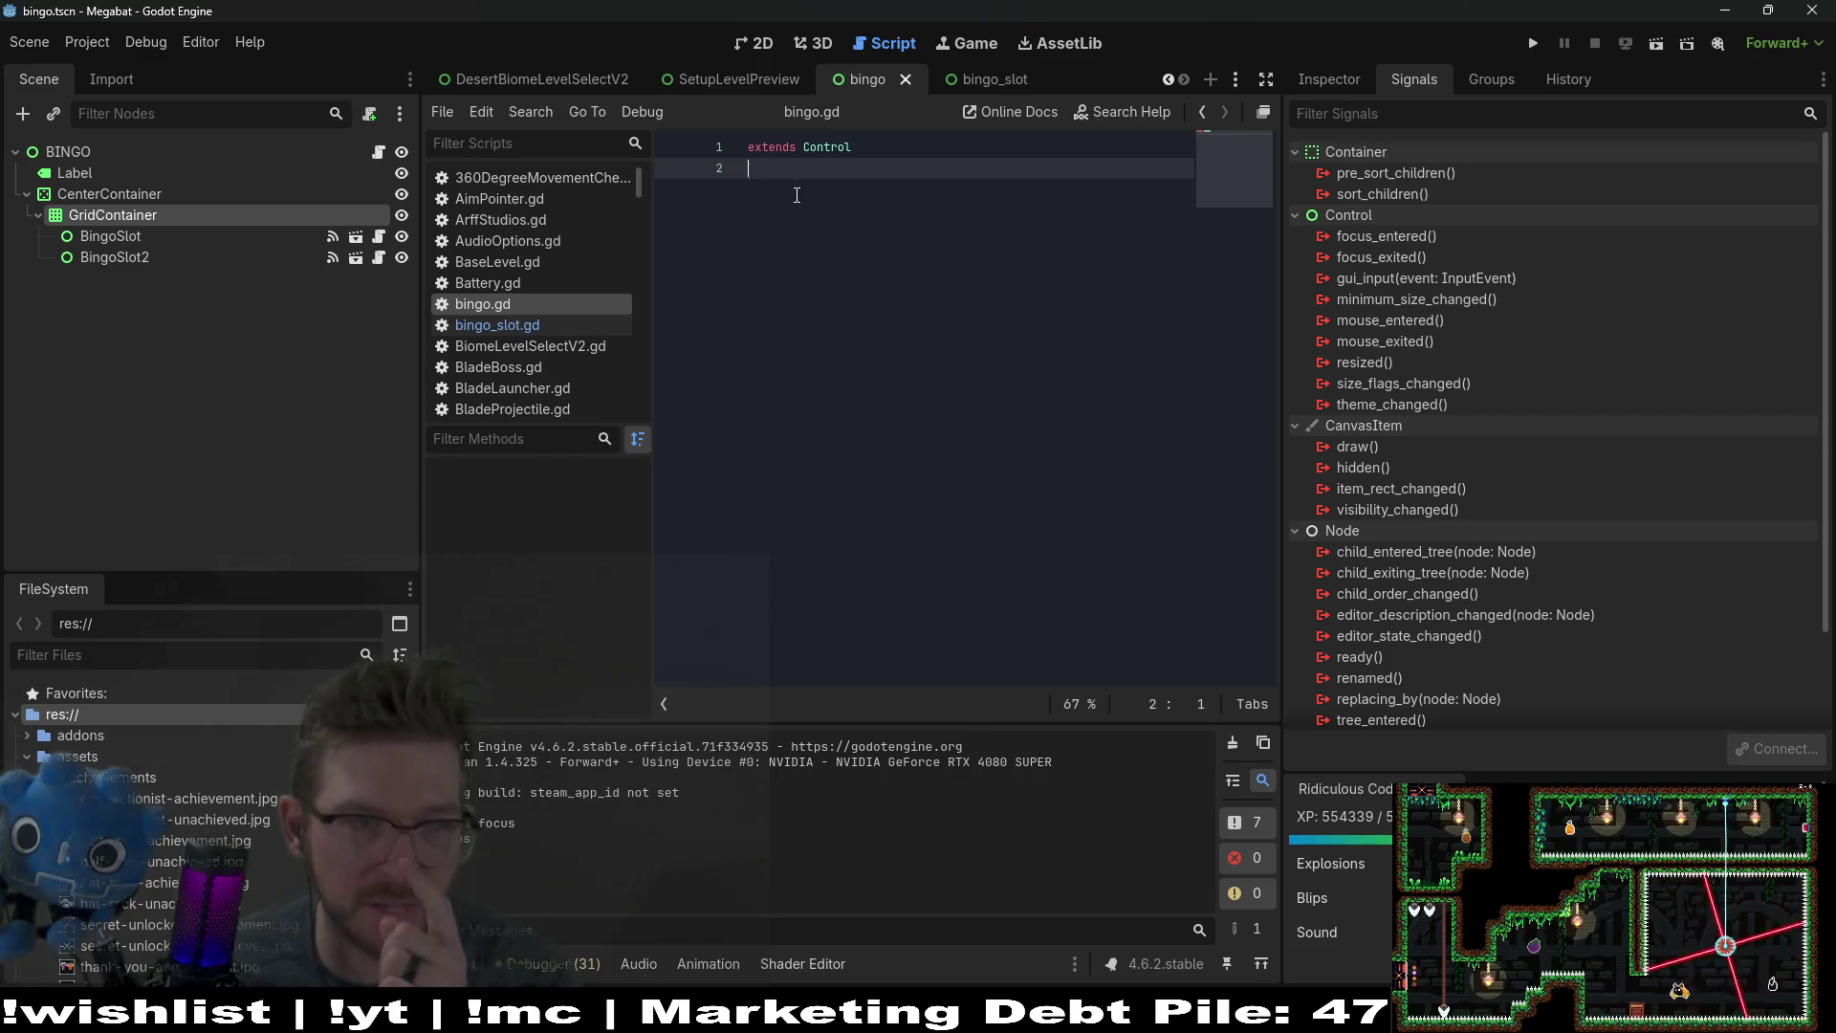
Step: Check the signals of BingoSlot, TextEdit and RichTextLabel, and open the bingo_slot script
left_click(126, 234)
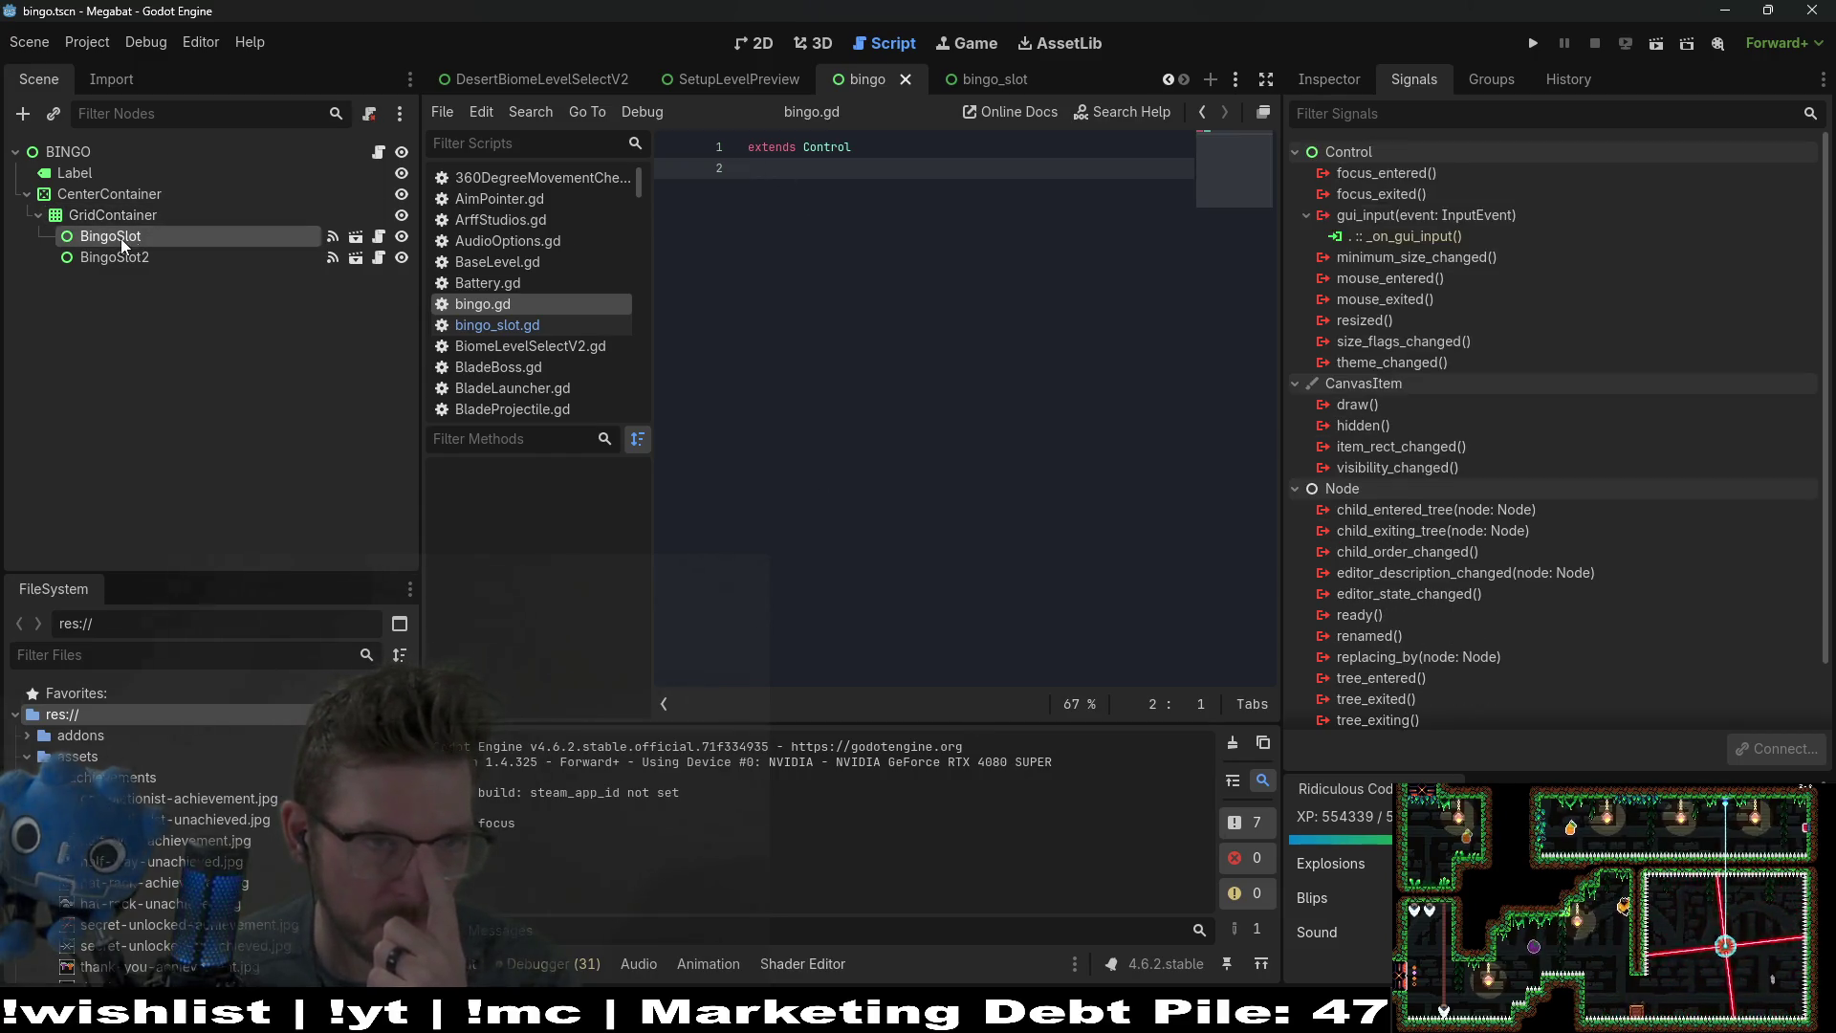
left_click(992, 76)
left_click(92, 174)
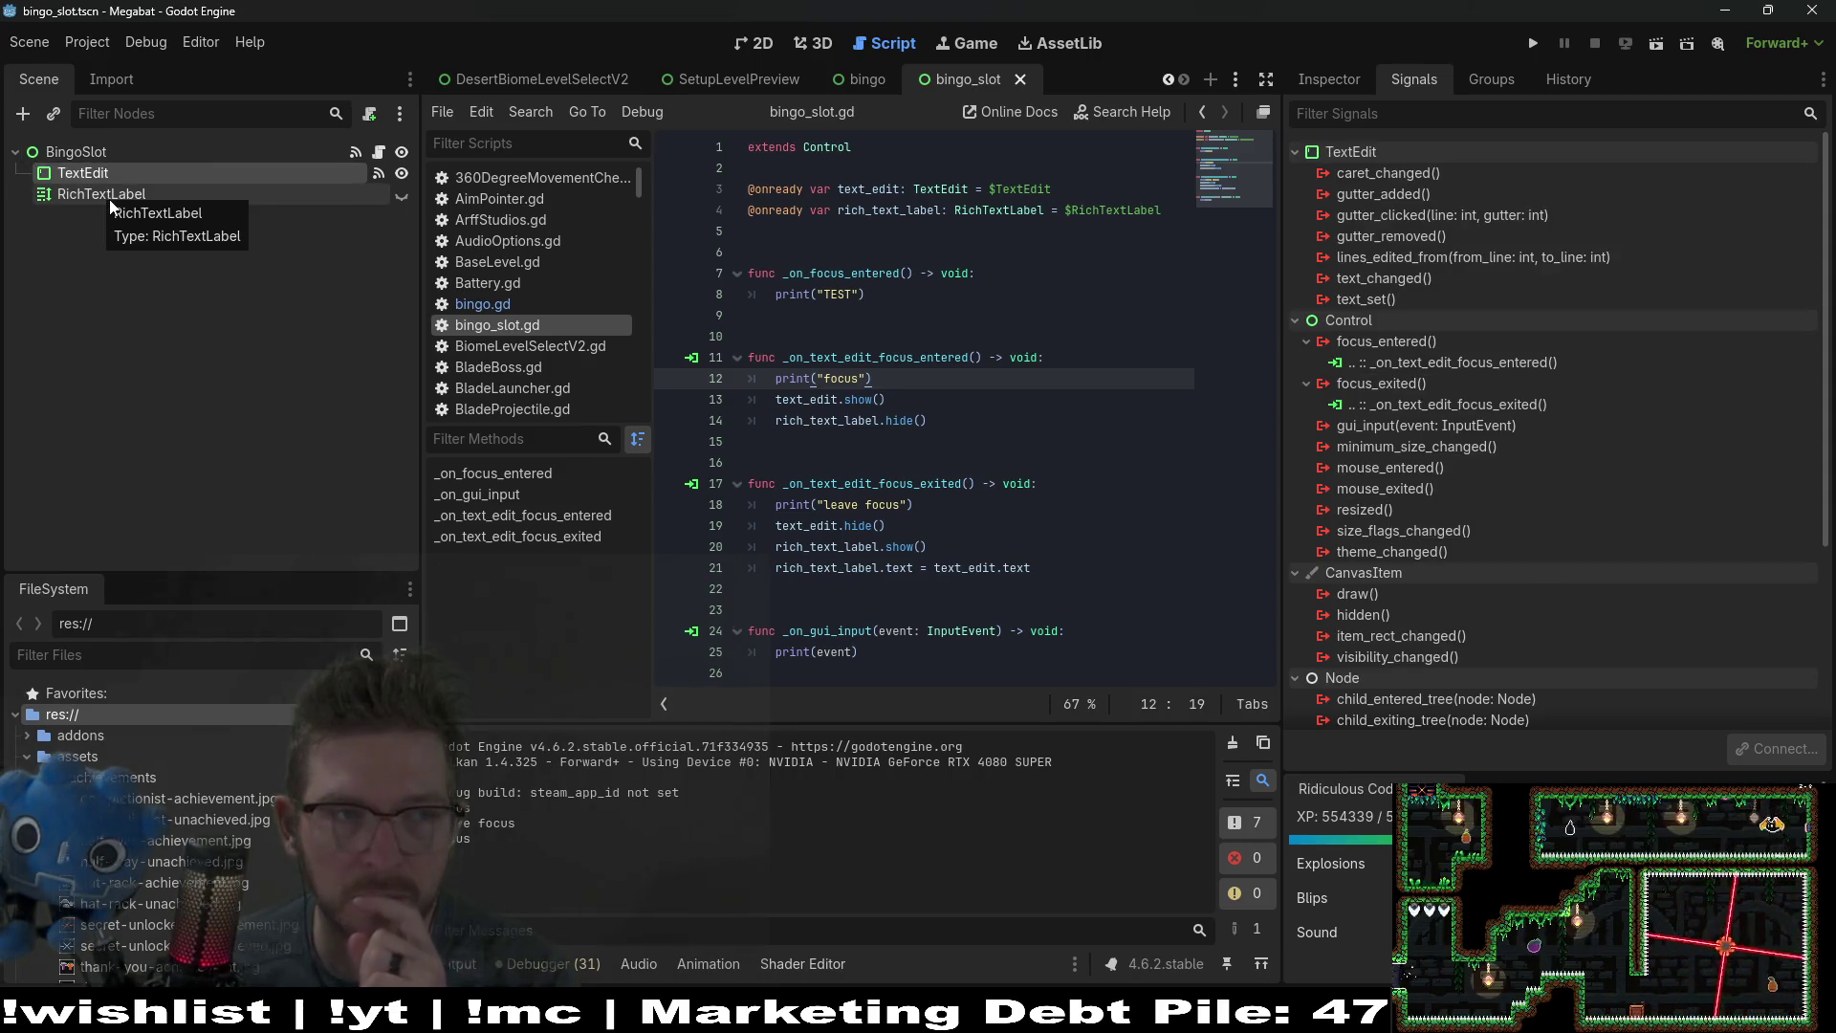
left_click(111, 198)
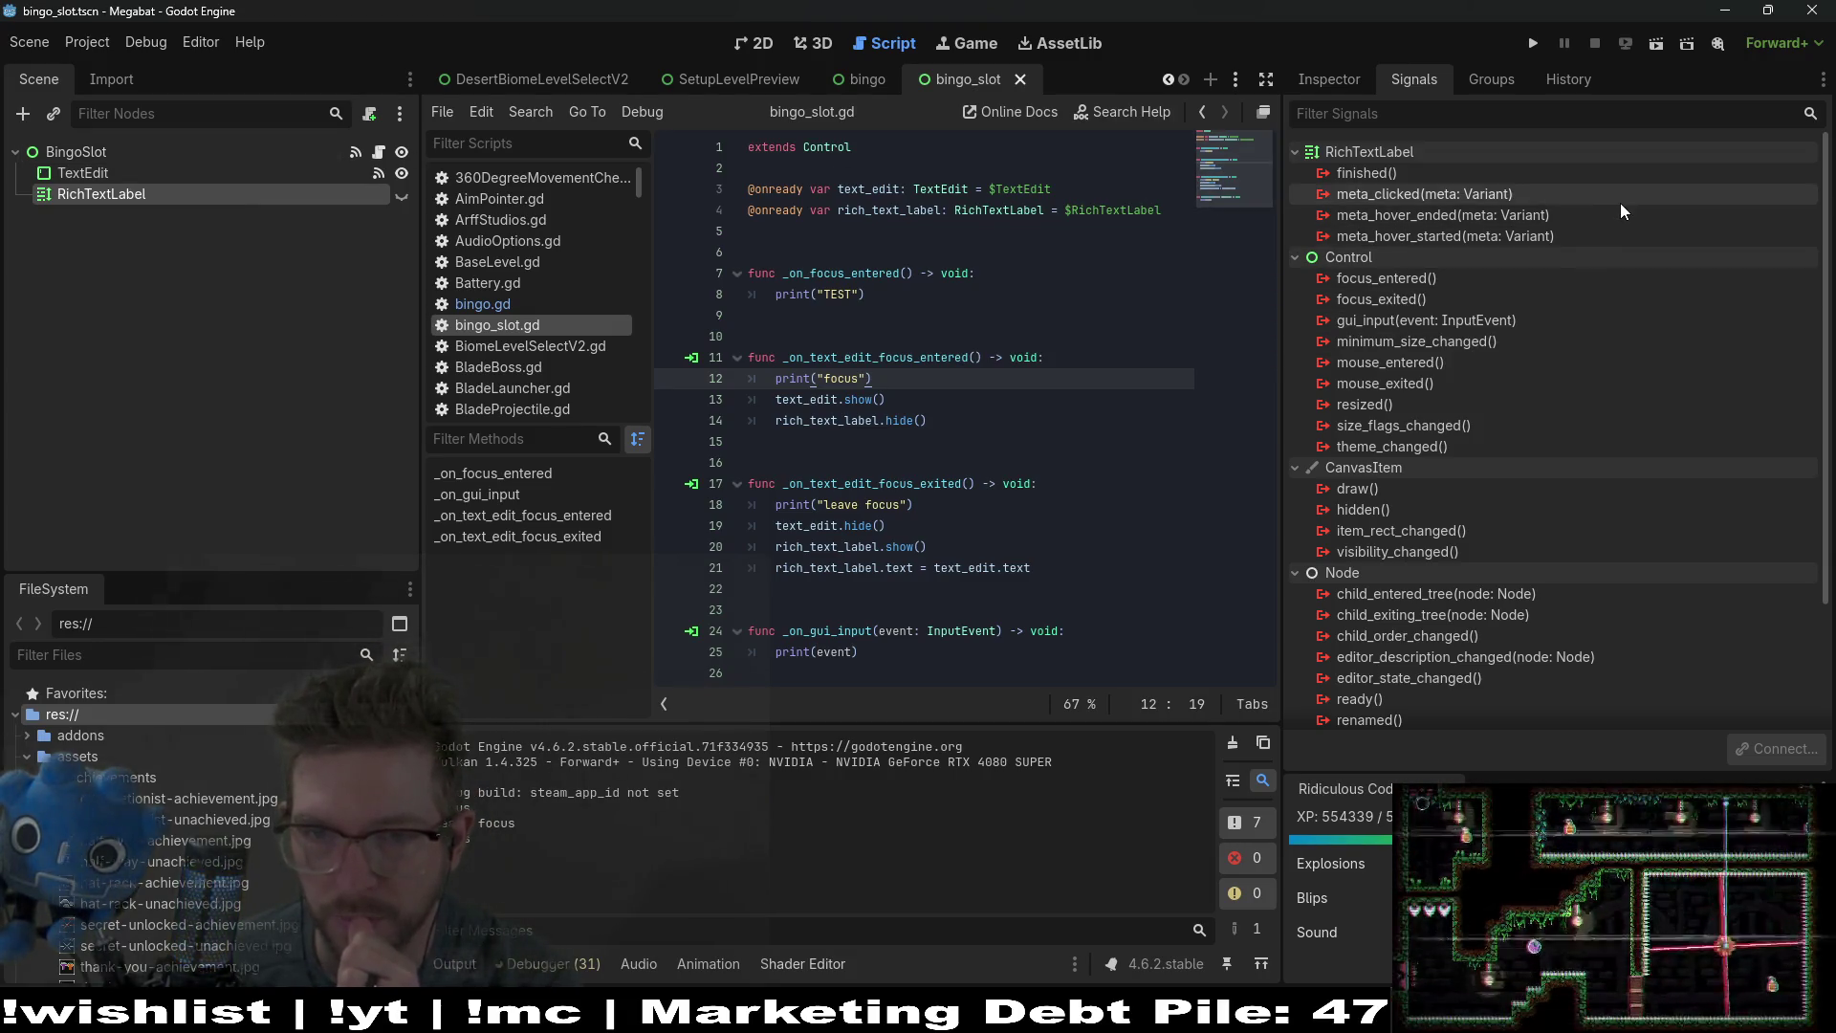
mouse_move(1621, 204)
mouse_move(1712, 469)
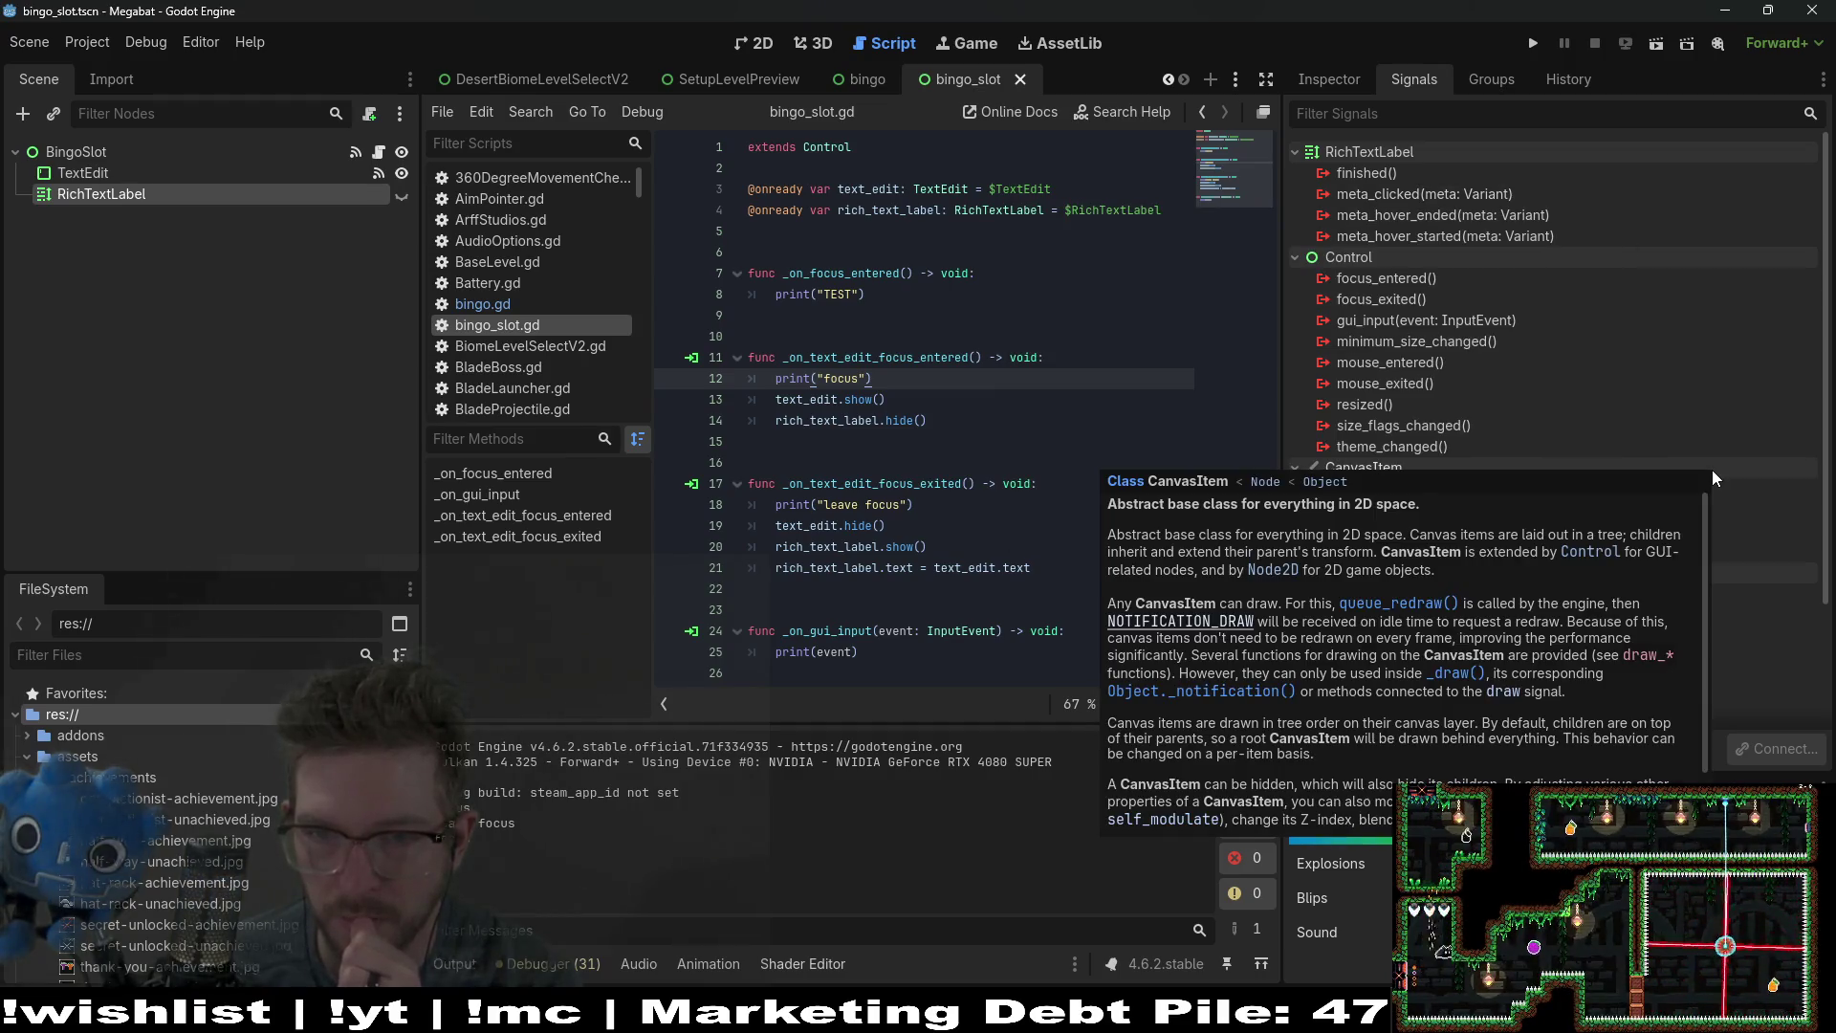
mouse_move(1716, 416)
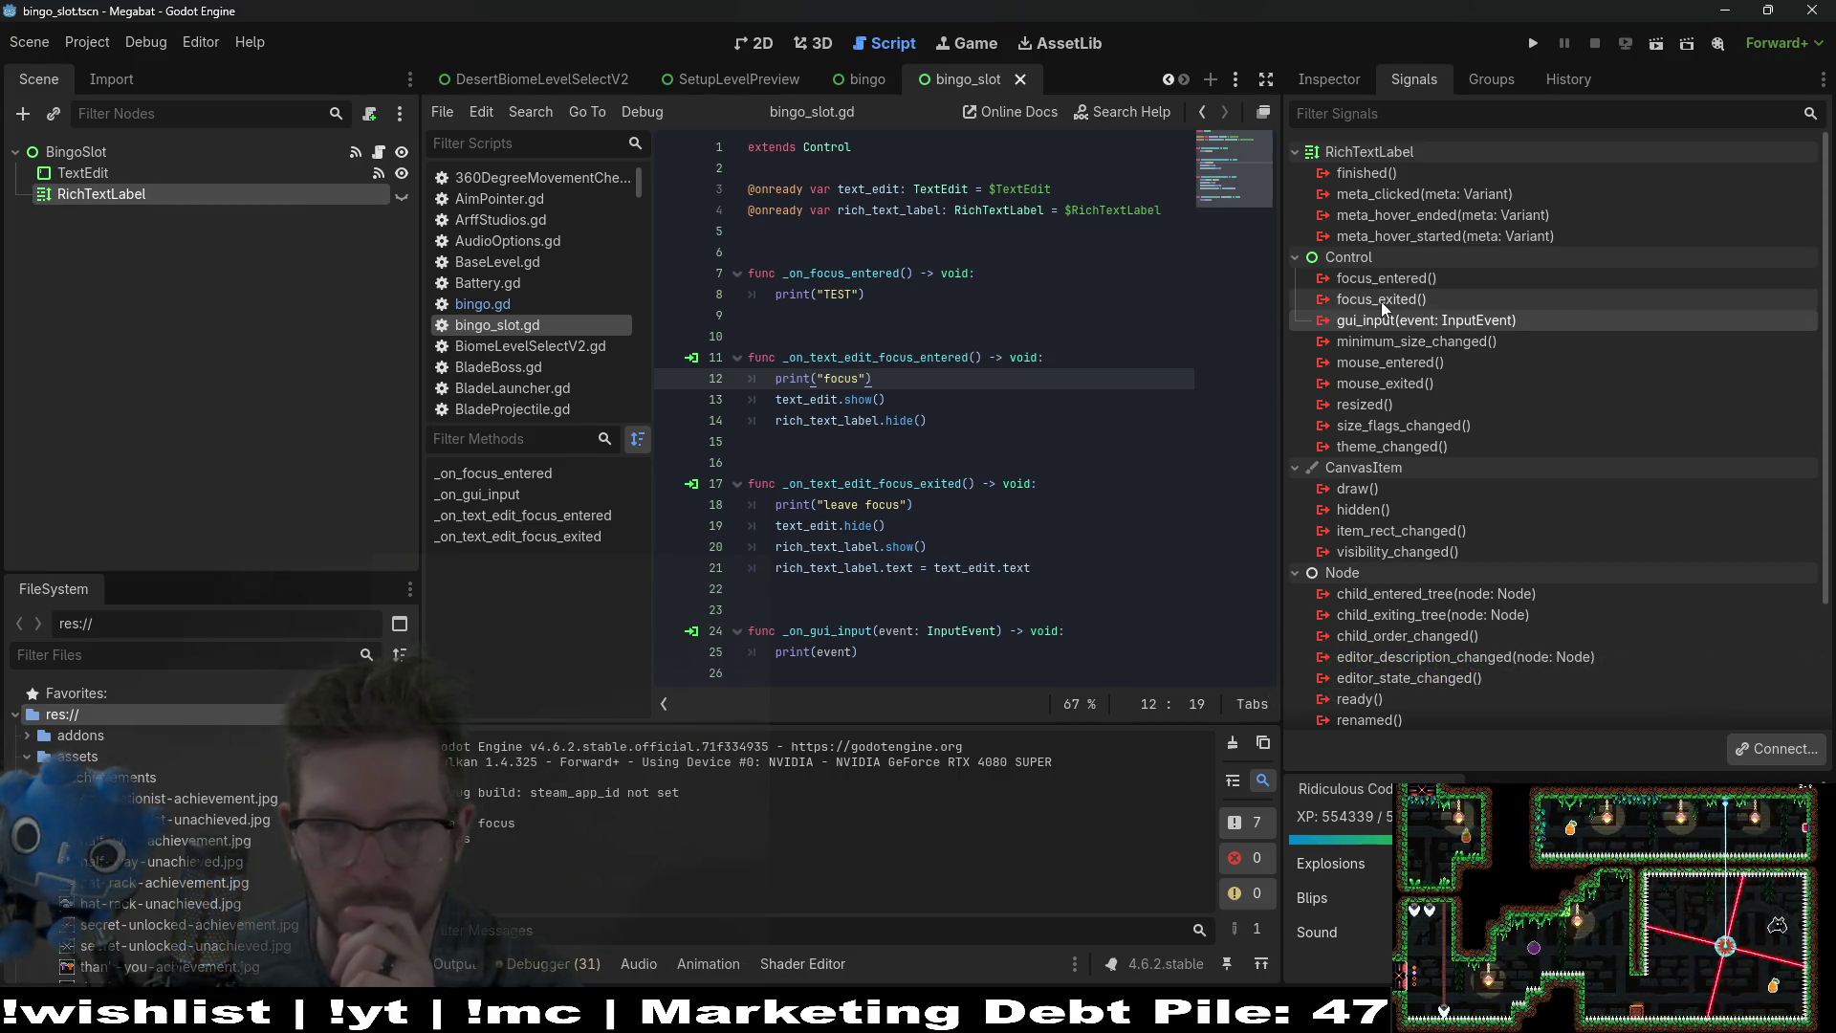
Step: Connect RichTextLabel's gui_input signal to a new _on_rich_text_label_gui_input handler and save
right_click(1432, 318)
left_click(1488, 340)
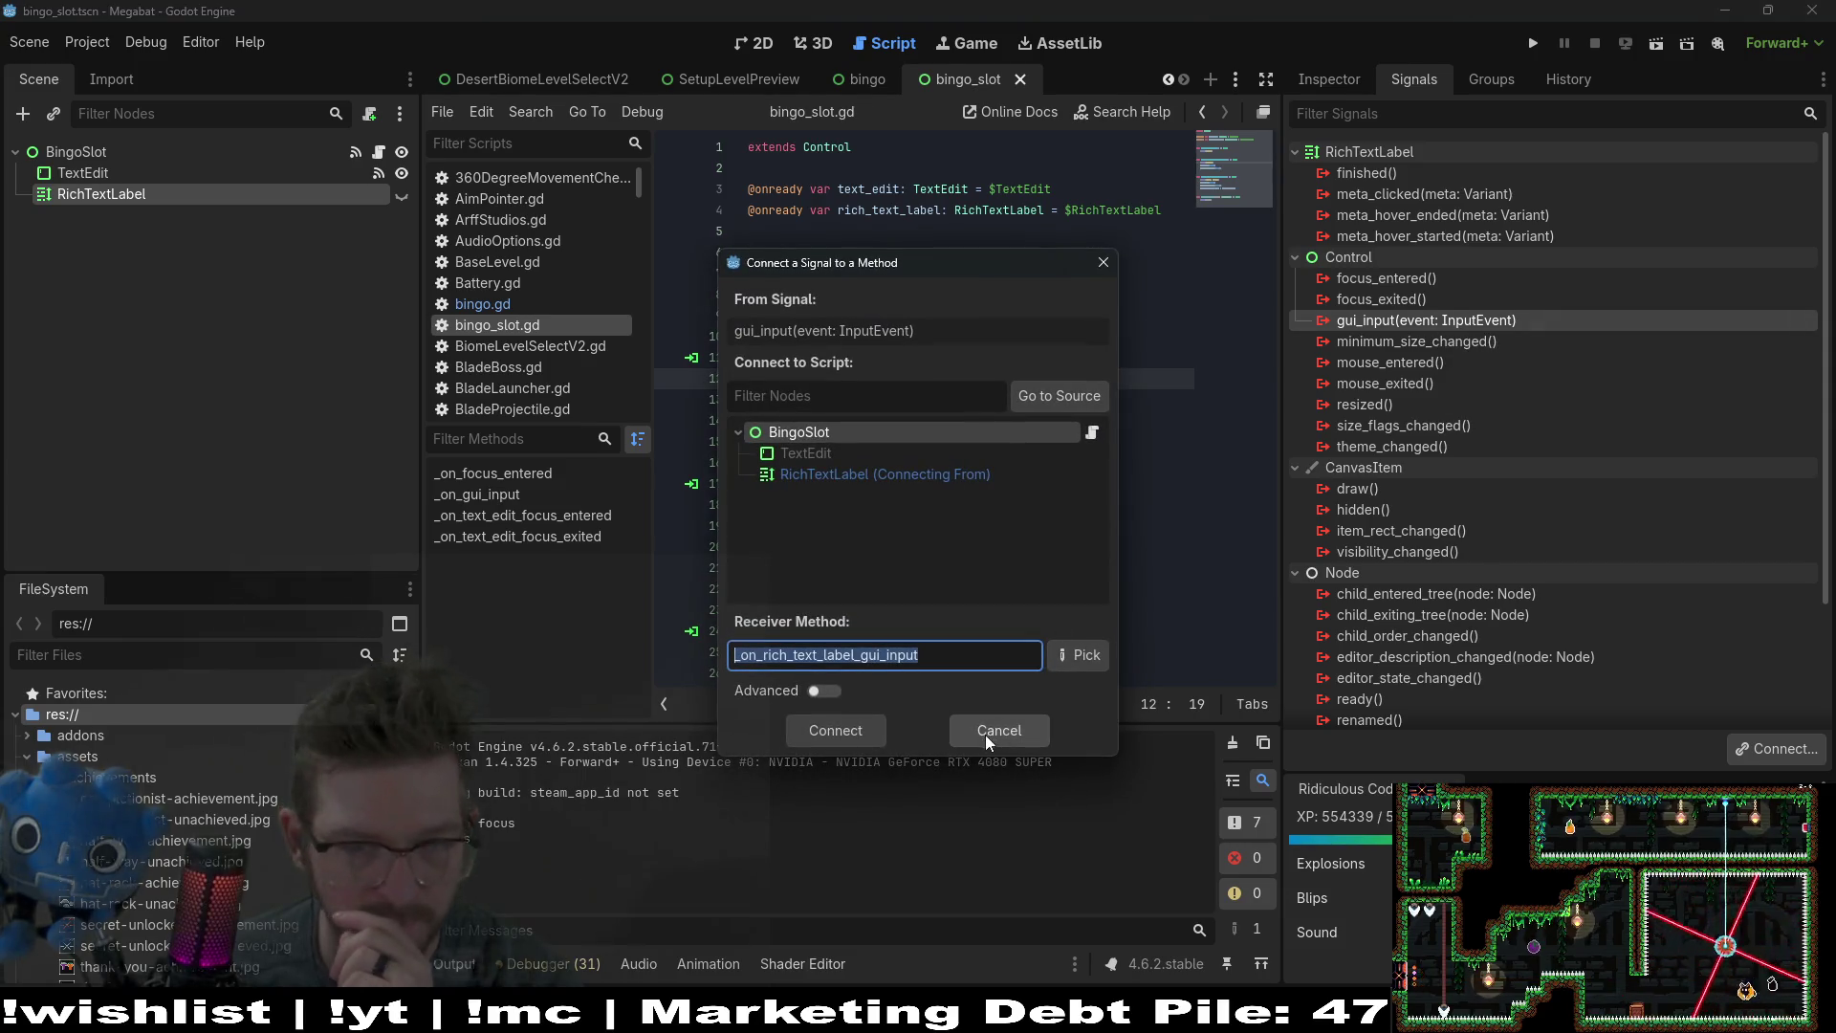
left_click(826, 731)
key("ctrl+s")
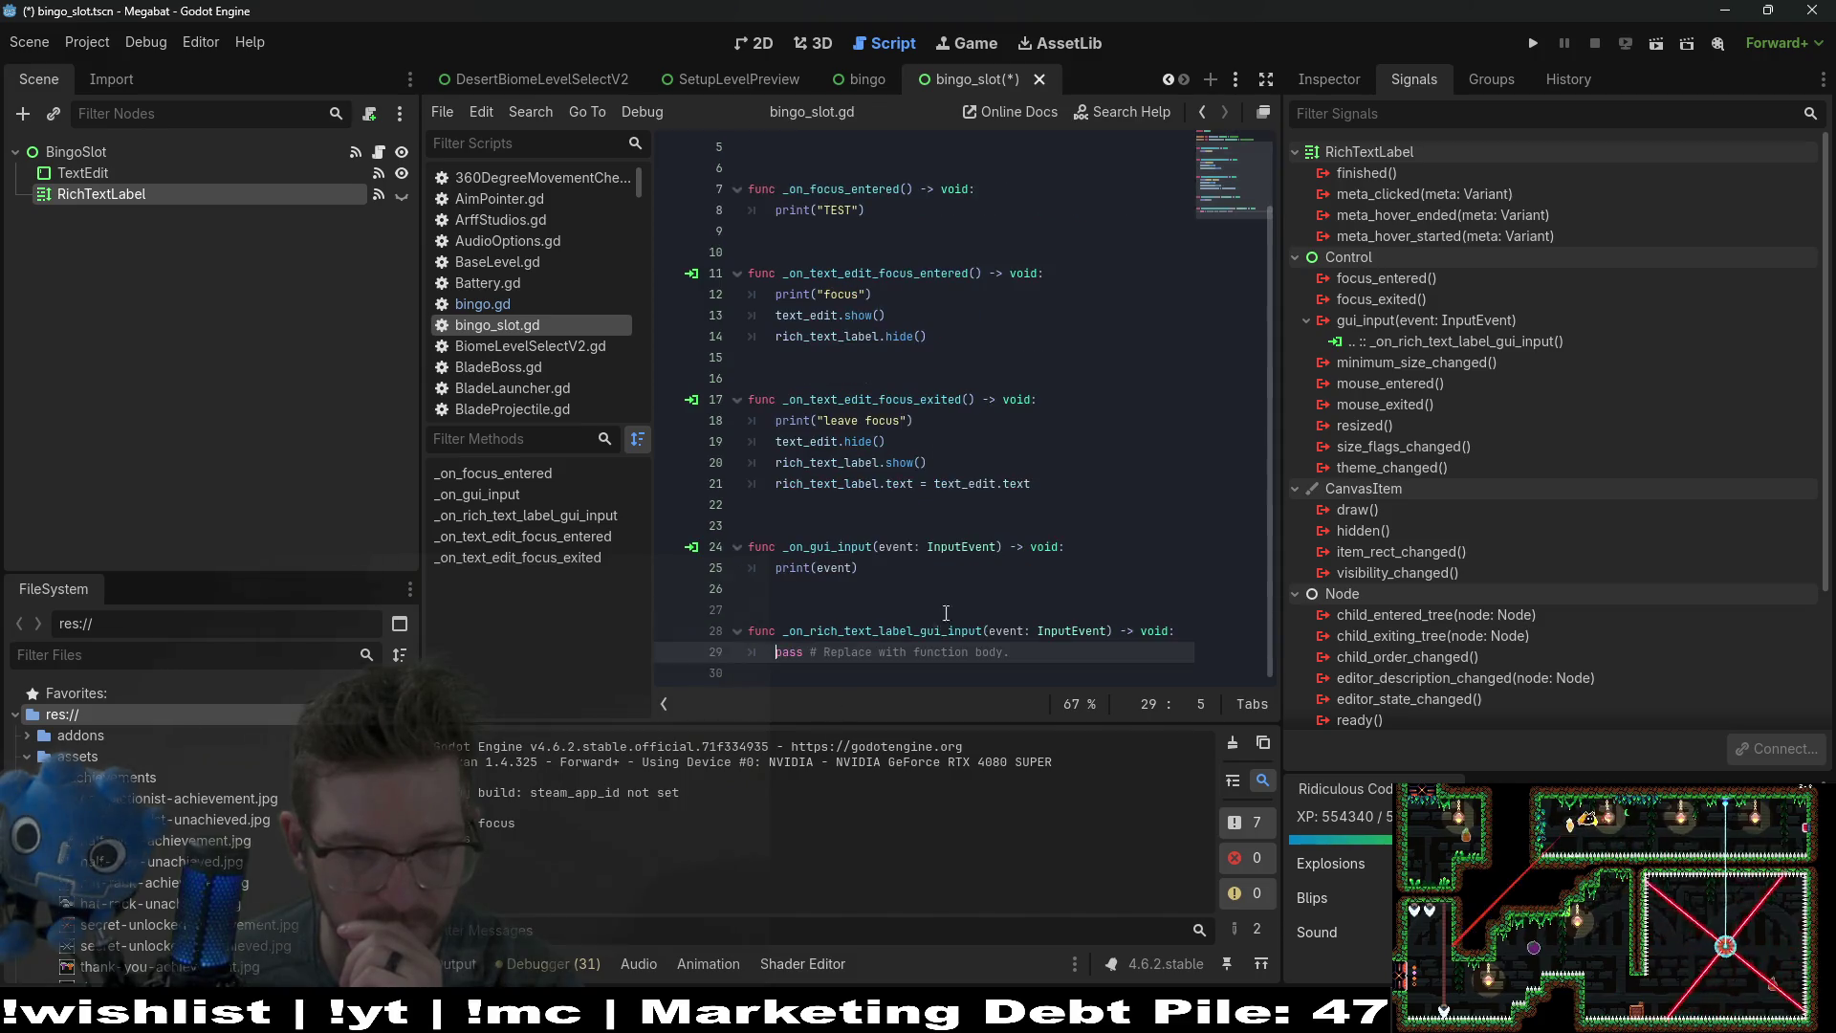
Step: Replace the handler's pass with print("rich event: ", event), save, and return to the bingo scene
left_click(1042, 652)
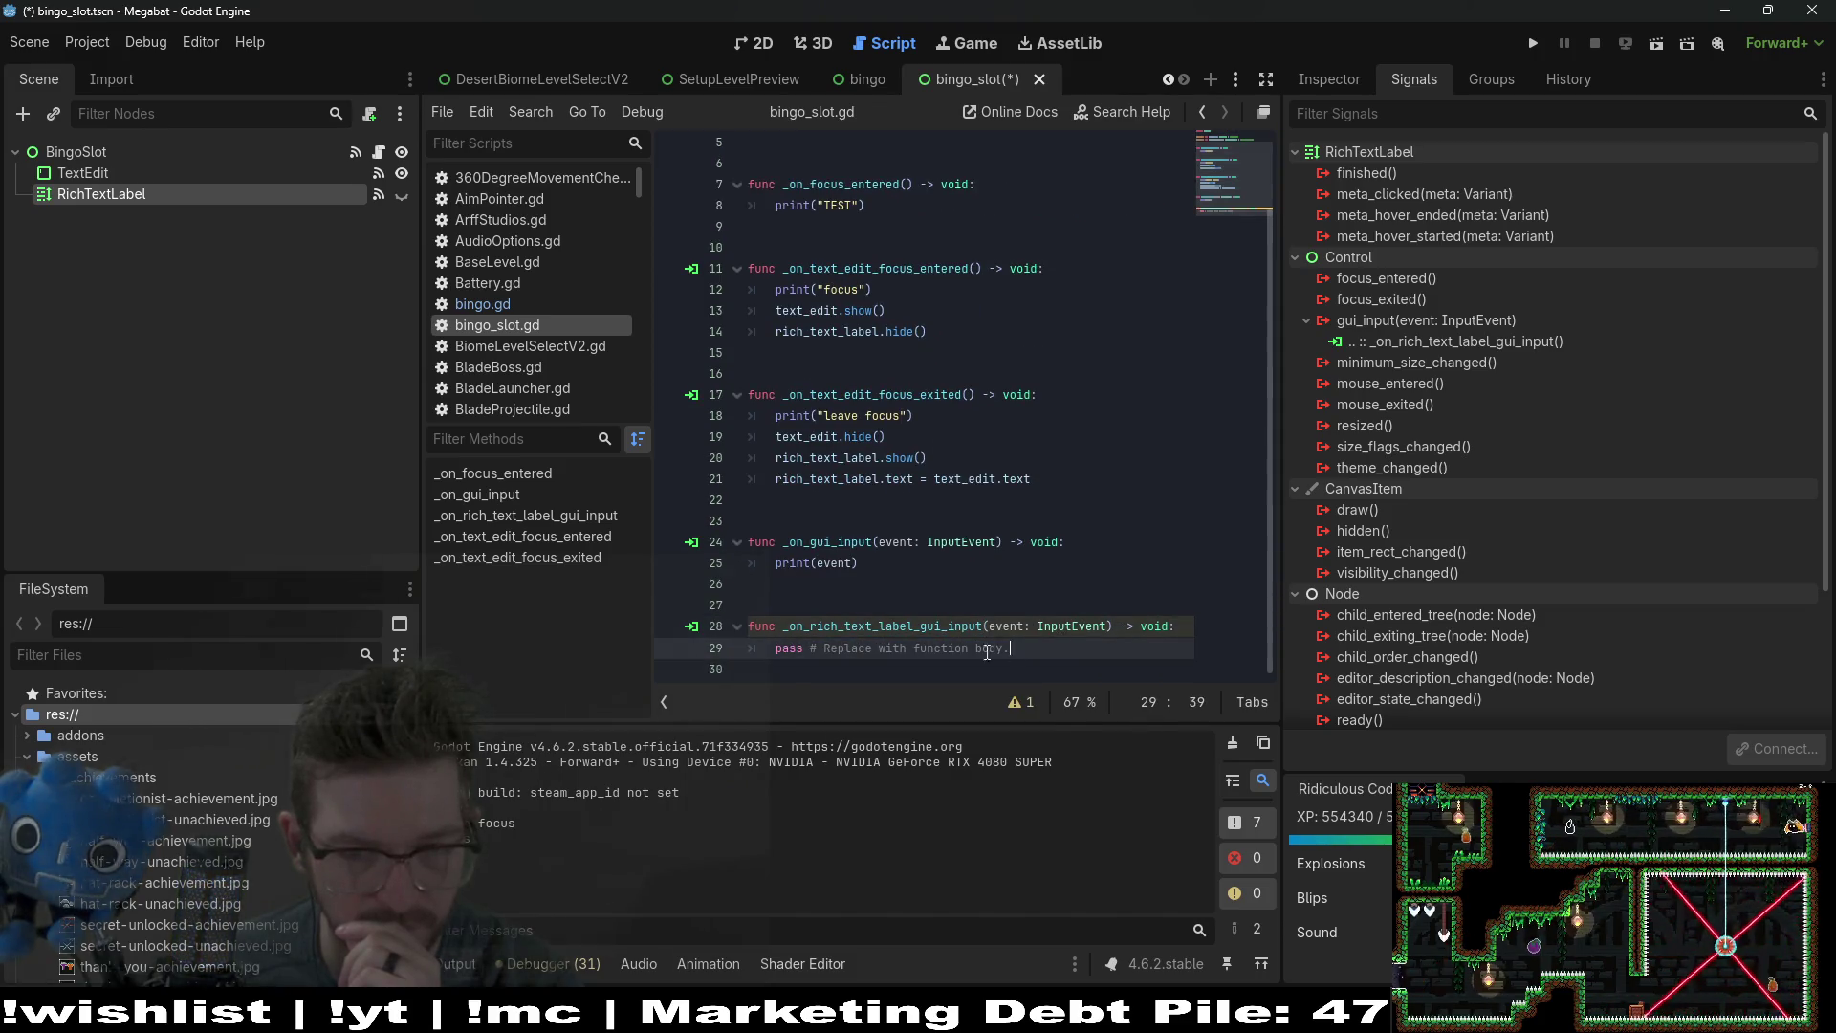
left_click_drag(1011, 651, 752, 650)
type("print")
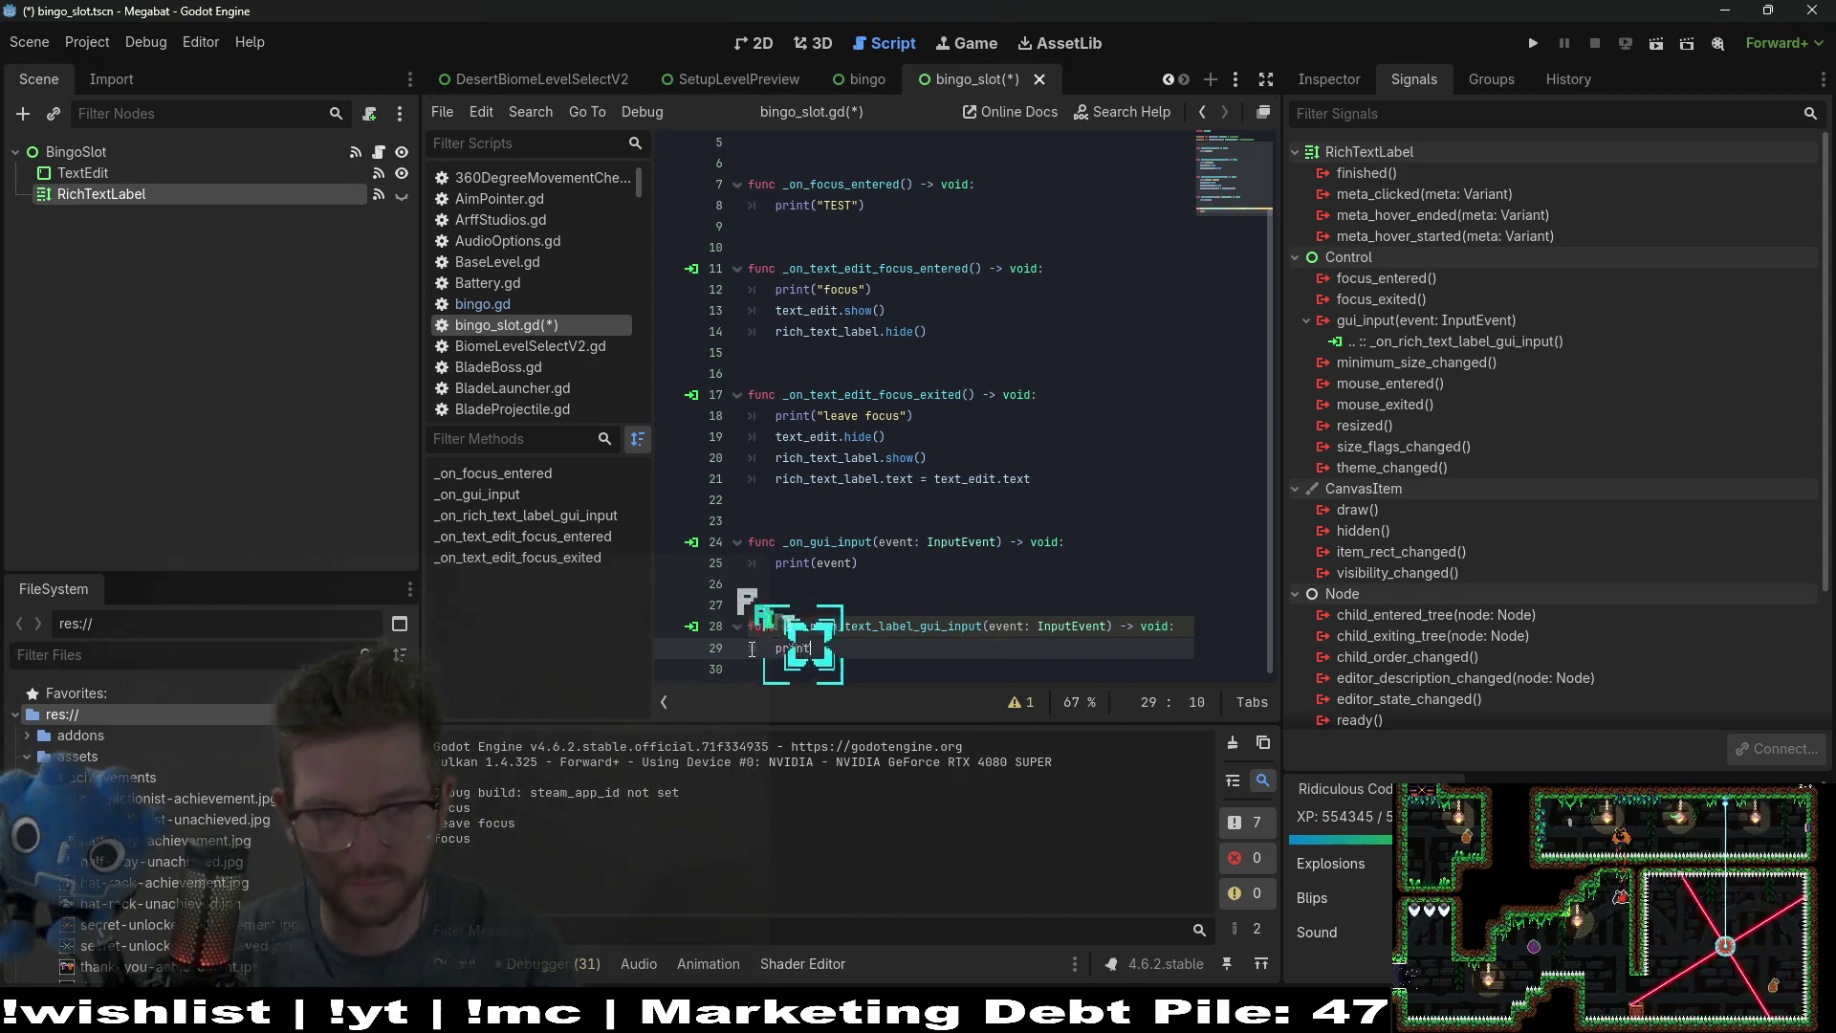
type("(\"eve")
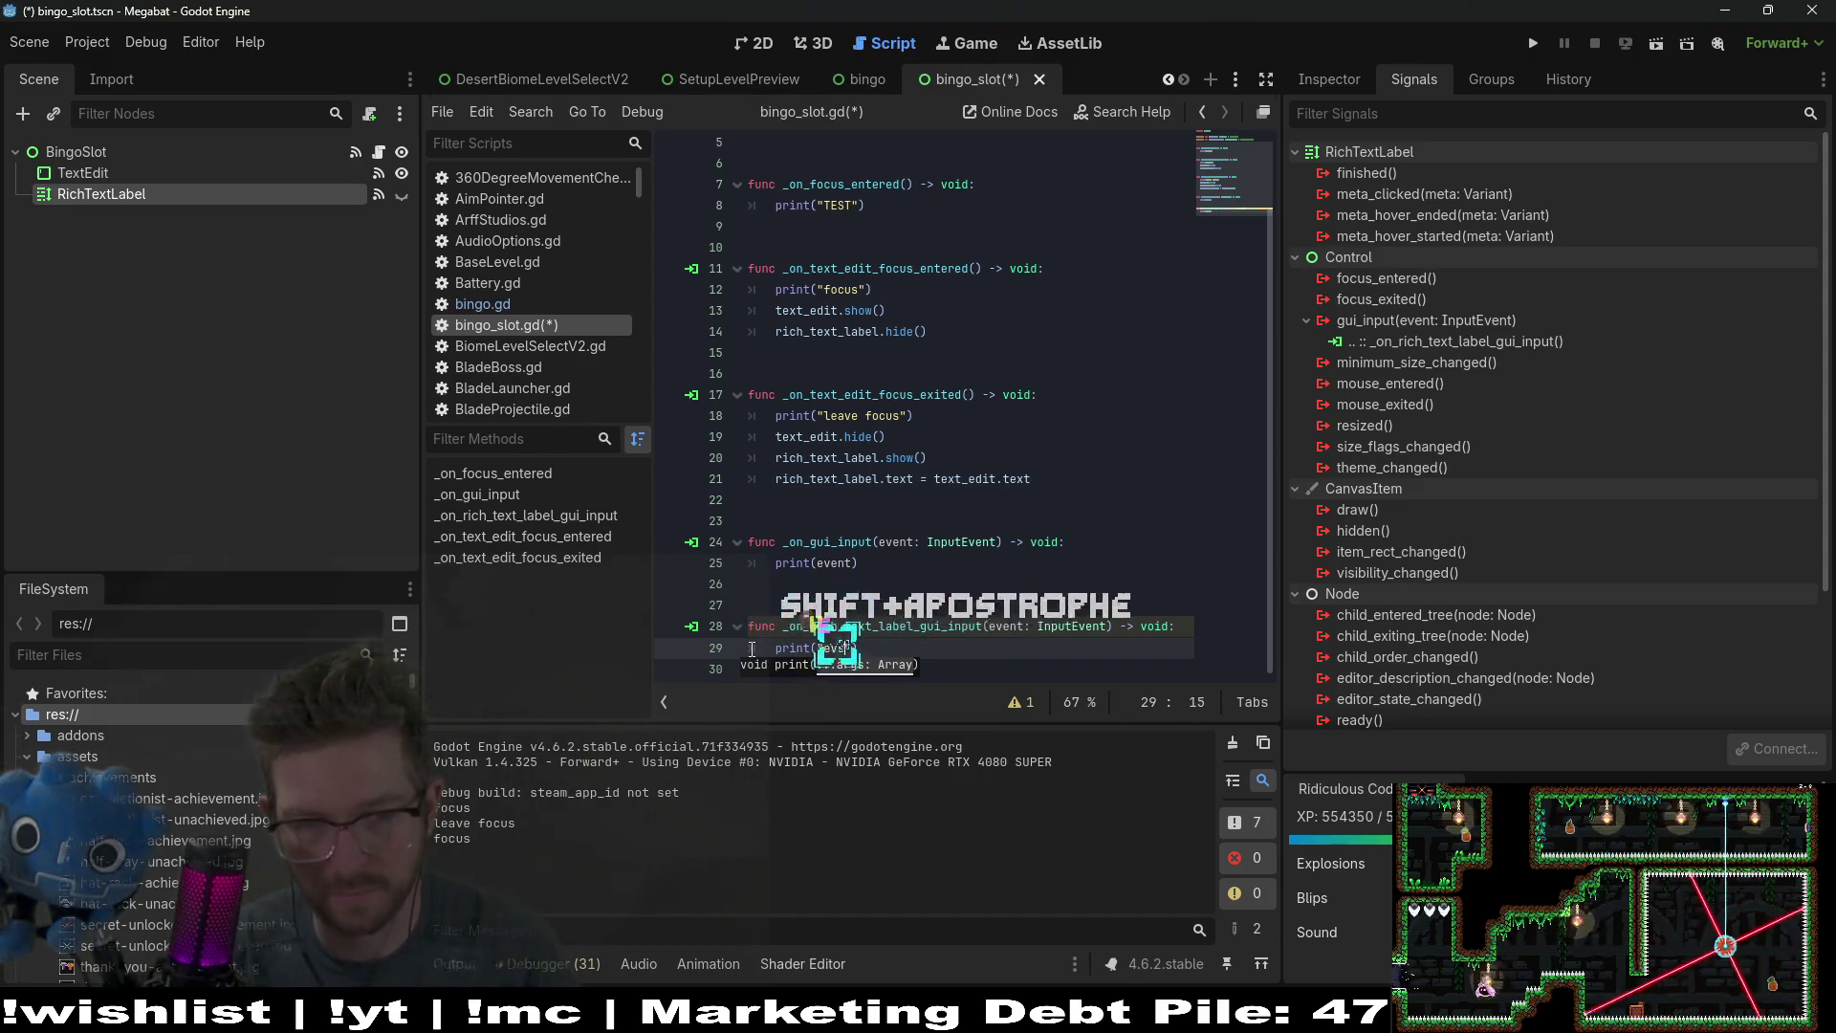
type("nt: \",")
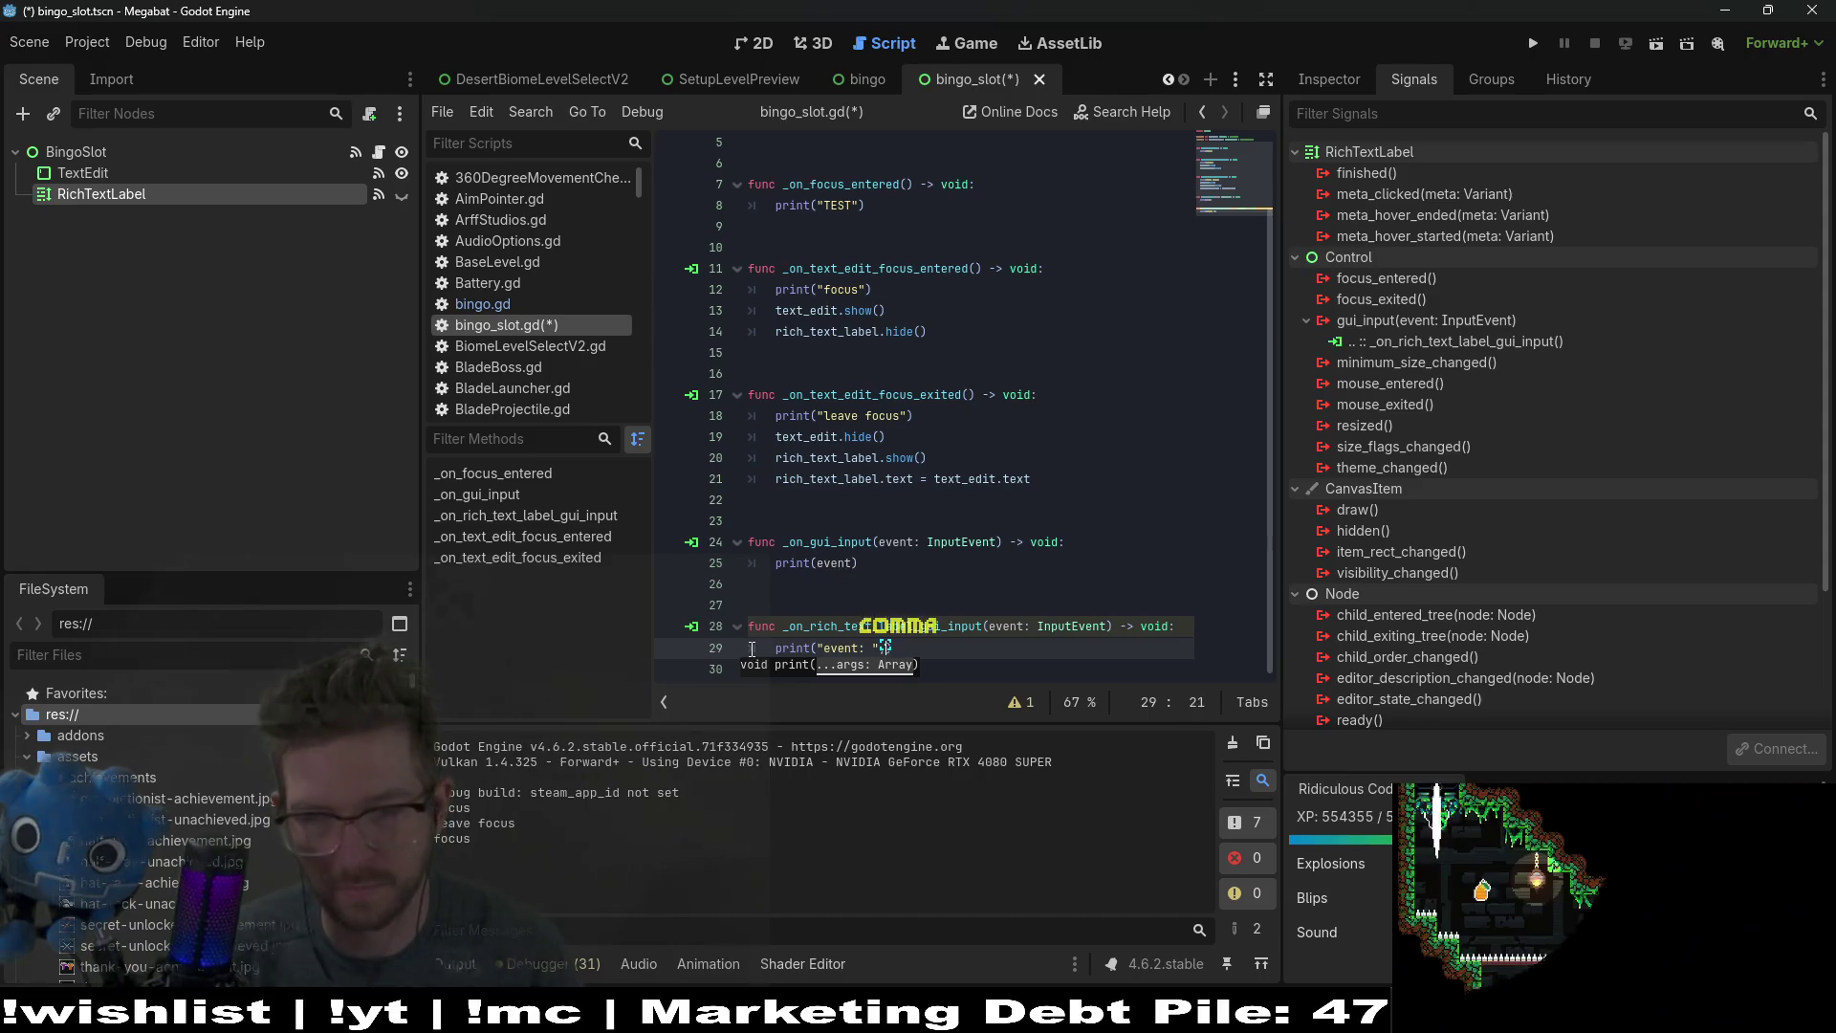
type(" e")
key("BackSpace")
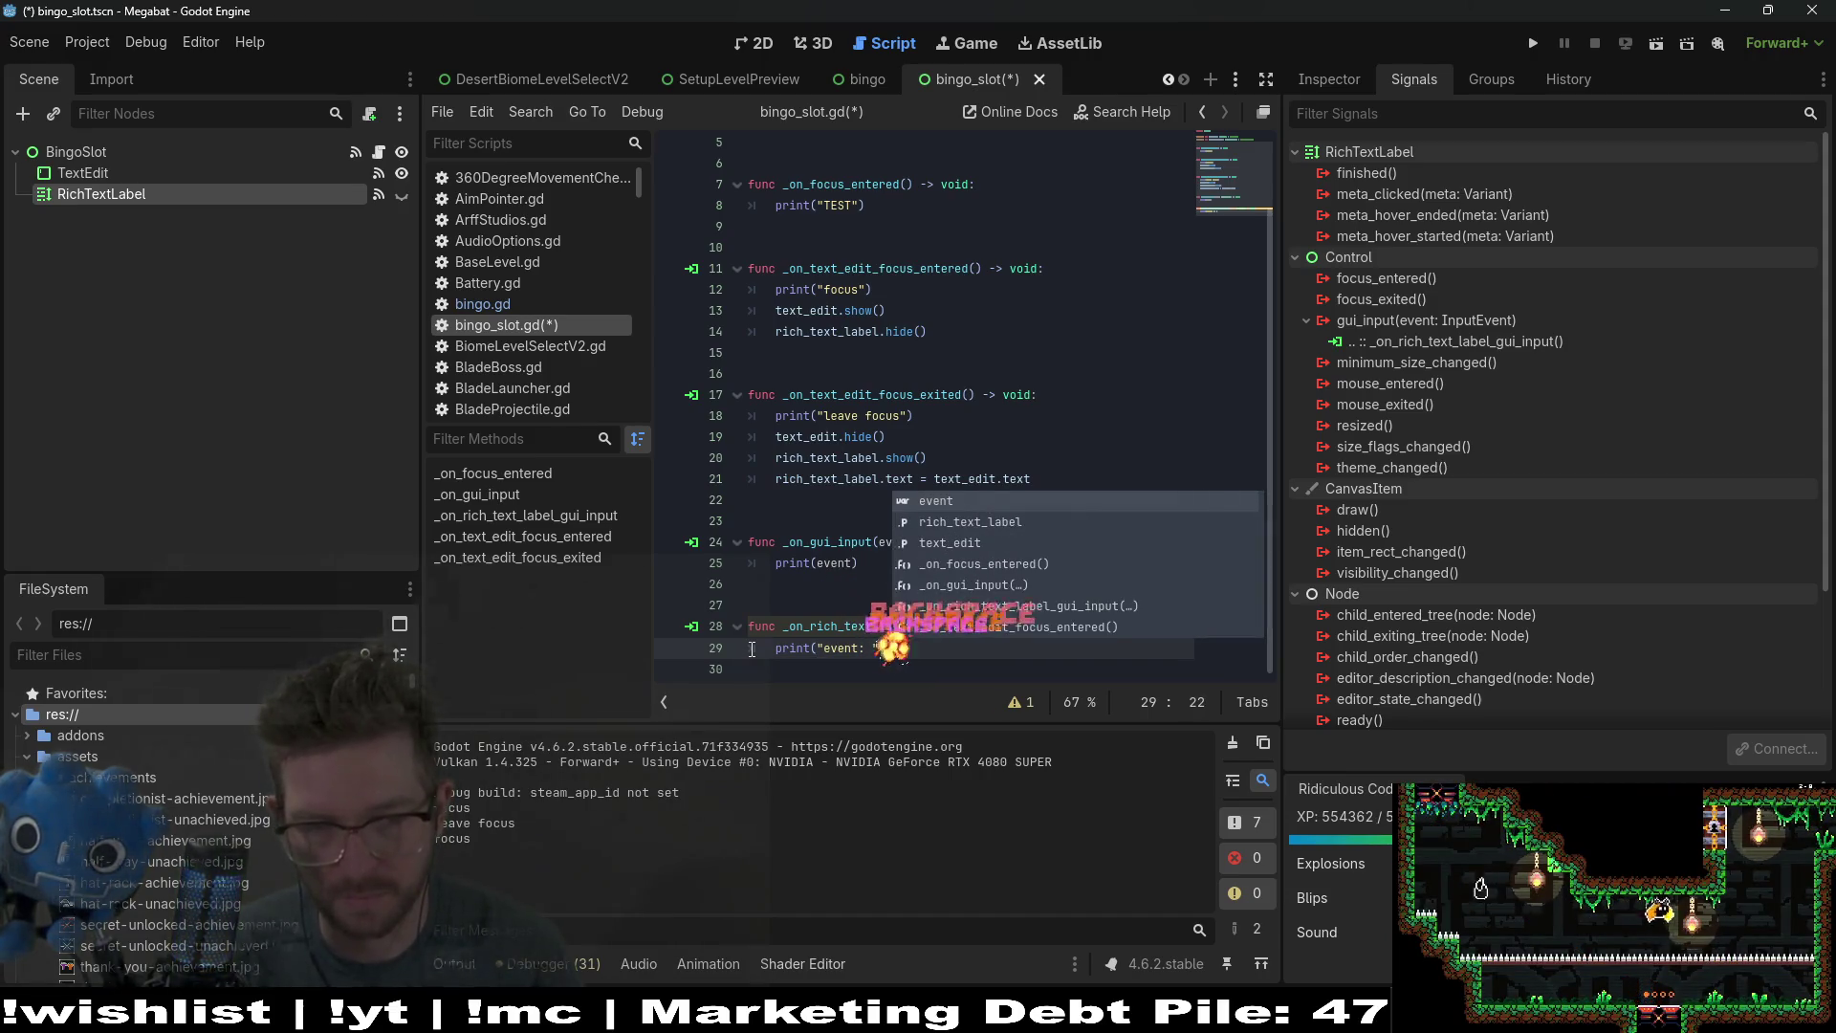
type("event")
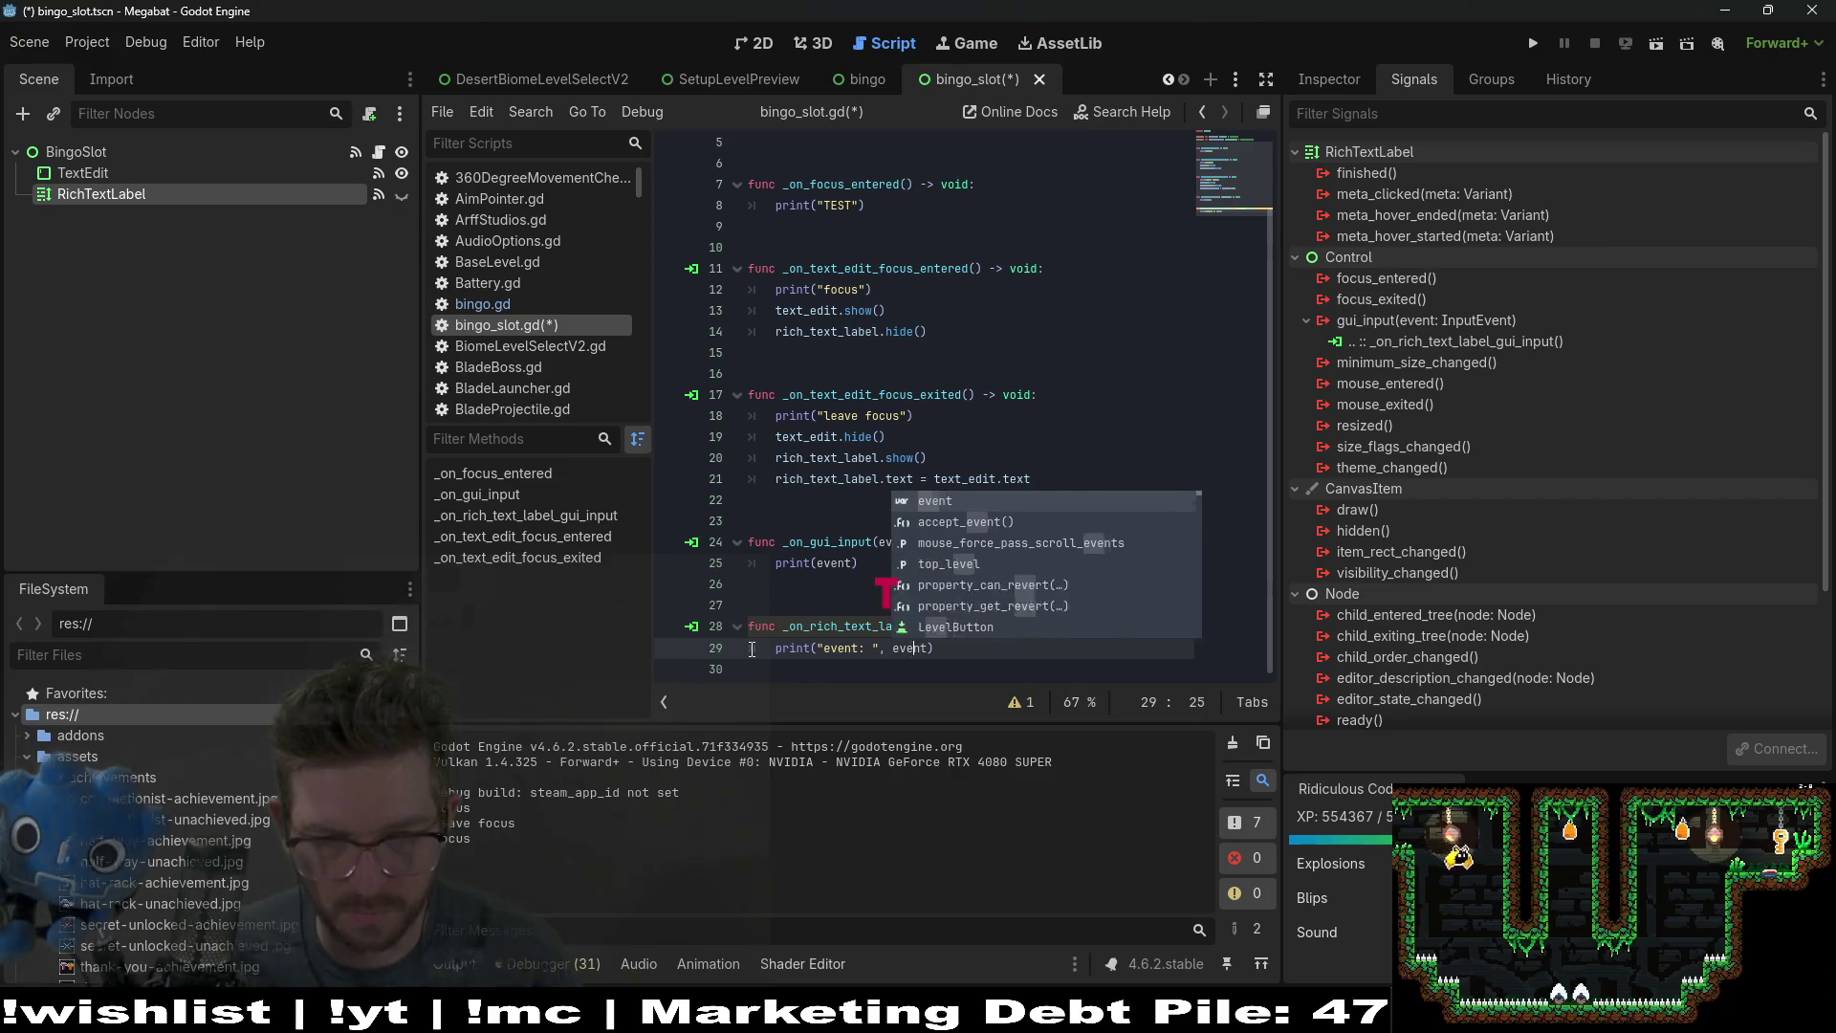
key("Left")
key("Left")
key("Left")
type("rich")
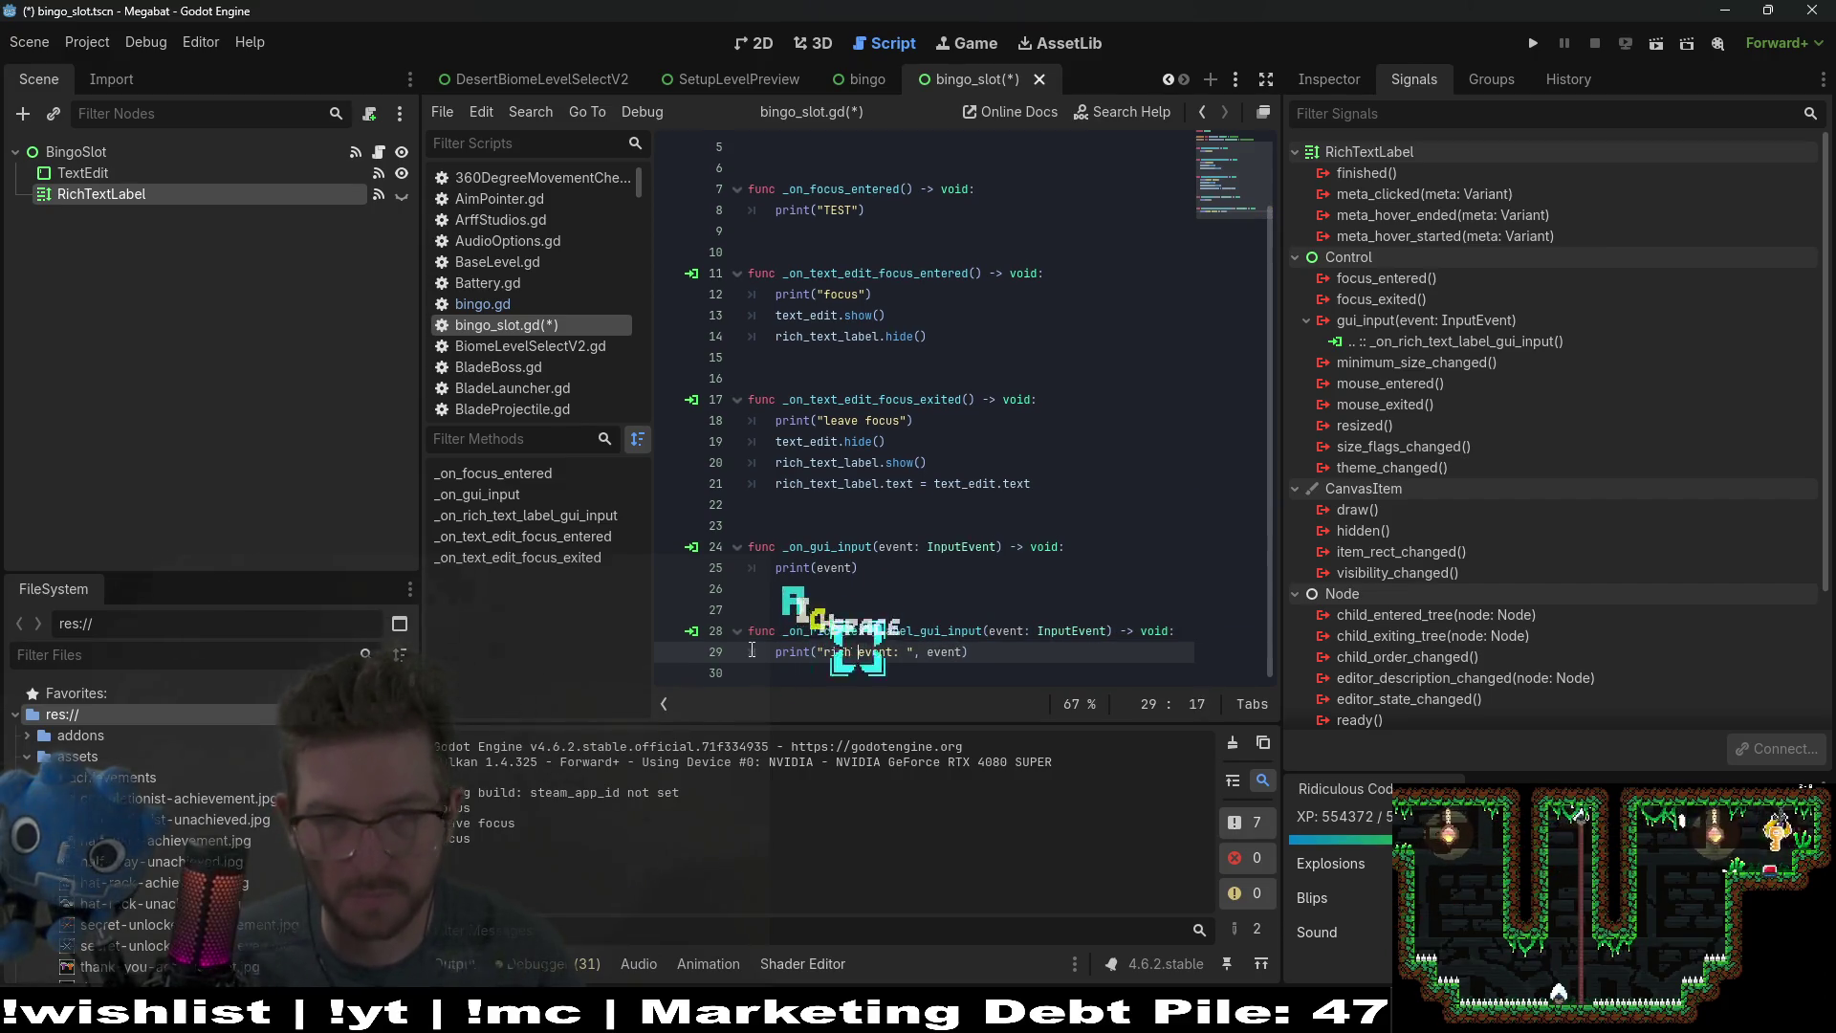
key("ctrl+s")
left_click(867, 78)
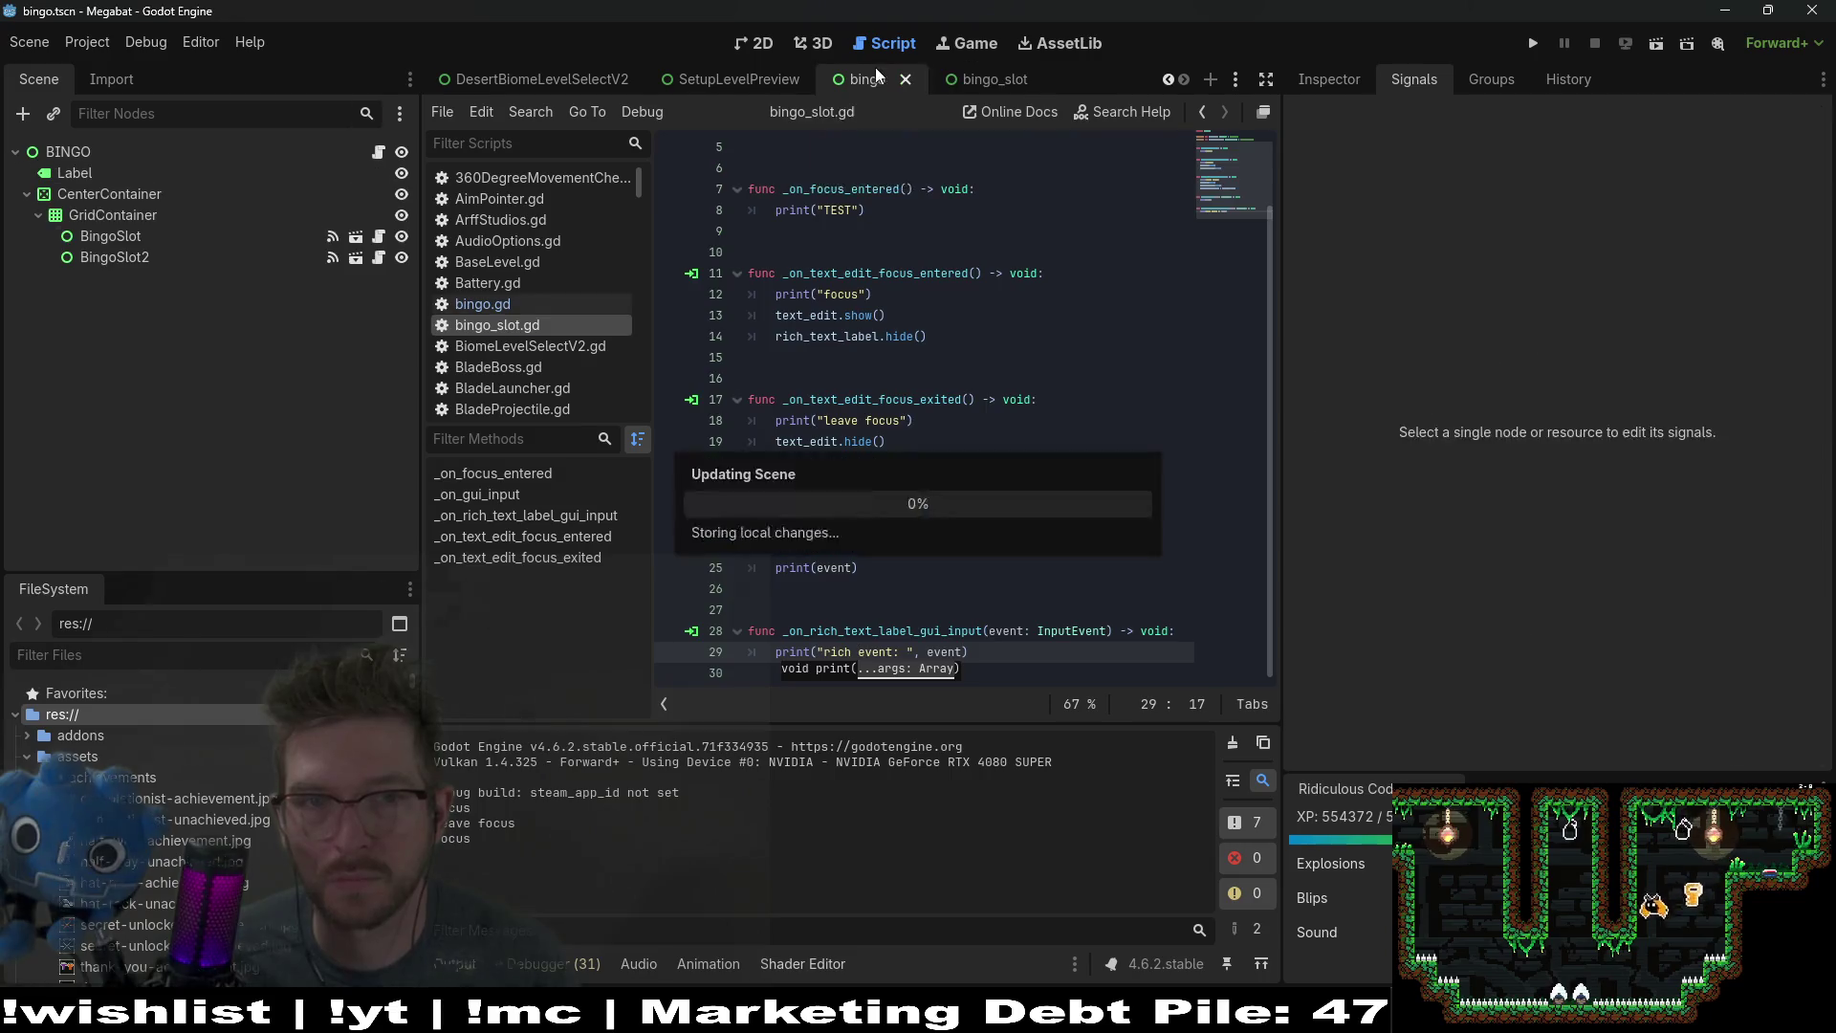
Step: Test-run the bingo scene, review the logged rich event entries, then select line 29's print in bingo_slot.gd
left_click(1656, 43)
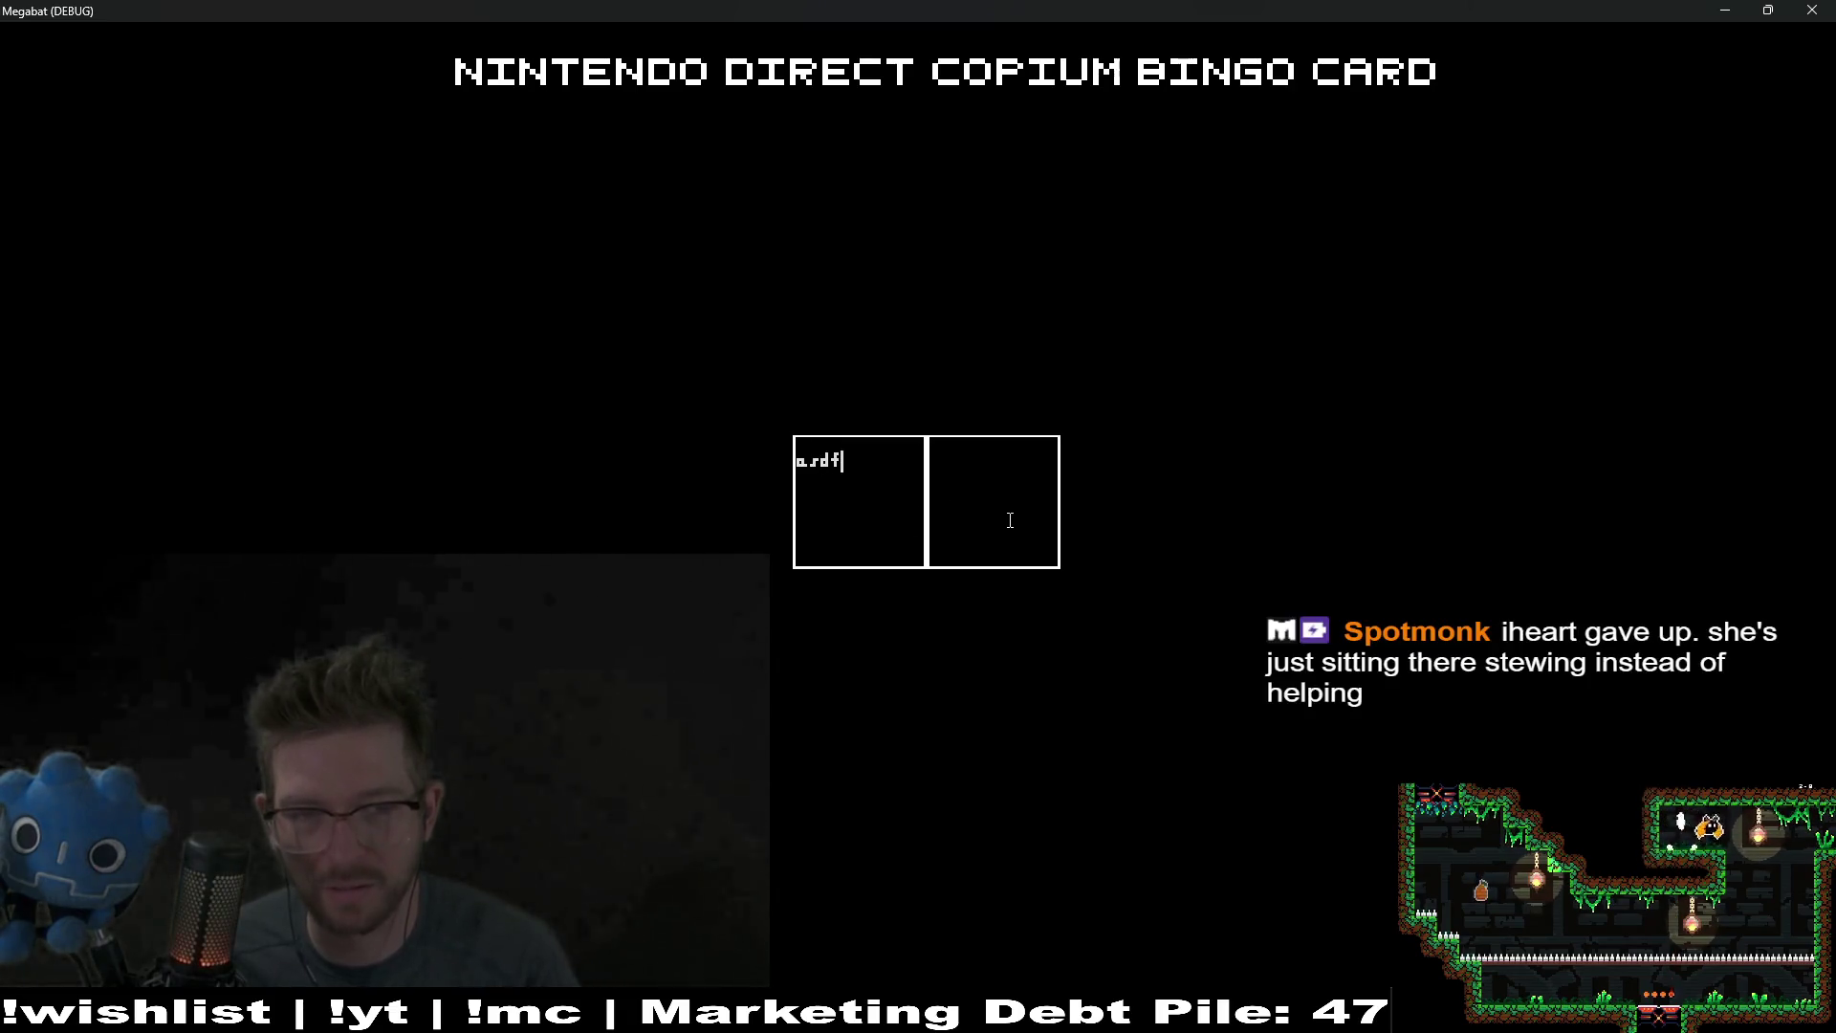
left_click(1813, 10)
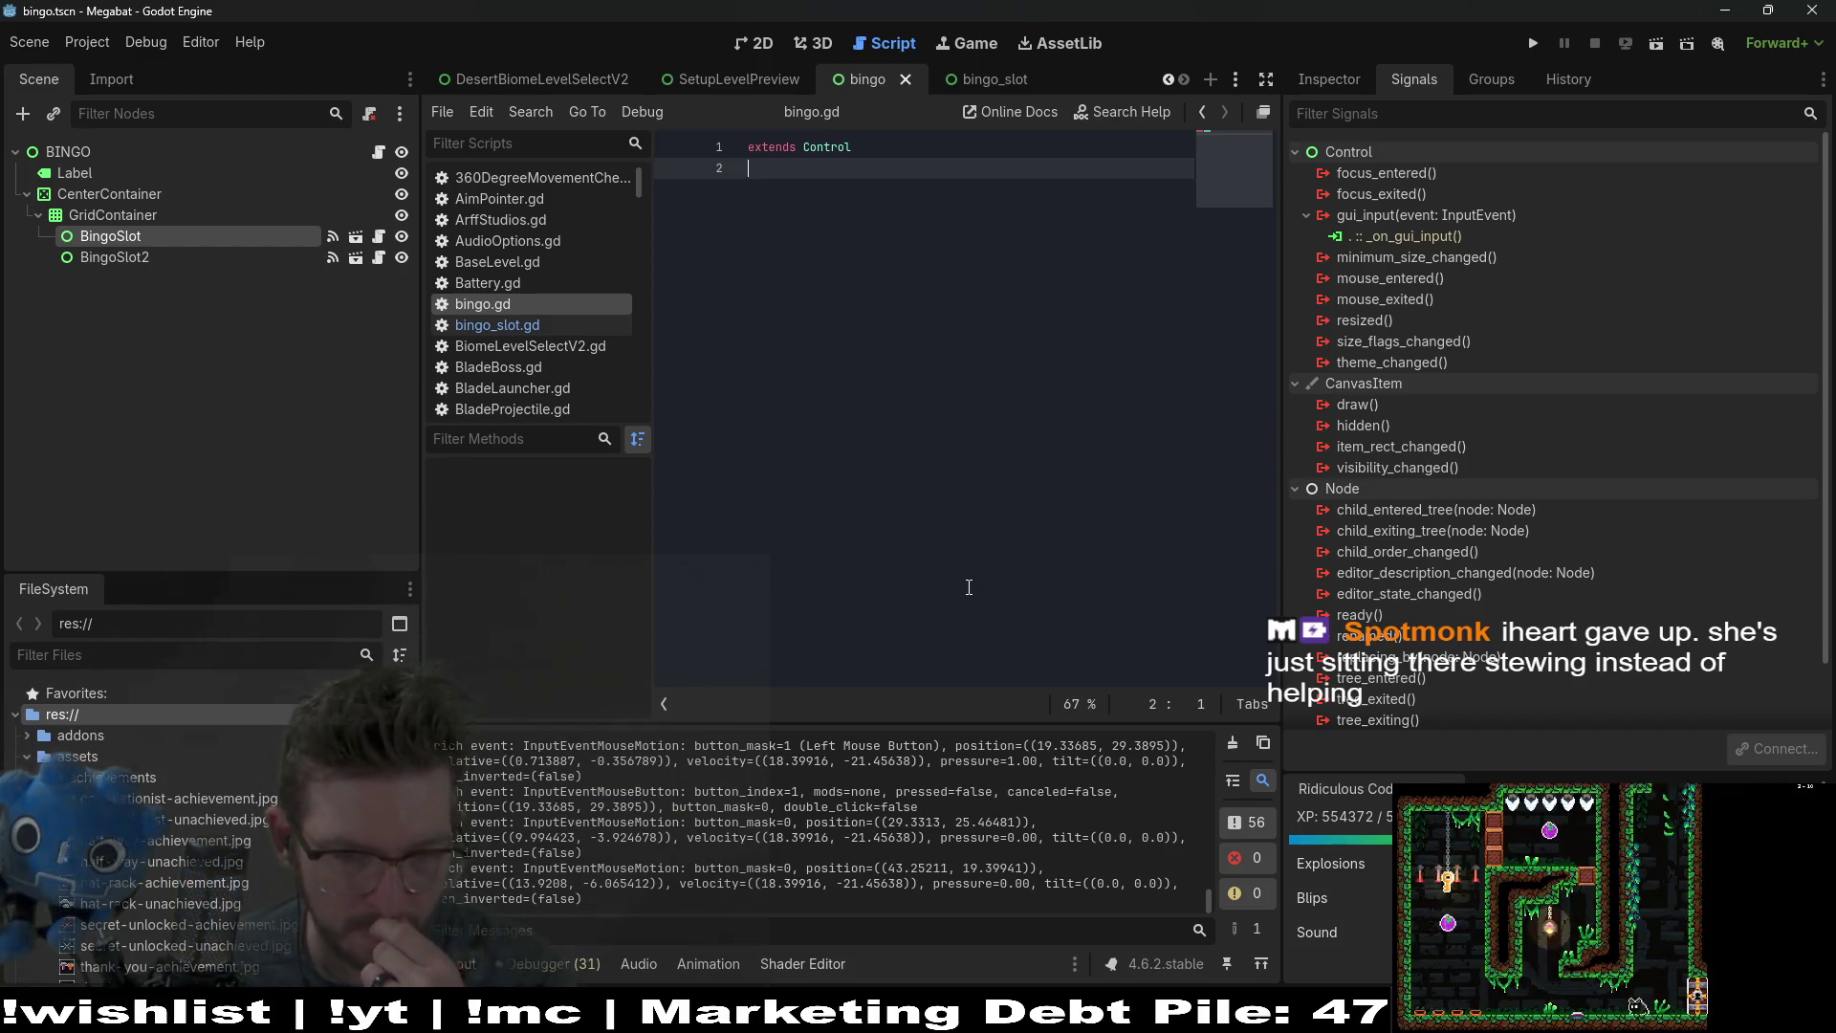
scroll(788, 805, "up", 5)
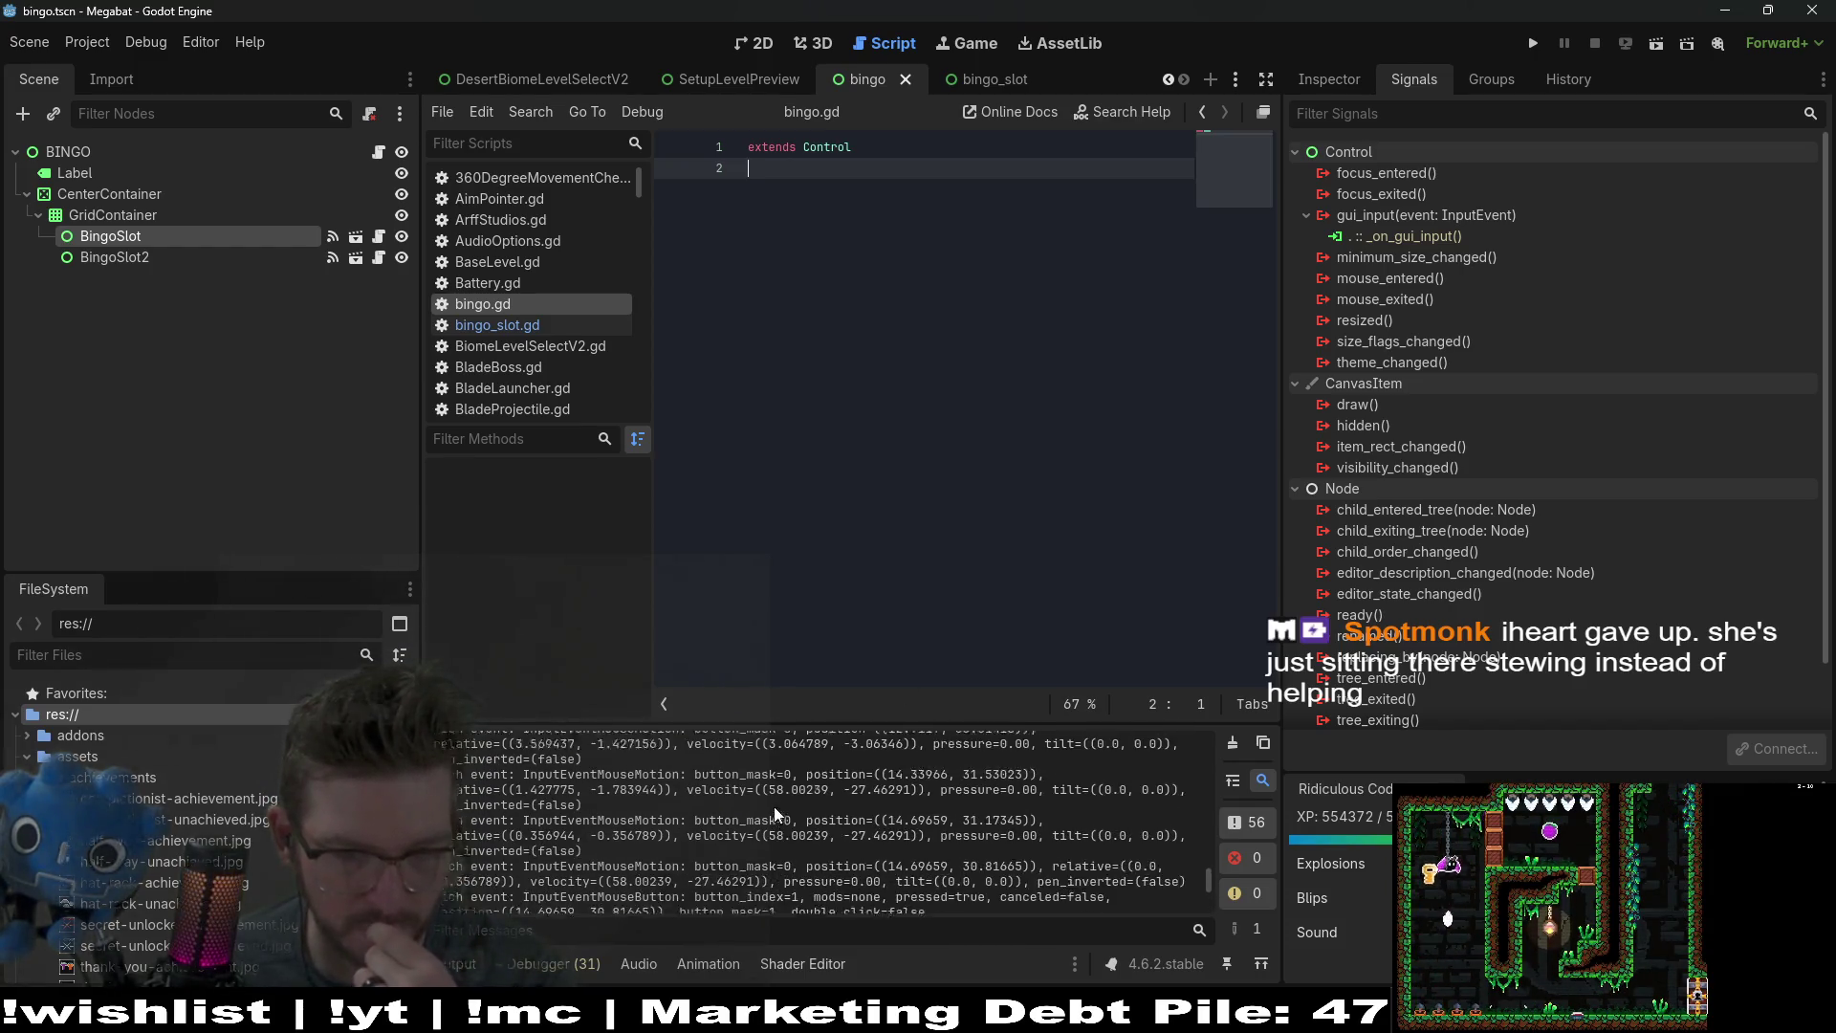
scroll(772, 806, "up", 10)
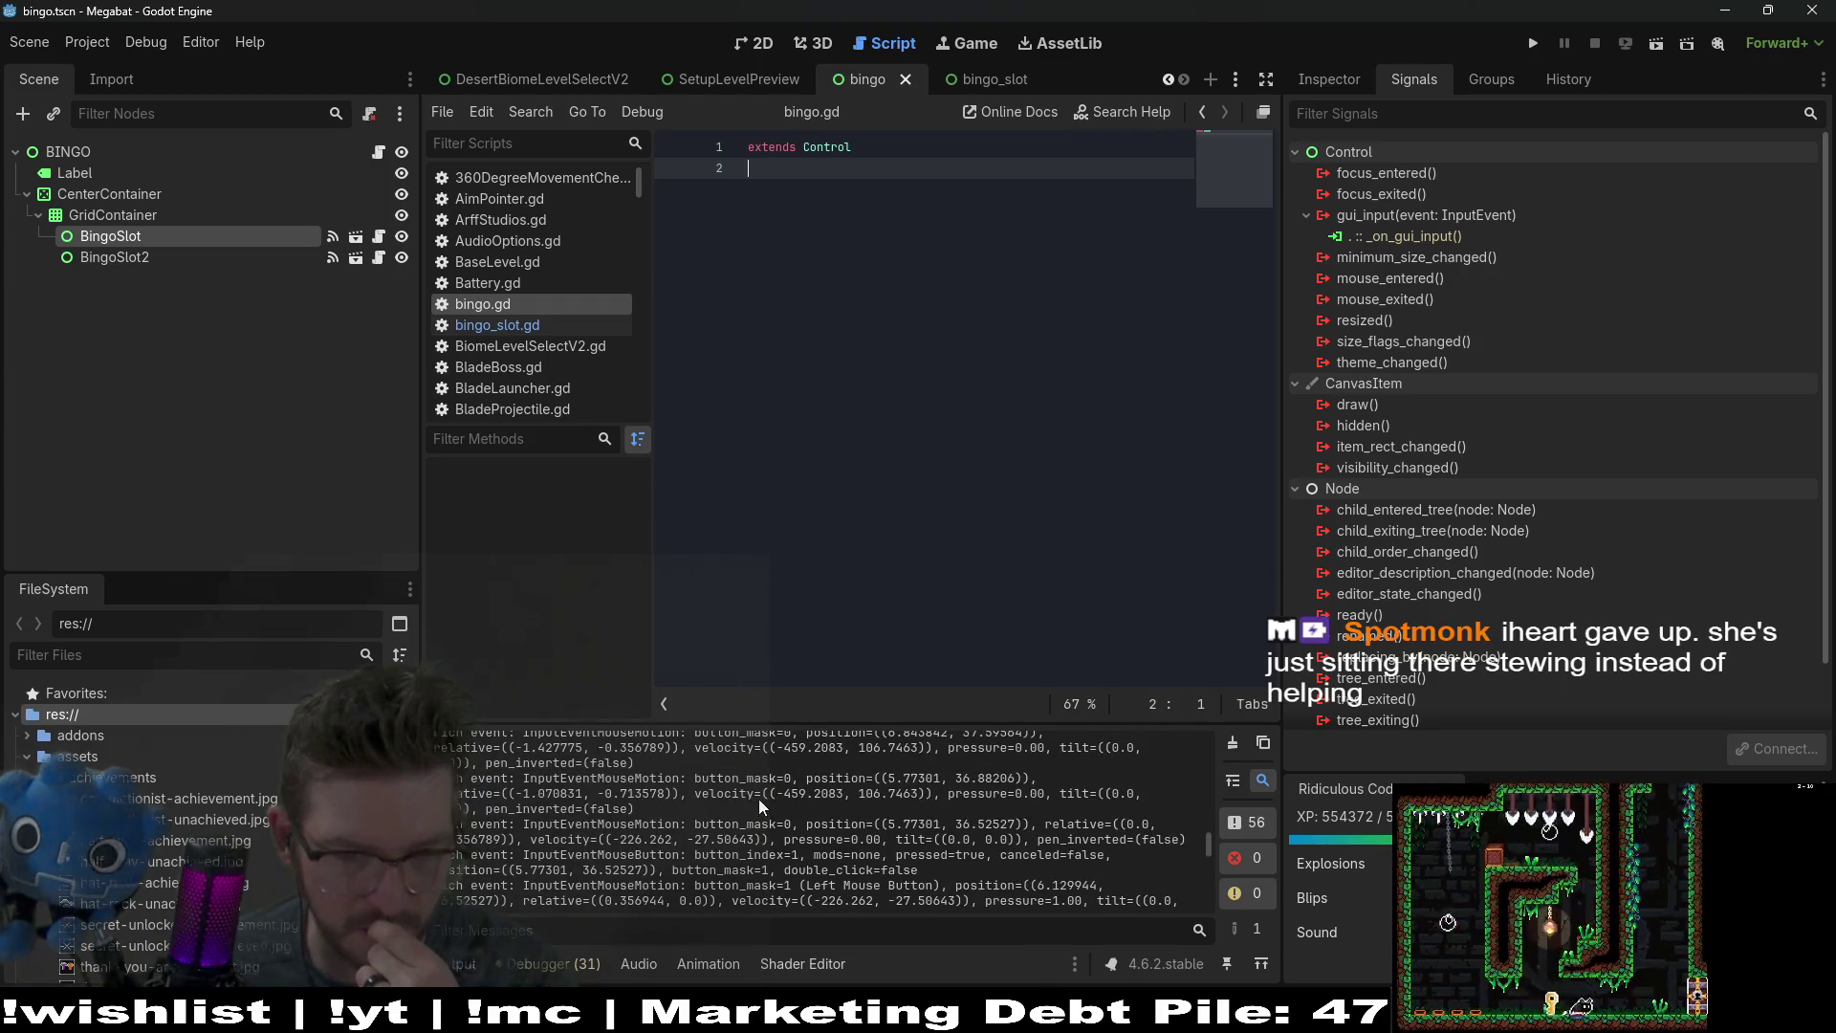
scroll(743, 801, "up", 10)
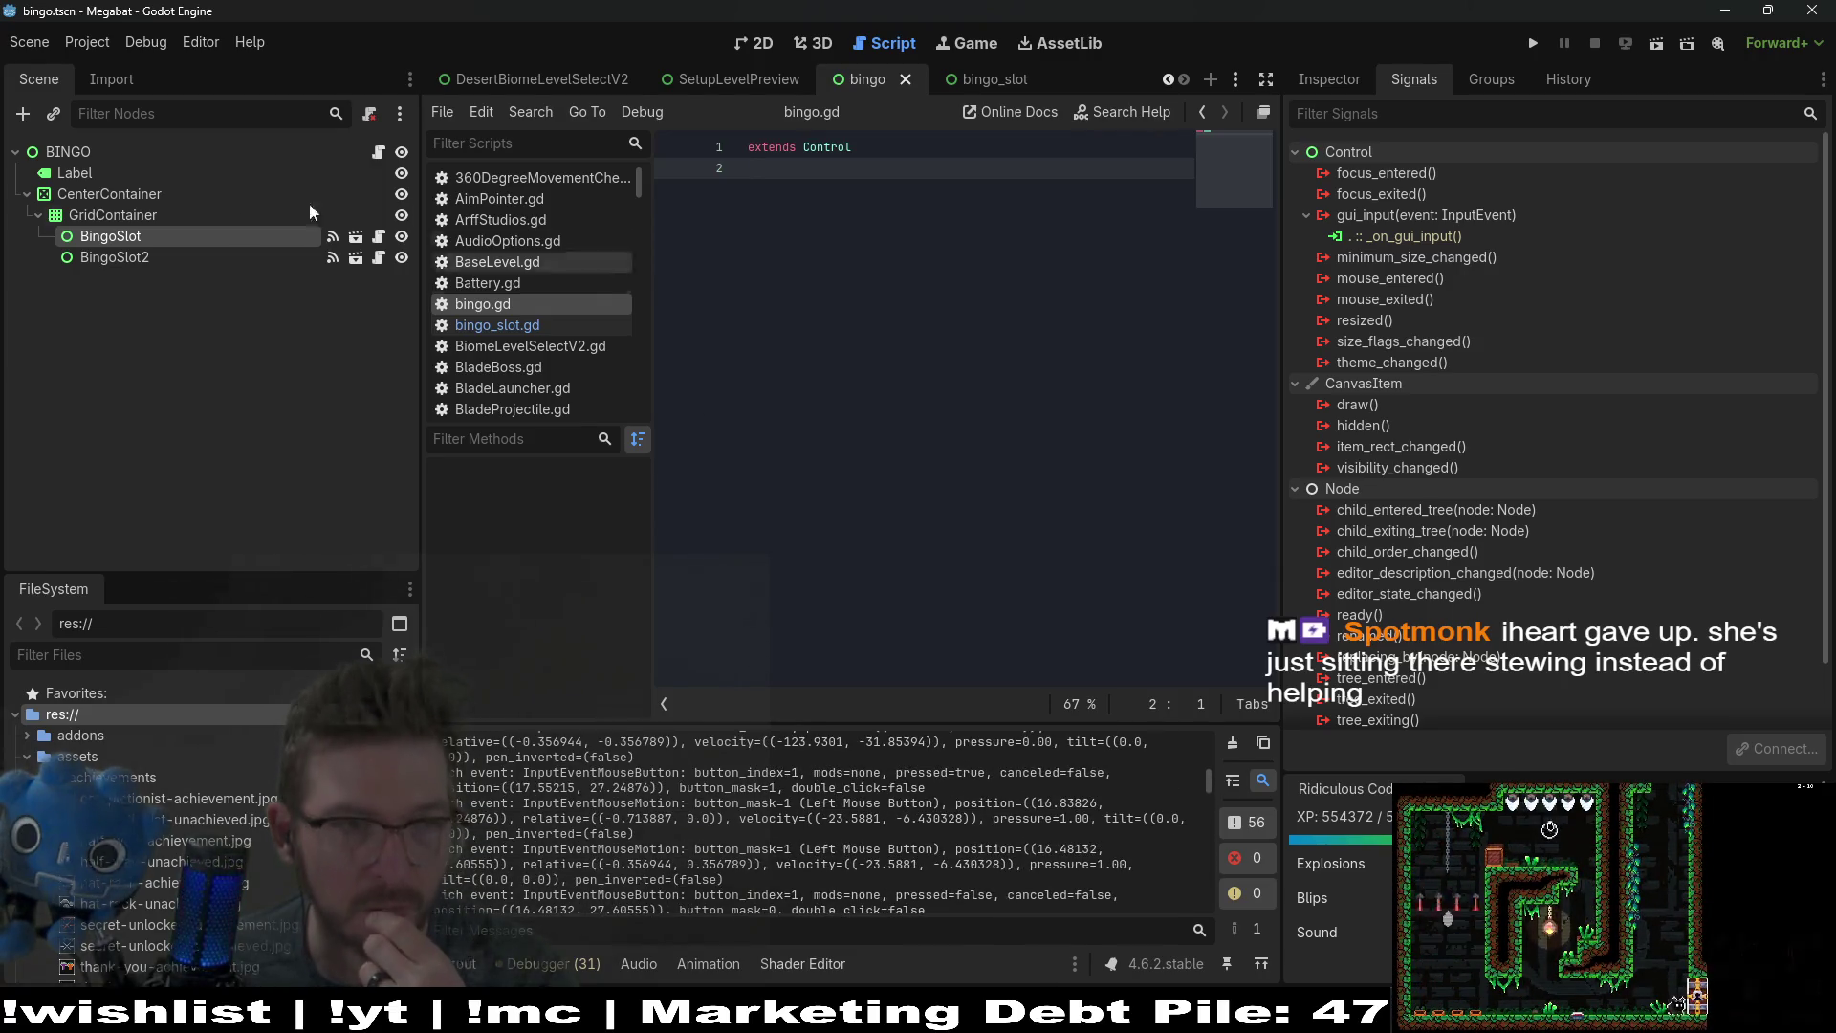
left_click(379, 258)
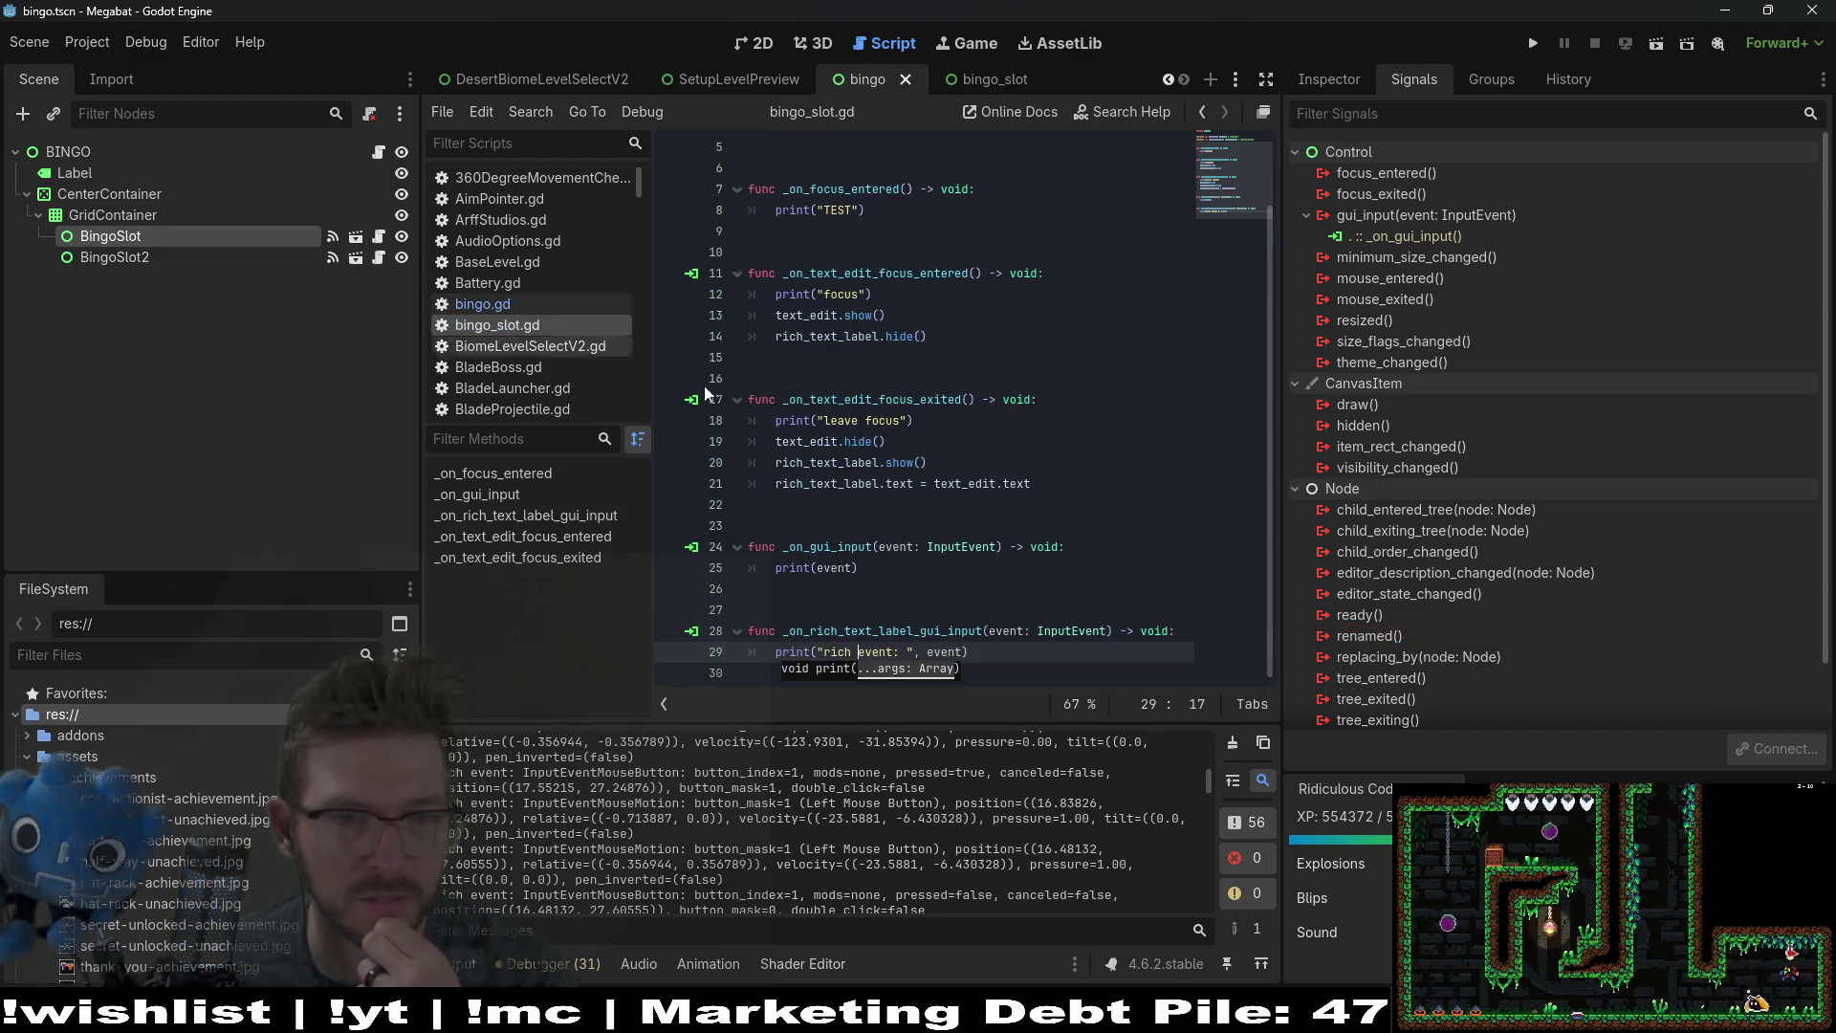
left_click_drag(998, 655, 775, 654)
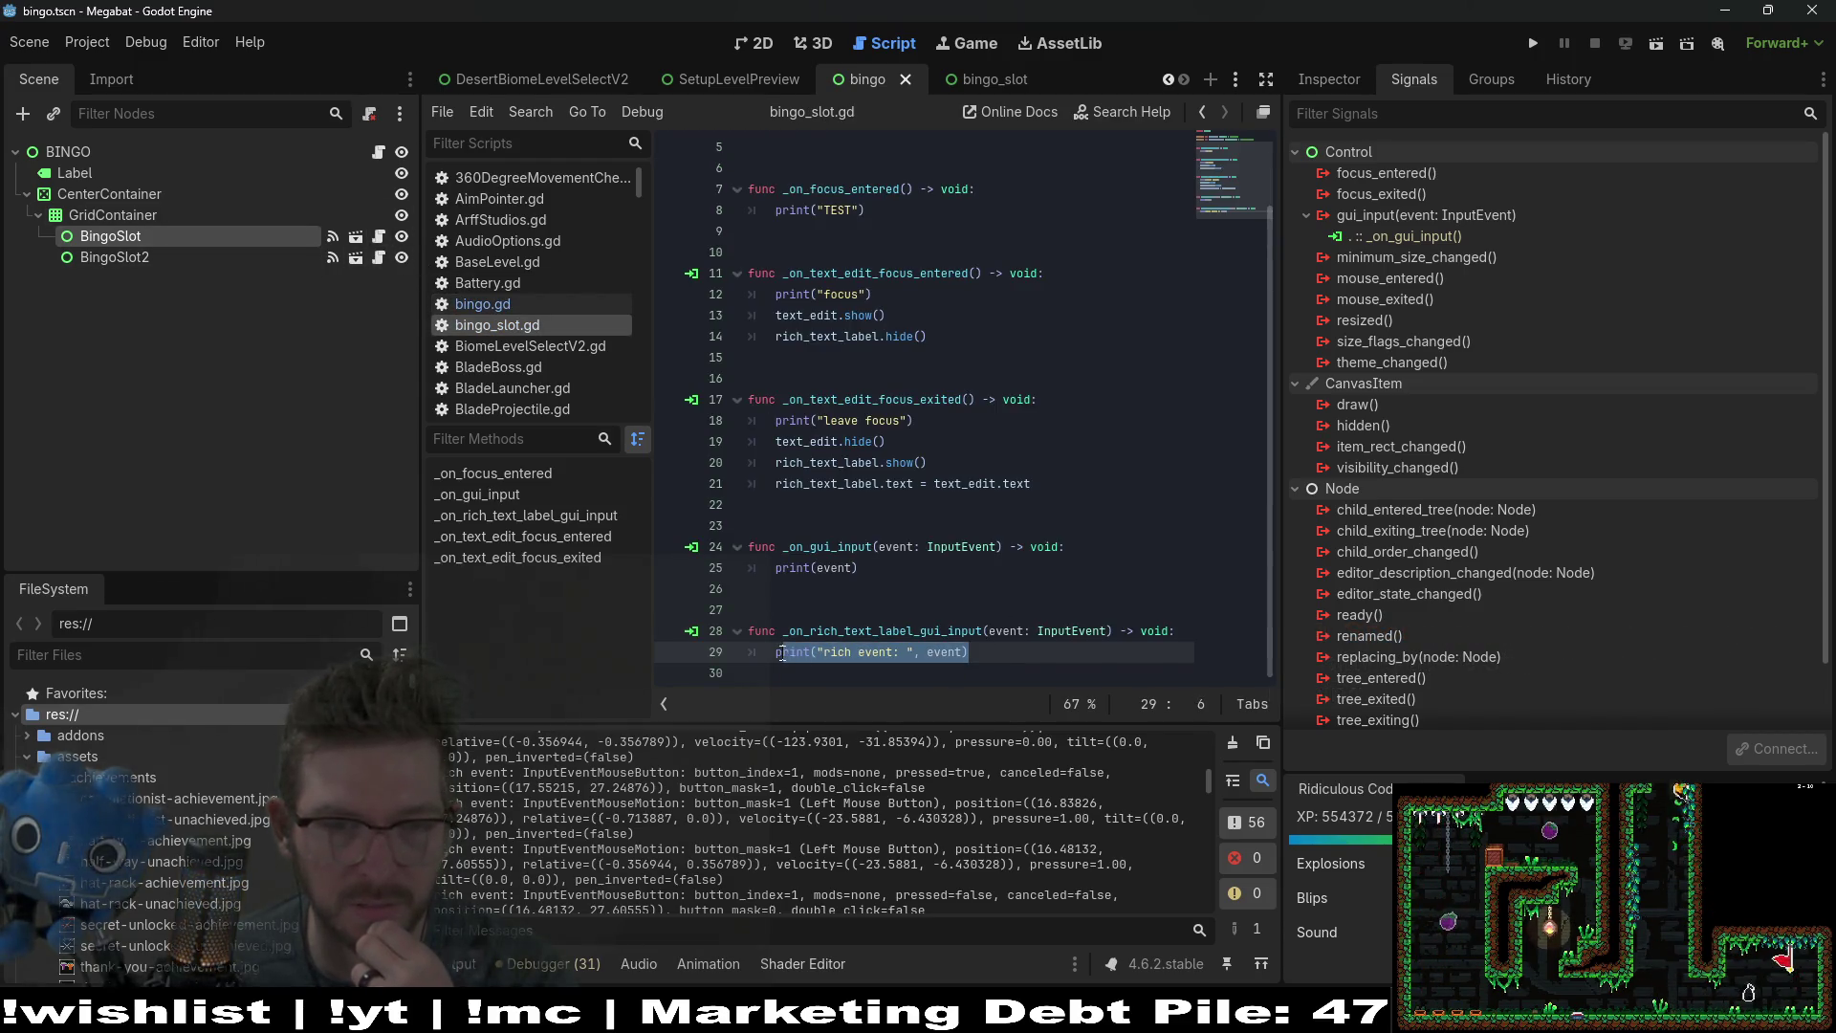
Step: Replace the rich event print with the condition 'if event is InputEventMouseButton:'
key("BackSpace")
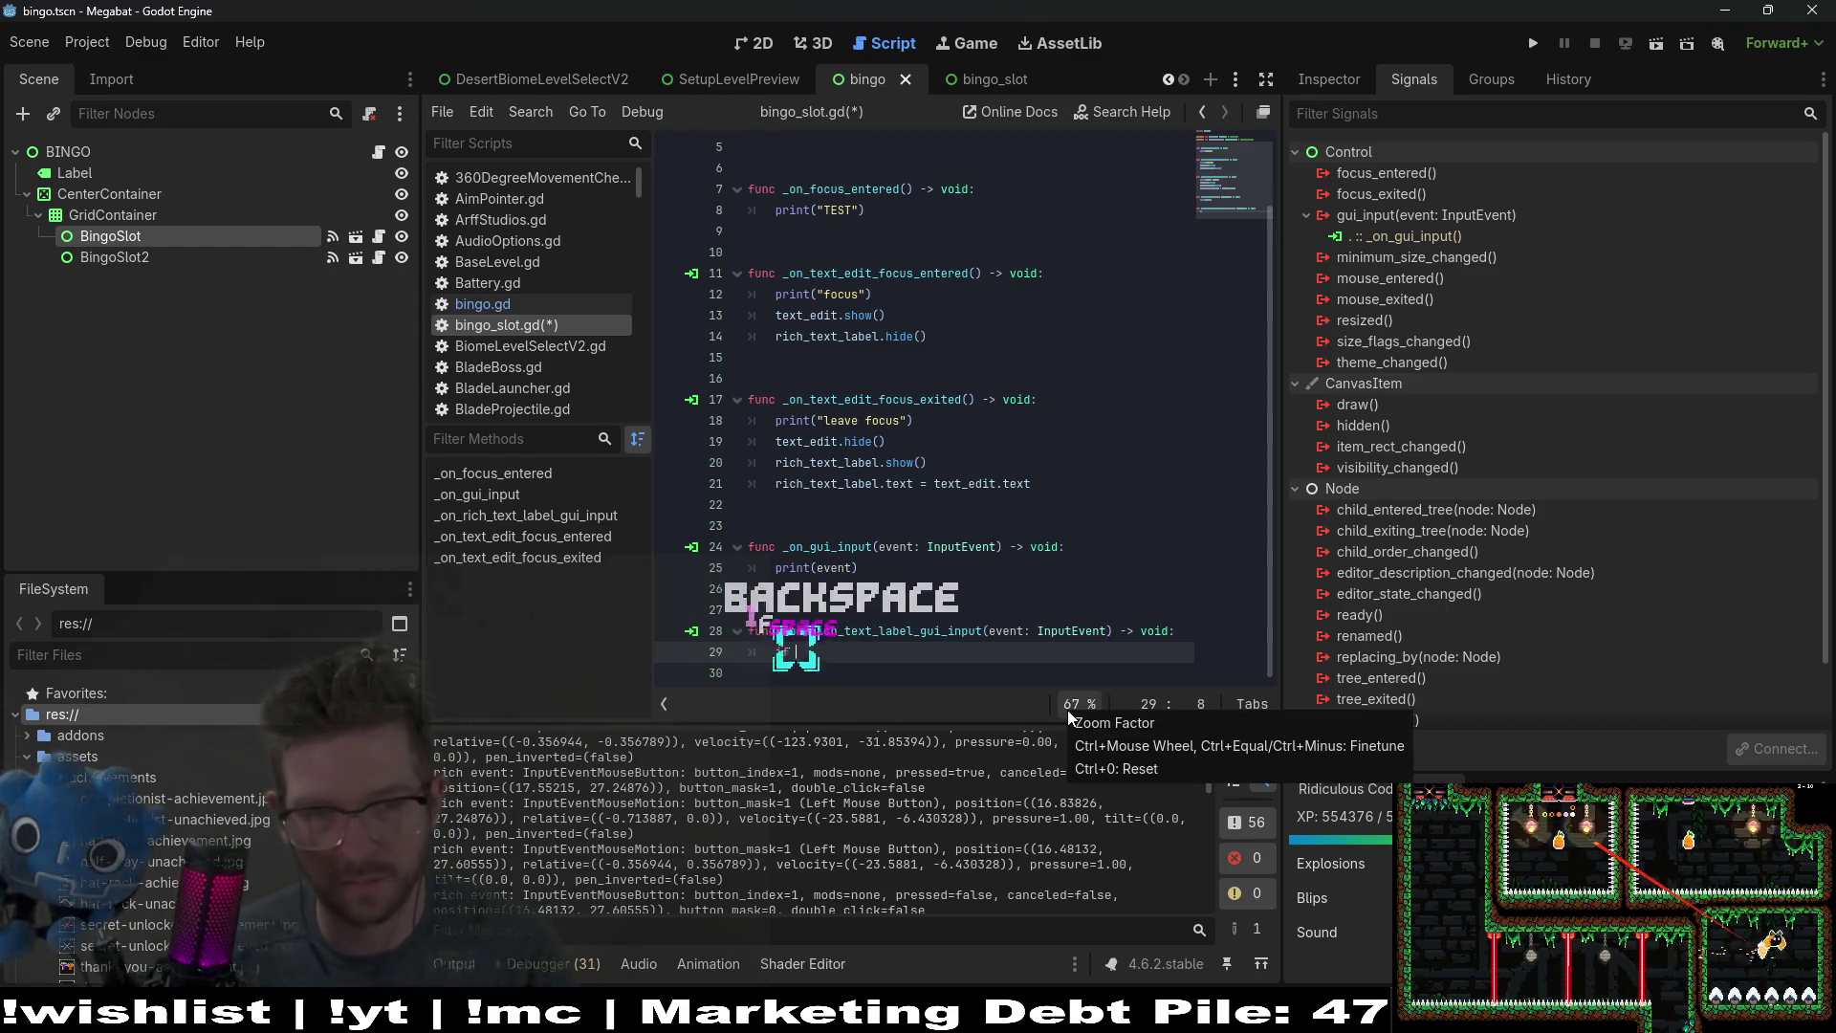
type("if mouse_")
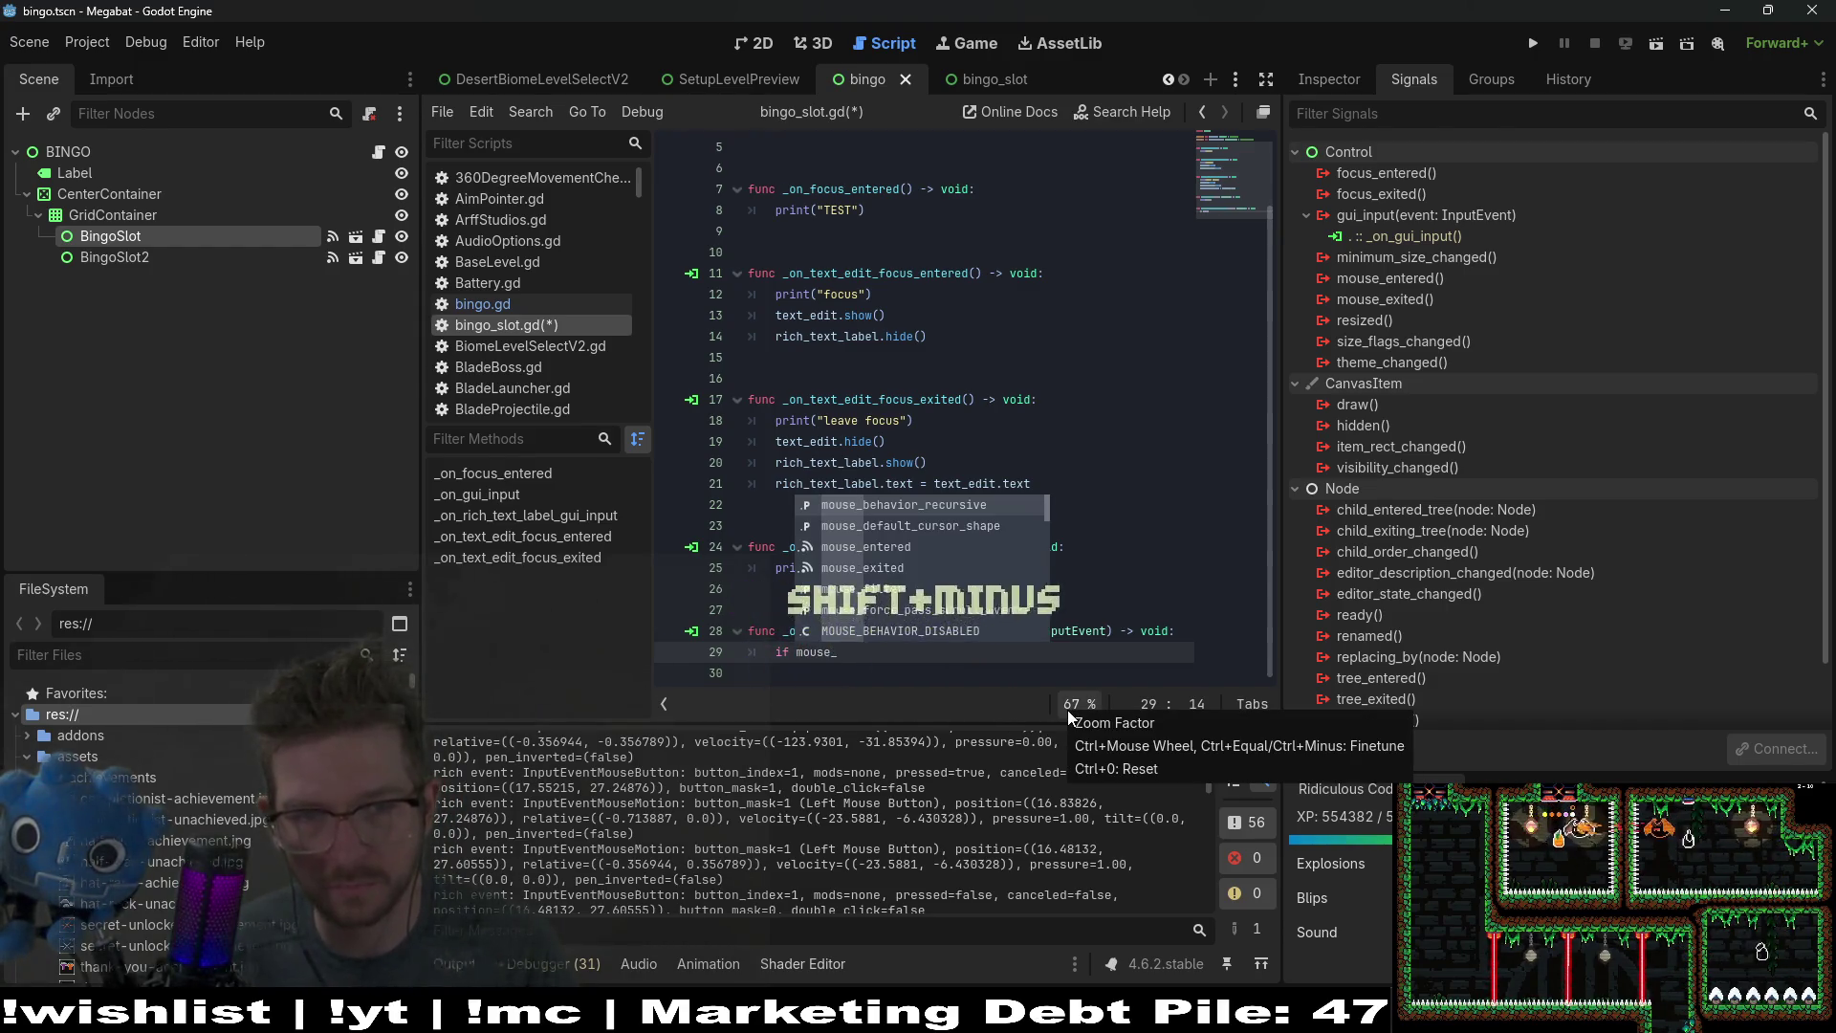
key("BackSpace")
key("BackSpace")
key("BackSpace")
key("BackSpace")
key("BackSpace")
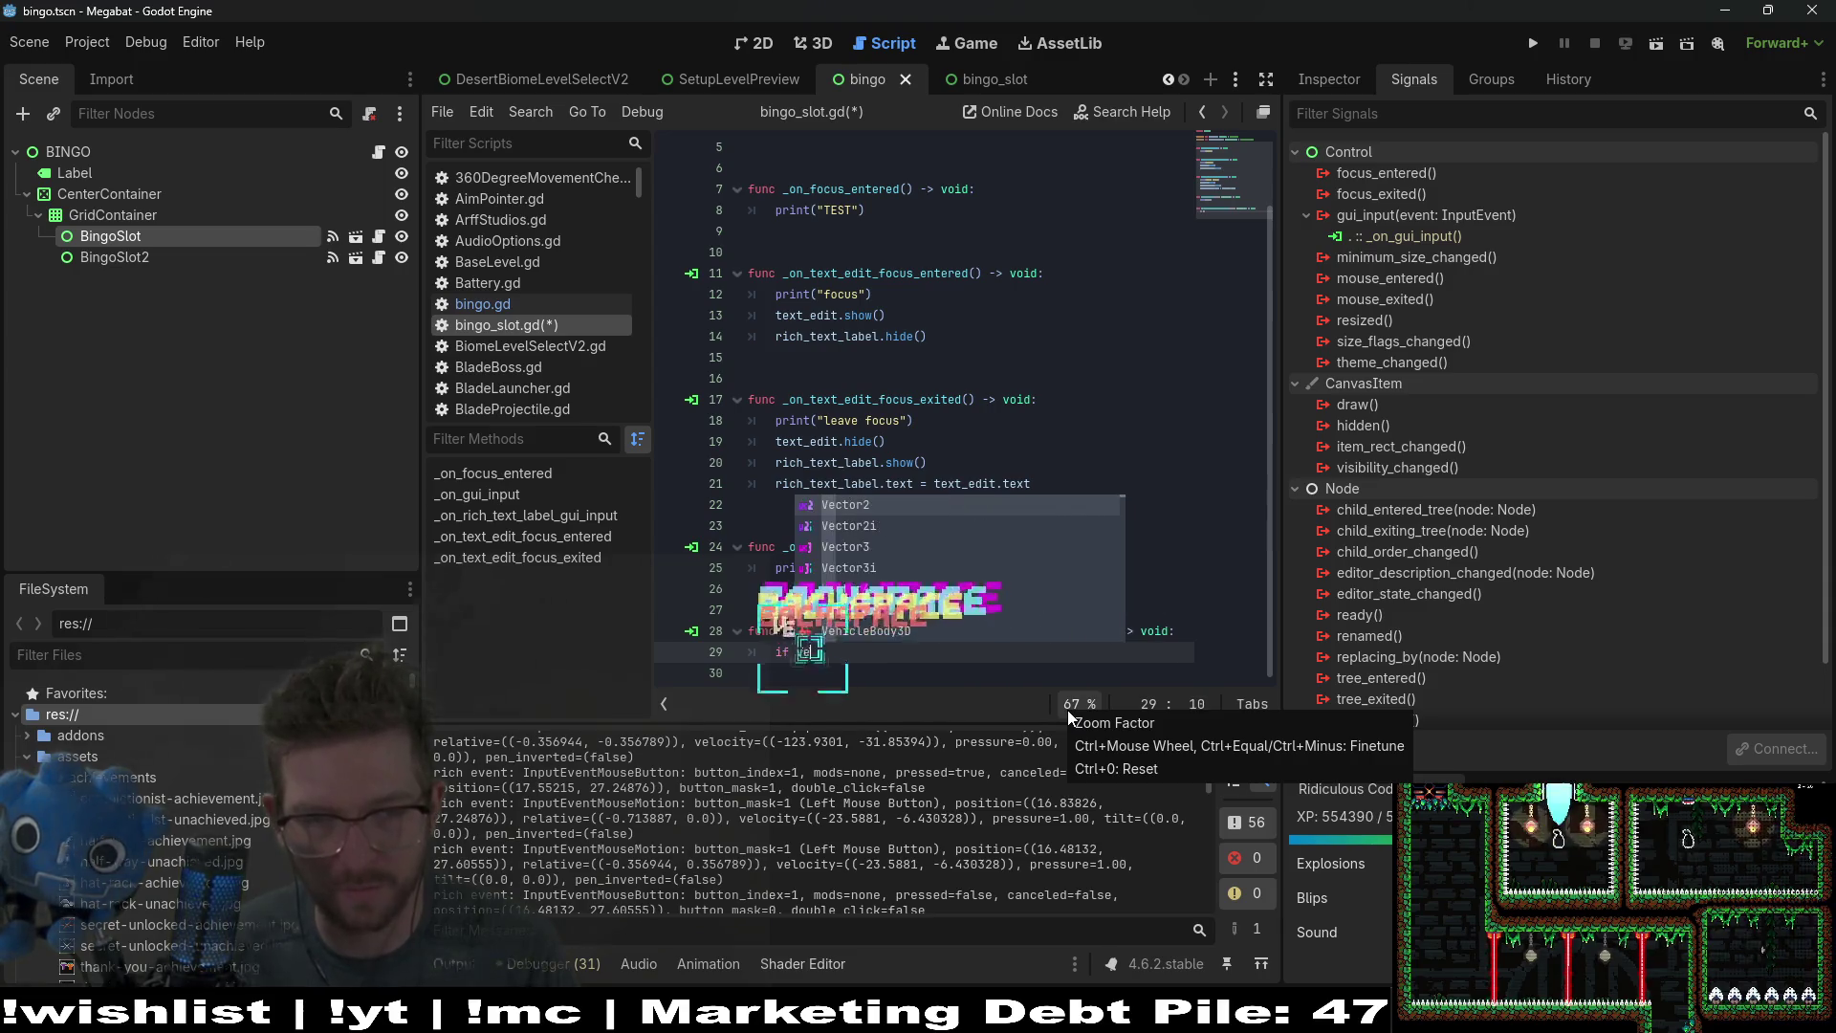
type("event")
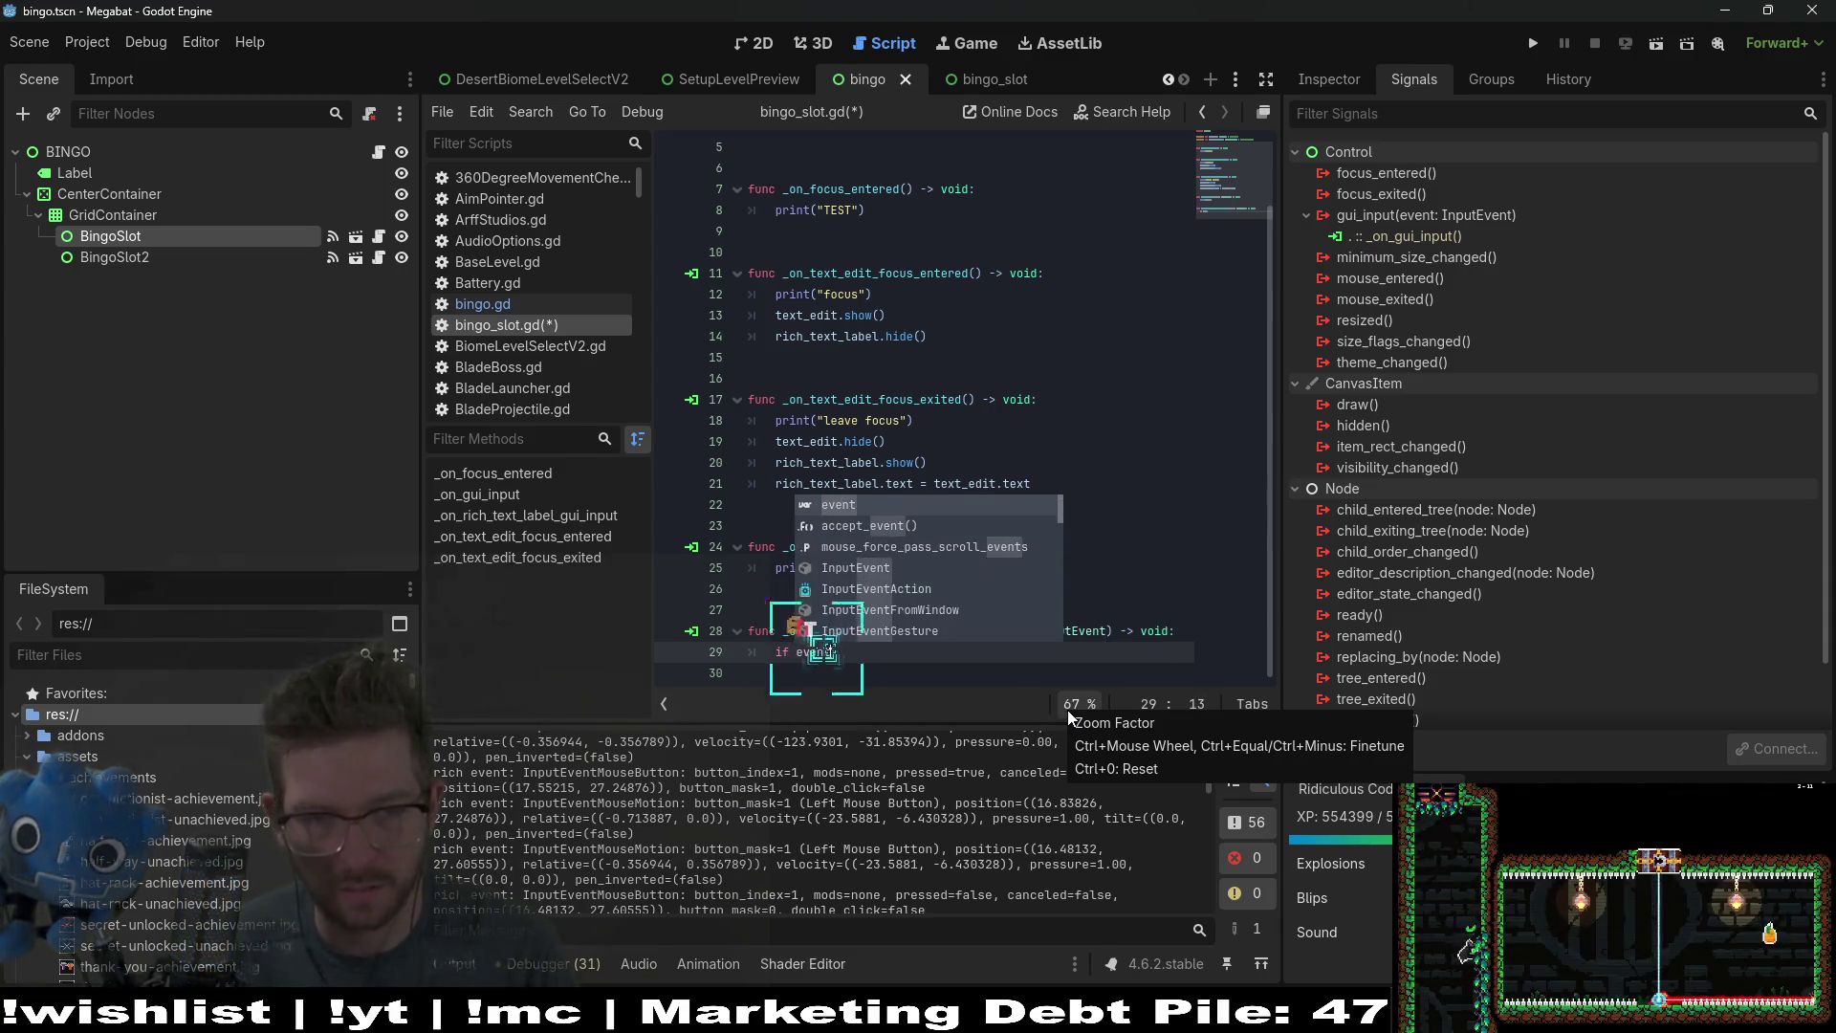
type(" is I")
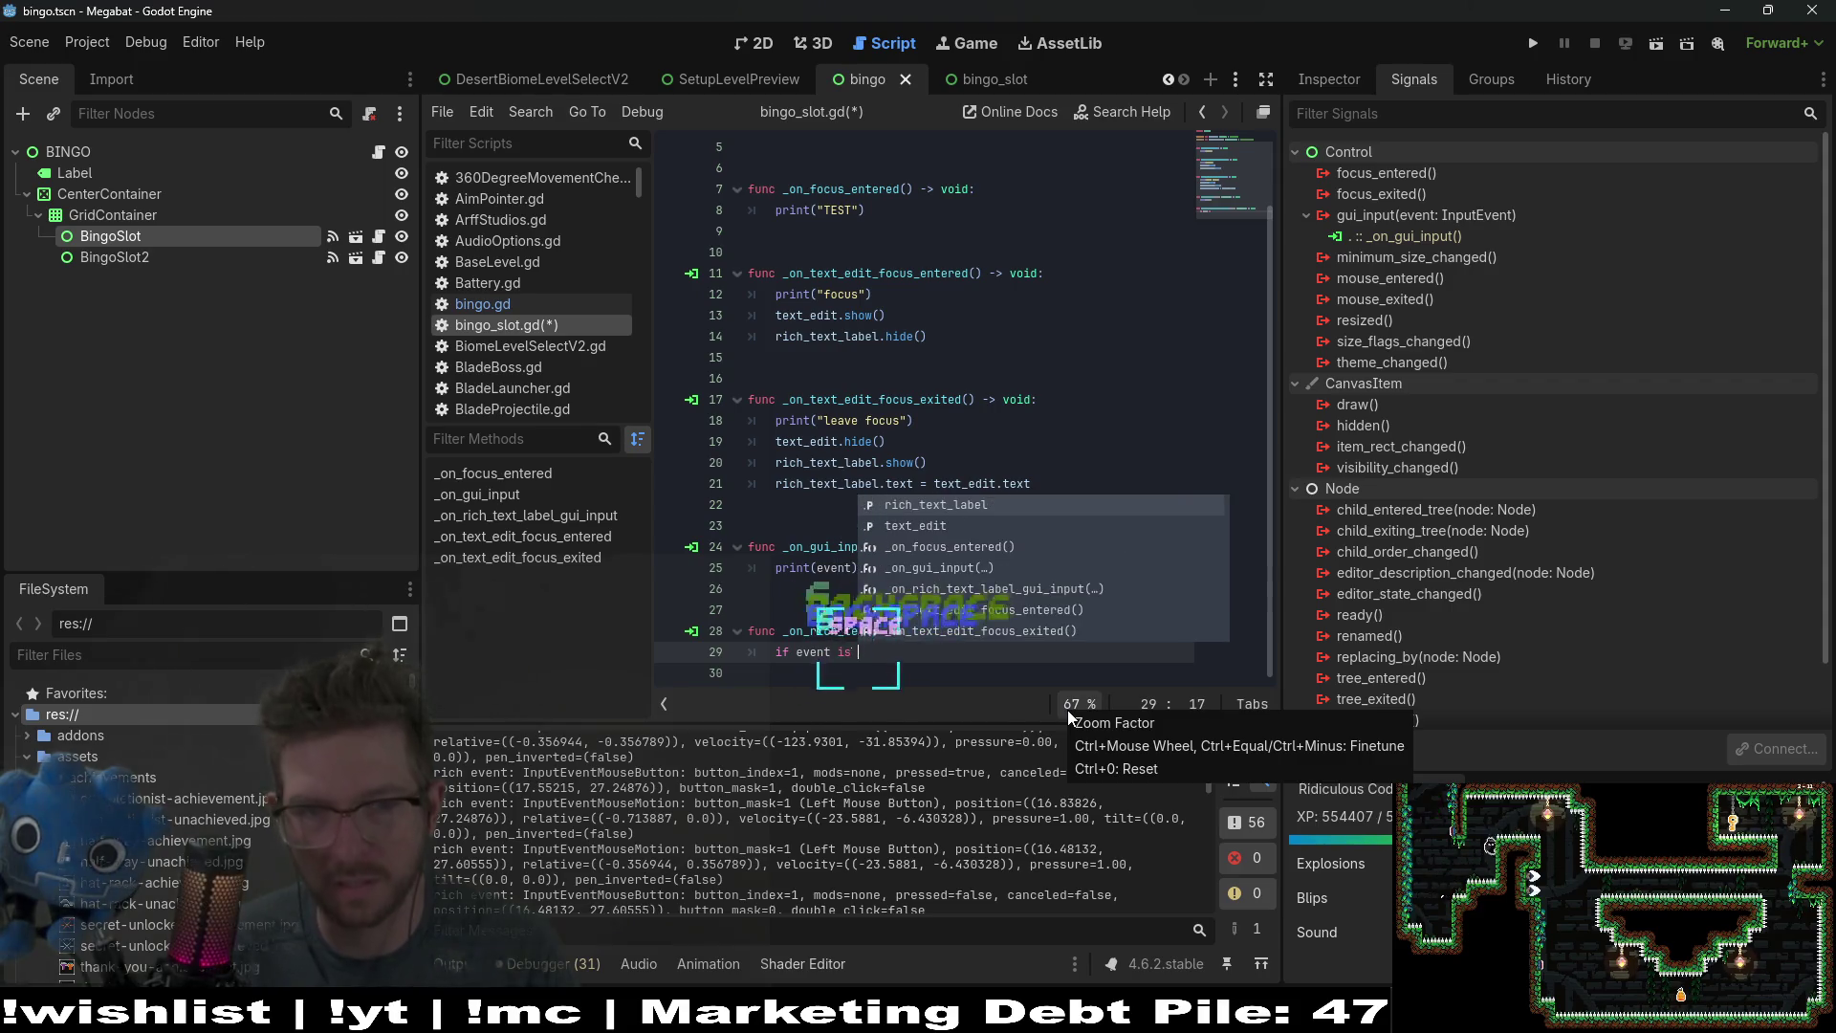
key("BackSpace")
key("BackSpace")
type("I")
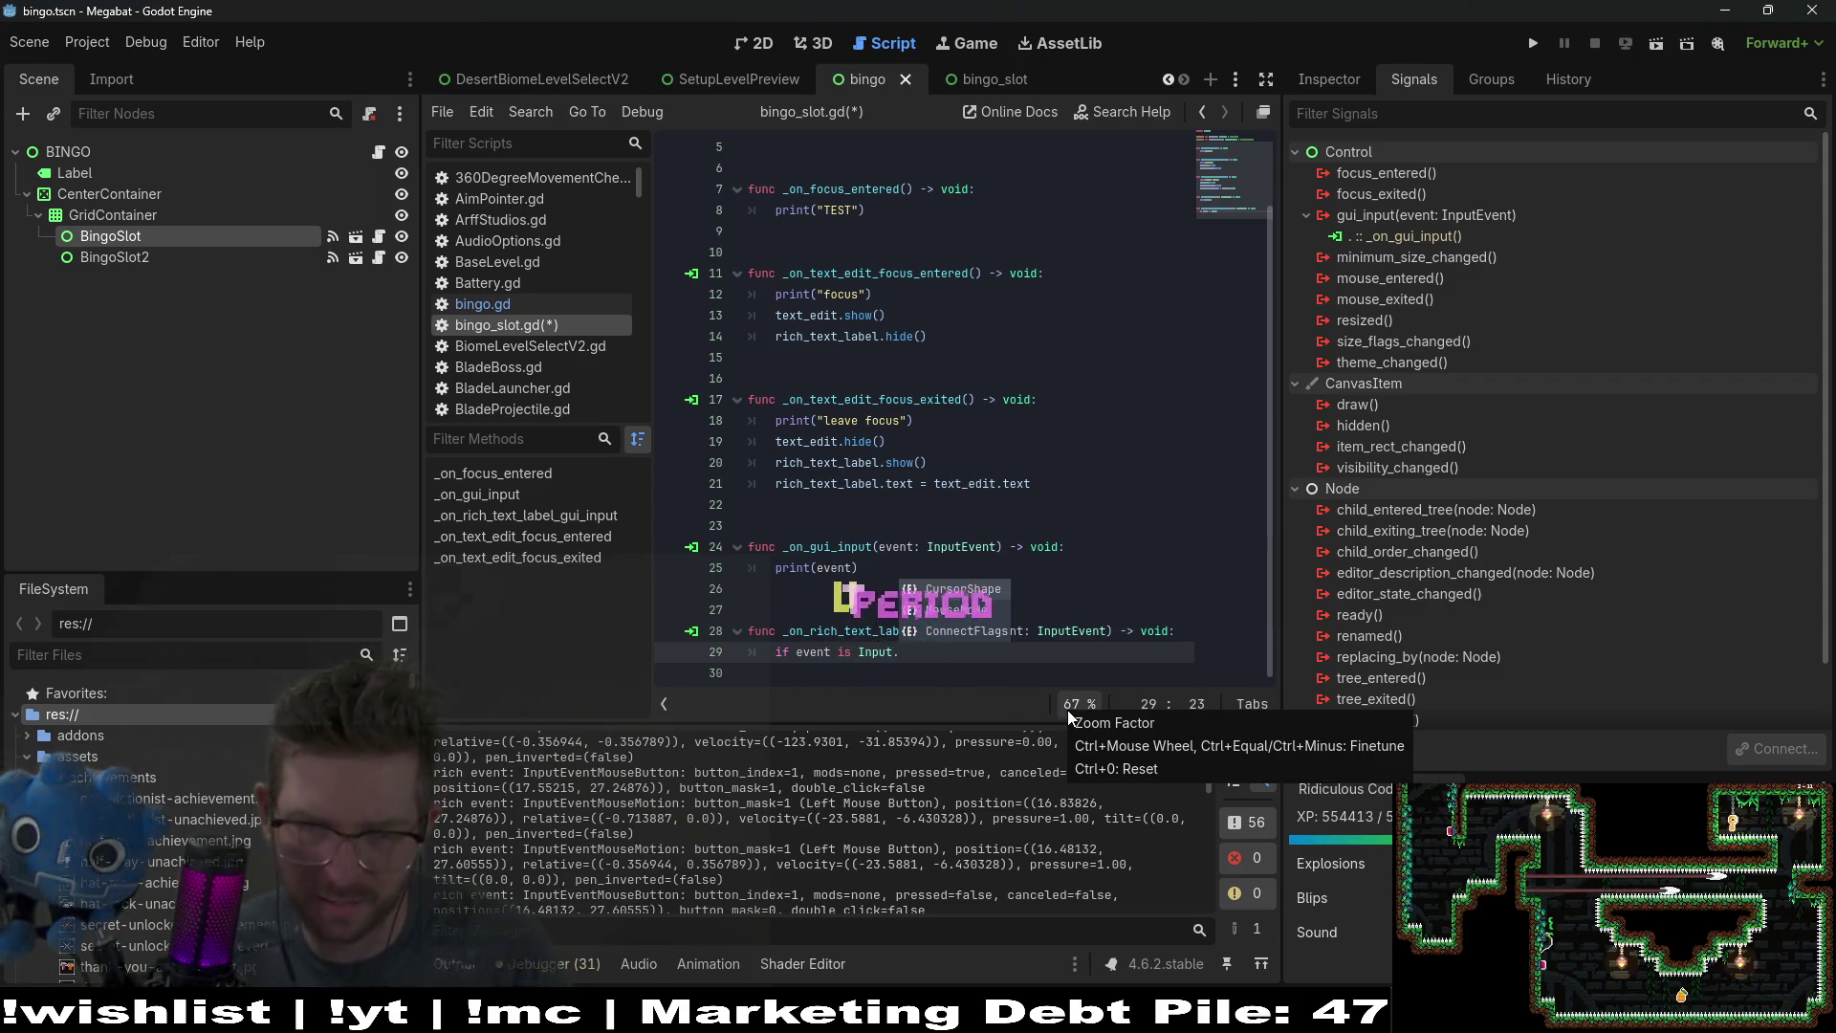
type("n")
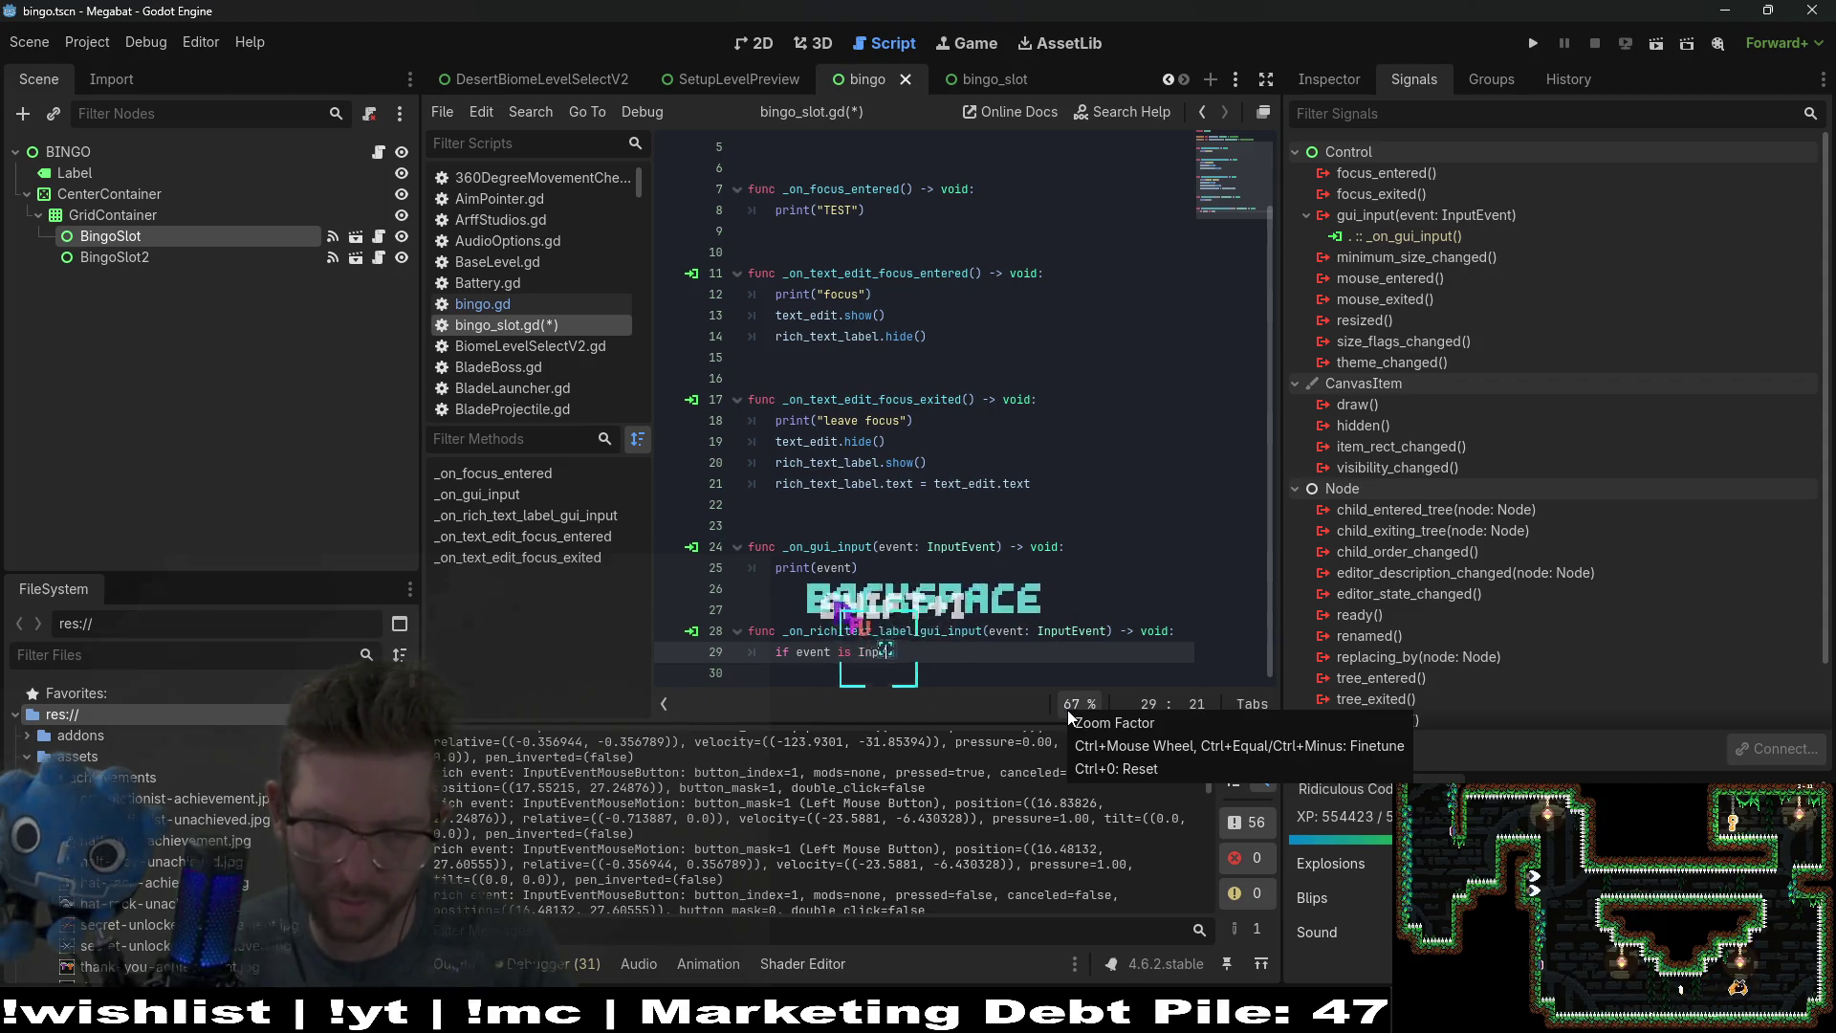
key("BackSpace")
type("utE")
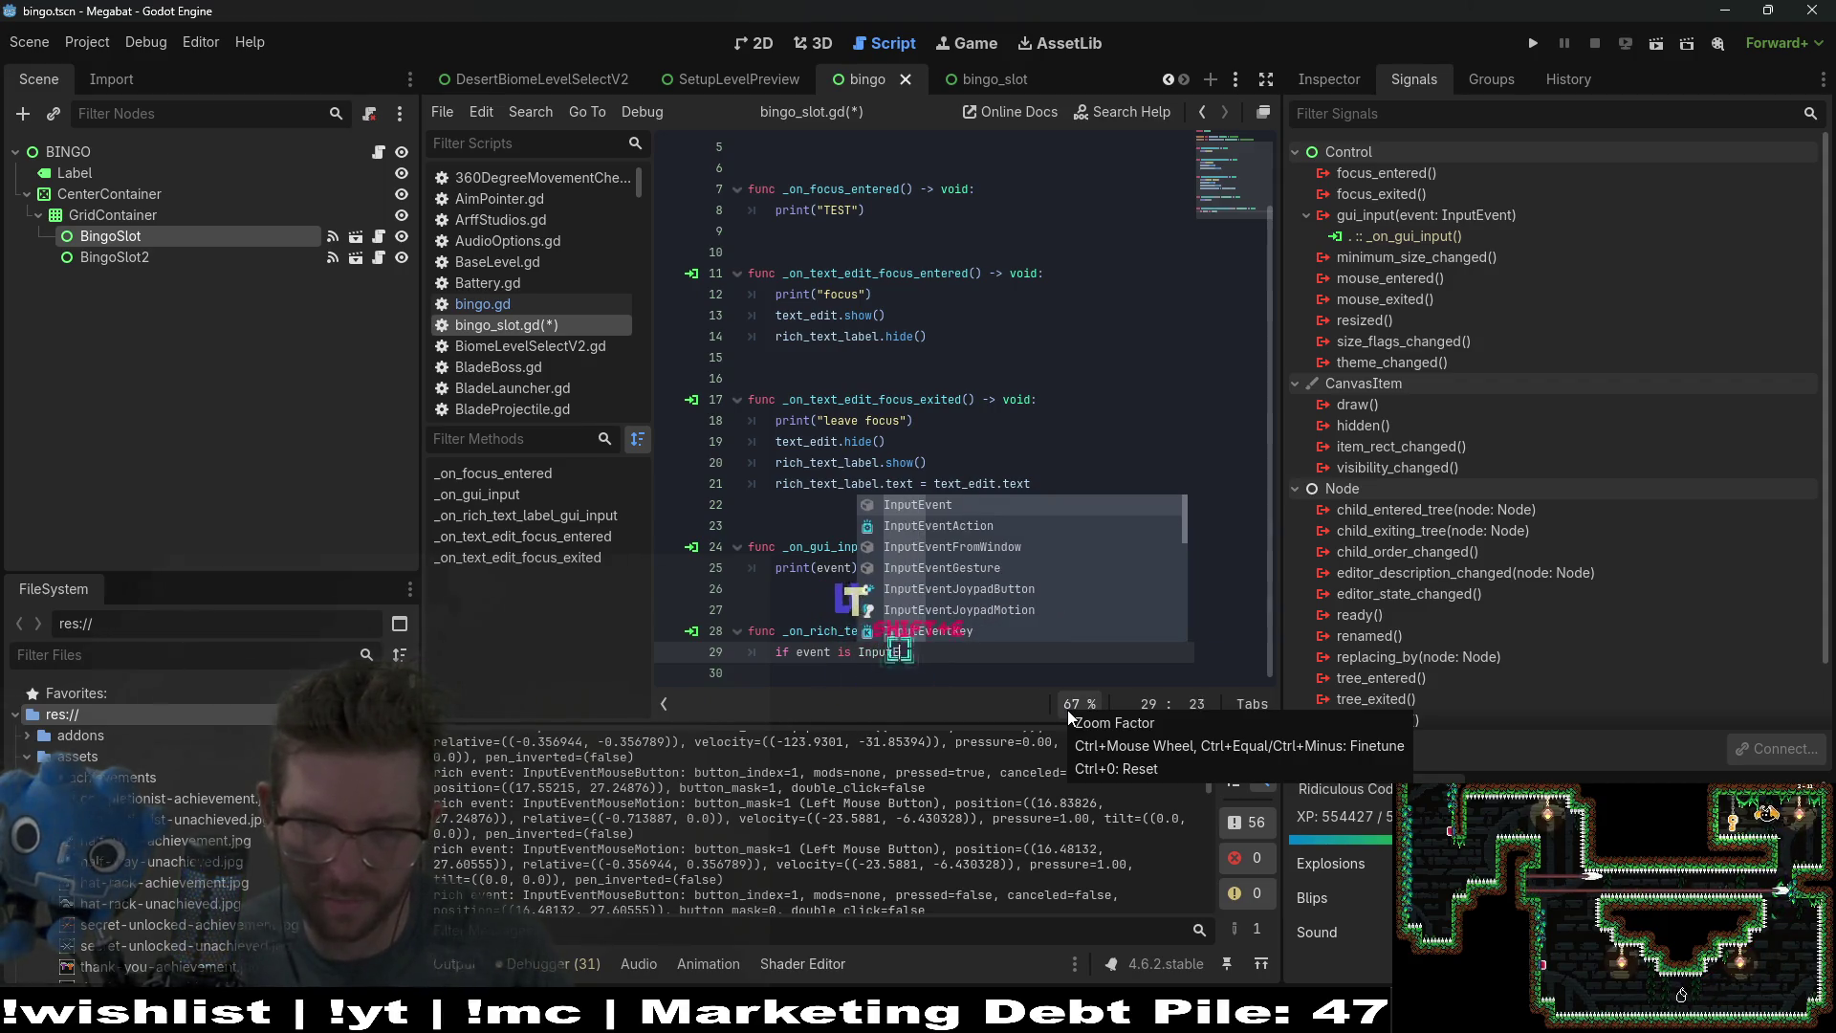
type("ventMou")
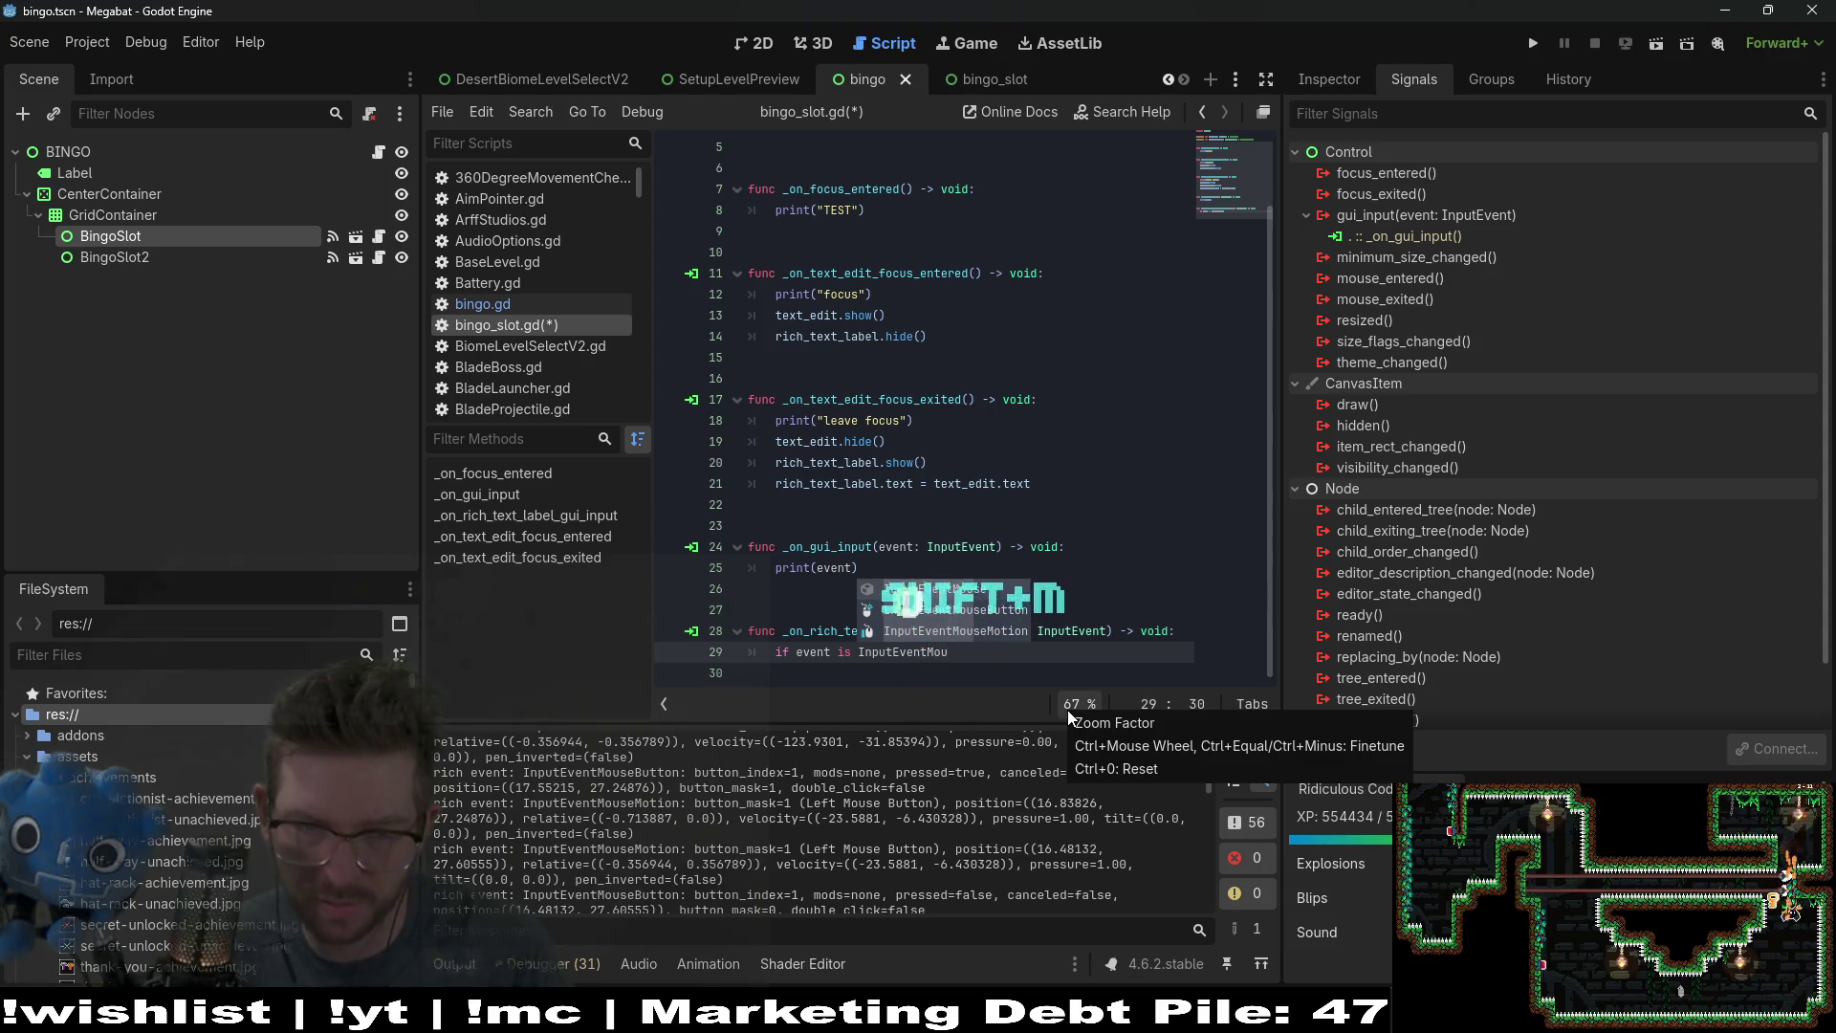
key("Down")
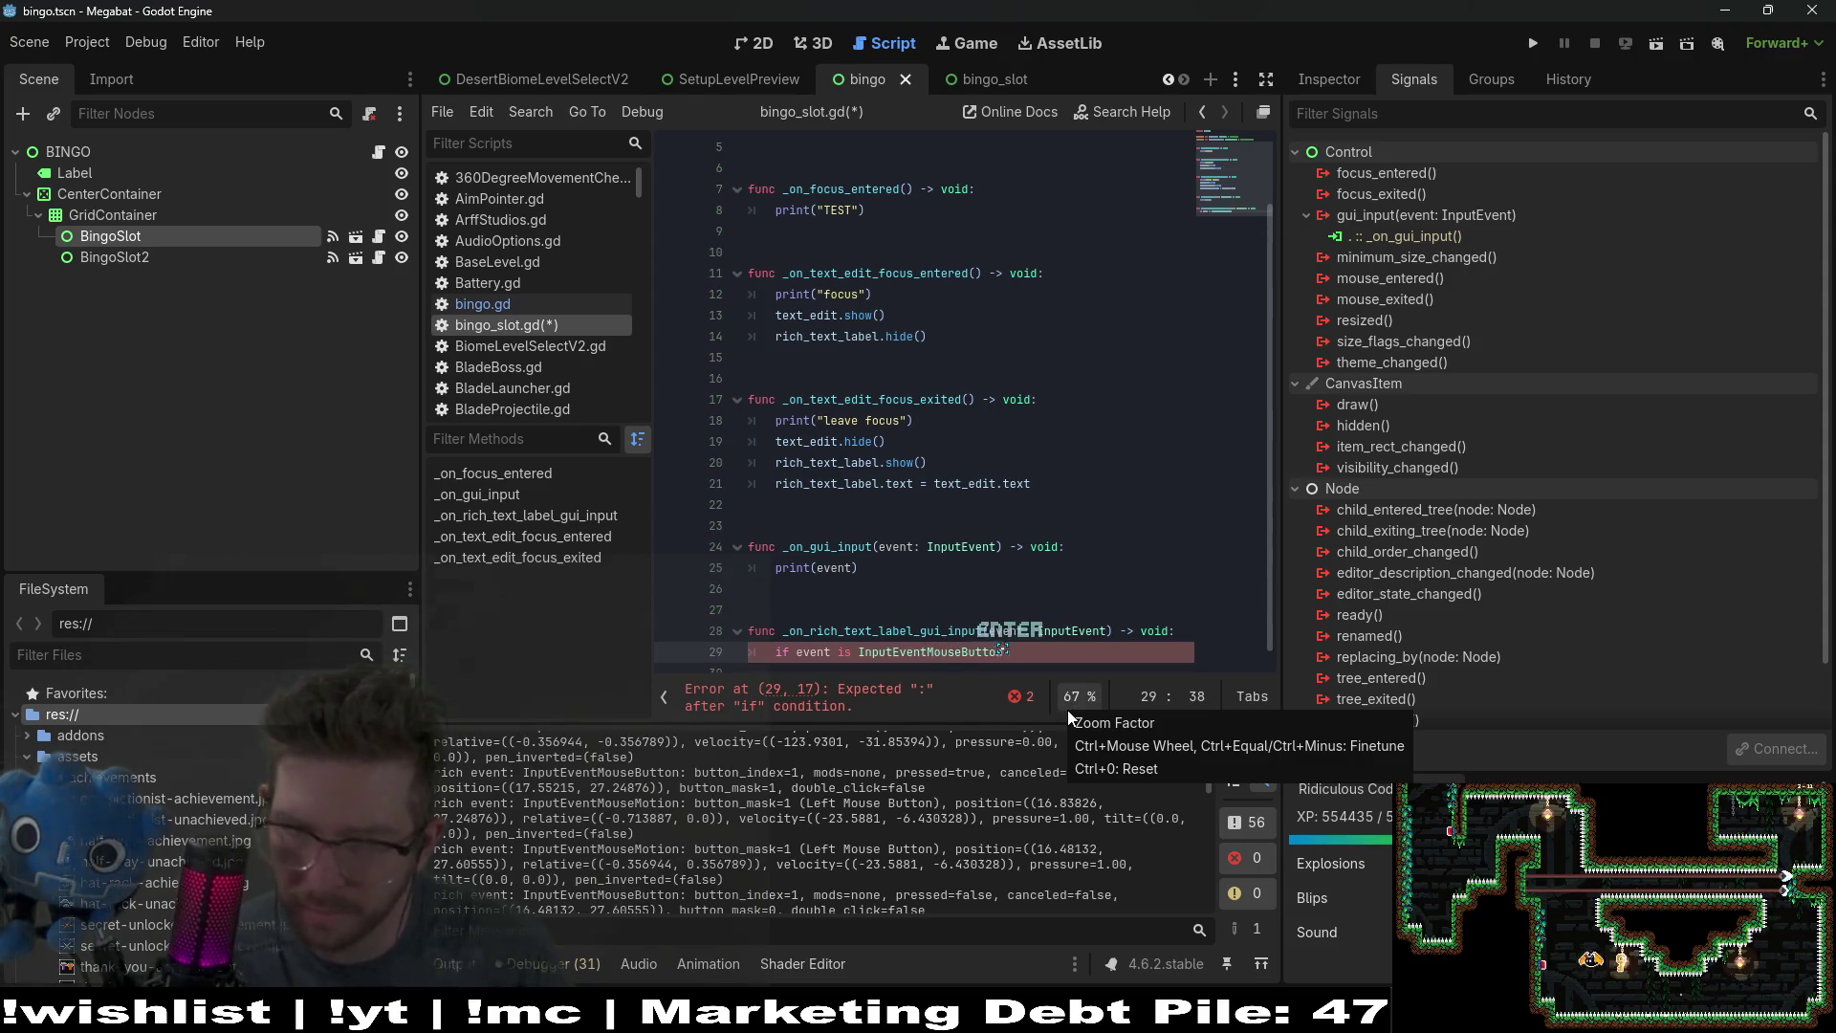
key("Return")
type(":")
Step: Add an indented print("TEST") inside the if block and save bingo_slot.gd
key("Return")
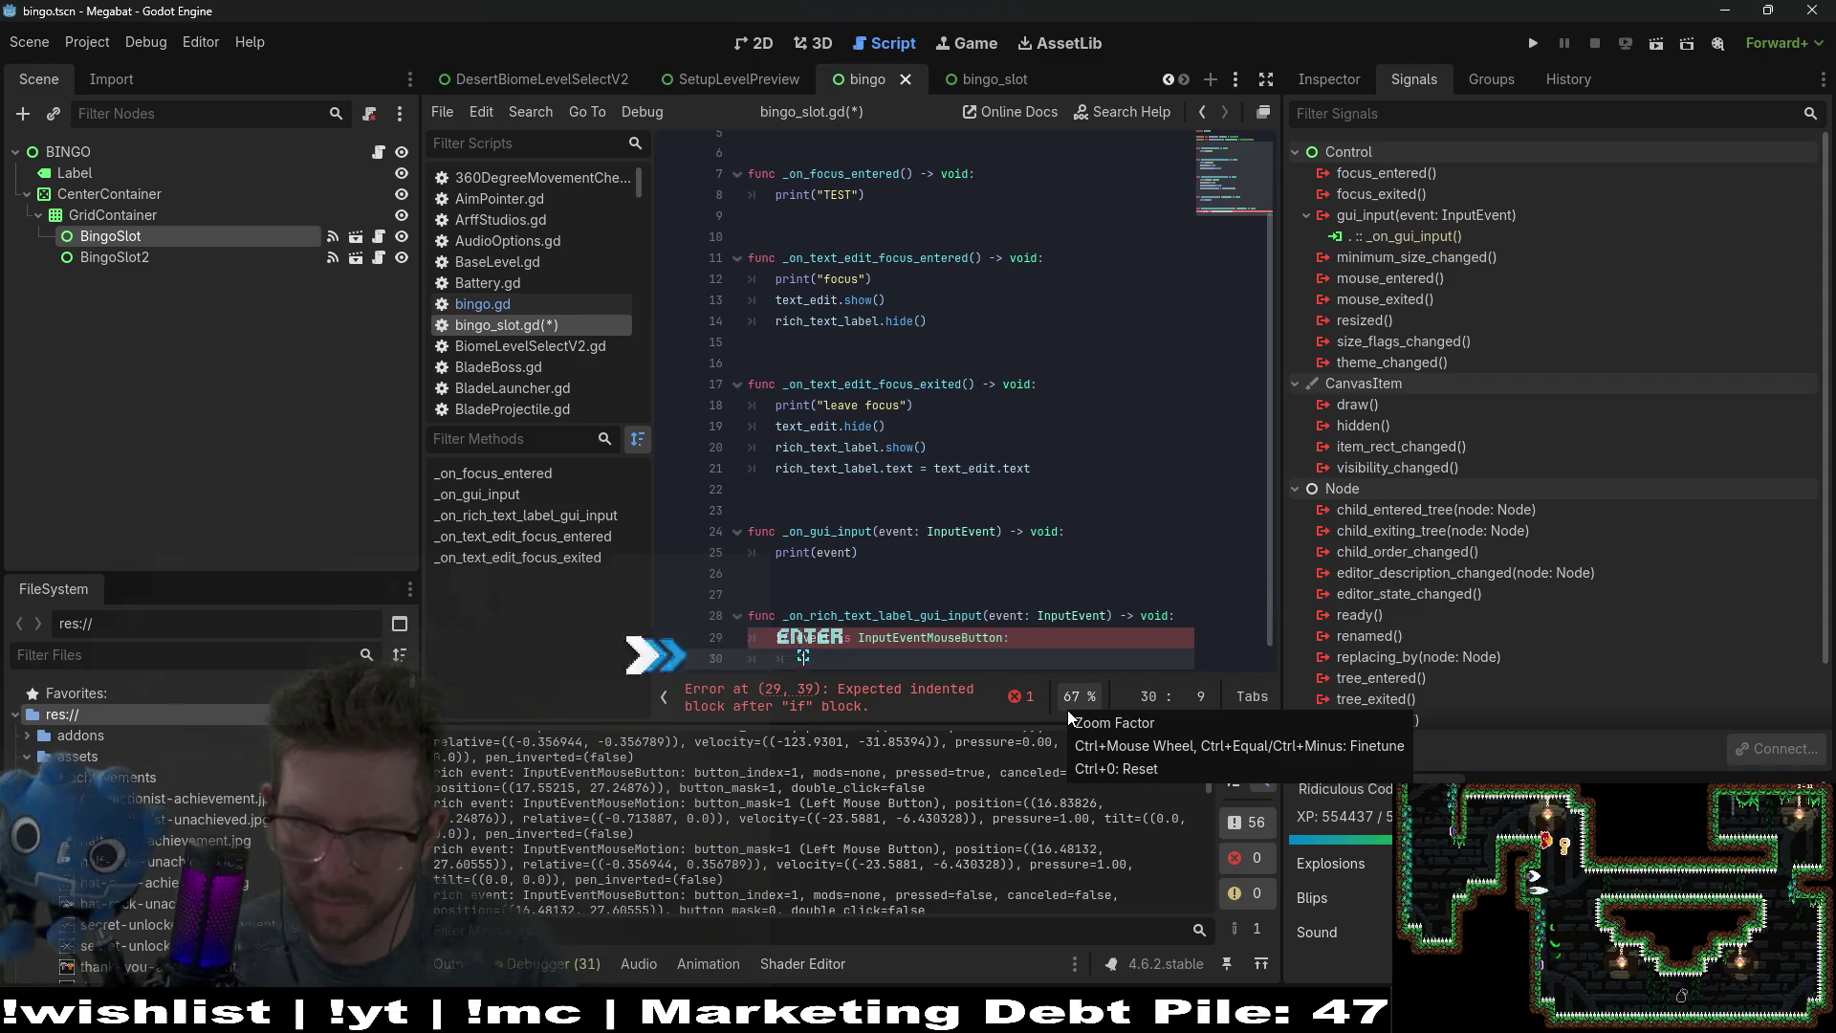
type("p")
key("BackSpace")
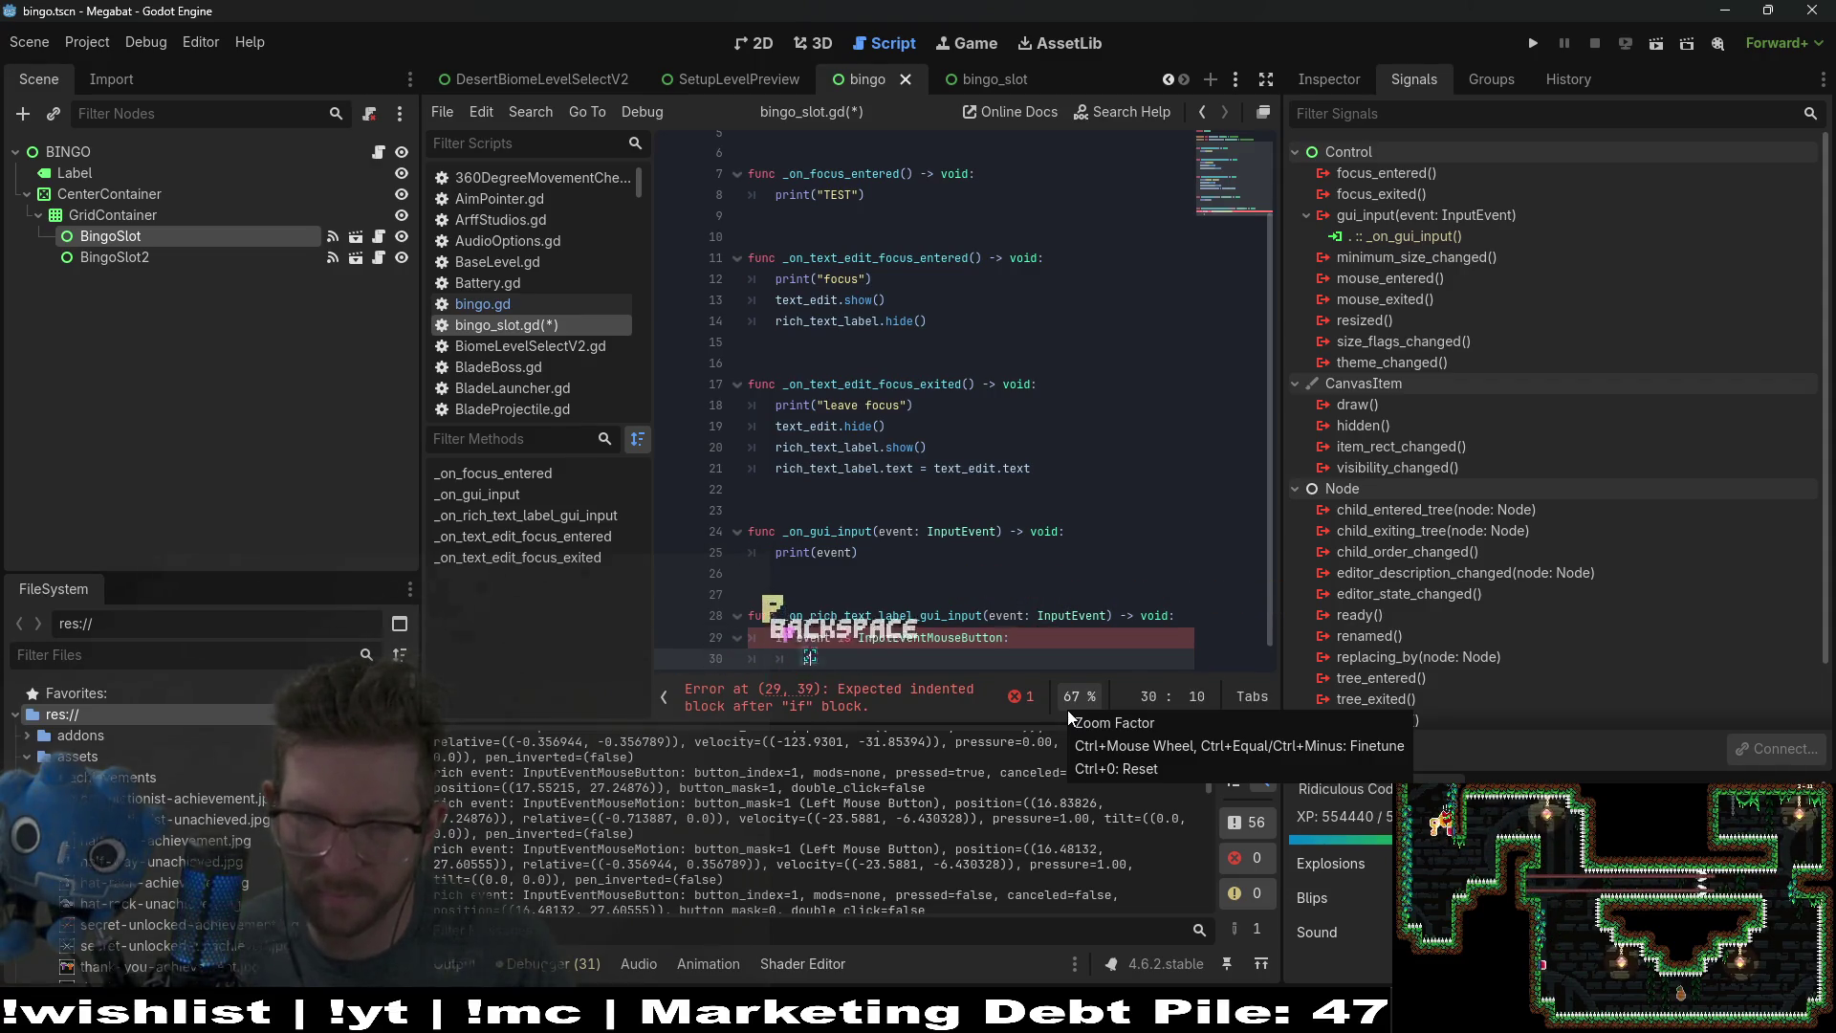
type("print(\"TEST")
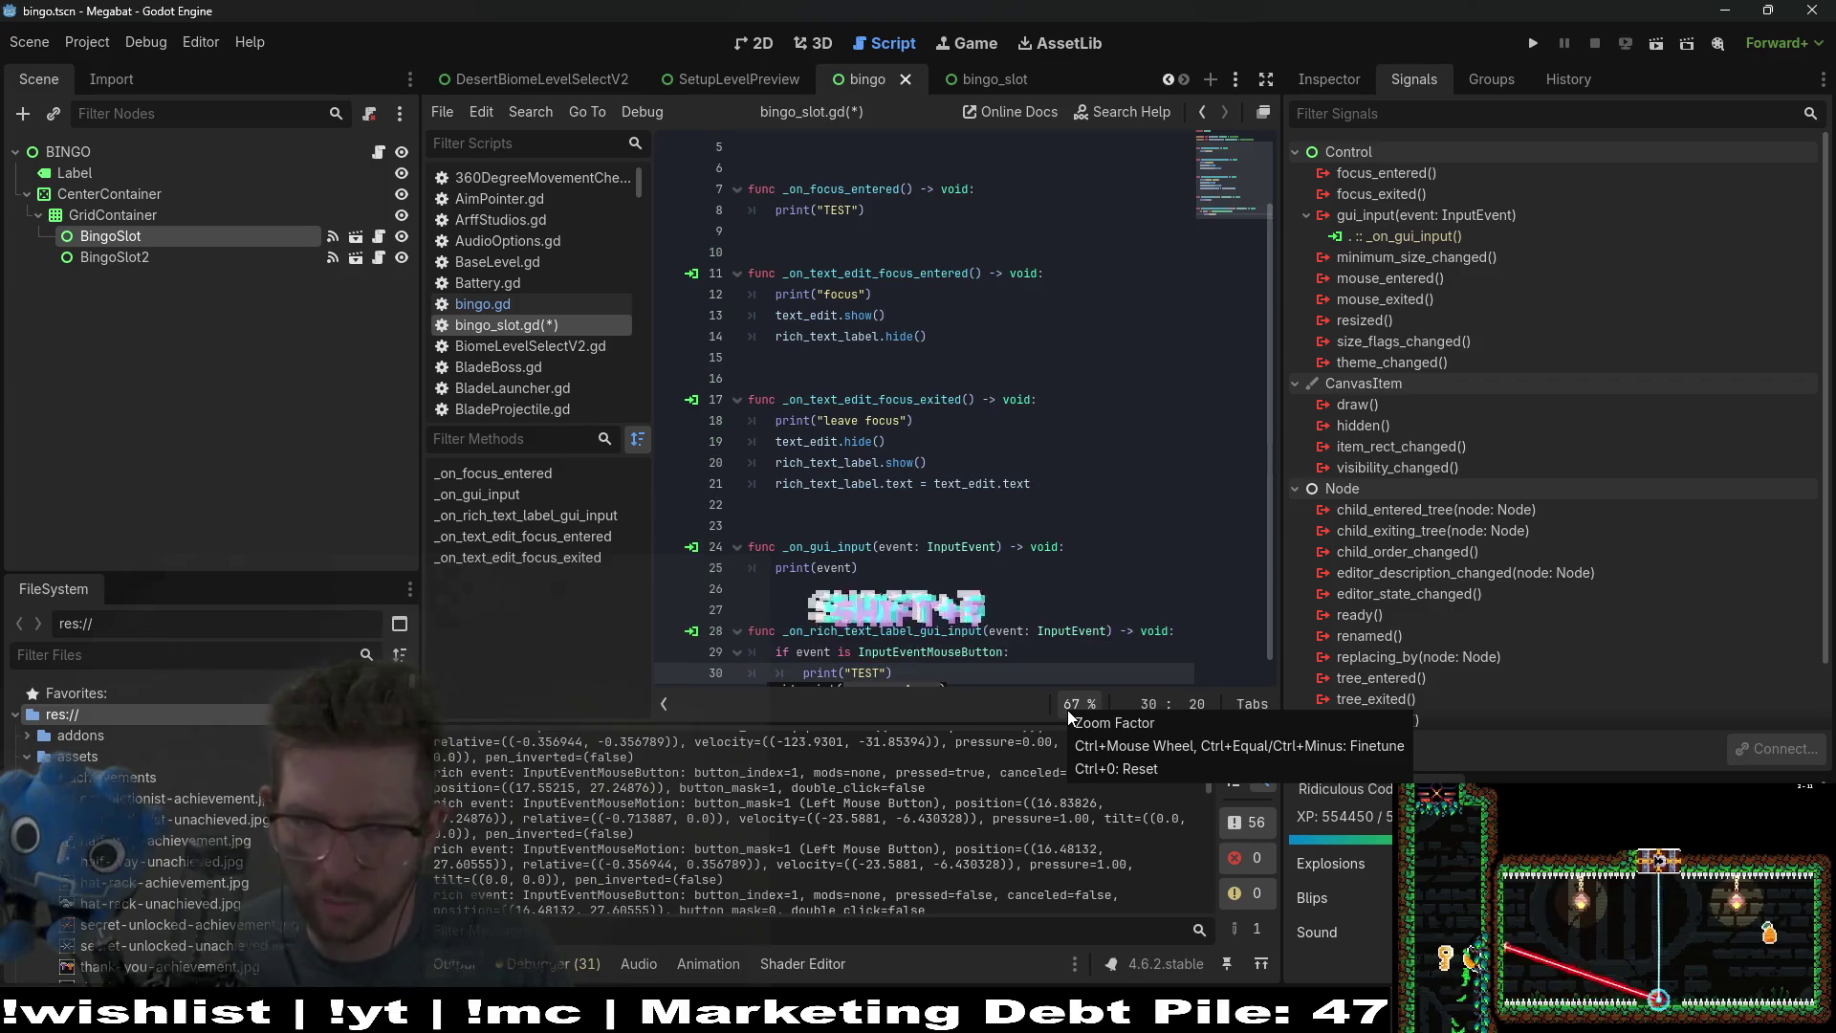
key("ctrl+s")
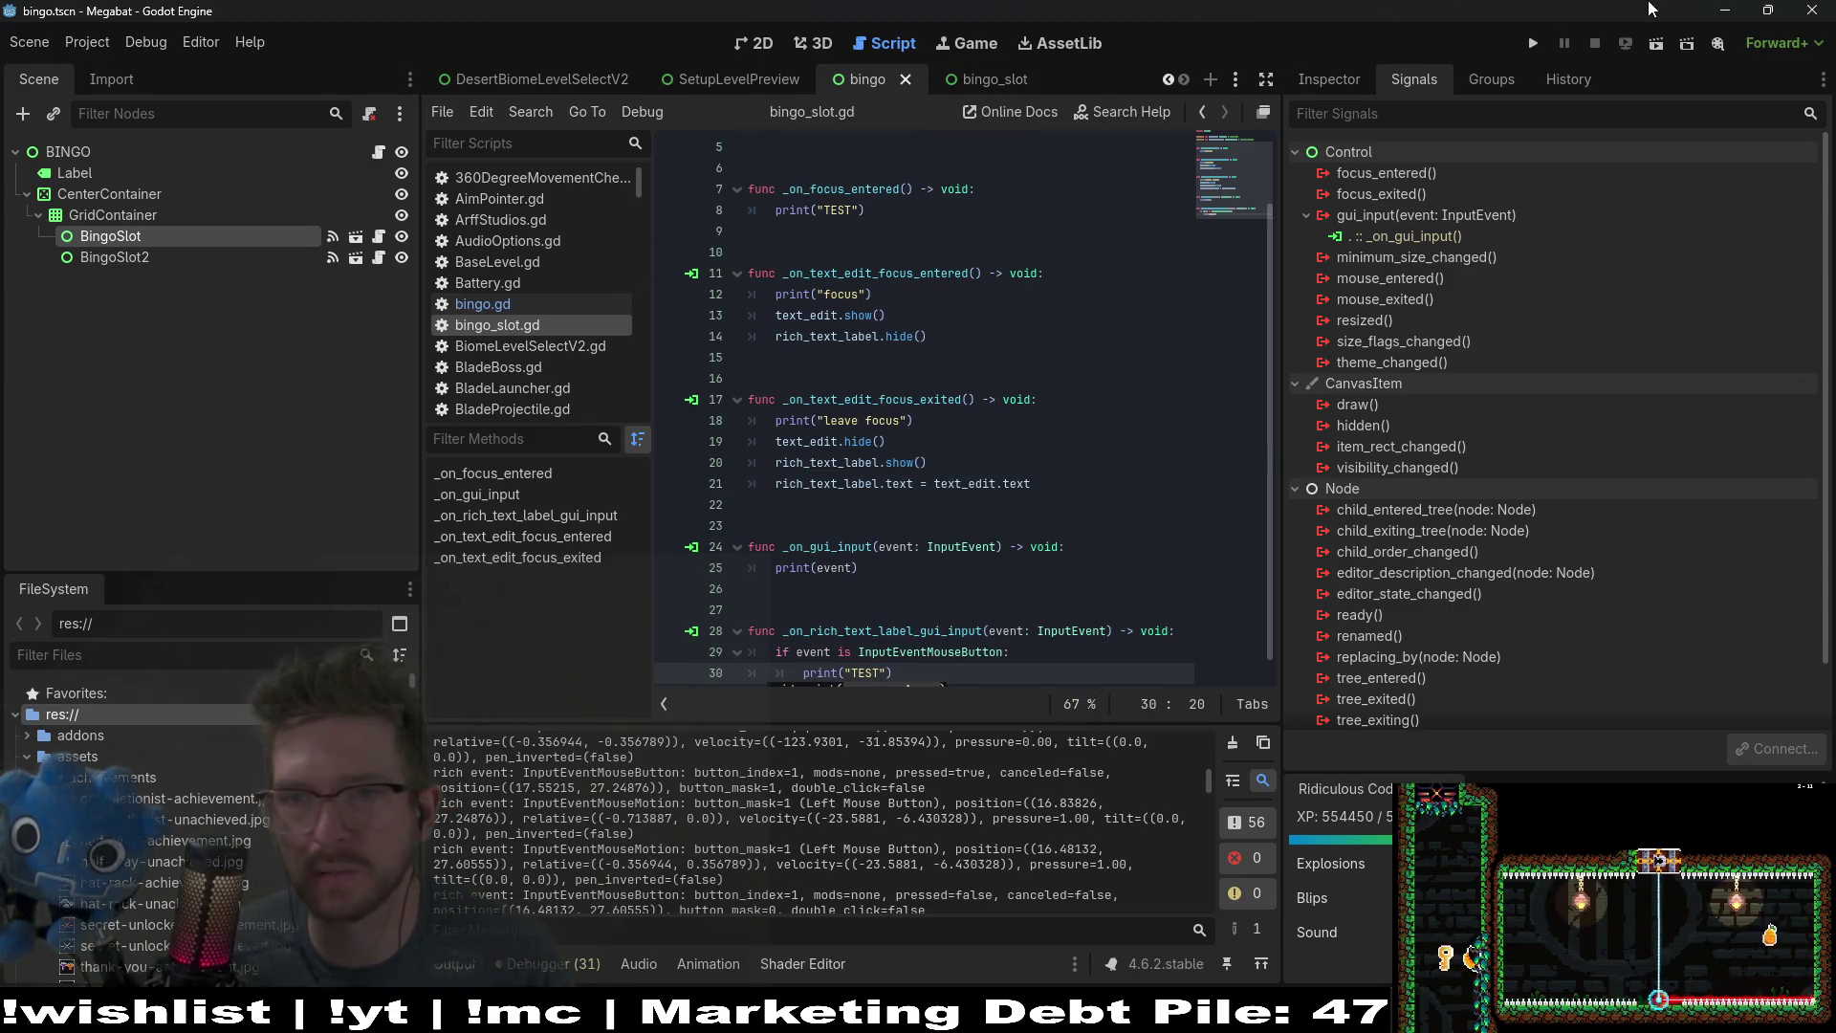
left_click(1663, 45)
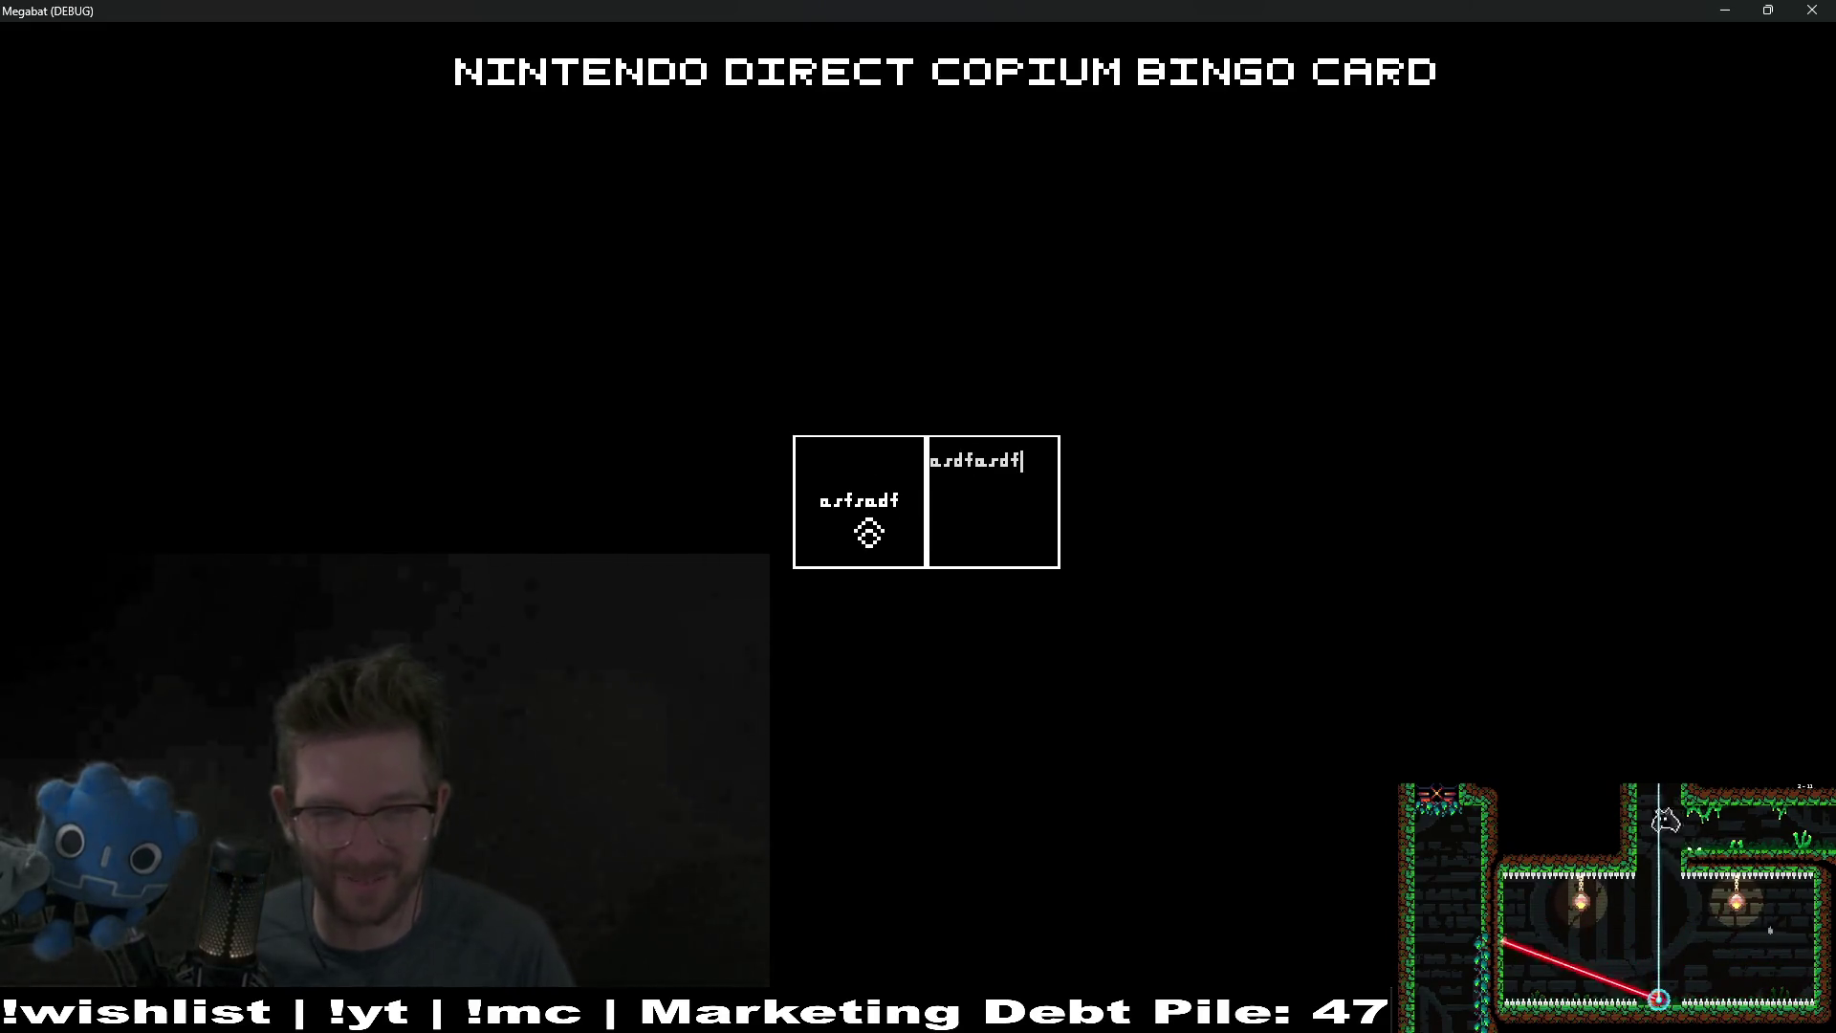
left_click(1816, 11)
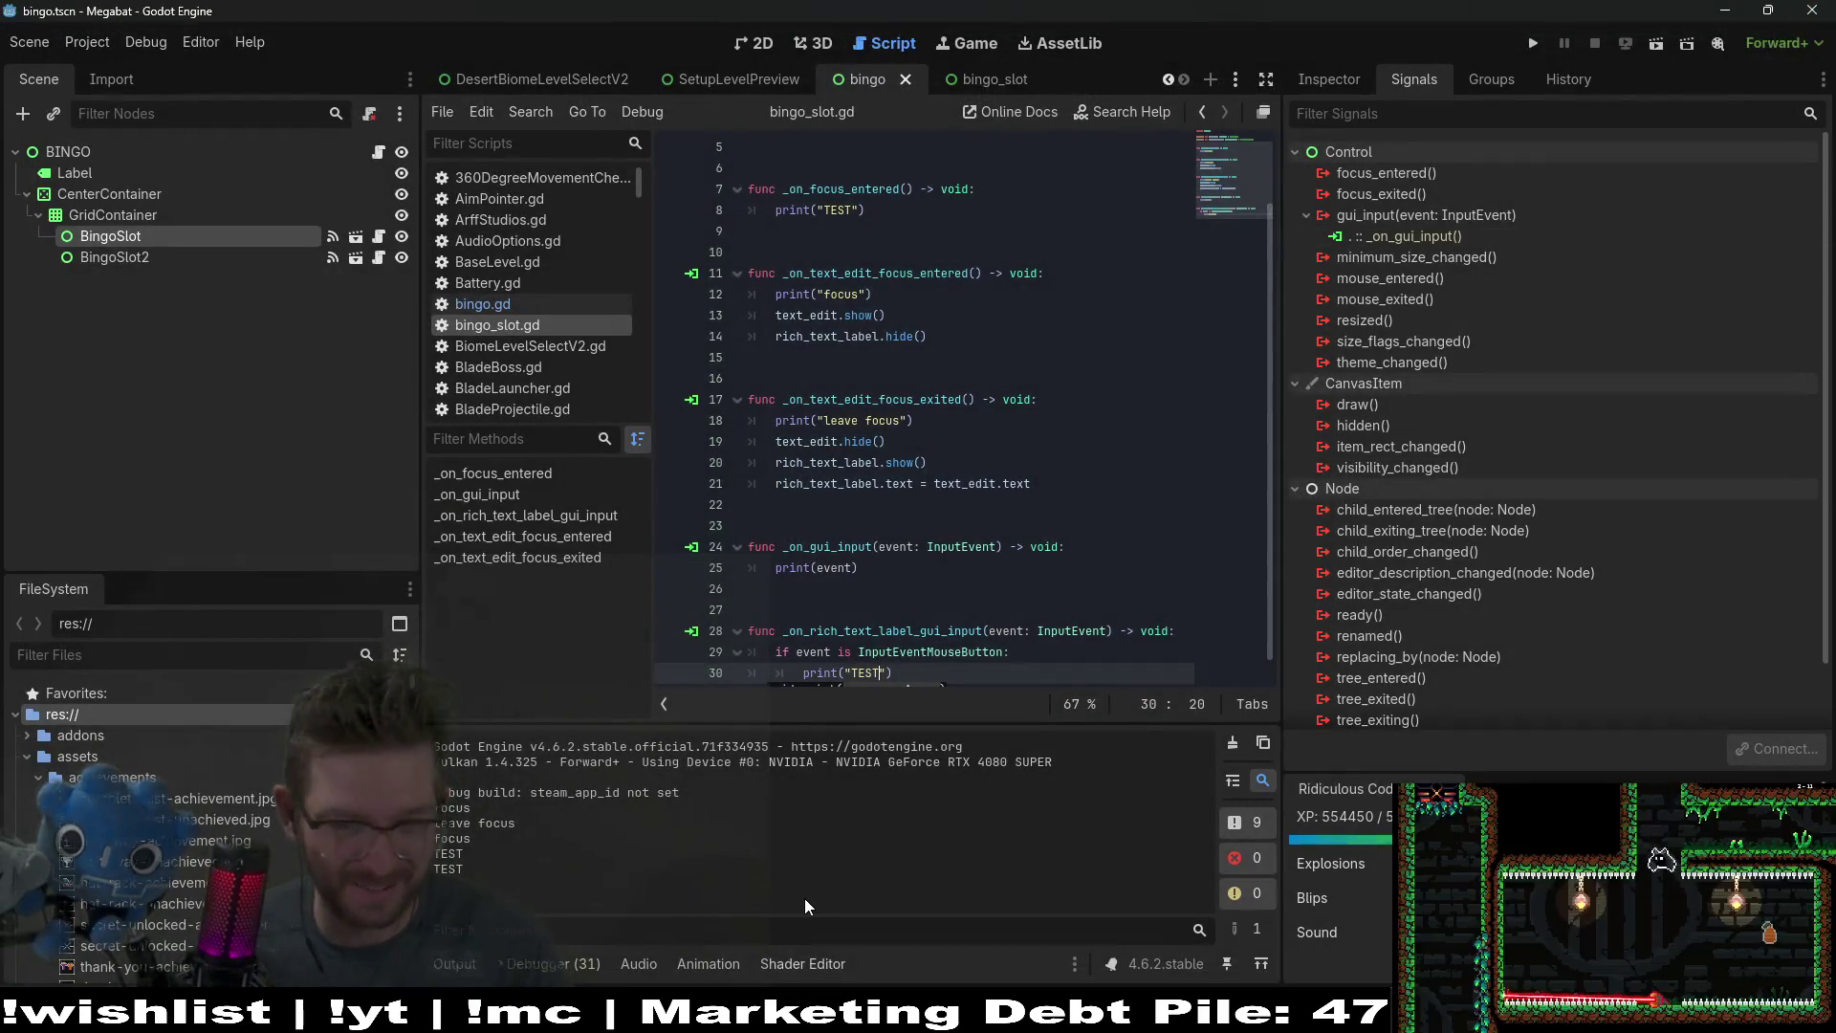
scroll(933, 492, "down", 1)
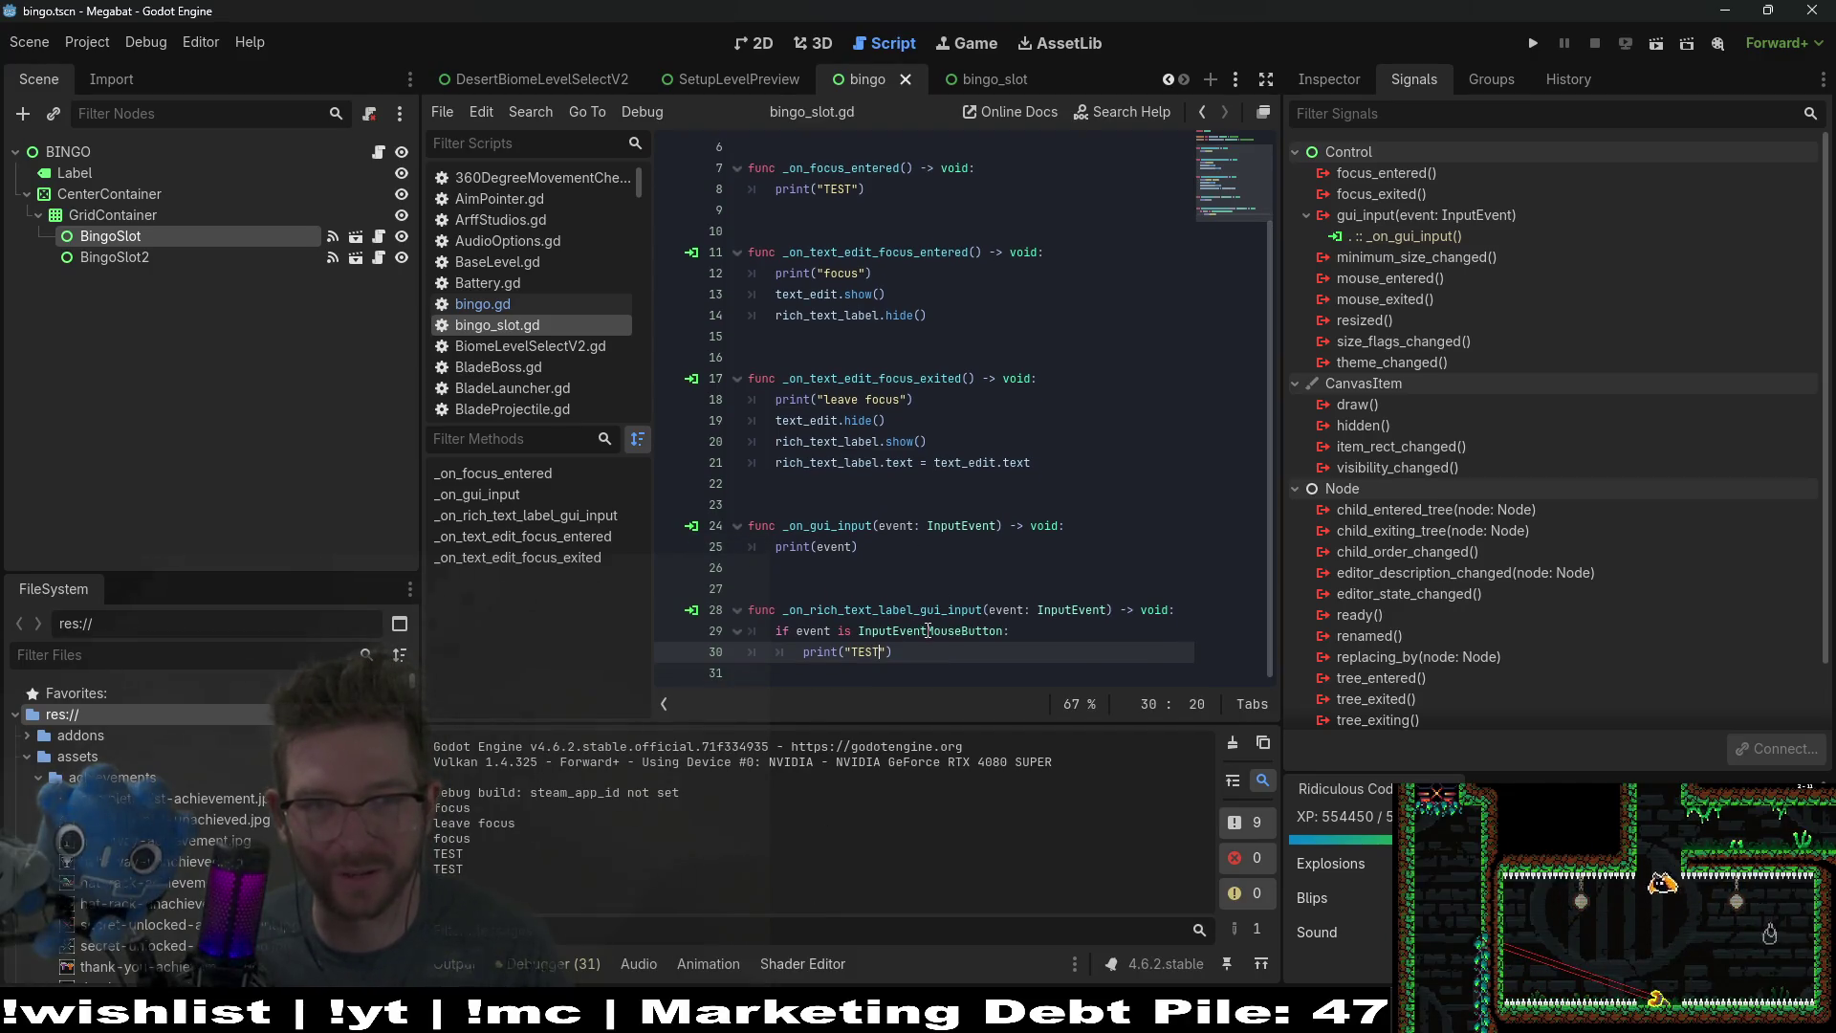
left_click(897, 189)
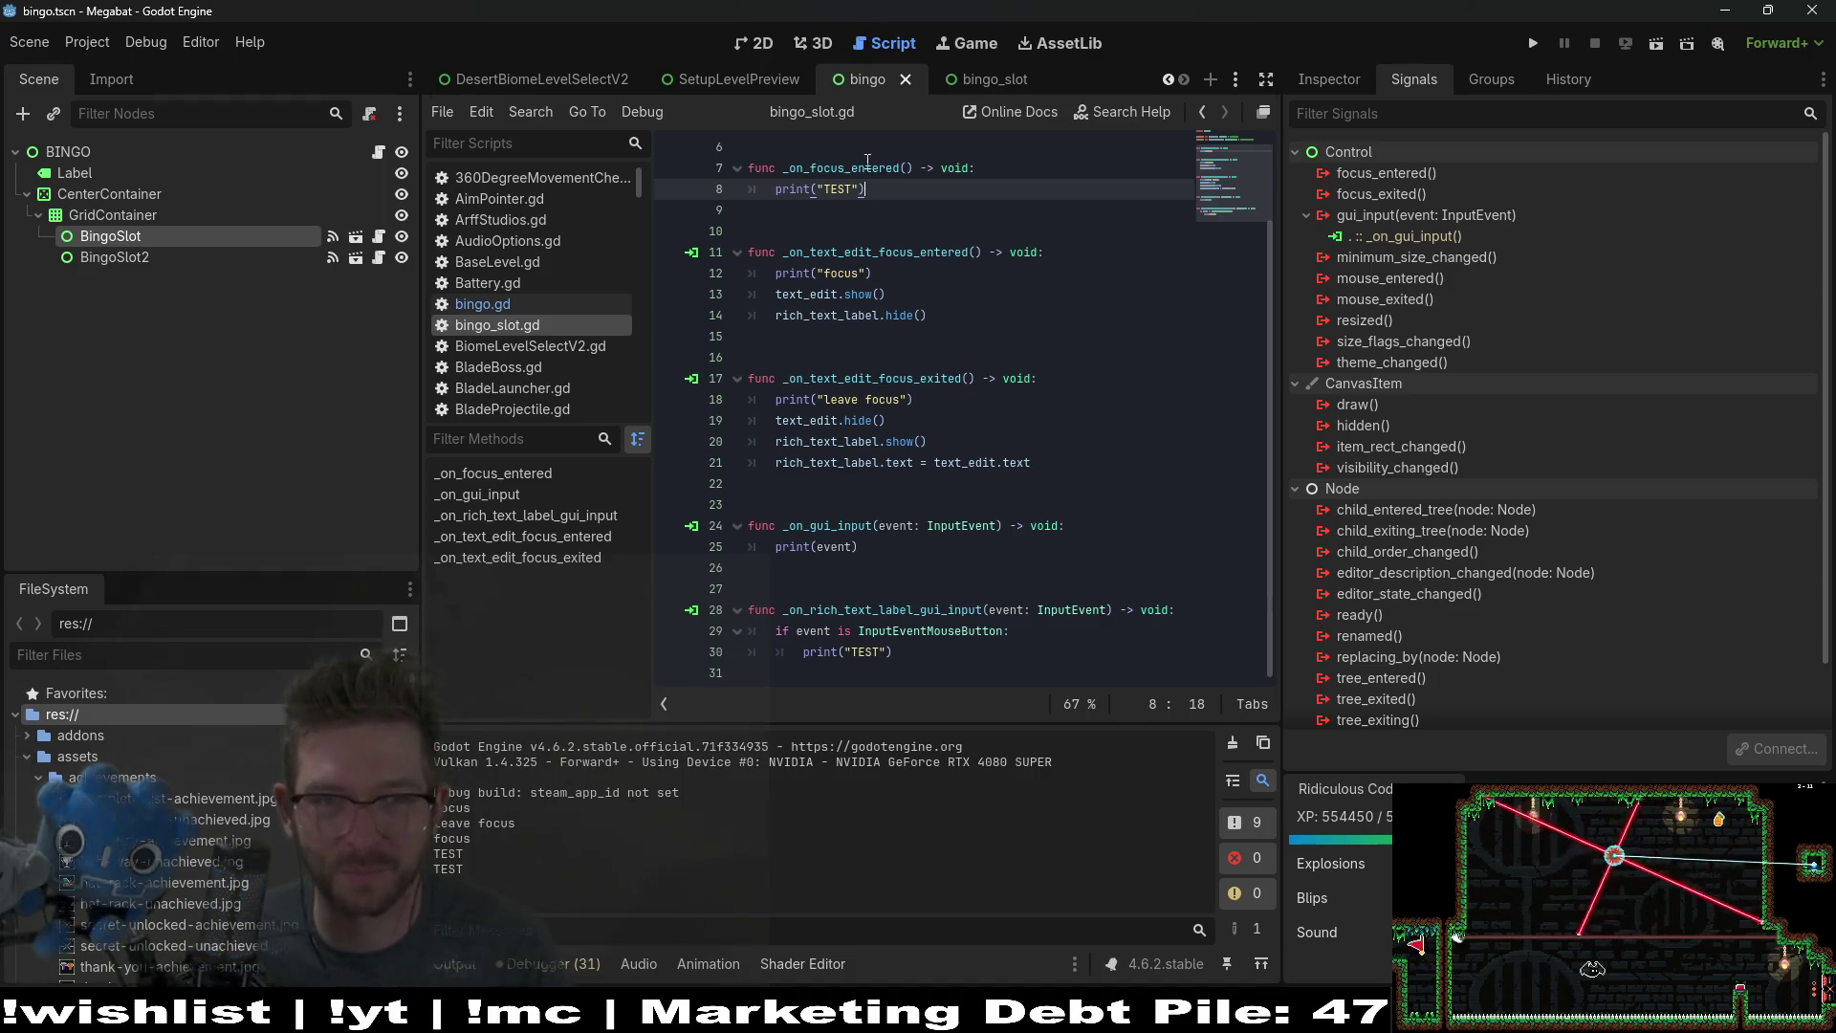
scroll(899, 306, "up", 2)
Step: Delete the _on_focus_entered function and its leftover blank lines
key("BackSpace")
key("BackSpace")
key("BackSpace")
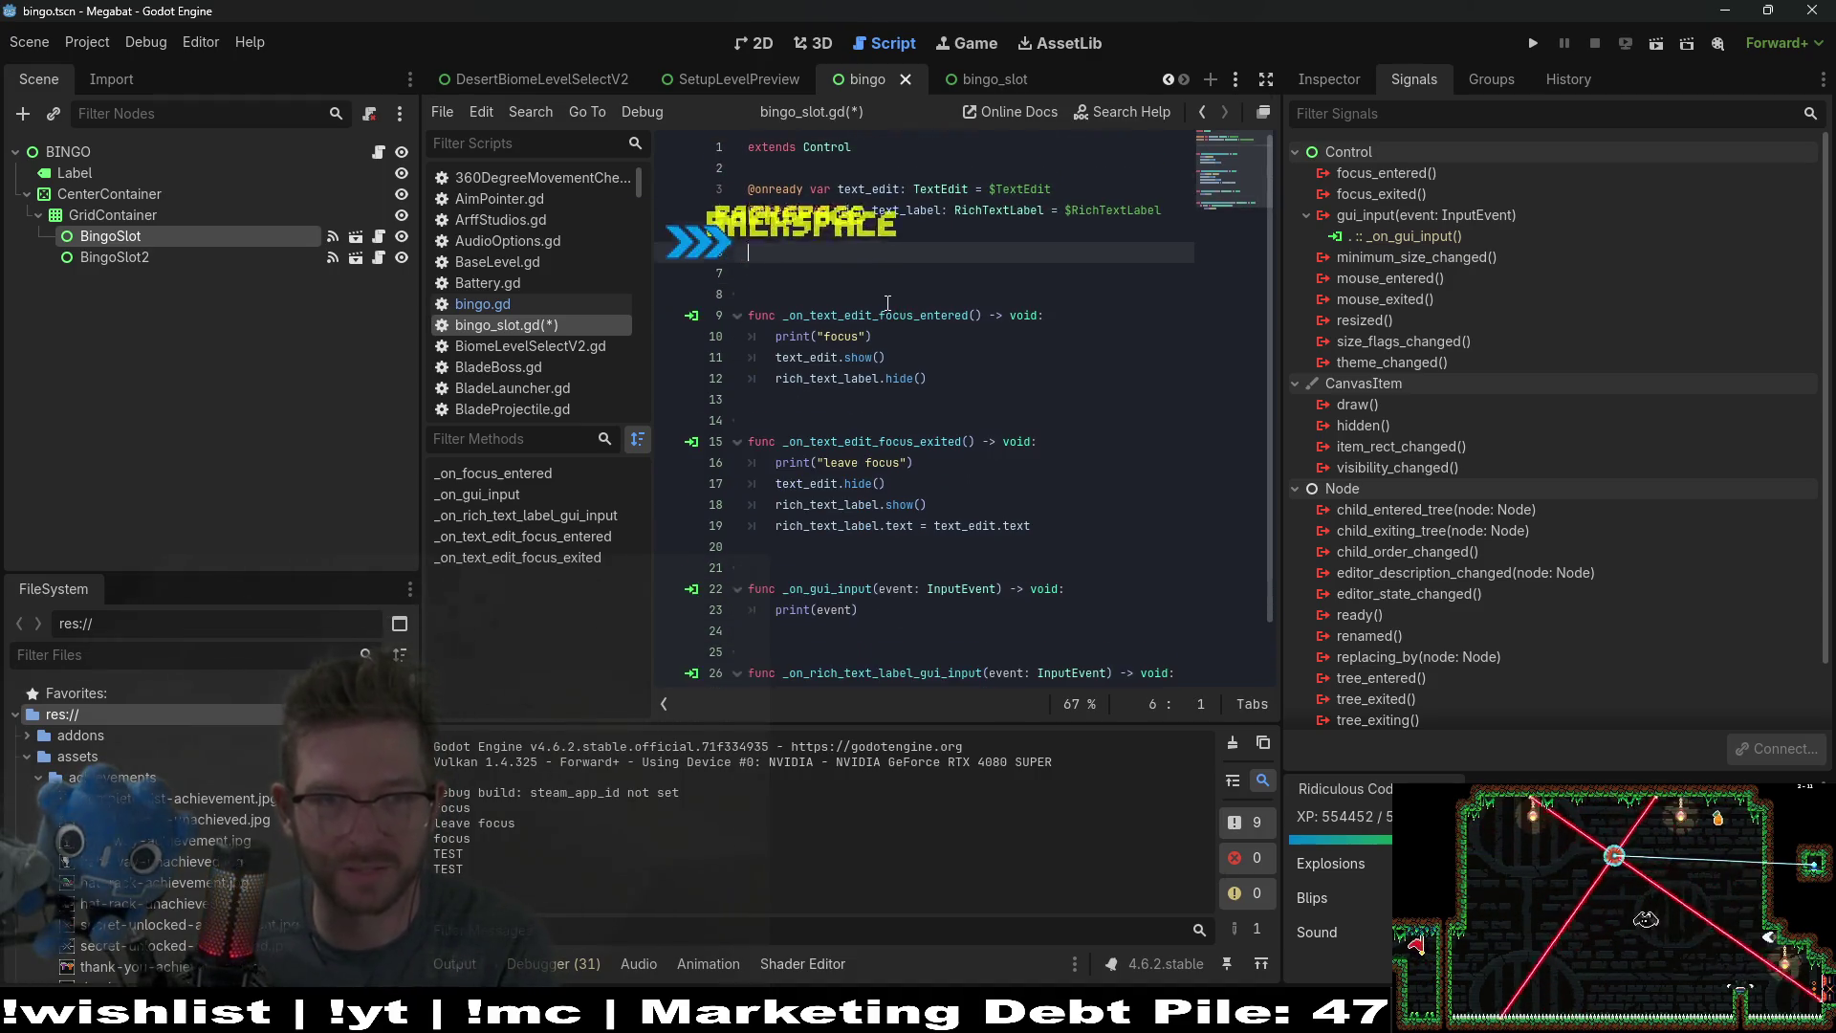
key("Delete")
left_click(1034, 420)
scroll(1034, 420, "down", 1)
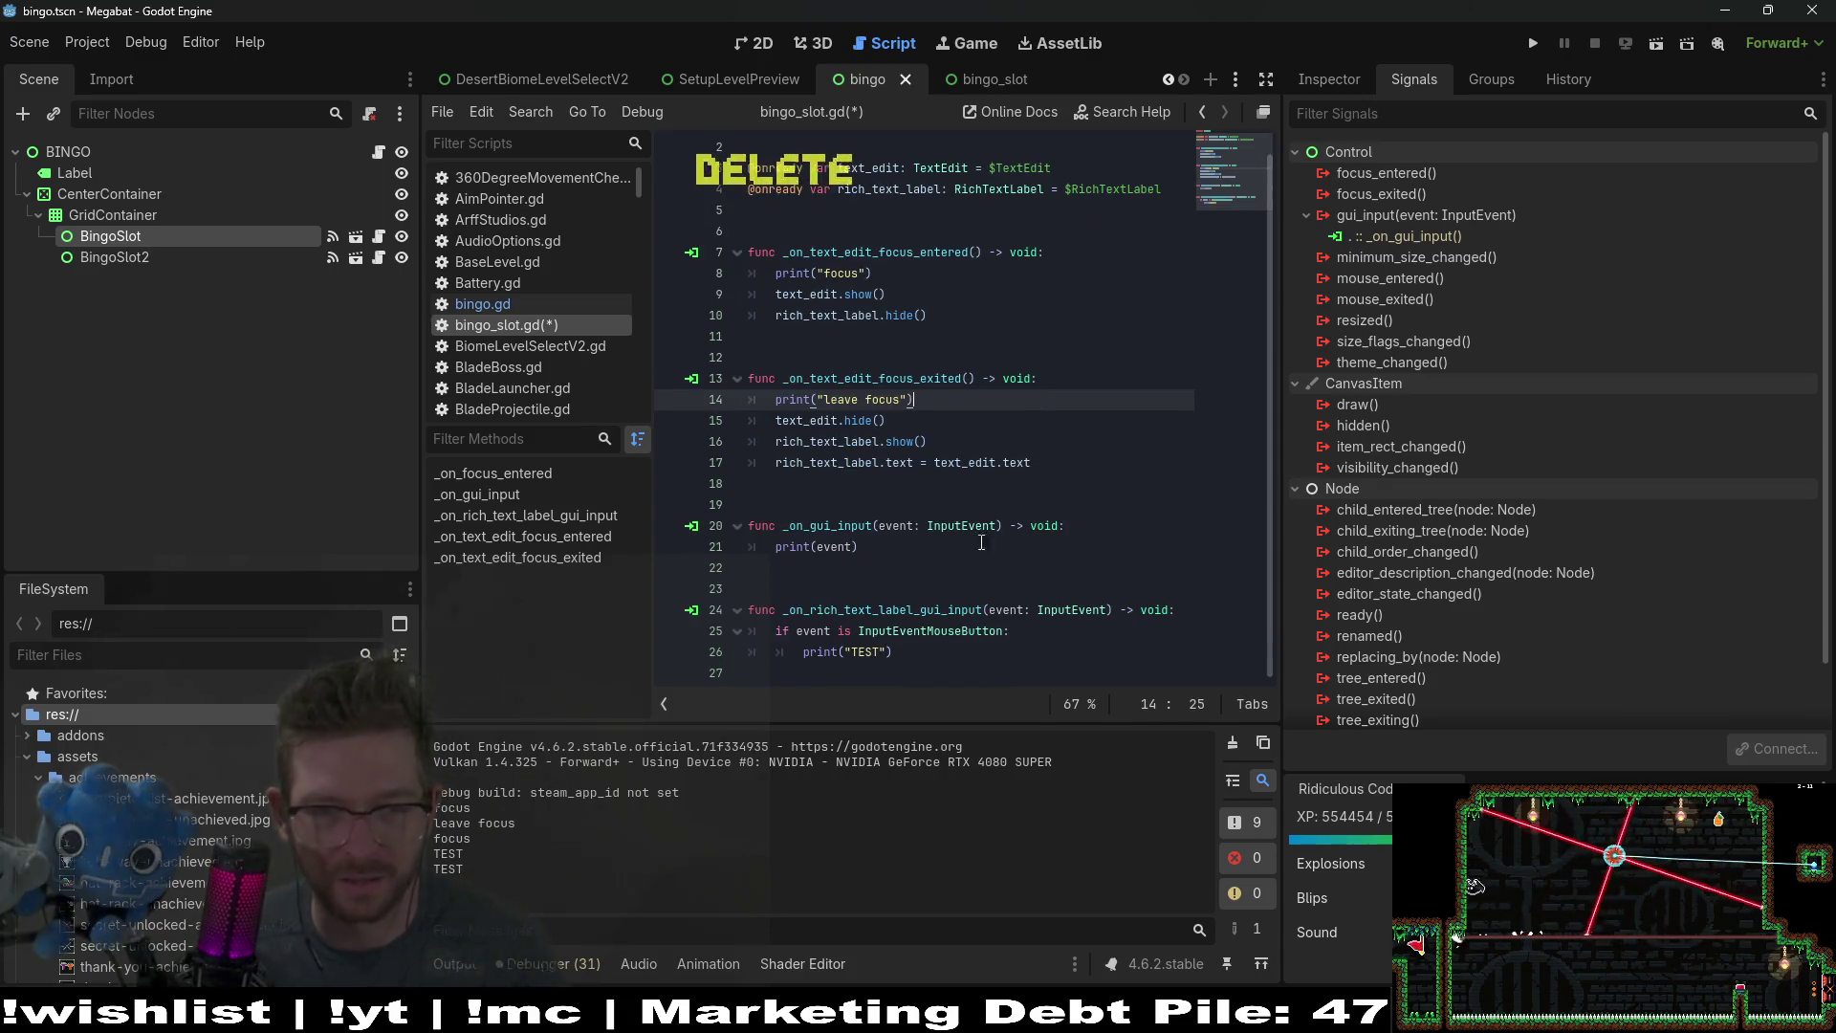
left_click(939, 654)
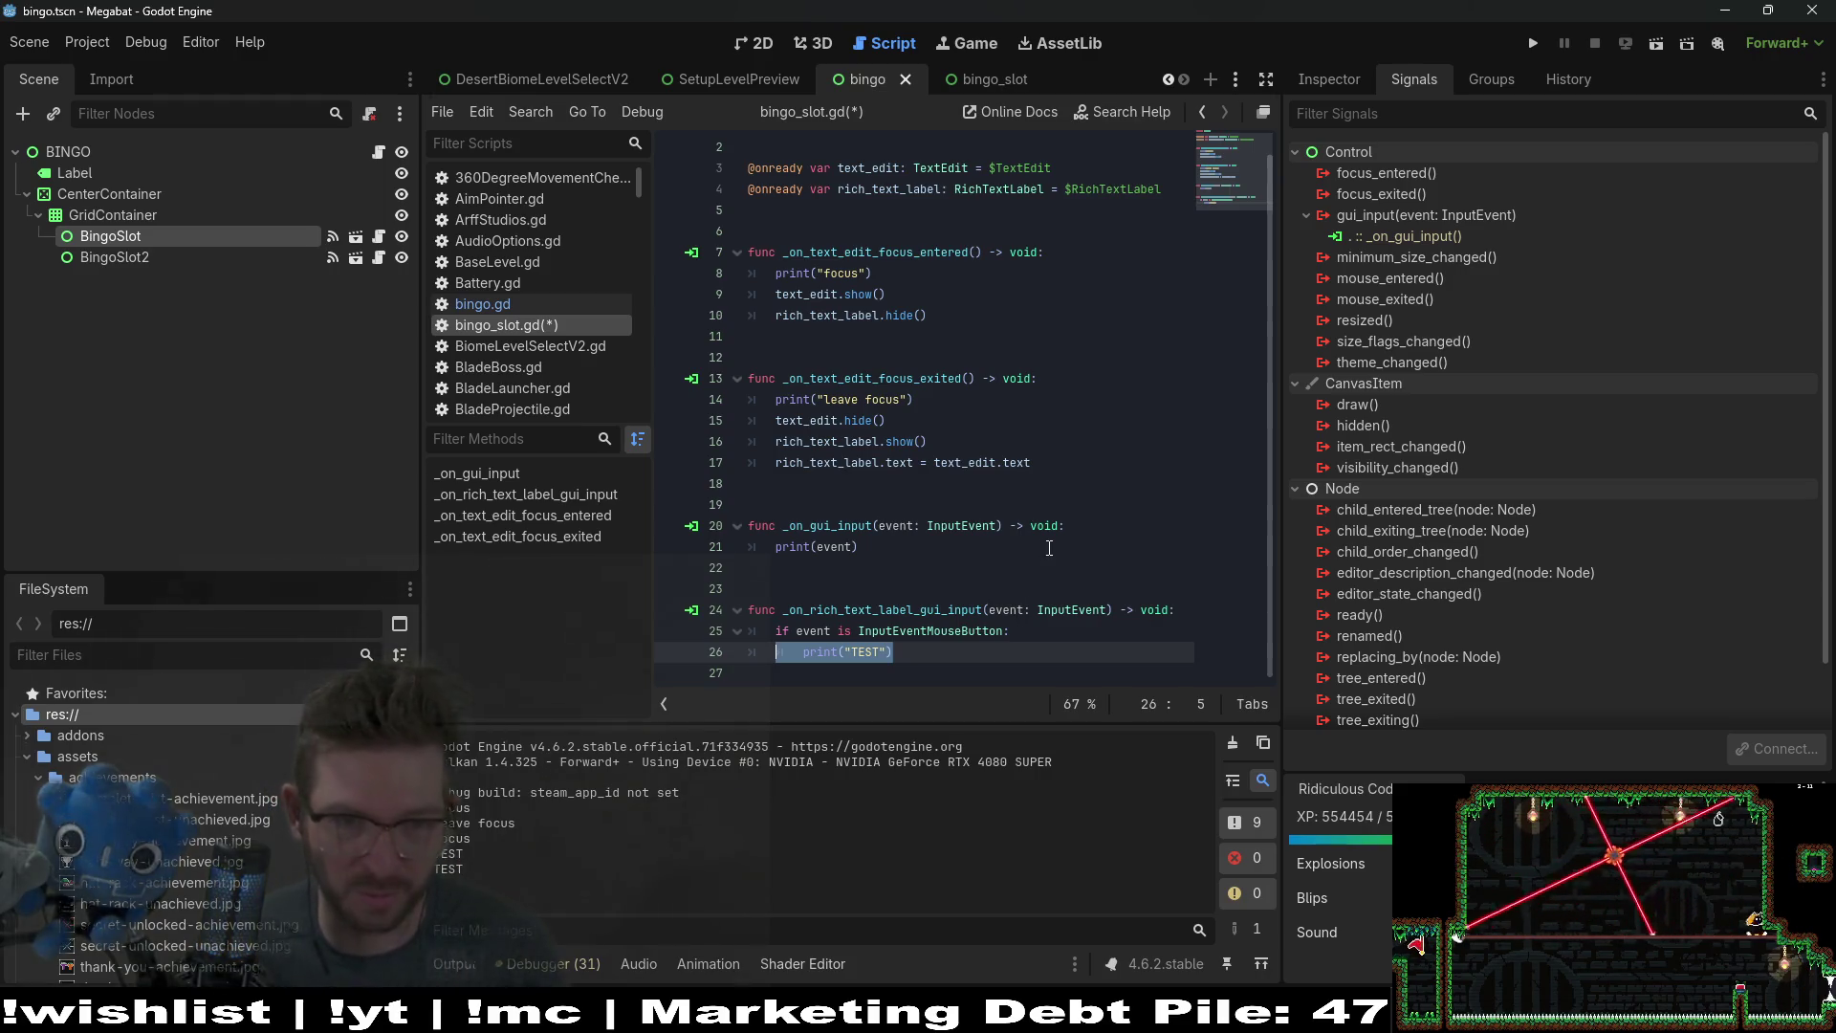
Step: Replace print("TEST") with text_edit.focus() inside the mouse-button check and save
key("BackSpace")
key("Tab")
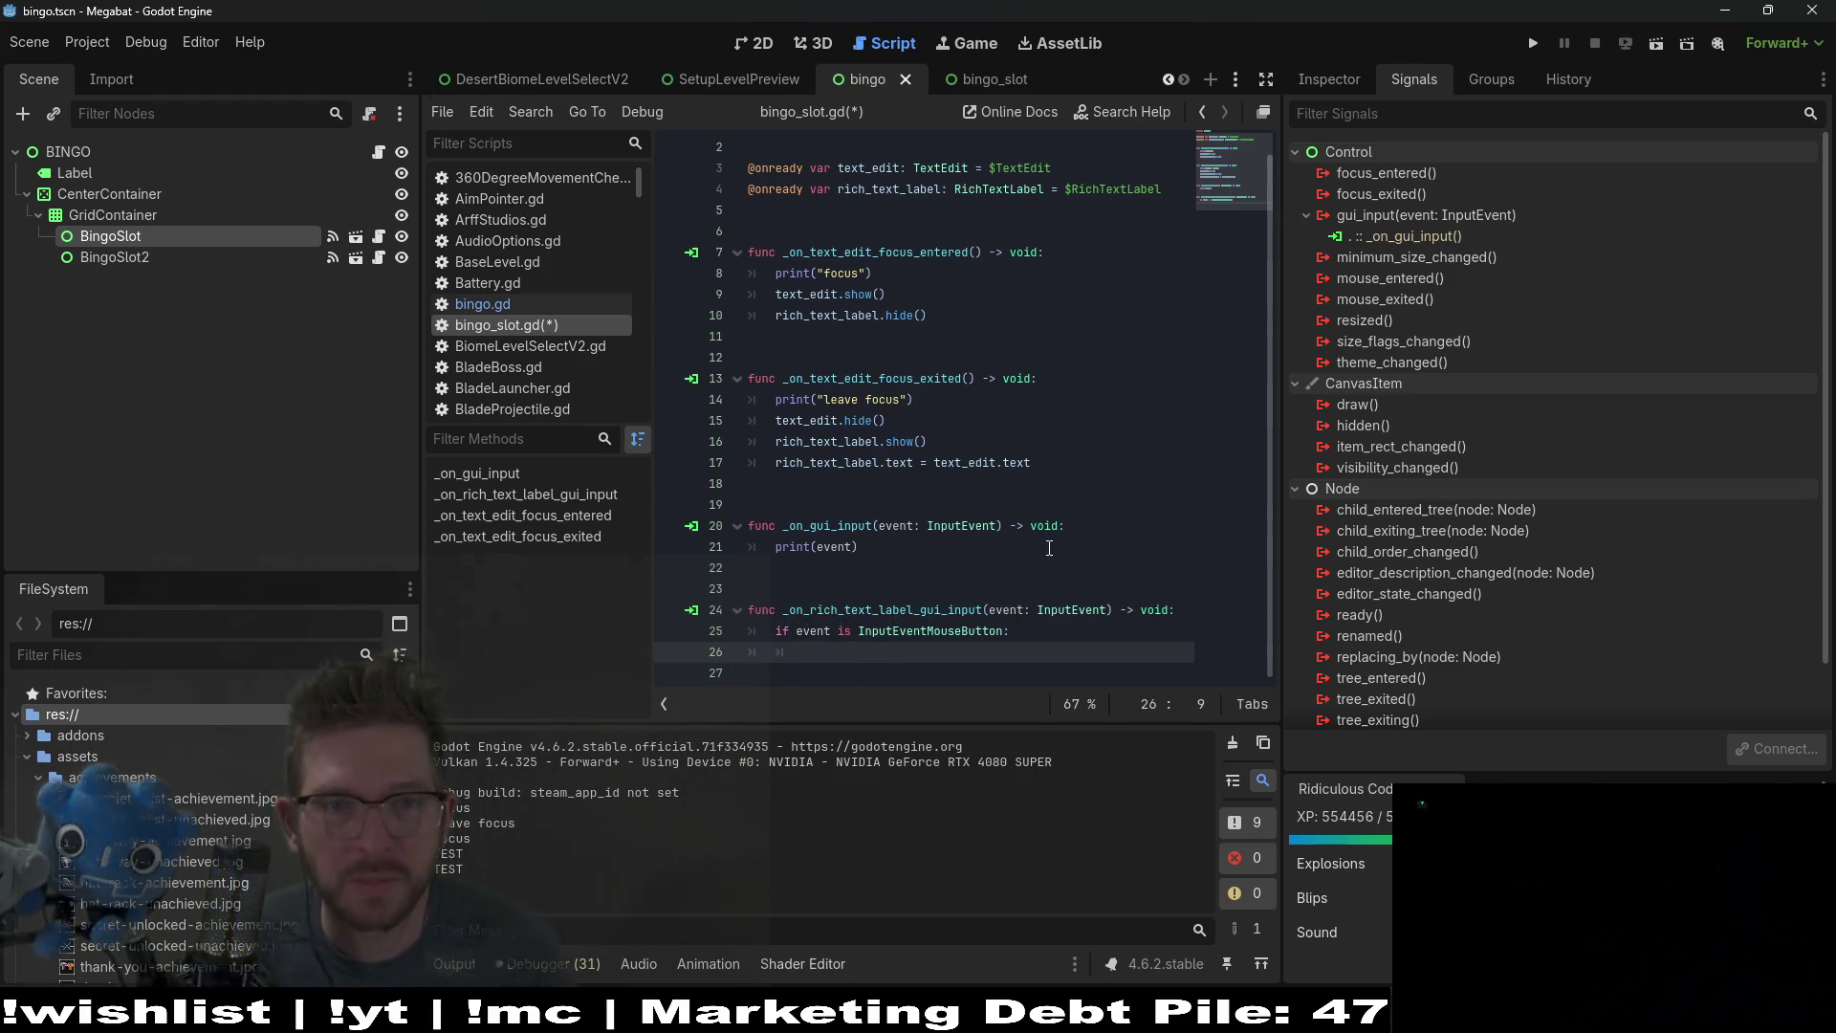
type("text_edi")
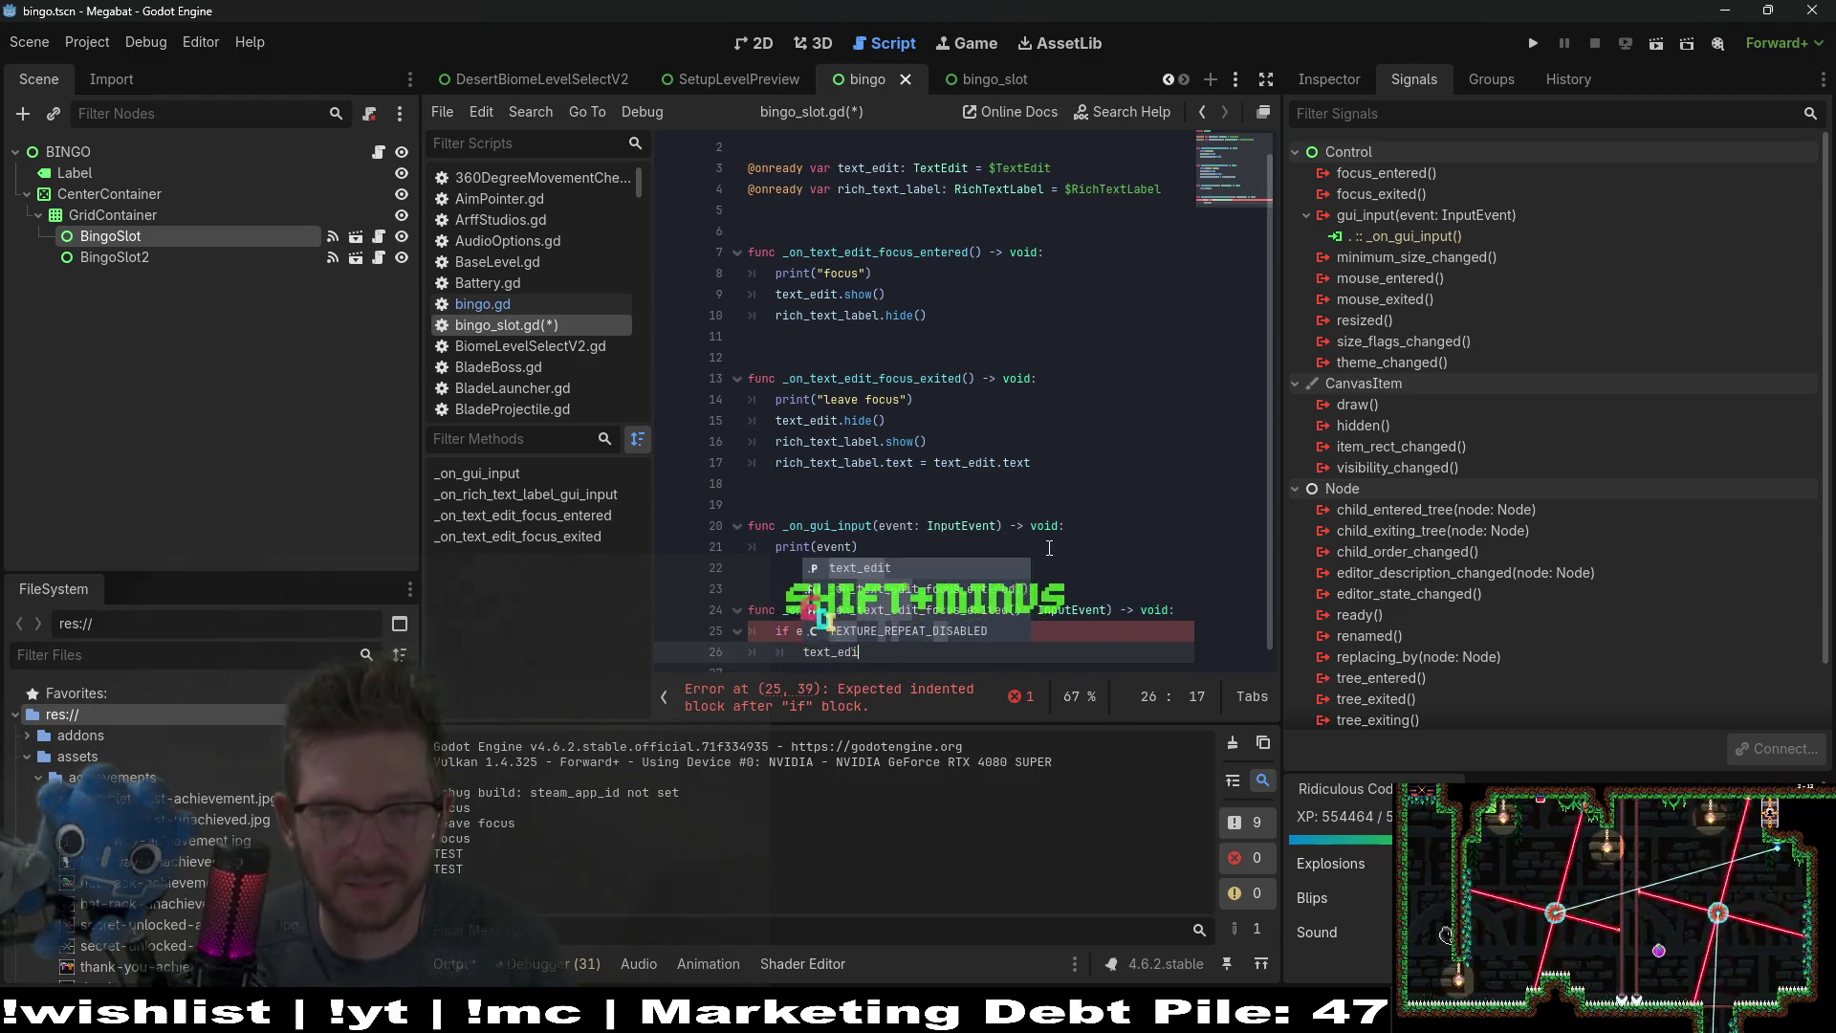
key("Return")
type(".focus(")
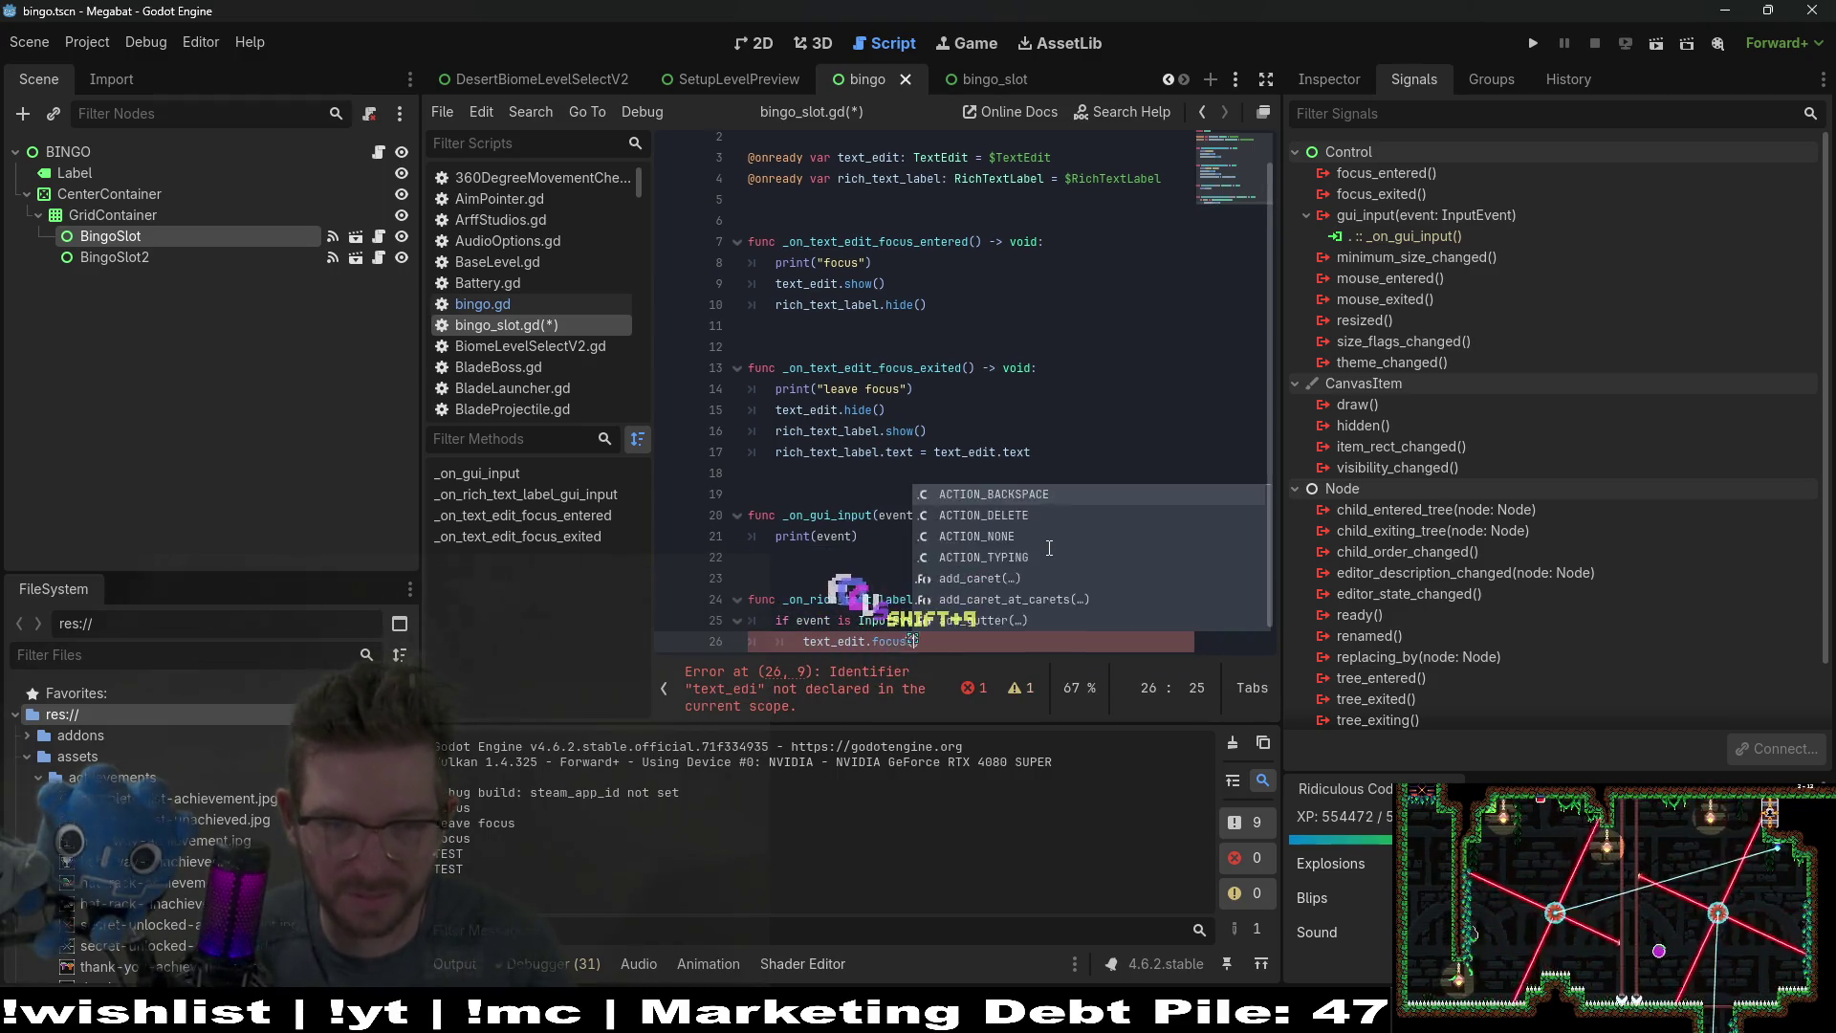
type("0")
key("ctrl+s")
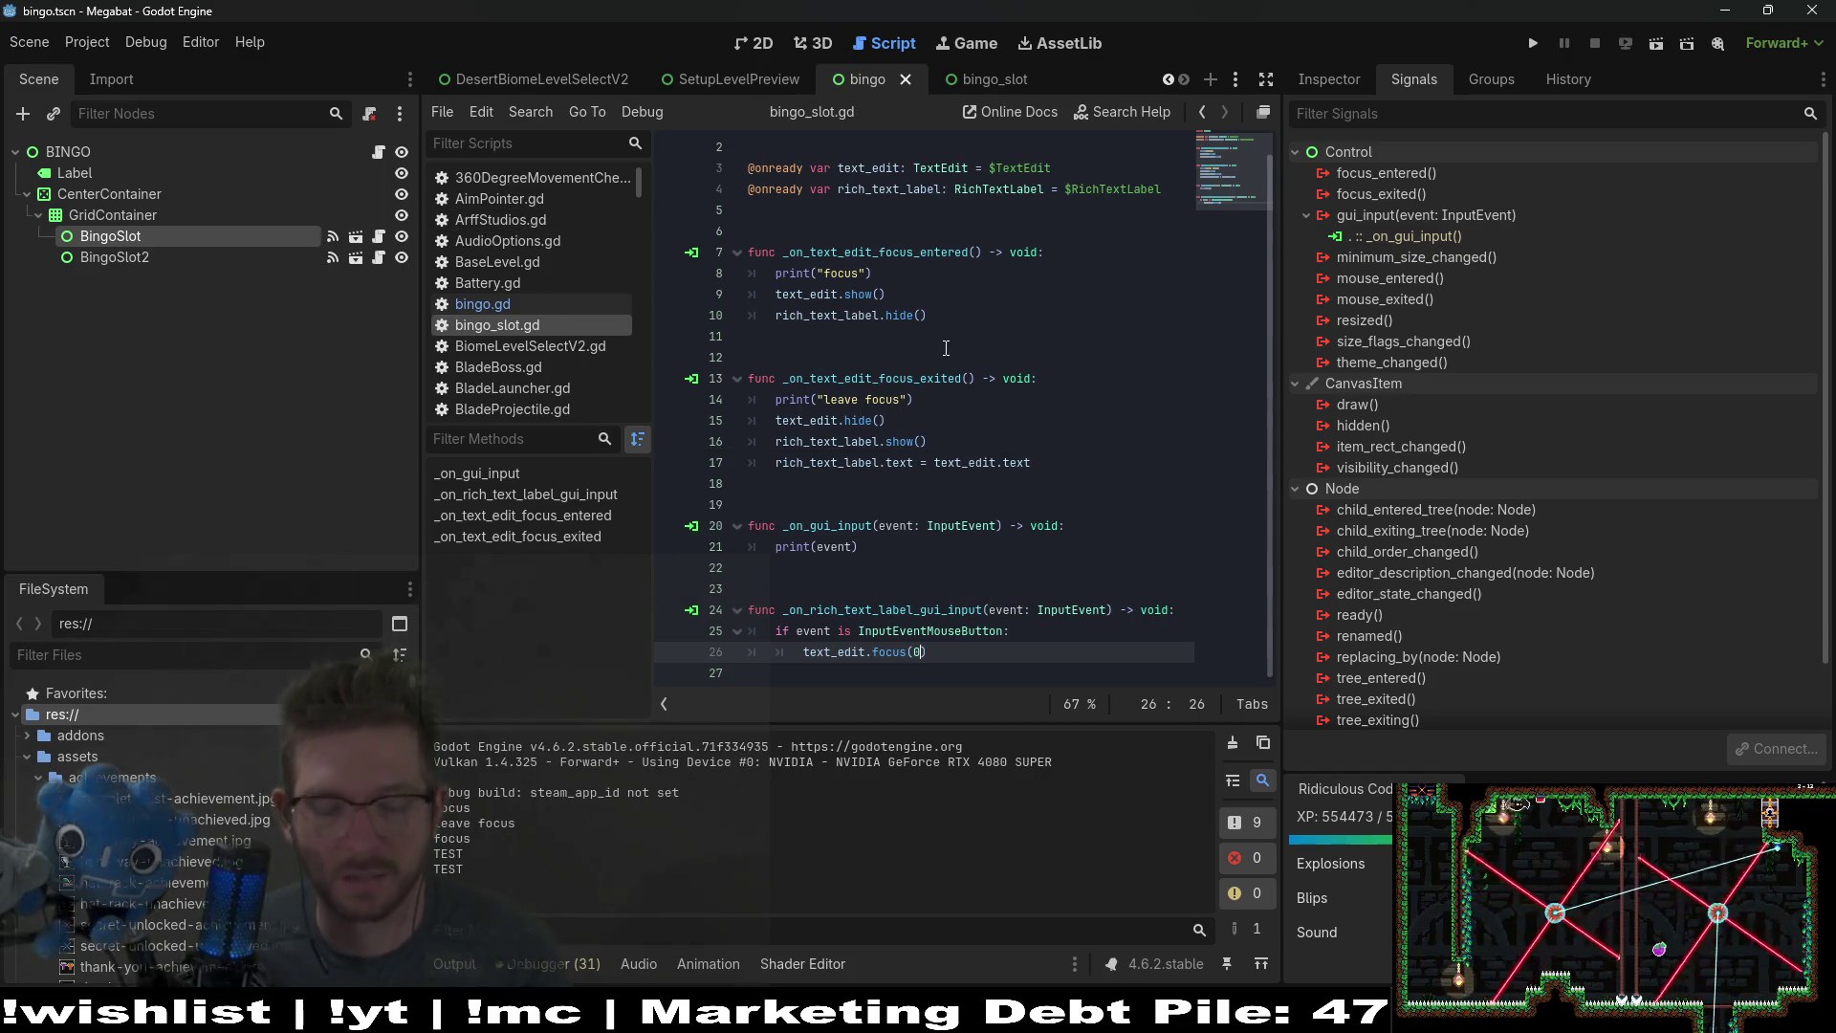
key("BackSpace")
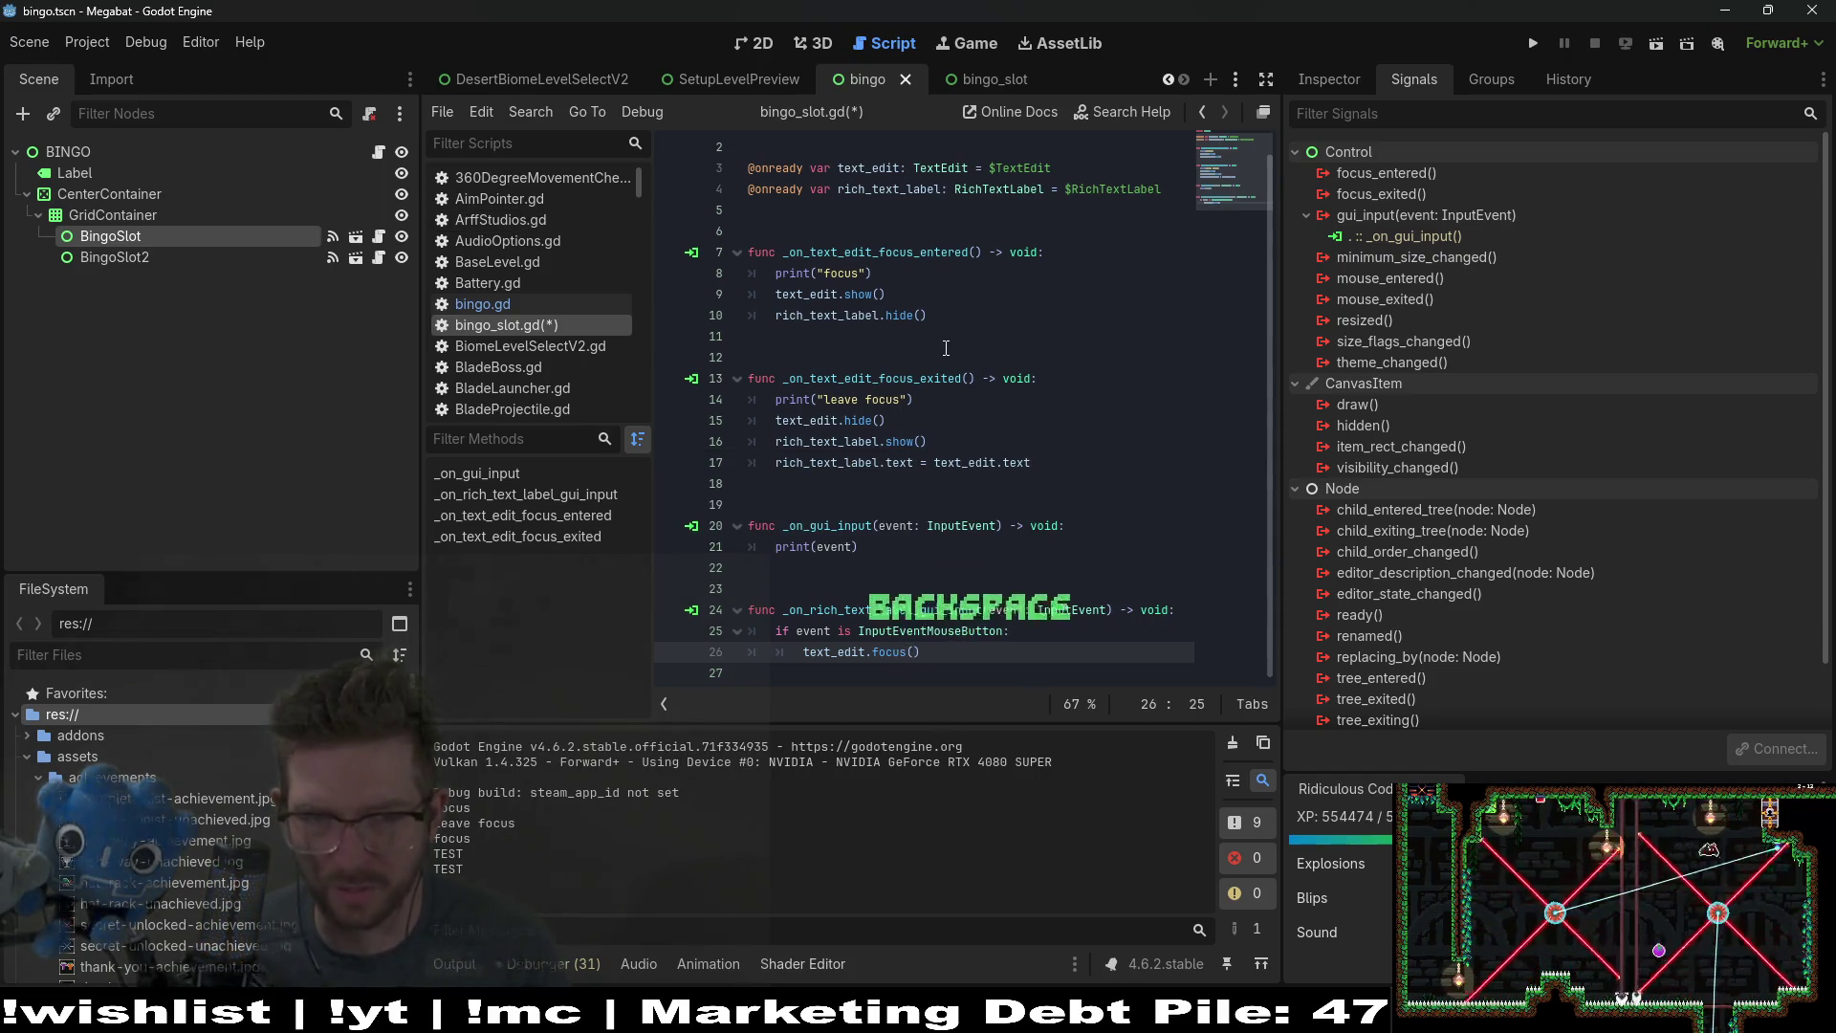
key("ctrl+s")
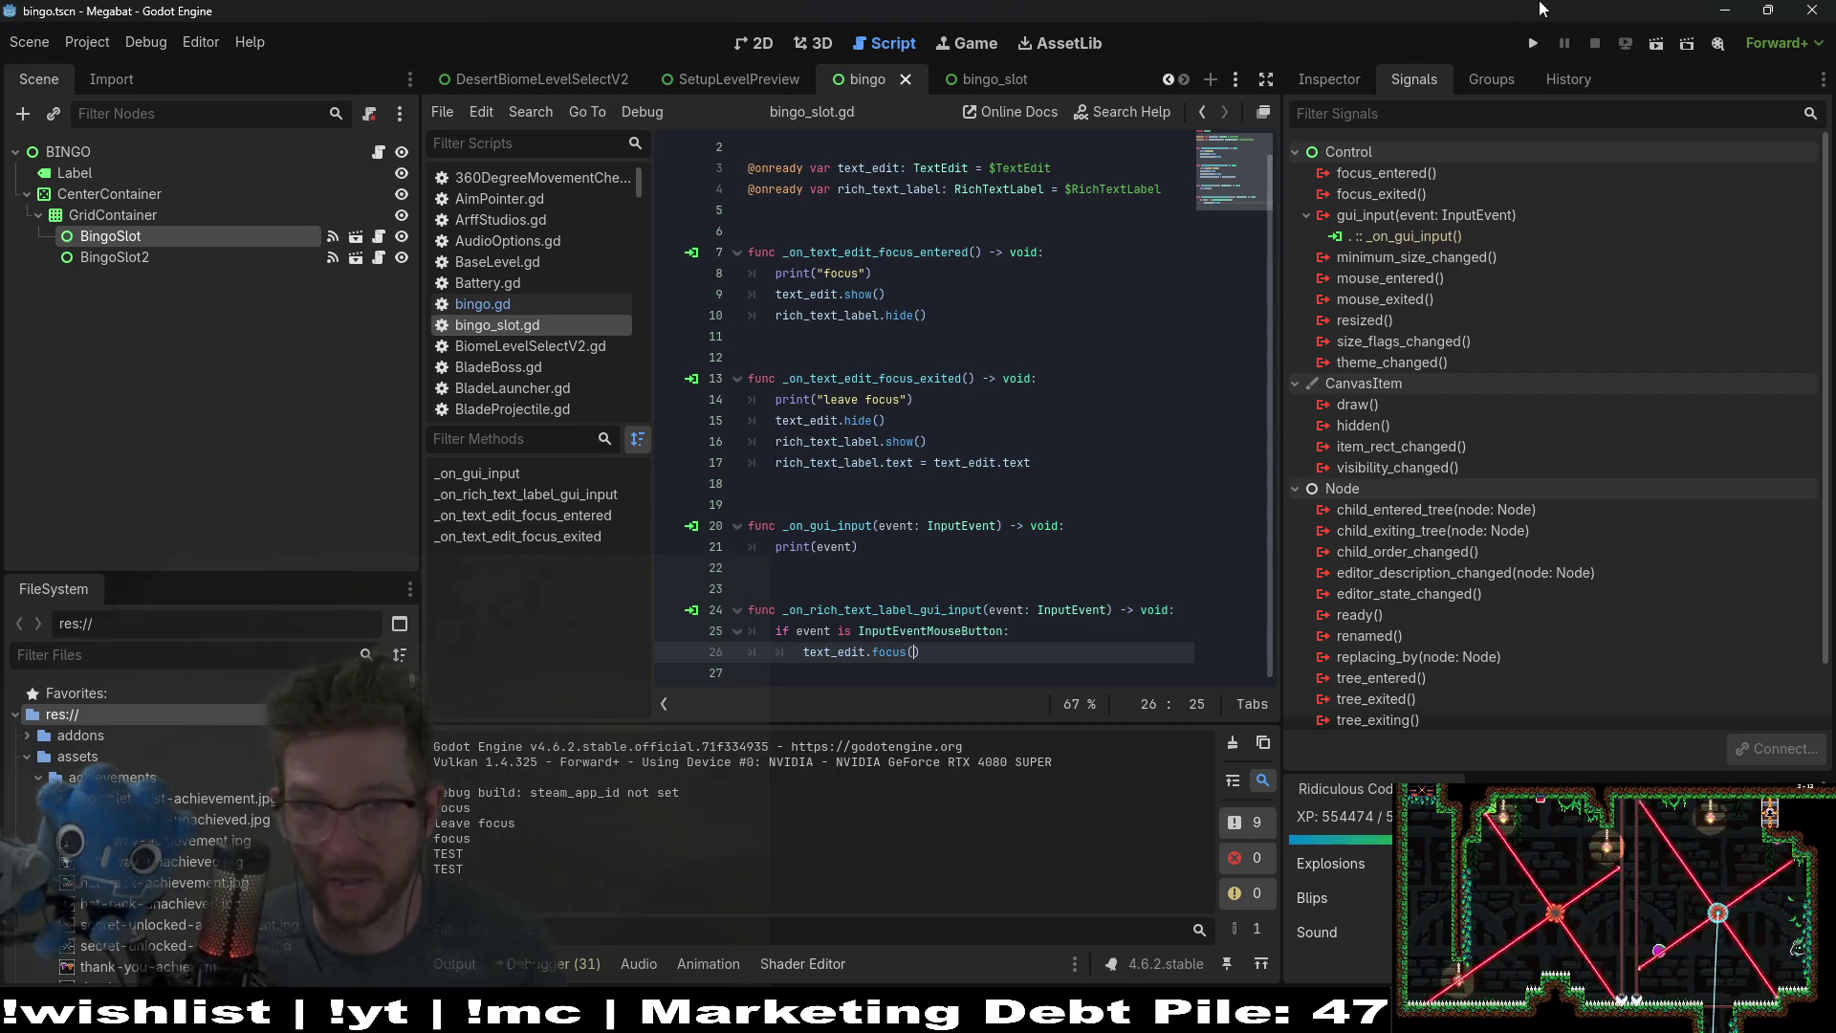
Step: Run the bingo card scene and test typing and clicking a slot
left_click(1656, 44)
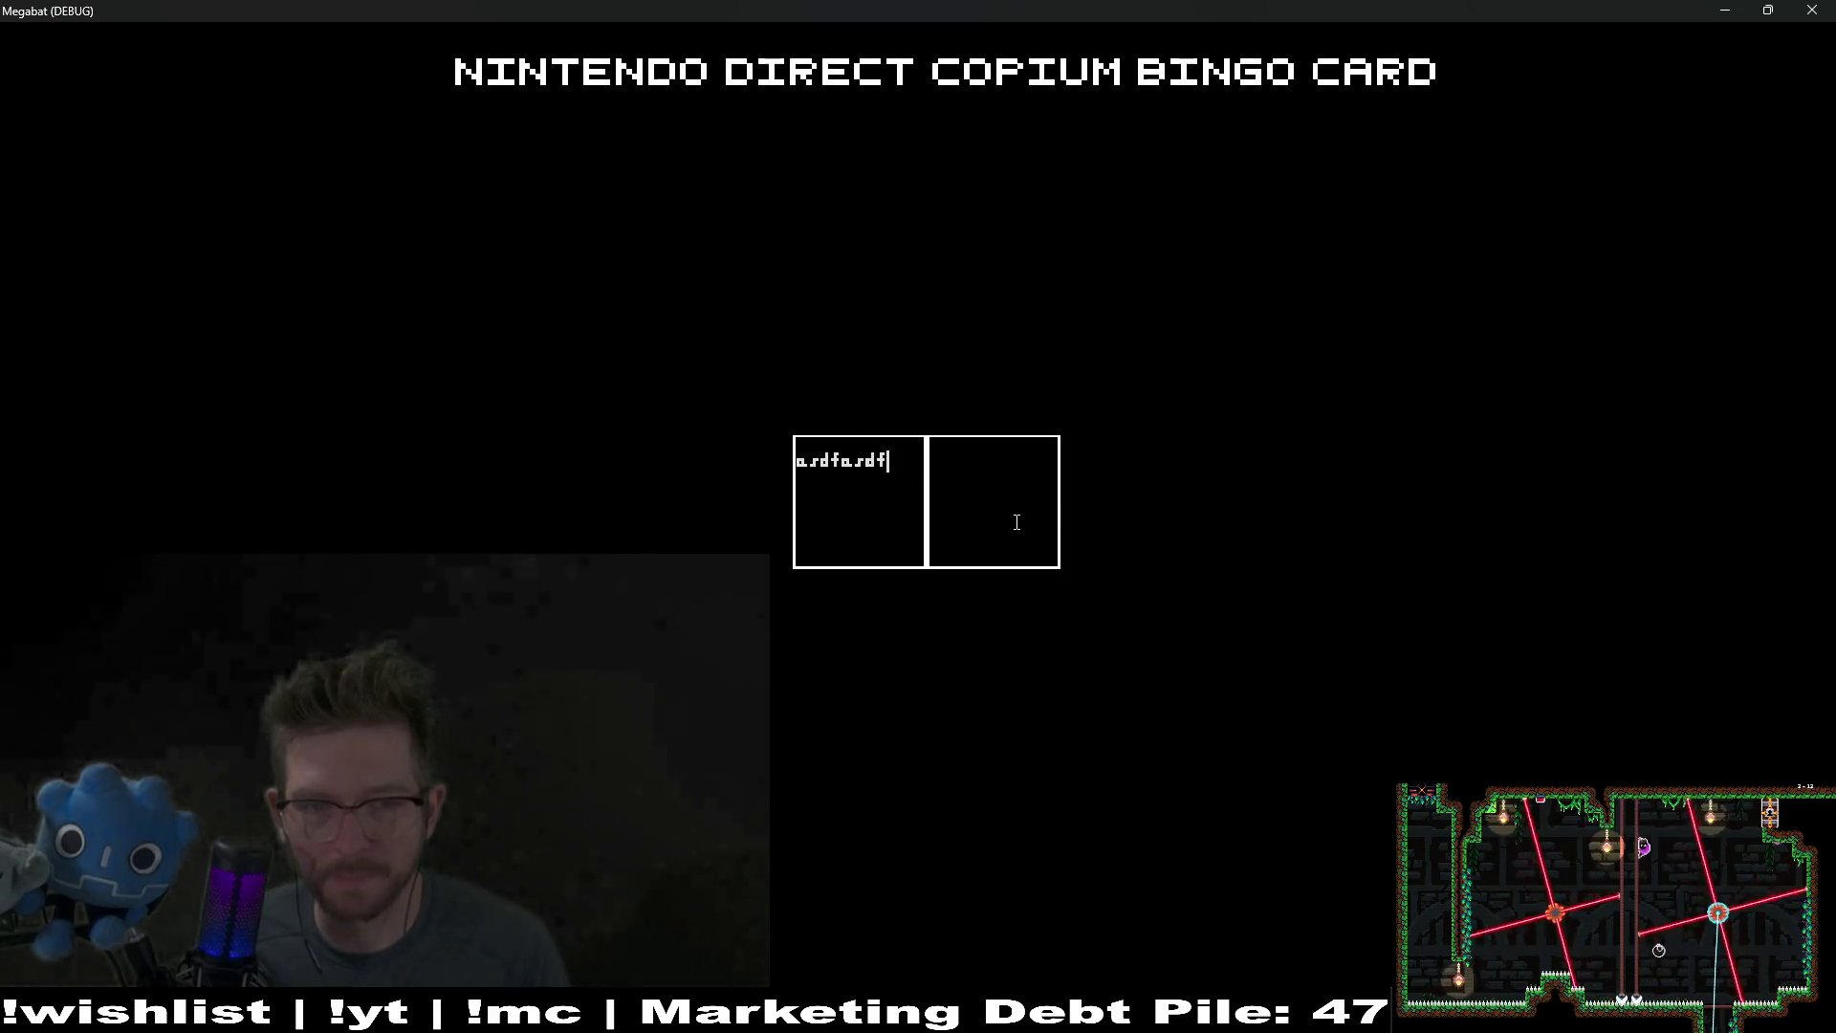
type("asdfasdf")
left_click(854, 520)
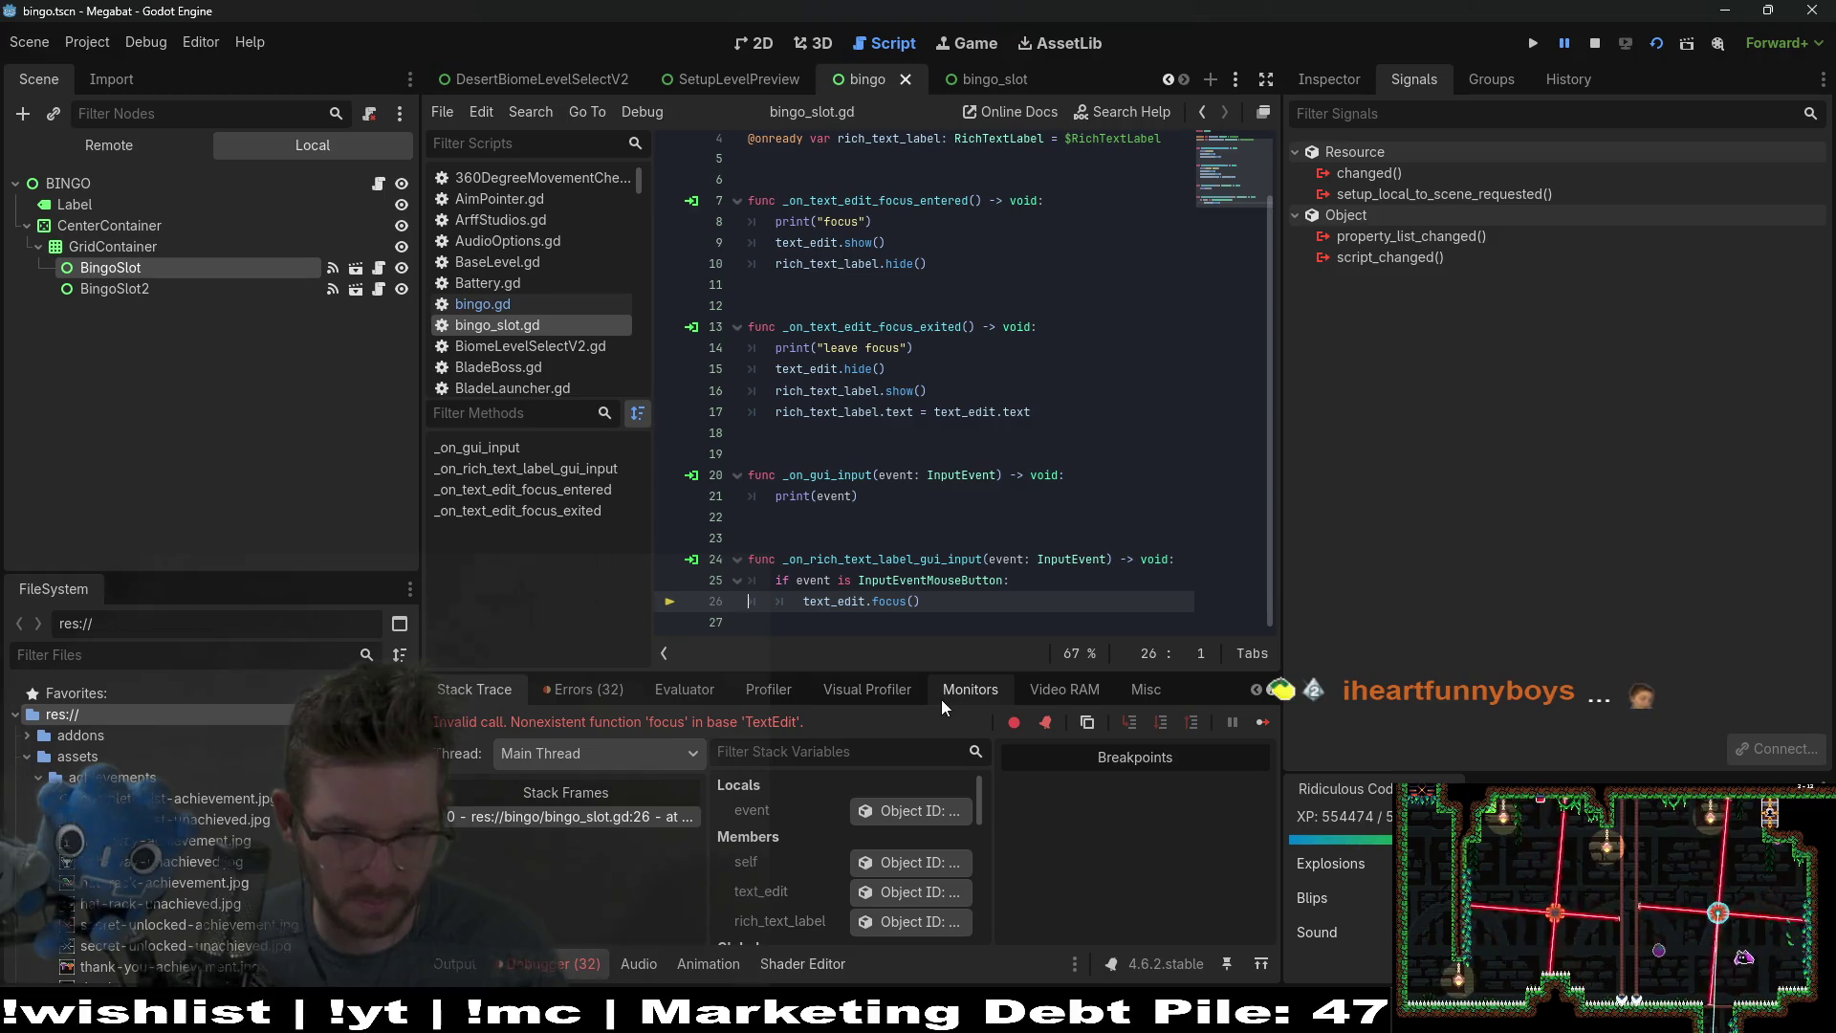
Step: Change the invalid focus() call to text_edit.grab_focus() and save bingo_slot.gd
left_click(916, 602)
key("BackSpace")
key("BackSpace")
key("BackSpace")
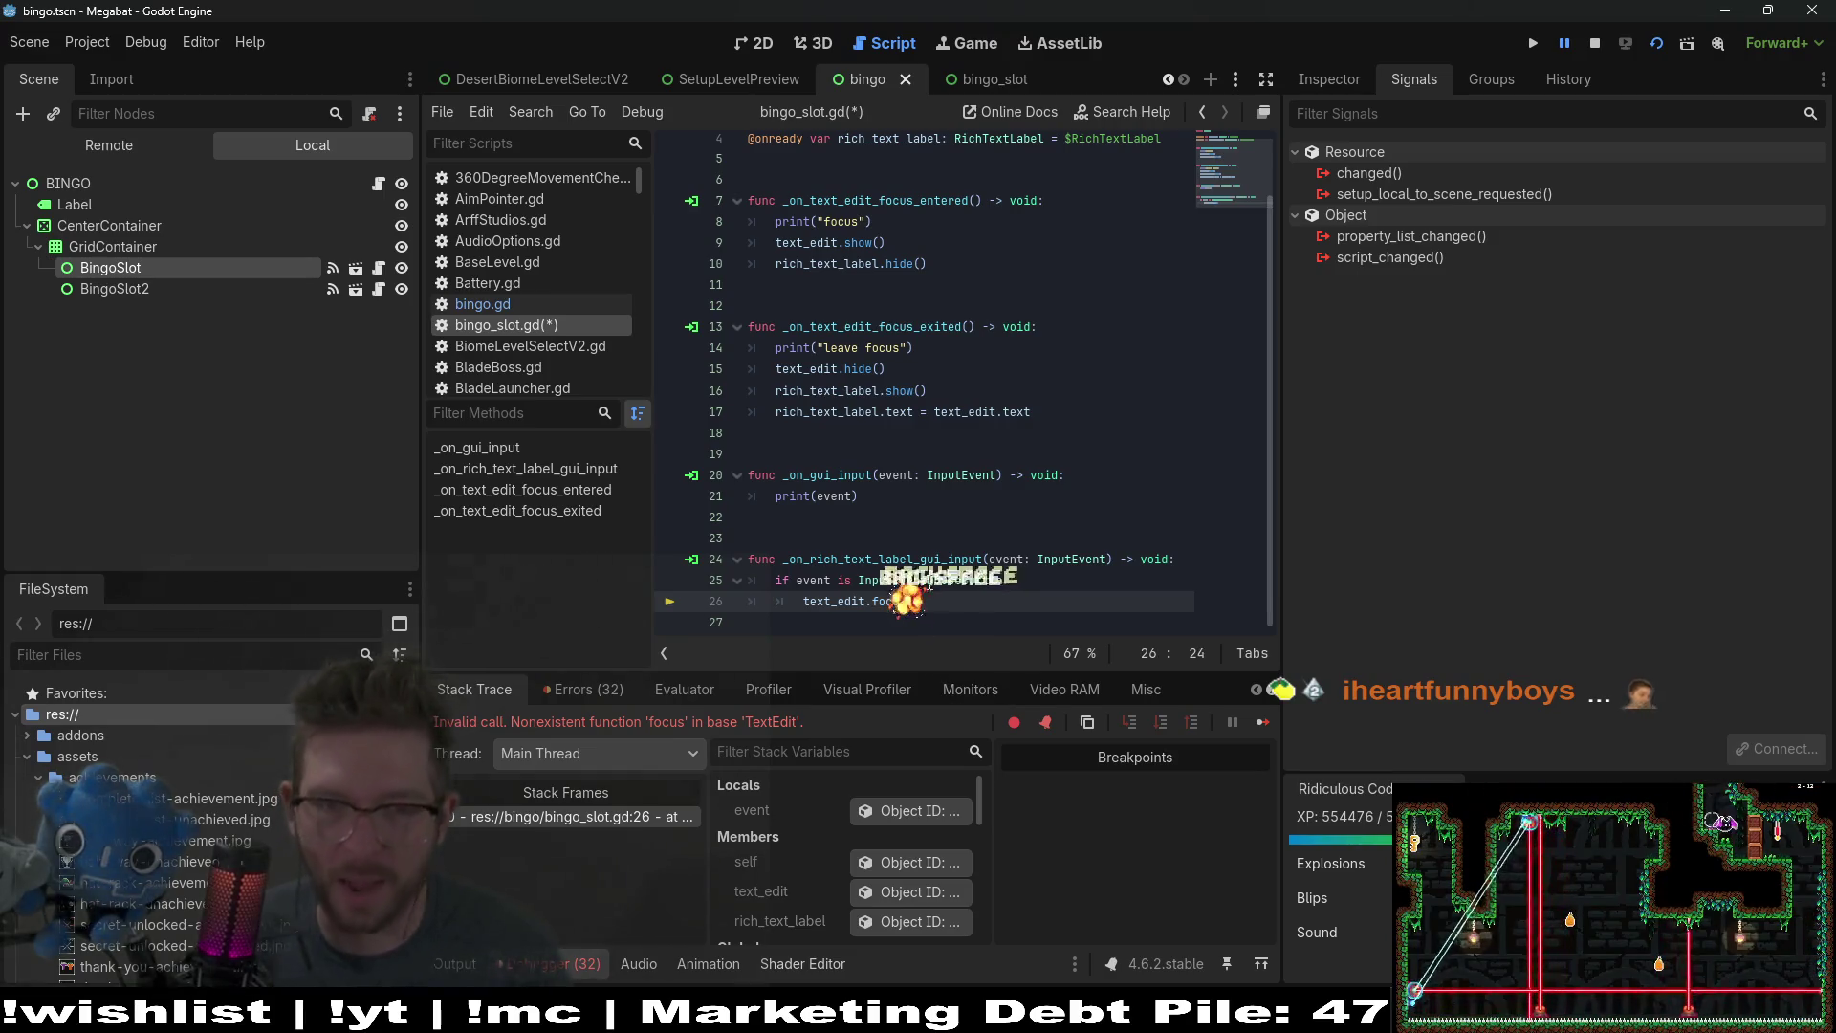
type("grab_")
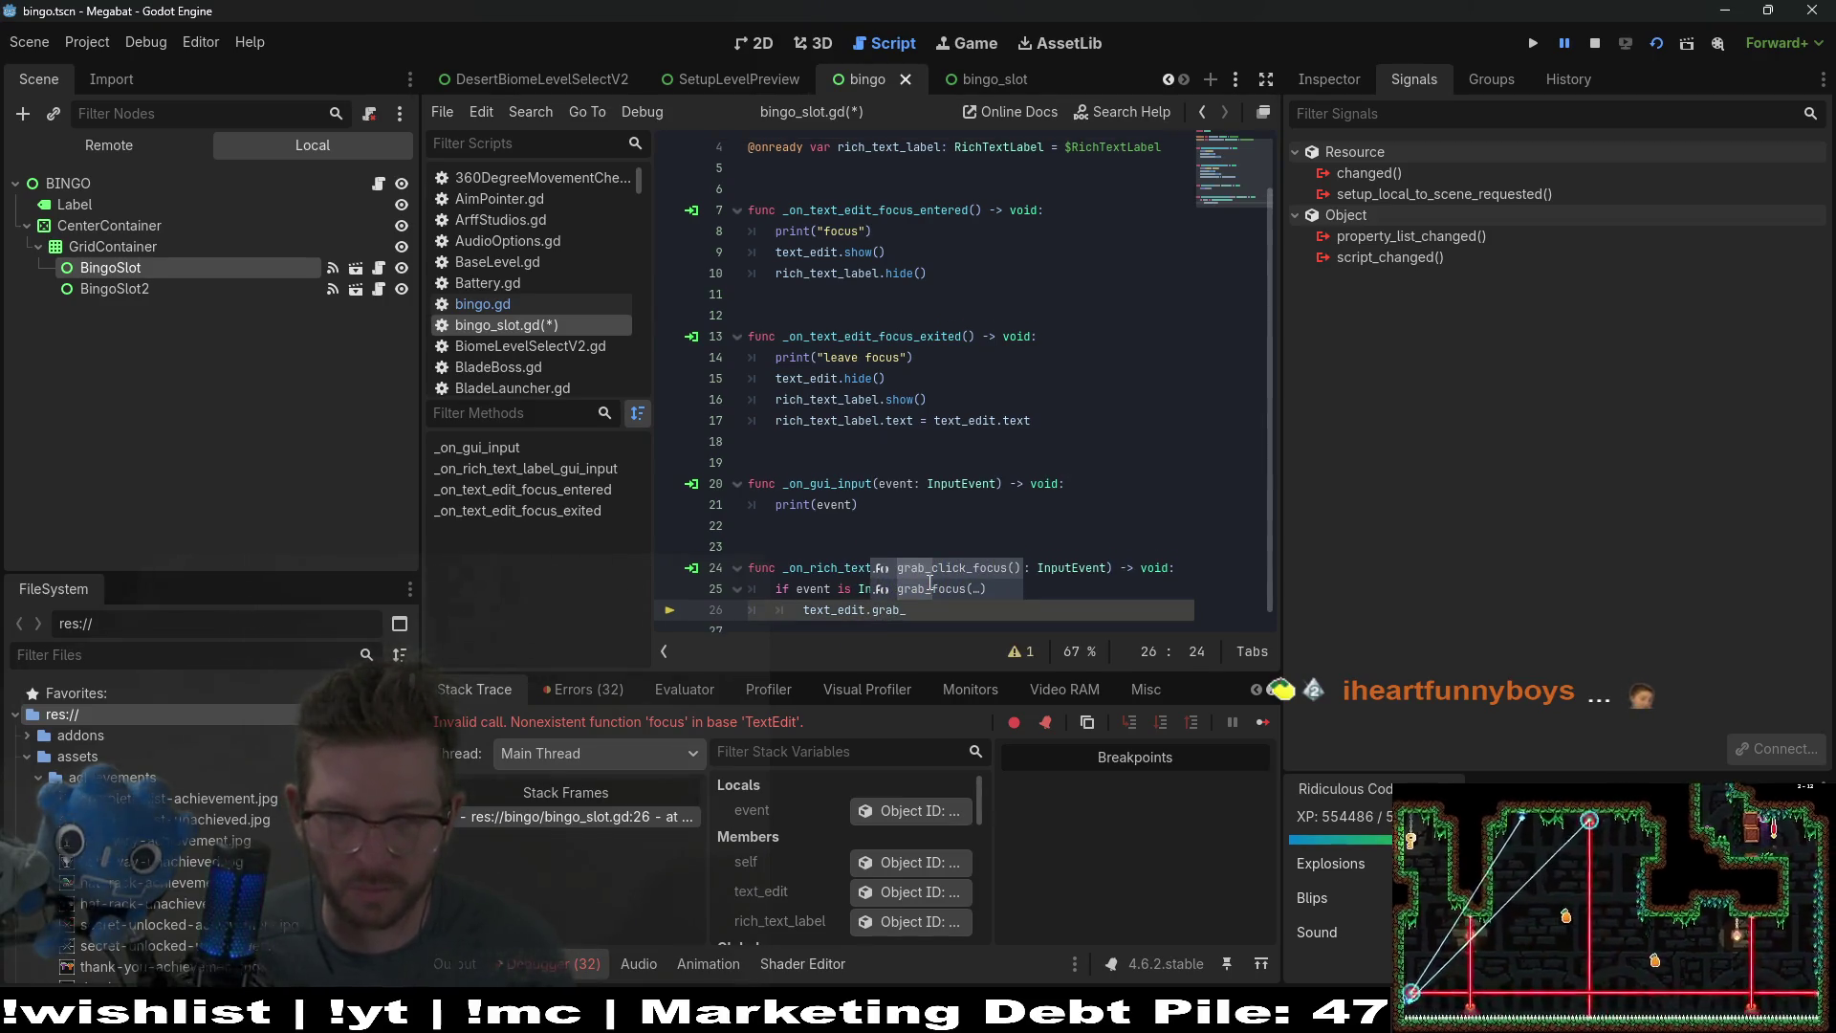
key("Down")
key("Return")
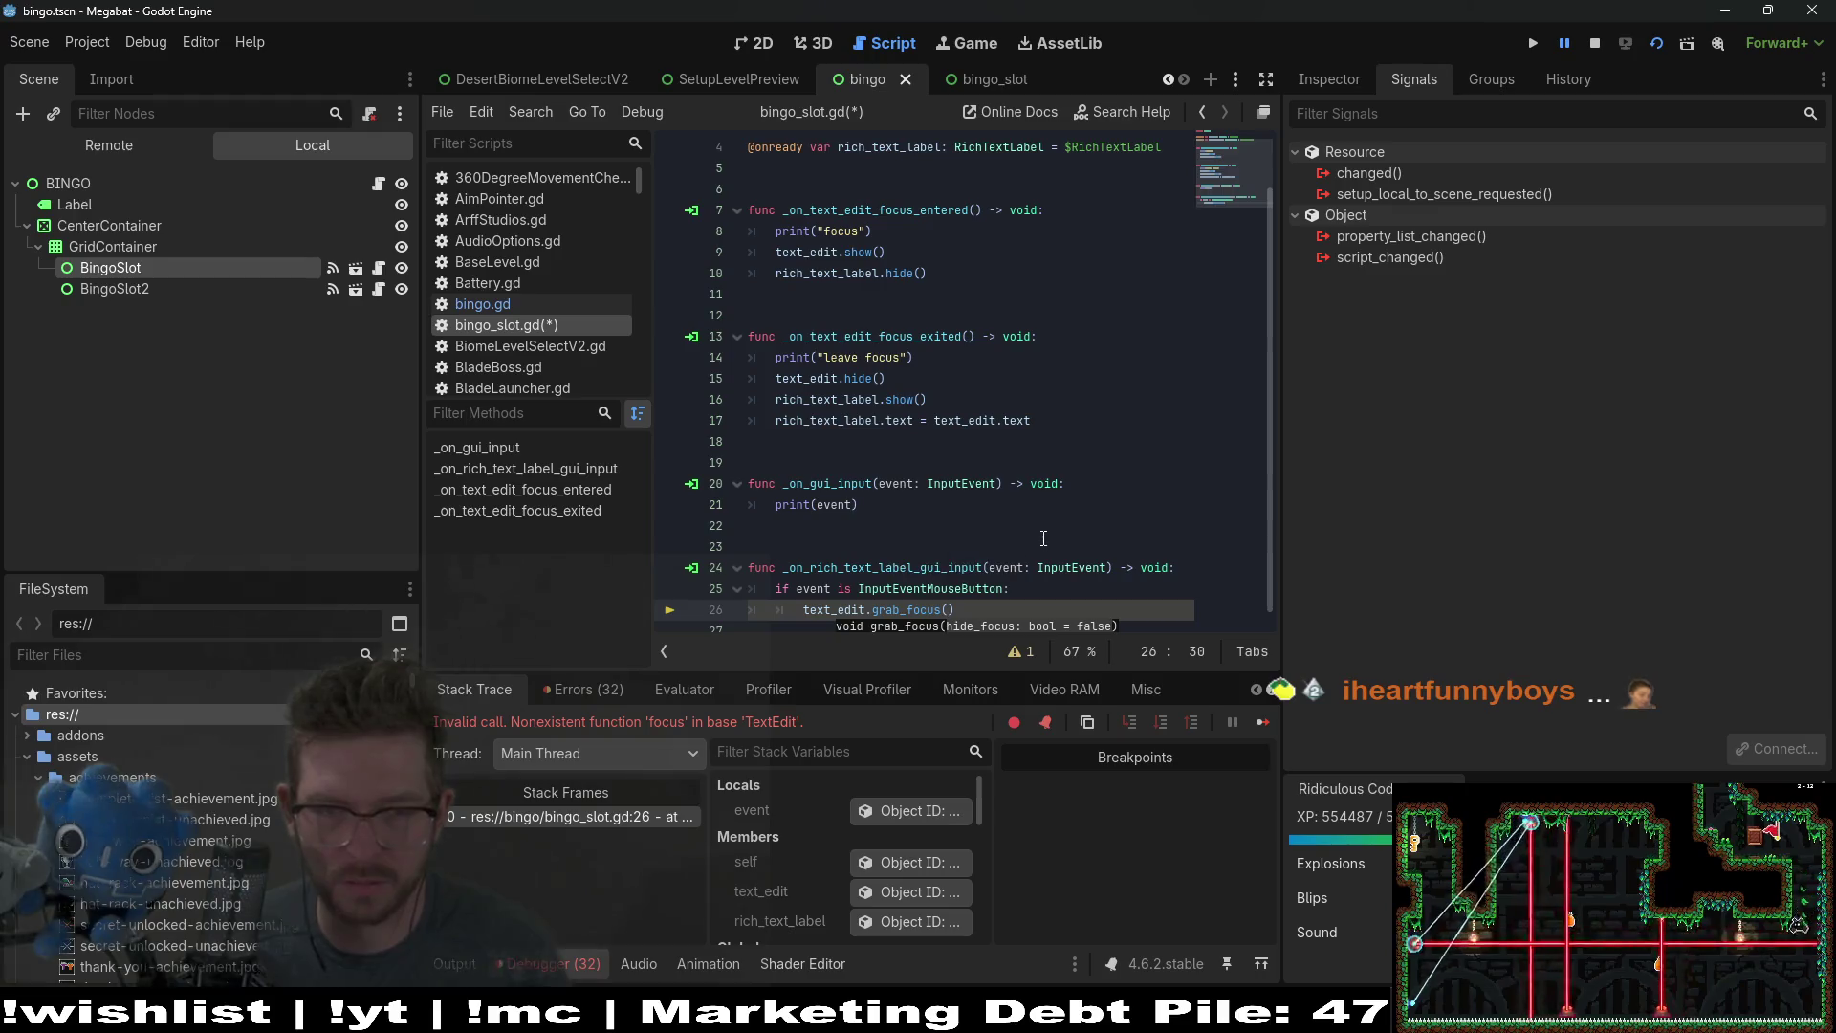
left_click(813, 546)
key("ctrl+s")
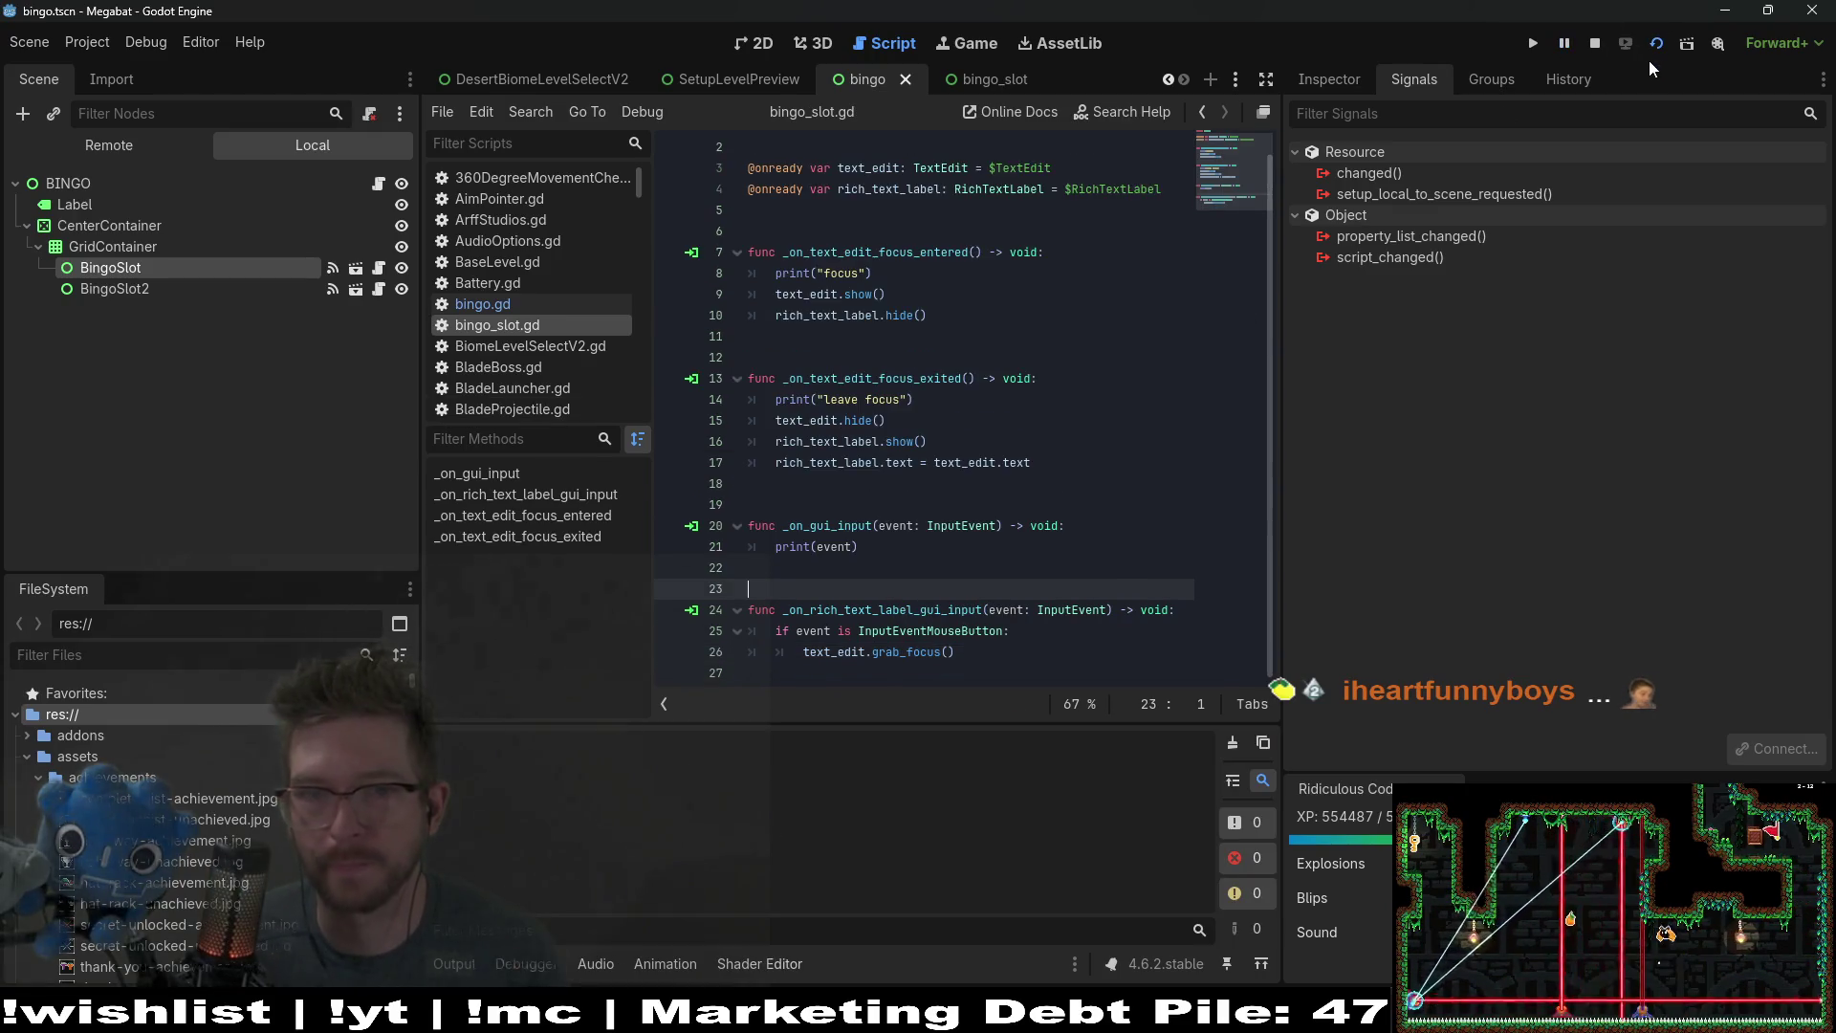
left_click(1649, 60)
left_click(854, 486)
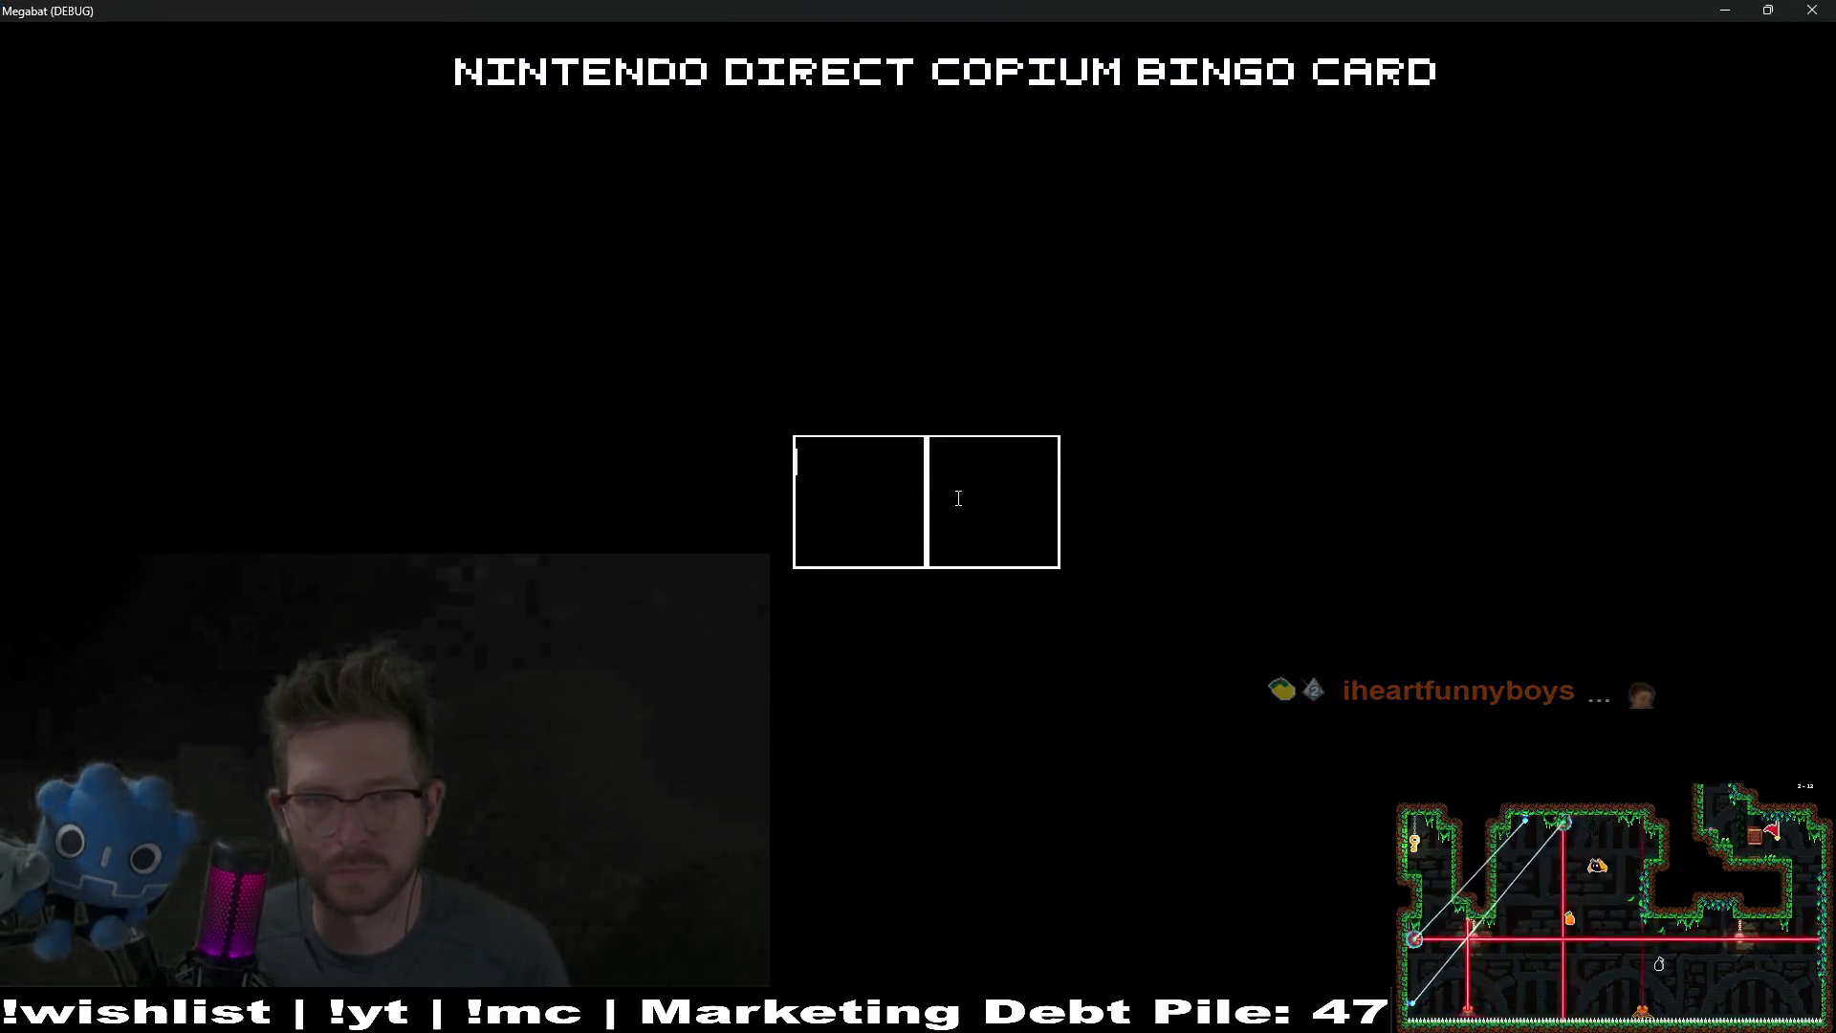
type("asdfasdf")
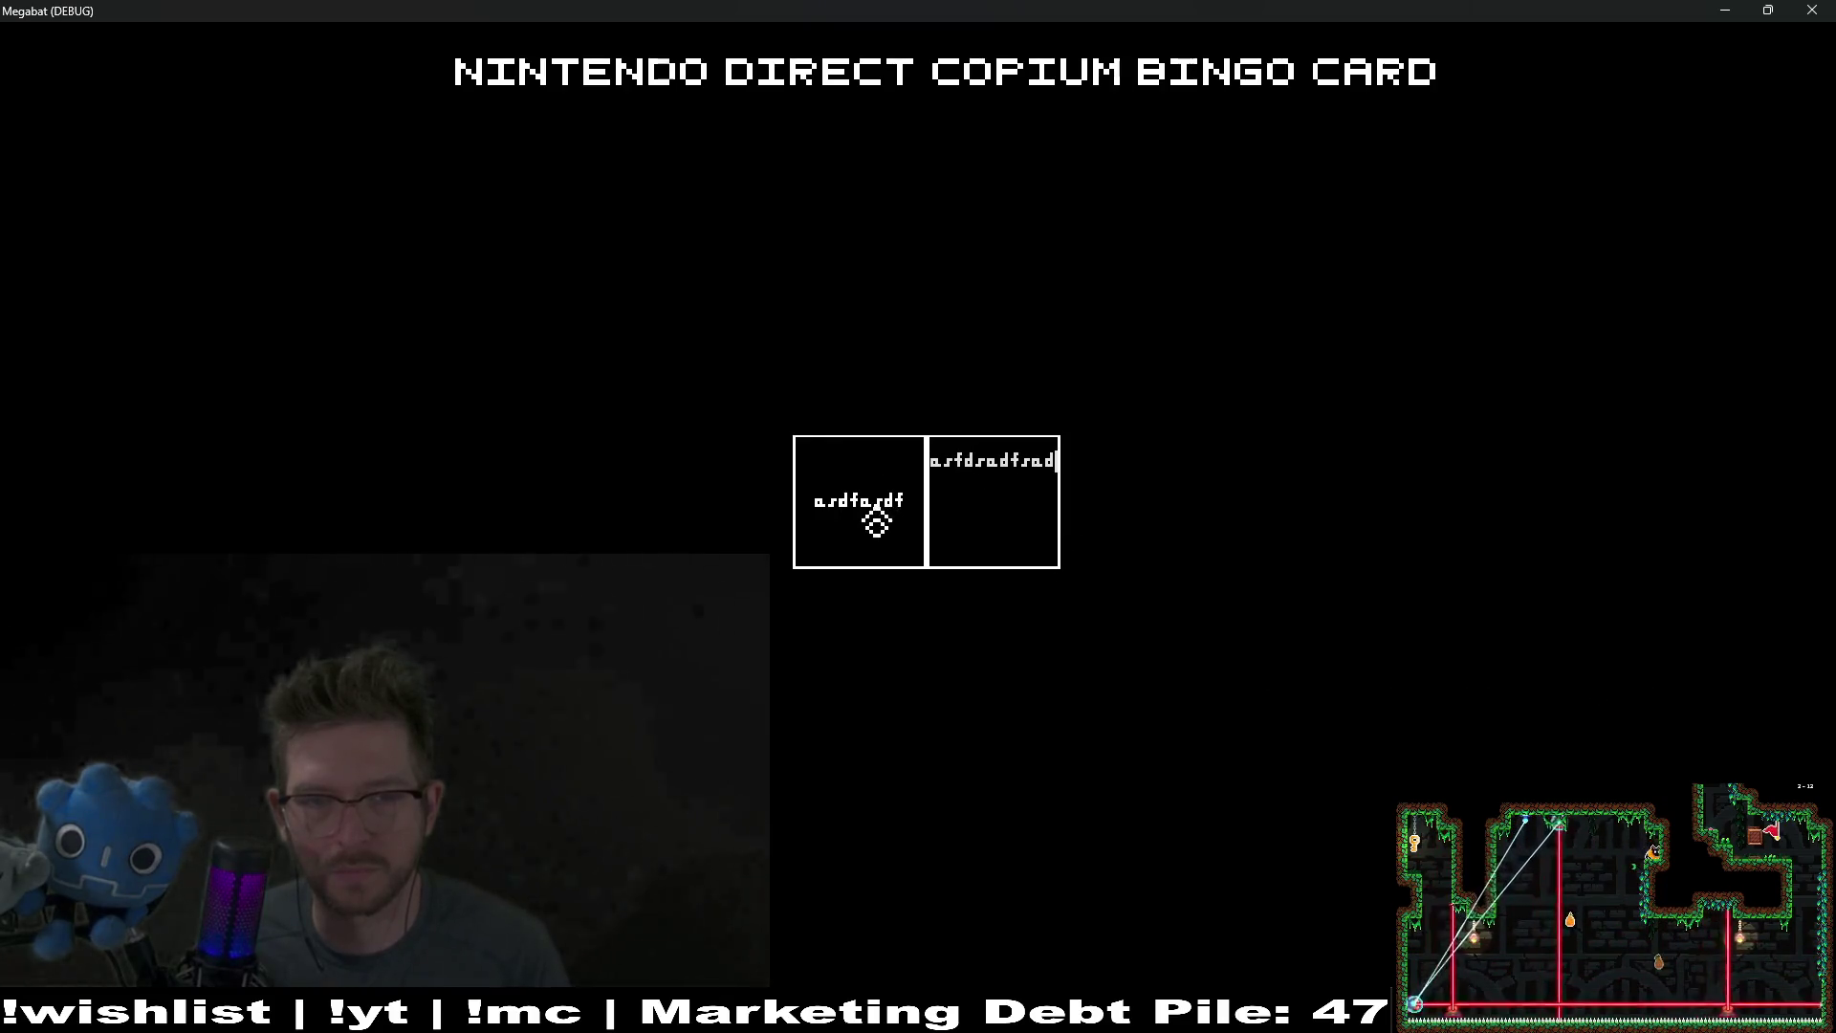
left_click(877, 523)
type("asfasd")
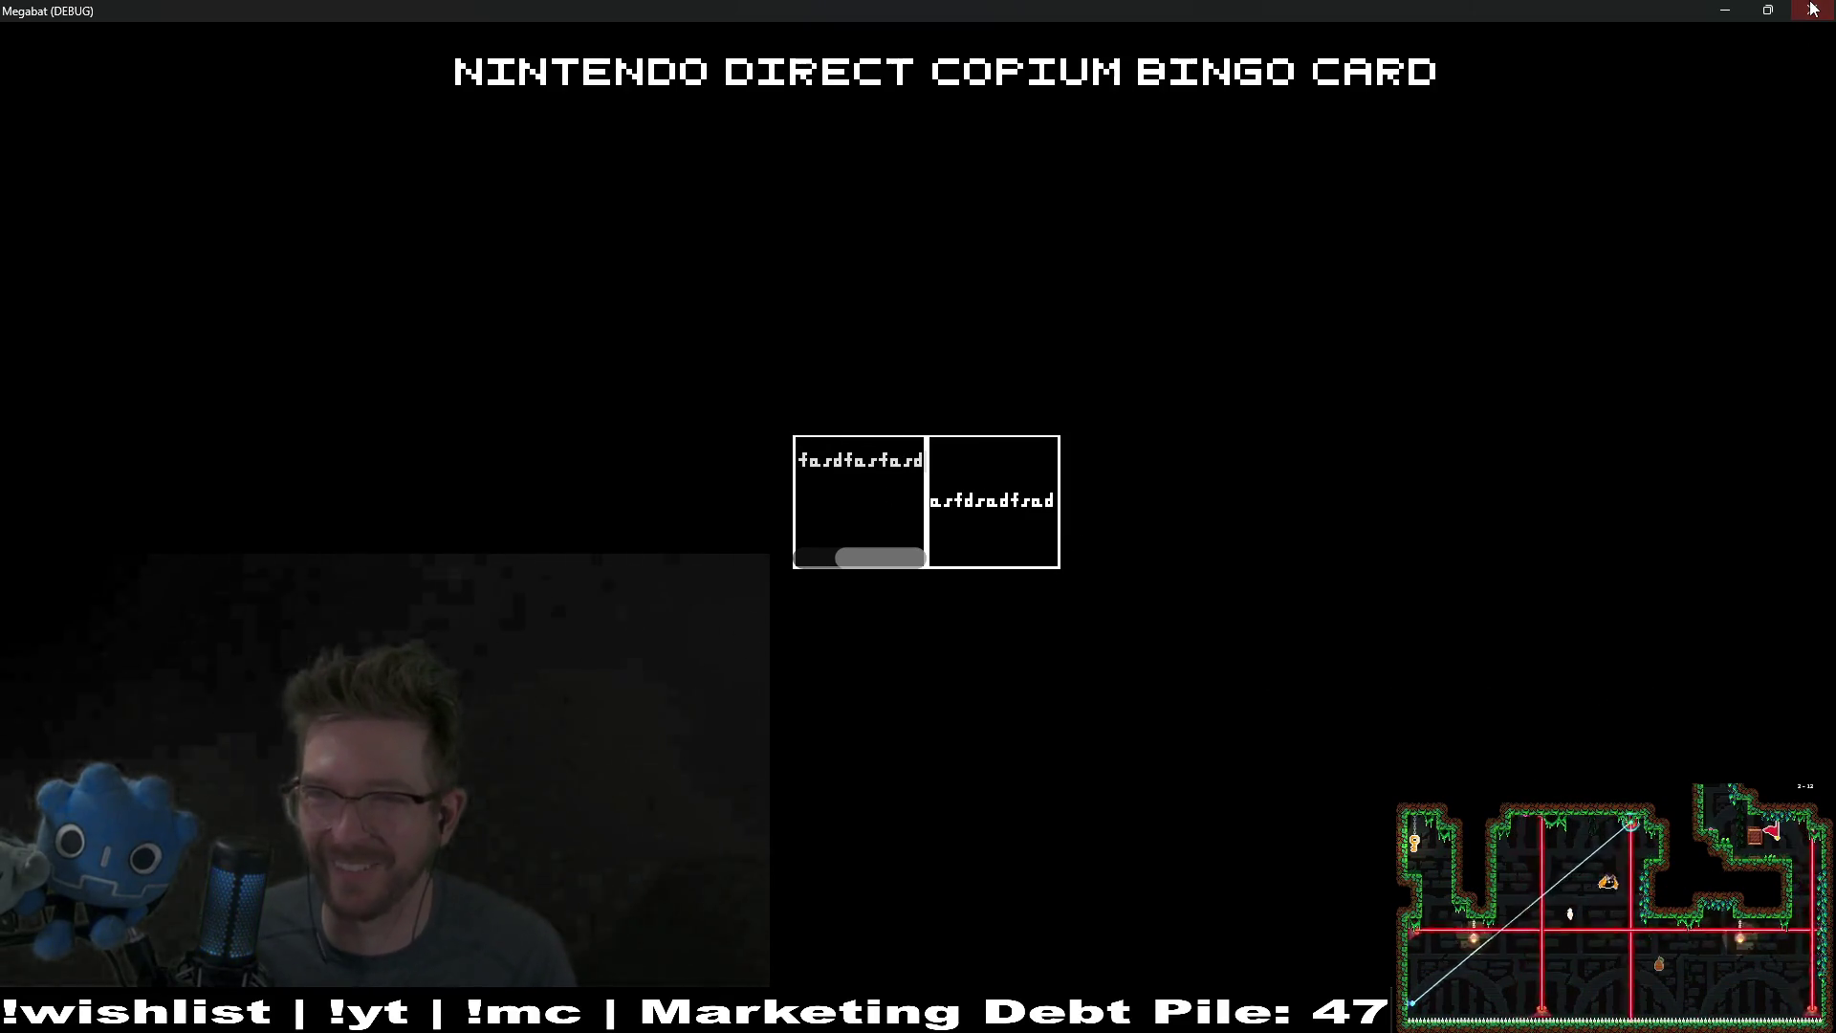
left_click(1814, 10)
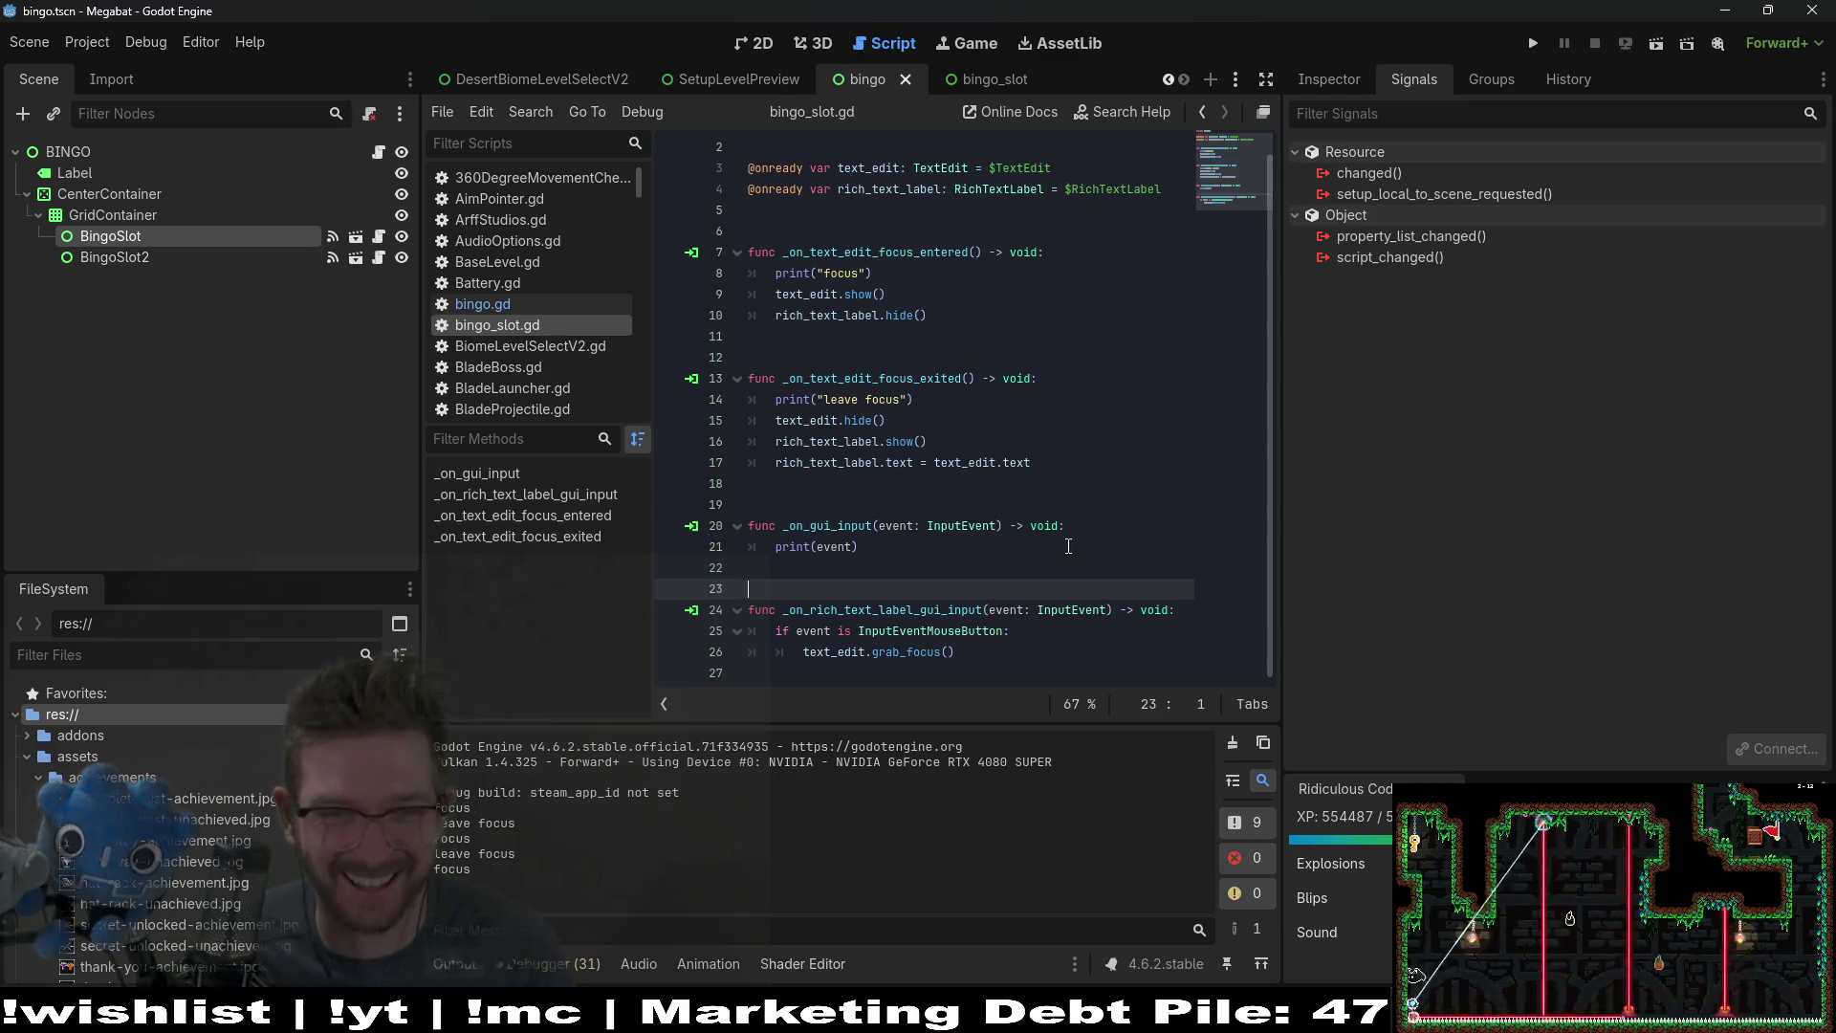
left_click(1658, 45)
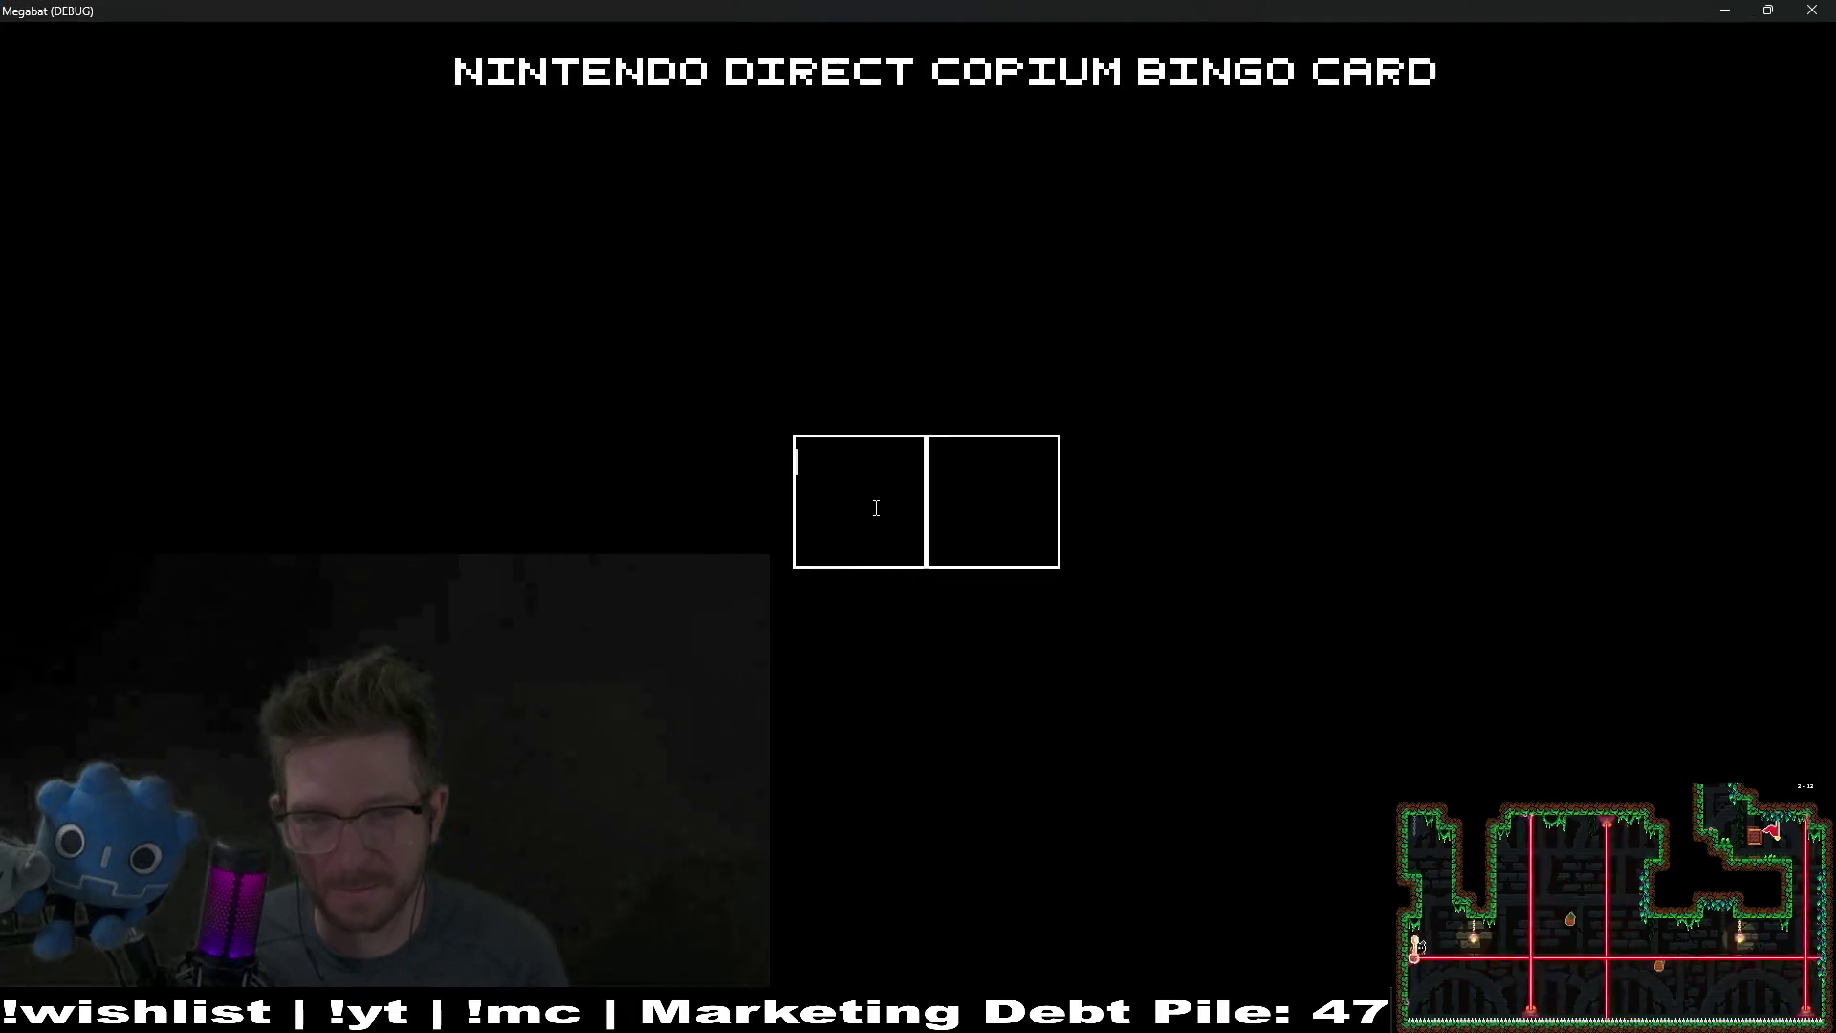
type("asfdasfsadfasdfsad")
left_click(993, 510)
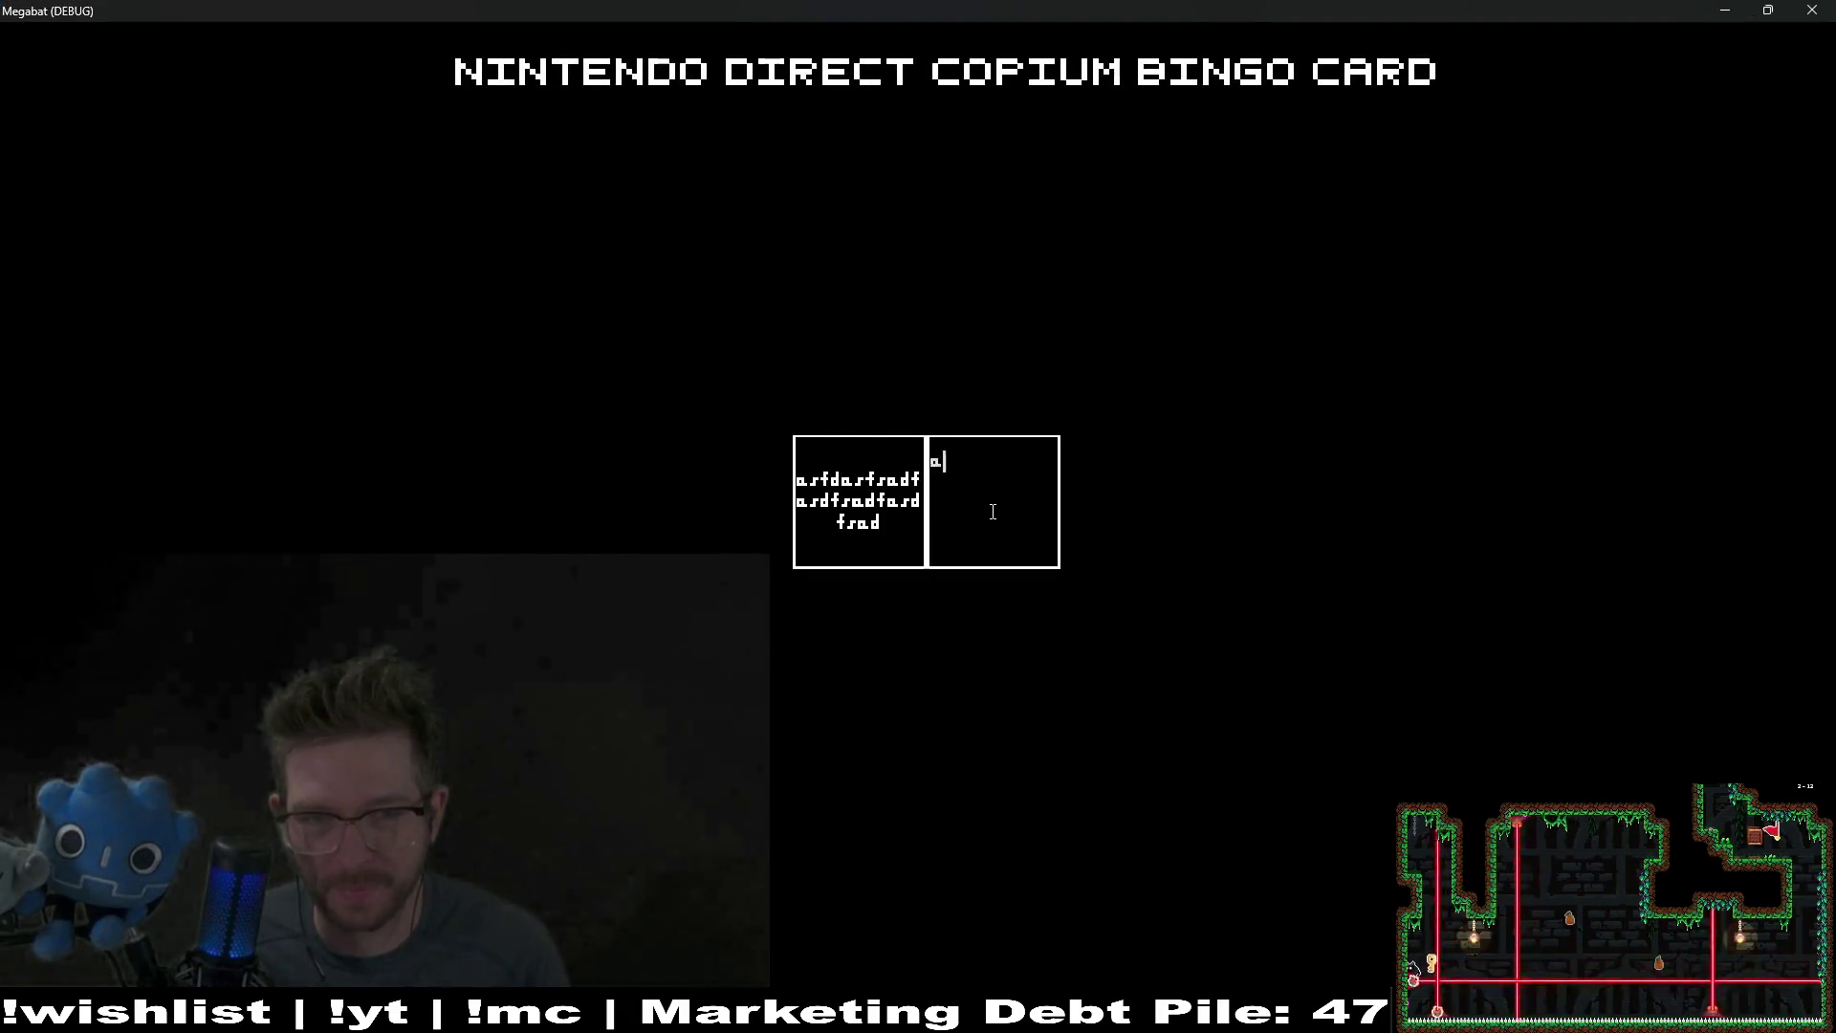
type("asfdasfsadfasdfsadfasdfsadasdfasd")
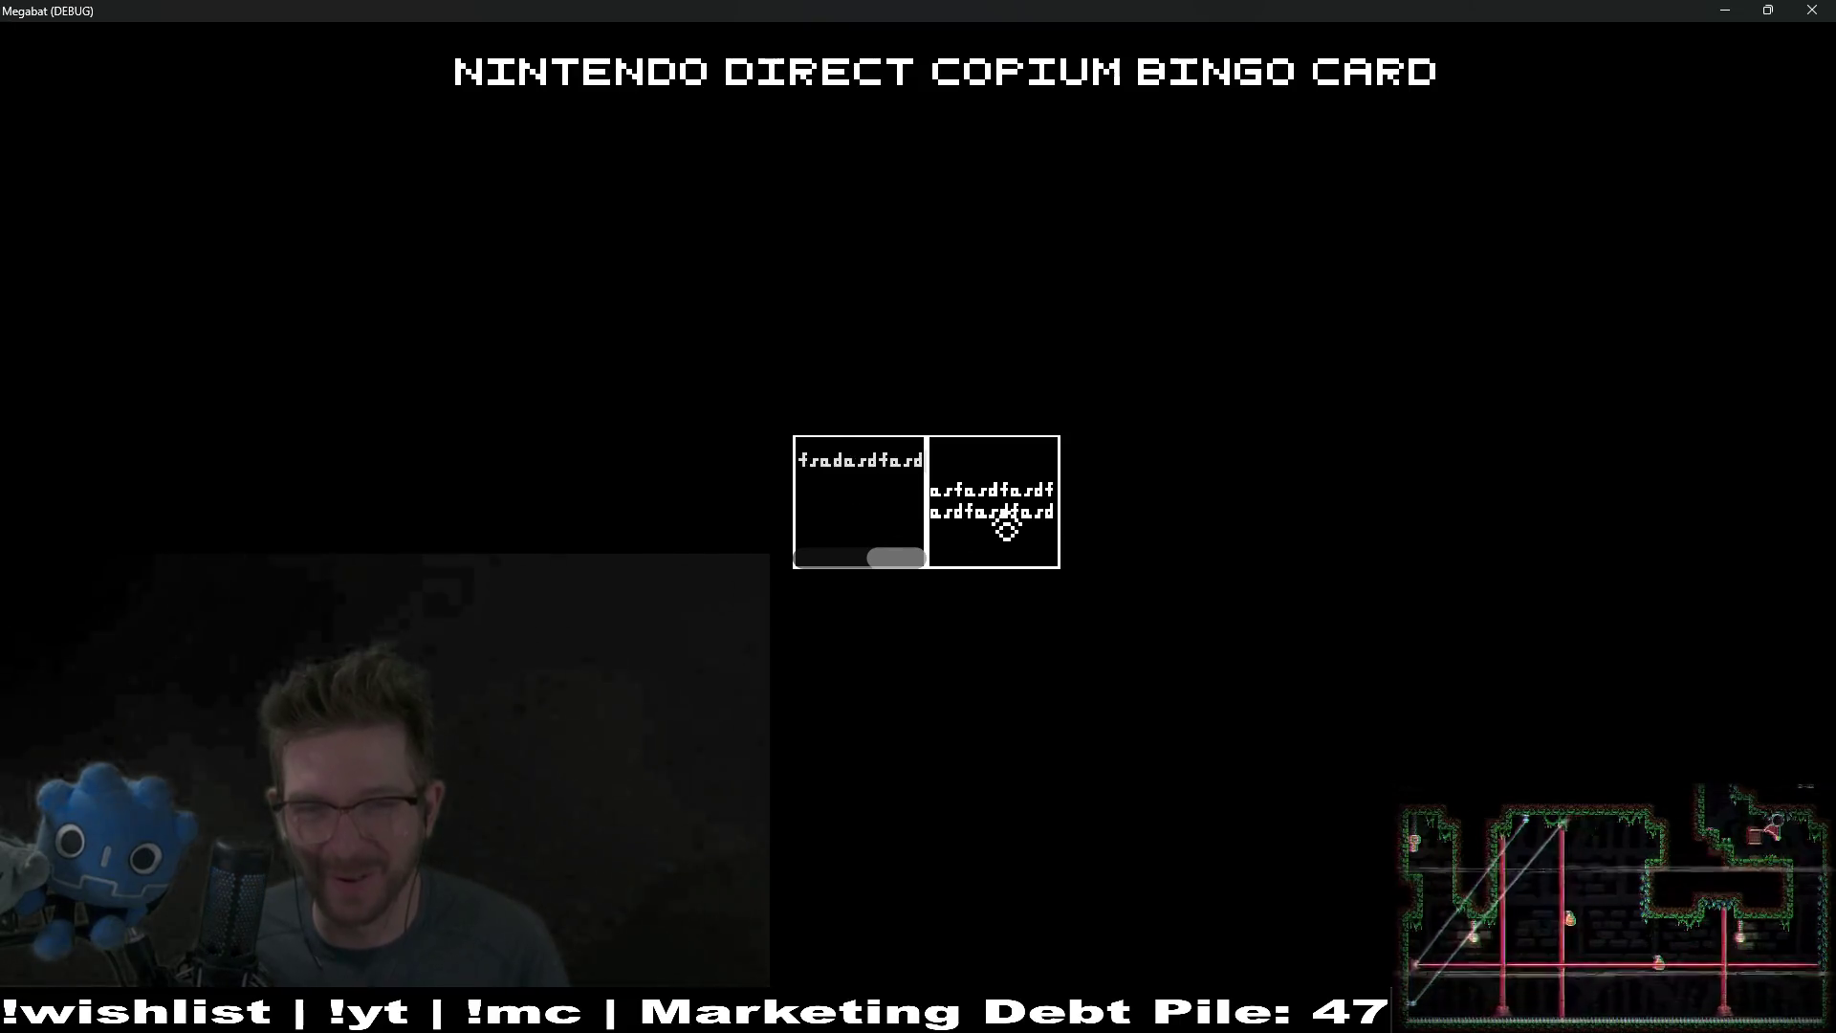
type("fasdfsad")
left_click(1056, 517)
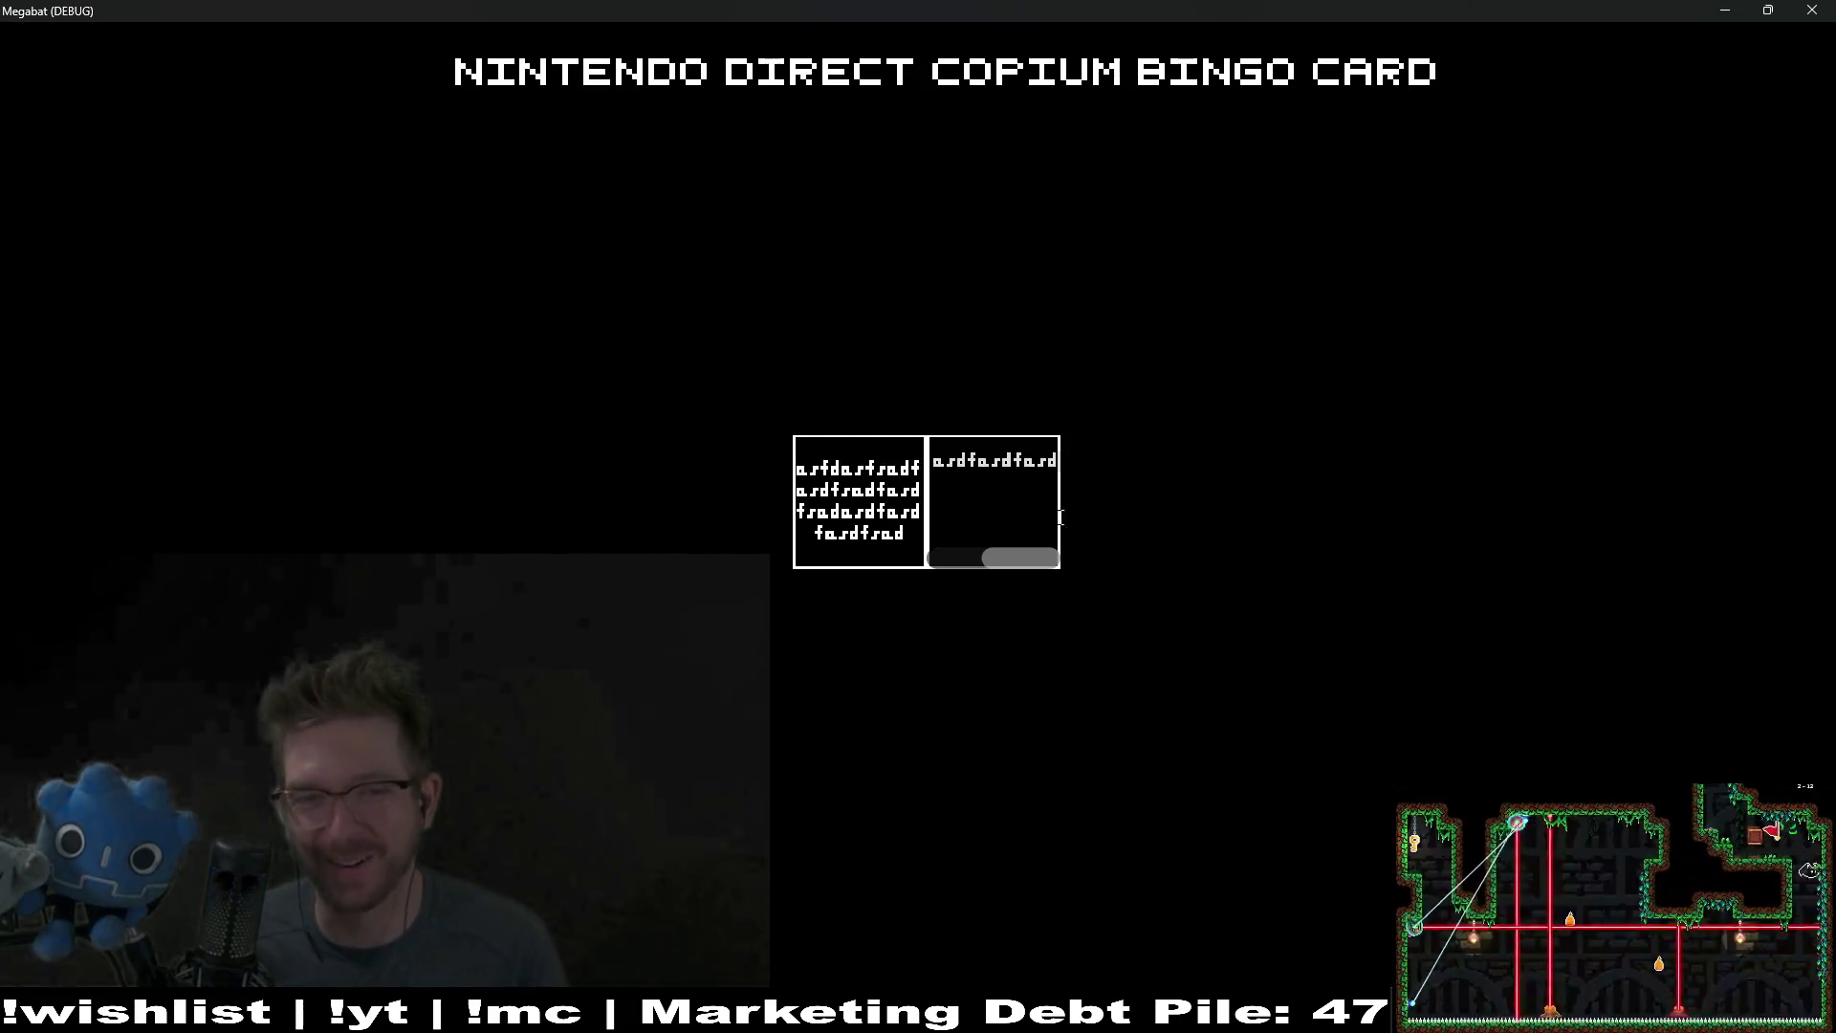
left_click(1814, 10)
left_click(978, 465)
mouse_move(861, 547)
left_mouse_down()
mouse_move(956, 525)
mouse_move(751, 484)
left_mouse_up()
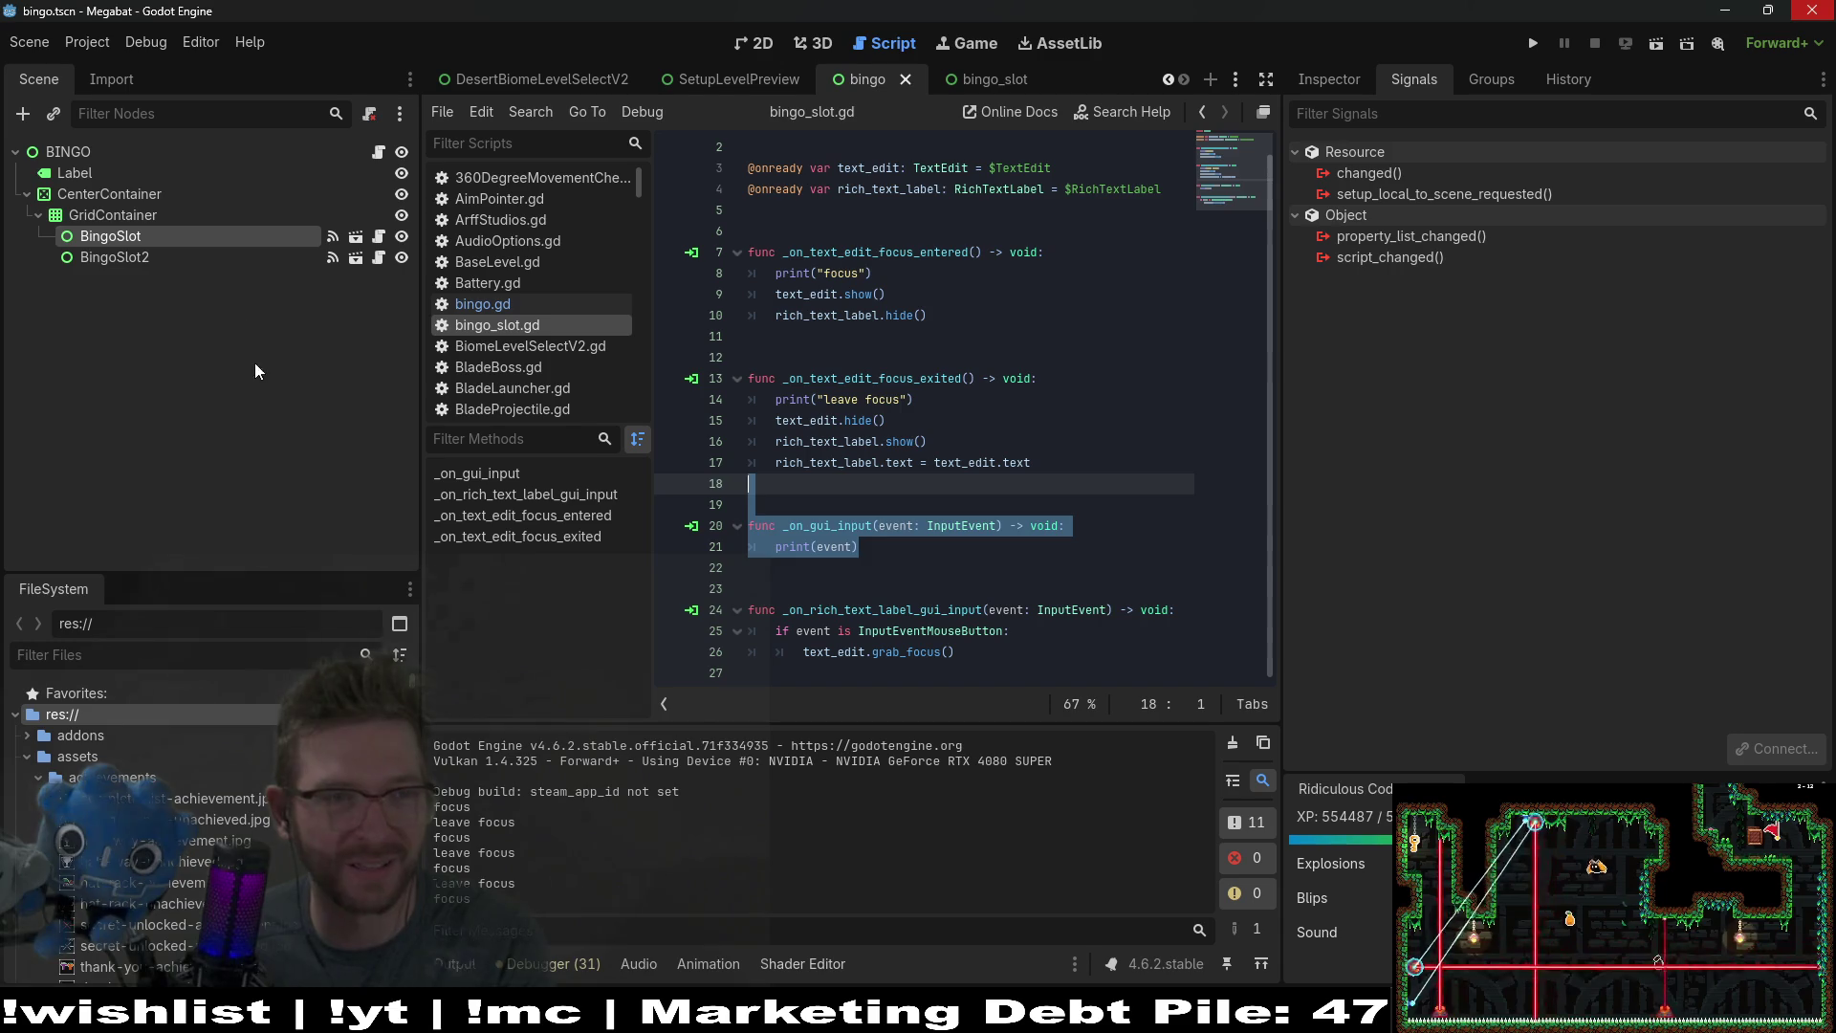
Step: Delete the print("leave focus") and print("focus") debug lines from the focus handlers
left_click(962, 566)
left_click(957, 399)
triple_click(956, 399)
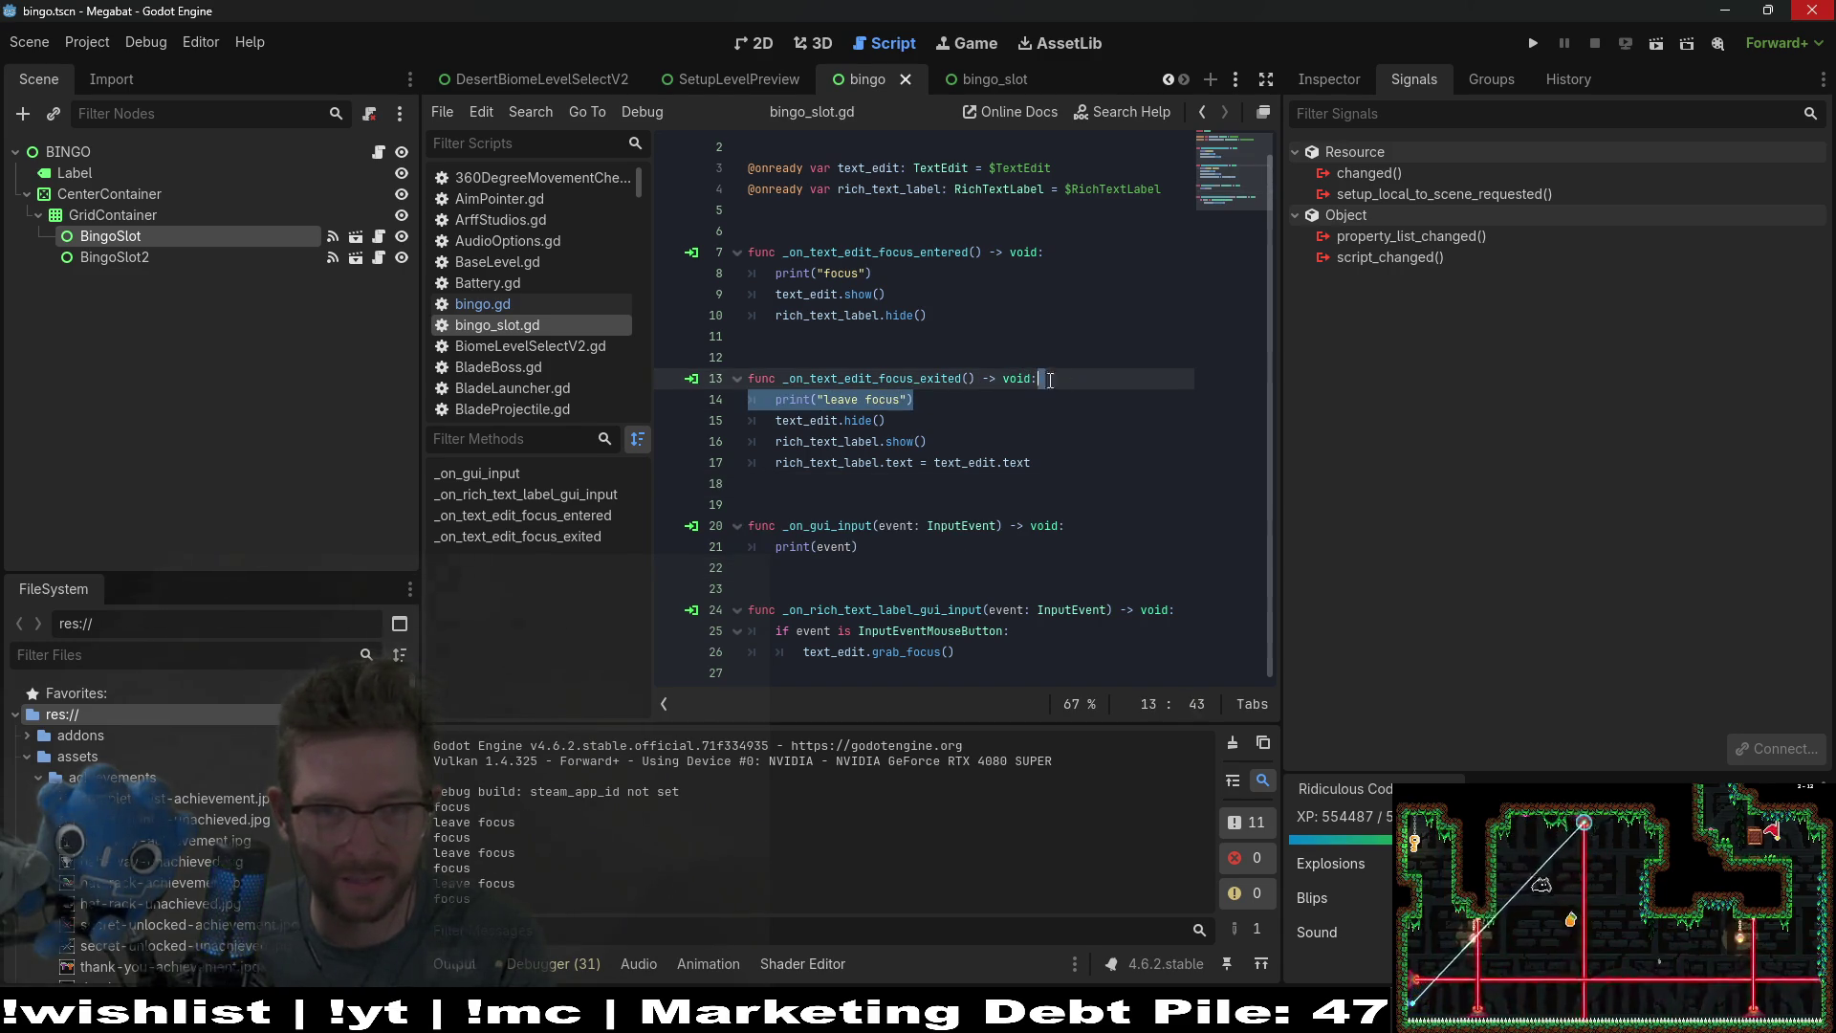
key("BackSpace")
key("BackSpace")
triple_click(1078, 294)
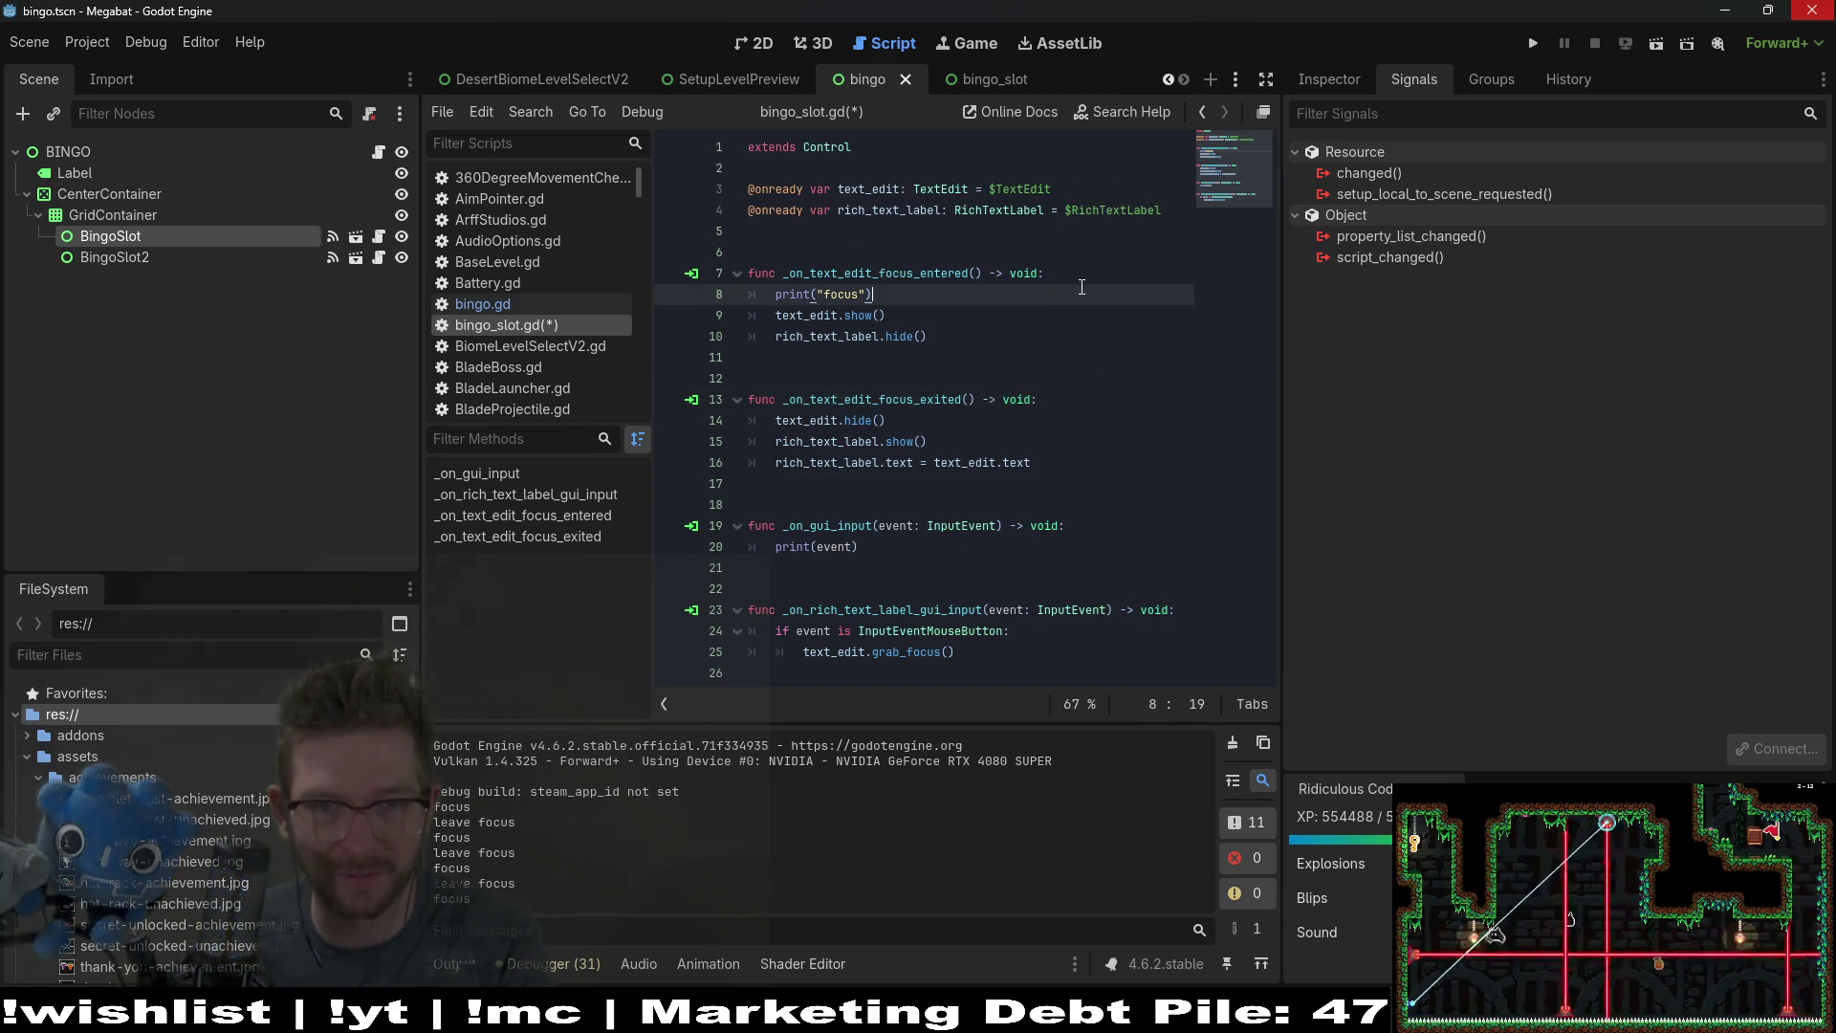
key("BackSpace")
key("BackSpace")
Step: Review the _on_gui_input function and the signals of BINGO, GridContainer and BingoSlot
left_click(1074, 504)
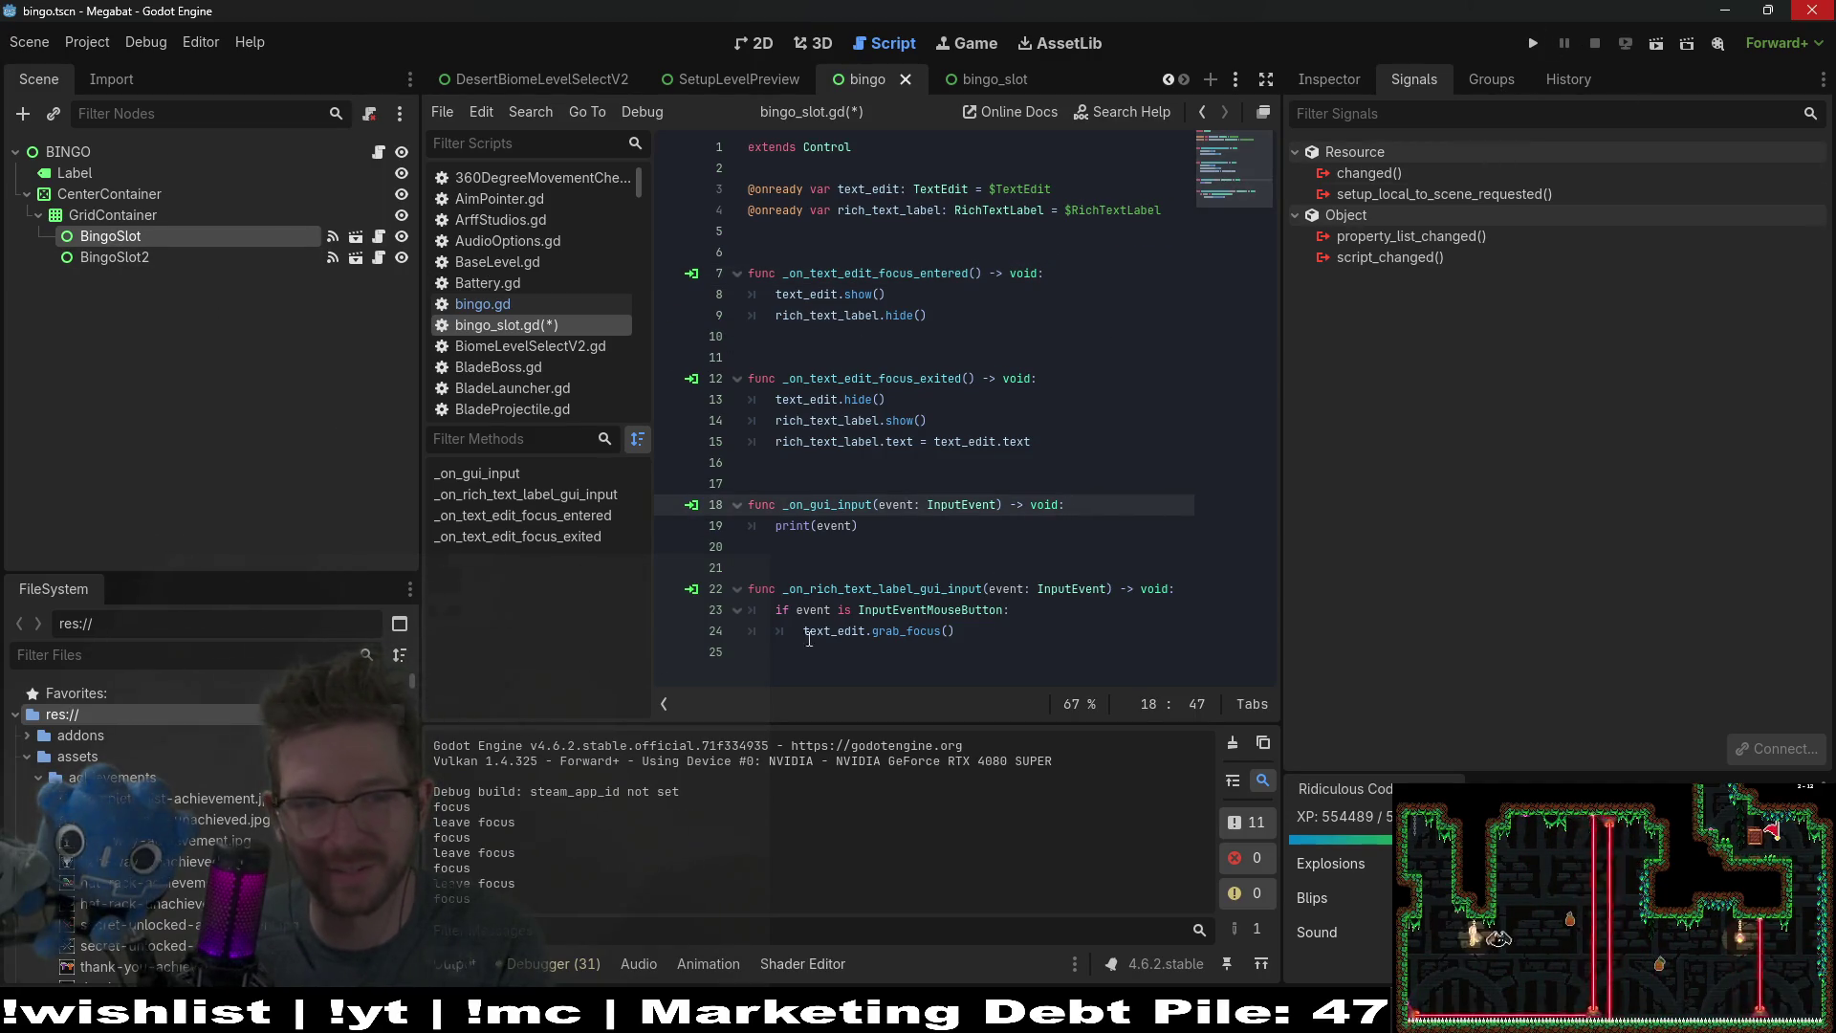
key("Down")
left_click(67, 151)
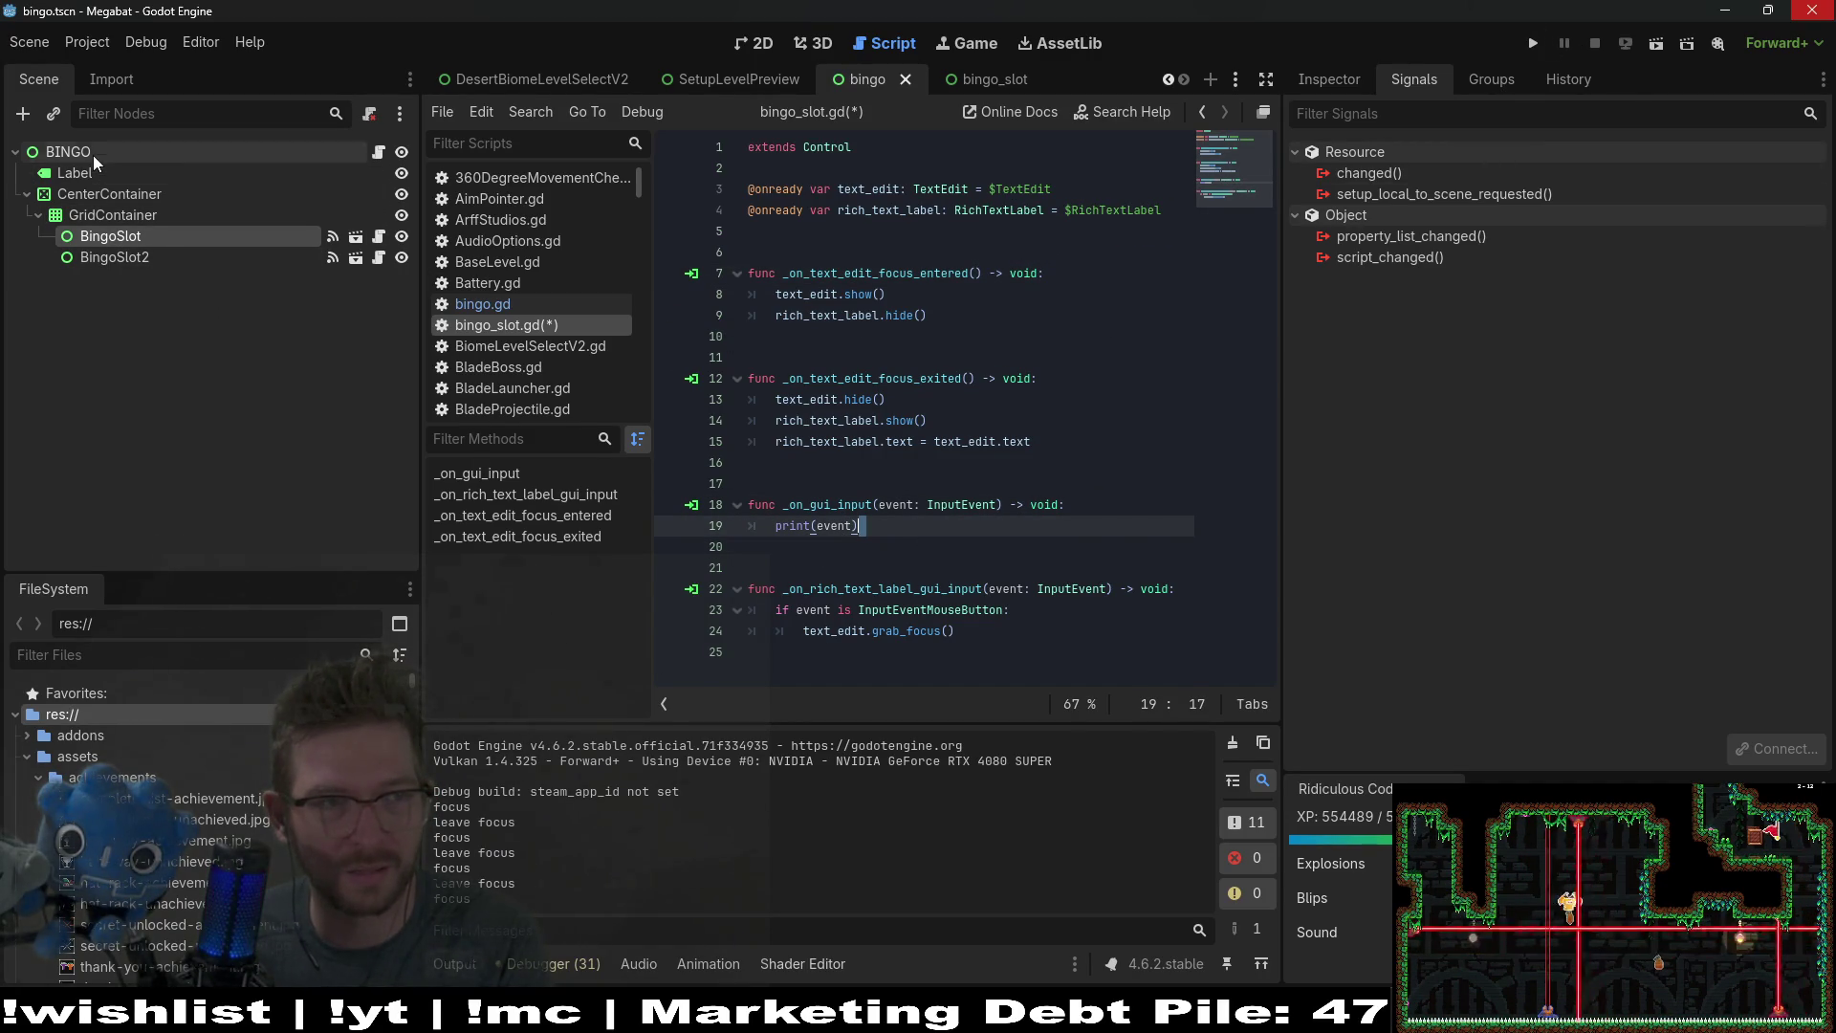
left_click(112, 215)
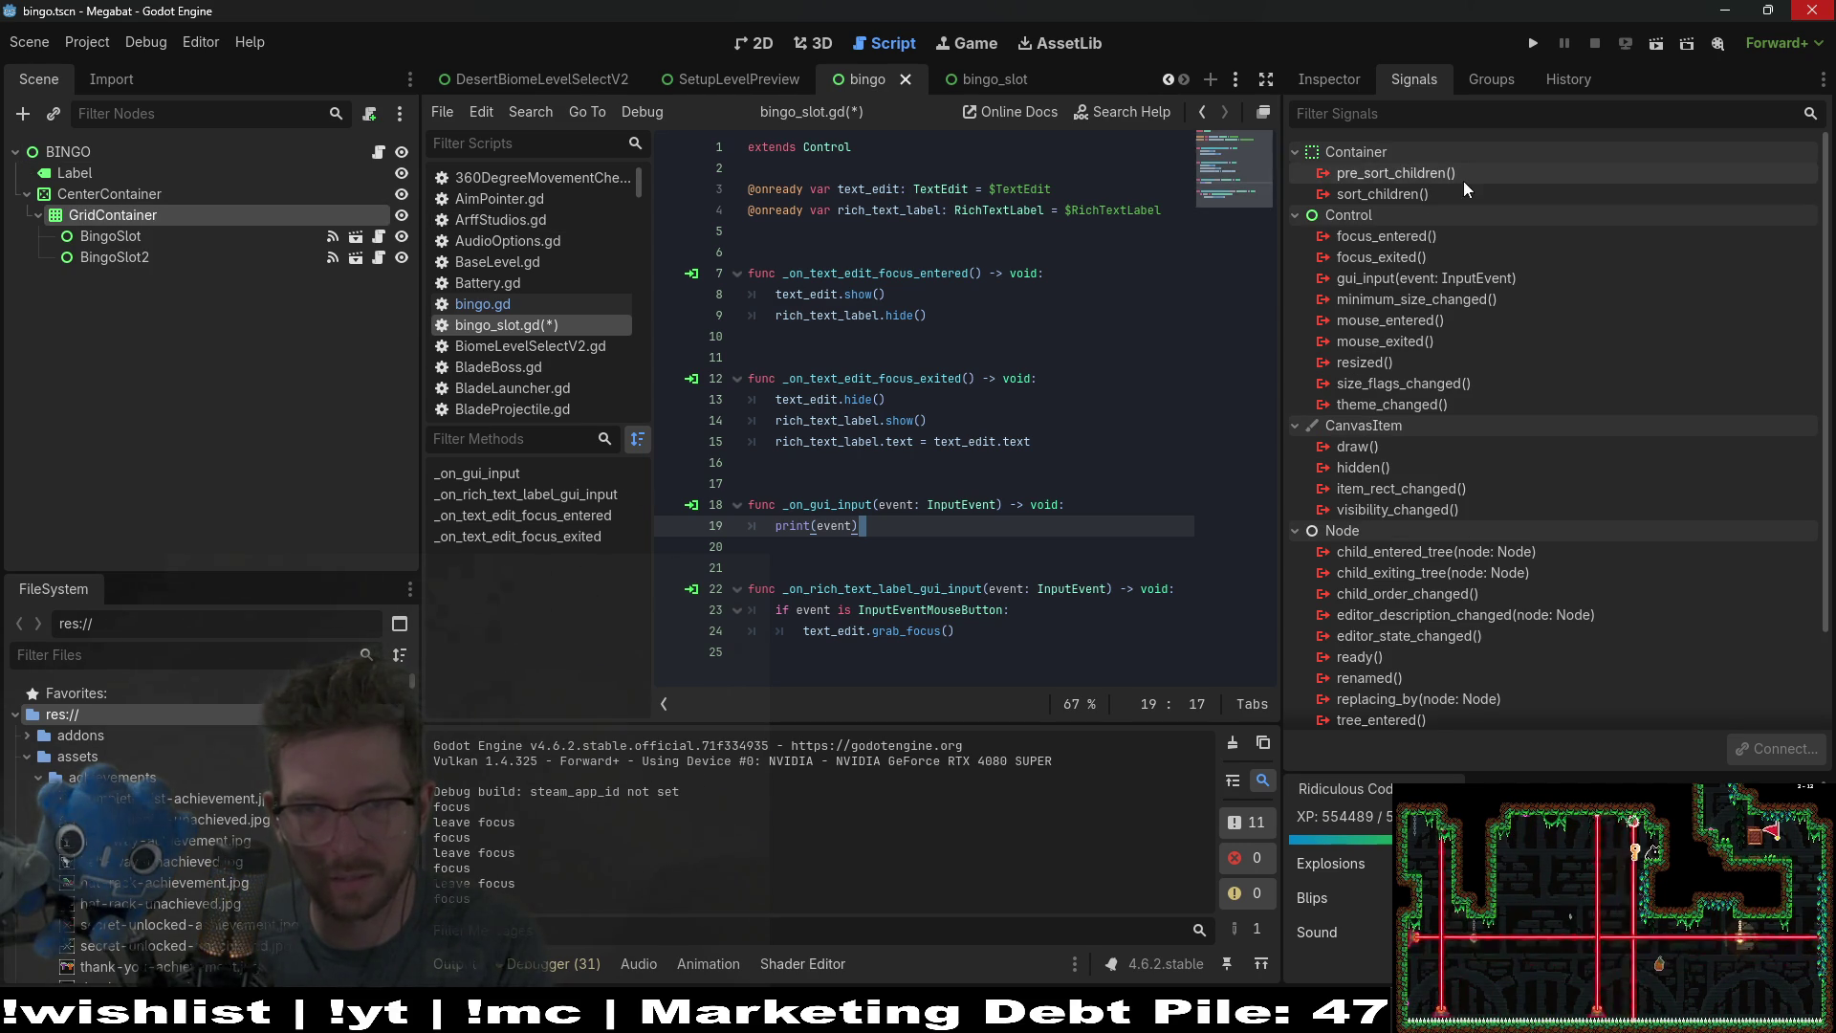
left_click(86, 237)
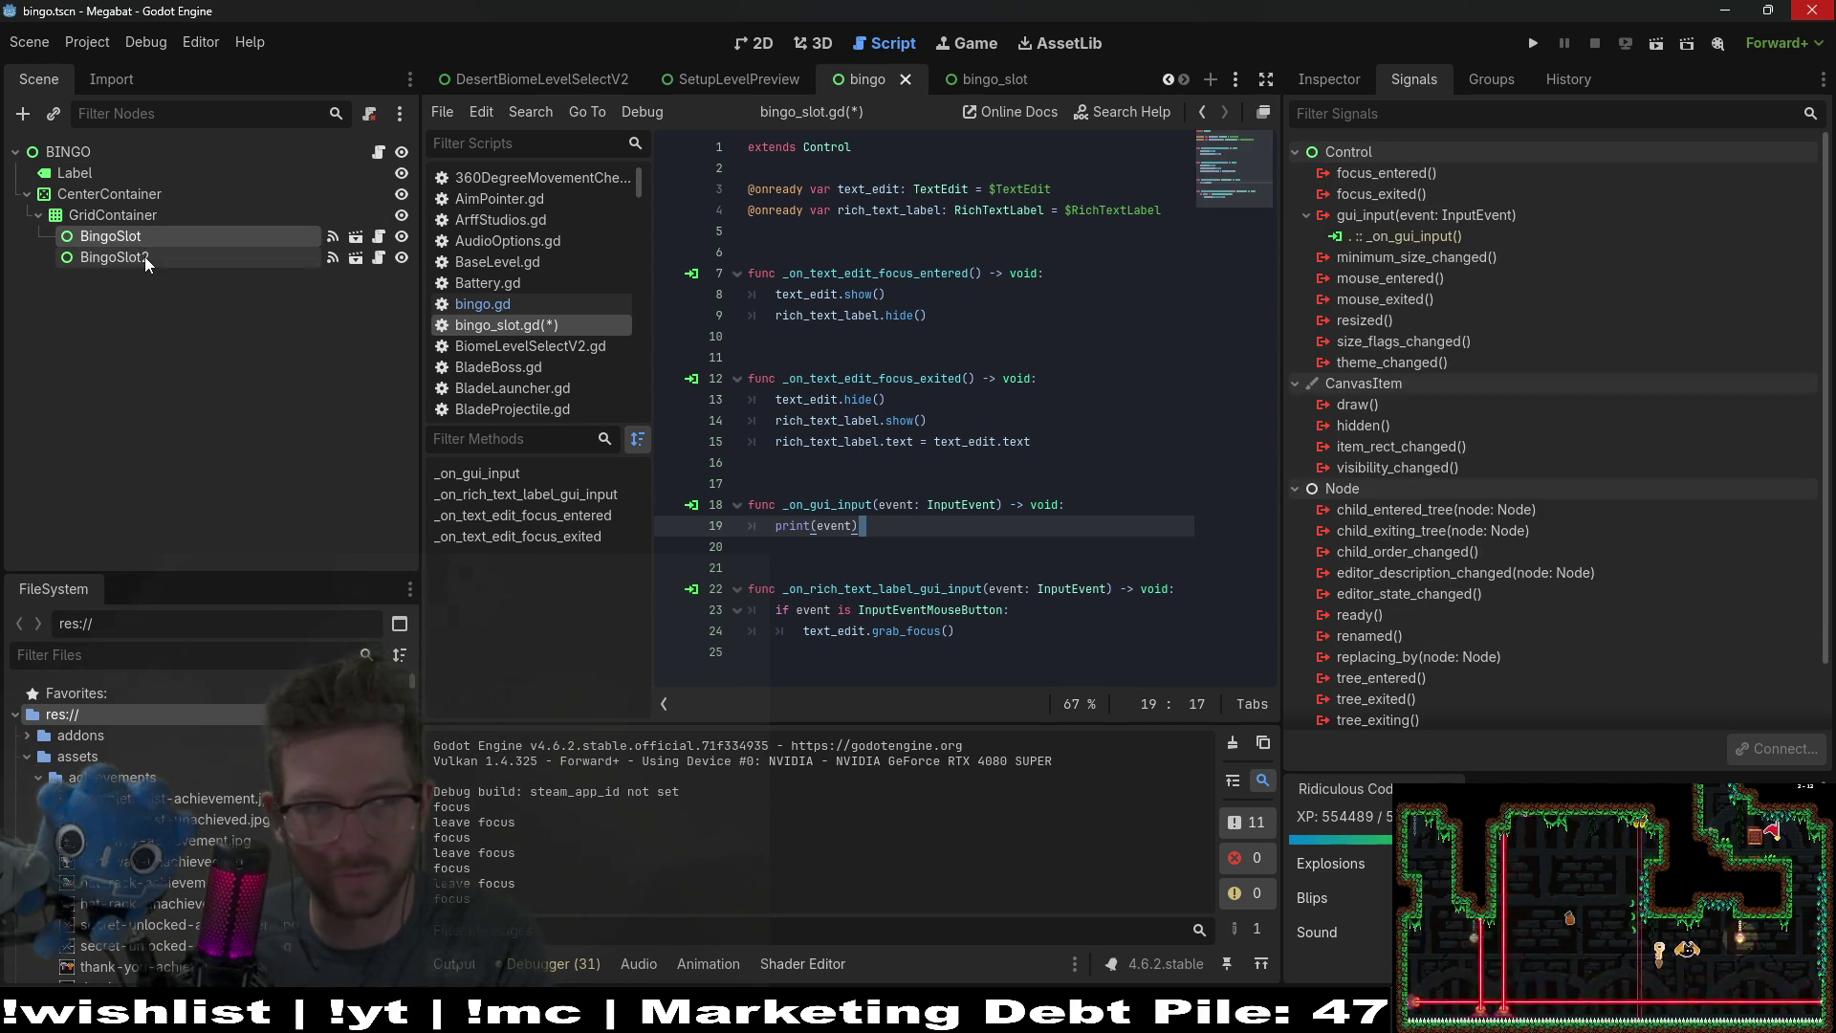
Step: Check BingoSlot2's signals, then open bingo_slot.tscn and select its BingoSlot root node
left_click(144, 256)
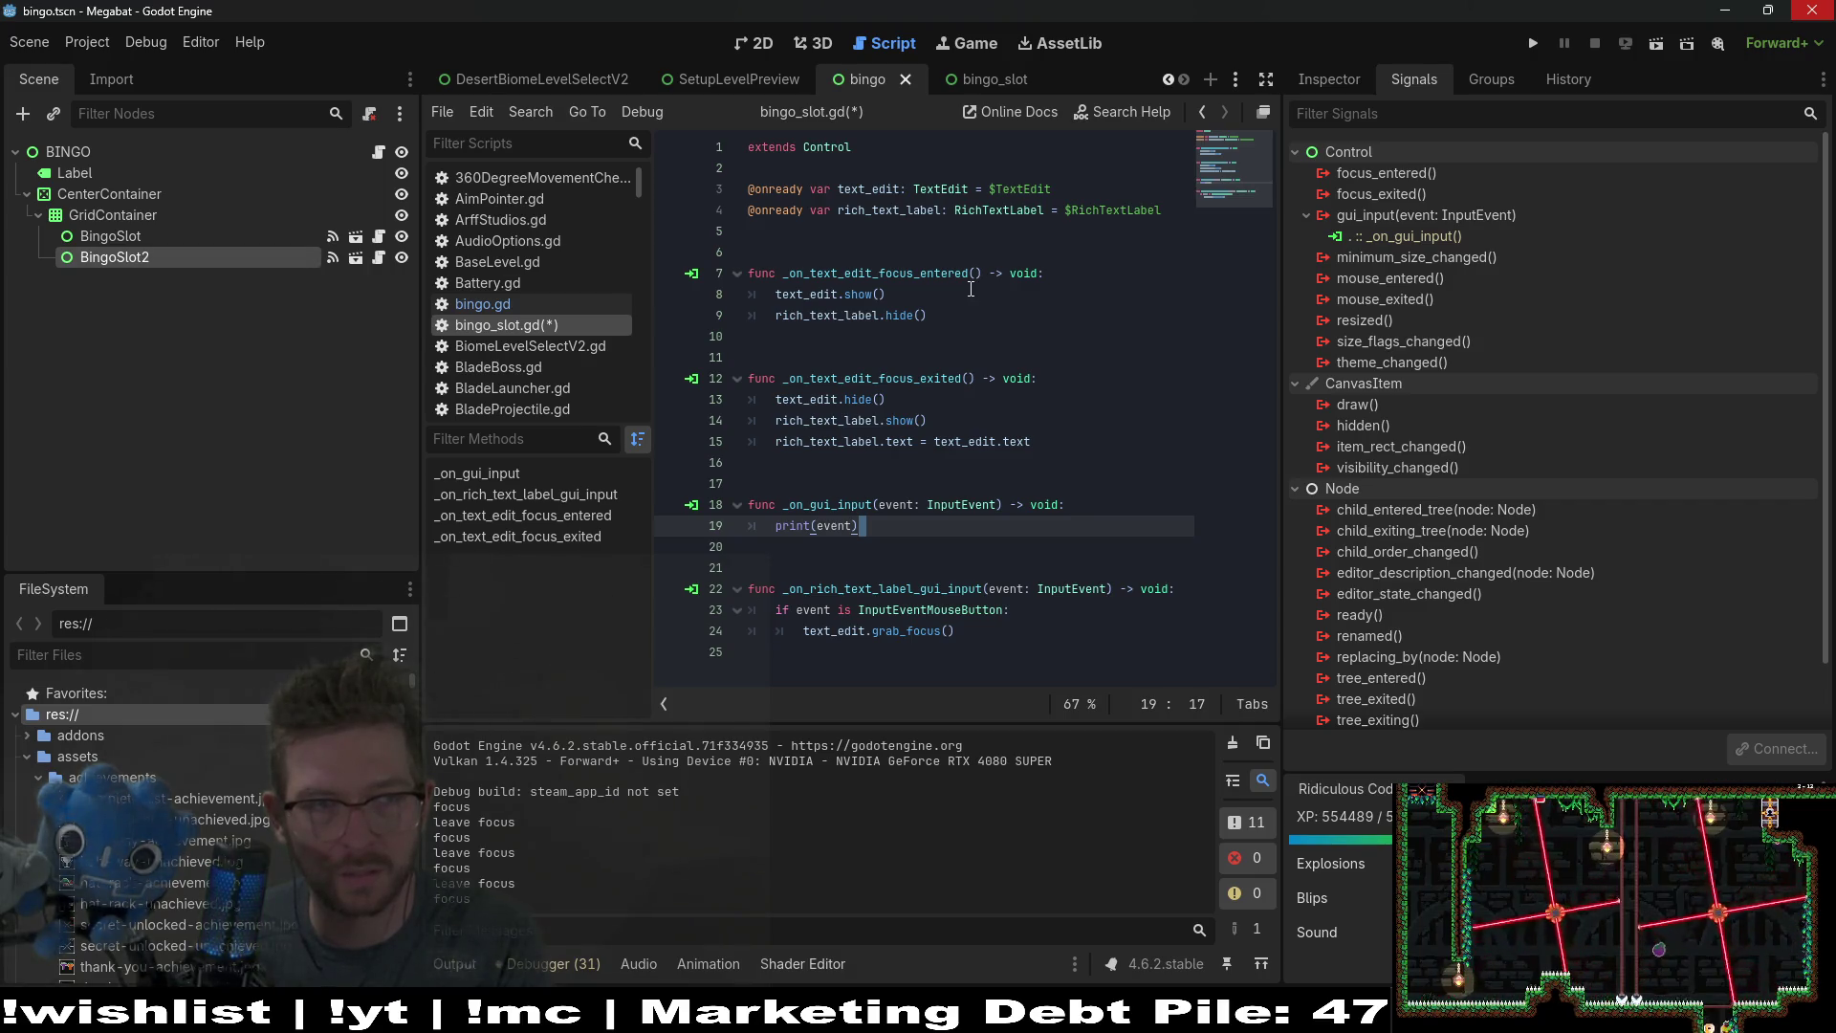
left_click(357, 258)
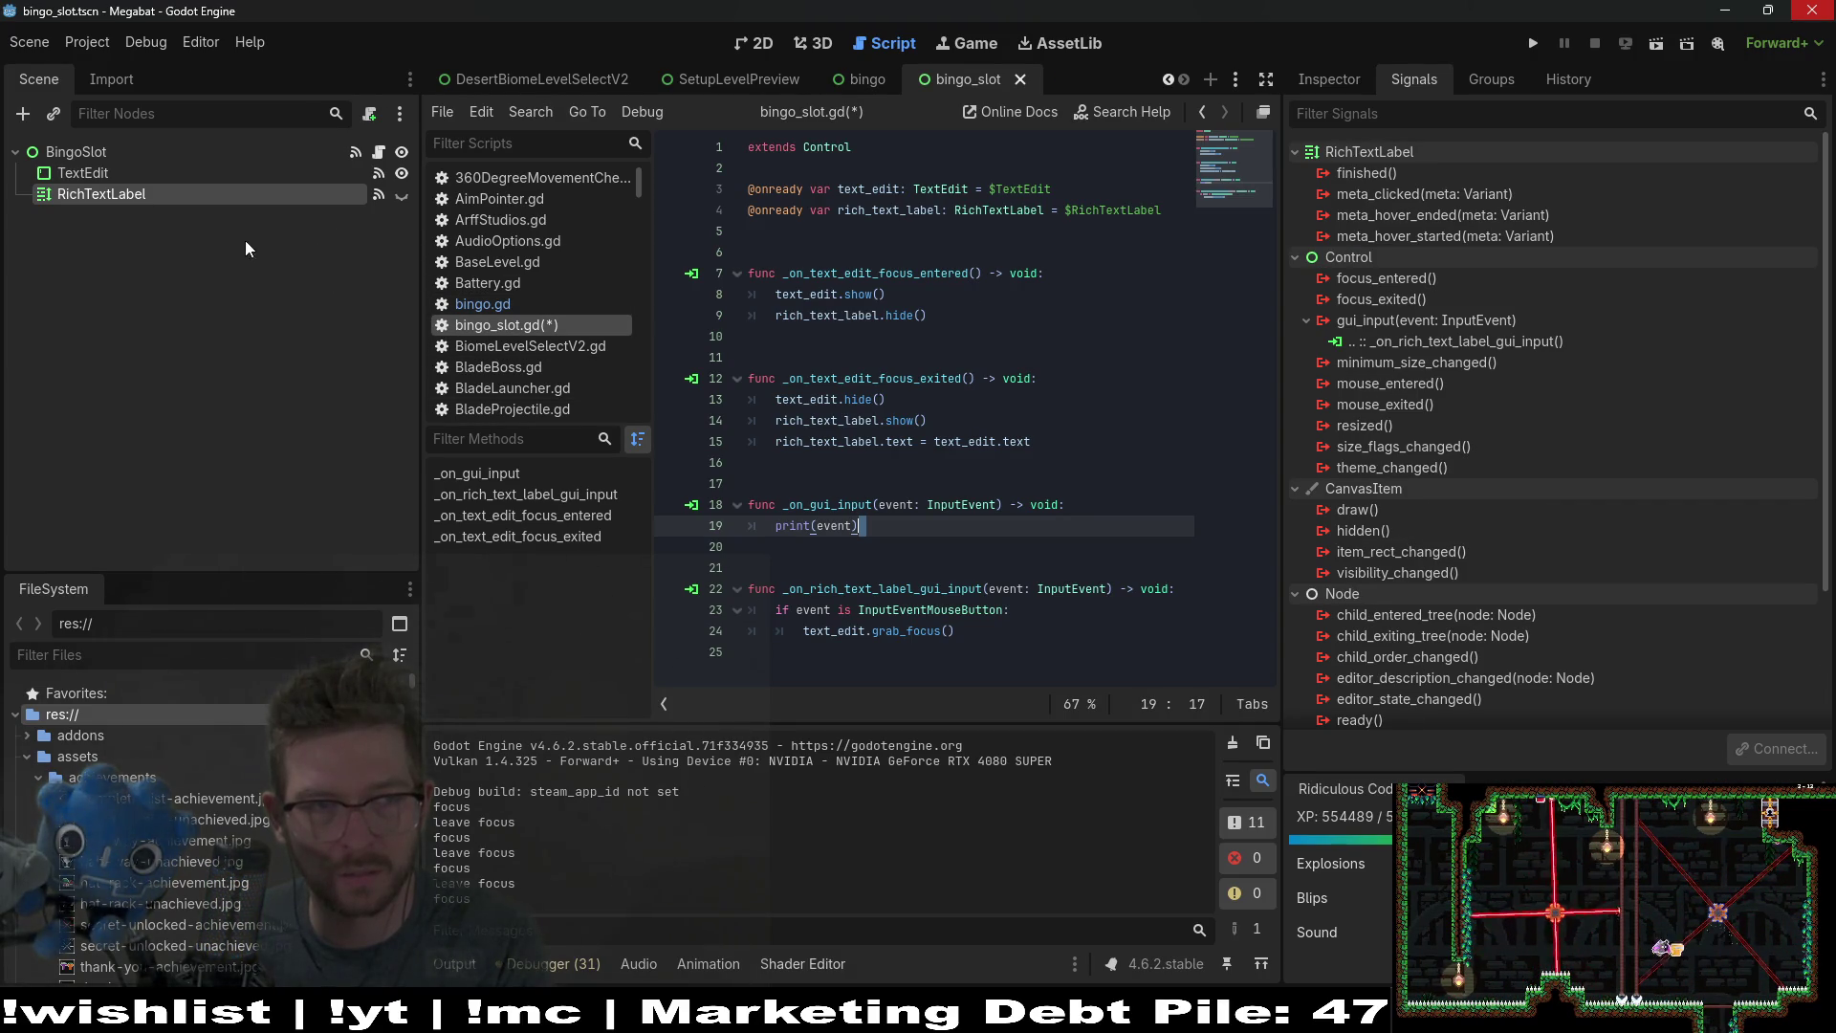
left_click(127, 179)
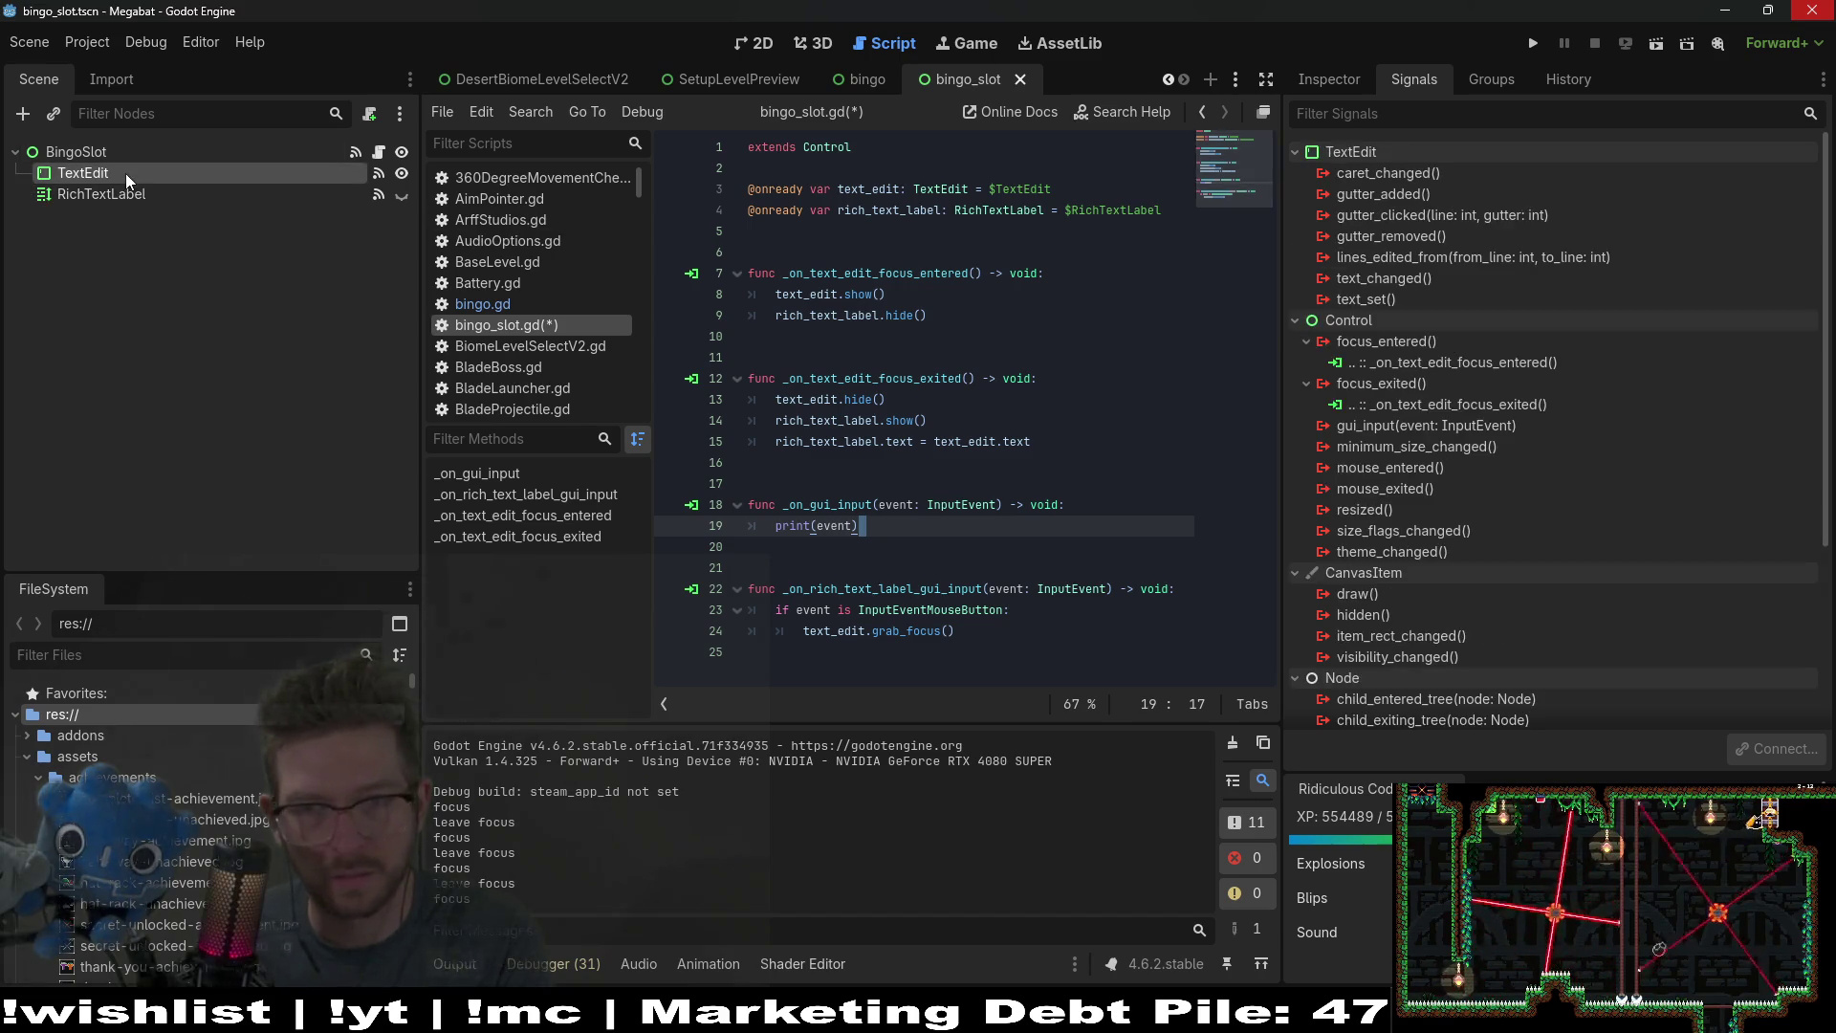
left_click(105, 160)
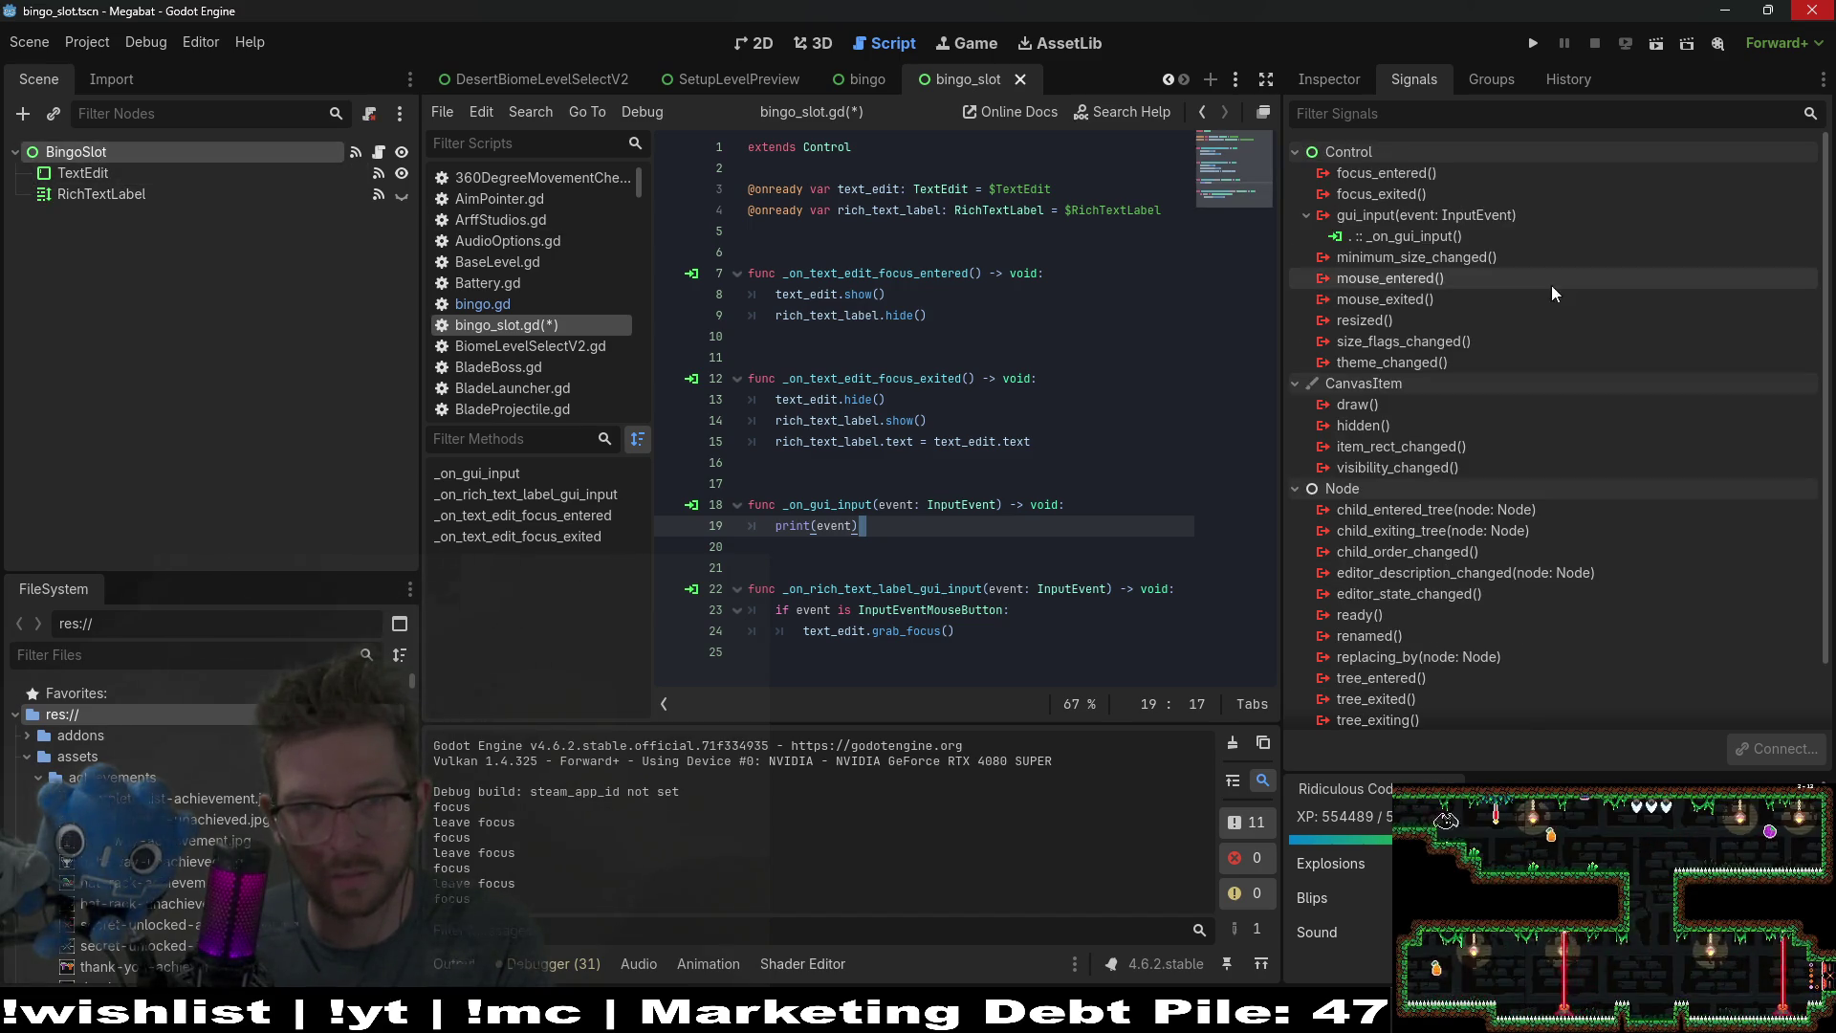
Step: Disconnect gui_input from _on_gui_input, delete that function, save, and return to the bingo scene
right_click(1422, 239)
left_click(1489, 302)
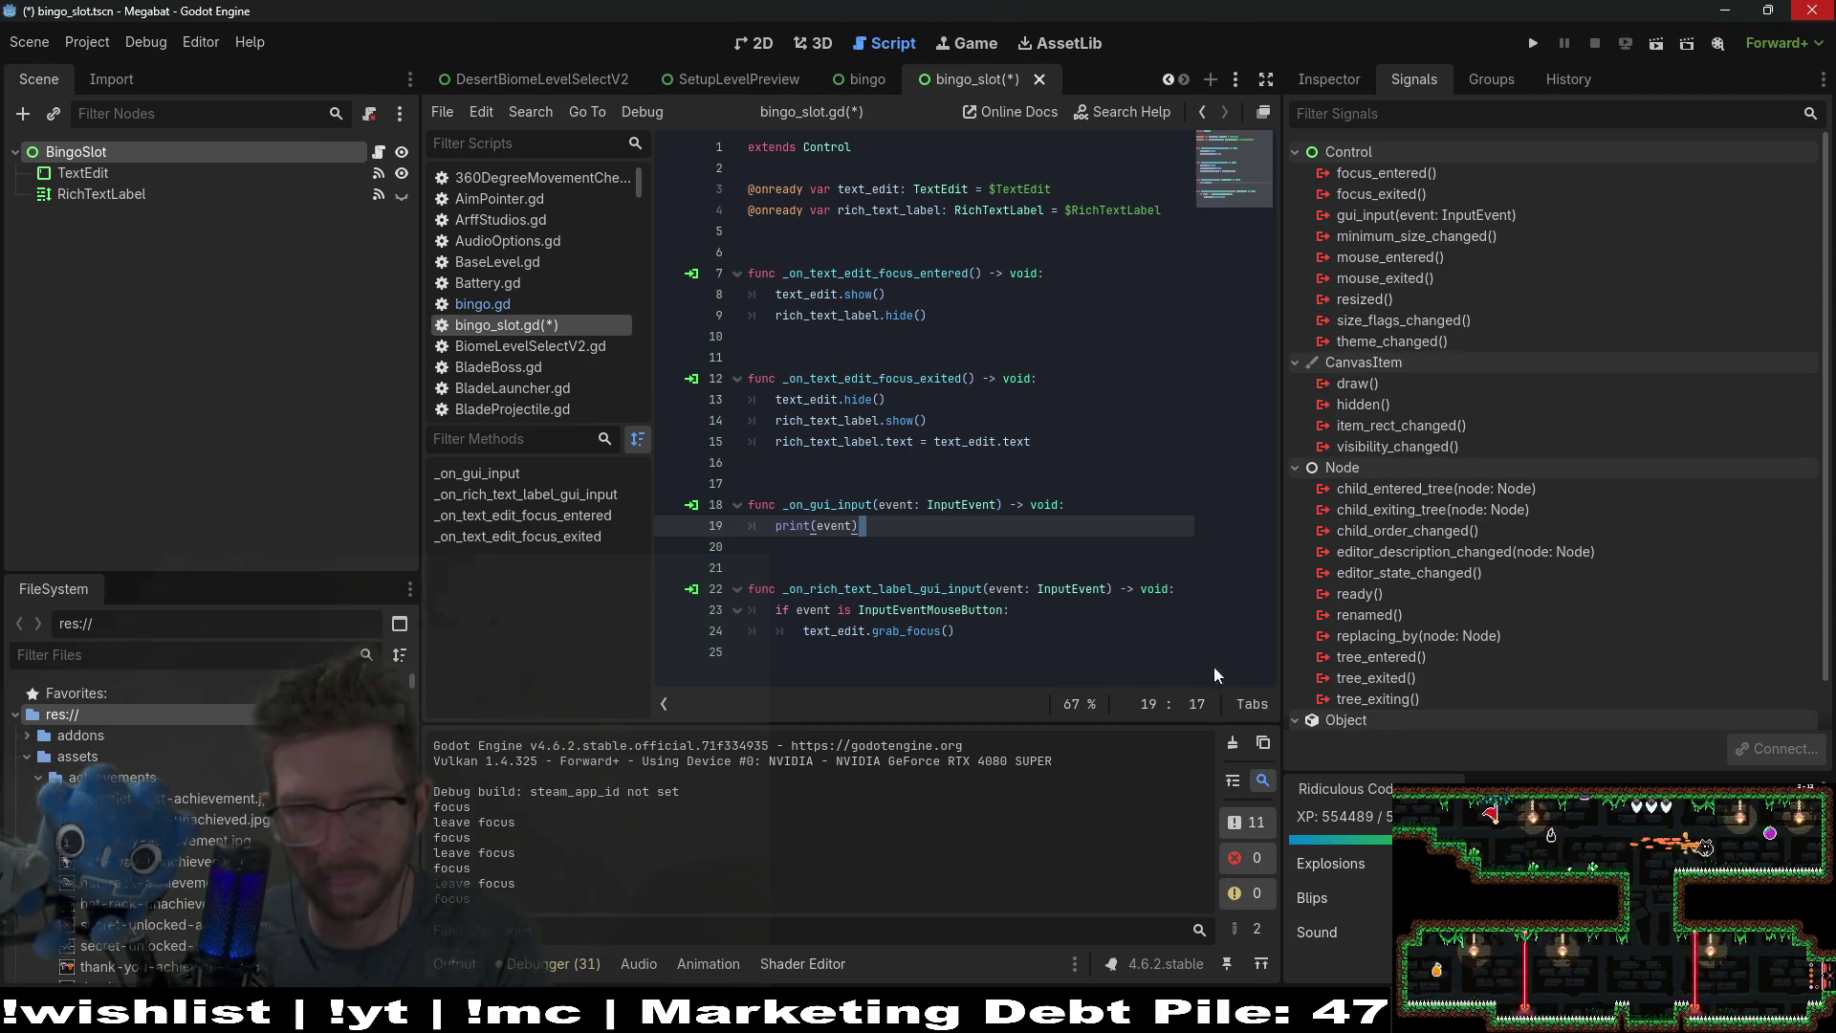
left_click_drag(889, 533, 749, 504)
key("BackSpace")
key("BackSpace")
key("BackSpace")
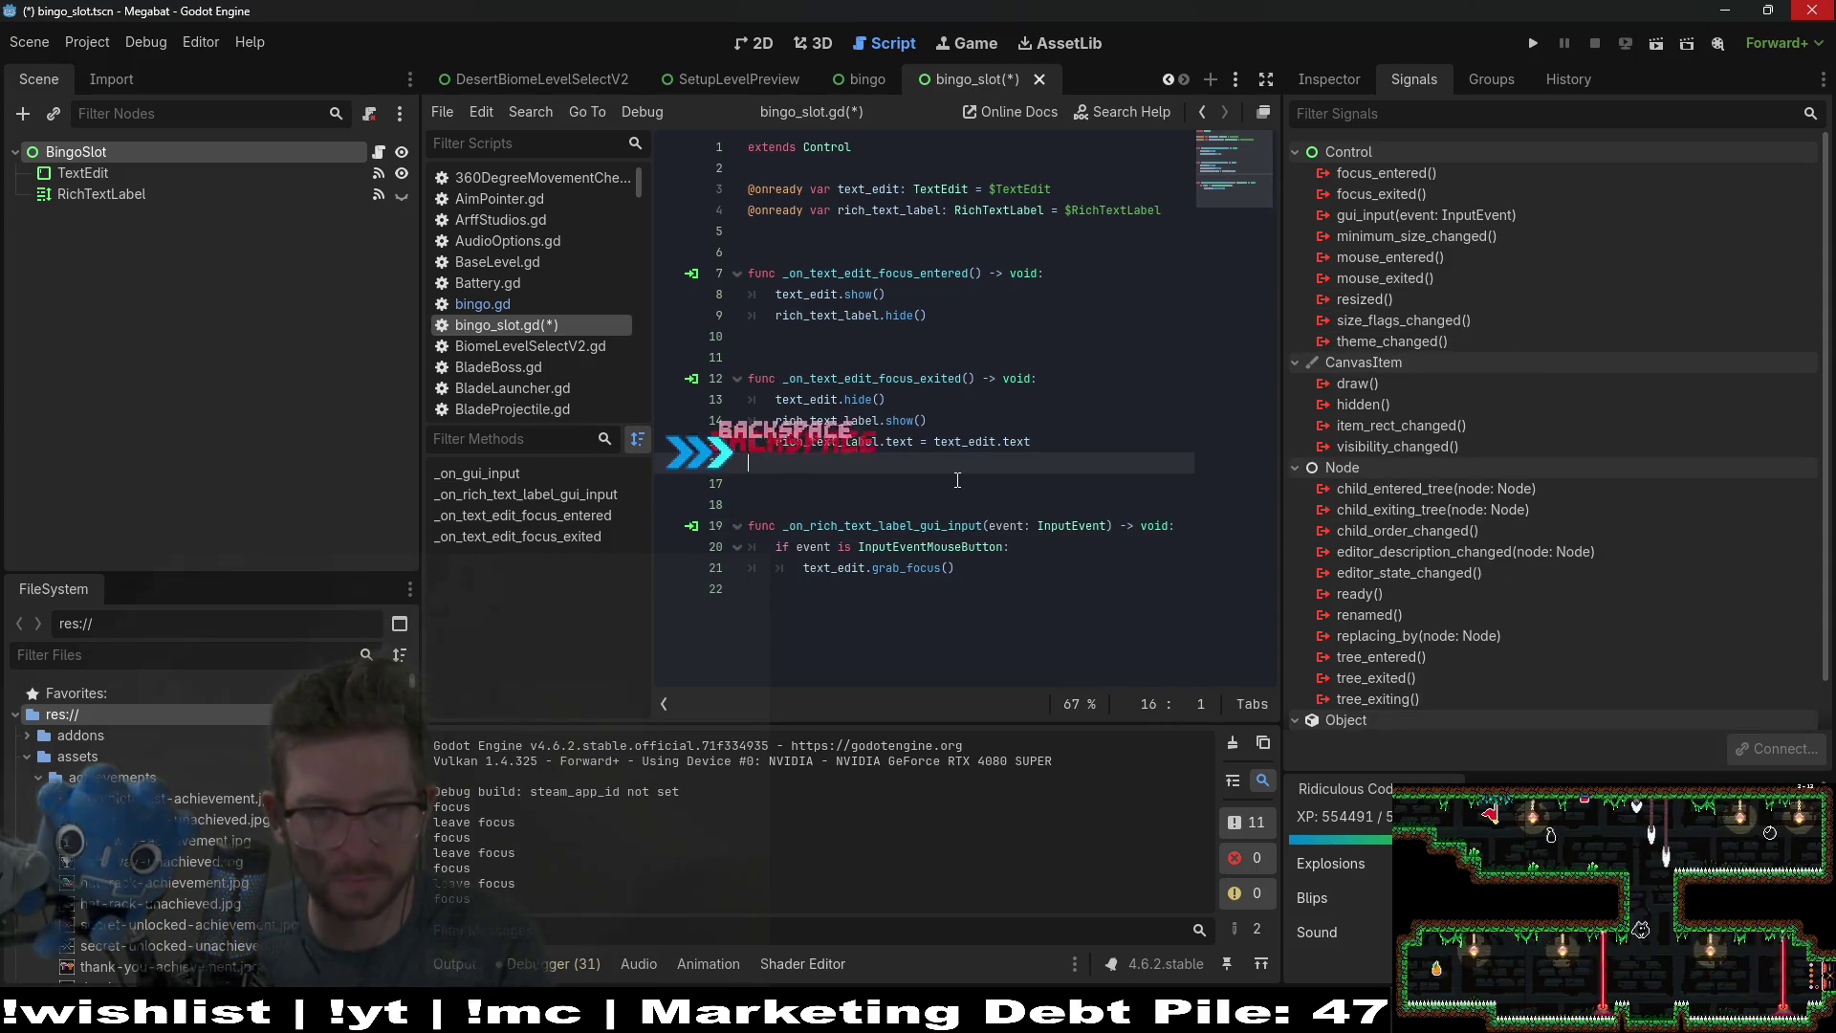
key("ctrl+s")
left_click(868, 79)
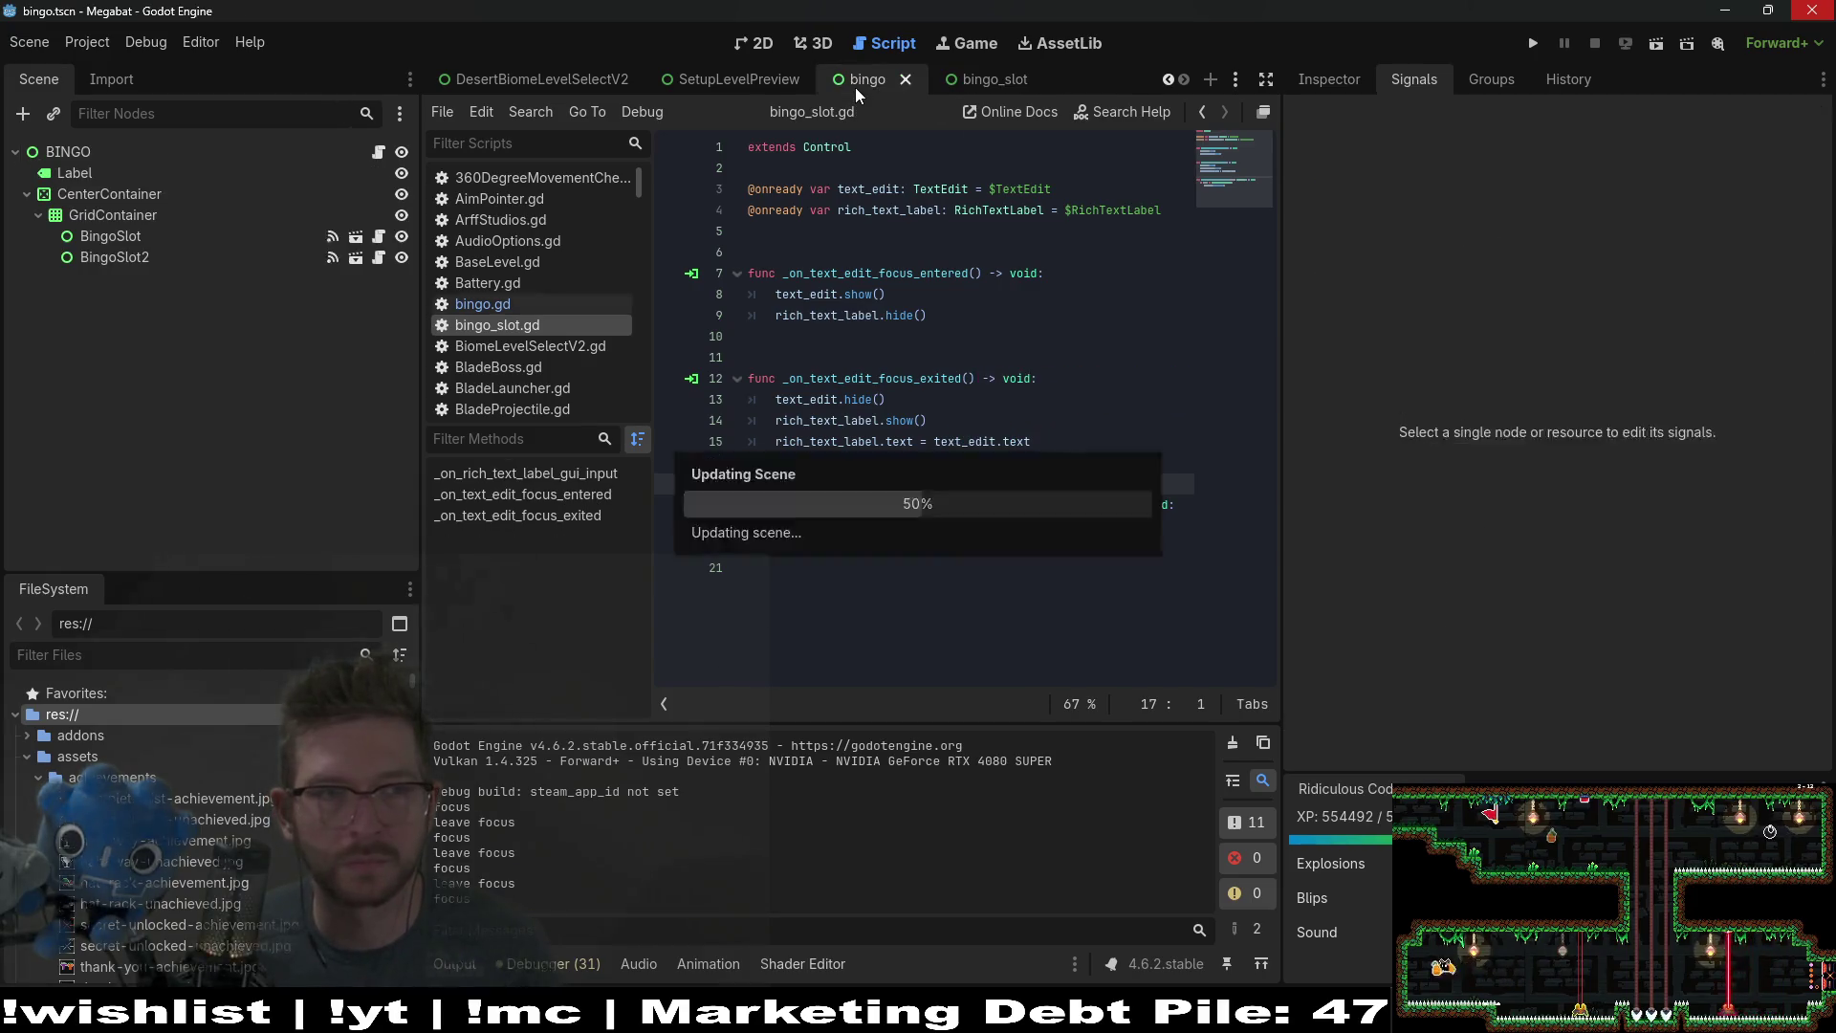
Step: Duplicate slots up to BingoSlot25 in the 2D view, save, and run the full 5x5 card
left_click(743, 46)
key("ctrl+d")
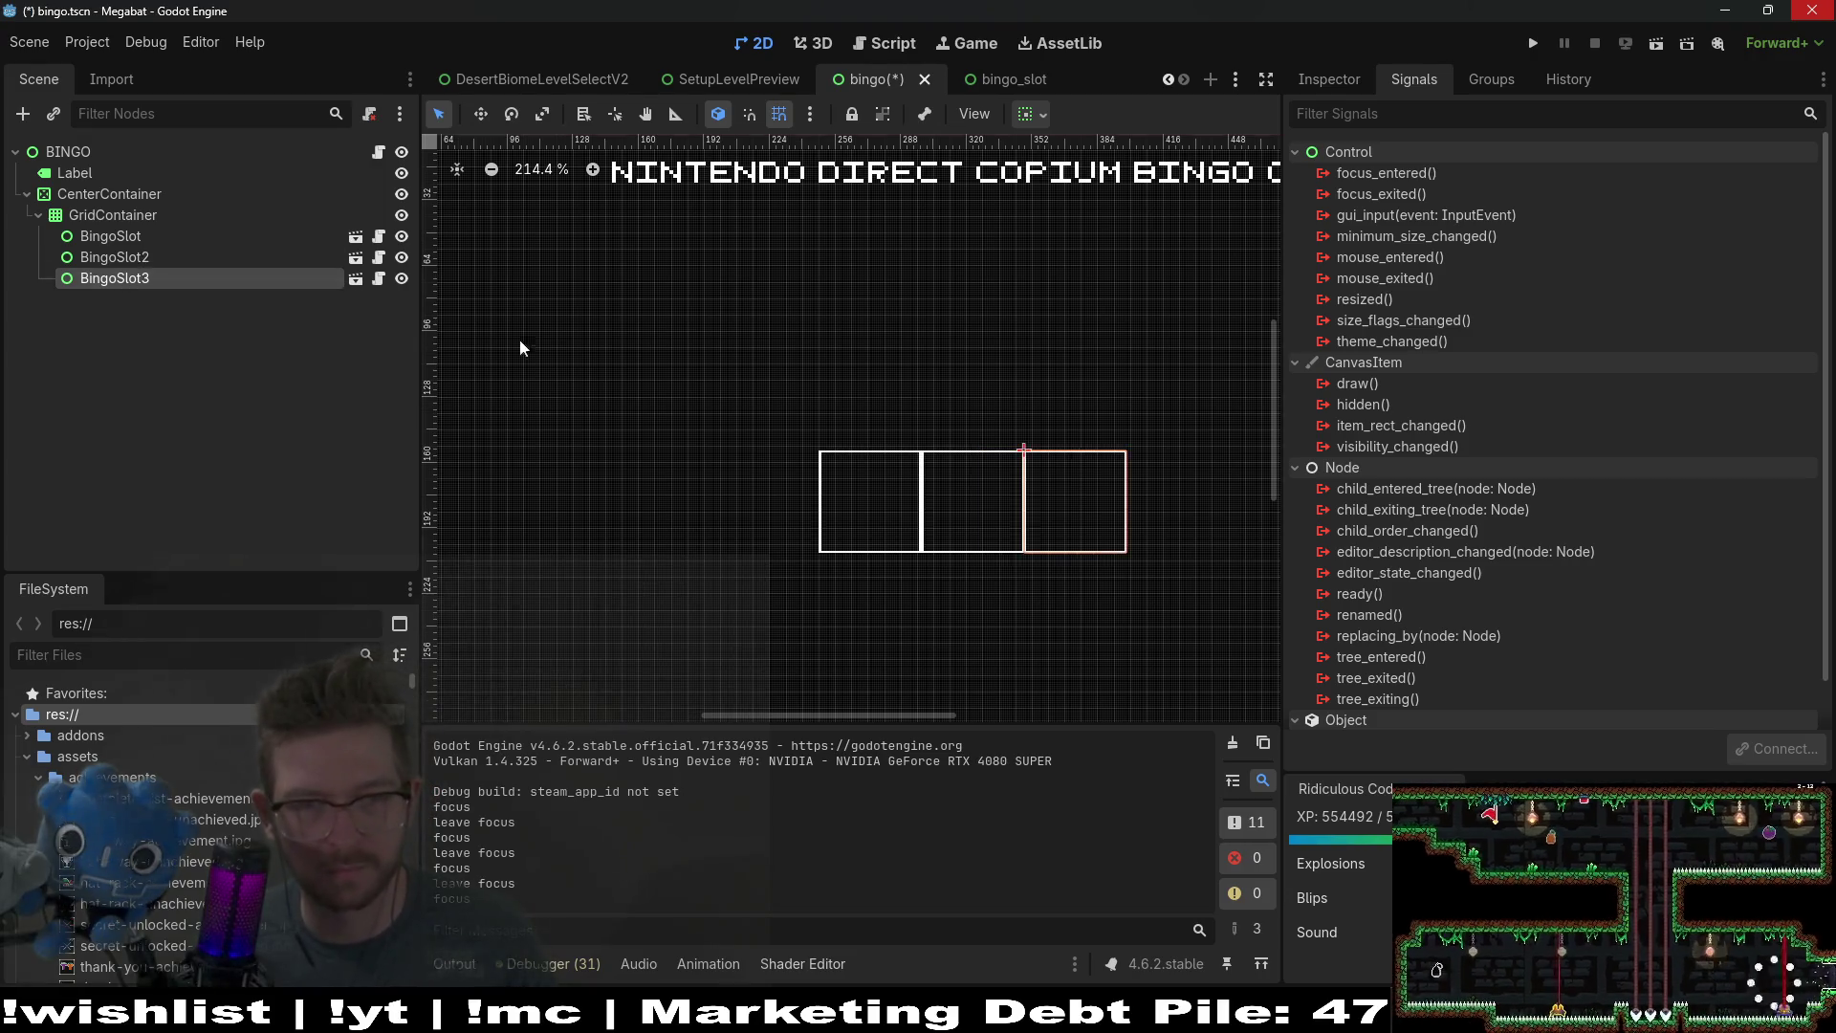
key("ctrl+d")
key("ctrl+d")
key("ctrl+d")
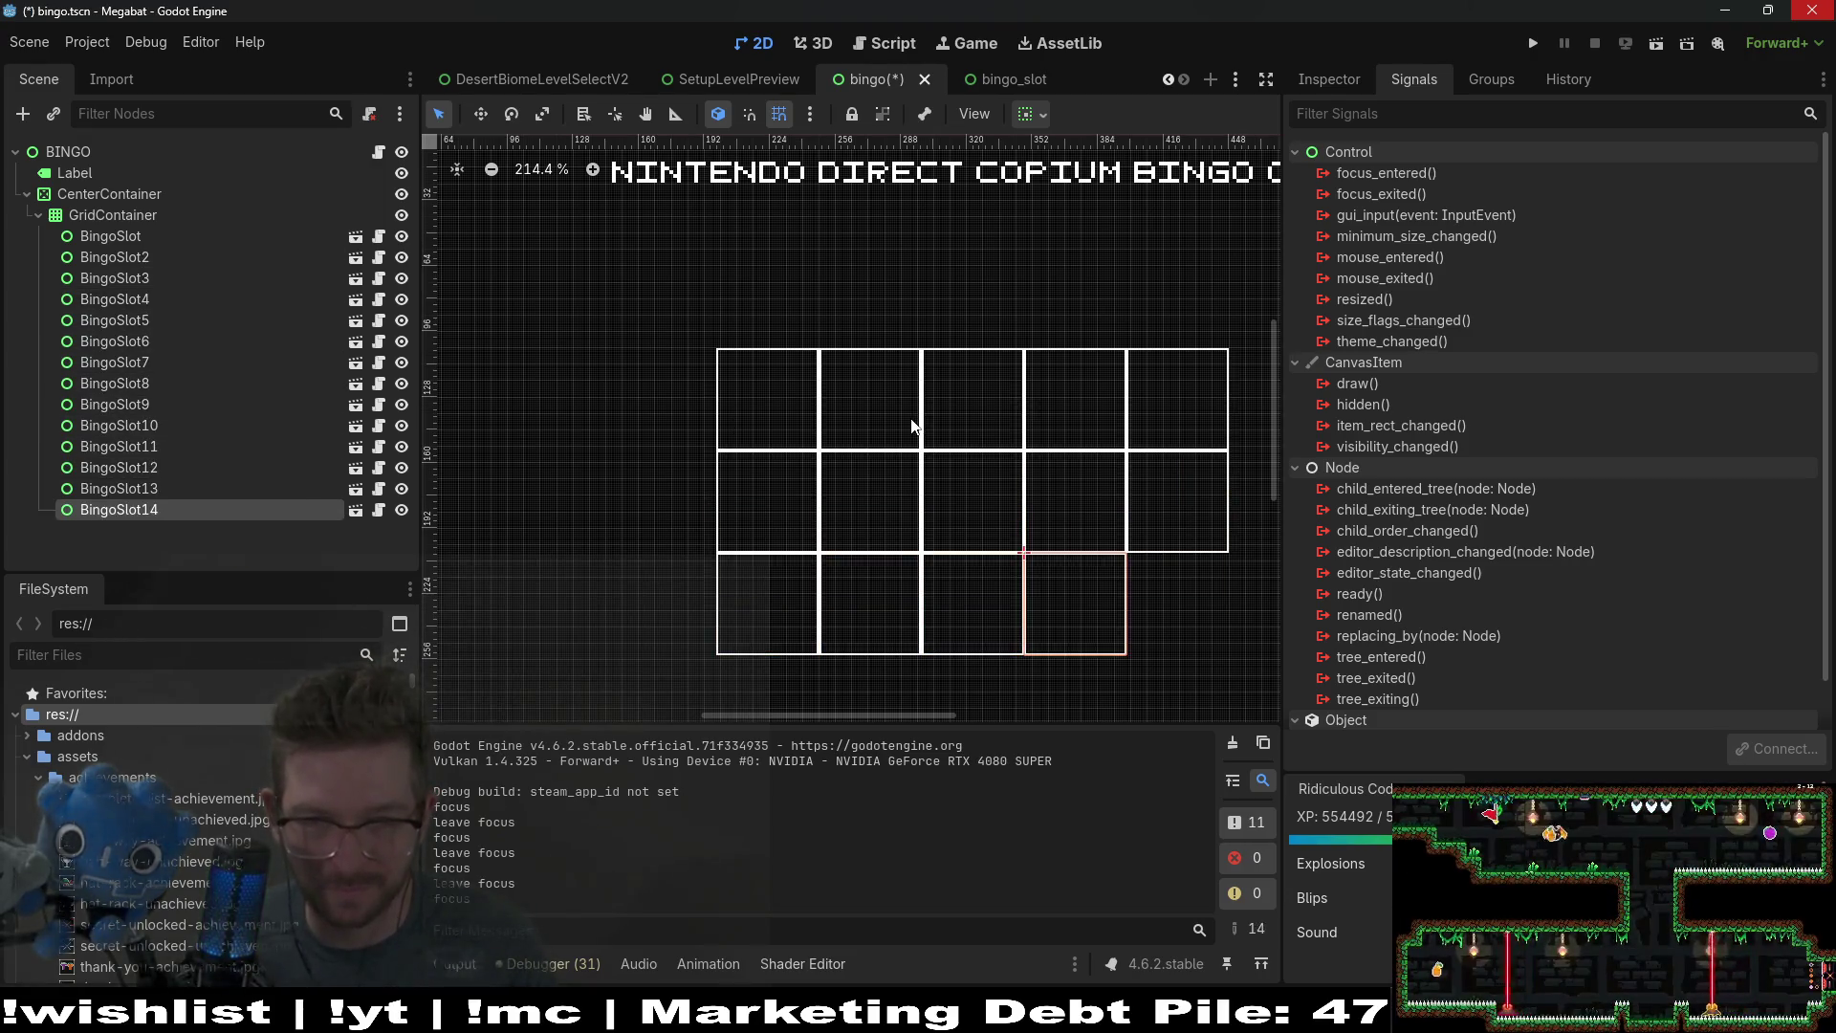
key("ctrl+d")
key("ctrl+d")
key("ctrl+d")
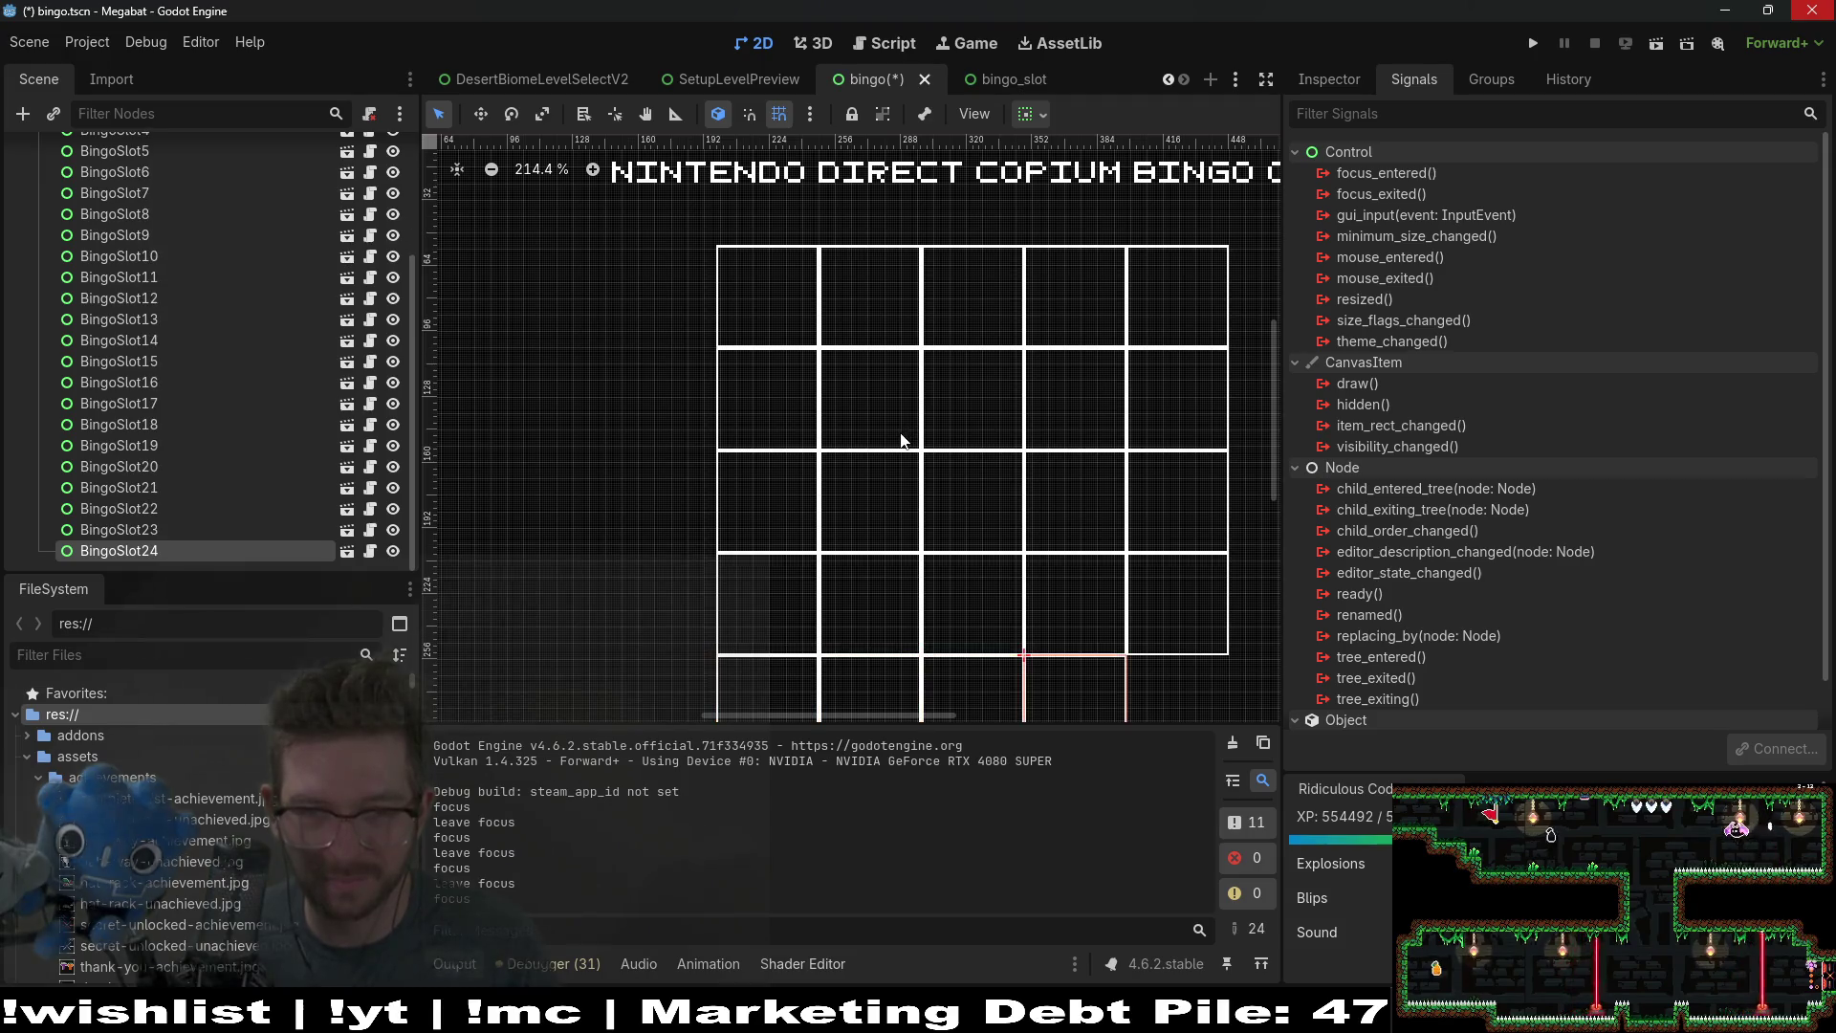
key("ctrl+d")
key("ctrl+s")
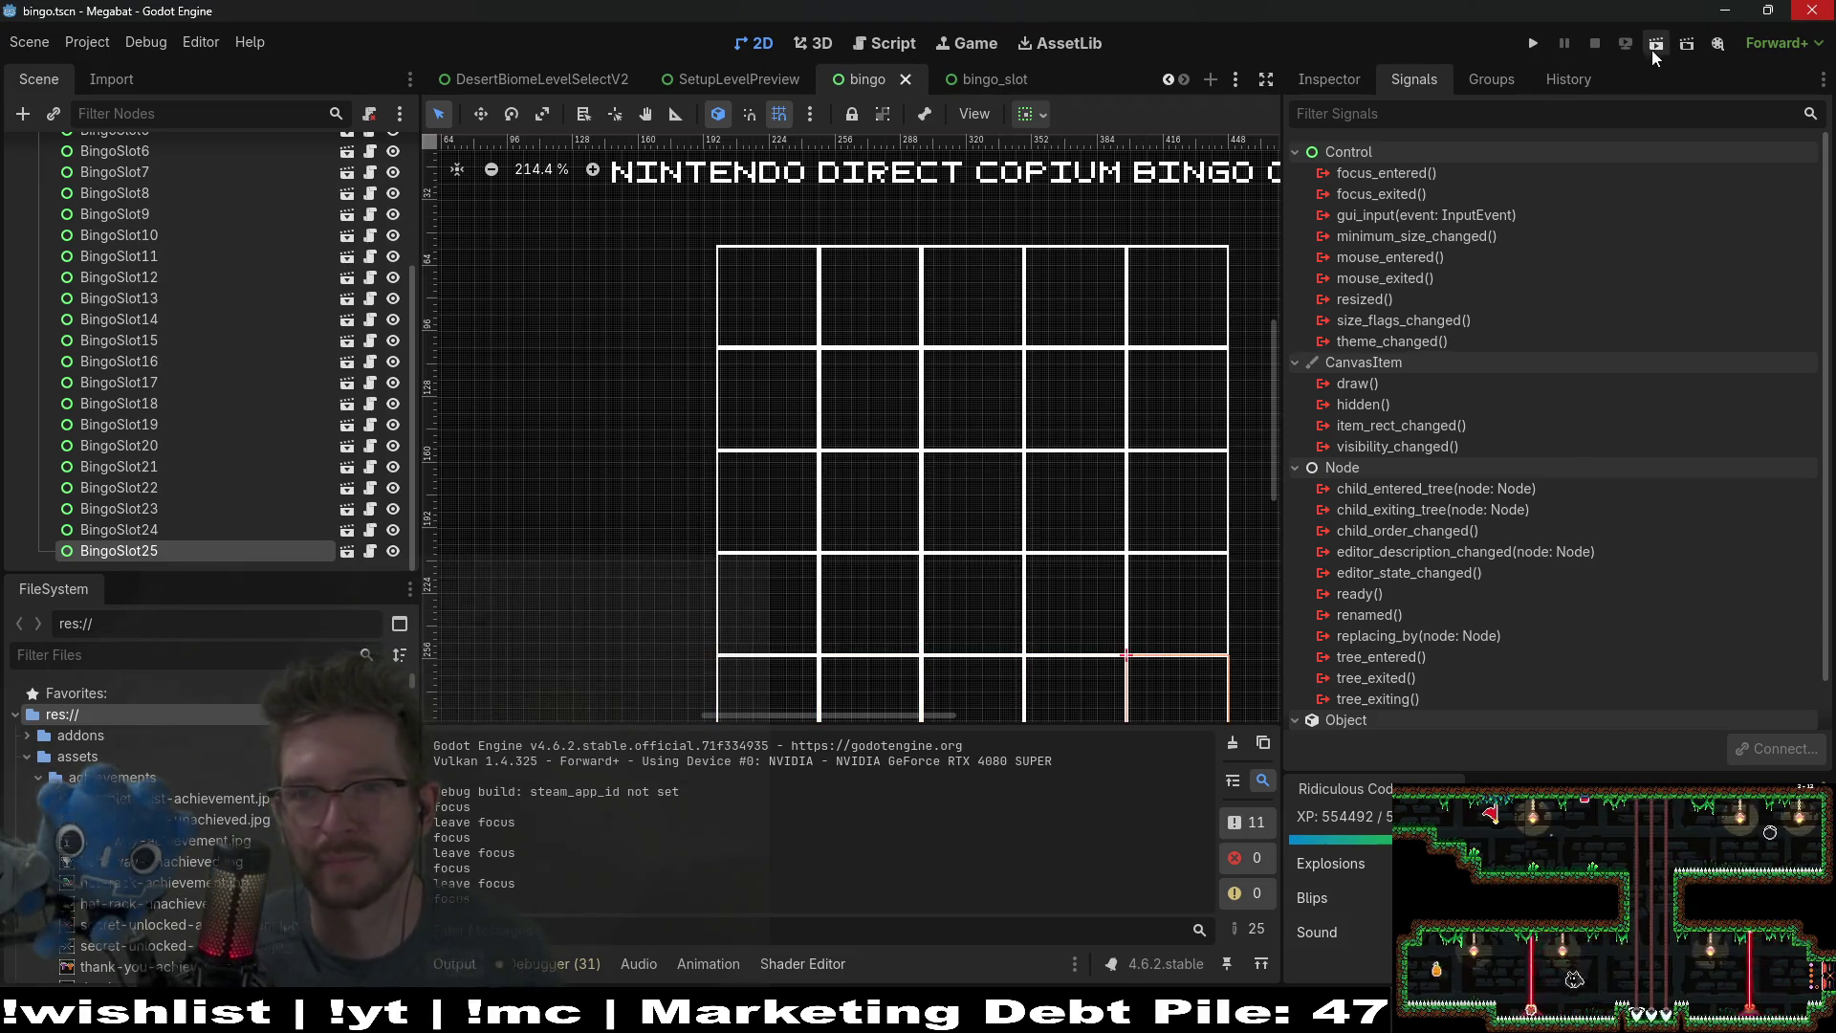
left_click(1655, 50)
Step: Type POKEMON WIND AND WAVES into the running card's centre cell and check its full text
right_click(1143, 289)
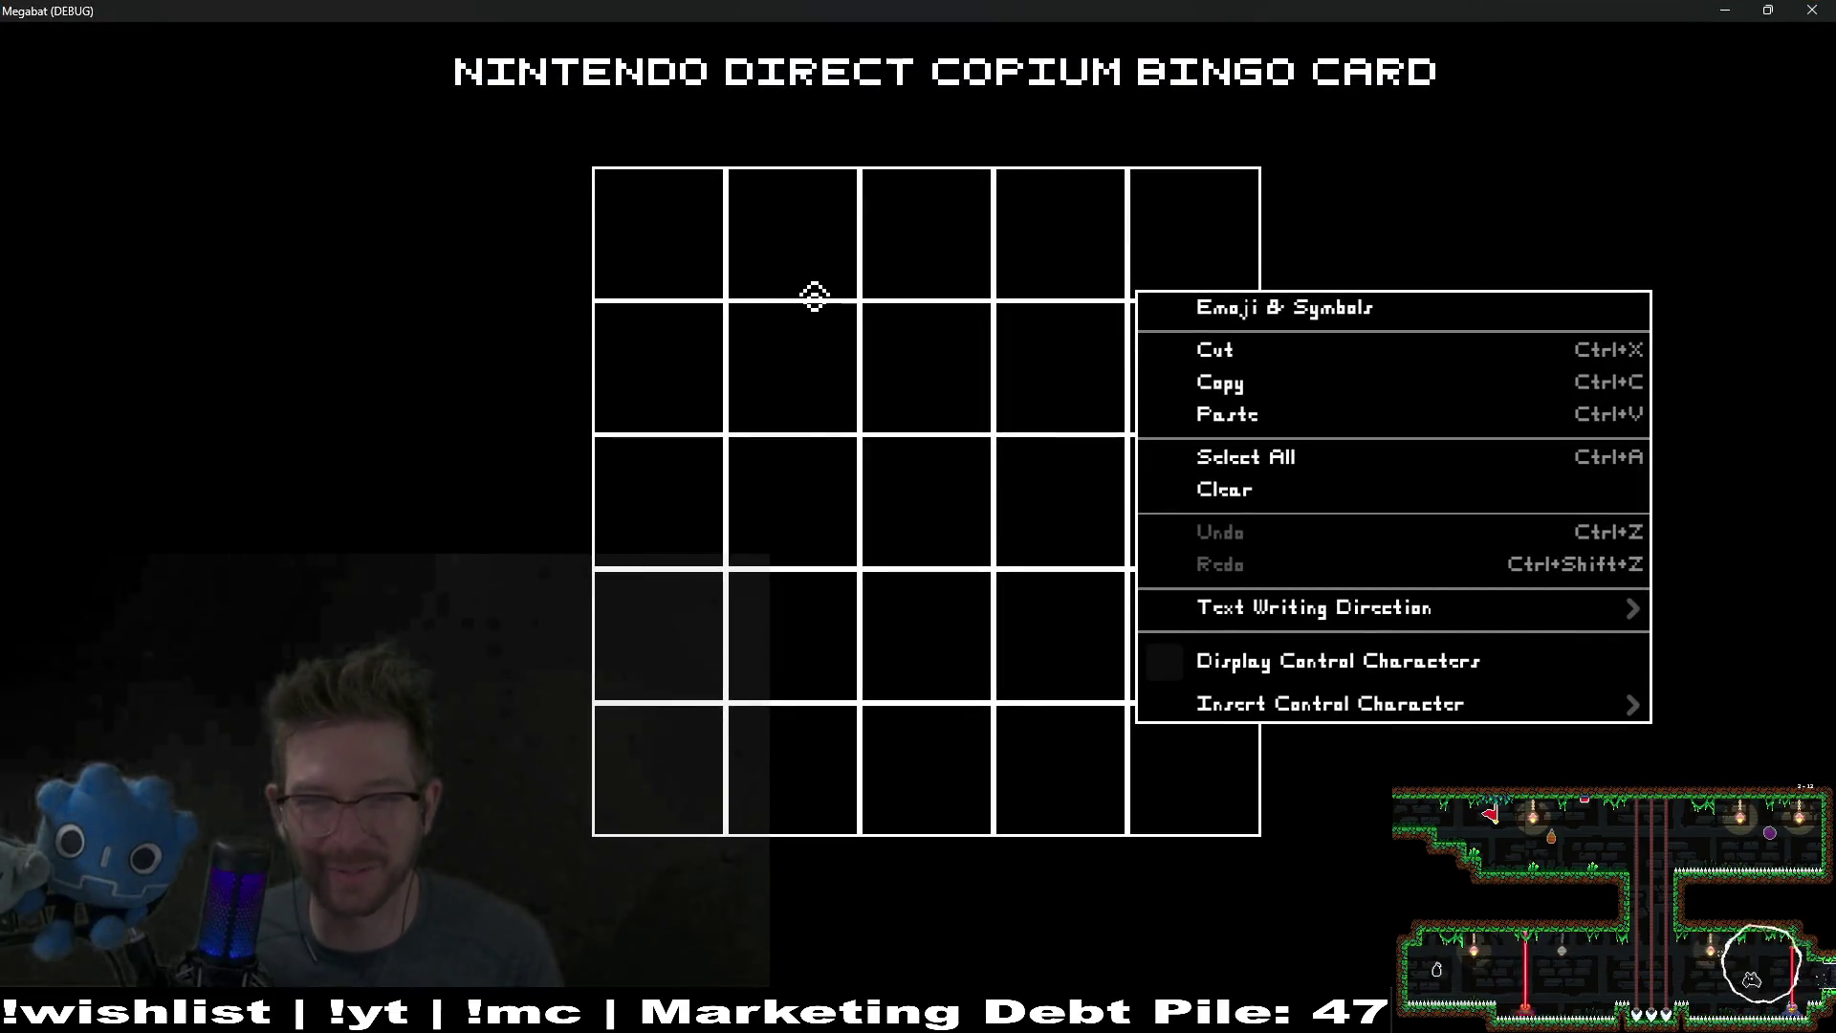
key("Escape")
left_click(641, 235)
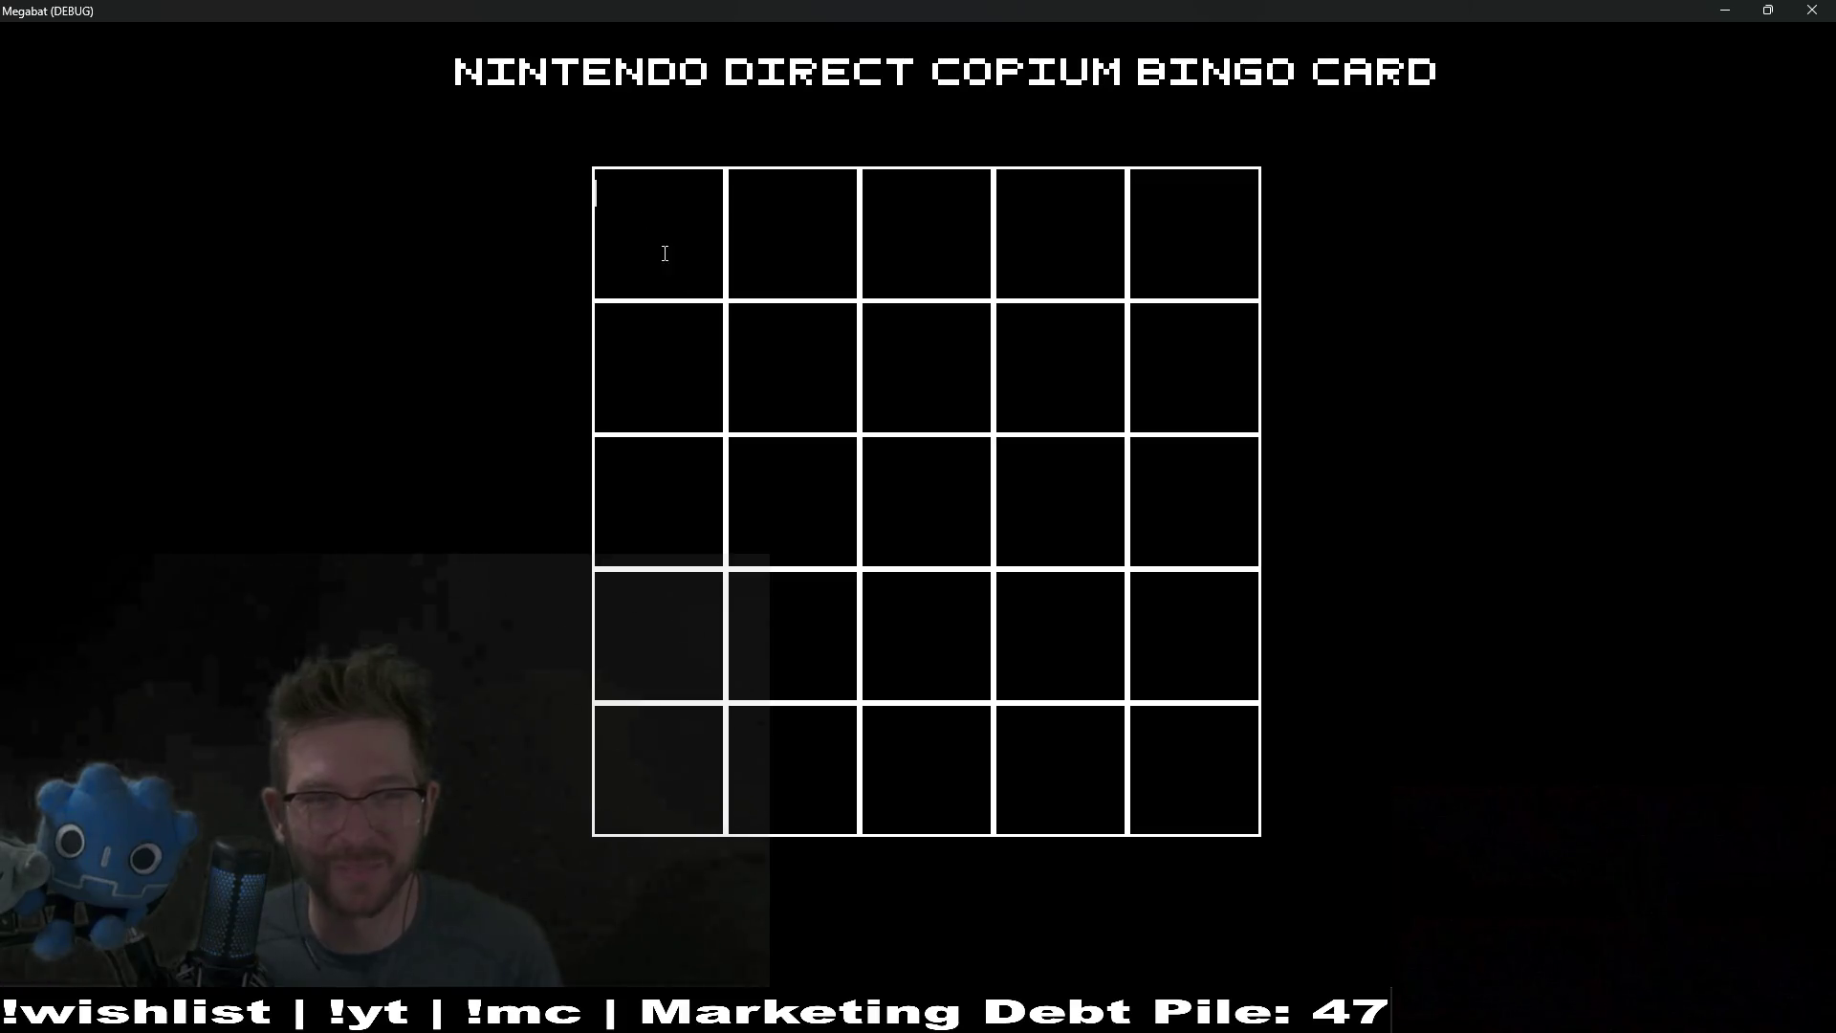
left_click(931, 504)
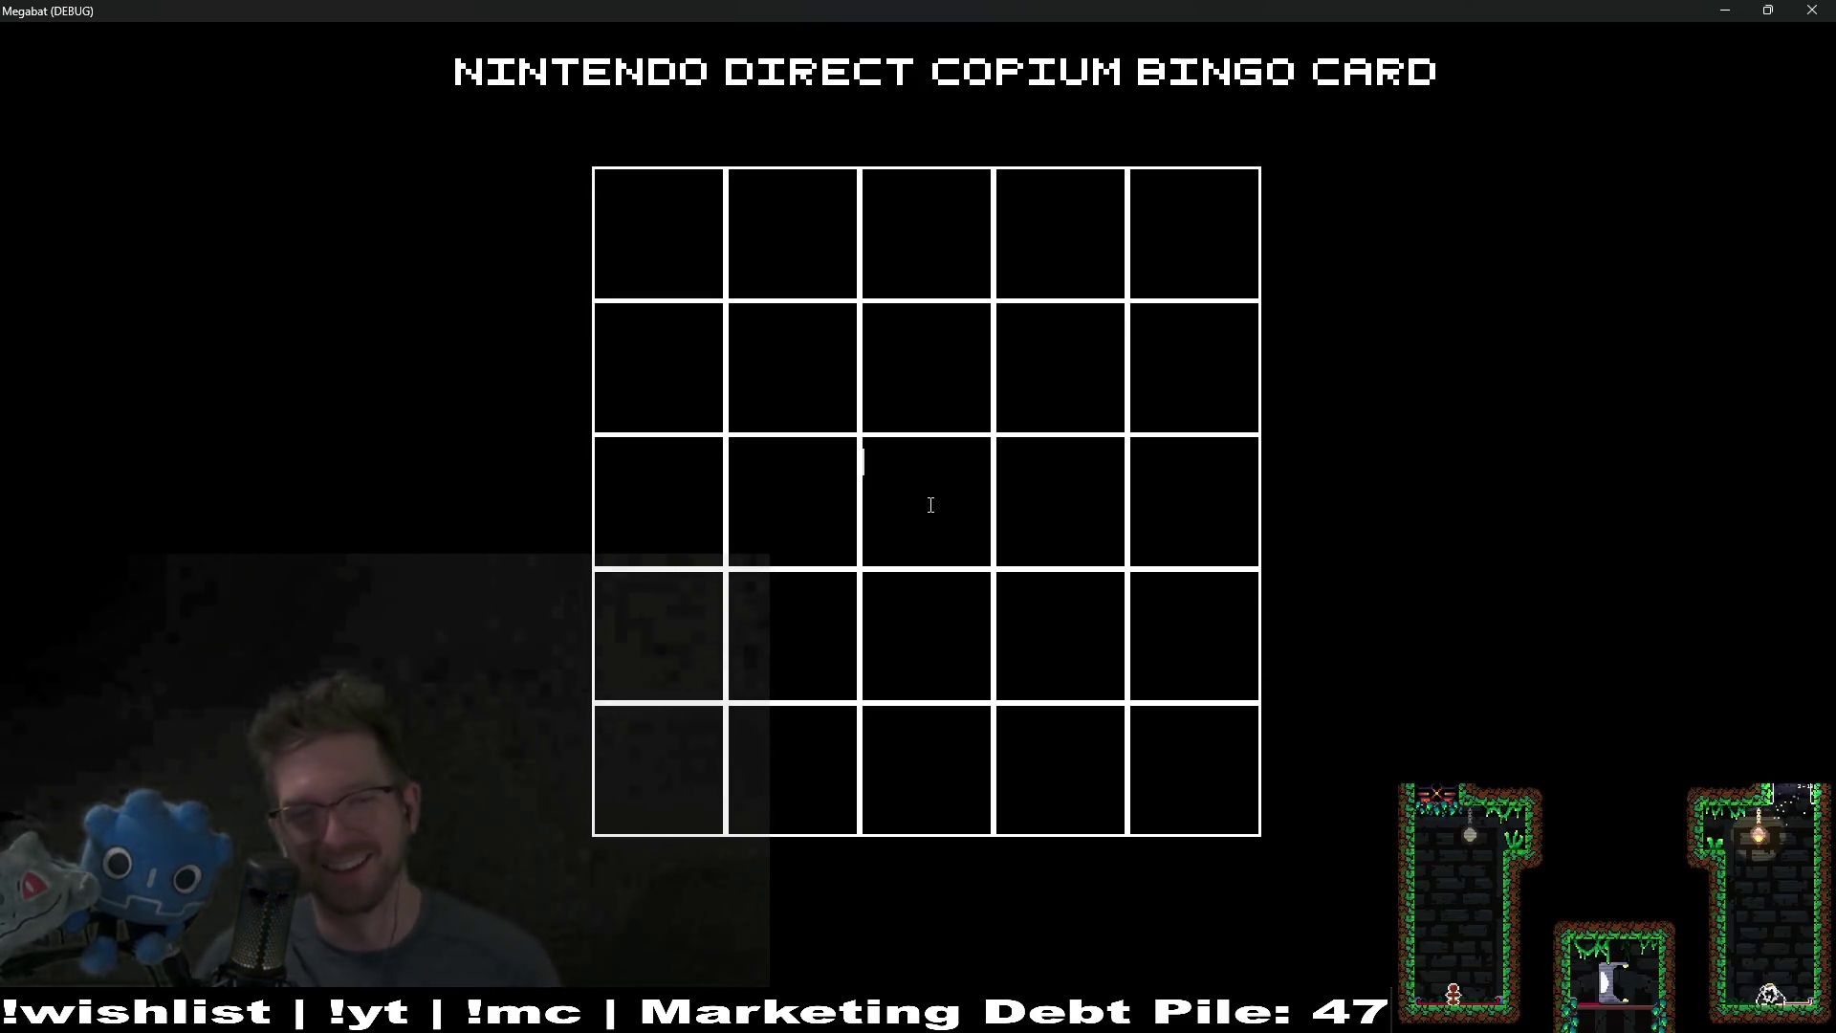
type("POKEM")
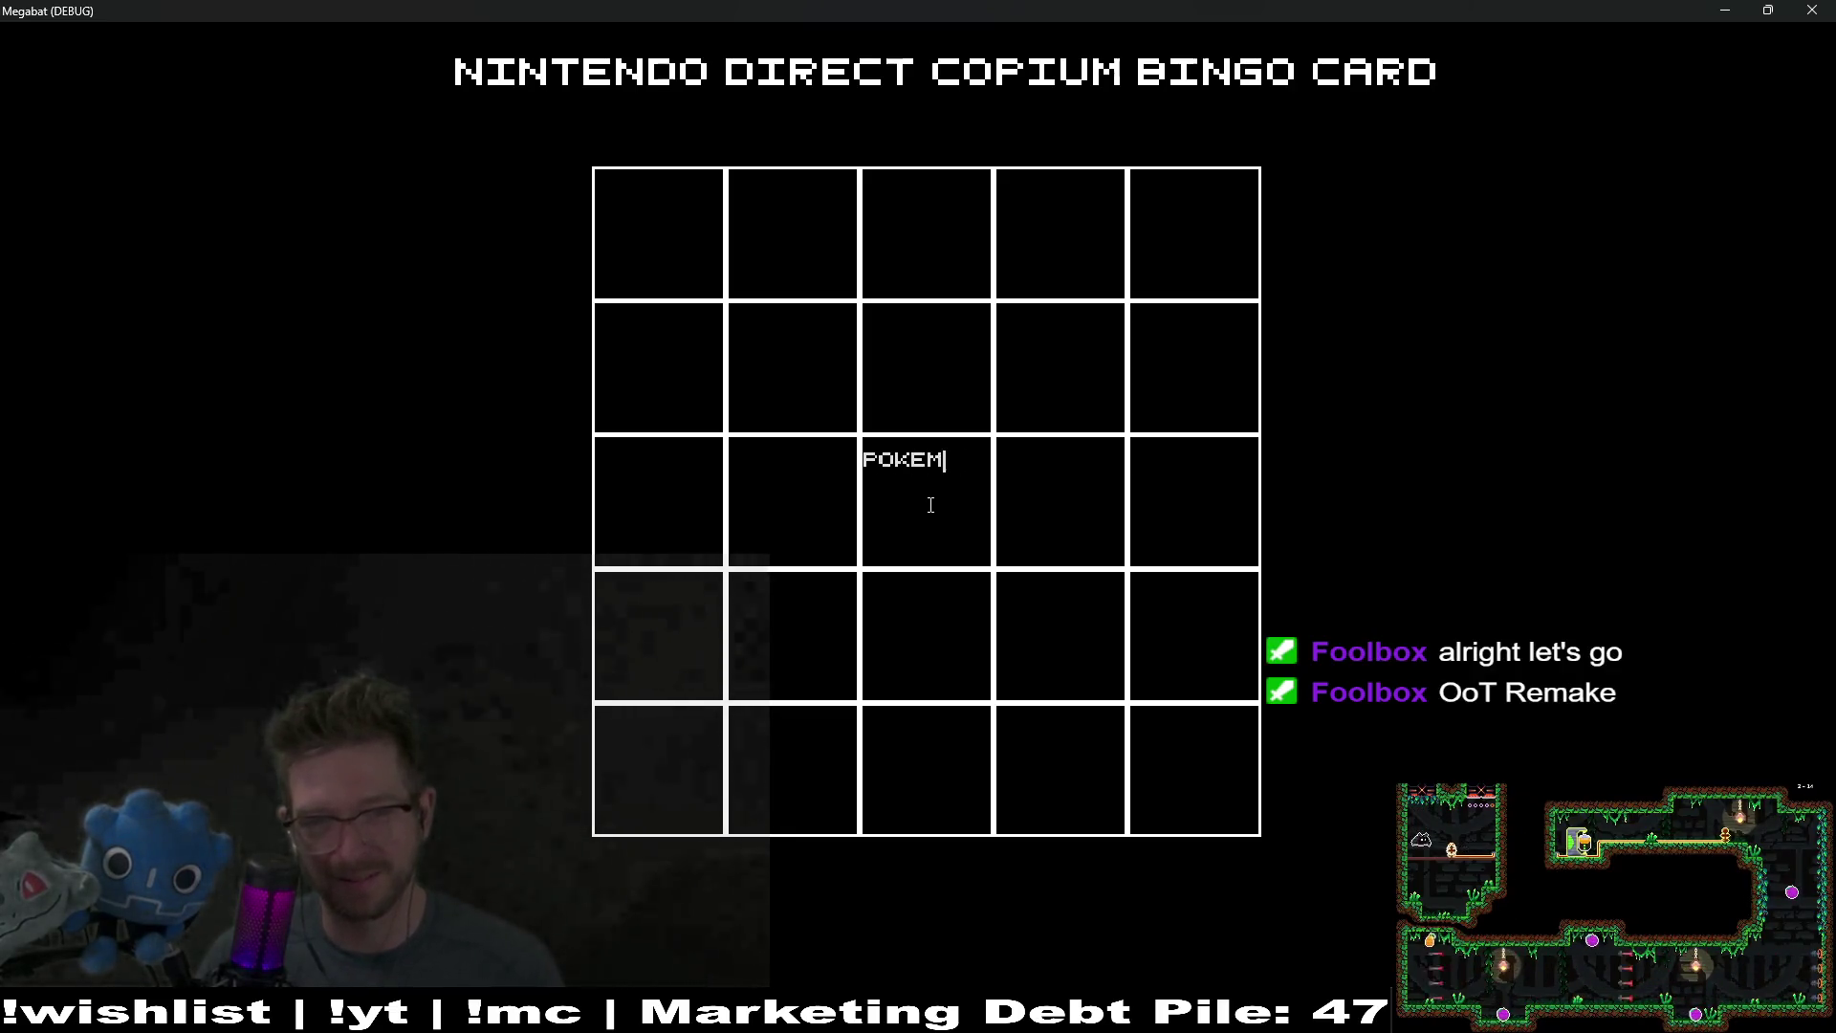
type("EMON WIN")
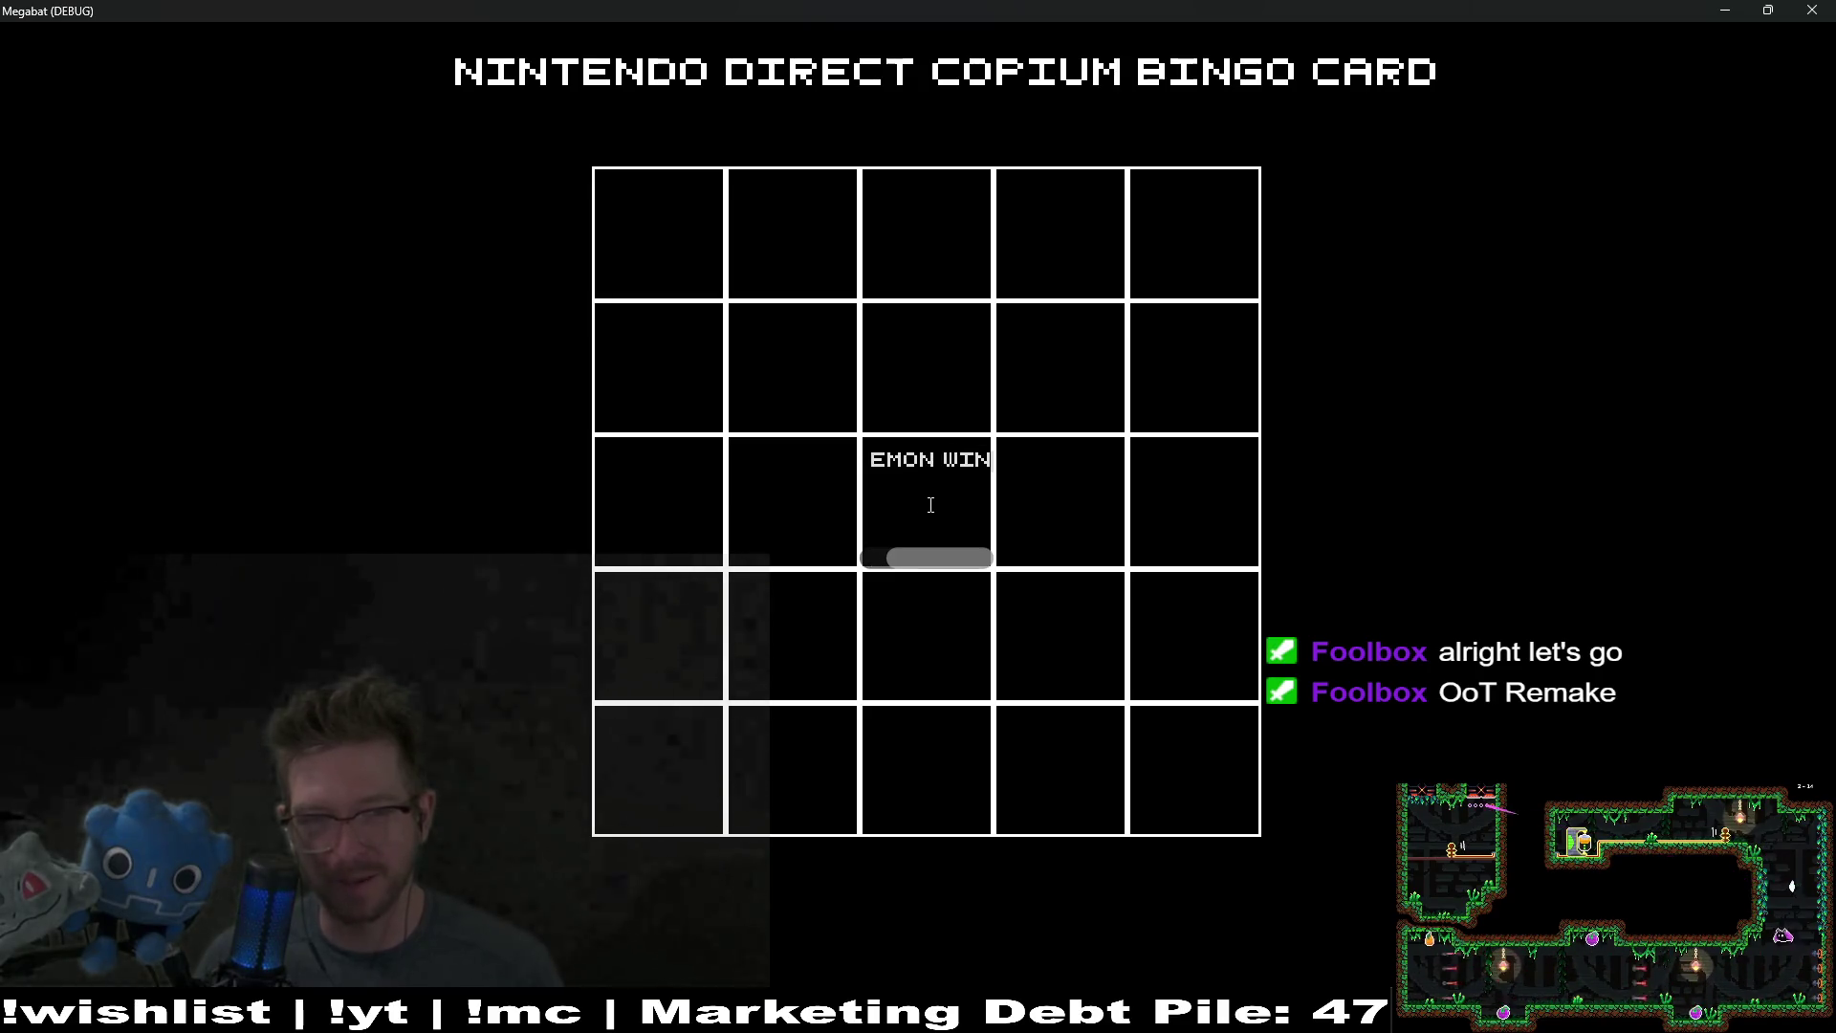
type("D AND WAVES")
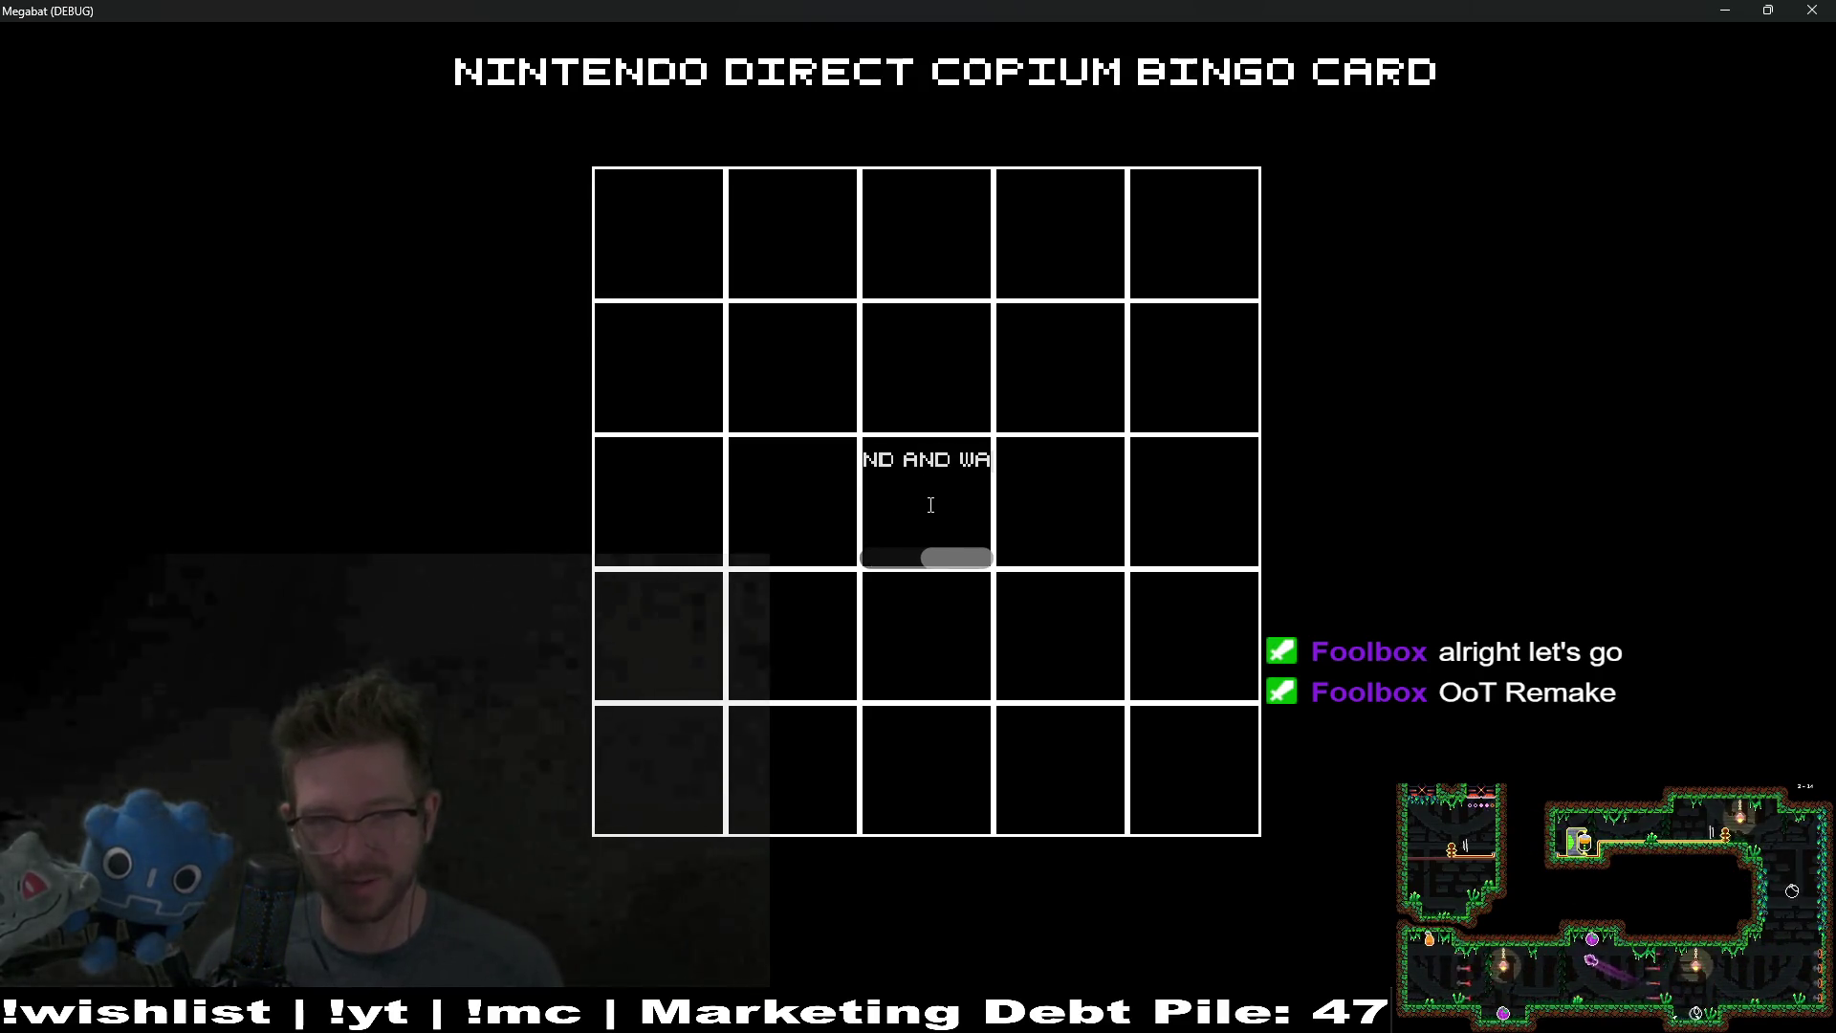
key("Home")
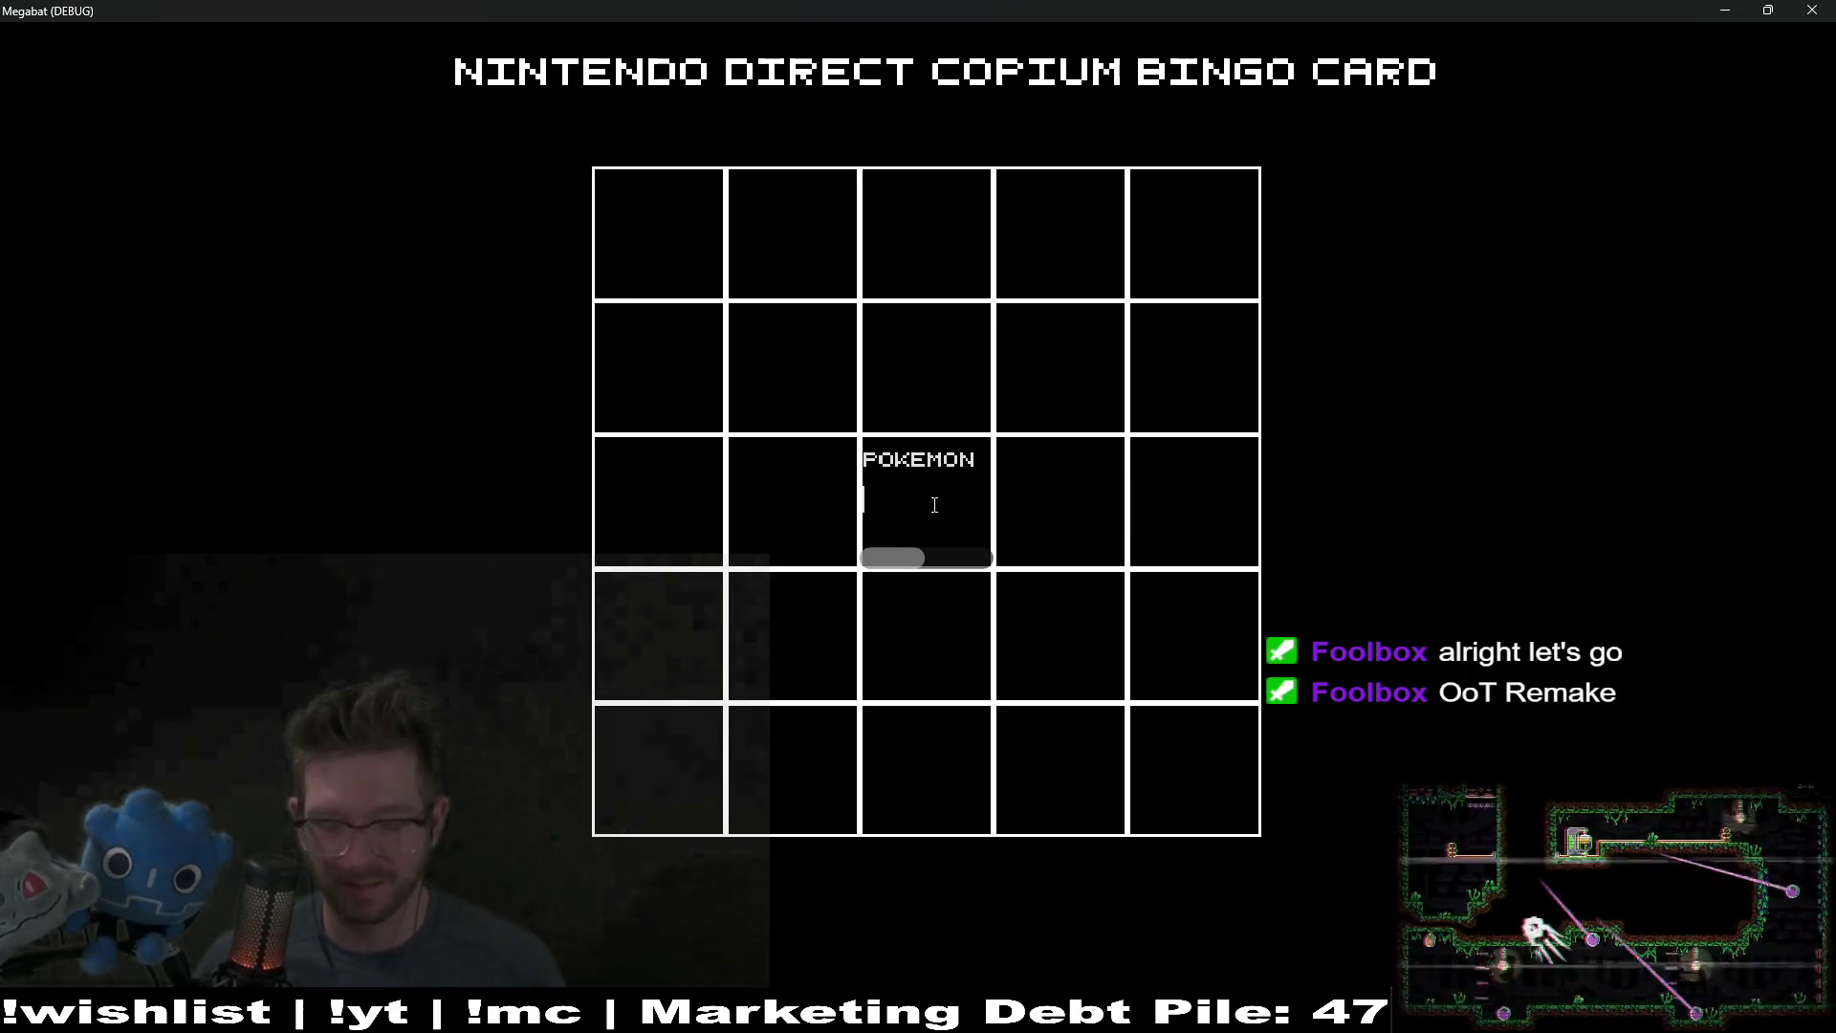
key("End")
Step: Commit the centre text, then type test text SAFGSDFG into the bottom-right square
left_click(826, 265)
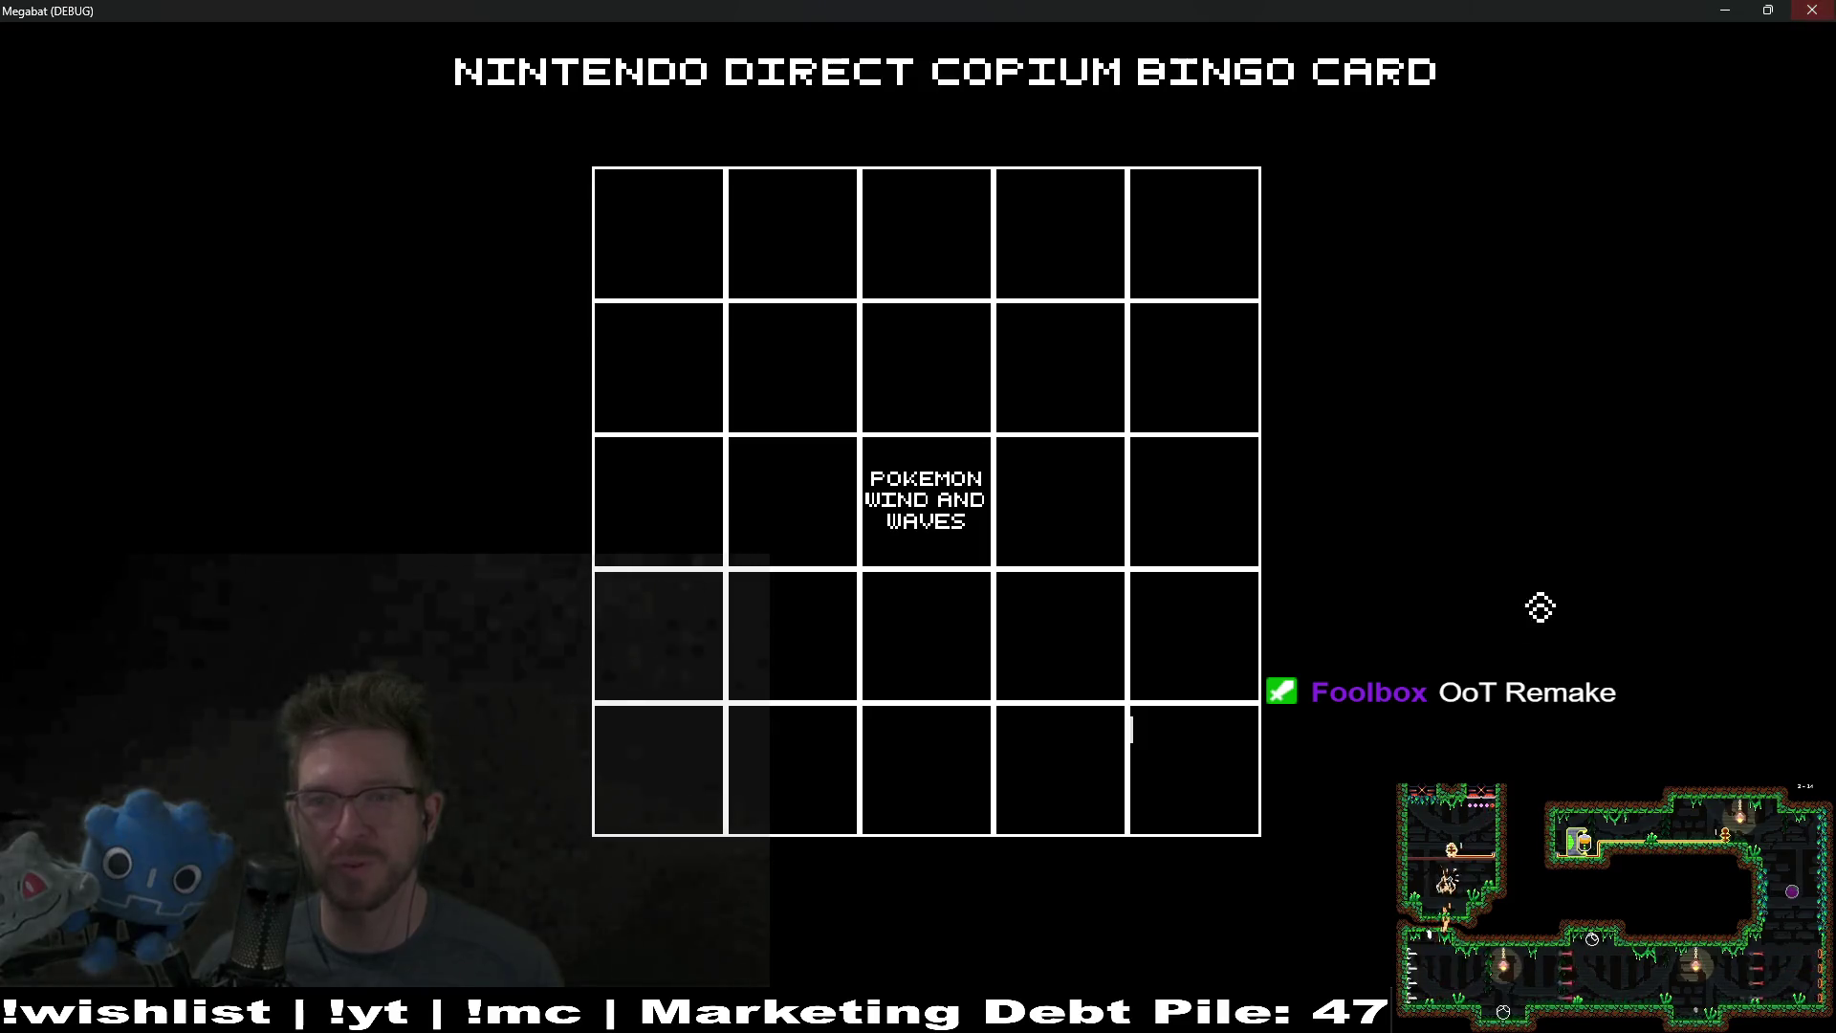
left_click(676, 282)
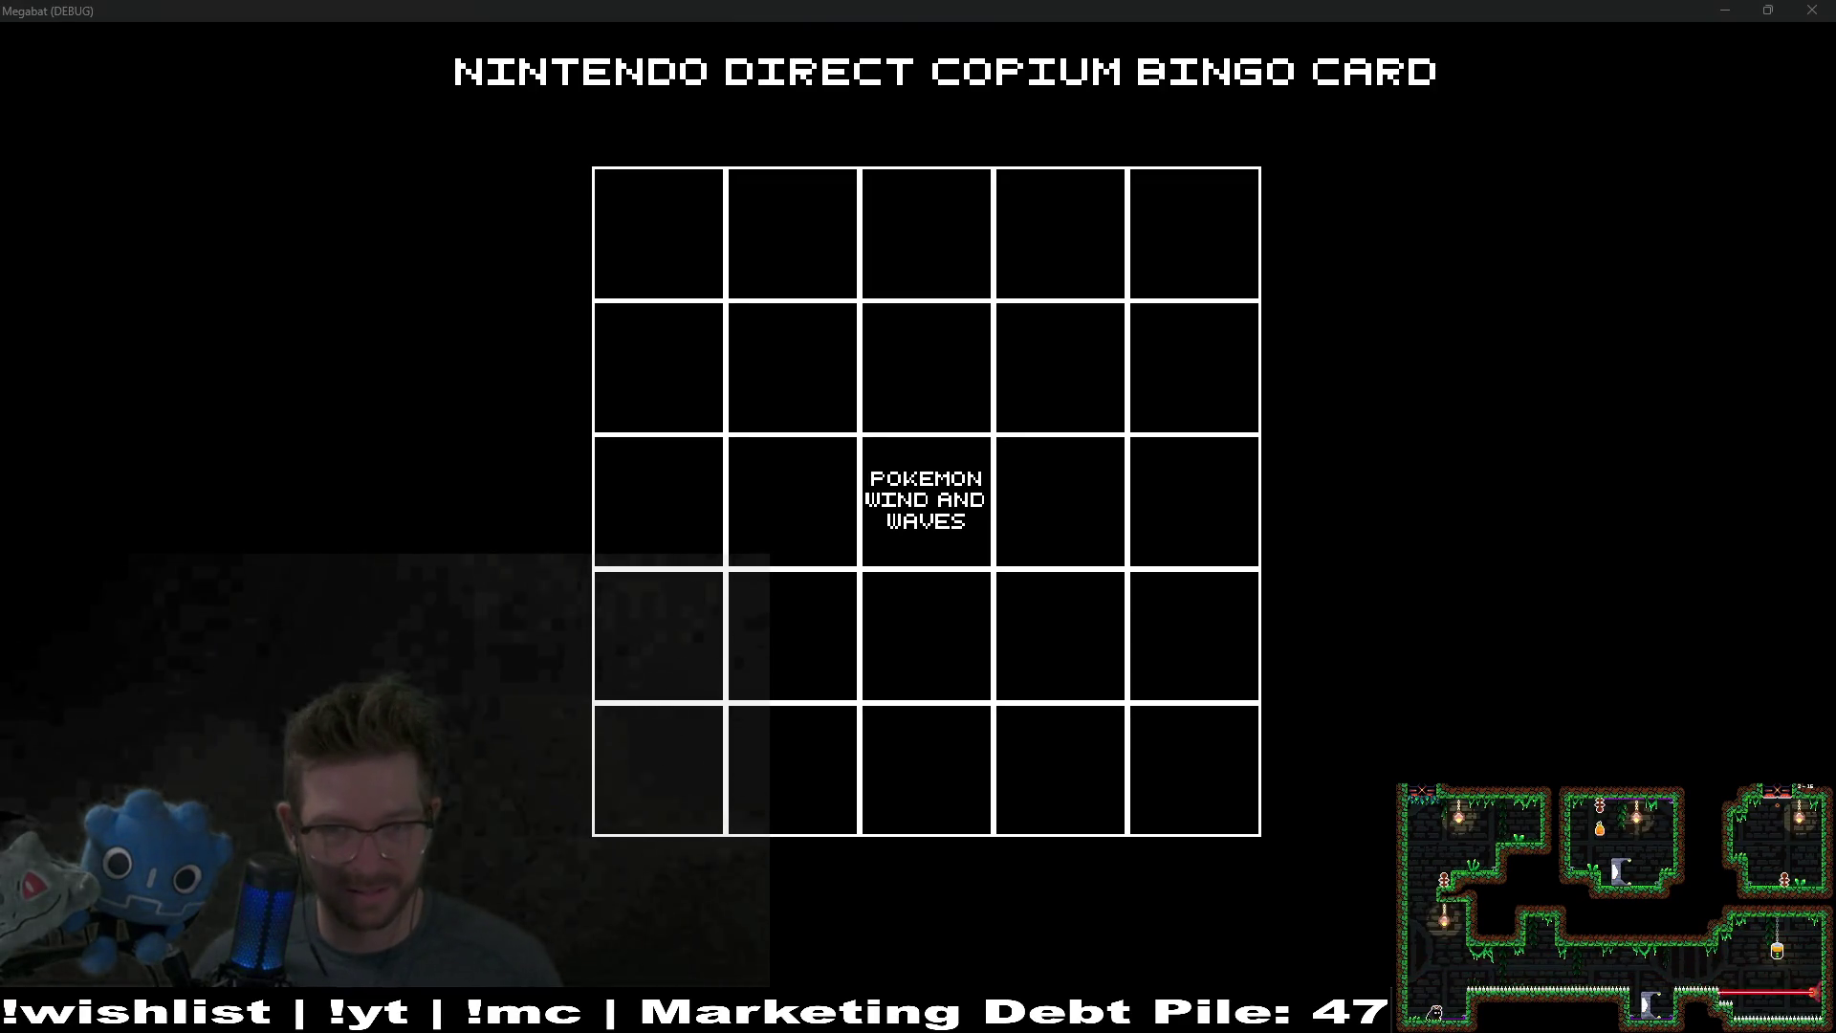
left_click(1205, 791)
type("SAFGSDFG")
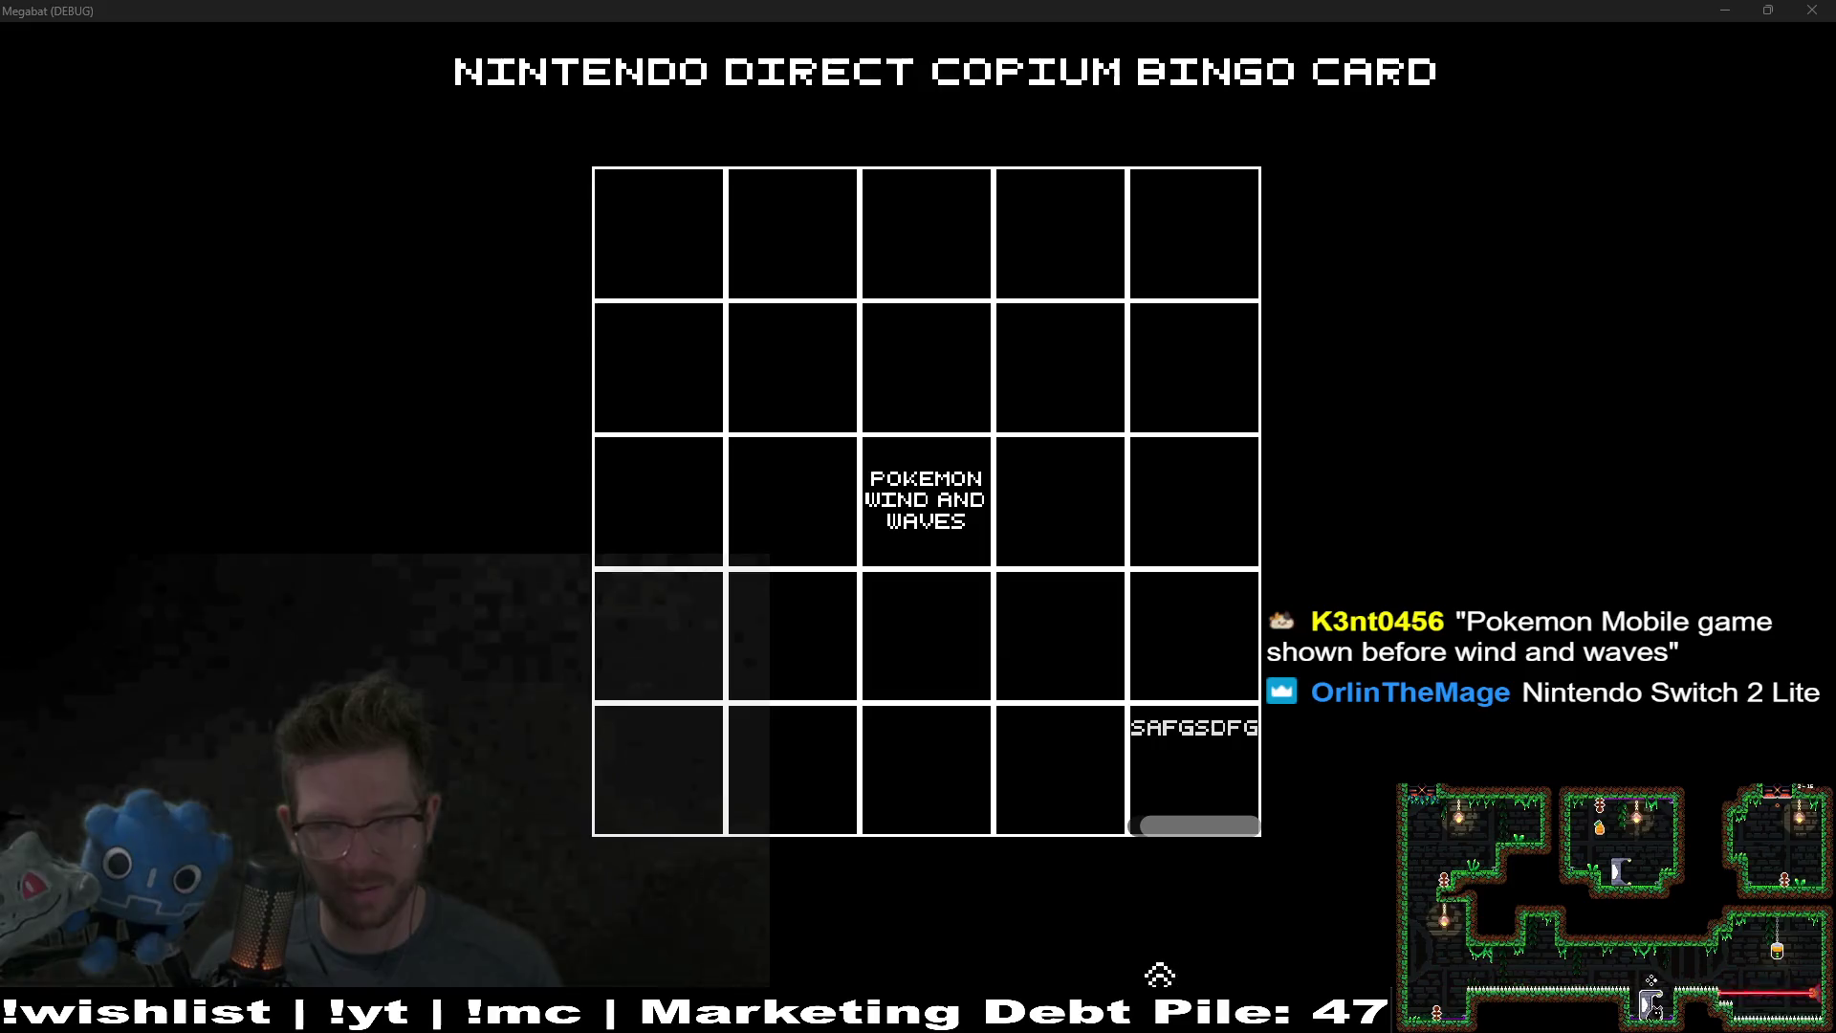
left_click(1035, 755)
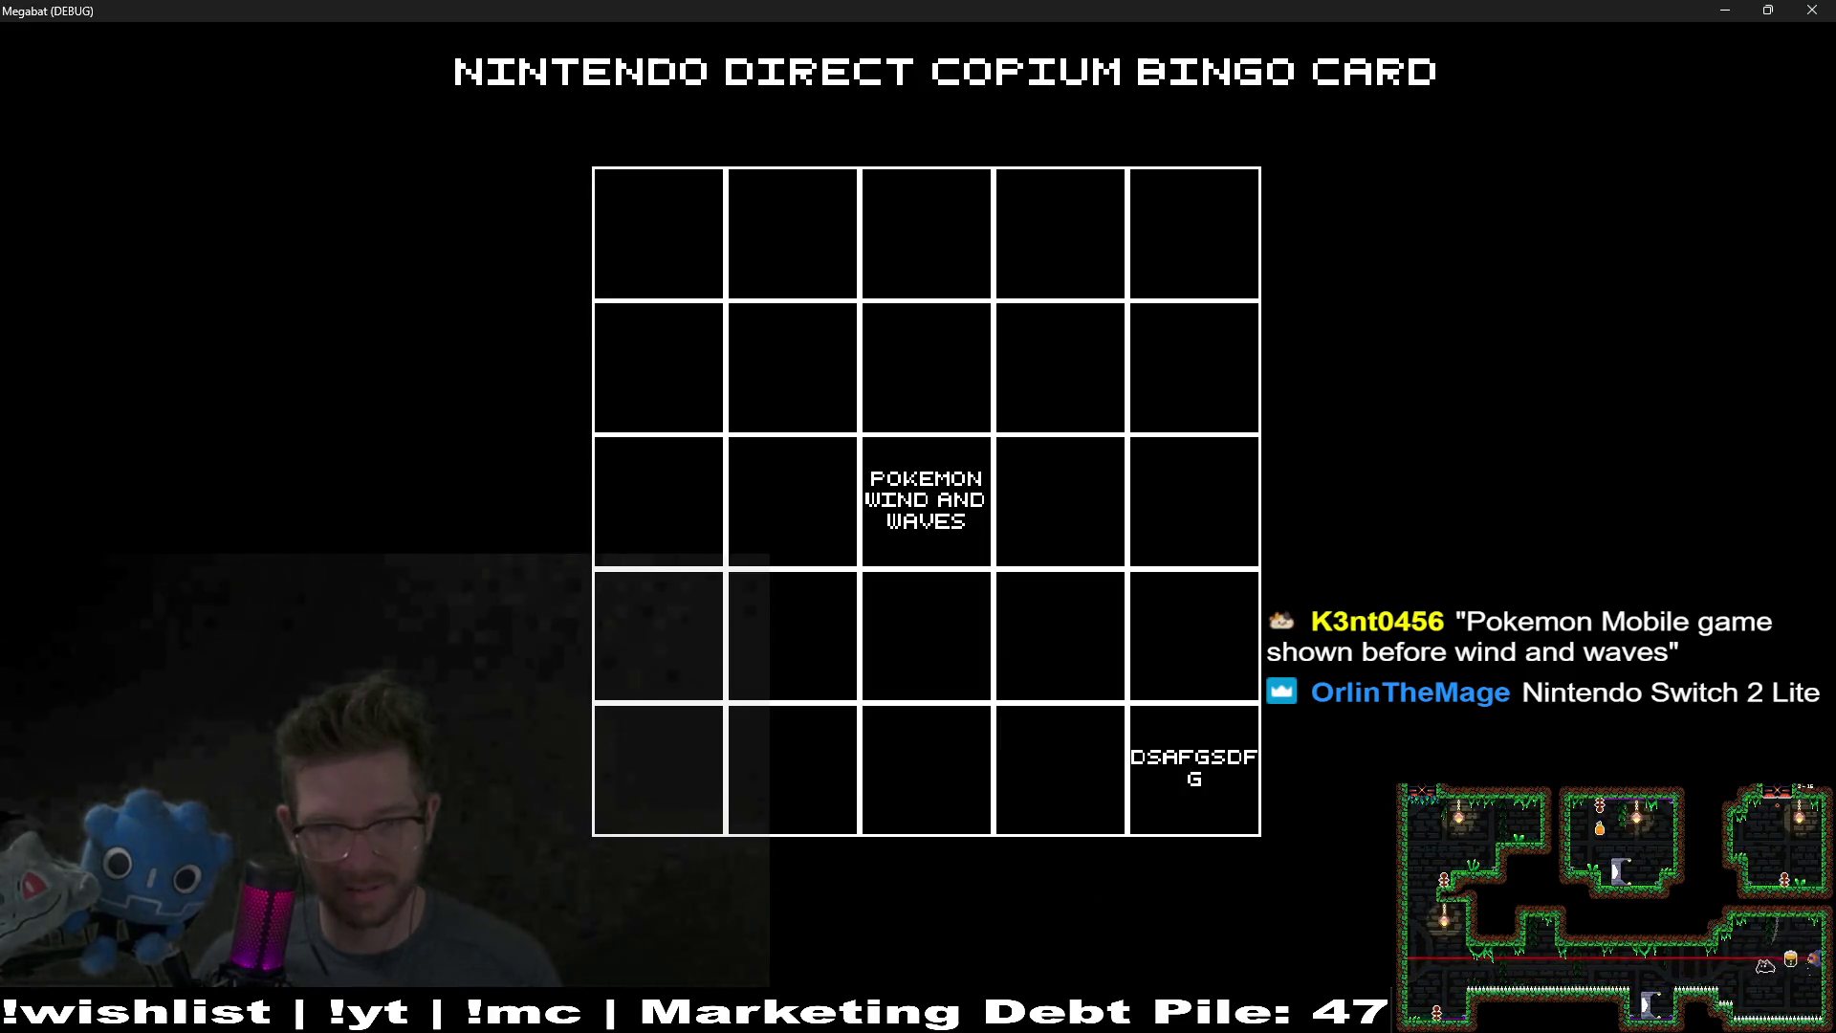
Step: Erase the bottom-right square's test text and move to the top-left square
left_click(1152, 785)
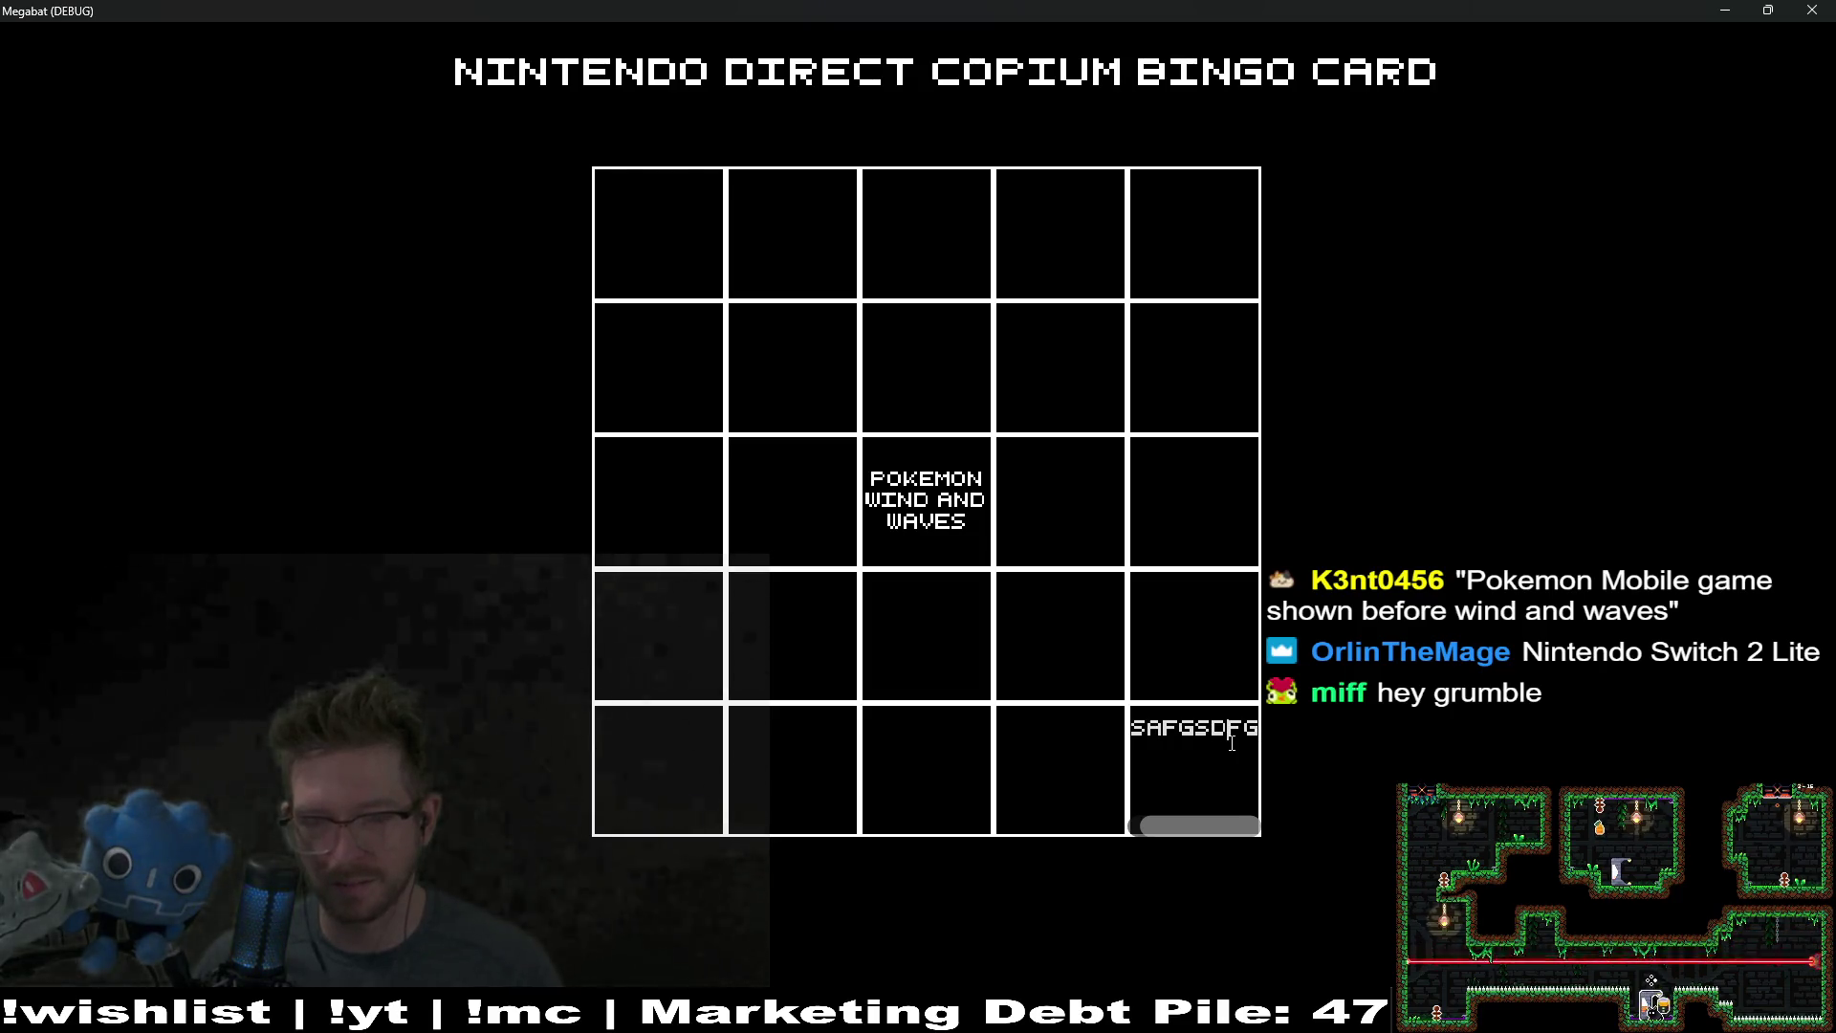
key("BackSpace")
key("Delete")
key("Delete")
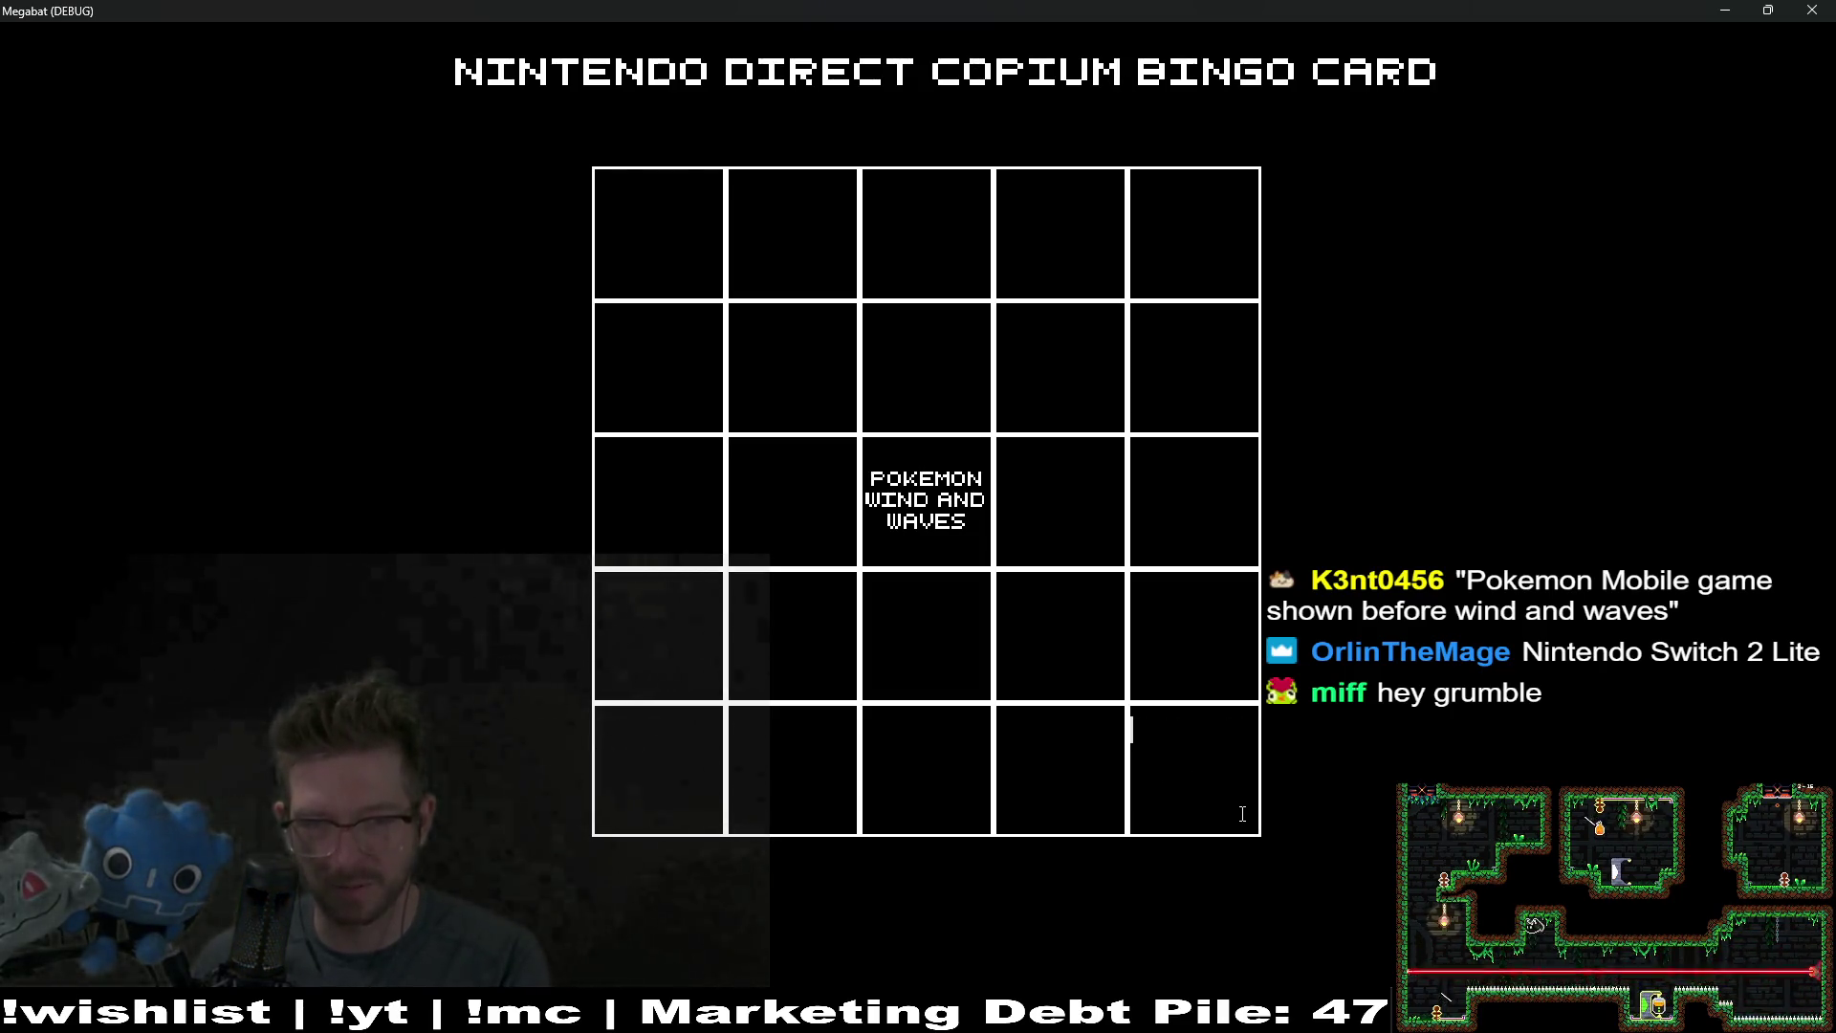
left_click(656, 234)
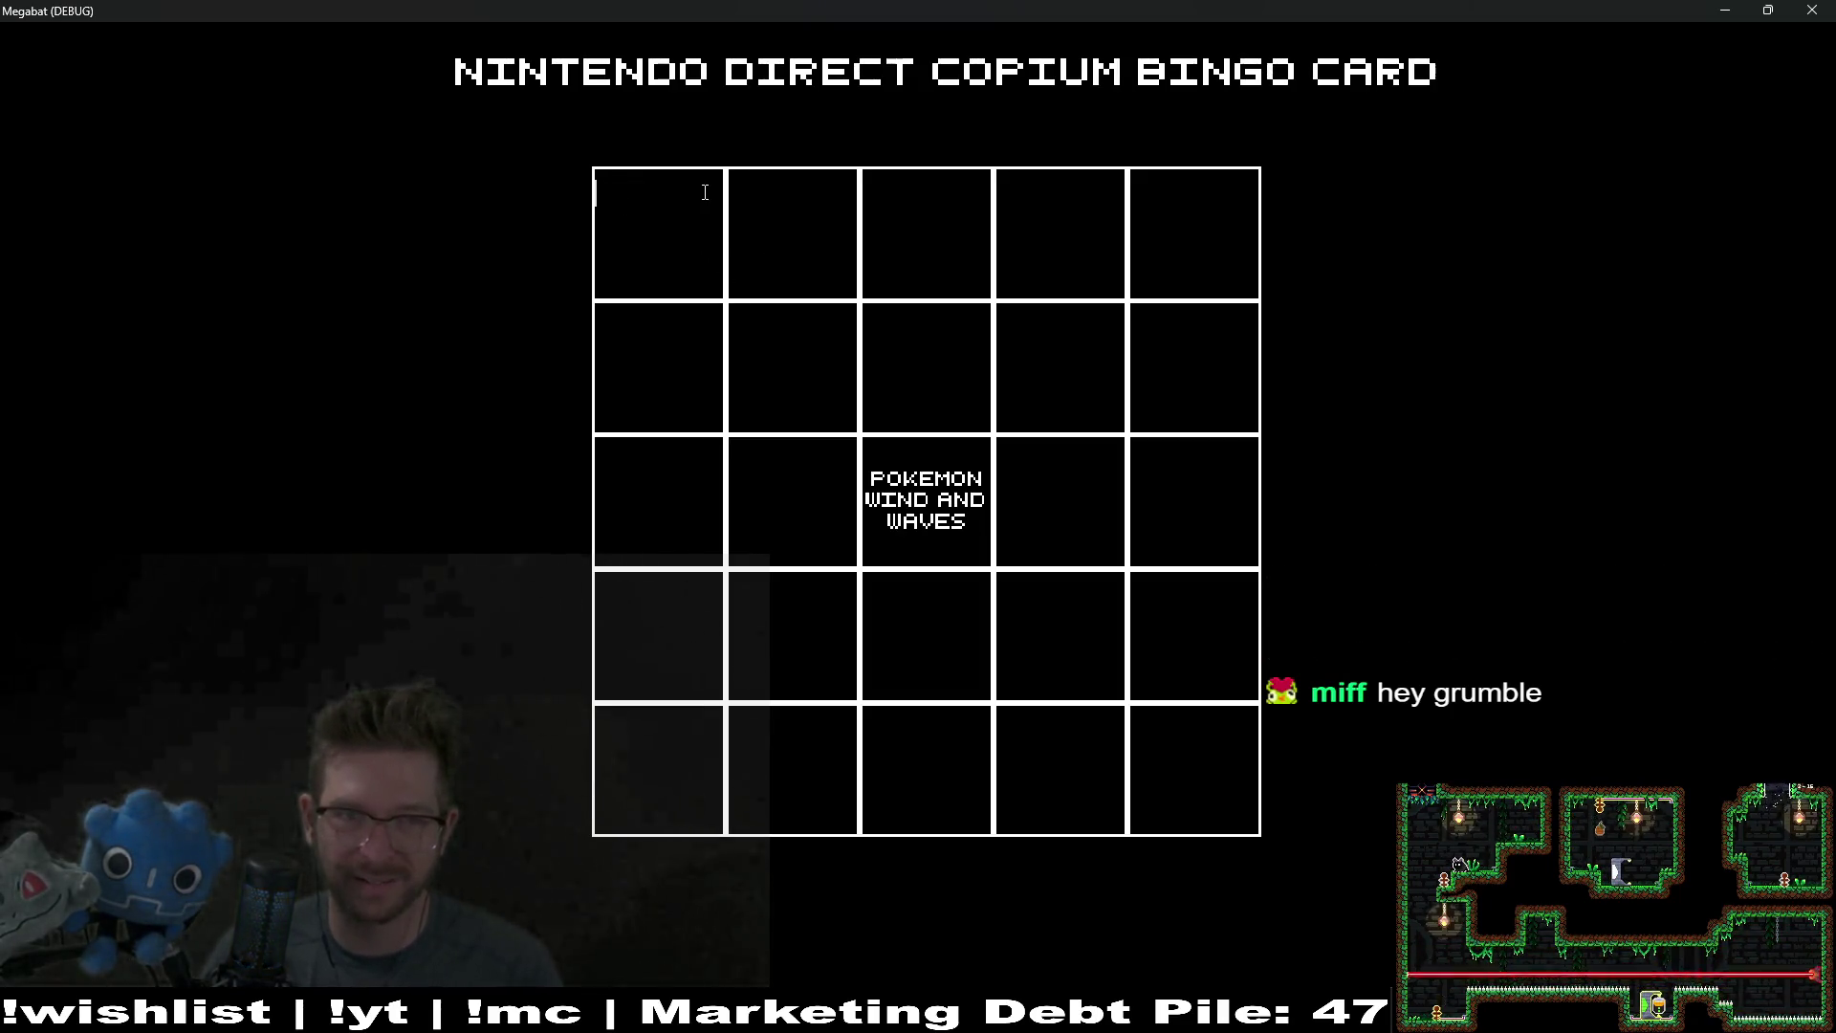
Step: Finish OOT REMAKE top-left, then add PEEPO GLIDER (row 2, col 4) and JRPG THAT NO ONE CARES ABOUT (row 4, col 4)
type("OOT REMAKE")
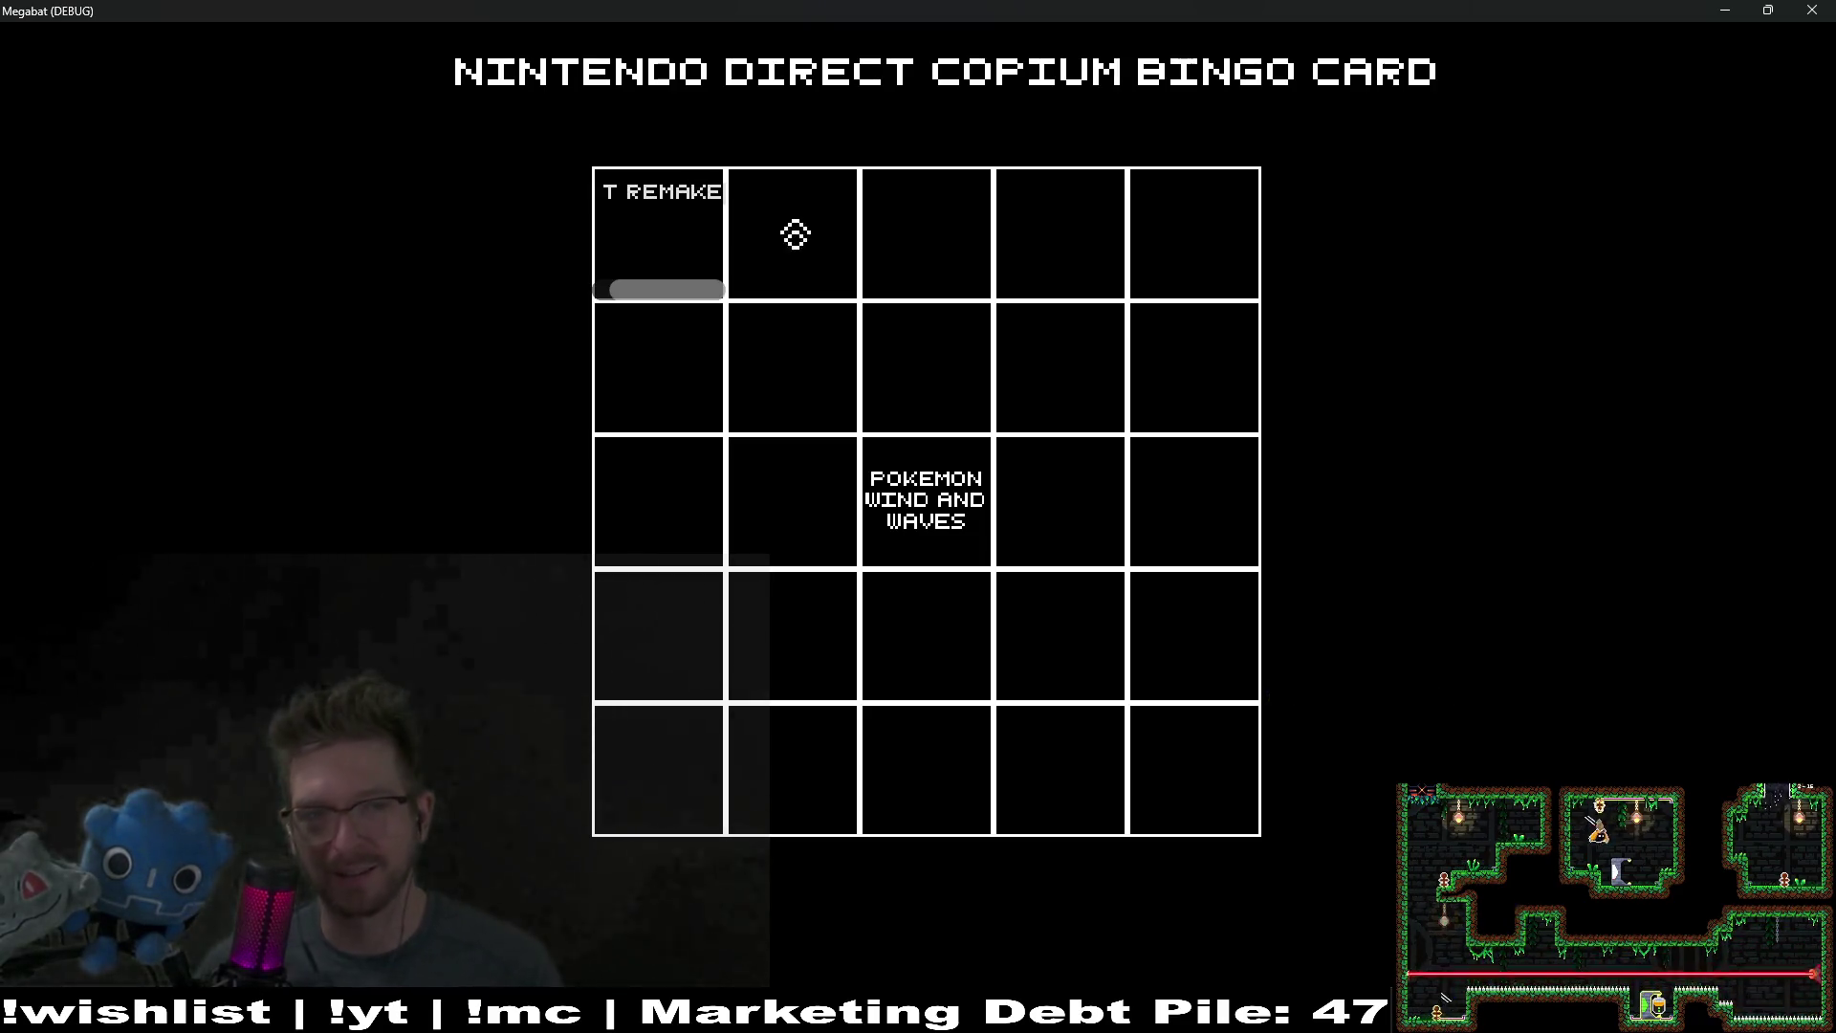
key("Tab")
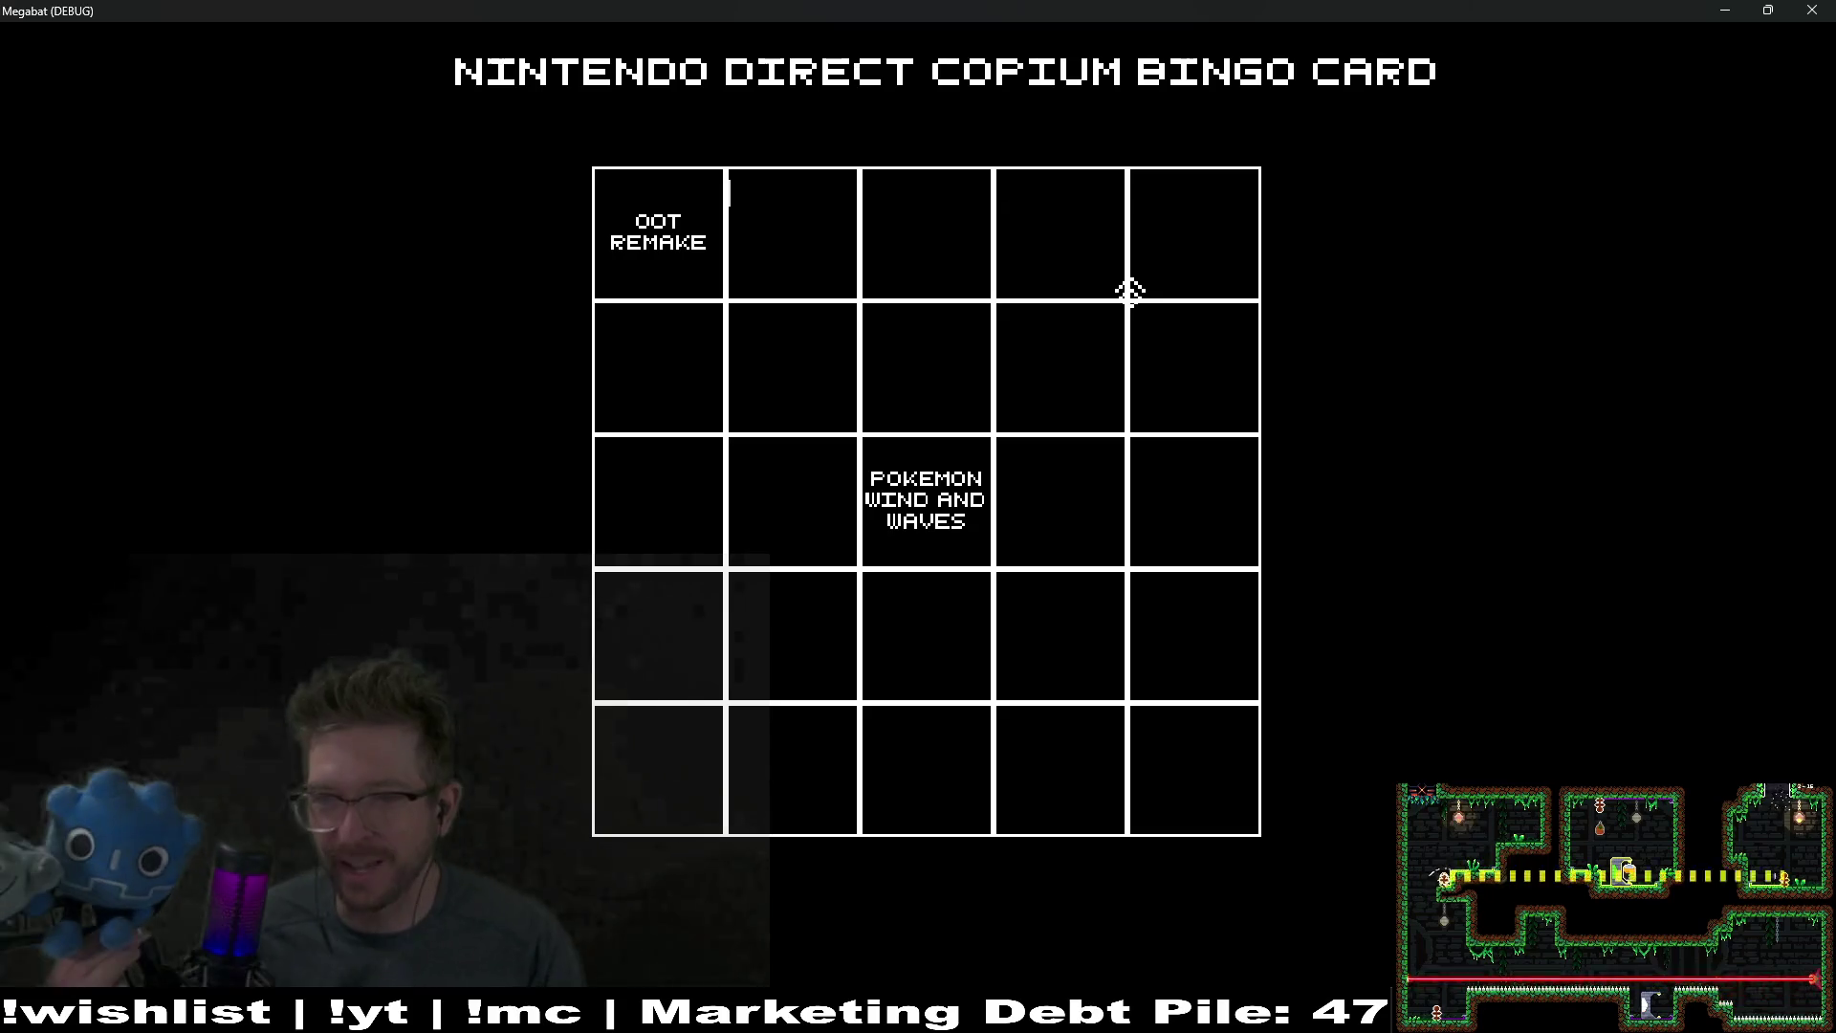
left_click(1087, 378)
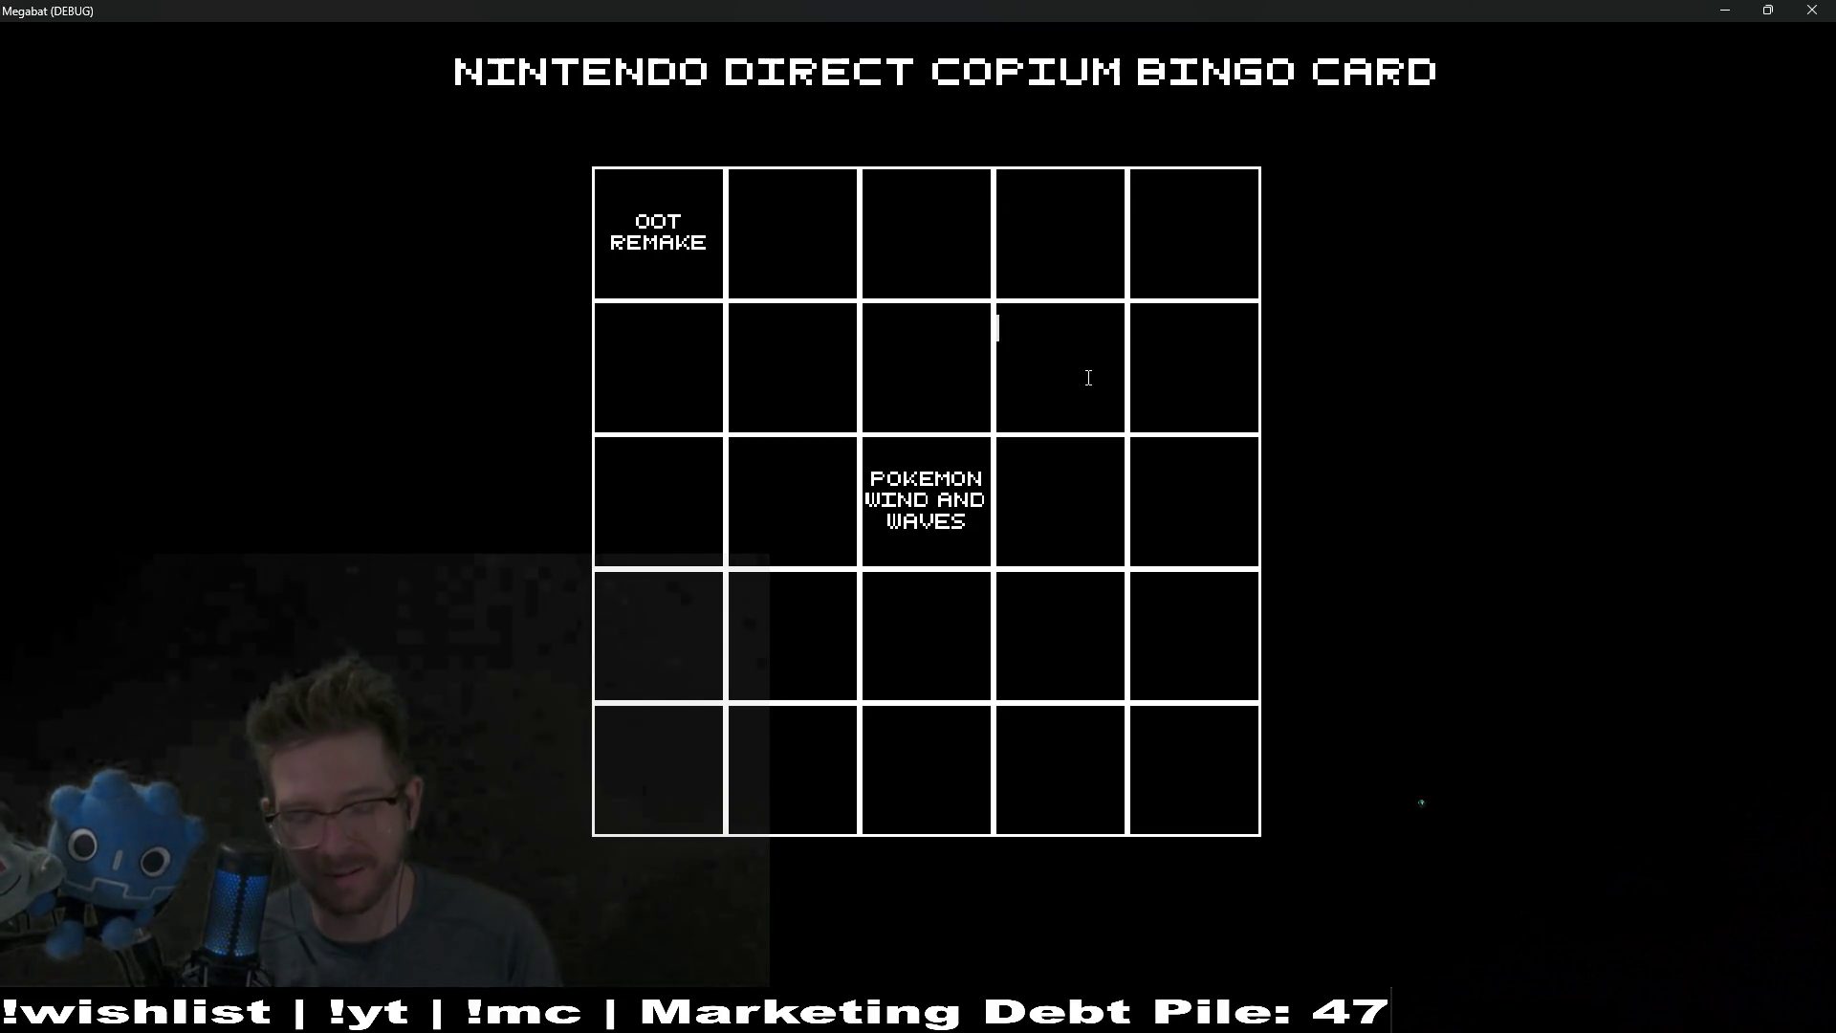
type("PEEPO GLIDER")
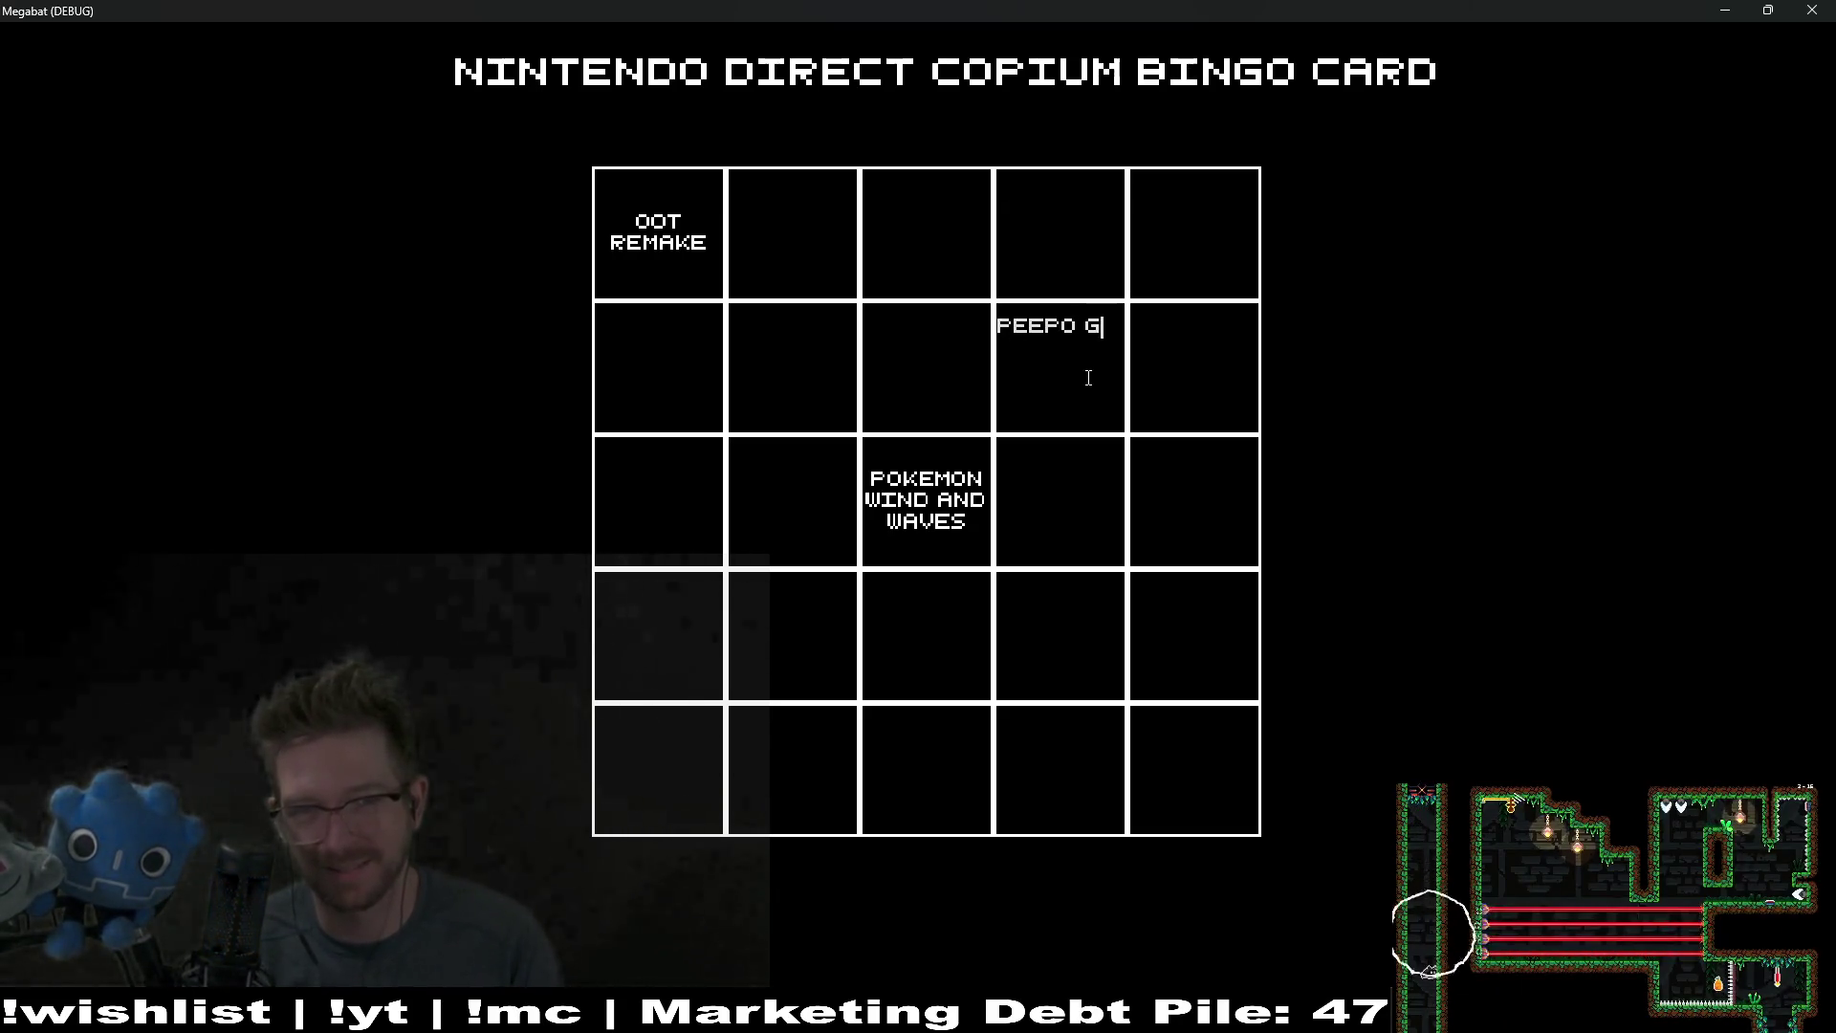
left_click(1067, 642)
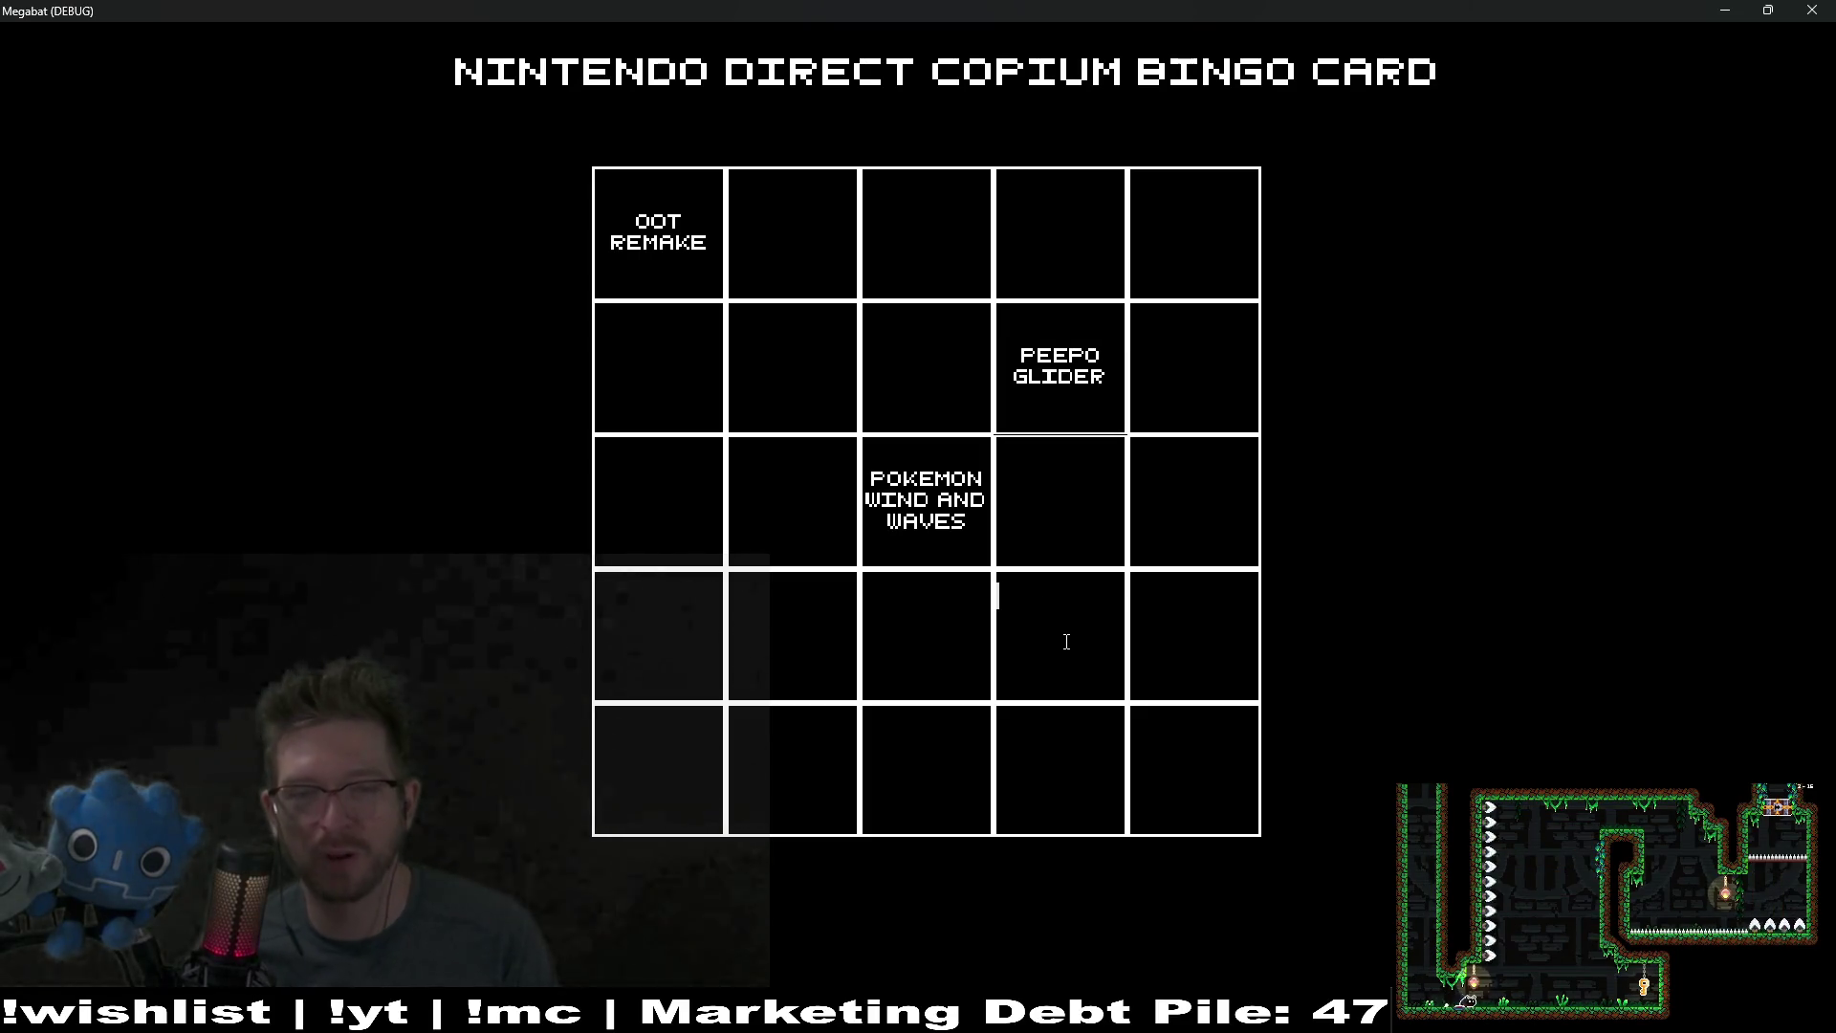
type("JR")
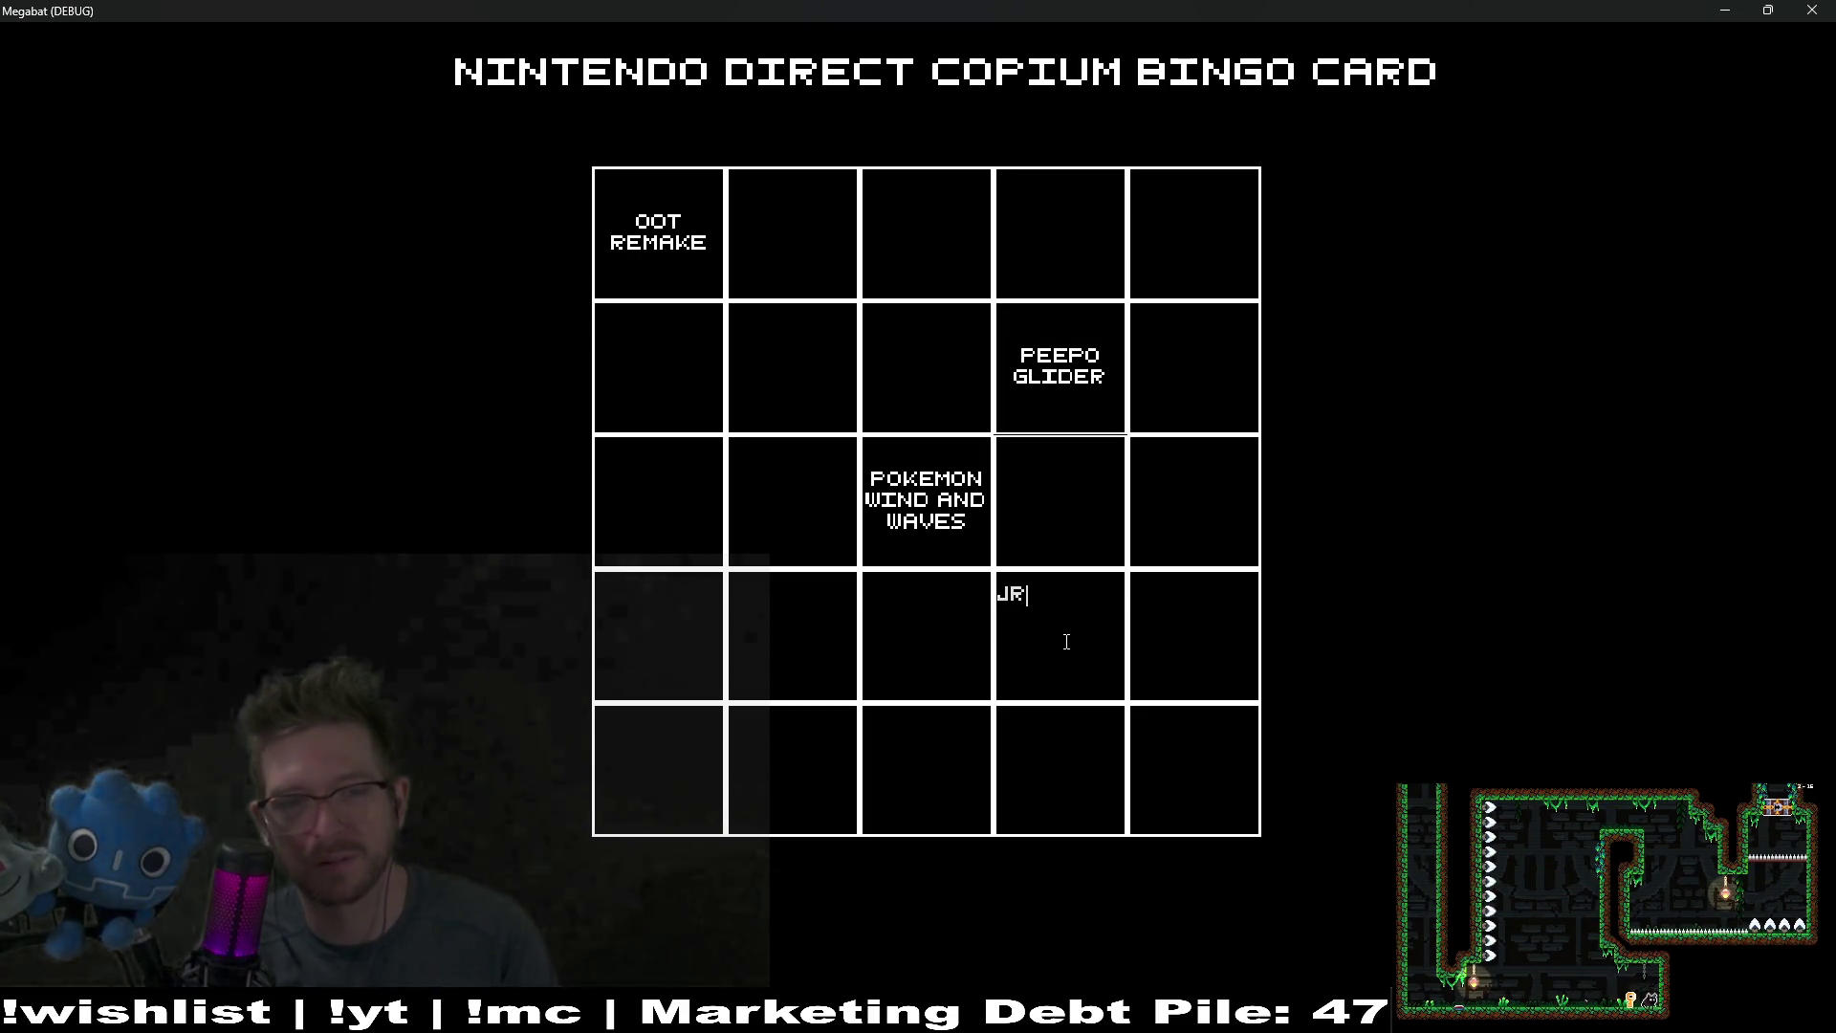
type("PG TH")
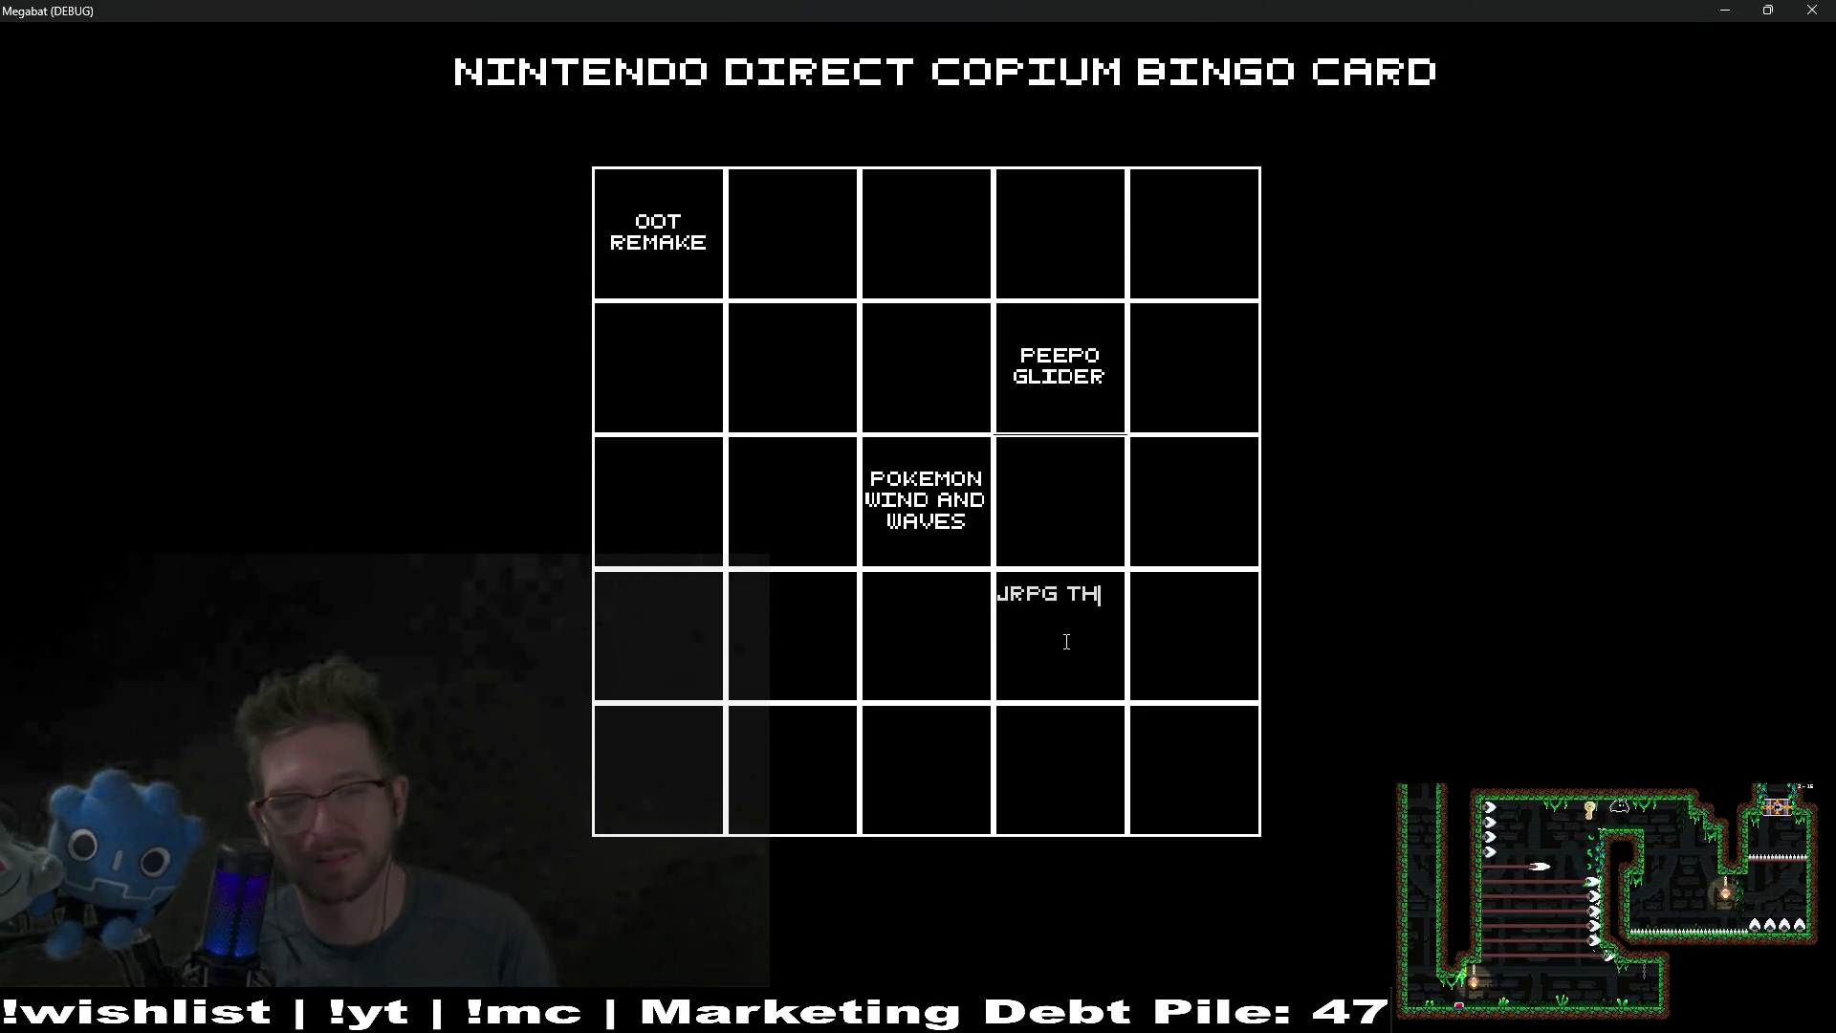
type("AT NO ONE CARES")
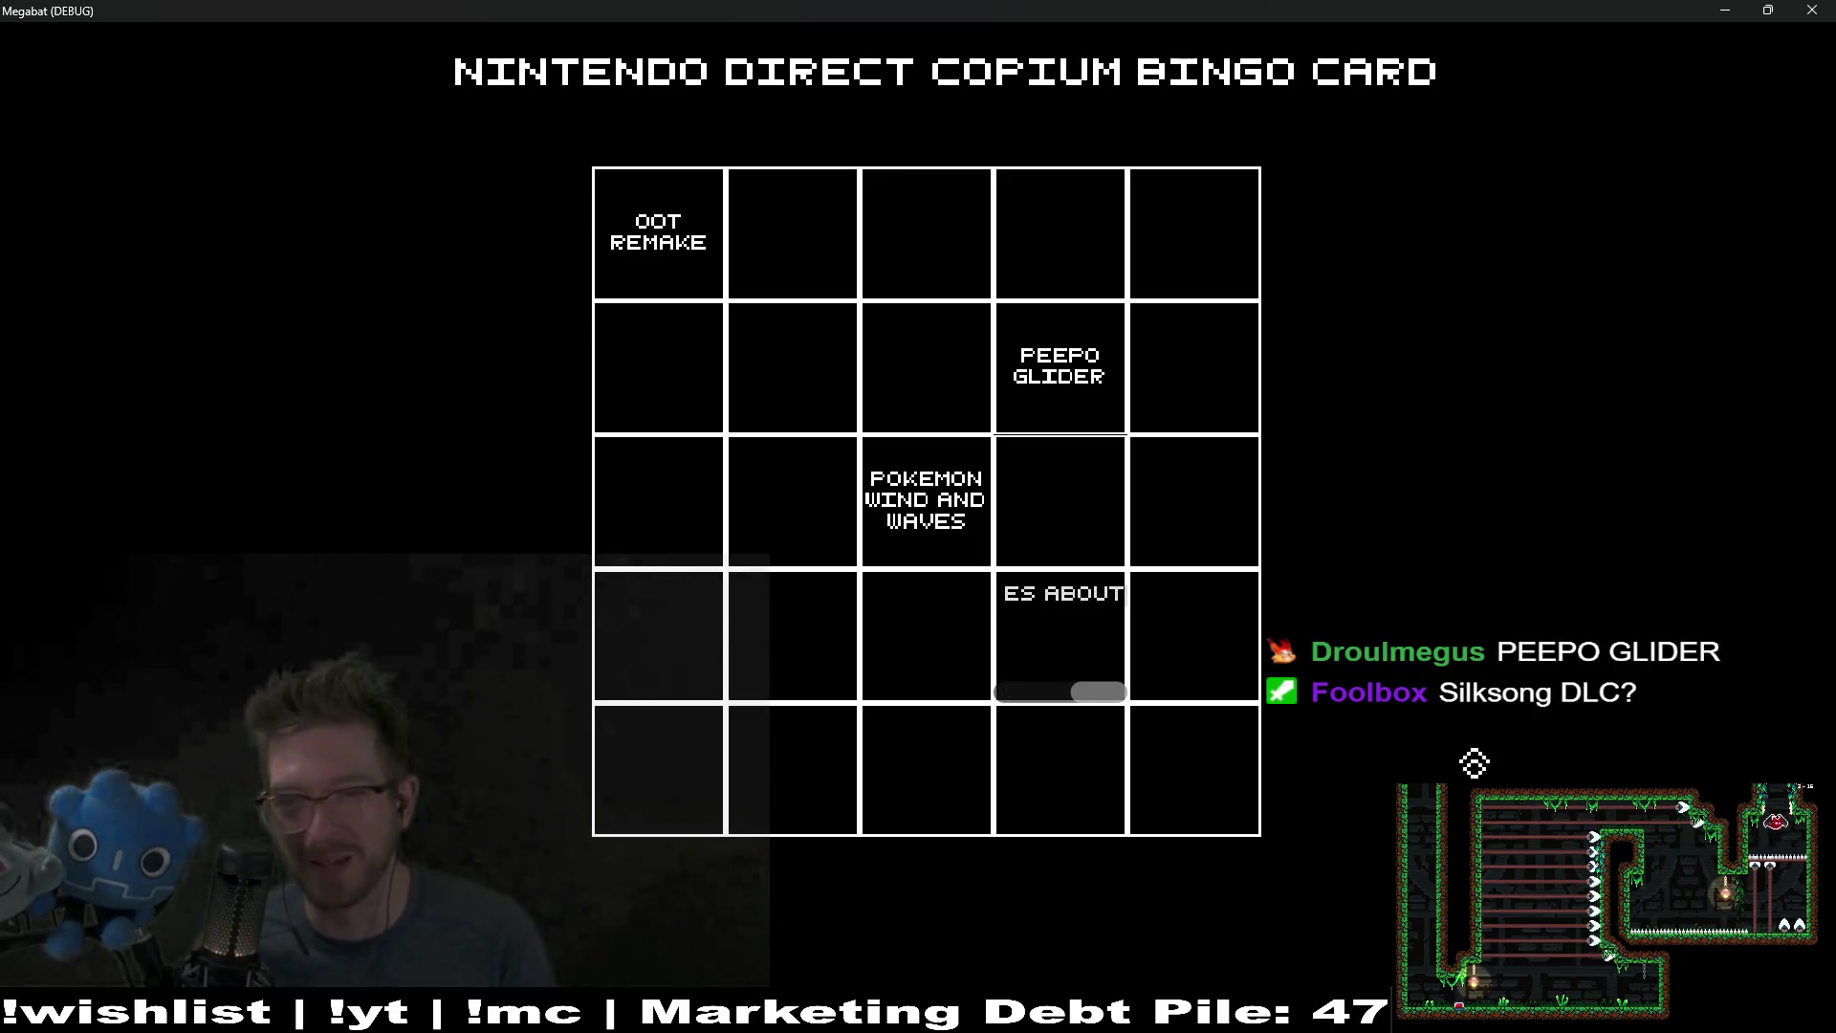
left_click(1183, 613)
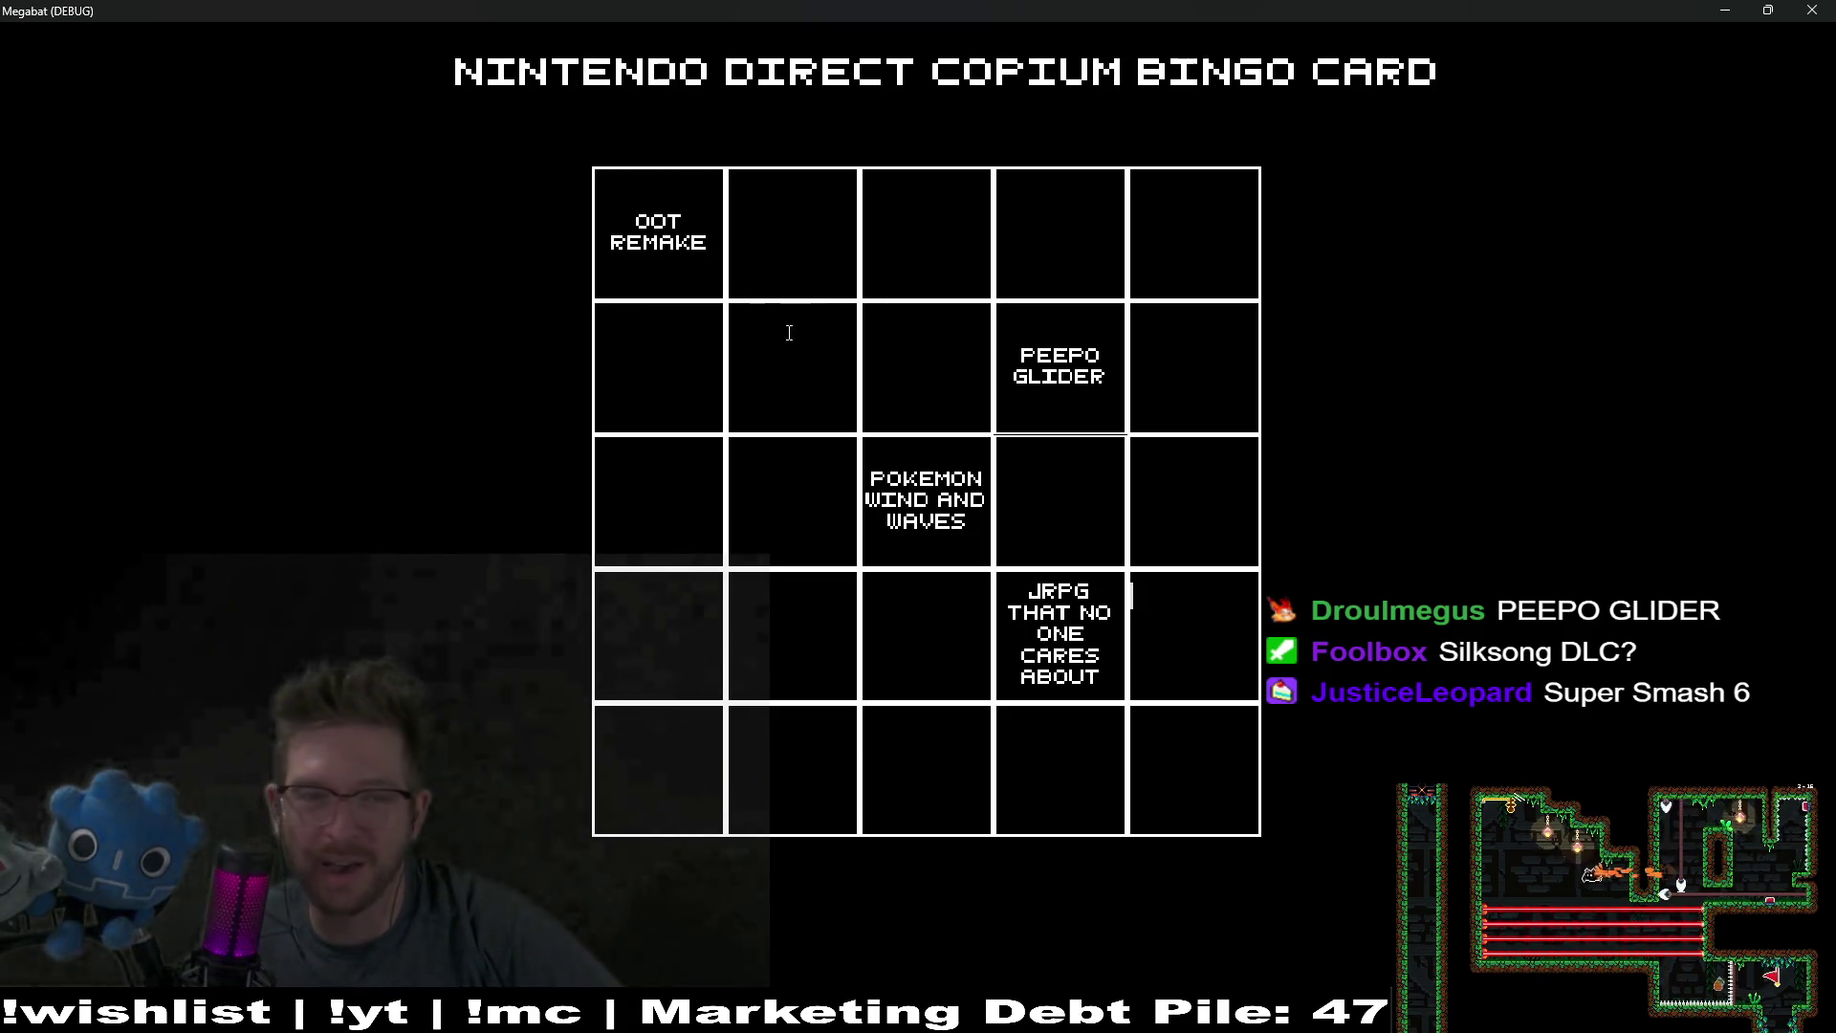
Step: Enter SILK SONG DLC in row 2, column 2, fixing the lowercase ending
type("S")
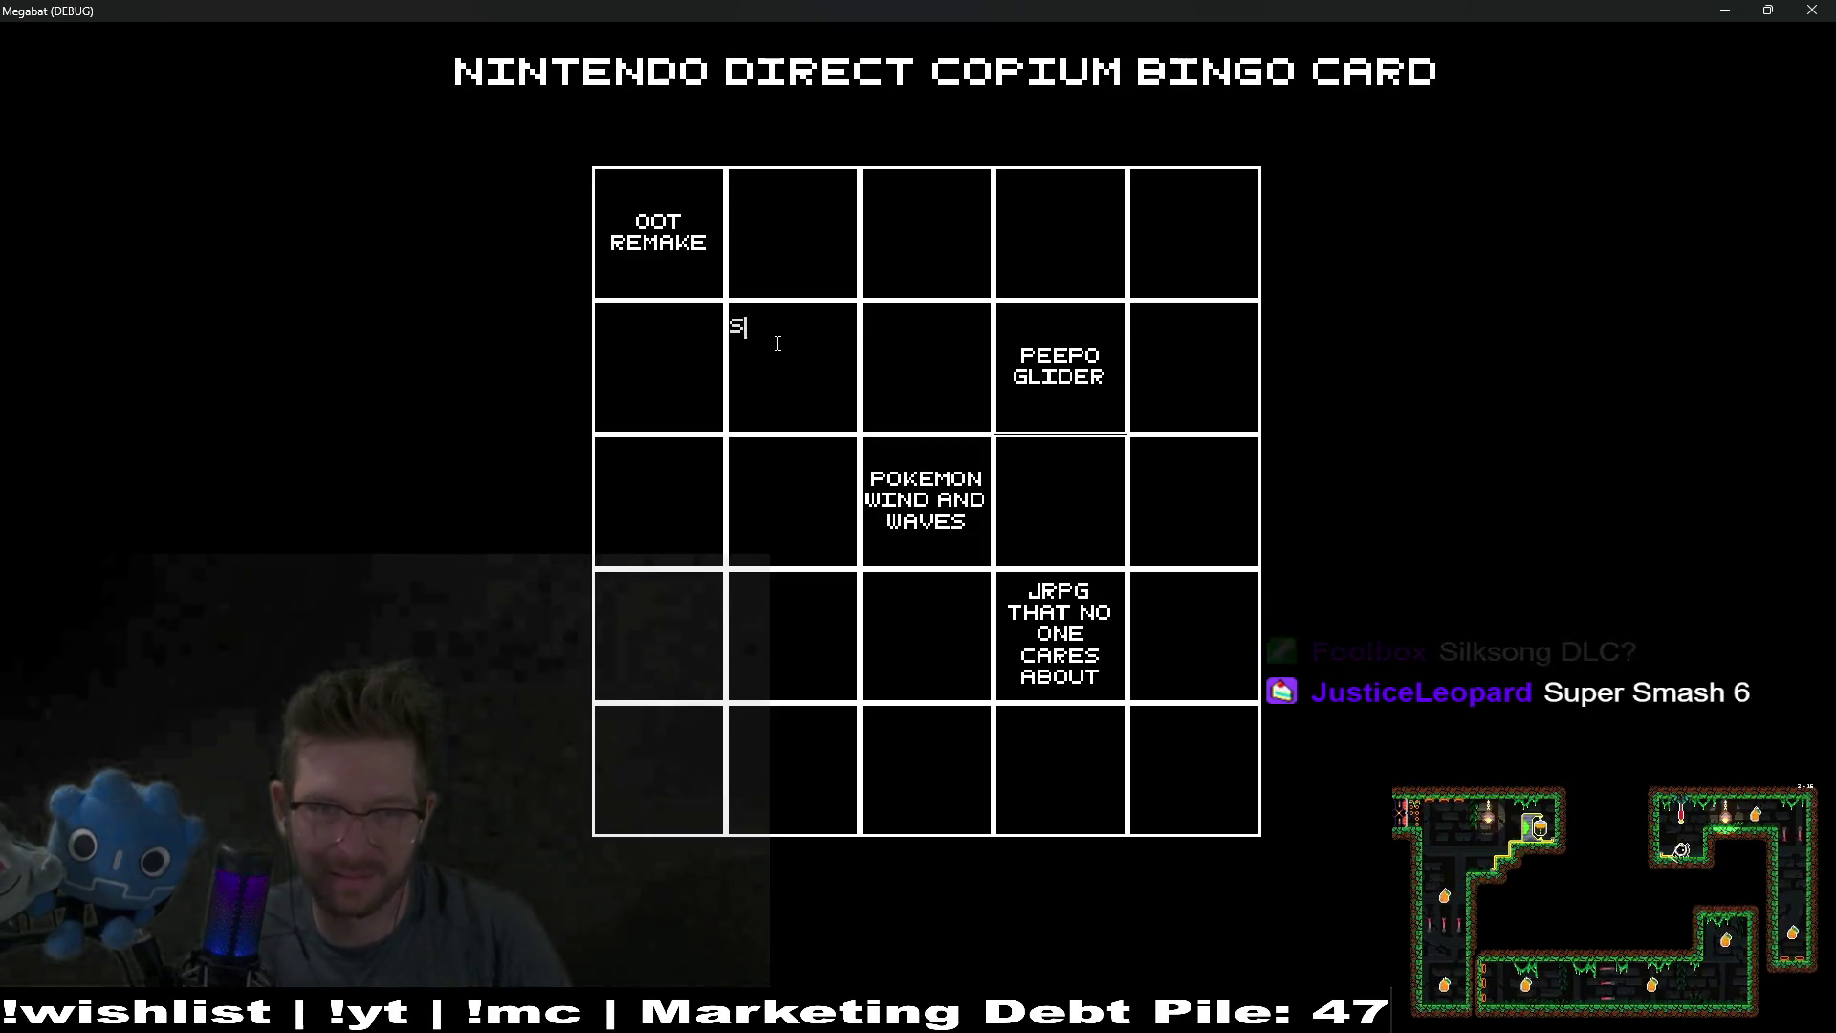
type("ILG")
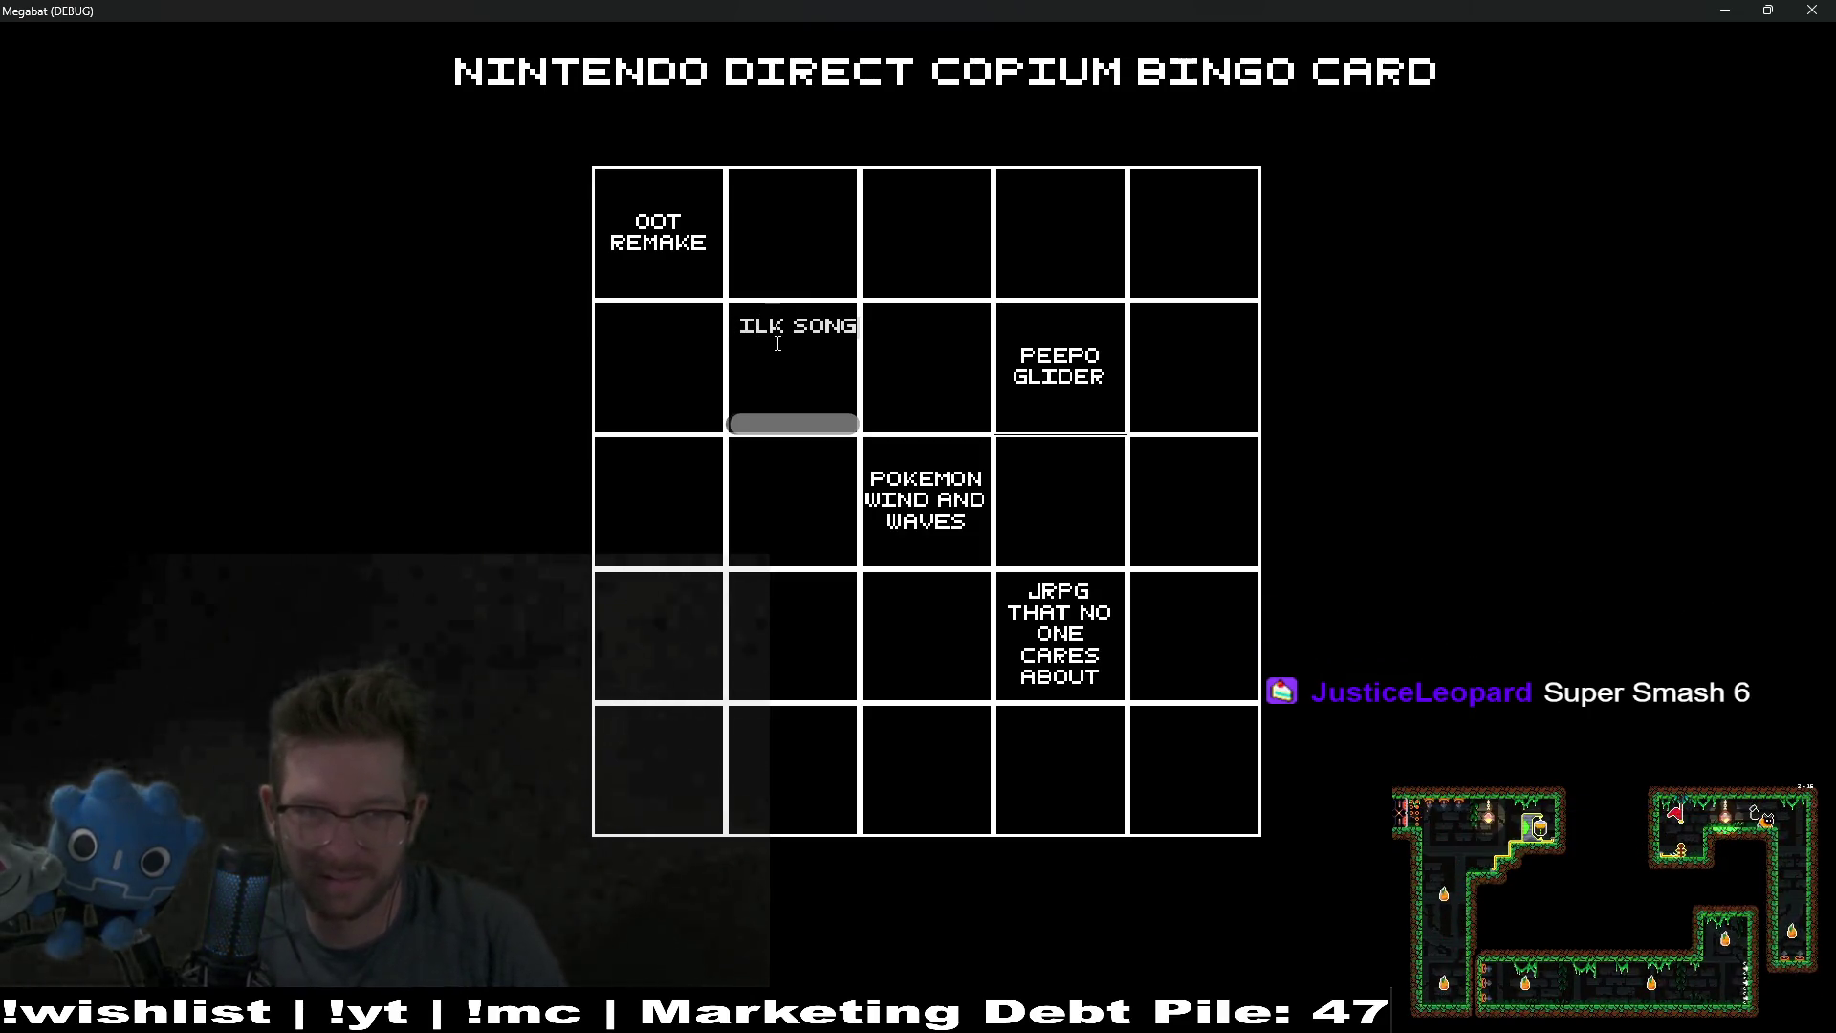
type("dlc")
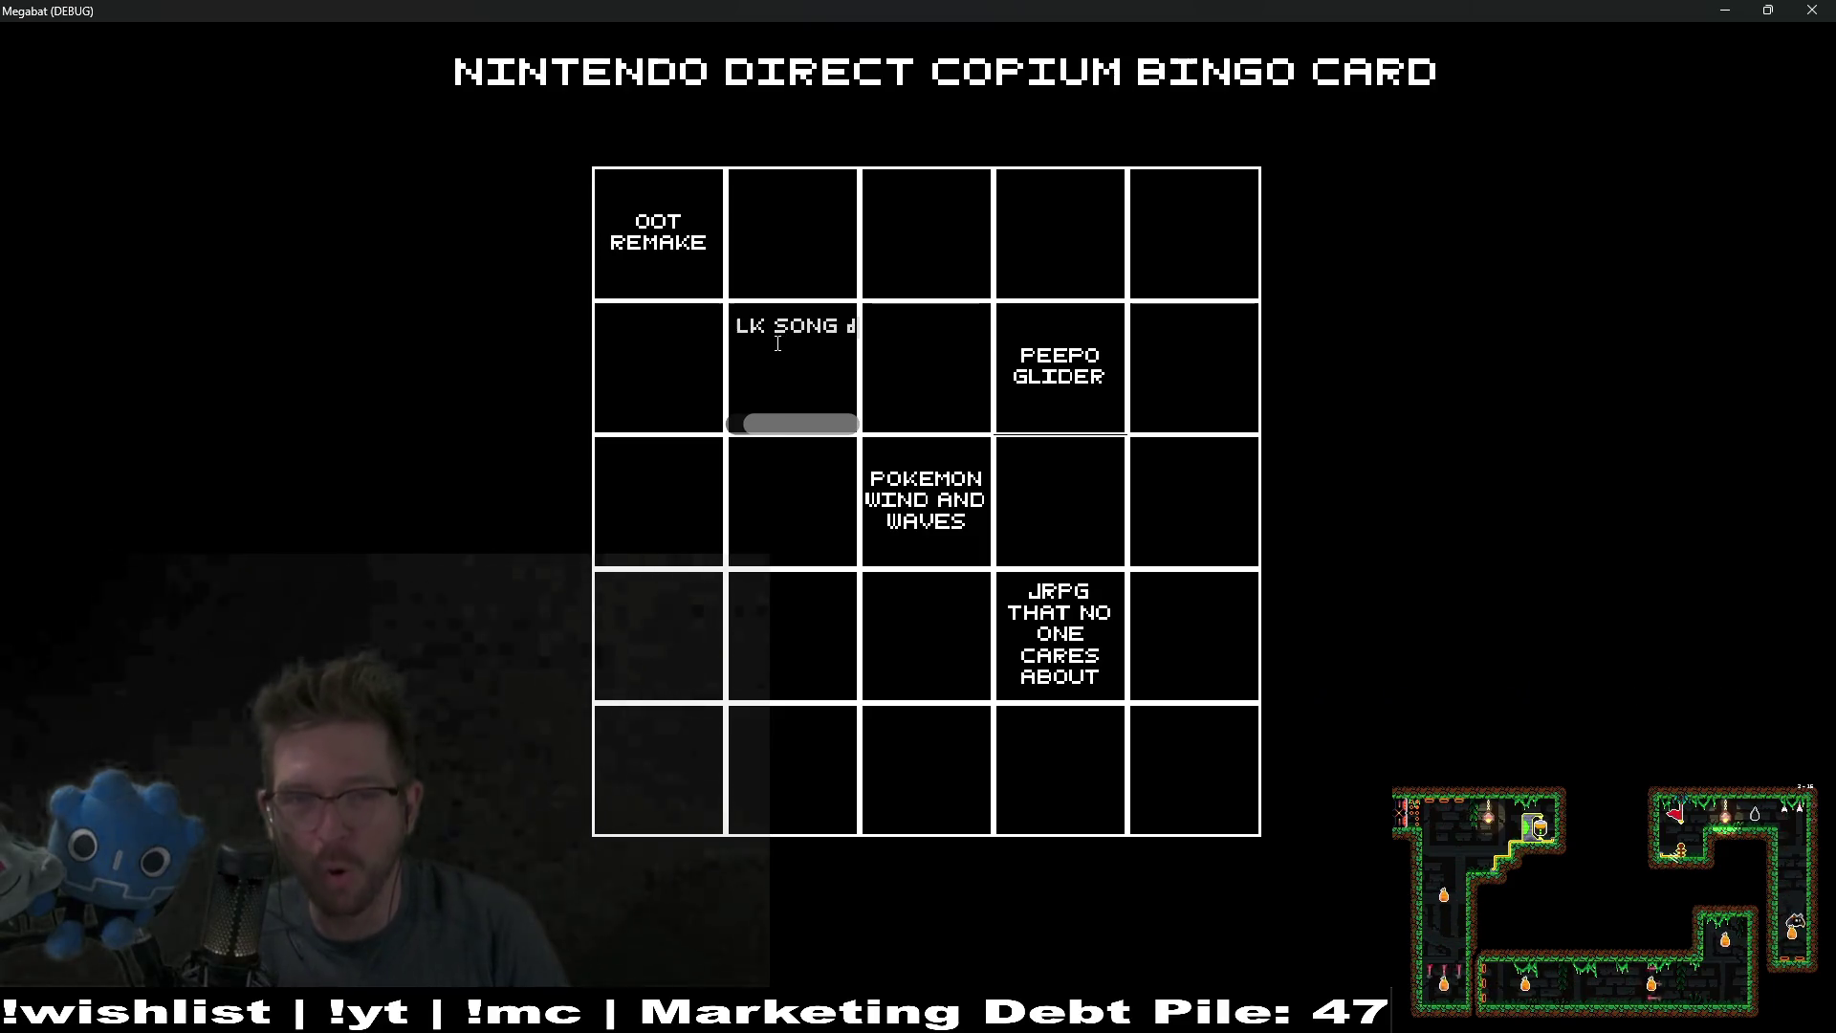
key("BackSpace")
type("DLC")
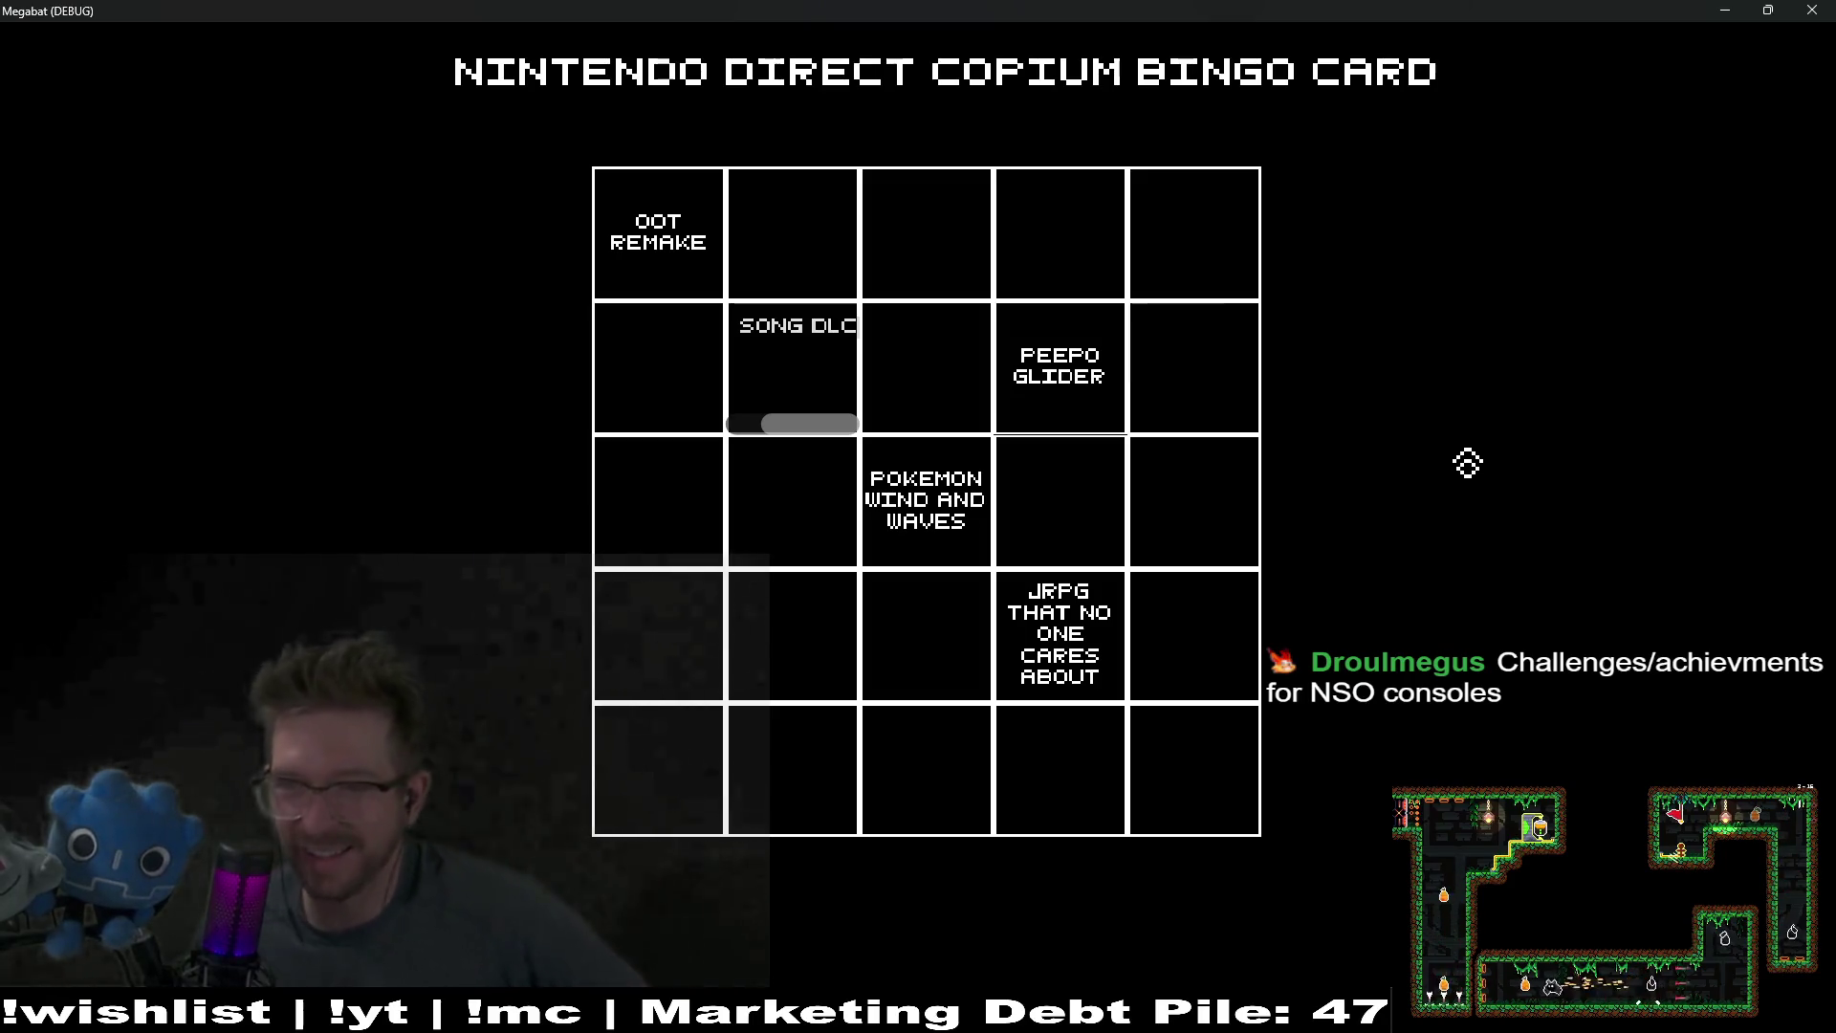
left_click(1210, 244)
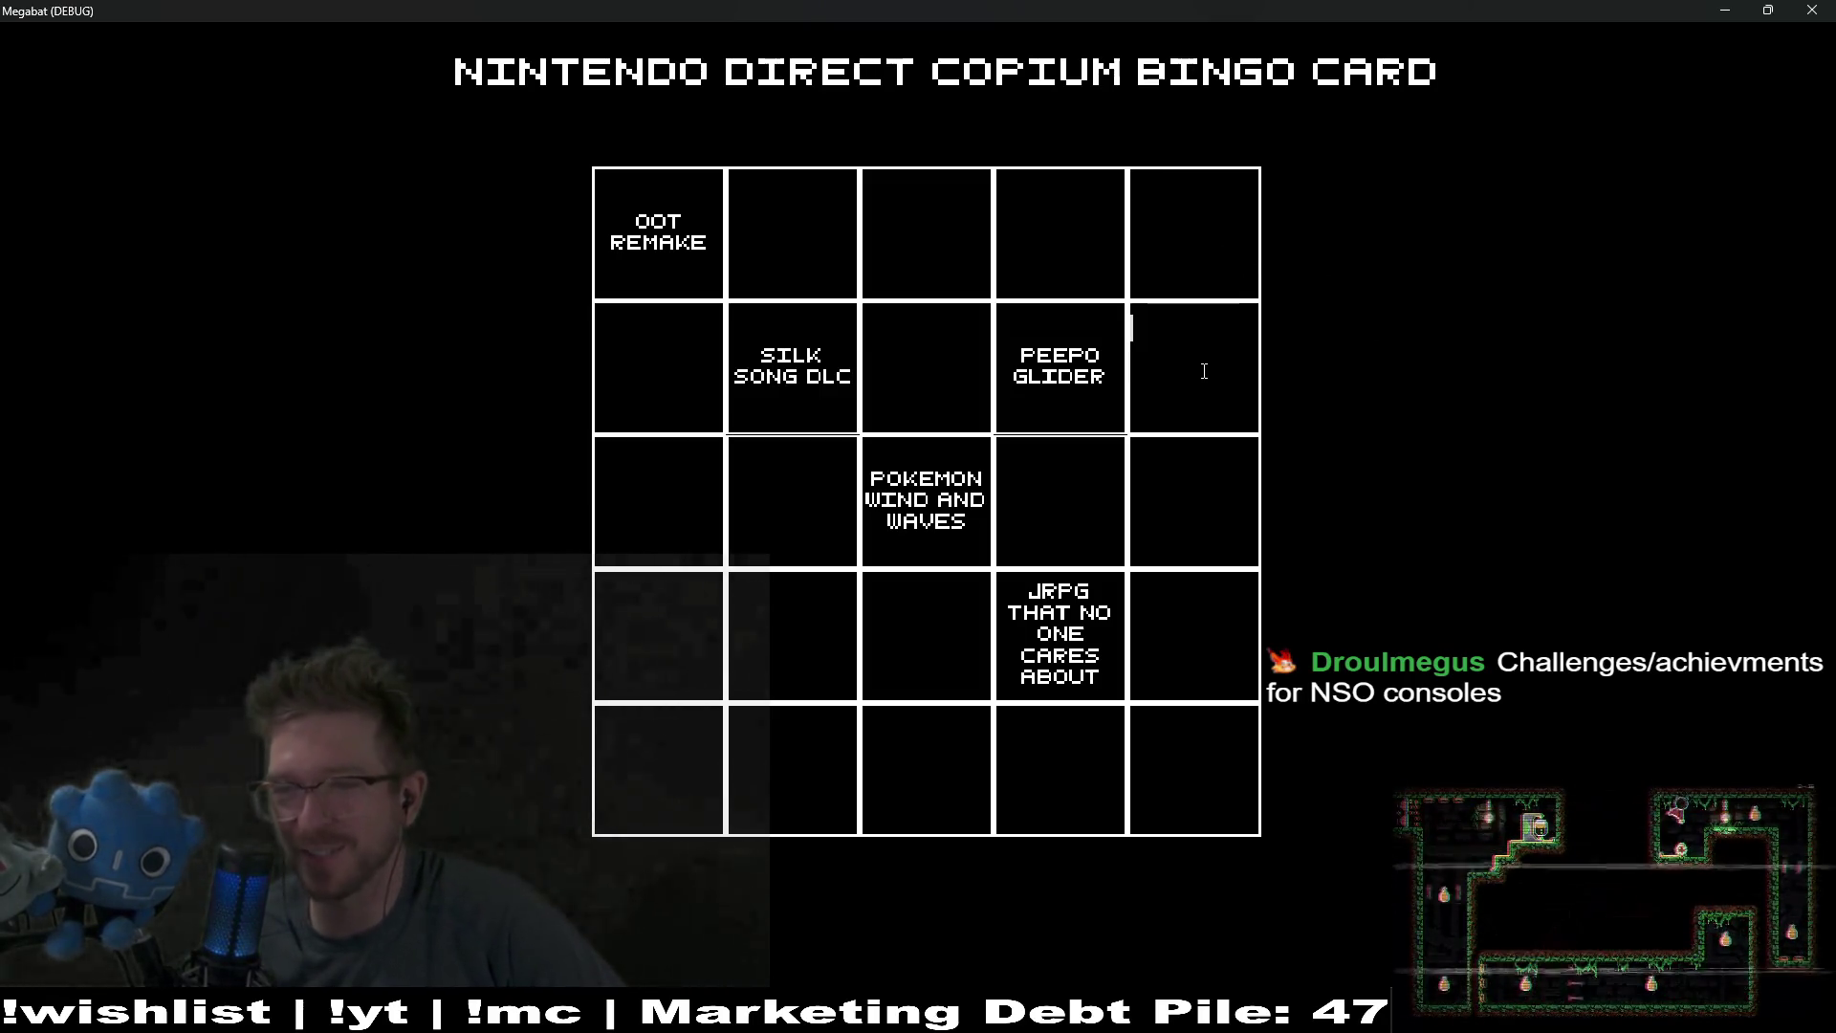
left_click(1170, 364)
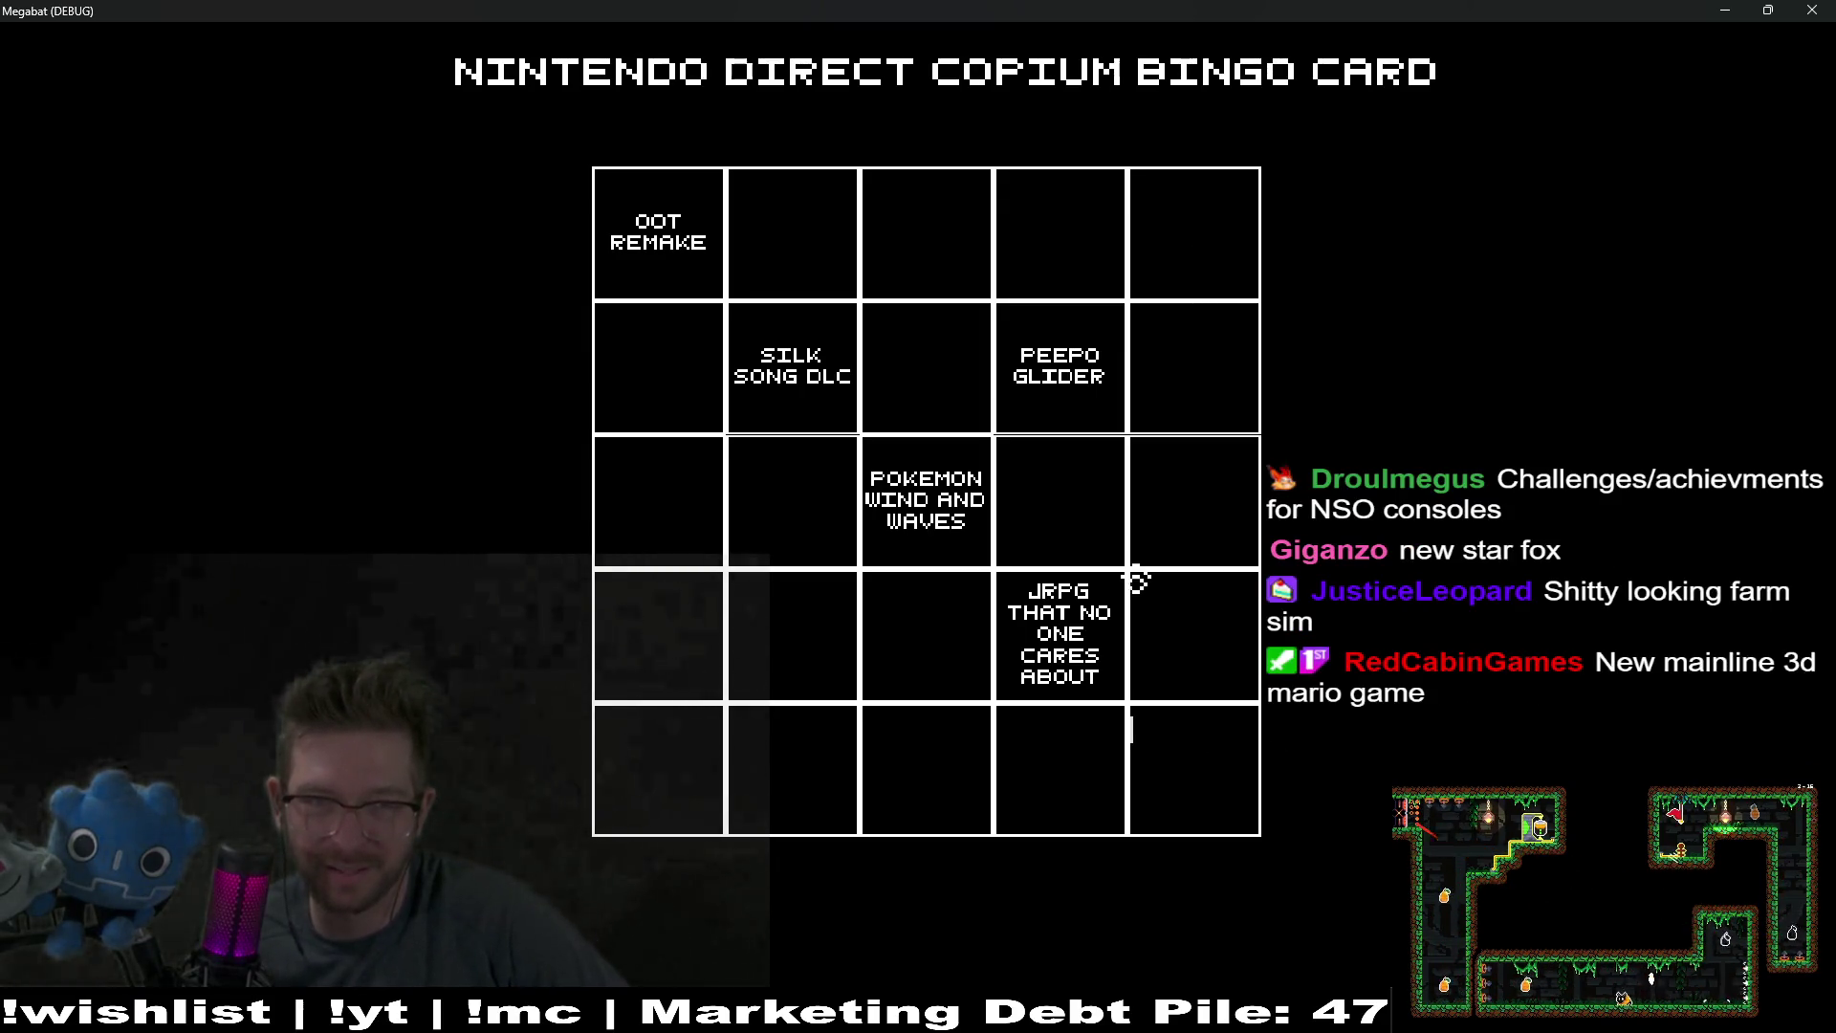
Step: Put STAR FOX ANYTHING in the bottom-right square
left_click(1195, 761)
type("STAR")
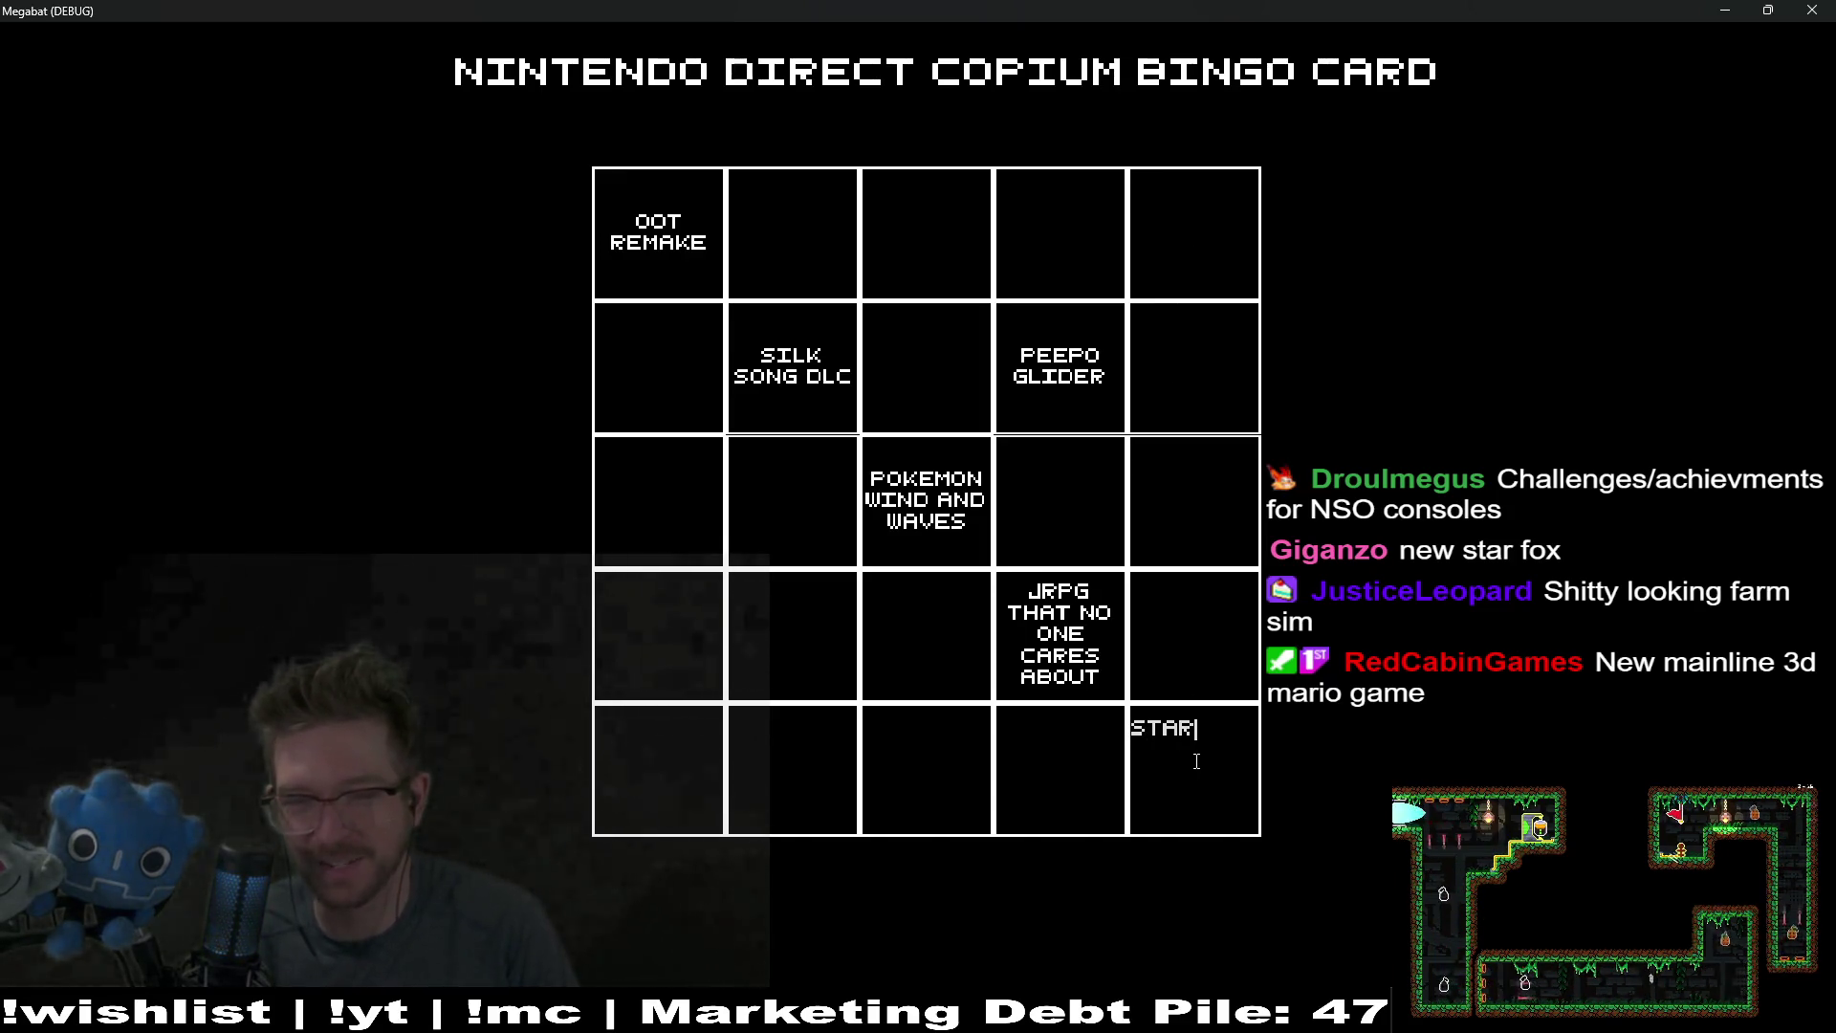
type("F")
key("BackSpace")
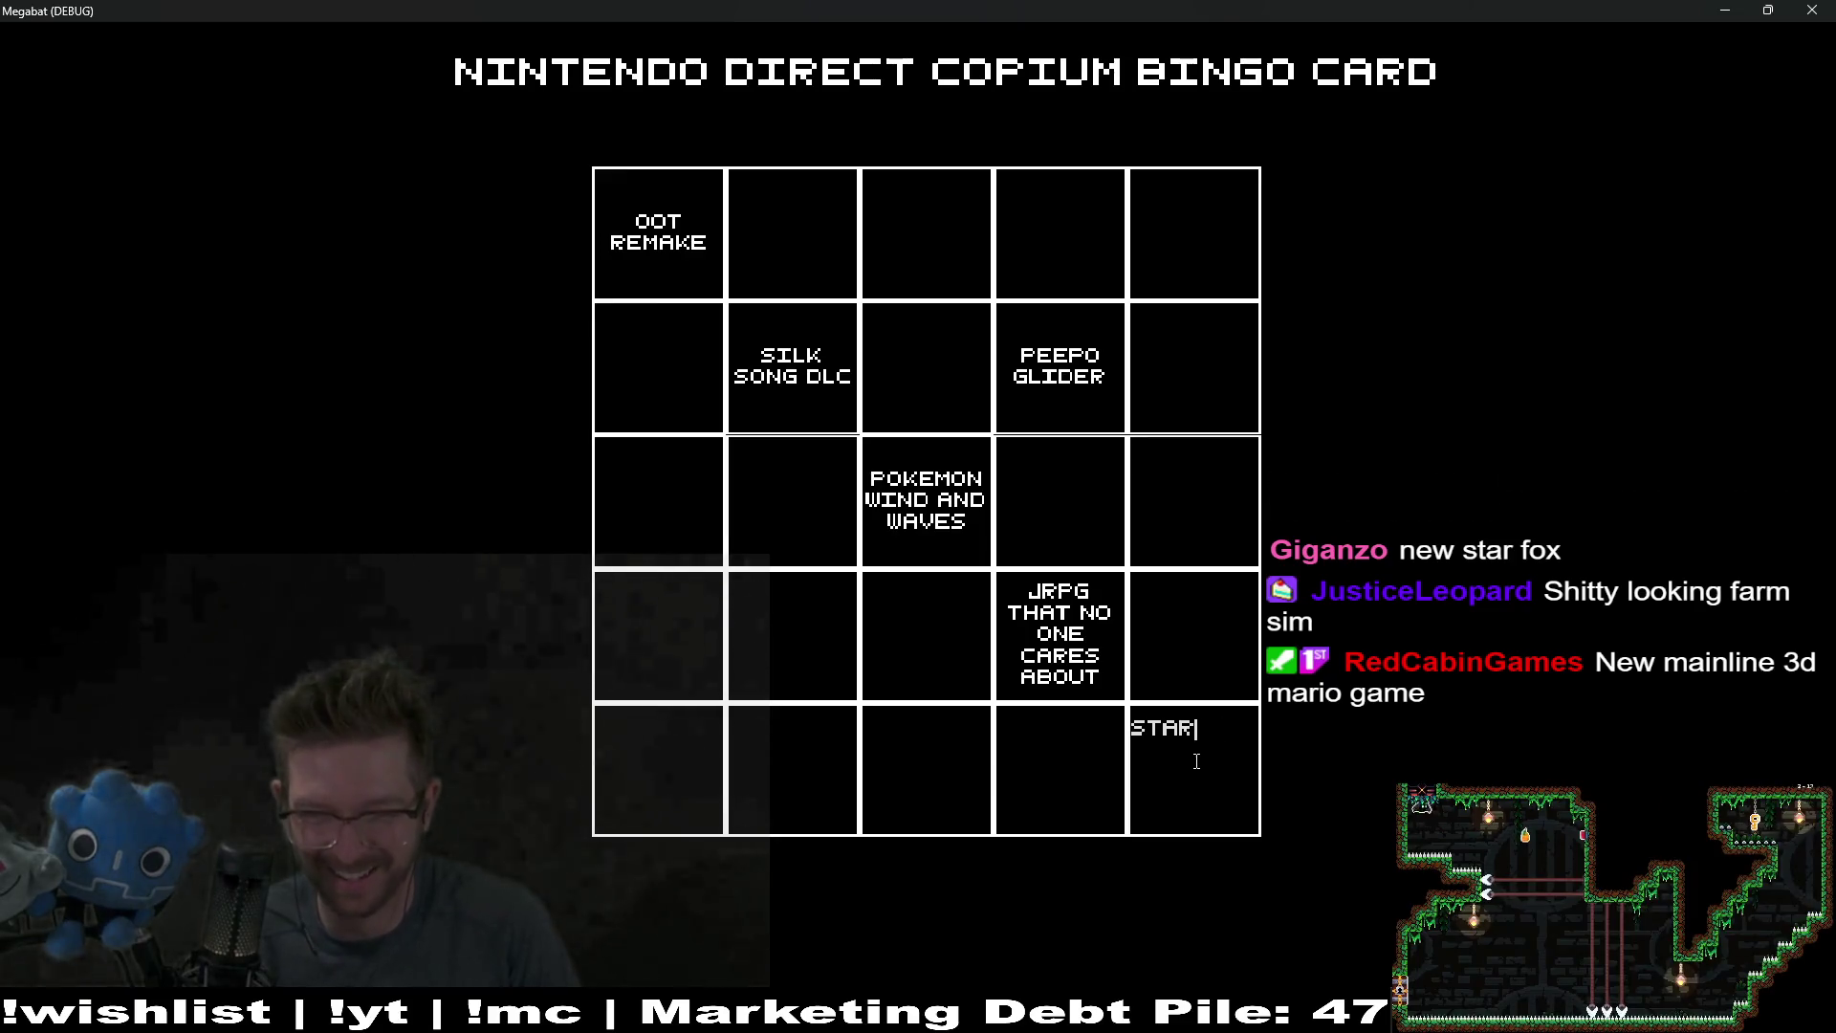
type("TAR ")
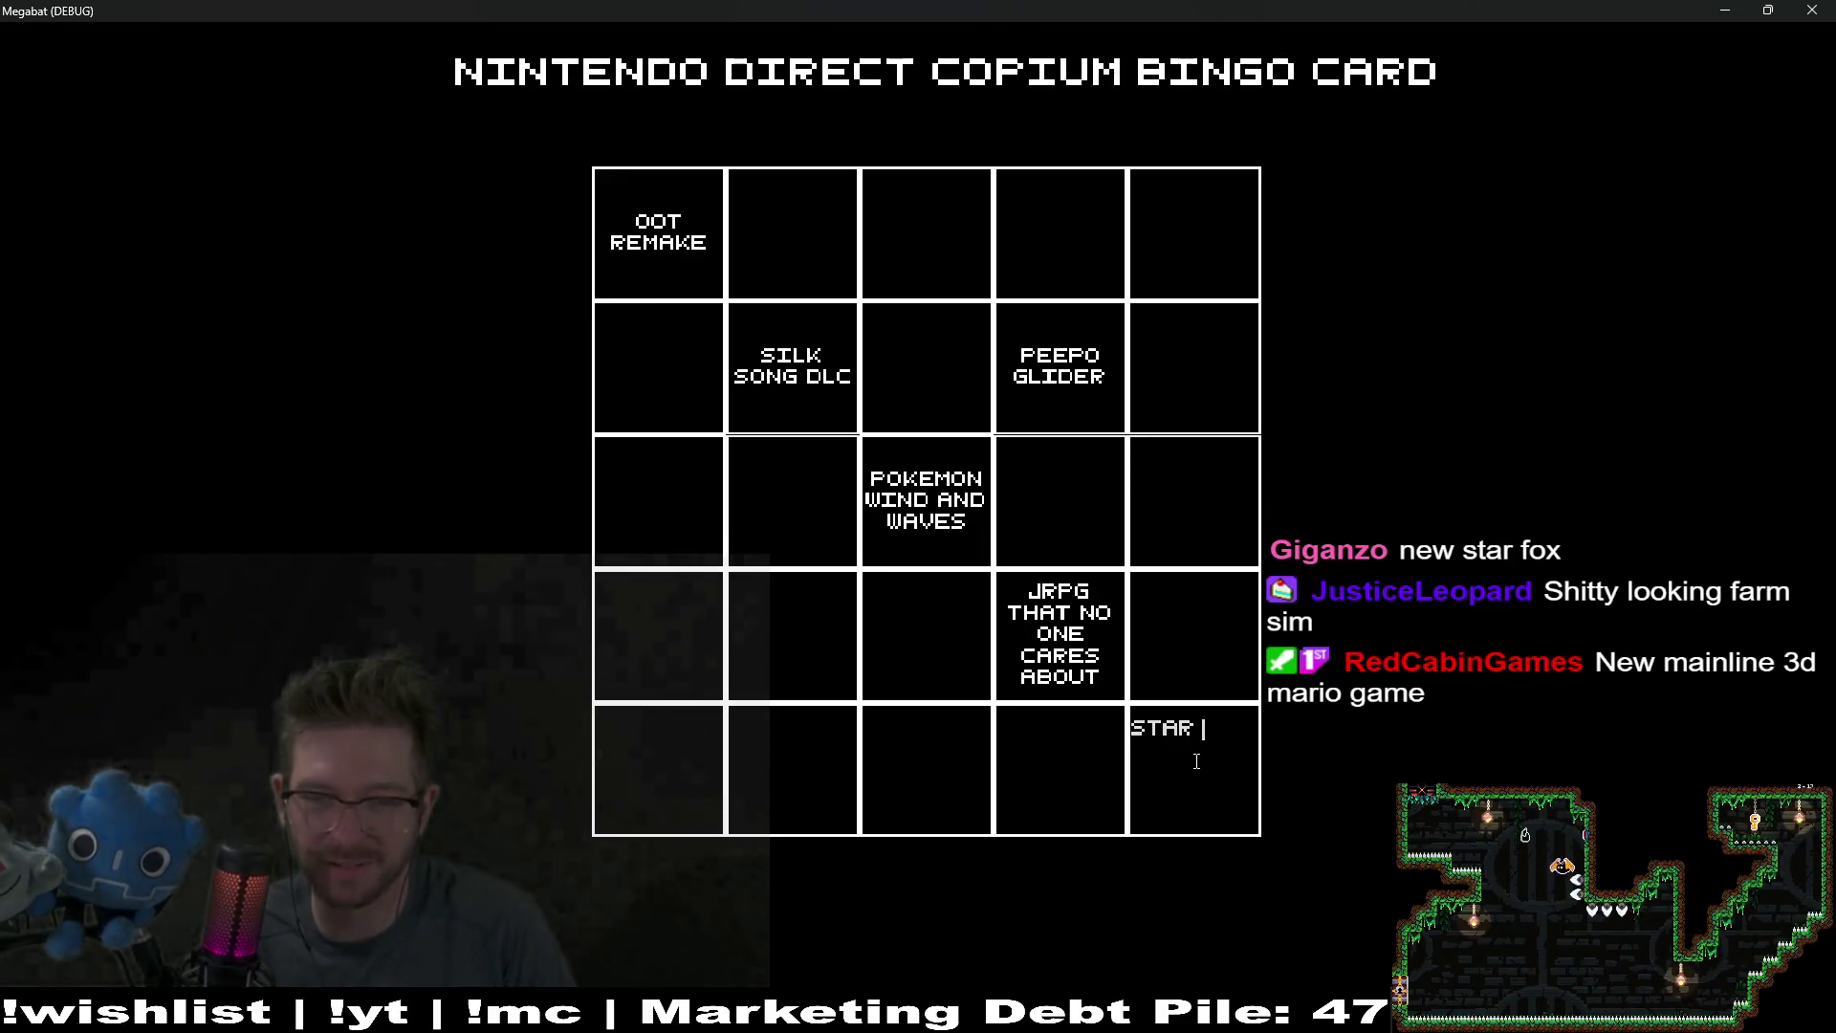
type("X")
type(" ANYTHING")
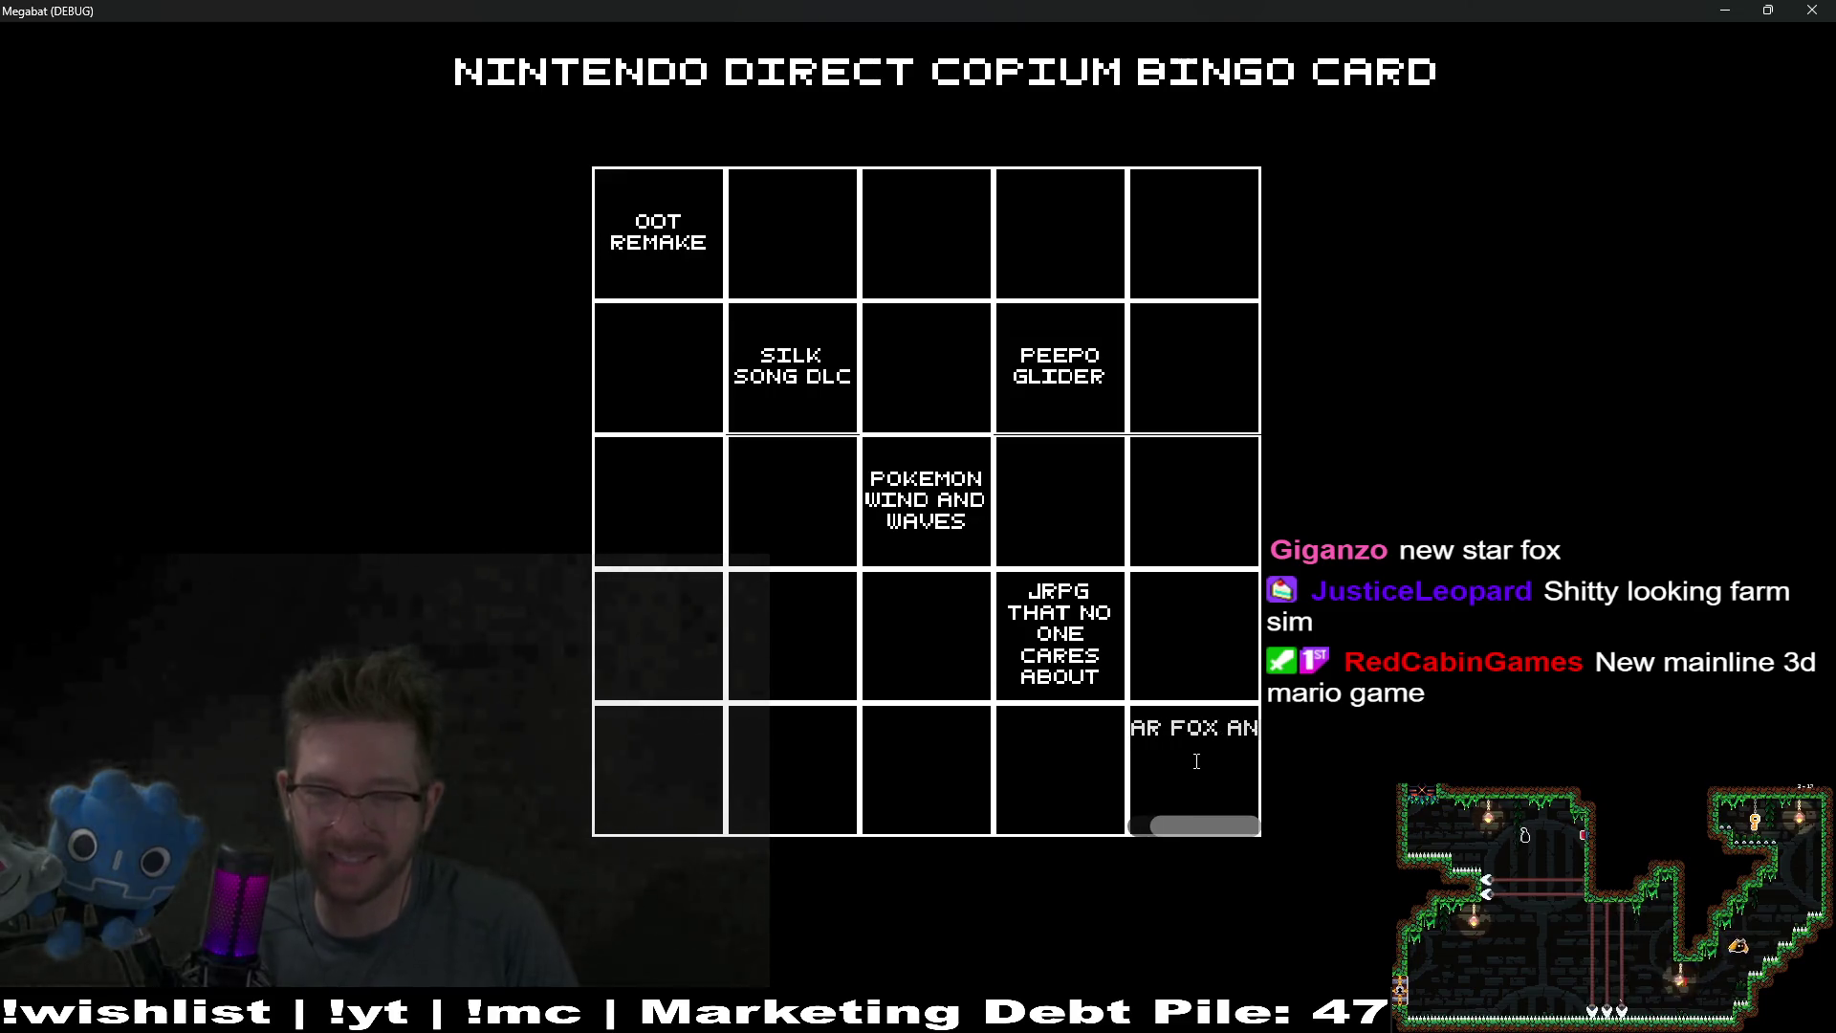
left_click(1164, 267)
Step: Put F-ZERO ANYTHING in the top-right square
left_click(1230, 353)
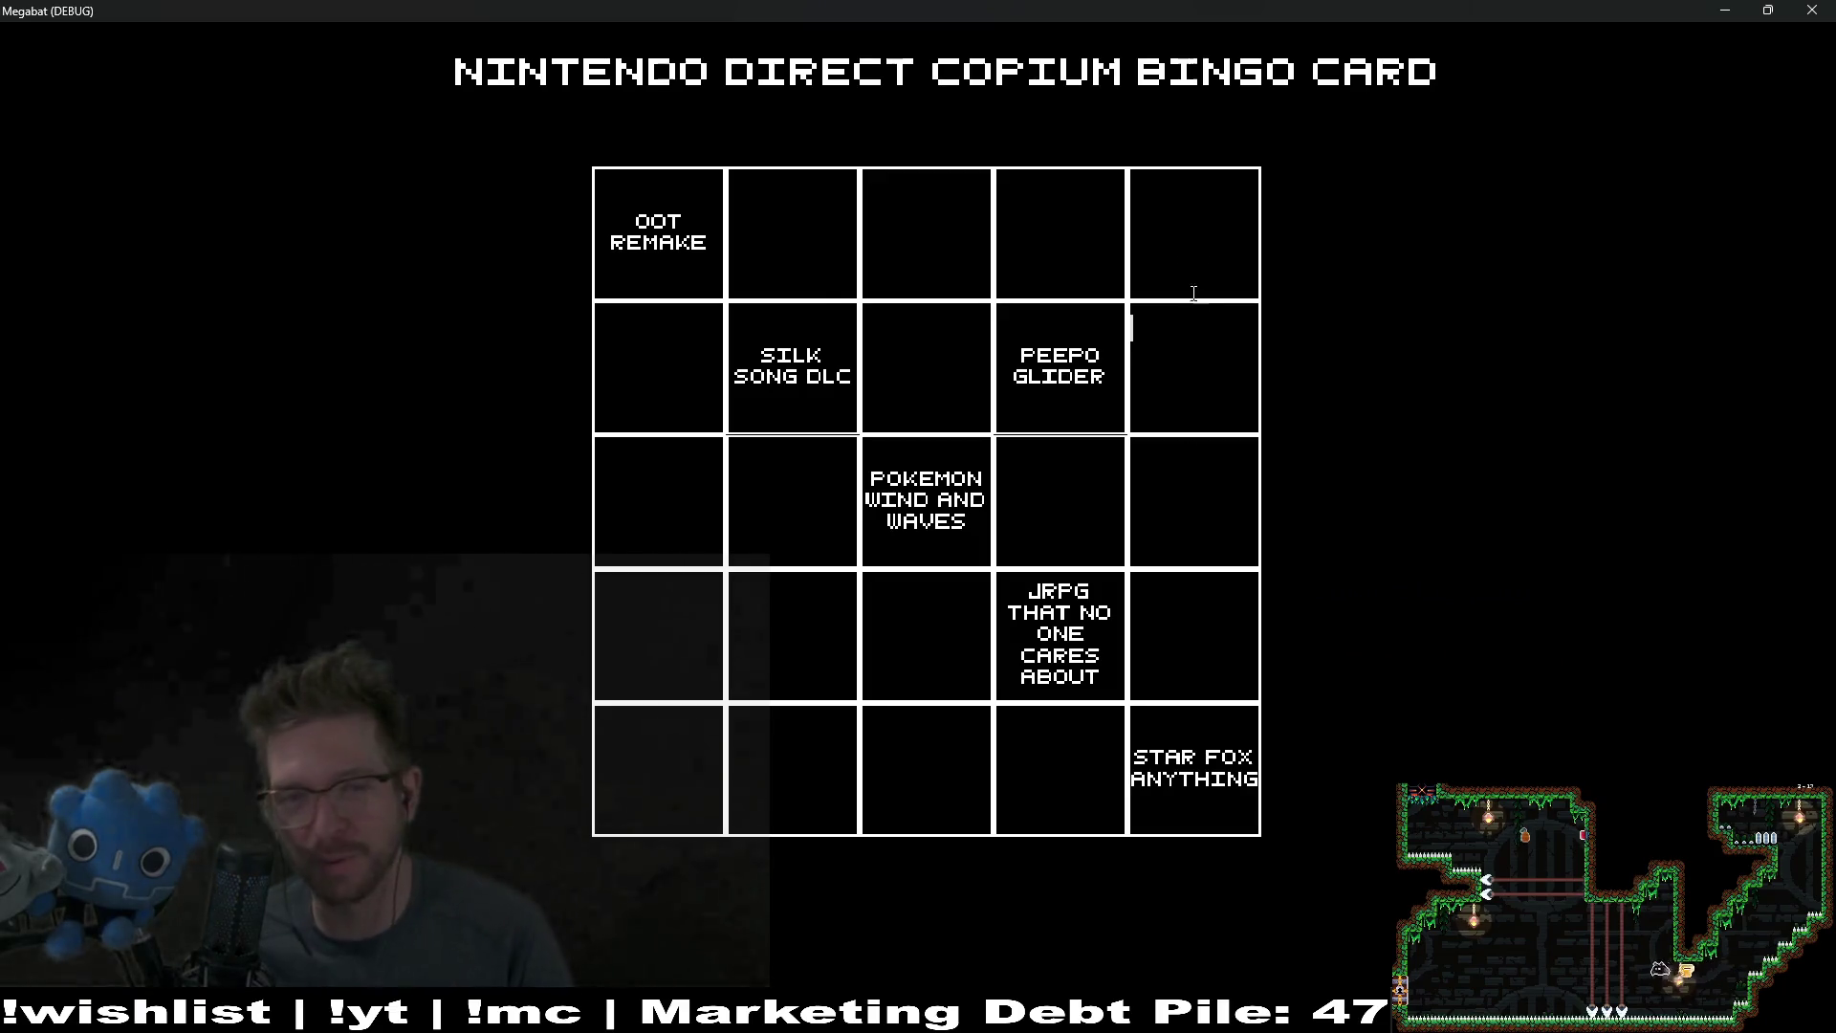
type("F-Z")
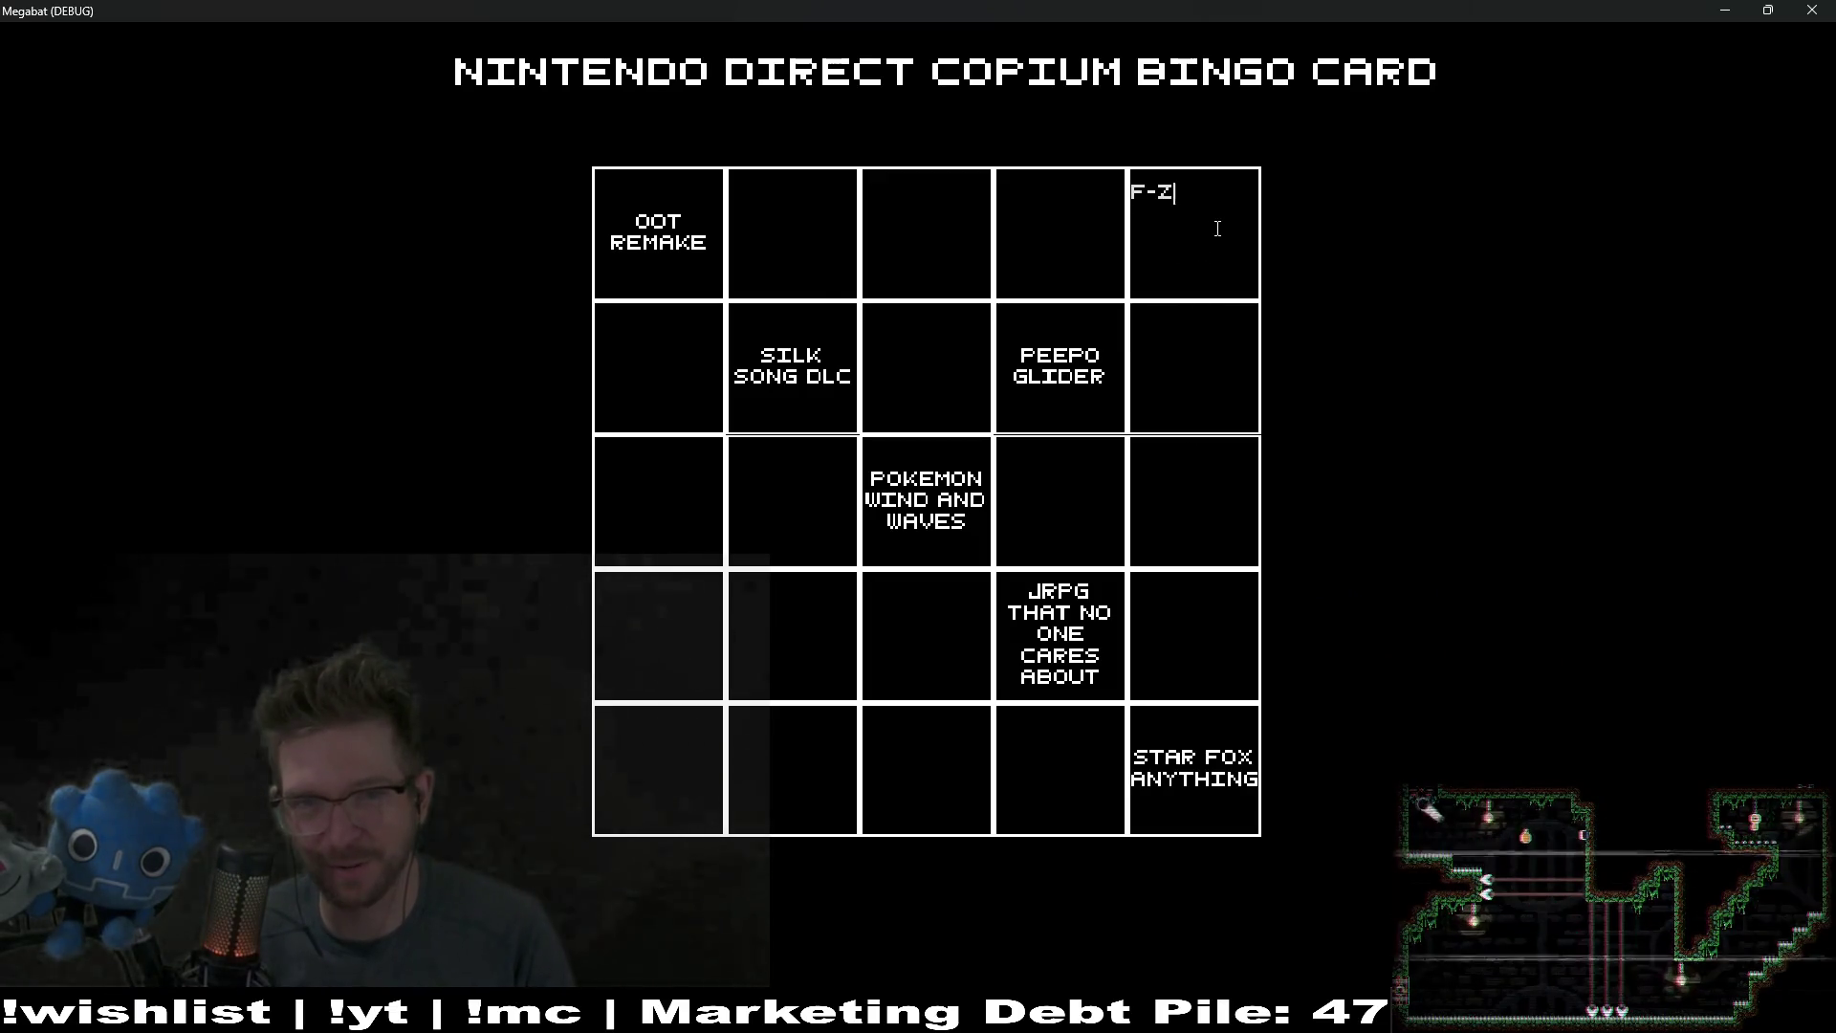
type("ERANYTHING")
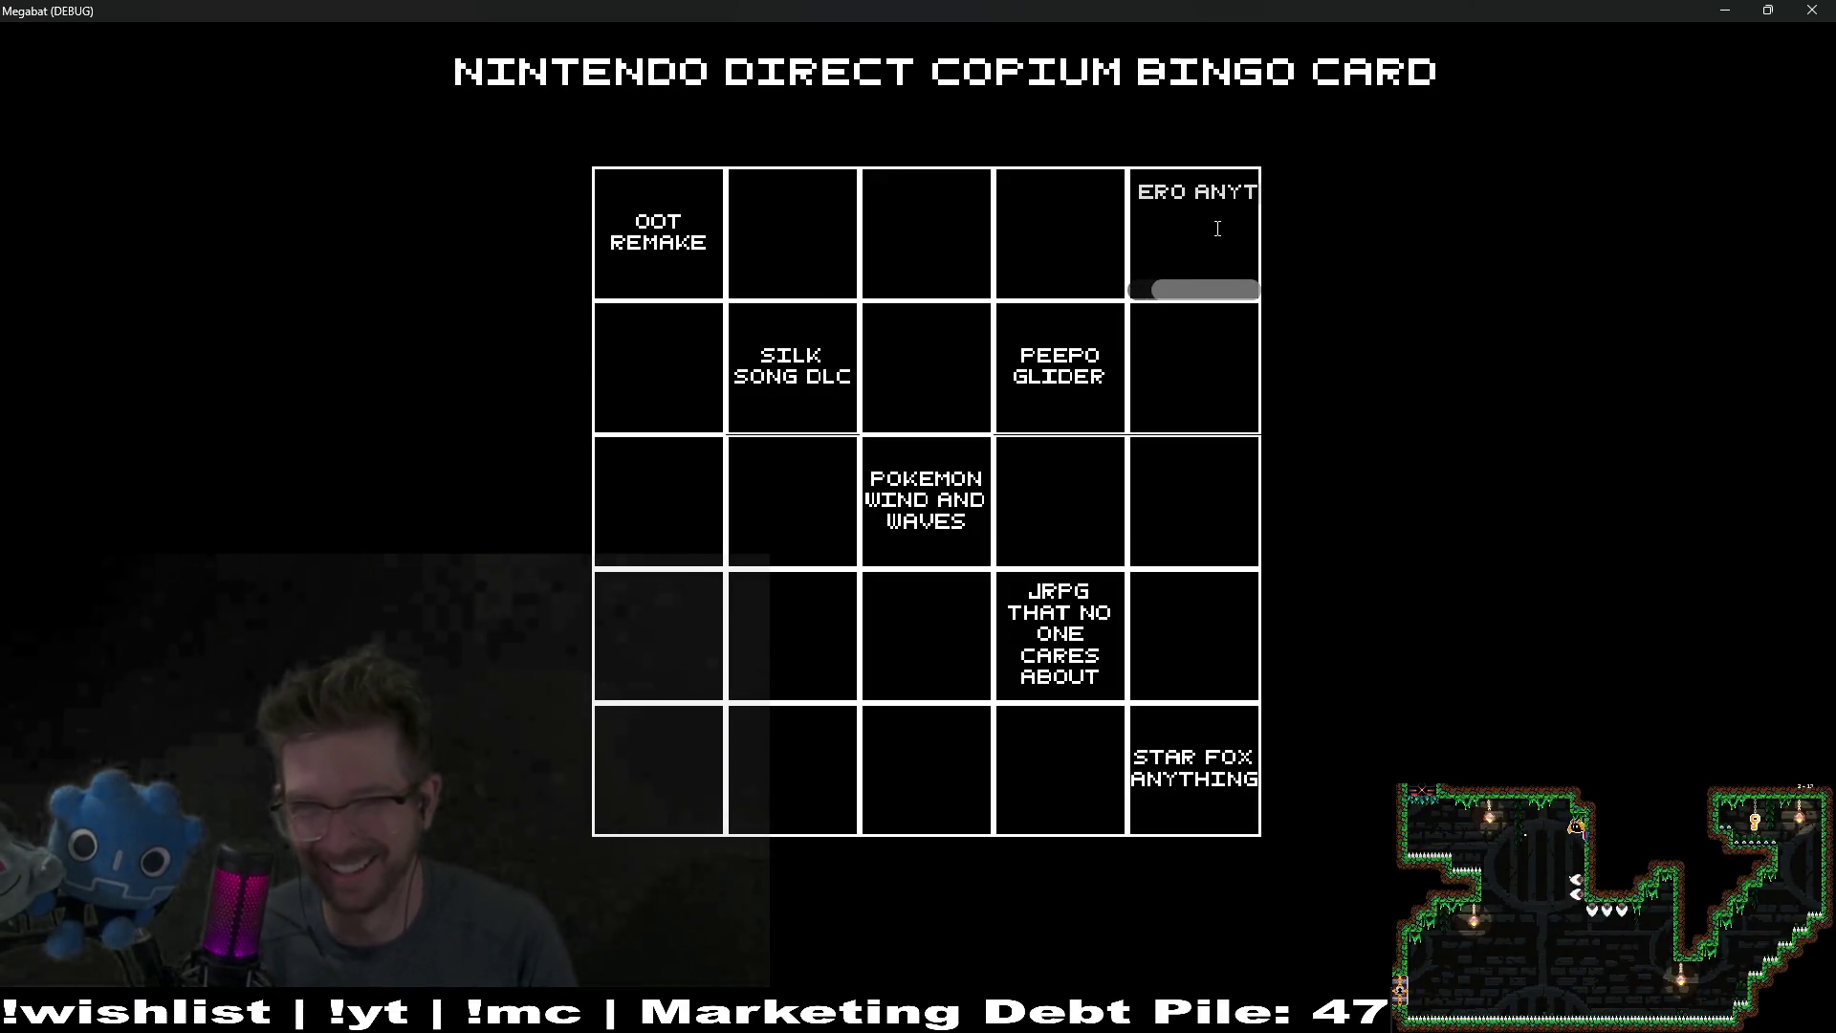
left_click(1242, 369)
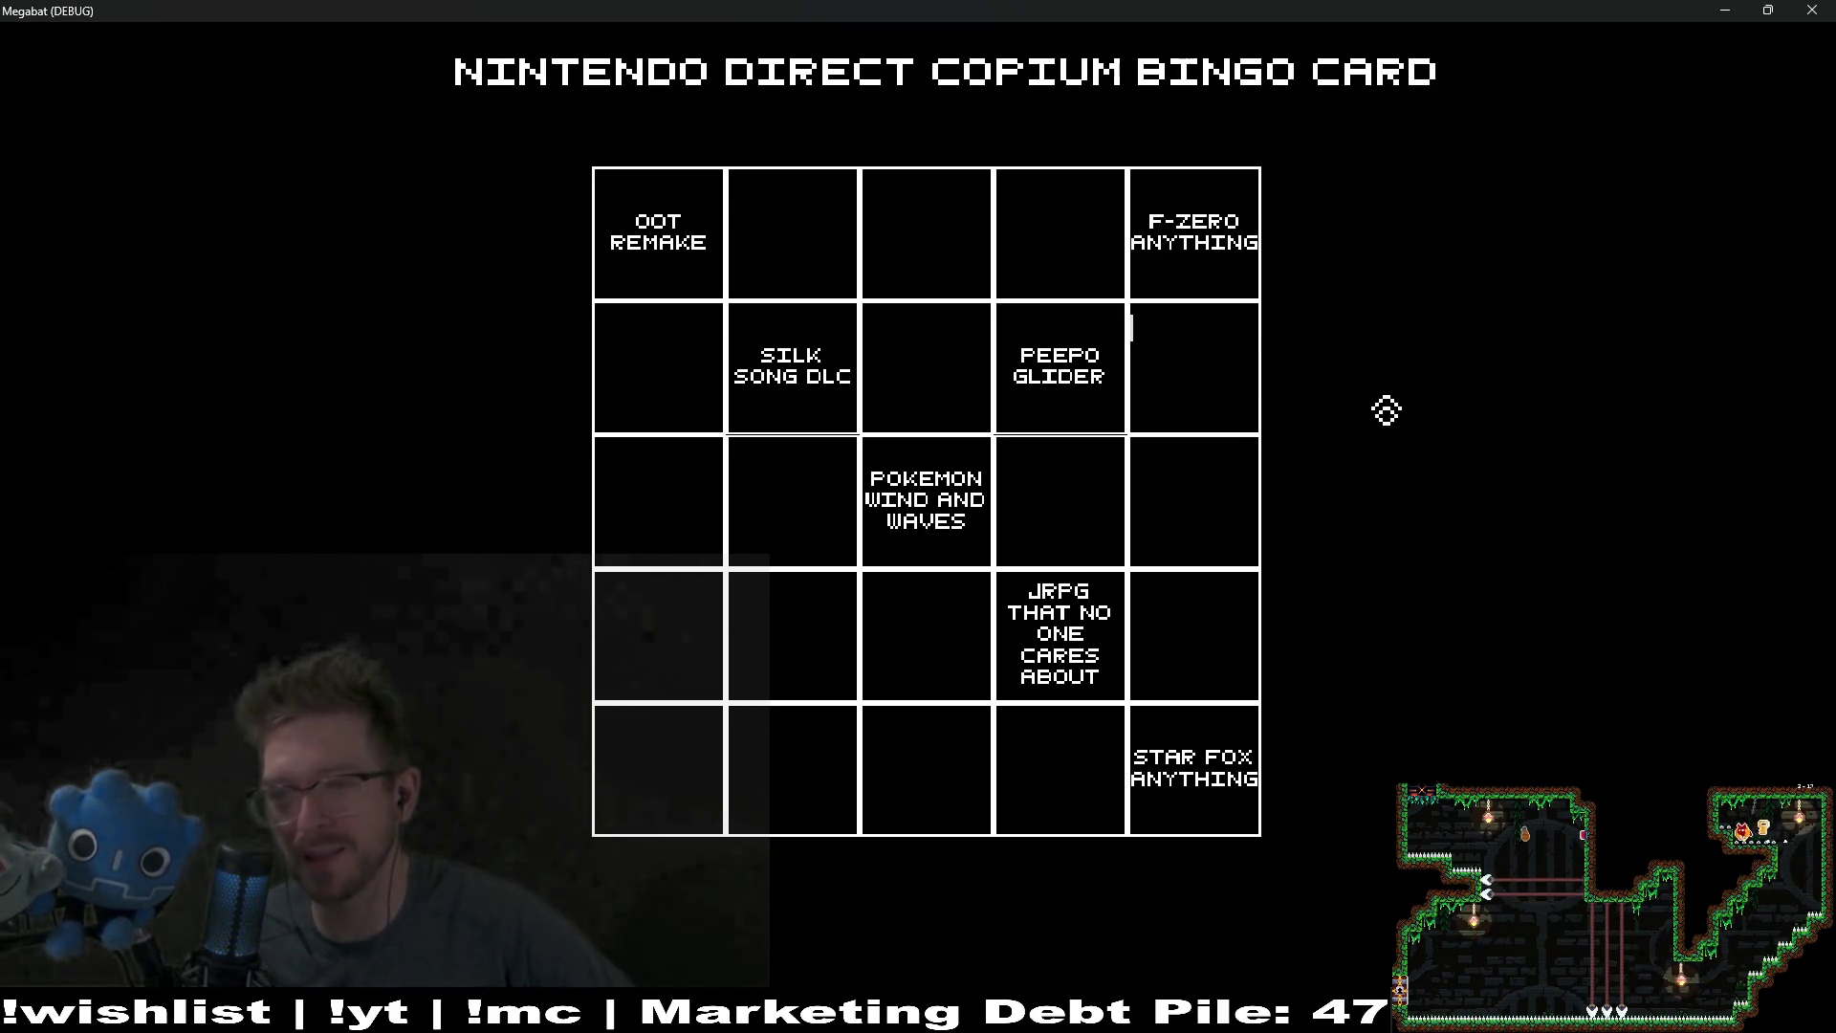
Step: Write NEW 3D MARIO GAME in the top-middle square, correcting typos so it wraps
left_click(963, 234)
type("MARIO")
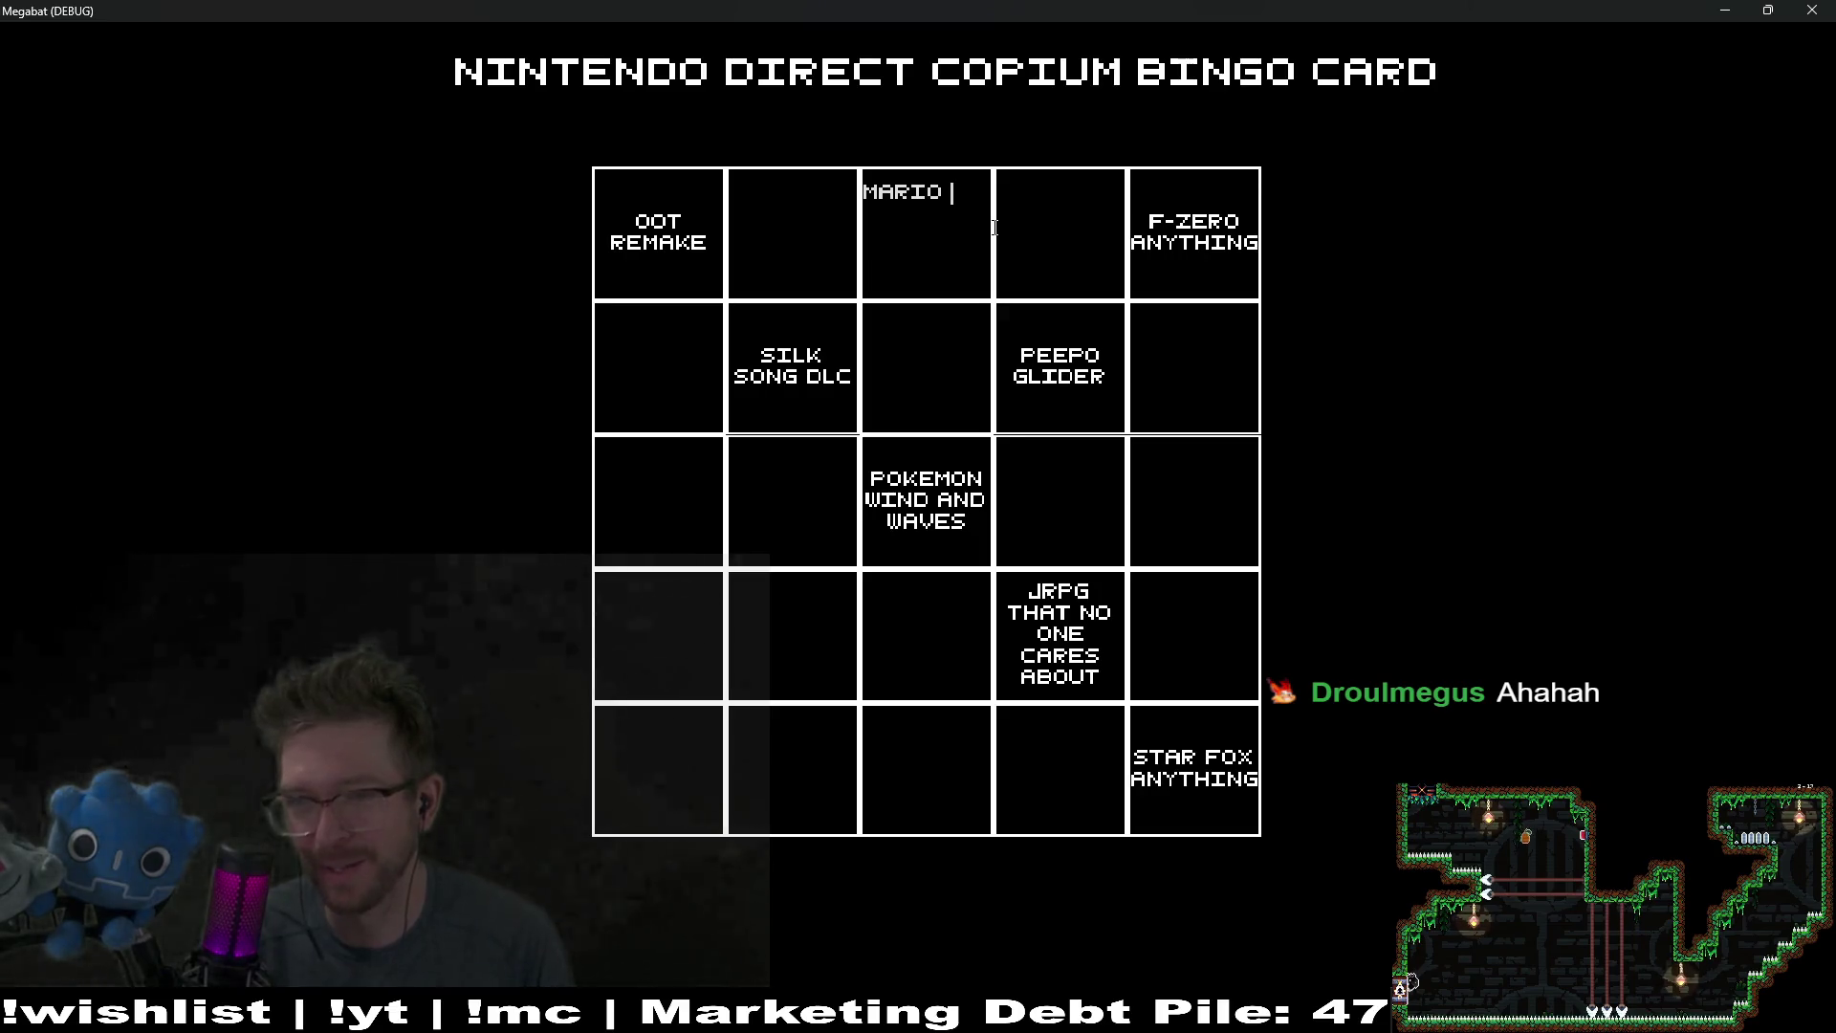
type("MAIN")
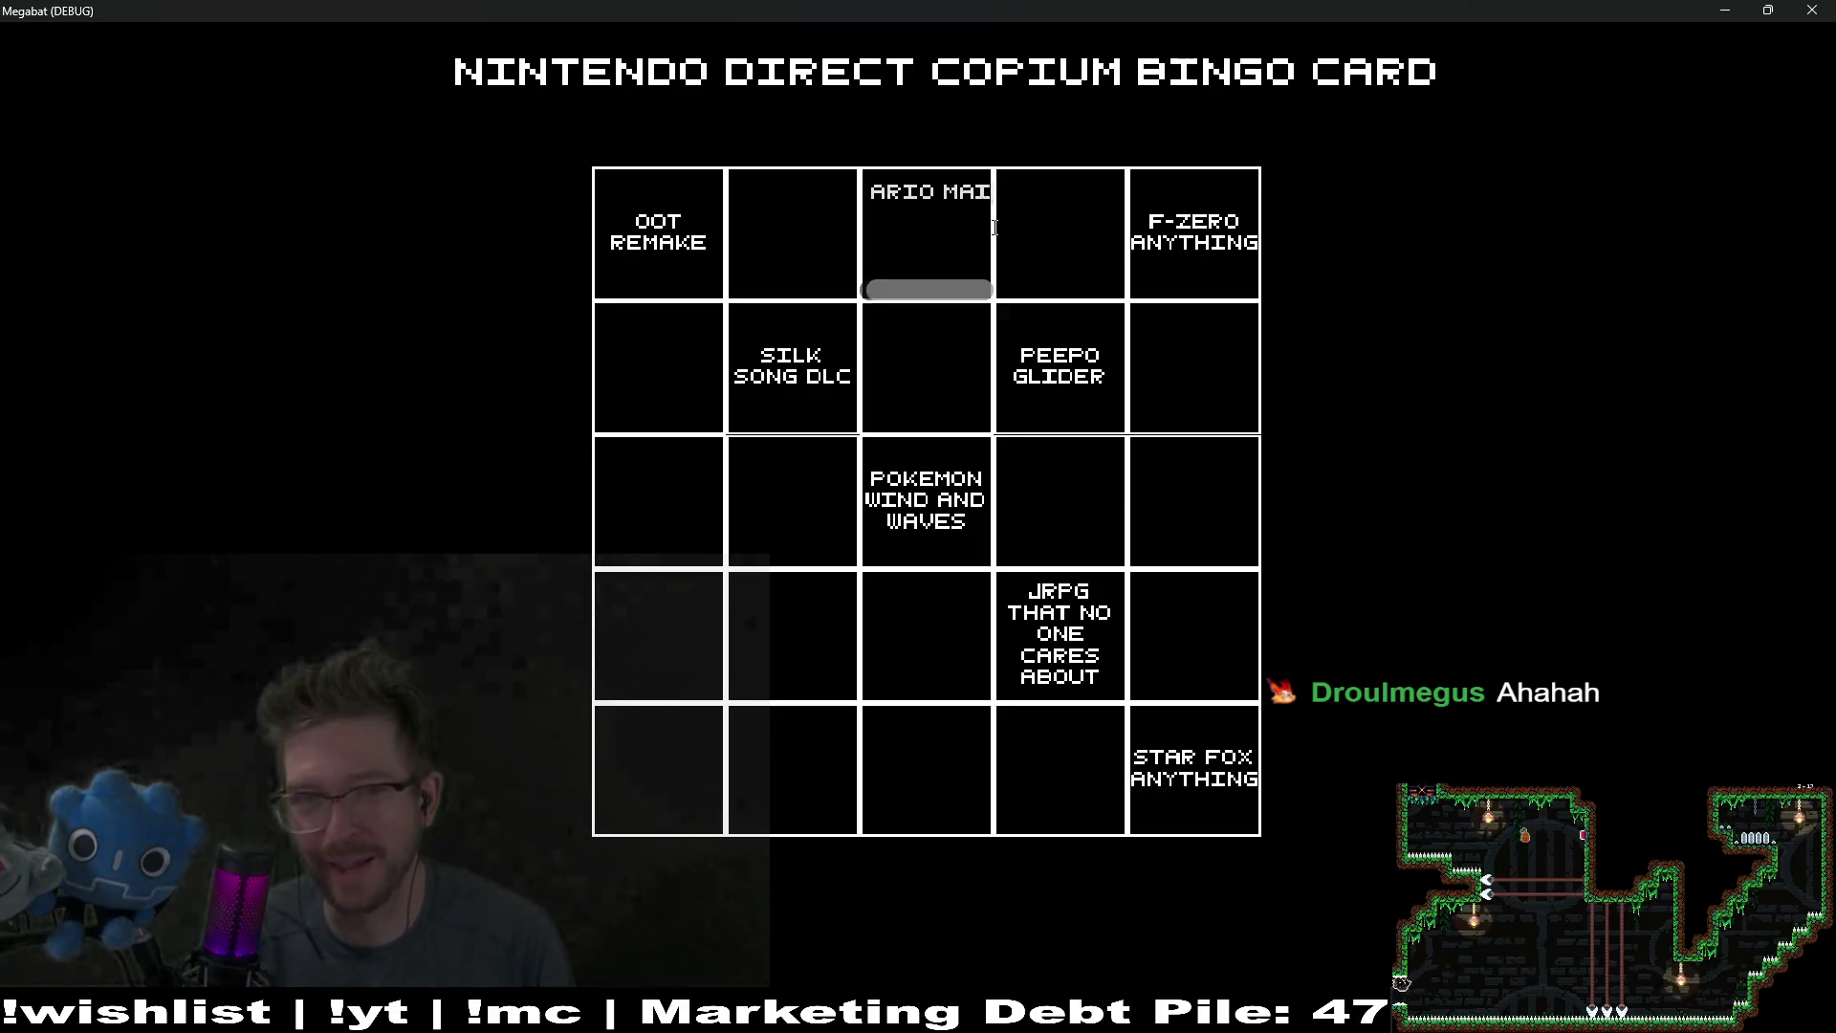
key("BackSpace")
key("BackSpace")
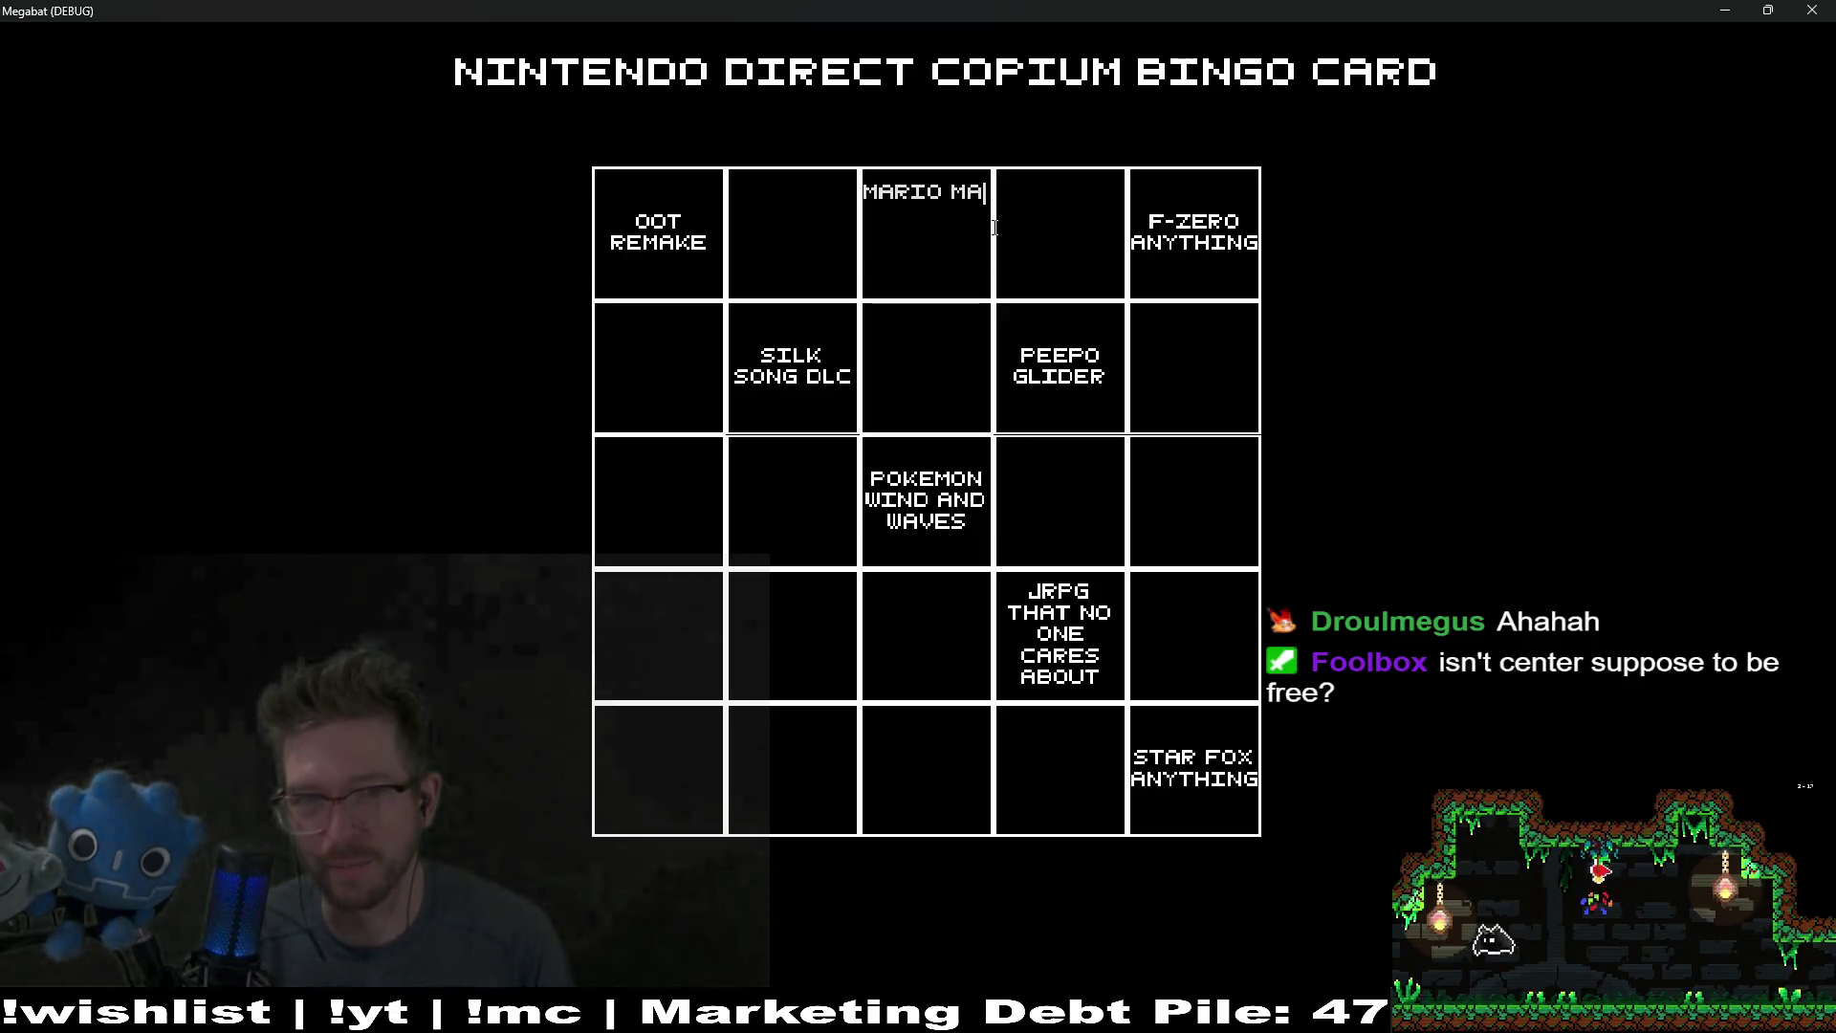
key("BackSpace")
key("BackSpace")
key("BackSpace")
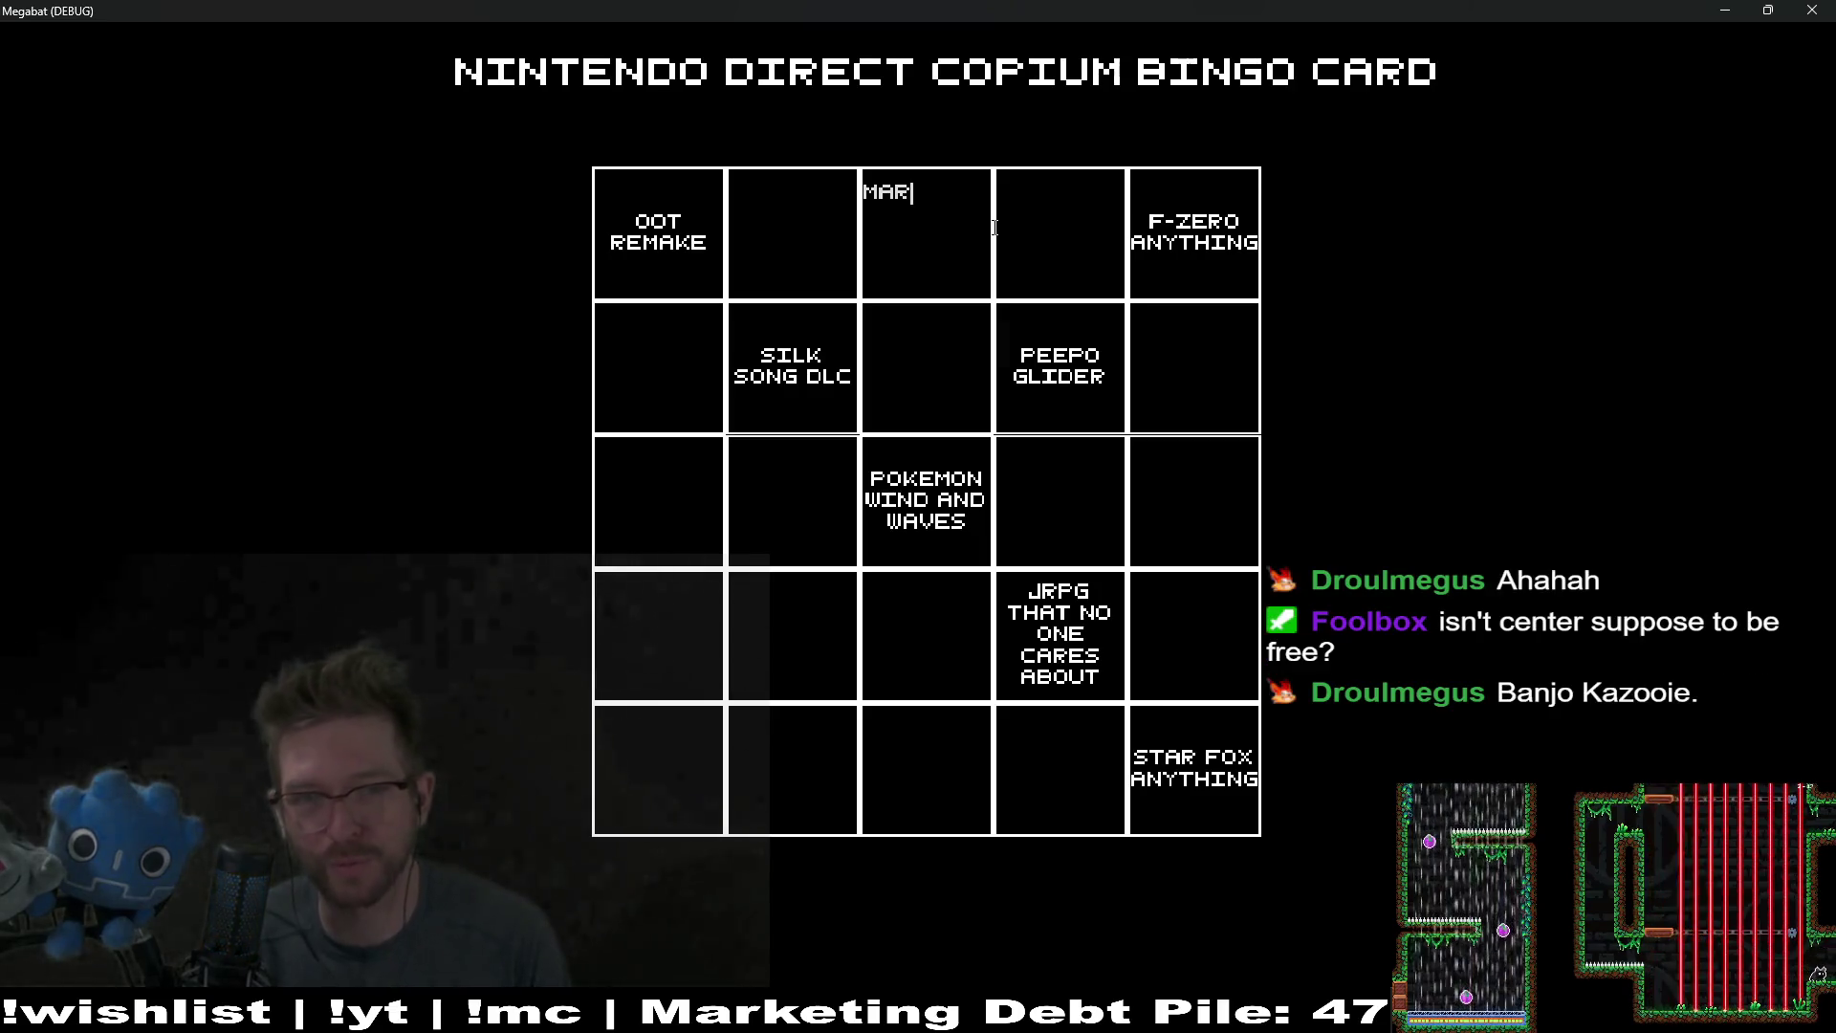
type("NEW 3")
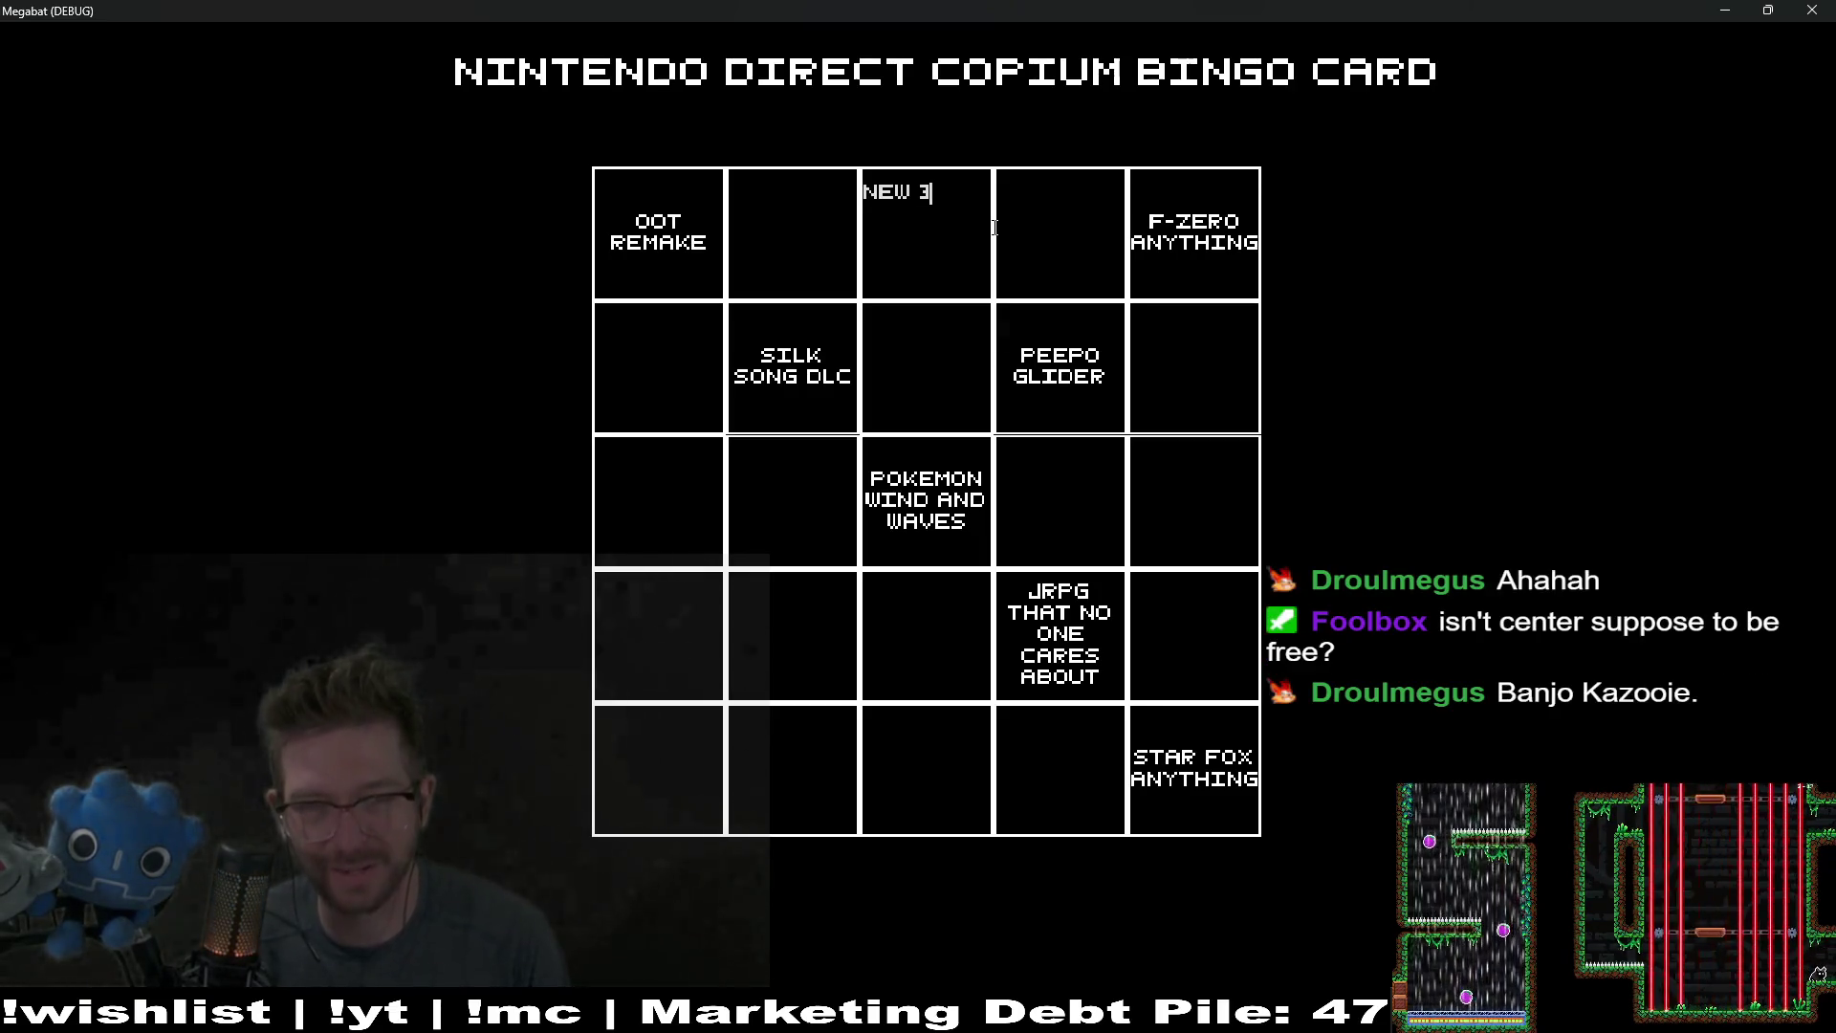
type("D")
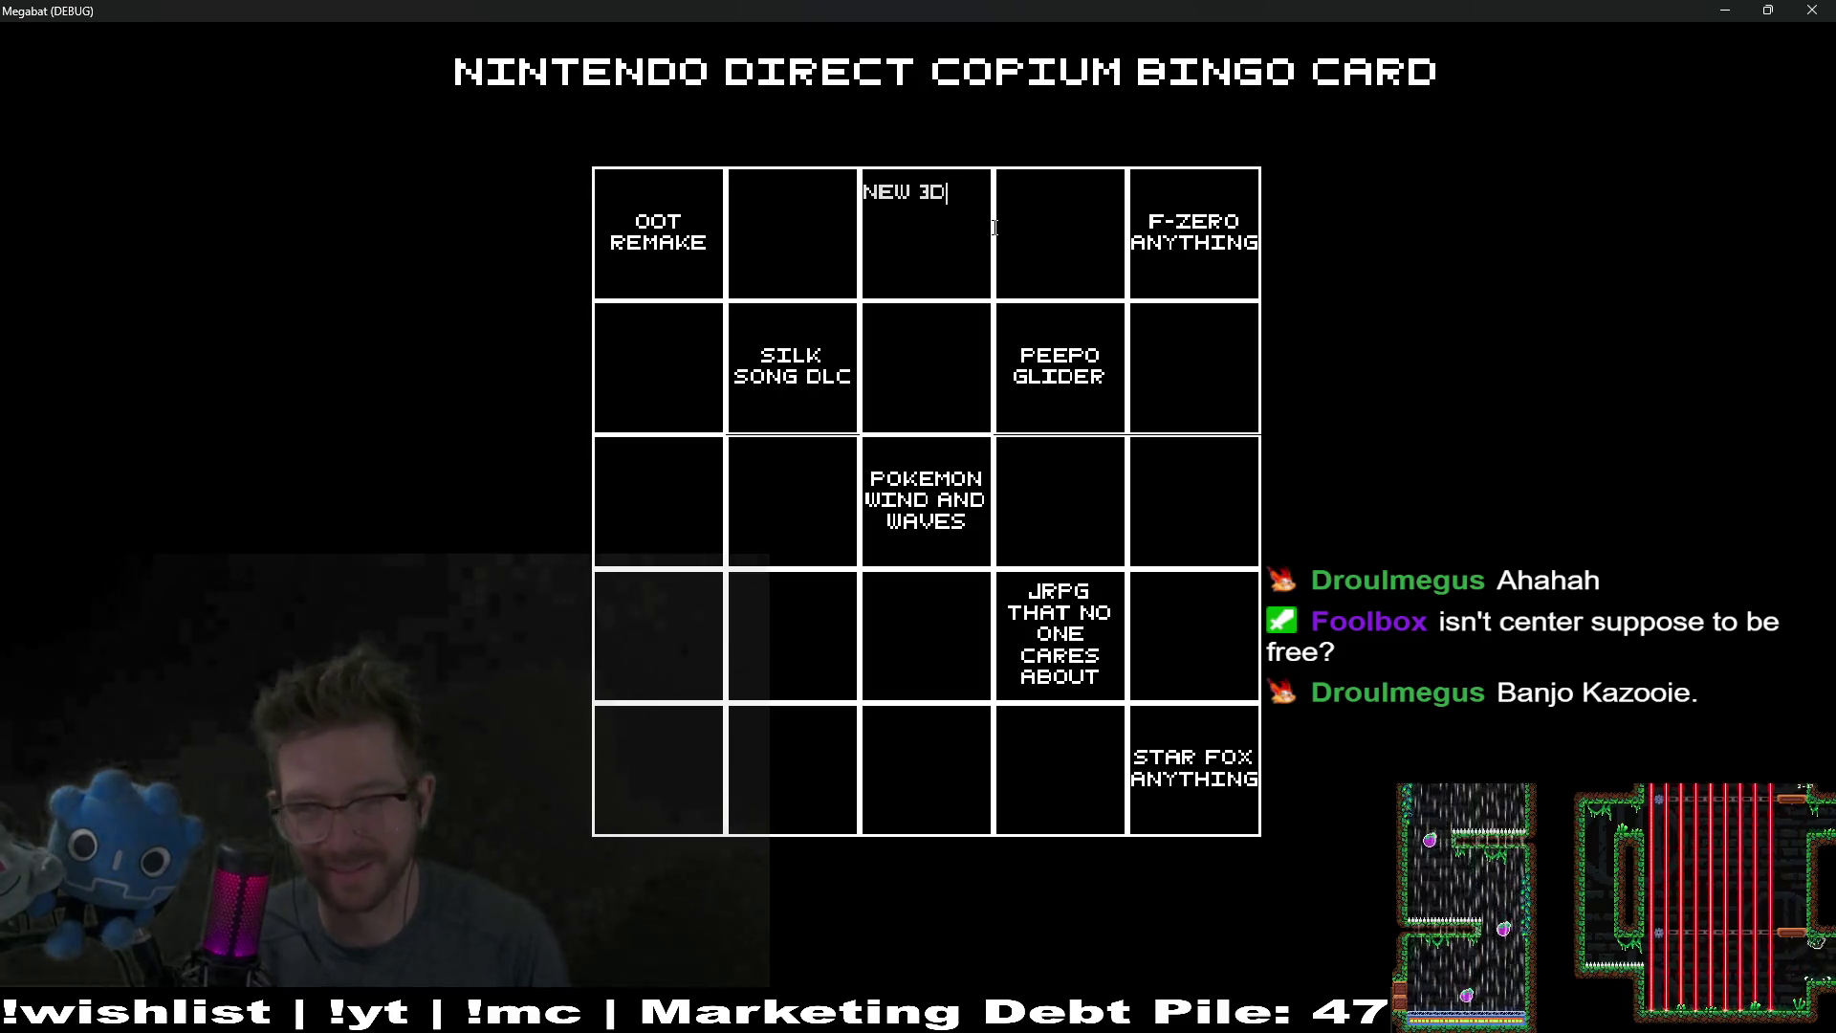
type(" MARIO")
scroll(995, 228, "right", 2)
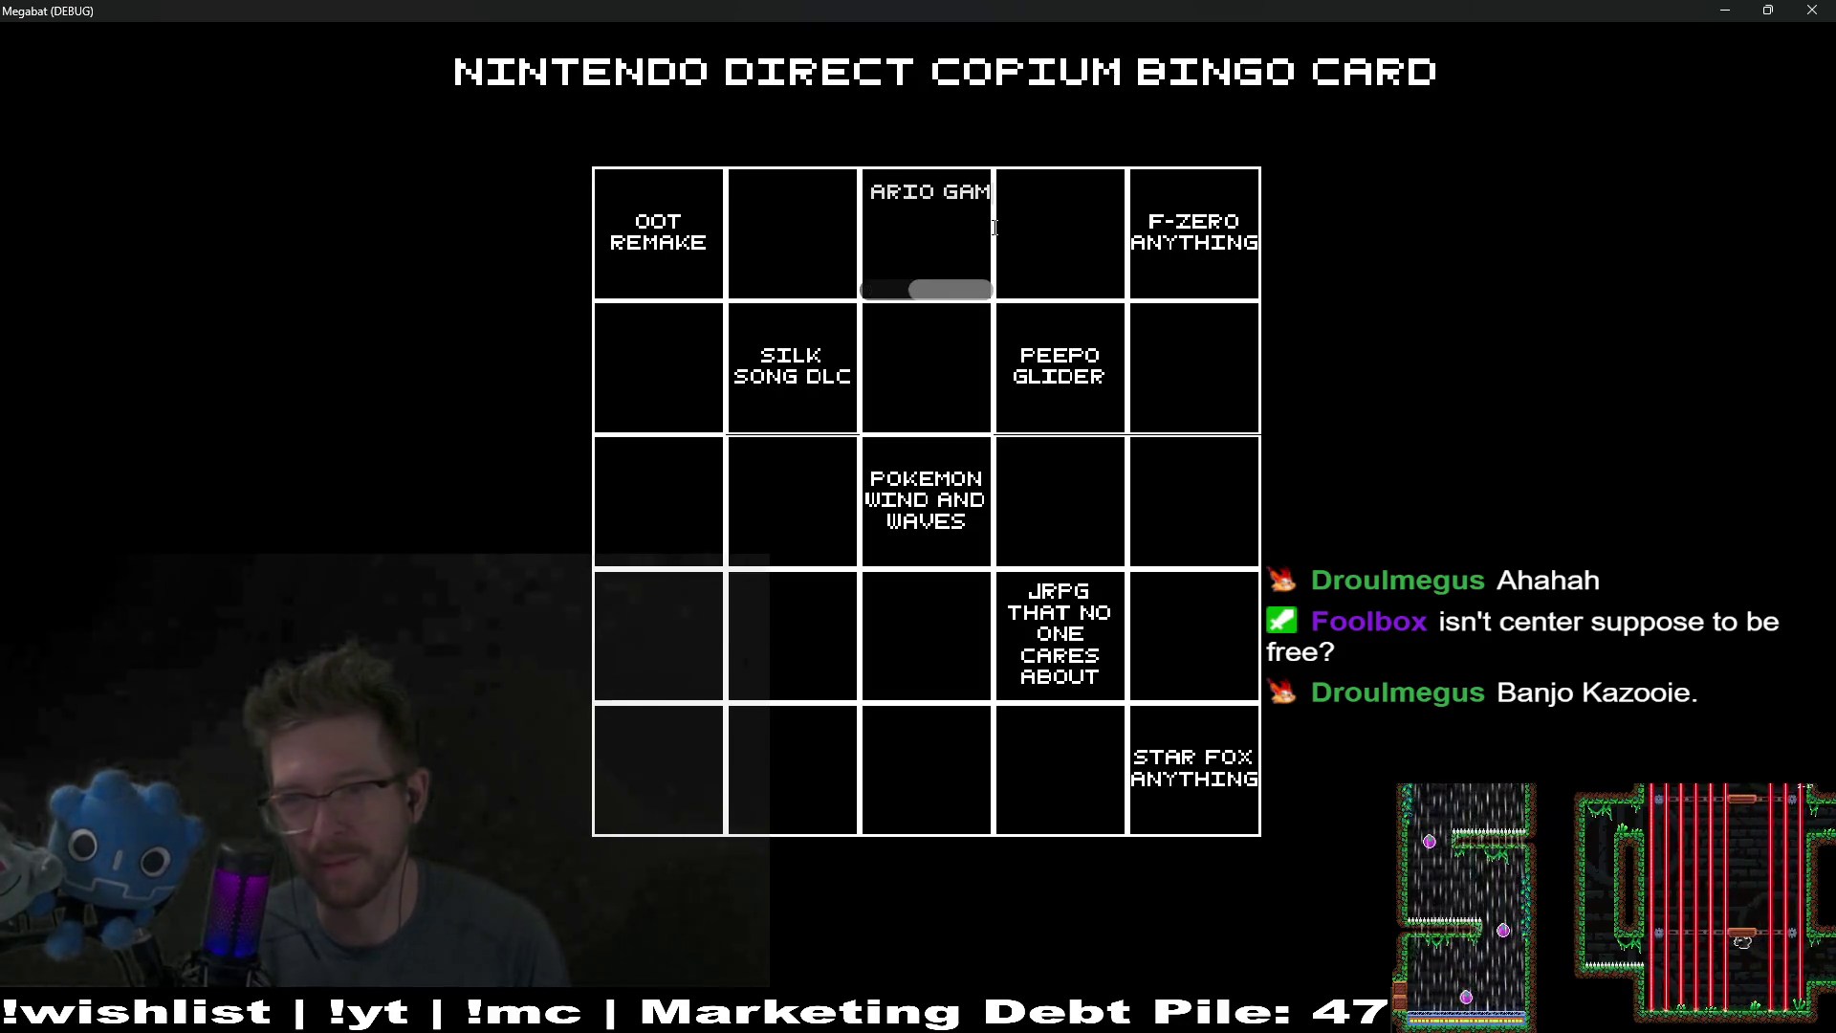
left_click(1205, 350)
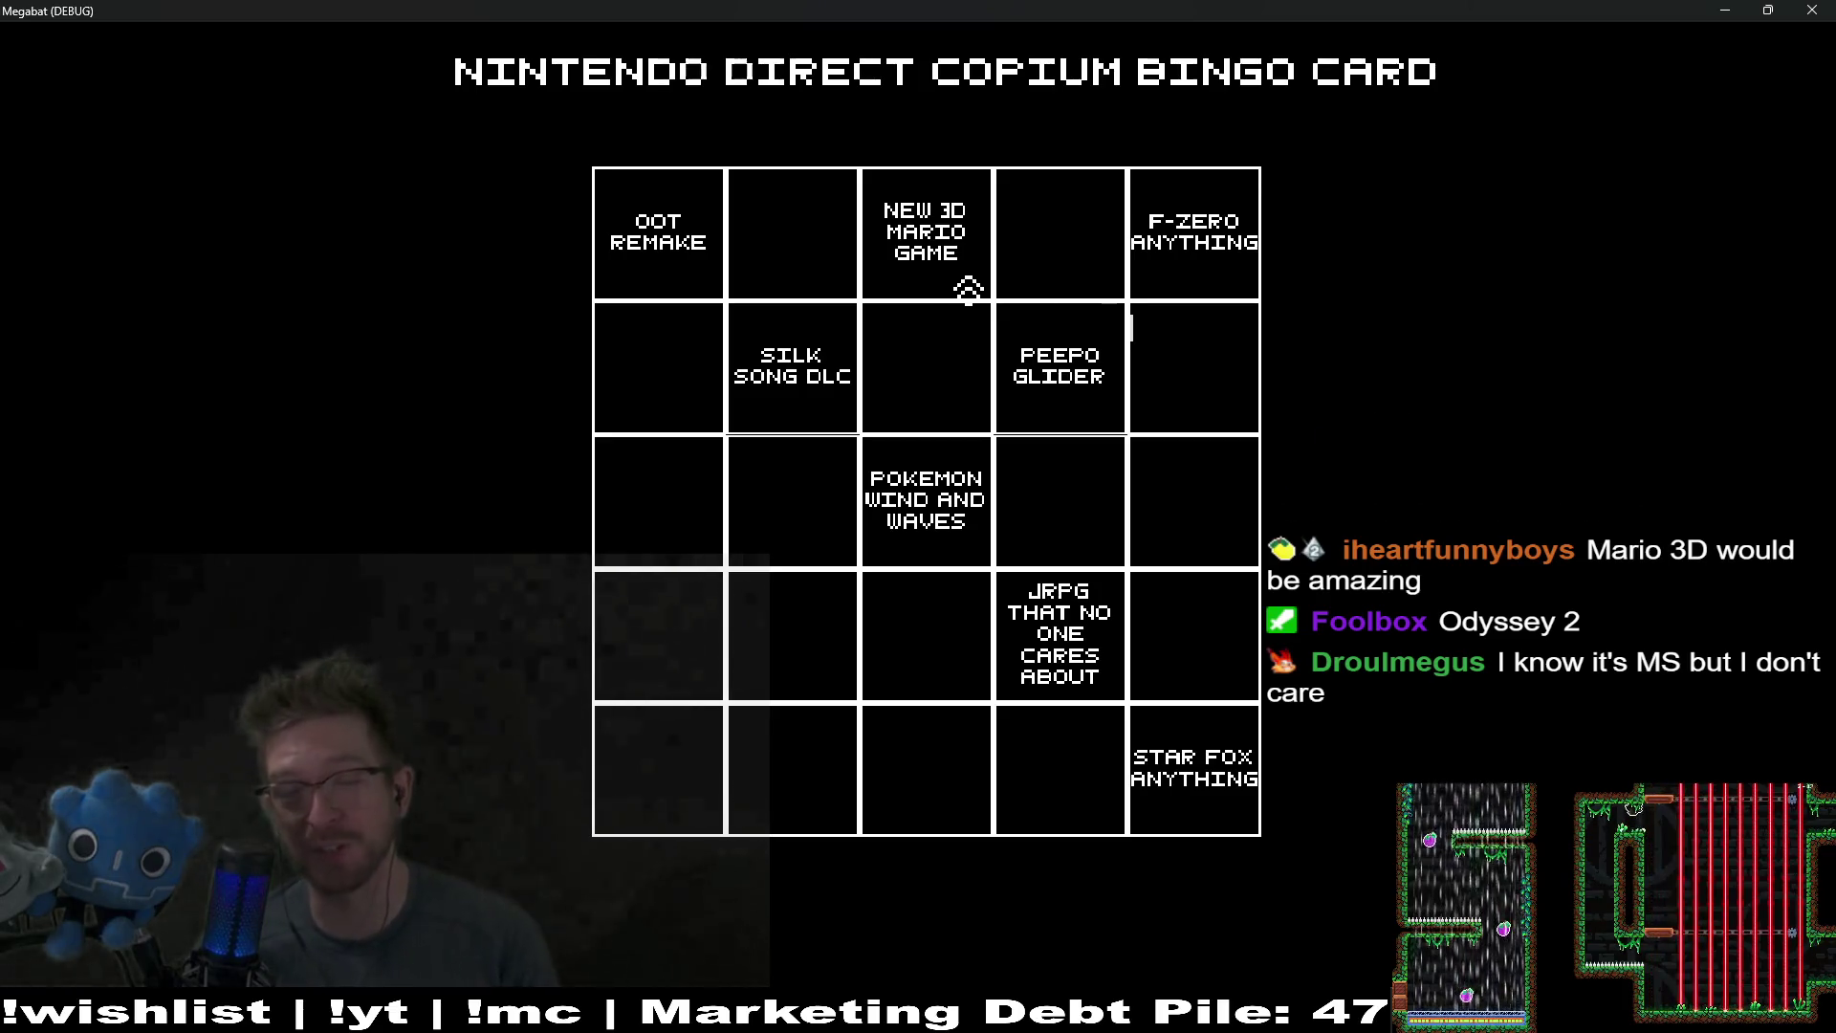
left_click(936, 253)
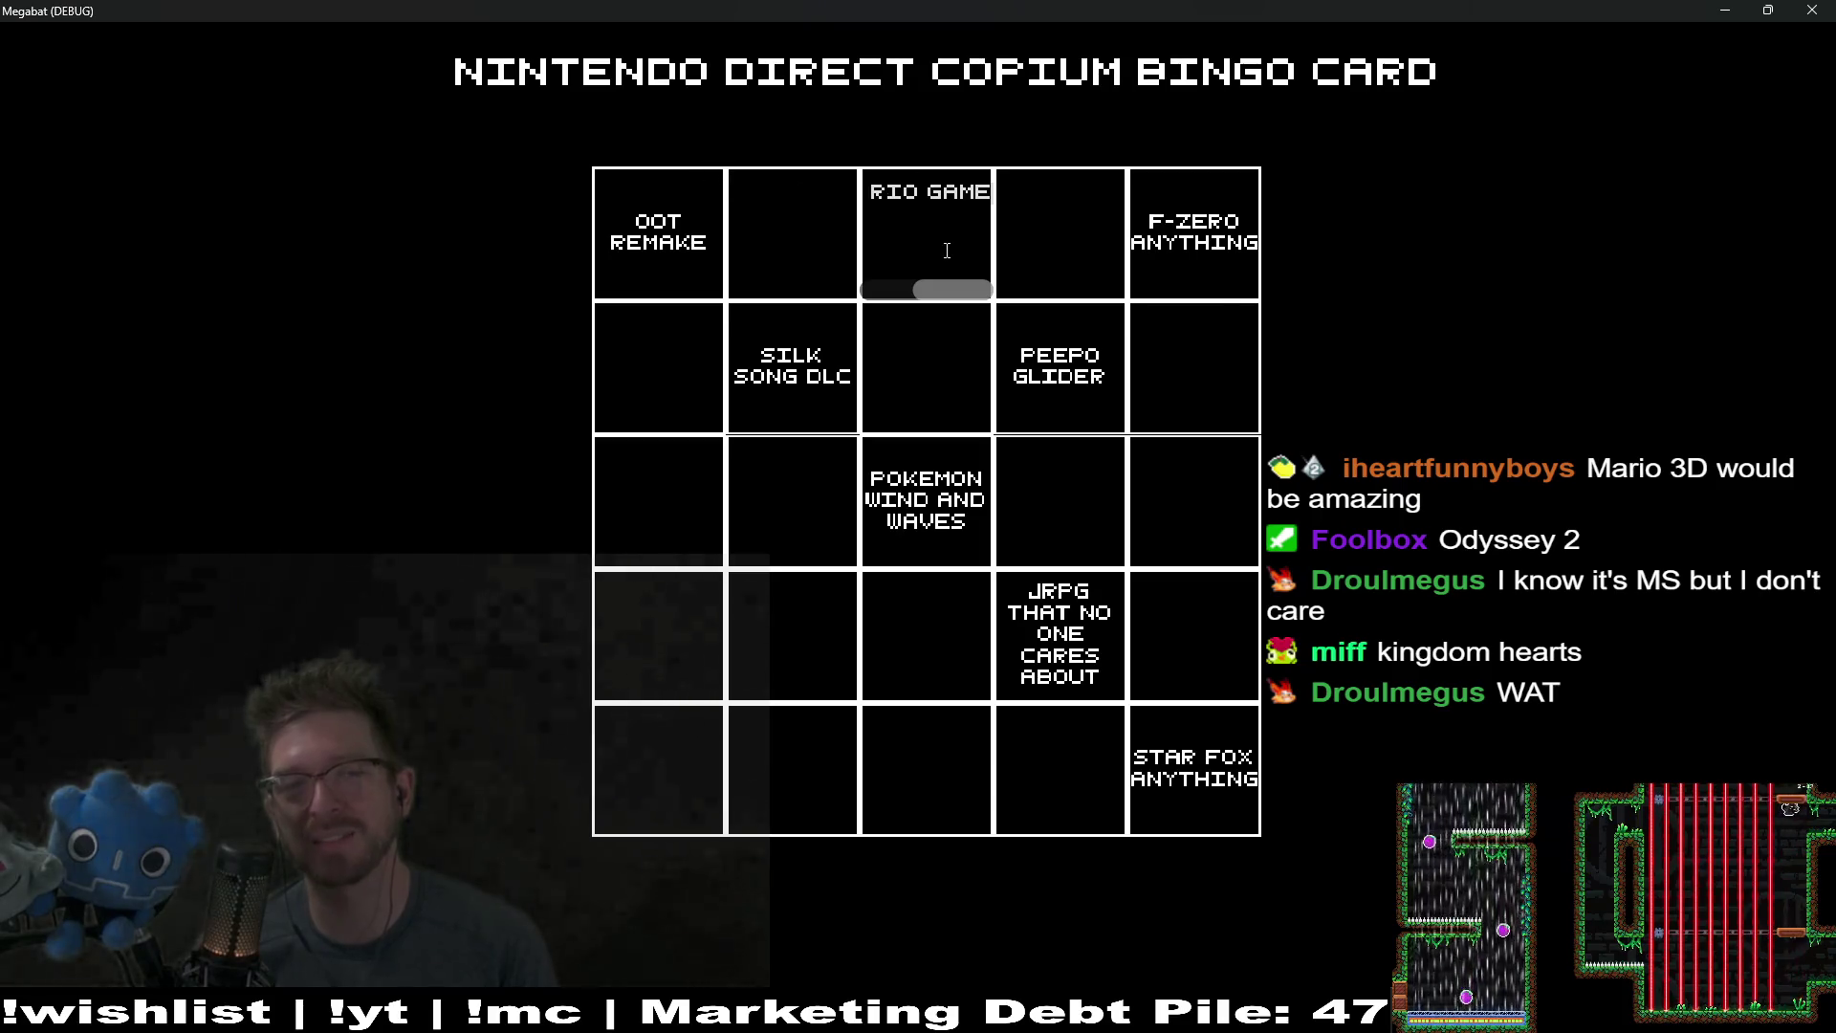
left_click(1182, 315)
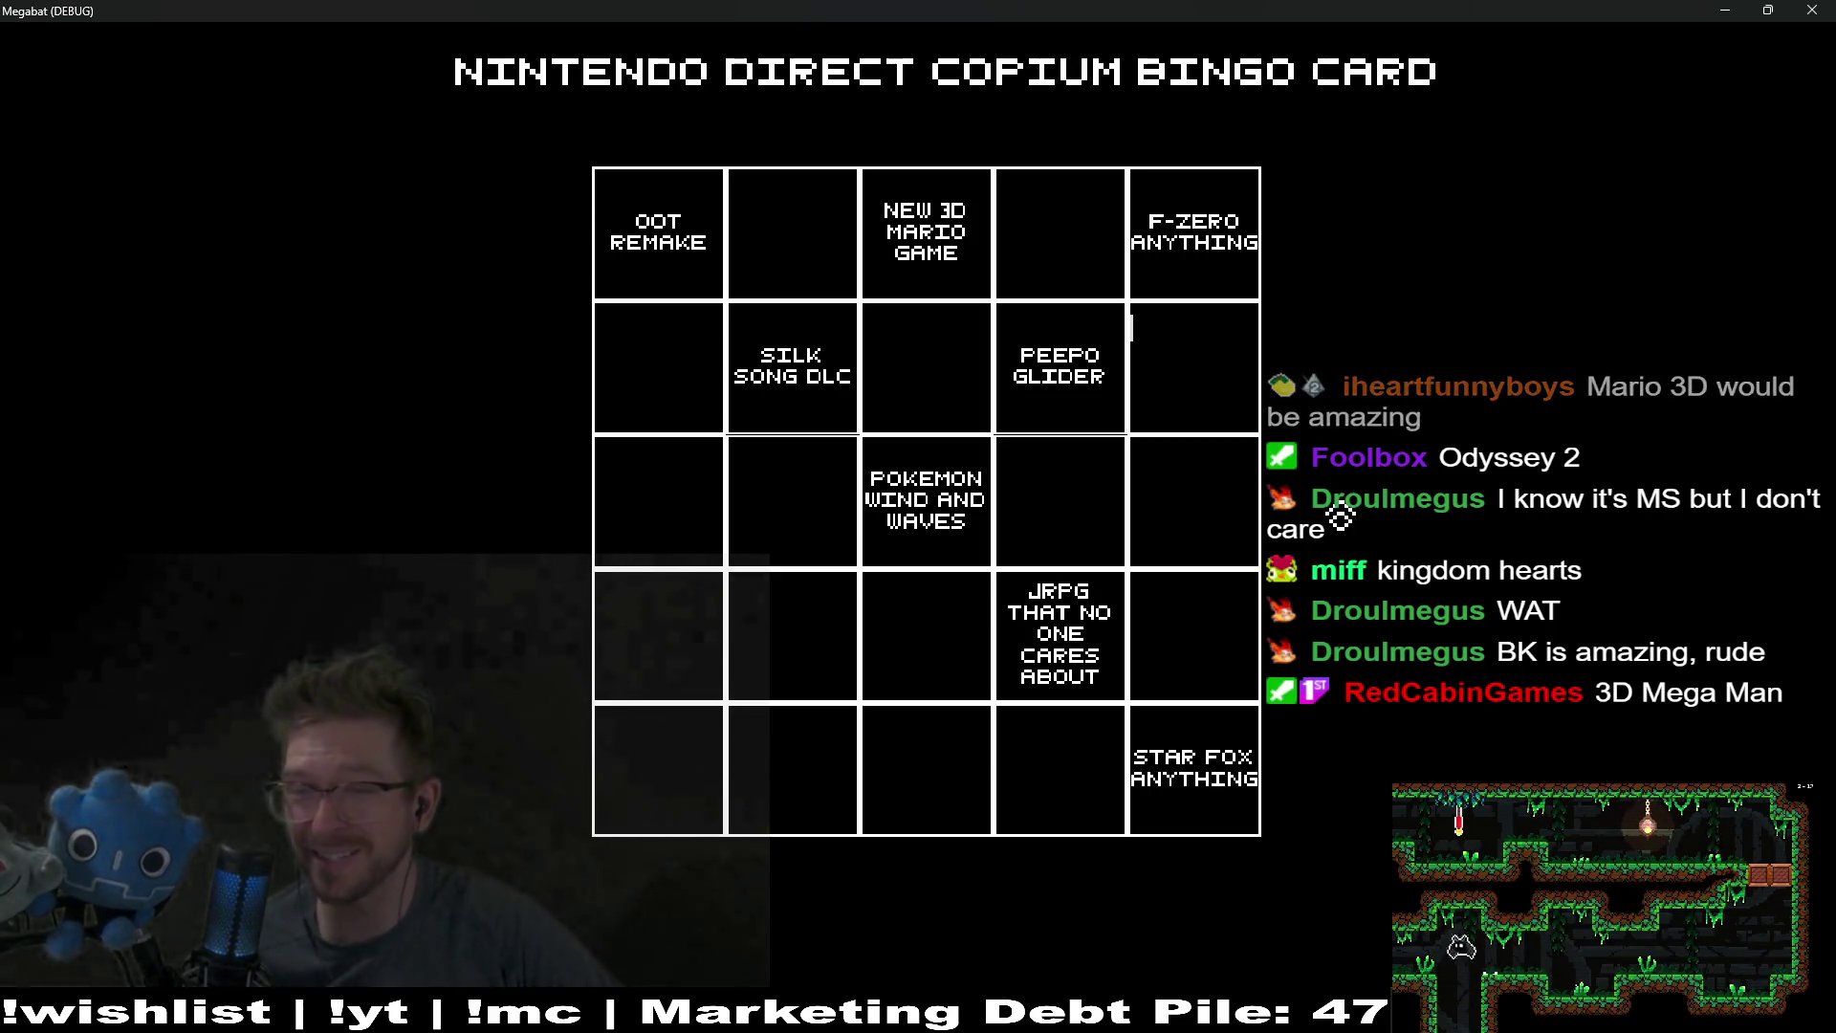
Step: Write MEGAMAN in the row 1, column 4 square
left_click(1202, 489)
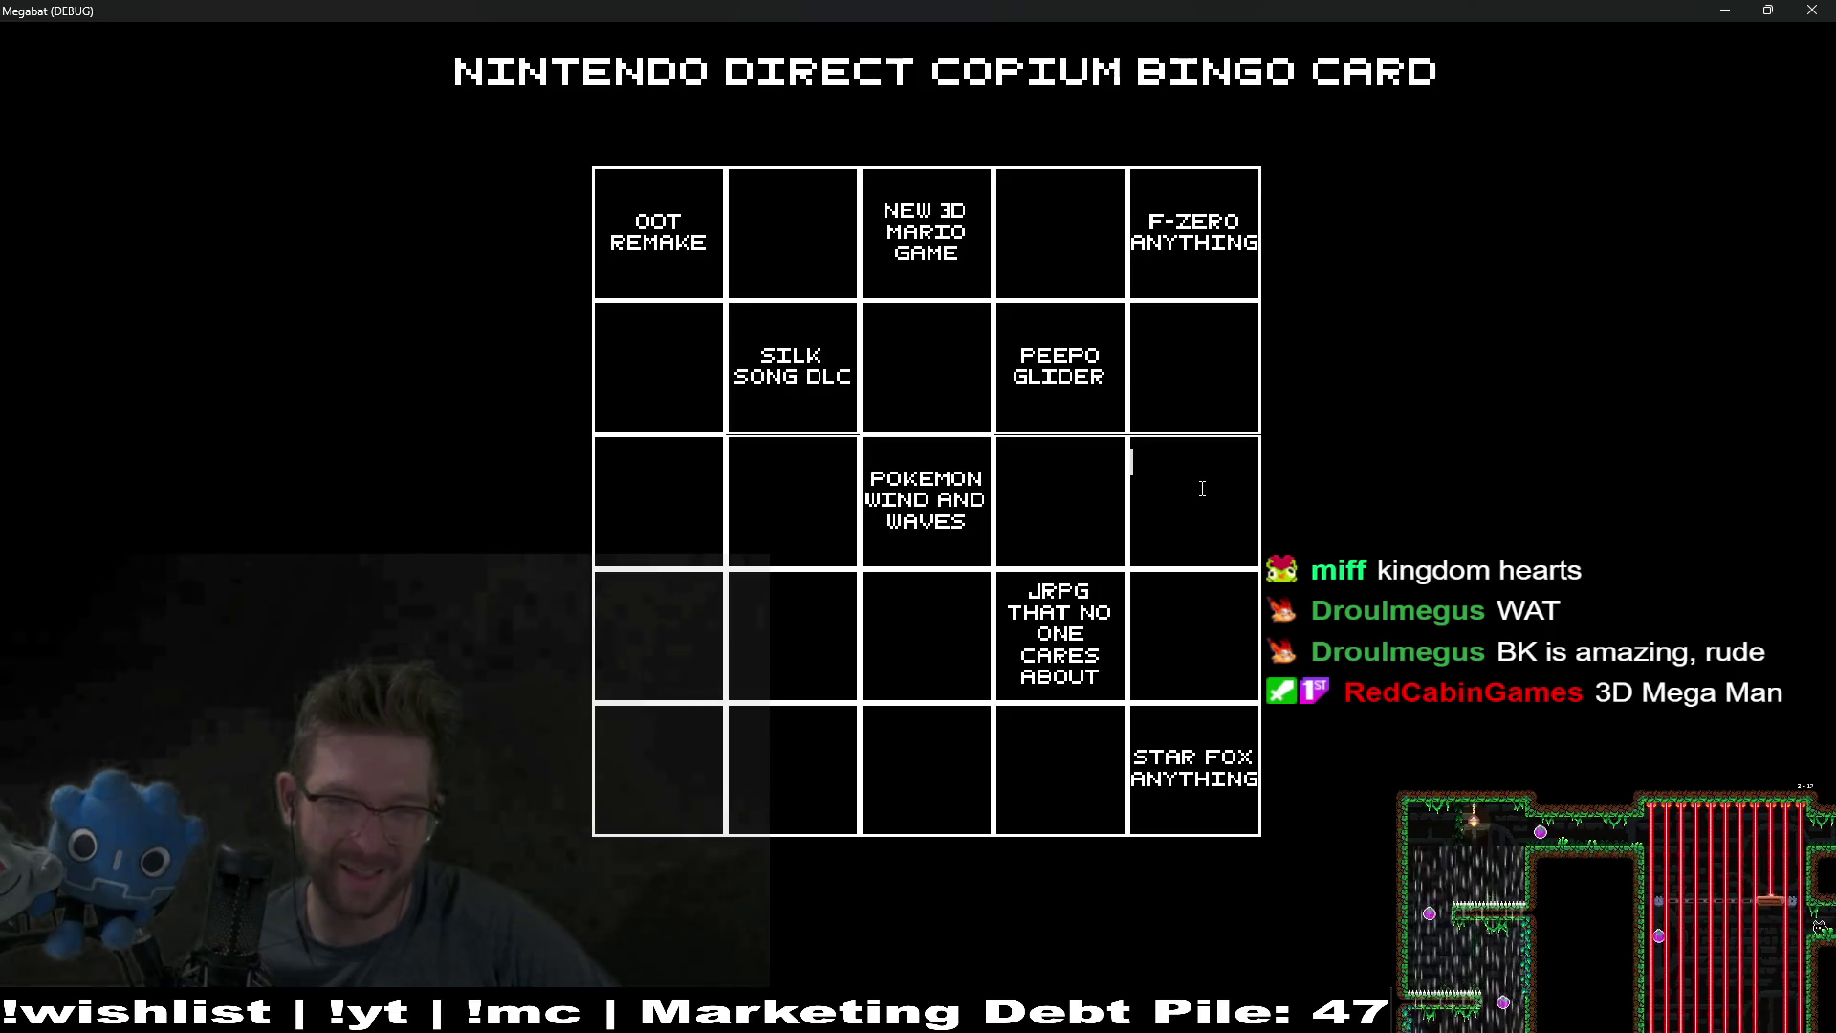
left_click(1029, 209)
type("ME")
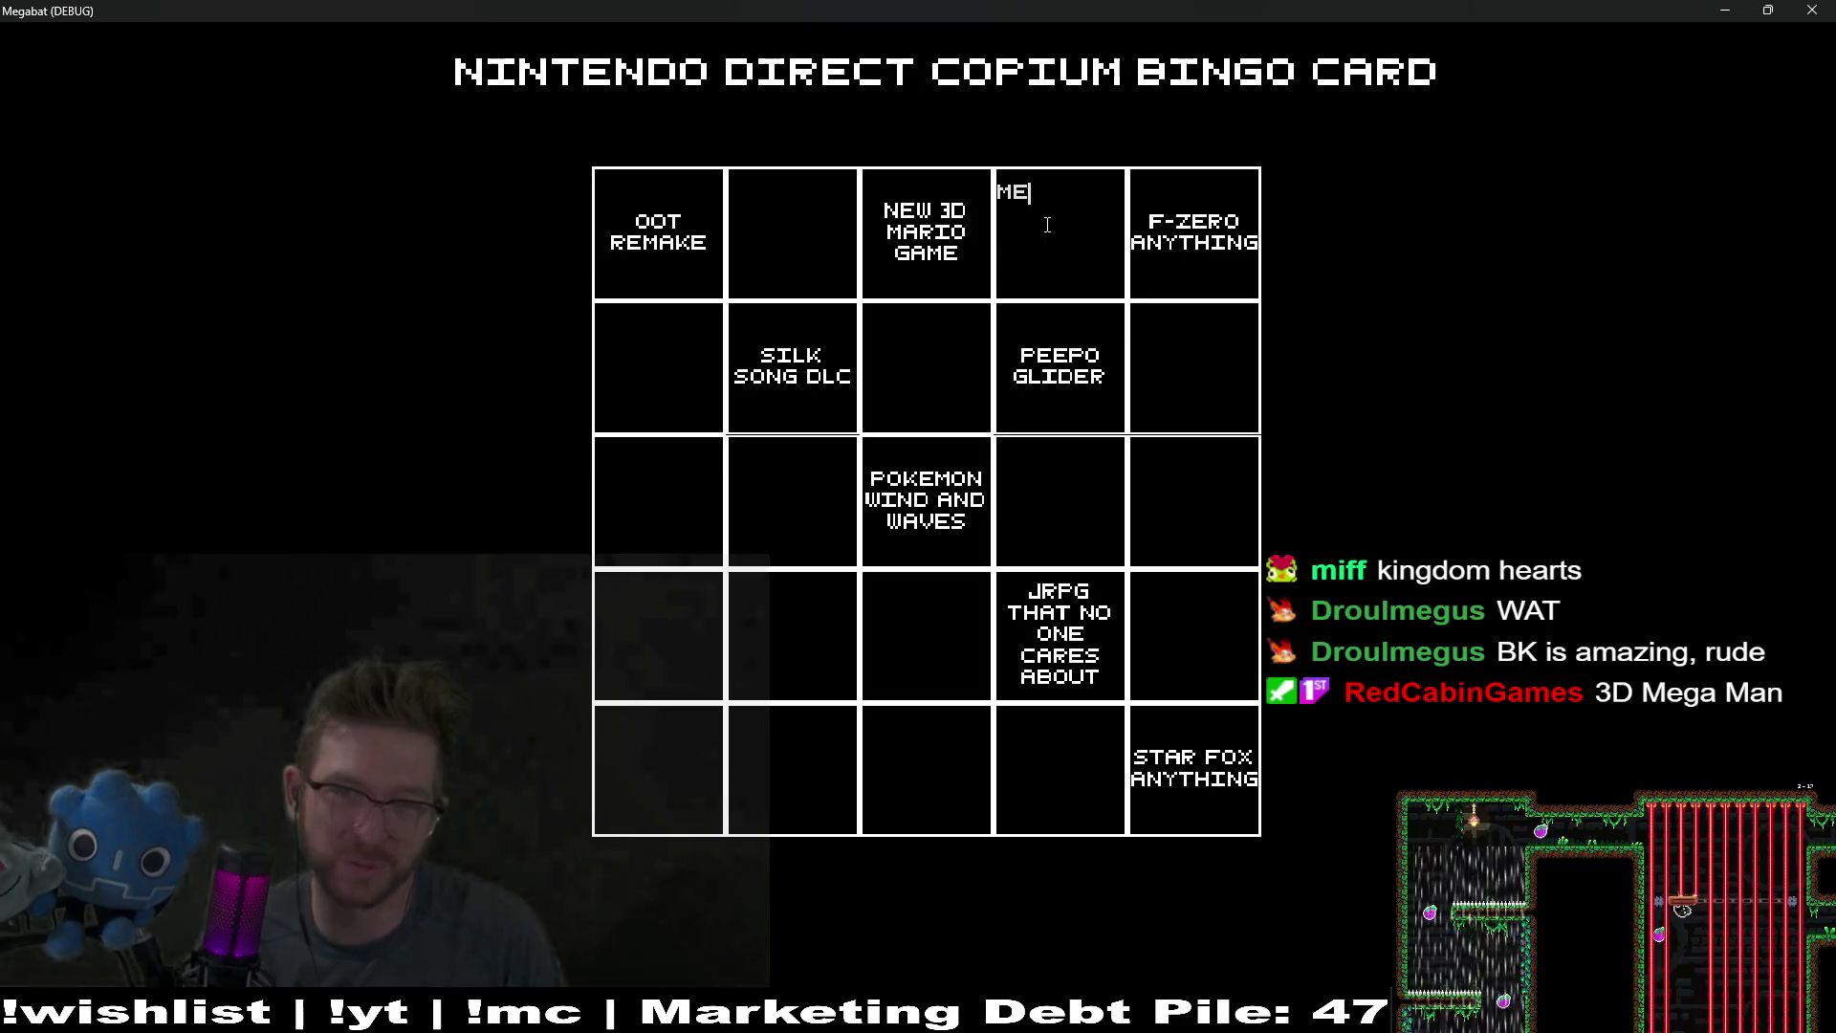
type("GAB")
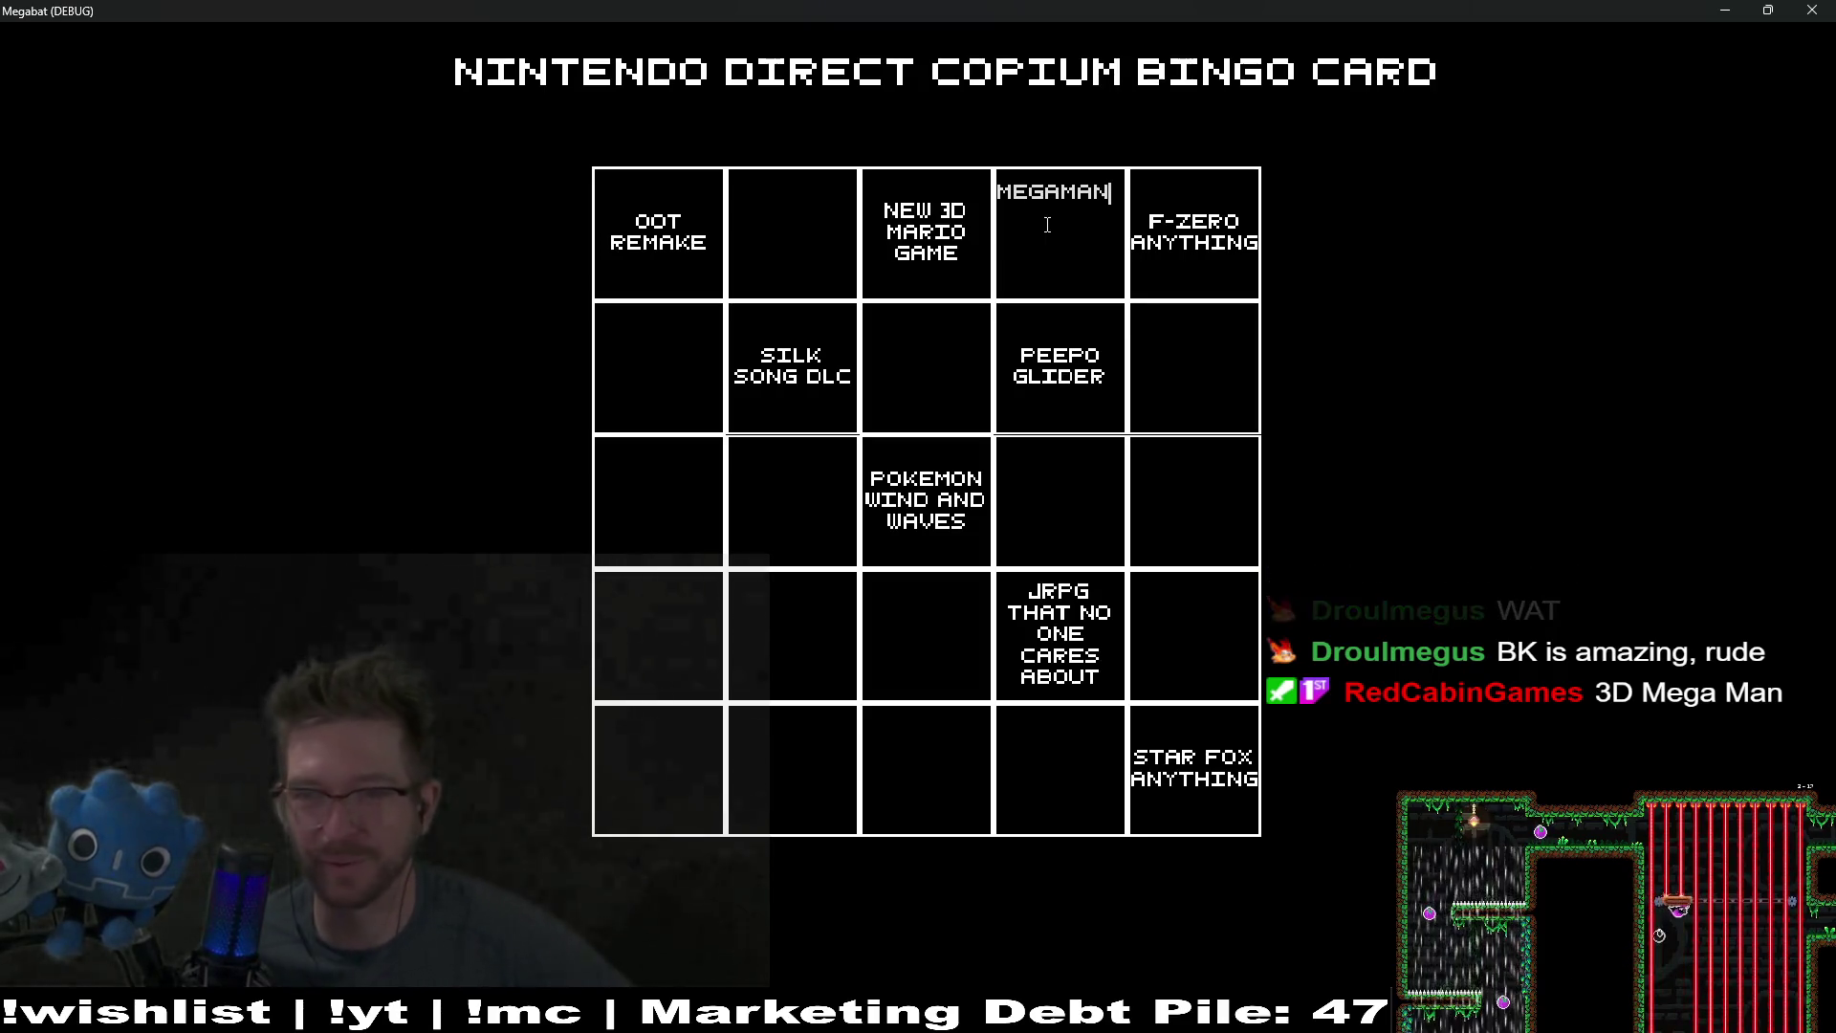
key("Tab")
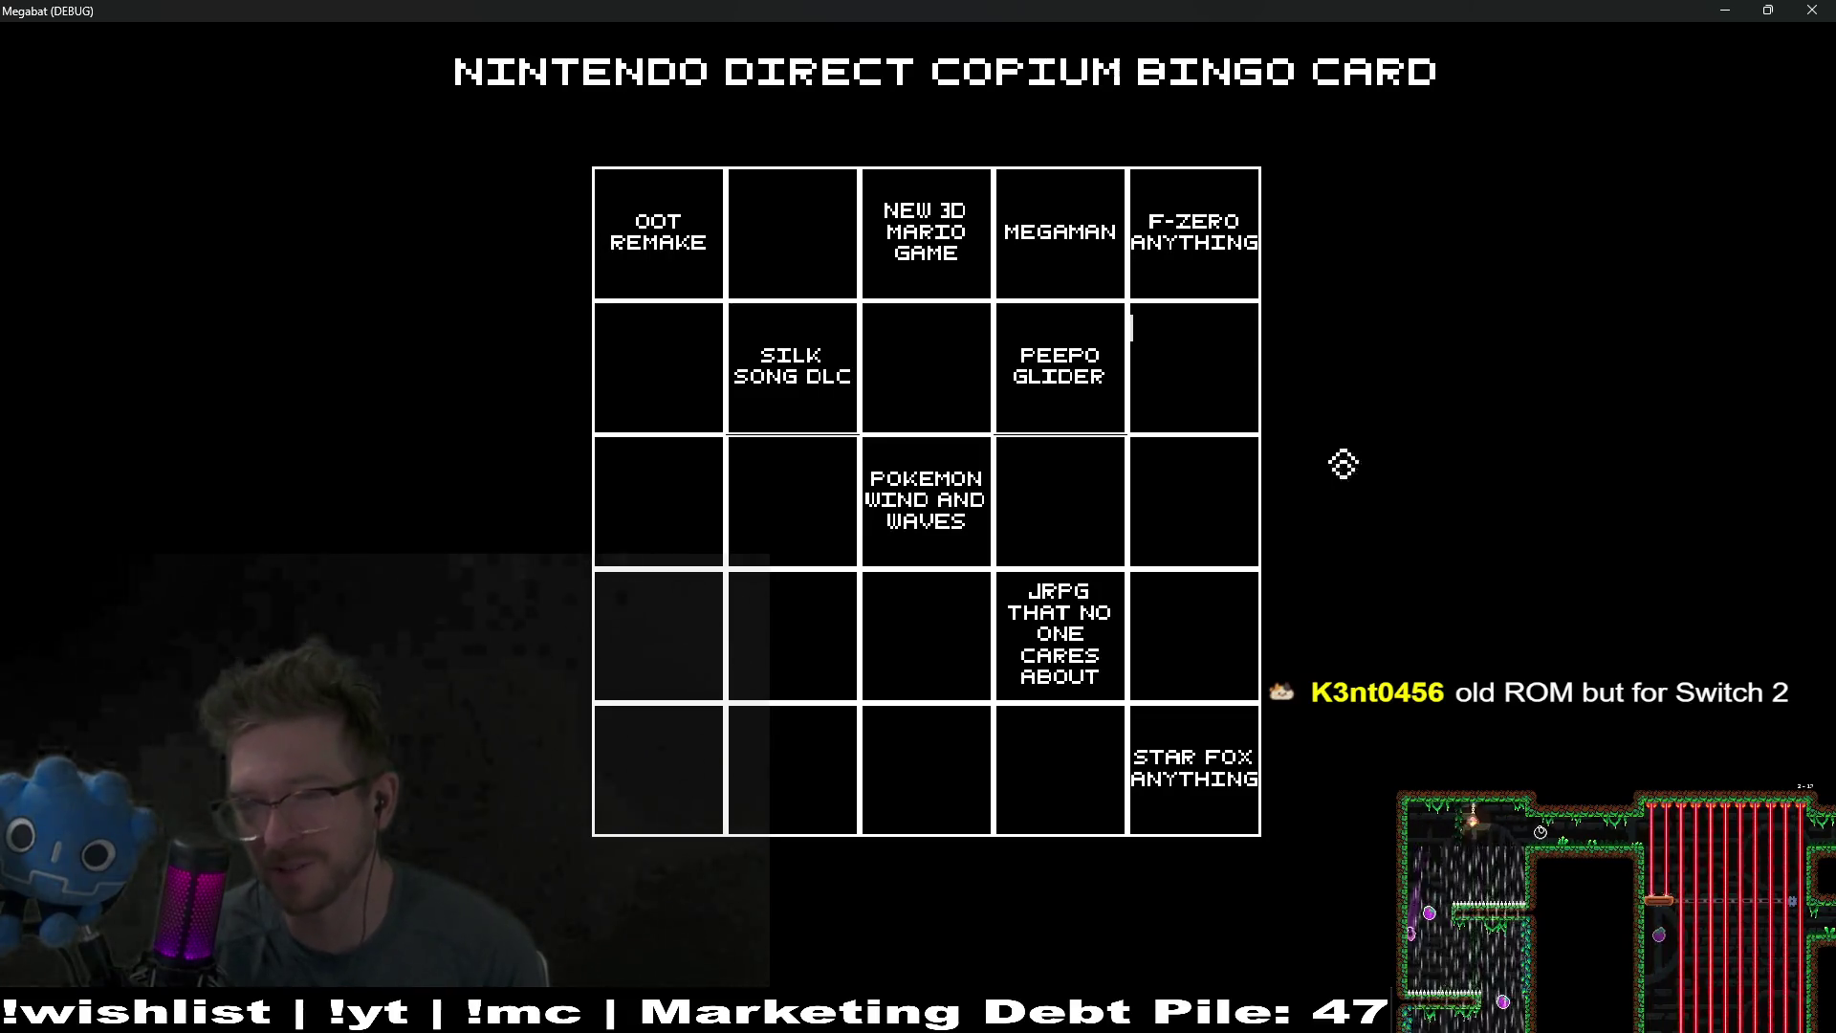
Step: Enter VIRTUAL EMULATOR WHATEVER in the bottom row's second square and DUSKBLOODS in row 3's second square
type("VIRTUAL")
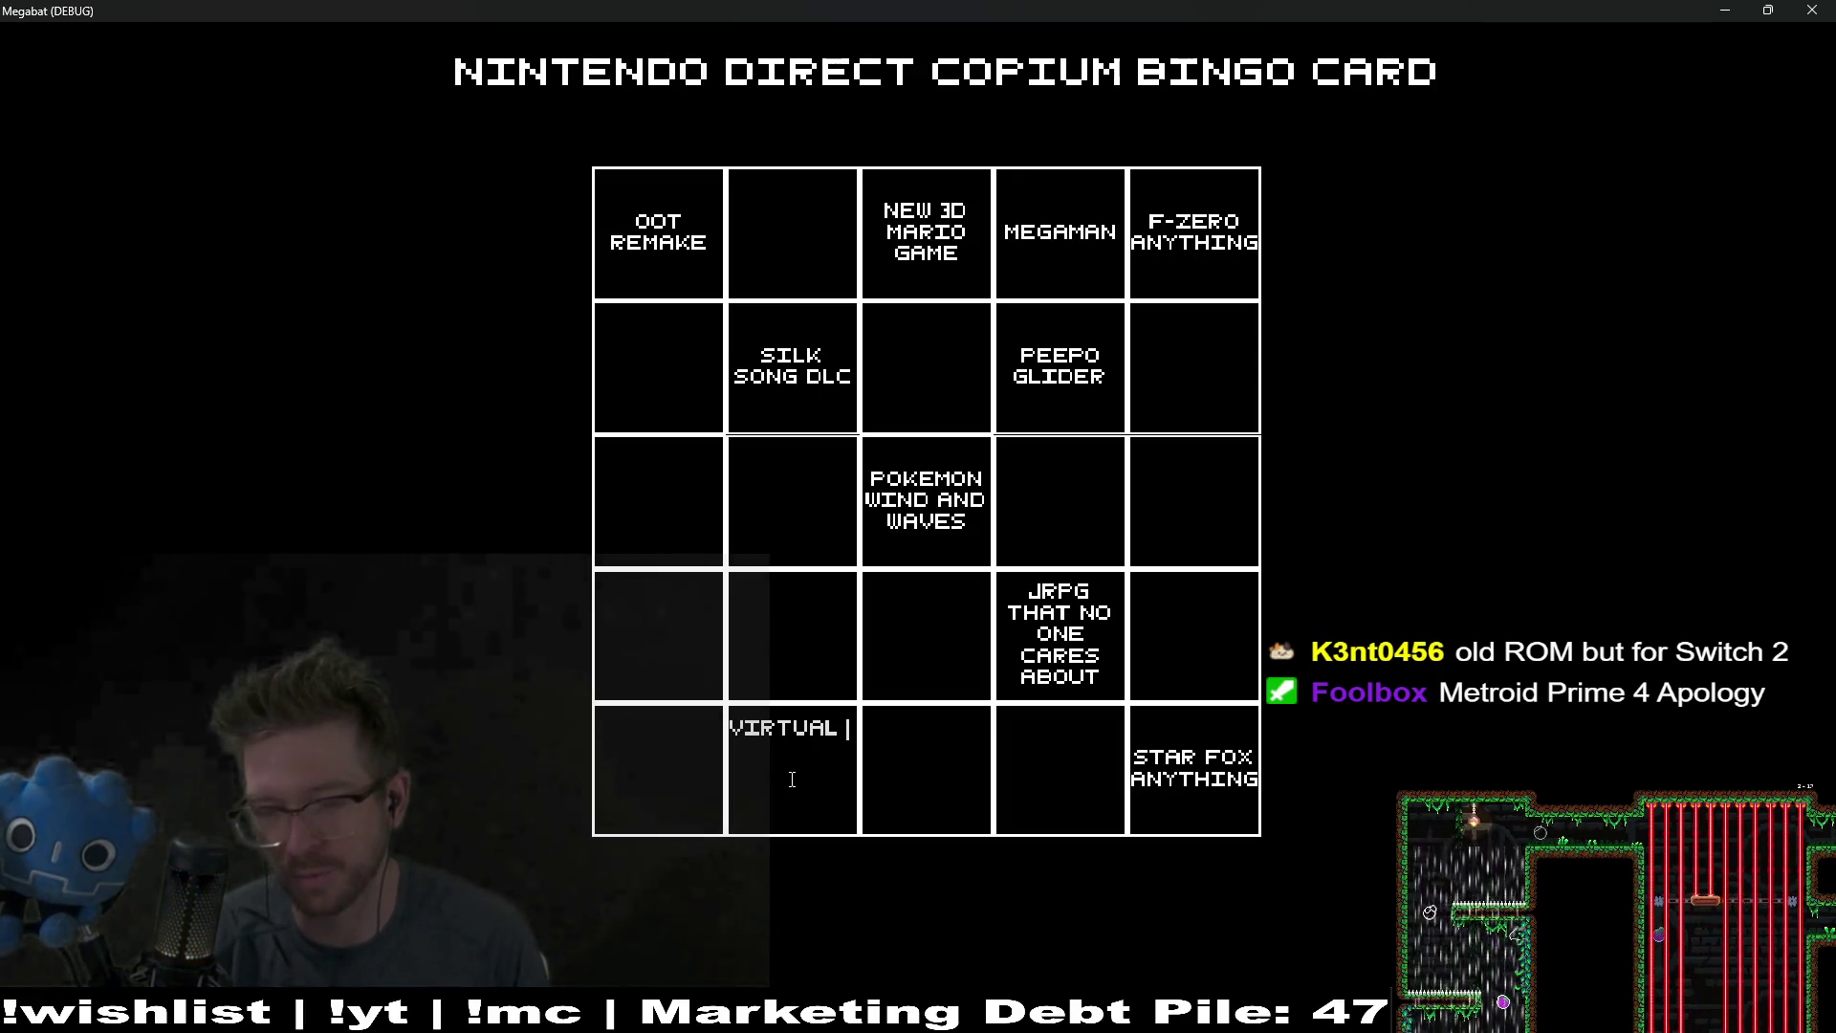
type("EMULATOR")
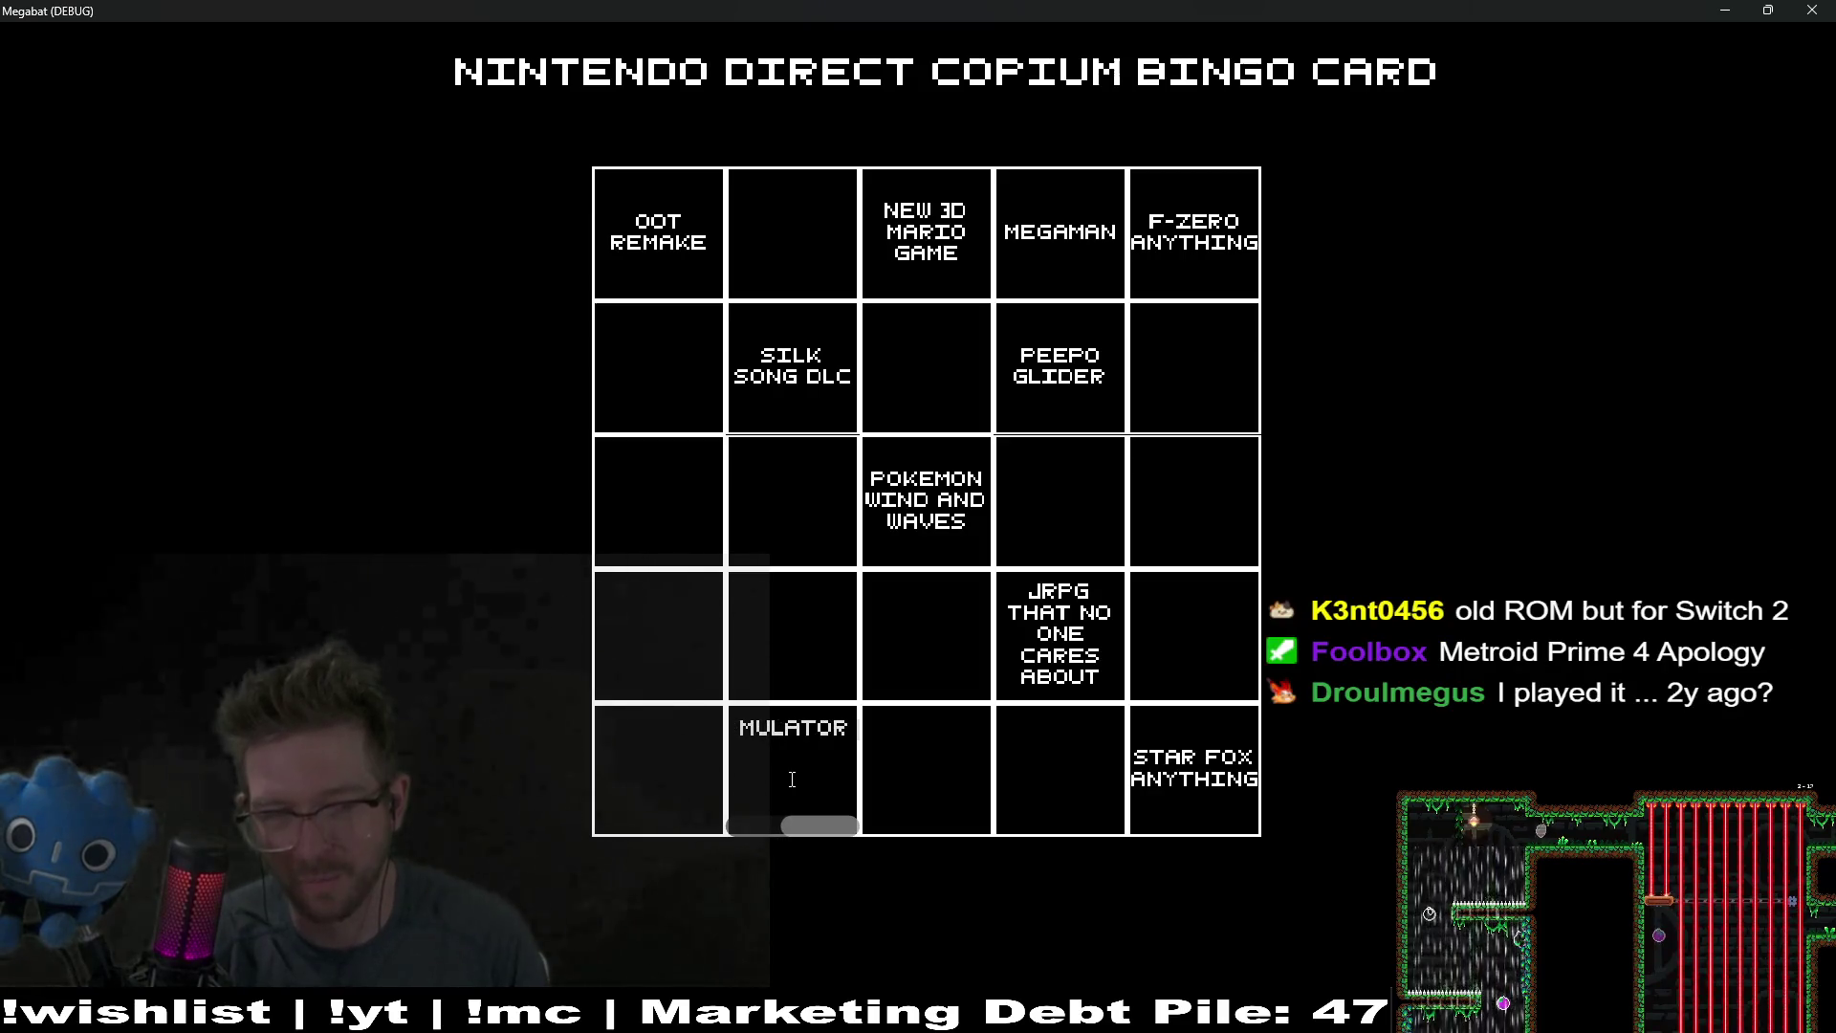
type(" WHATEVER")
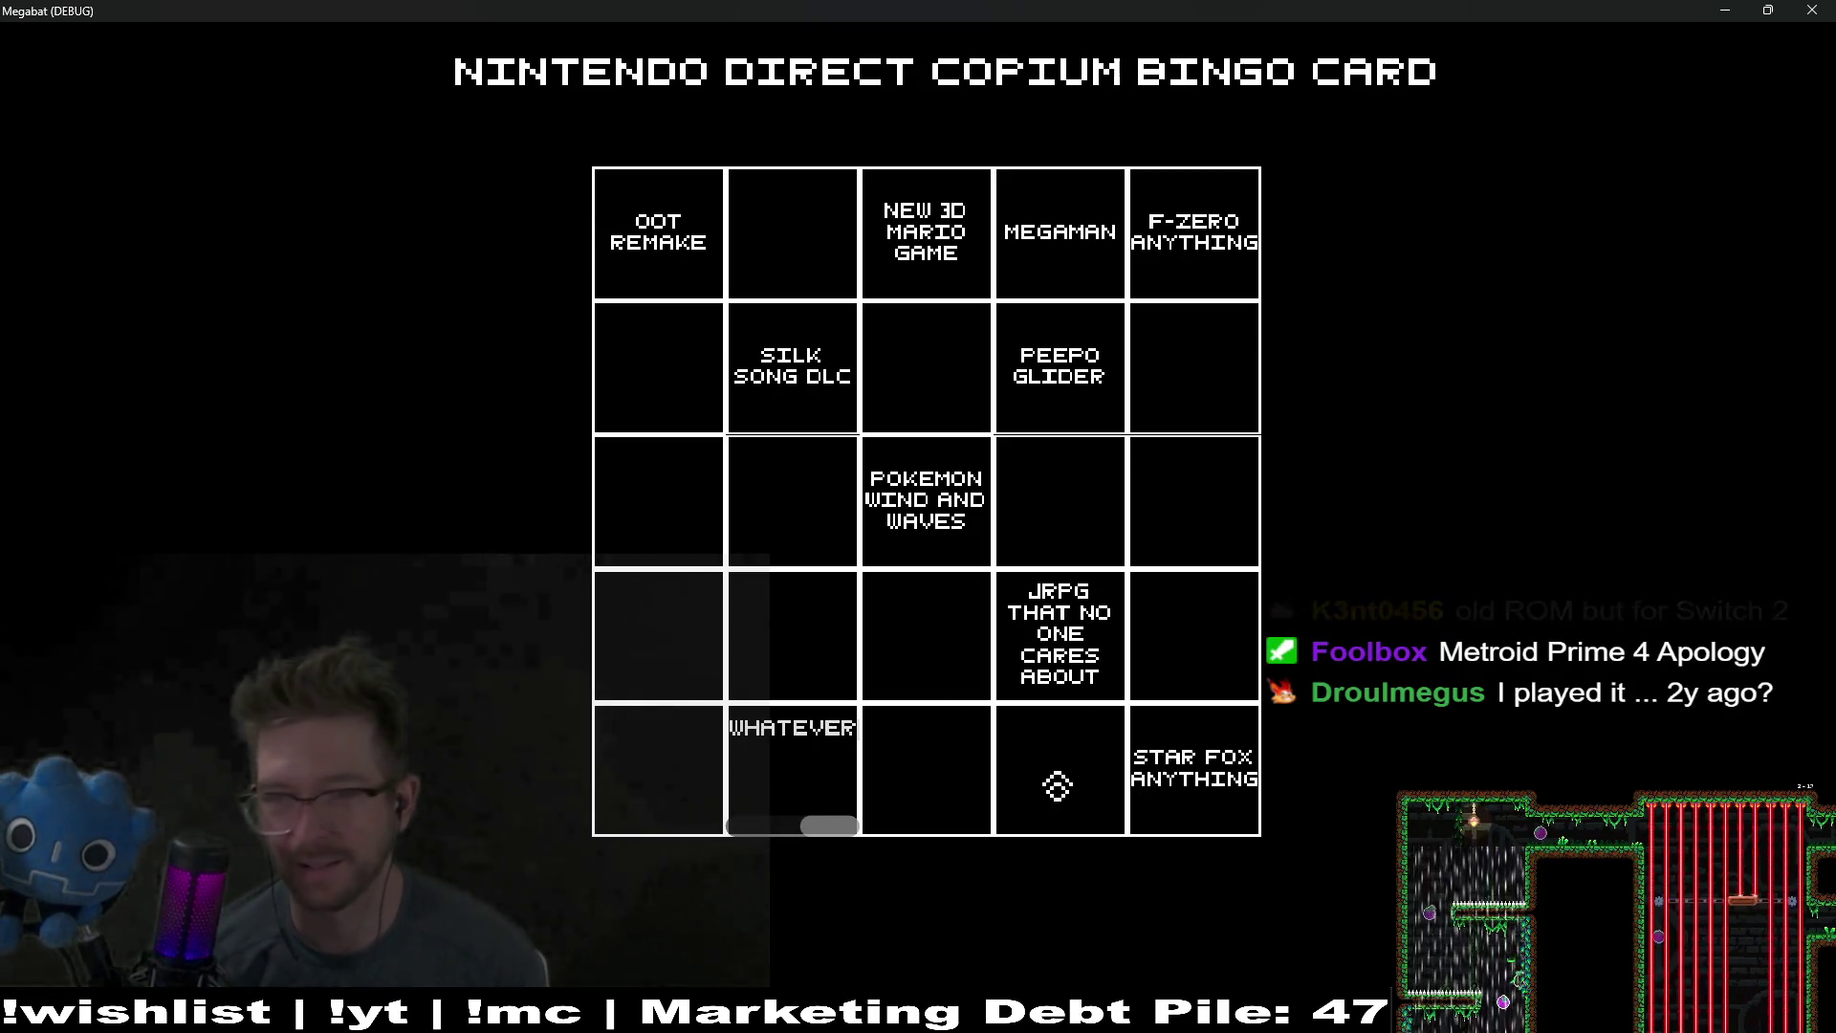
left_click(1057, 785)
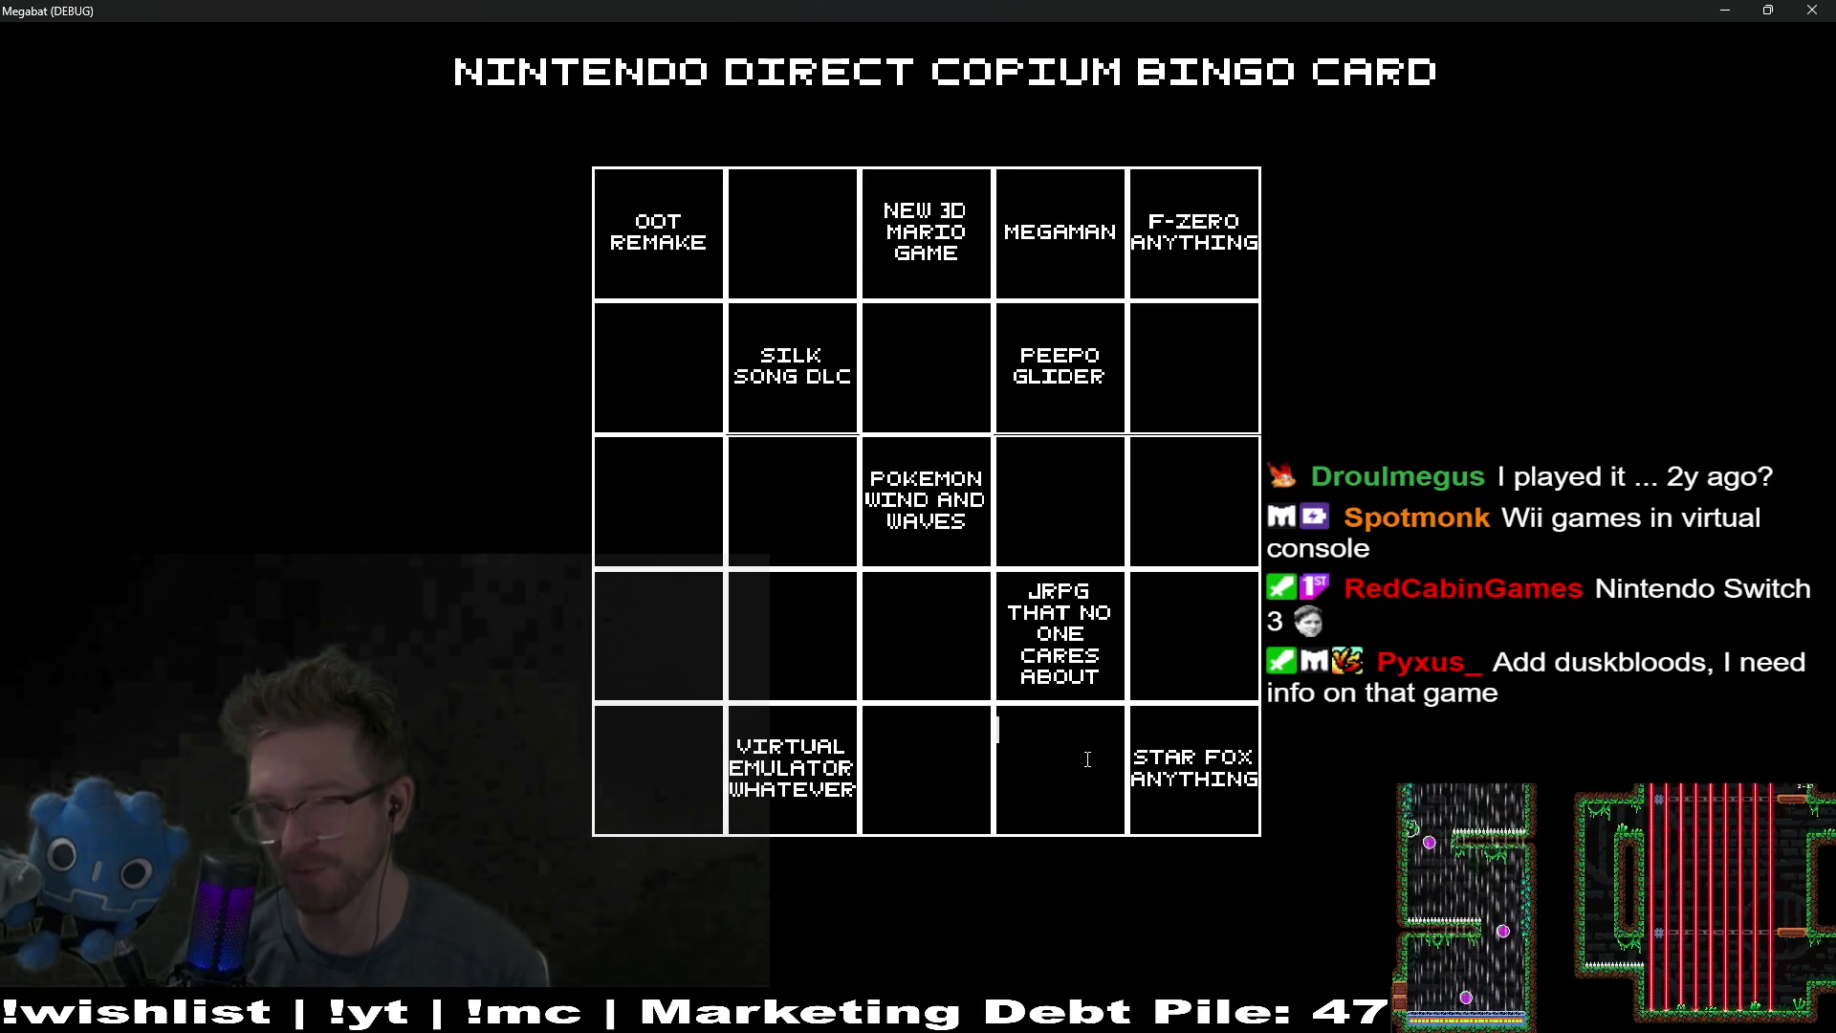
left_click(765, 513)
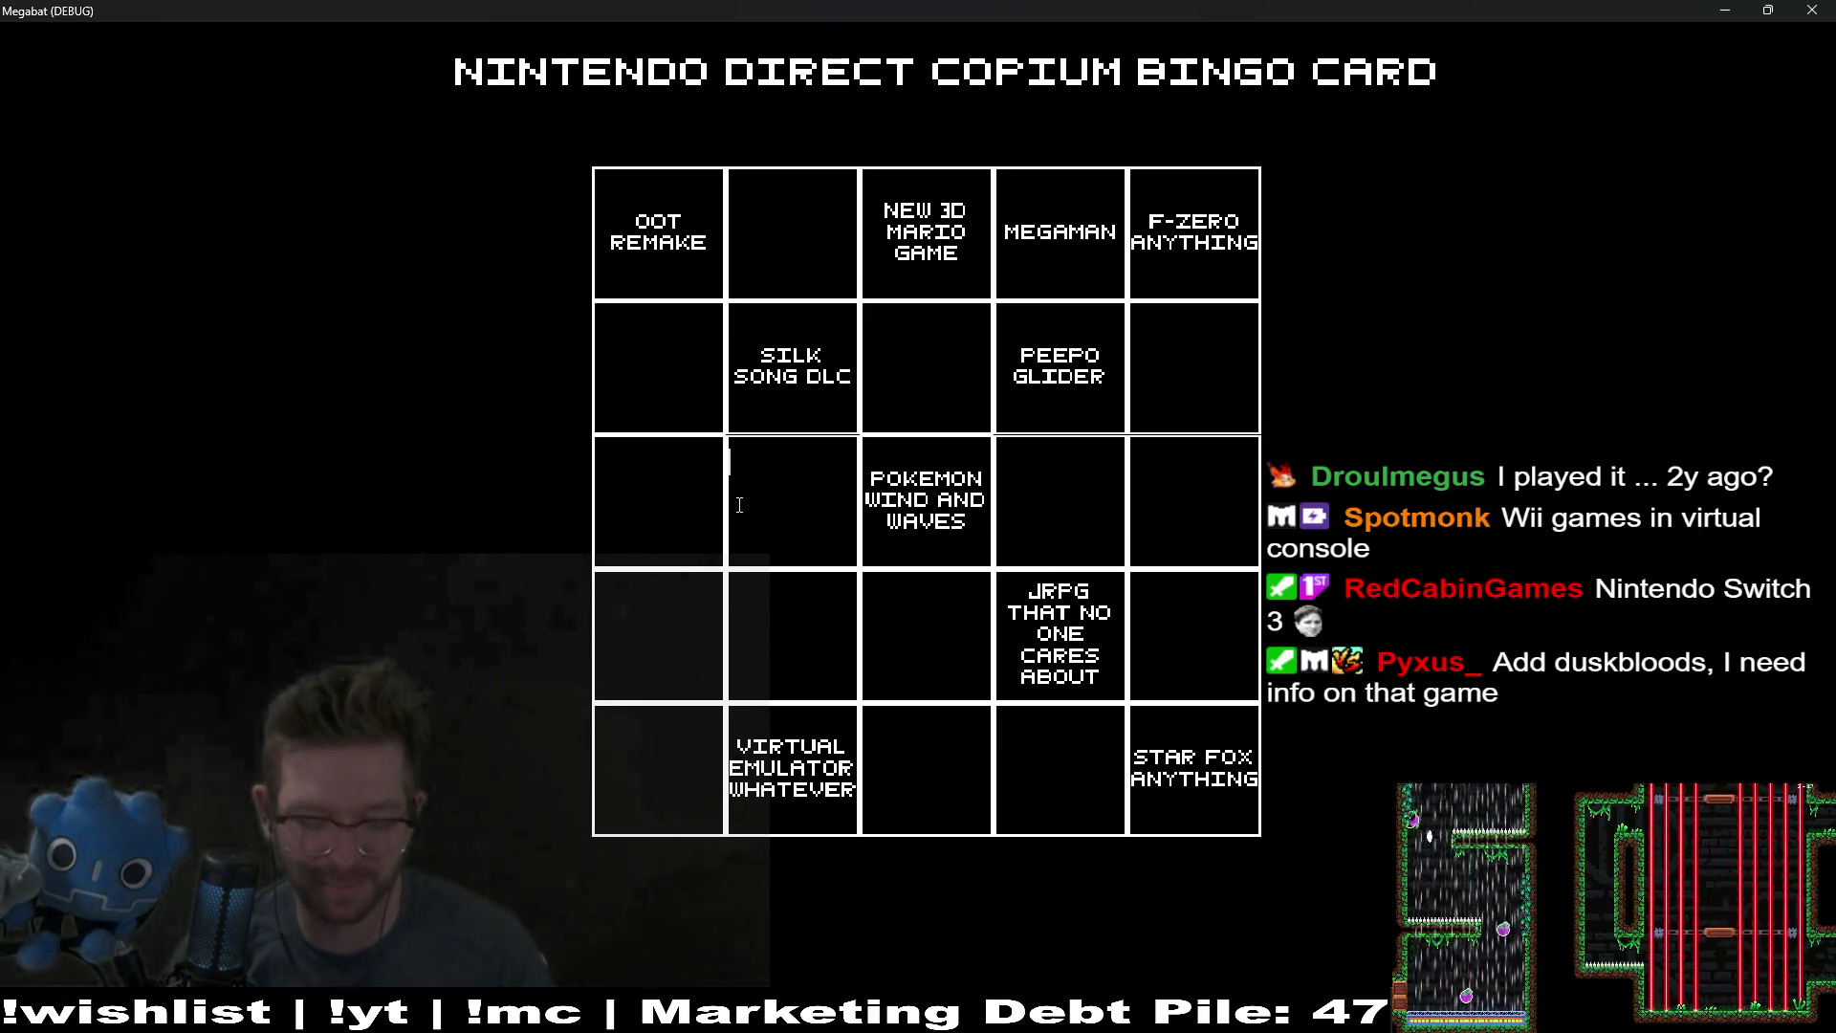
type("DUSK")
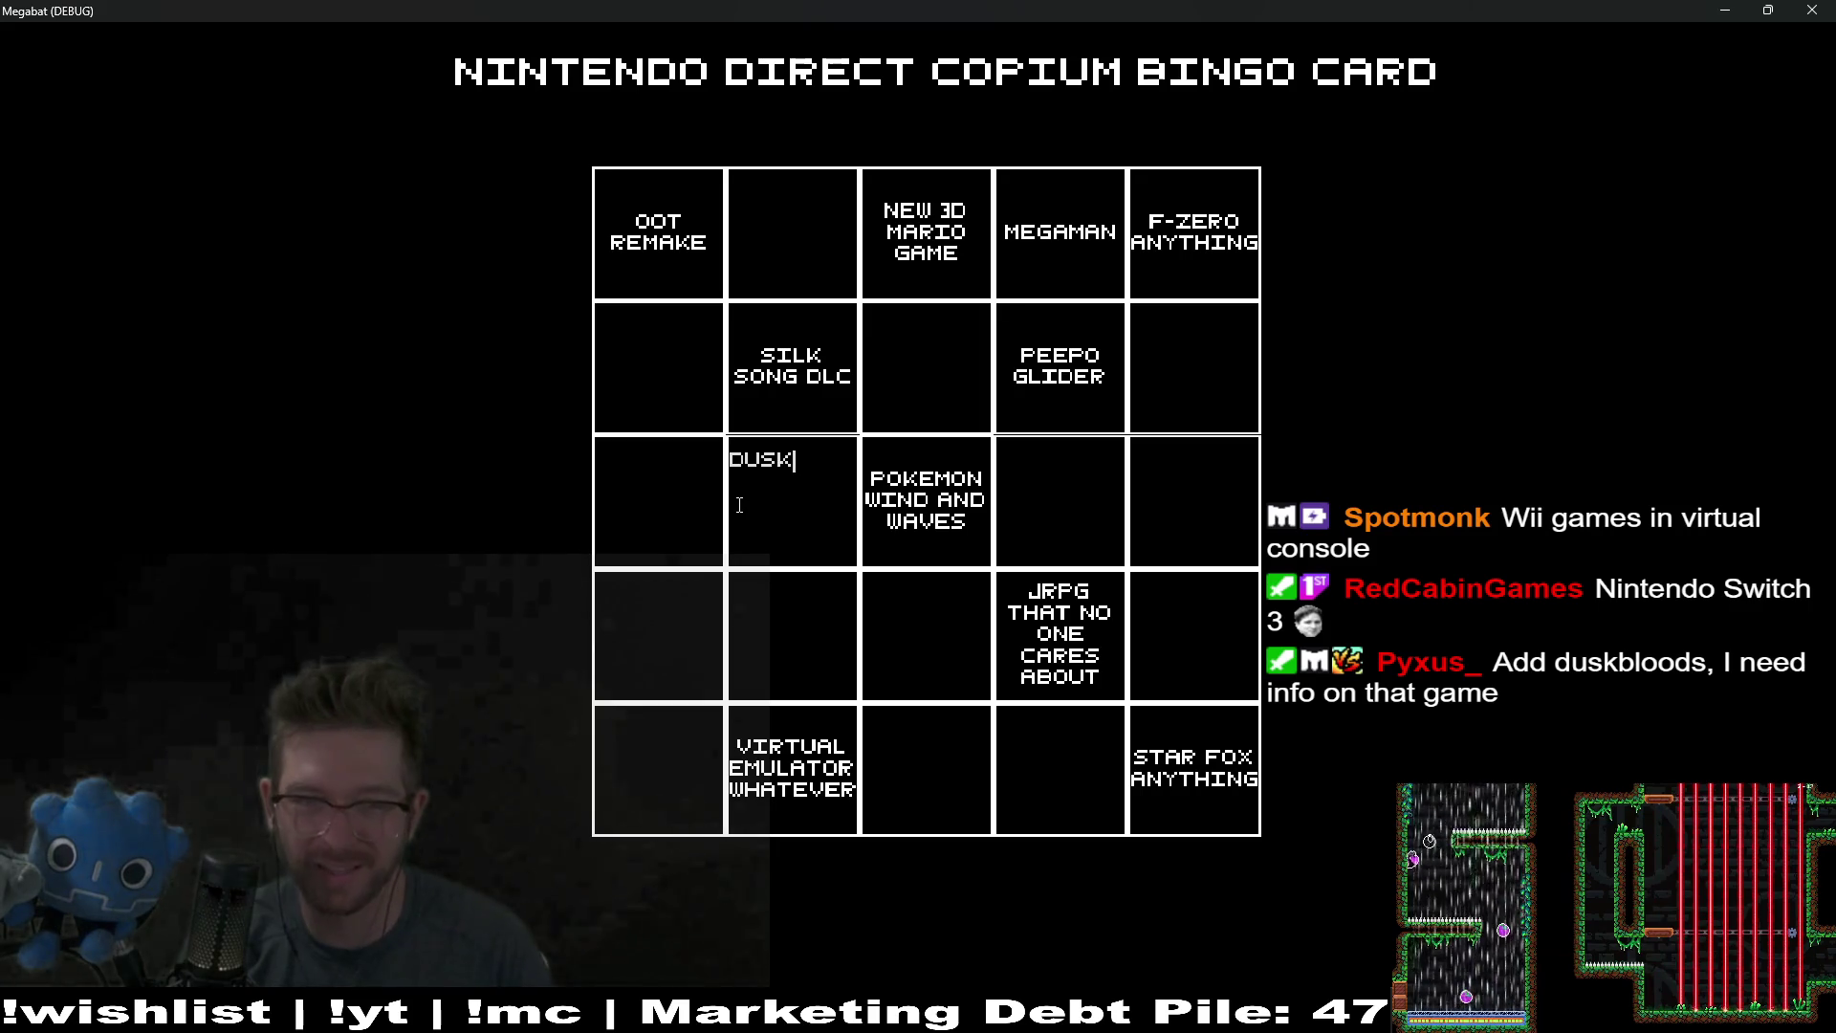
type("ODS")
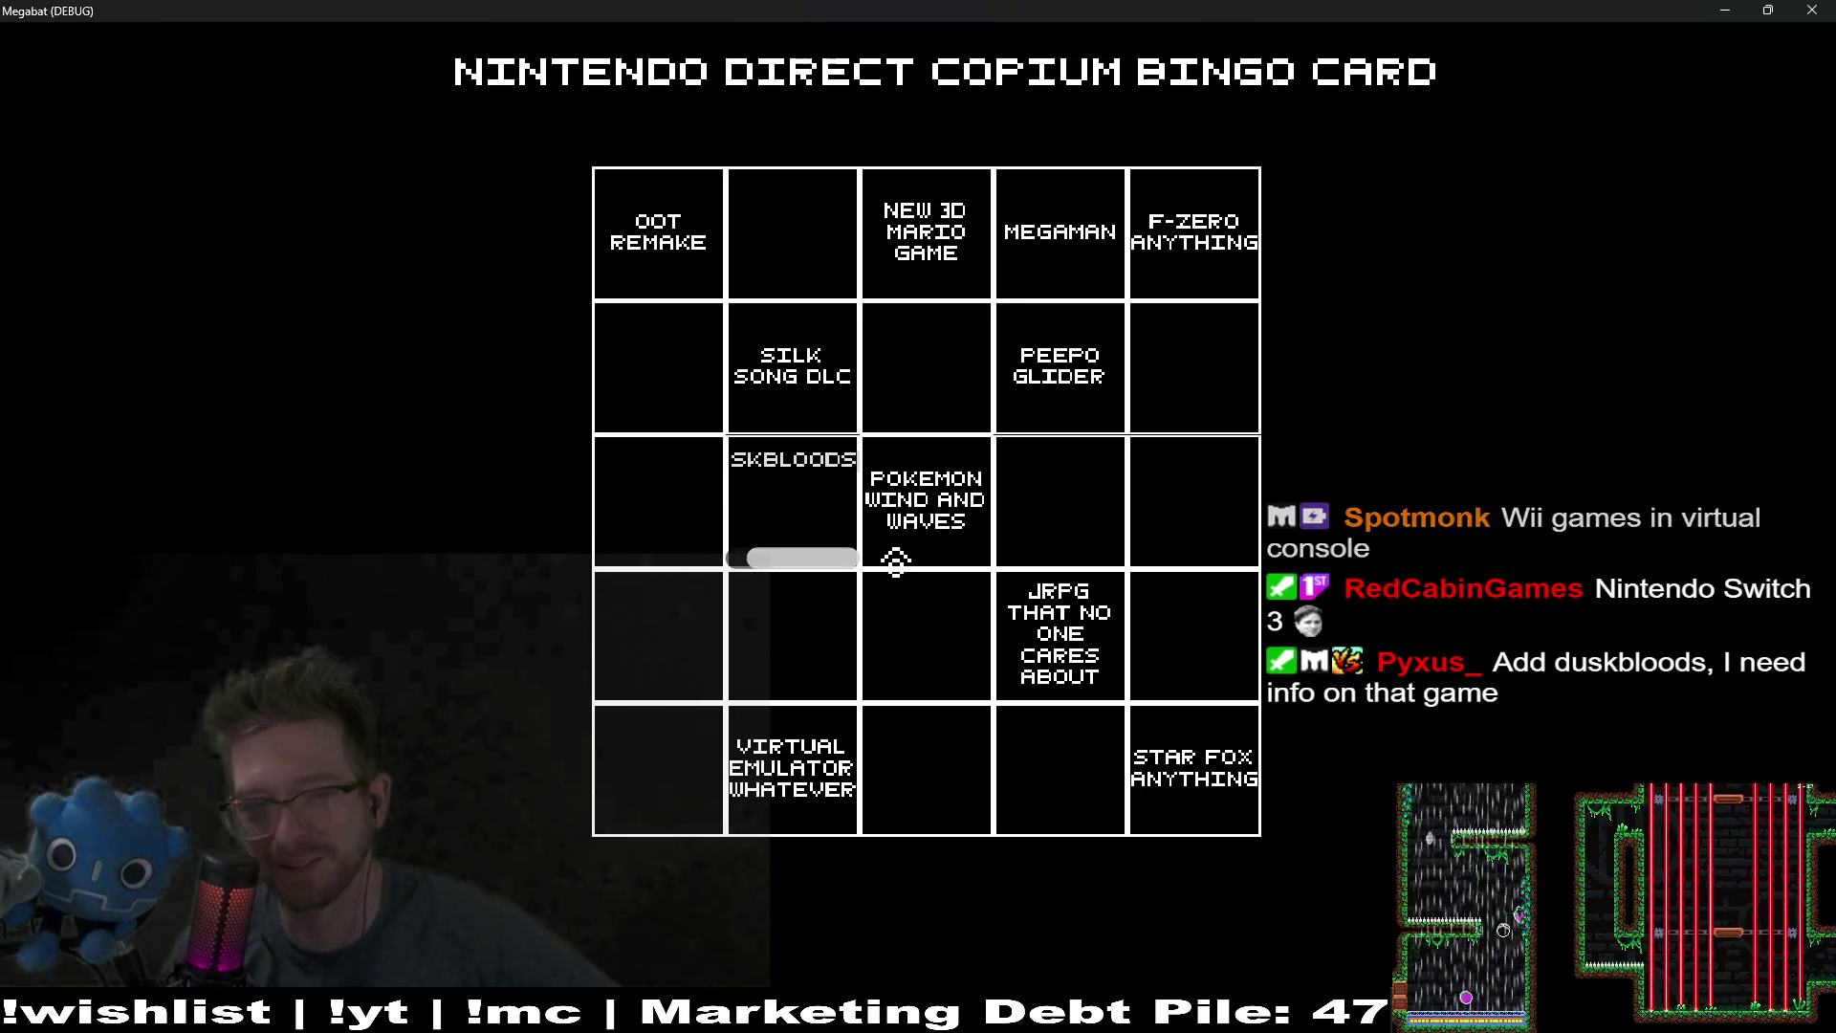
left_click(1225, 600)
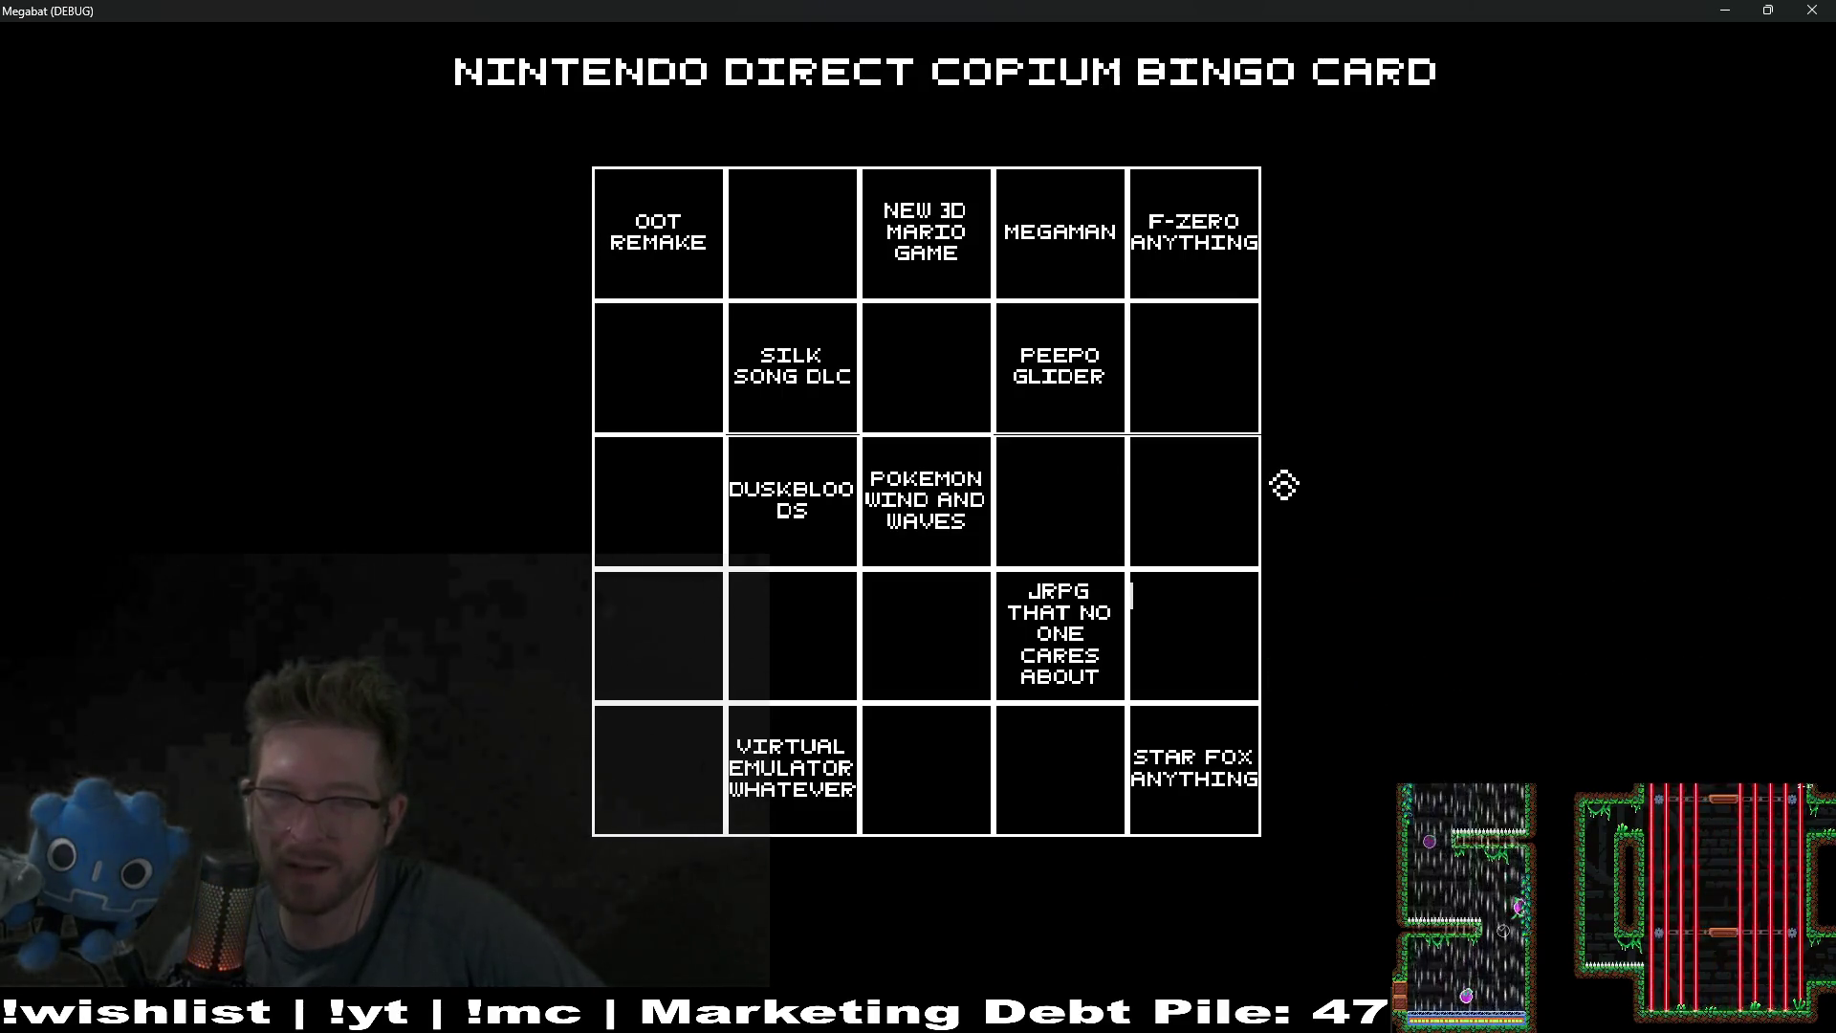
Step: Add AVAILABLE TODAY in the third-row right square and split DUSKBLOODS into DUSK BLOODS
left_click(1177, 463)
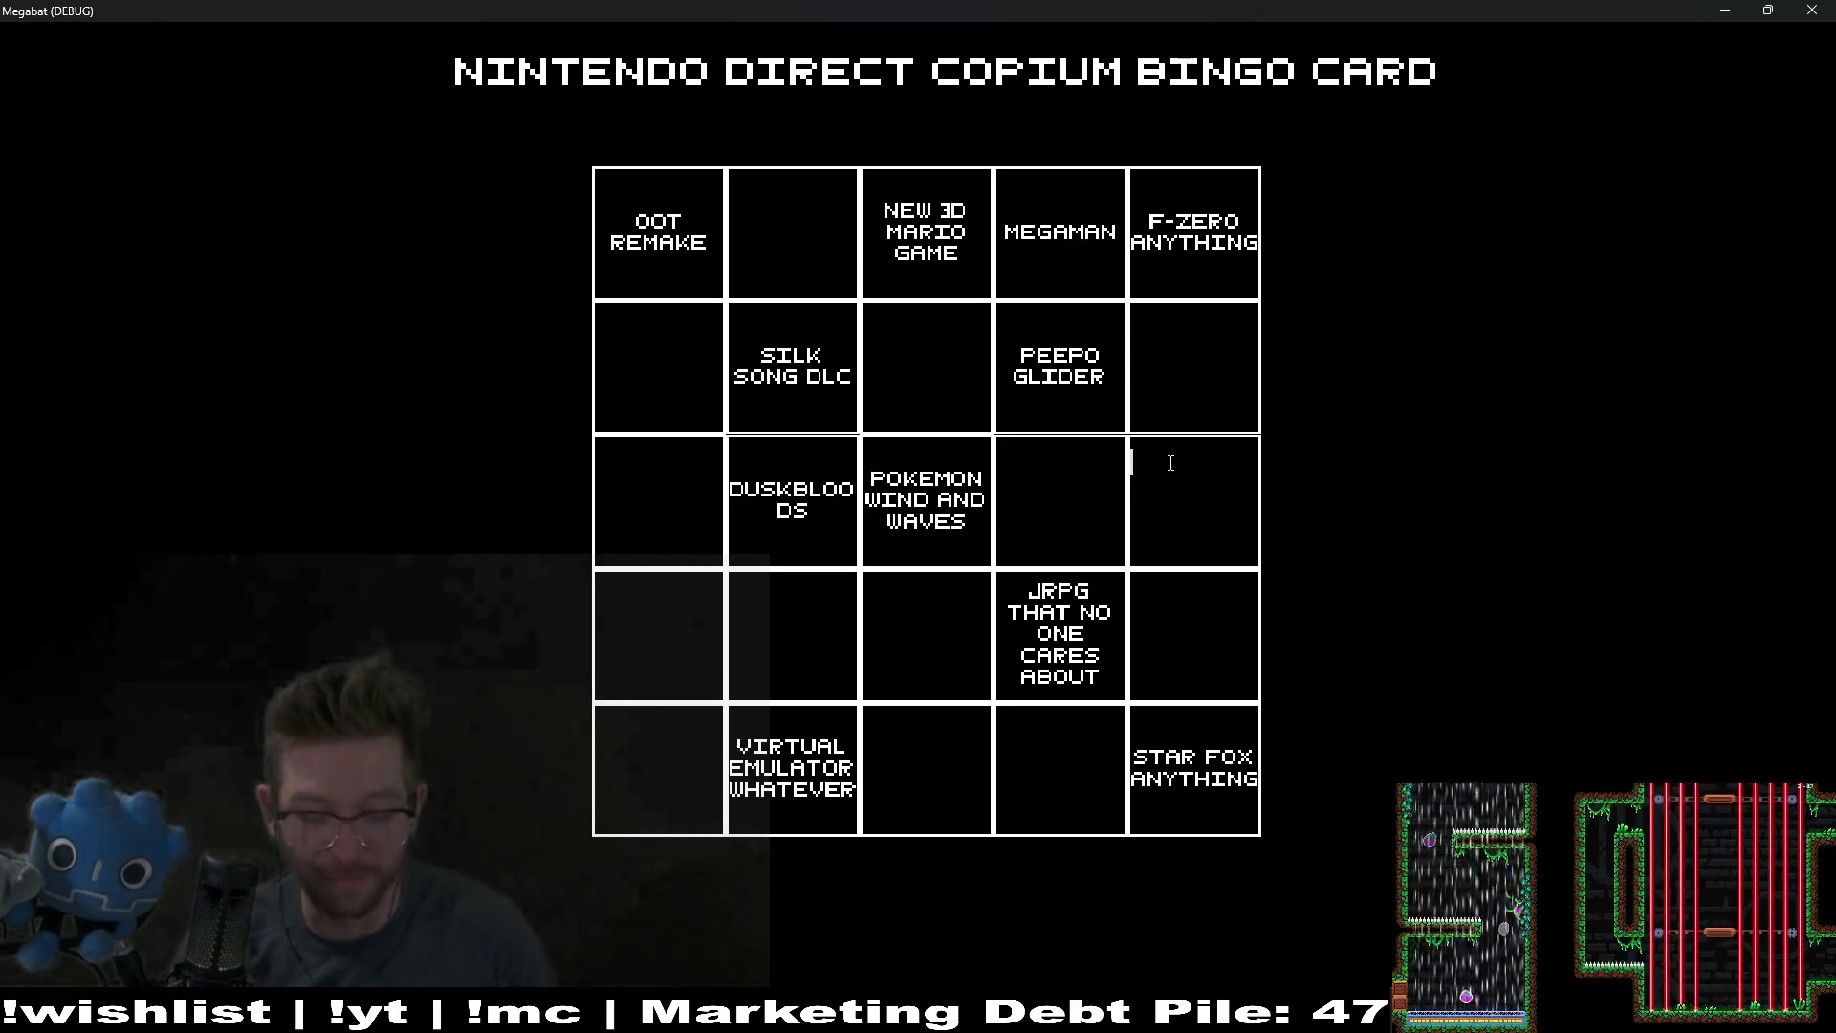
type("AVAILA")
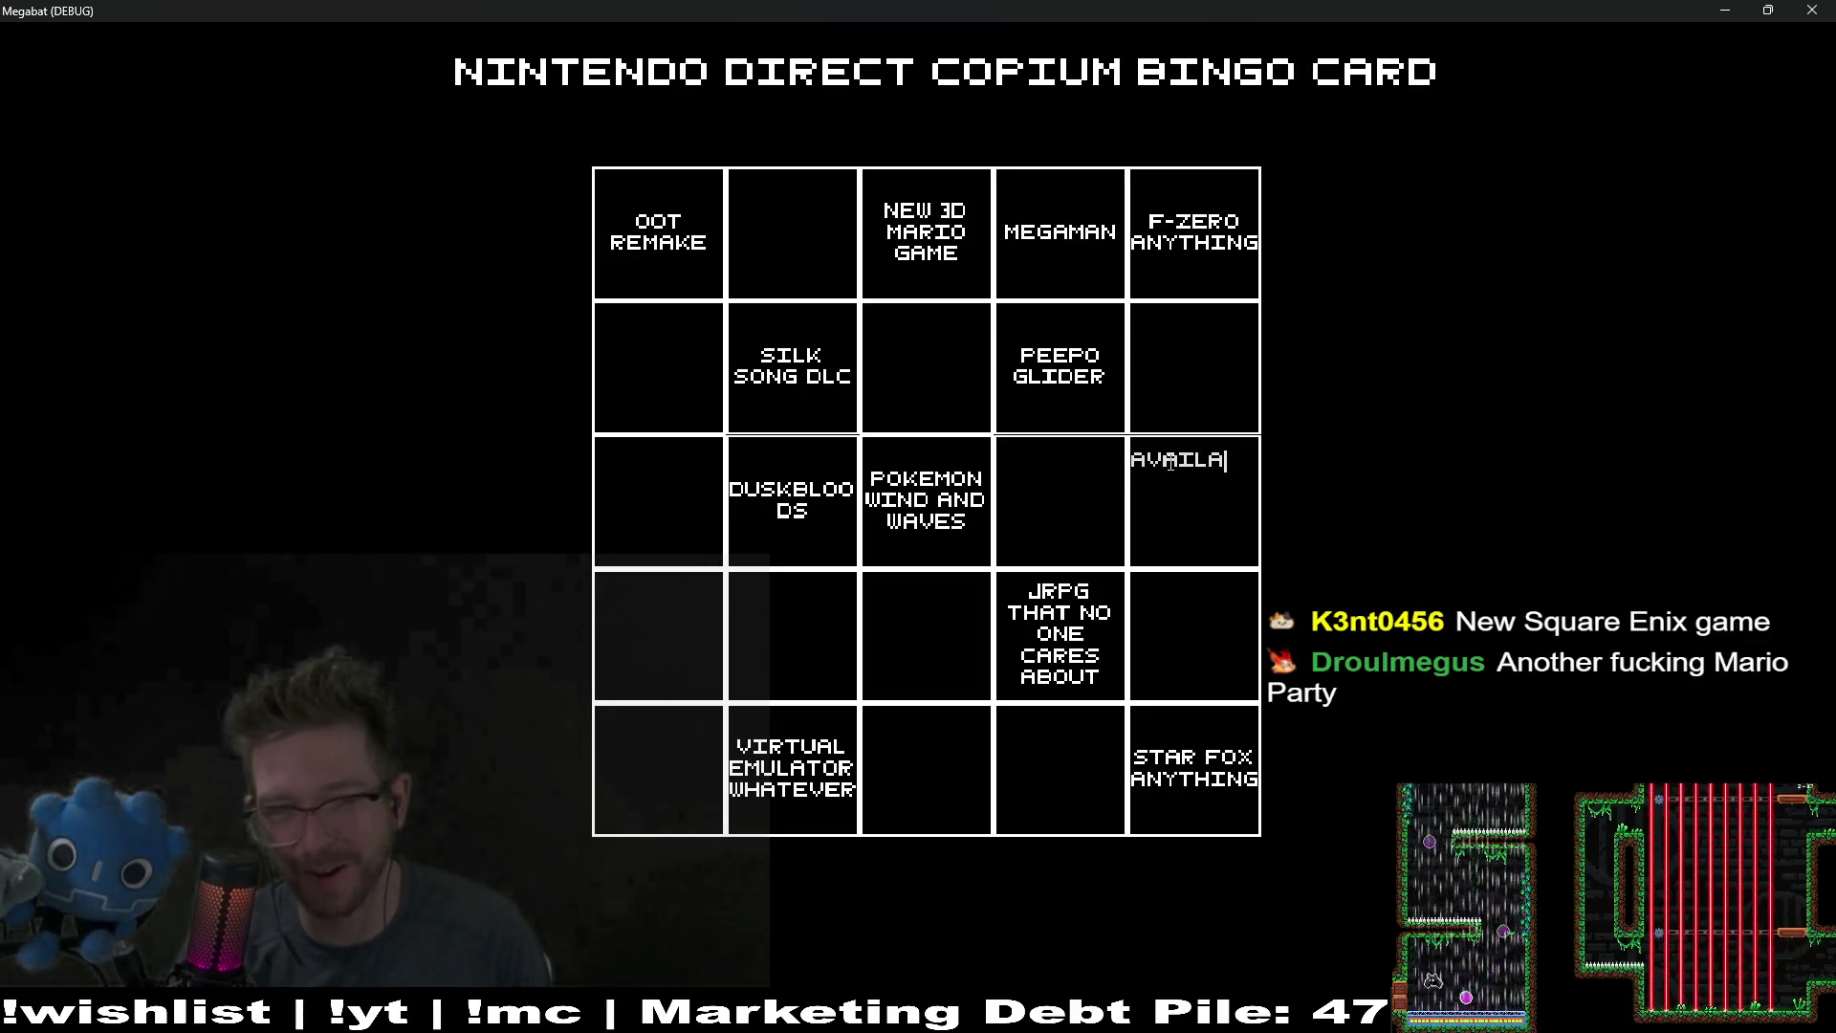
type("BLE")
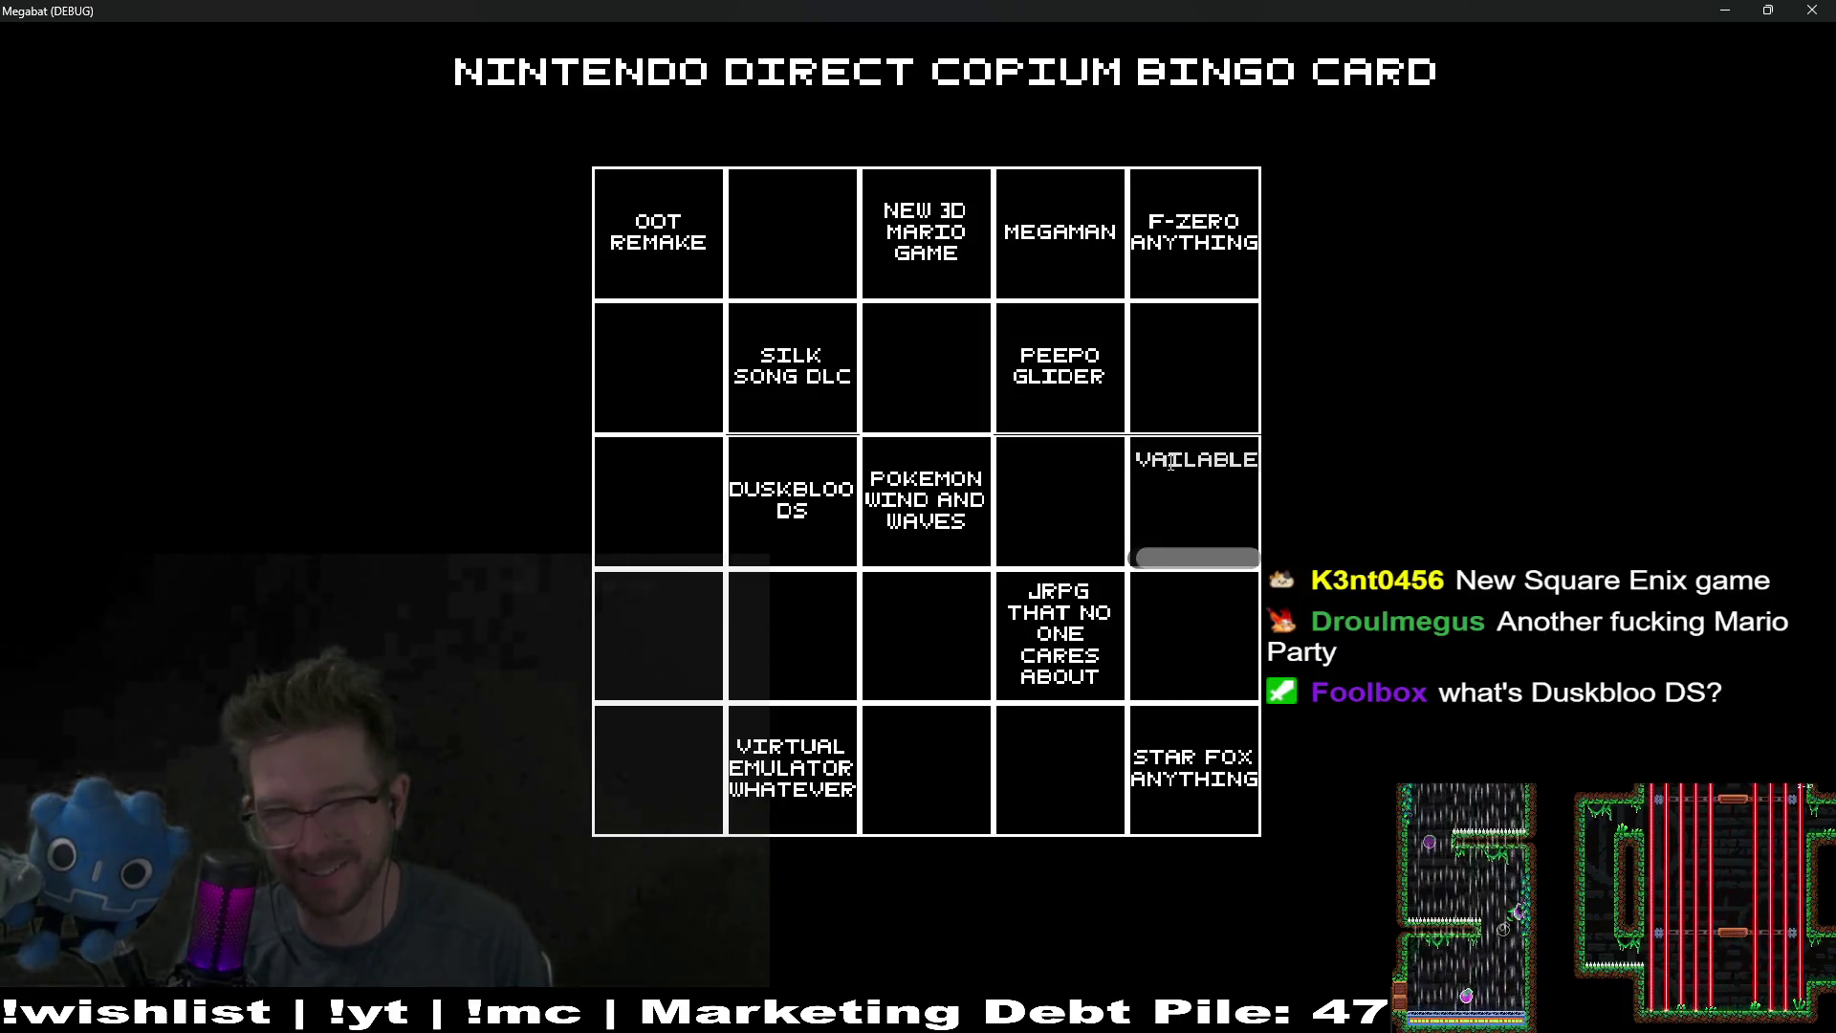
type(" TODAY")
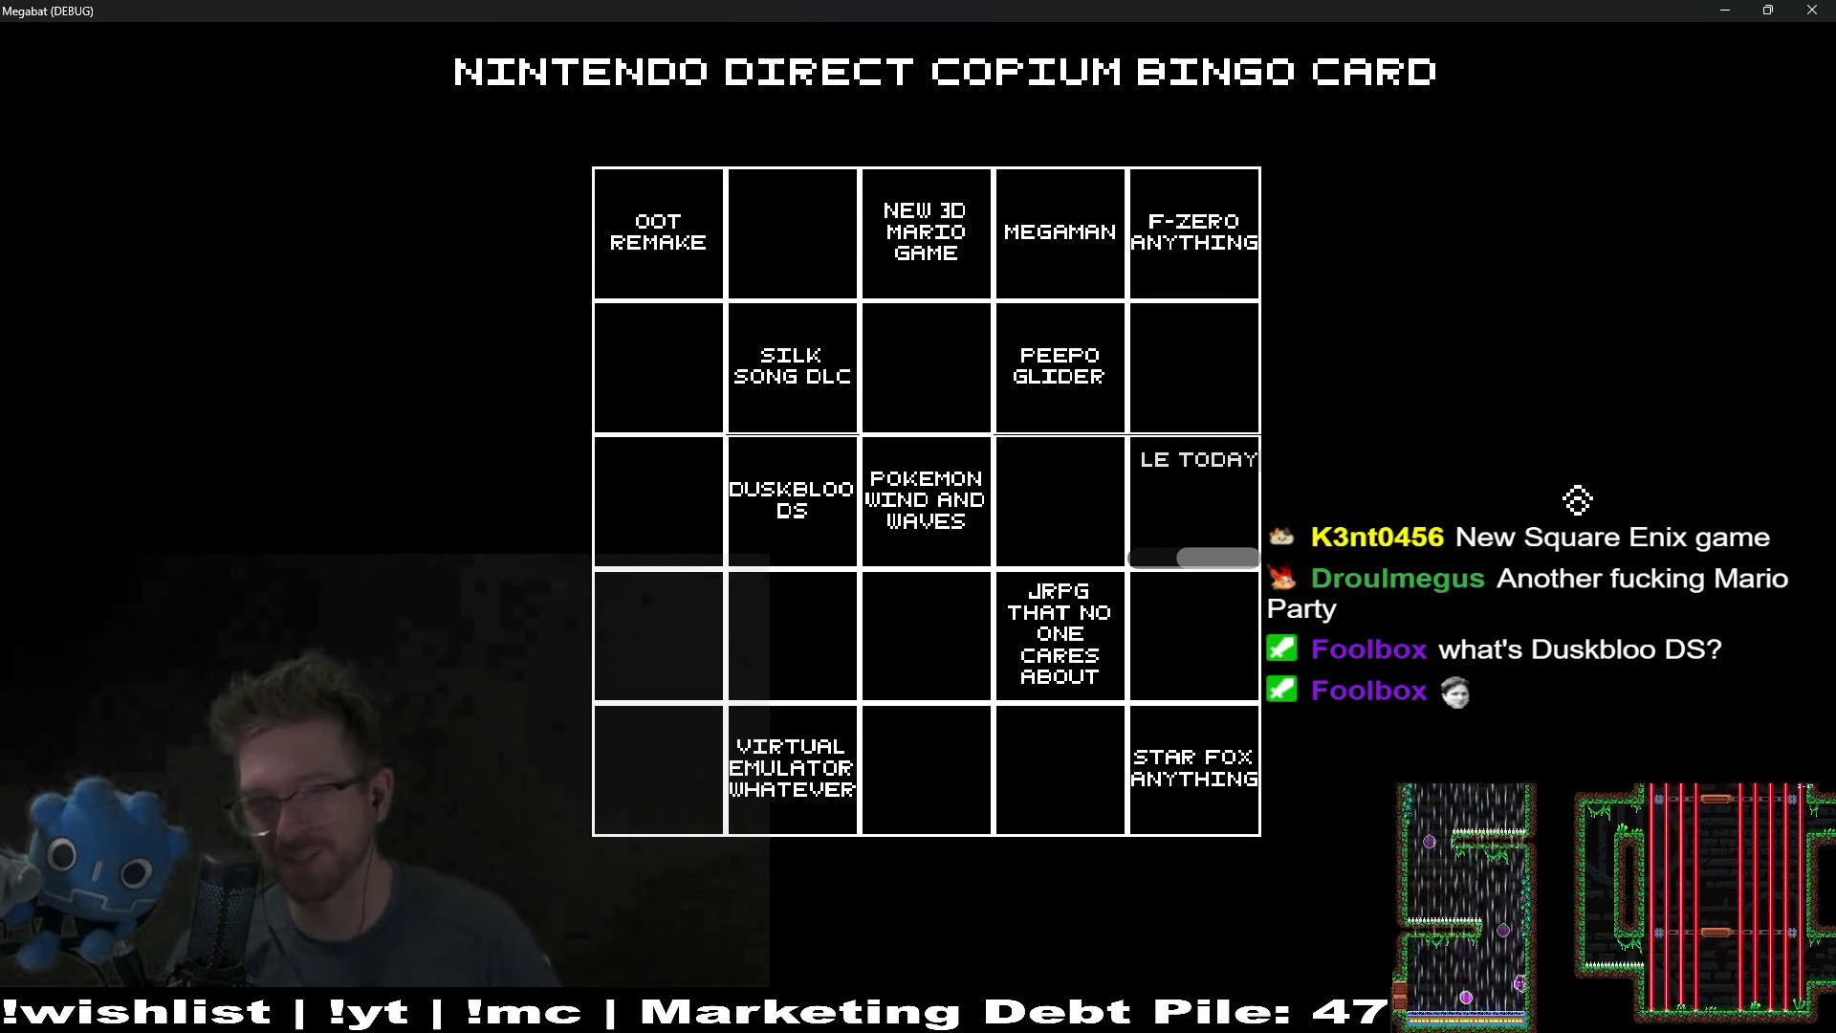
left_click(808, 507)
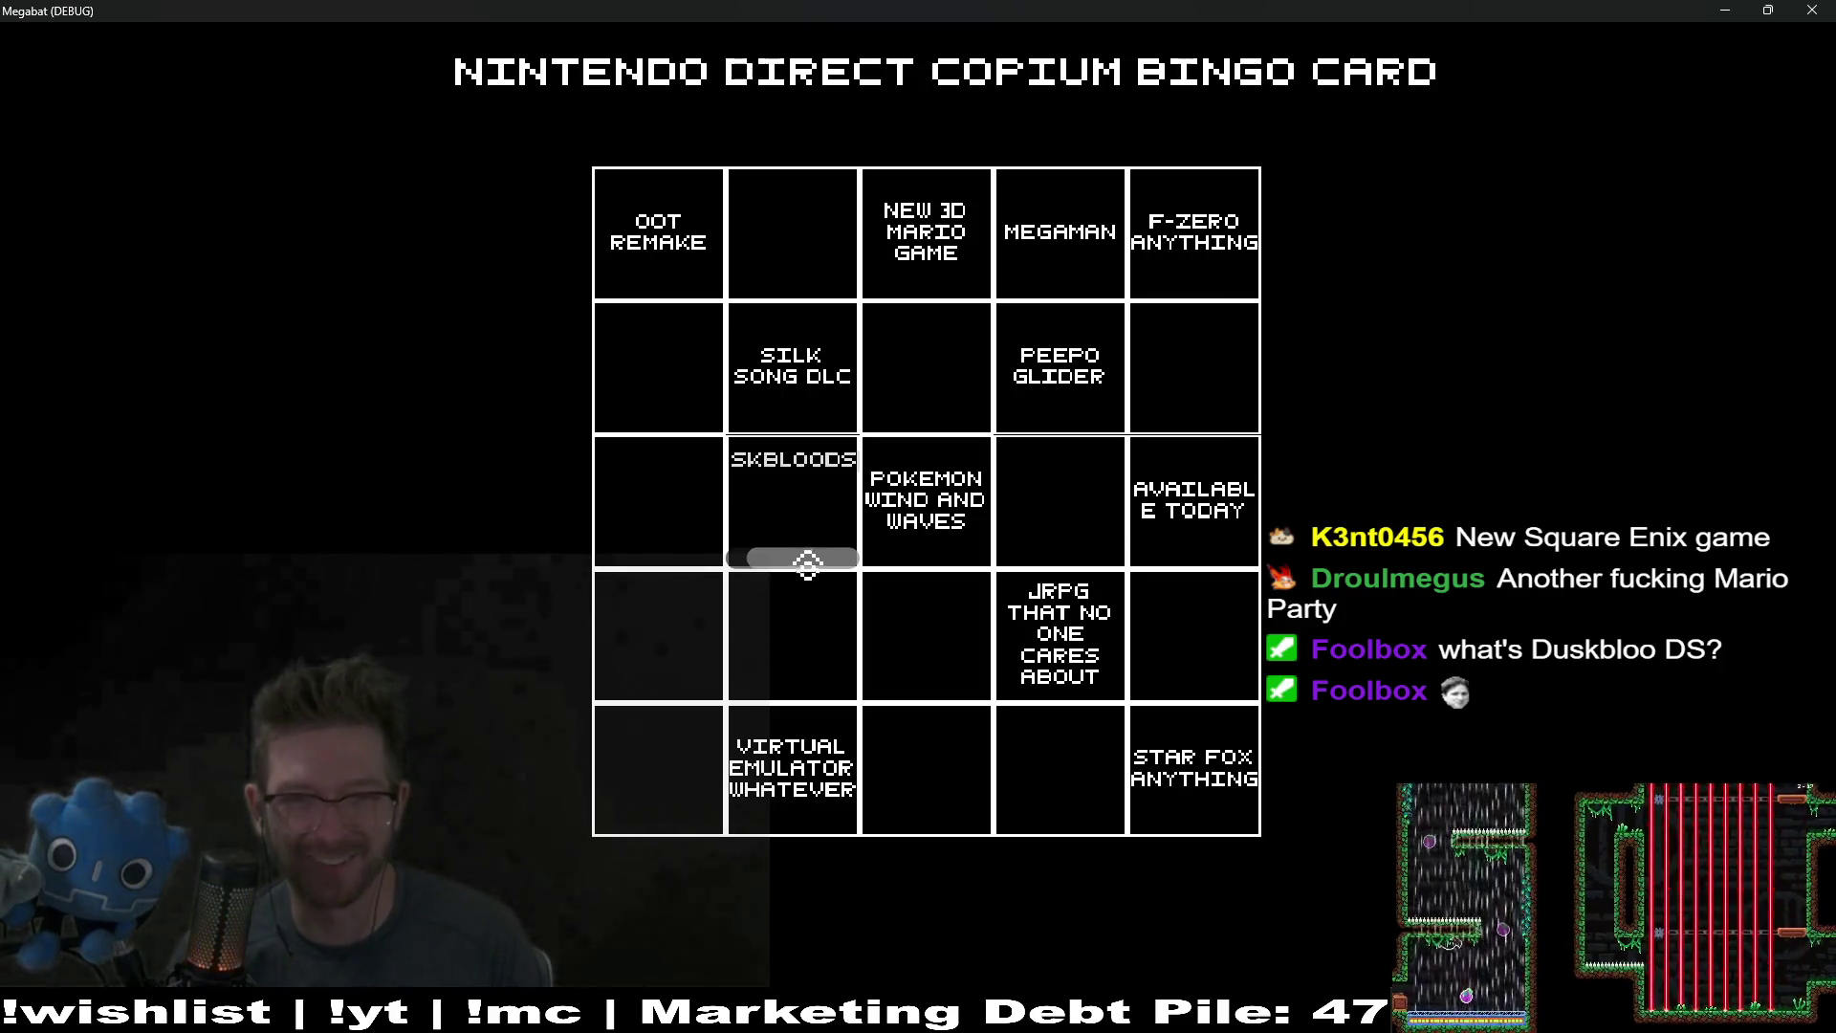
mouse_move(808, 562)
left_mouse_down()
mouse_move(781, 568)
mouse_move(886, 587)
mouse_move(802, 580)
left_mouse_up()
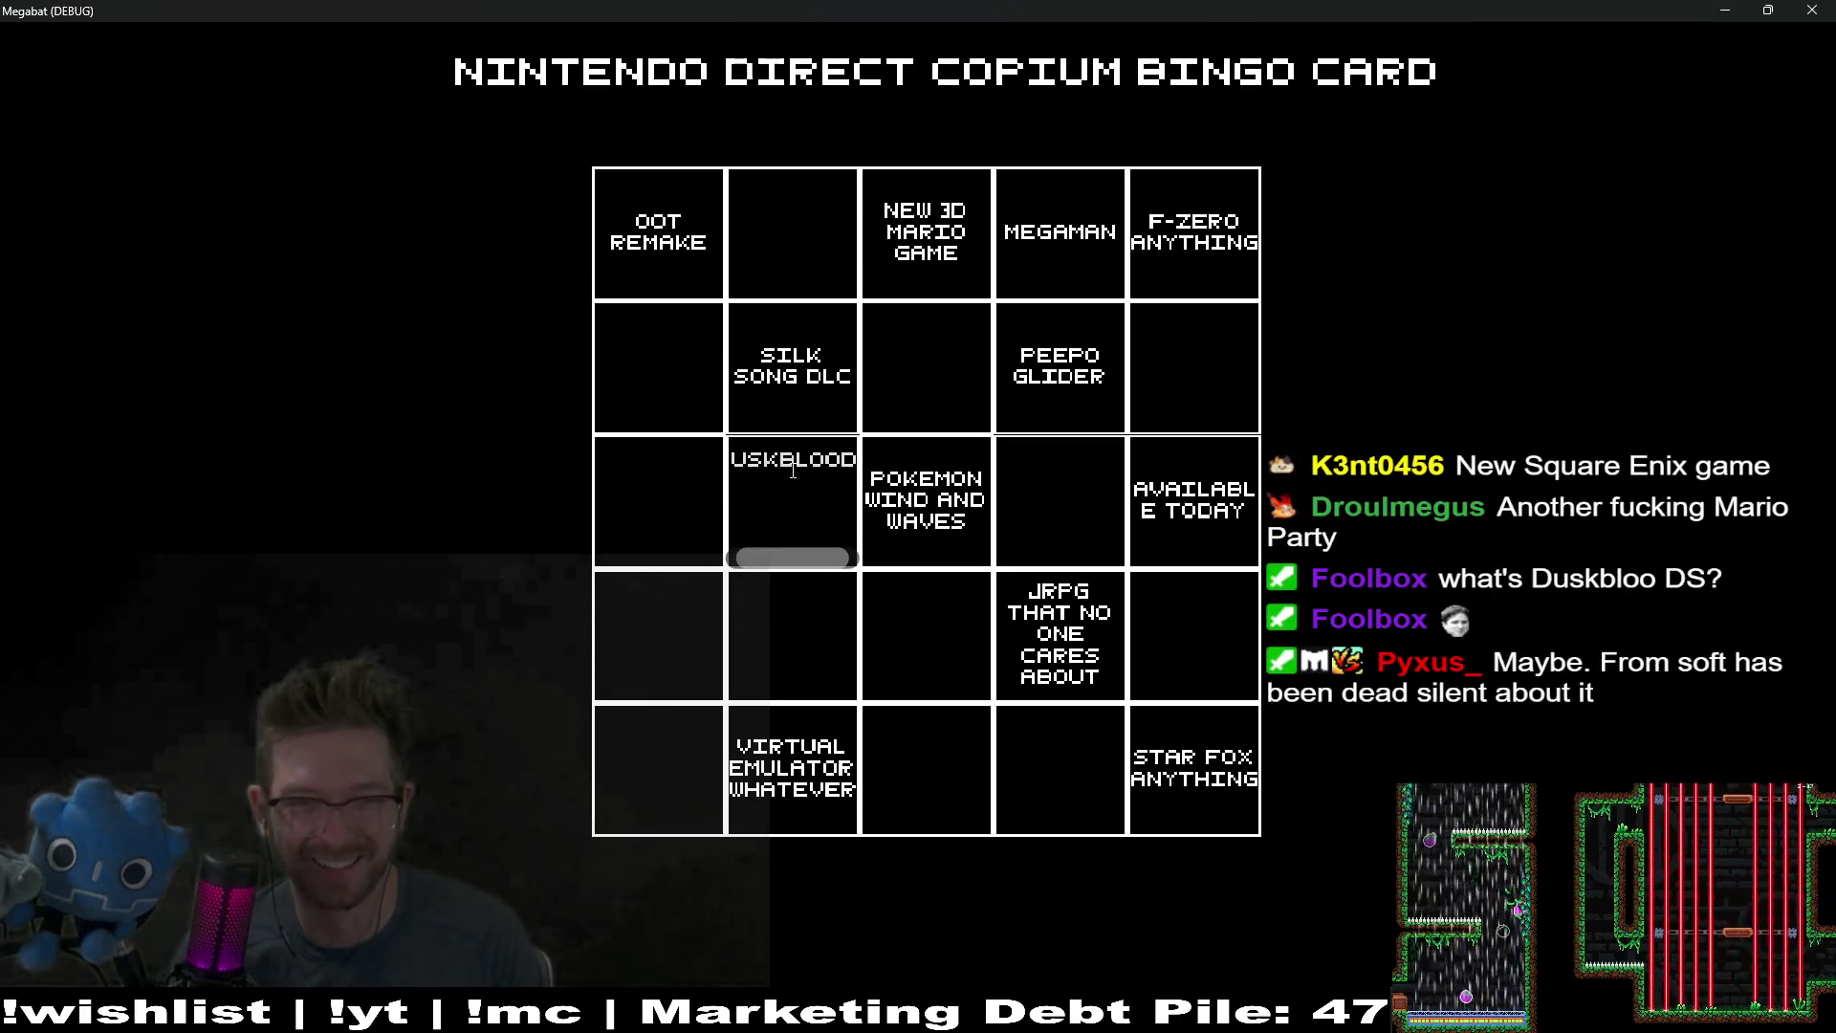
left_click(780, 460)
left_click(1096, 515)
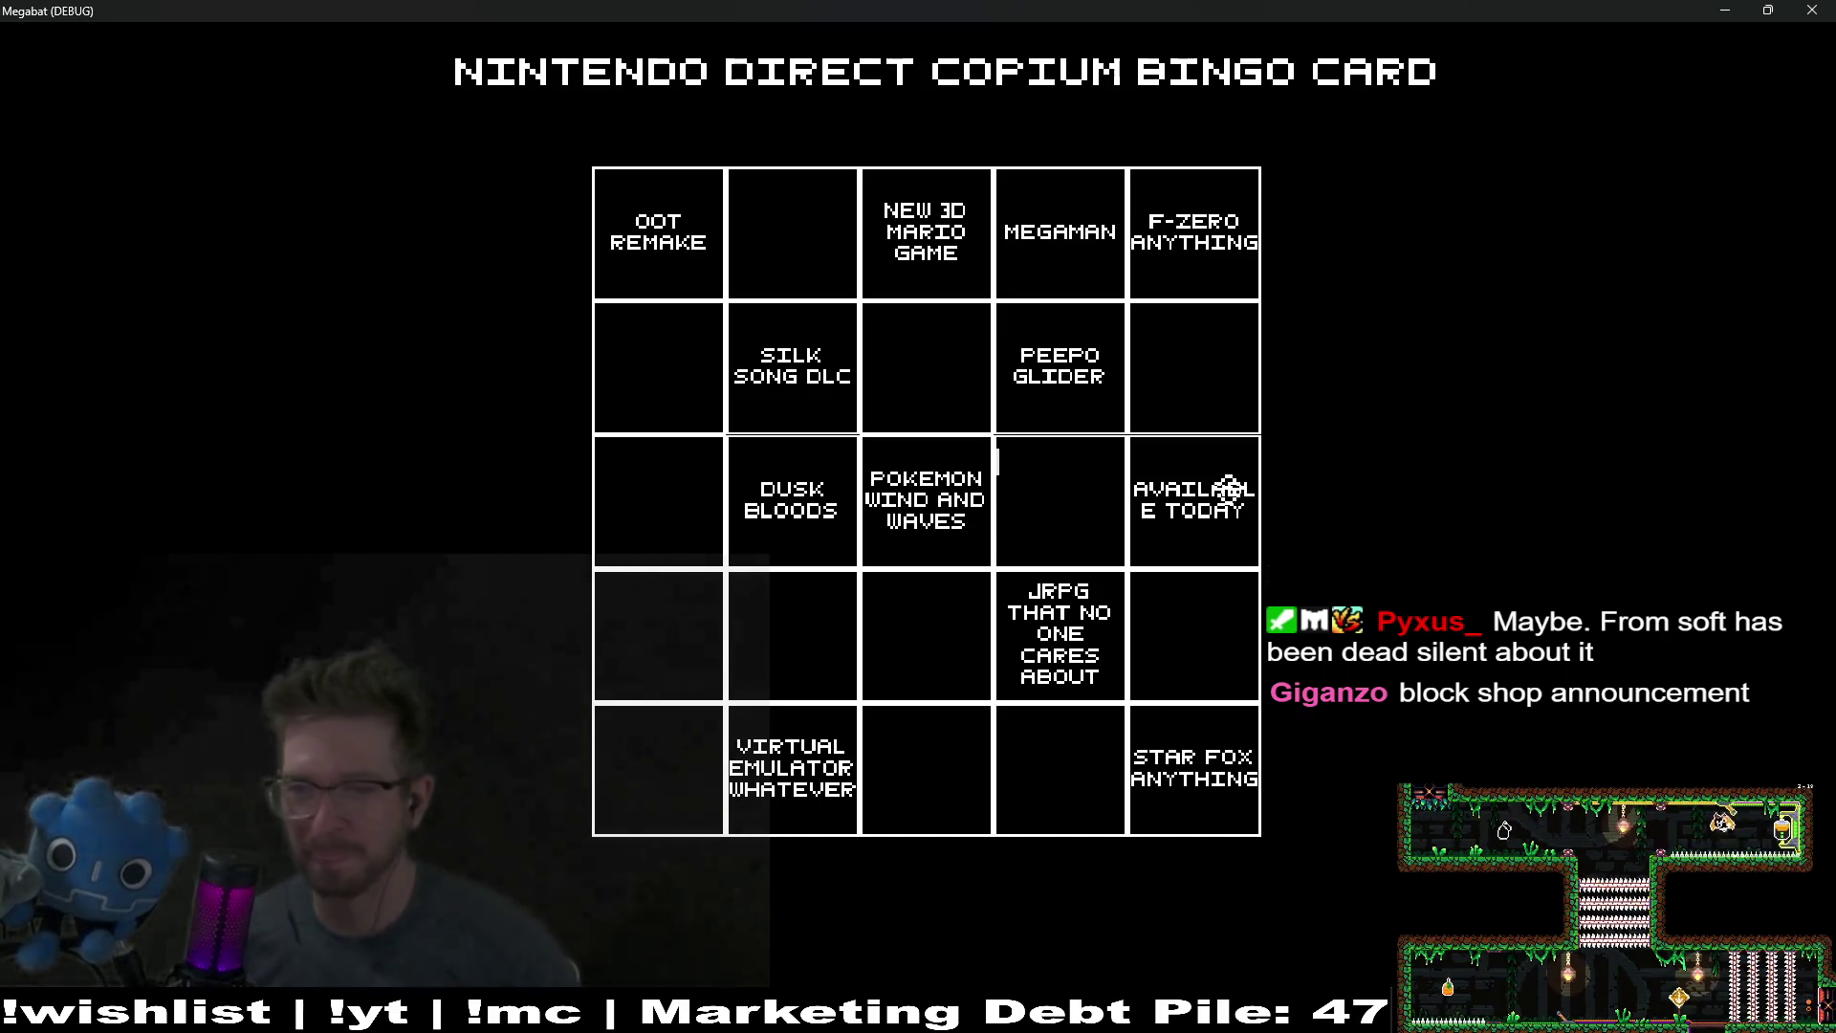
left_click(1186, 400)
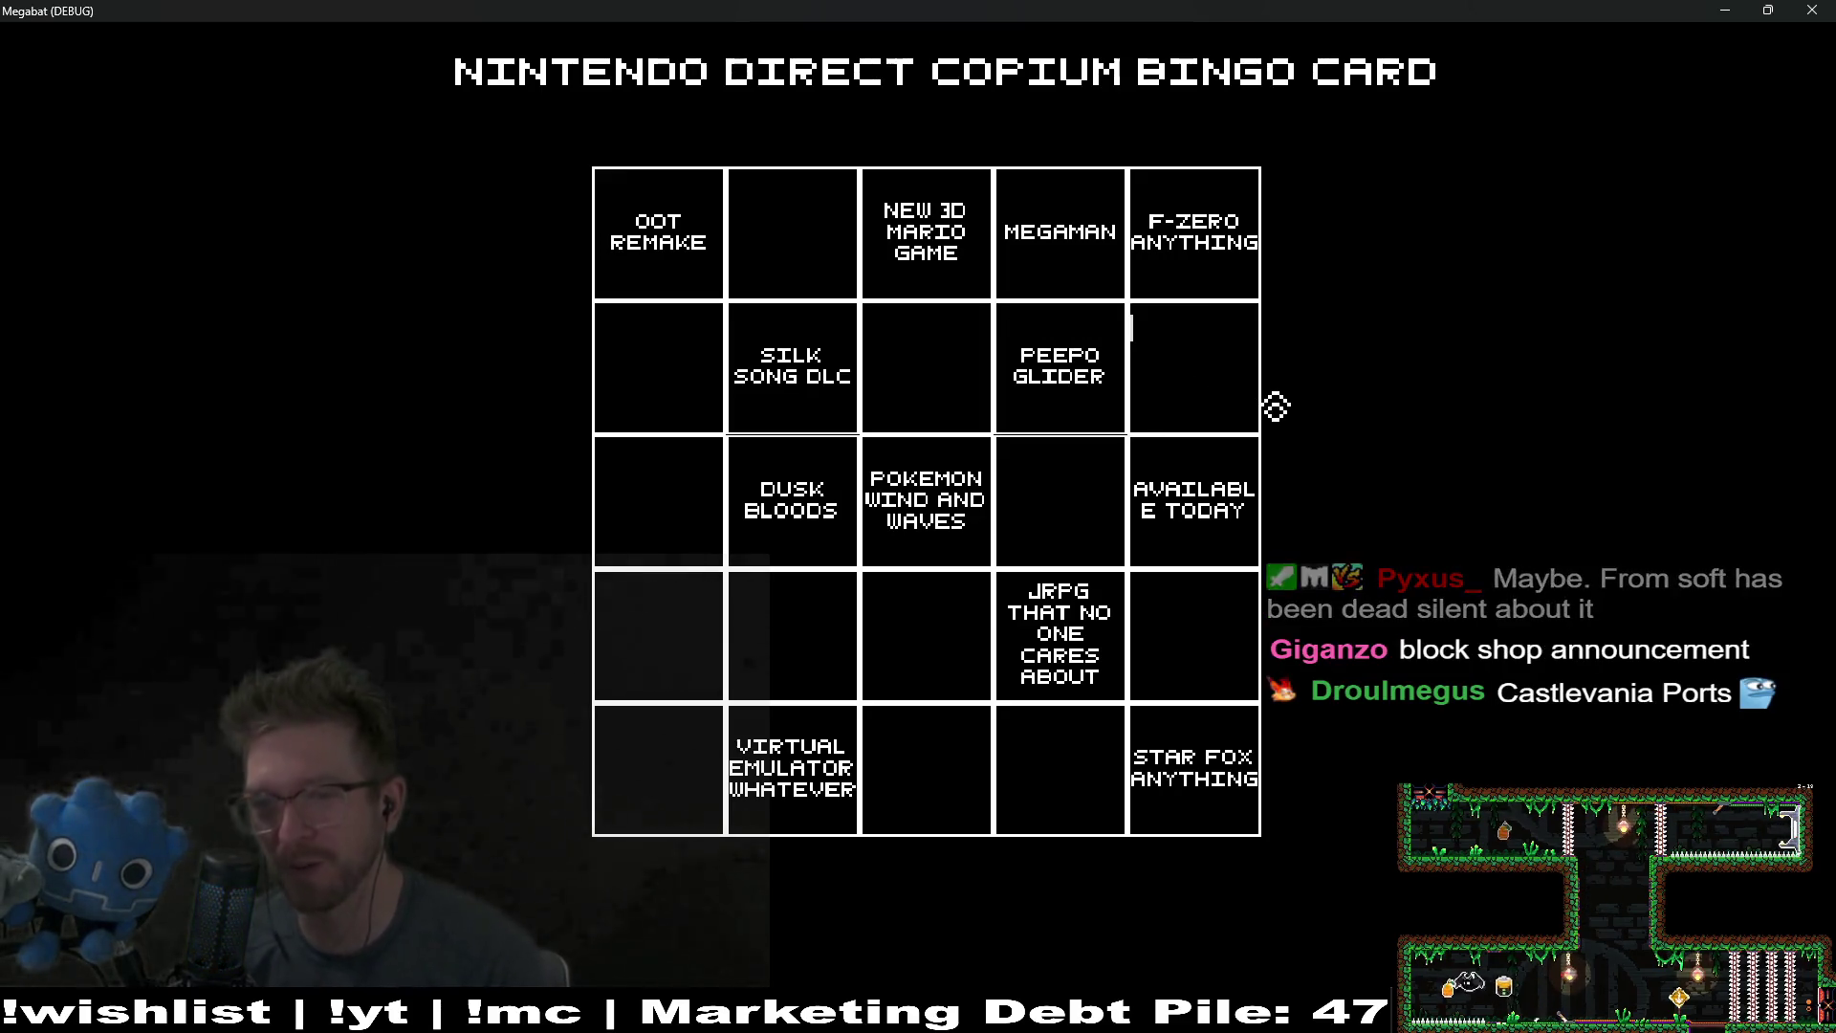
Step: Replace the misspelled text in the middle row's left square with CASTLEVANIA
left_click(678, 508)
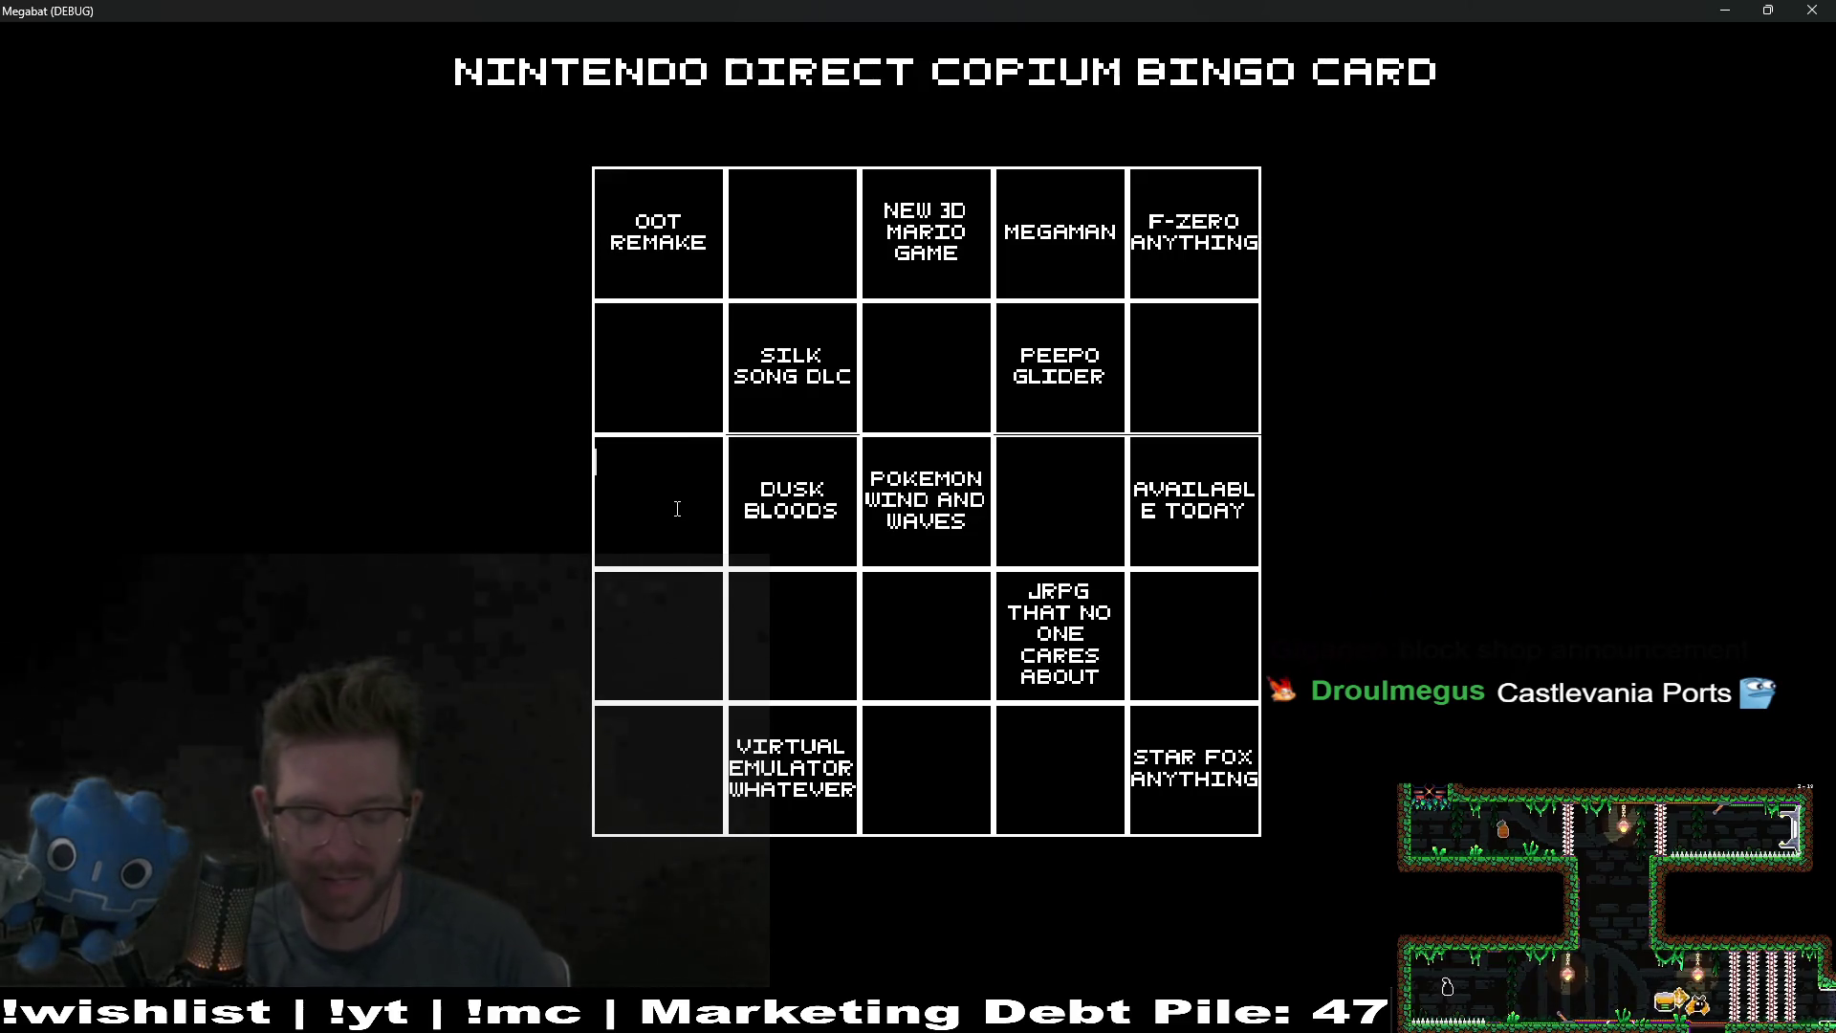
type("SC")
key("BackSpace")
key("BackSpace")
type("CAST")
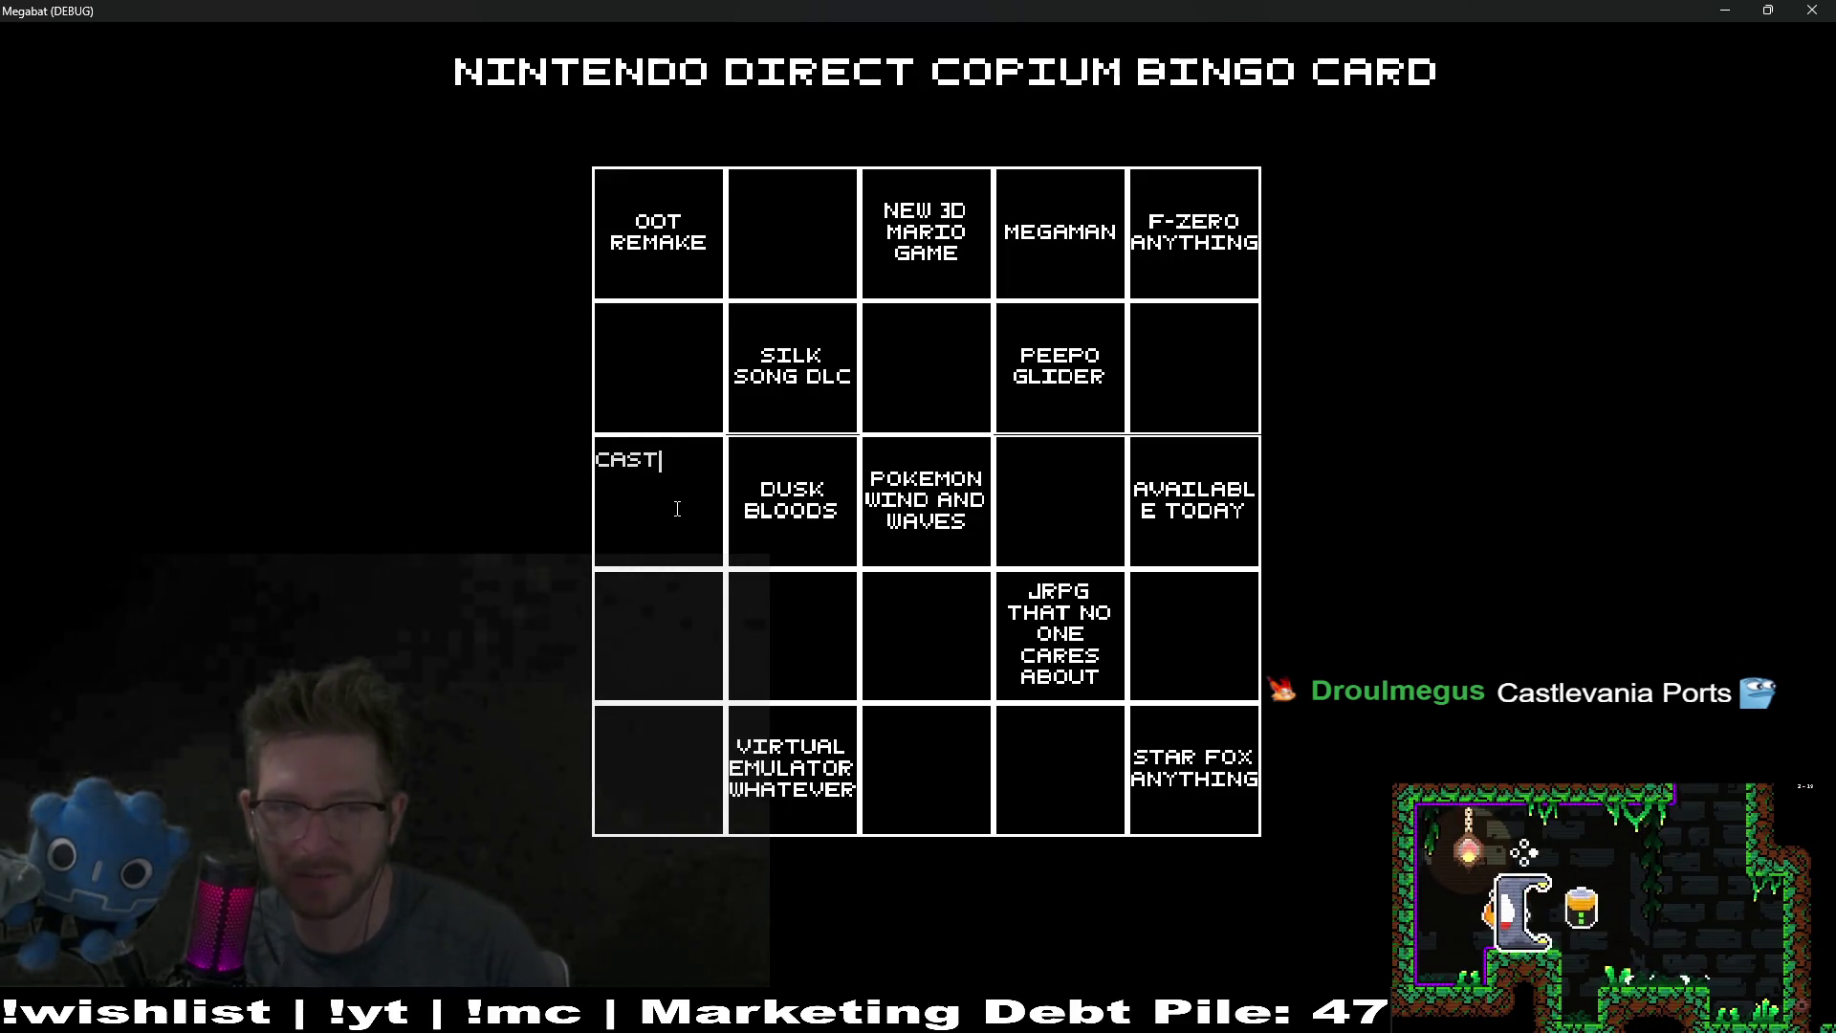
type("TLEVANIA")
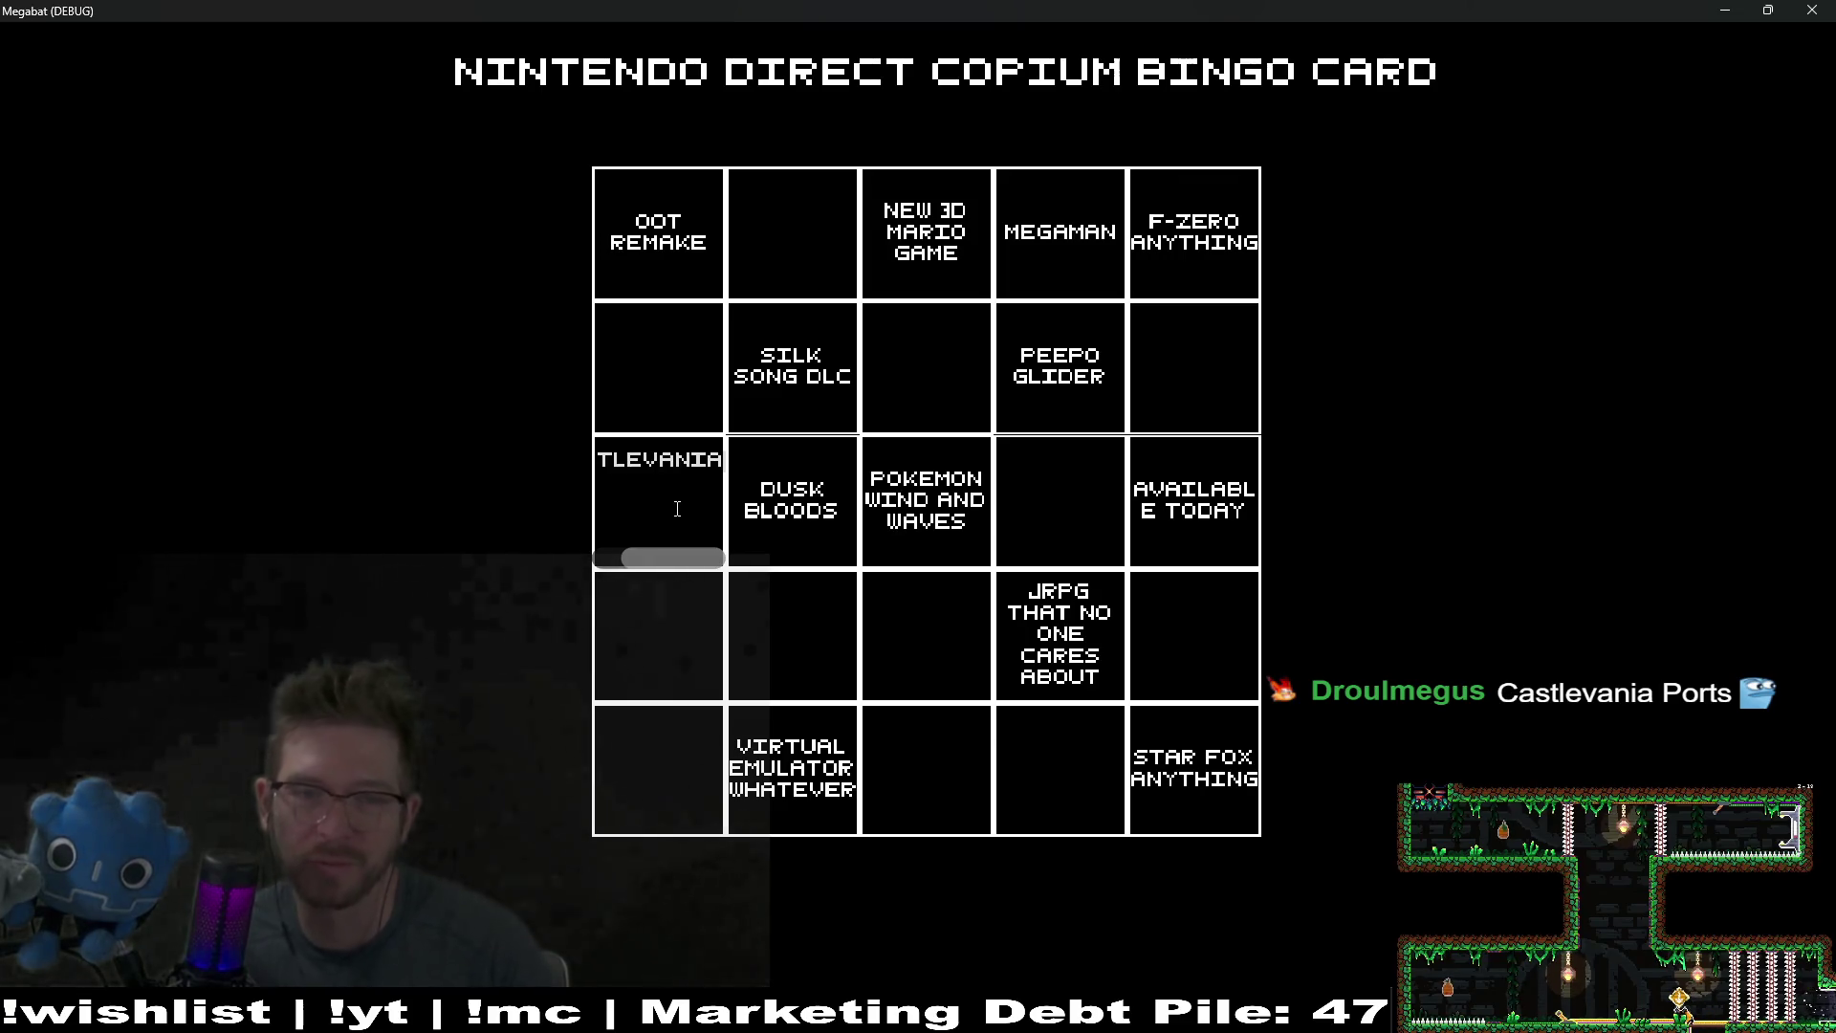
left_click(809, 594)
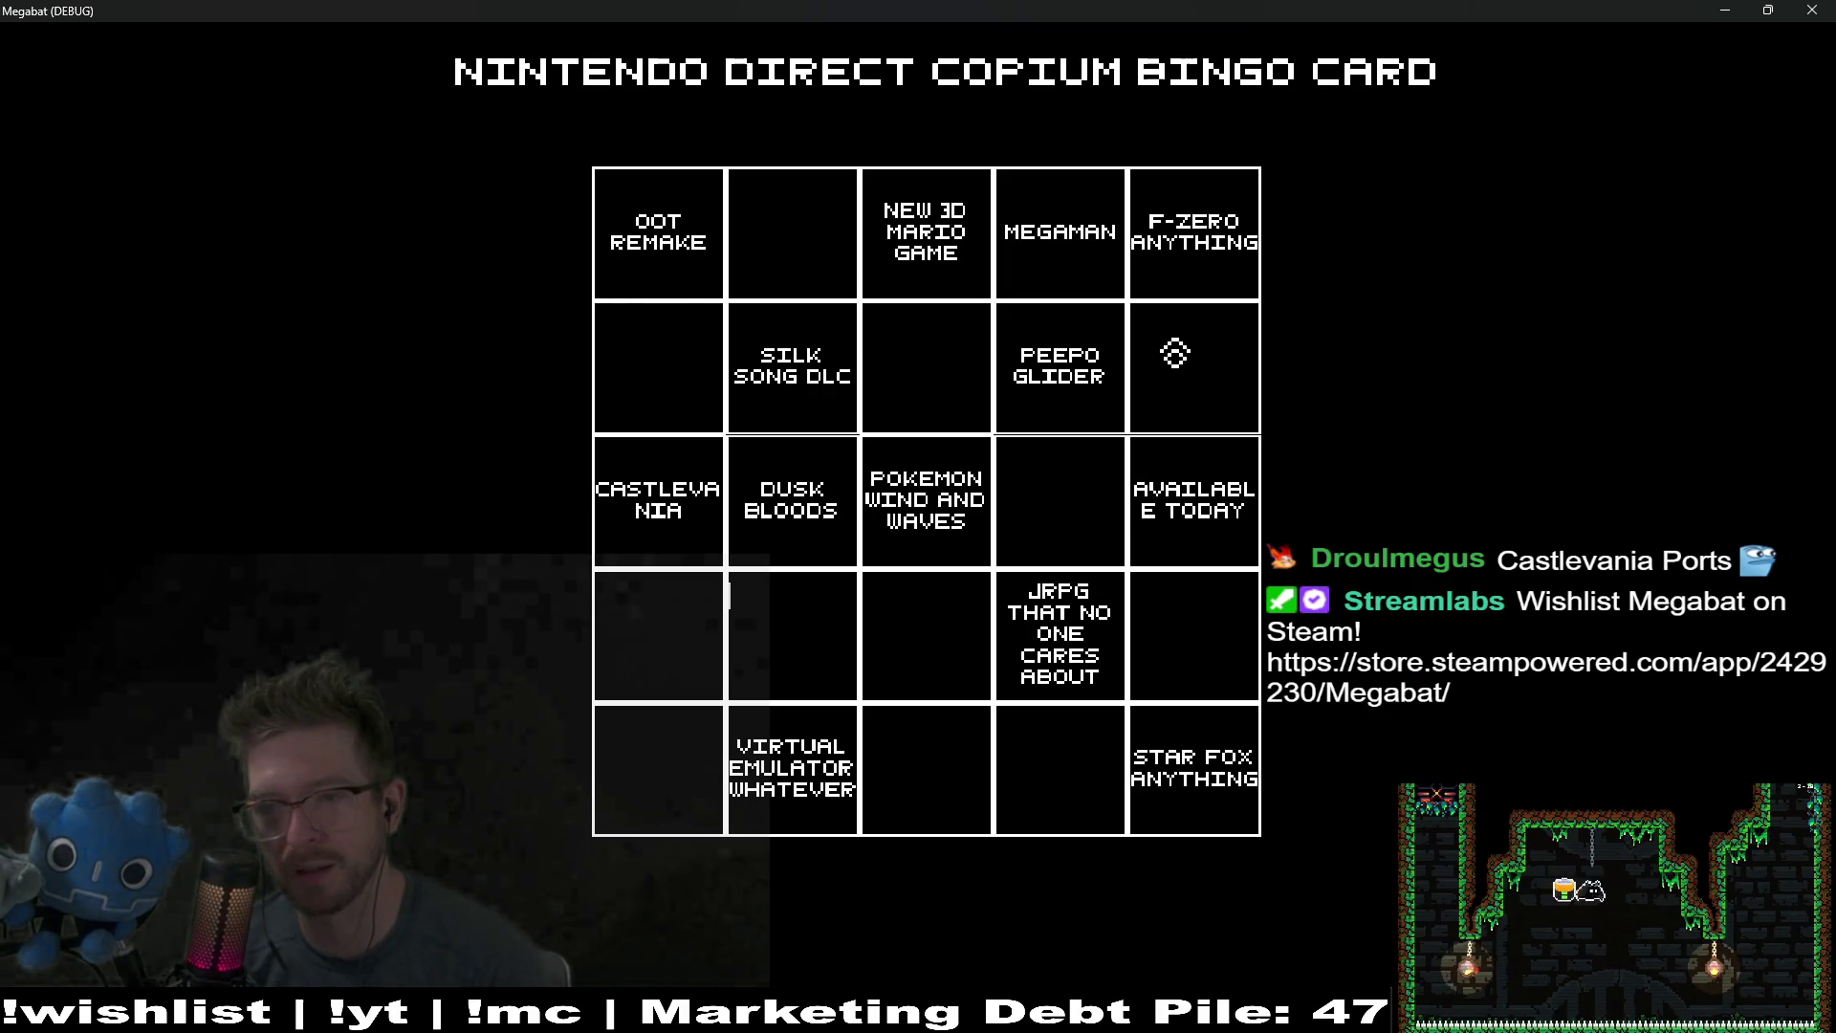
left_click(904, 378)
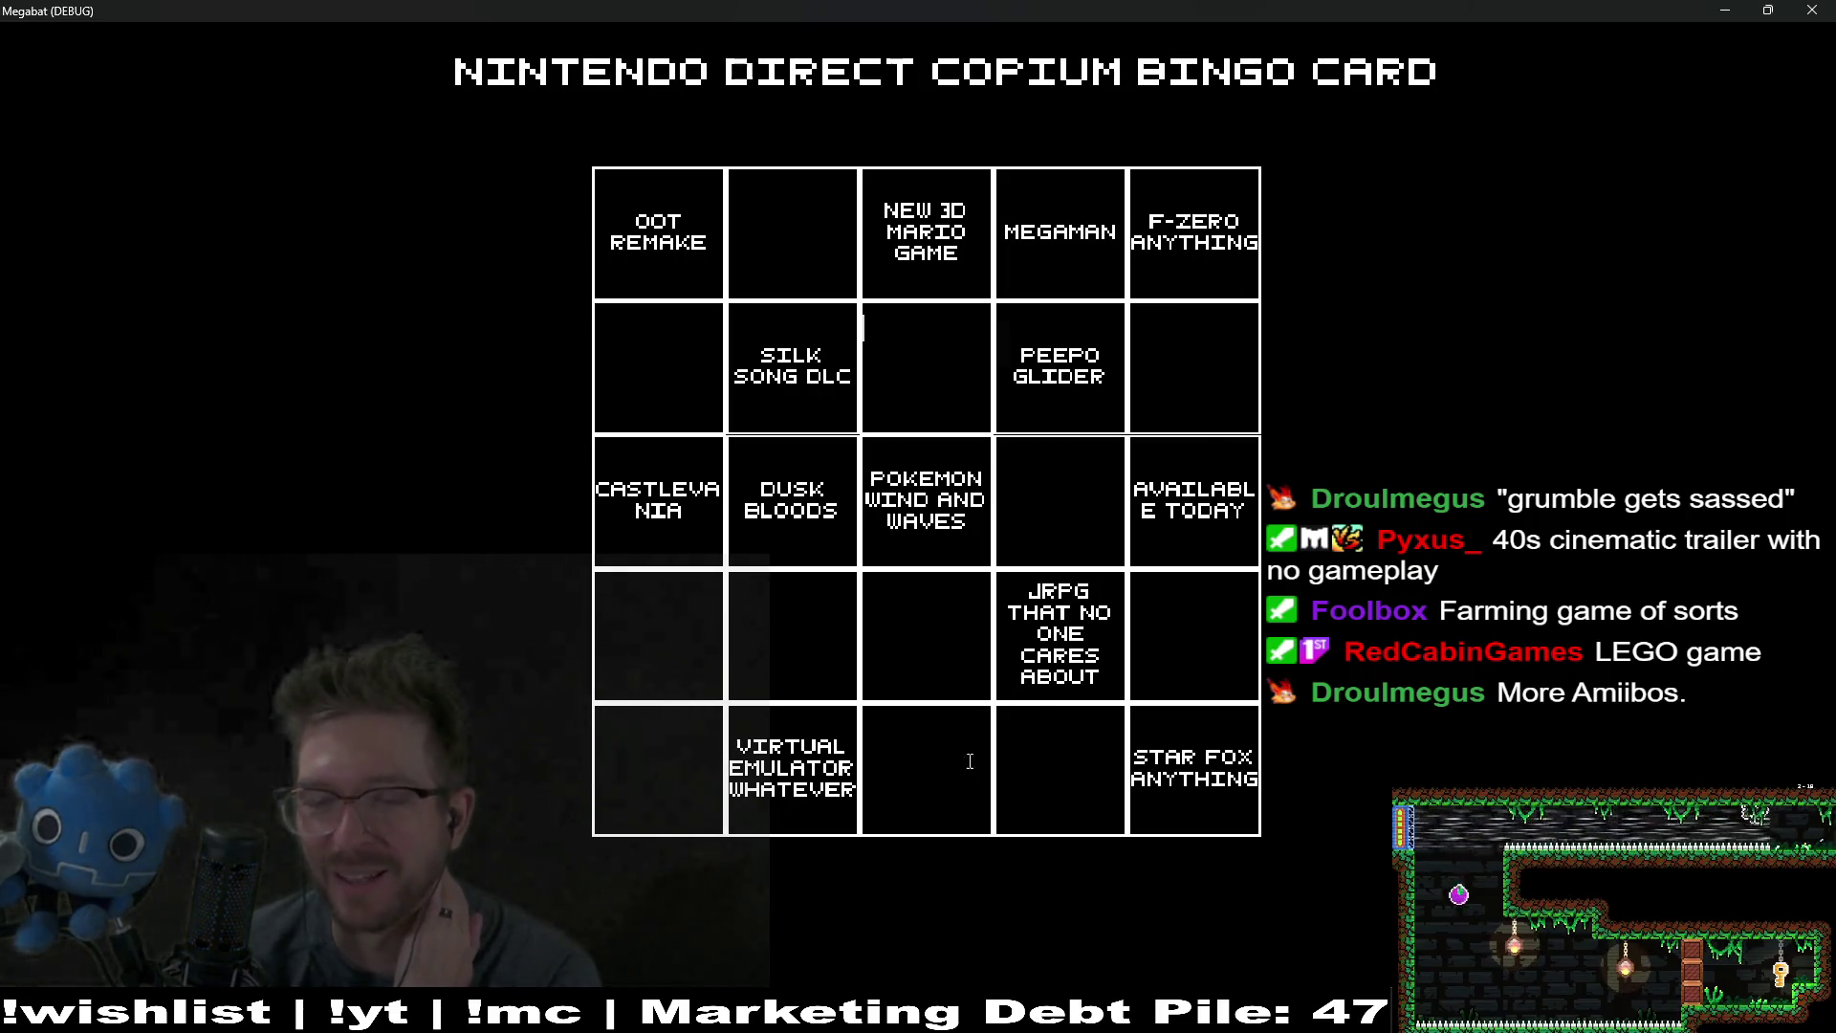
left_click(1057, 767)
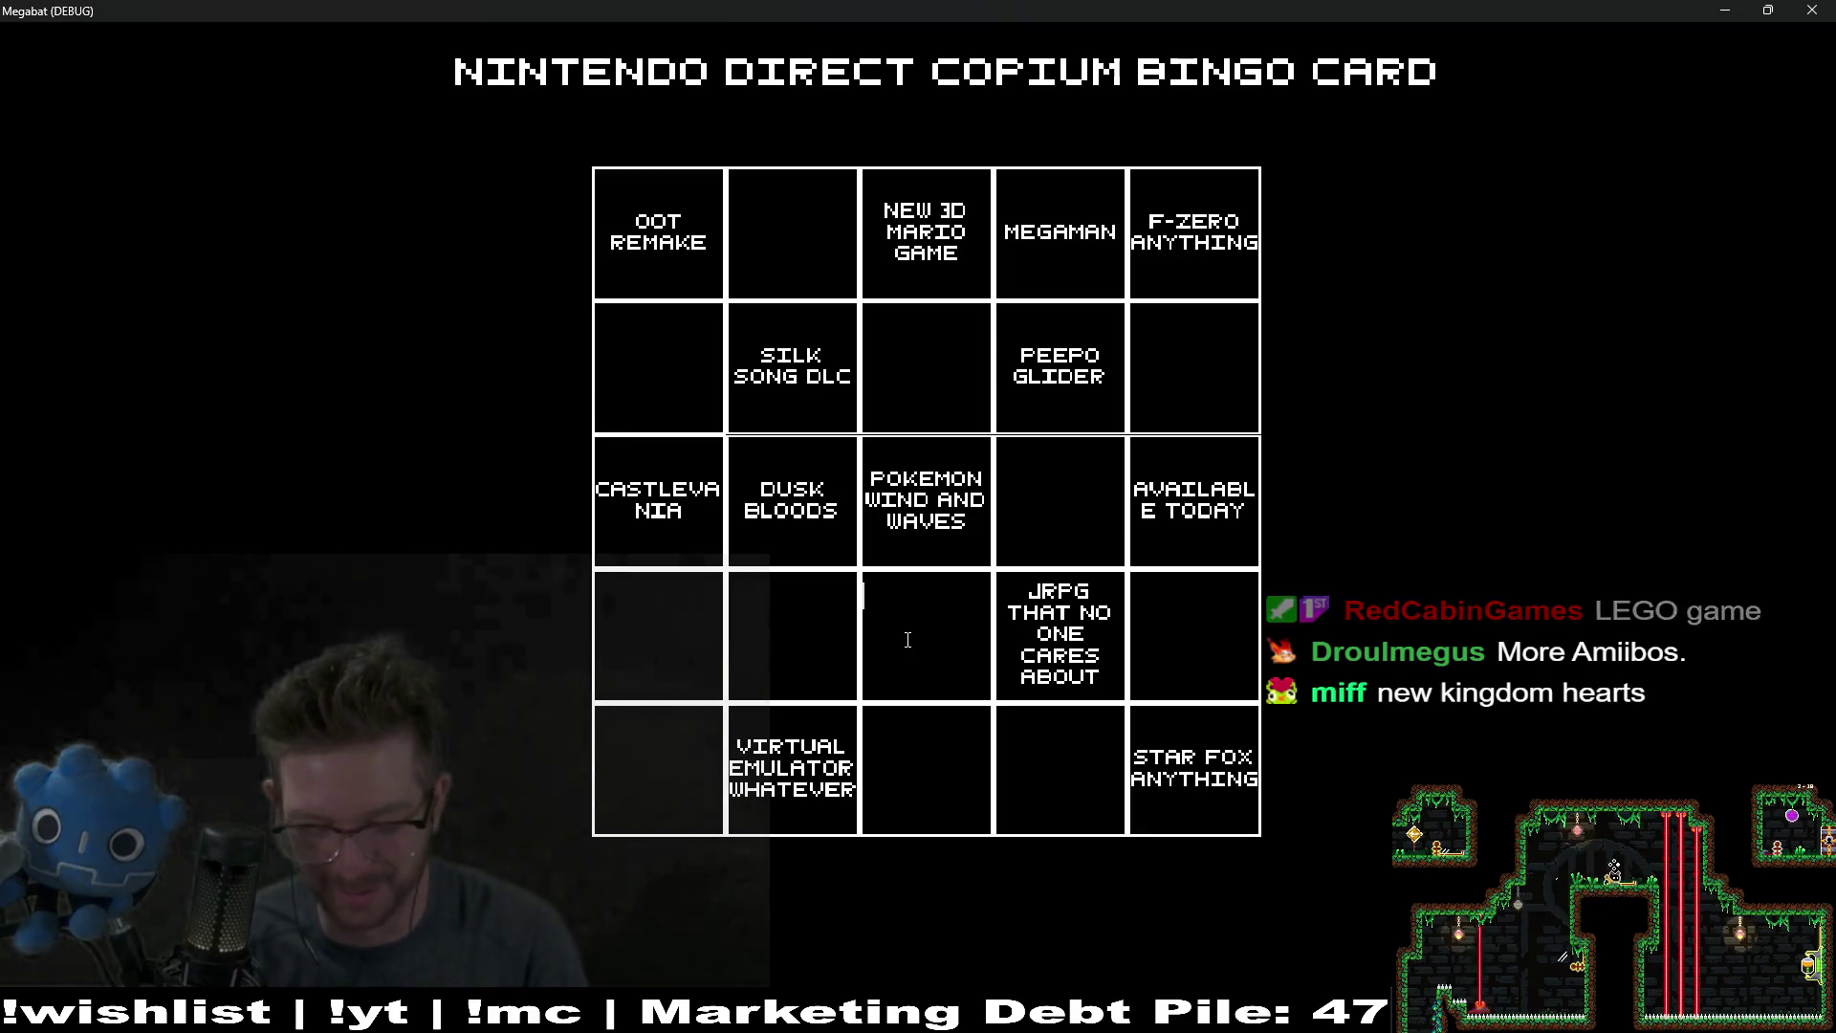
Step: Enter FARMING in row 4's third square and KINGDOM HEARTS in the bottom row's fourth square
type("FARMING")
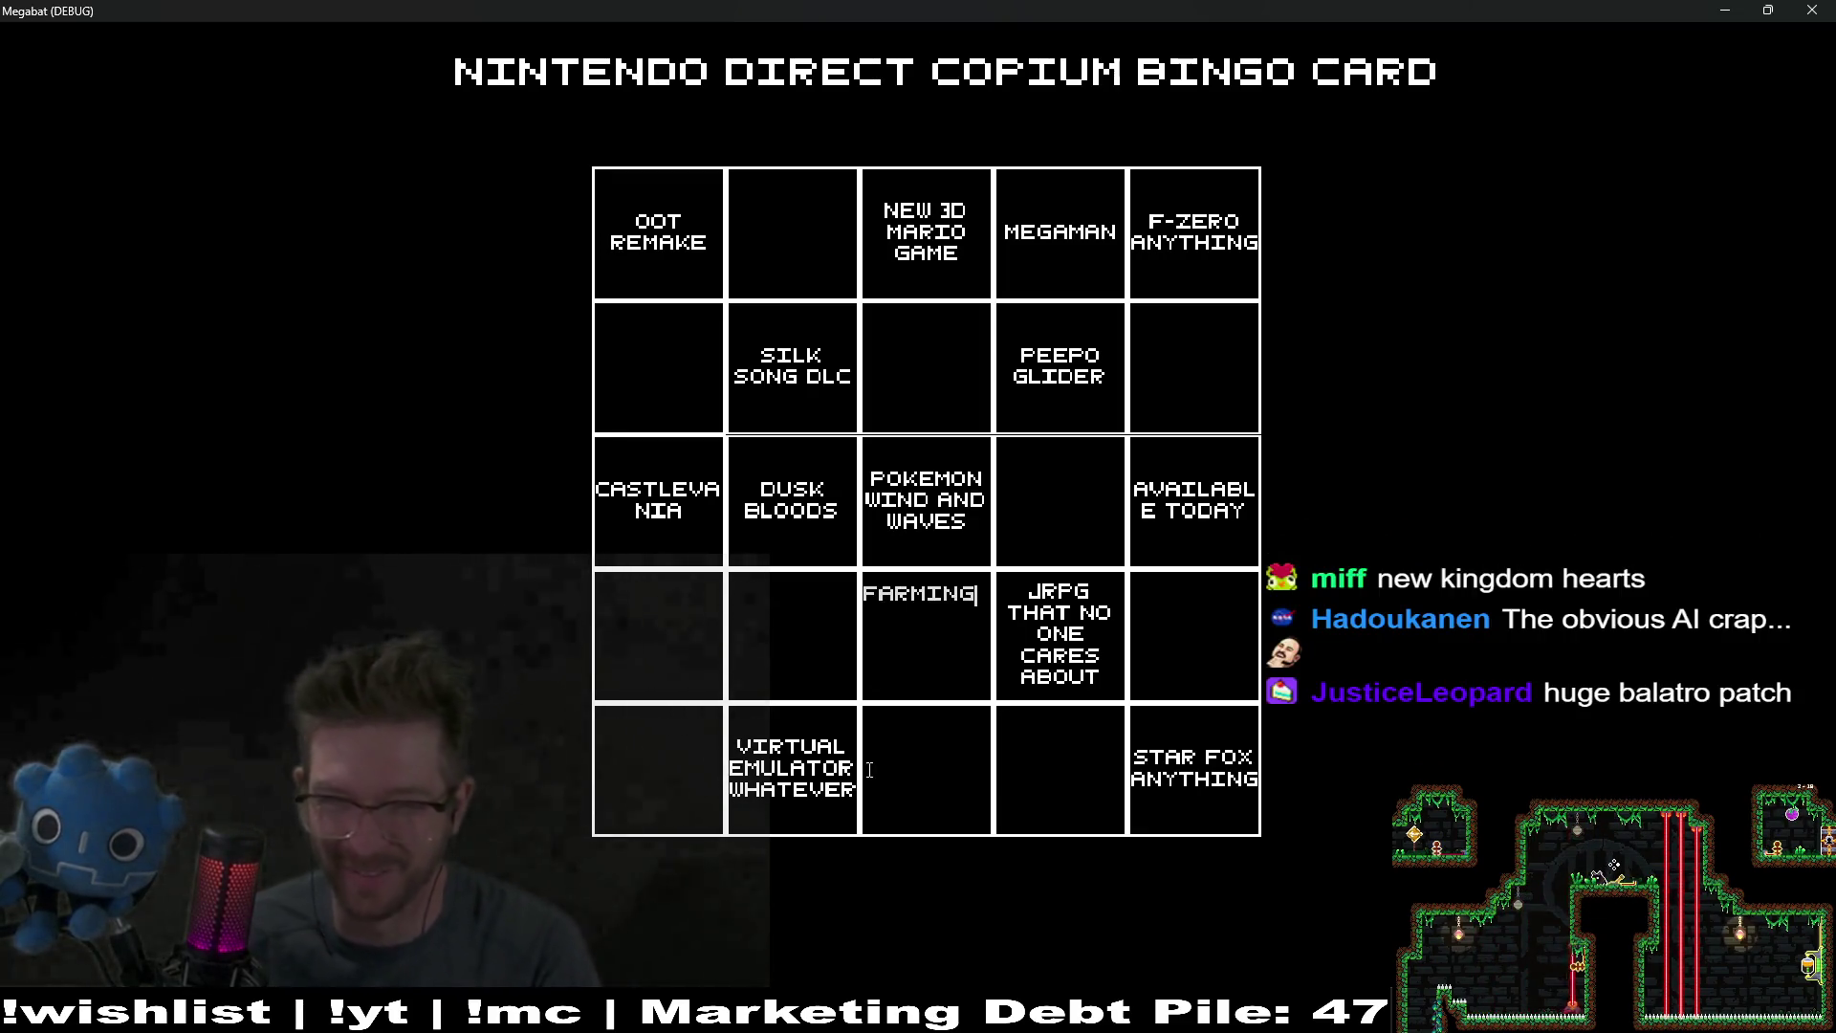
left_click(1059, 759)
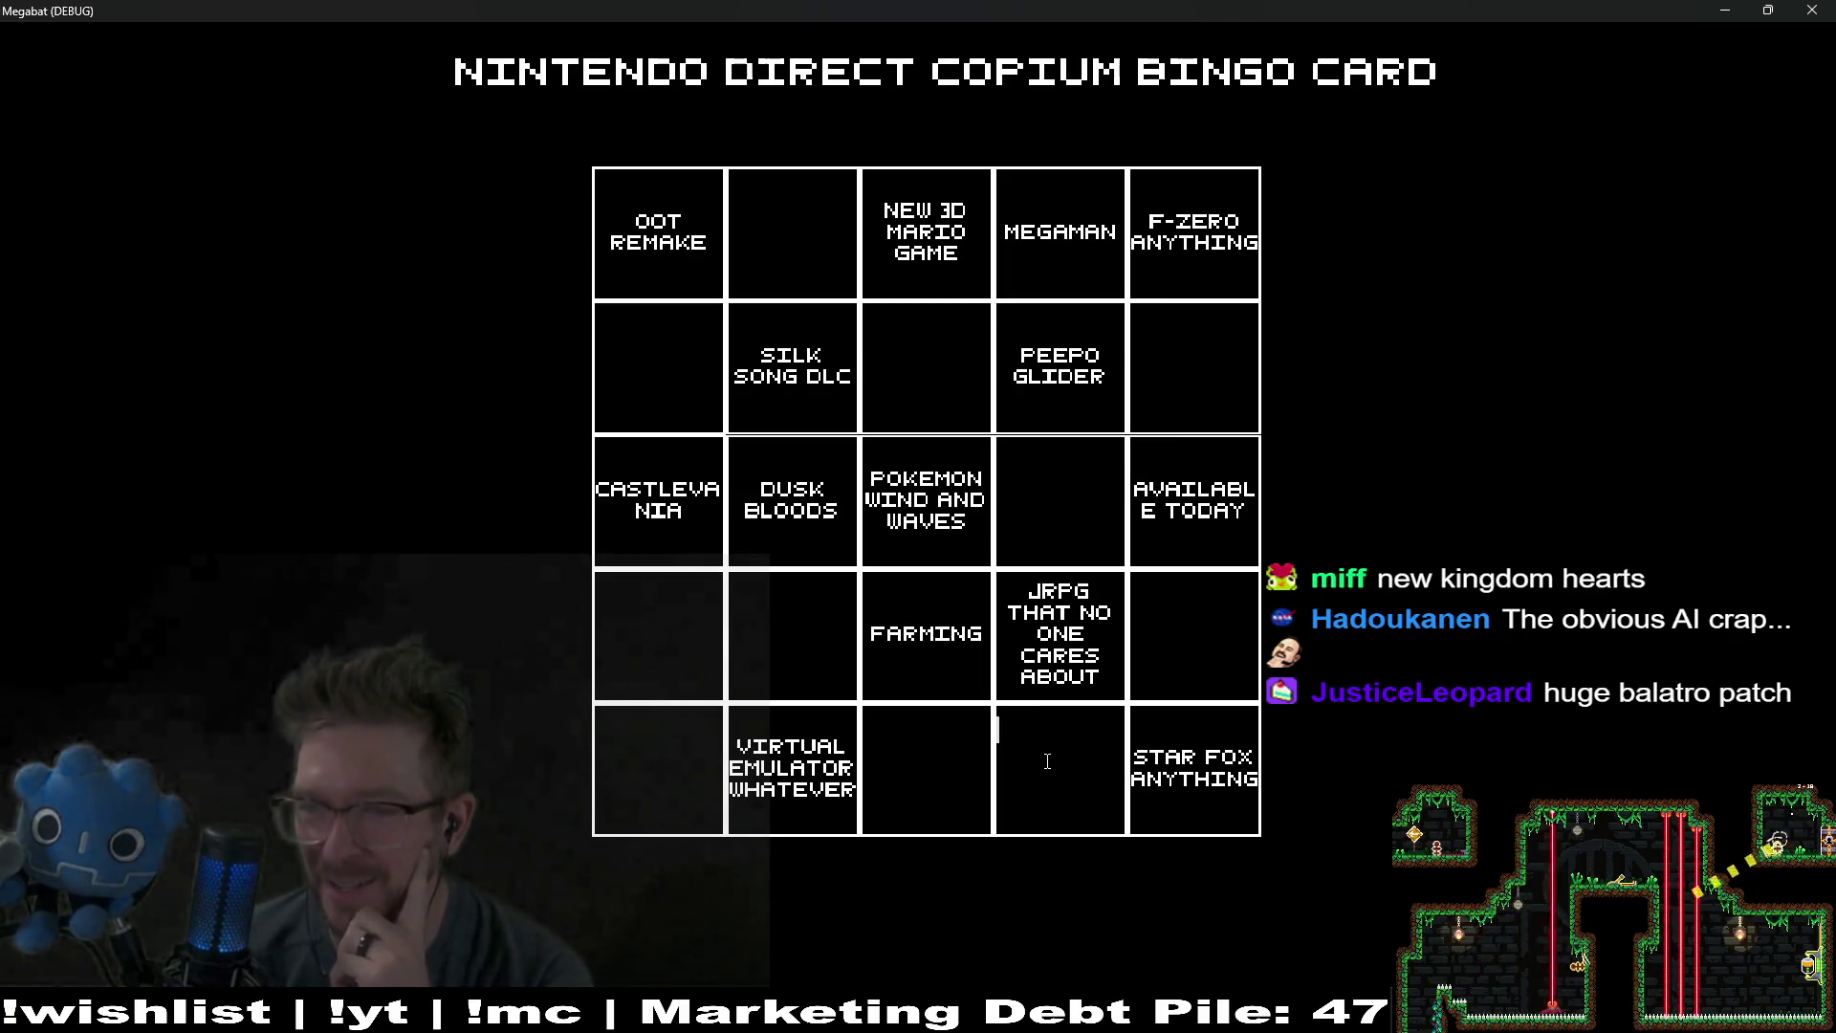
type("KIN")
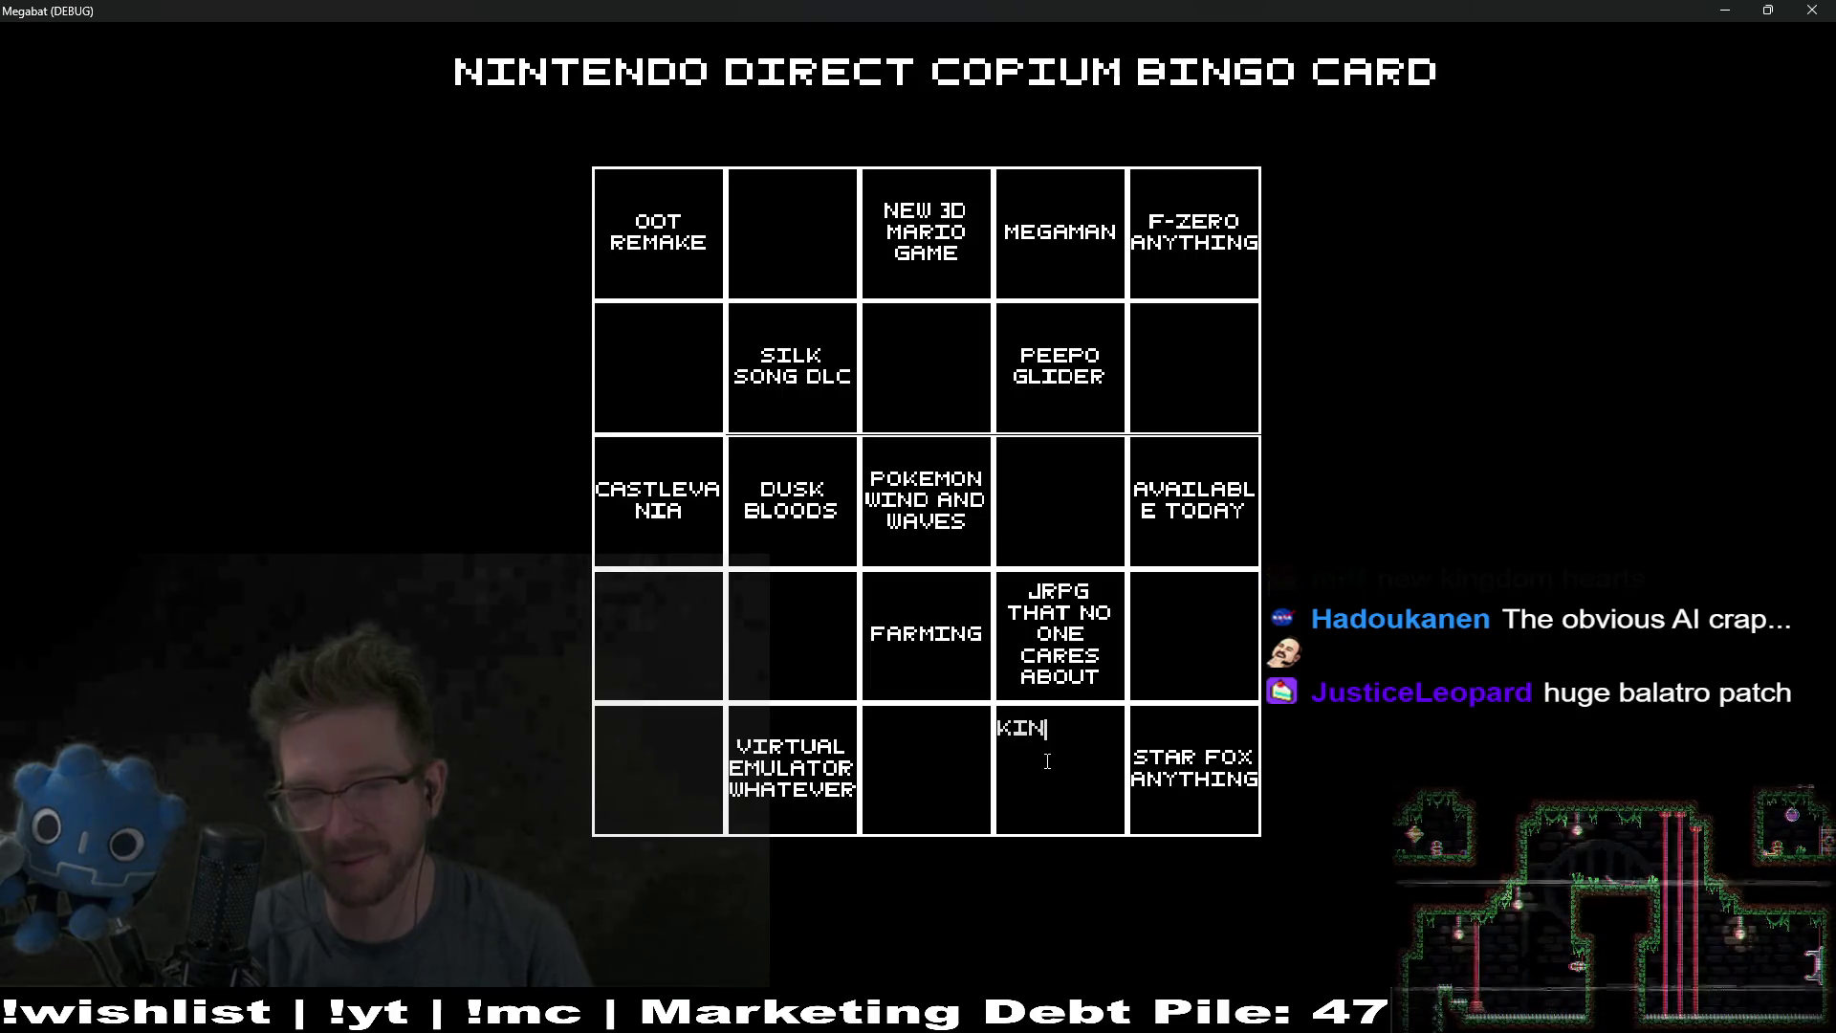
type("GDOM HEARTS")
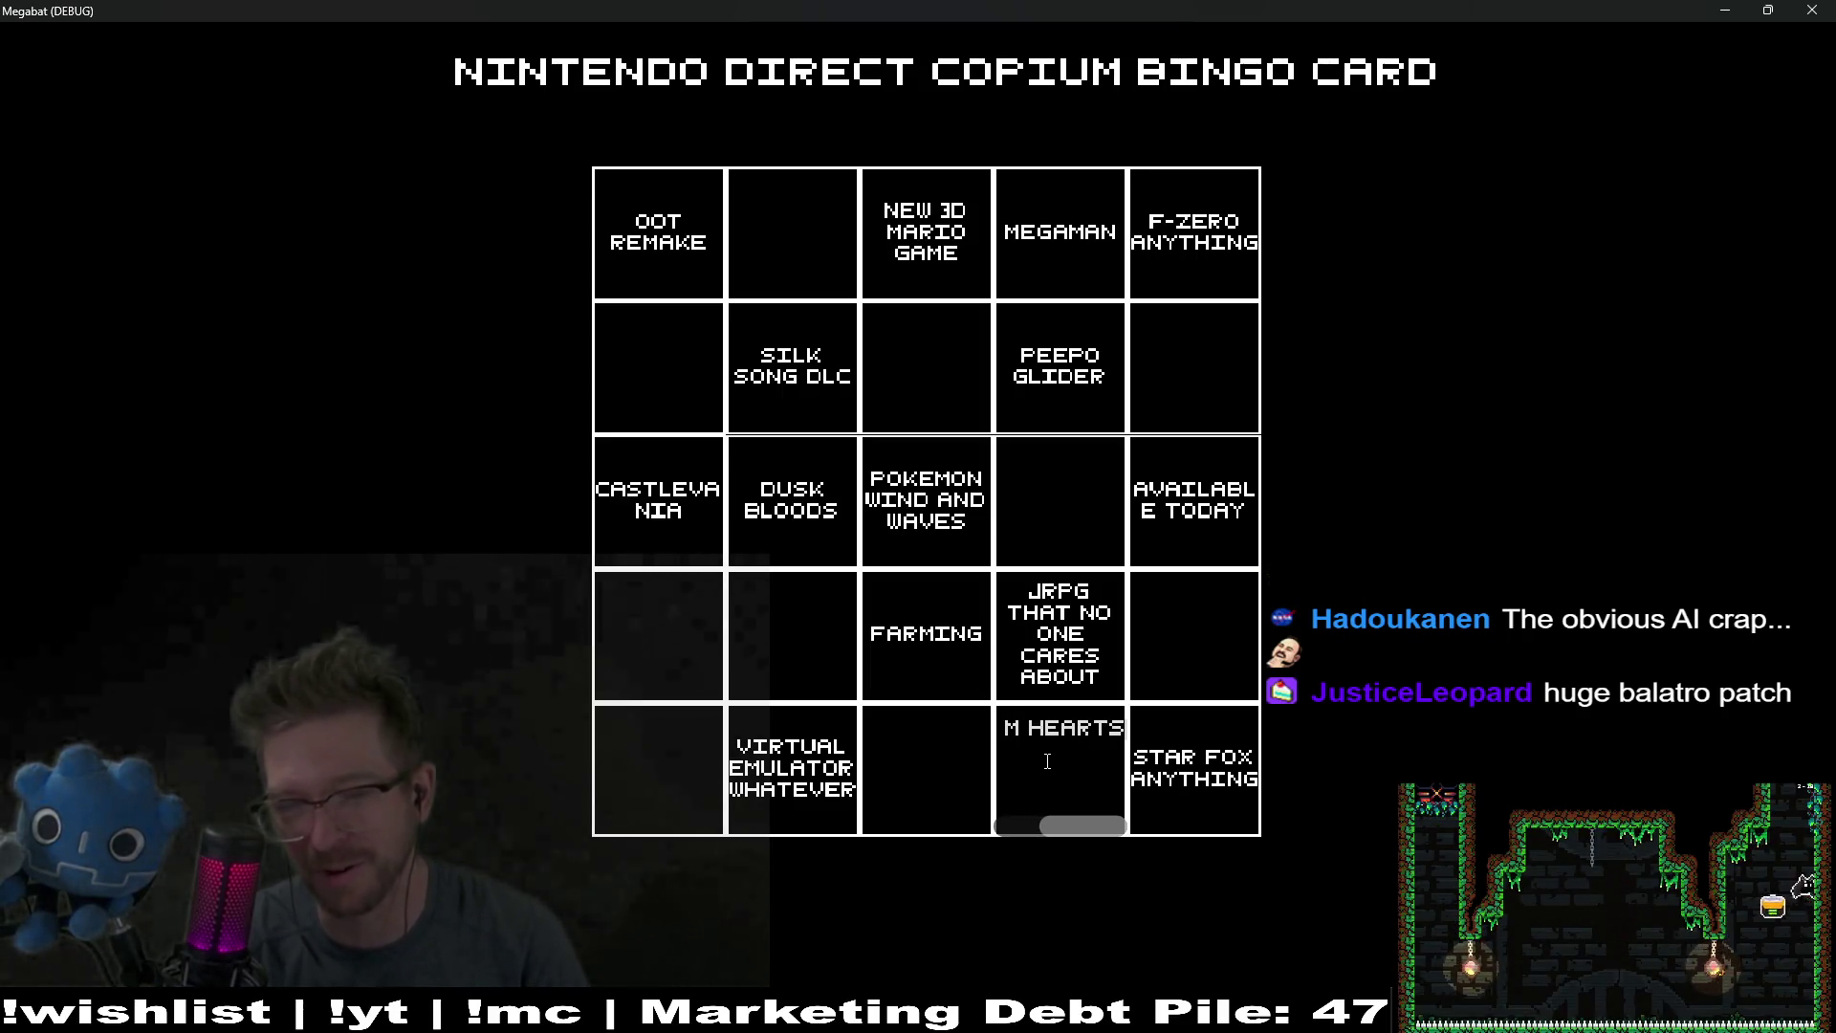
key("Return")
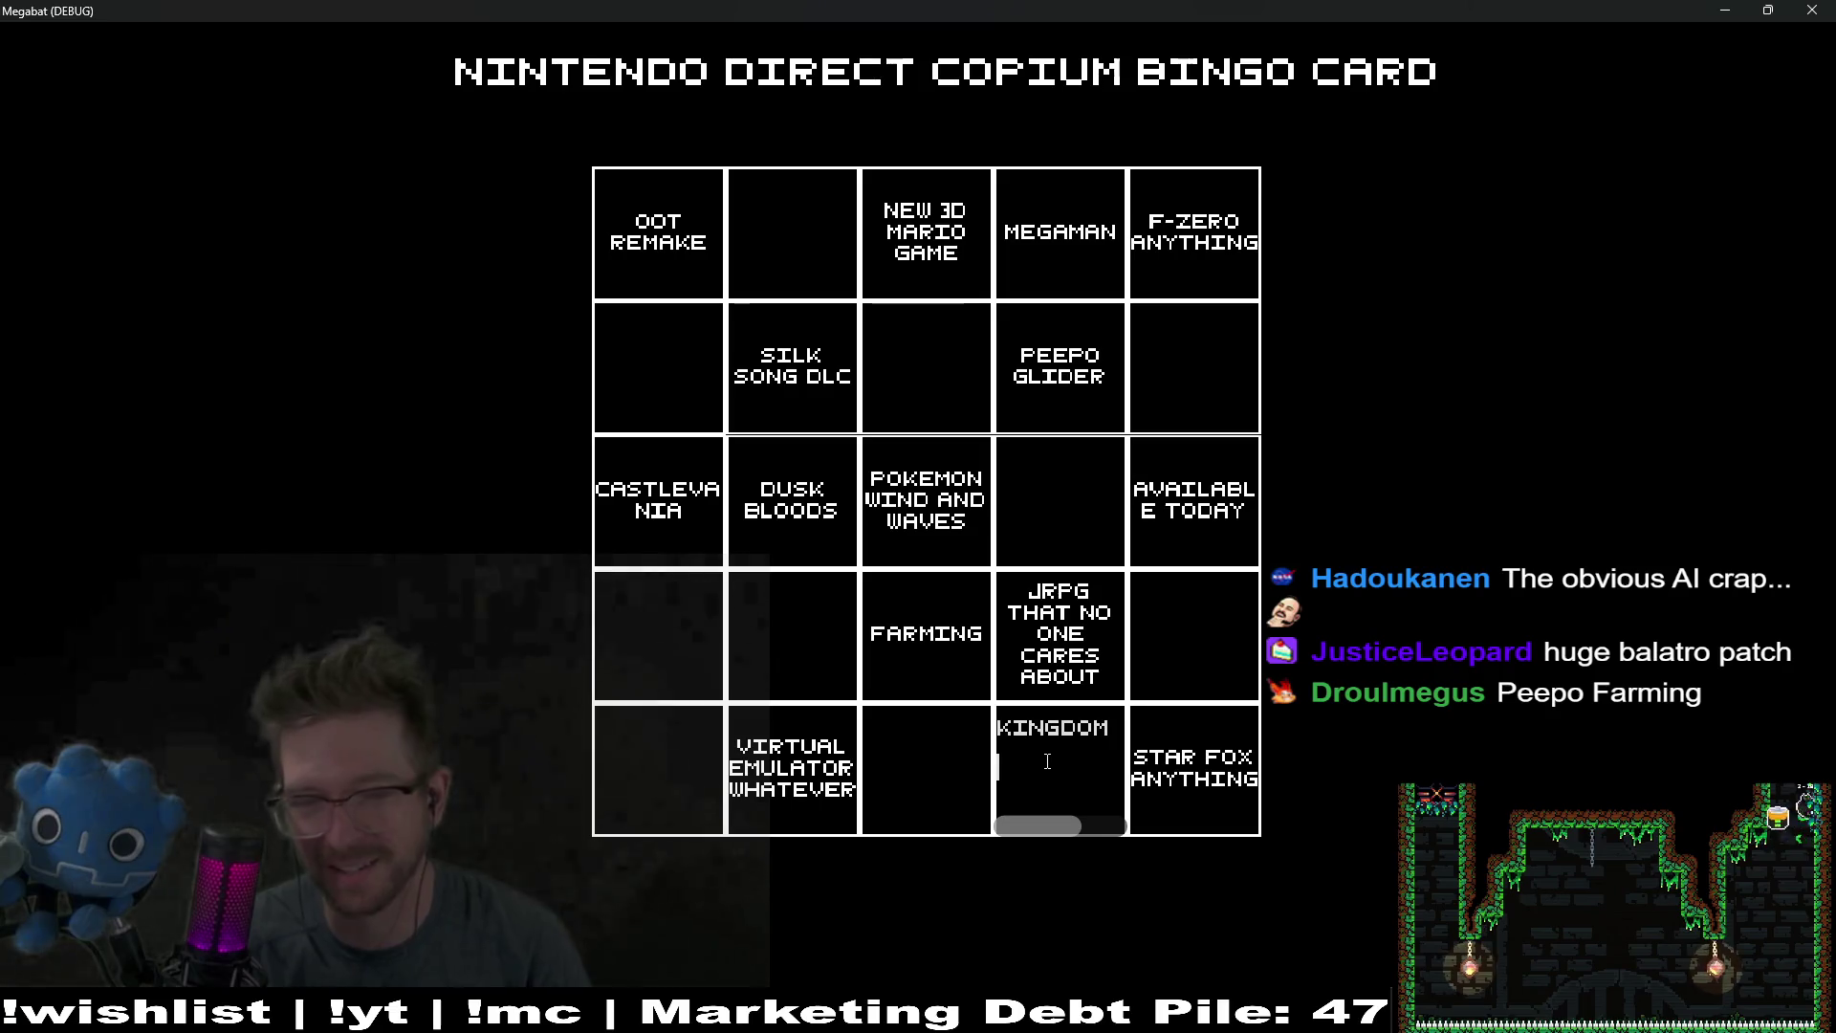
key("BackSpace")
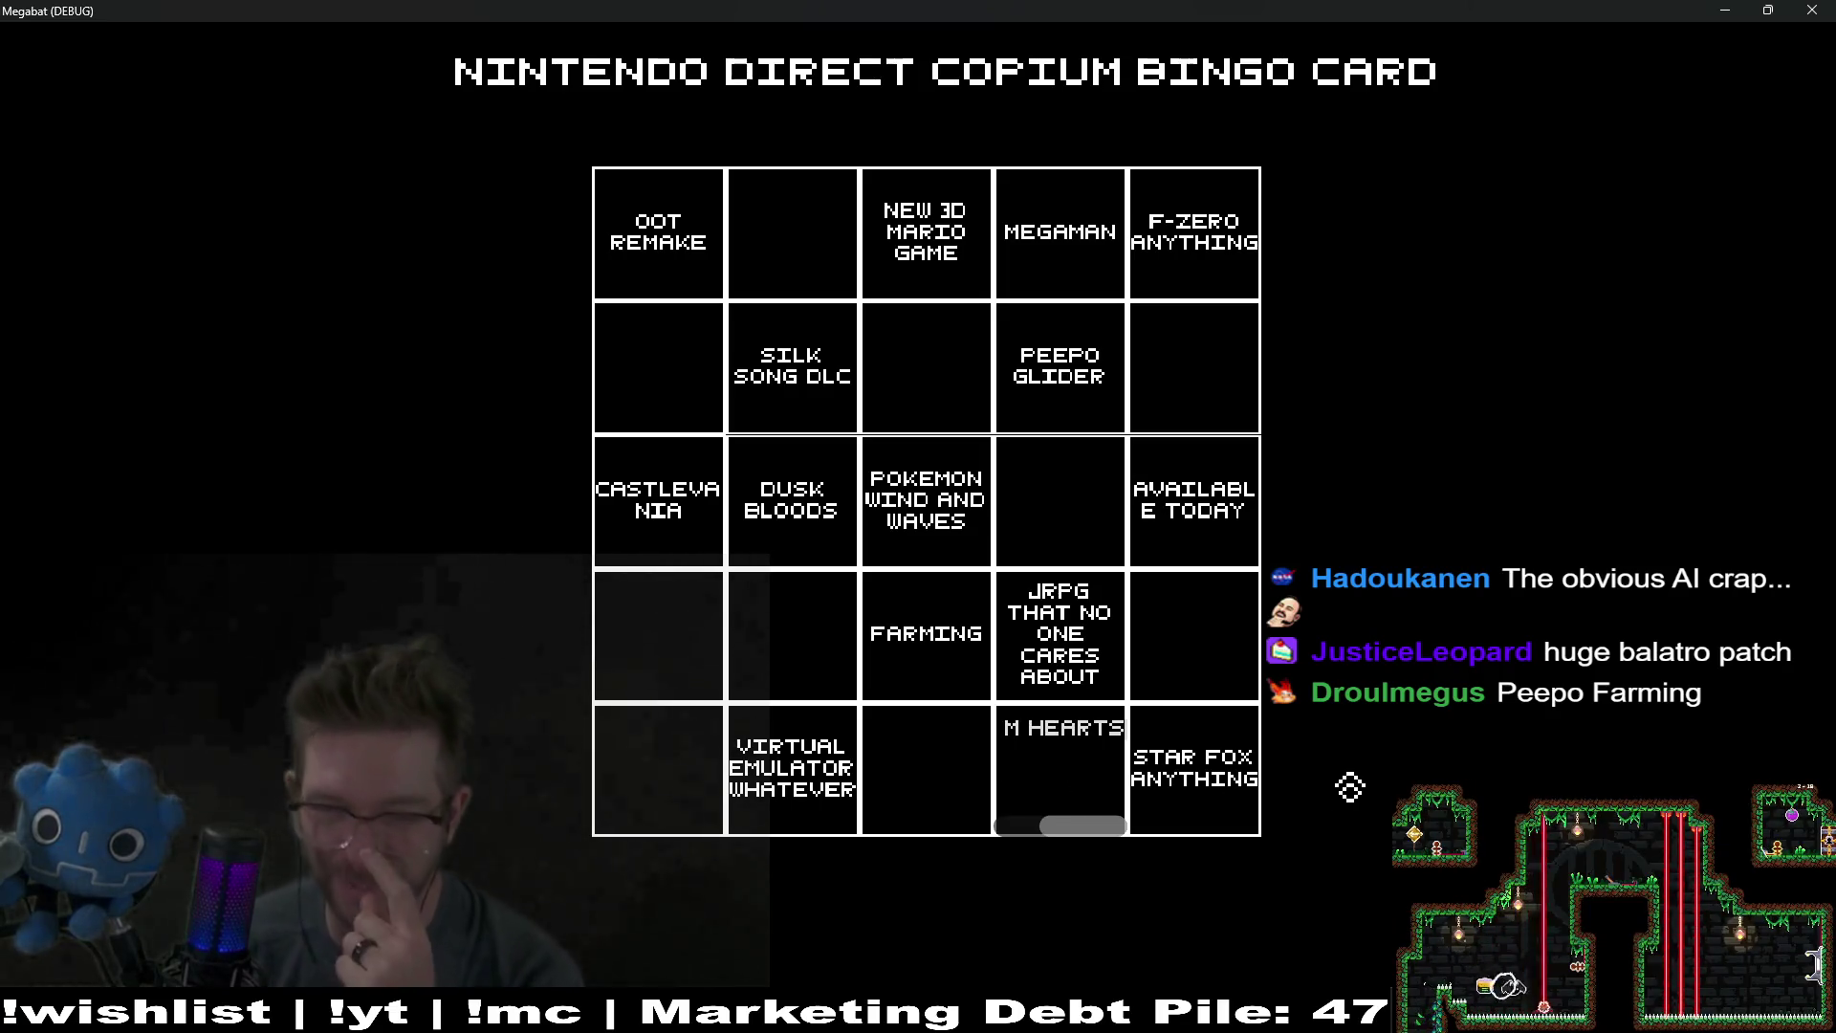
left_click(1180, 617)
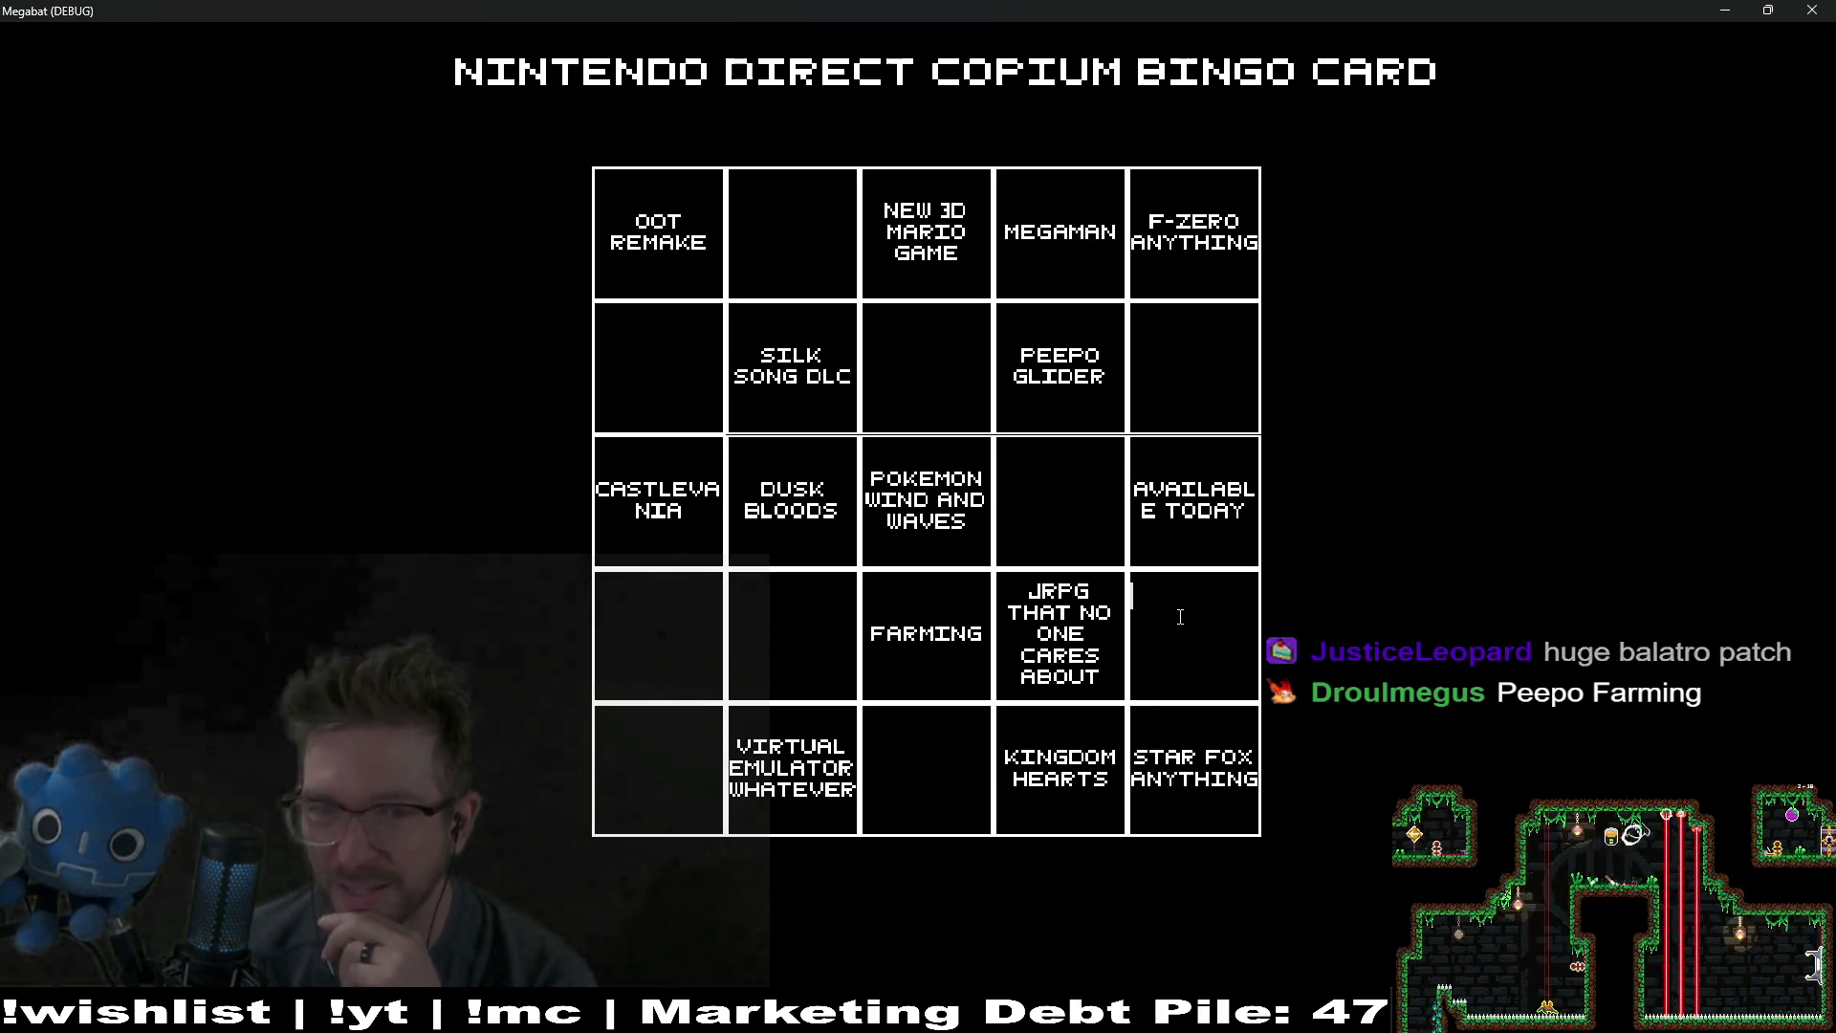
Step: Change the FARMING square to read PEEPO FARMING
left_click(899, 639)
type("P")
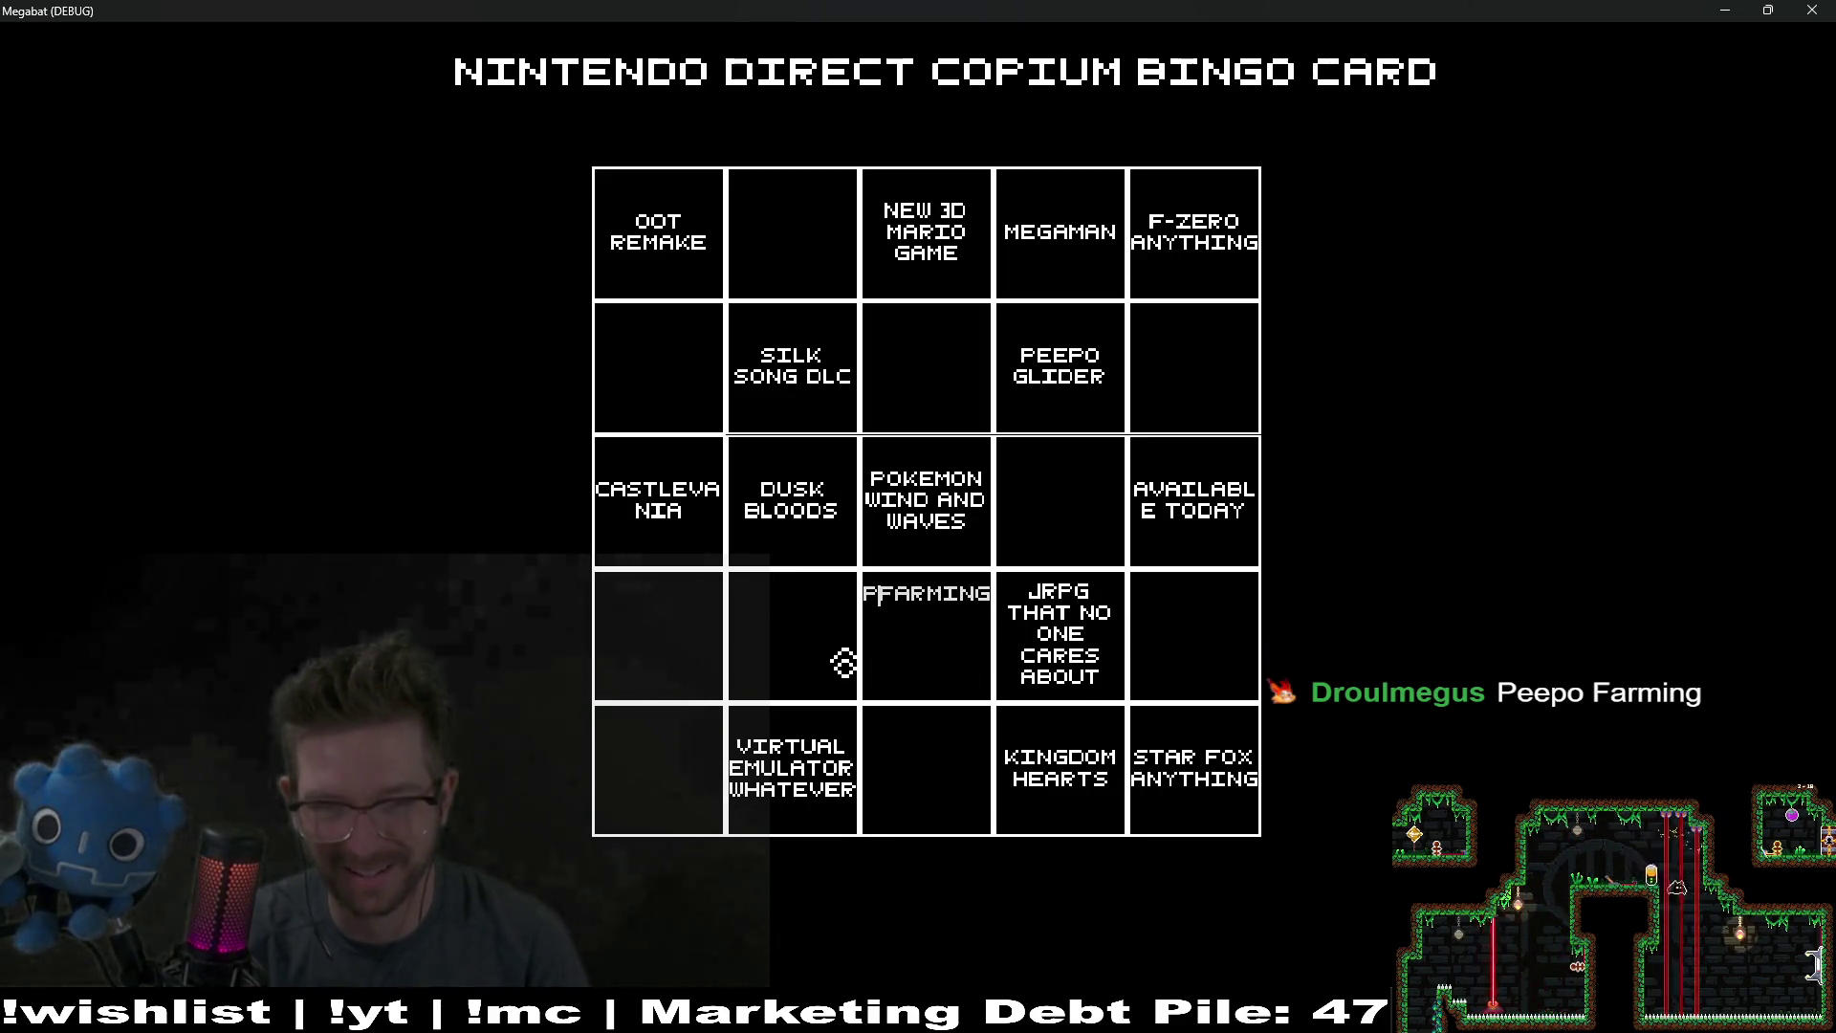
type("EEPO")
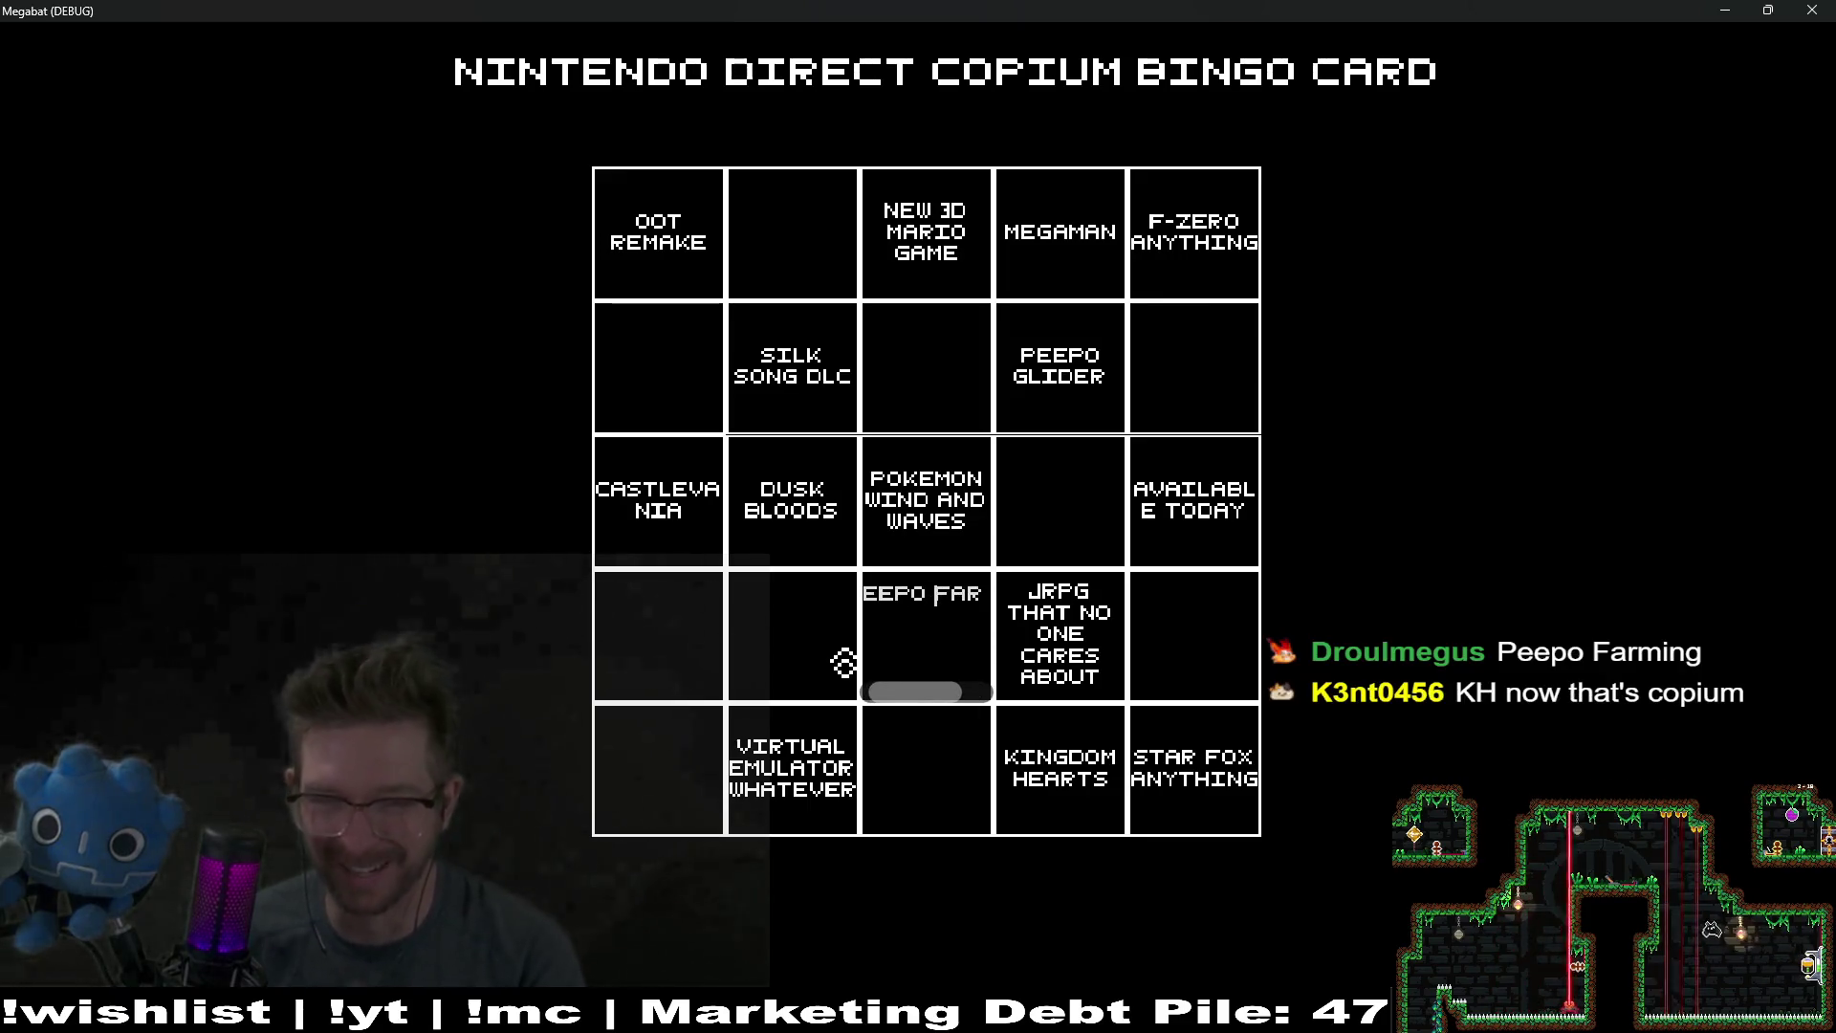
left_click(1239, 651)
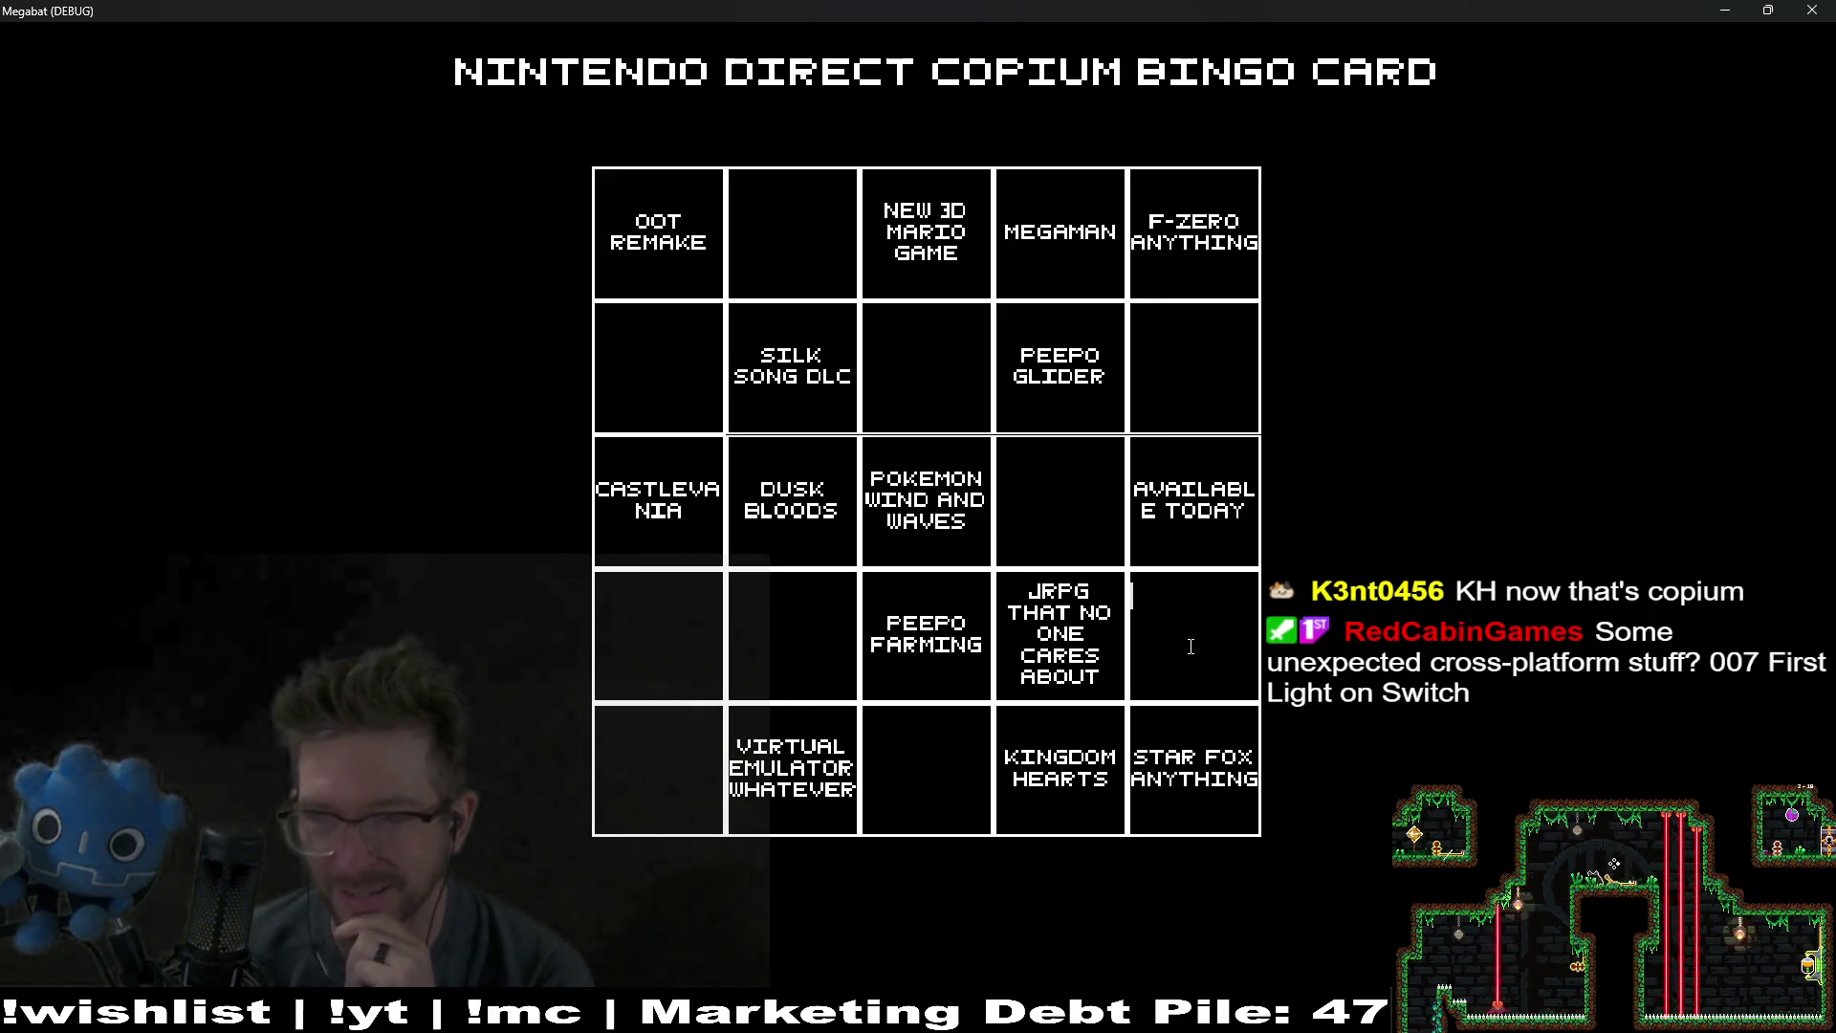
left_click(1183, 358)
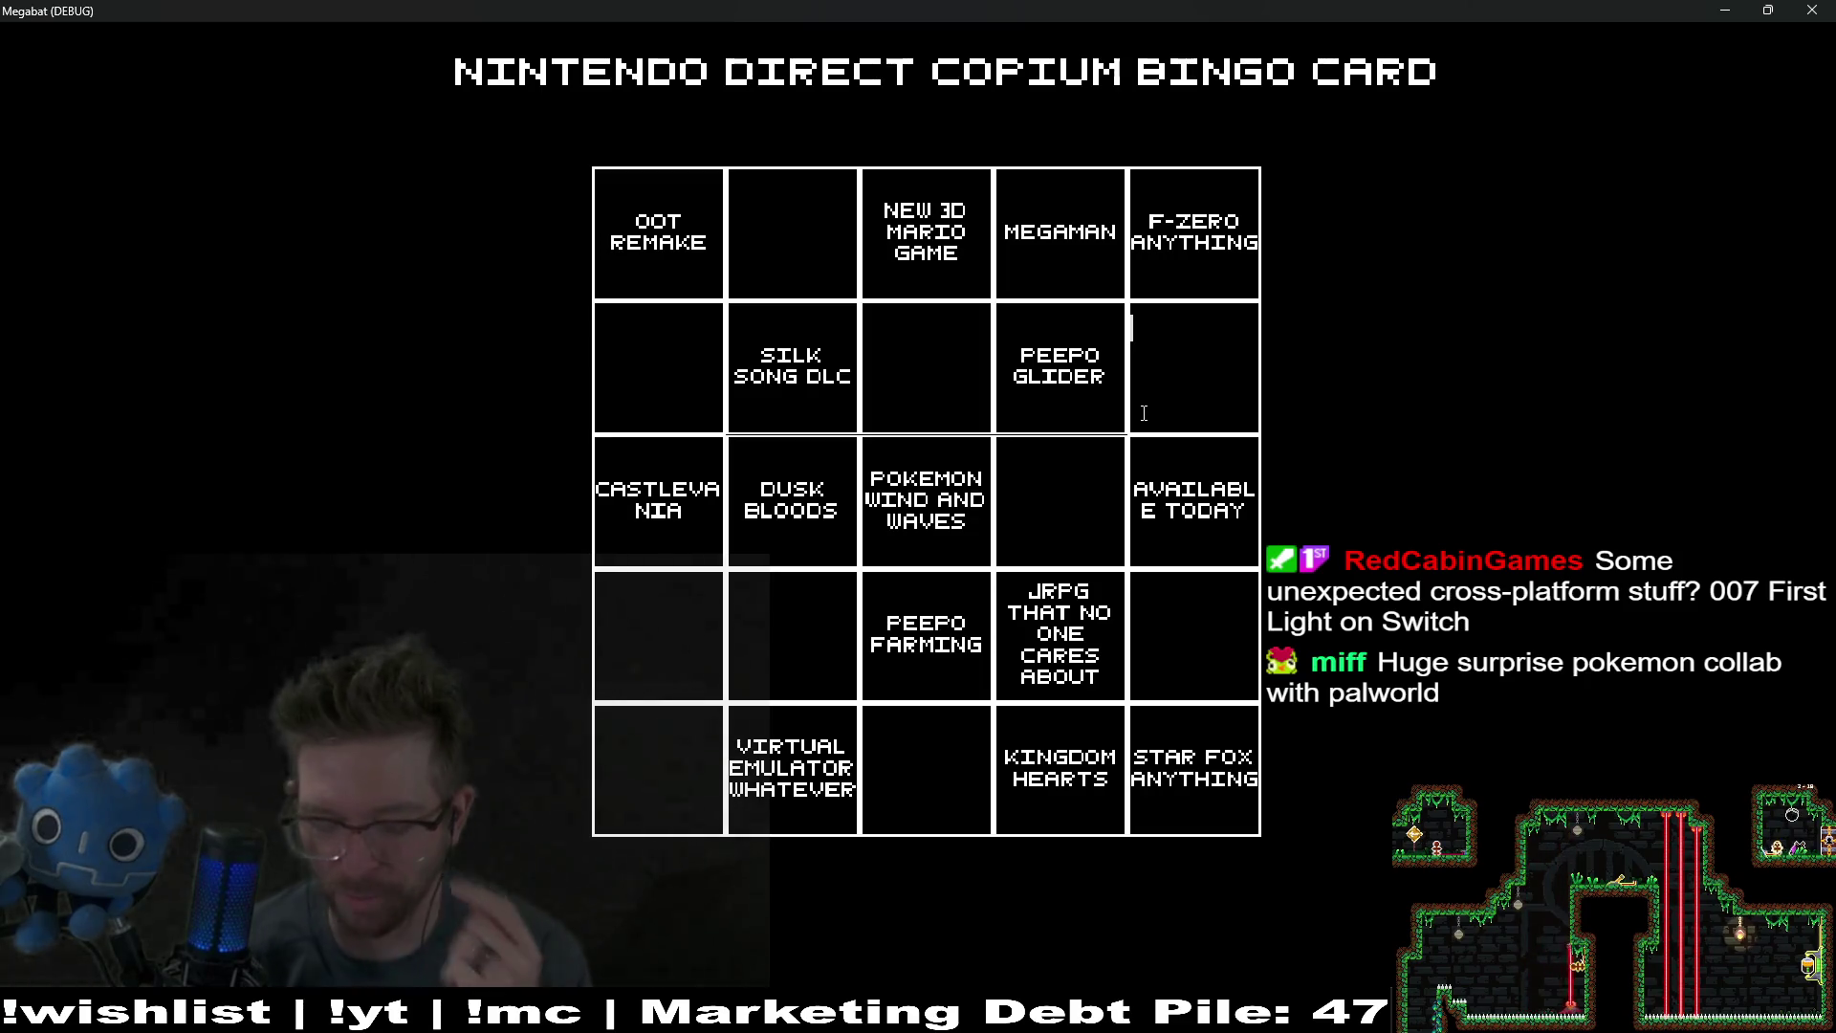
Step: Type AMIIBO NONSENSE into row 2, column 5, correcting the typos
type("AM")
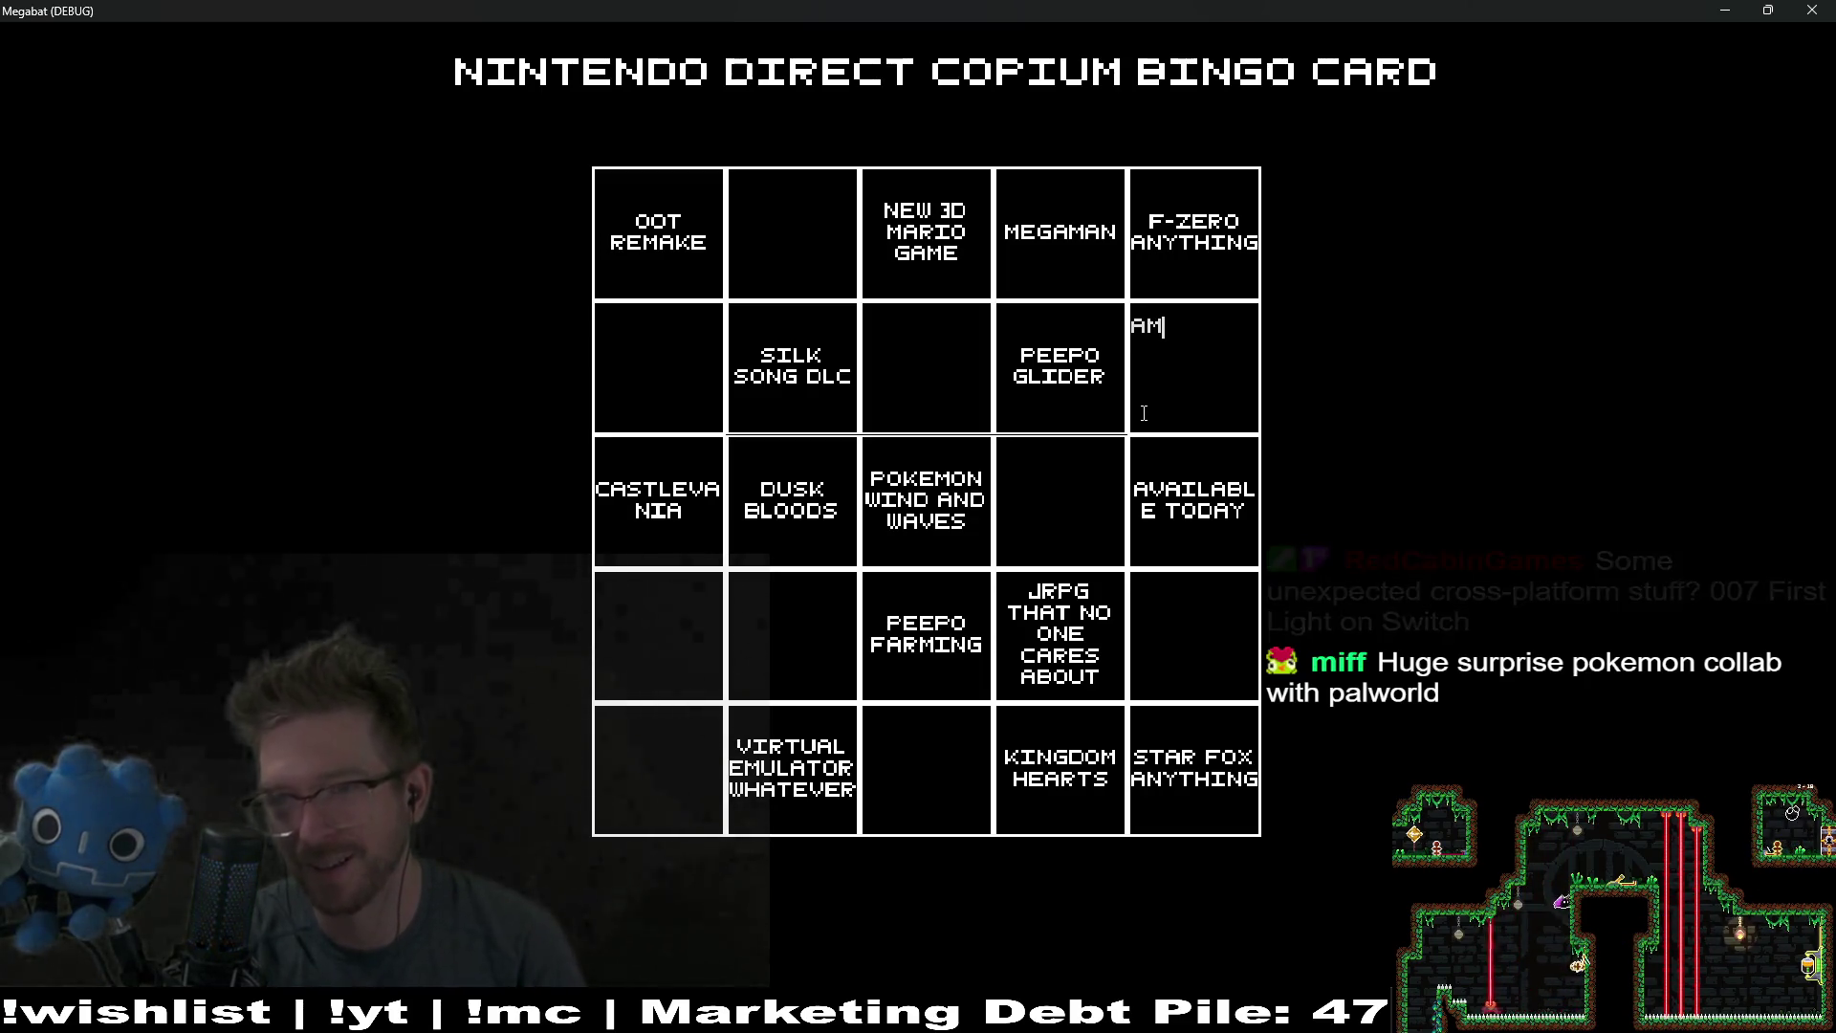
key("BackSpace")
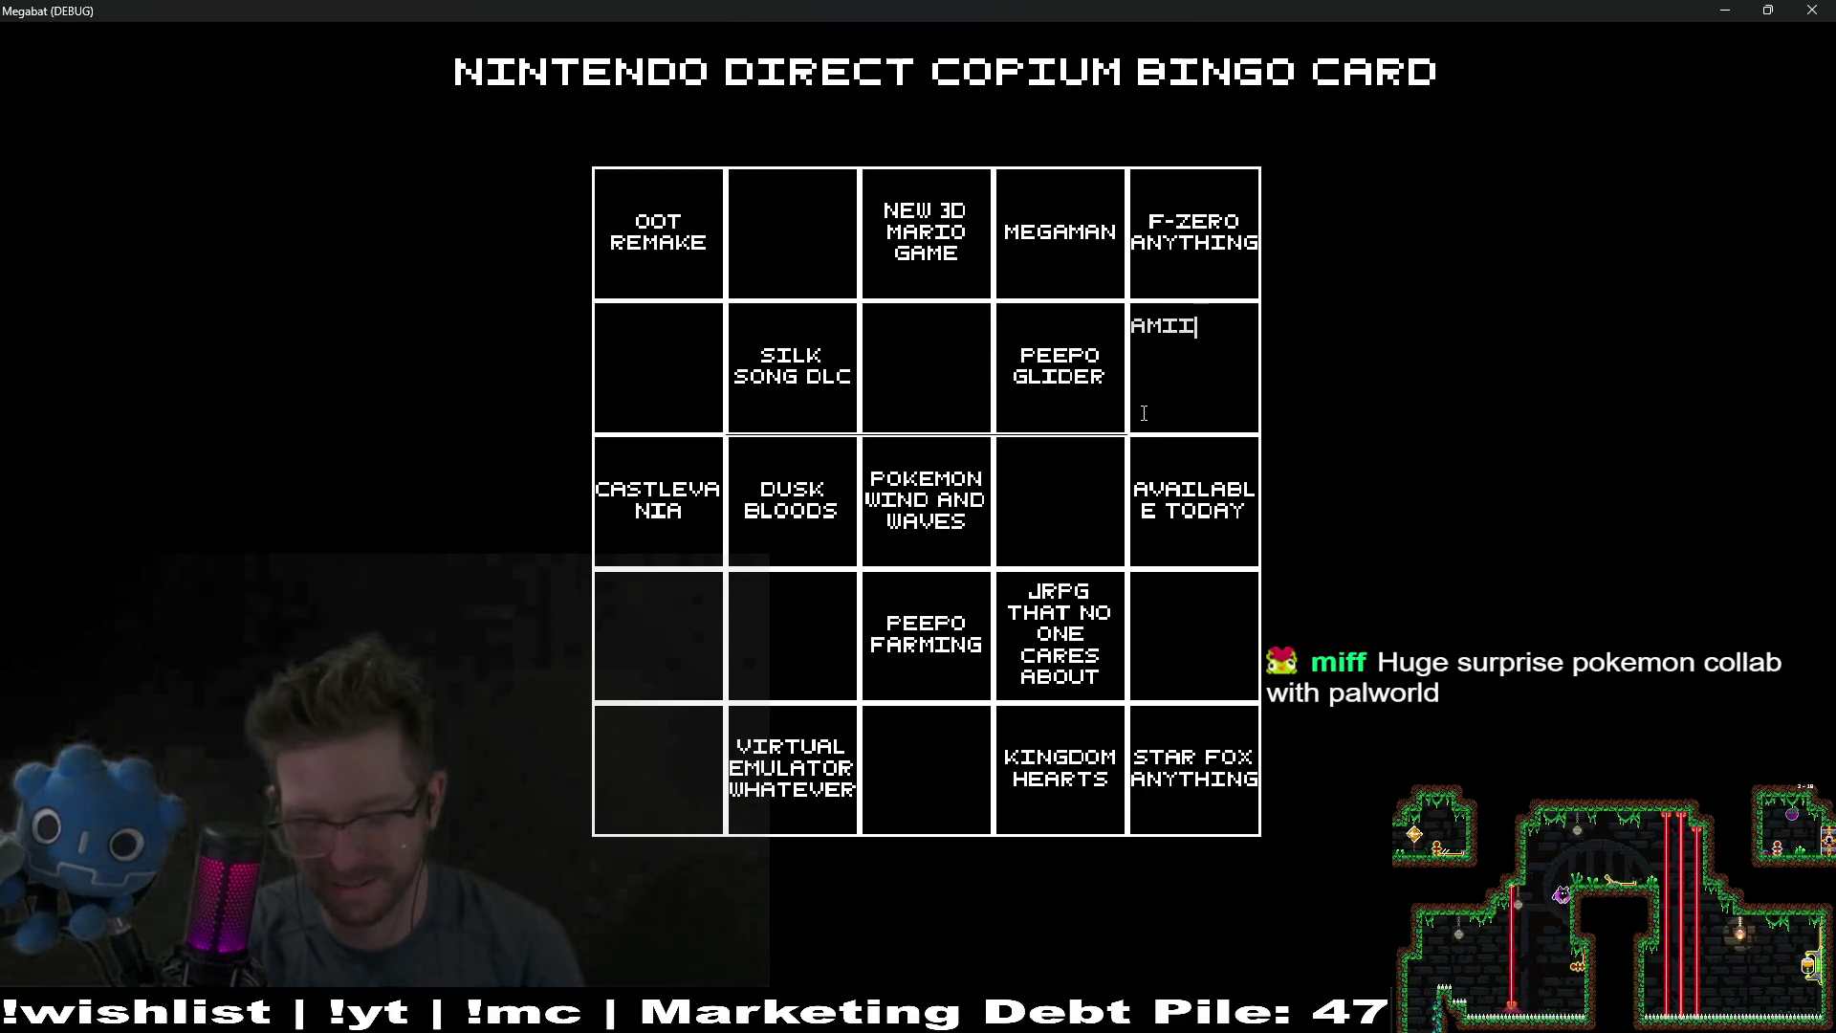
type("IBO NNON")
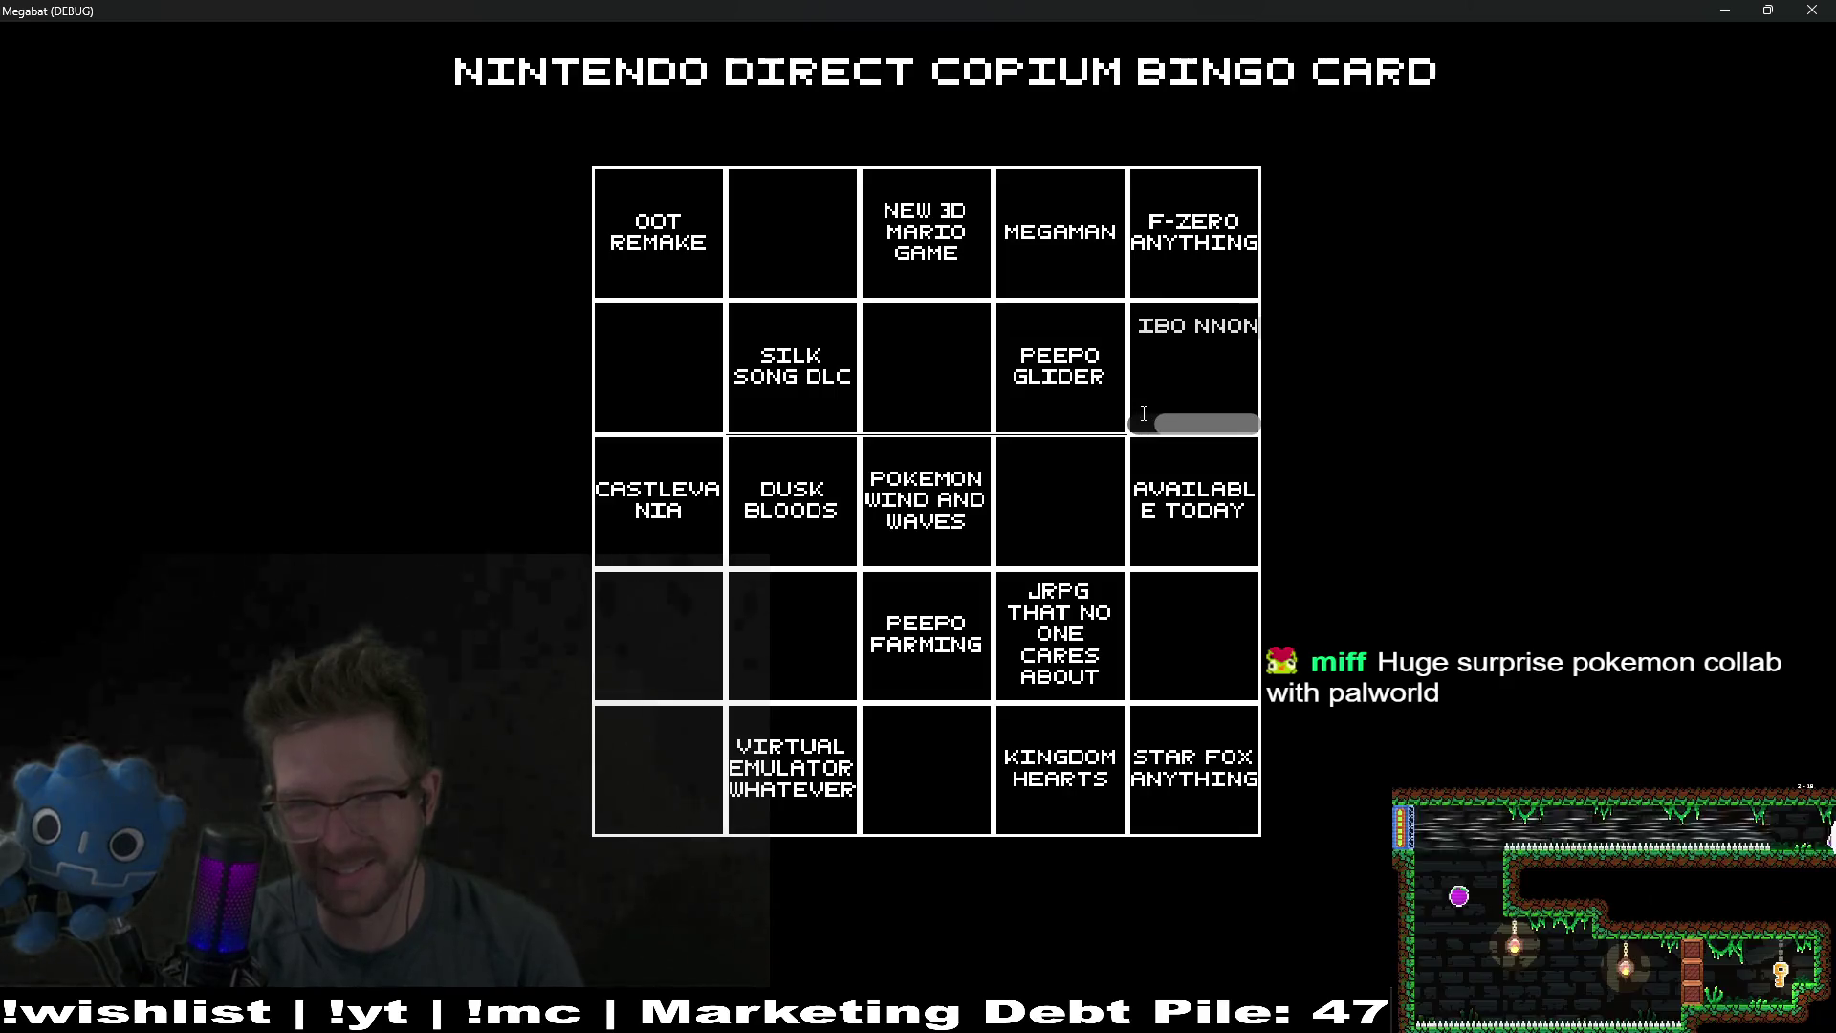
key("BackSpace")
key("BackSpace")
type("ONSENSE")
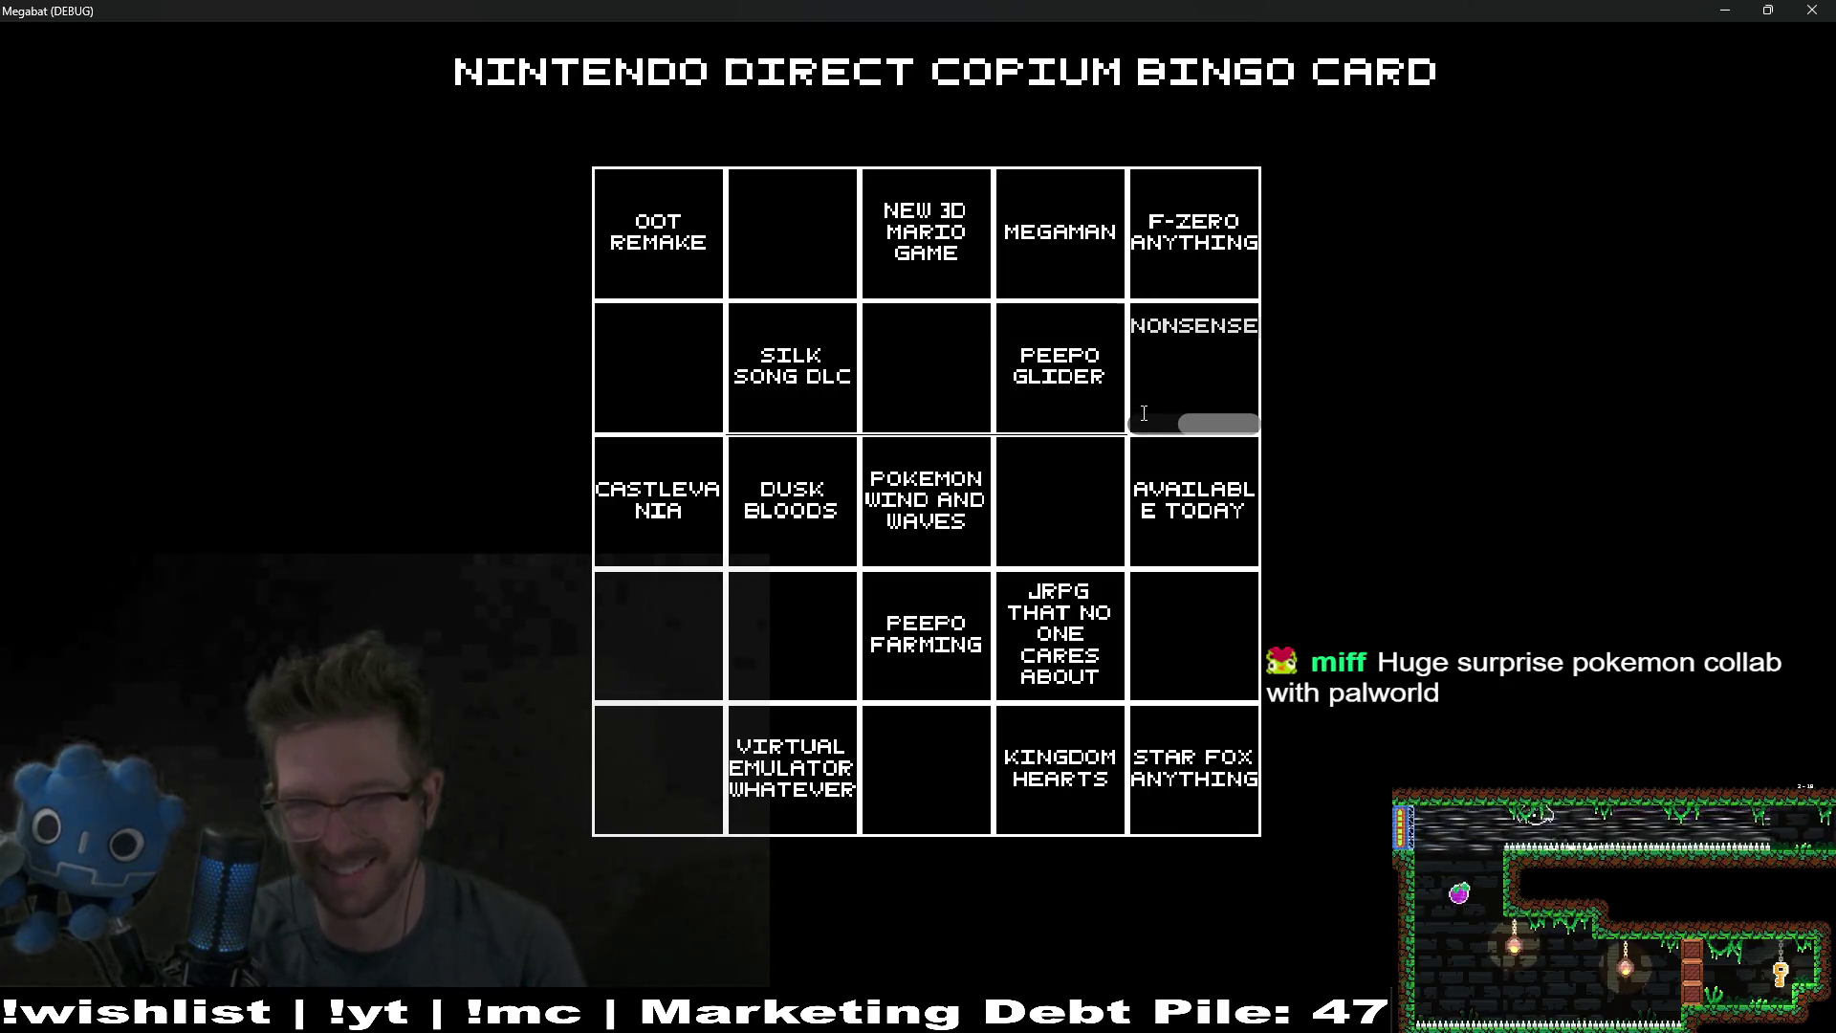
left_click(1218, 599)
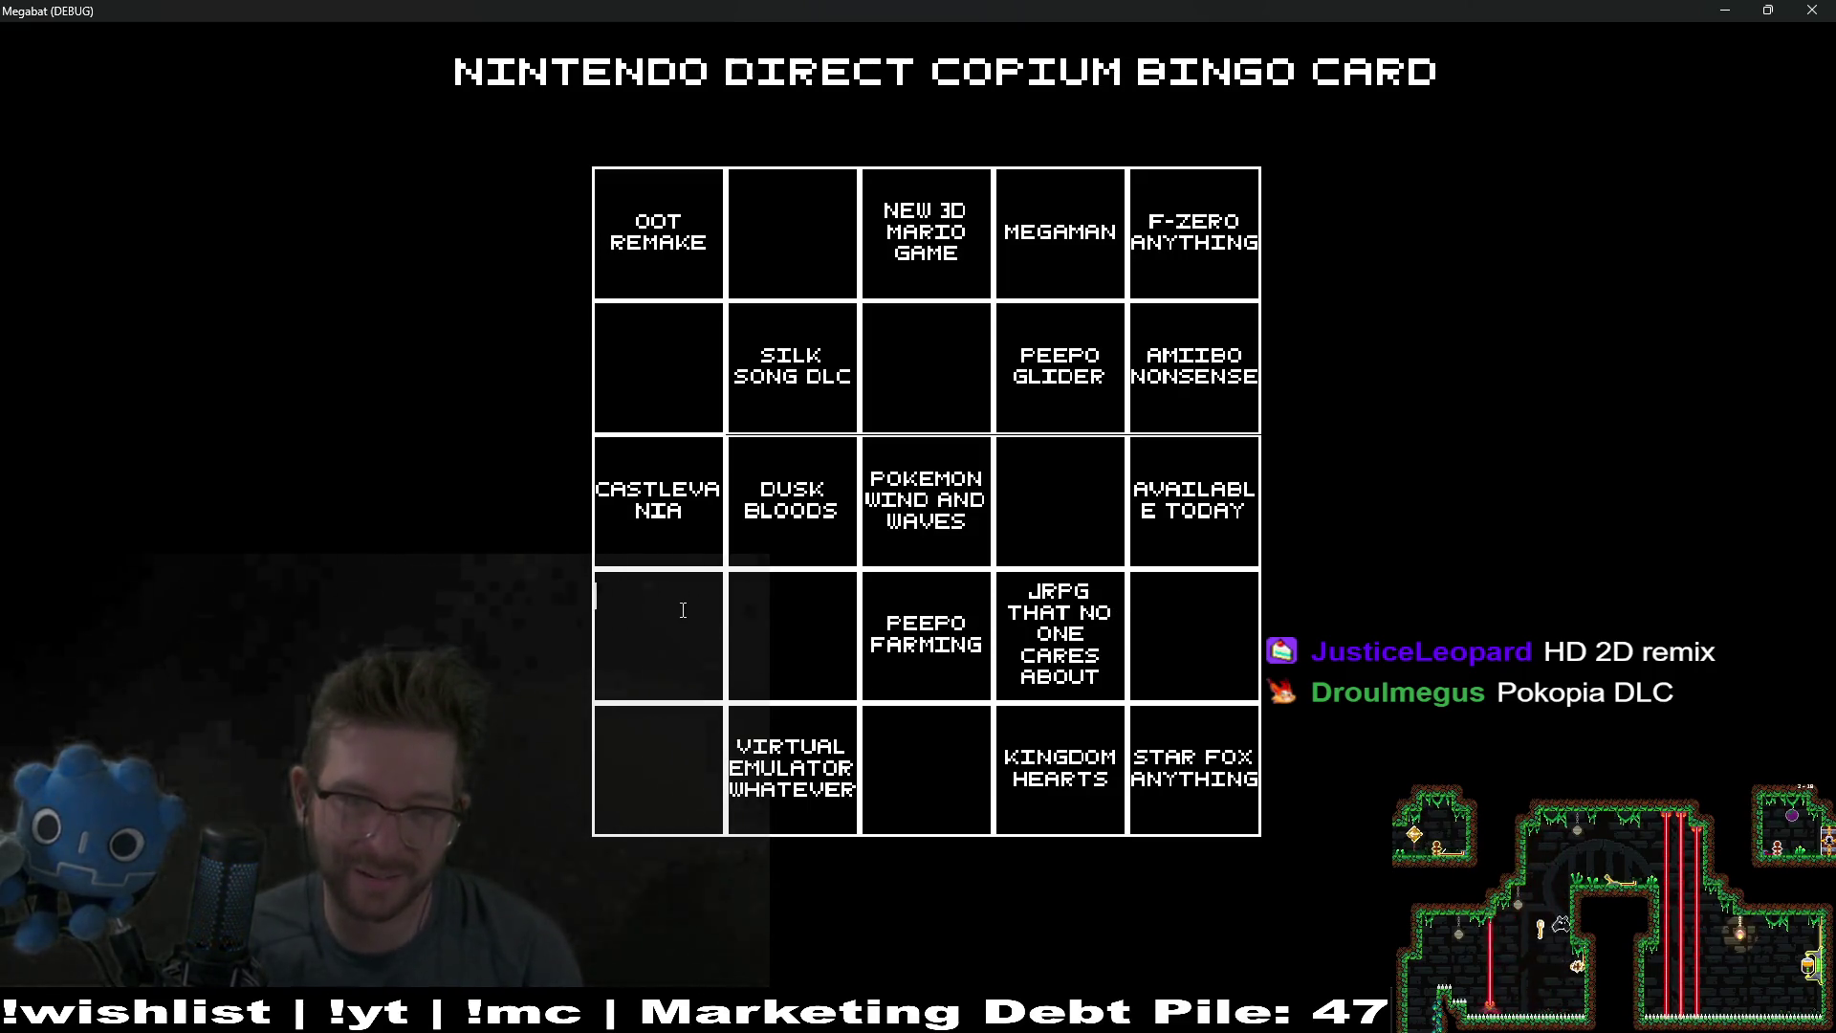
Step: Complete POKOPIA DLC in row 4's first square after fixing a typo
key("BackSpace")
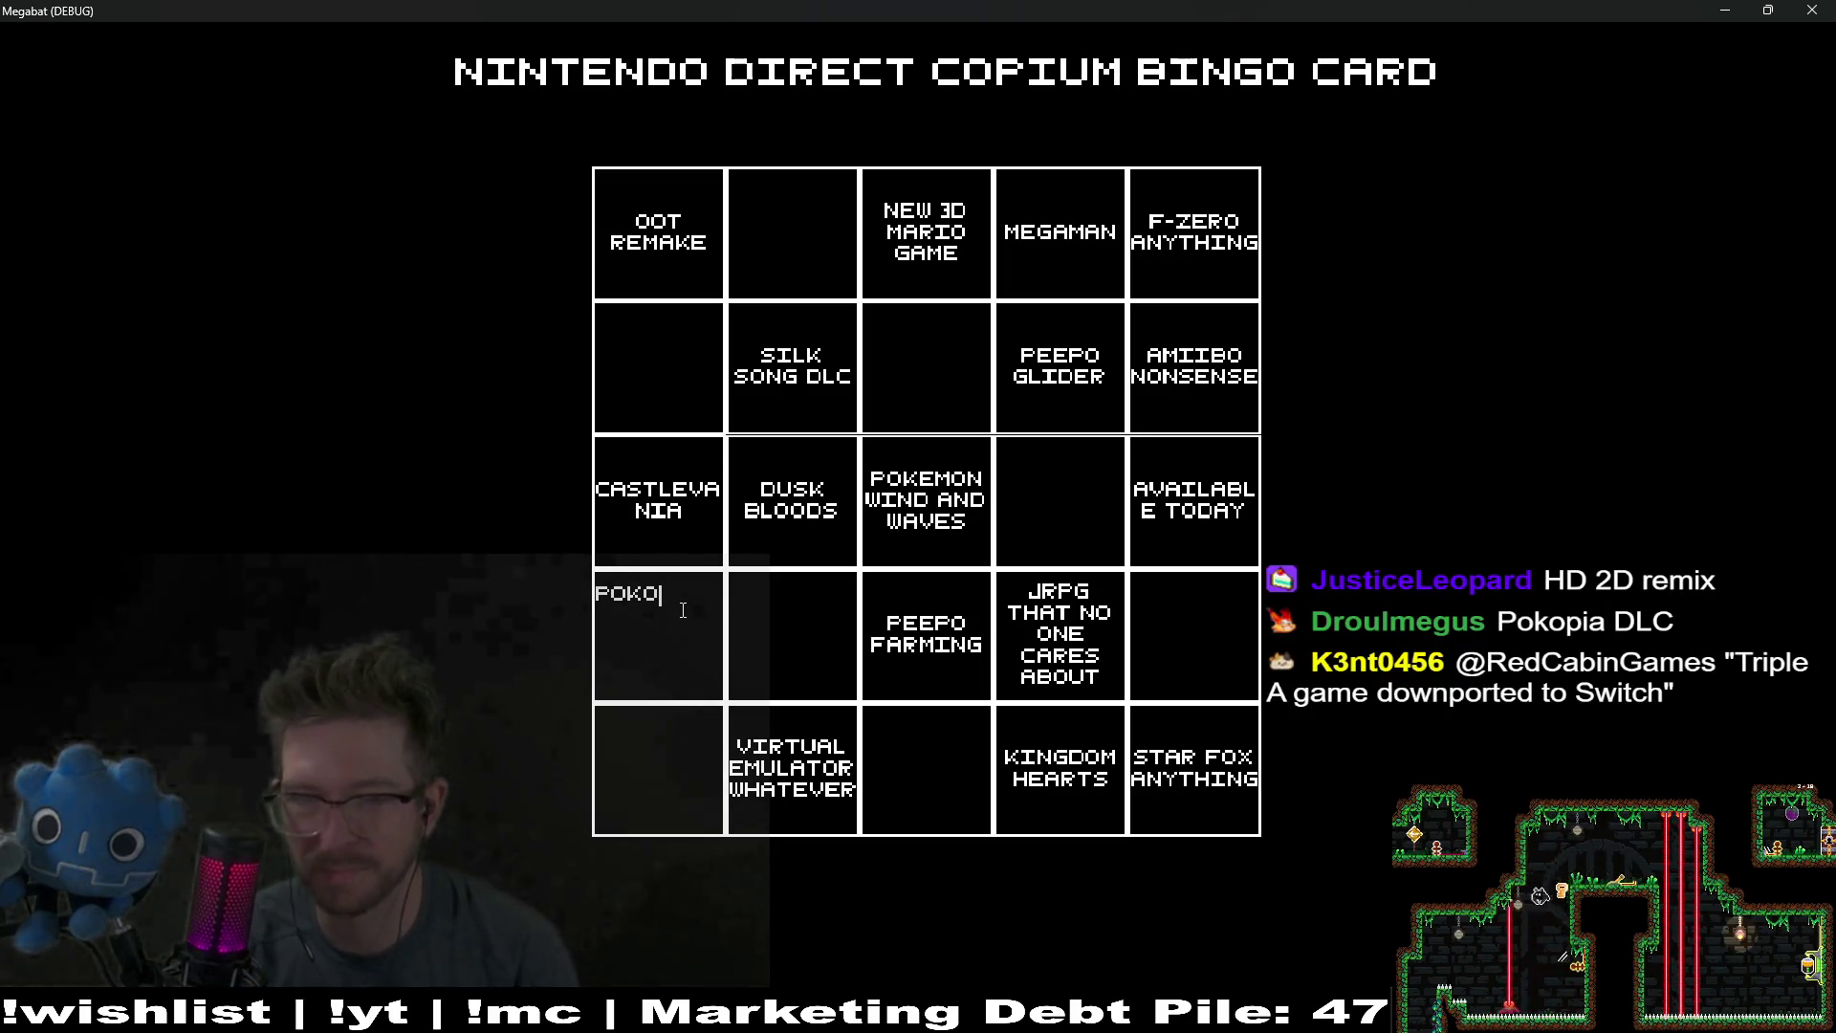
type("D")
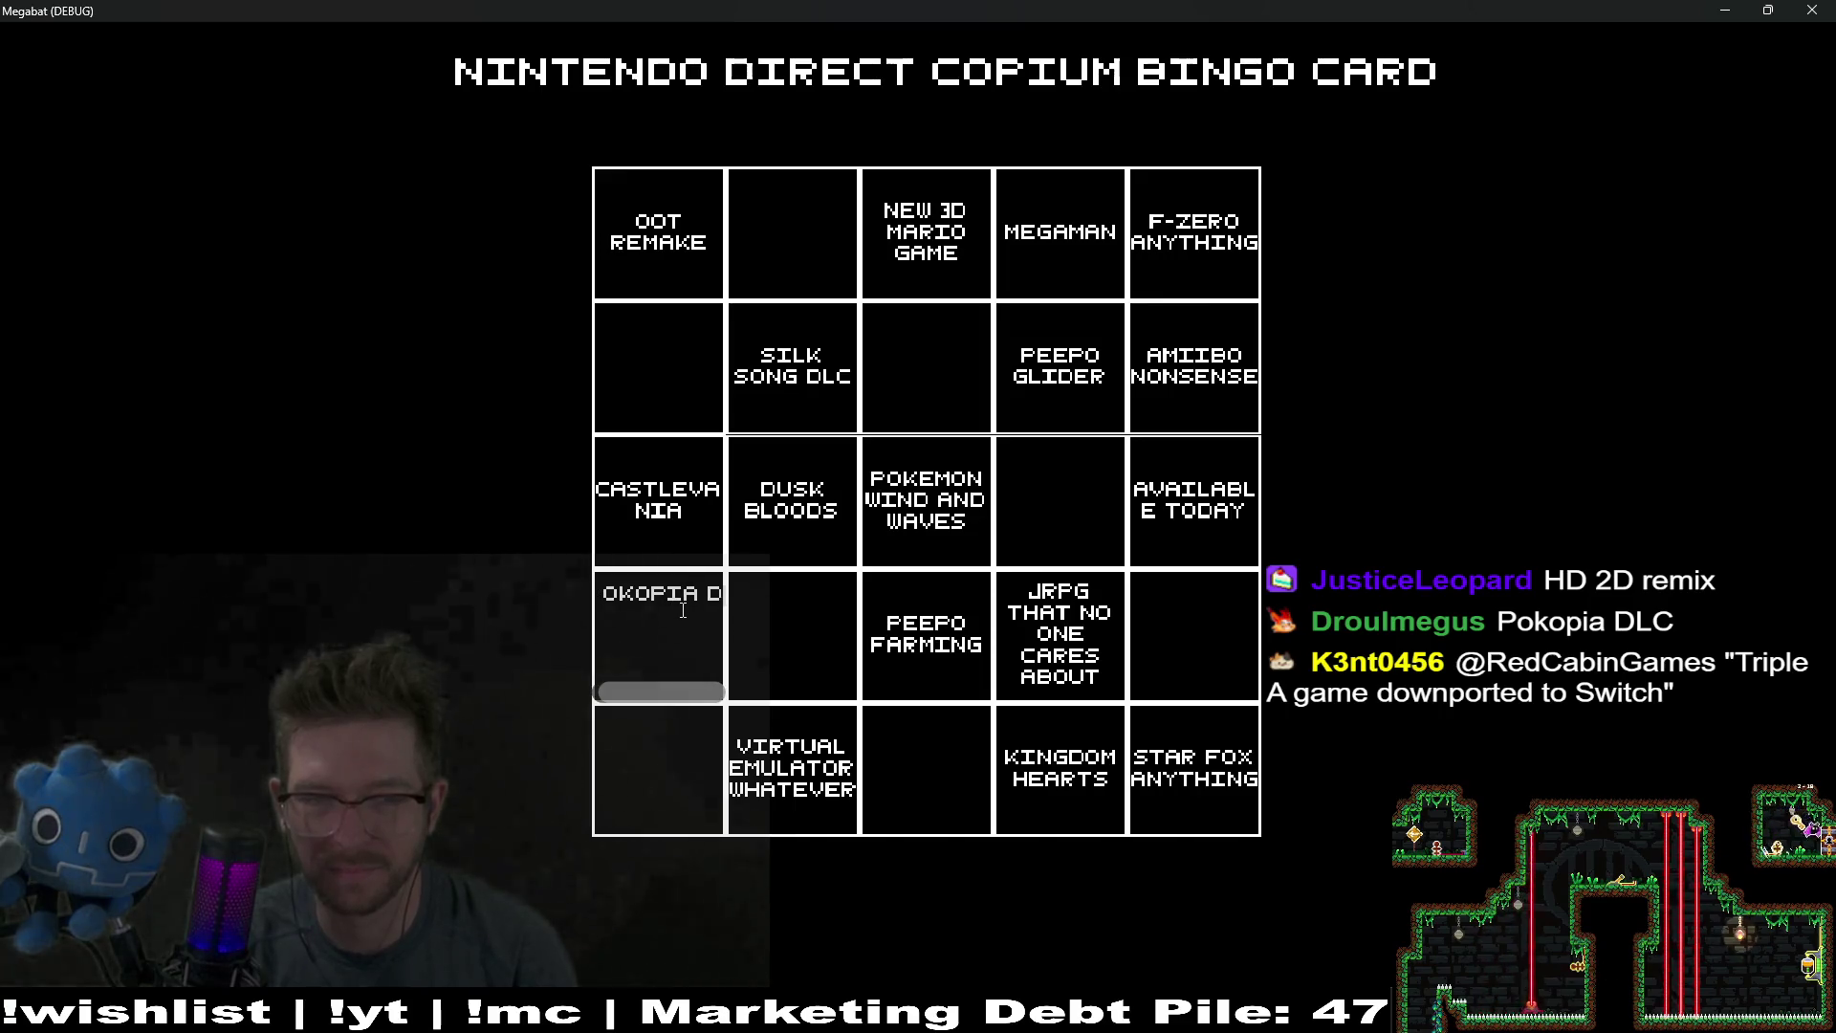
type("LC")
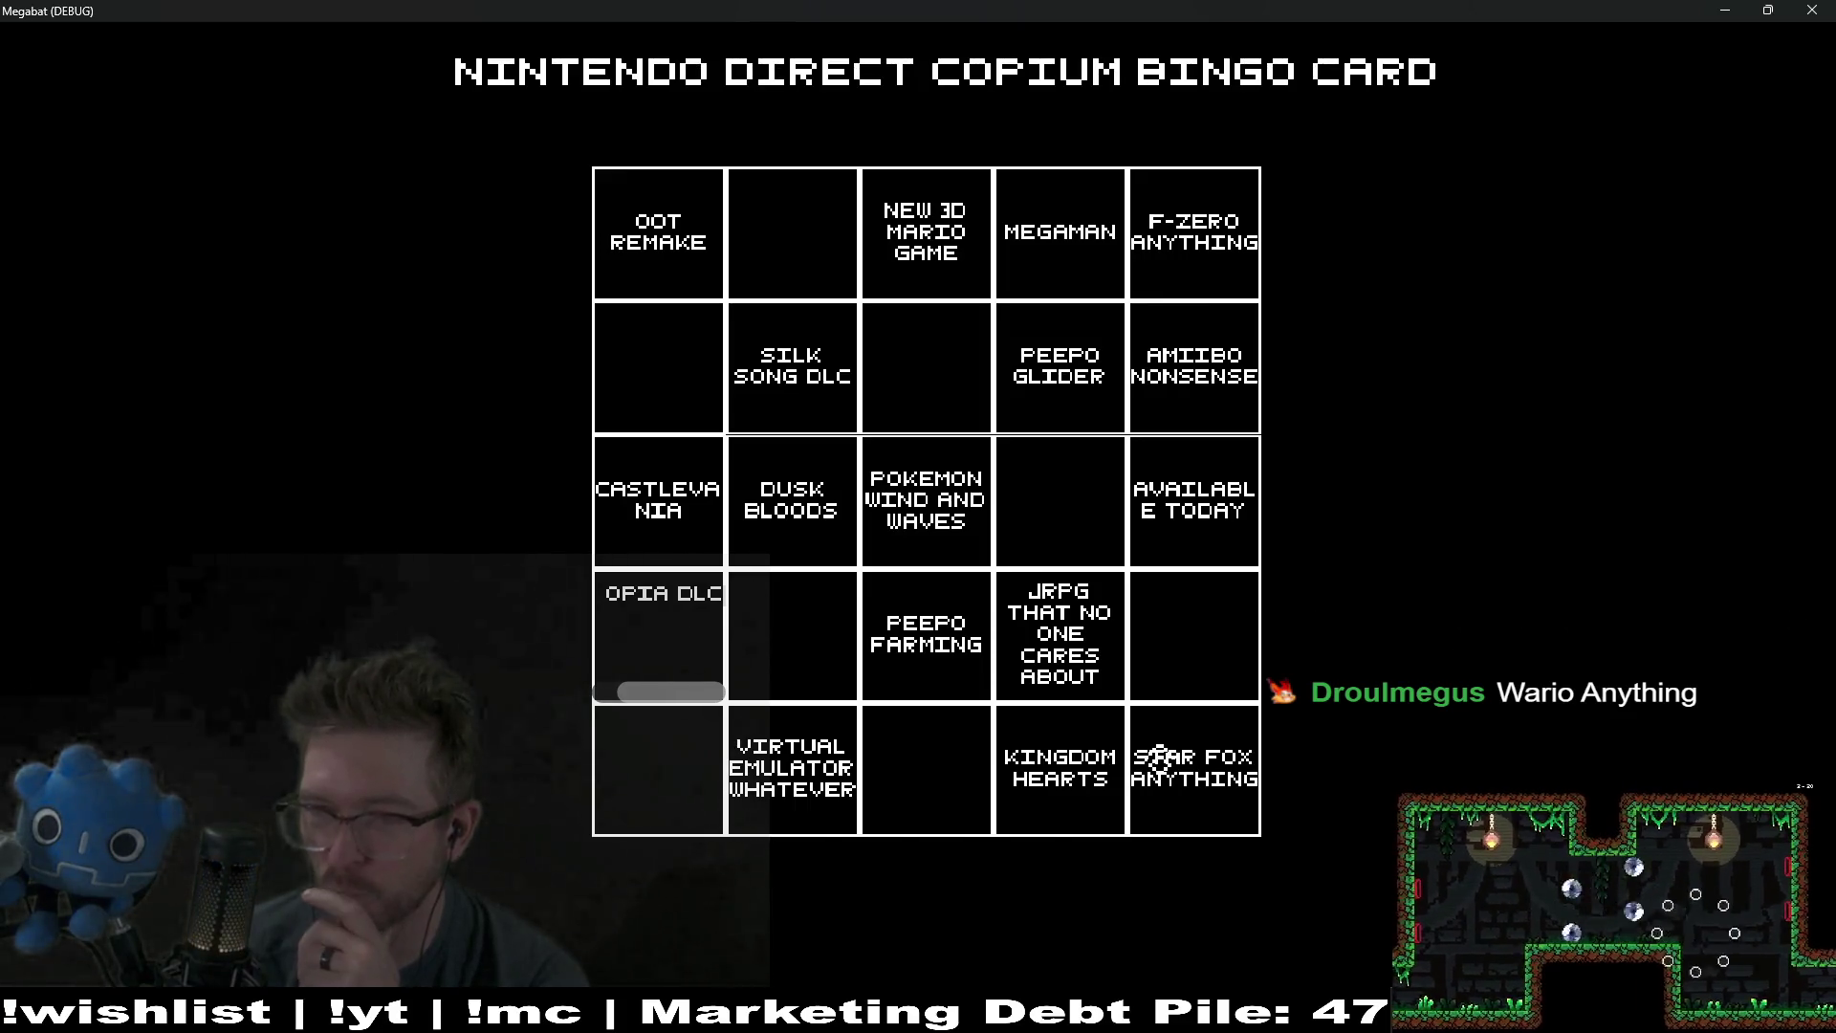
left_click(920, 751)
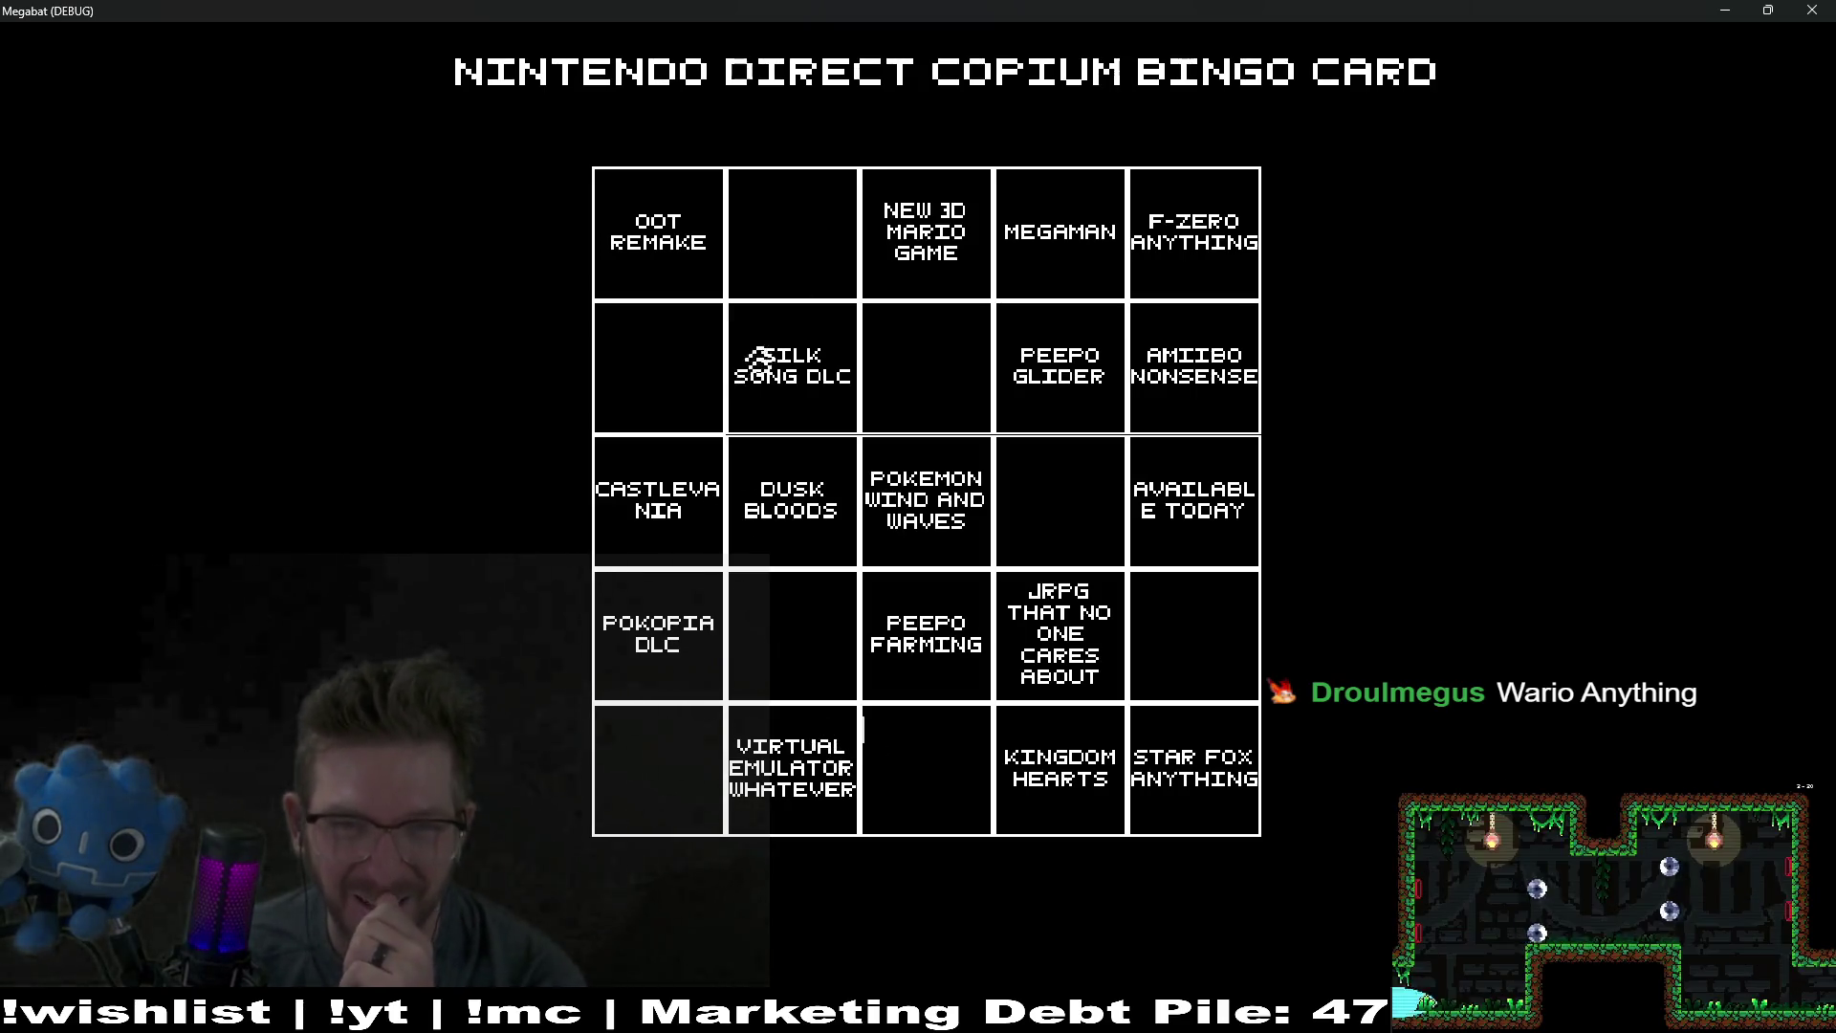
left_click(815, 213)
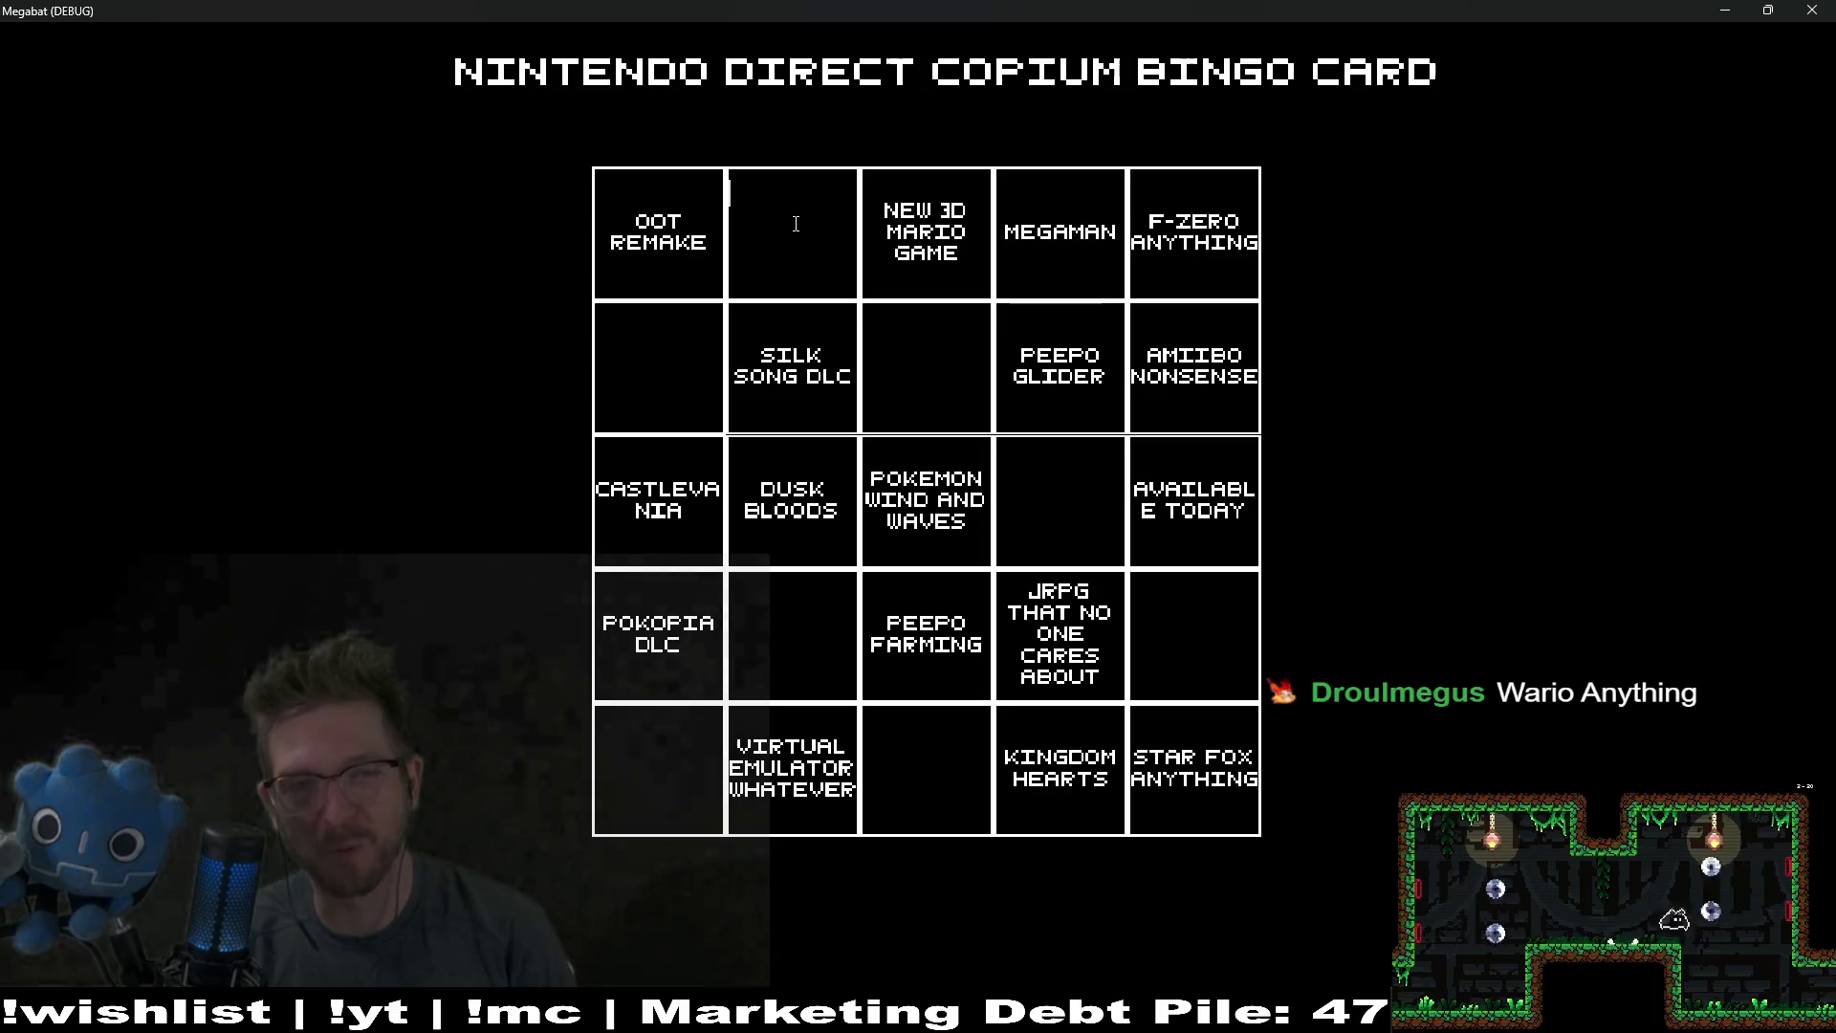
Step: Type Wario Anything into the top row's second square, completing the top row
type("Wario Anything")
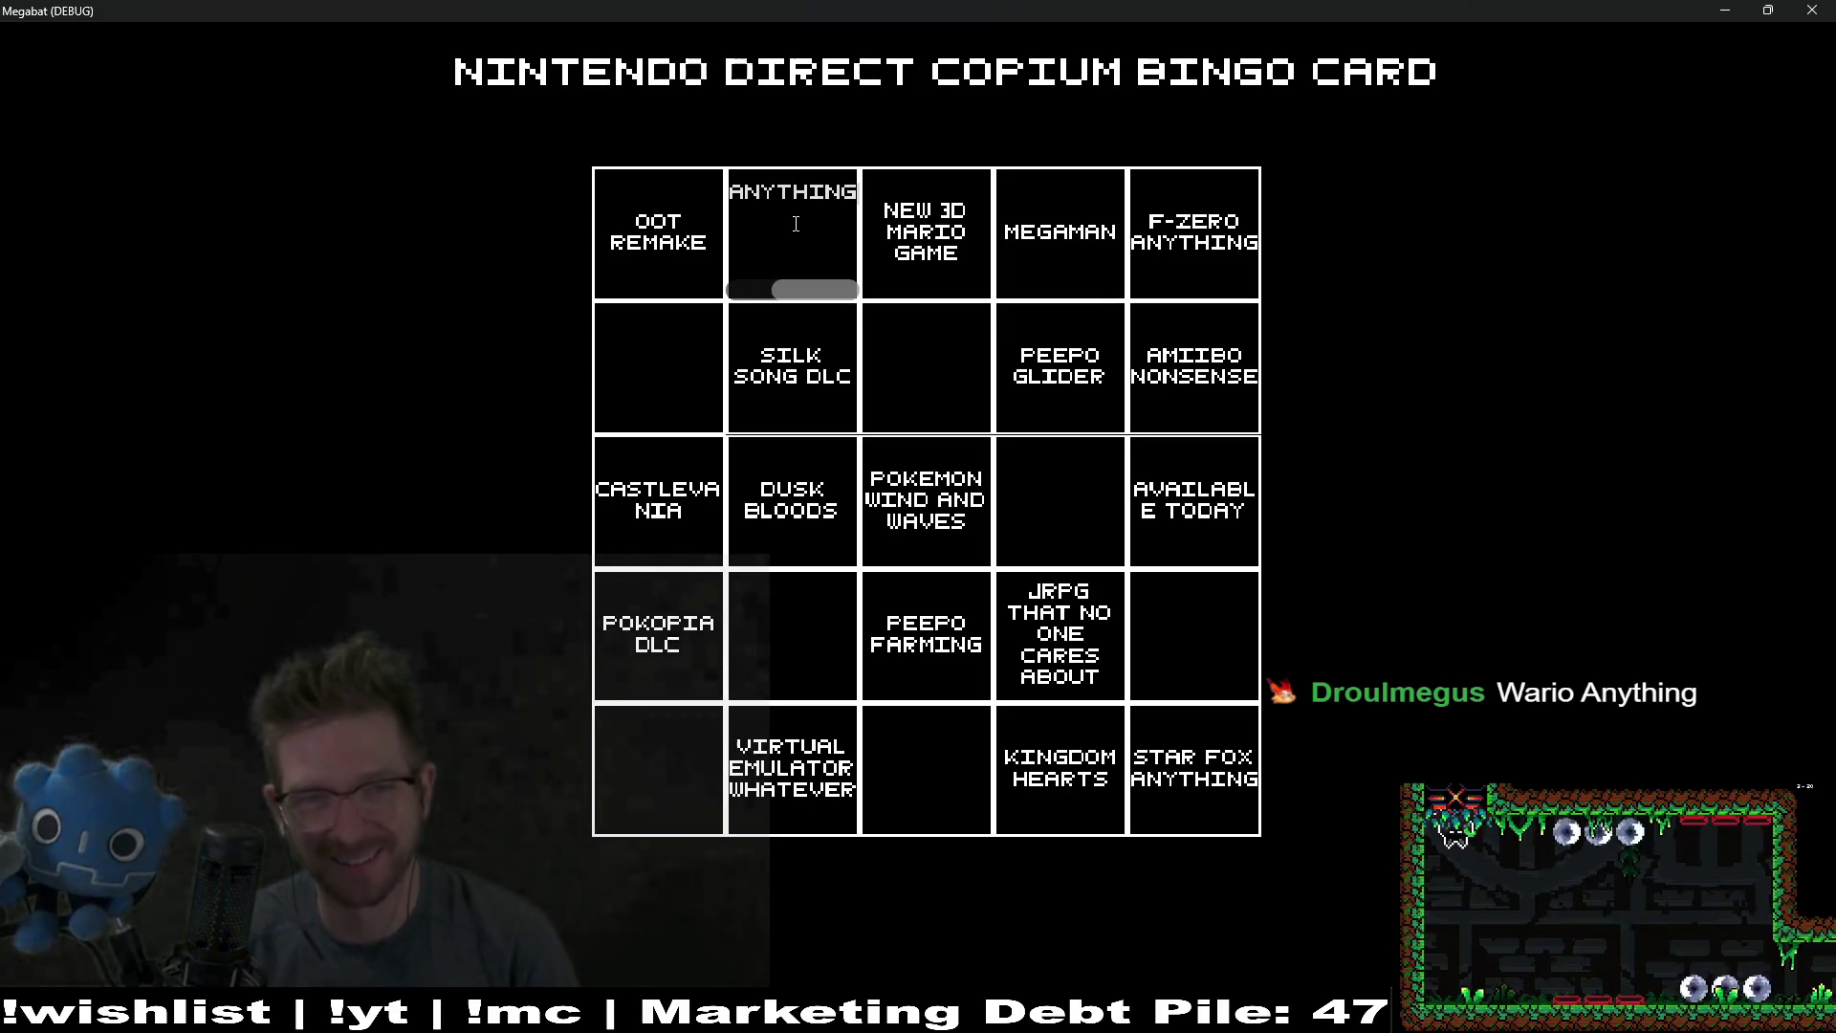
left_click(911, 368)
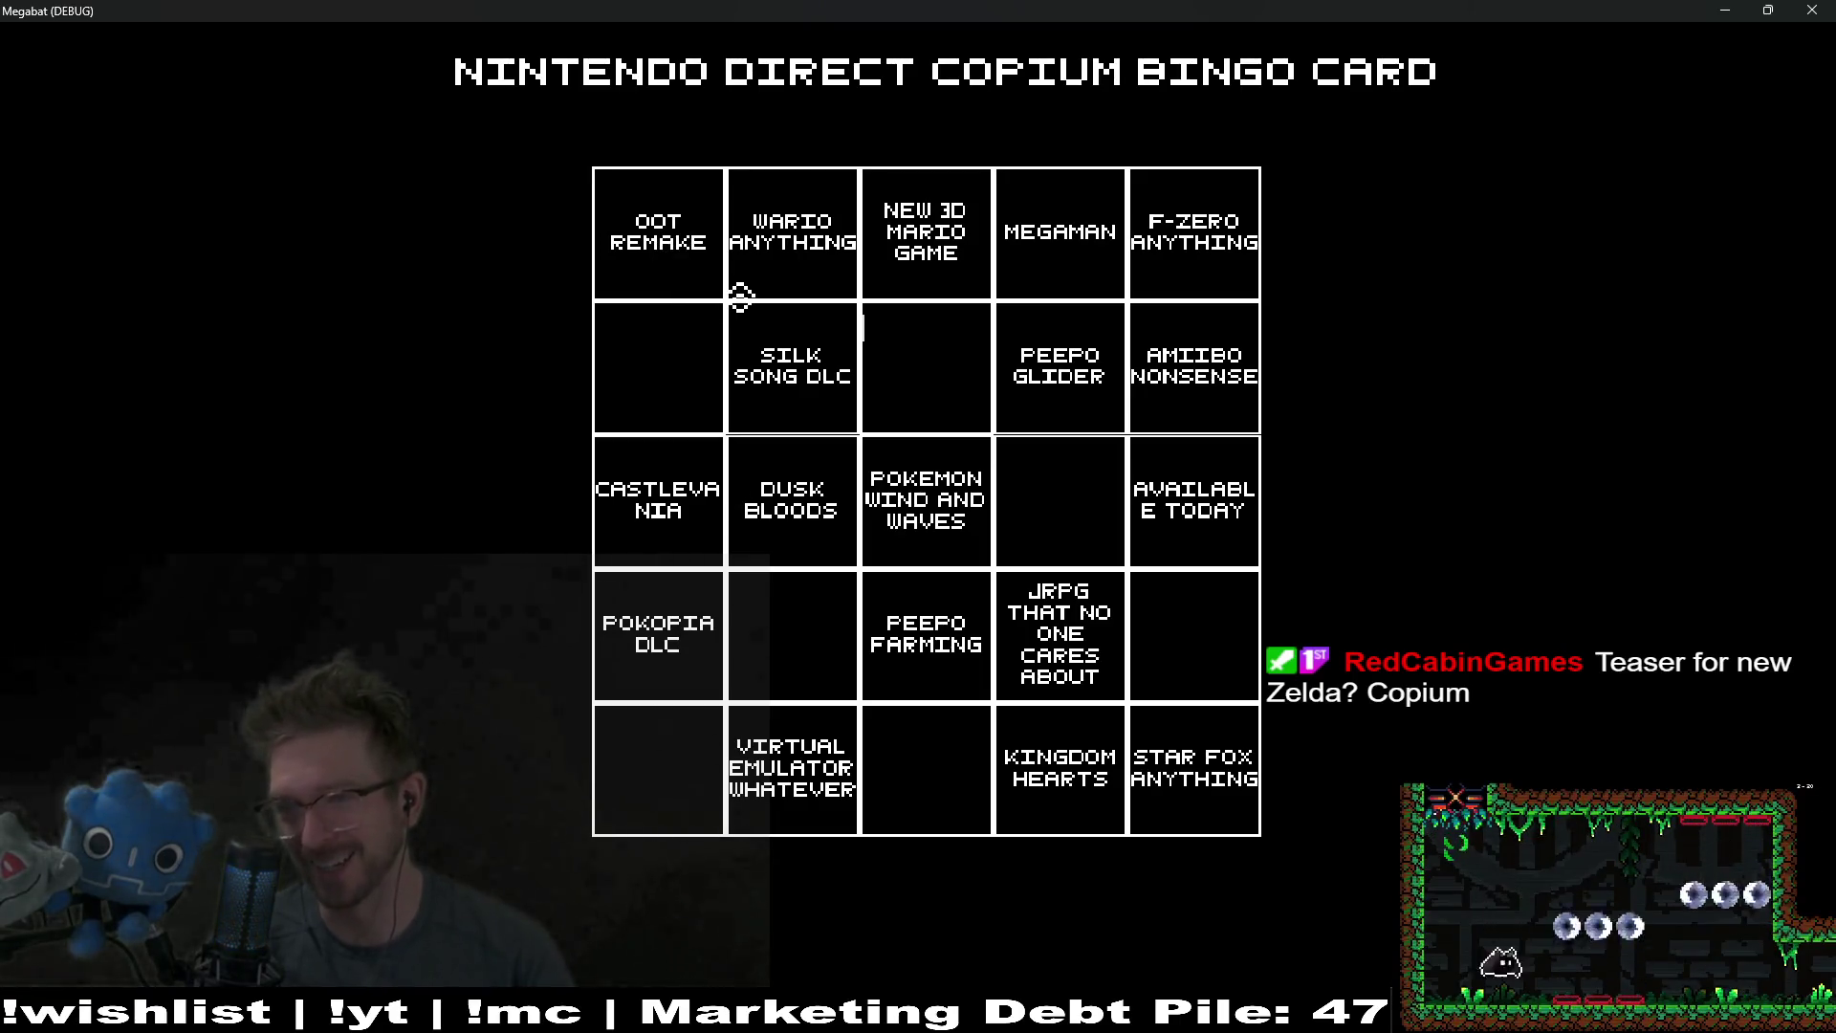
left_click(685, 246)
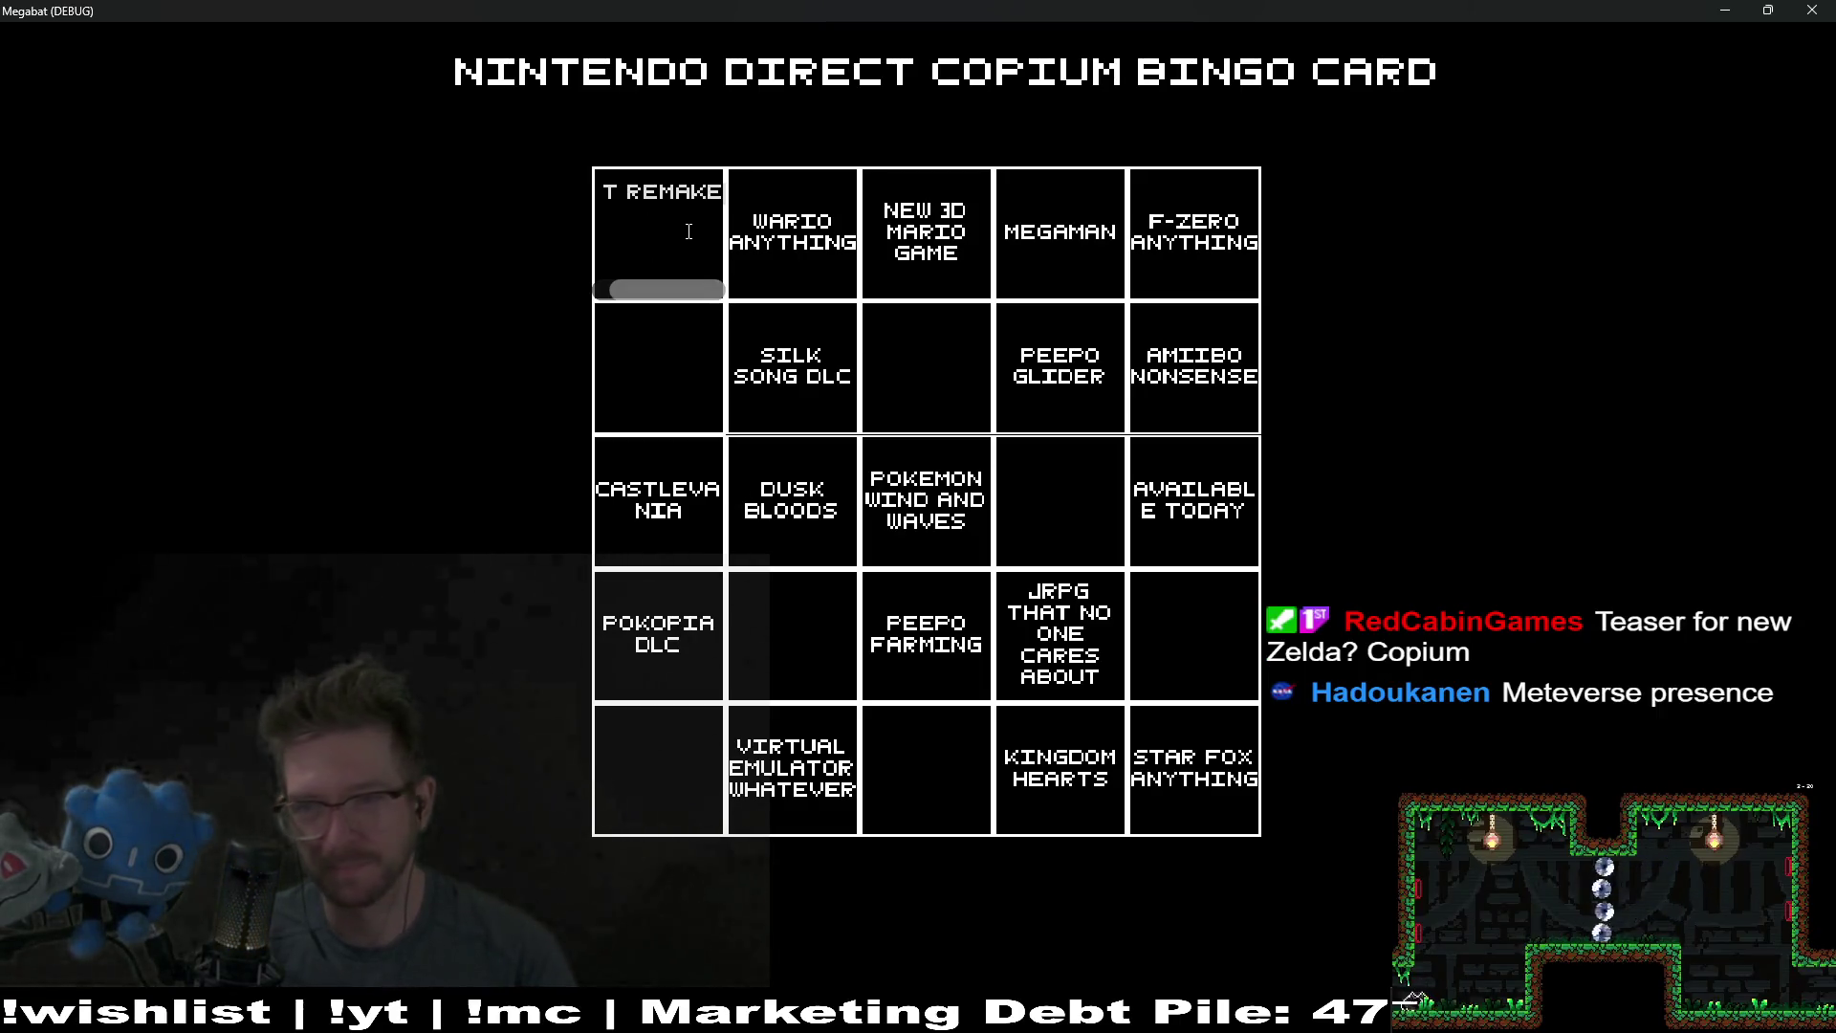
left_click(690, 372)
left_click(644, 738)
type("S")
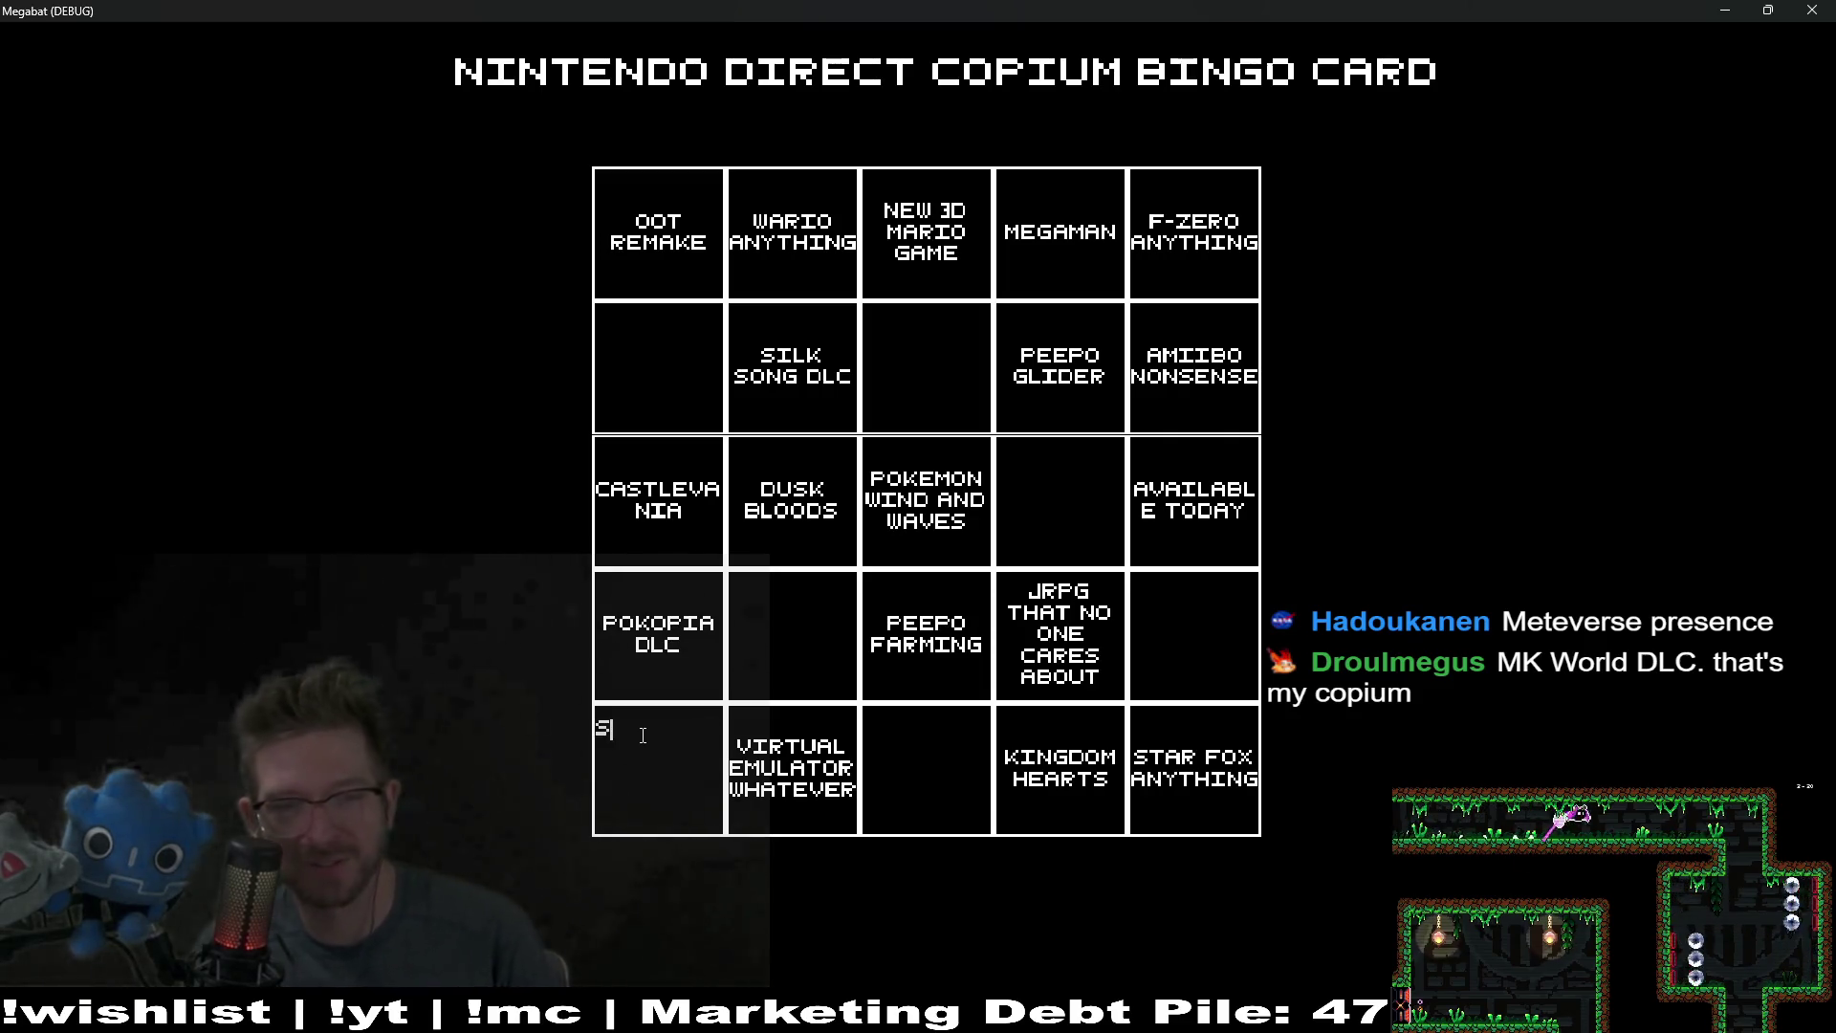
Step: Replace the overlong bottom-left entry with SOME LAZILY PORTED GAME so it fits the cell
type("OME ")
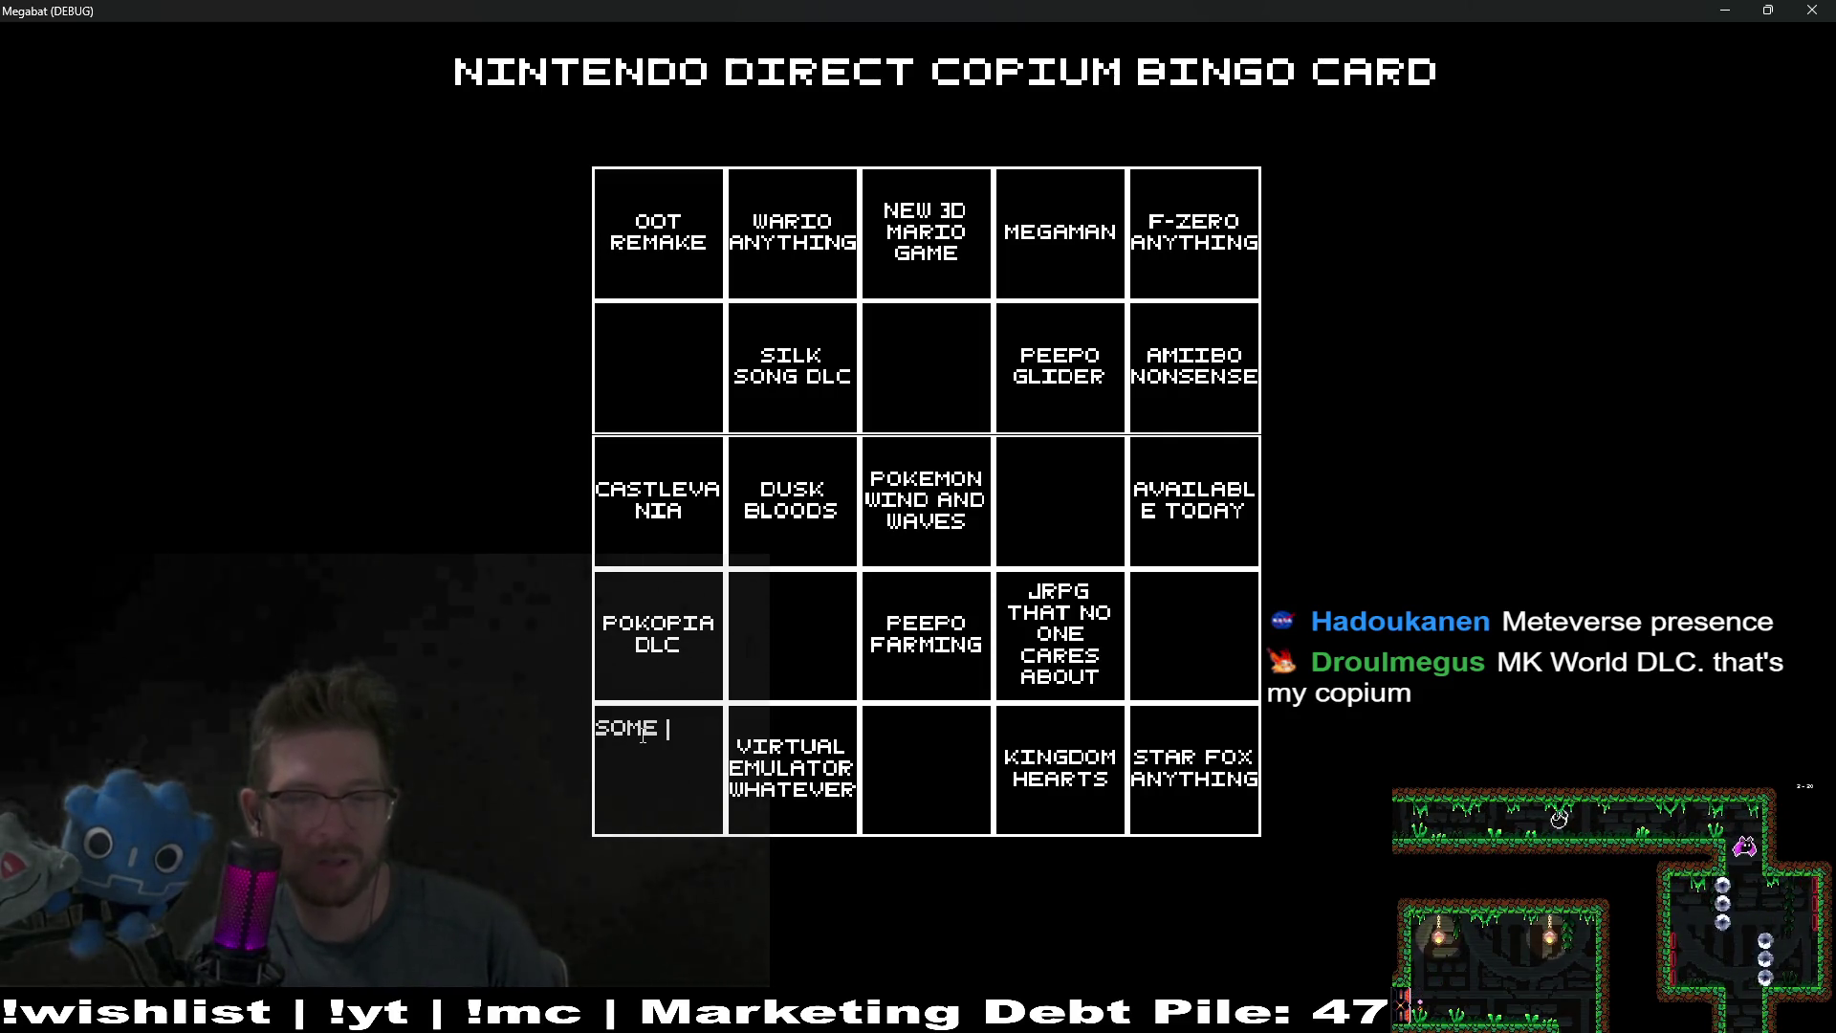
type("ZY PORTE")
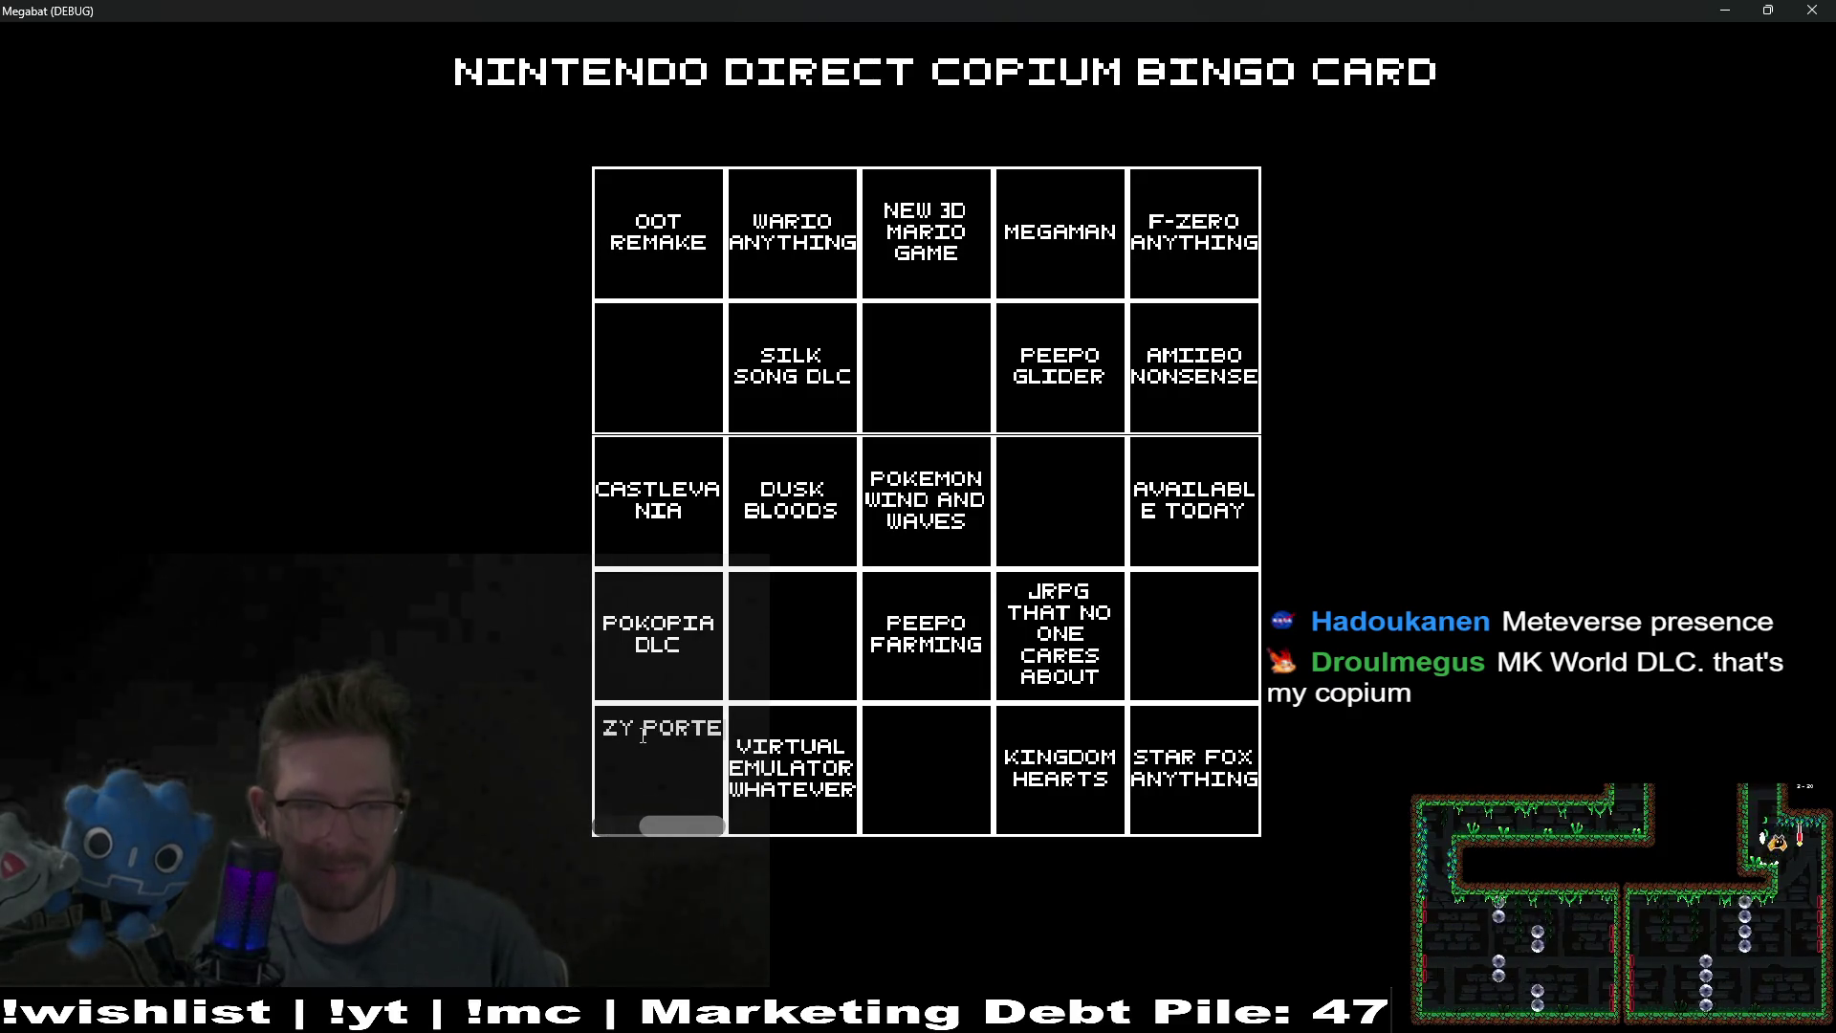
type("D GAME THAT W")
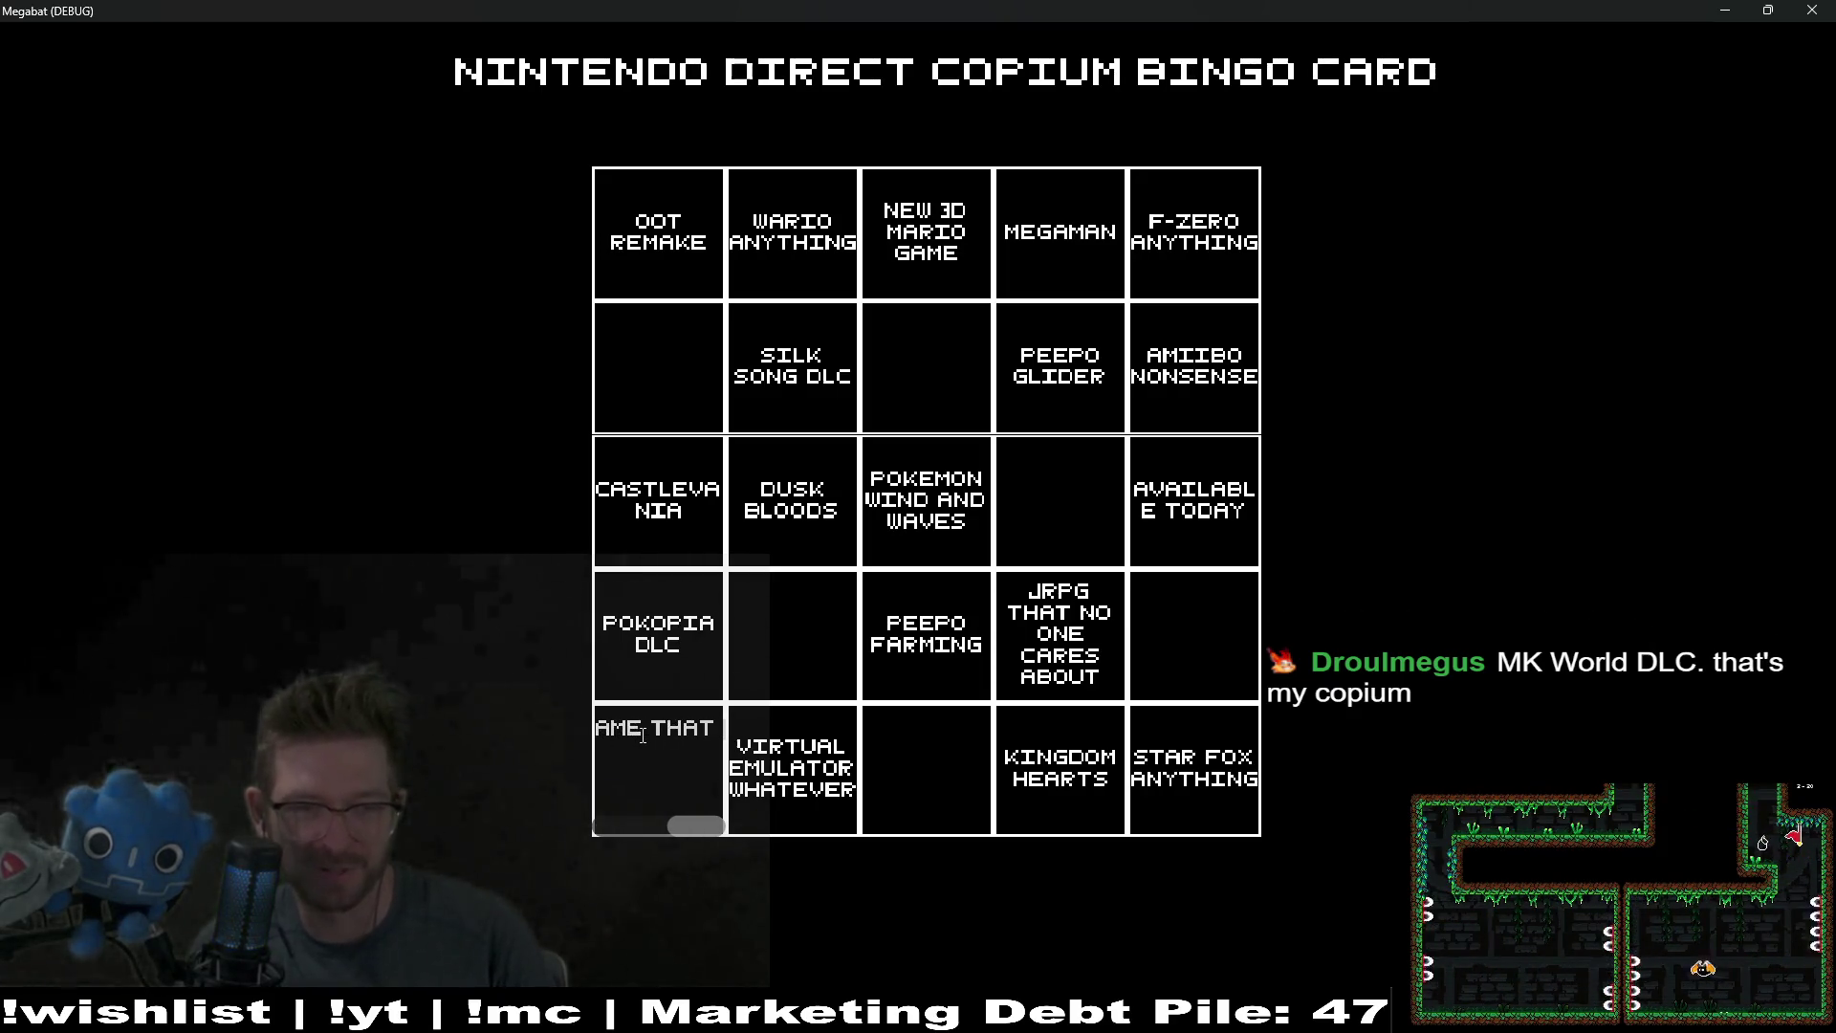
type("I")
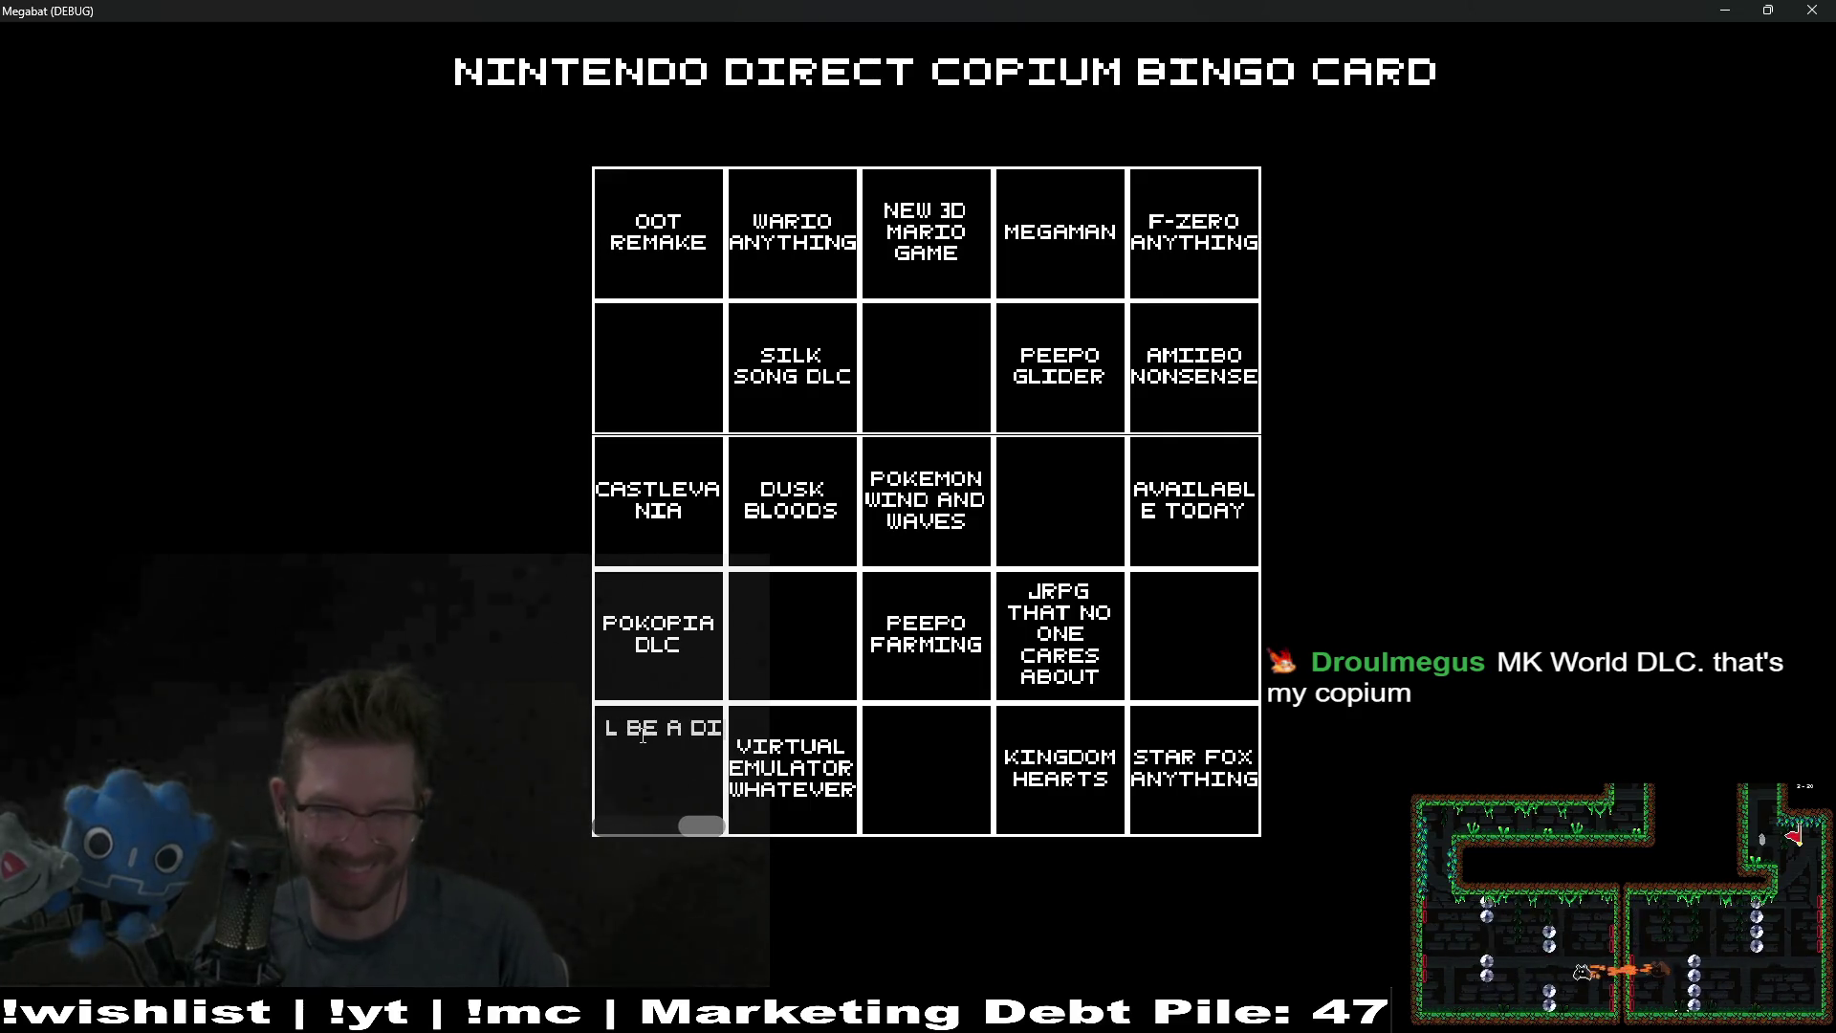
type("LL BE A DISAPPOINTMENT")
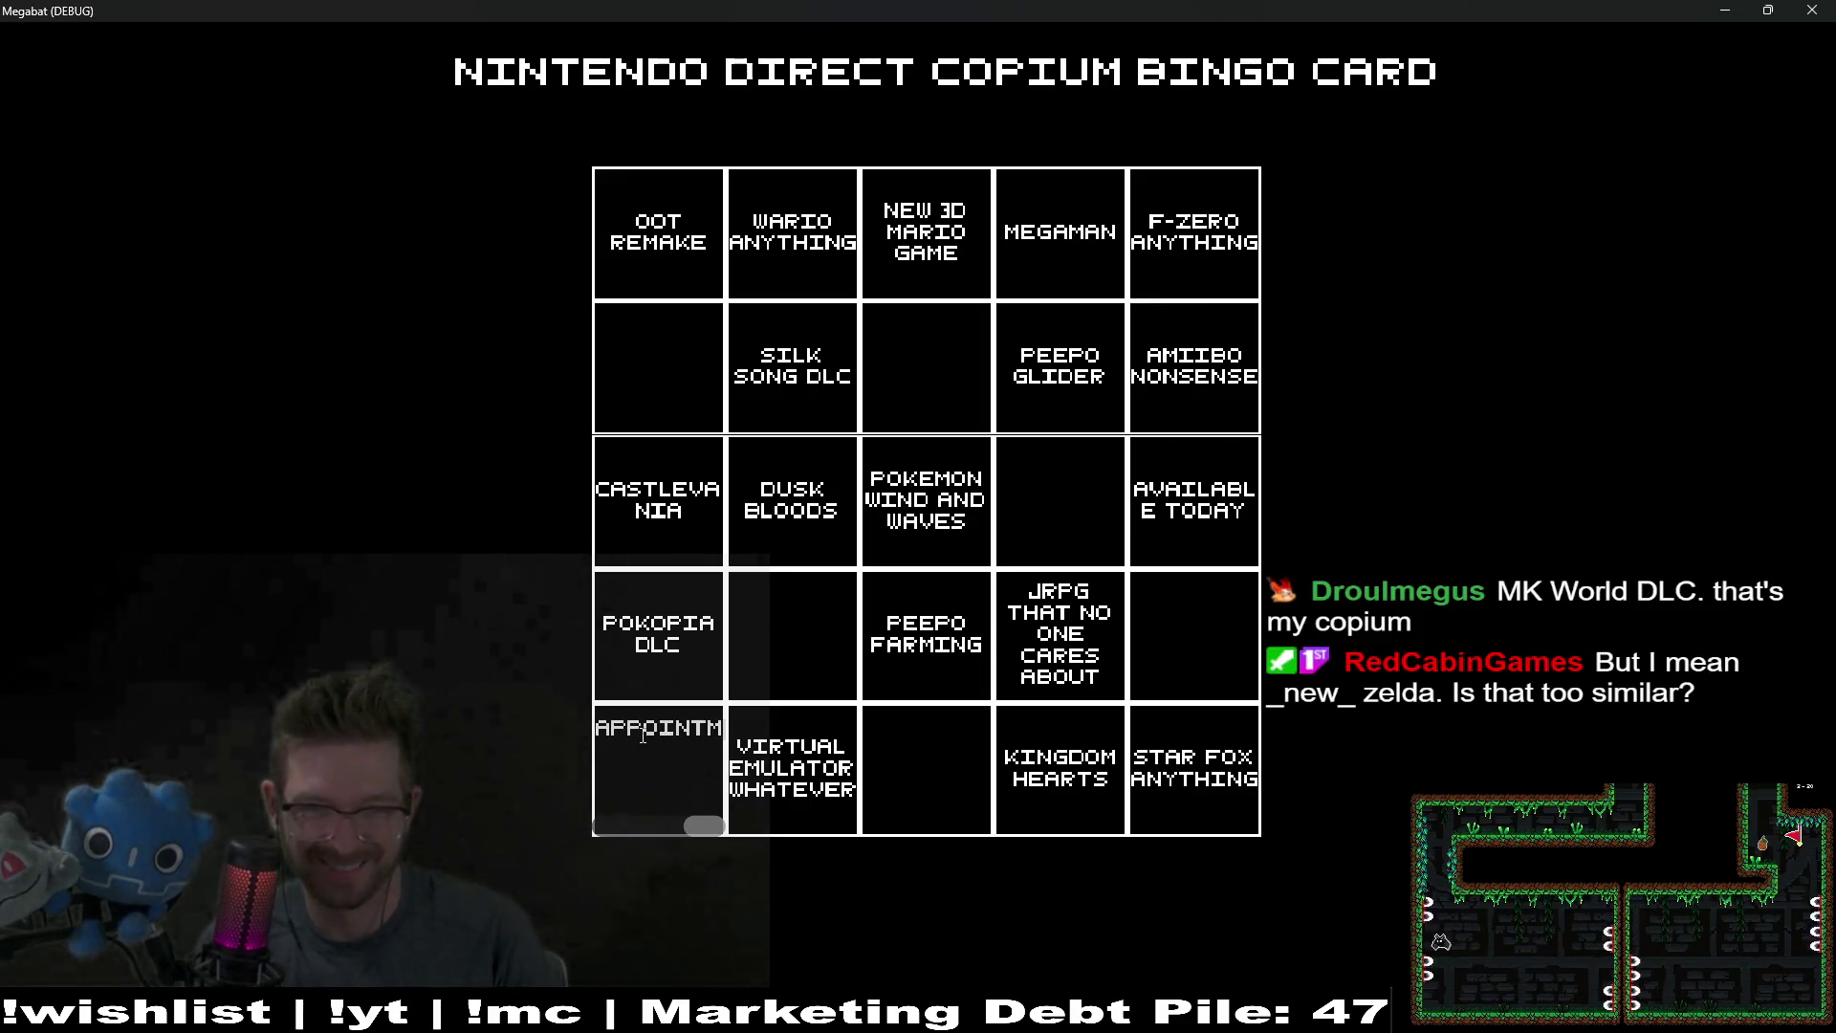
left_click(1214, 638)
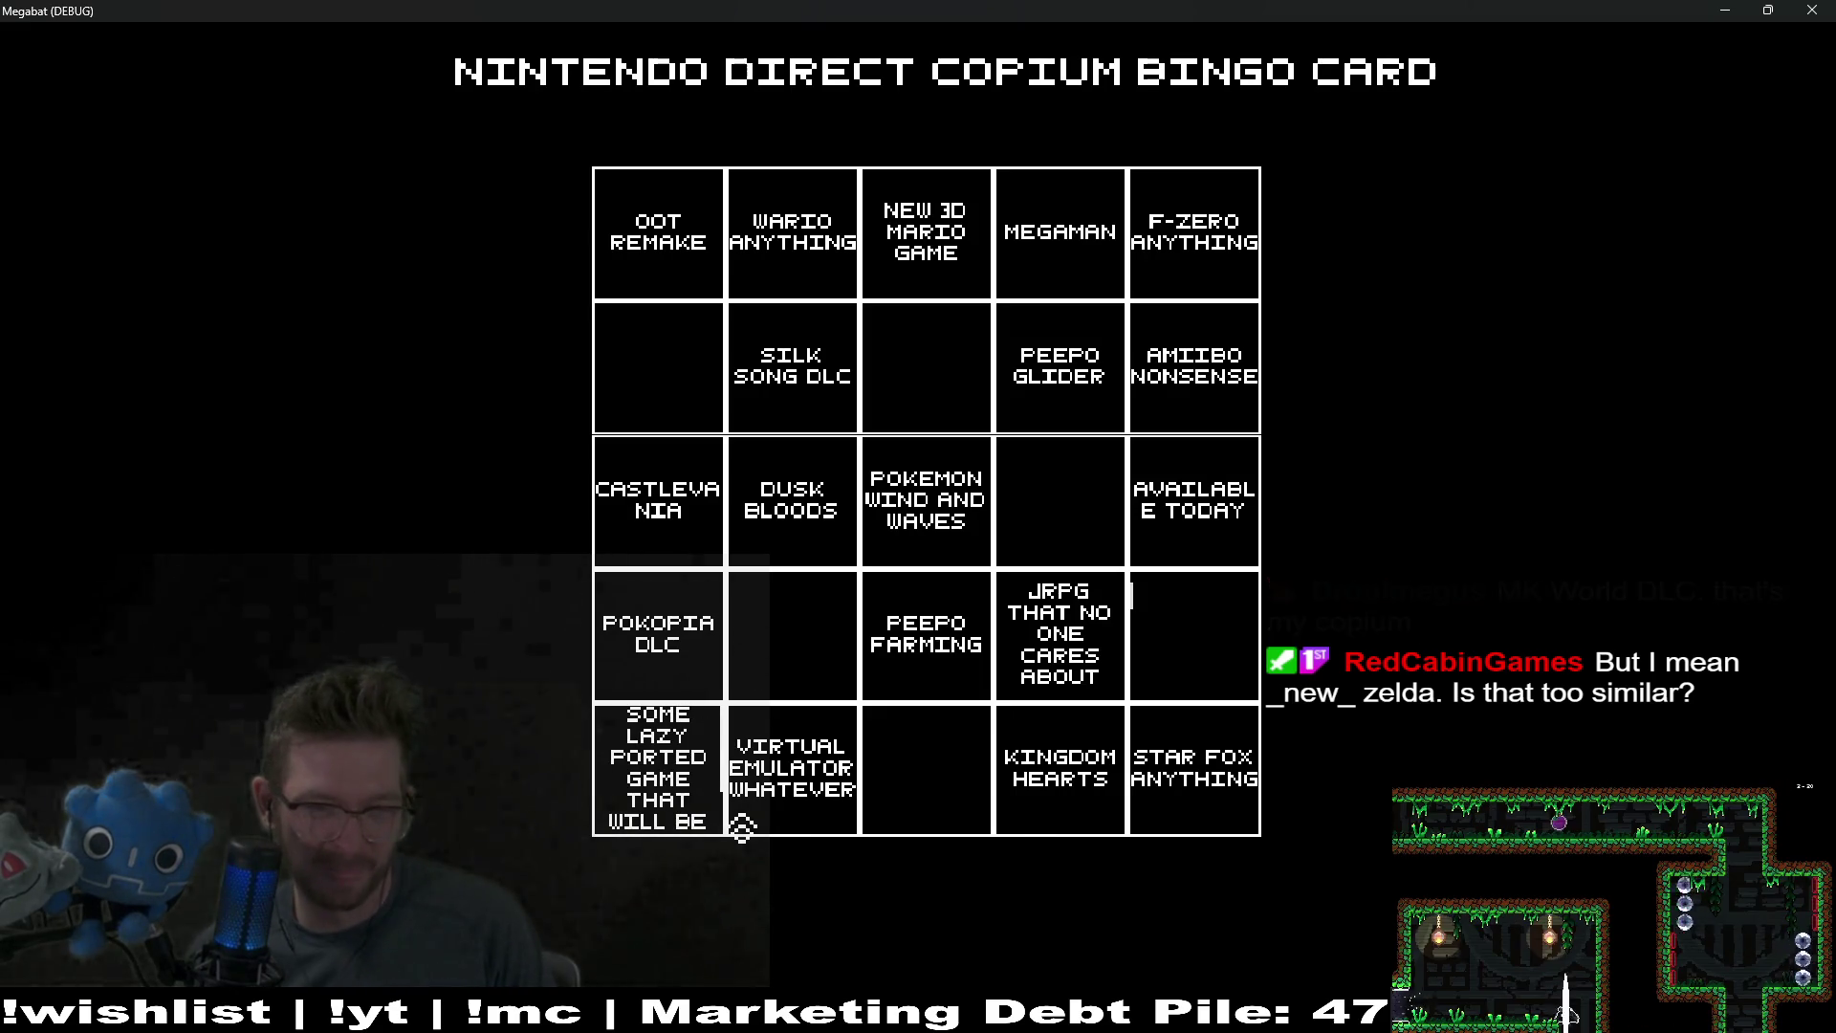
left_click(679, 785)
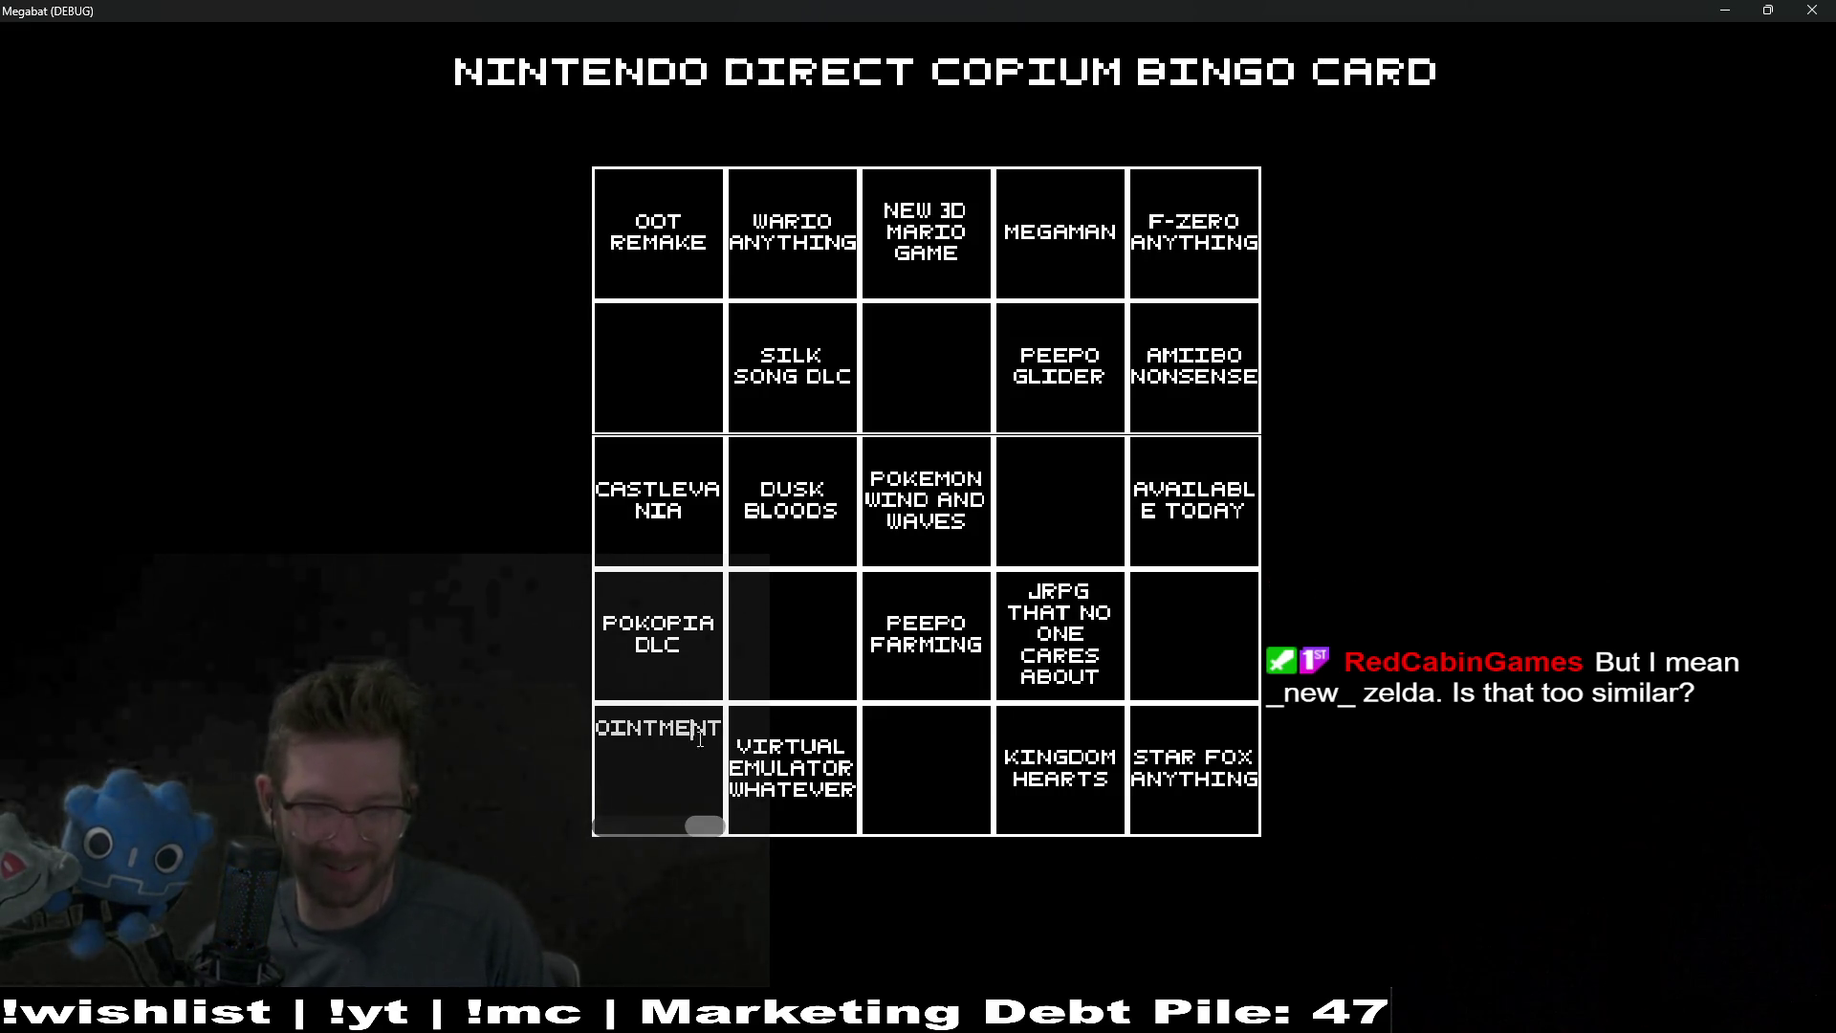
key("Left")
key("Left")
key("Left")
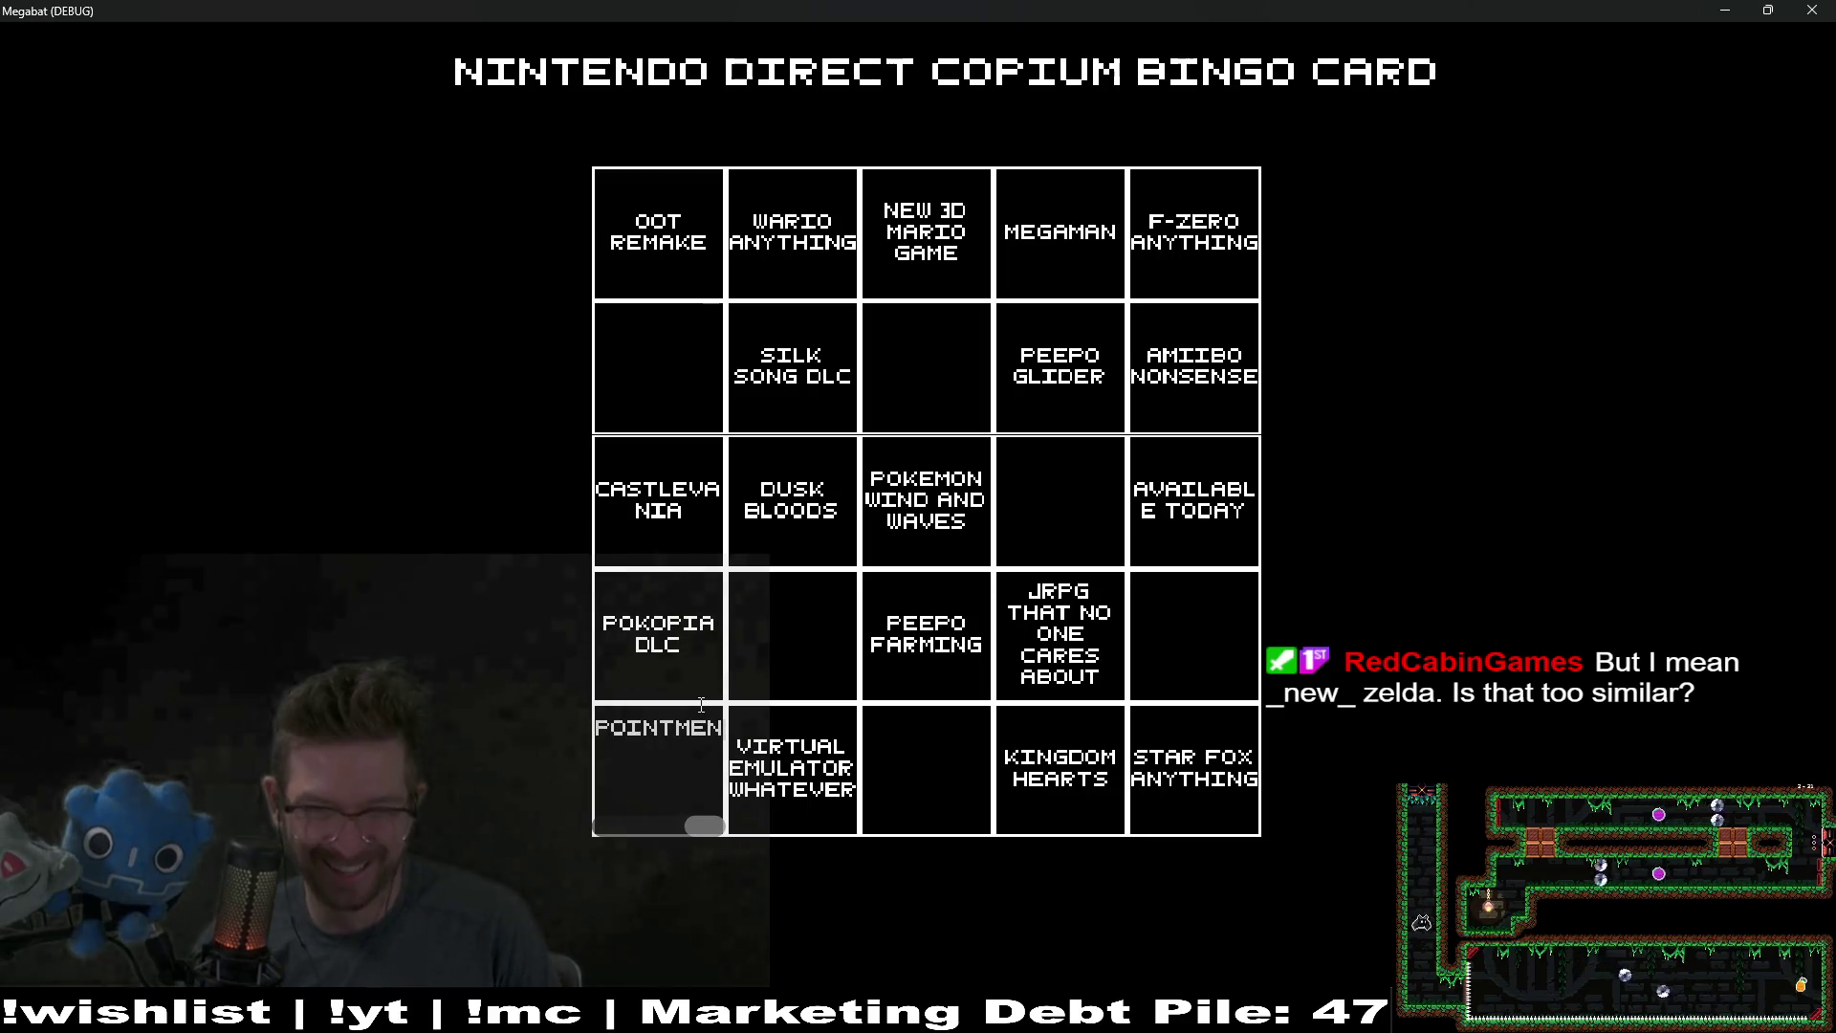
key("BackSpace")
key("BackSpace")
key("BackSpace")
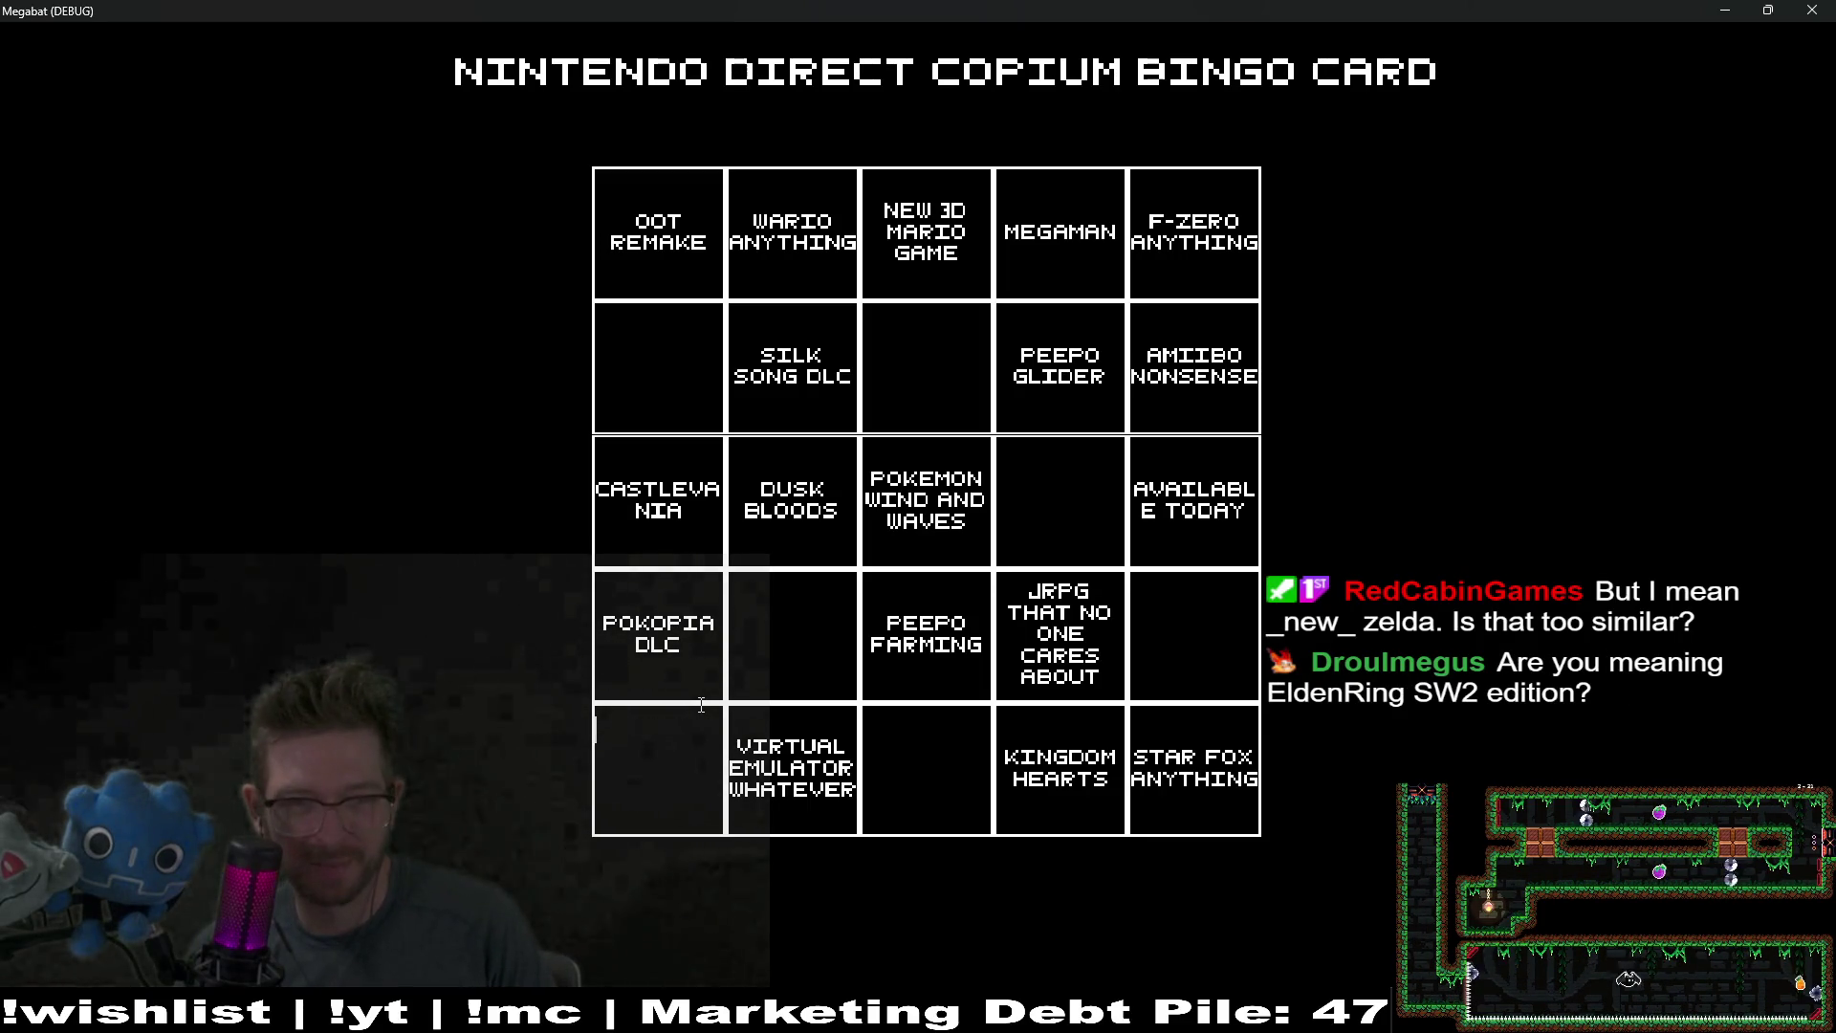
type("SOME LAZIL")
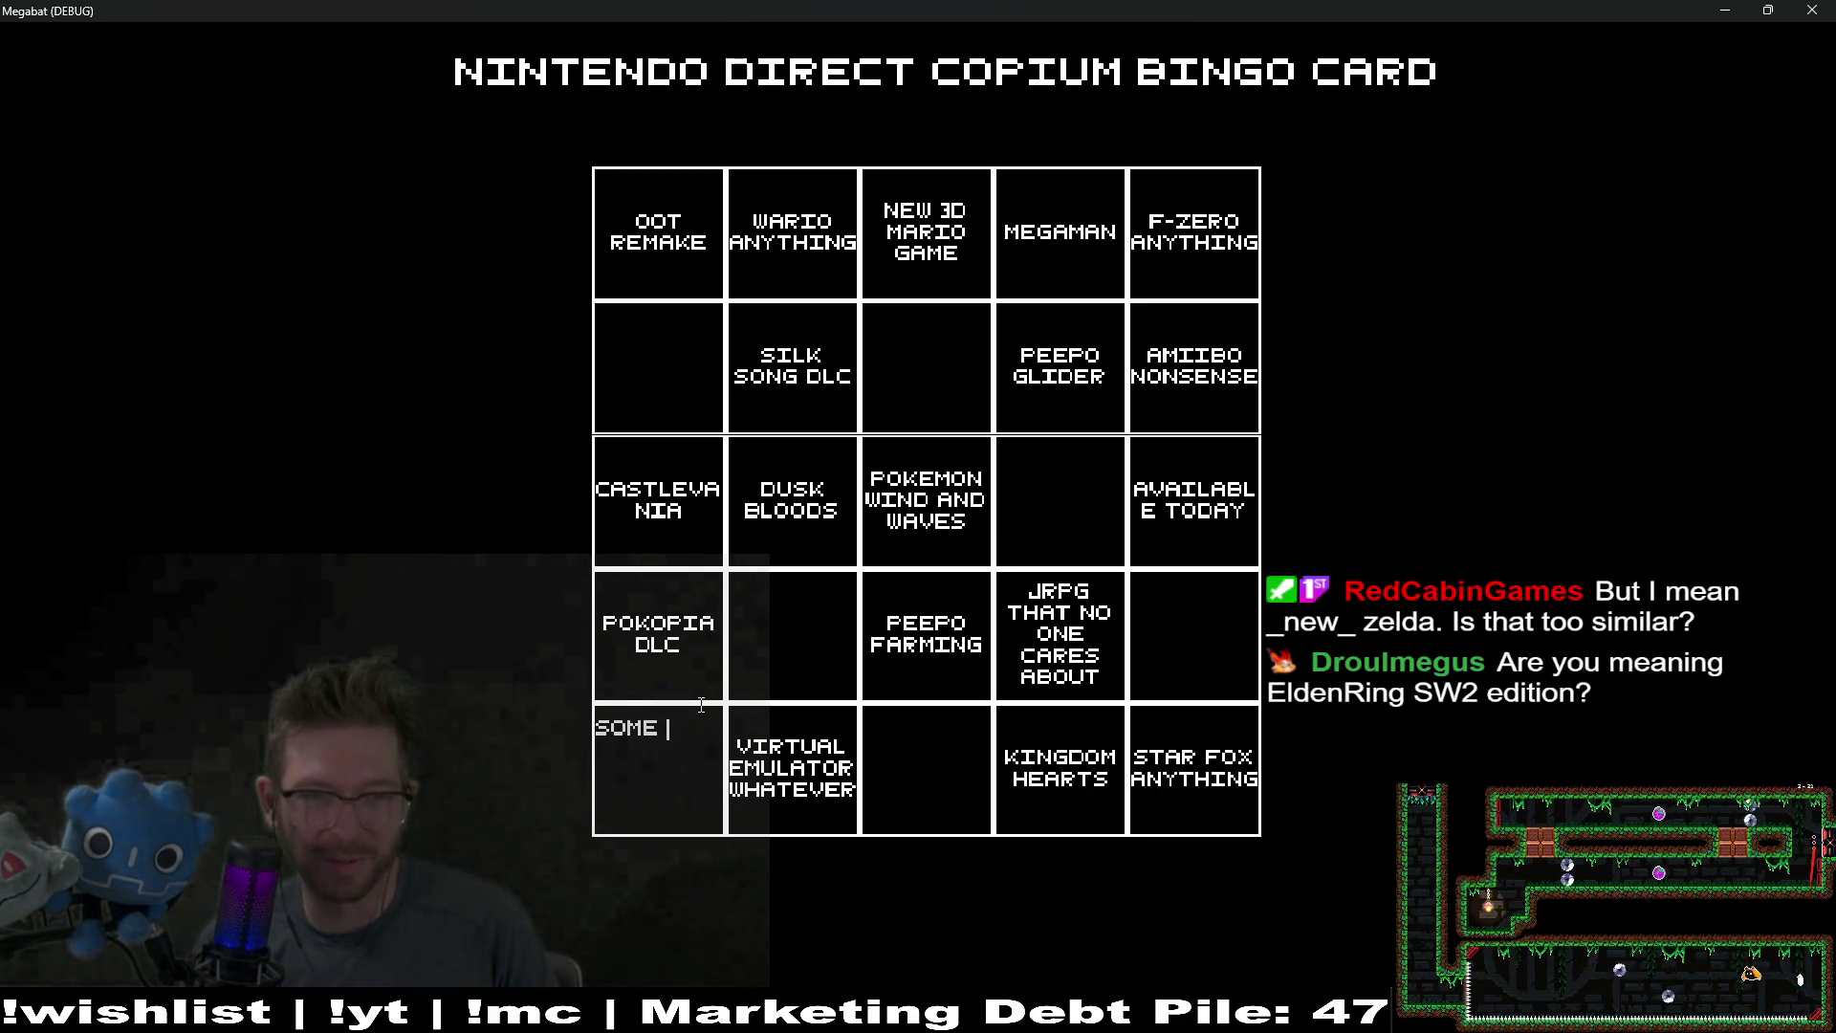
type("Y")
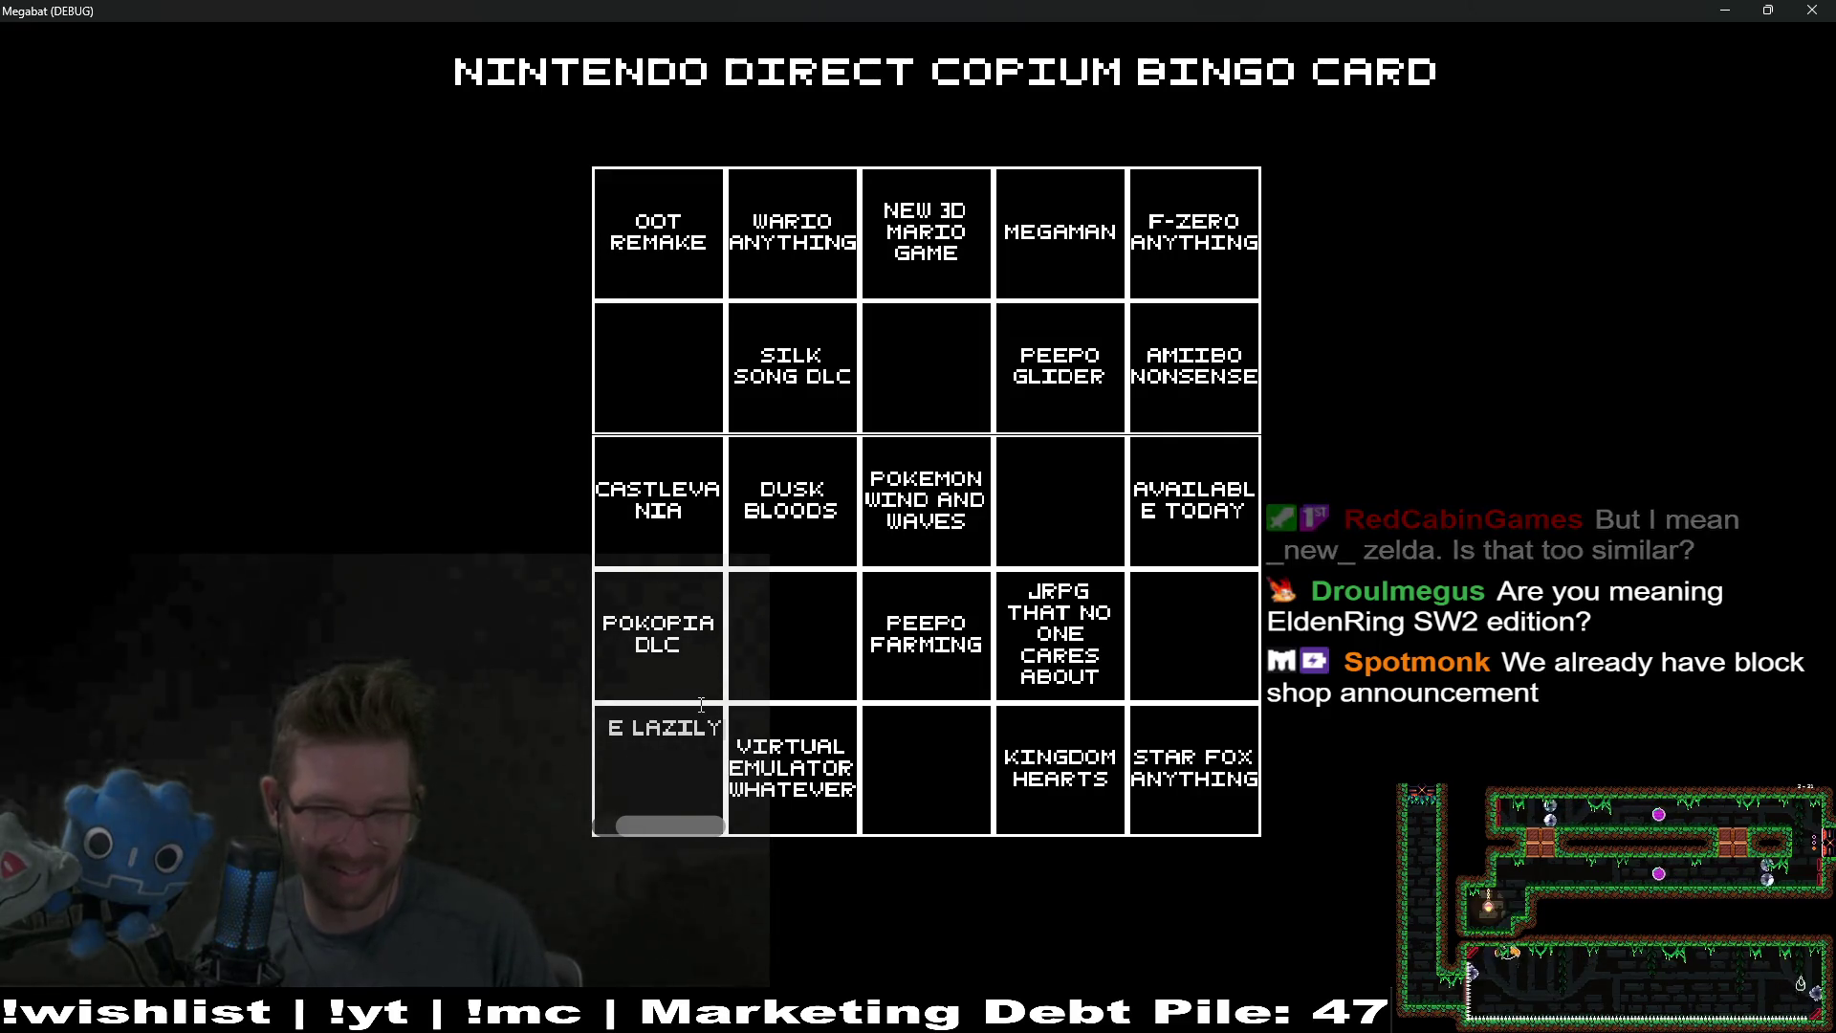
type(" PORTED GAME")
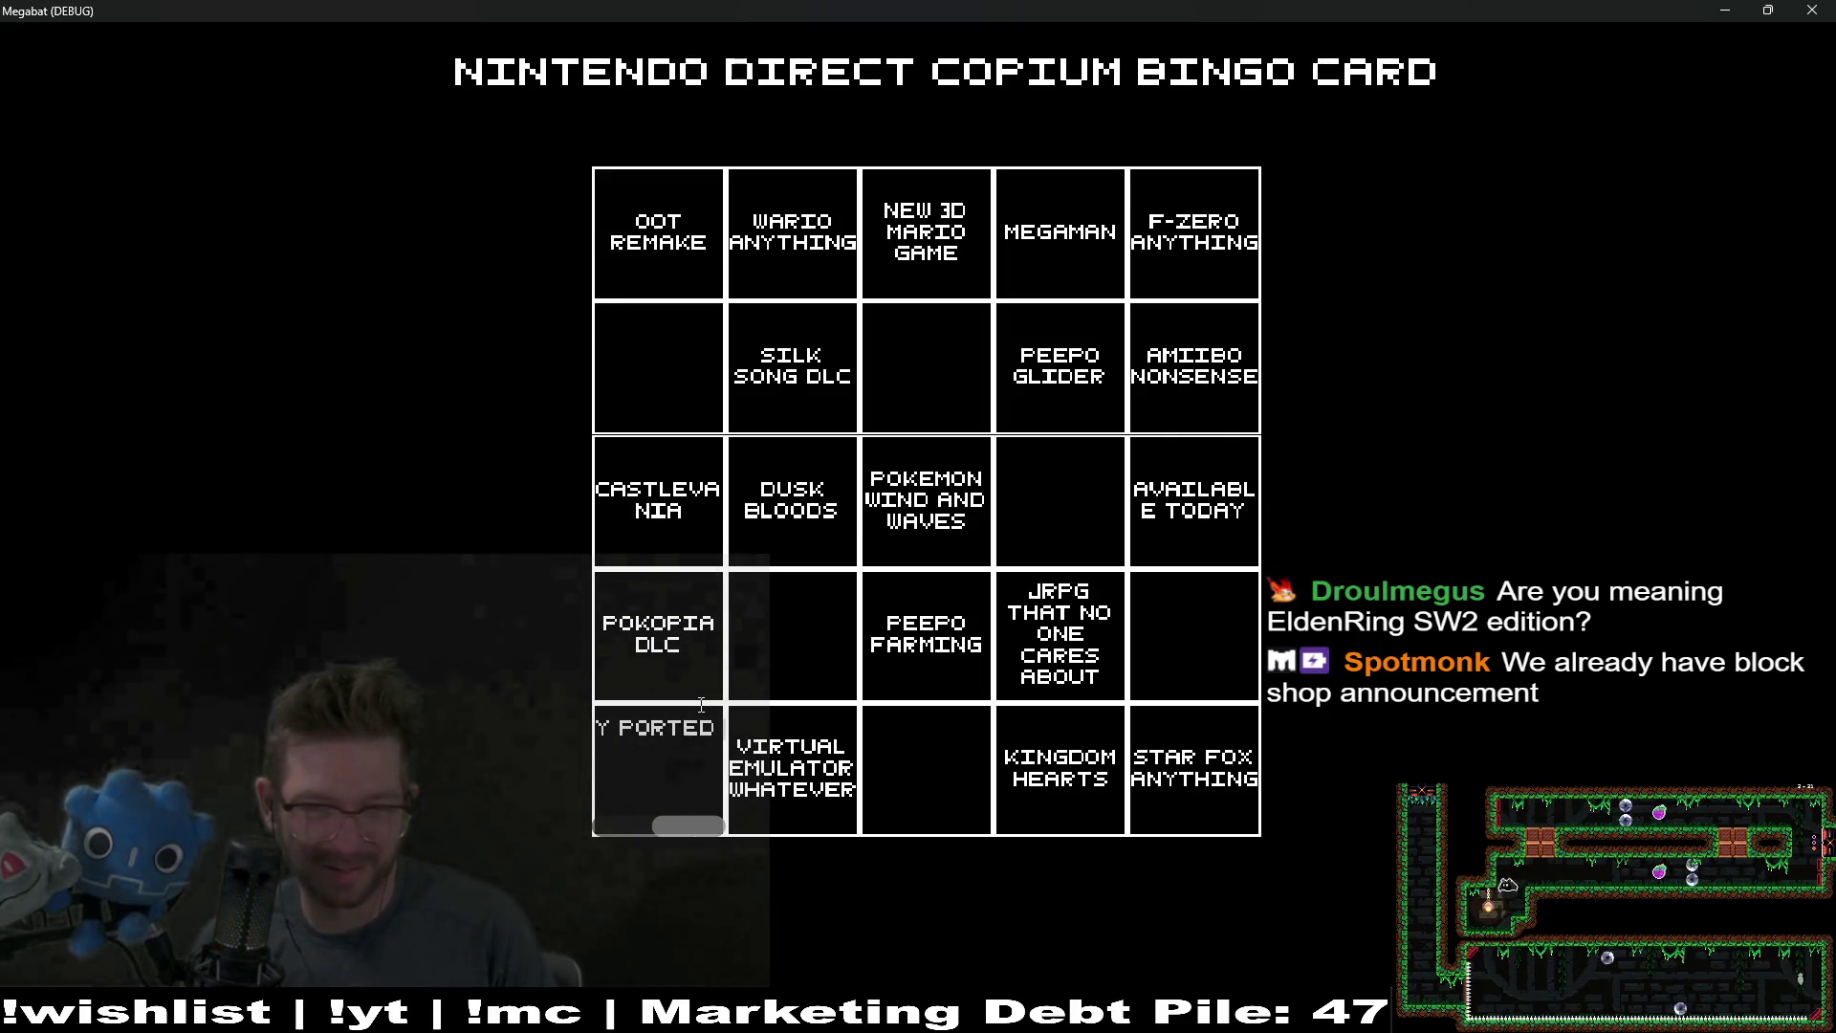
left_click(1202, 615)
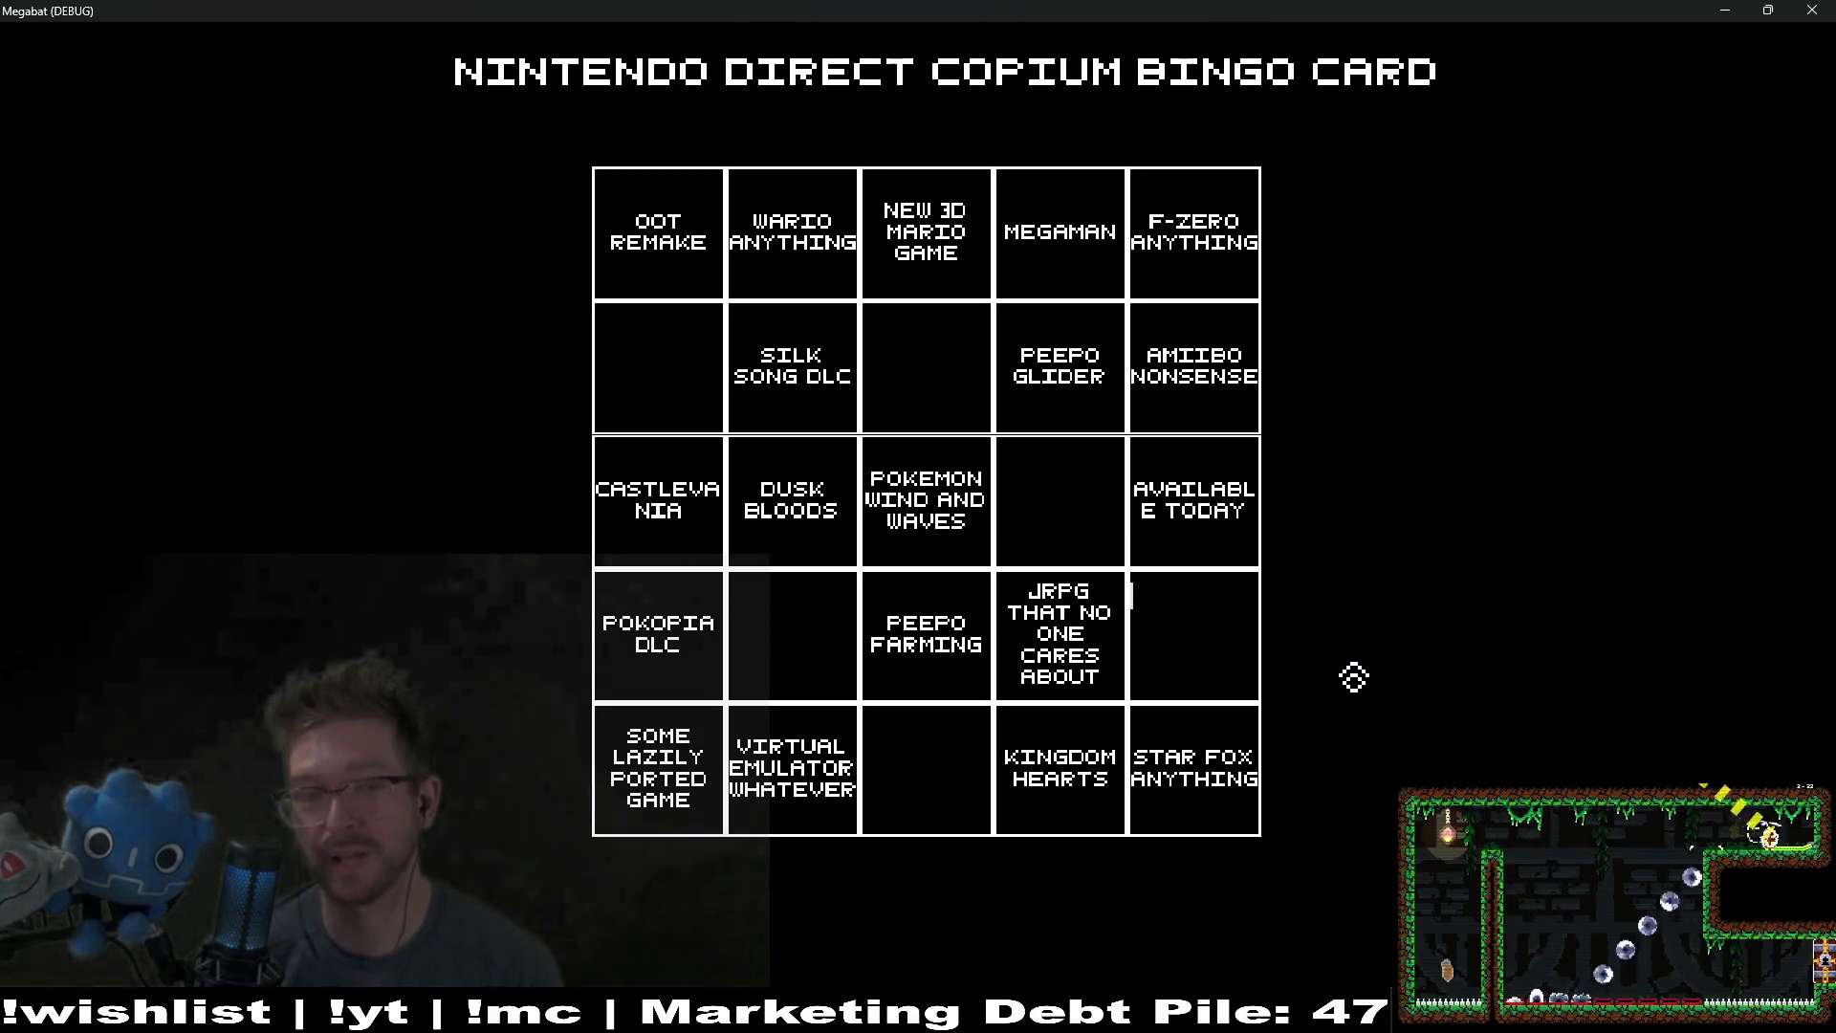
Step: Replace the top-left OOT REMAKE square's text with NEW ZELDA/NEW REMAKE
double_click(660, 225)
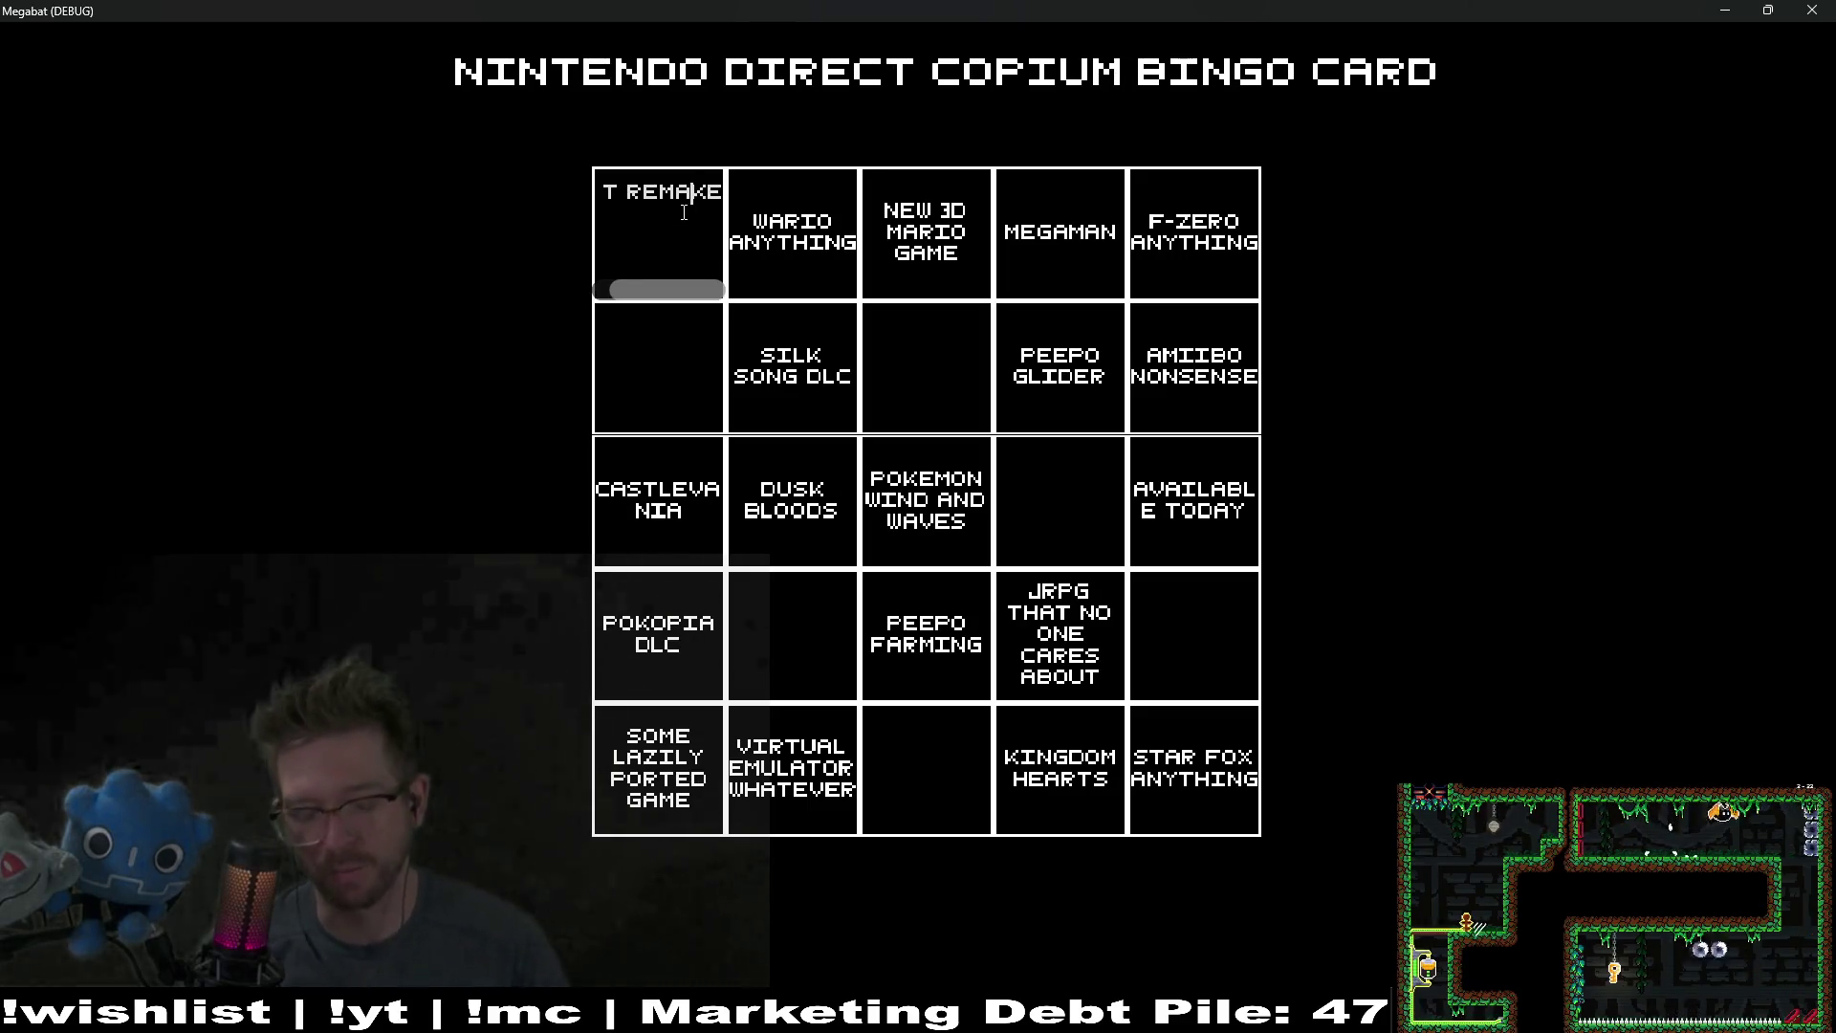
key("ctrl+a")
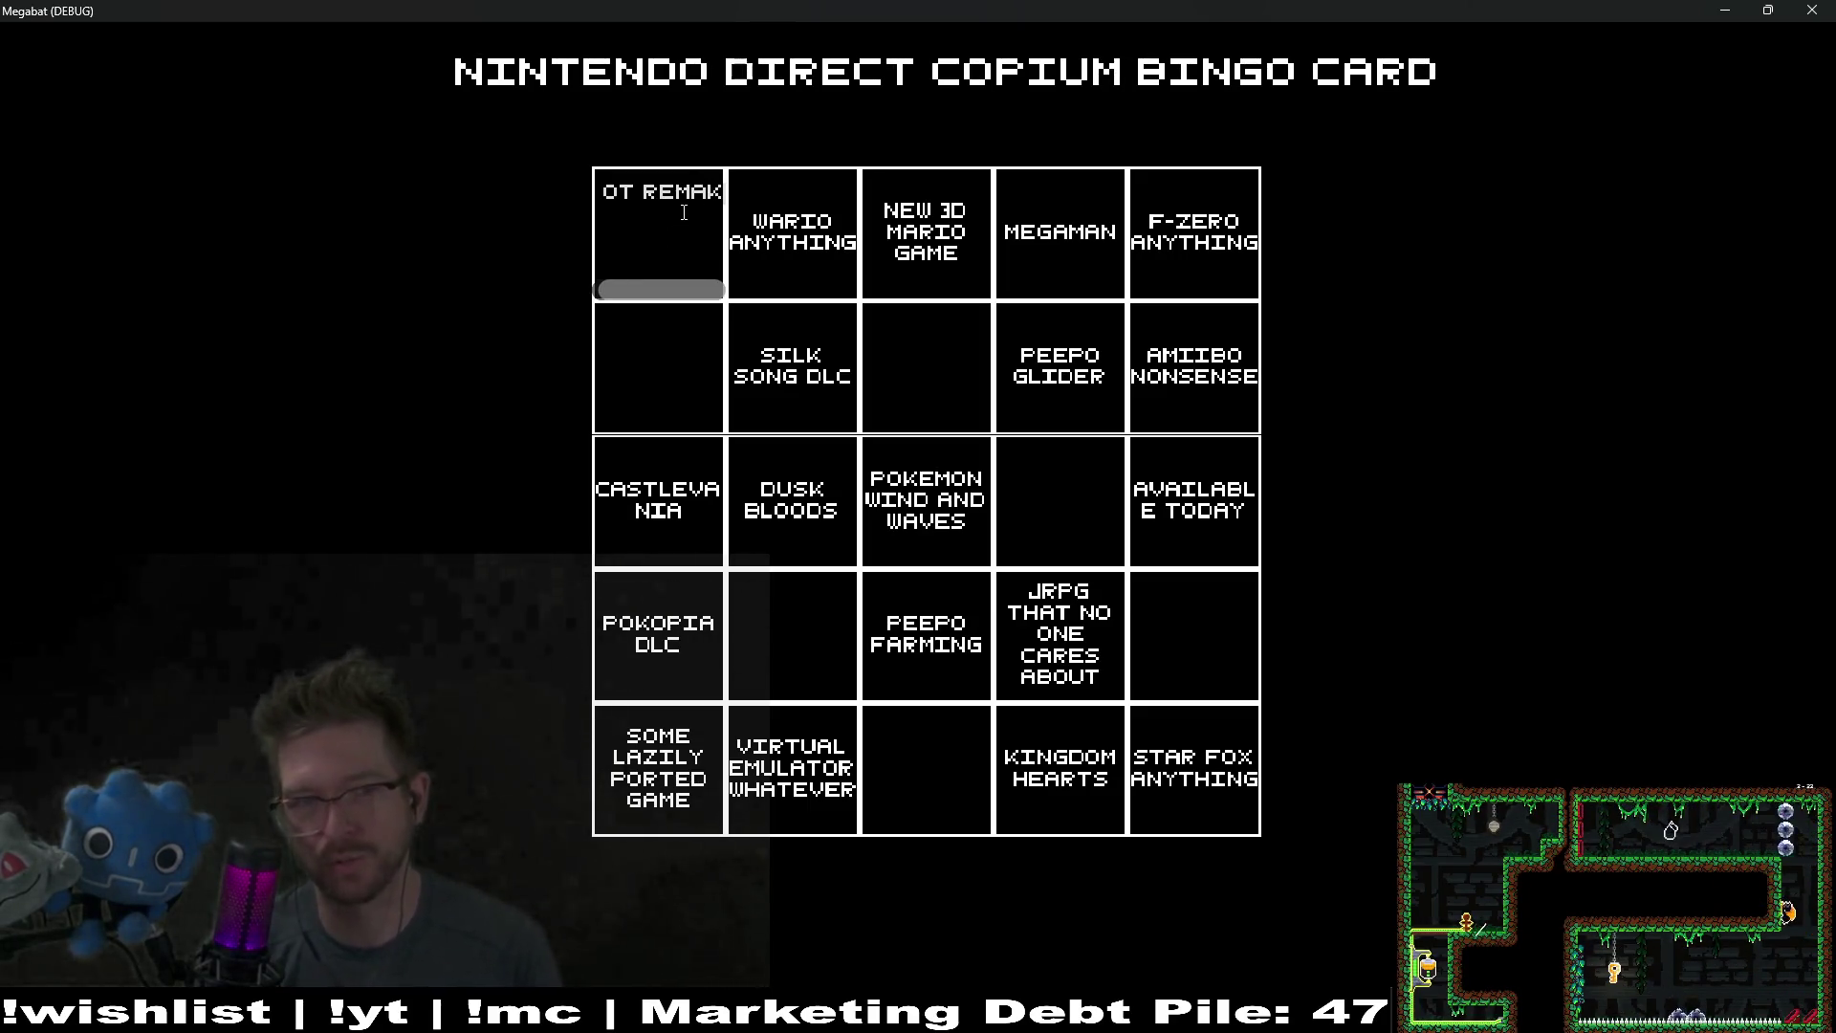
key("BackSpace")
type("NEW ")
type("ZELDA")
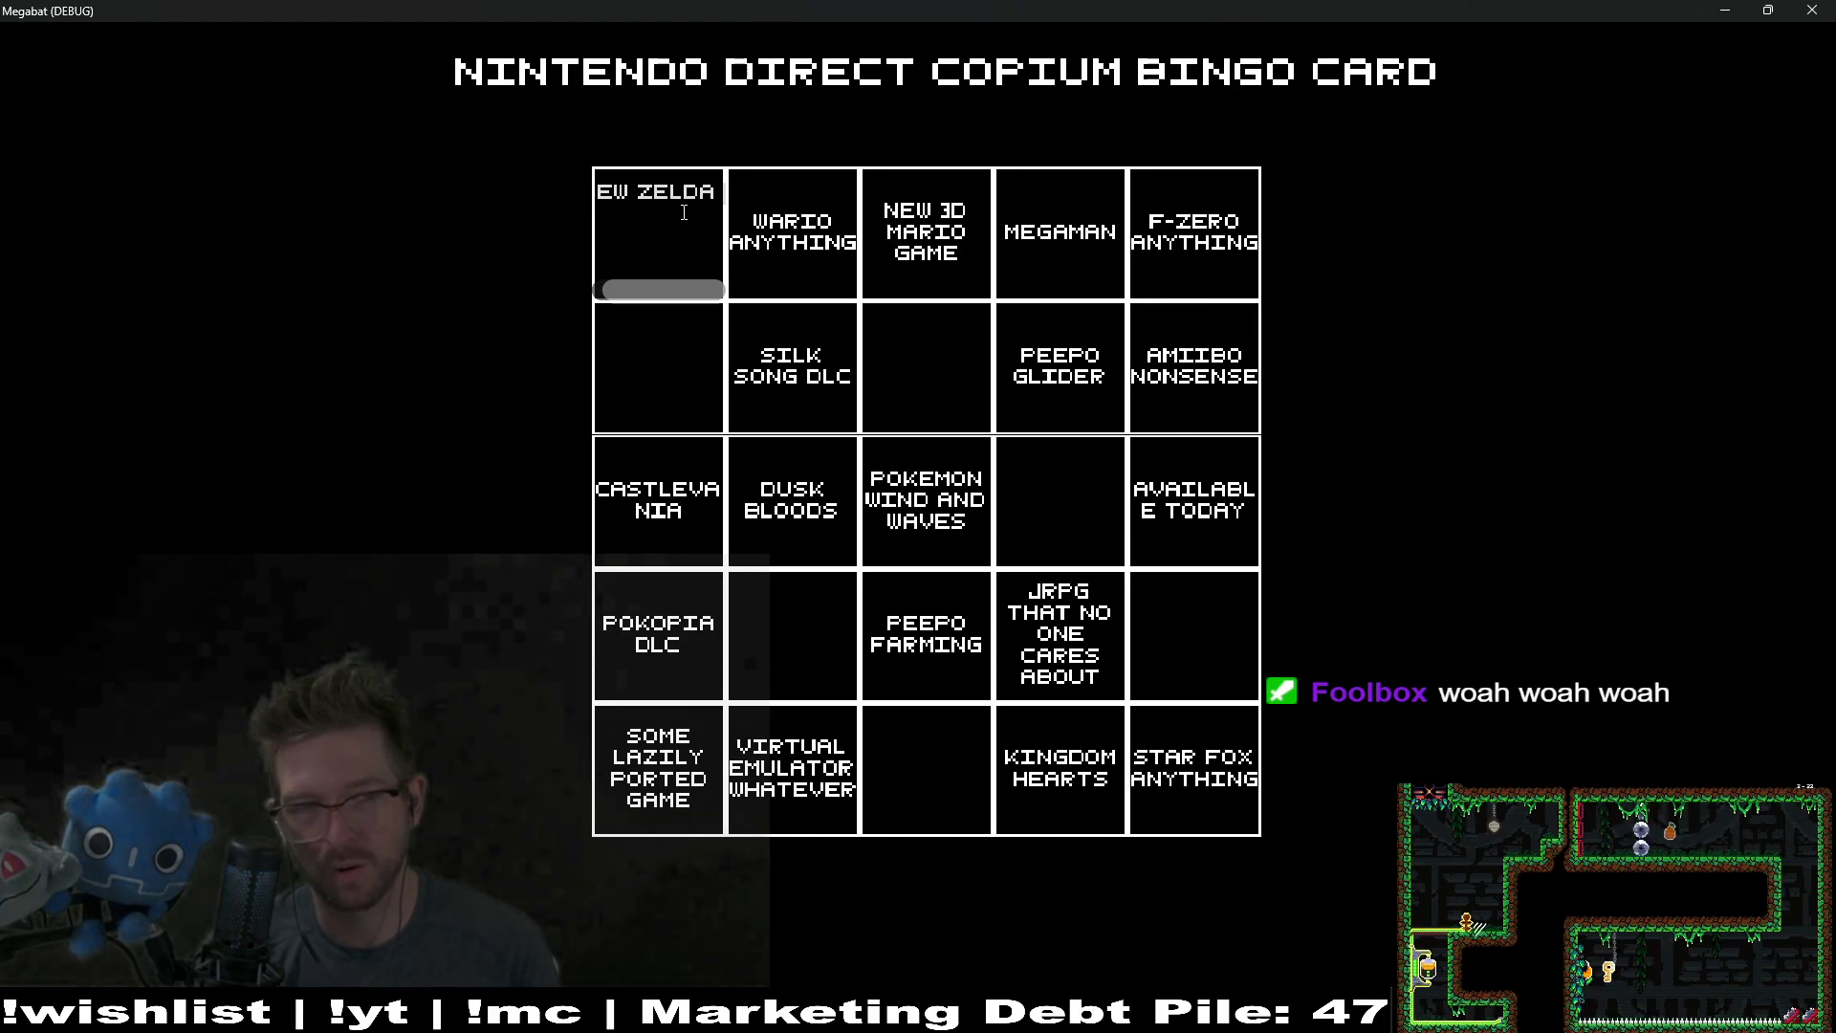
type("/")
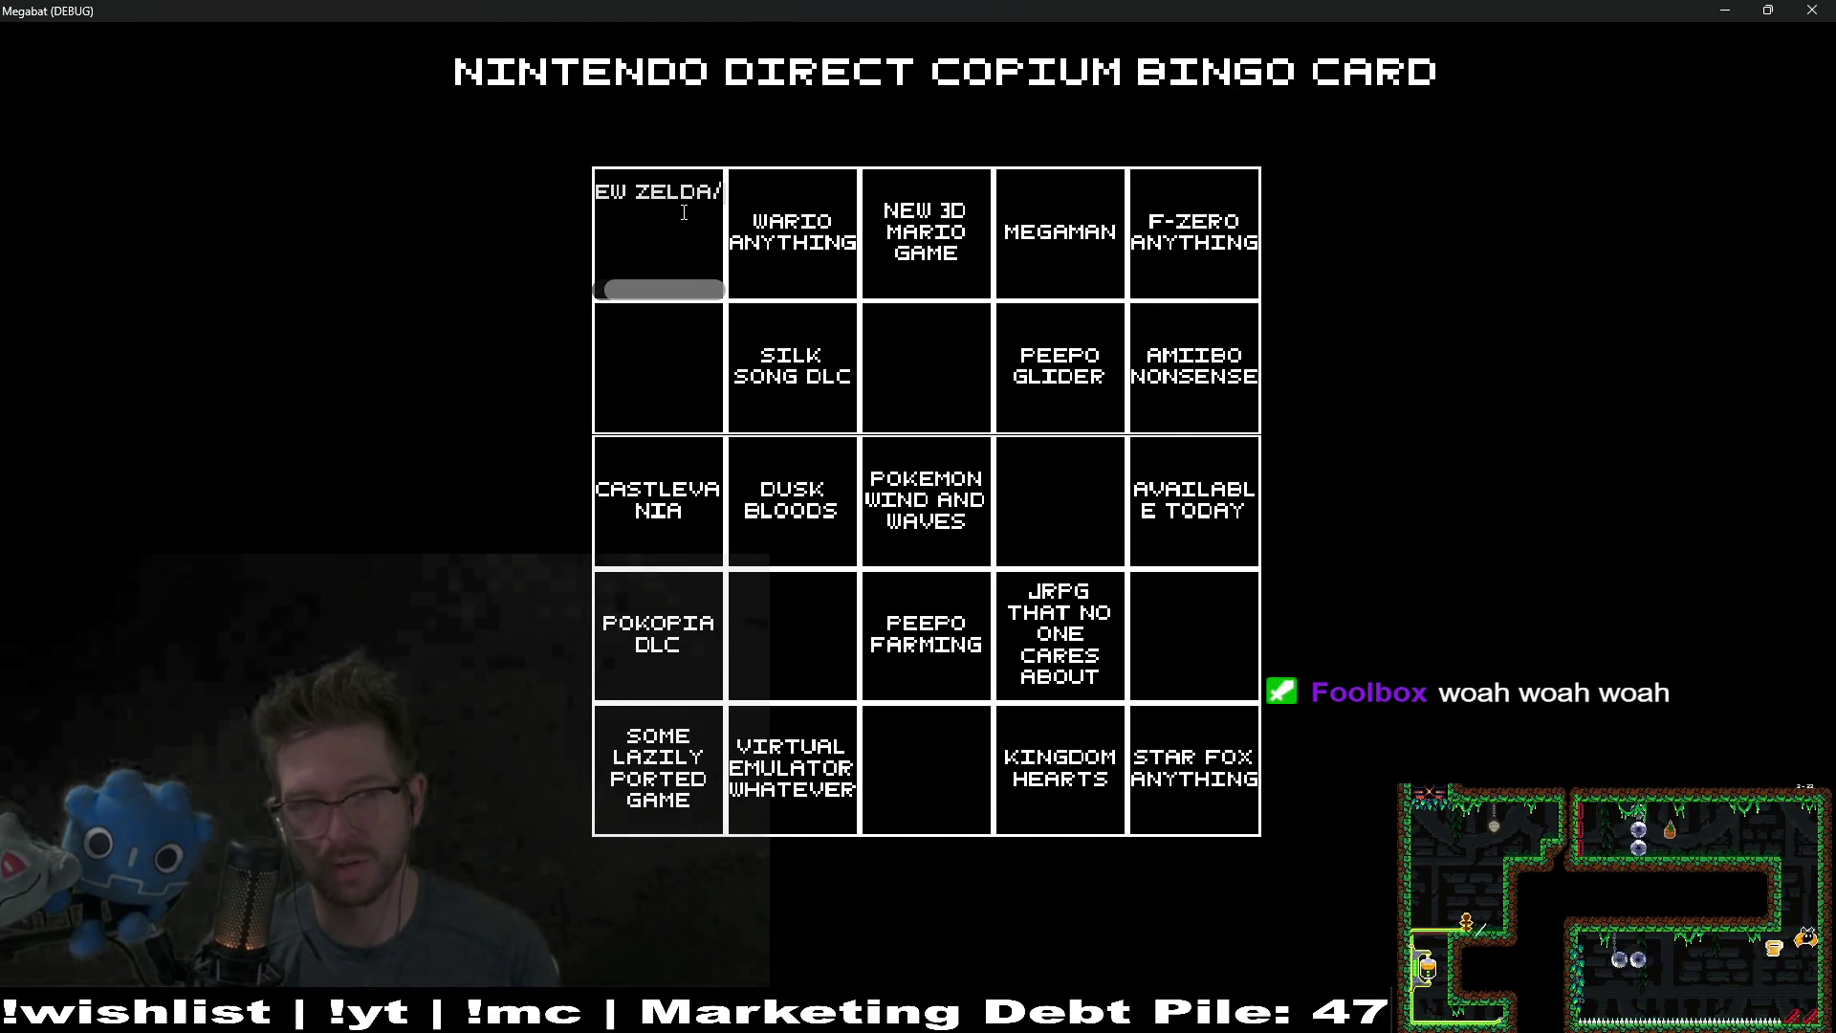
type("NEW R")
type("EMAKE")
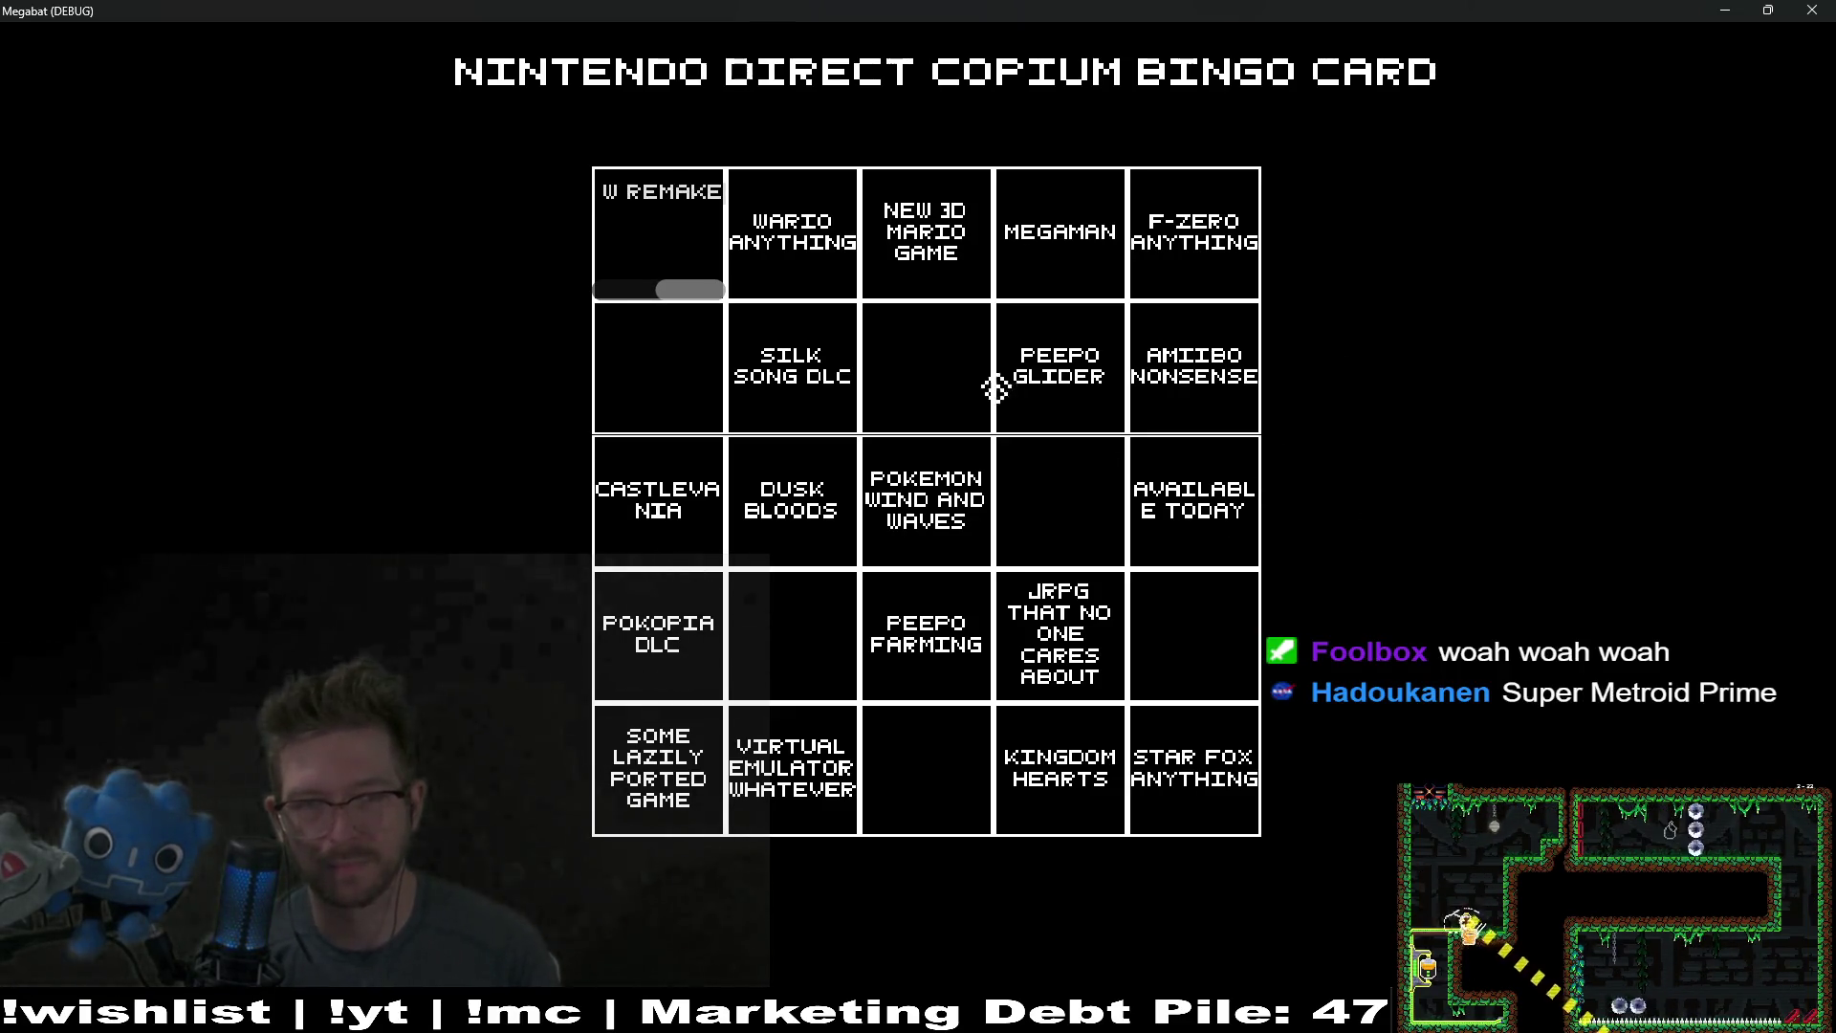
left_click(939, 363)
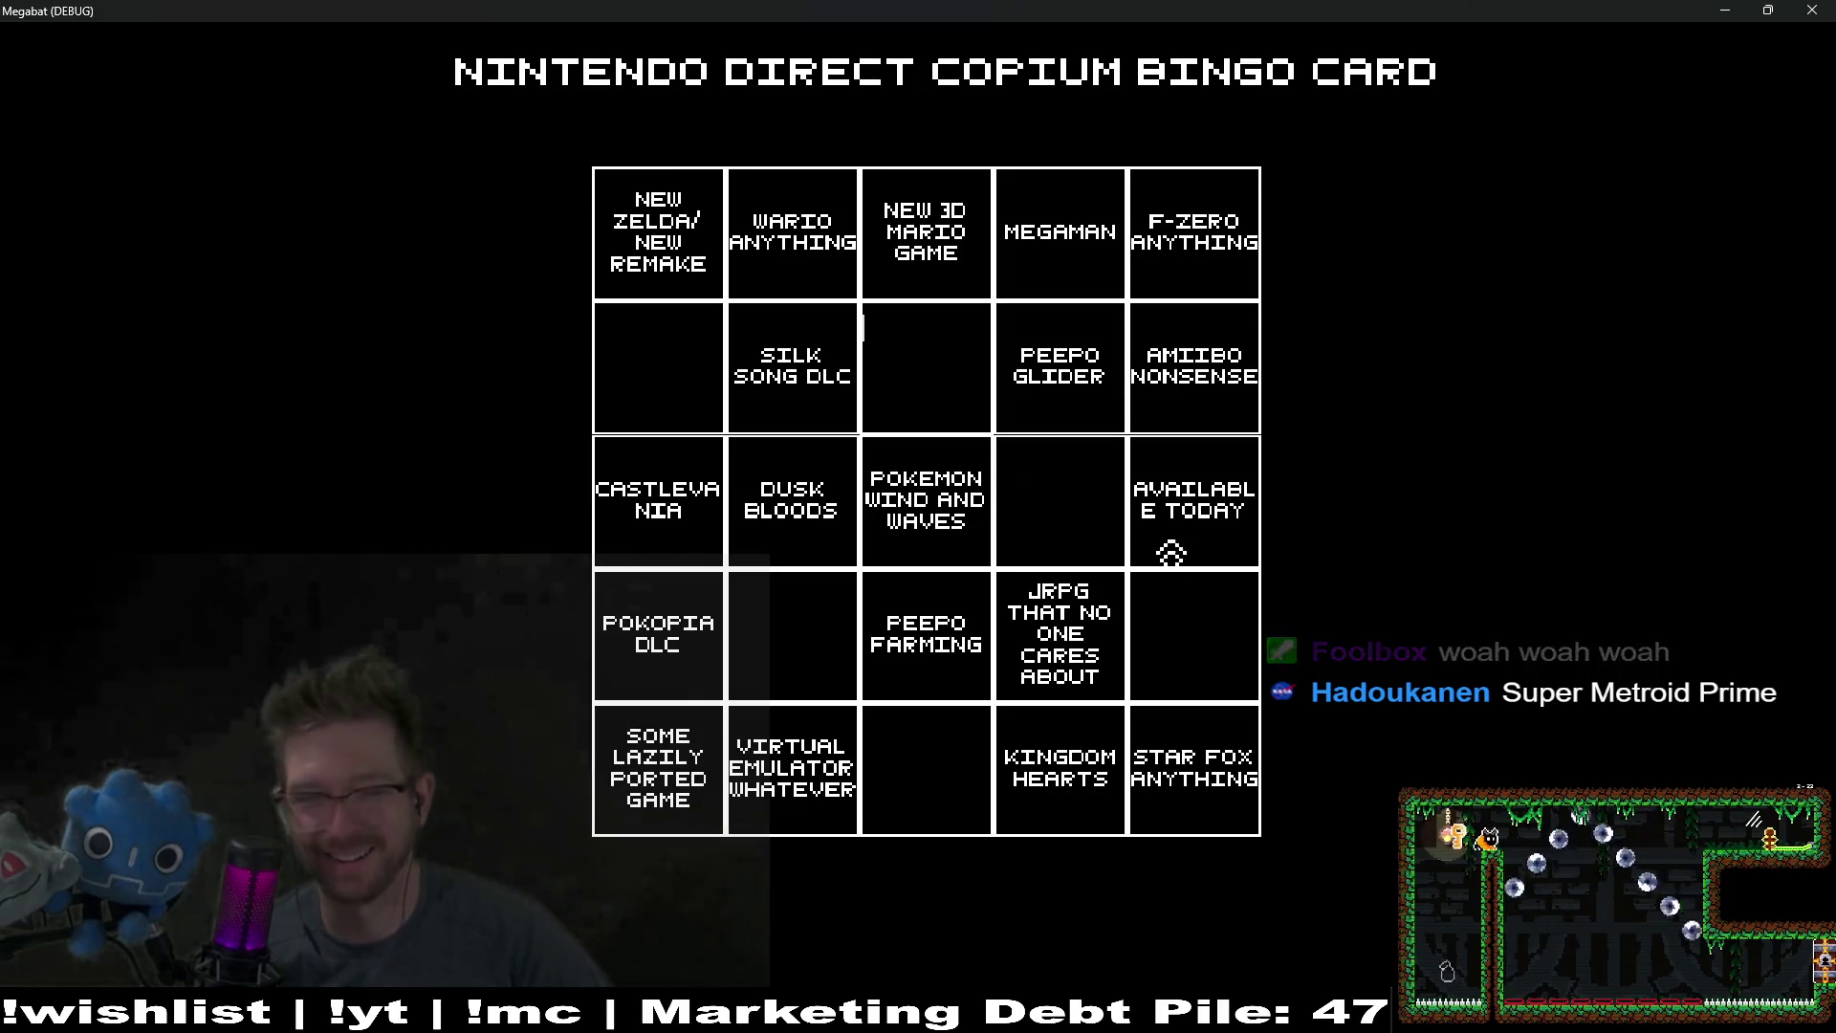
left_click(1160, 658)
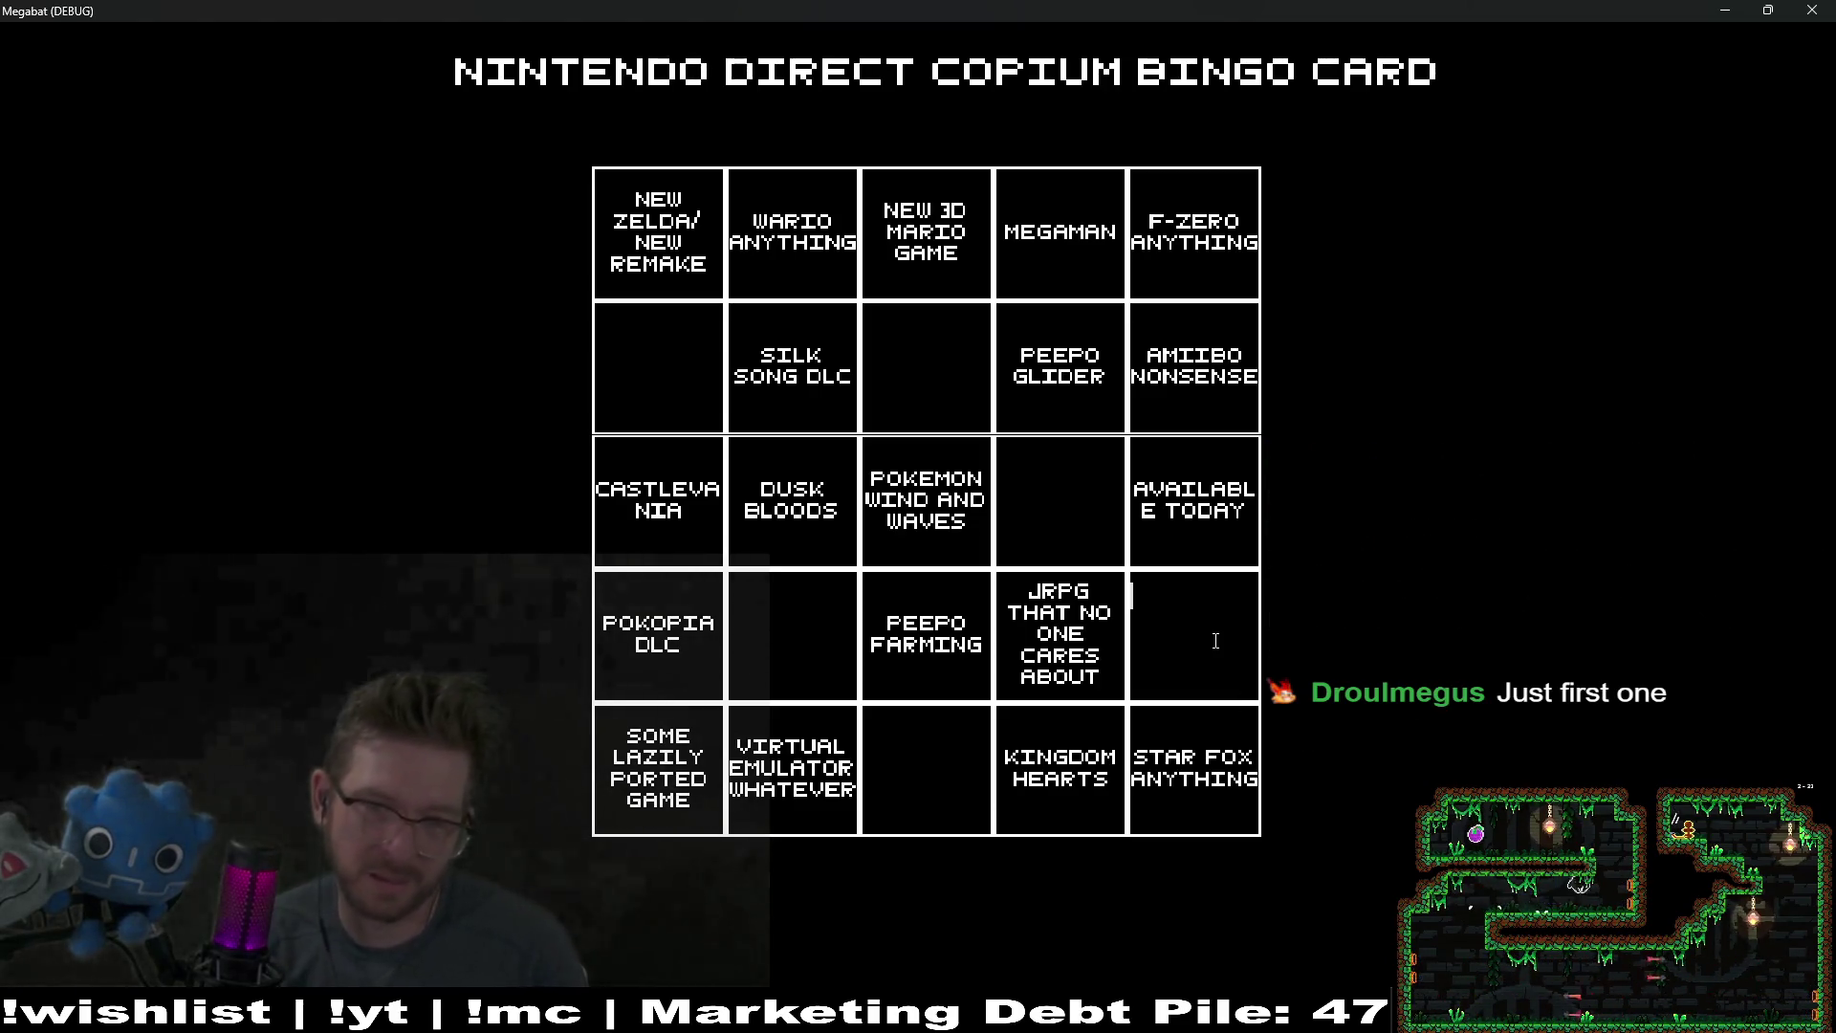
Step: Enter METROID PRIME 2 REMASTER/REMAKE into the row-4, column-5 square
type("METROID PRI")
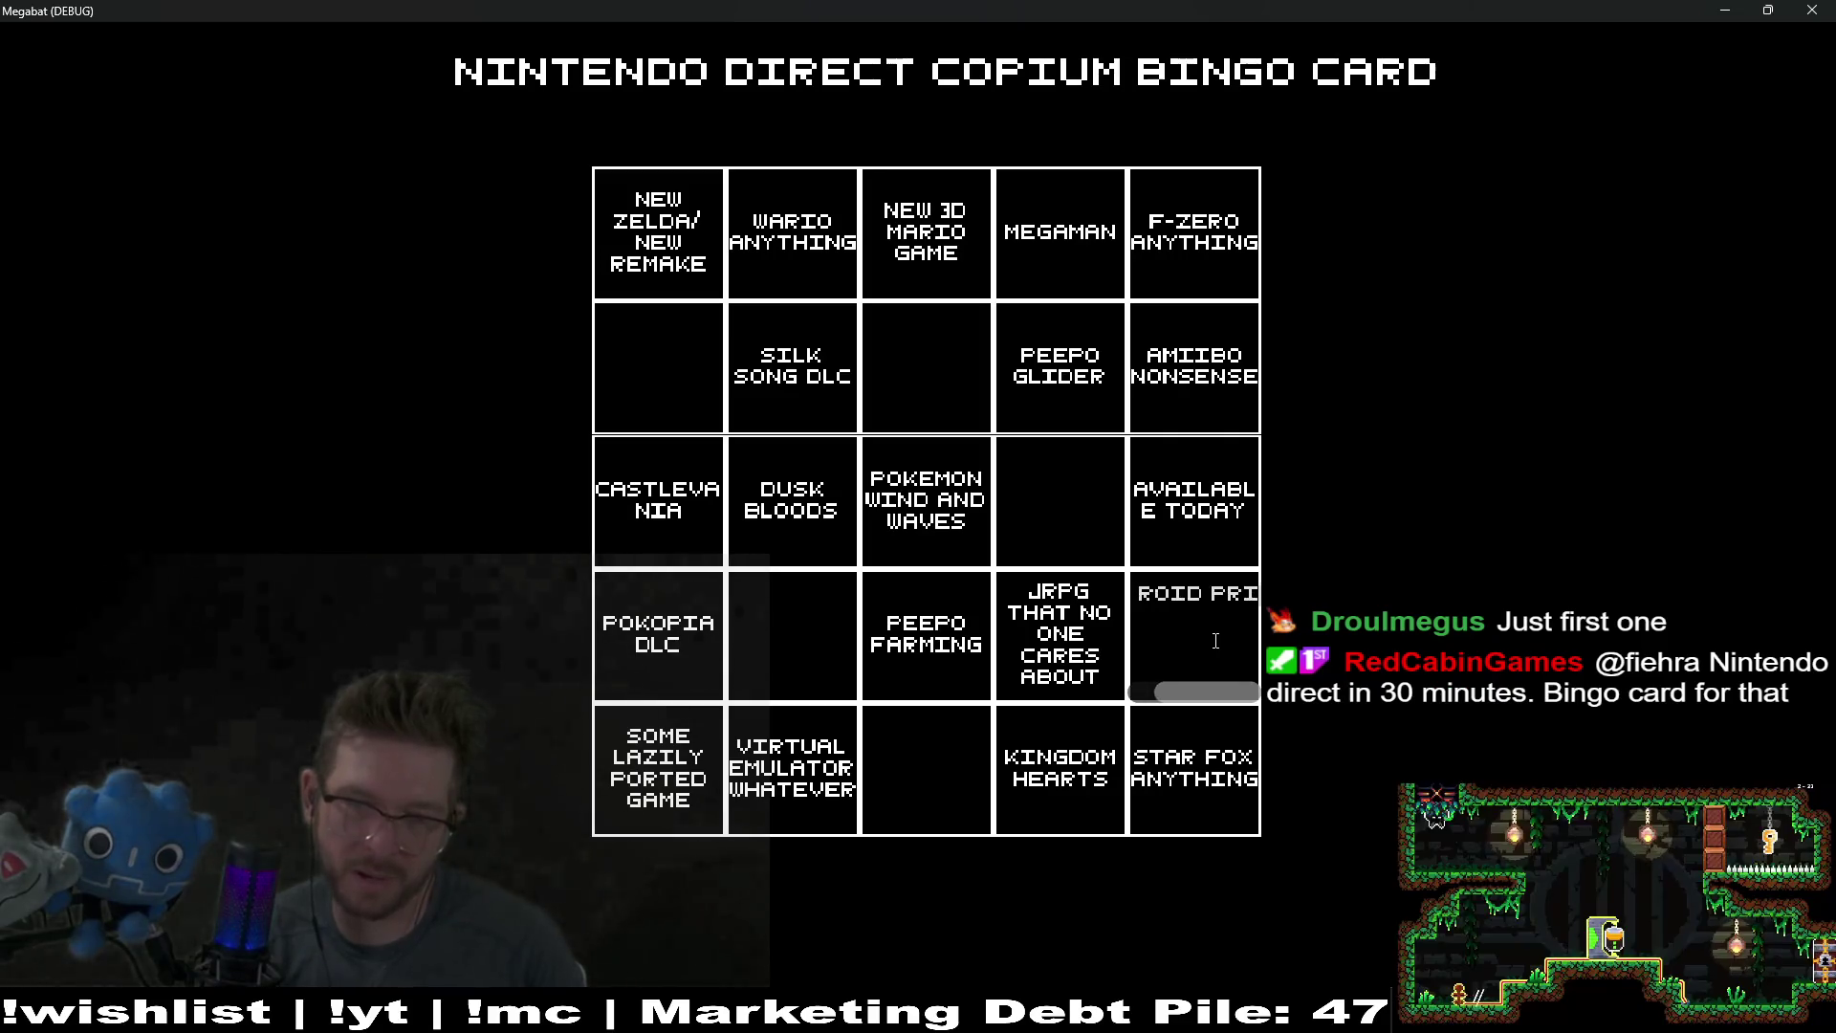
type("ME REMASTER")
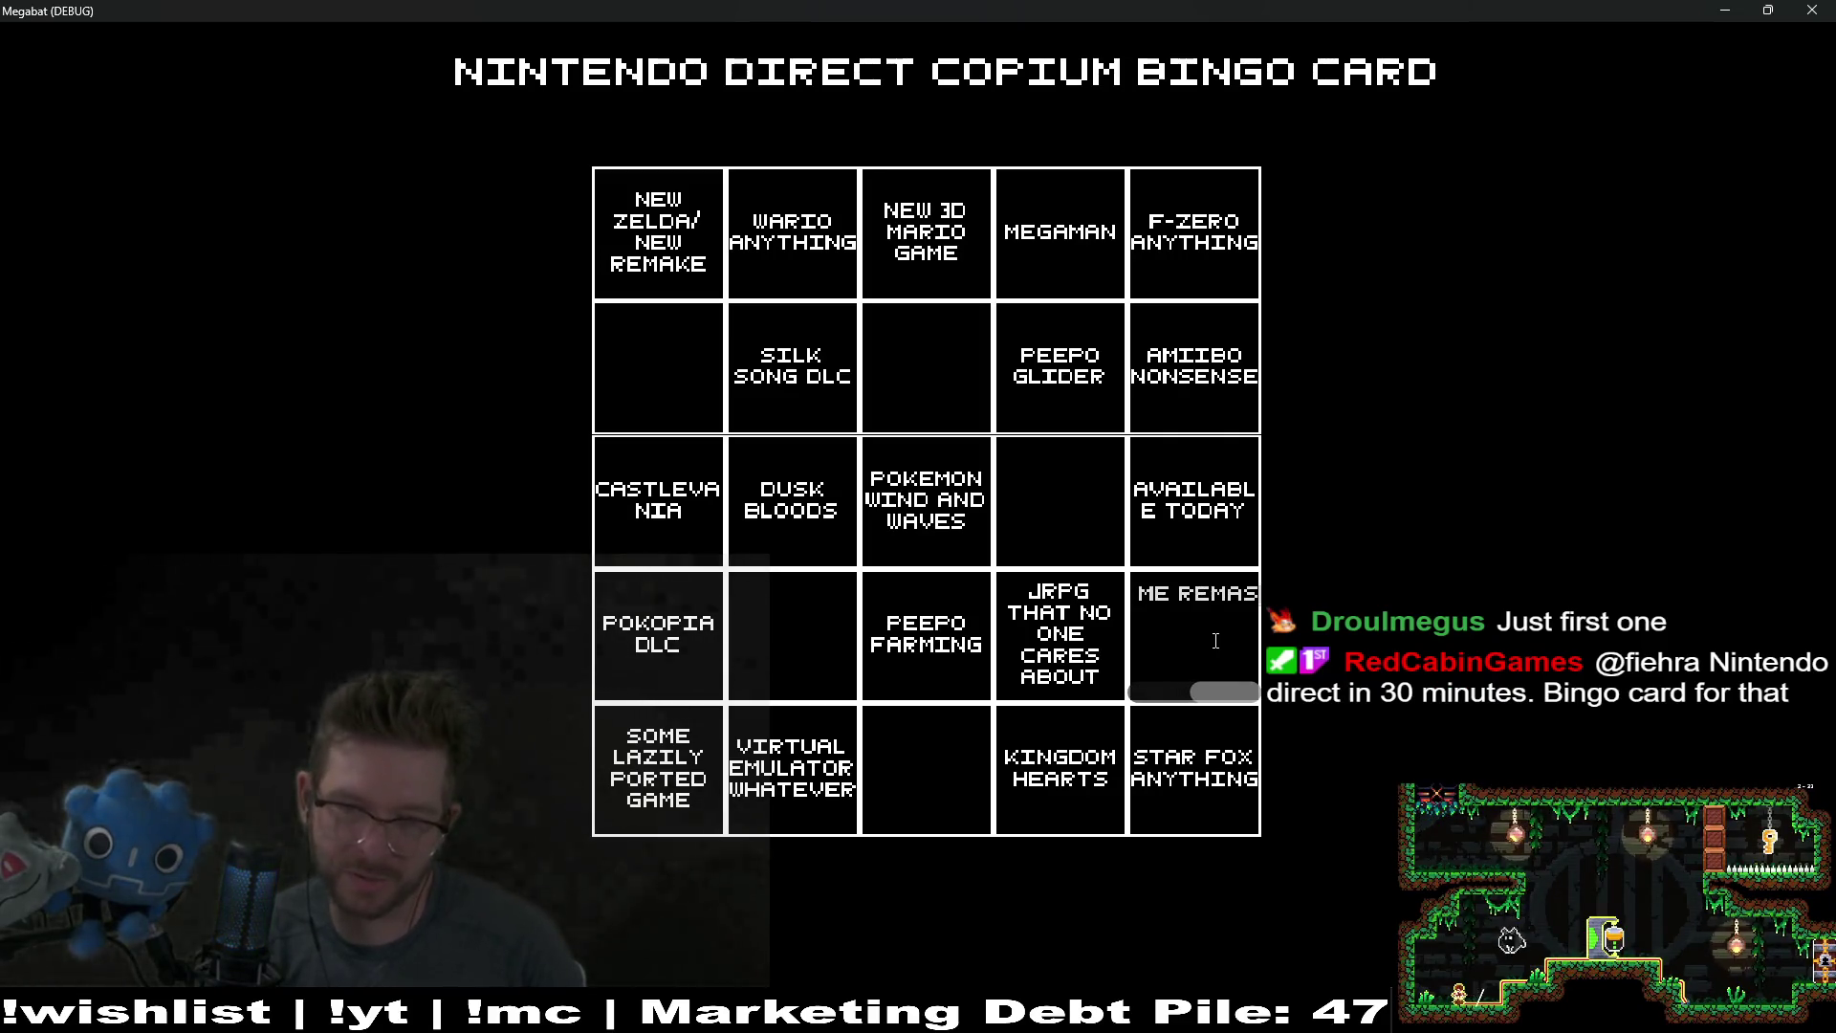
type("/REMAKE")
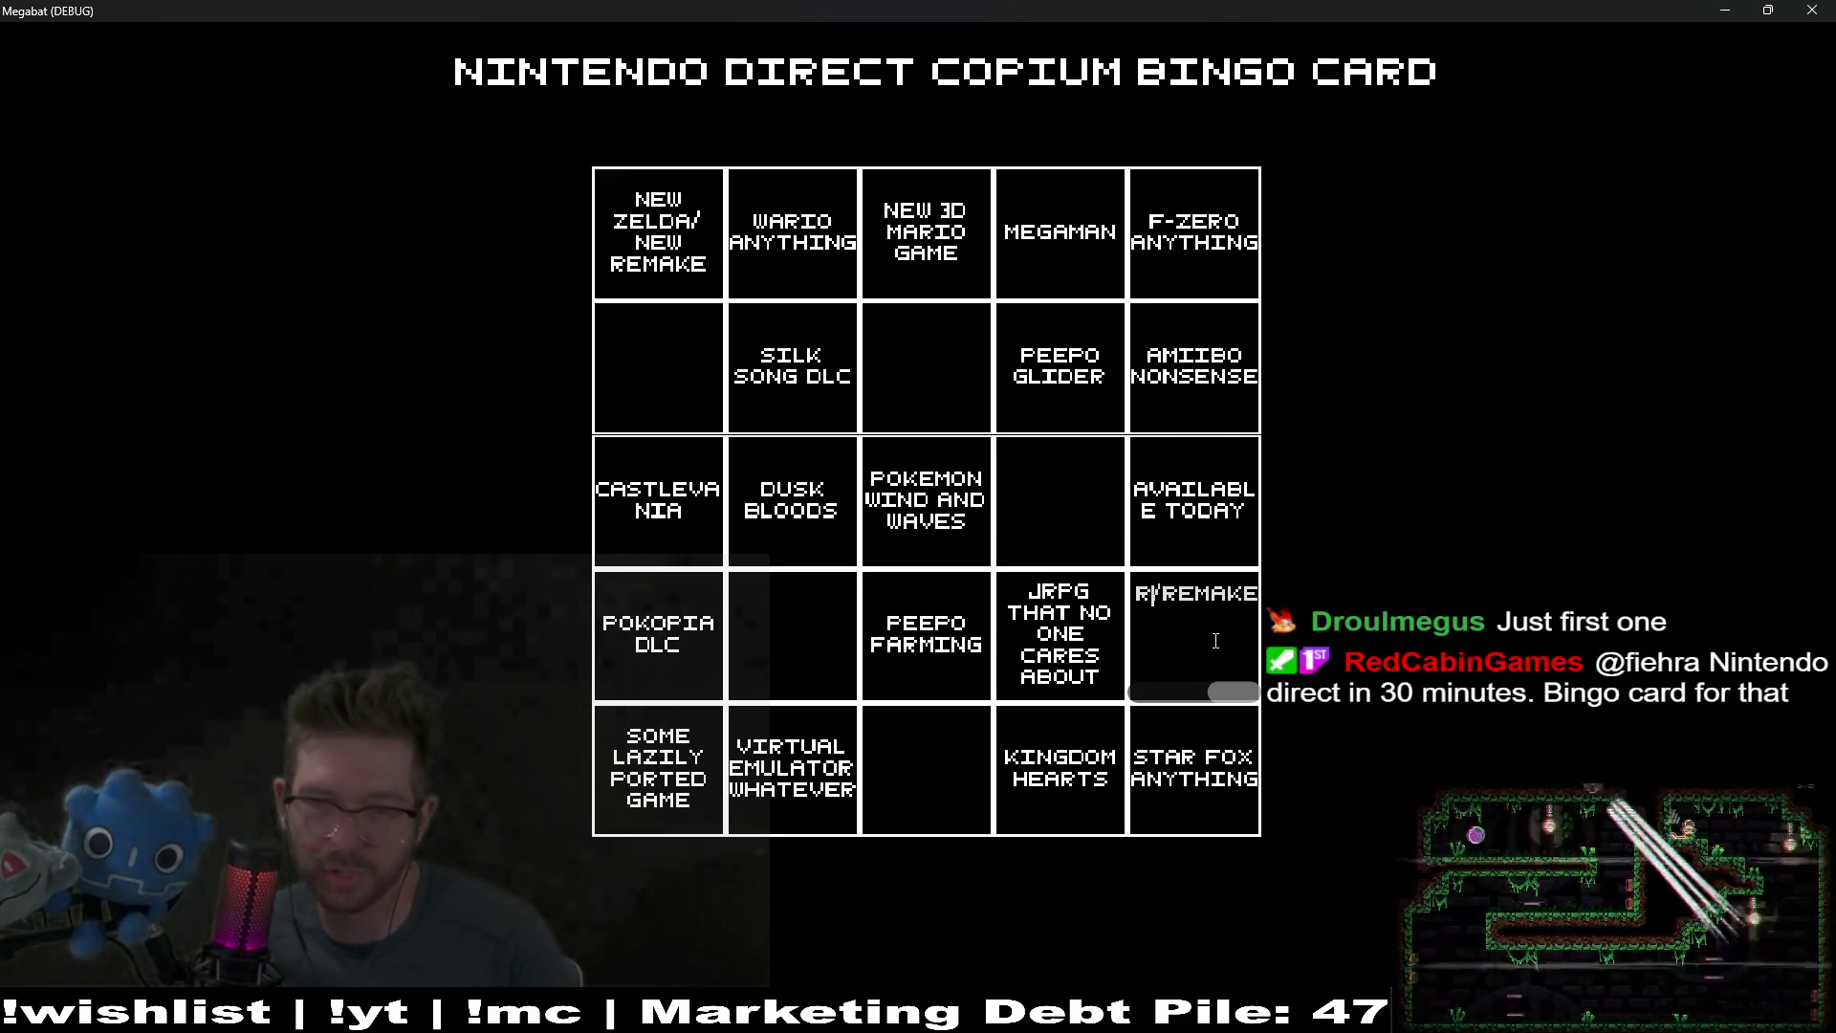
key("Left")
key("Left")
key("Left")
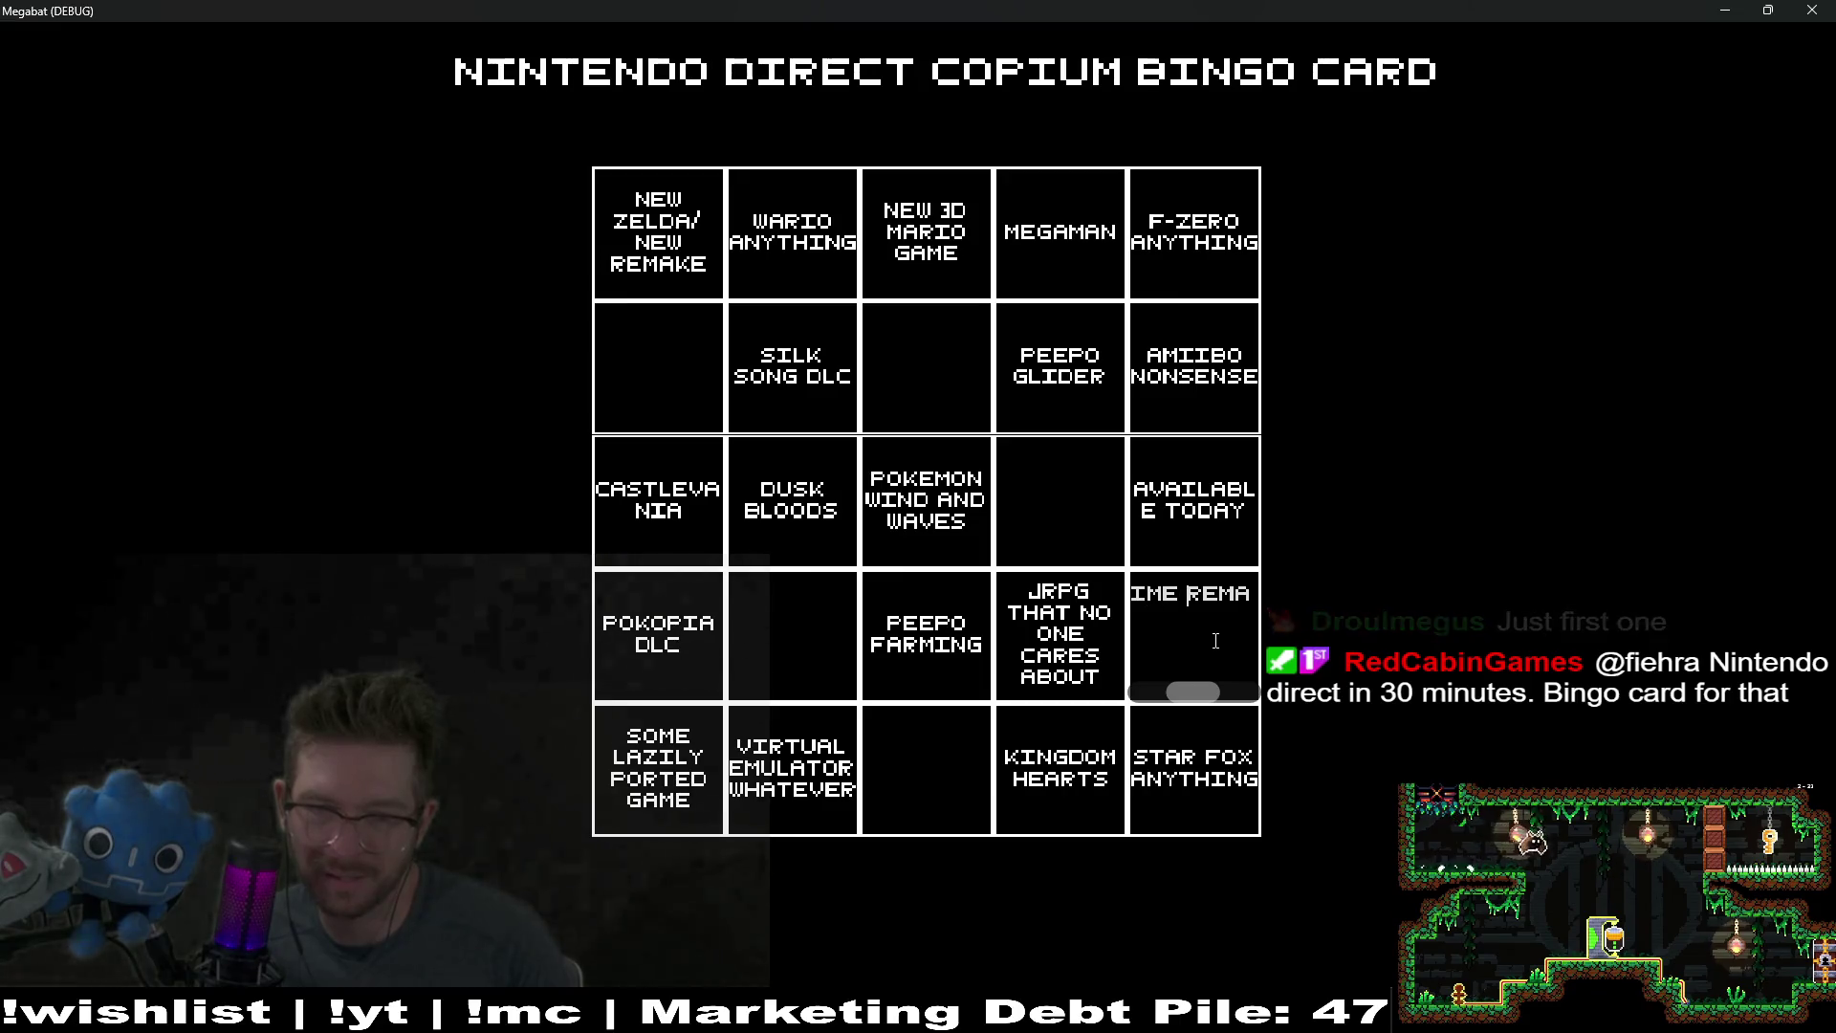
type("2")
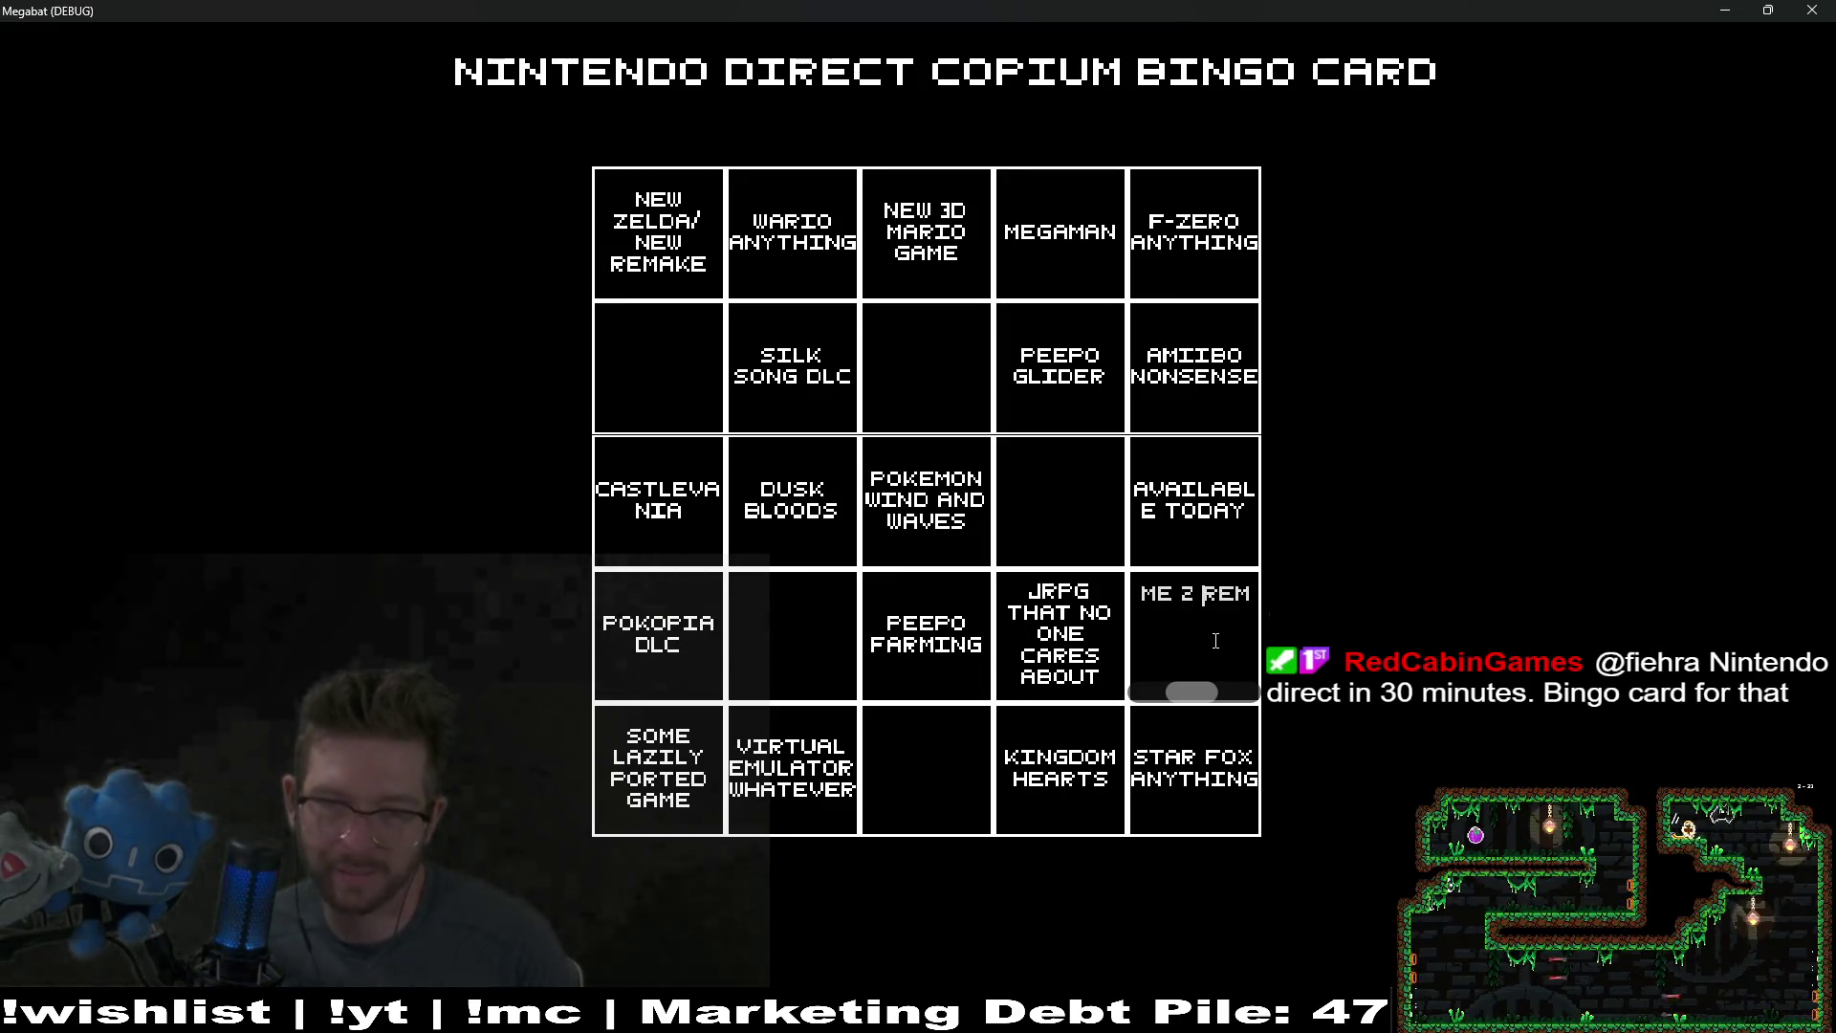
left_click(899, 744)
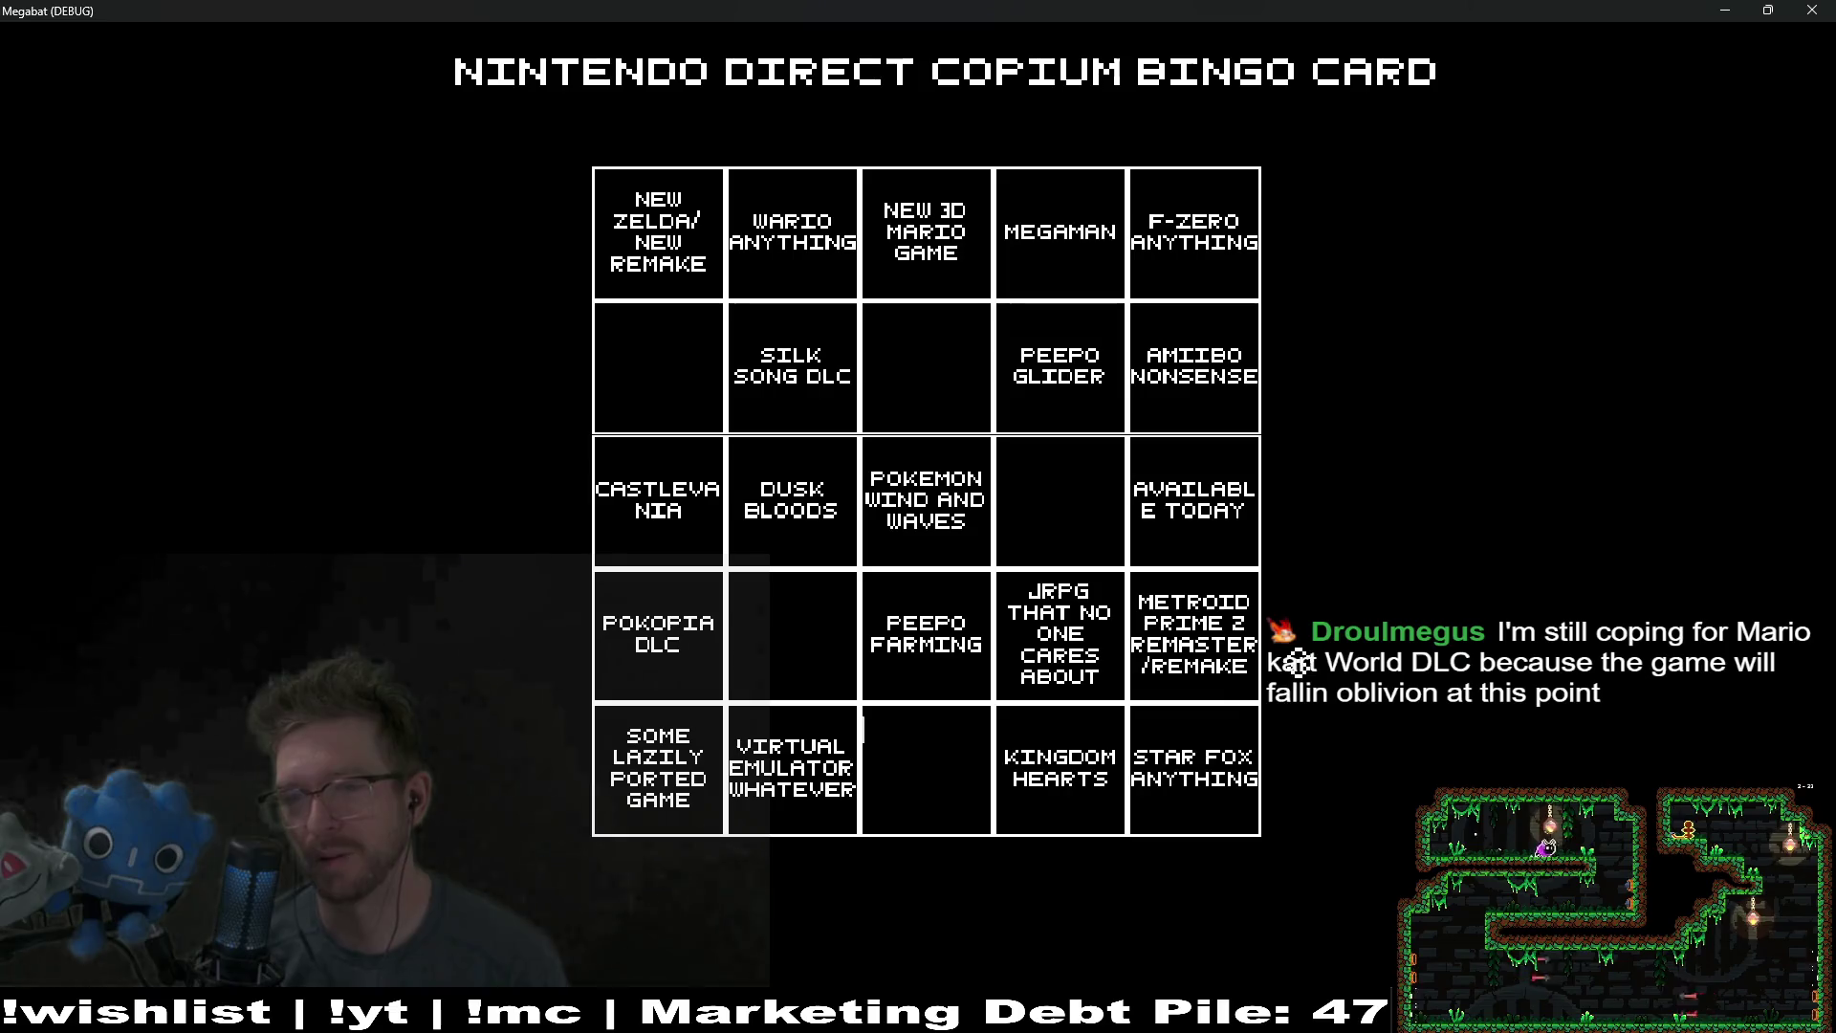
Step: Write MARIO KART WORLD SOMETHING into the left square of row two
left_click(664, 366)
type("MARIO K")
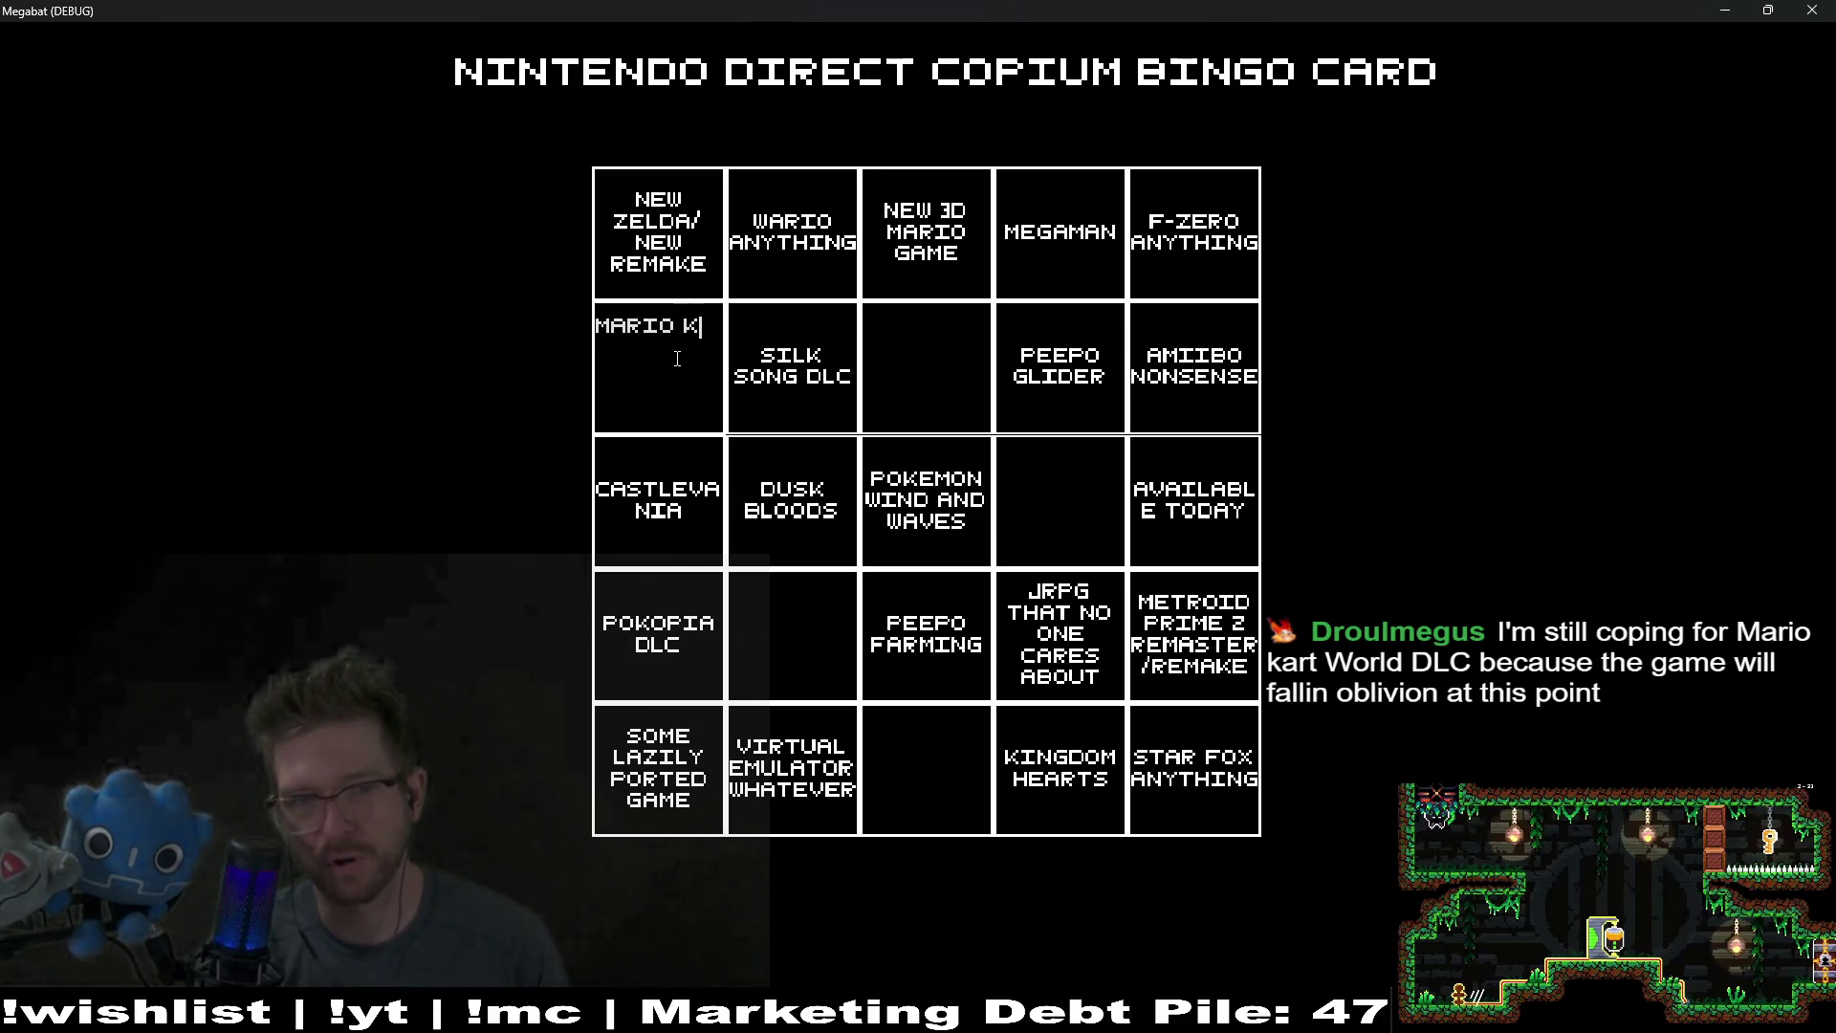
type("ART WORLD")
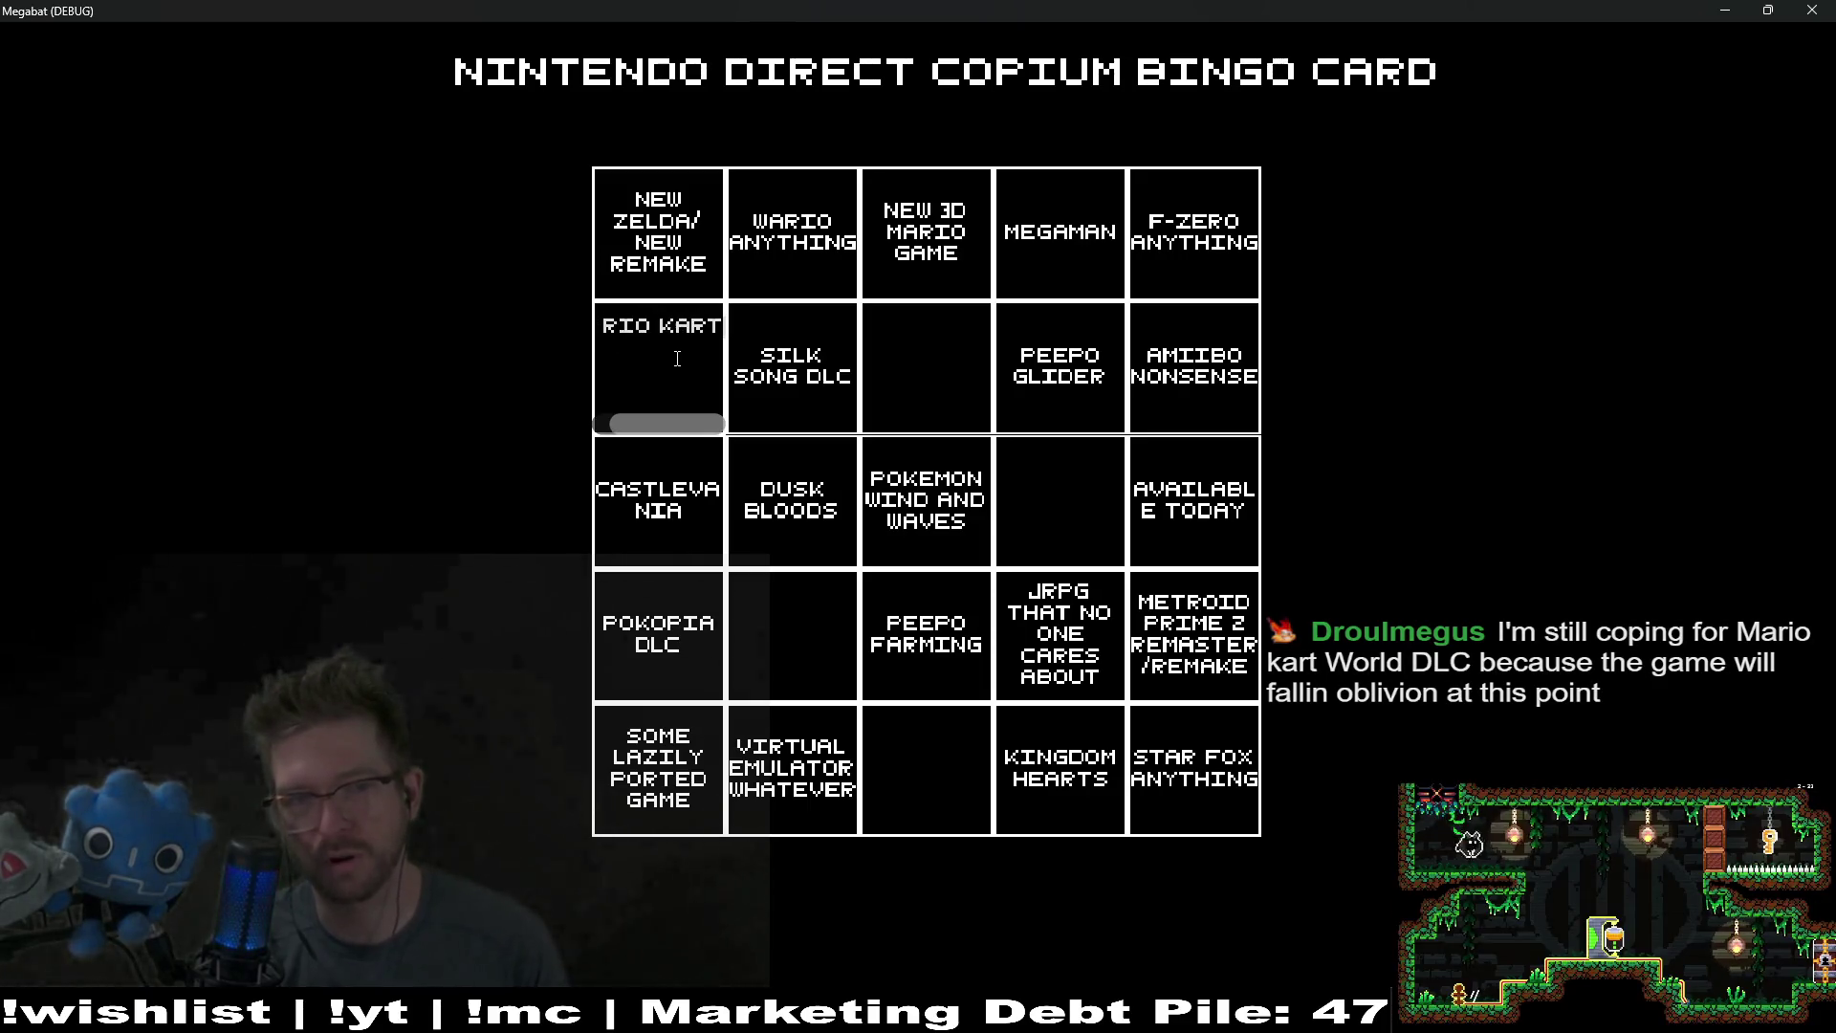
type(" SOMETHING")
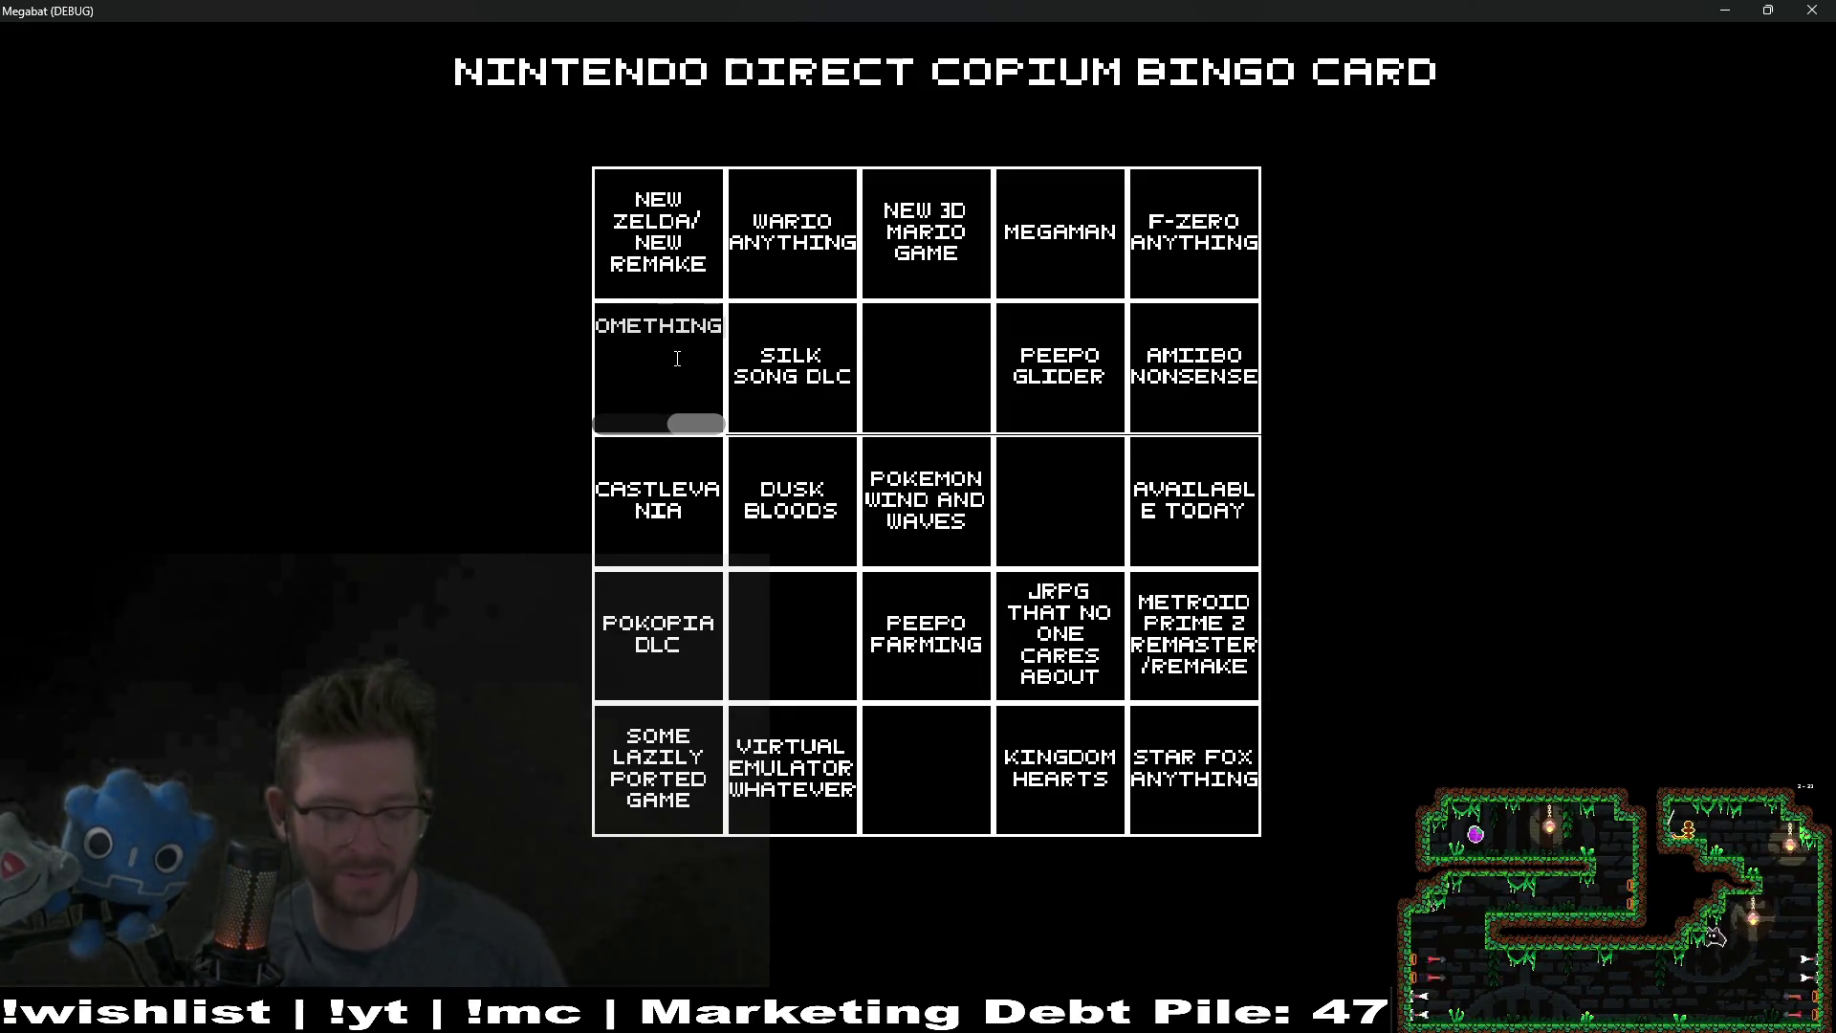
left_click(779, 646)
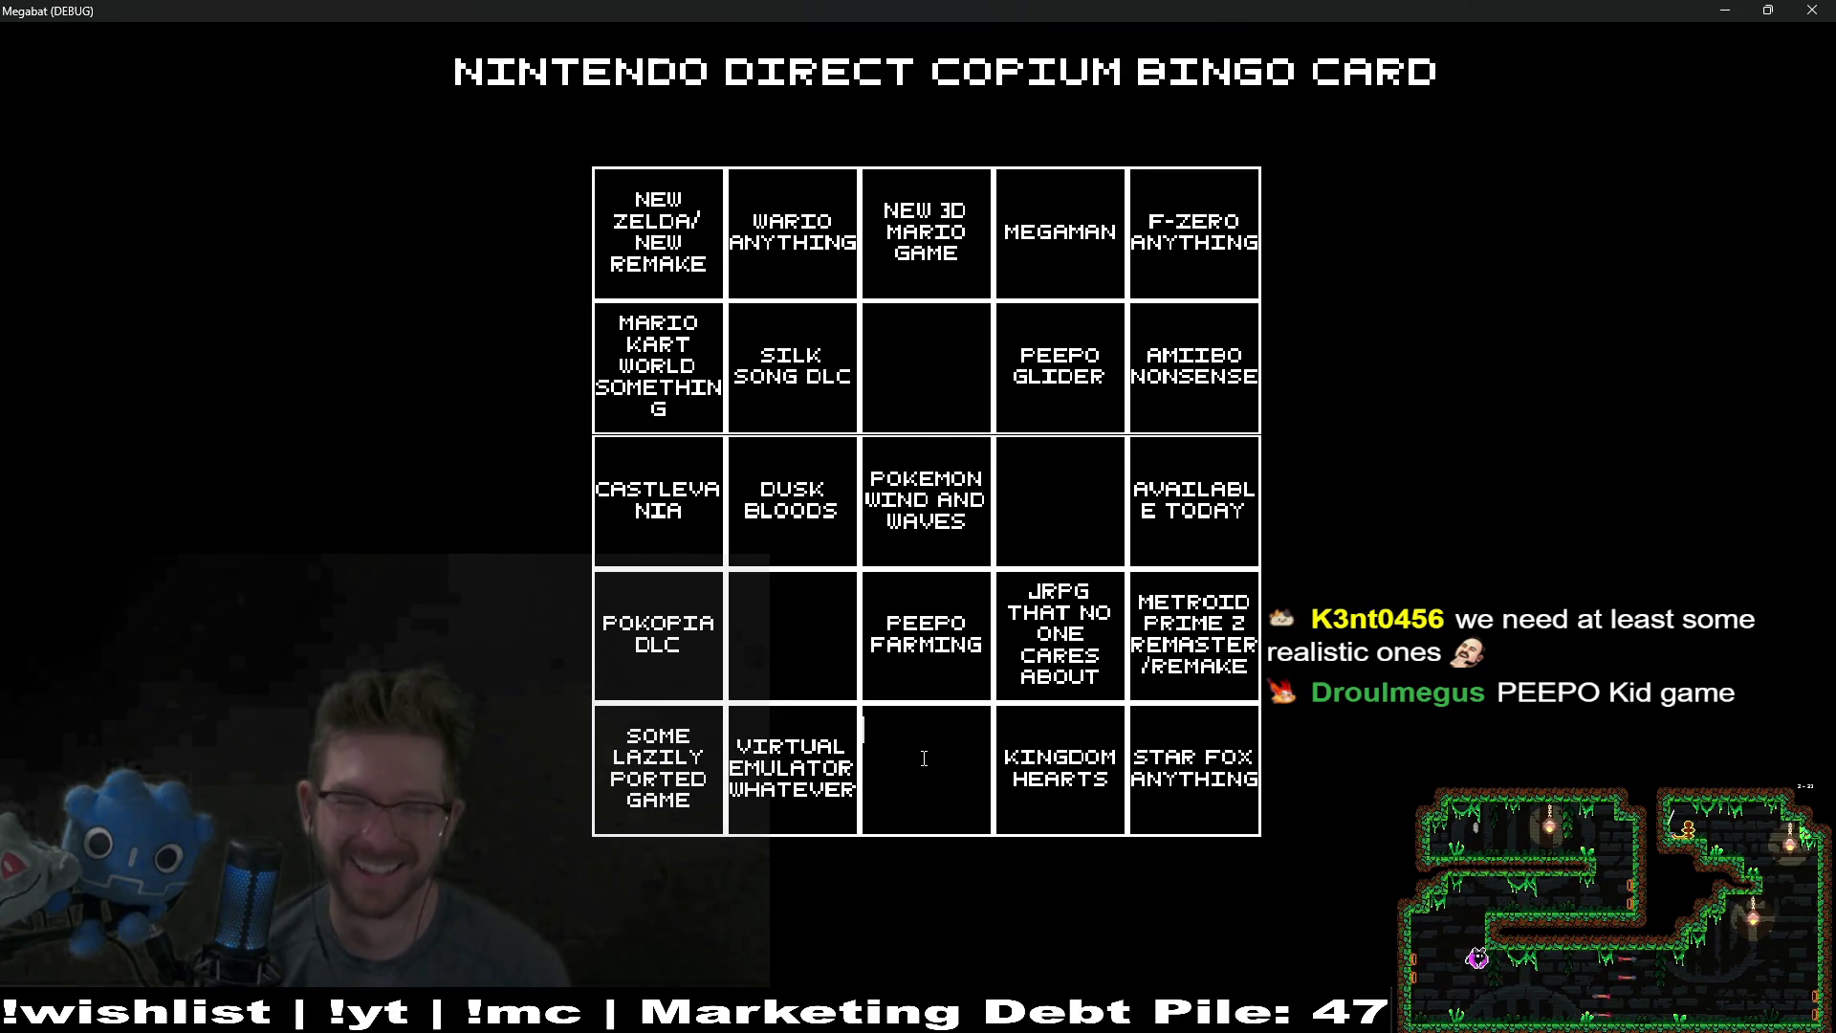
left_click(921, 351)
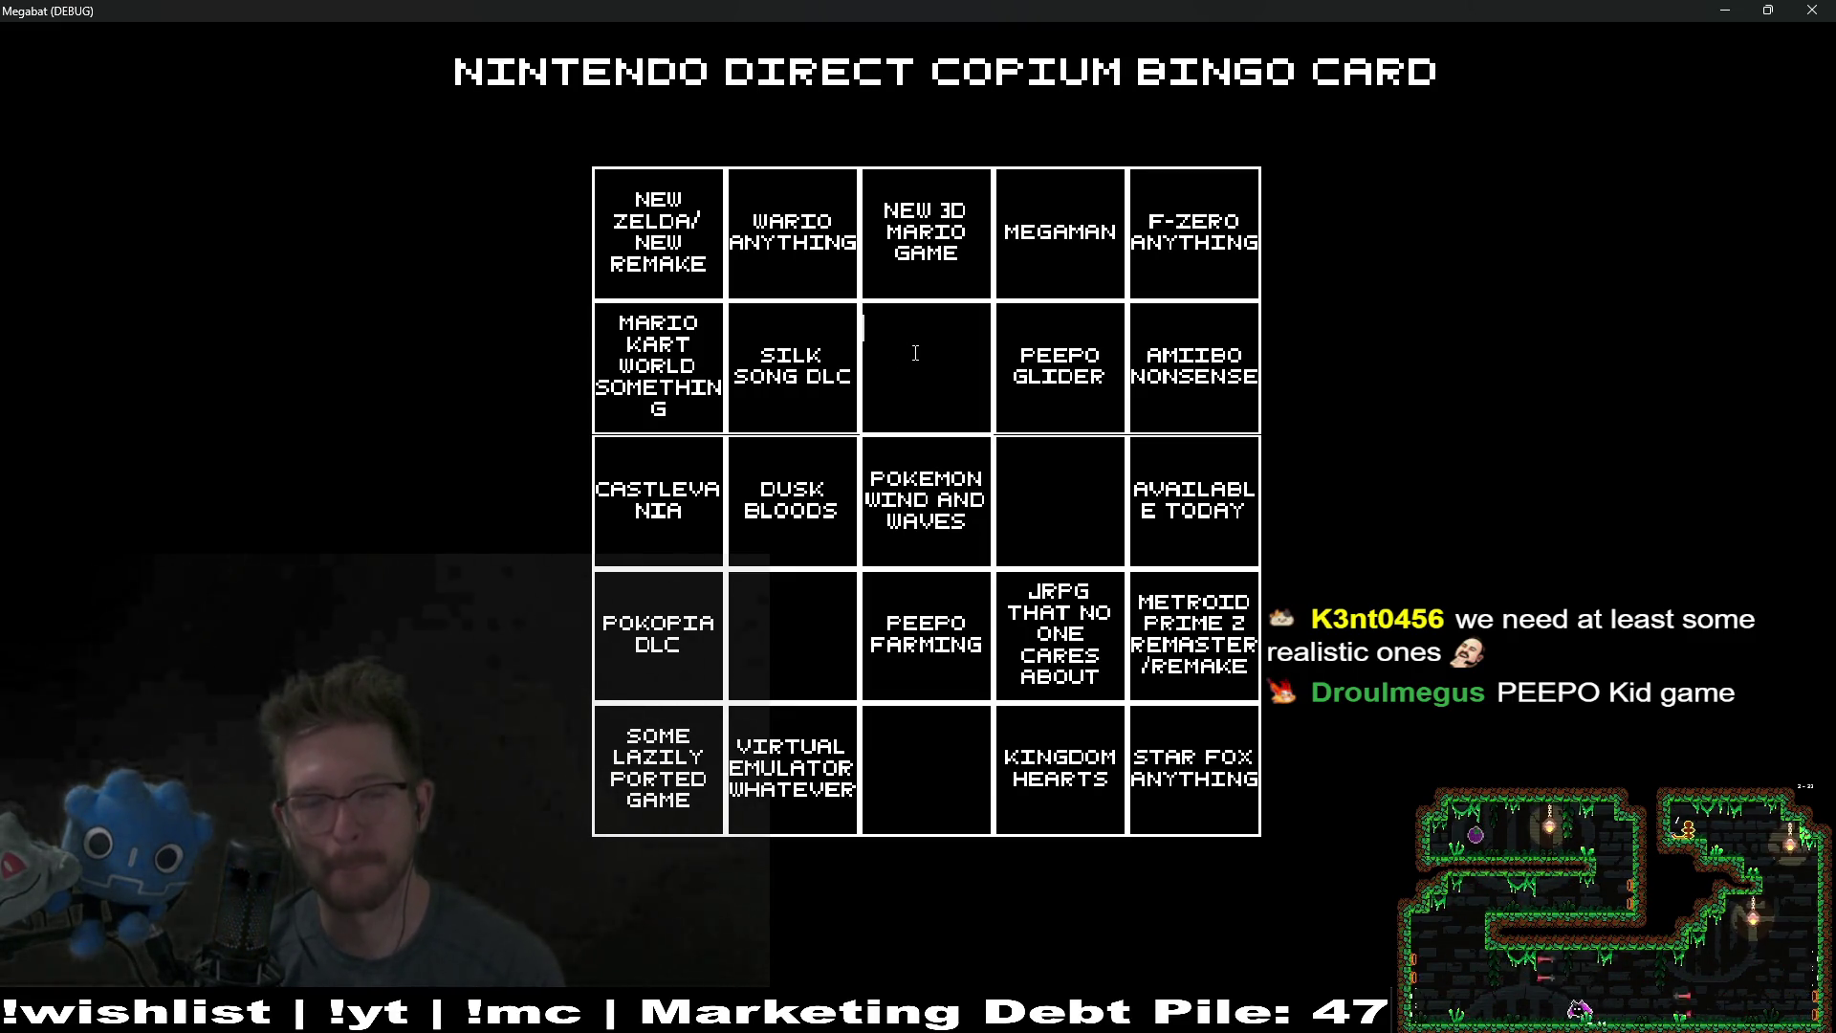
left_click(1057, 506)
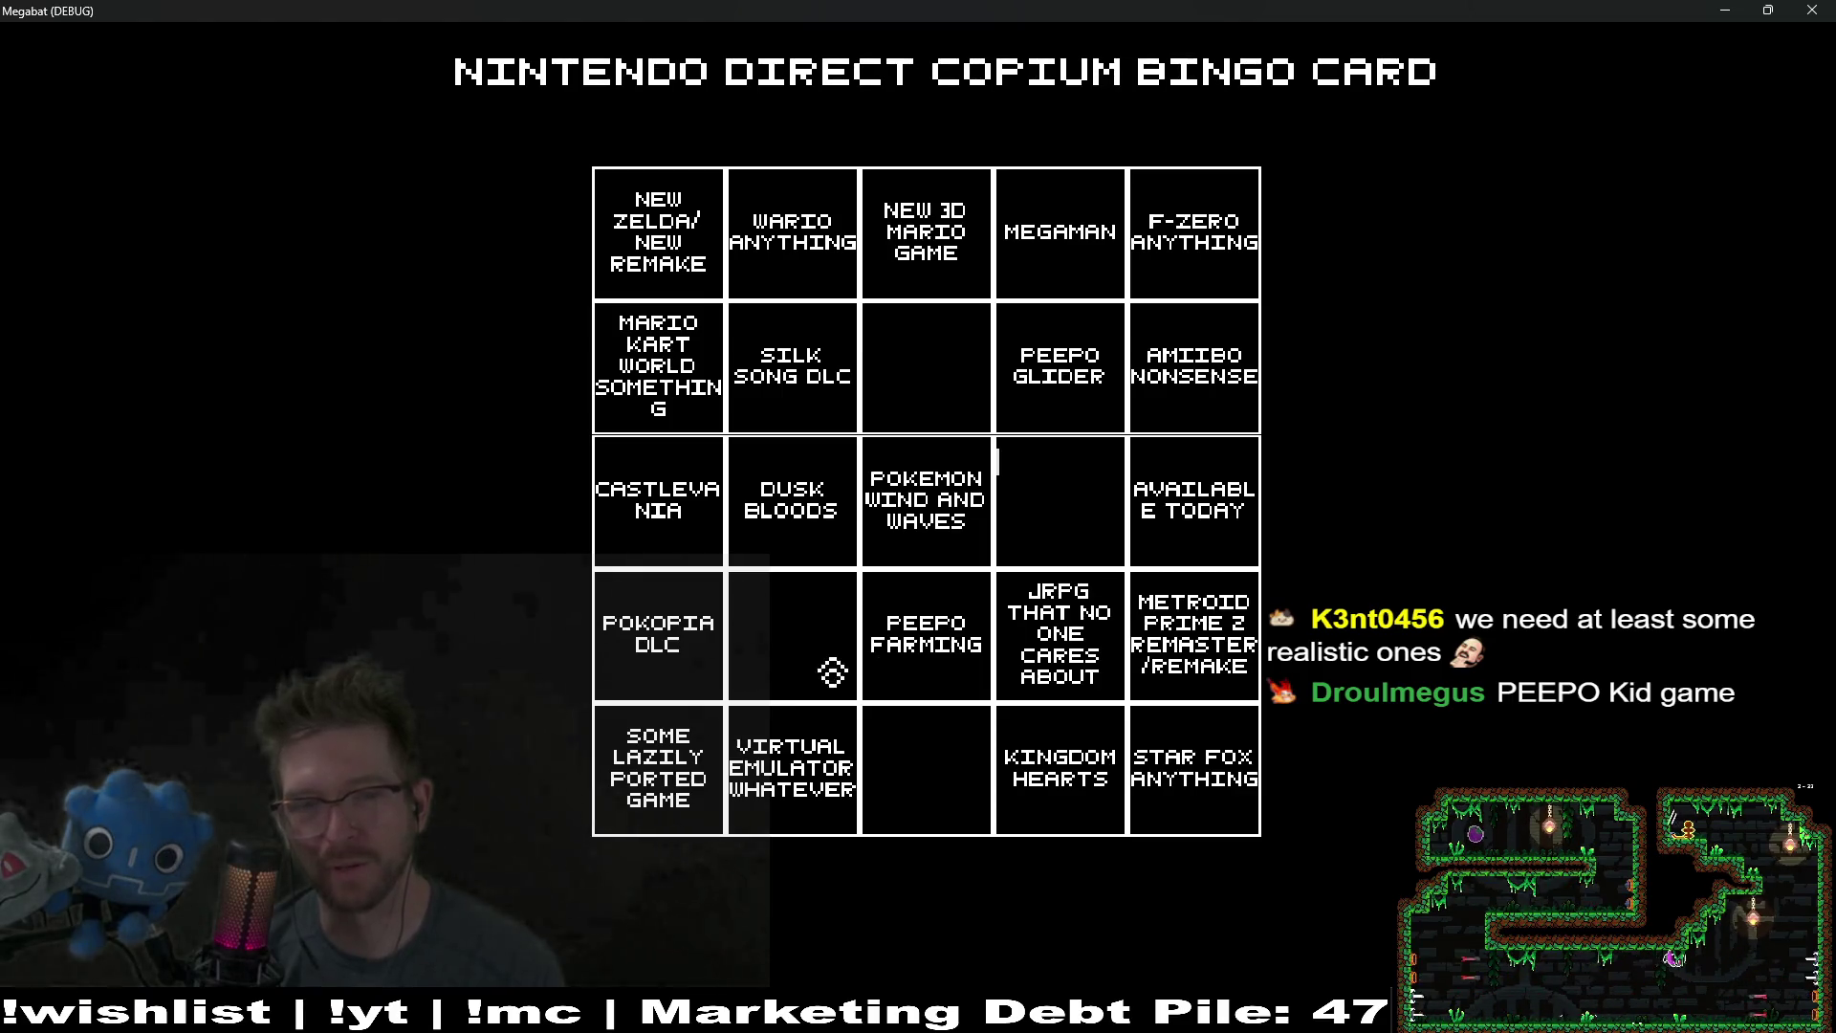
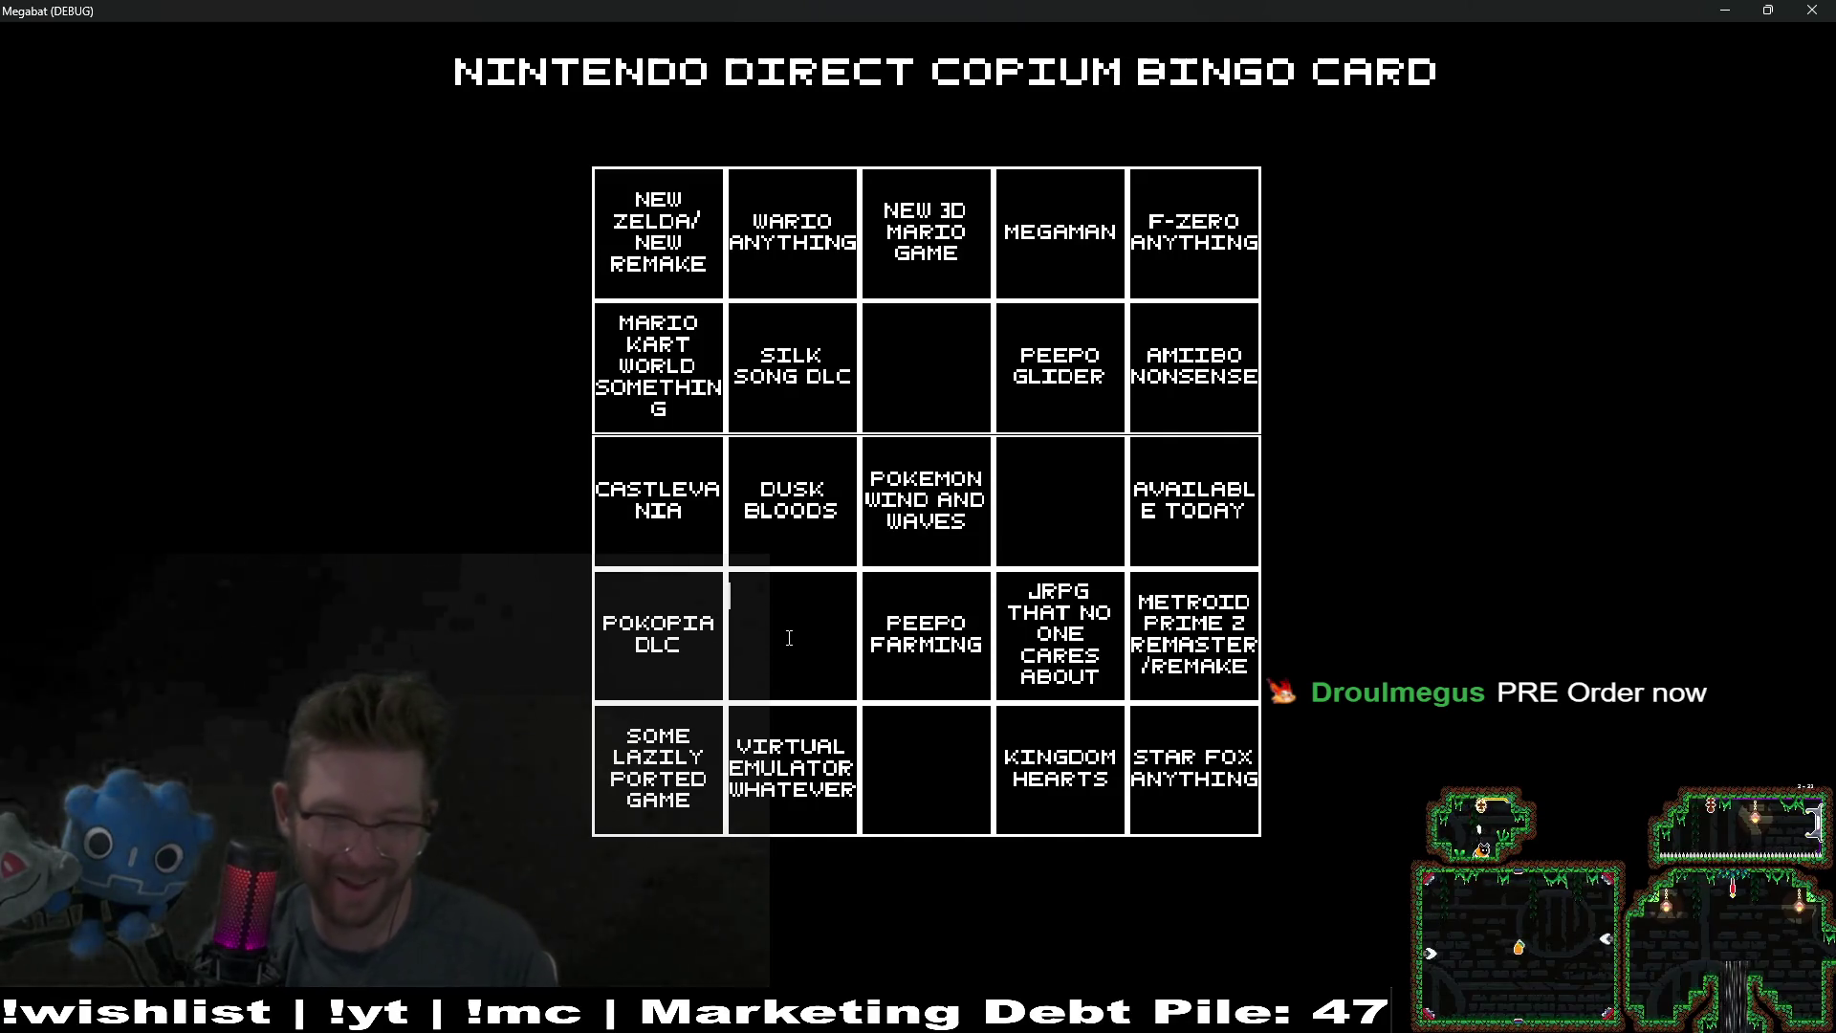
Step: Enter PRE ORDER NOW in the fourth-row cell and PWEASE VISIT MUSEUM in the bottom-middle cell
type("R")
key("BackSpace")
key("BackSpace")
key("BackSpace")
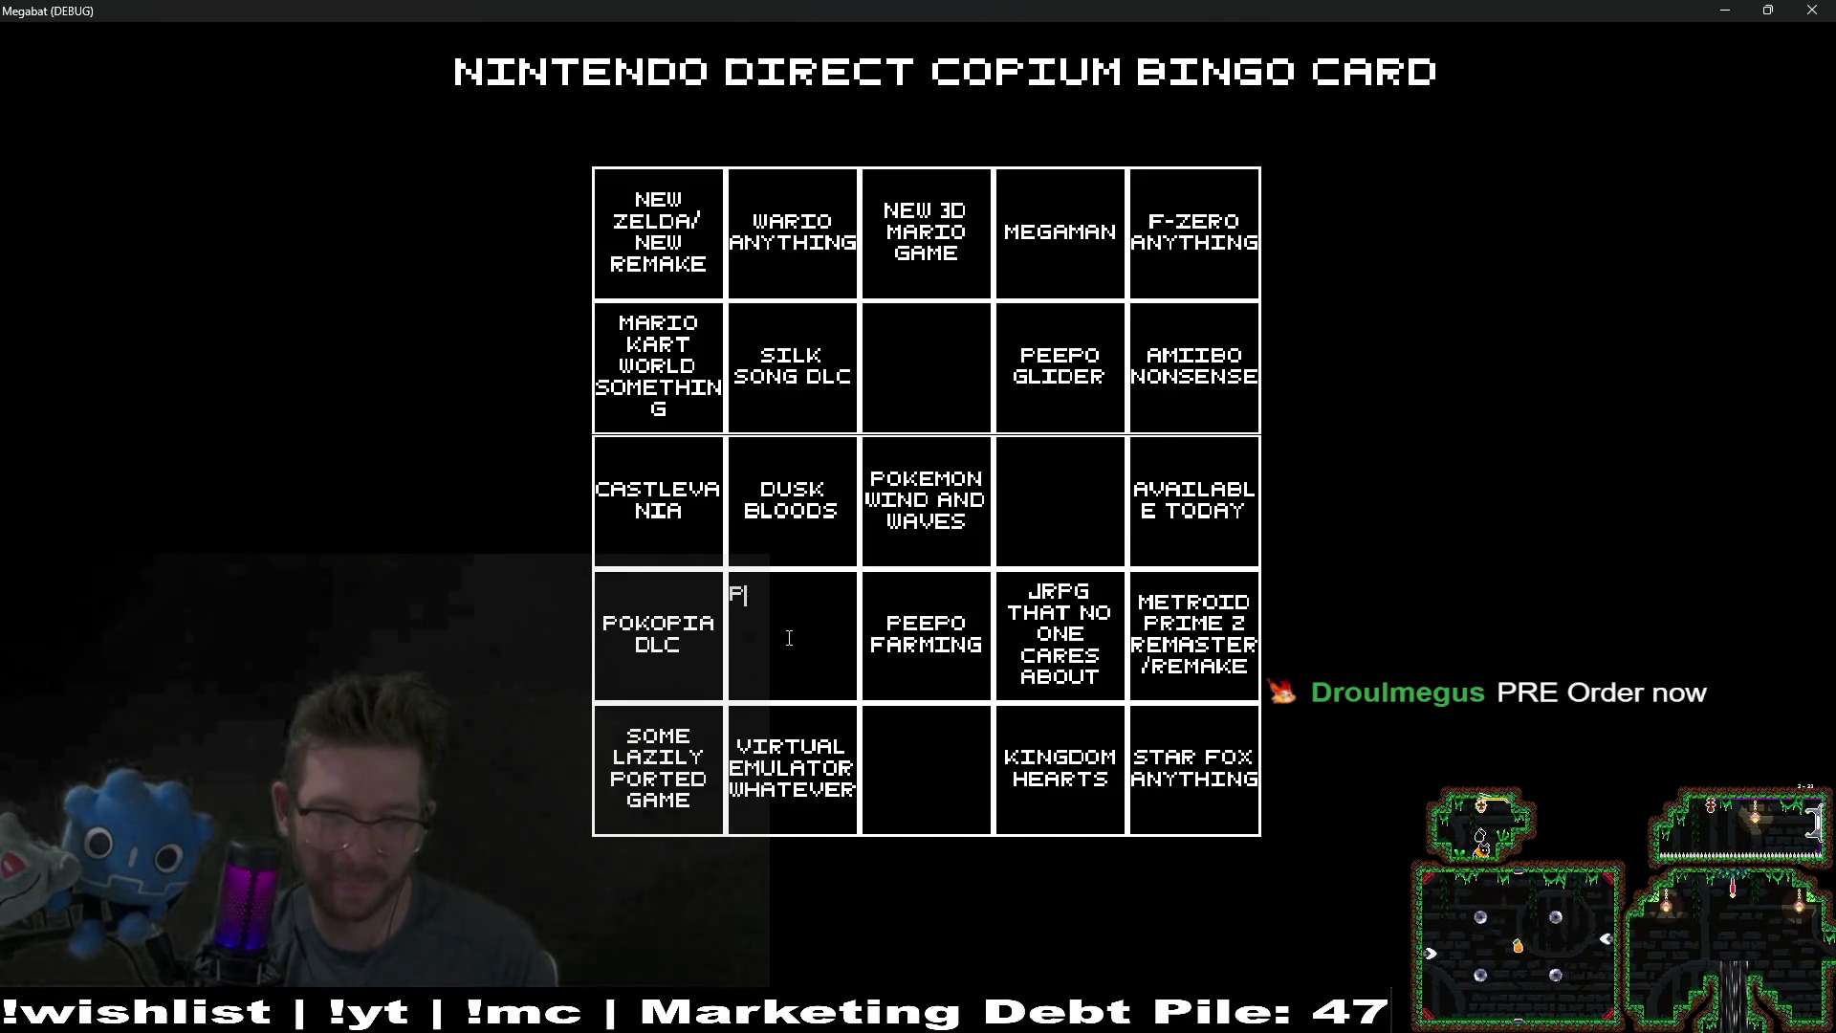
type("PRE ORDER")
type(" NOW")
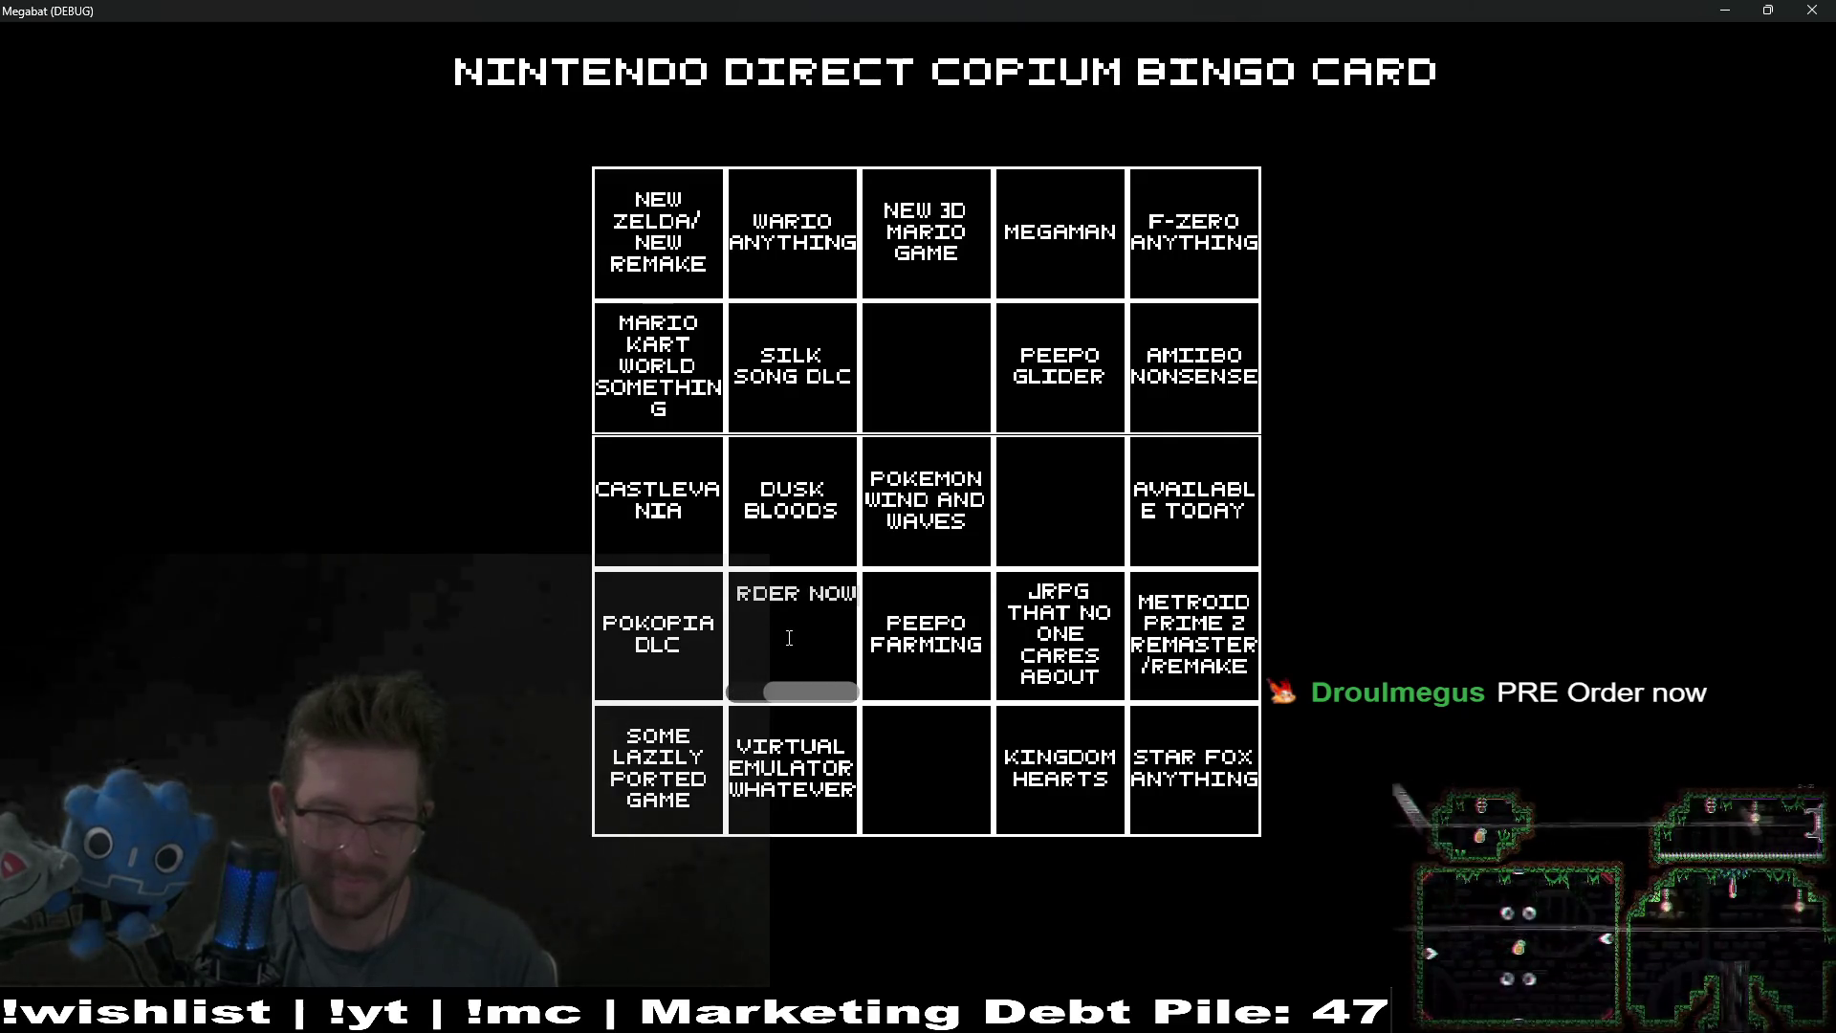
left_click(916, 751)
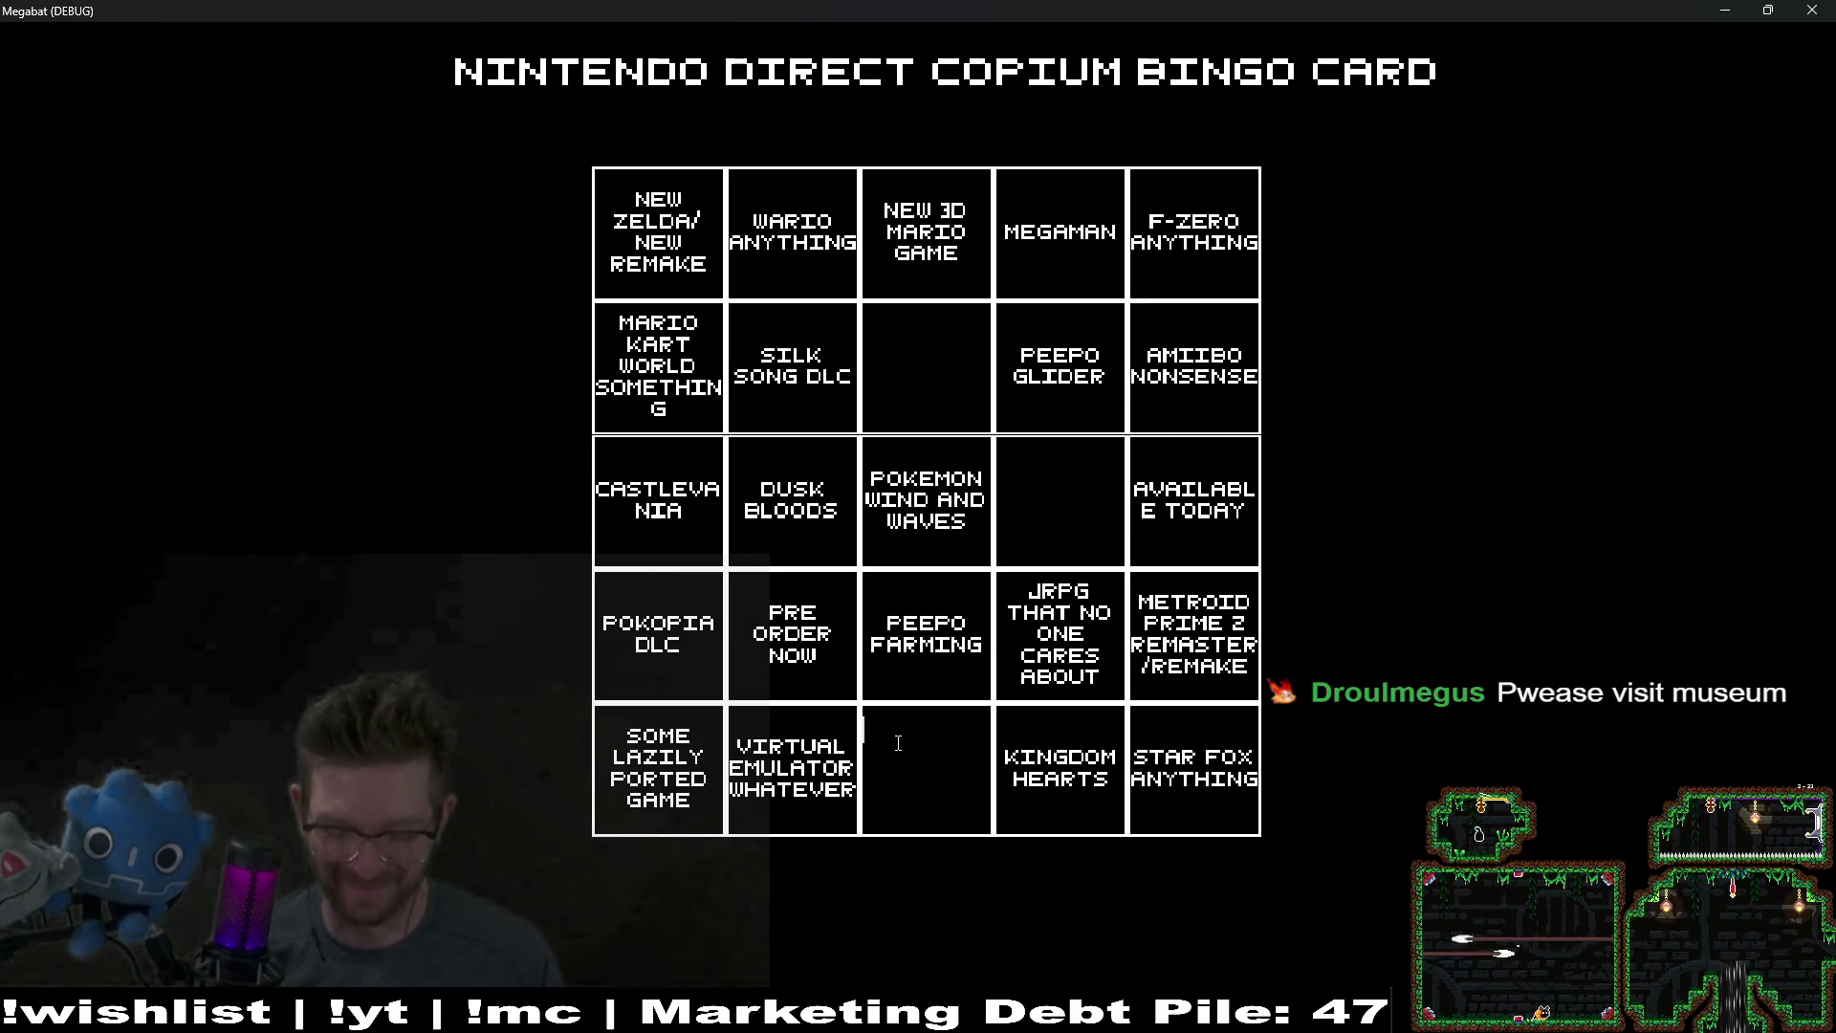
type("PWEAS")
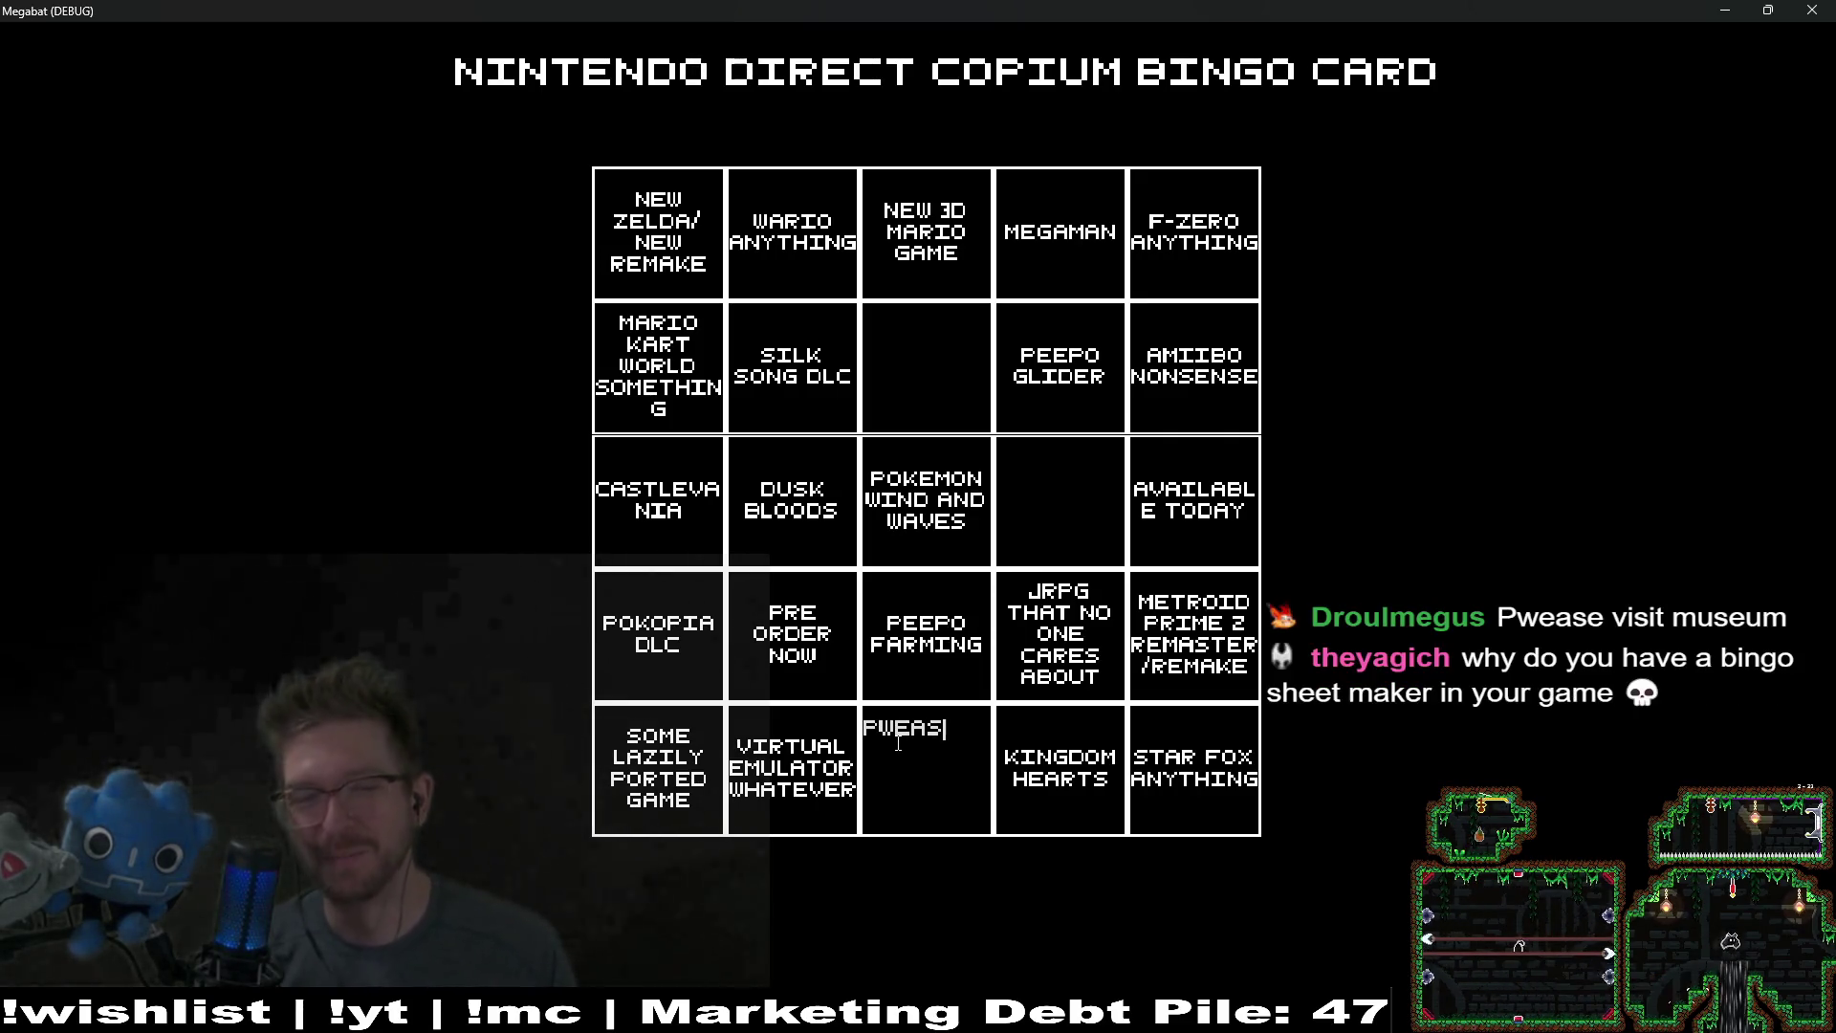
type("E VISIT ")
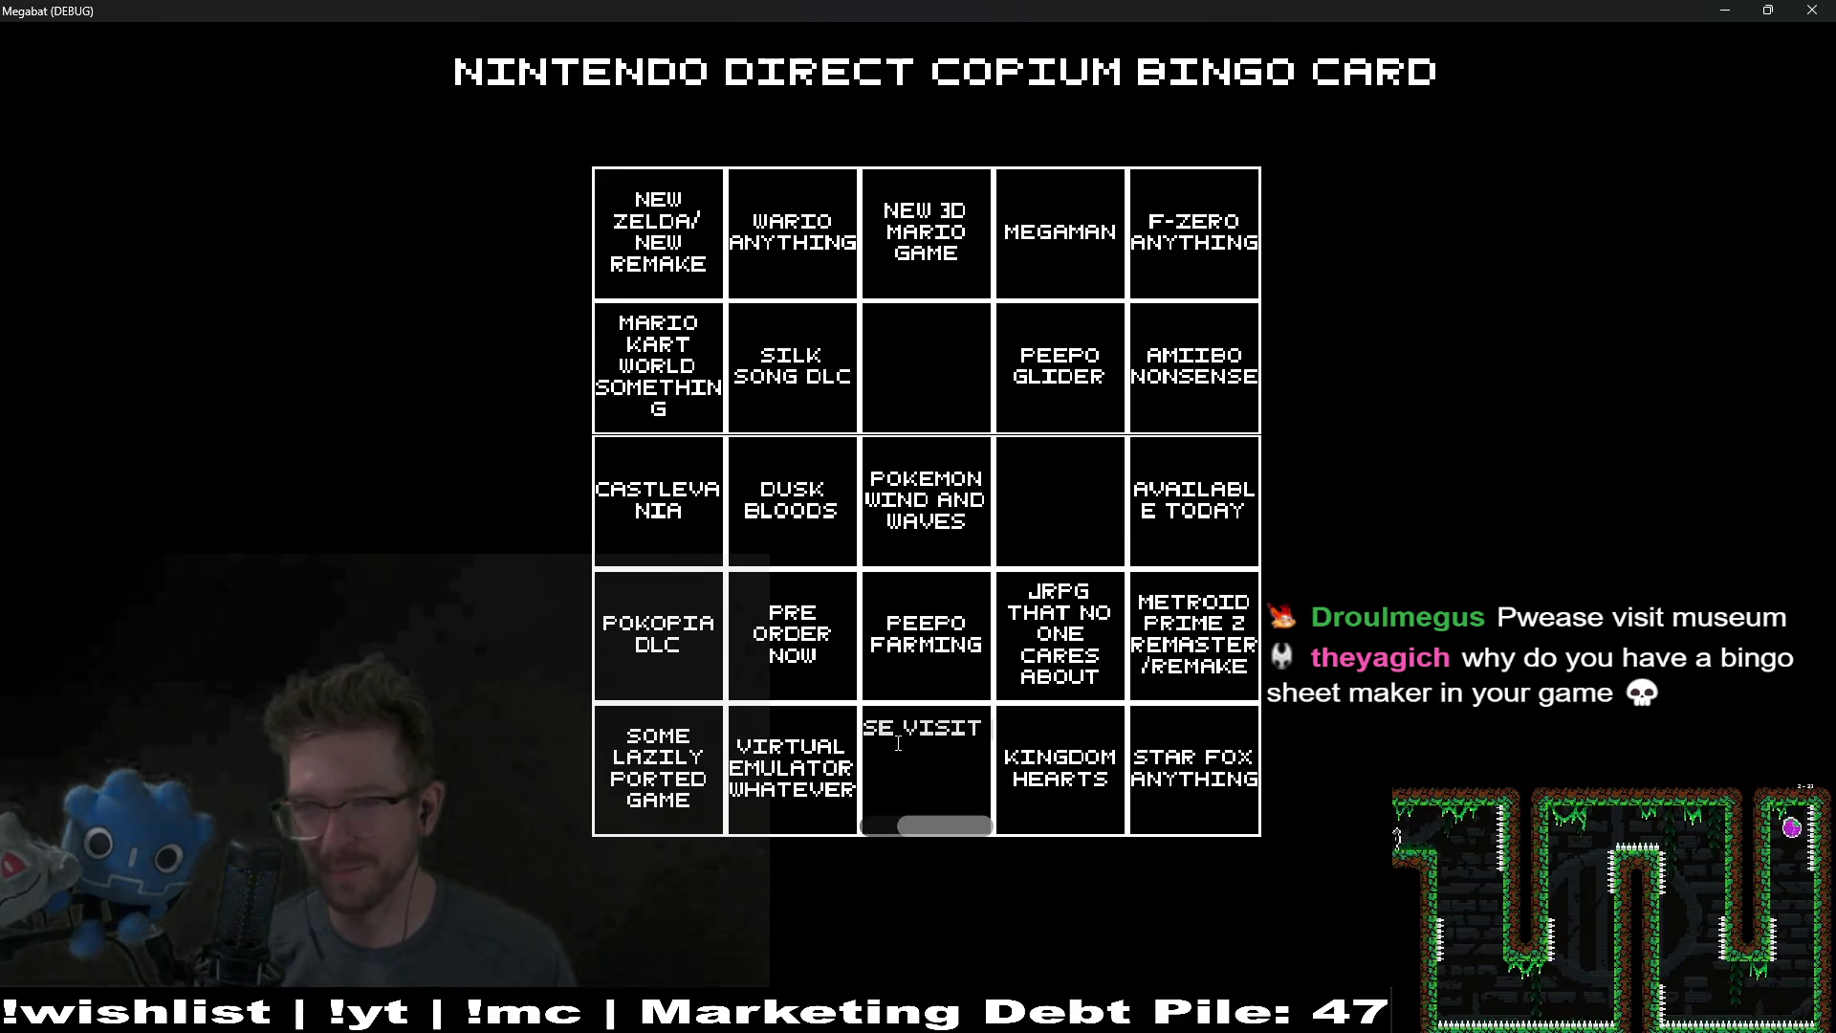
type("MUSEUM")
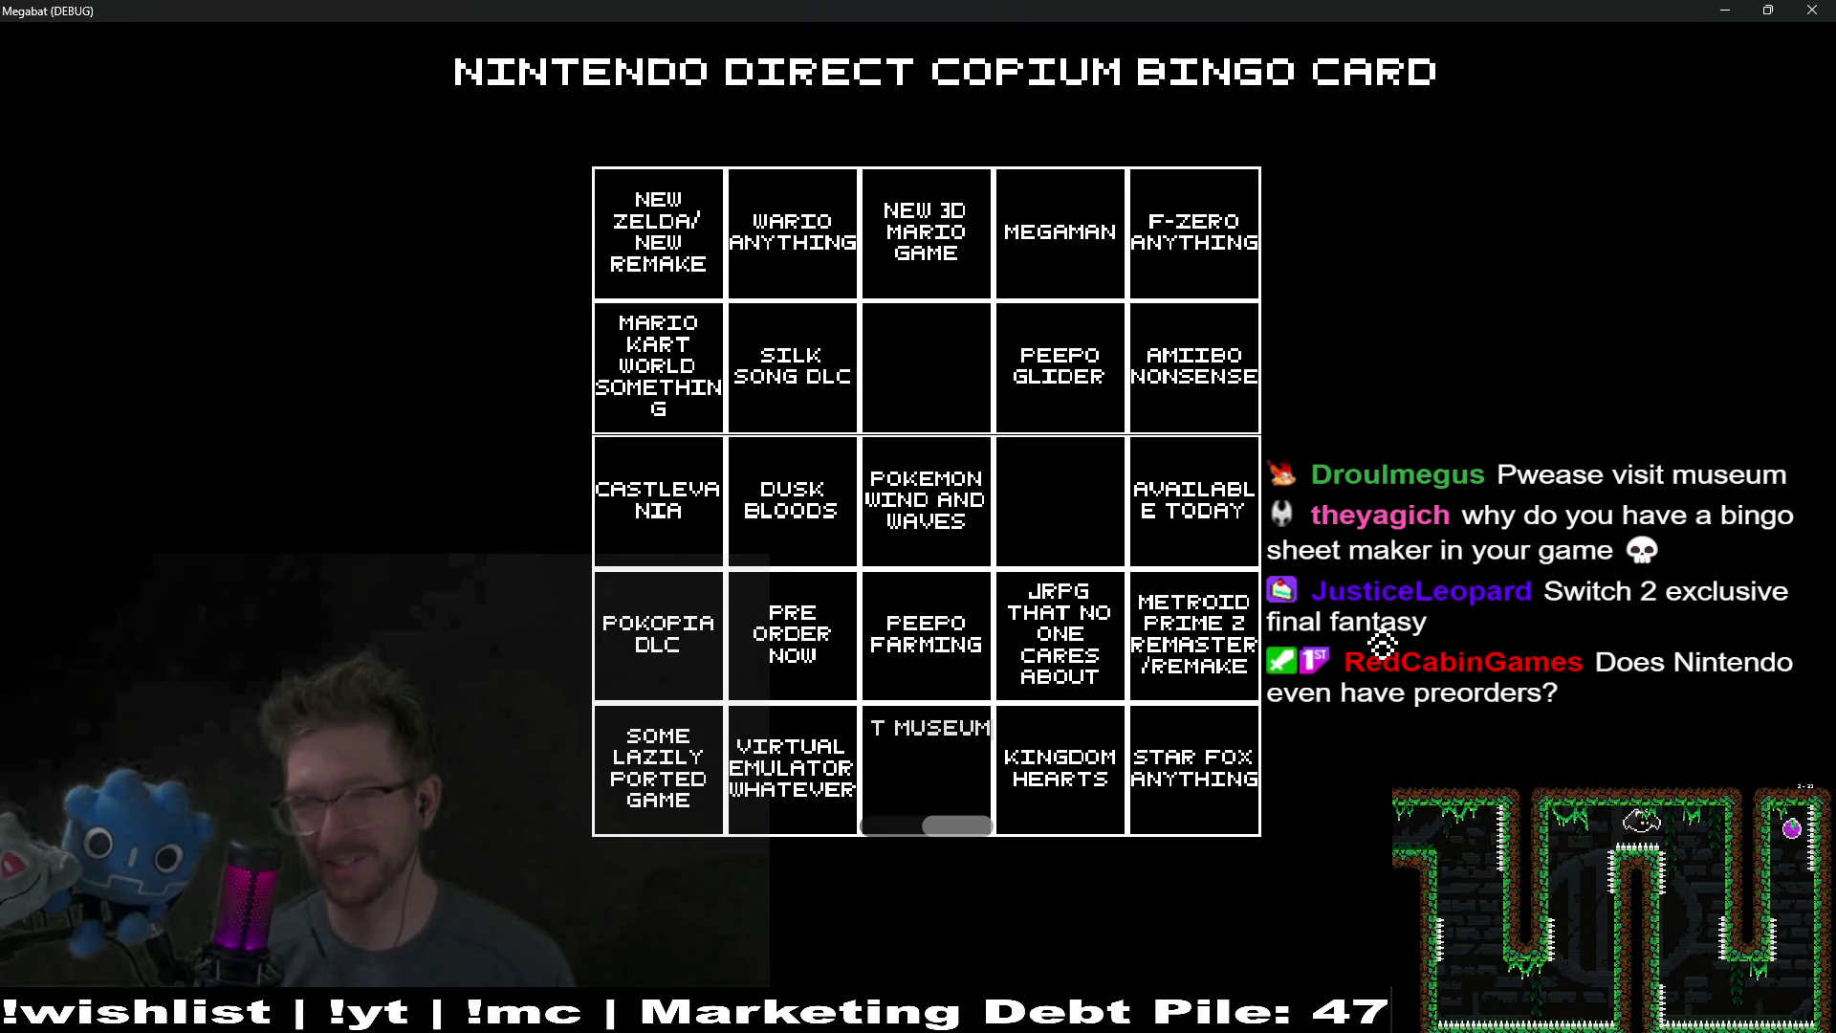
key("Return")
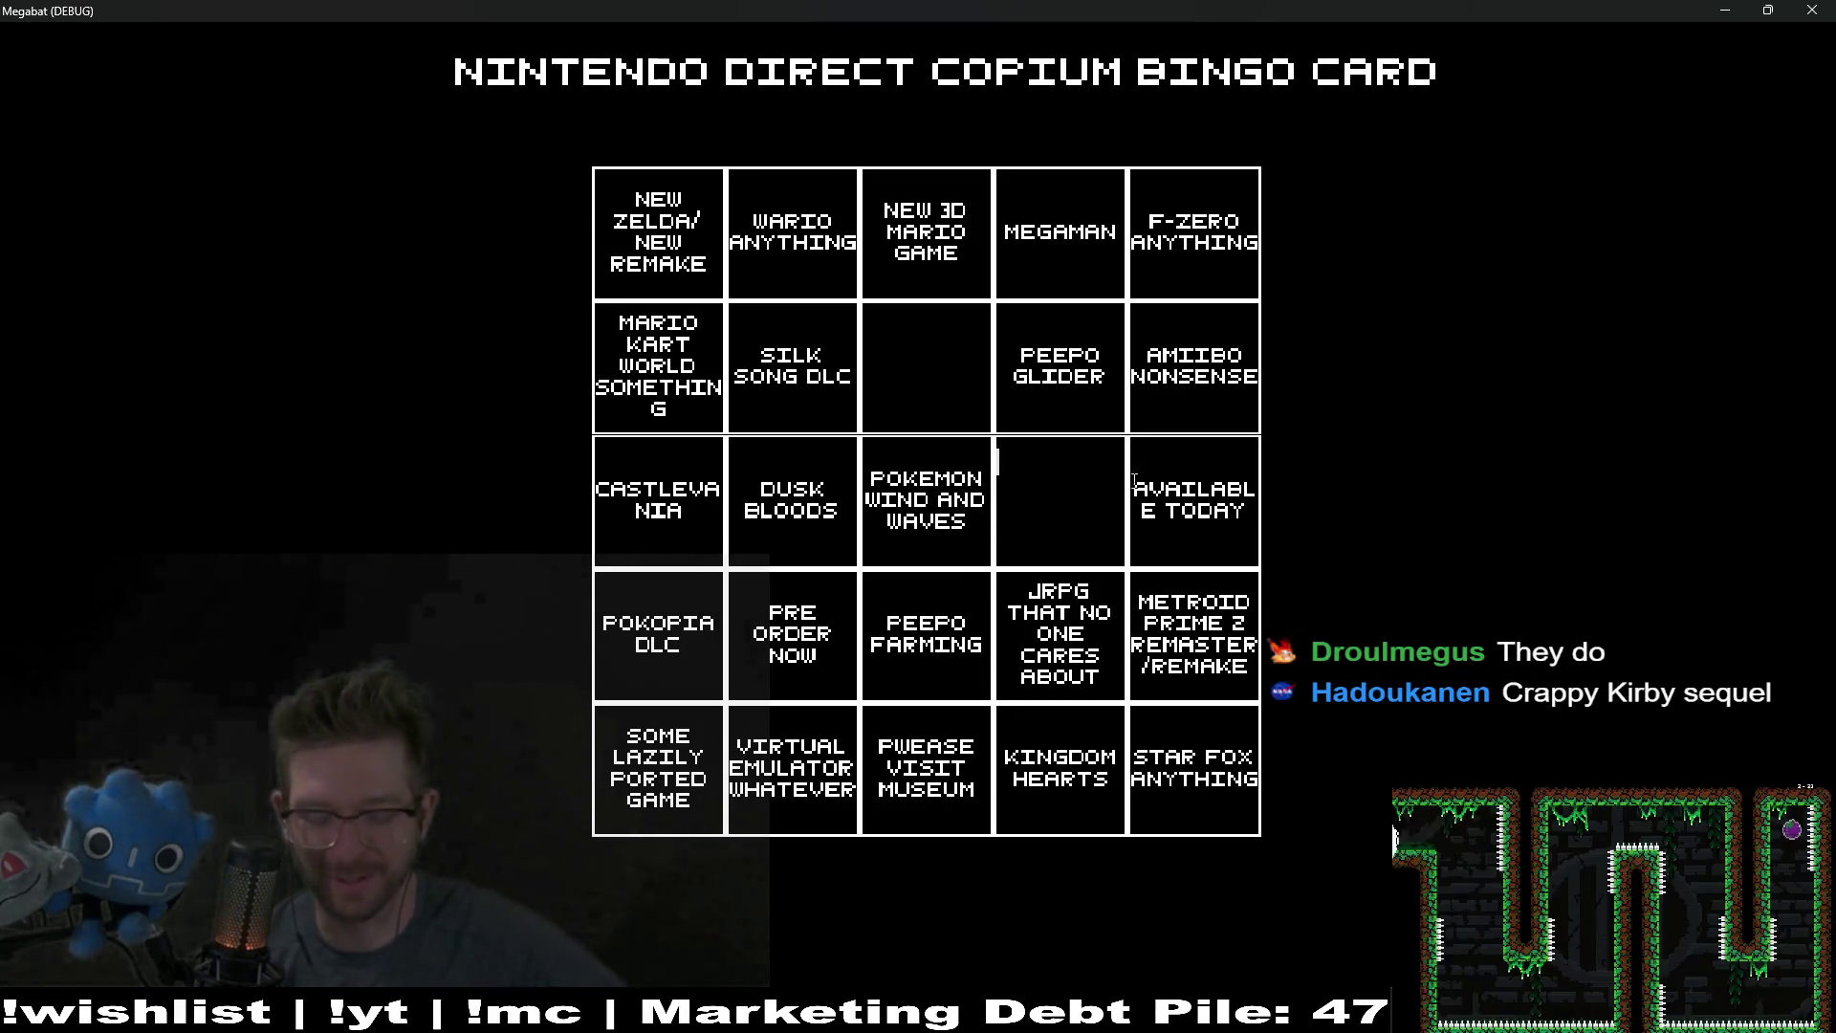
Step: Enter KIRBY ANYTHING in the third-row cell and DONKEY ANYTHING in the row-two square
type("KIRBY ")
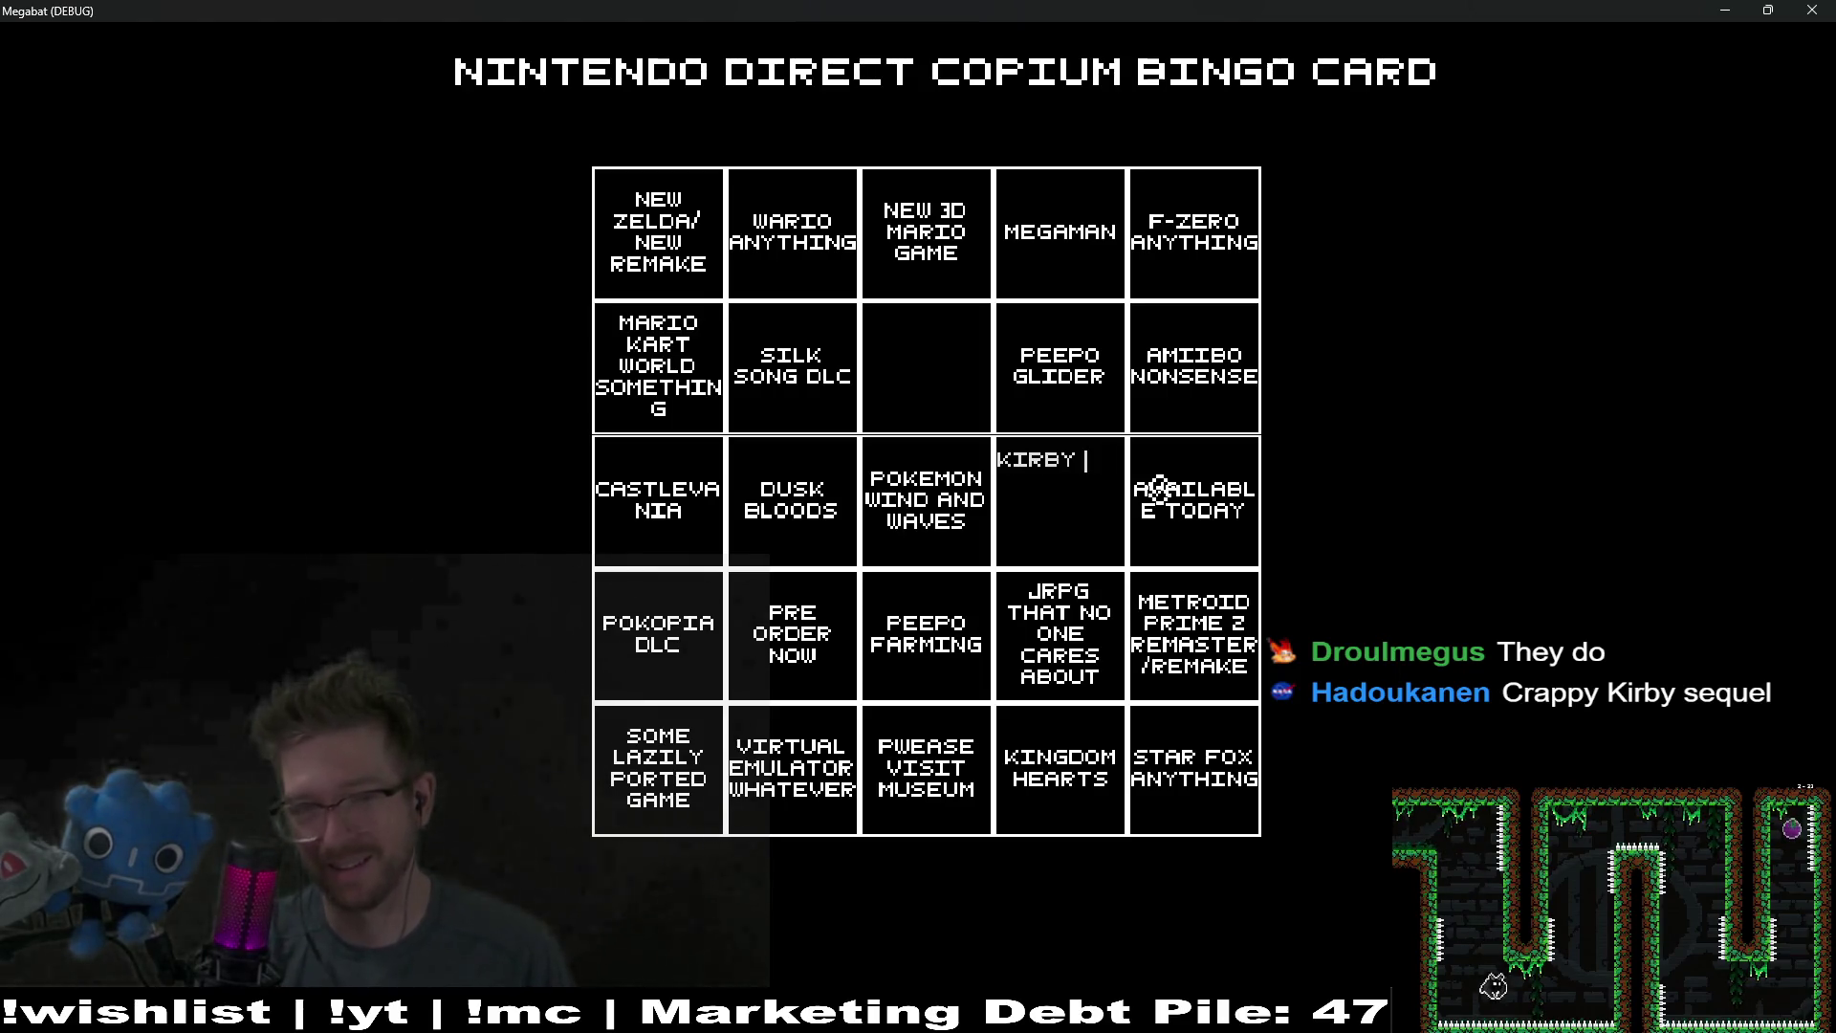
type("ANYTHING")
left_click(937, 344)
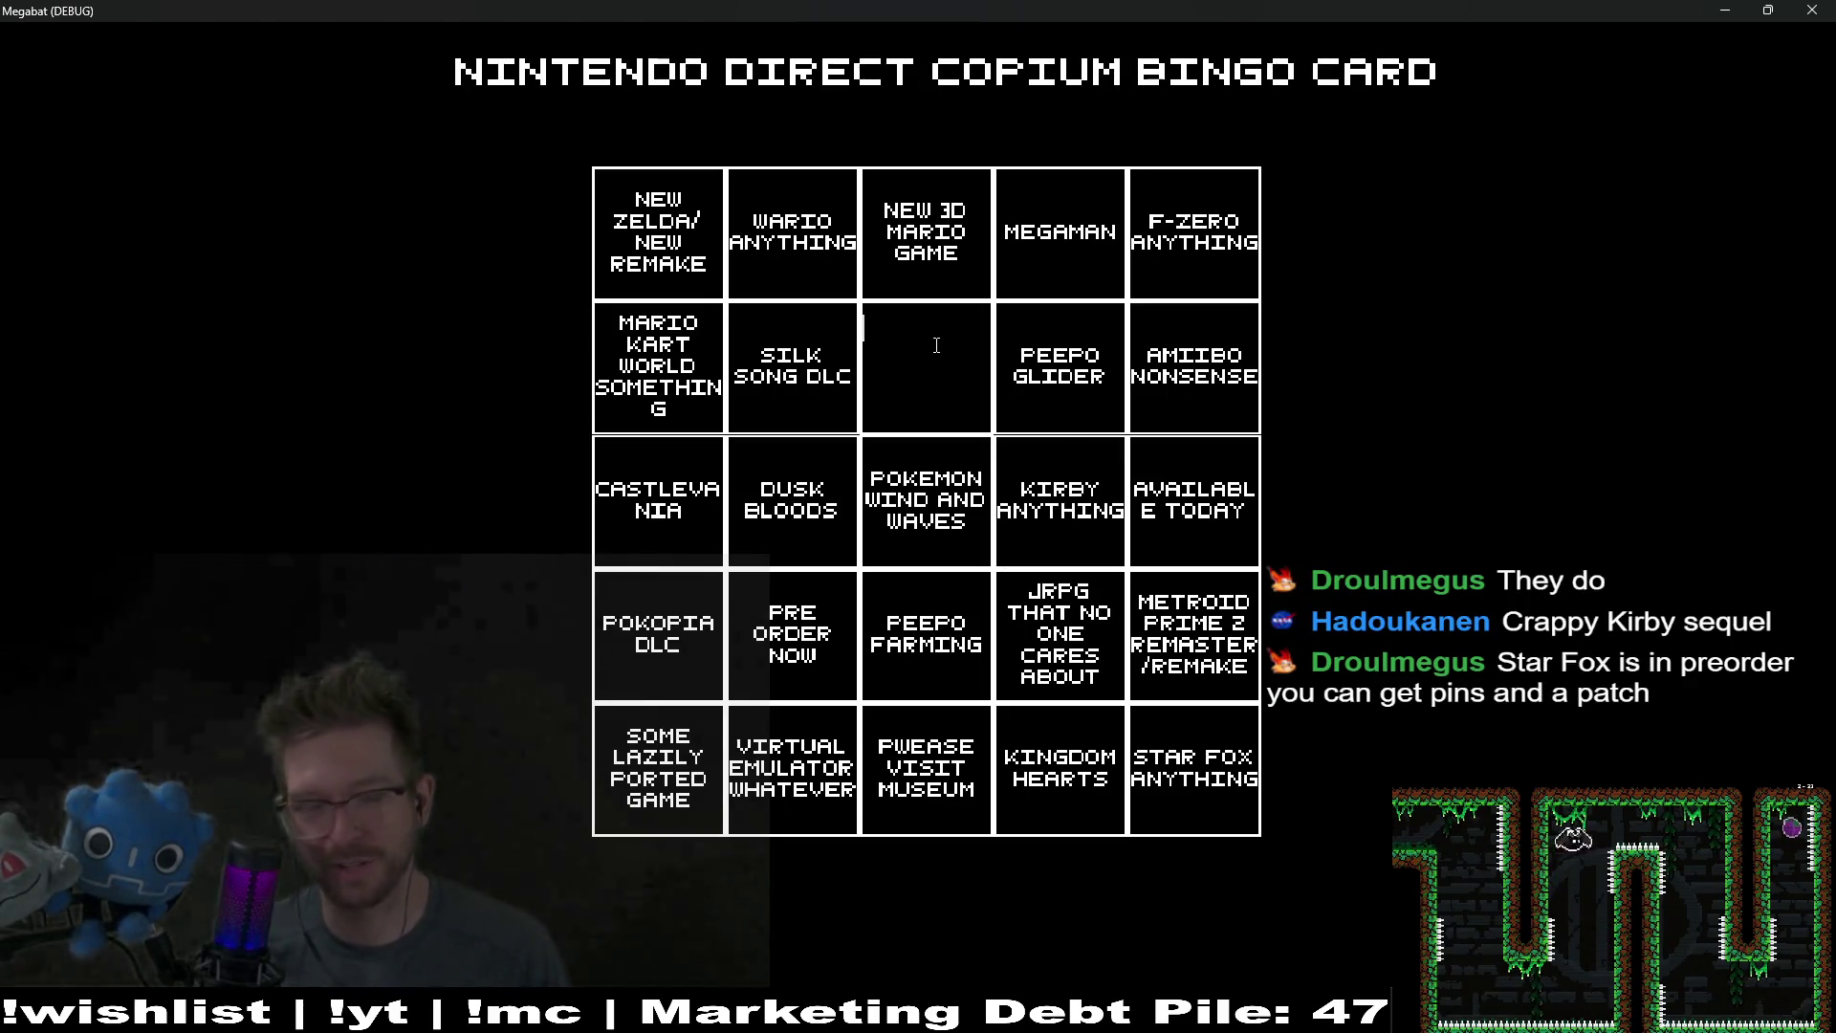
type("DONKE")
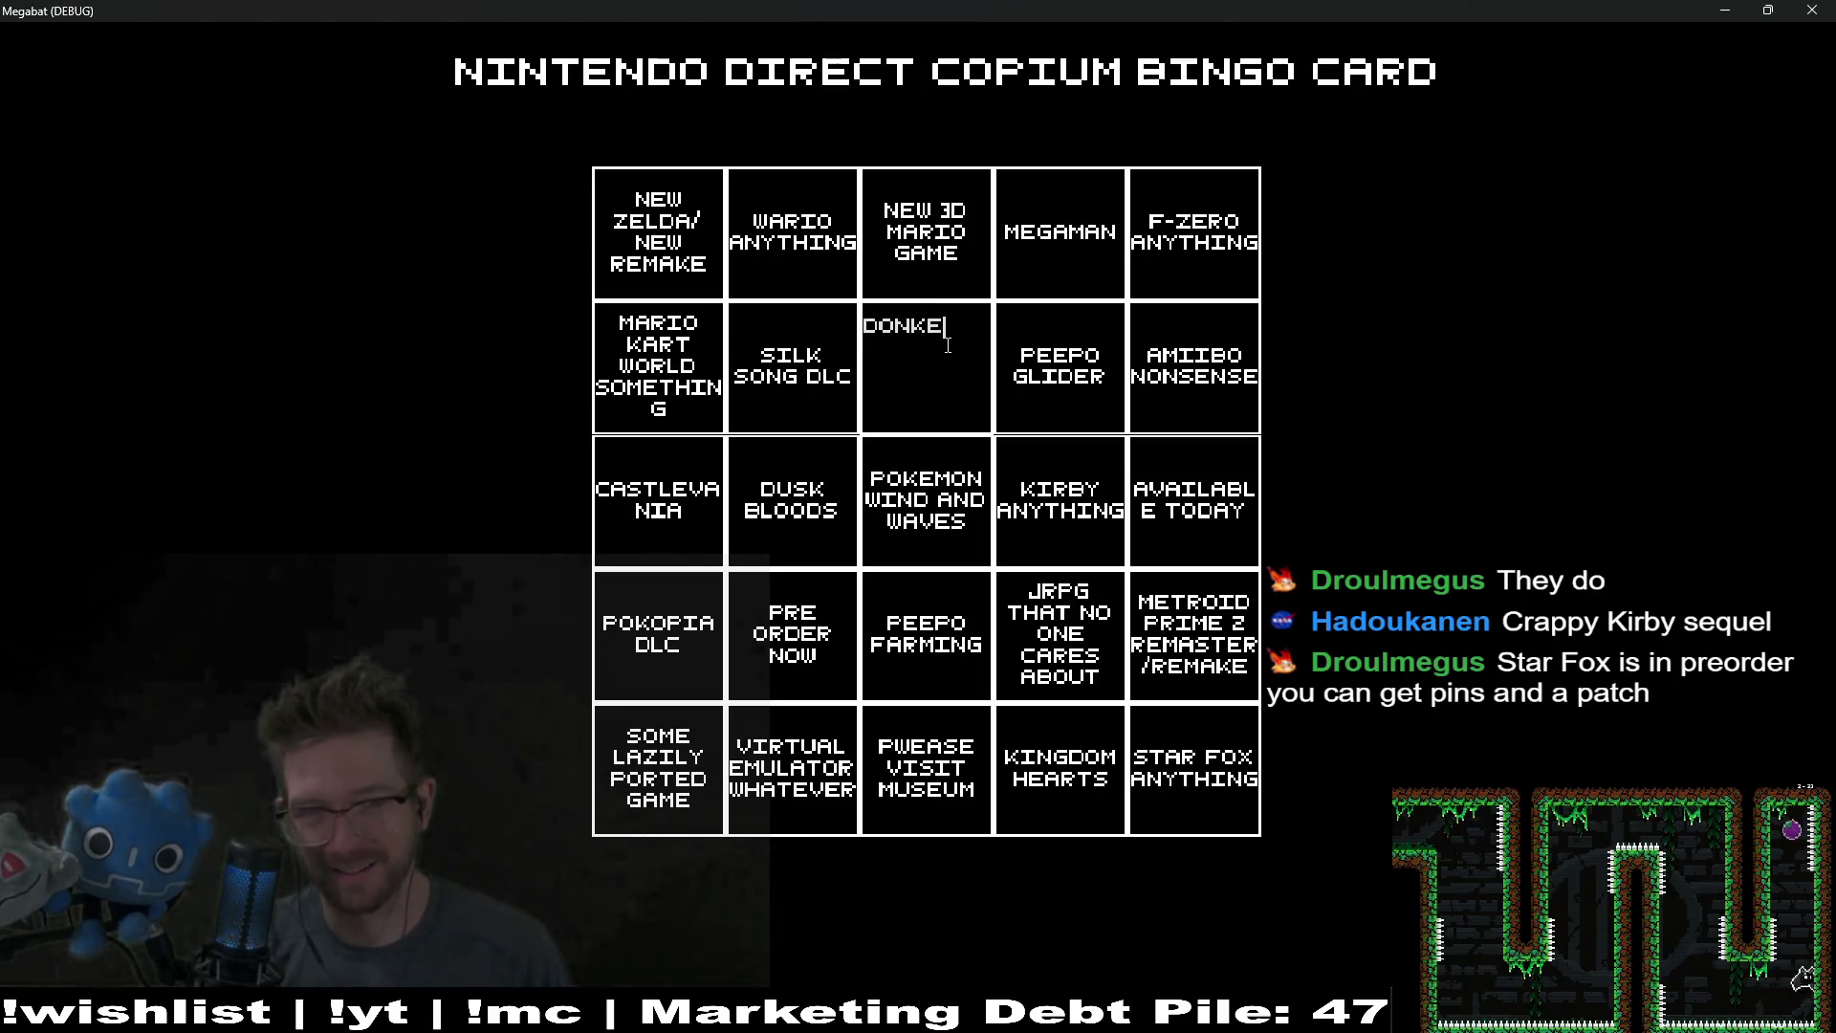
key("BackSpace")
key("BackSpace")
key("BackSpace")
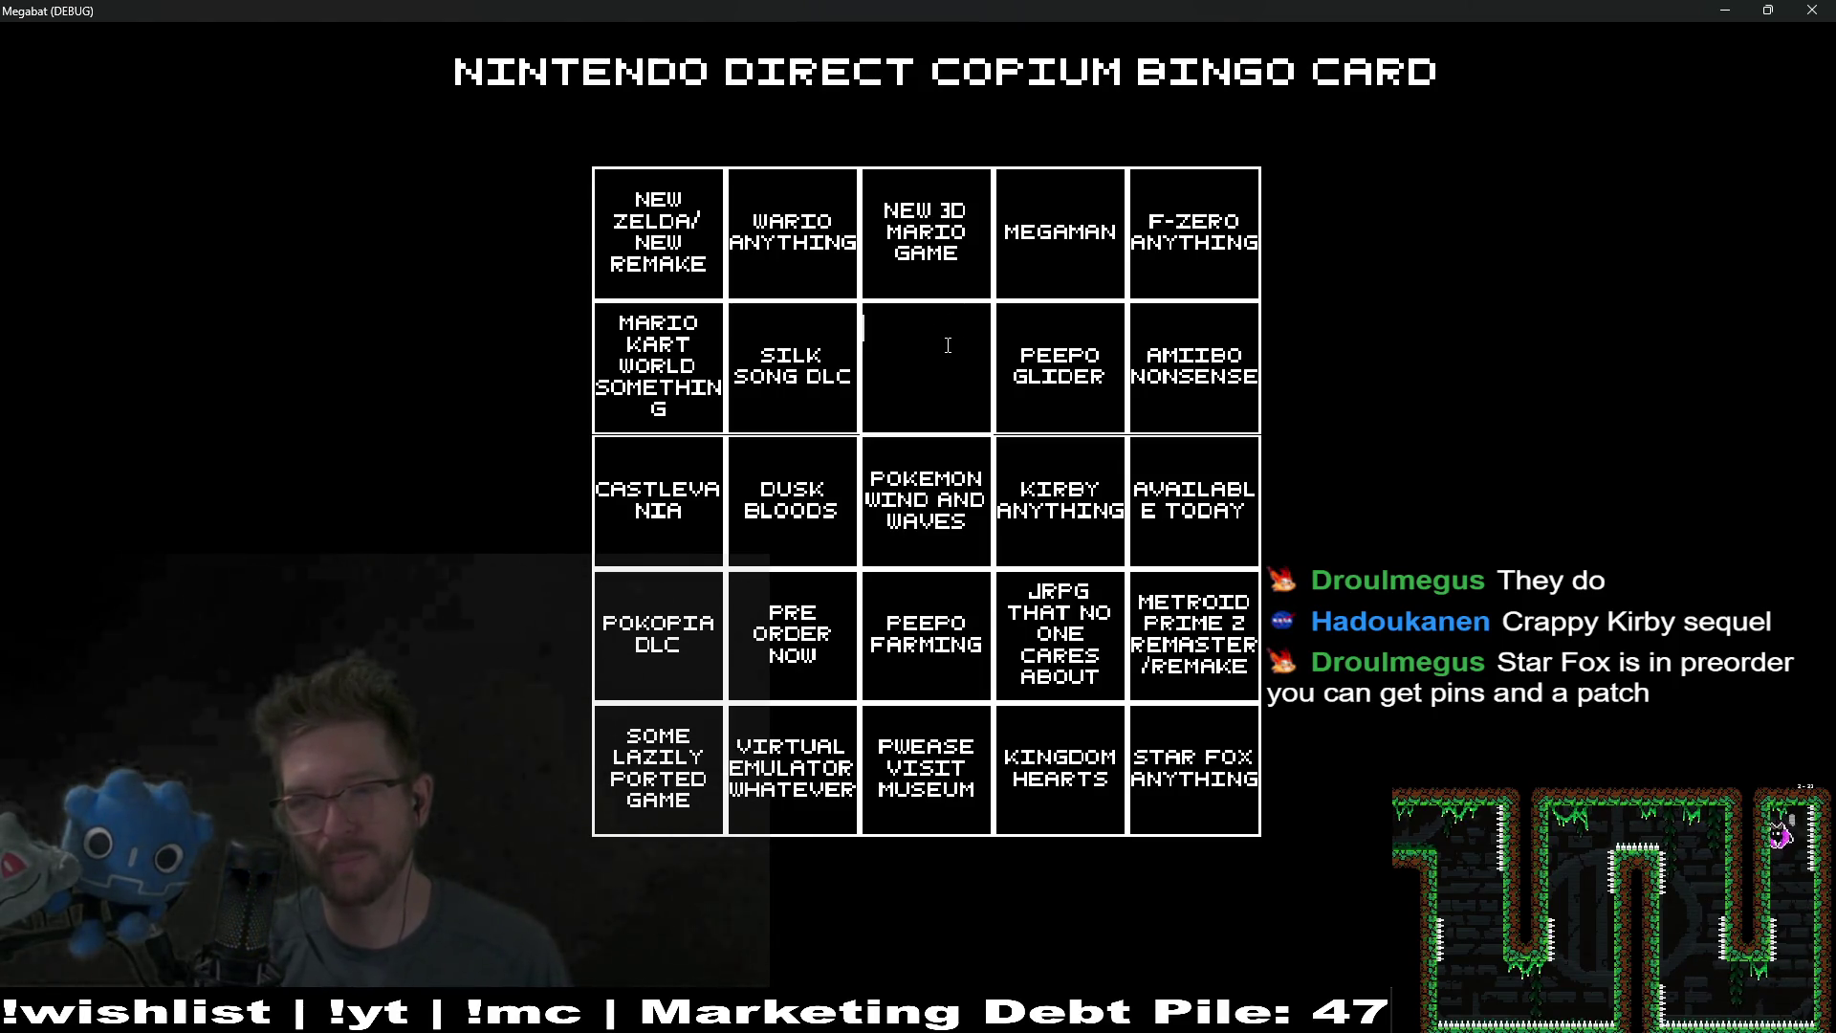
type("DON")
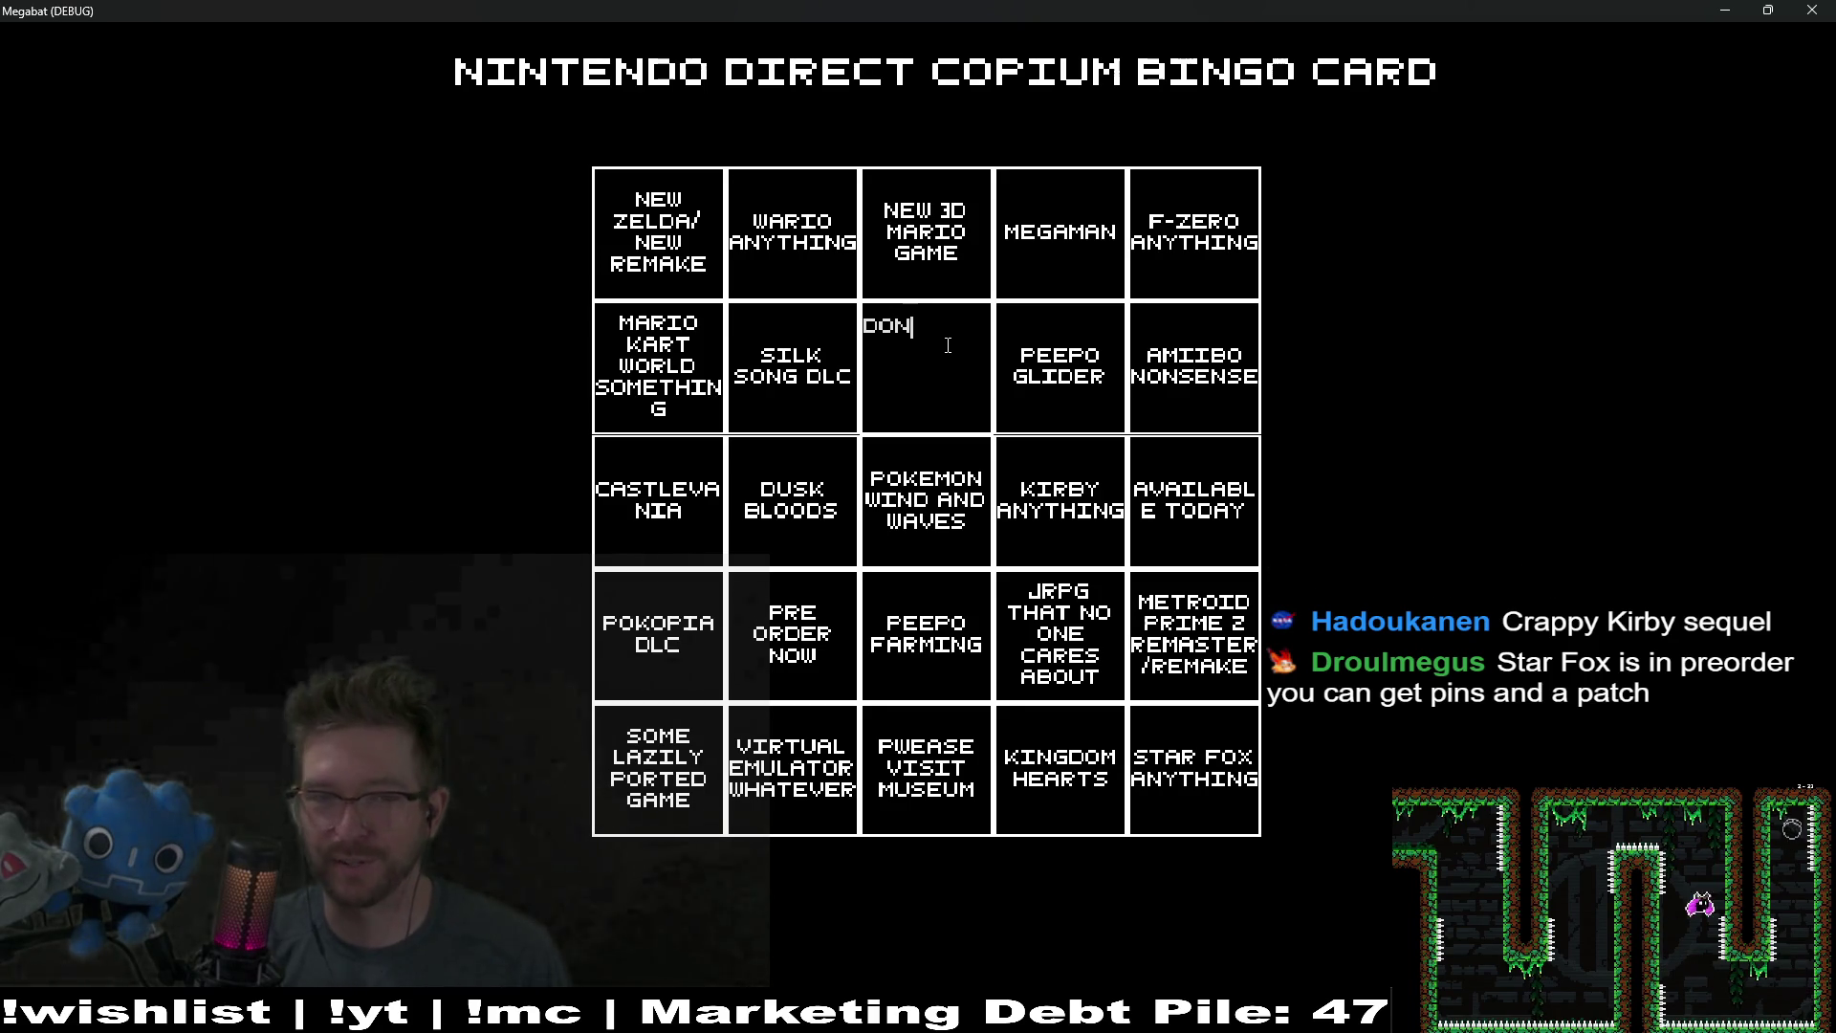
type("KEYANYTHING")
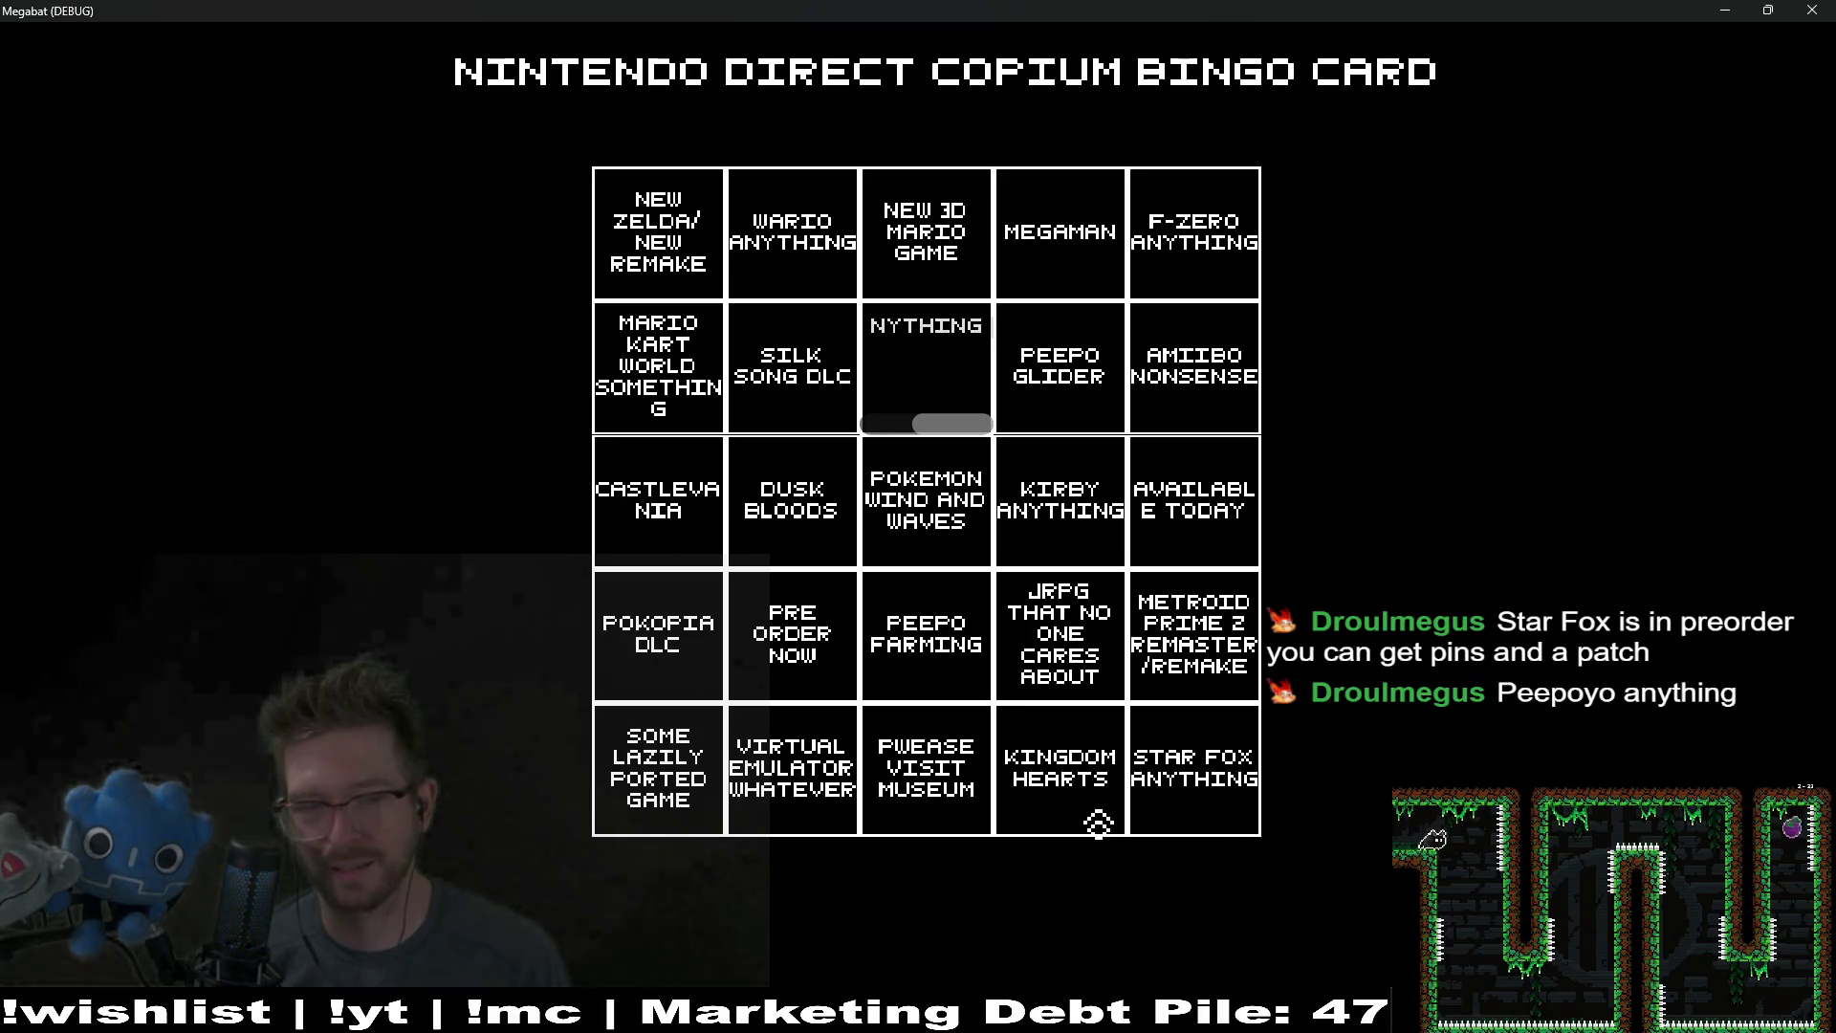
Step: Commit the Donkey square and add a comma to the MEGAMAN square
left_click(1075, 173)
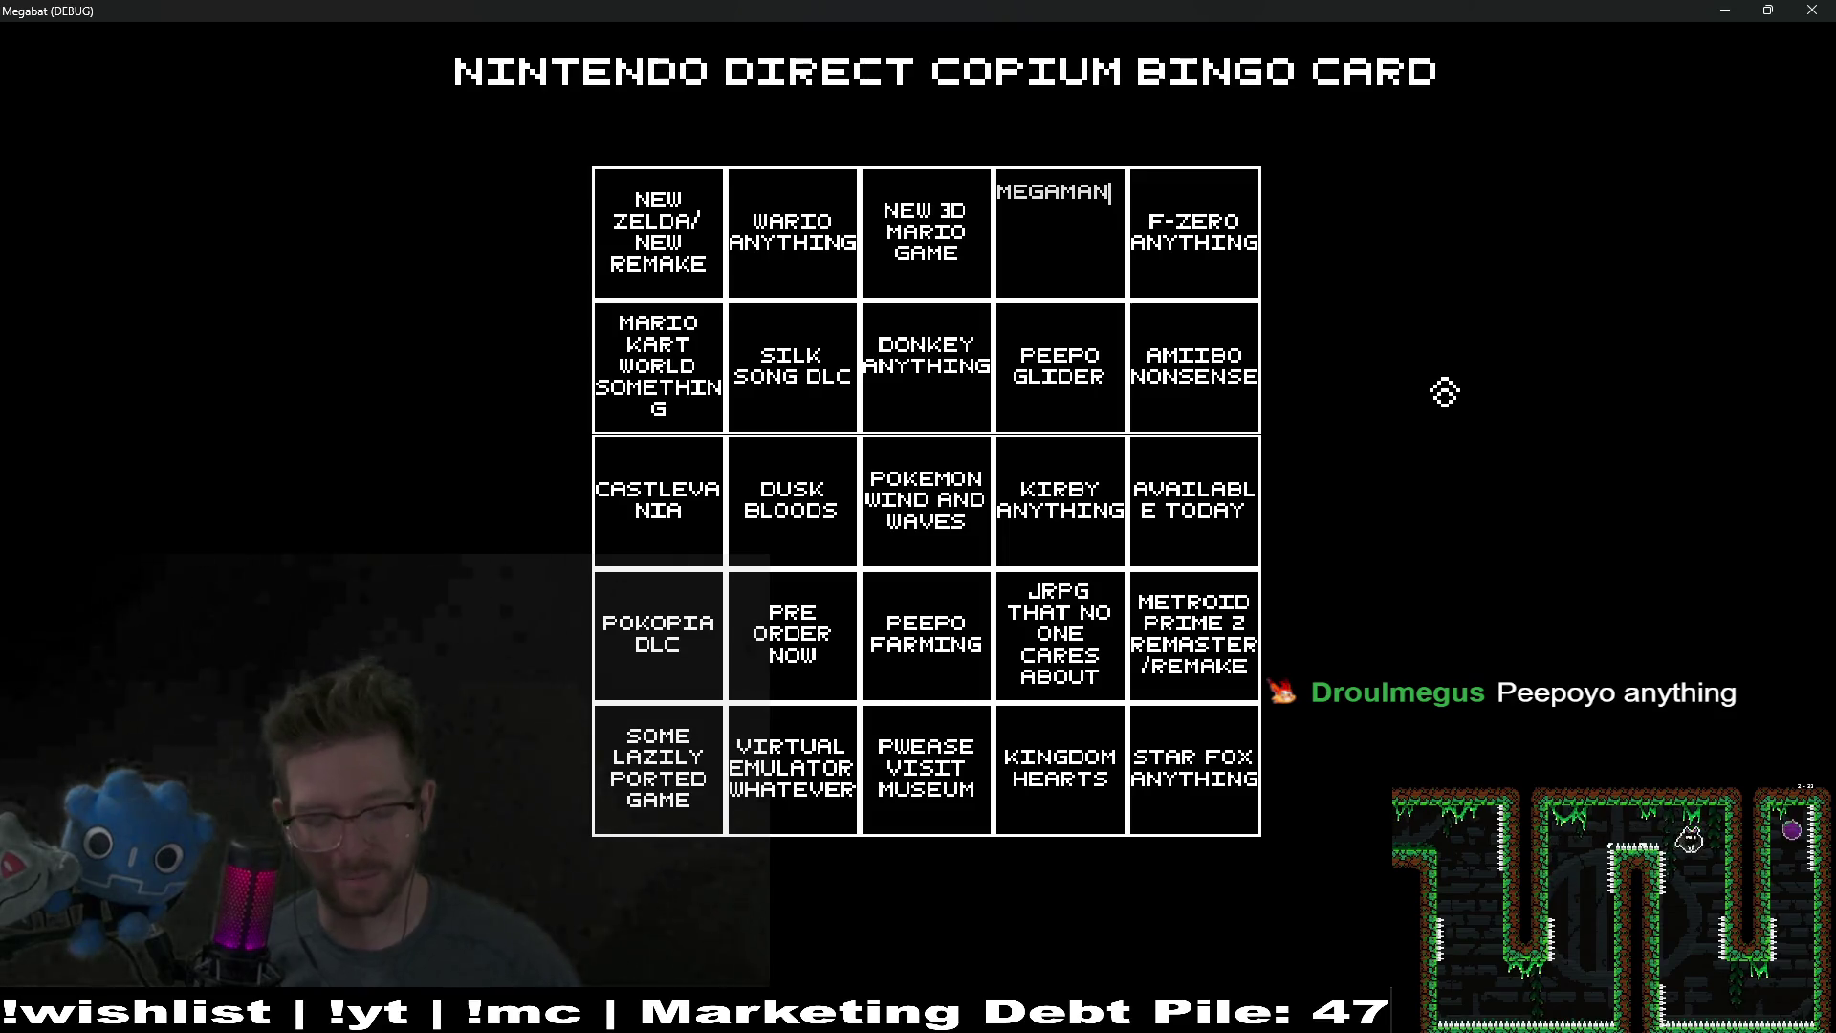
type(",")
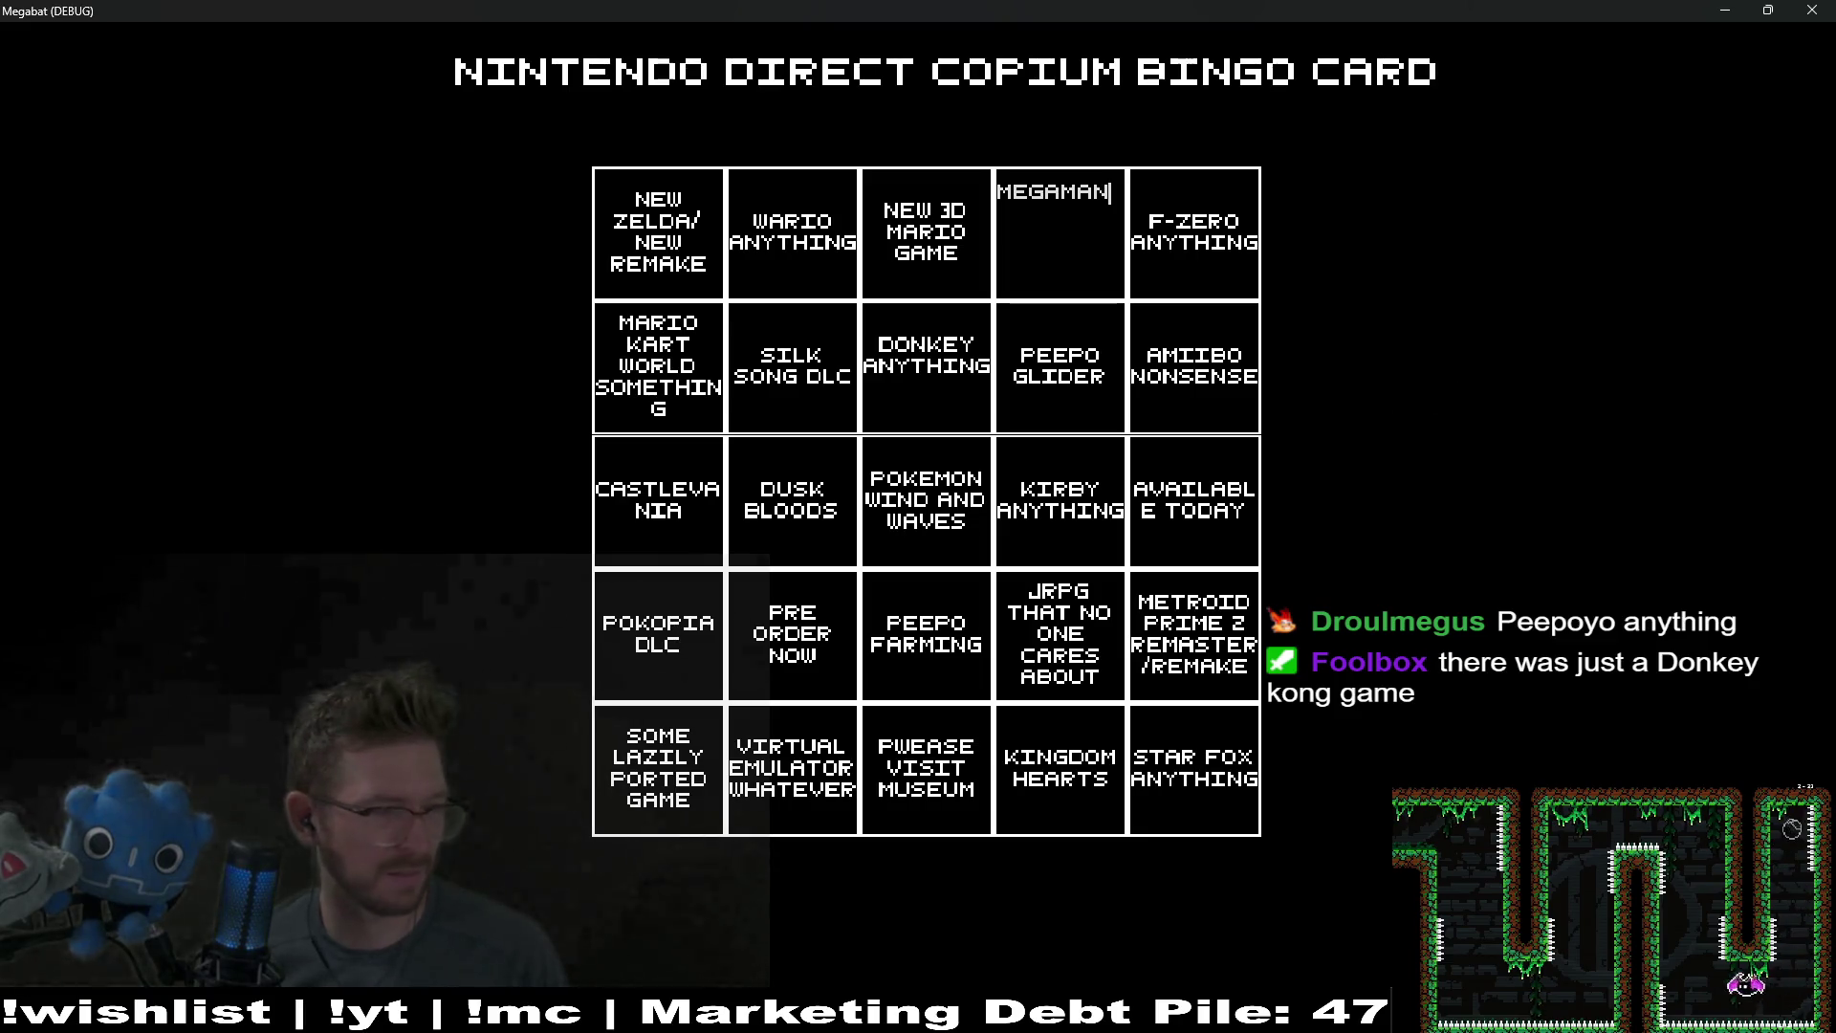
key("alt+Tab")
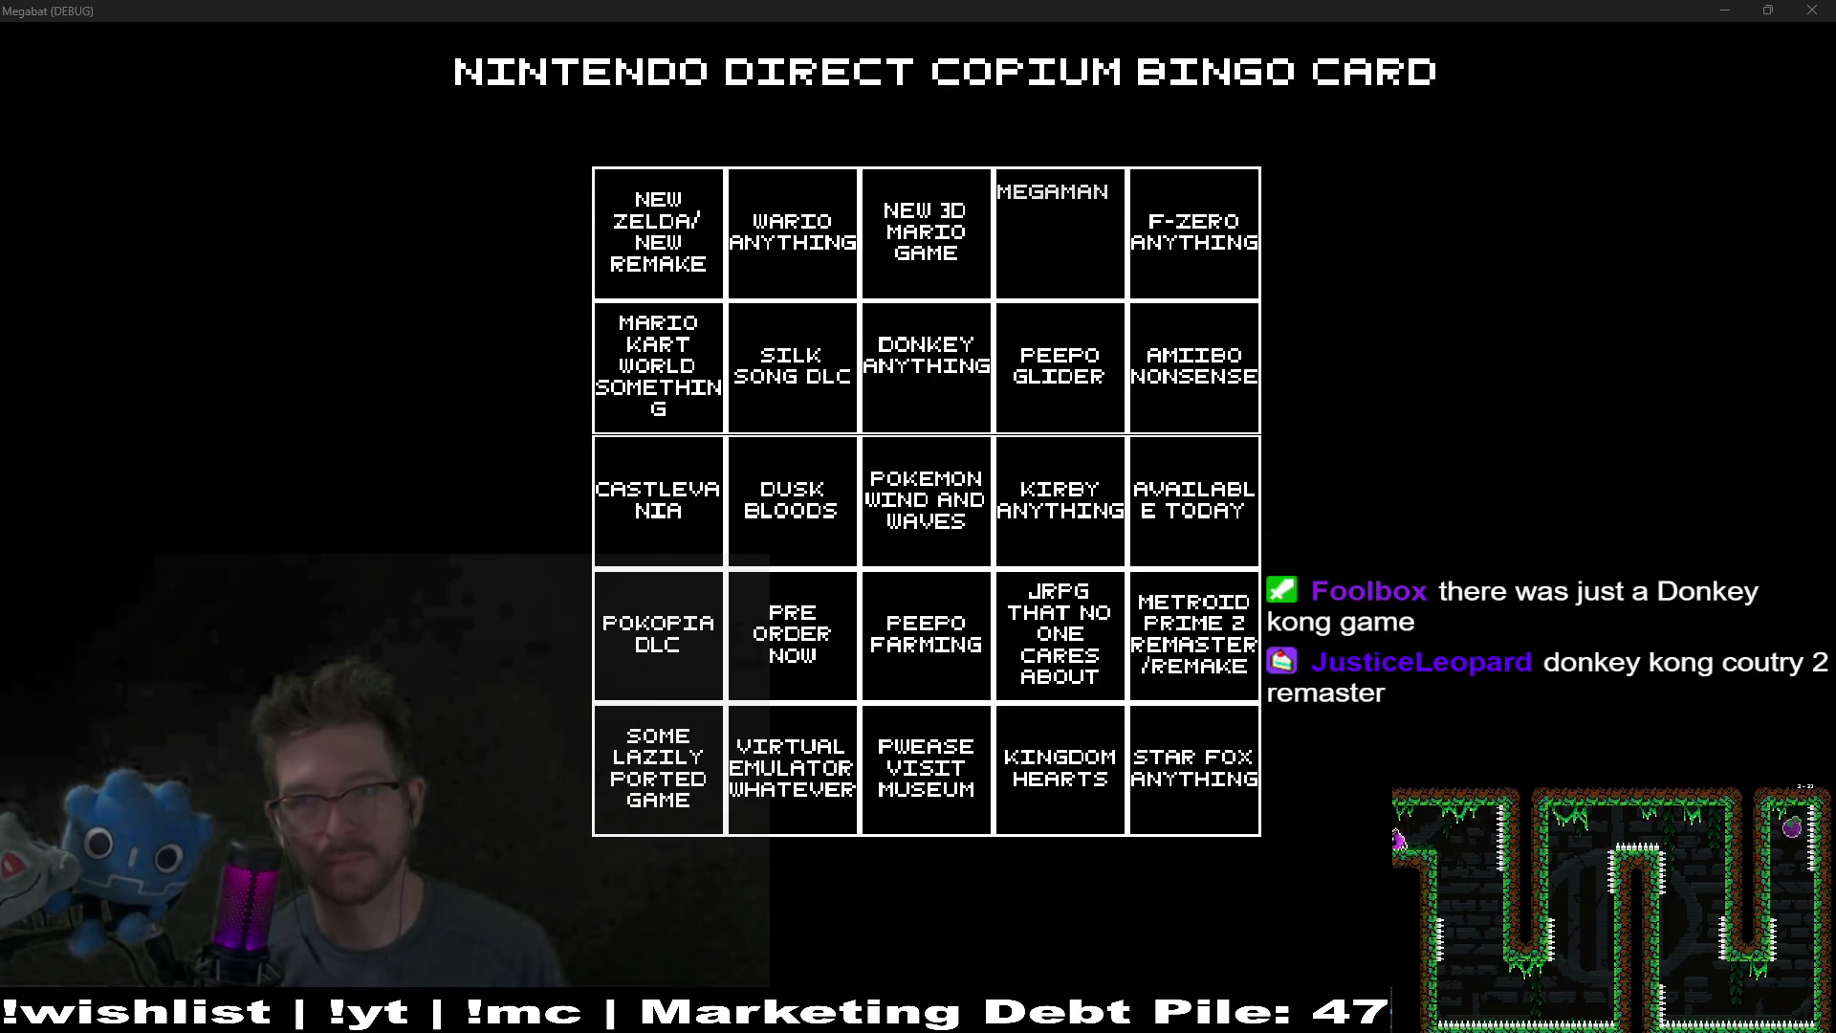
Step: Snip a rectangular screenshot covering the whole completed bingo card
key("alt+Tab")
key("Print")
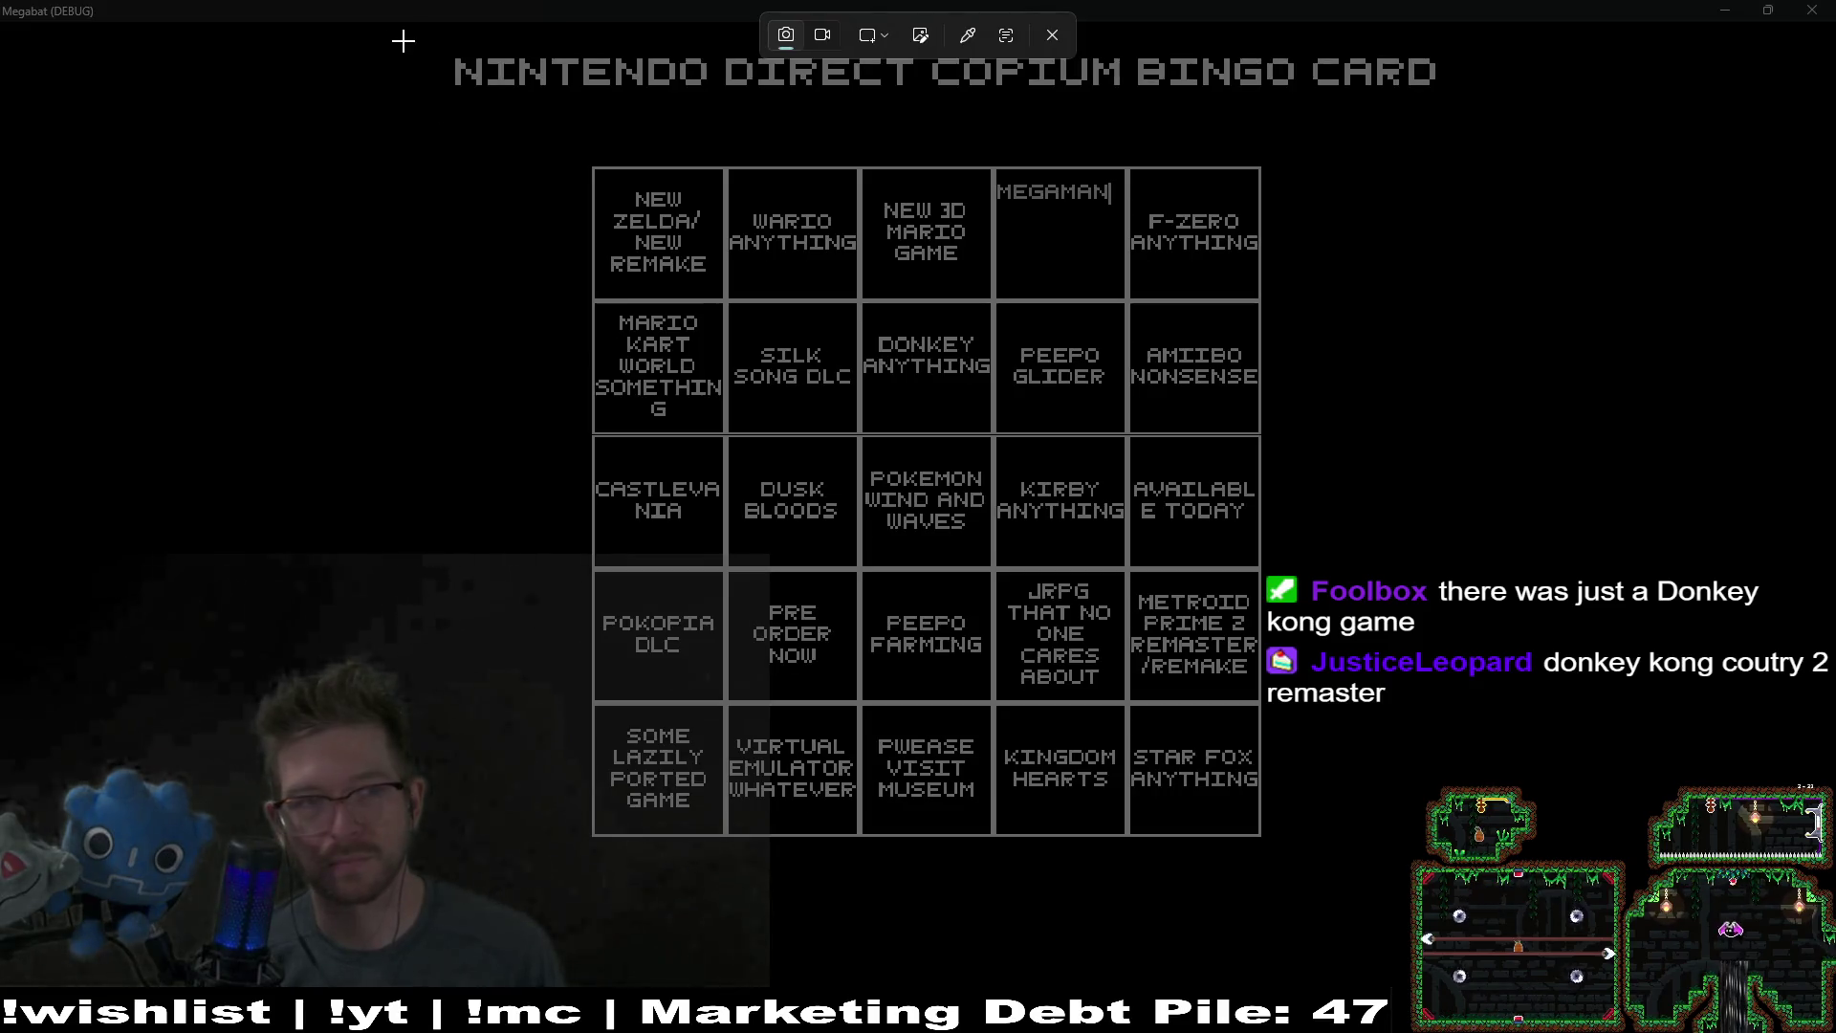
left_click_drag(412, 39, 1394, 882)
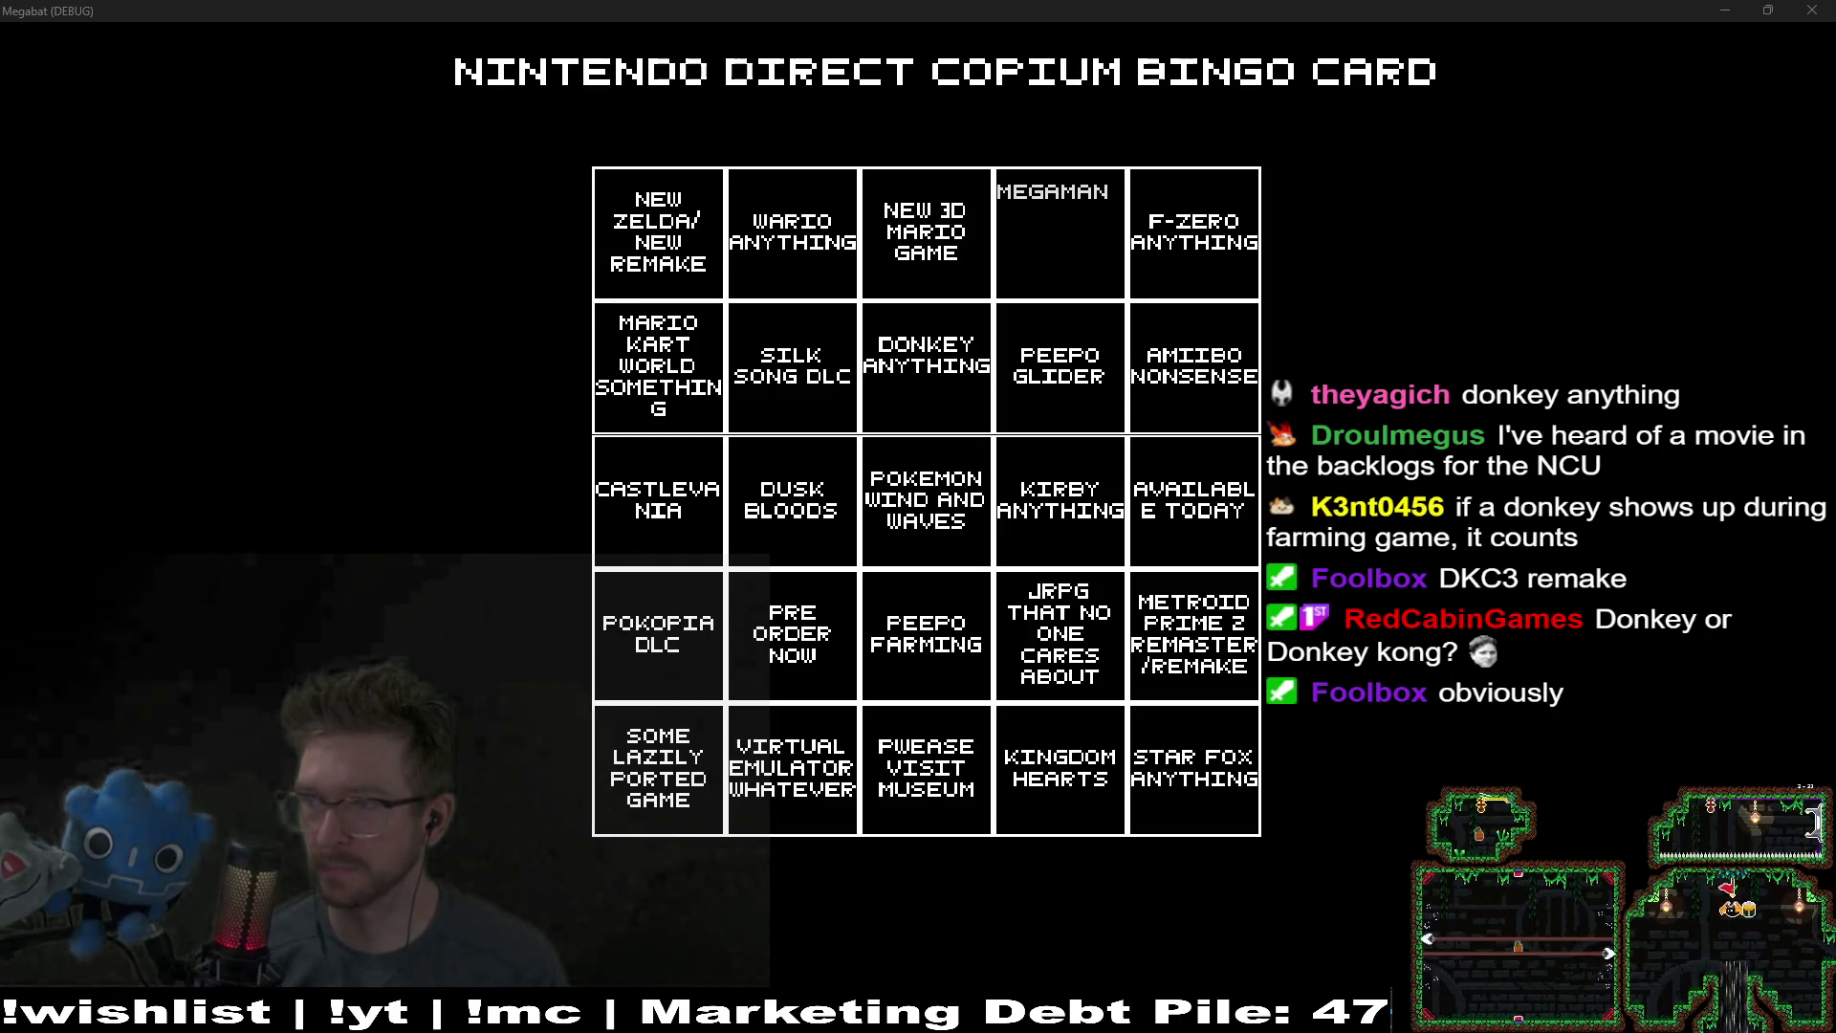
left_click(1110, 192)
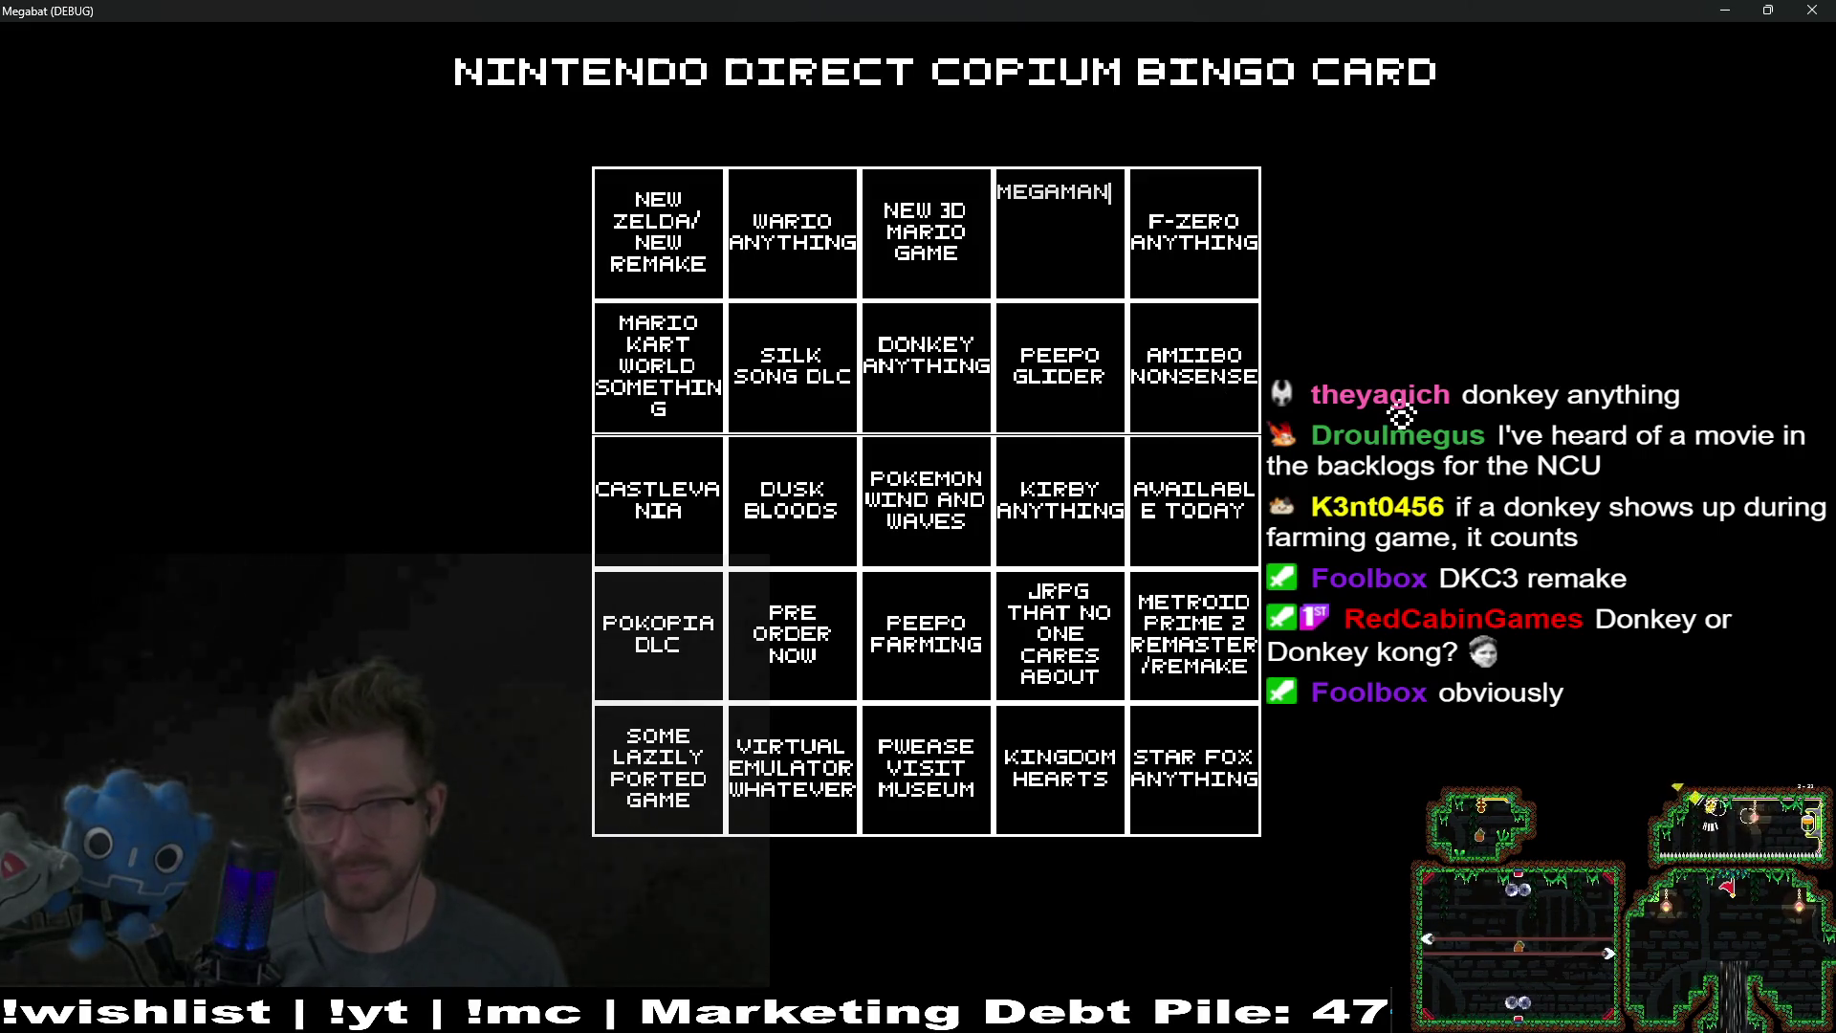
Step: Change the Donkey square to DONKEY KONG with ANYTHING on a second line
left_click(894, 359)
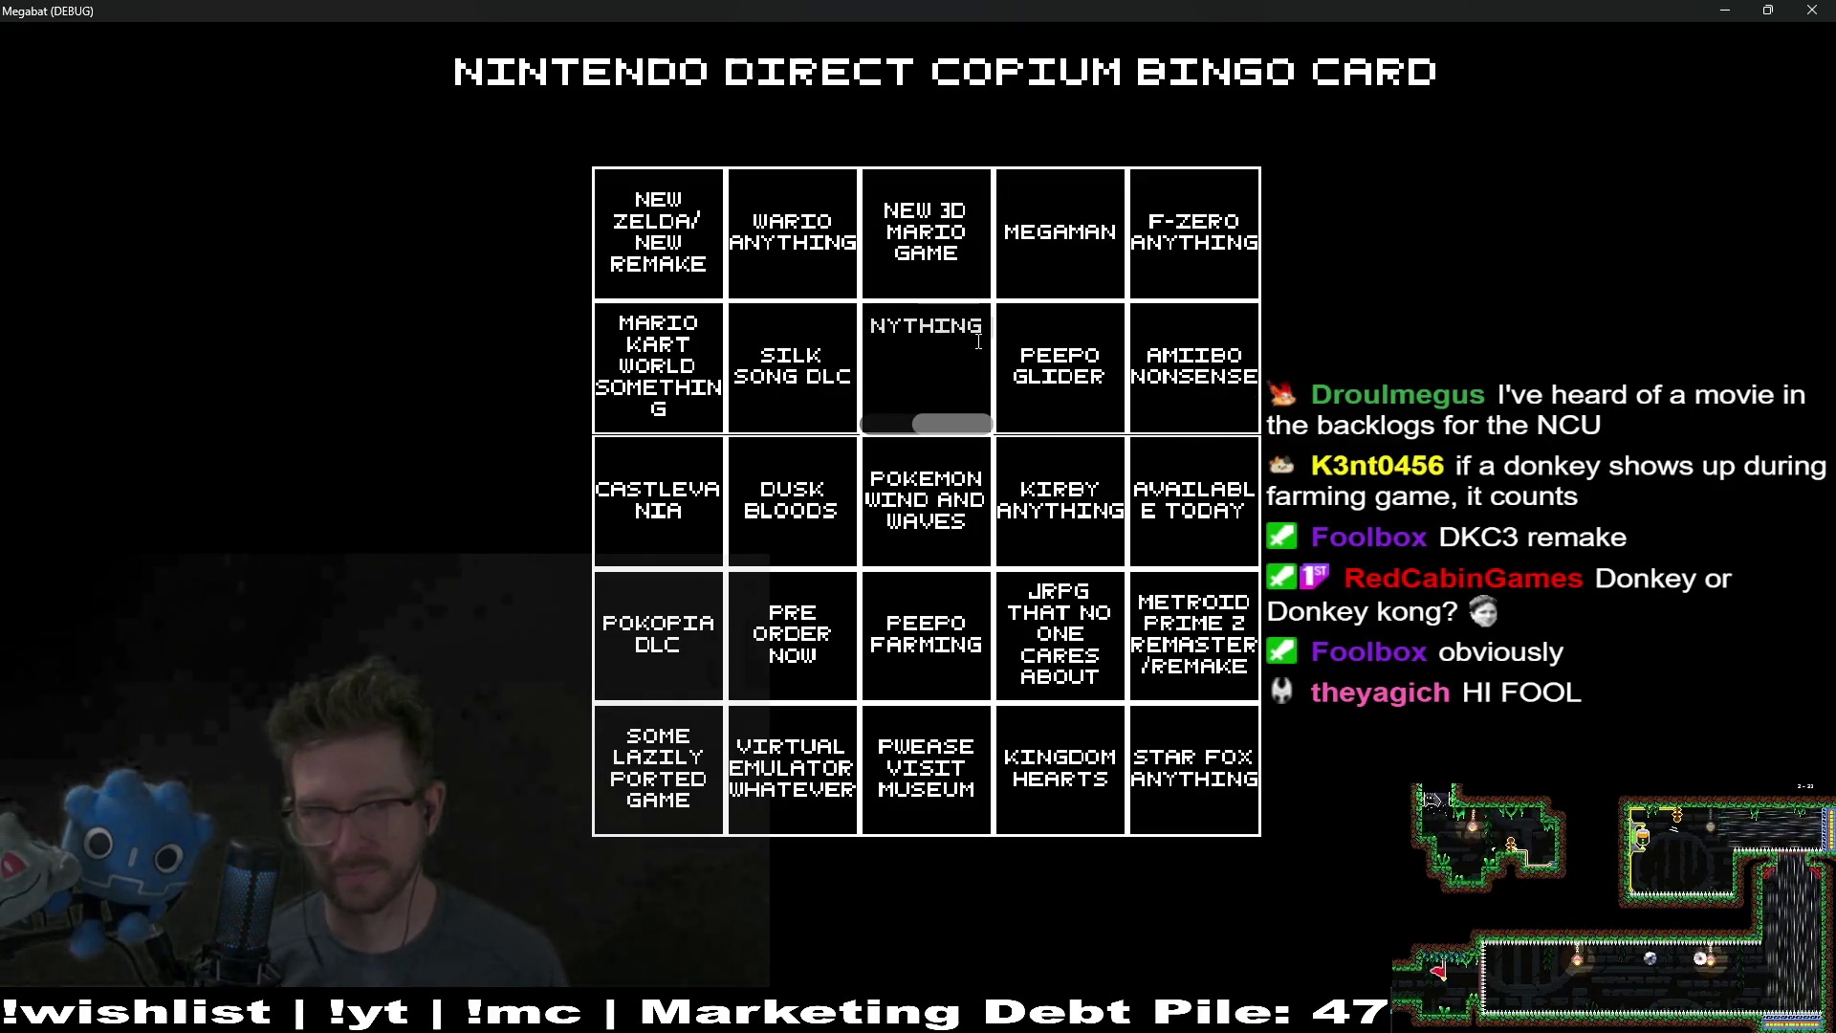
triple_click(978, 333)
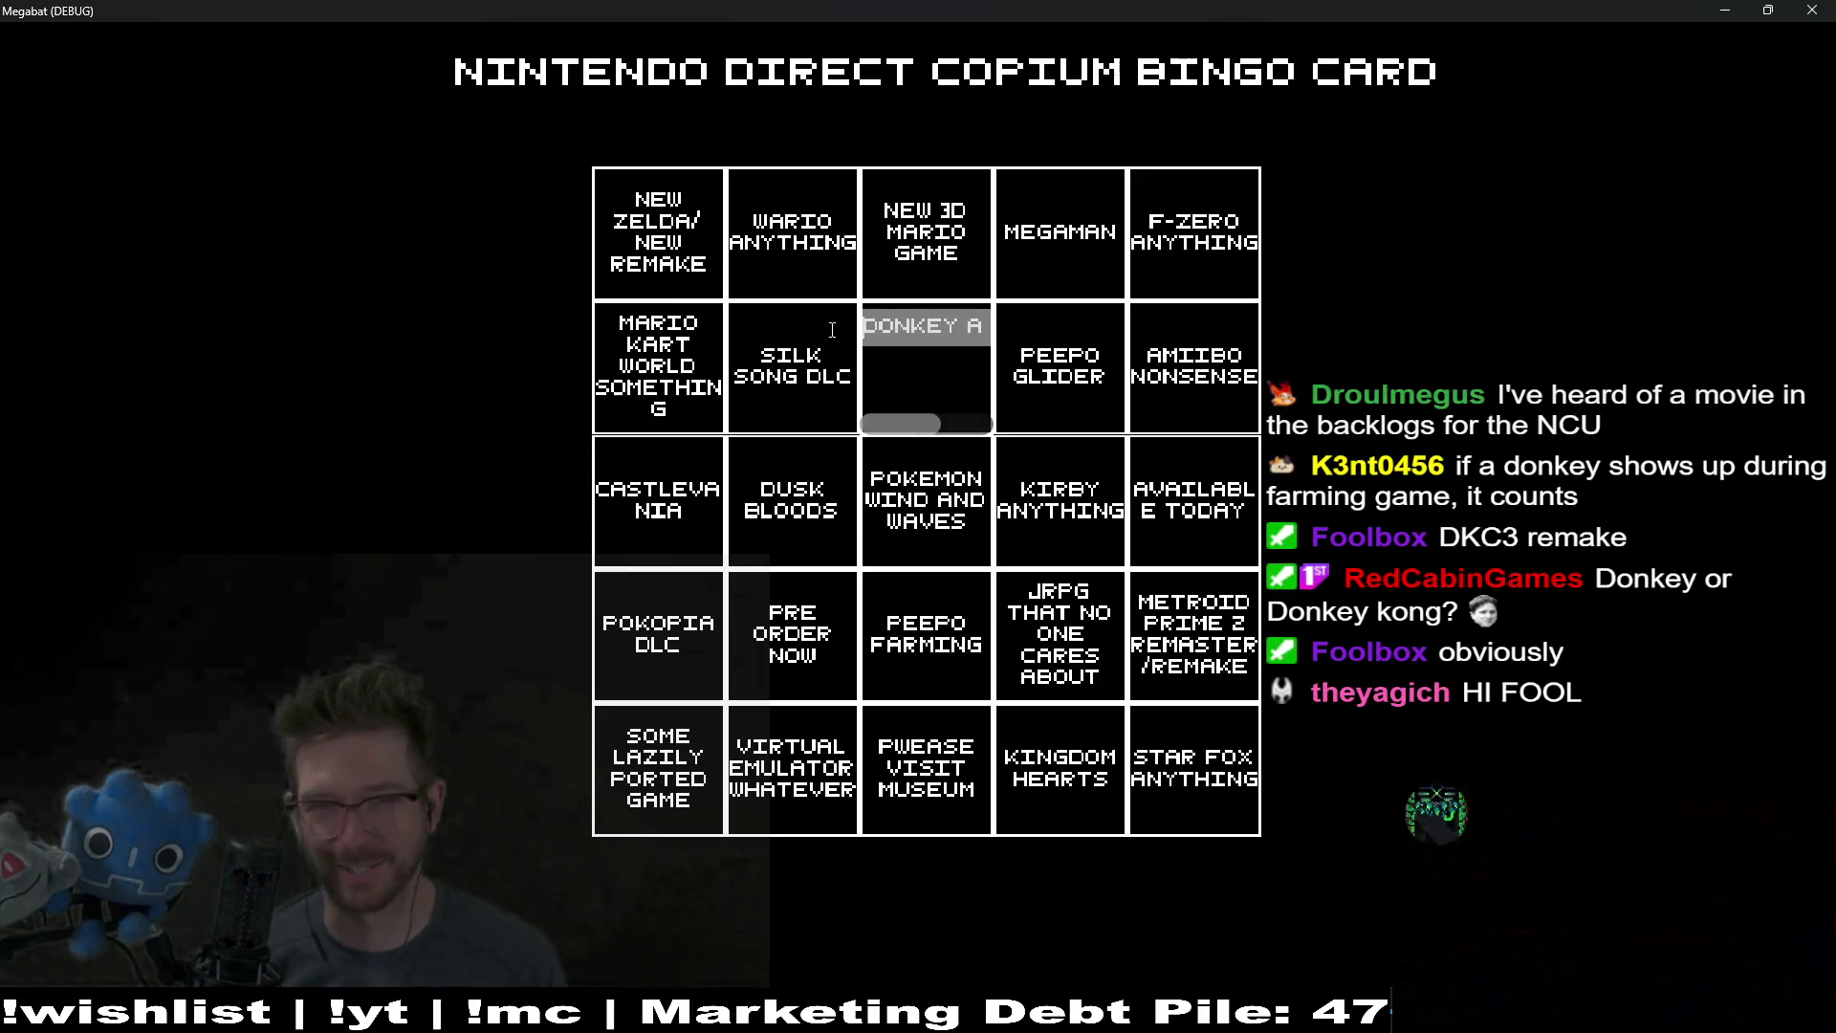
left_click(978, 333)
type("KONG")
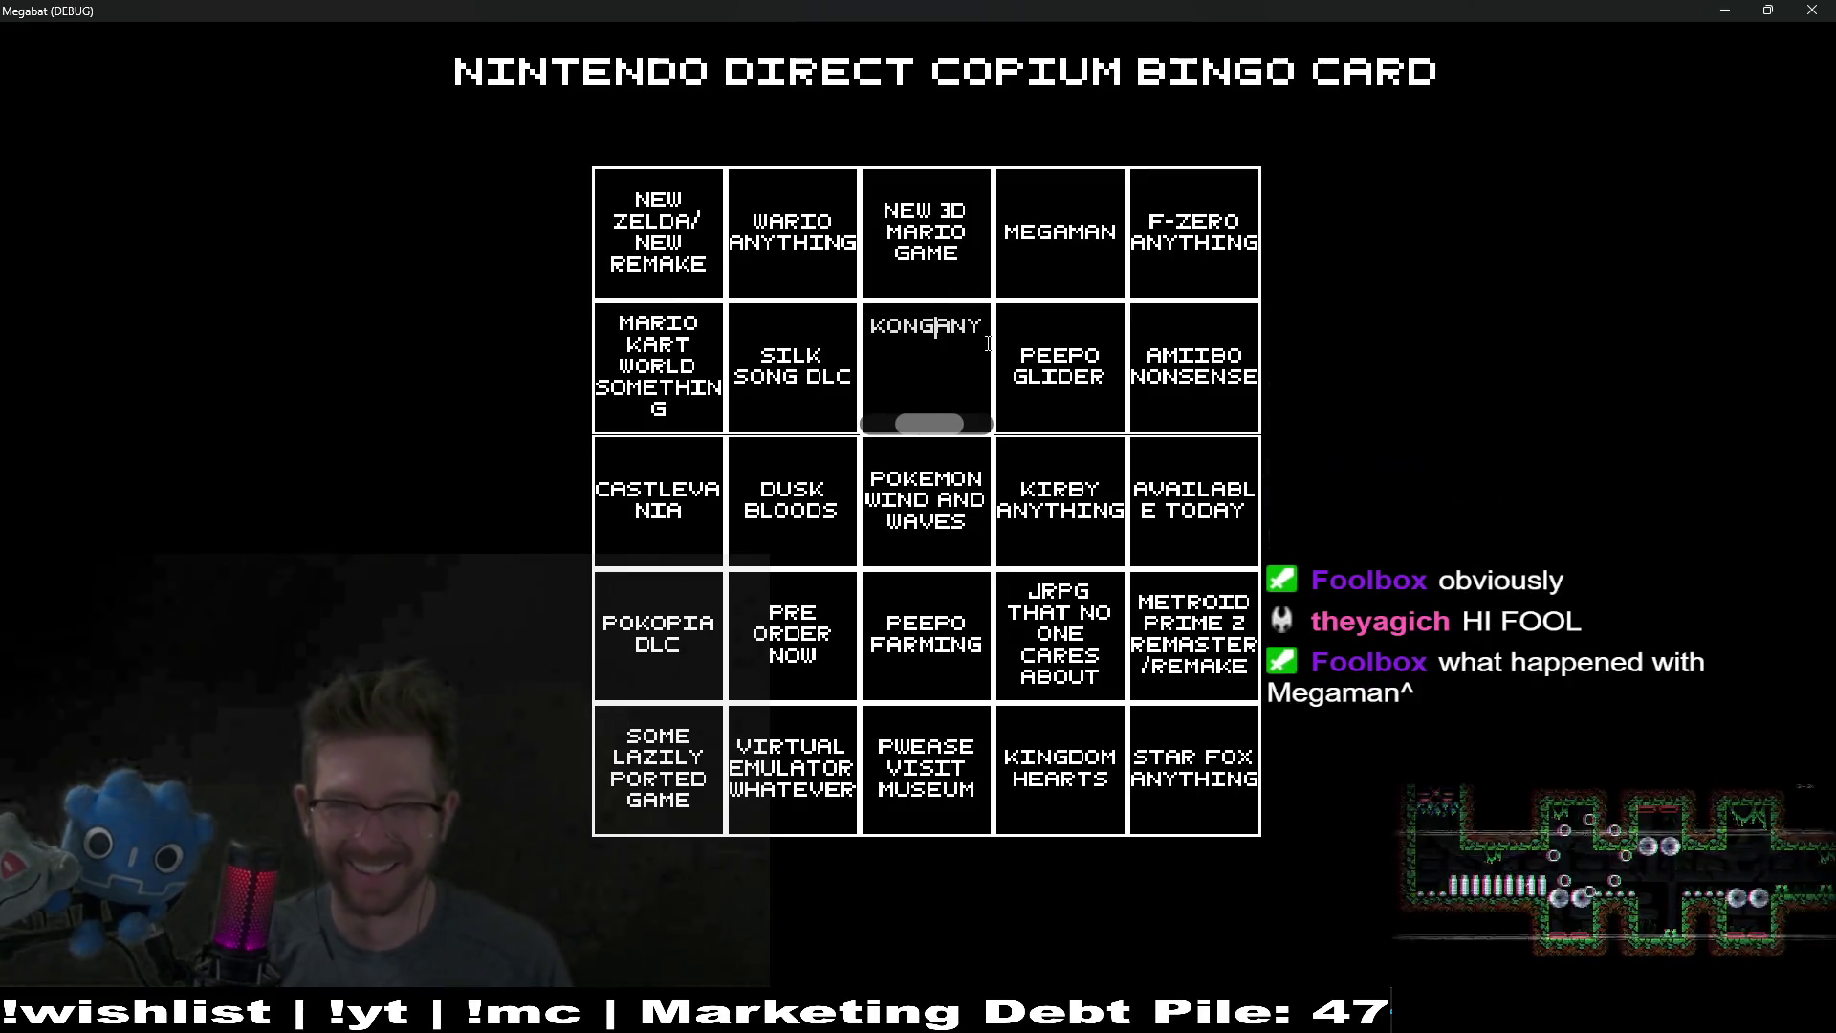
key("Return")
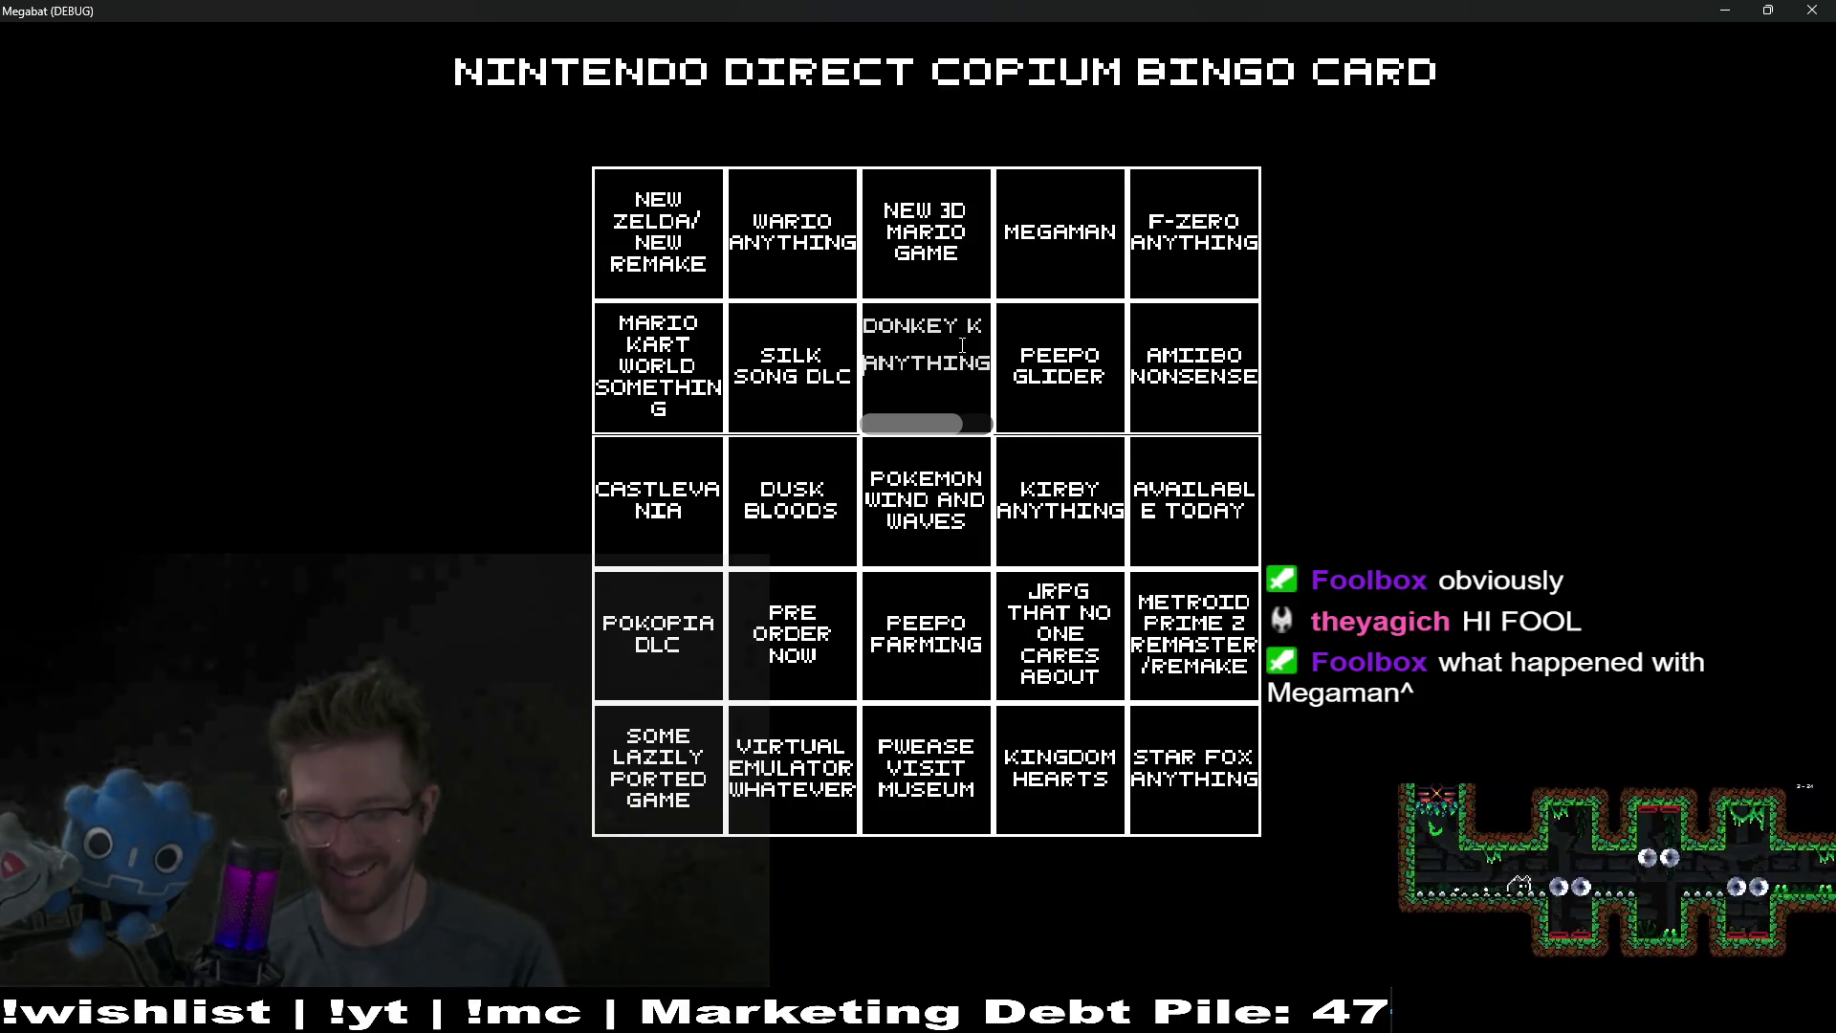
left_click(1086, 473)
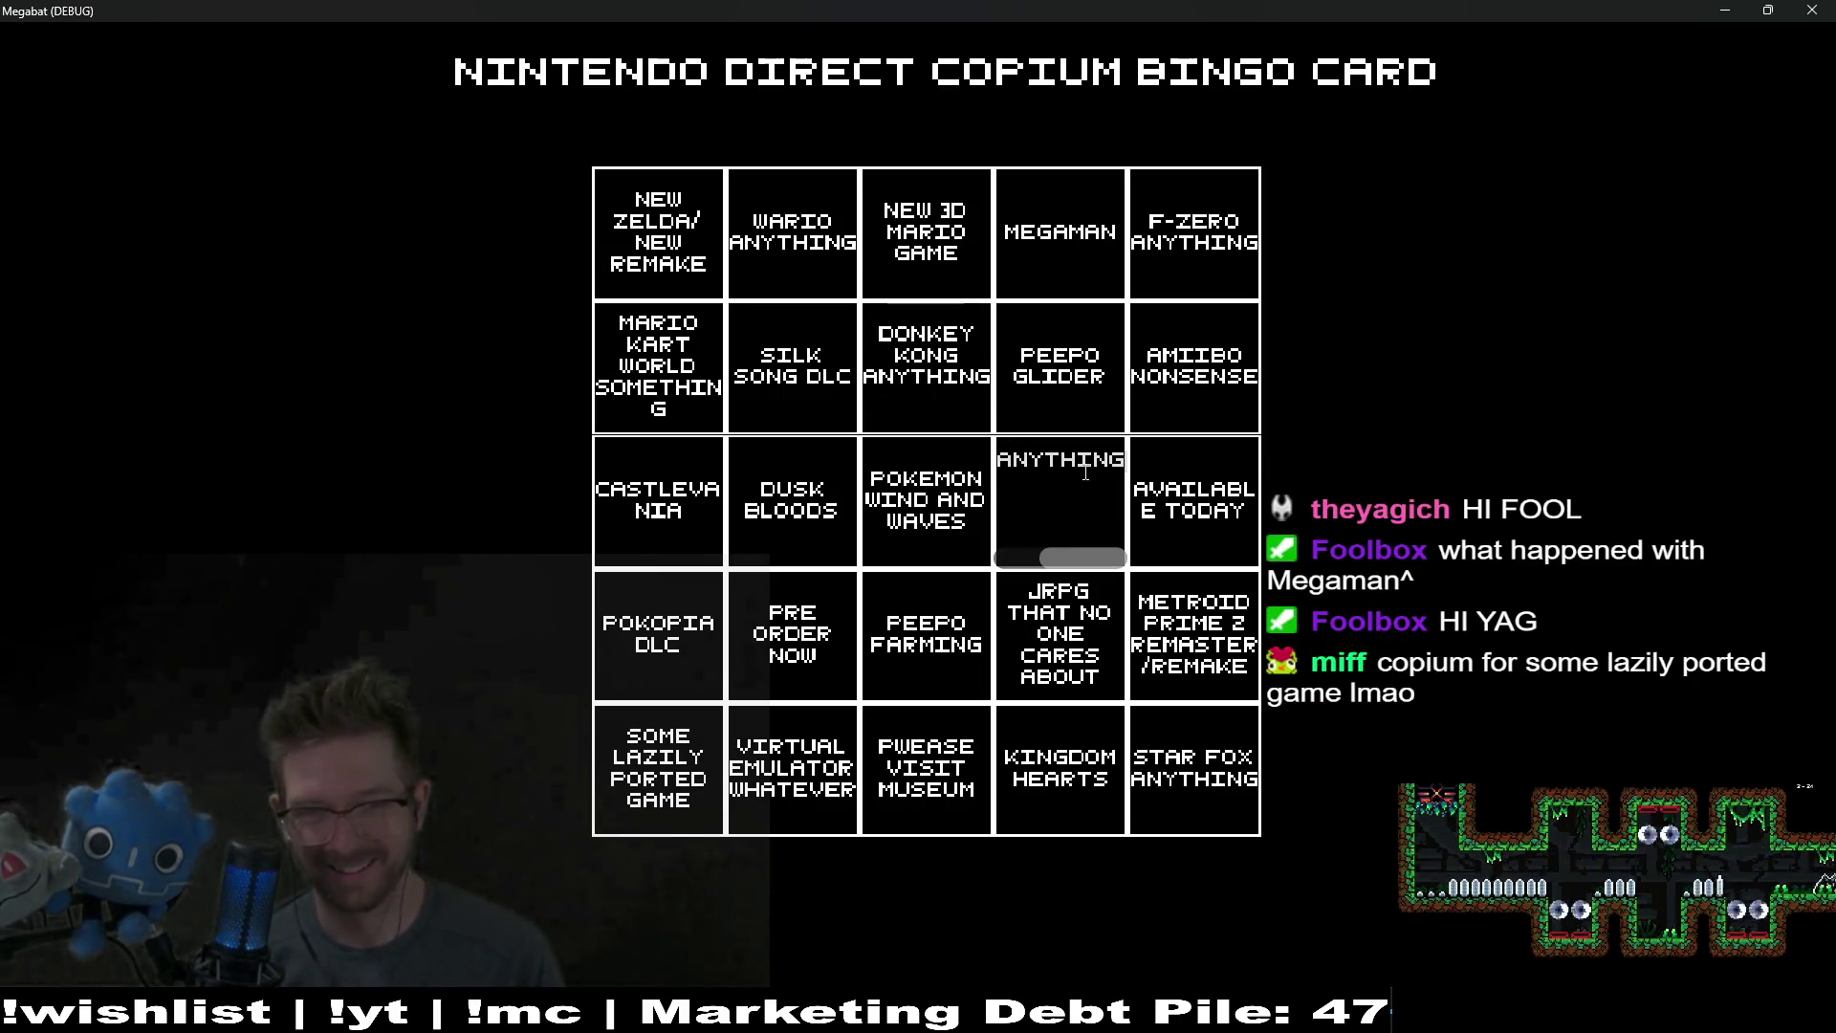
left_click(1234, 818)
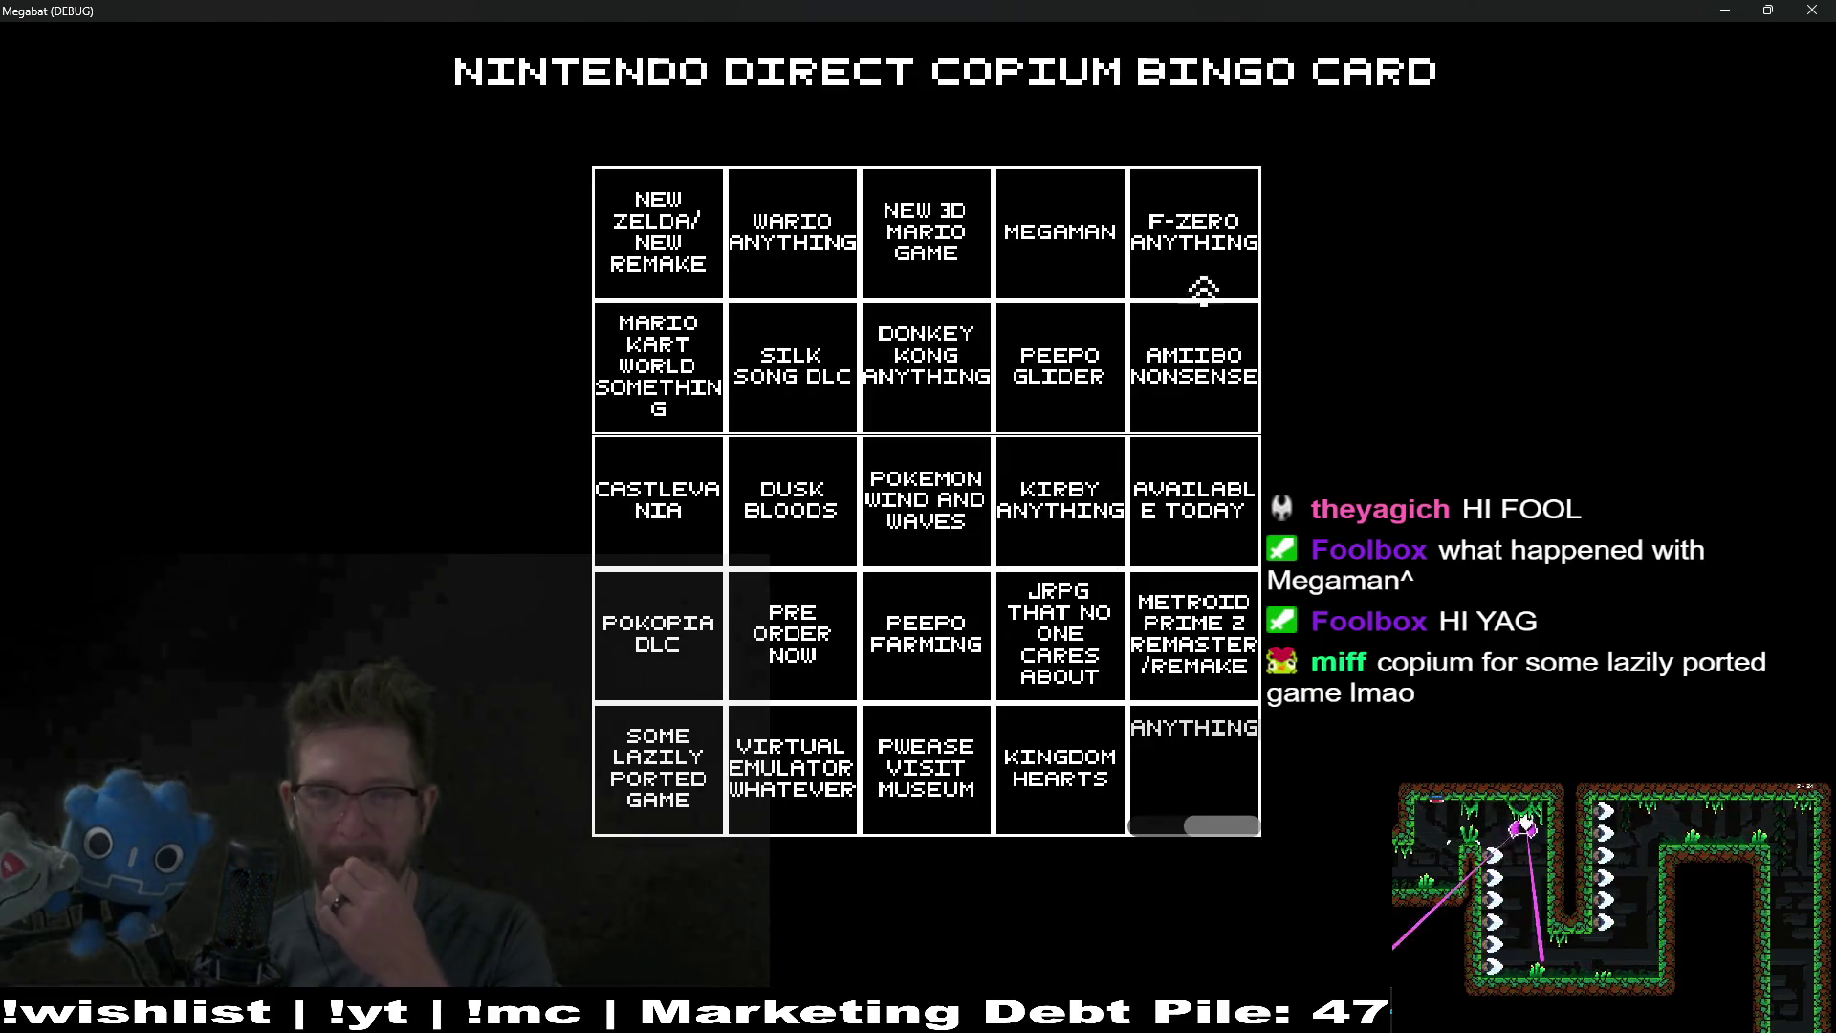
Step: Extend the Megaman square to MEGAMAN ANYTHING and move the captured card window aside
left_click(1102, 233)
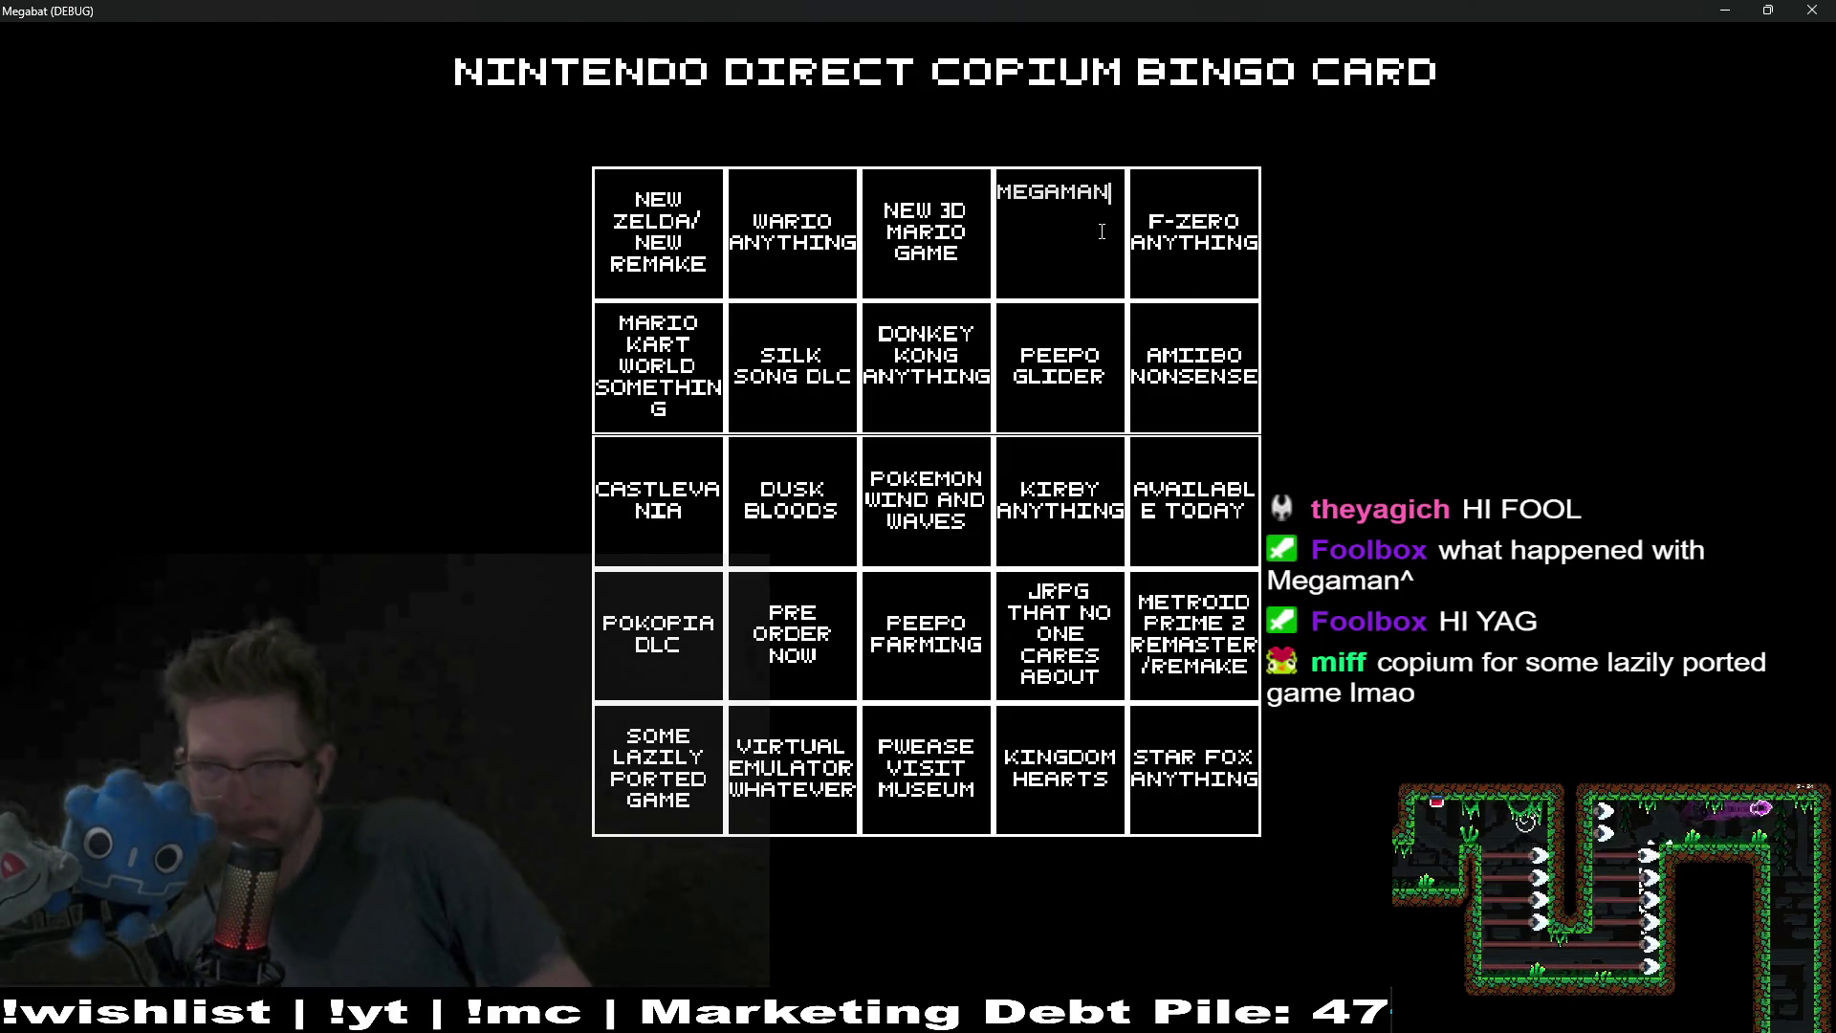
type("AN ANYTH")
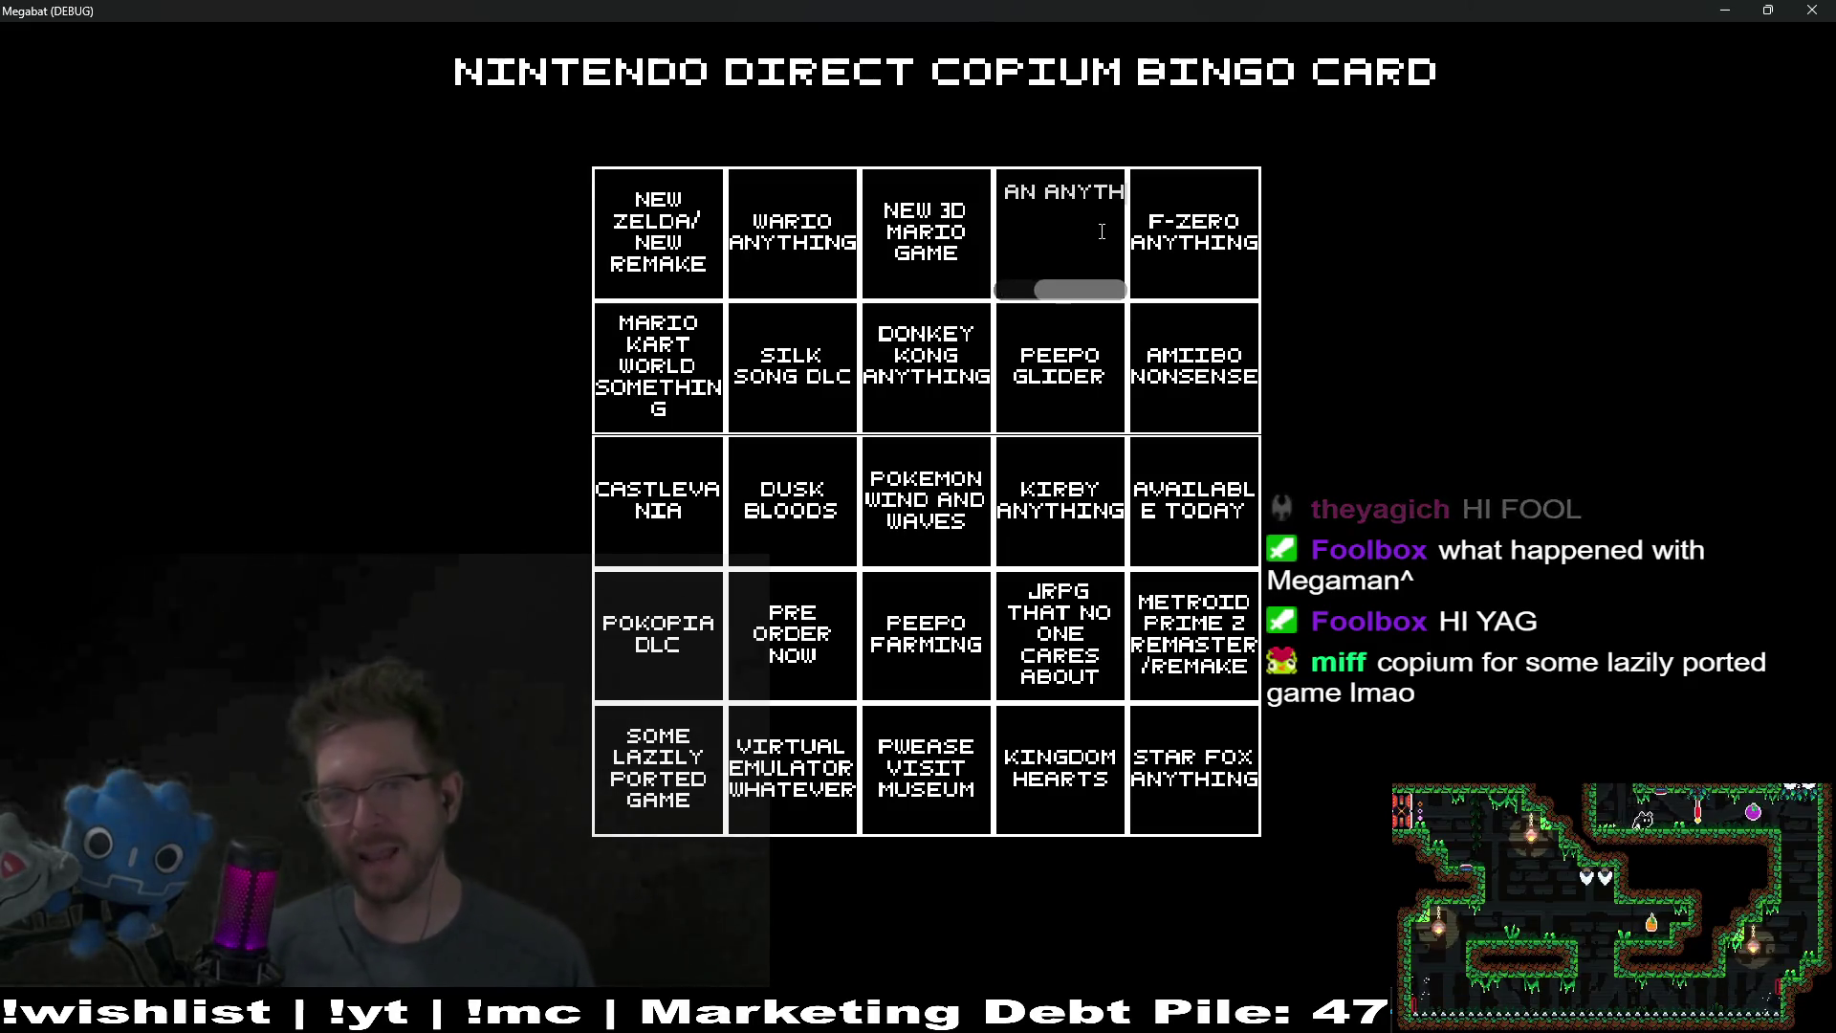
type("ING")
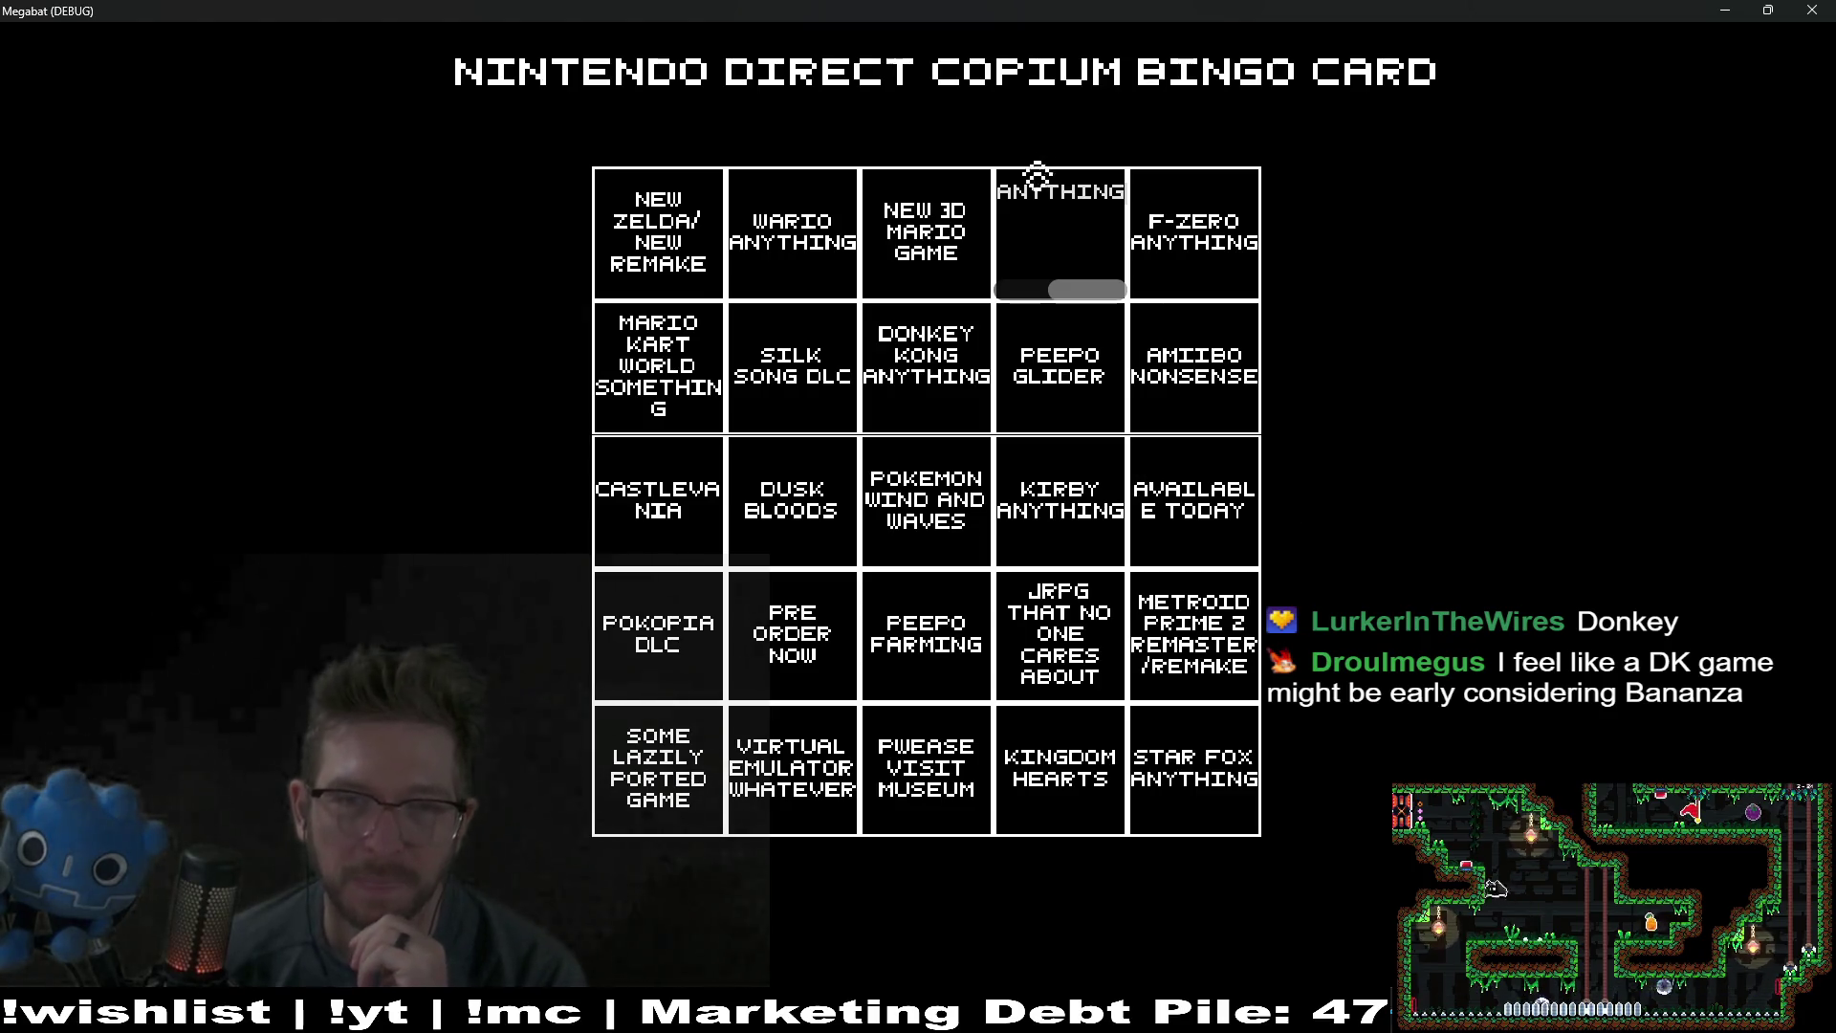
left_click(982, 195)
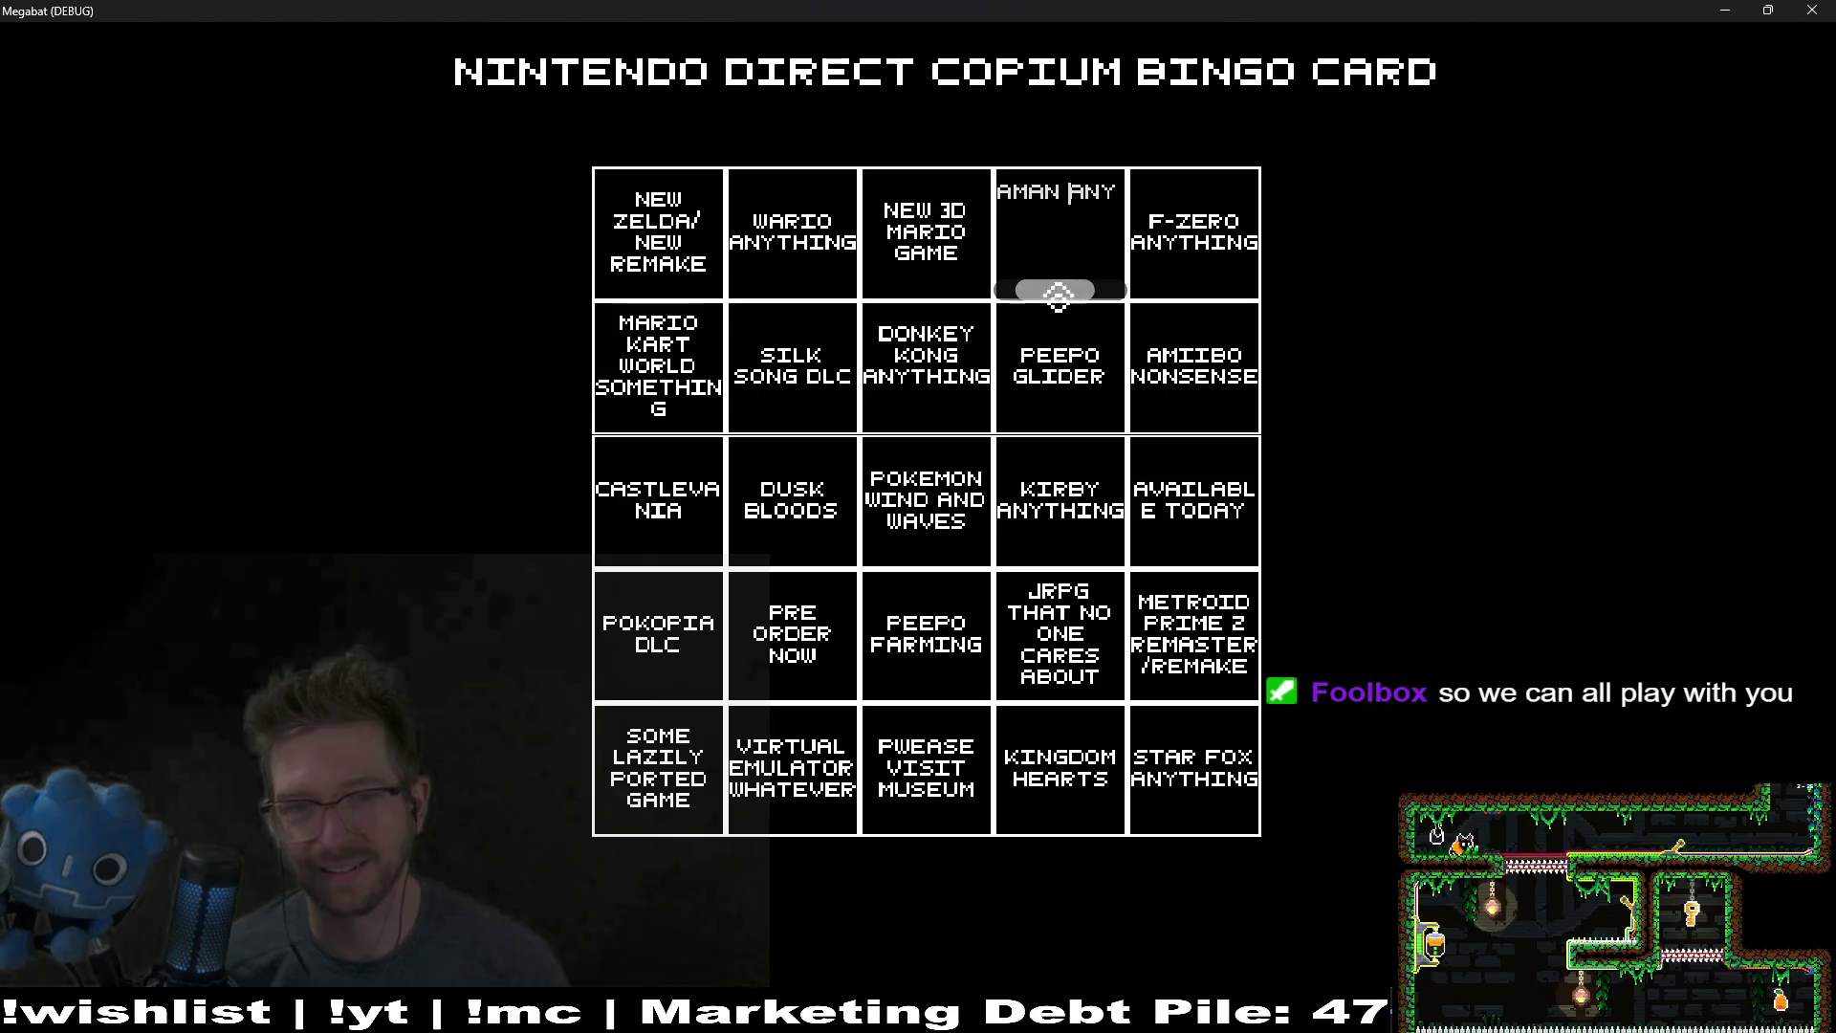
mouse_move(1057, 295)
left_mouse_down()
mouse_move(1089, 294)
mouse_move(1035, 294)
left_mouse_up()
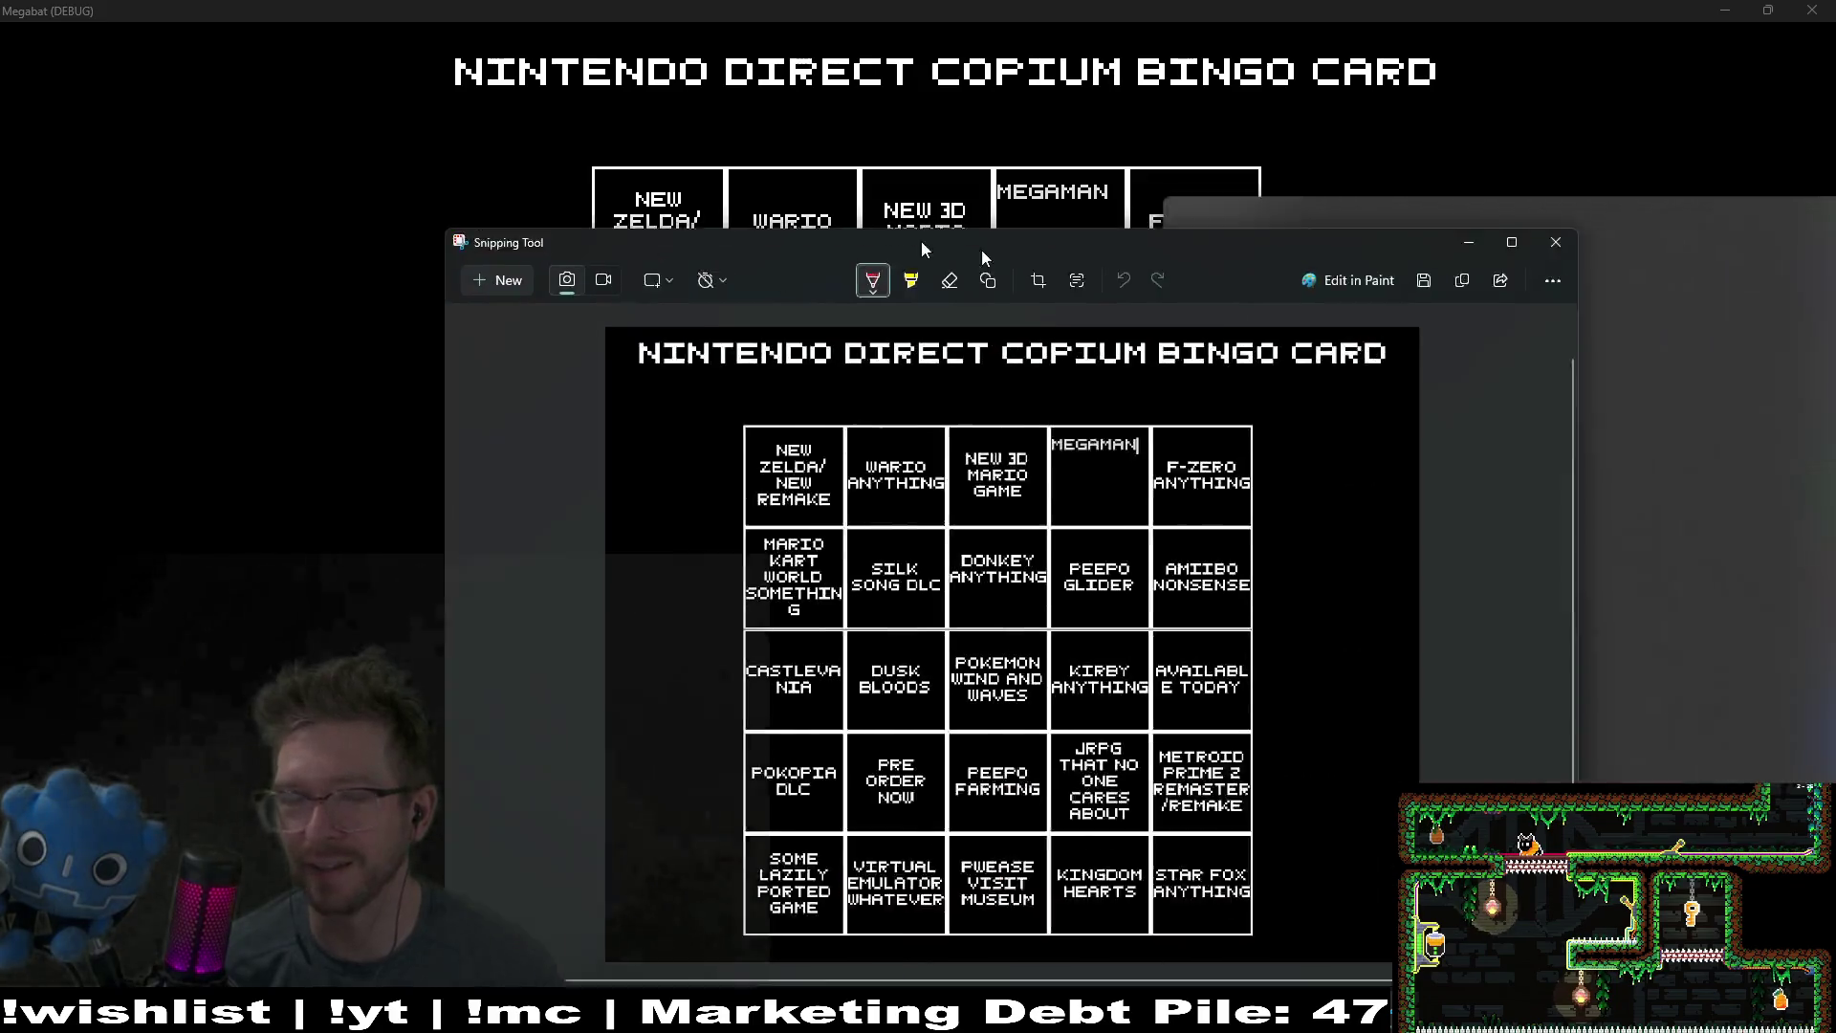
mouse_move(921, 241)
left_mouse_down()
mouse_move(957, 72)
mouse_move(807, 226)
mouse_move(0, 191)
left_mouse_up()
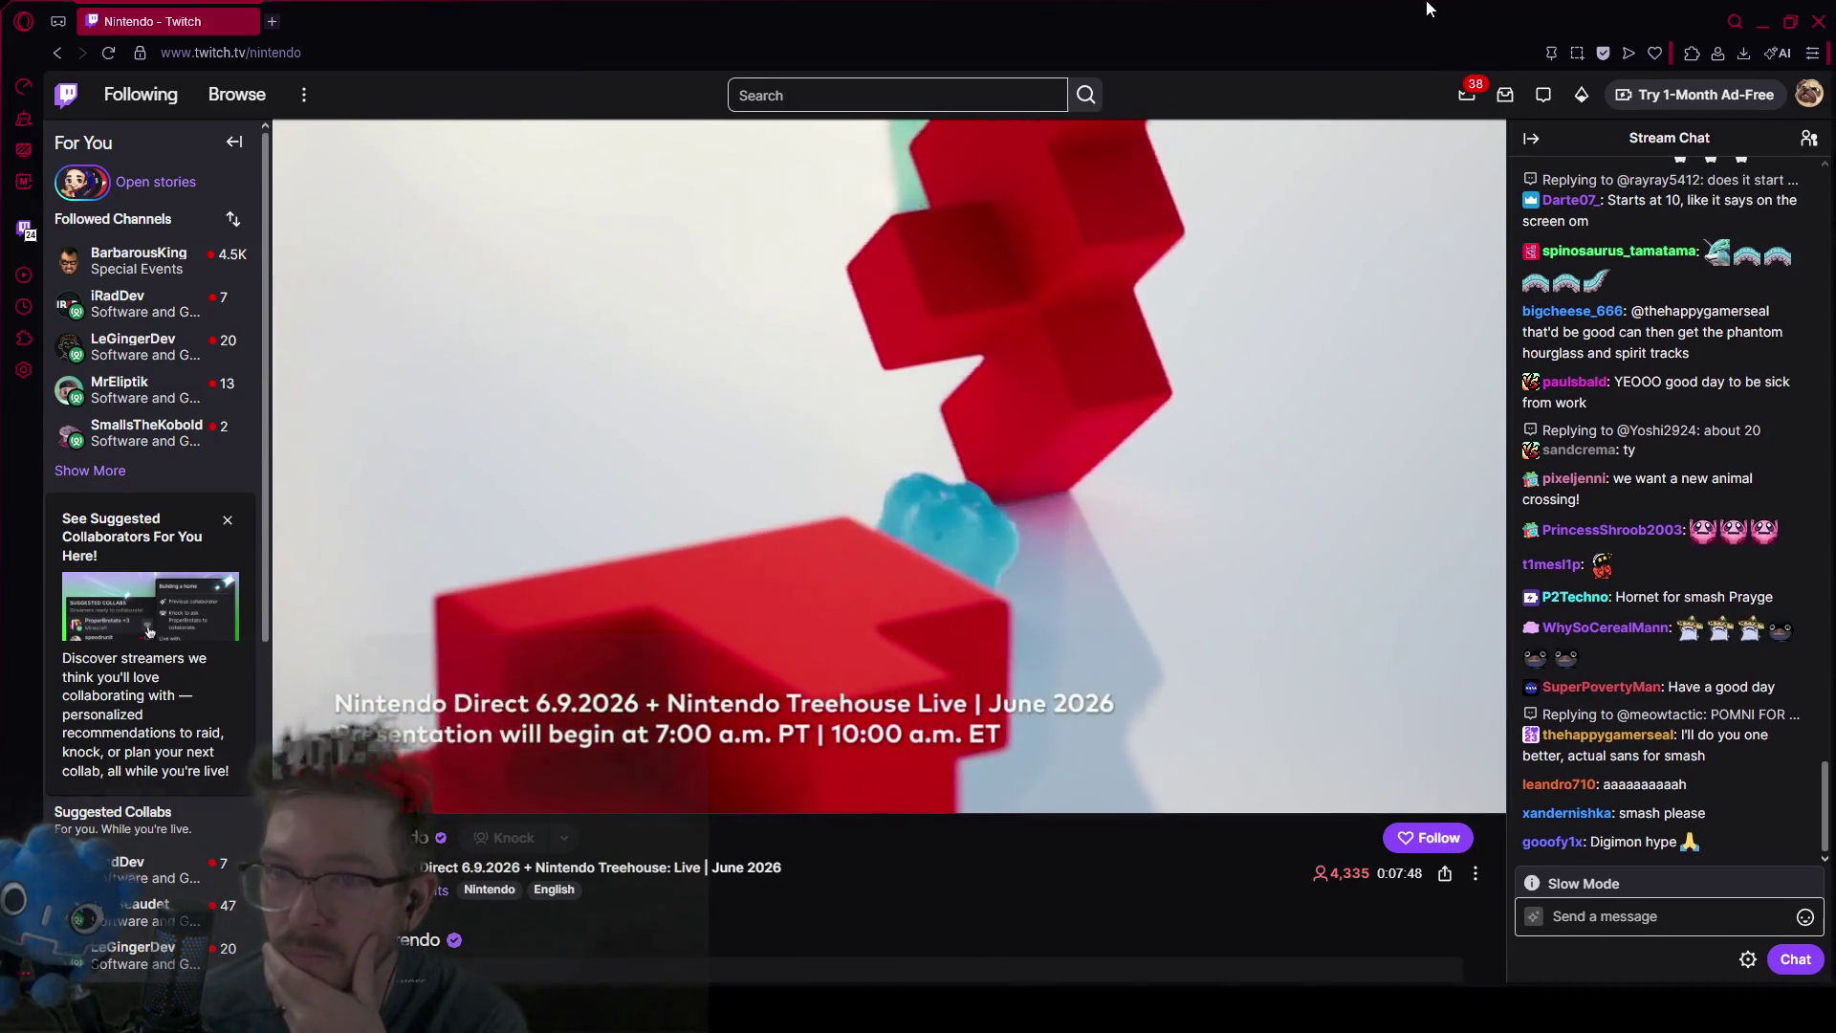
Step: Put the Nintendo stream in theatre mode with chat hidden, then play it fullscreen
left_click(1492, 798)
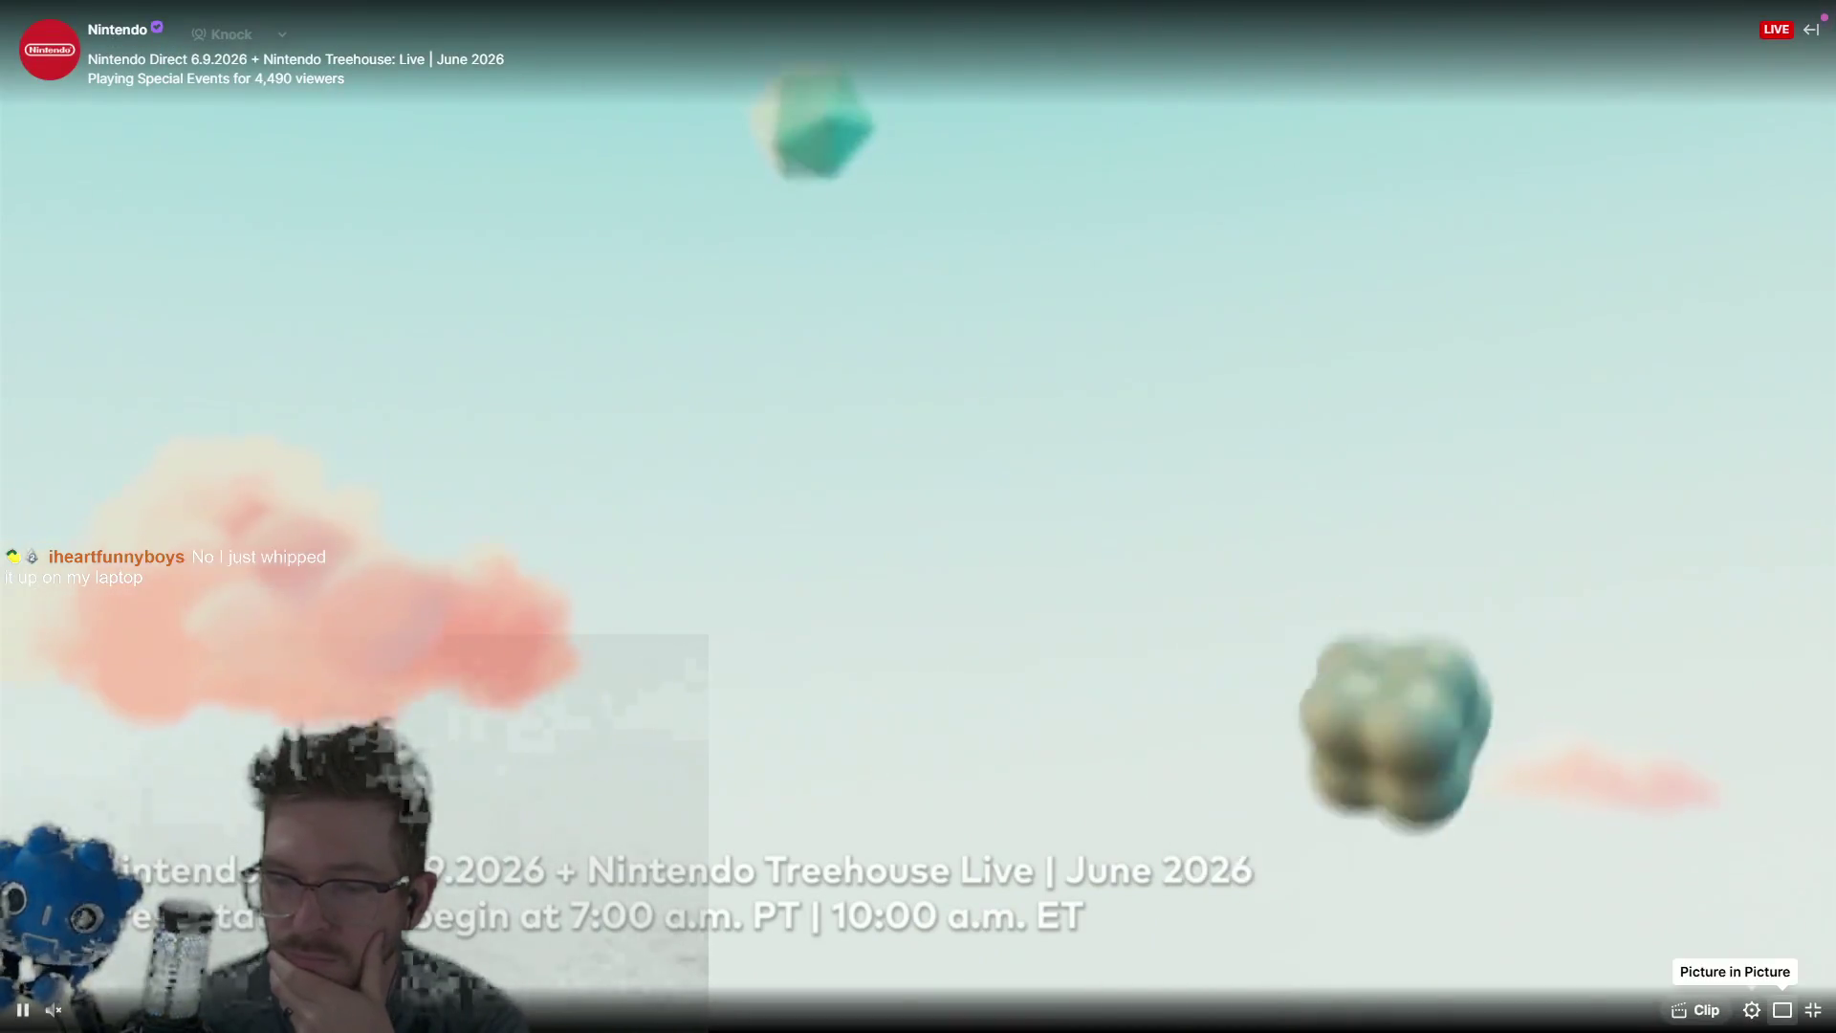
left_click(1814, 1010)
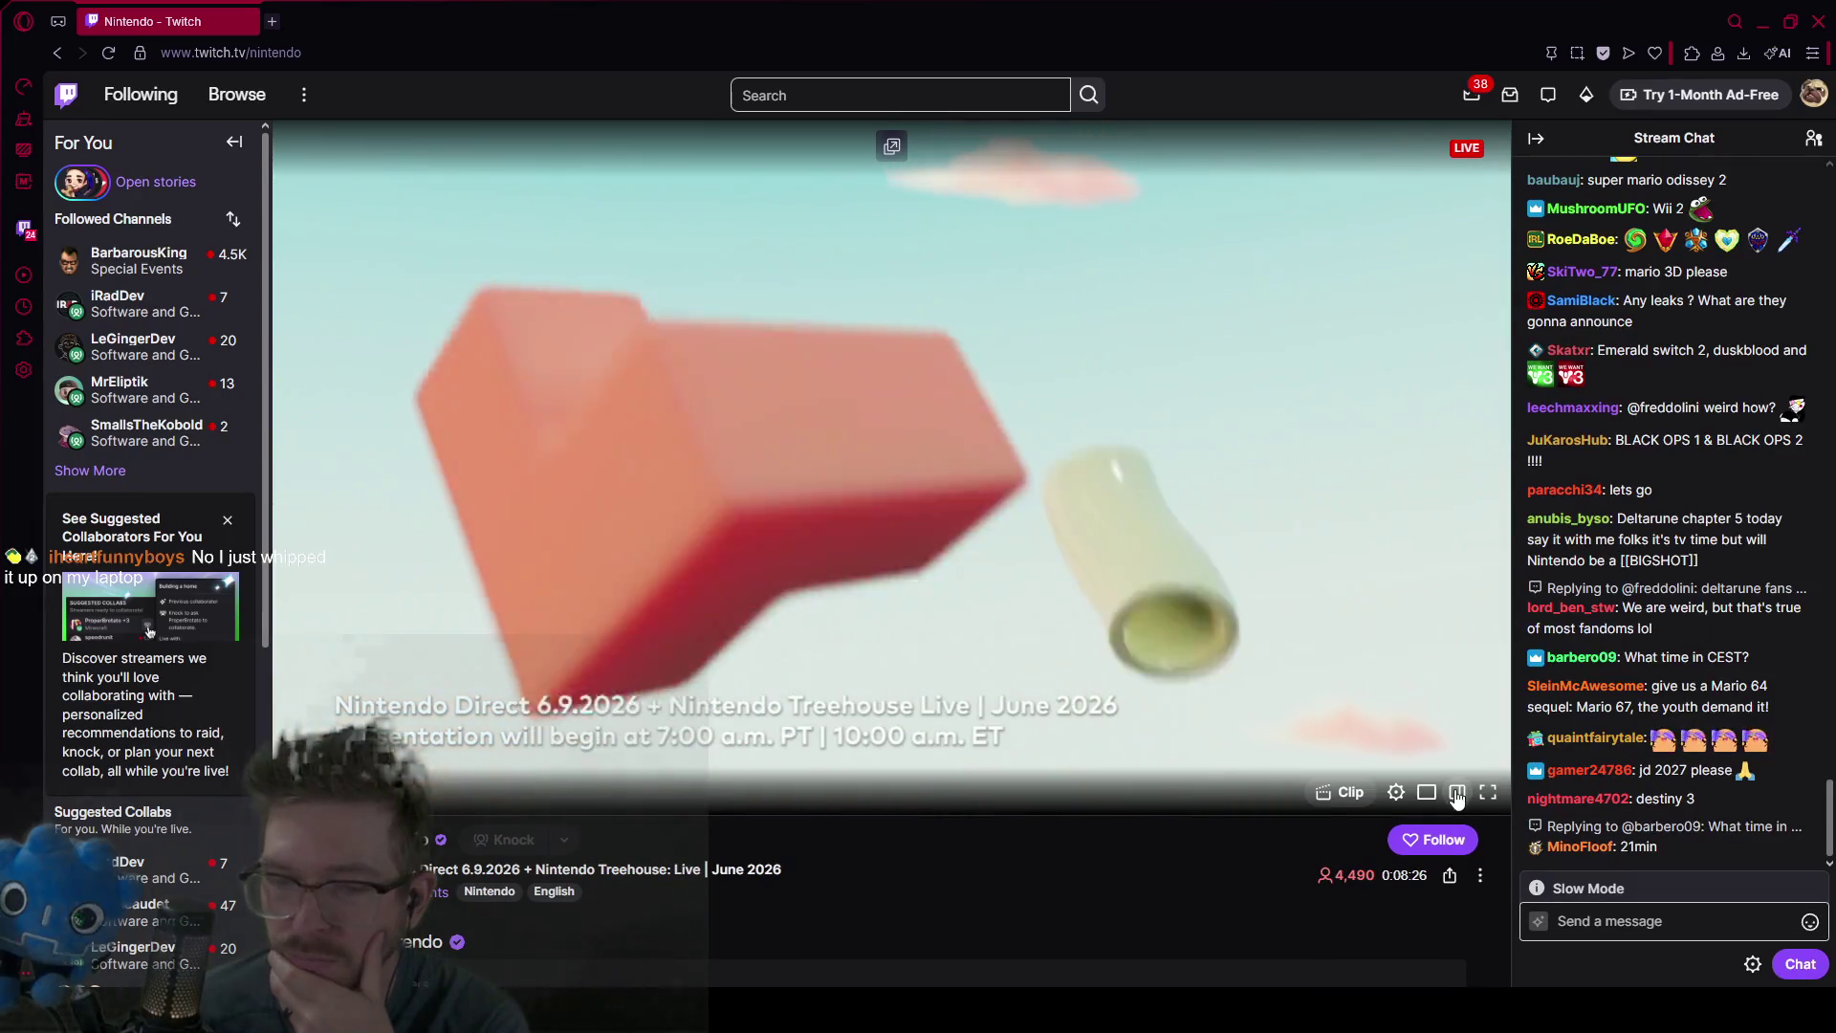
left_click(1455, 794)
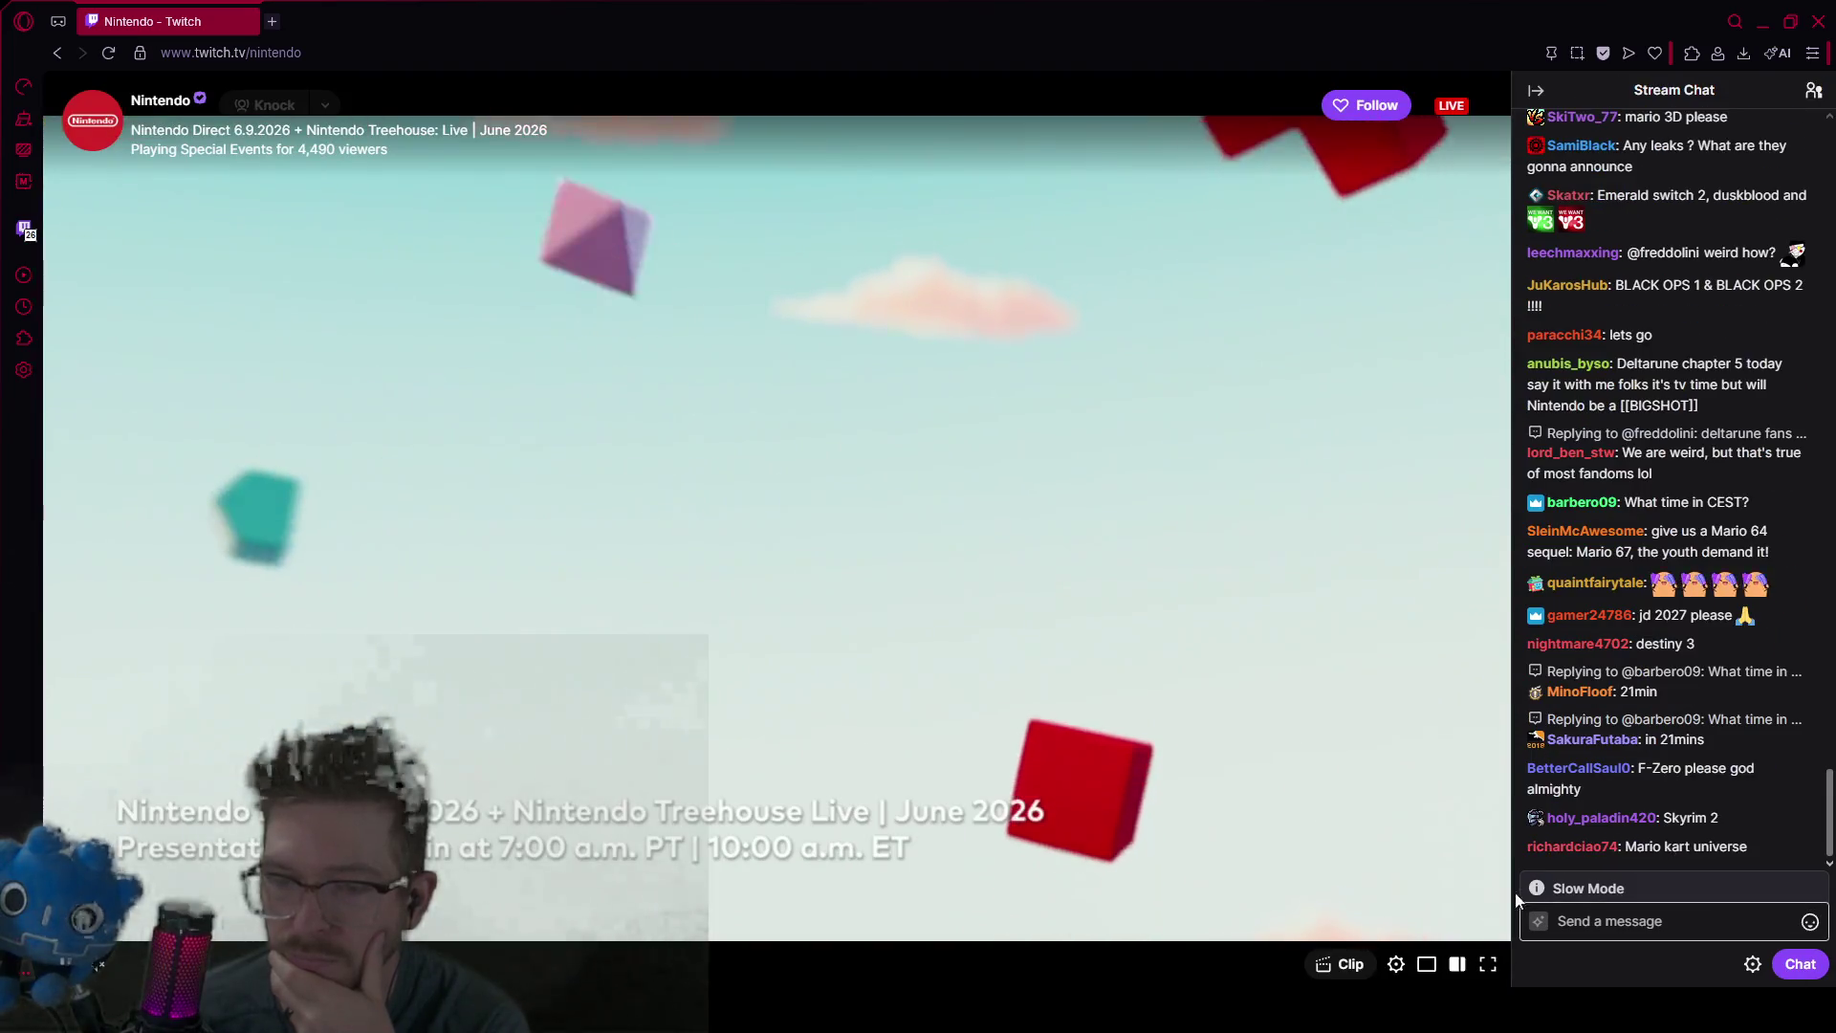
left_click(1527, 94)
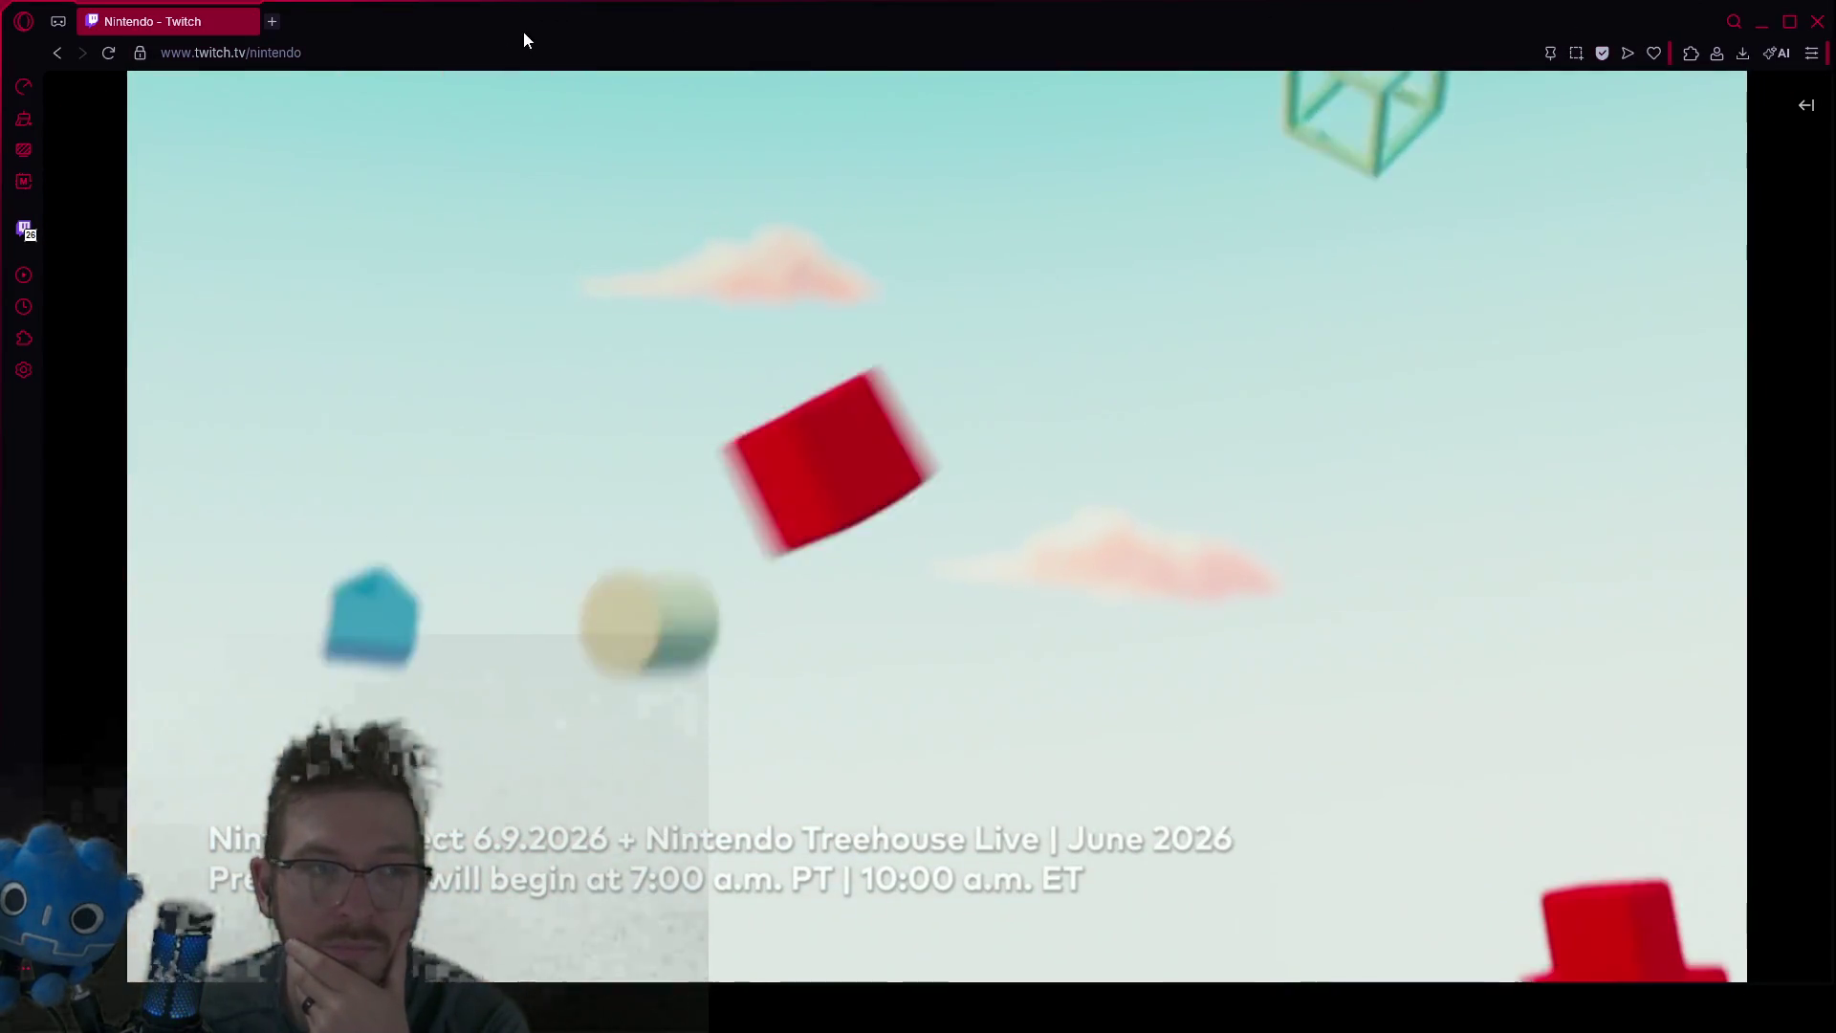
left_click_drag(1052, 8, 1062, 6)
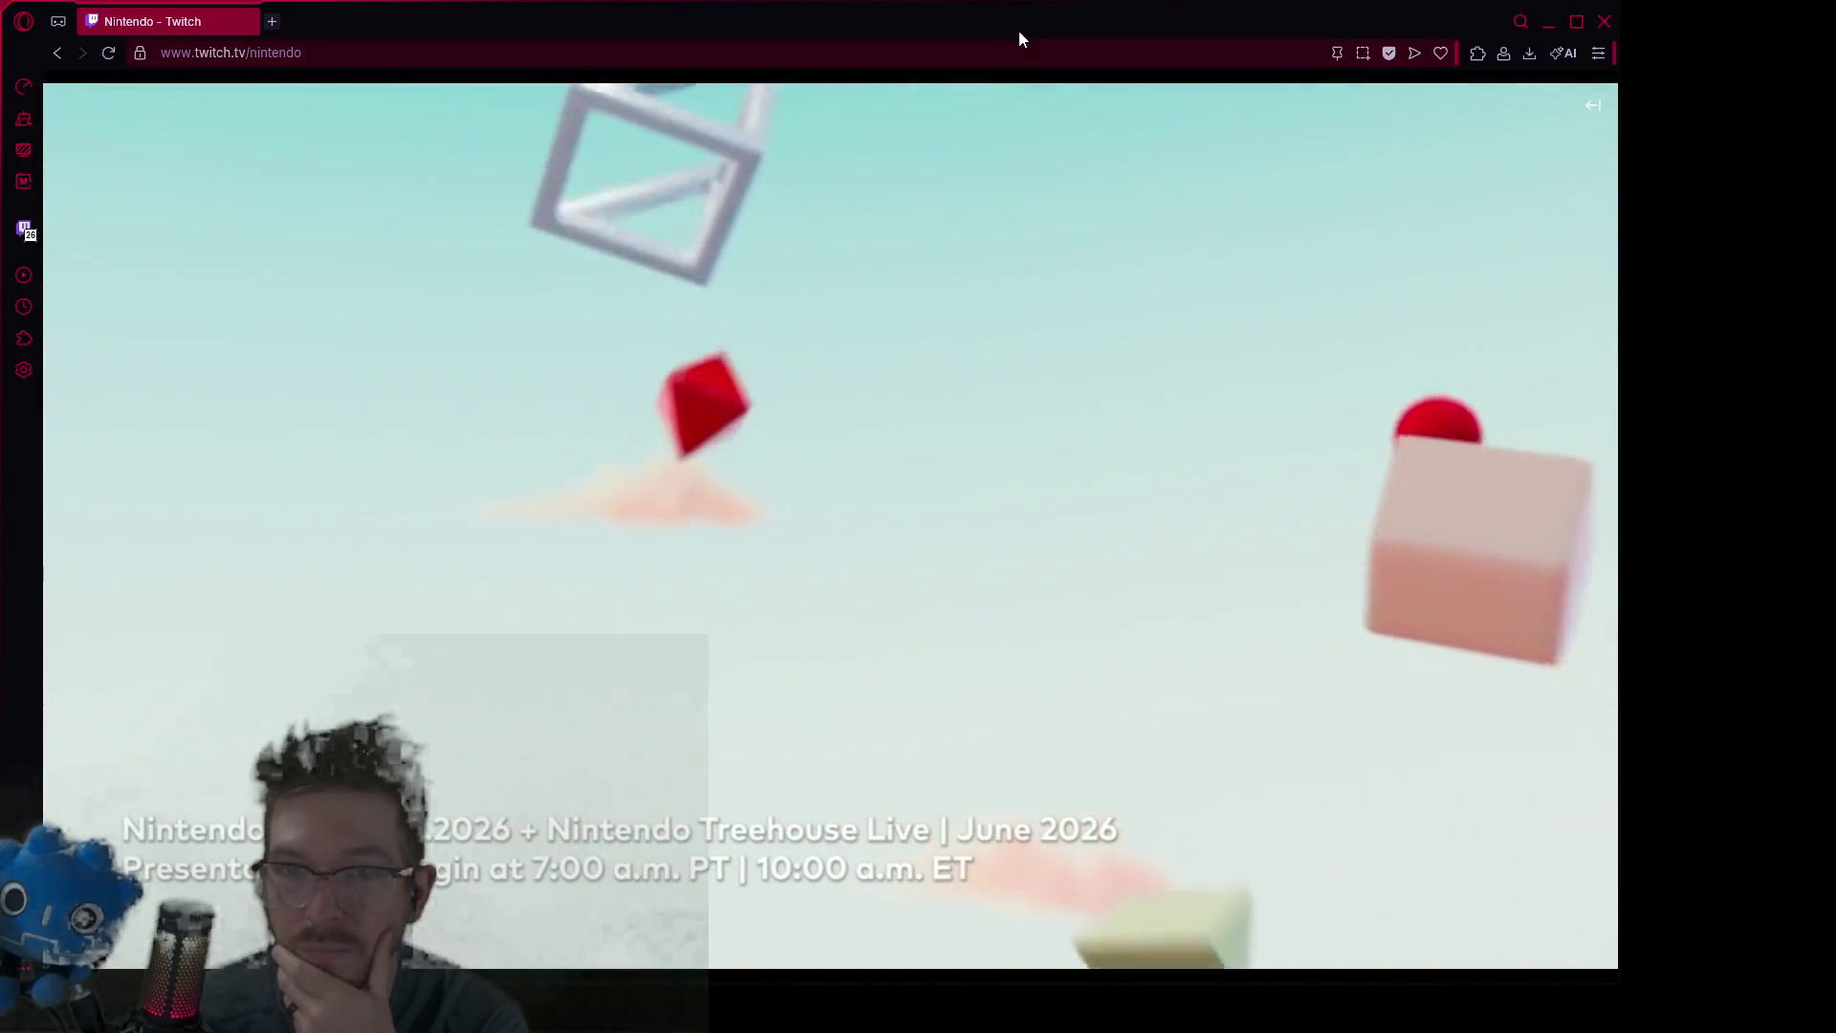
double_click(986, 26)
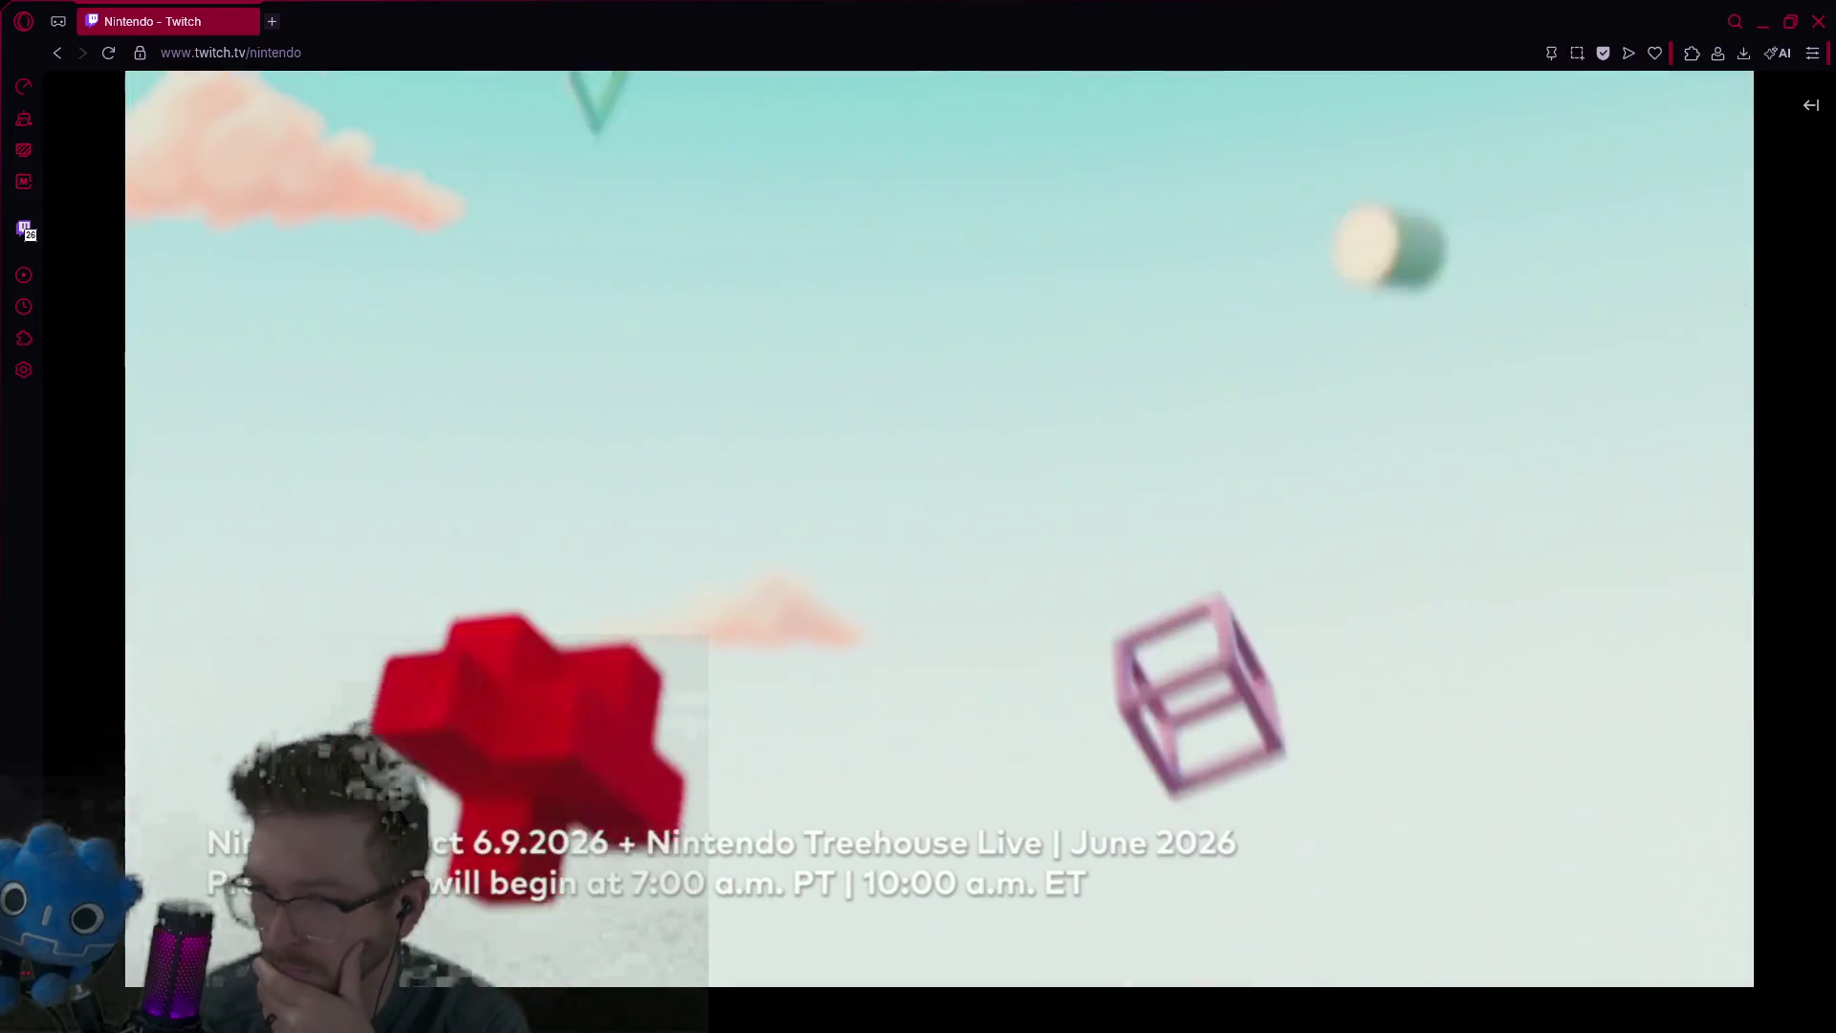
double_click(1656, 772)
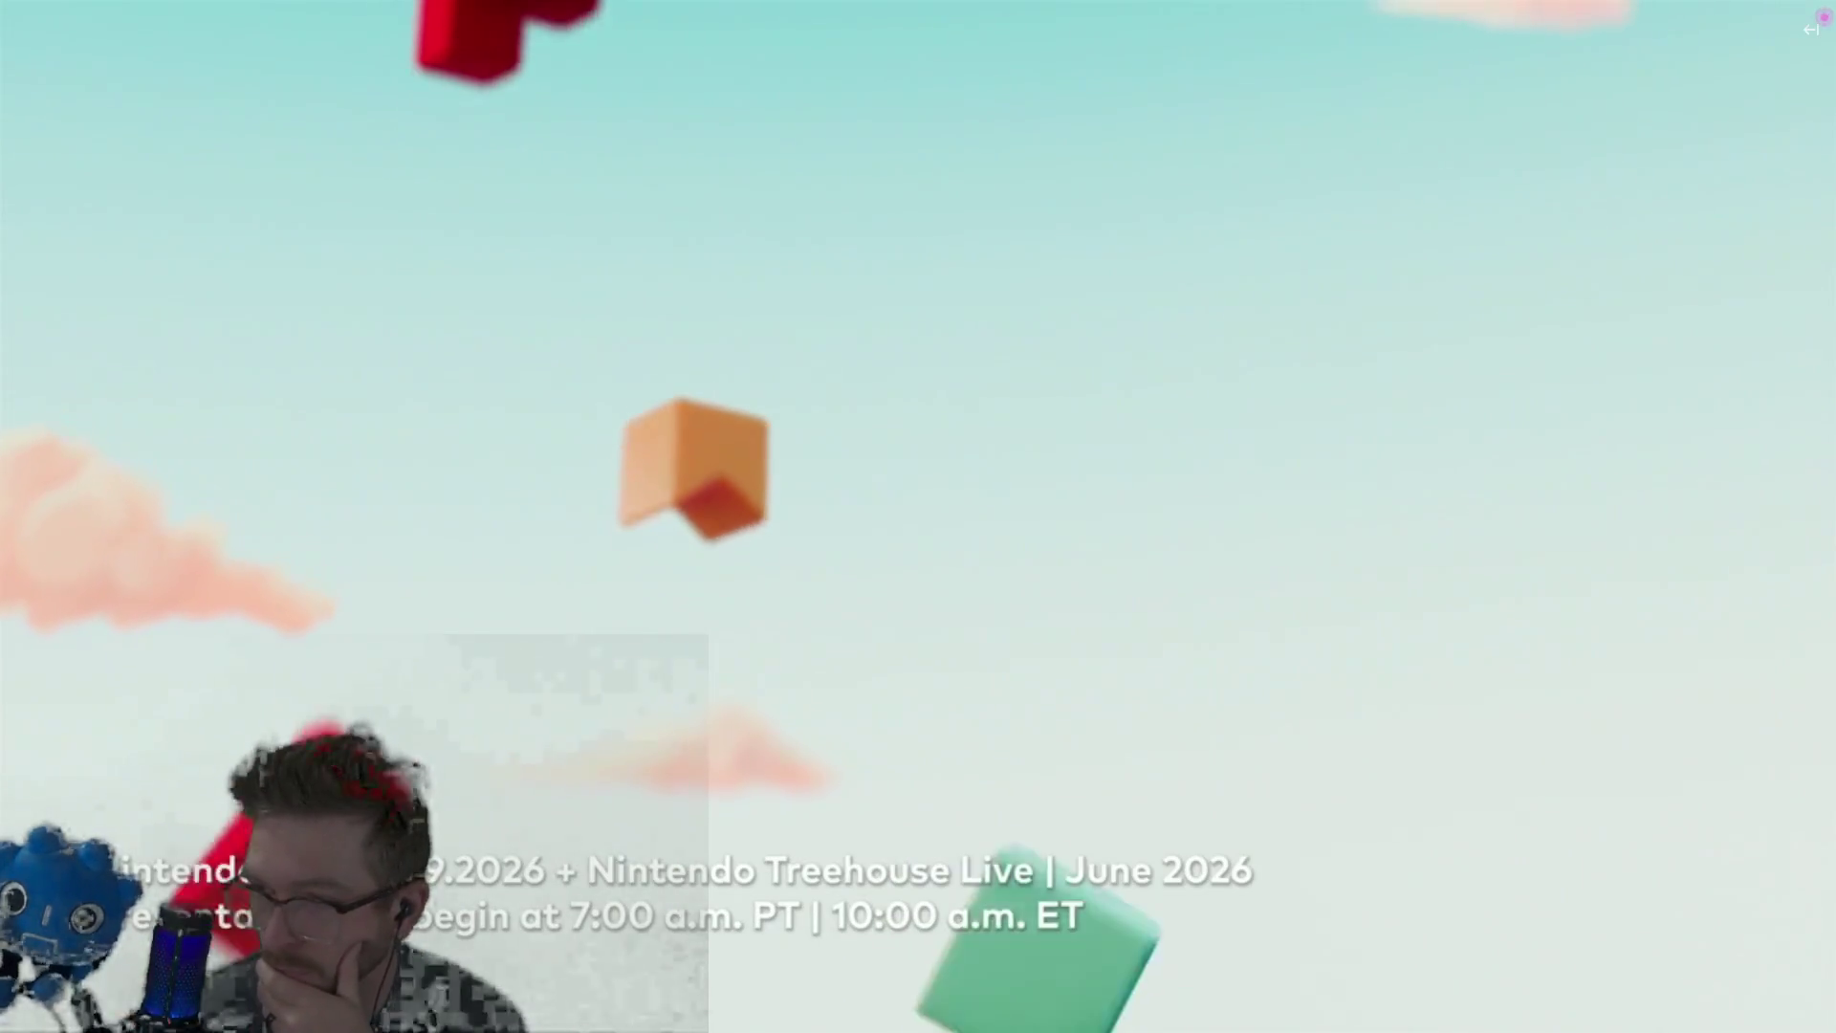